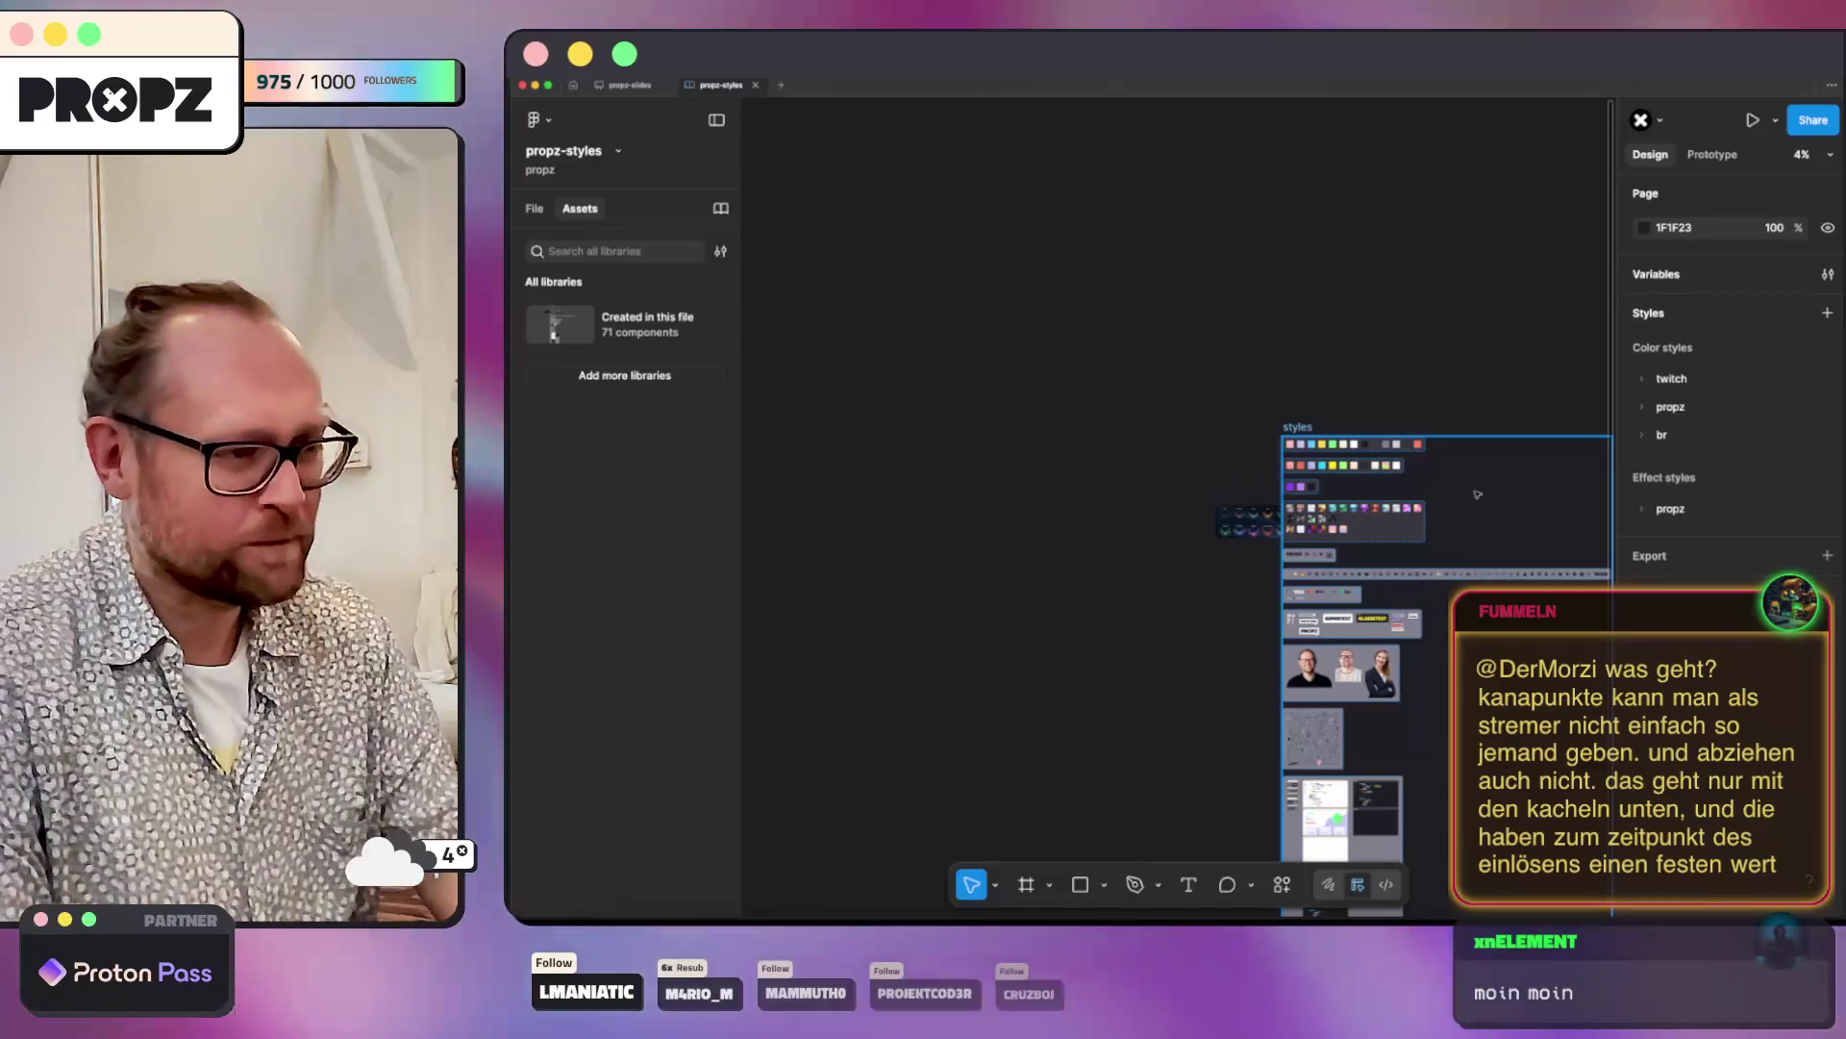
Remove the old colorful-gradient style from the gradient swatch's library colour styles.
scroll(1231, 426, up, 5)
click(1231, 426)
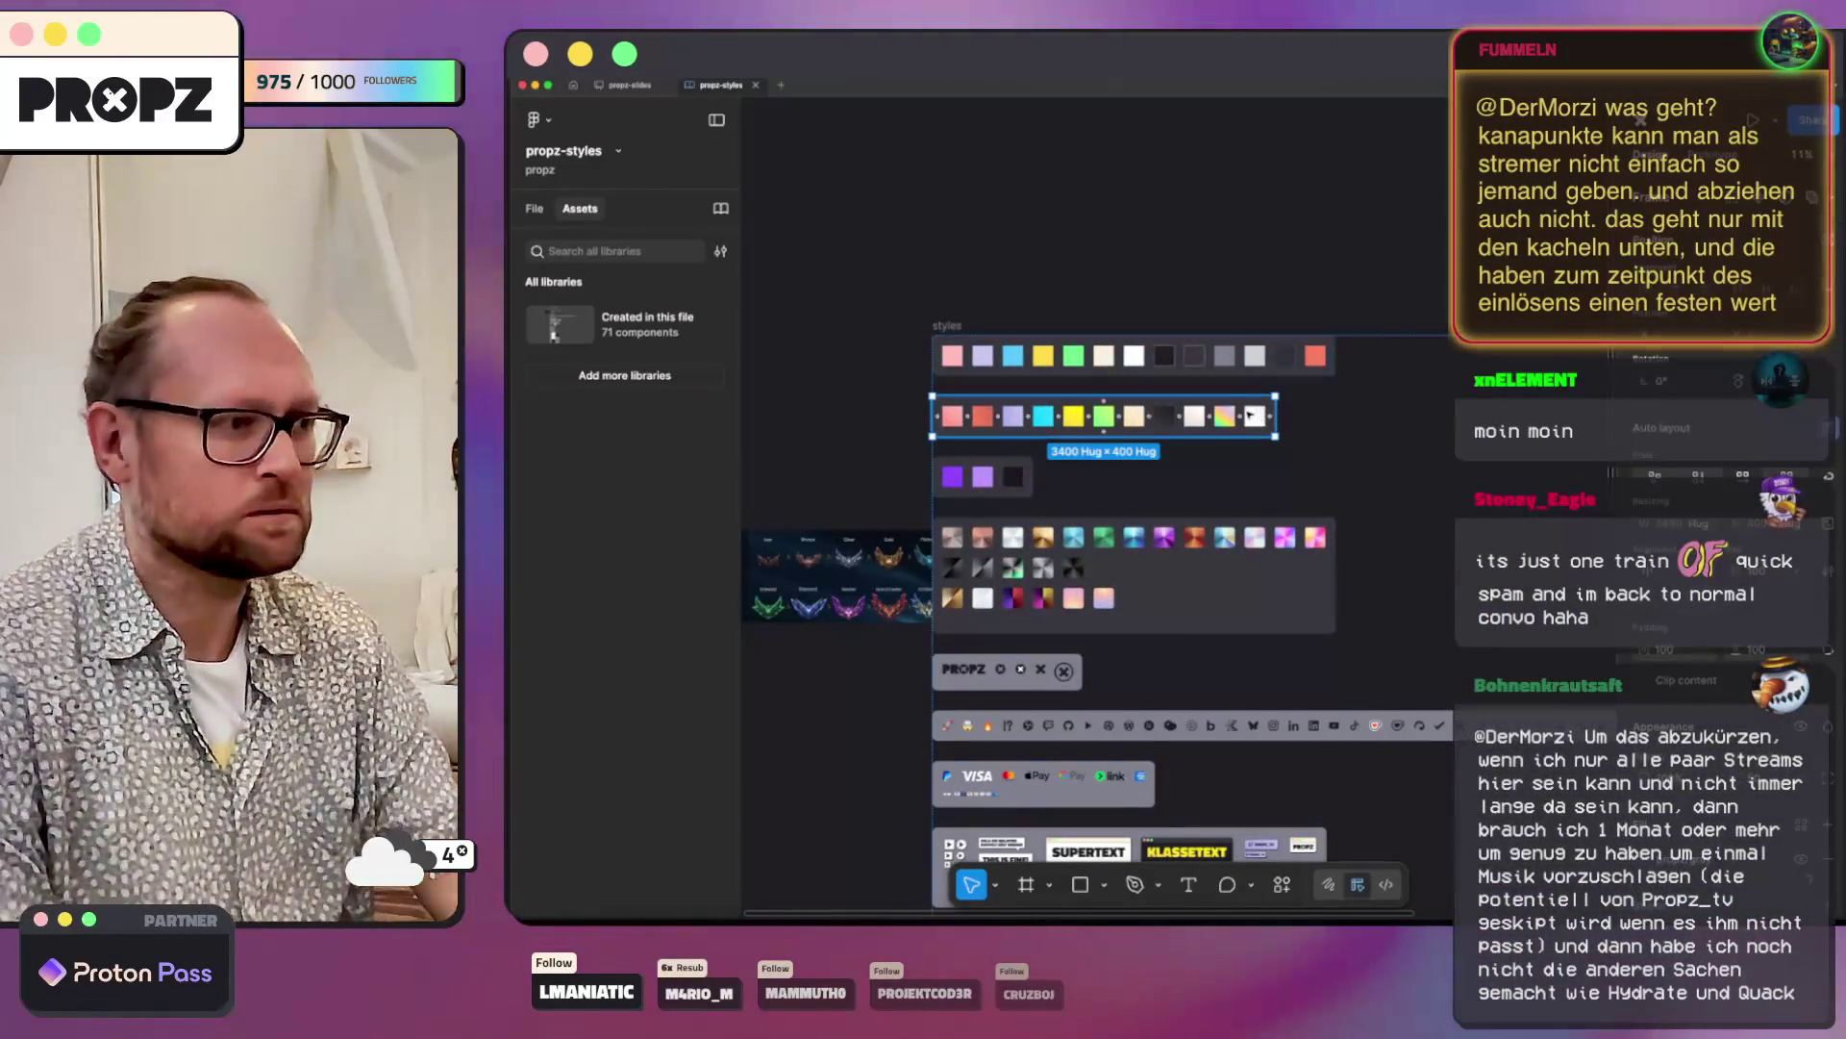
click(1645, 657)
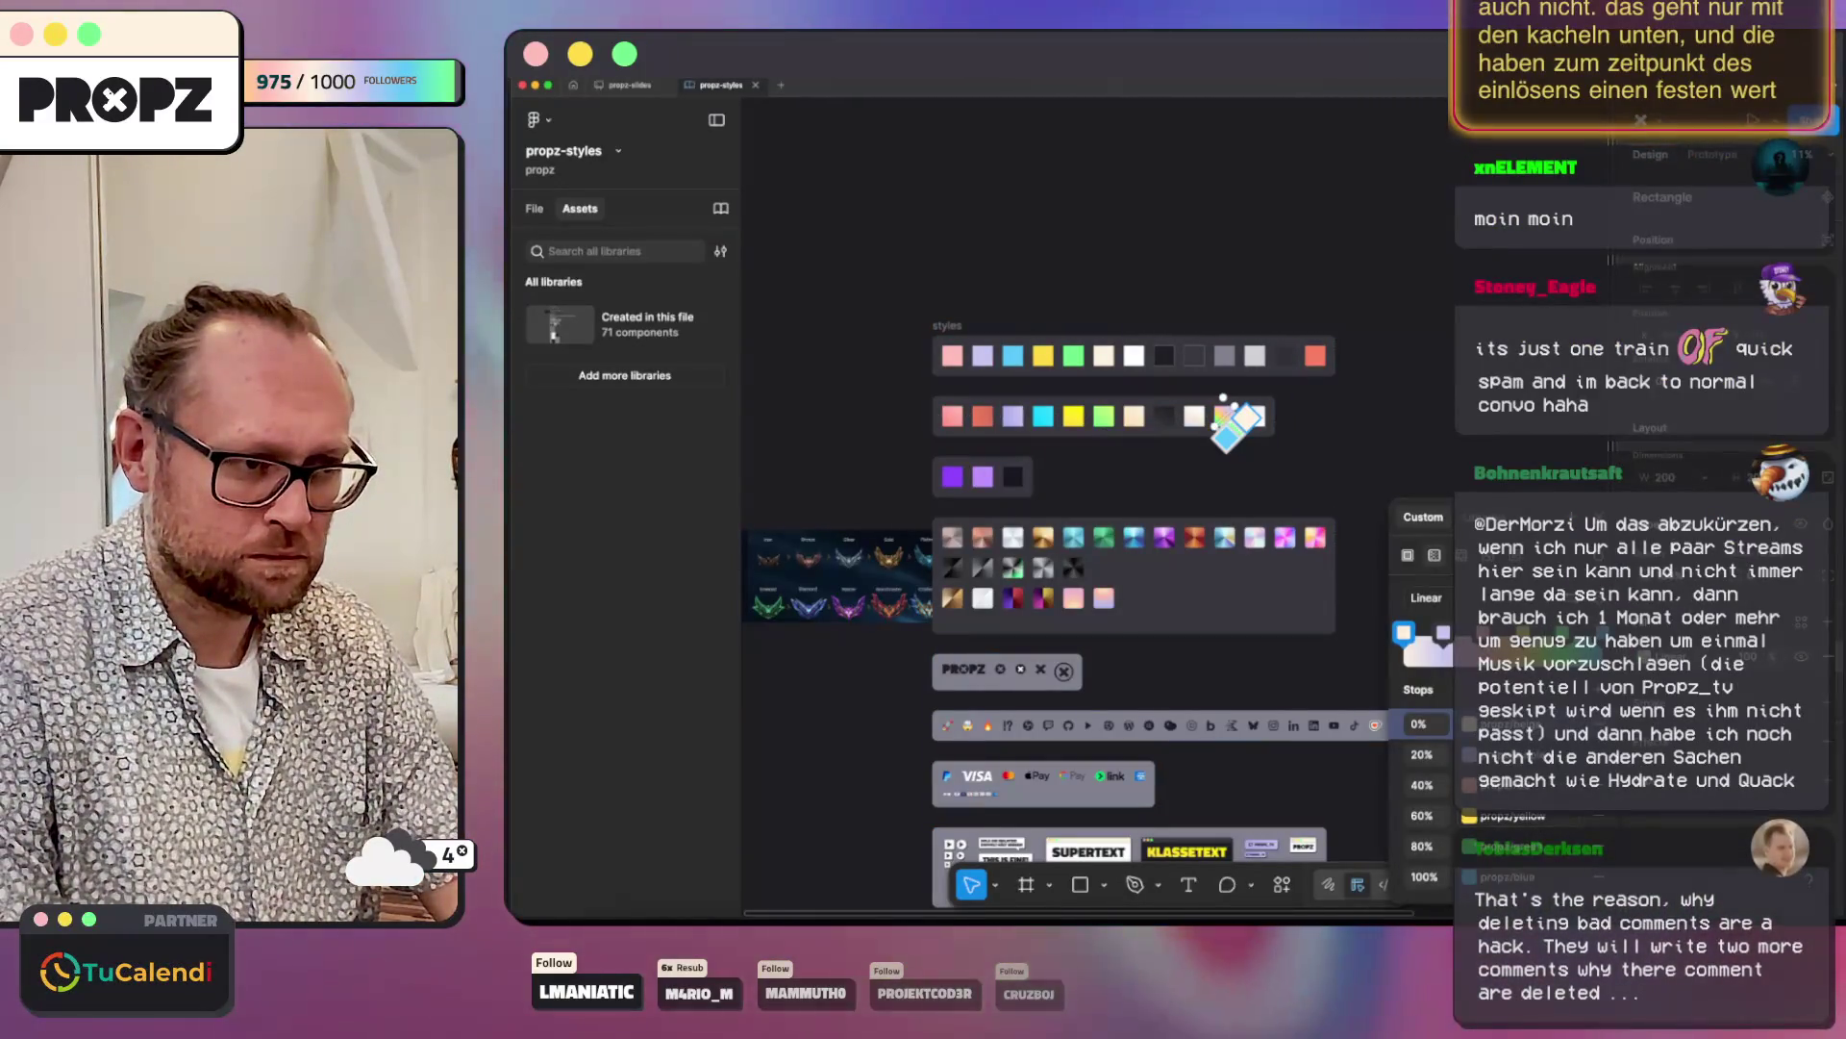
click(1472, 515)
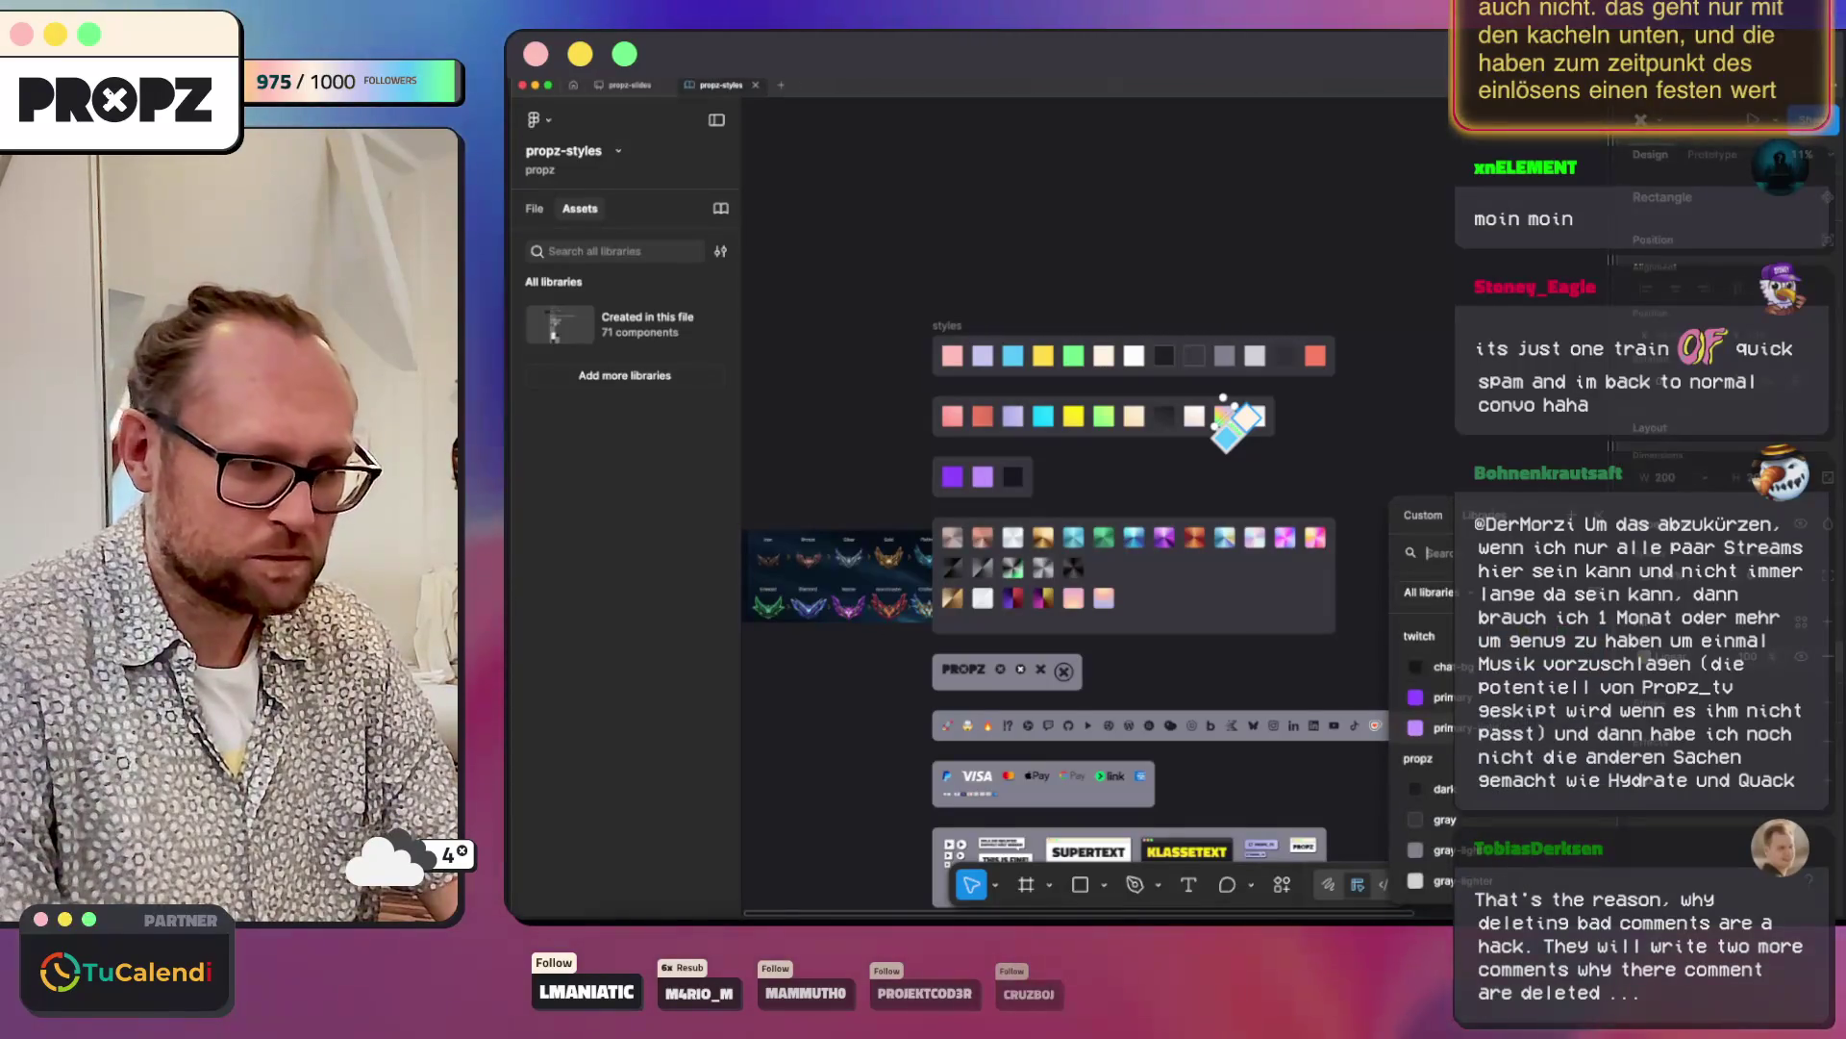
scroll(1433, 751, down, 3)
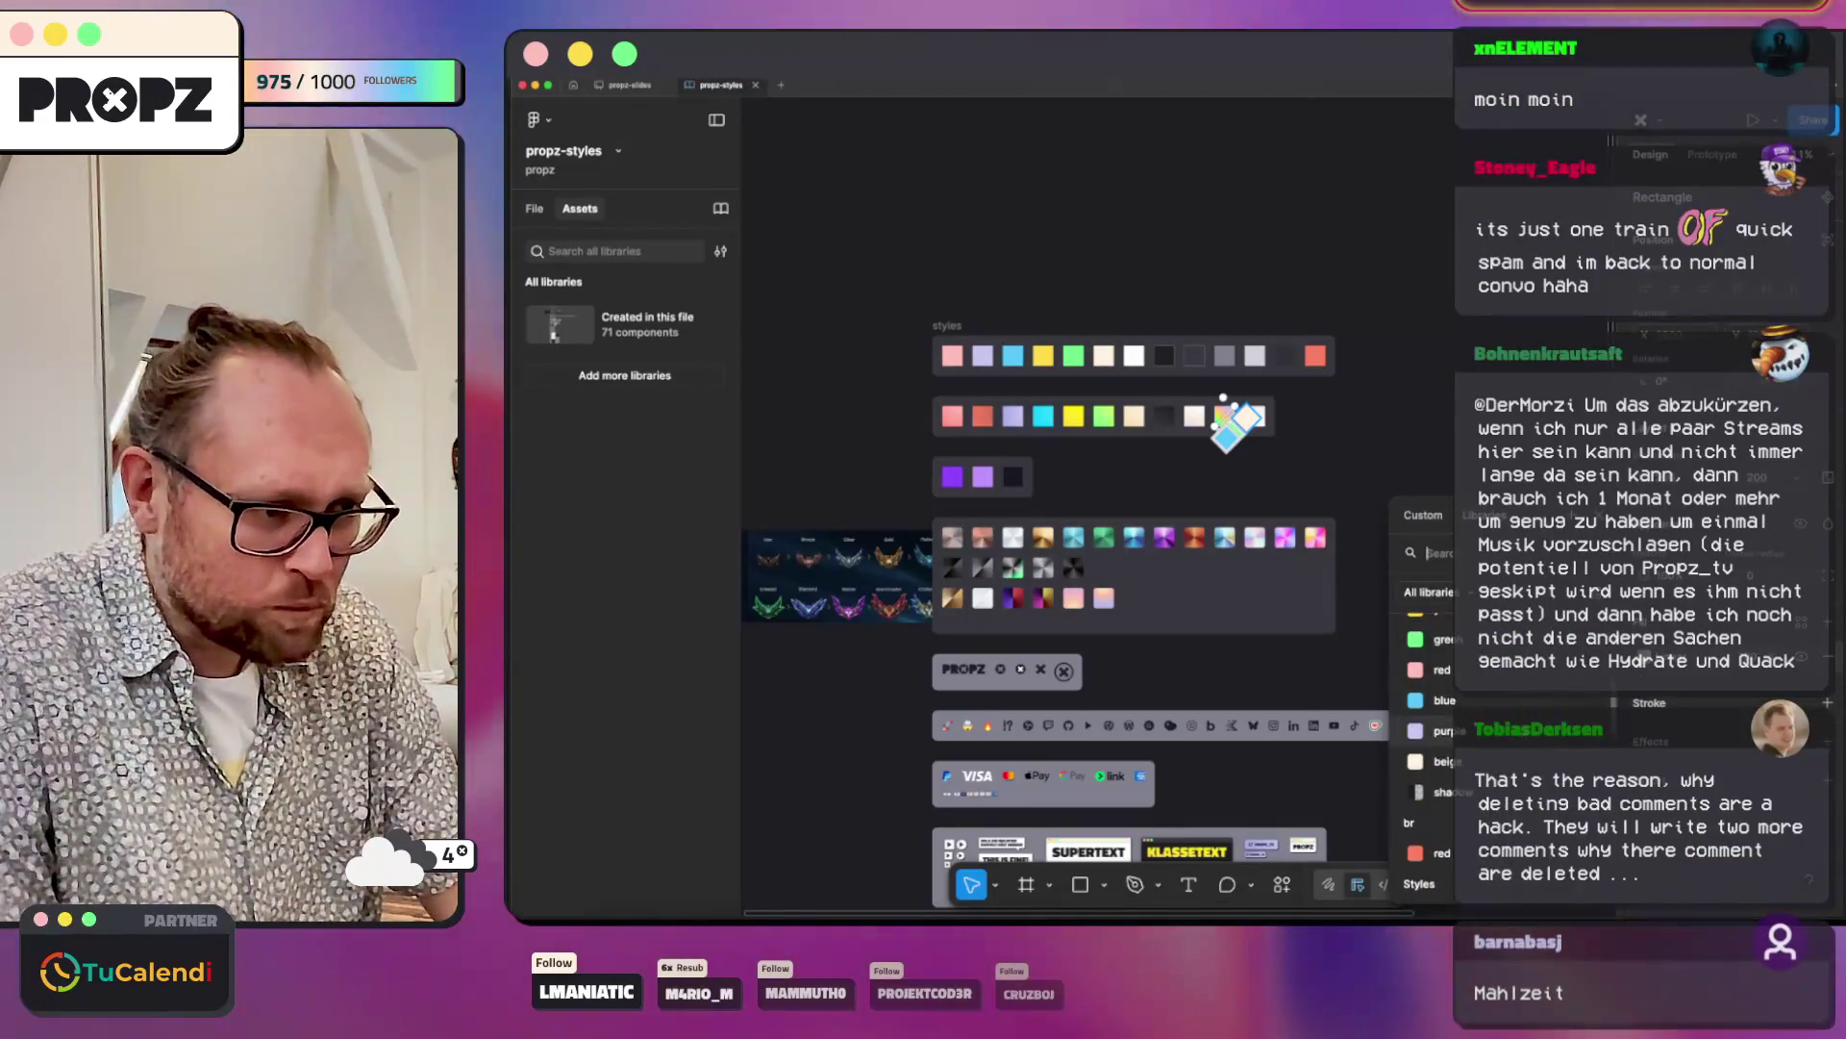
click(1442, 819)
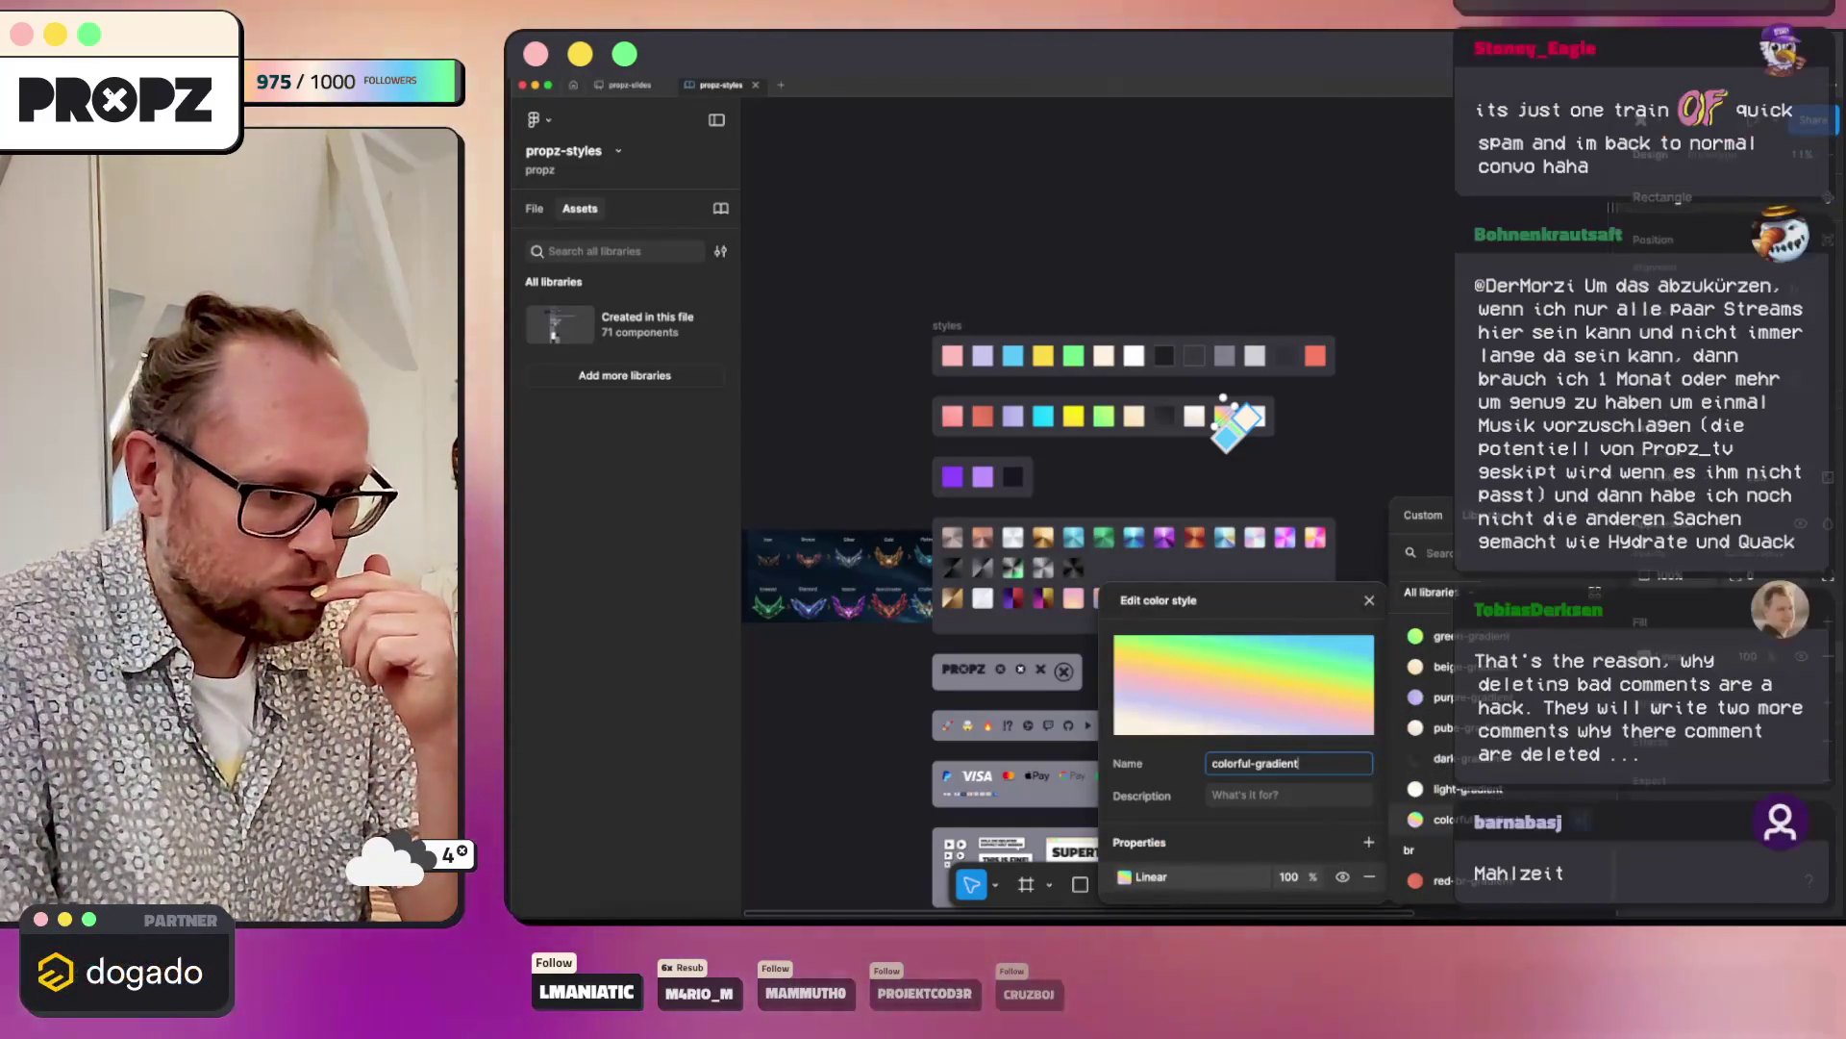
key(Escape)
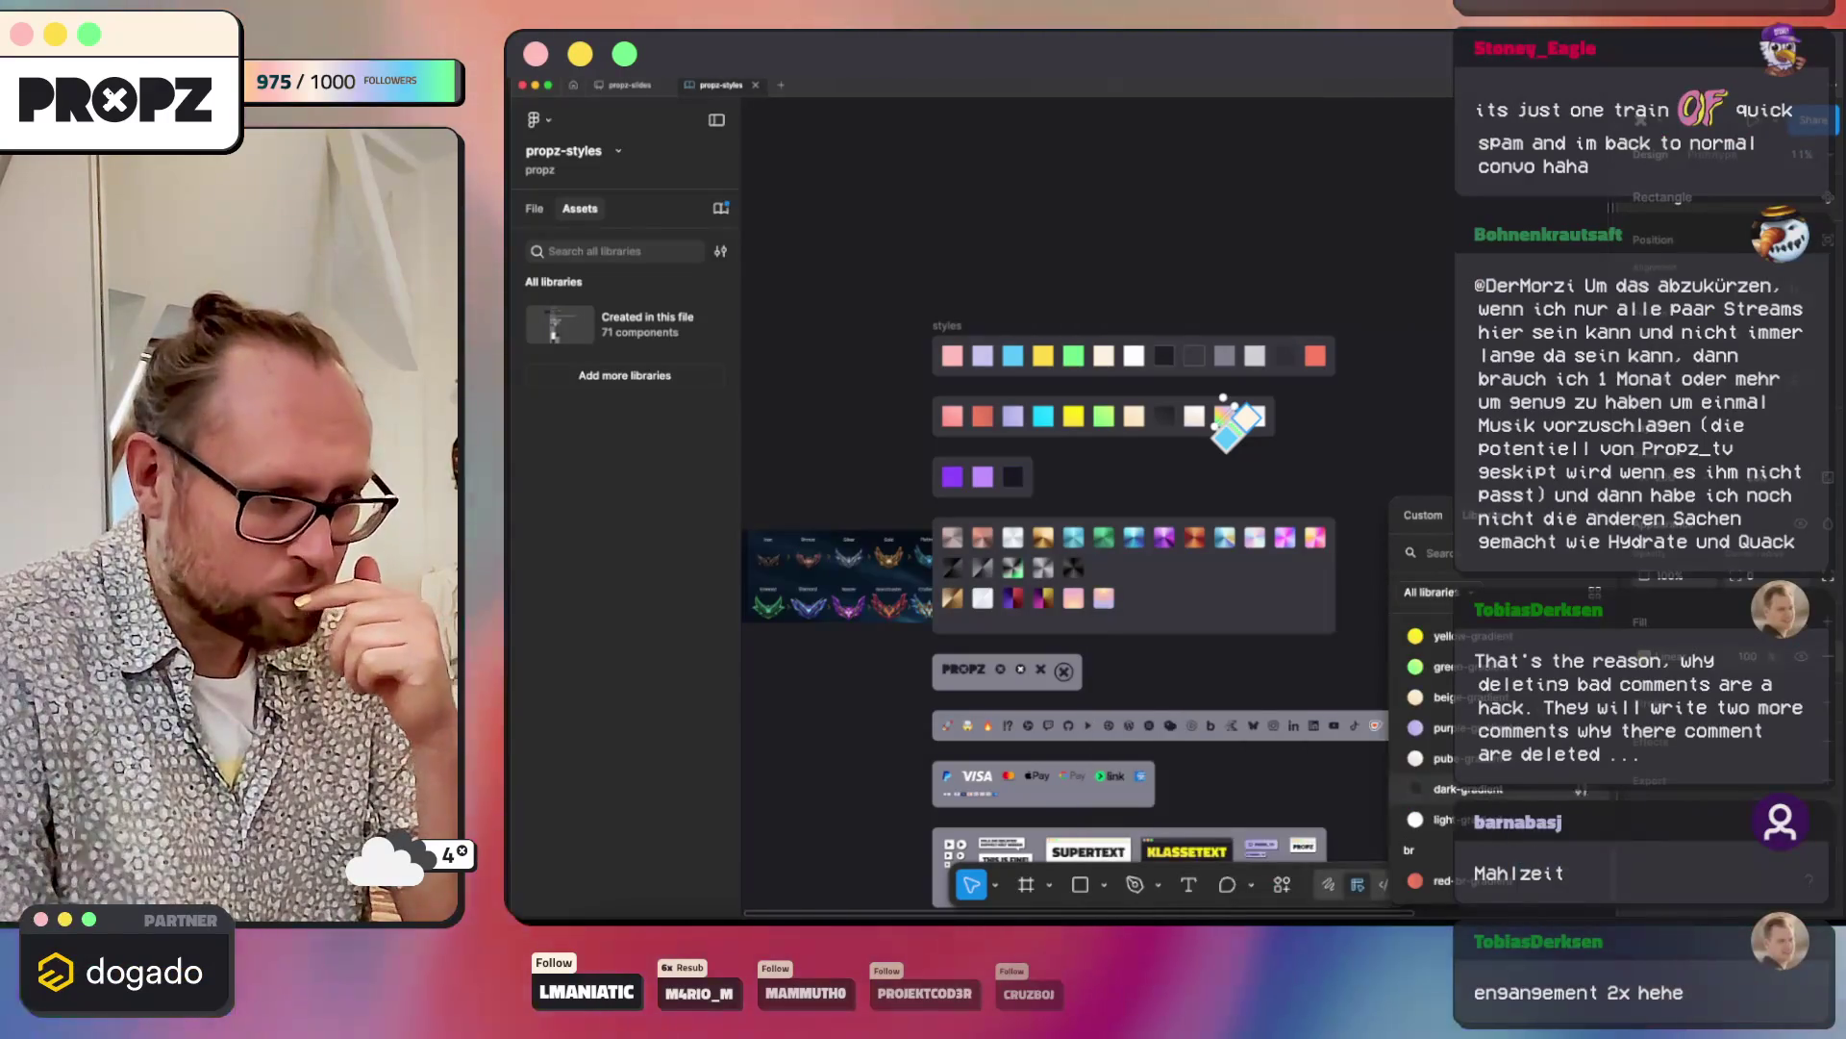
Create a new colour style named propz/colorful-gradient from the rainbow gradient.
click(1596, 514)
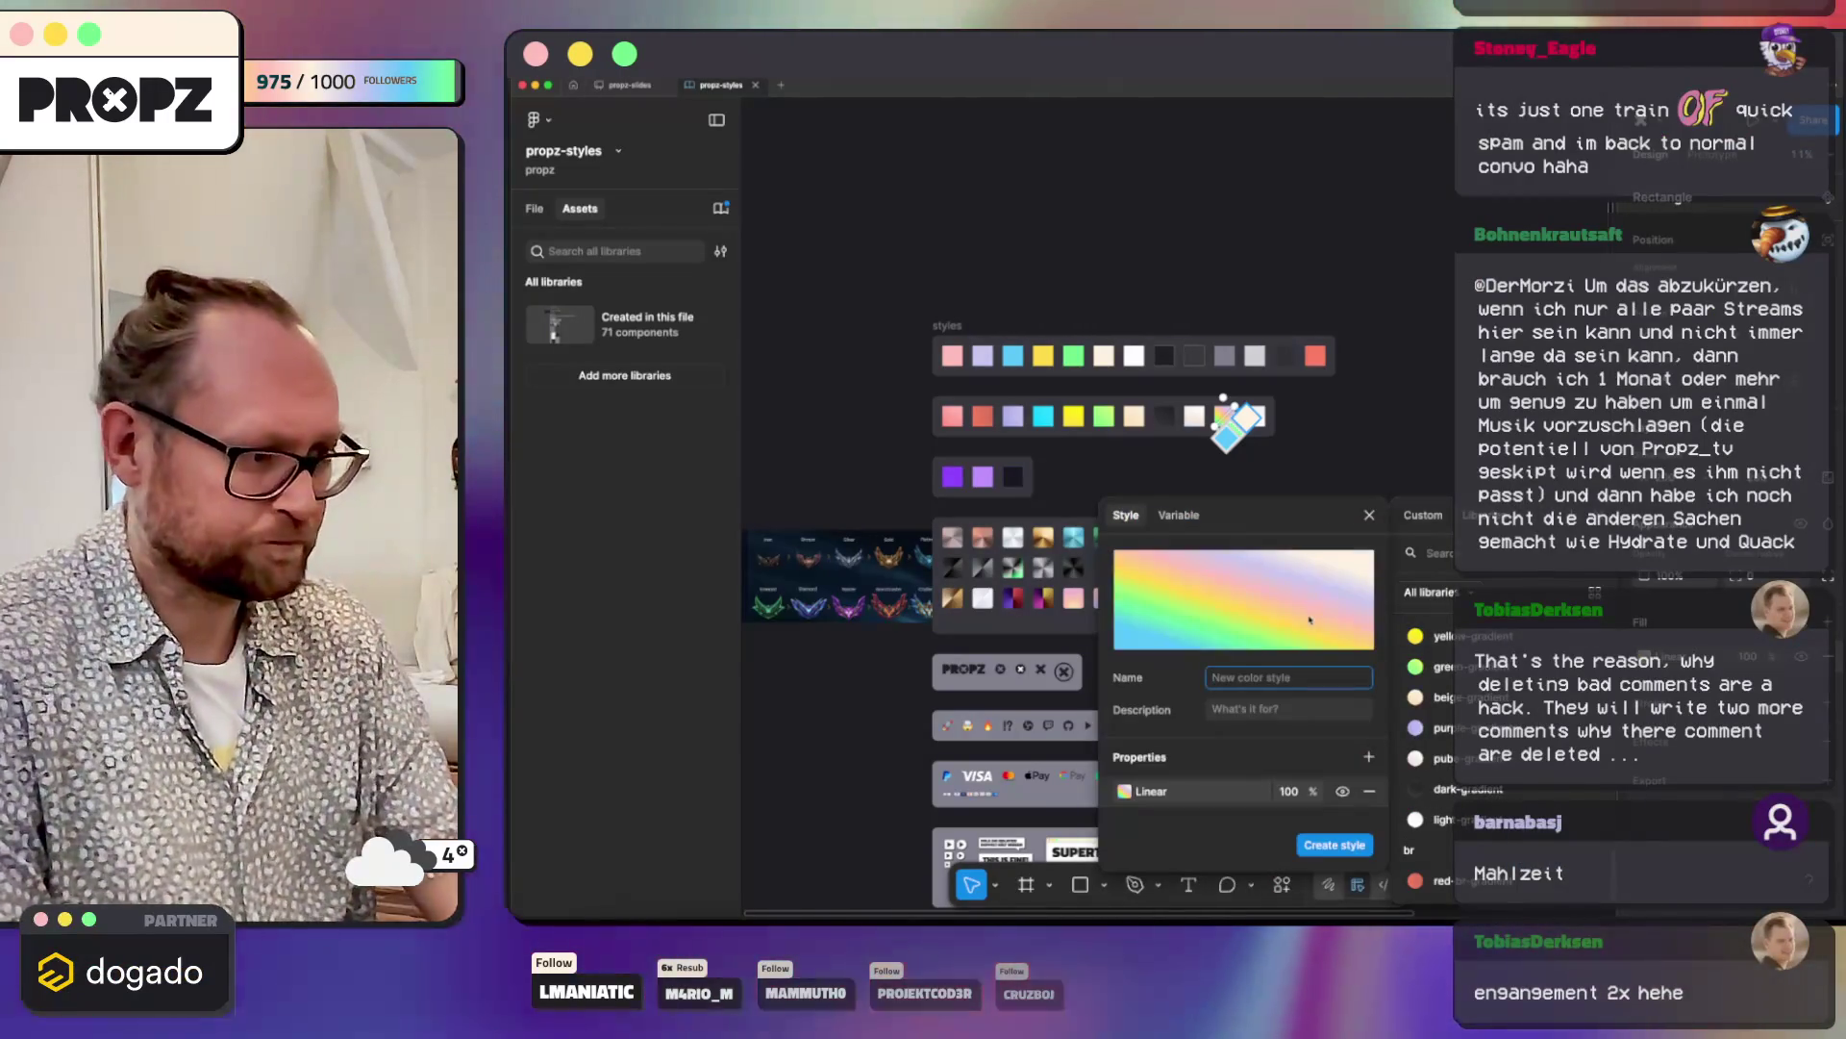
text(propz/c)
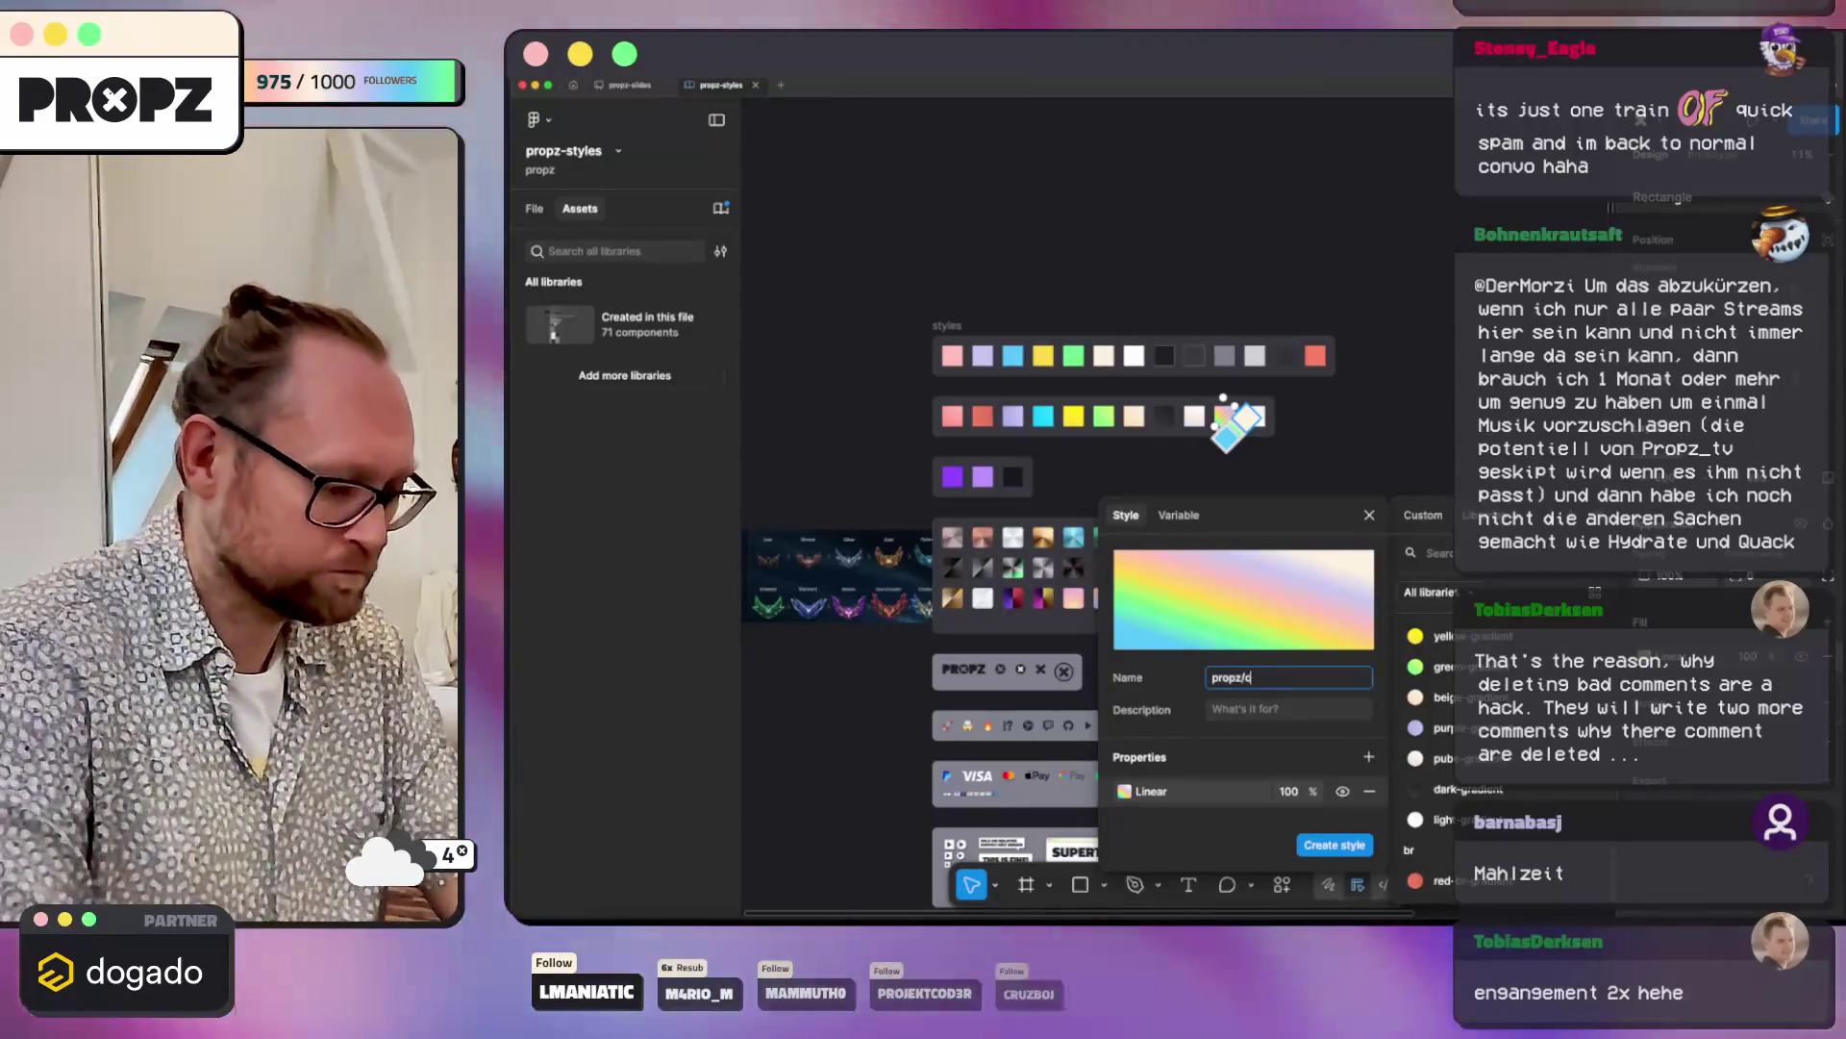
text(olorful-gradient)
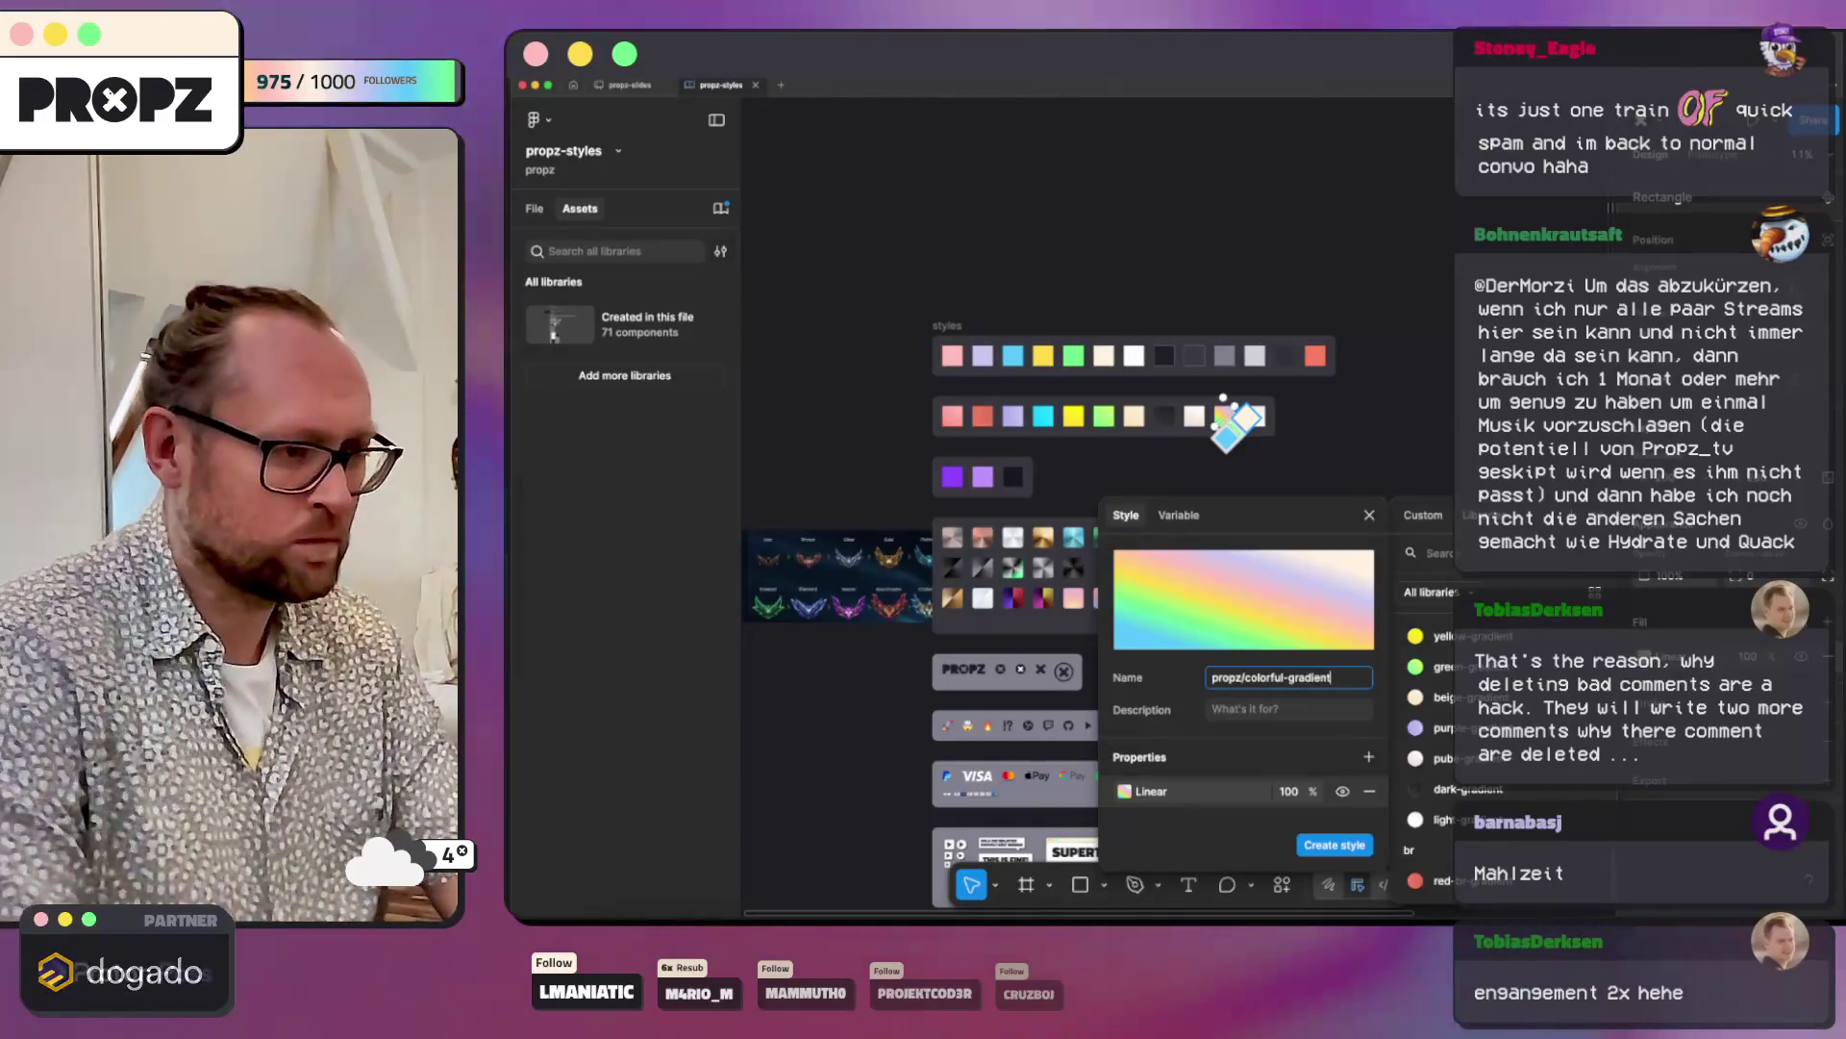
key(Return)
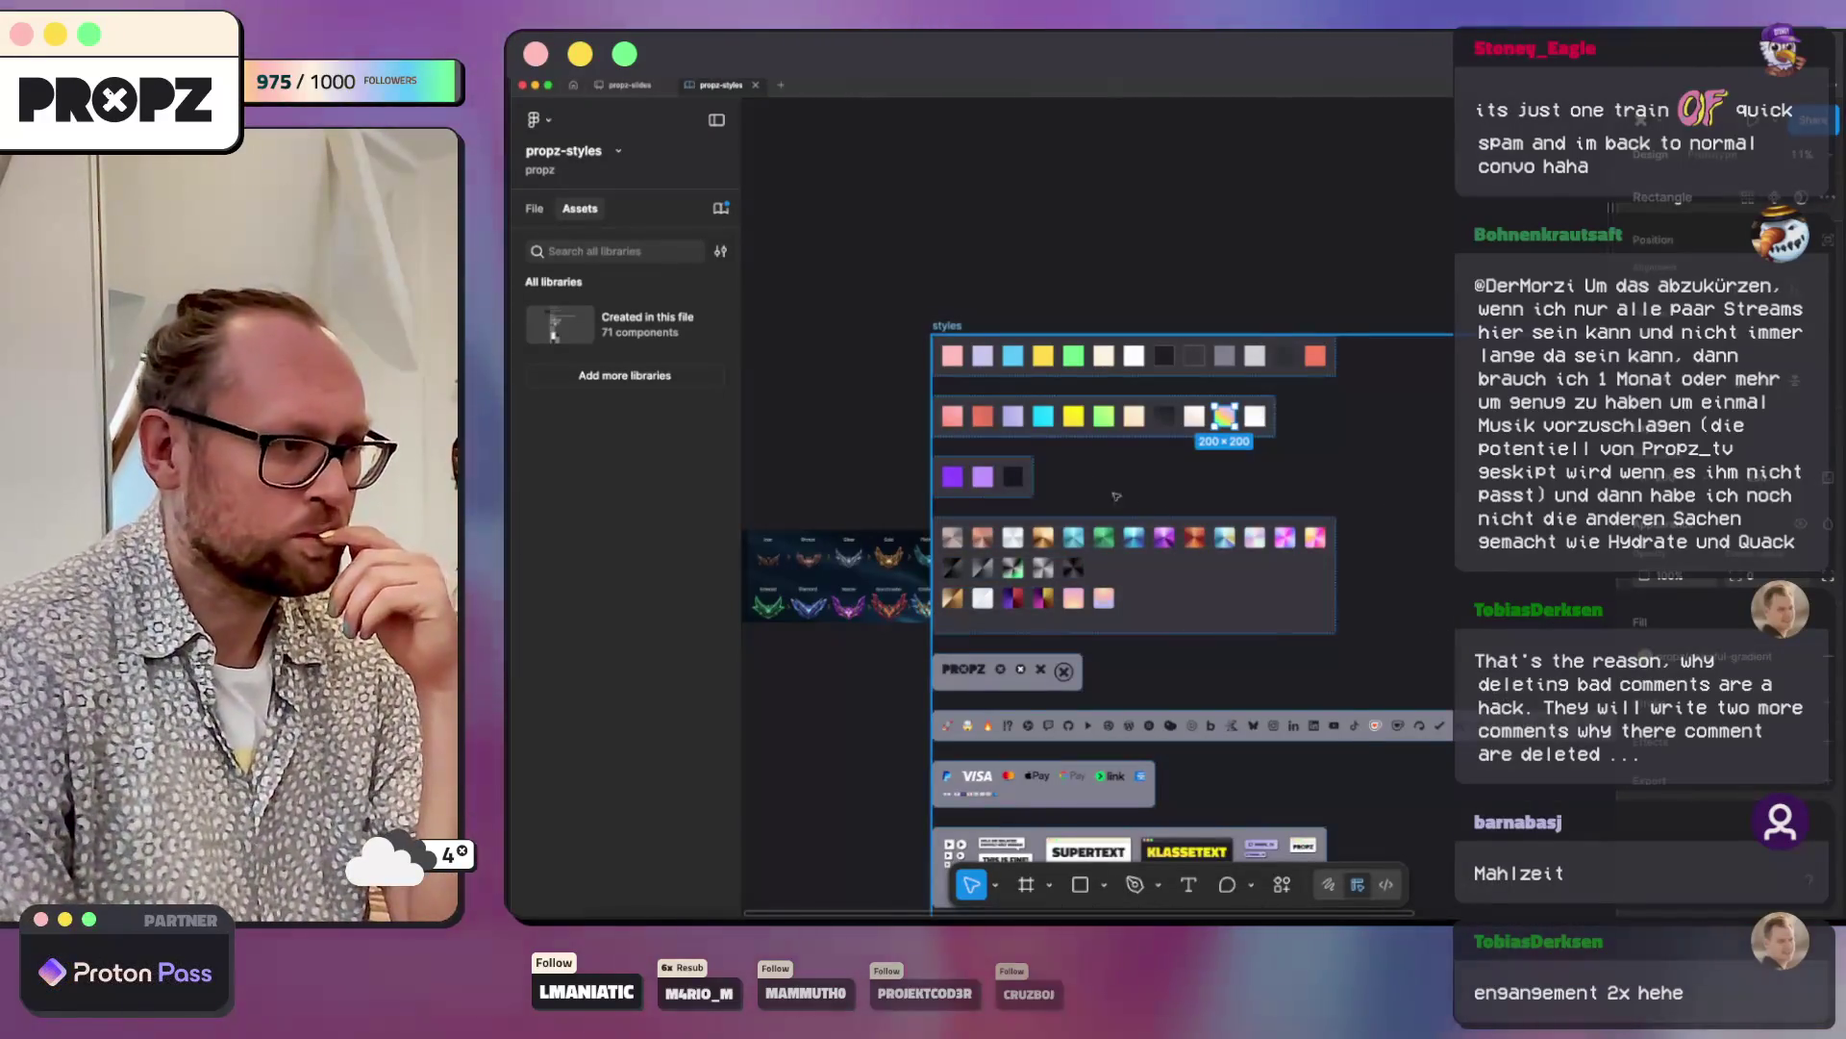
Publish the two colorful-gradient style changes in propz-styles, then move to the propz-slides file.
key(shift+2)
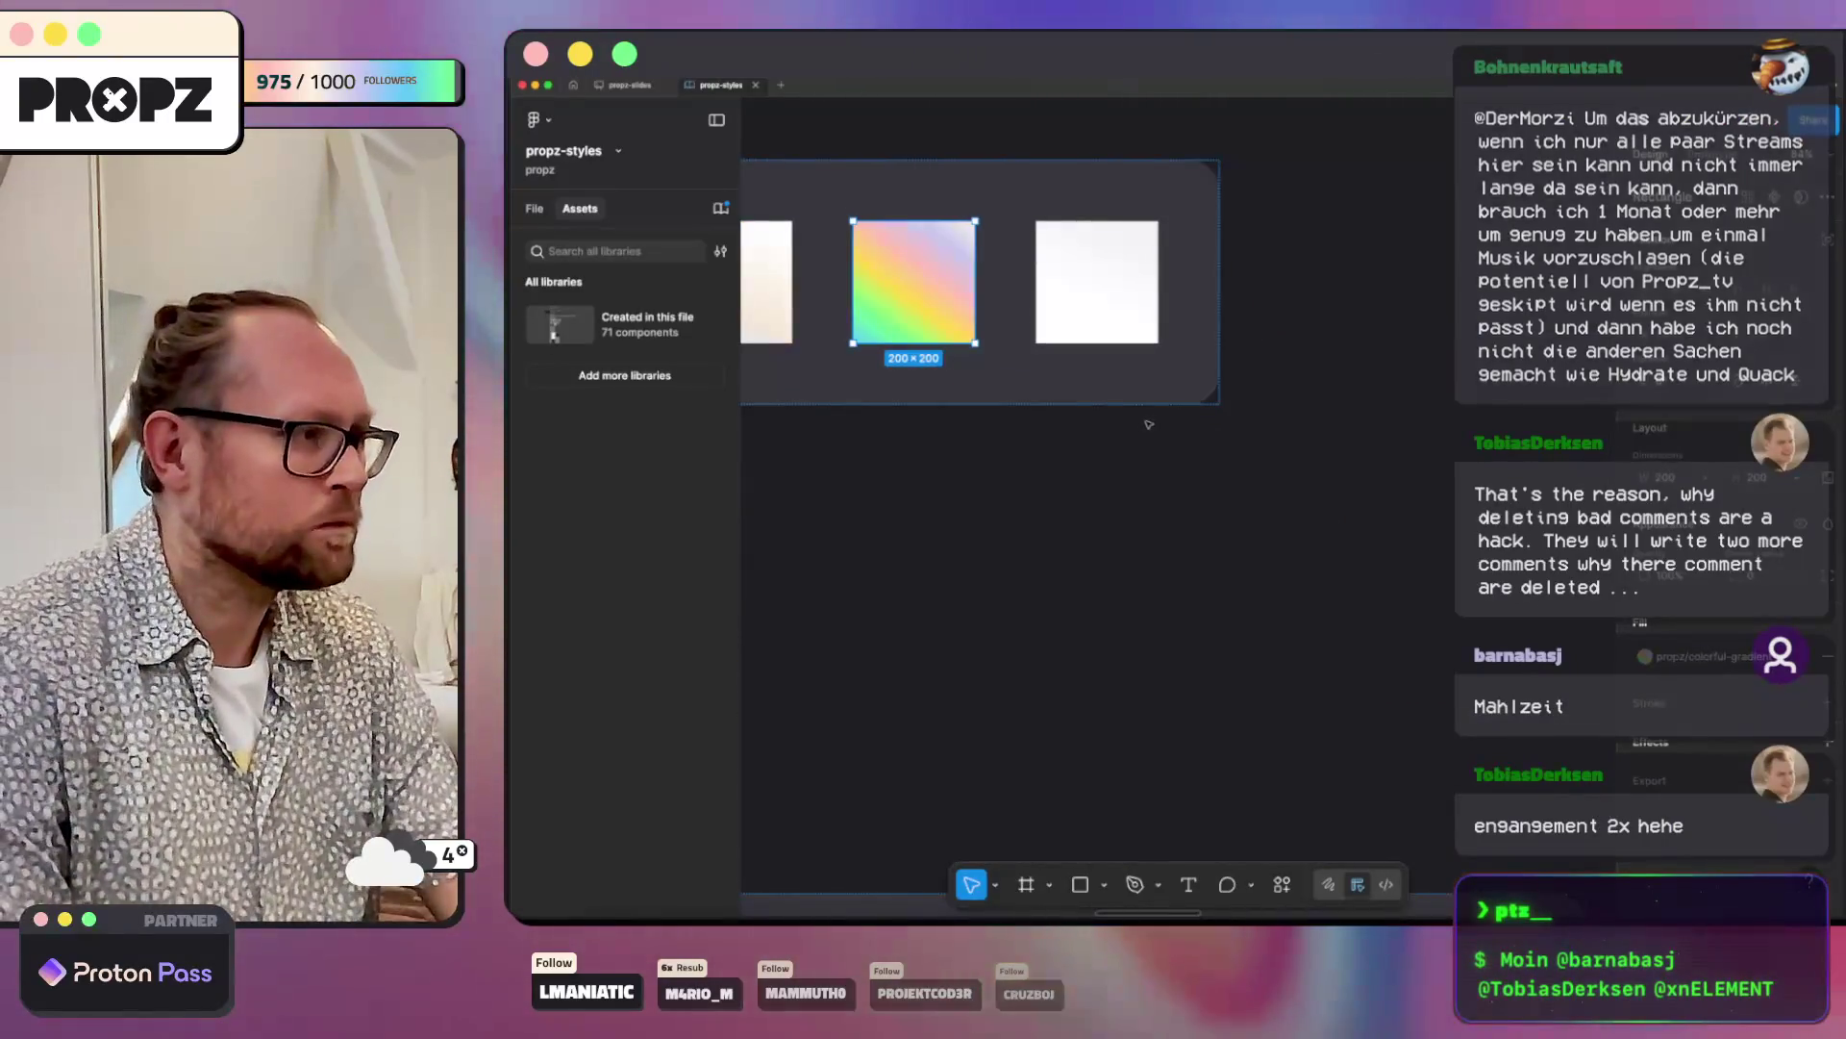
key(Escape)
key(shift+2)
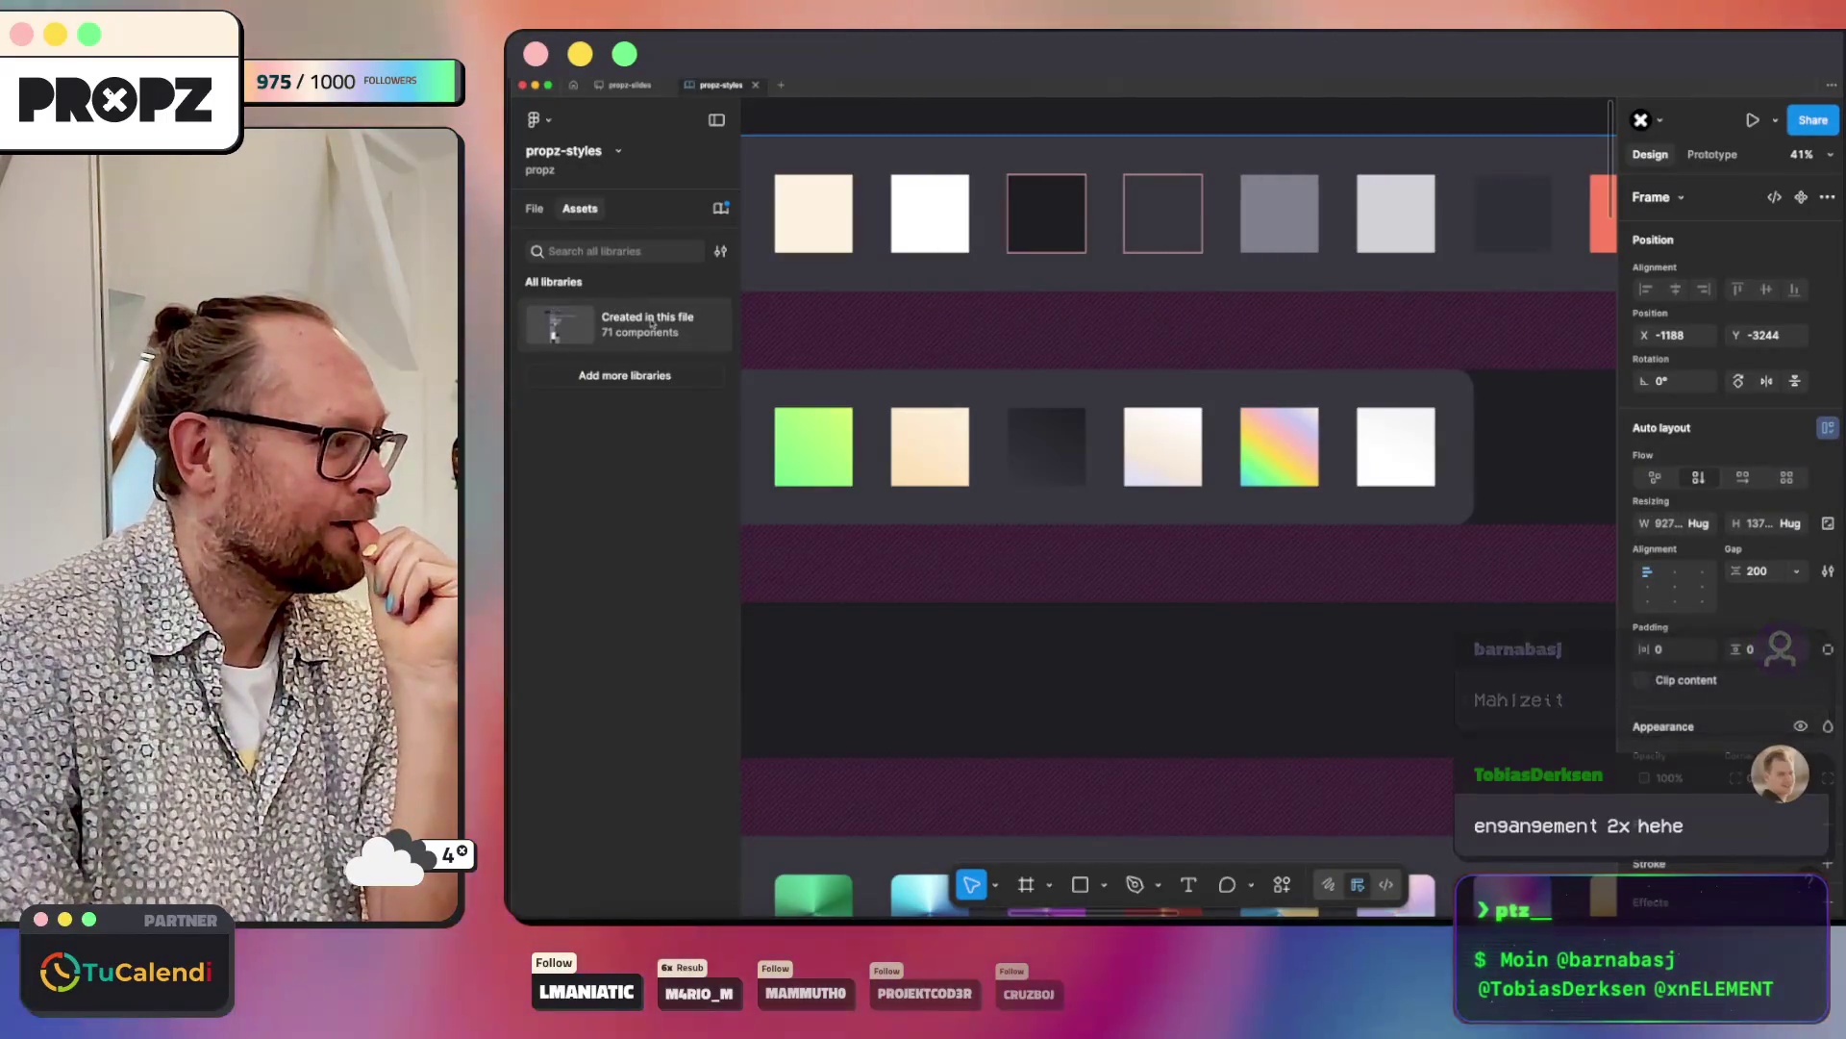
click(720, 208)
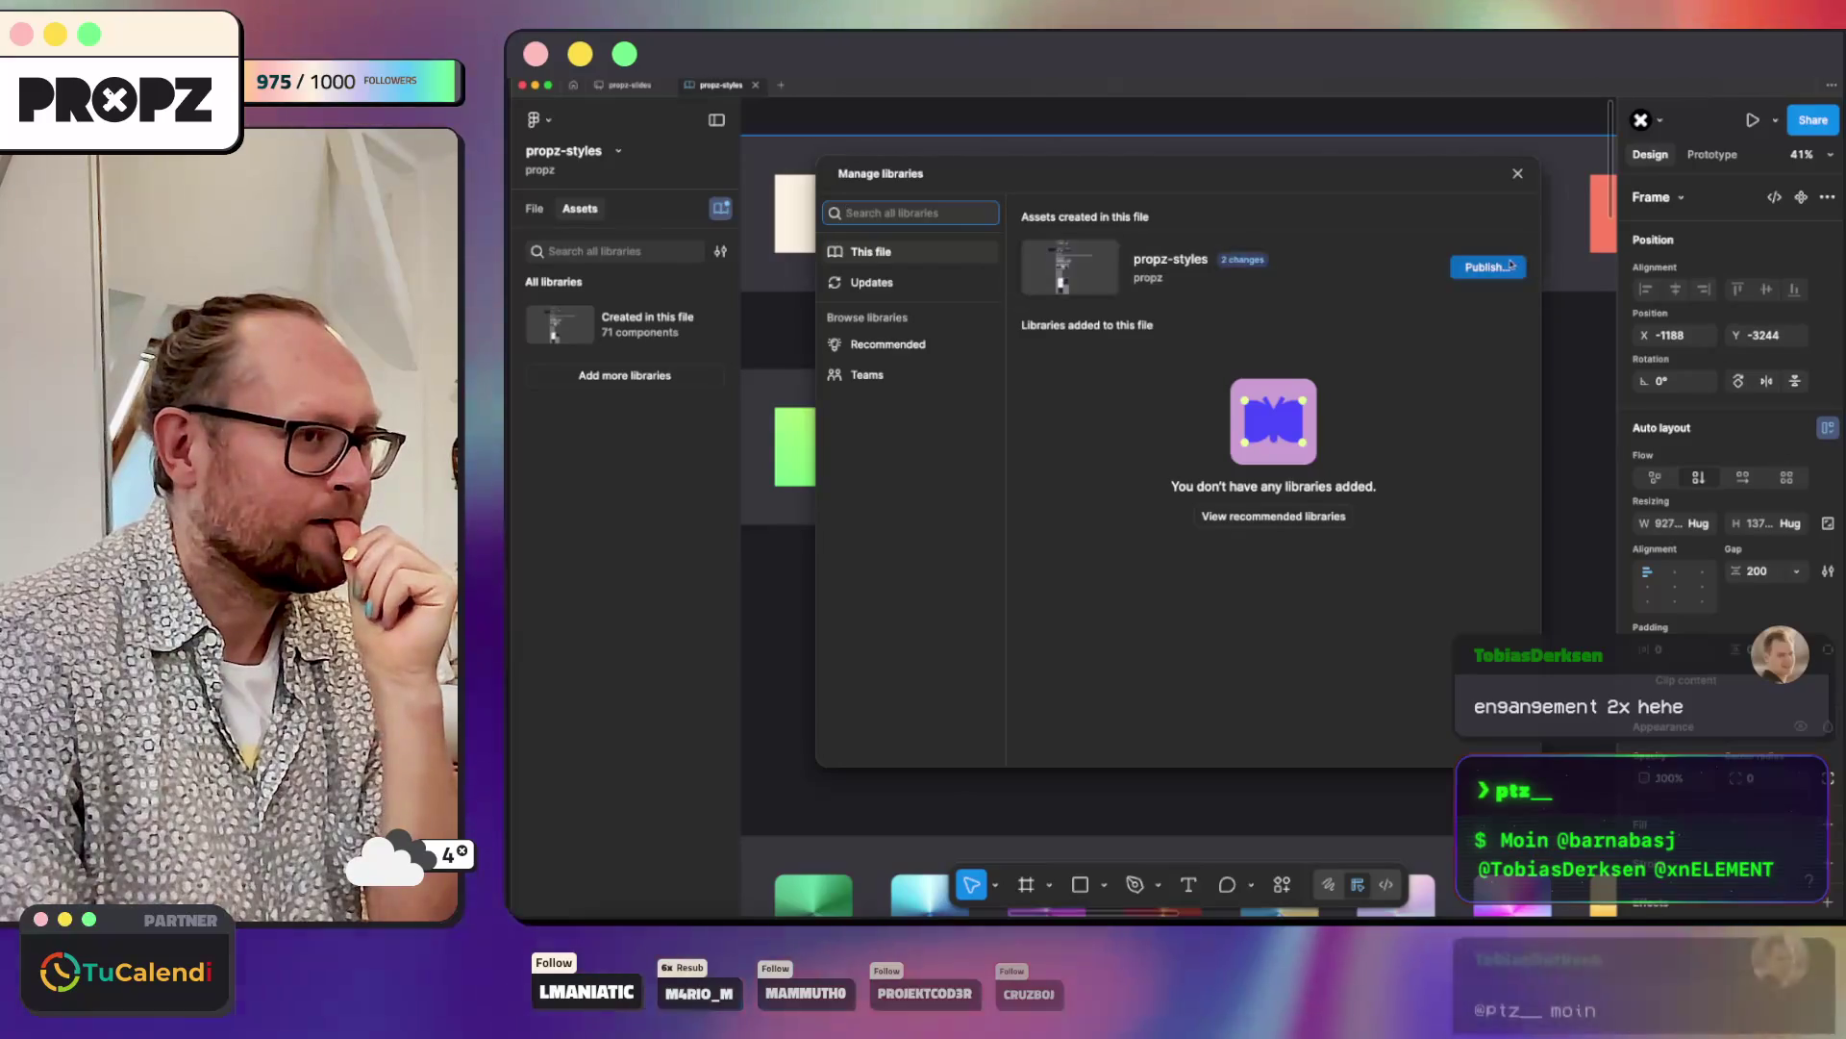
click(1501, 267)
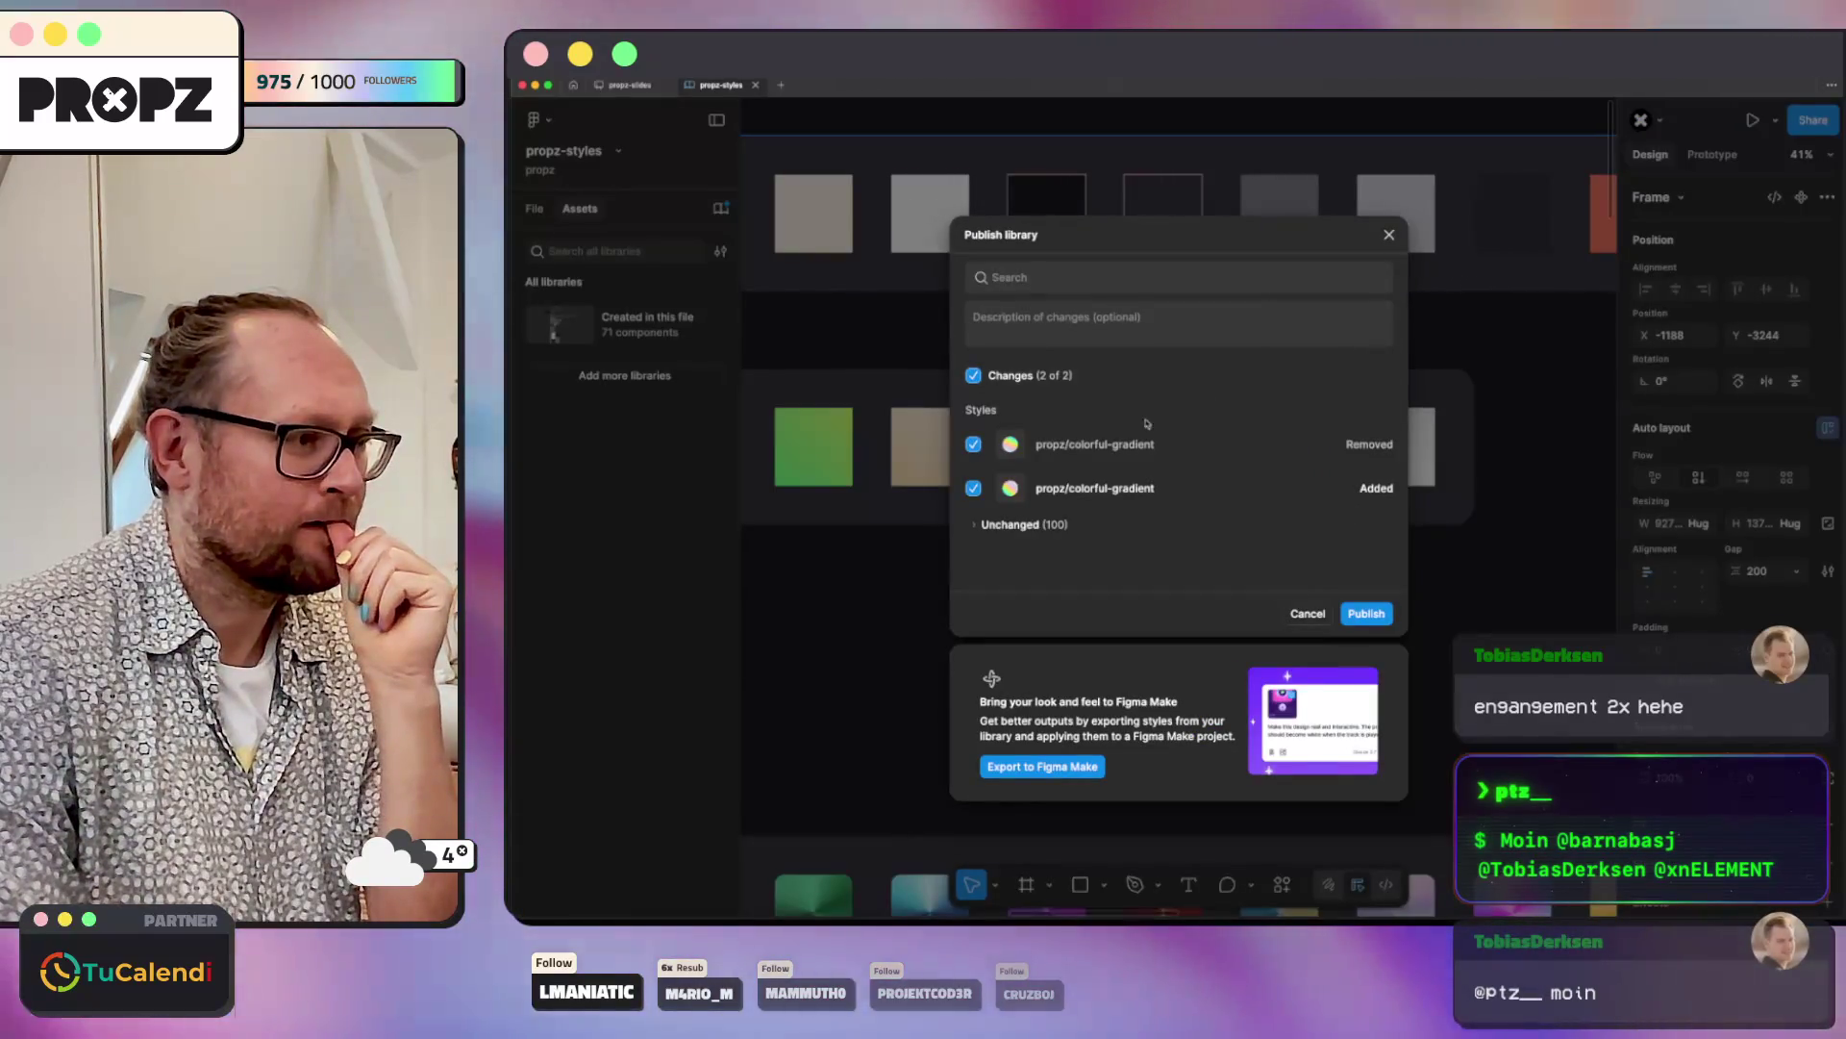
click(1372, 614)
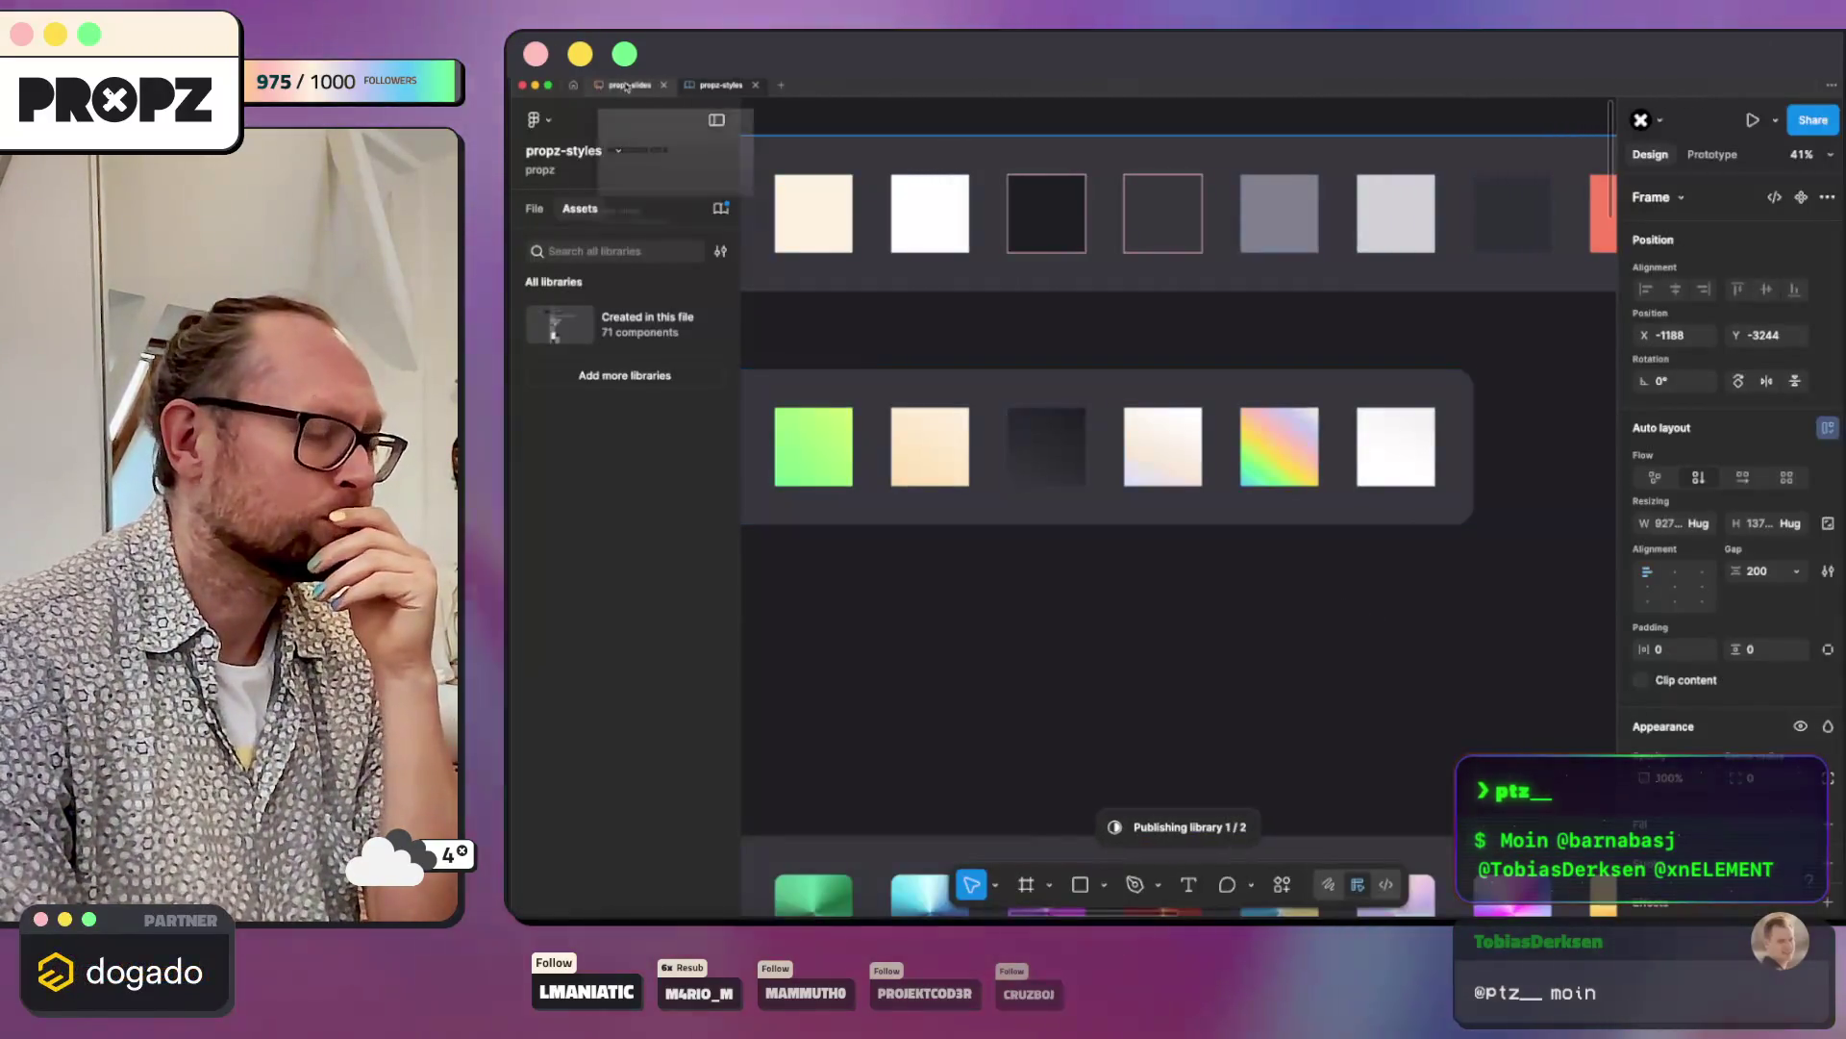
click(625, 85)
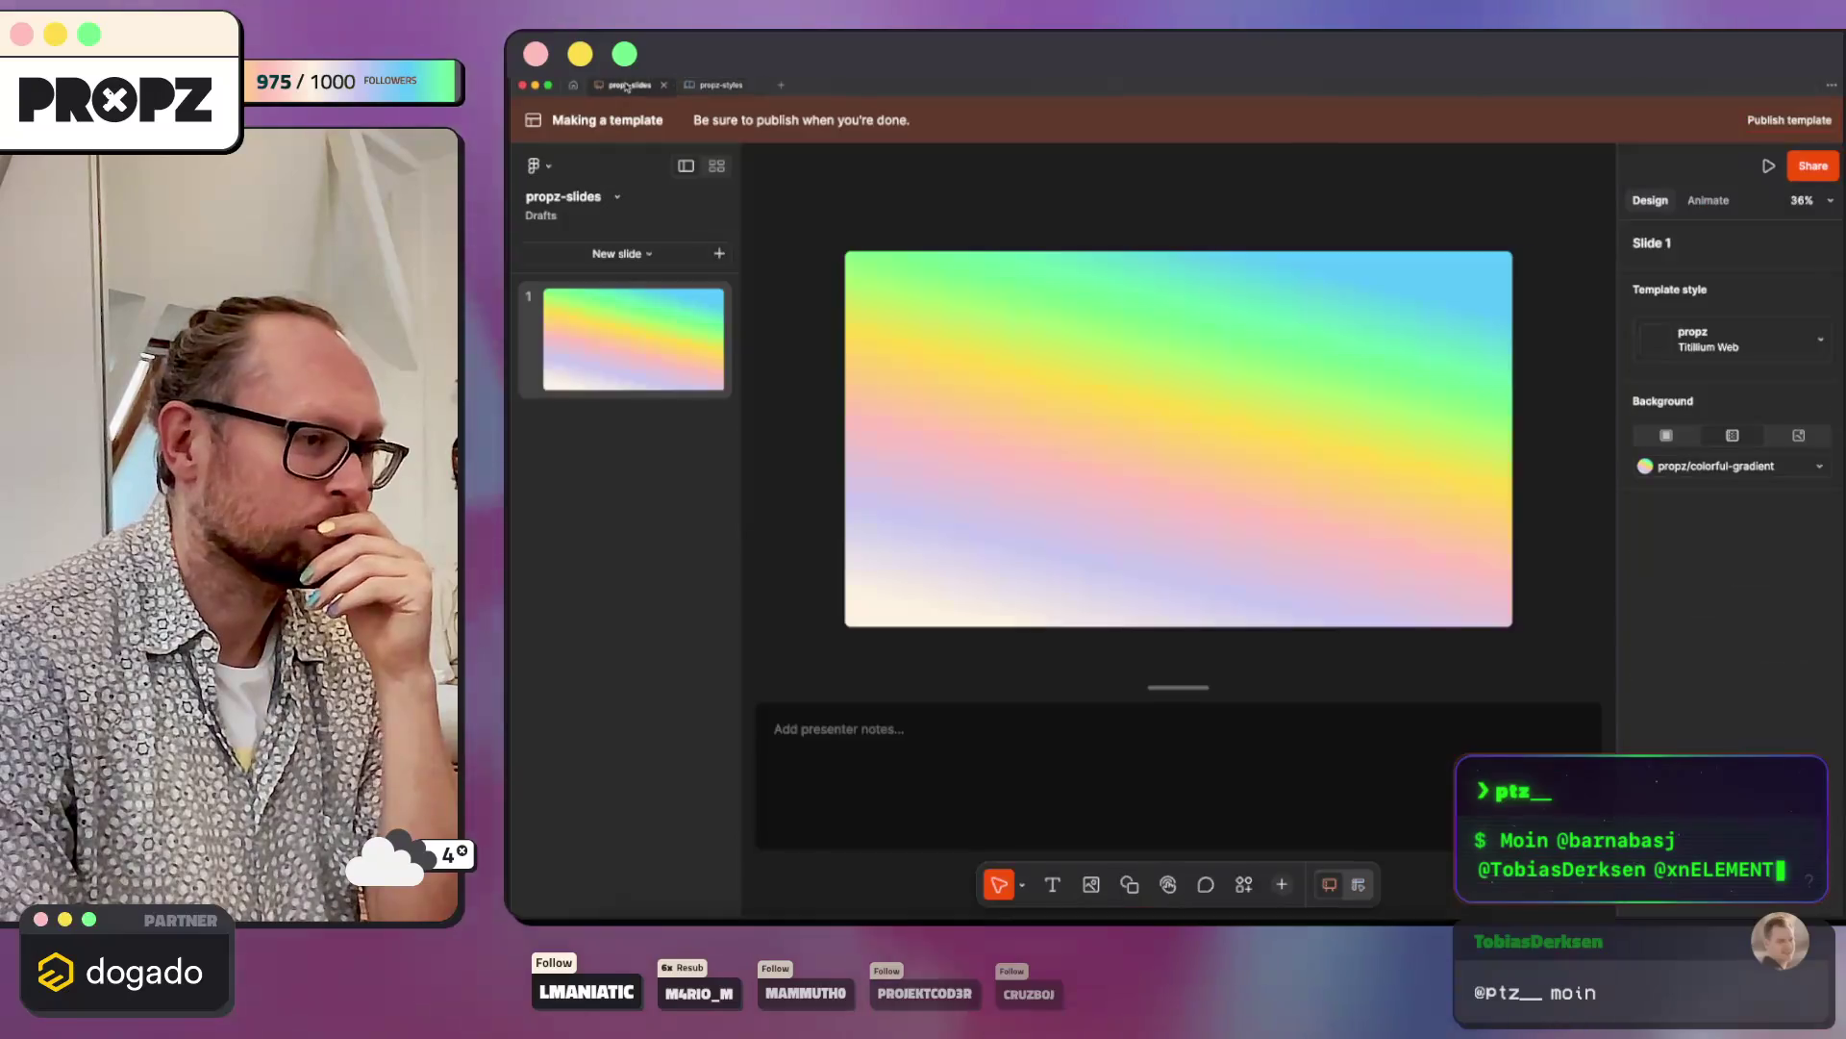
Apply the propz/colorful-gradient library style to the slide background.
click(1718, 471)
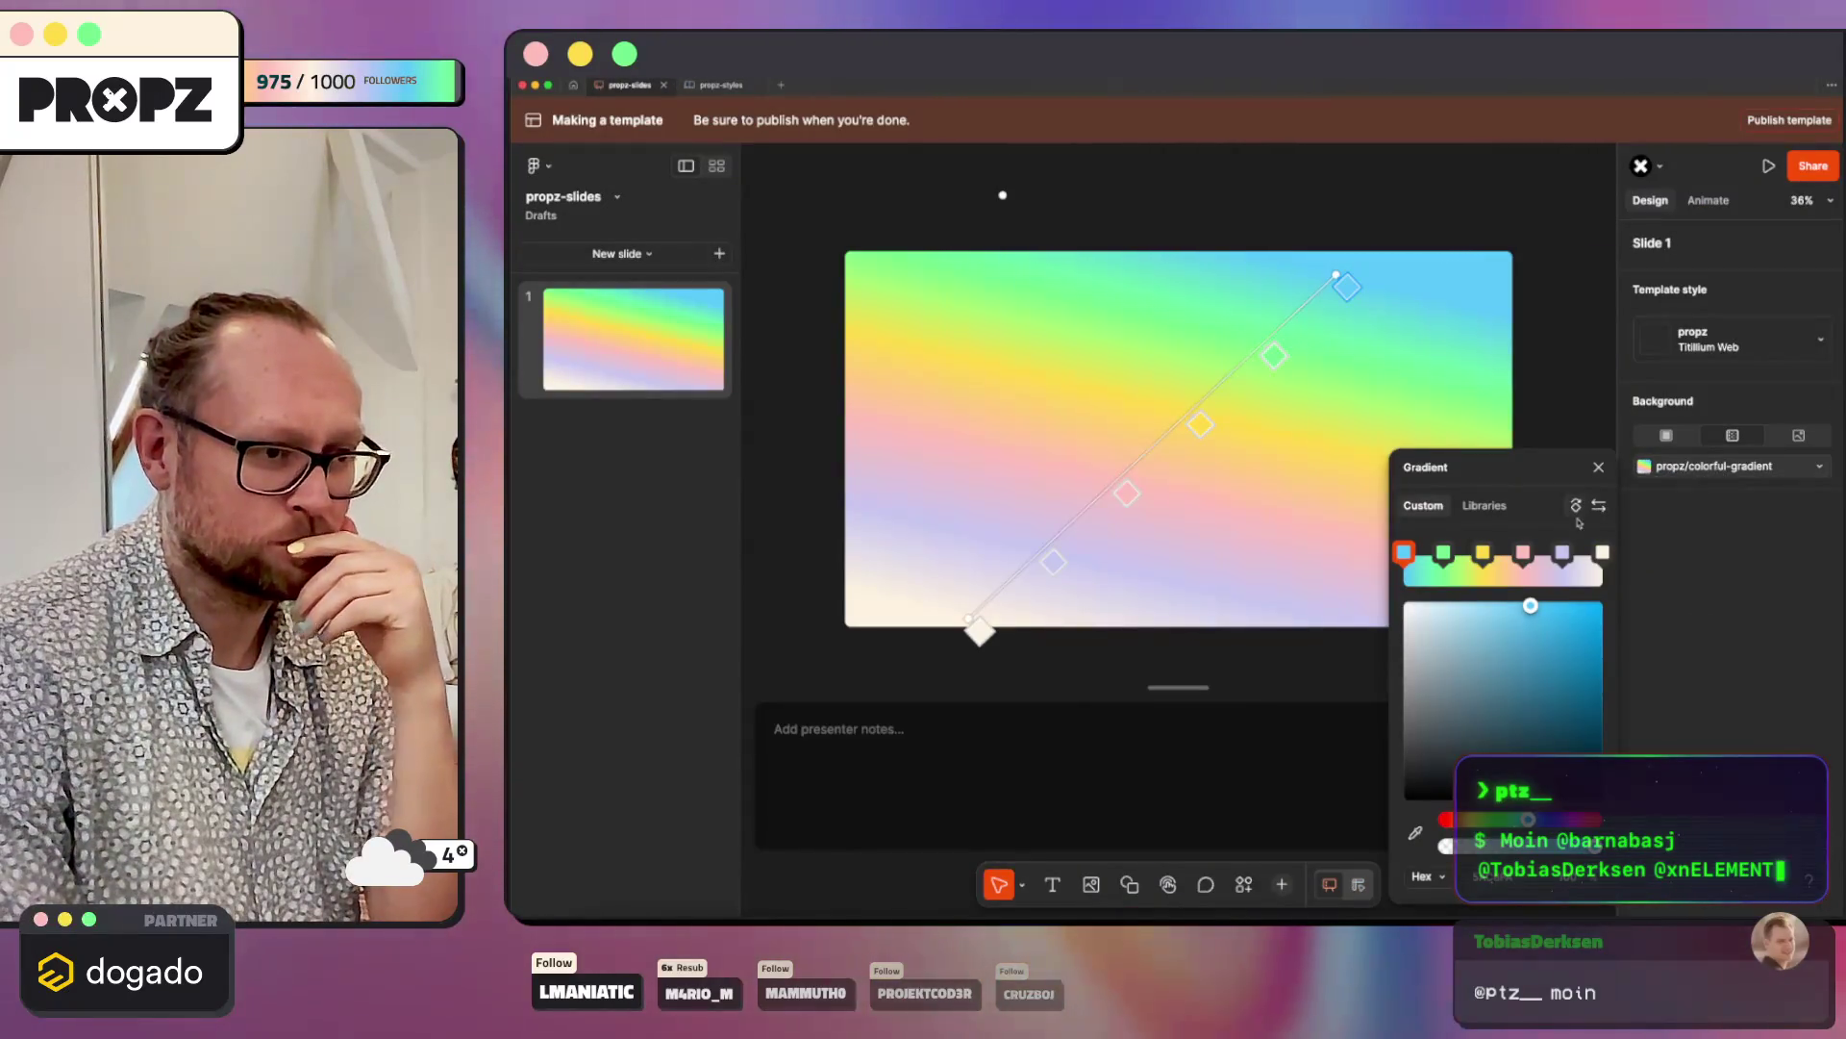
click(1711, 499)
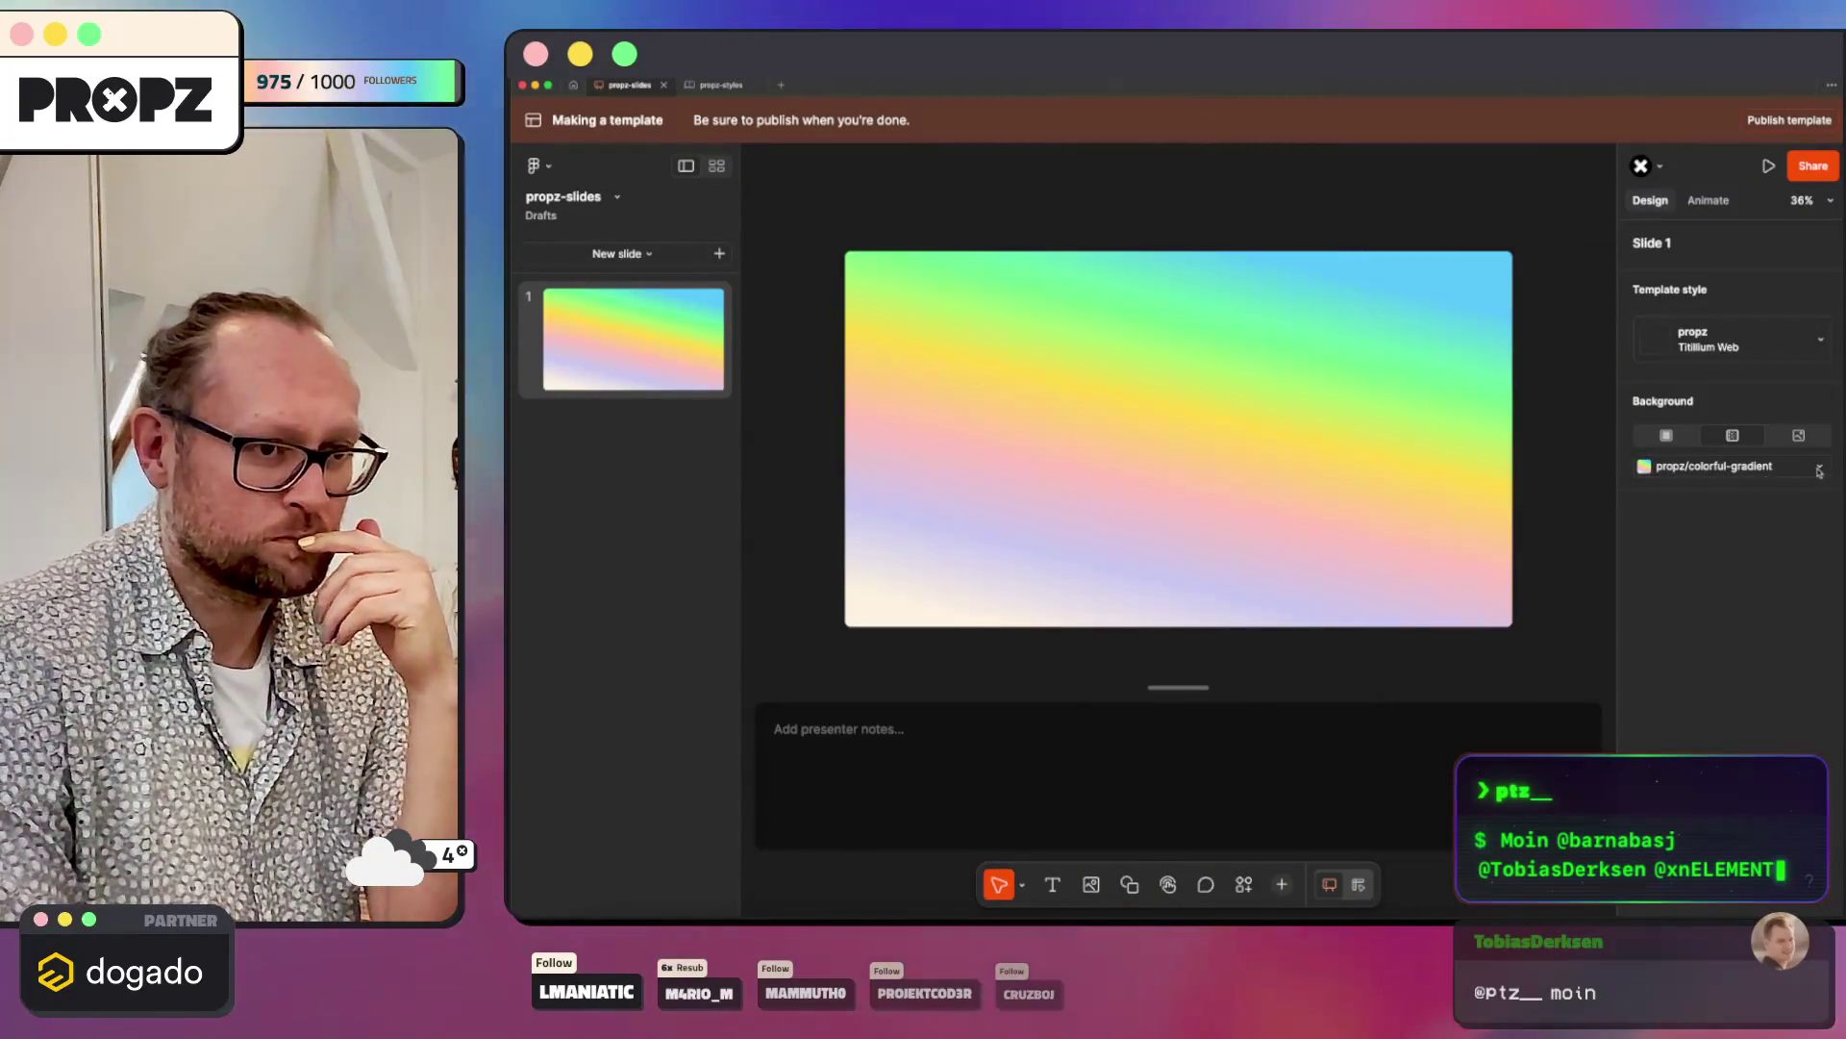
click(1718, 469)
click(1486, 509)
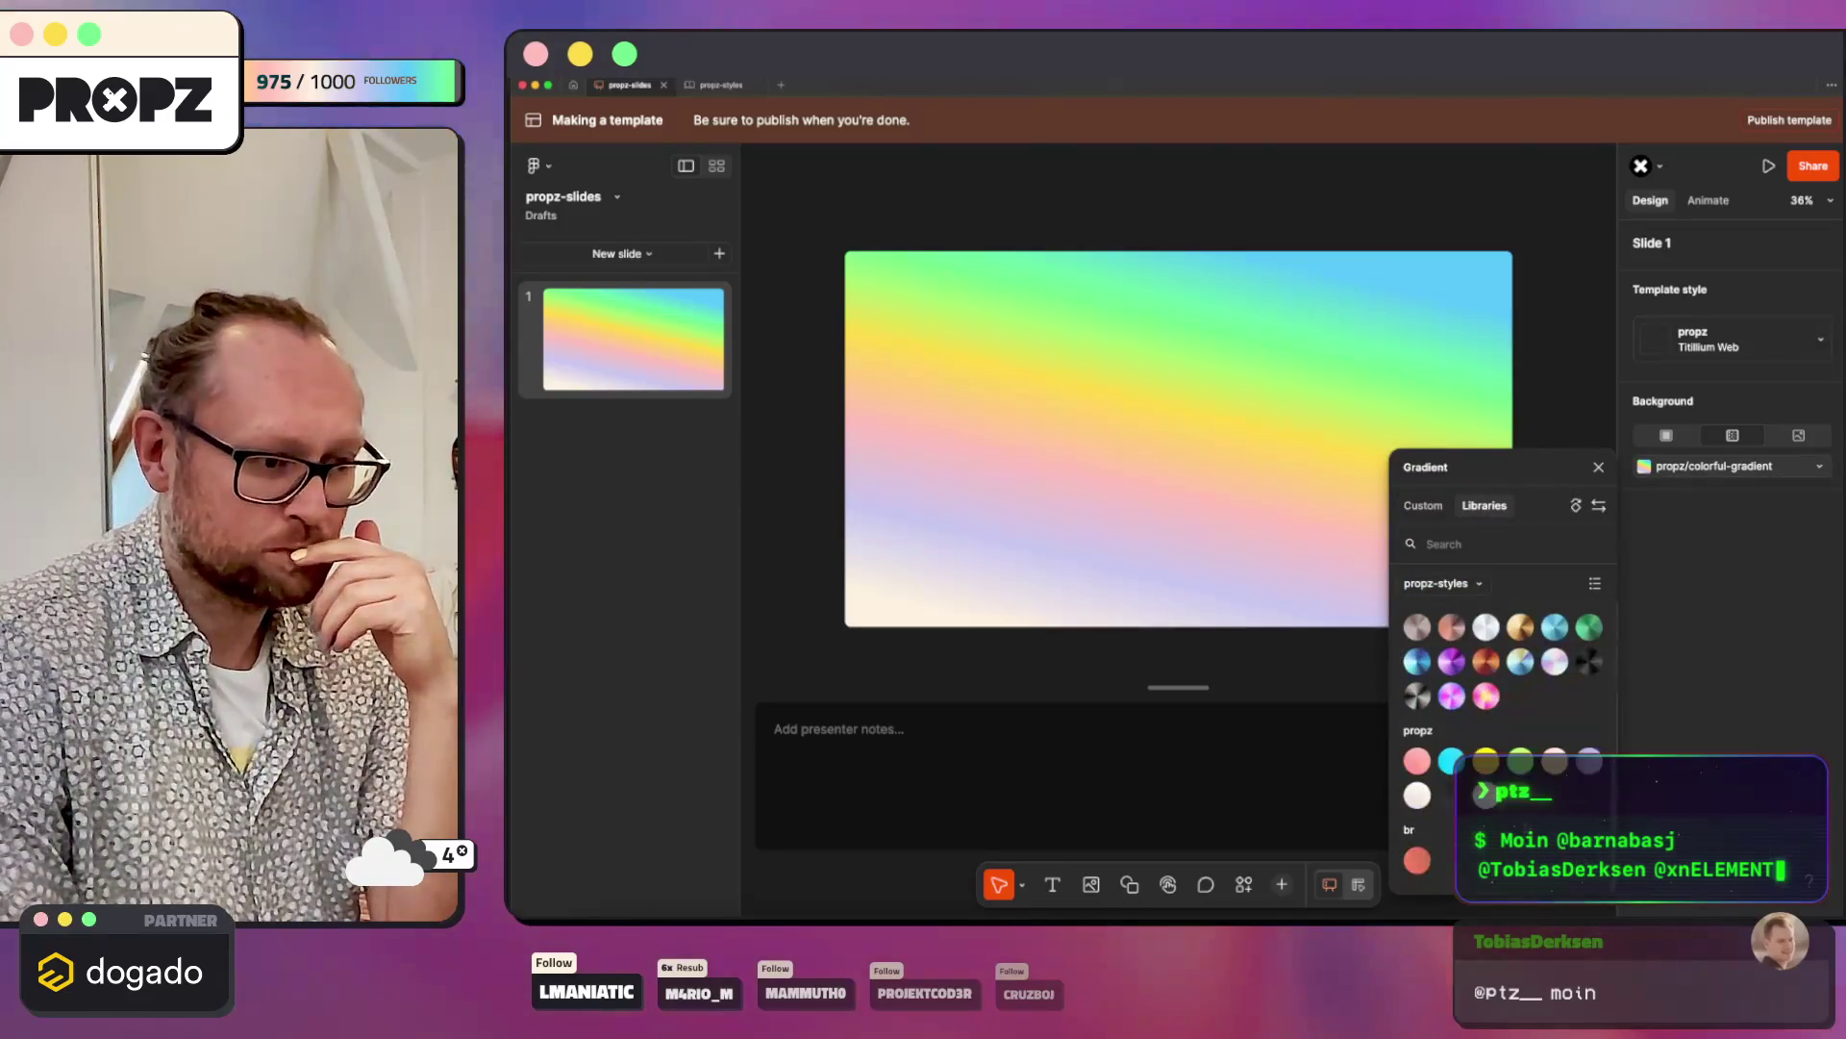
click(1418, 761)
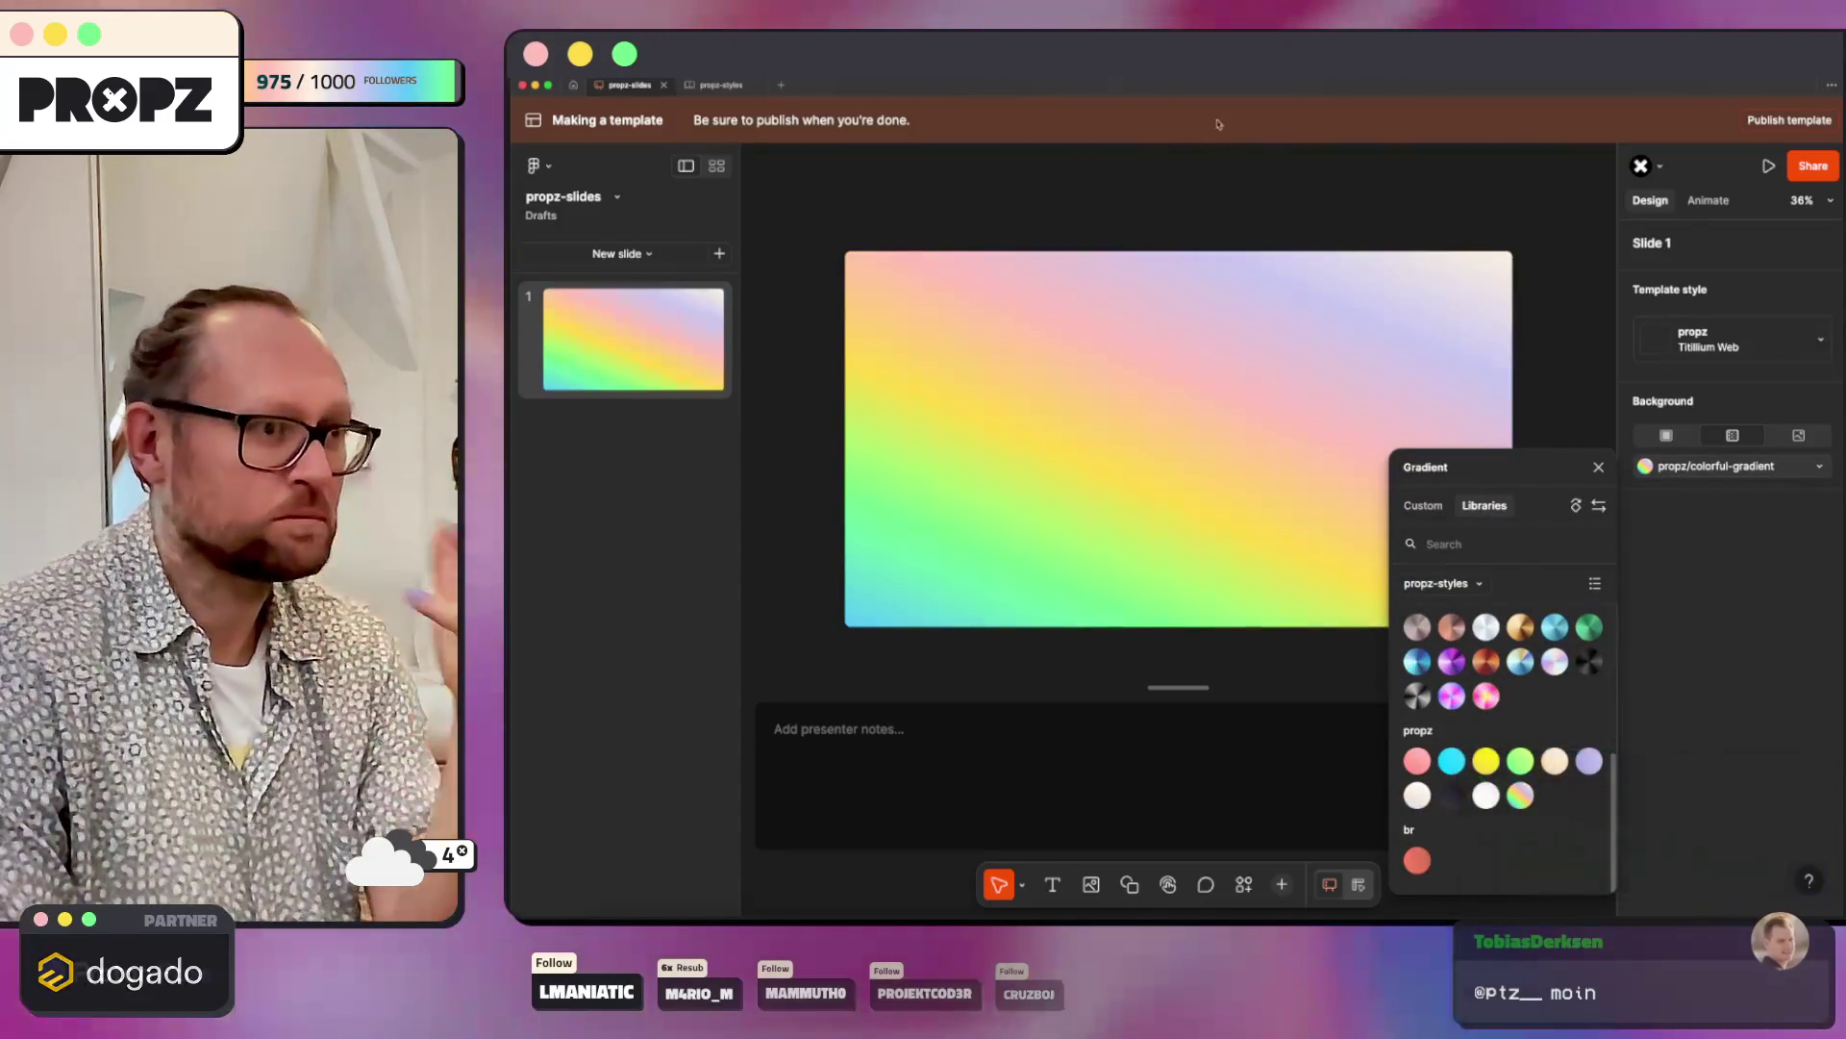
click(1173, 175)
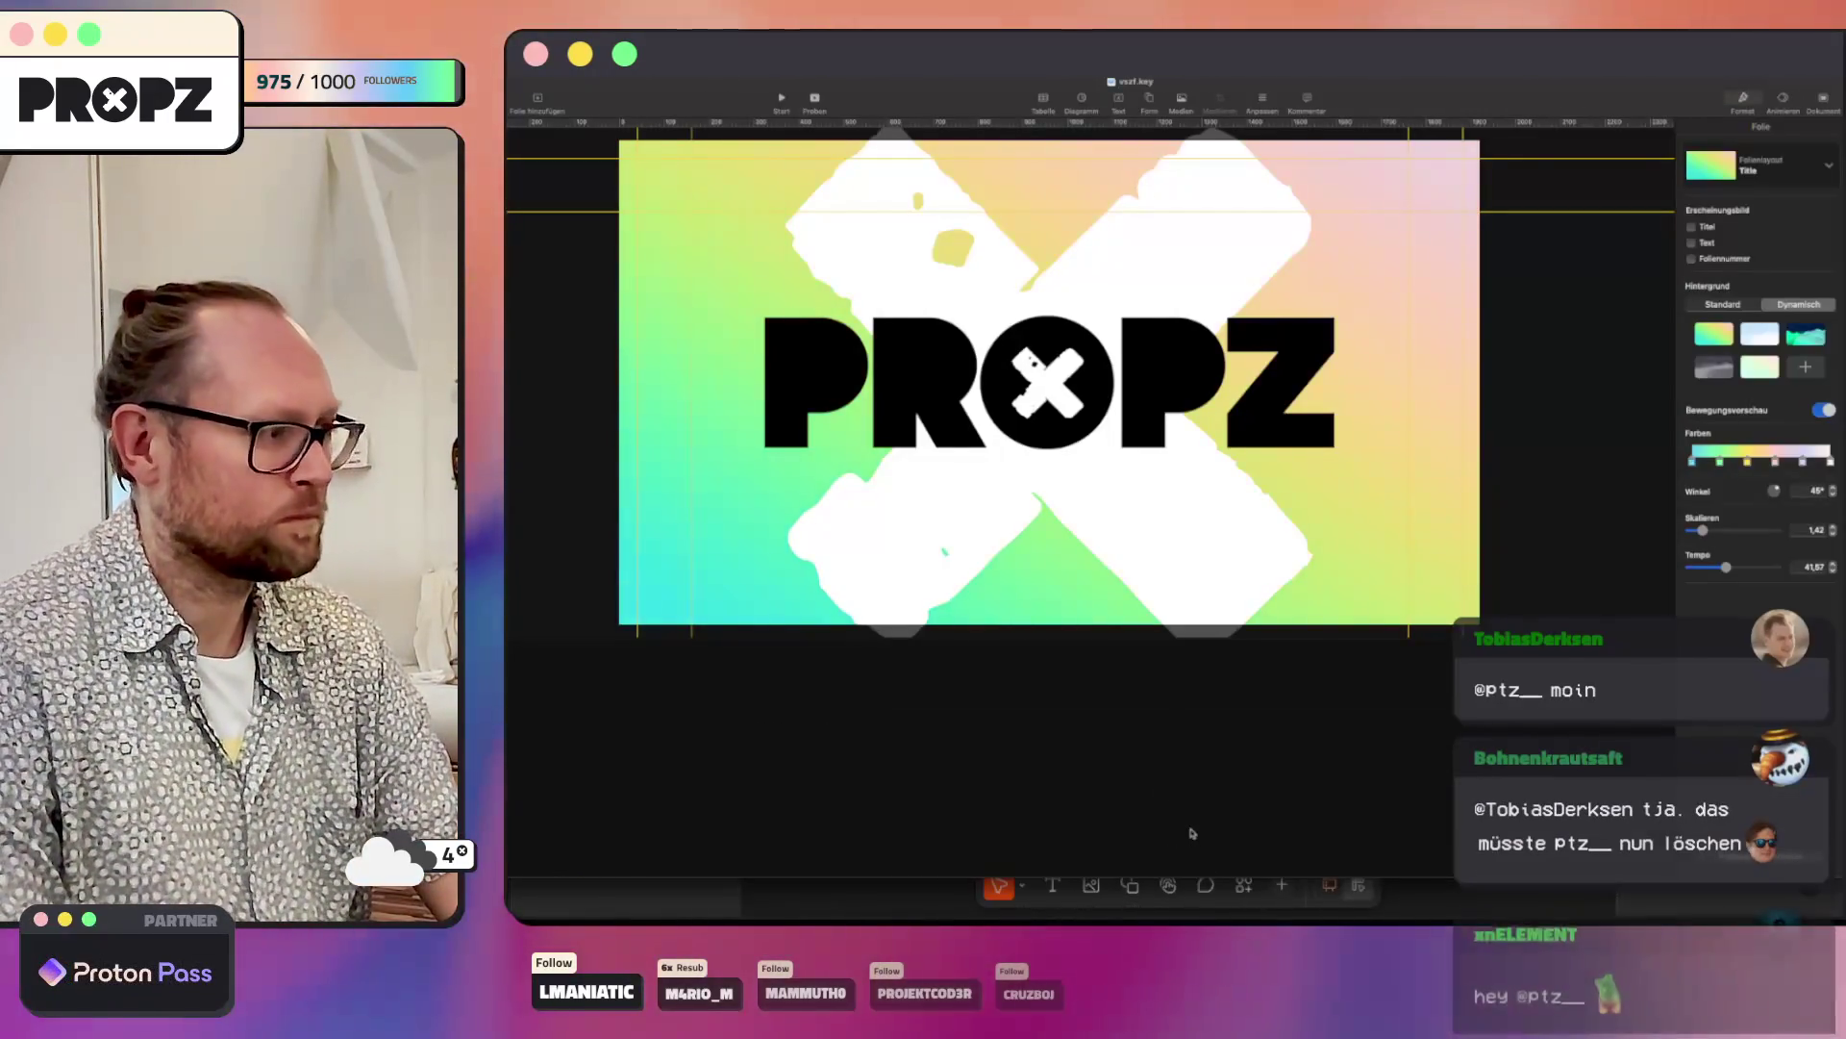
Re-angle the background gradient so yellow fills the middle of the slide.
click(1167, 794)
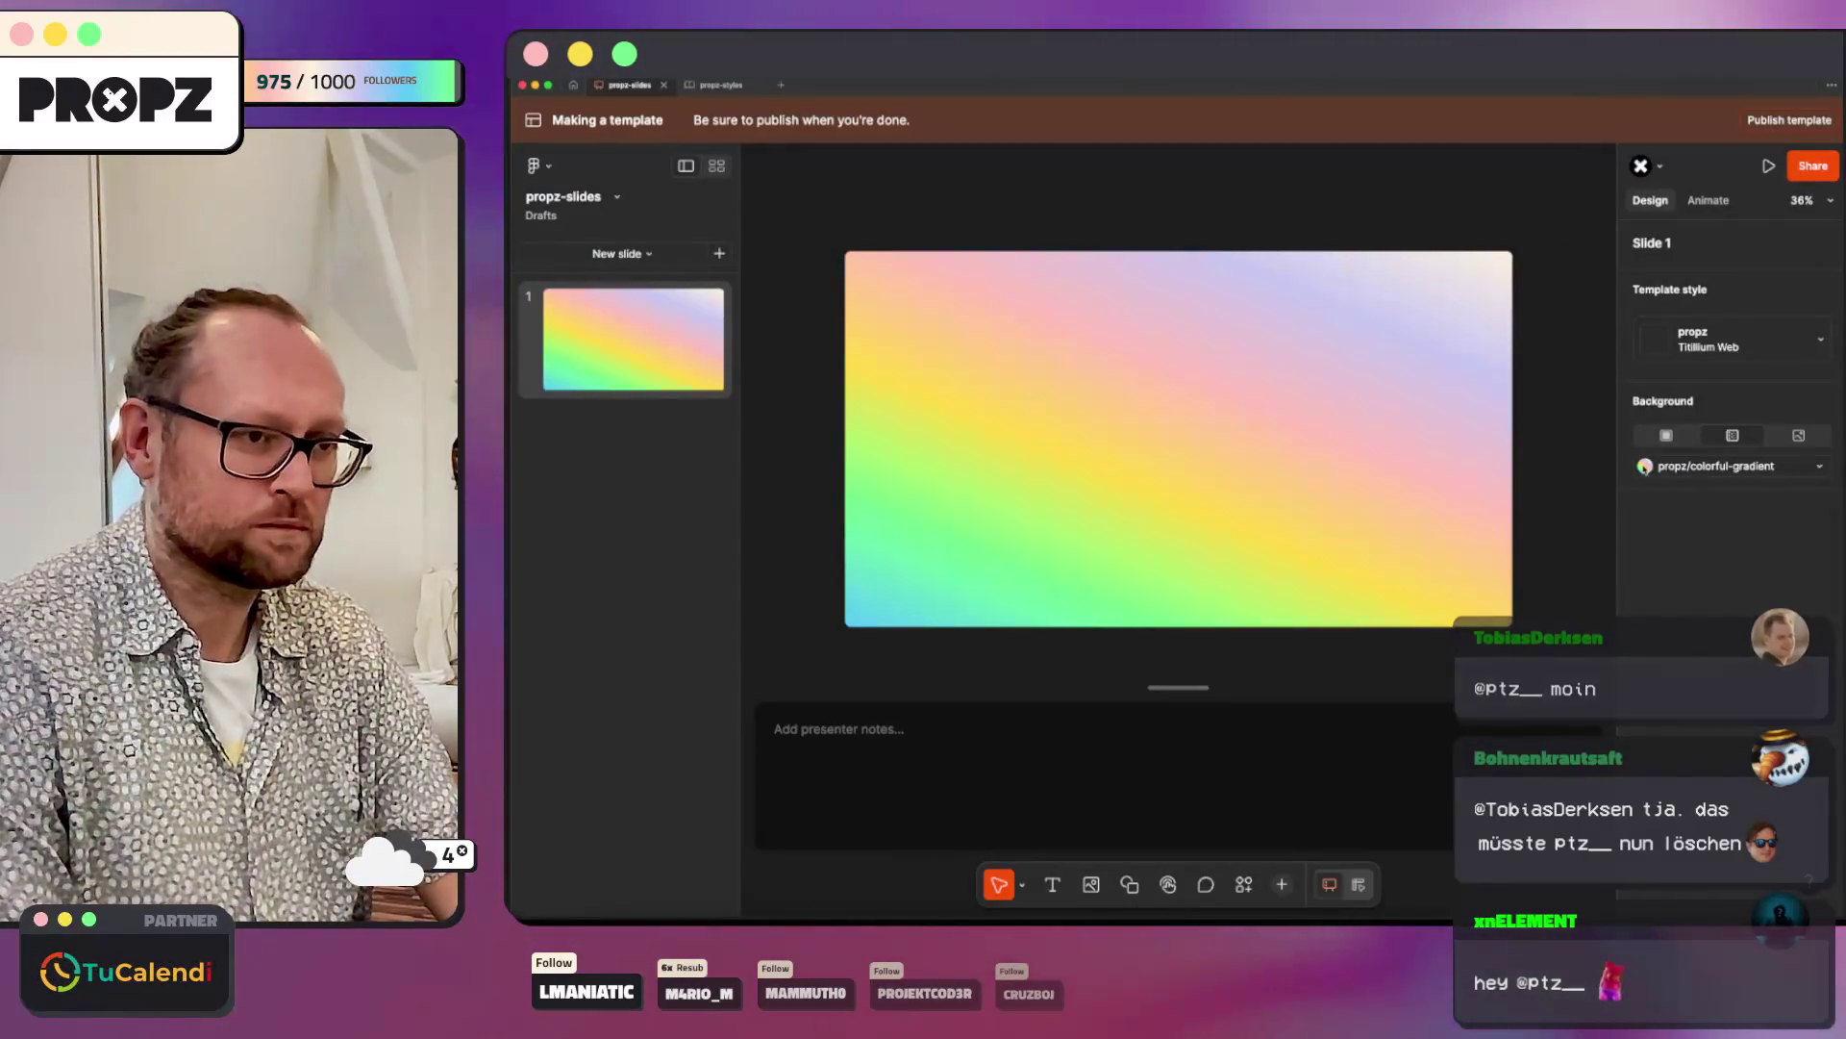
key(Escape)
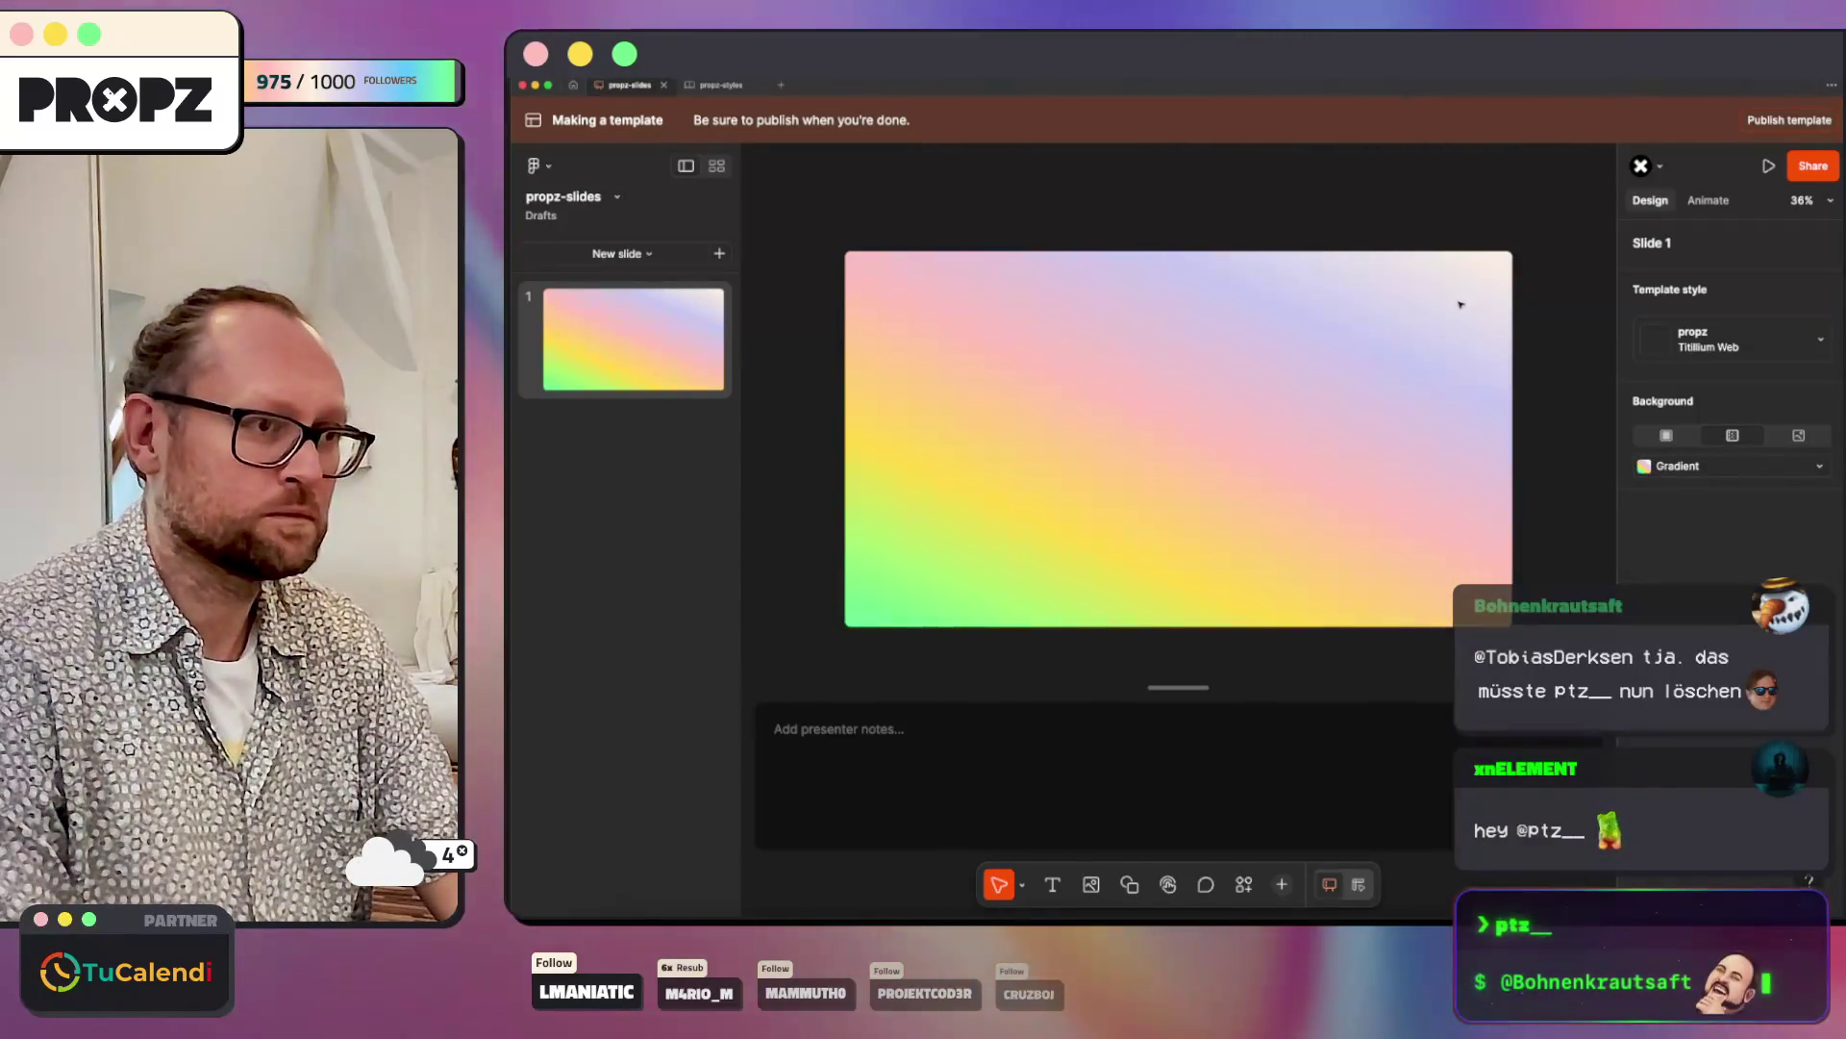
click(1643, 466)
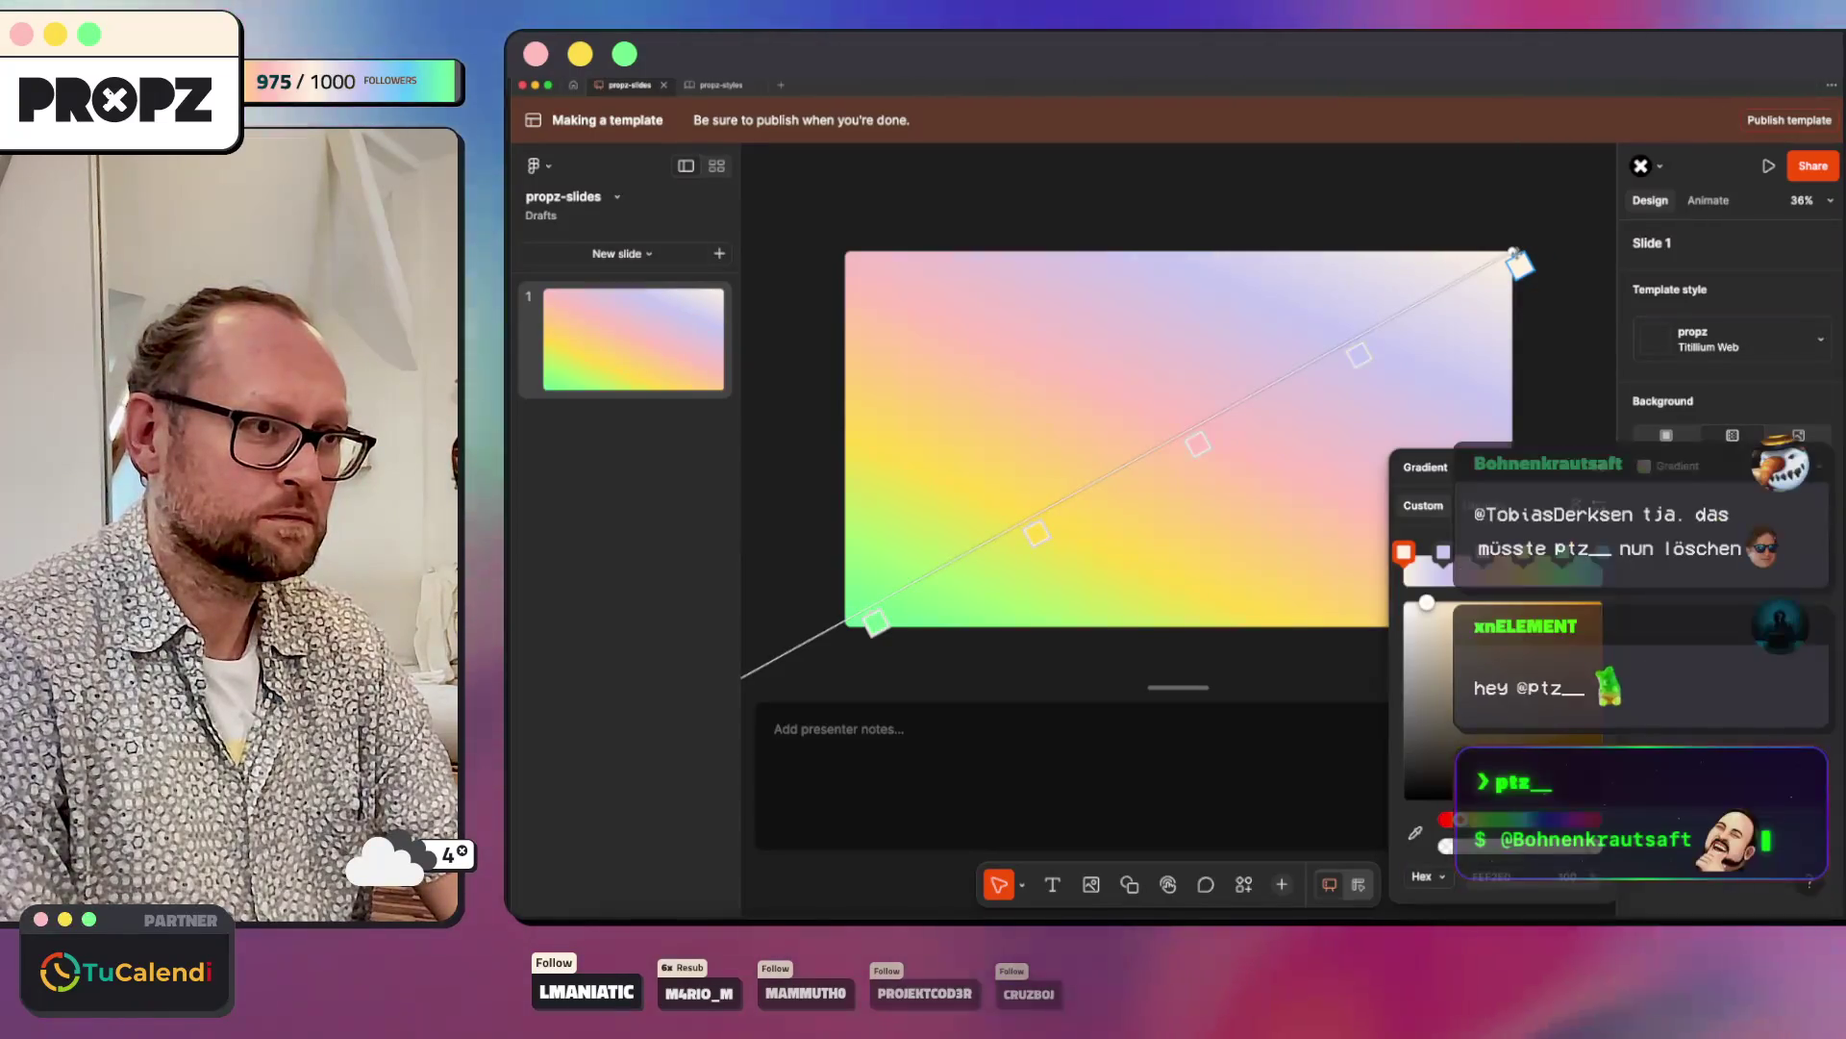
key(Escape)
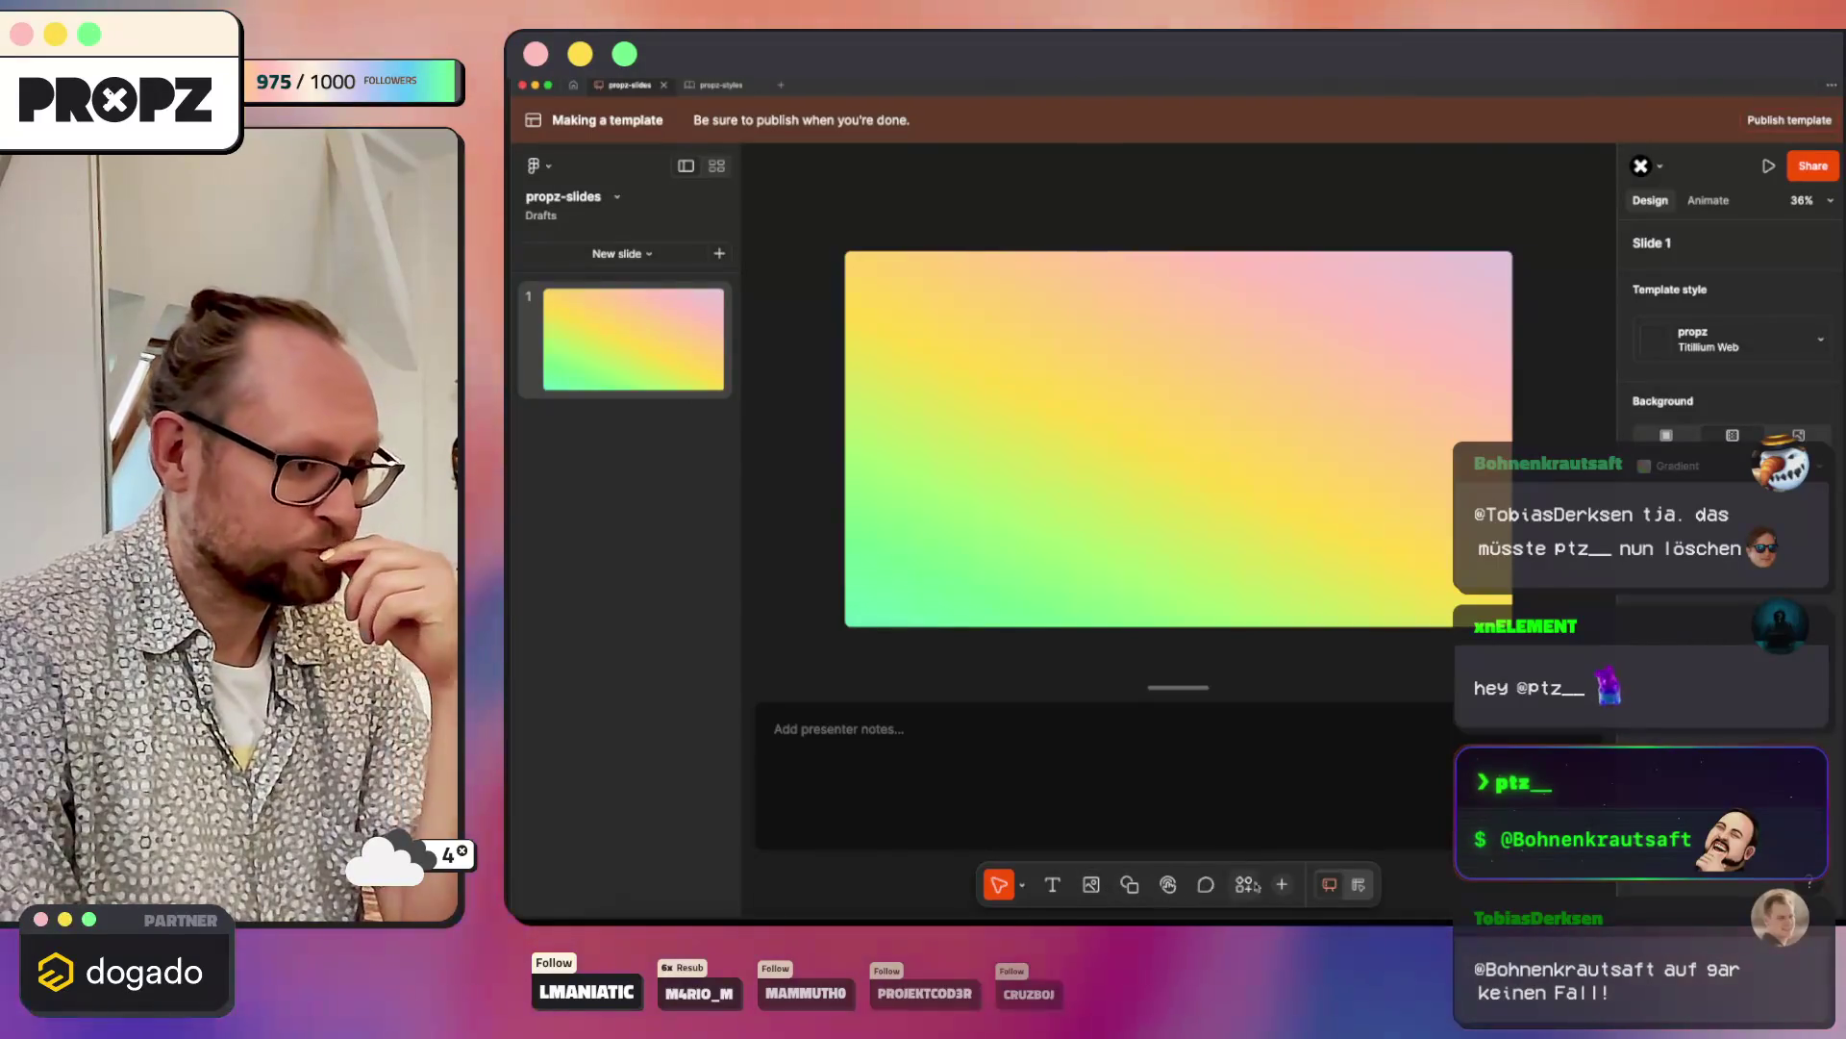
click(1243, 884)
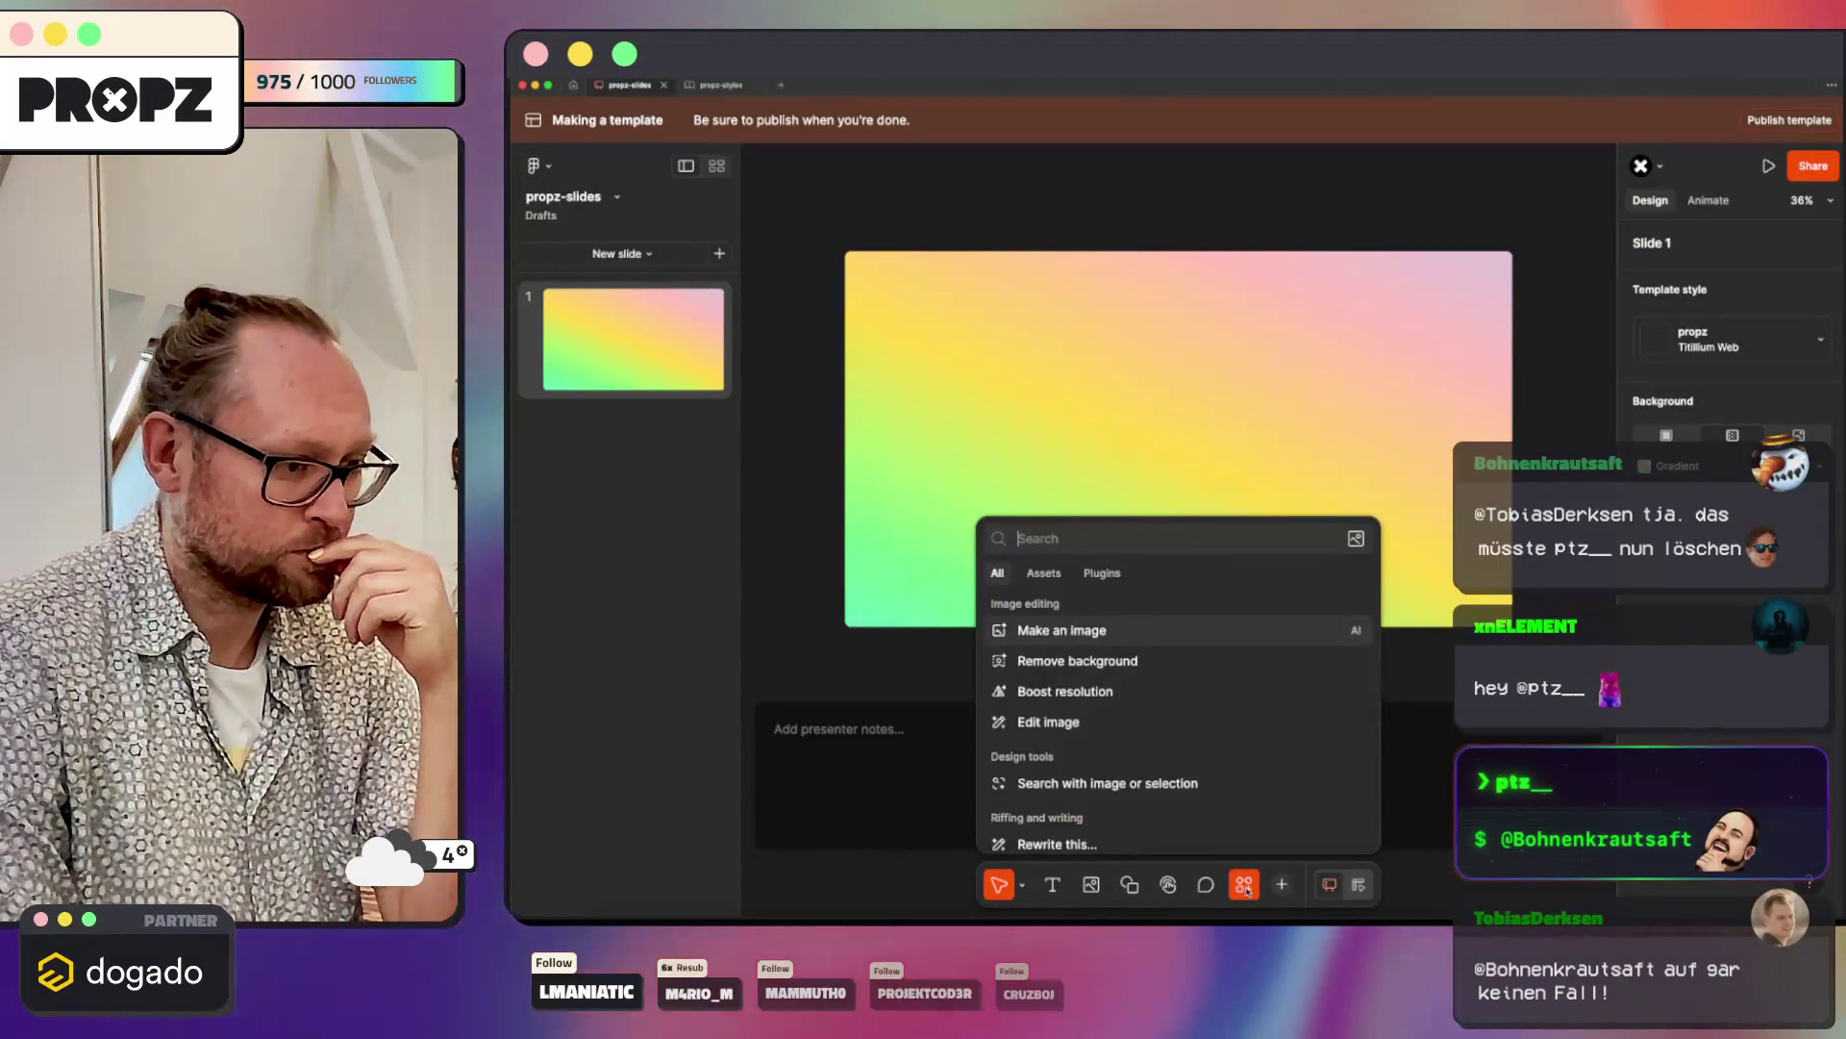
Search library assets for 'propz' and insert the logo-propz component onto the slide.
click(1043, 572)
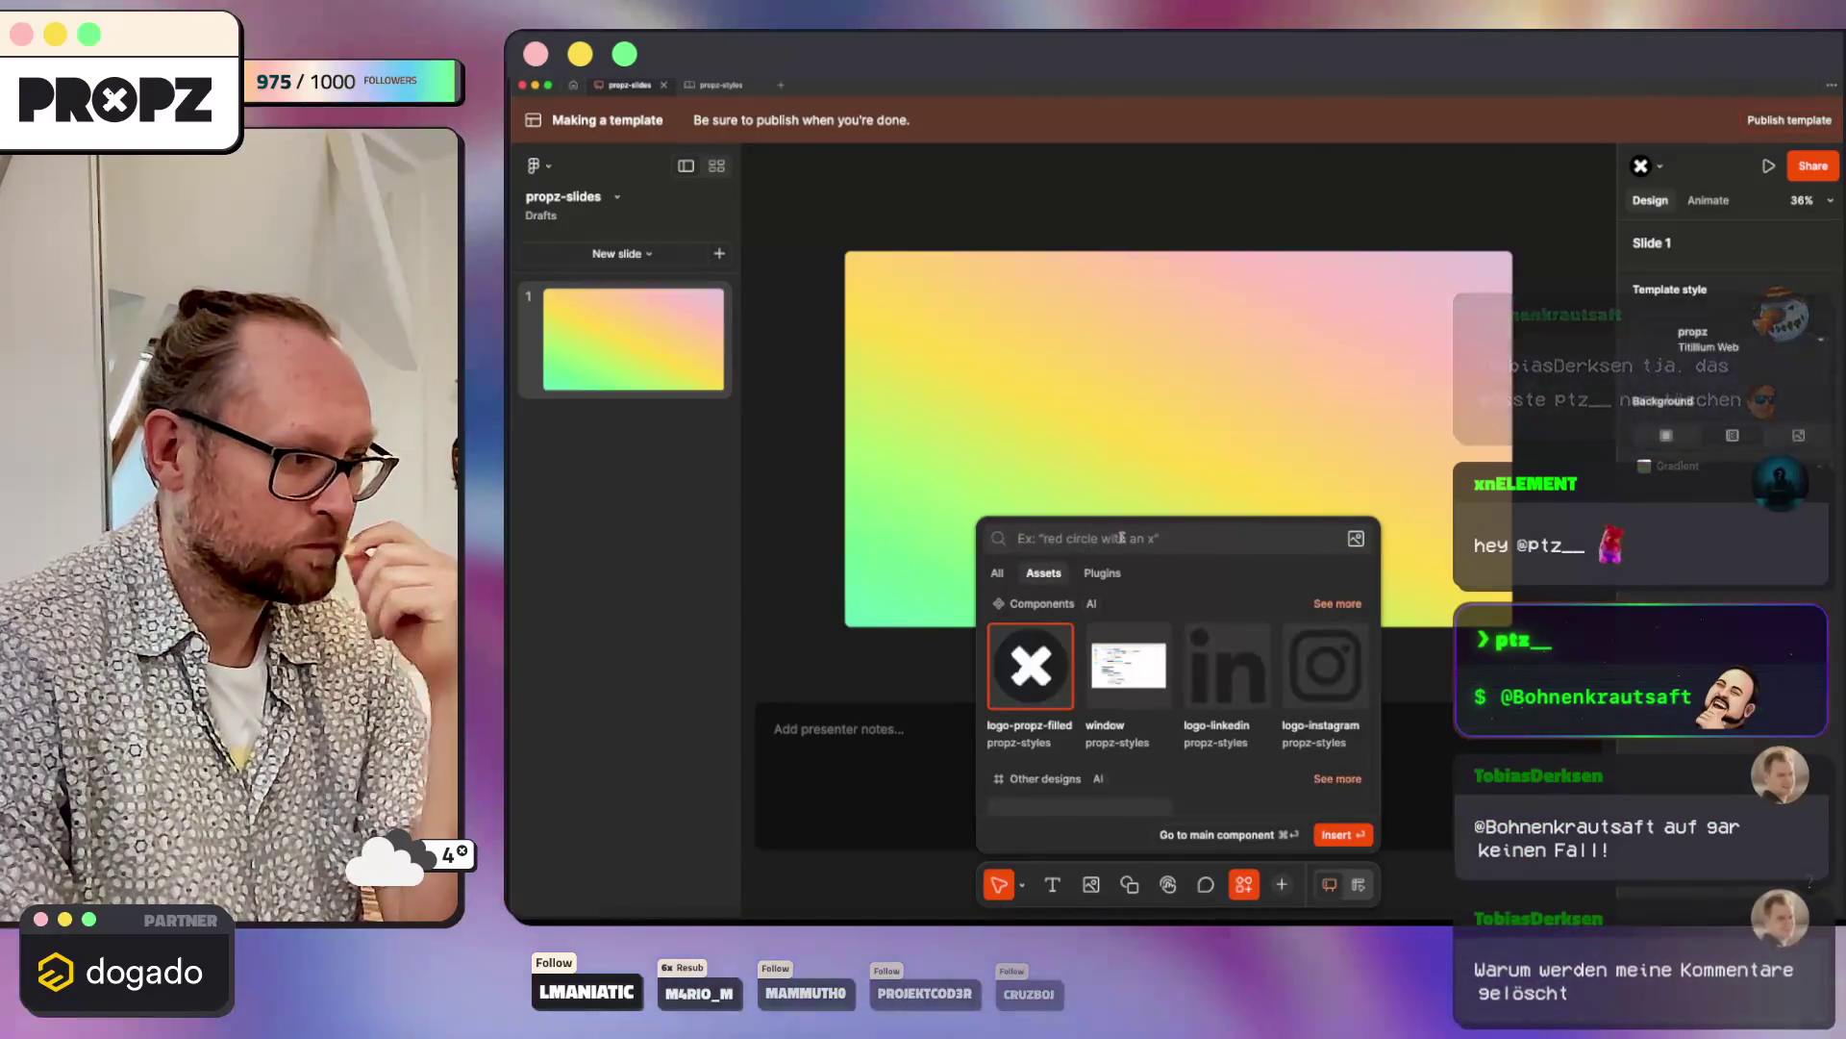
text(propz)
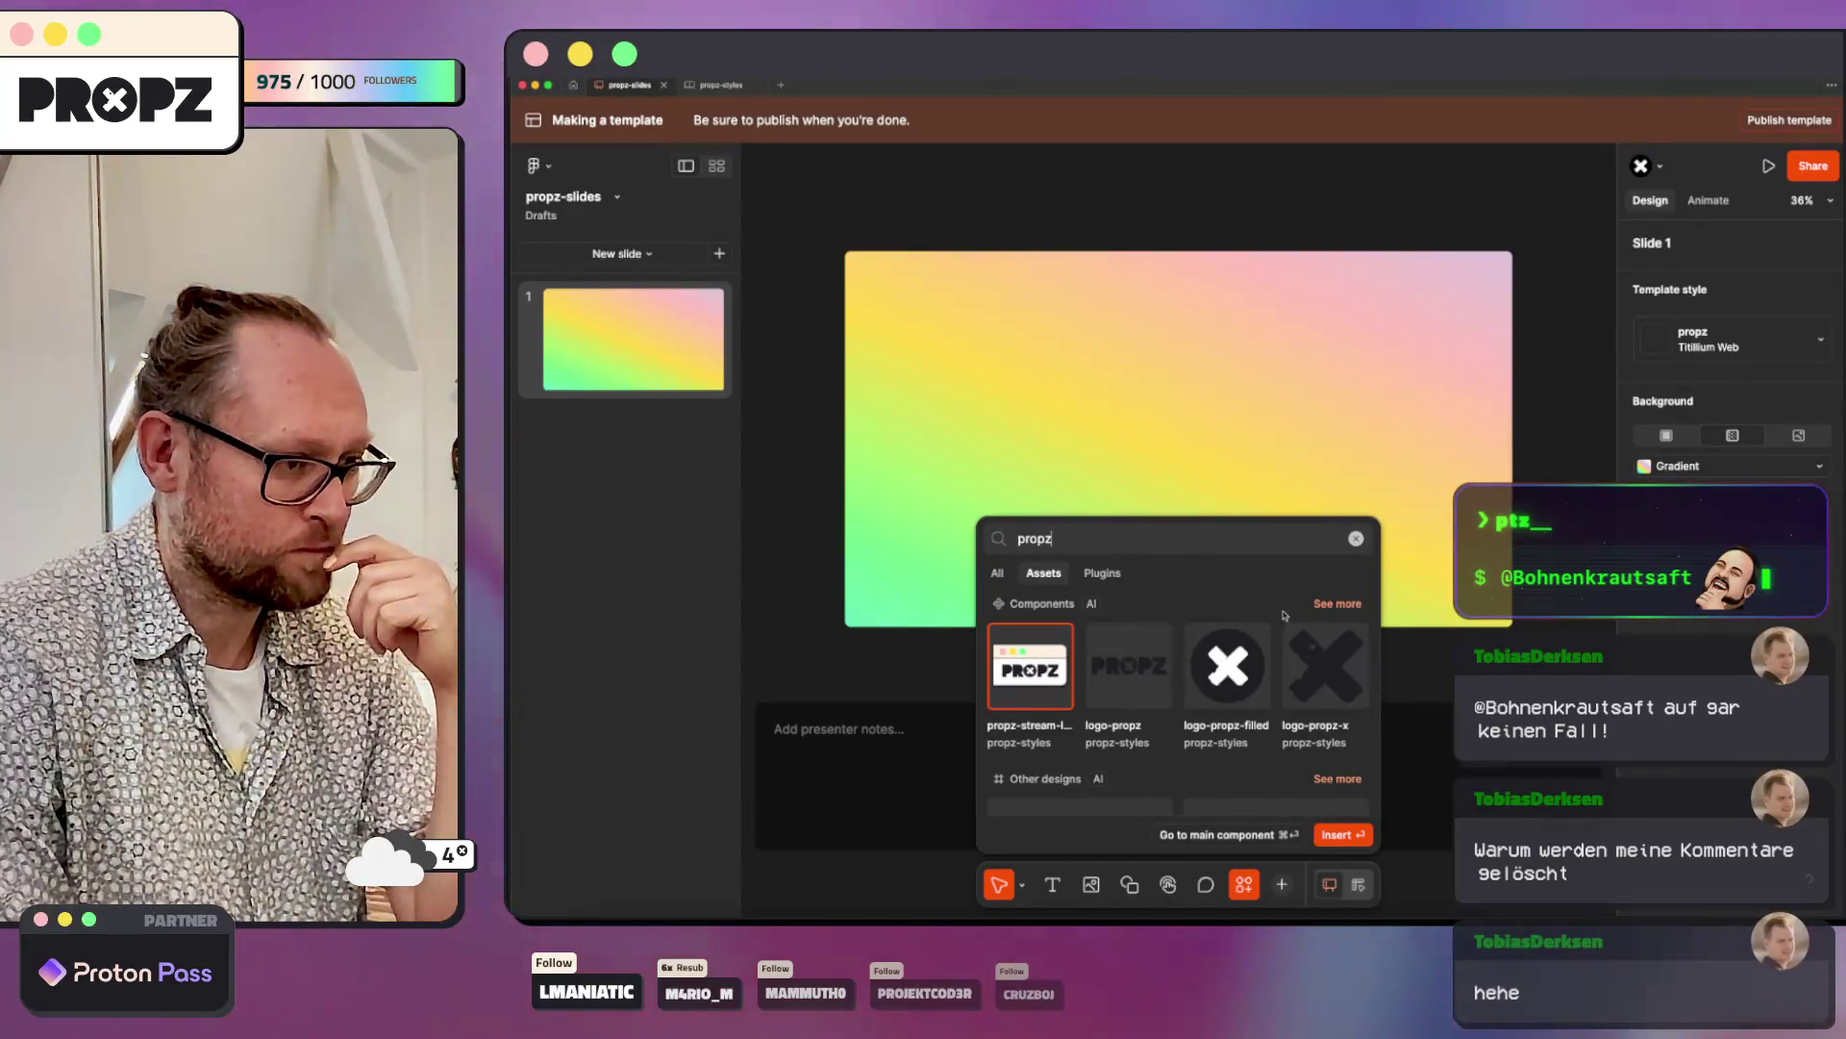
click(1331, 603)
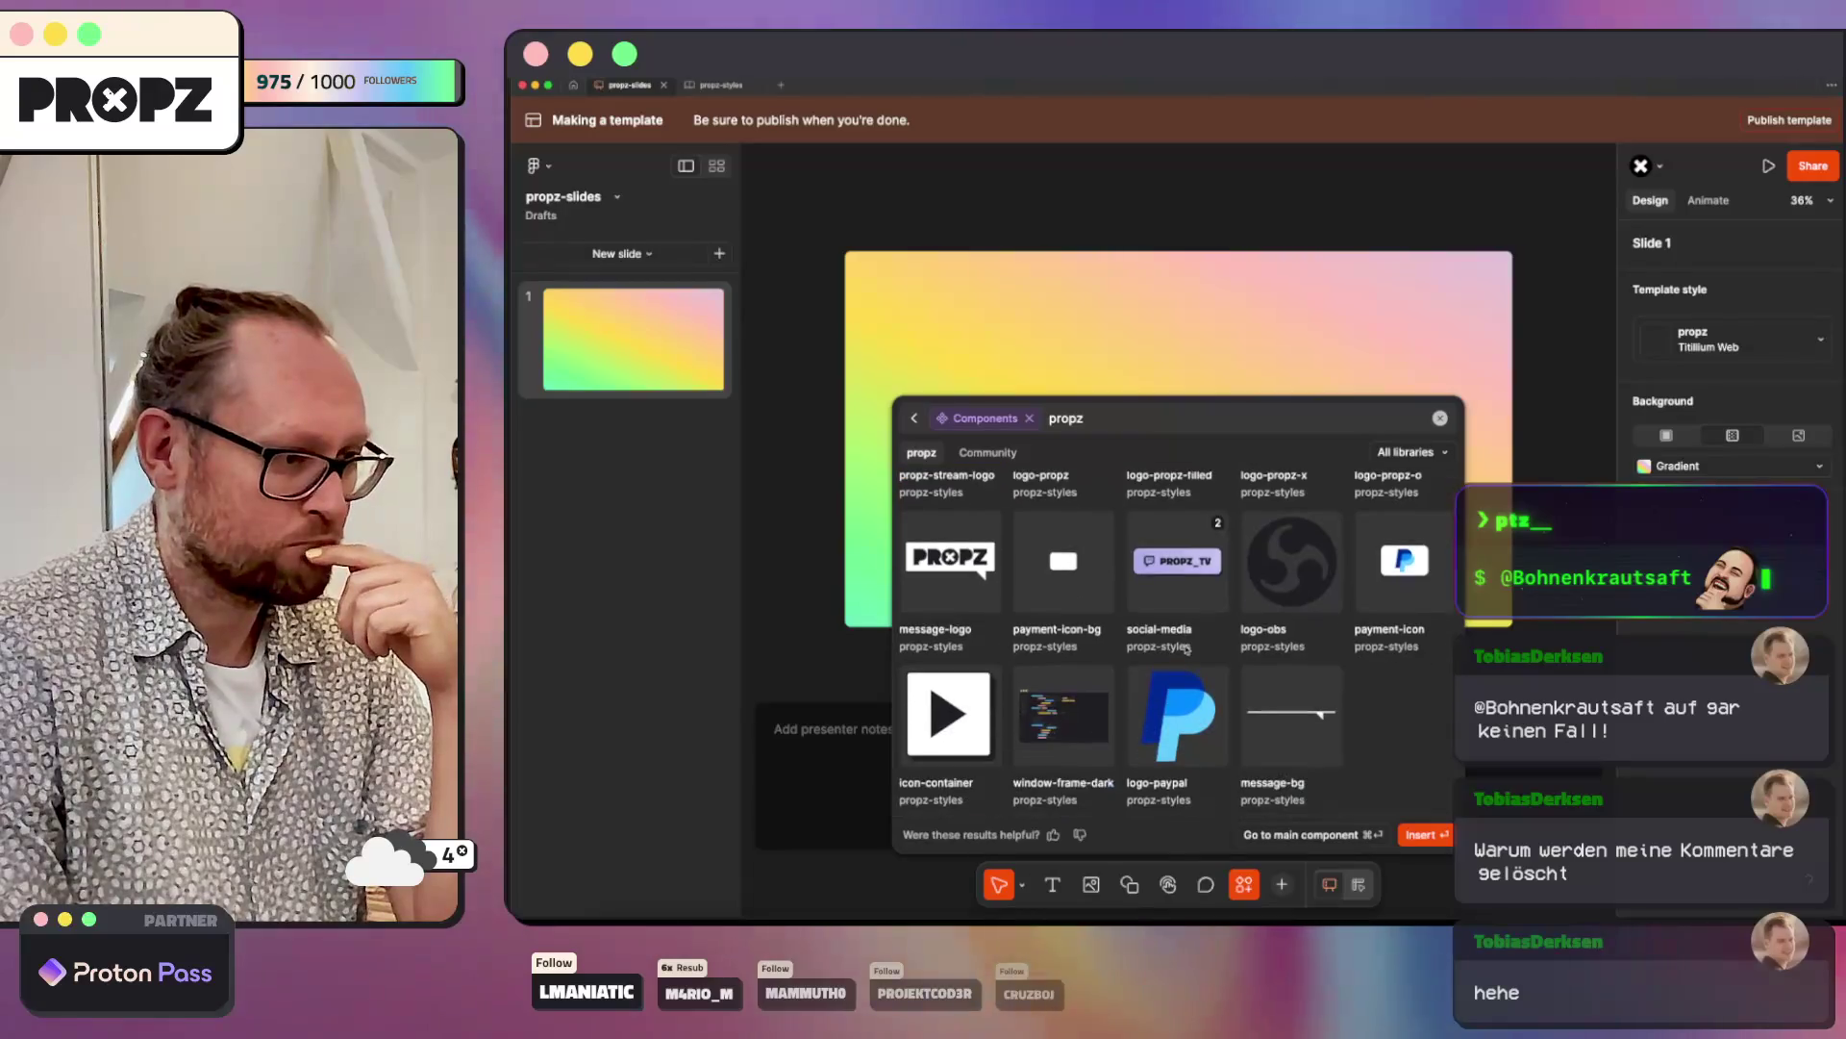
click(1051, 524)
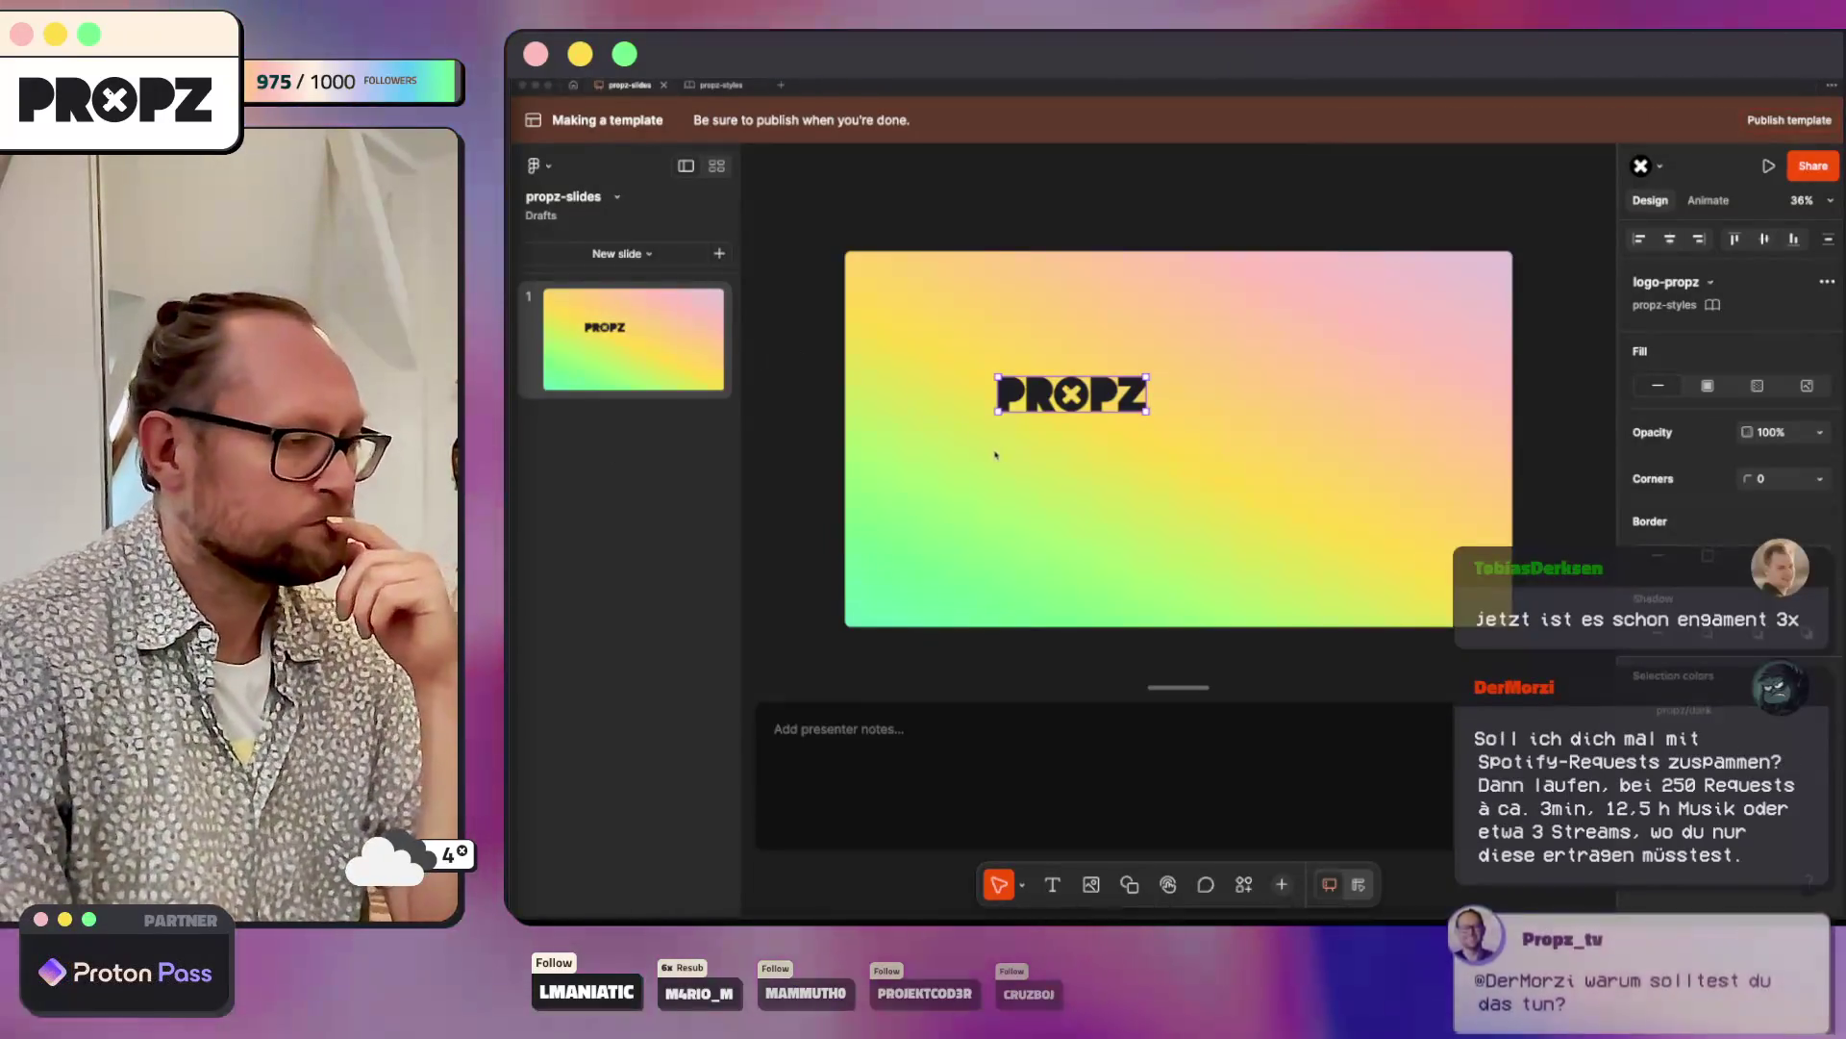
Scale the PROPZ logo up proportionally across the slide's centre.
key(k)
mouse_move(1147, 412)
mouse_down()
mouse_move(1401, 476)
mouse_move(1385, 468)
mouse_up()
key(super+Tab)
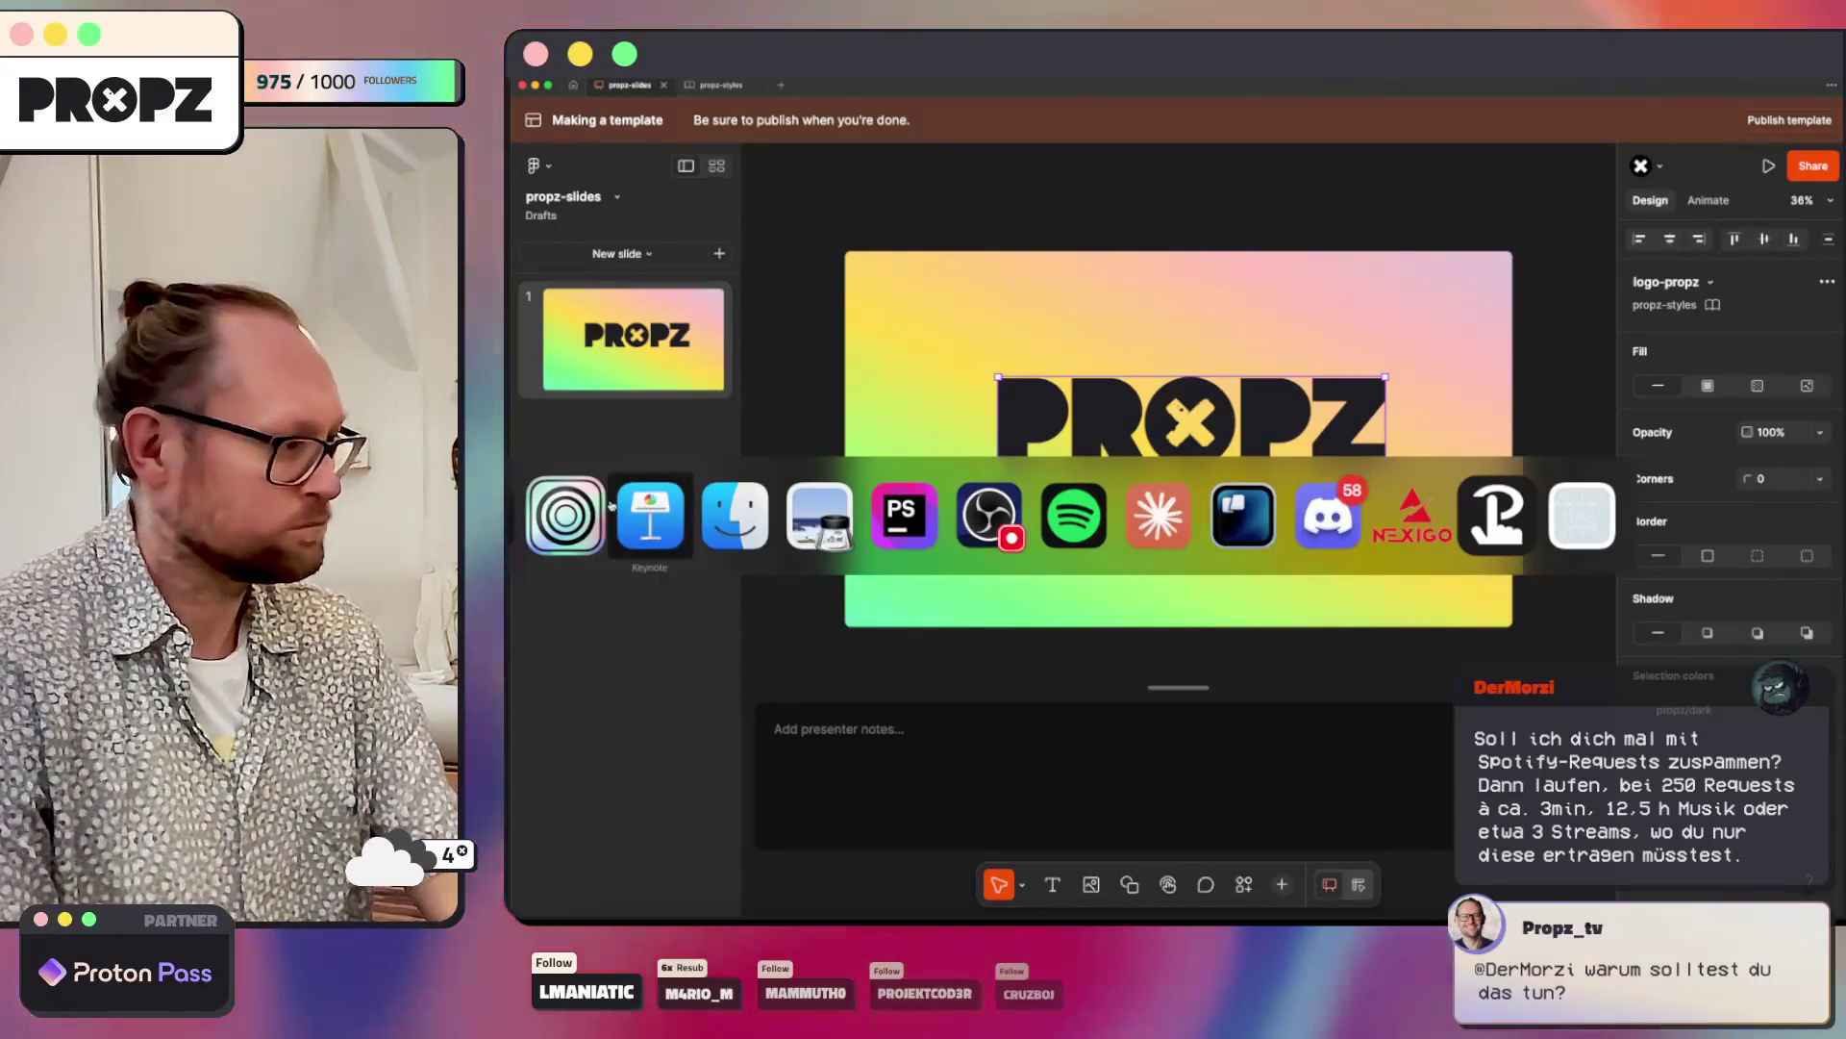
key(super+Tab)
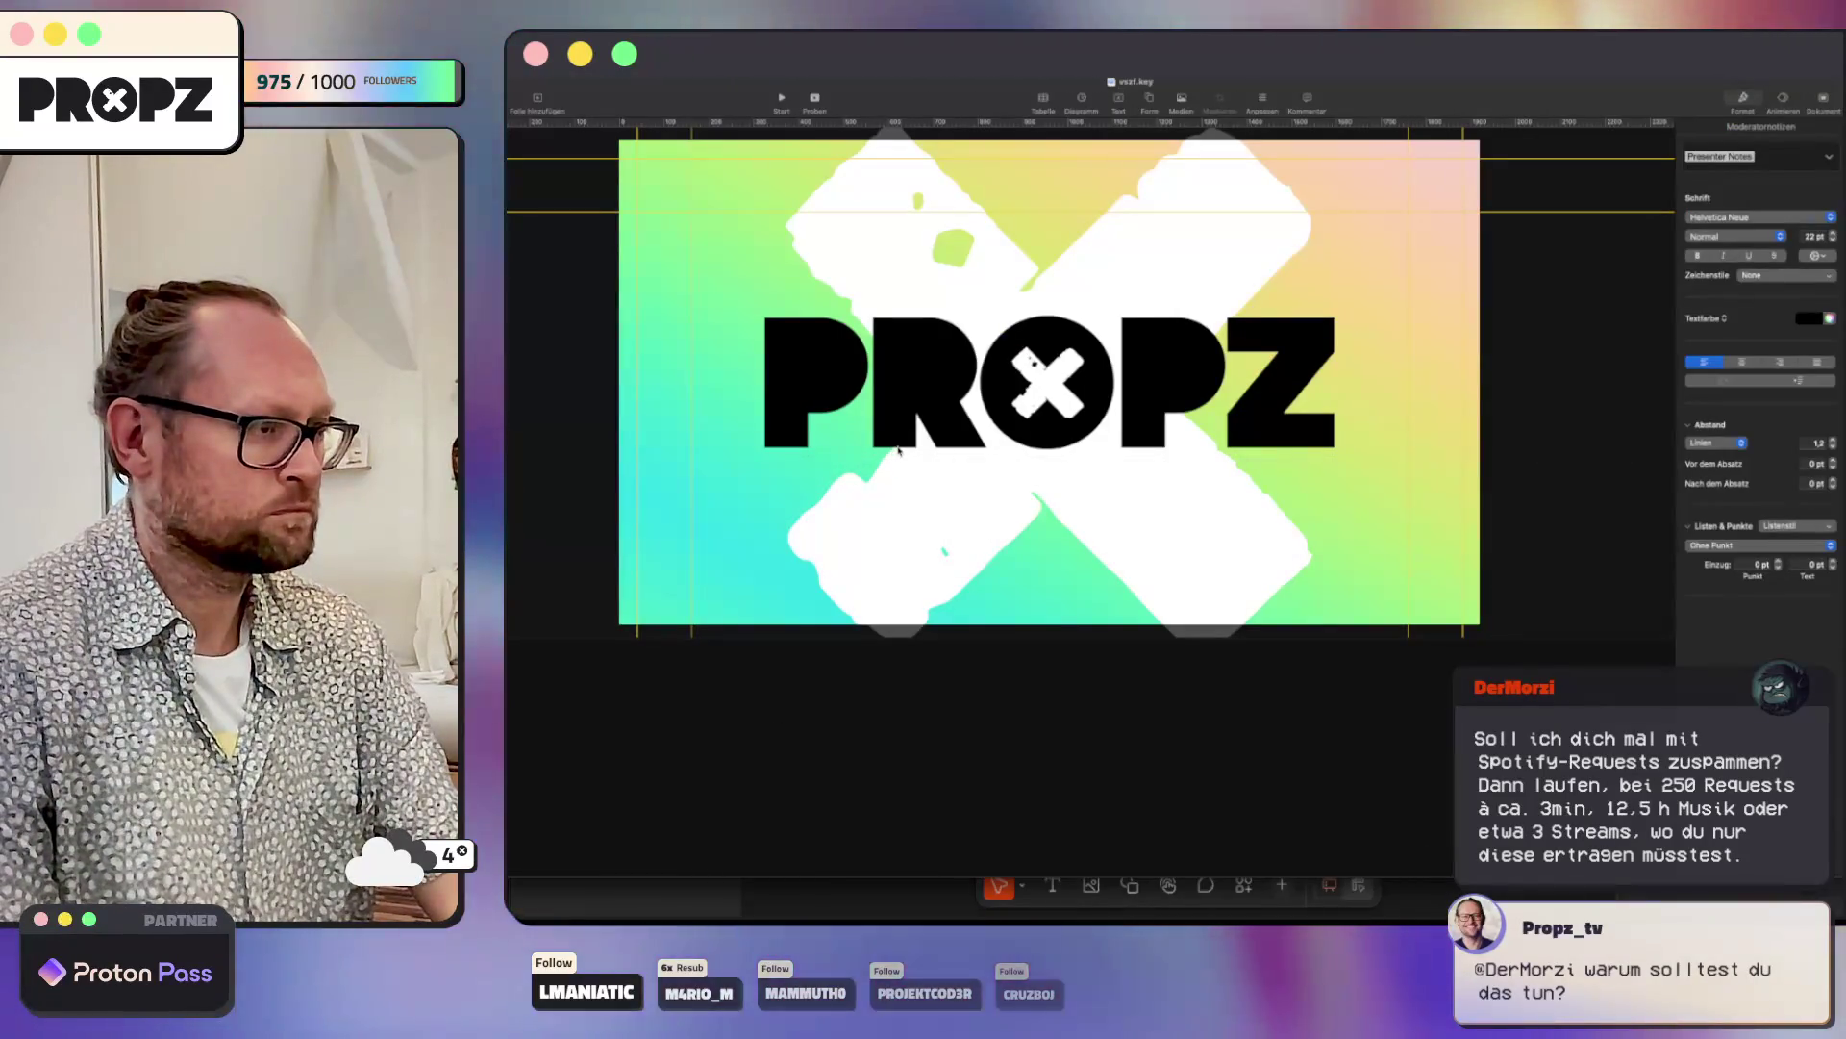
key(super+Tab)
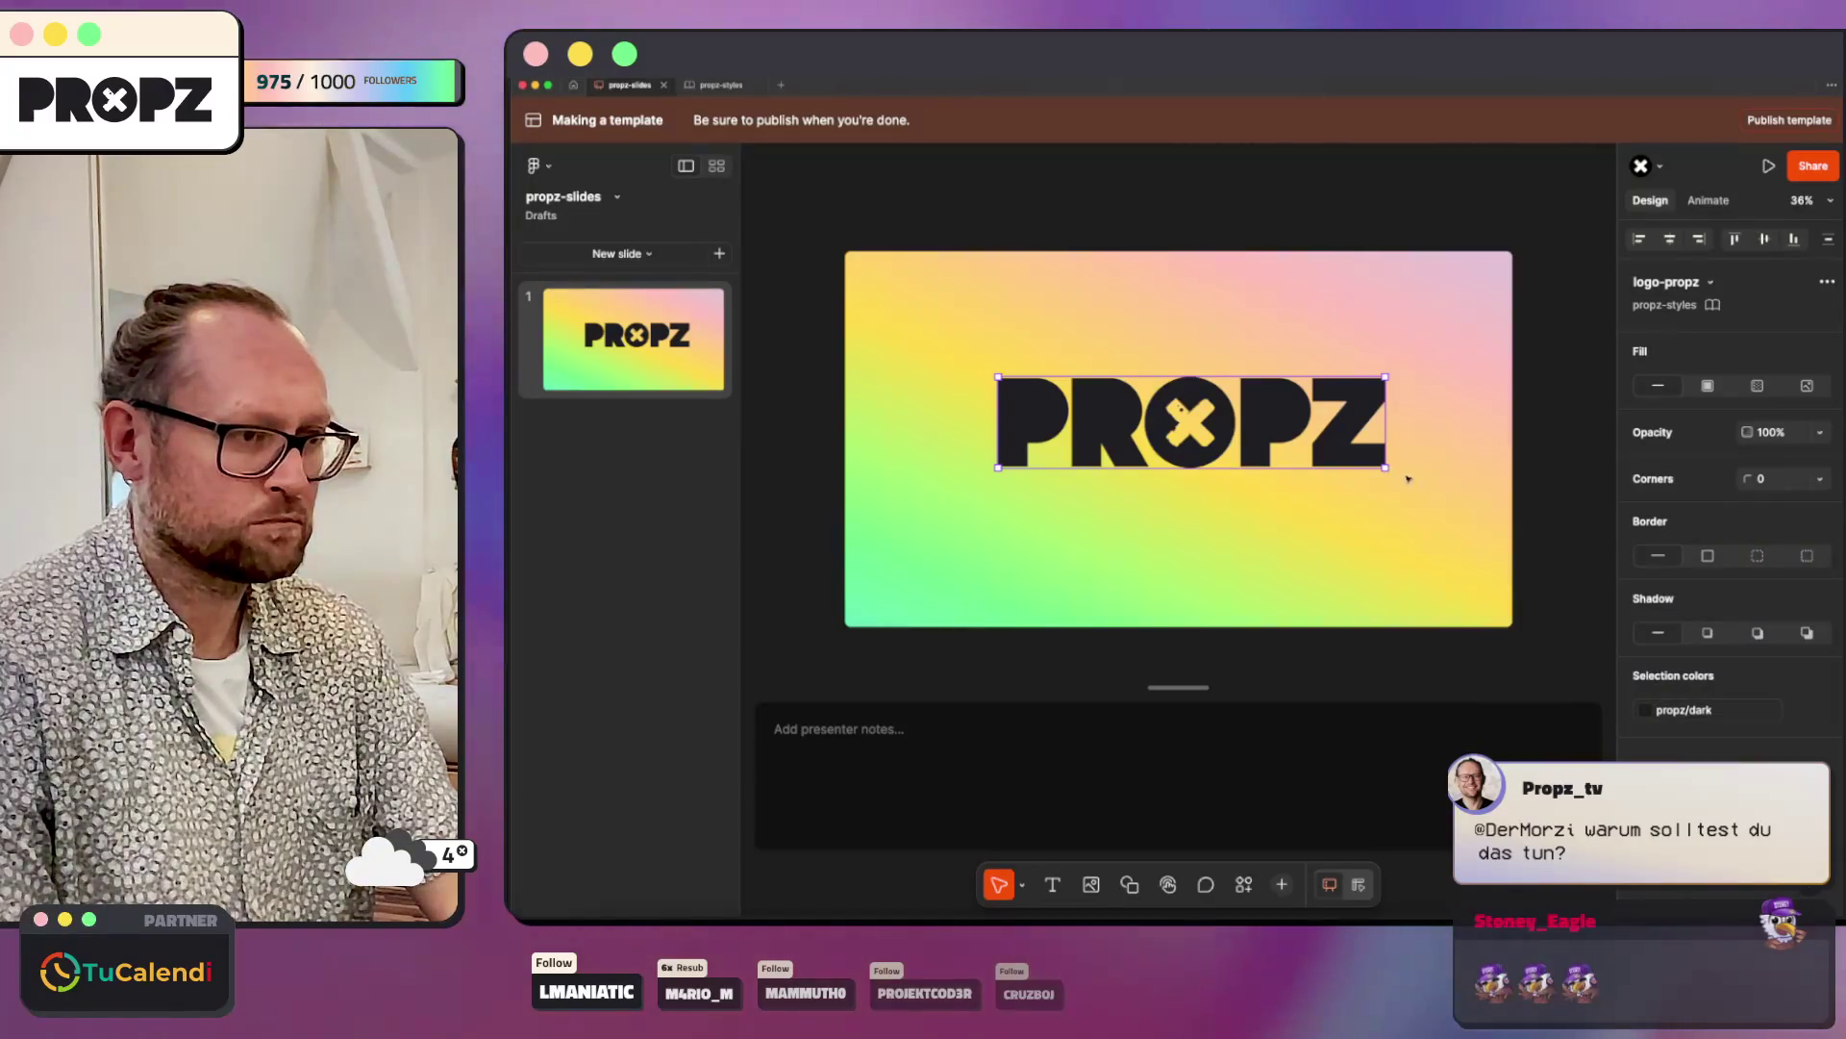
Enlarge the PROPZ logo and centre it on the slide.
drag(1204, 429, 1171, 432)
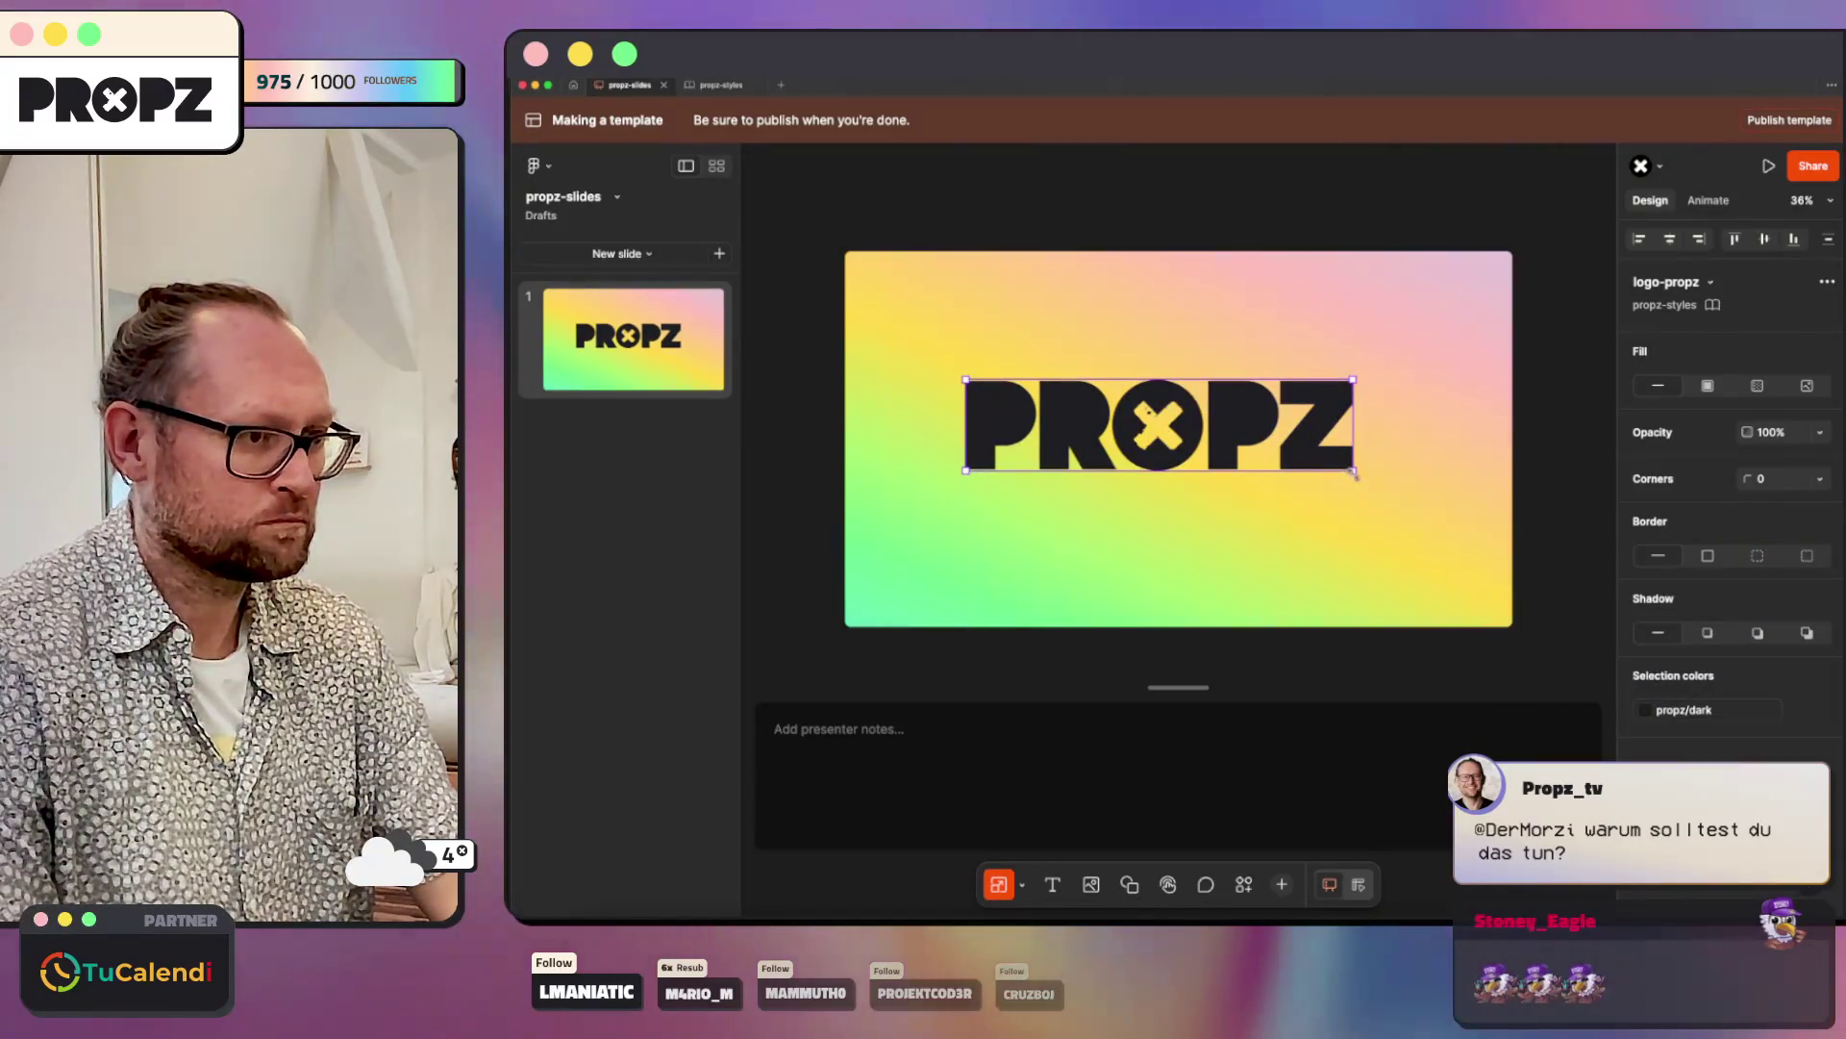
drag(1354, 471, 1395, 486)
key(v)
drag(1164, 440, 1146, 445)
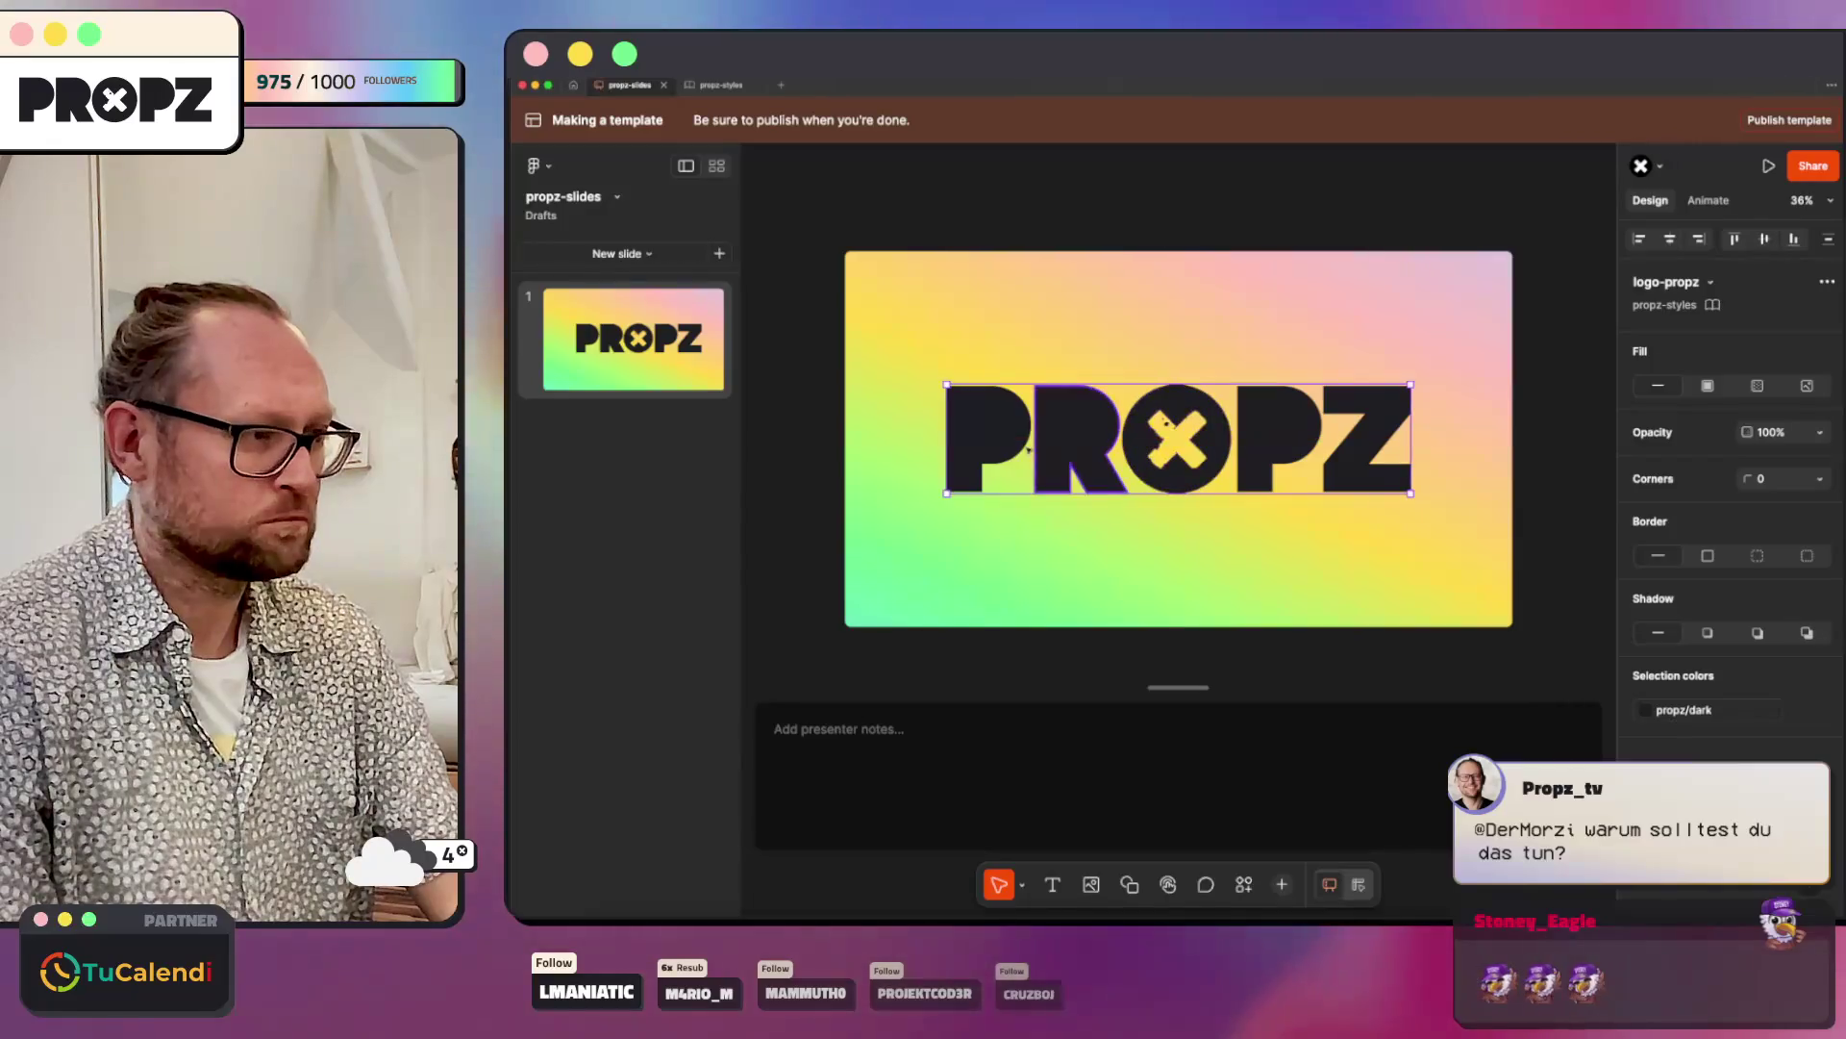
Insert the logo-propz-x component from propz-styles below the PROPZ logo.
click(1282, 884)
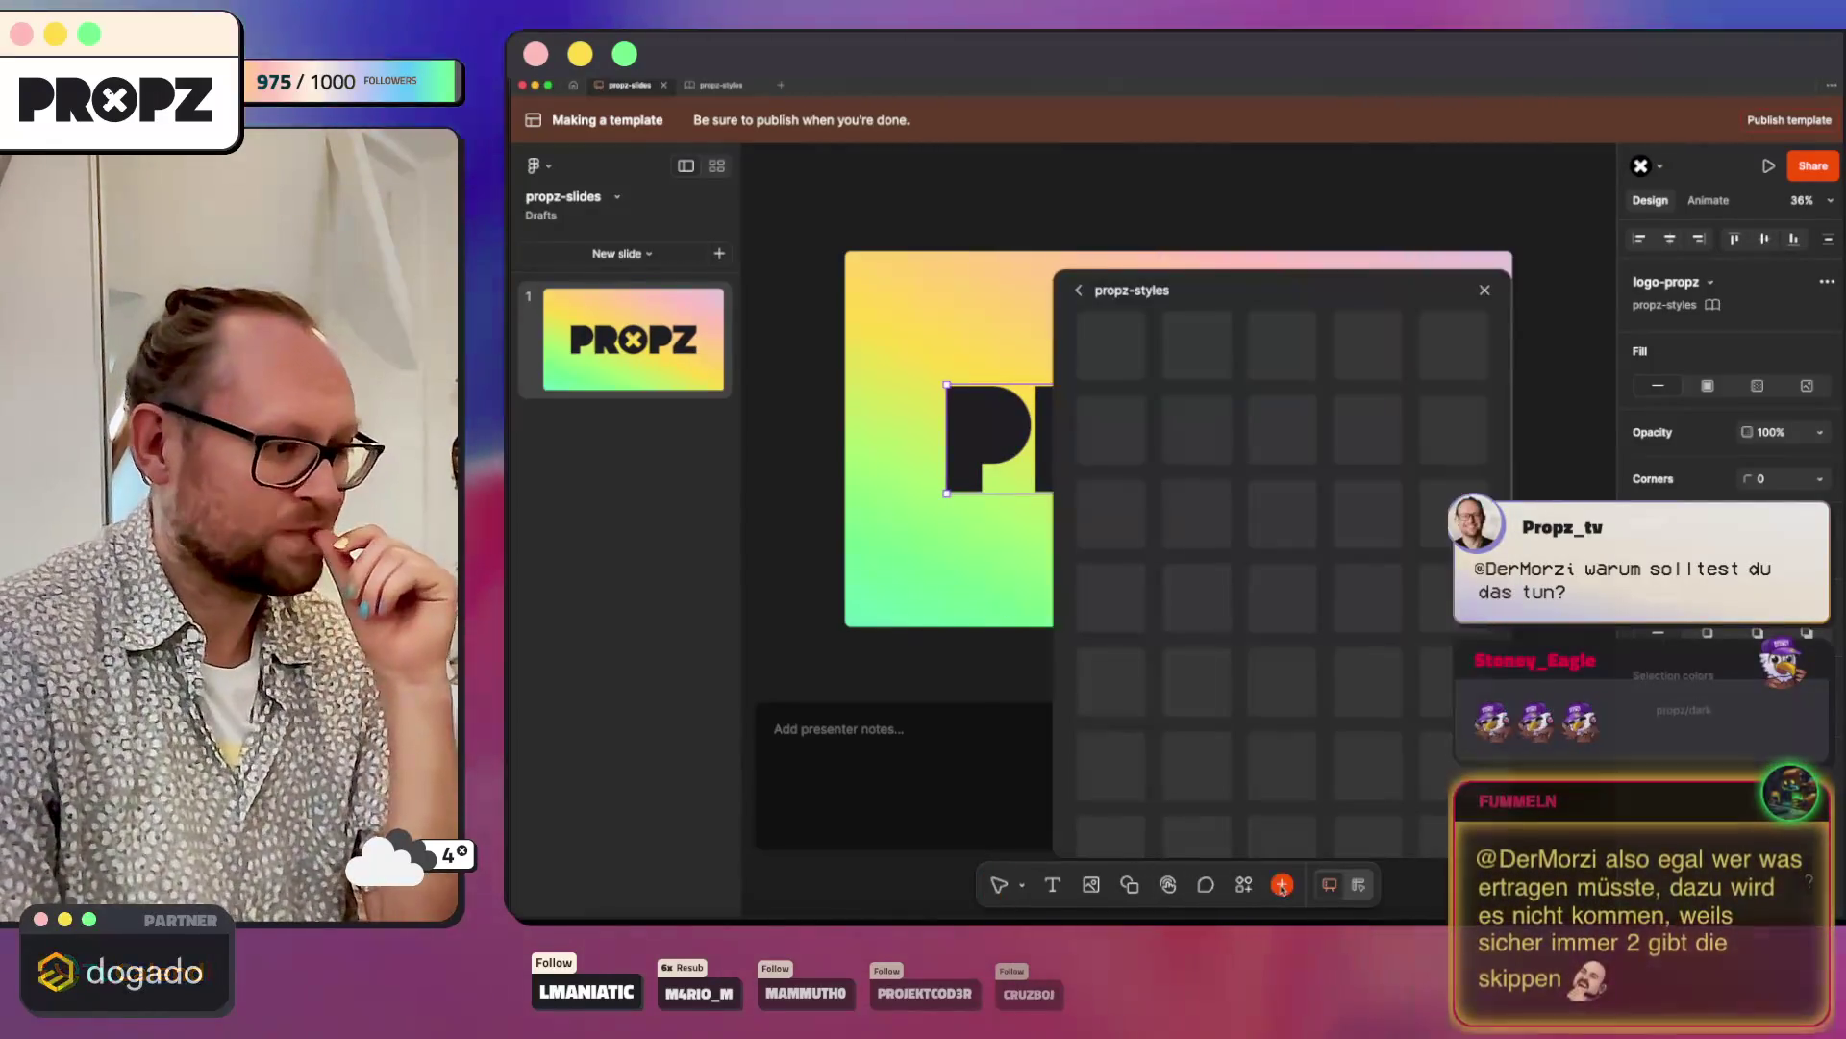
scroll(1302, 615, down, 10)
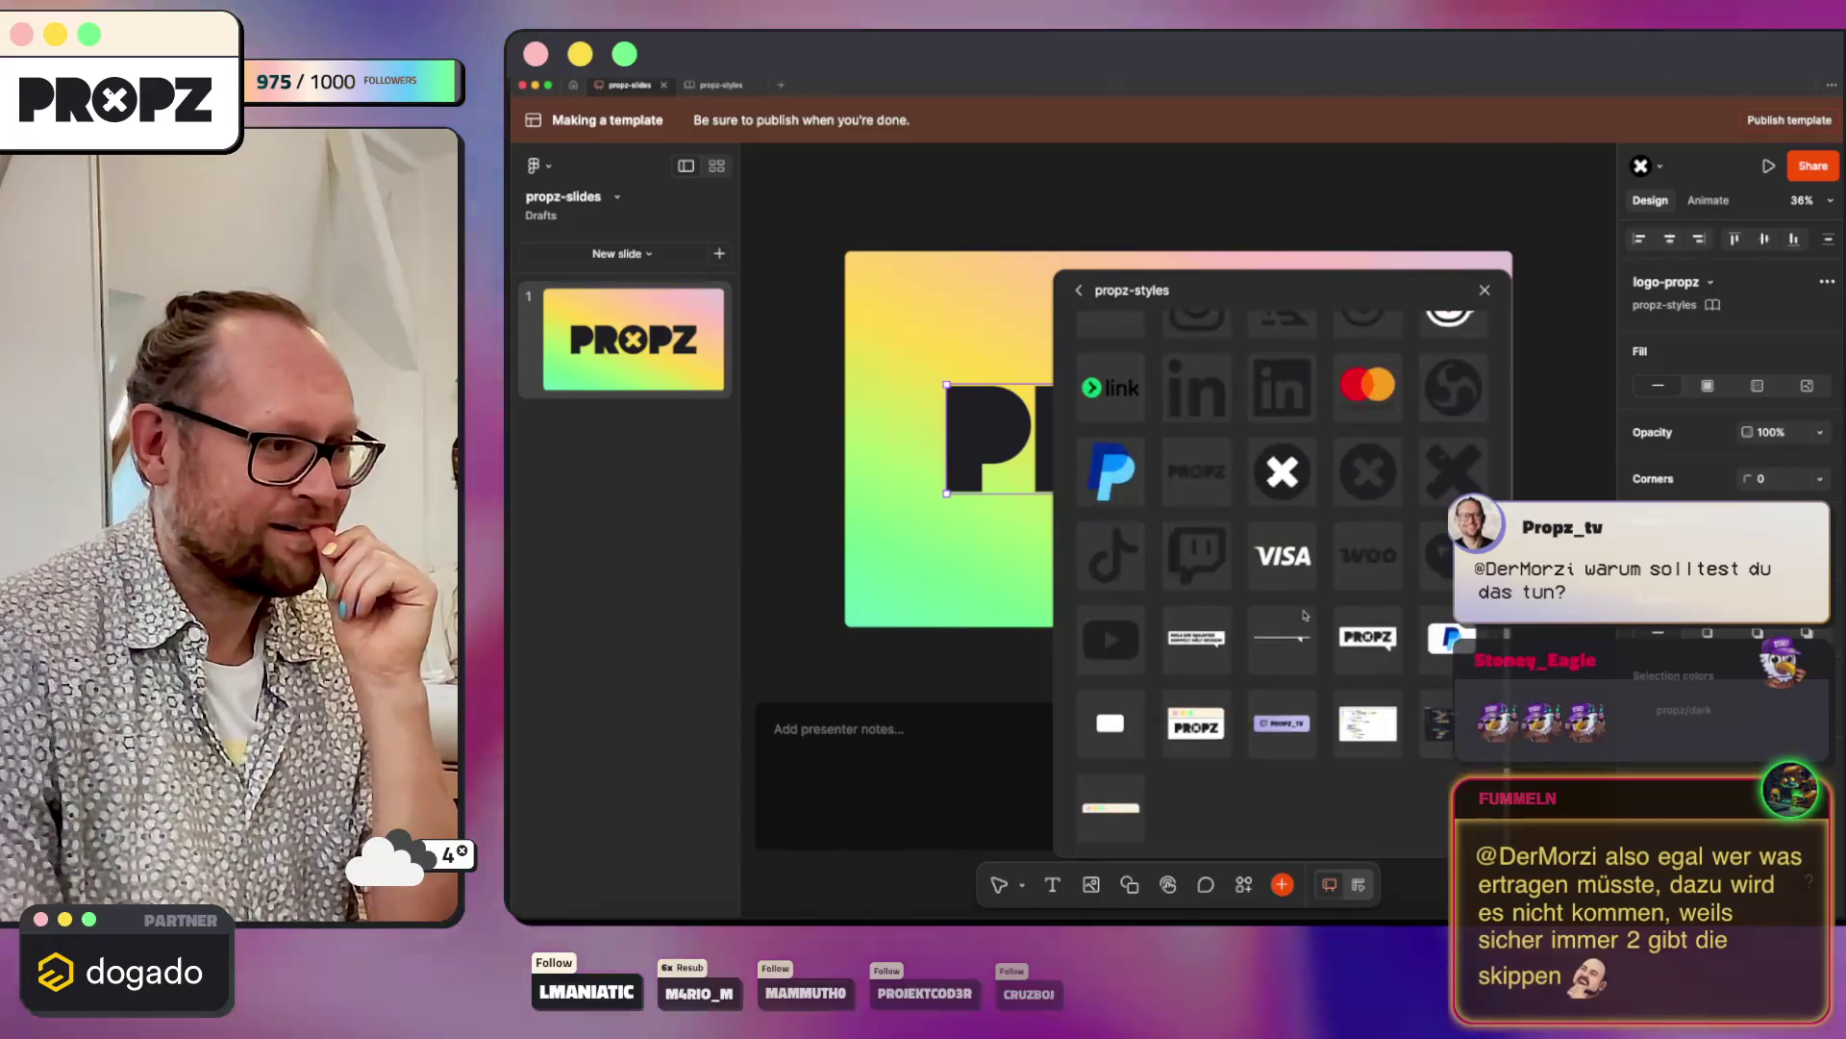
scroll(1304, 617, up, 5)
scroll(1306, 619, down, 5)
scroll(1308, 635, down, 5)
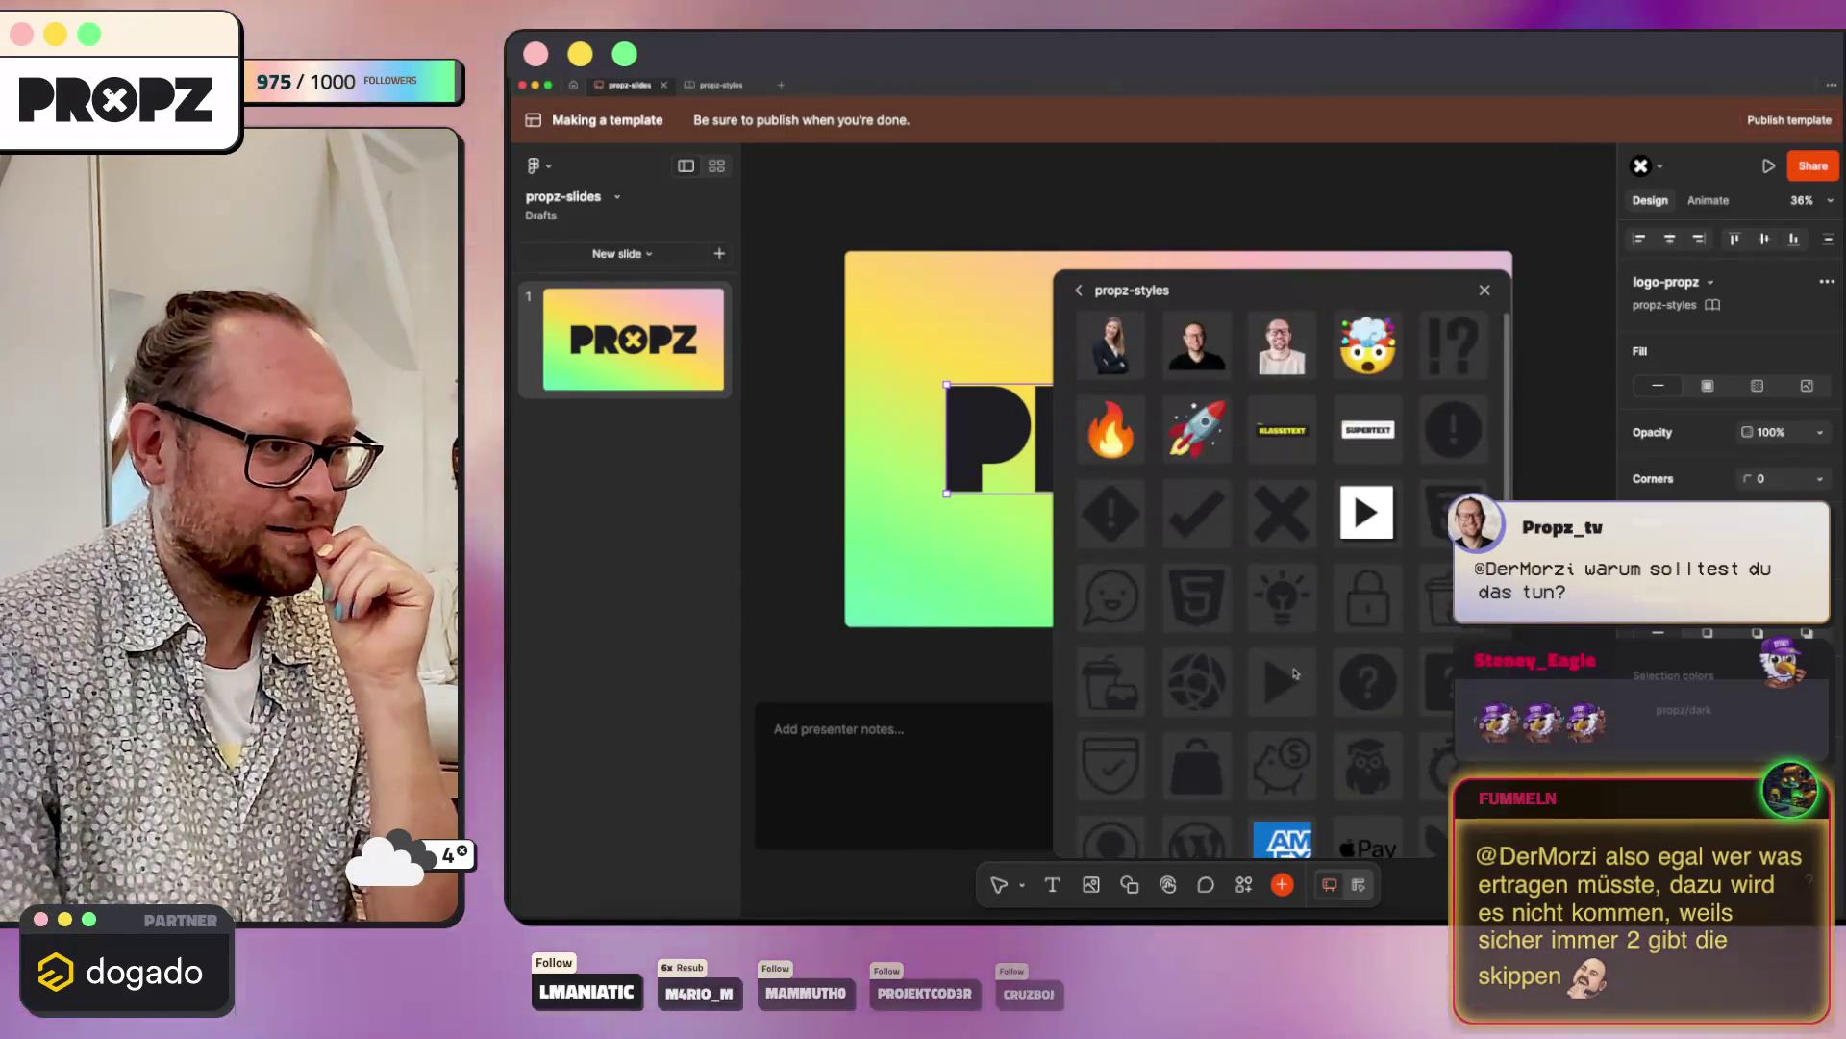
scroll(1311, 683, down, 5)
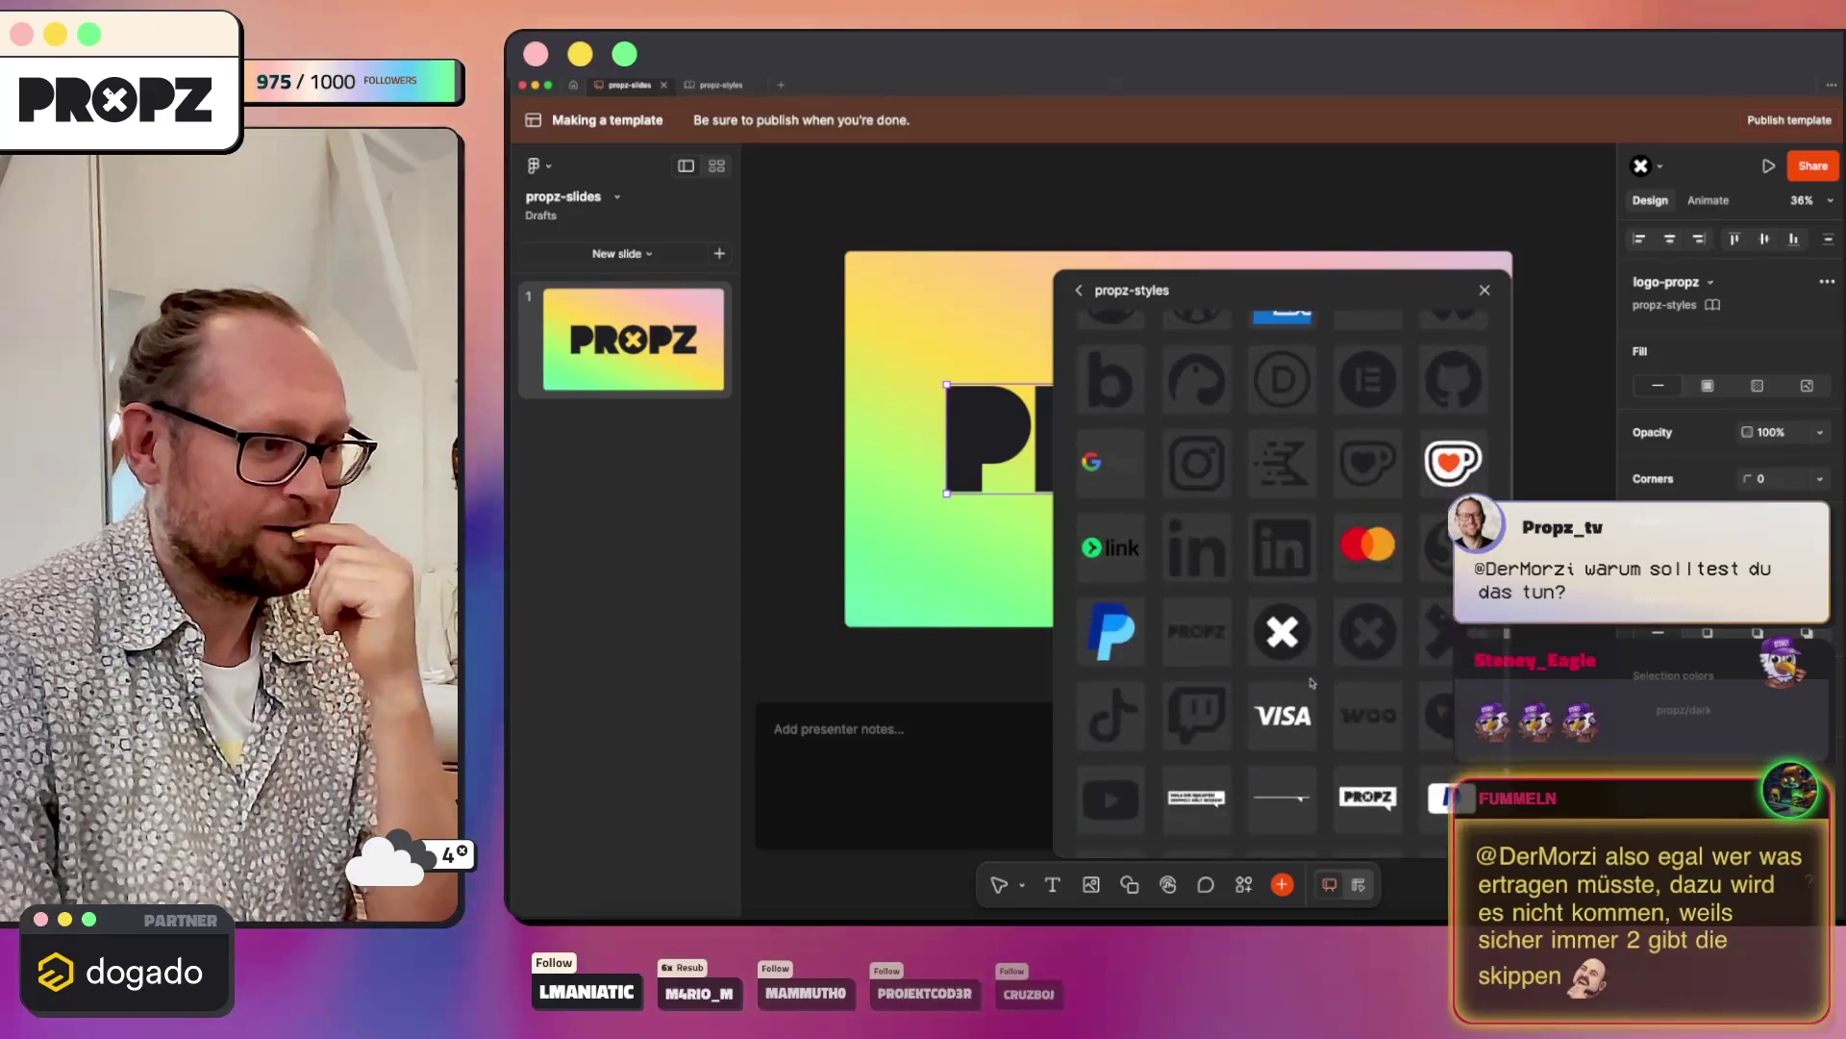
key(Escape)
drag(1447, 493, 1195, 548)
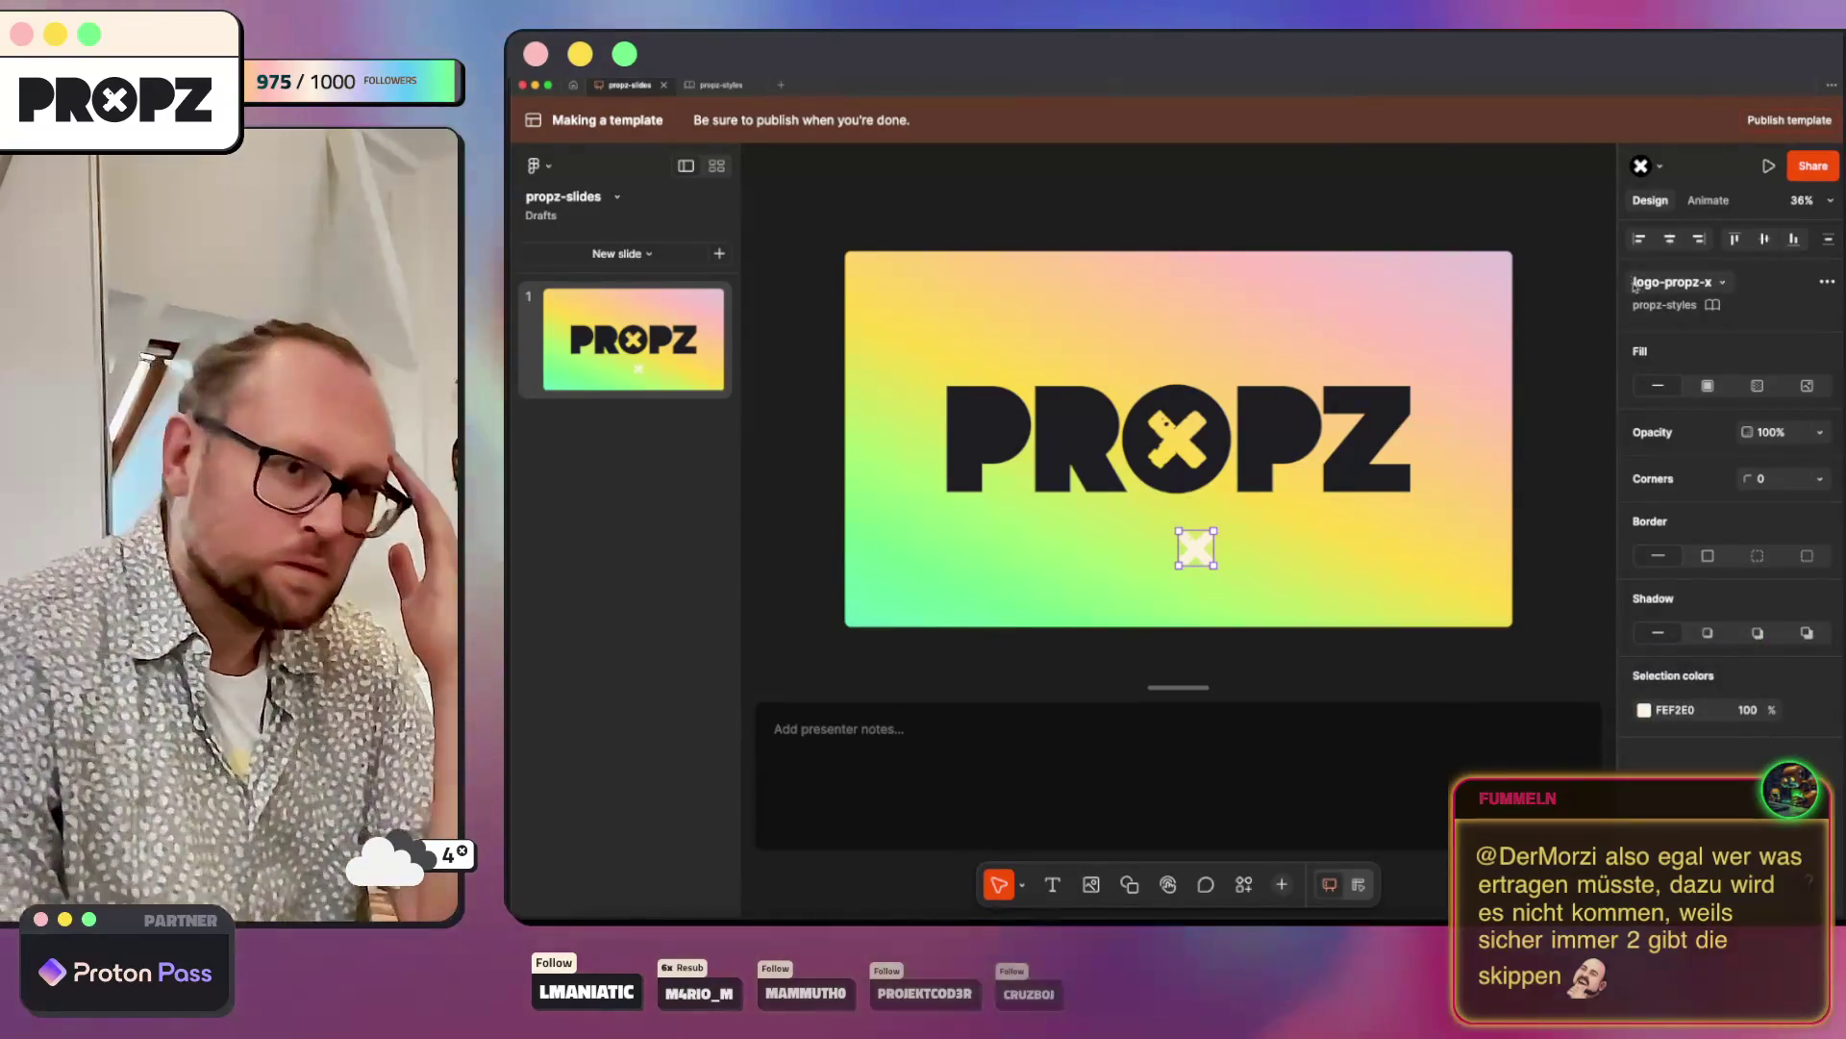
Try a white propz template colour as the X's fill, then undo the extra black fill.
click(1709, 387)
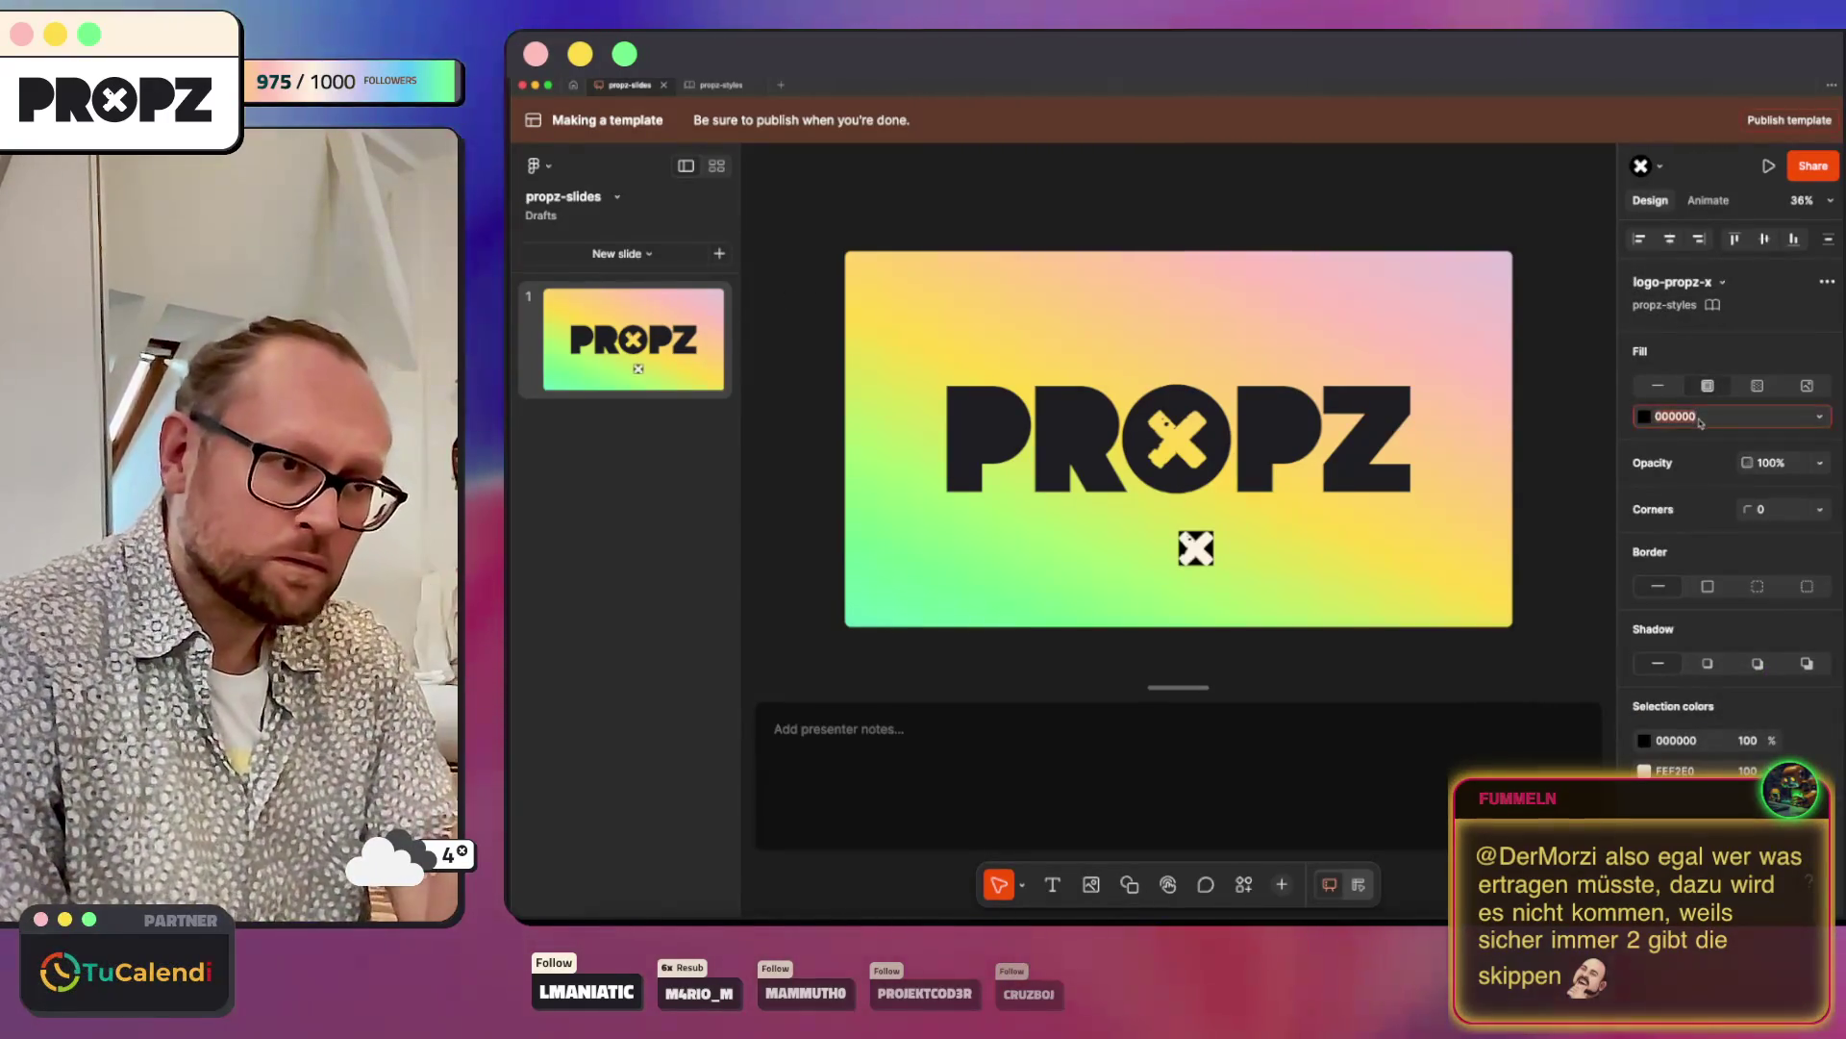
click(1822, 419)
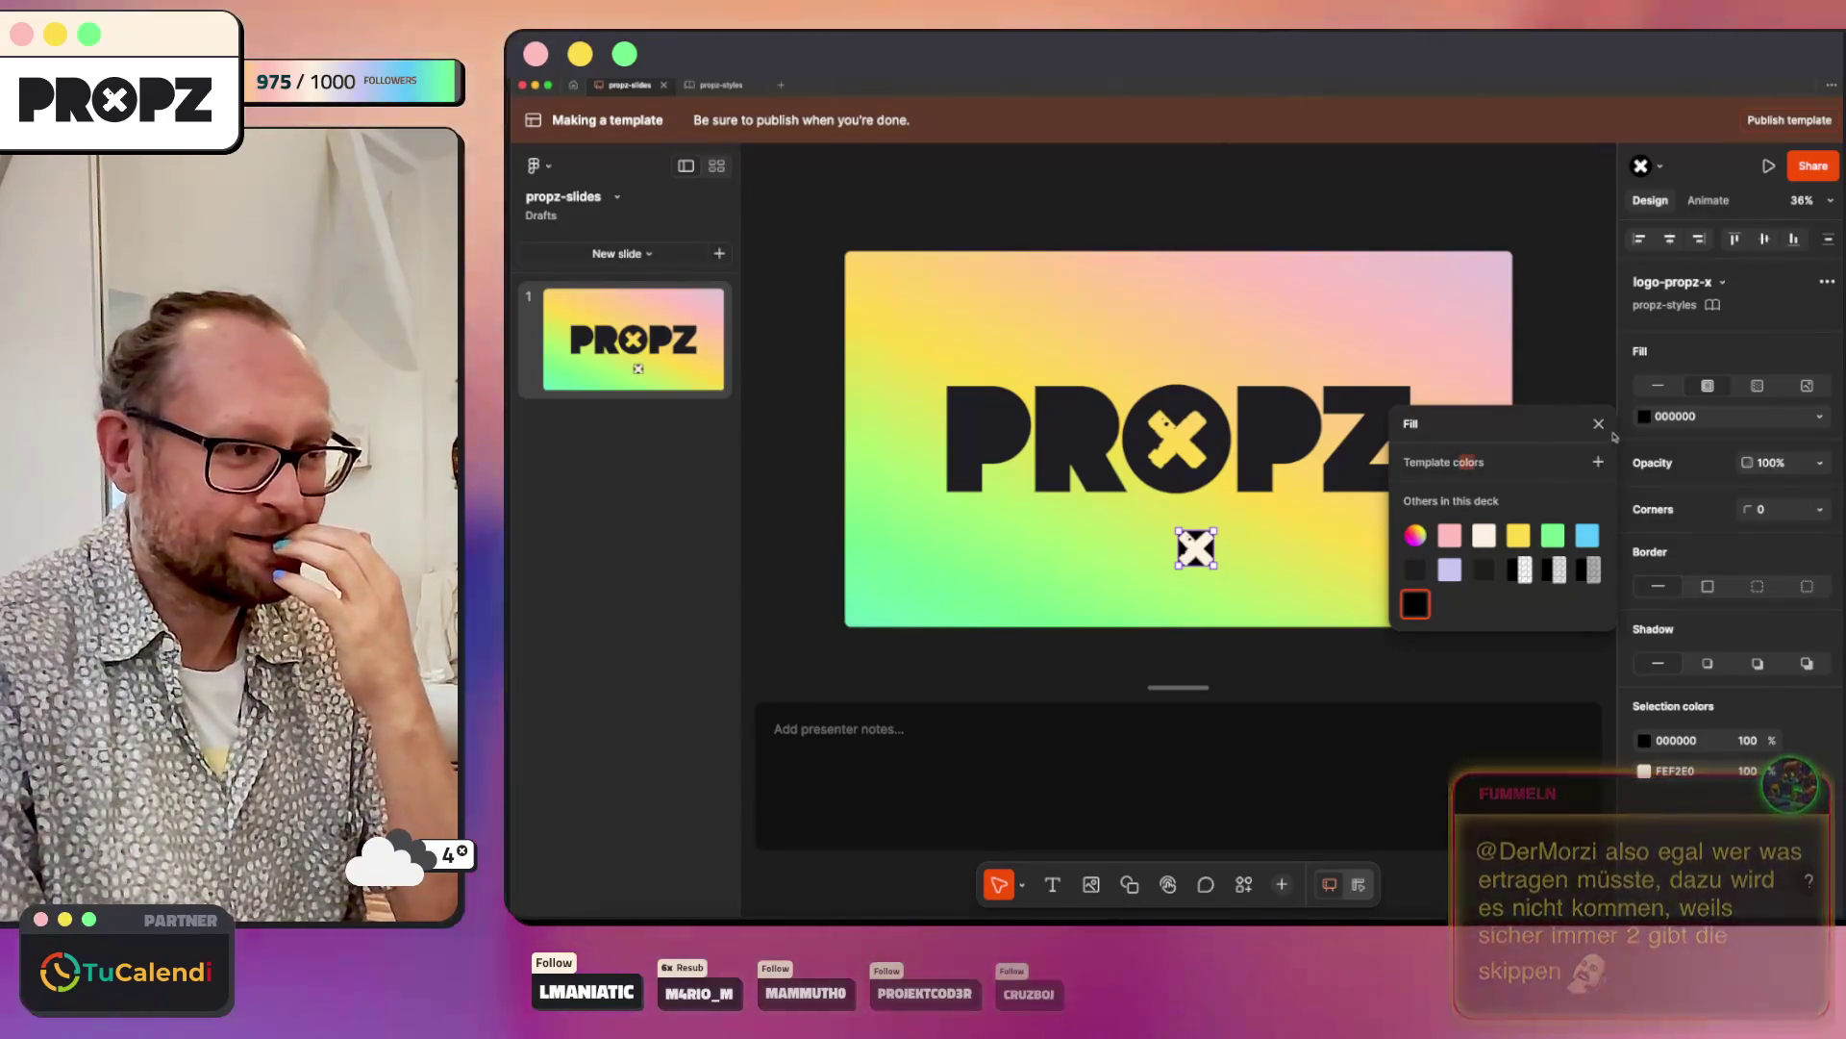
click(1597, 462)
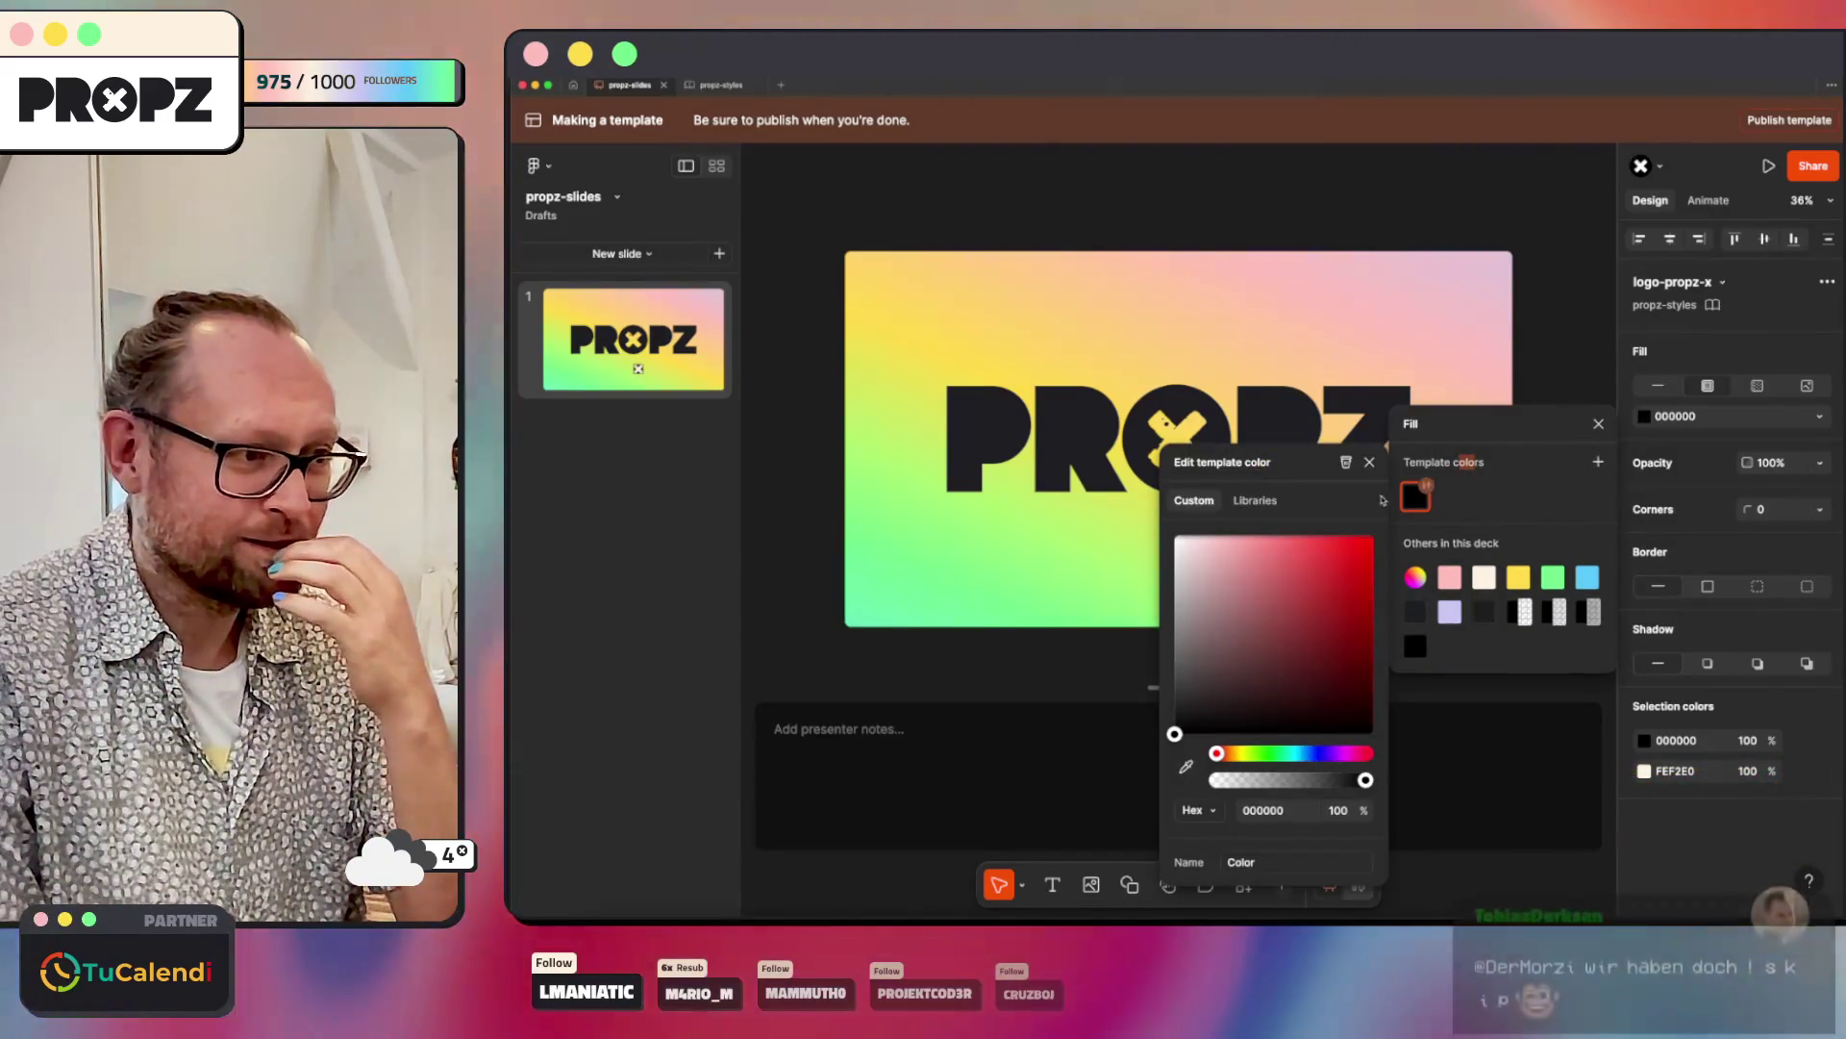
click(1255, 500)
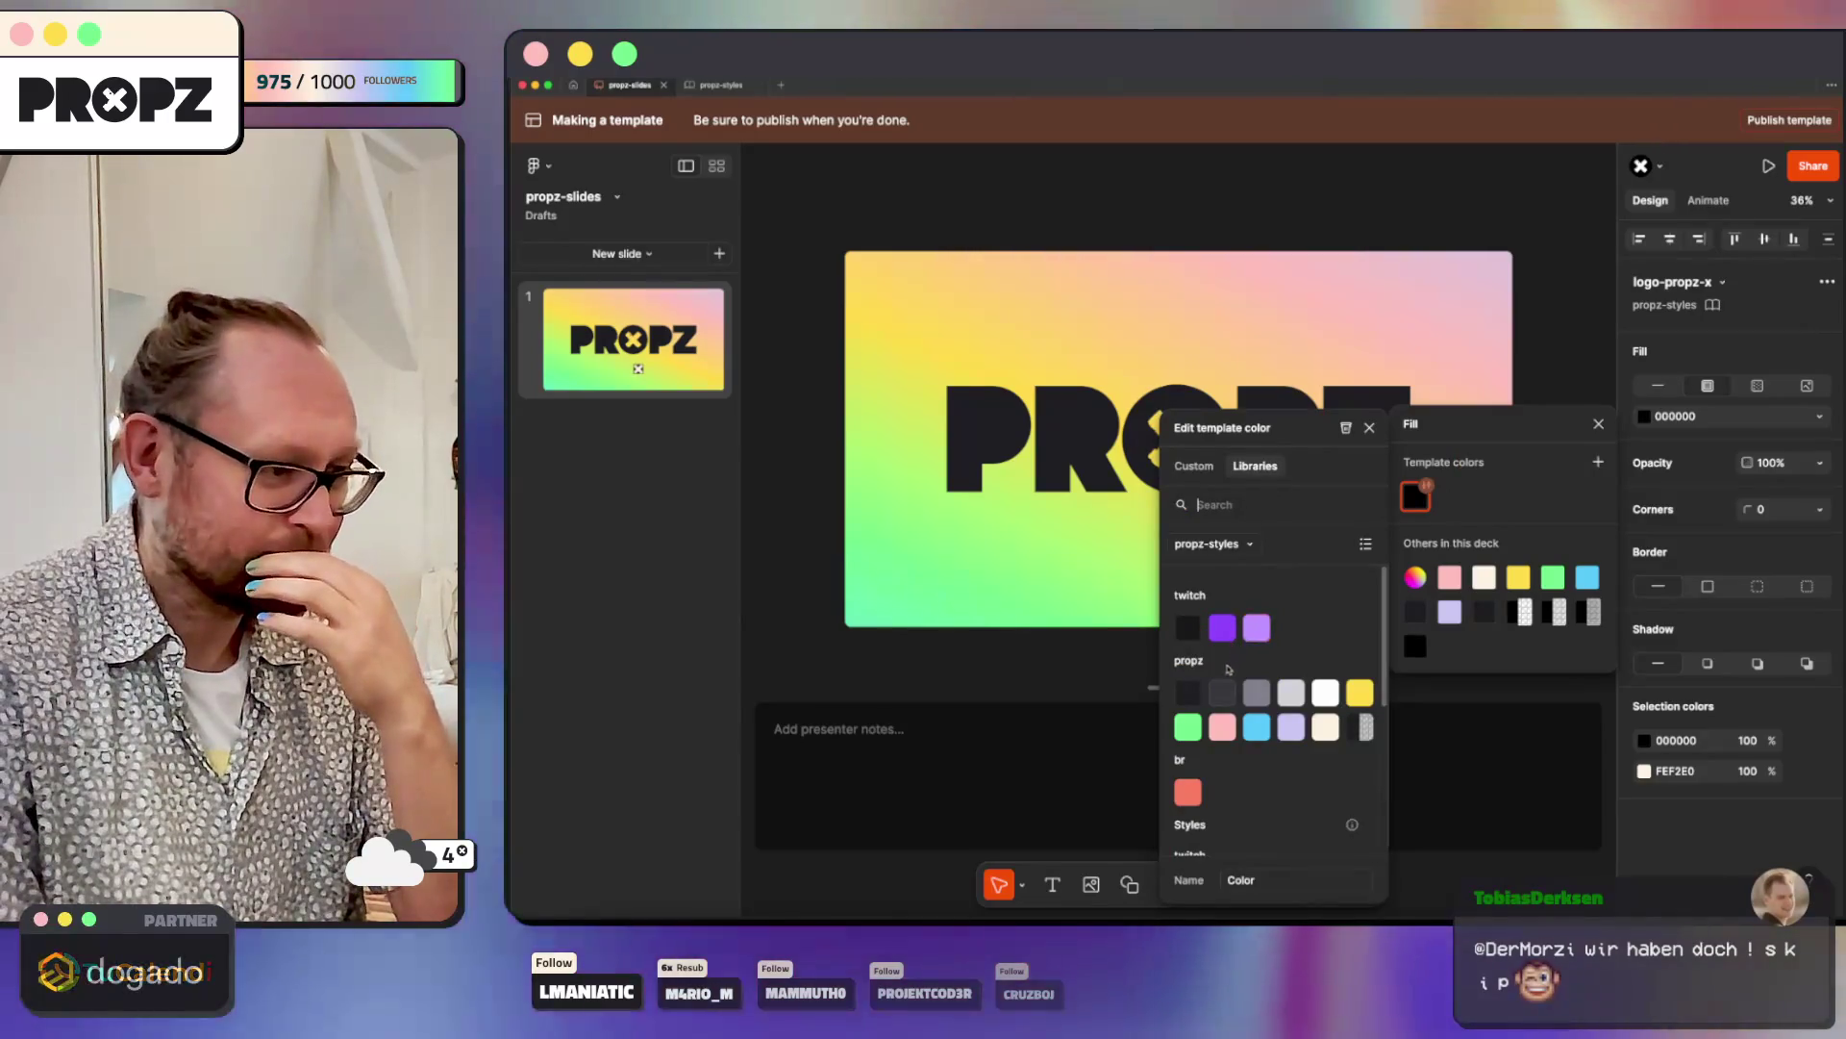
click(1324, 691)
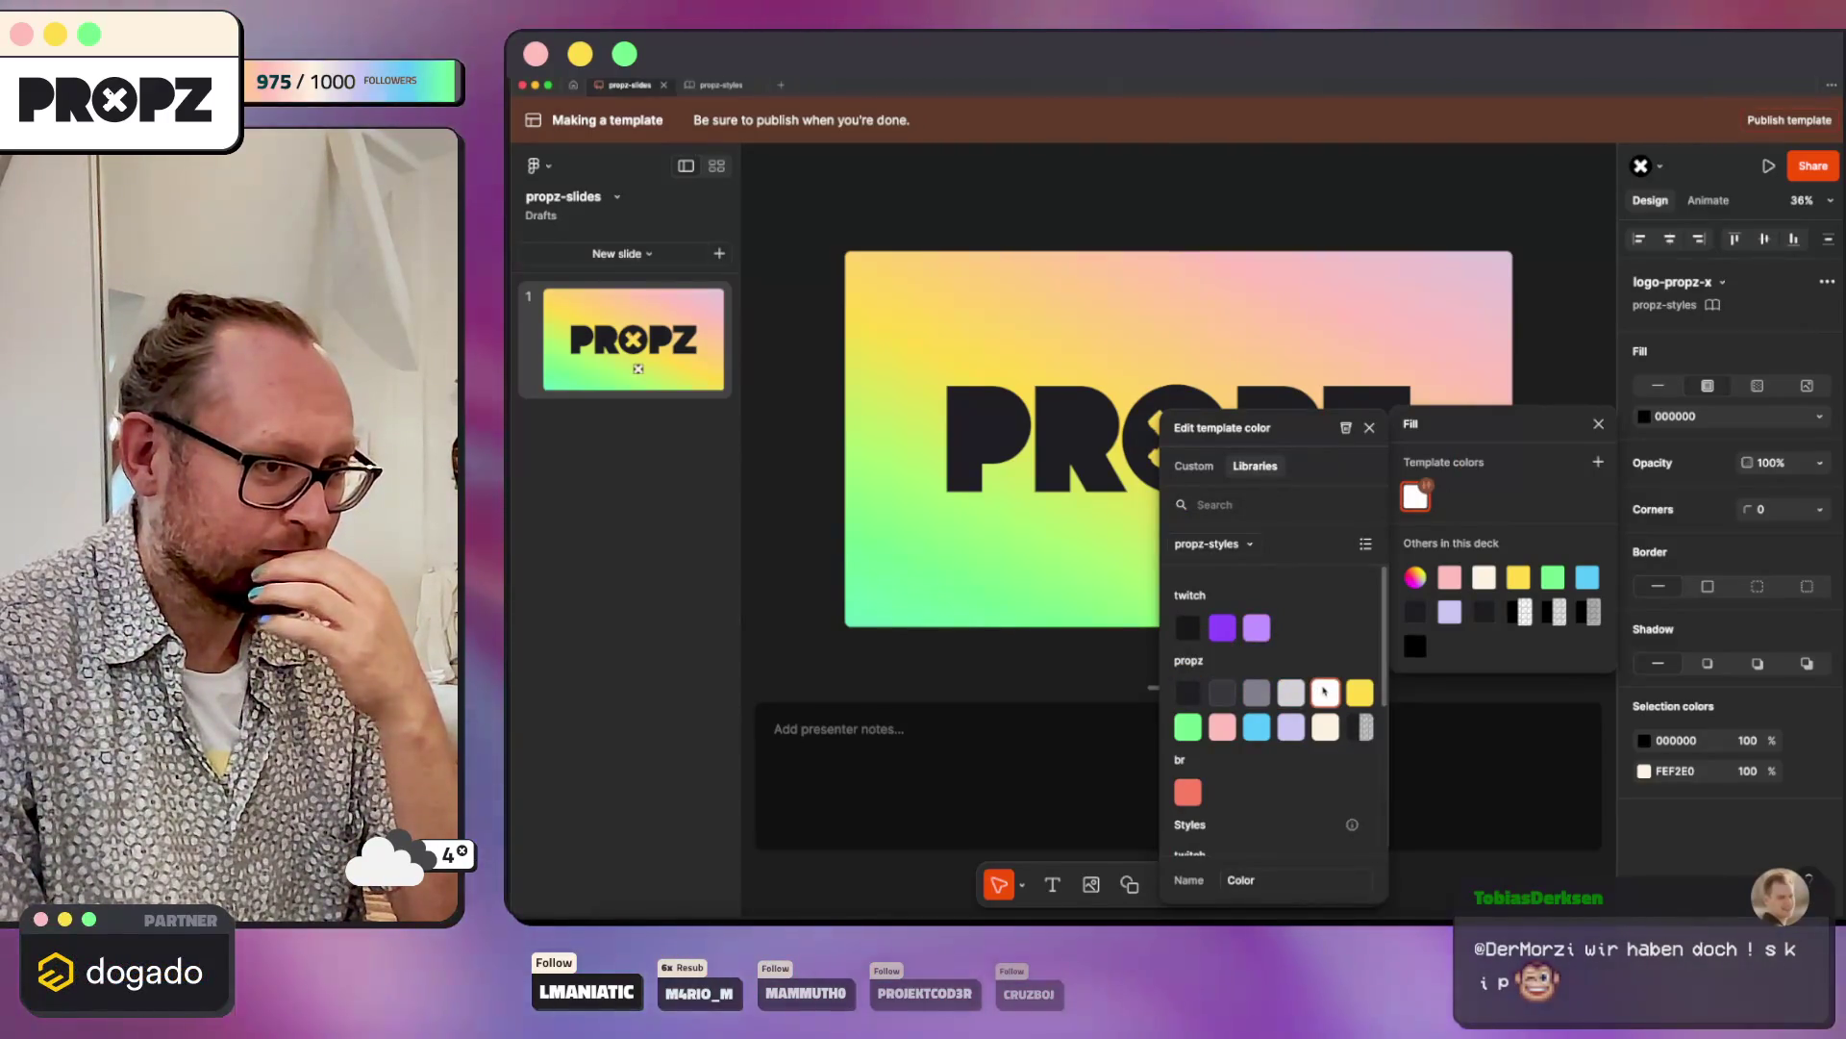
click(1370, 429)
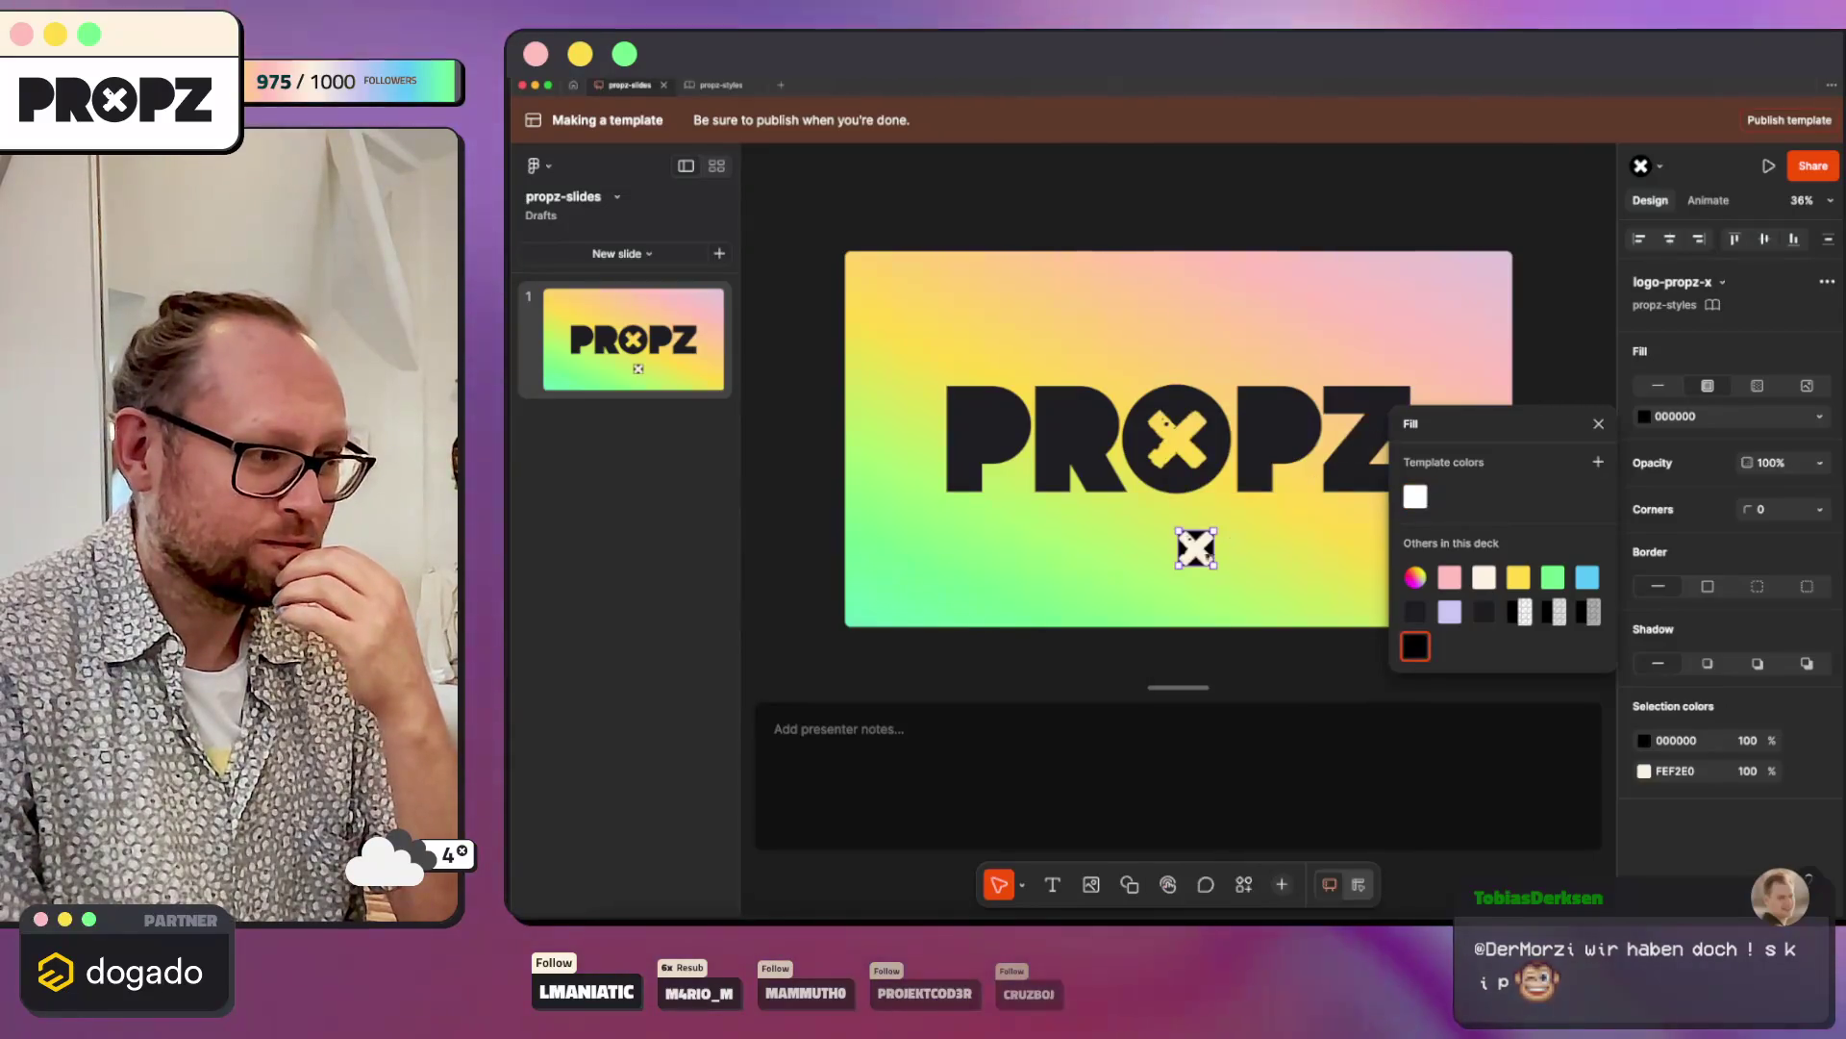
click(1199, 577)
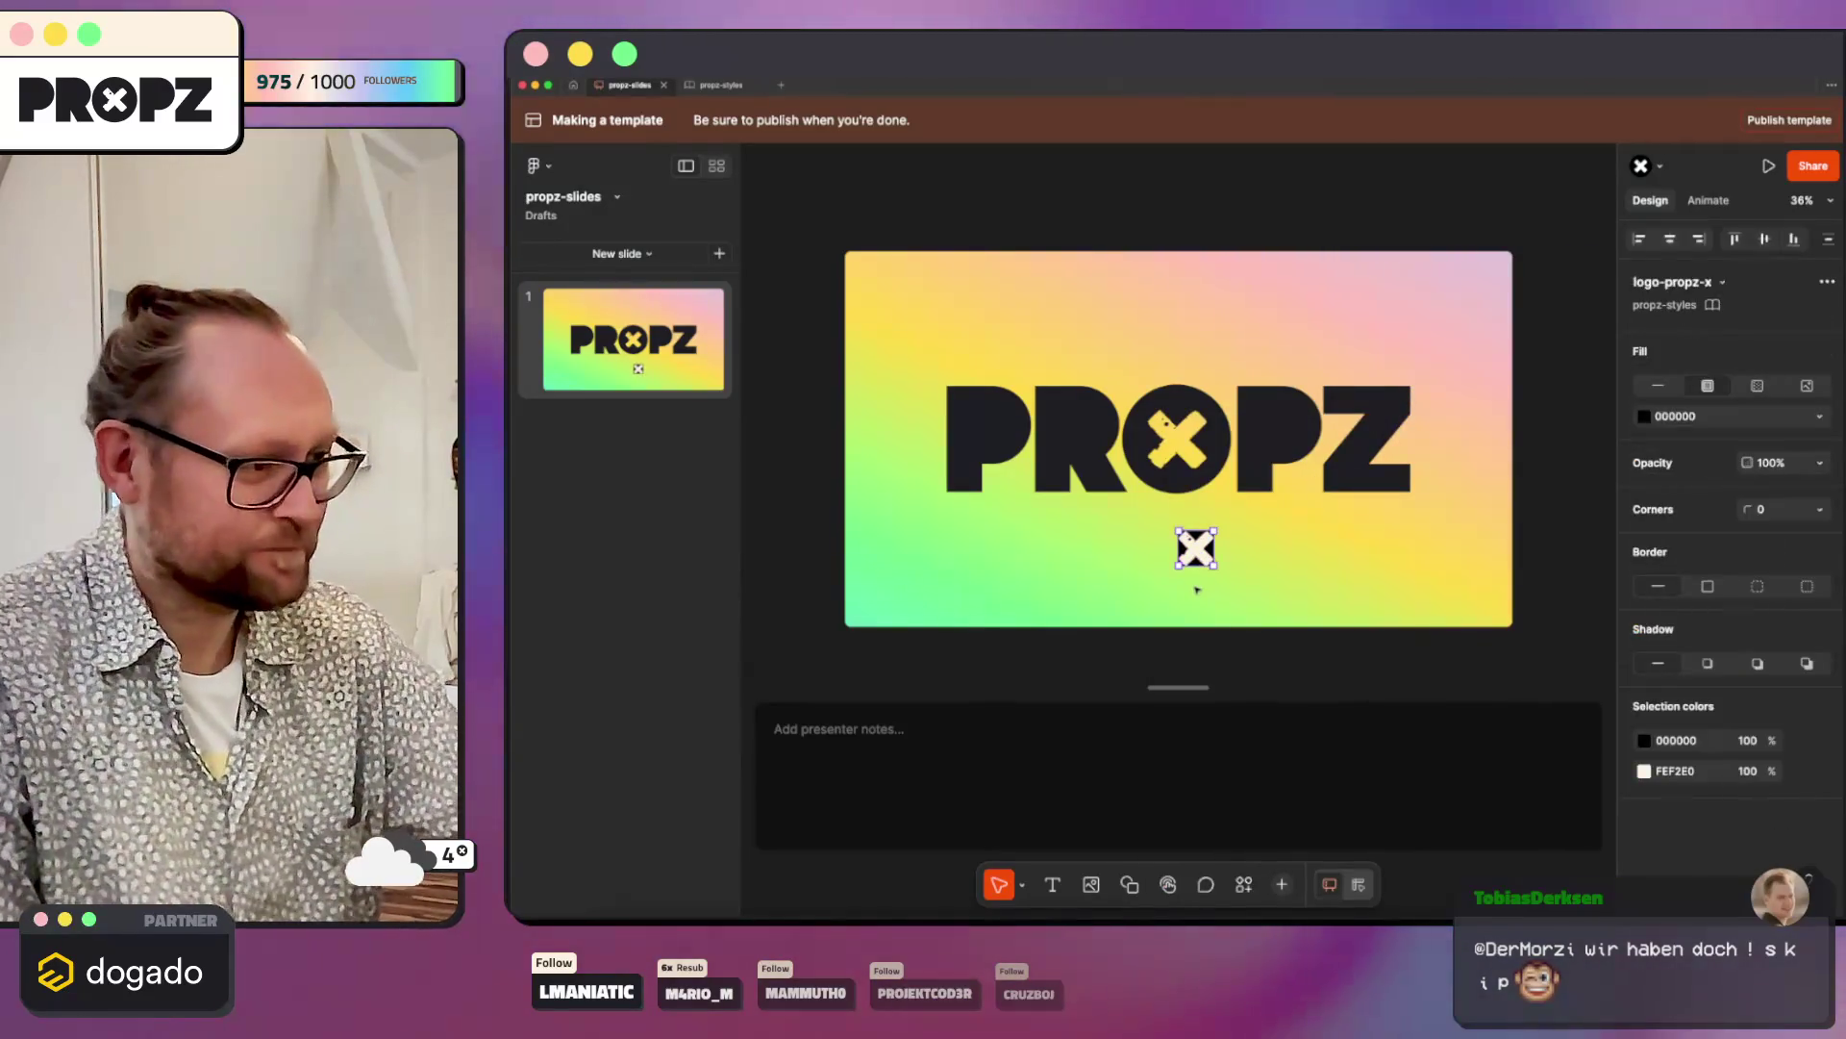
key(ctrl+z)
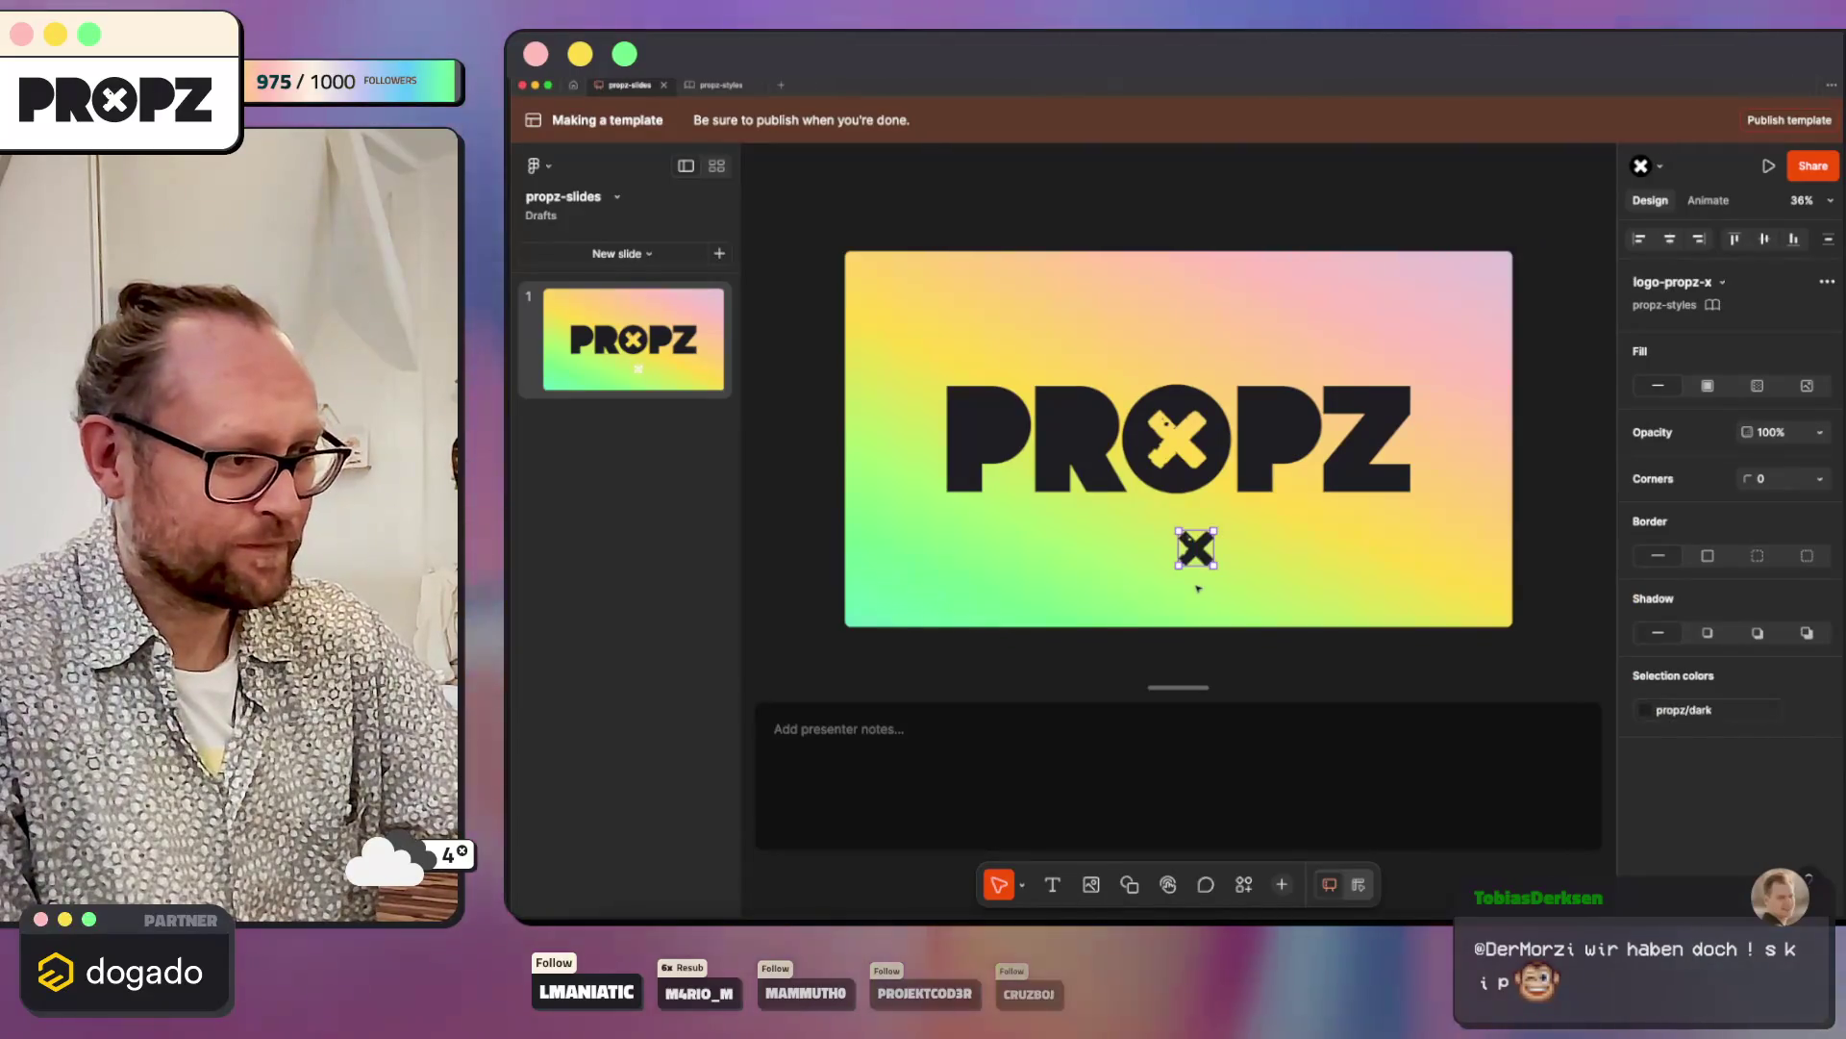
Replace the X's dark colour with the white propz template colour.
click(1641, 713)
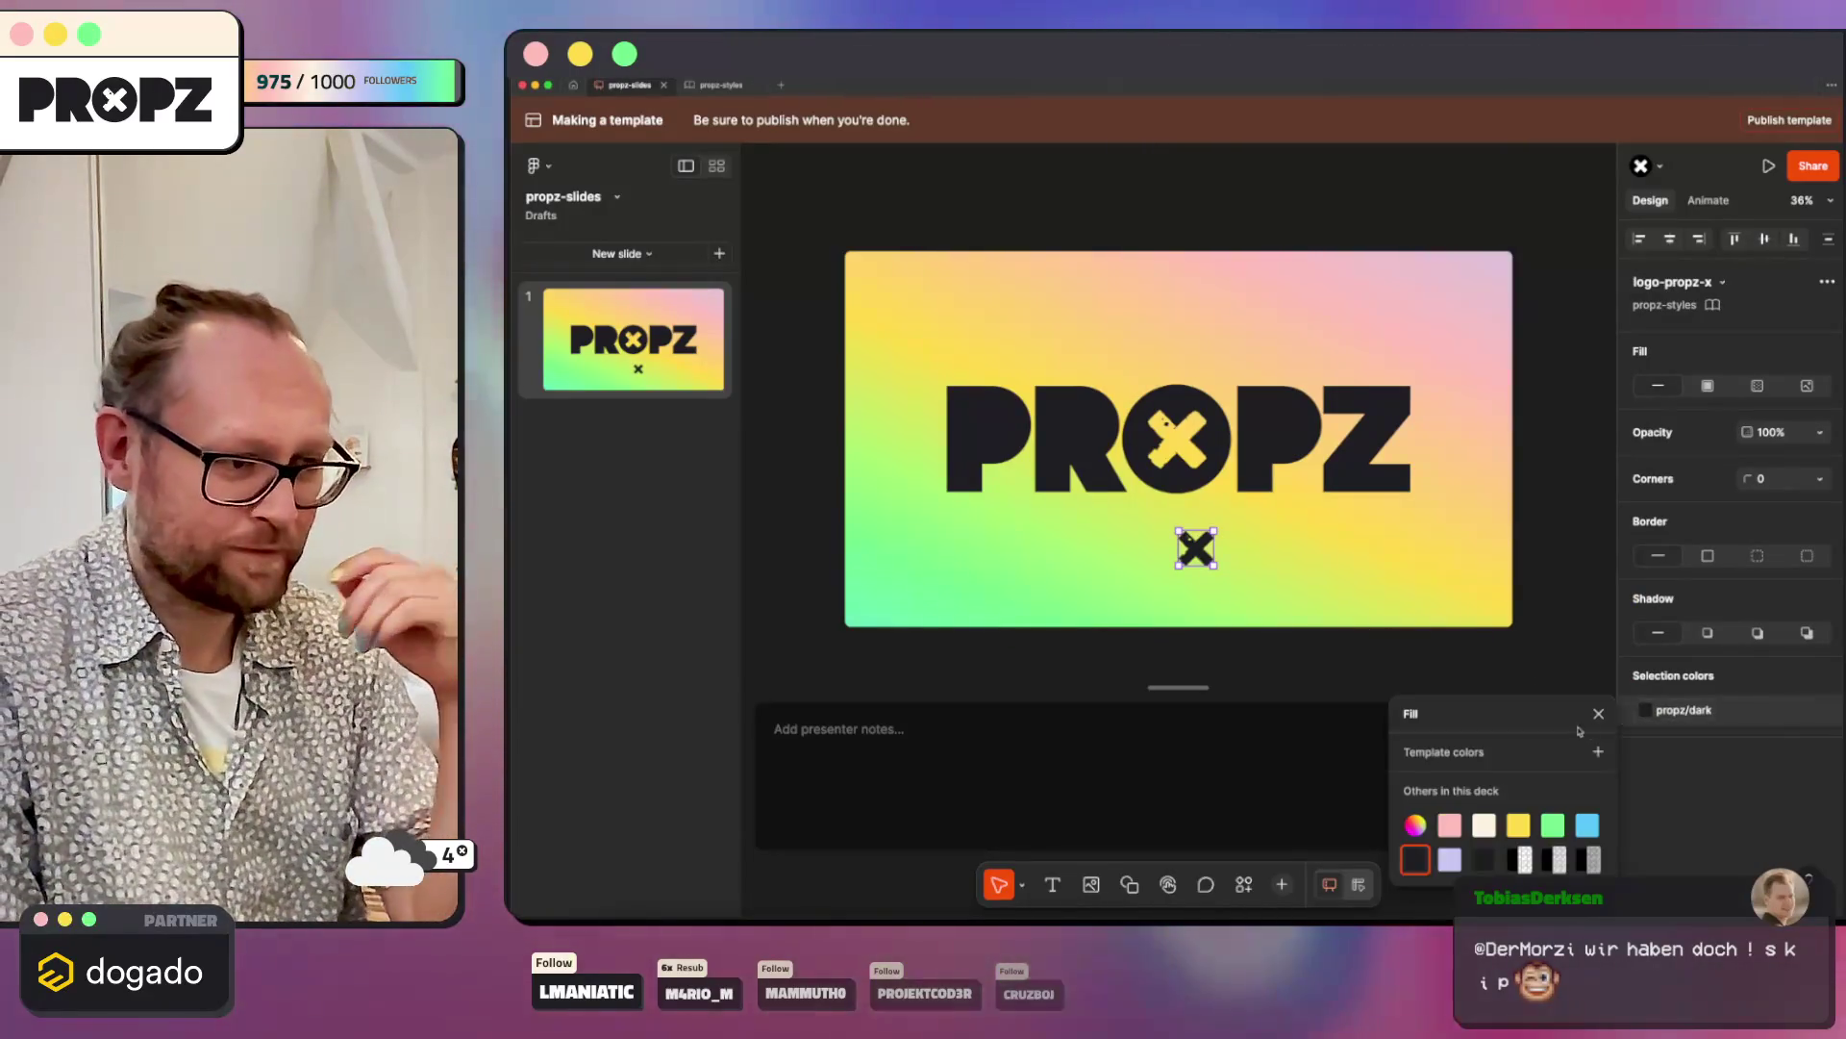
click(1804, 710)
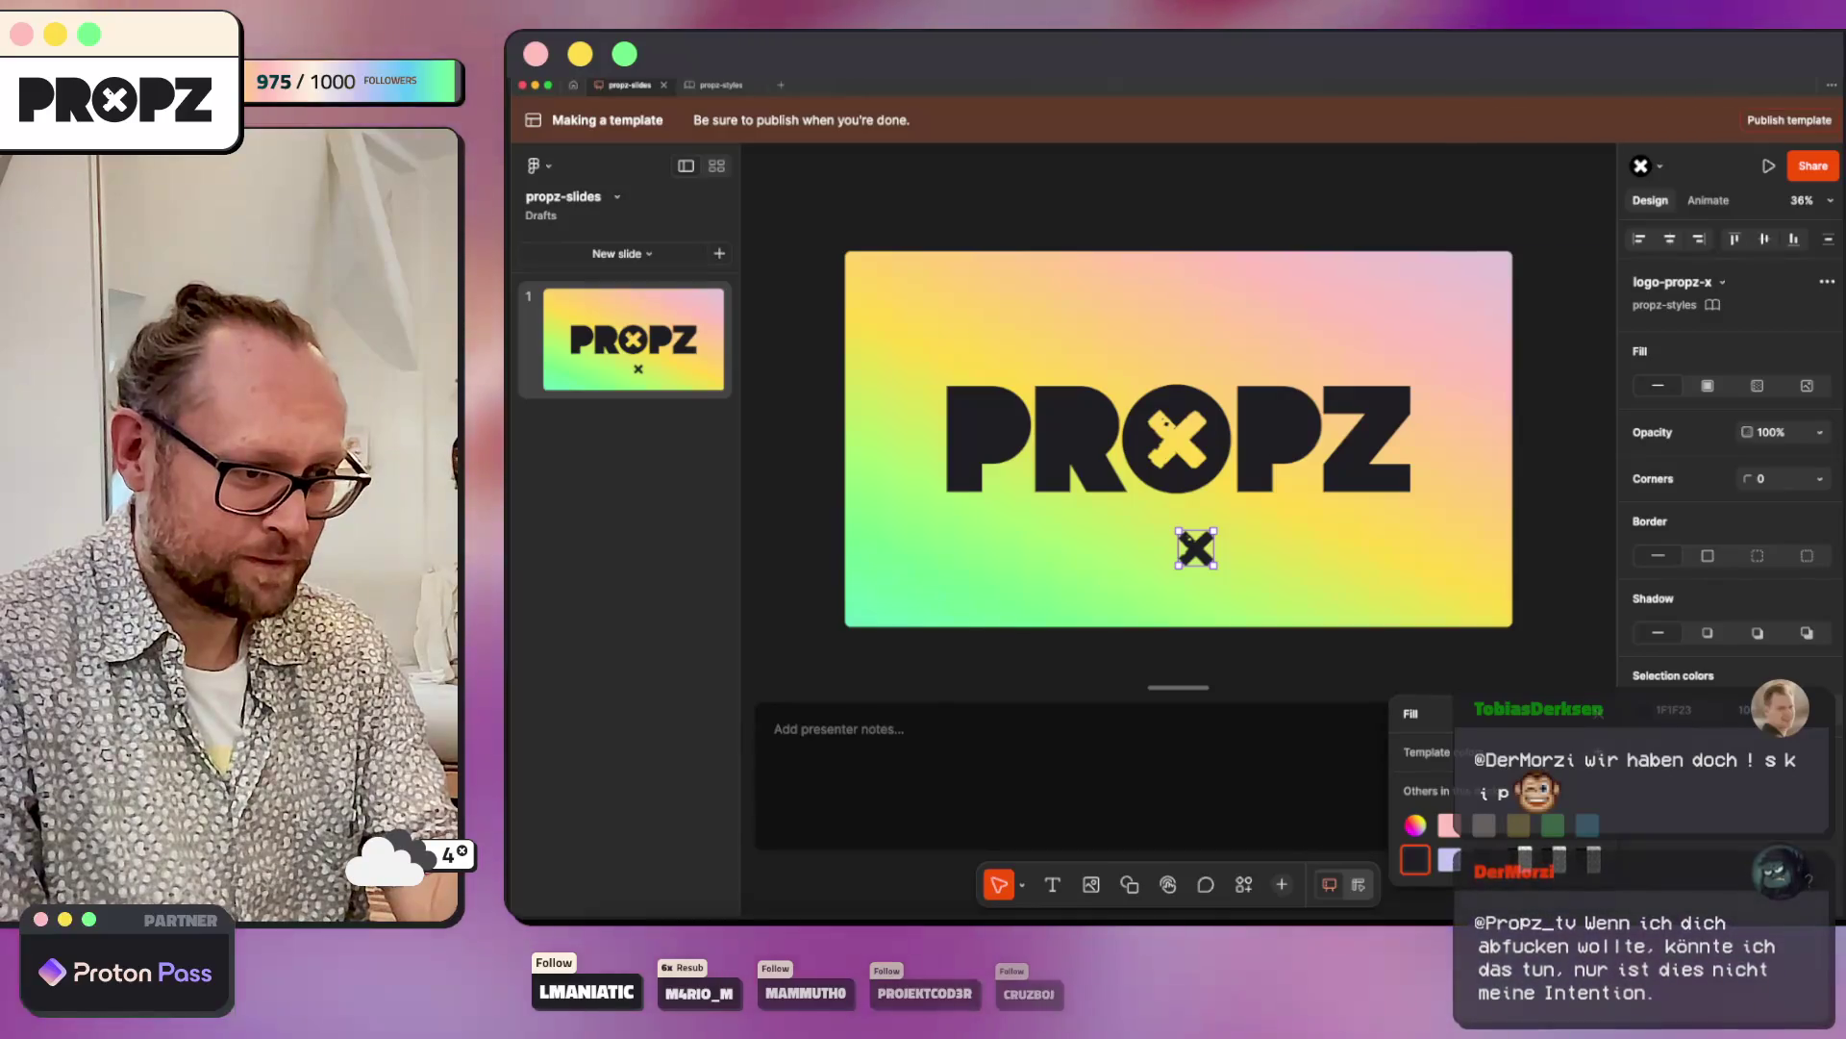
click(1415, 760)
click(1255, 518)
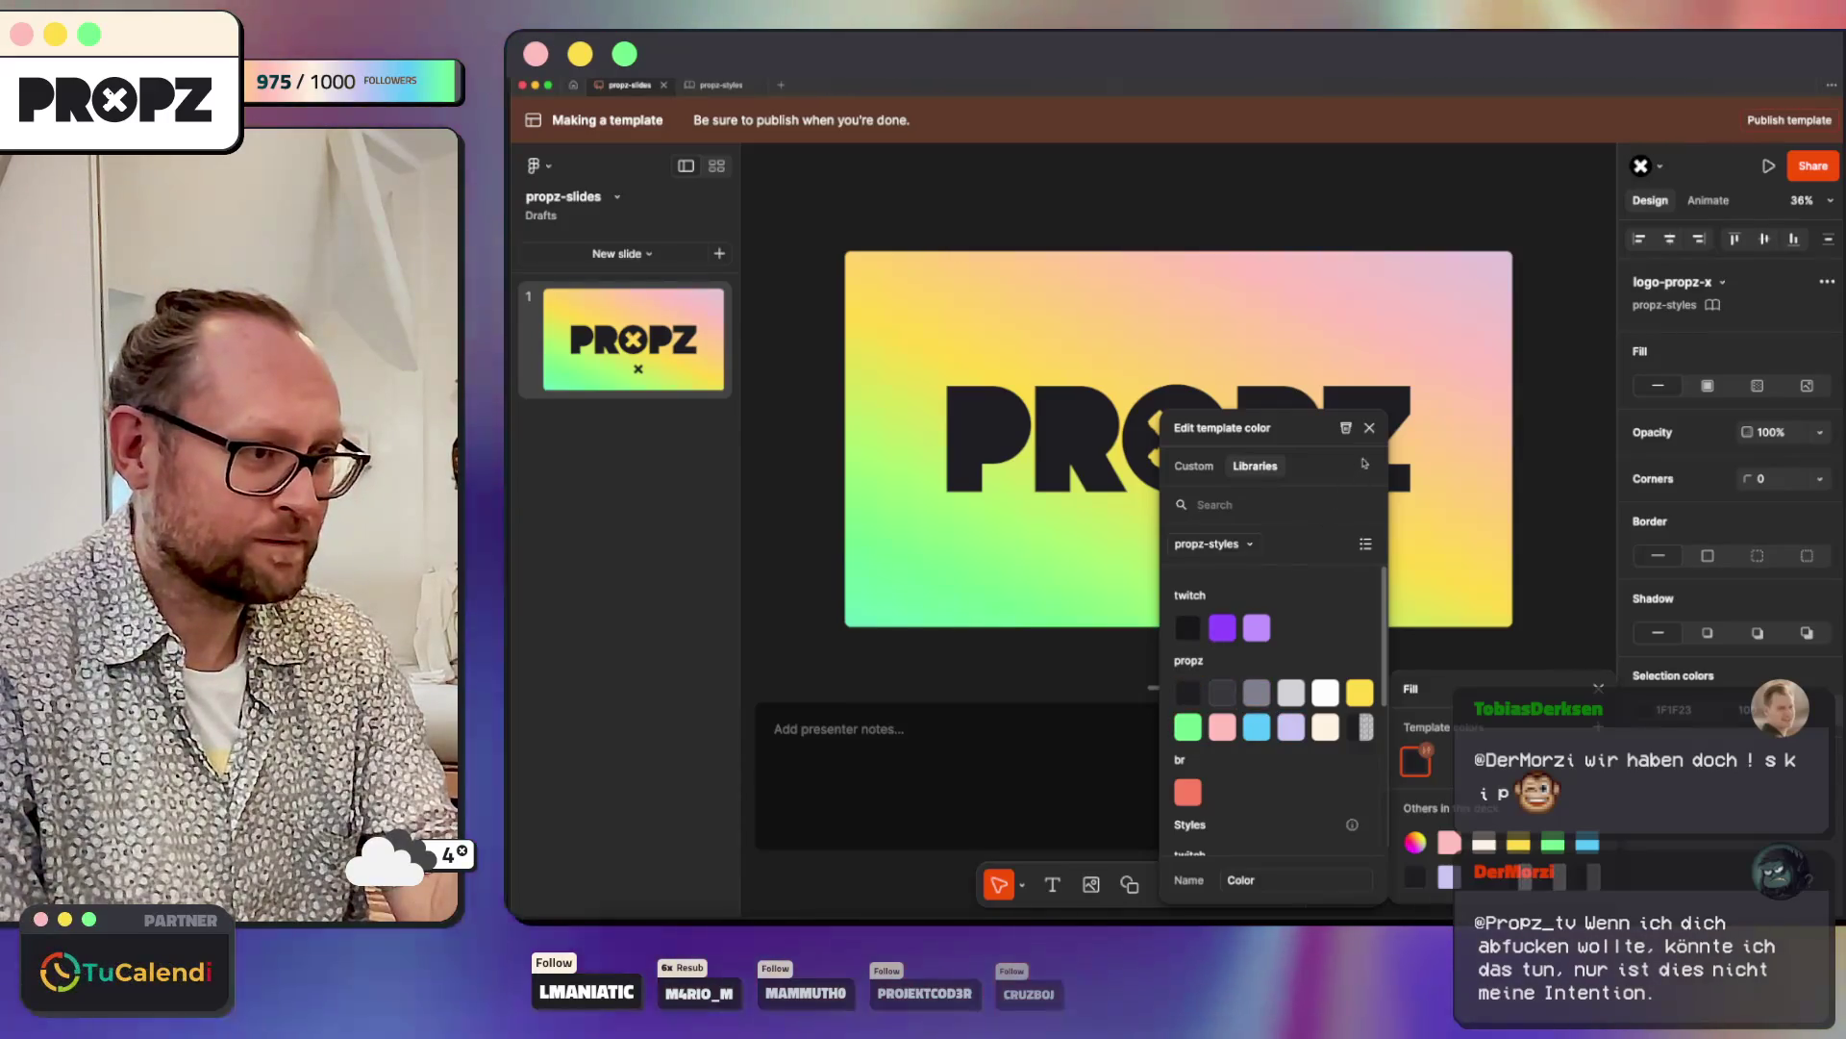
click(1325, 693)
click(1370, 430)
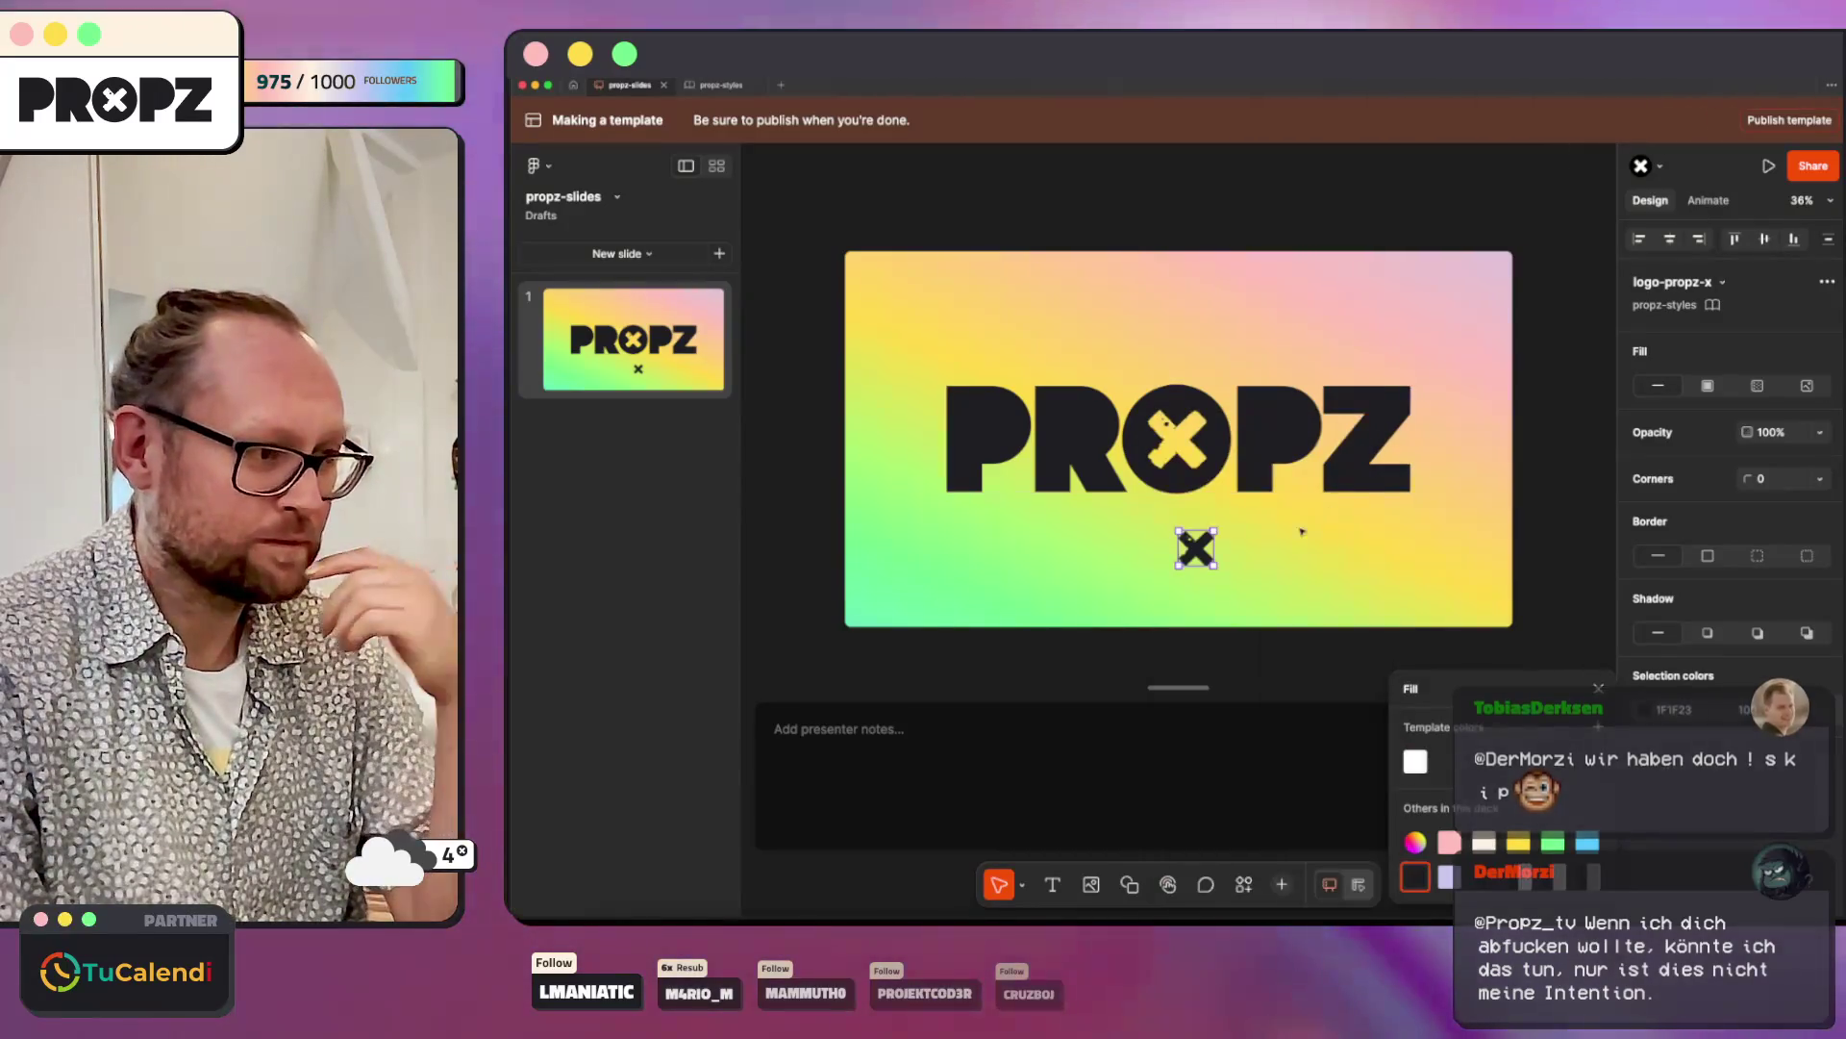
click(1415, 760)
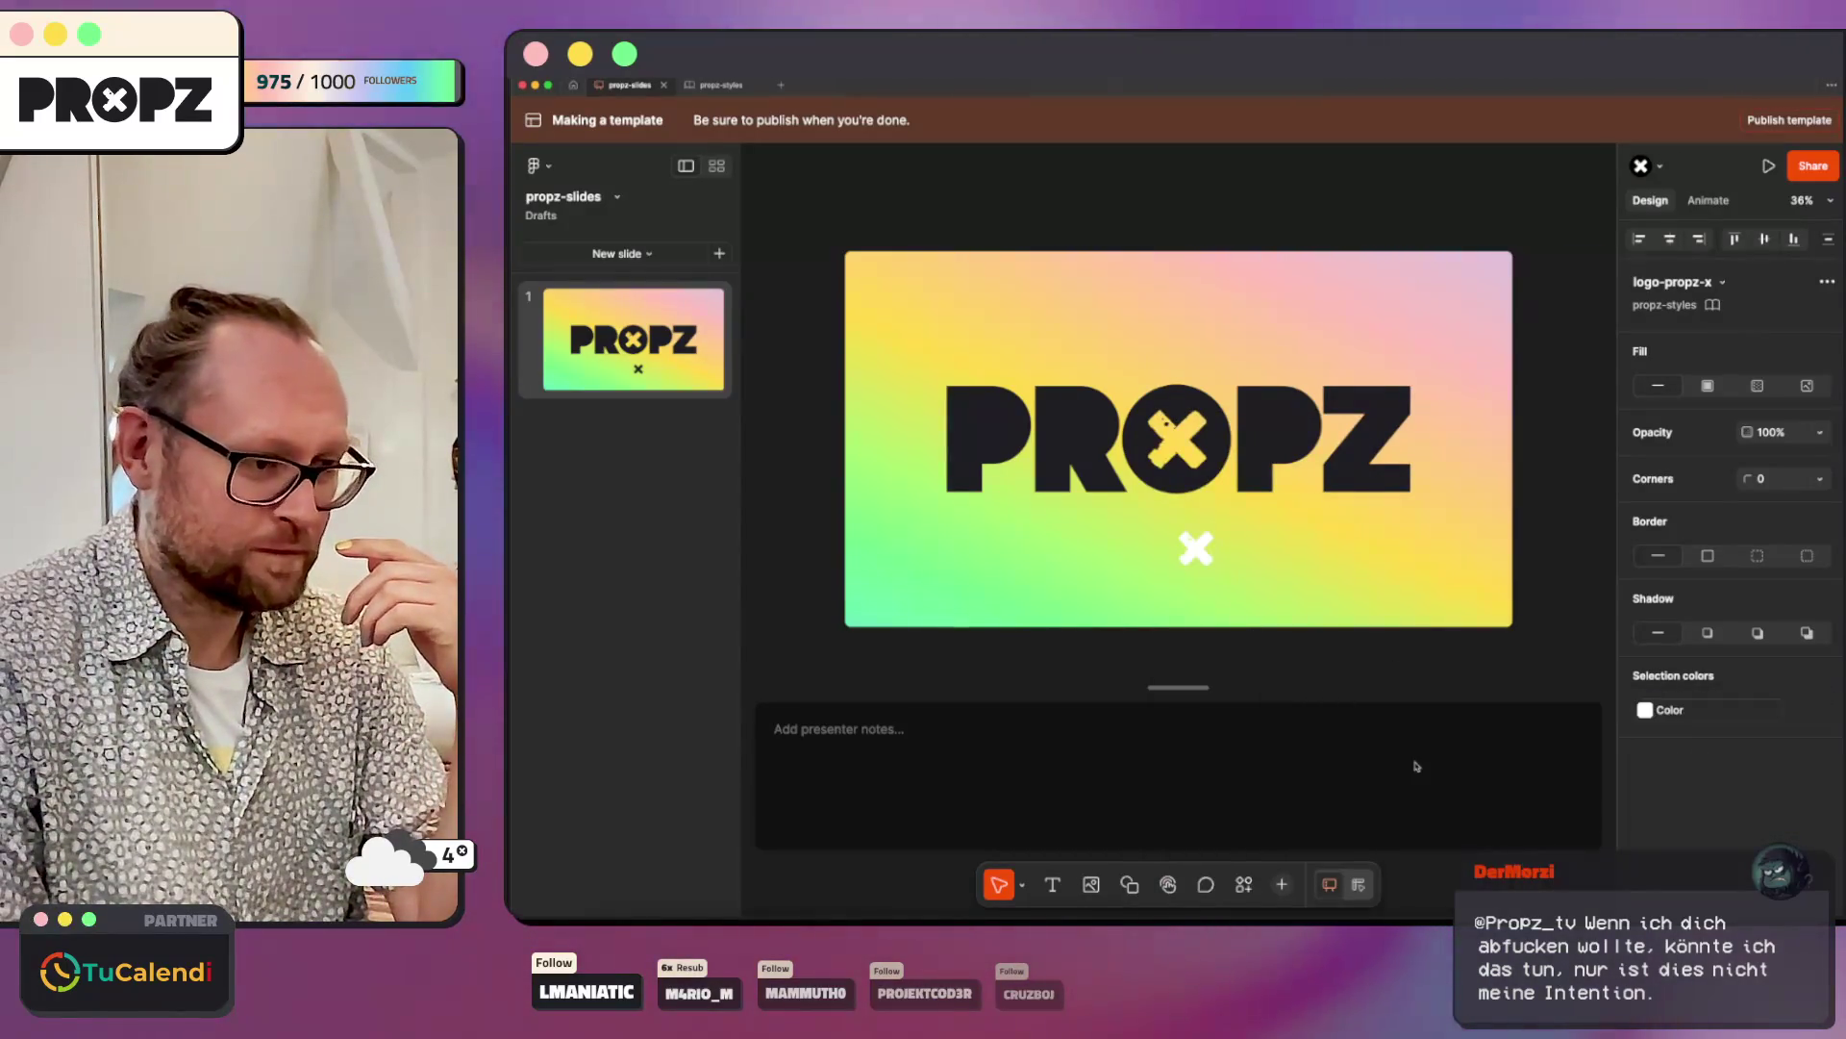
Set the X's template colour to the 'light' swatch from the propz-styles library list.
click(1646, 711)
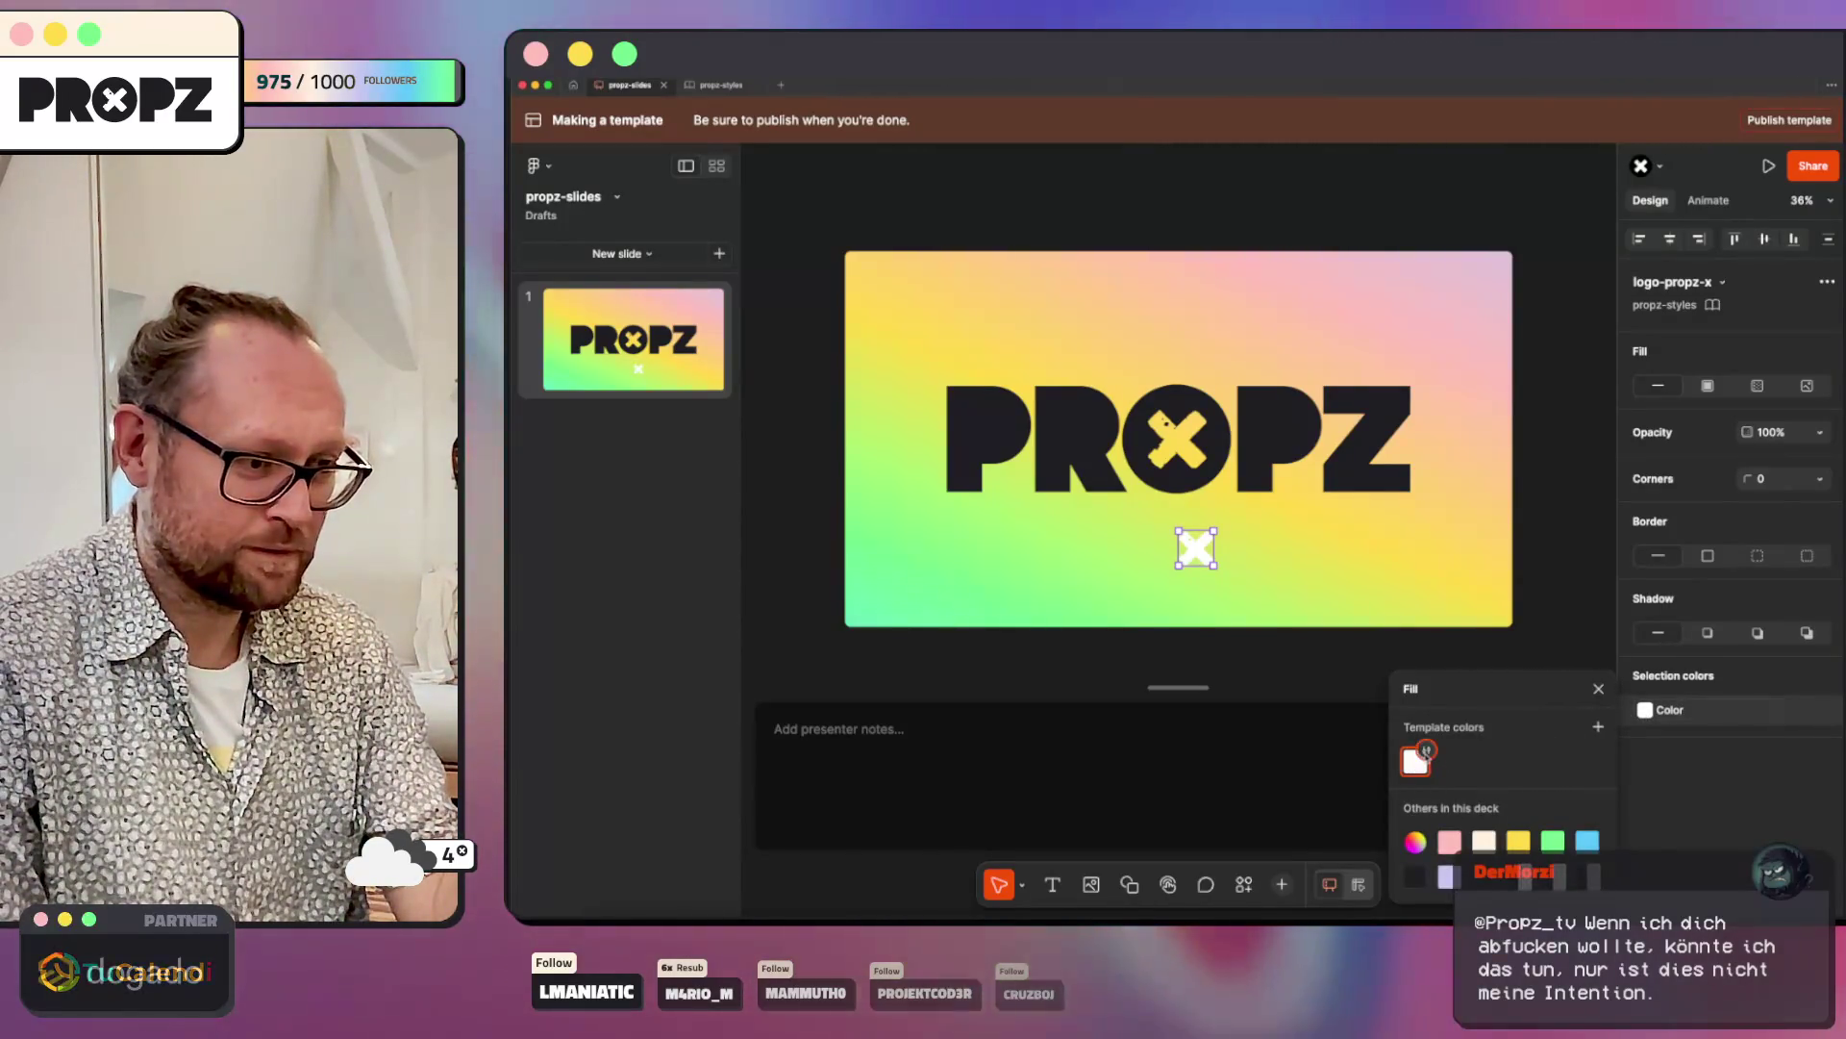
click(1426, 750)
click(1255, 519)
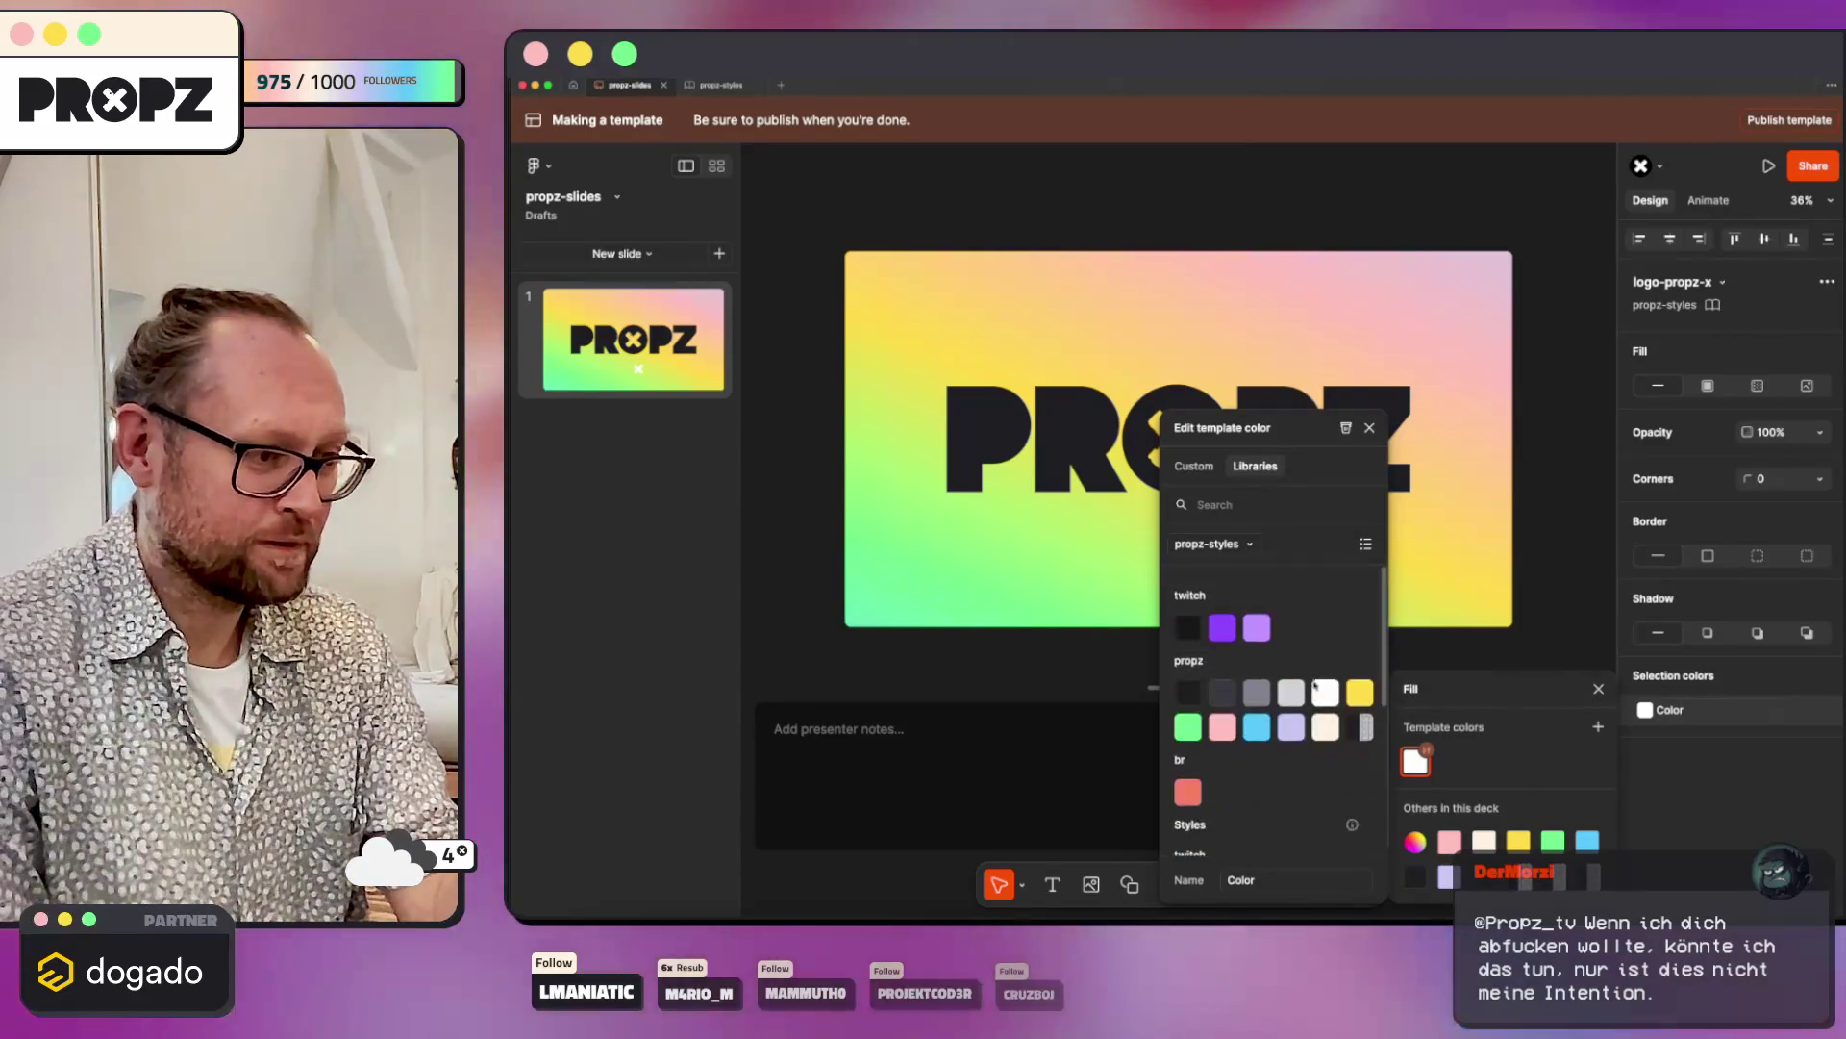
click(1365, 544)
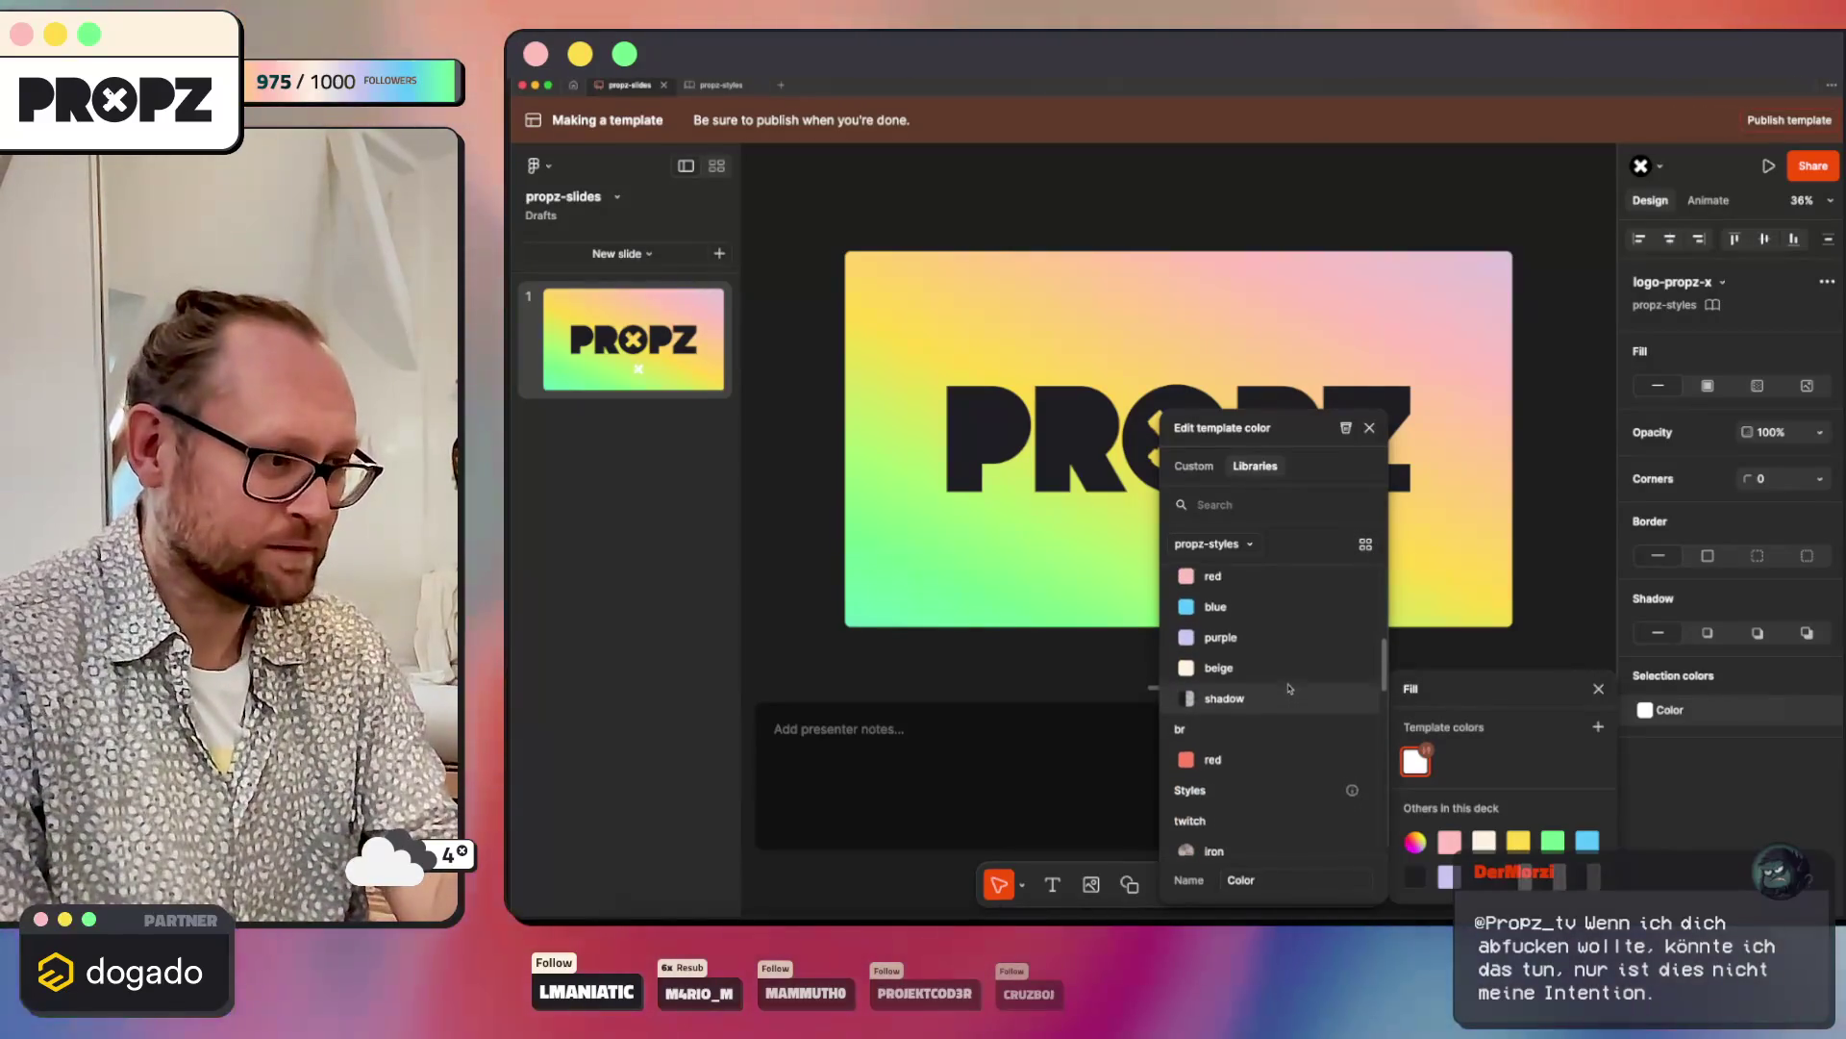
click(1365, 546)
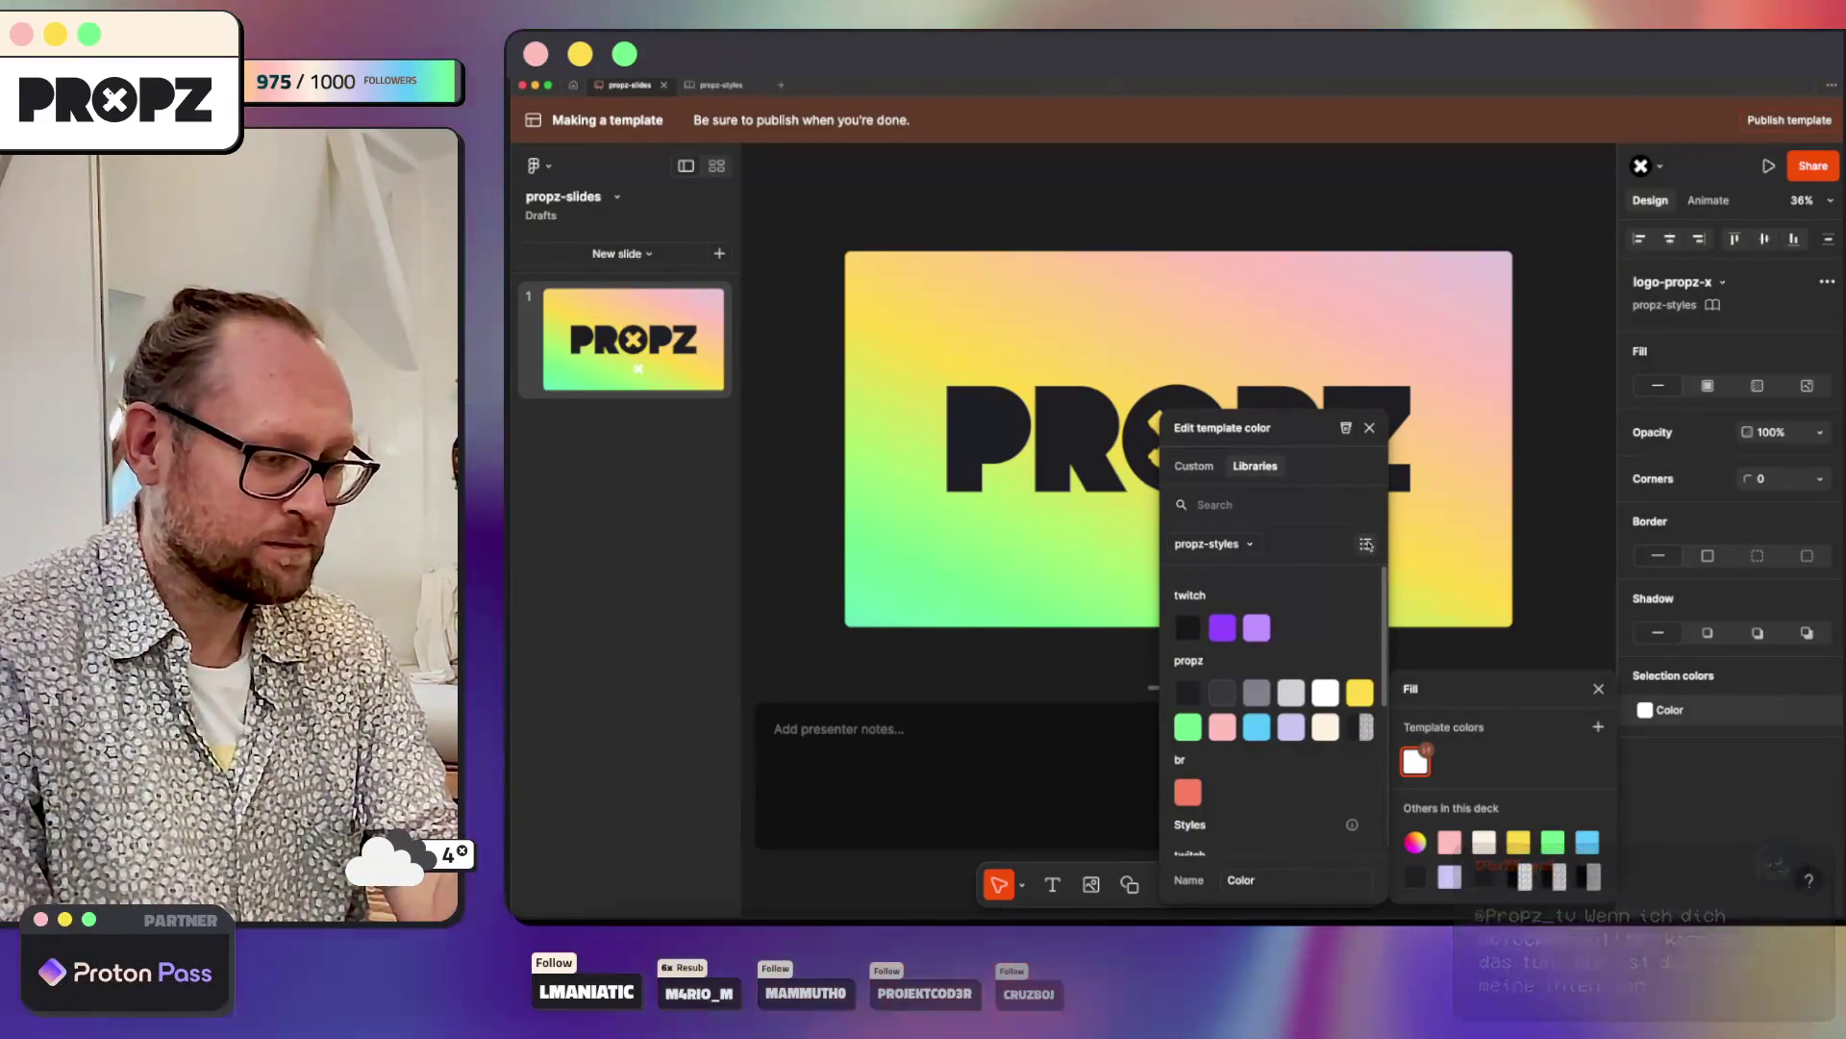
click(1367, 546)
scroll(1260, 663, down, 4)
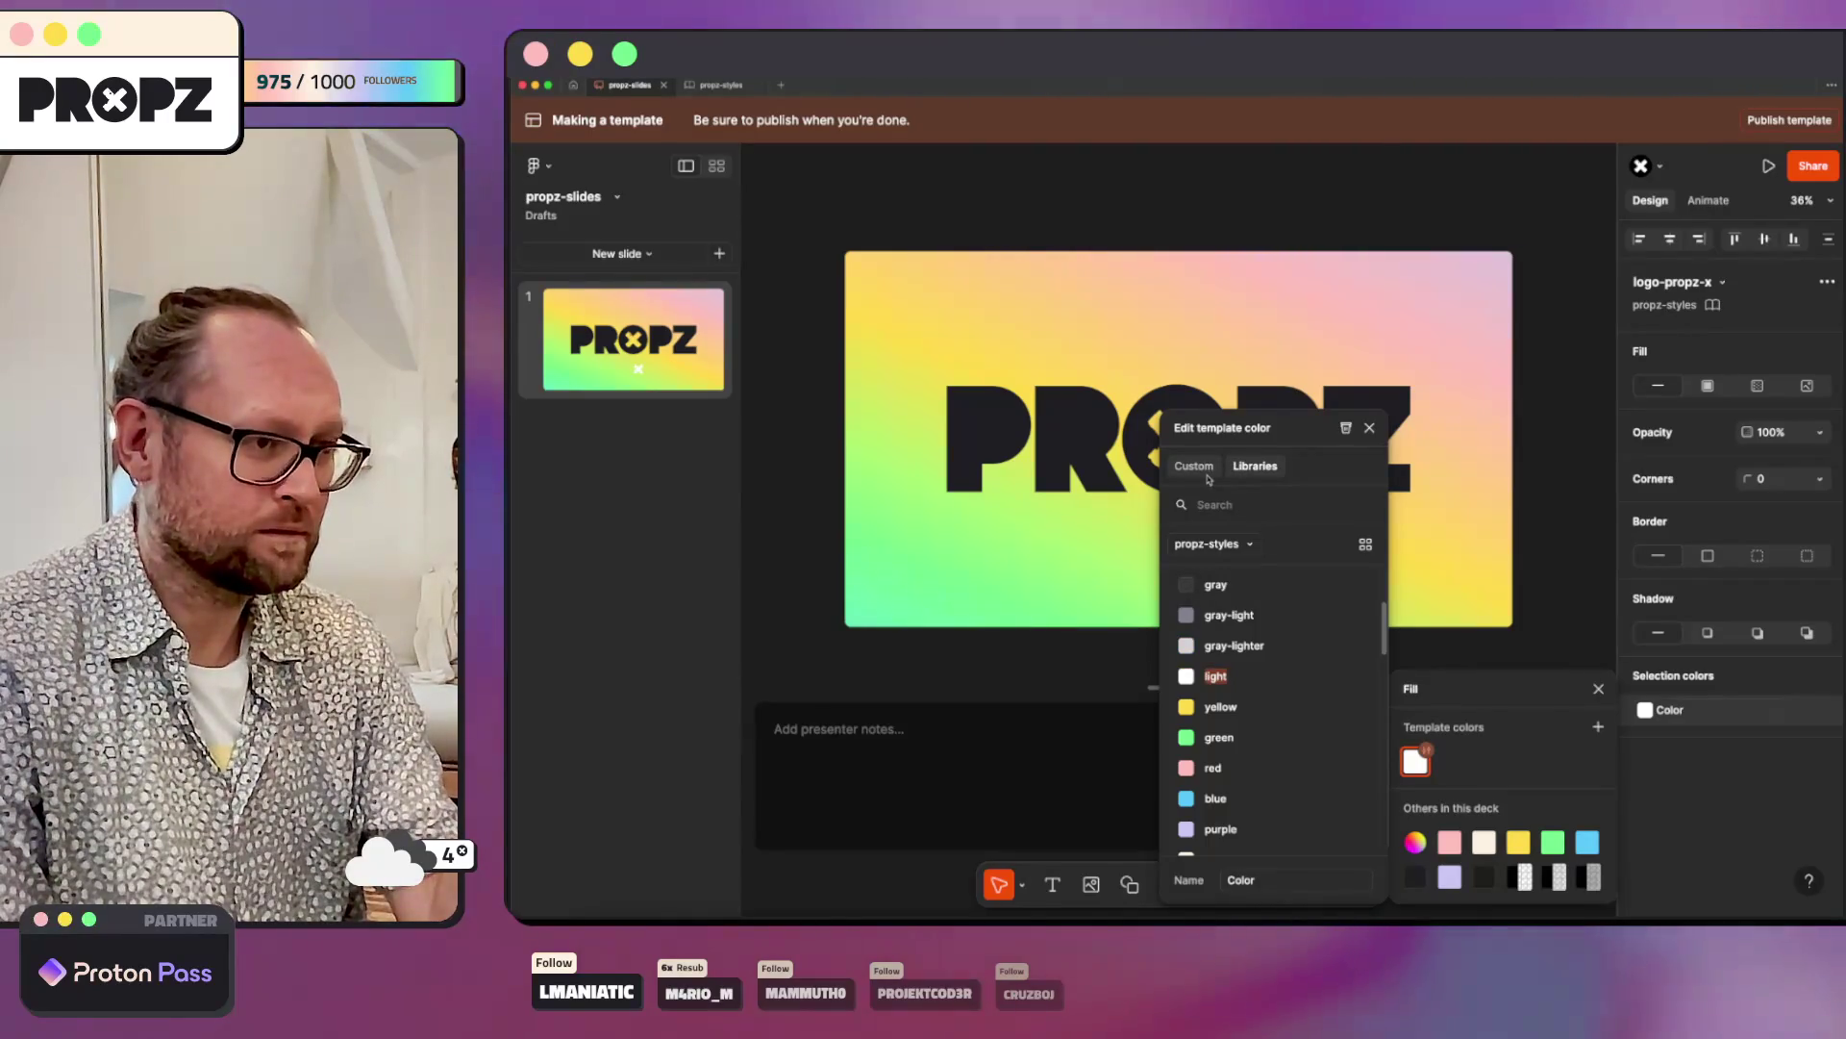
click(1345, 427)
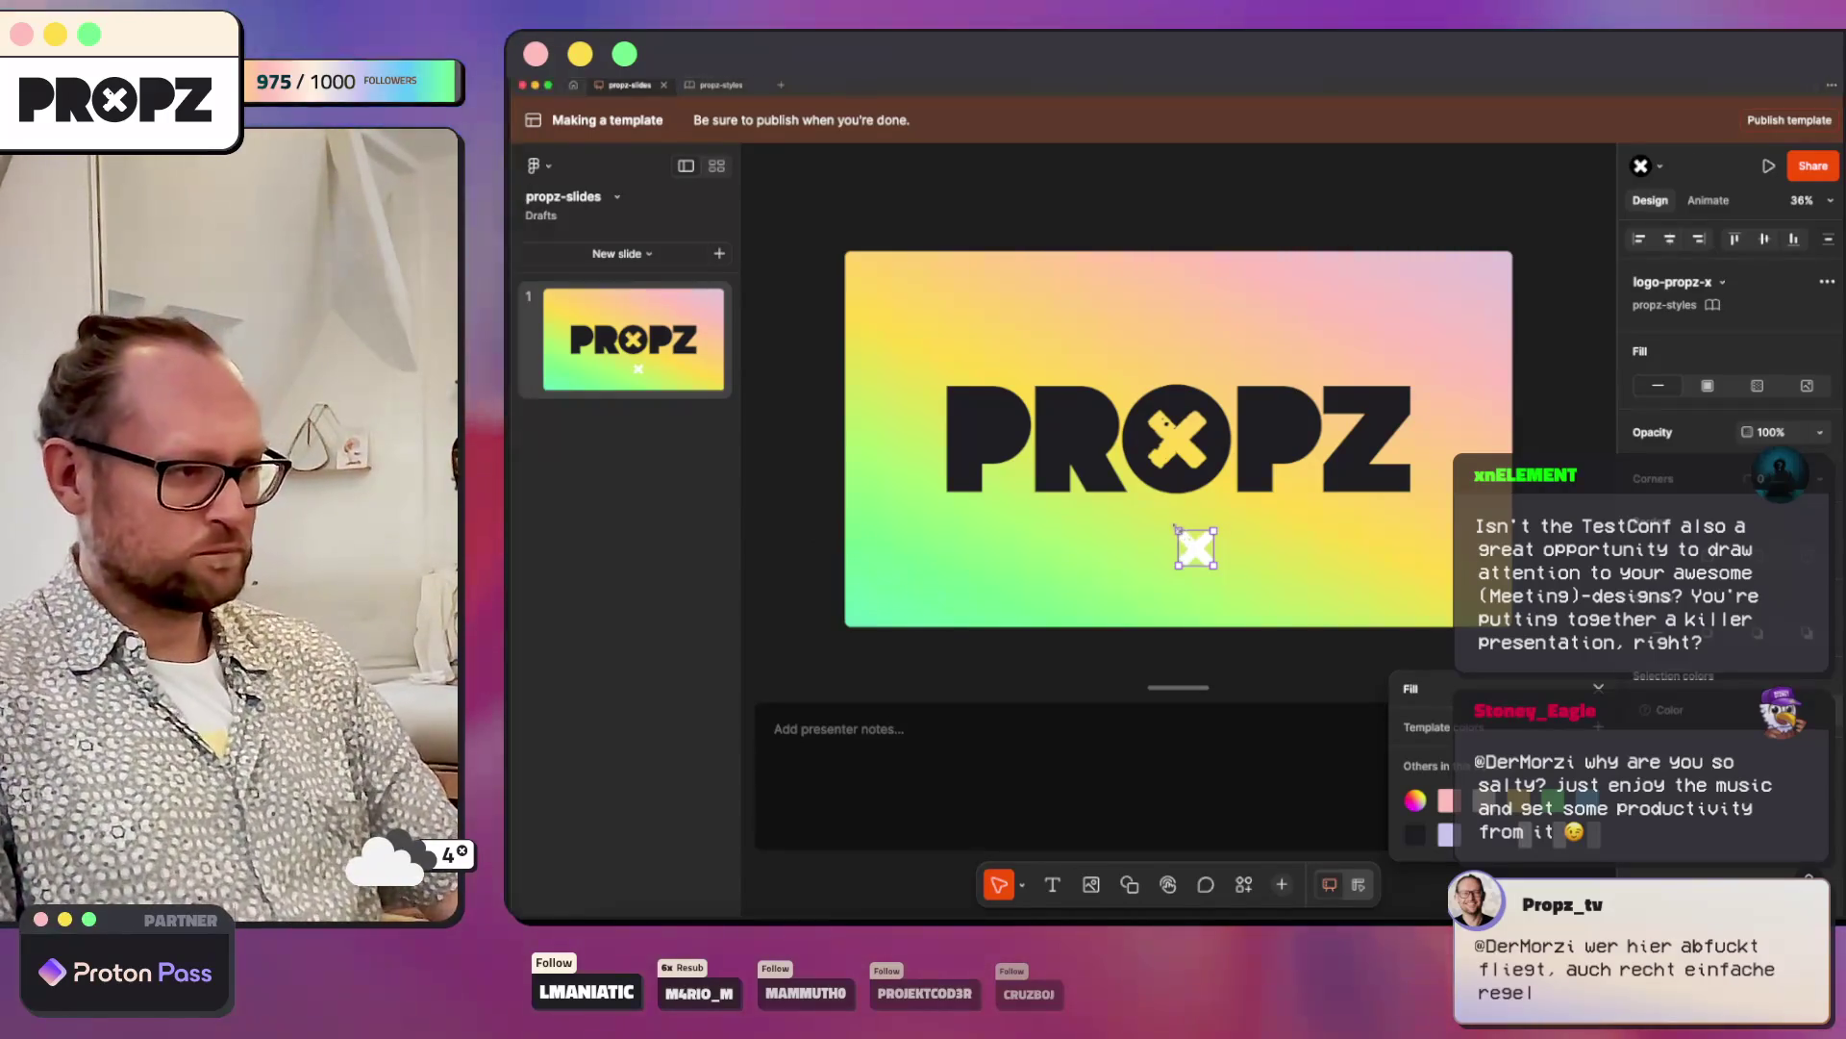
Scale the X up large and position it across the PROPZ wordmark.
drag(1175, 527, 907, 255)
mouse_move(1078, 462)
mouse_down()
mouse_move(1169, 463)
mouse_move(1202, 499)
mouse_move(1195, 478)
mouse_up()
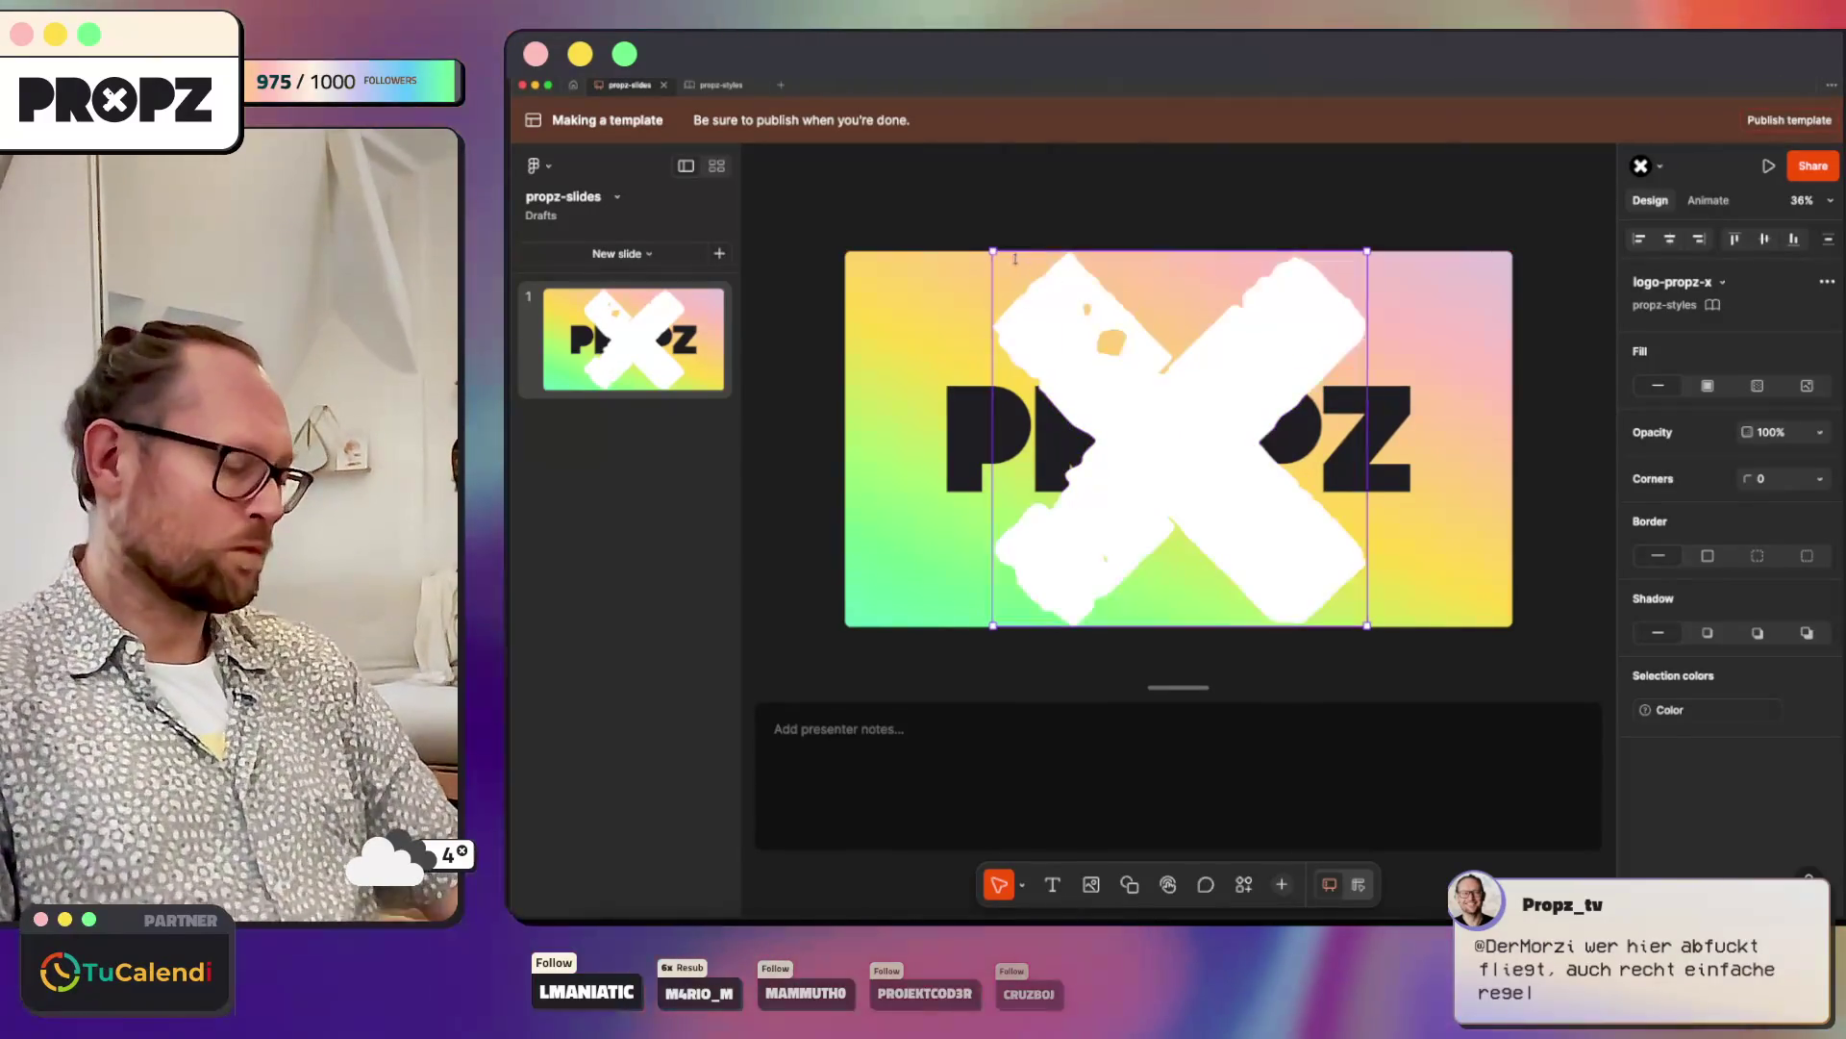
drag(994, 251, 1007, 264)
drag(1159, 432, 1151, 435)
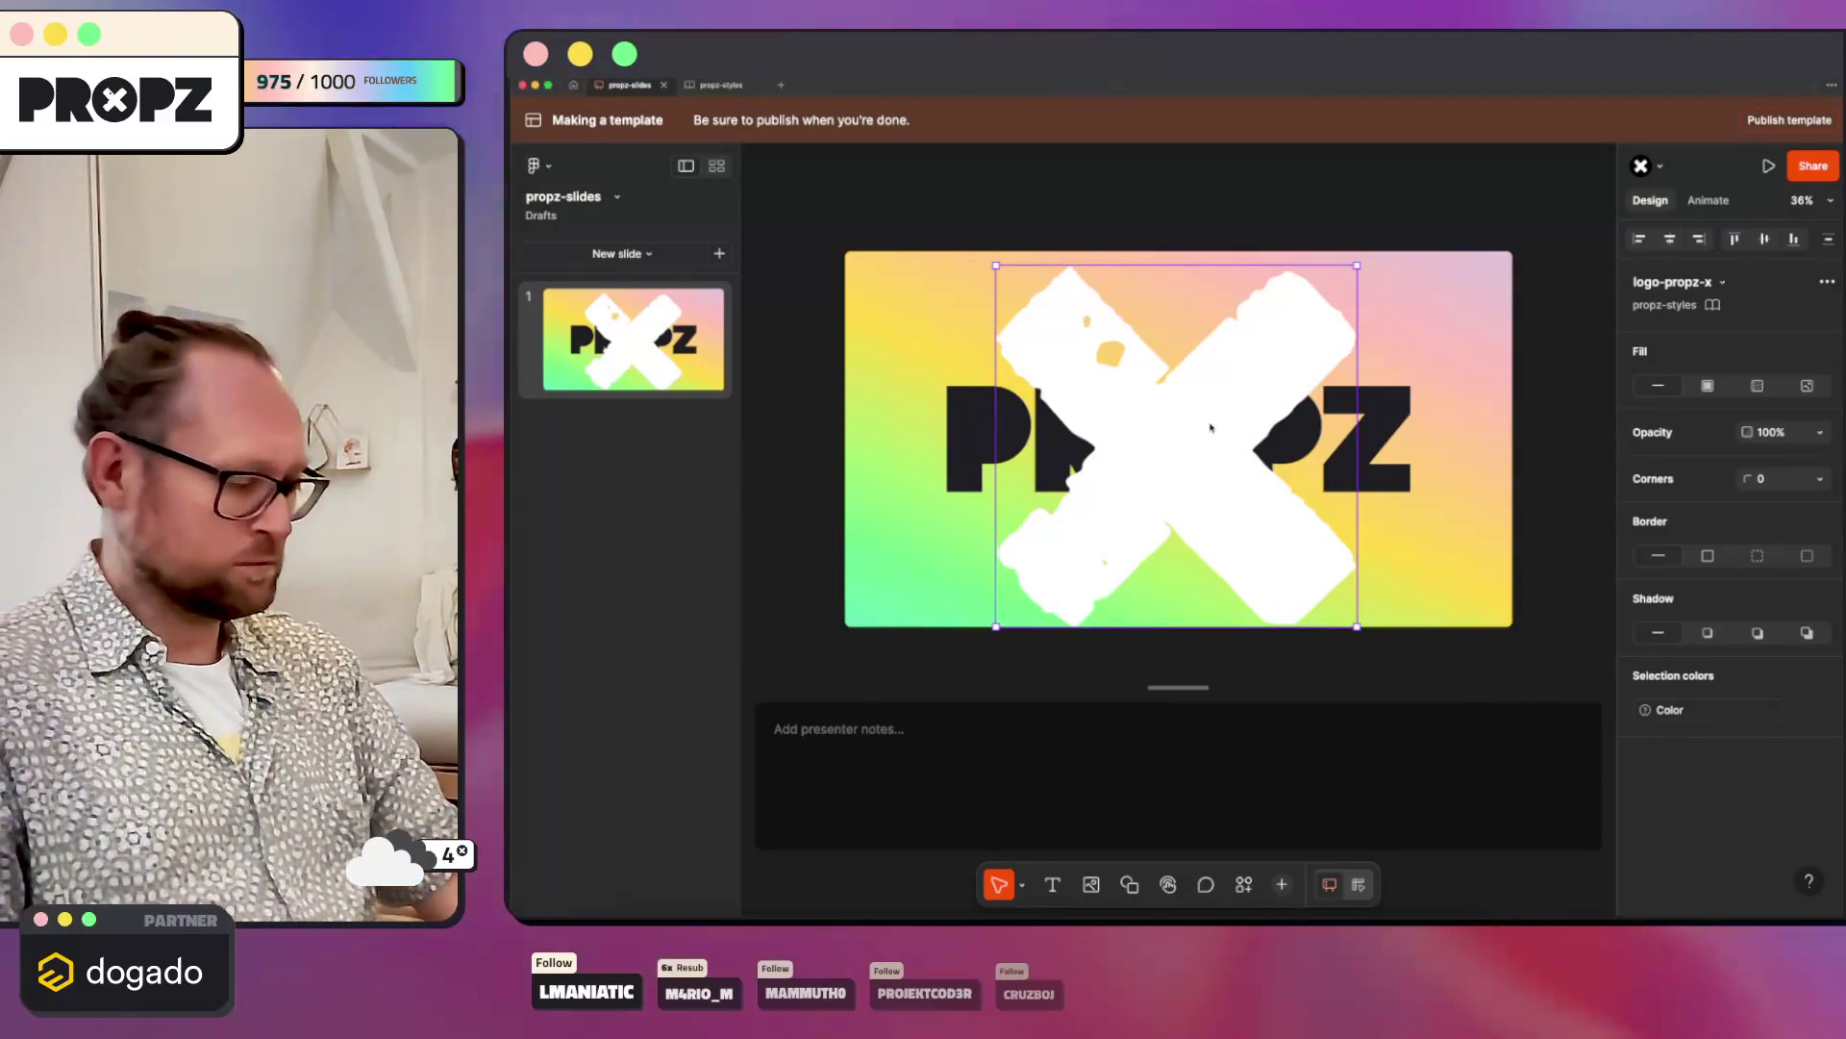
Send the X to the back behind the PROPZ wordmark and deselect it.
key(Escape)
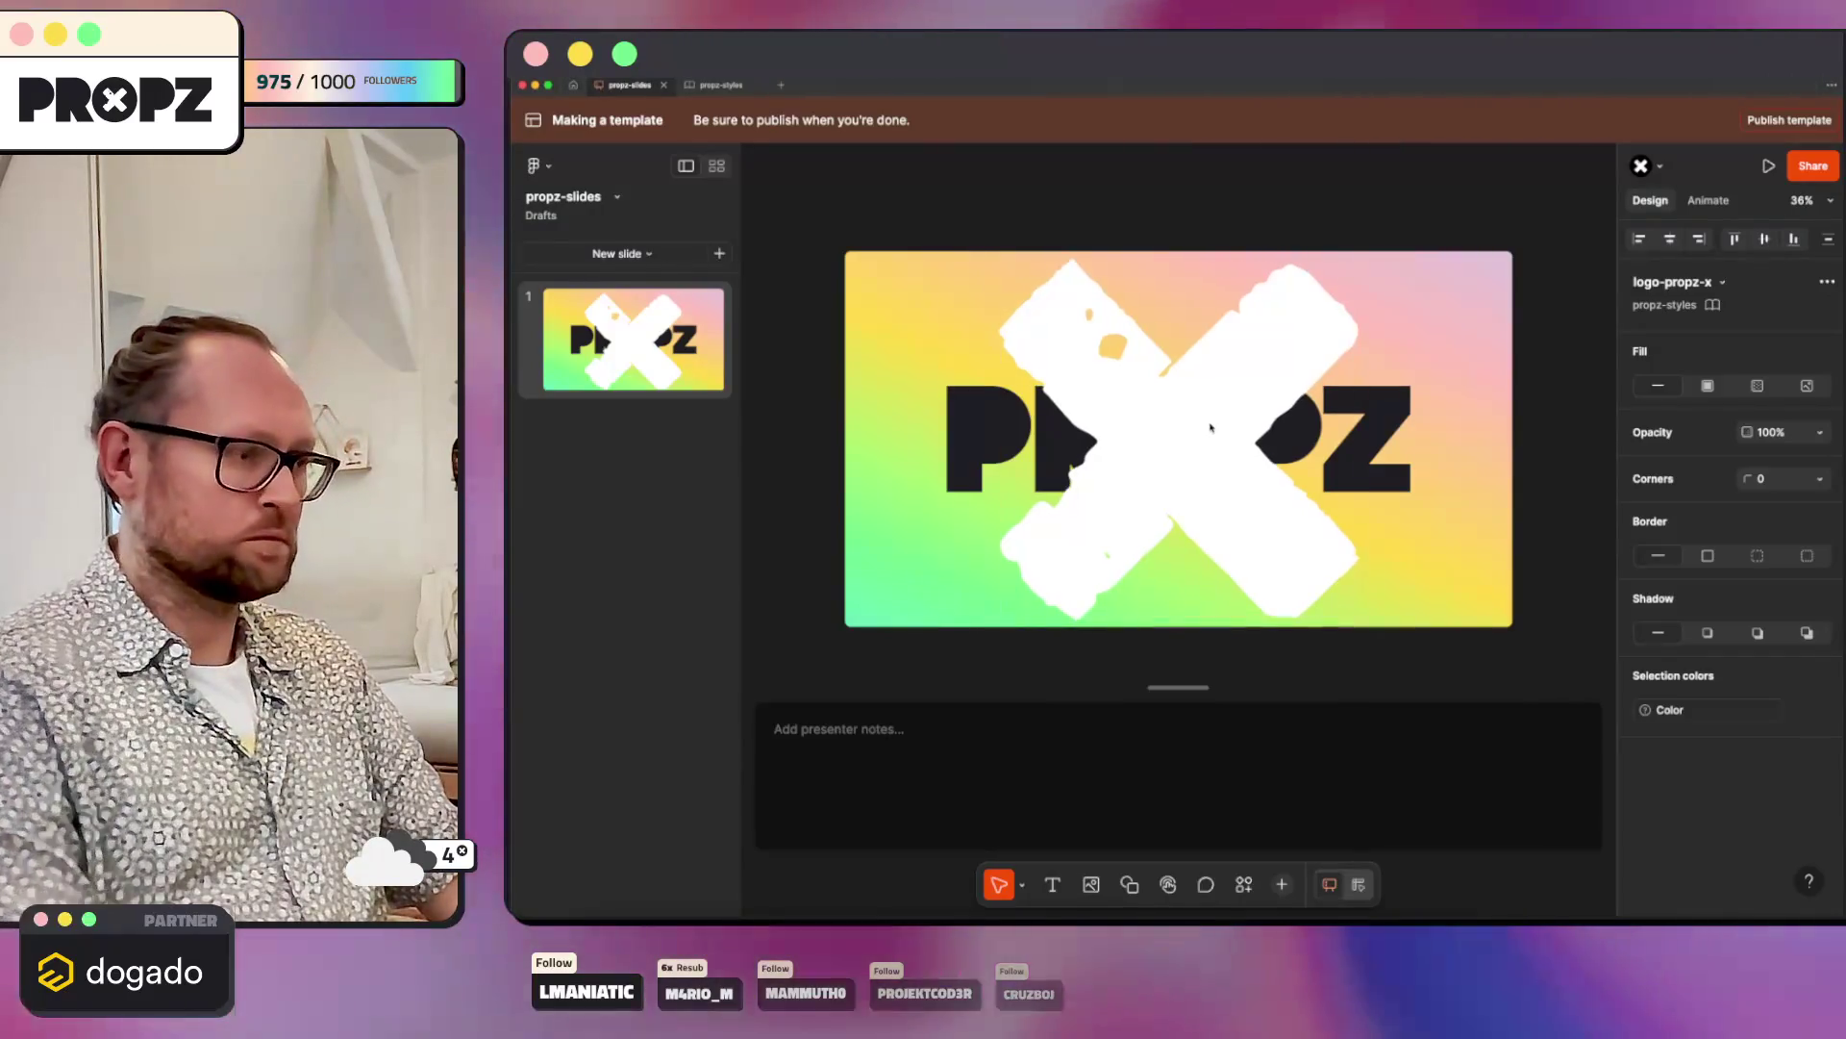
click(1211, 427)
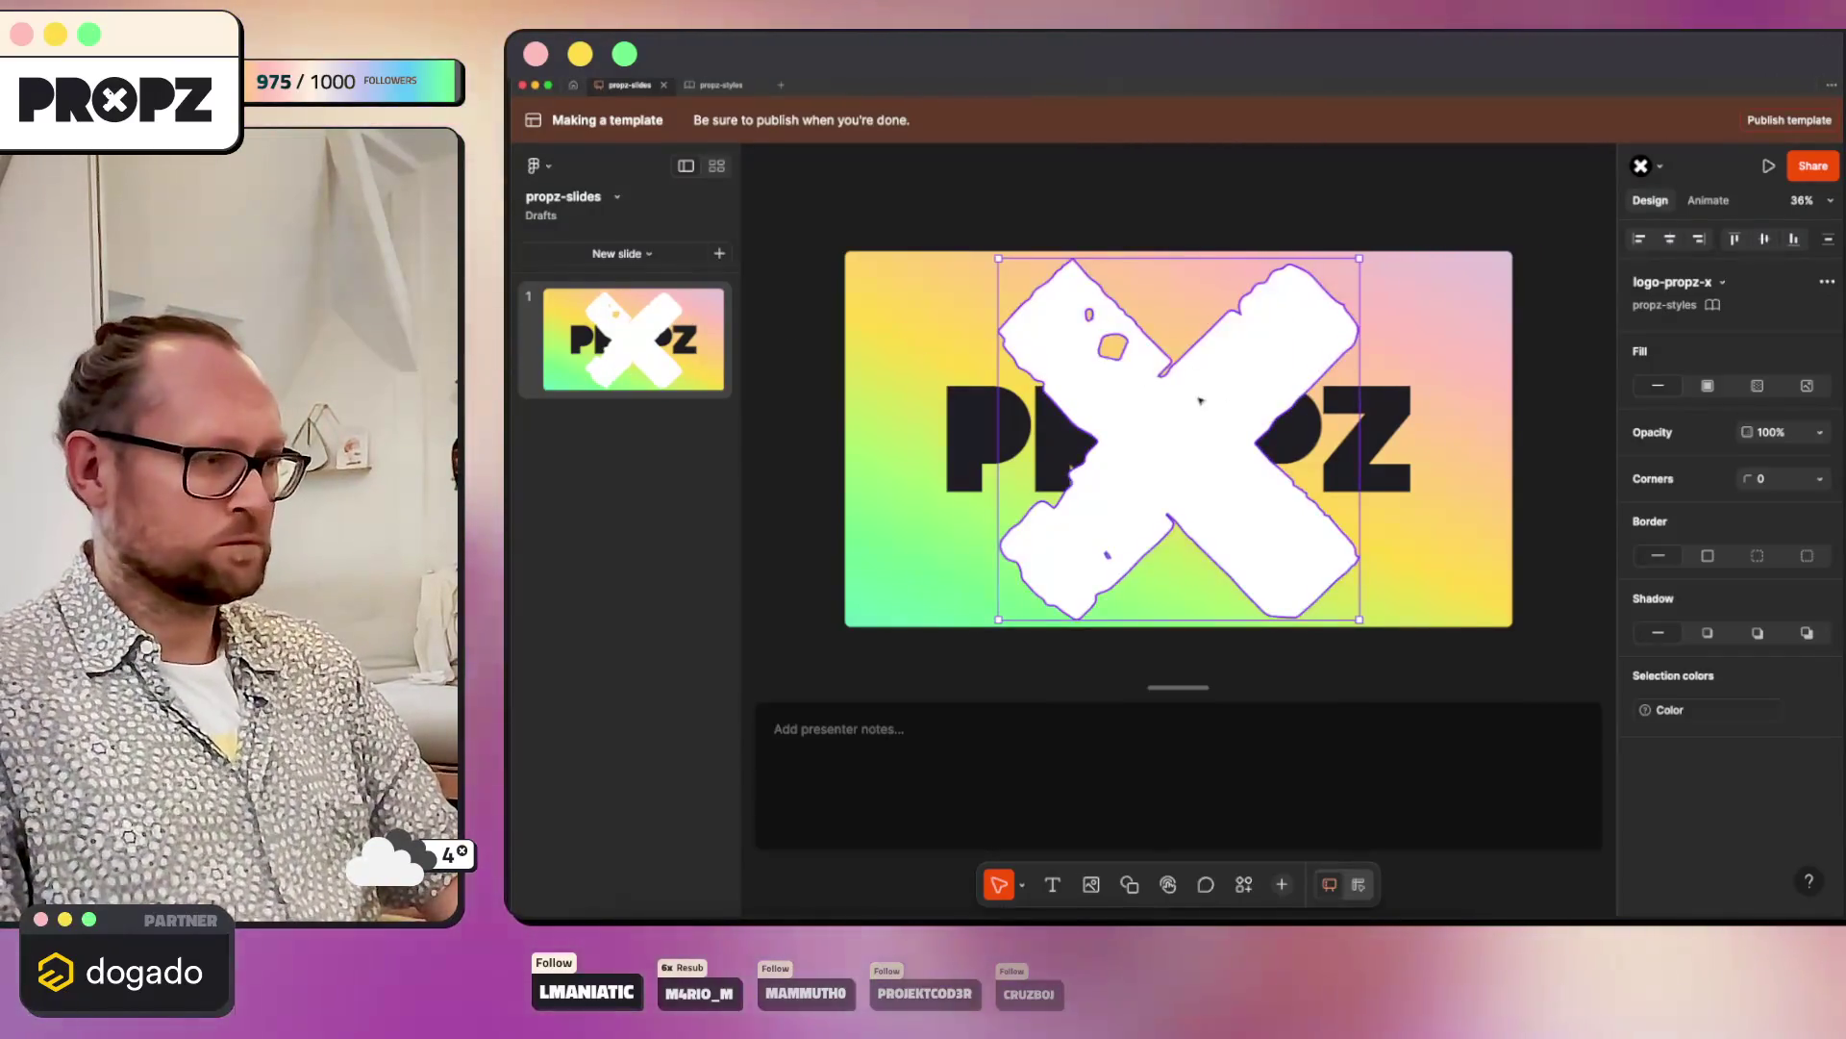
right_click(1173, 420)
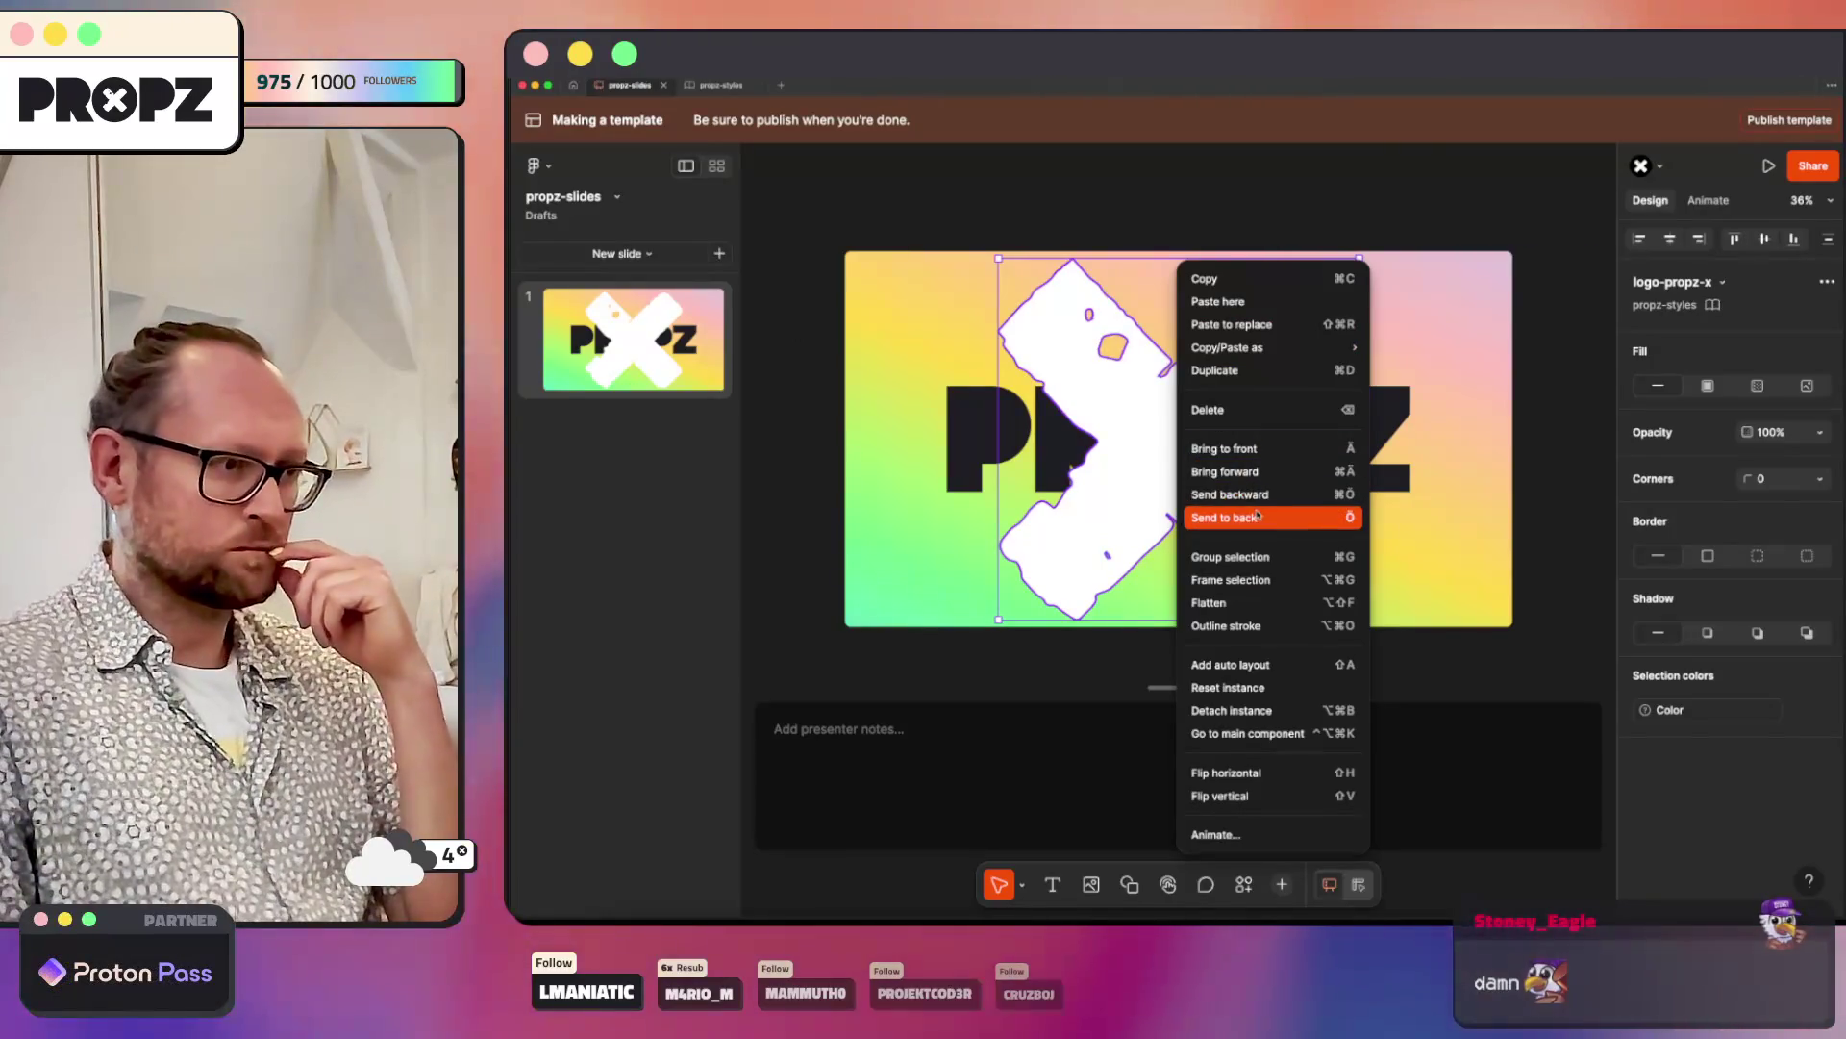
click(1253, 519)
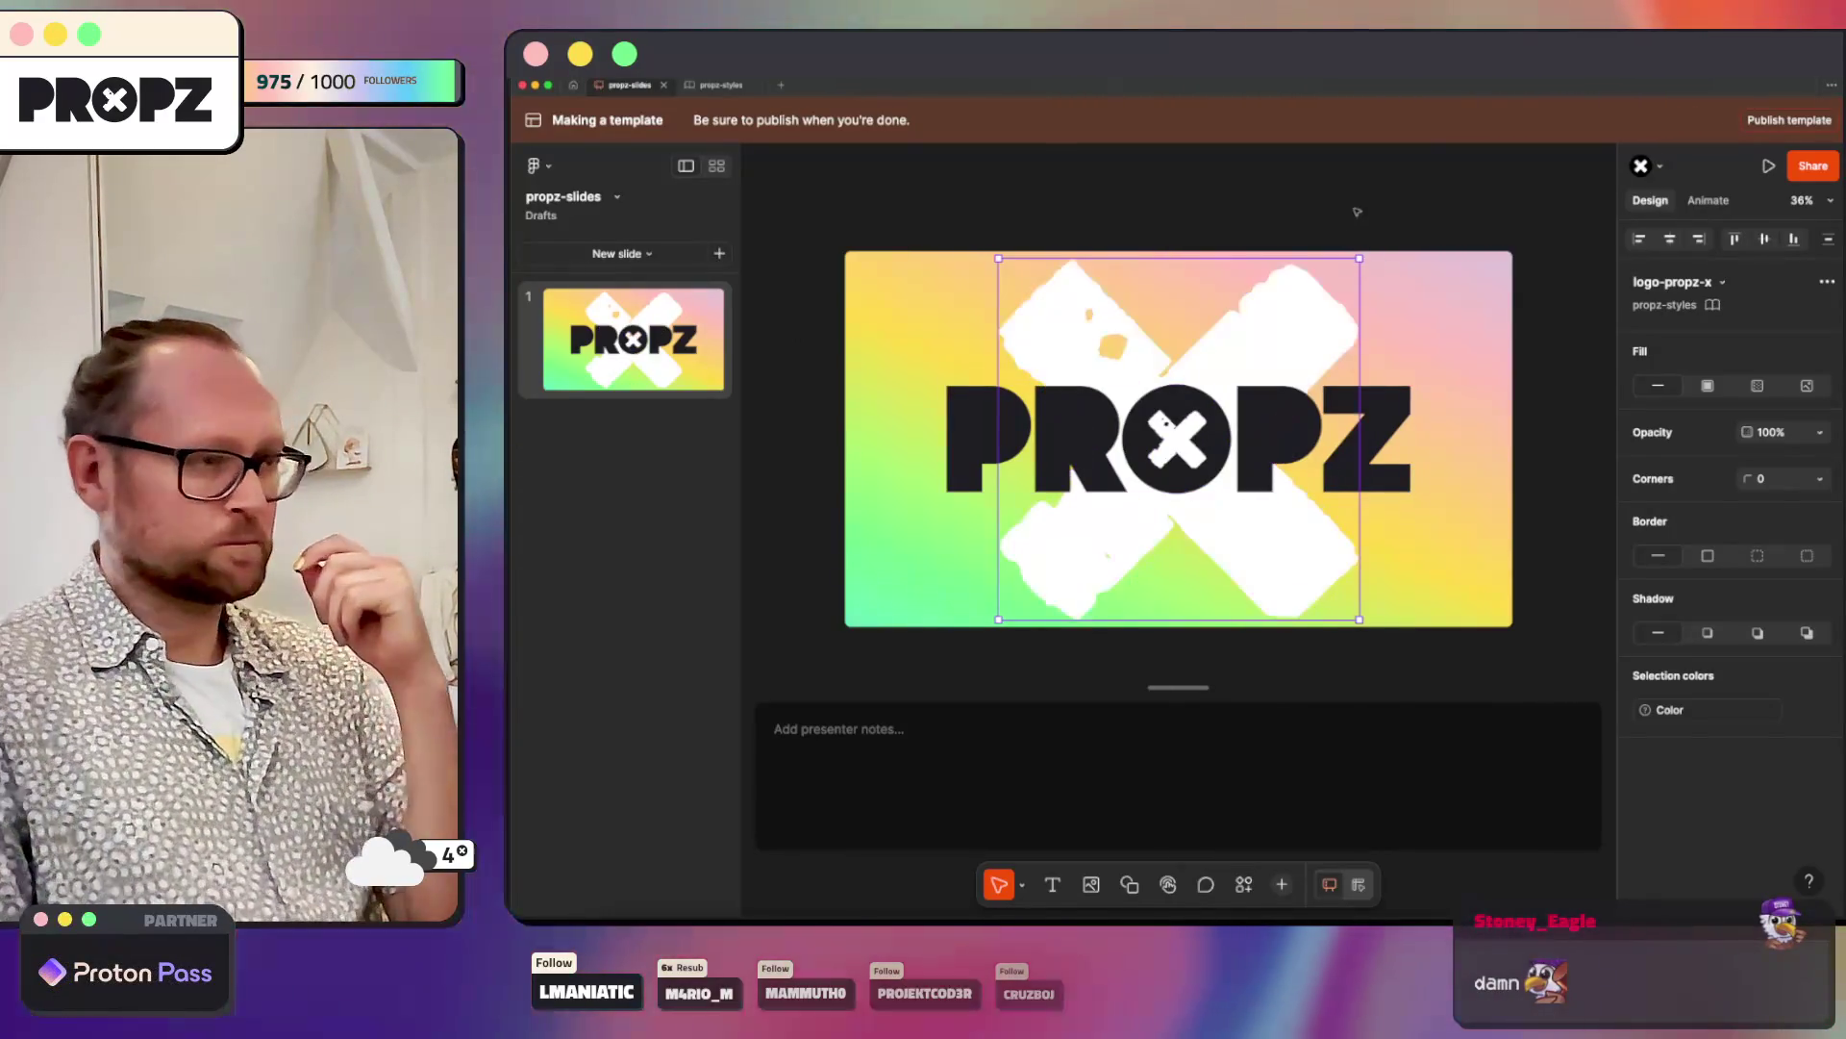
click(1360, 201)
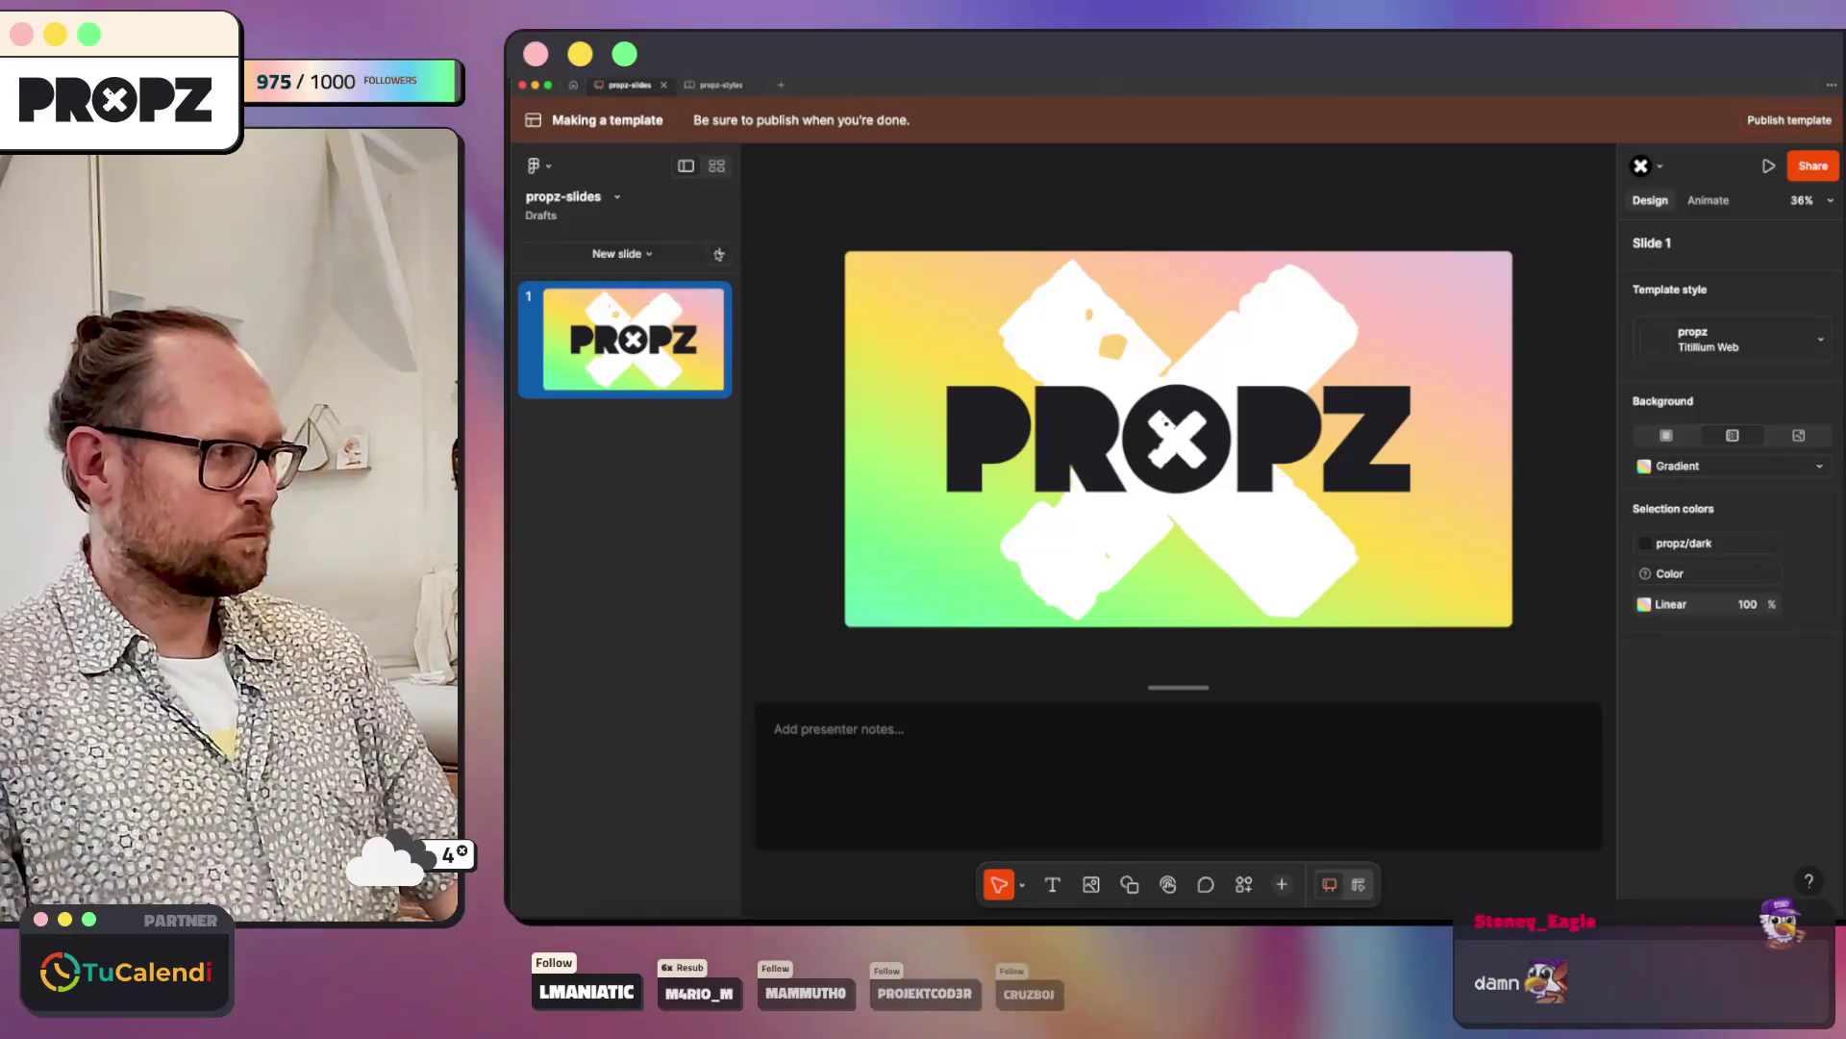
Add a new blank slide after the title slide.
click(718, 254)
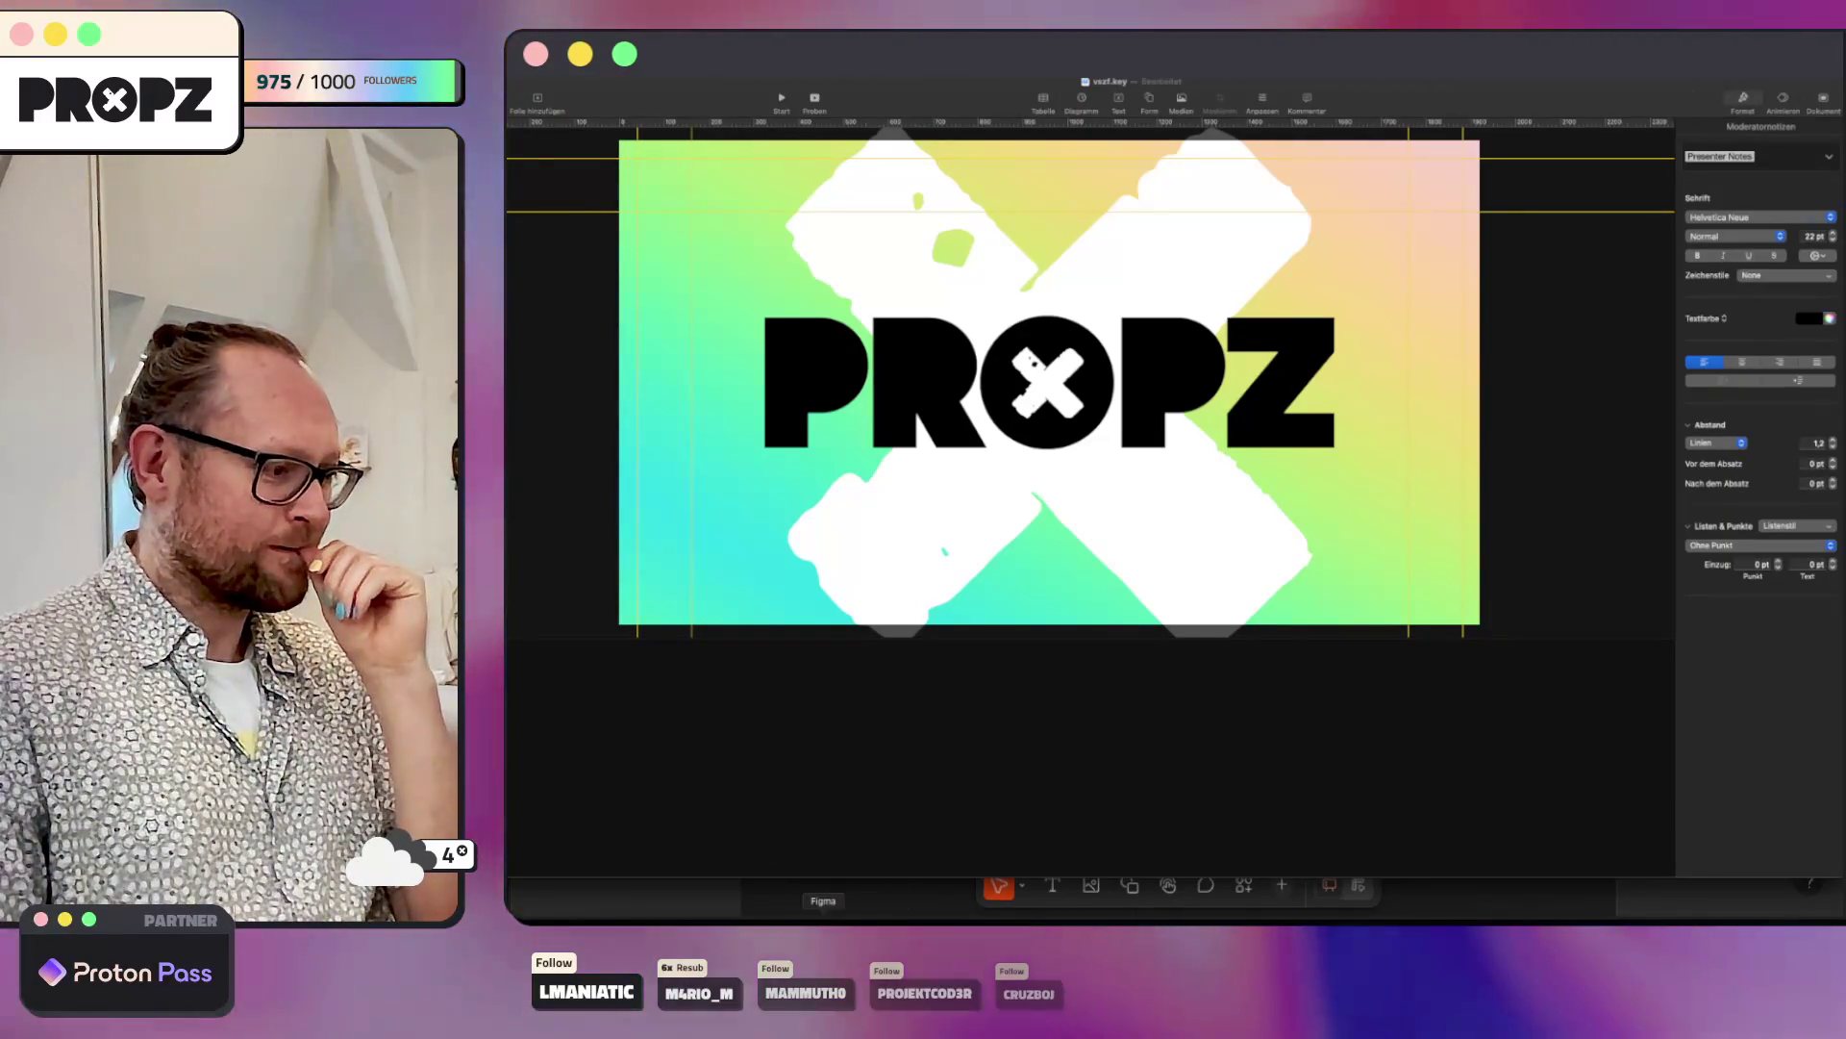
Page through the Keynote talk to the 'Vom Skeptiker zum Fan' slide and beyond.
key(super+Tab)
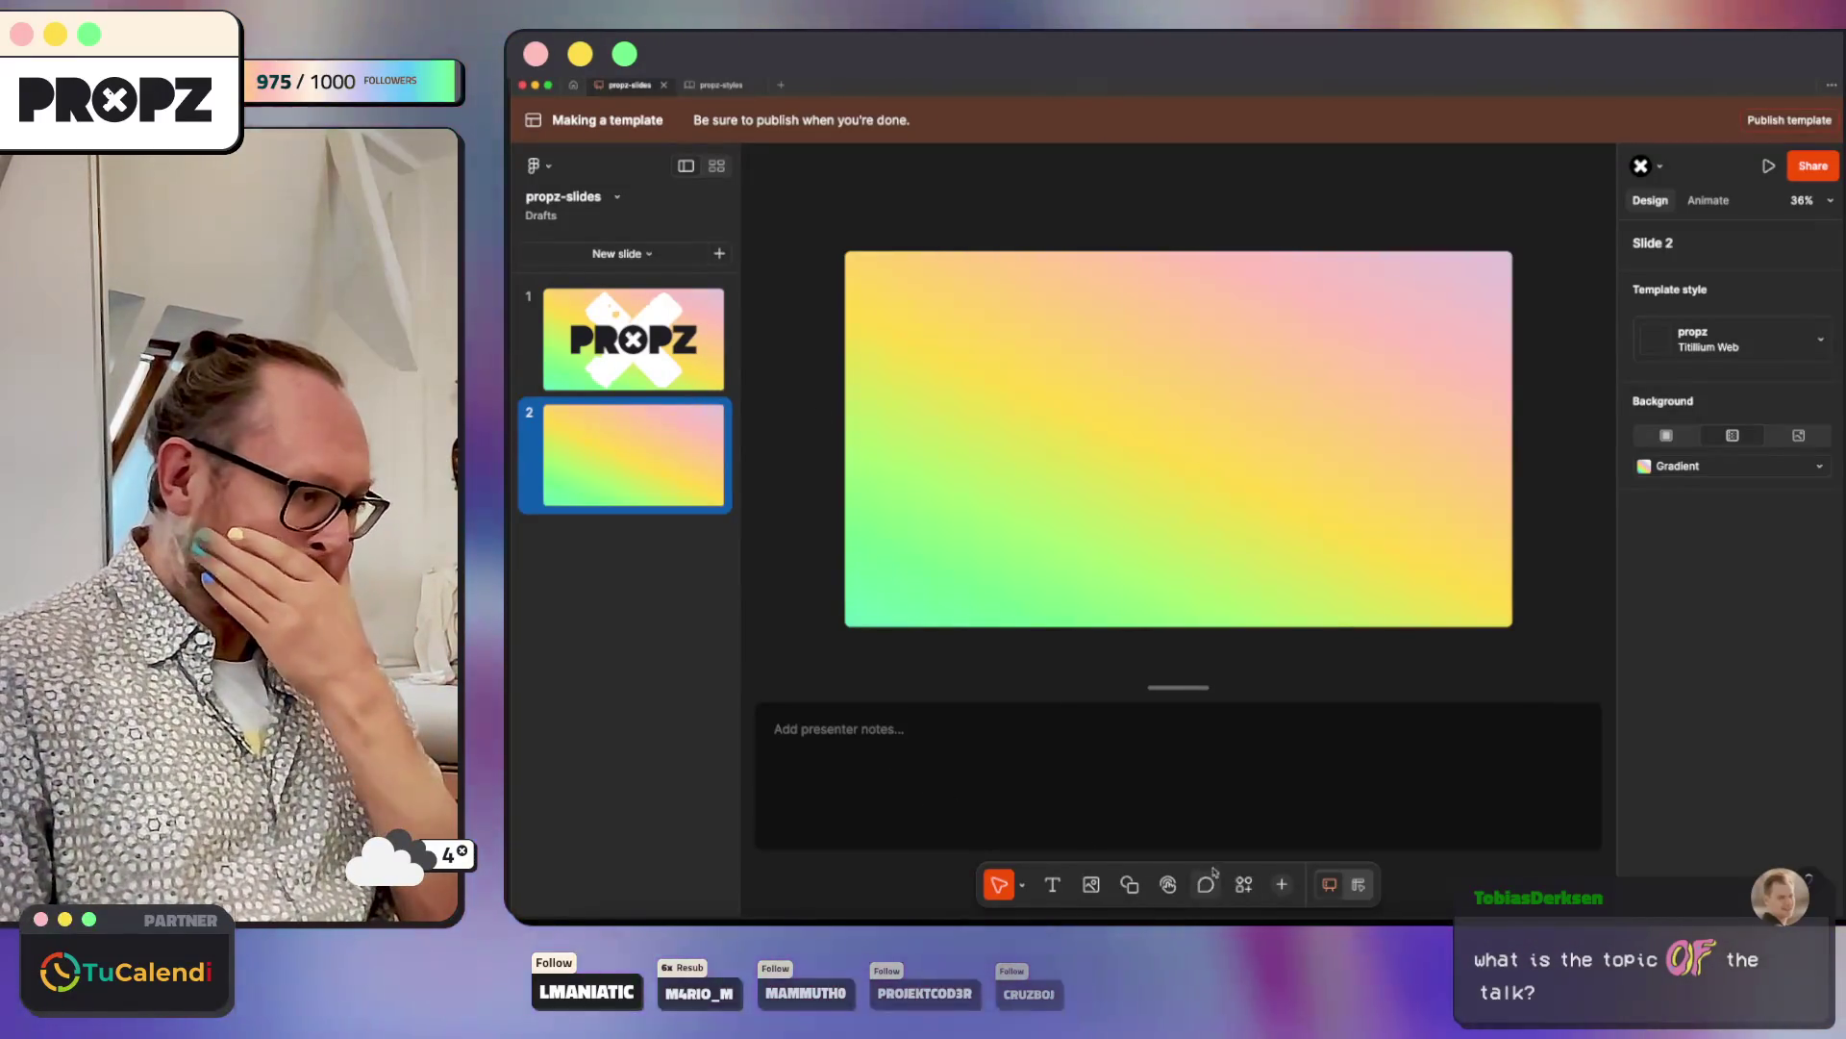
click(1239, 892)
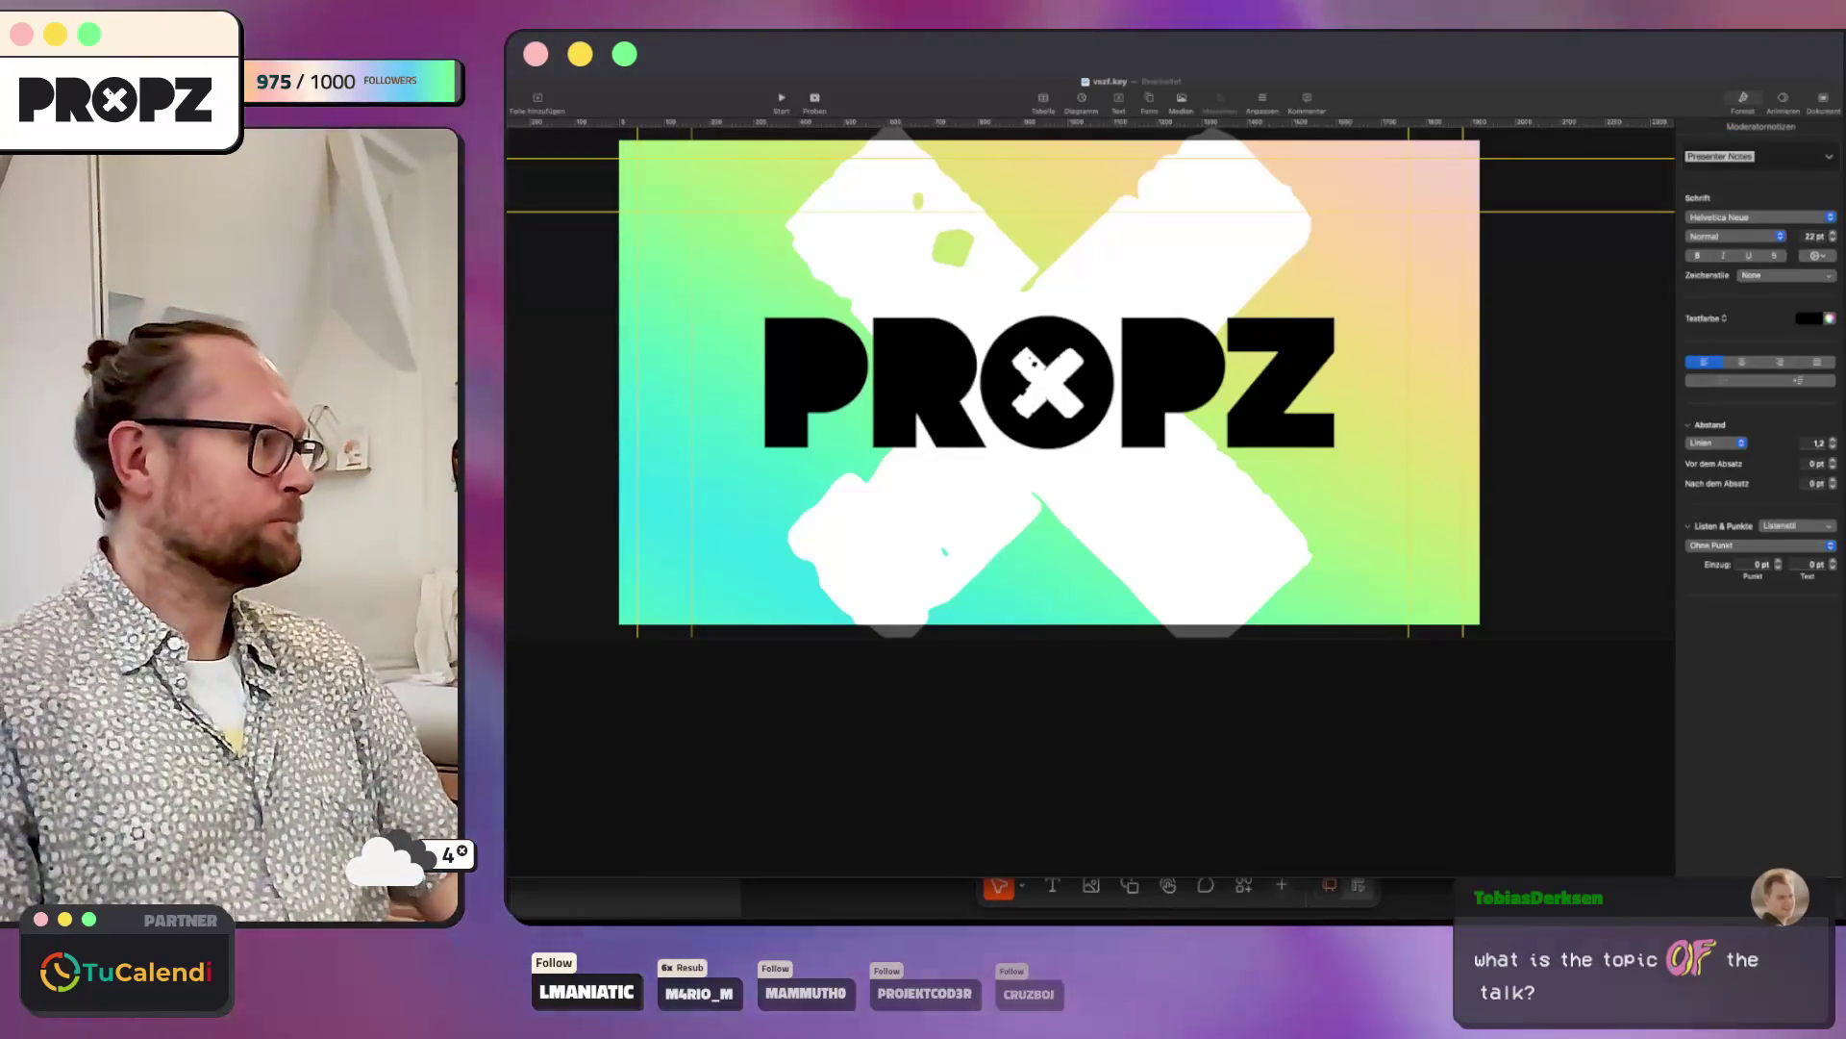
key(Down)
key(Up)
key(Down)
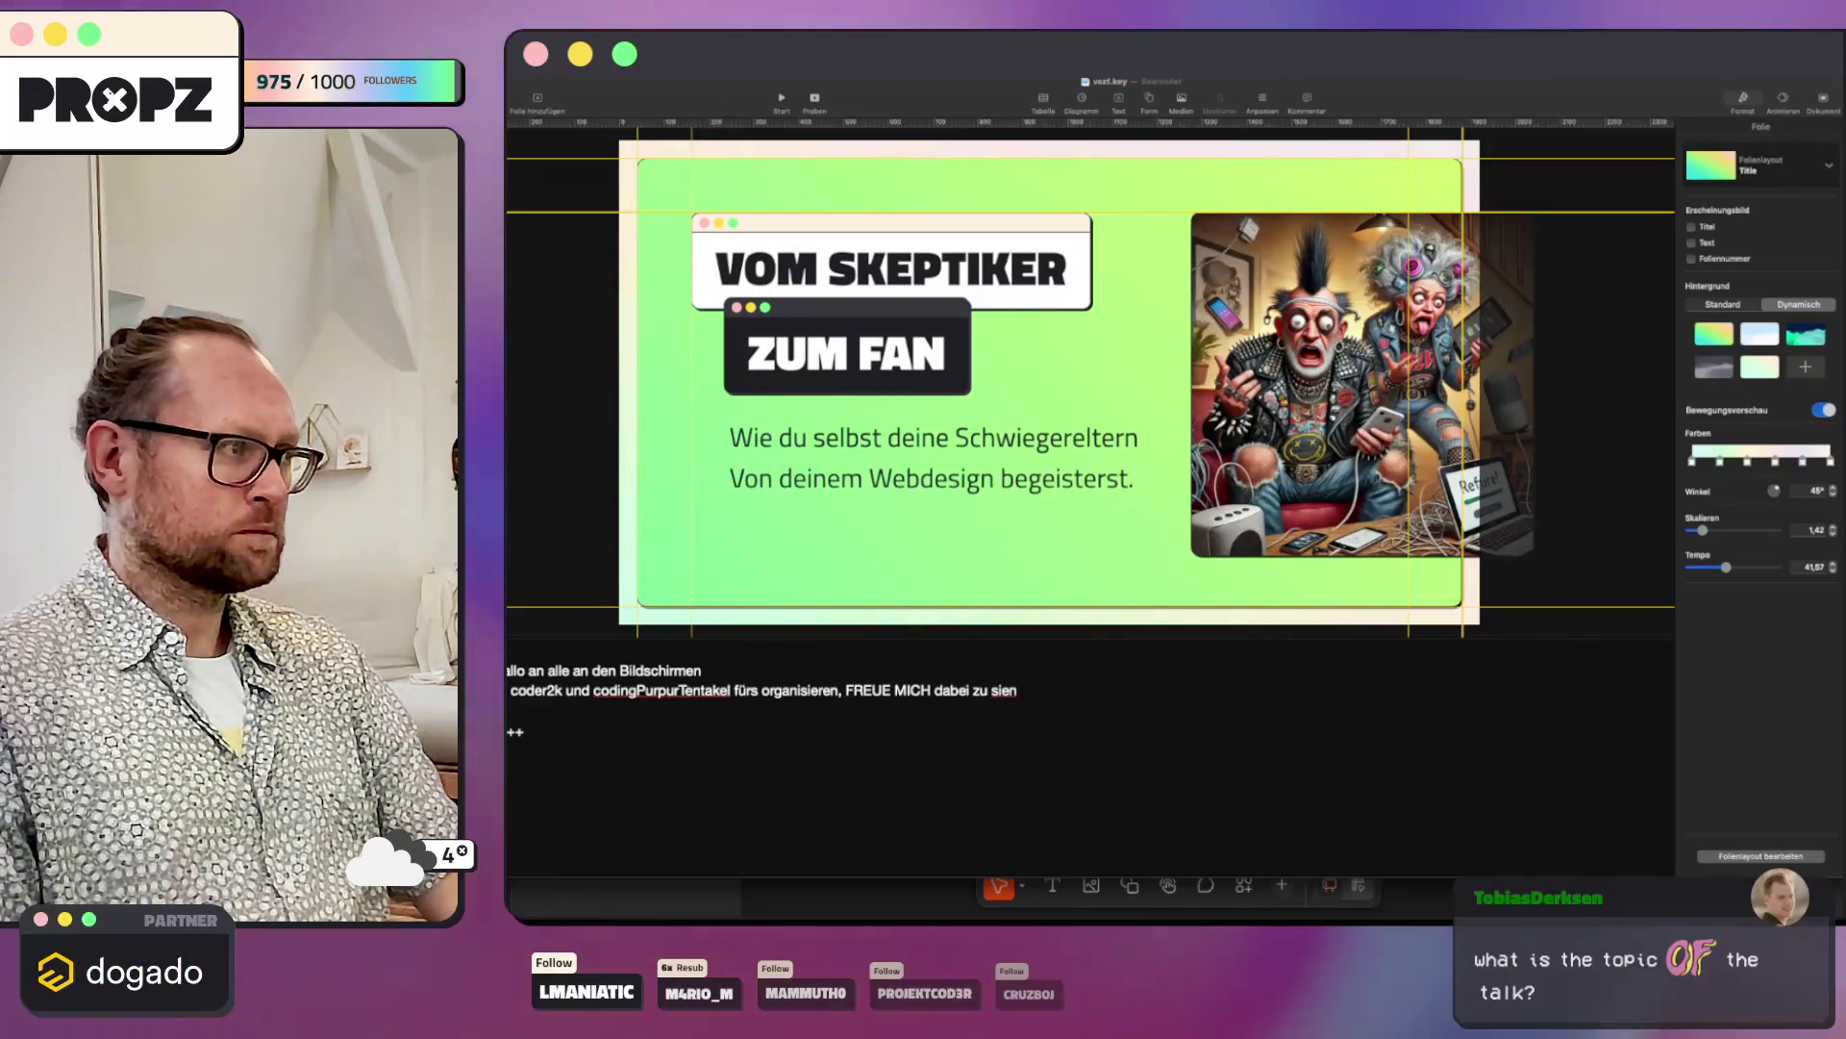
key(Down)
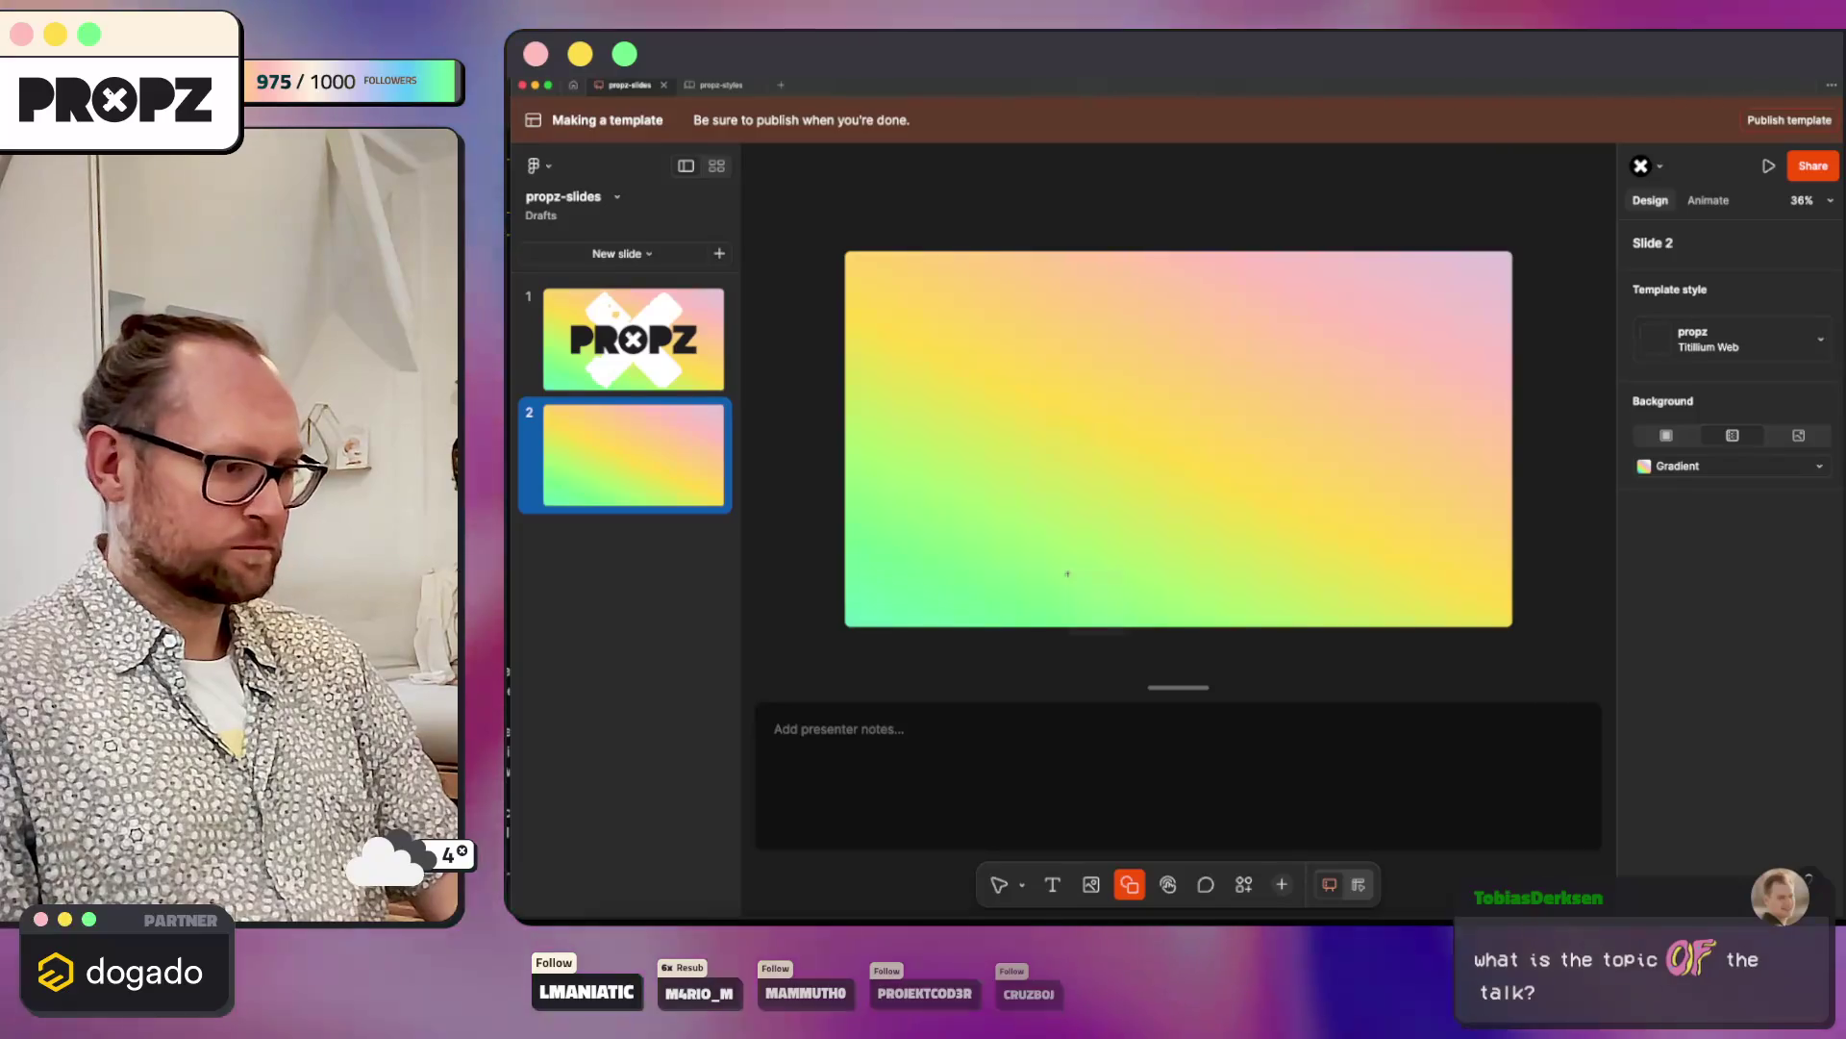
Try a grey rectangle and a solid background on slide 2, then restore its multicolour gradient.
drag(1008, 354, 1236, 498)
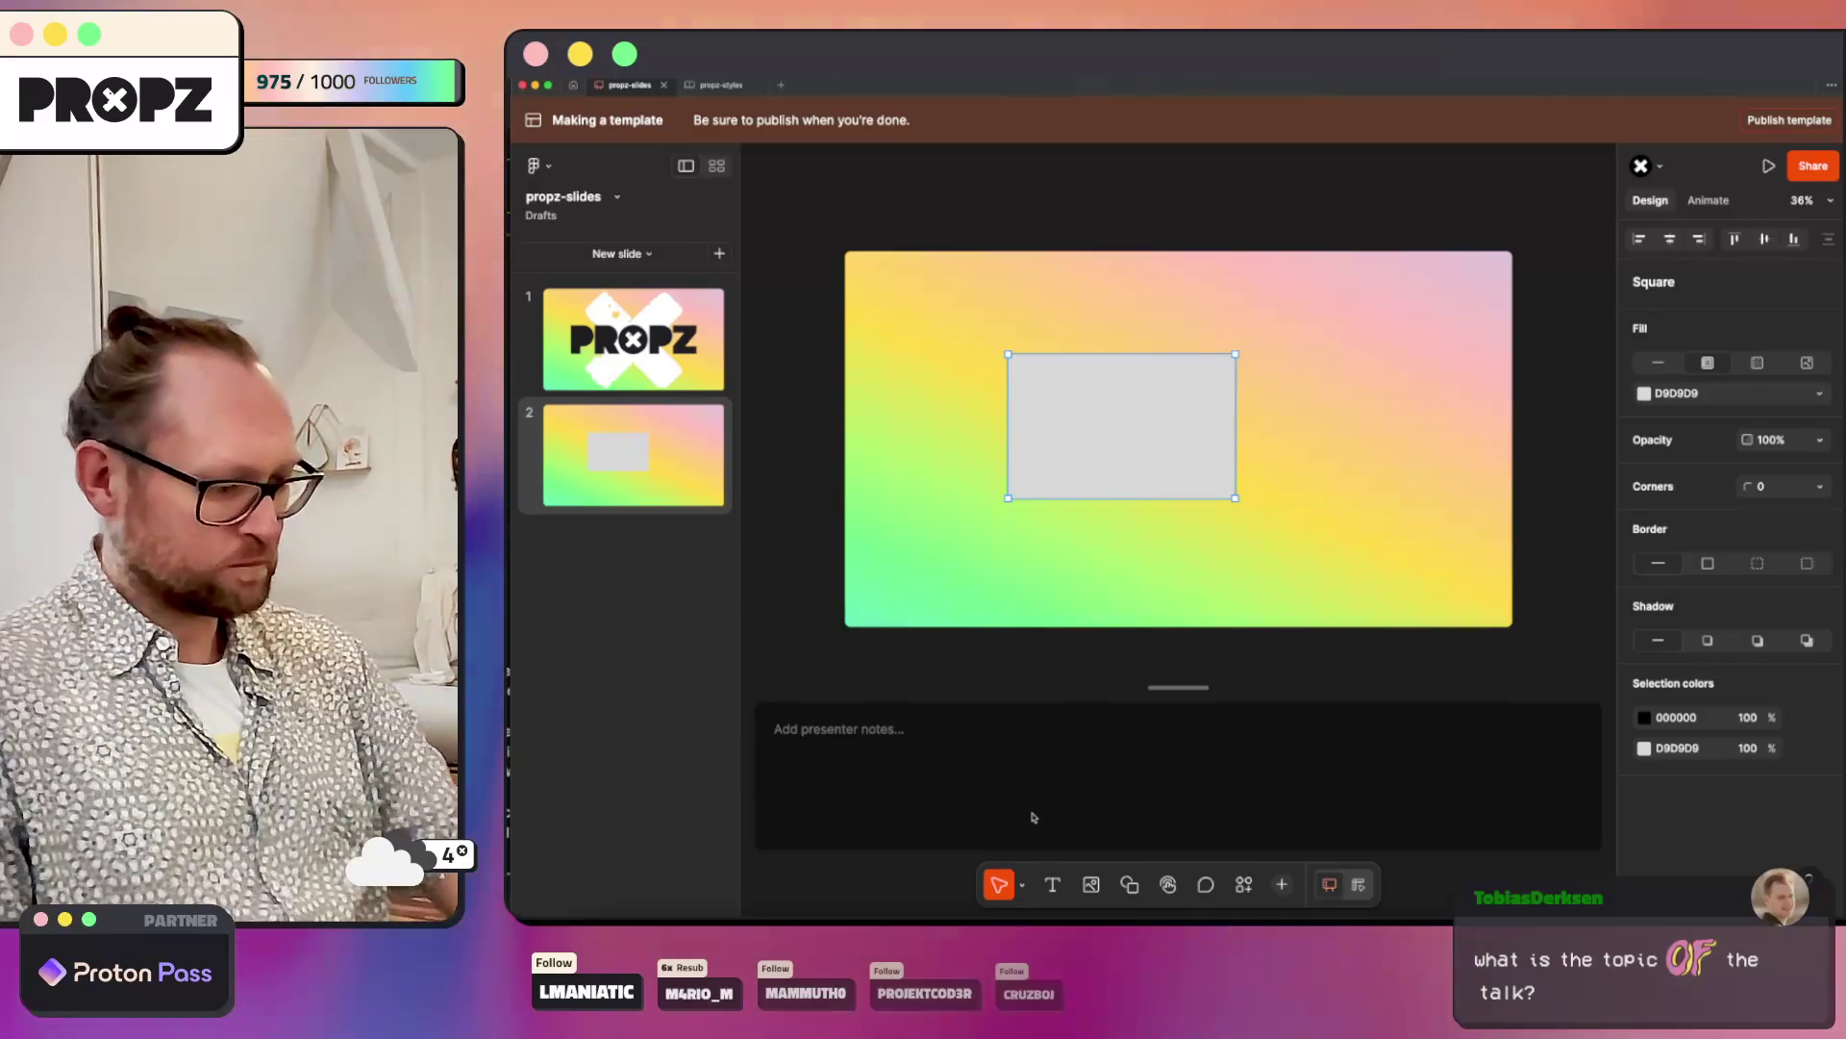
key(BackSpace)
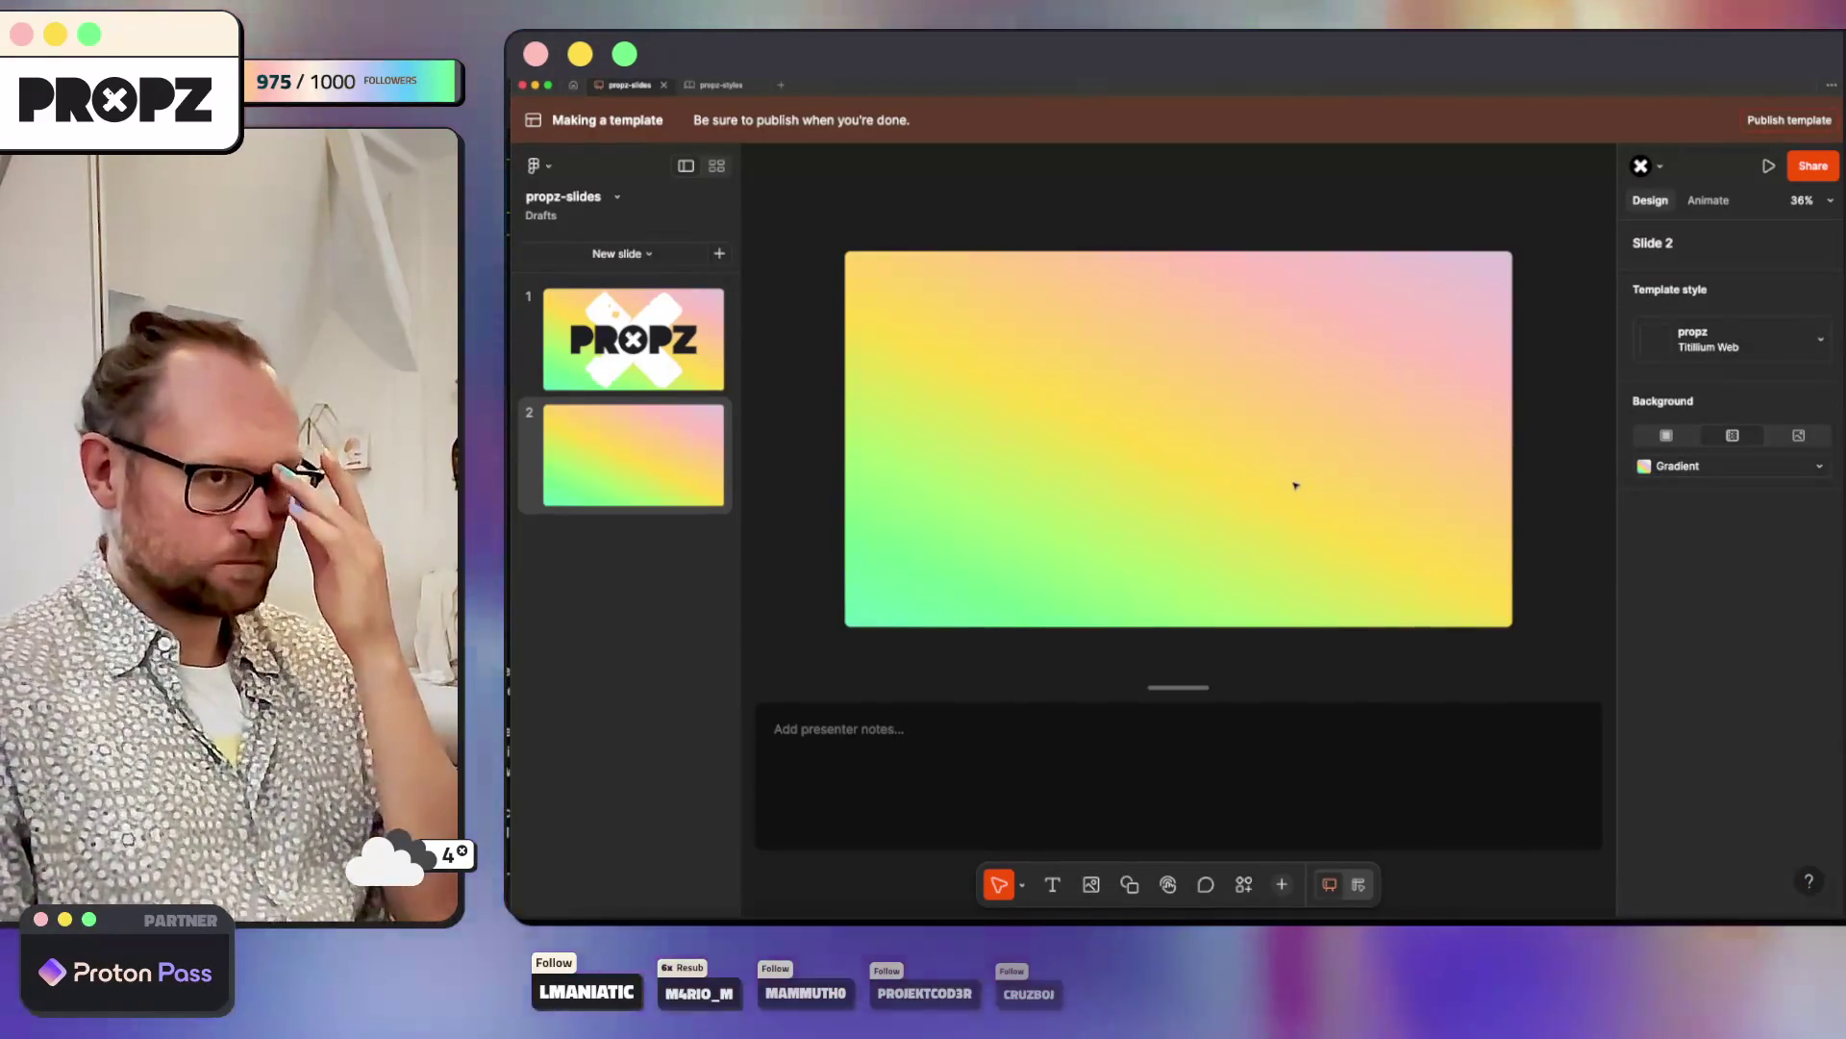
click(1673, 440)
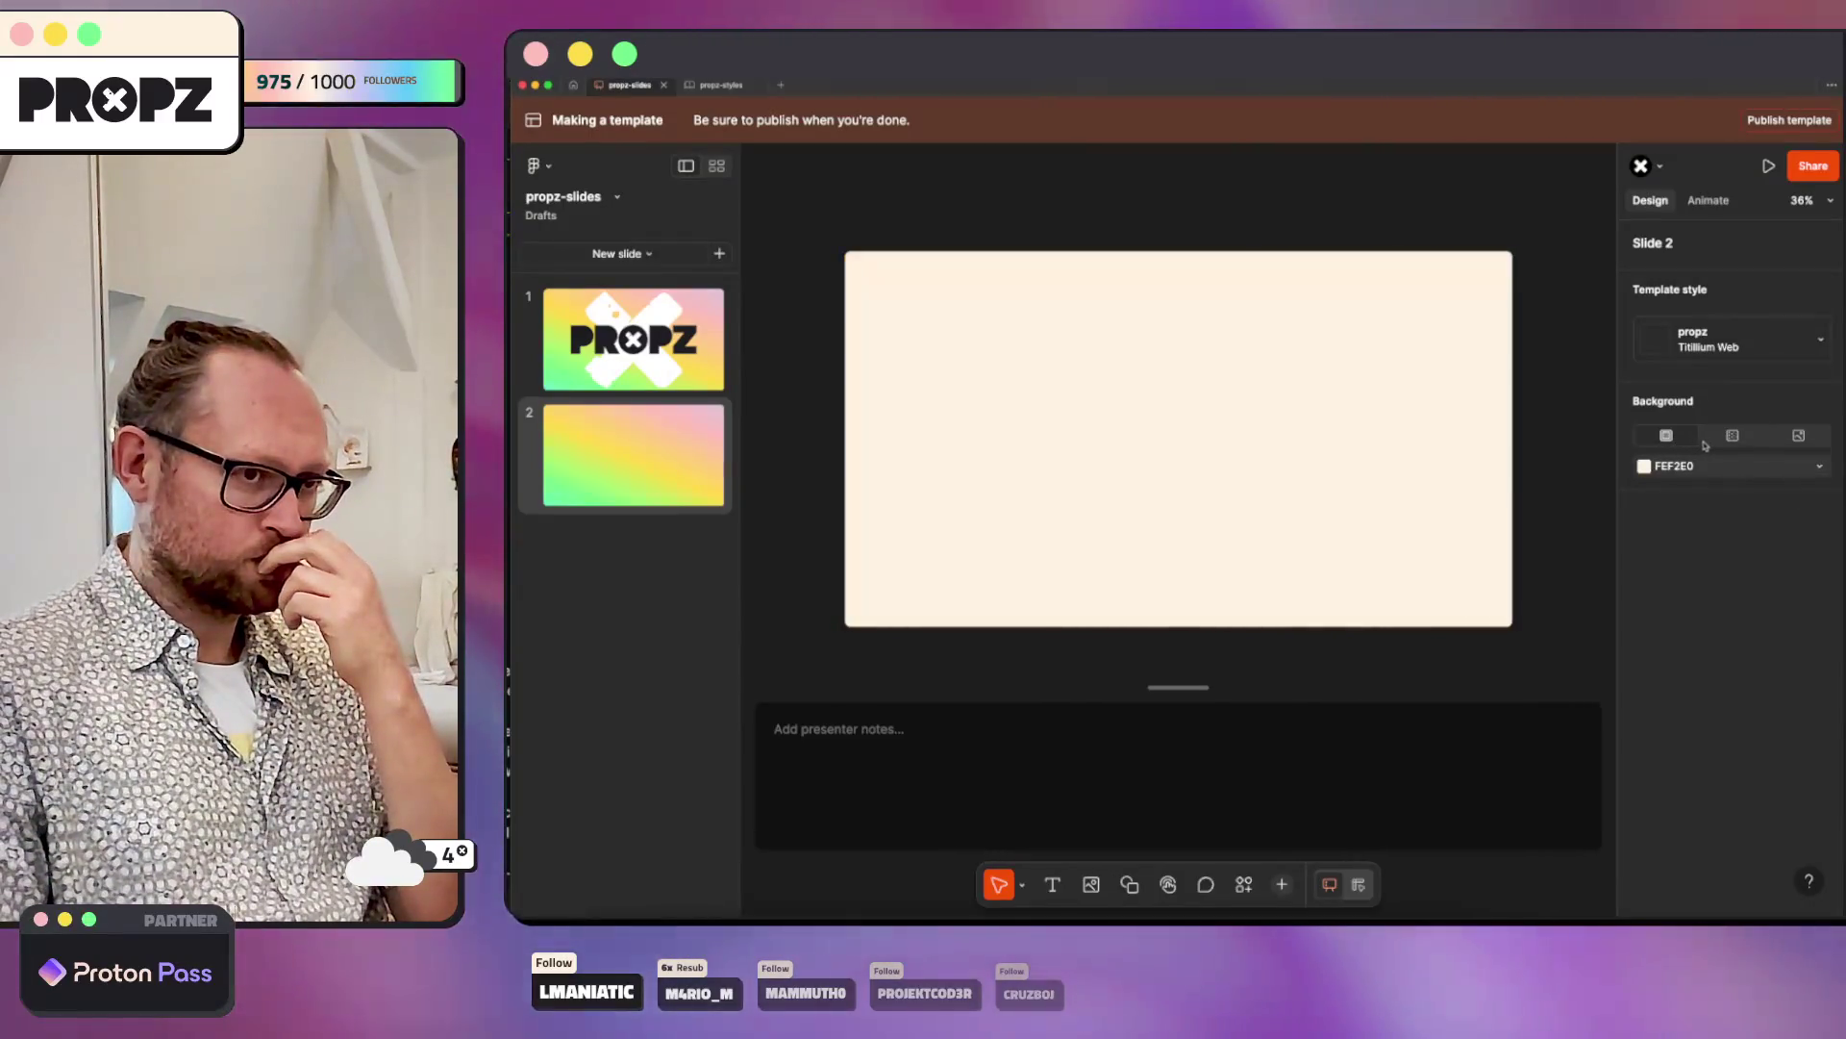
click(1733, 439)
click(1716, 465)
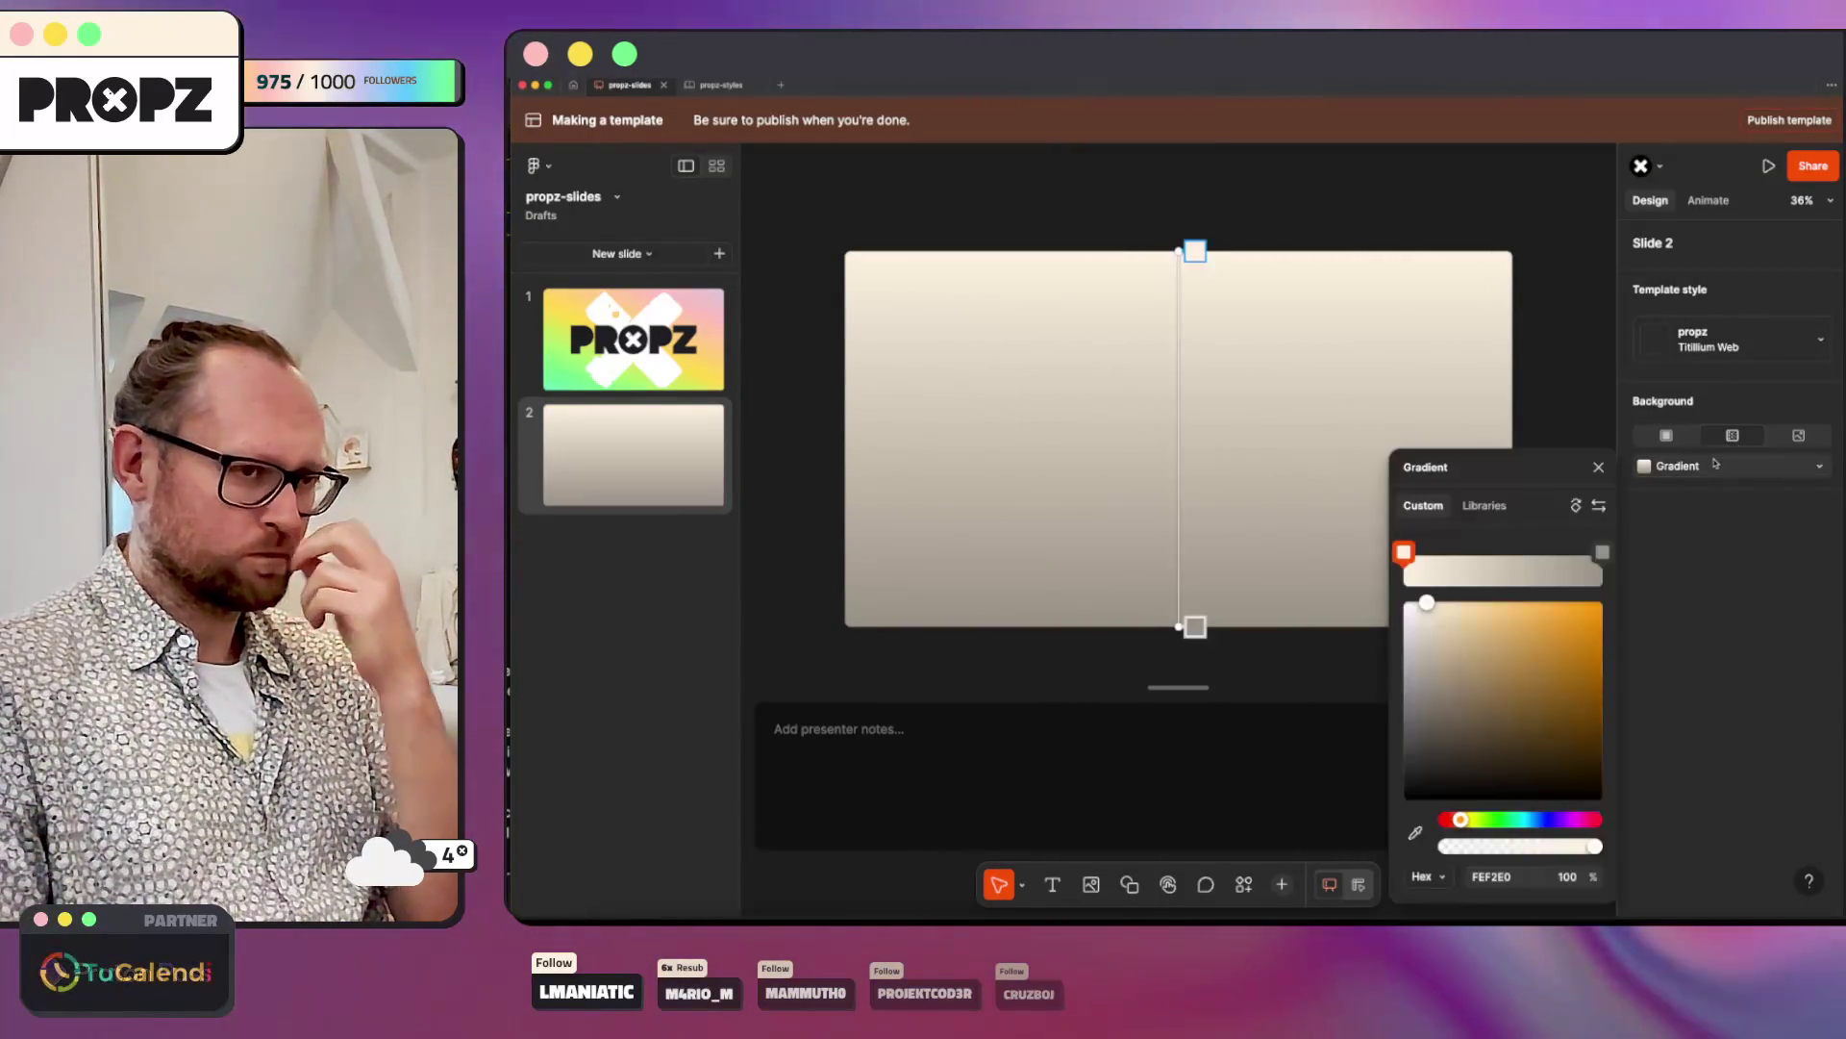
click(1283, 356)
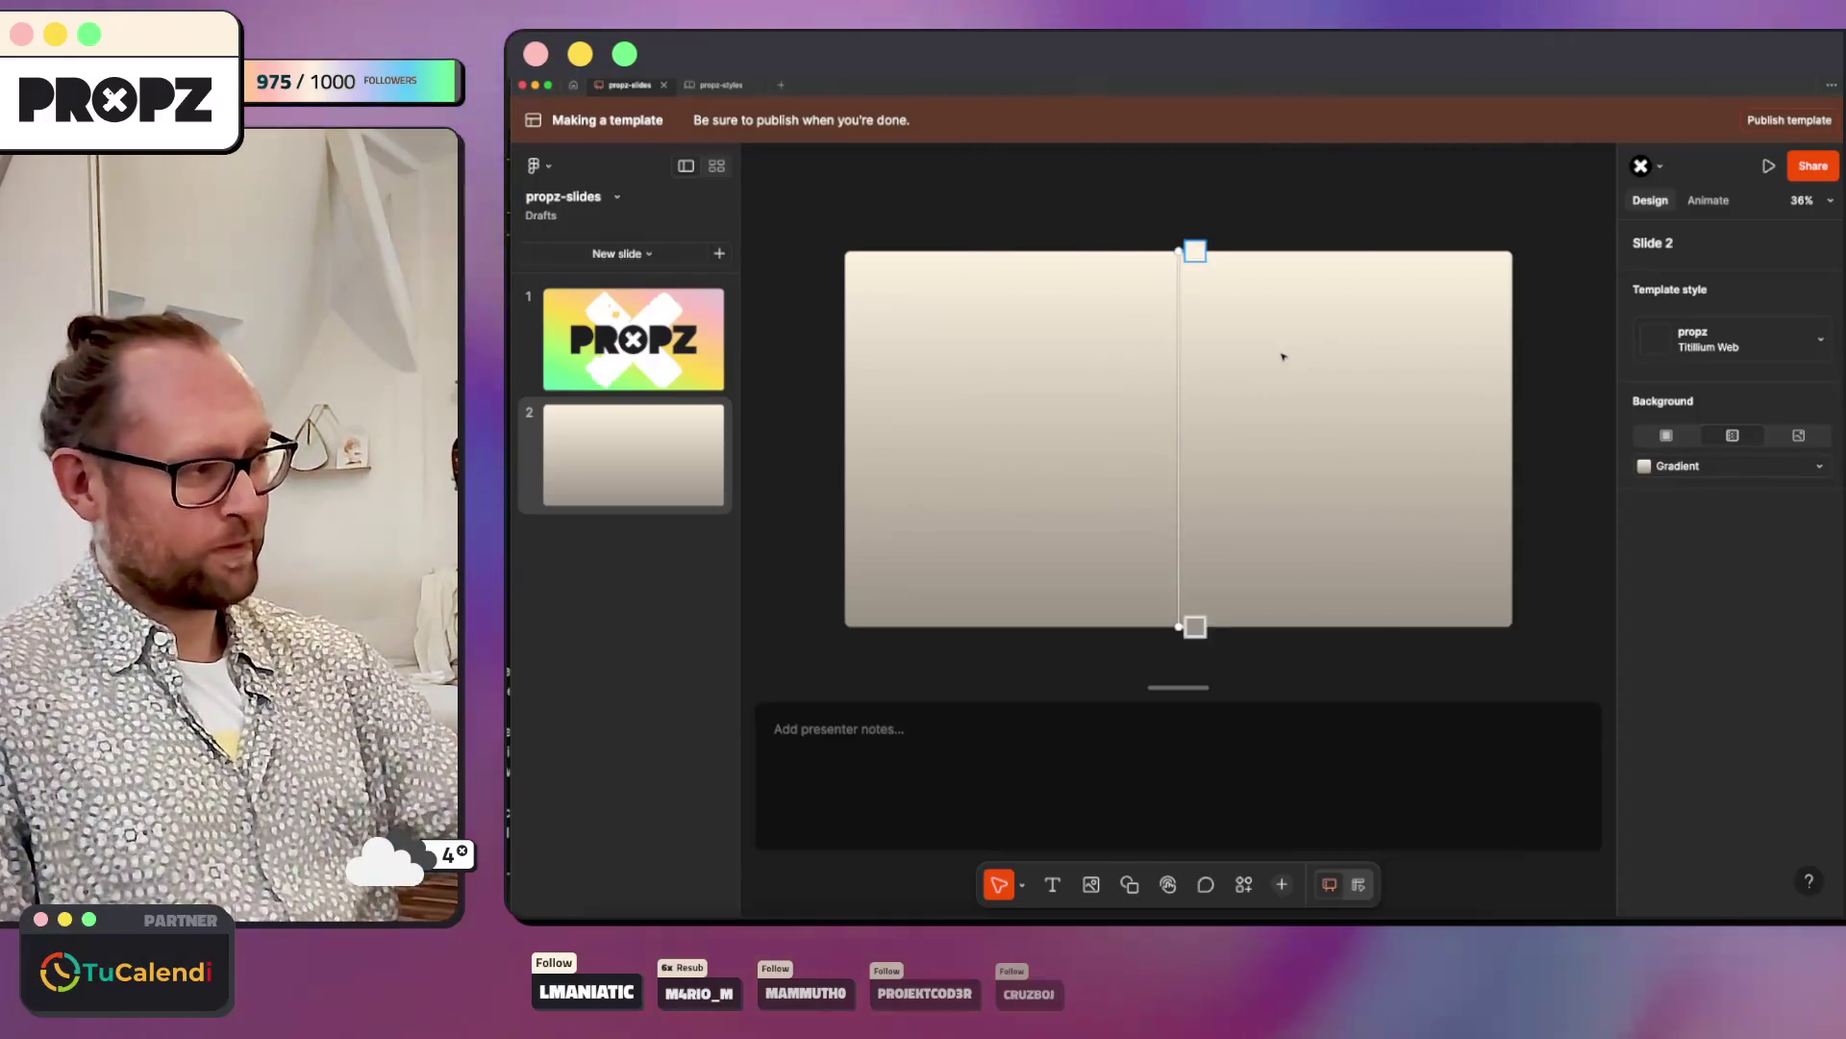
key(ctrl+z)
key(ctrl+z)
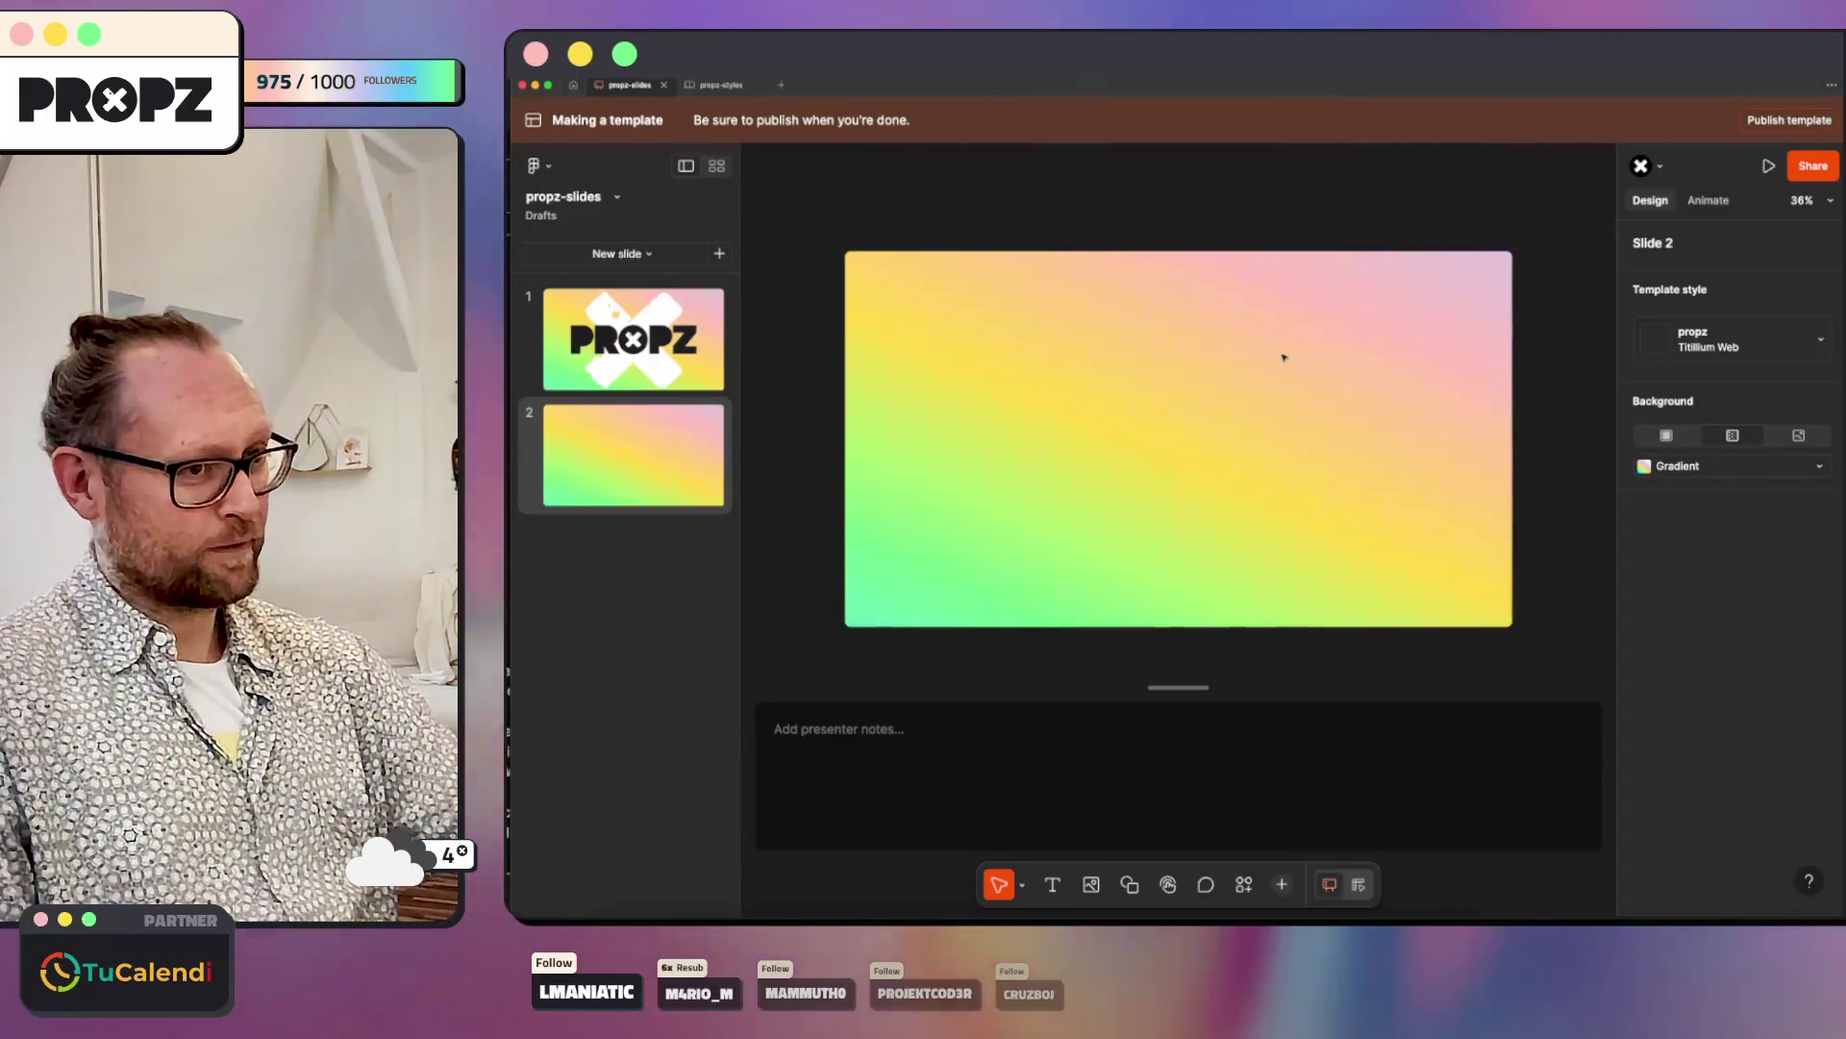
Browse the library gradient styles, then return to the title slide and select the X logo.
click(1680, 471)
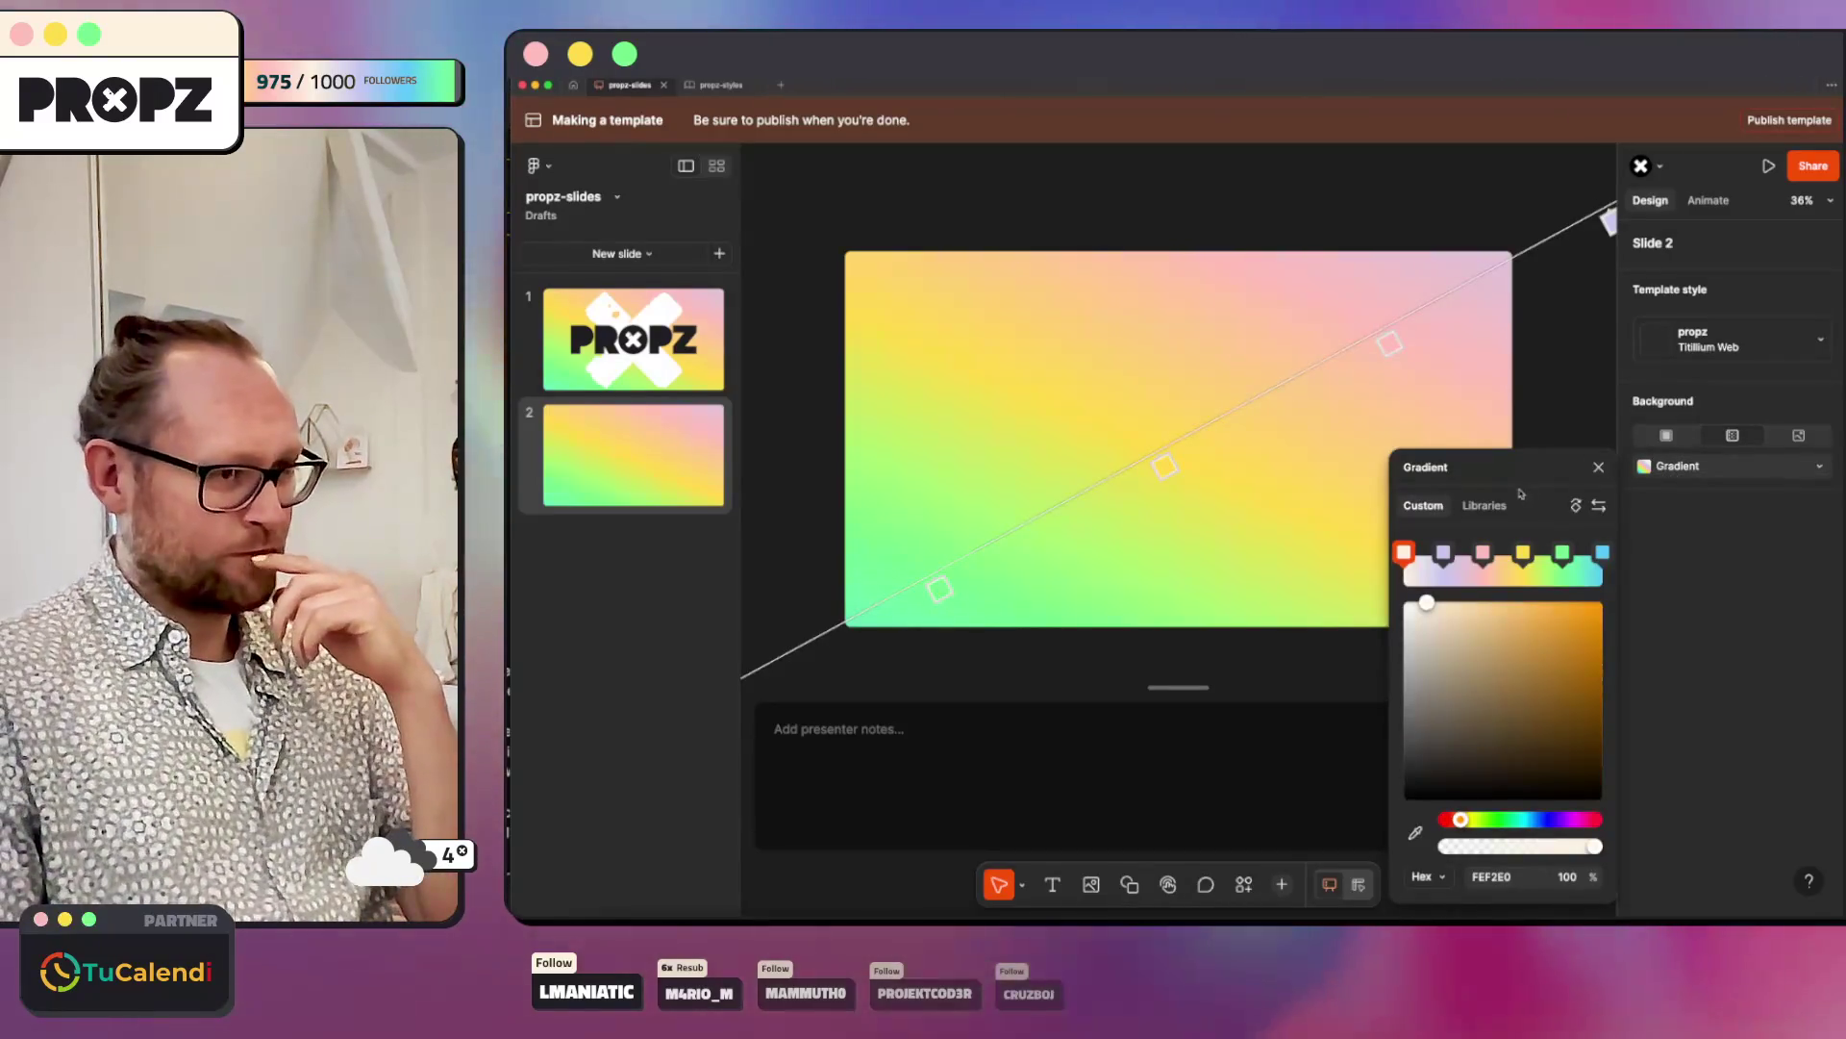
click(1487, 506)
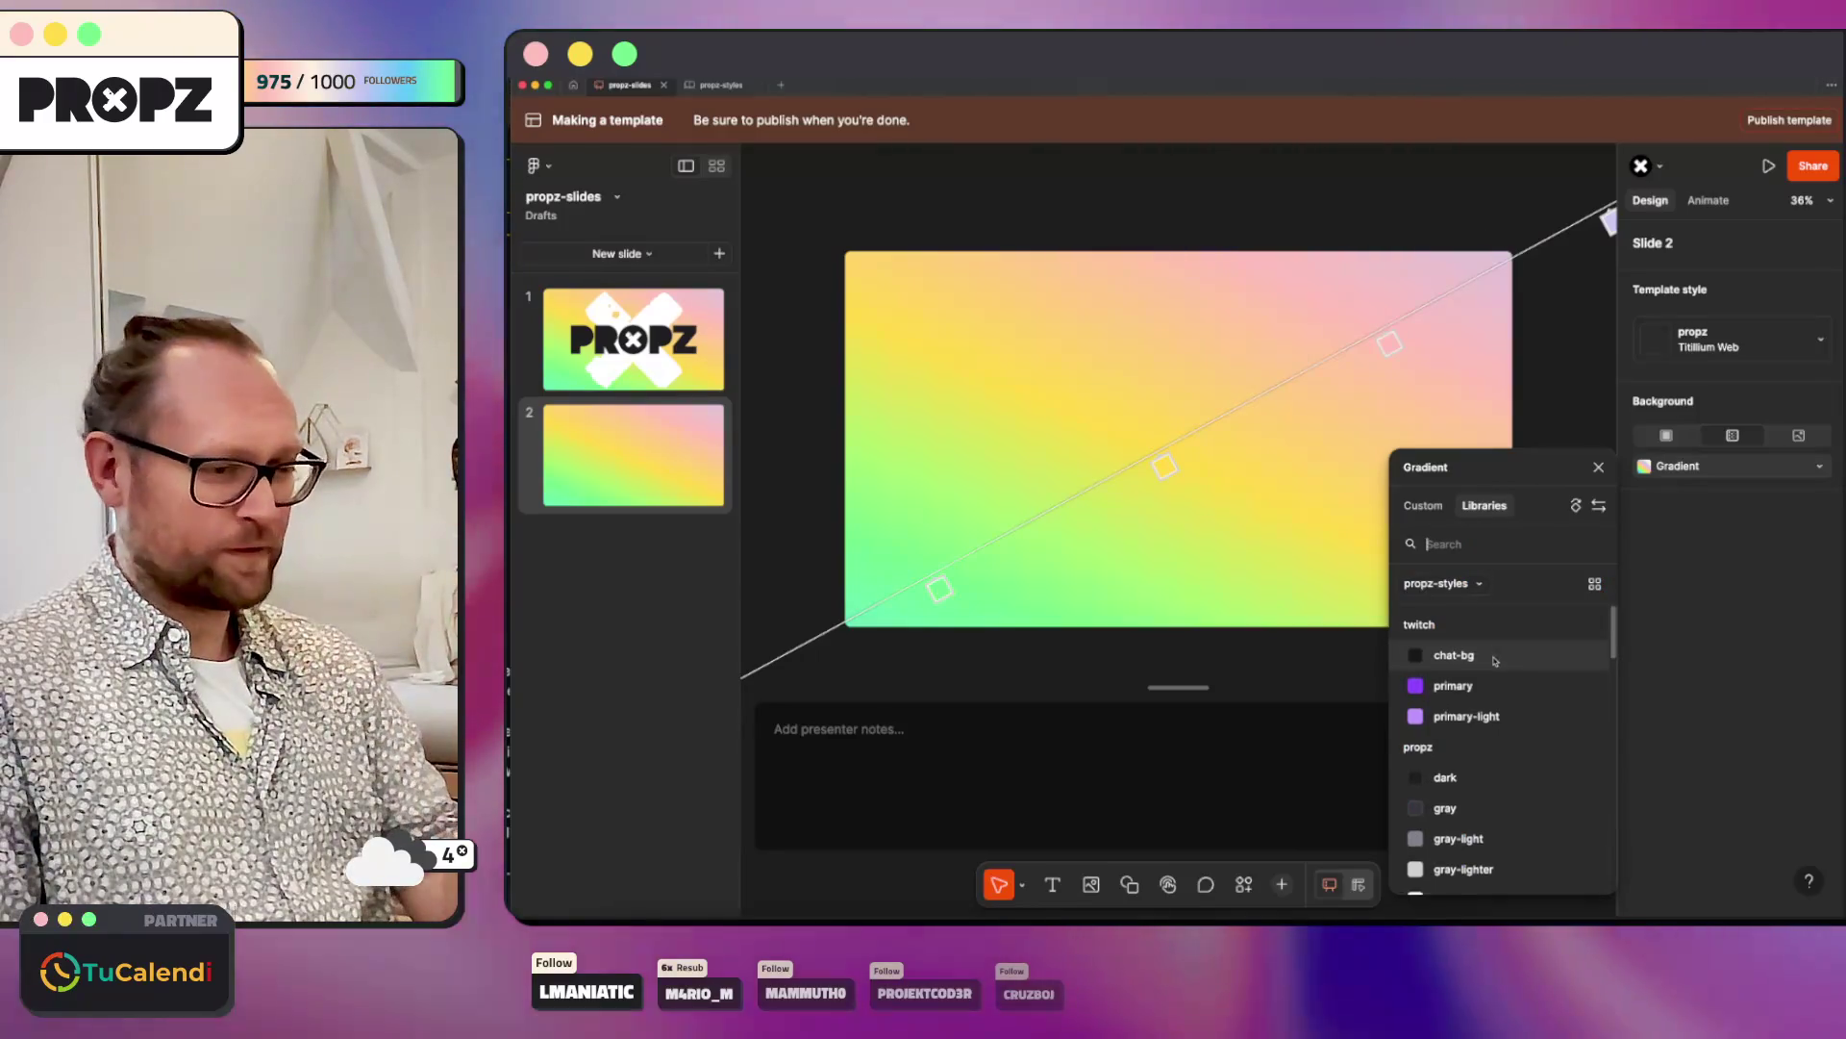
scroll(1497, 654, down, 5)
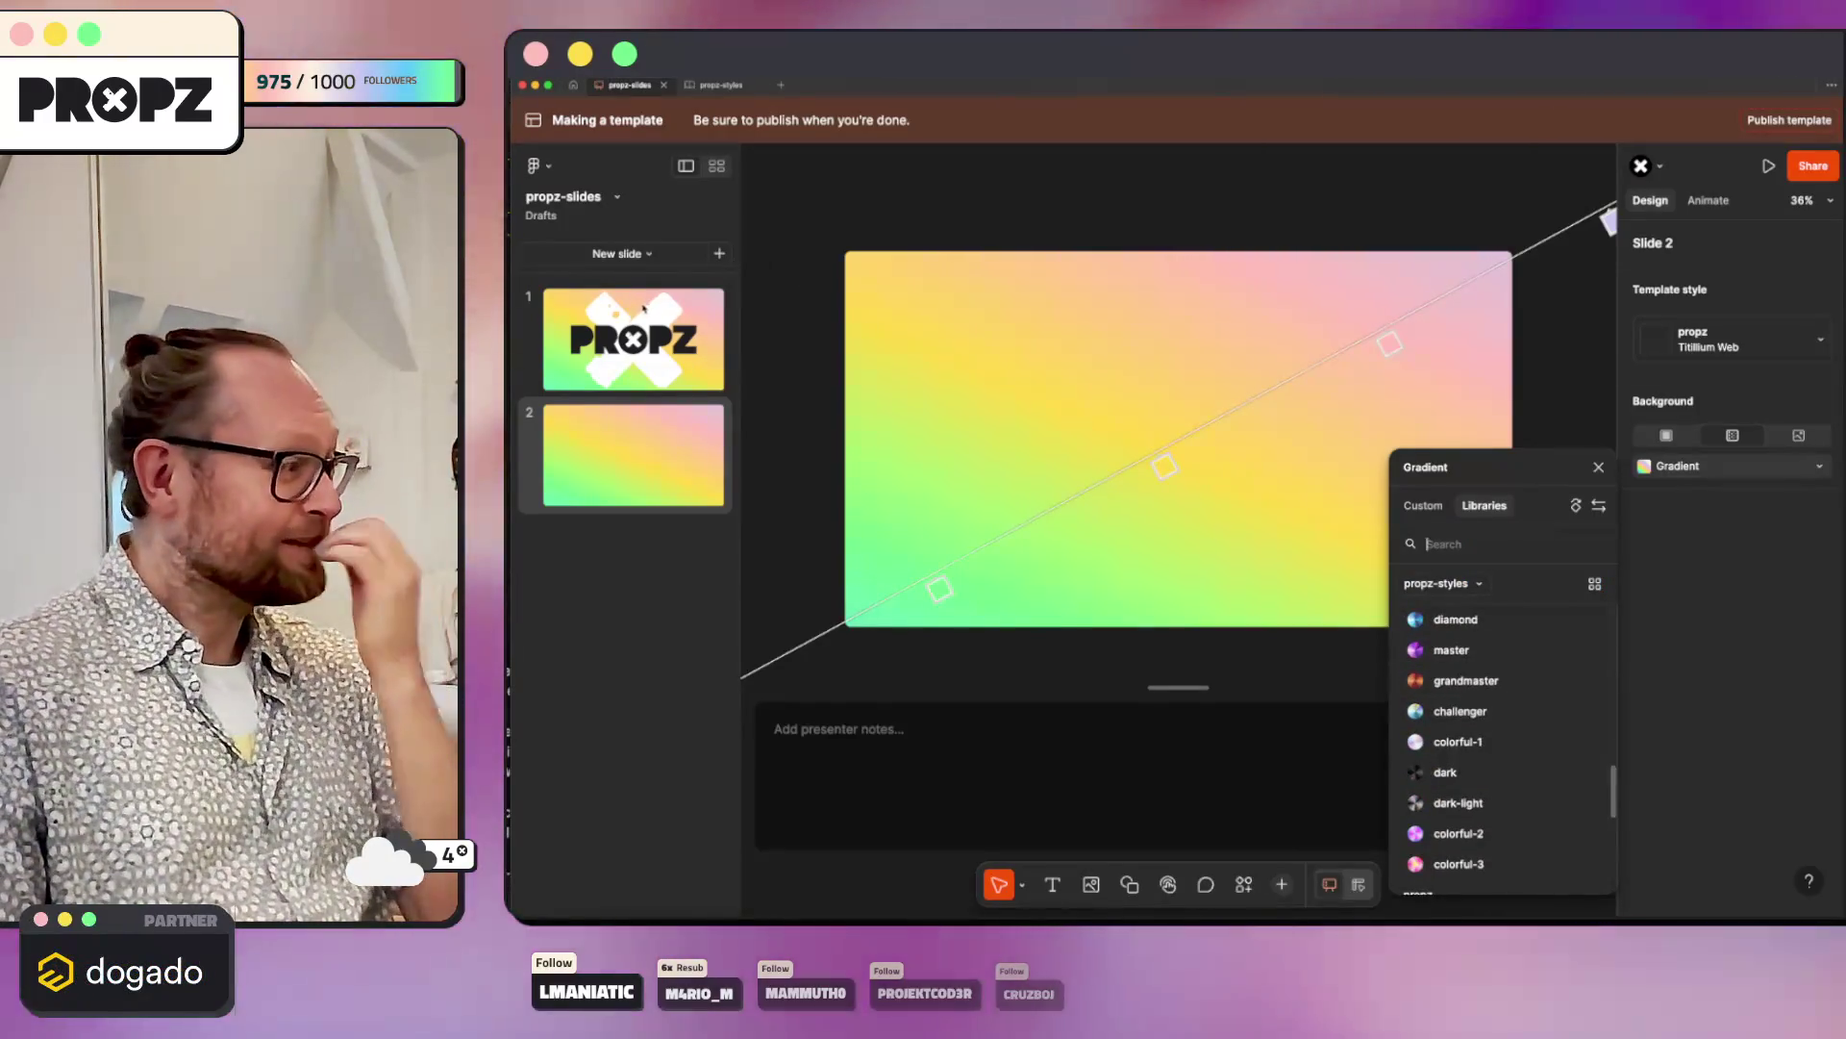
key(Up)
click(1091, 340)
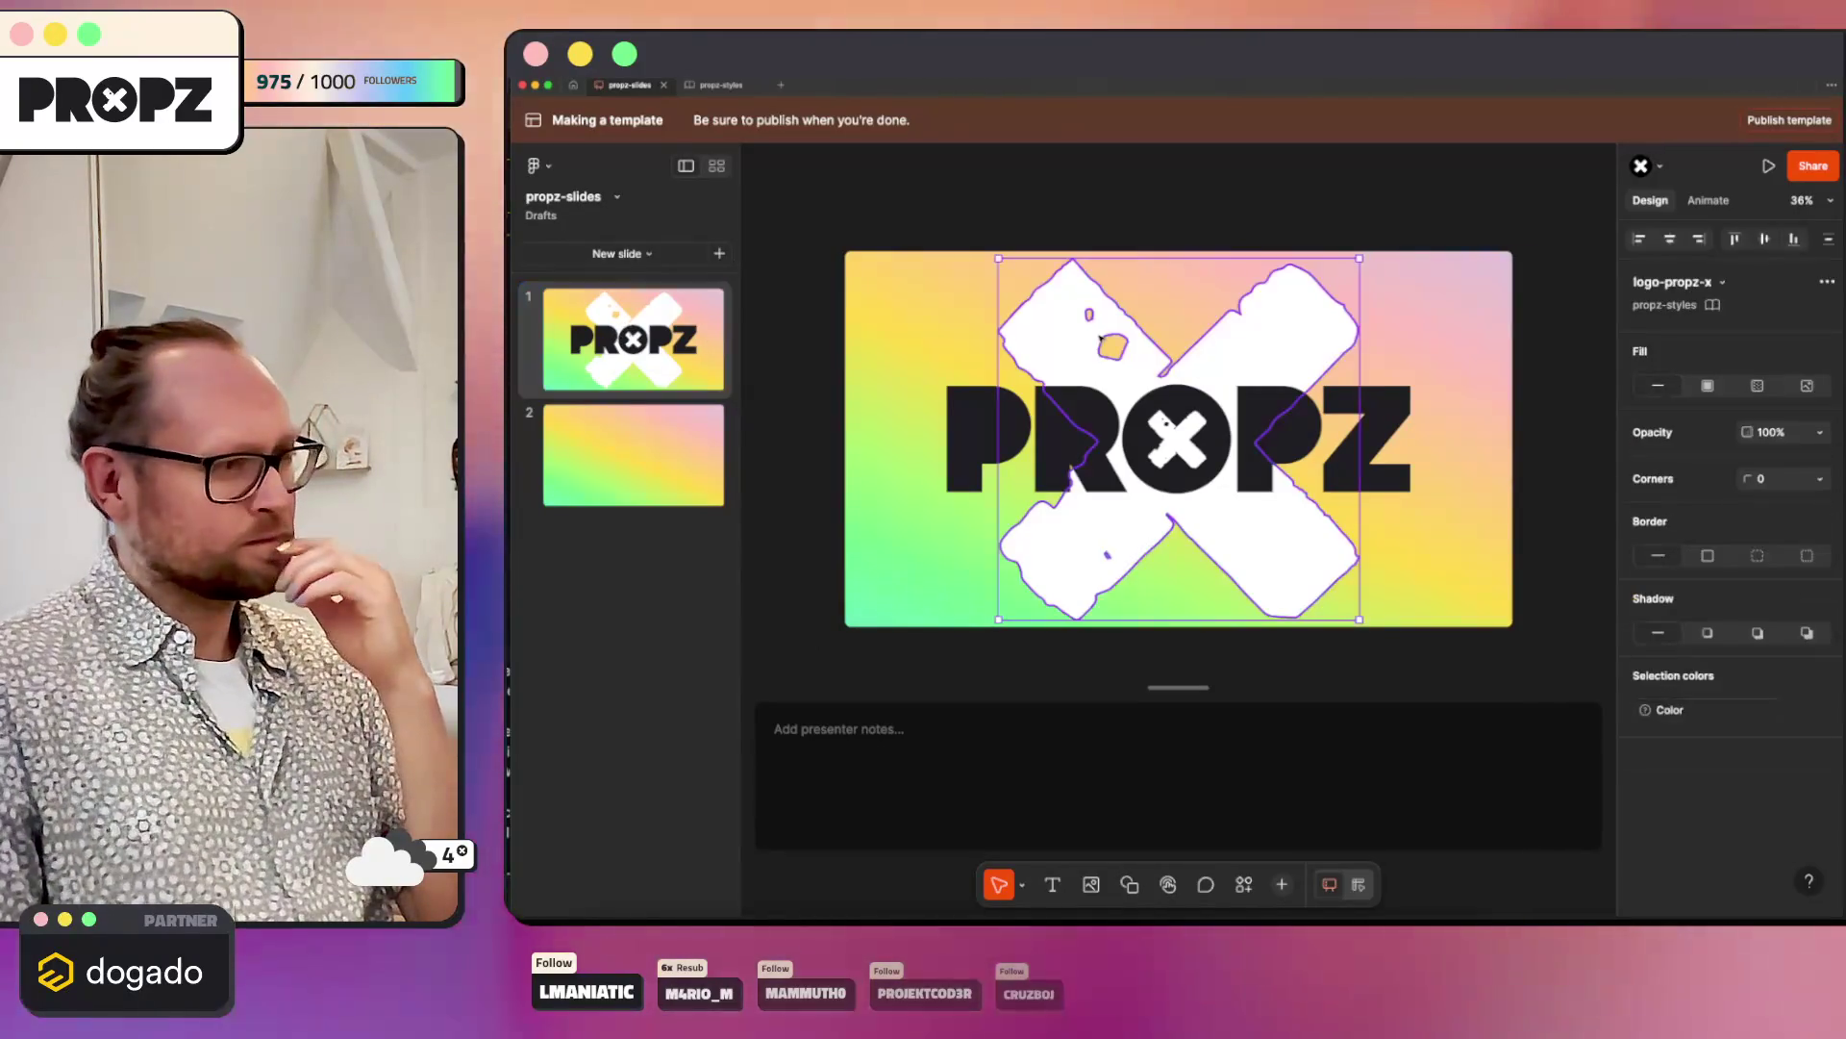
key(Escape)
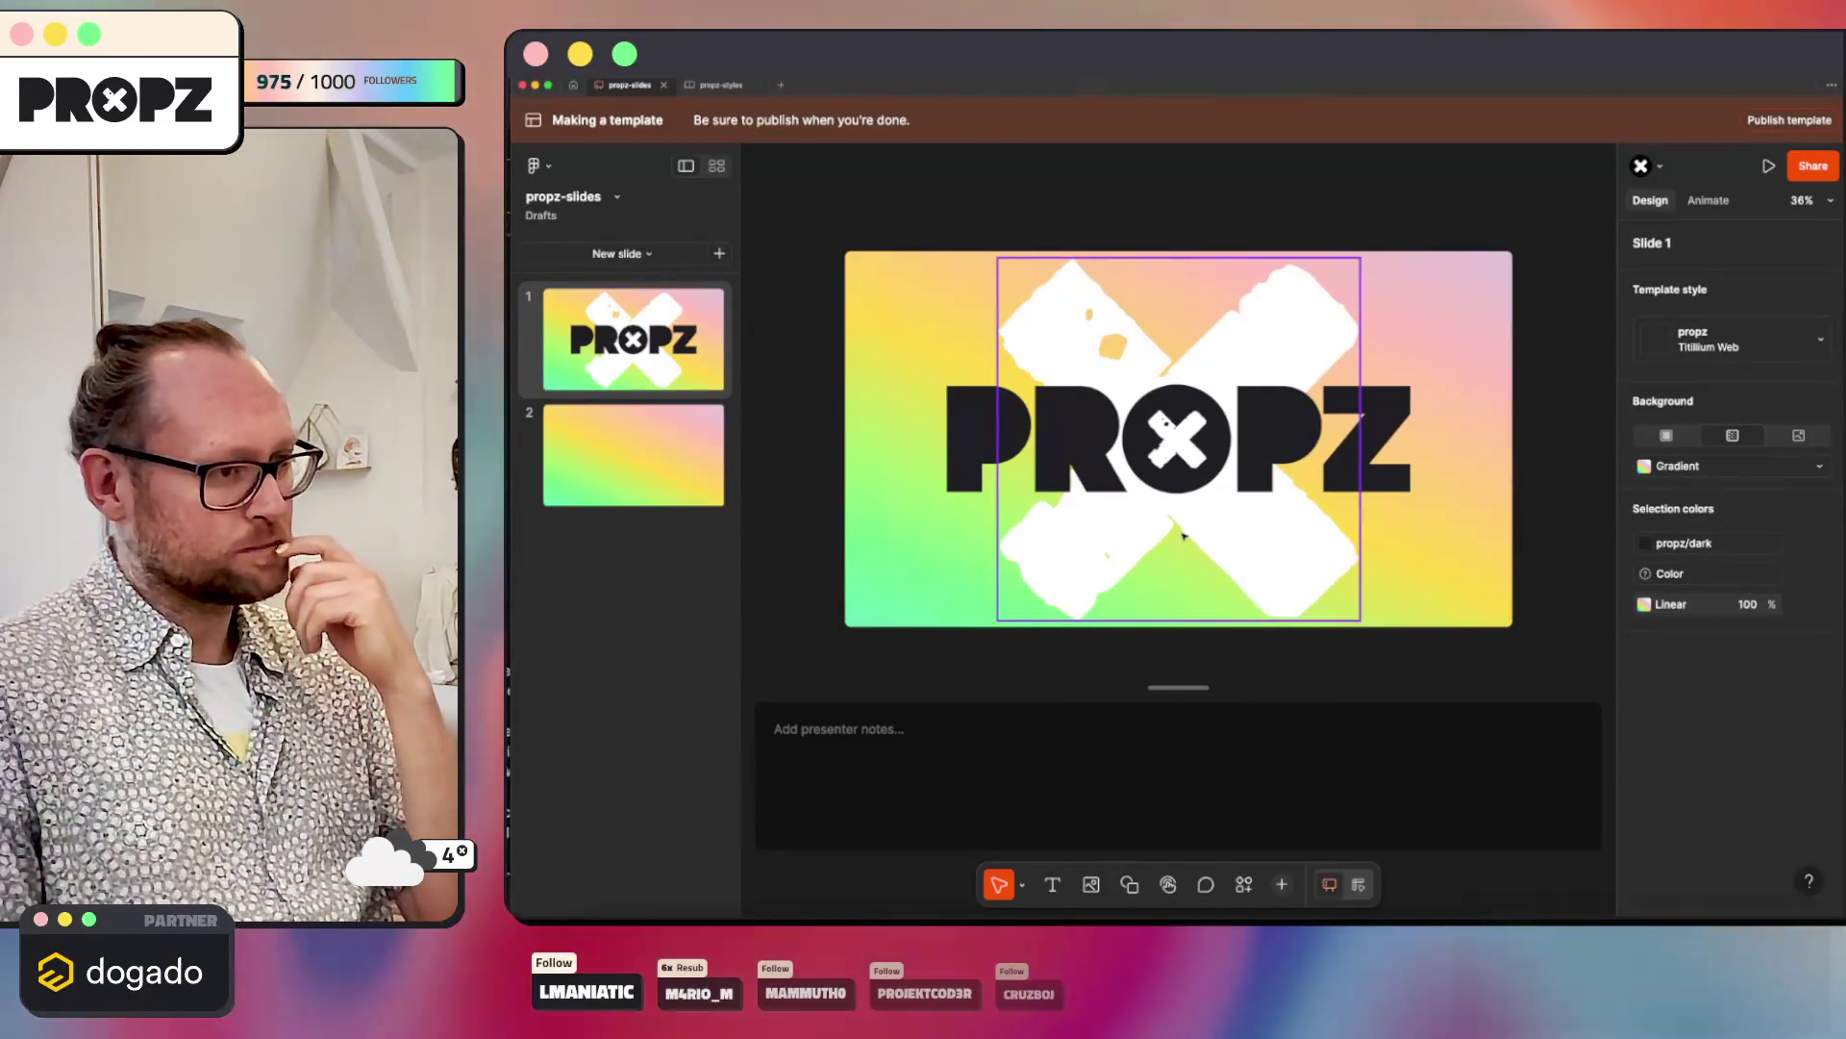
click(1187, 539)
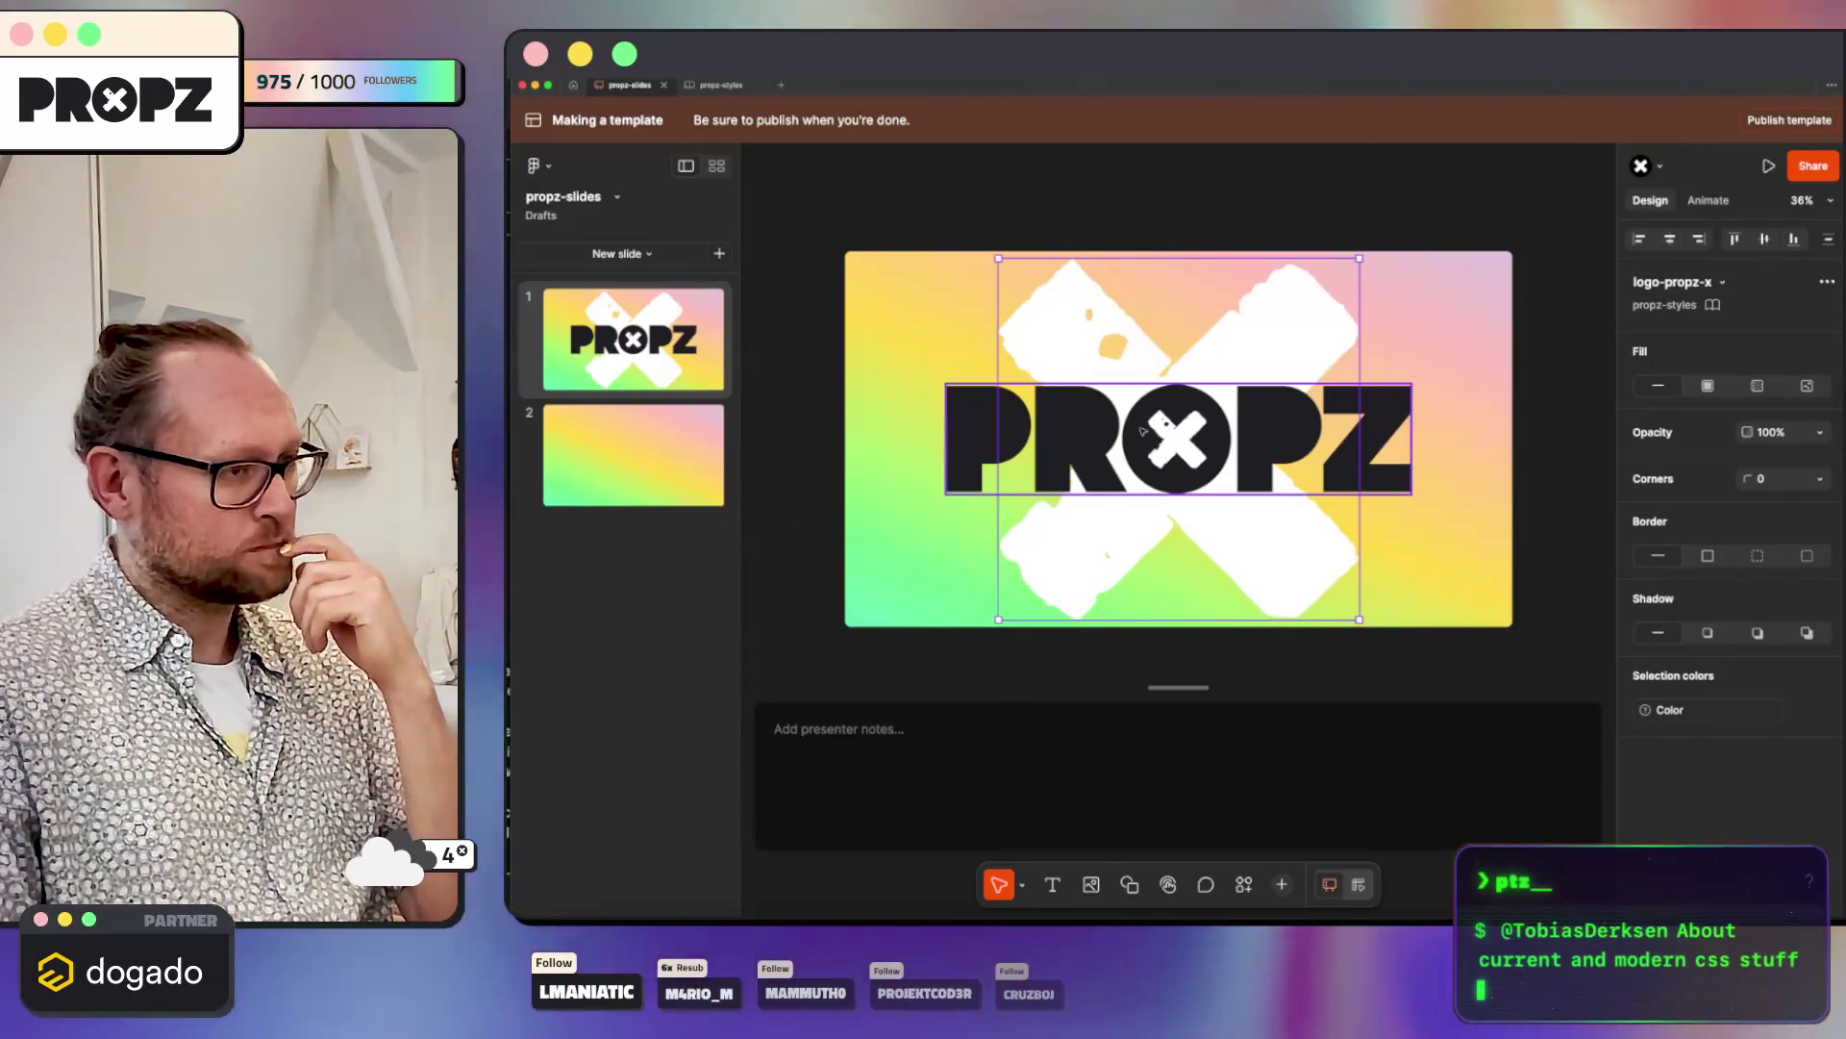
key(Escape)
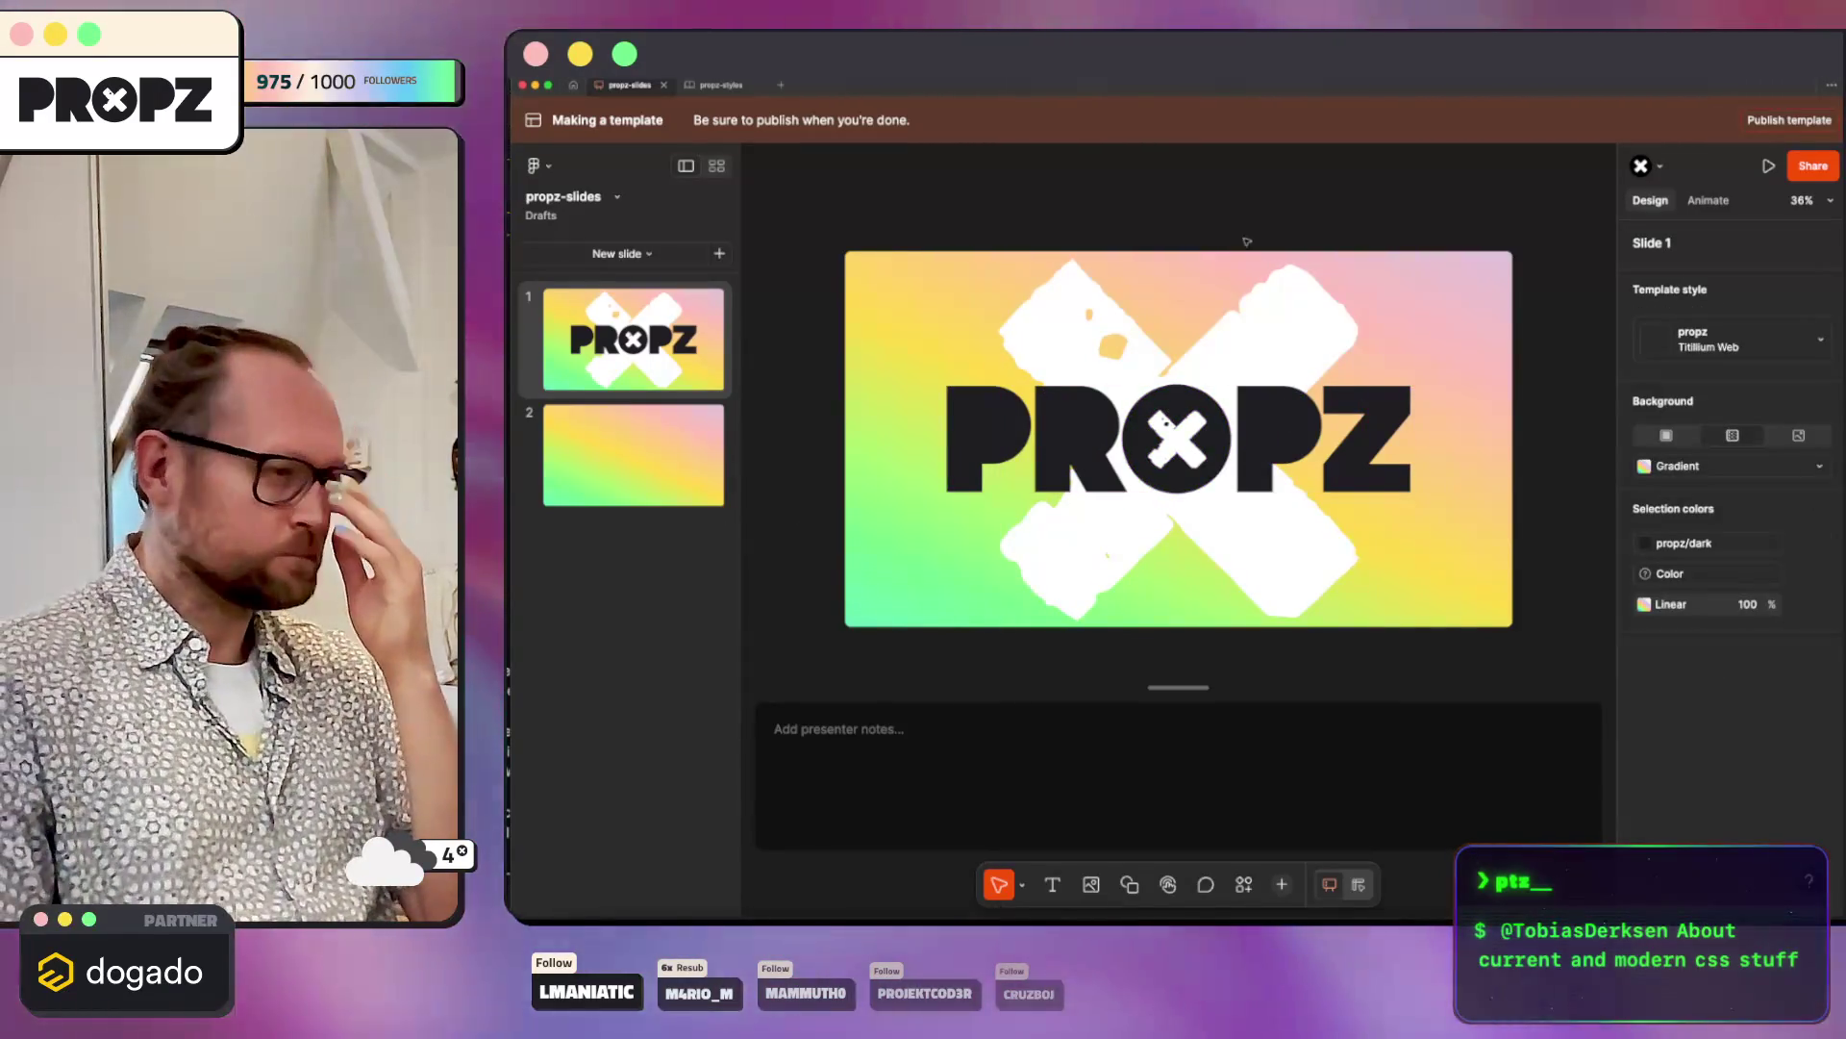
click(1244, 347)
click(1298, 241)
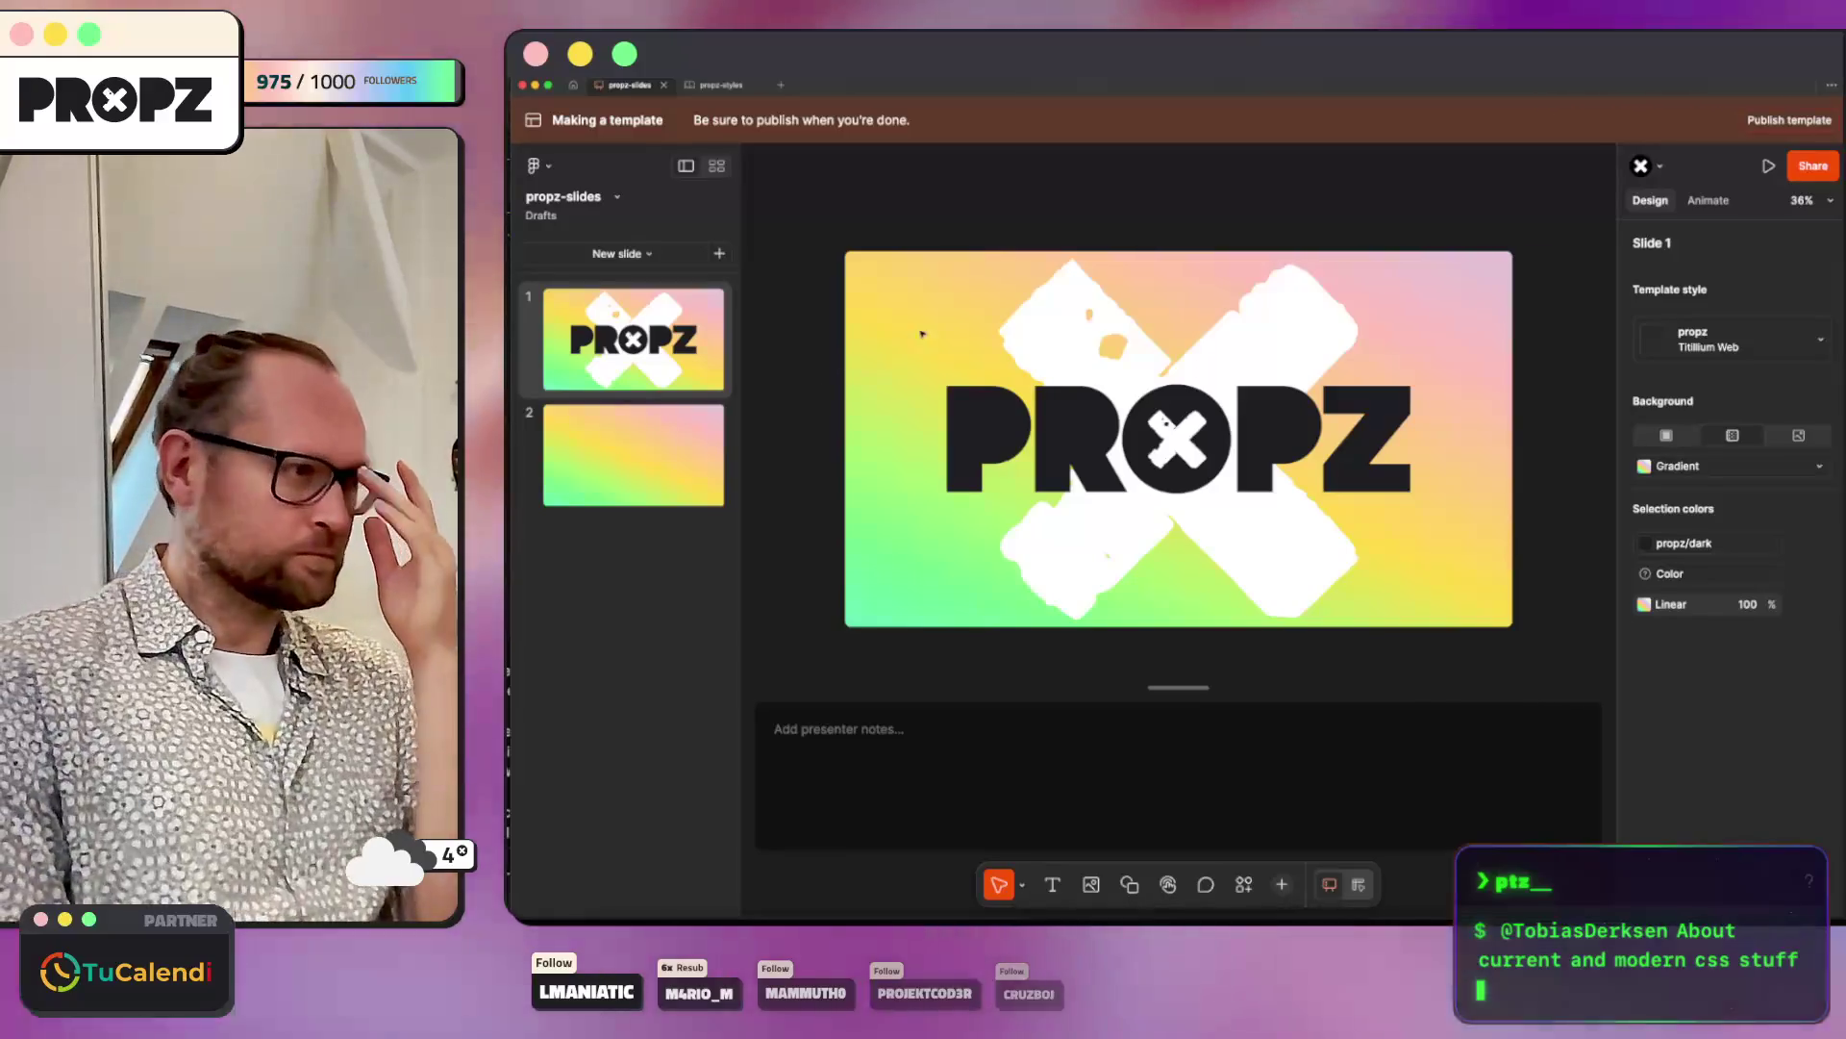
click(1250, 558)
click(1569, 582)
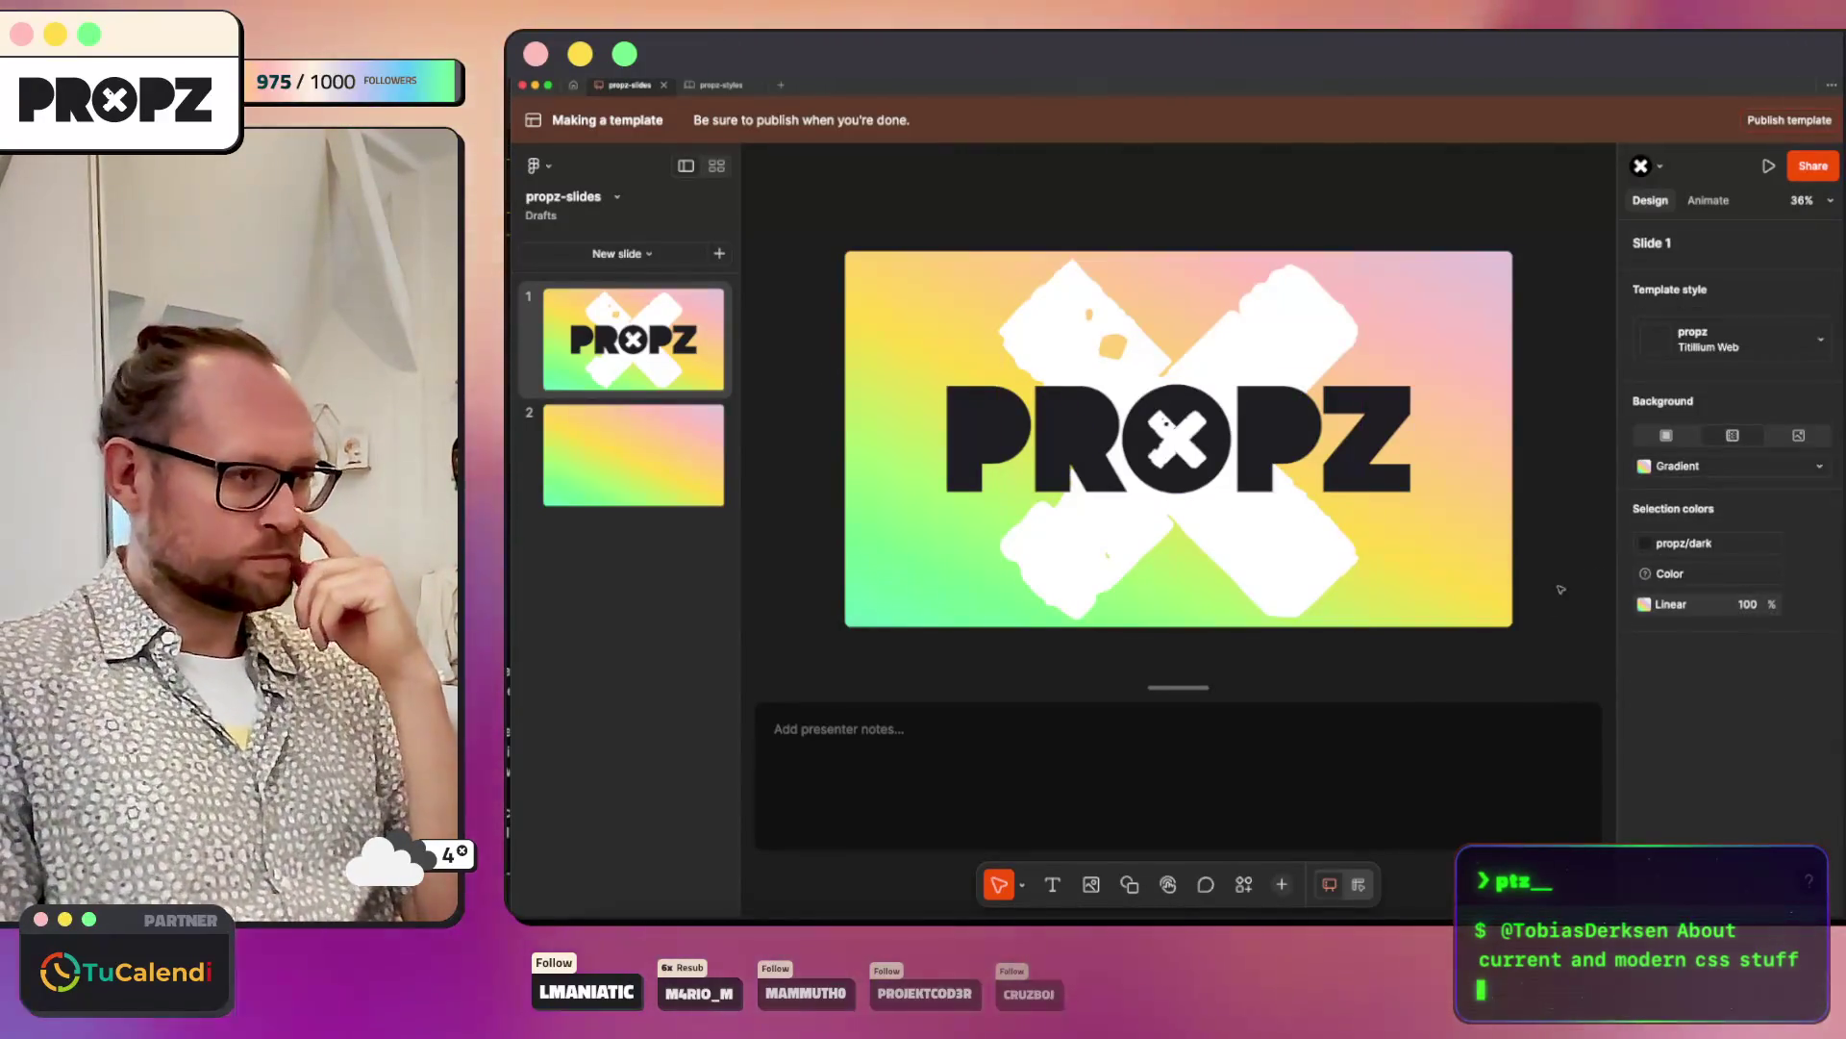
click(1318, 567)
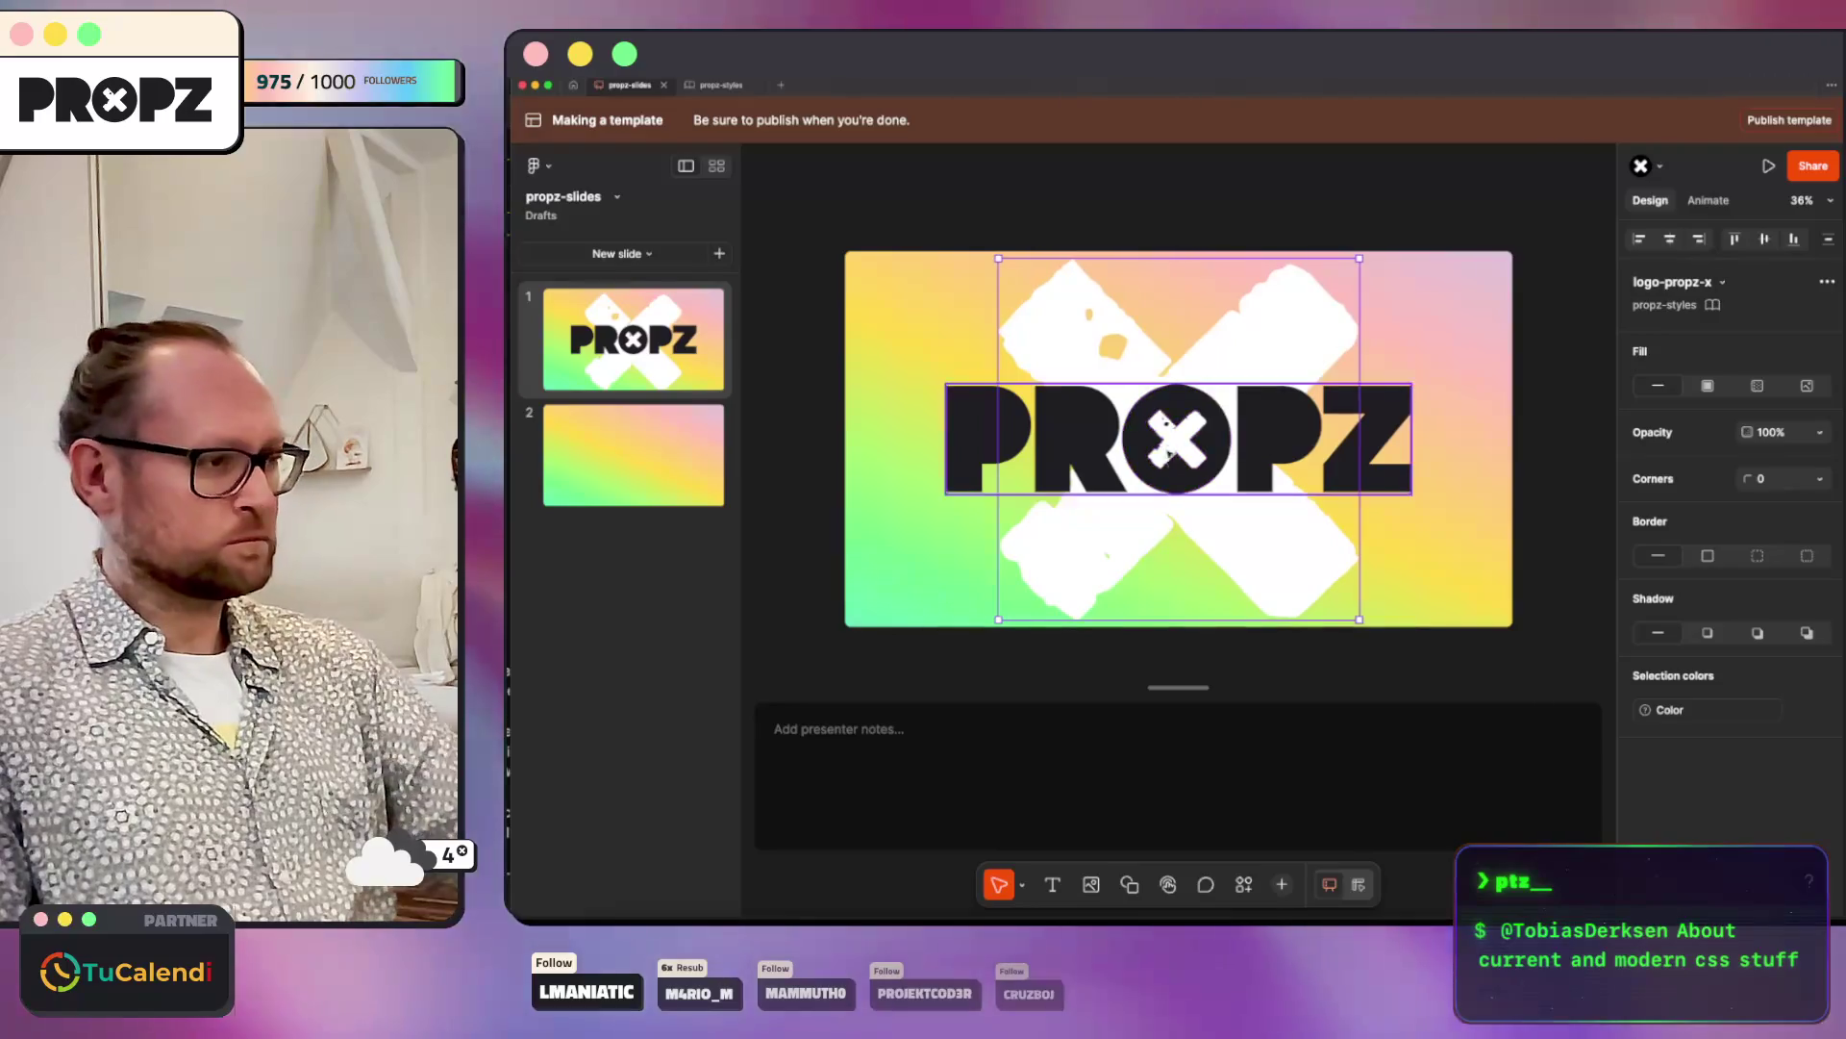
click(1145, 424)
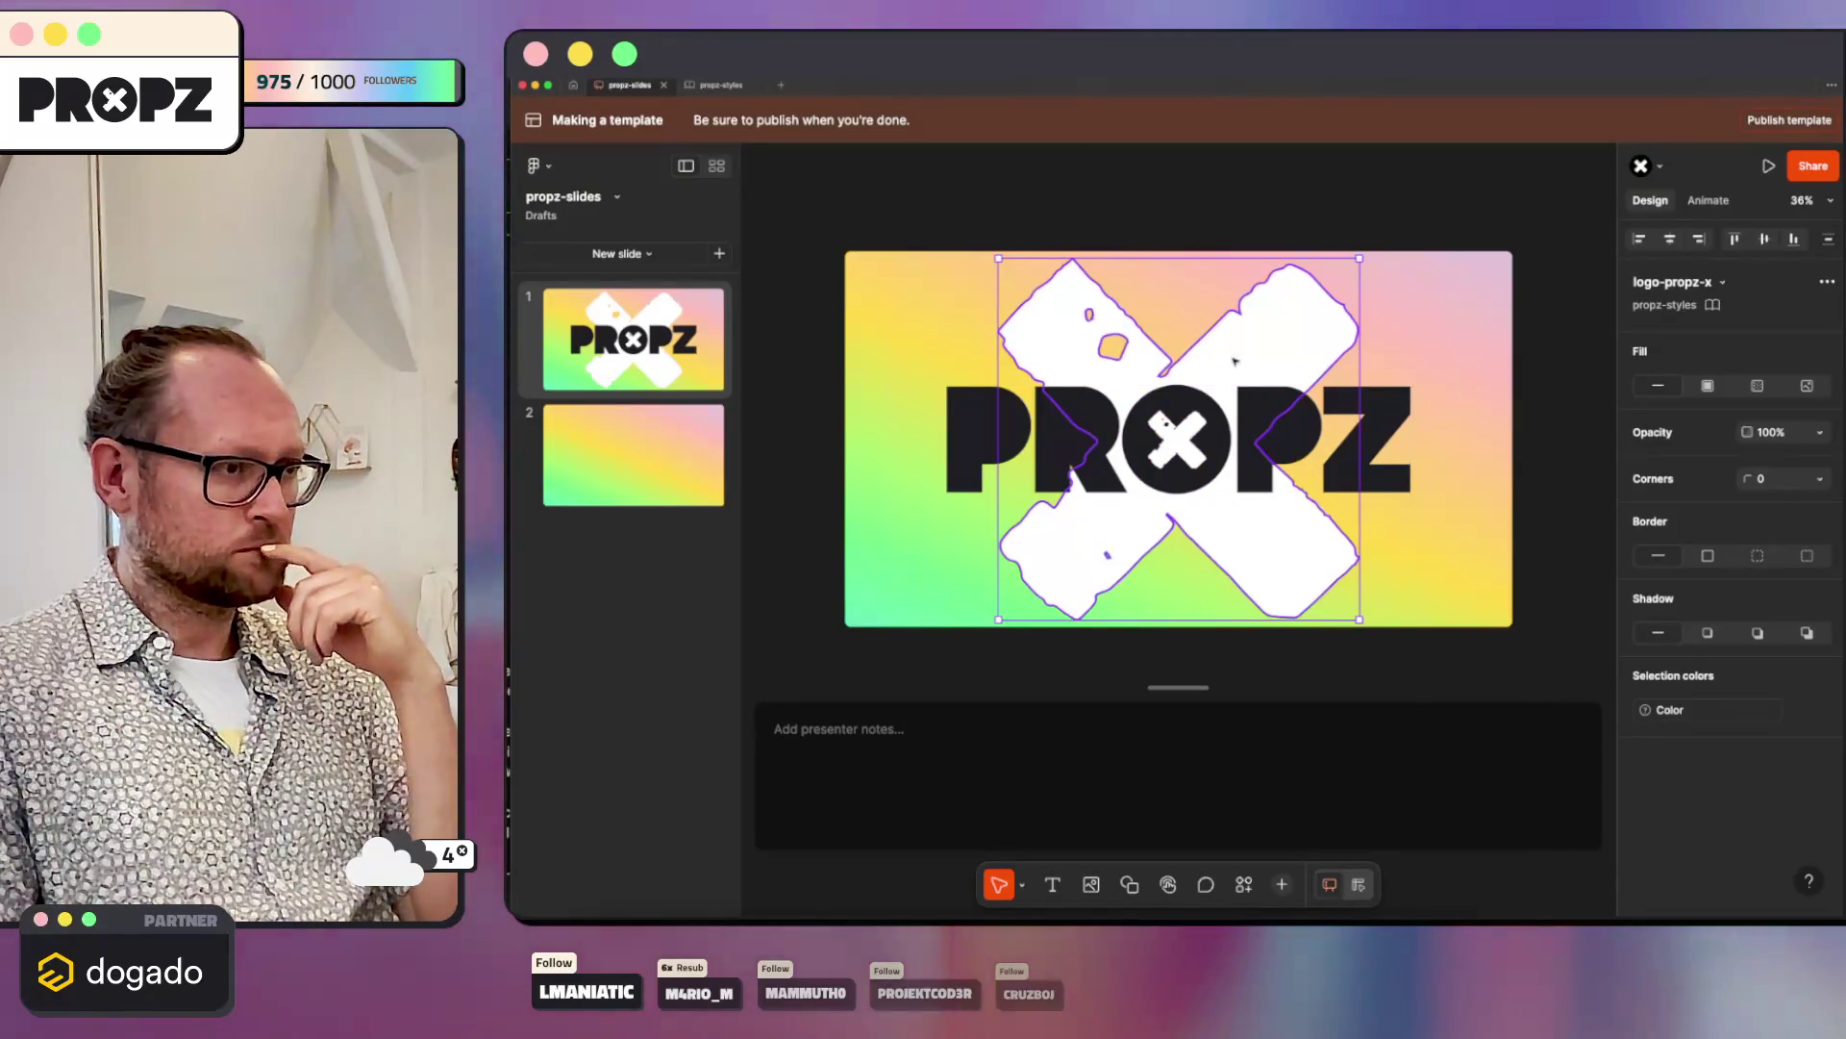
click(1558, 430)
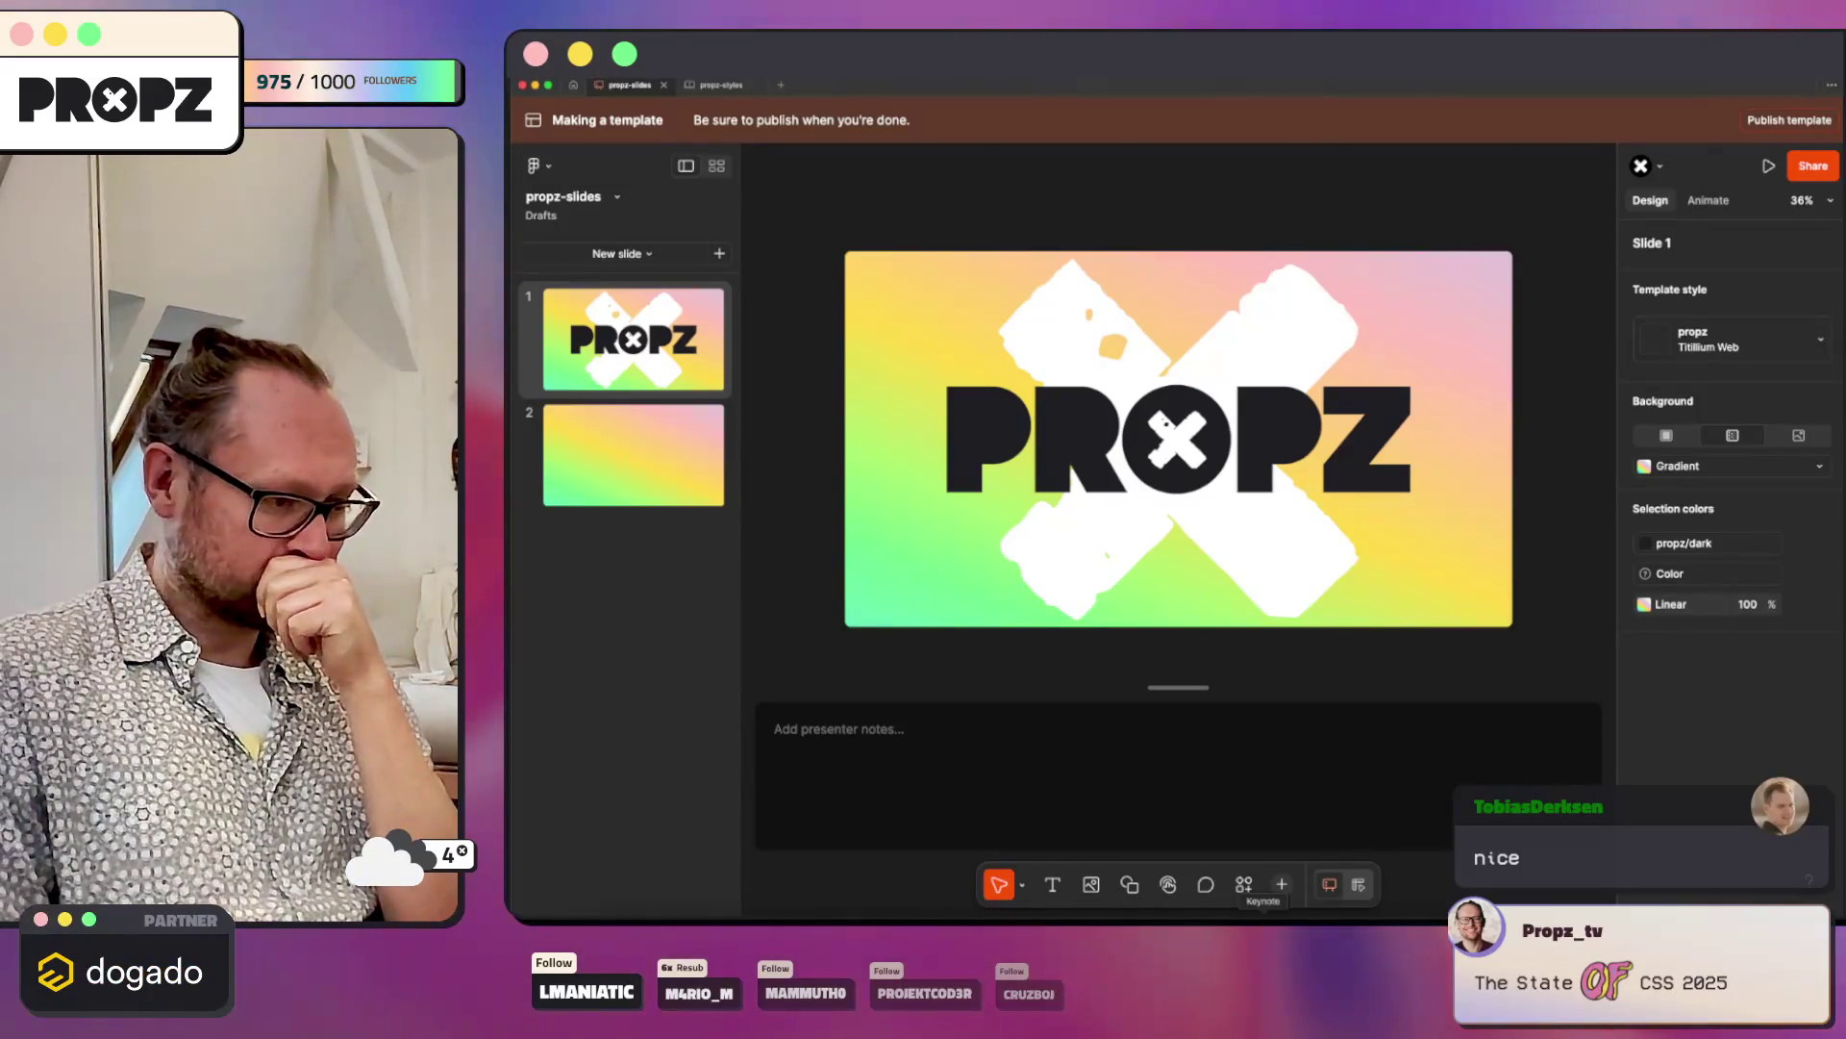
click(1219, 914)
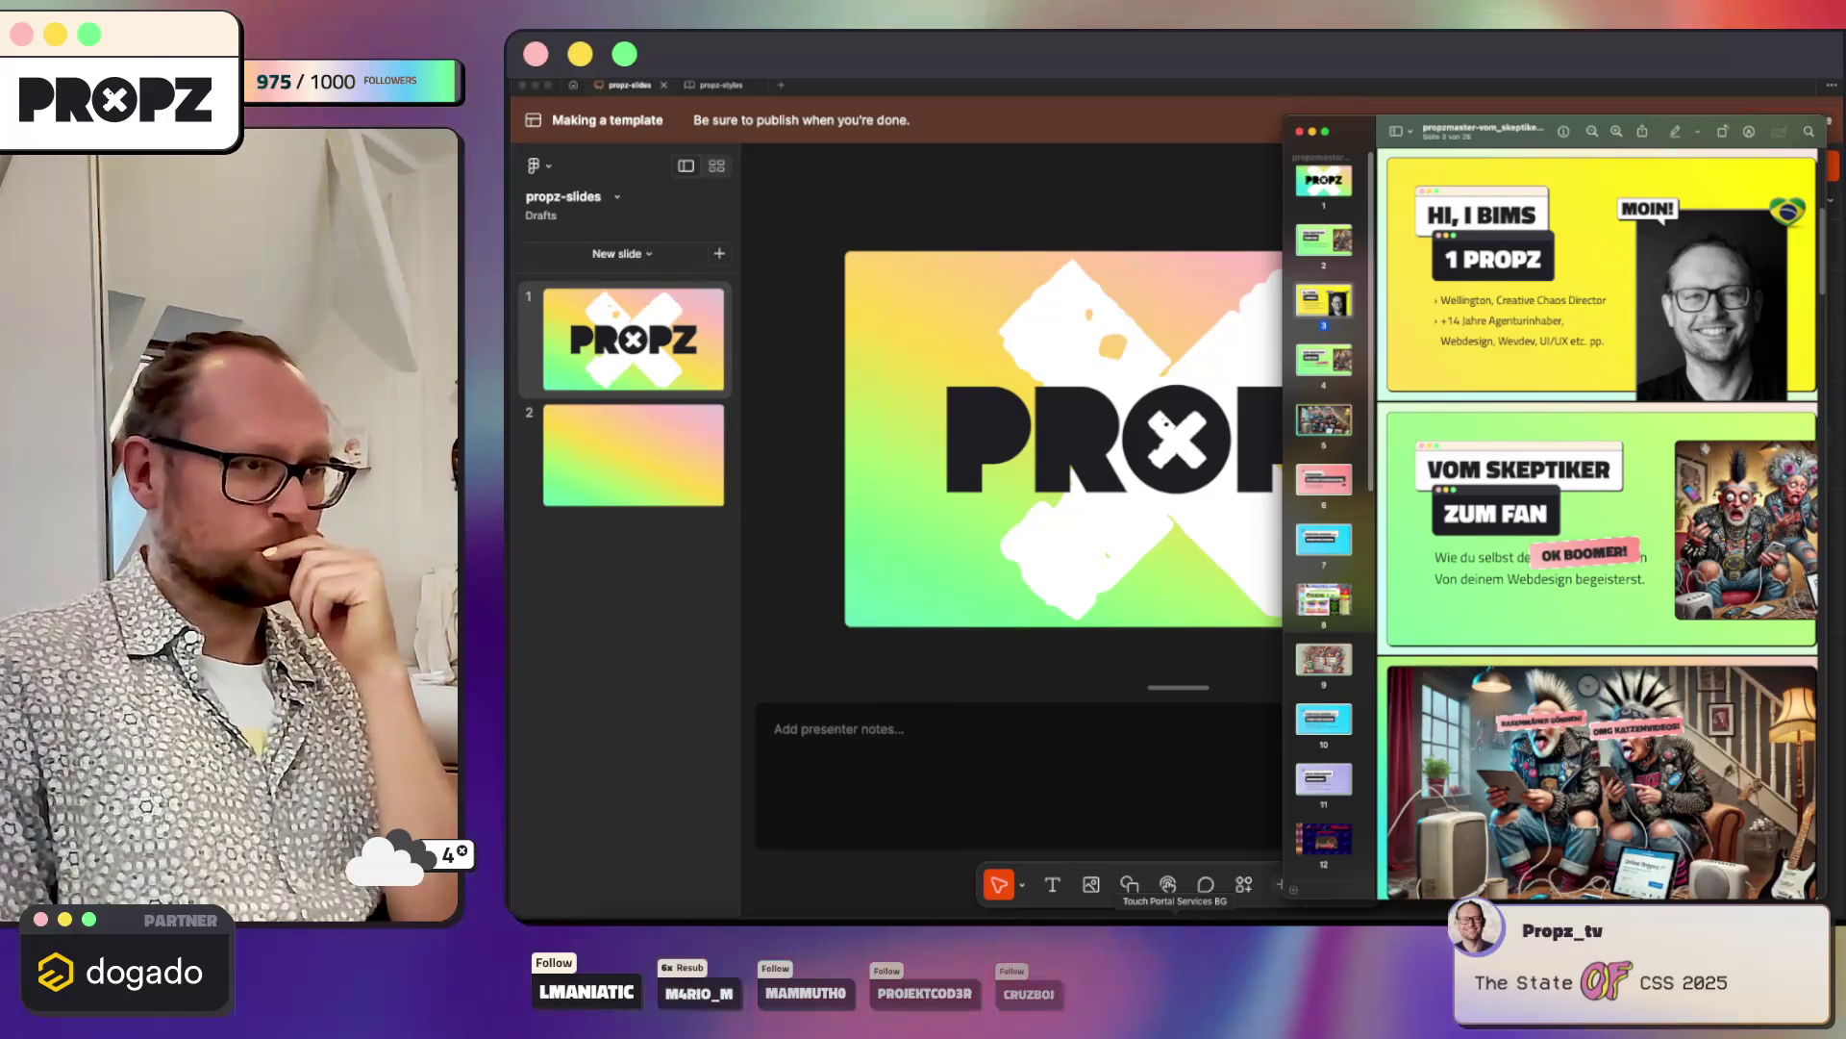
Scroll through the old talk's PDF in Preview, then open slide 2 of the Figma deck.
scroll(1538, 385, up, 3)
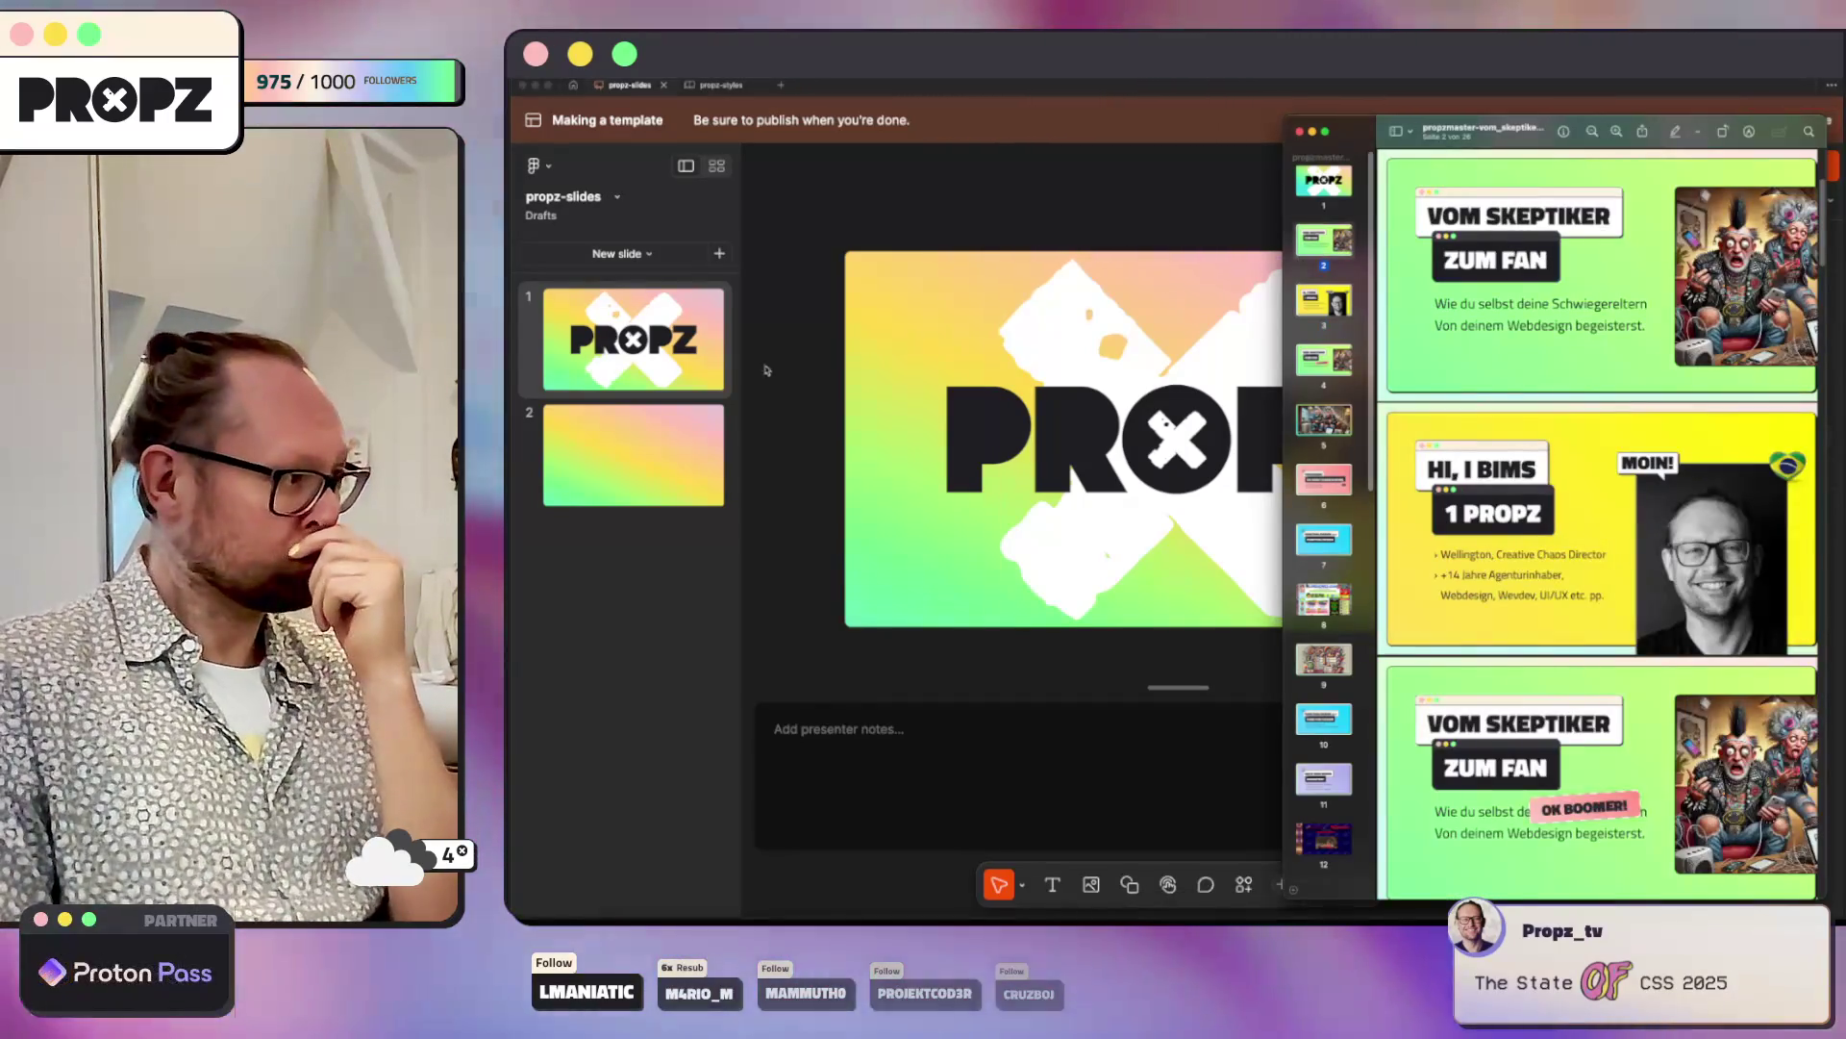
click(670, 427)
click(625, 462)
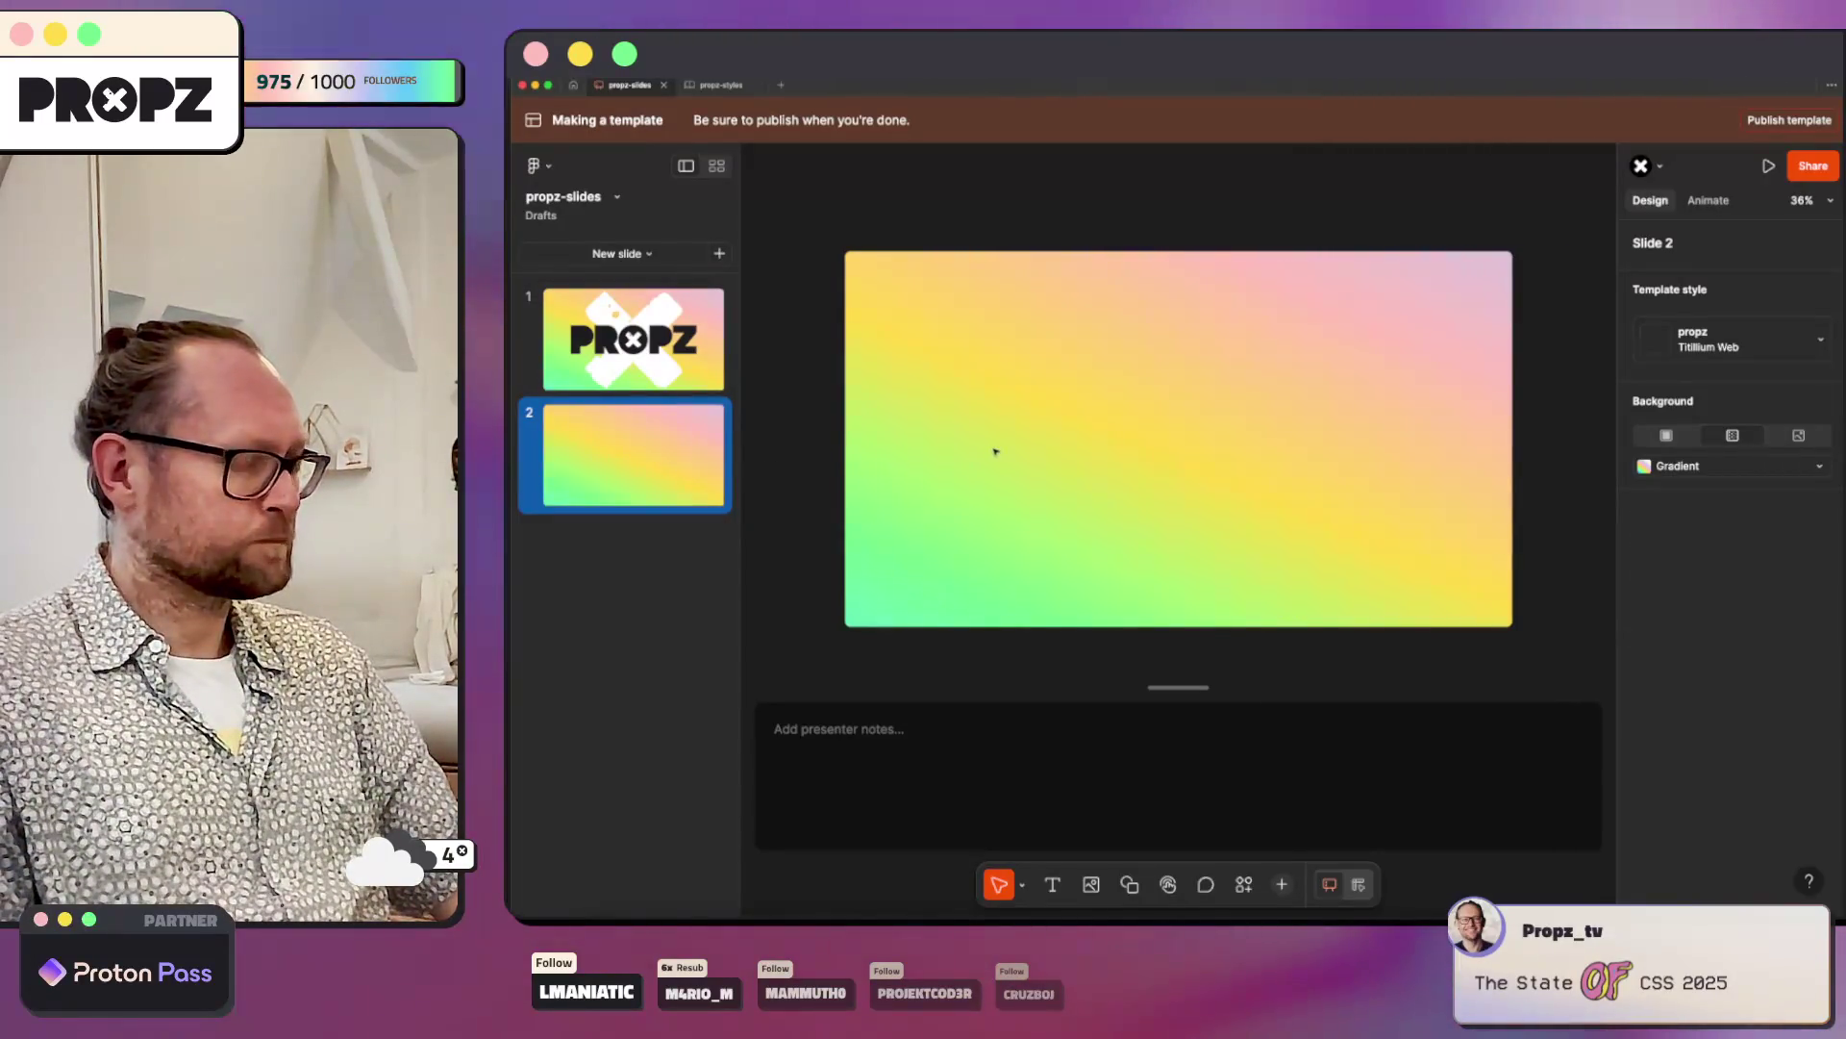
click(1678, 466)
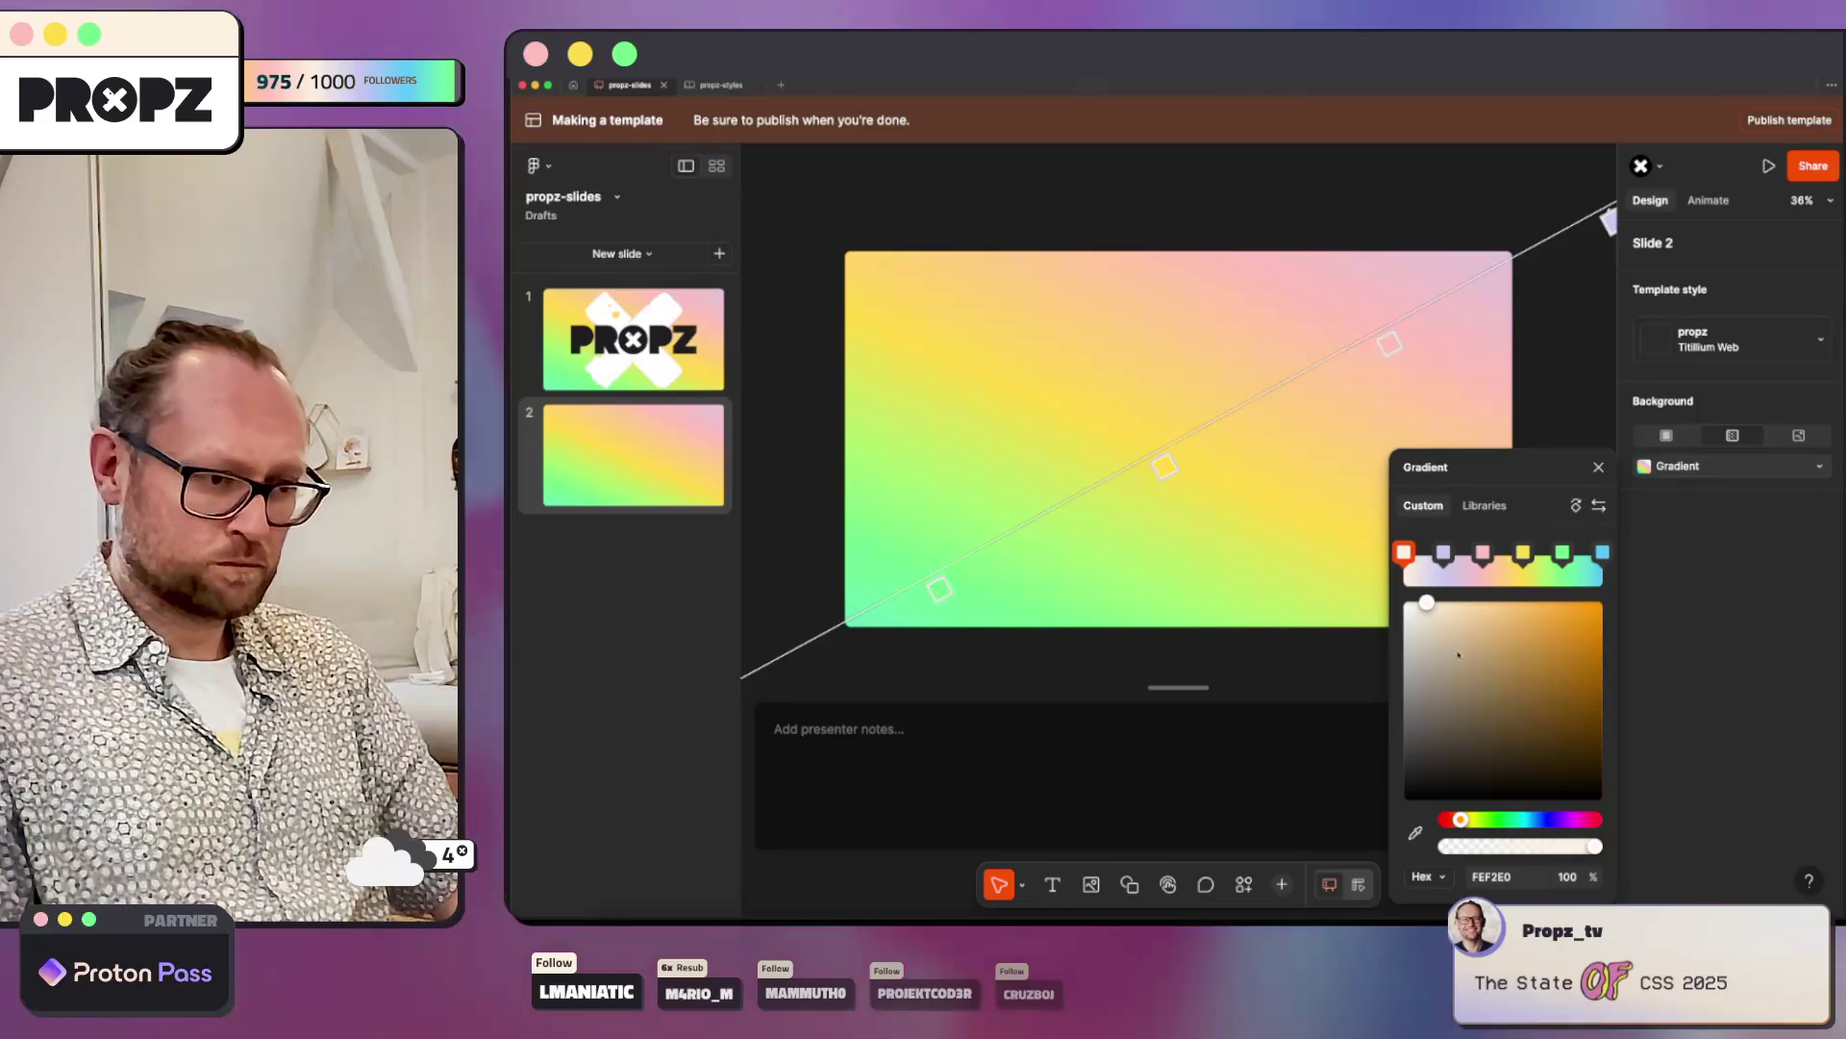
drag(1461, 819, 1515, 820)
key(ctrl+z)
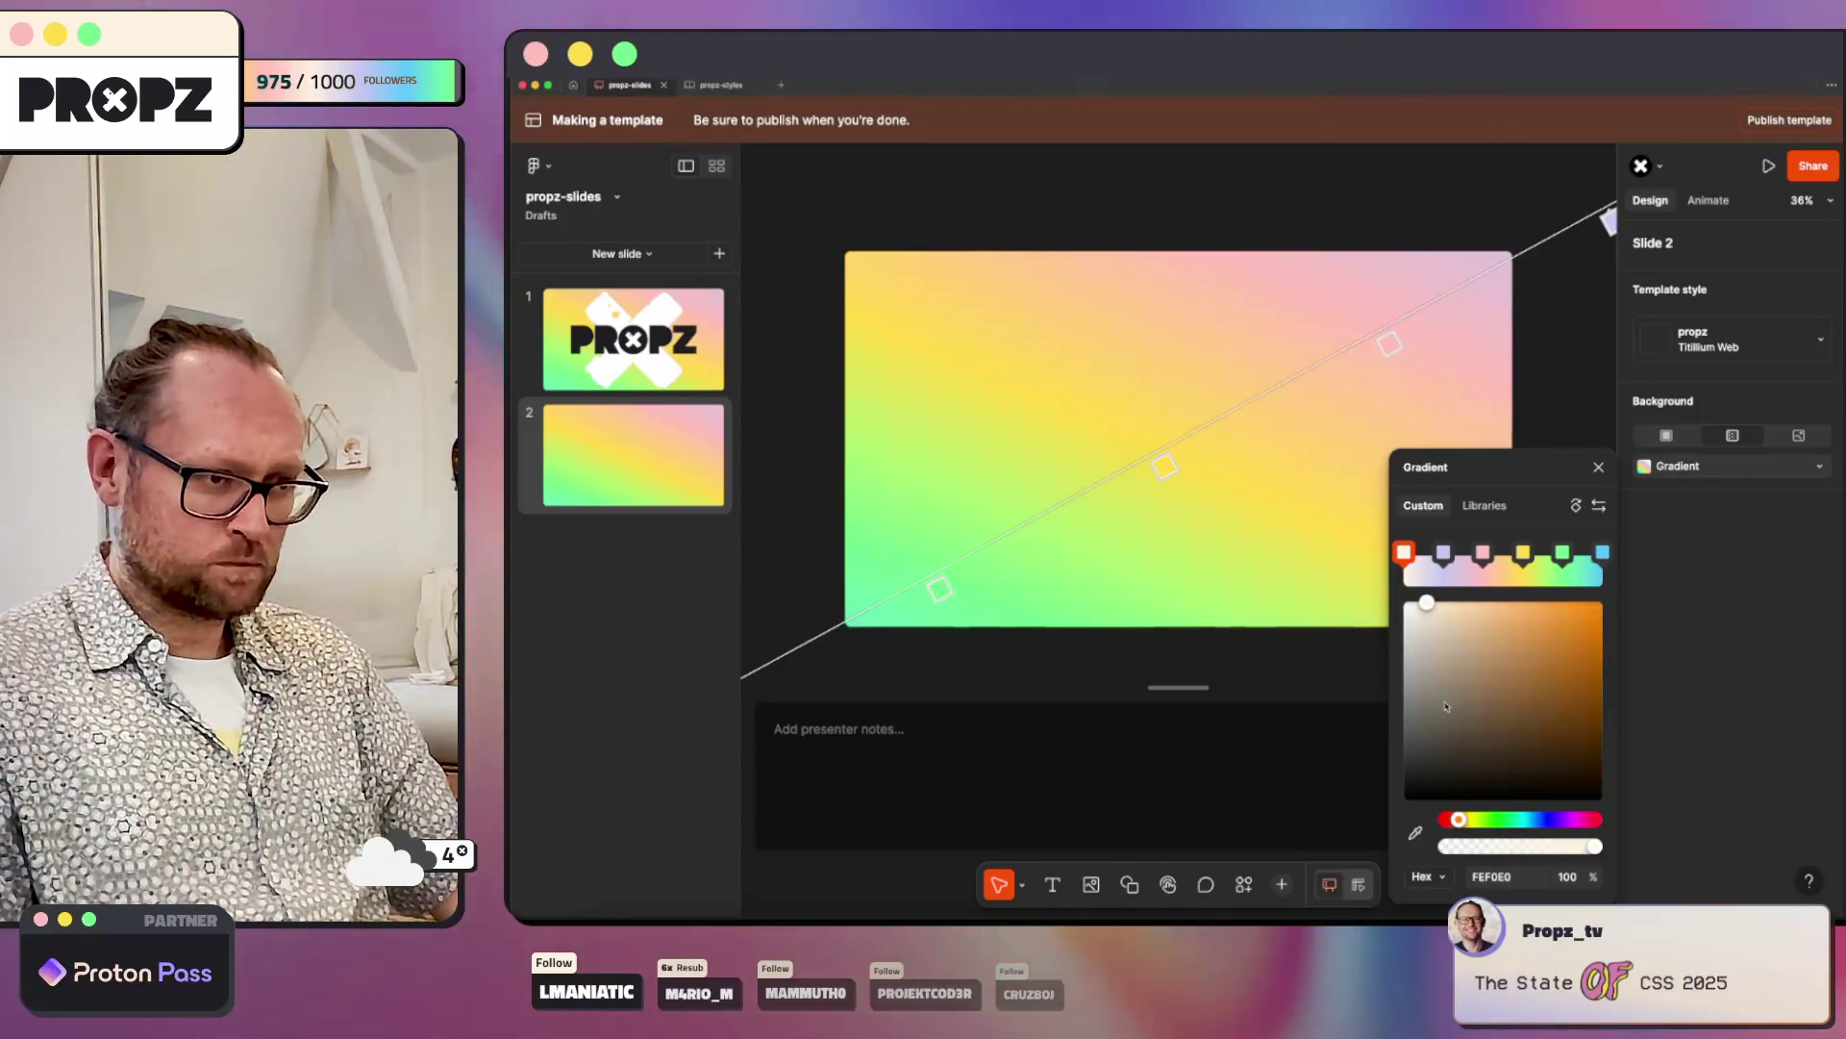
drag(1459, 820, 1567, 819)
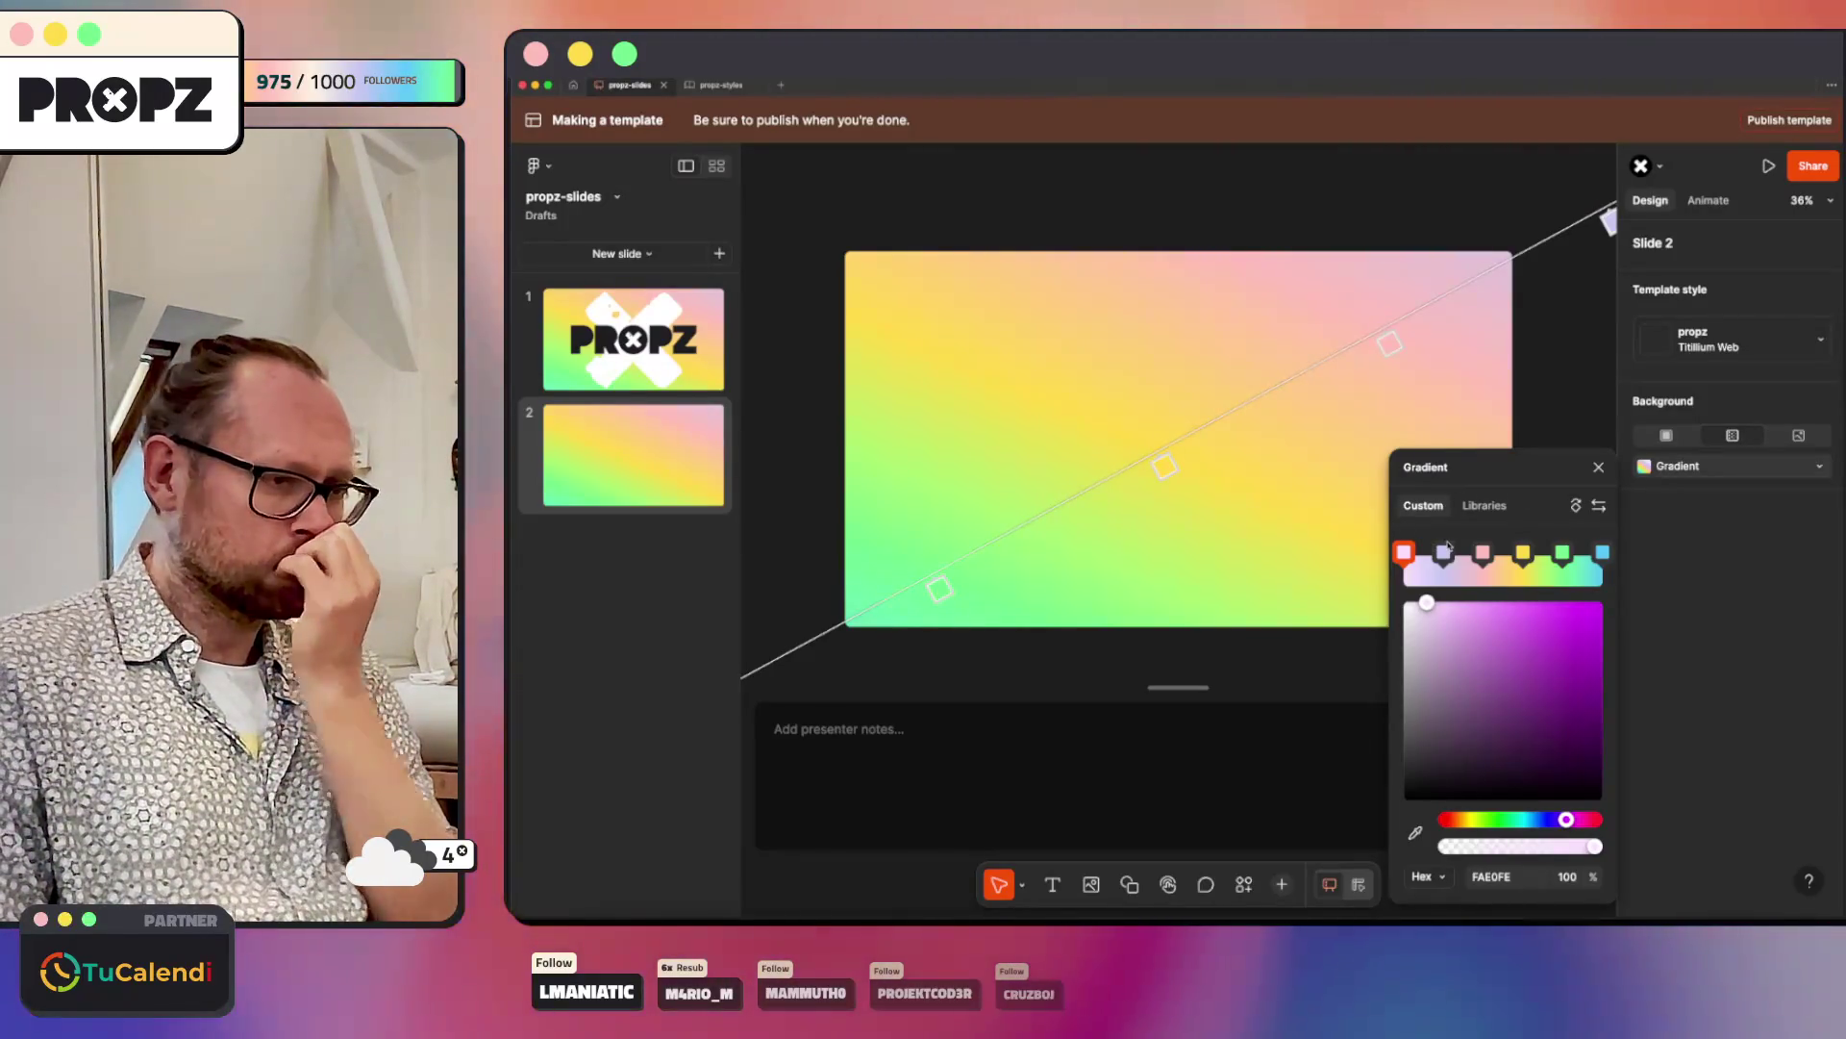
key(Escape)
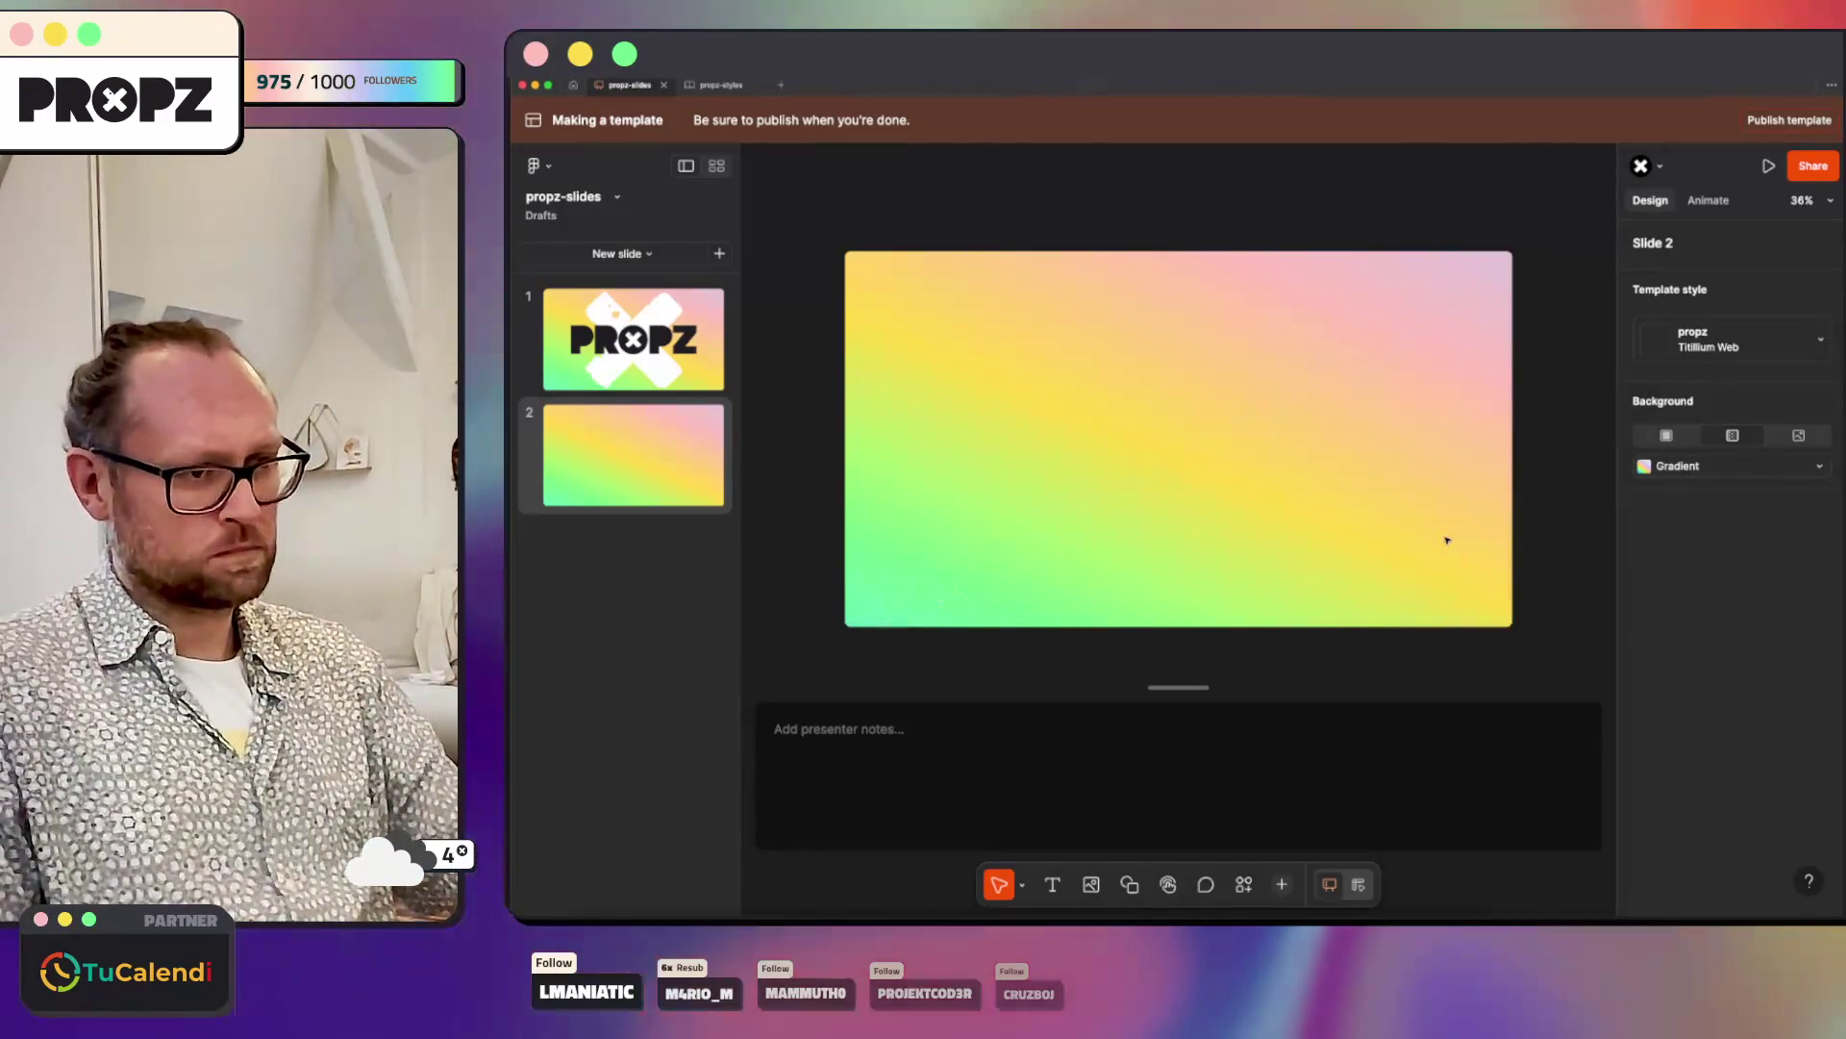
click(1645, 466)
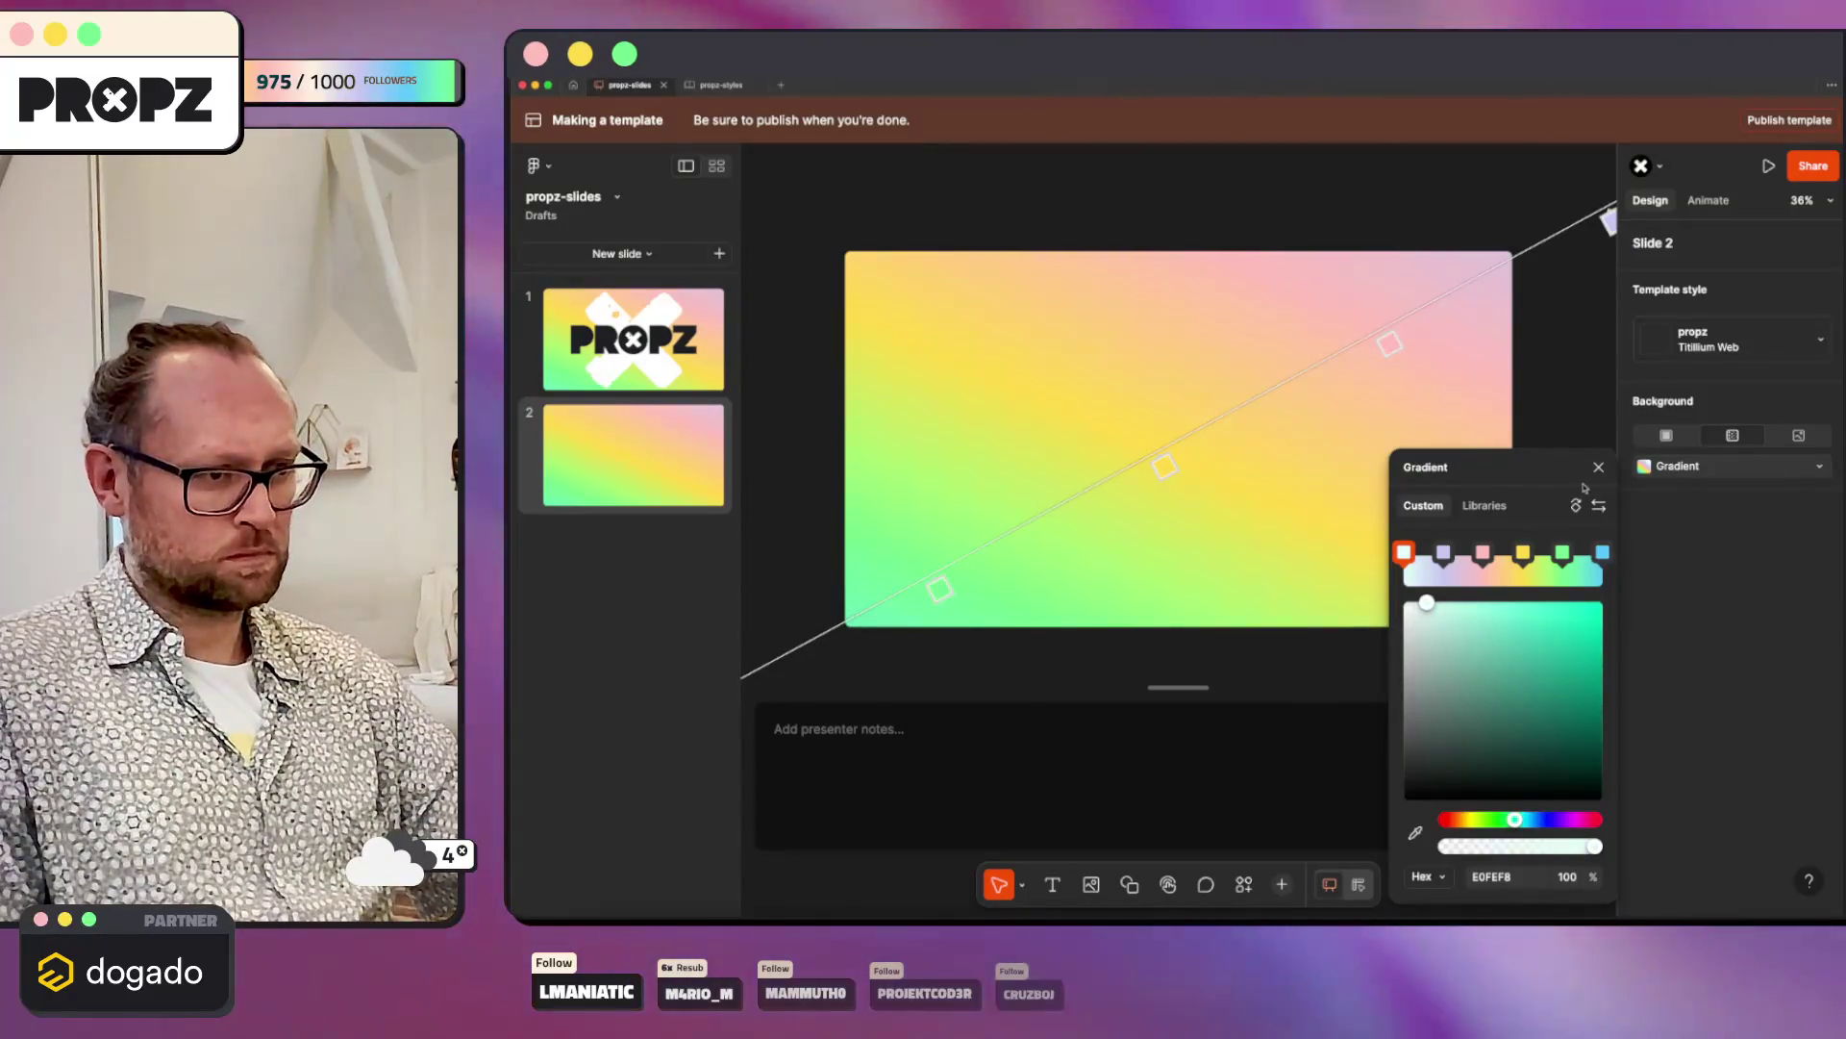
key(ctrl+z)
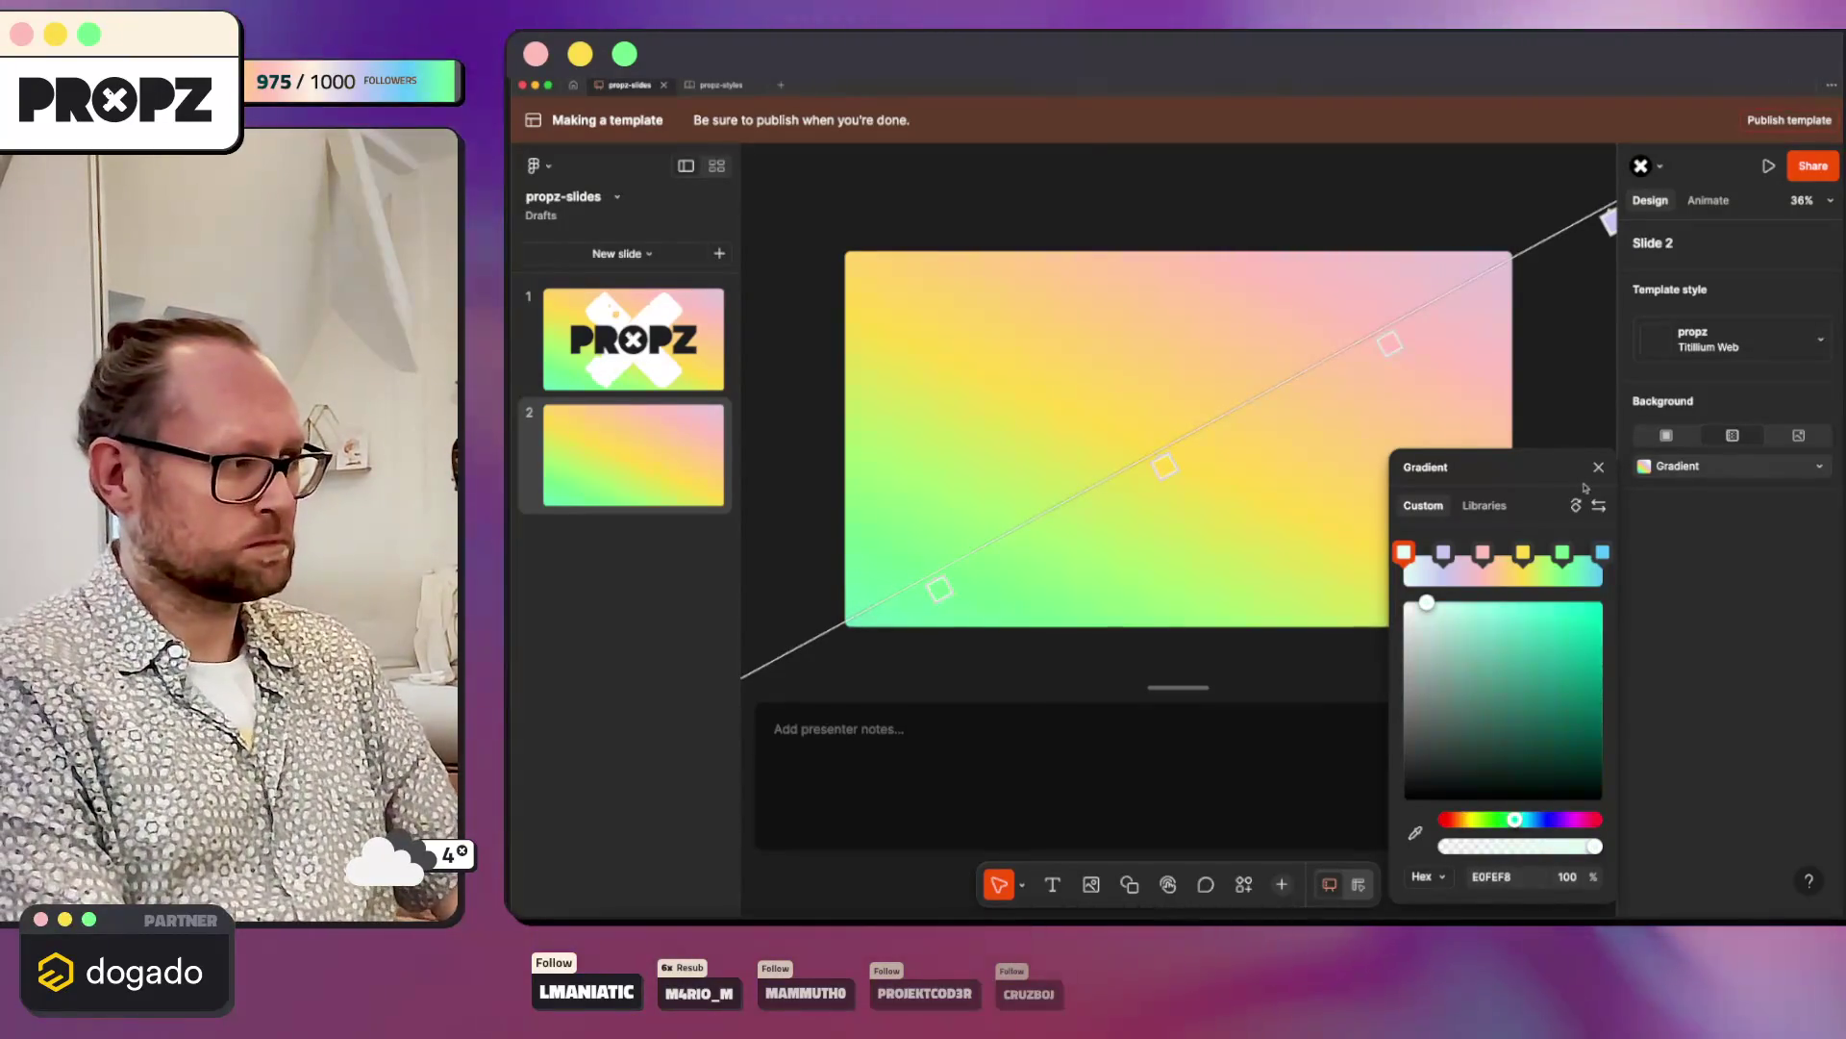
key(ctrl+shift+z)
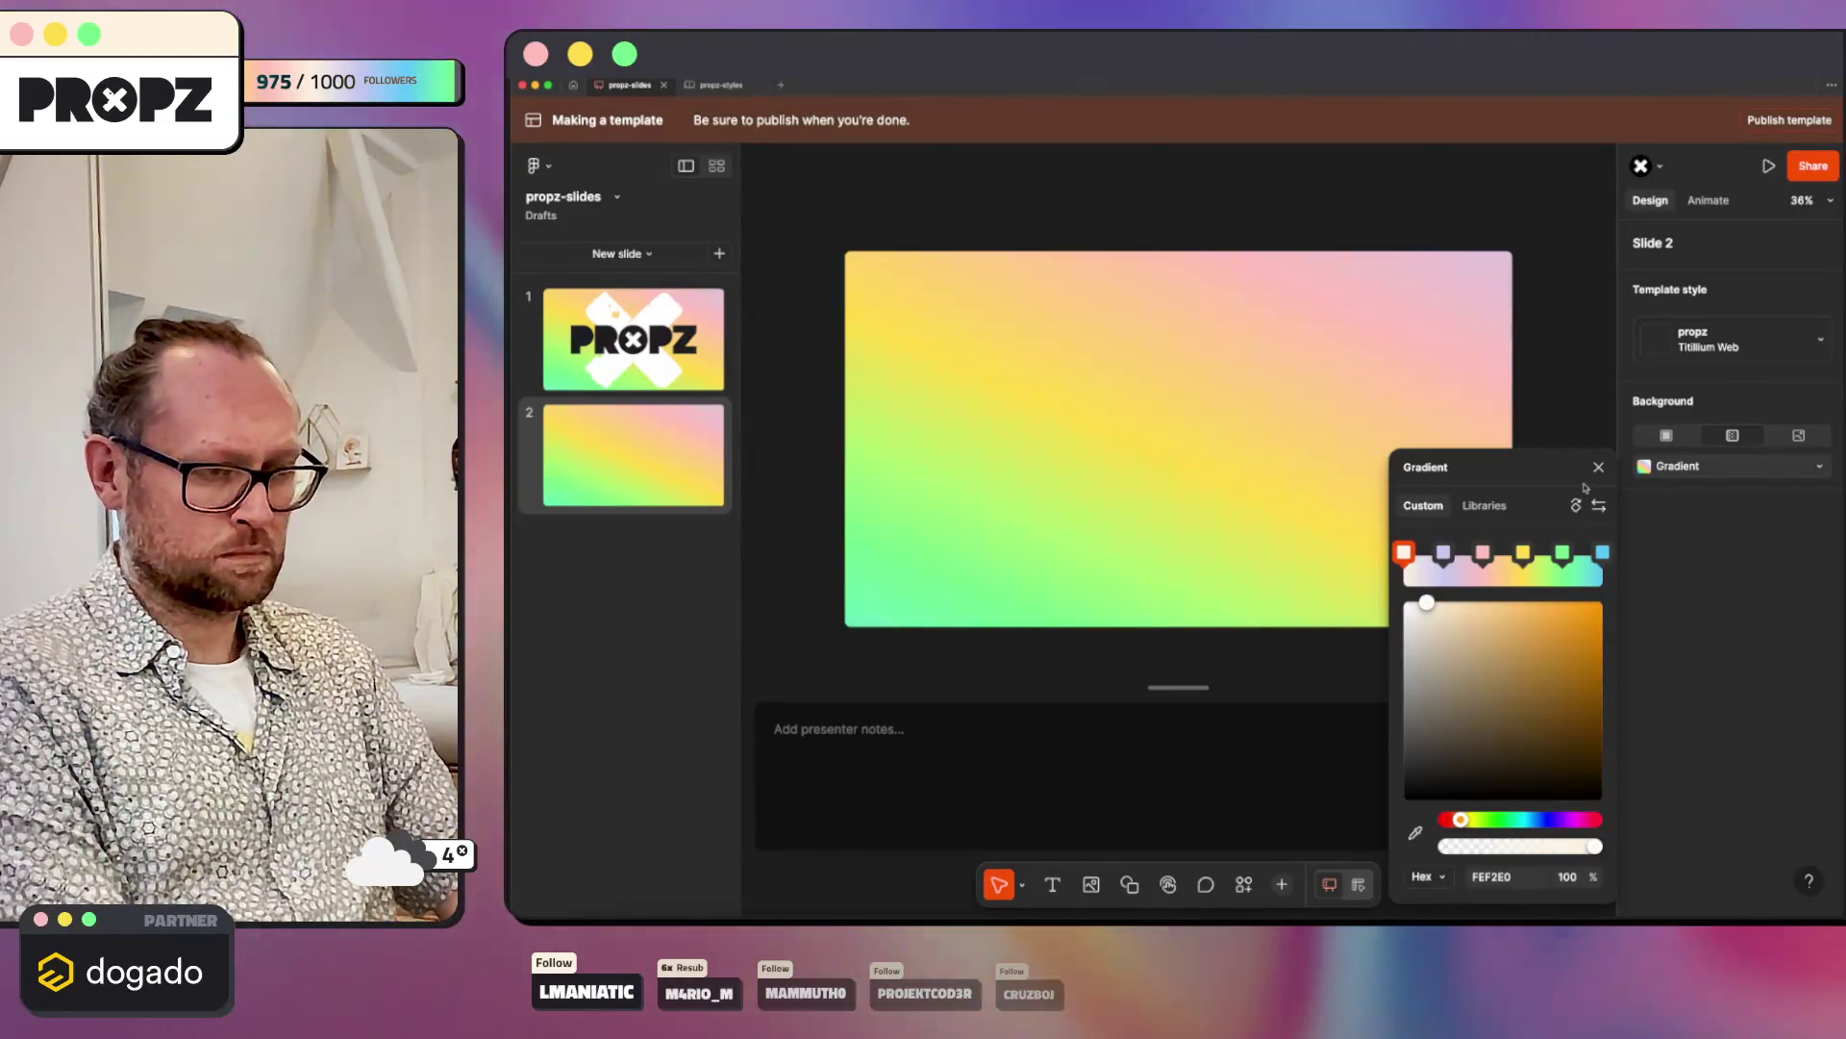
click(1598, 505)
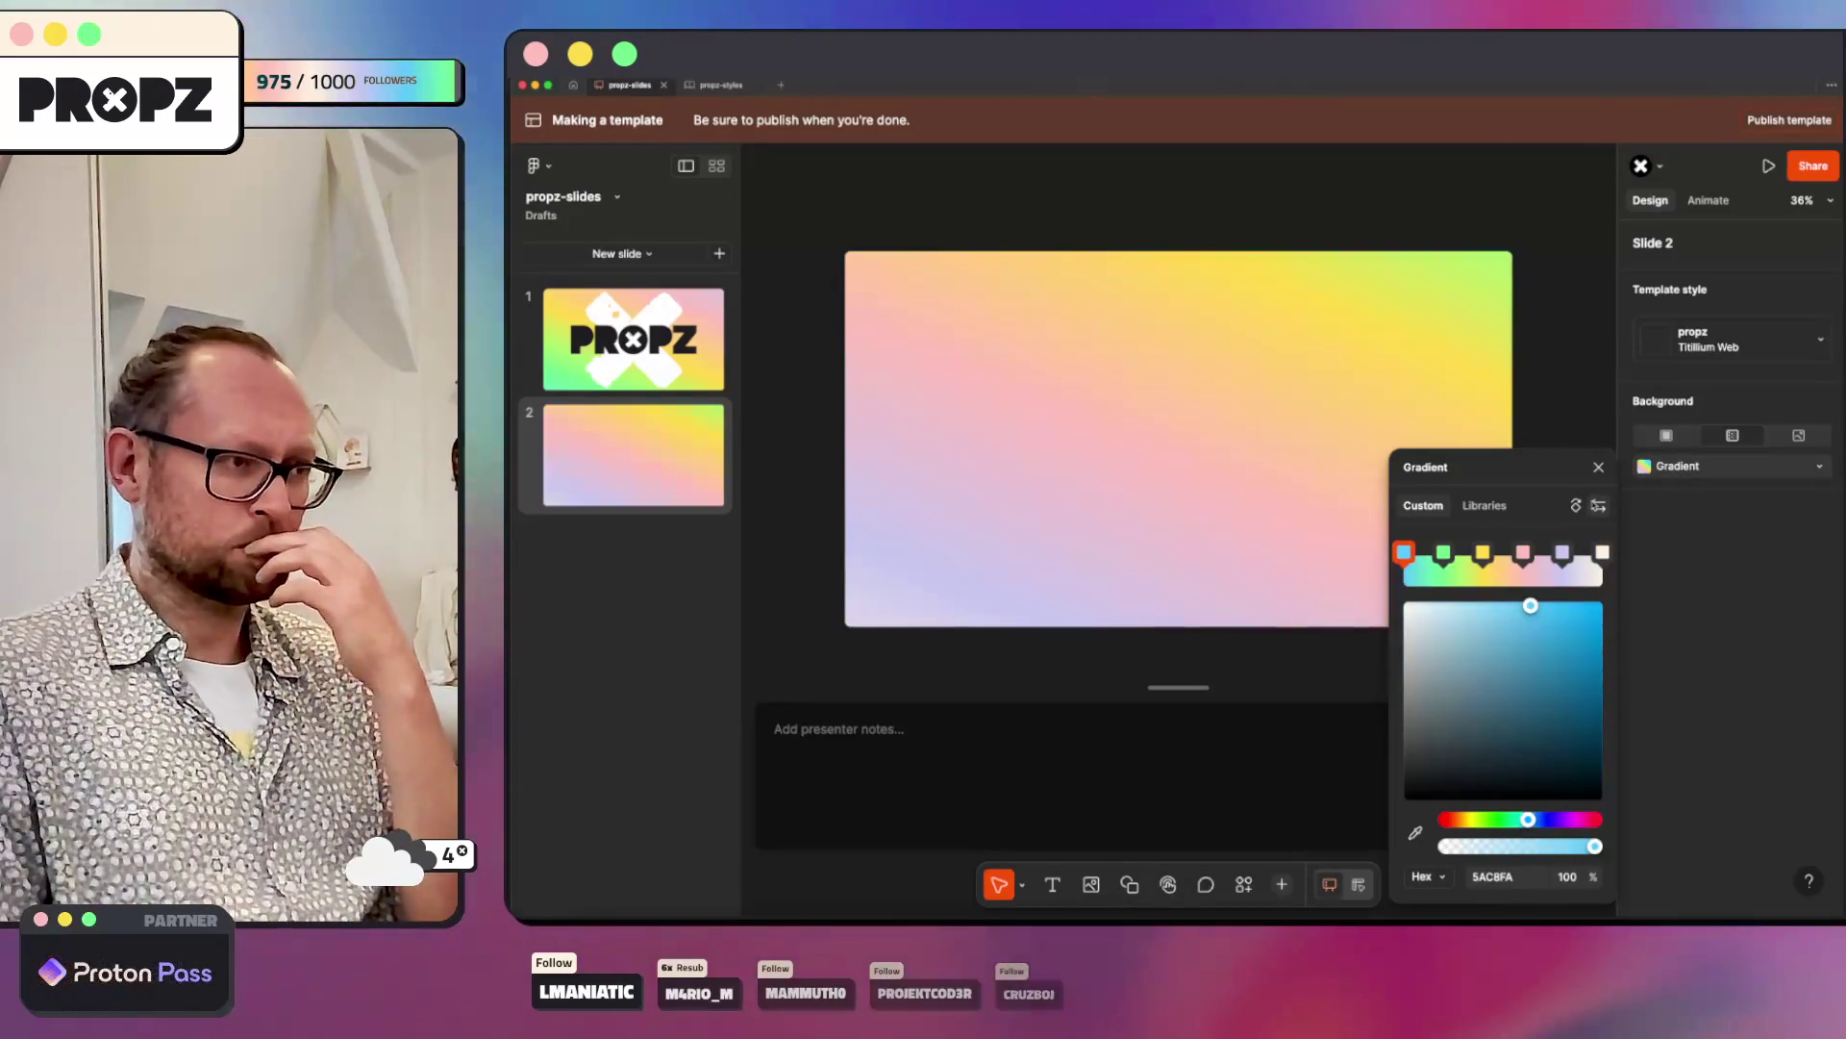
click(1599, 505)
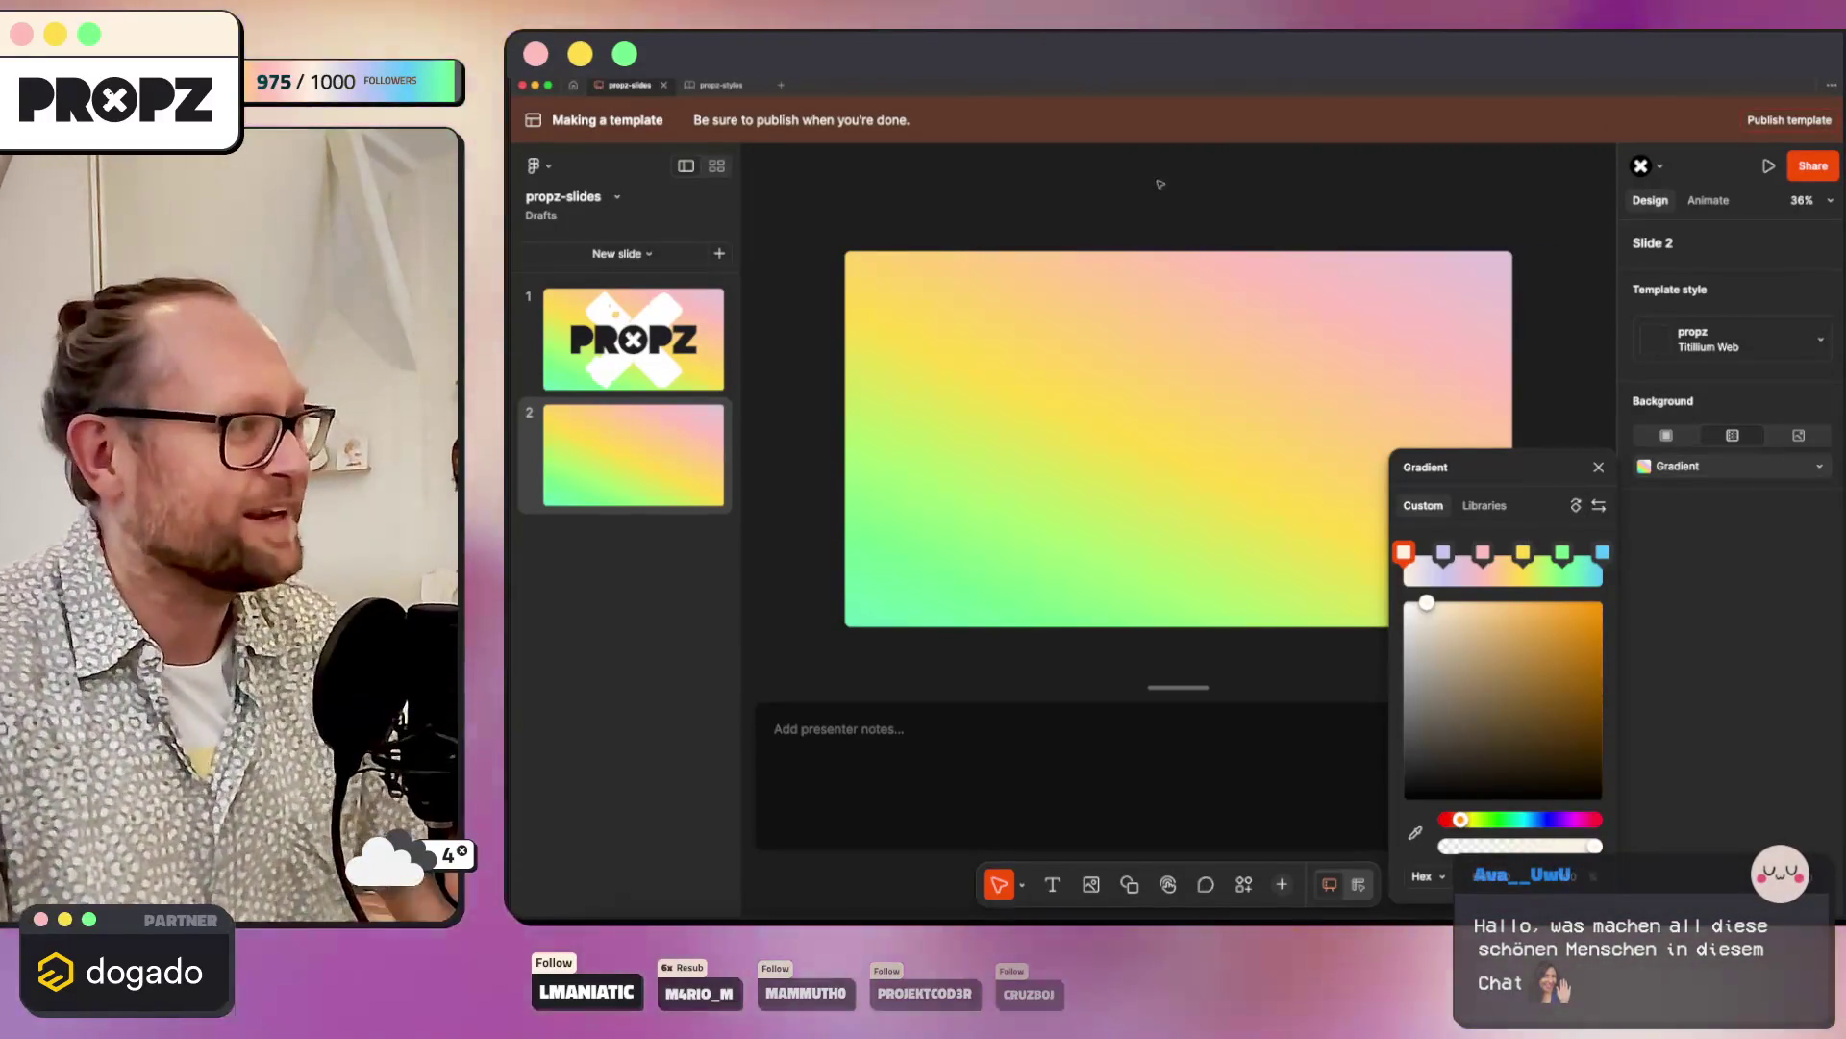
click(779, 88)
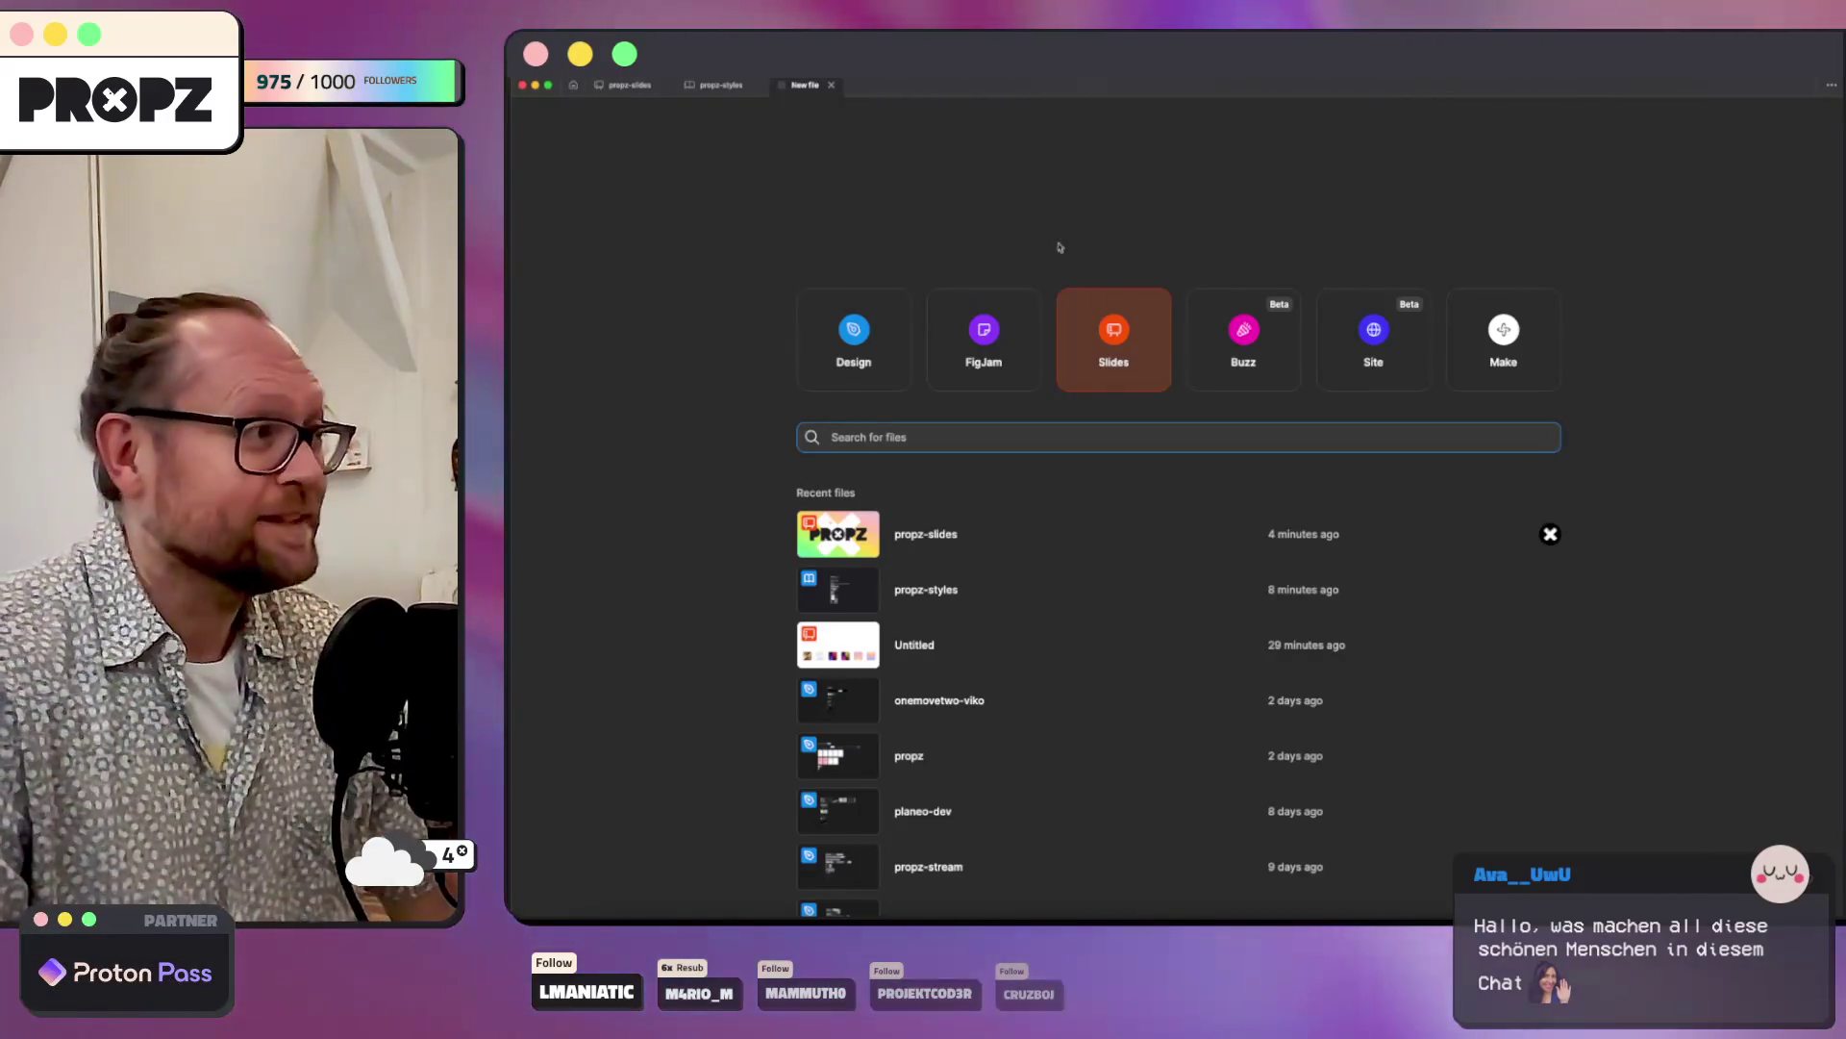
click(621, 86)
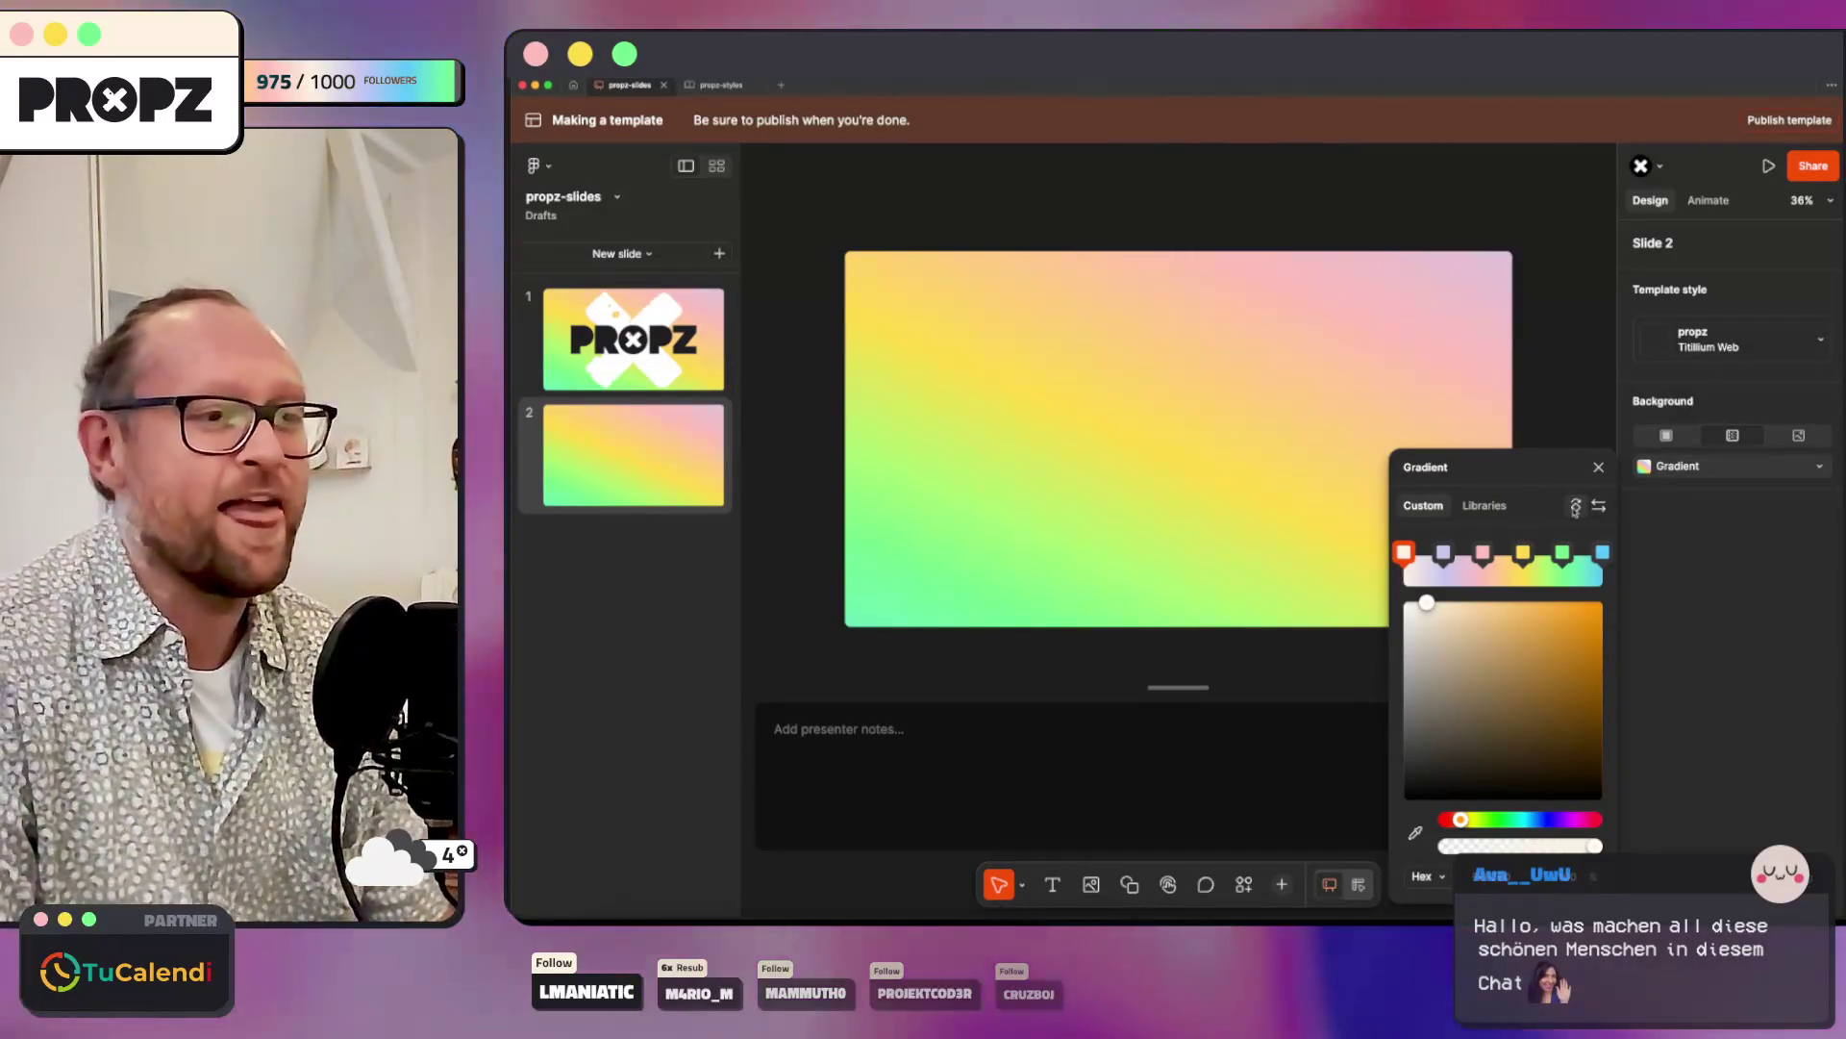
click(1505, 819)
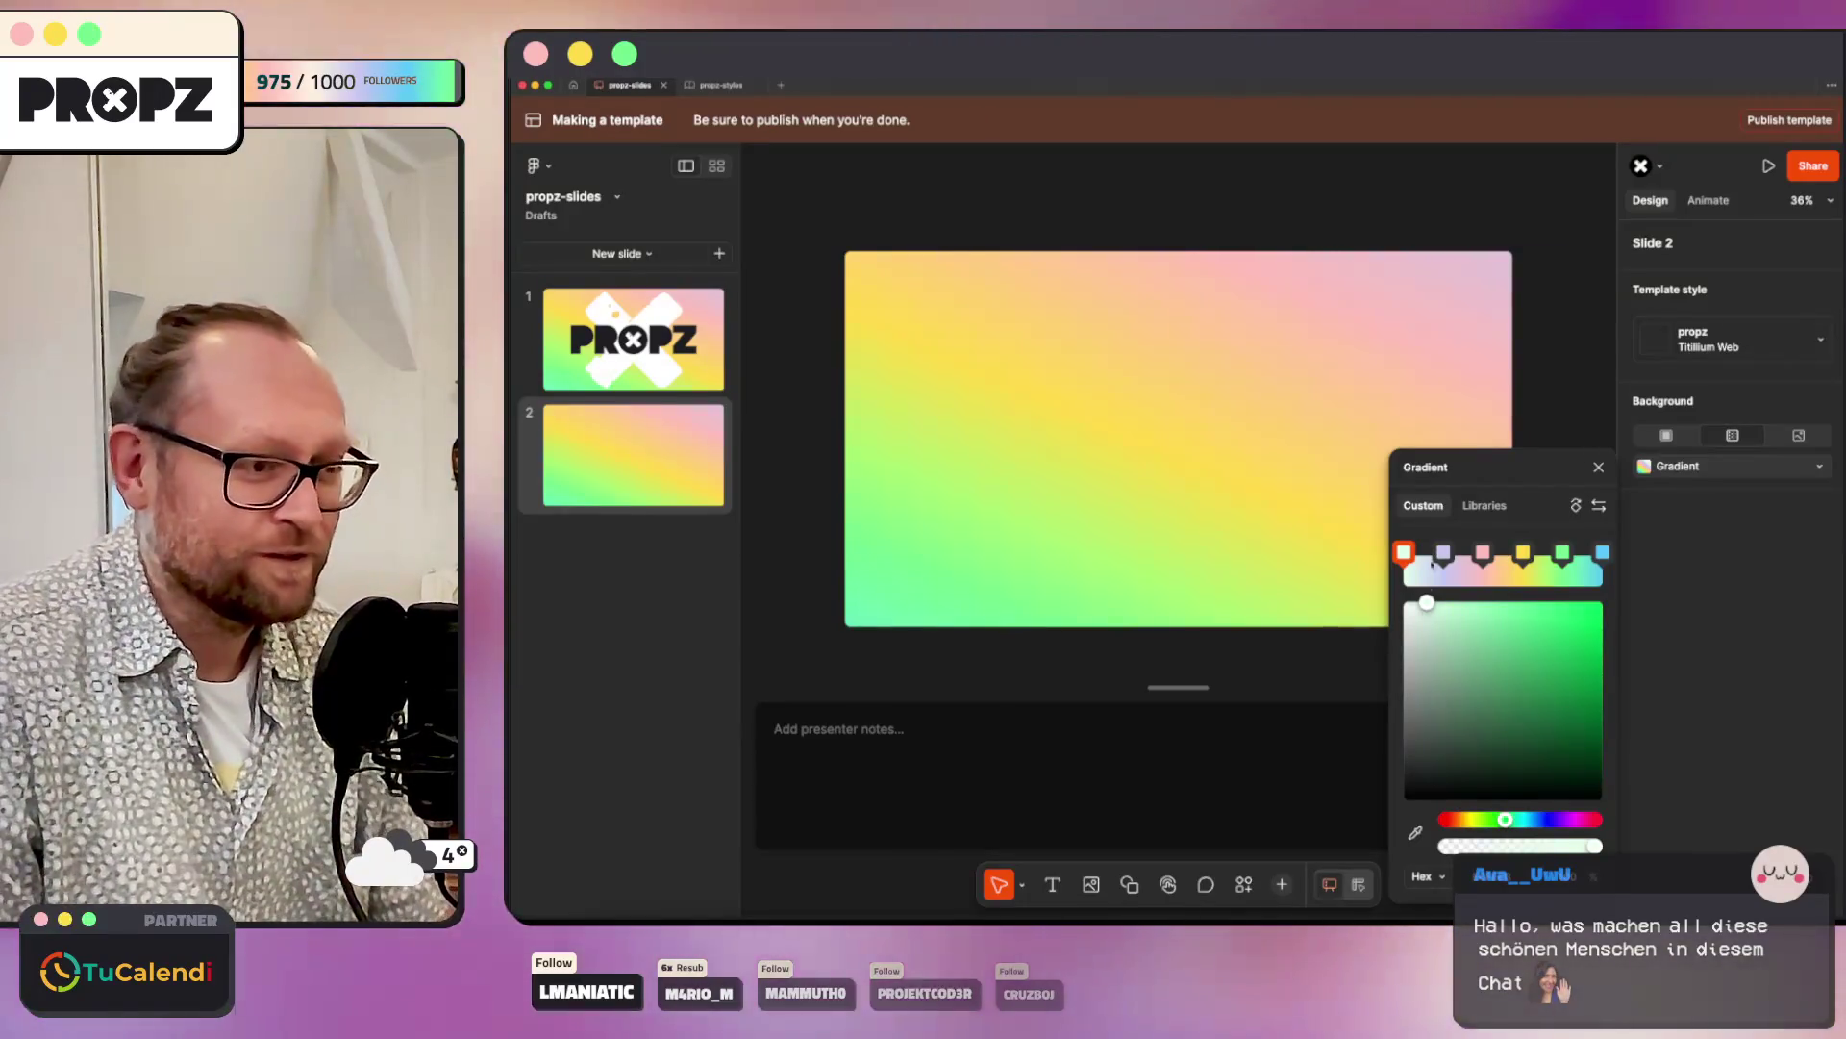
Shift the gradient stop toward yellow-green, close the gradient editor and show slide 1.
click(1479, 819)
click(1599, 466)
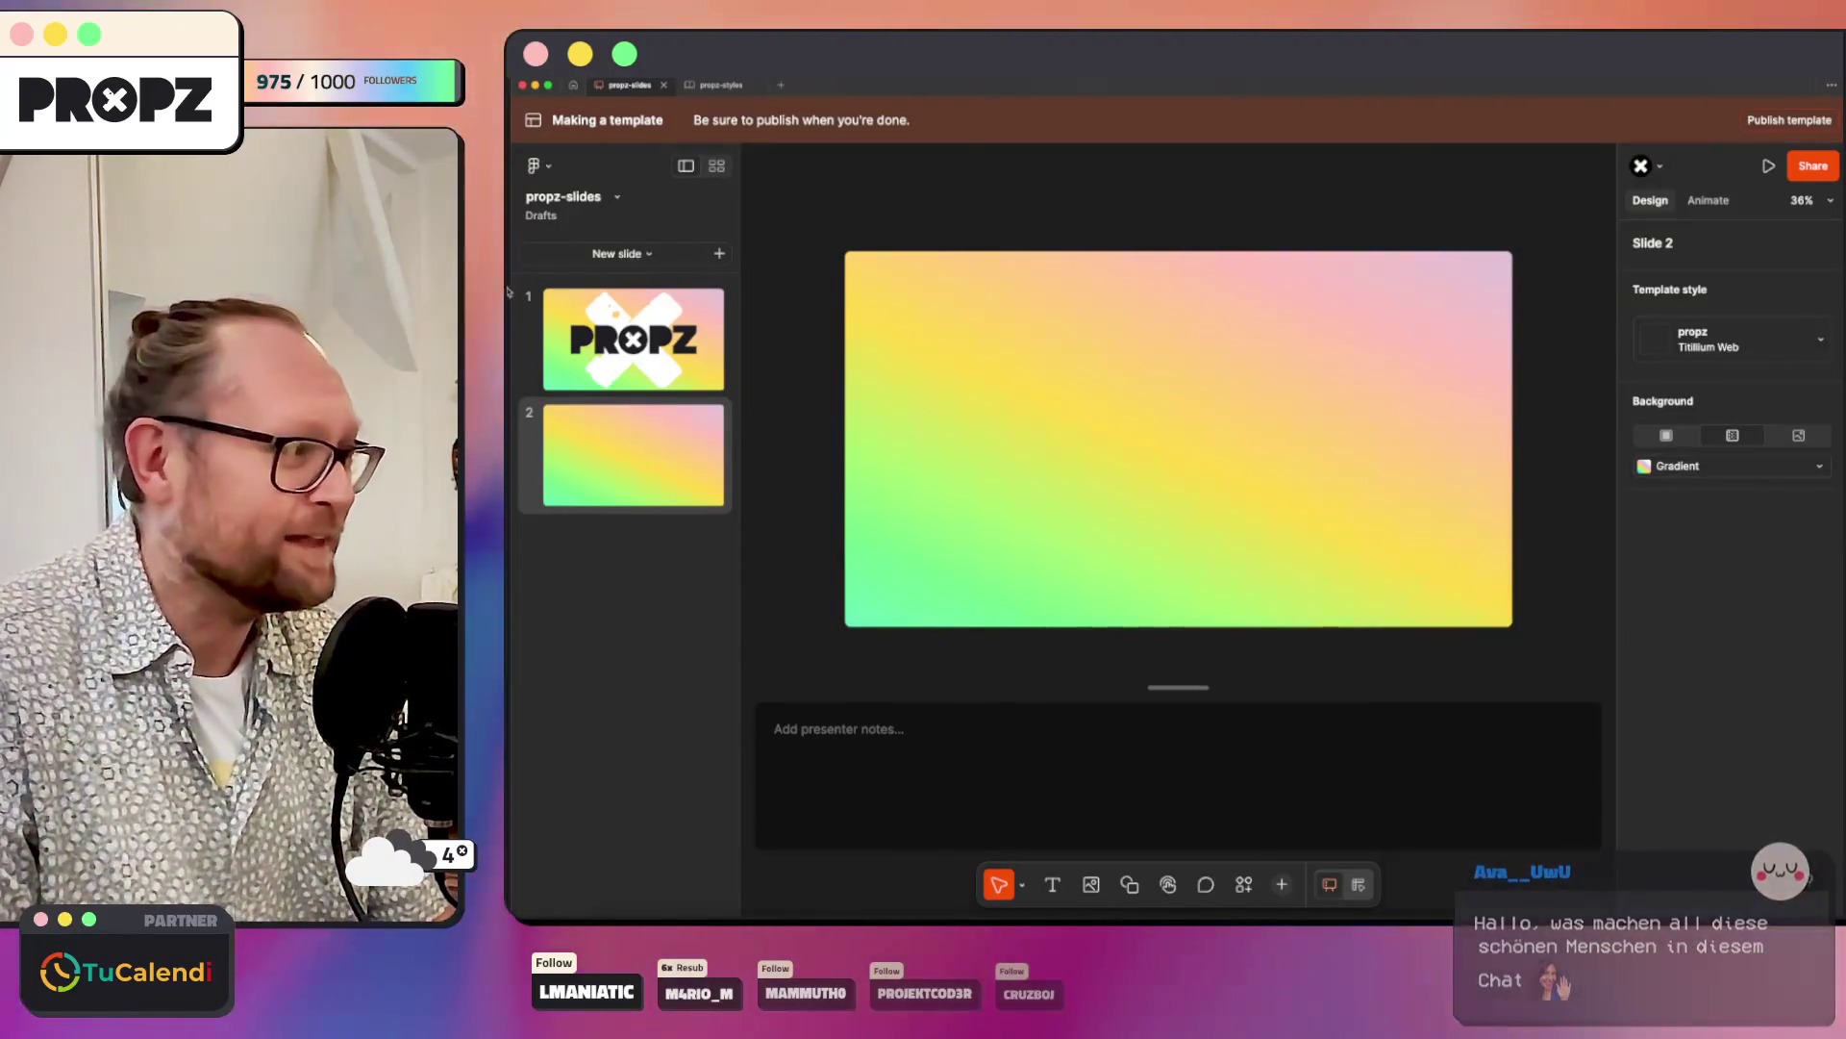
click(591, 366)
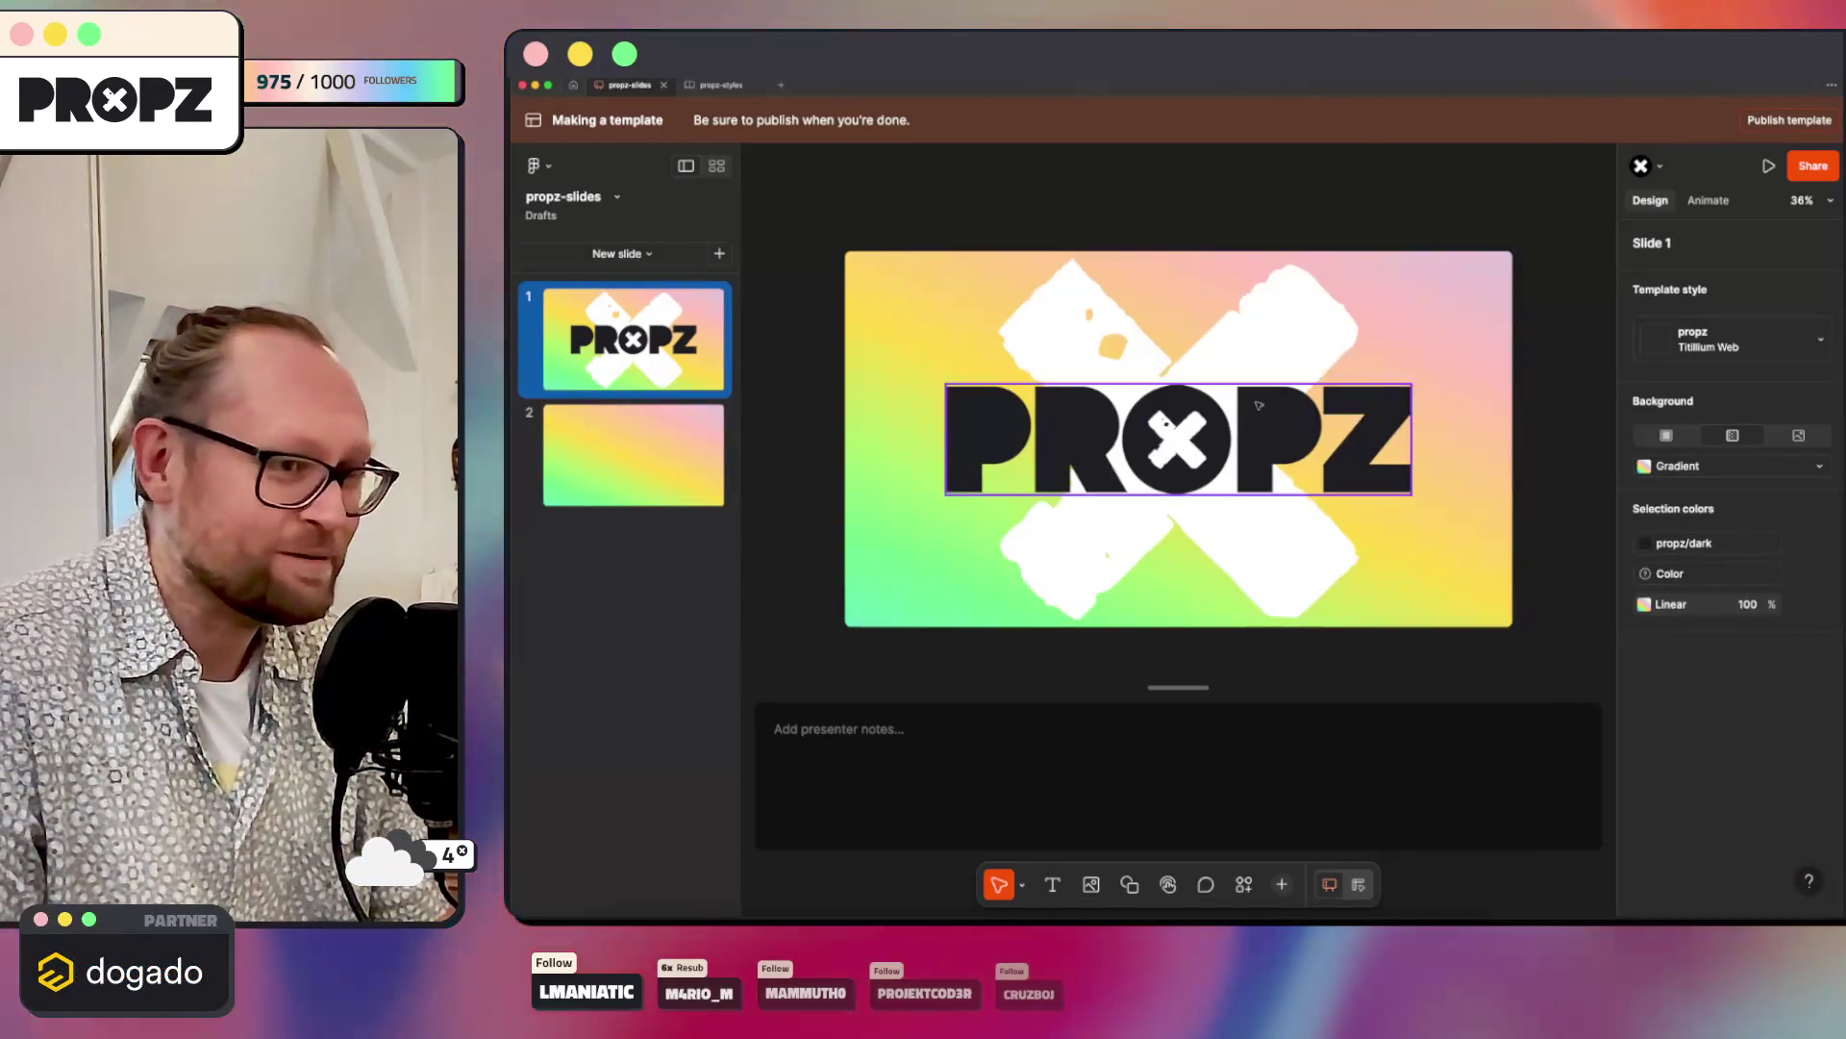
Switch slide 1's background from the gradient to a solid FEF2E0 fill.
click(1646, 604)
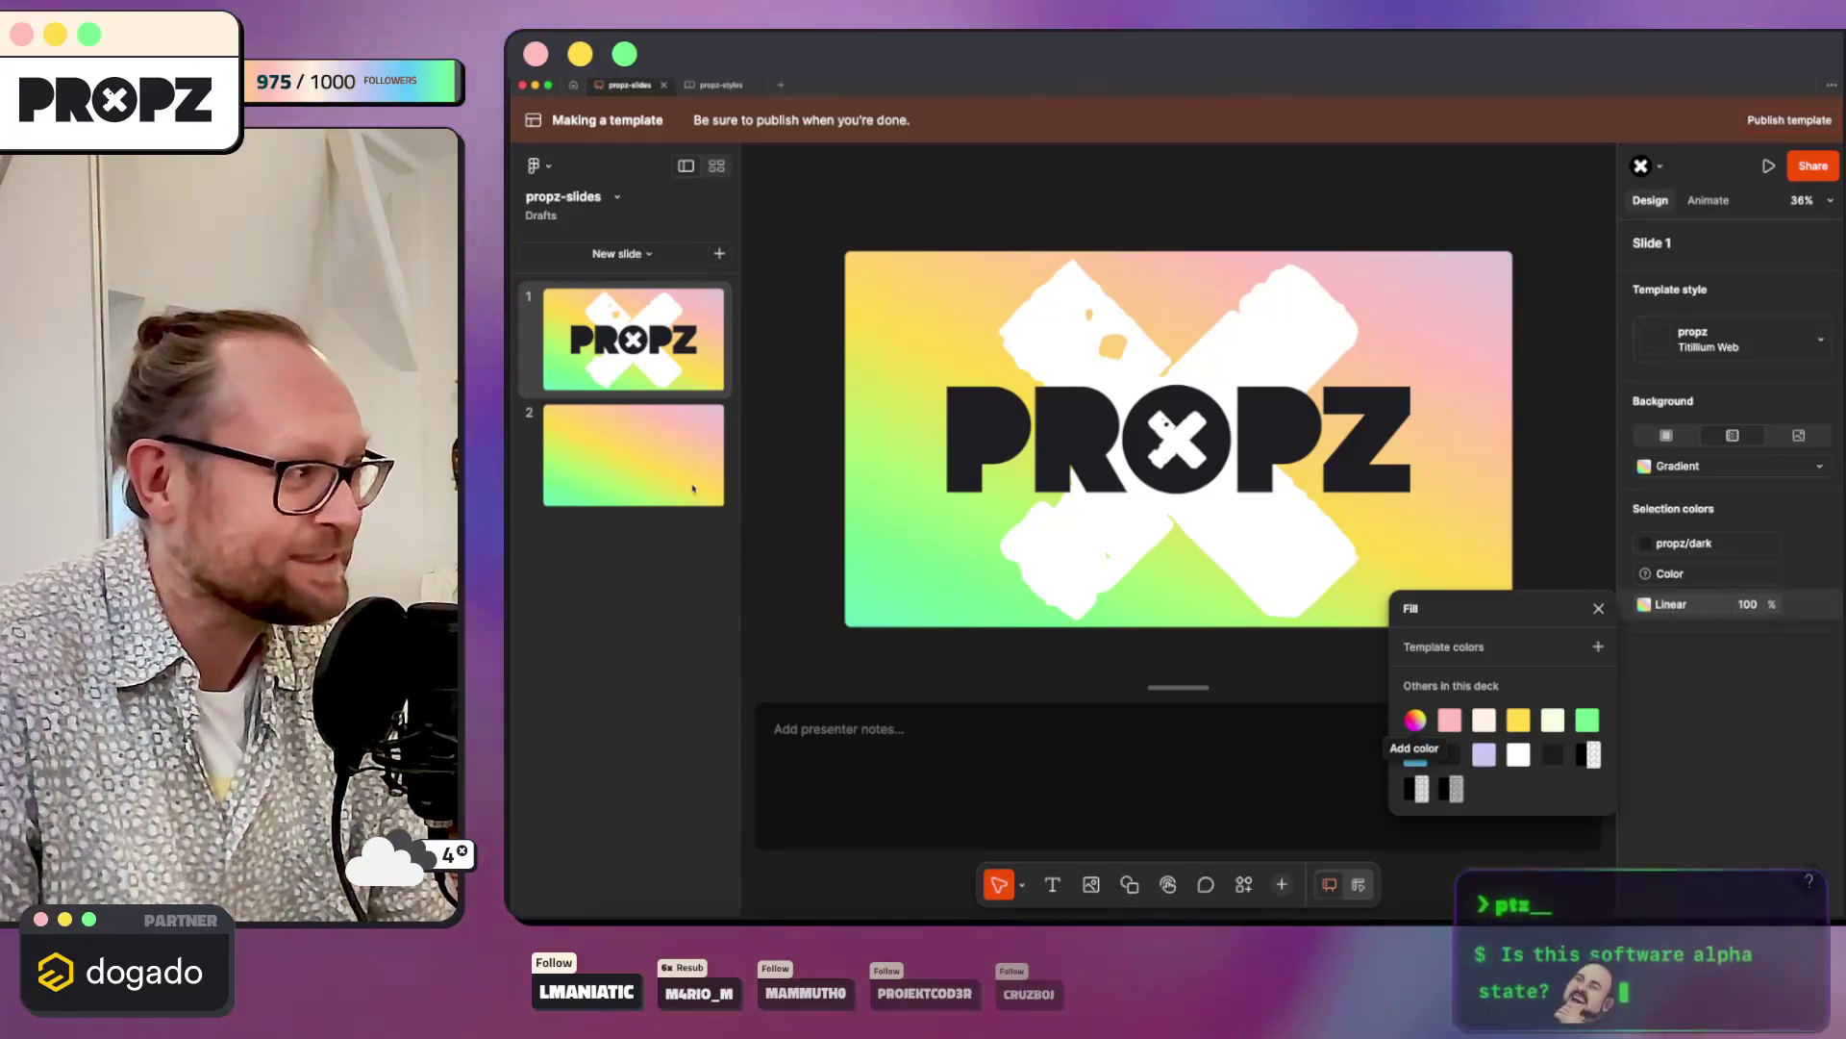
click(1699, 664)
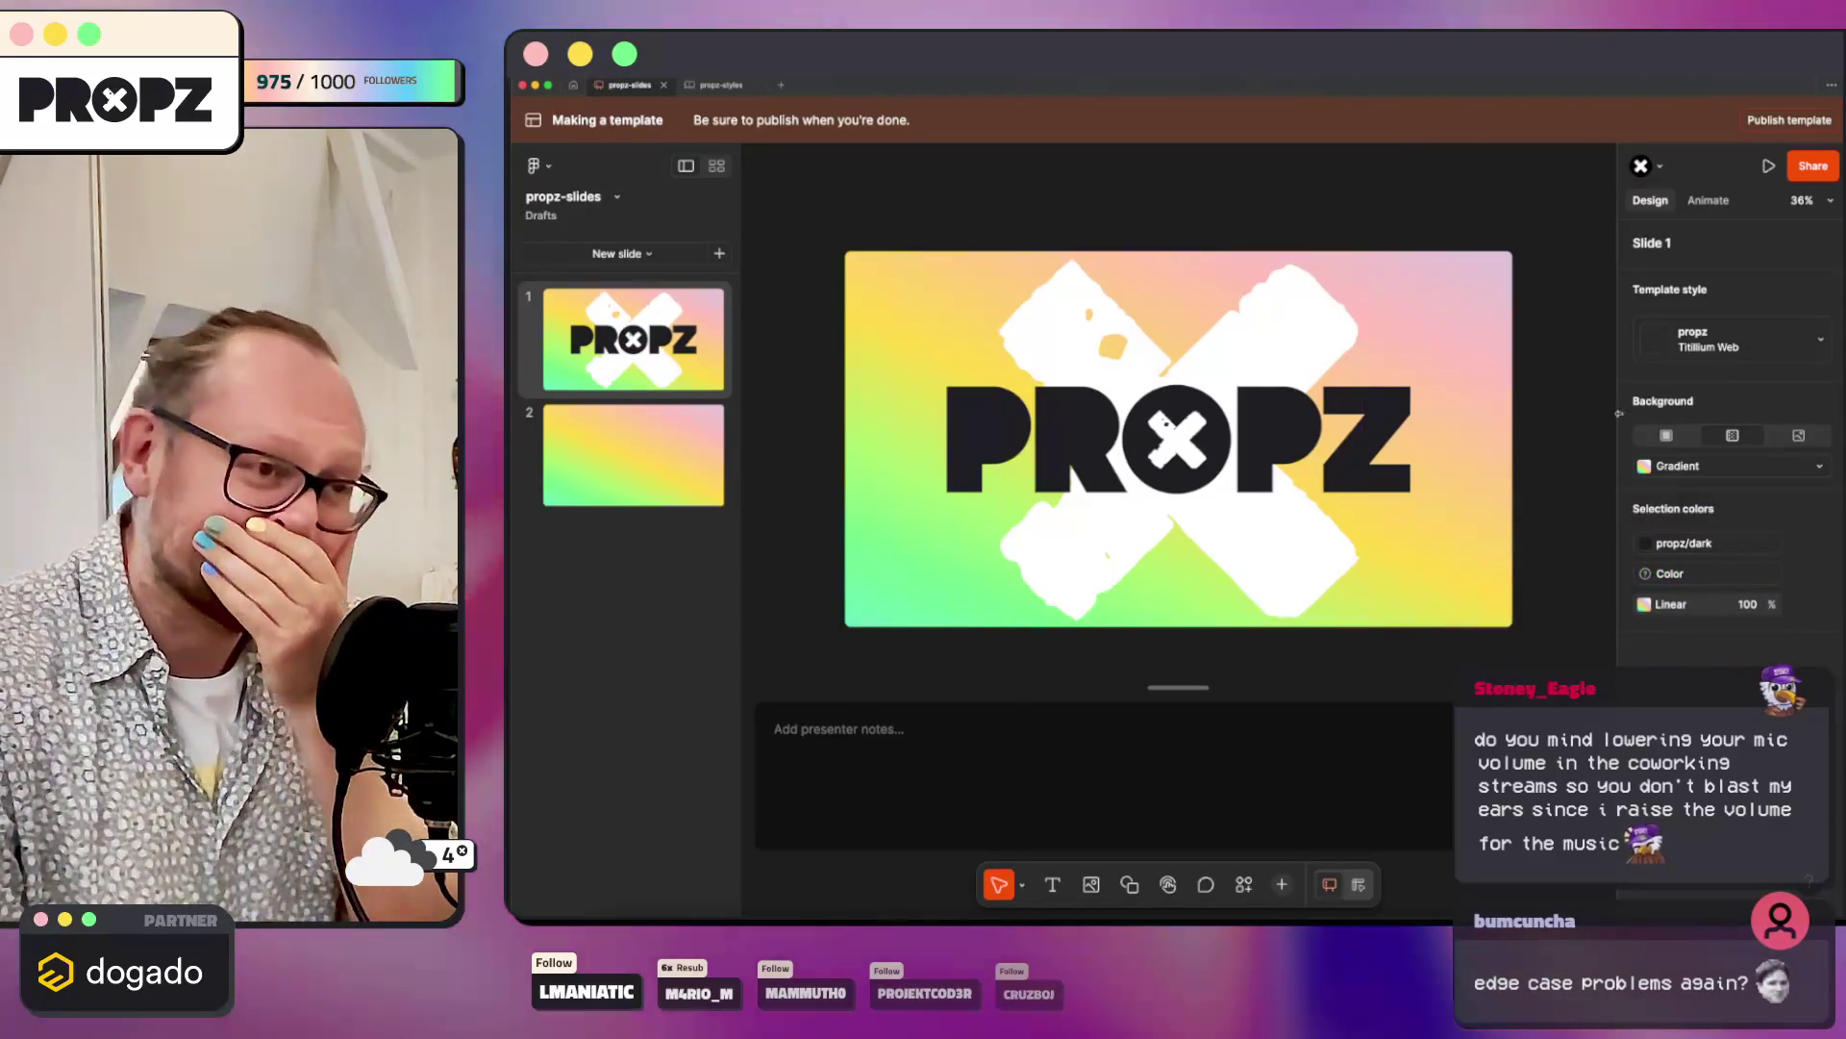
click(1669, 435)
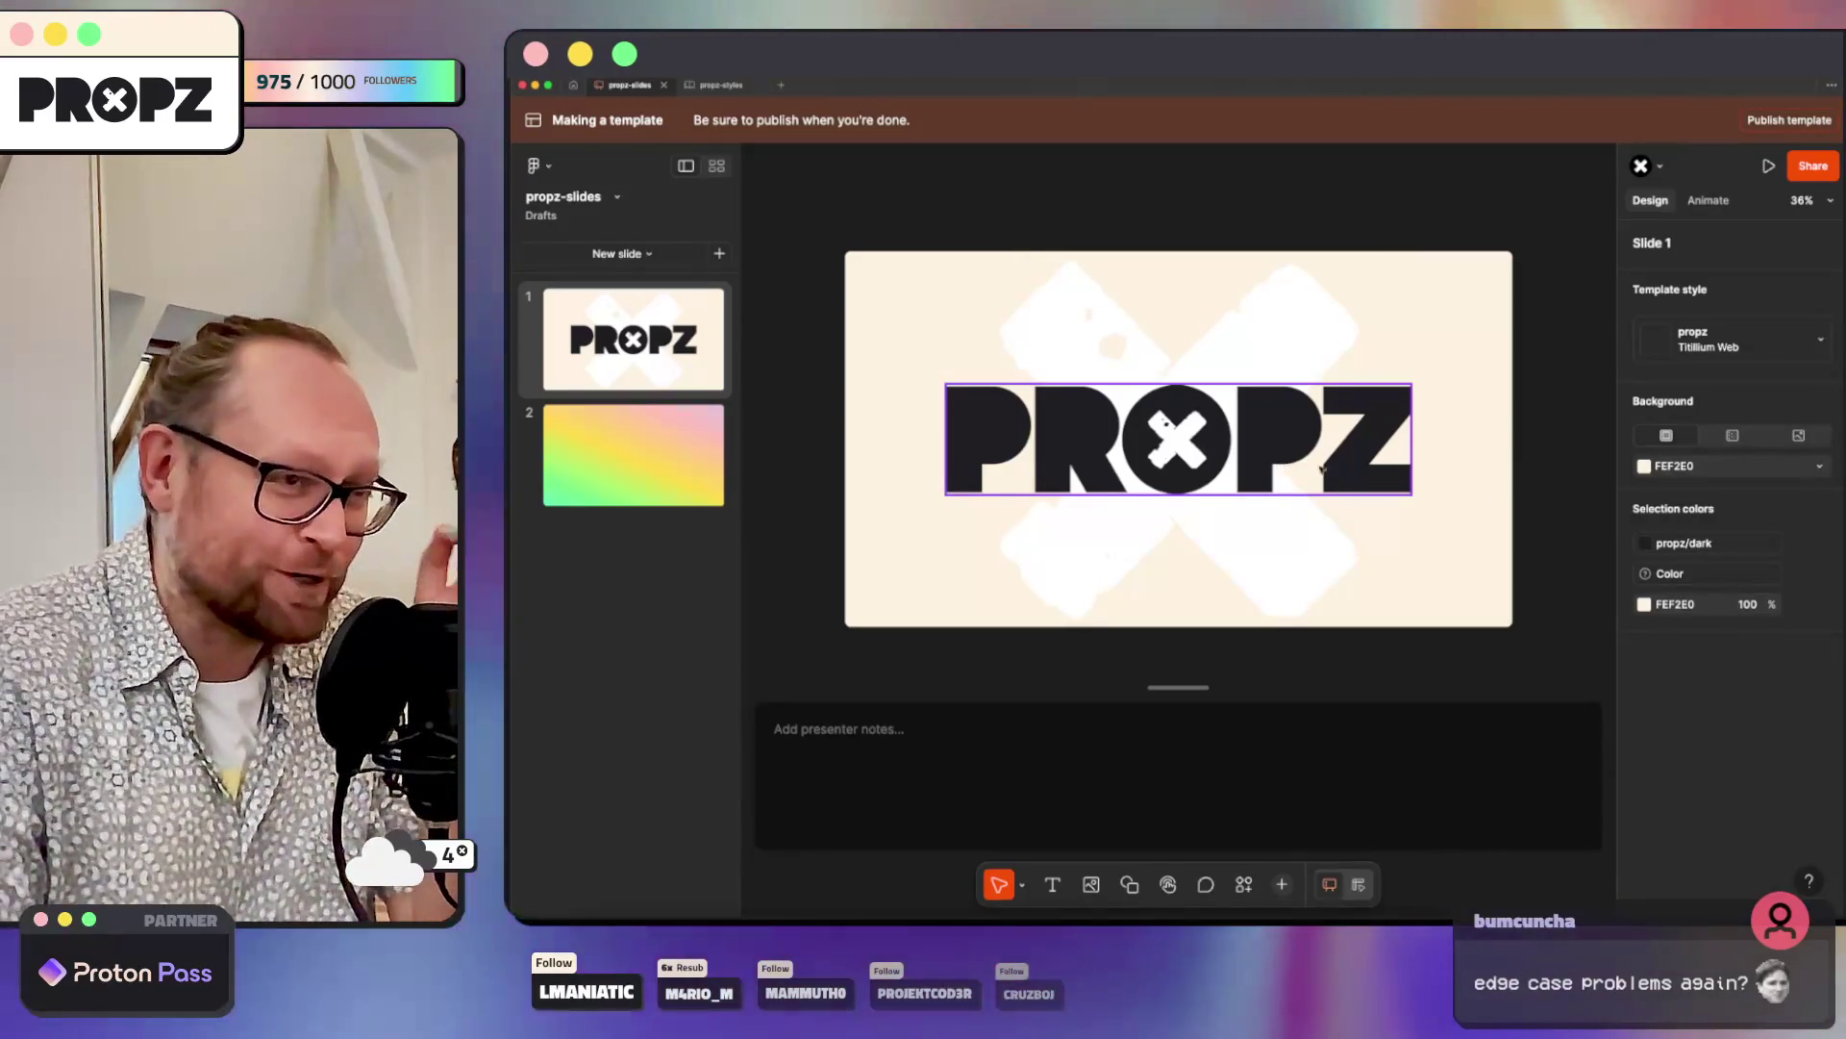
Check the FEF2E0 background value, then add the FEF2E0 selection colour under Template colors.
click(1719, 468)
click(1644, 466)
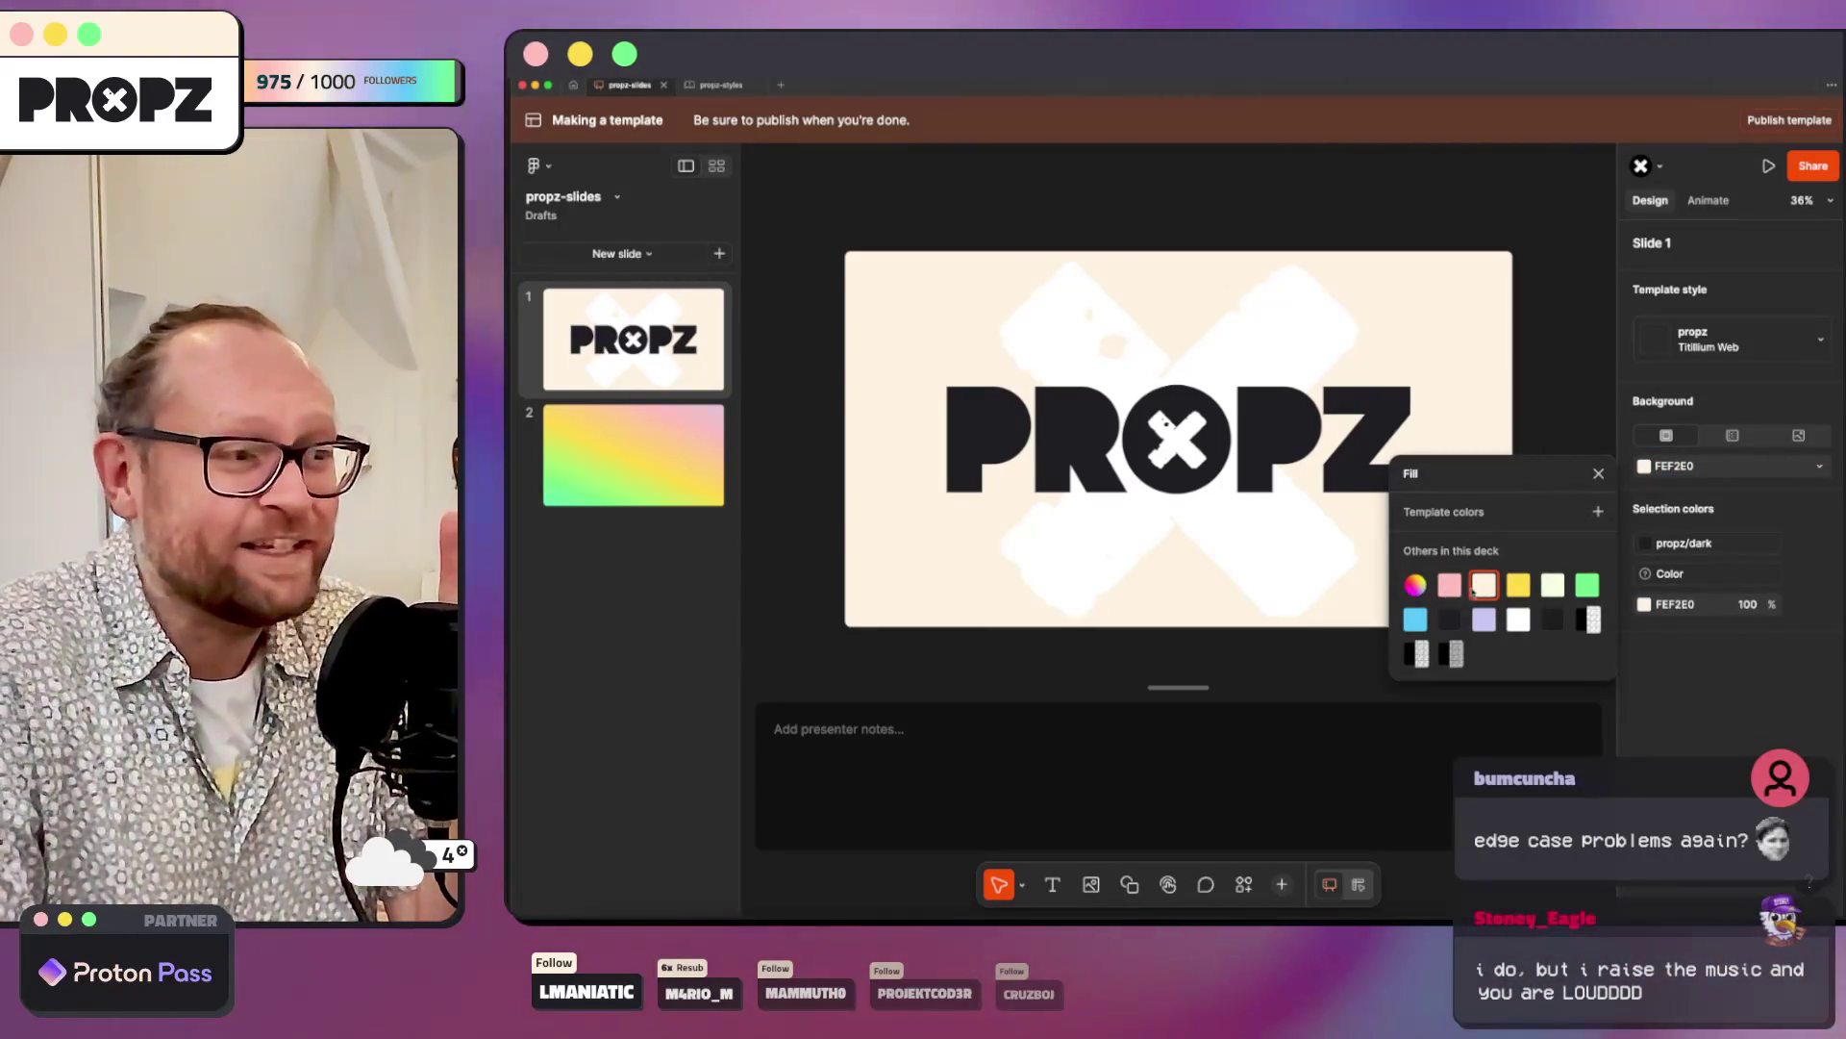
key(Escape)
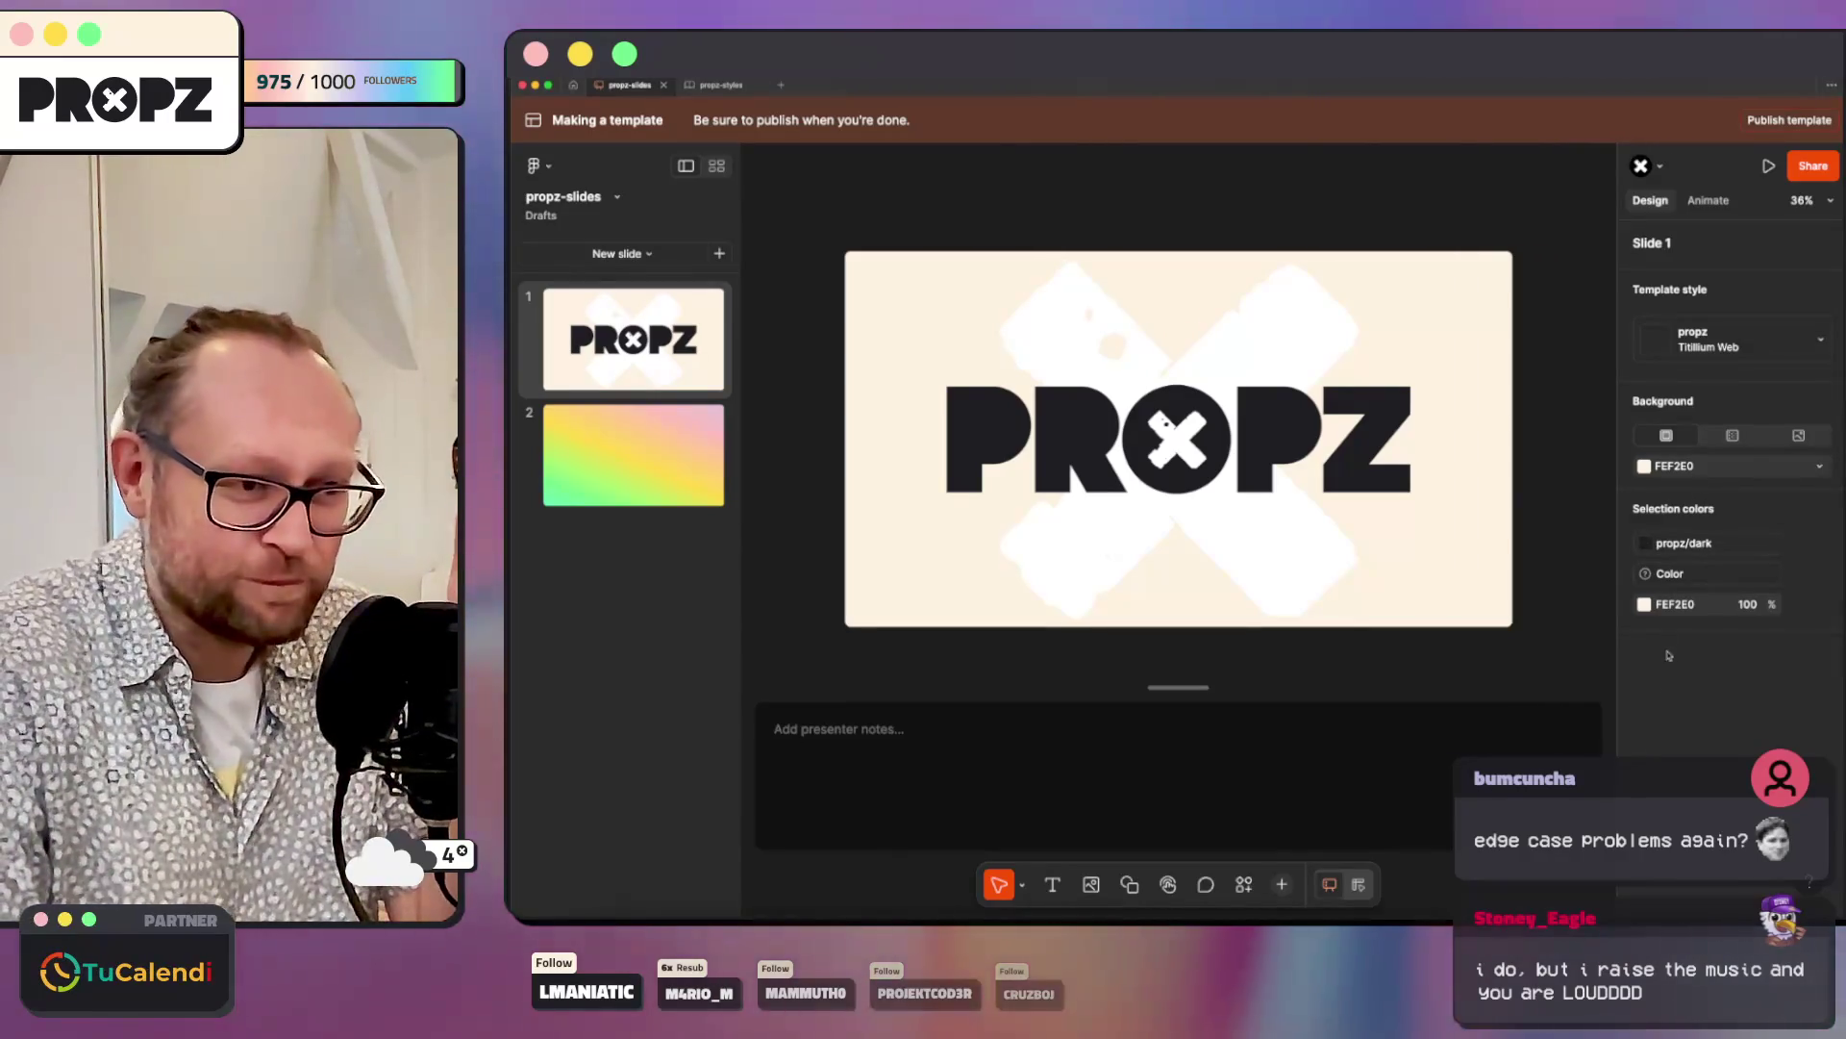
click(1646, 606)
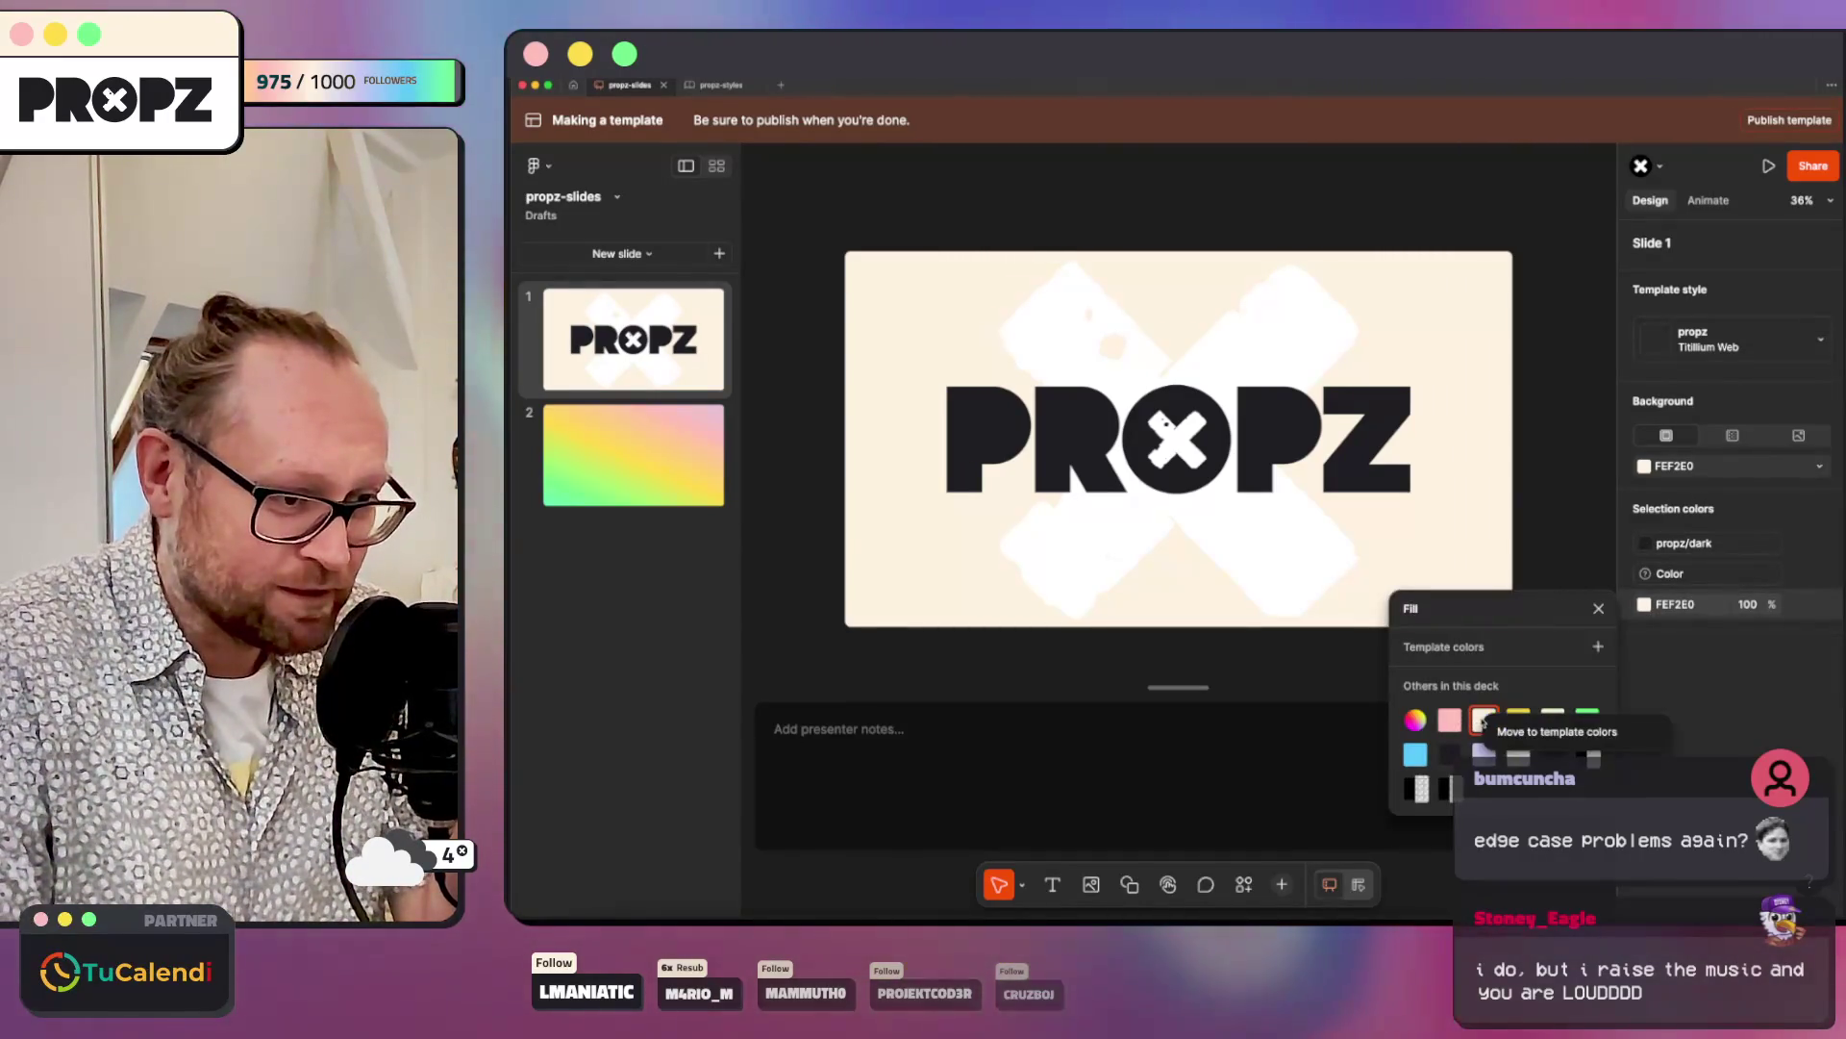
key(Escape)
click(1646, 605)
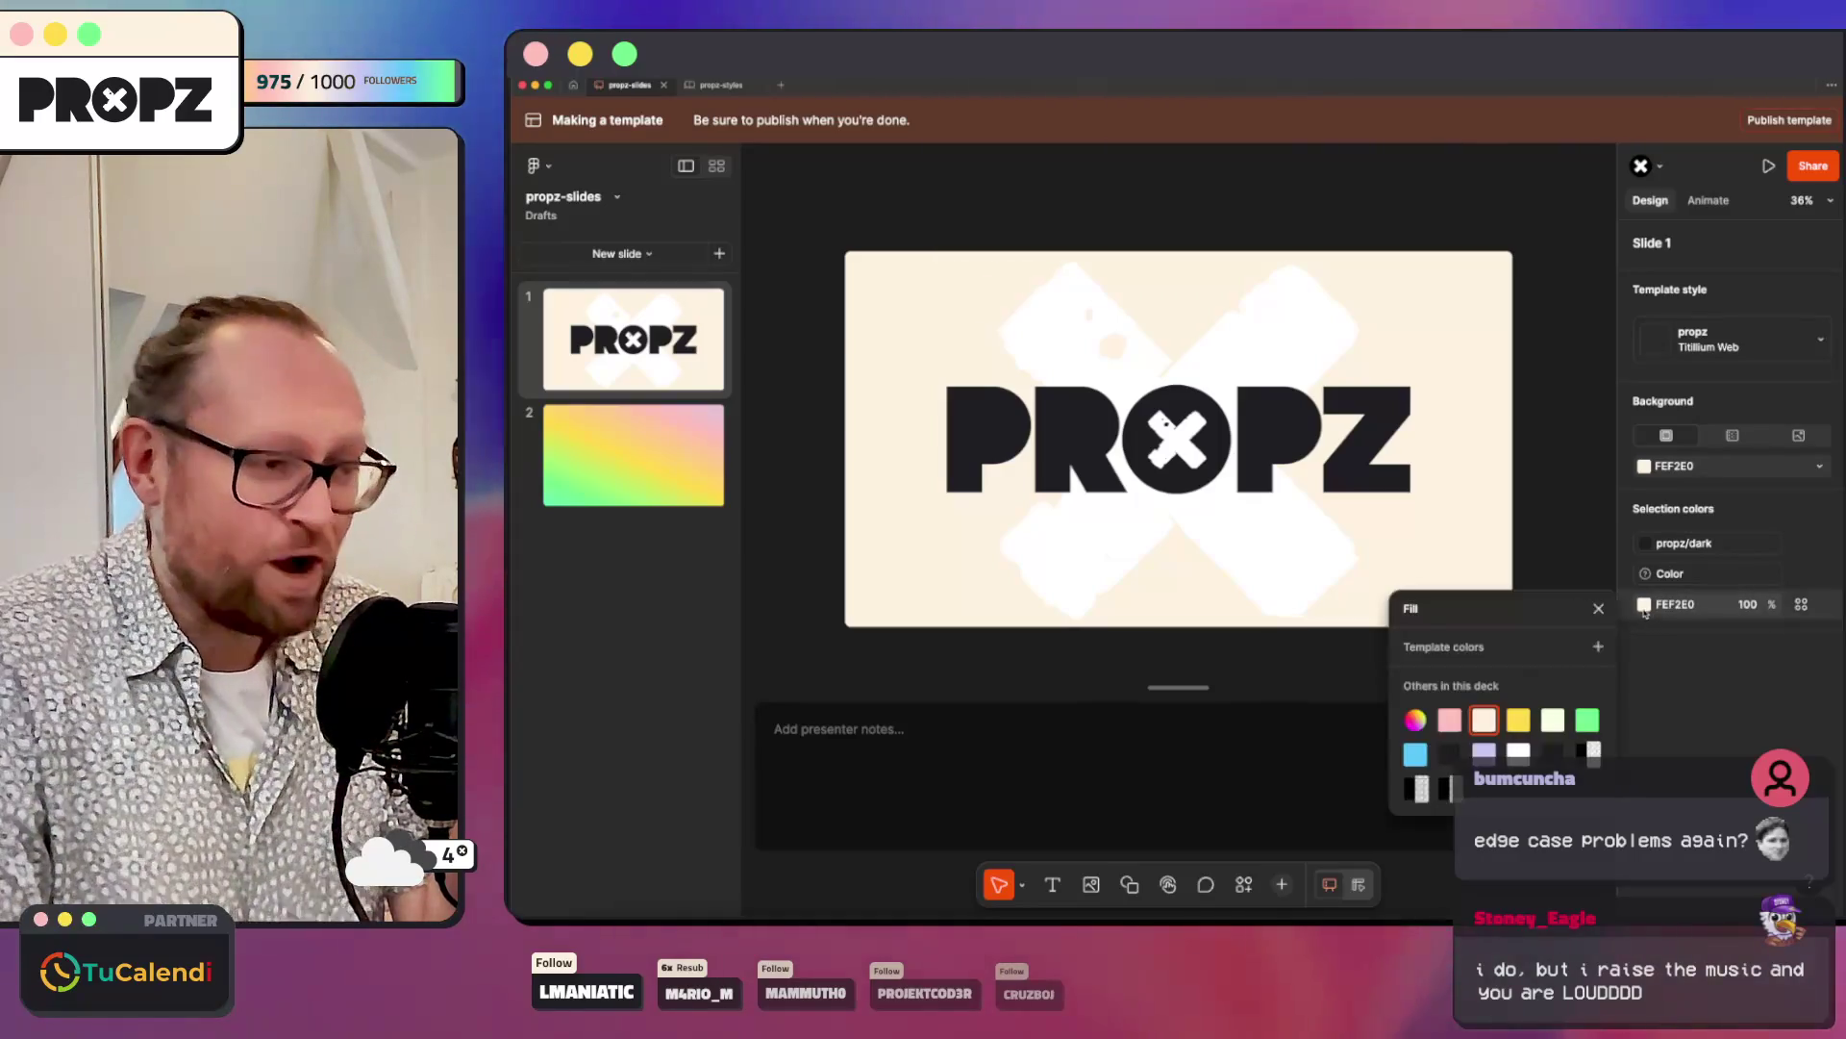
click(1596, 648)
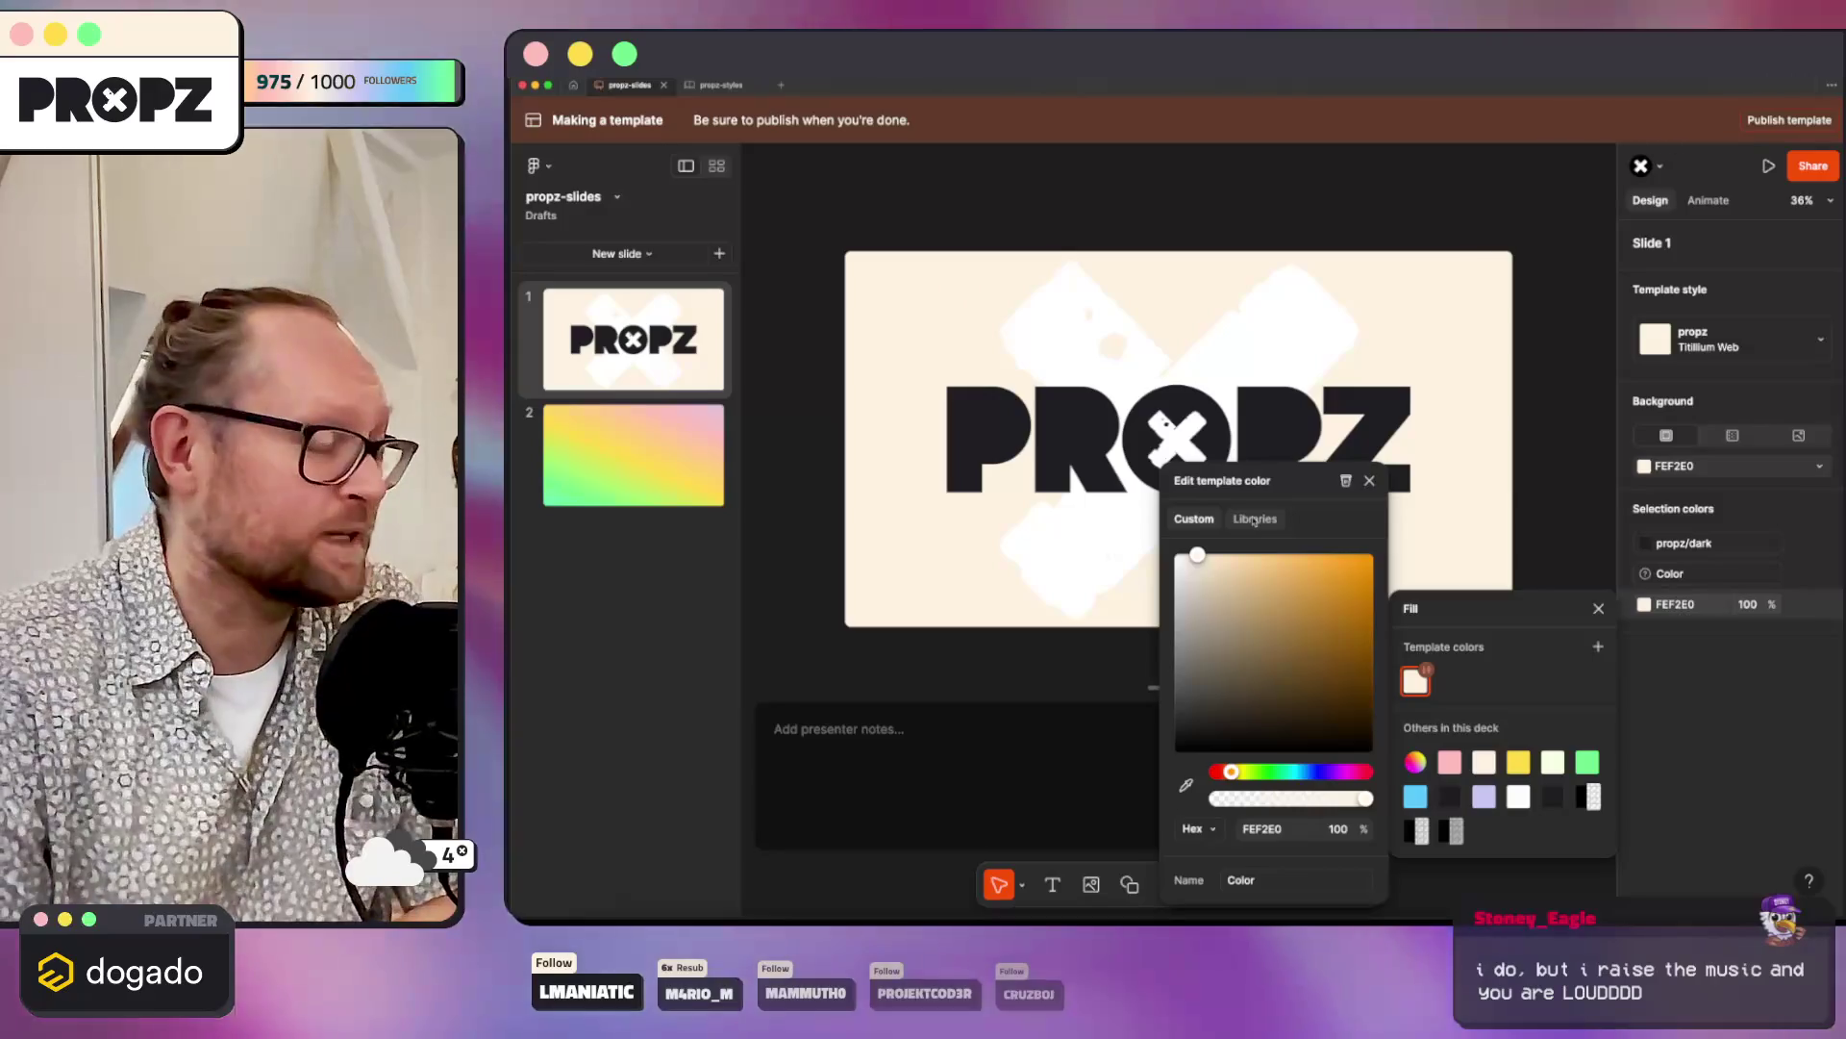
Browse the propz-styles library colours, return to Custom, and leave the title slide on its gradient.
click(1255, 519)
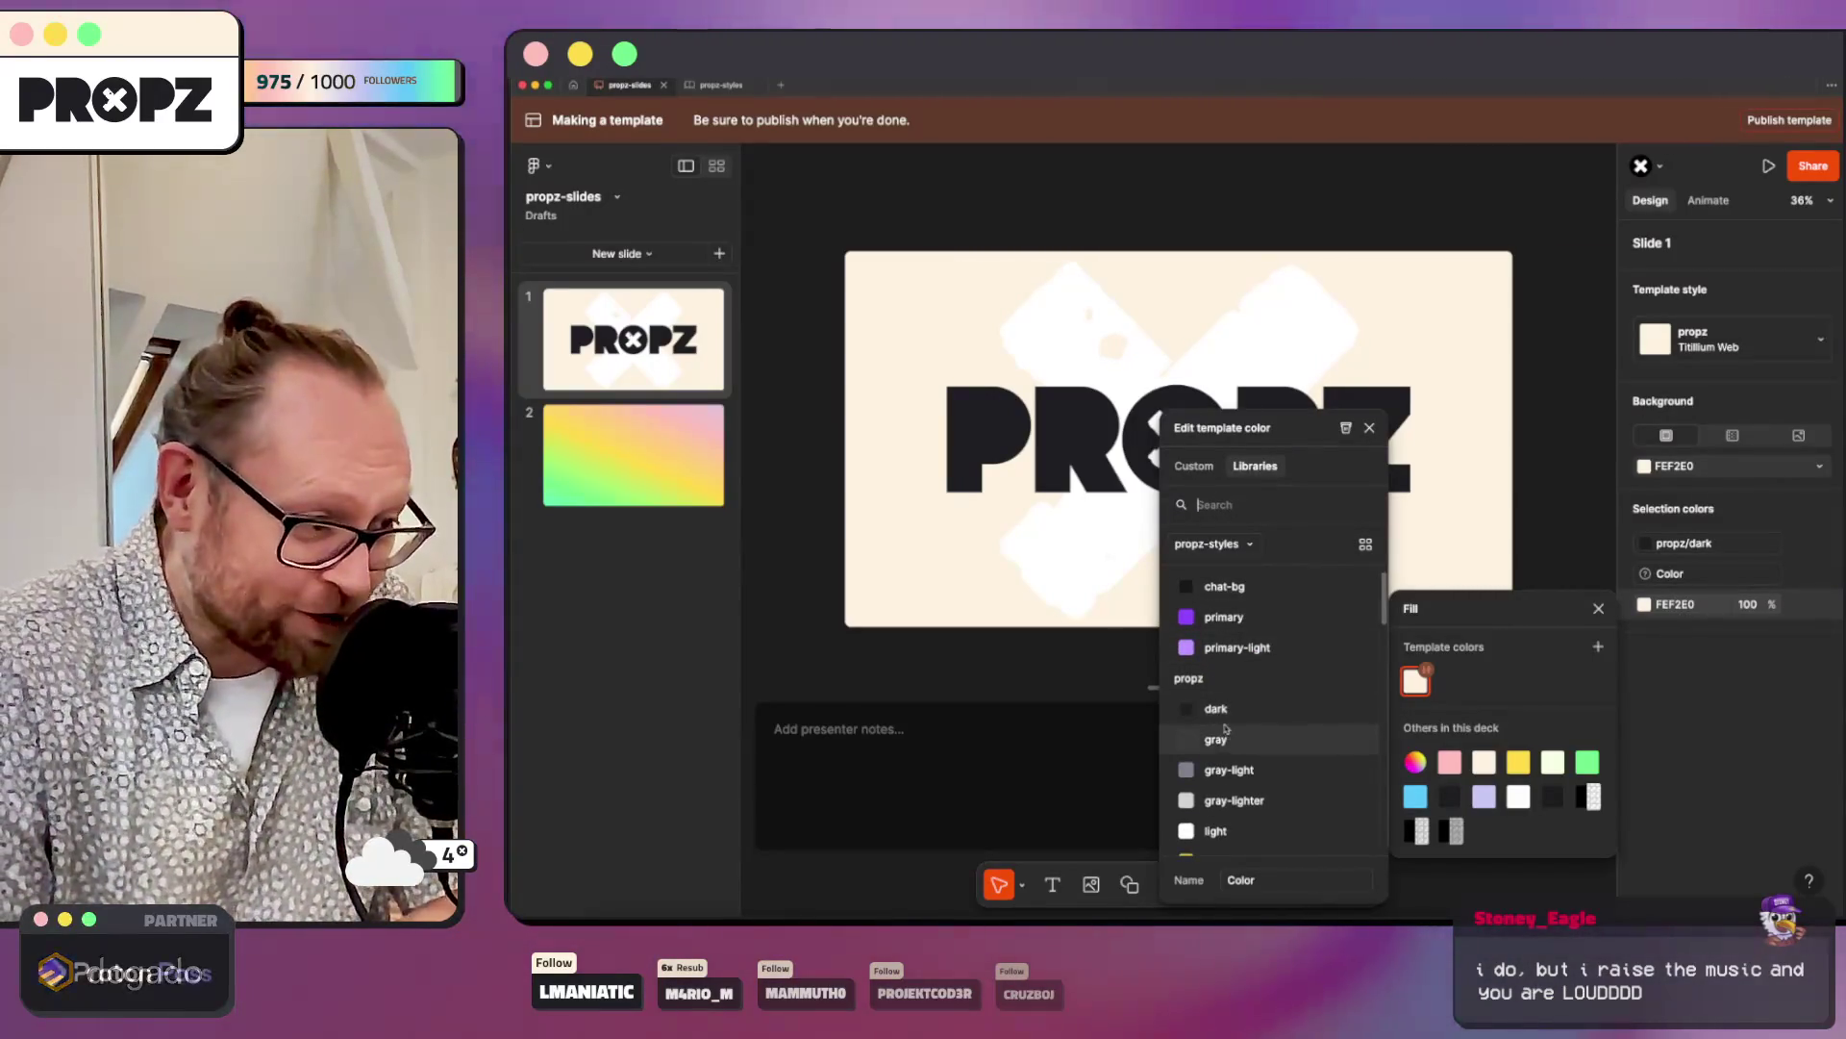
scroll(1224, 707, down, 3)
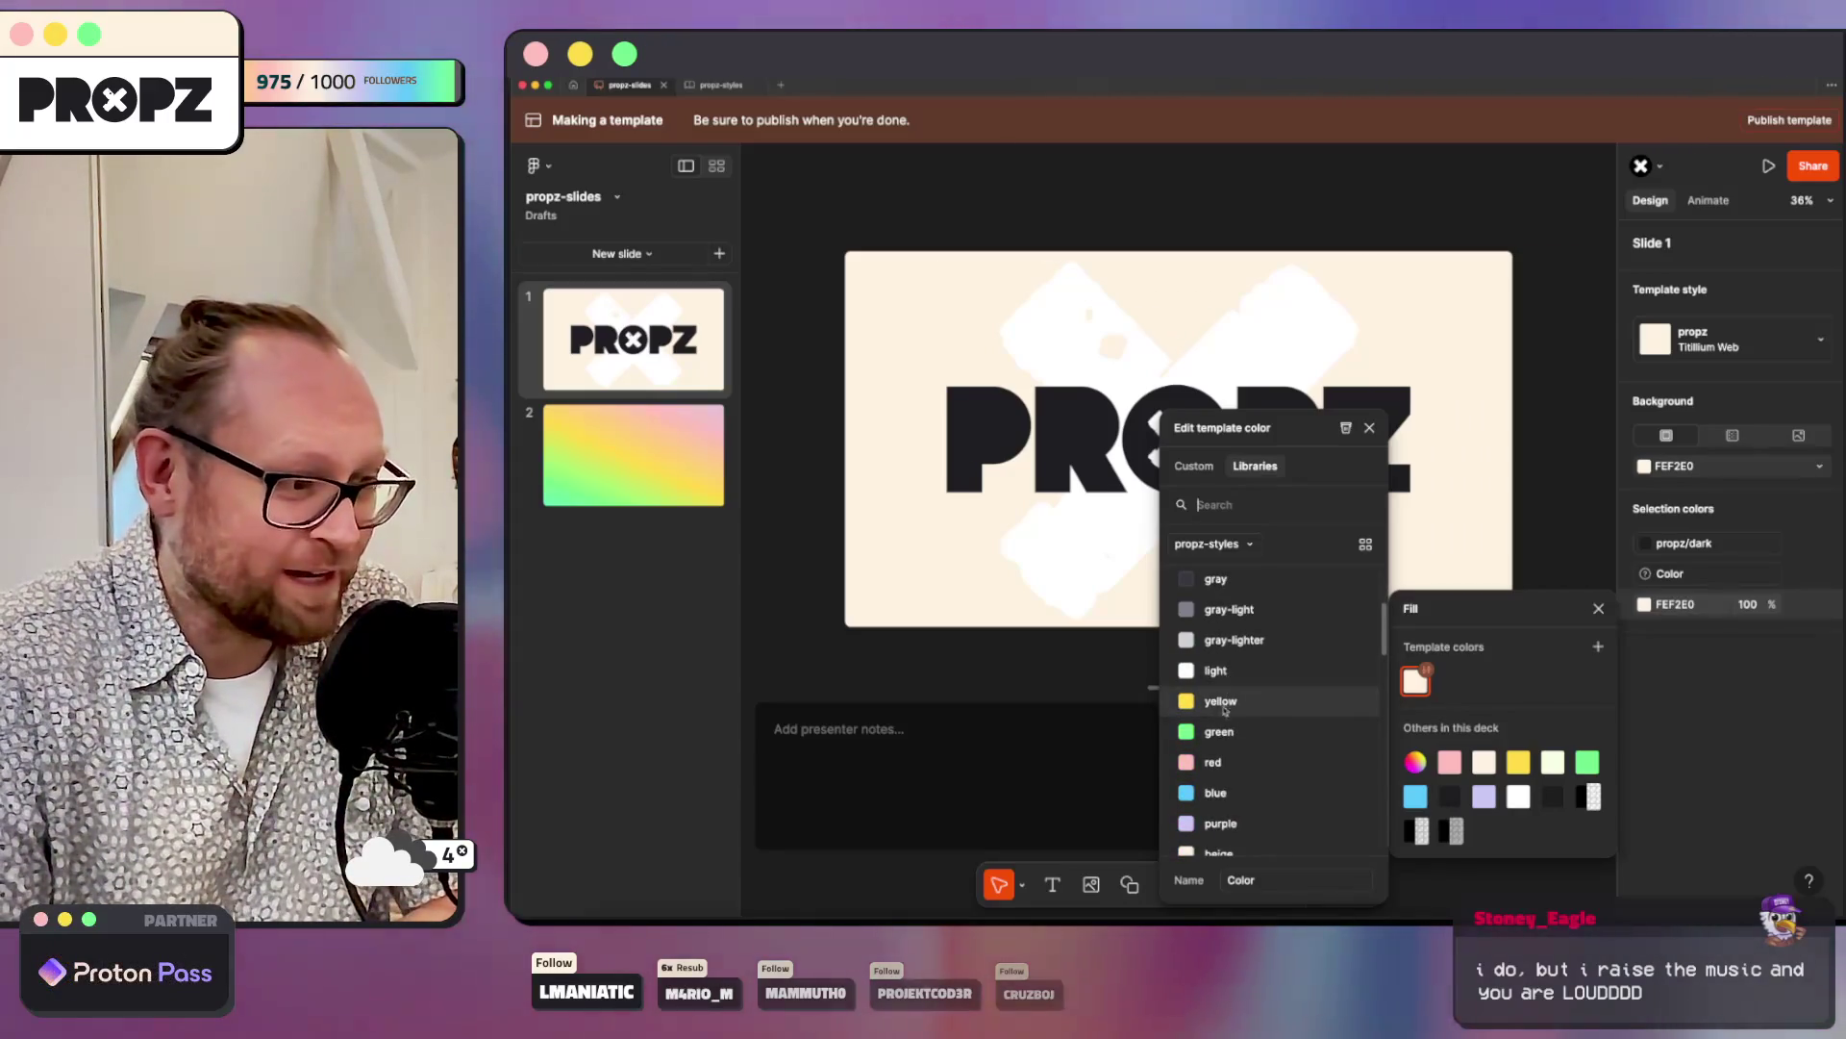
scroll(1217, 841, down, 1)
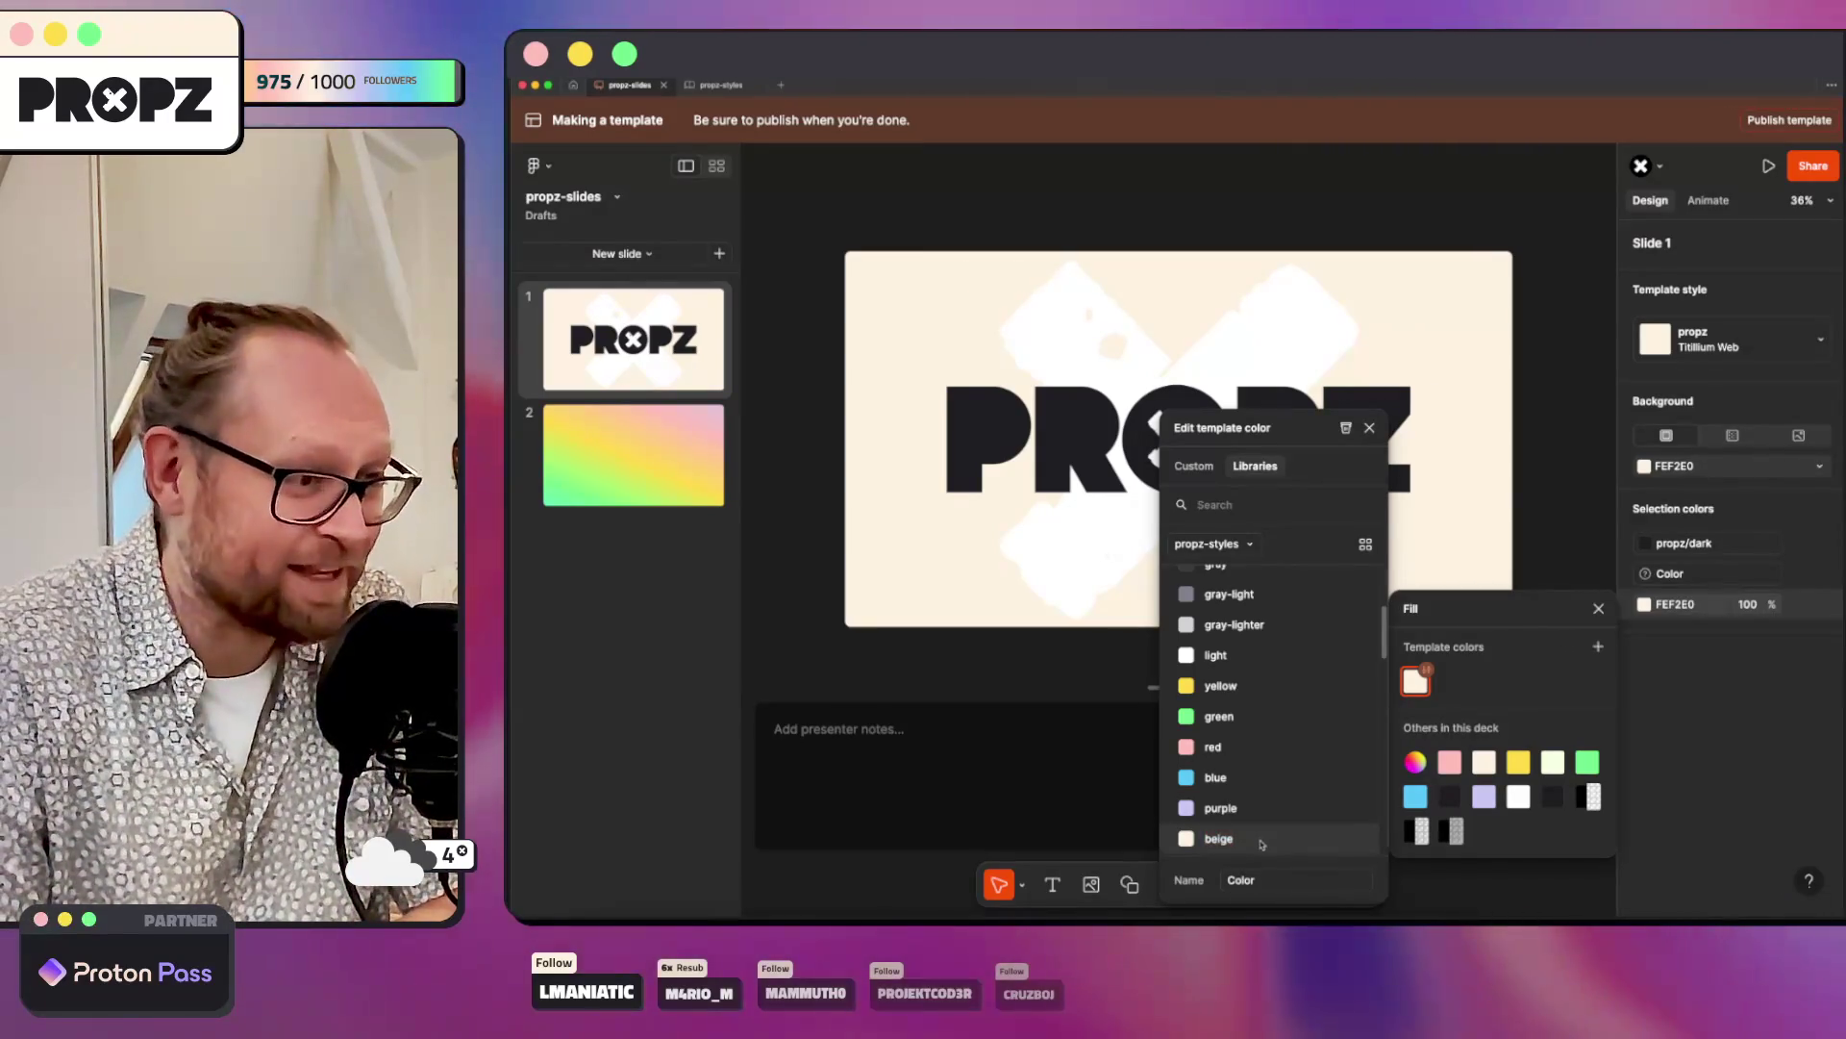
click(1195, 465)
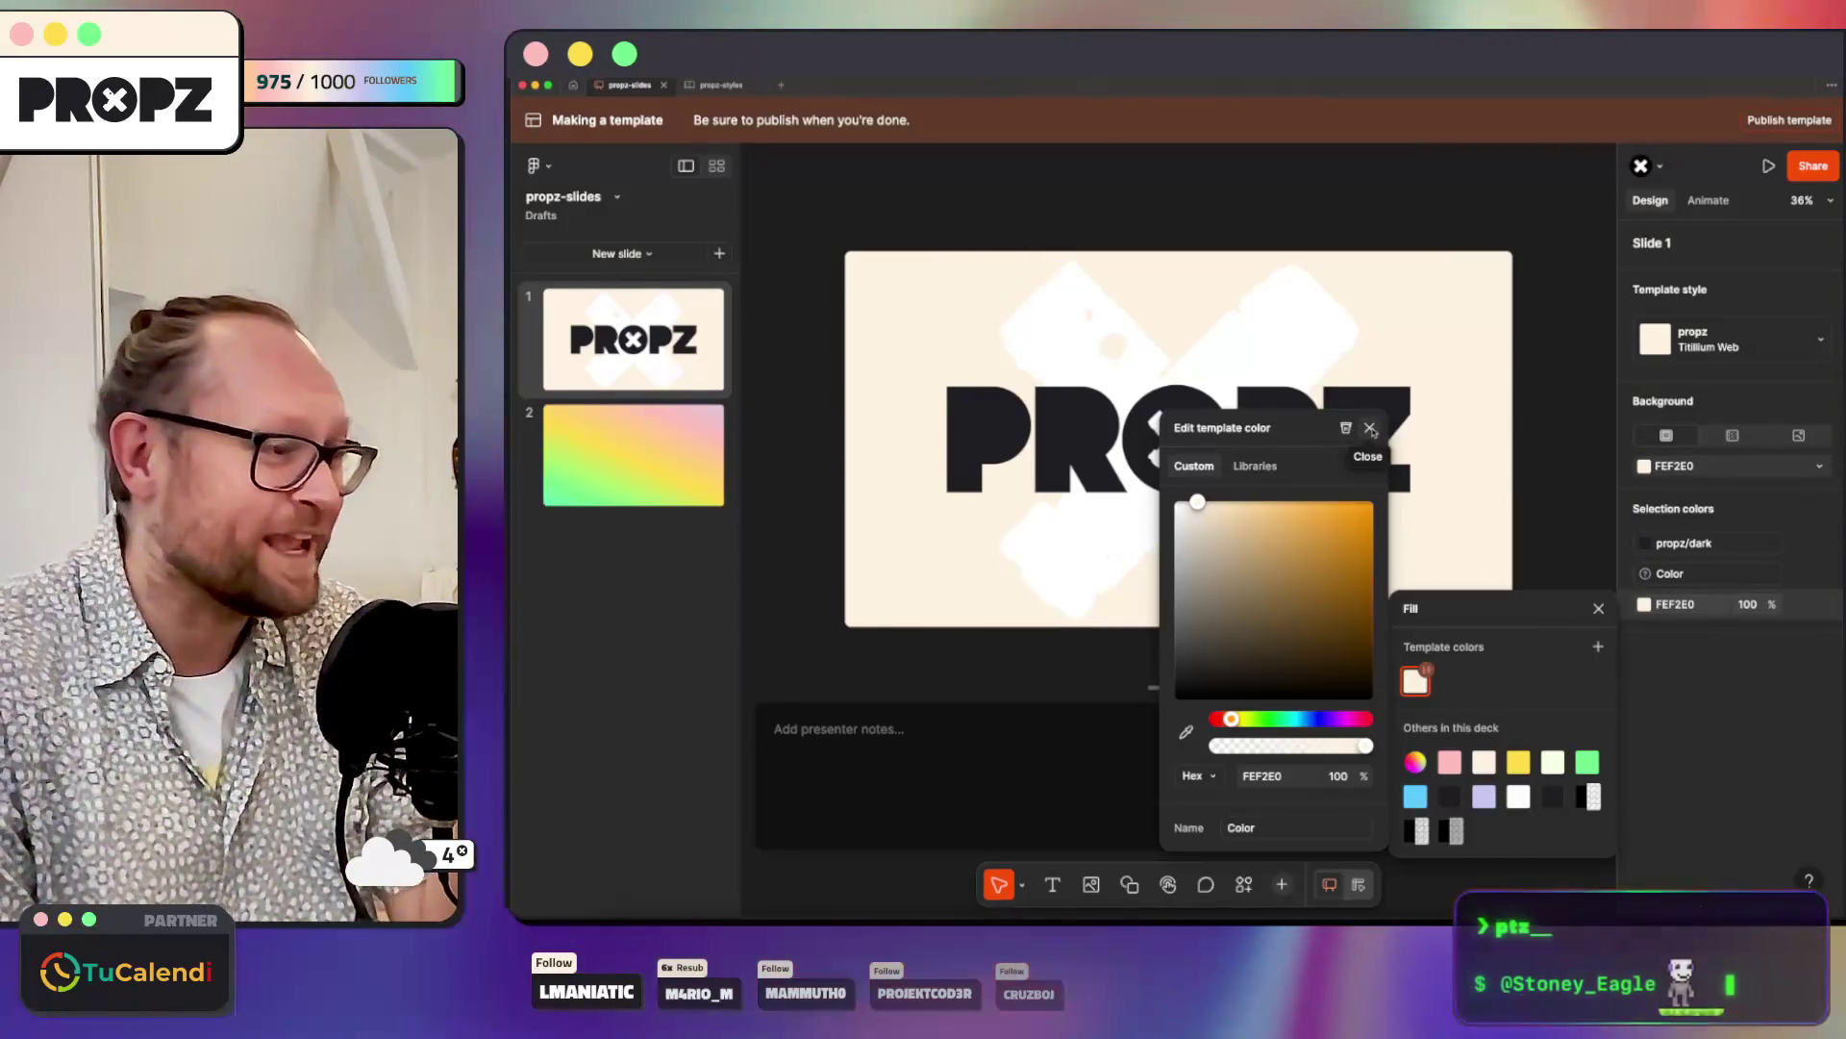
click(1369, 429)
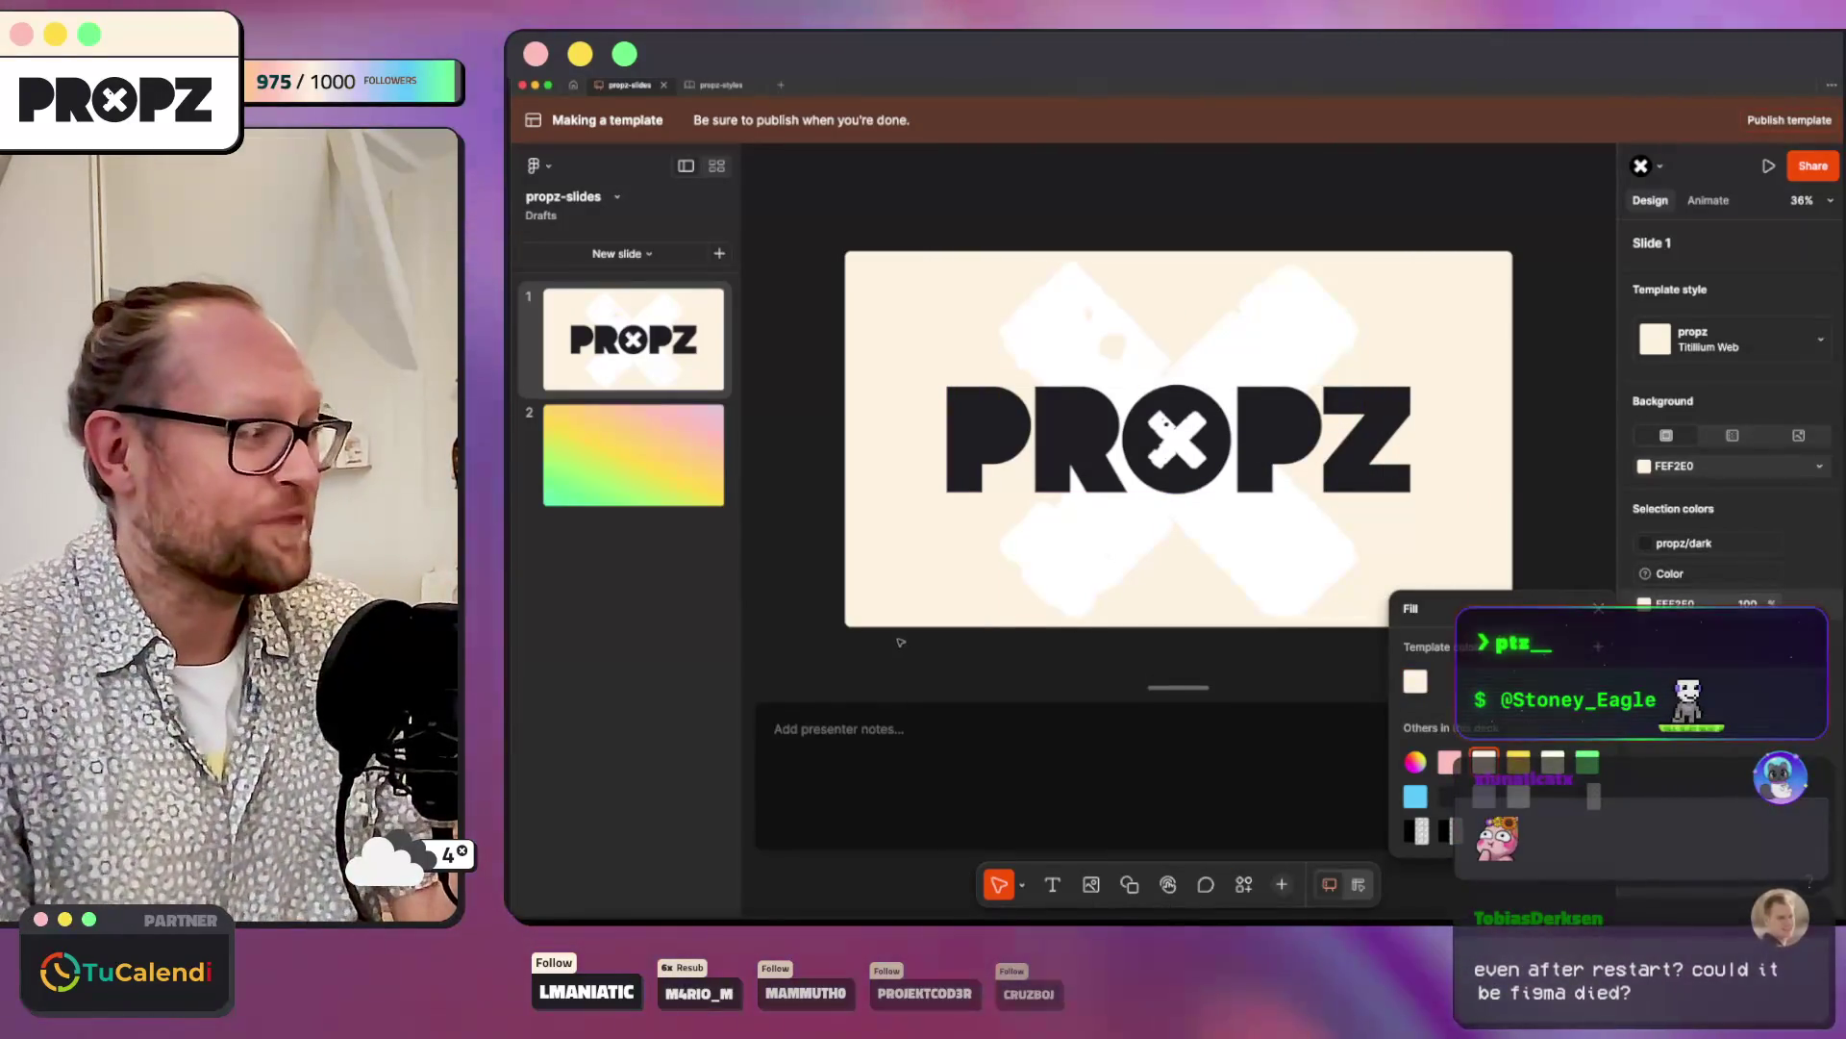
click(953, 756)
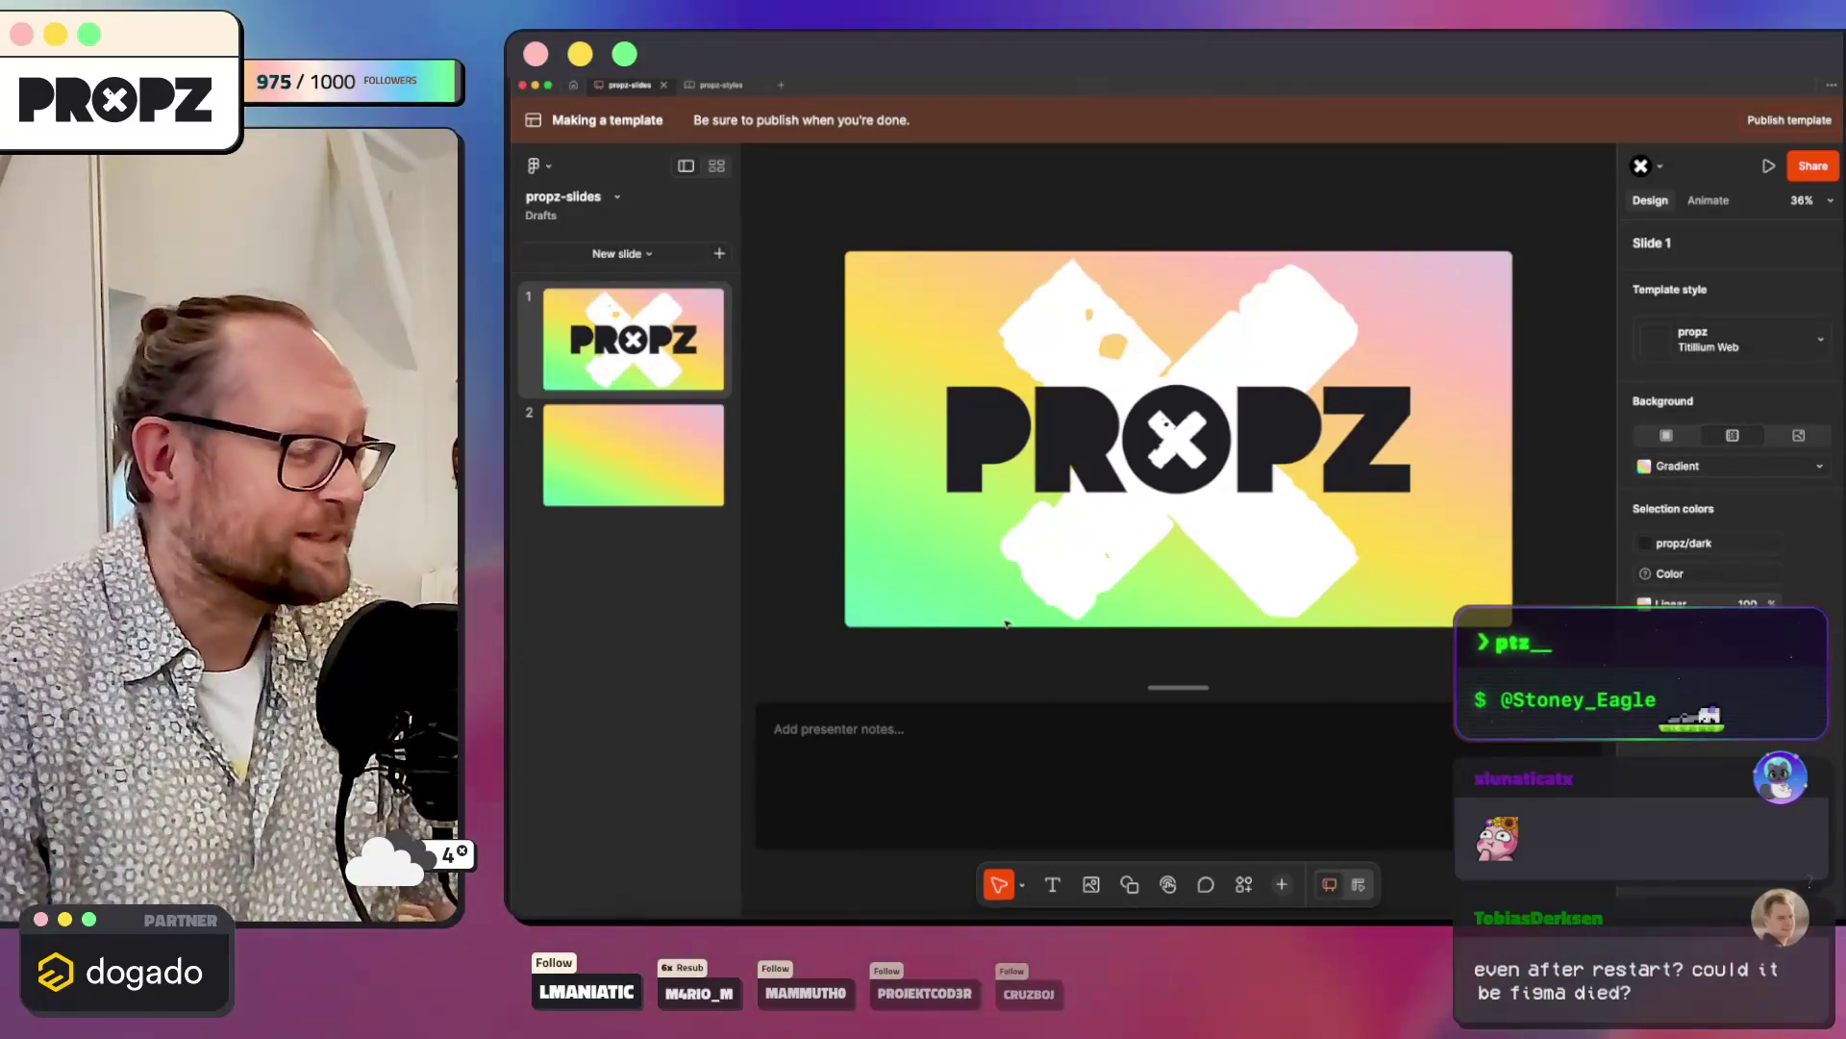
Look over the old talk in Keynote and the Figma Learn page, then bring Figma back.
key(super+Tab)
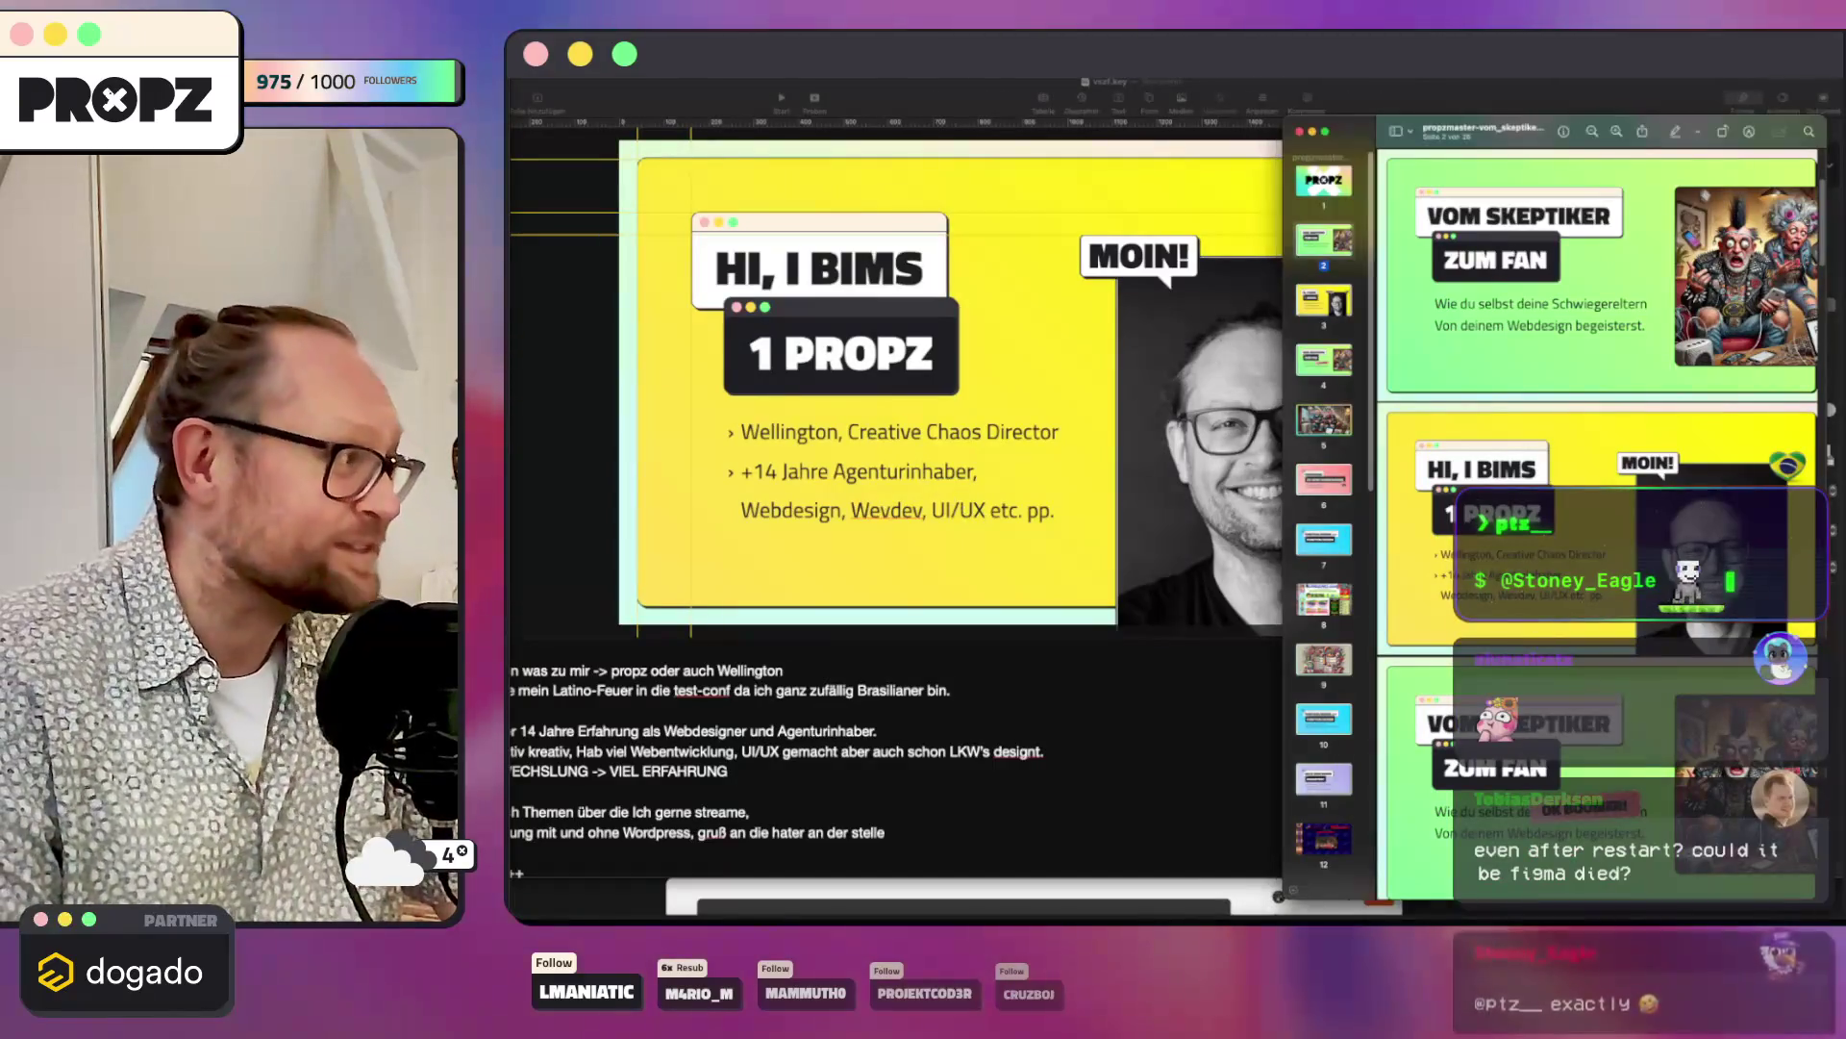
click(513, 86)
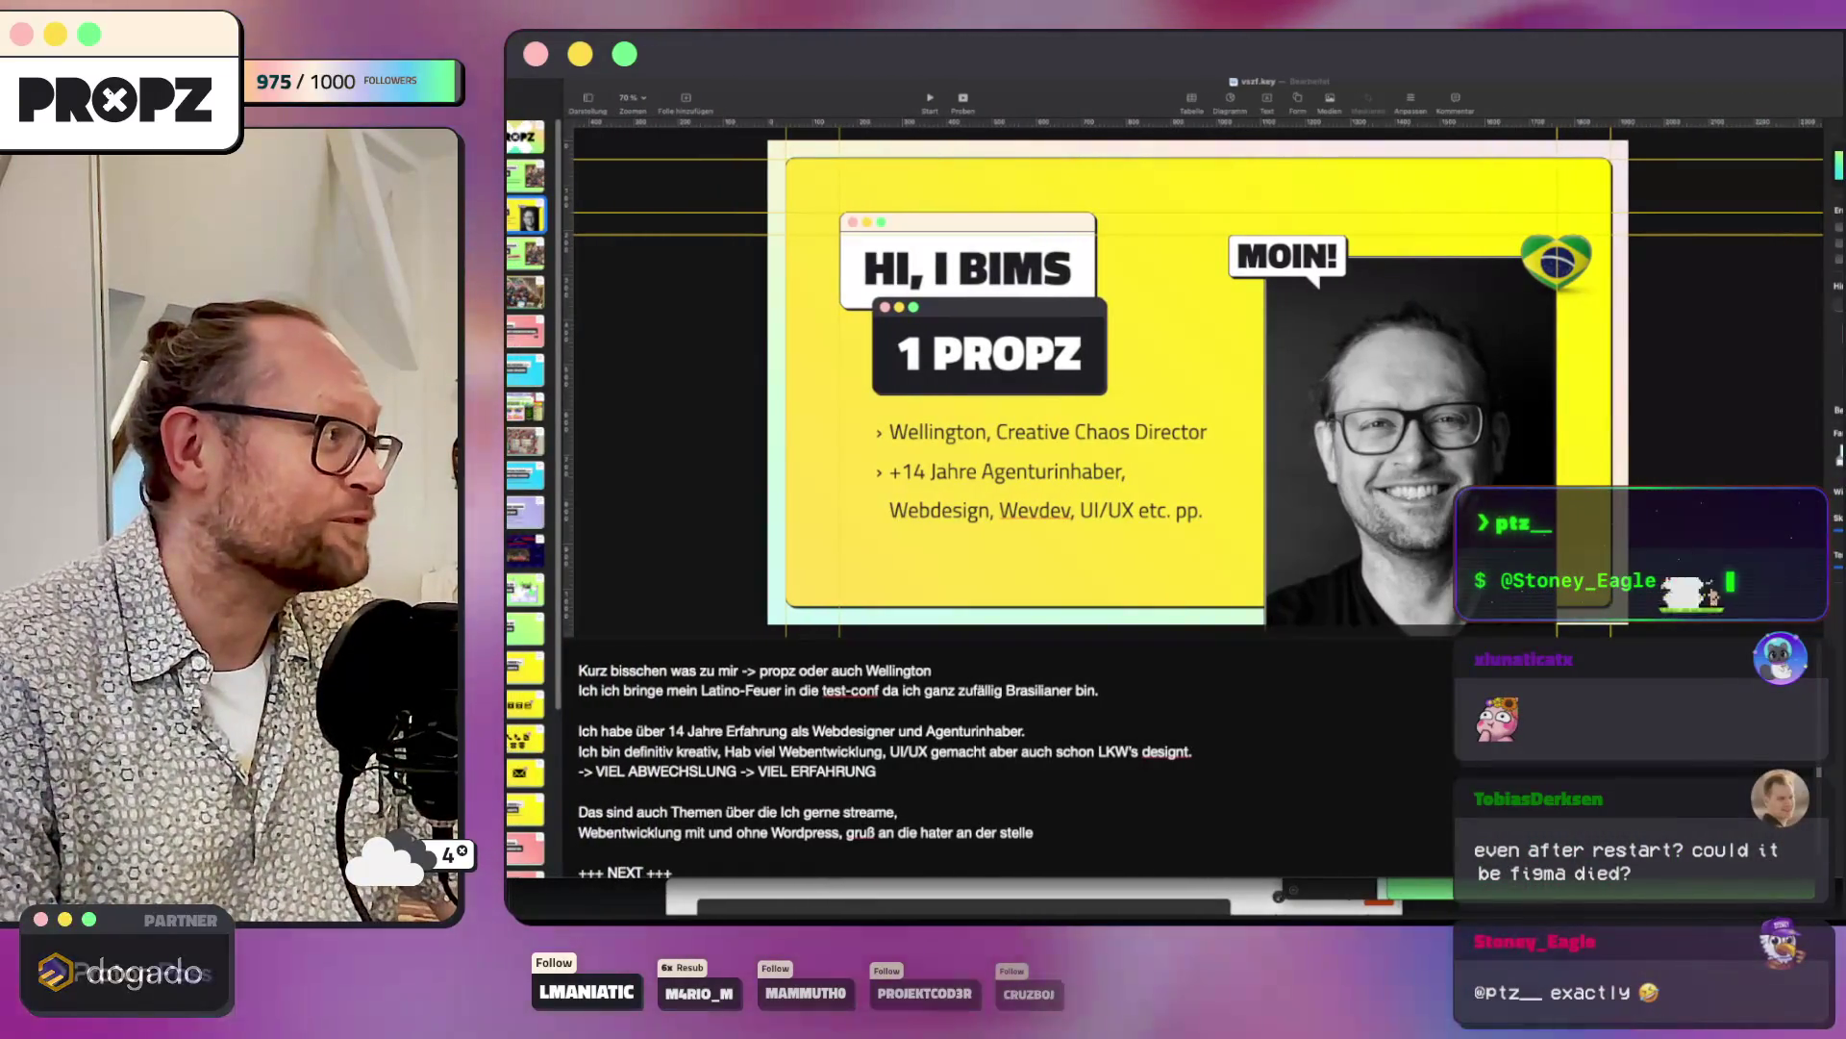
key(super+Tab)
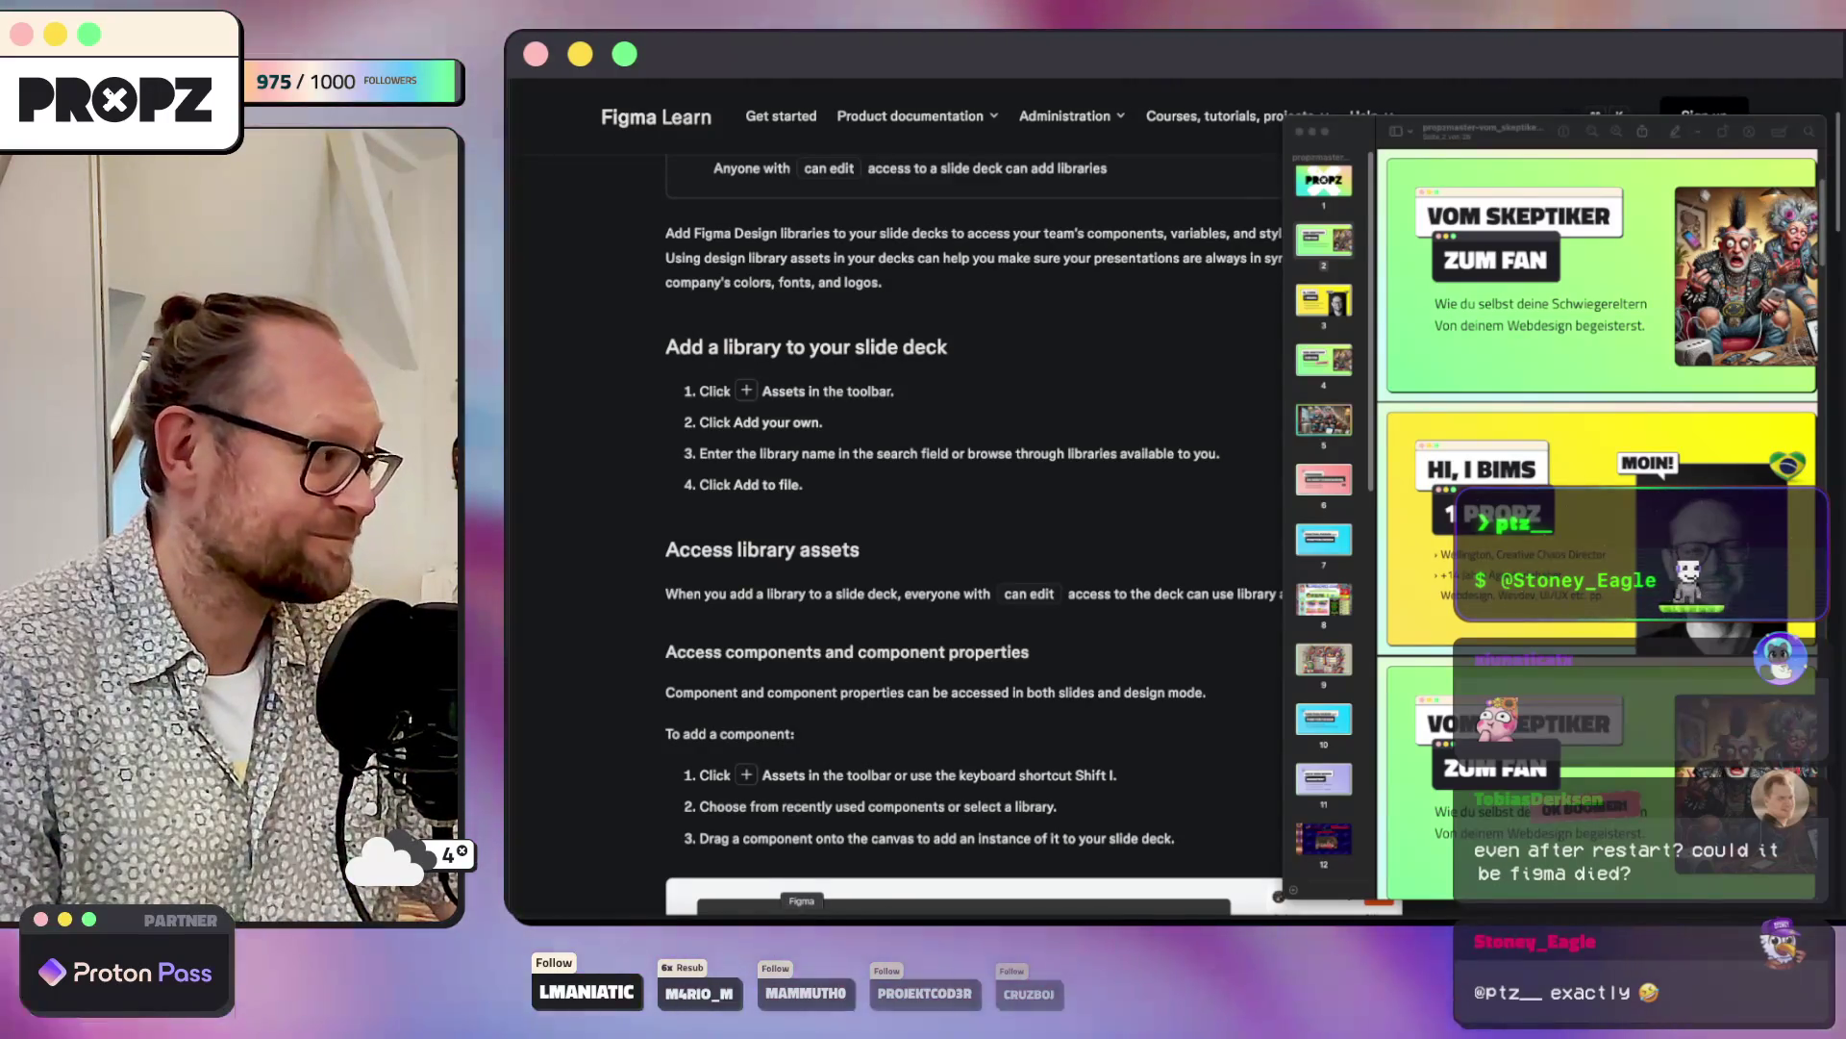
click(801, 912)
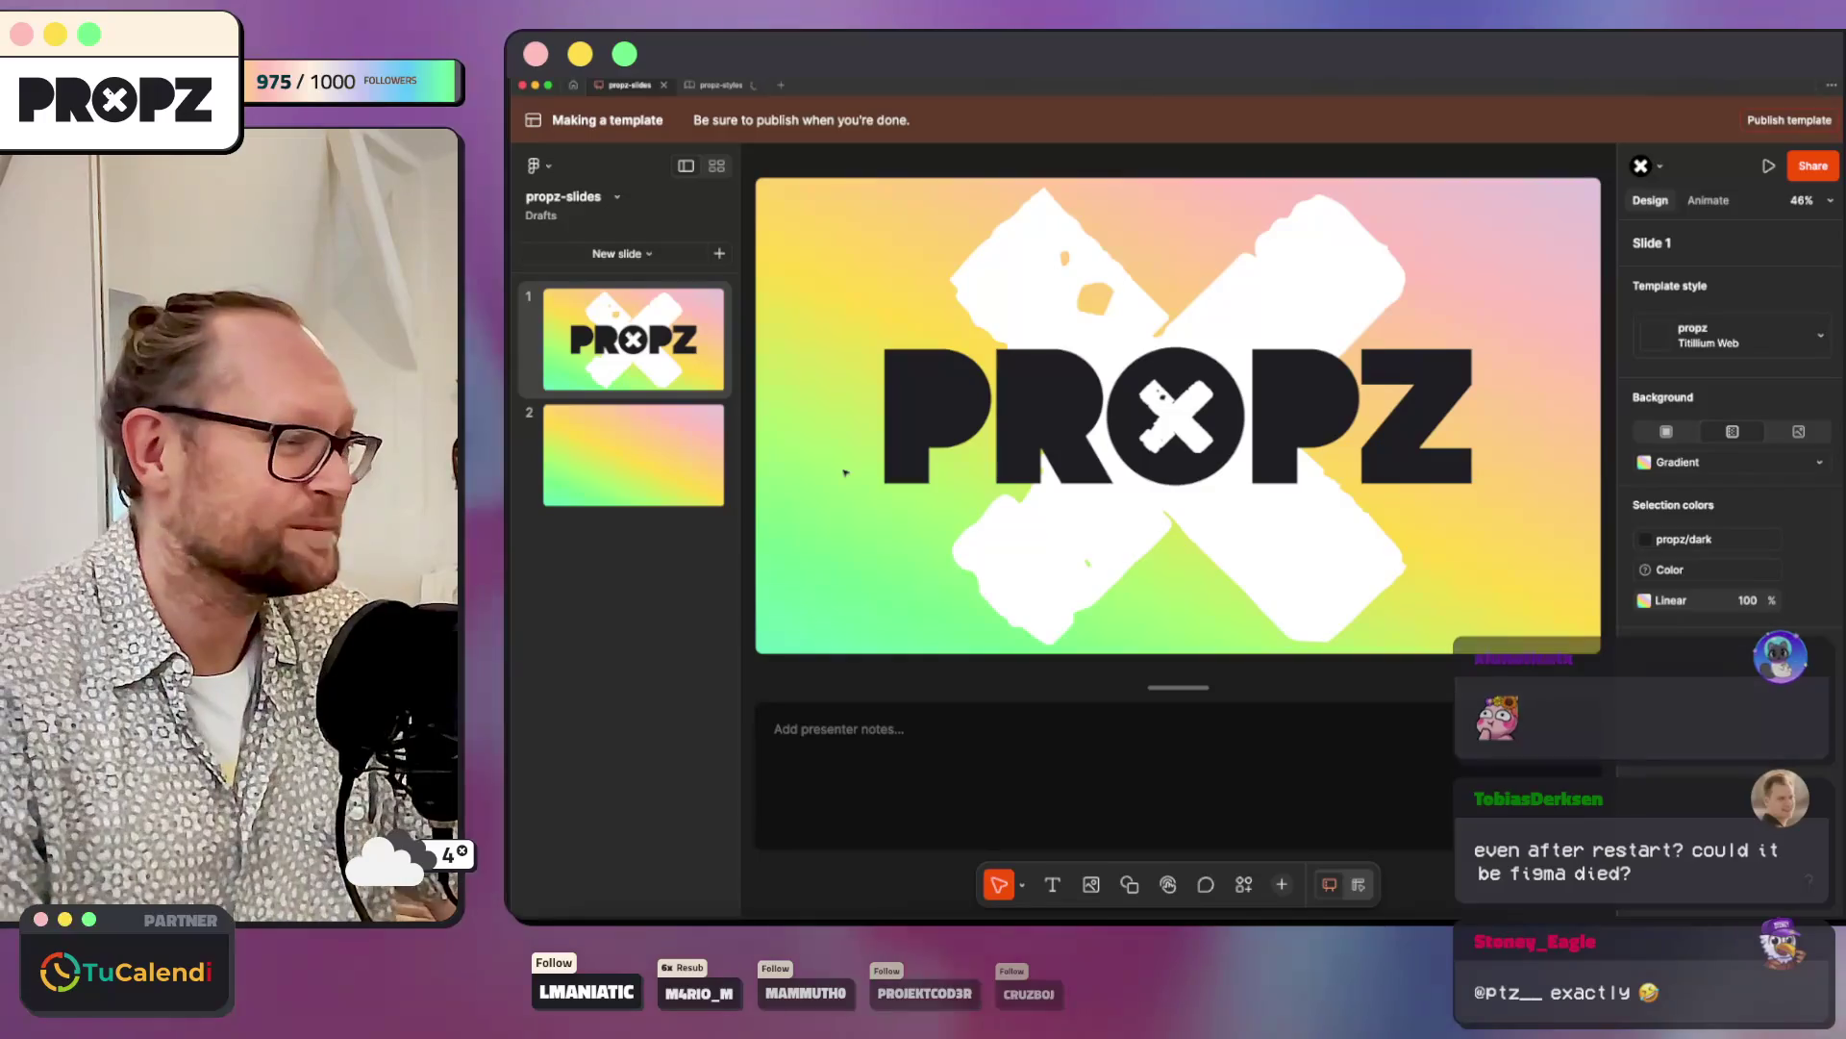
Select the white X behind the PROPZ wordmark and keep its plain FFFFFF fill.
click(1250, 452)
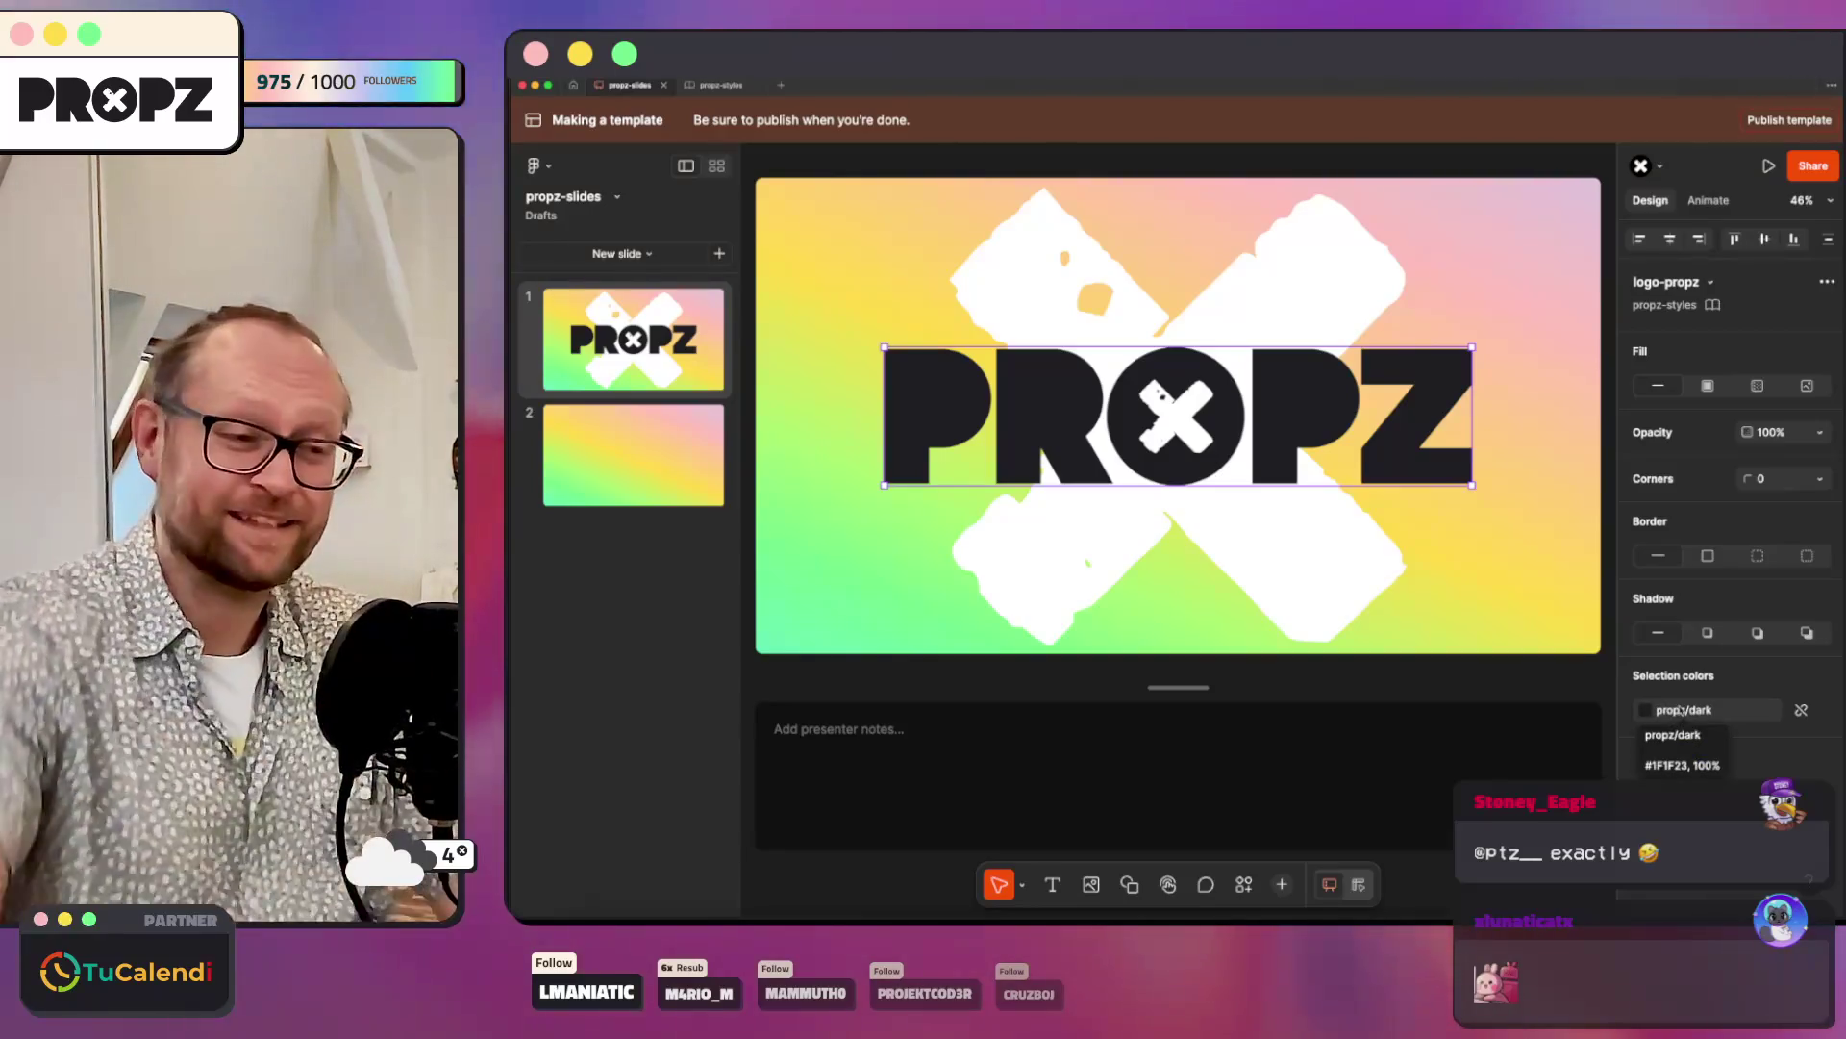
click(1680, 710)
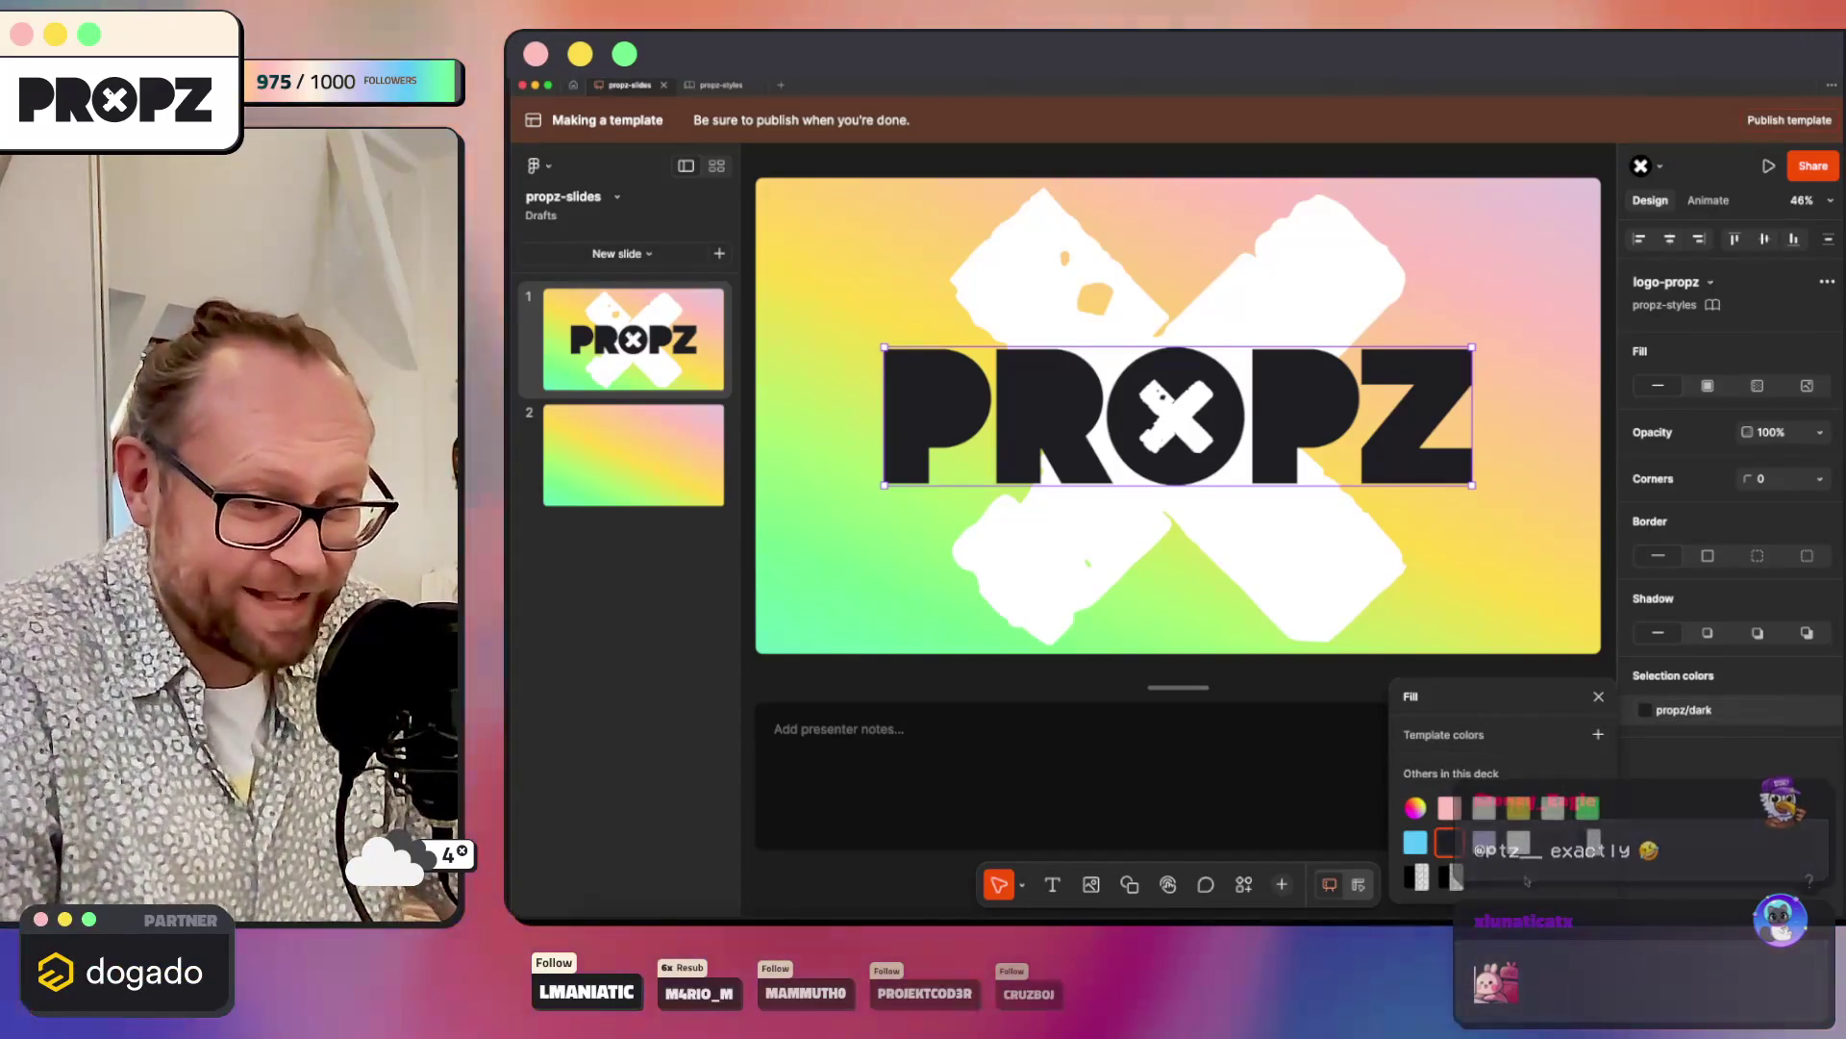
click(1698, 775)
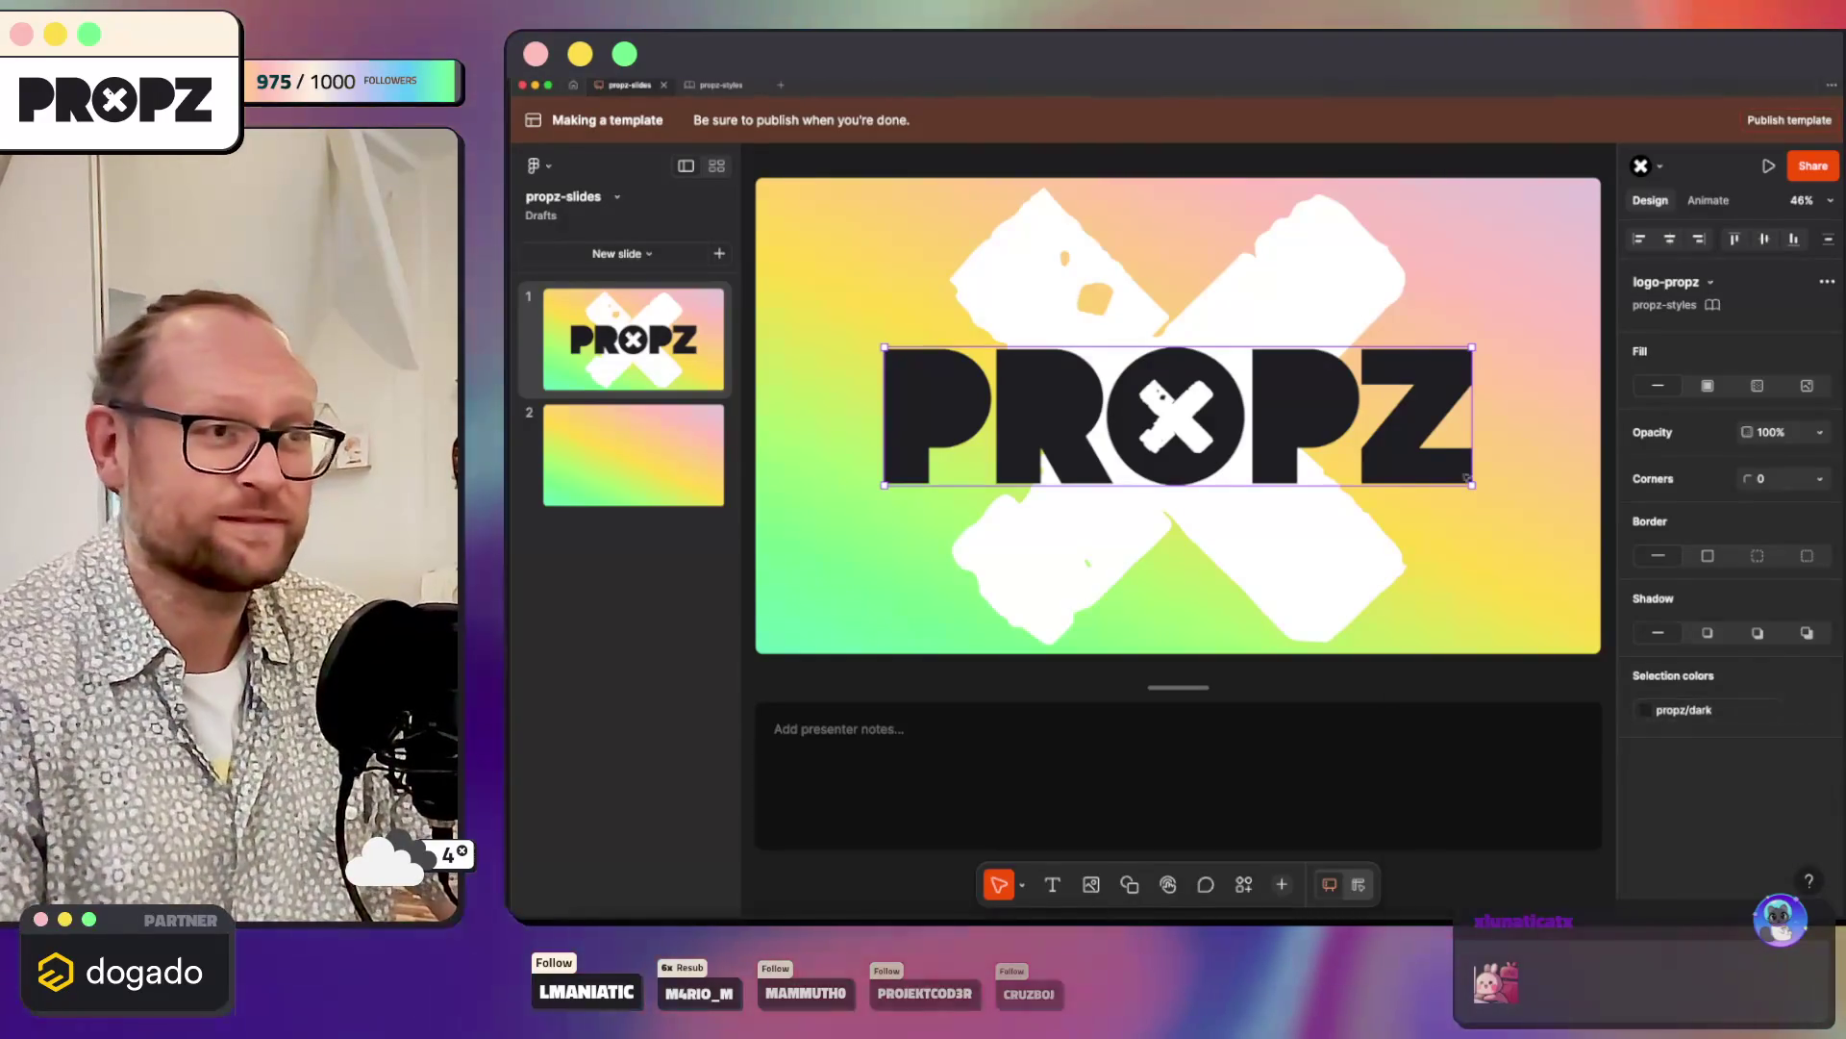
click(1048, 539)
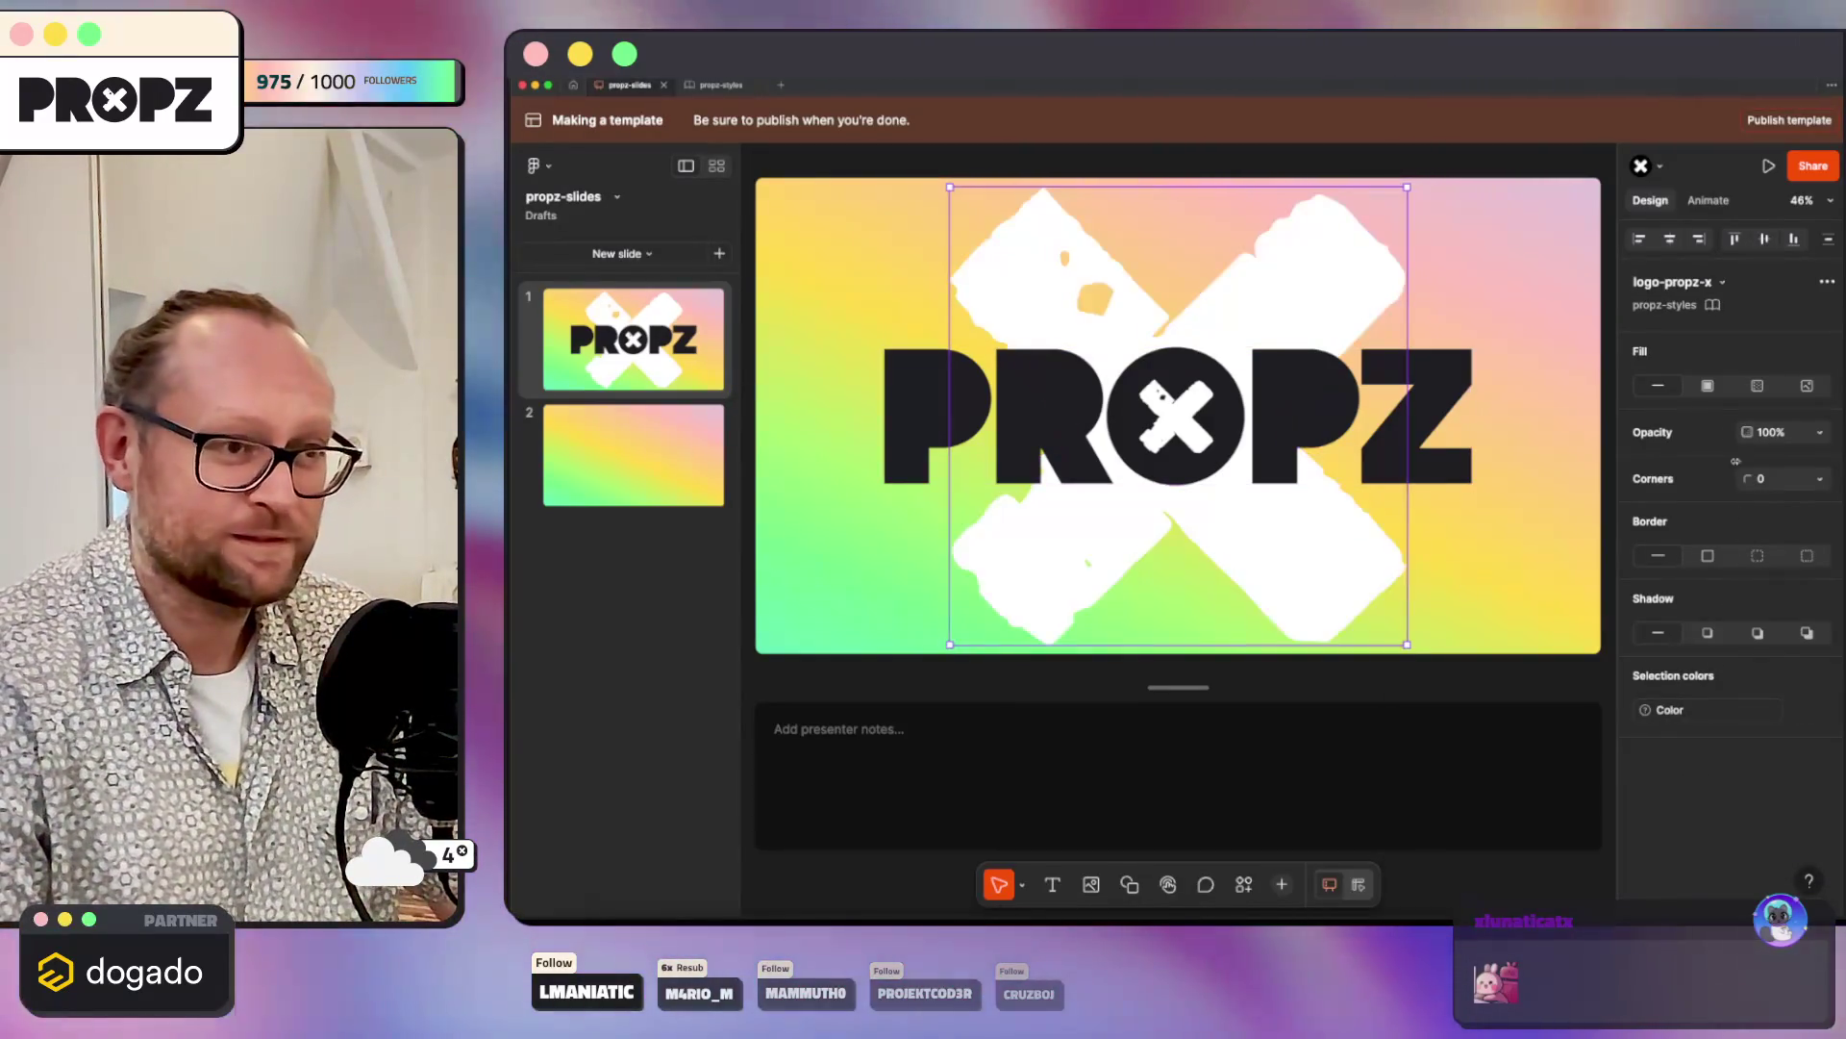
click(1646, 709)
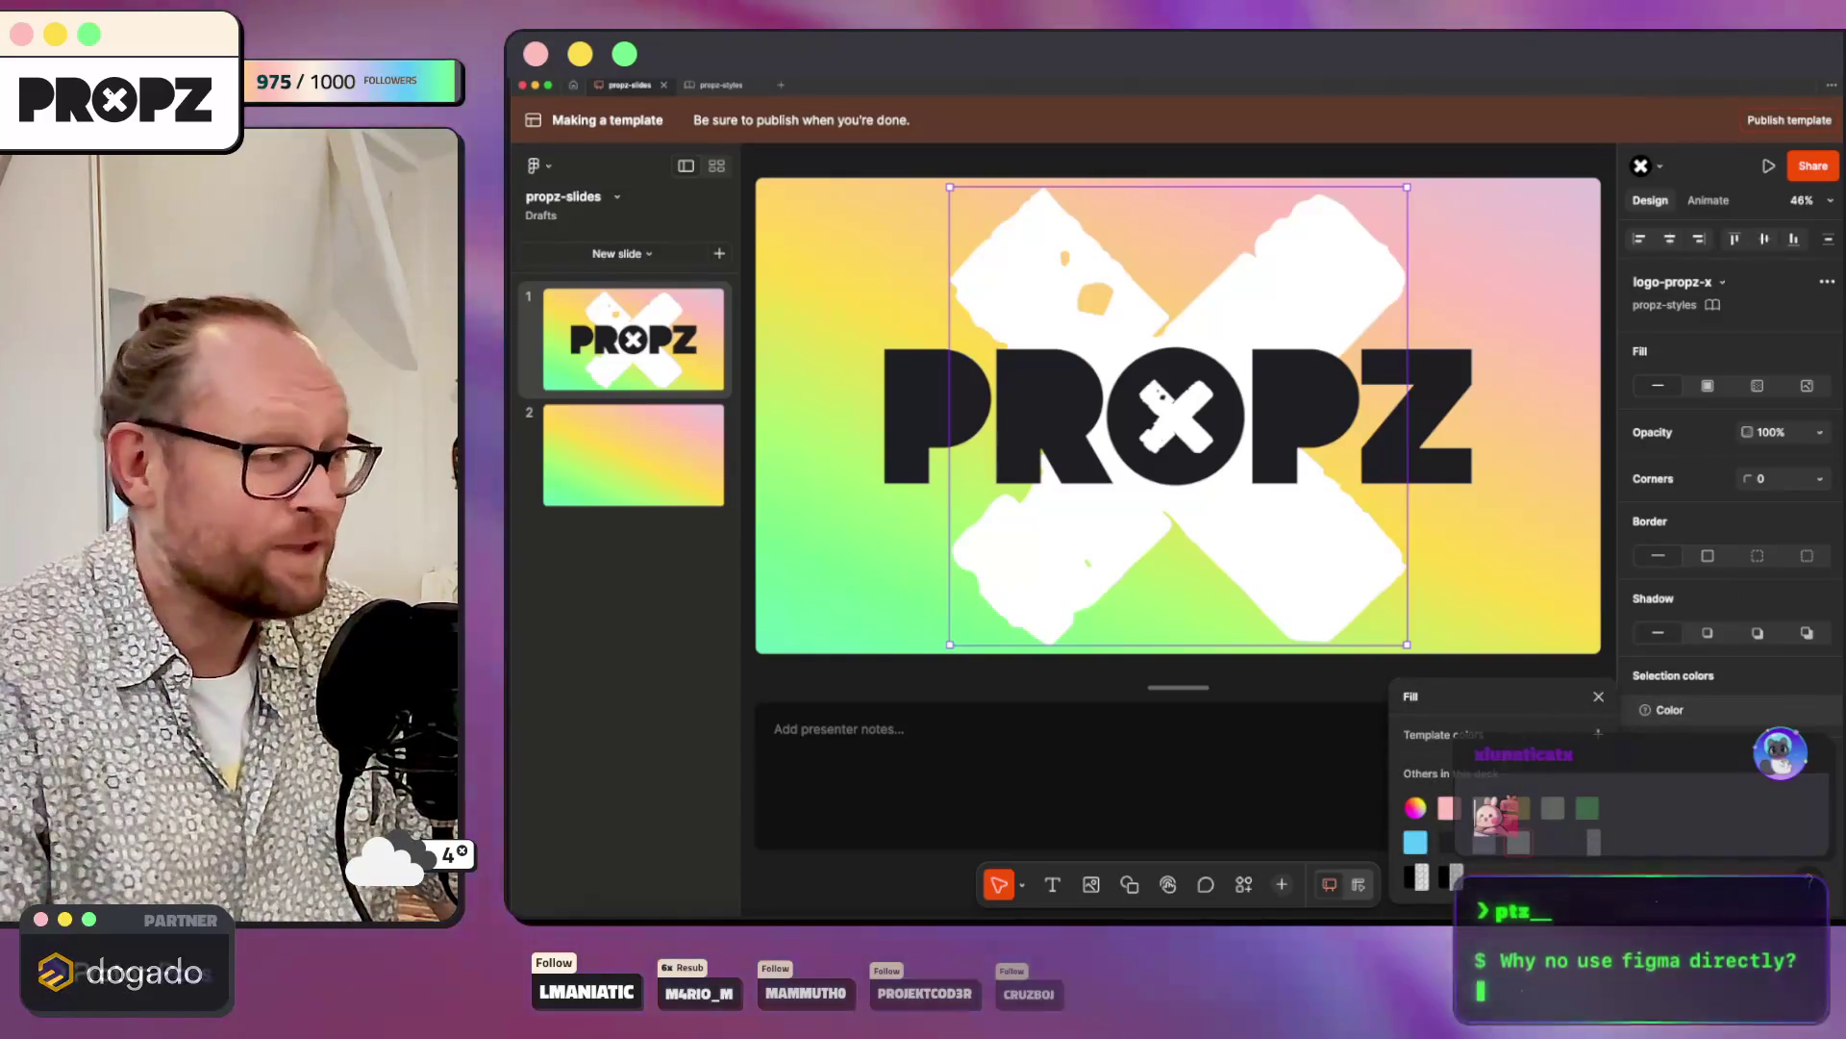
key(Escape)
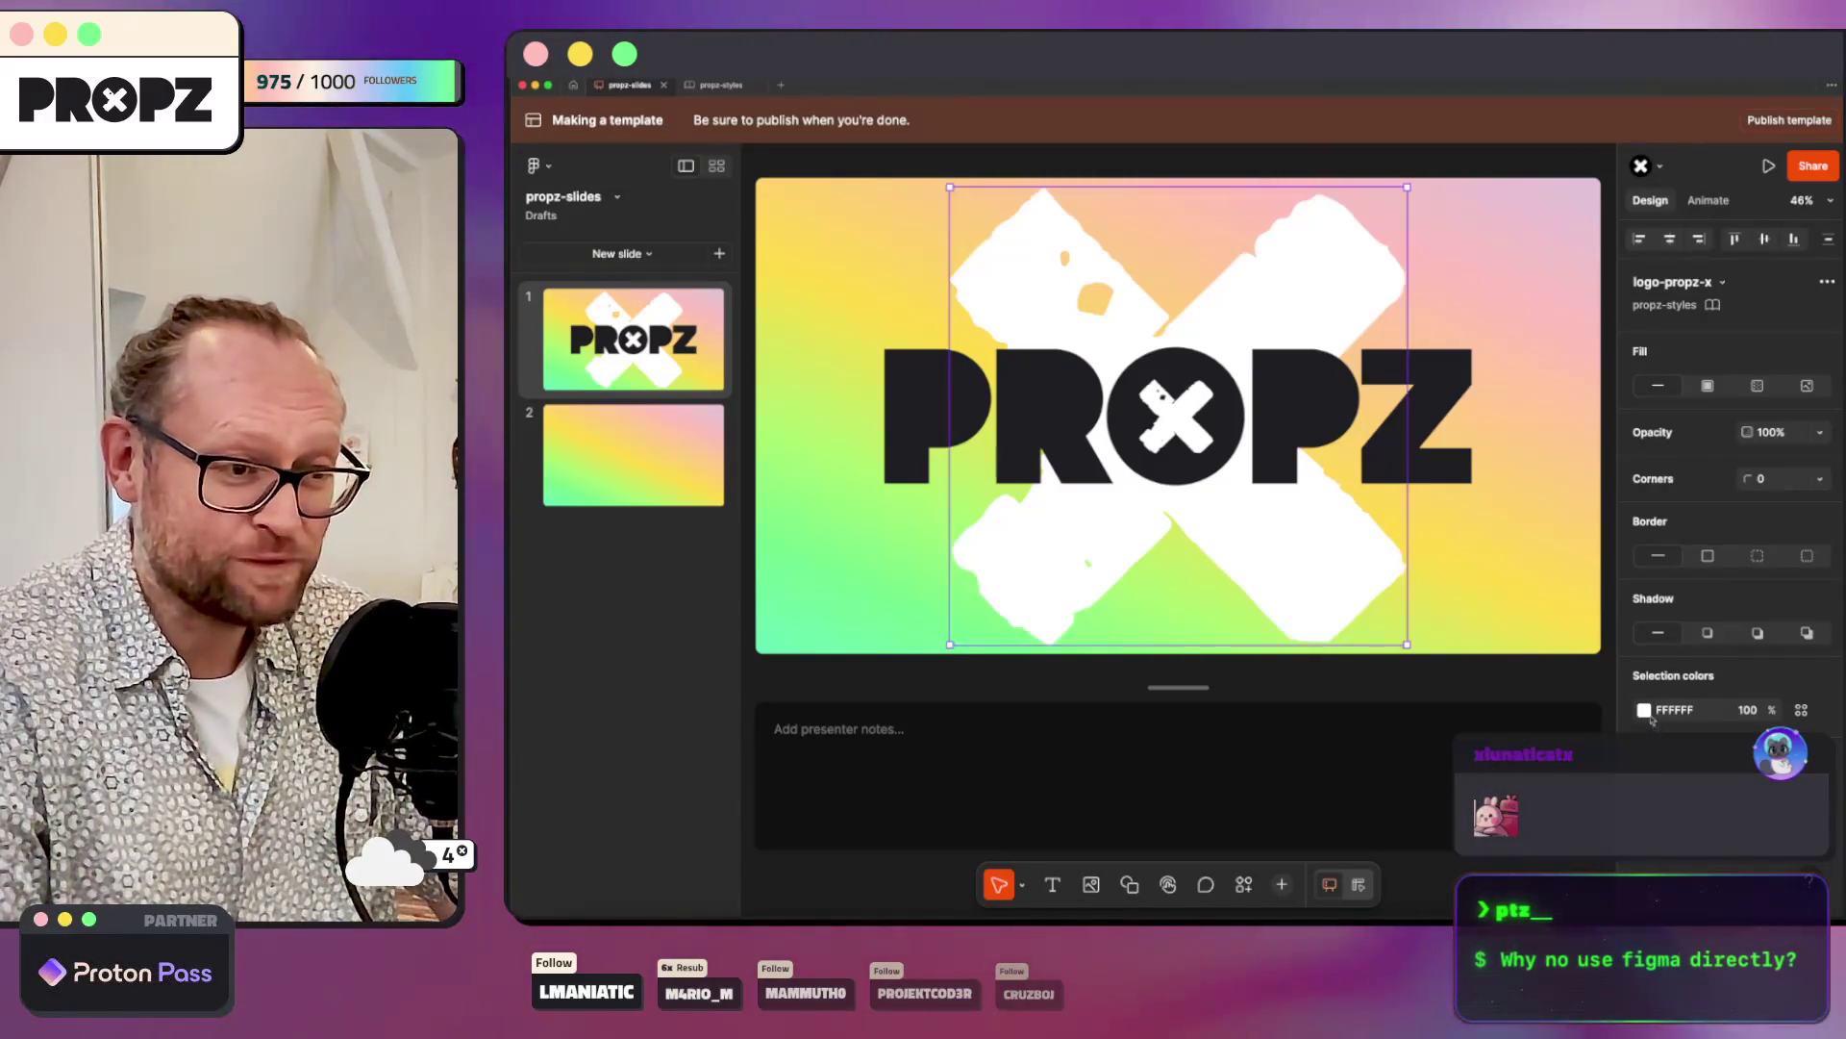
Twice start a new template colour, browse the libraries list, and dismiss the colour editors.
click(1804, 711)
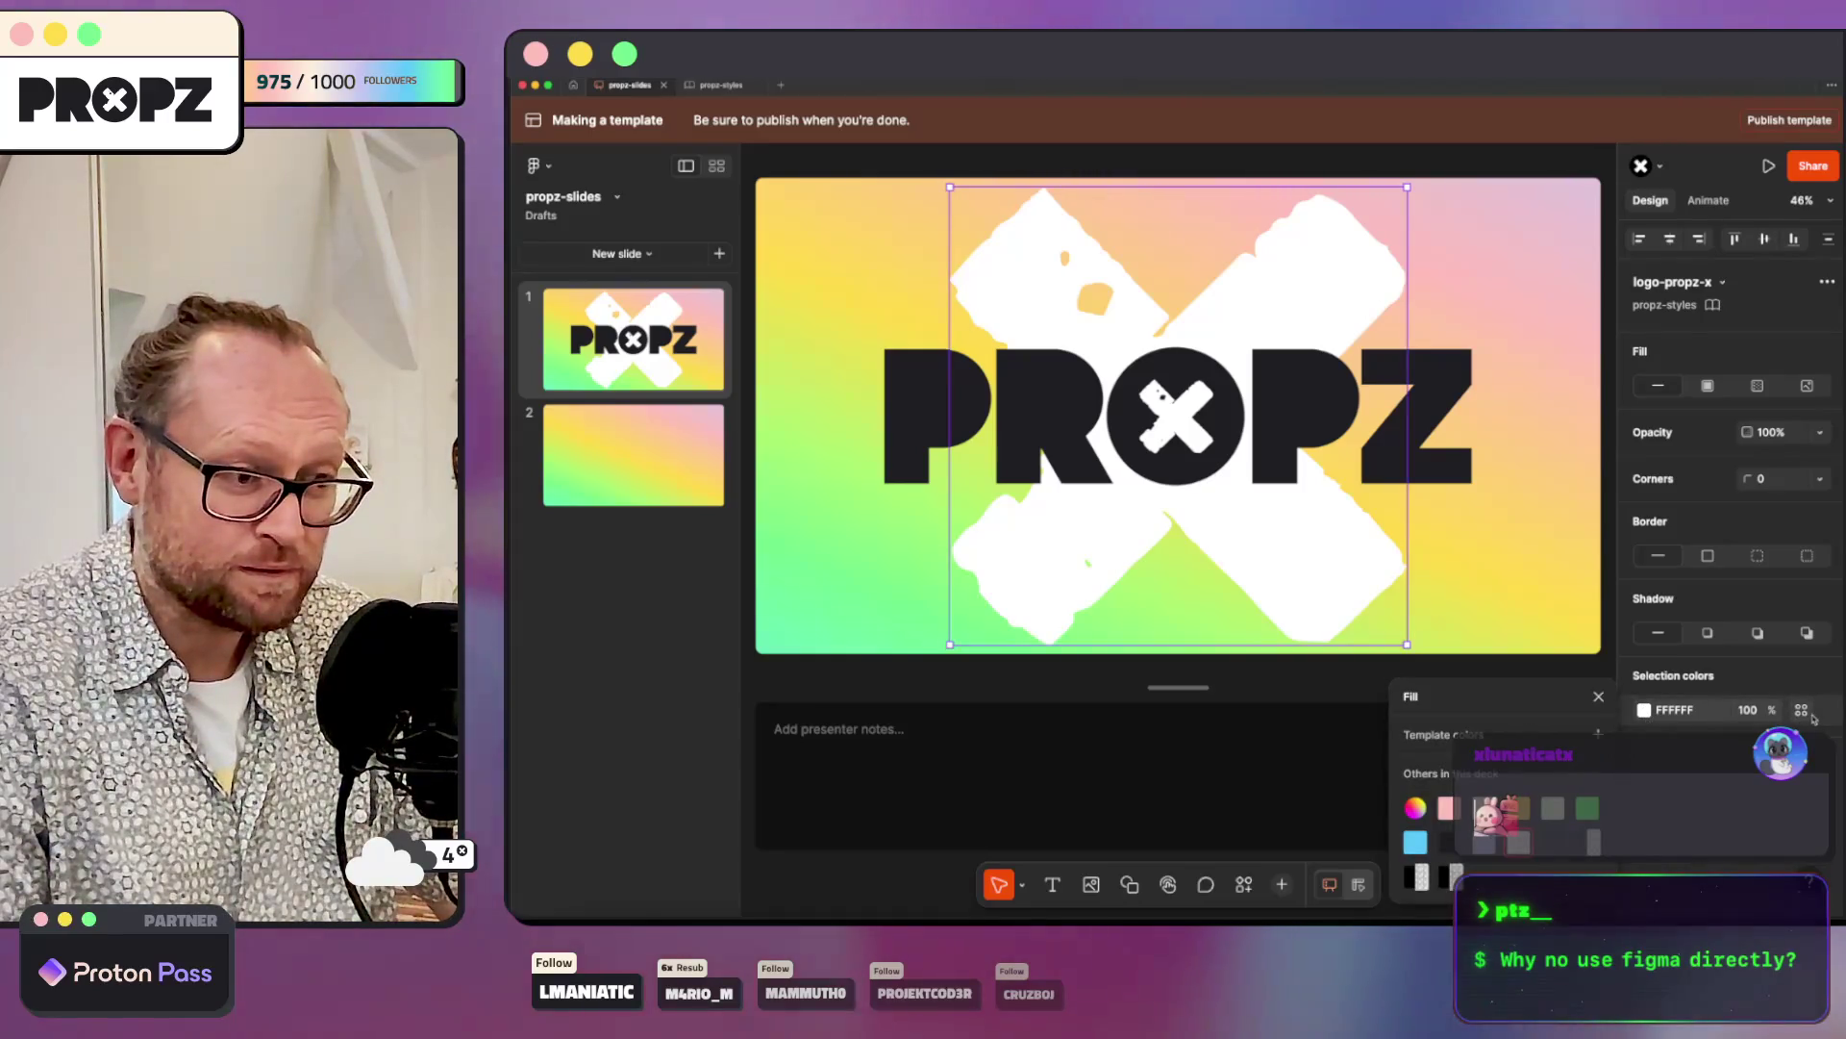
click(1599, 734)
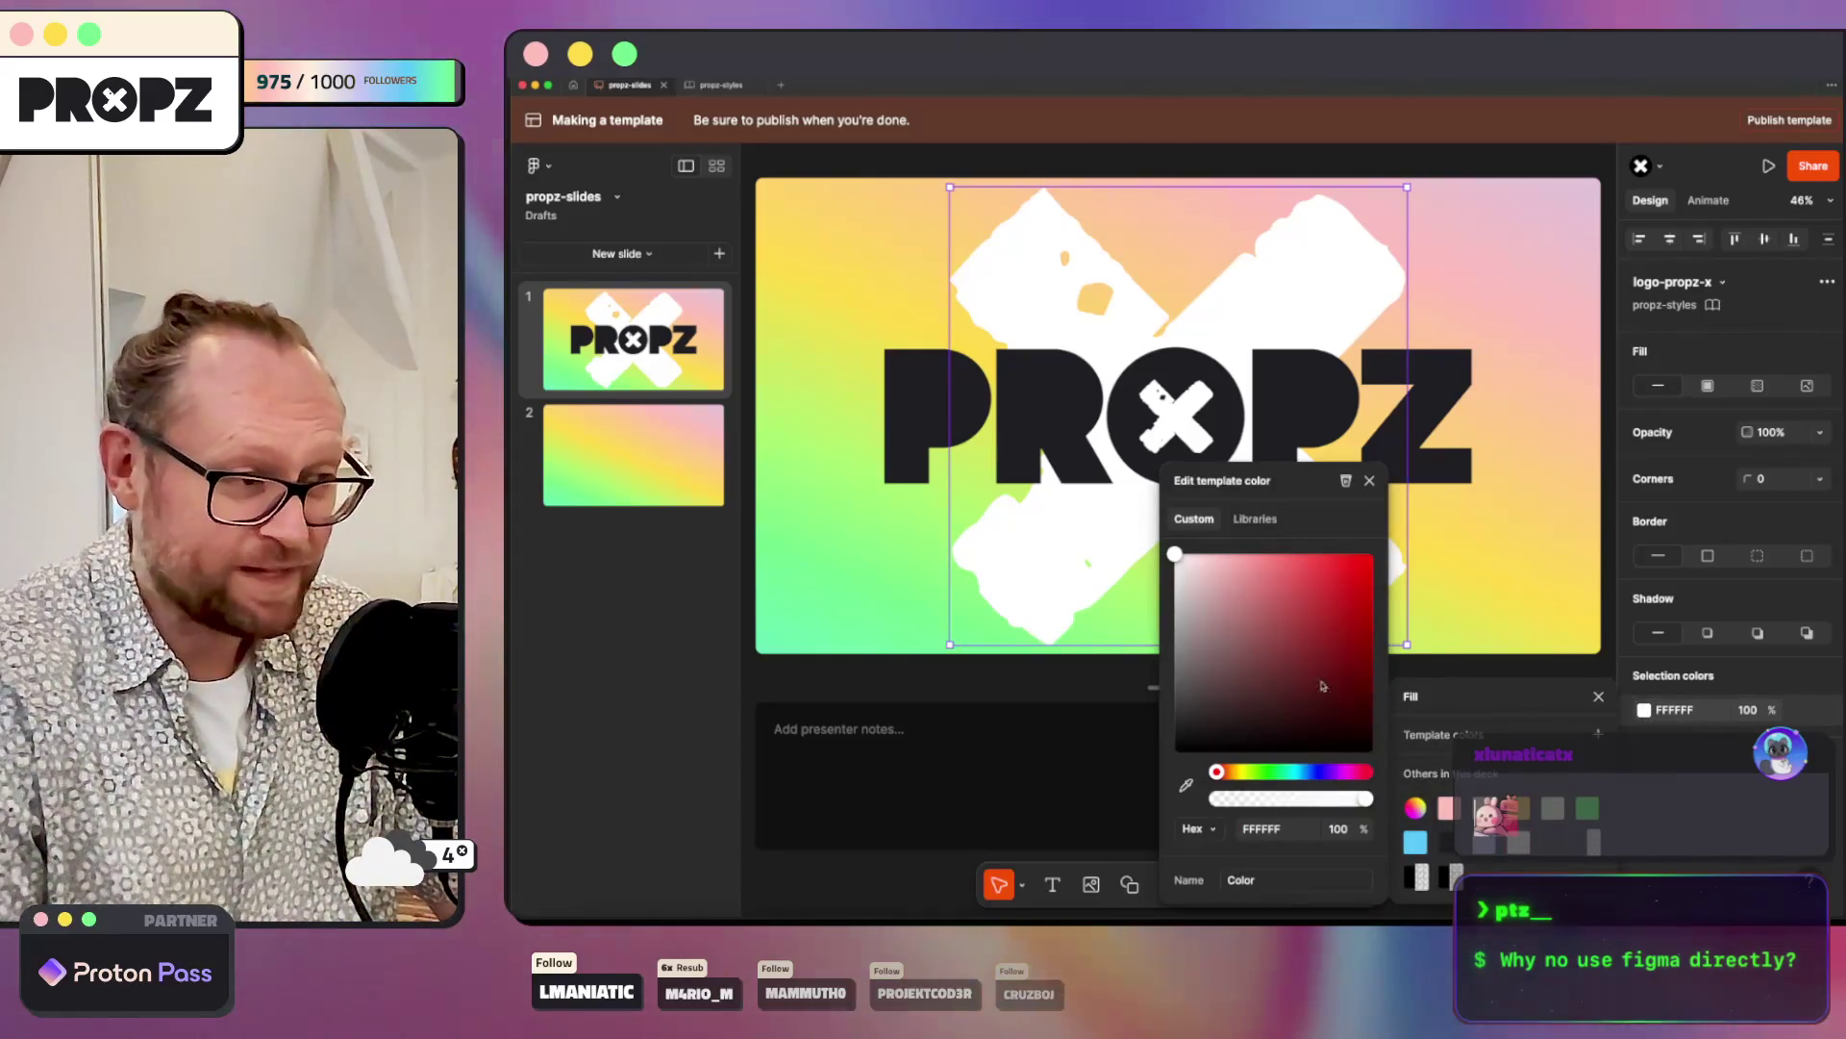
click(1255, 519)
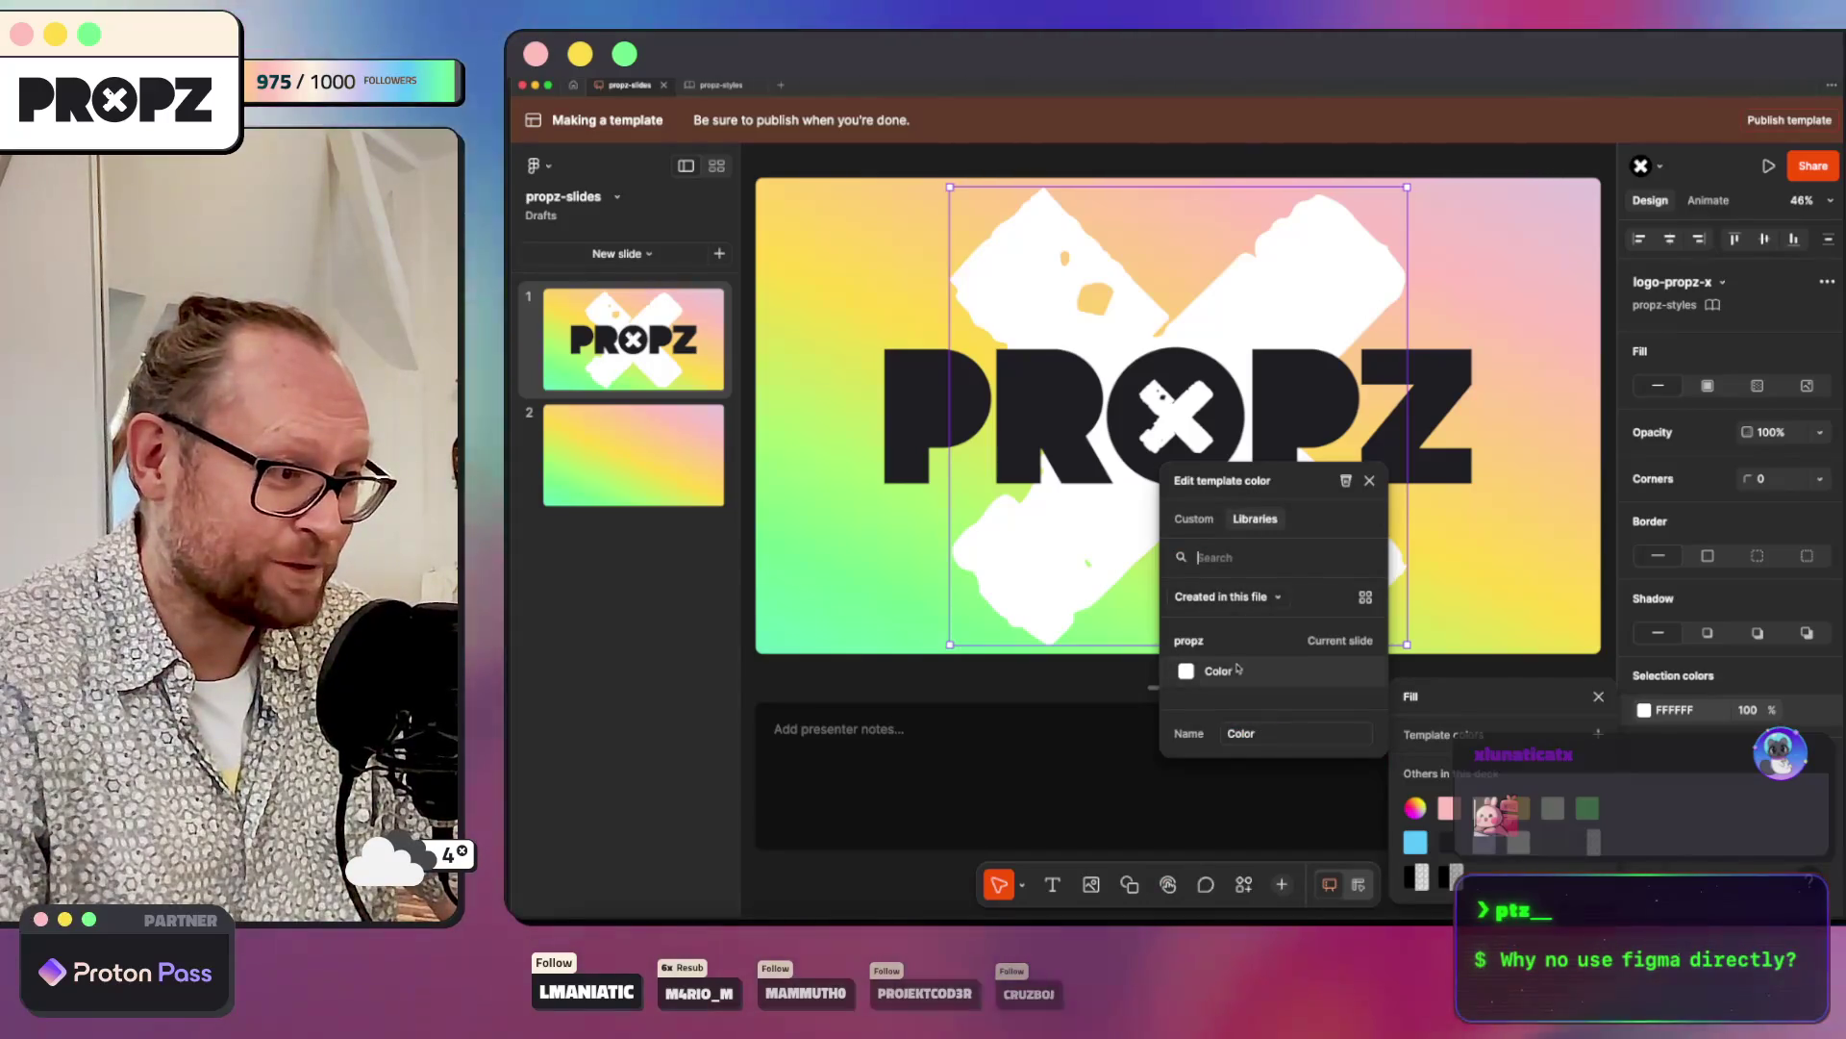
click(1232, 596)
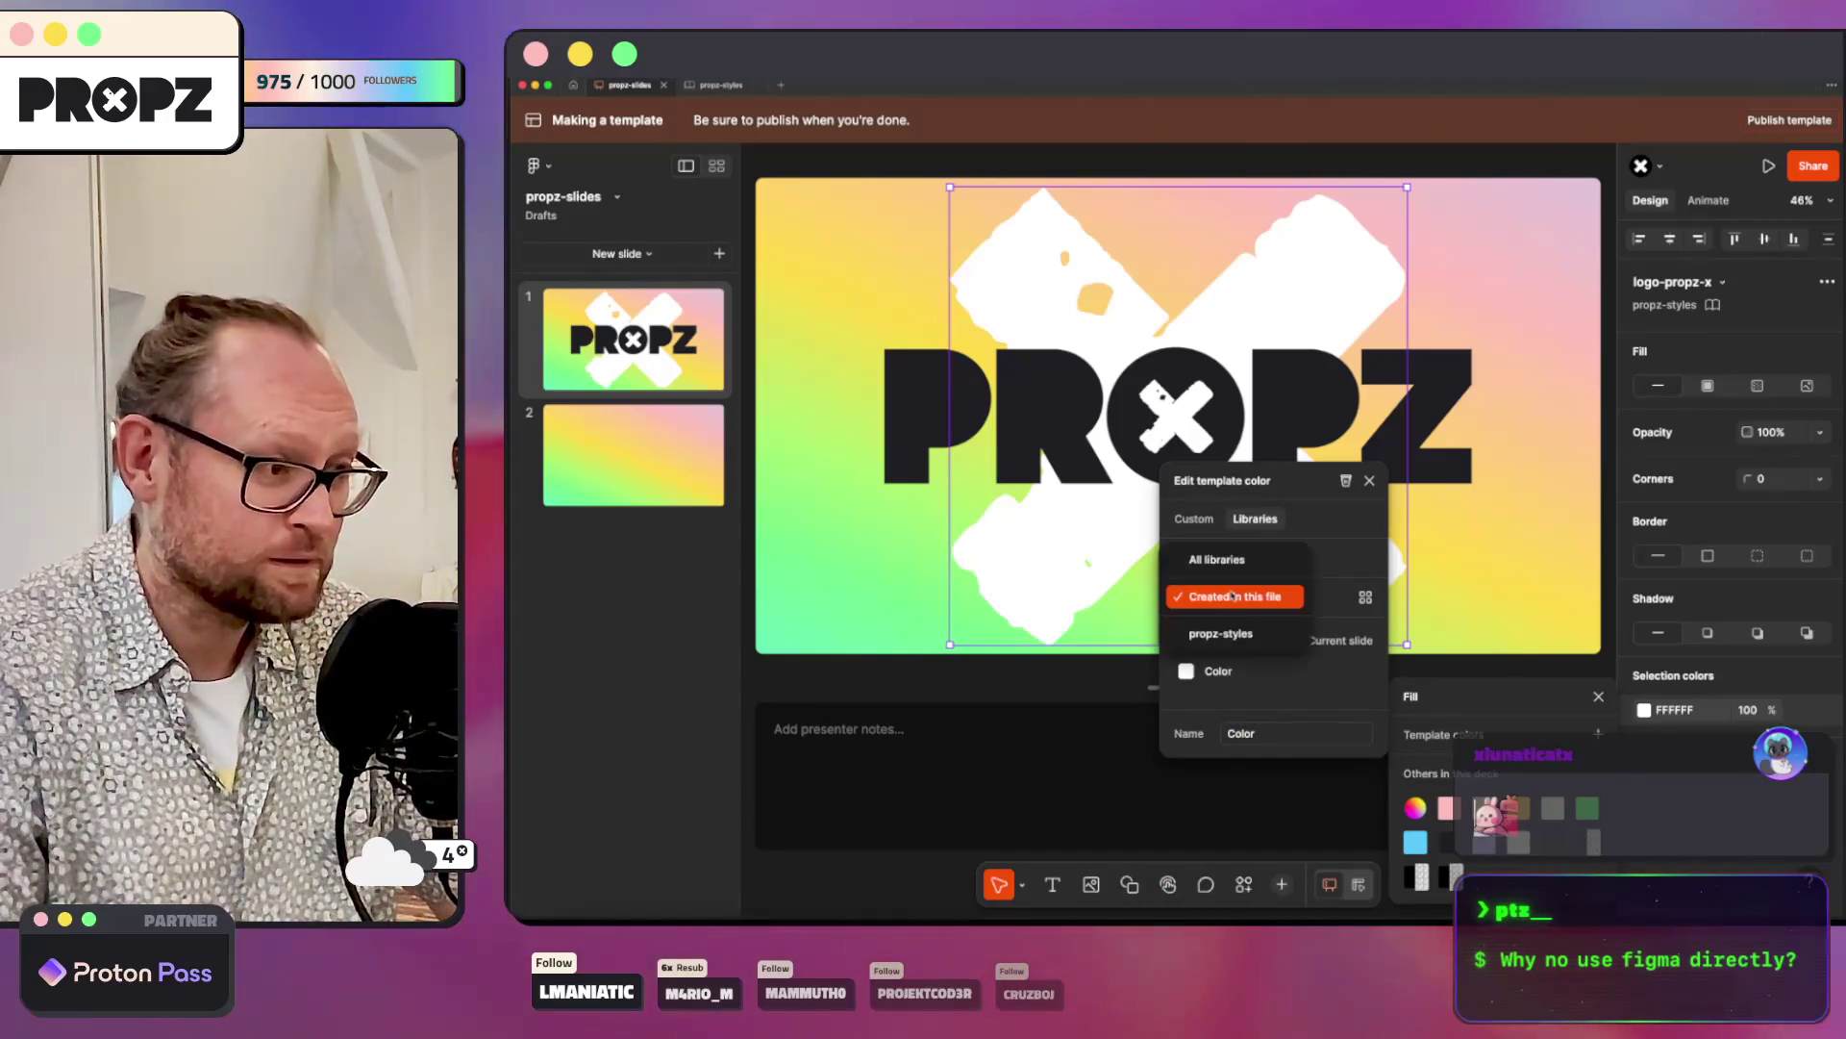
key(Escape)
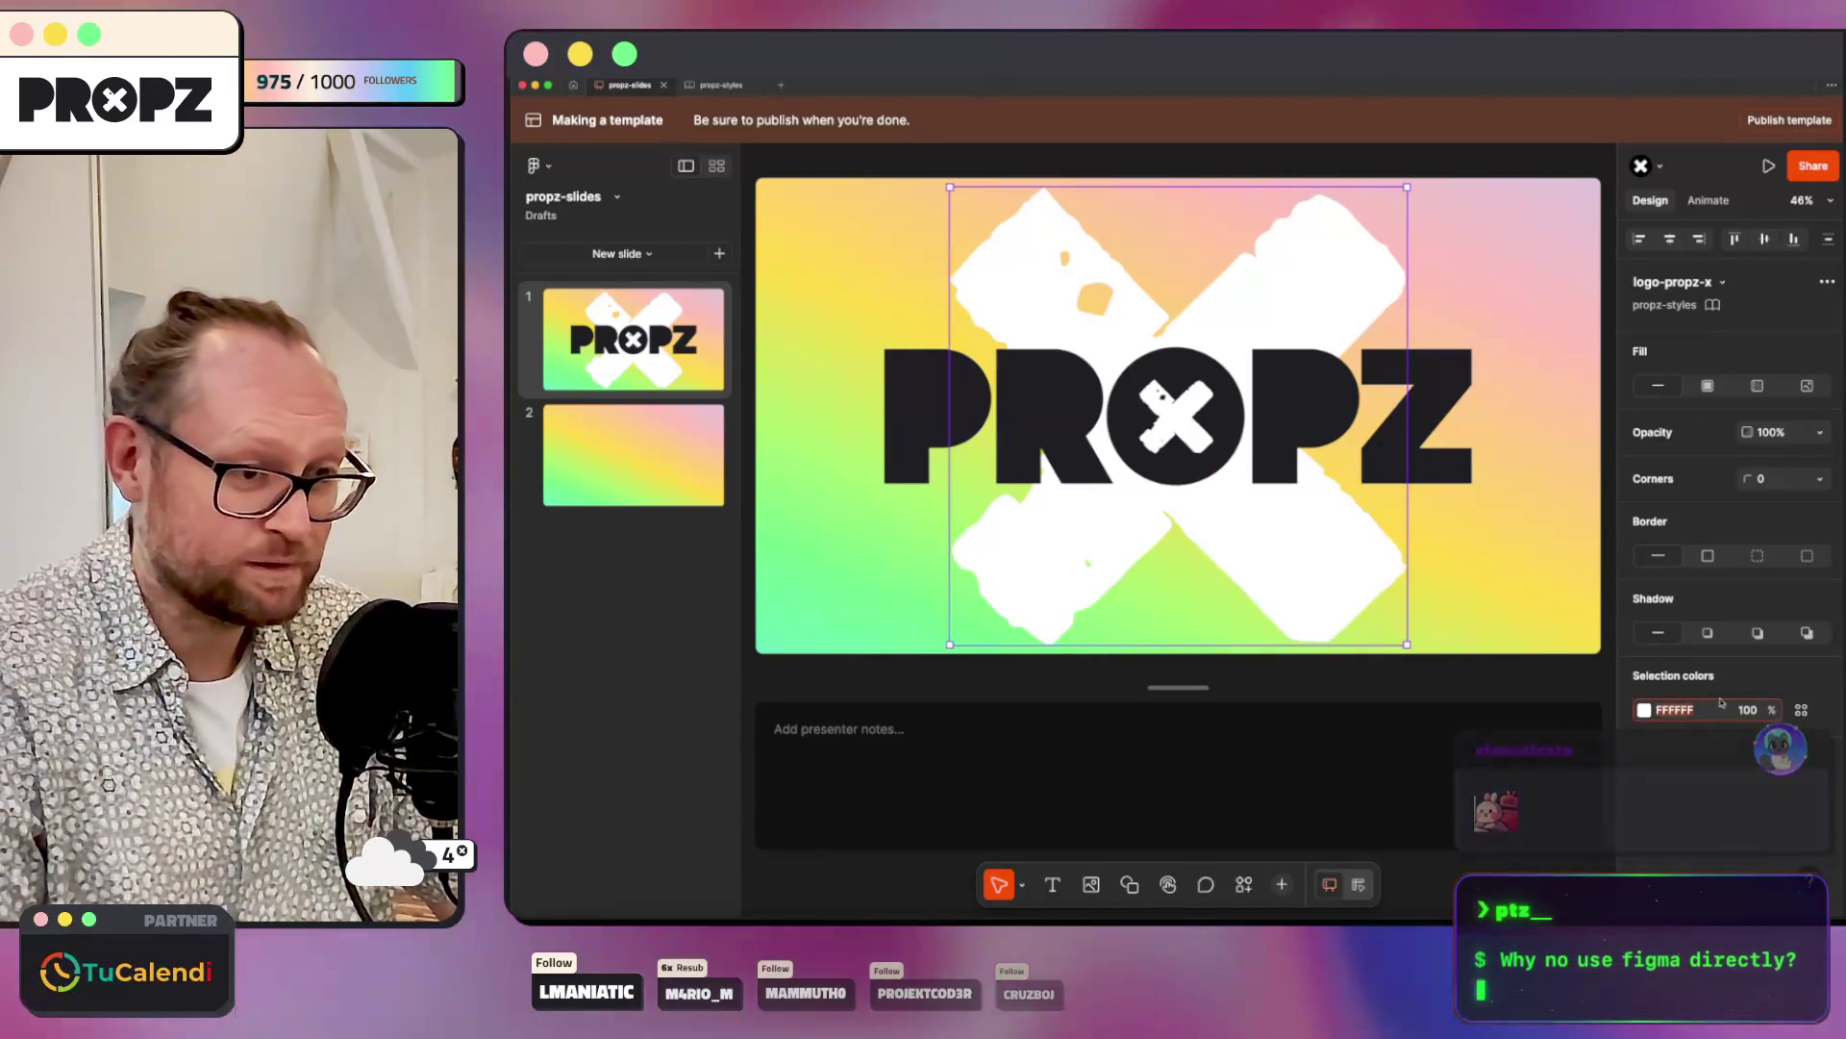
click(1645, 710)
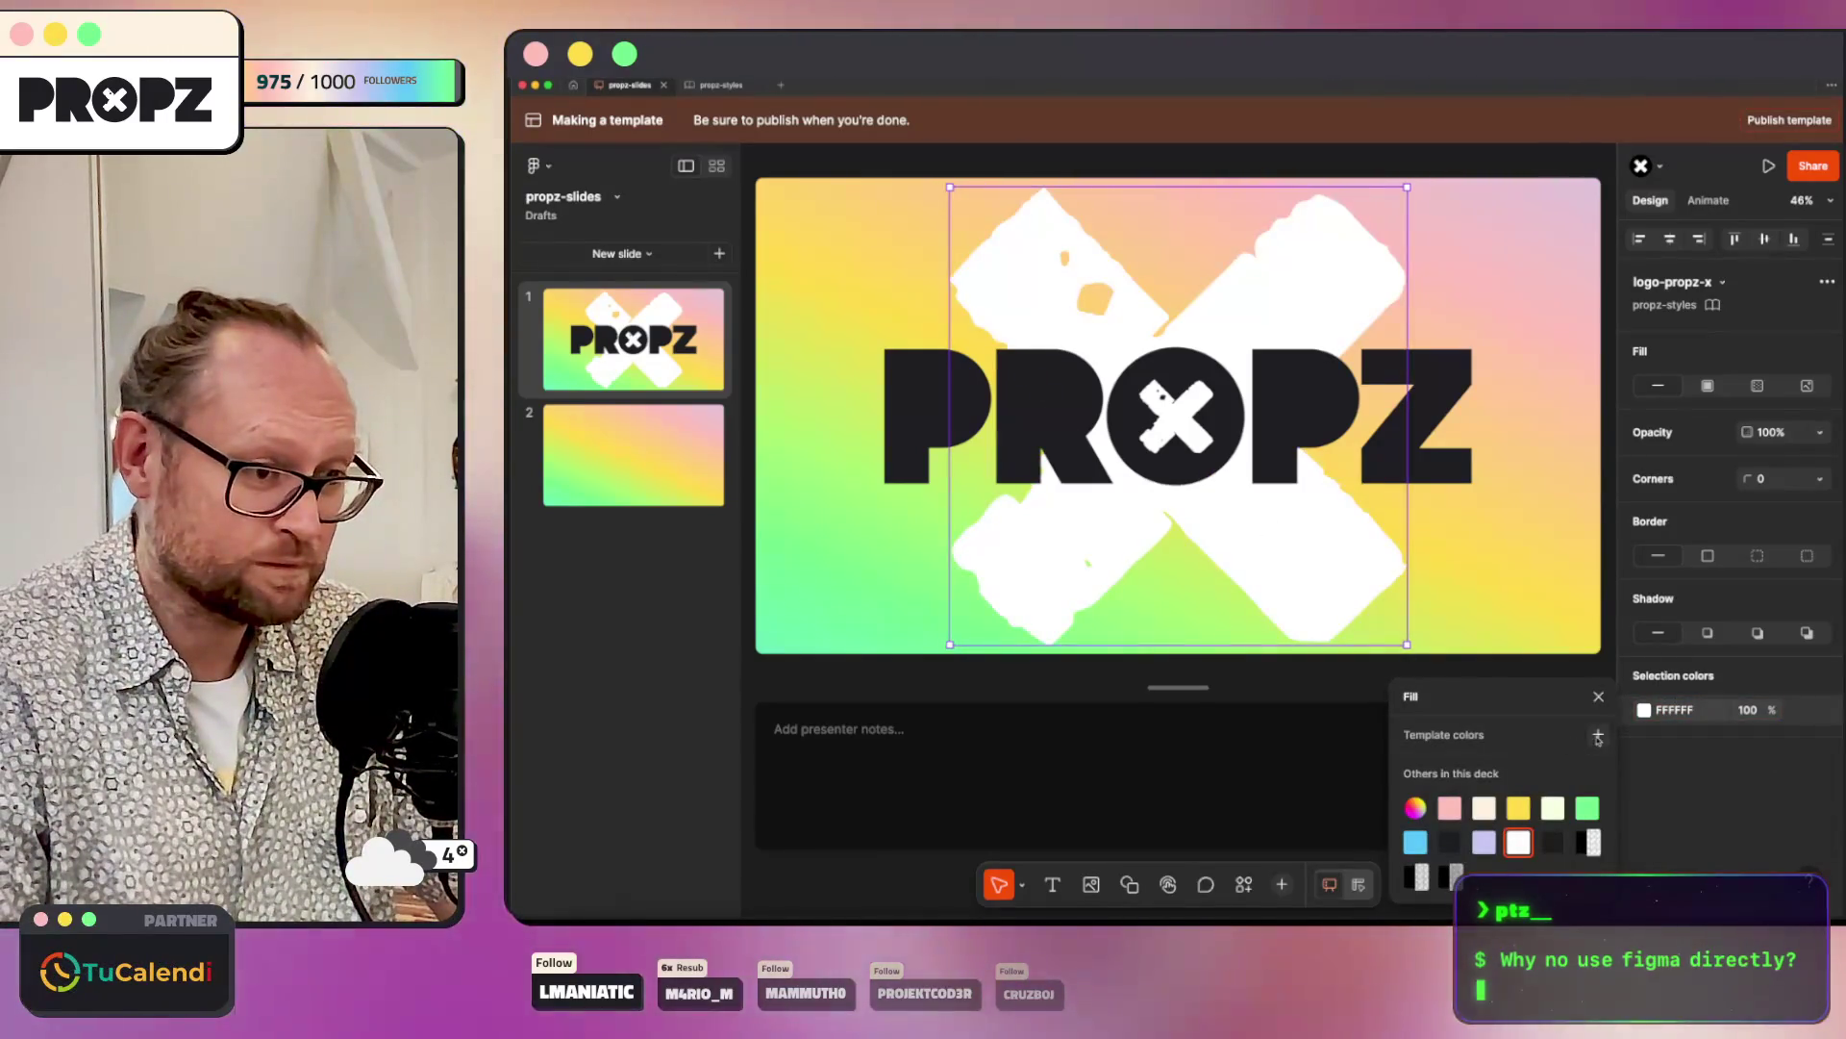
click(1599, 734)
click(1255, 518)
click(1232, 596)
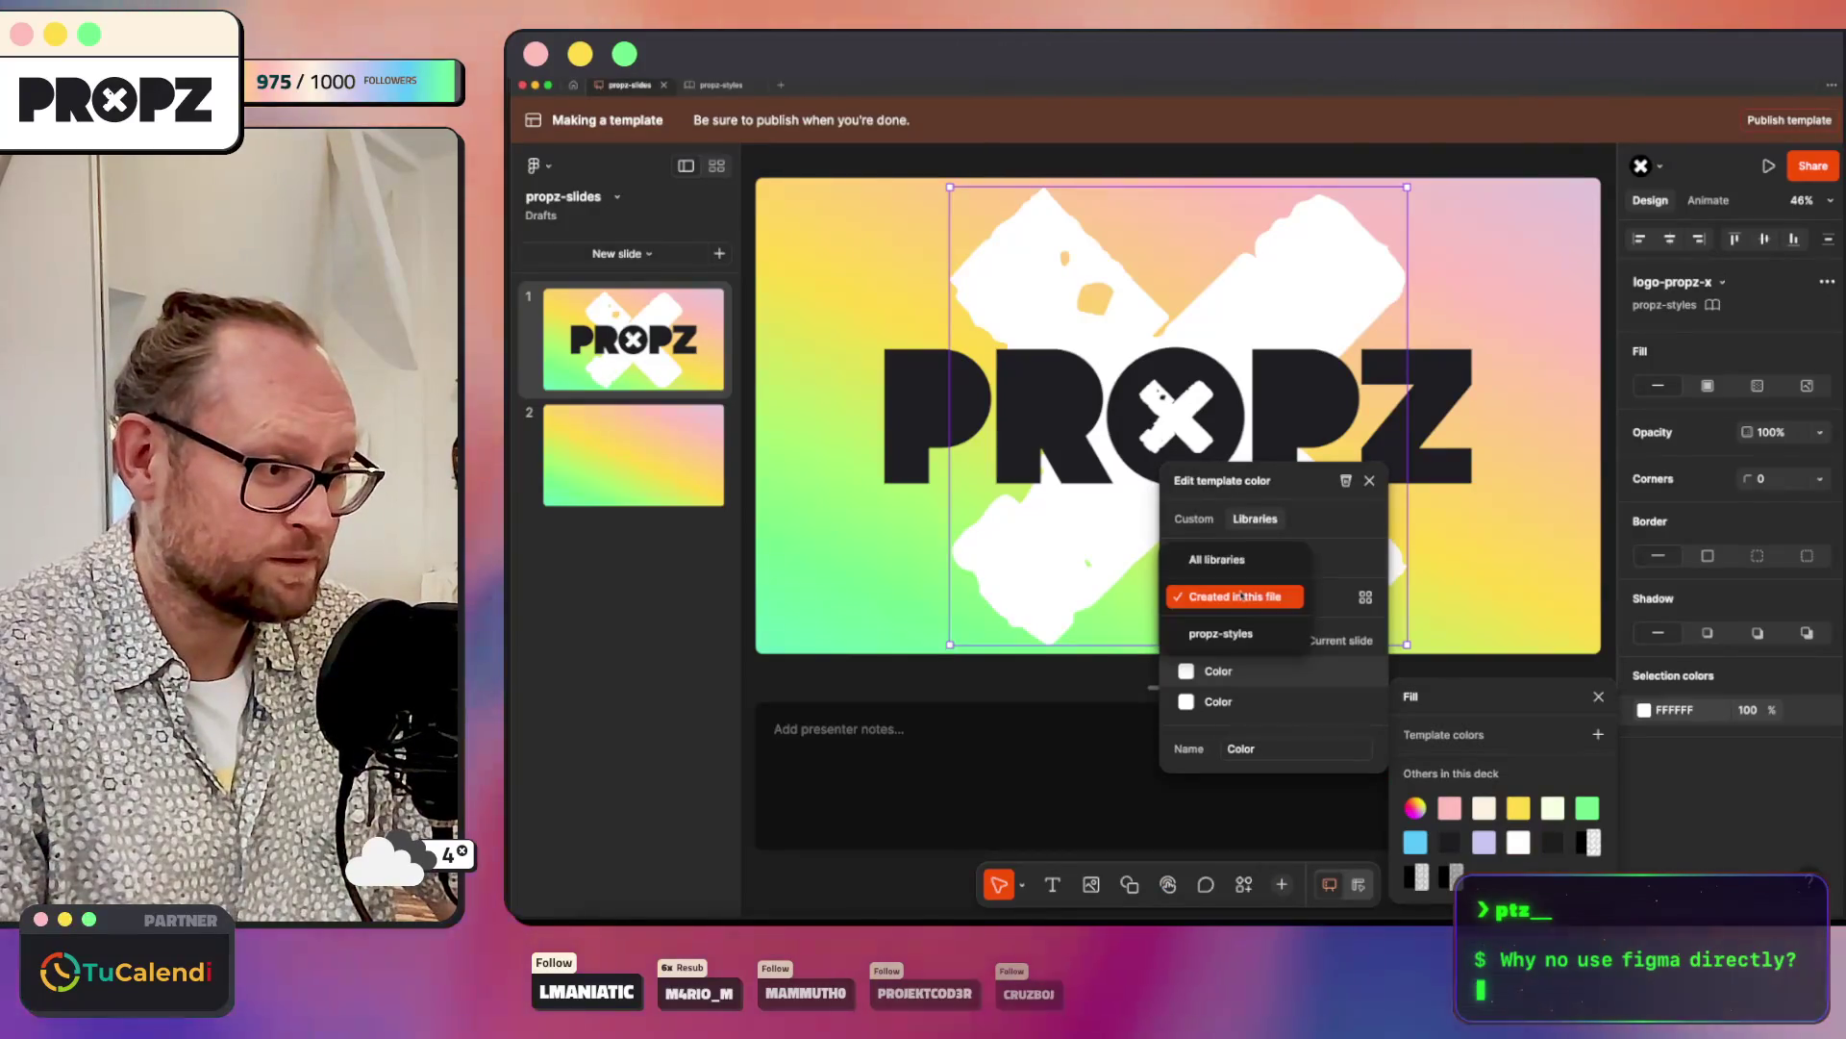
key(Escape)
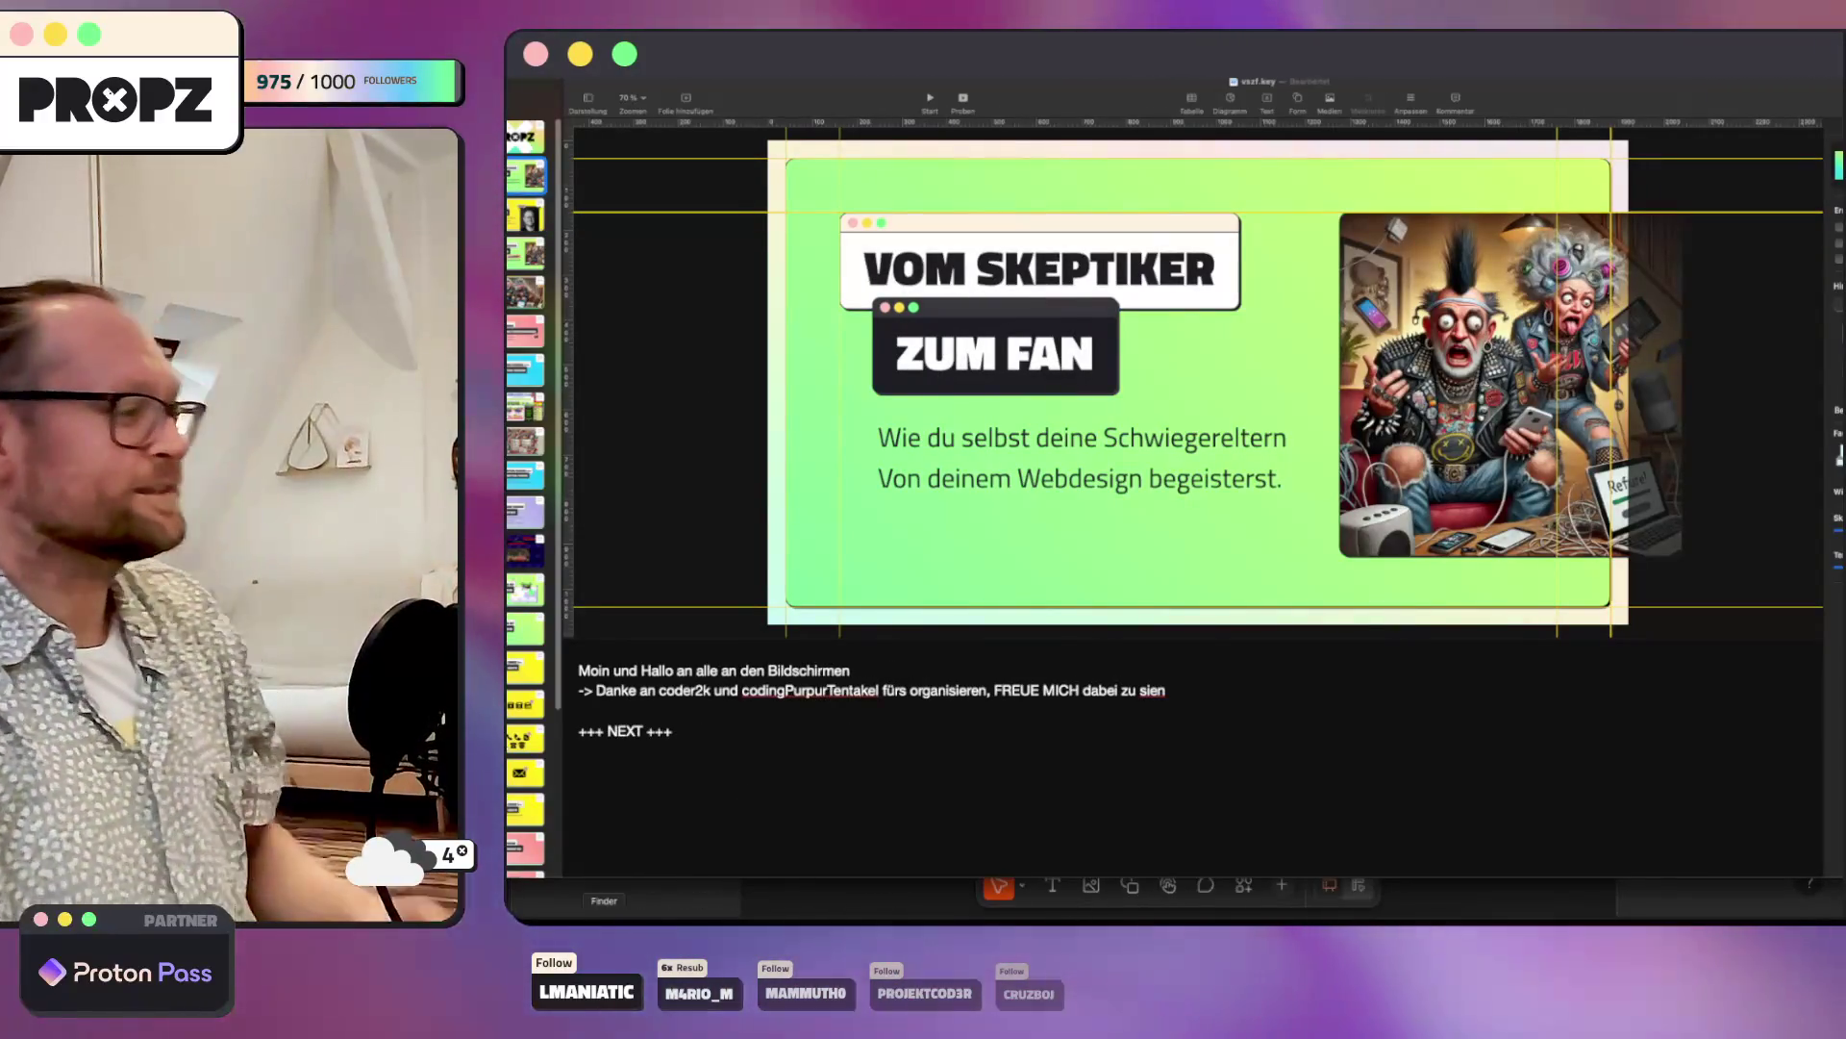
Switch from the Keynote deck to a Finder window on the Talks folder.
key(super+Tab)
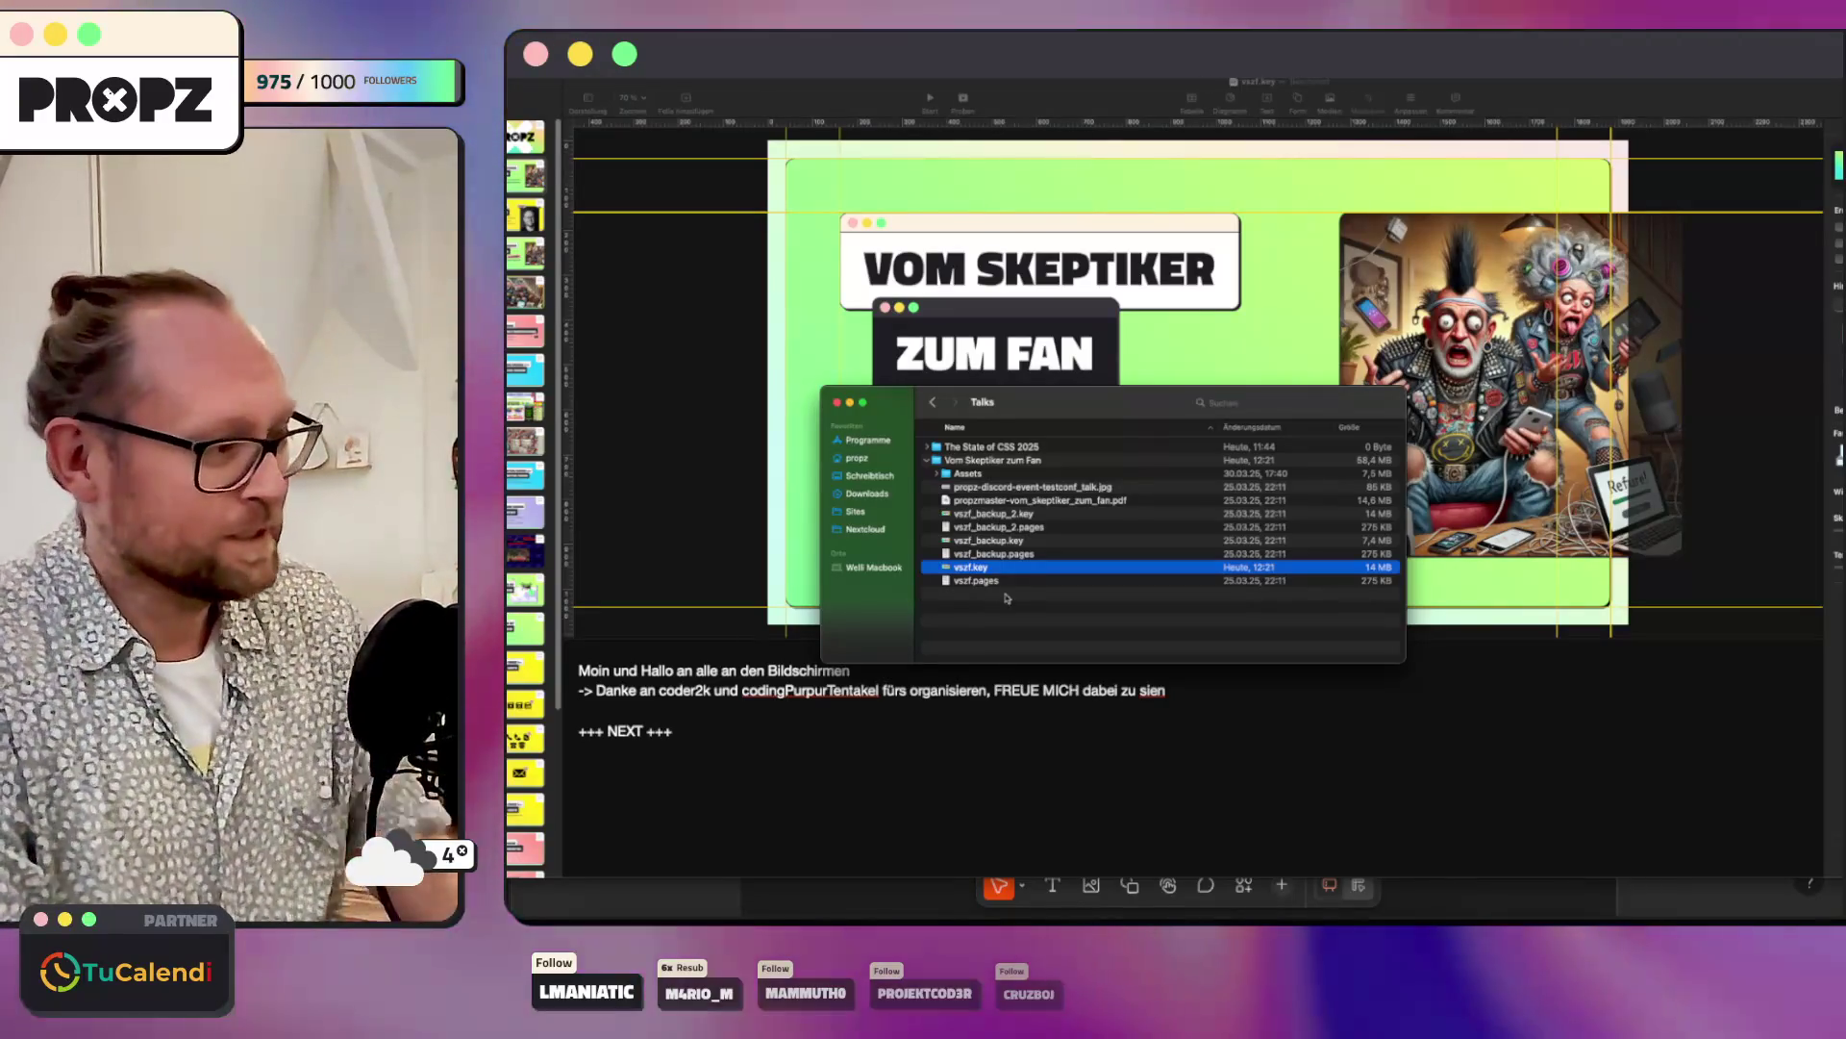
Move vszf.key into The State of CSS 2025, rename it the-state-of-css-2025.key, and return to Figma.
drag(996, 451, 995, 536)
click(974, 449)
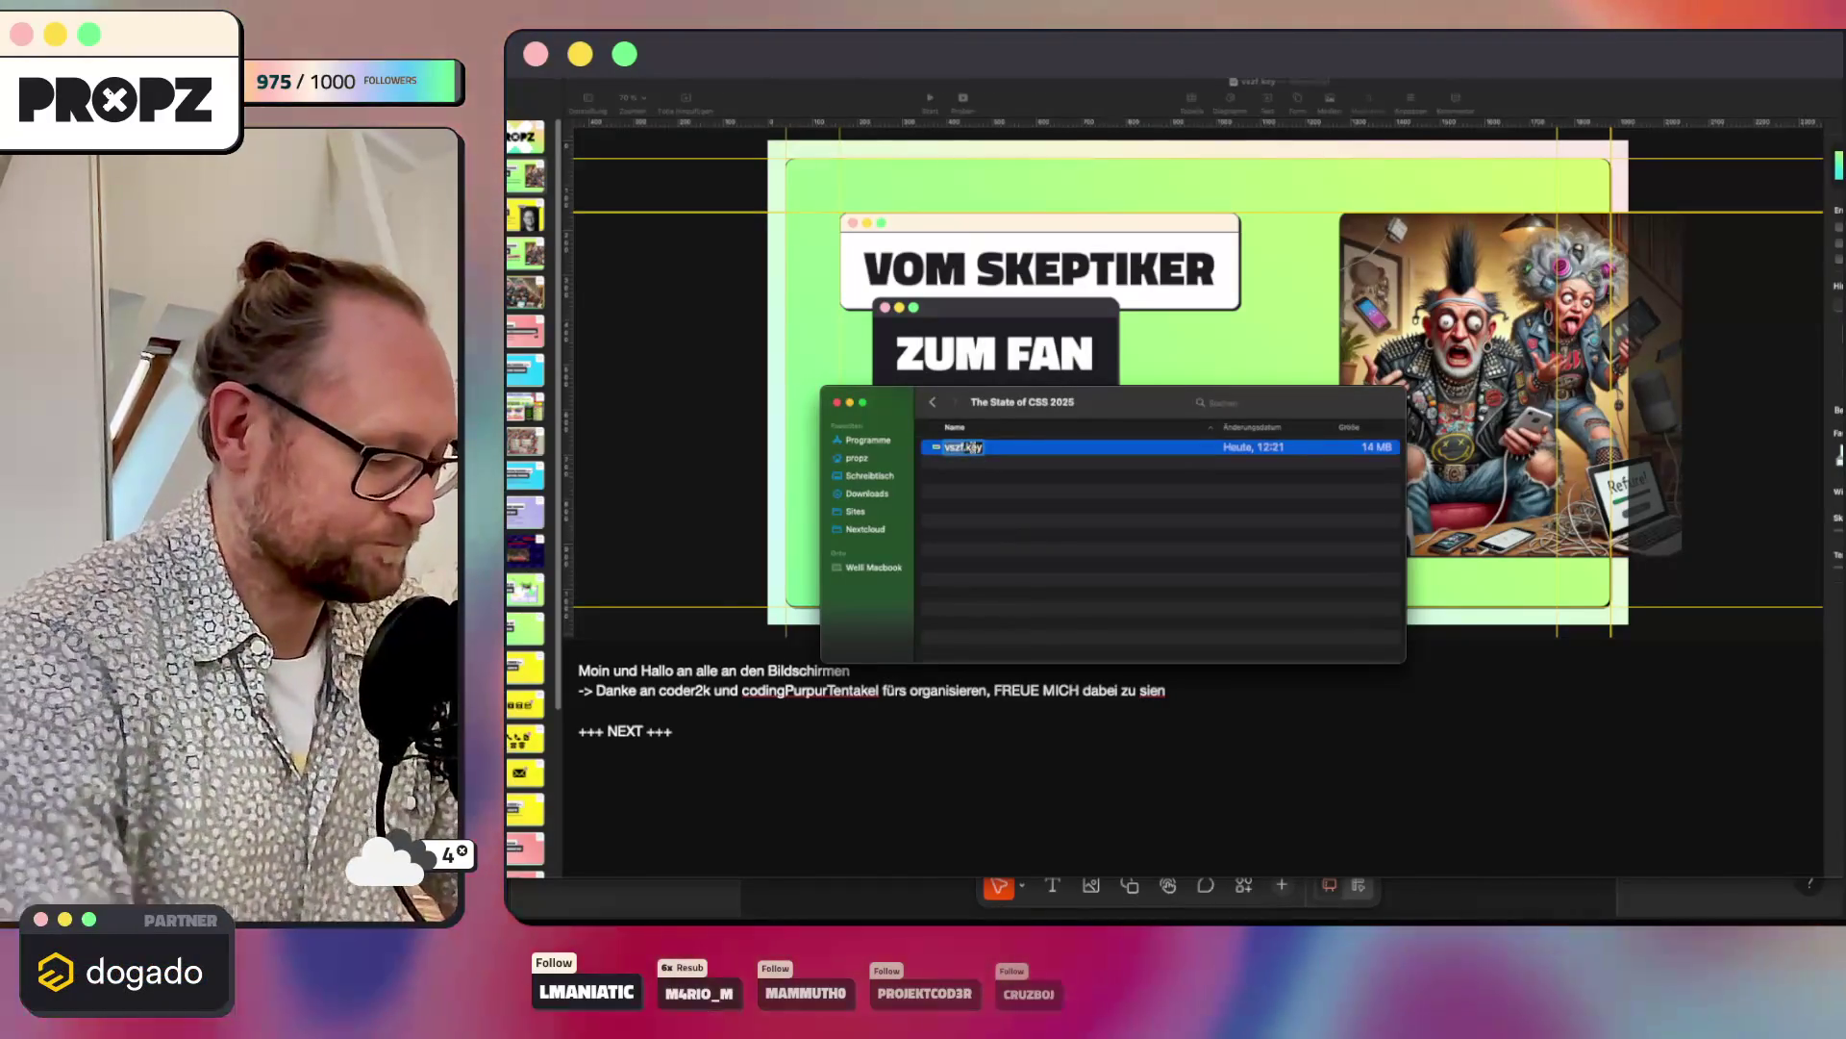
text(t)
key(BackSpace)
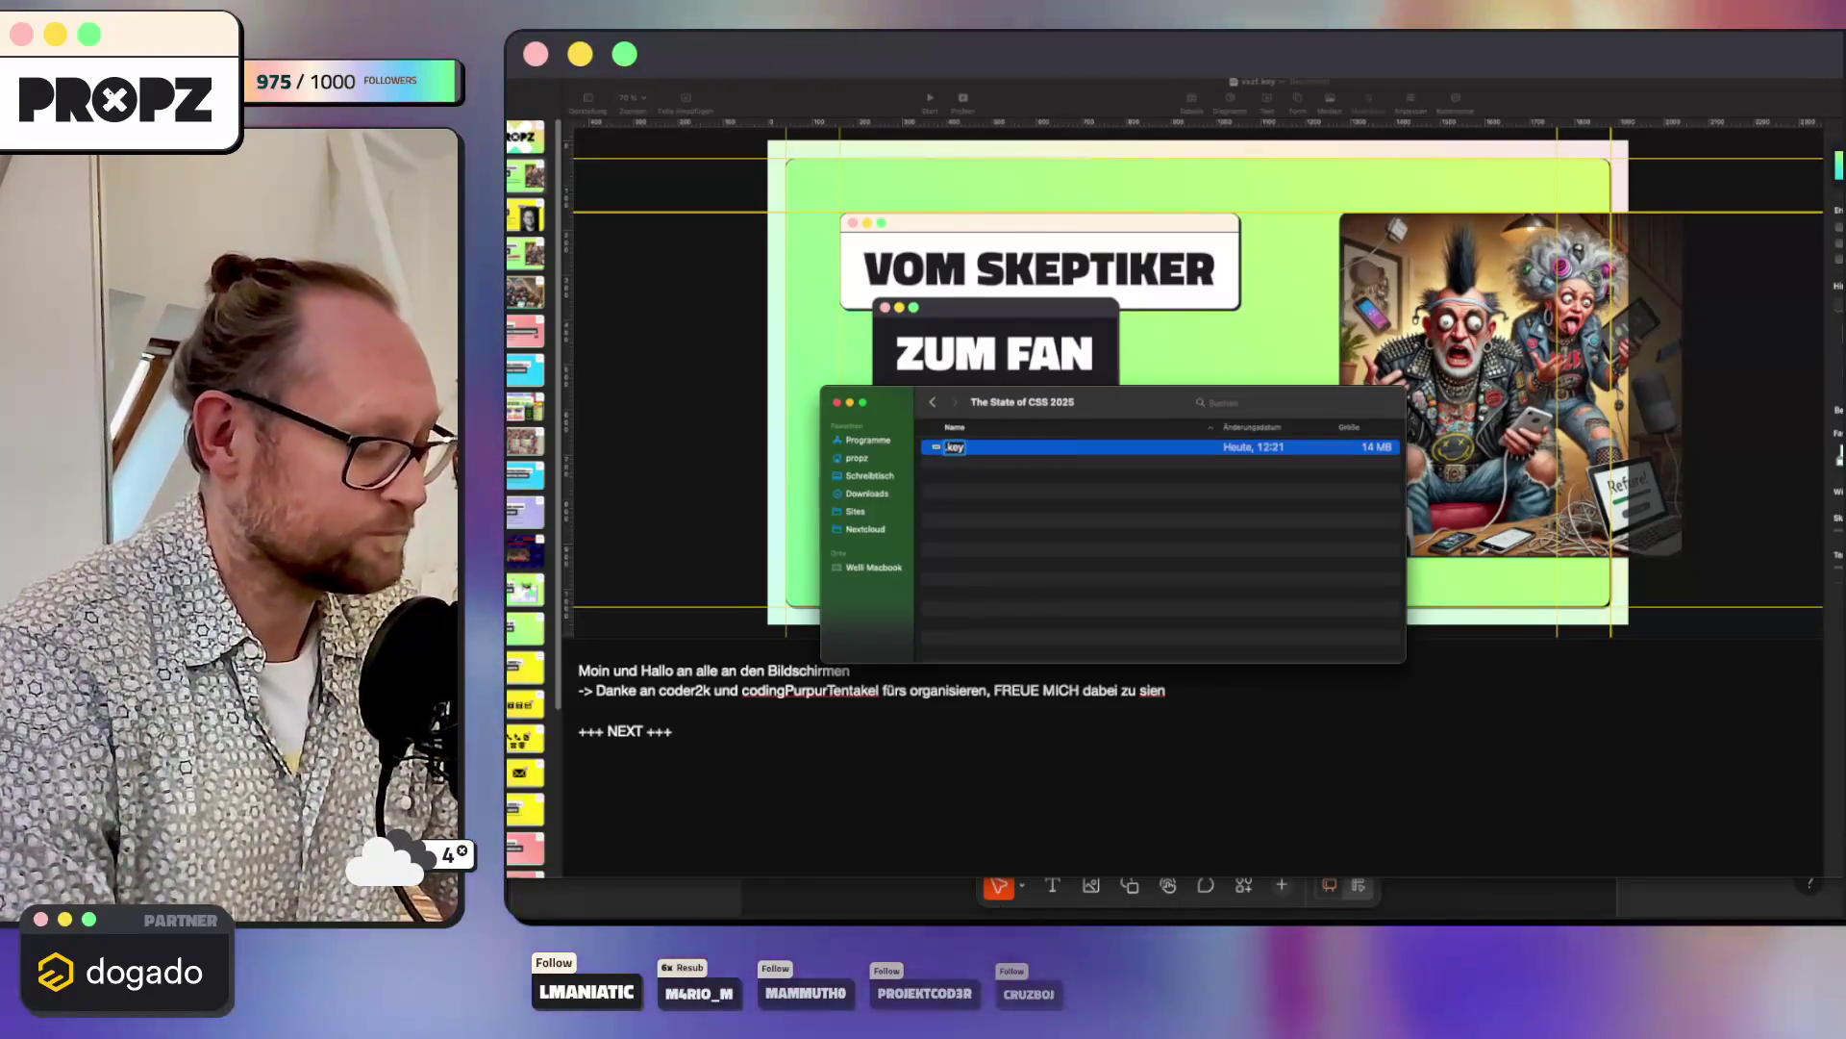
text(oc)
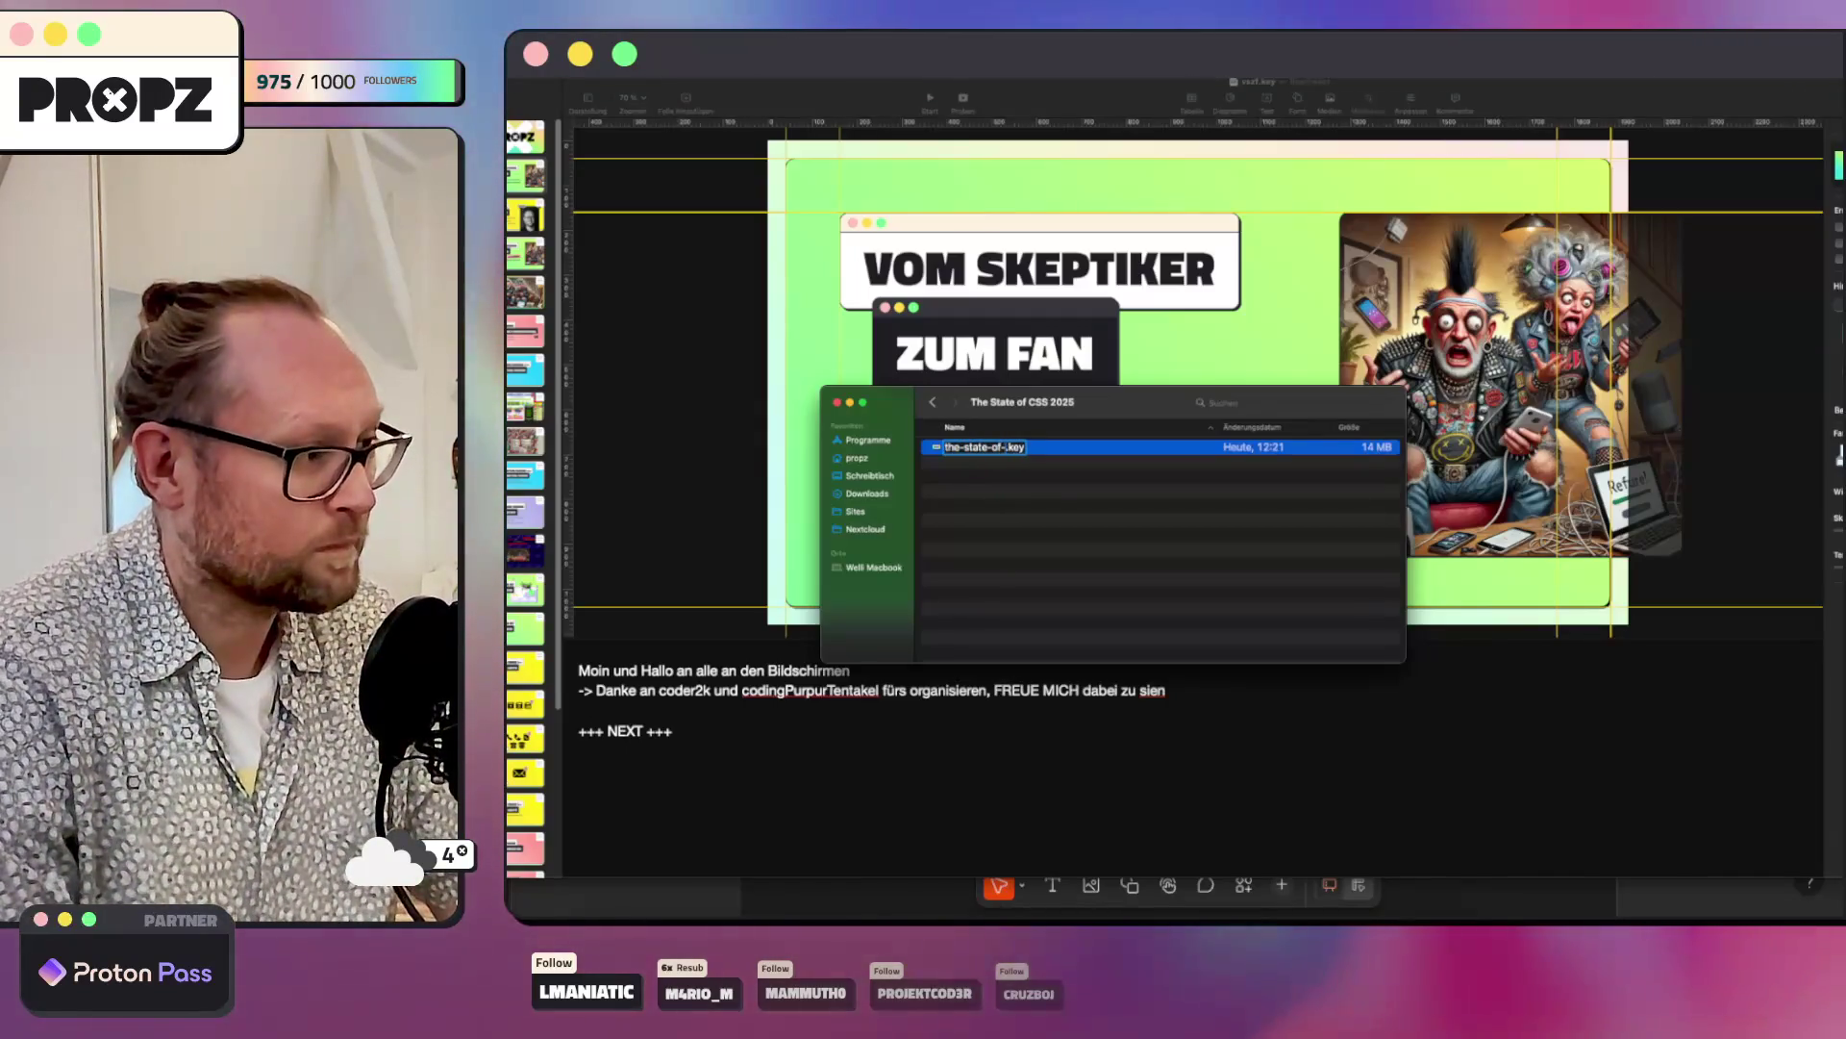
text(025)
key(Return)
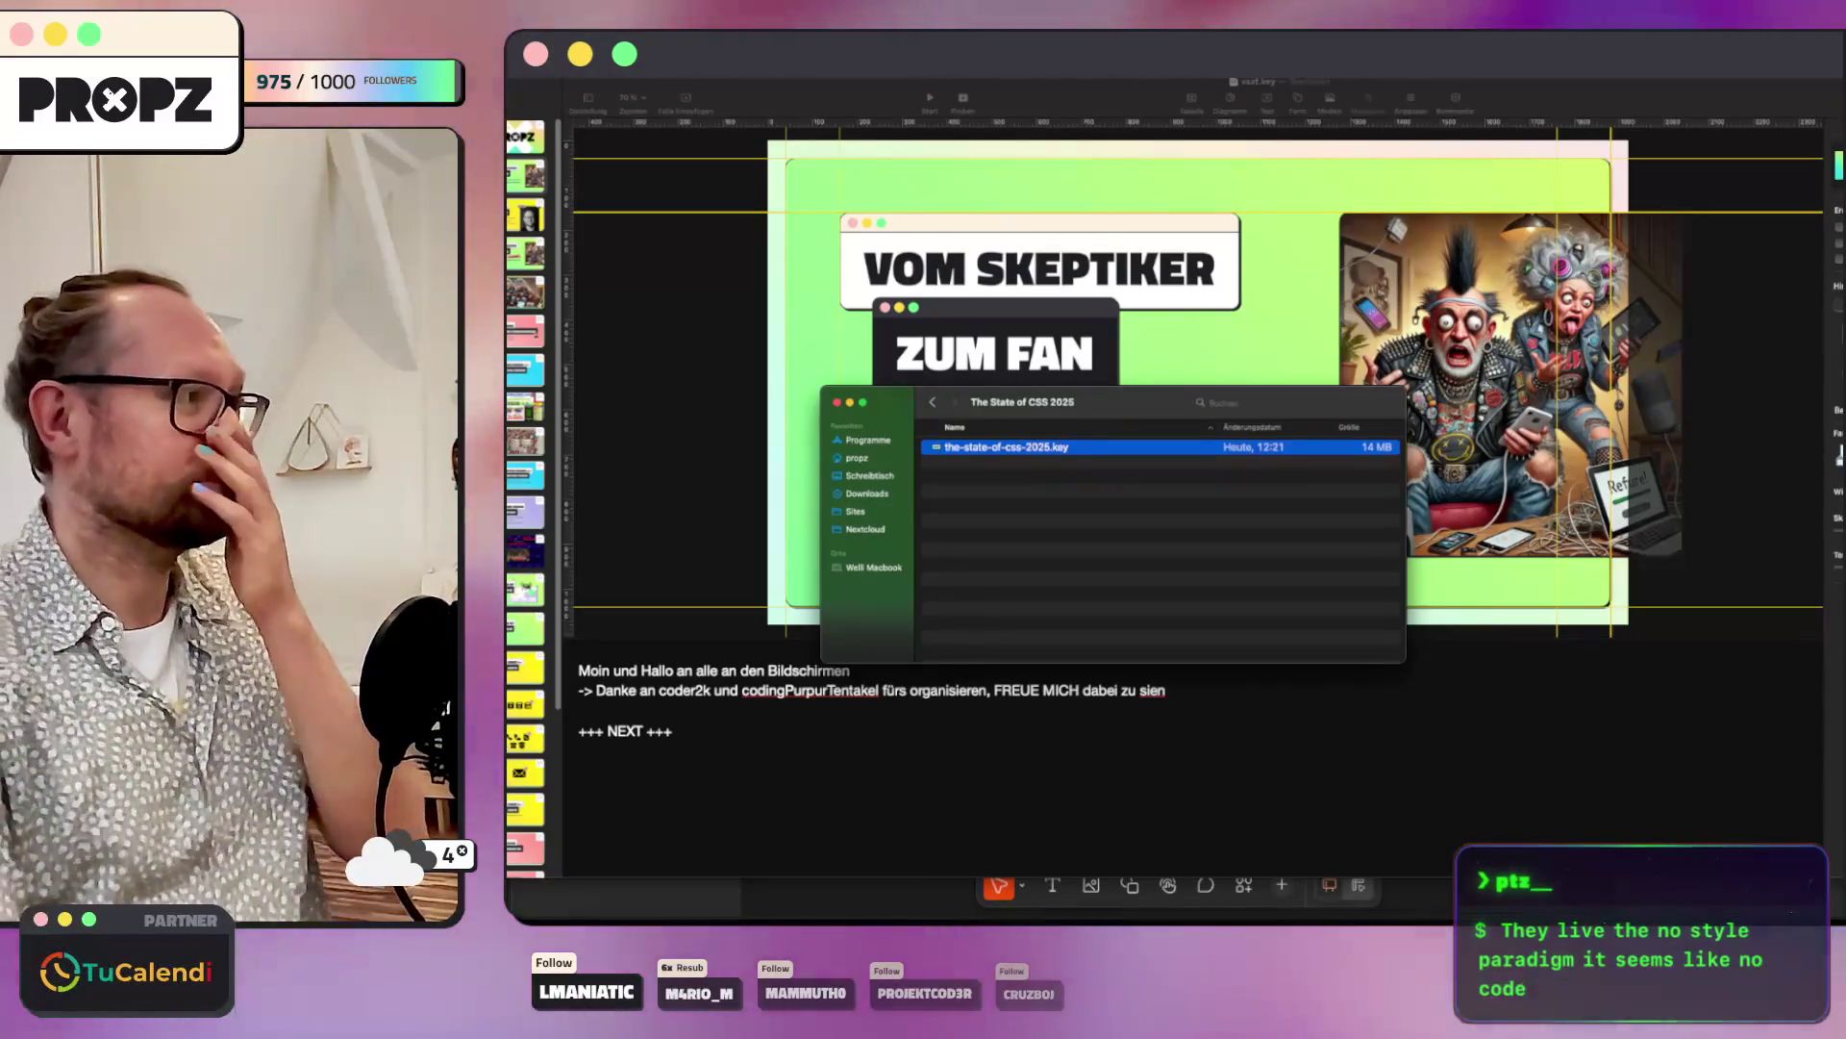
key(super+Tab)
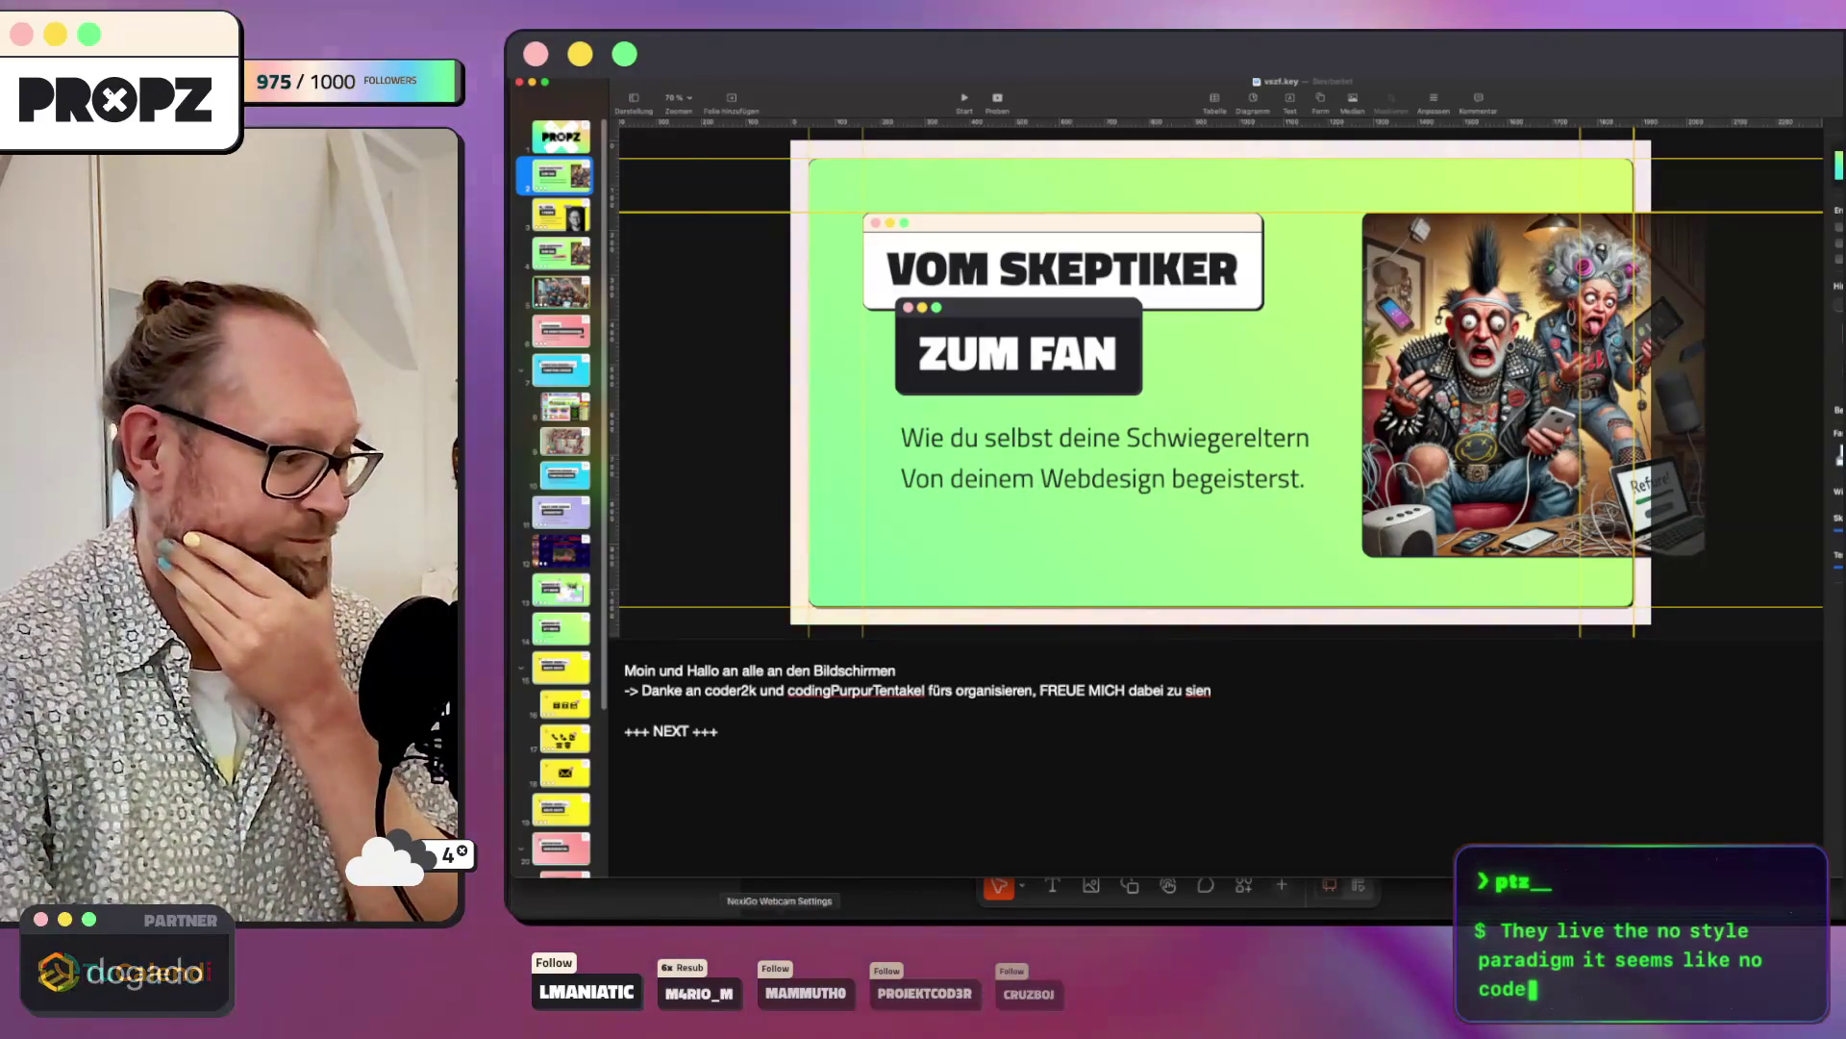
key(super+Tab)
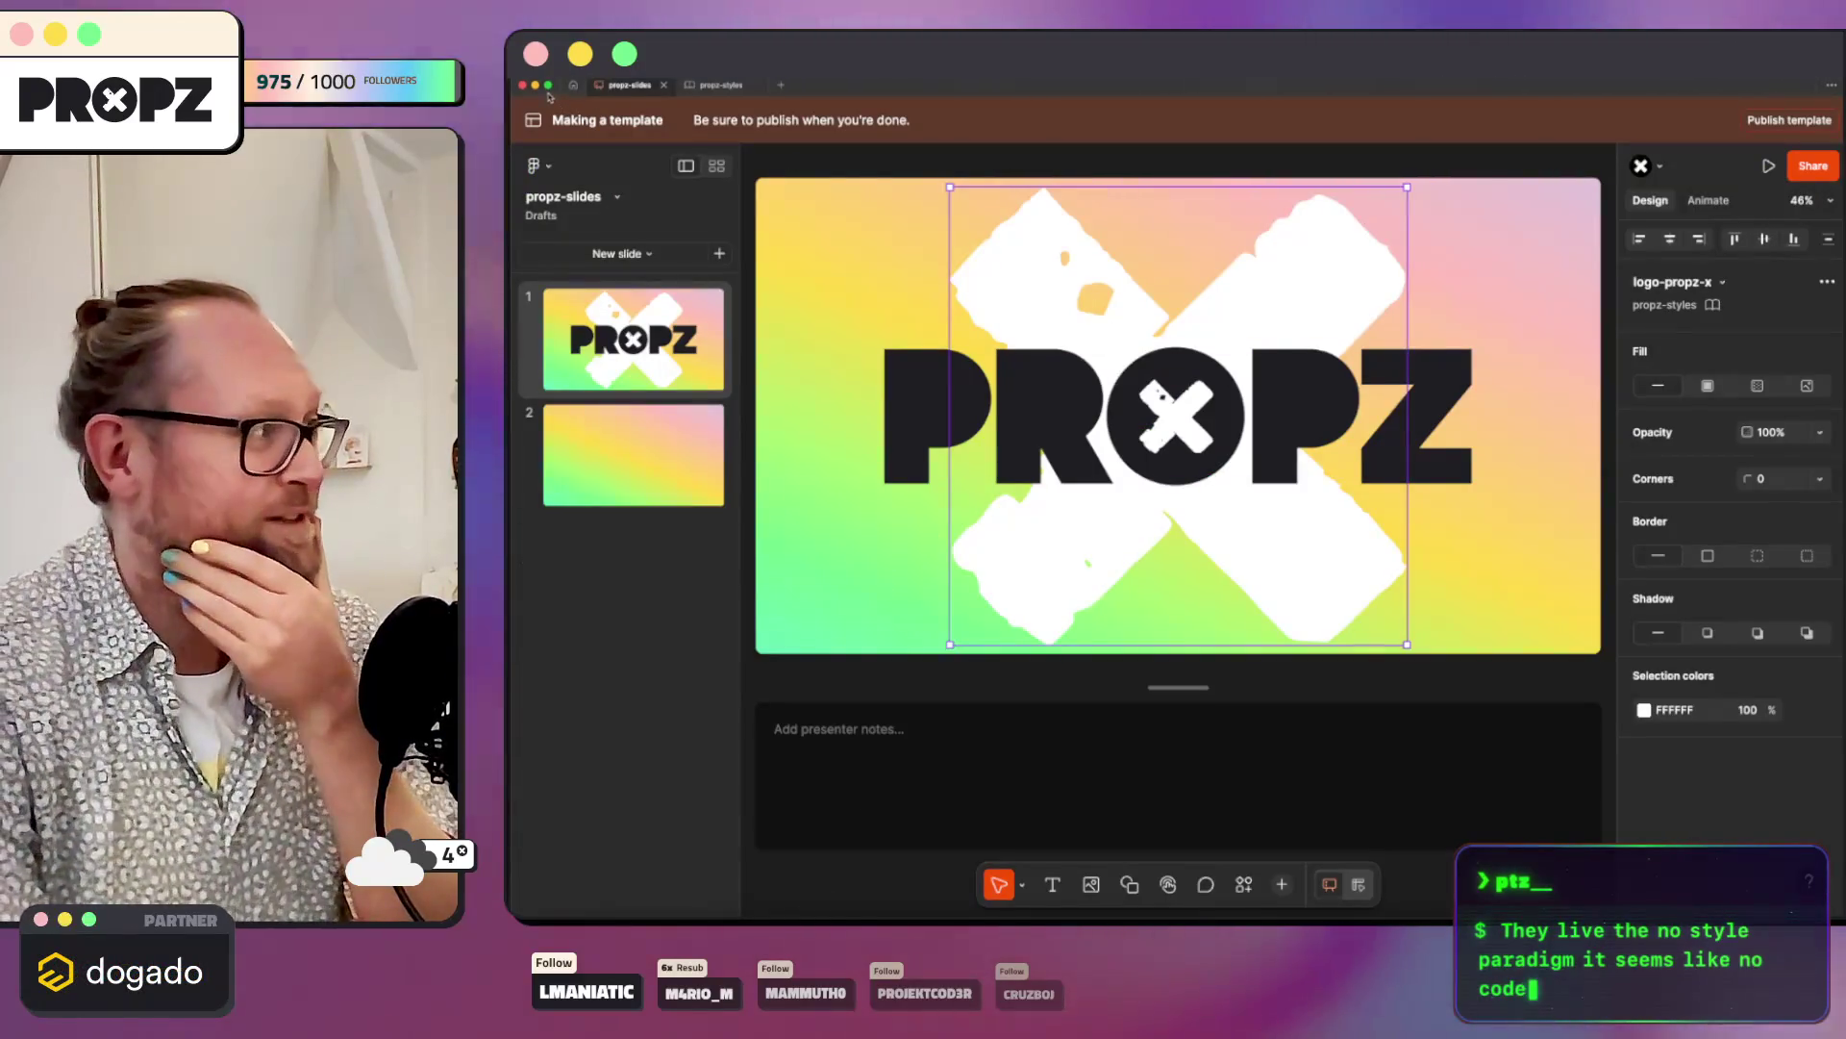
Peek at the propz-styles swatches, then switch through Keynote to the browser.
click(721, 86)
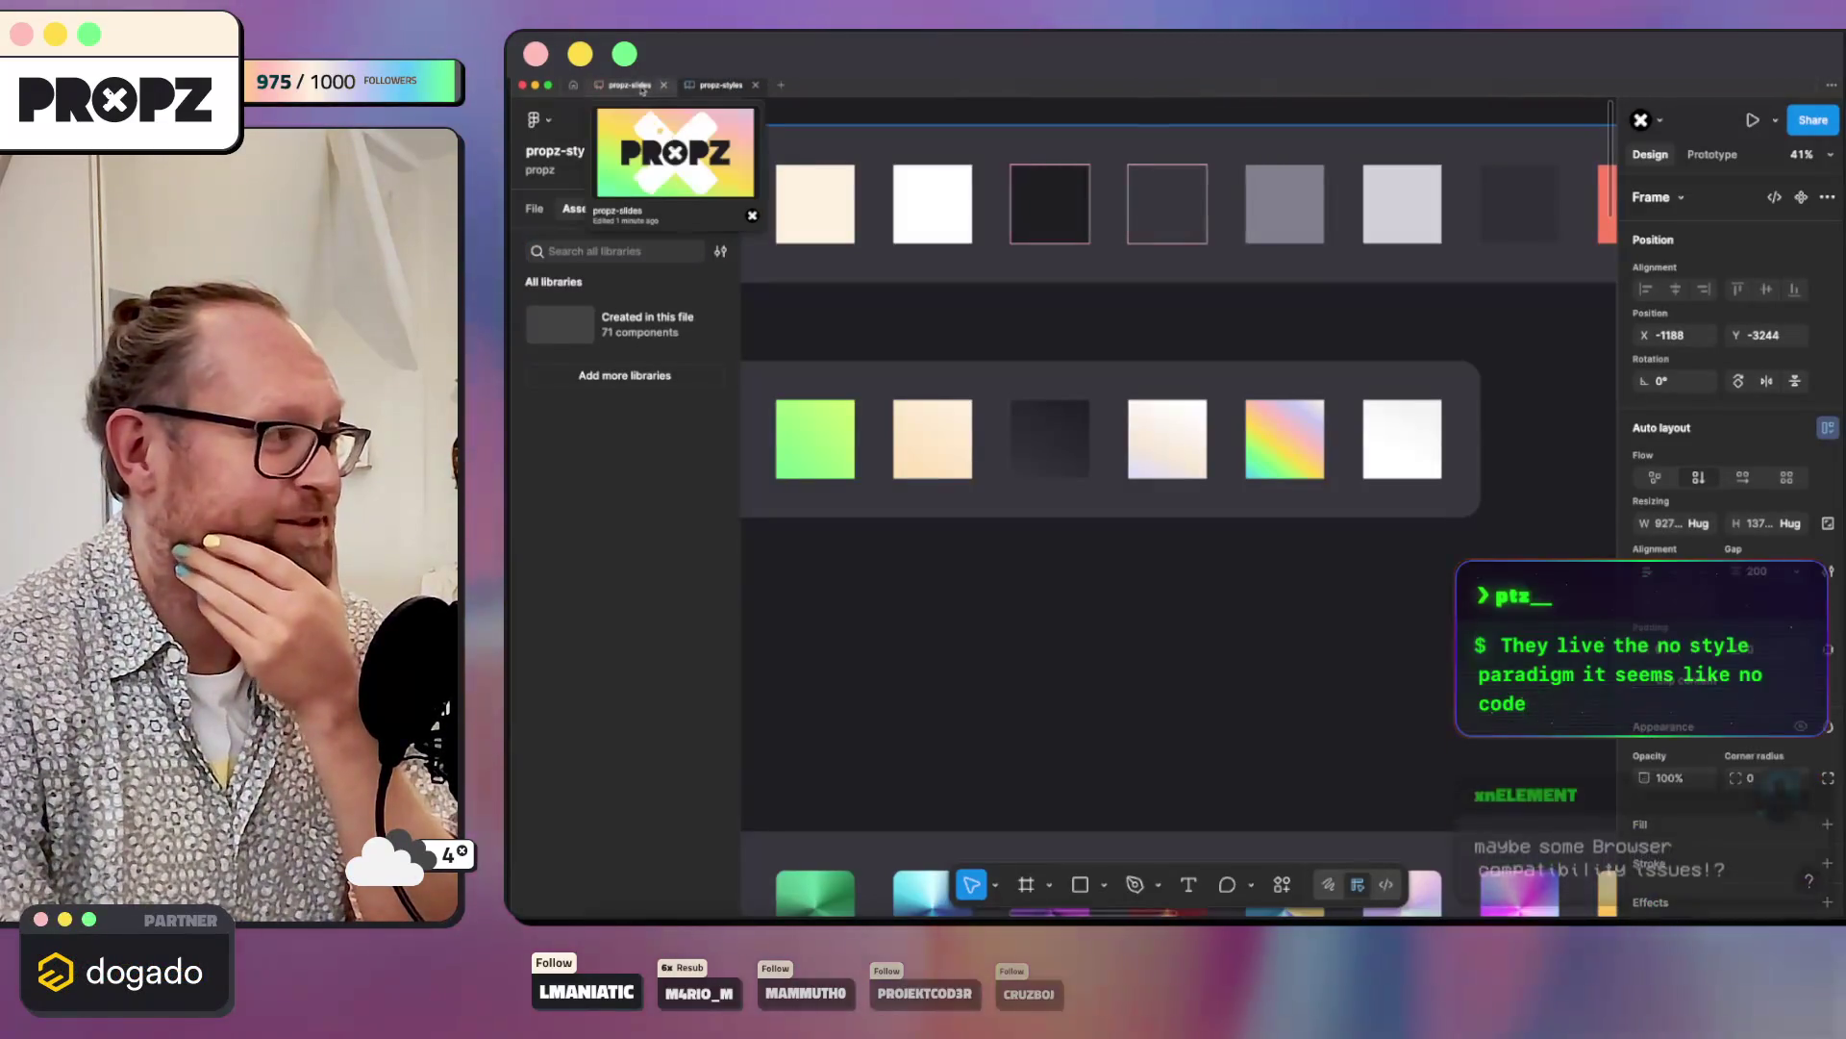
click(632, 85)
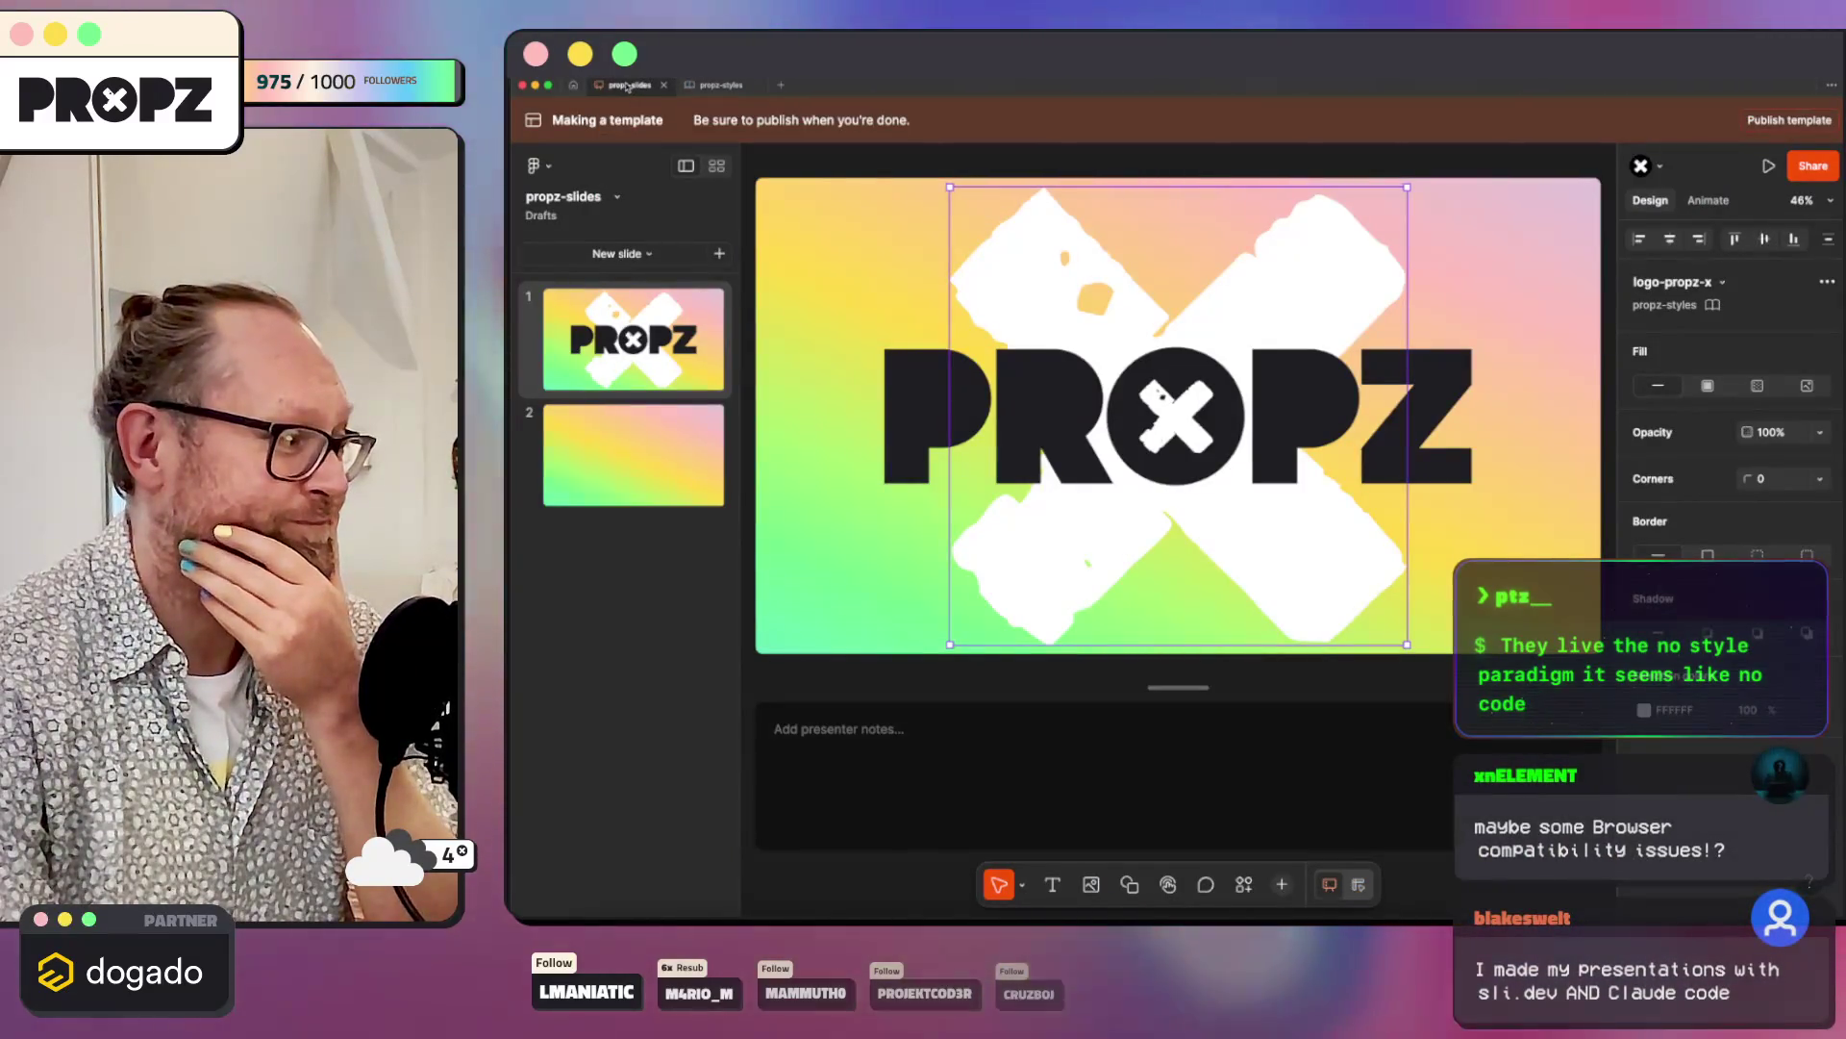
key(super+Tab)
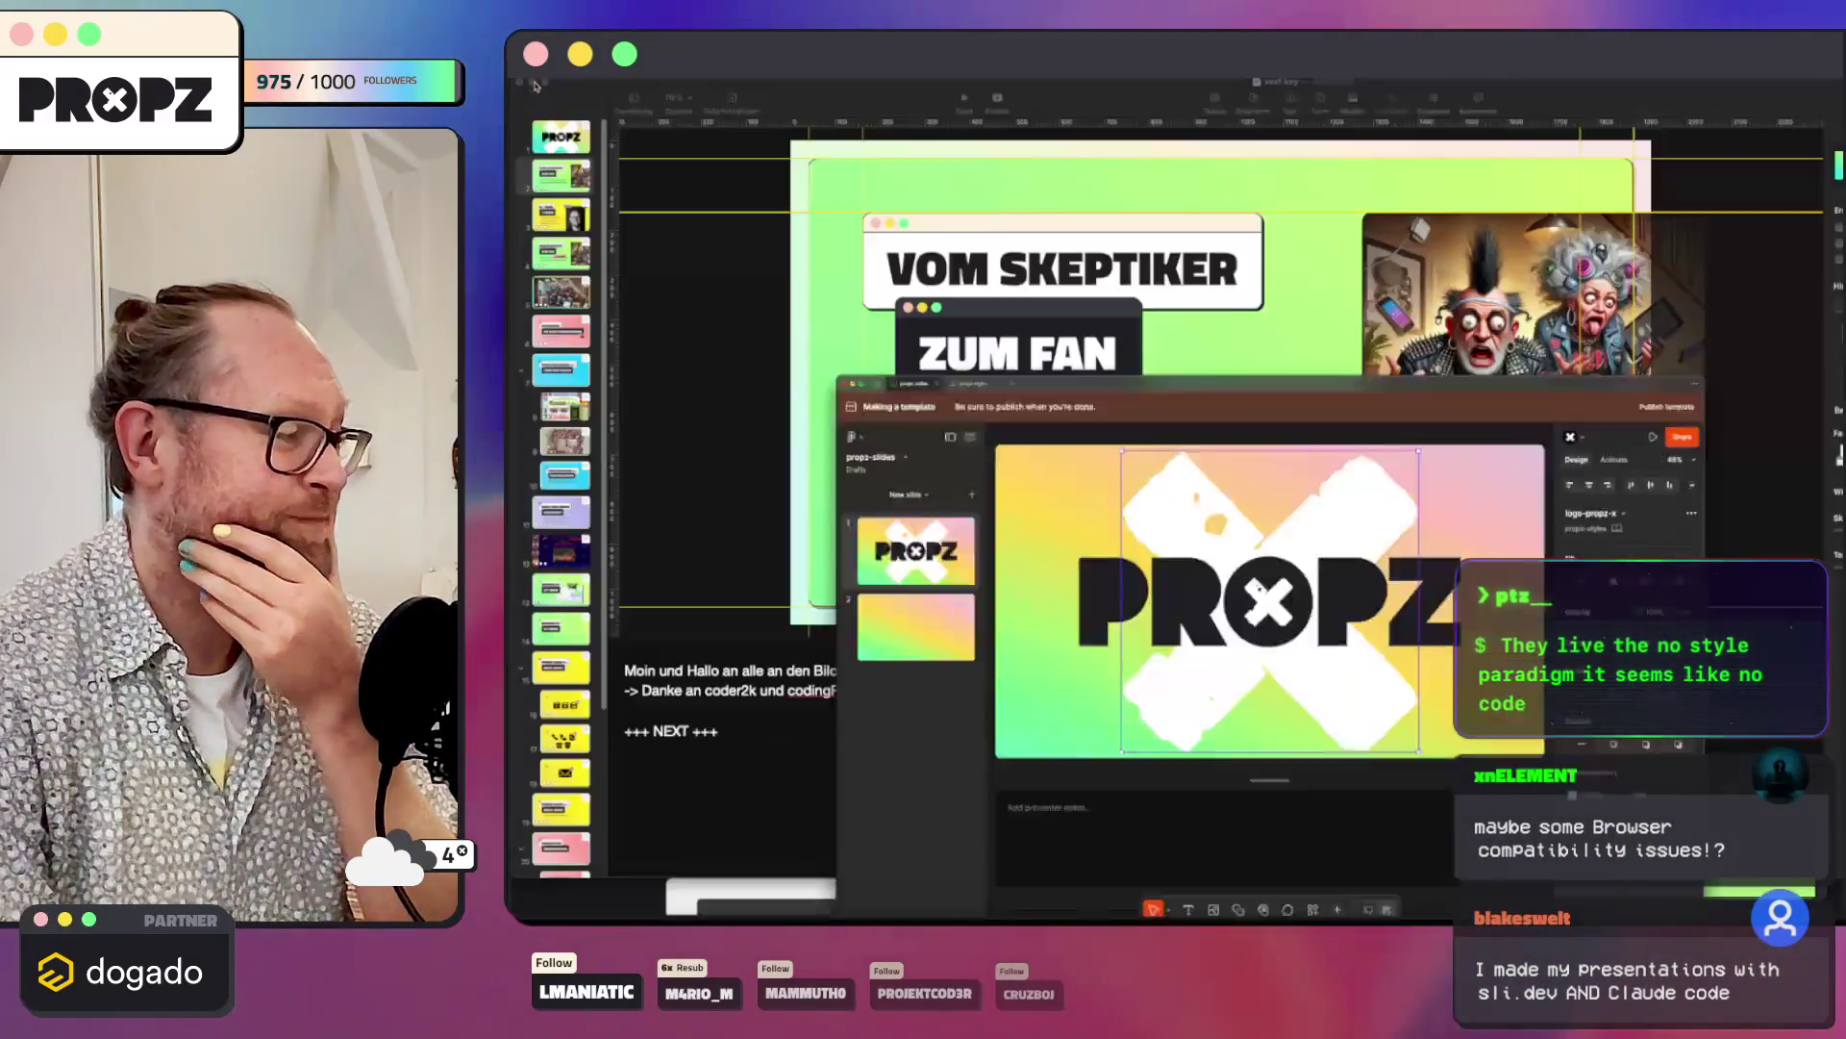
key(super+Tab)
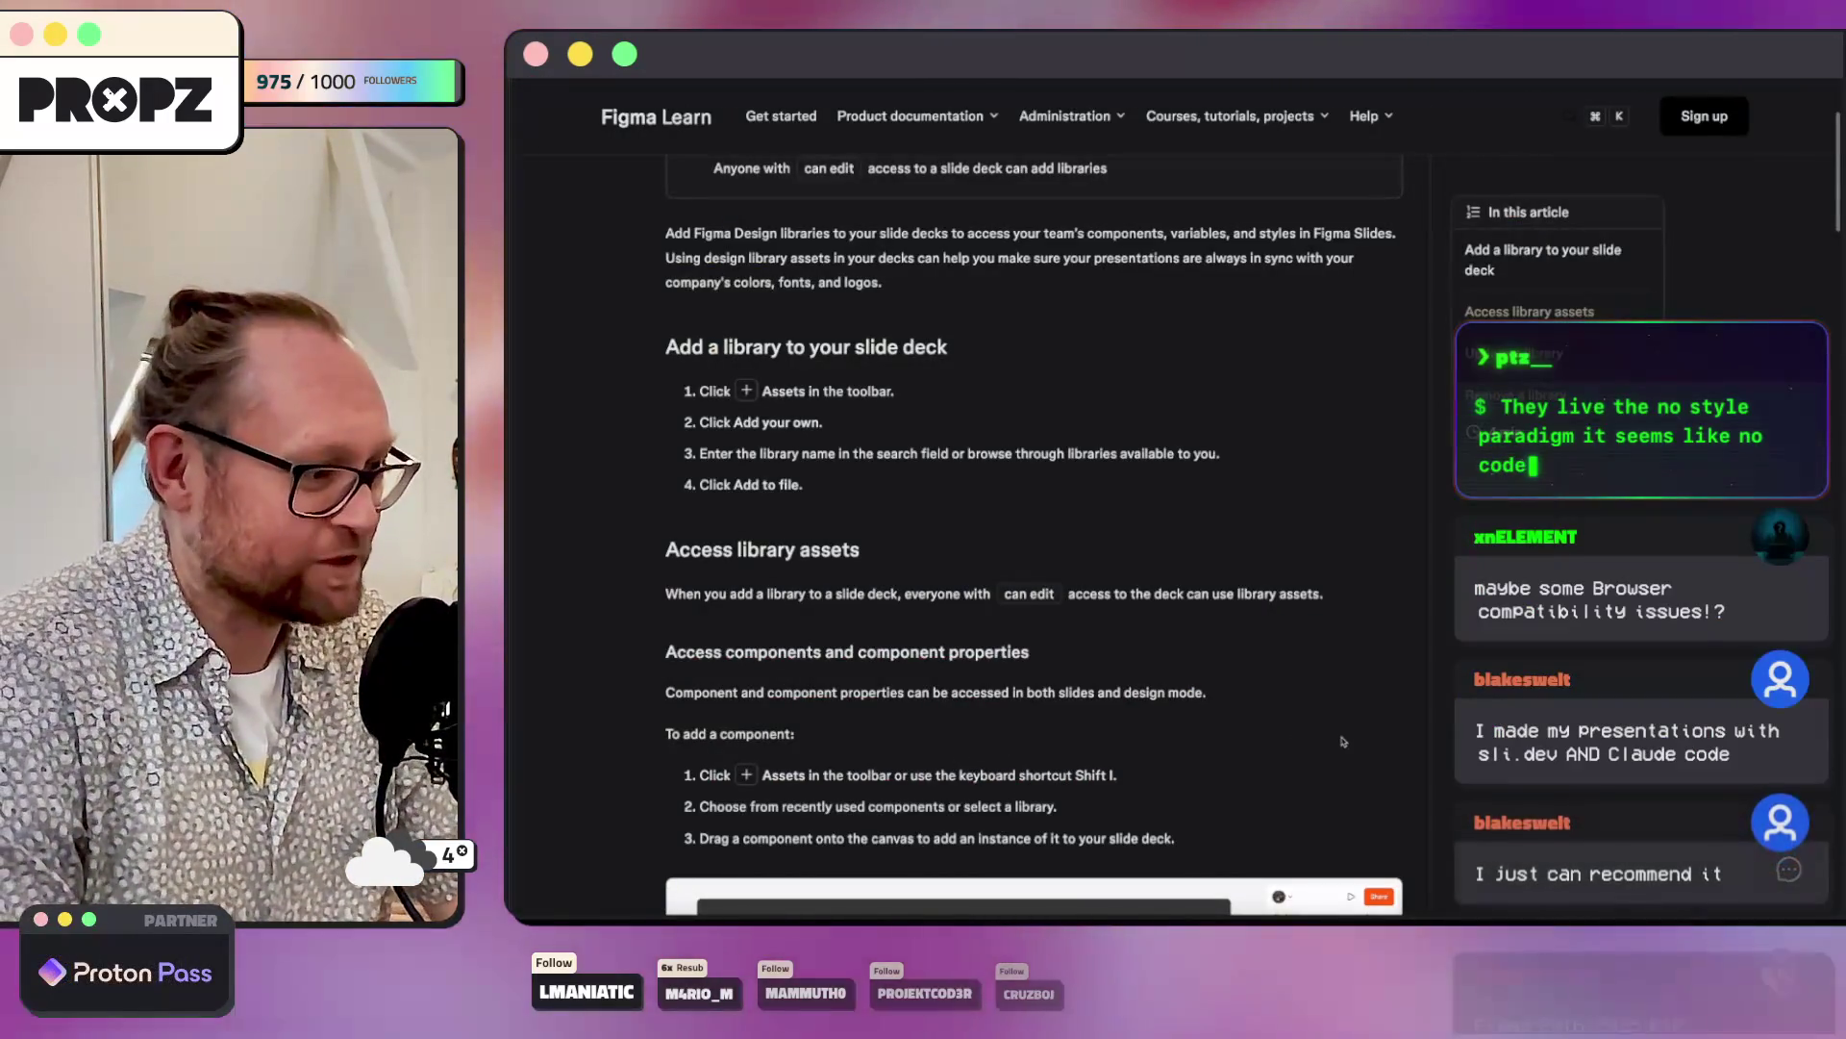
Search 'slidev' from the address bar and load the Slidev homepage.
key(super+l)
text(sli.)
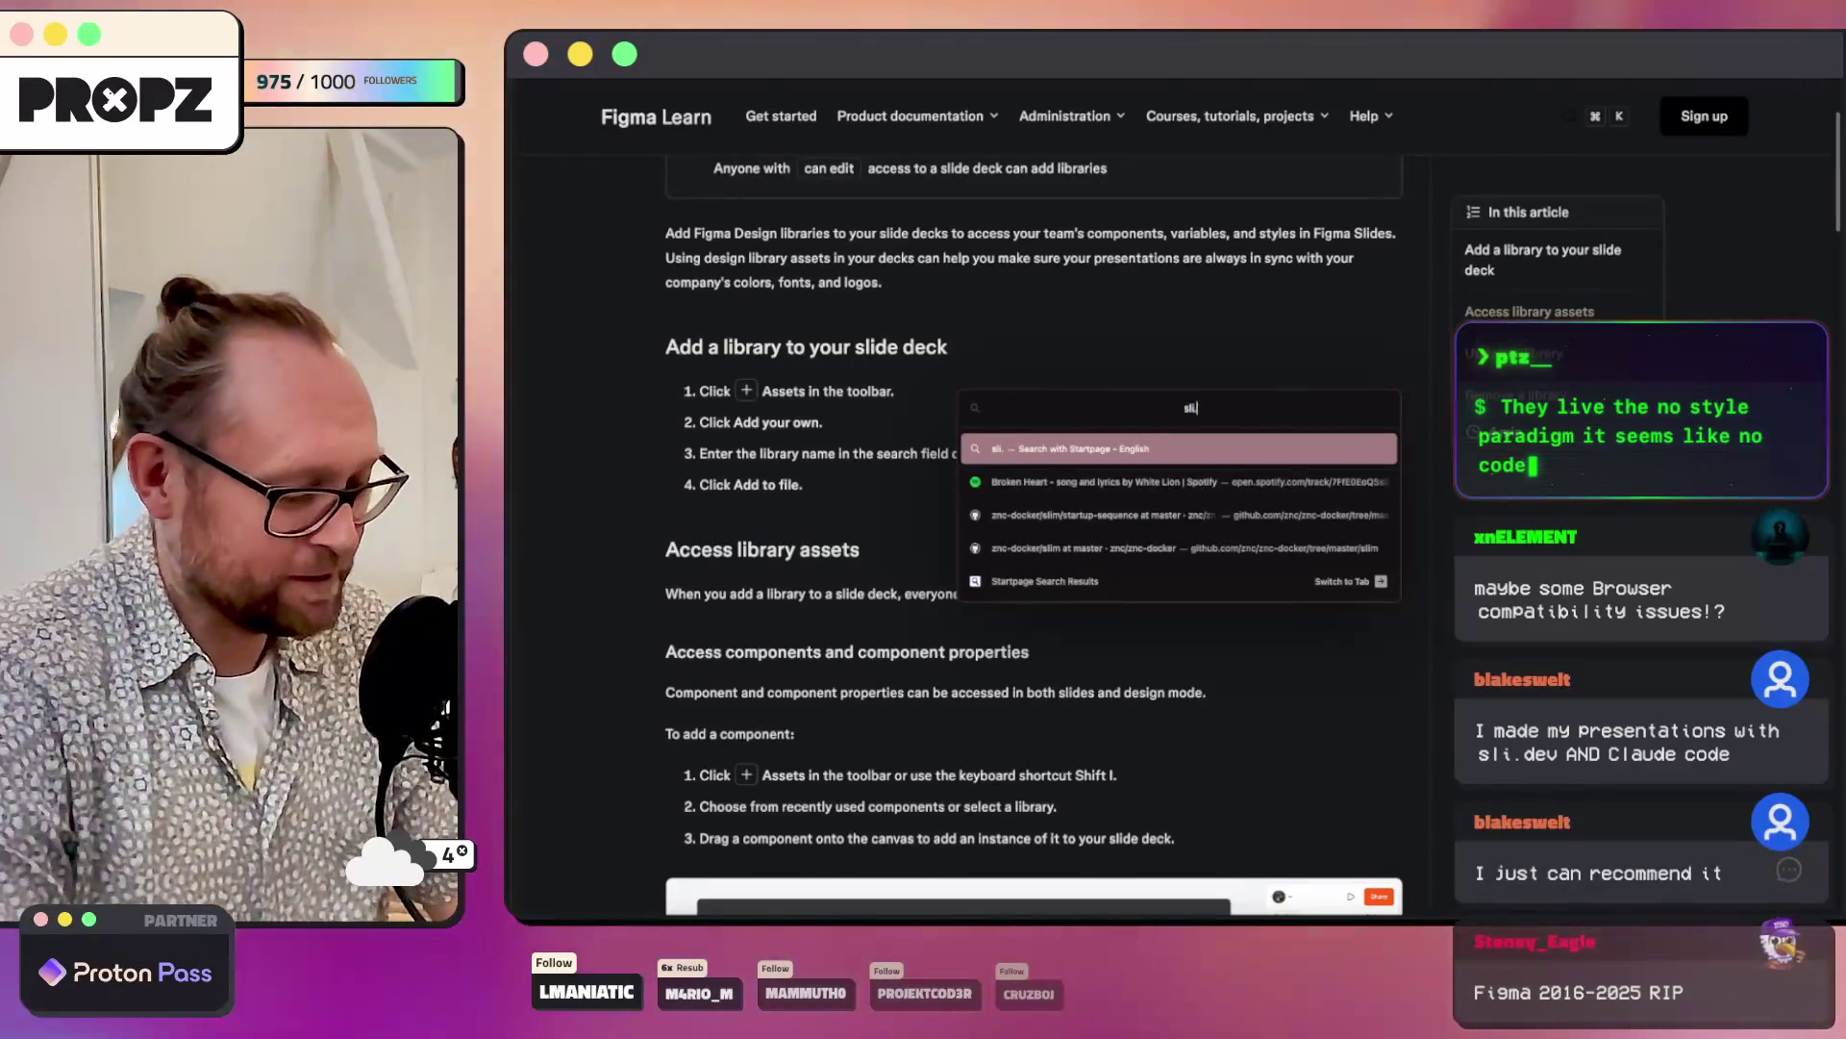
text(dev)
key(Return)
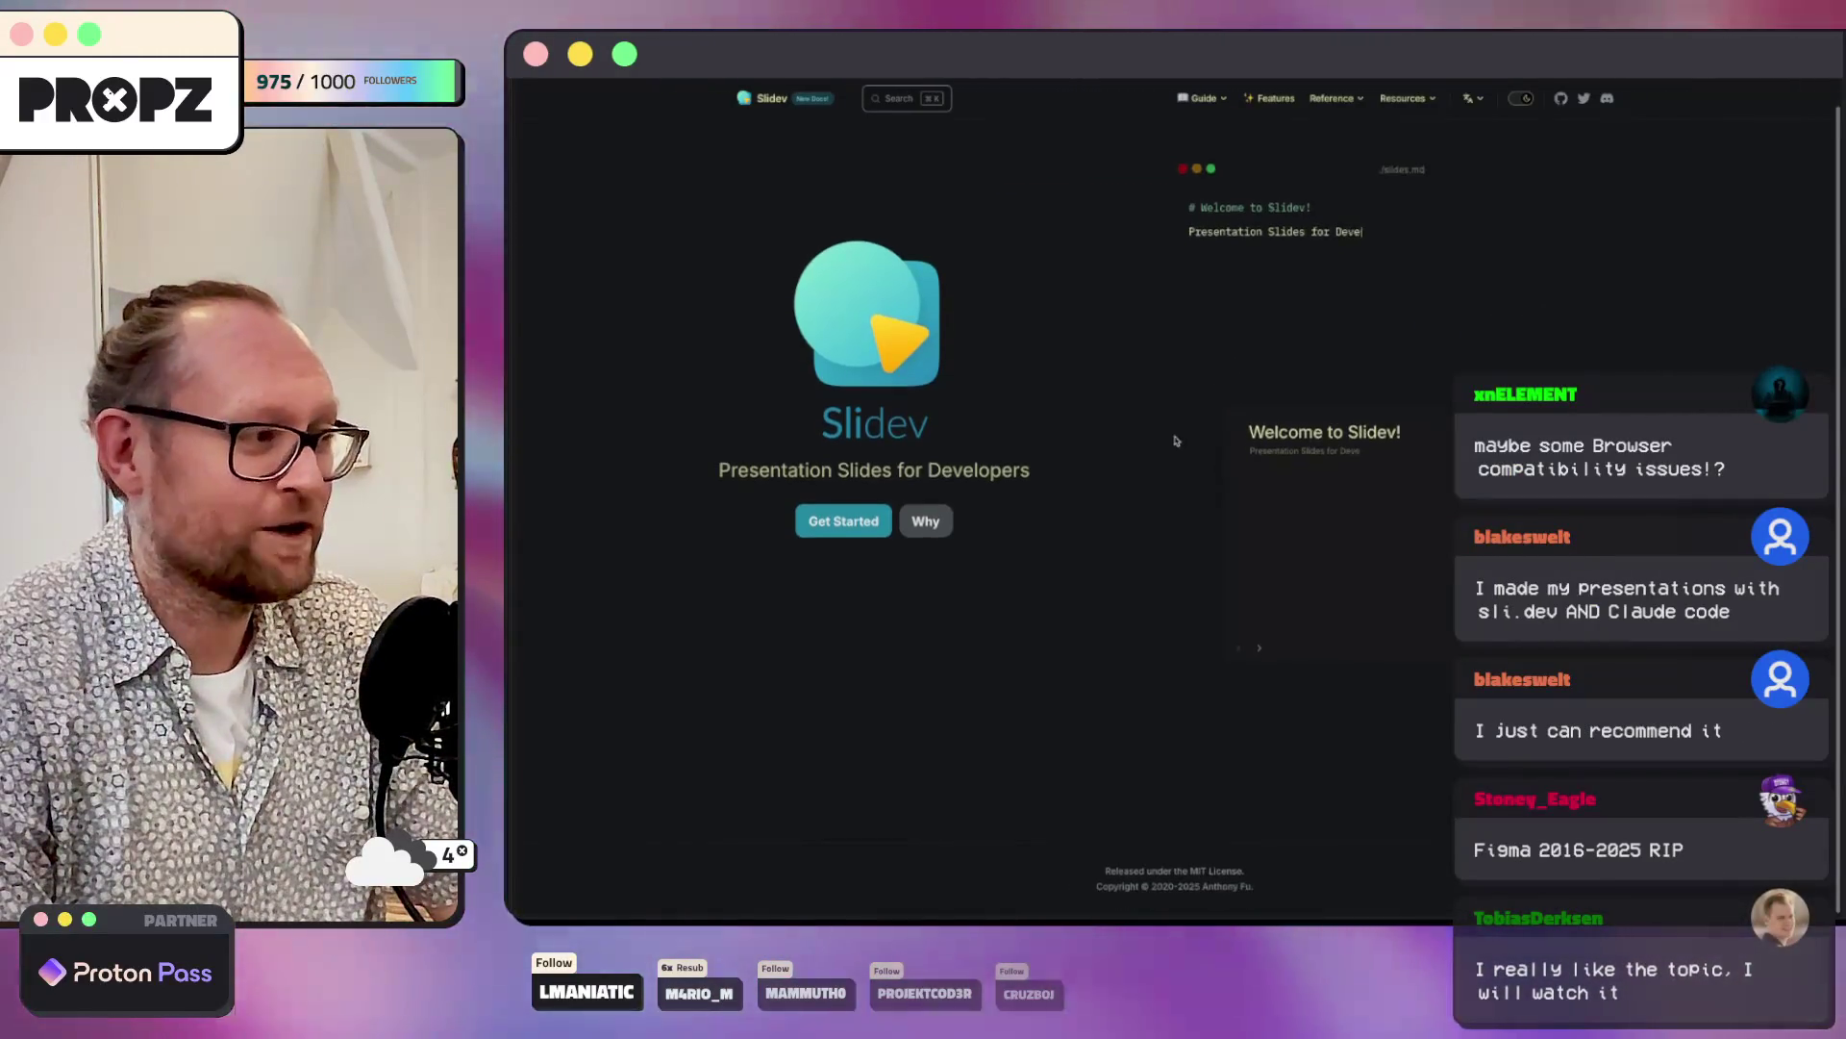
Go back to the Figma Learn library-assets article and scroll down it.
key(ctrl+Tab)
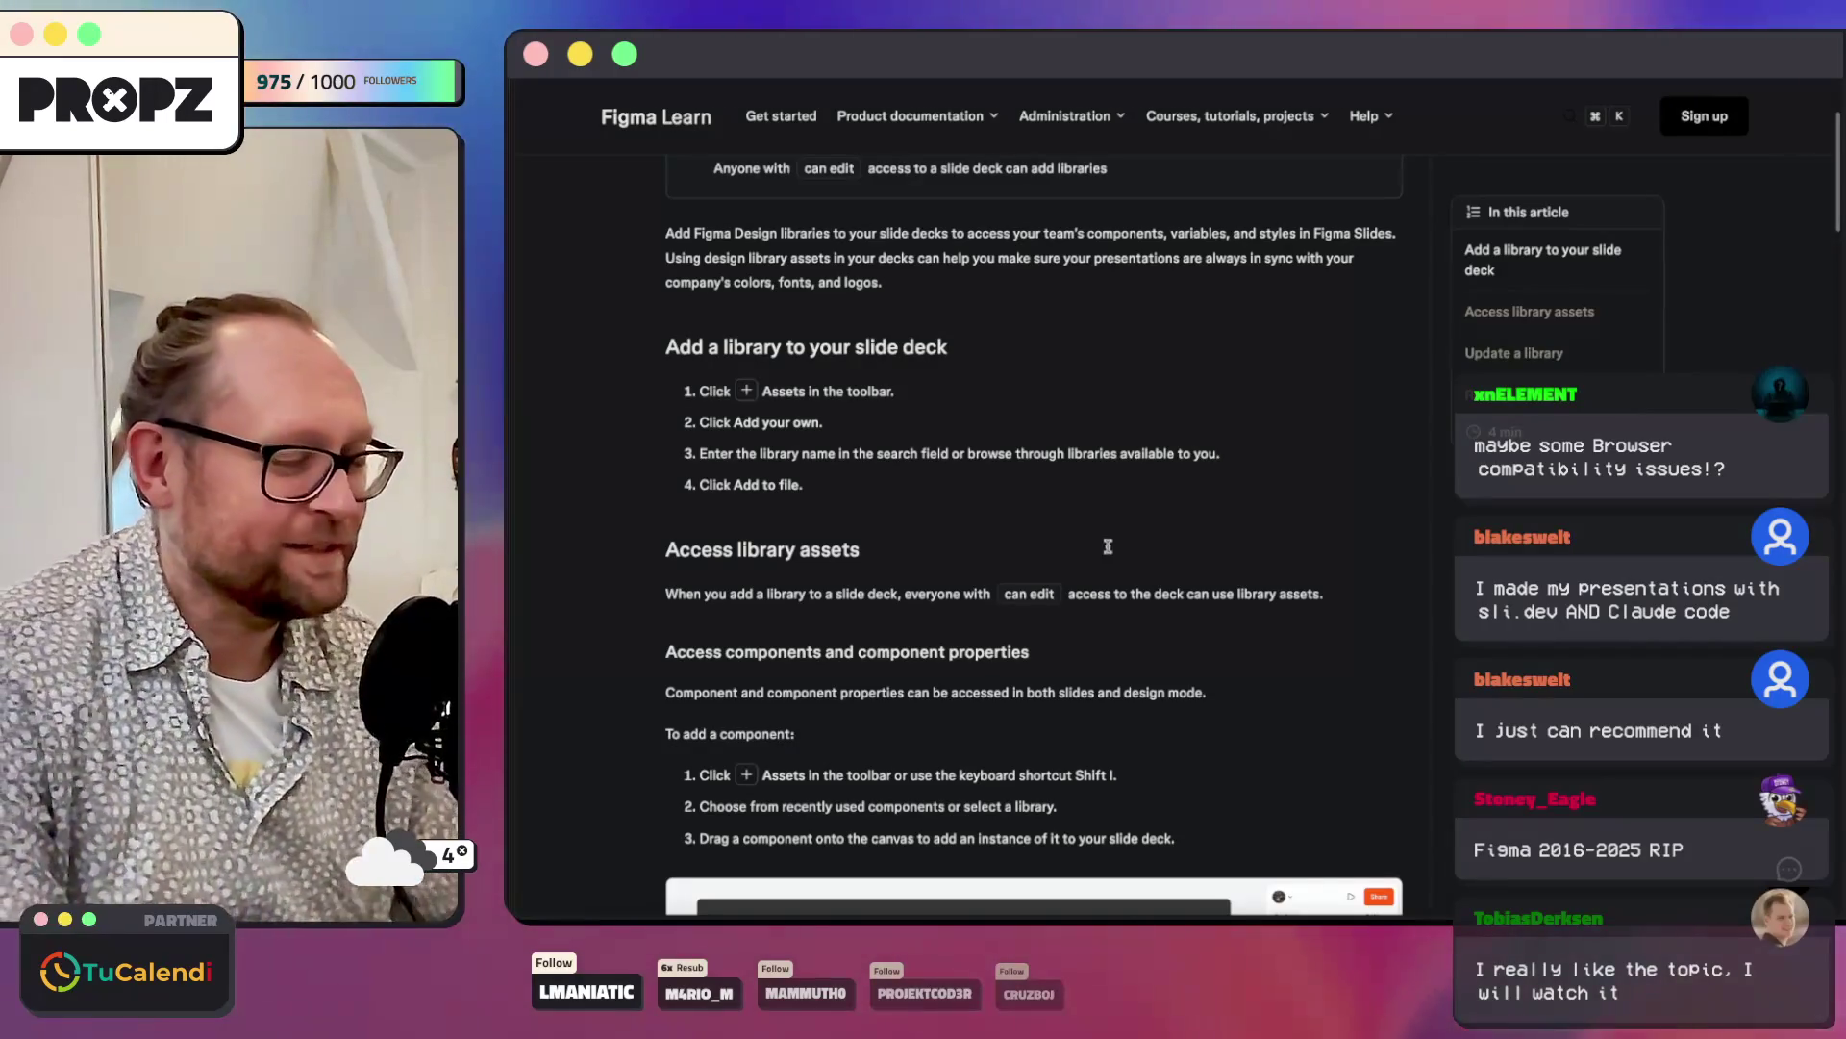
scroll(1113, 547, down, 5)
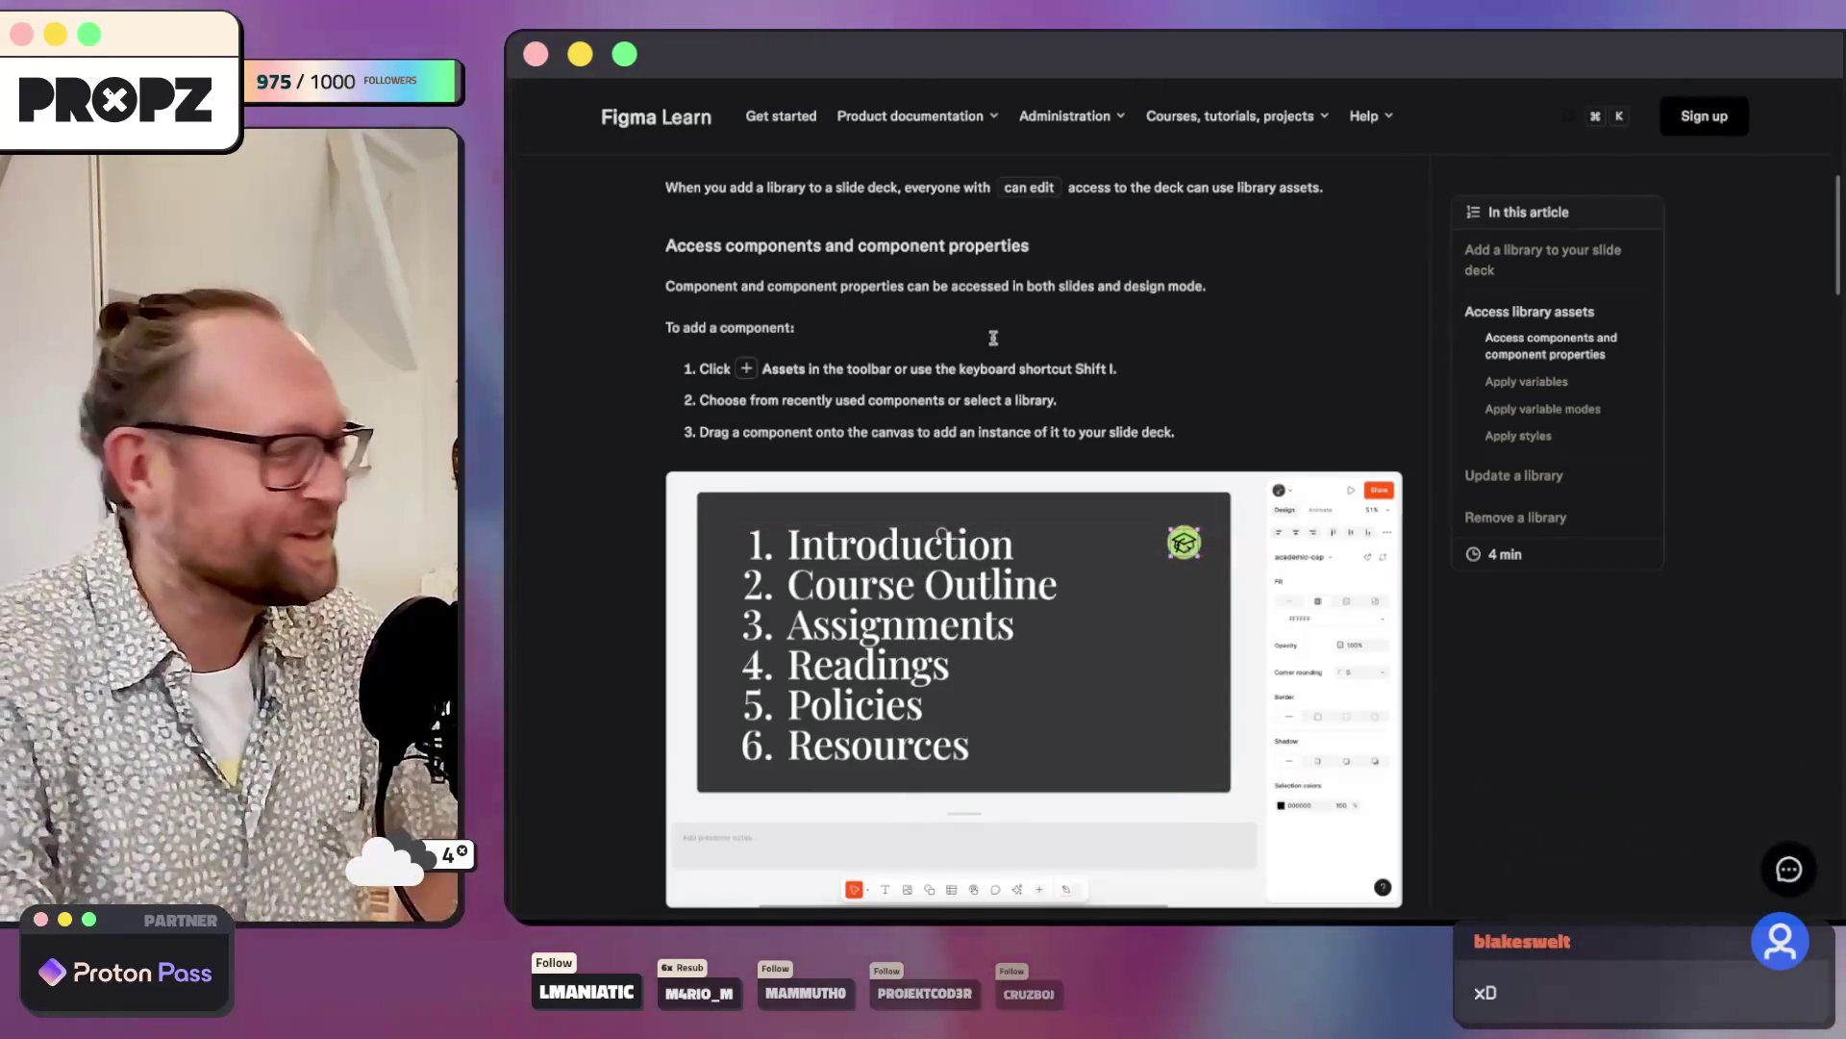
Deselect the-state-of-css-2025.key file and switch the browser from Figma Learn to the YouTube tab.
click(1235, 913)
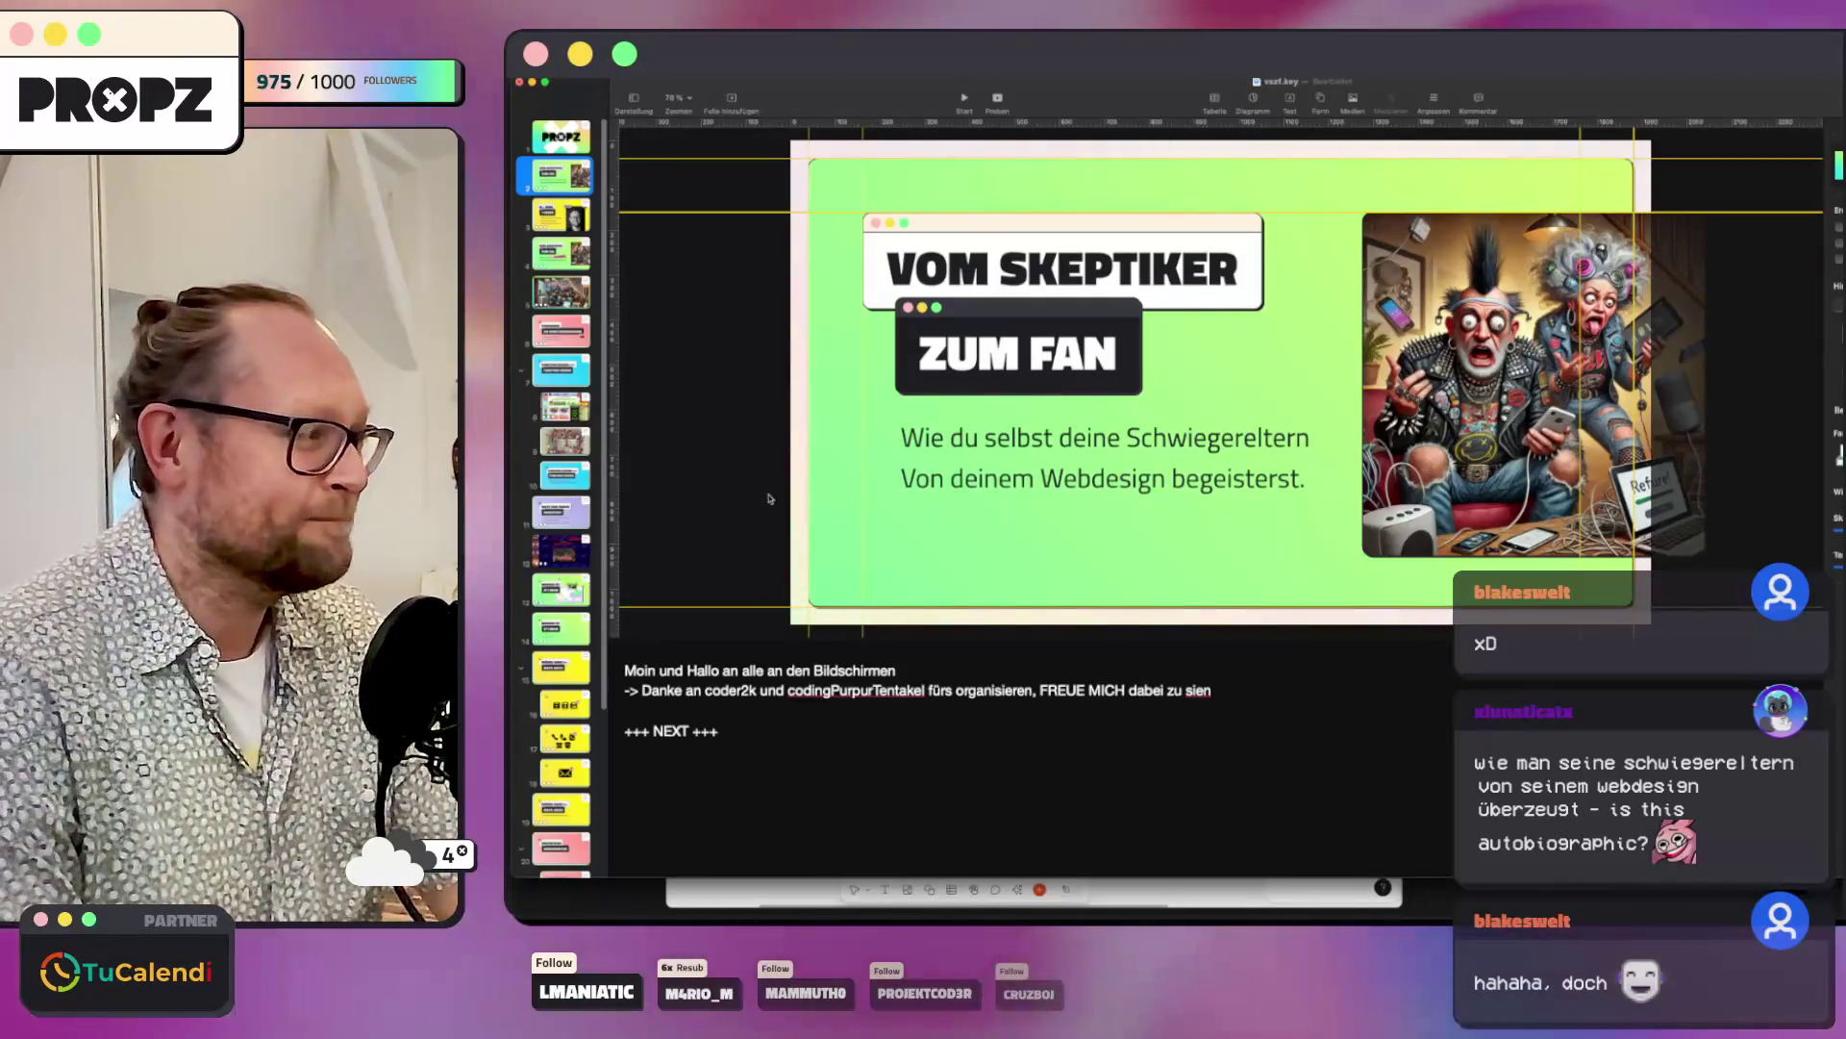
click(758, 914)
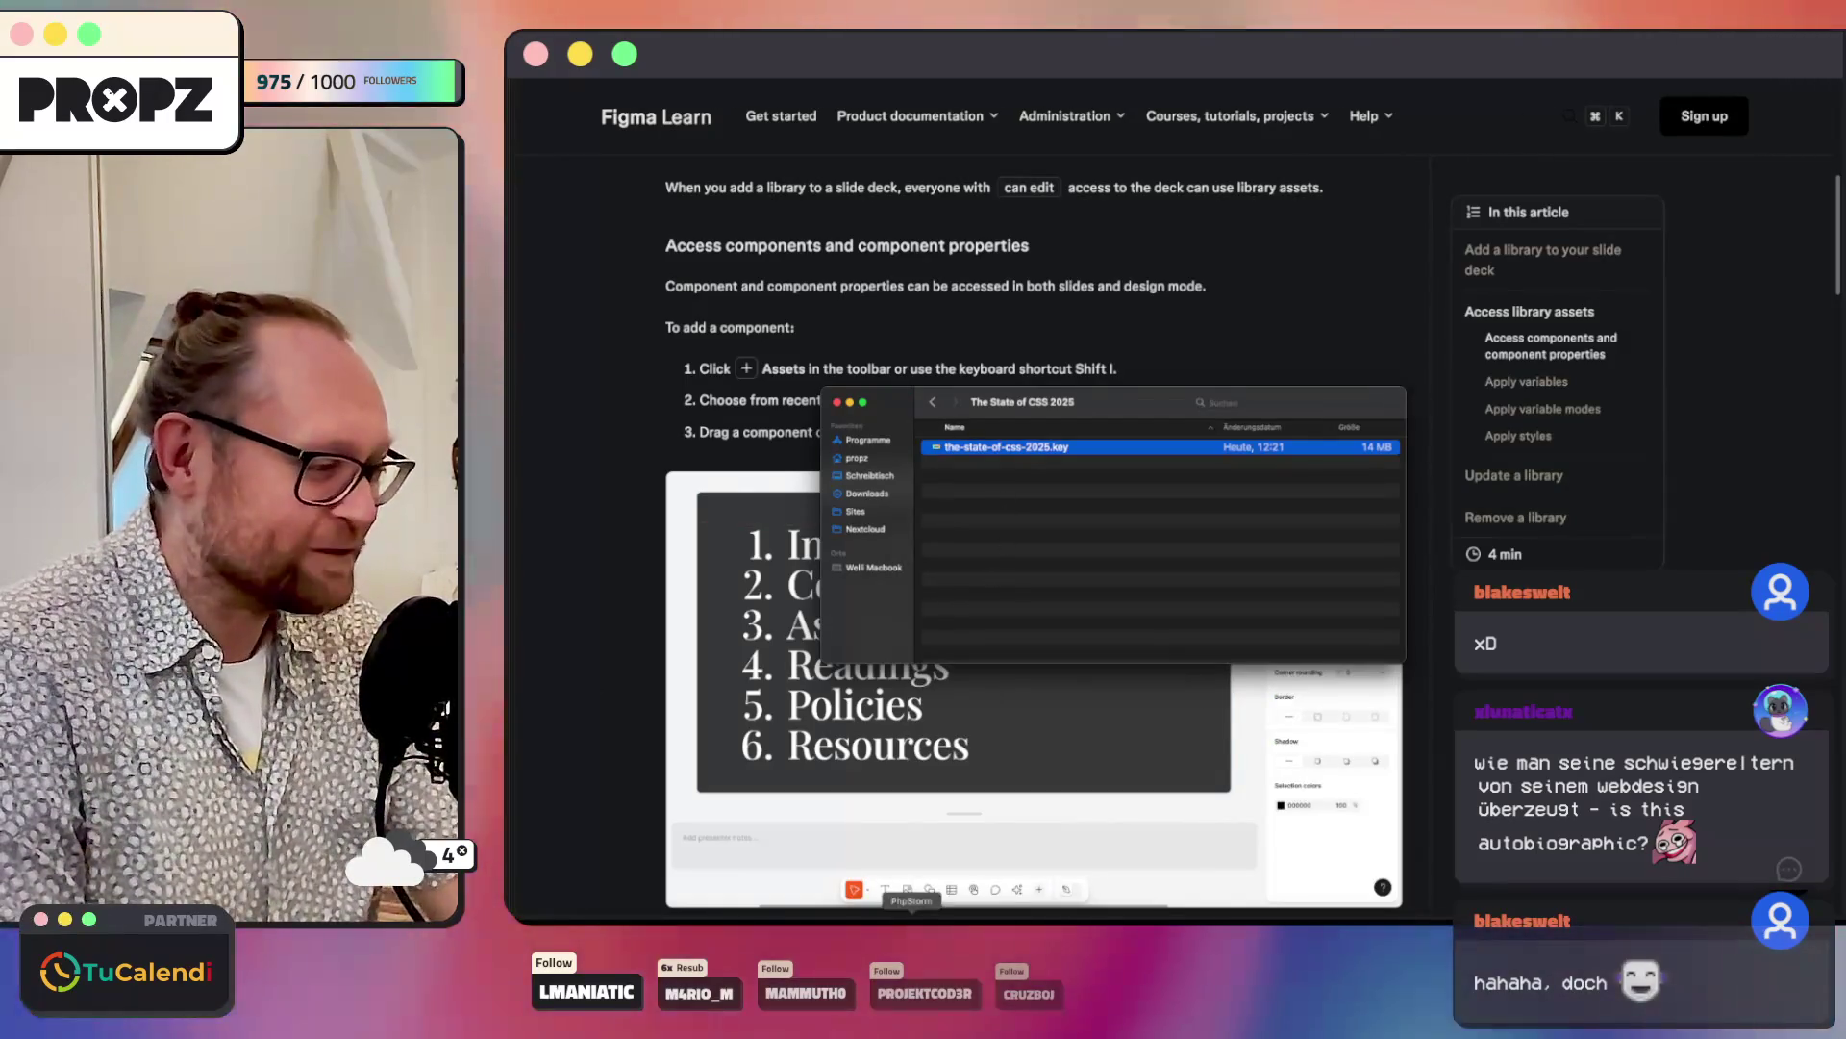
click(966, 541)
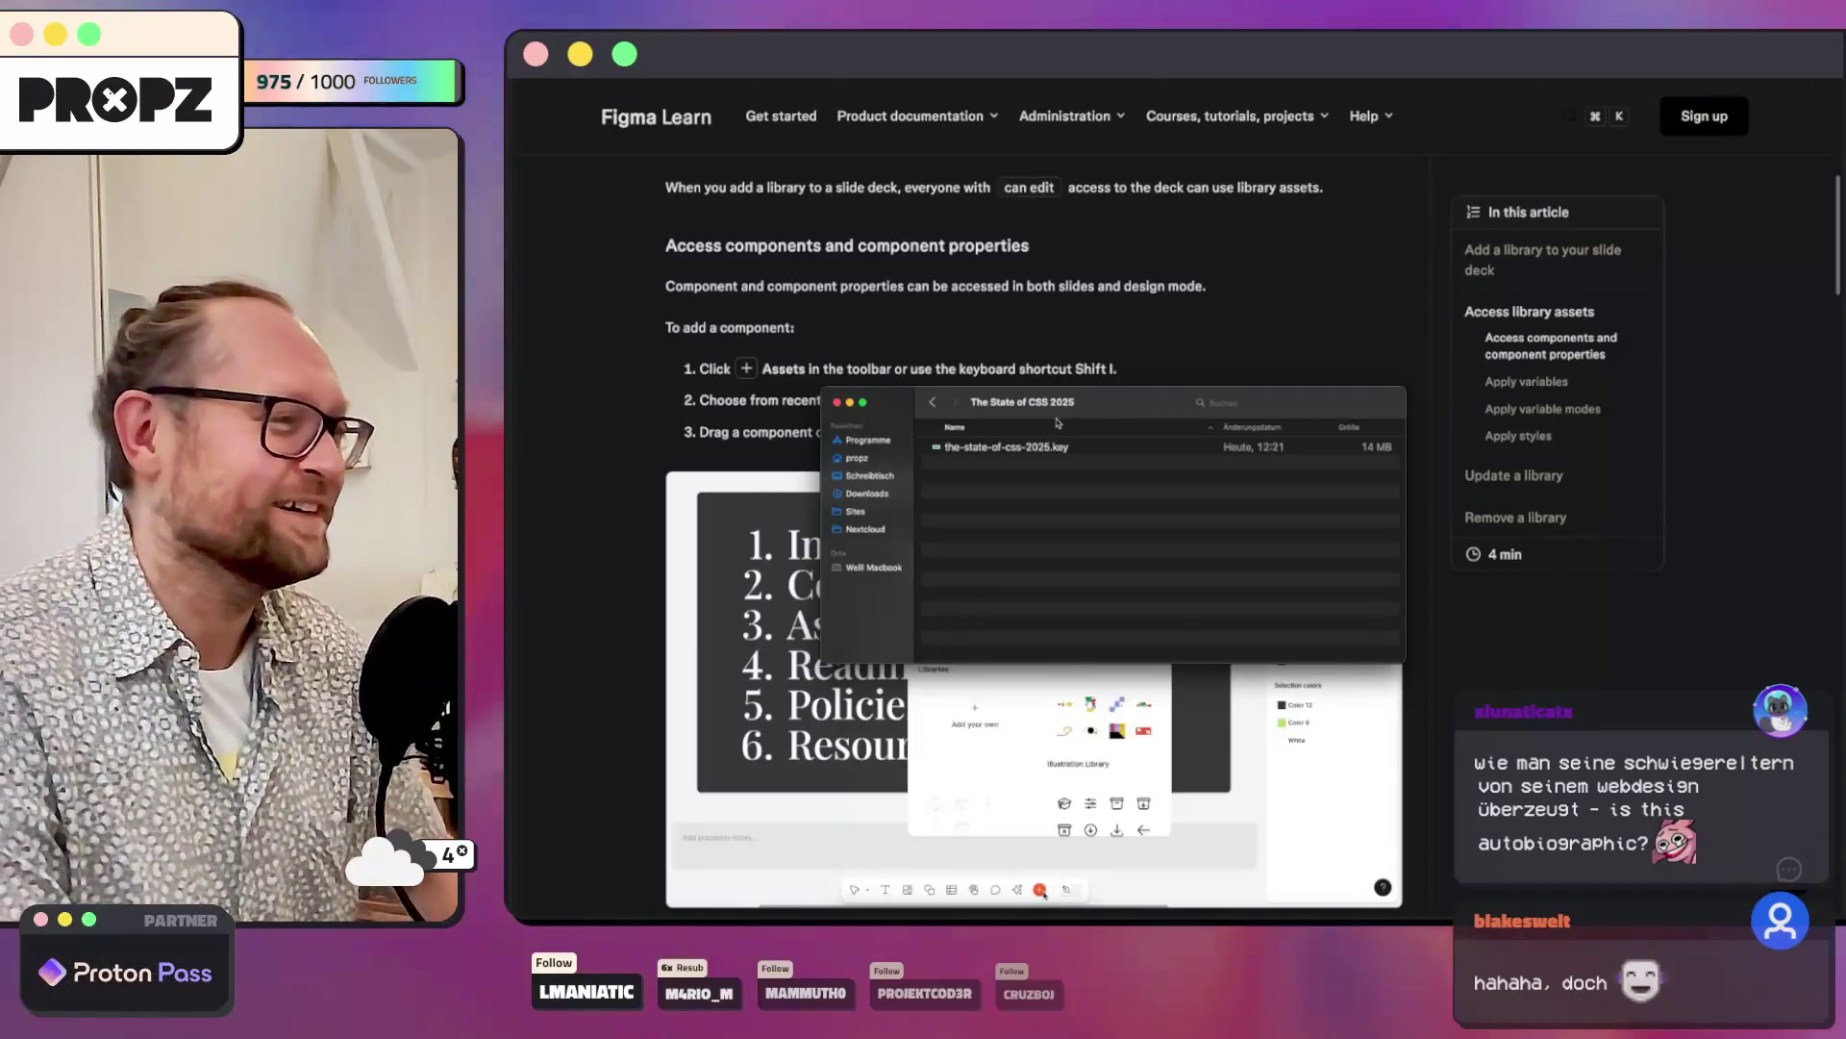
click(602, 684)
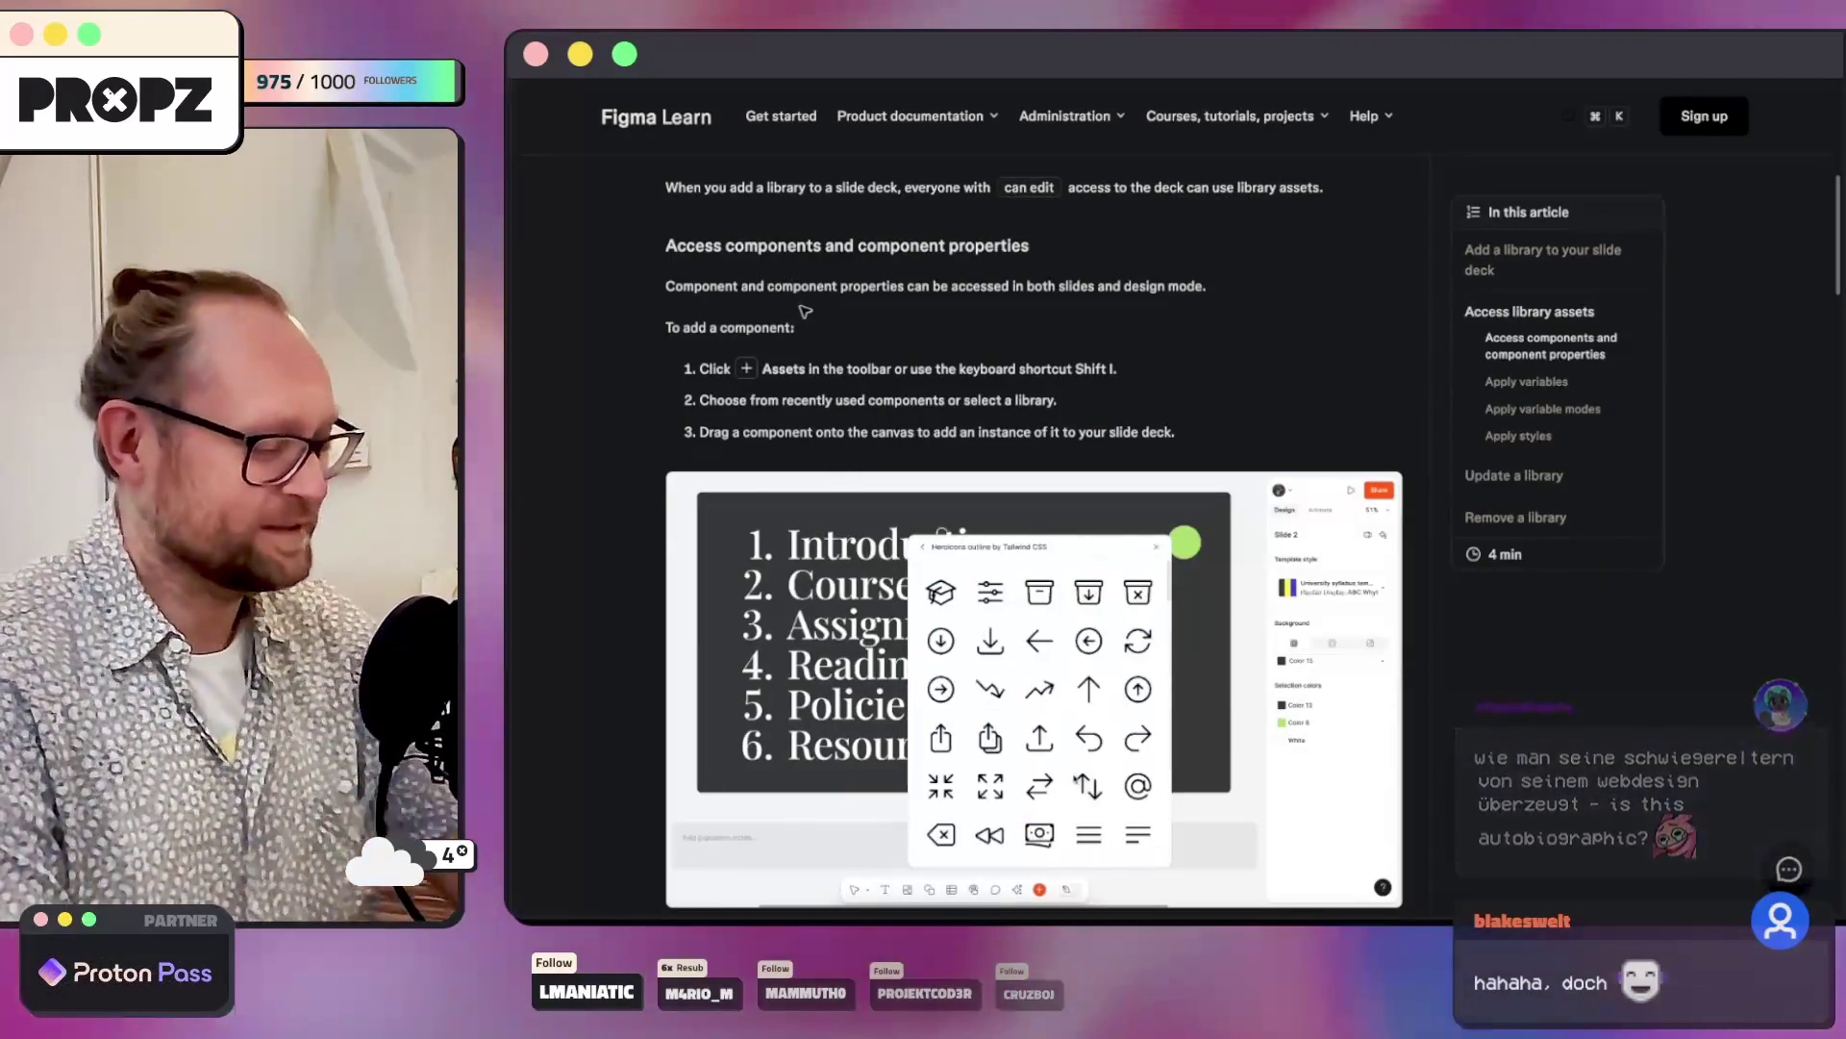
key(super+t)
key(Return)
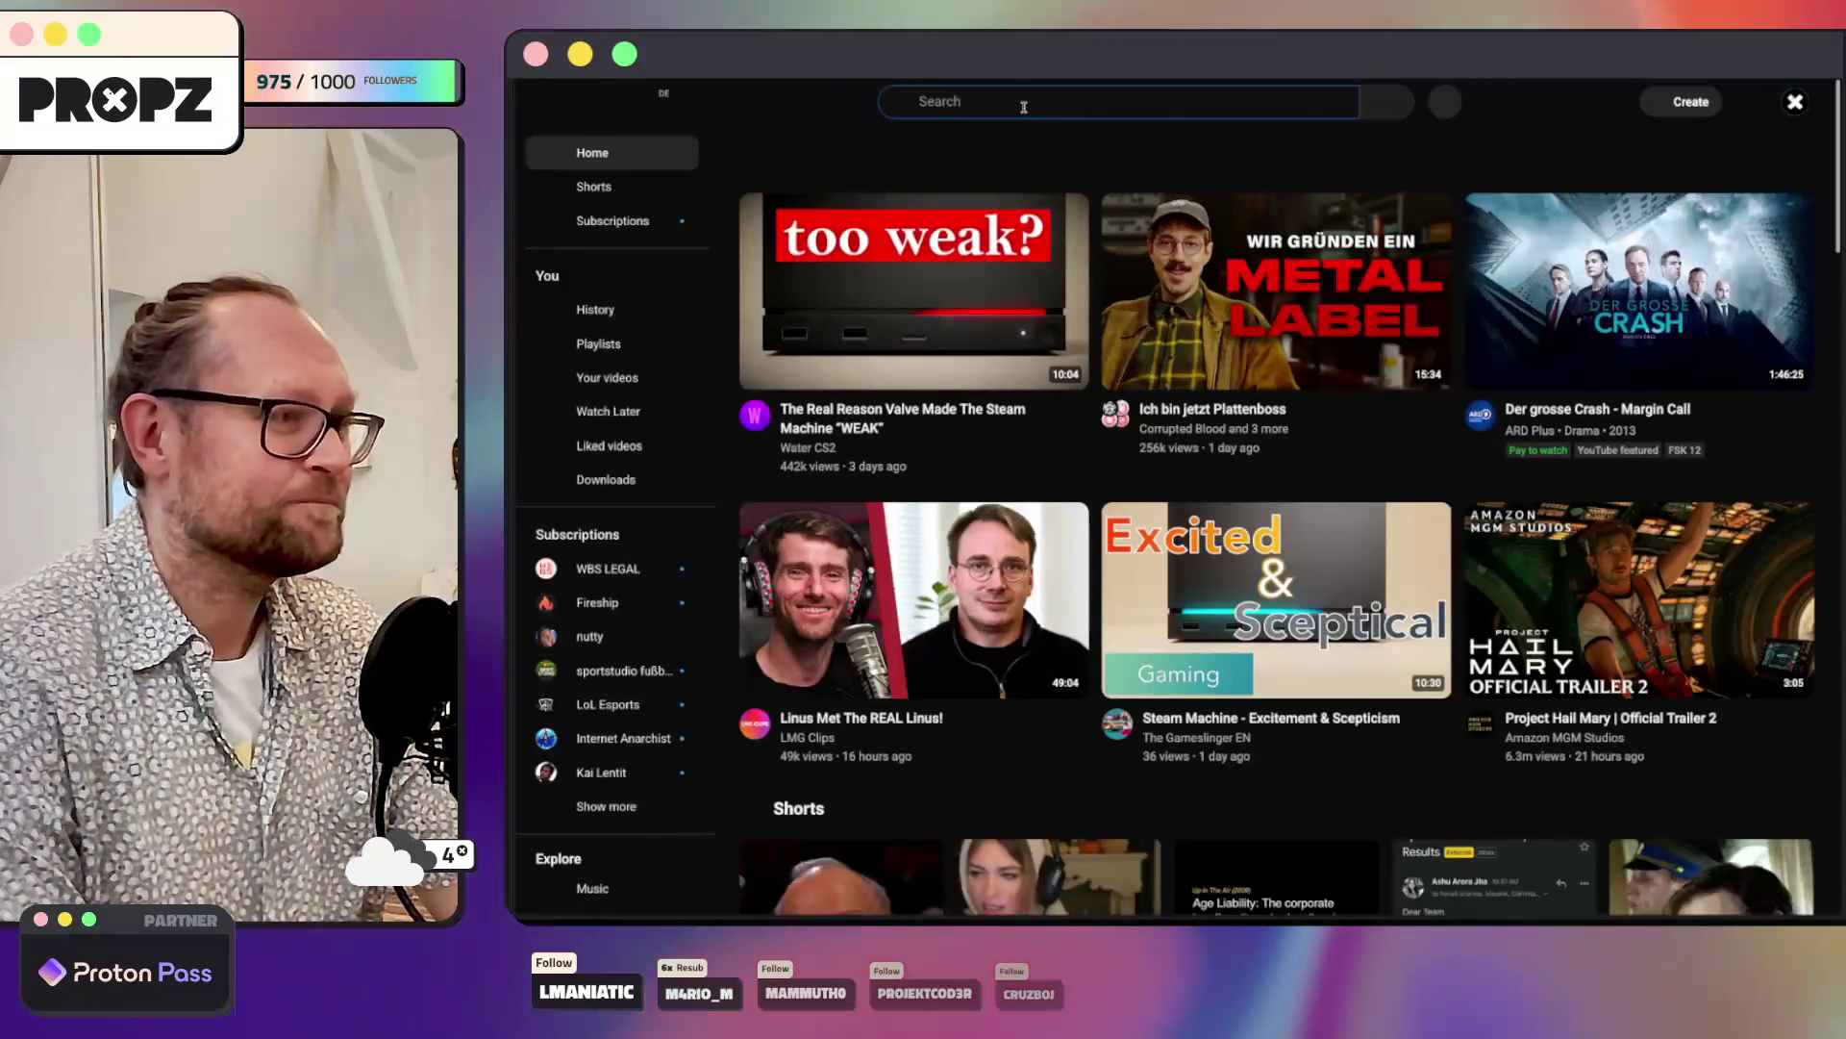
Enter the German in-laws web design query in YouTube search and scroll through the page.
text(wie man seine schwiegereltern von sein)
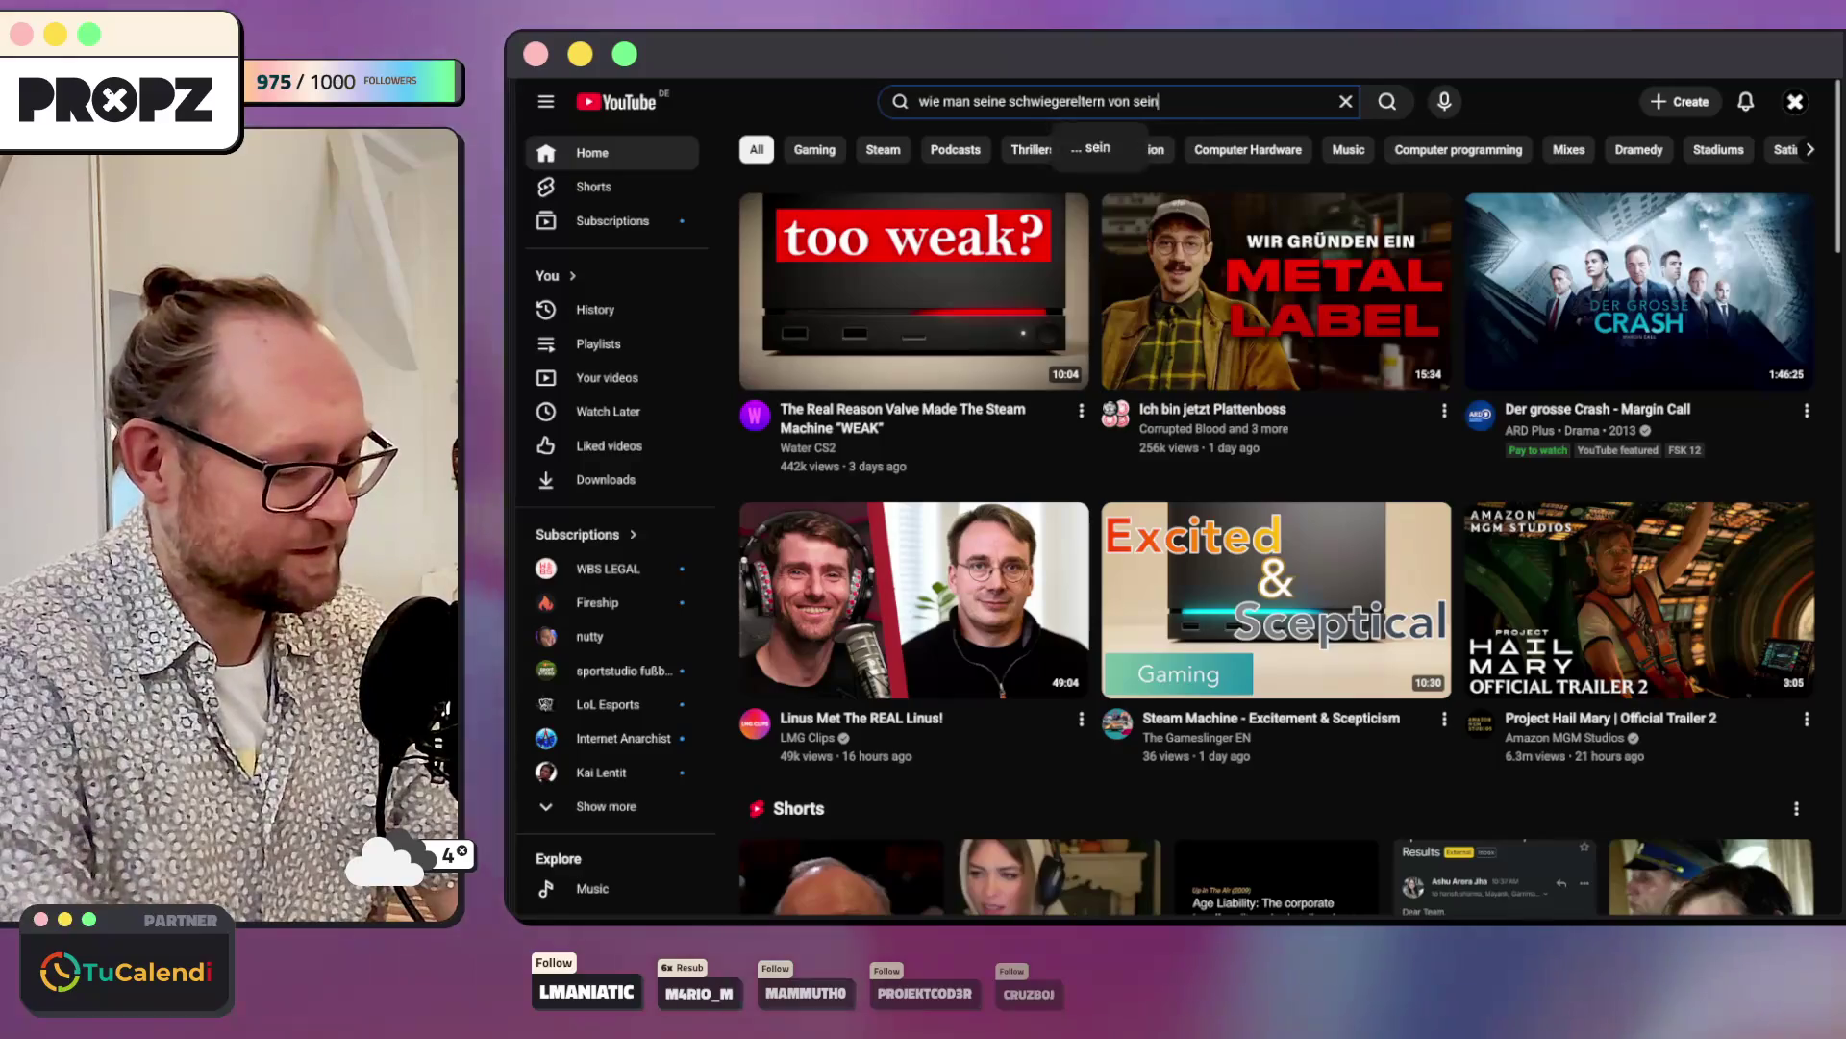
text(em webdesign überzeugt)
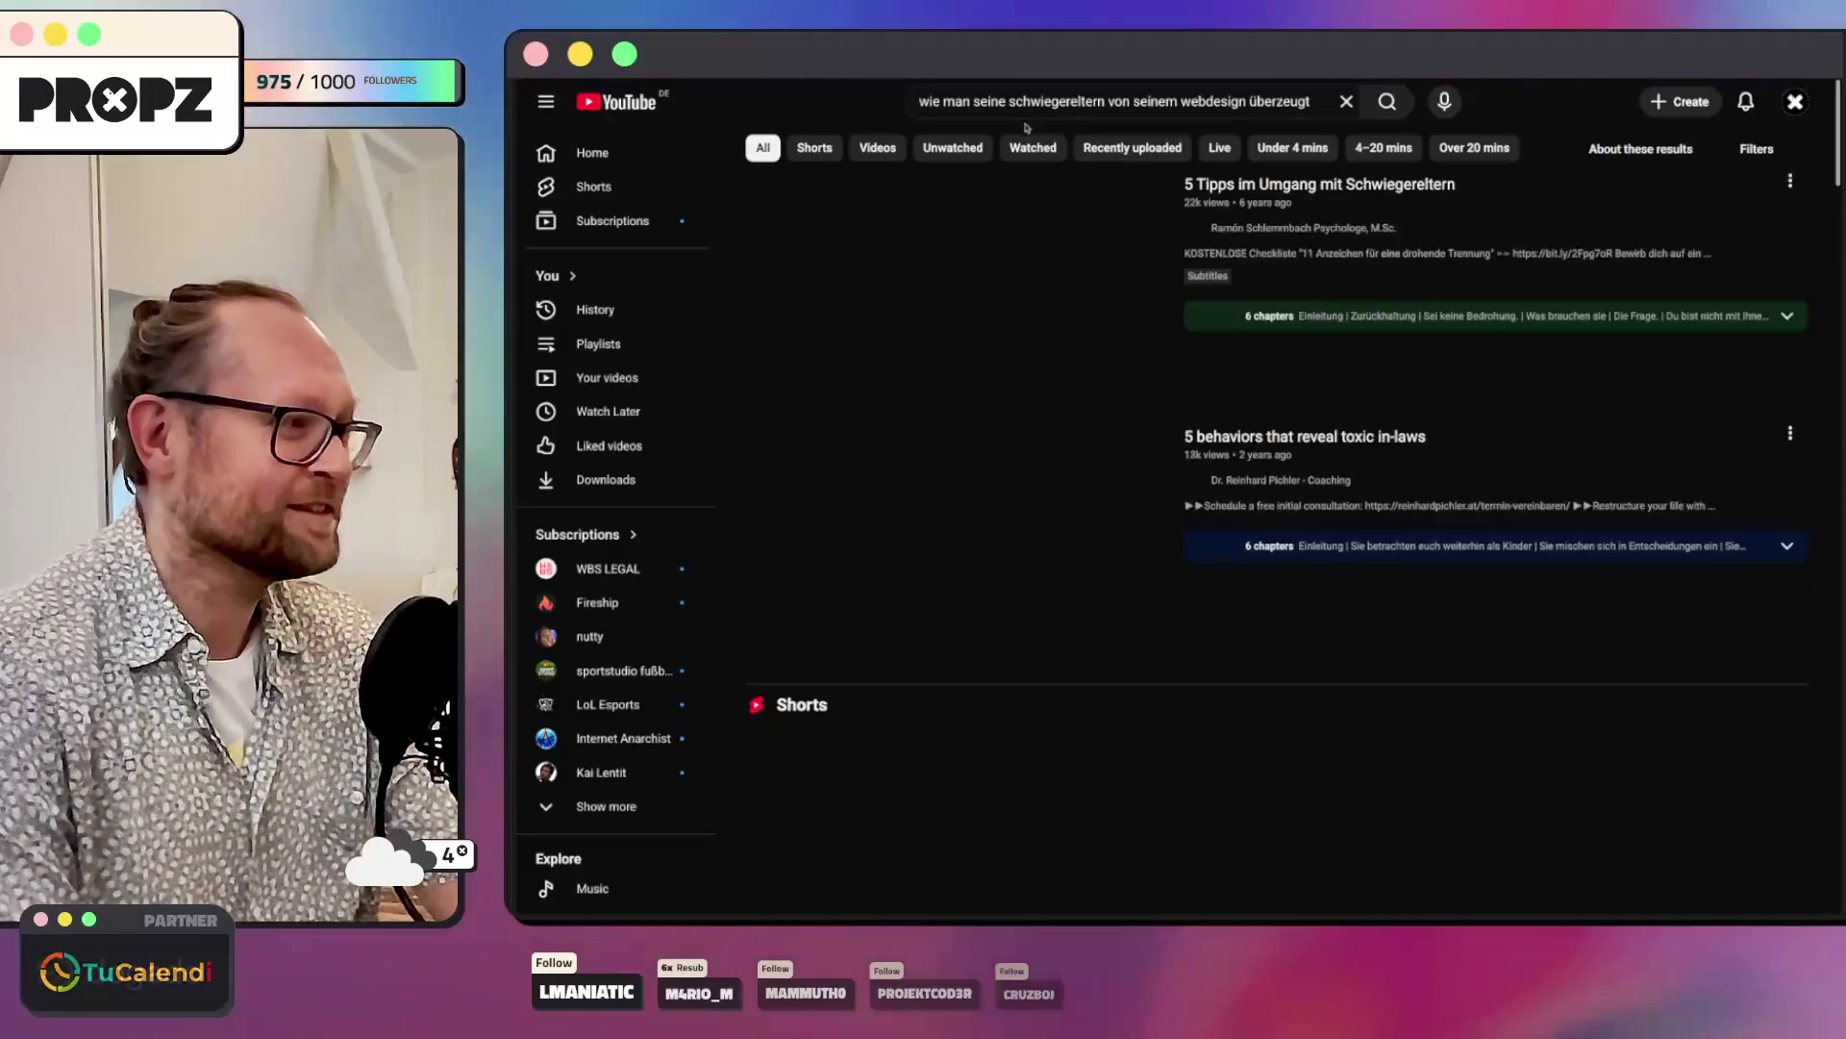
scroll(1070, 362, down, 5)
scroll(1070, 361, down, 15)
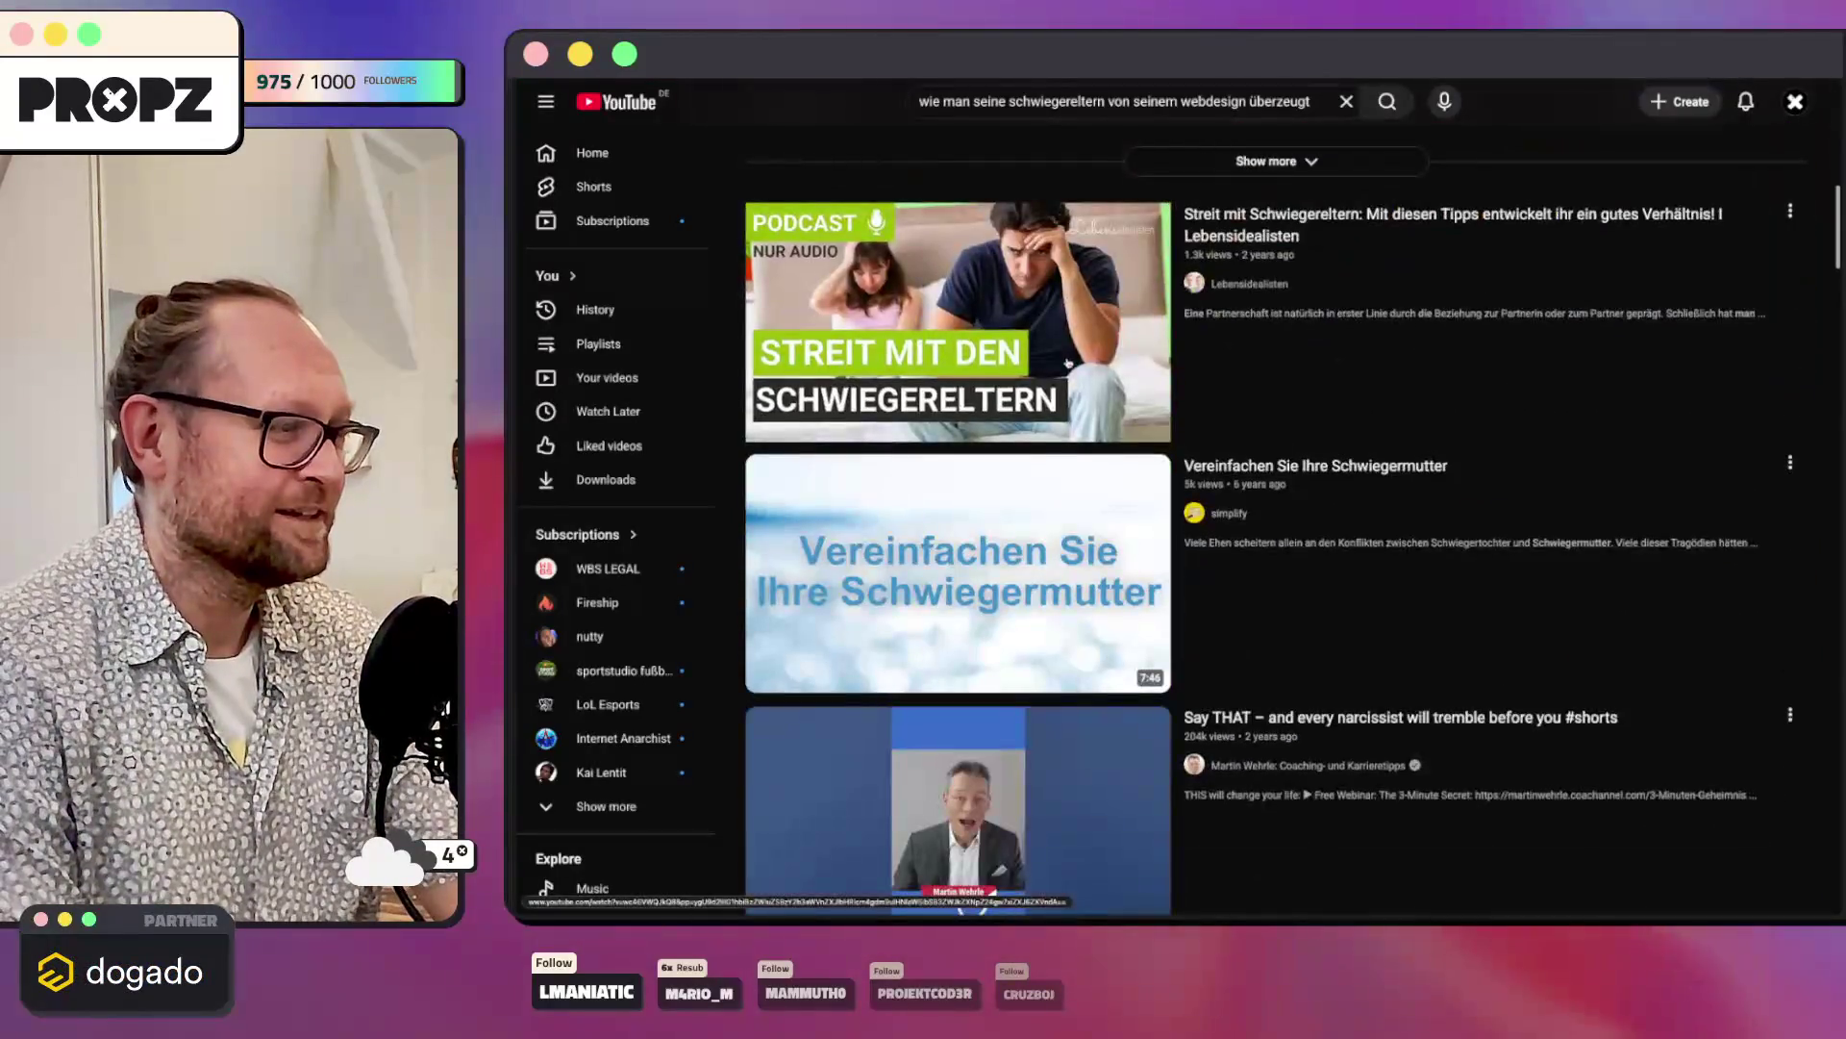
scroll(1069, 364, down, 15)
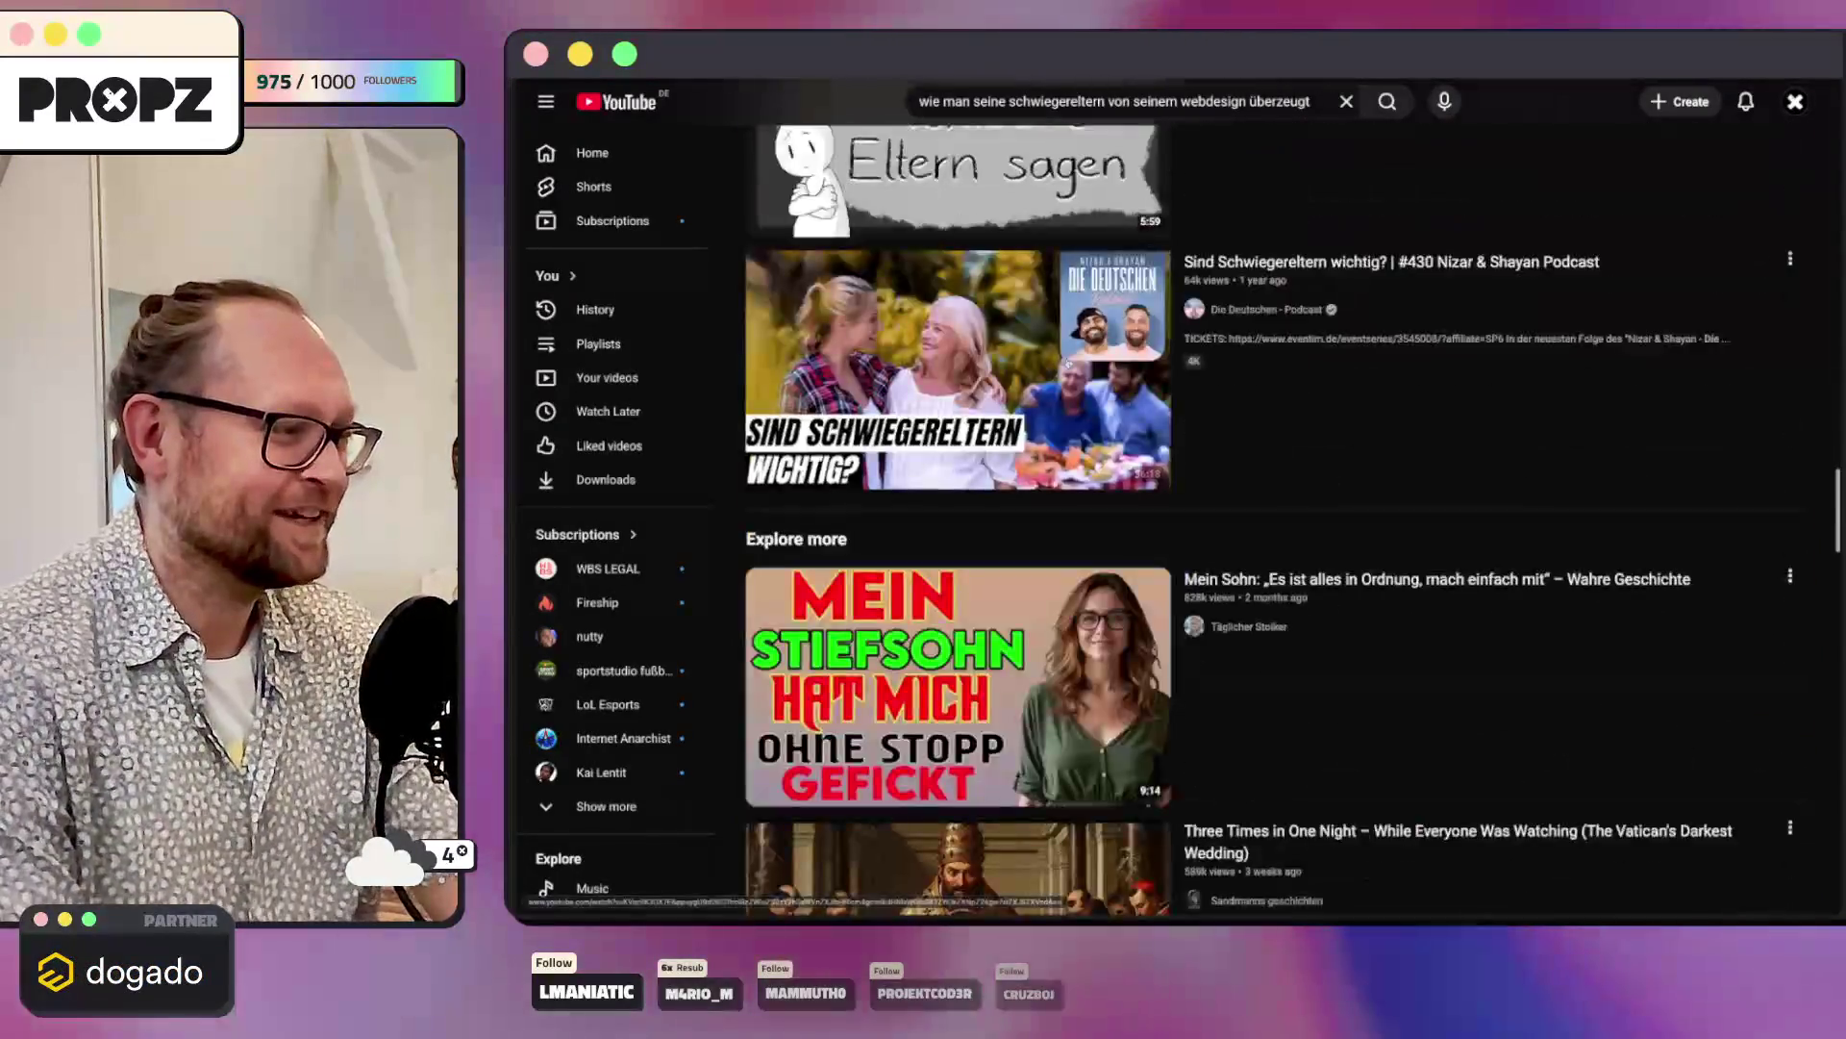
scroll(1062, 361, down, 6)
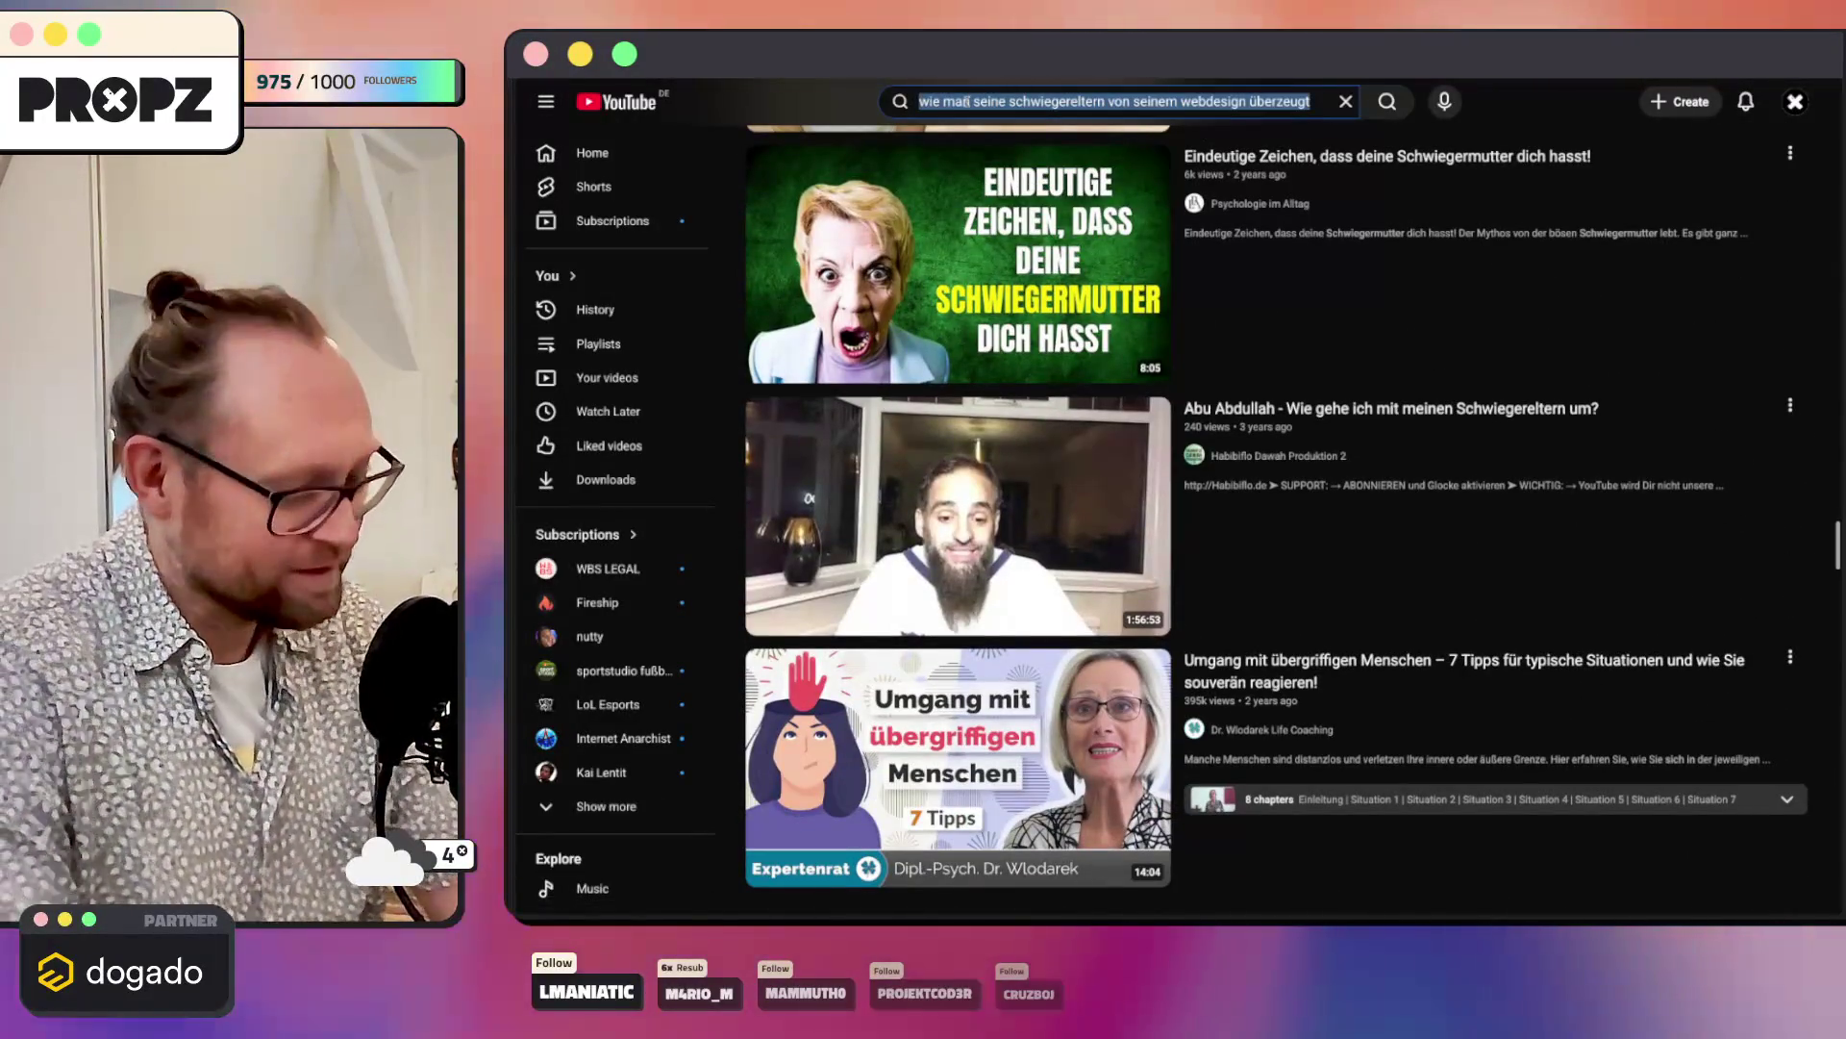
Search YouTube for 'testconf' and scroll through the results.
text(testconf)
key(Return)
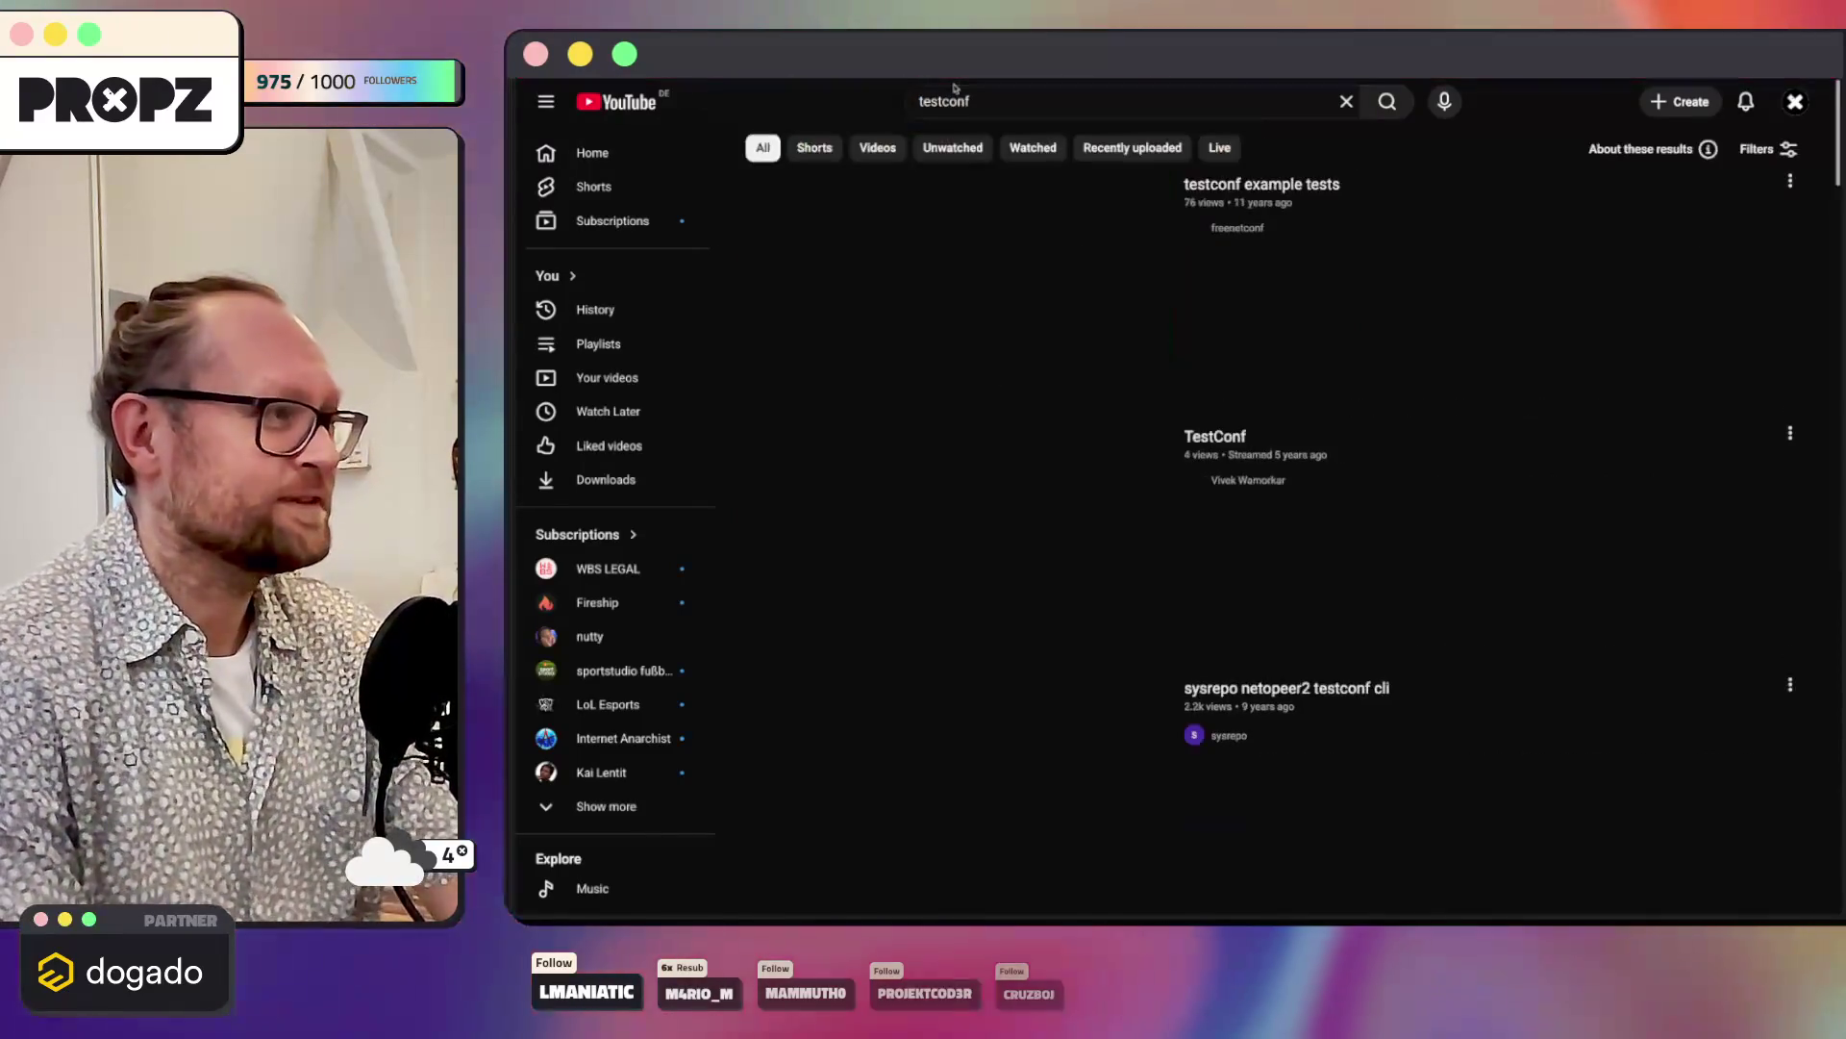
scroll(1243, 281, down, 6)
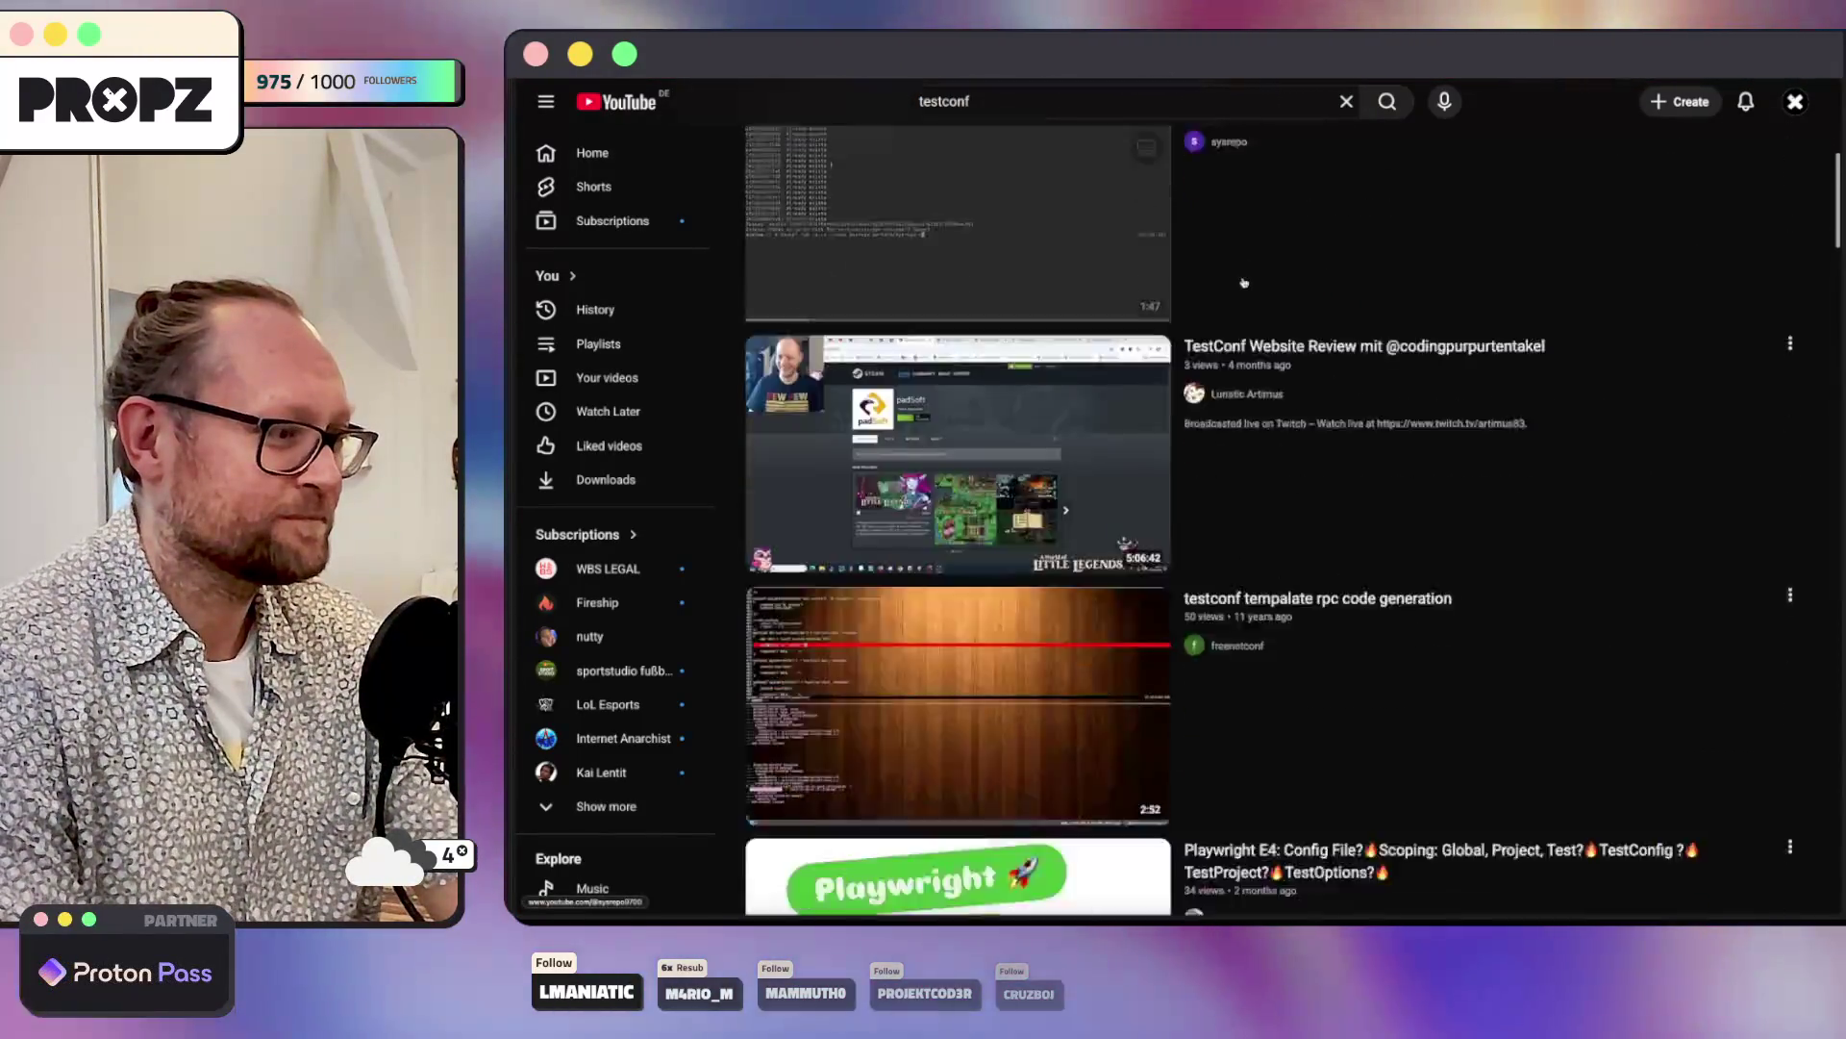
scroll(1243, 281, down, 4)
scroll(1243, 282, up, 4)
scroll(1243, 281, down, 5)
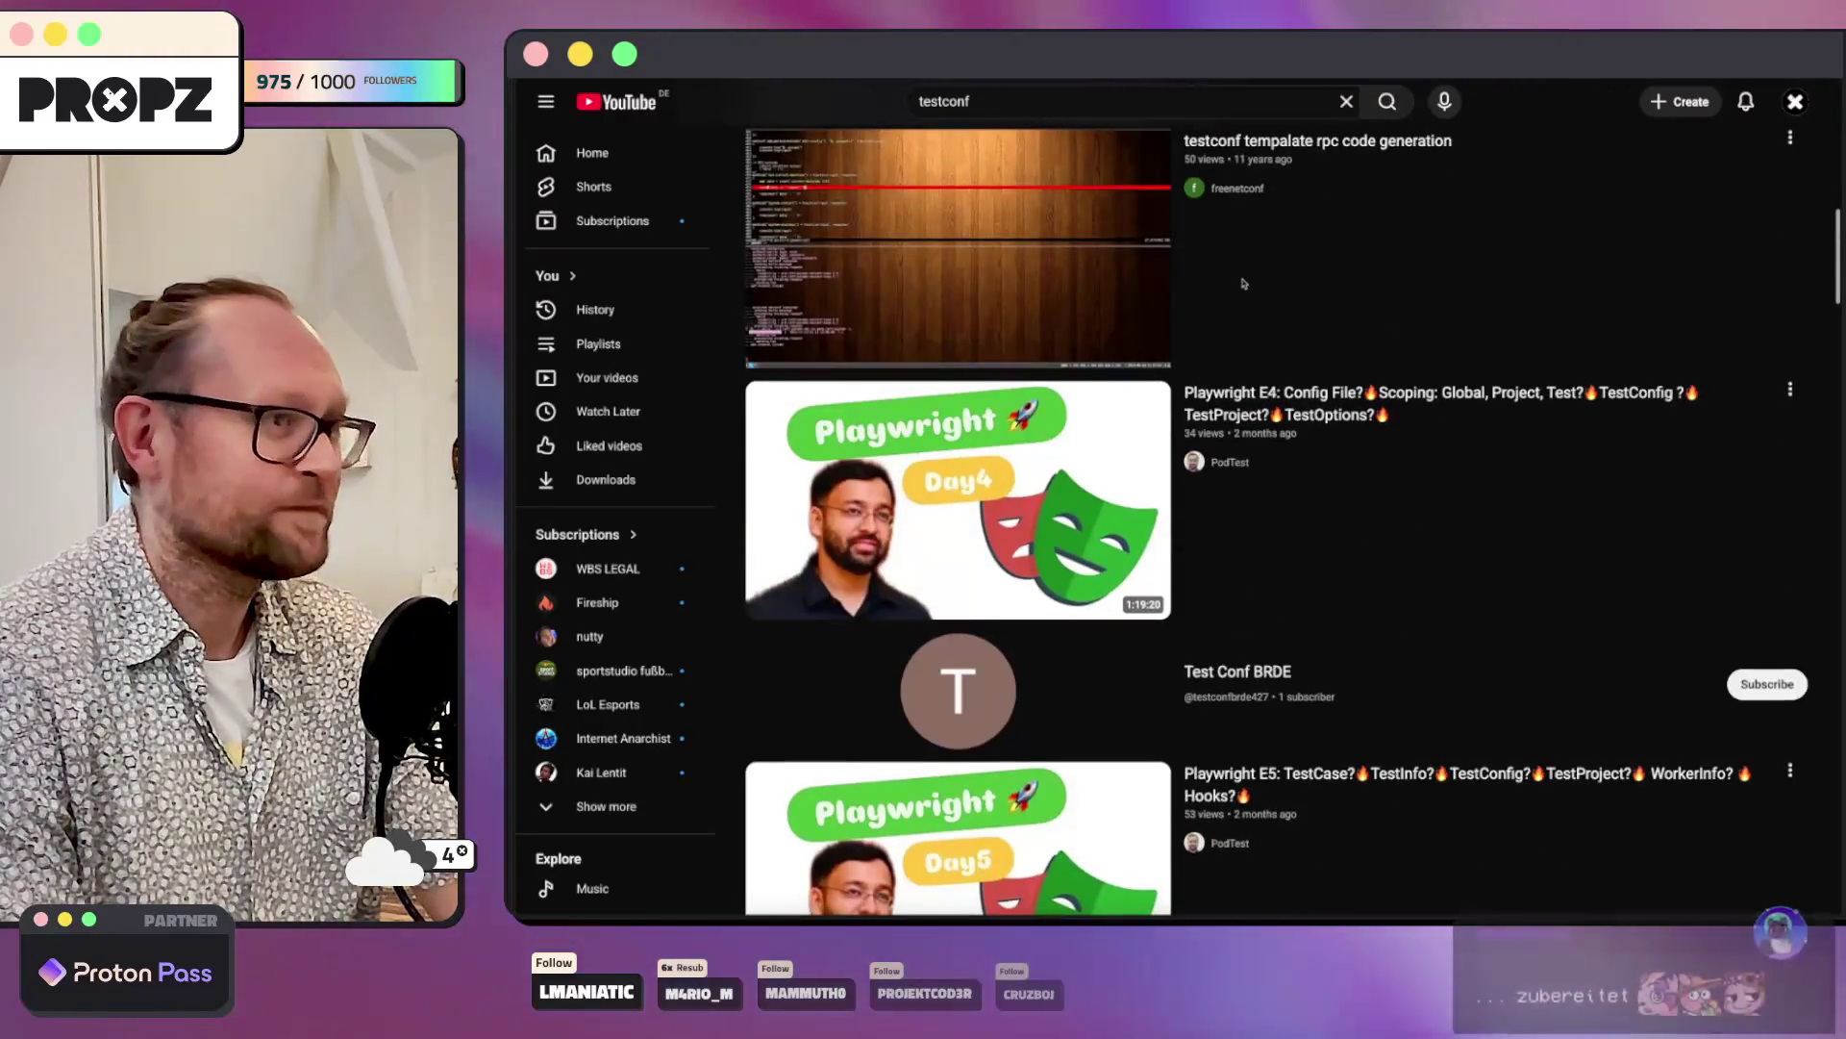
scroll(1243, 282, up, 1)
scroll(1239, 315, down, 15)
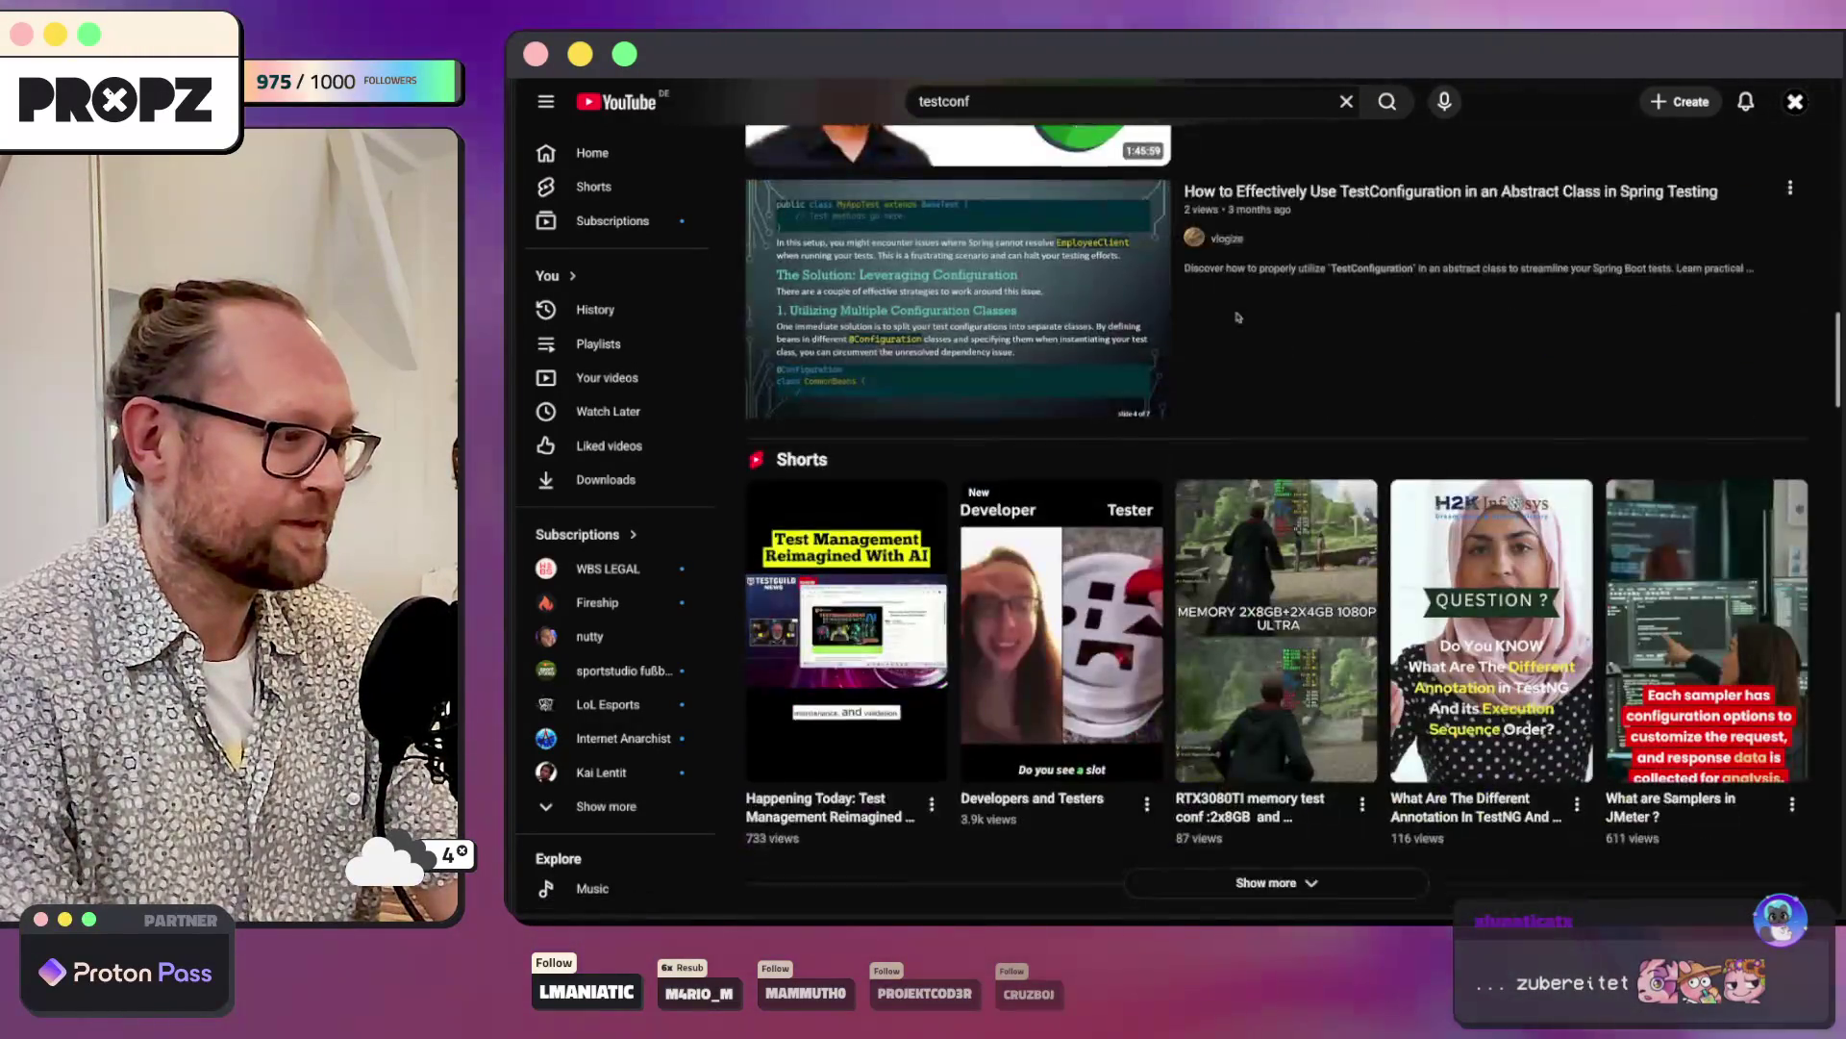
scroll(1239, 316, down, 15)
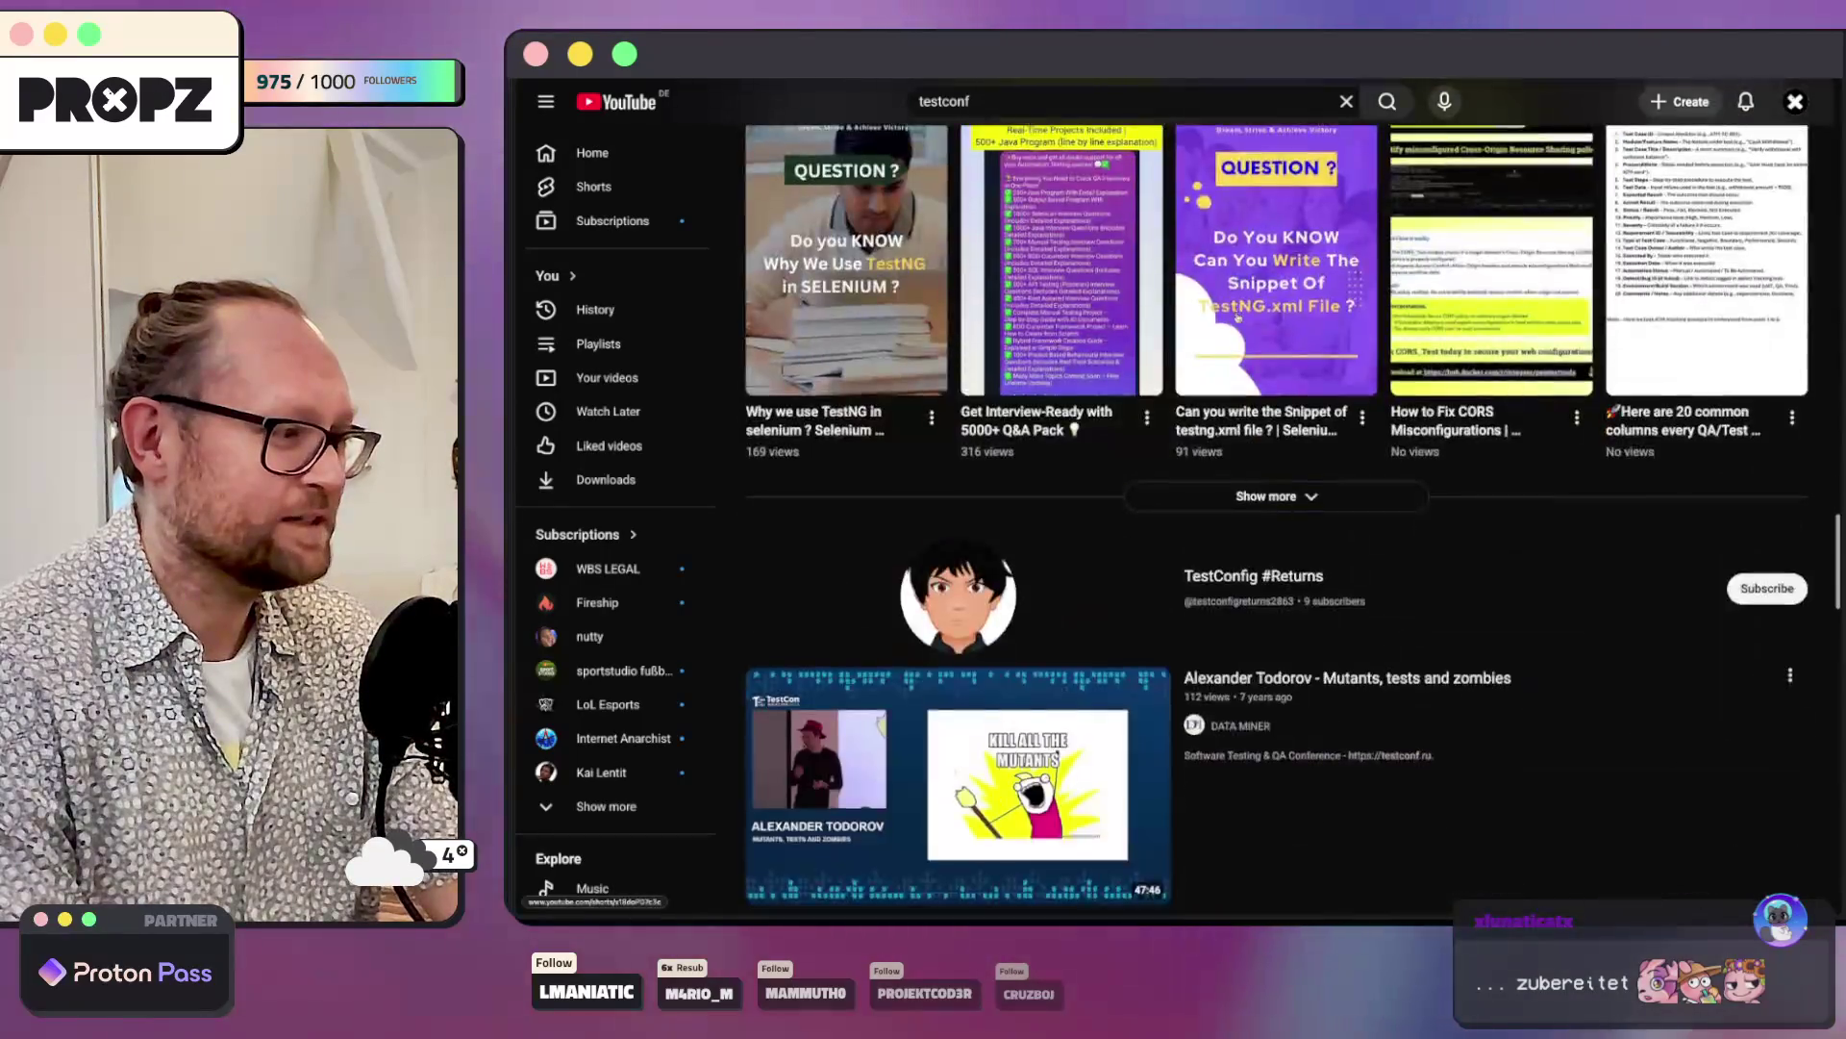
scroll(1239, 317, down, 4)
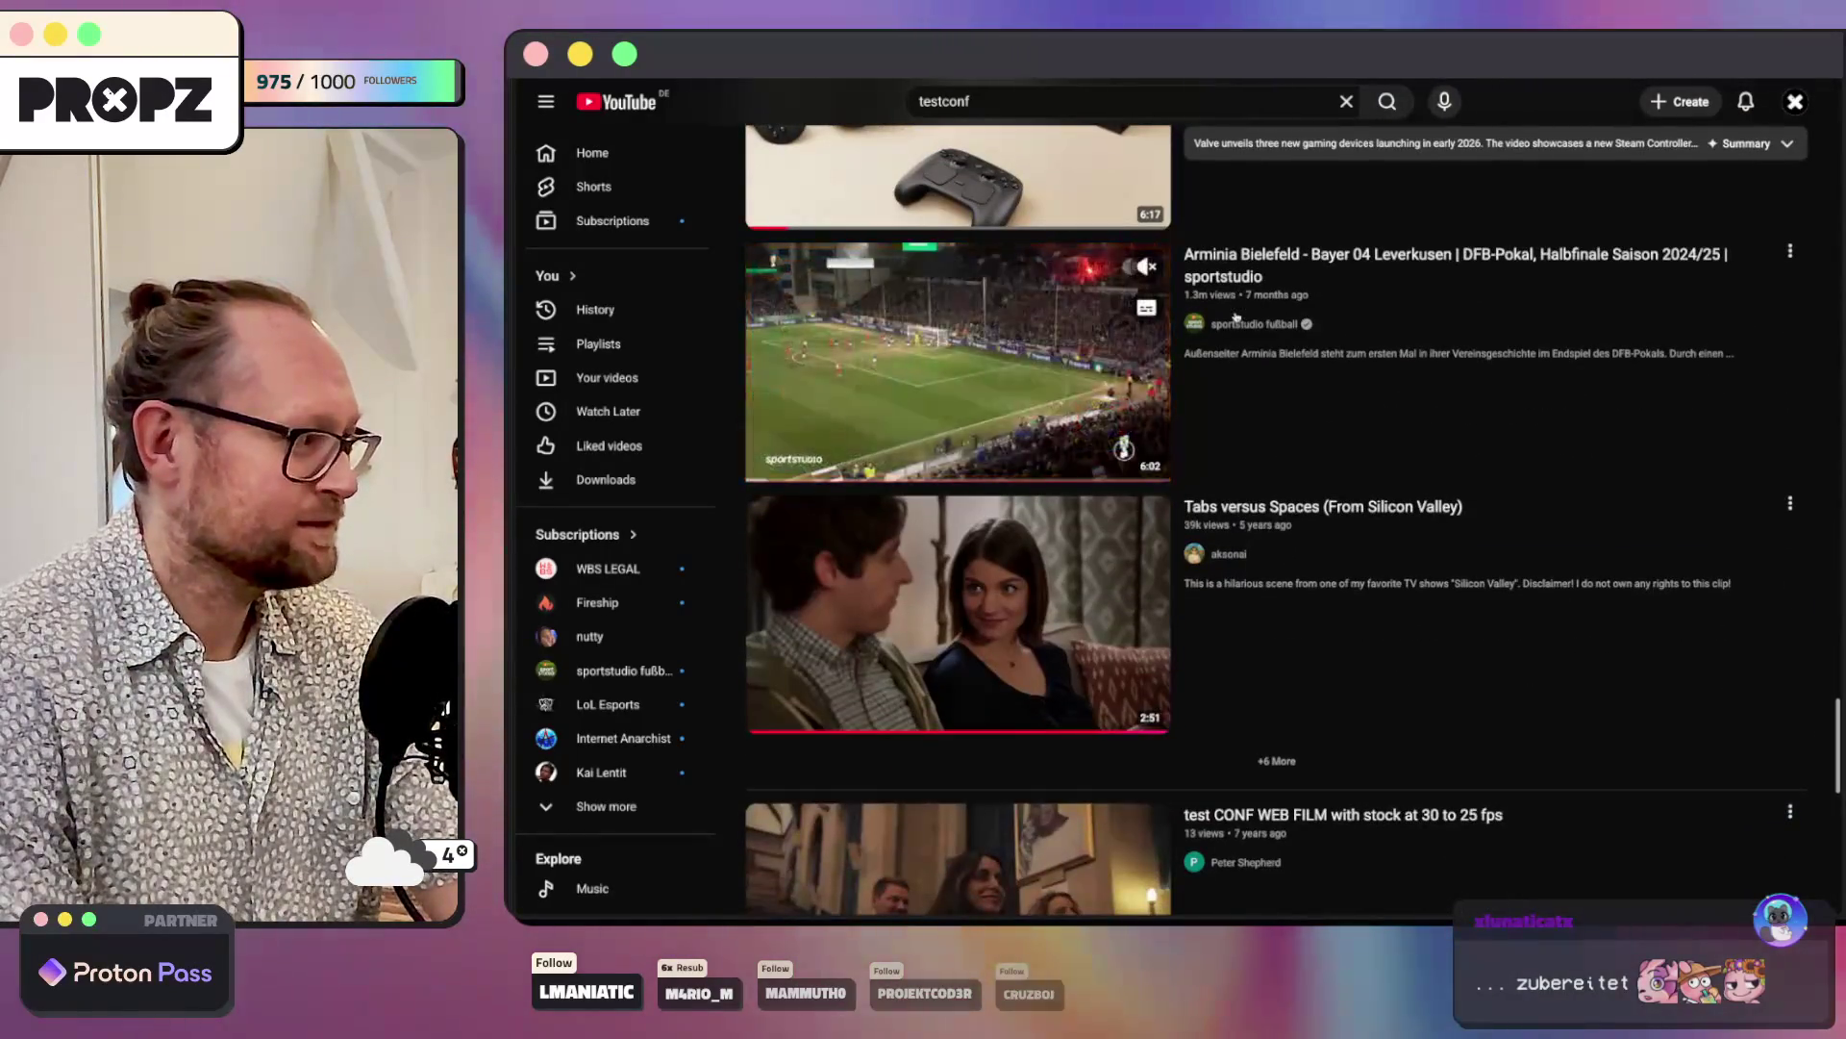
scroll(1238, 317, down, 5)
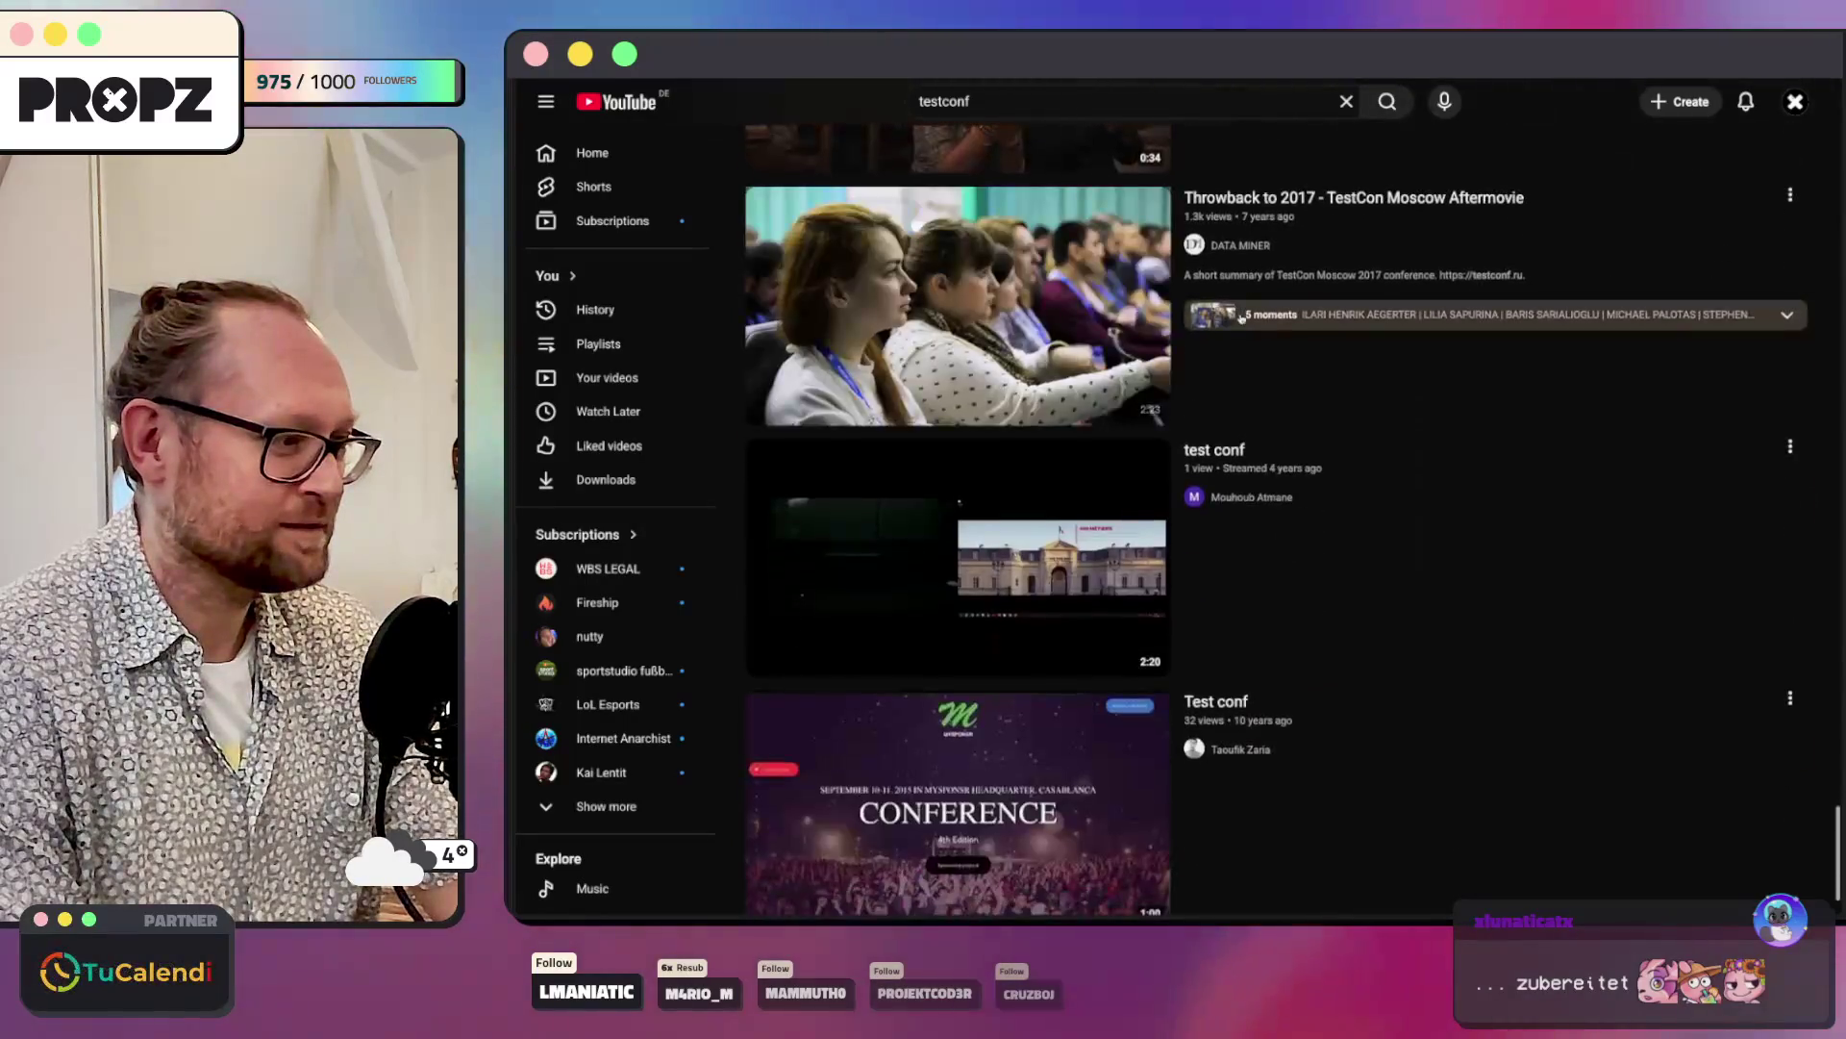
scroll(1241, 318, down, 1)
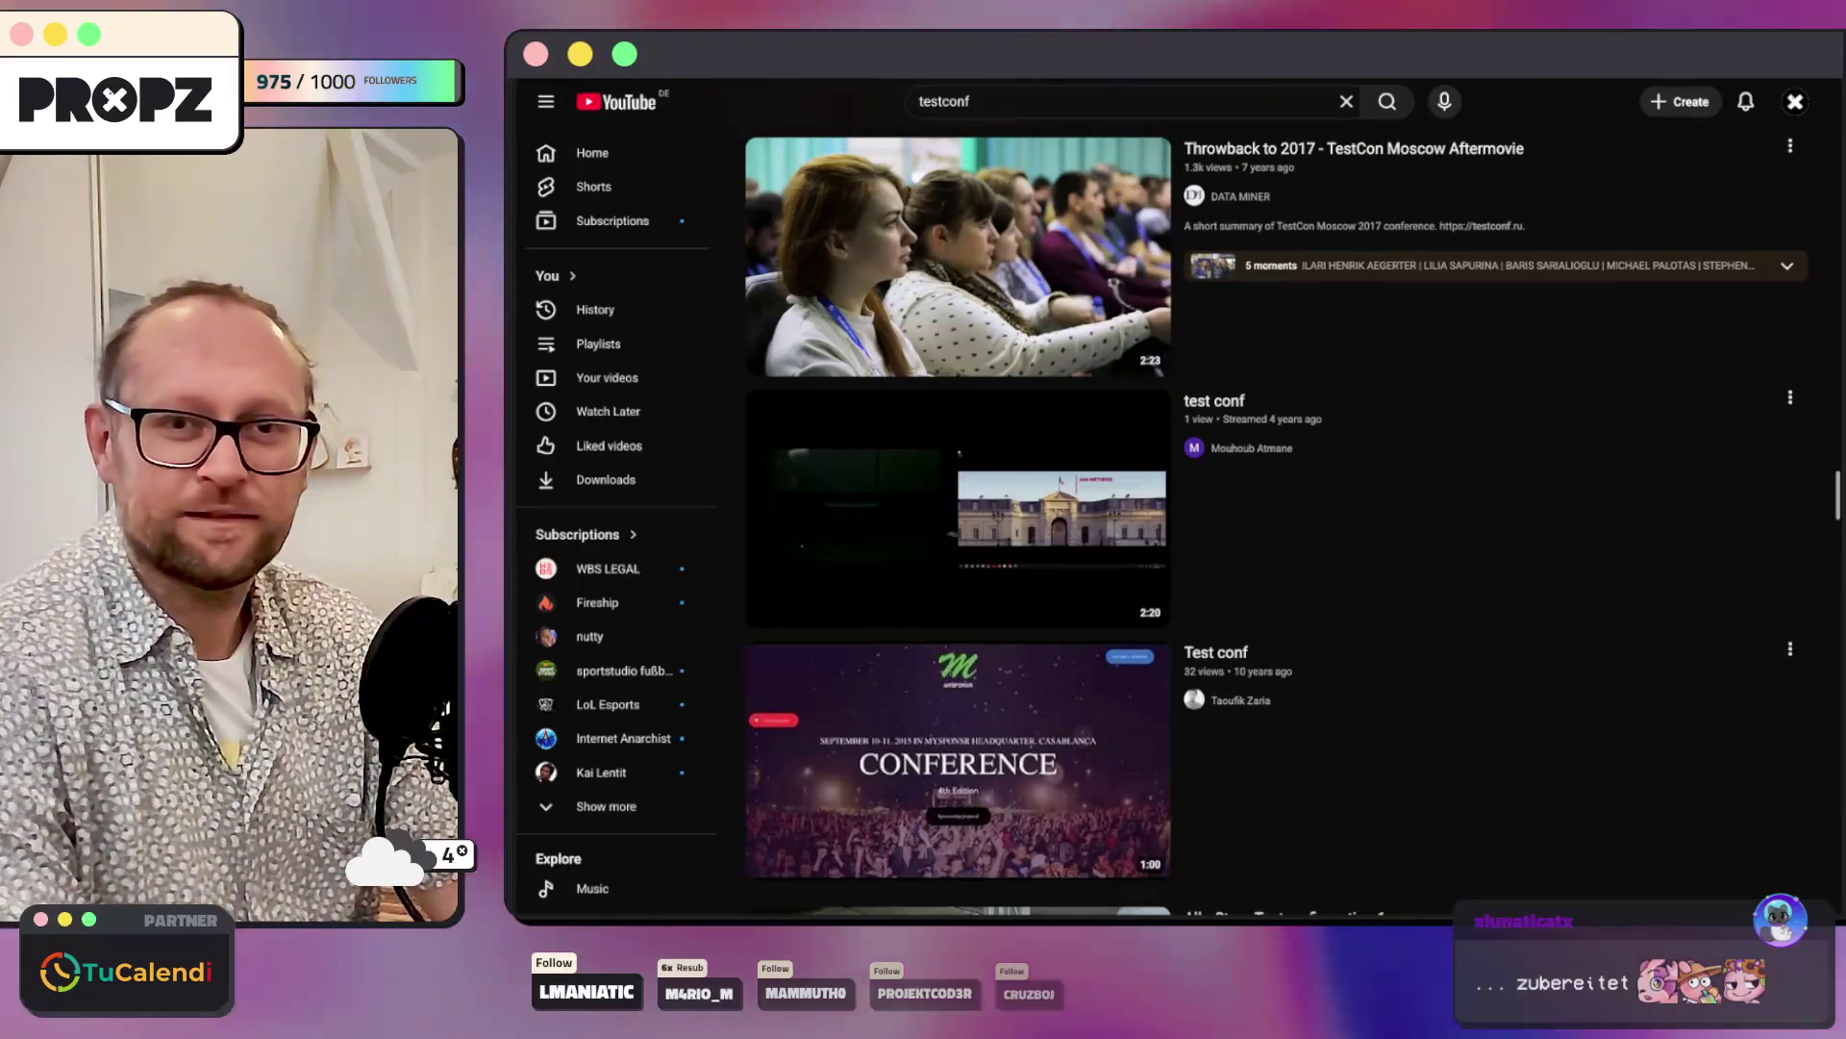
click(1087, 918)
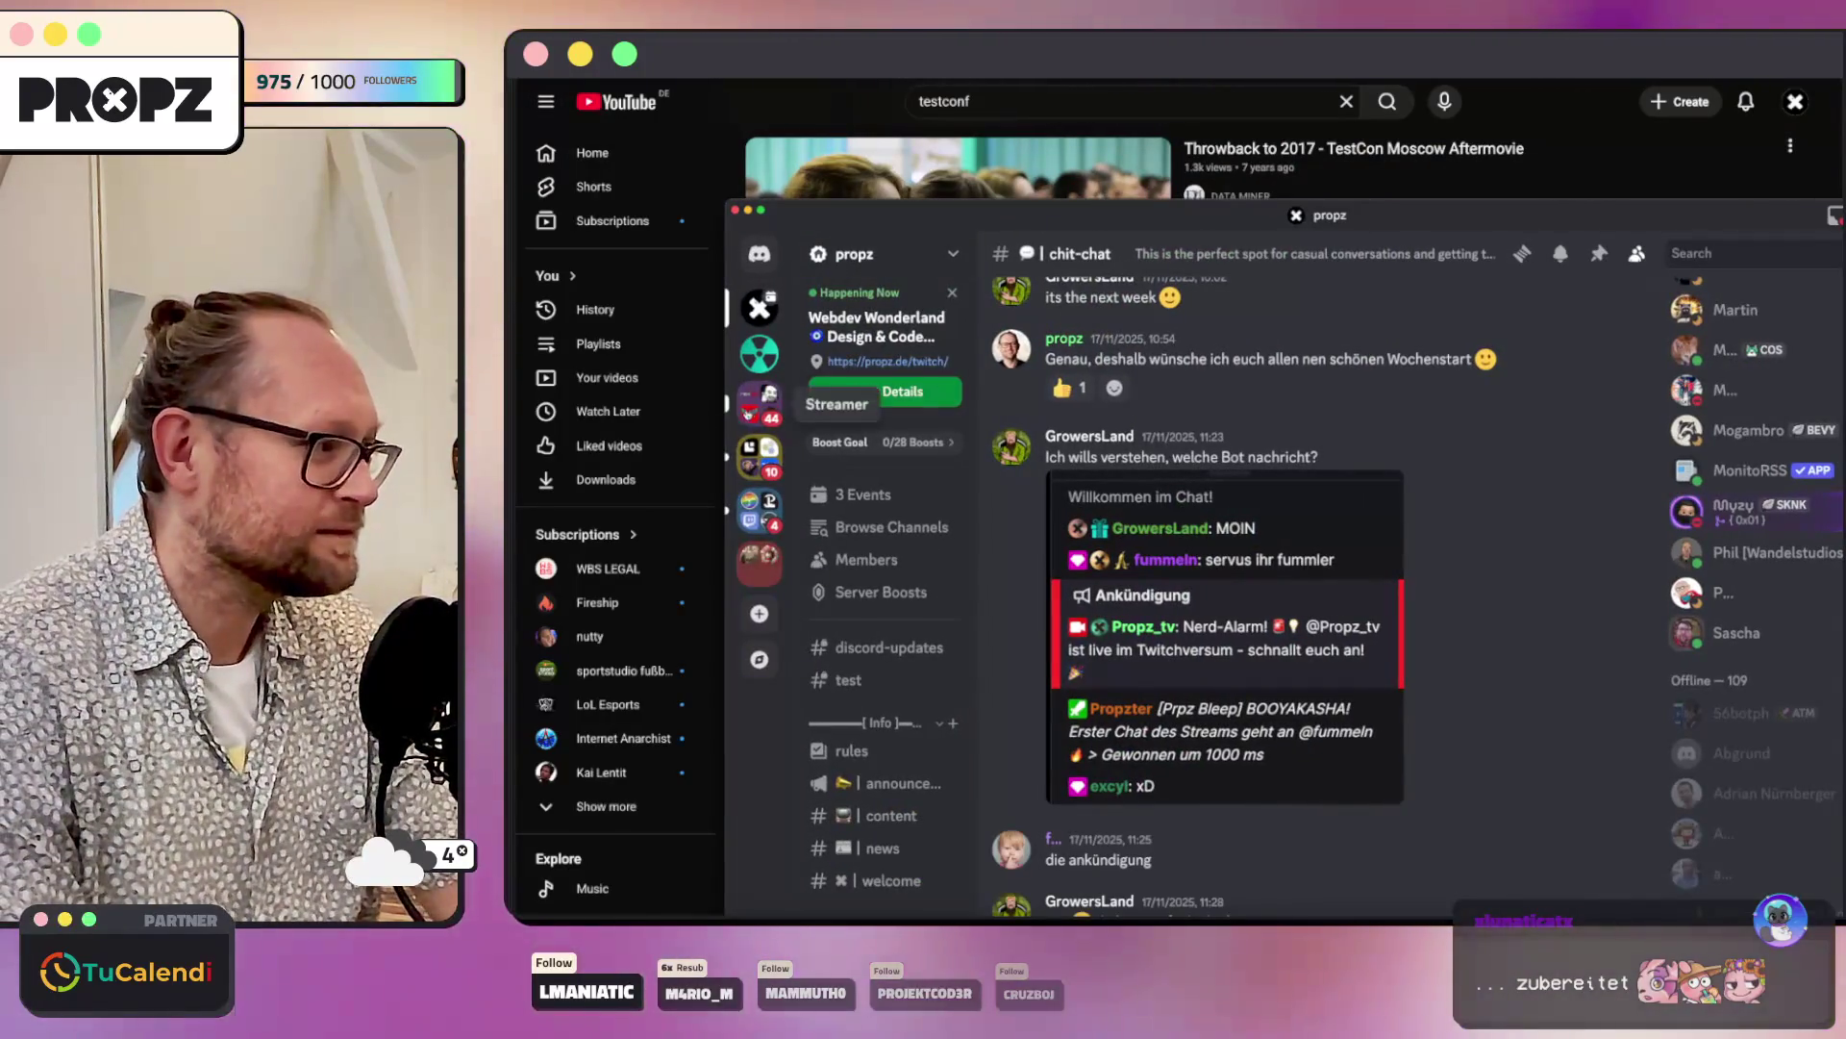
Open the youtu.be VOD link in TestConf's ankündigungen channel under the Streamer folder.
click(758, 421)
scroll(758, 423, down, 5)
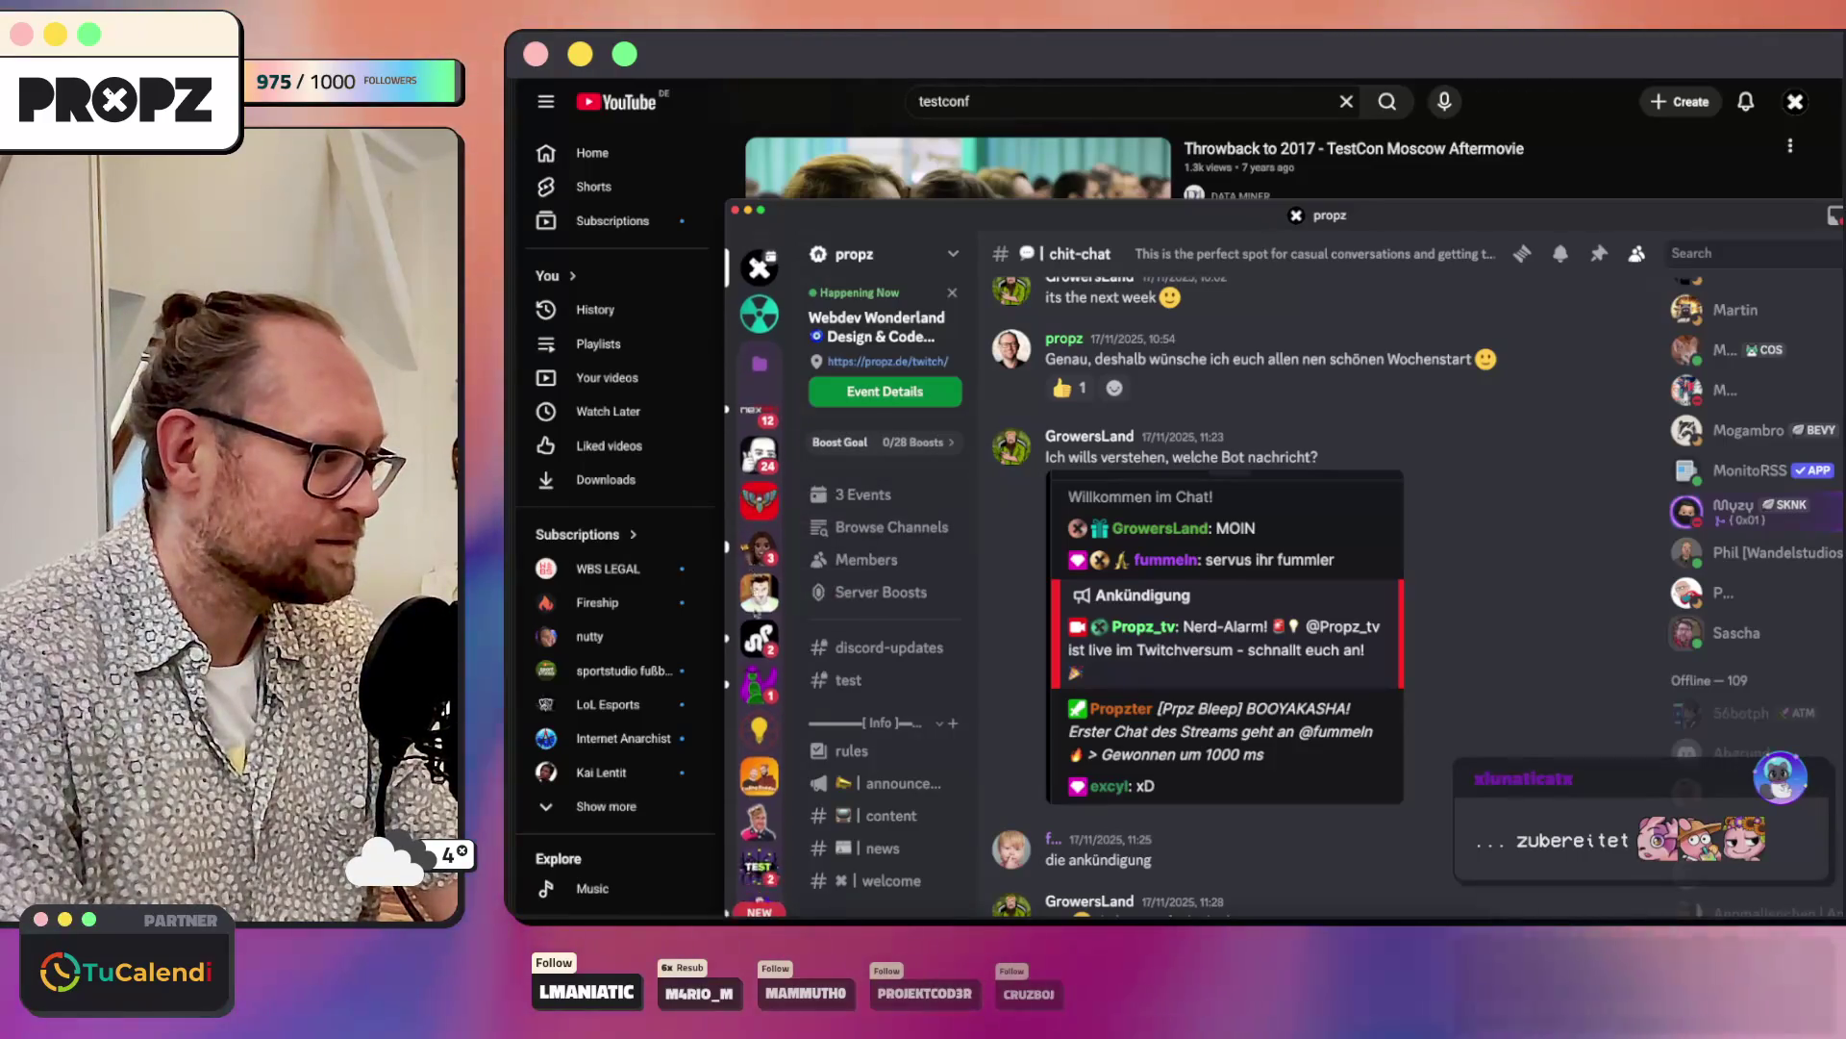
click(759, 625)
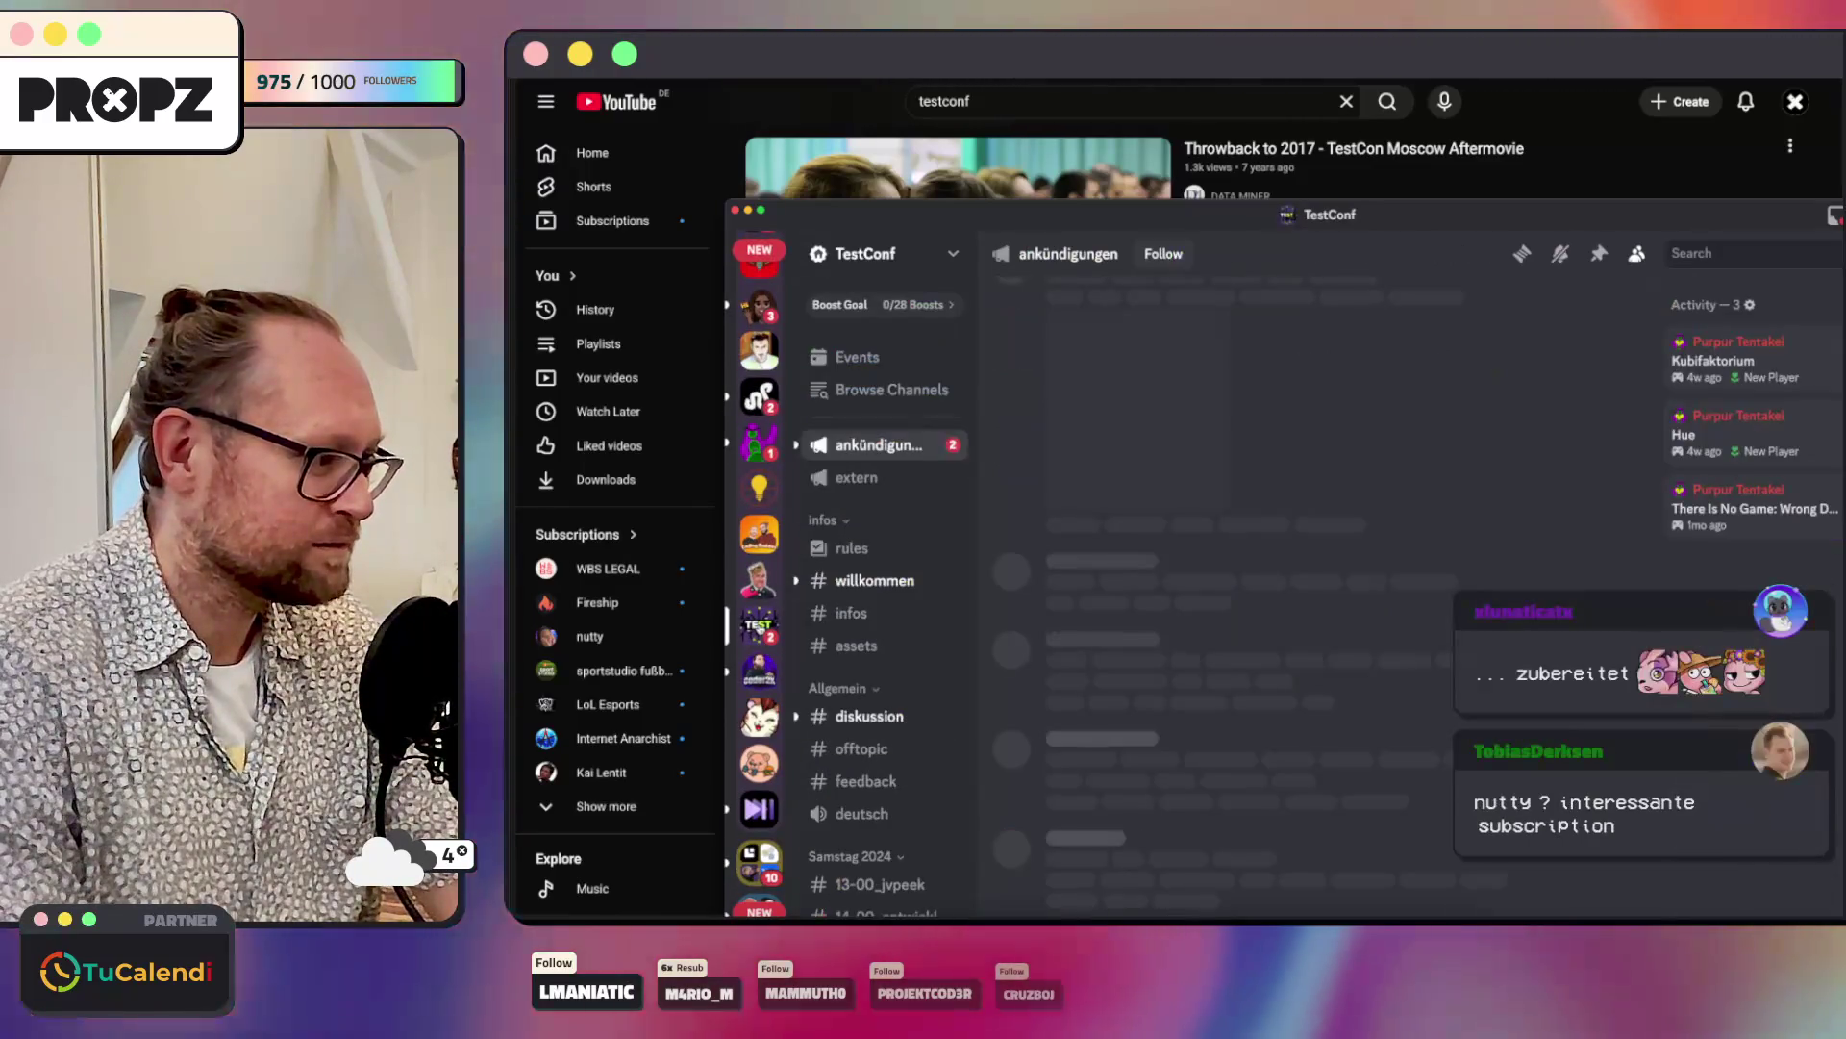
scroll(1138, 579, down, 3)
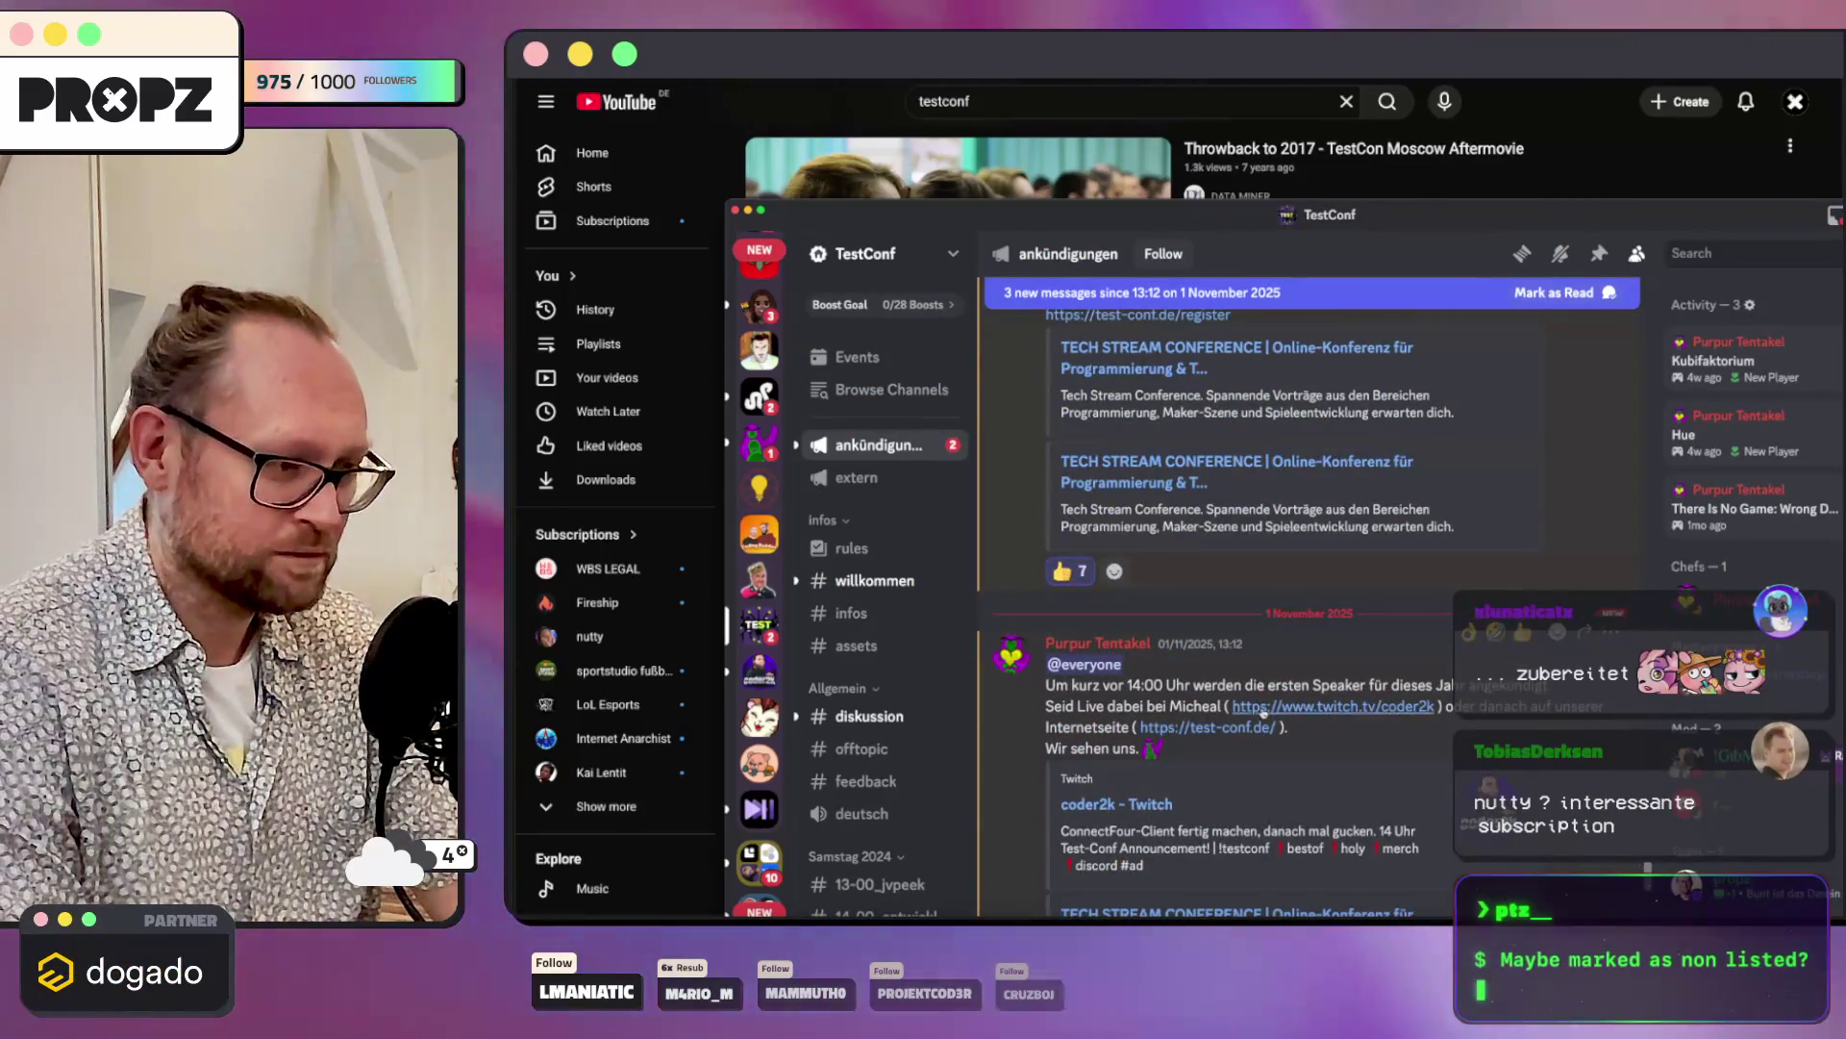
scroll(1164, 676, up, 10)
scroll(1159, 671, up, 10)
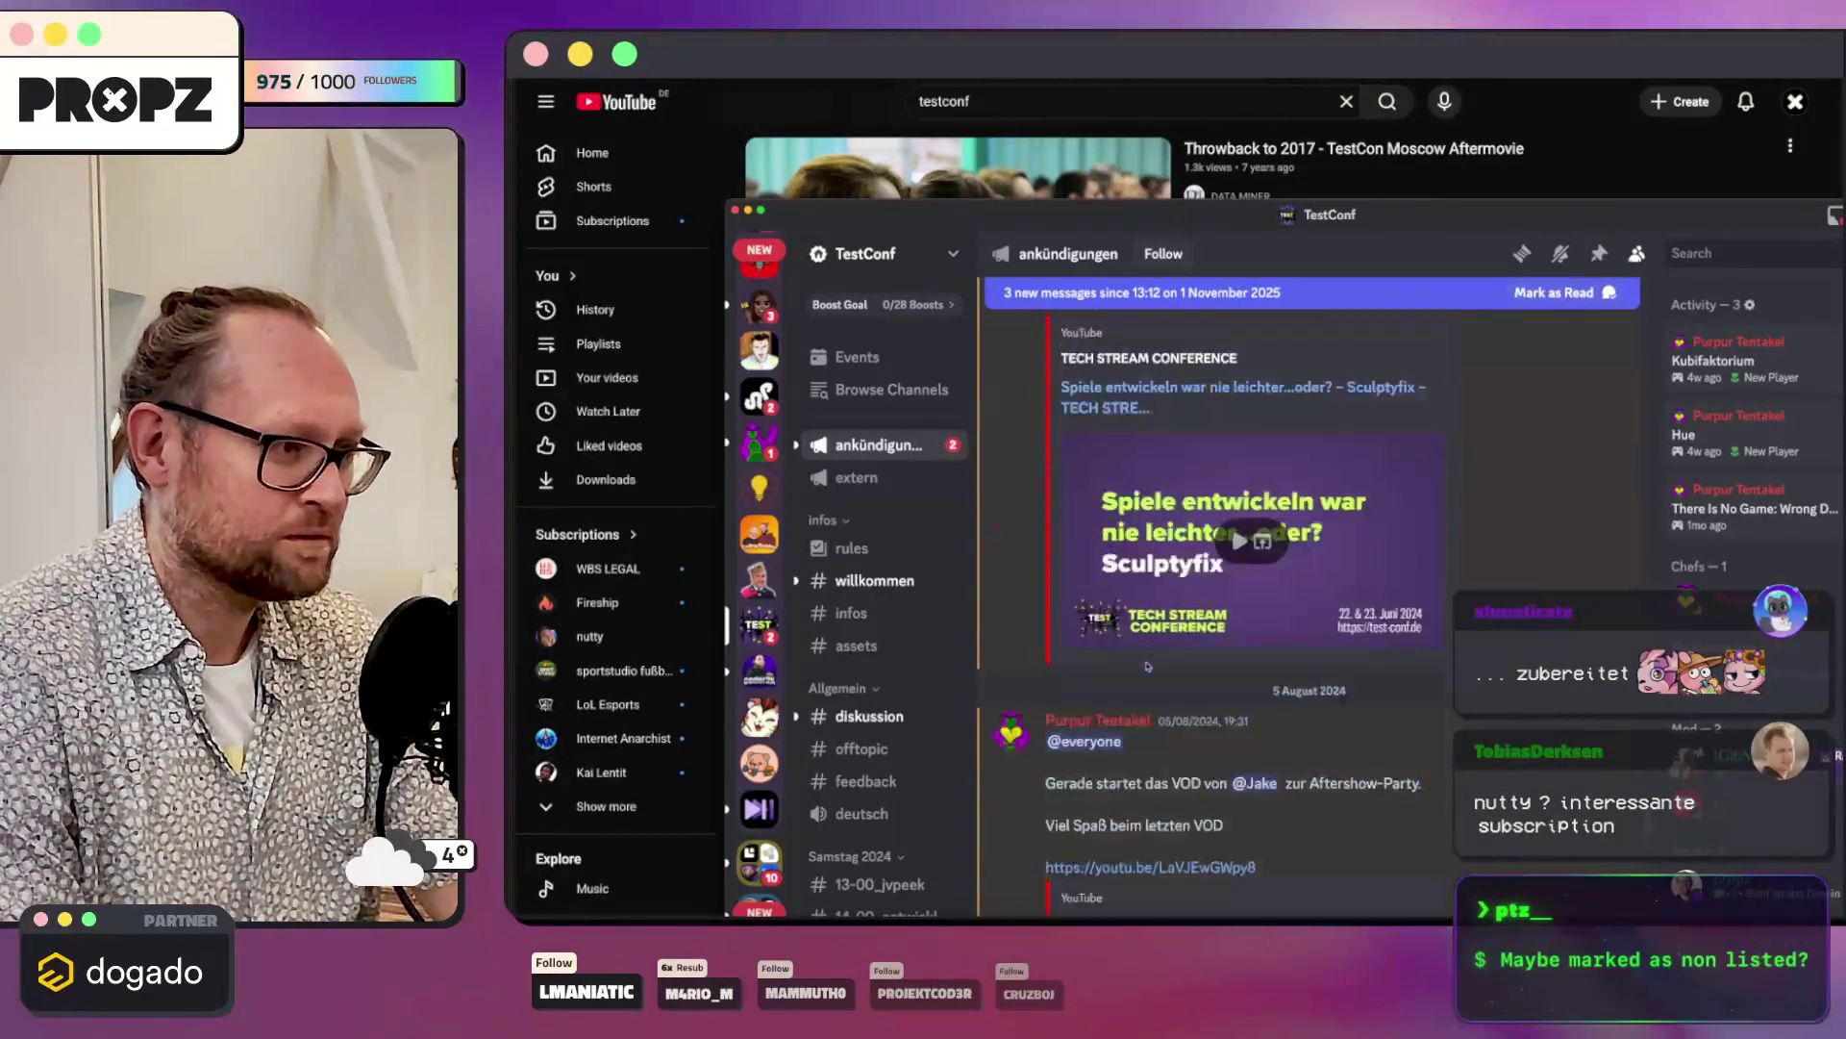
click(1150, 458)
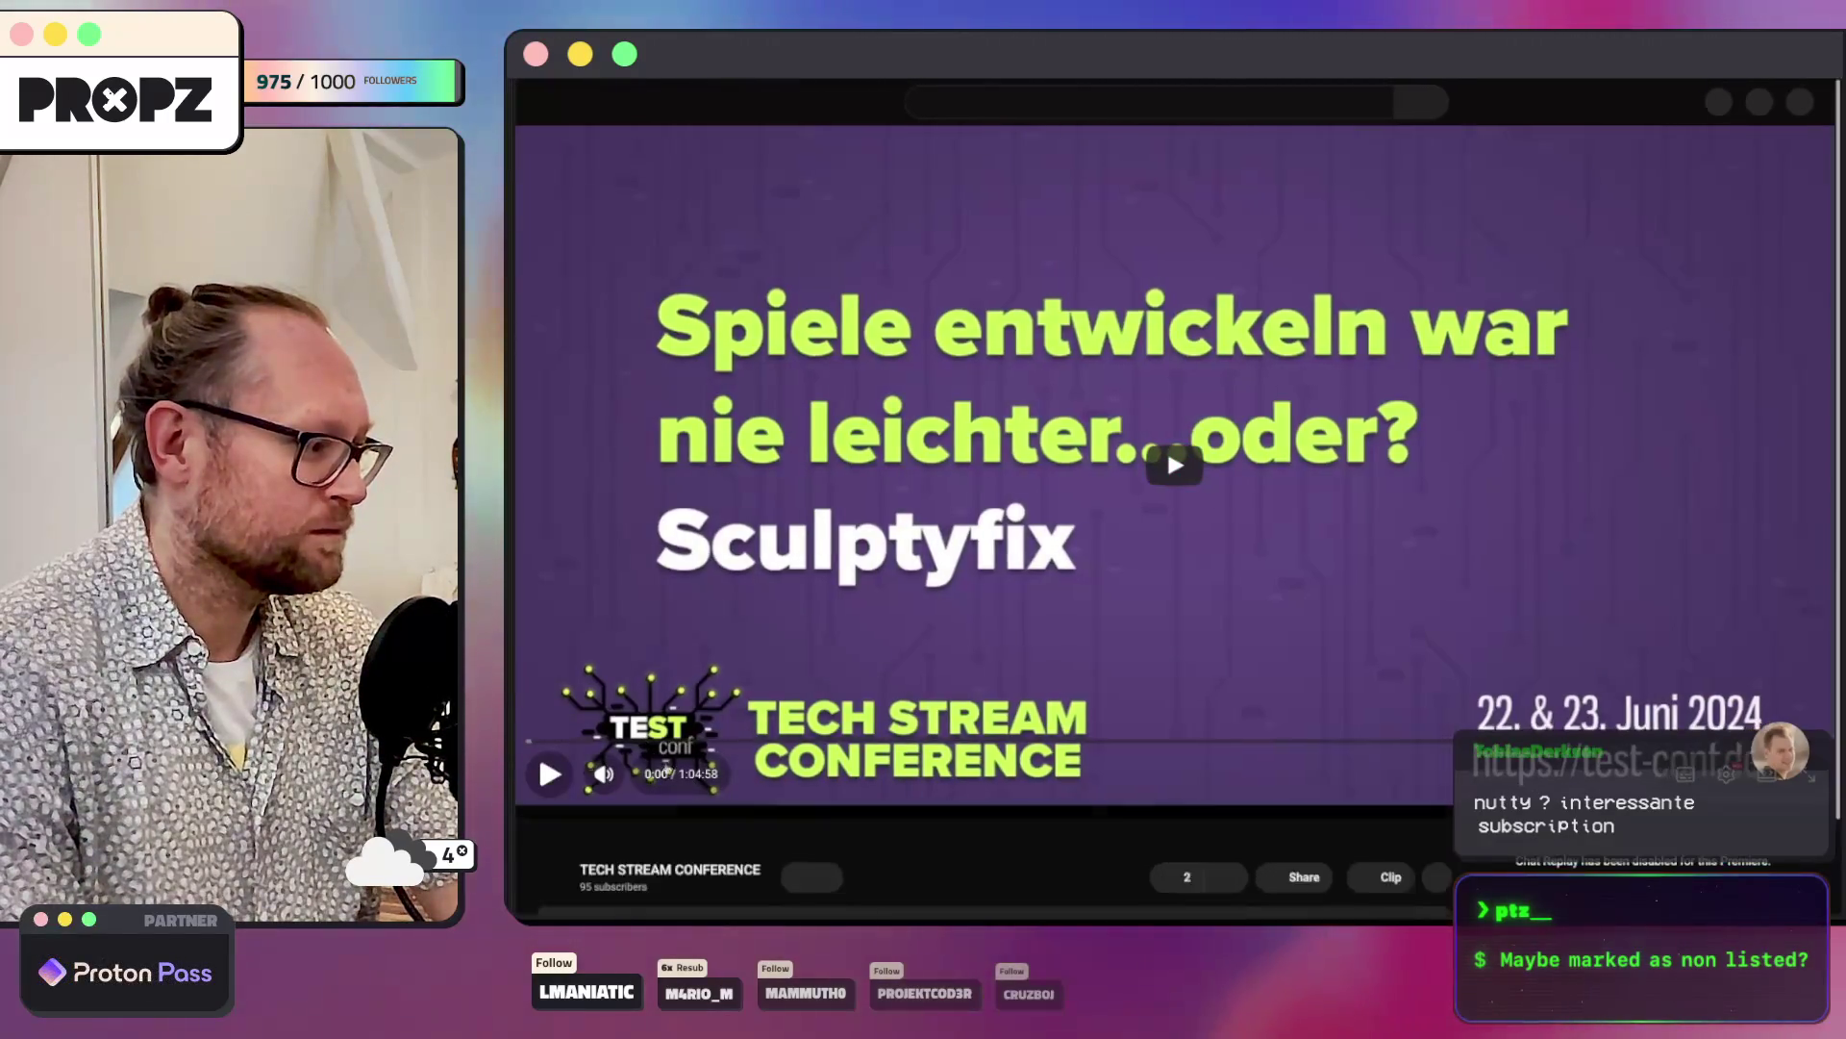
Open the 'Vom Skeptiker zum Fan' talk from the TECH STREAM CONFERENCE channel page.
scroll(692, 673, down, 3)
click(686, 604)
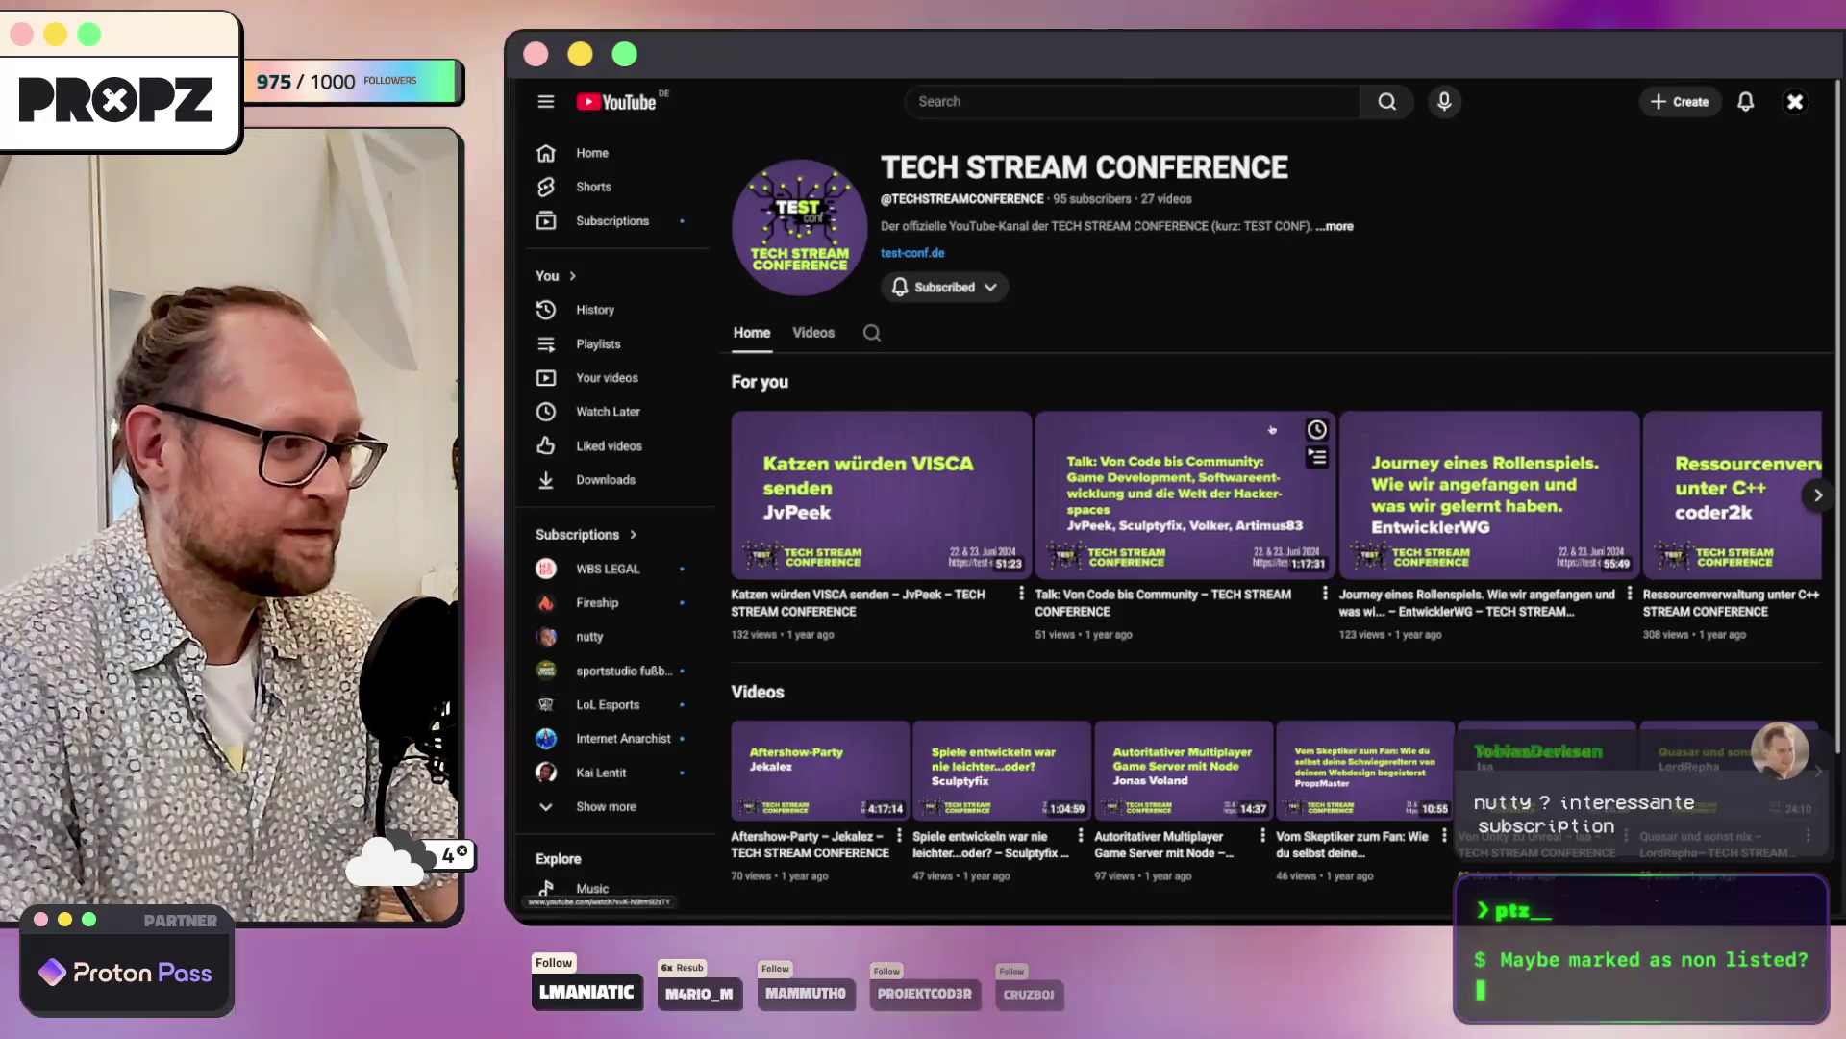
scroll(1326, 408, down, 2)
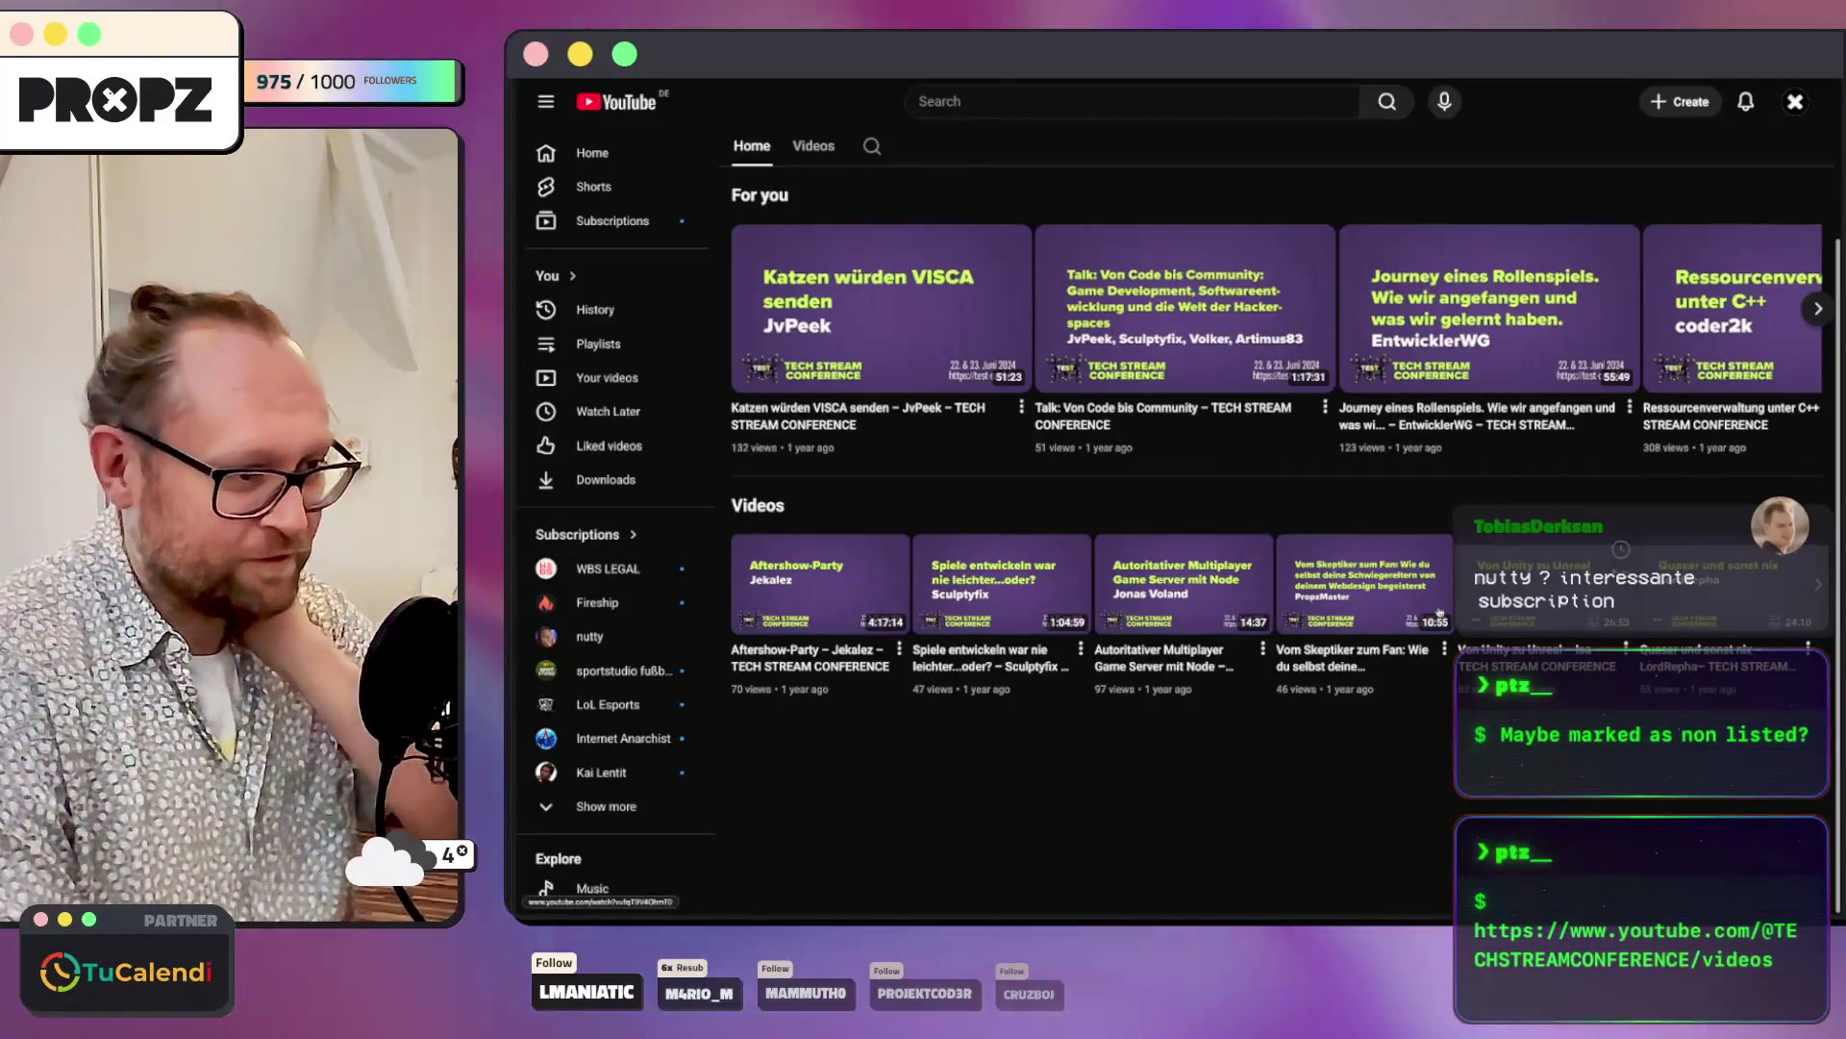
click(1315, 664)
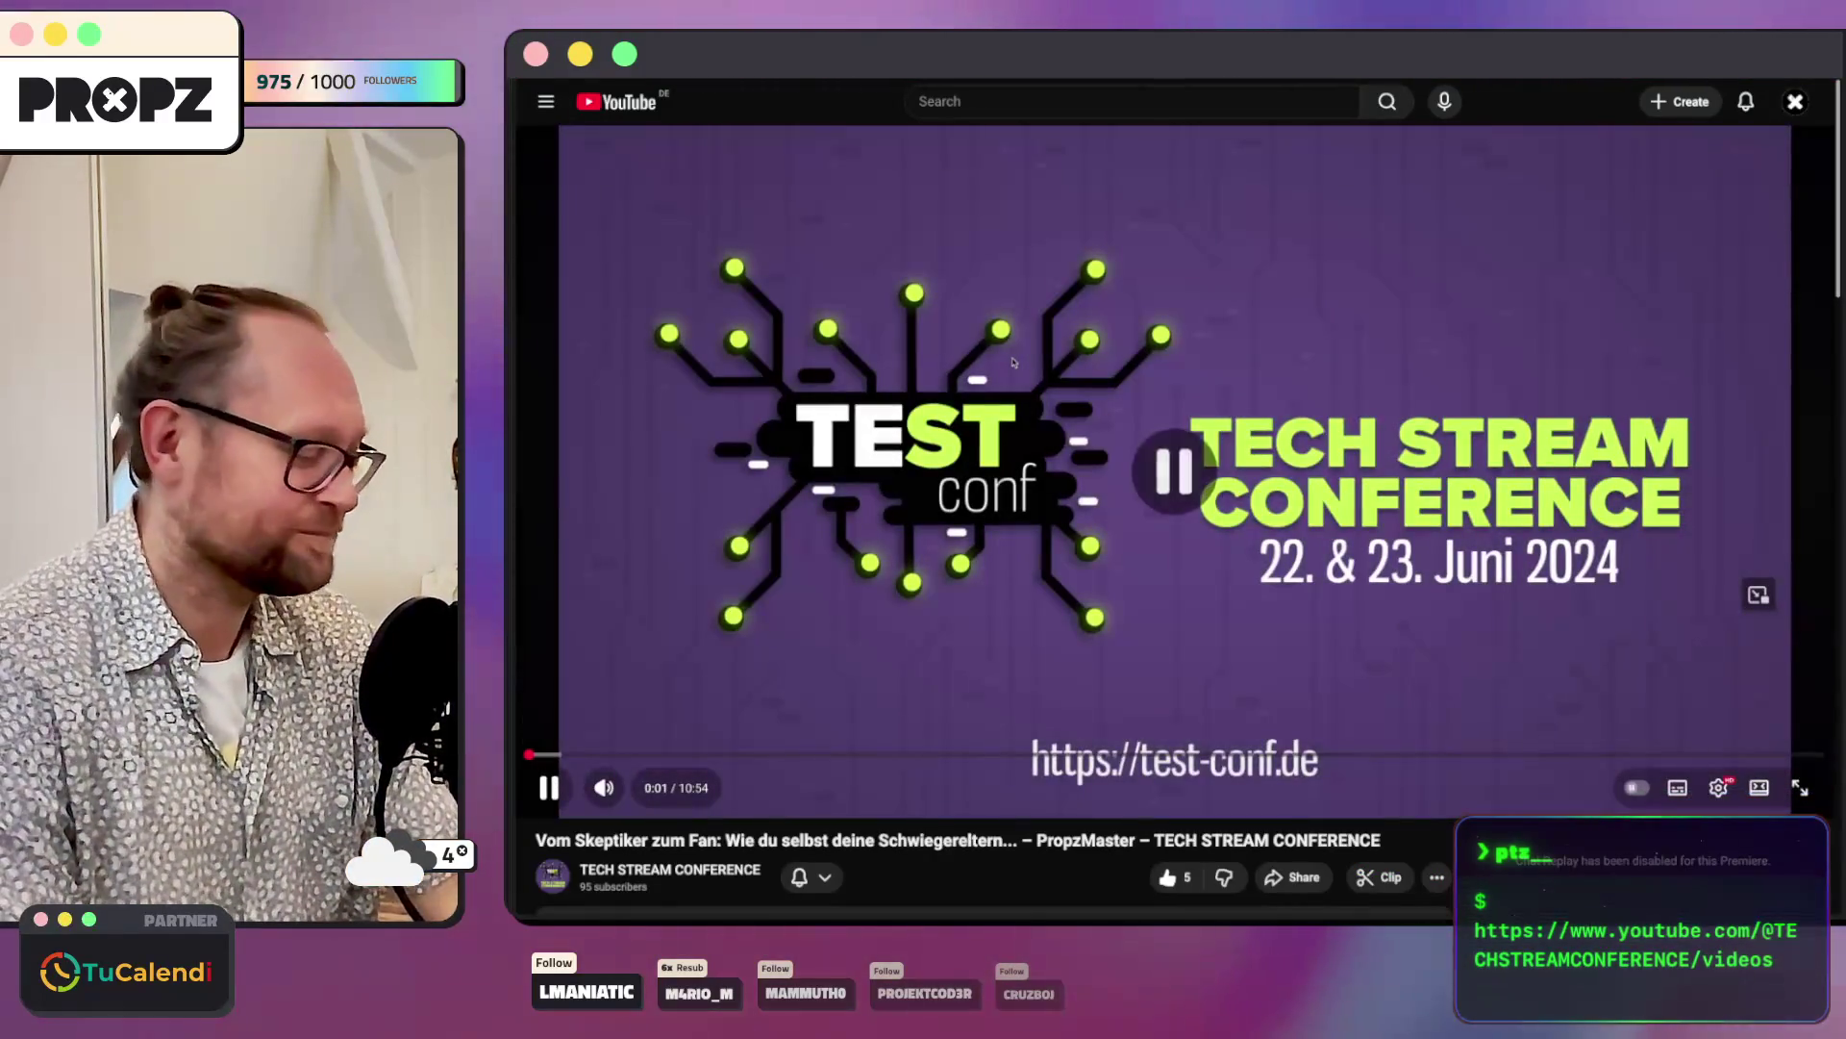
Pause the talk, copy its URL, then resume playback.
click(1013, 363)
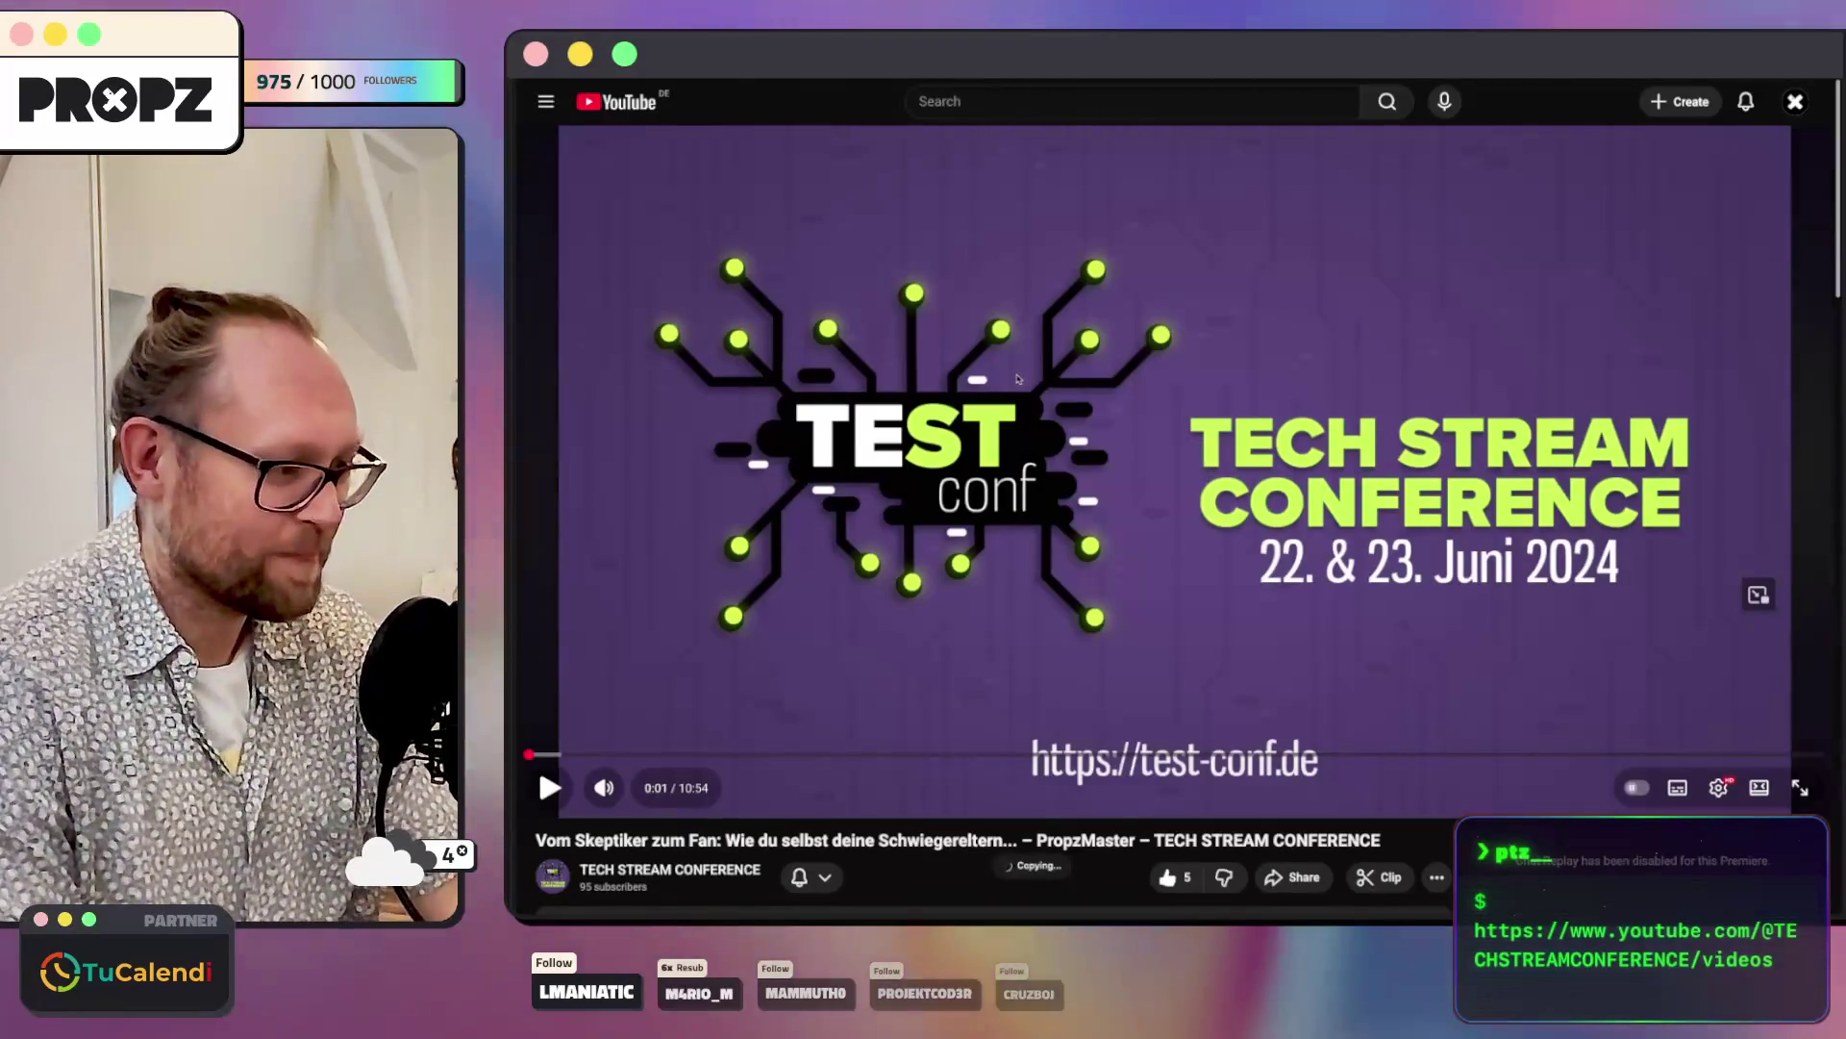
key(super+l)
key(Escape)
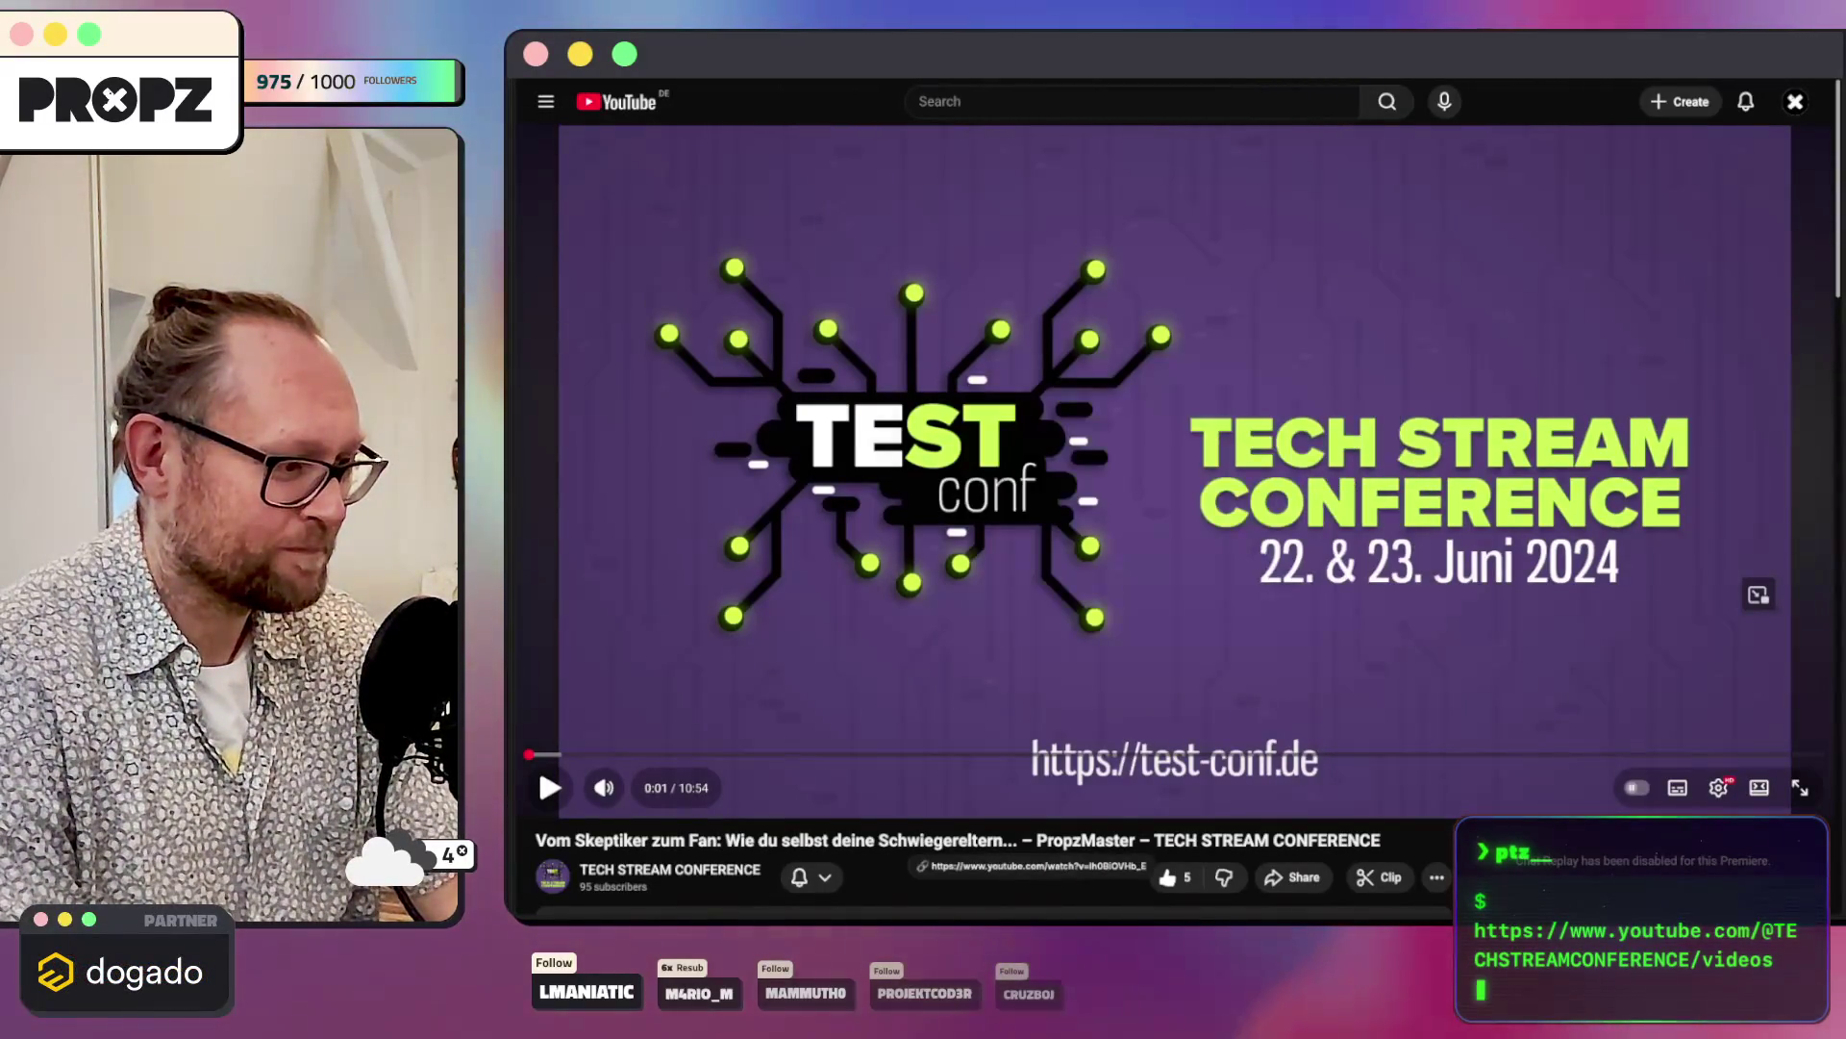
mouse_move(519, 762)
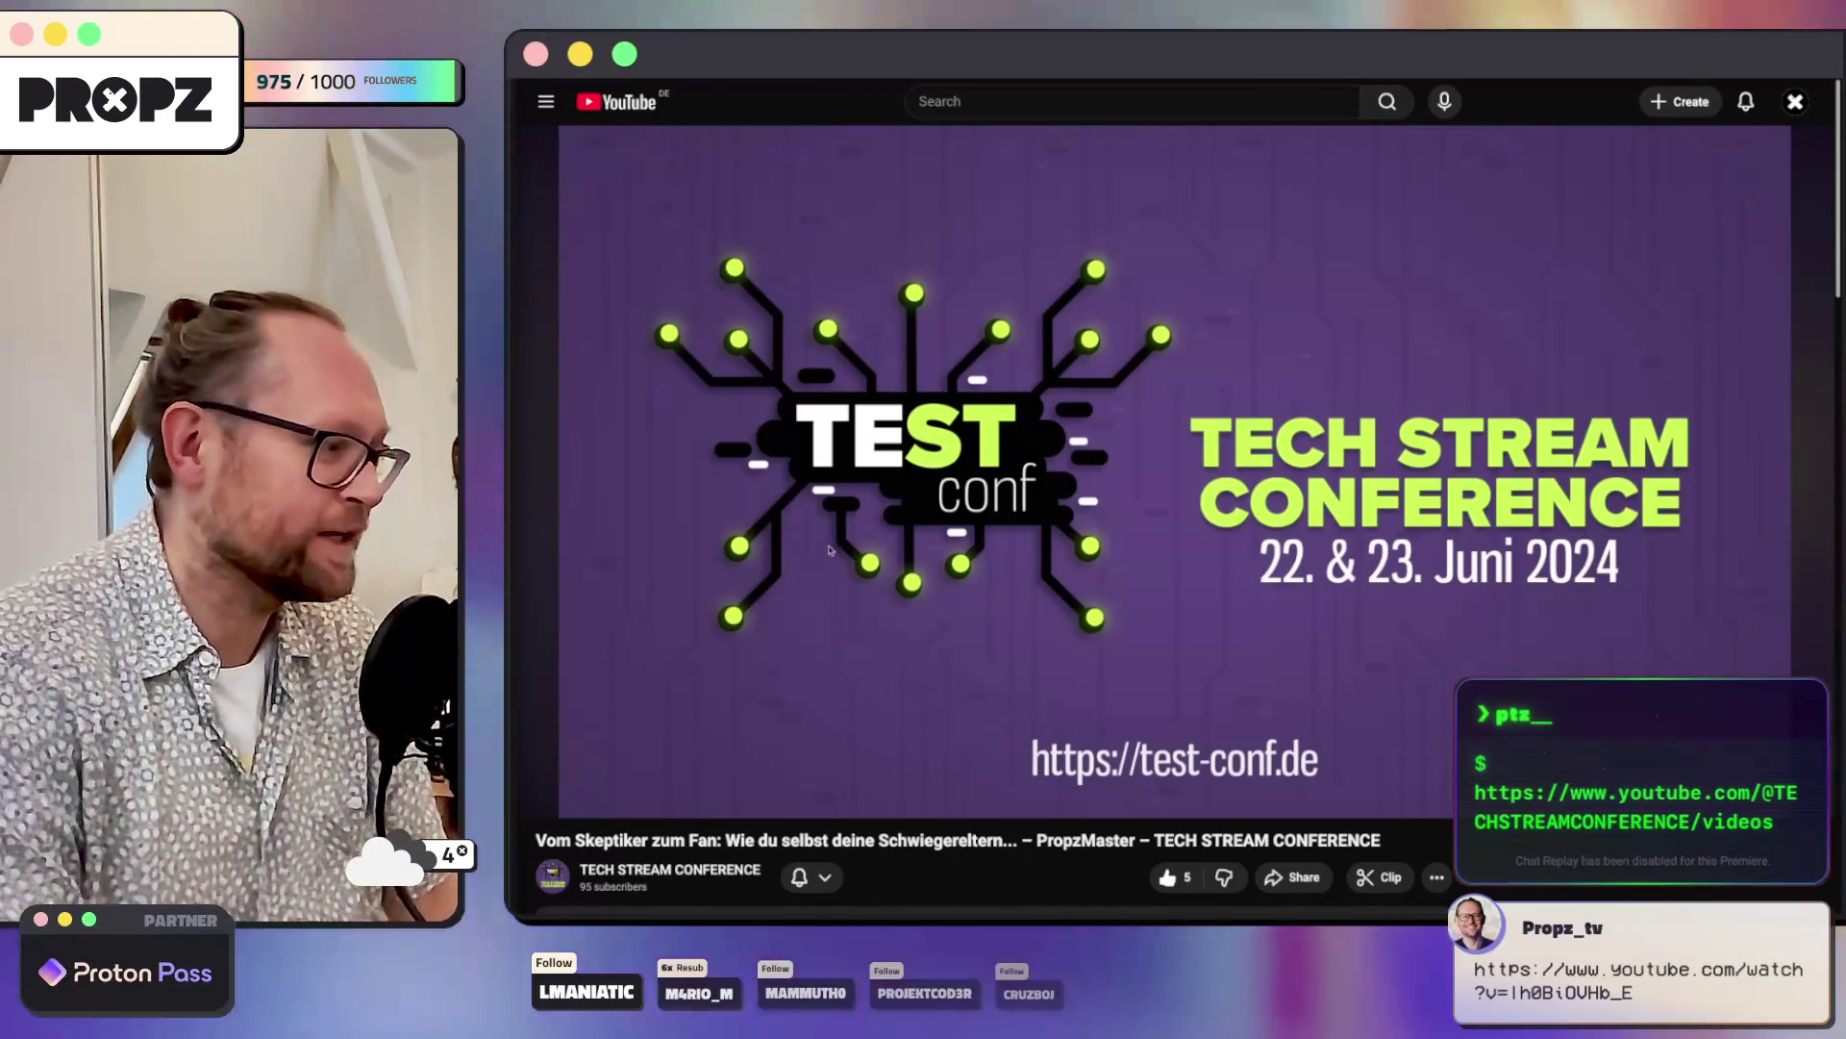
click(958, 547)
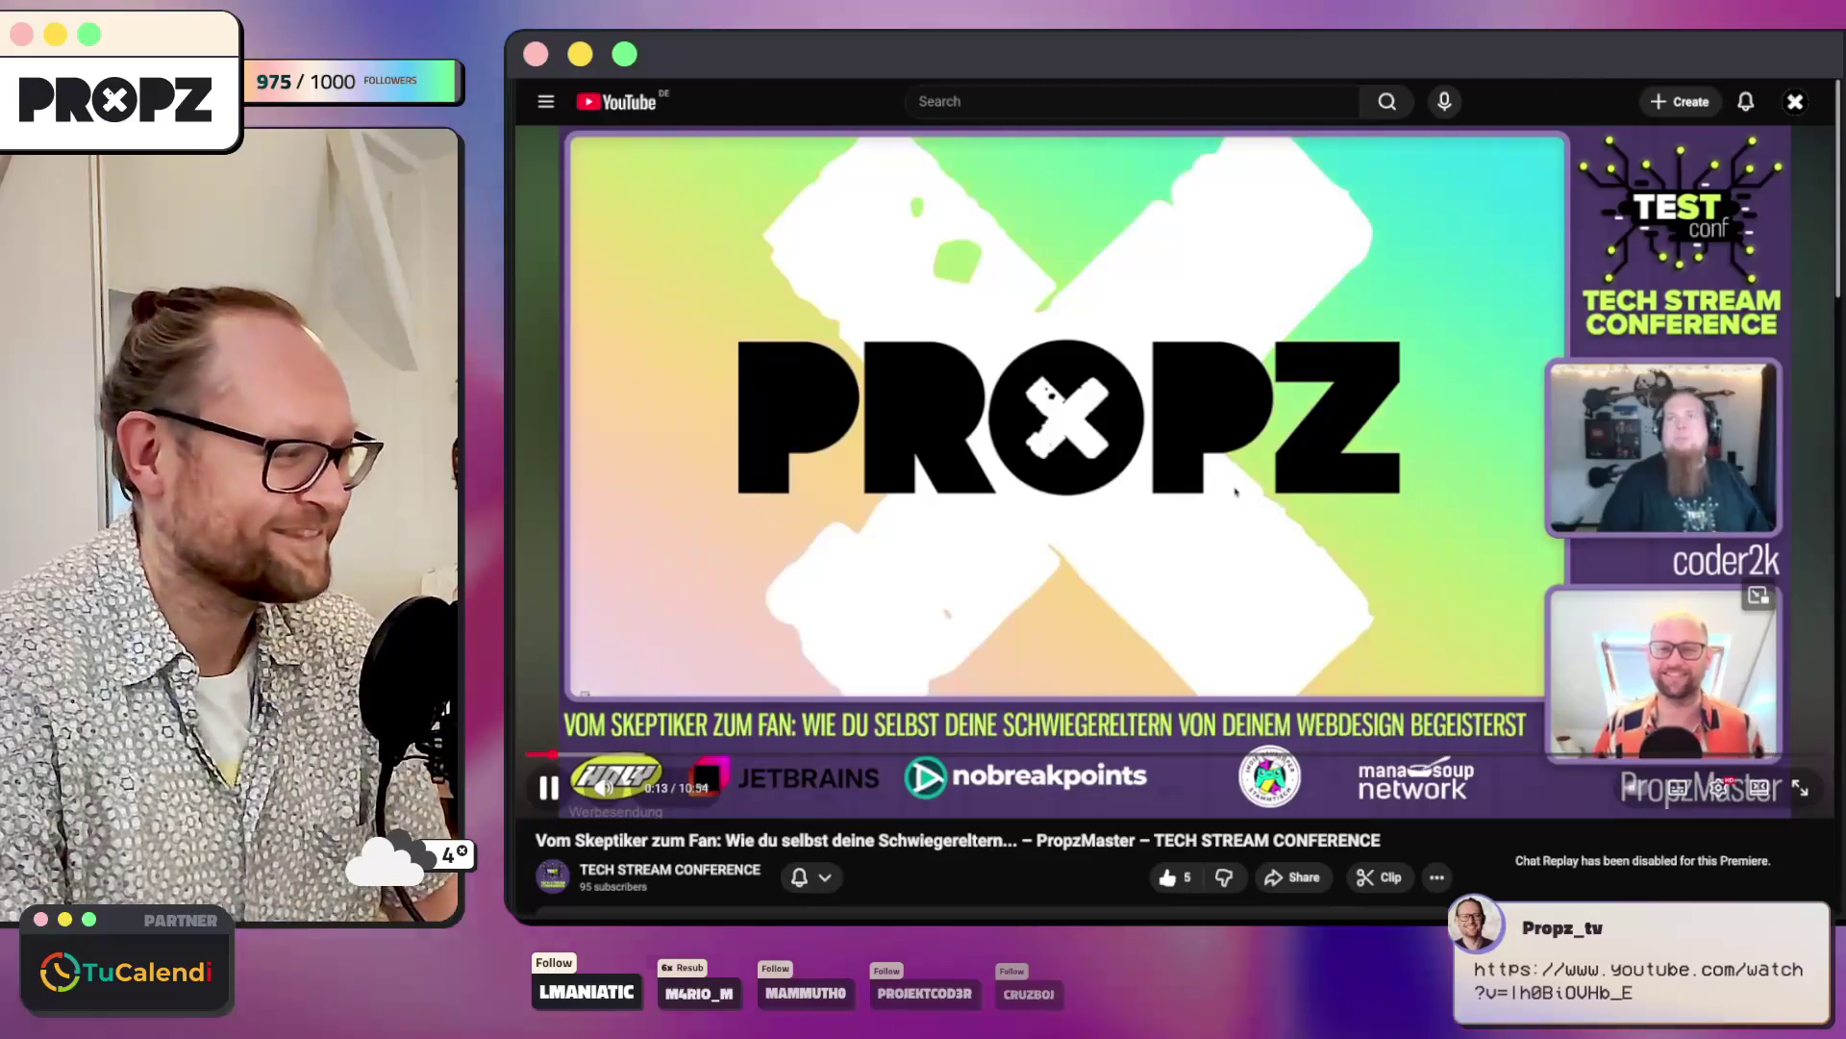
Pause the talk at 0:14 on the PROPZ title card, then return to the testconf results.
click(1238, 491)
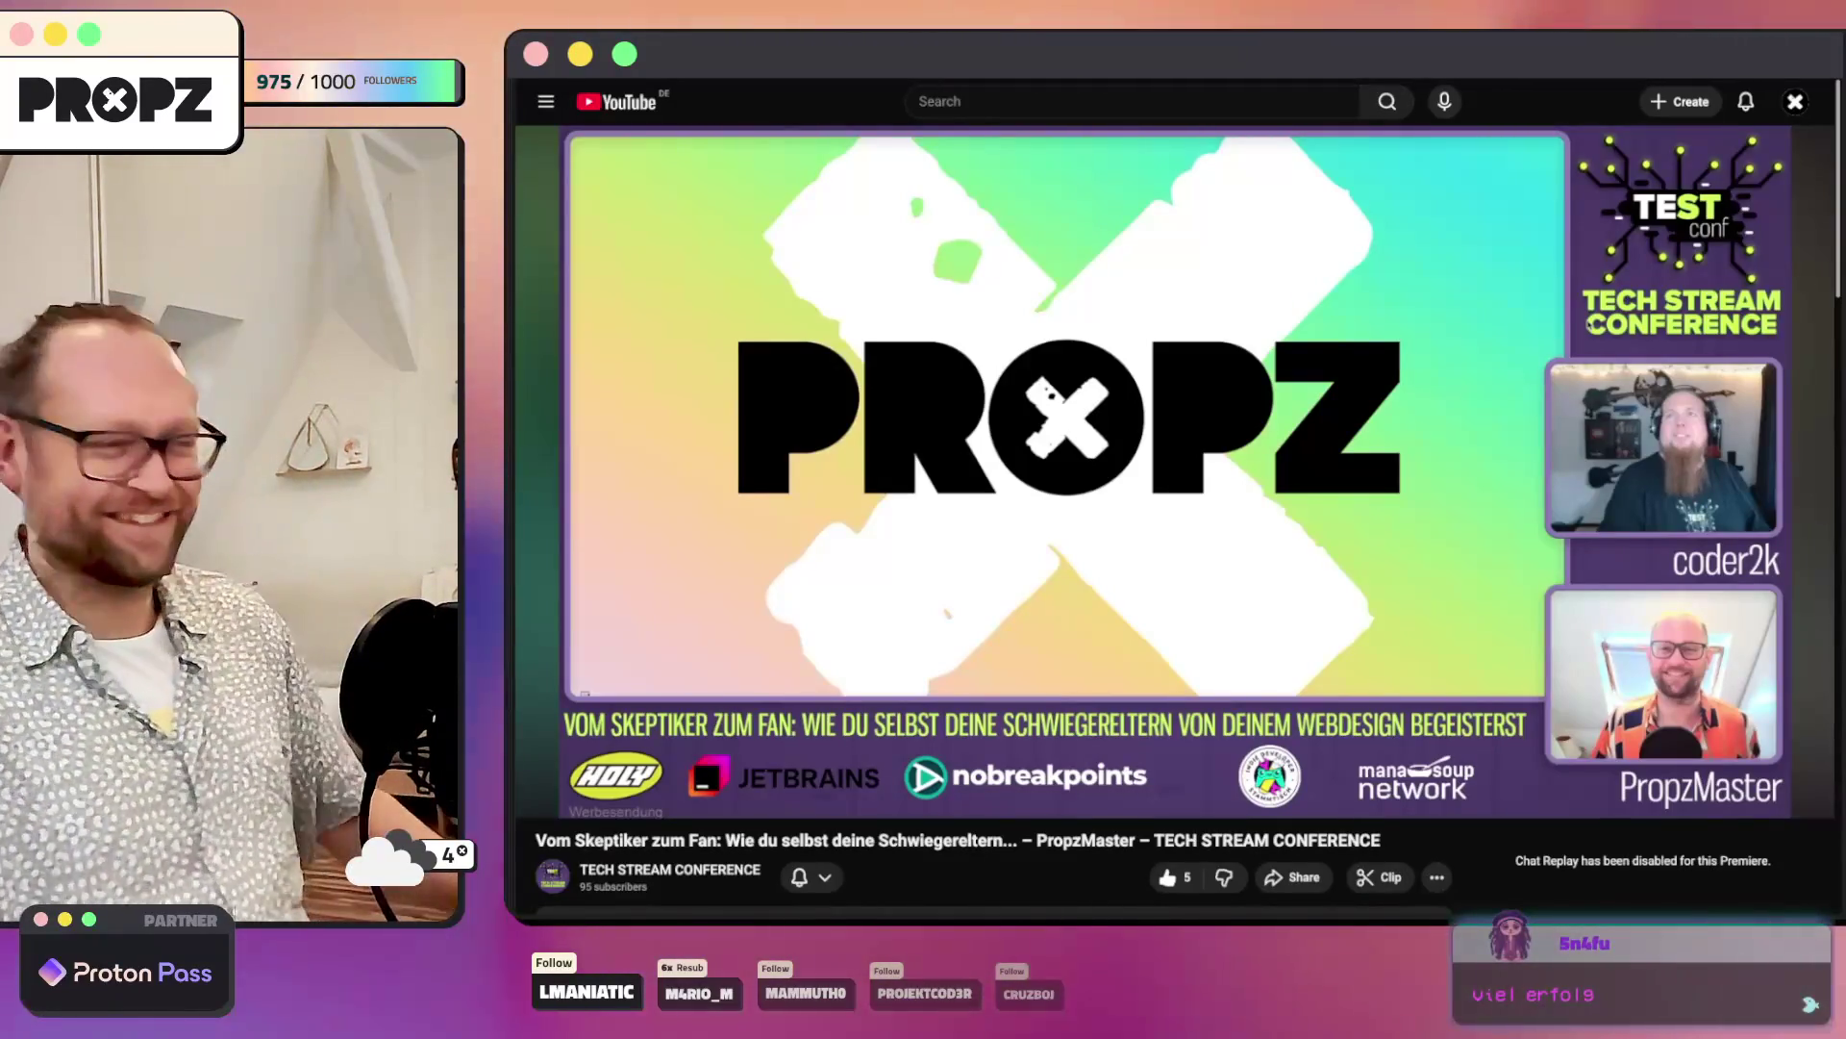
key(super+bracketleft)
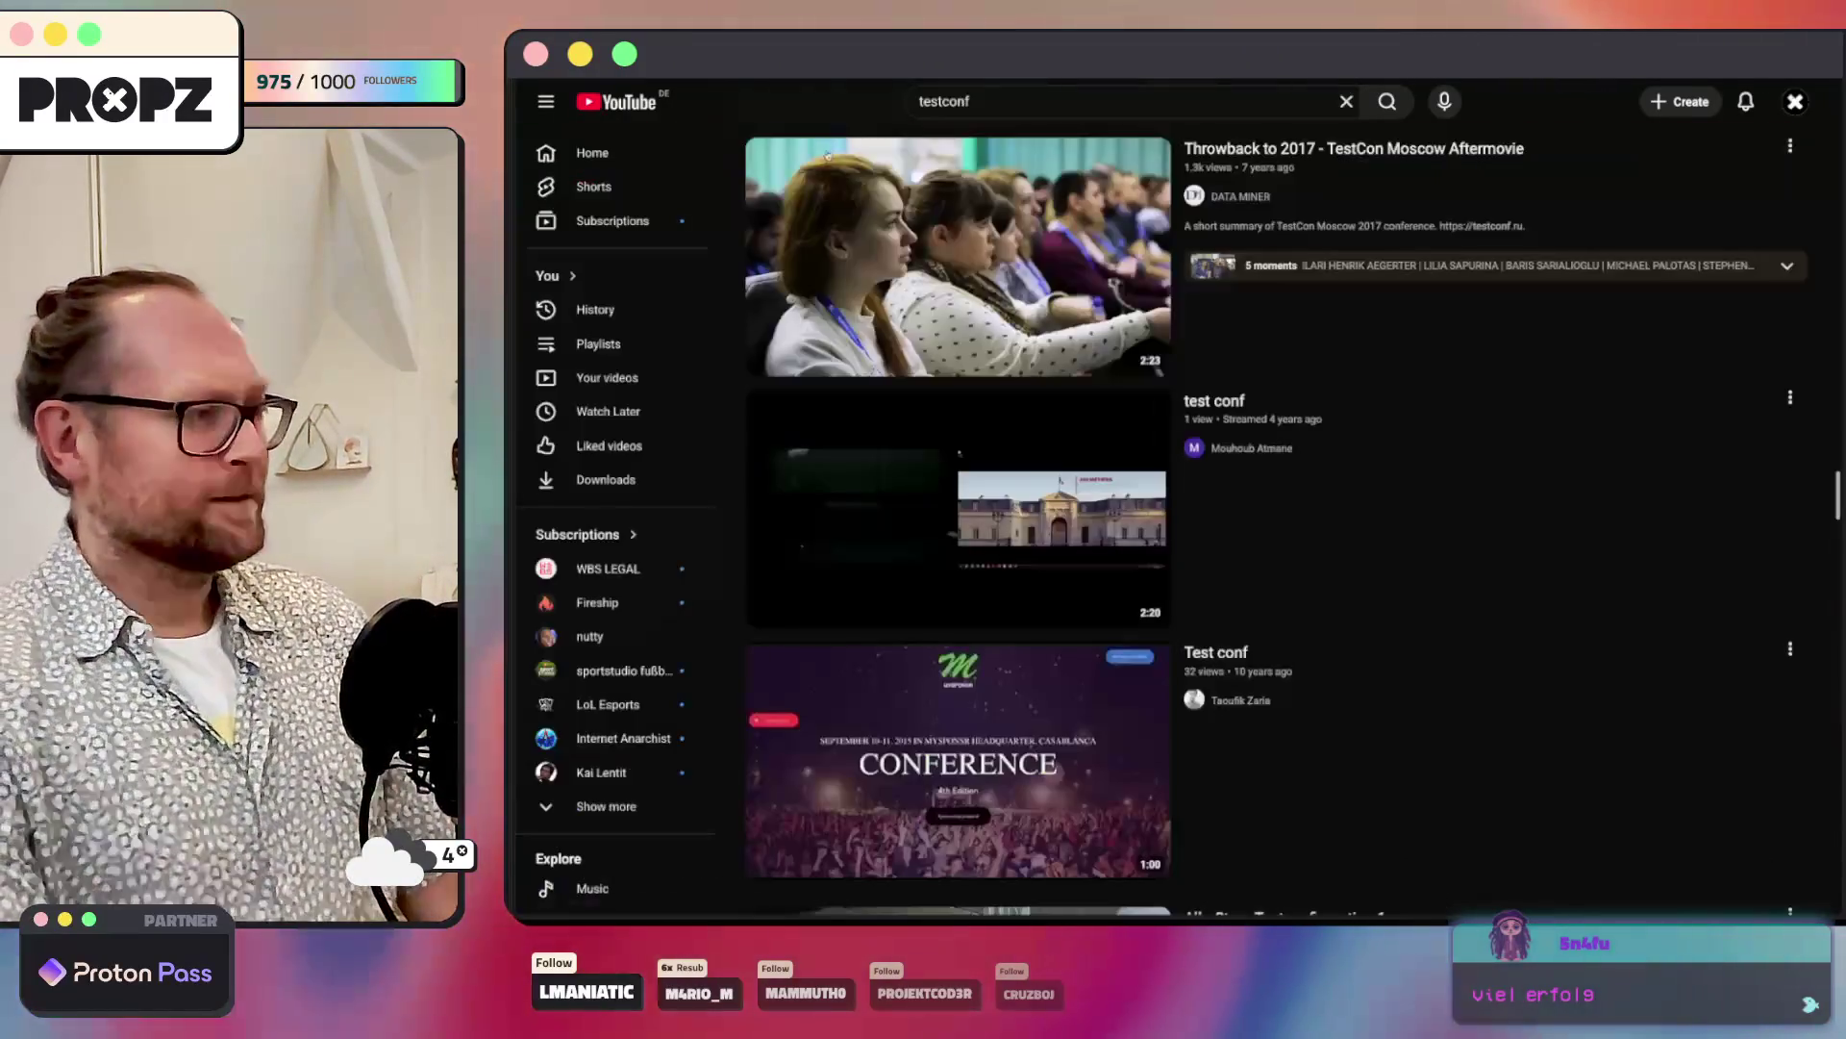
Start a new Claude chat in an enlarged window with Sonnet 4.5 instead of Haiku 4.5.
key(super+bracketleft)
key(super+bracketleft)
key(super+bracketleft)
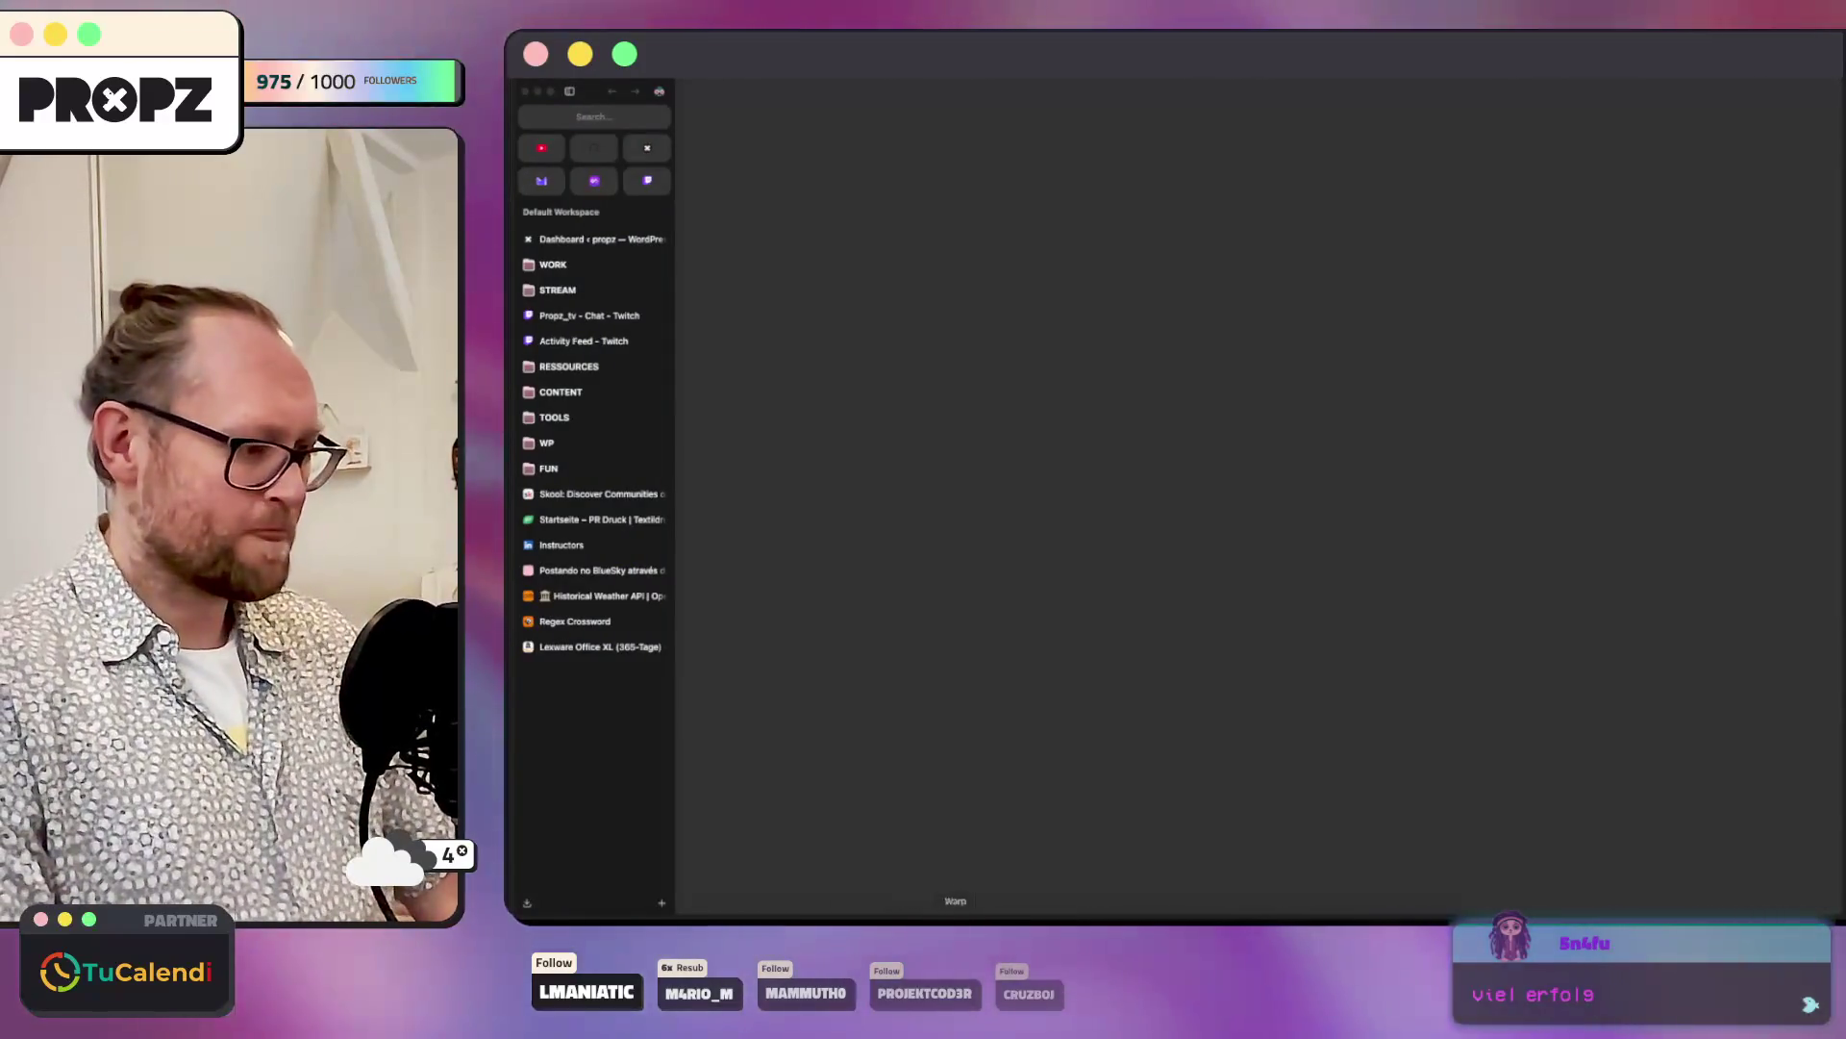
click(1005, 913)
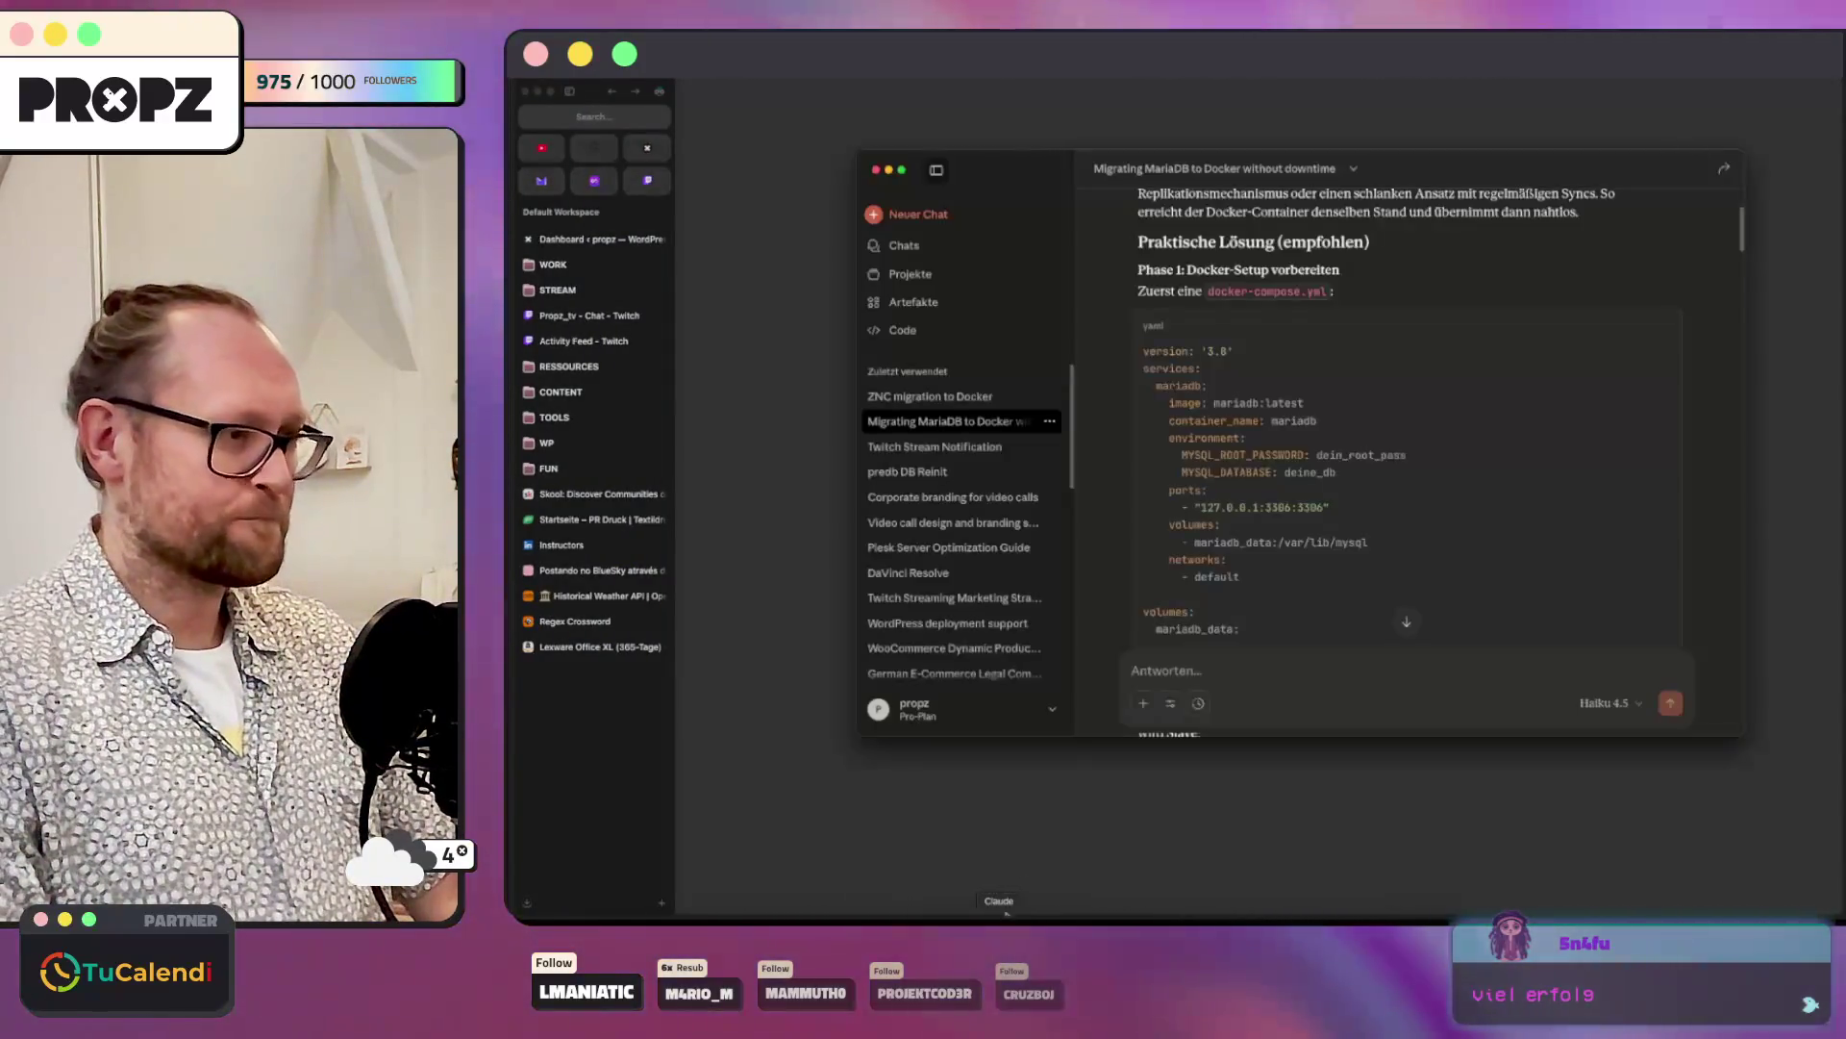
click(933, 210)
drag(861, 148, 689, 128)
click(1490, 434)
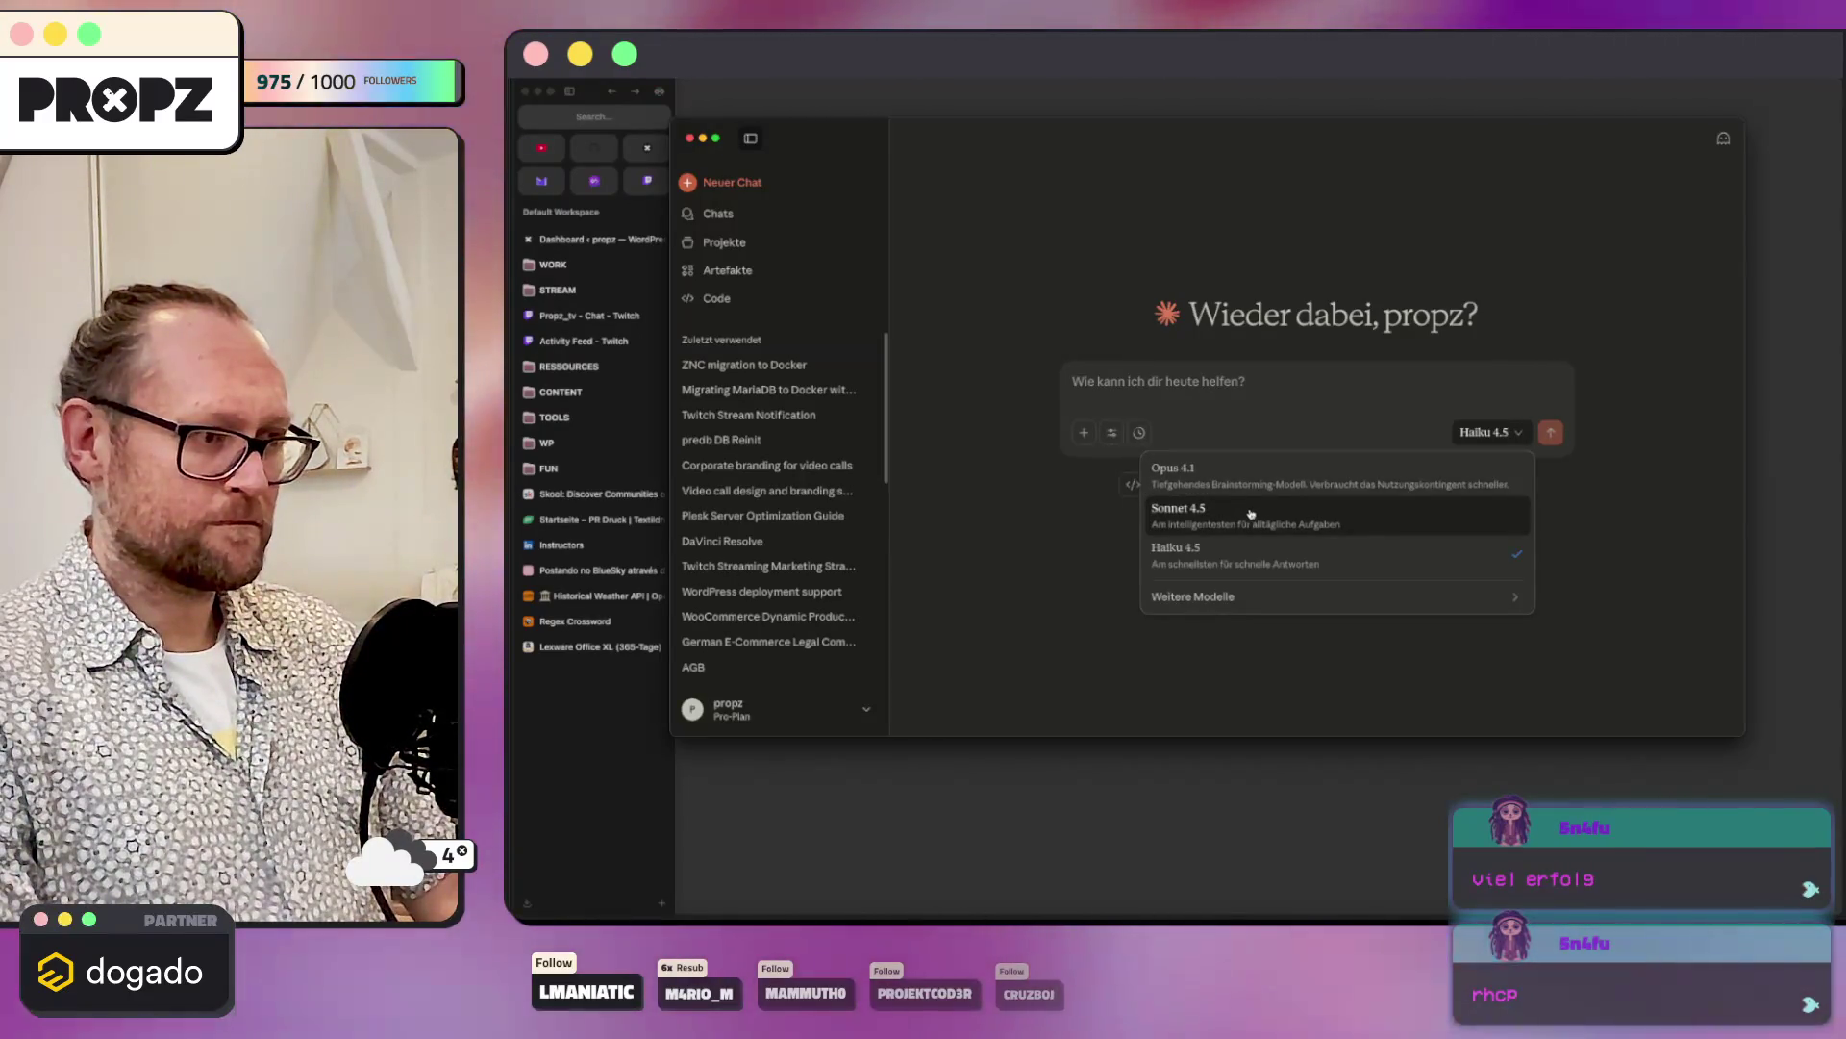
click(1253, 513)
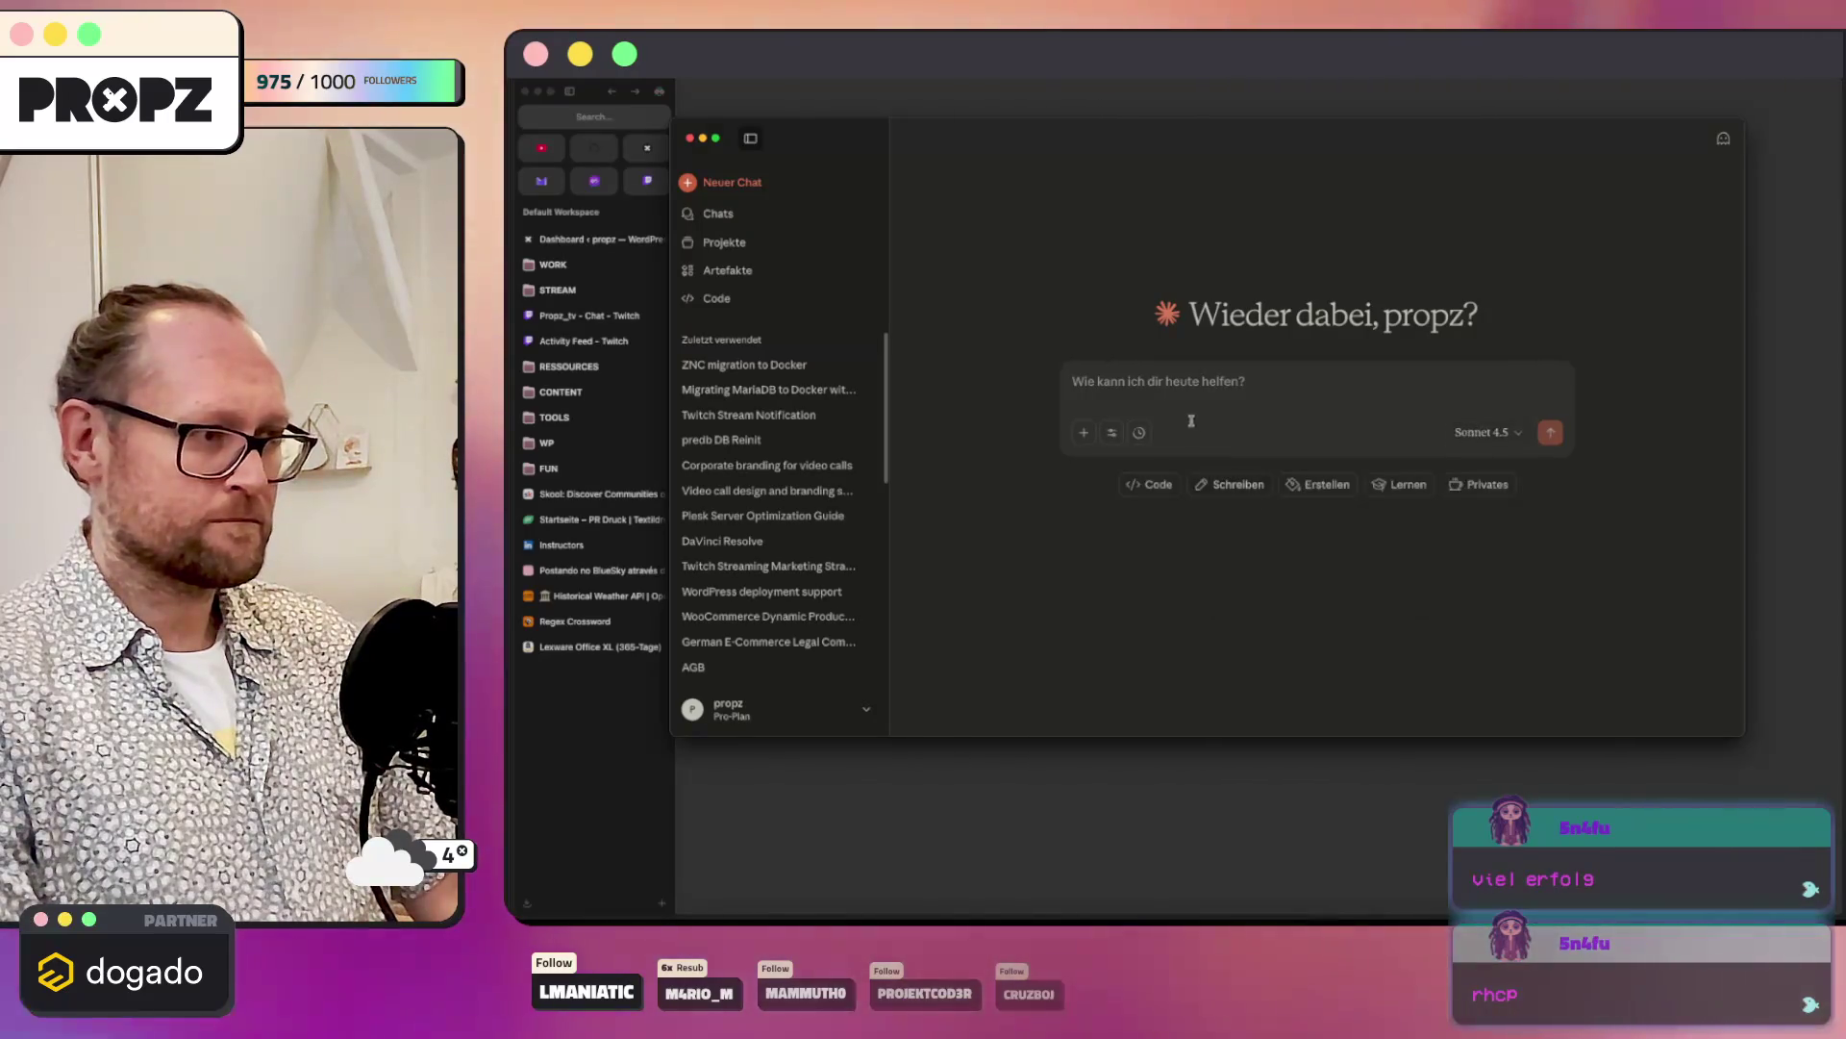
Type 'Moin, du bist CSS und Präsentationsexperte.' and begin a new line 'Ich bereite gerade'.
click(1175, 390)
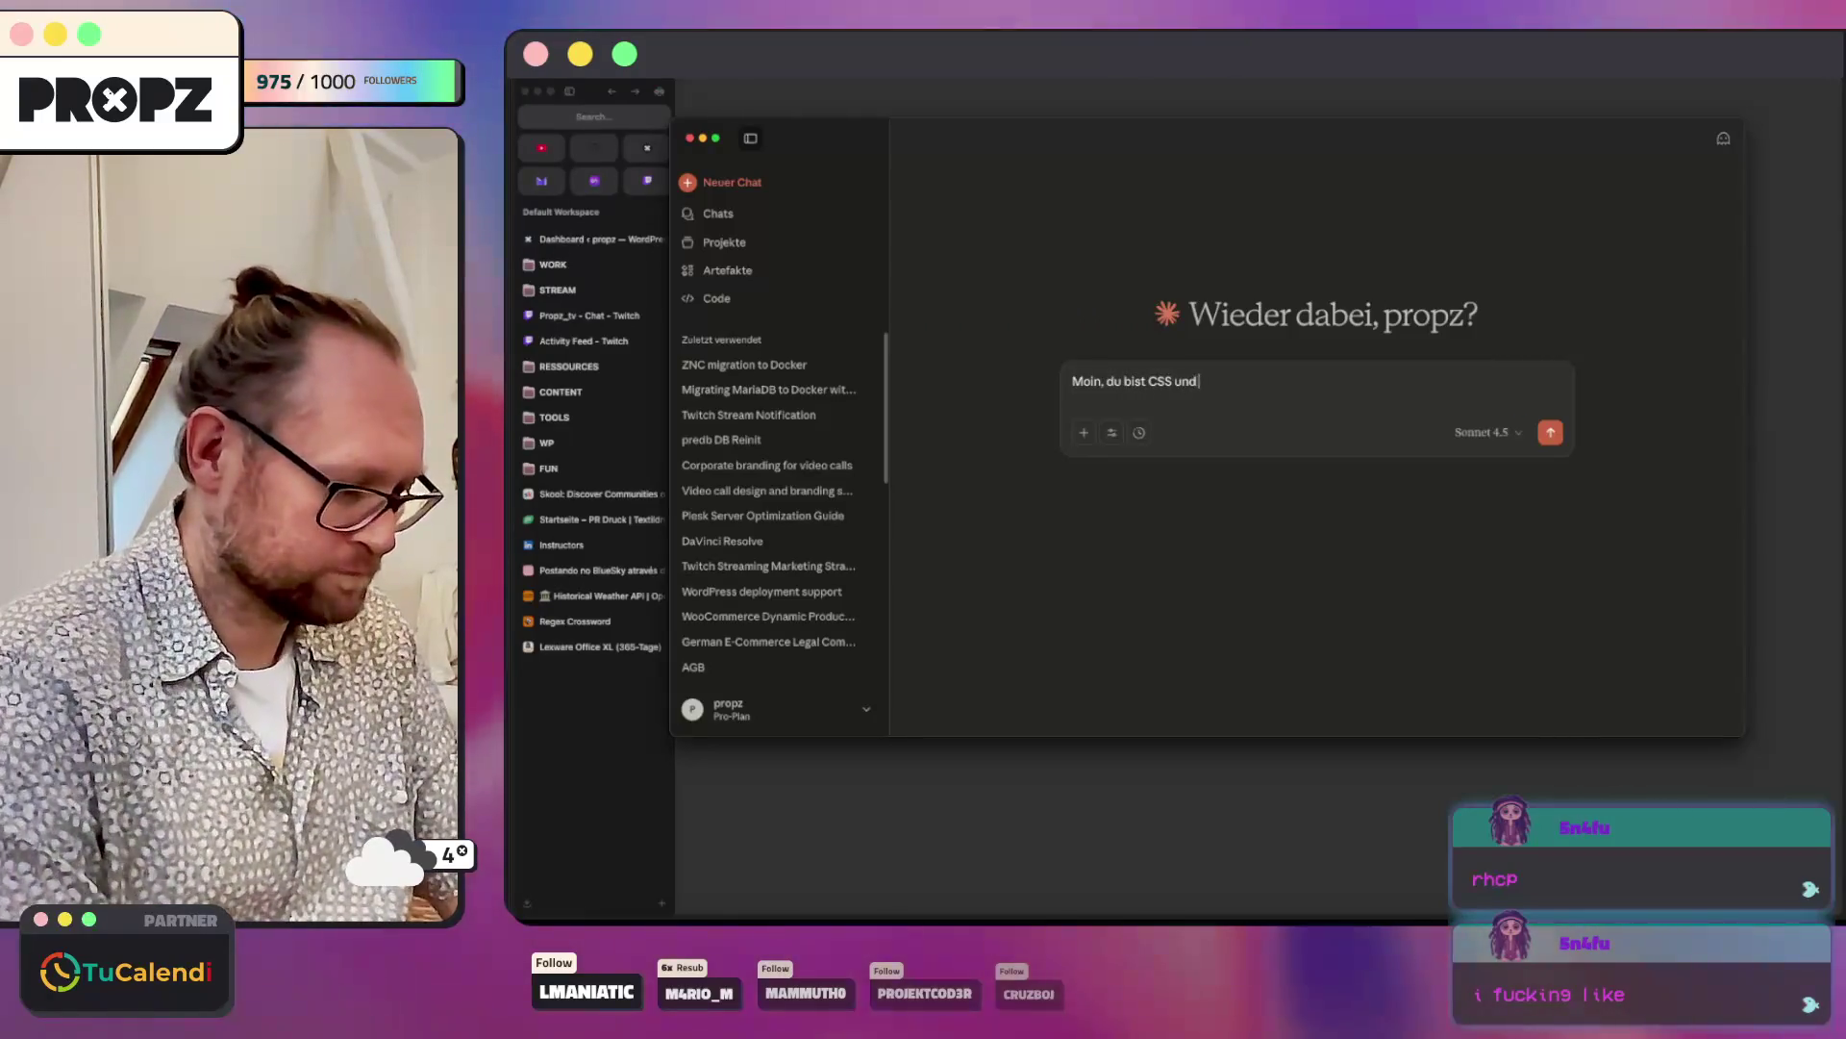
text(Prös)
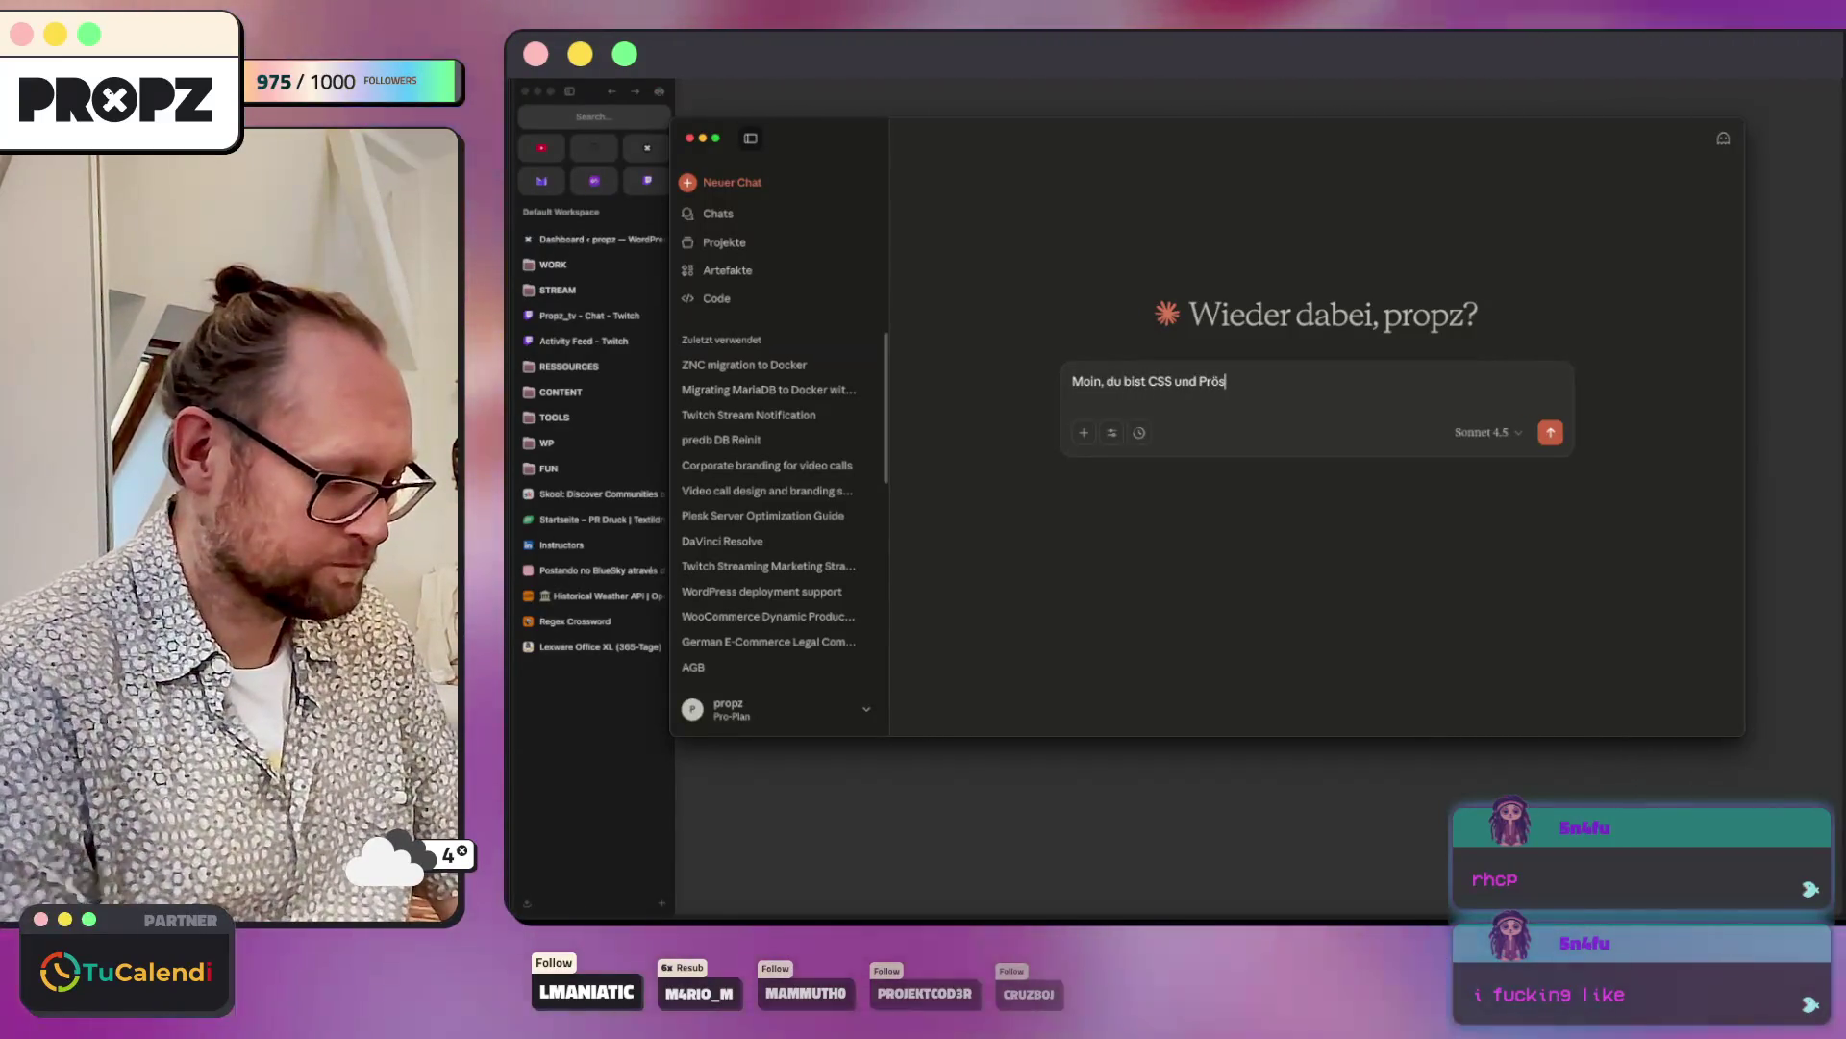
key(BackSpace)
key(BackSpace)
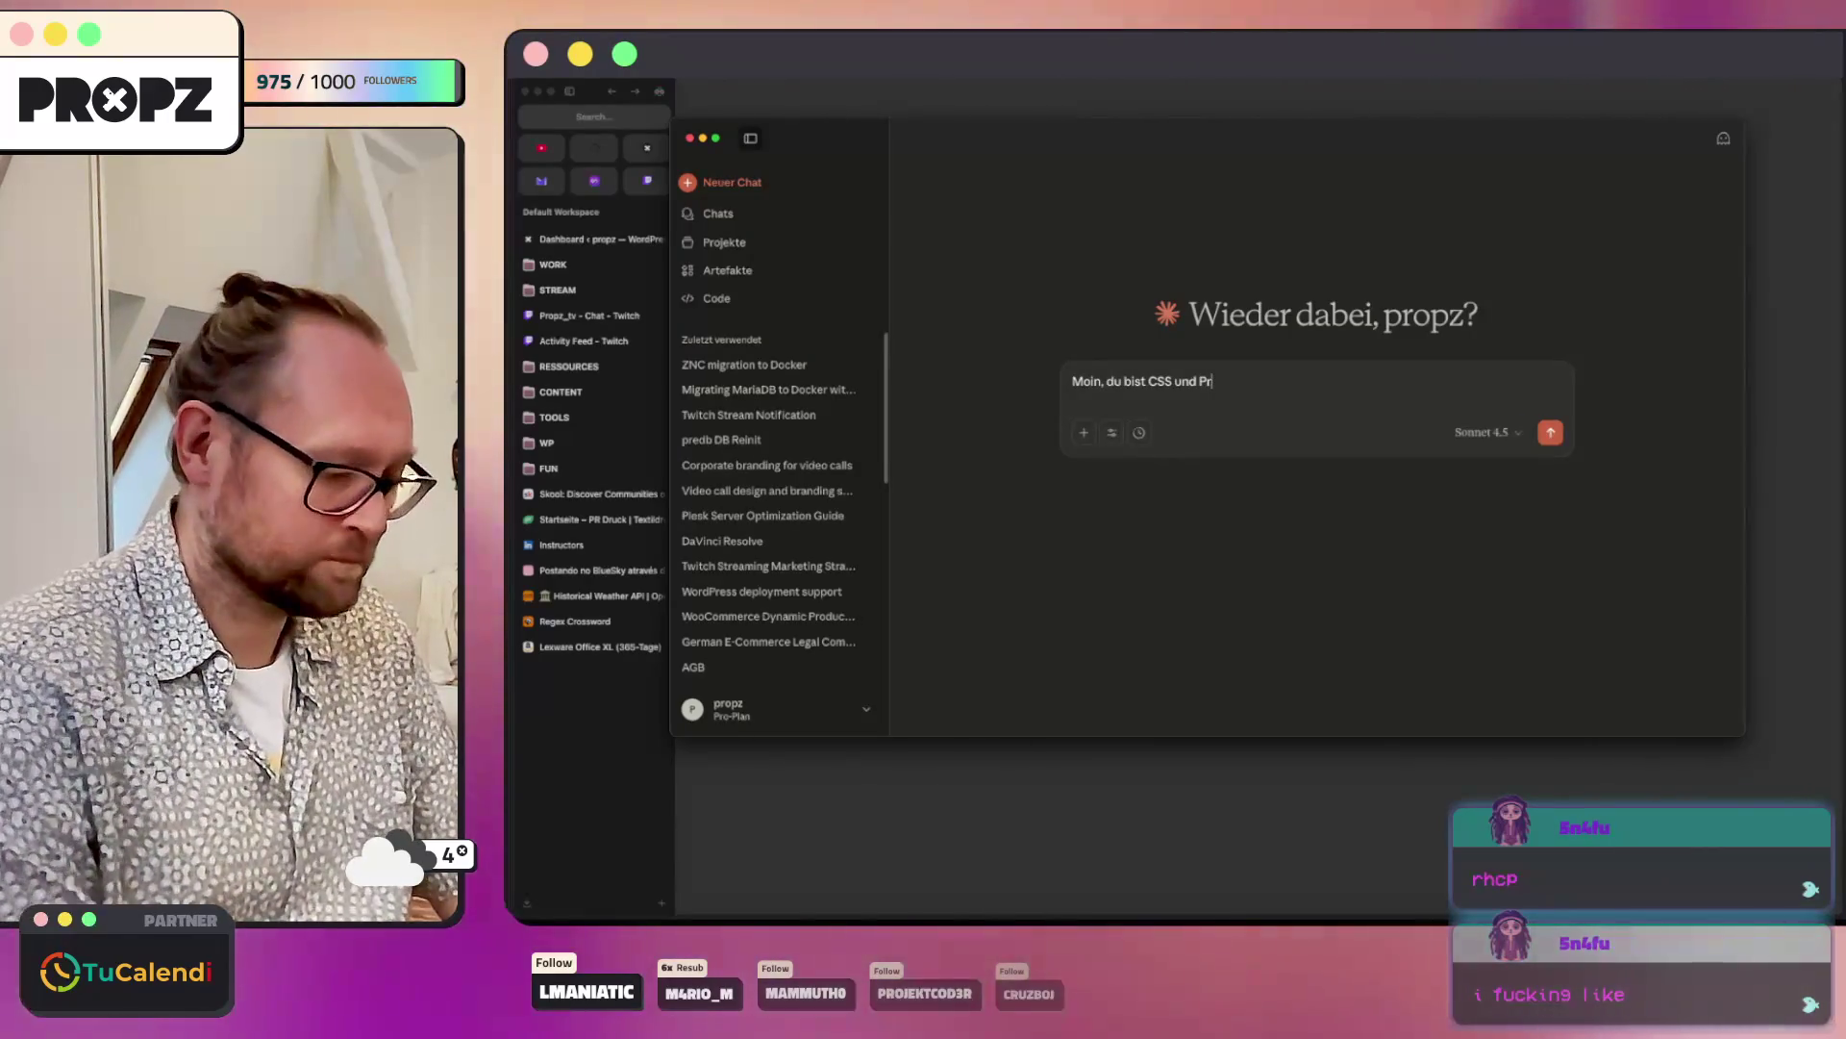
text(ntationsexperte)
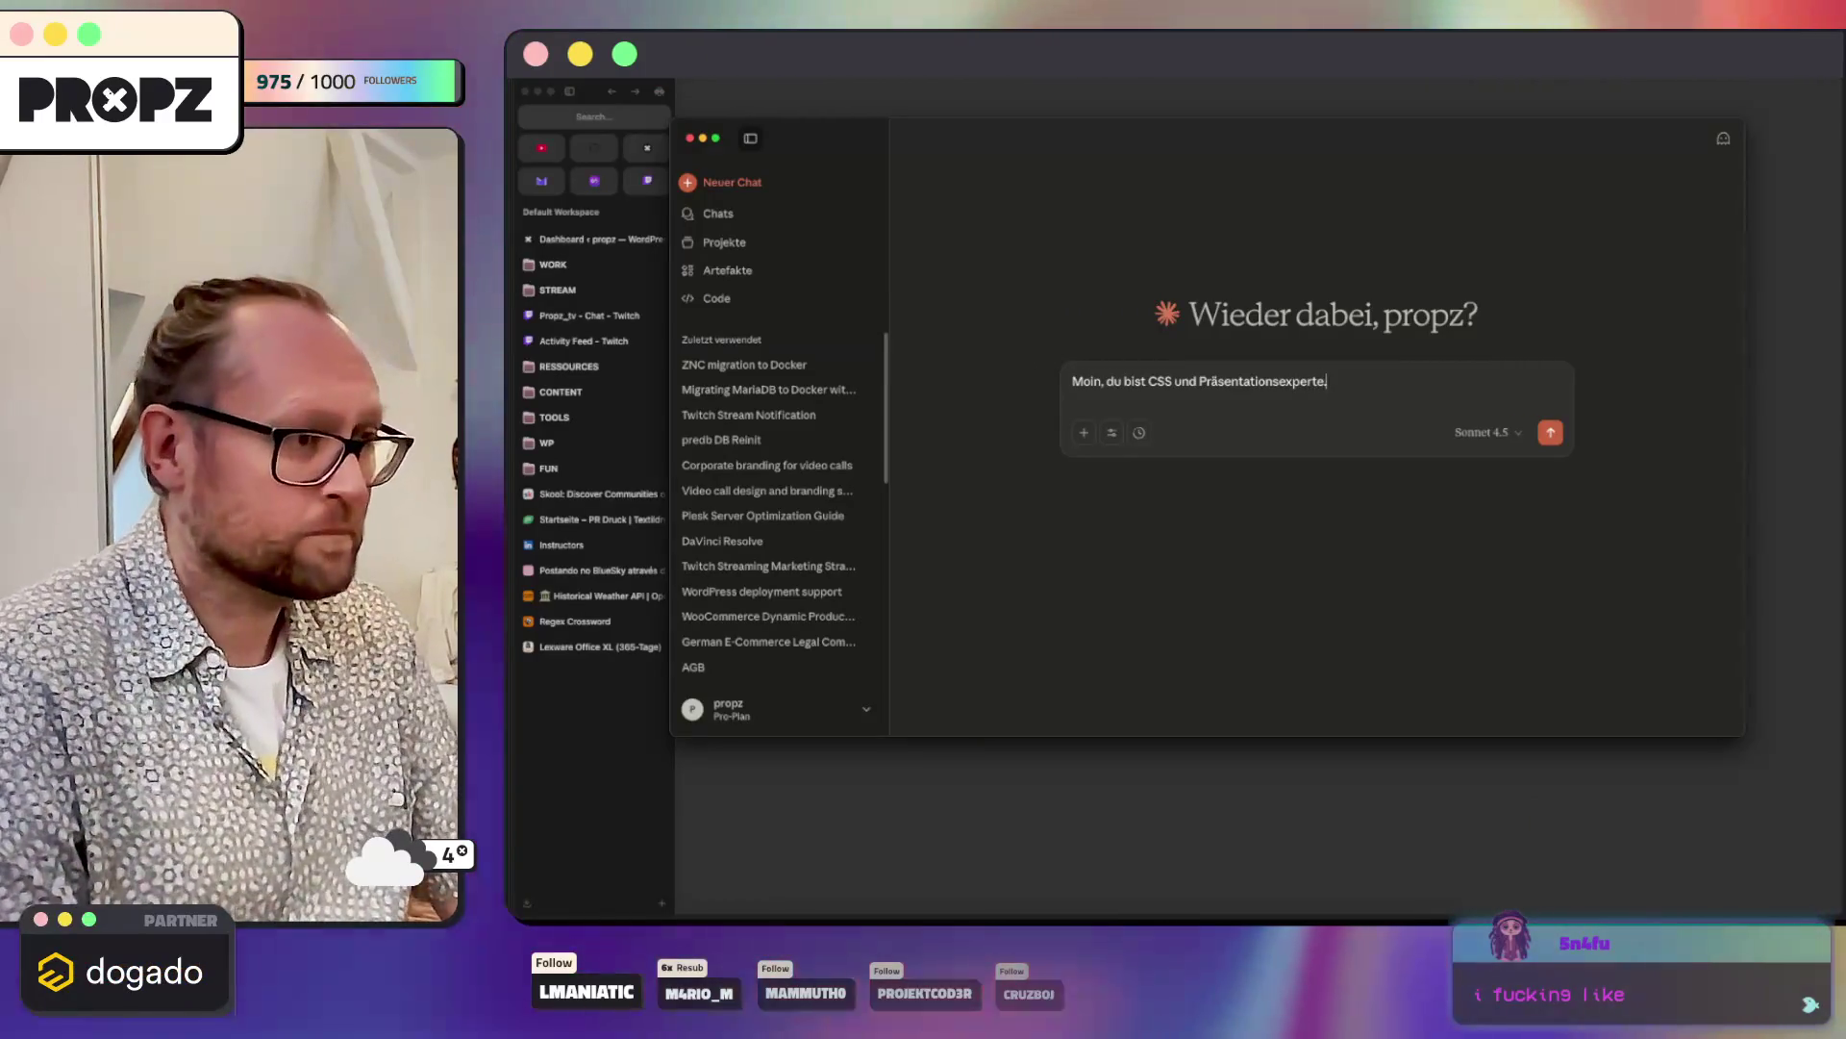
text(.)
key(shift+Return)
text(Ich b)
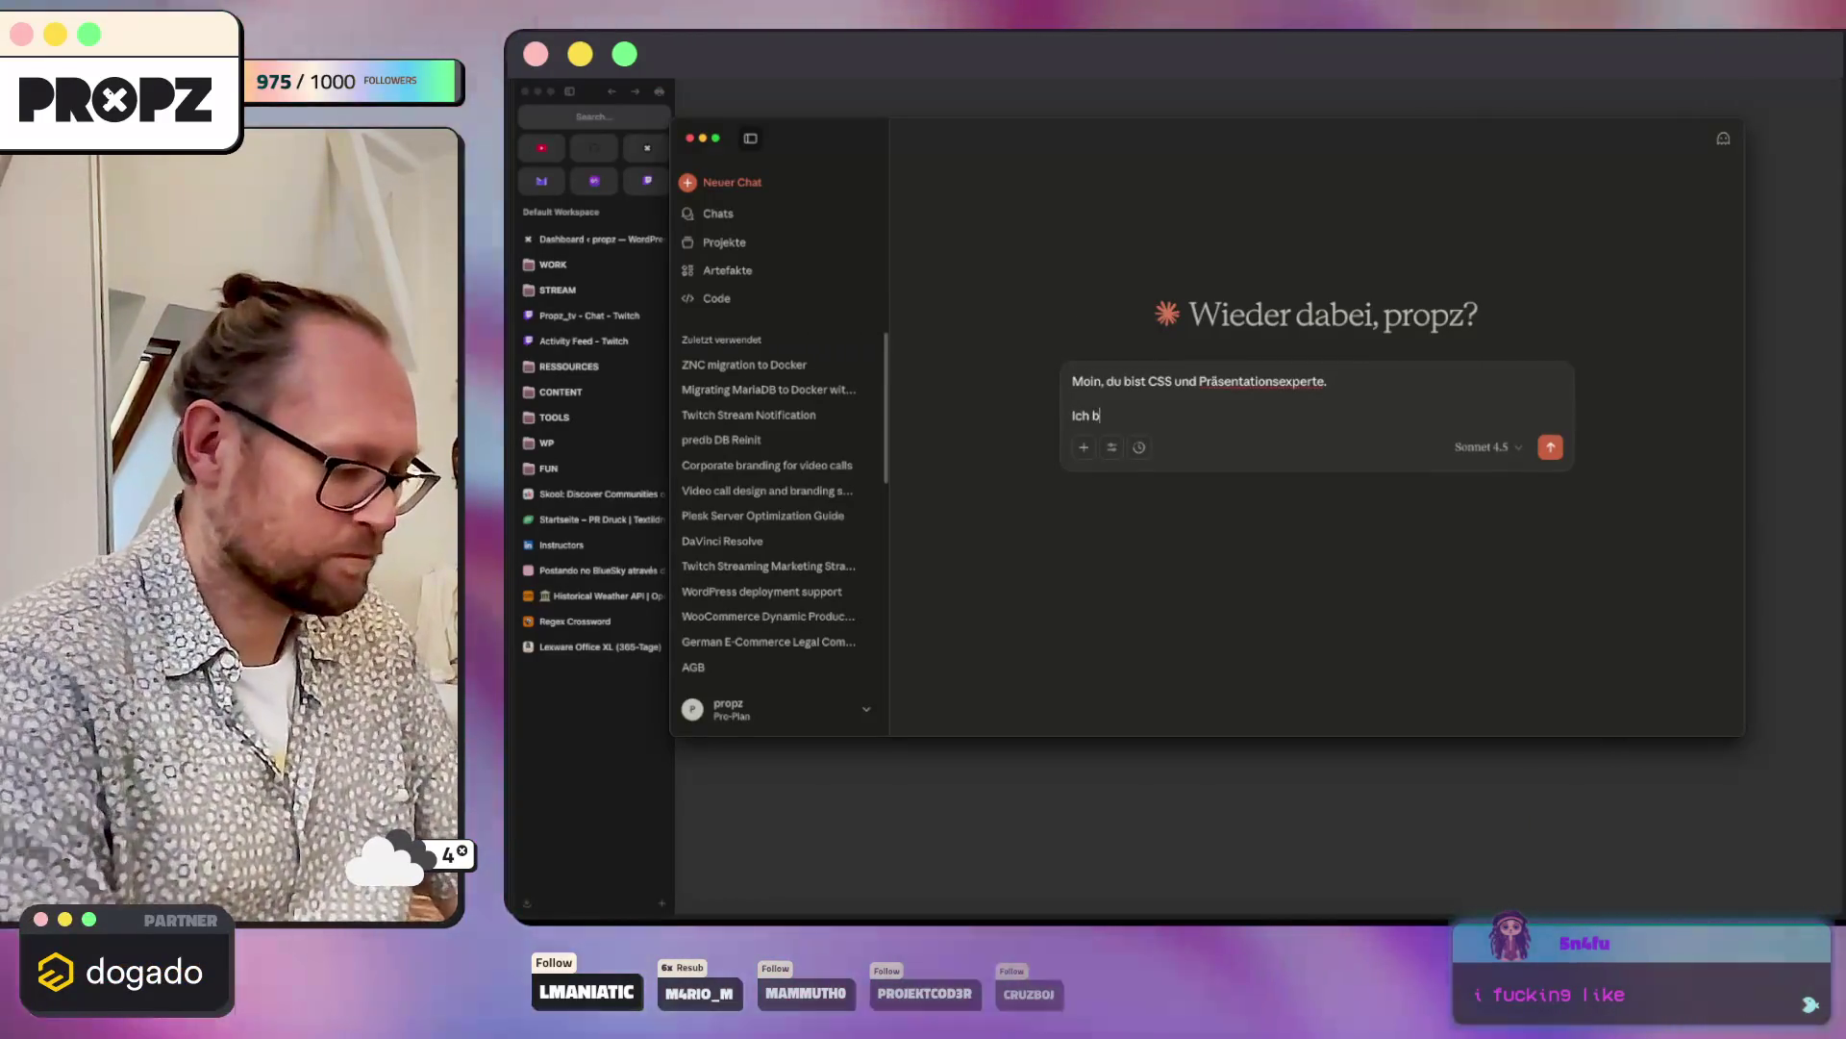
text(ereite gerade)
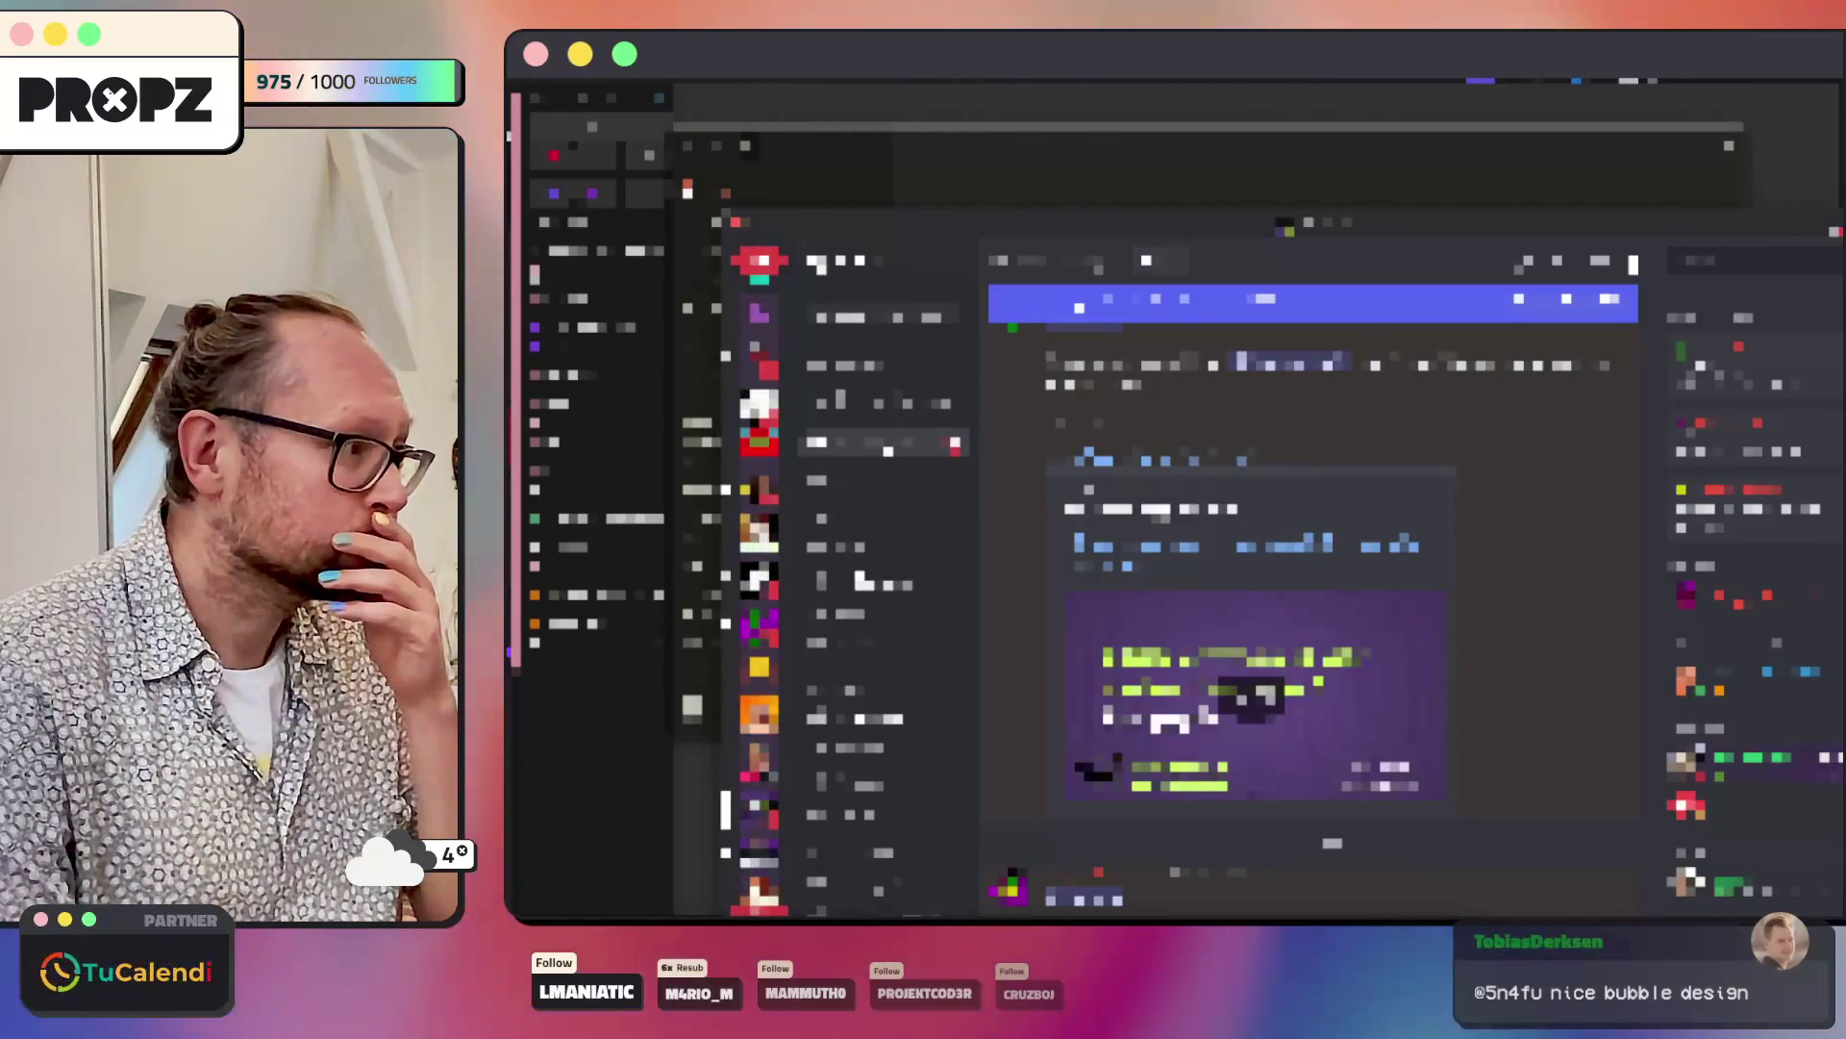
Open another Discord server's text channel and scroll up and back down through its message history.
click(760, 265)
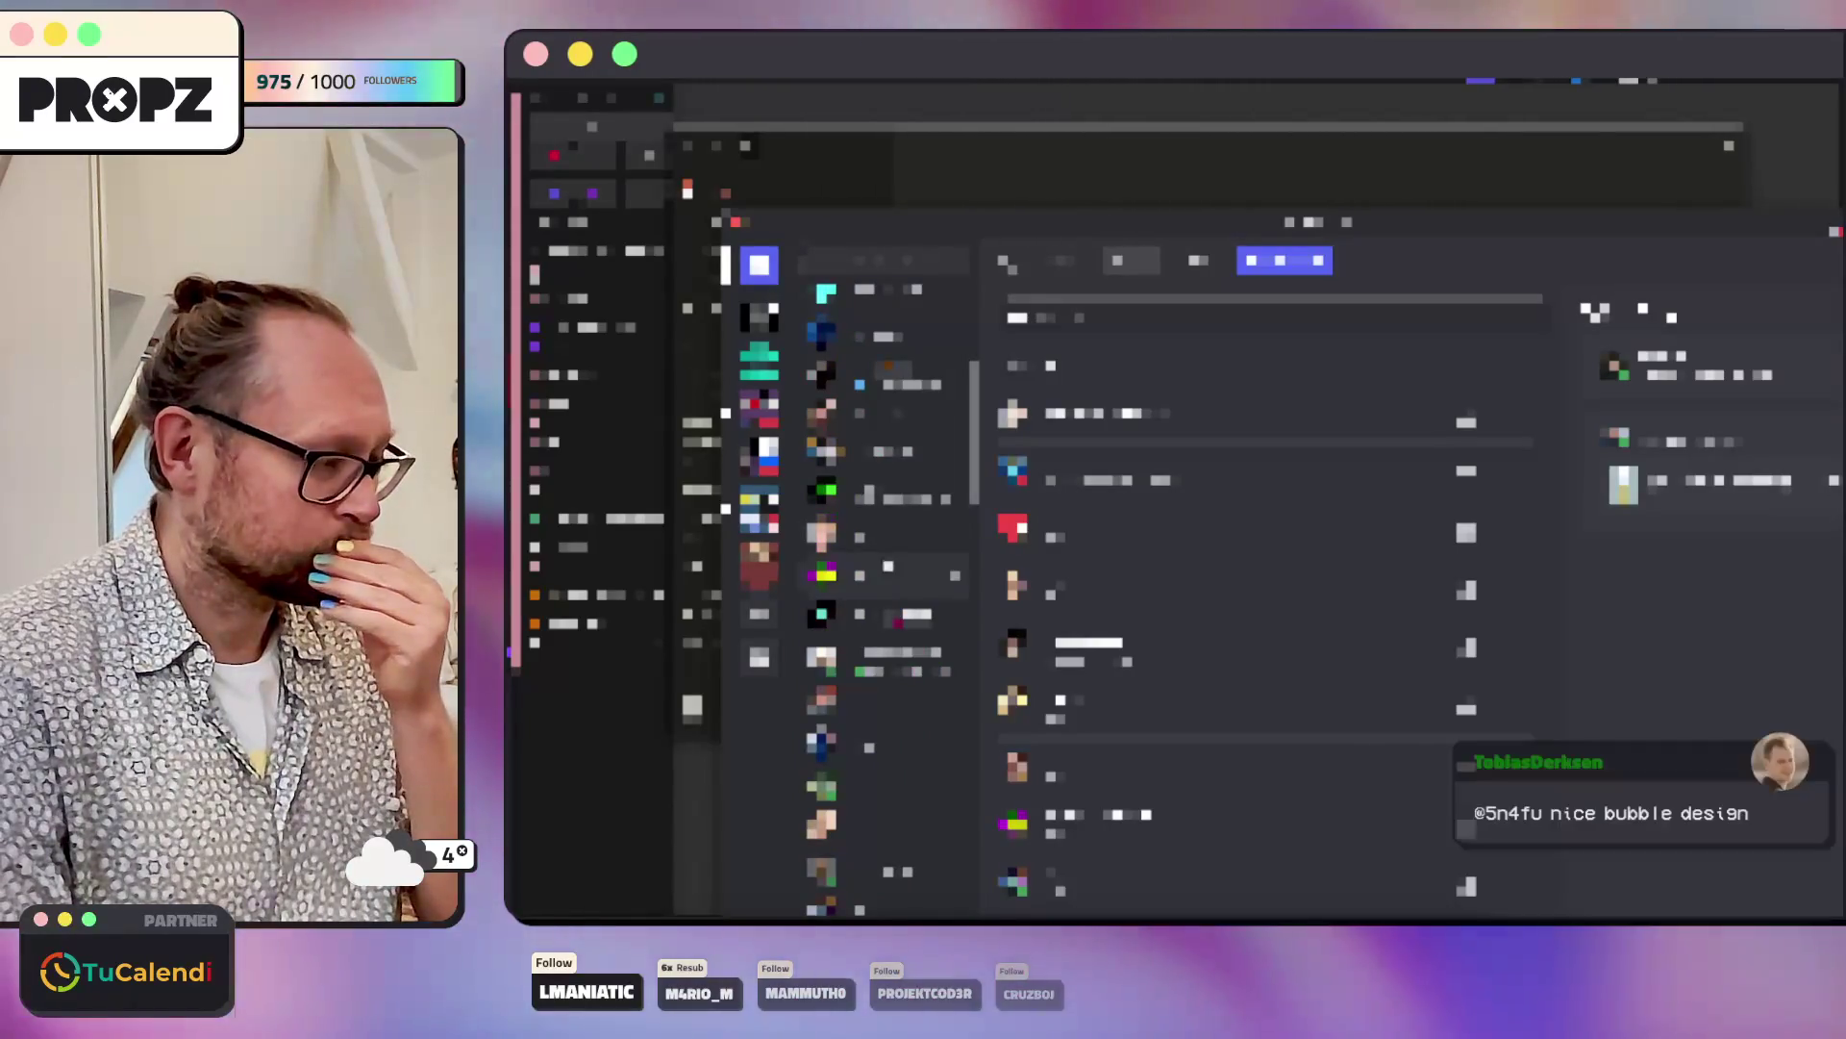
click(885, 575)
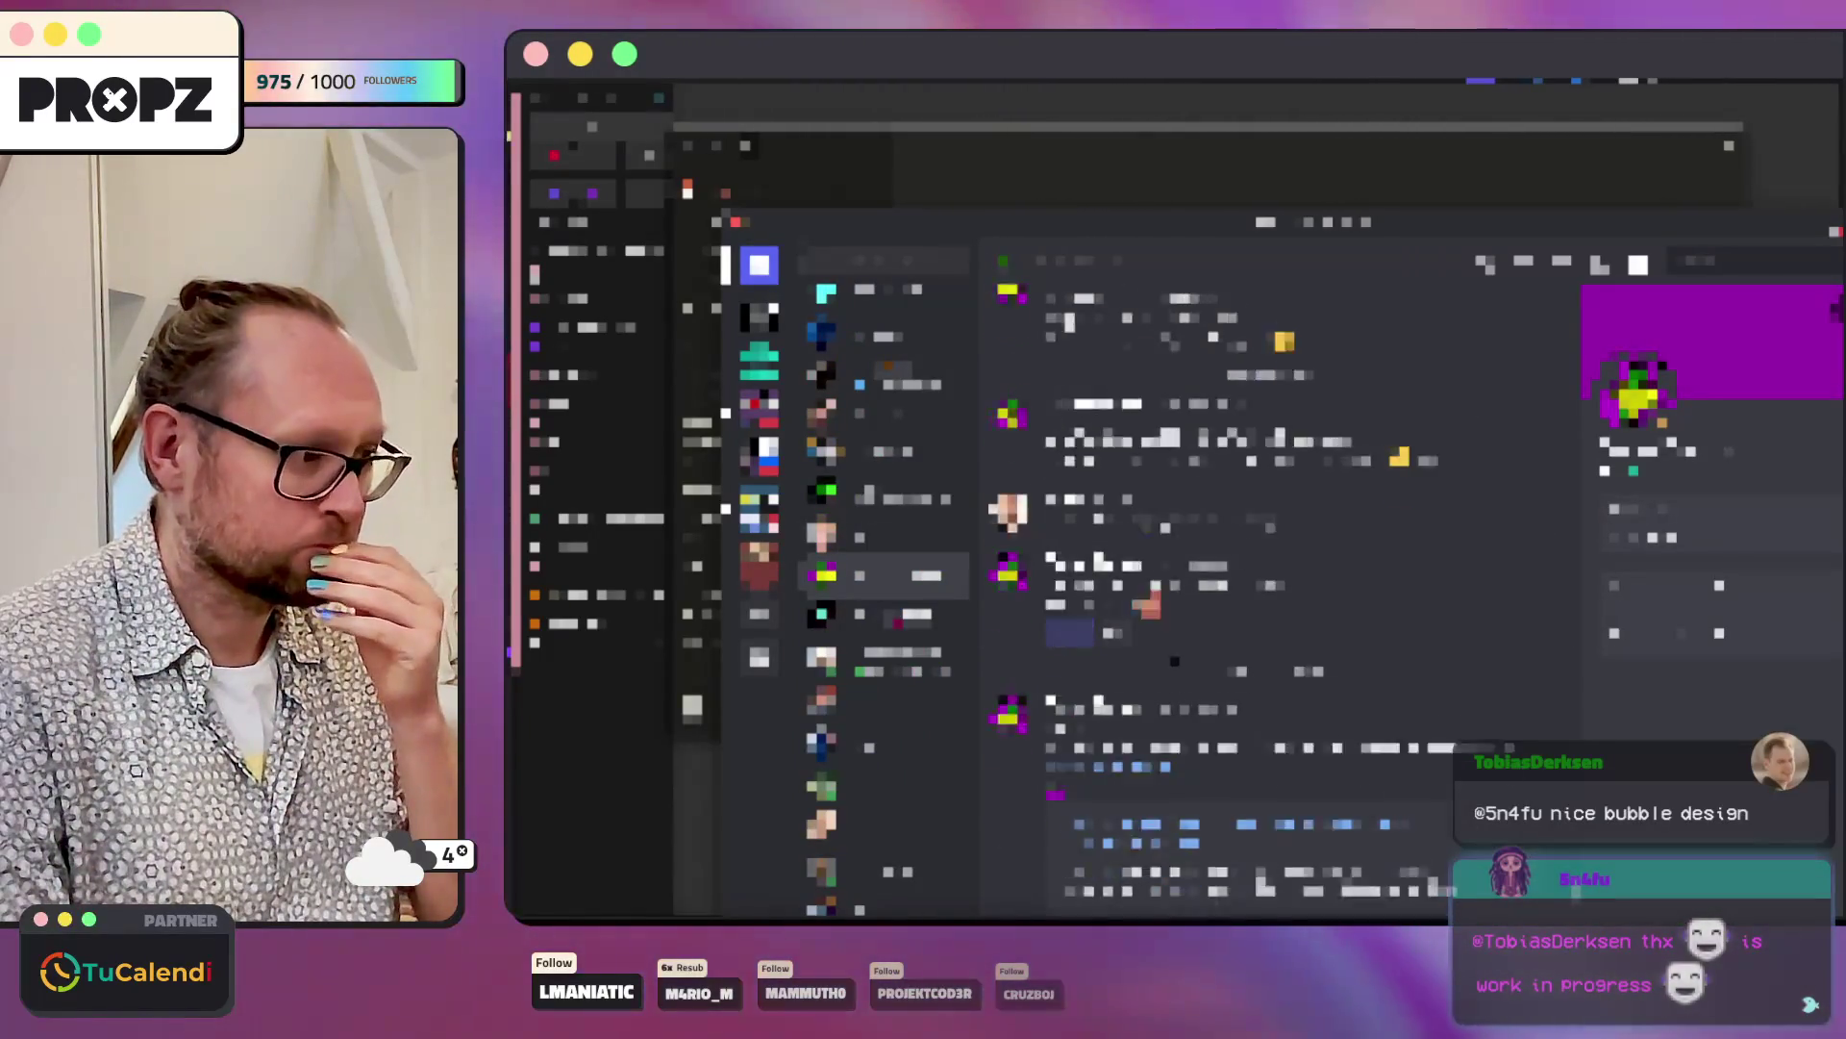
scroll(1260, 577, up, 5)
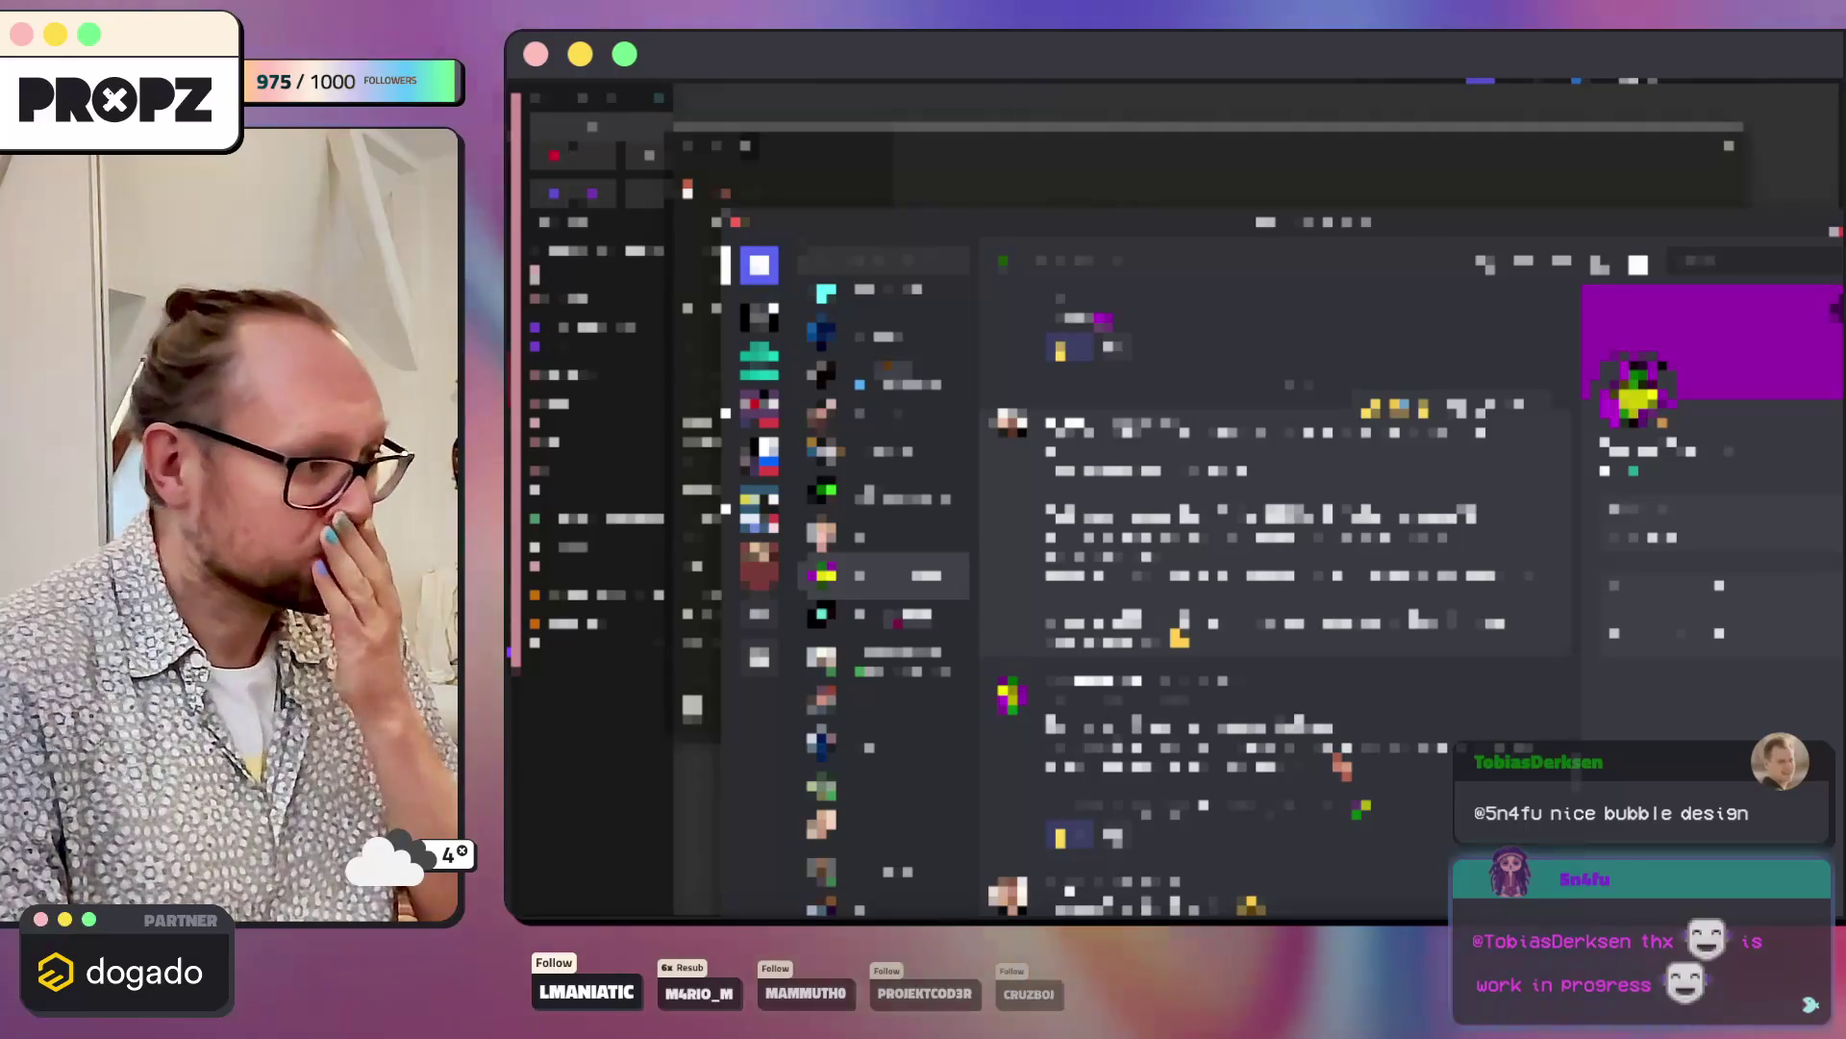
scroll(1260, 577, up, 3)
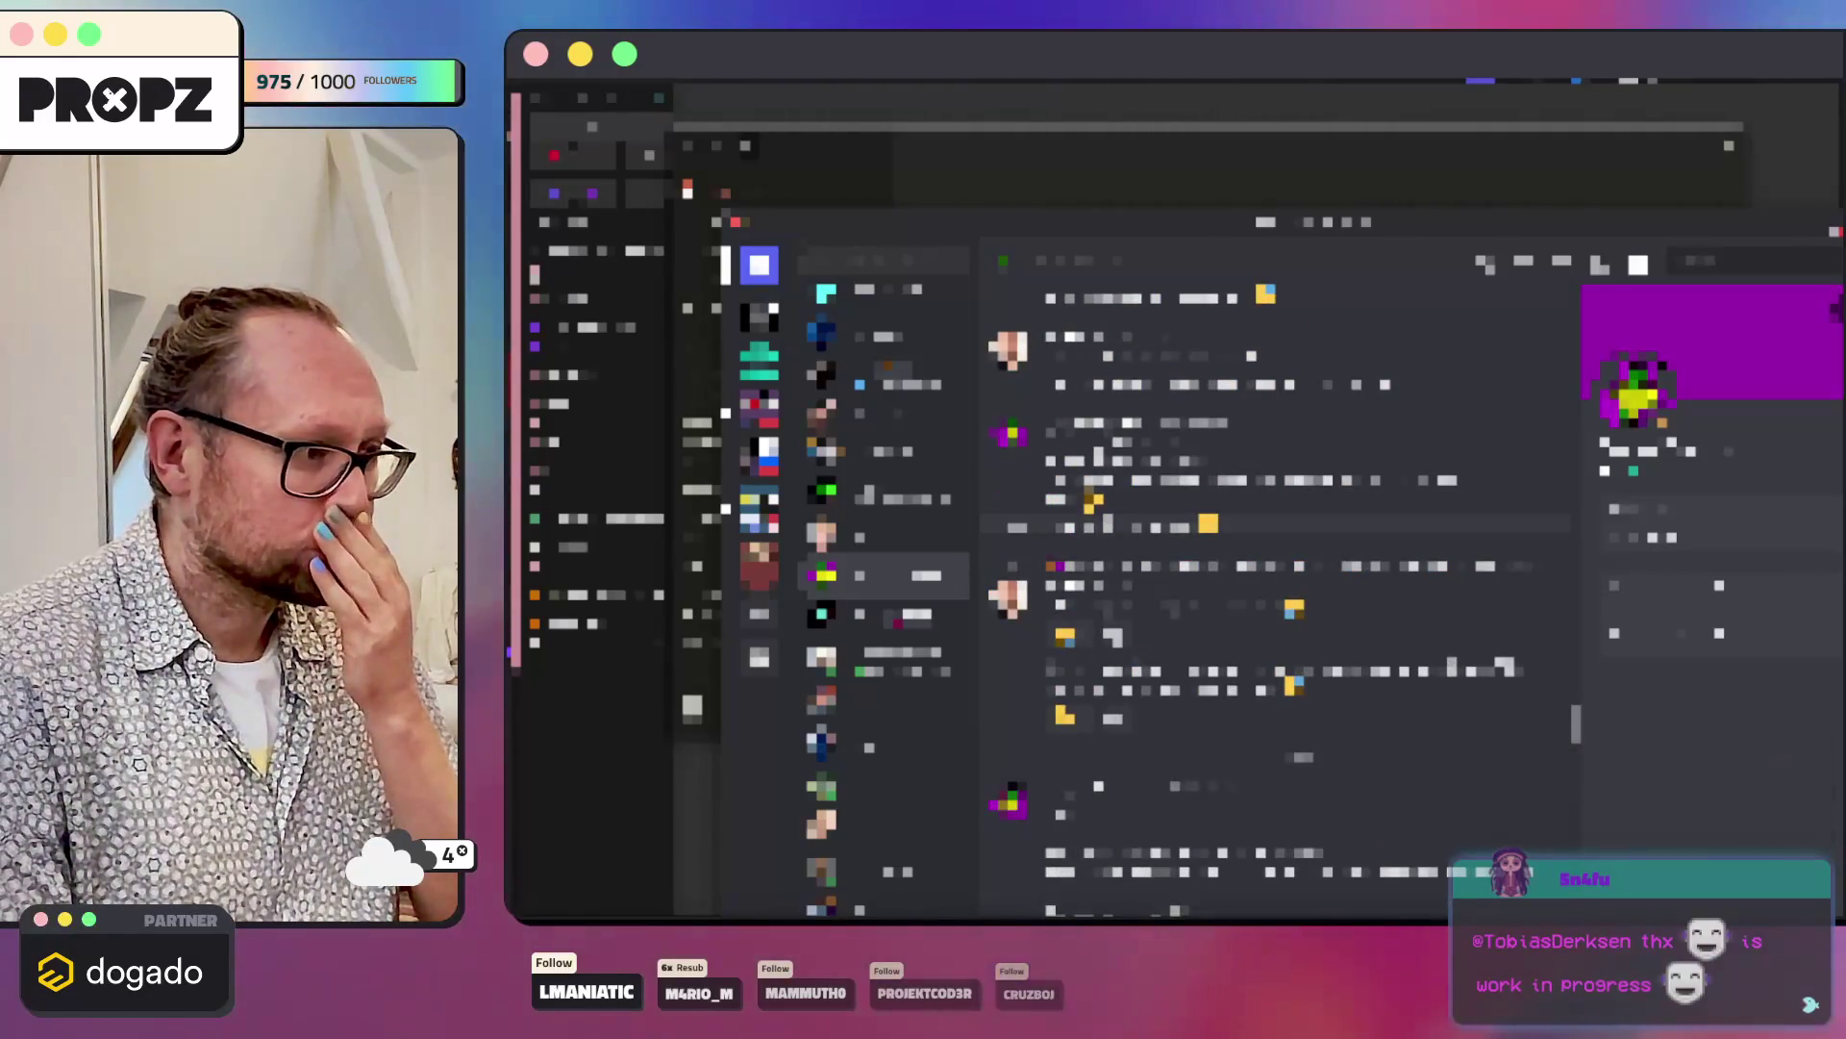
scroll(1260, 577, up, 3)
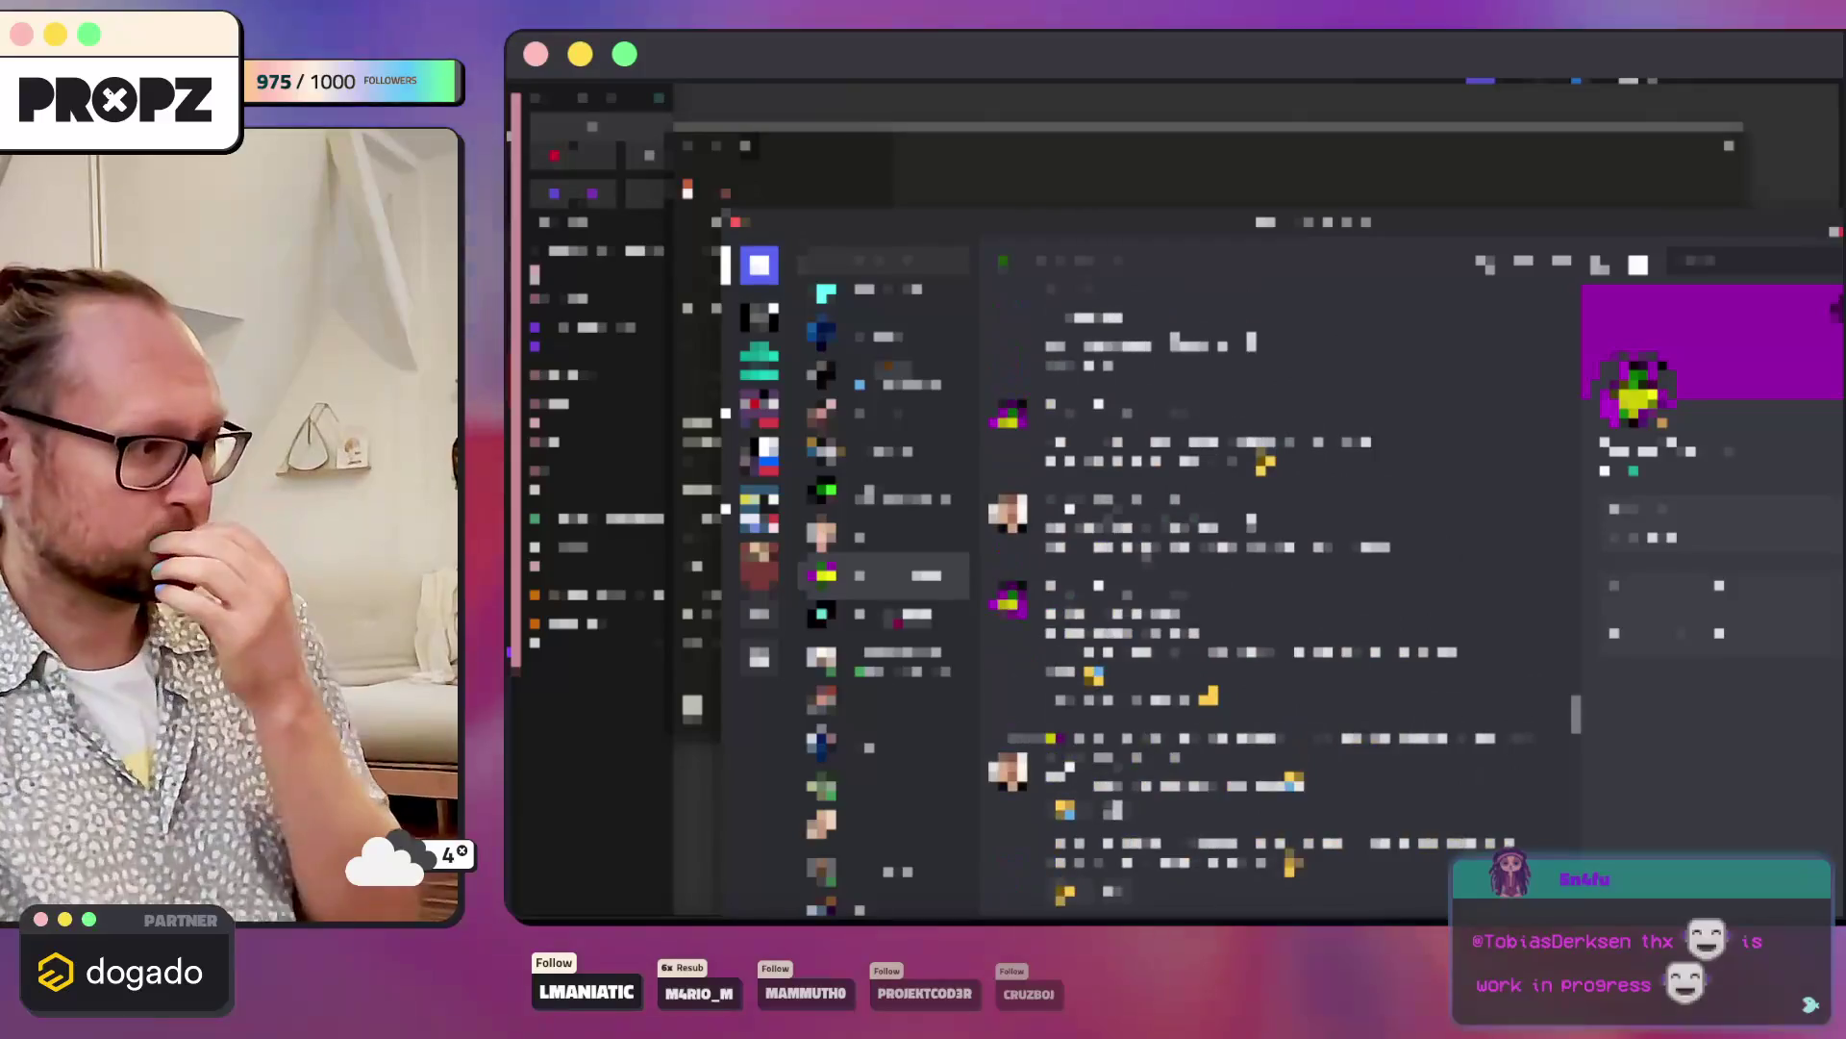
scroll(1260, 577, up, 5)
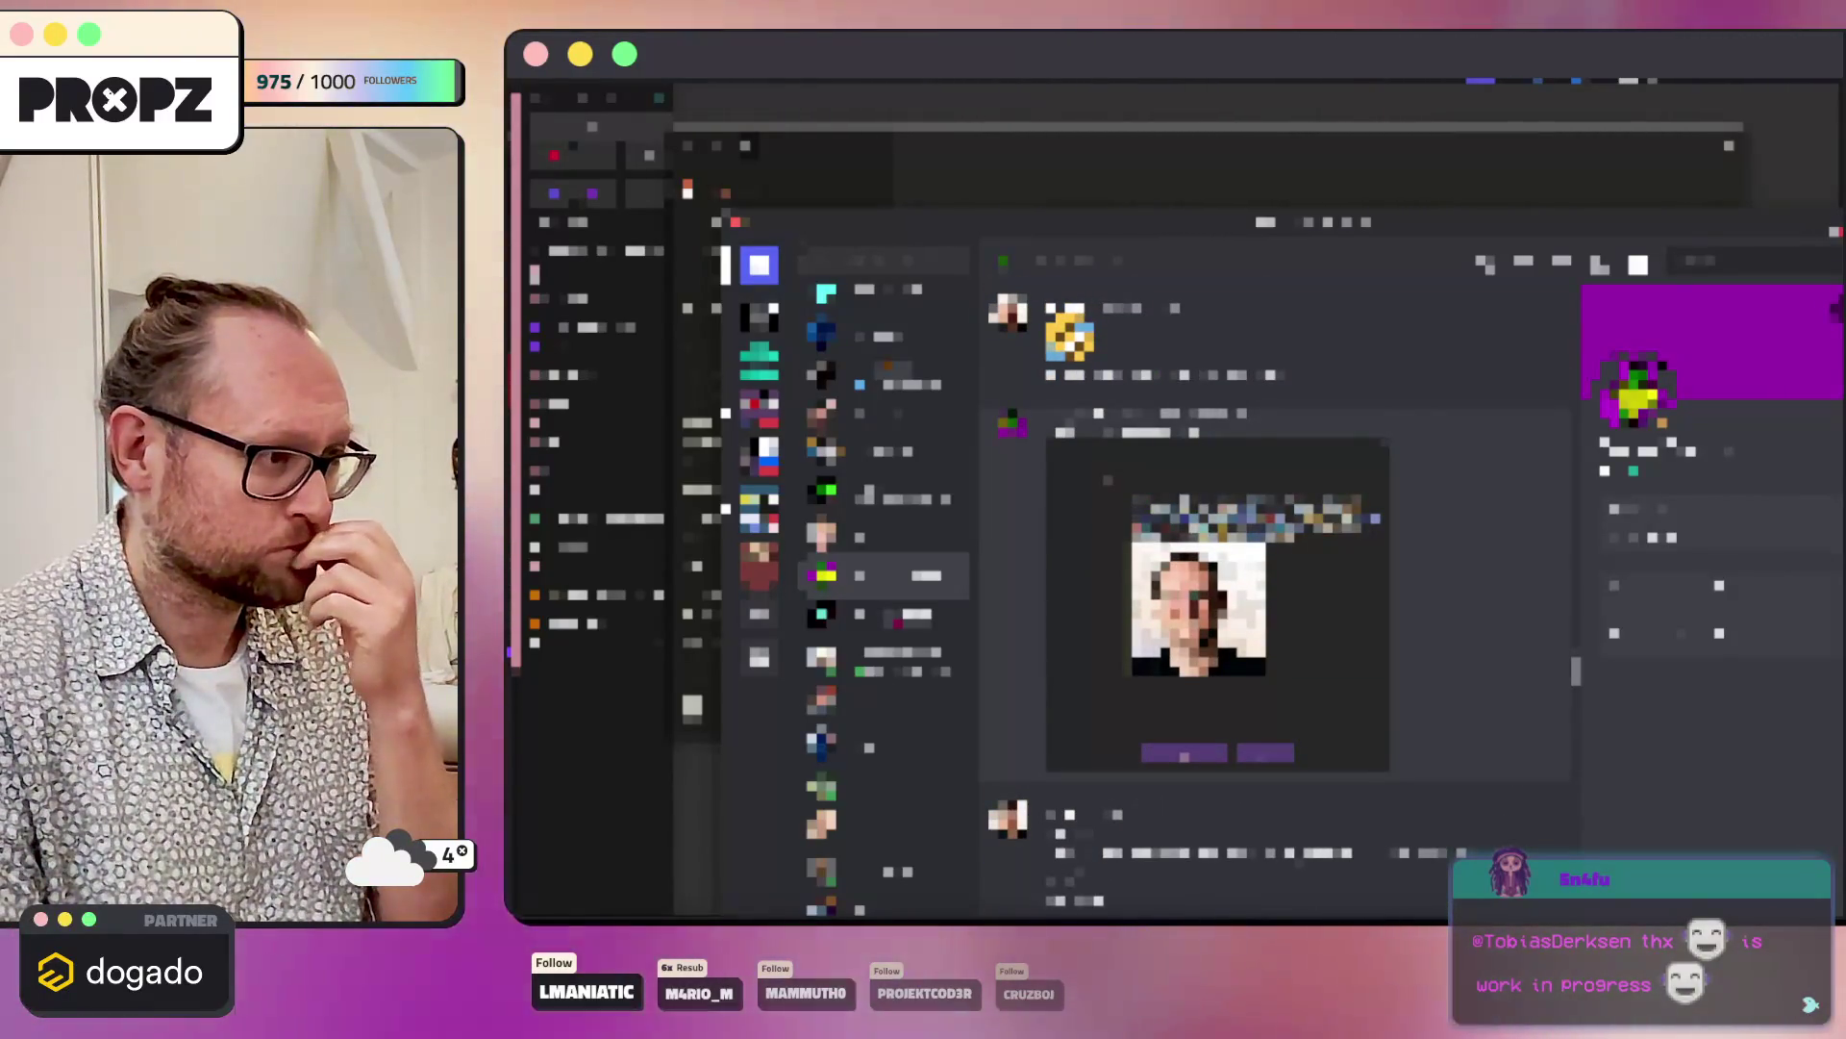
scroll(1260, 577, down, 5)
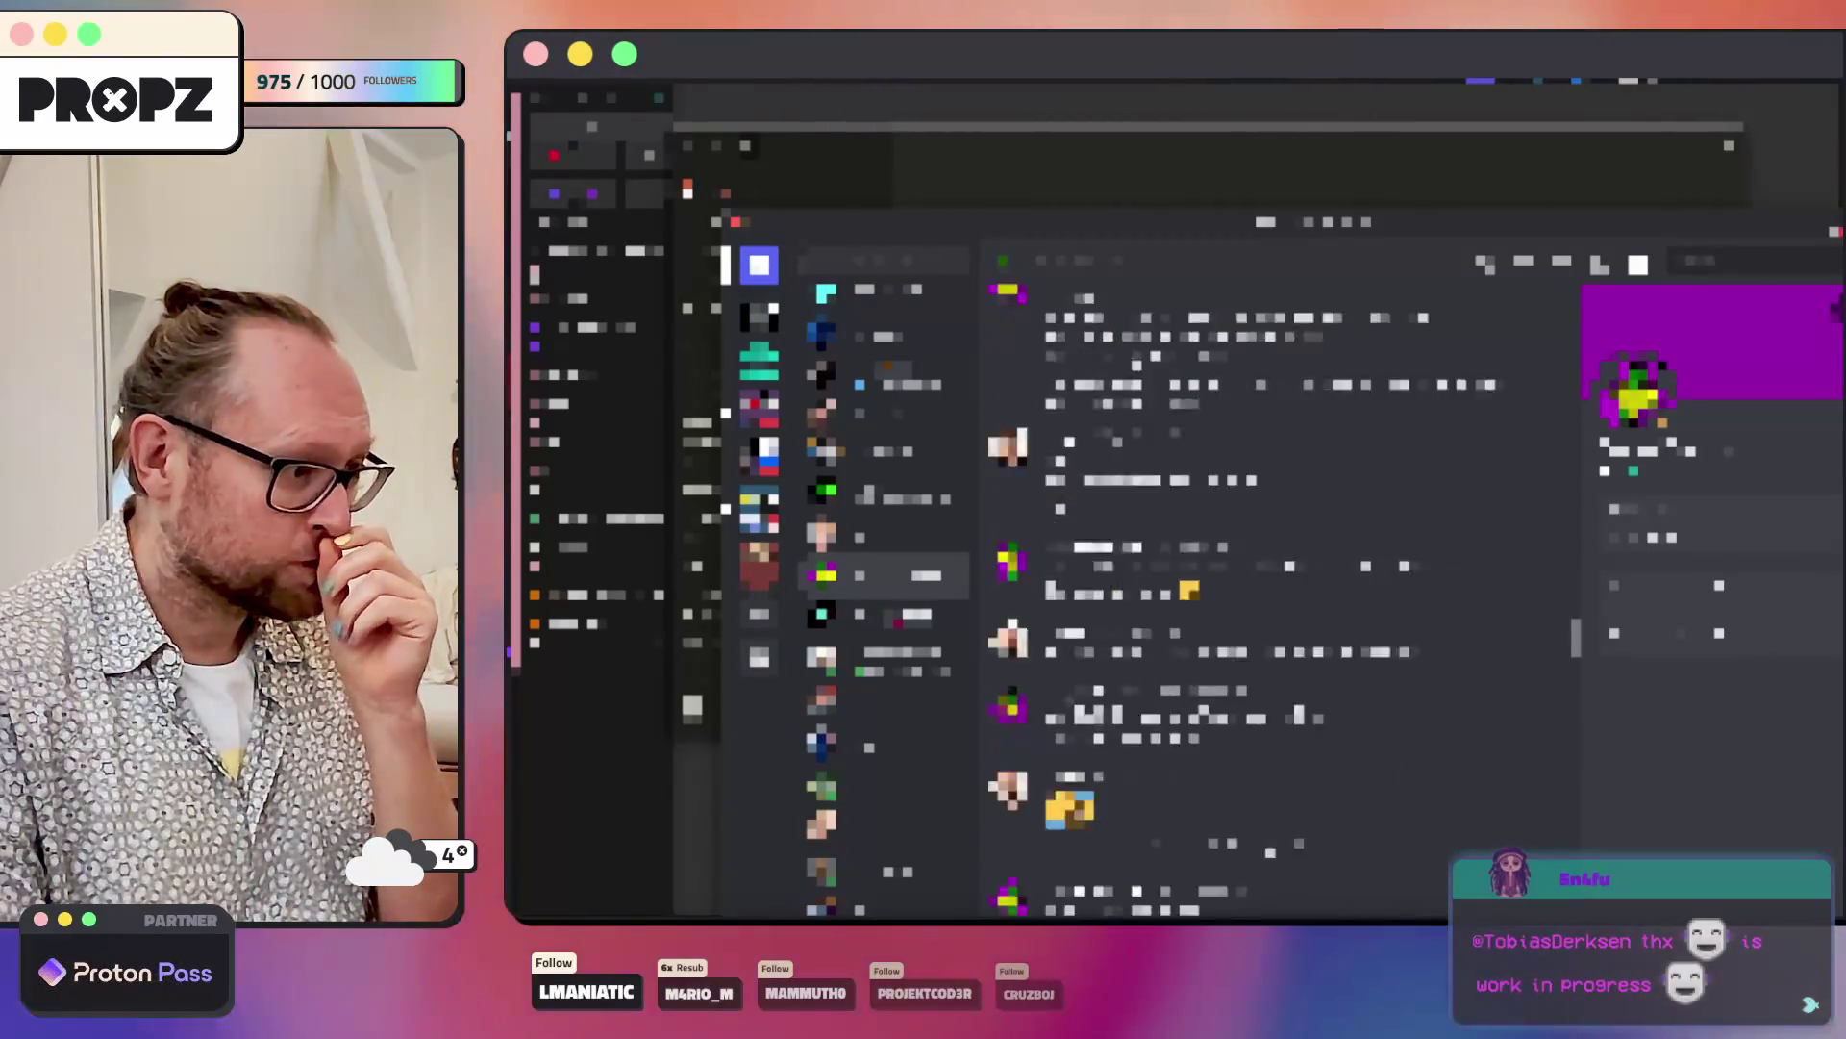
scroll(1260, 577, down, 4)
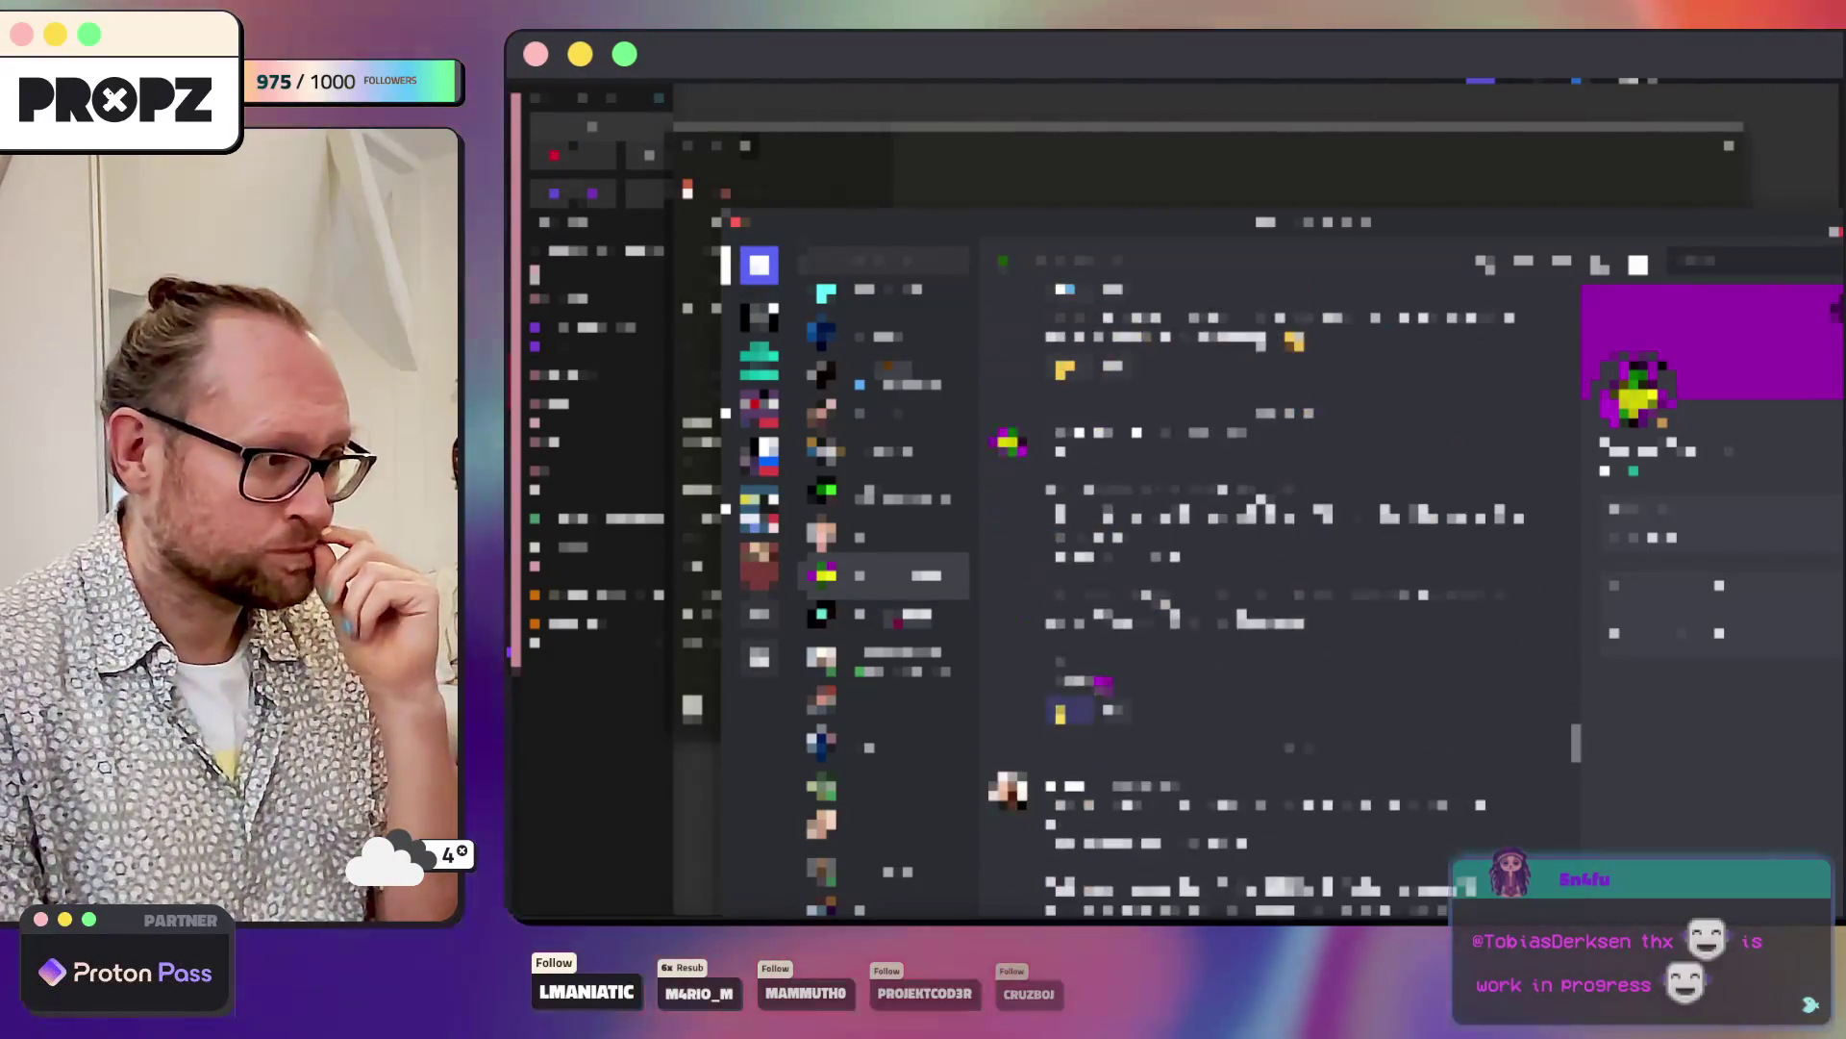
scroll(1260, 577, down, 6)
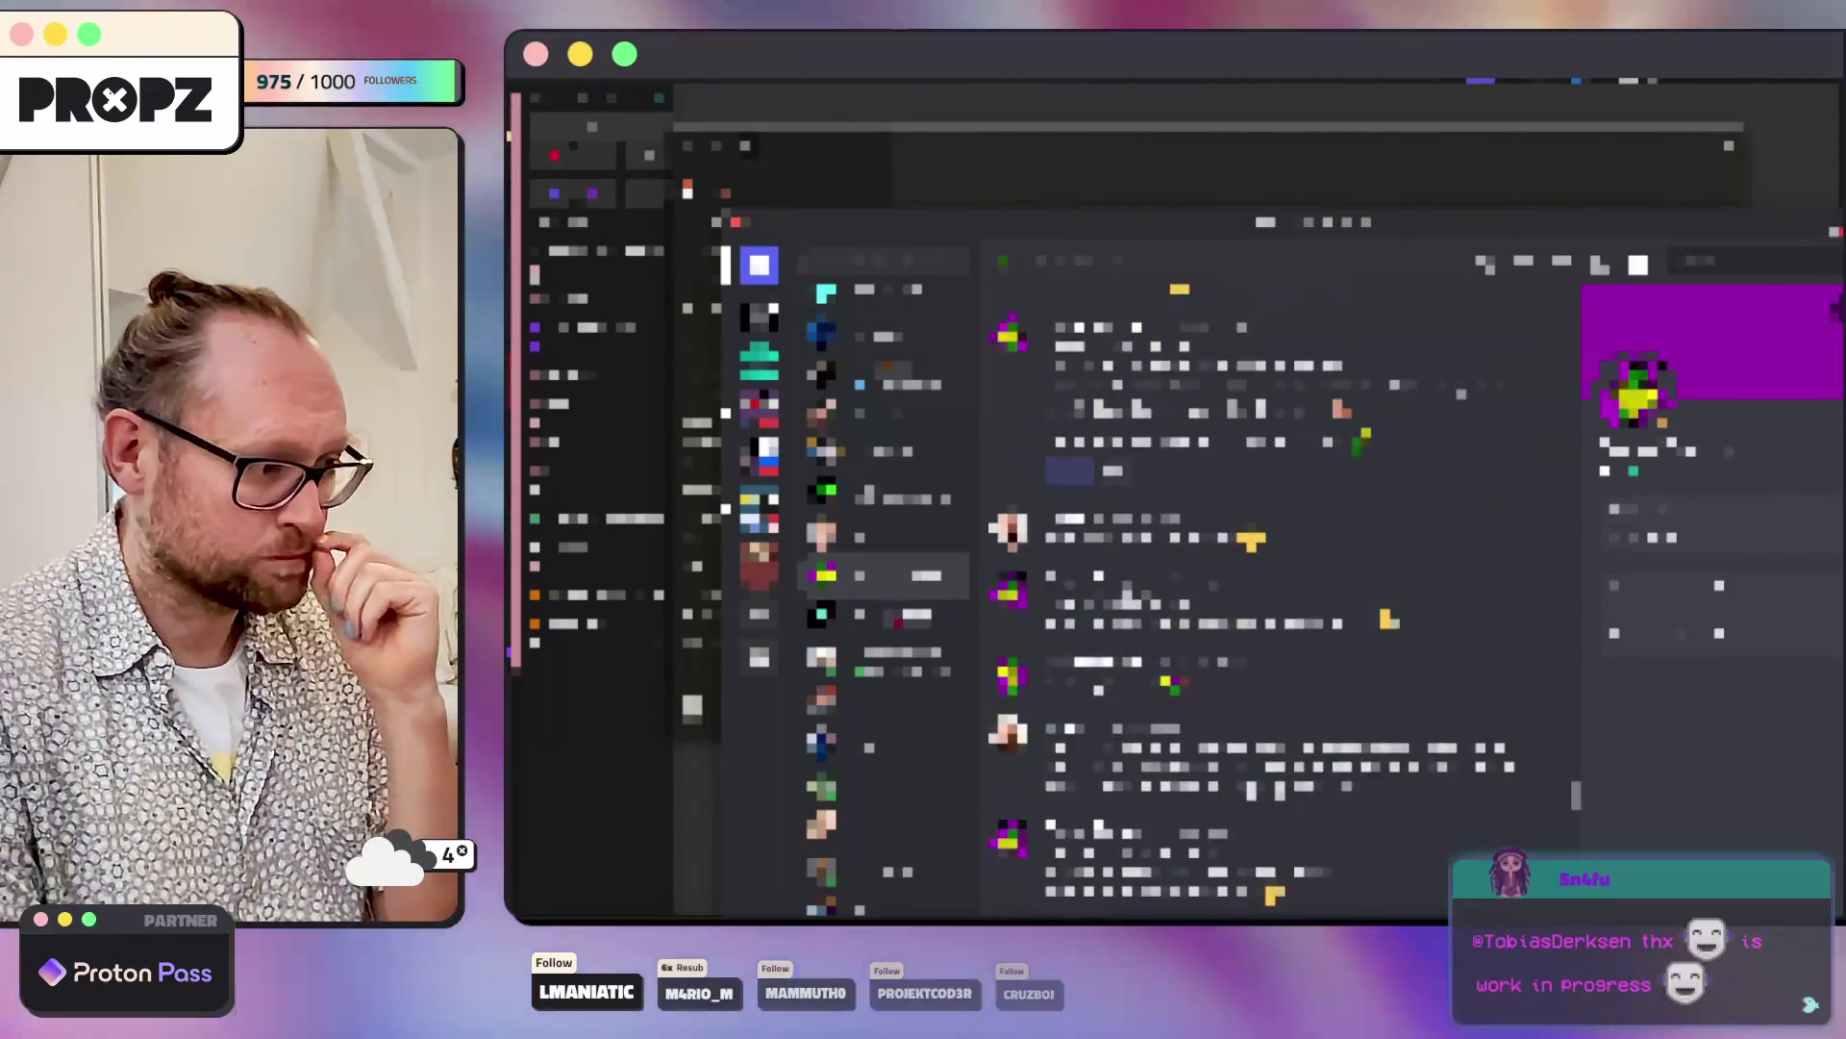
scroll(1260, 578, down, 5)
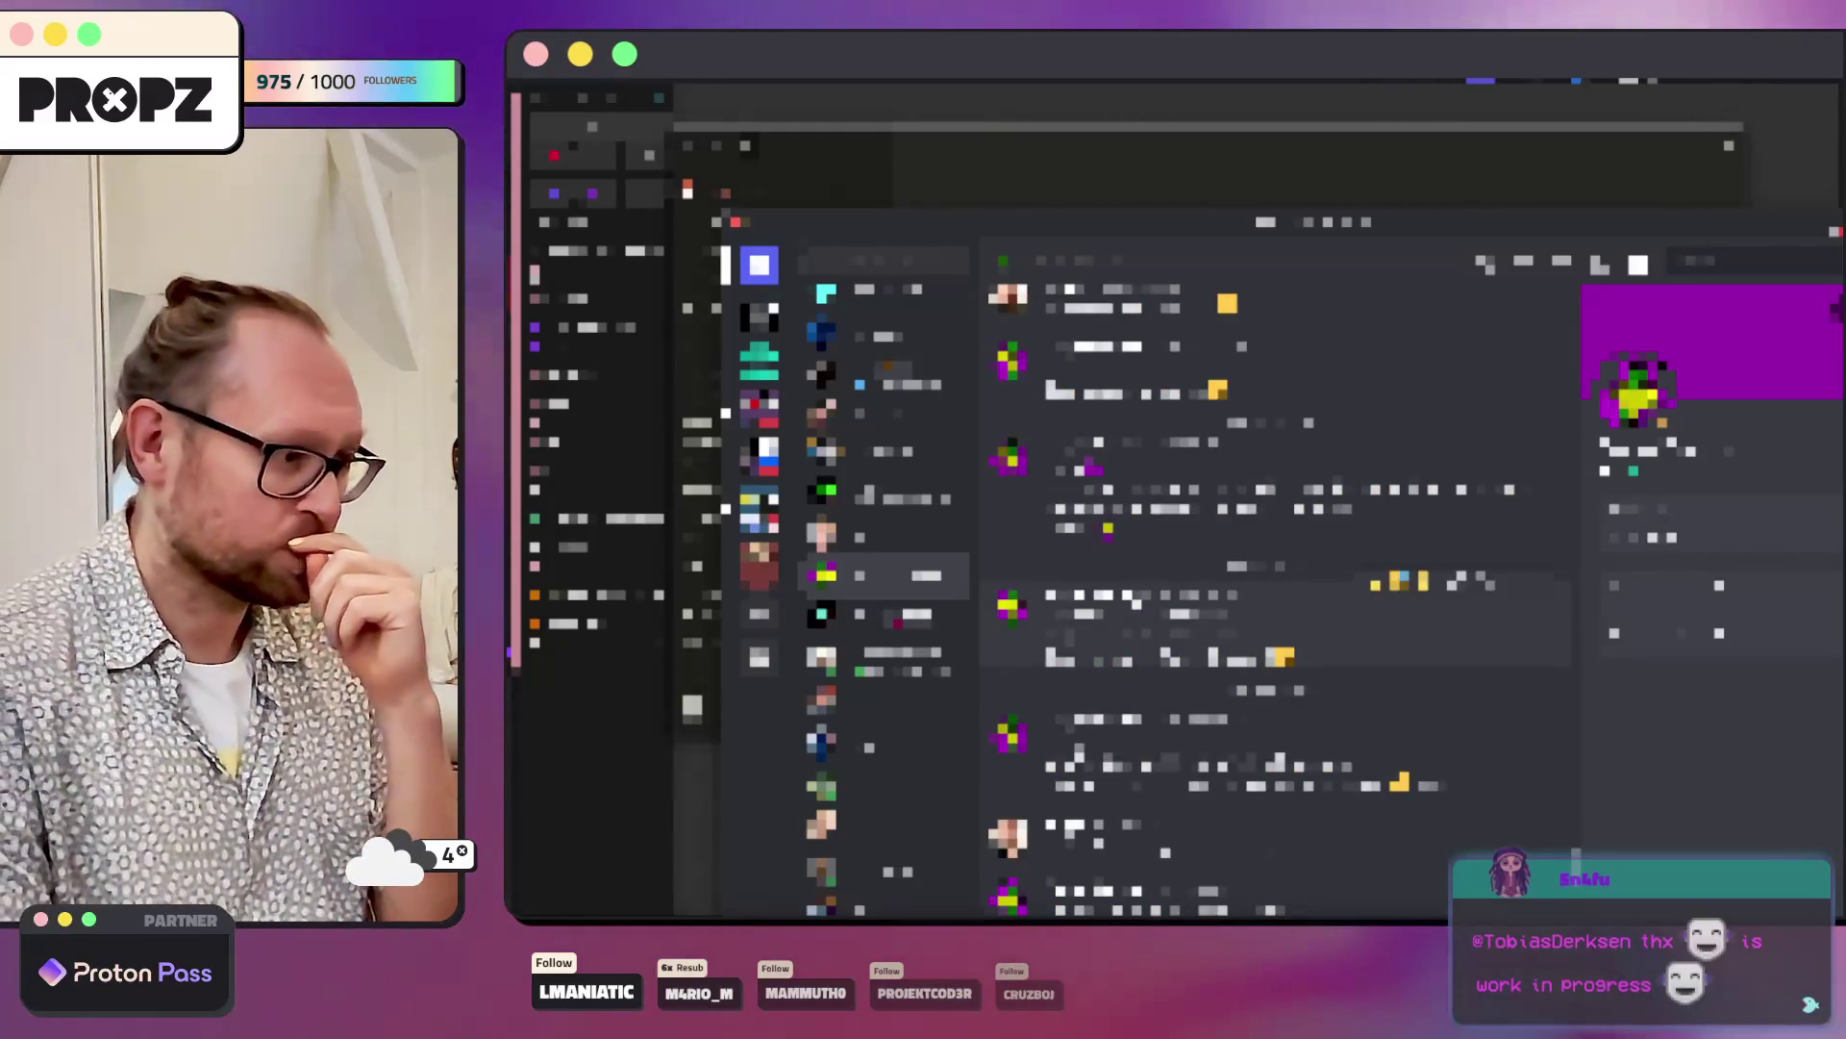
scroll(1136, 601, down, 3)
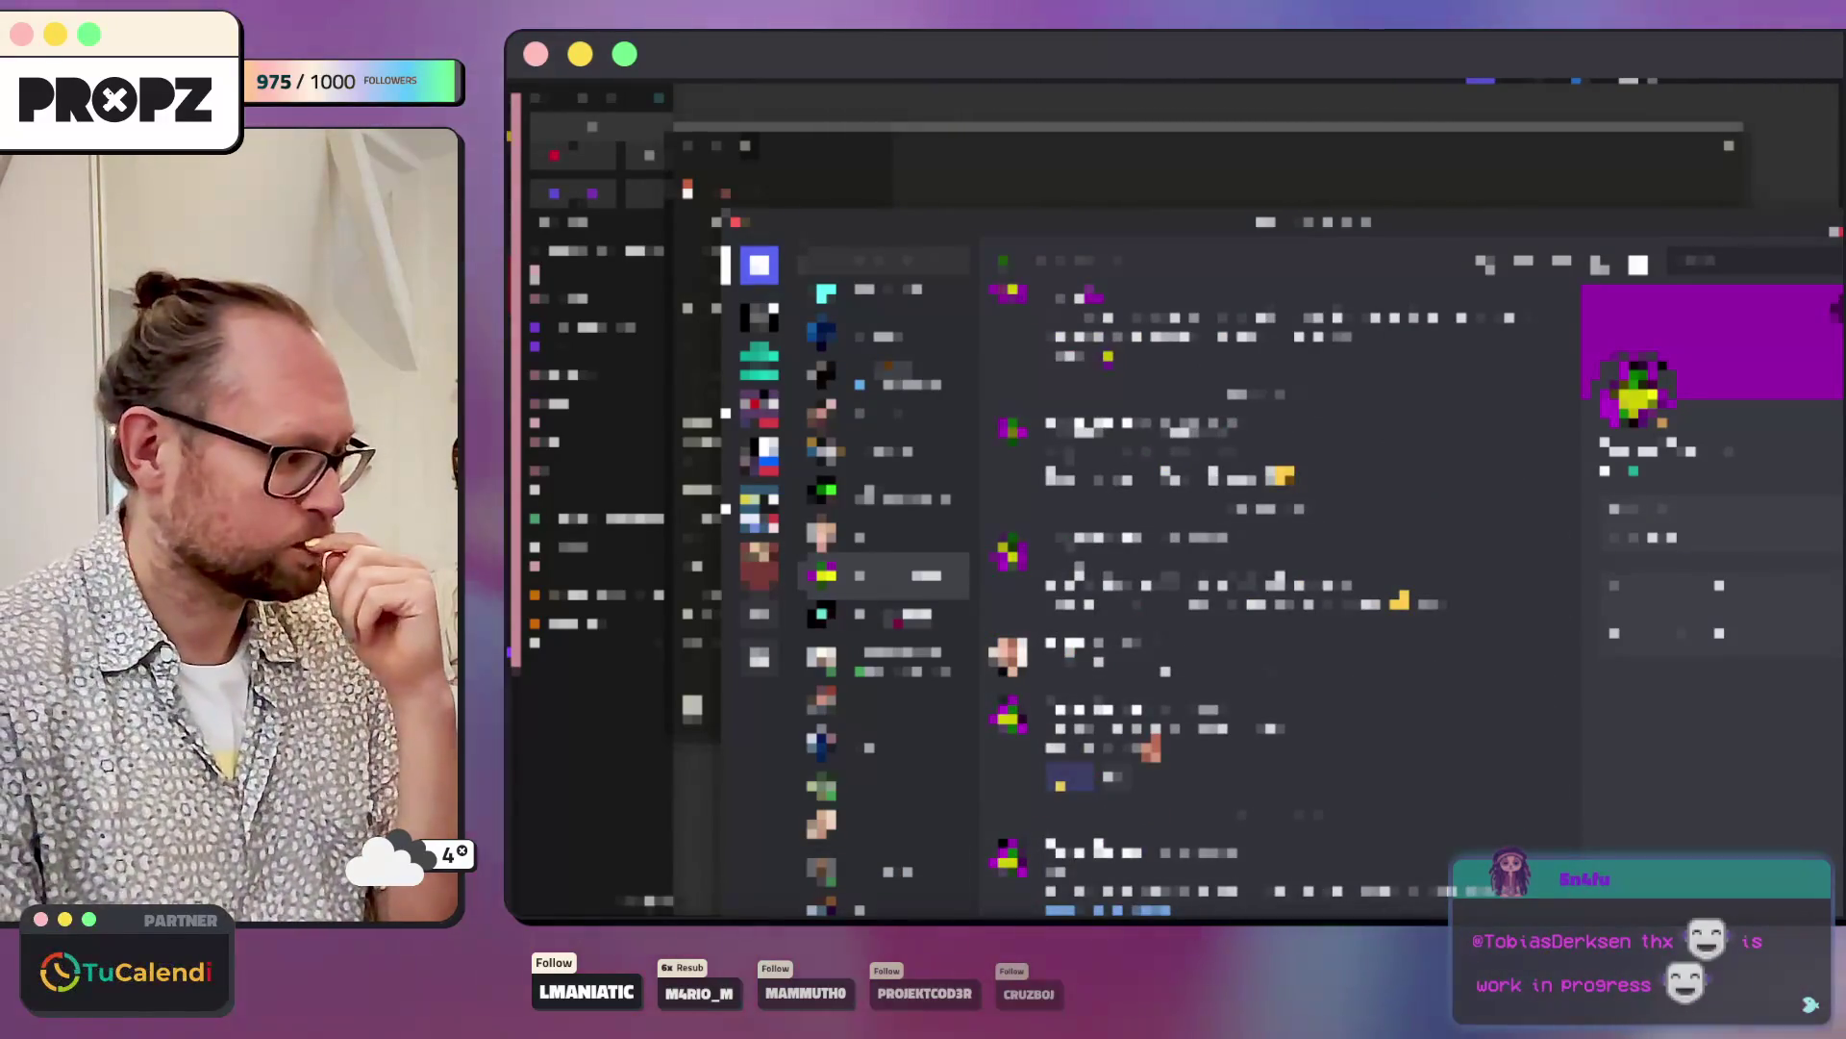
Load the conference website, copy a line of talk details from its second tab, and return to Claude.
key(super+t)
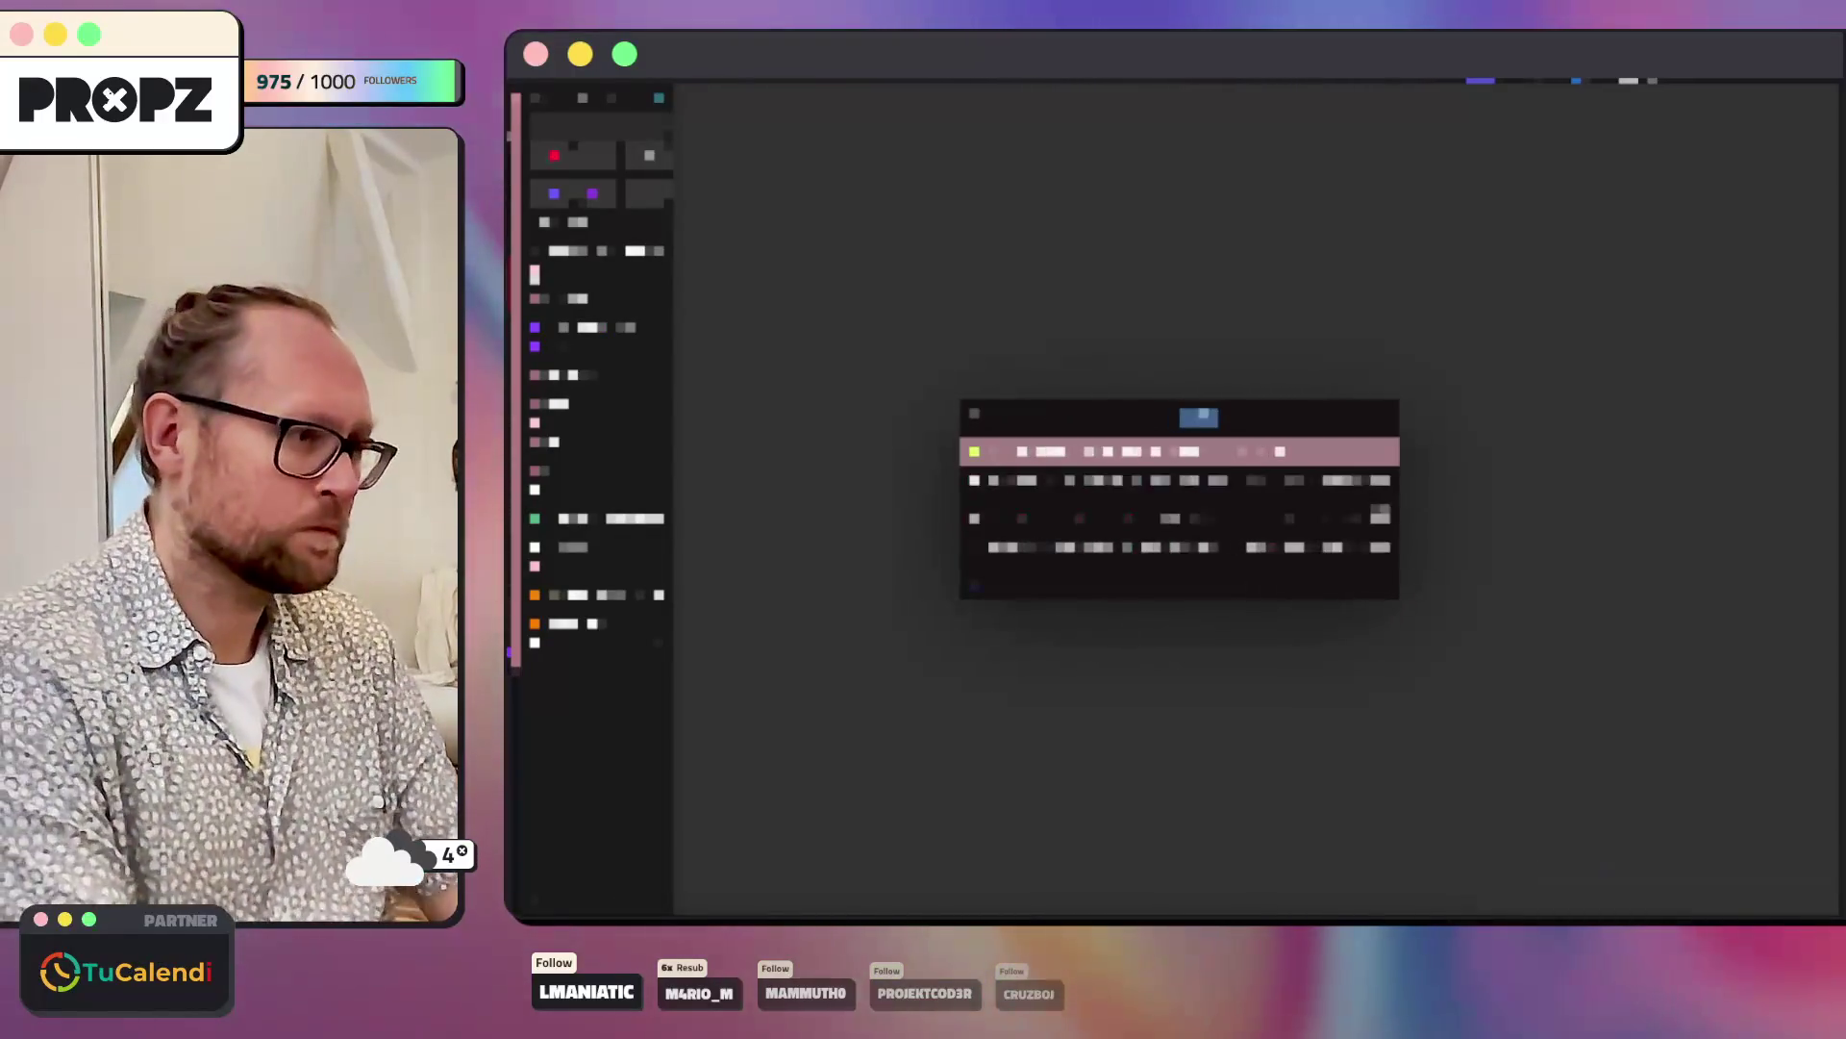
key(Return)
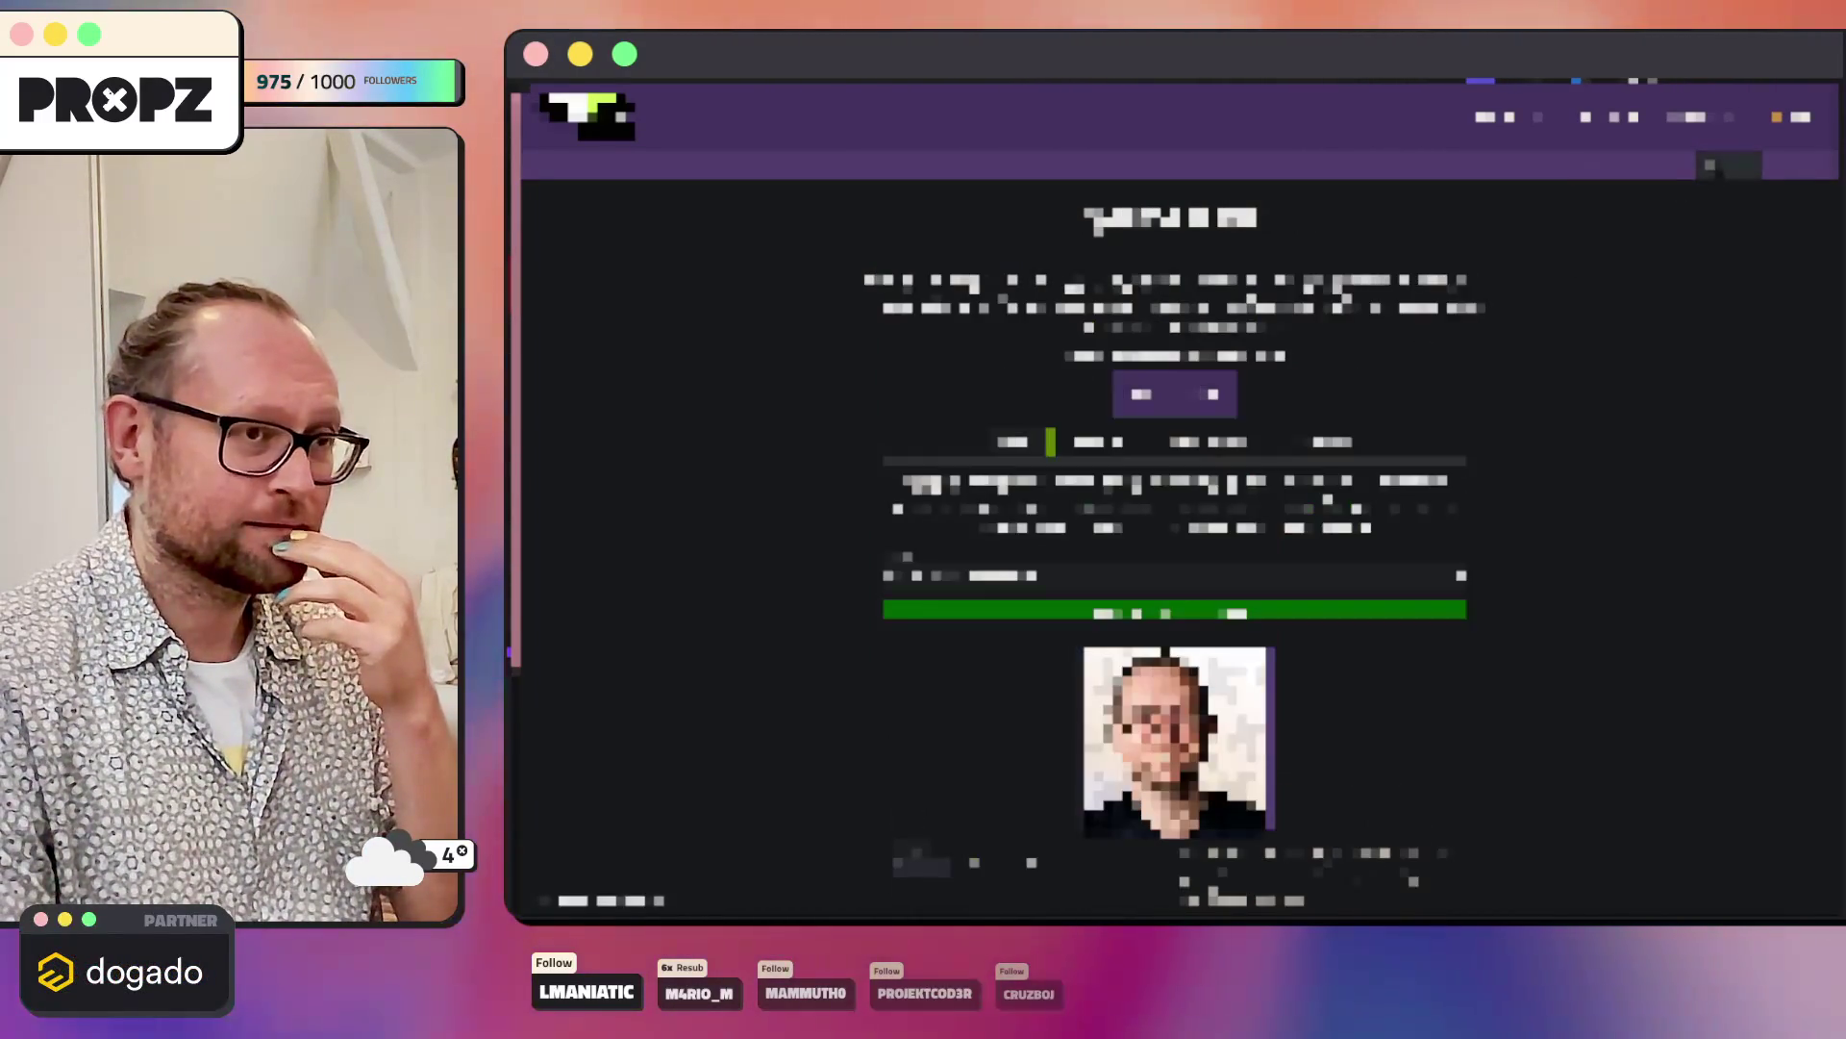
click(1096, 442)
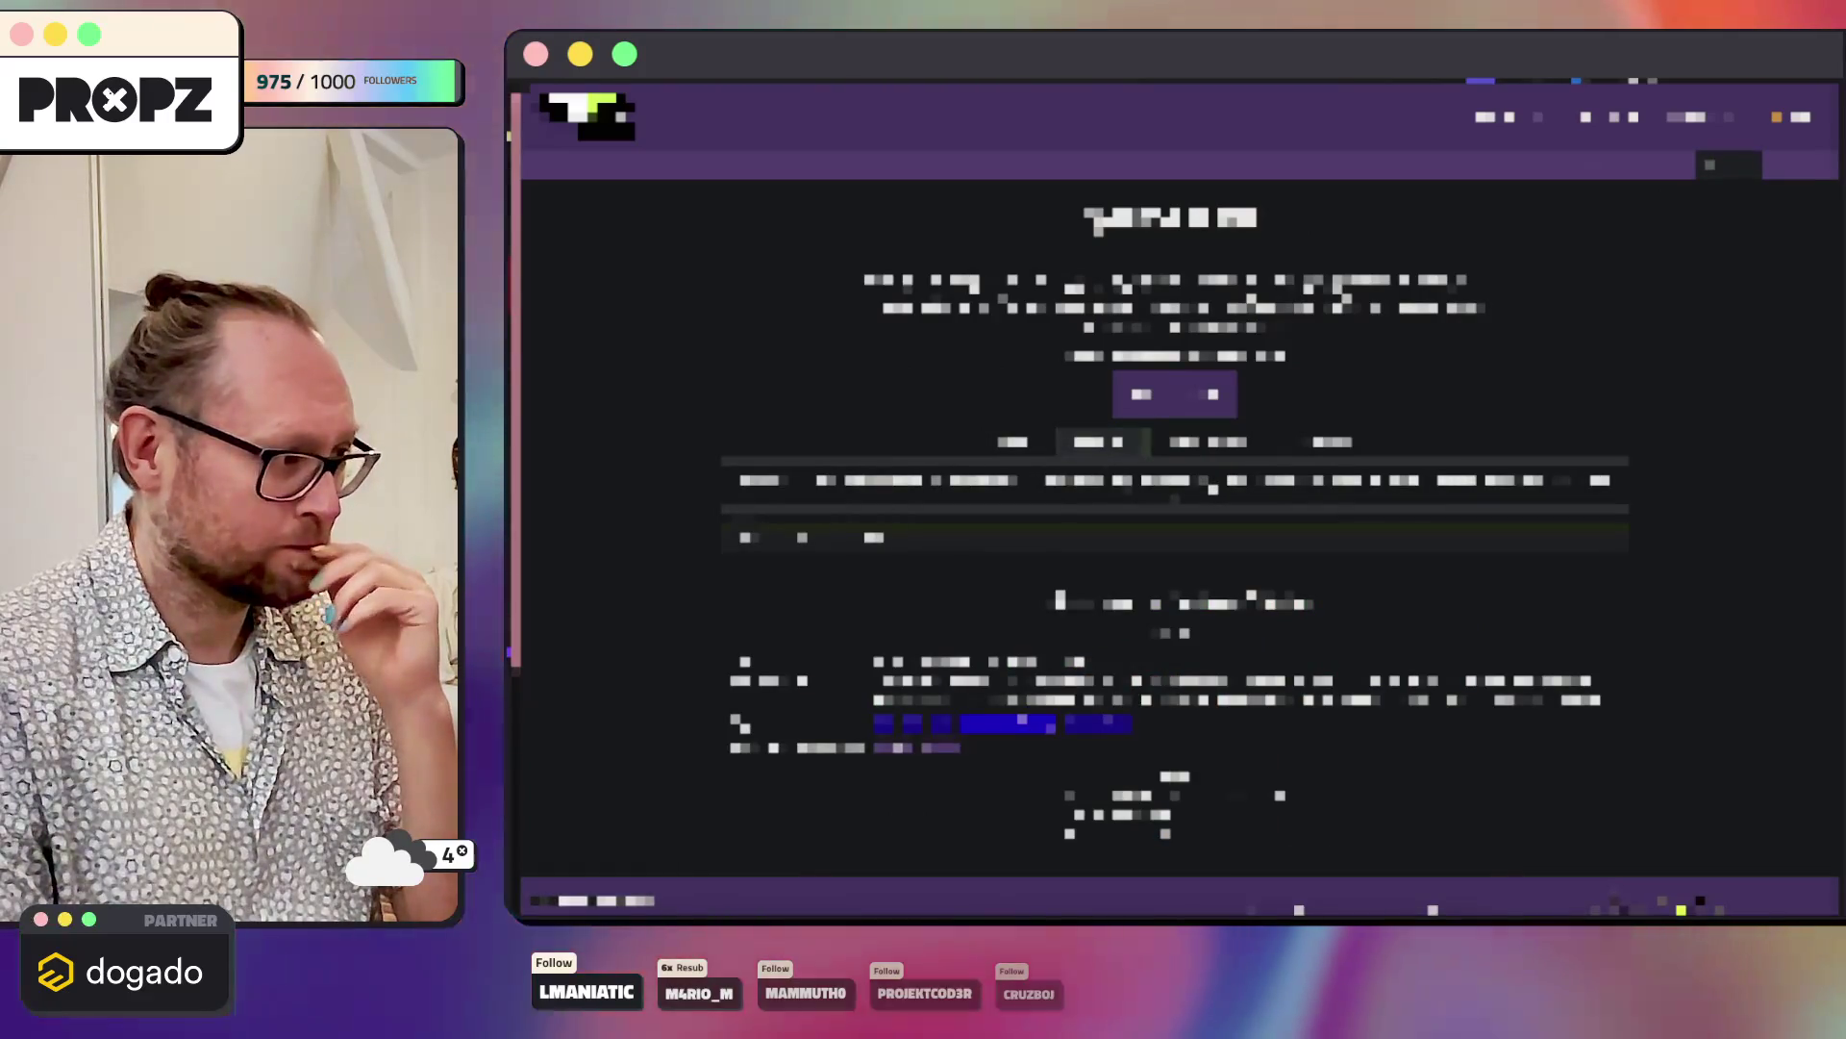
drag(873, 661, 1093, 661)
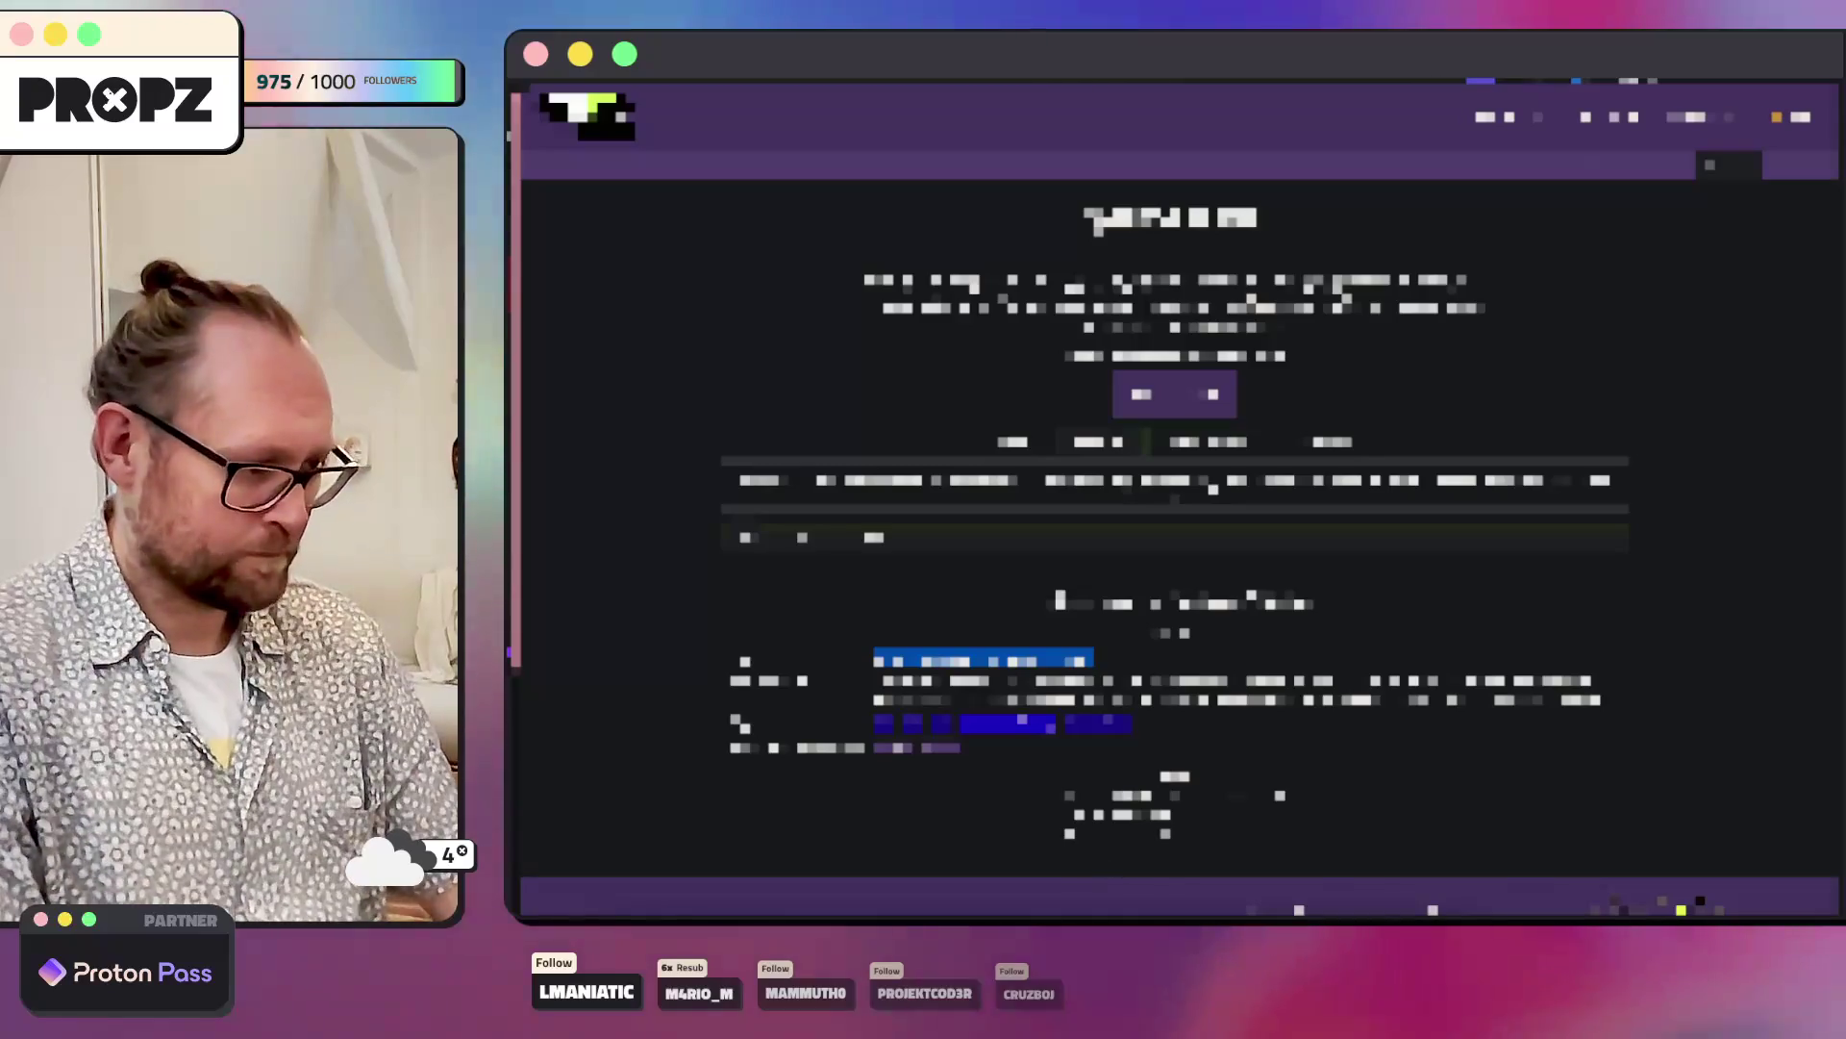
key(super+Tab)
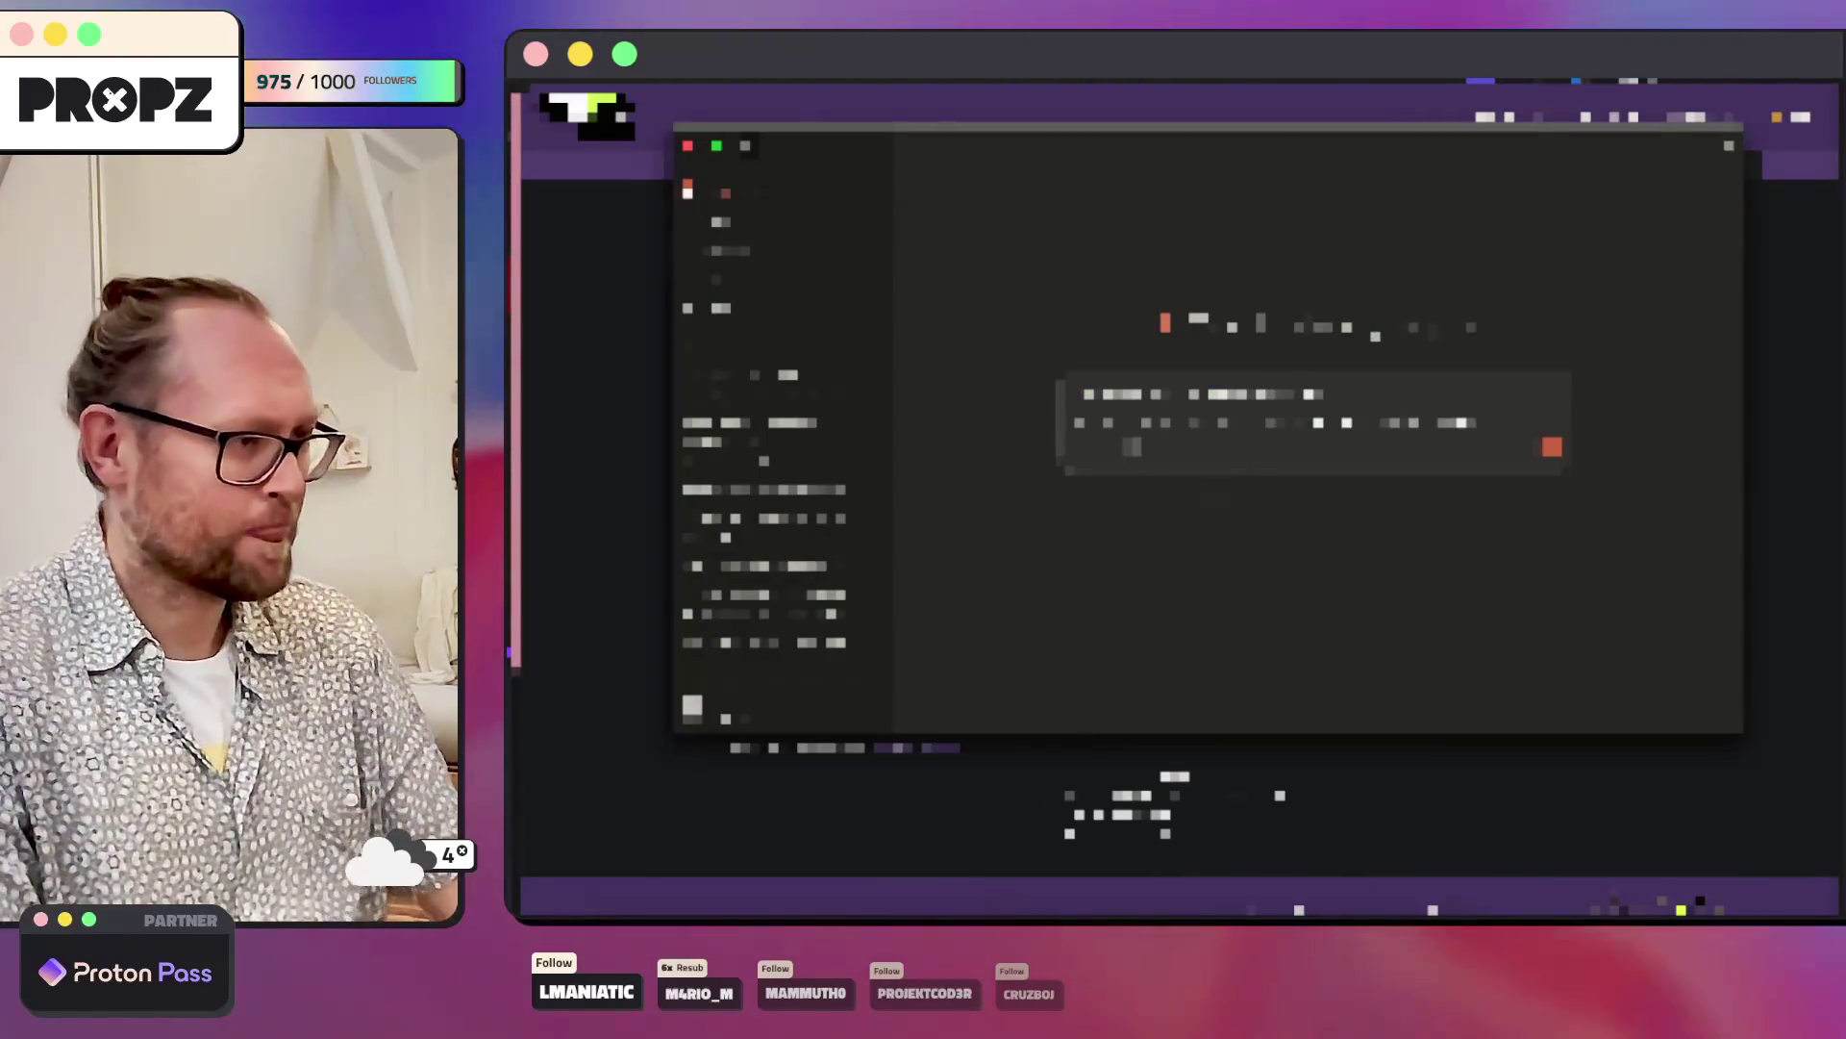
Paste the talk details and add a first section on long-established CSS features that work everywhere.
key(shift+Return)
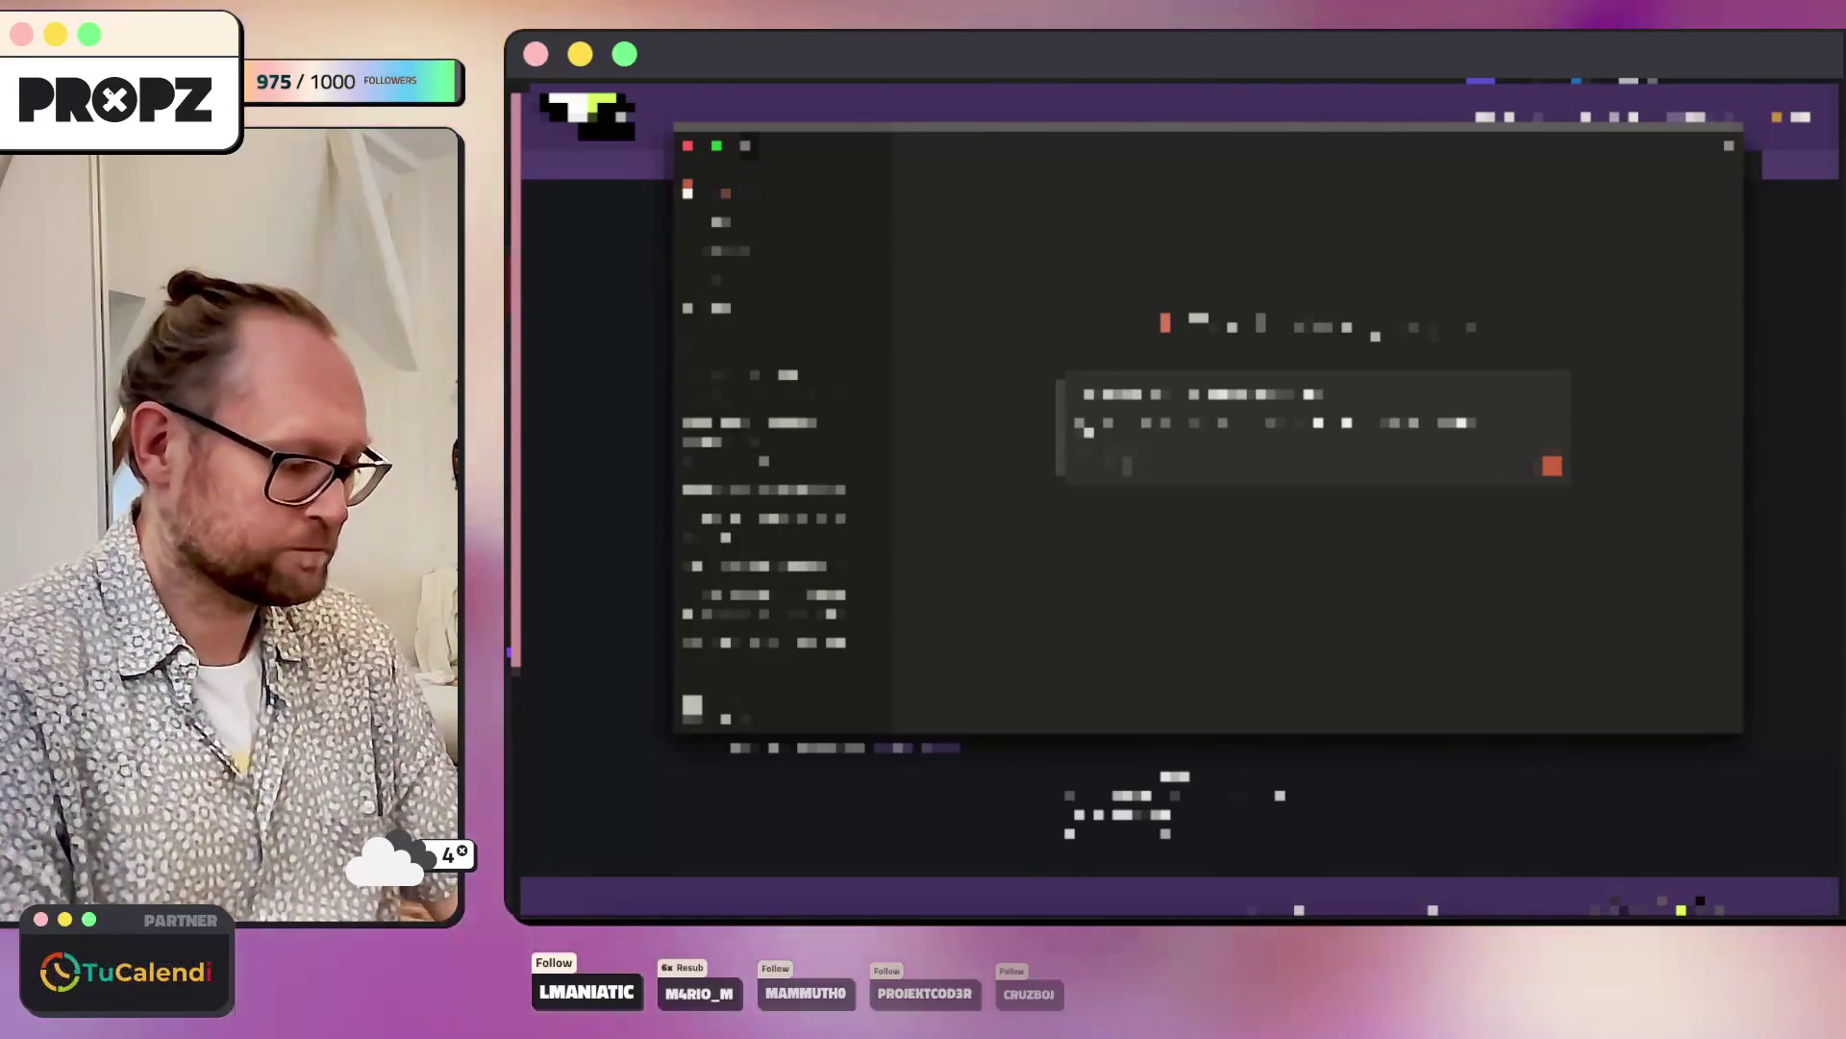
key(super+v)
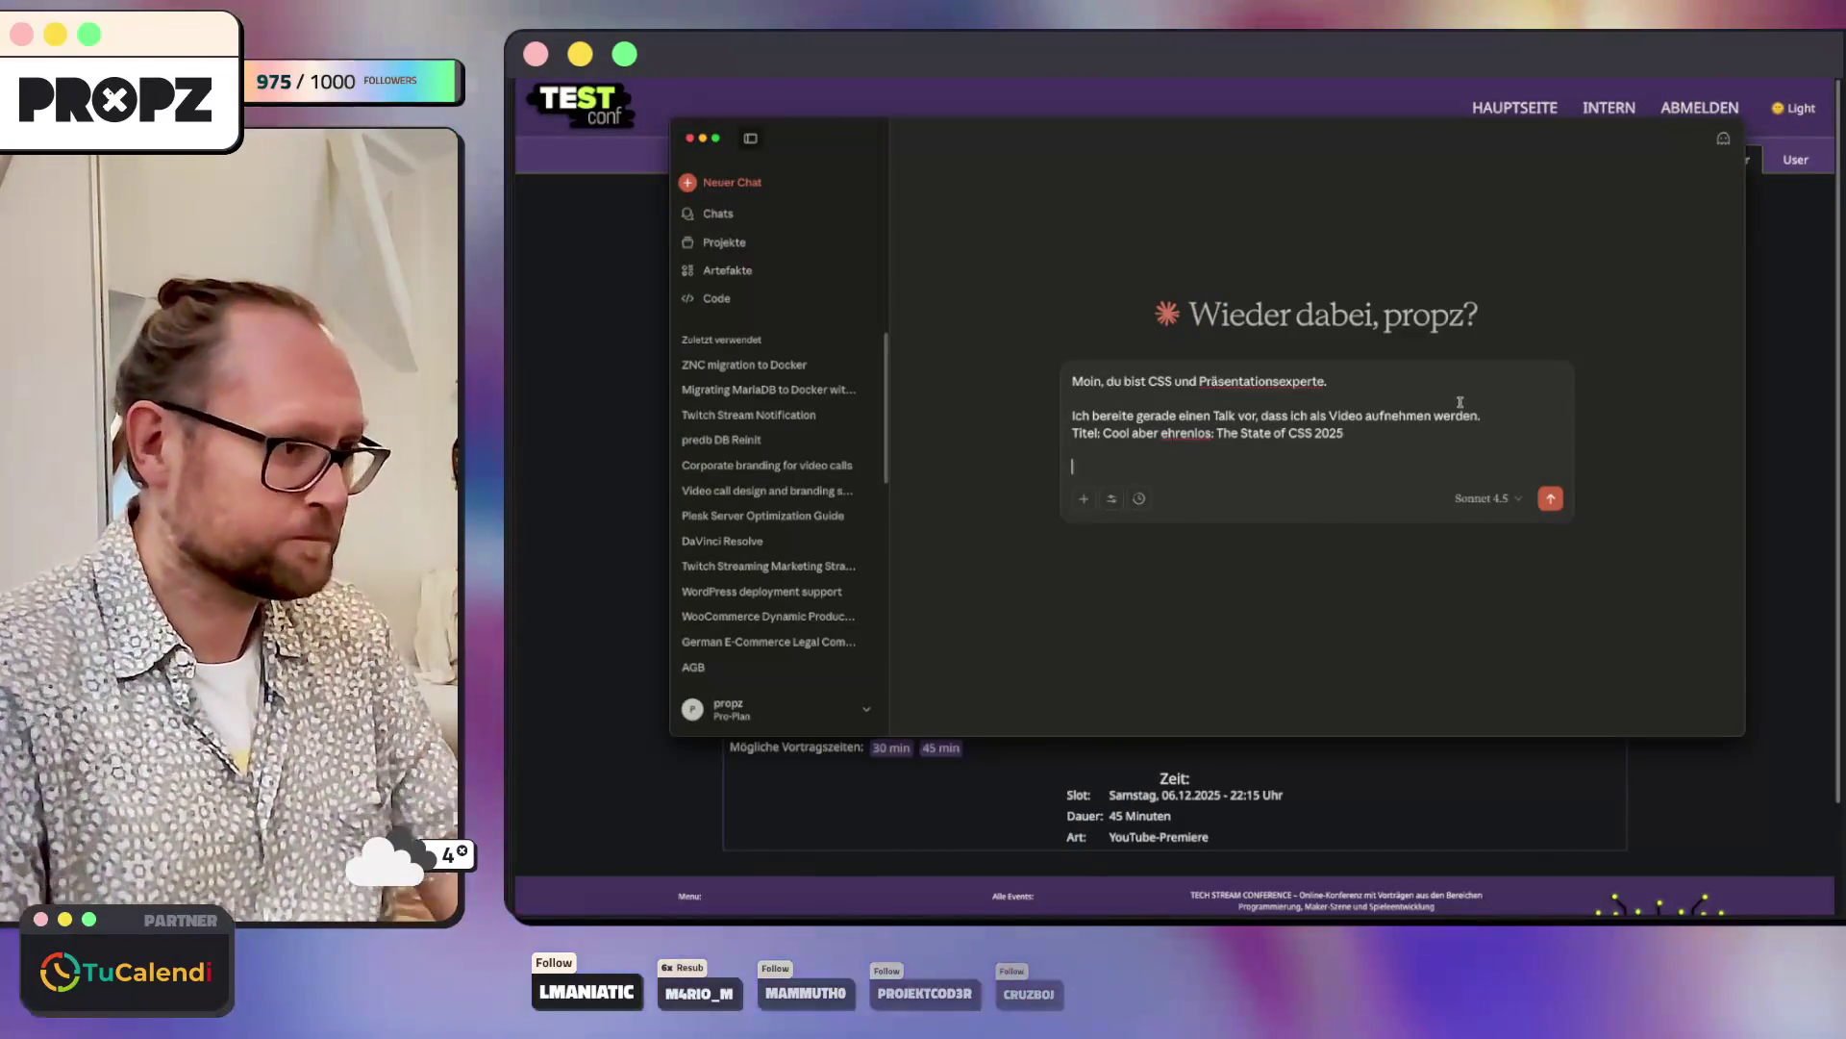
text(Ich habe mir folgendes überlegt:)
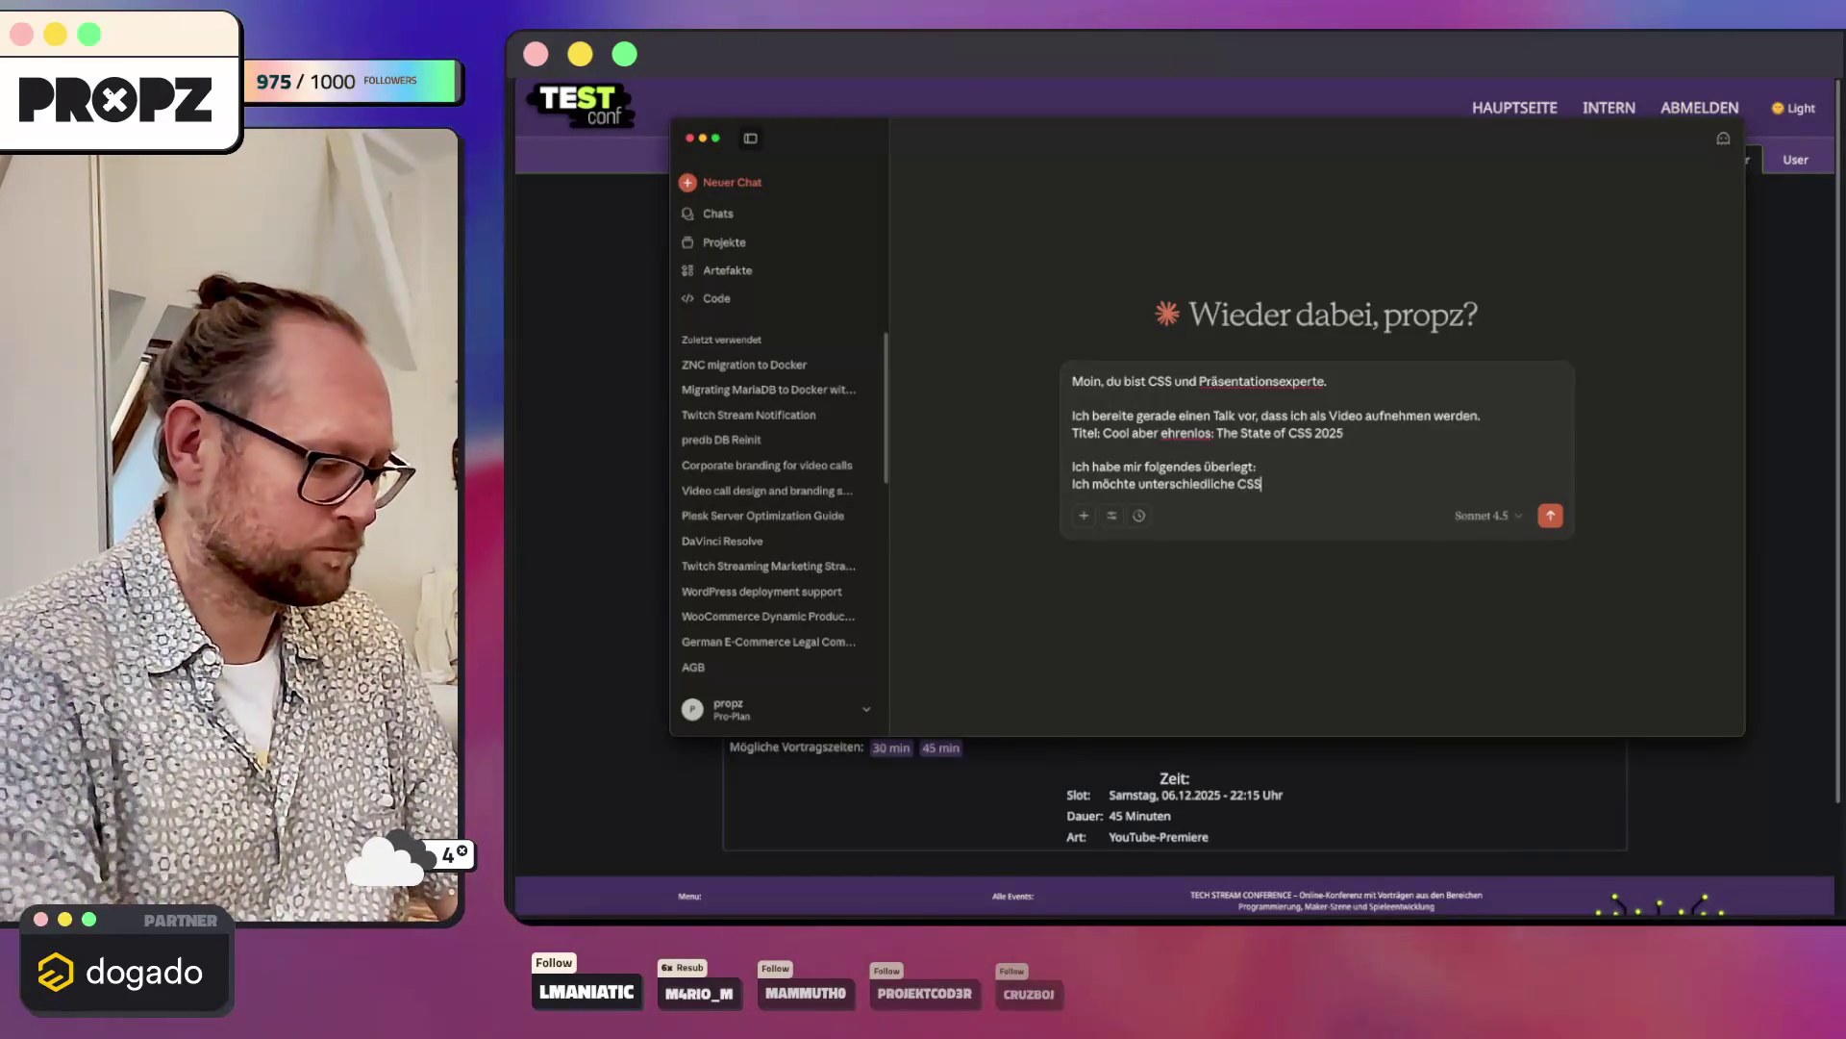
text(s)
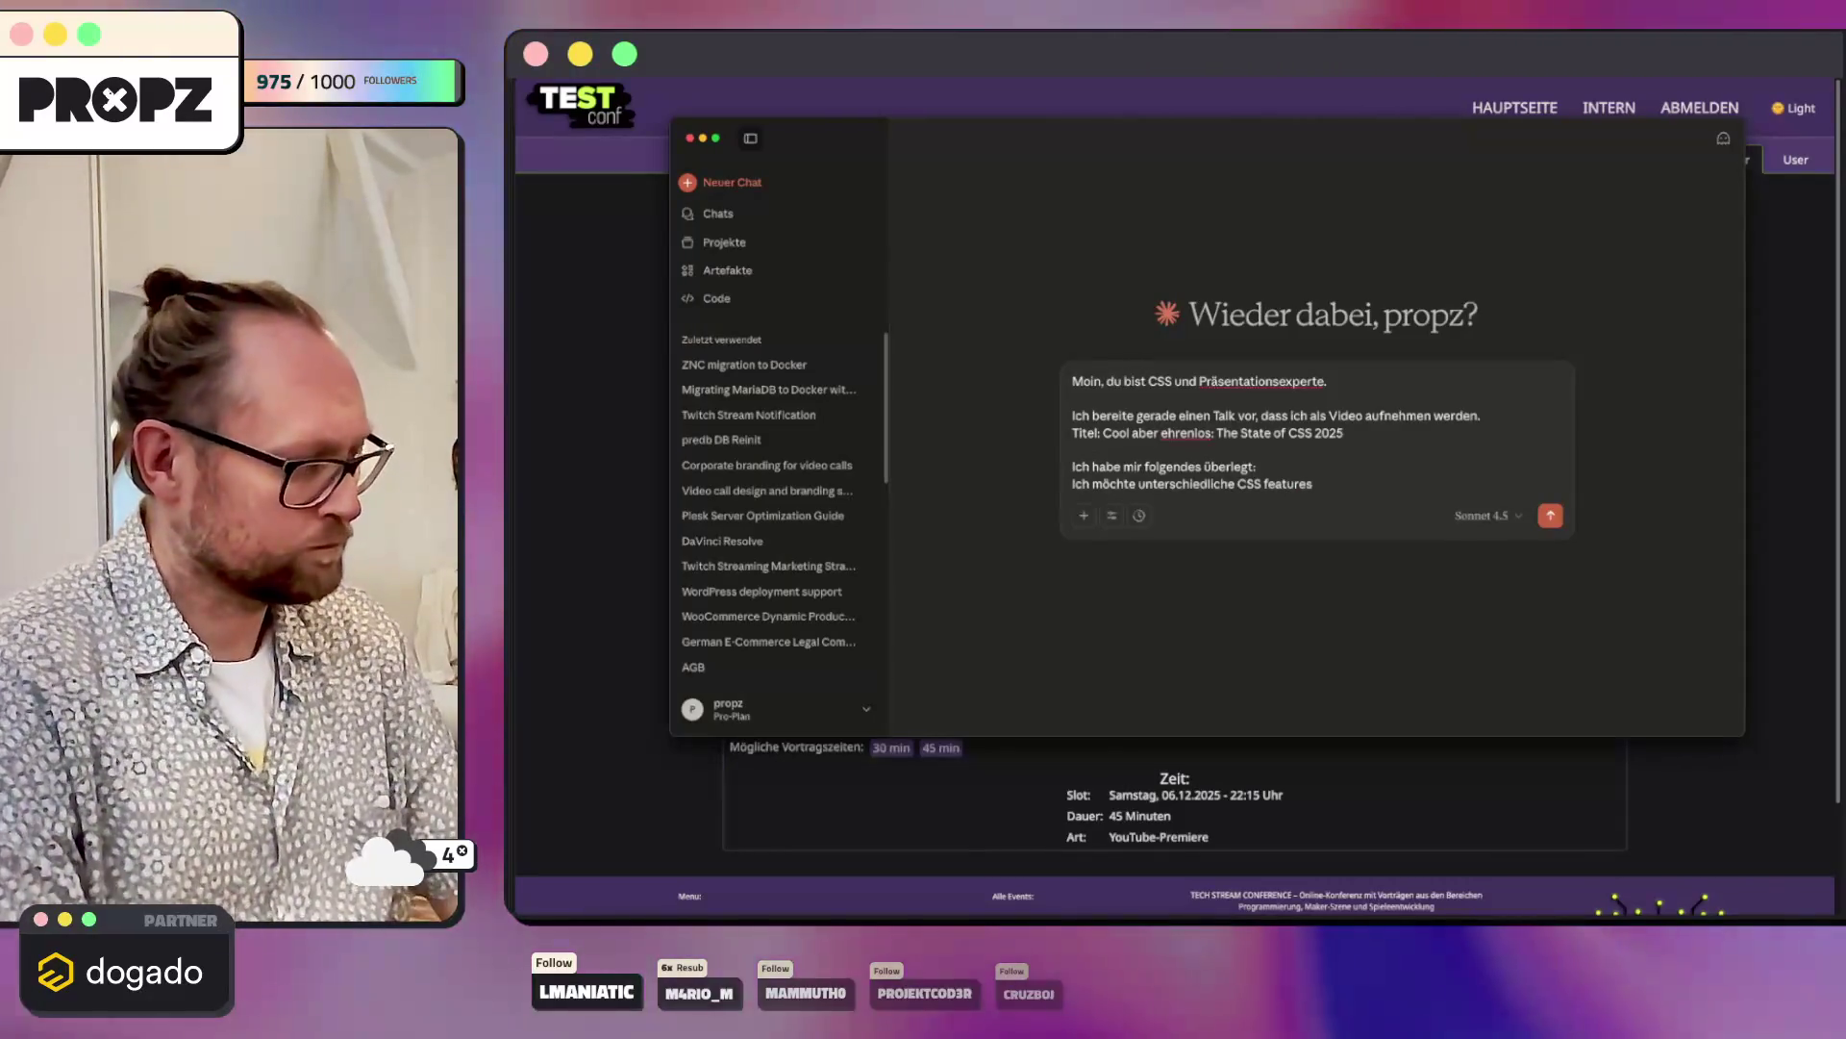
text( zeigen.)
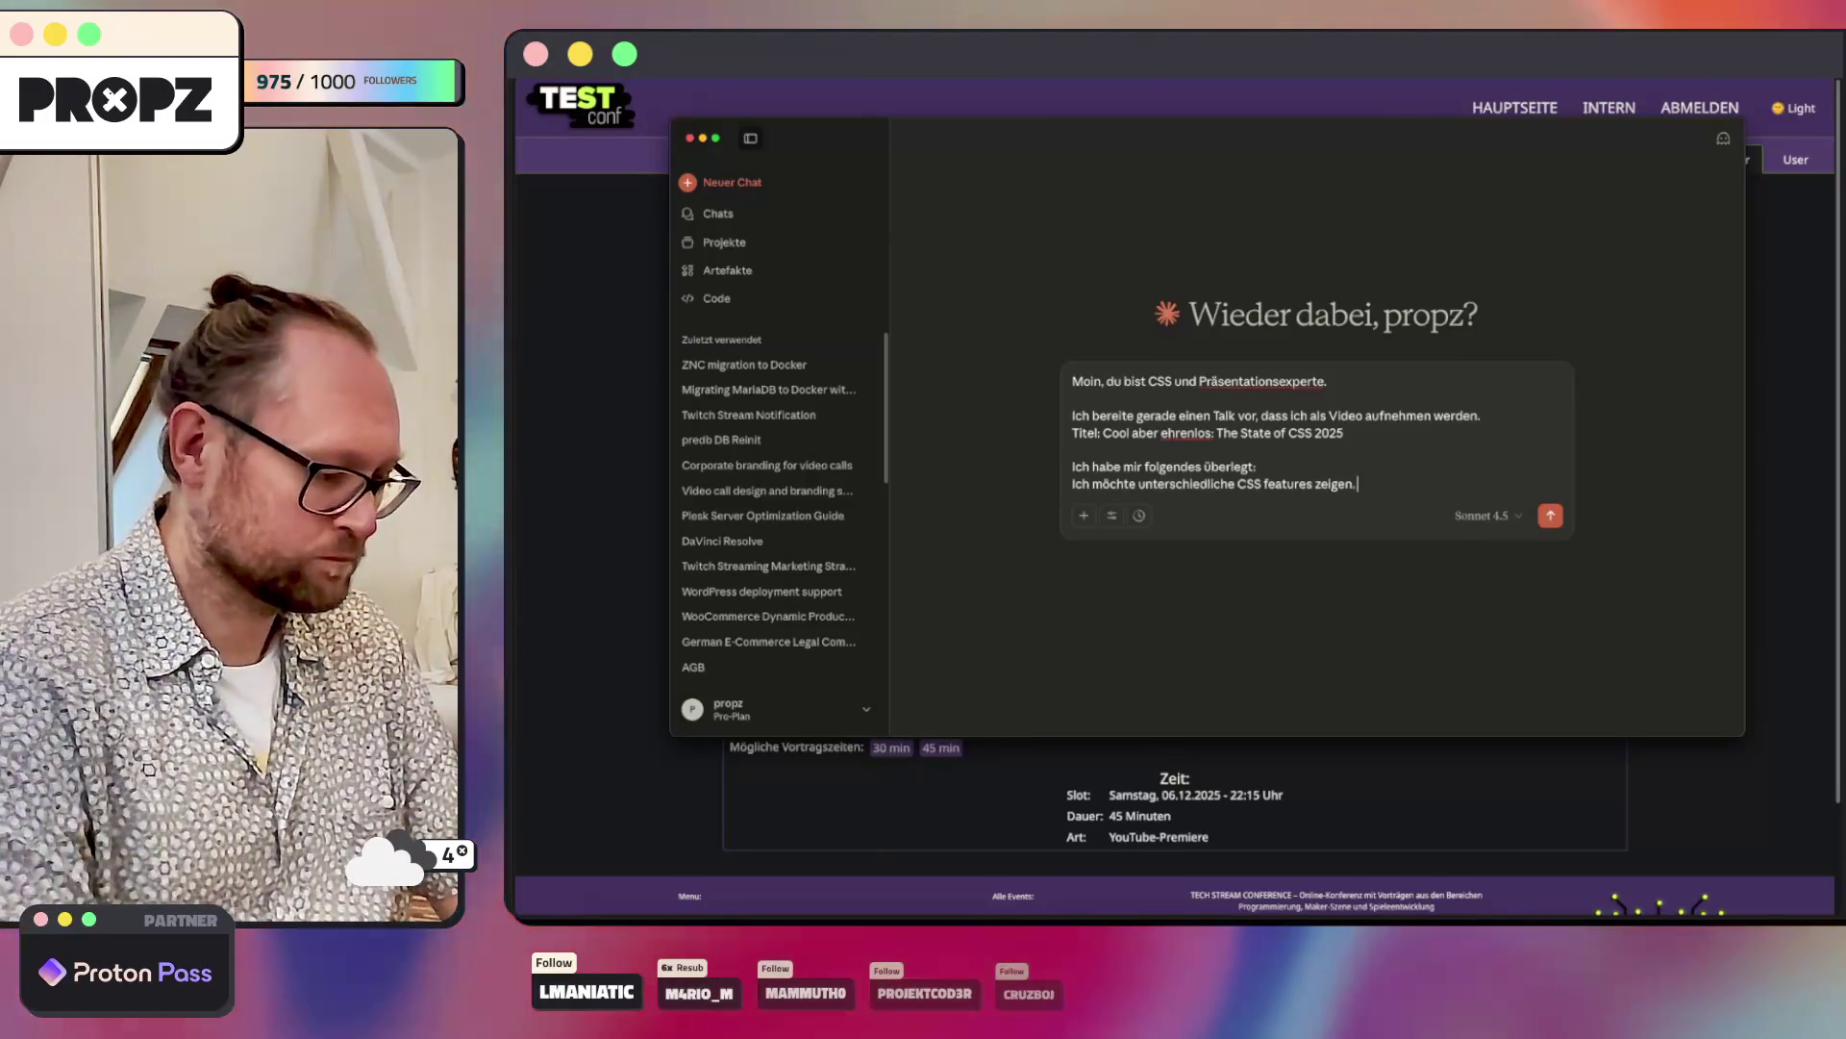
text(Zu ers)
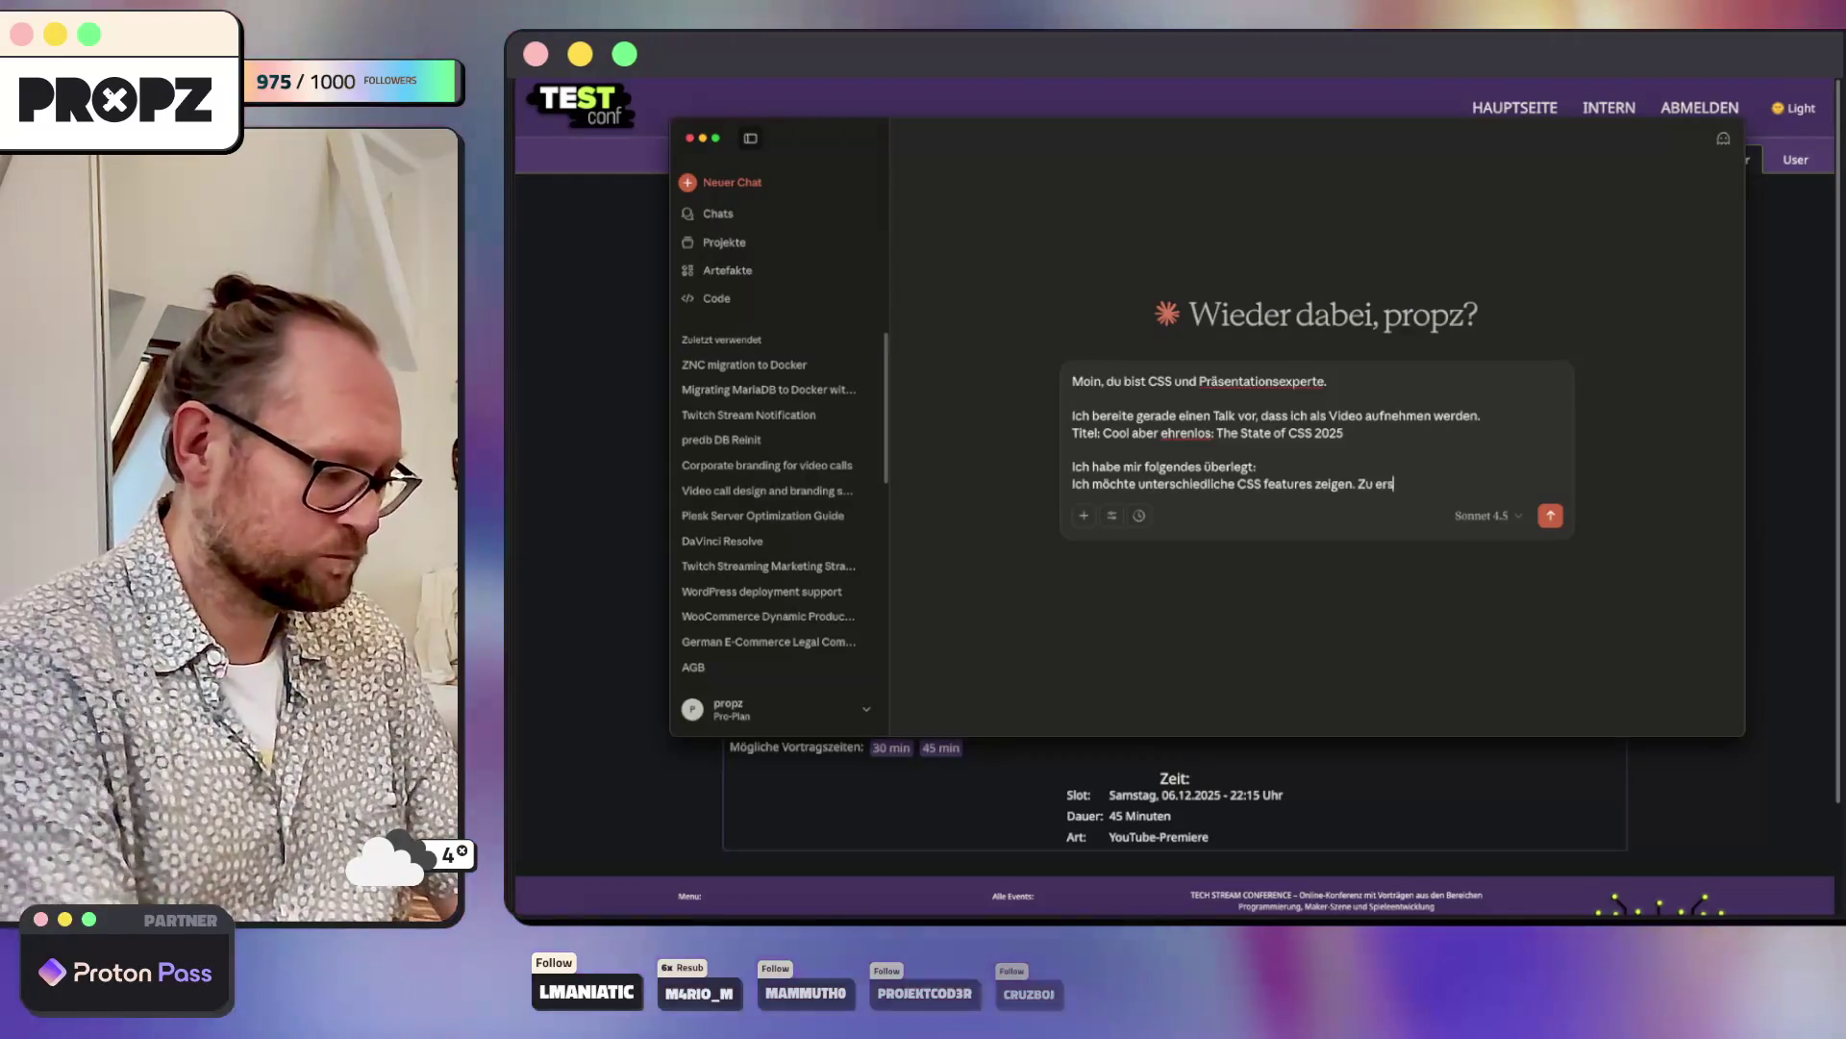
text(t features d)
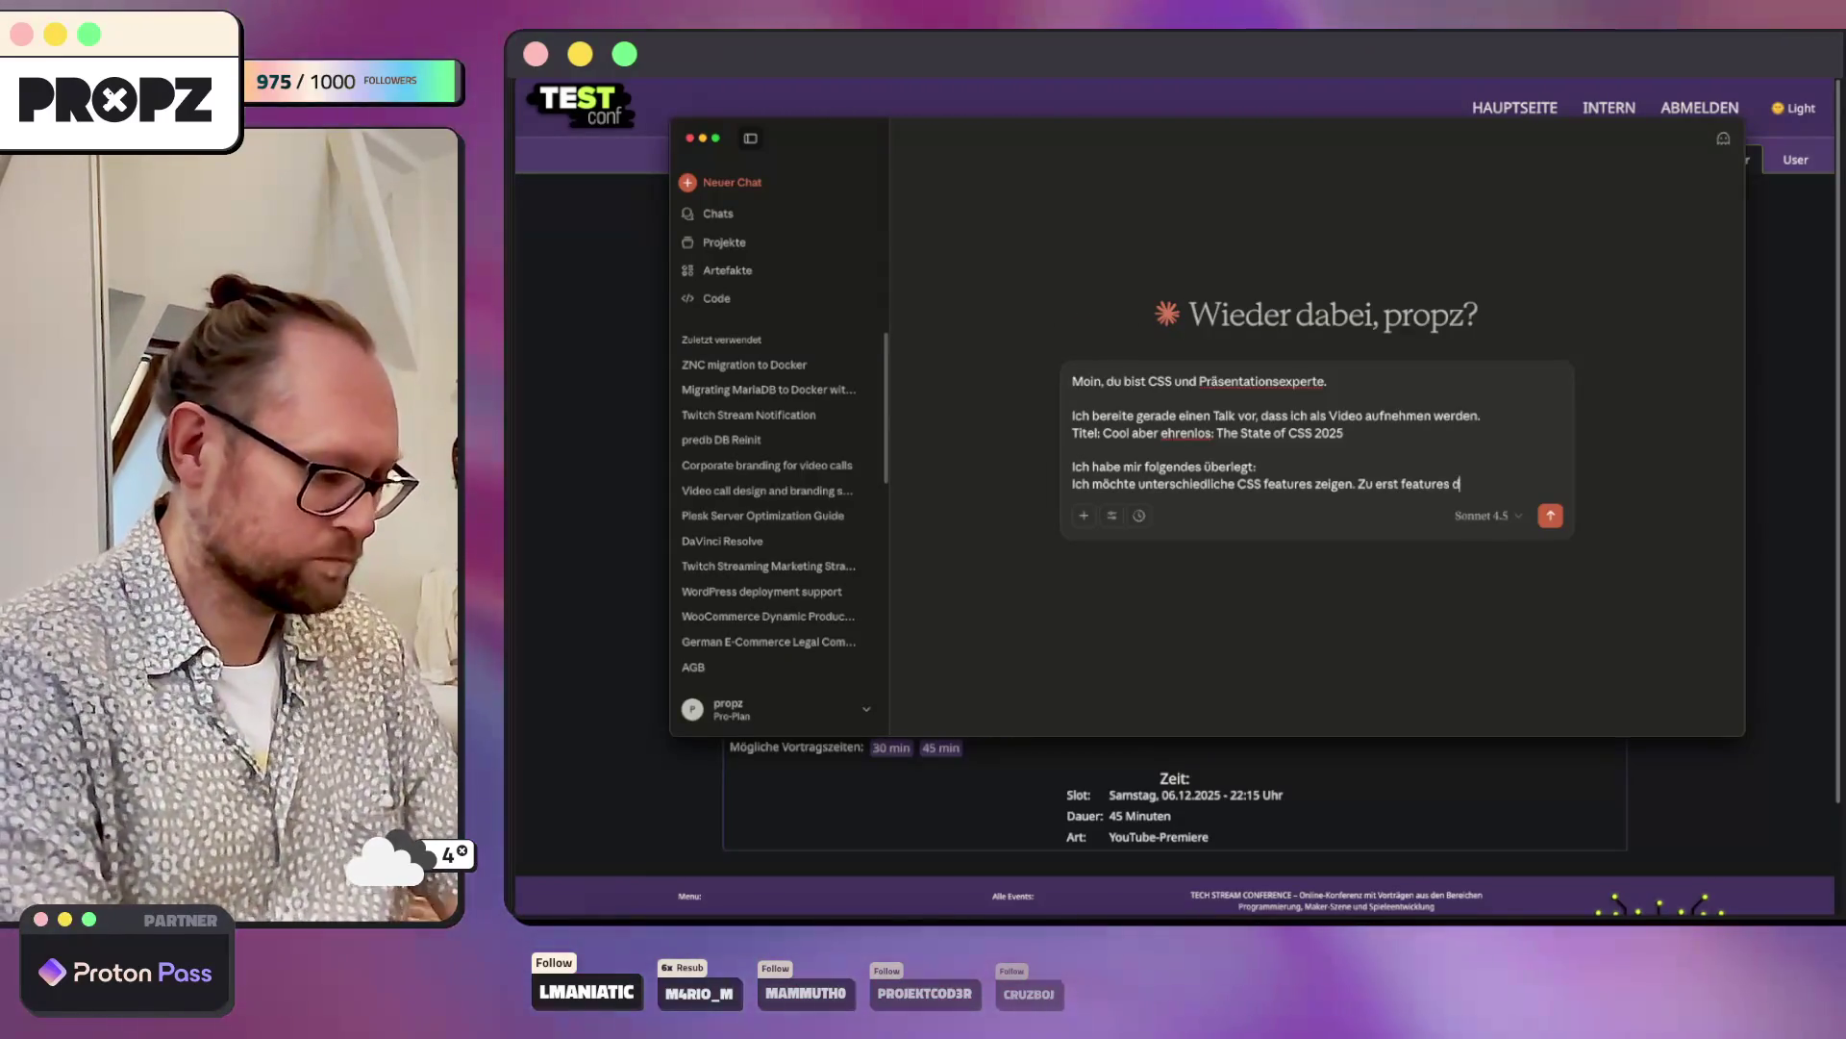
text(ie es schon)
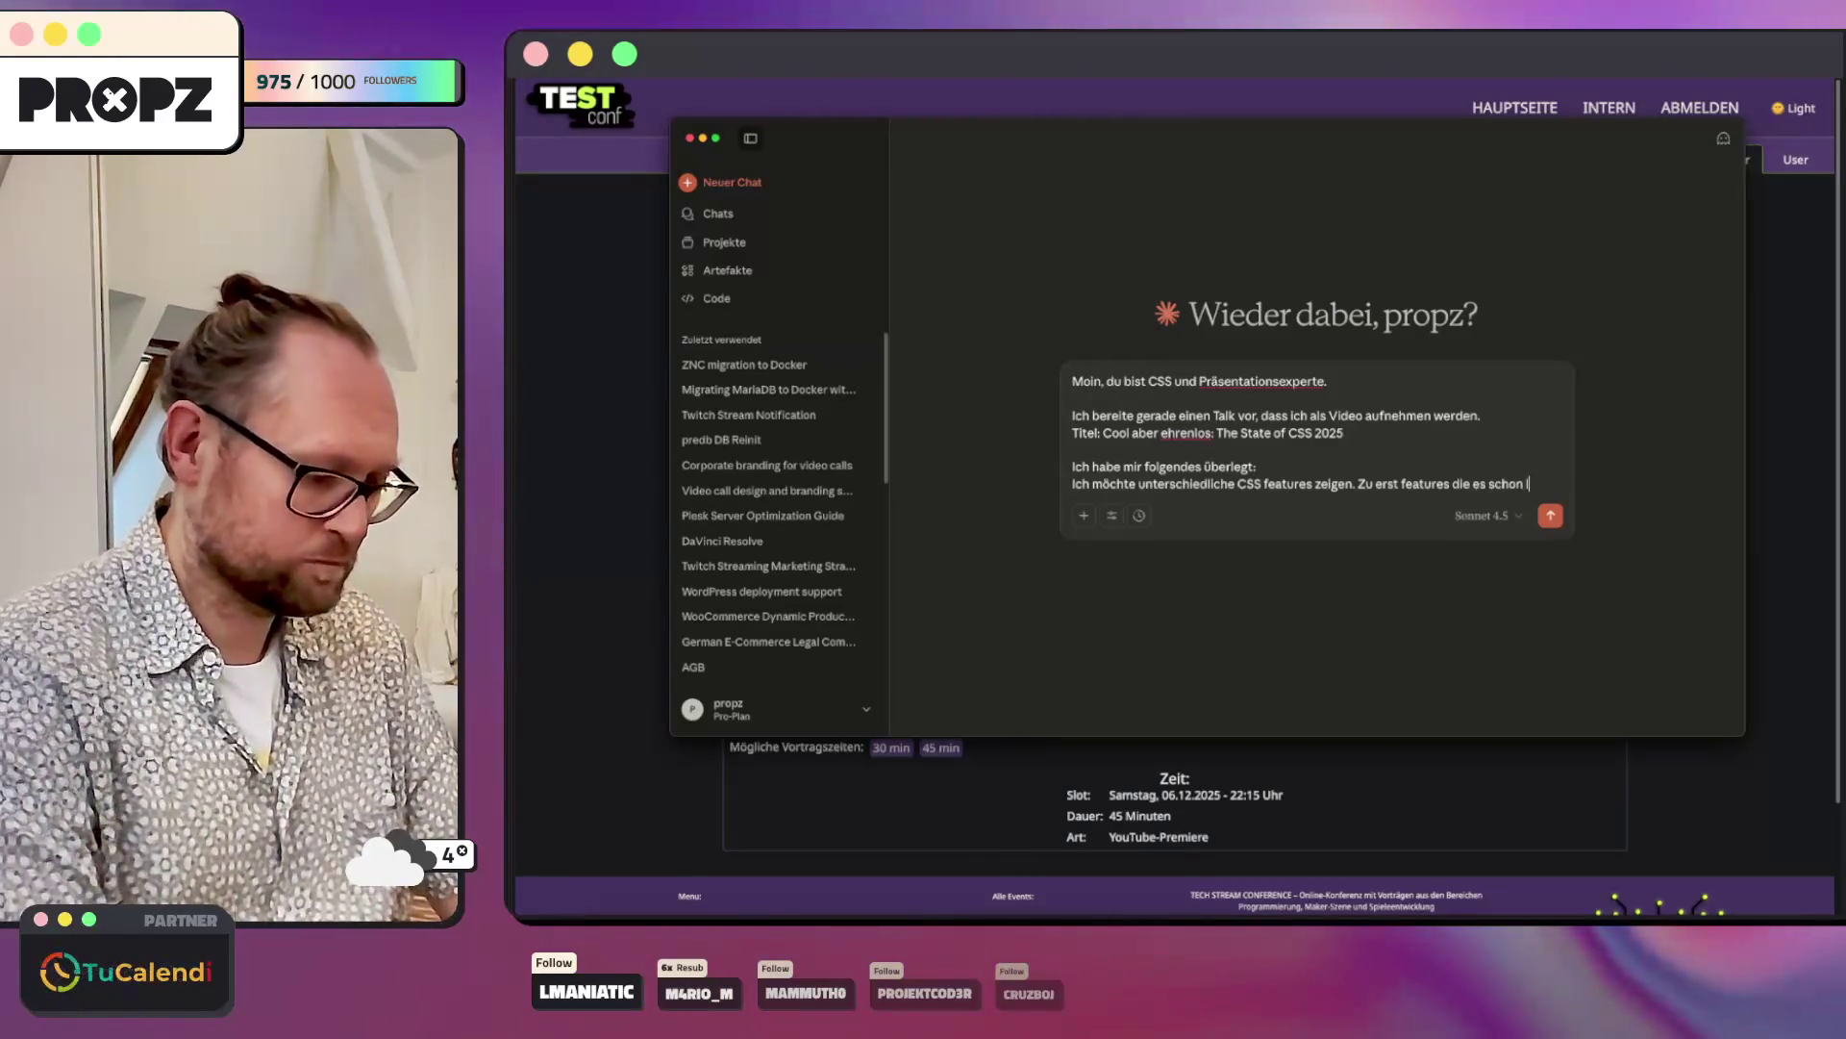
text( länger gibt un)
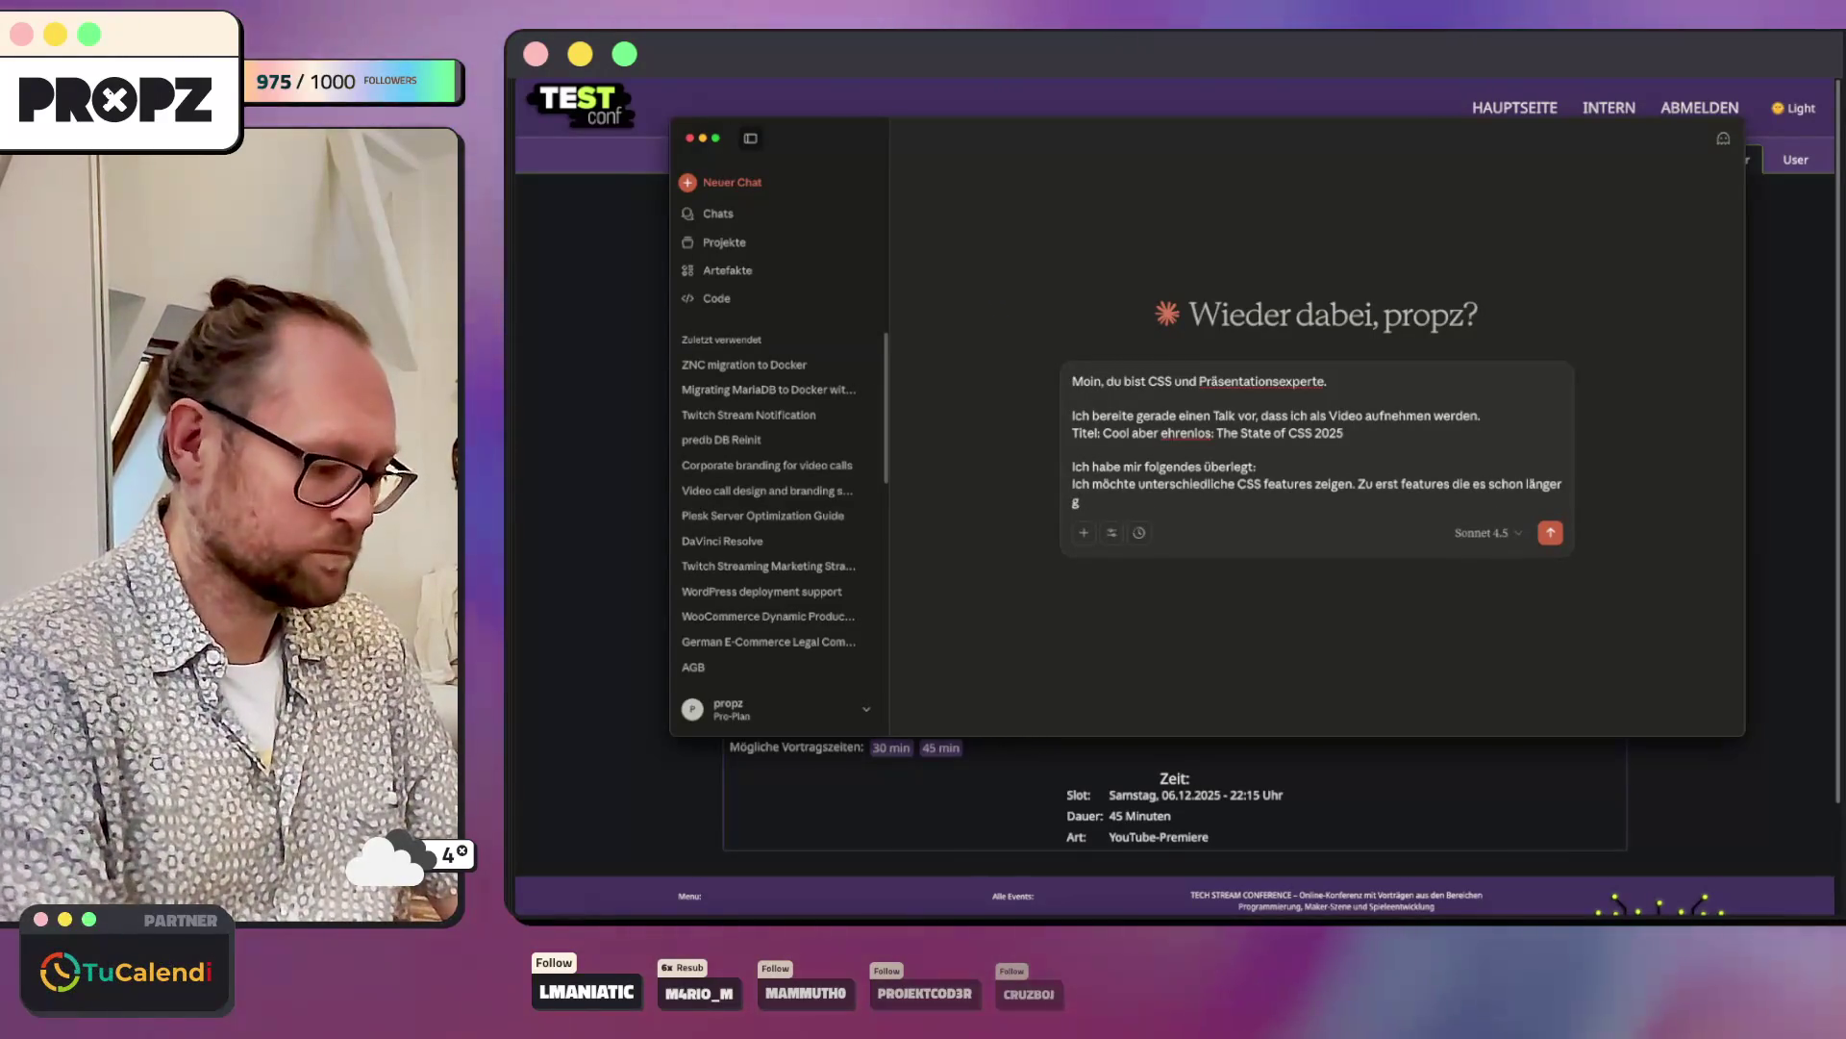
text(d die einem sehr geil helfen und die auch sch)
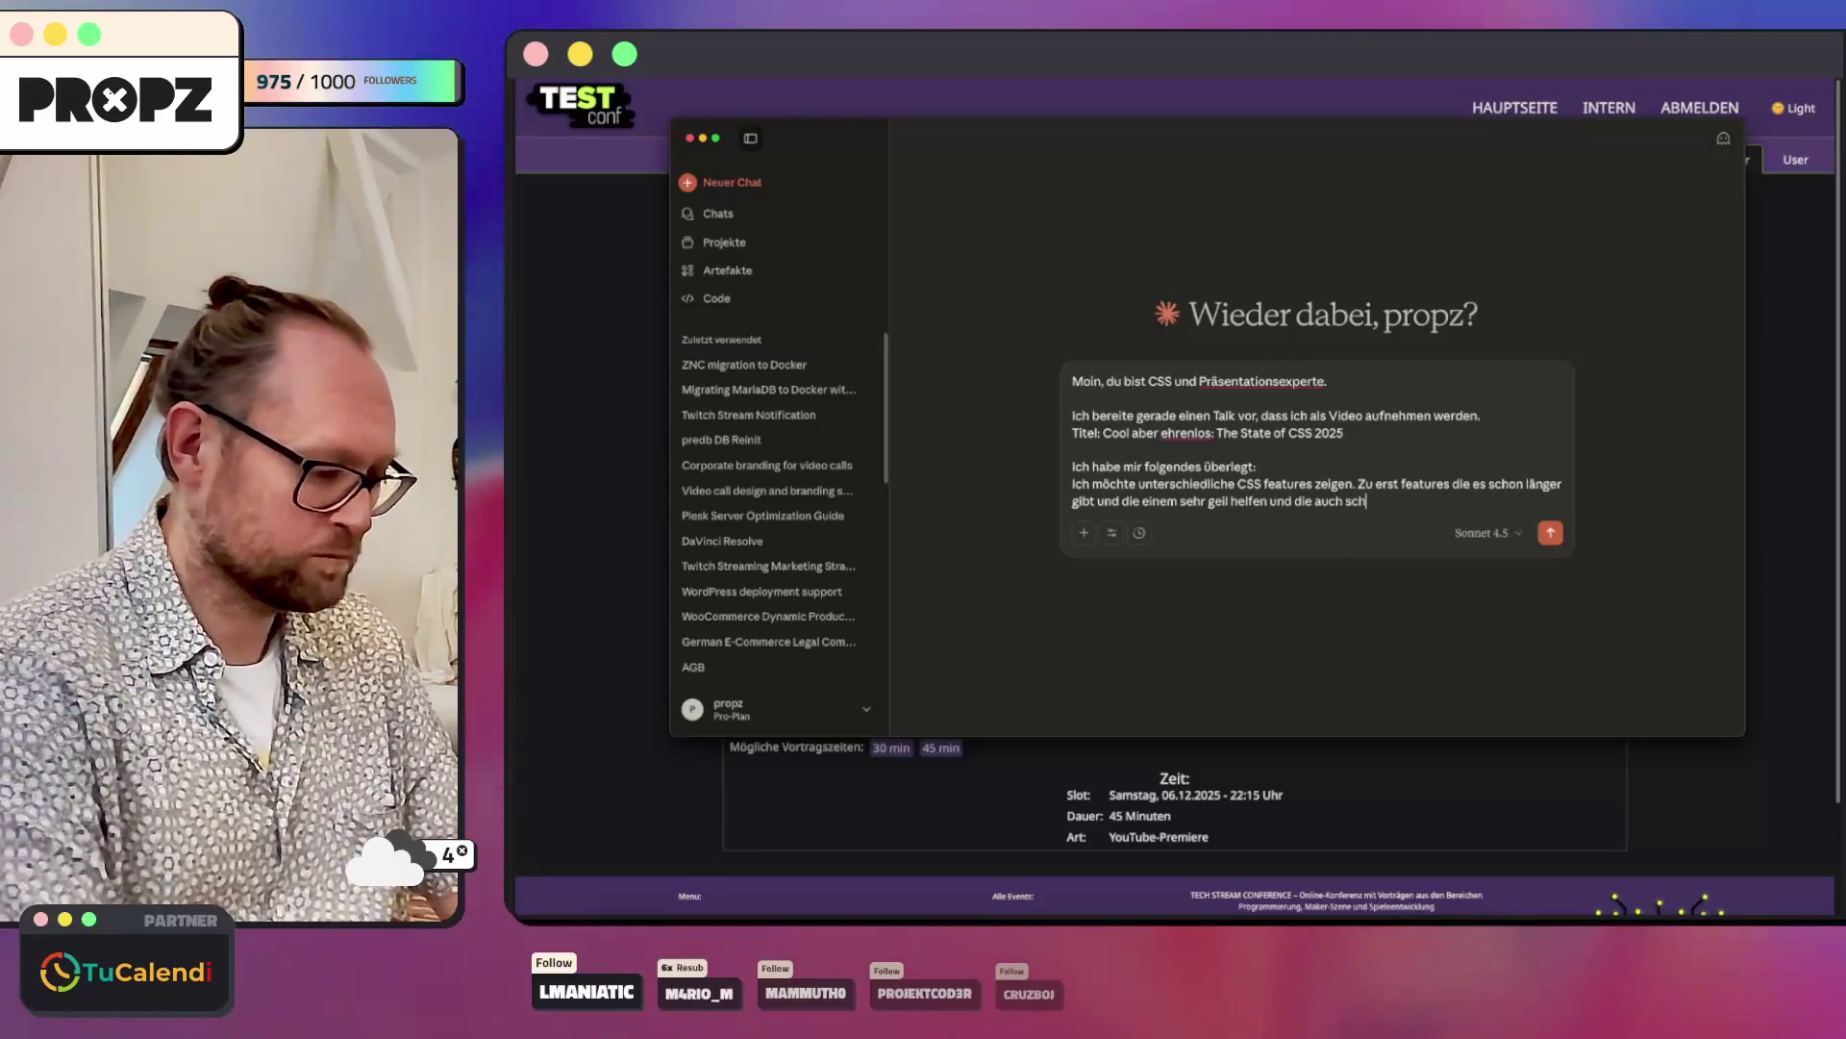
text(n überal)
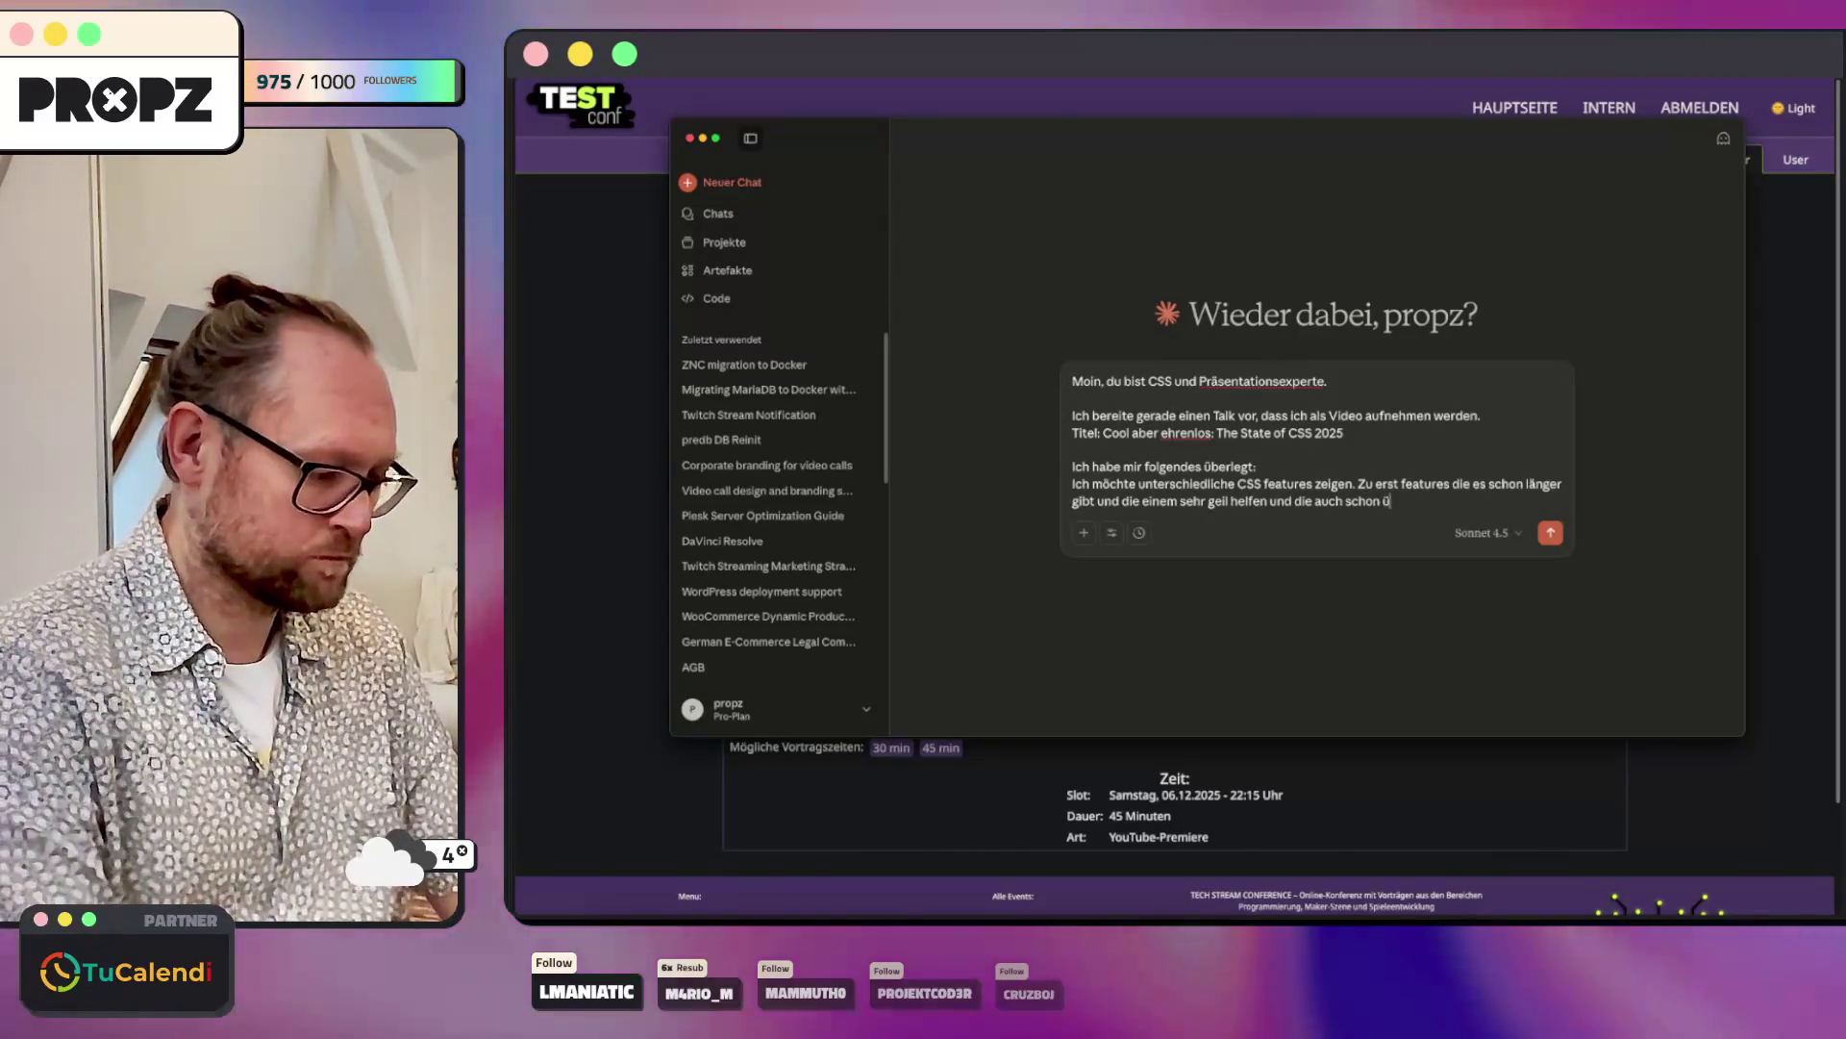
text(l funktionier)
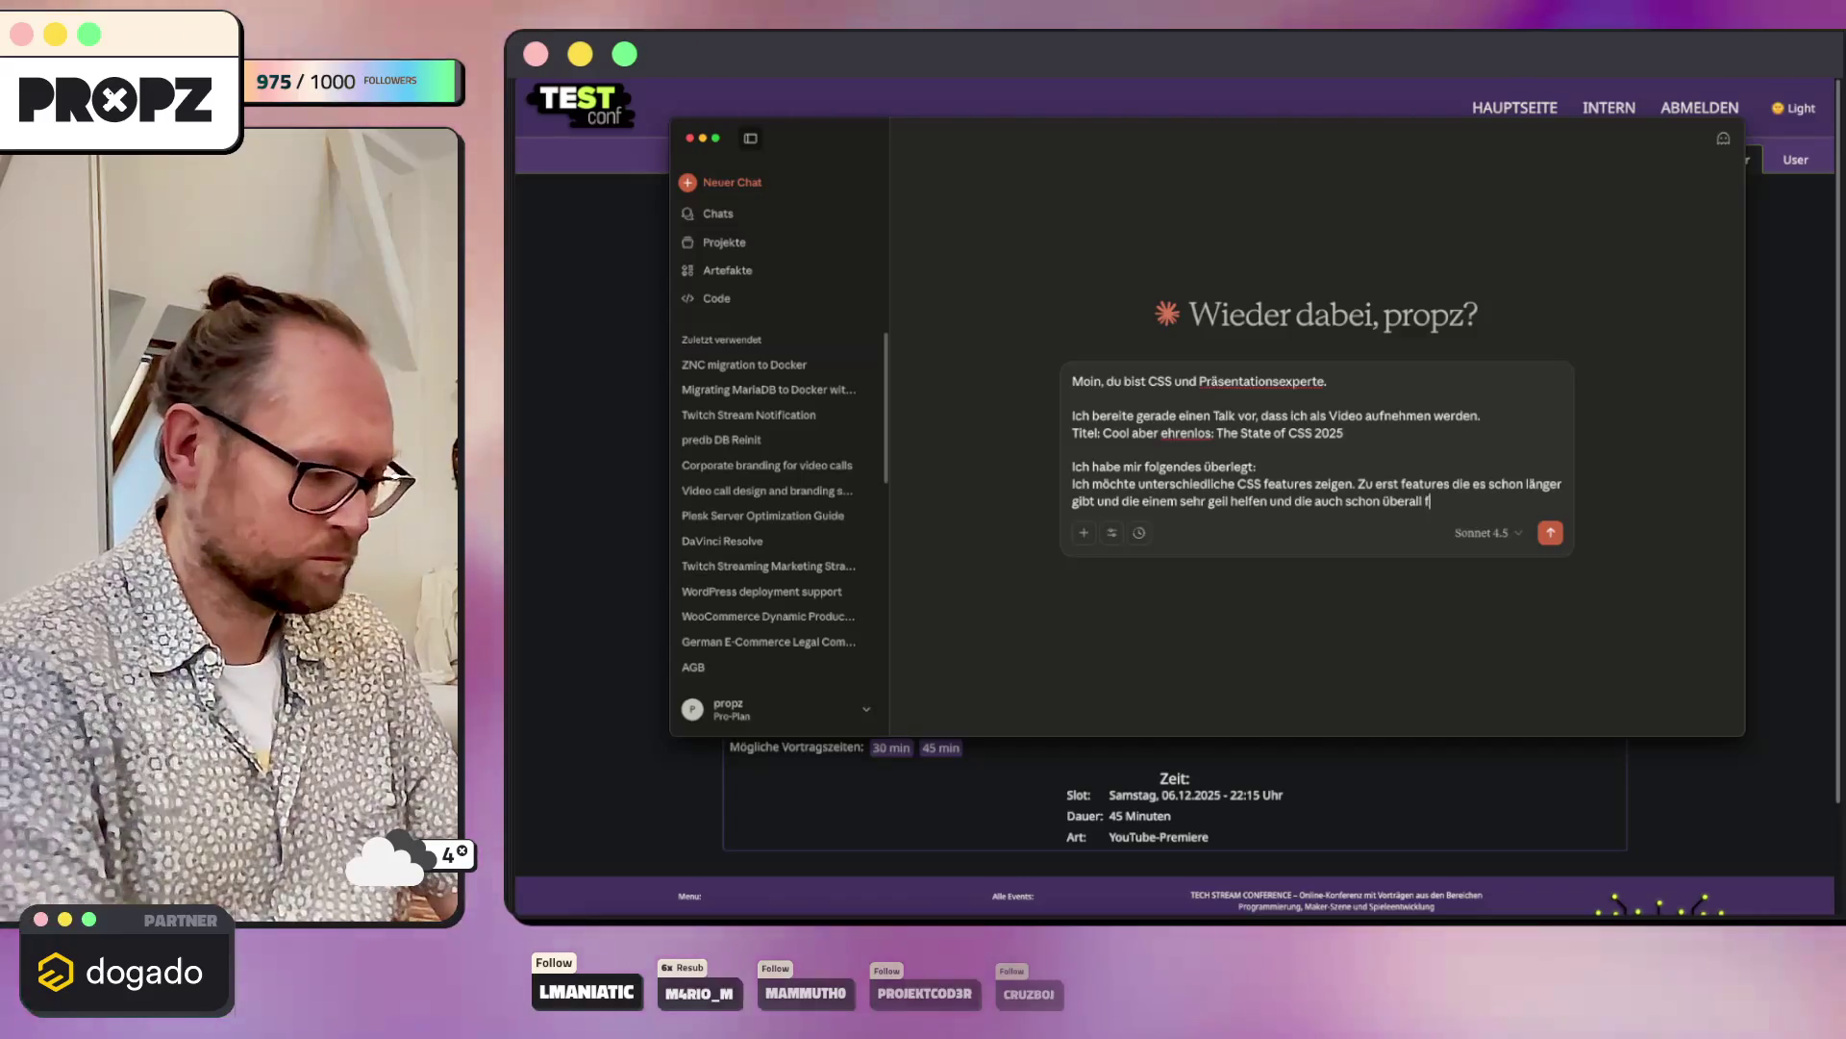
text(en. ALso, fes)
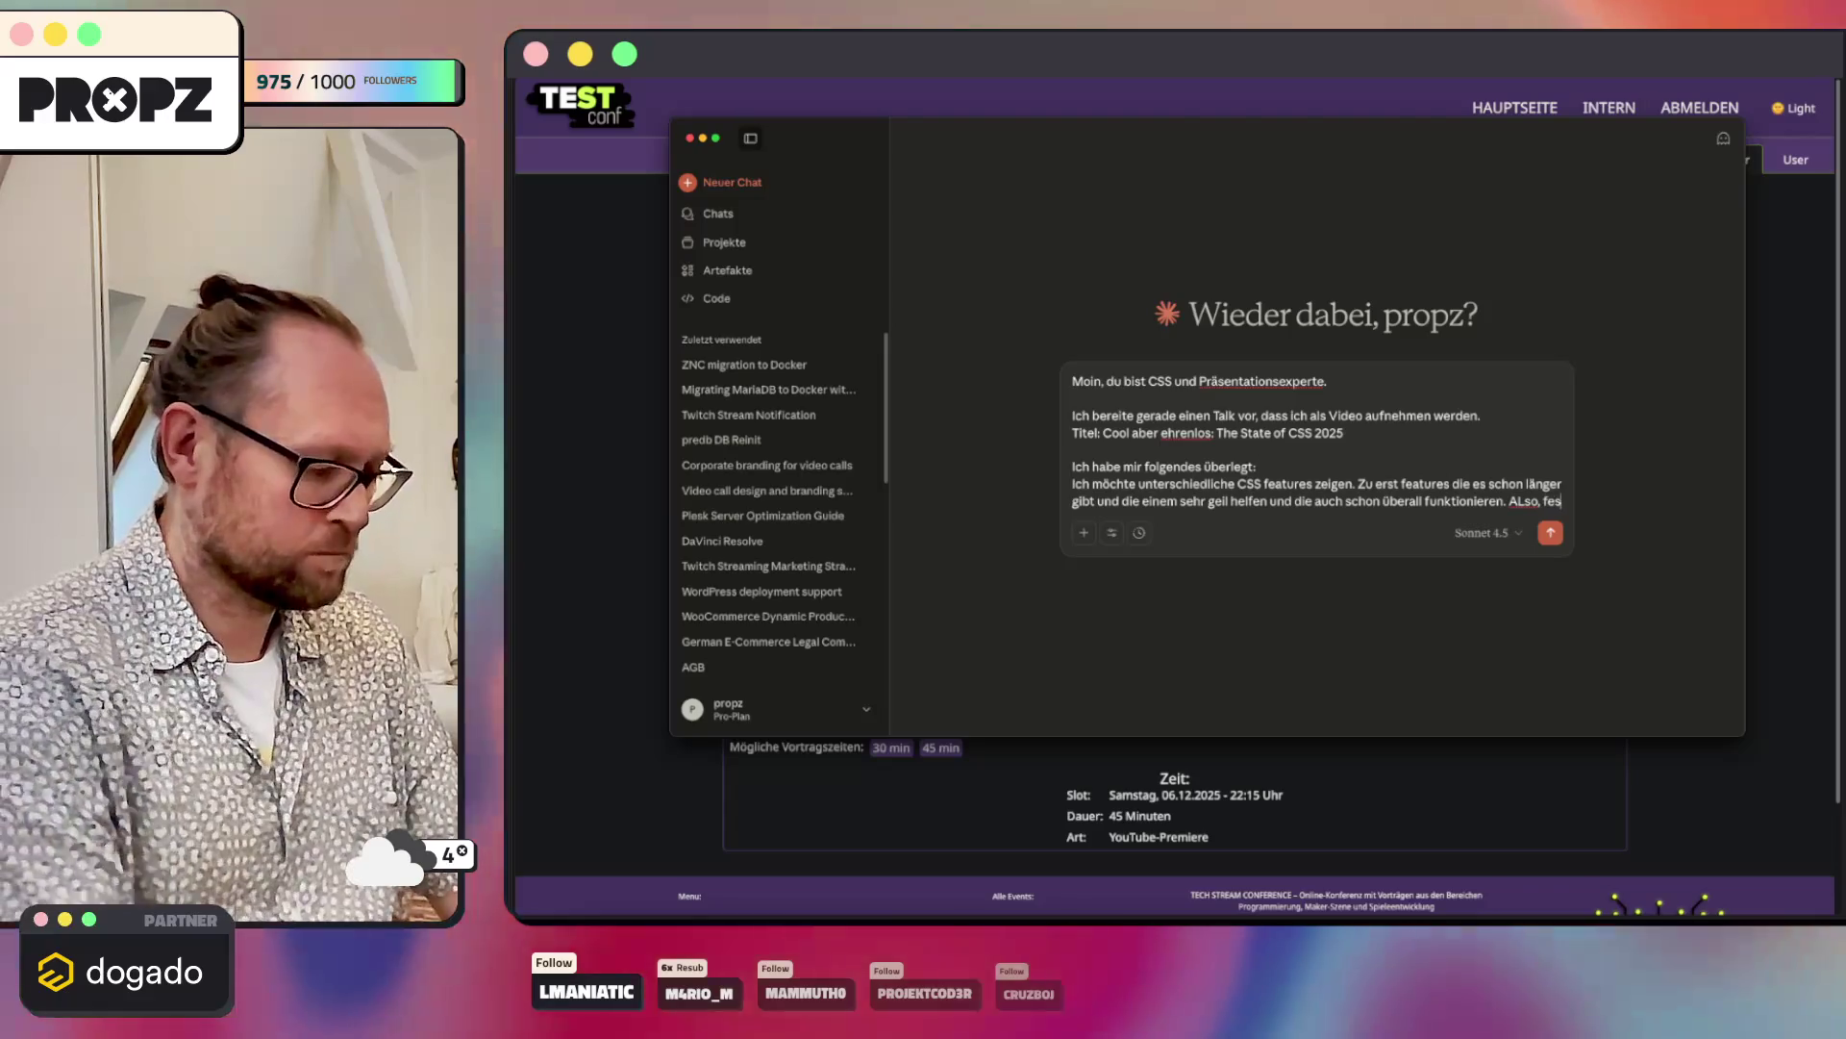
text(t)
key(BackSpace)
key(BackSpace)
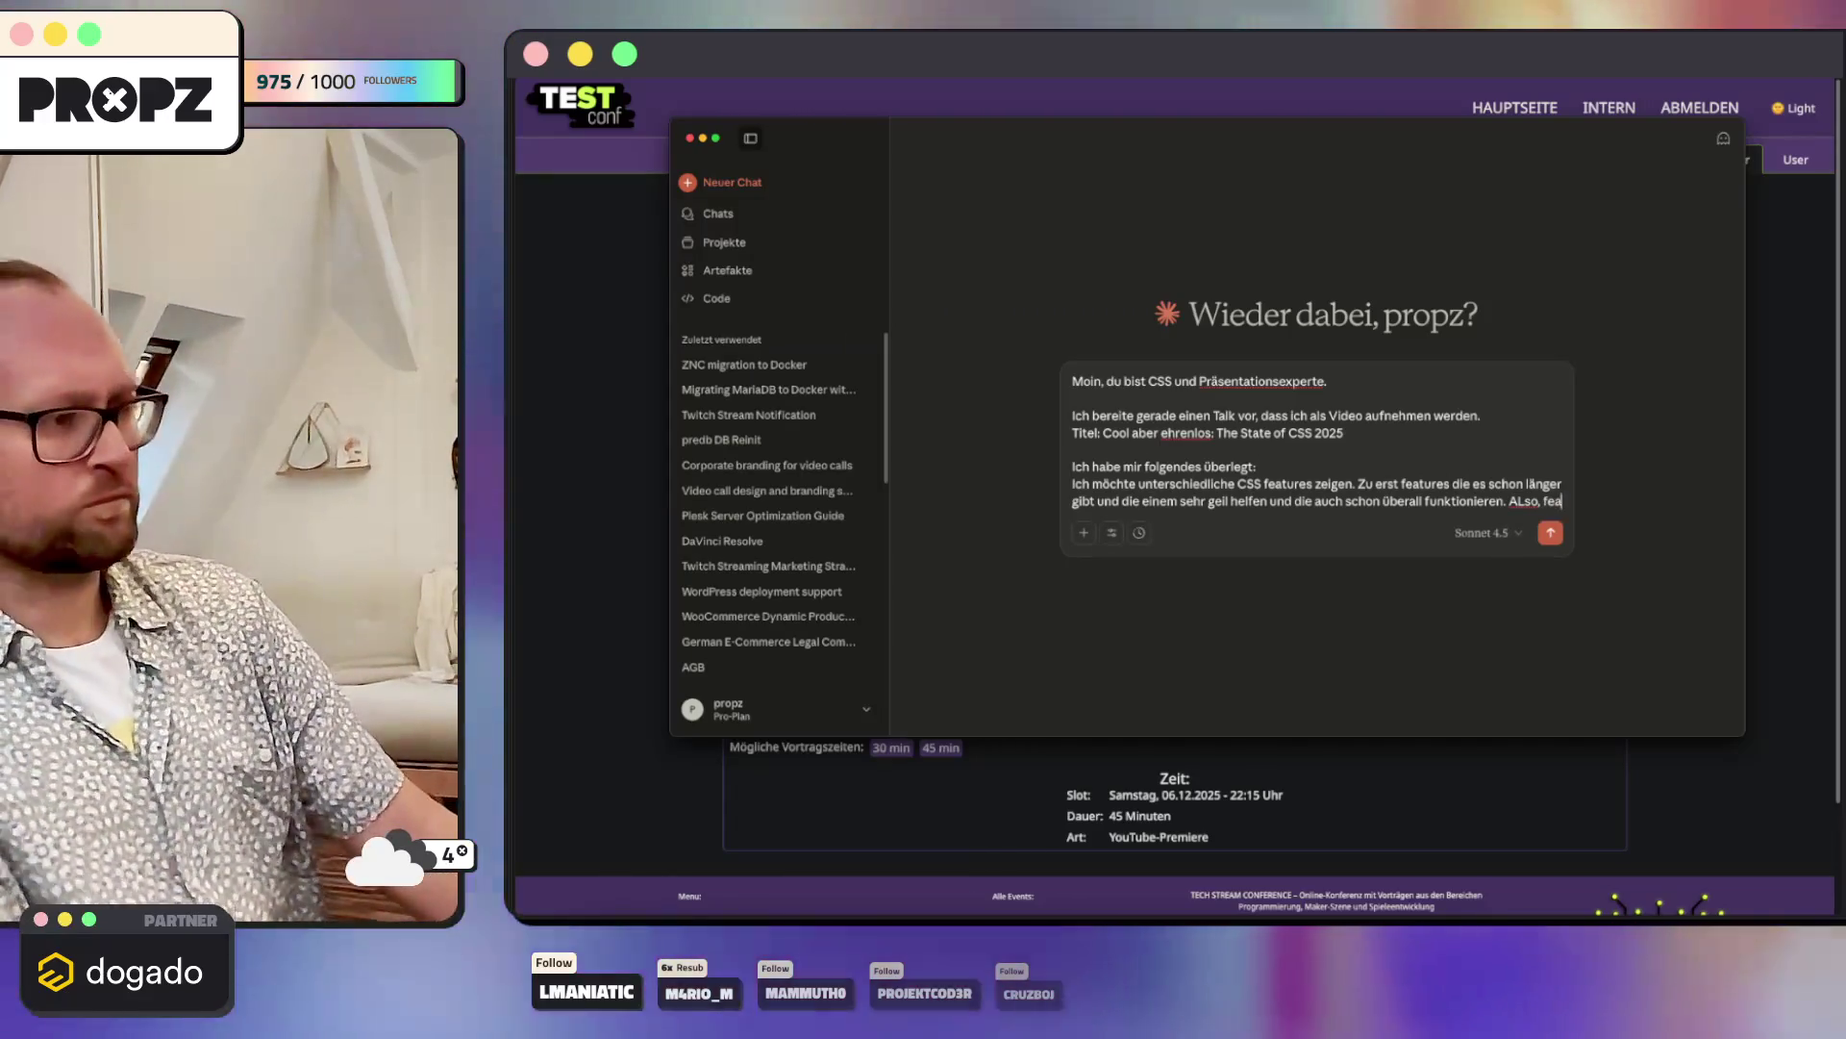
Extend the Claude prompt: these features often stay unknown to inexperienced coders rarely doing frontend; start a new paragraph.
text(atur)
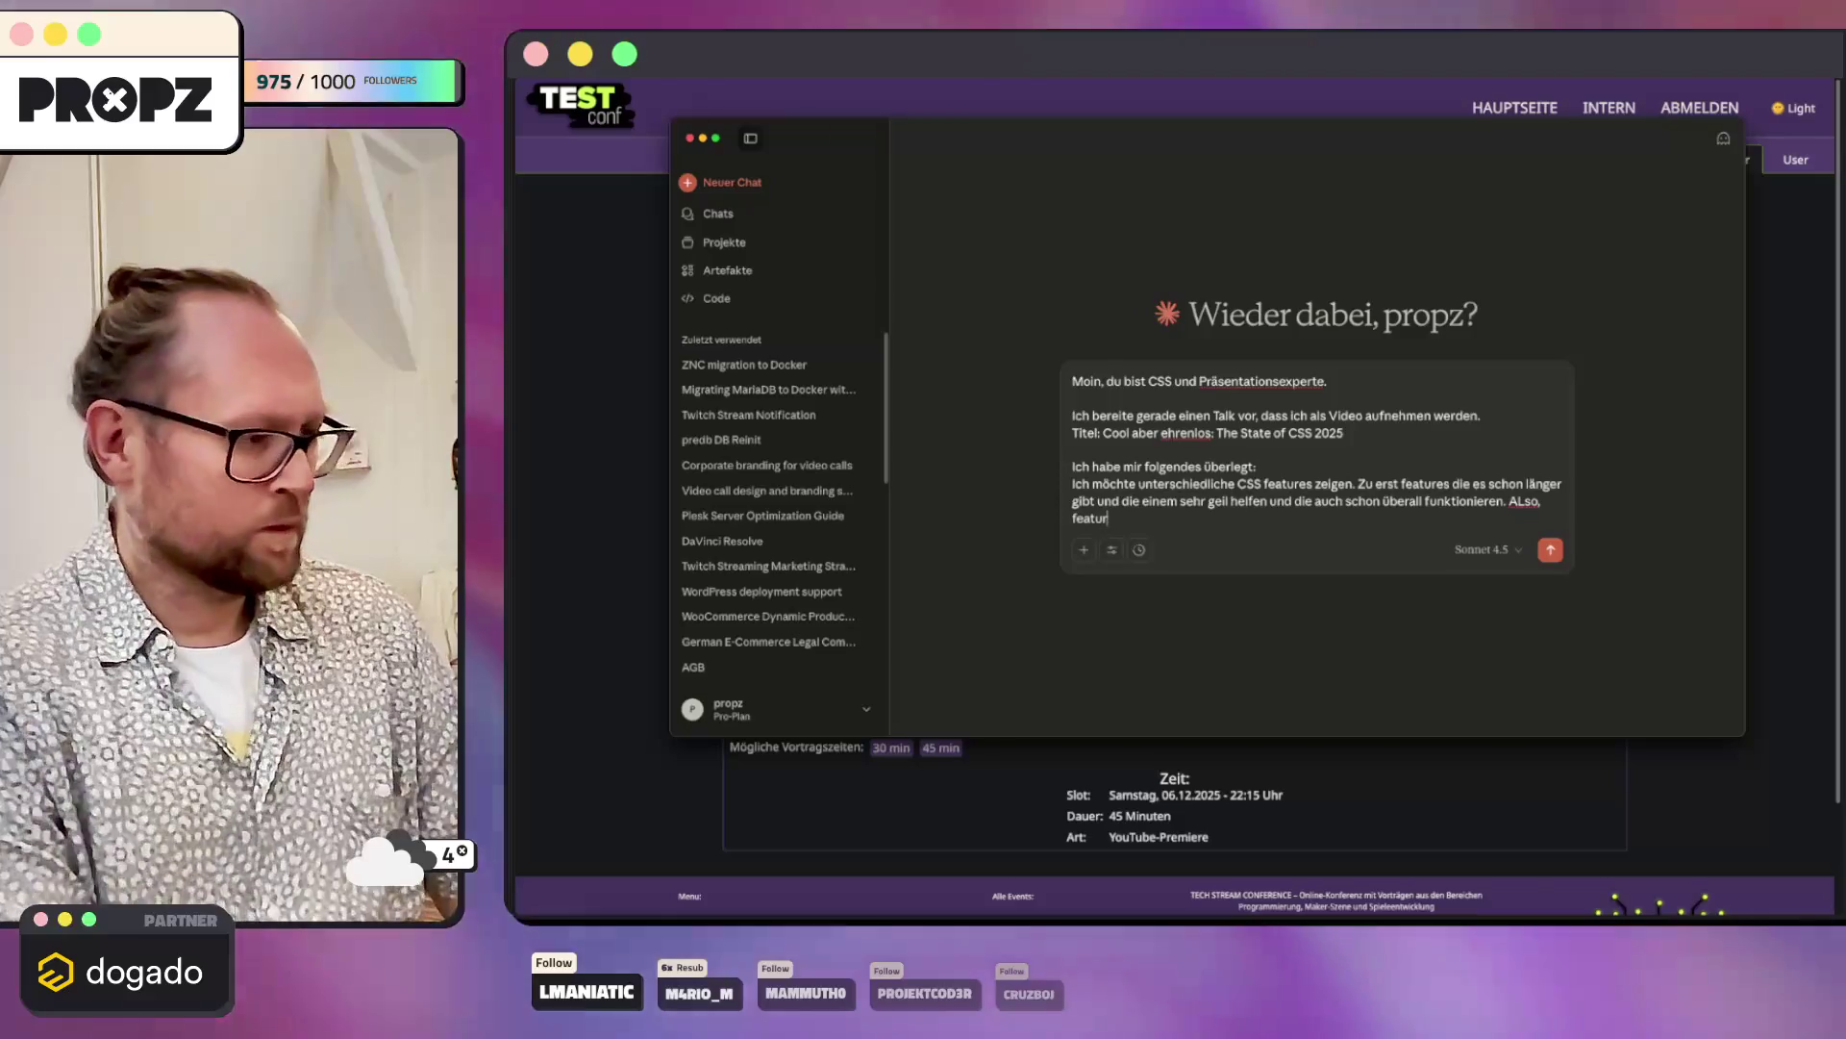
text(es die einem wir)
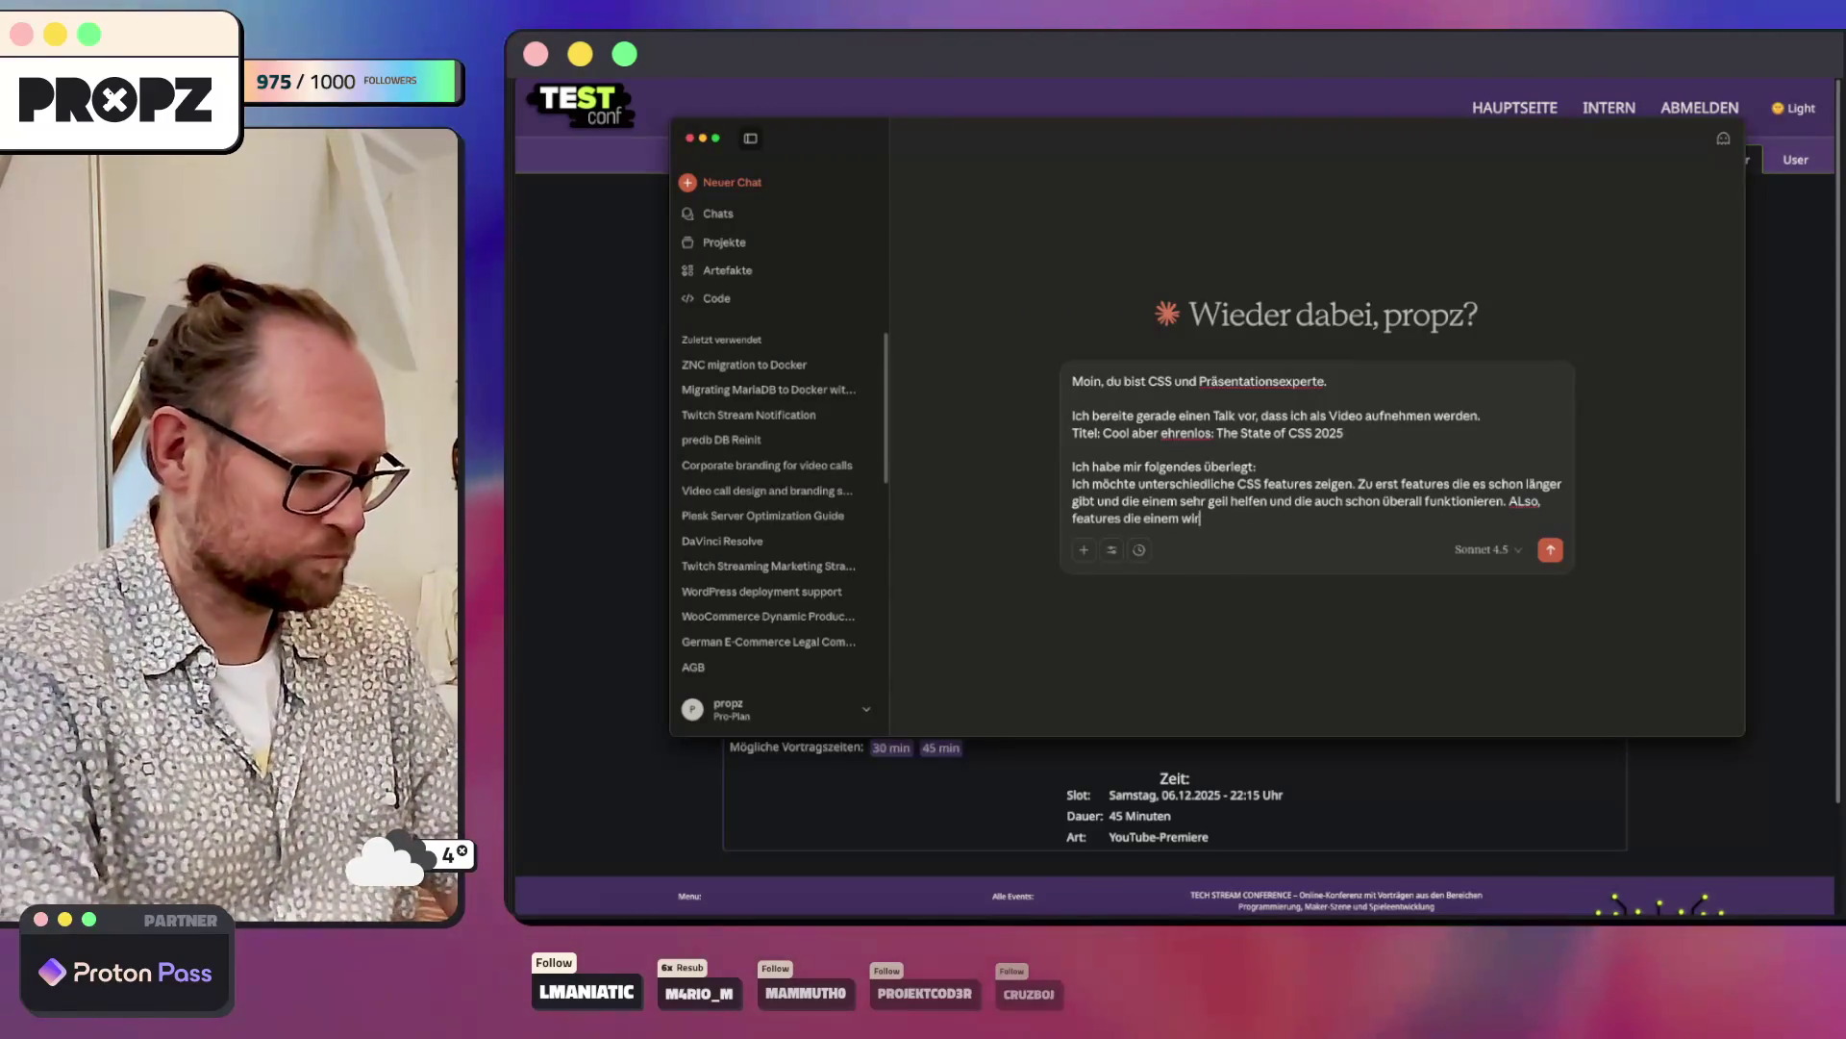
text(aber uner)
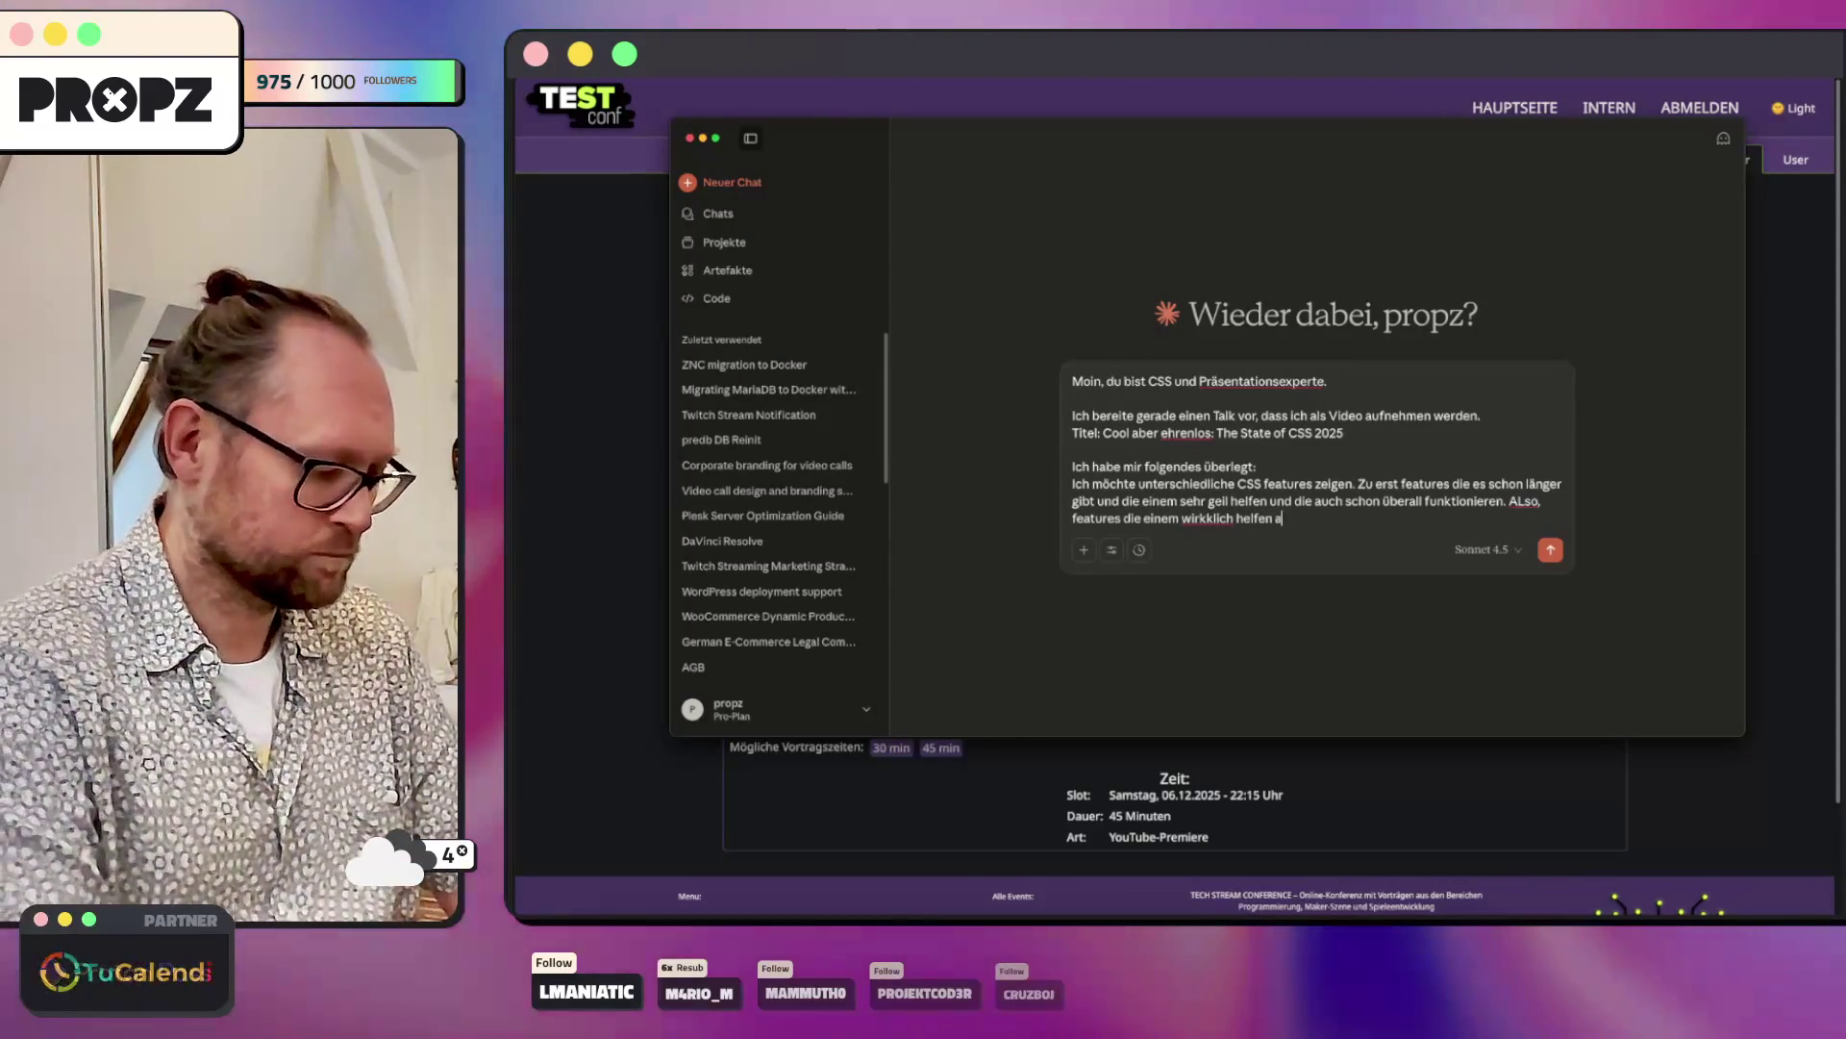
text(fahrene)
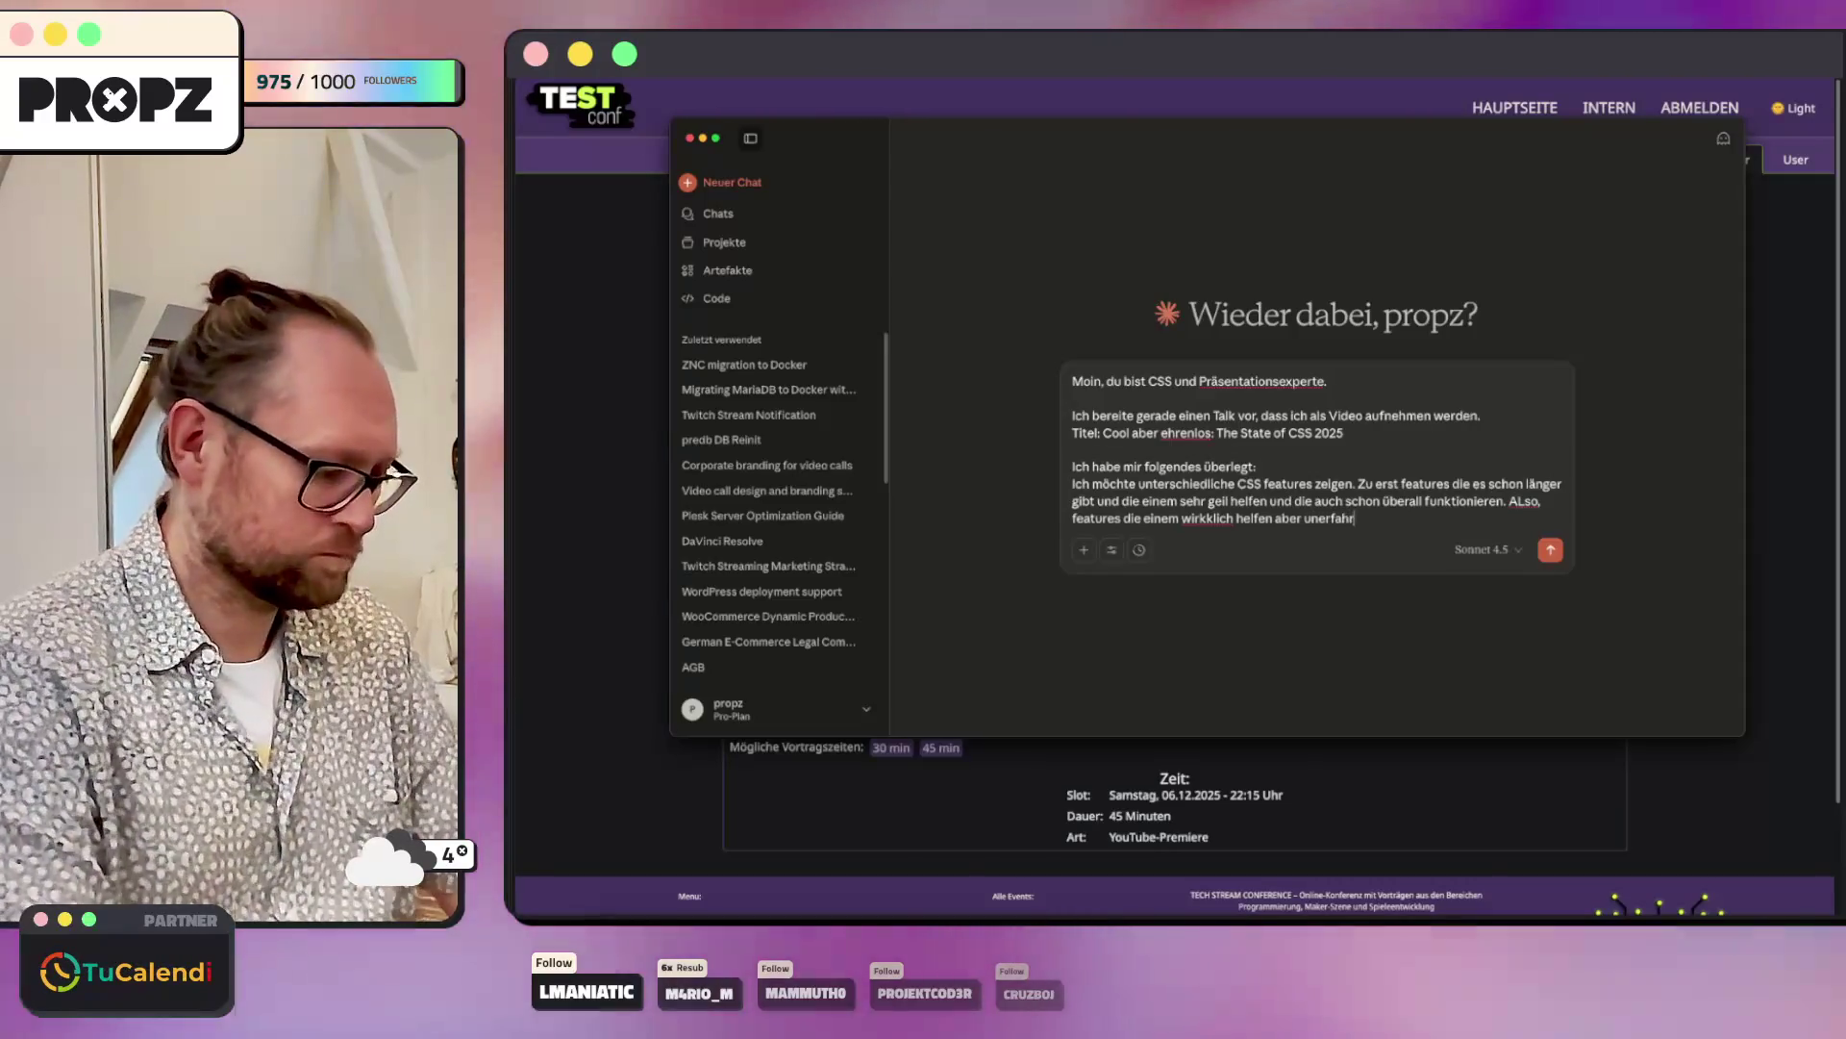
text( front)
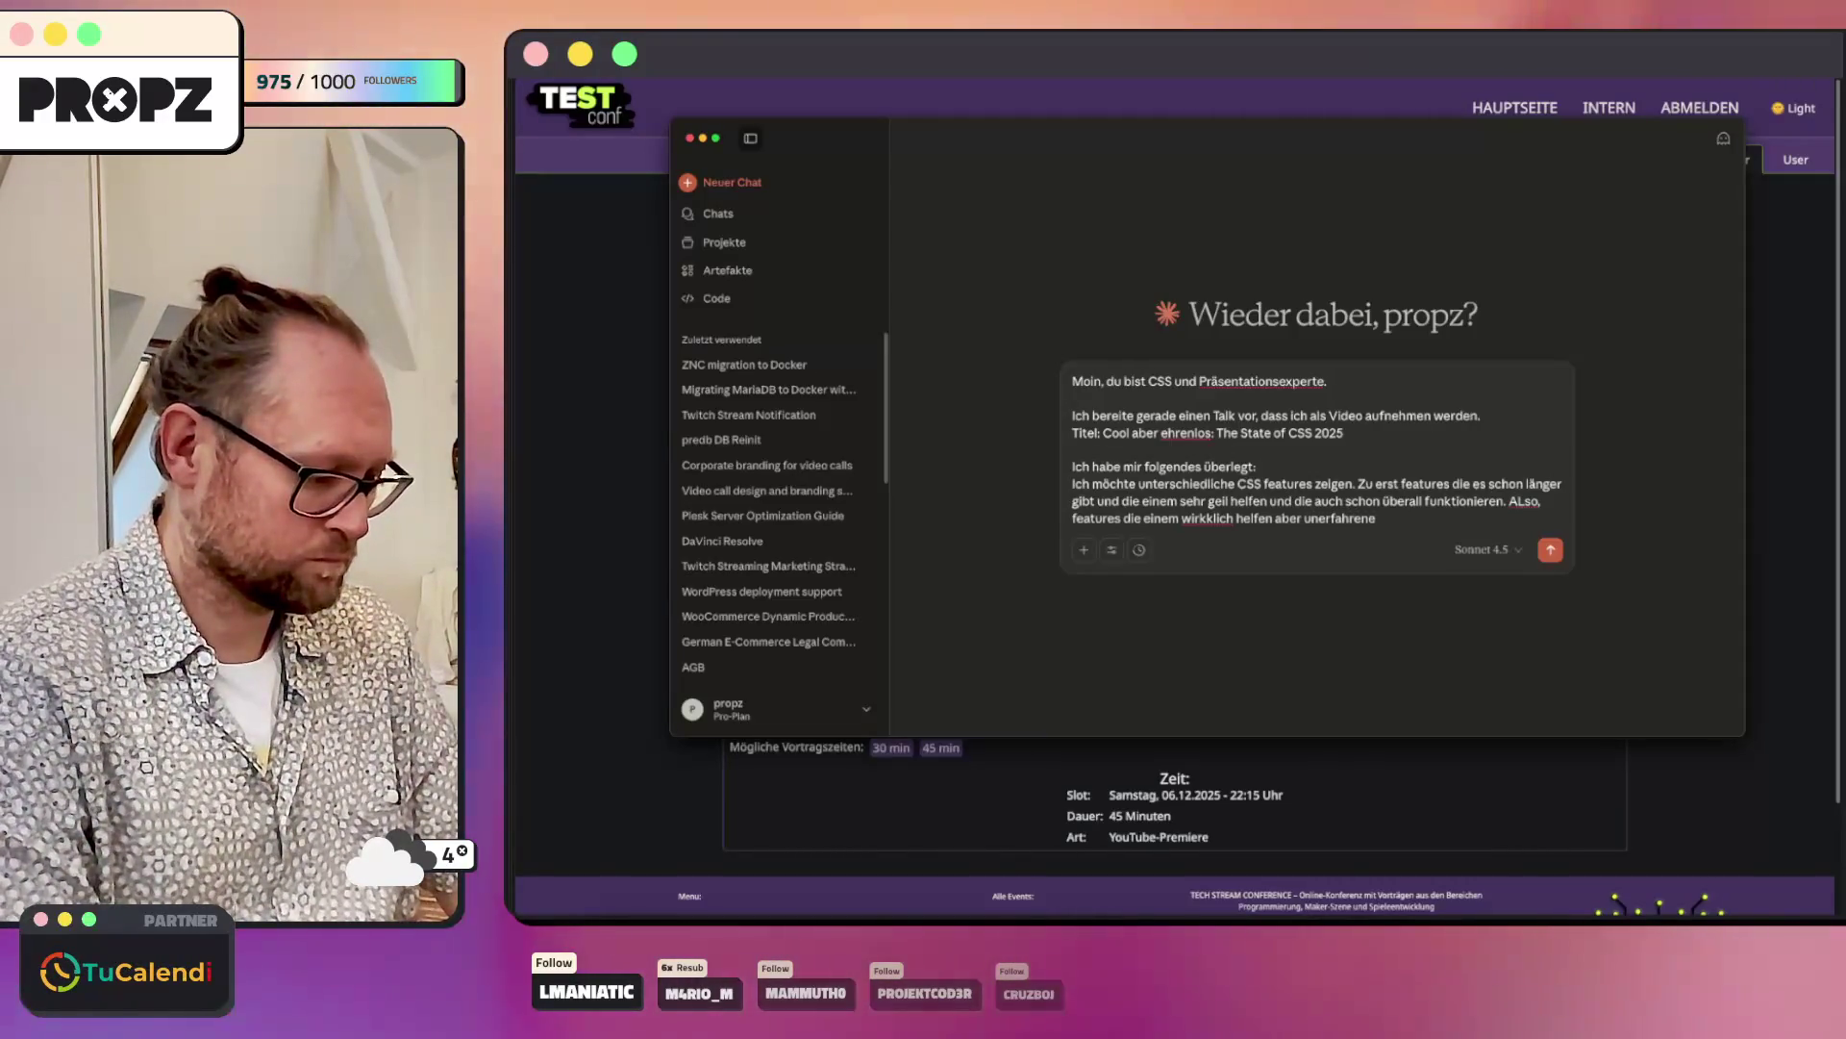
key(BackSpace)
key(BackSpace)
key(BackSpace)
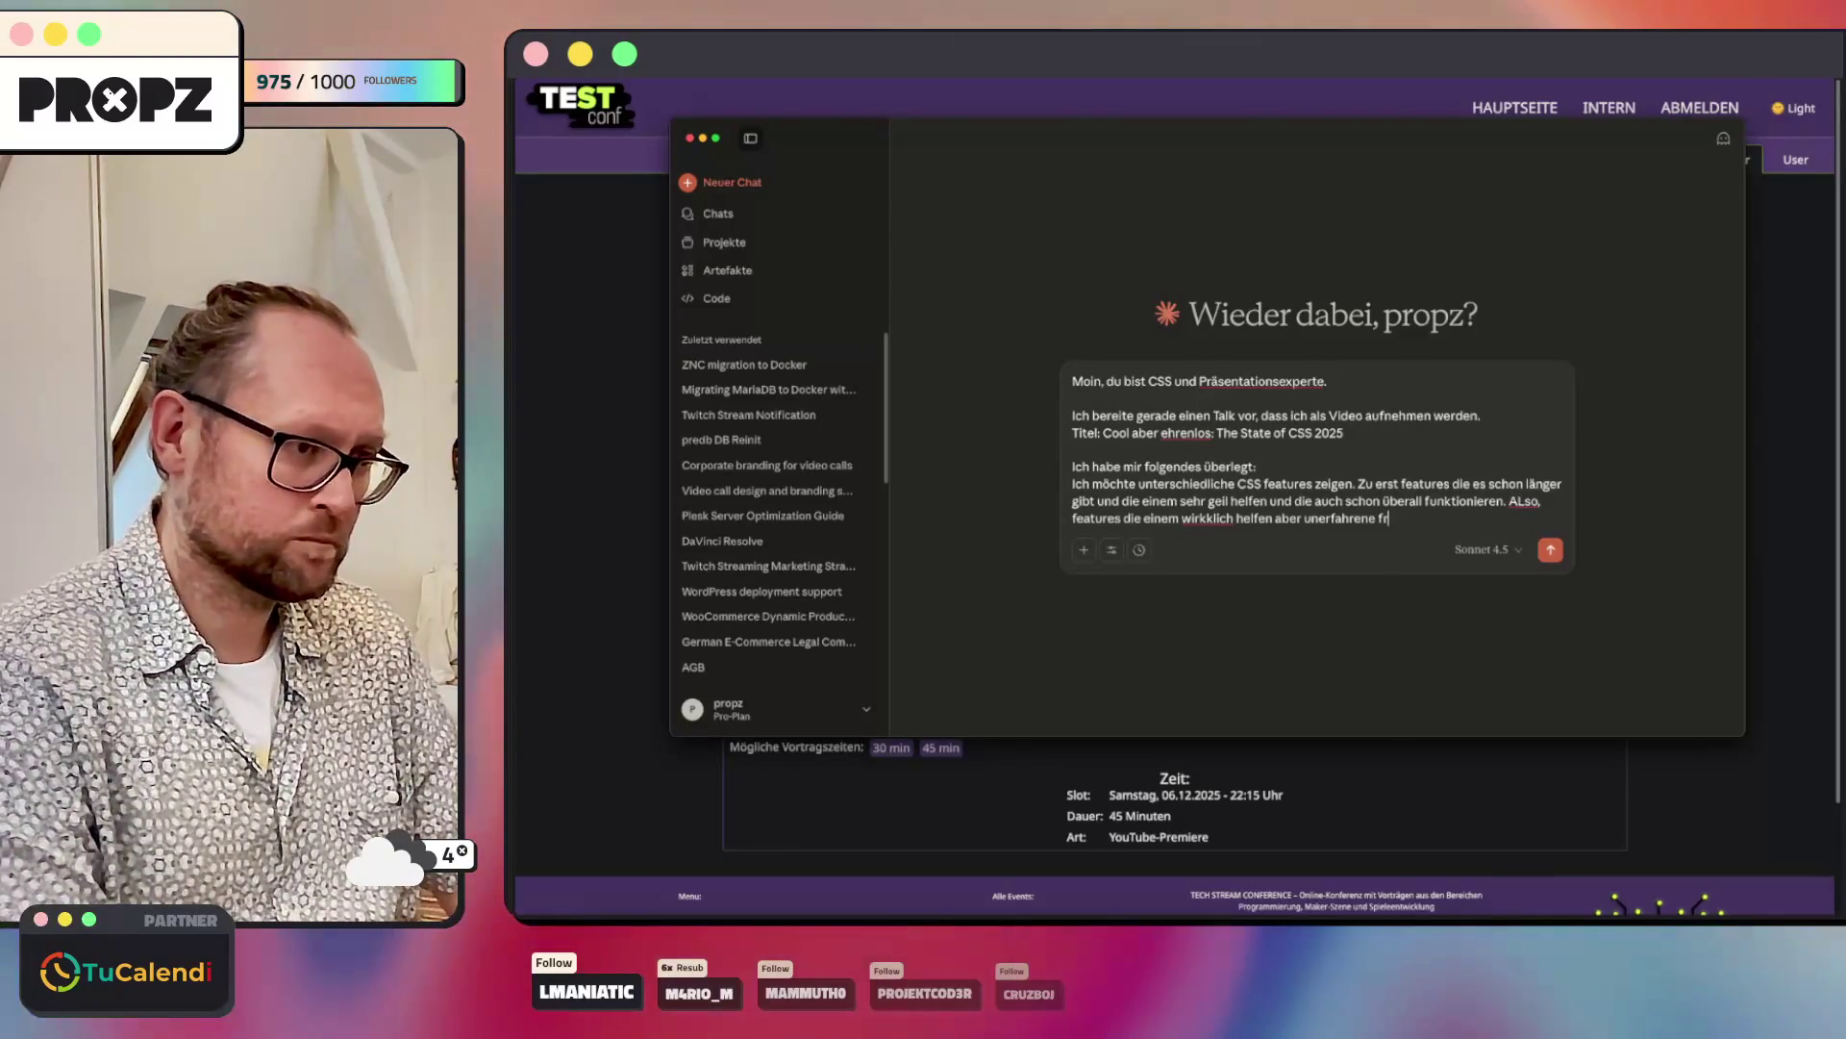
text(coder nicht immer be)
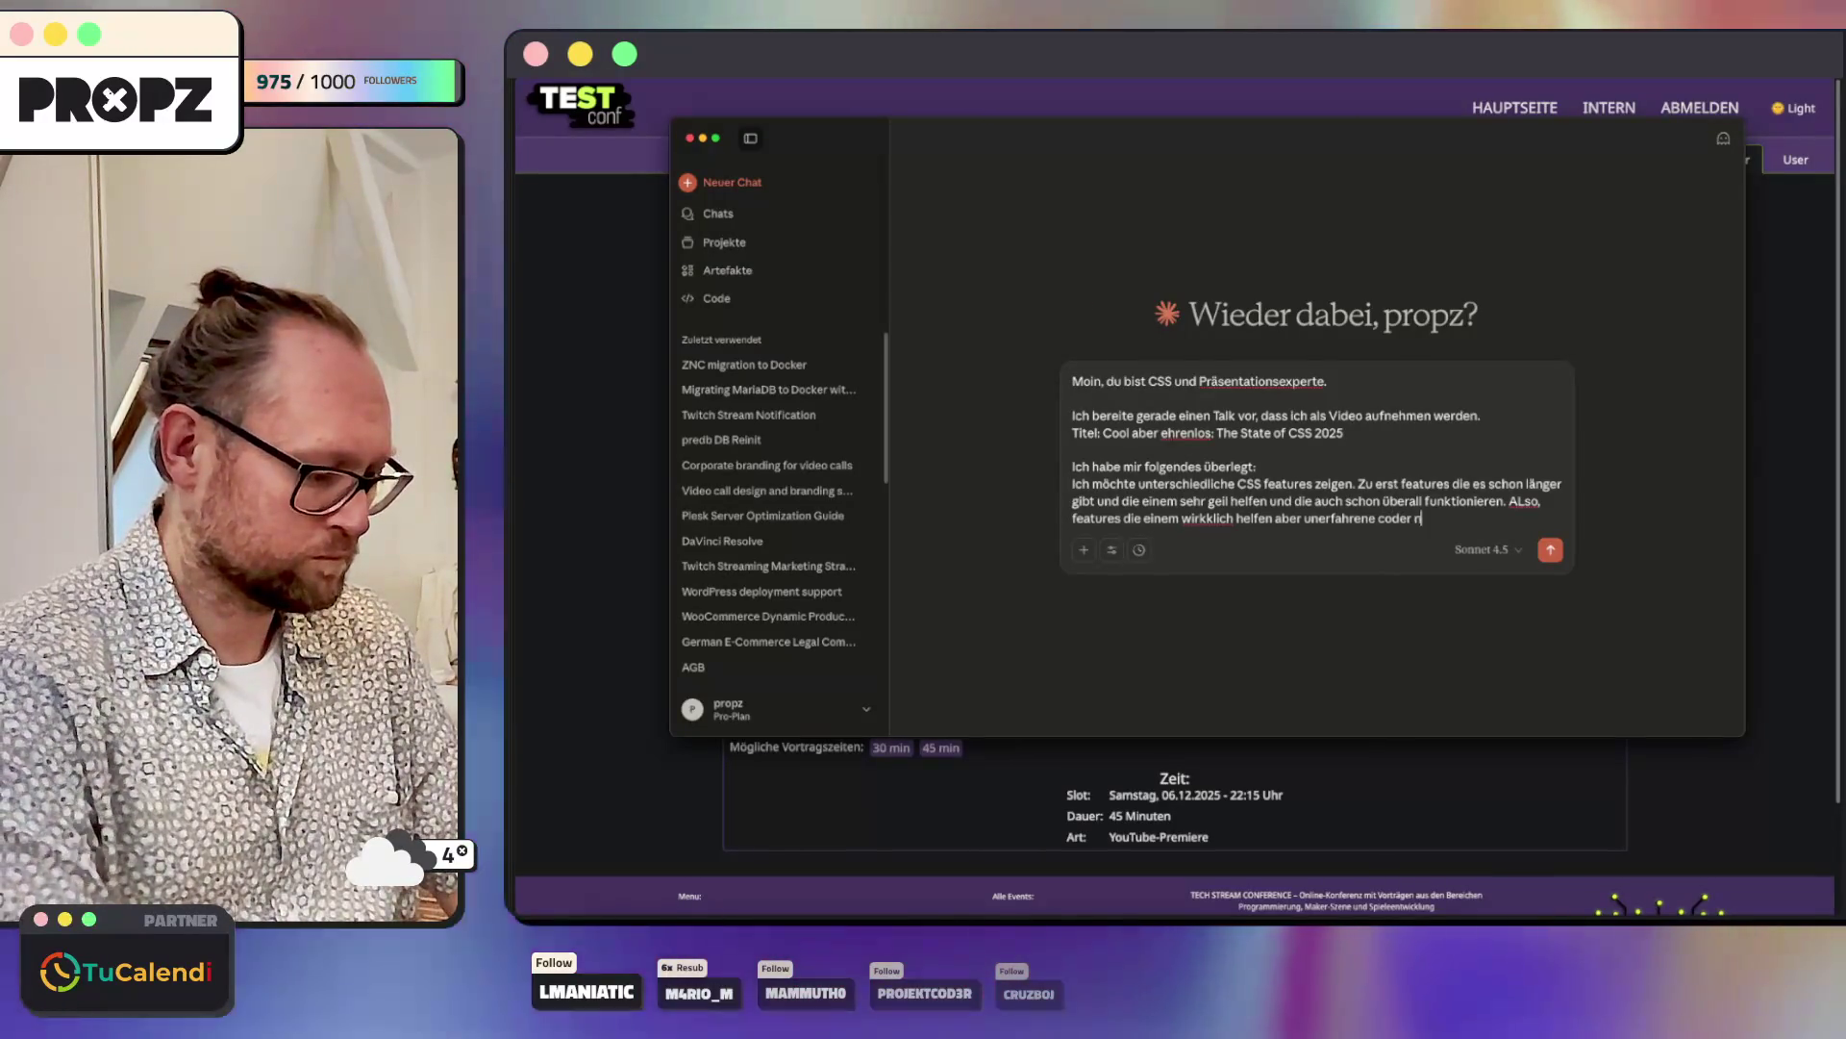
text(kannt sind weil sie nicht viel mit frontend ar)
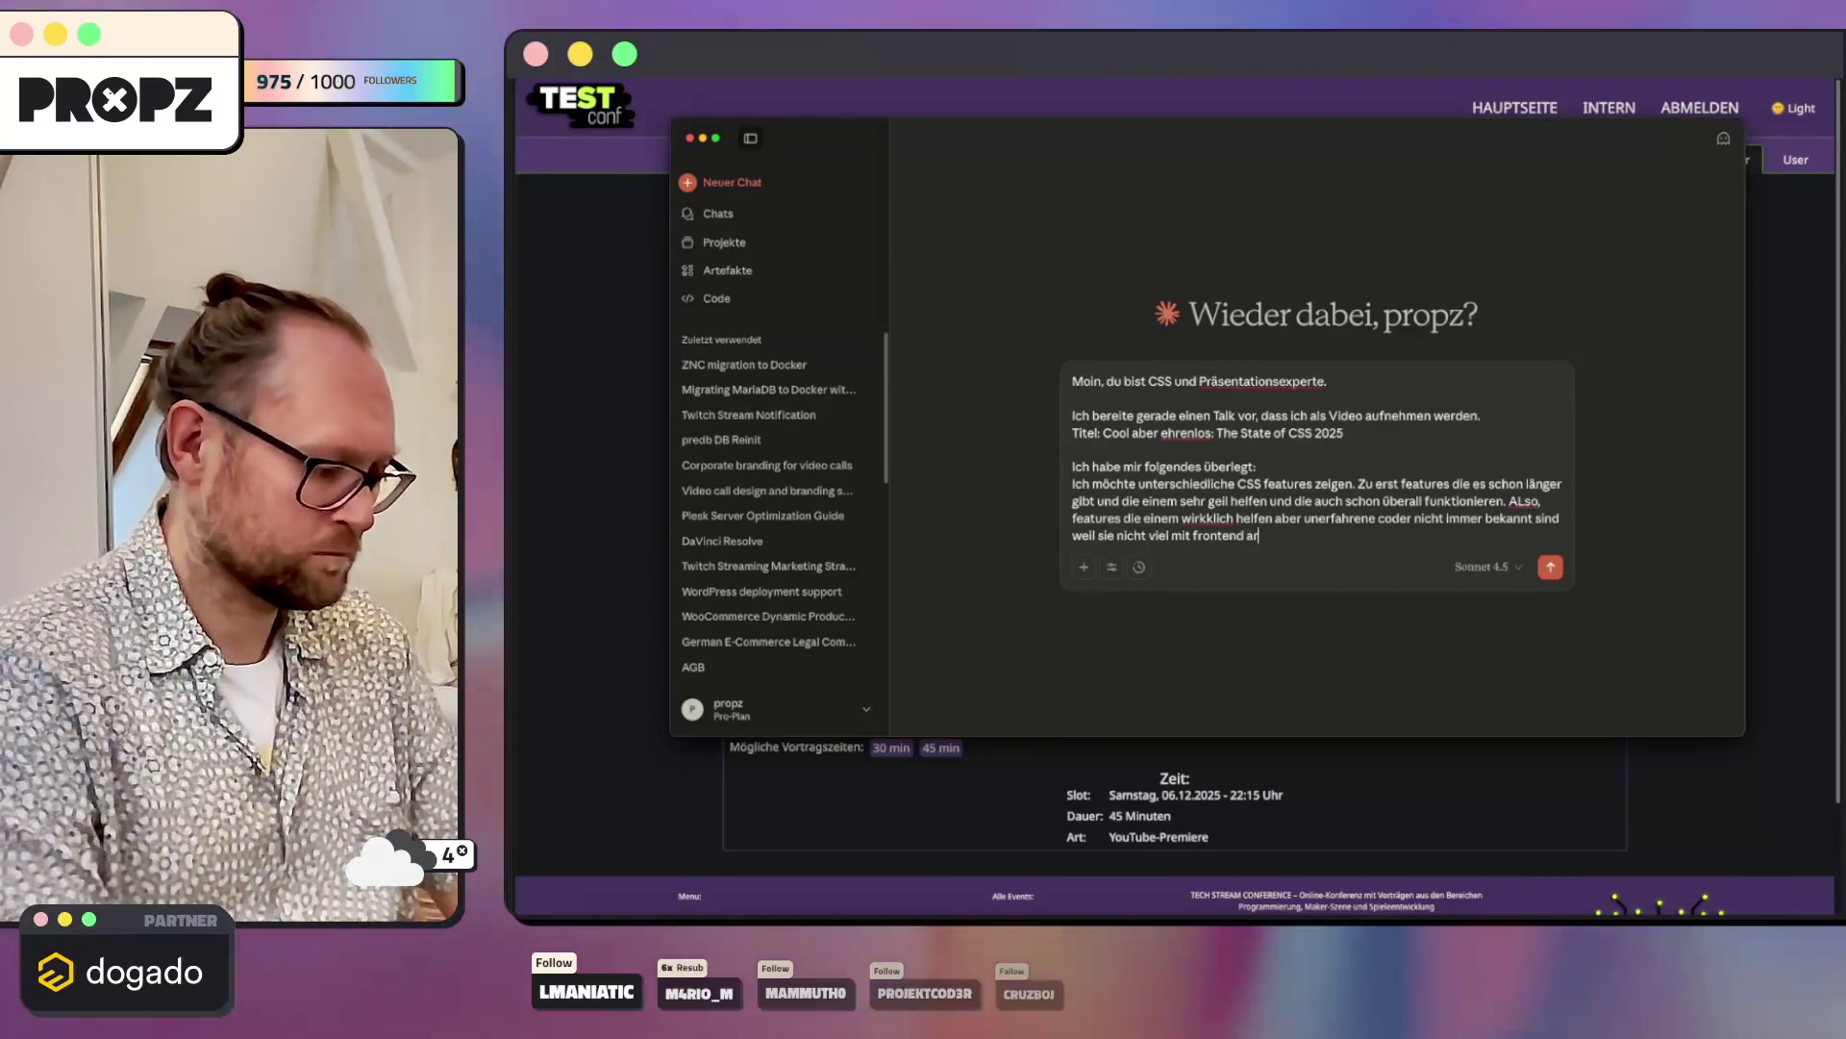
key(shift+Return)
key(shift+Return)
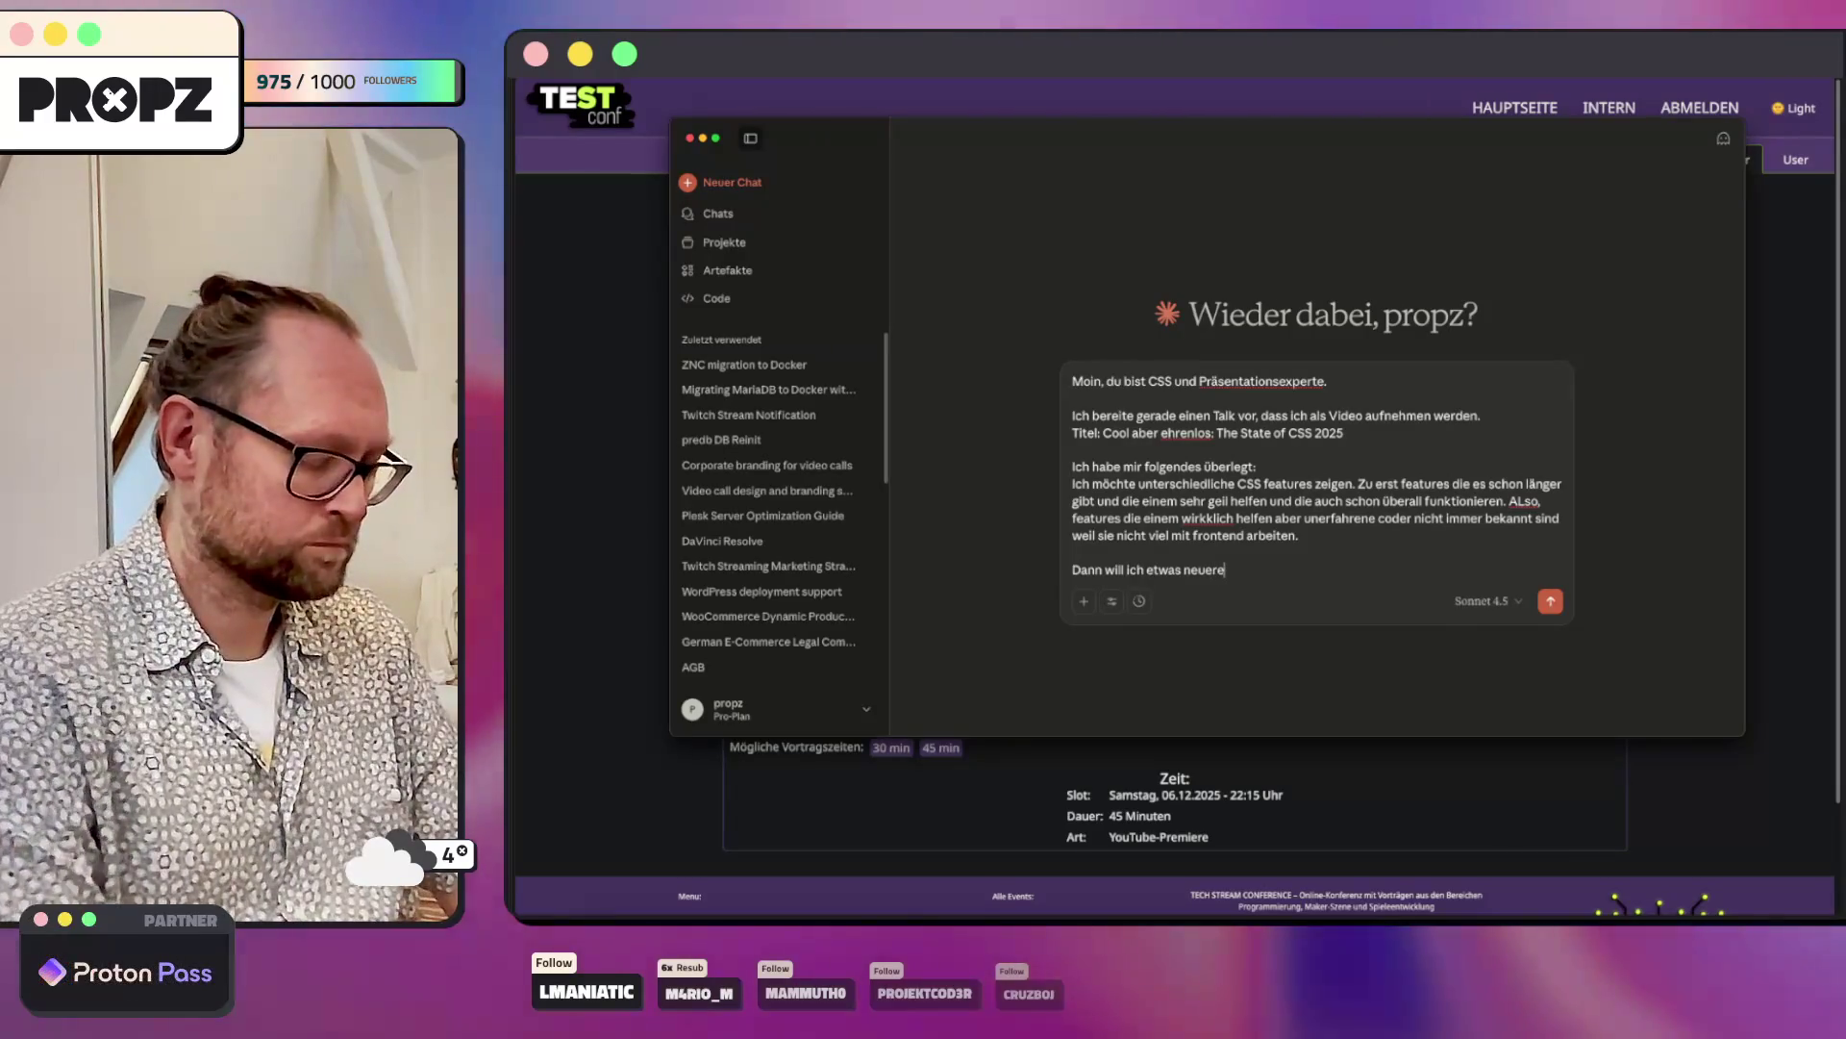
Add that newer features like light-dark and CSS scroll animations are soon widely available, then begin 'Dann will ich brandneue features zeigen'.
text(features)
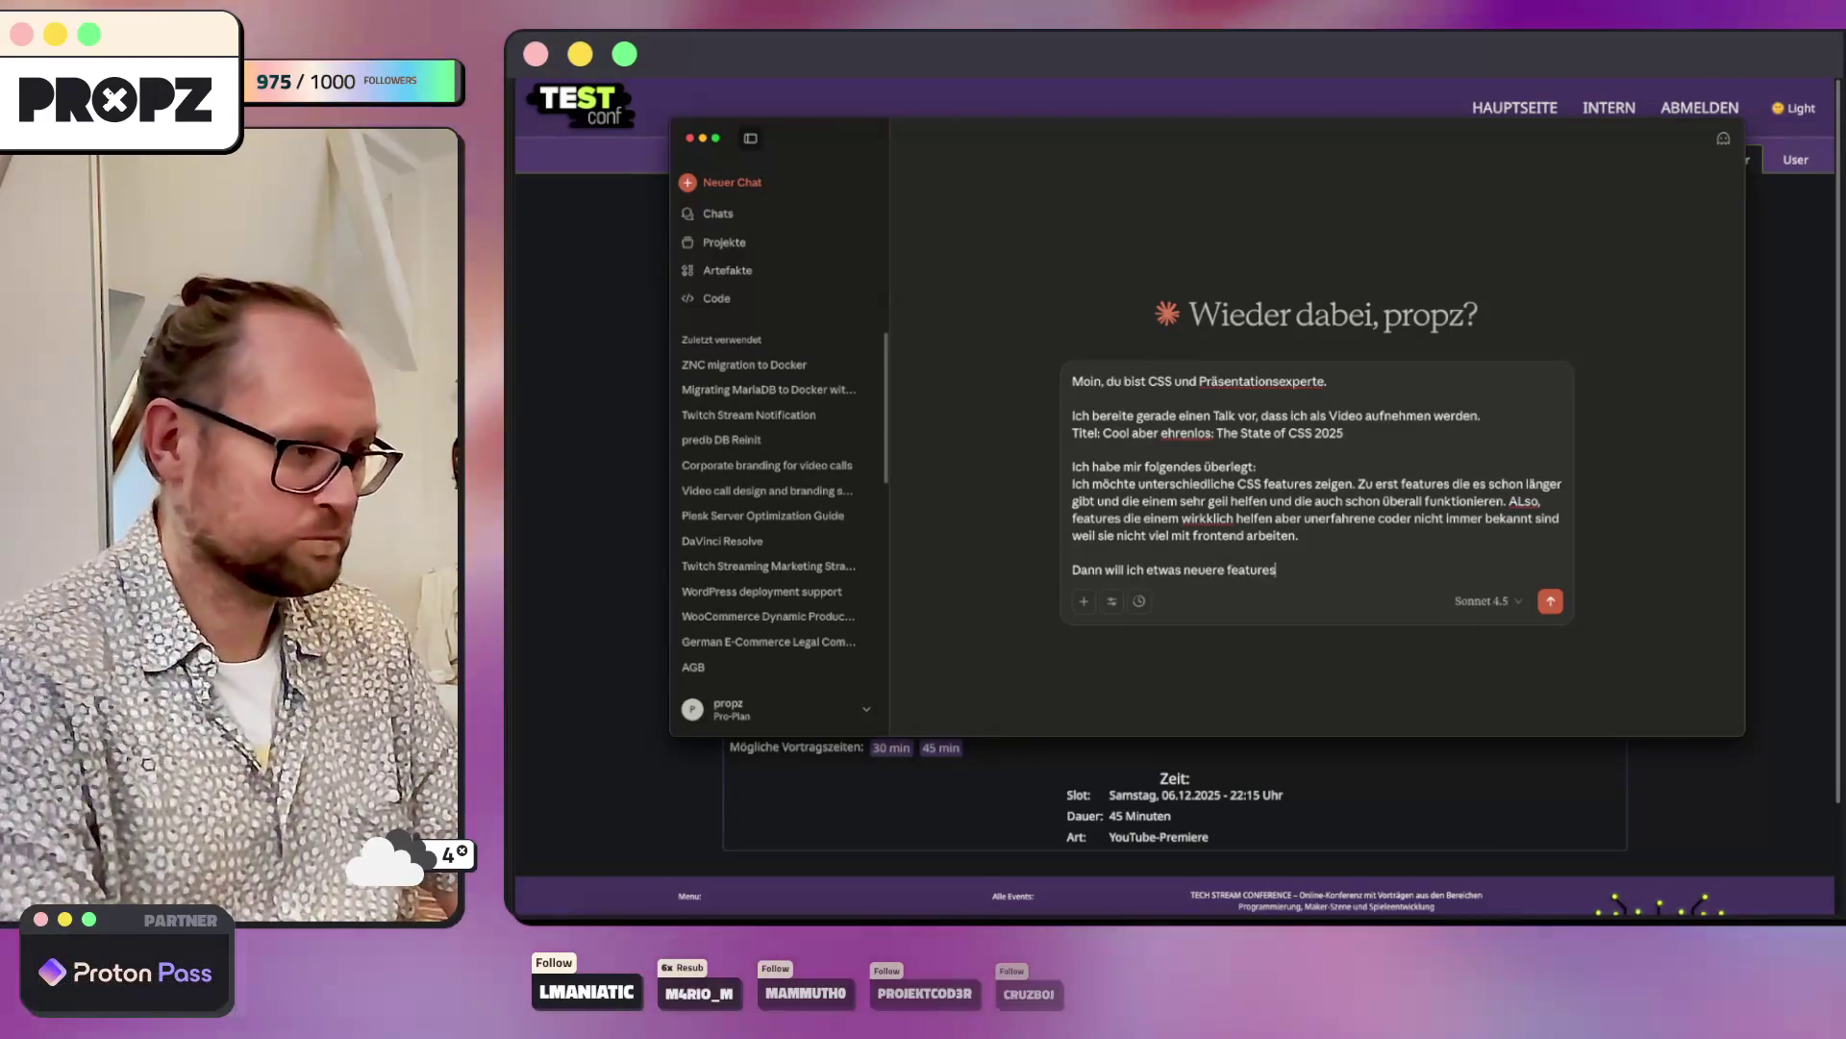
text( z)
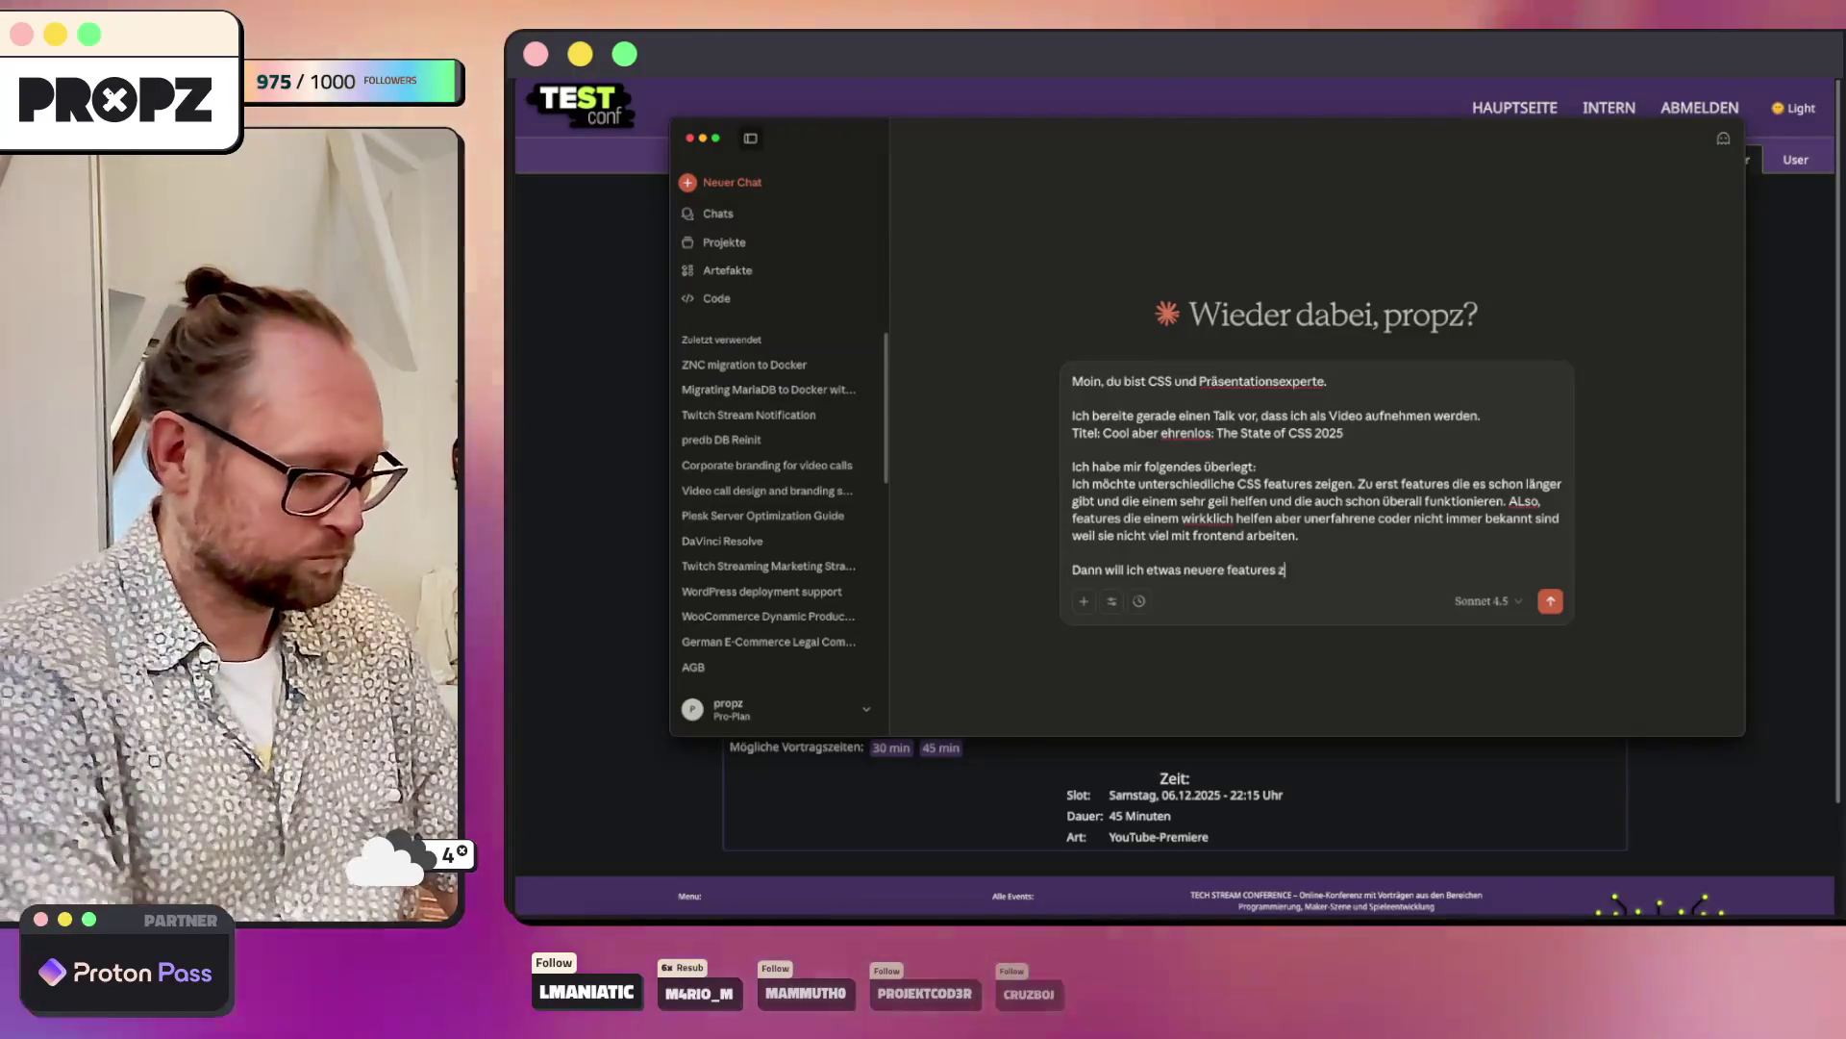
text(eigen die)
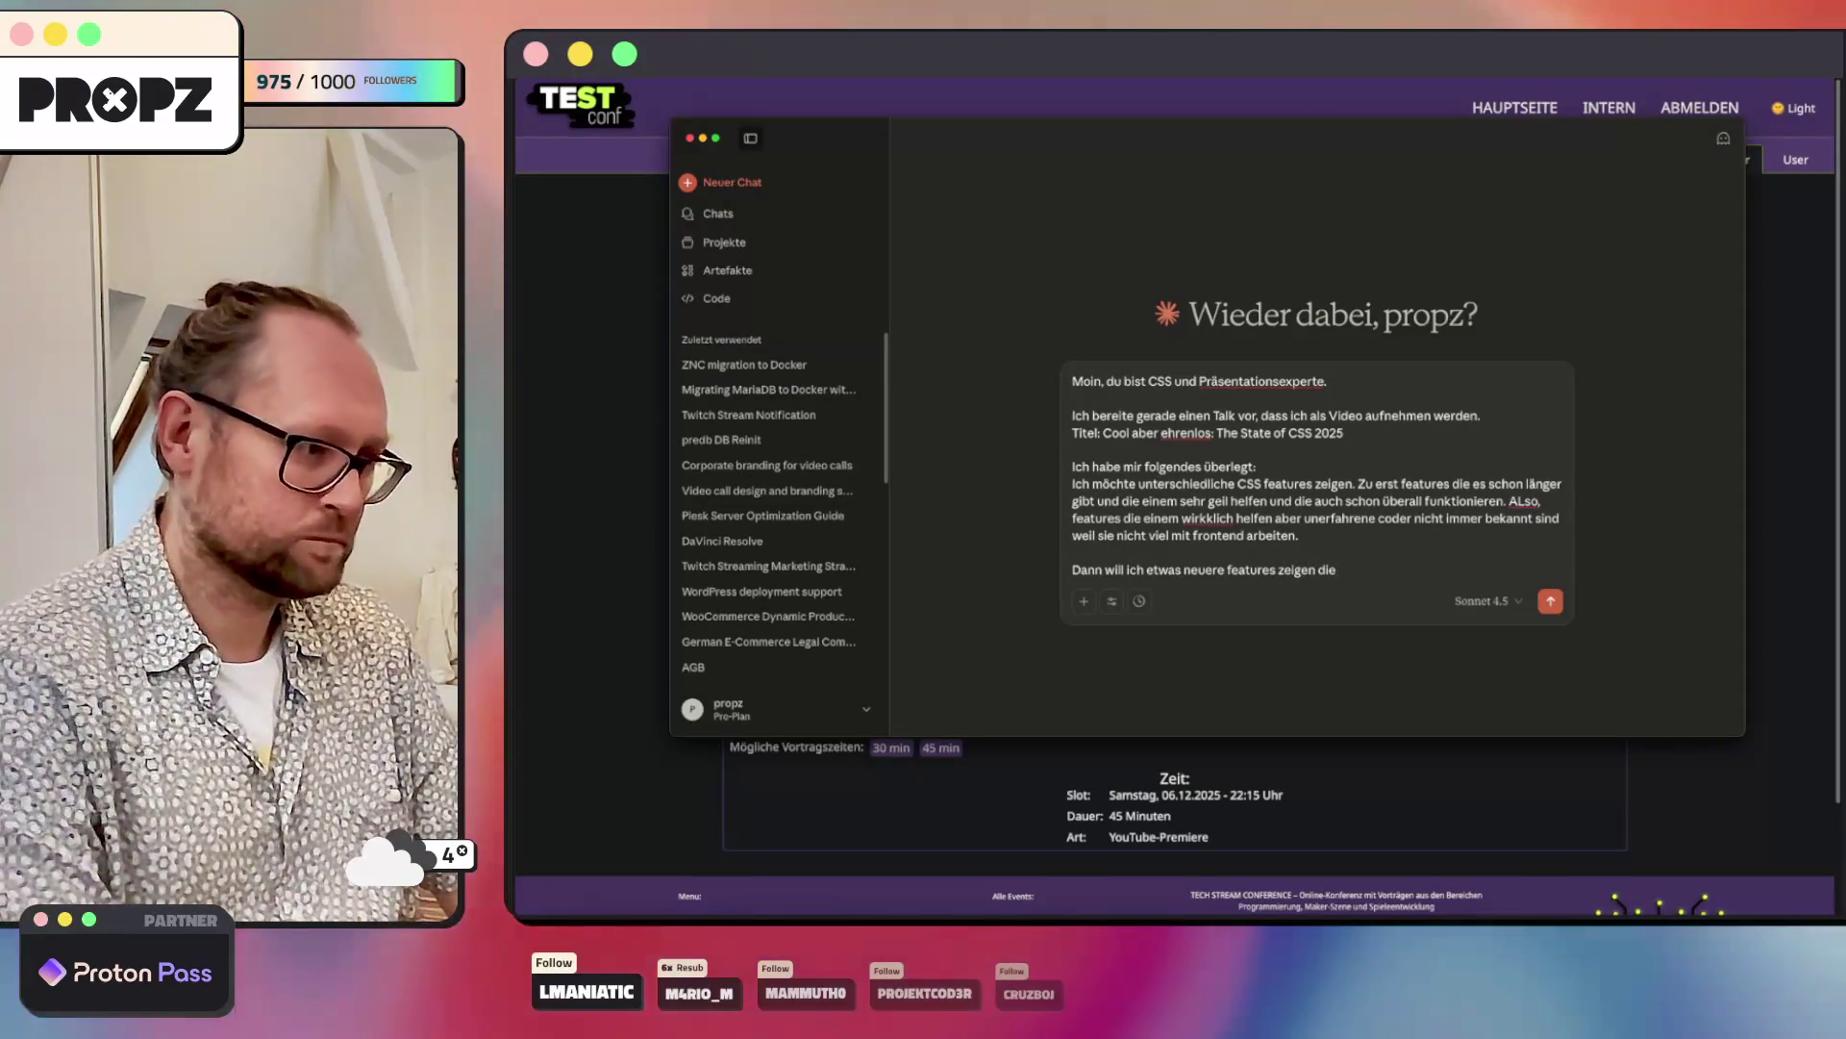
text( bald wide)
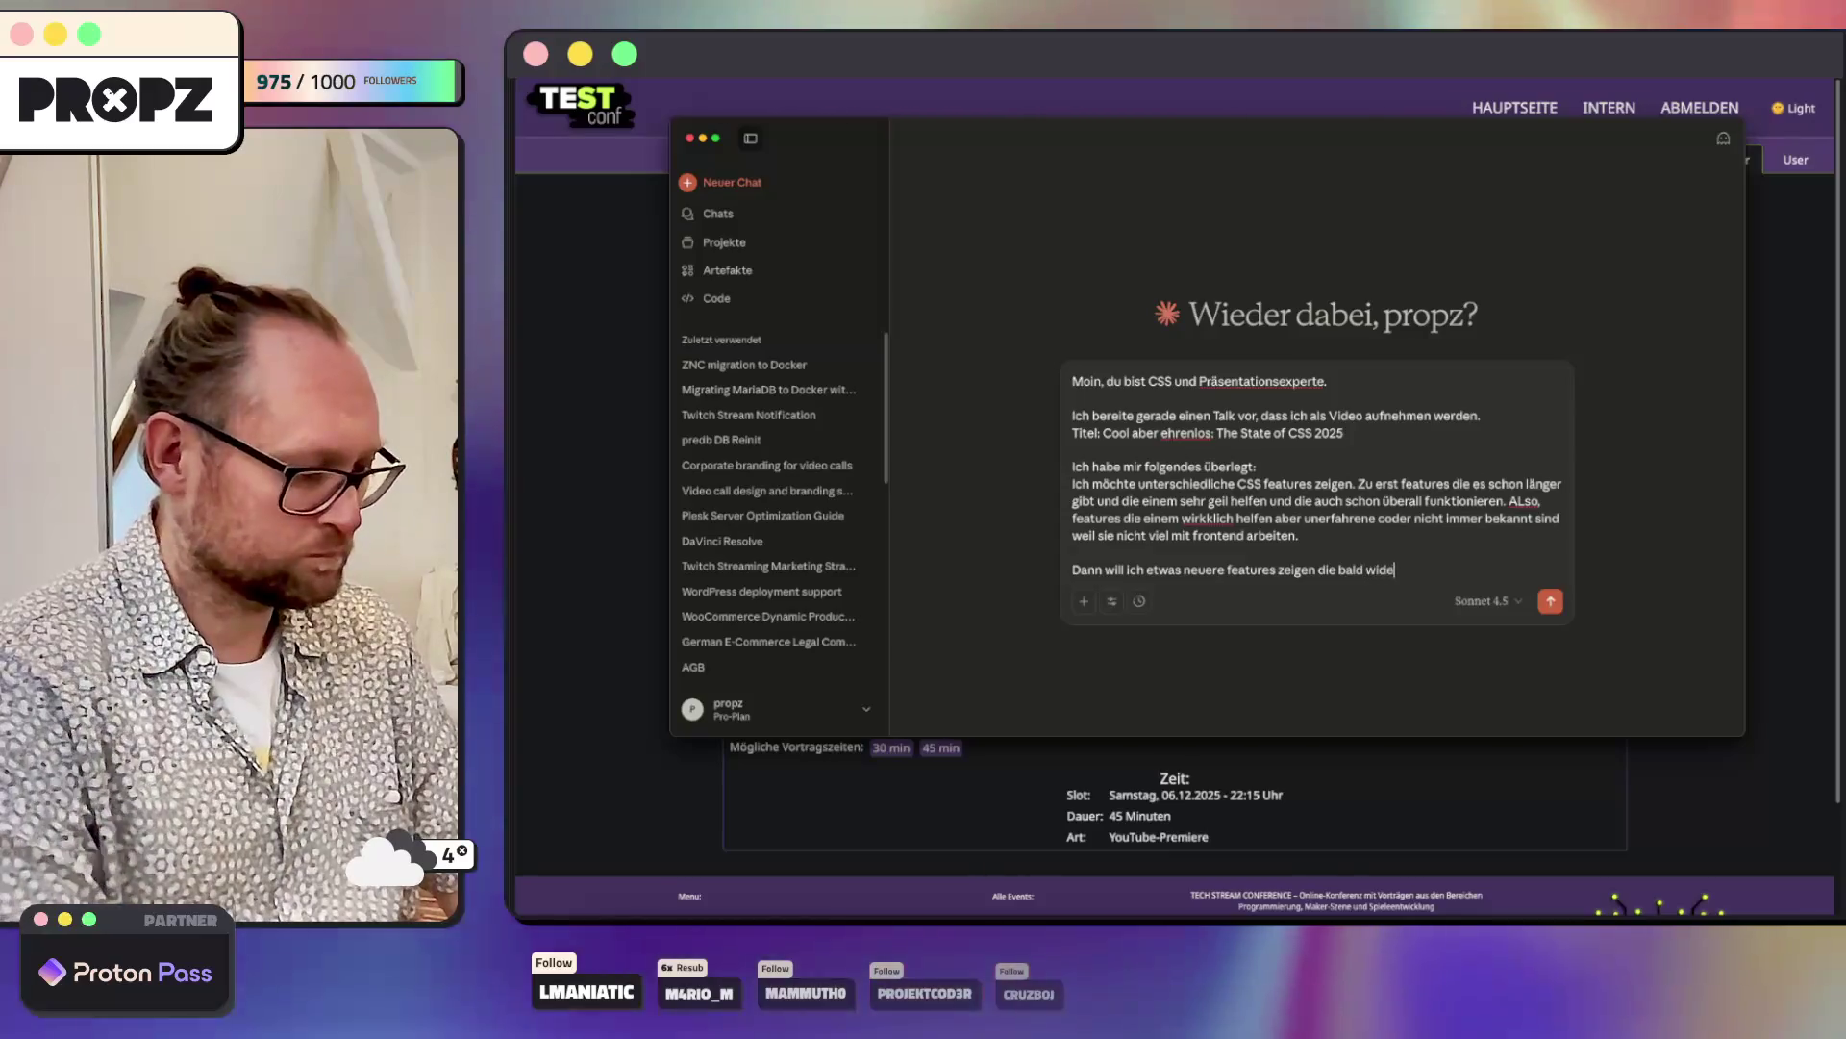
text(ly availa)
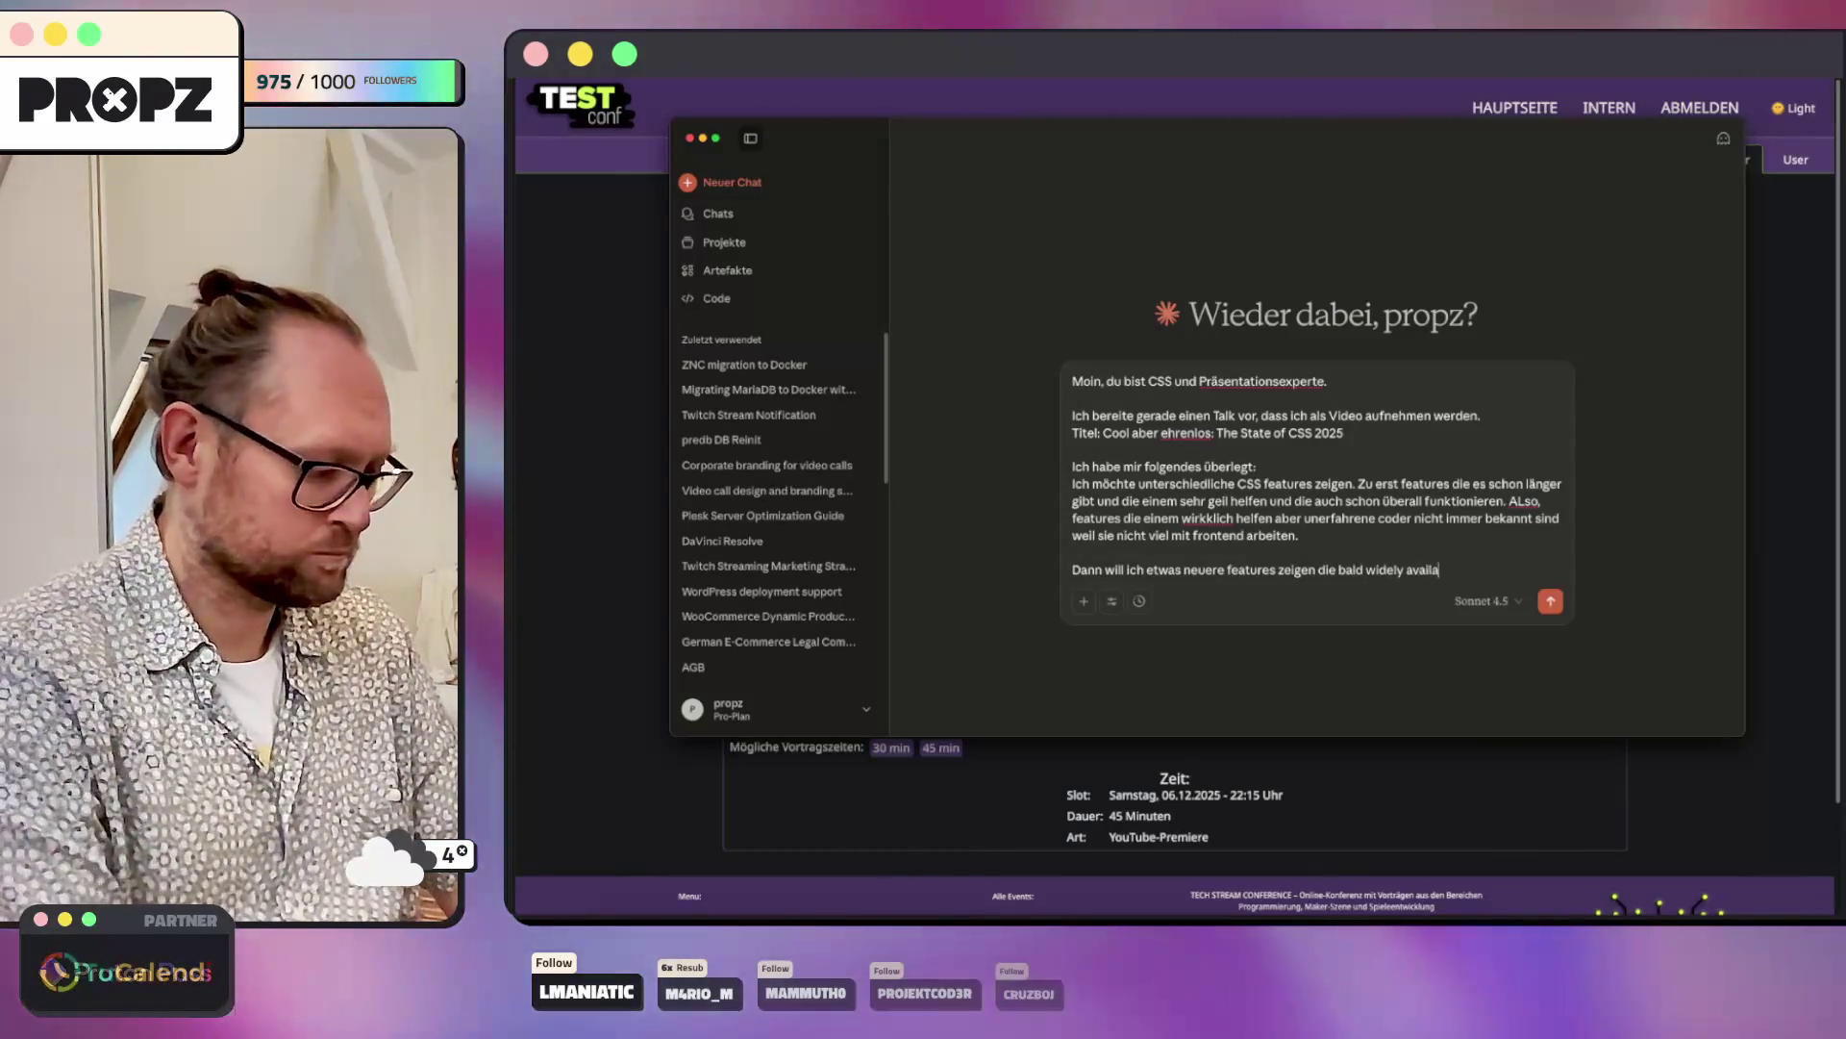
text(ble sind. Sowas wie li)
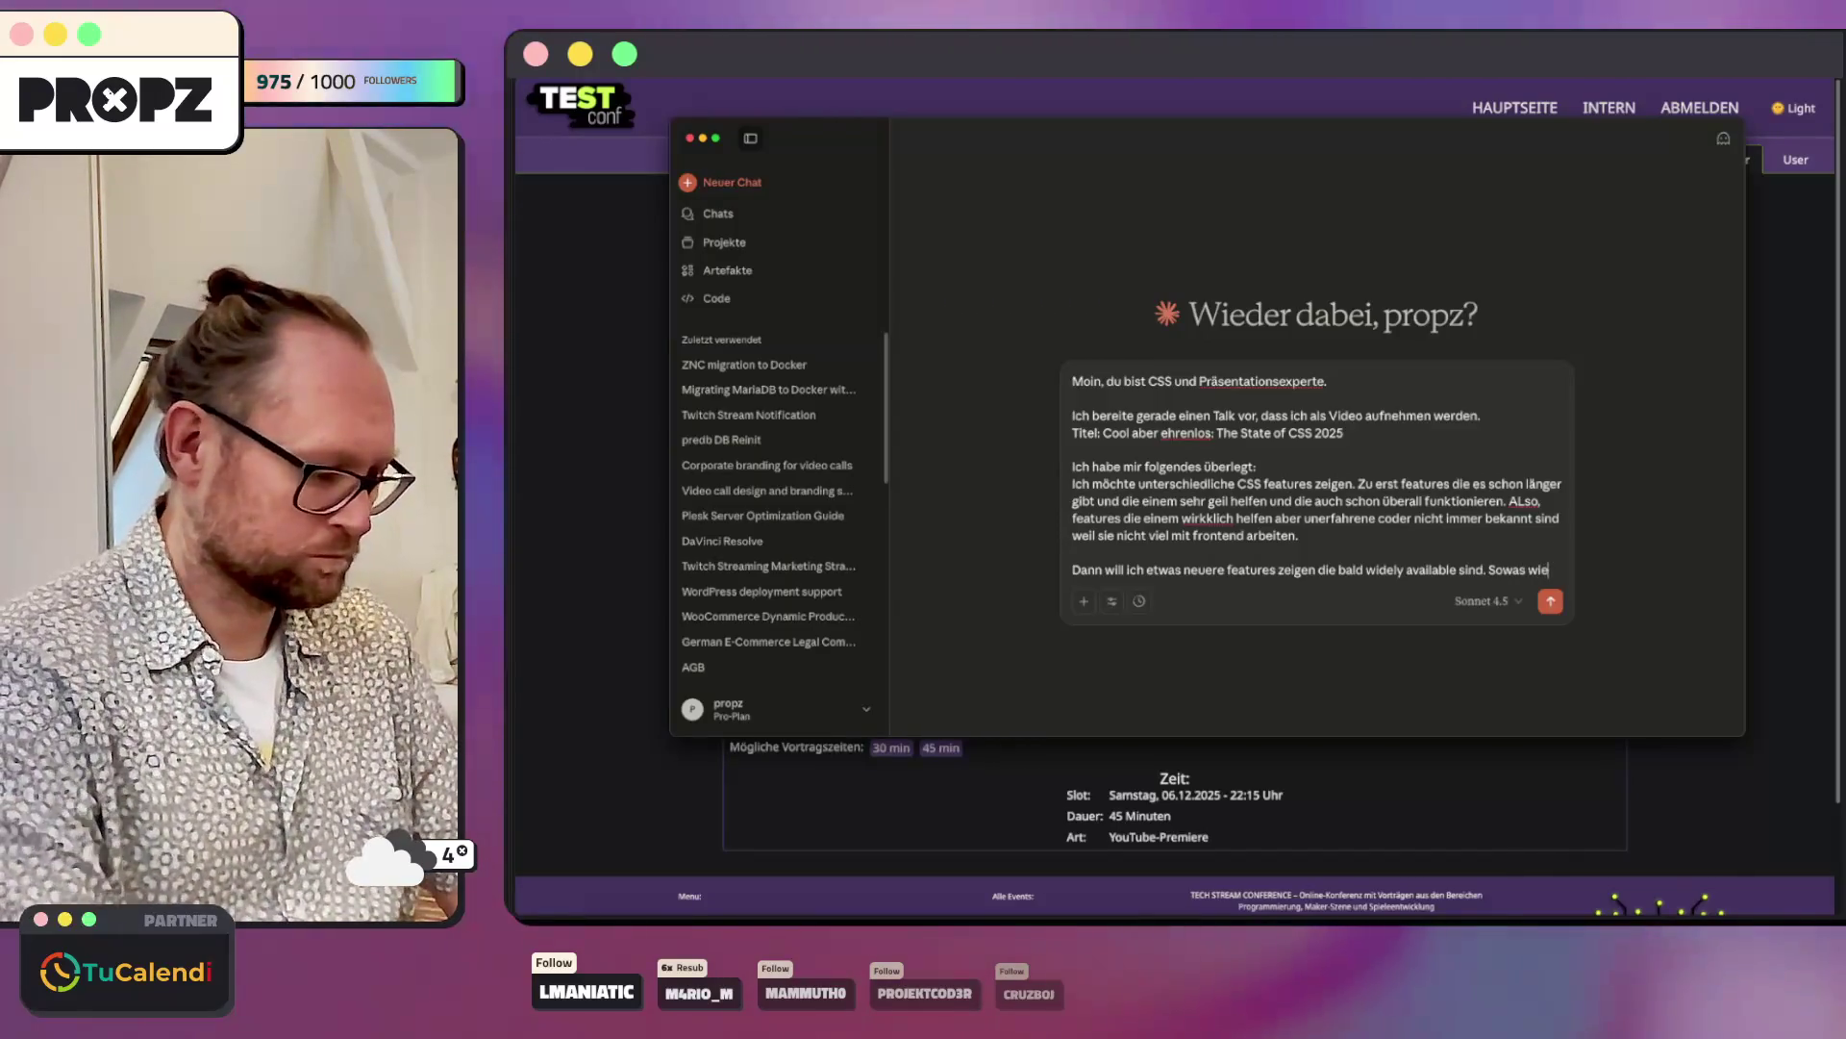
text(ght-dark, css scroll animations und)
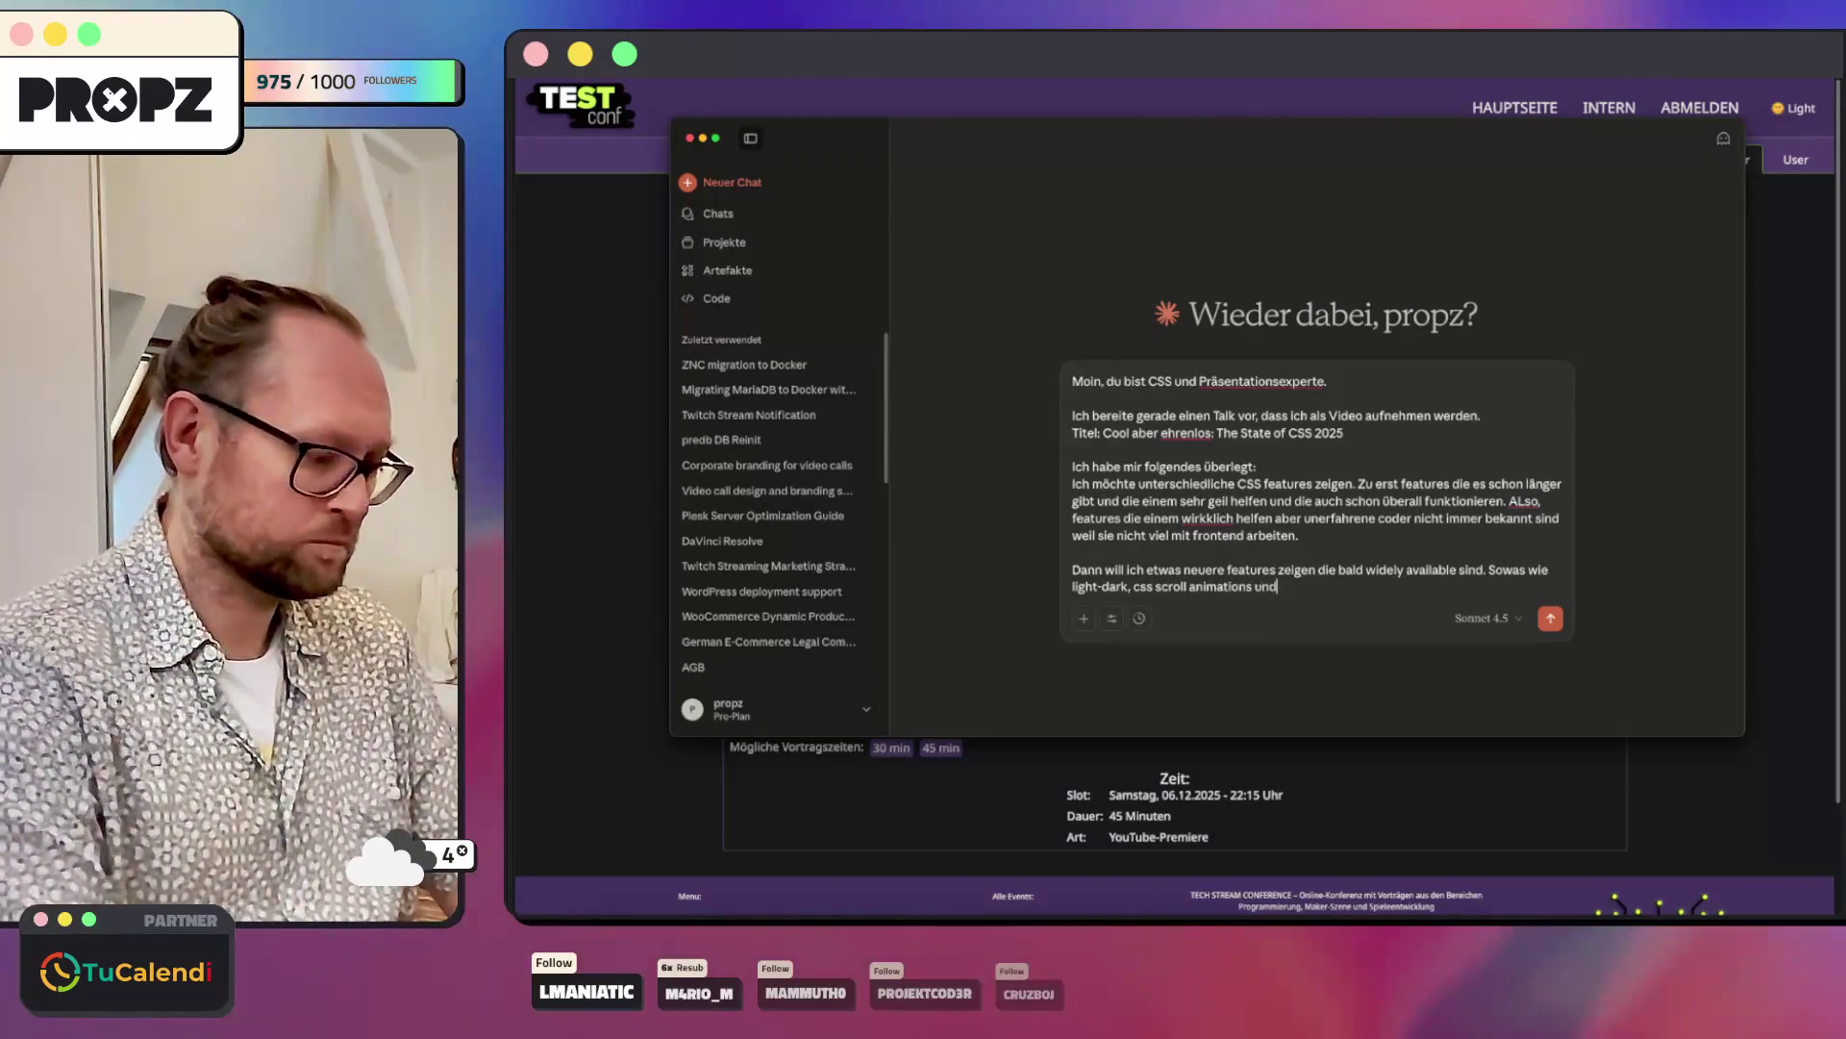
key(shift+Return)
key(shift+Return)
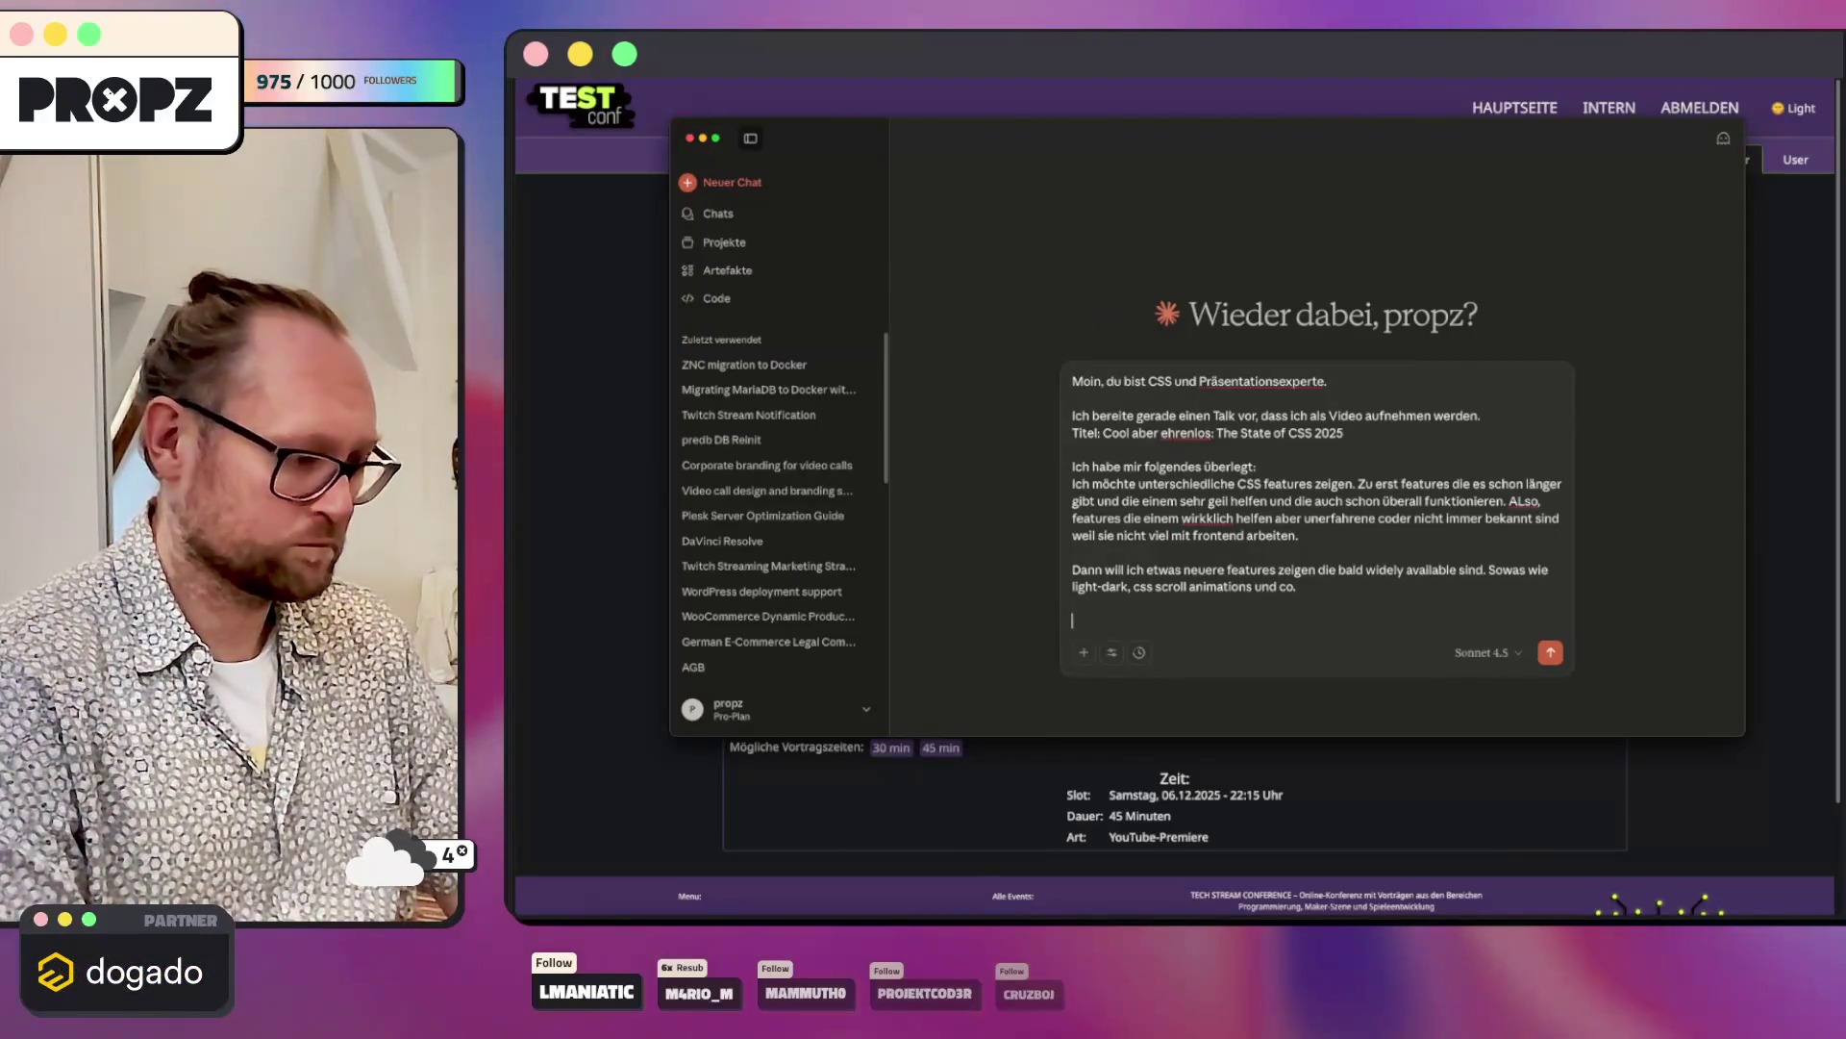
text(Dann will ich b)
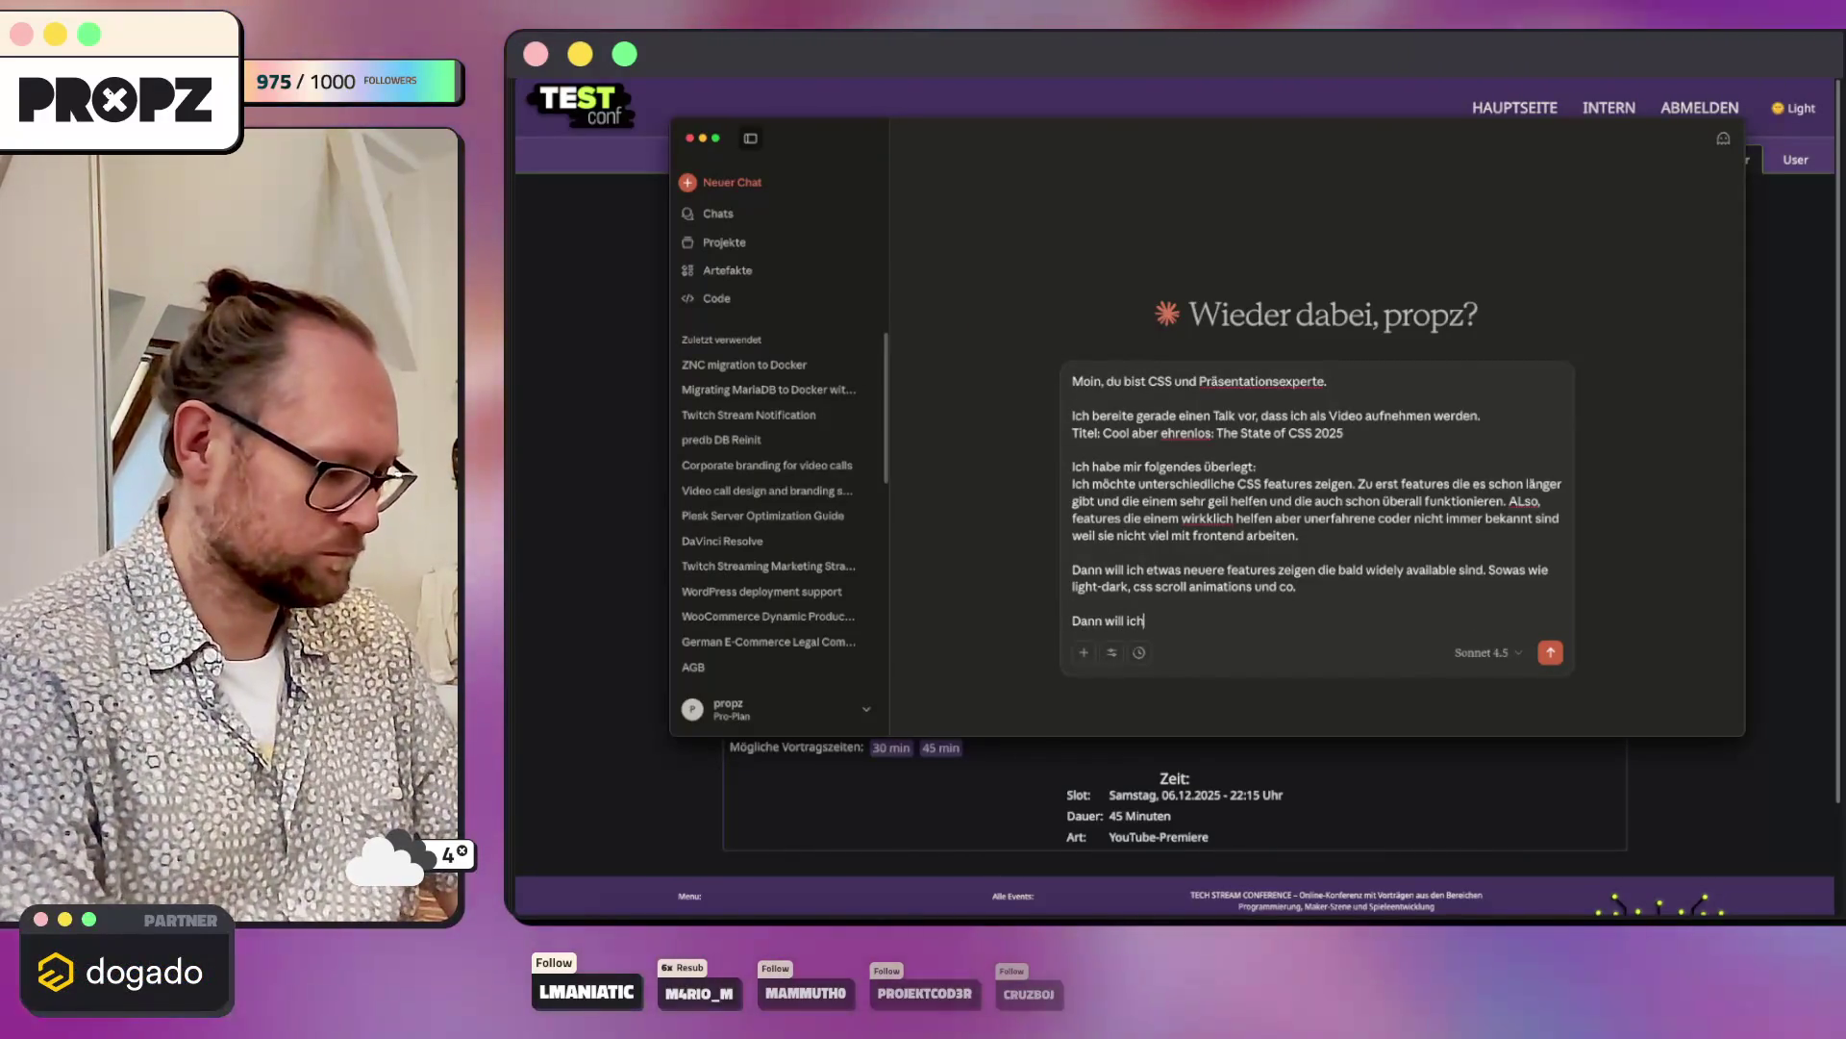
text(randneue featur)
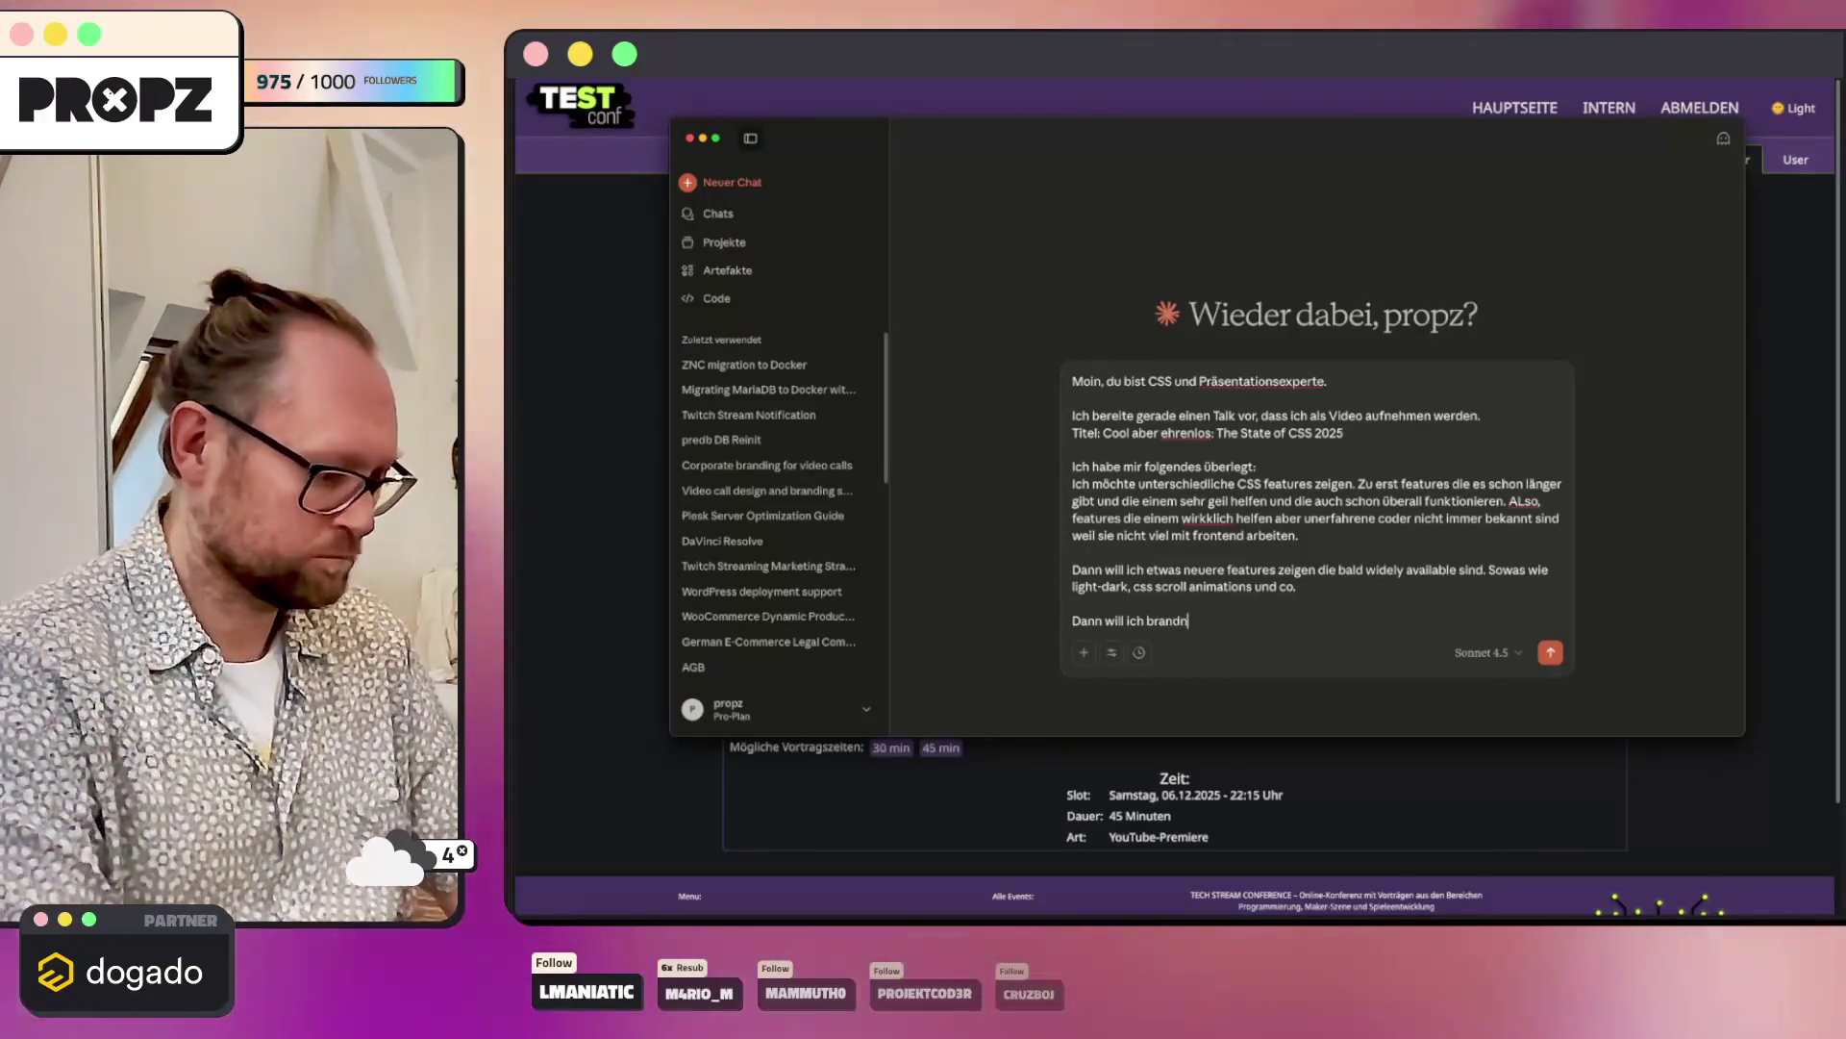
text(es)
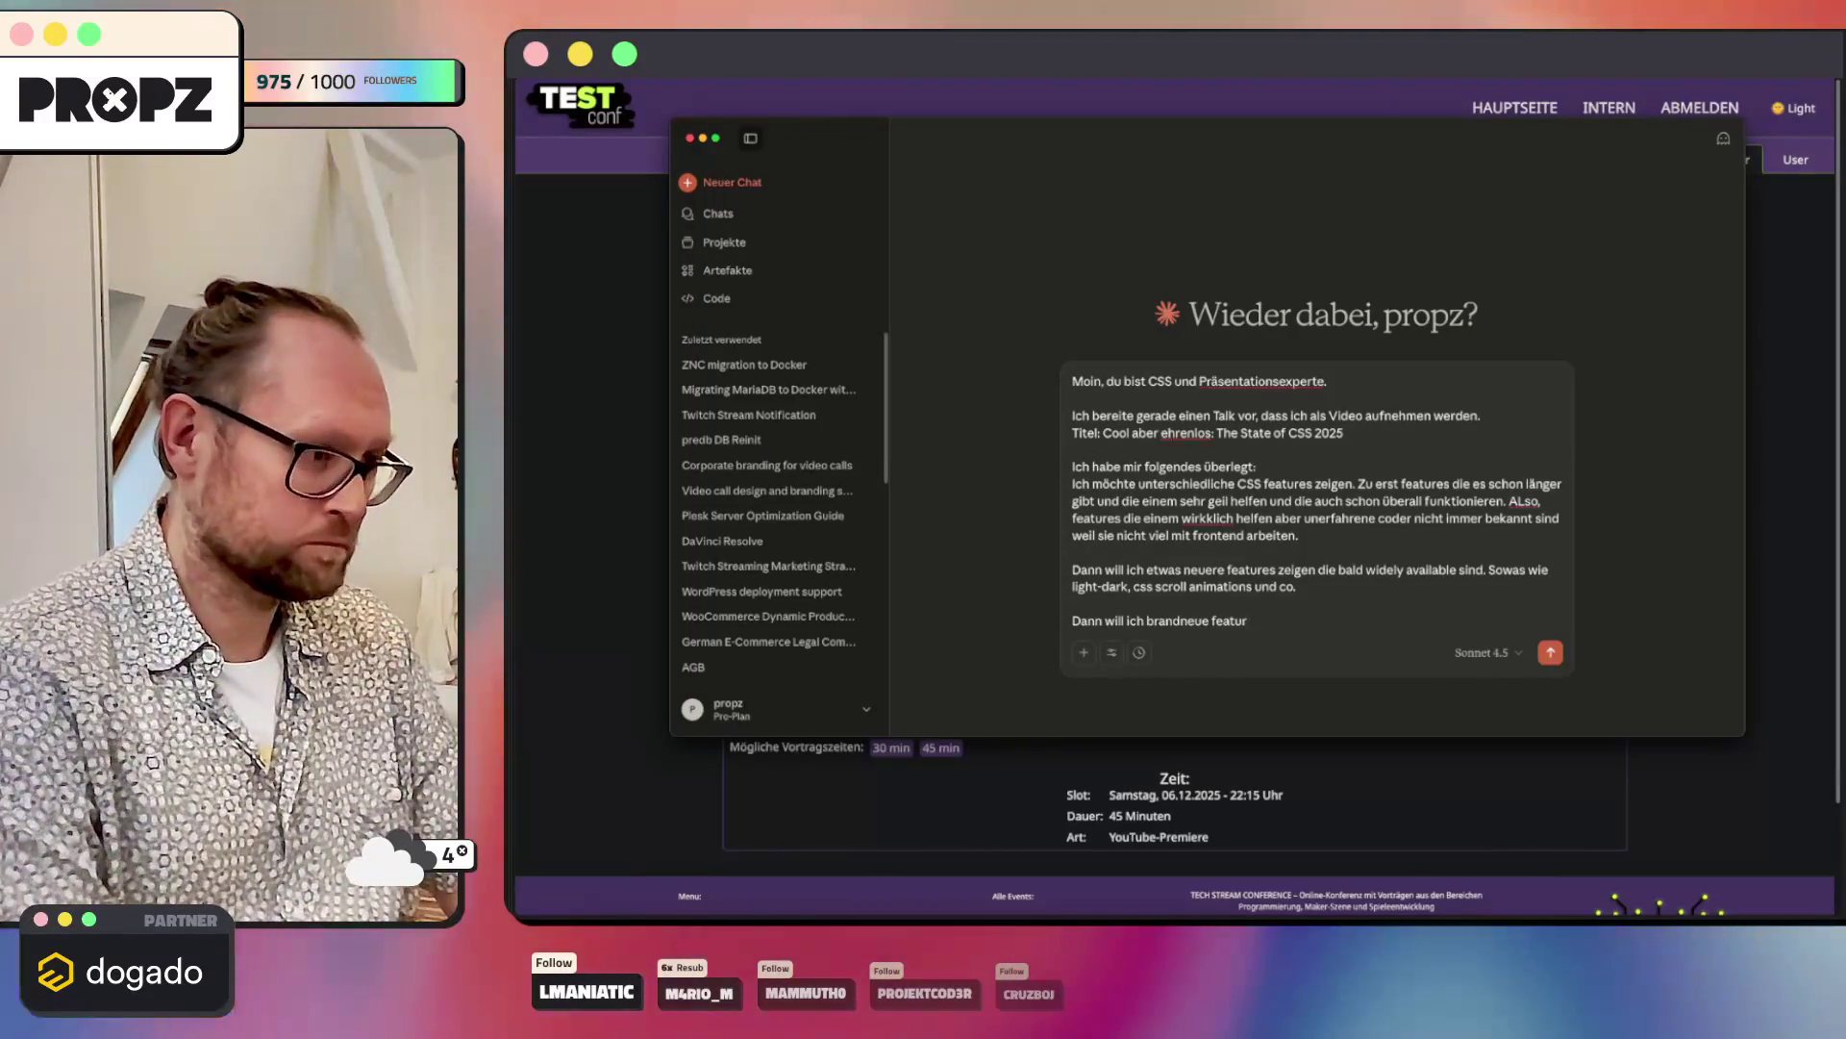
text( zeigen die wirklich neu sind und noch nciht auf prod benutzt werden können die aber t)
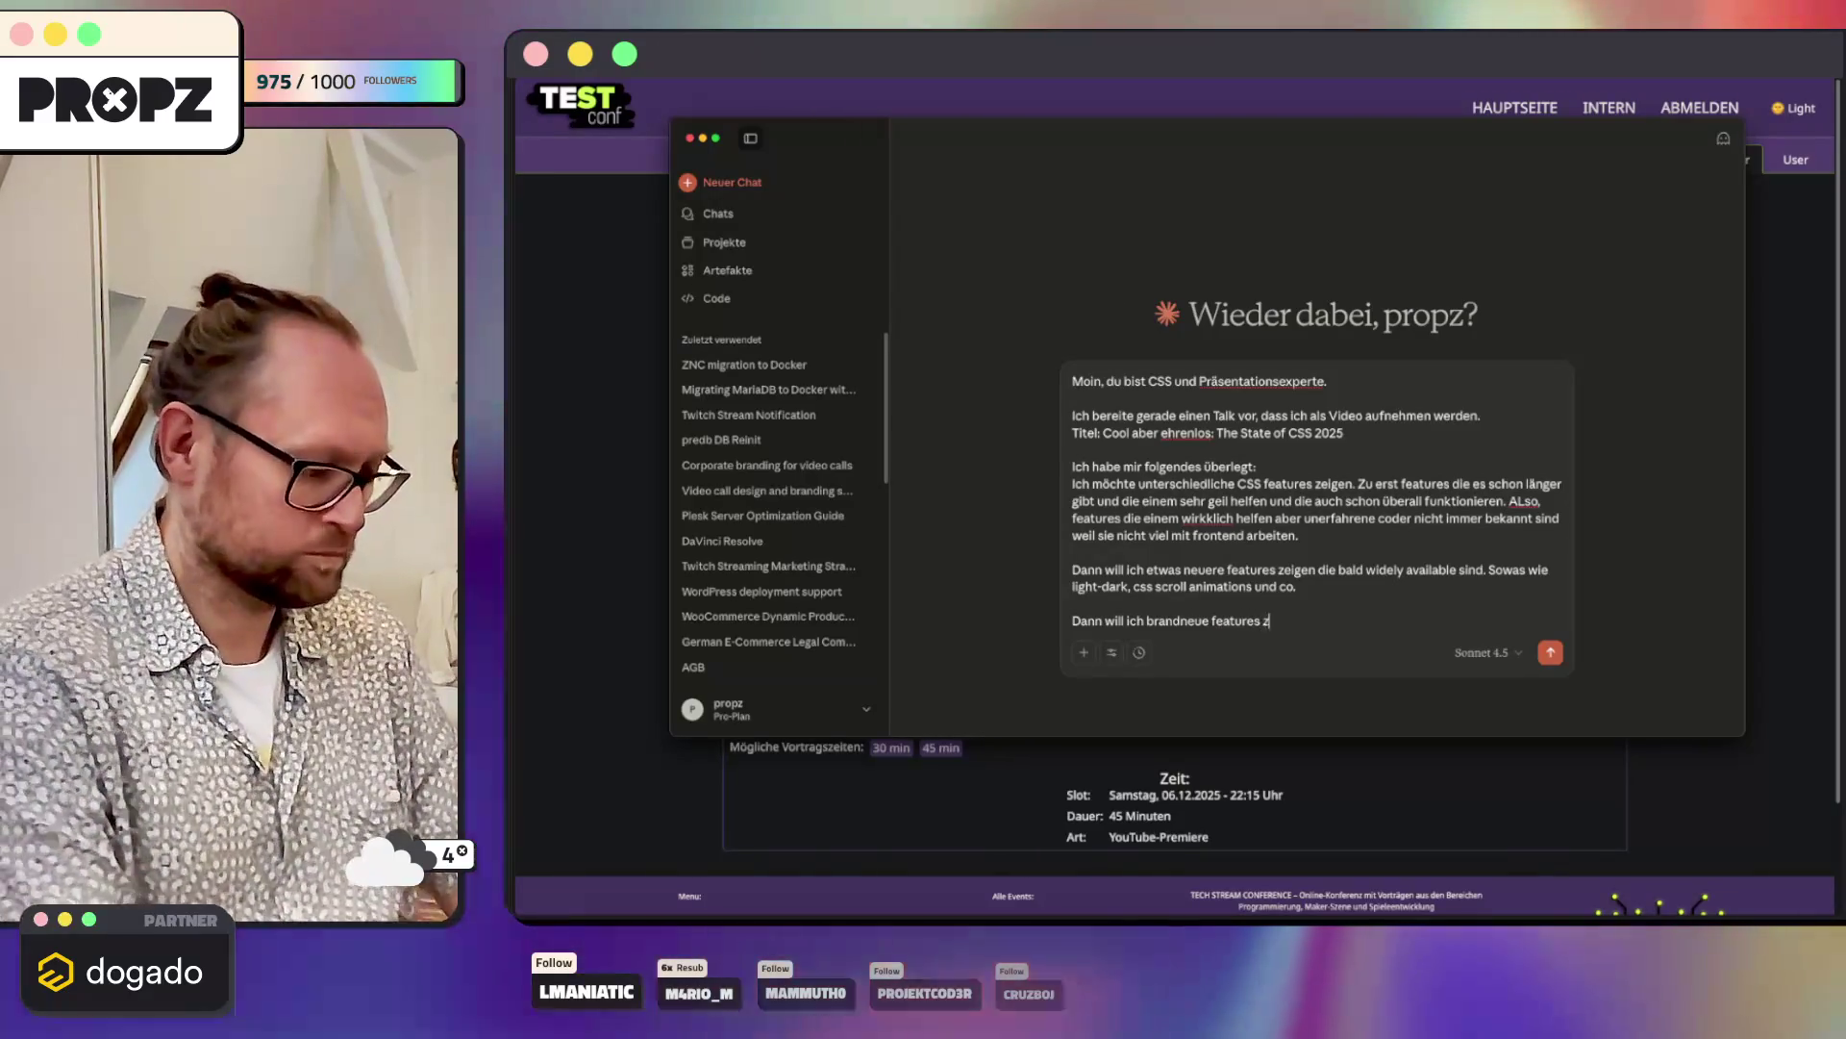
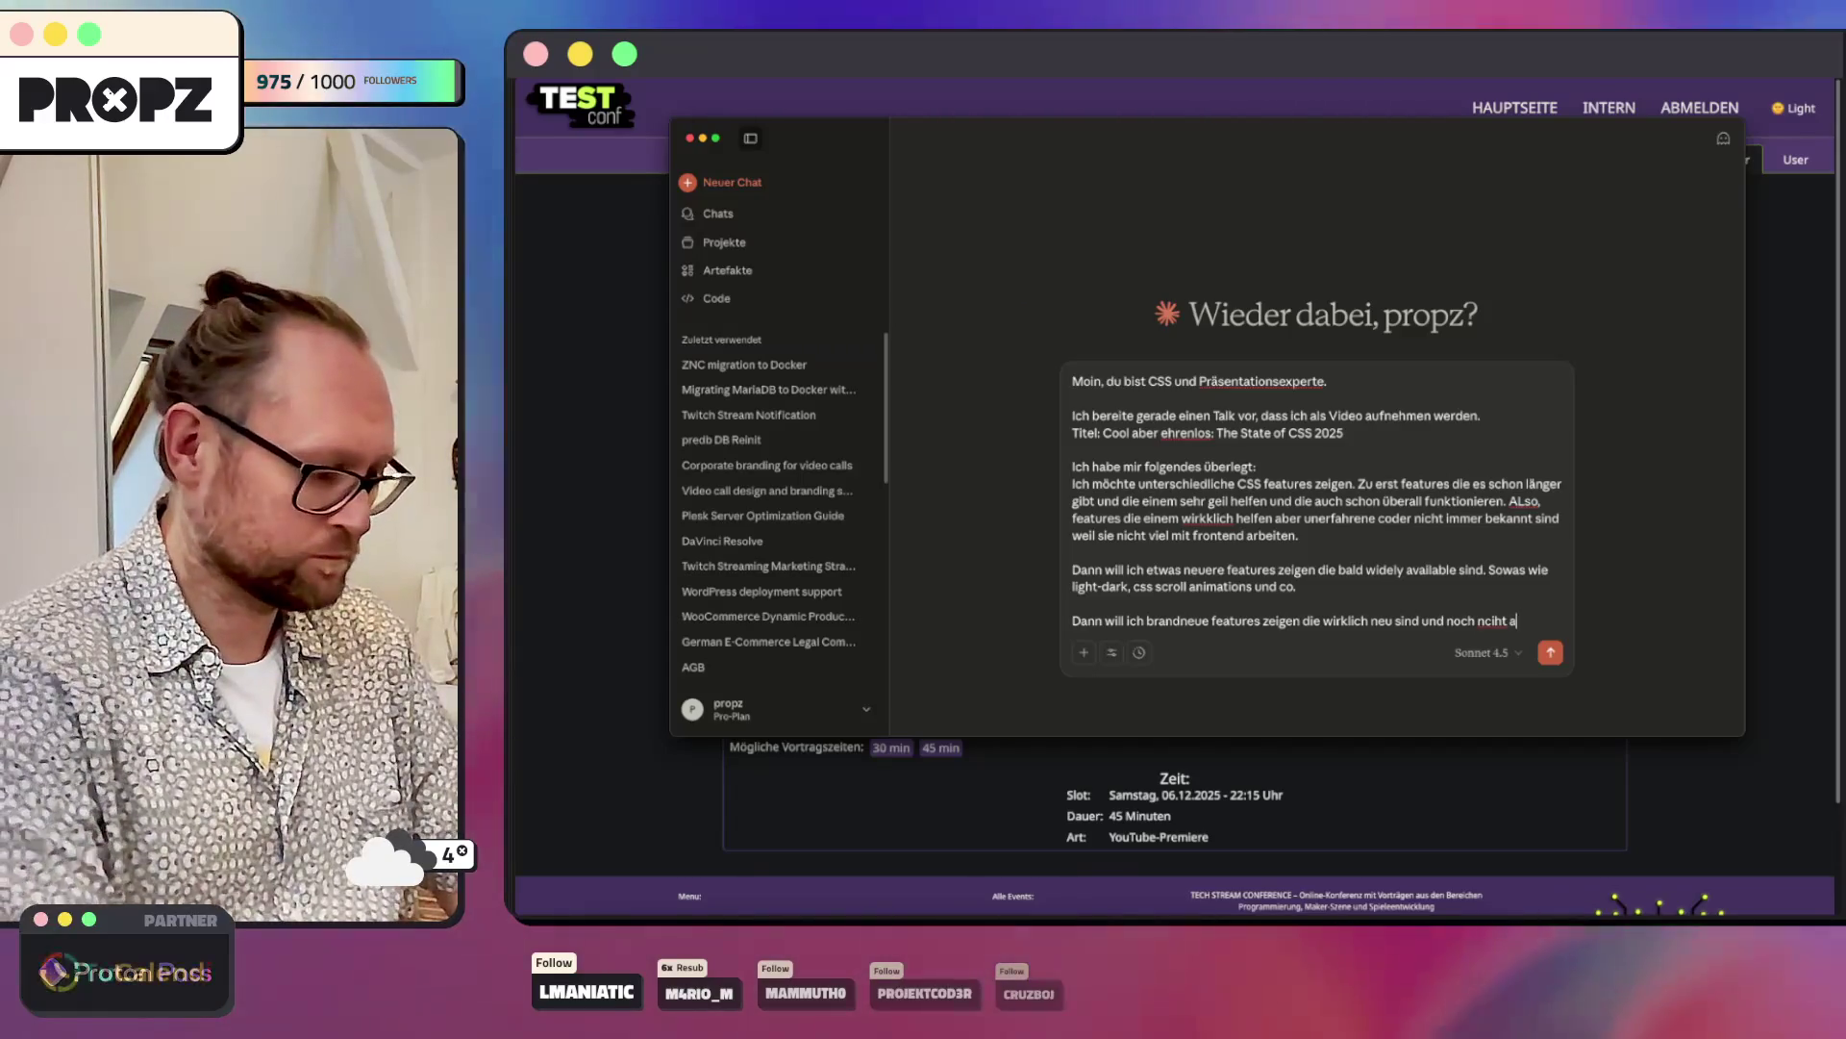
Finish the sentence about brand-new features that make work easier, then begin 'Bevor ich auf die features eingehe'.
text(benutzt)
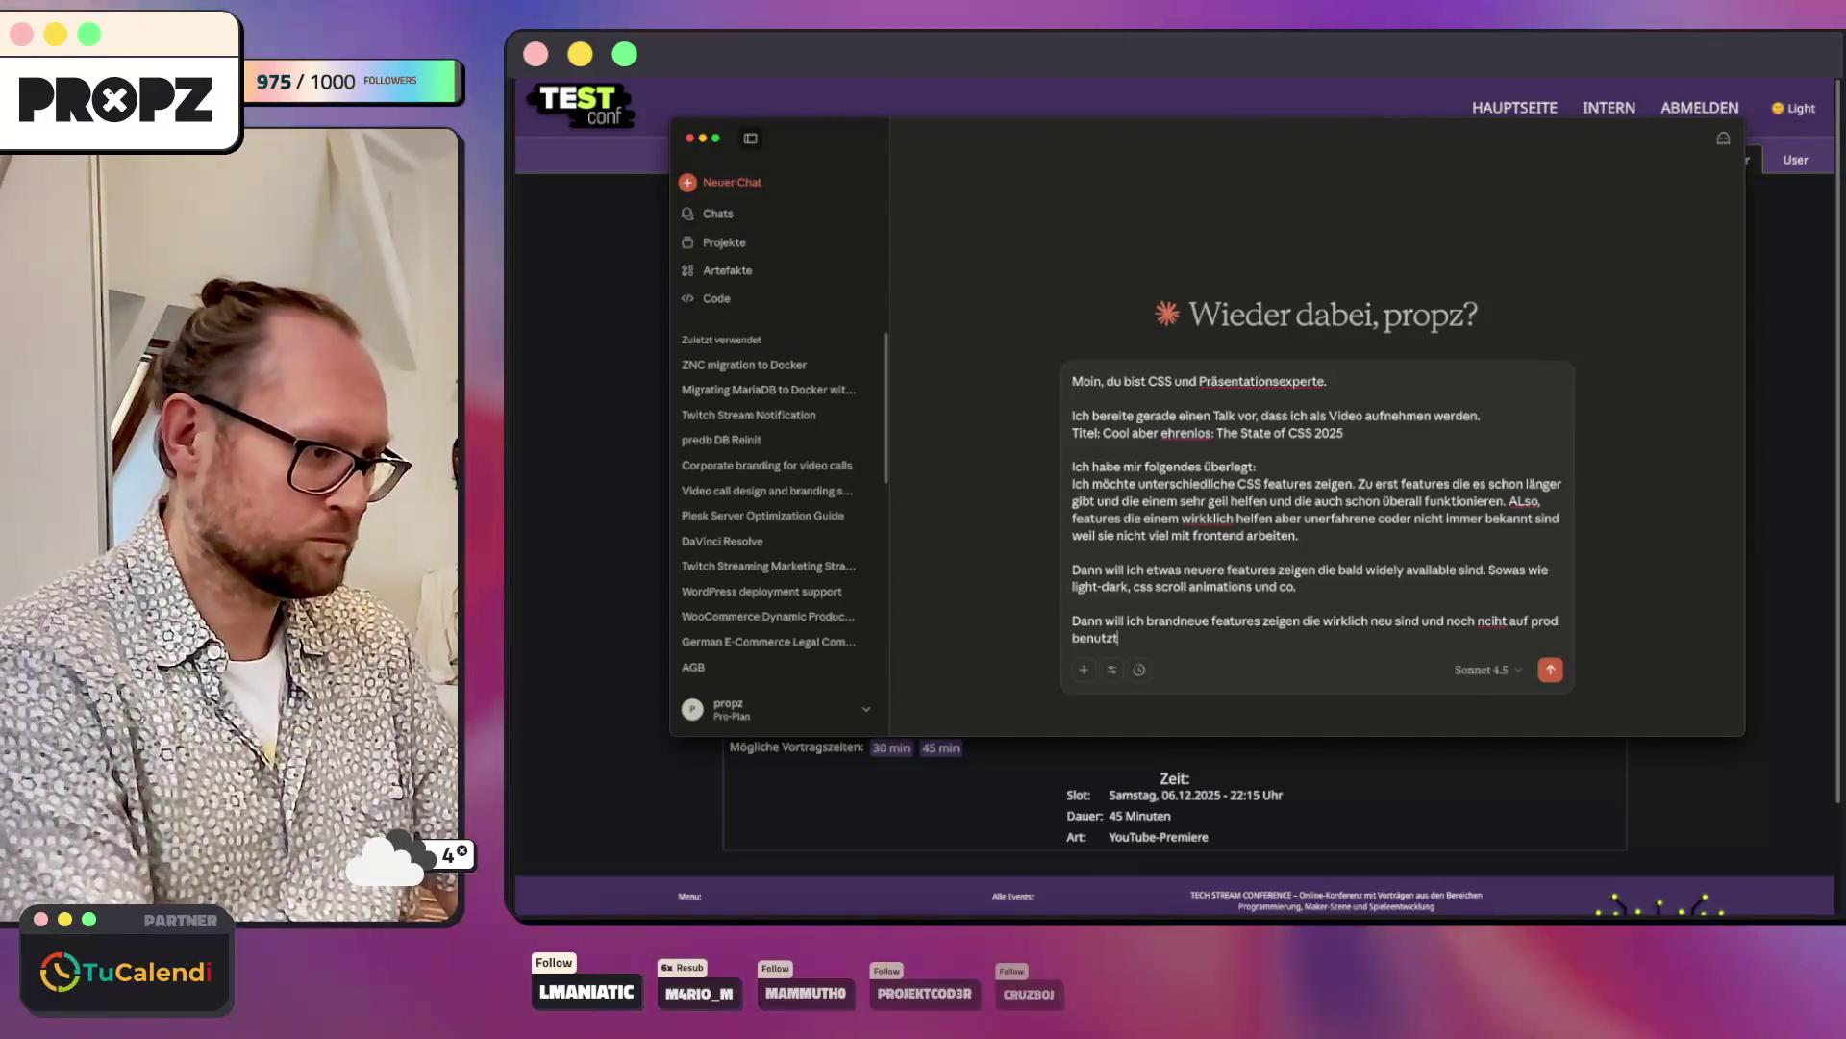
text( werden könne)
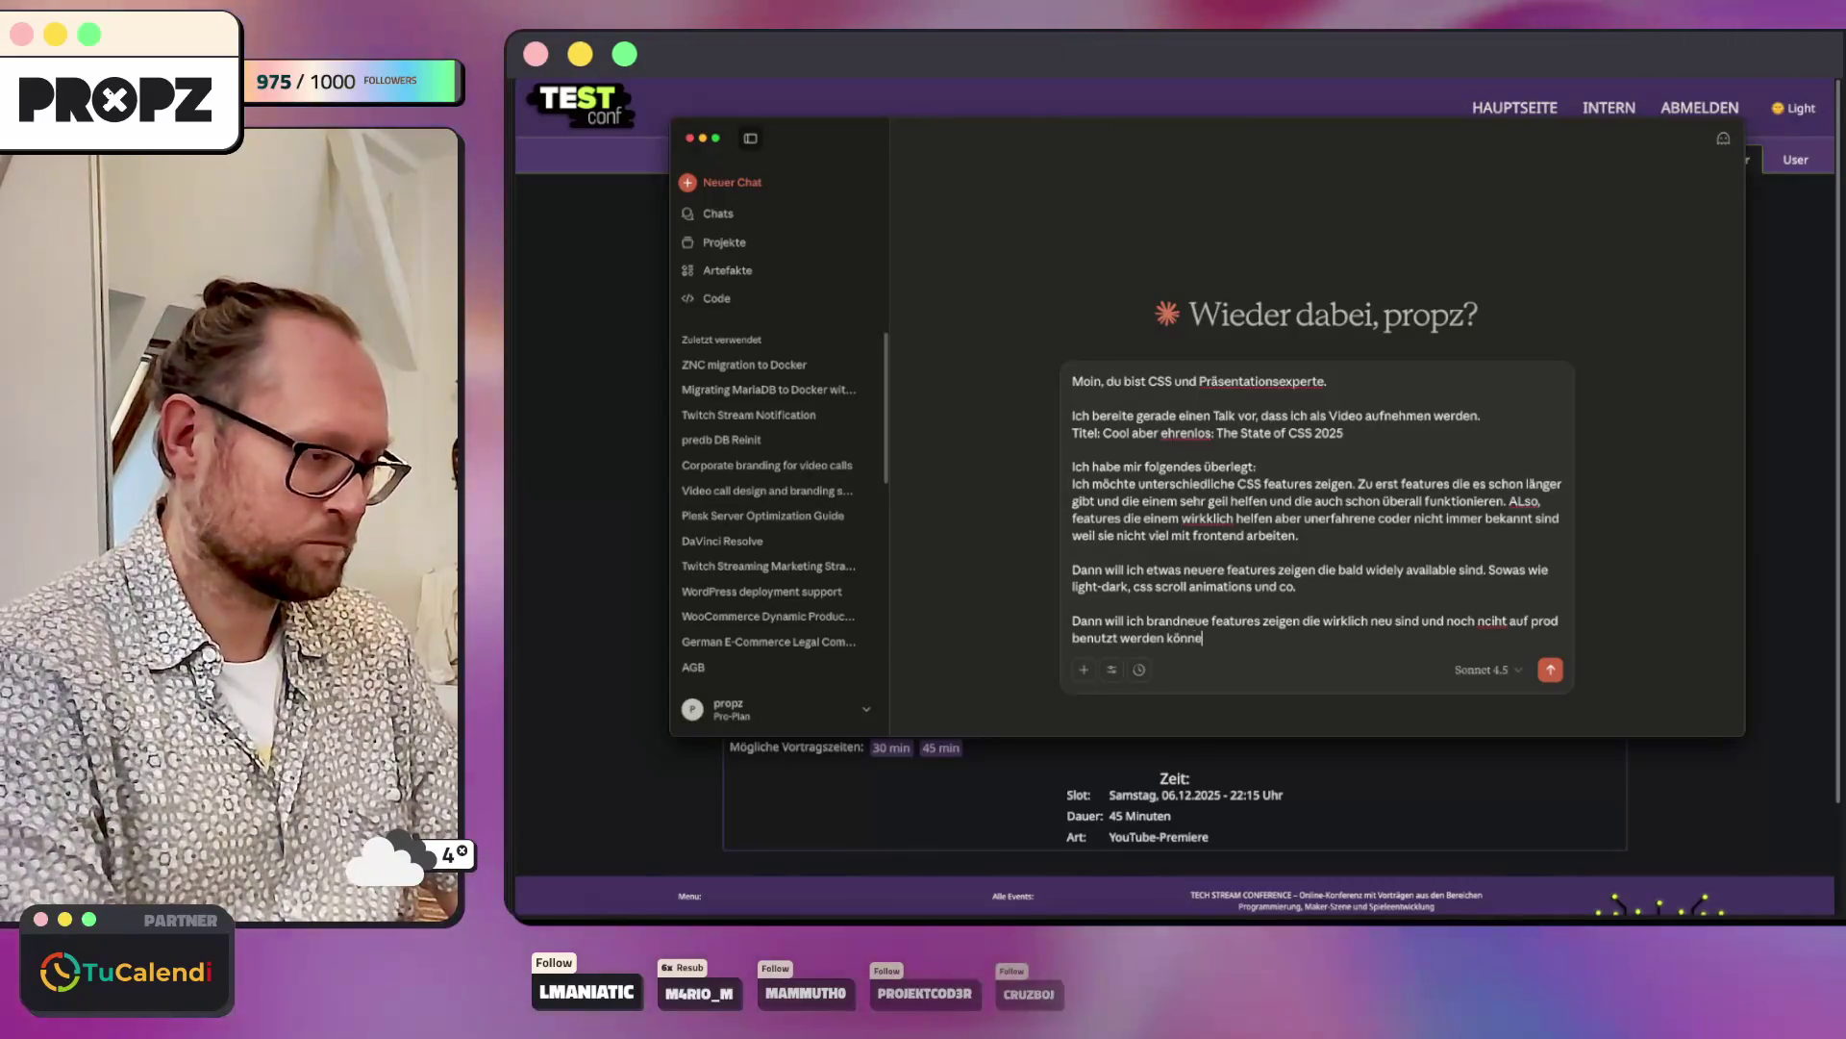
text(n die aber t)
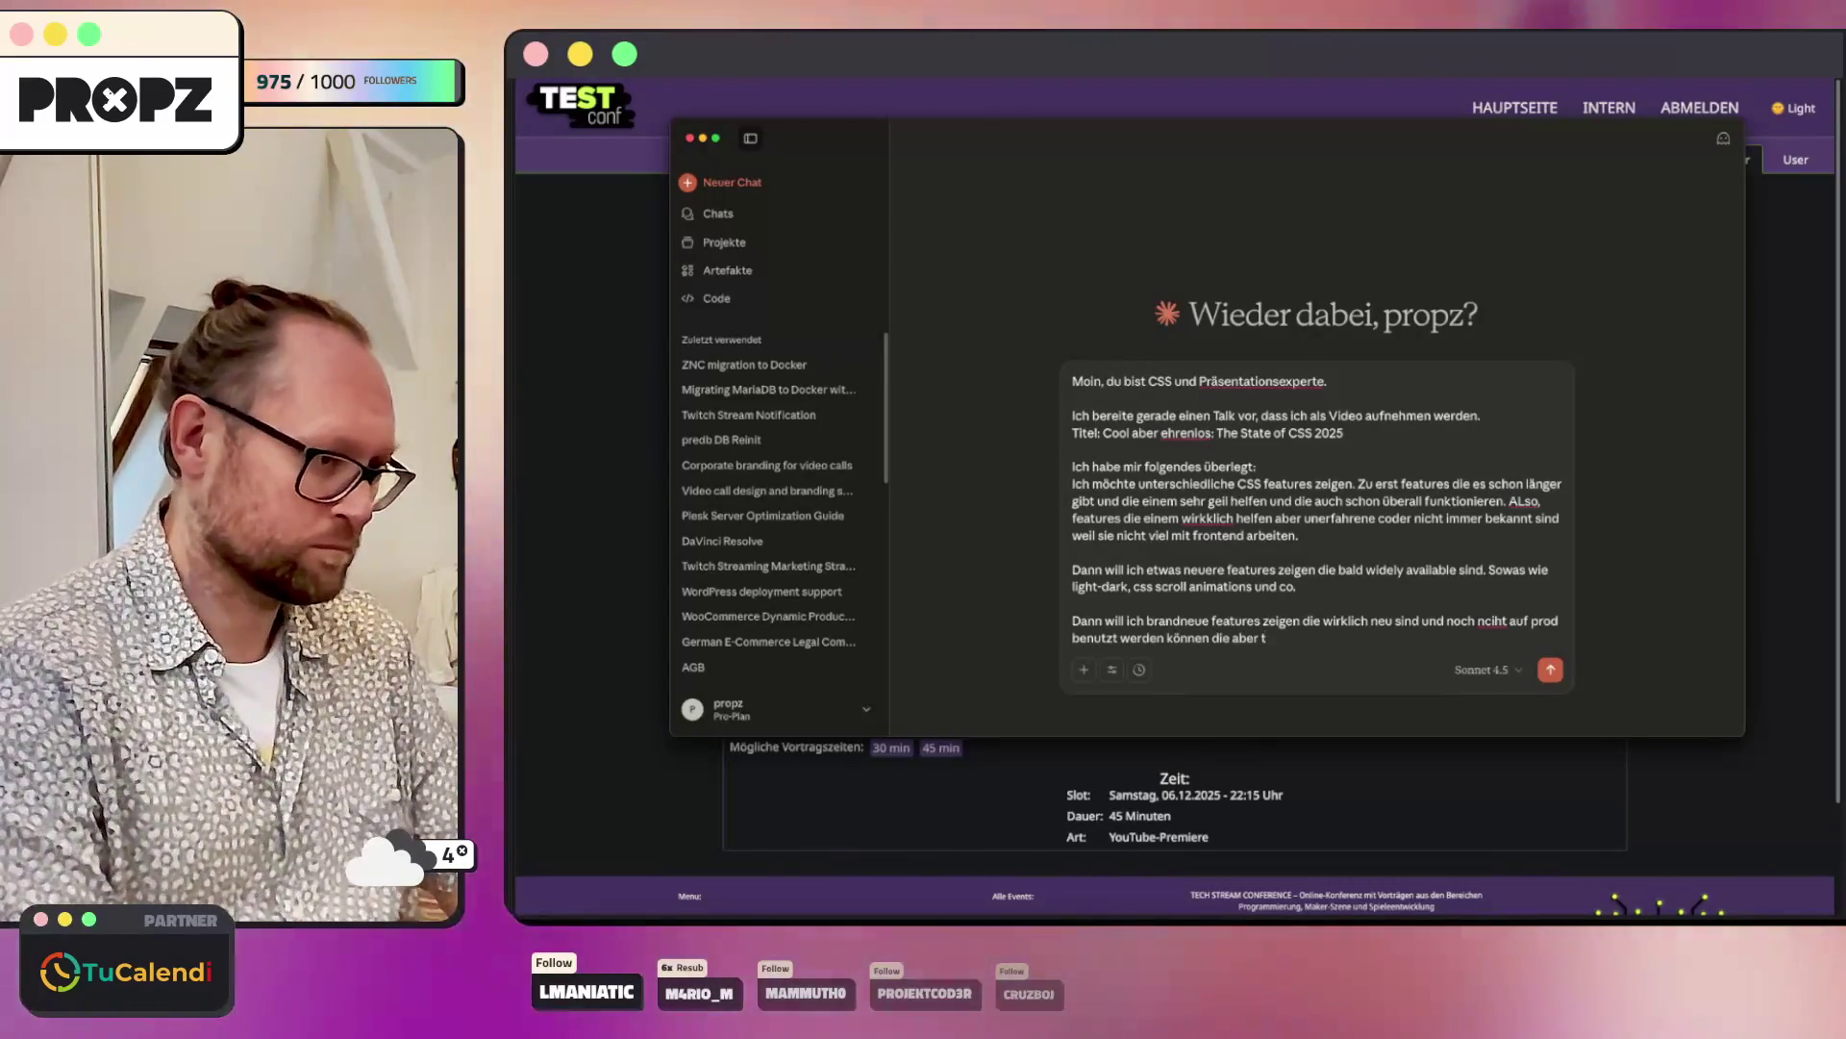
key(BackSpace)
text(geil sind un)
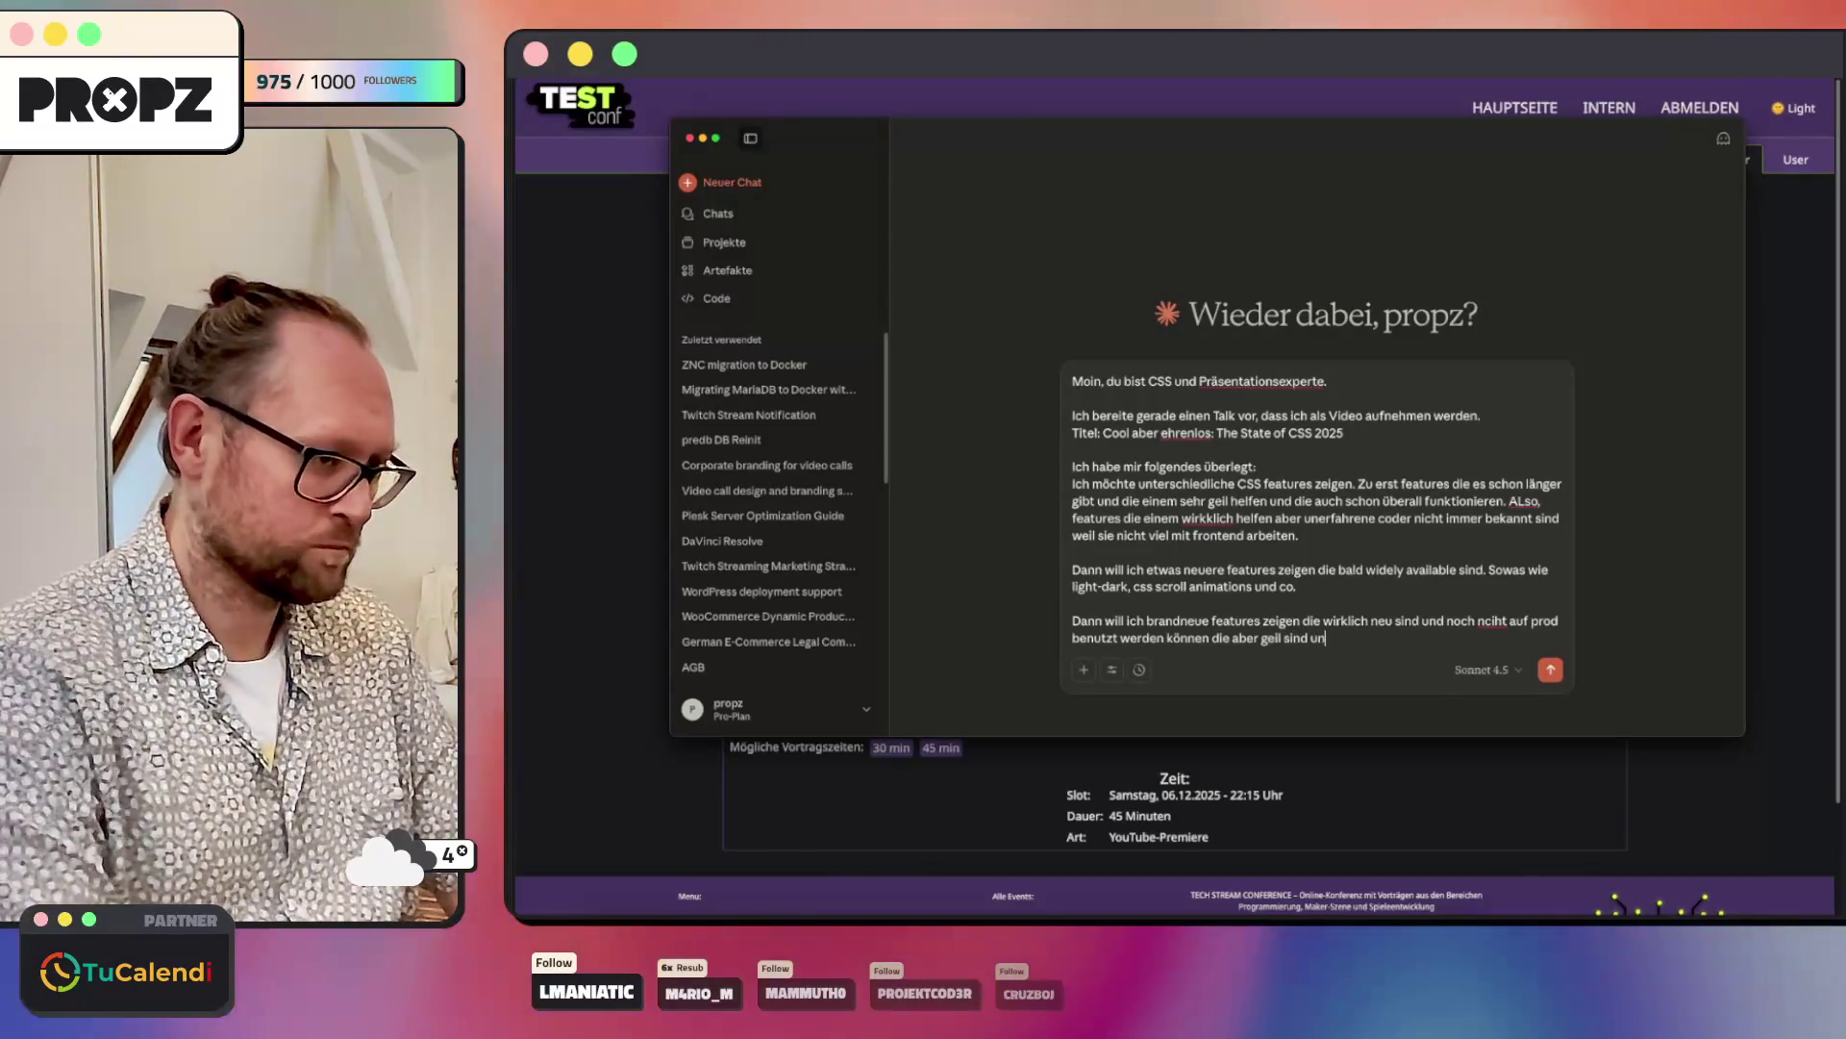
text(d einem die arbe)
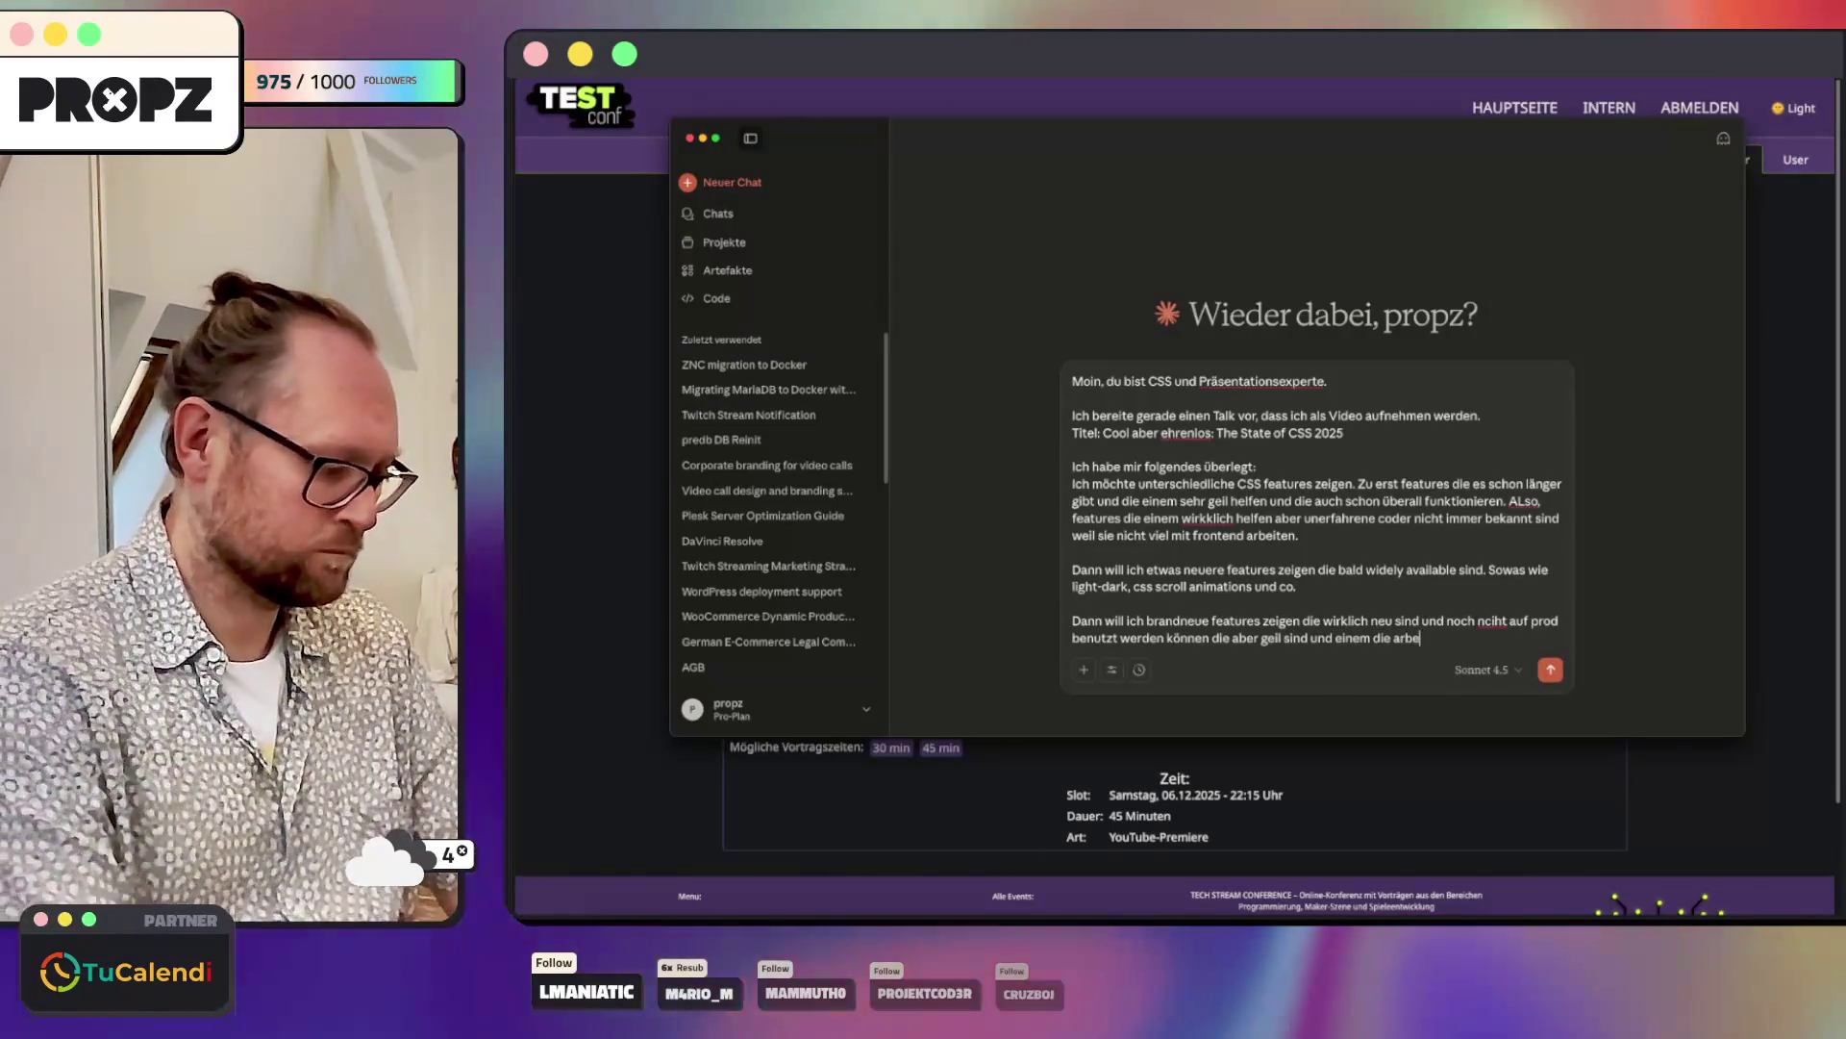
text(it erleichte)
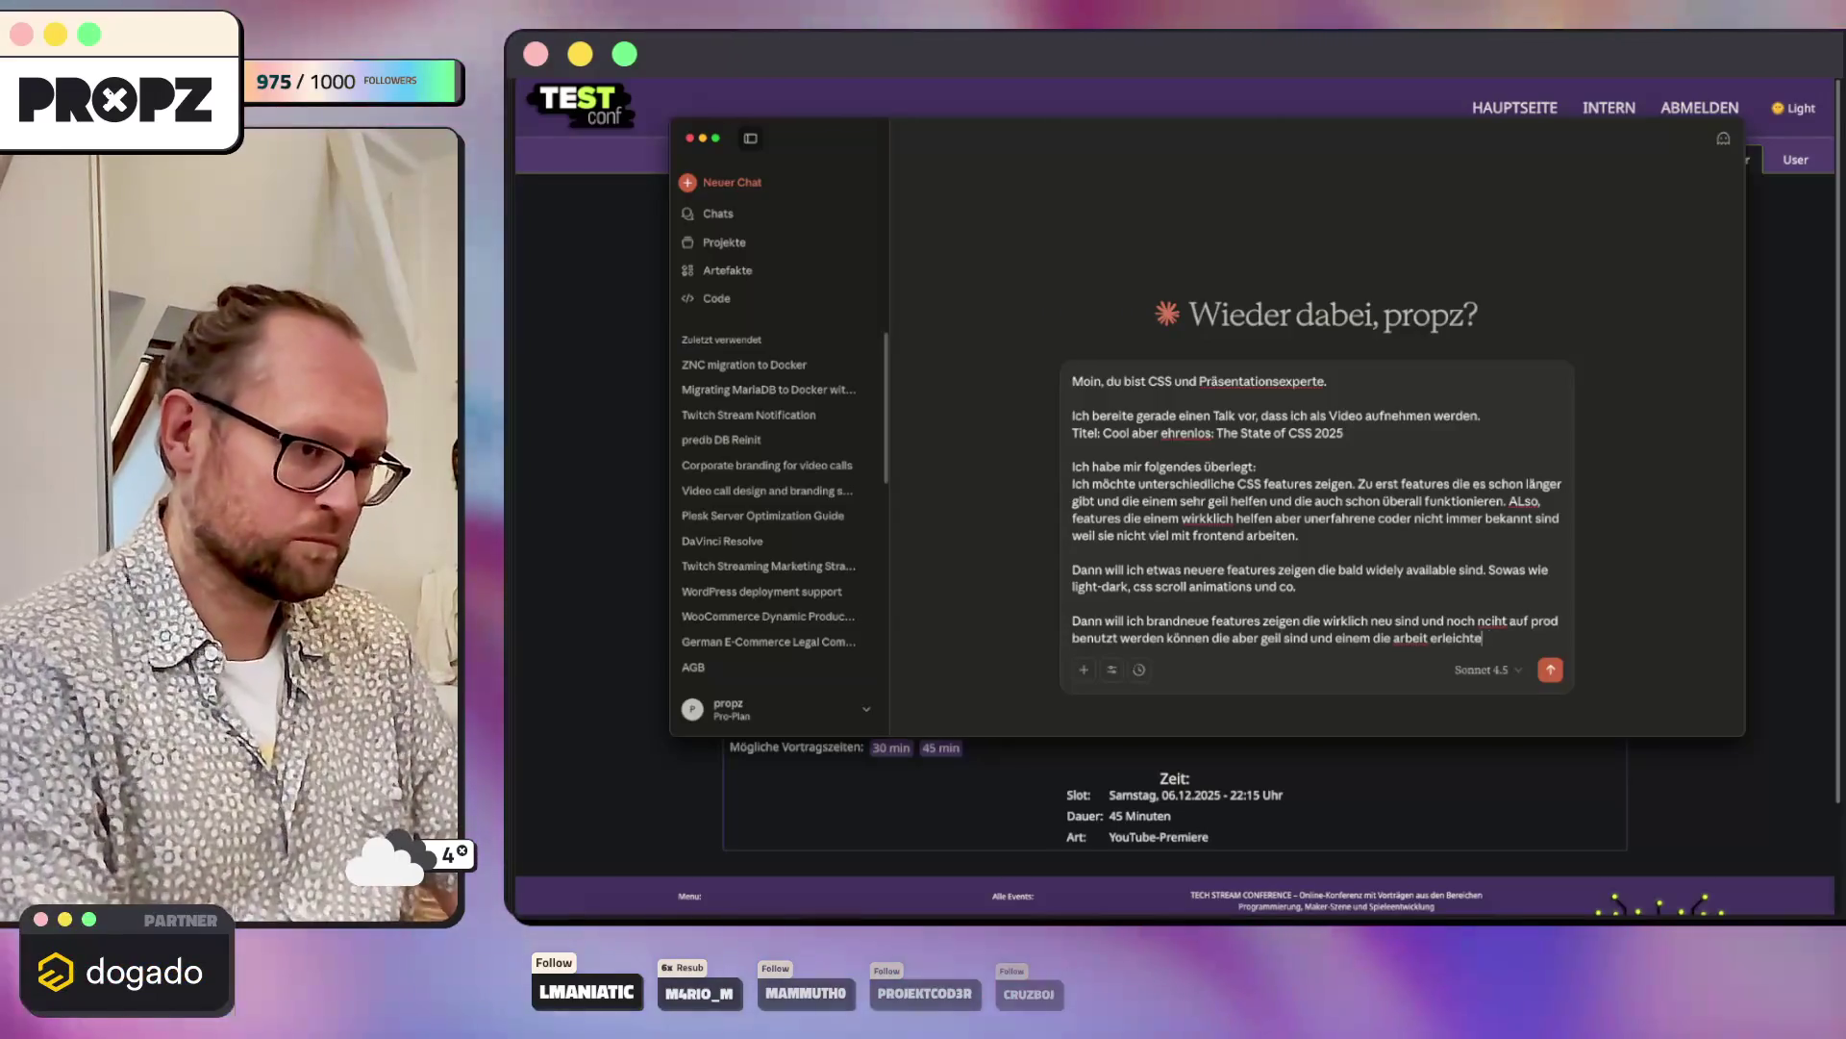
text(n werden.)
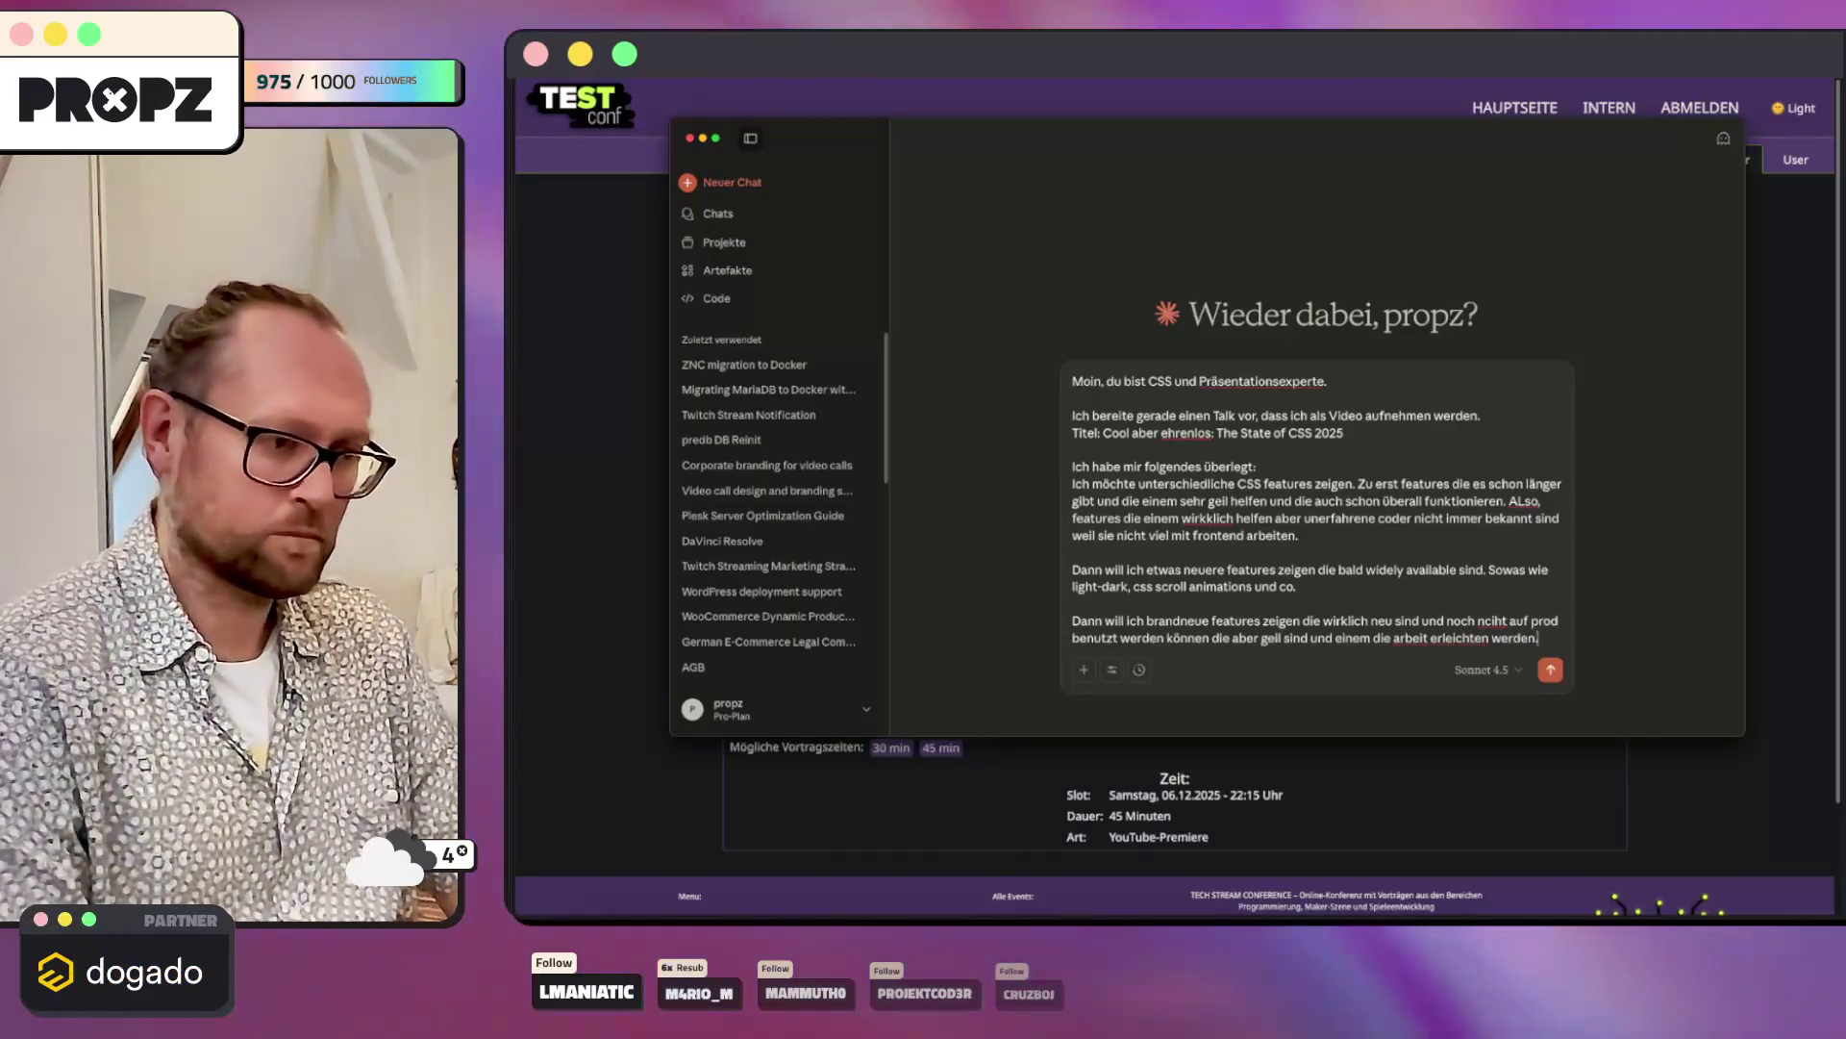
key(shift+Return)
key(shift+Return)
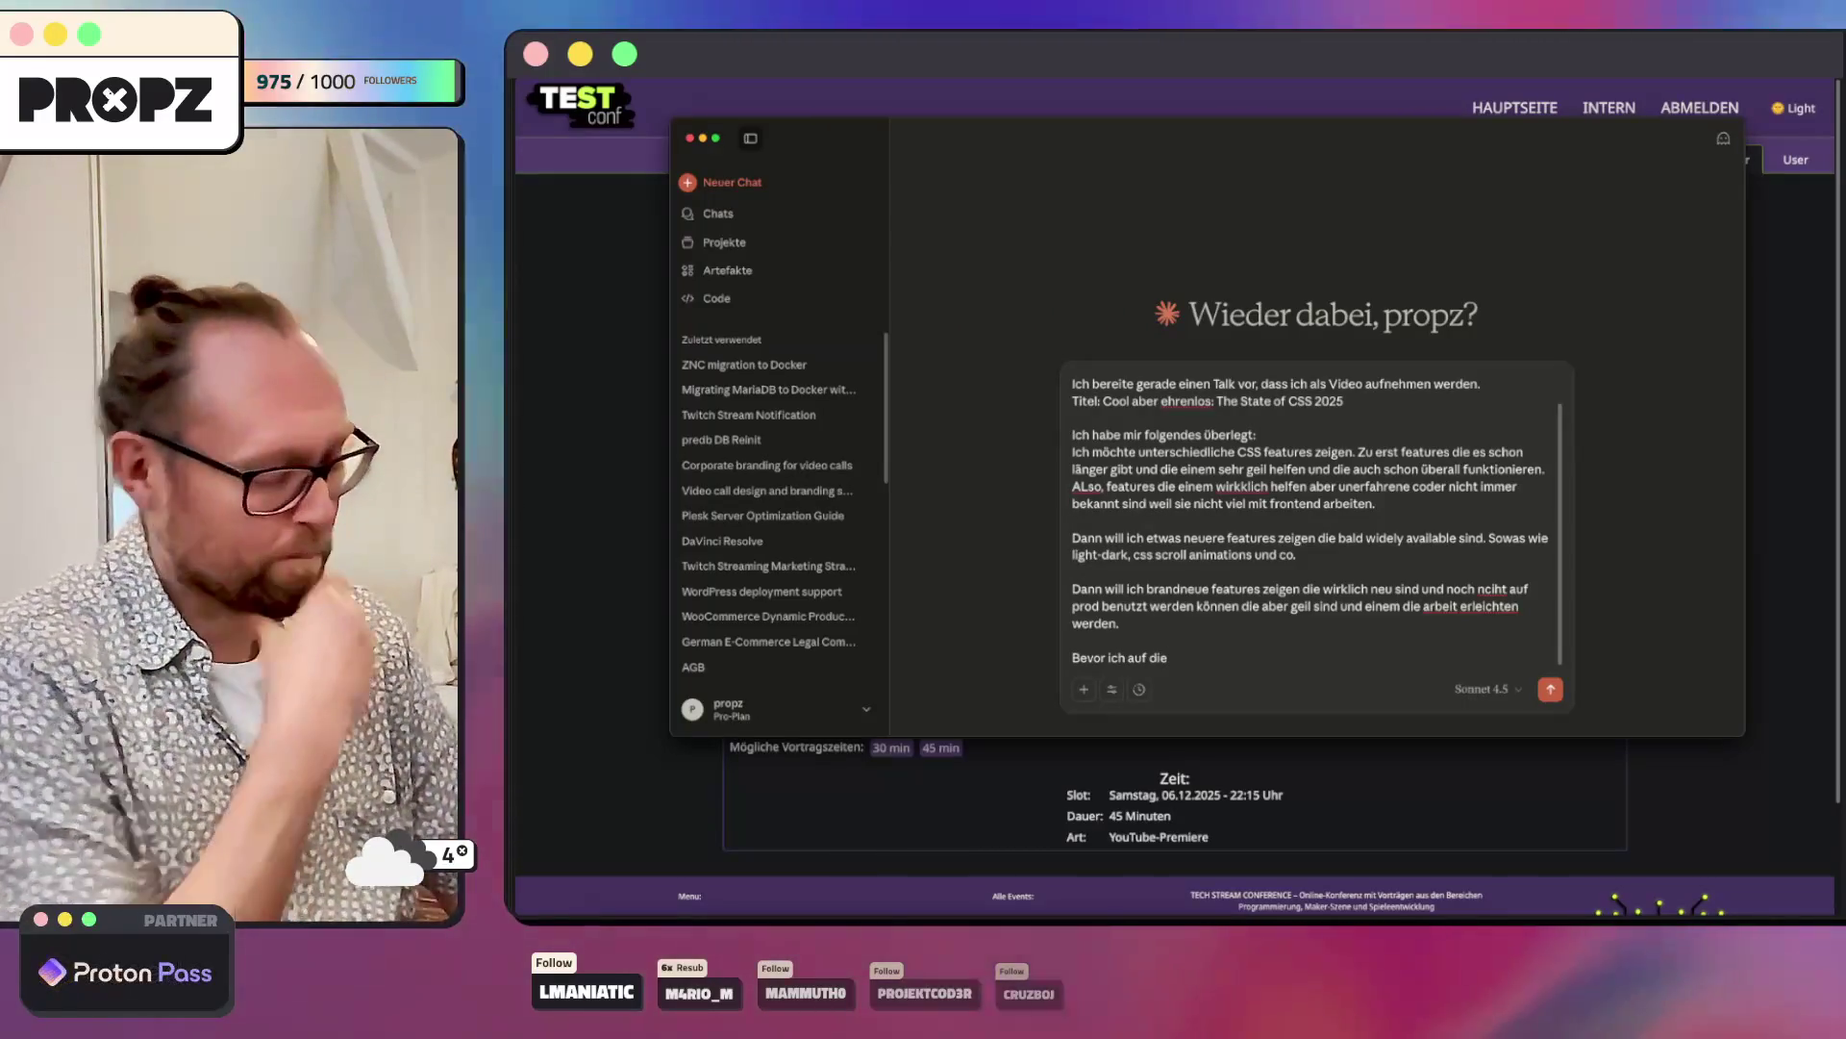
text(featur)
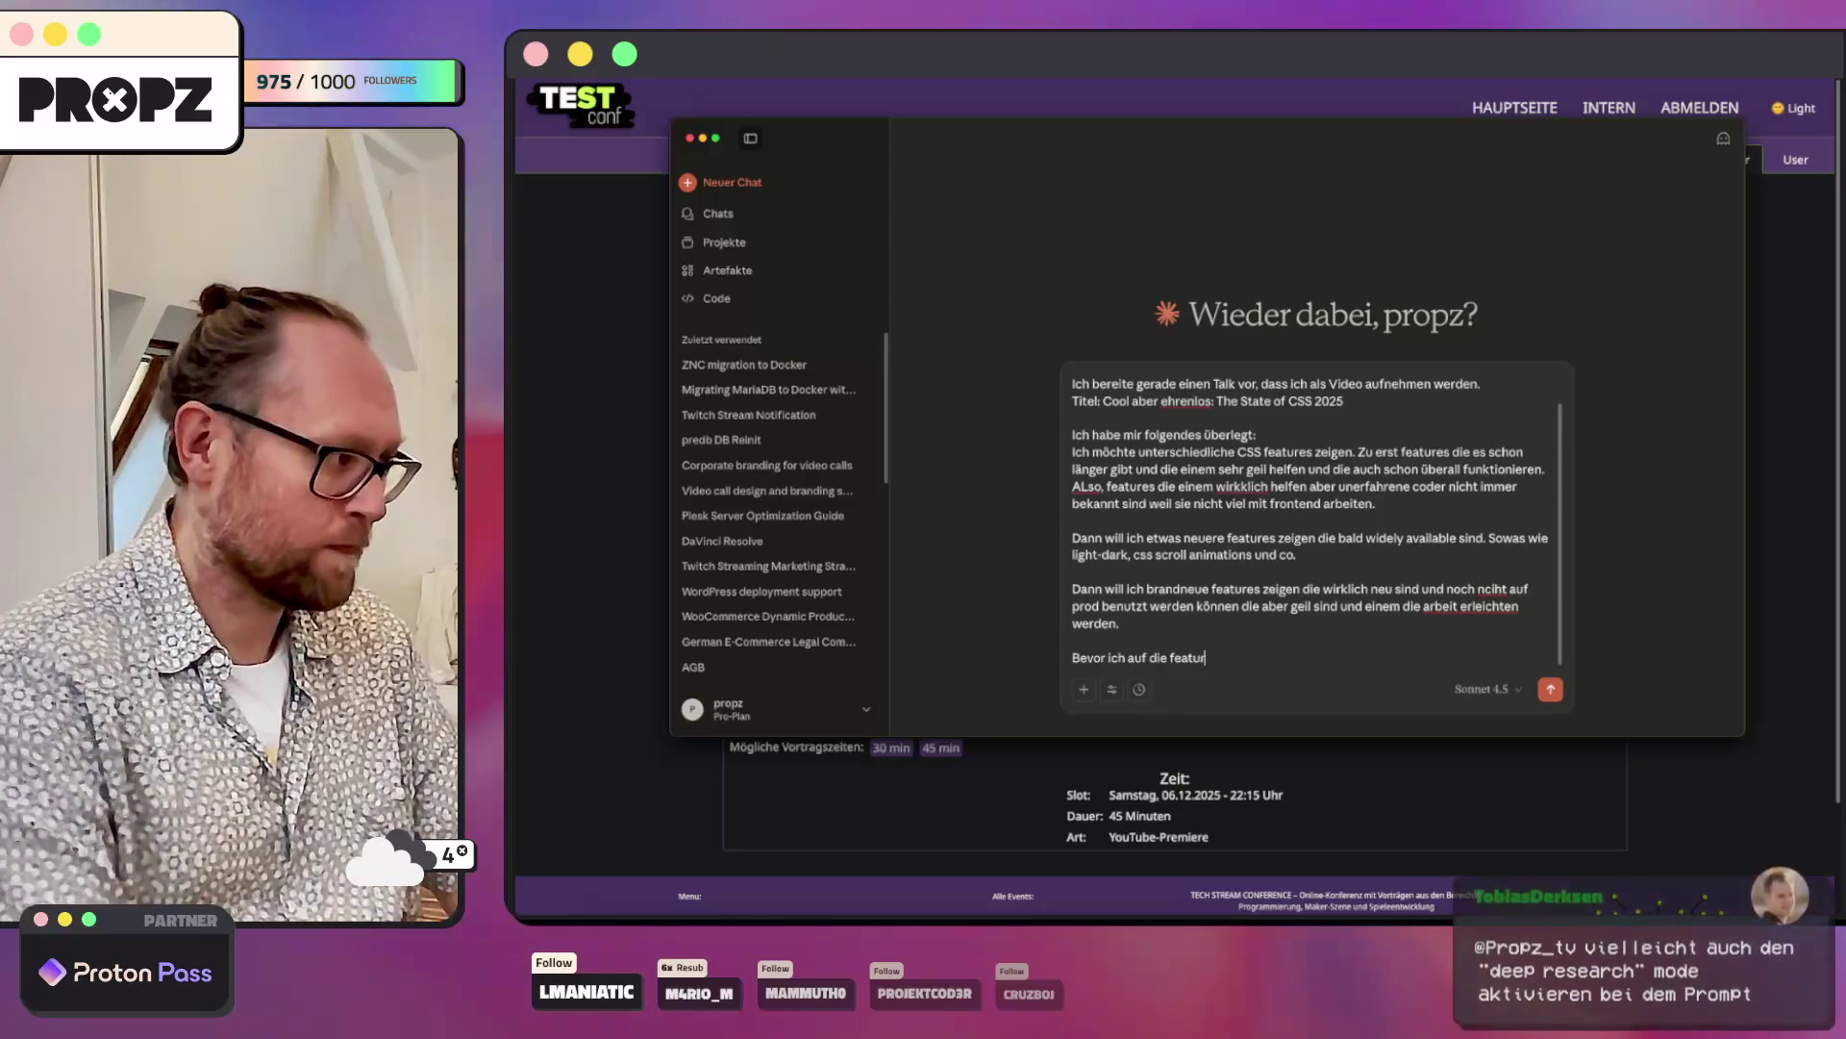
text(es eingehe)
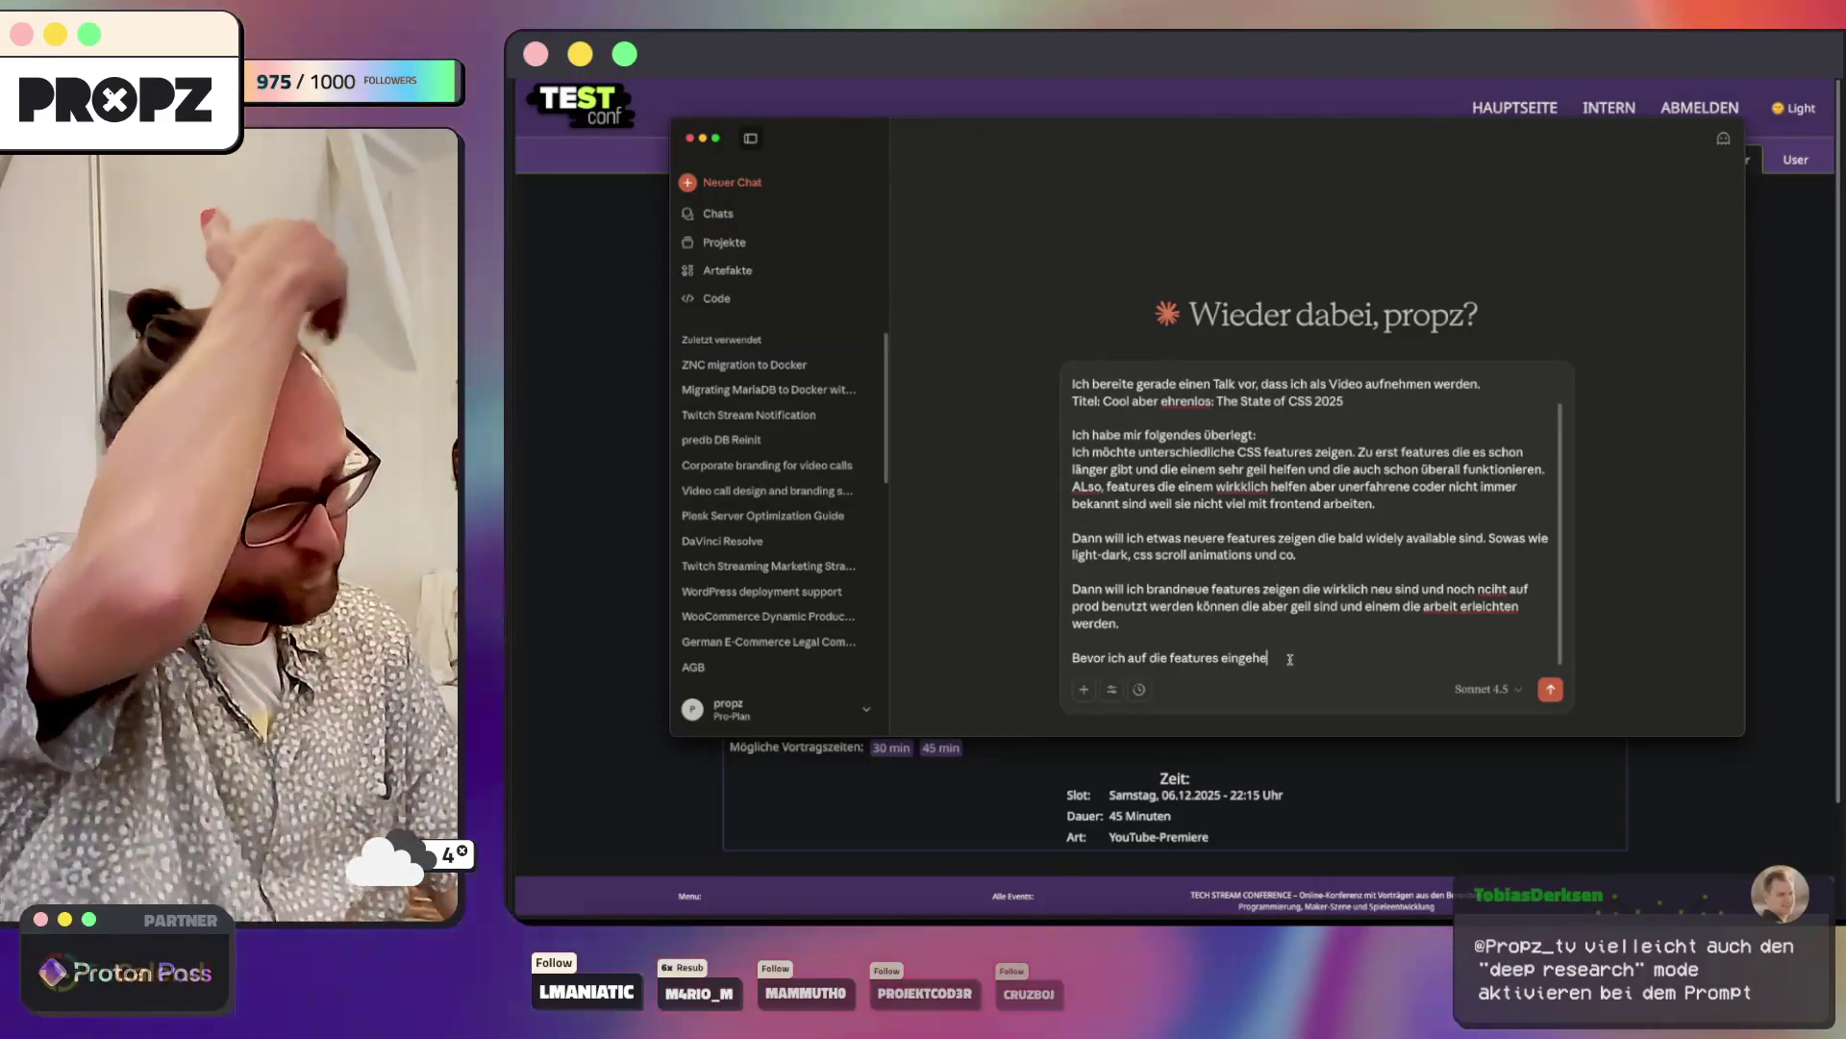
text(möchte ich abe)
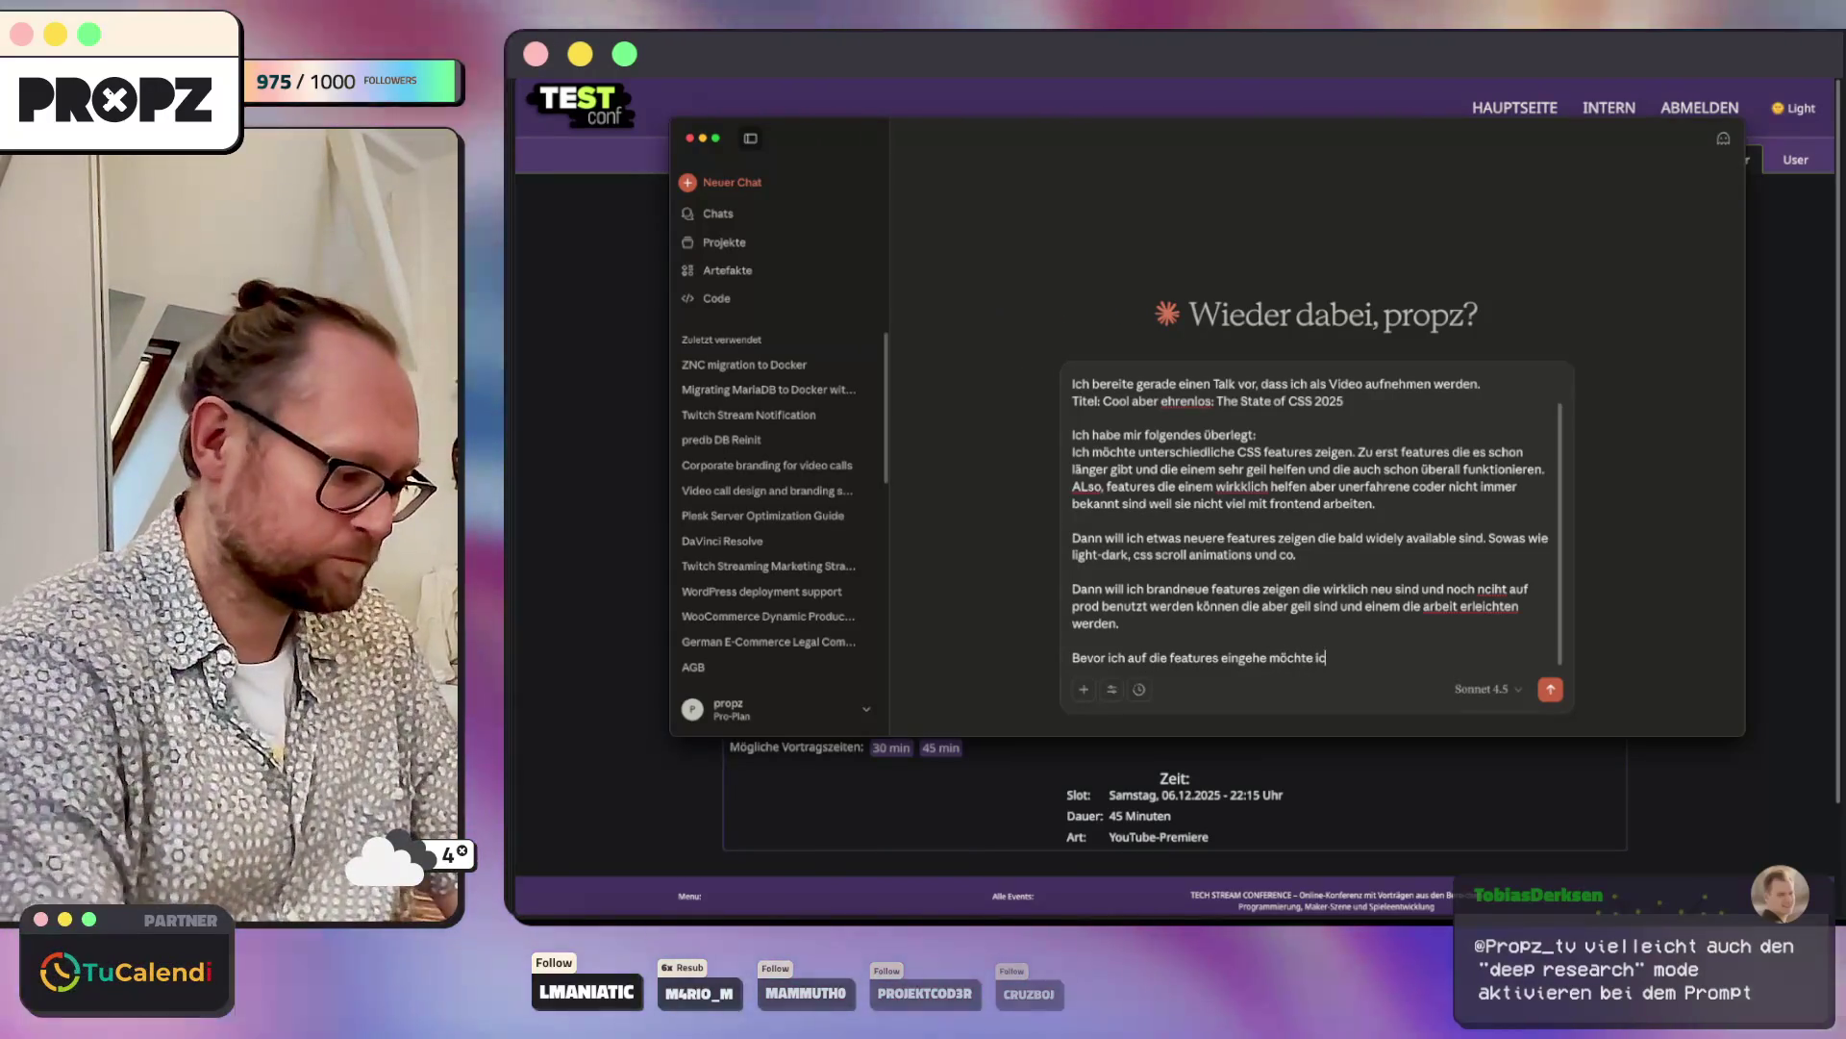
text(r die neue symbolik erklären)
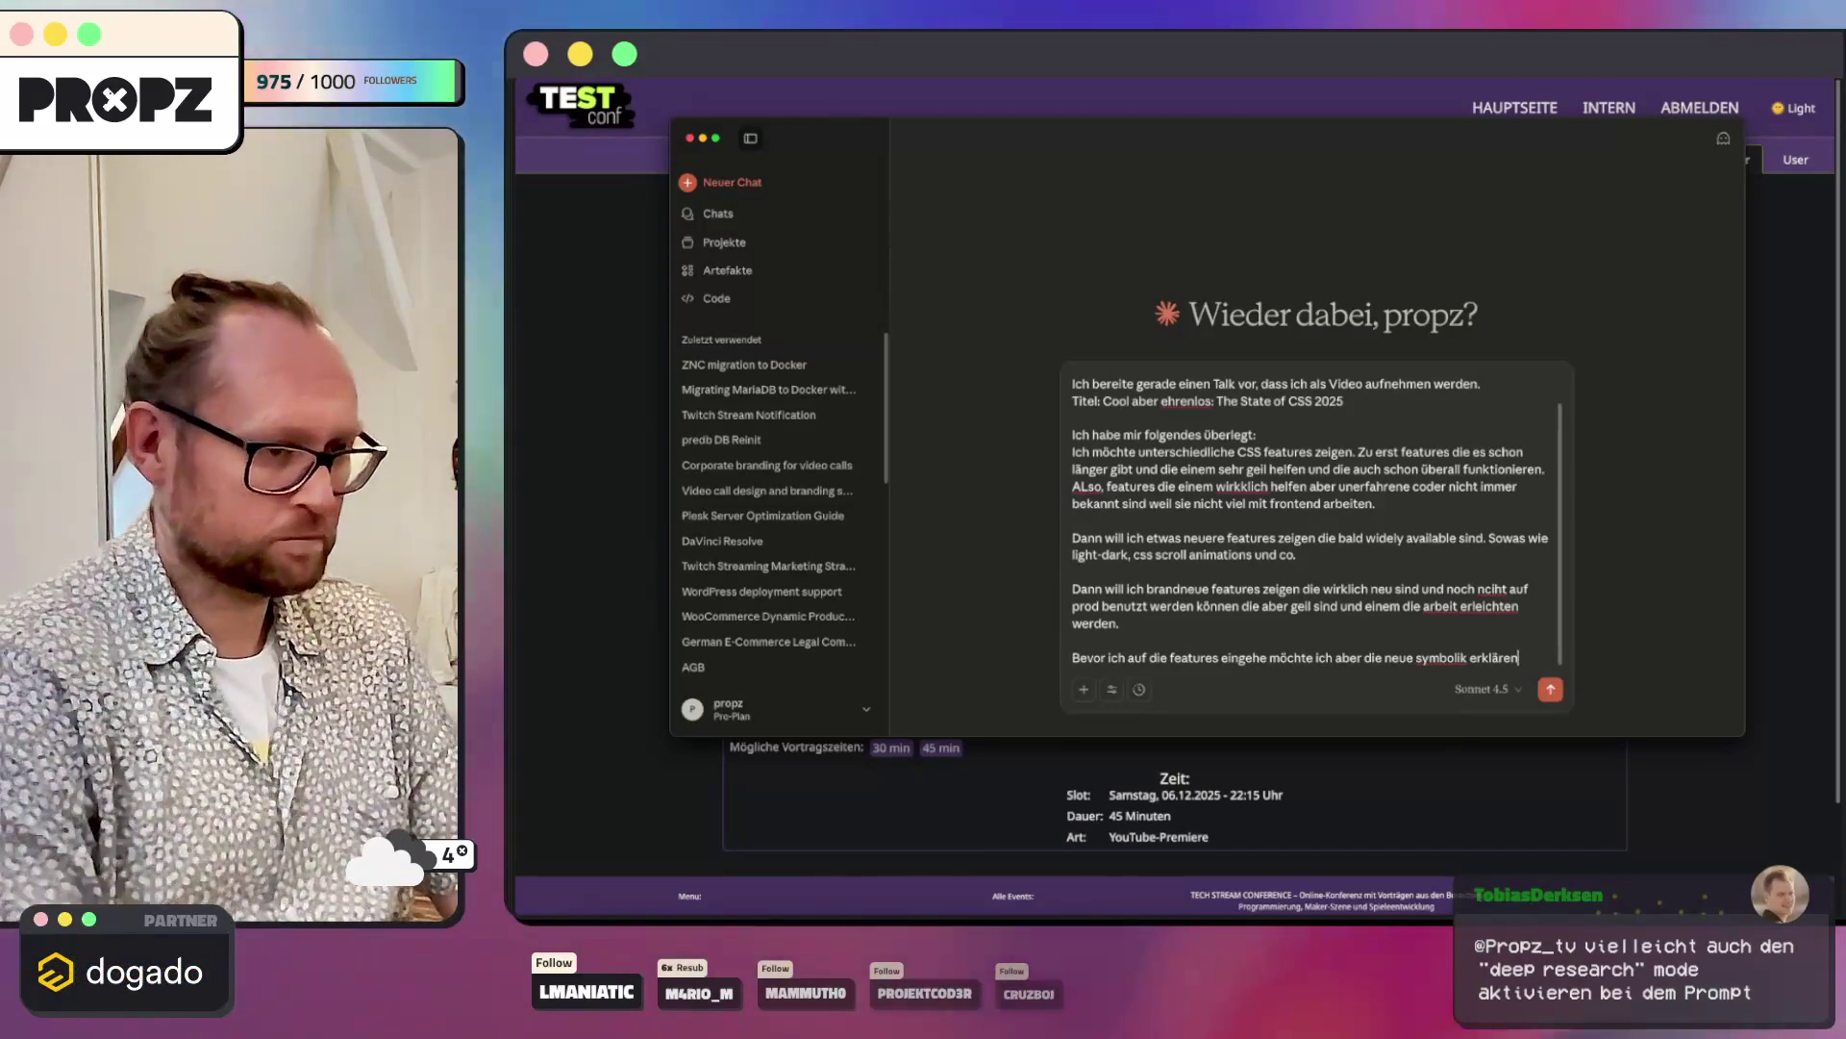
In a new Zen Browser tab, search Startpage for 'css widely available' and open web.dev's Baseline Newly available result.
click(626, 285)
key(super+t)
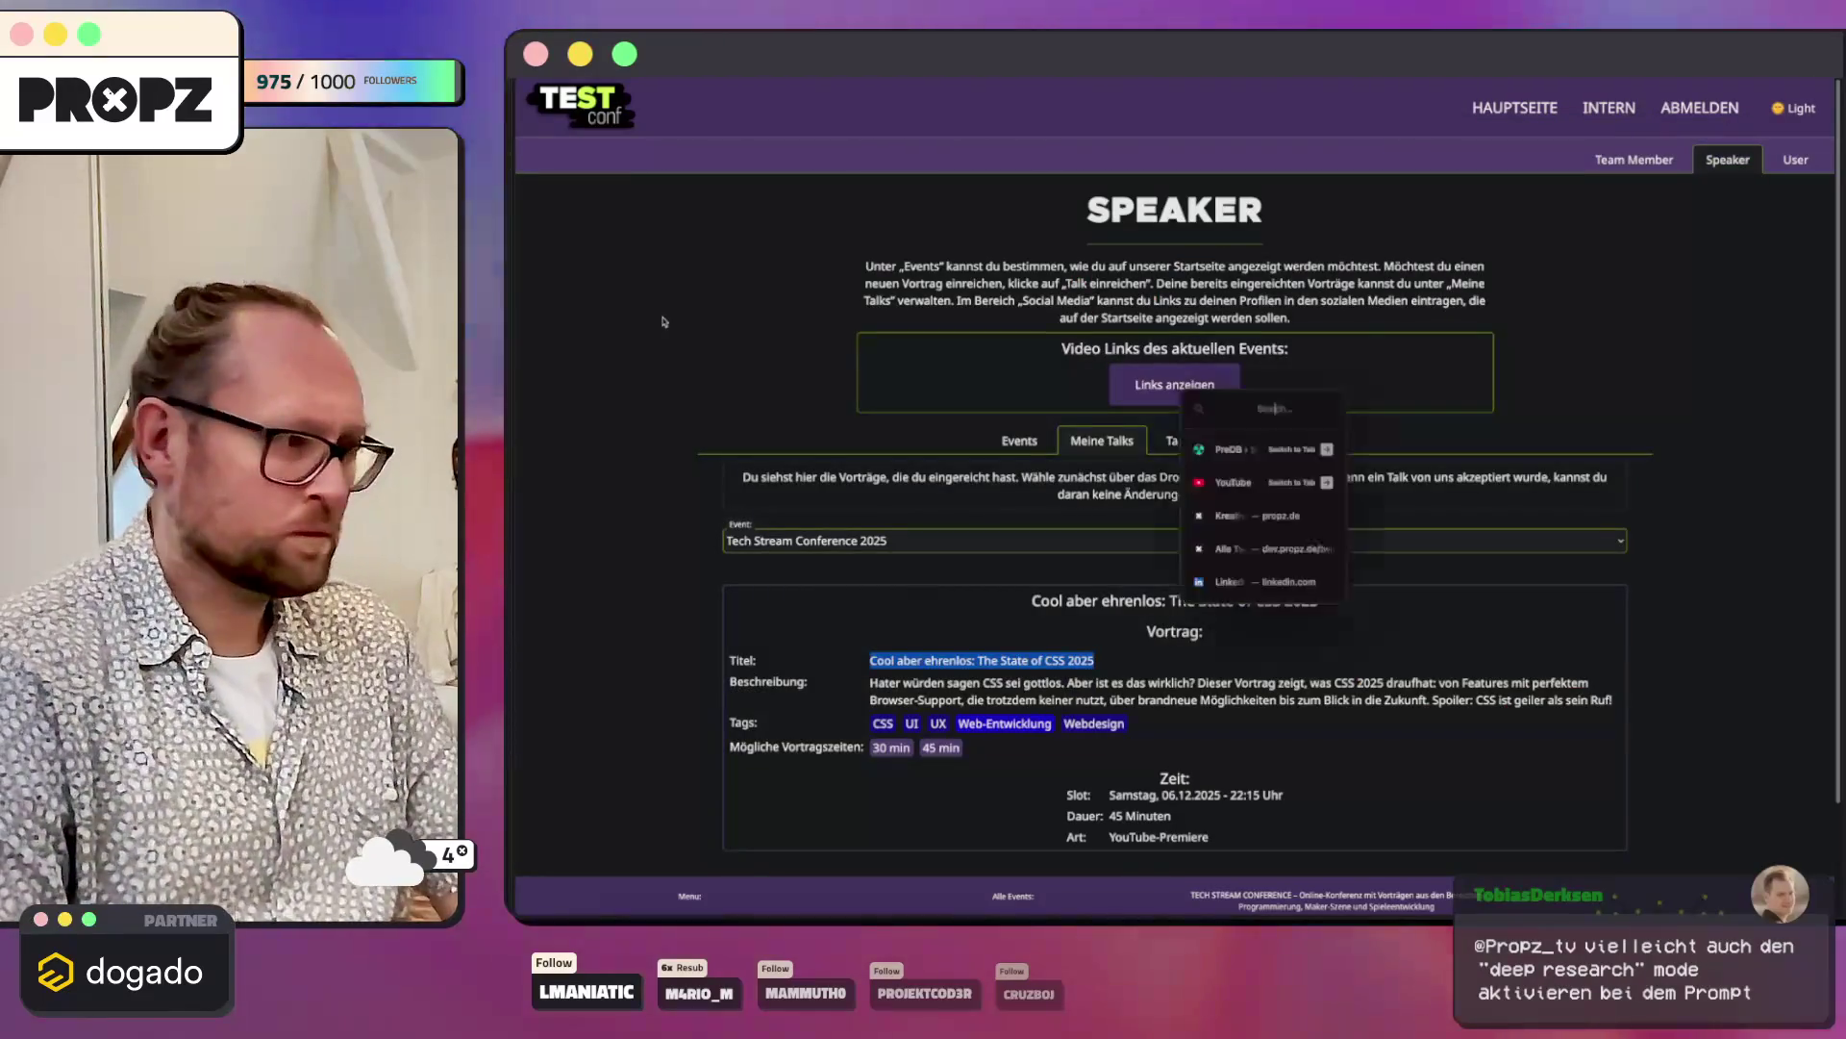
key(Escape)
key(super+t)
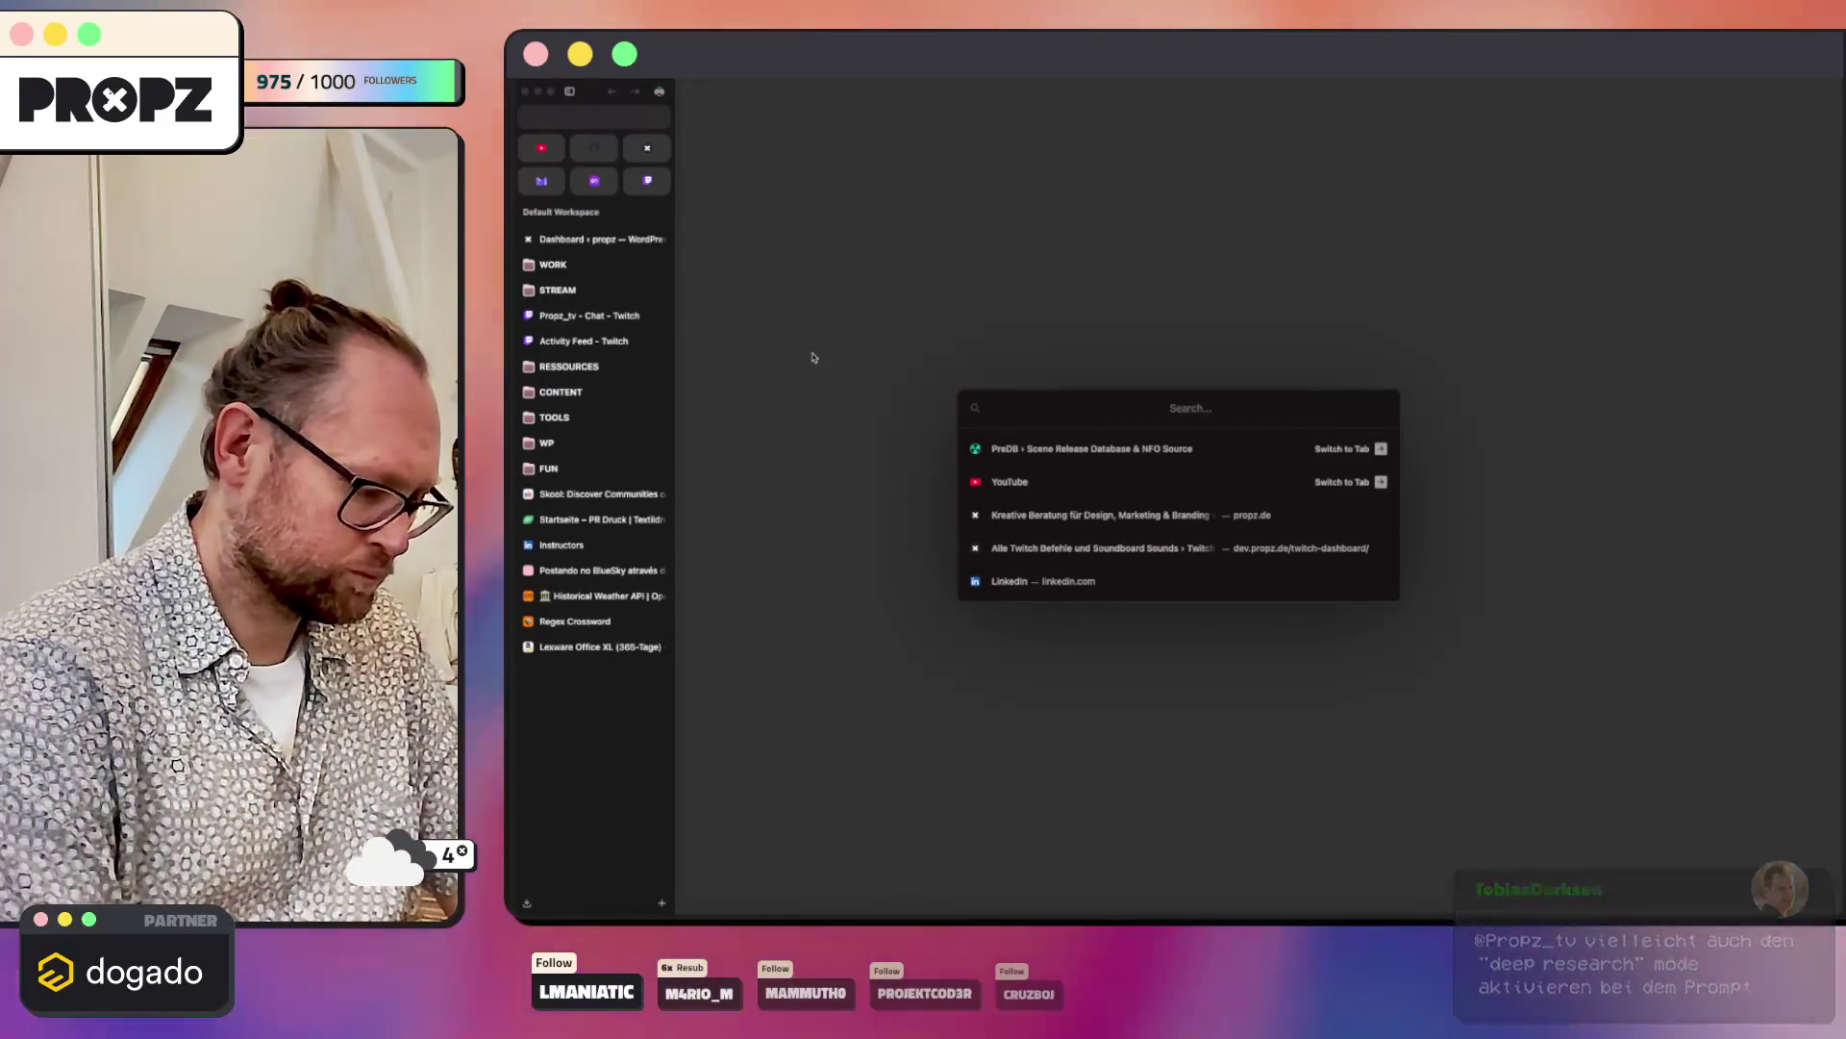
text(css)
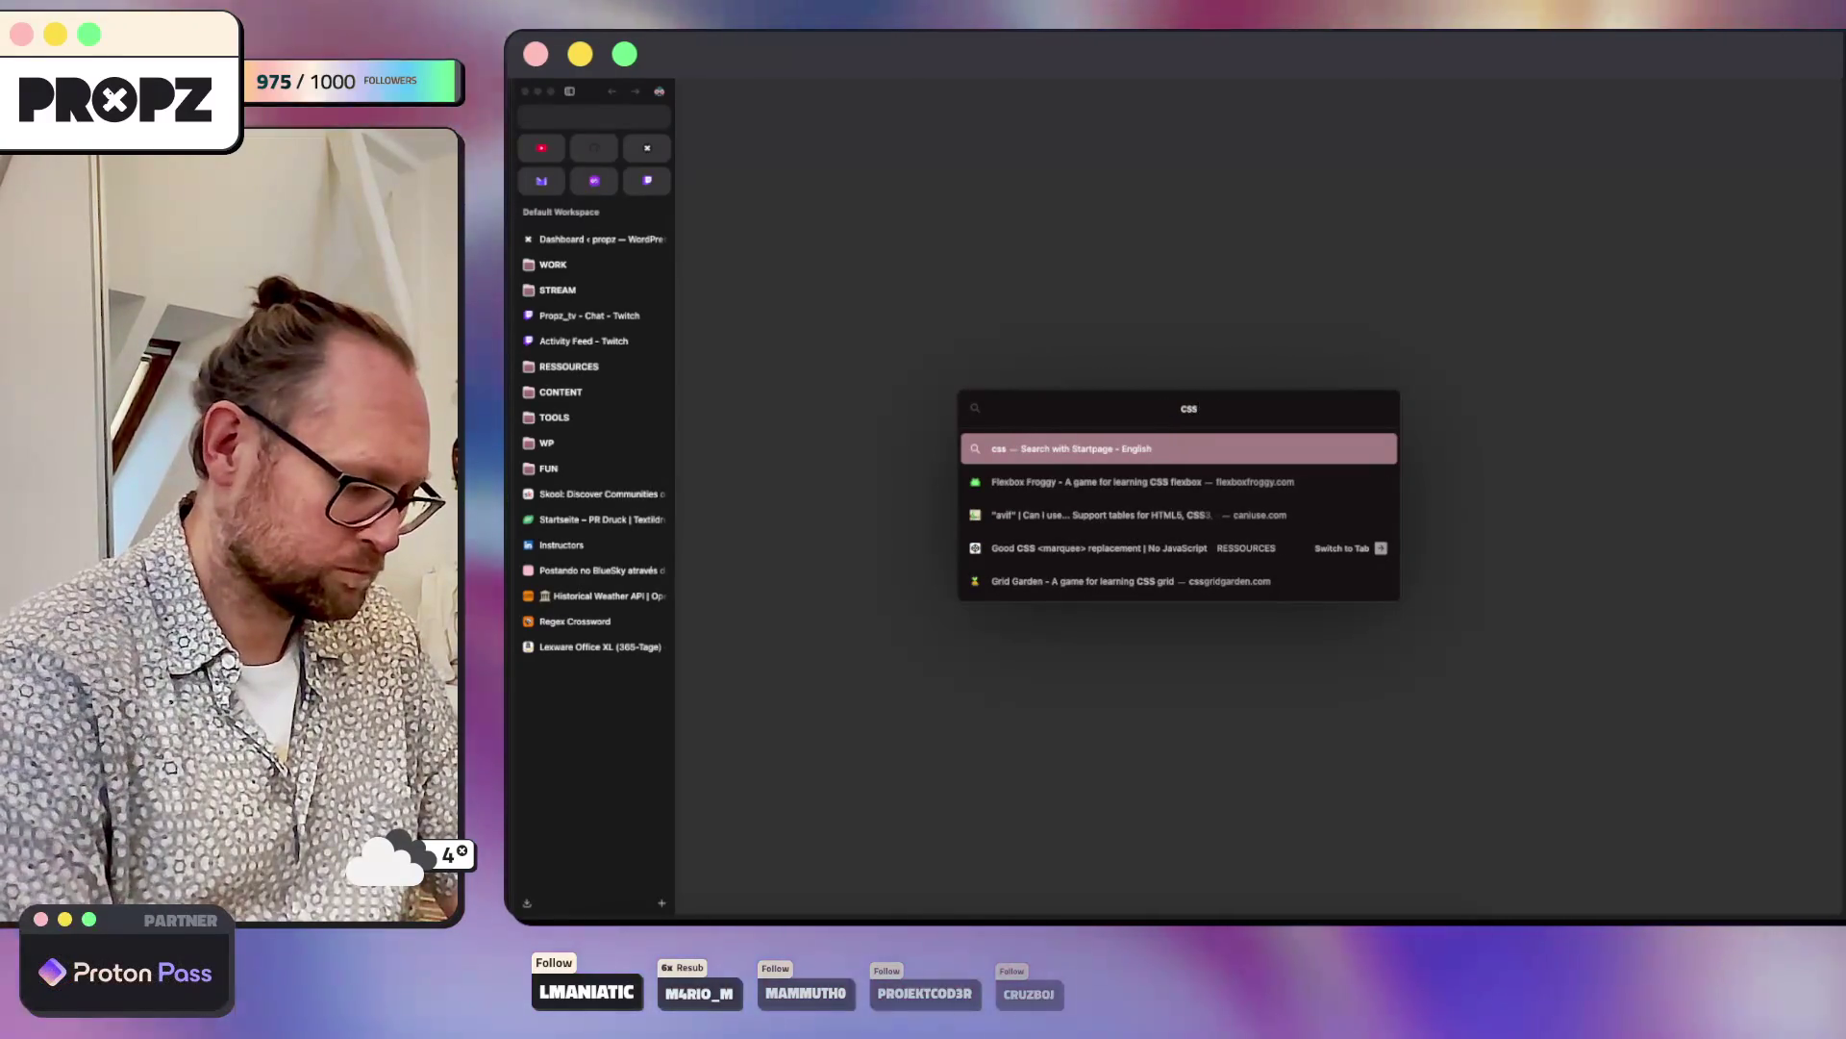
text( widely avai)
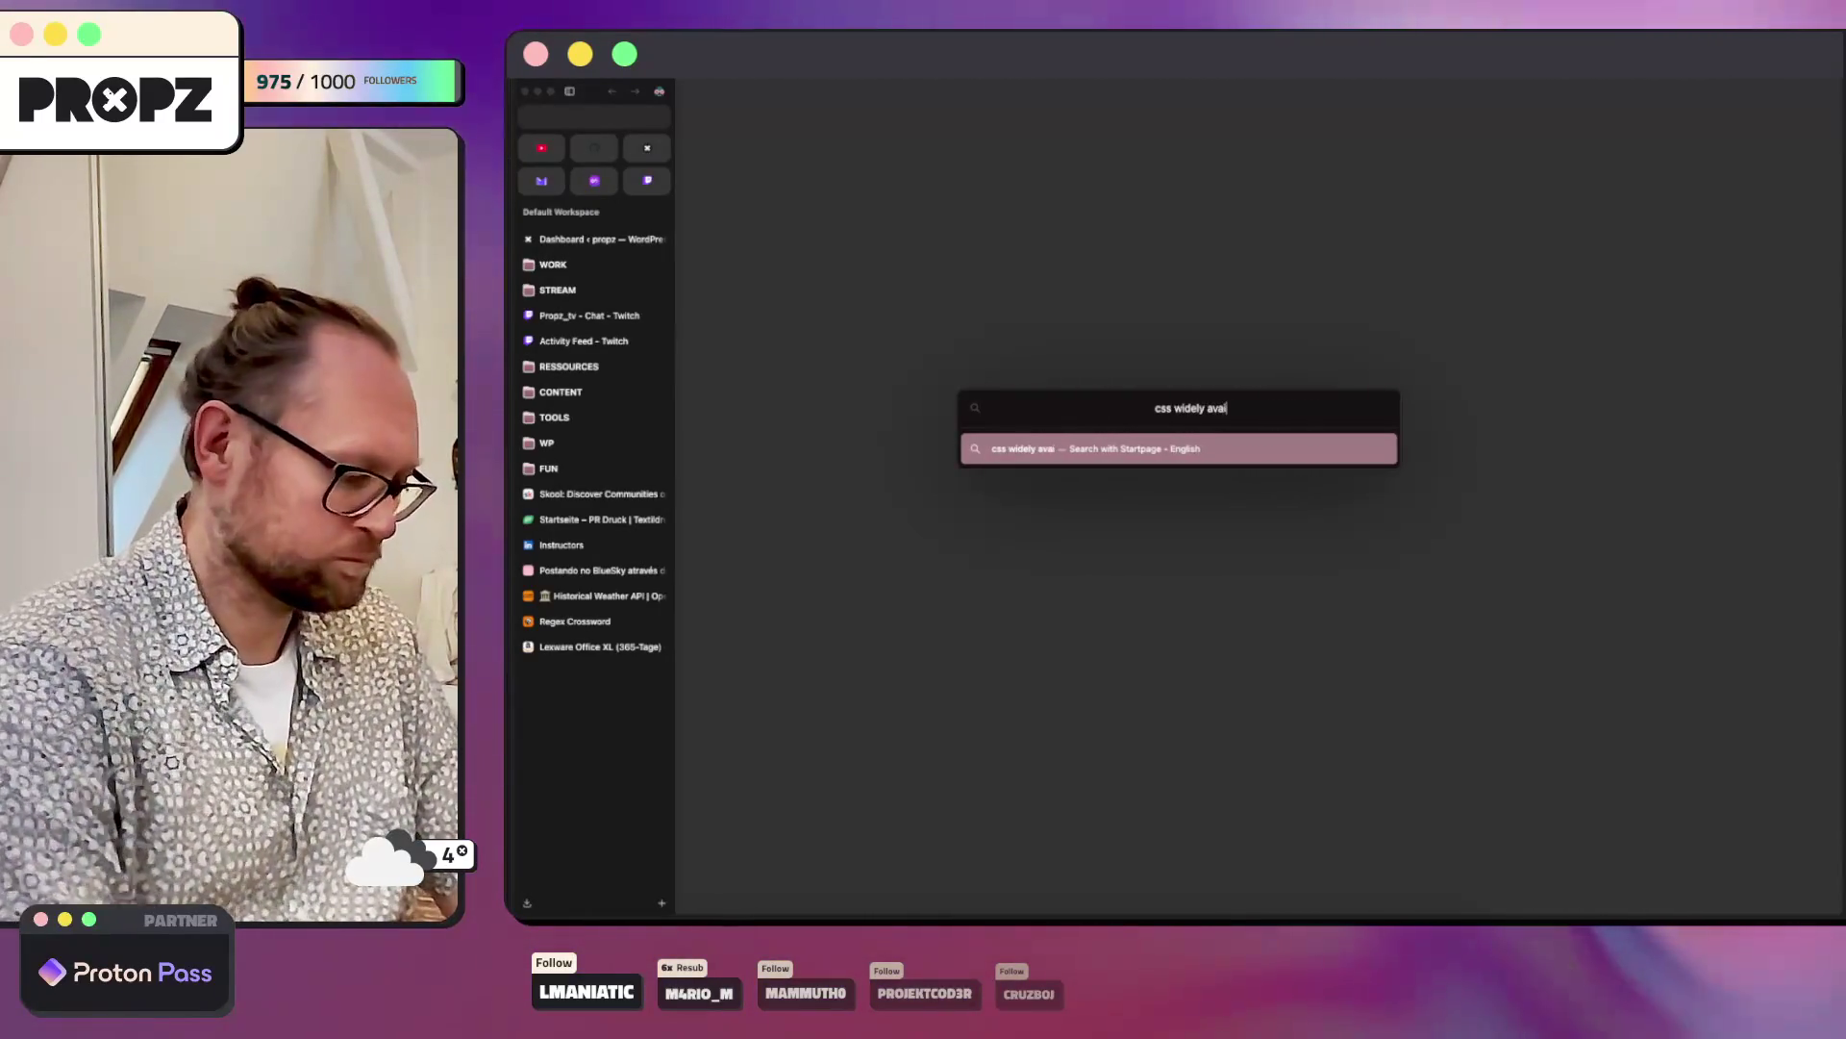
text(lable newly available)
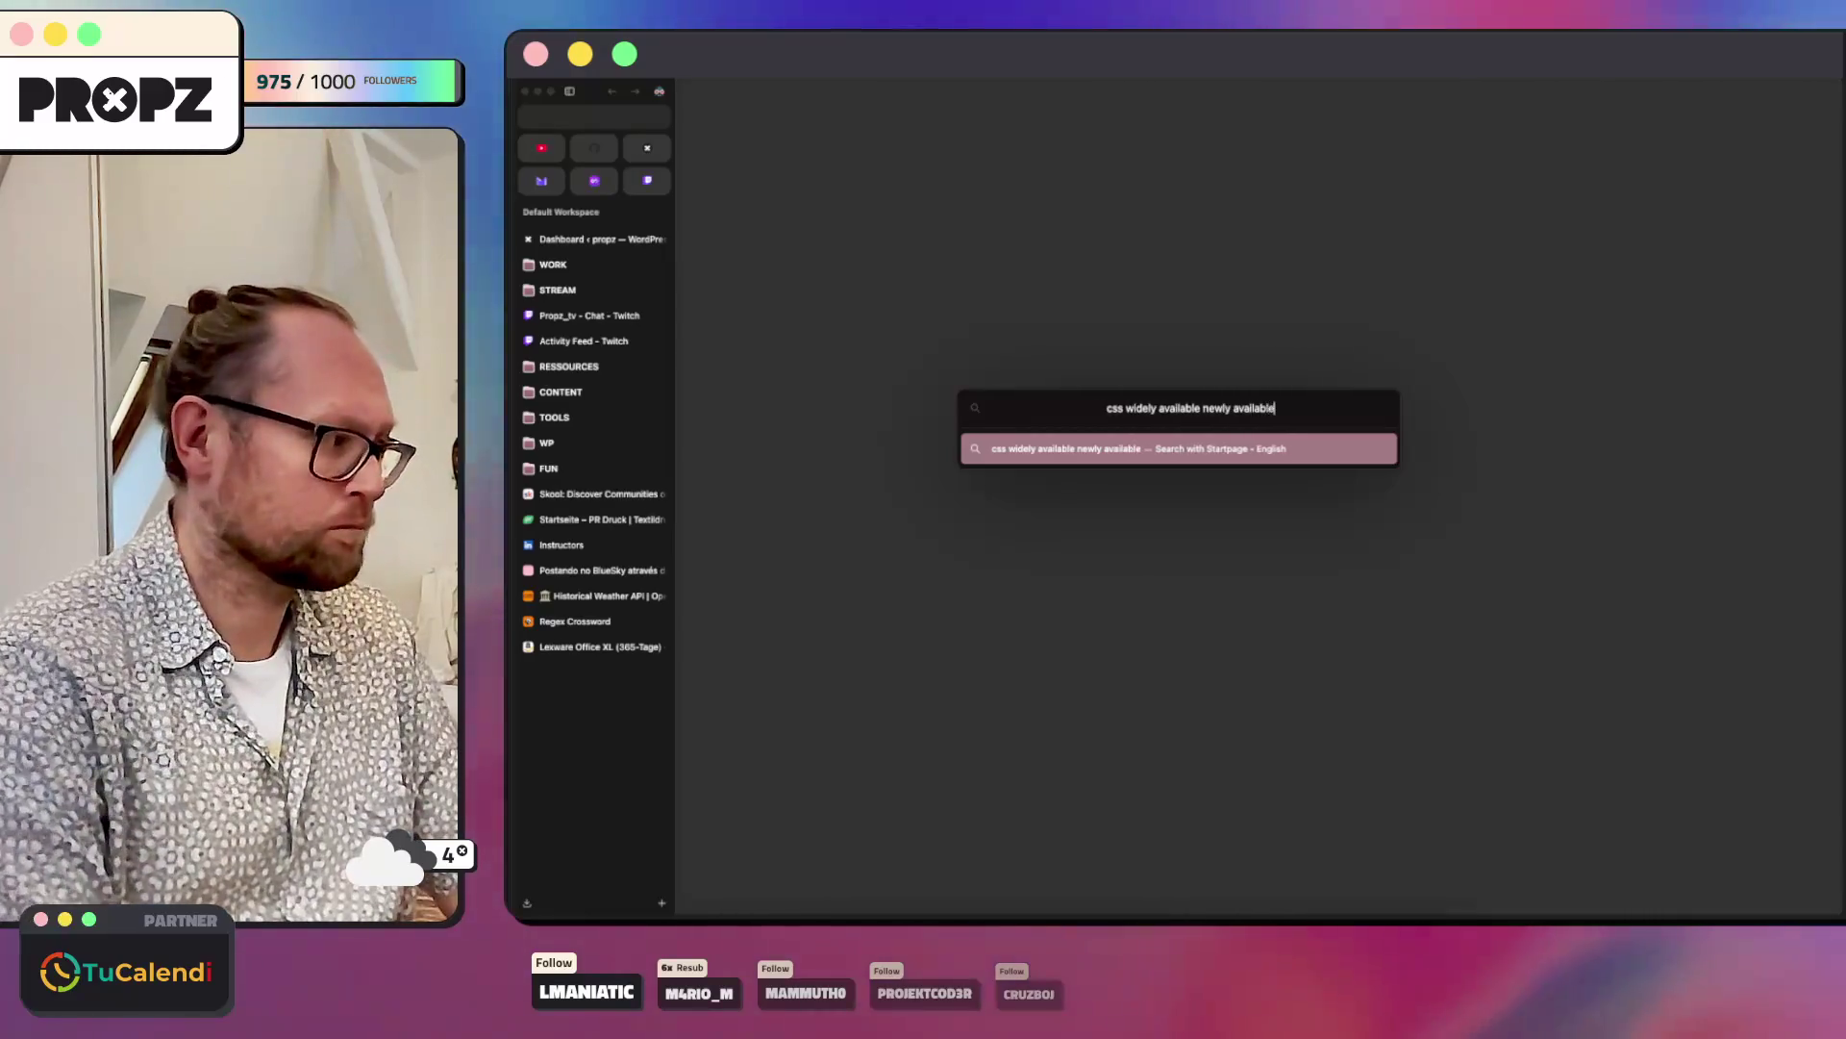
key(Return)
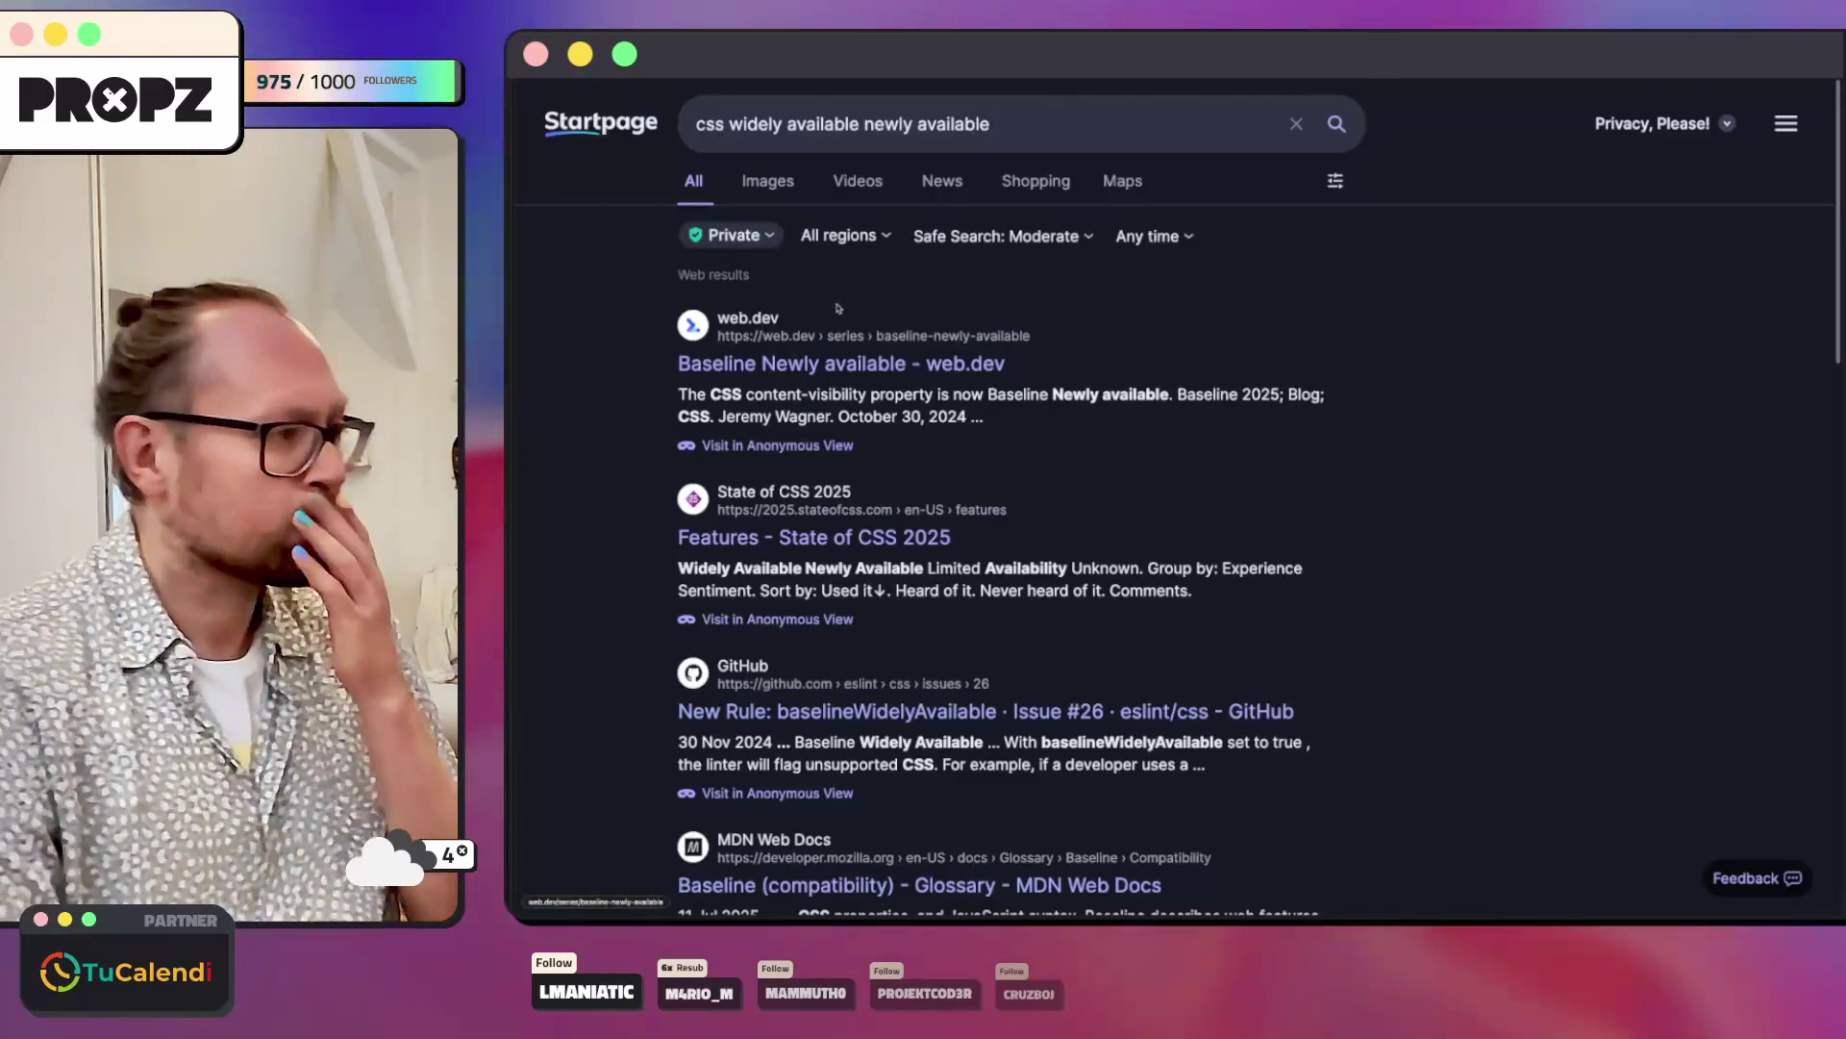
click(834, 367)
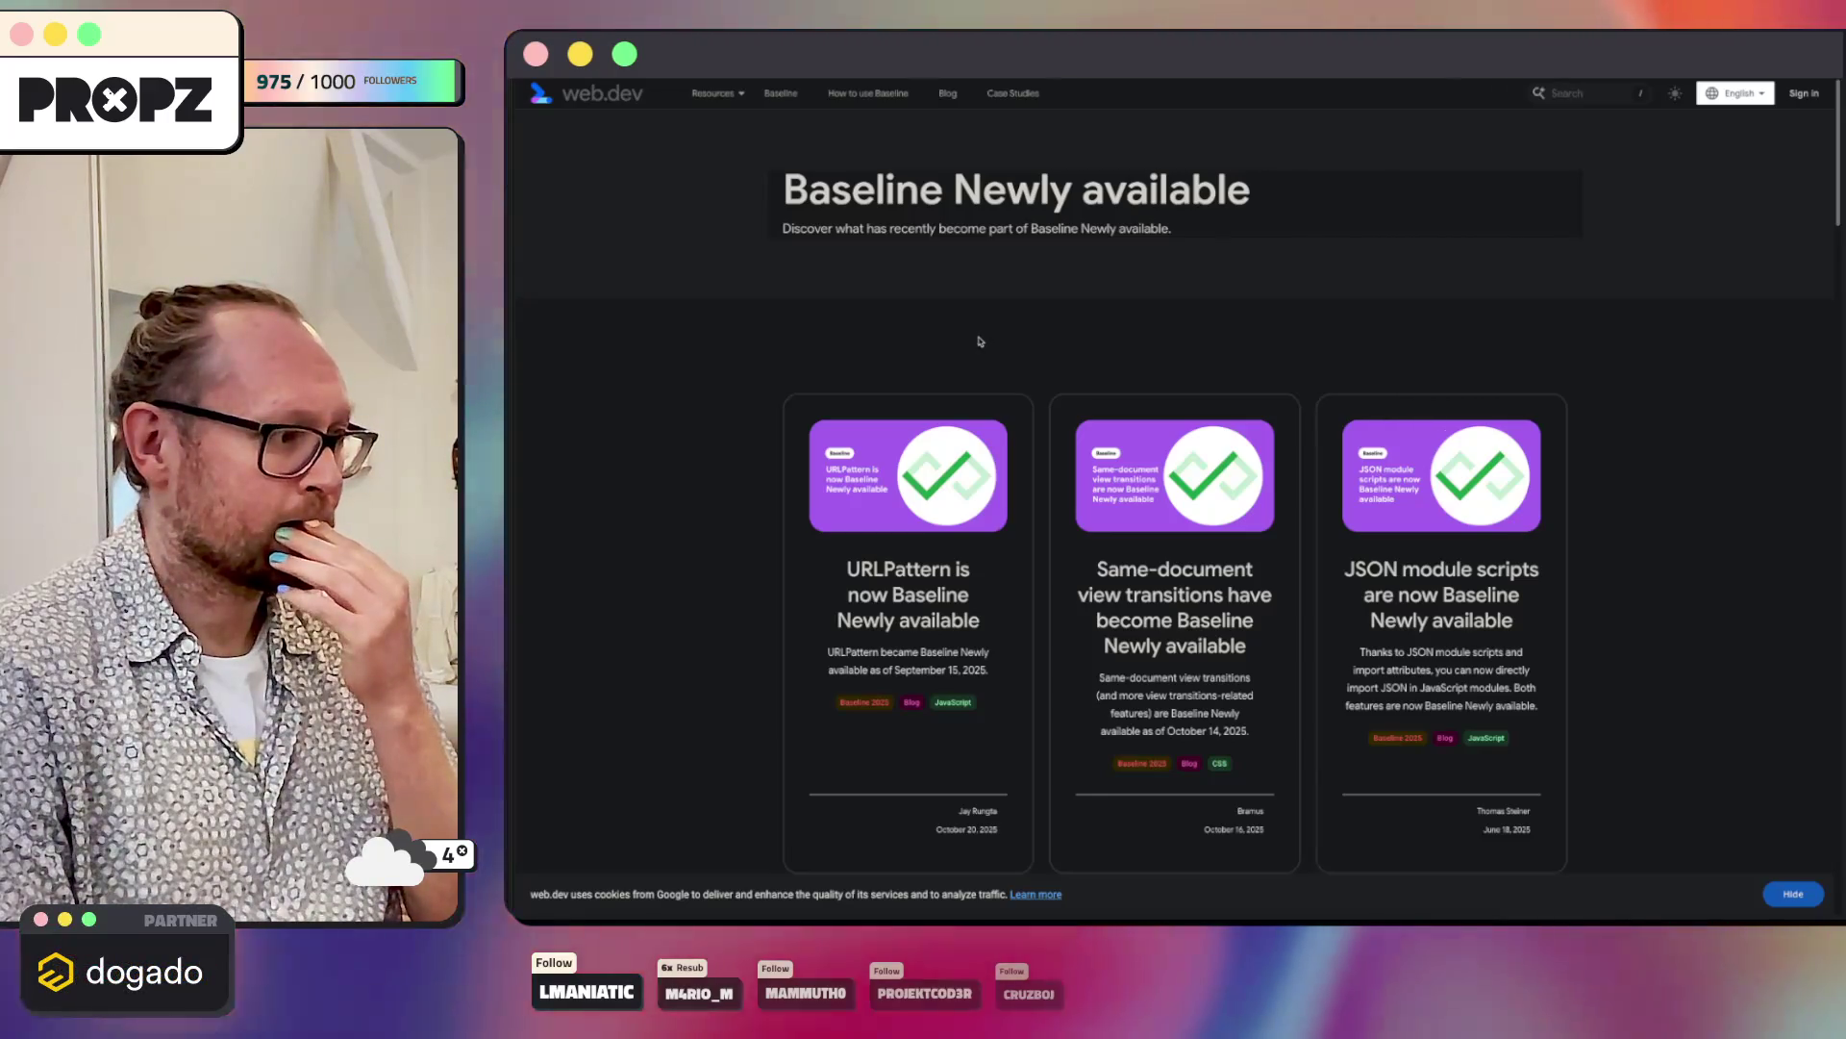
Skim the web.dev Baseline Newly available feature cards, then go back to the search results.
scroll(980, 341, down, 2)
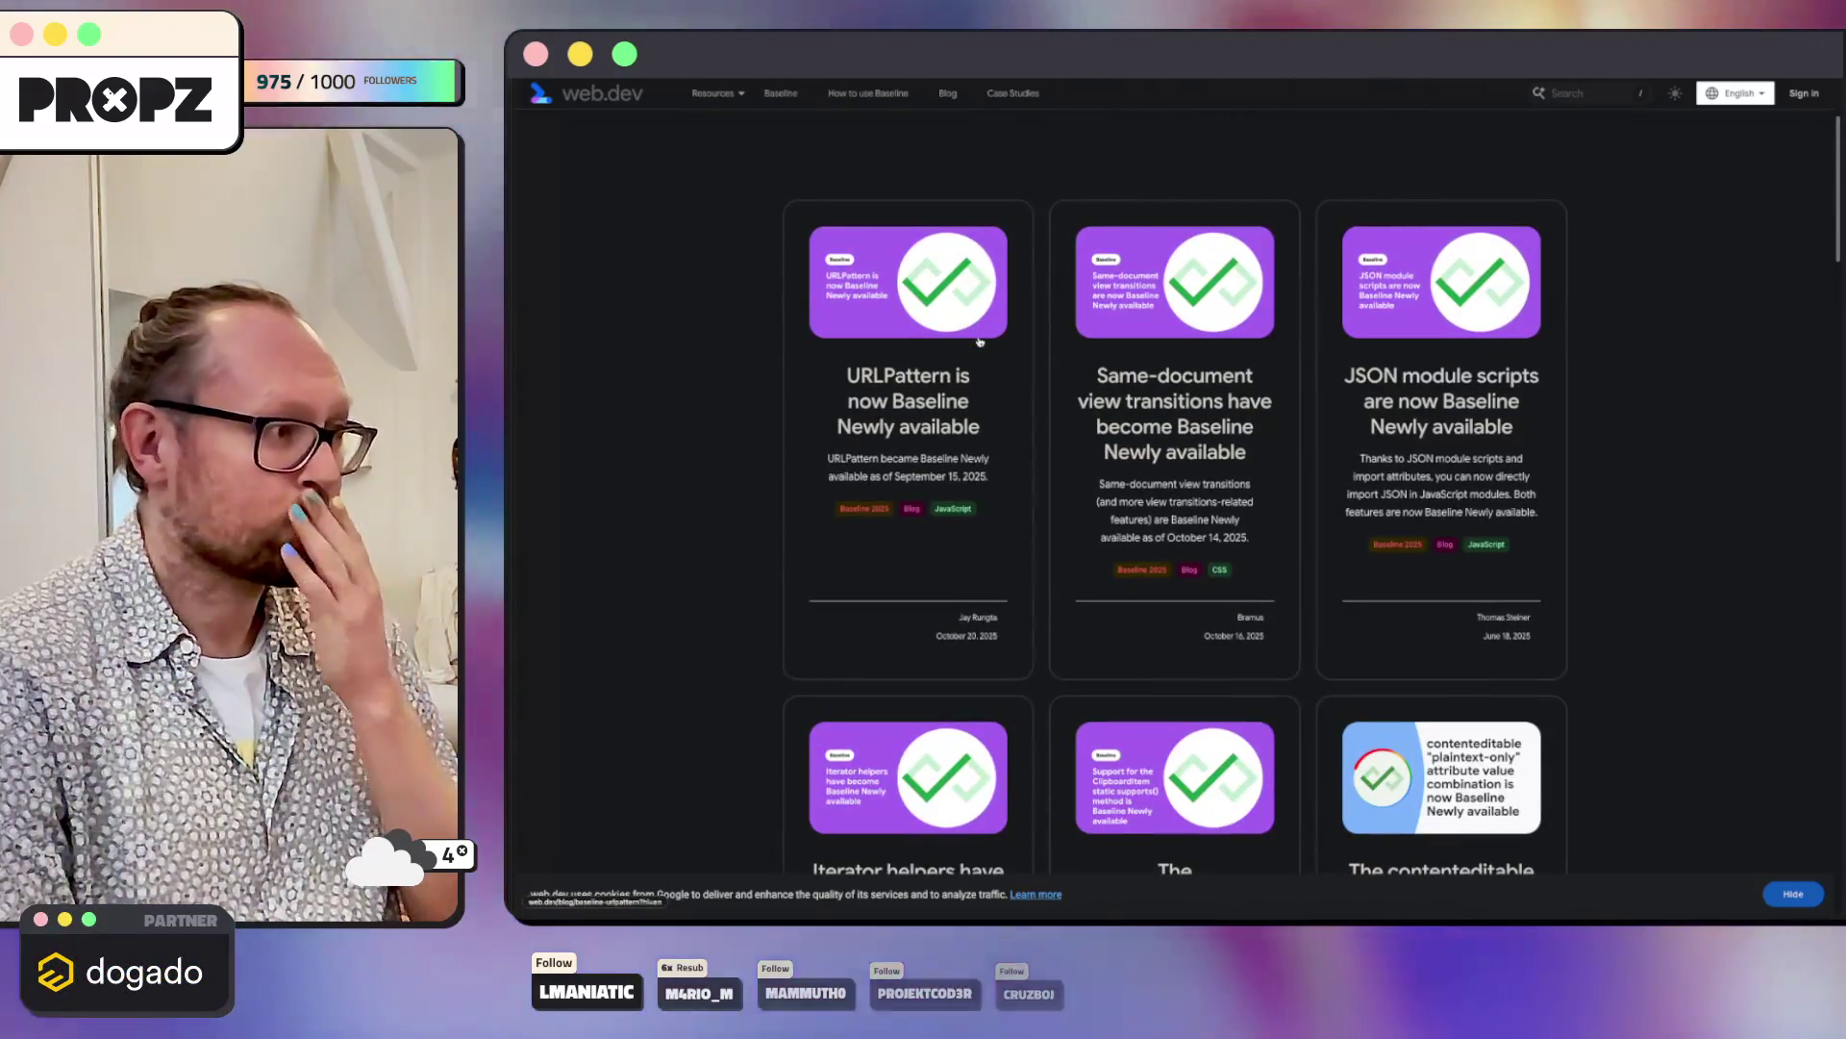
scroll(980, 342, down, 2)
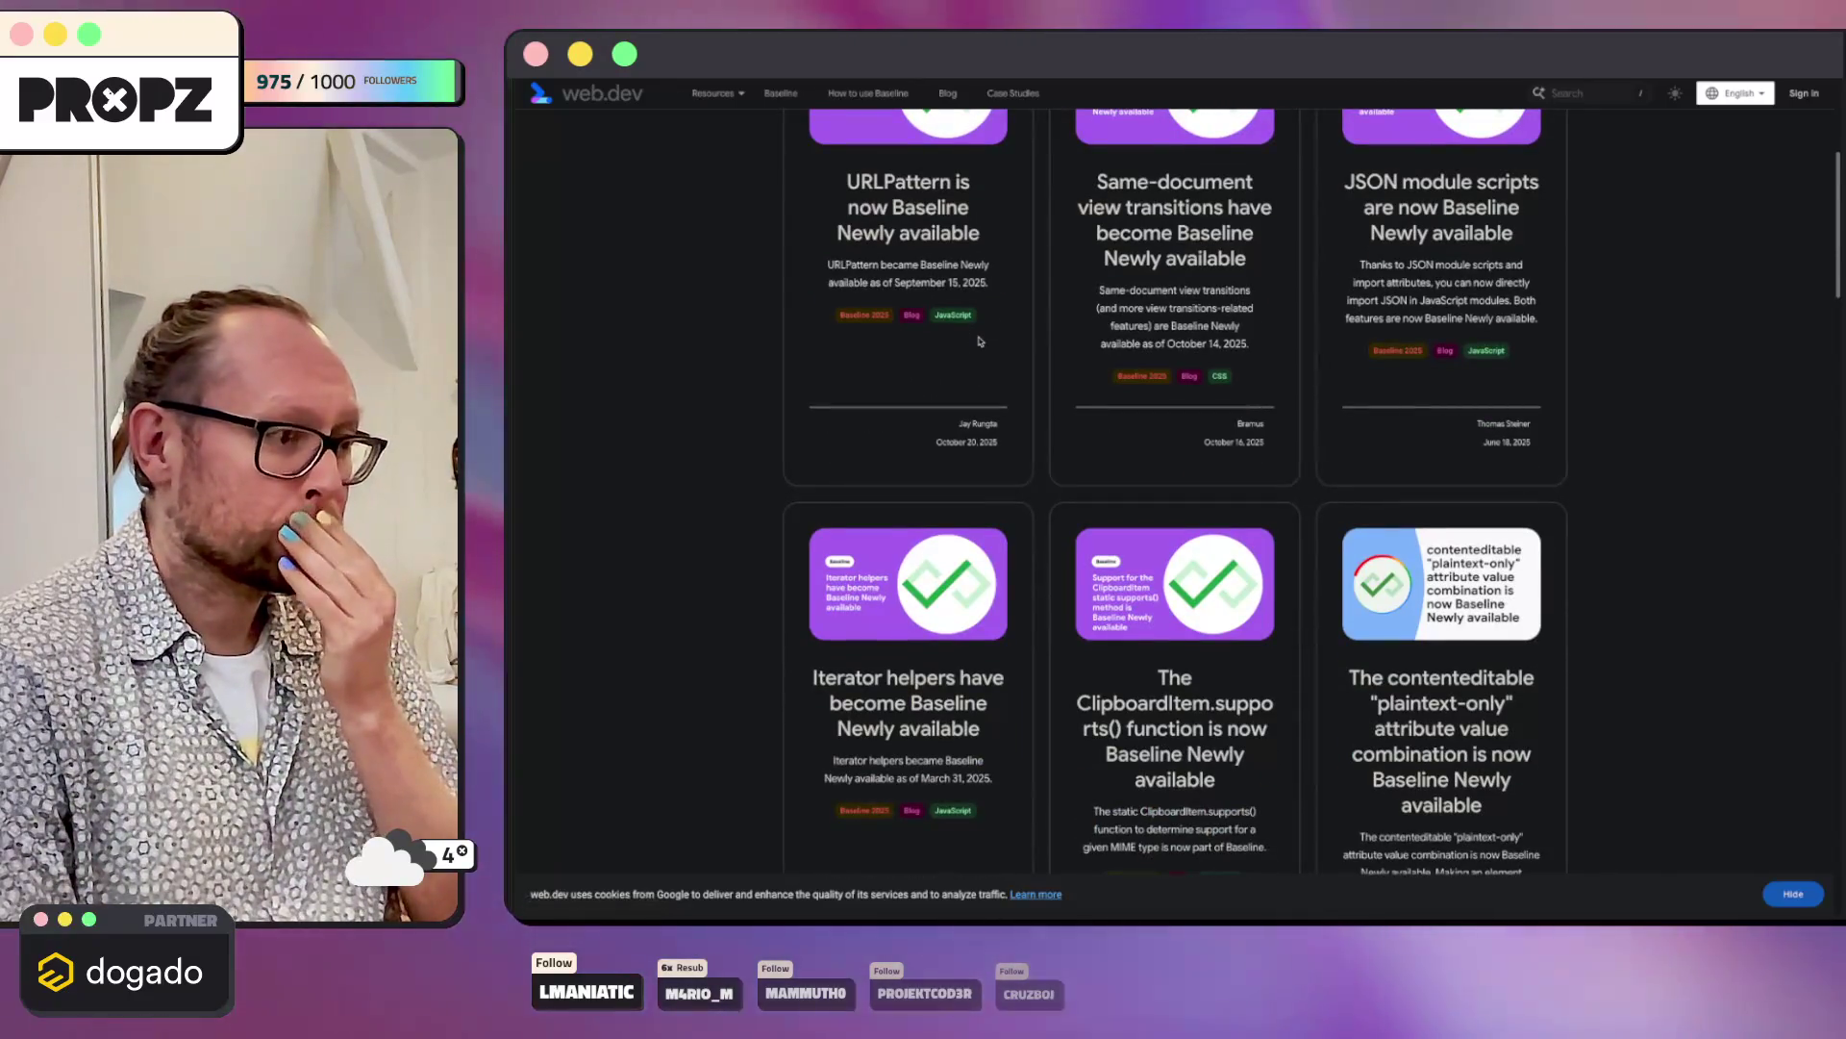
scroll(980, 341, down, 2)
scroll(984, 343, down, 10)
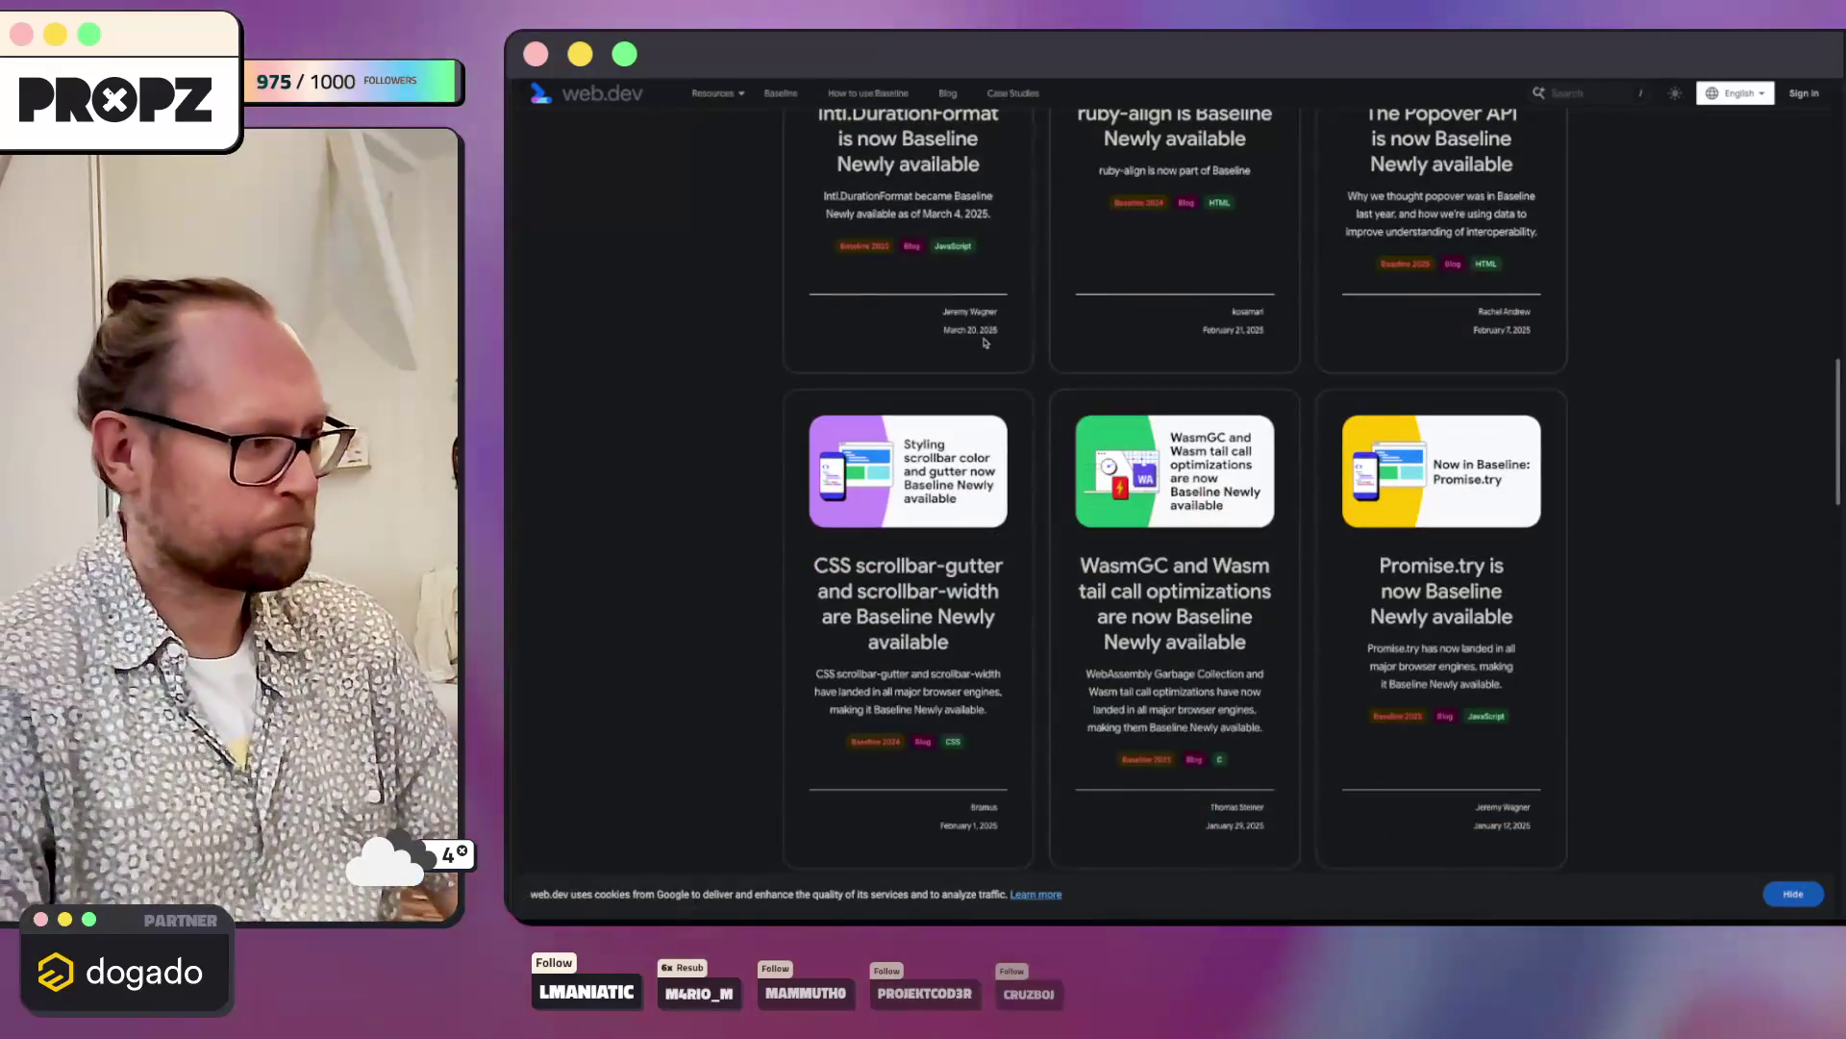
key(super+Left)
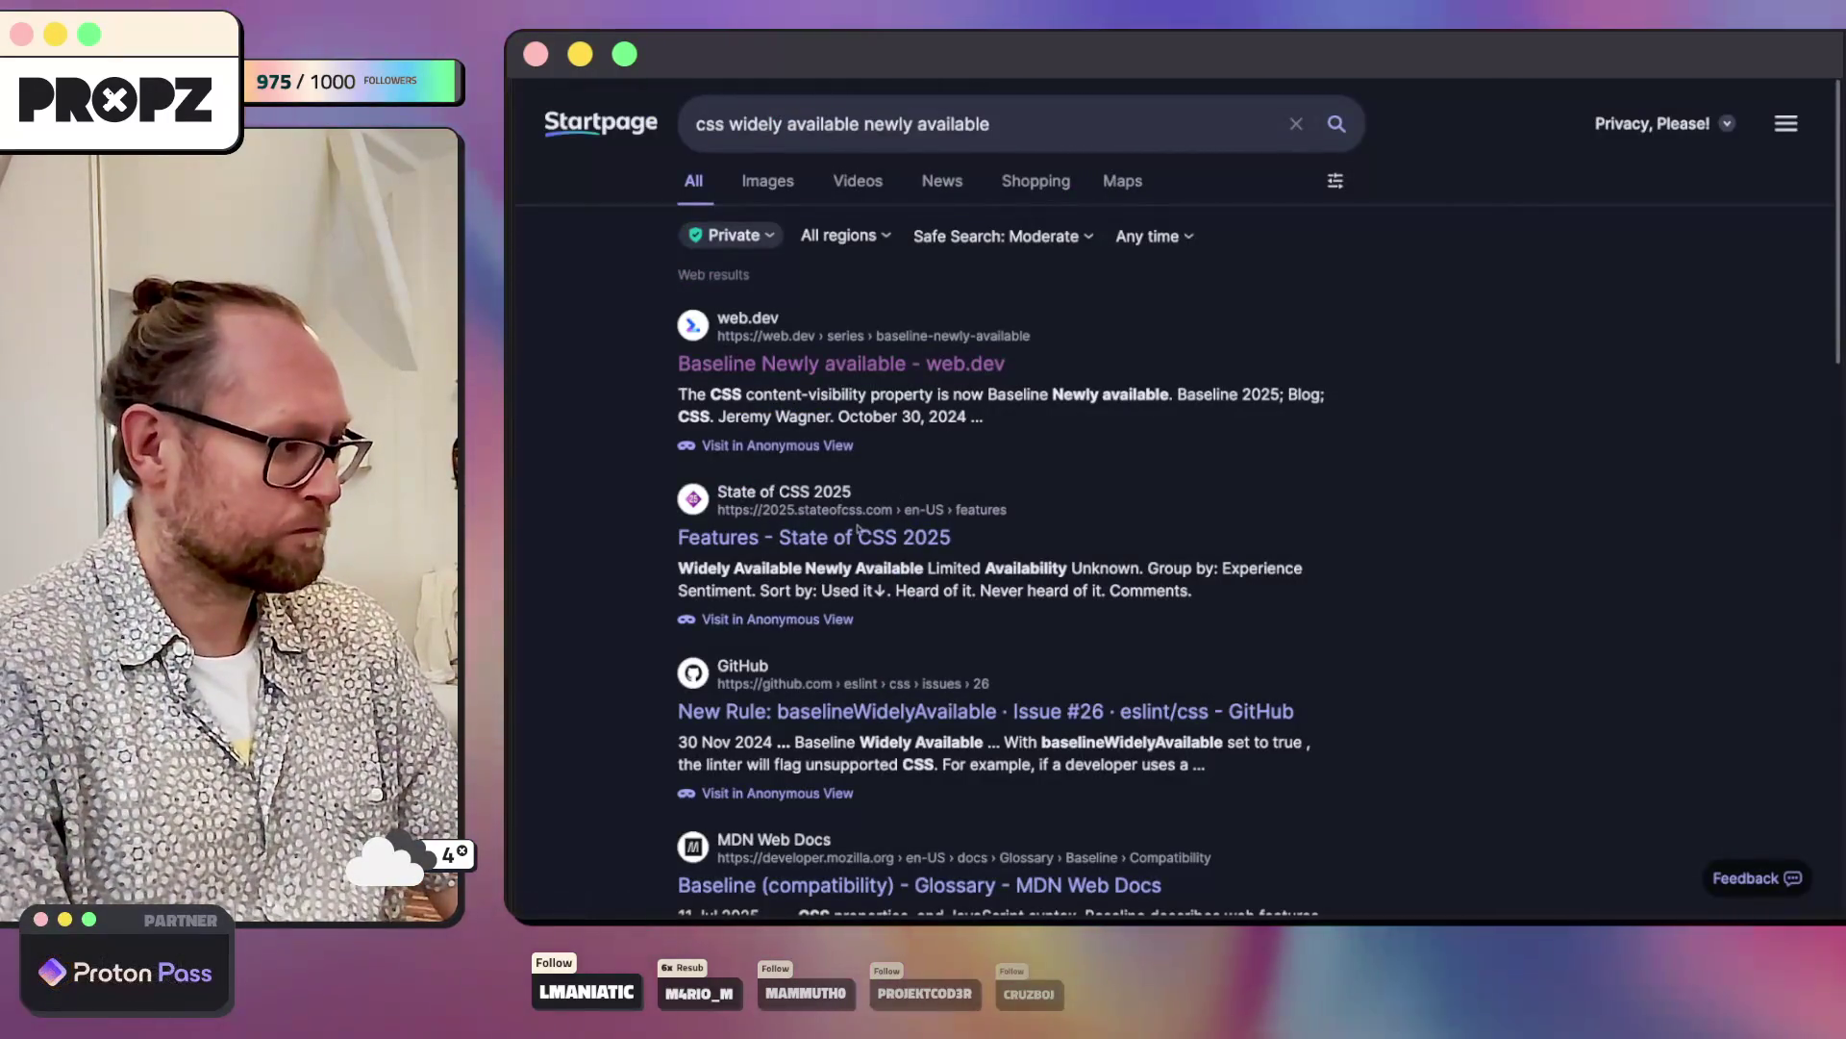
Open the Features - State of CSS 2025 result and scroll down to its feature usage charts.
click(852, 535)
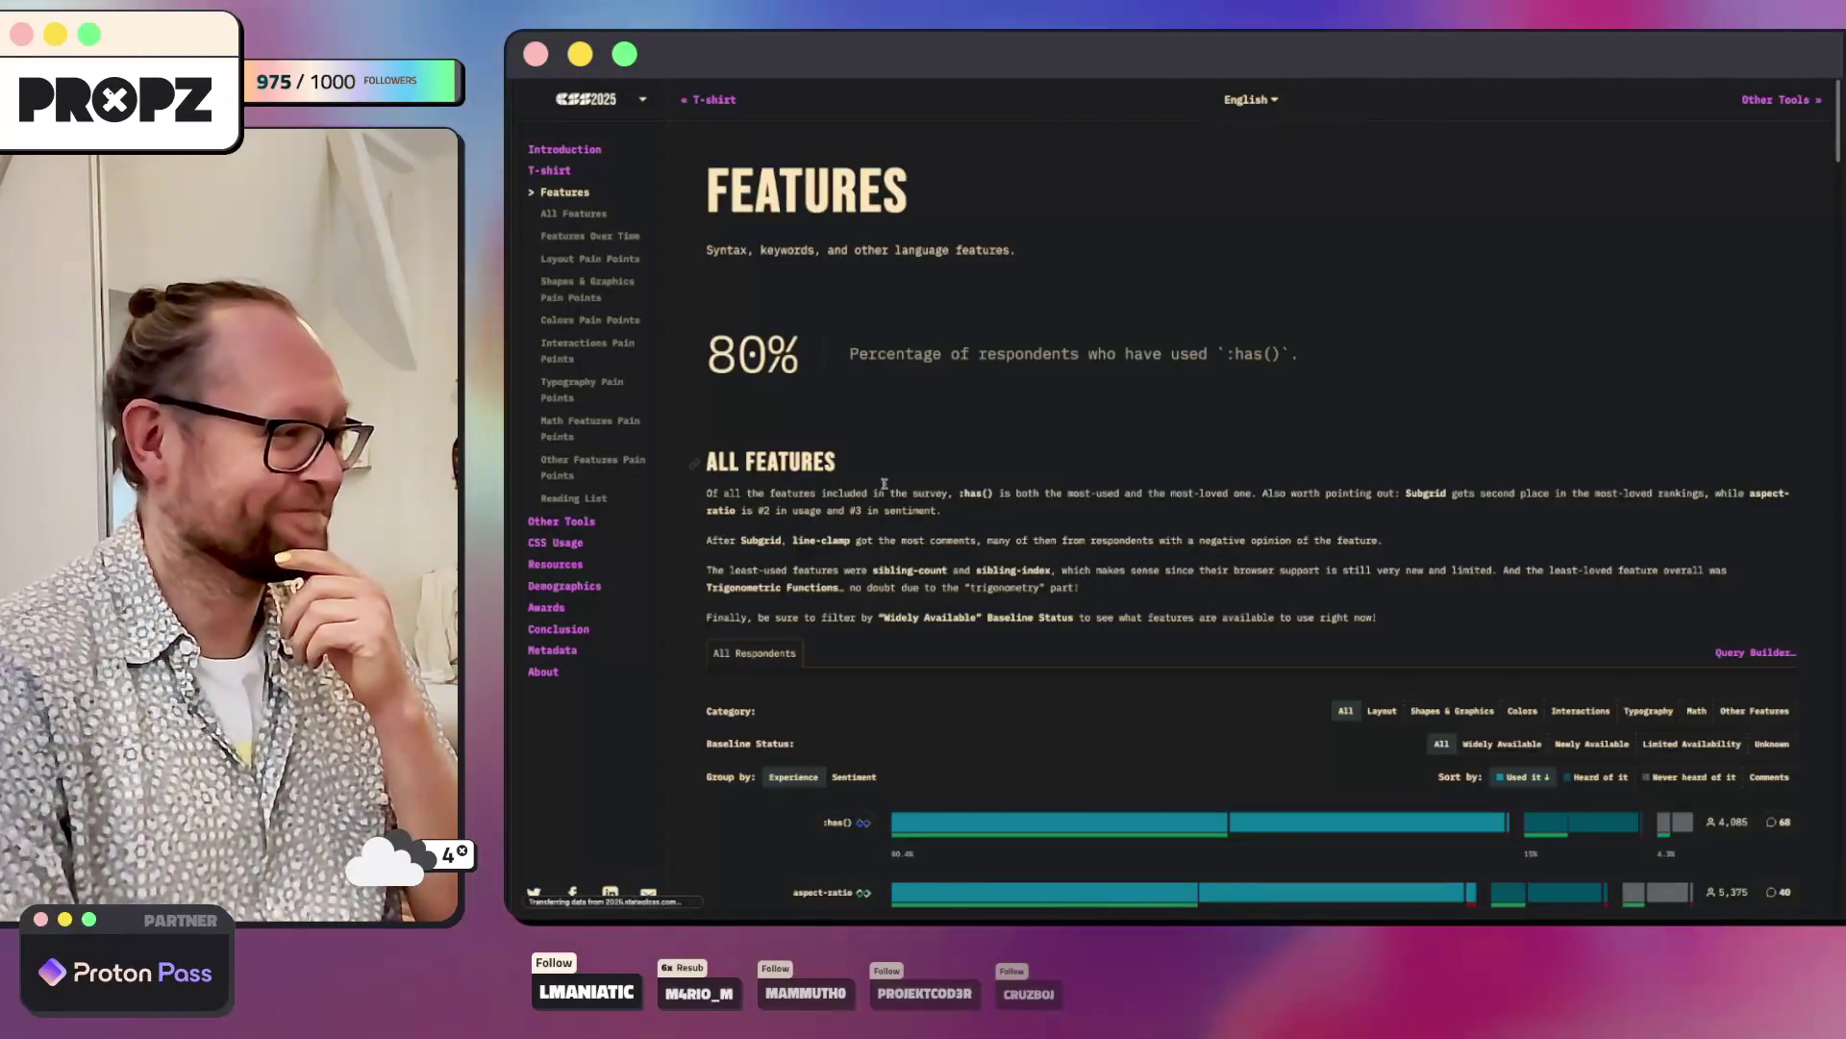
scroll(913, 423, down, 1)
scroll(912, 424, down, 5)
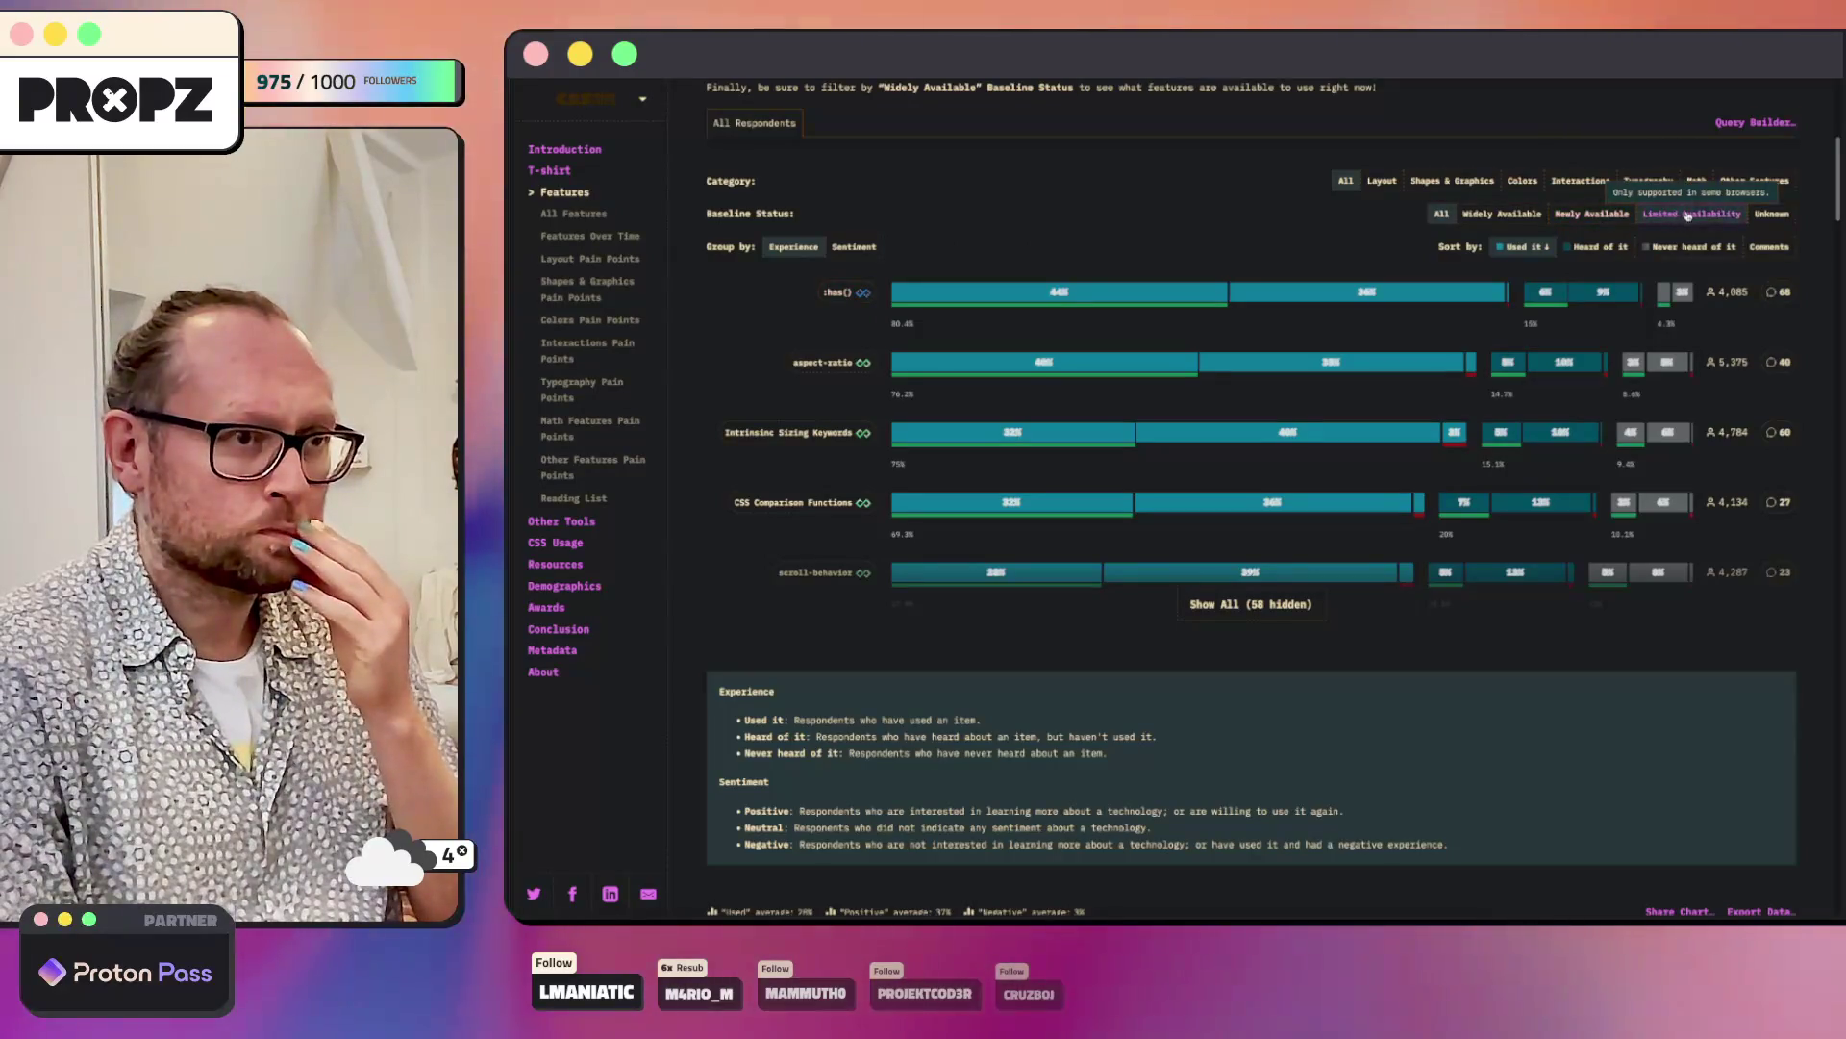
key(super+Tab)
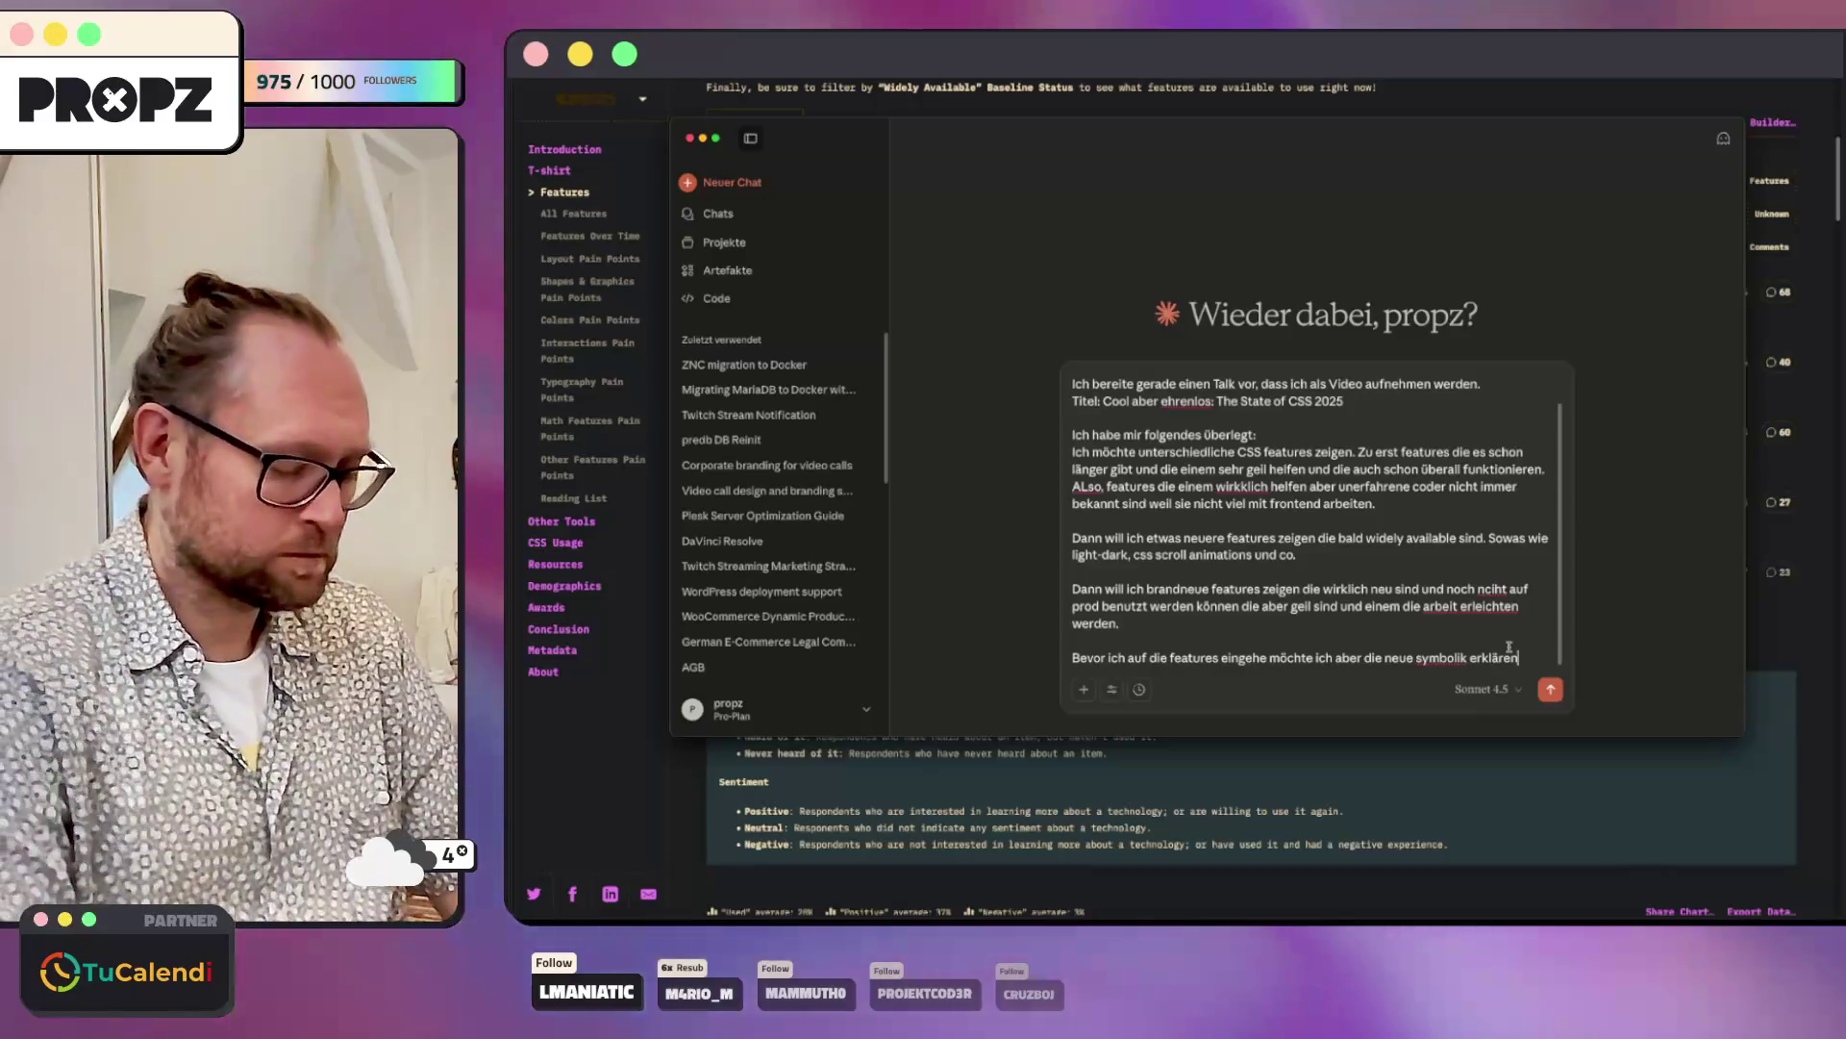
Explain in the prompt that widely available, newly available and limited availability are the new standard the named features fall into.
text(idely available,)
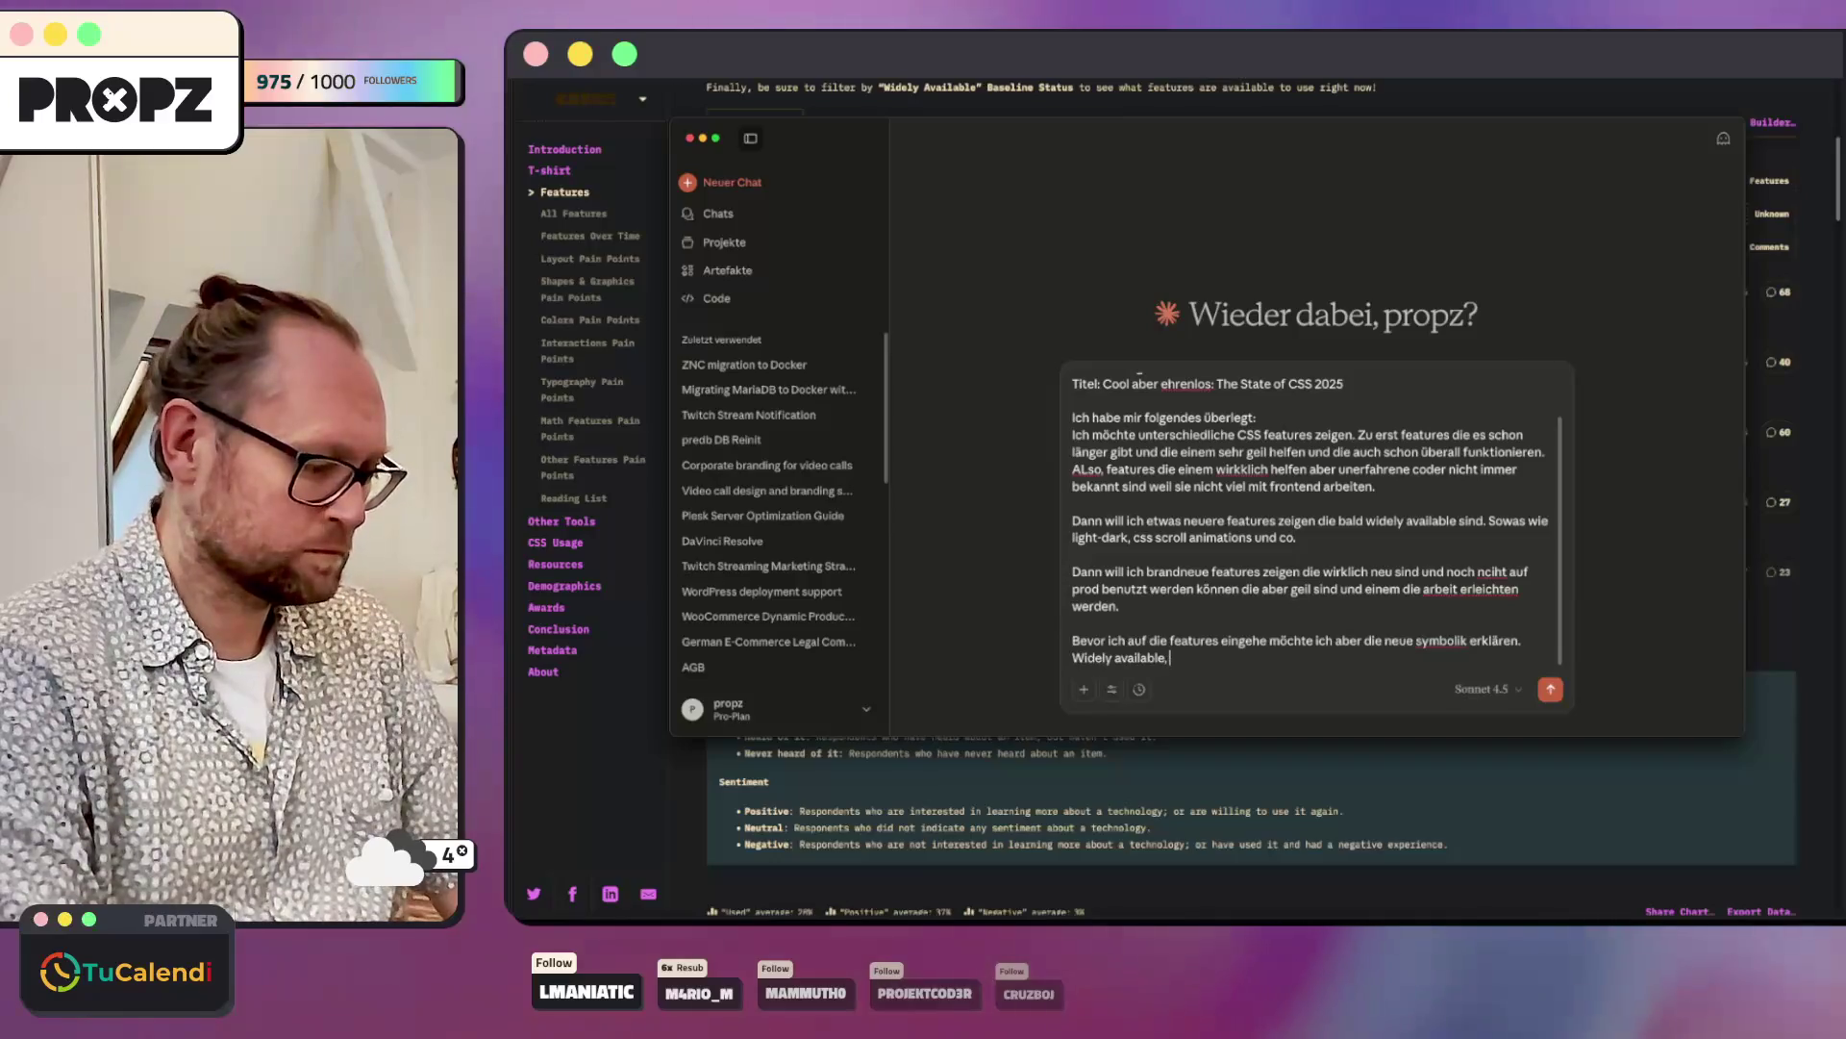
text(ewly available udn)
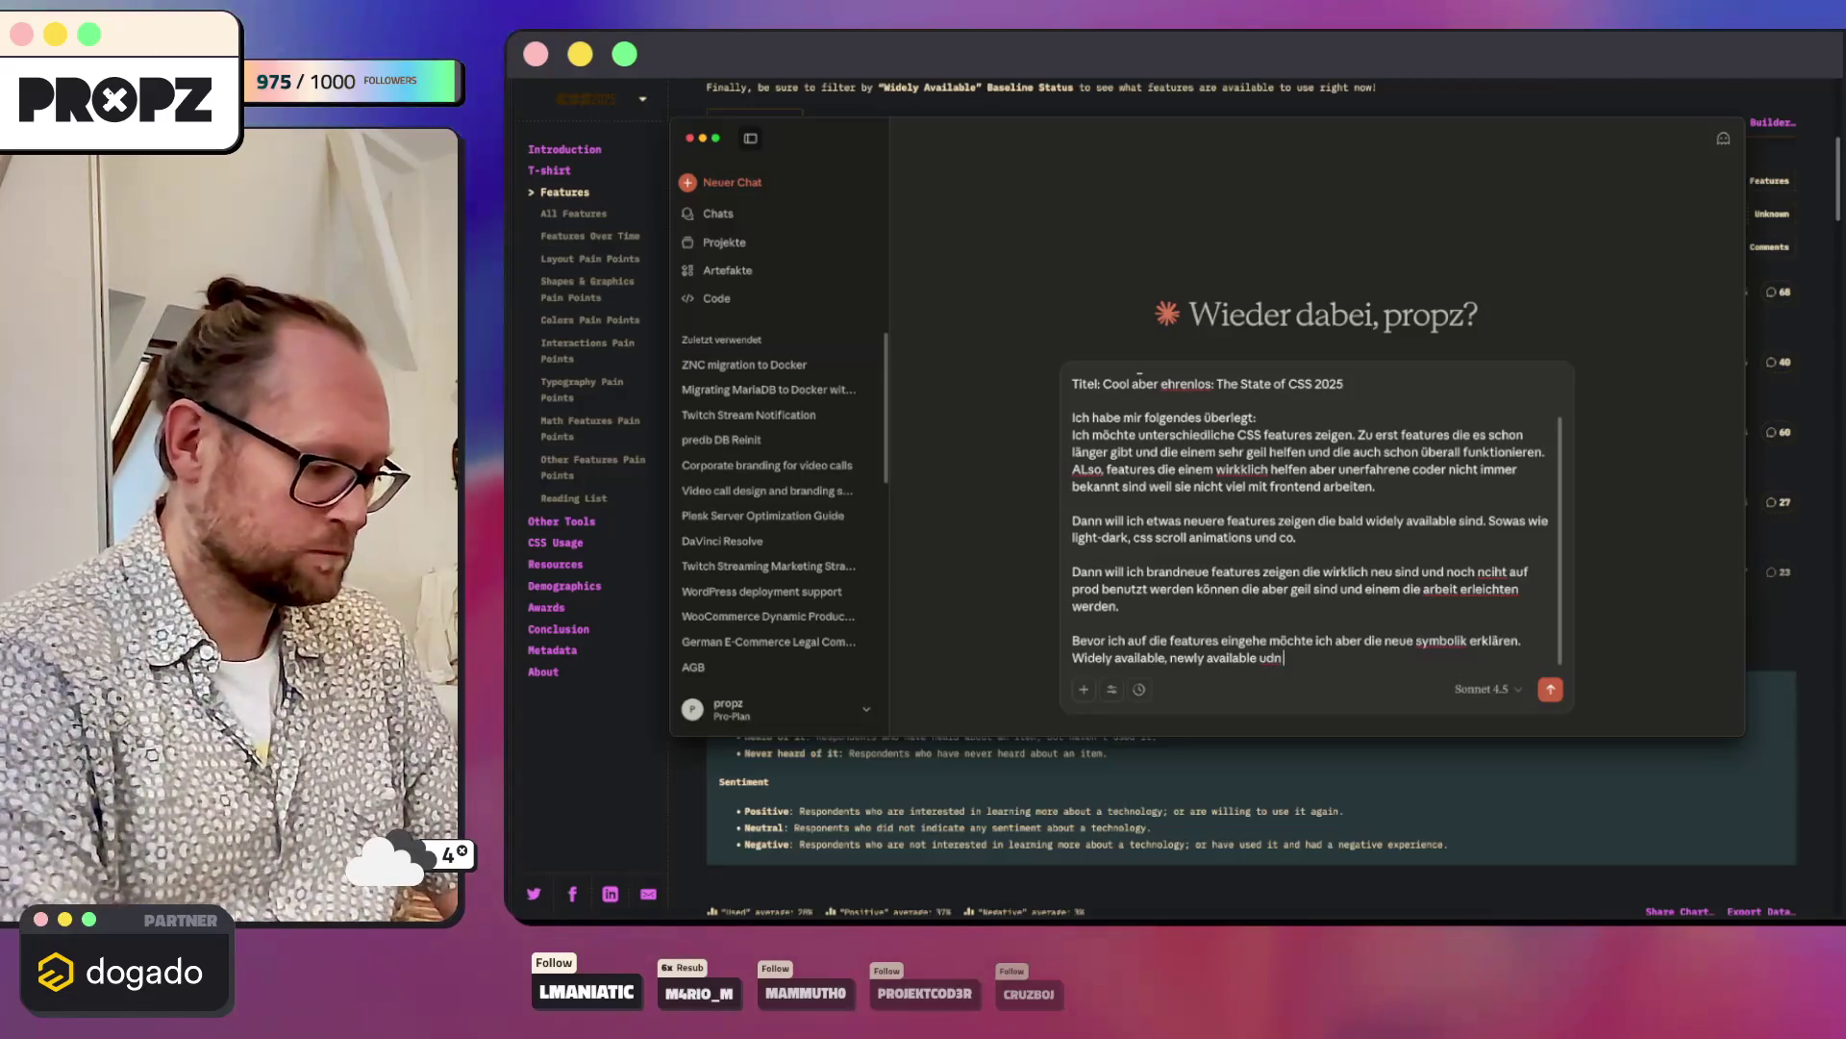
text(ed av)
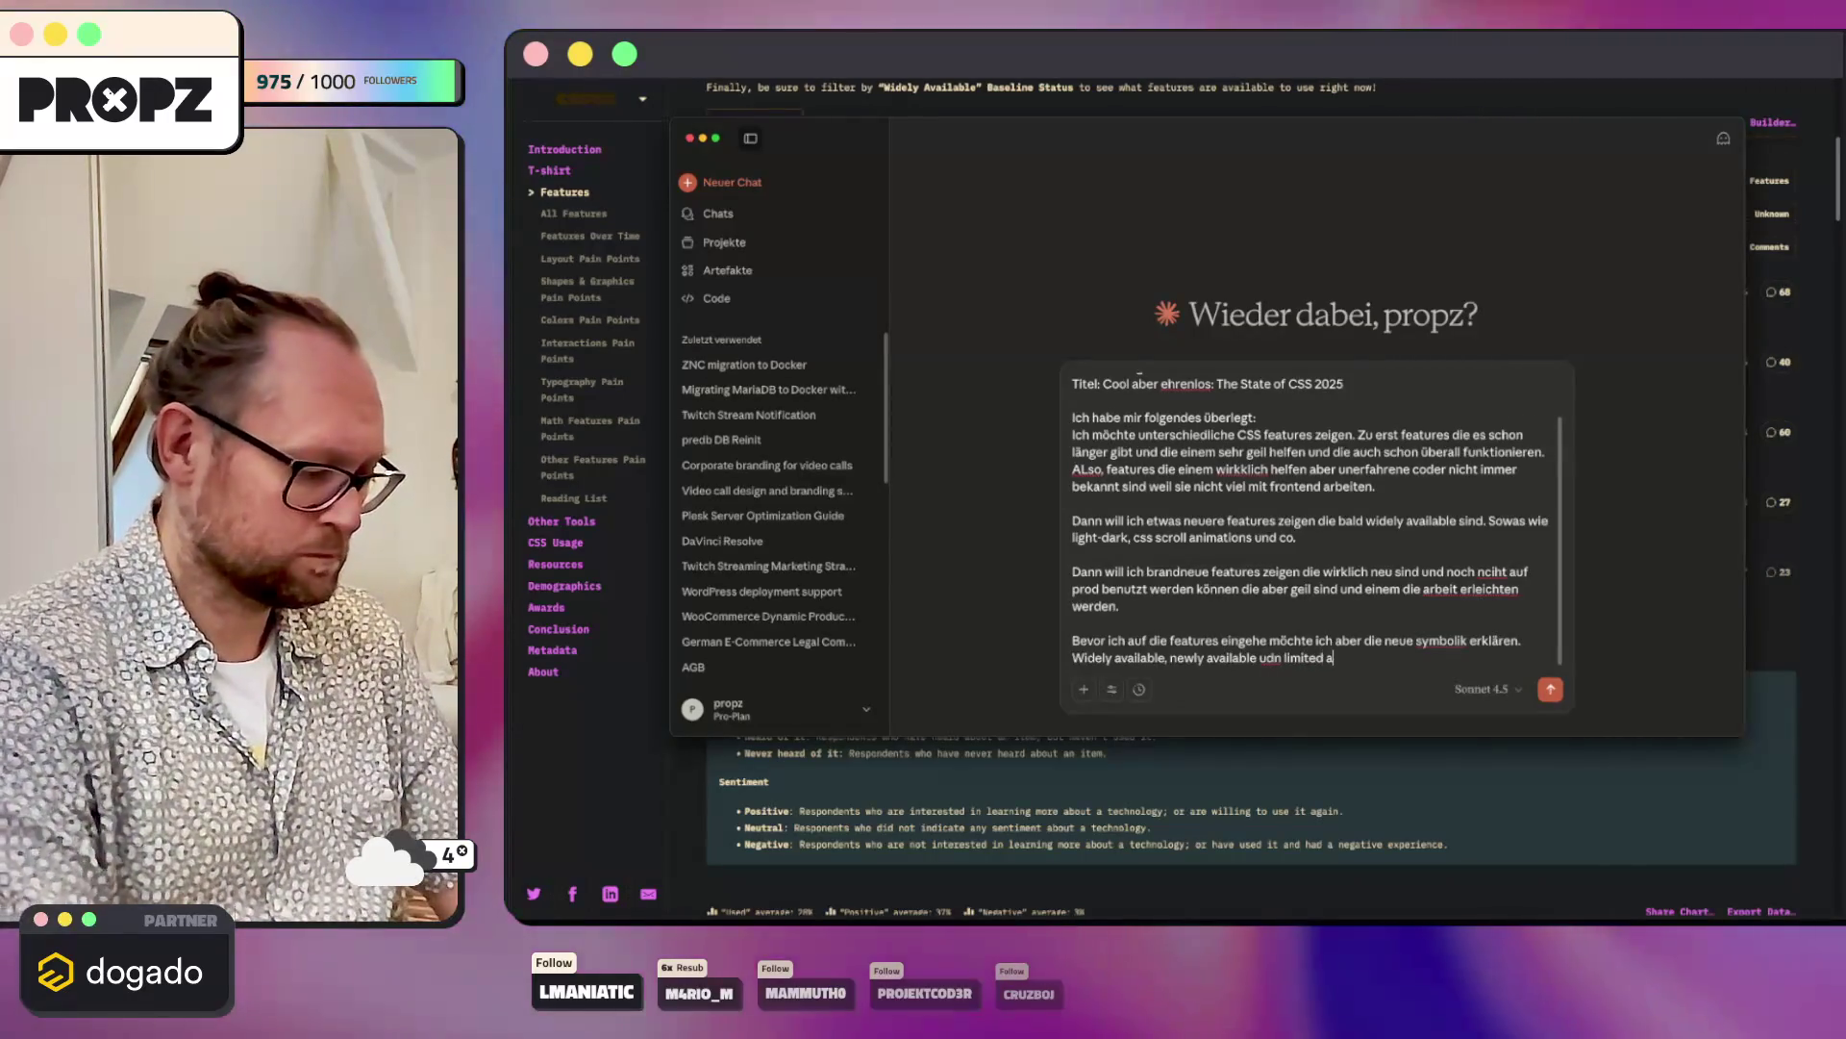
text(ailability)
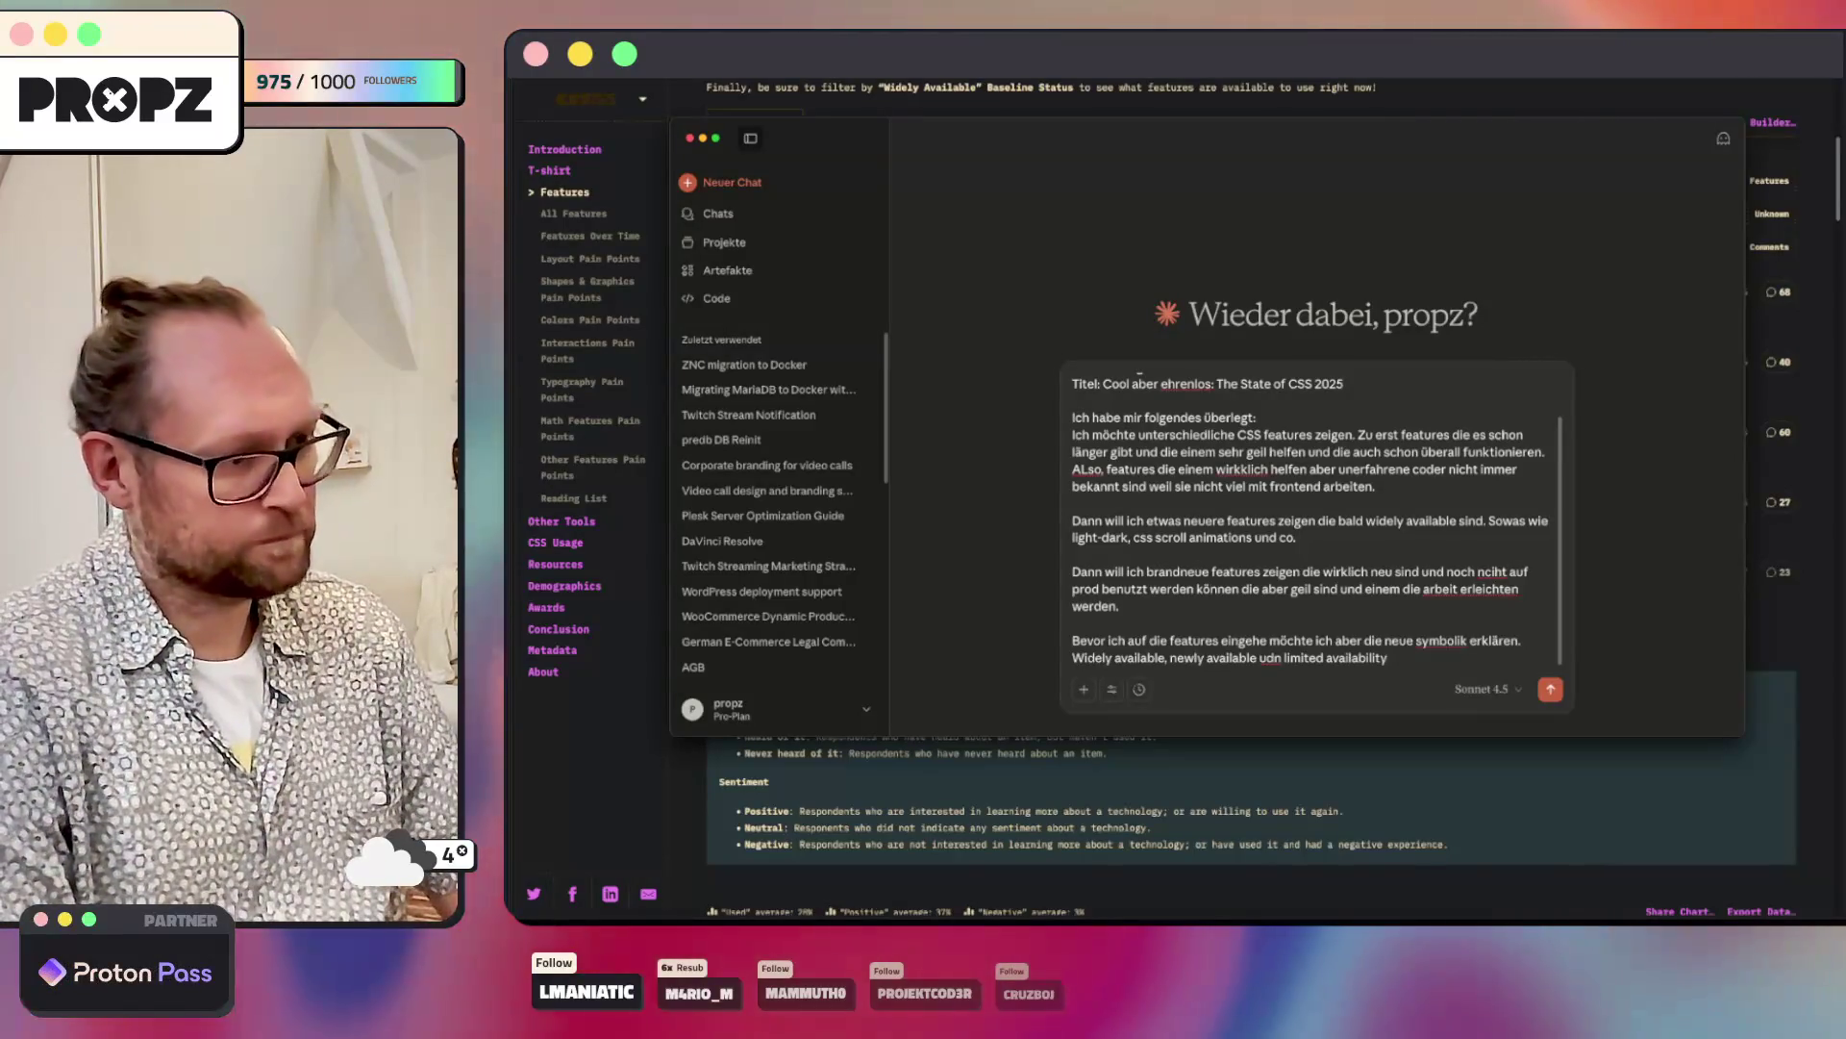
text(. Da)
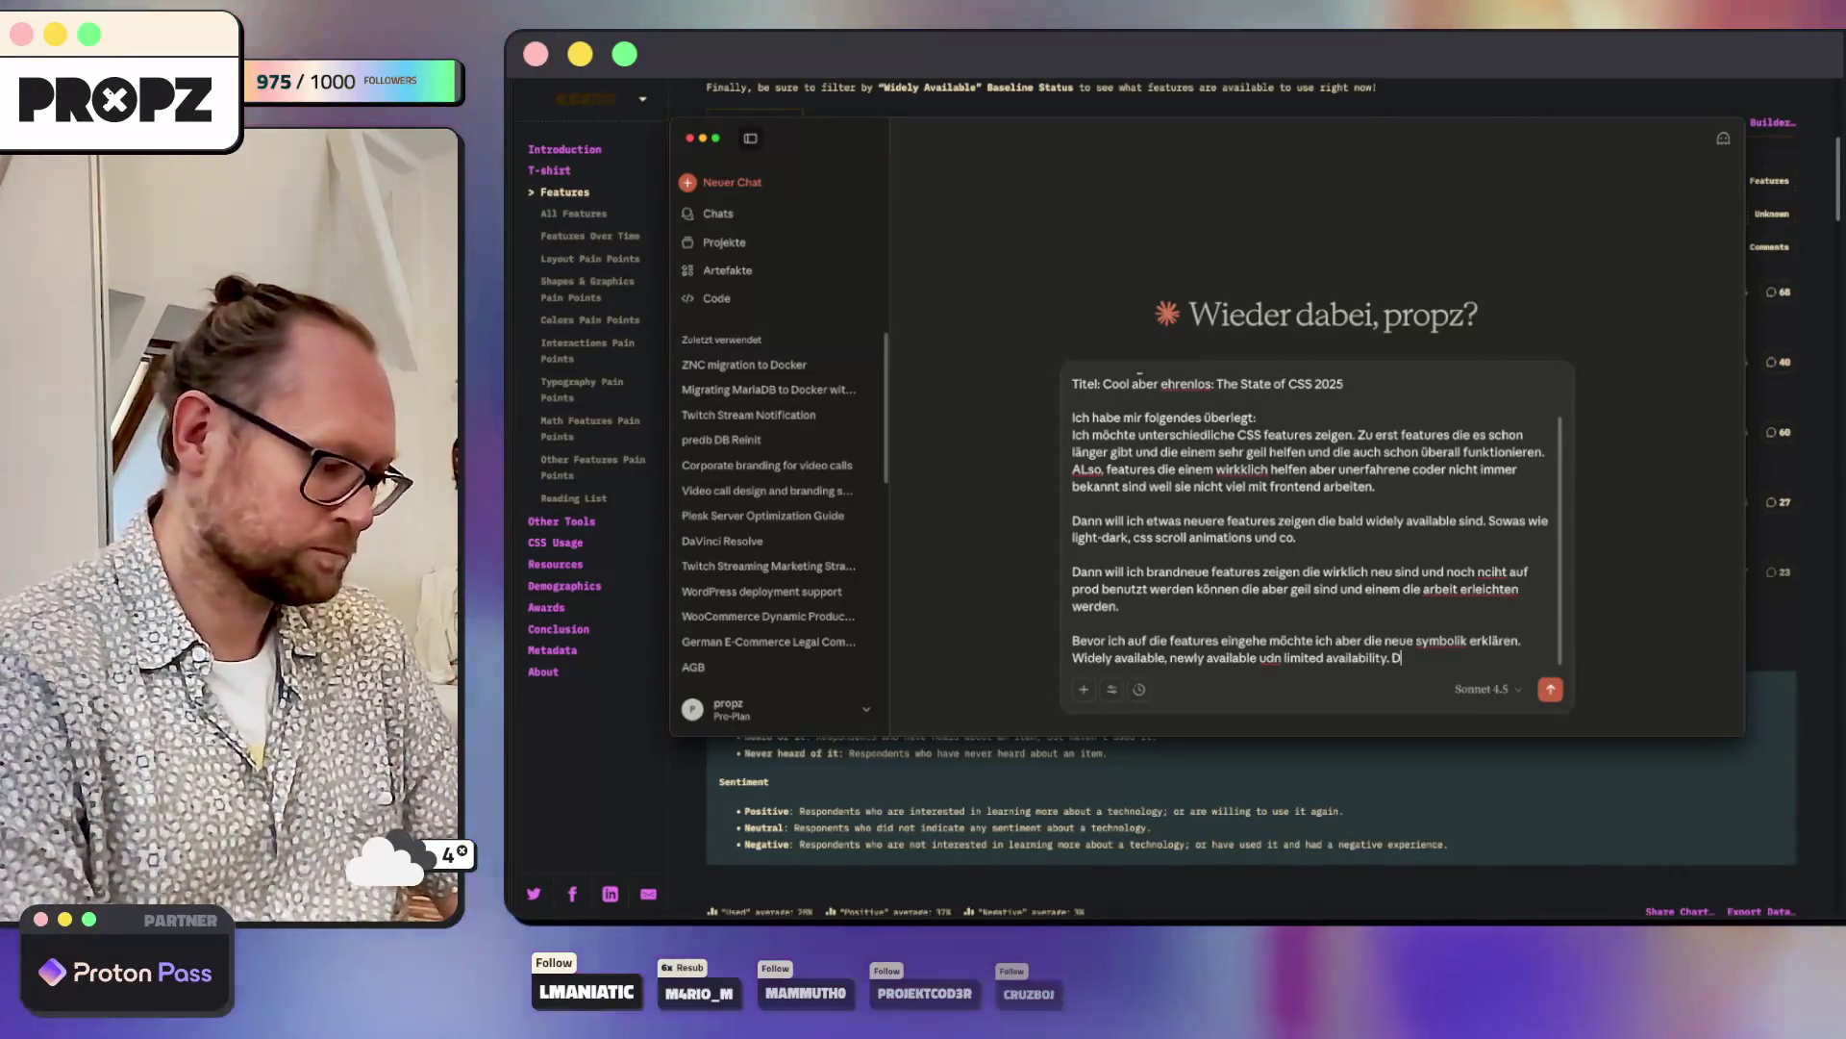
text(s ist inzwischen neuer)
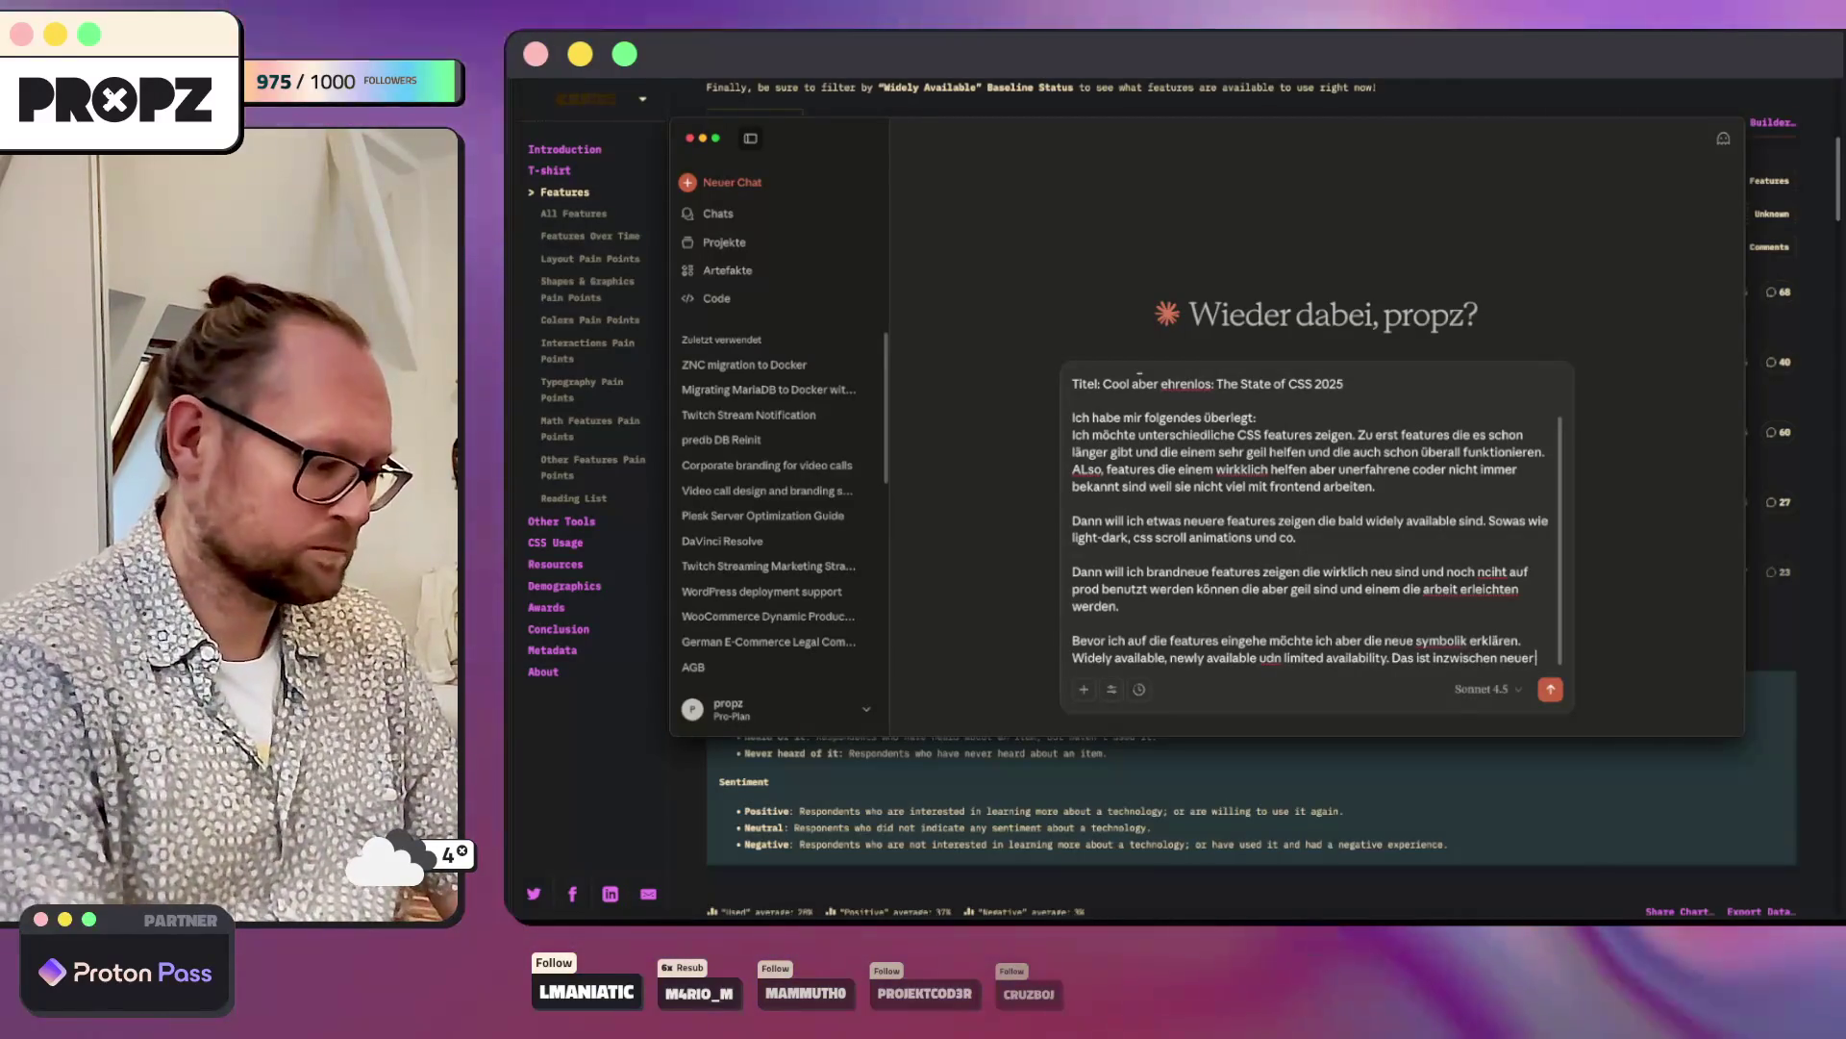
text( Standard und sollte den frontend devs)
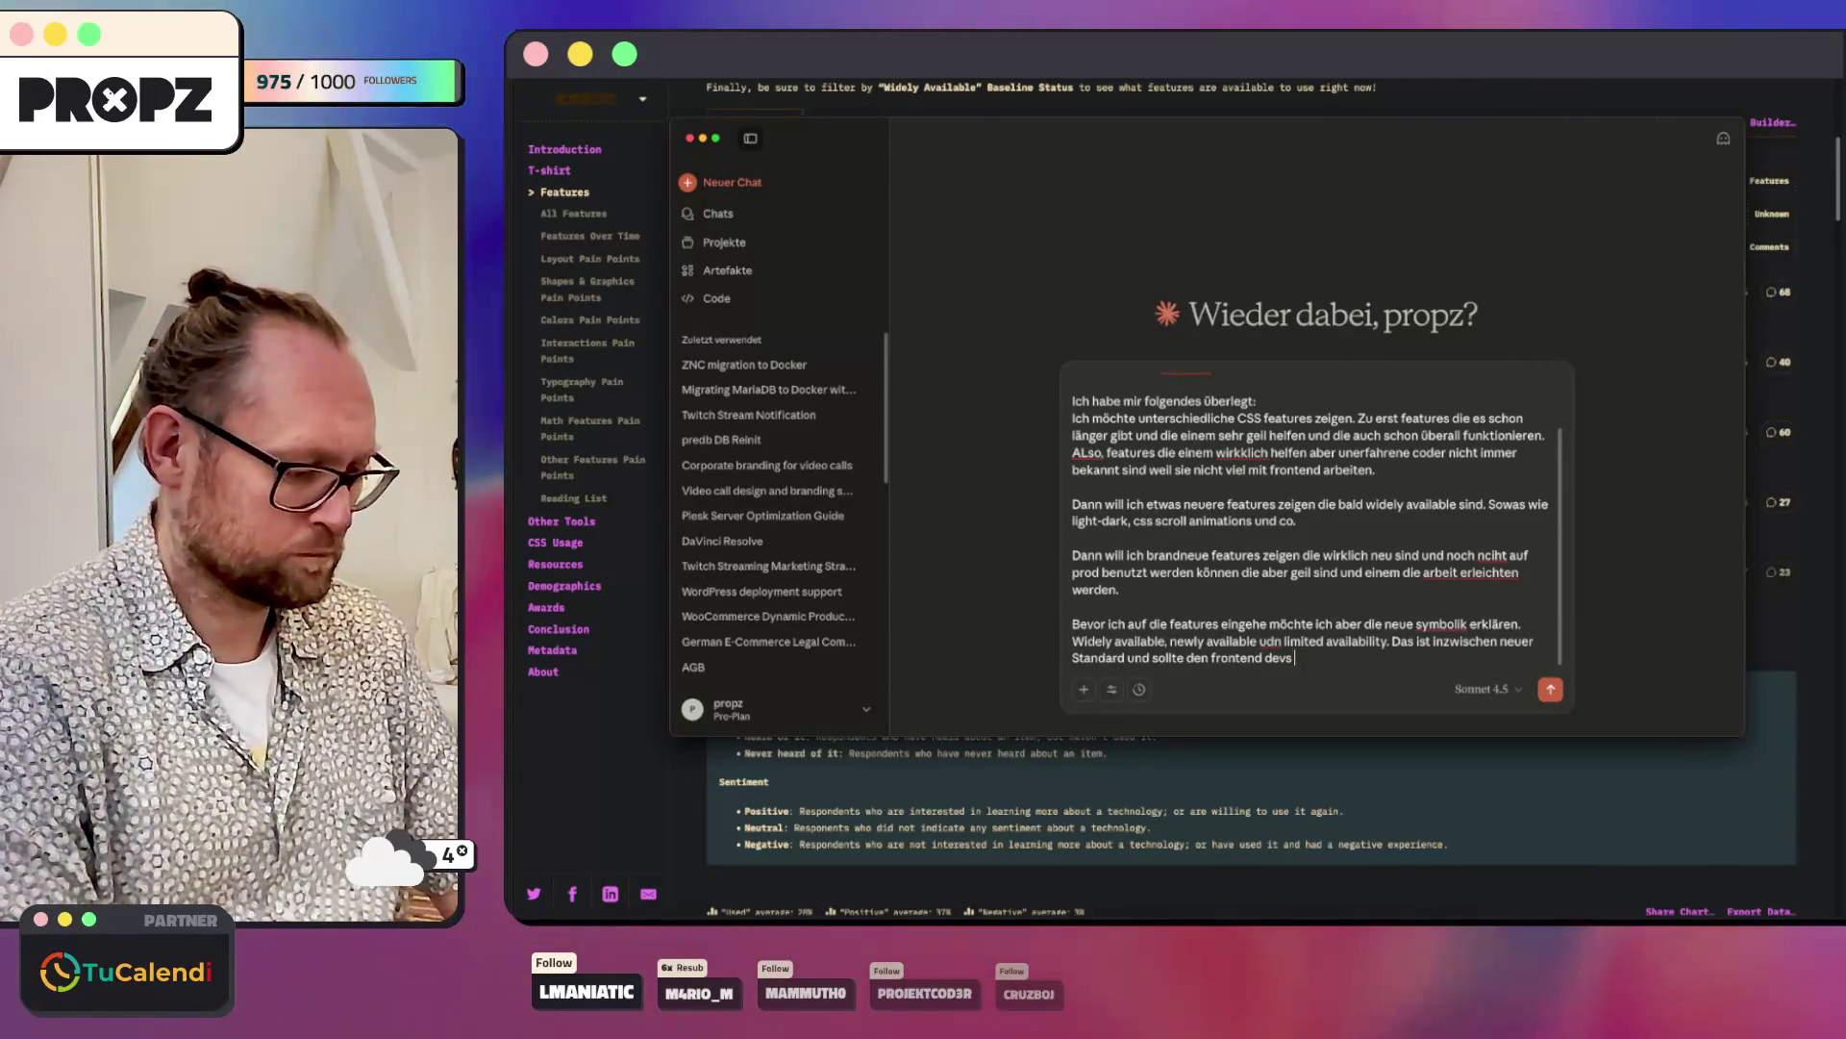
text(as es bedeutet)
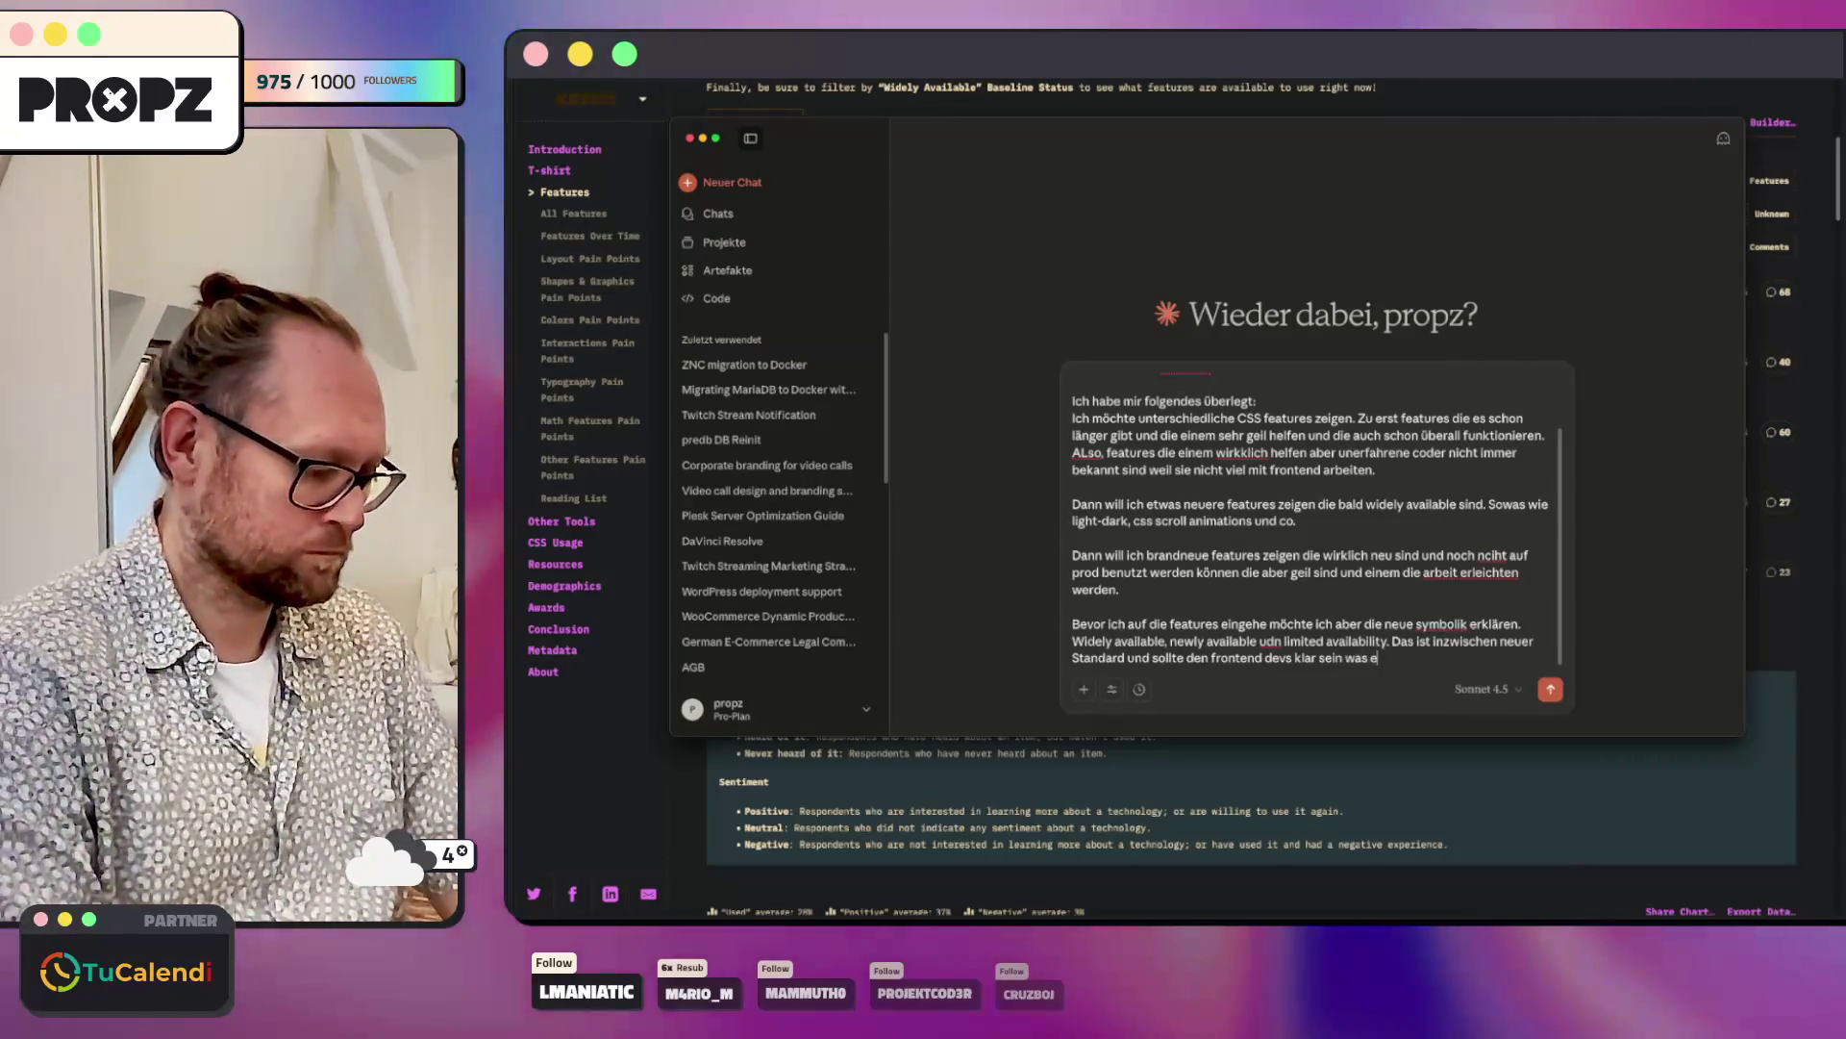
text(. In dieser ka)
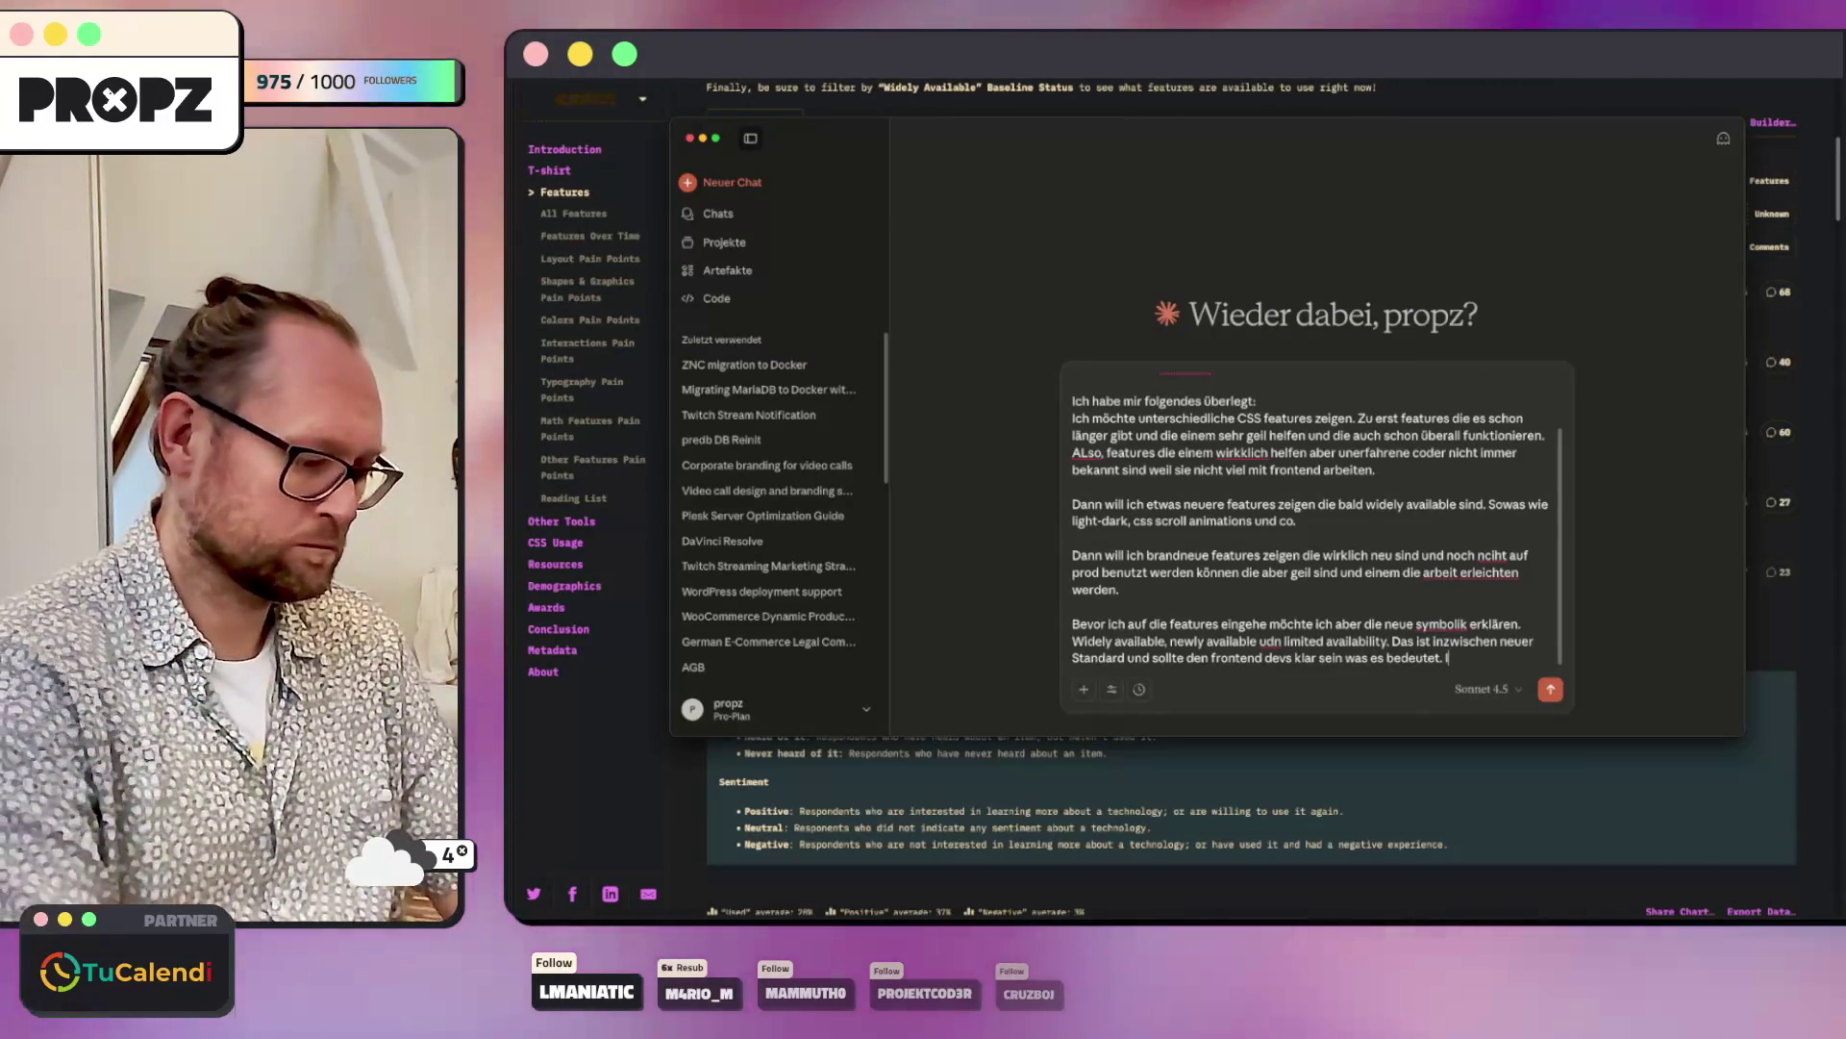
text(tegorien fallen)
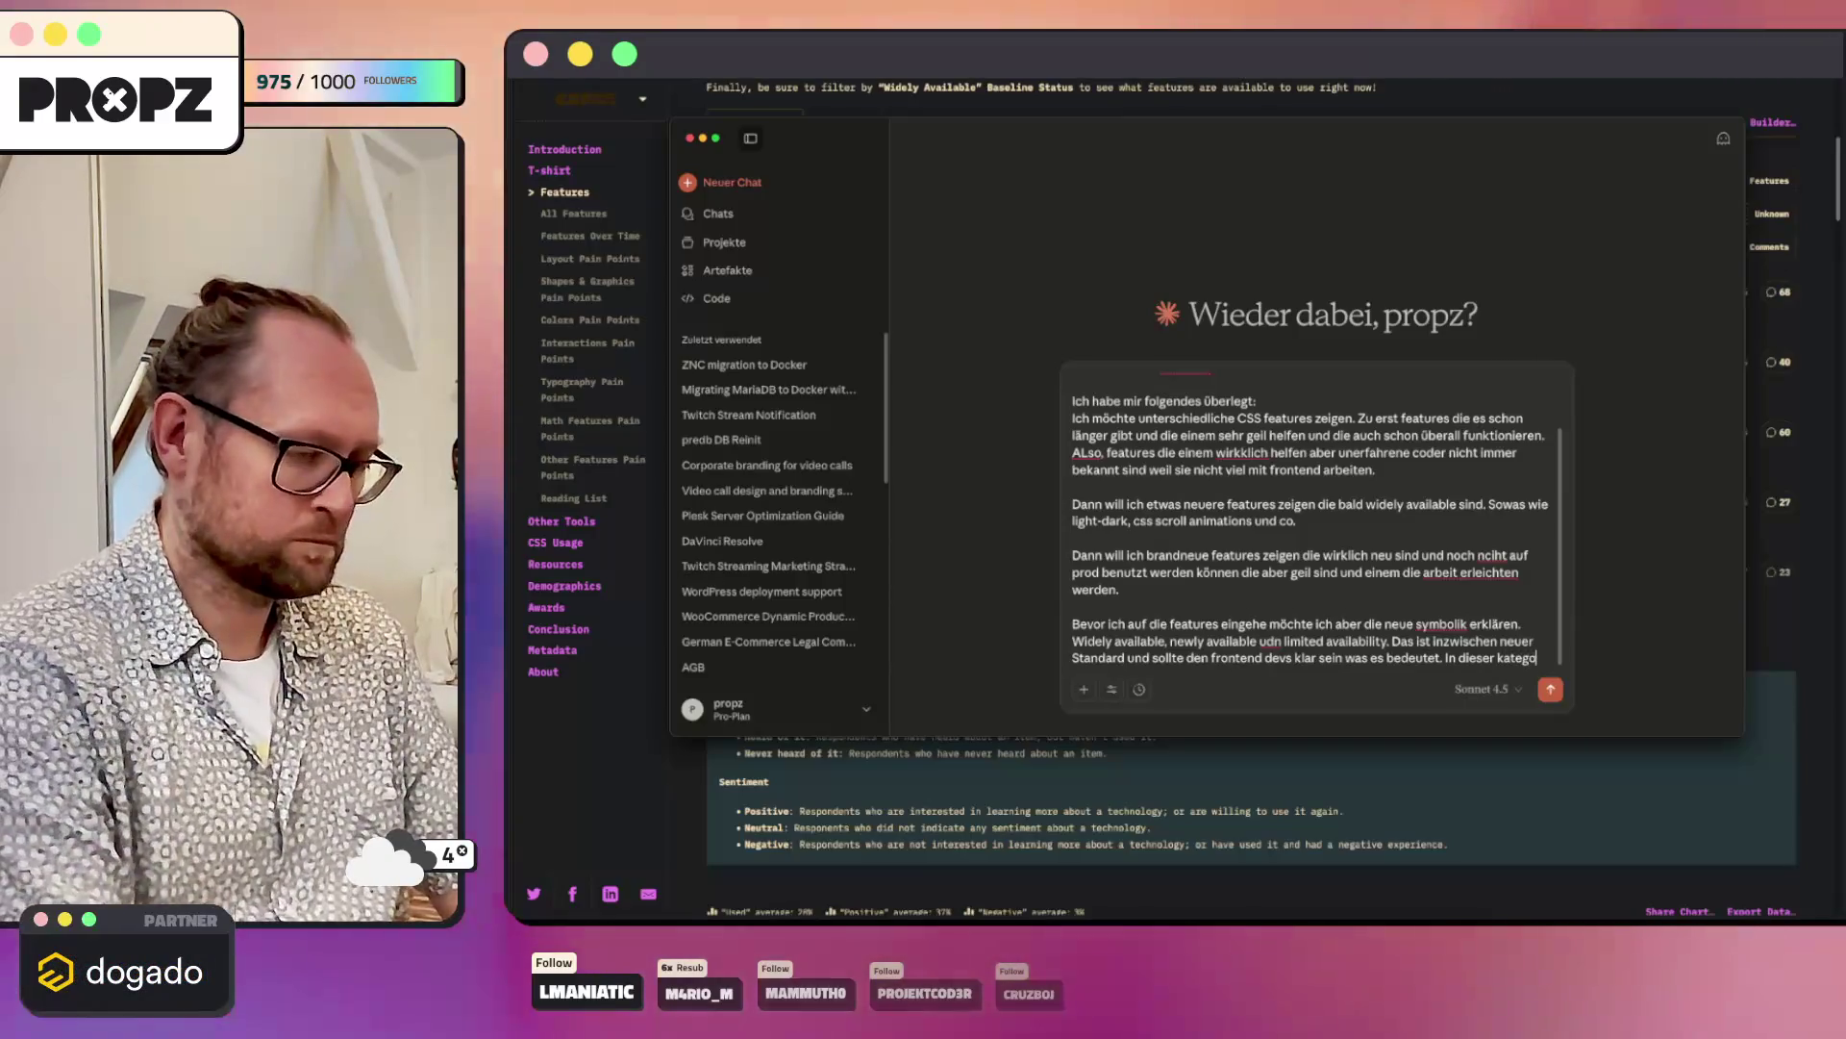
text( auch die von mir)
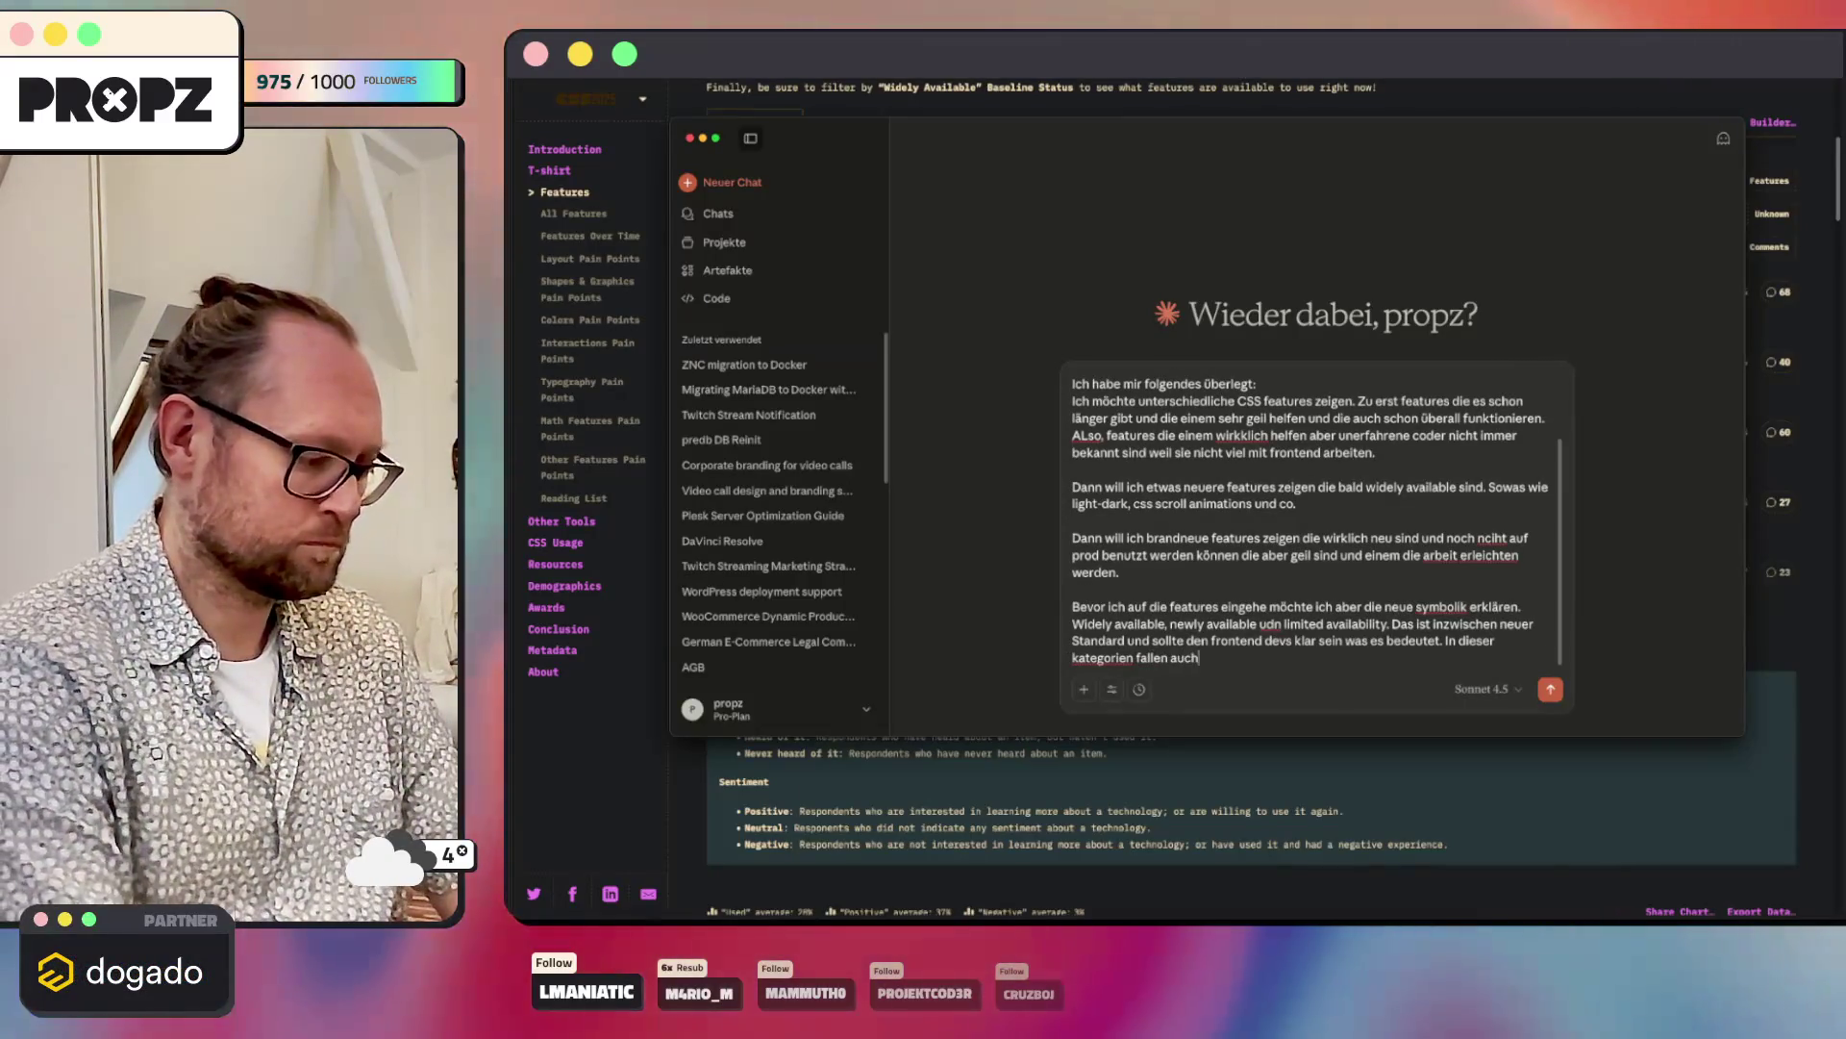
text( genannten fetu)
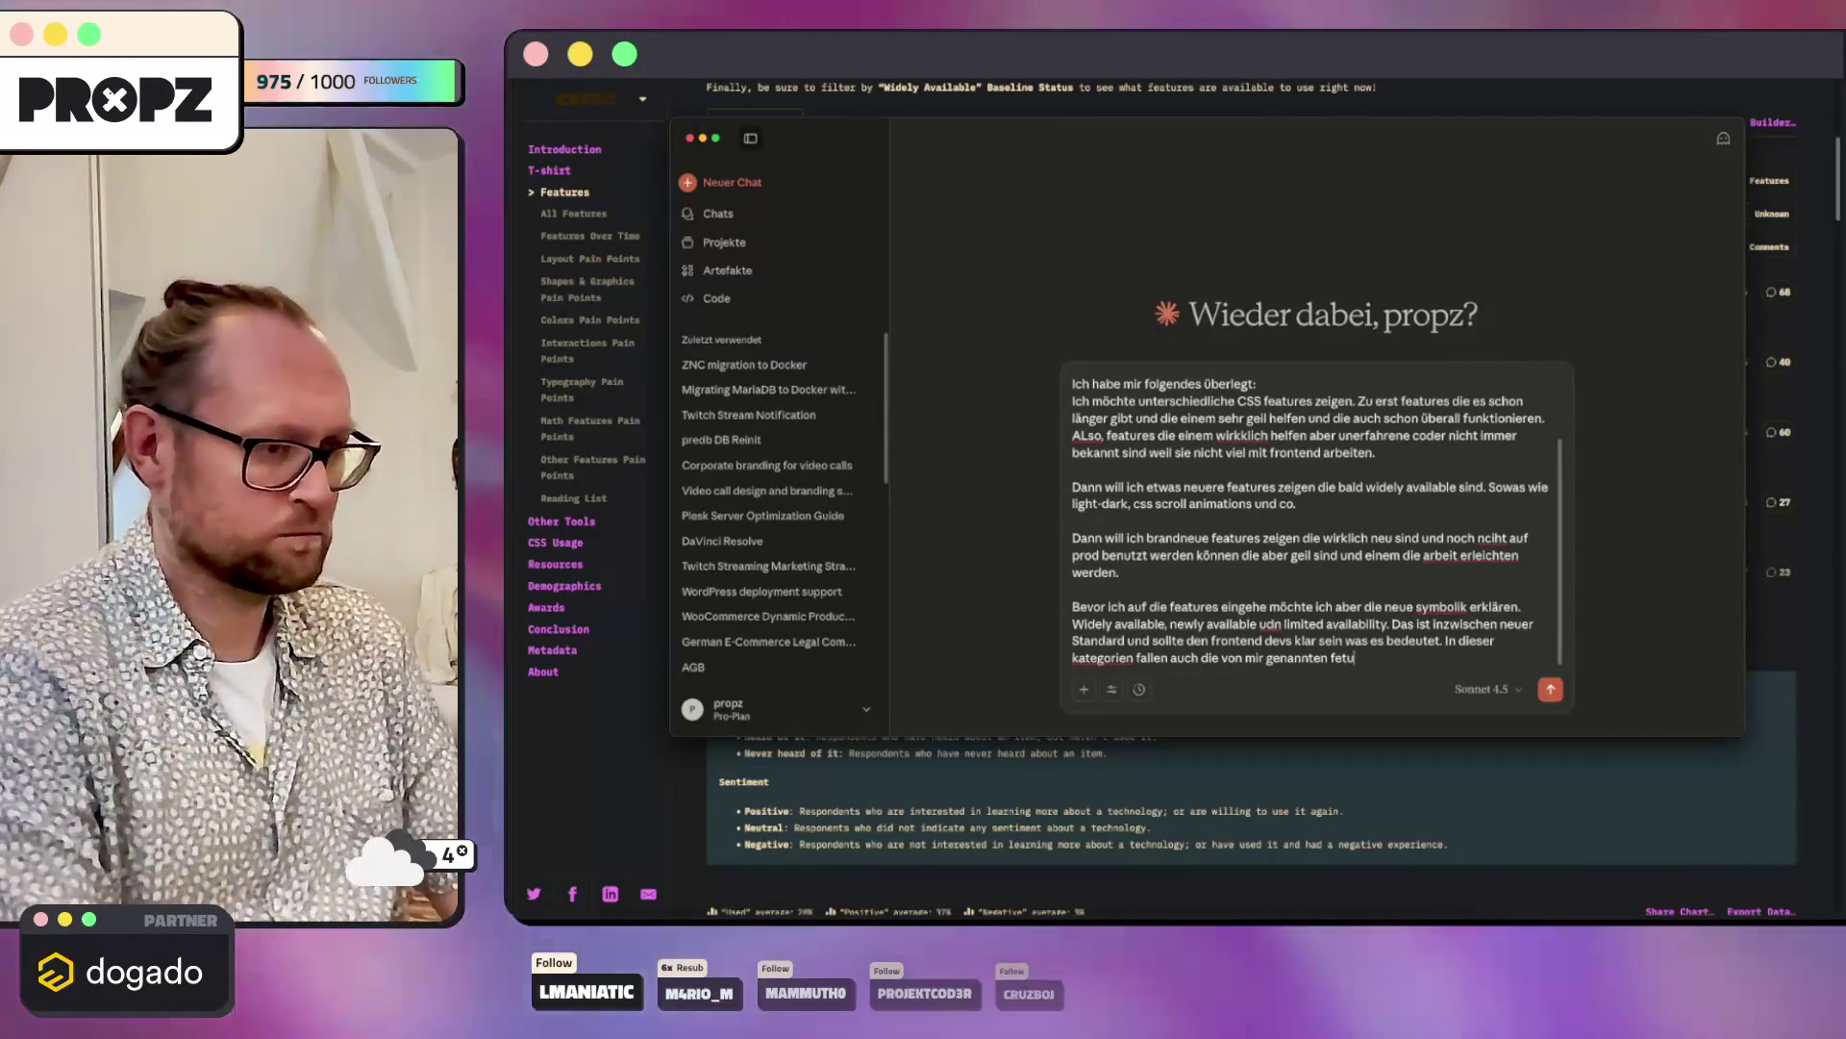
key(BackSpace)
text(atures.)
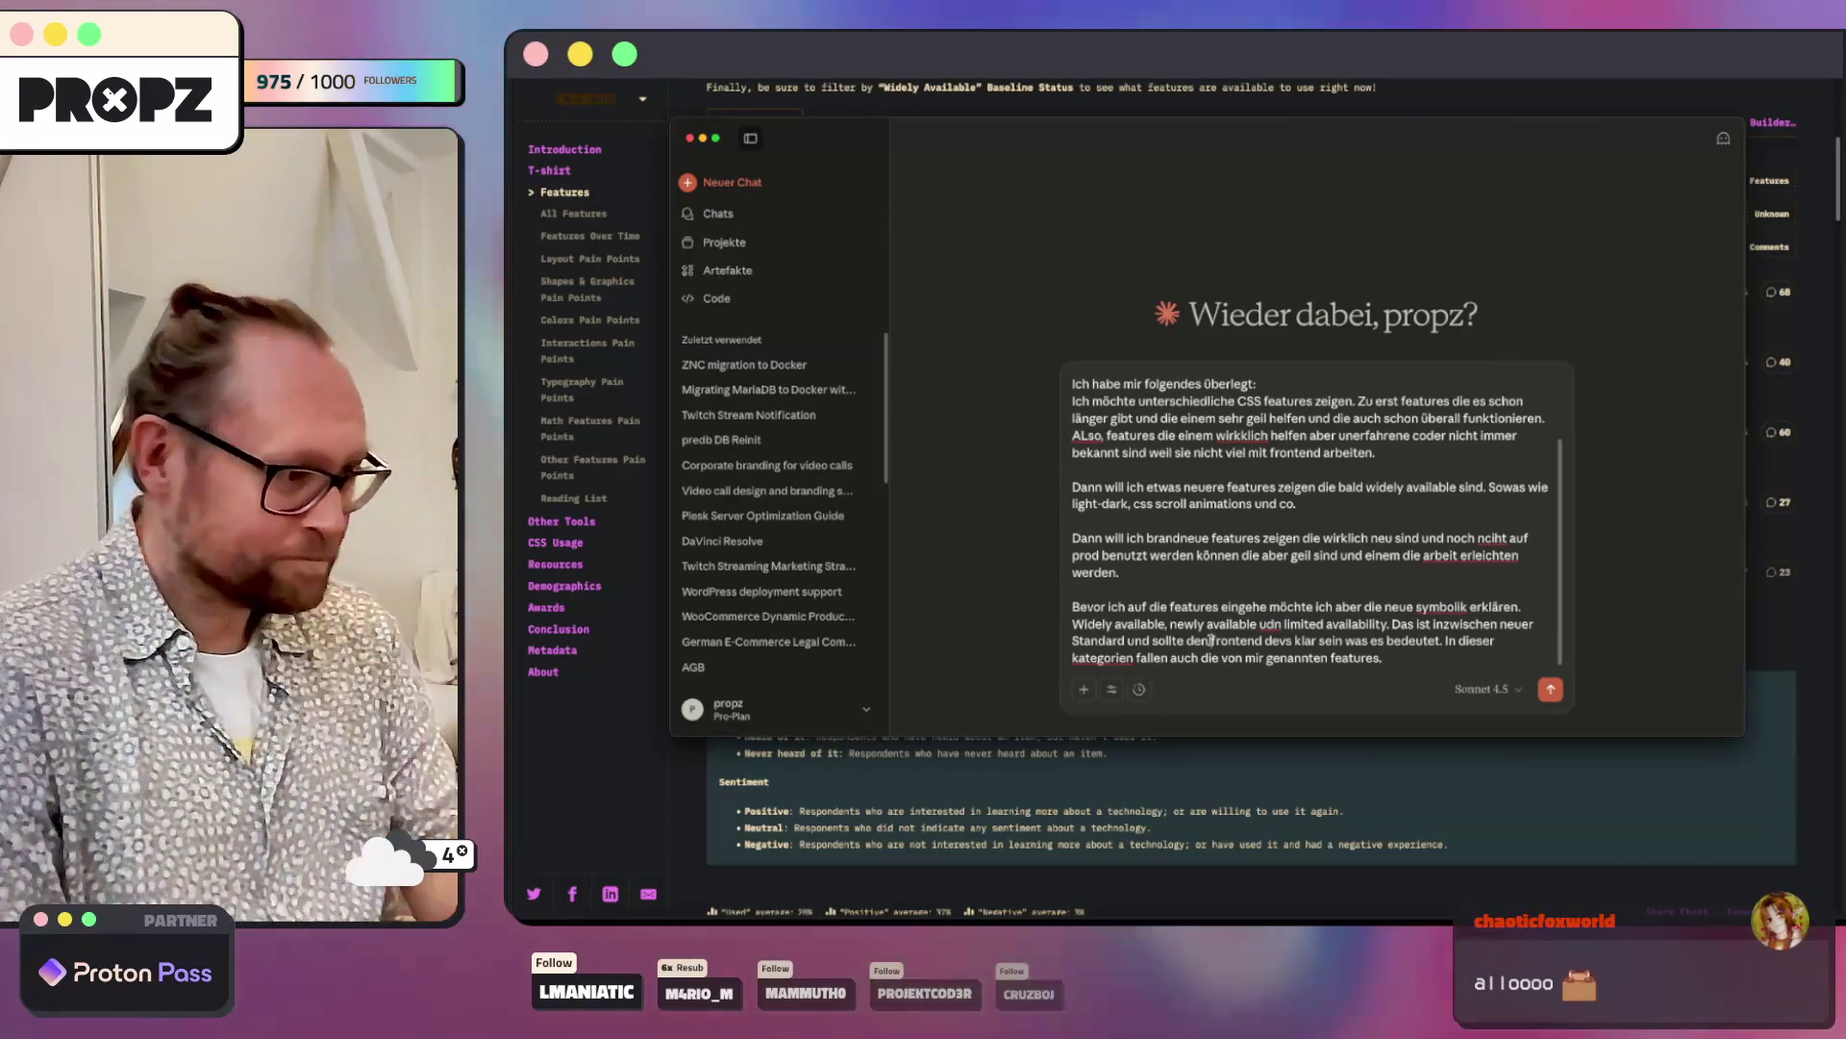
key(super+a)
Enable Claude's Recherche and Erweitertes Nachdenken tools and start a new paragraph in the prompt.
click(1114, 690)
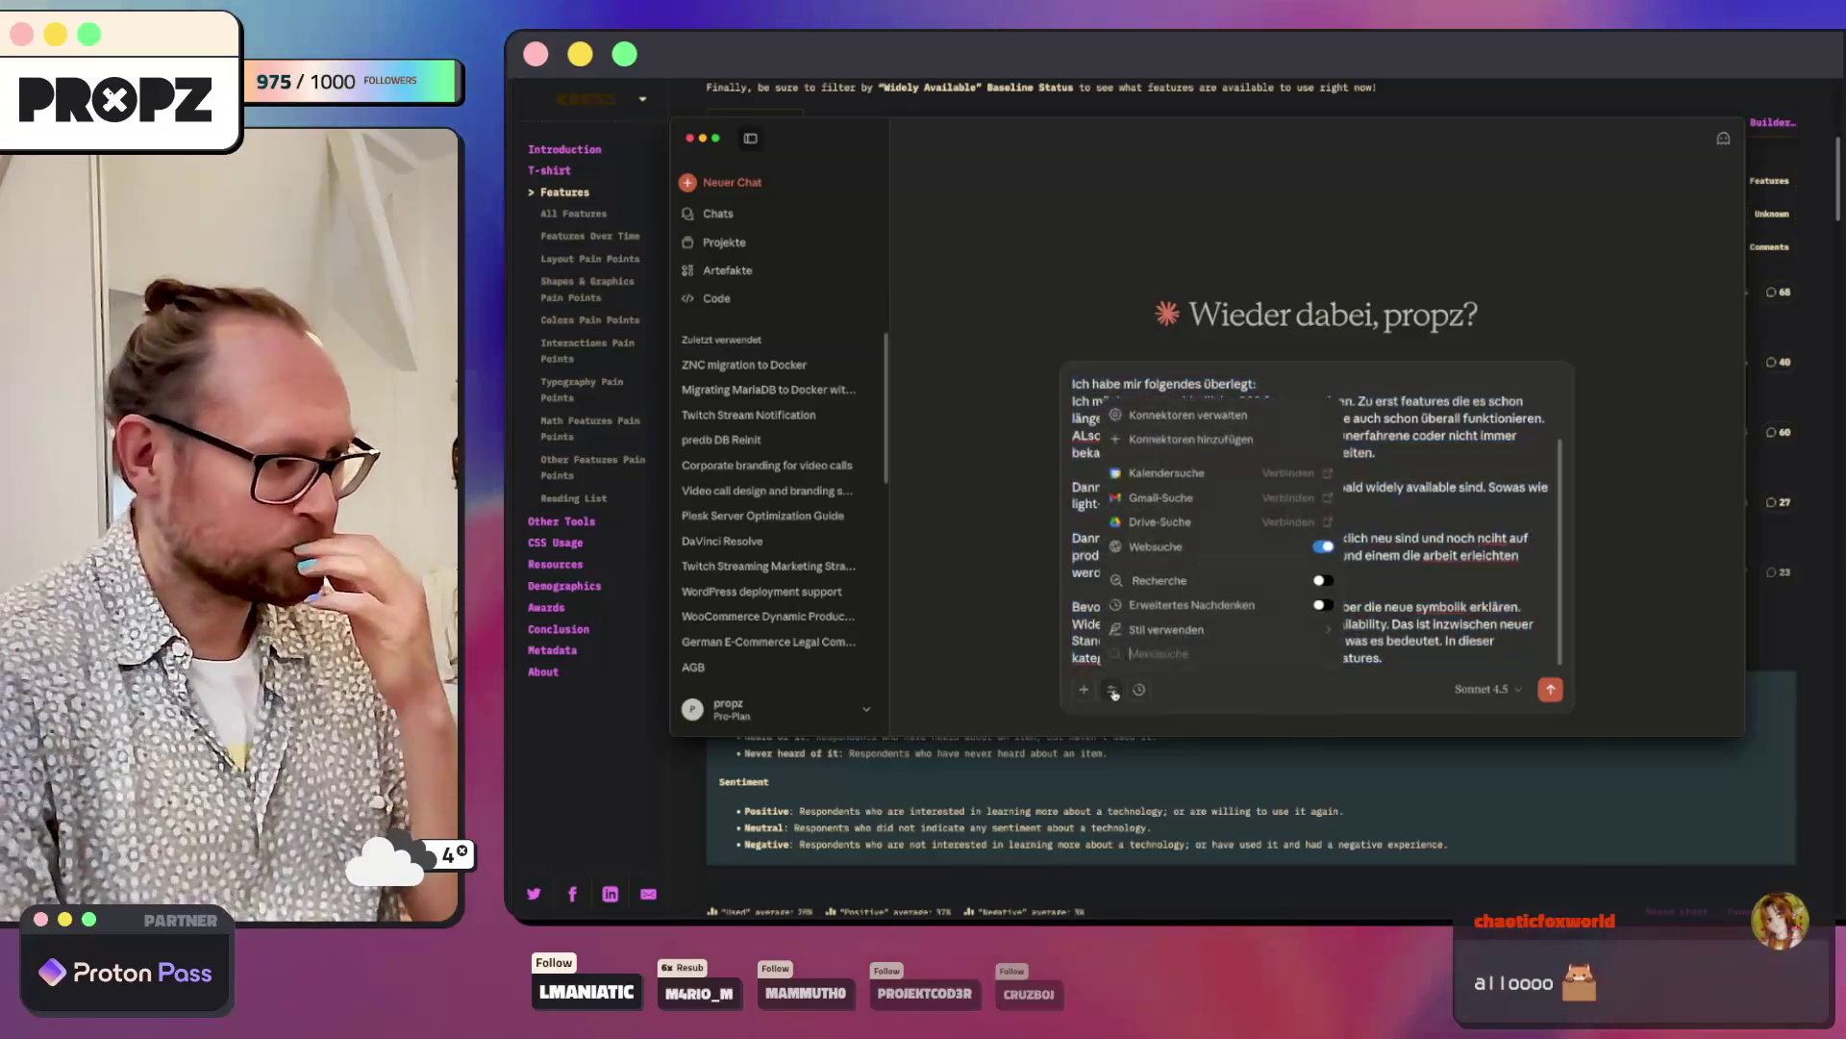
click(1322, 582)
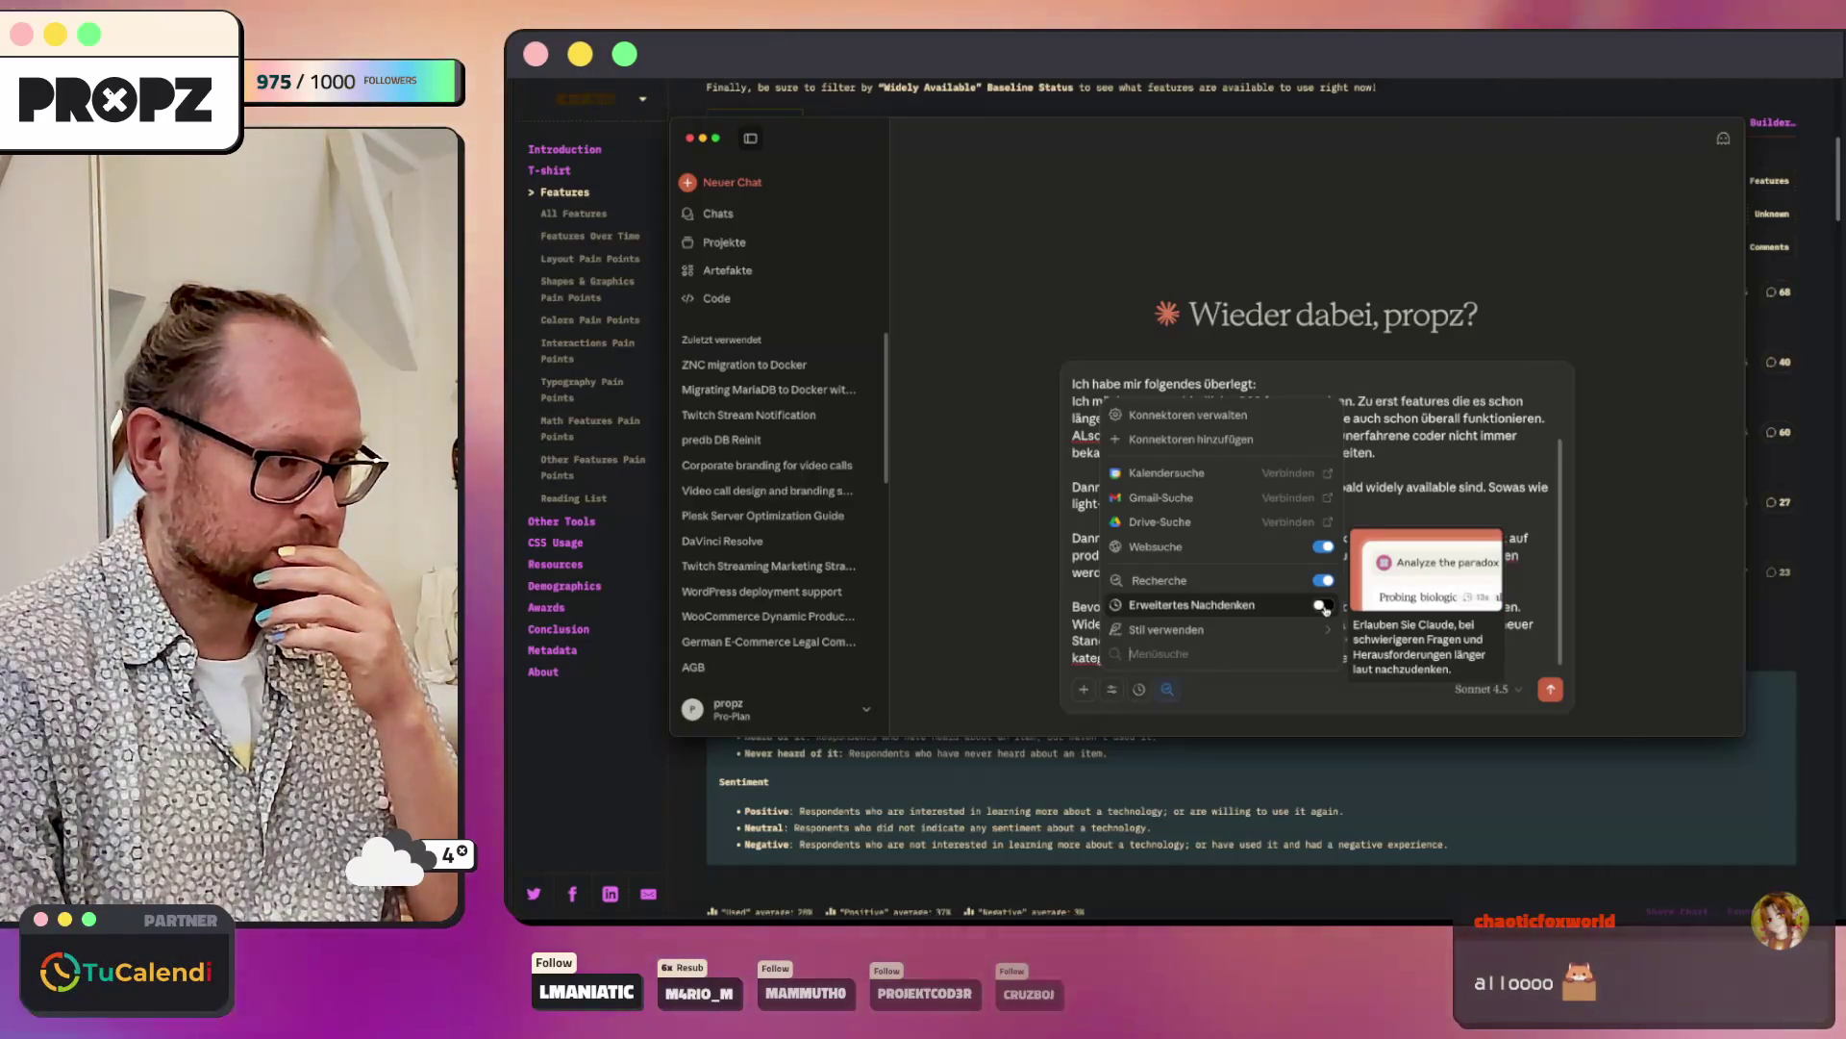
click(1323, 605)
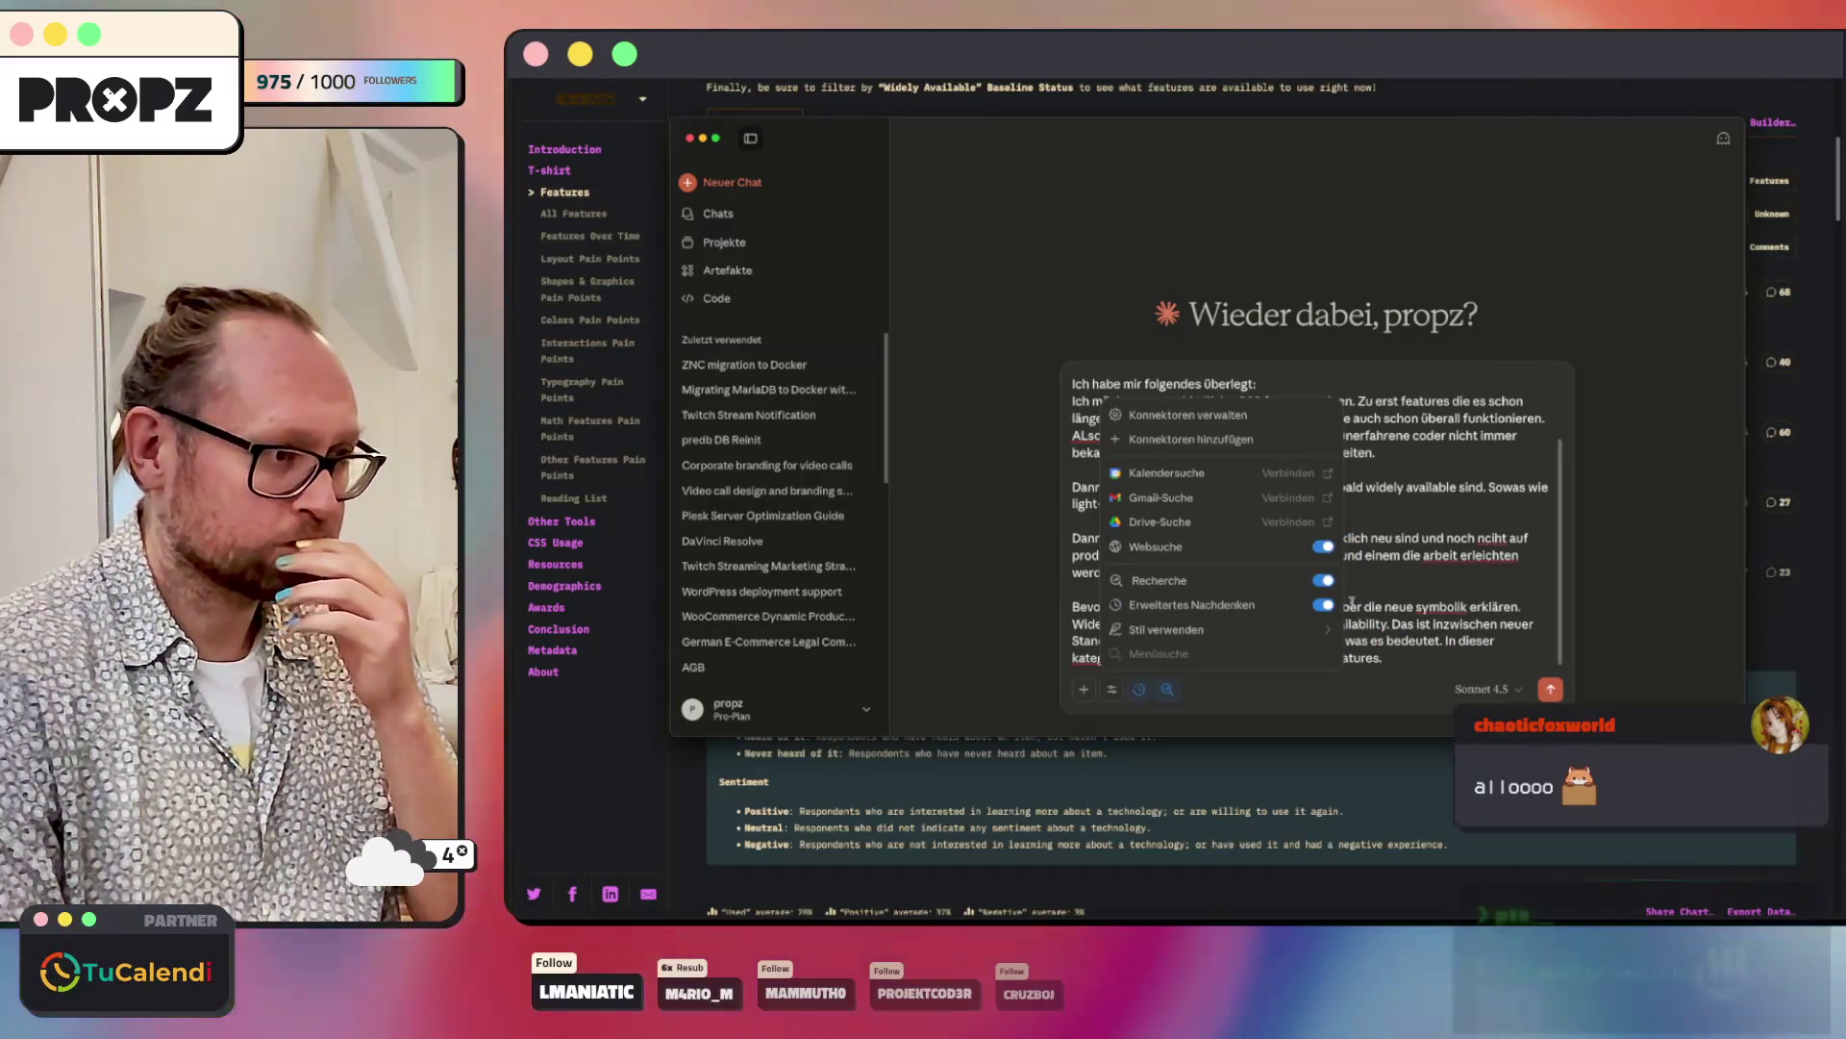
click(1410, 654)
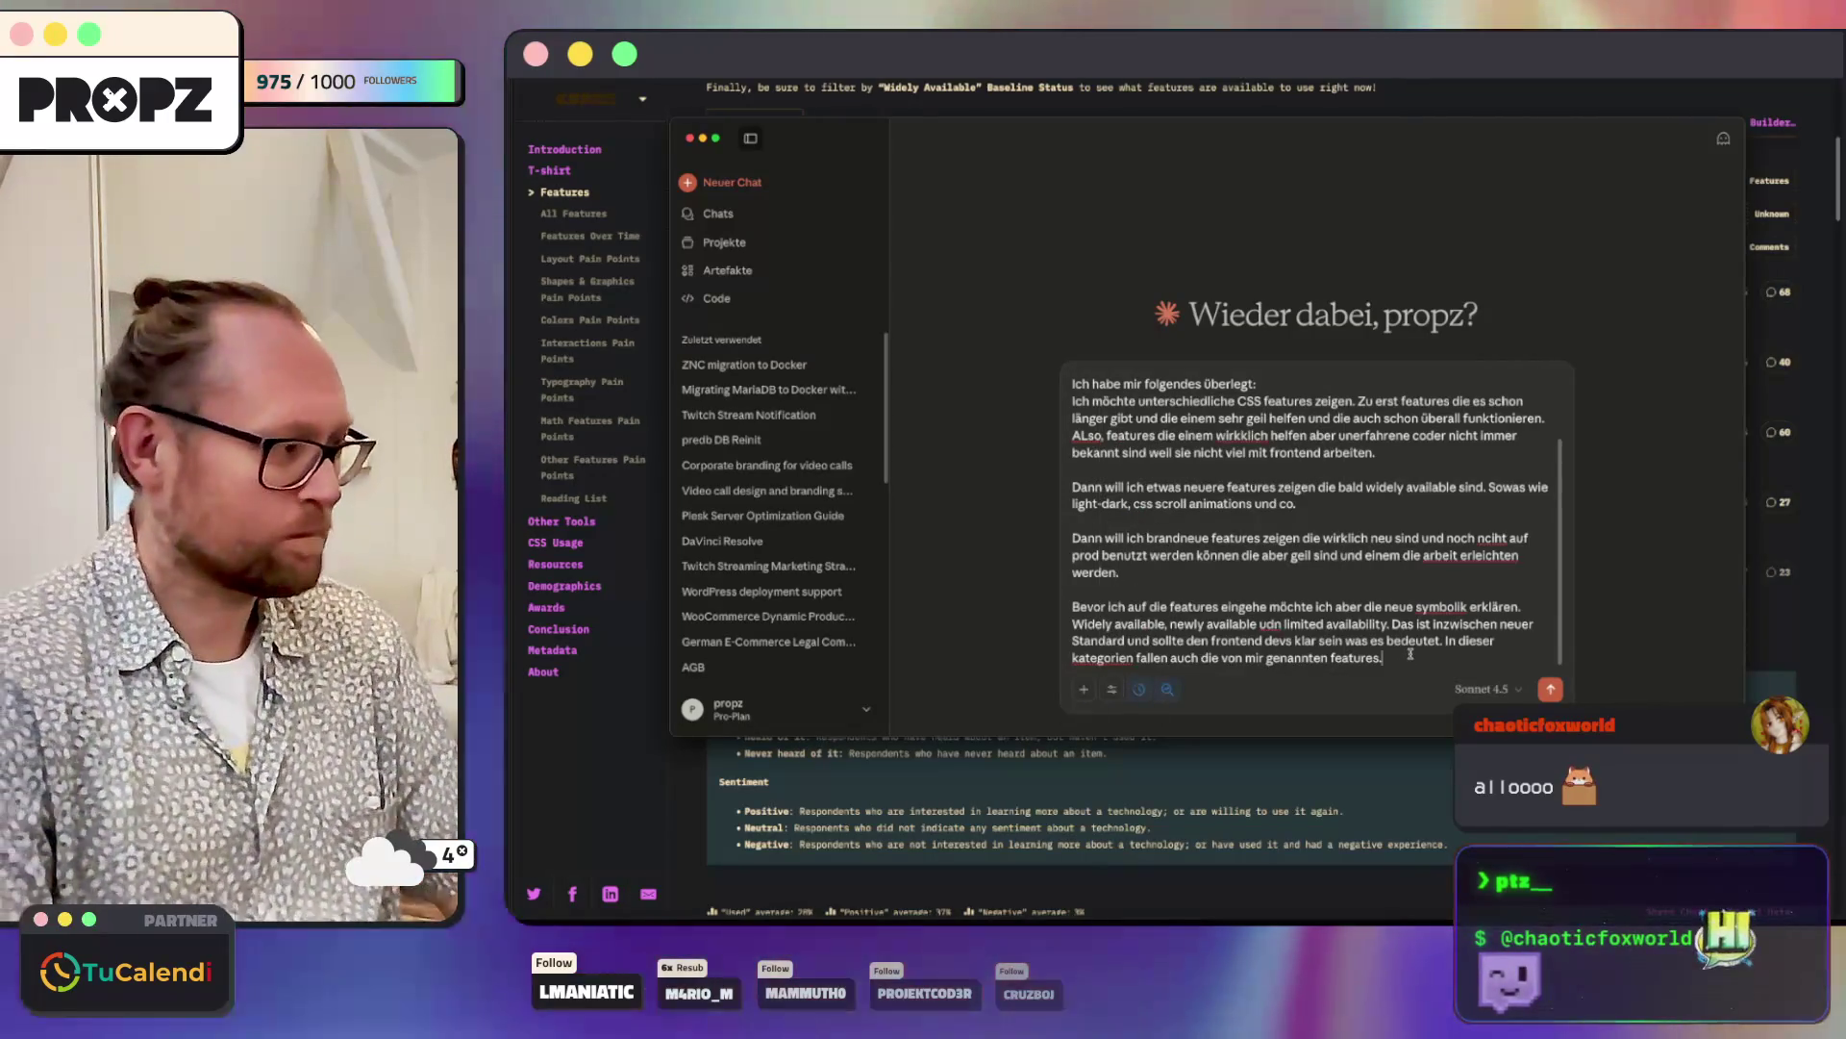
key(shift+Return)
key(shift+Return)
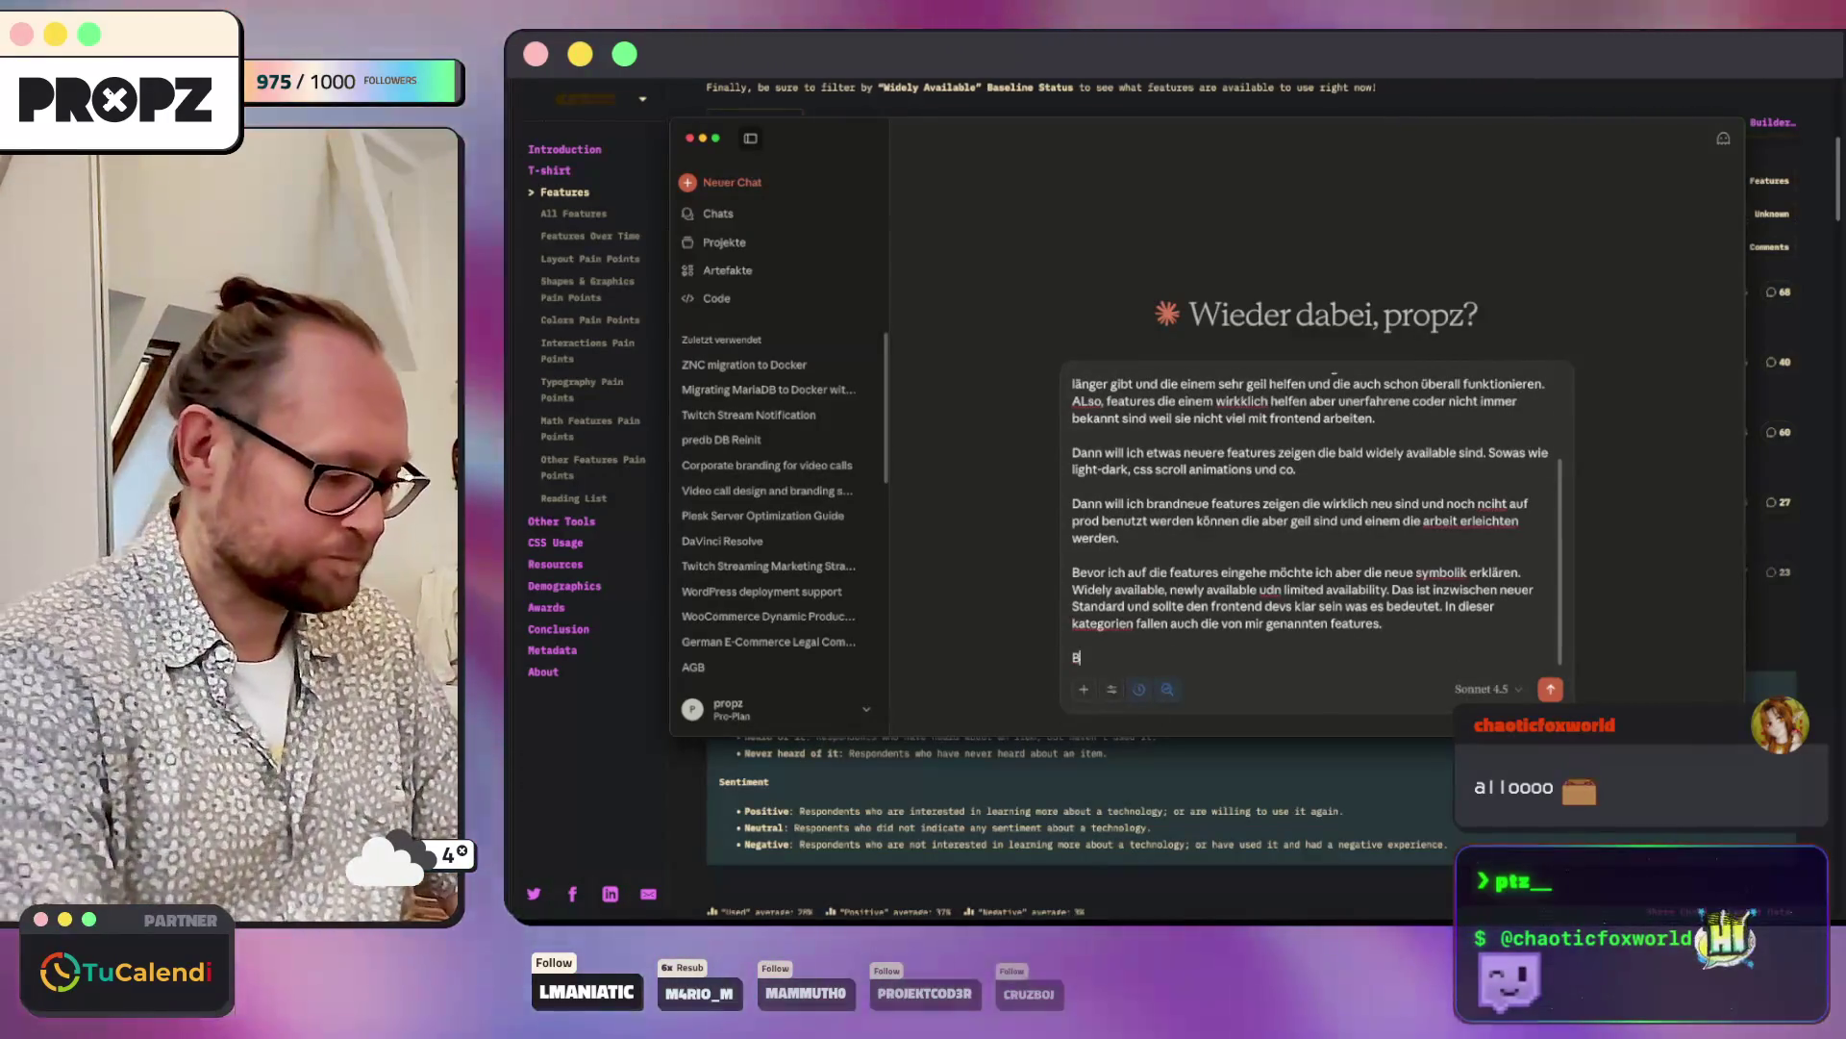
Ask Claude in German for a talk content plan, feature suggestions, web search and follow-up questions, and send it.
text(Bitte erstelle mir einen COntent Plan für)
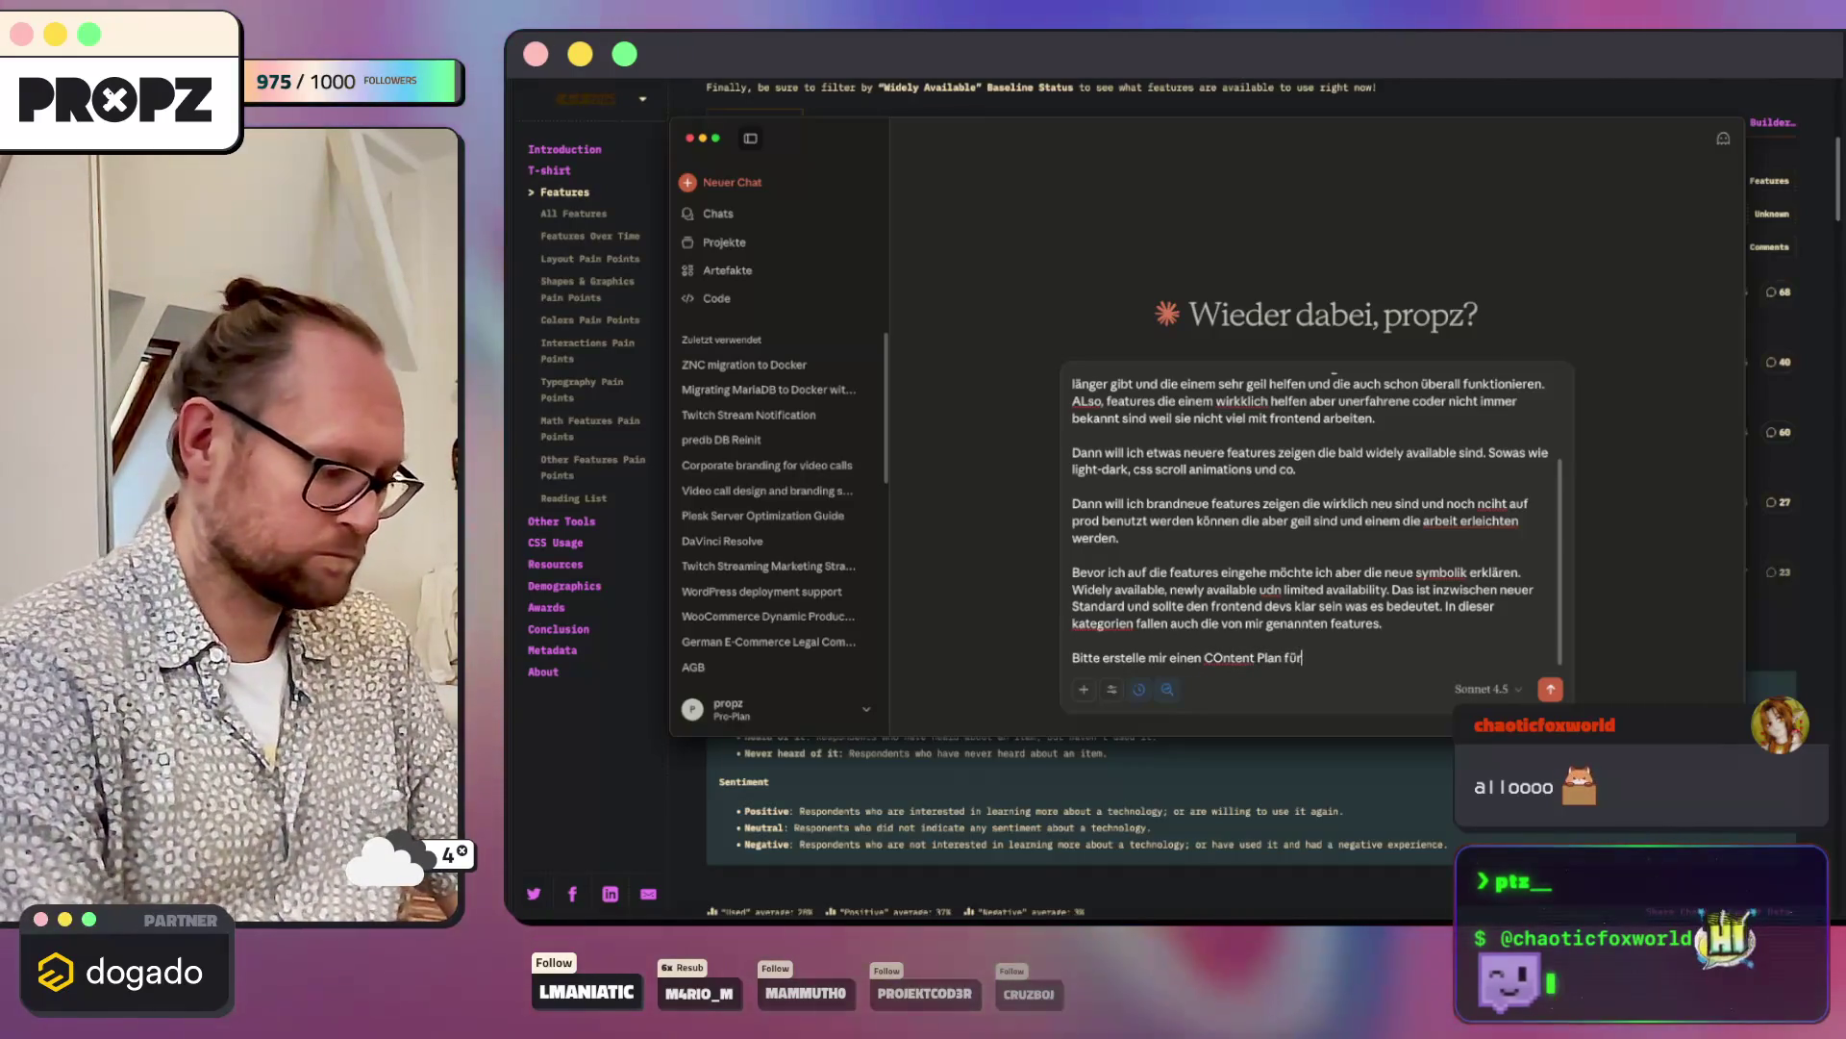
text(nem Talk)
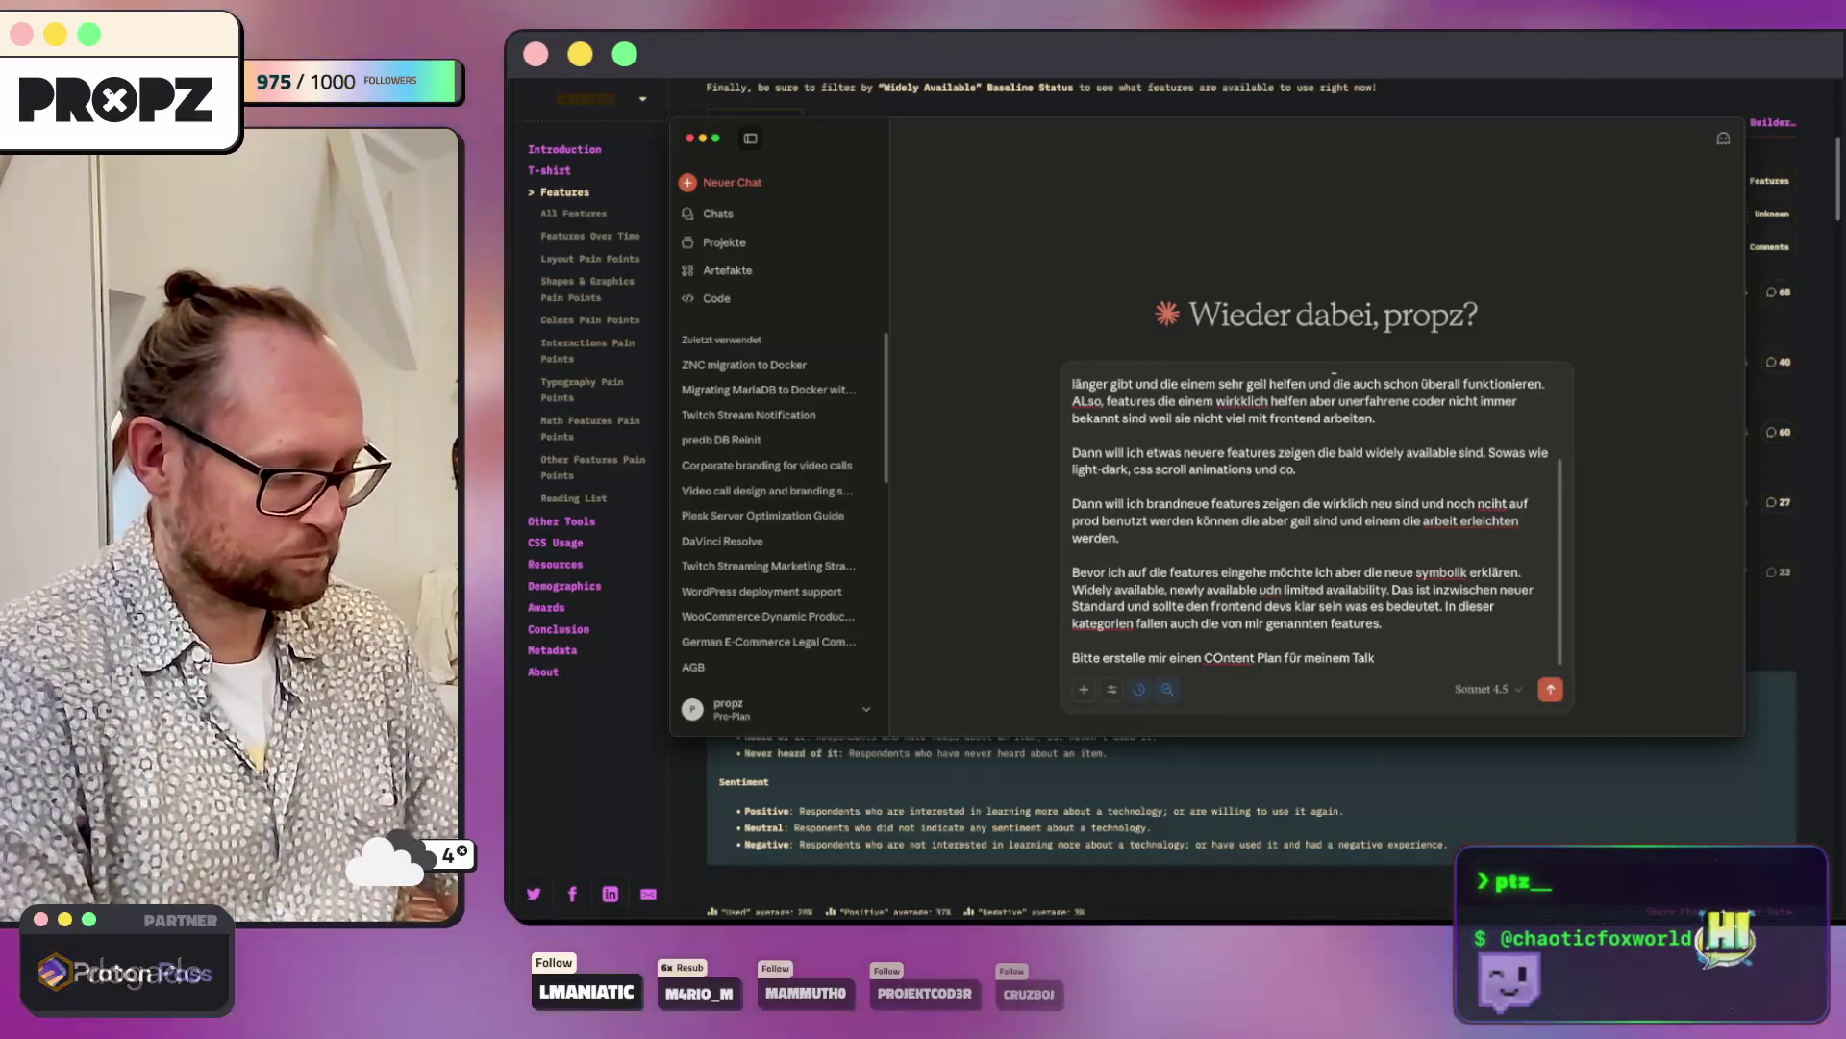
text( und schl)
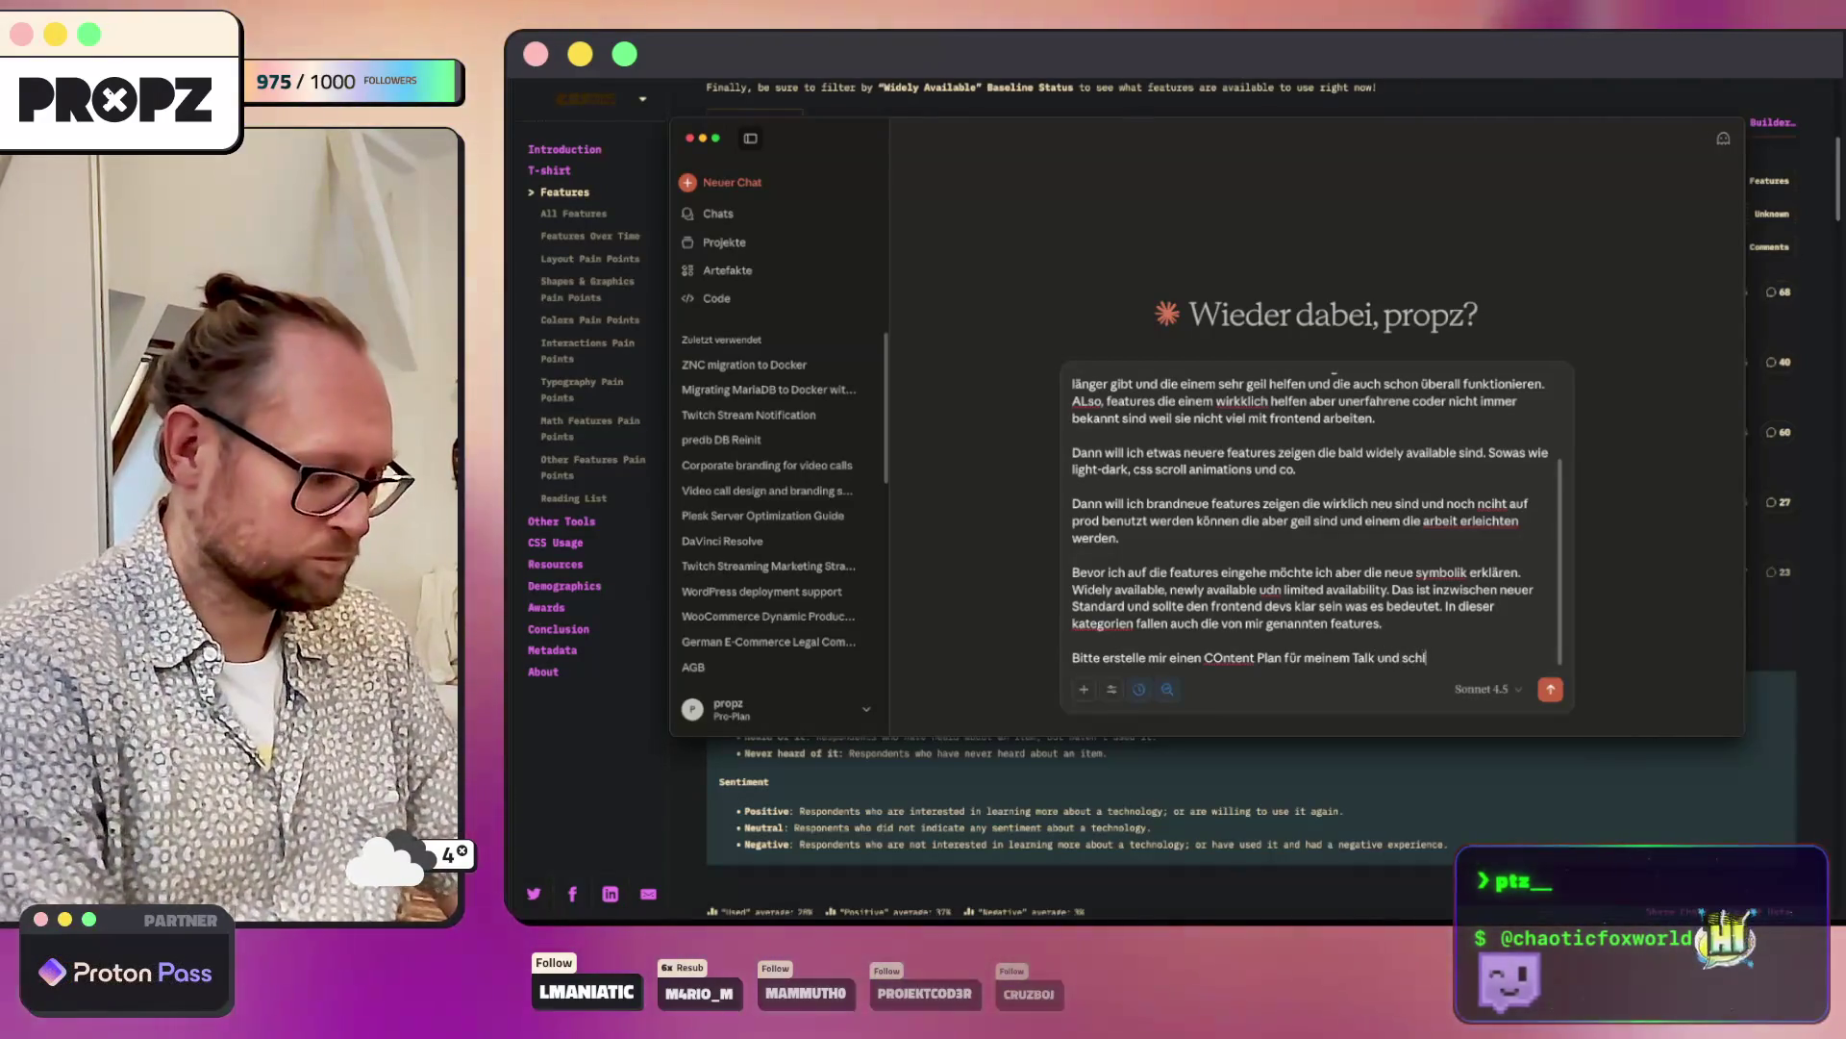
text(age featur)
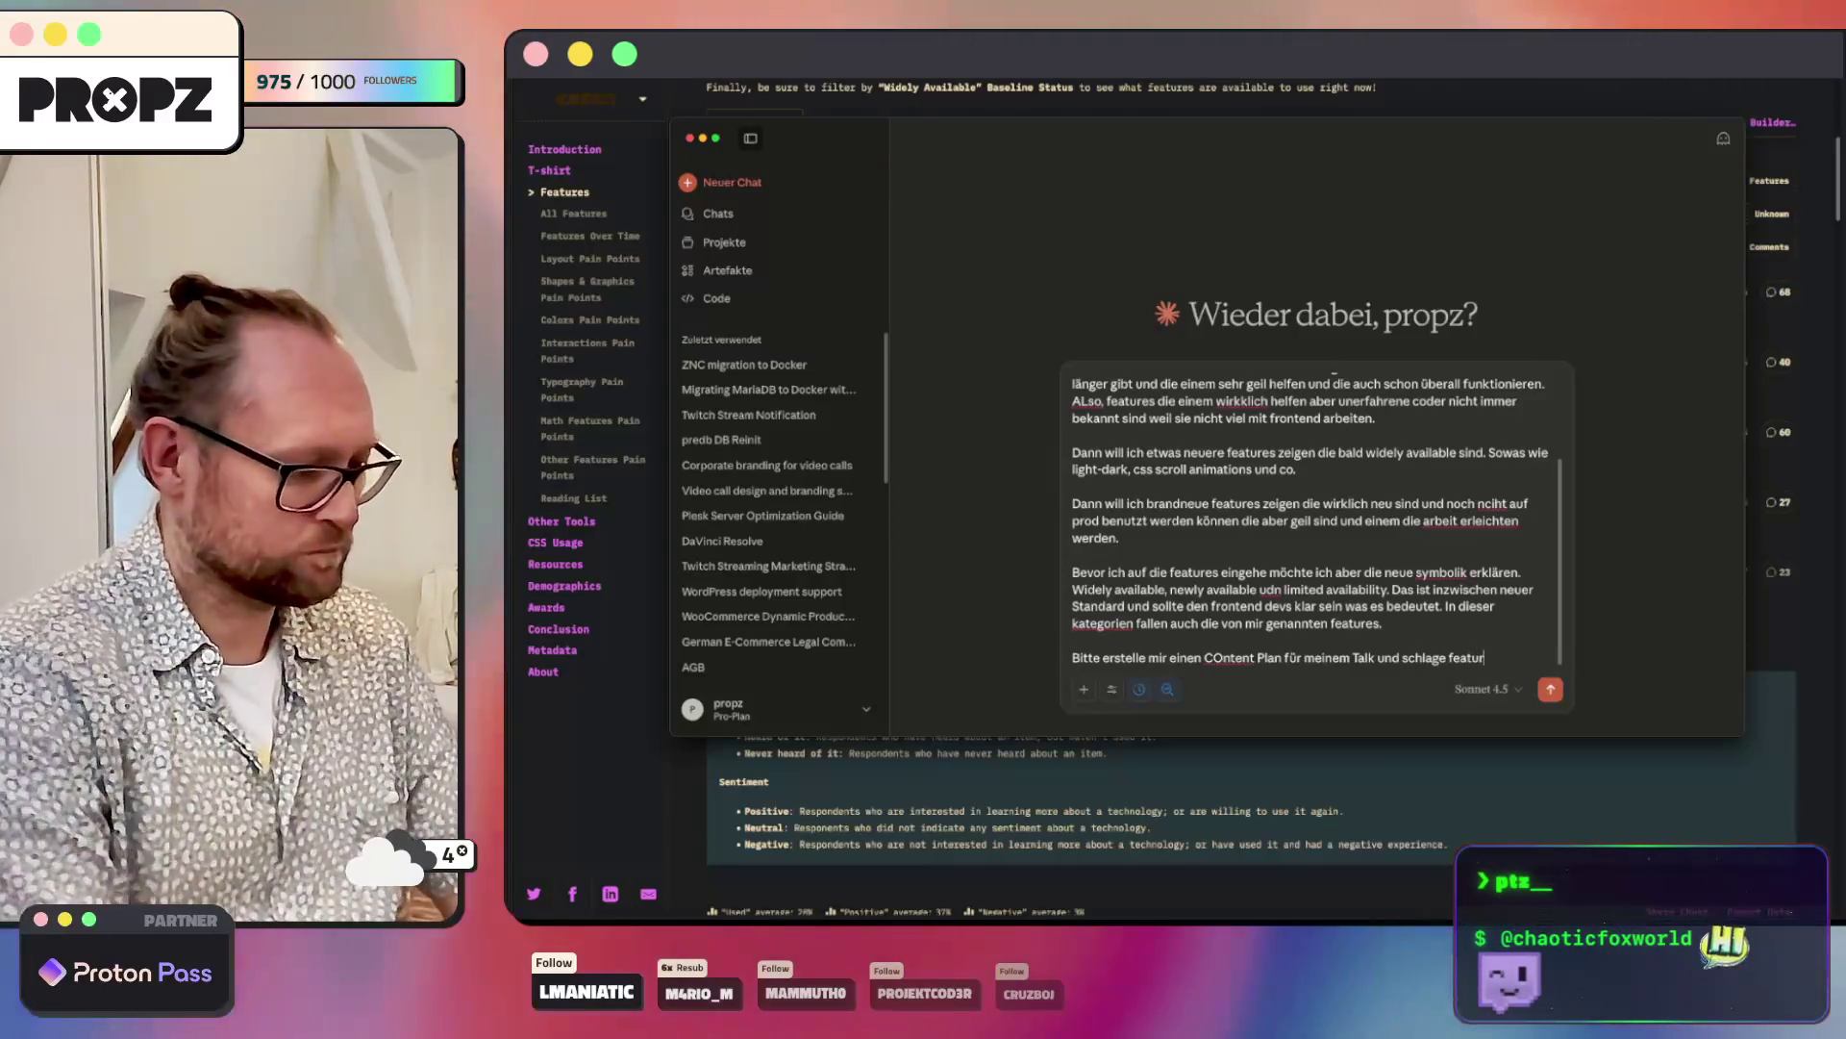
text(es vor wie ich s)
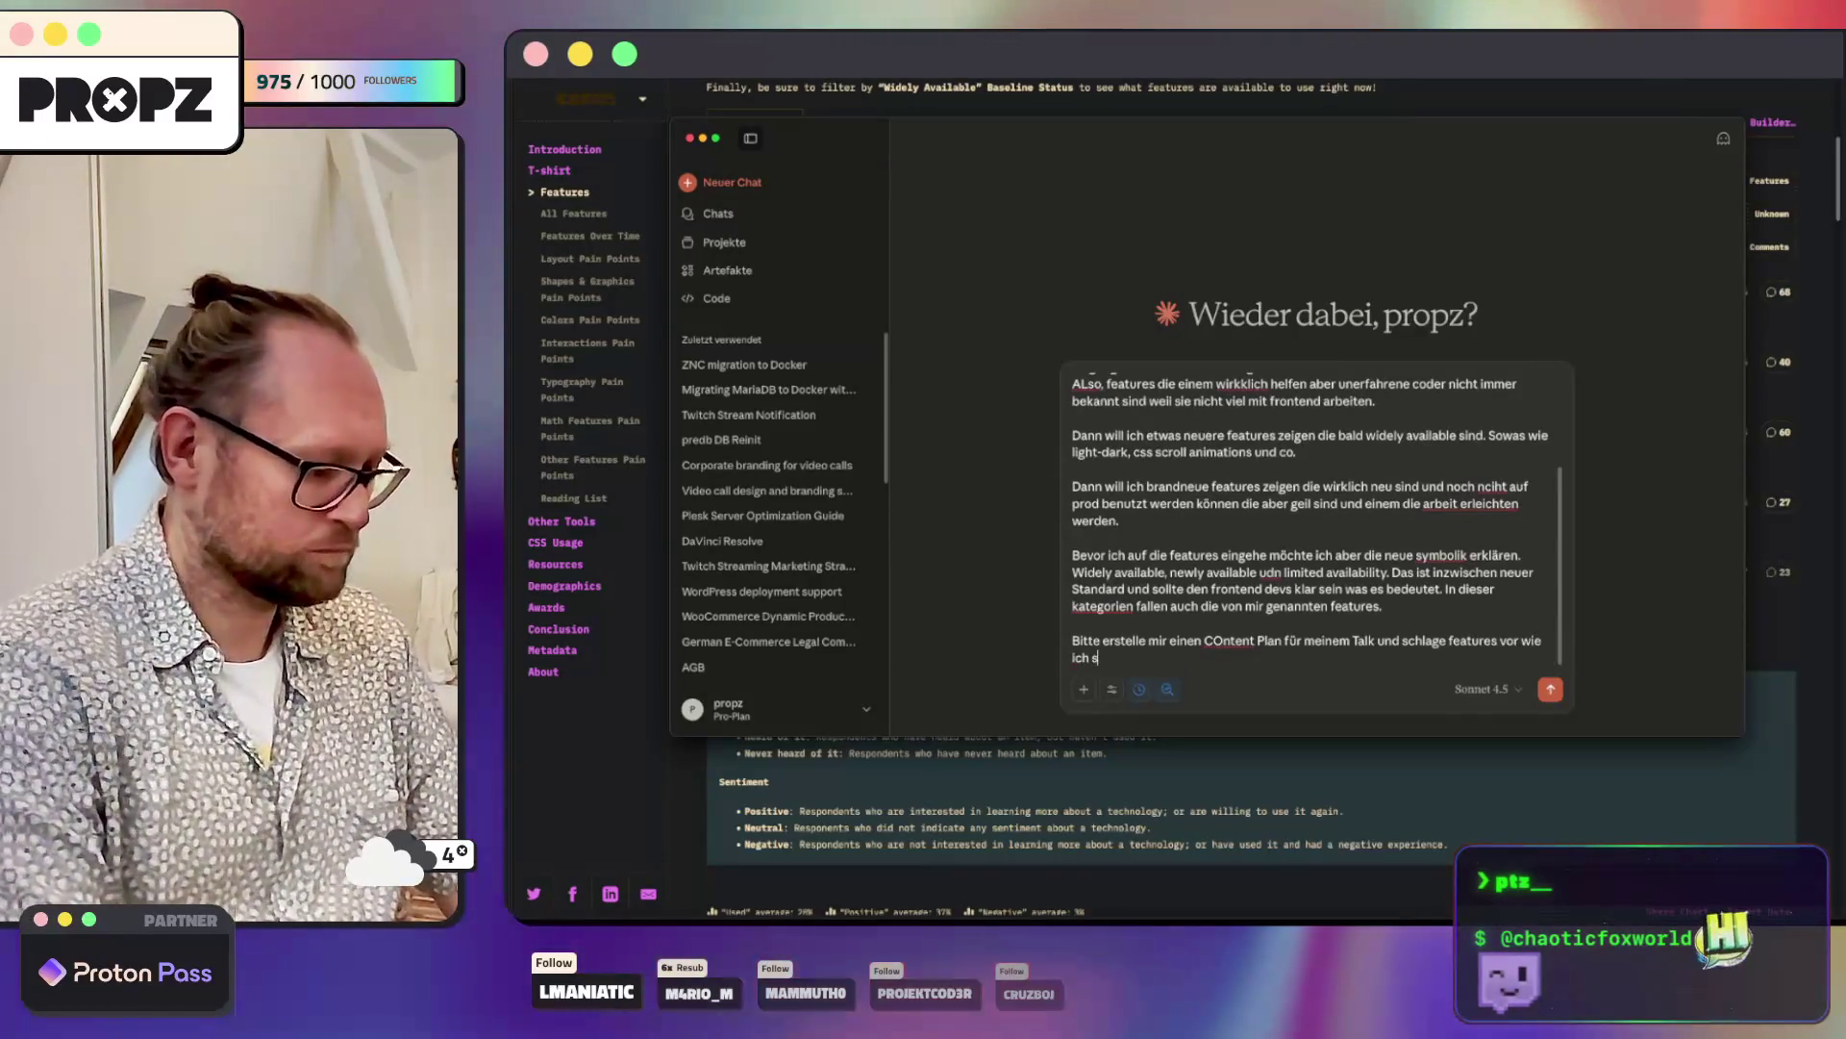
text(ie beschrieben ha)
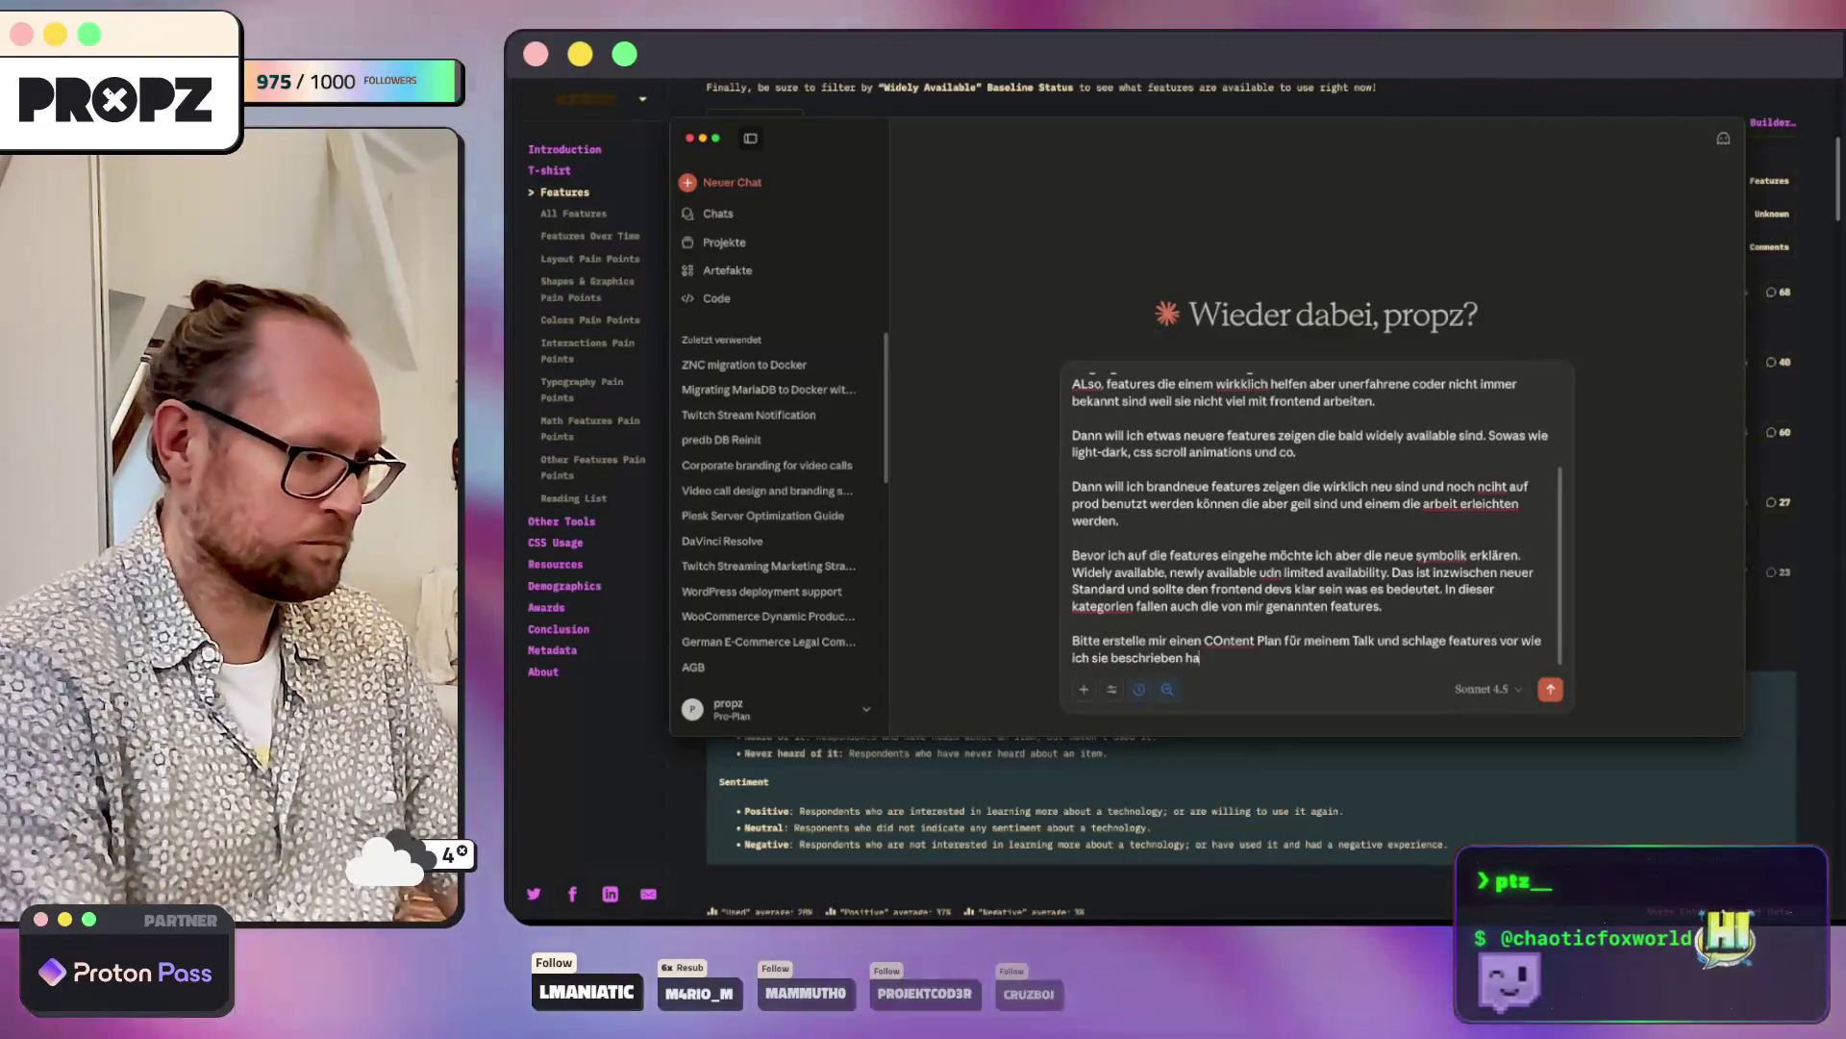
text(be.)
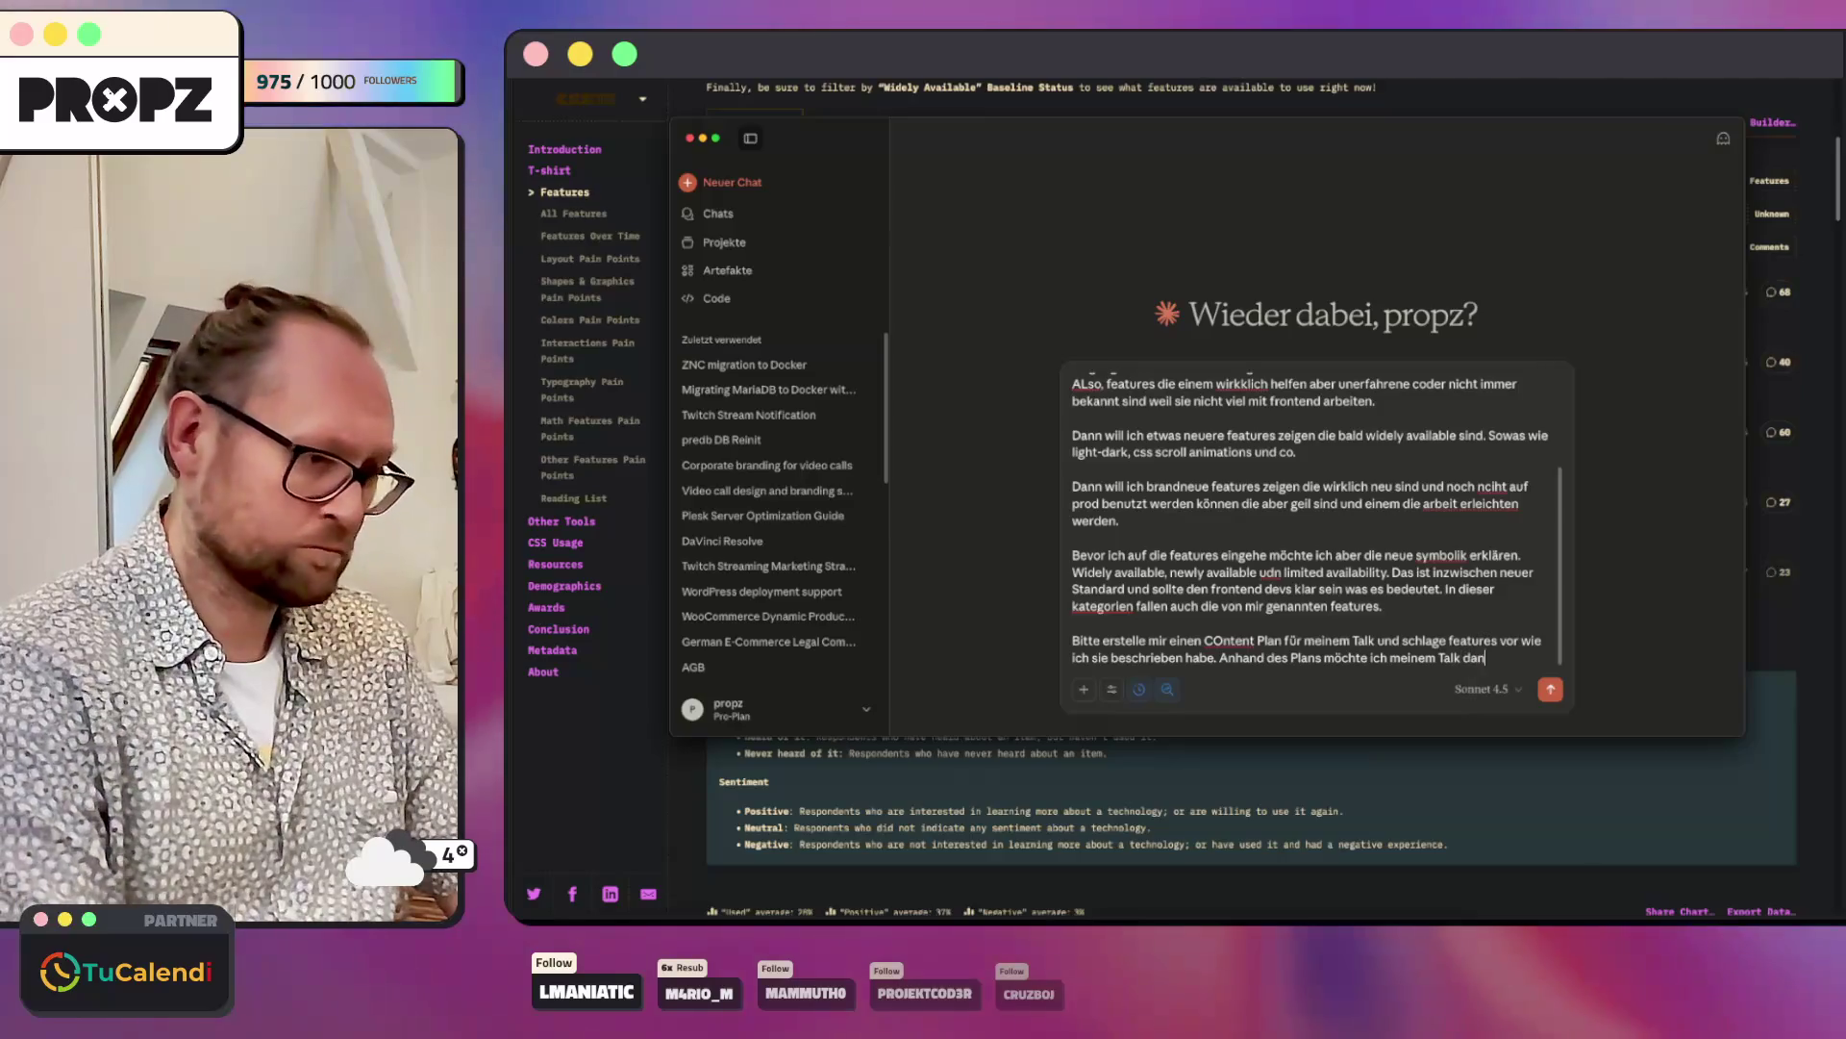
text(vorbereiten)
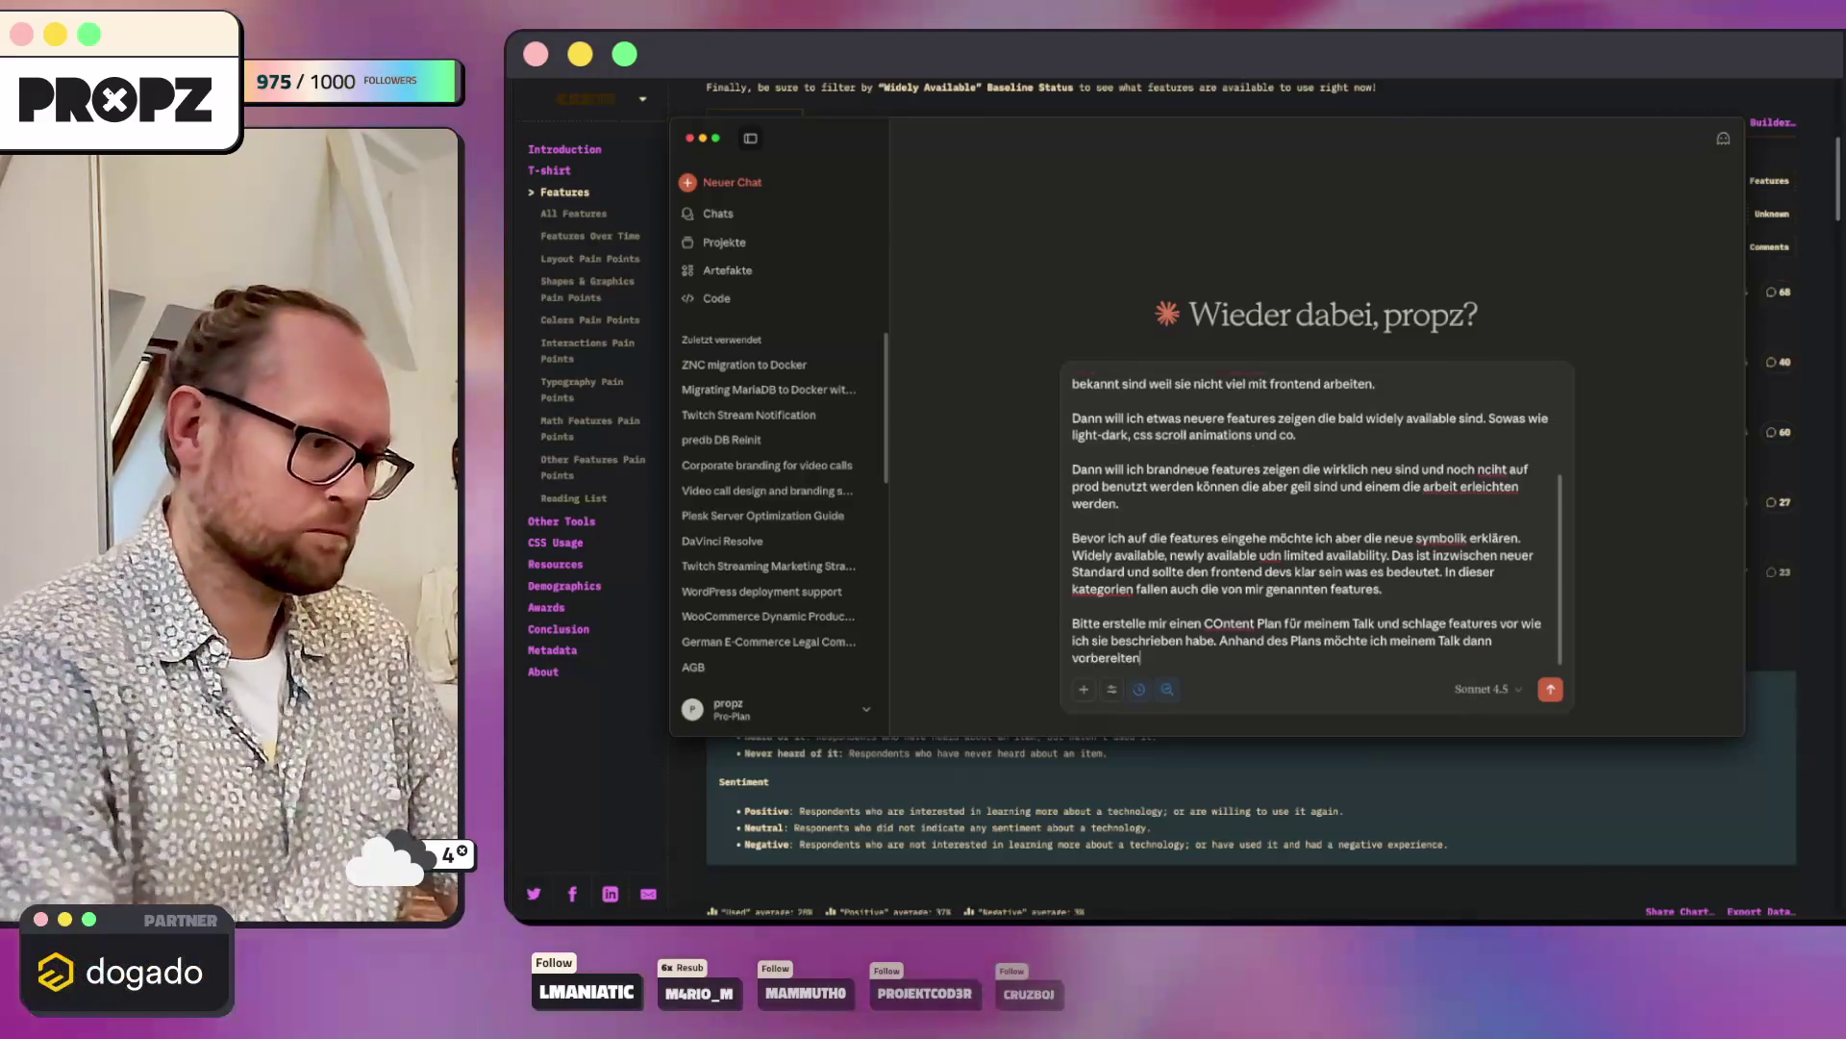
text(. Nutze bi)
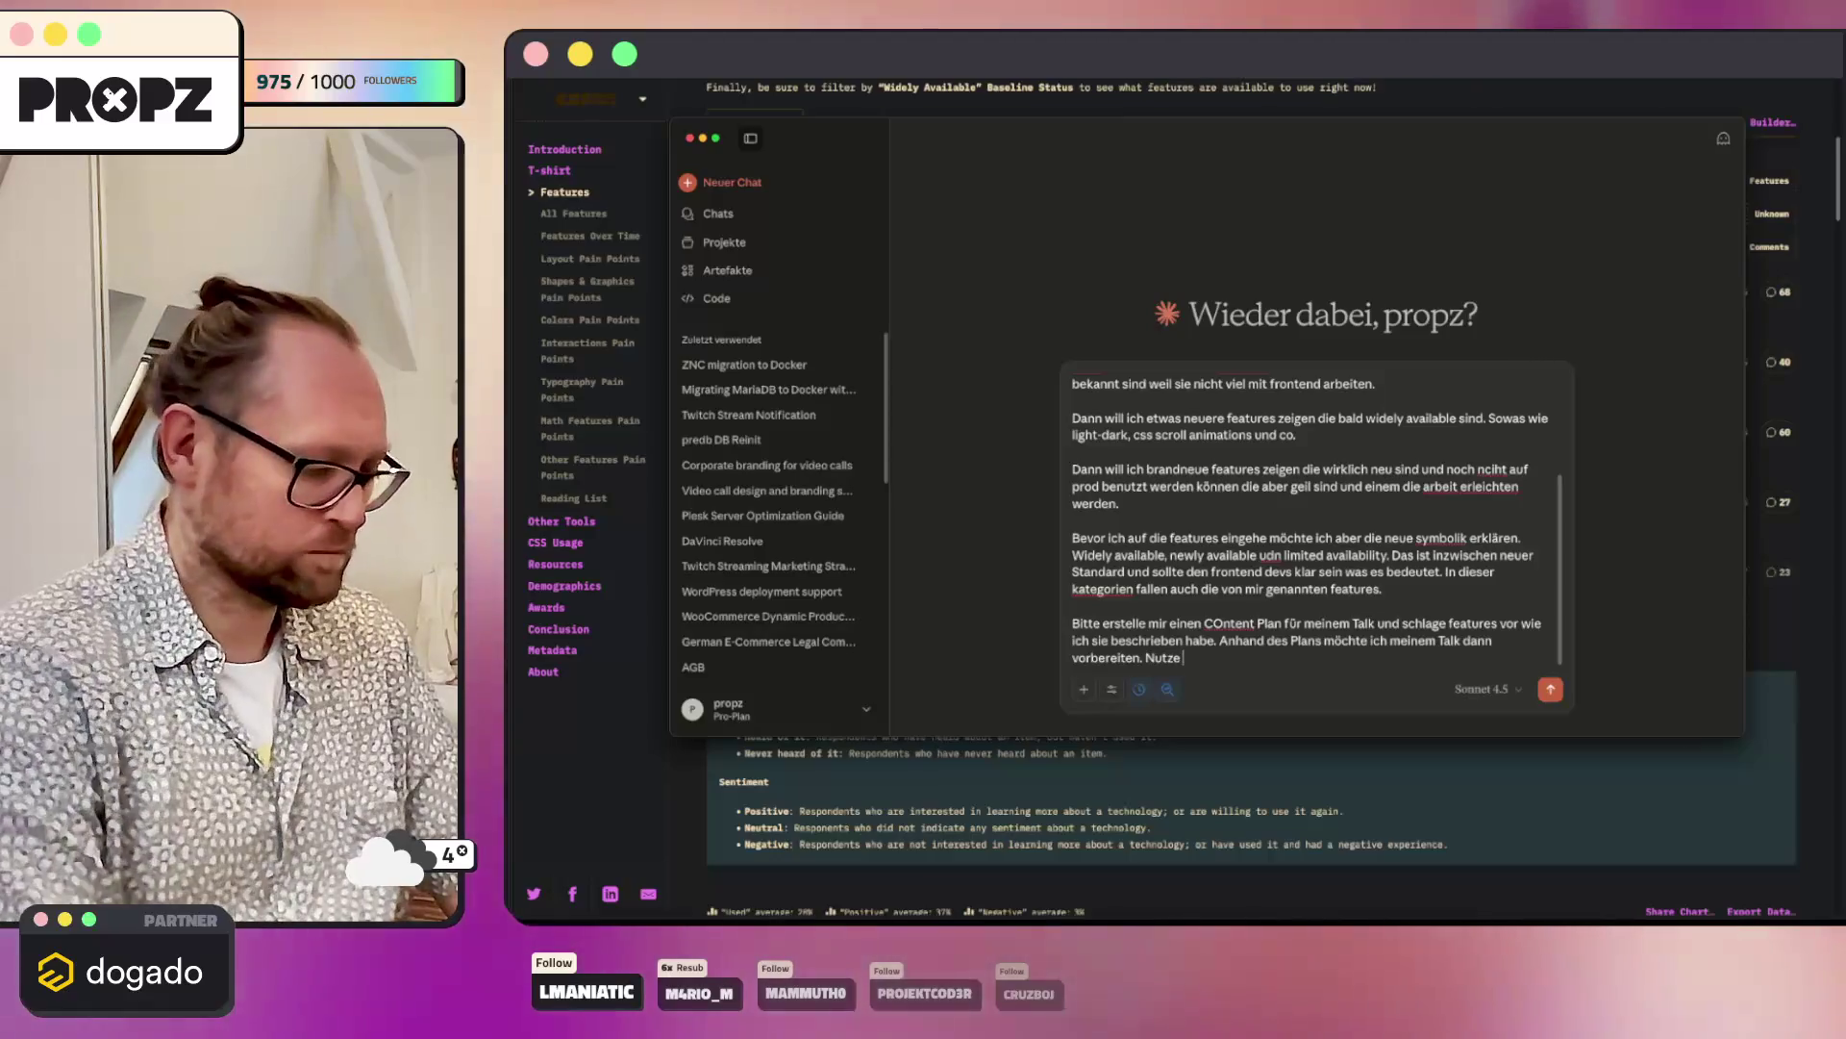
text(tte die websuch)
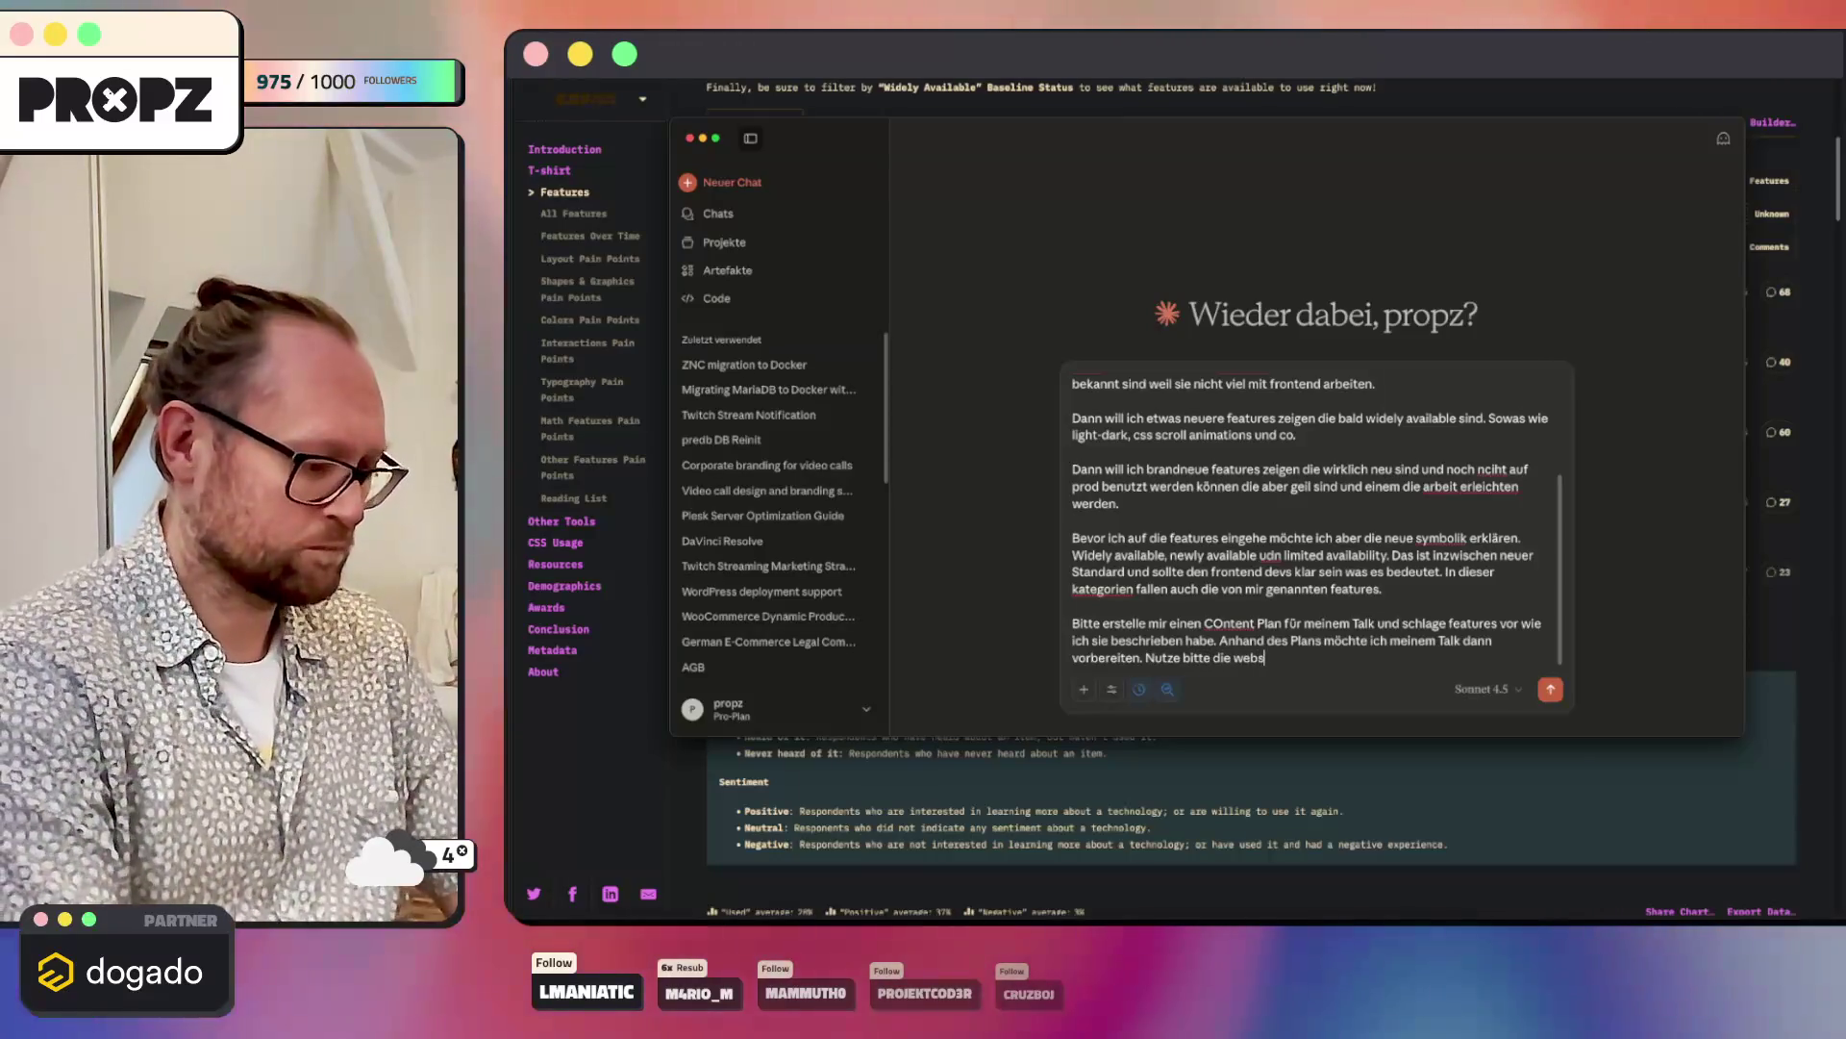
text(e und gib)
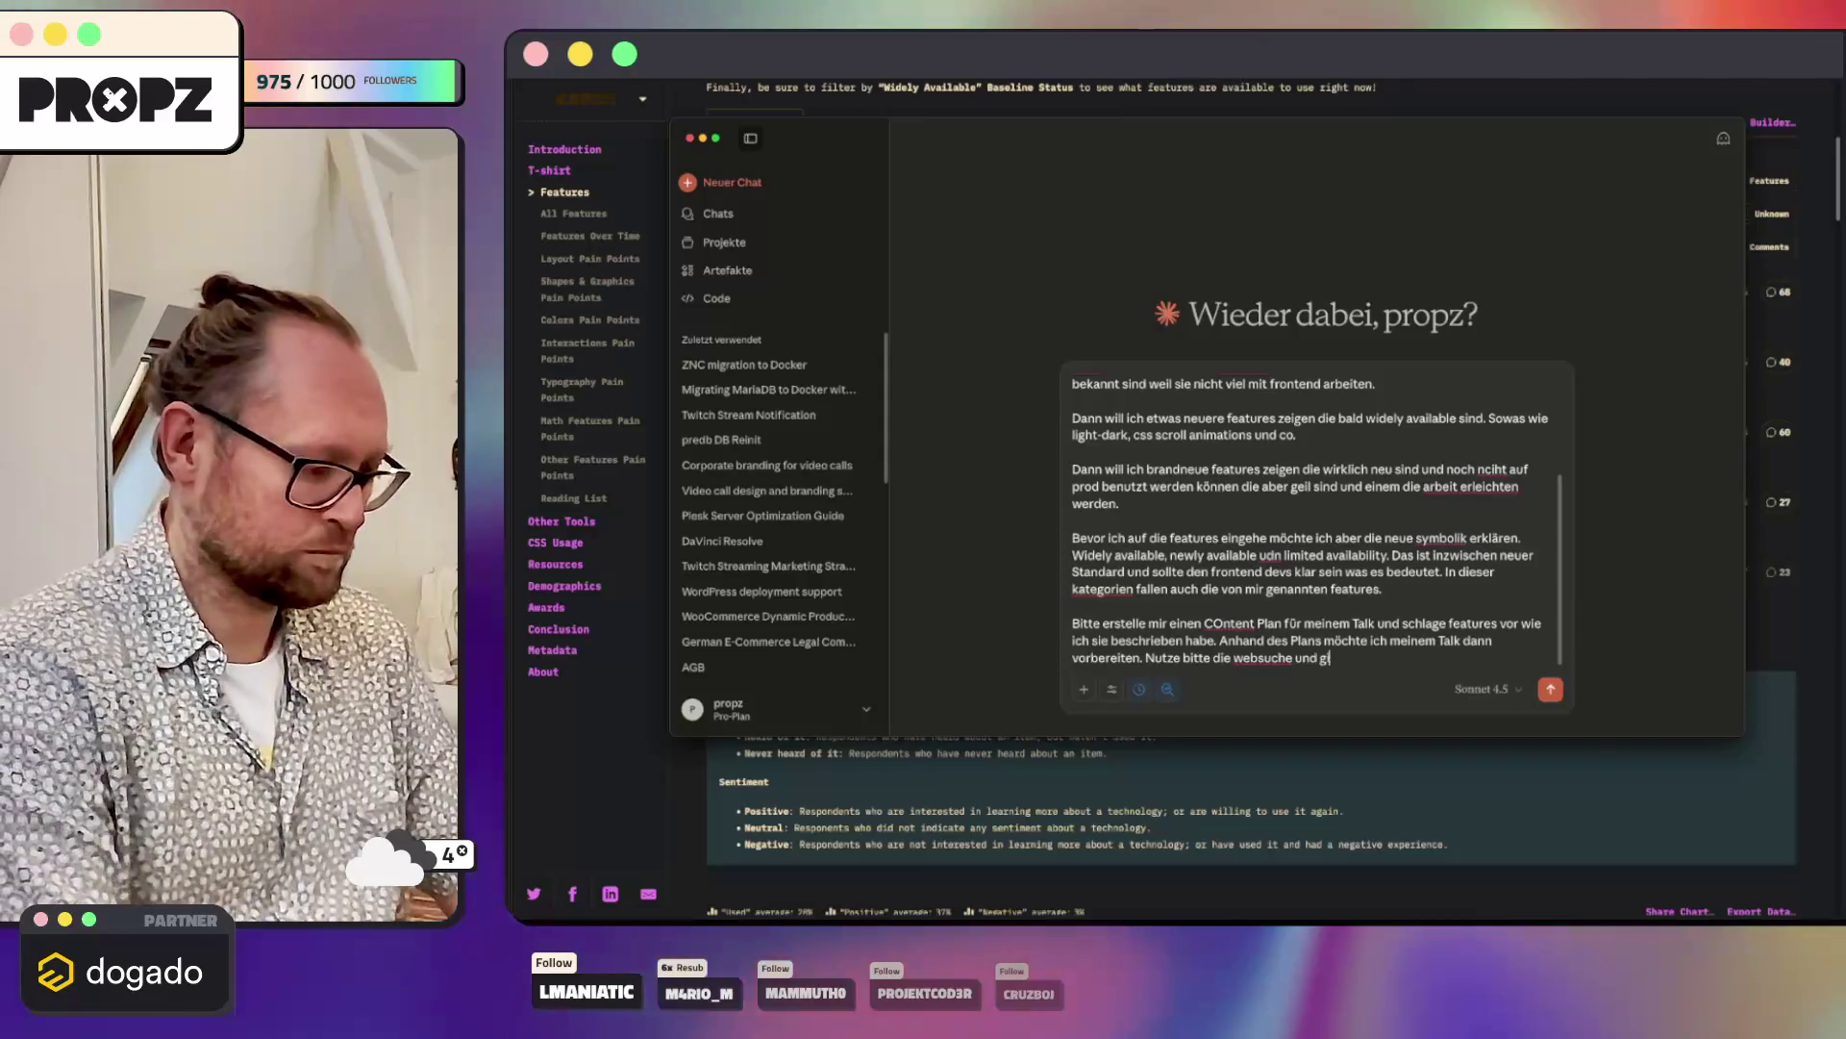
text( mir be)
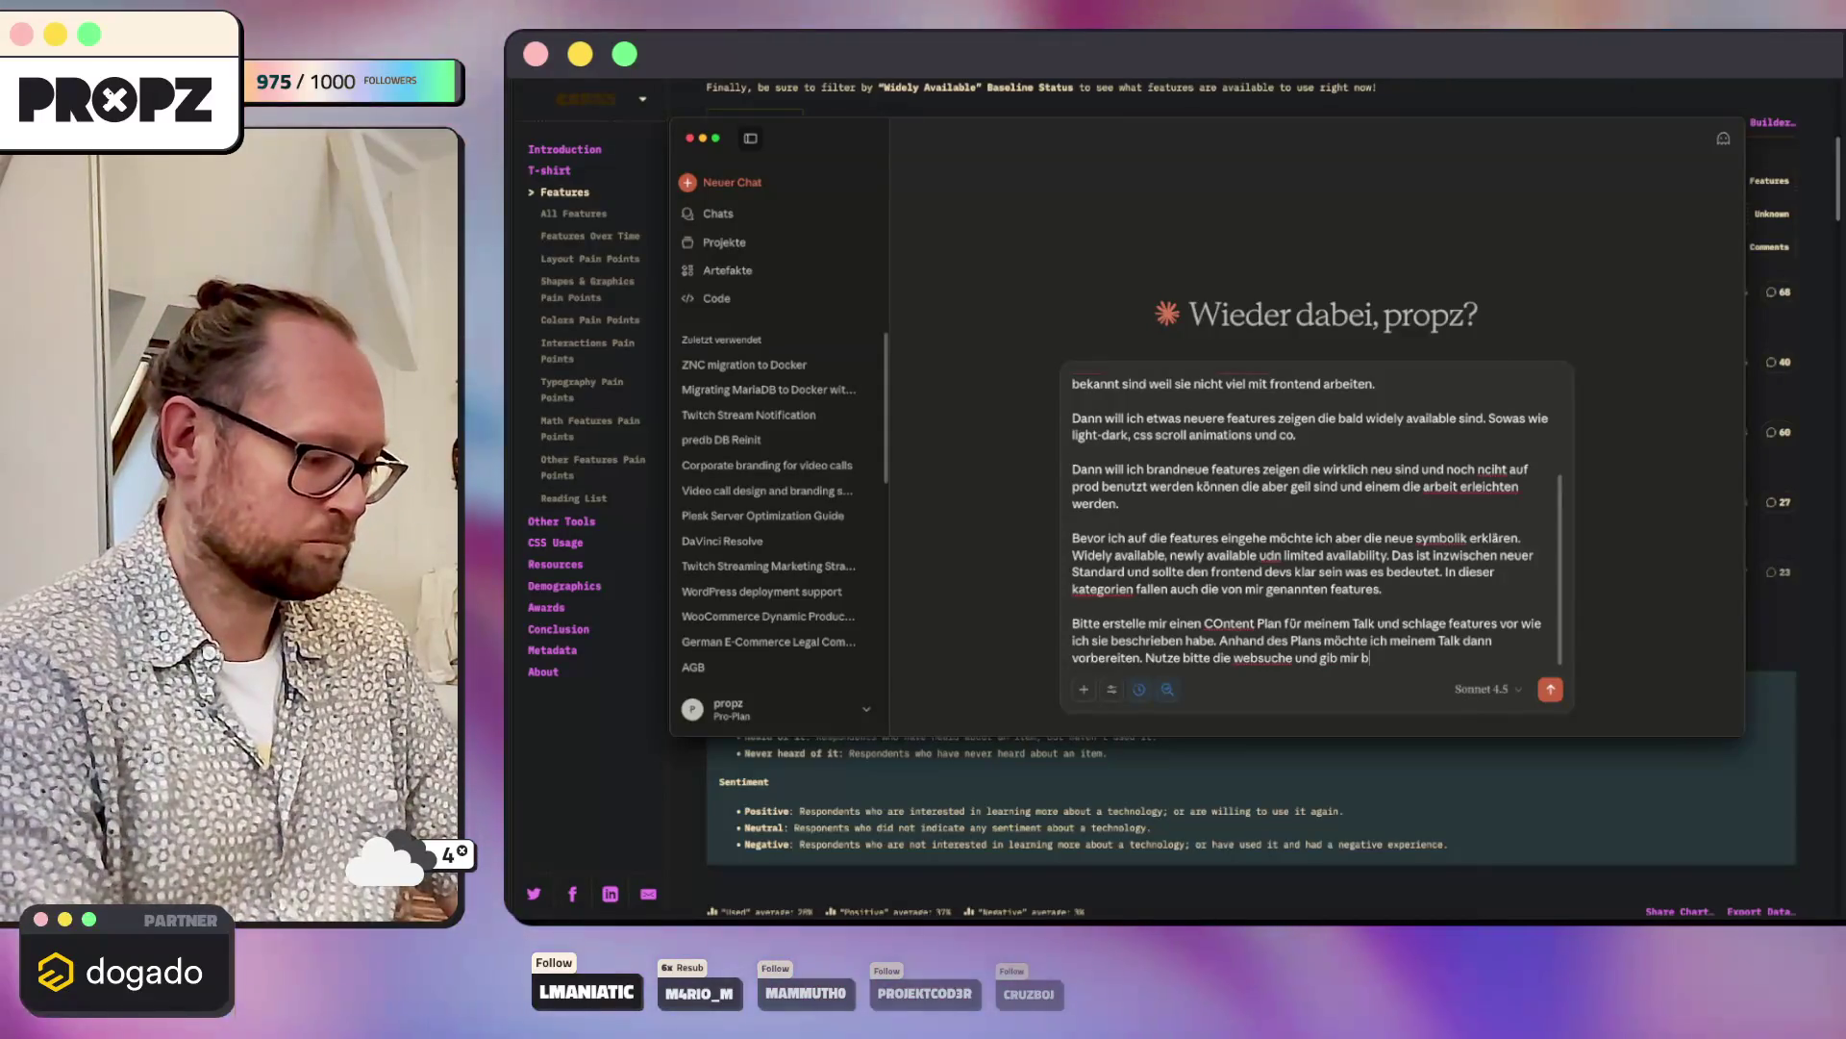
key(BackSpace)
key(BackSpace)
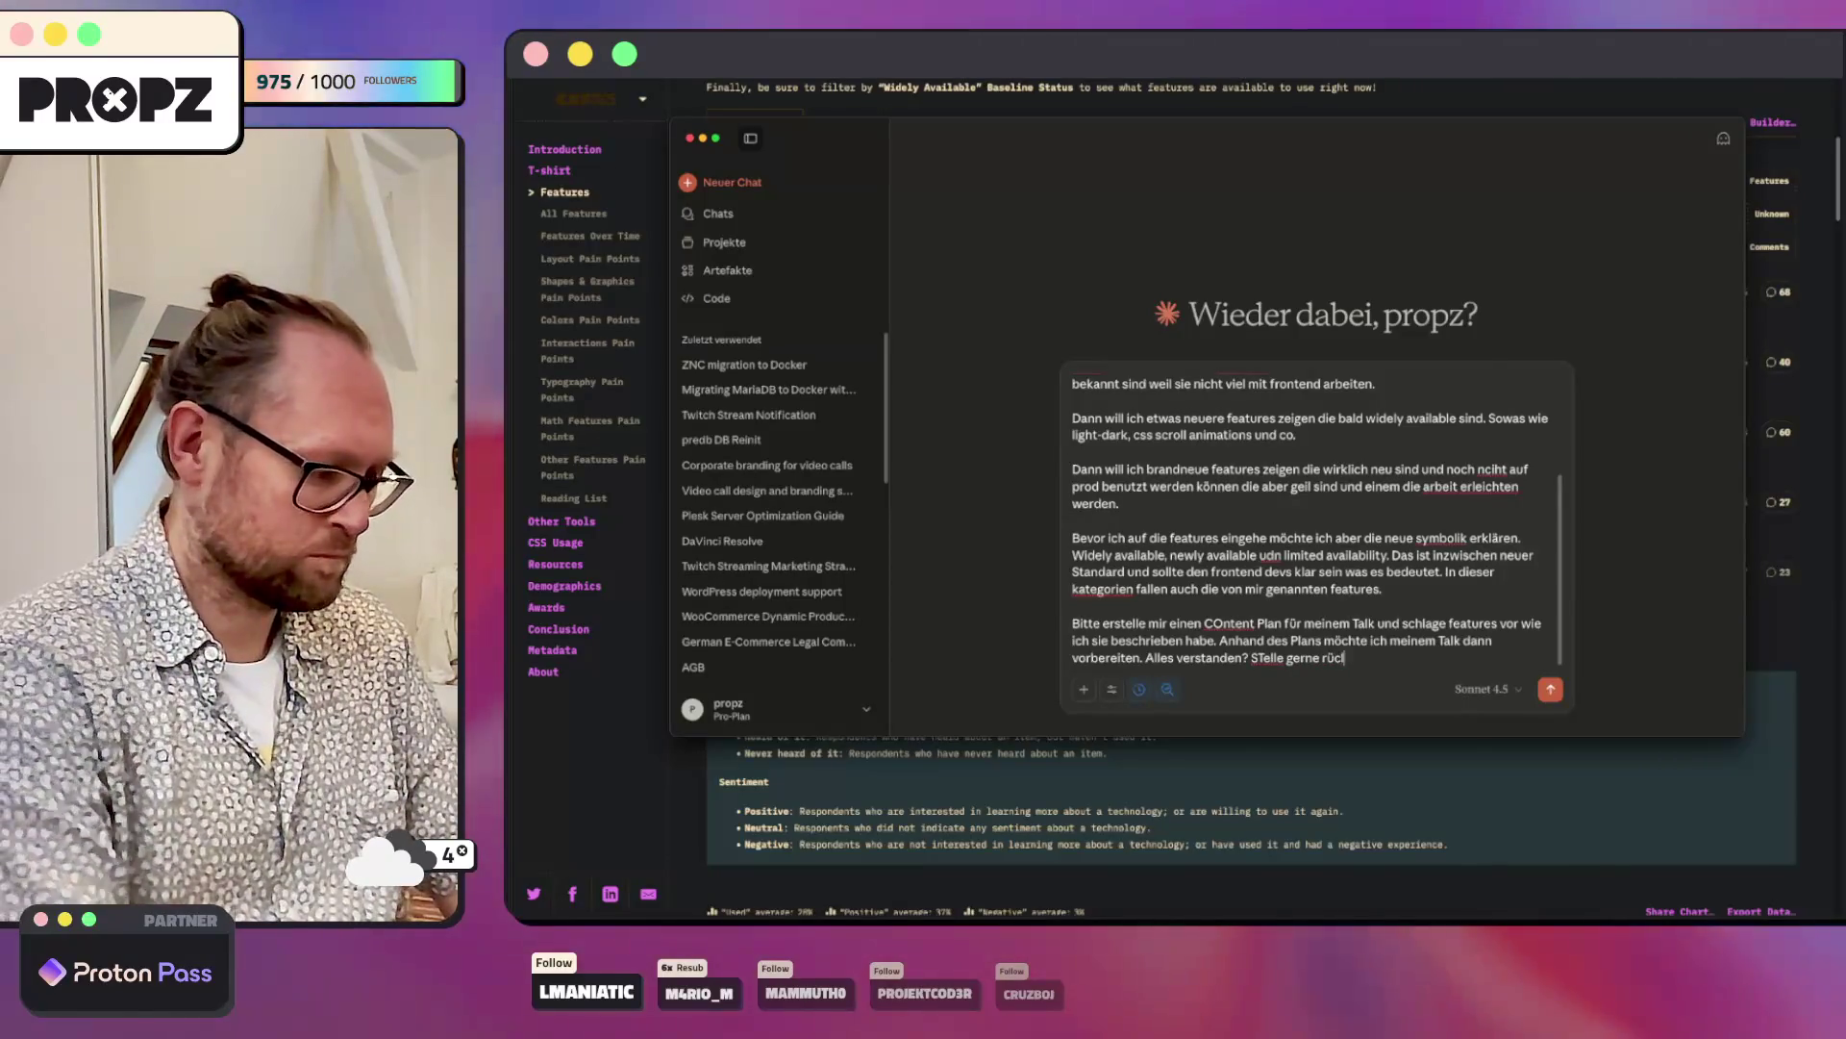
text(agen um)
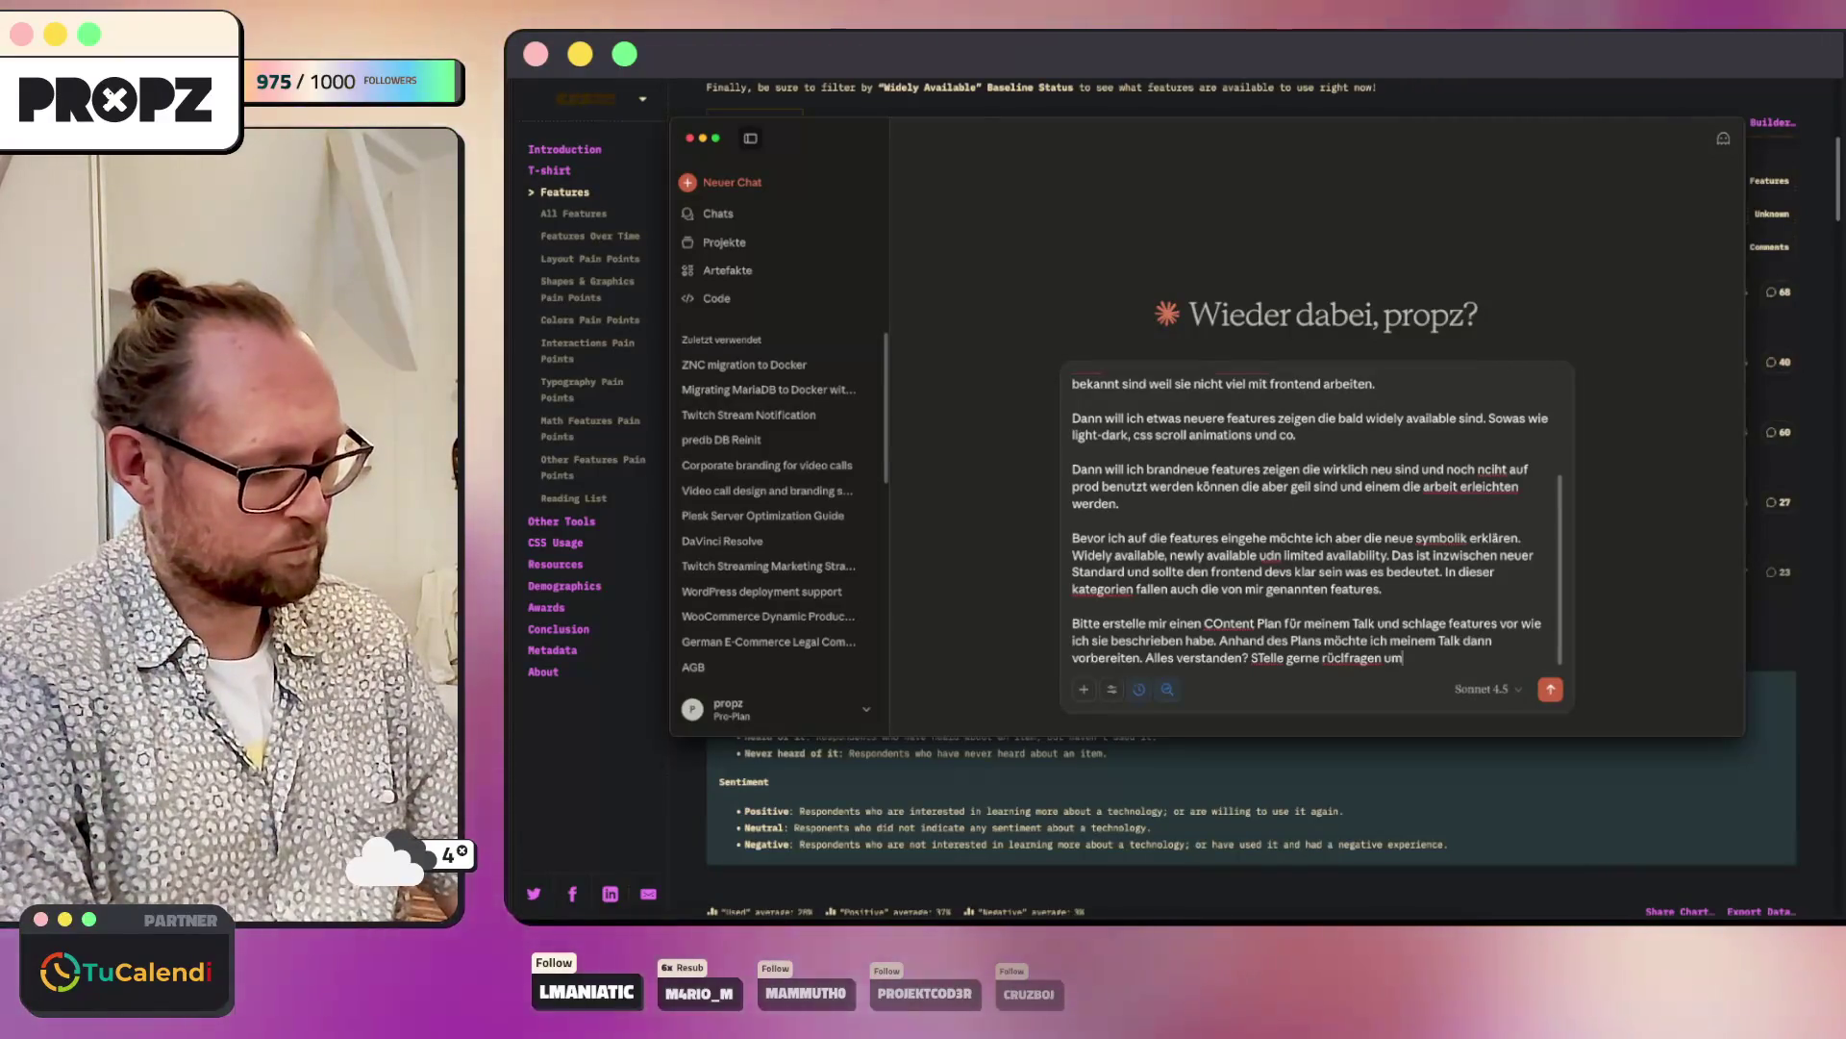
text( den content be)
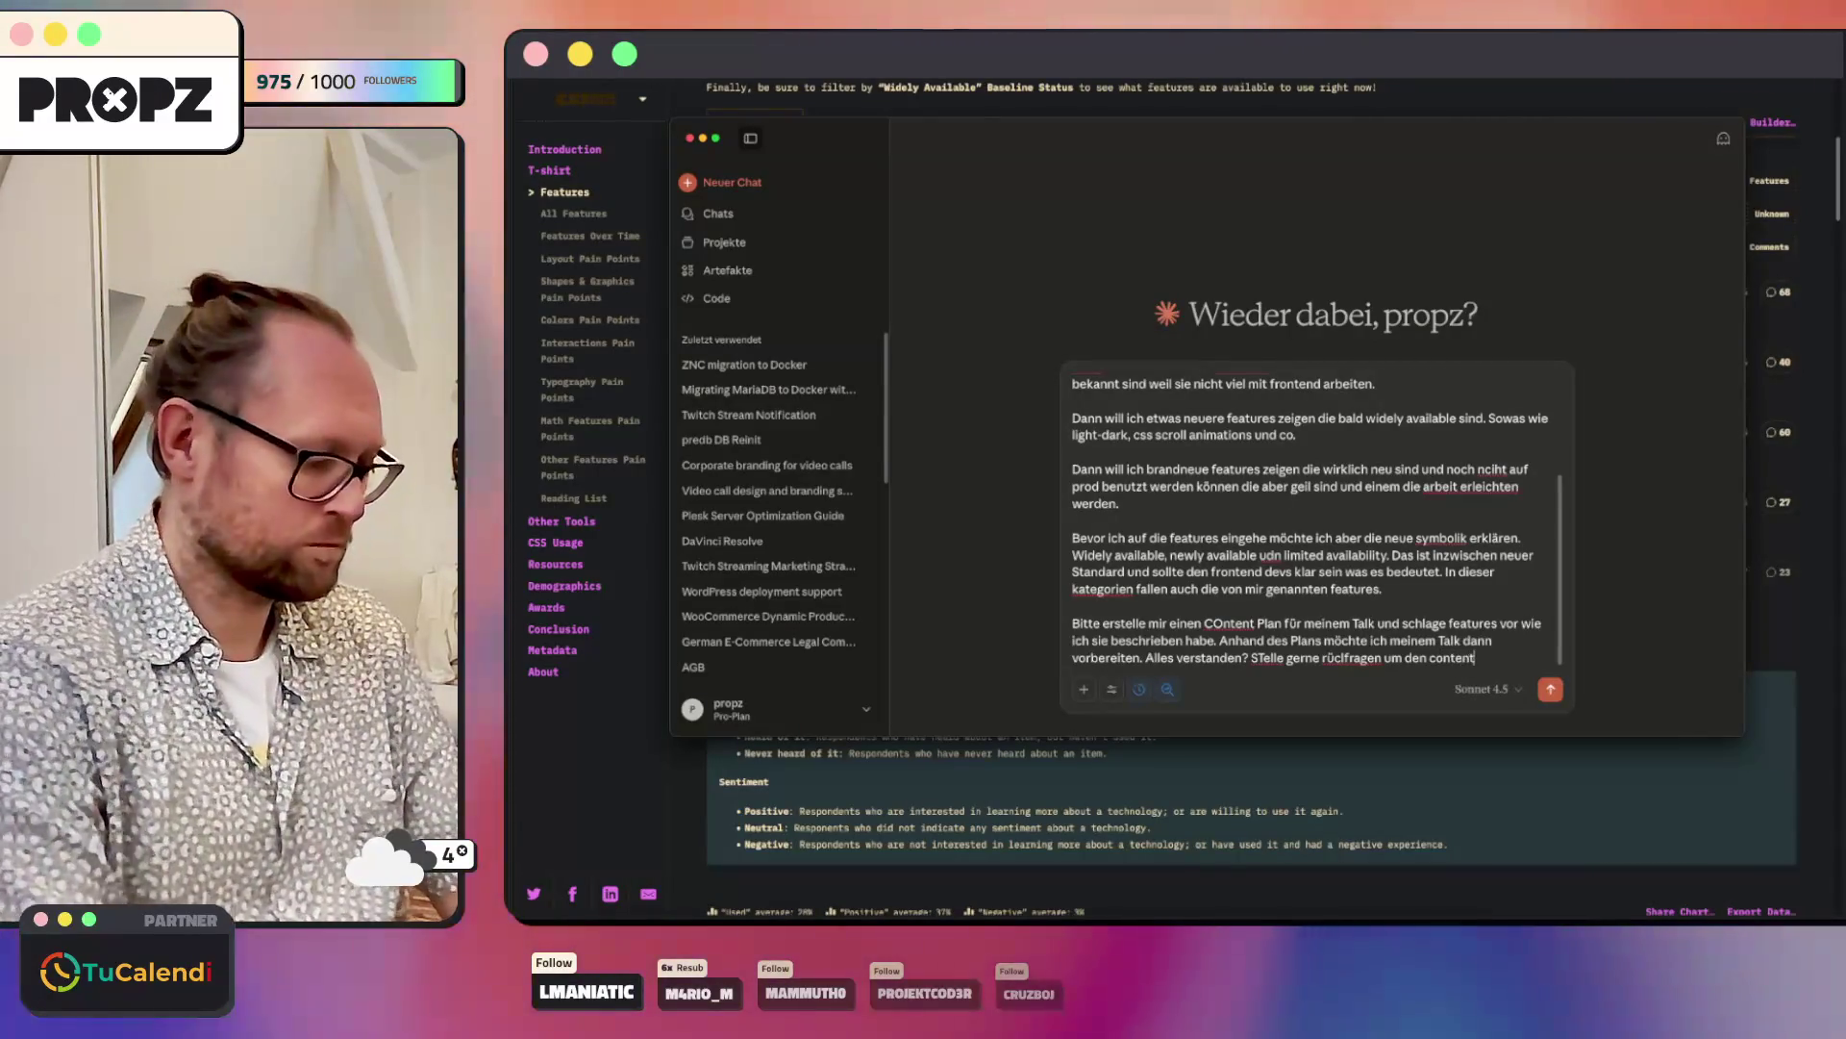
text(sser nach mei)
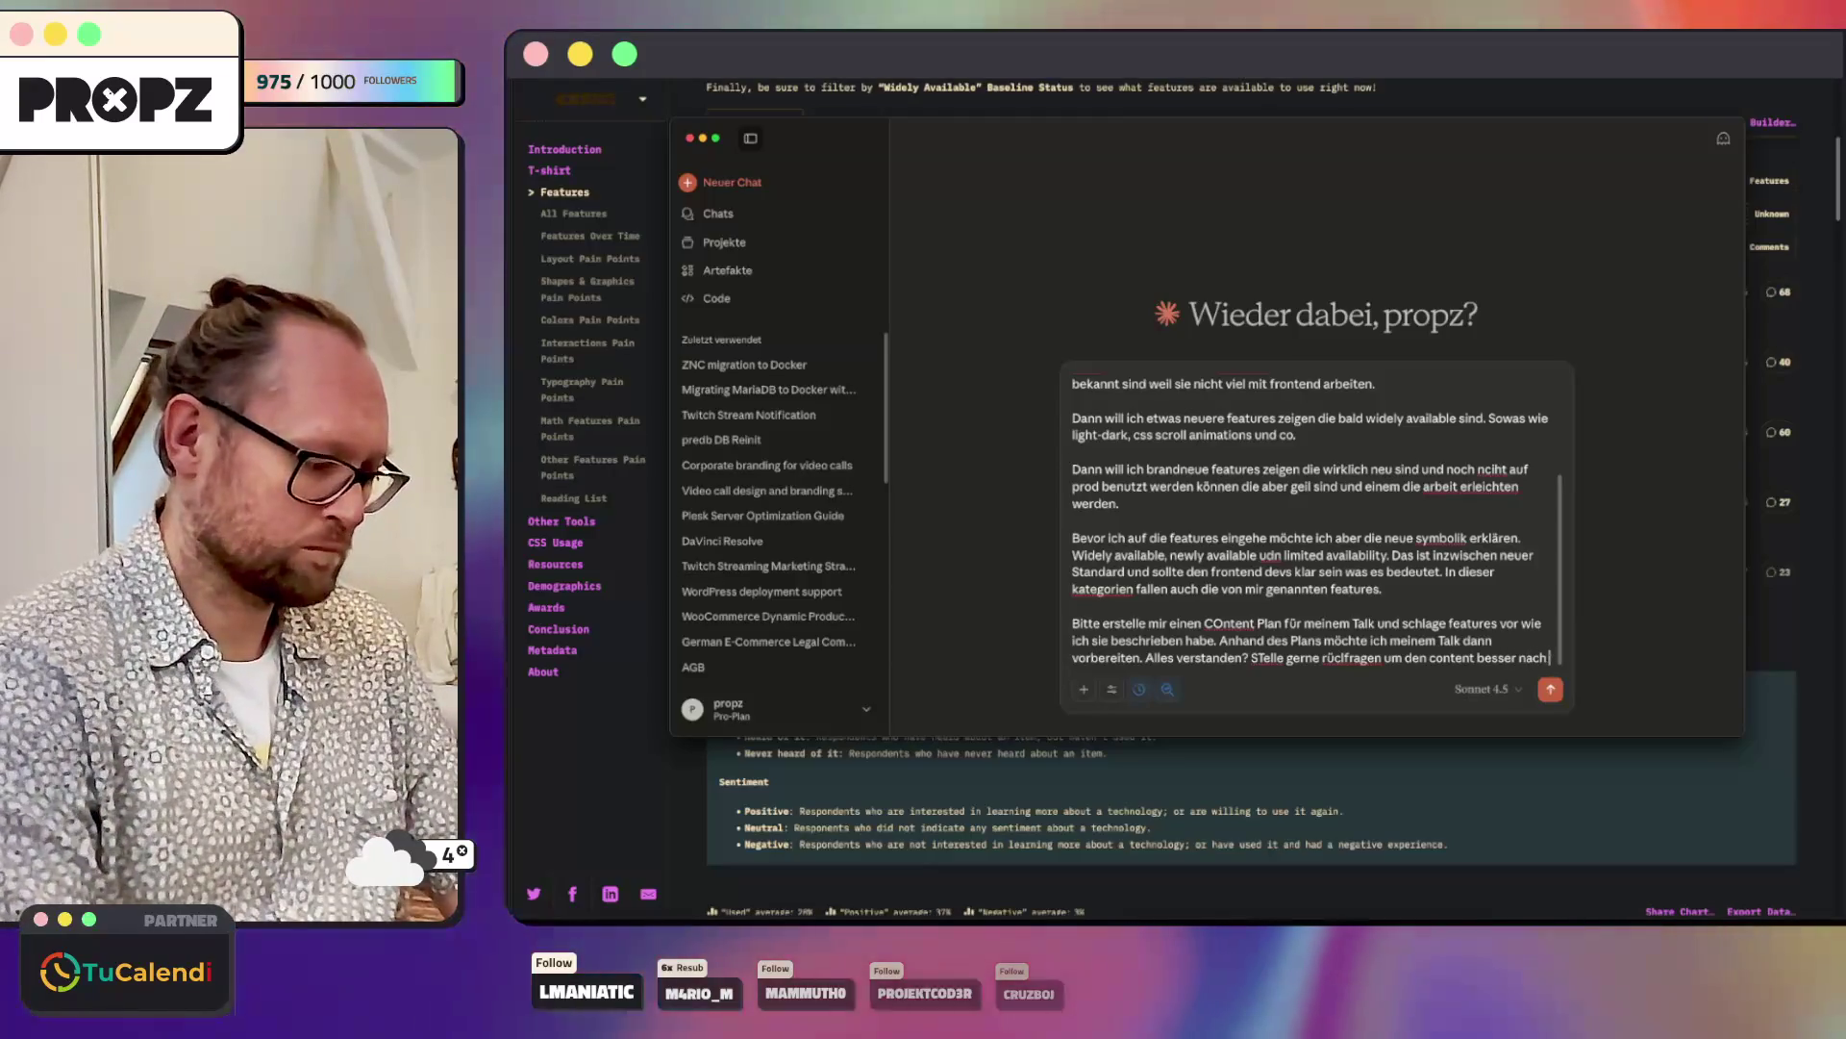
text(nen vorstel)
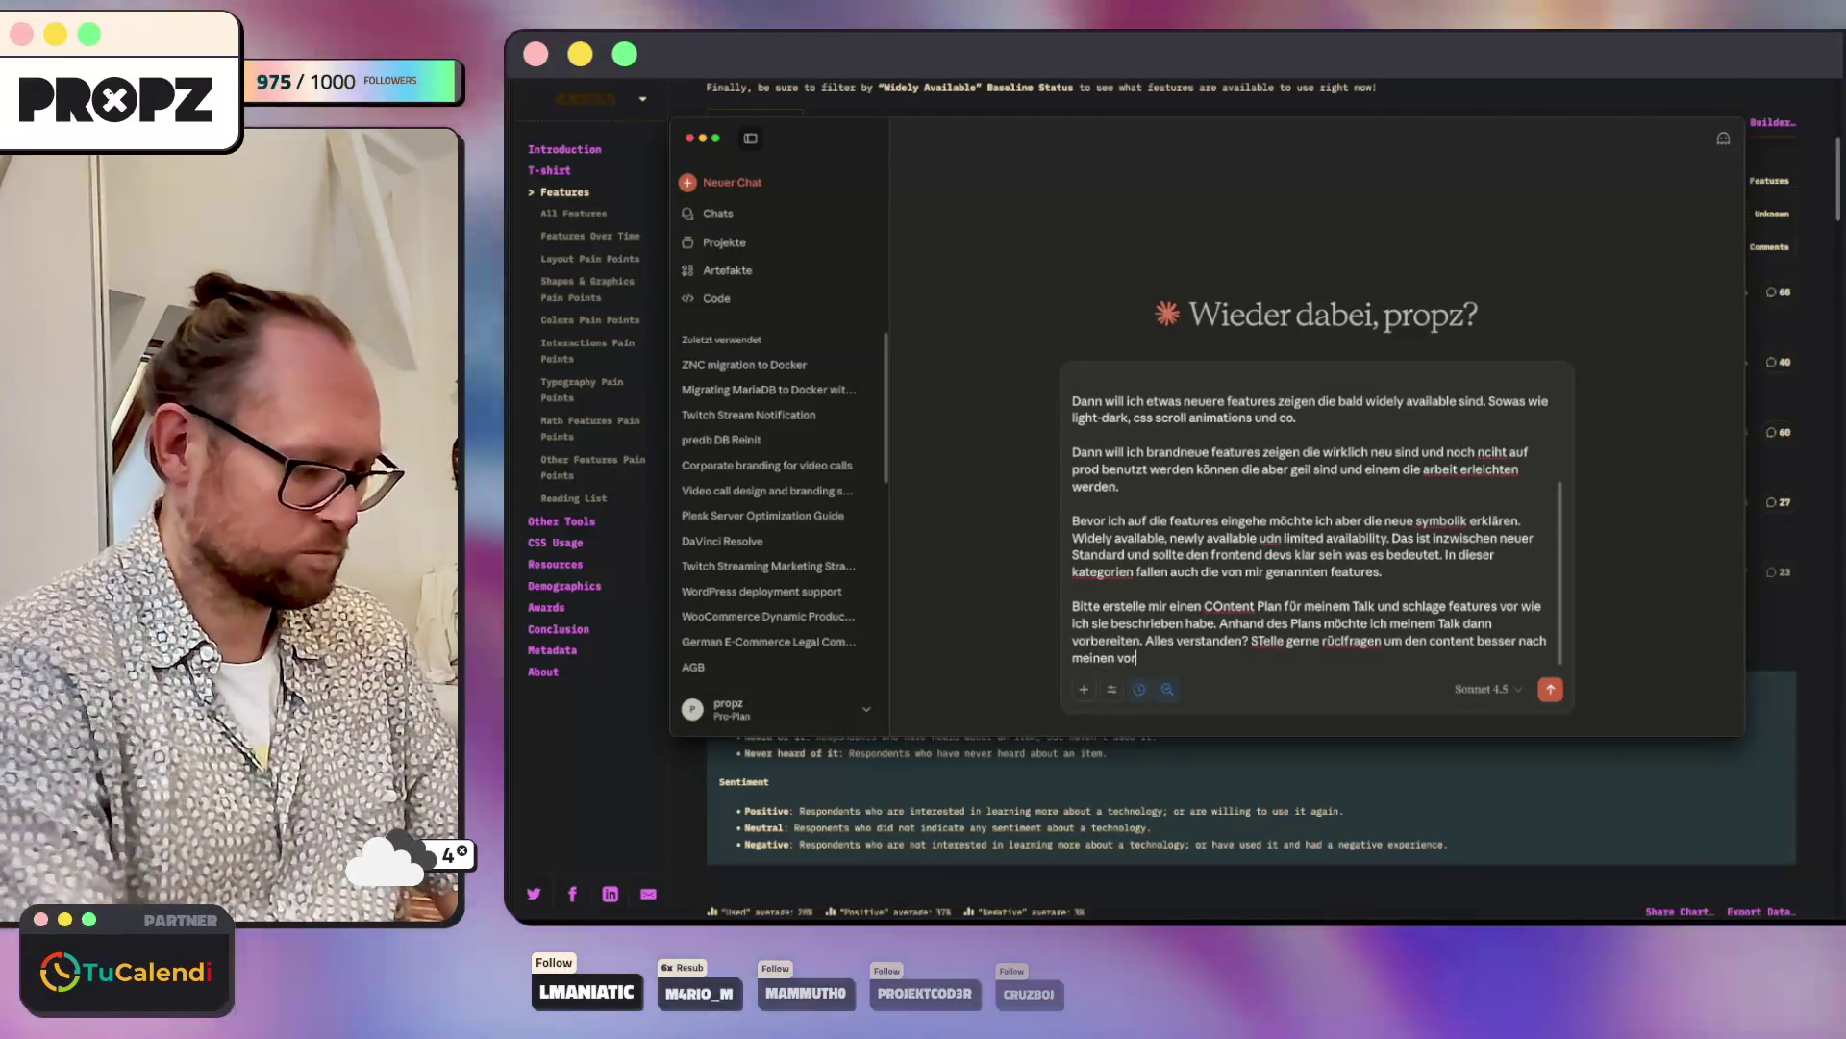
text(lungen planen zu können.)
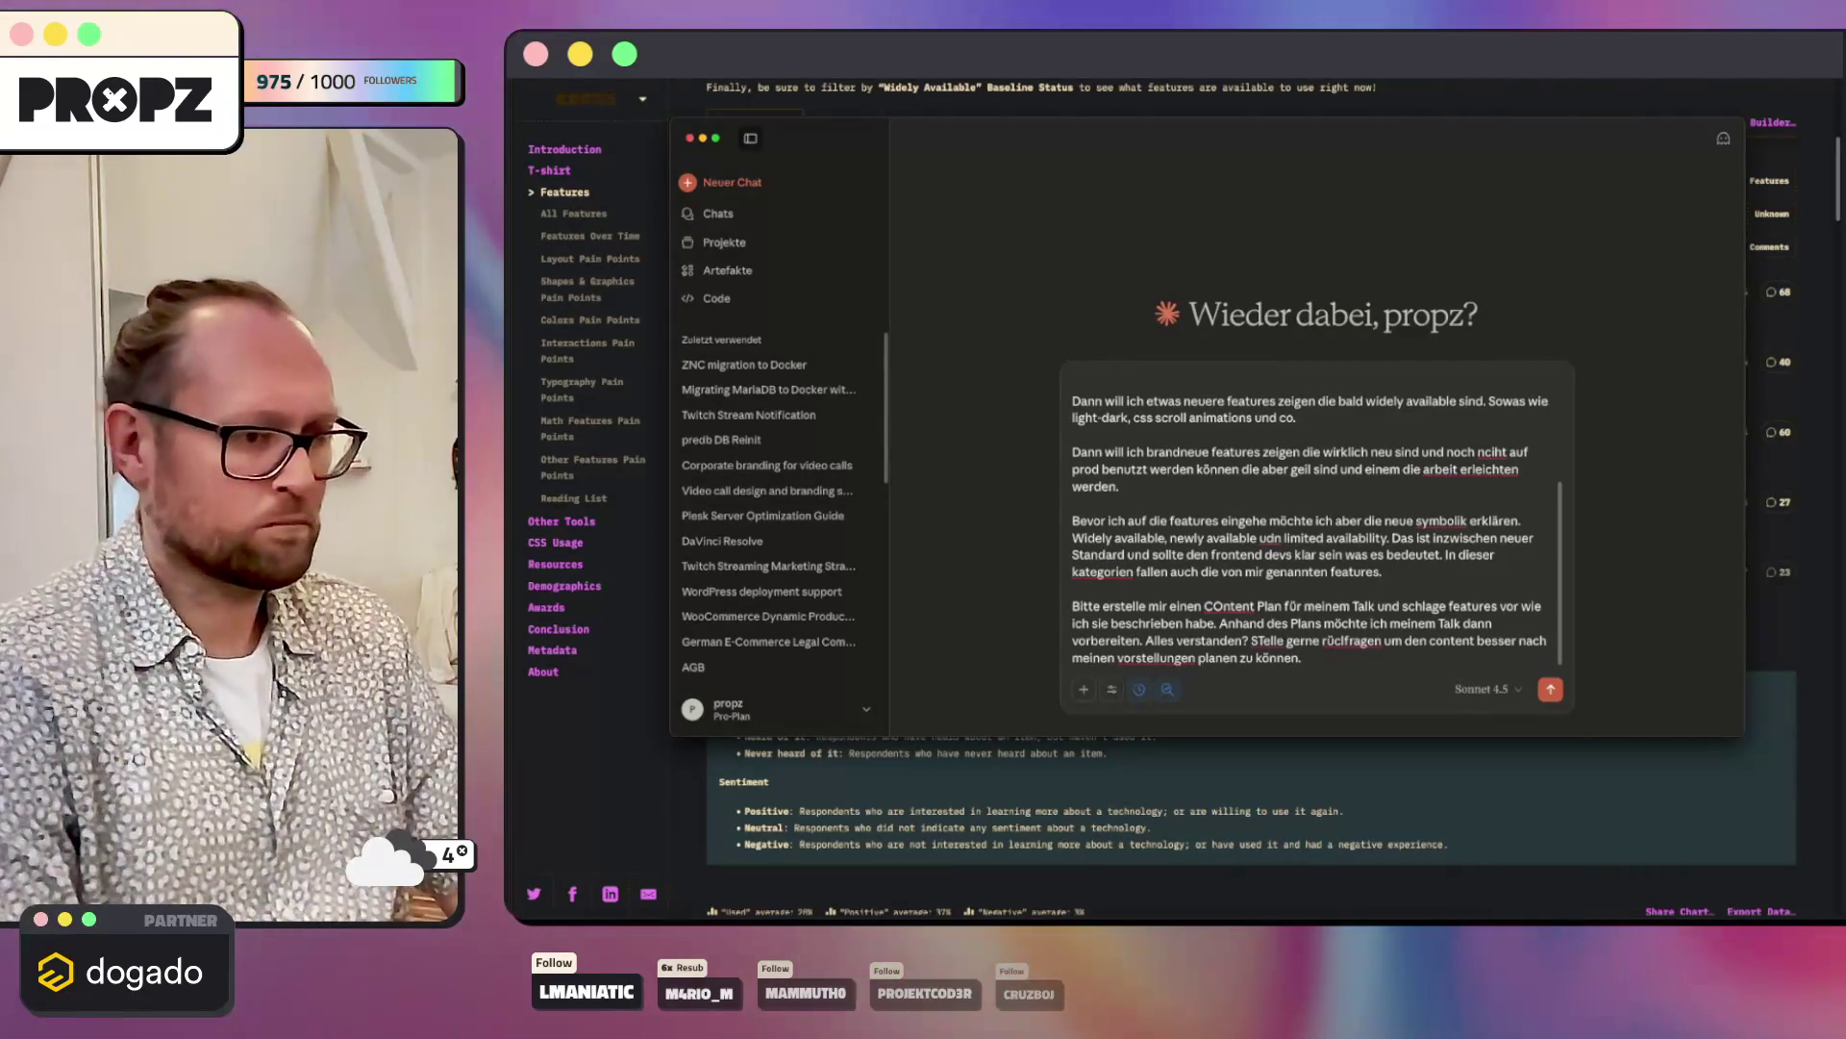
key(Return)
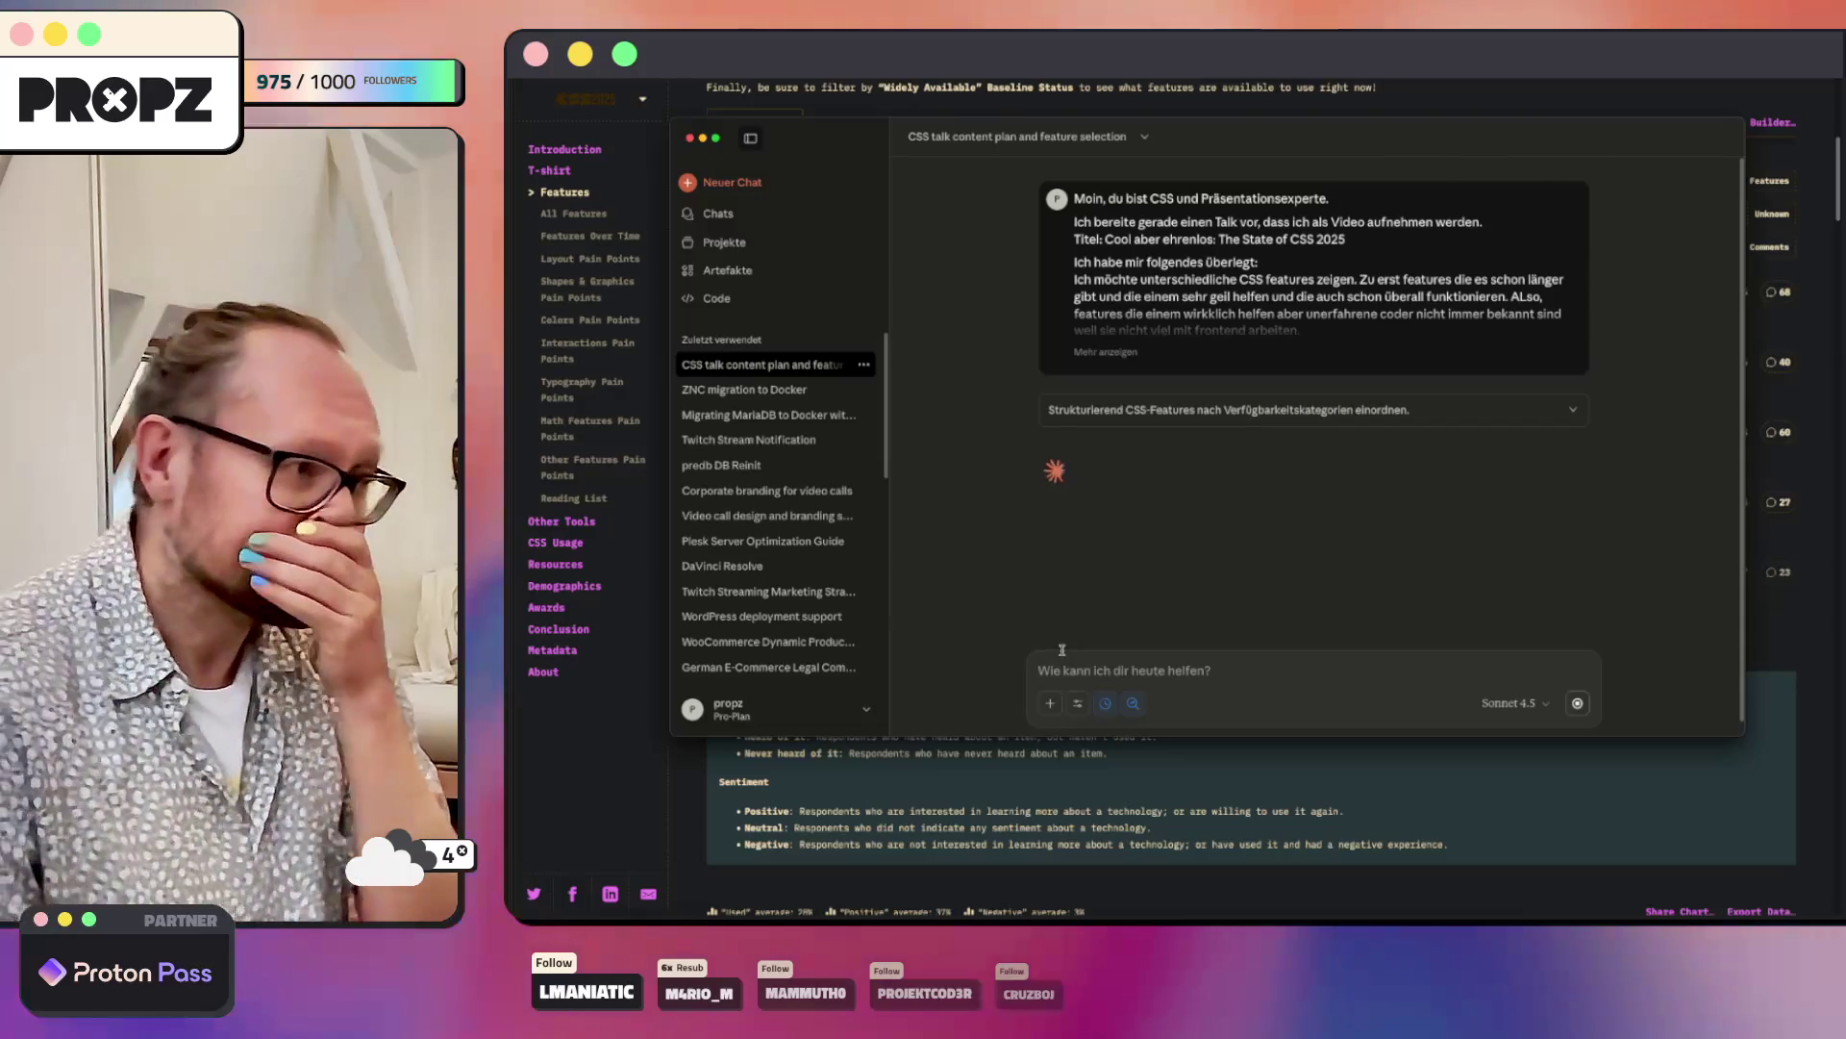
Return to the State of CSS survey charts, then bring up PhpStorm's Welcome window with recent projects.
click(1051, 772)
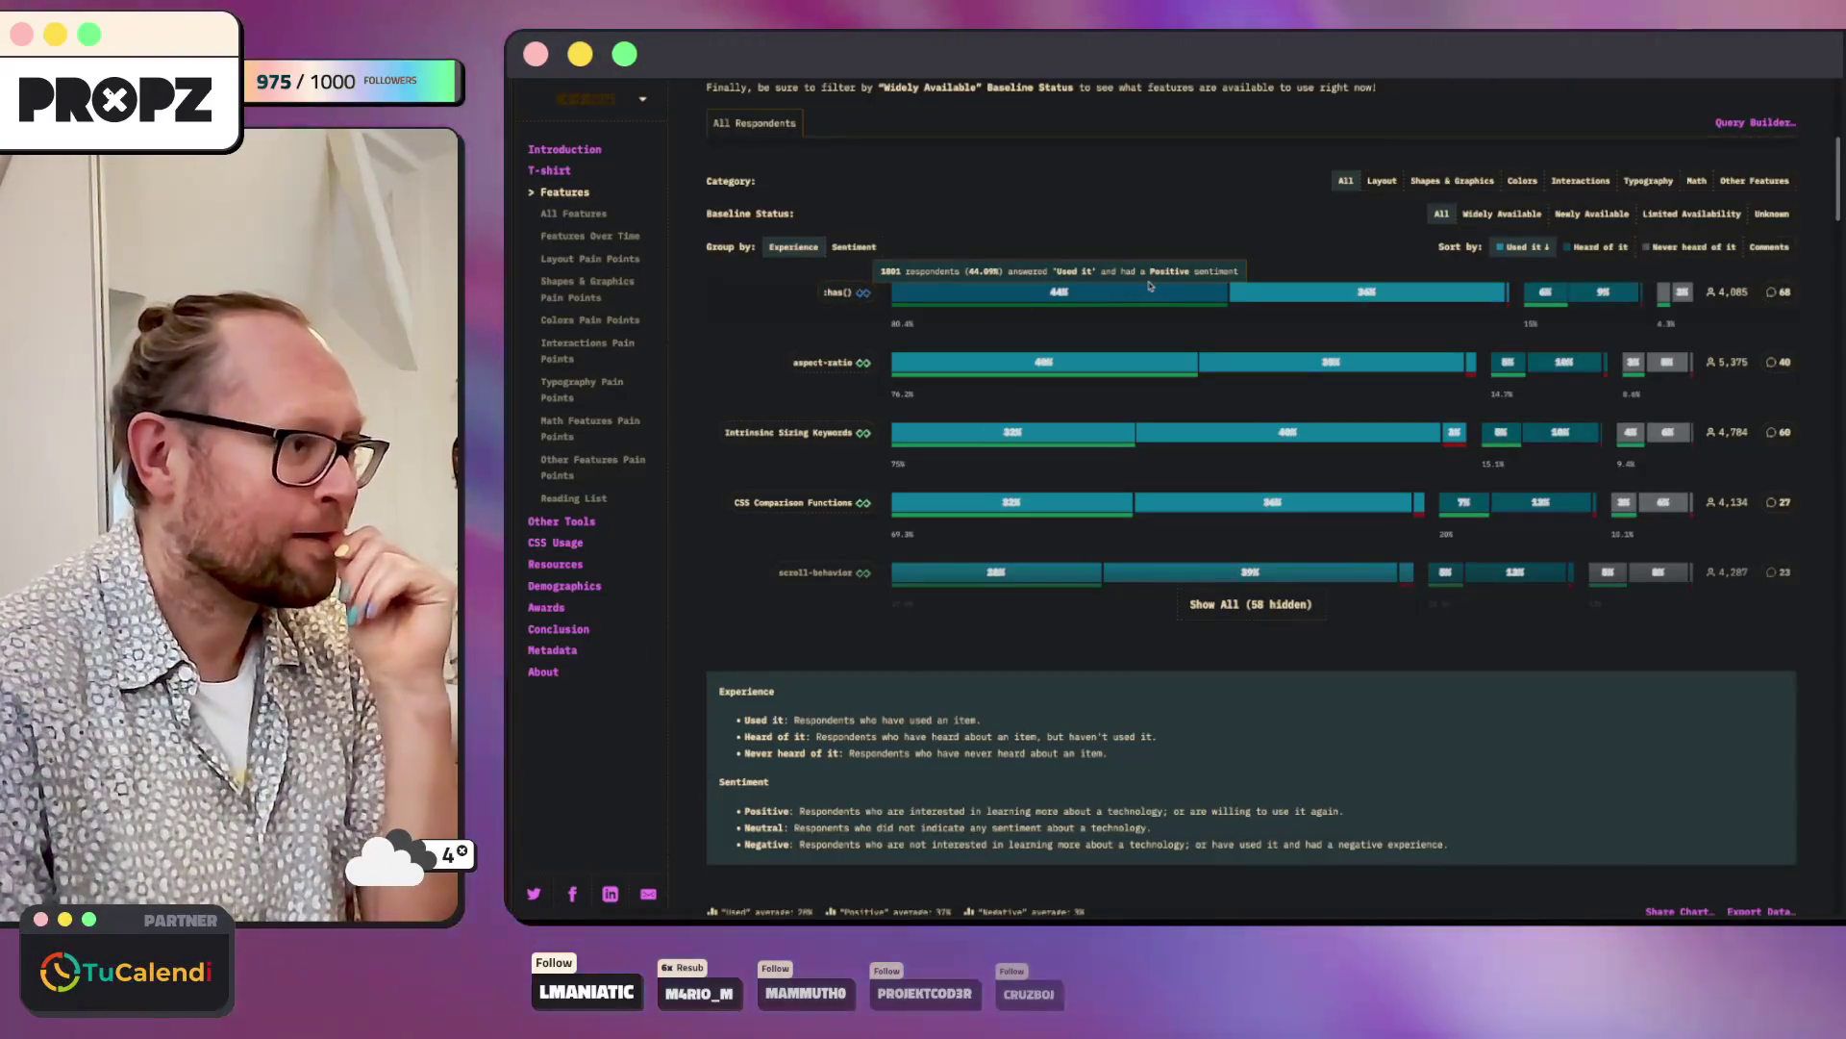
mouse_move(1311, 297)
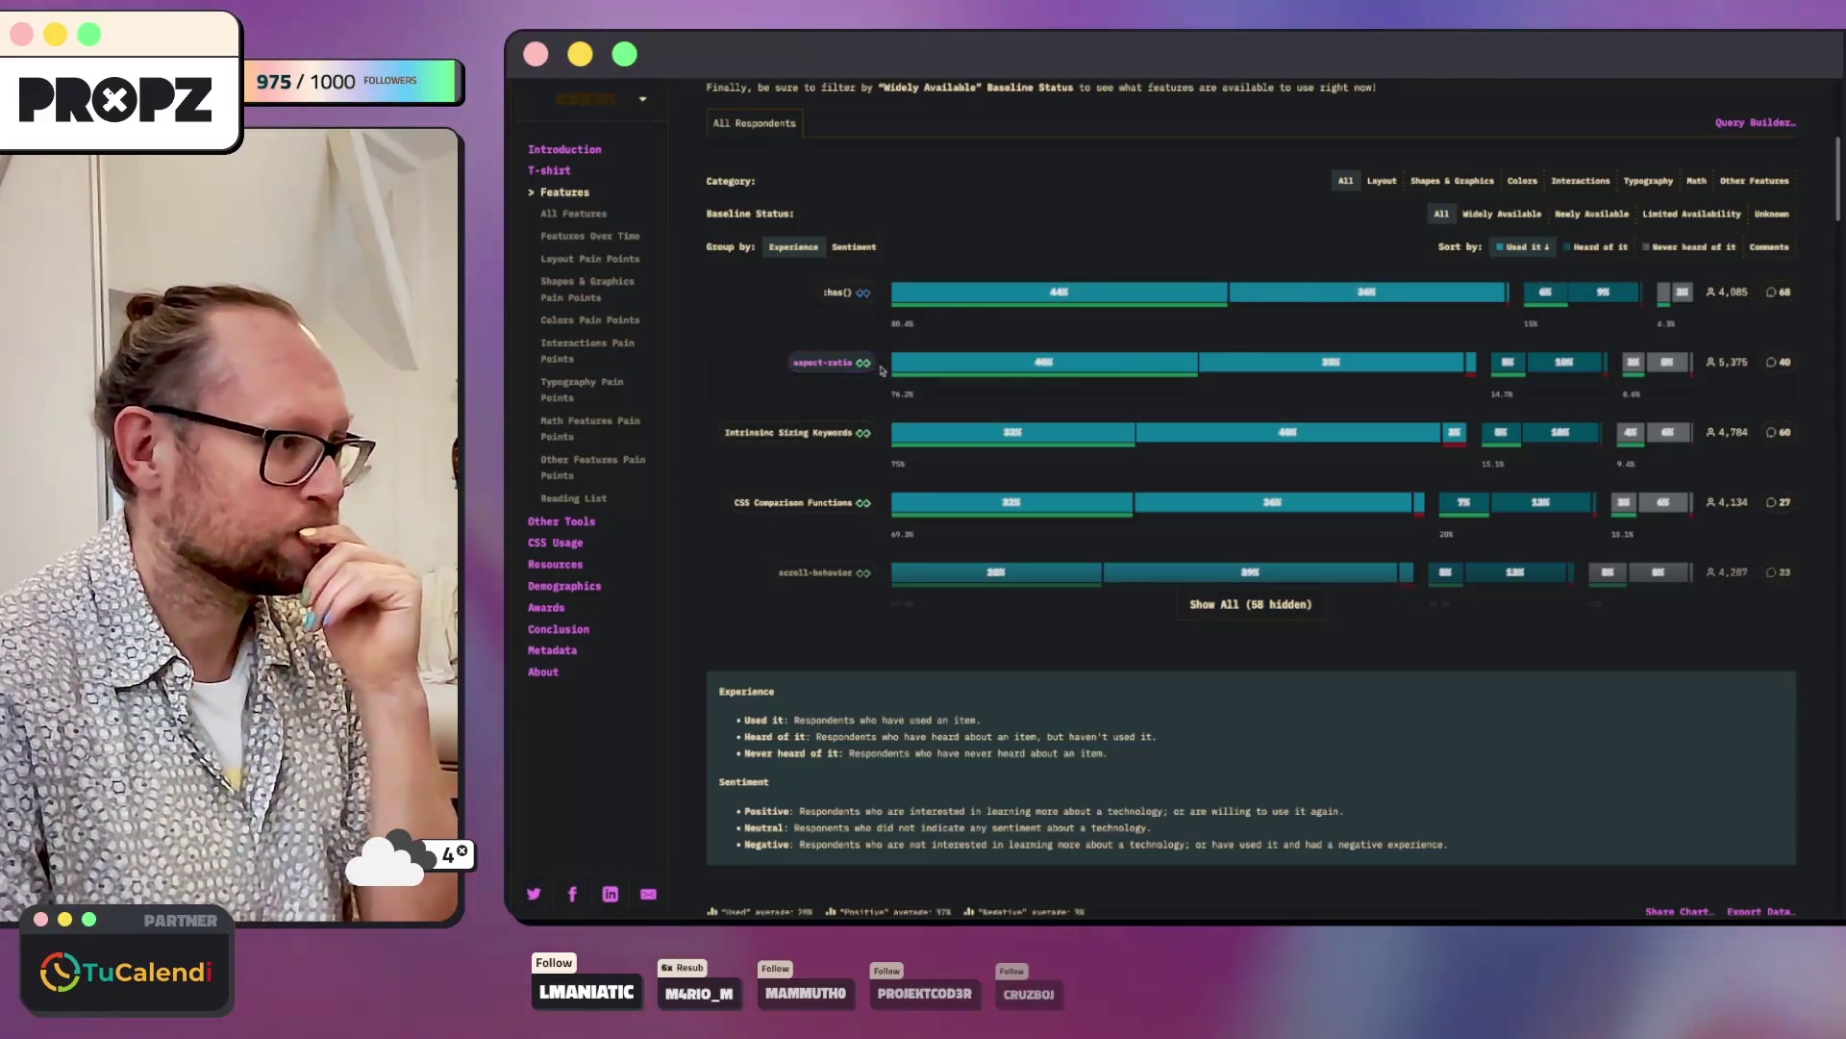
mouse_move(809, 437)
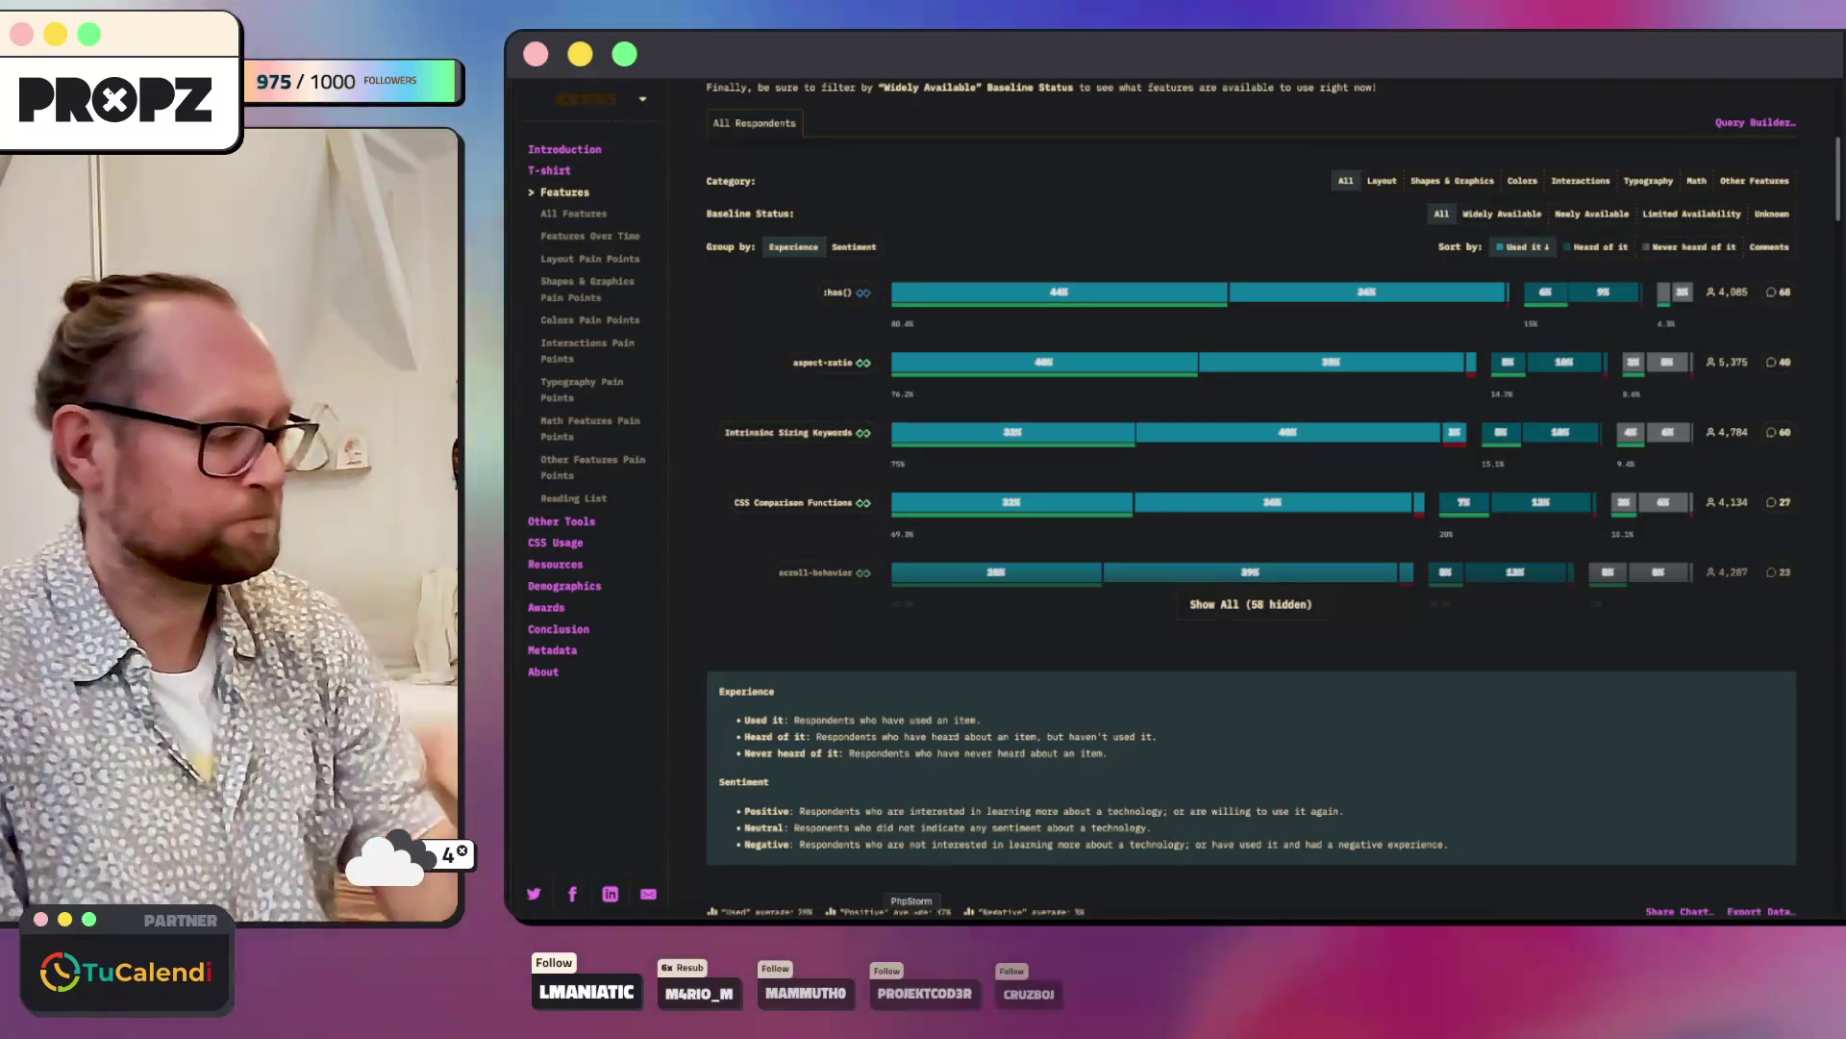
click(911, 919)
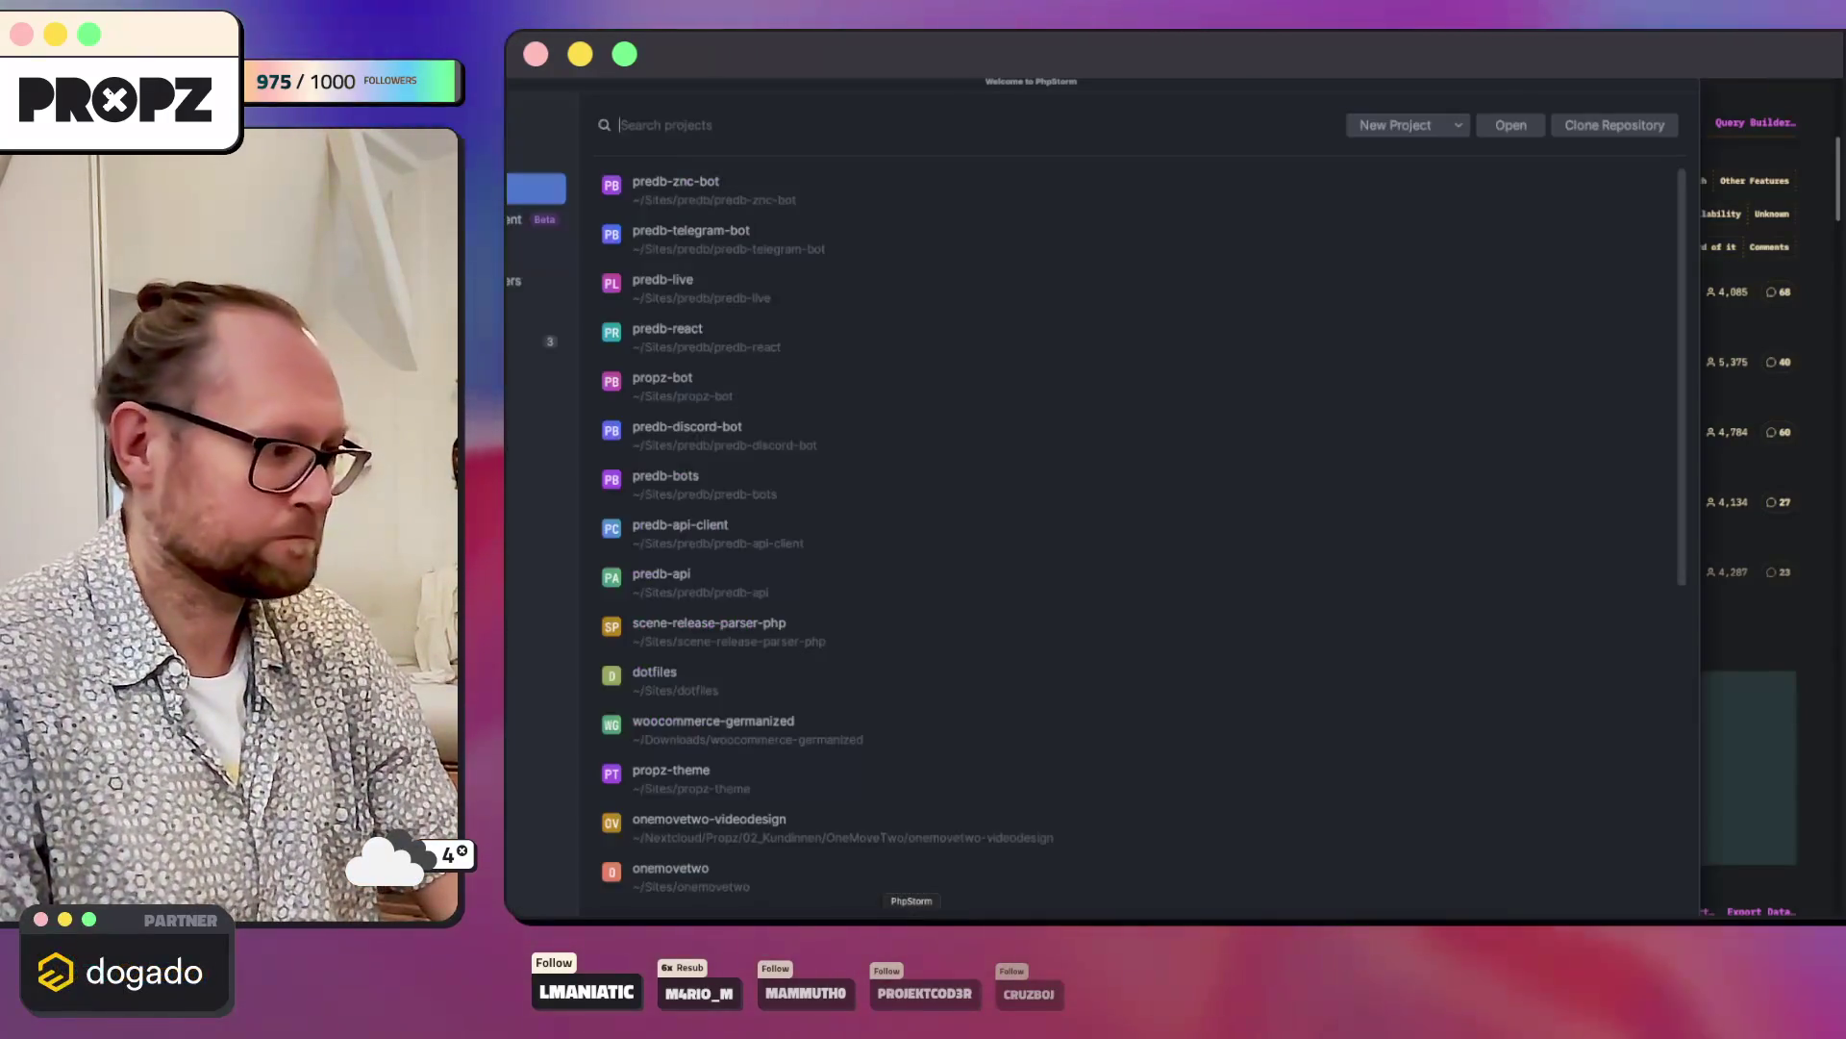
Open The State of CSS 2025 folder as a PhpStorm project by dragging it from Finder.
click(647, 922)
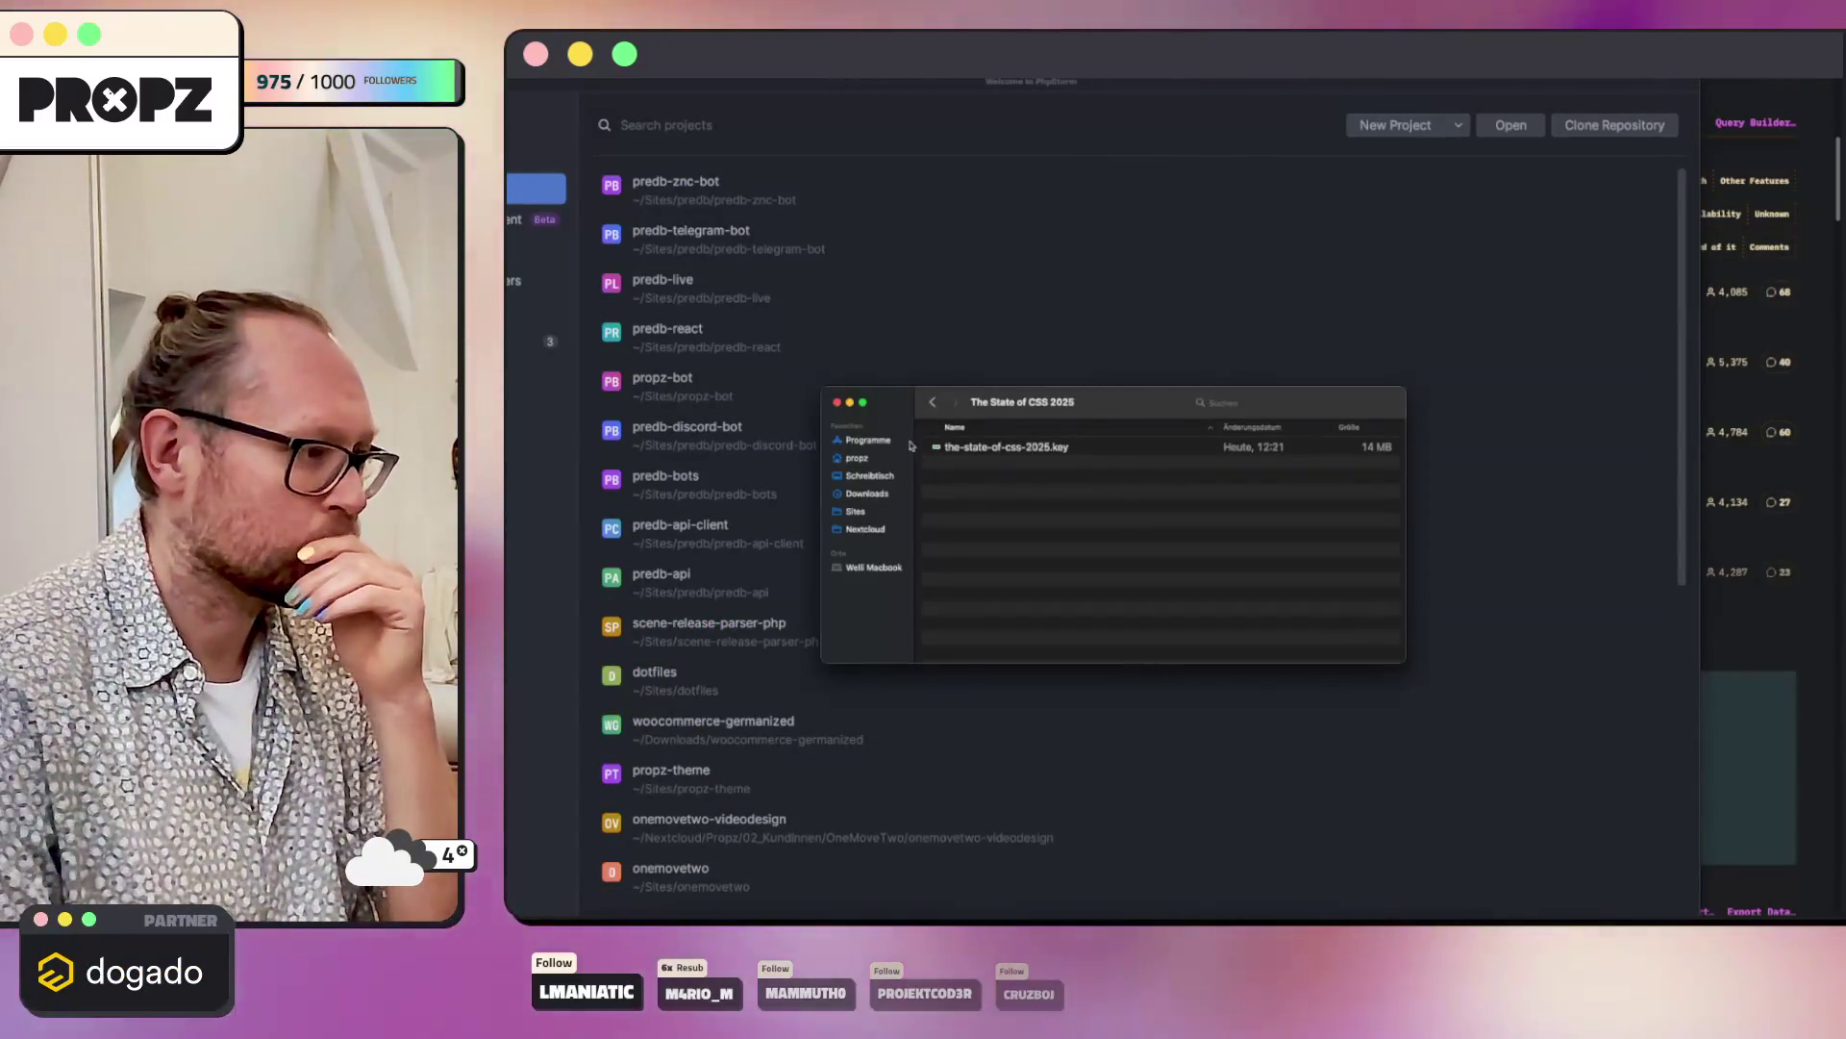
key(super+bracketleft)
mouse_move(964, 448)
mouse_down()
mouse_move(1001, 784)
mouse_move(947, 880)
mouse_up()
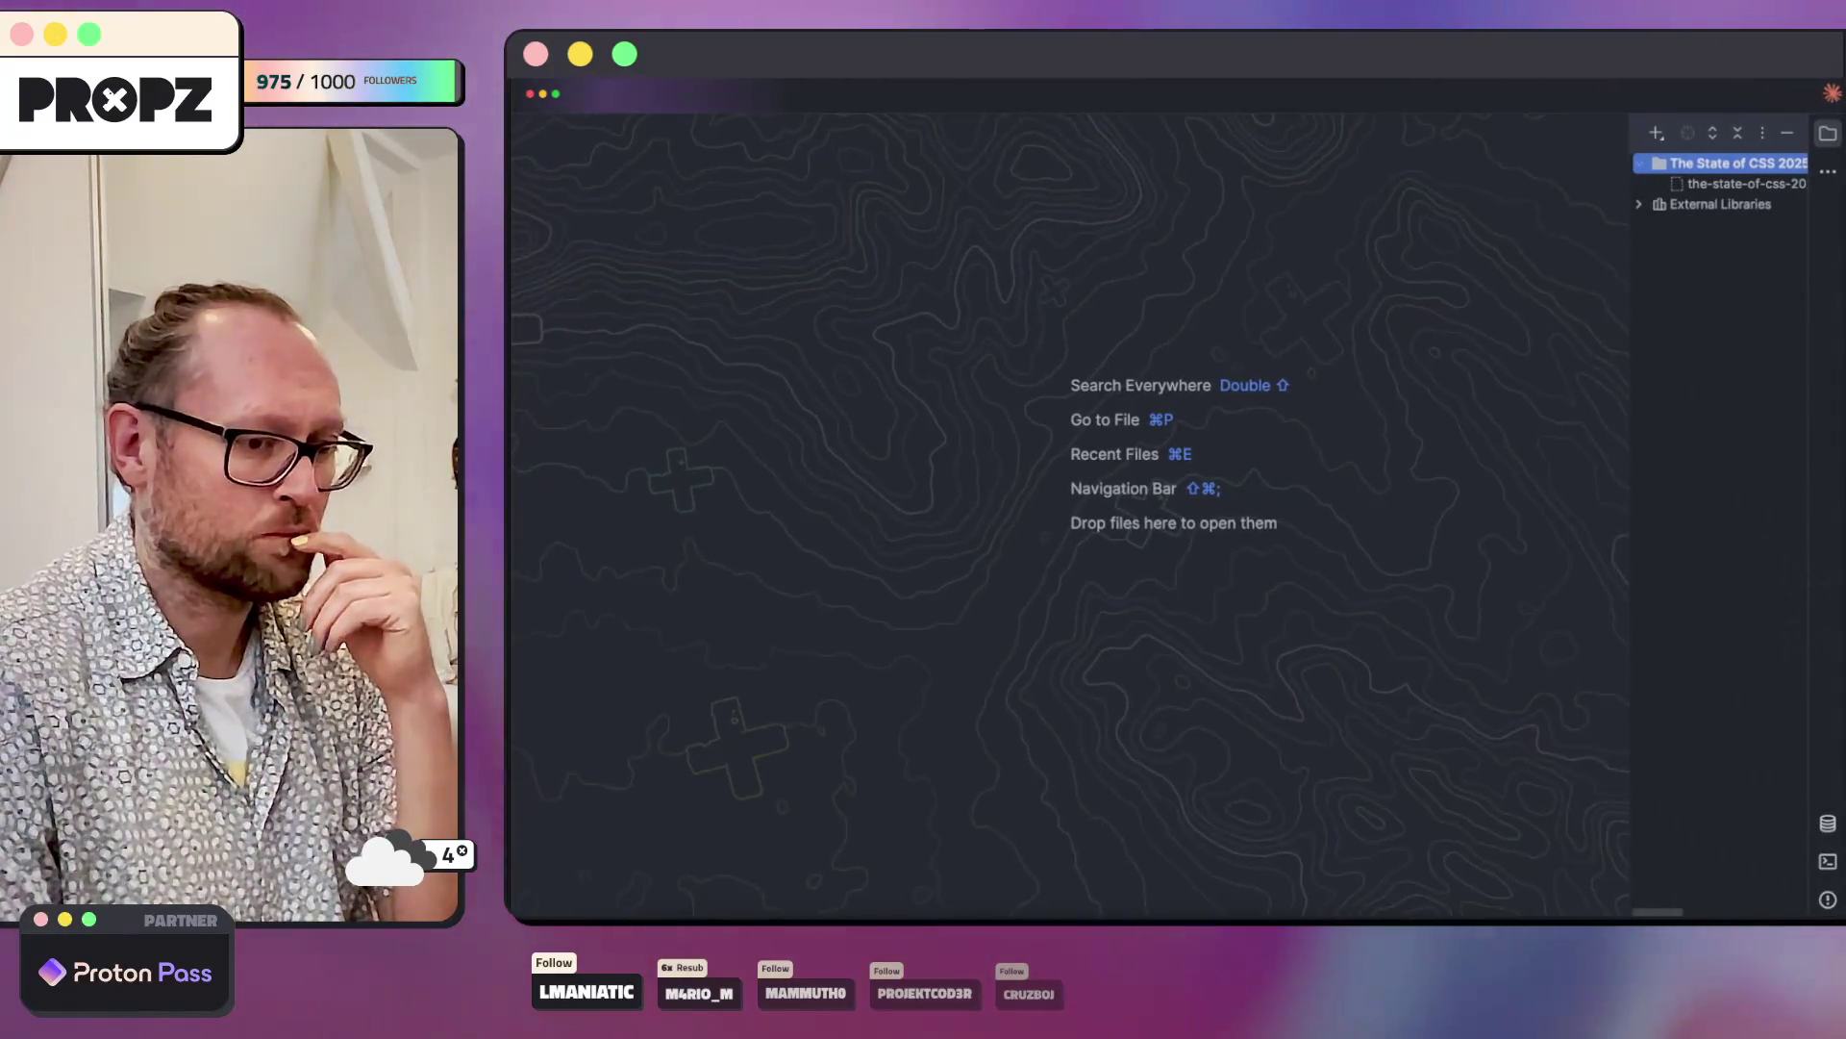
Create a new file named notes.md in the project.
key(super+n)
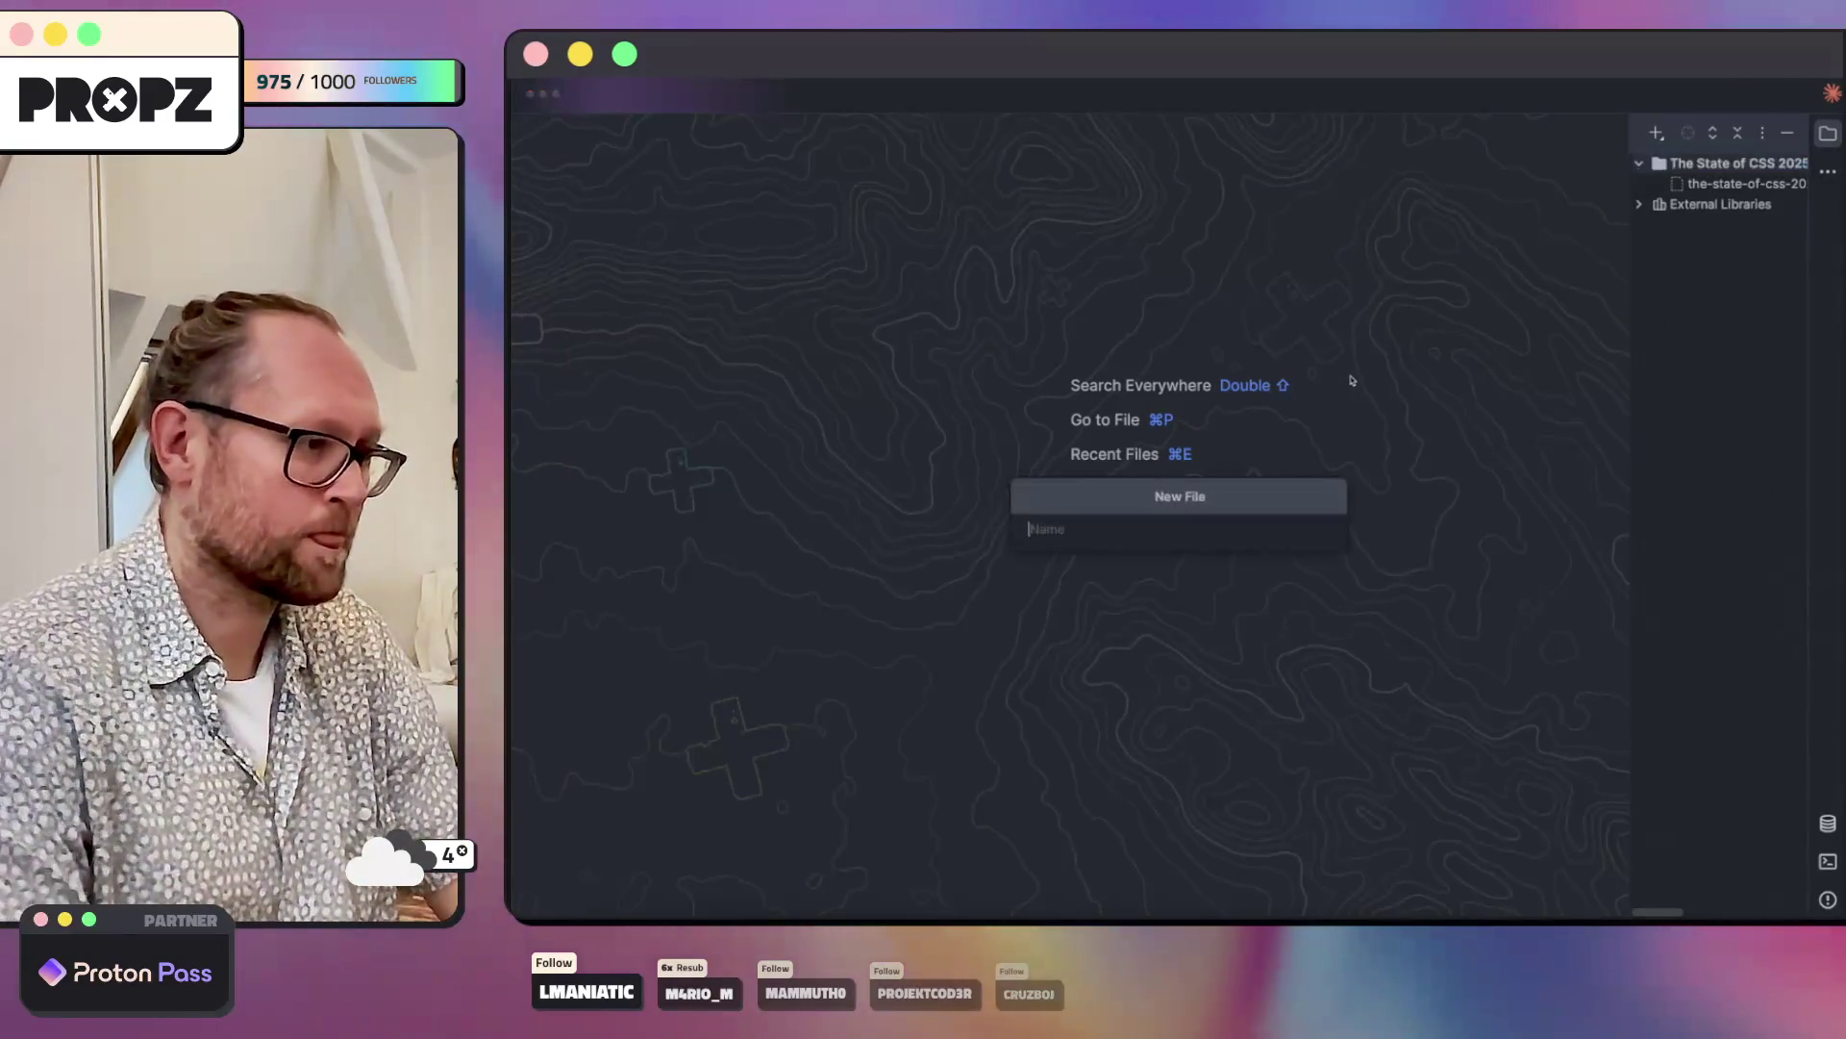
text(notes.m)
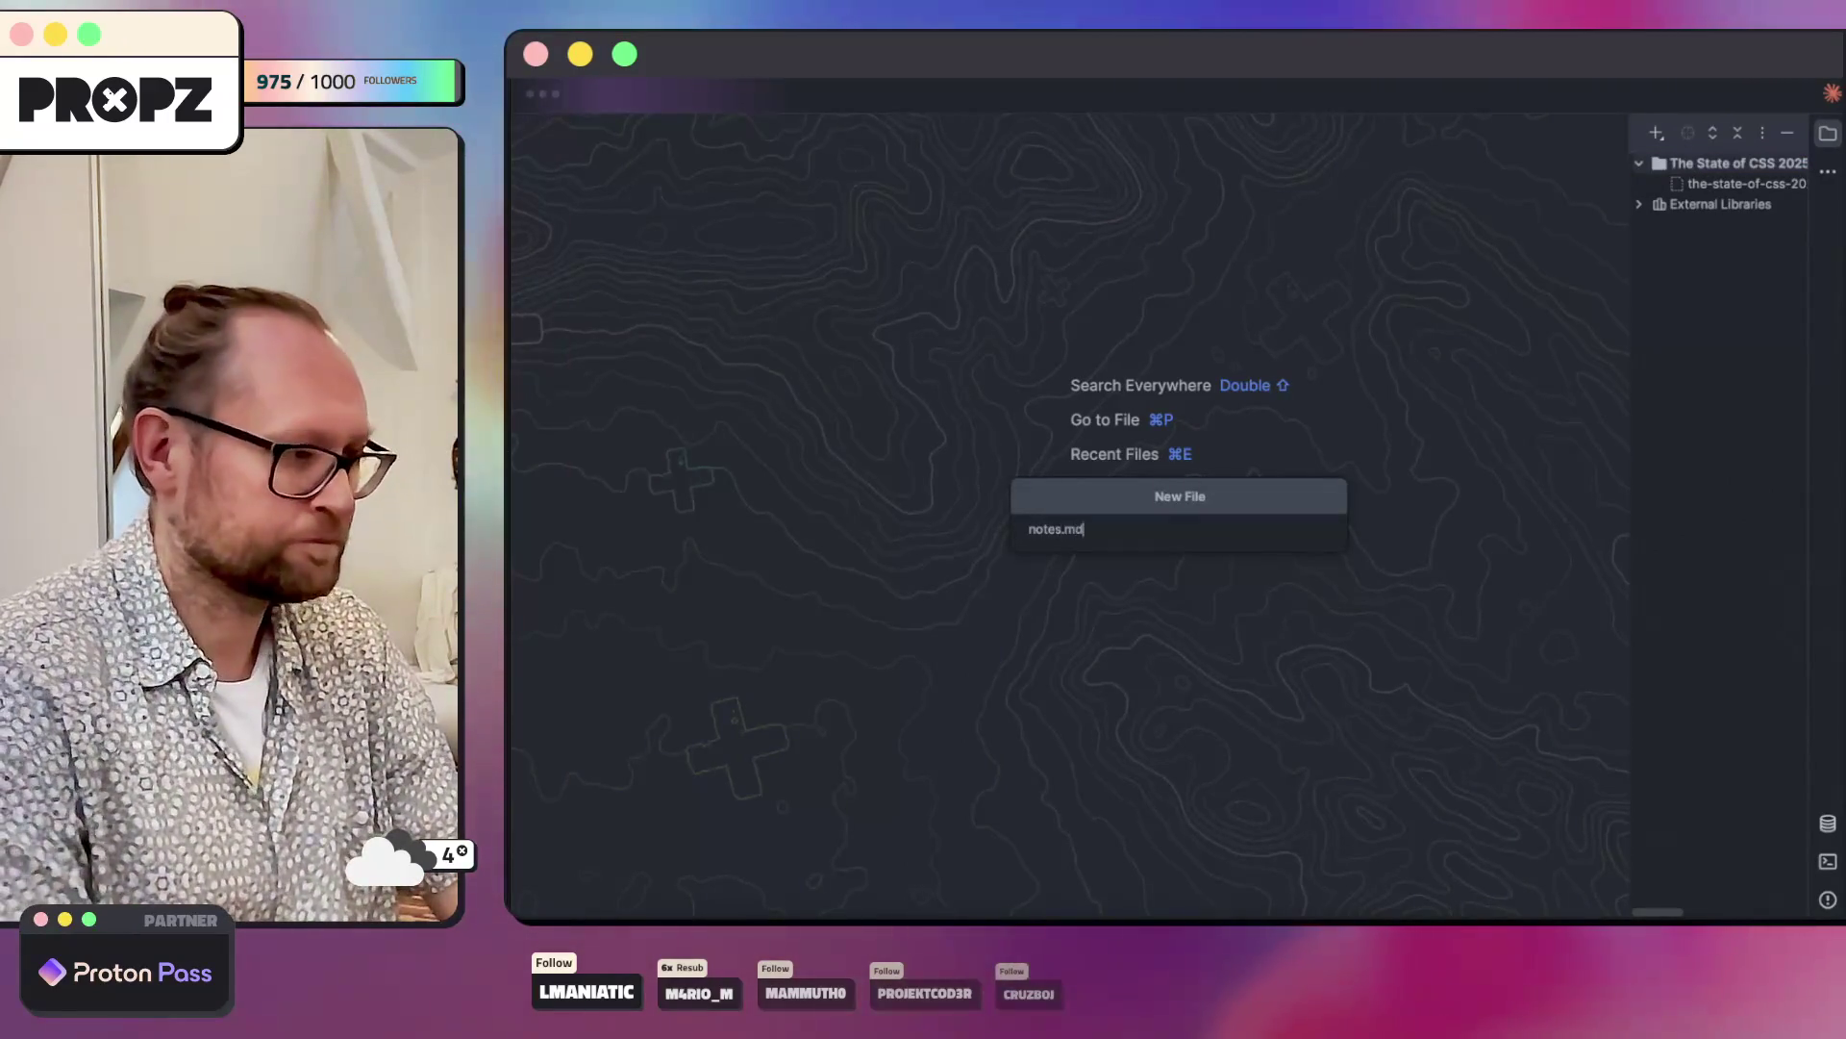
text(d)
key(Return)
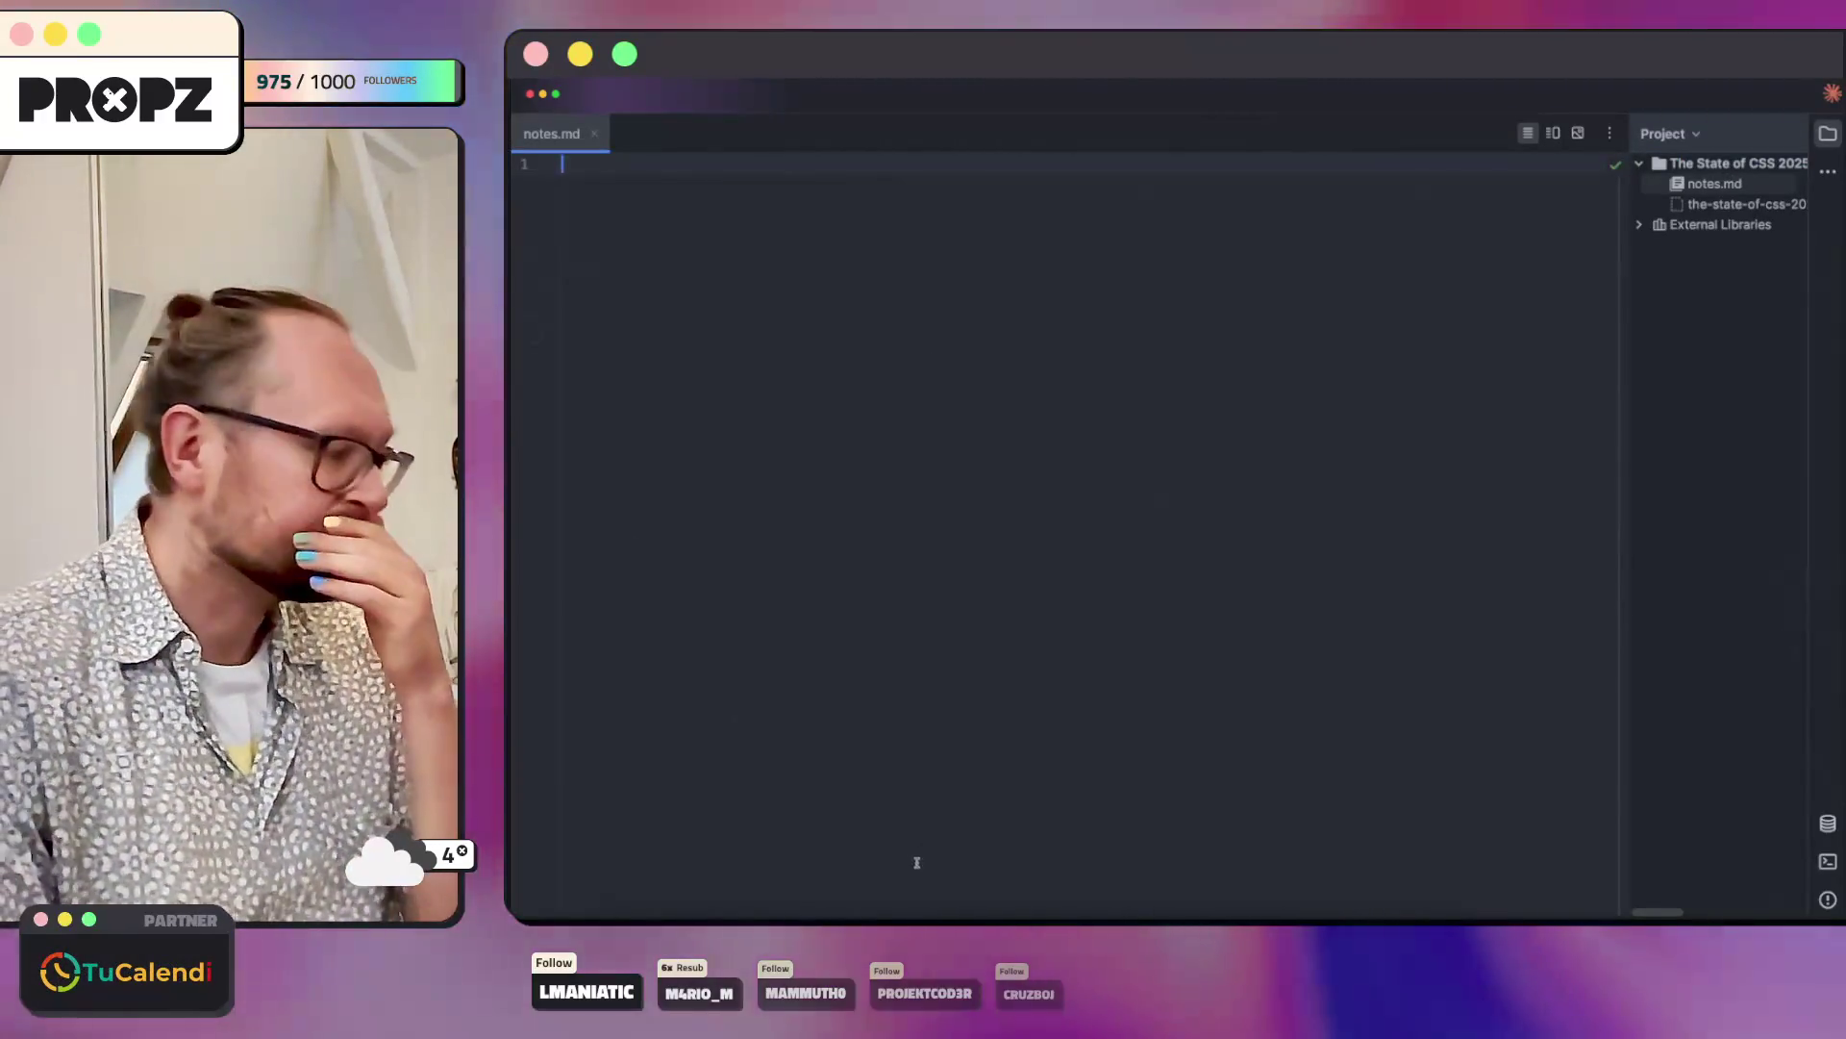
Reveal all 58 feature rows in the survey chart and add :has as the first notes.md entry.
key(super+Tab)
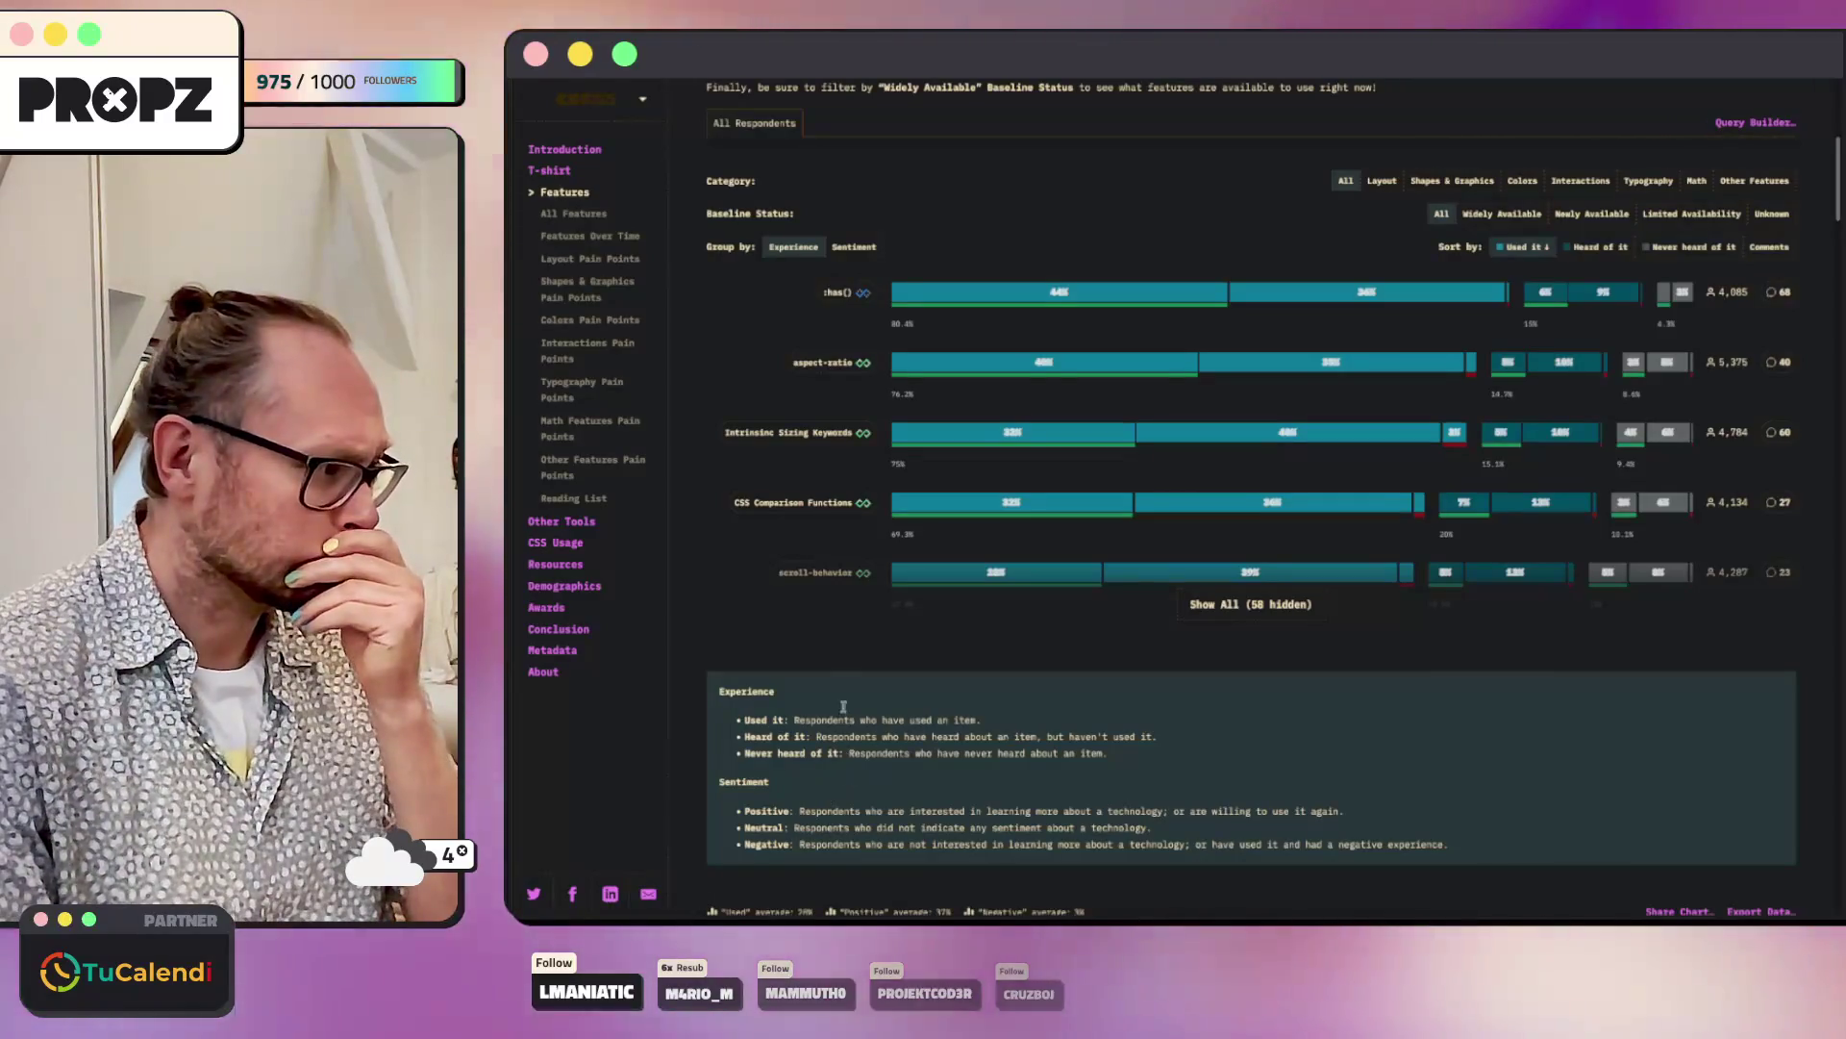
click(1250, 604)
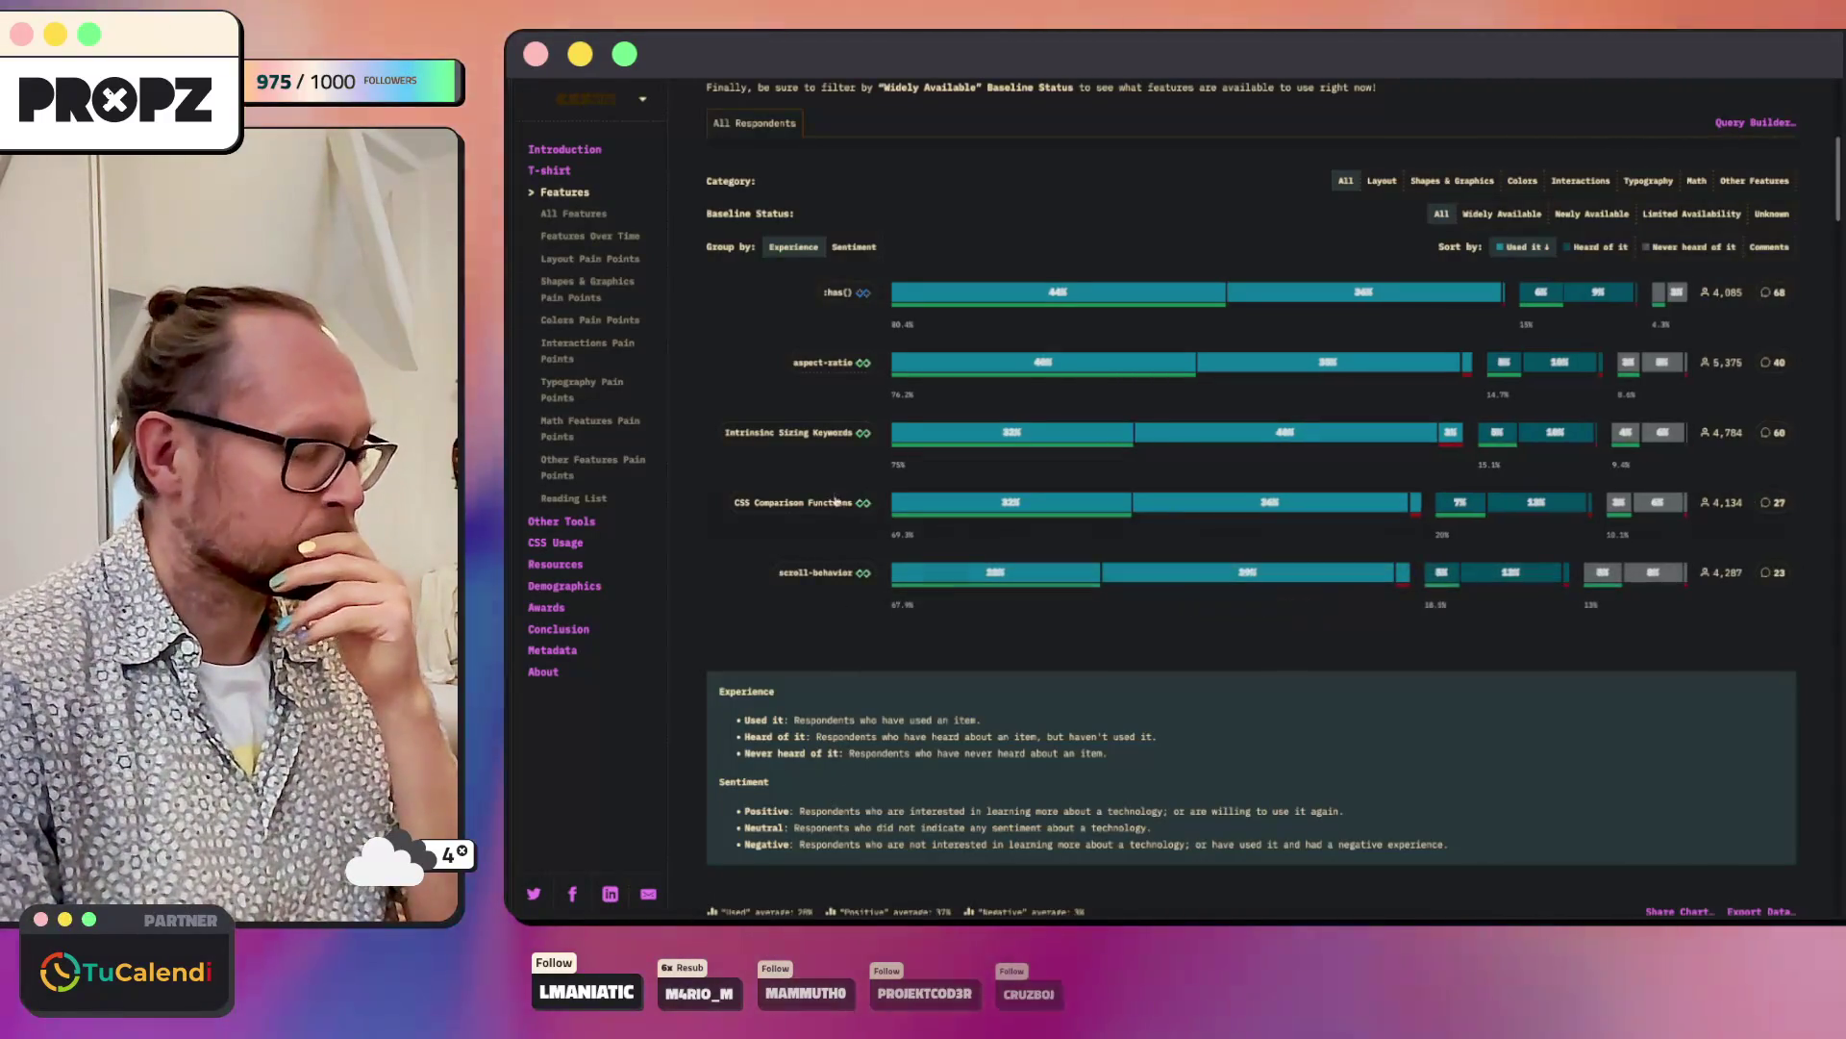
scroll(768, 506, down, 2)
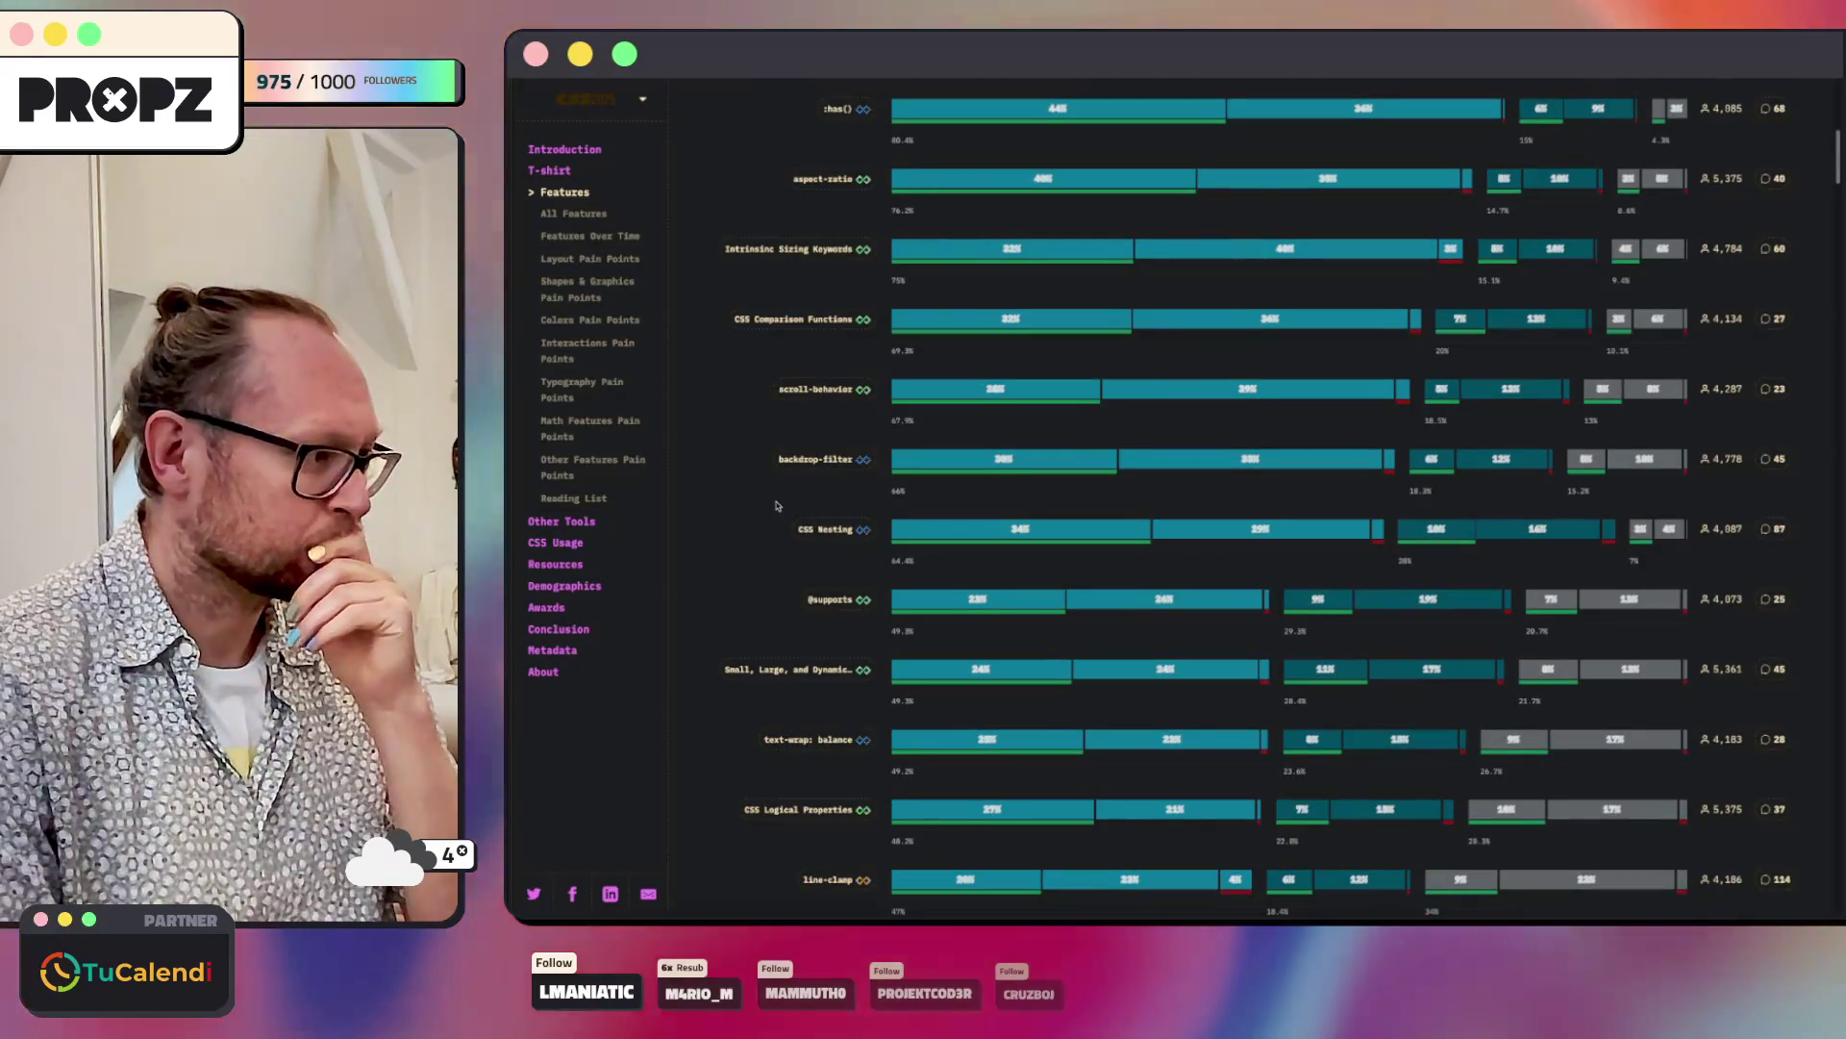
scroll(777, 506, up, 3)
key(super+Tab)
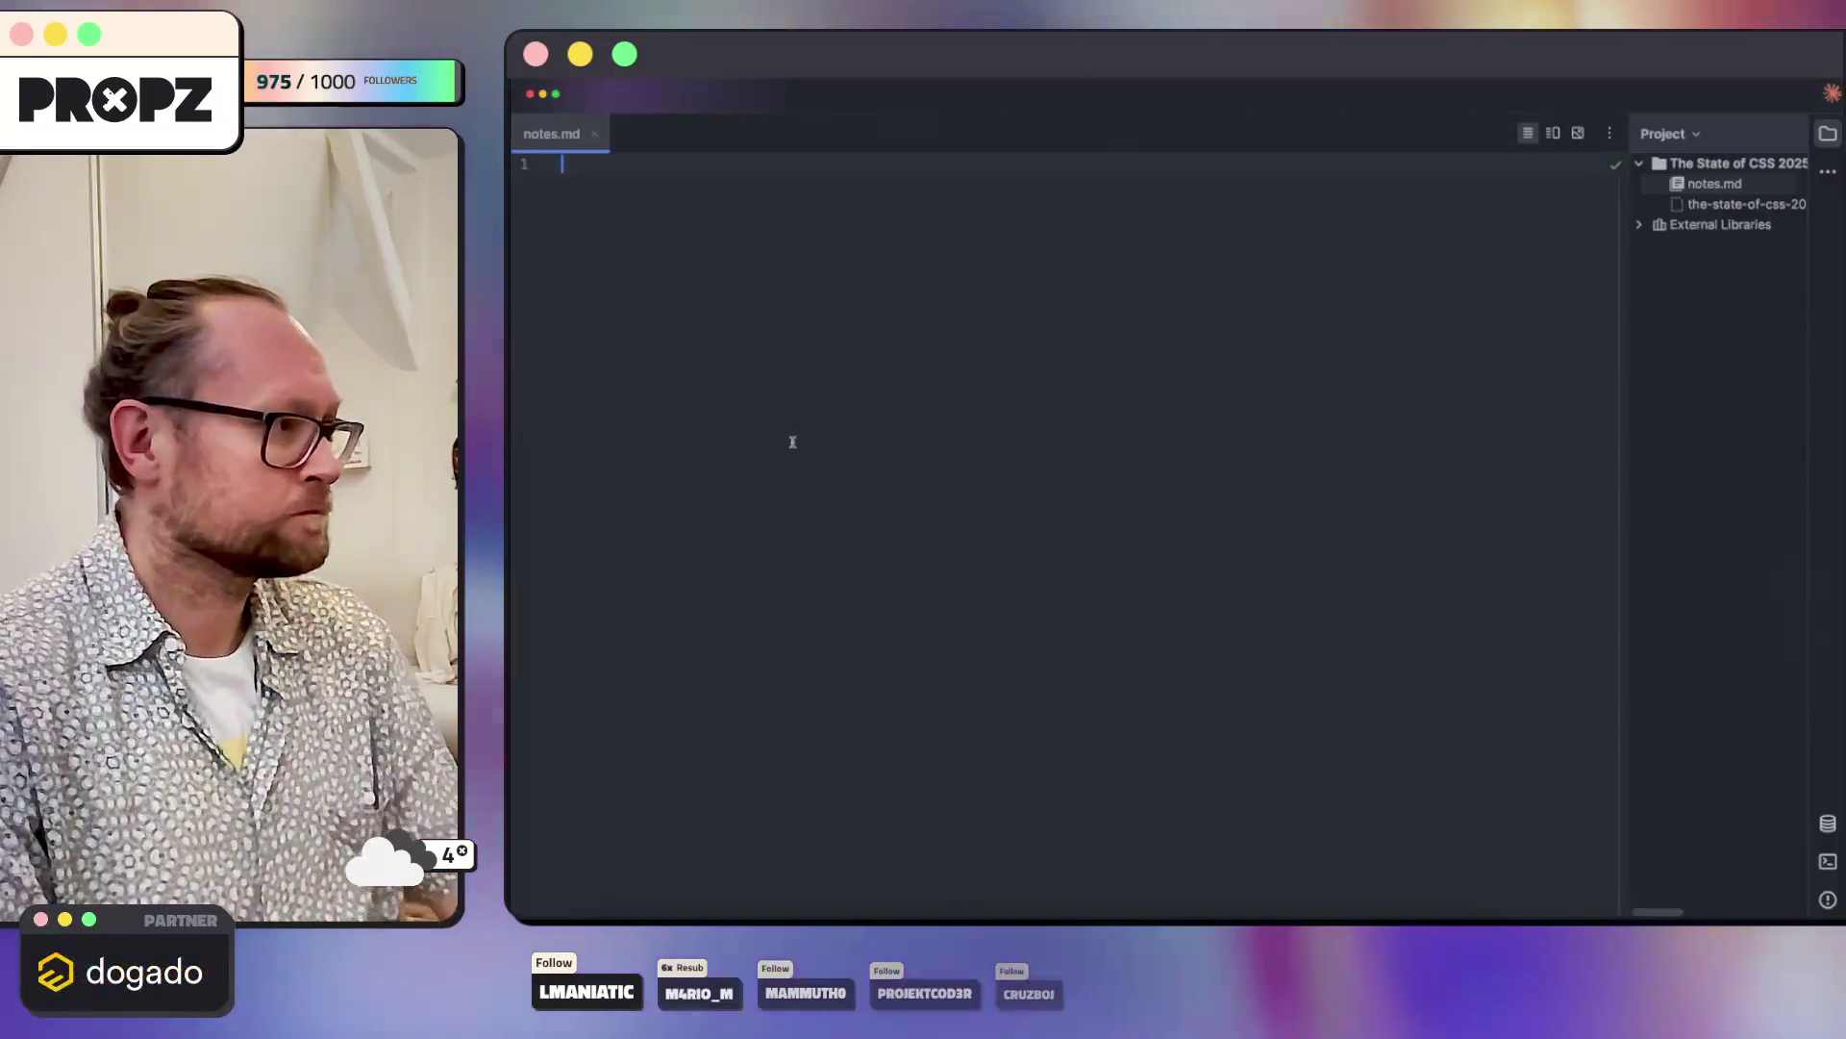
text(has)
key(Return)
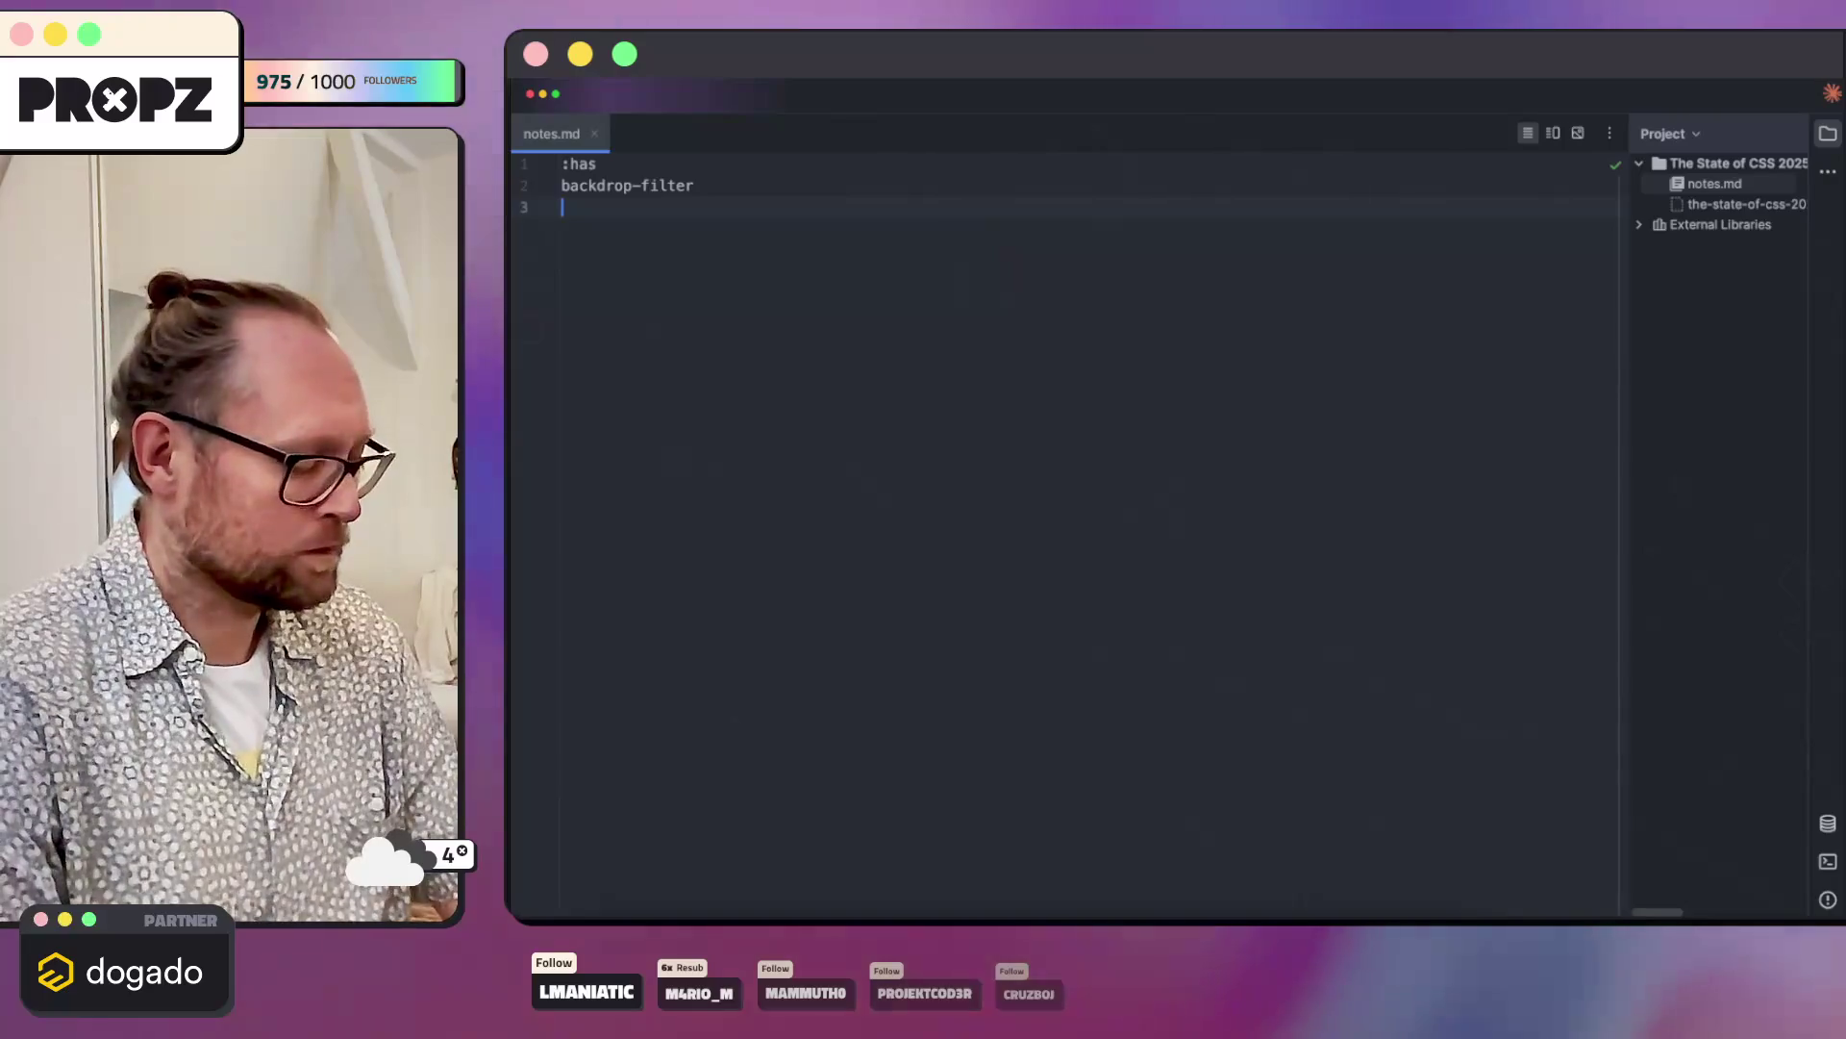
Check the chart for more features and add css nesting below aspect-ratio in notes.md.
key(super+Tab)
key(super+Tab)
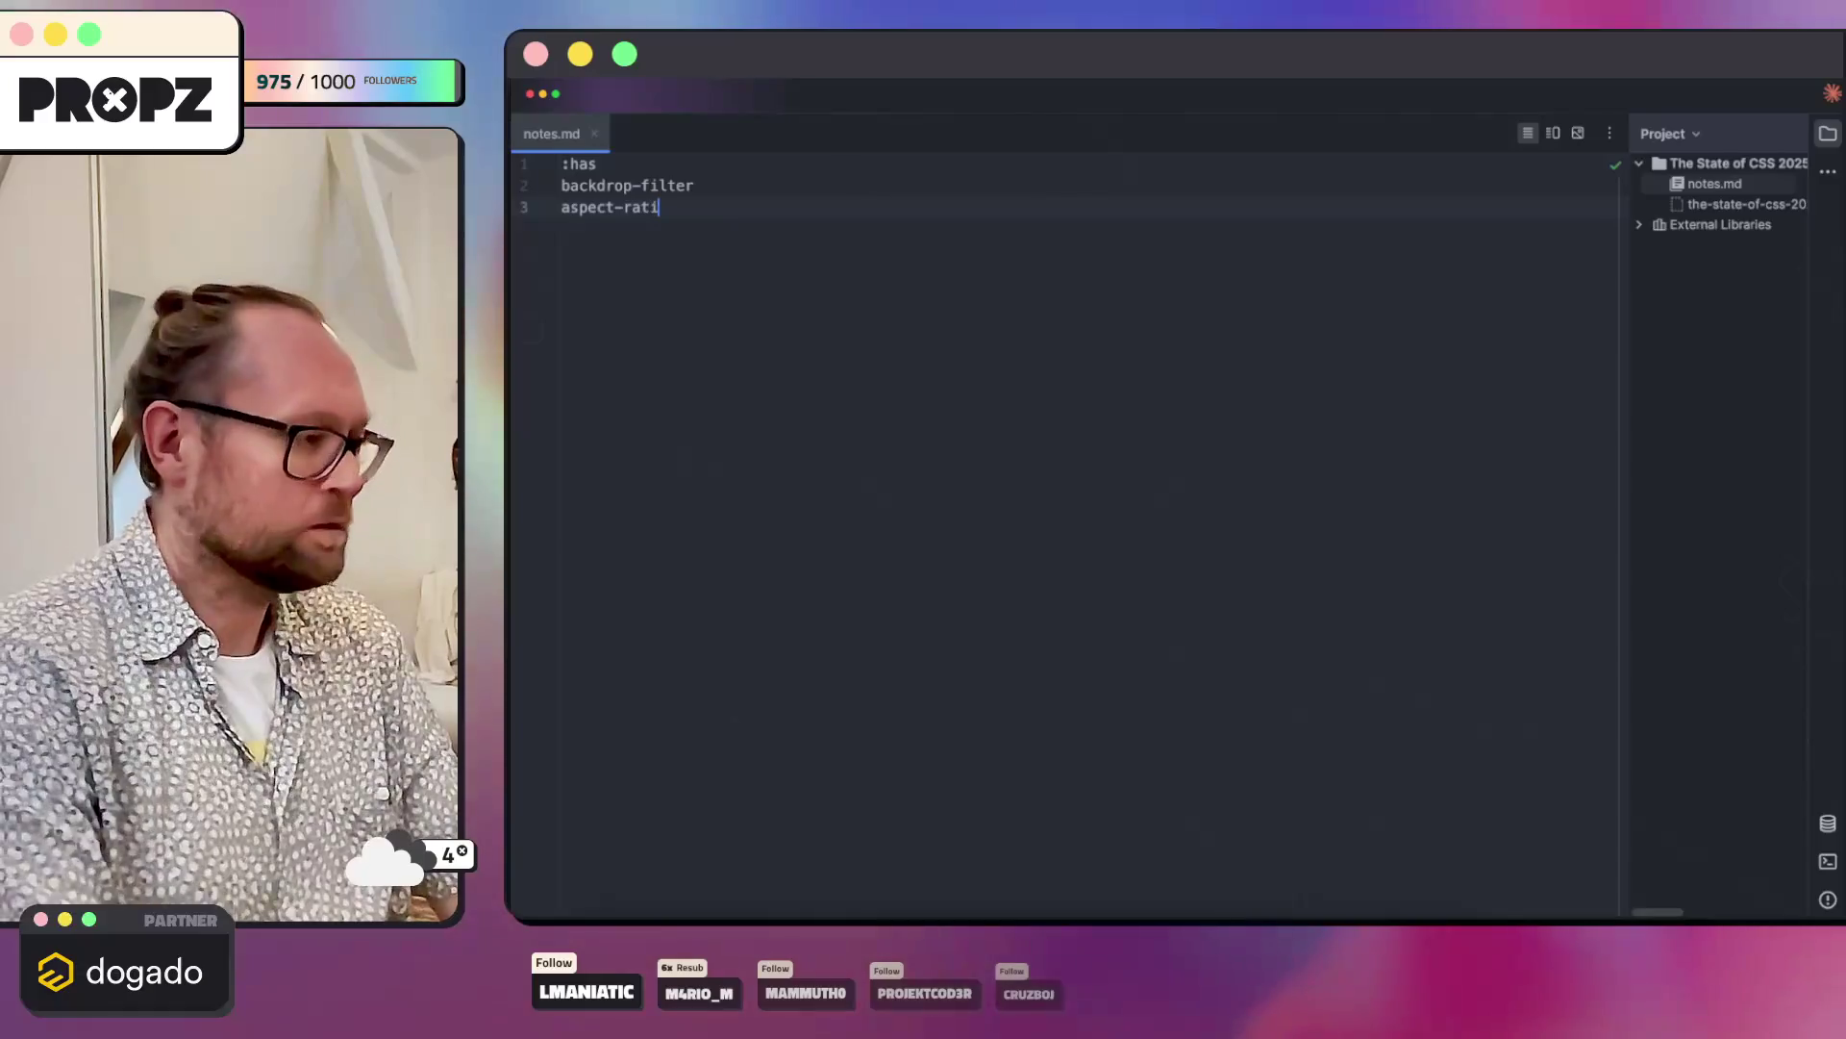
key(super+Tab)
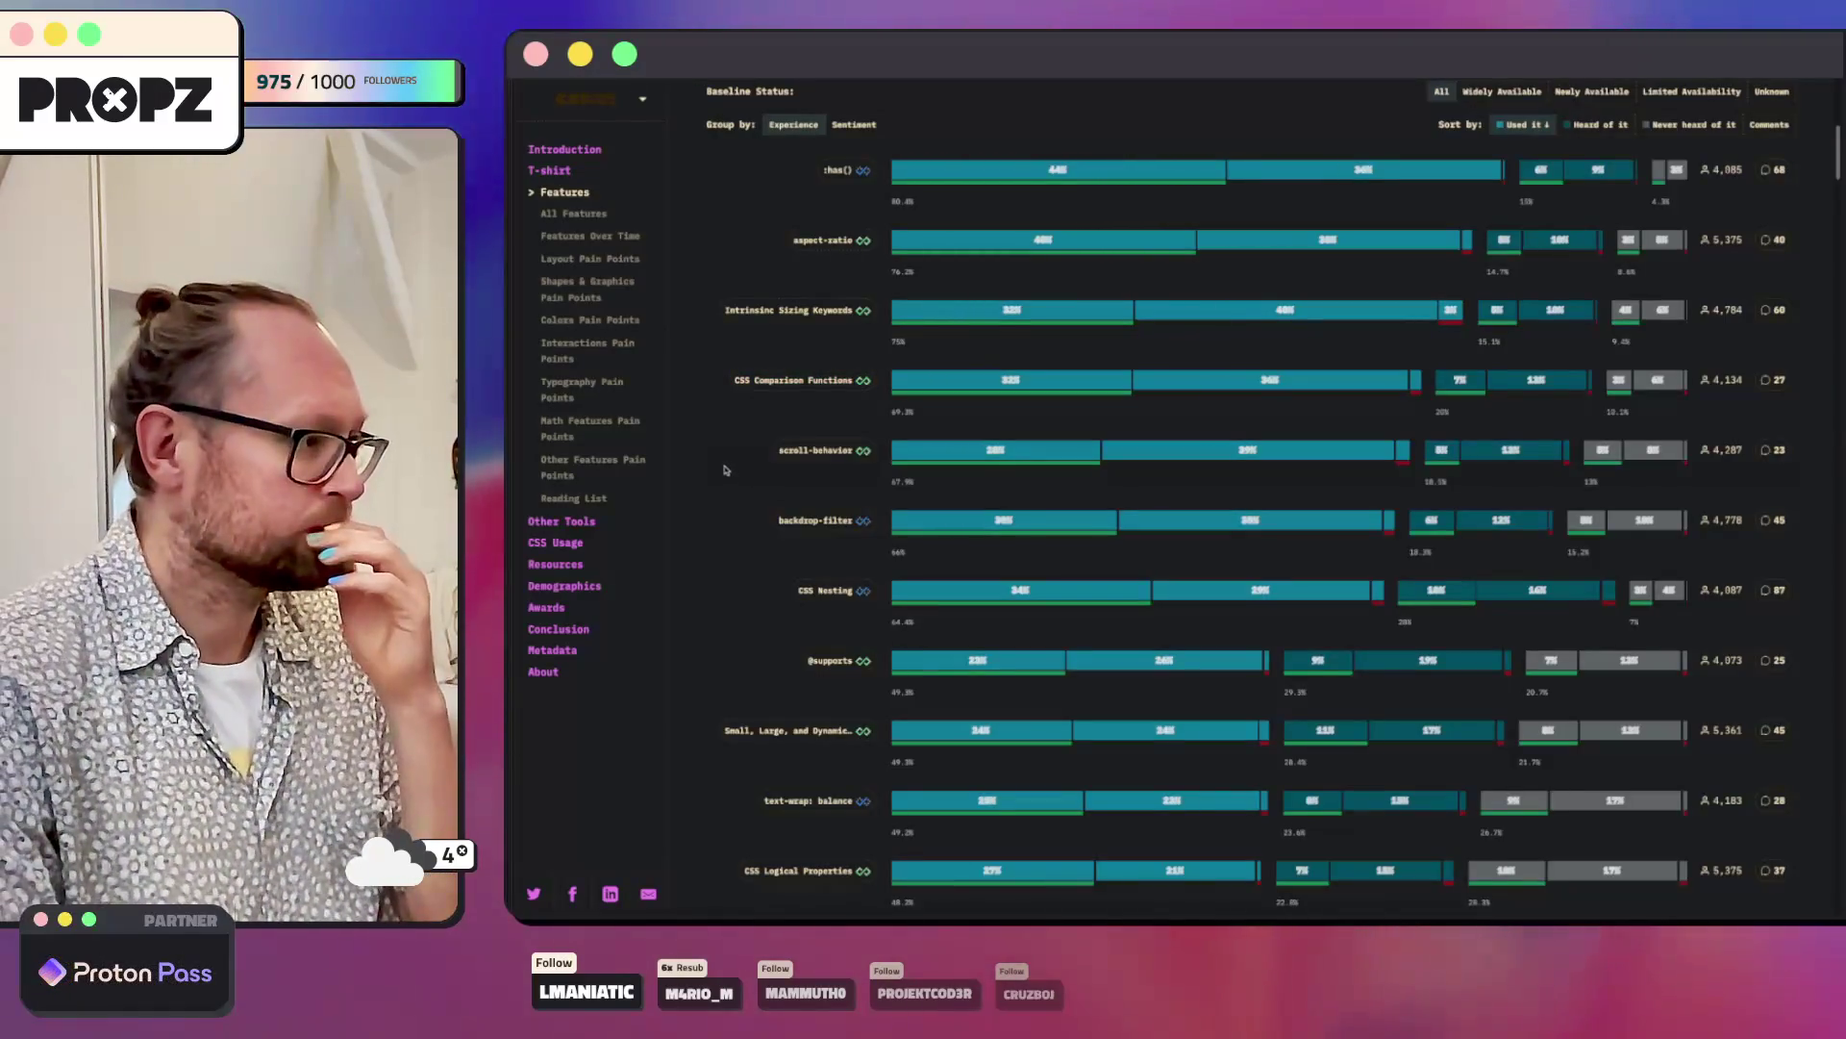
scroll(725, 470, down, 2)
scroll(726, 469, down, 2)
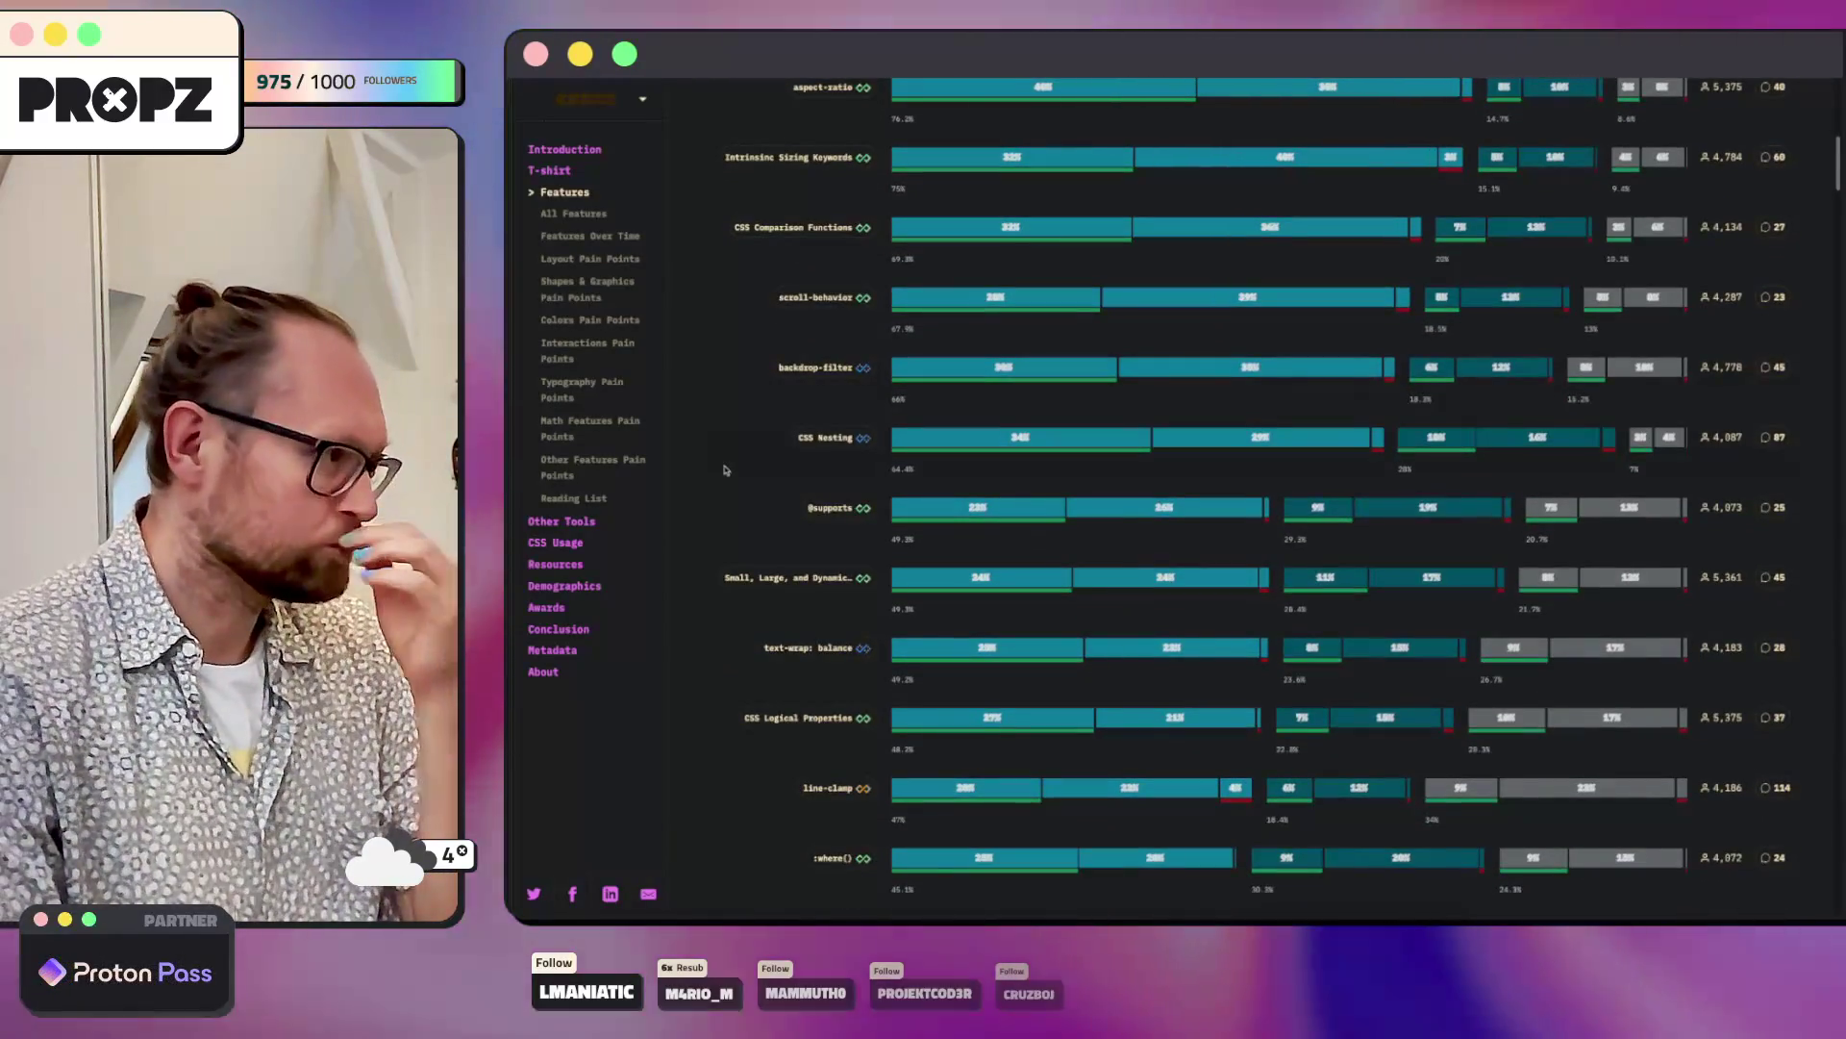
scroll(727, 468, down, 1)
key(super+Tab)
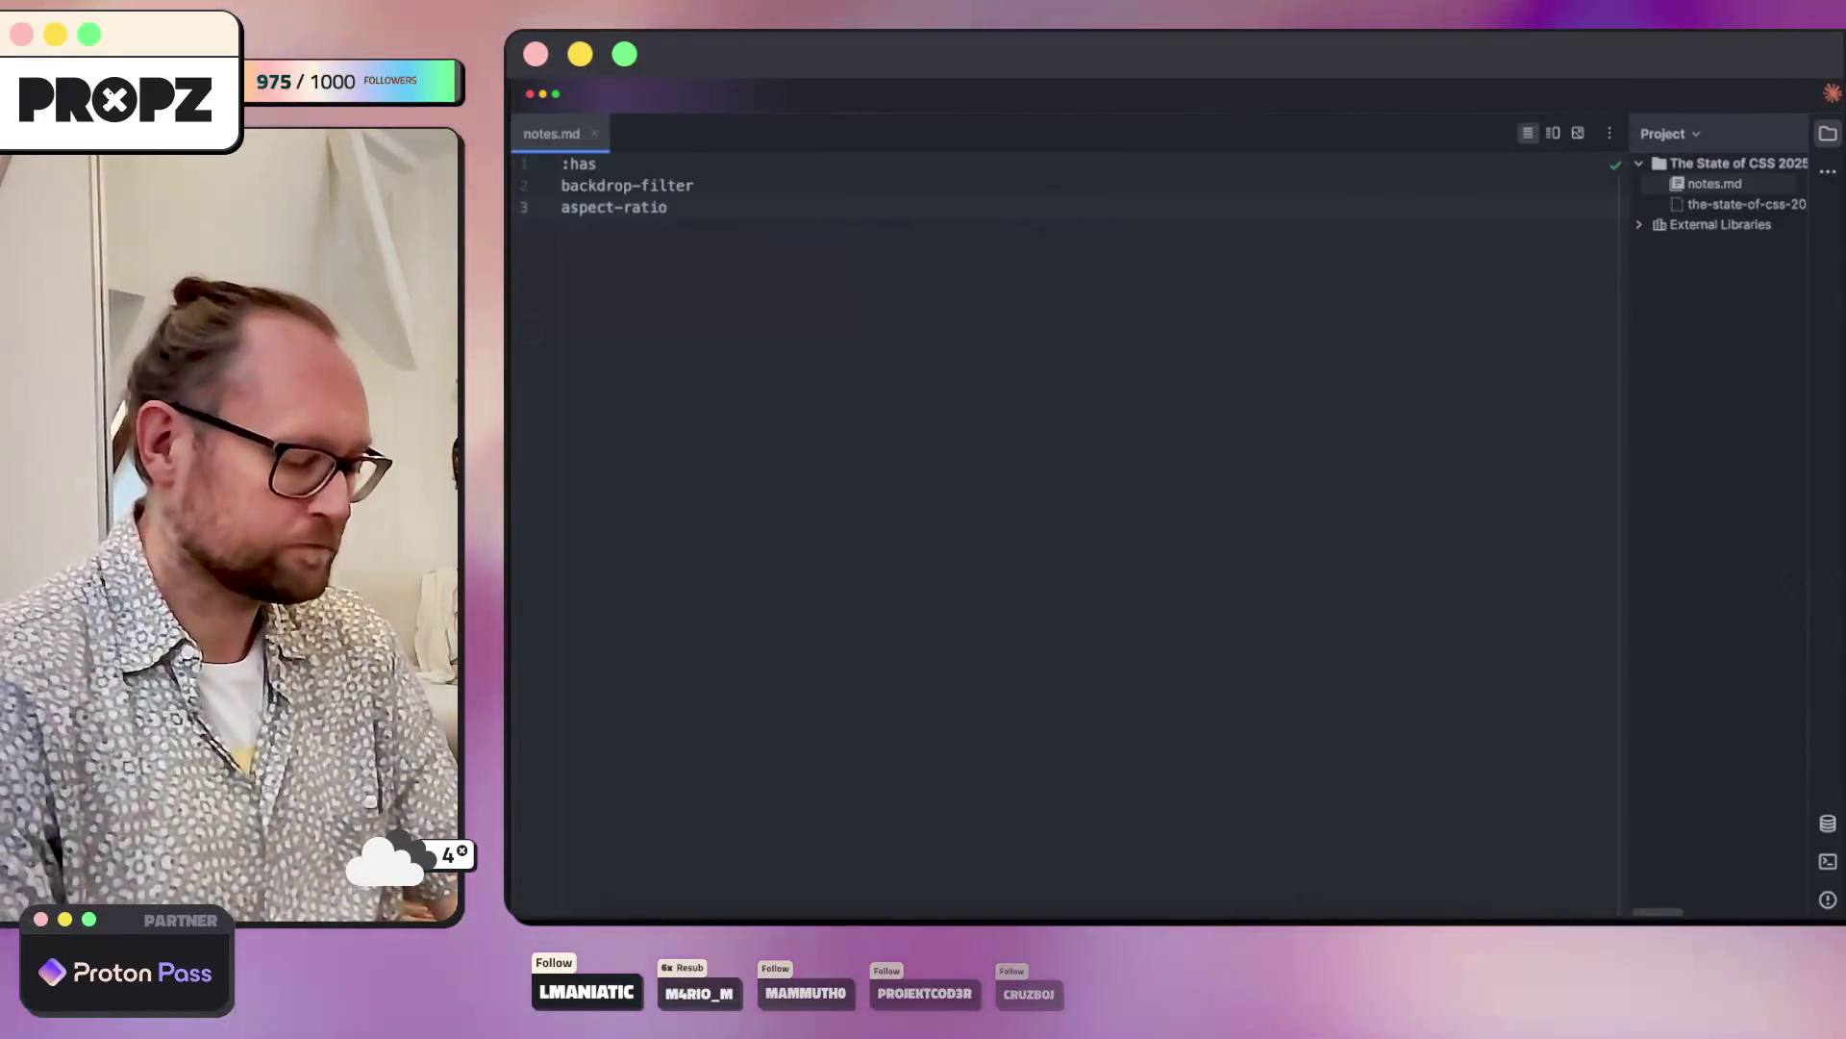
key(Return)
text(css nesting)
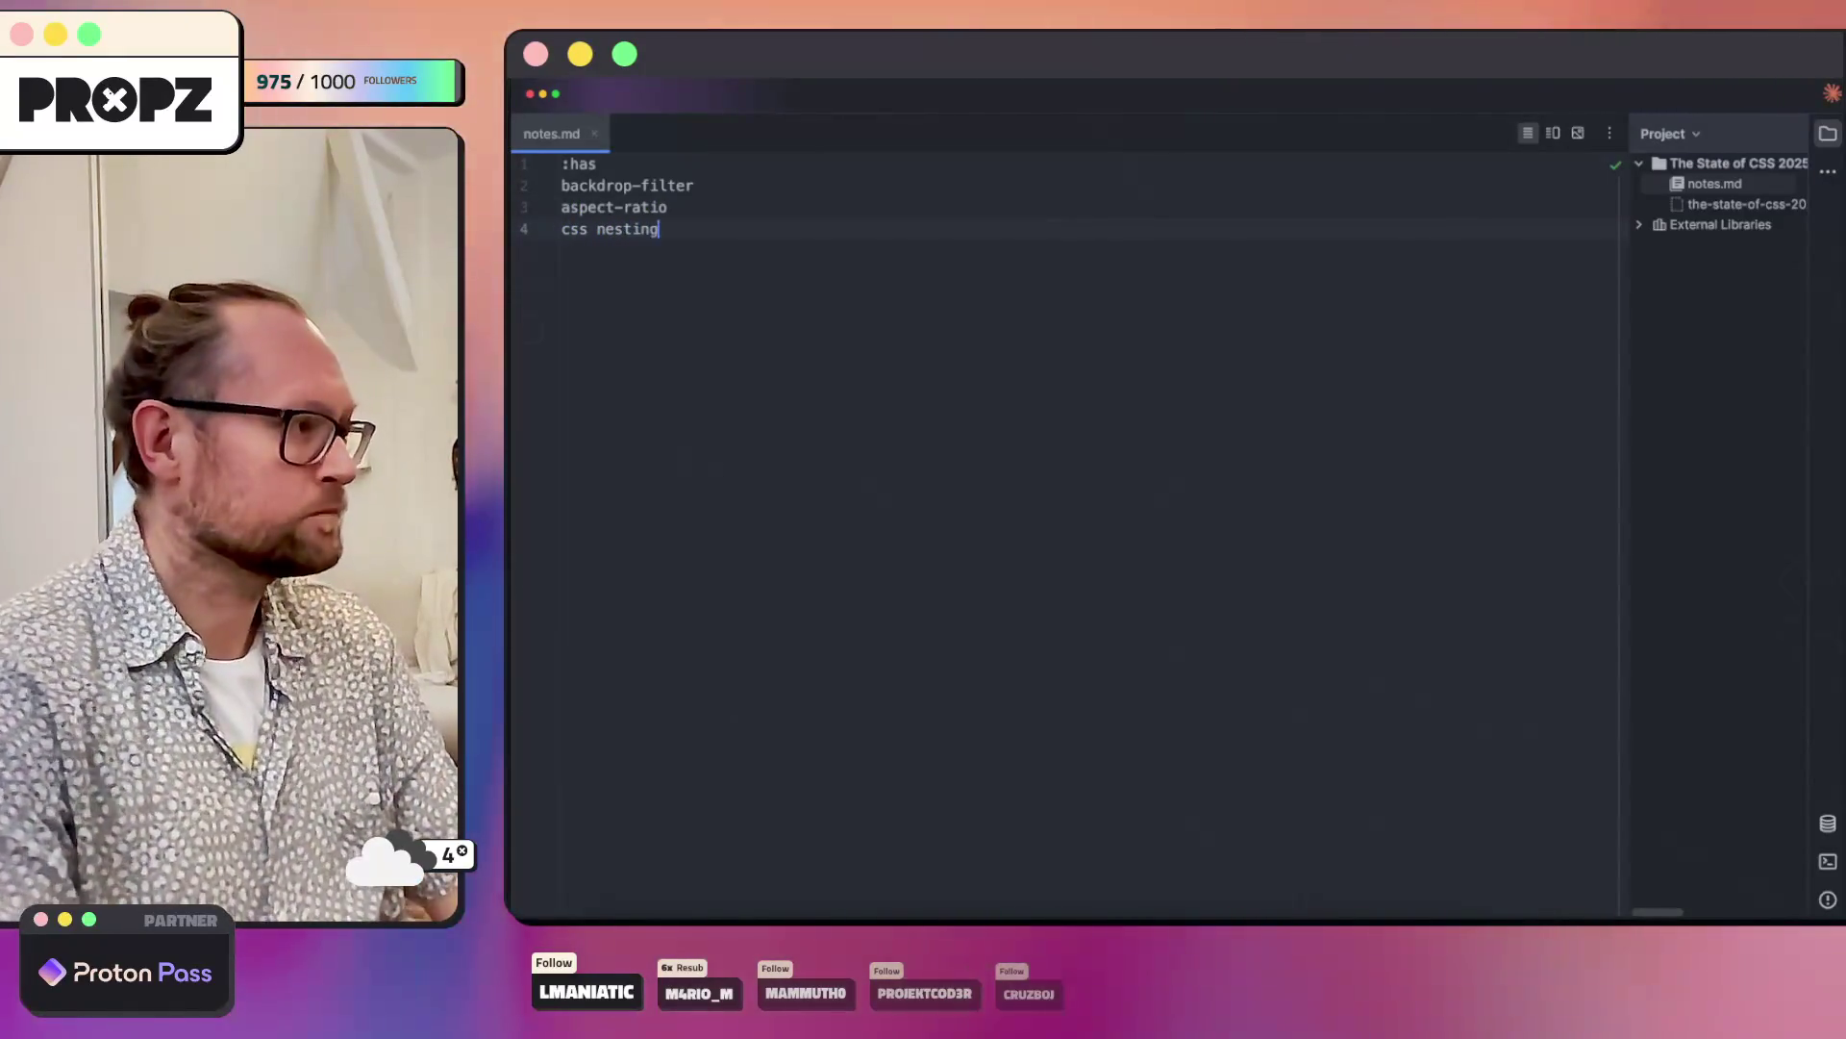
Scan further down the survey chart and add blend-mode to the notes.md list.
key(super+Tab)
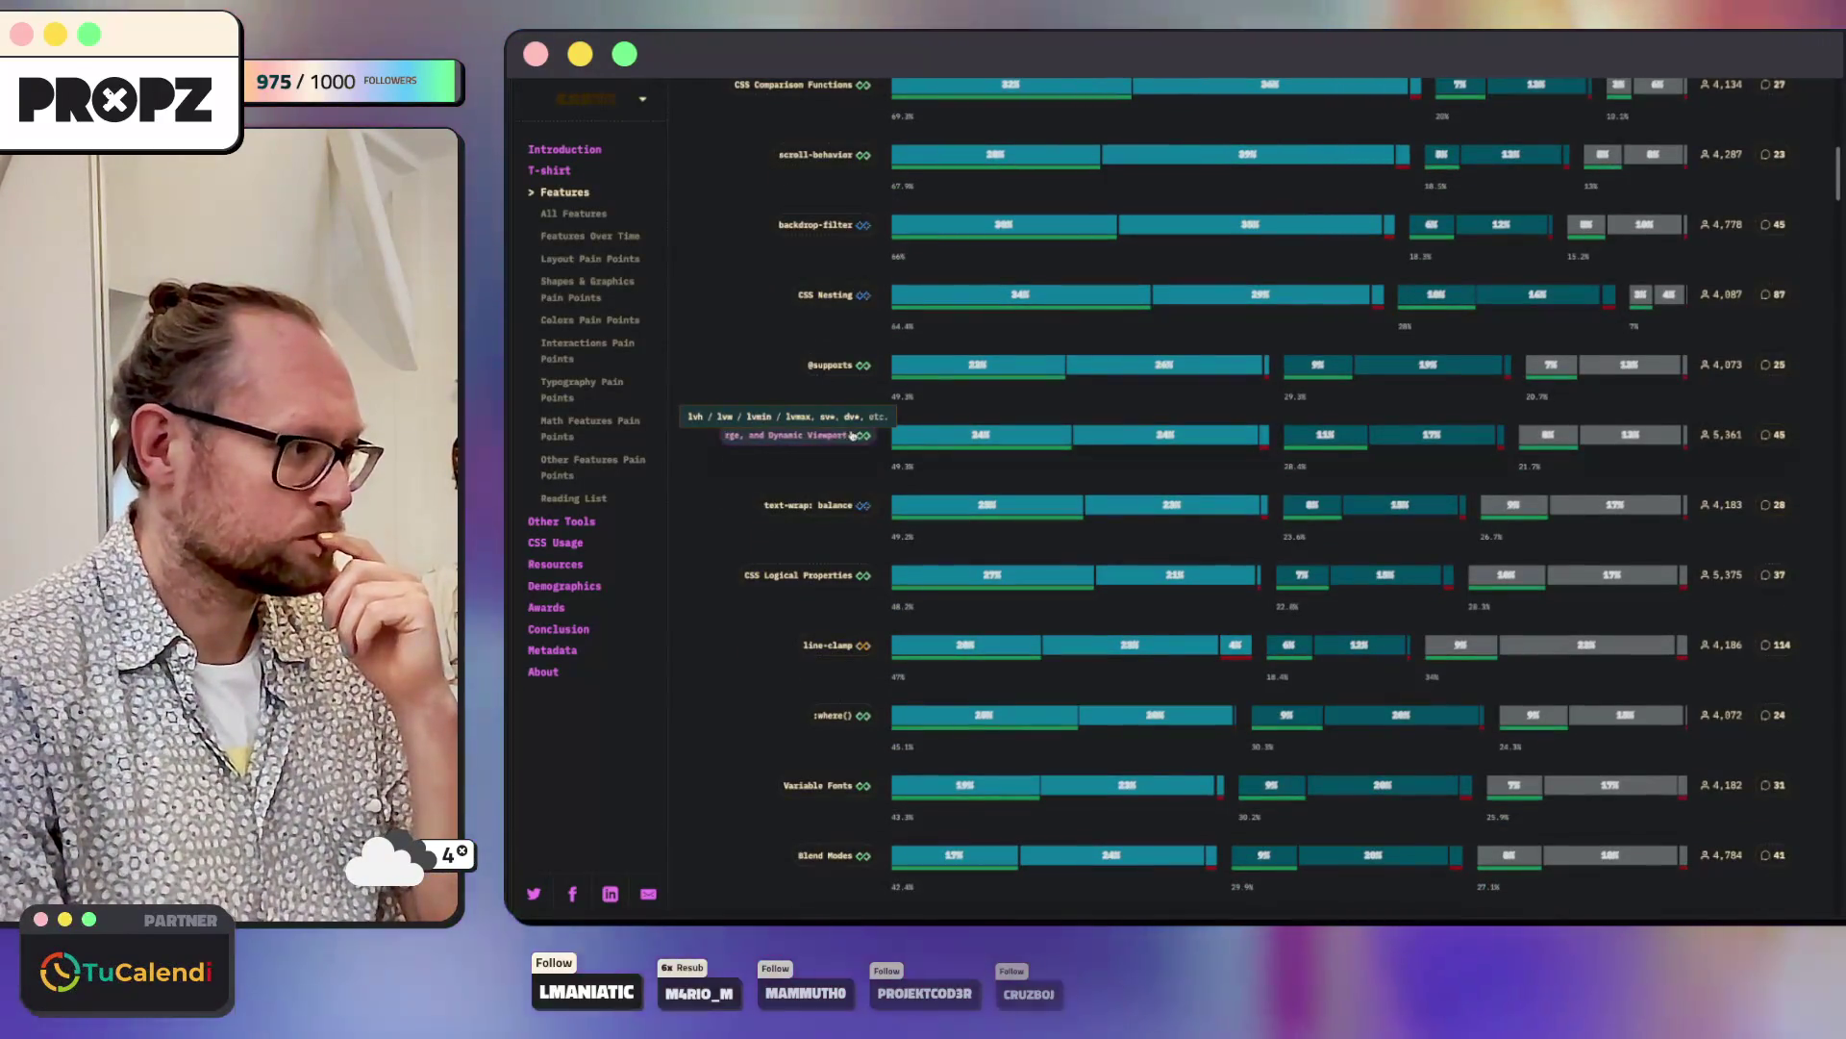
scroll(717, 476, down, 3)
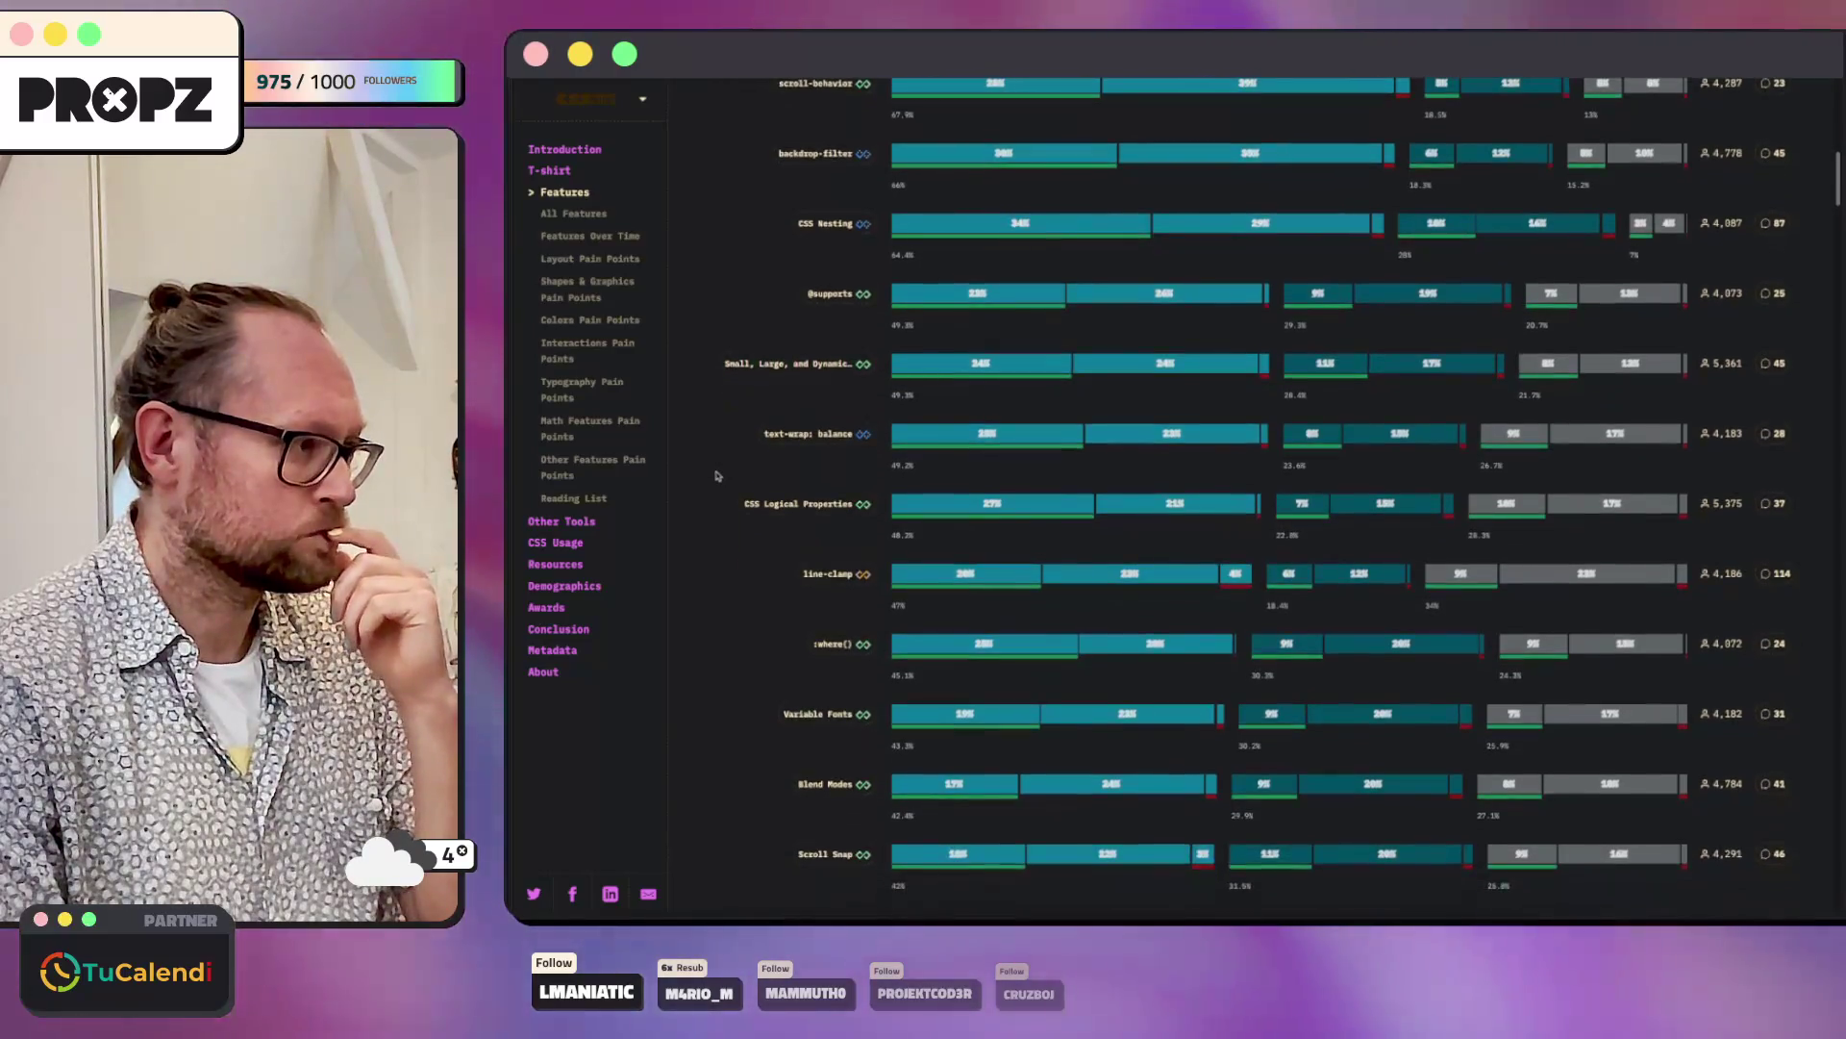
scroll(716, 476, down, 2)
scroll(716, 476, down, 2)
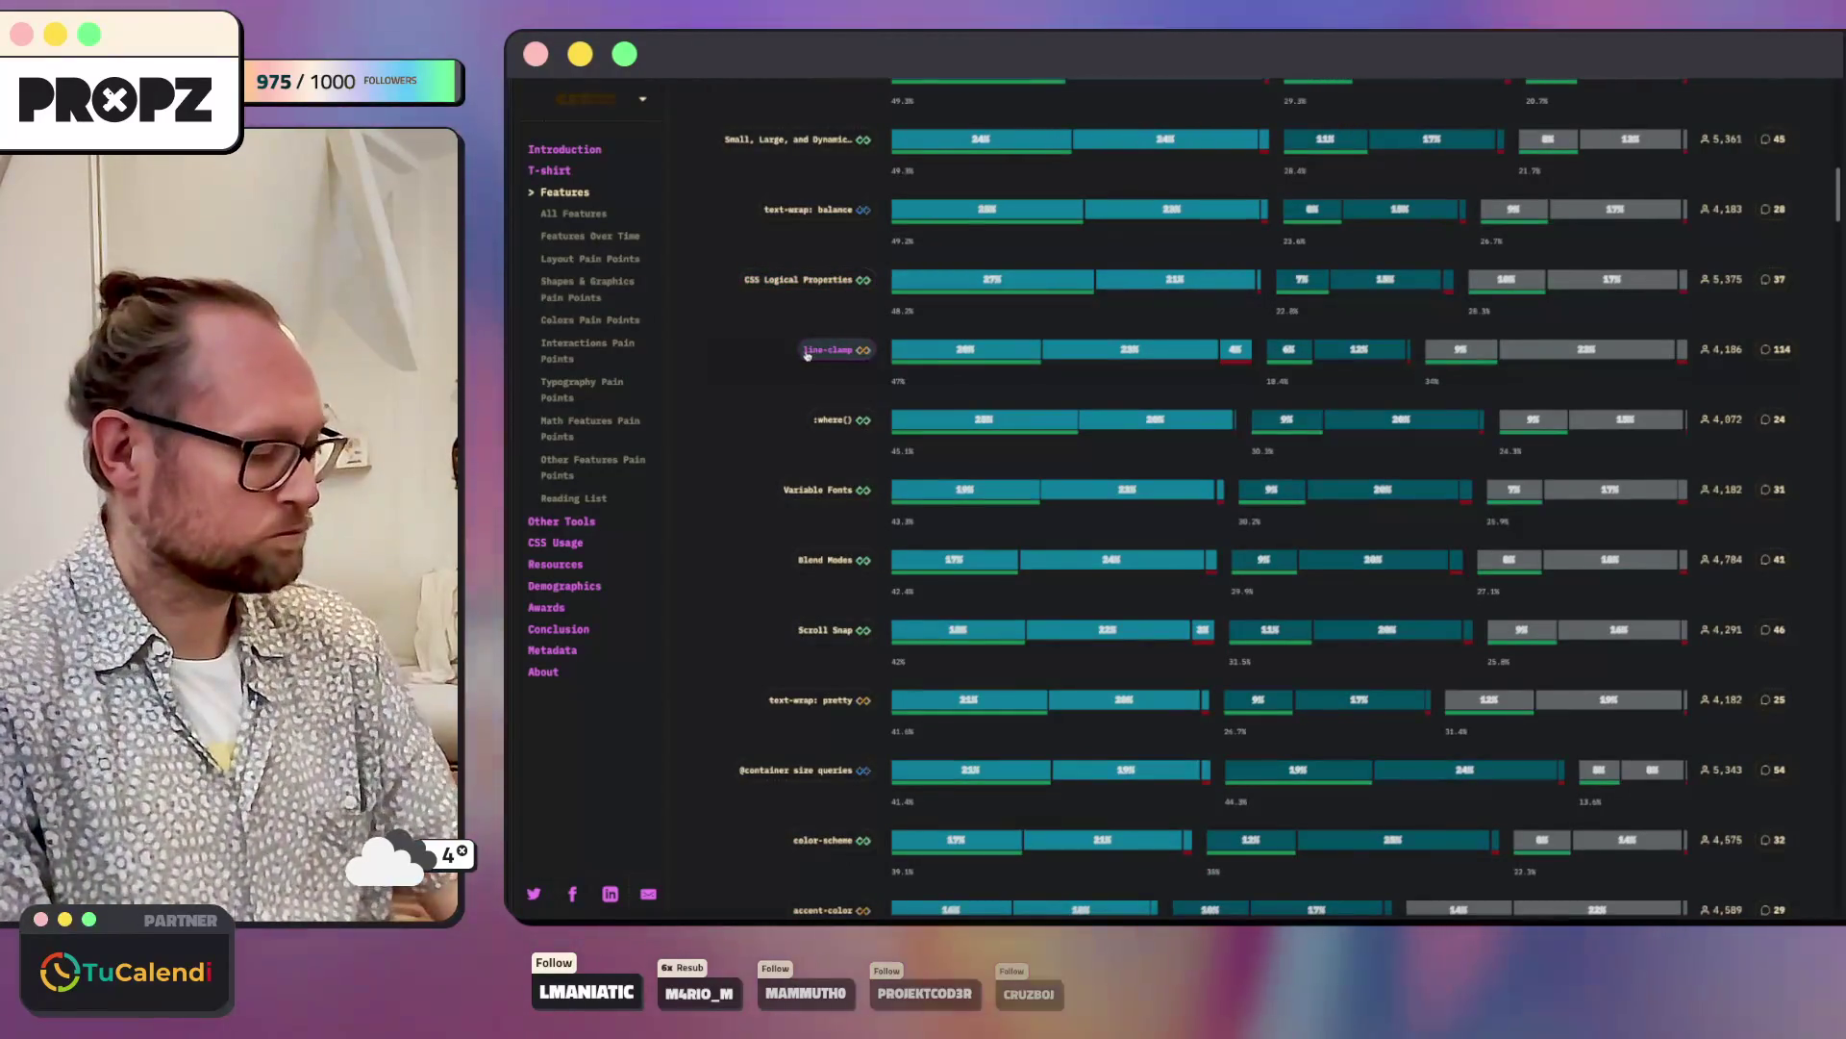
key(super+Tab)
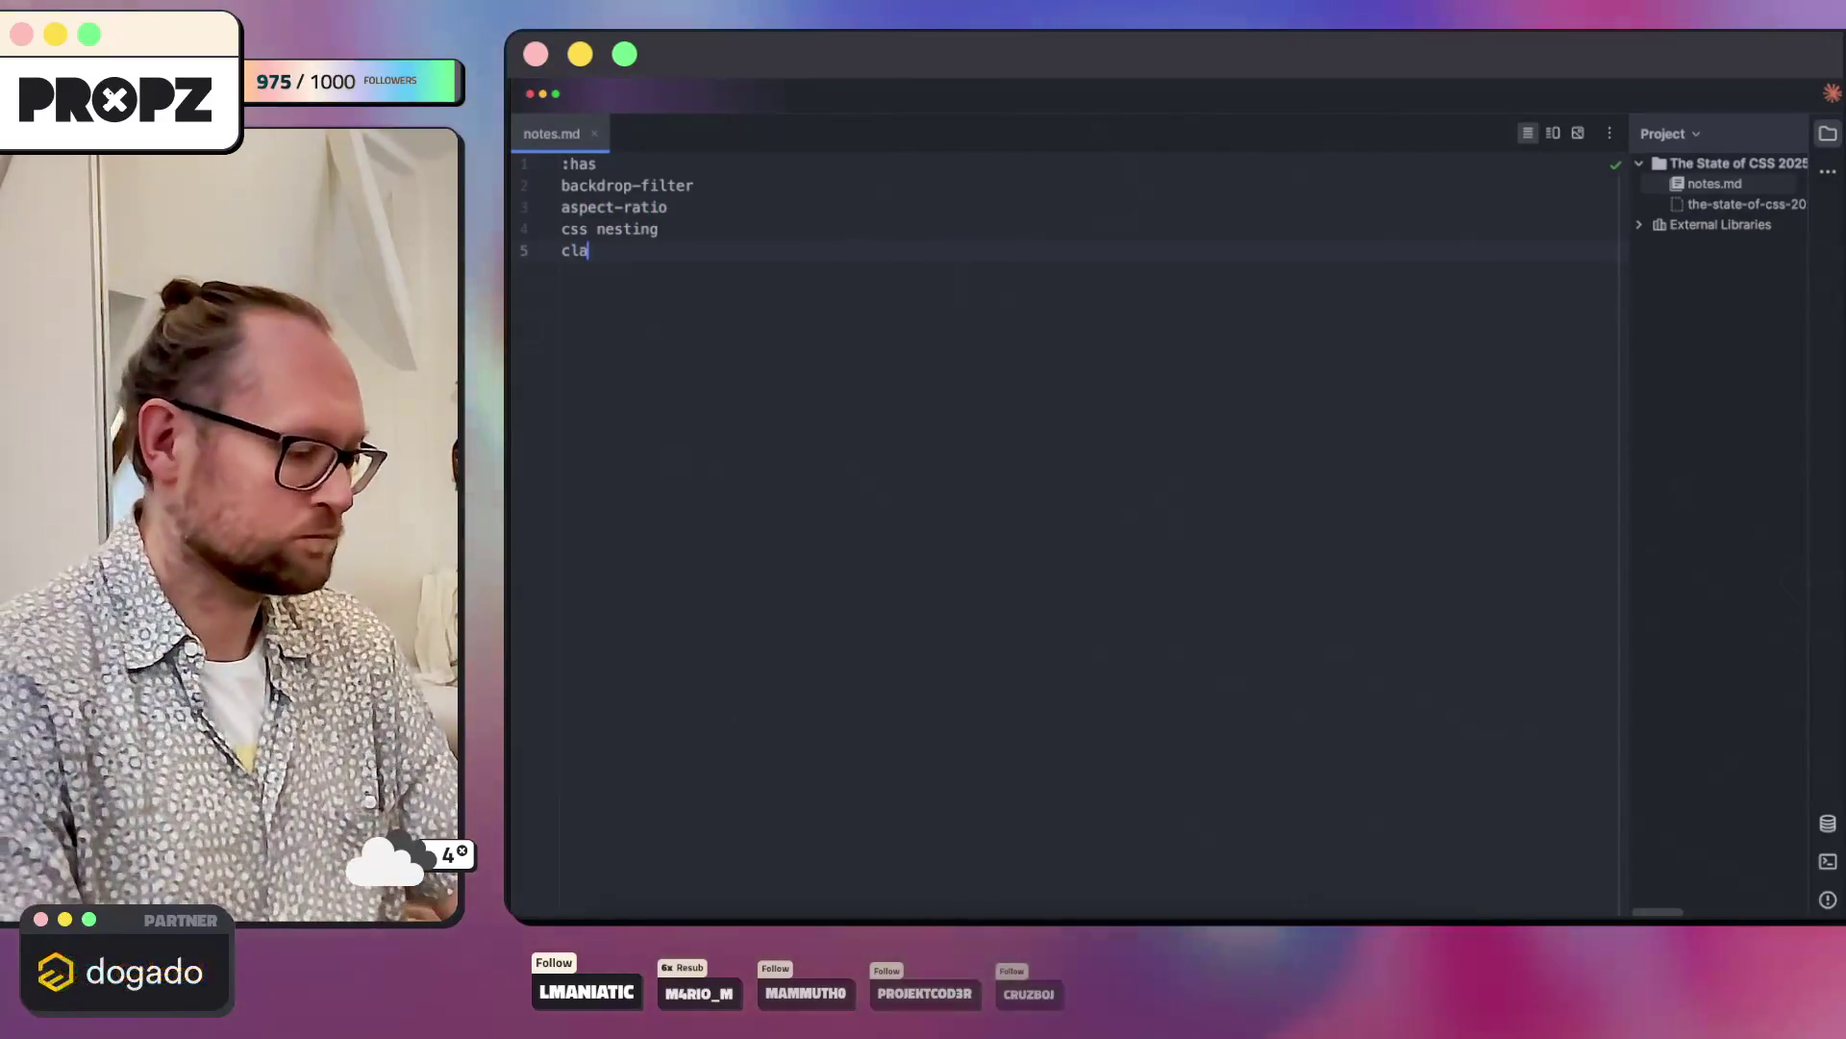
key(super+Tab)
scroll(786, 439, down, 3)
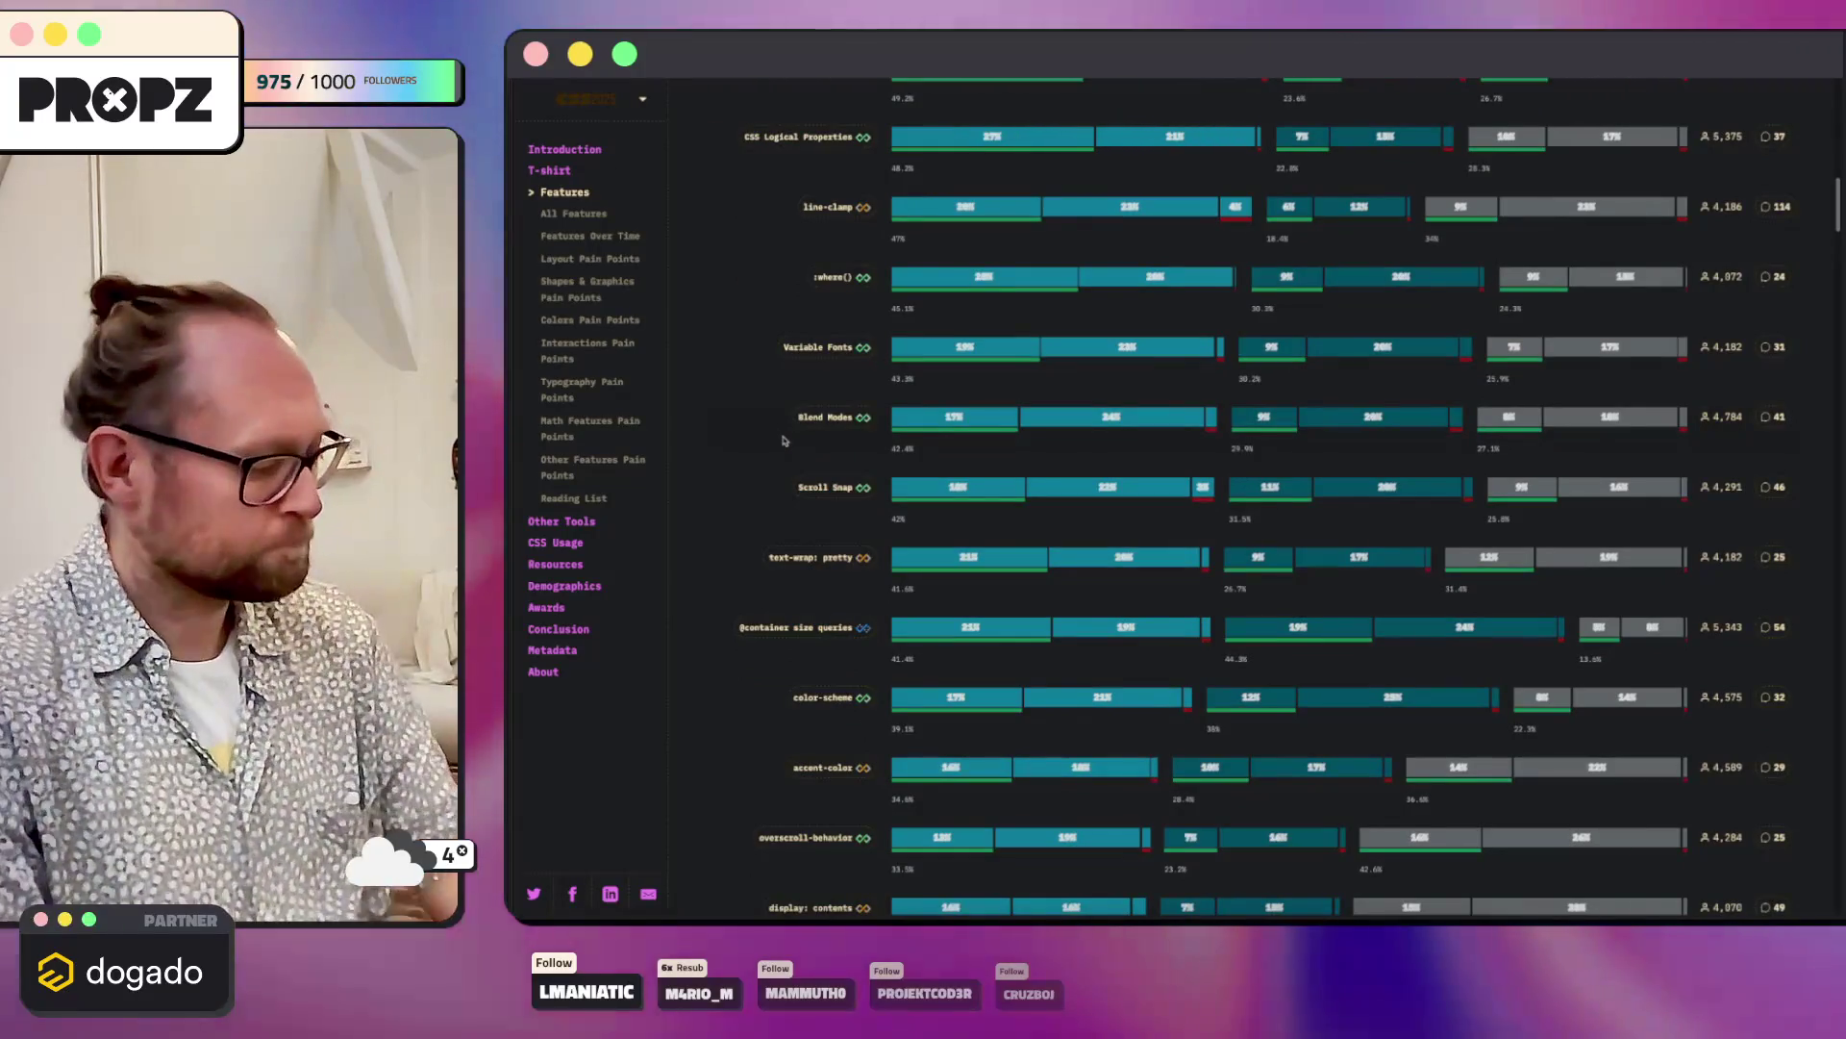
key(super+Tab)
text(blend.mo)
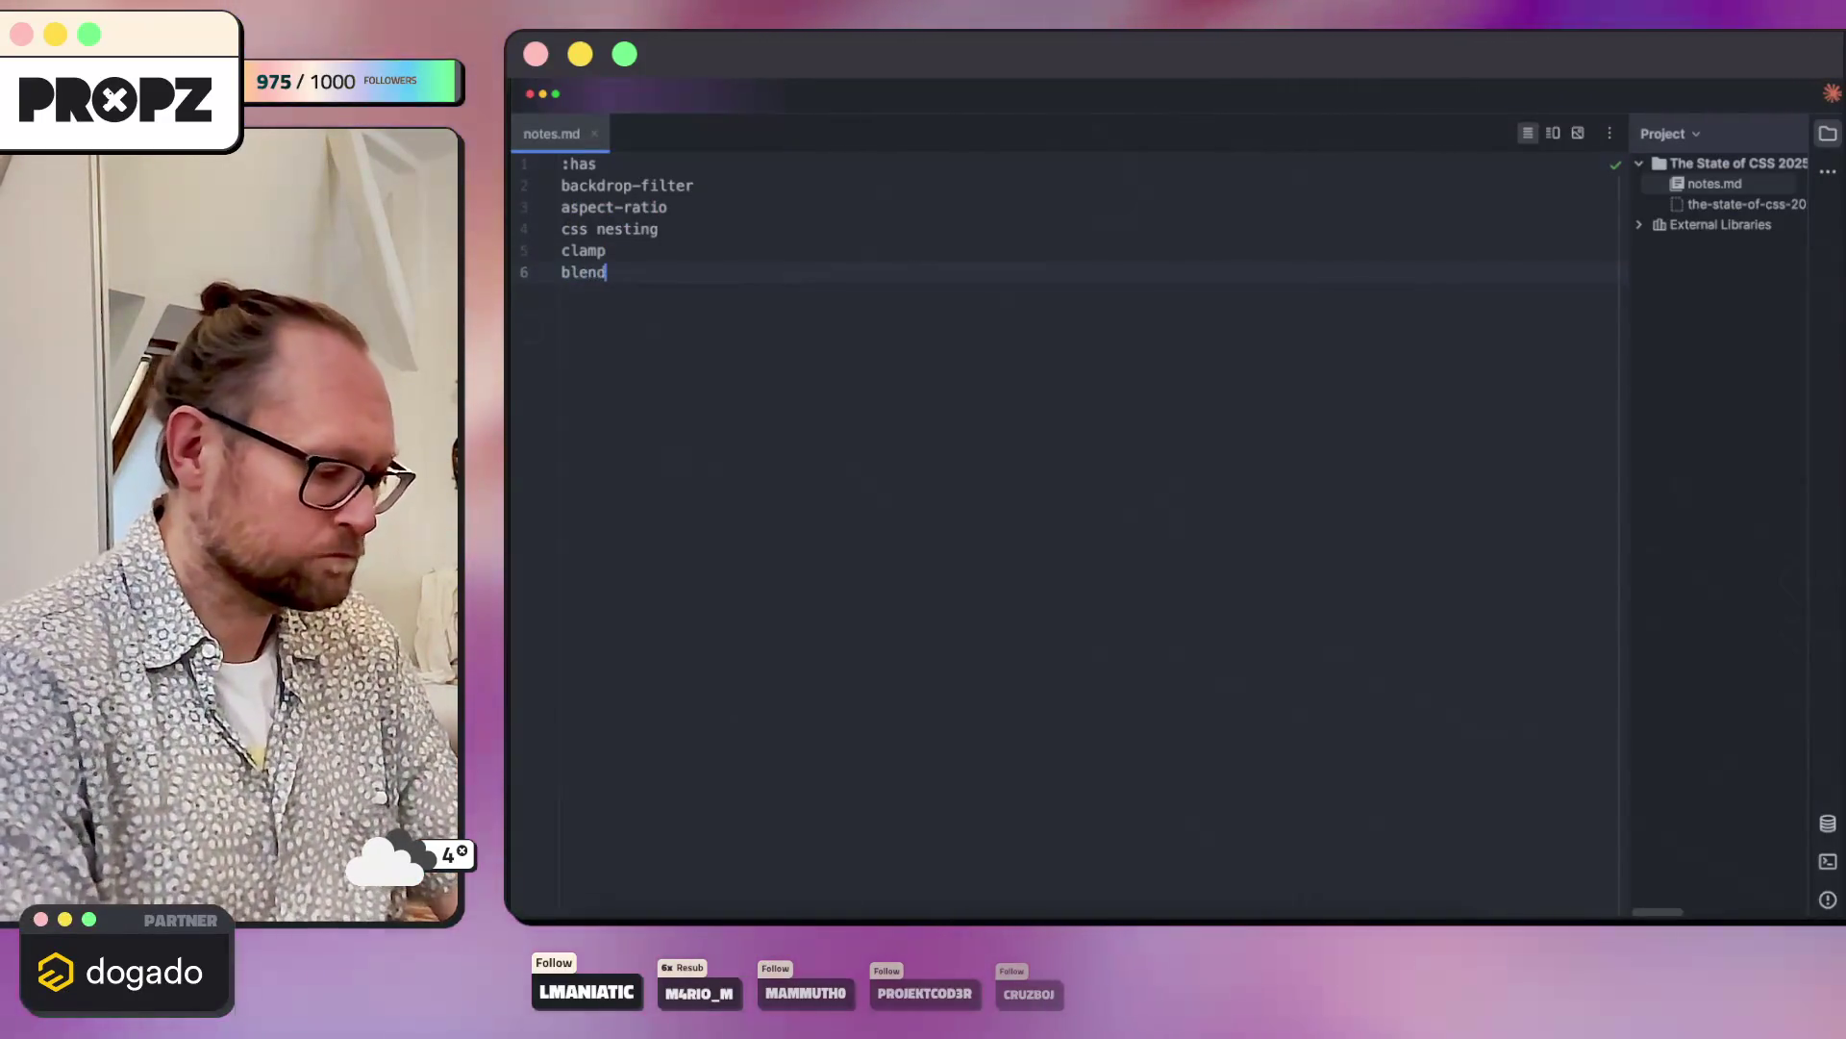
key(BackSpace)
key(BackSpace)
key(BackSpace)
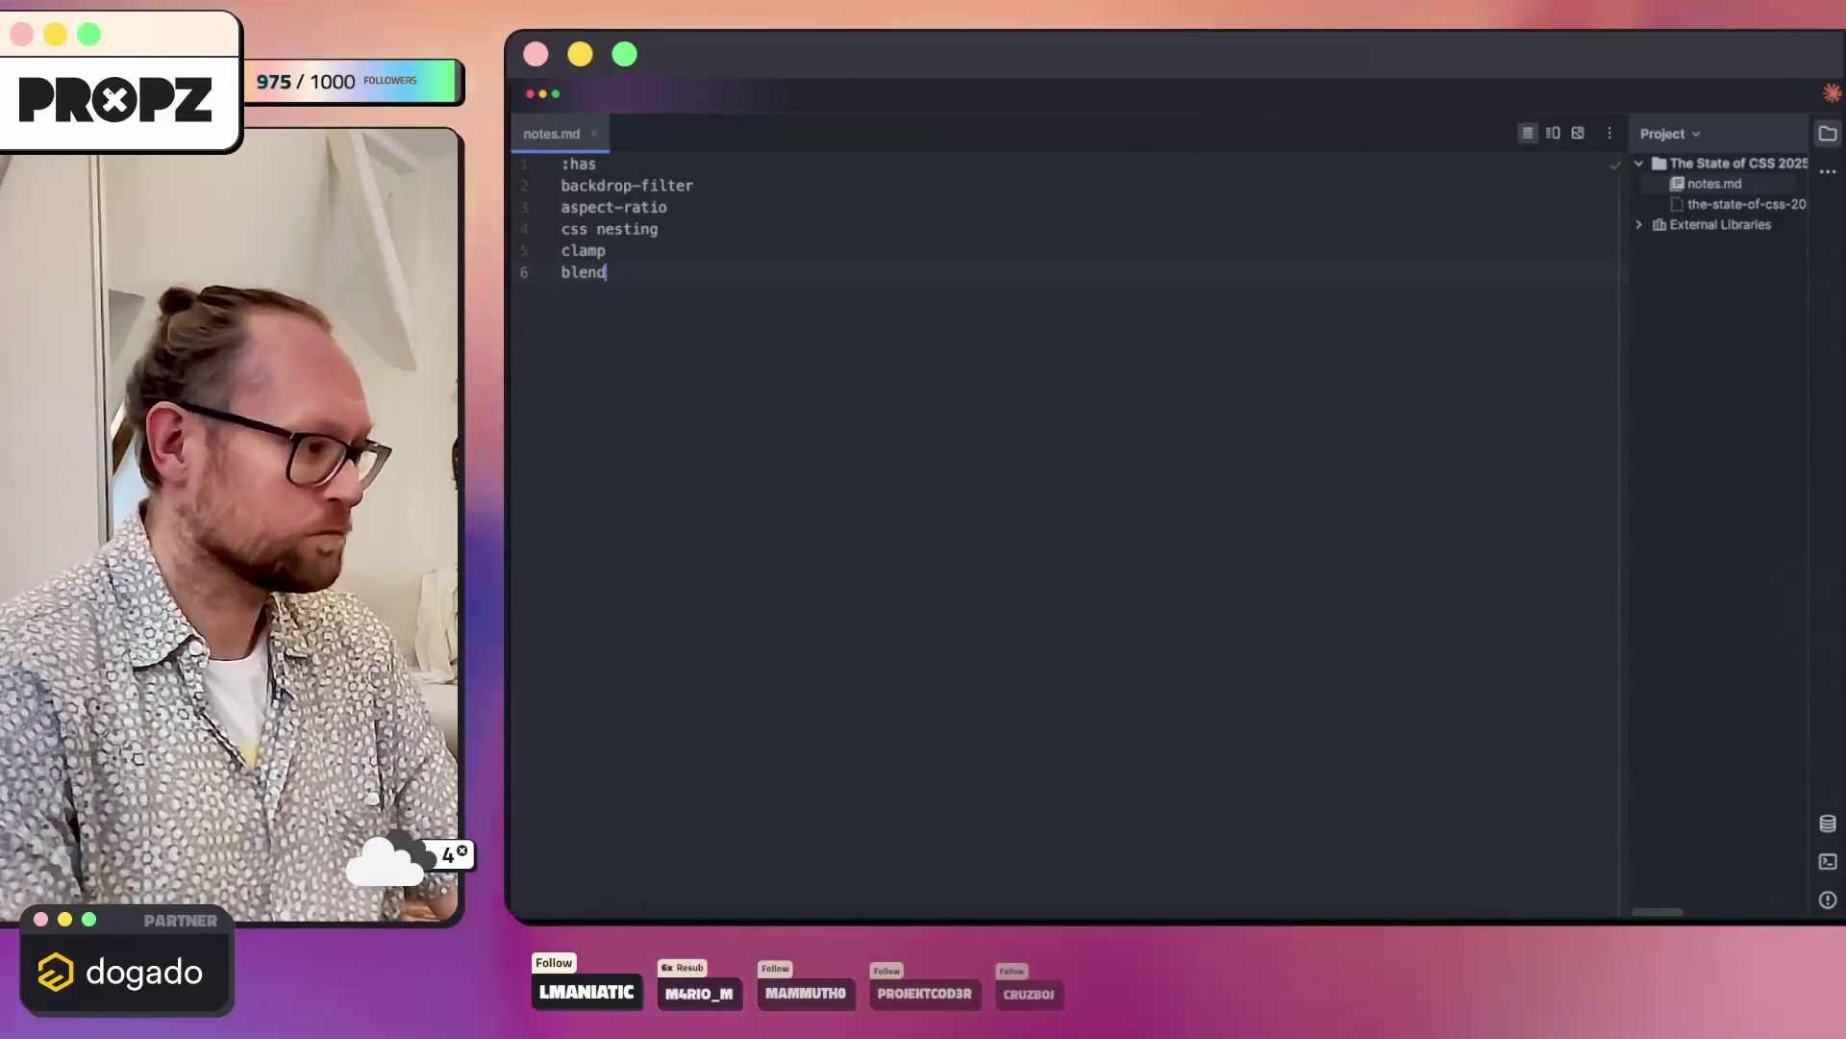
text(-mode)
key(super+Tab)
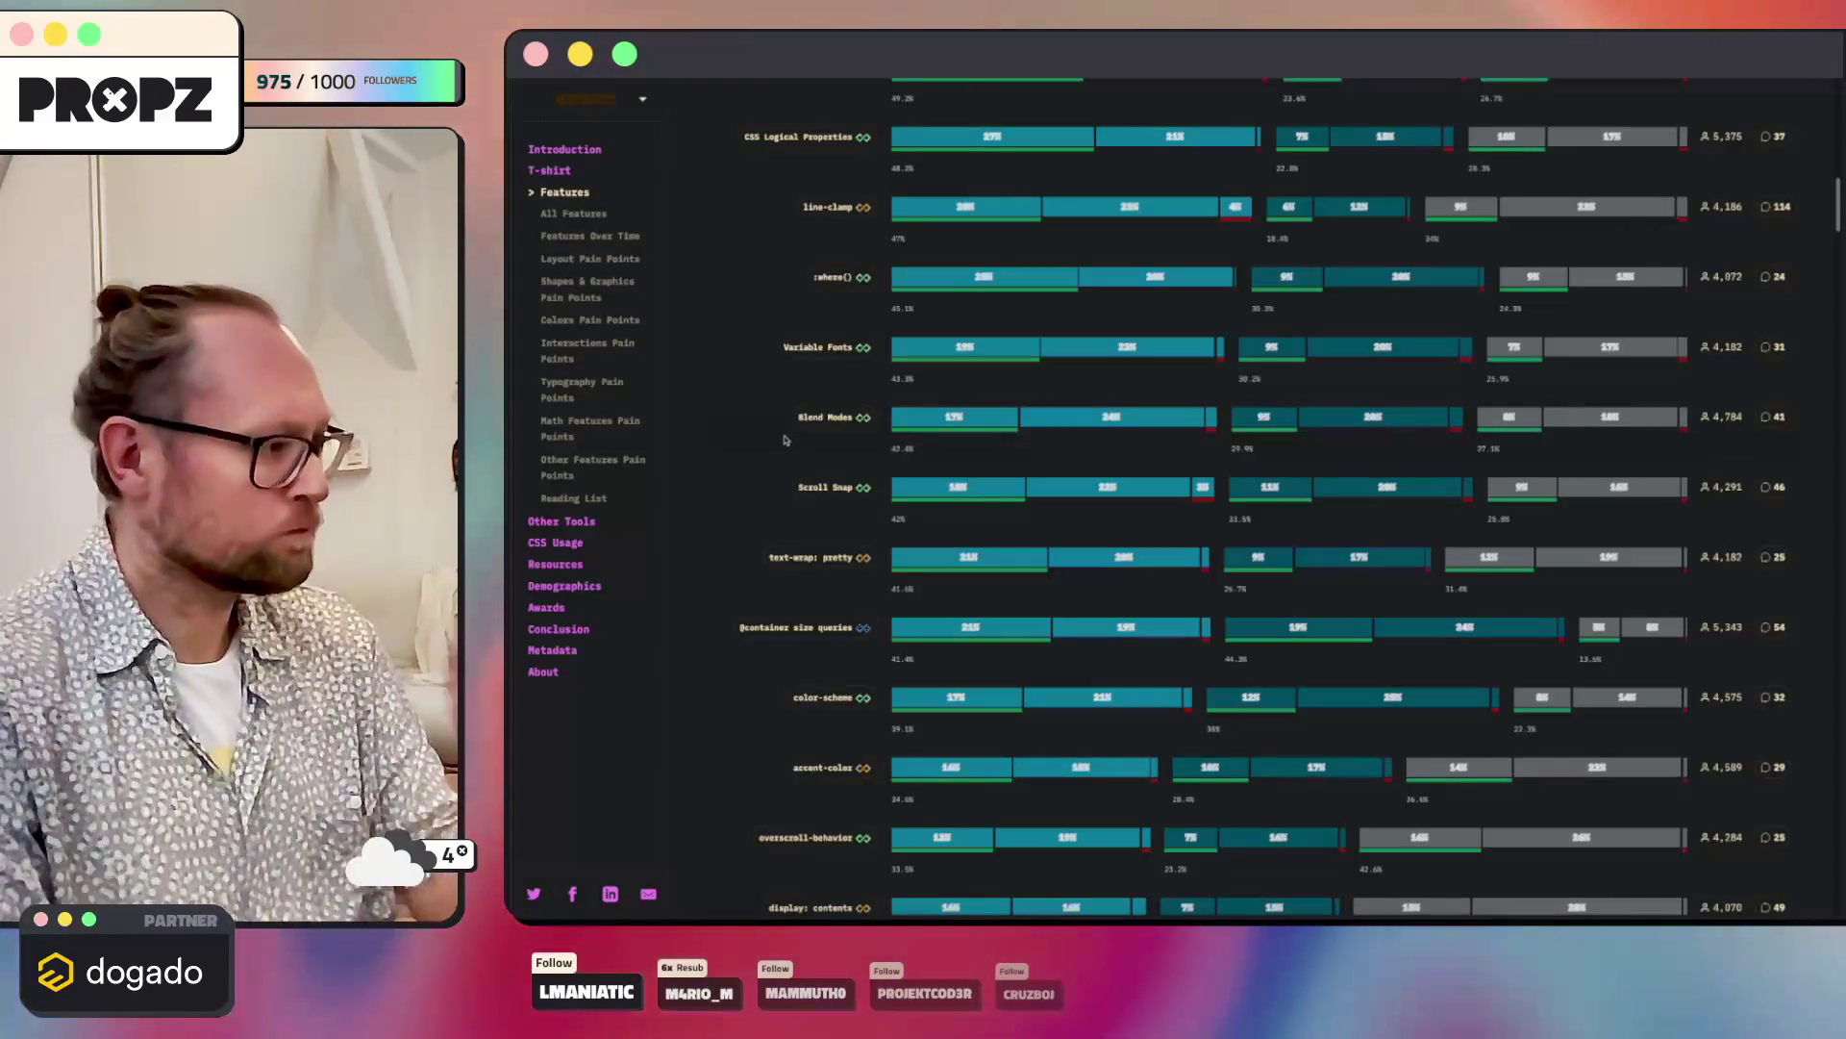
scroll(726, 475, down, 2)
scroll(726, 474, down, 3)
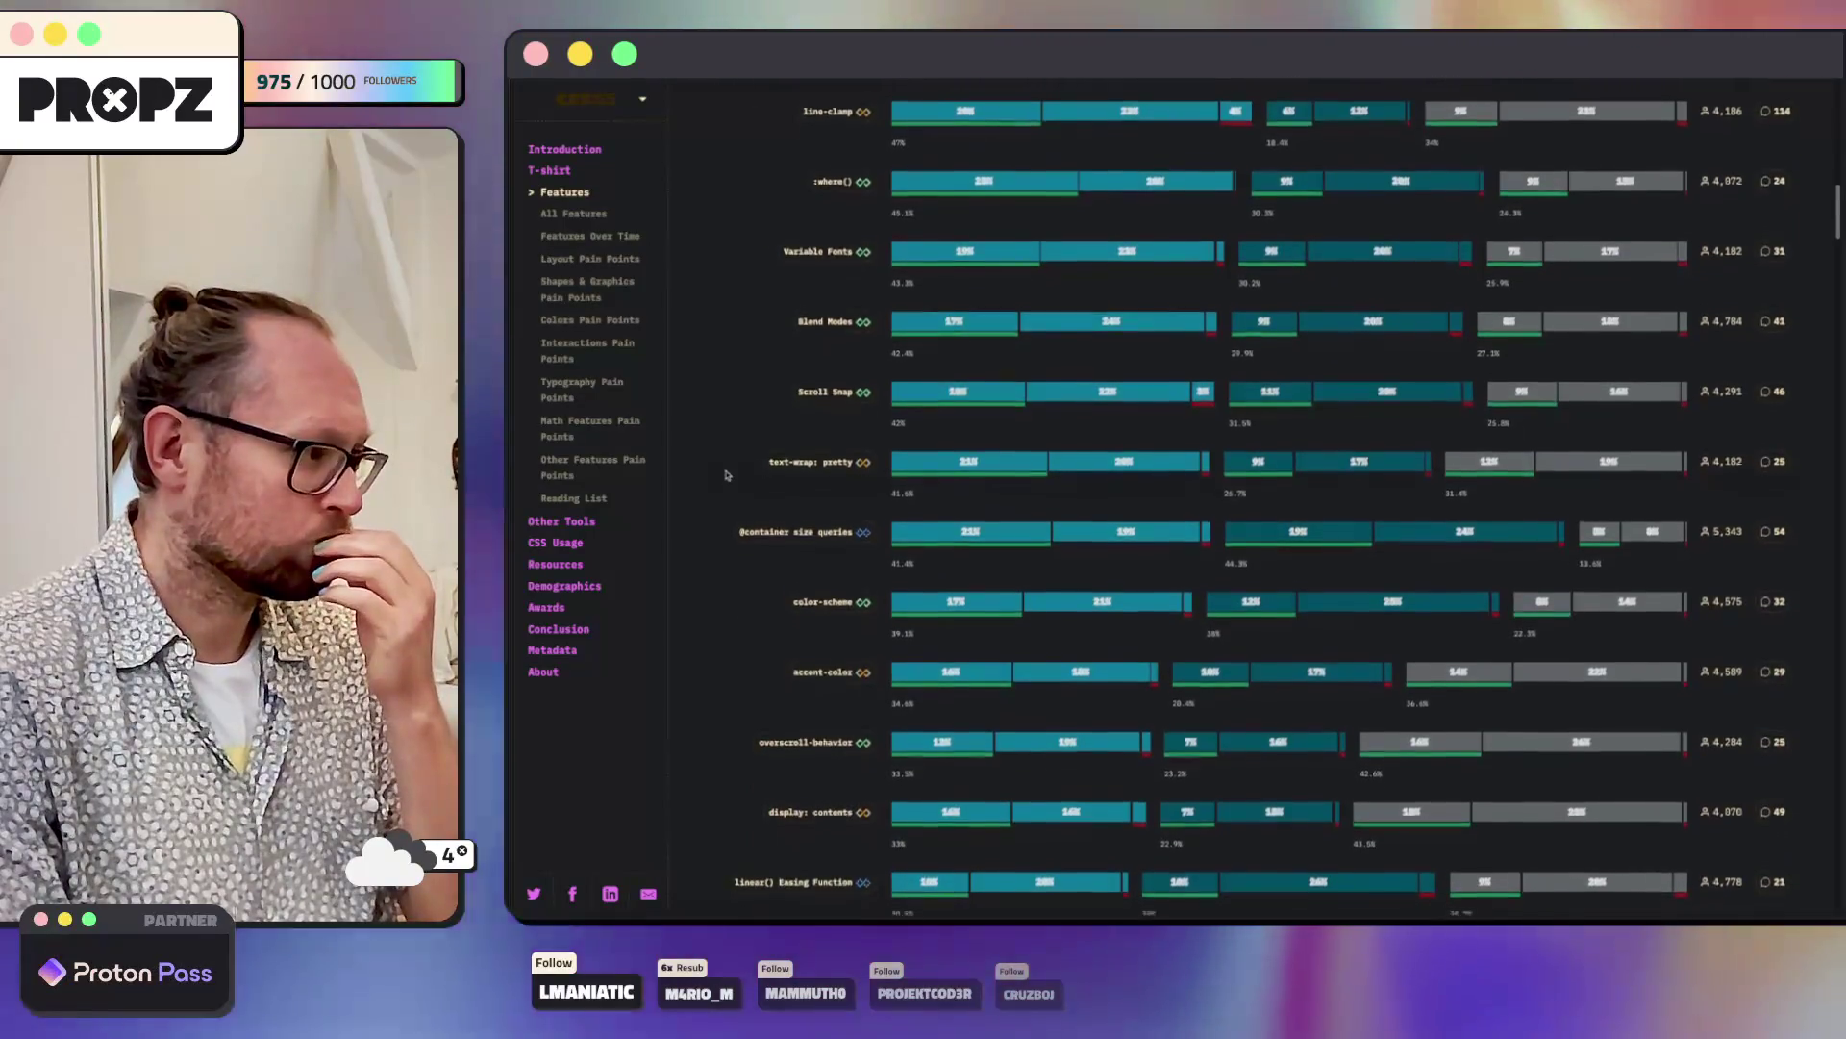
key(super+Tab)
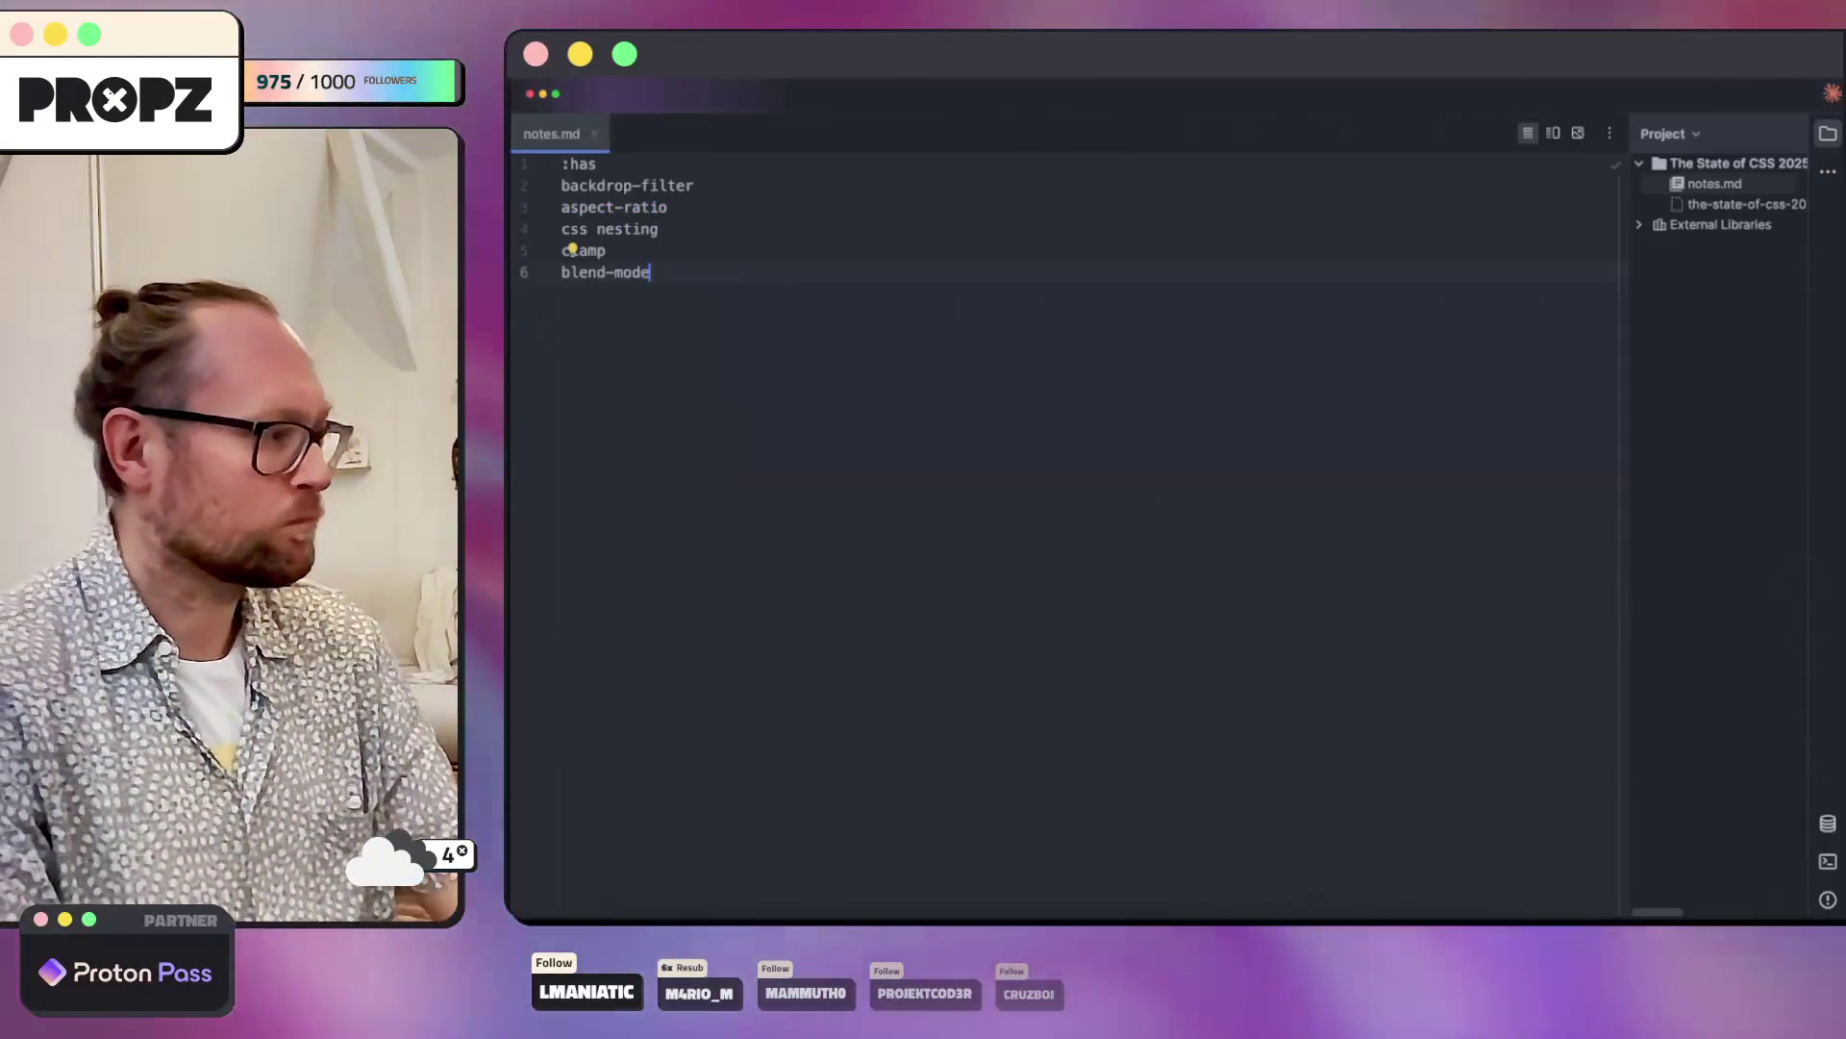
key(Return)
text(@container)
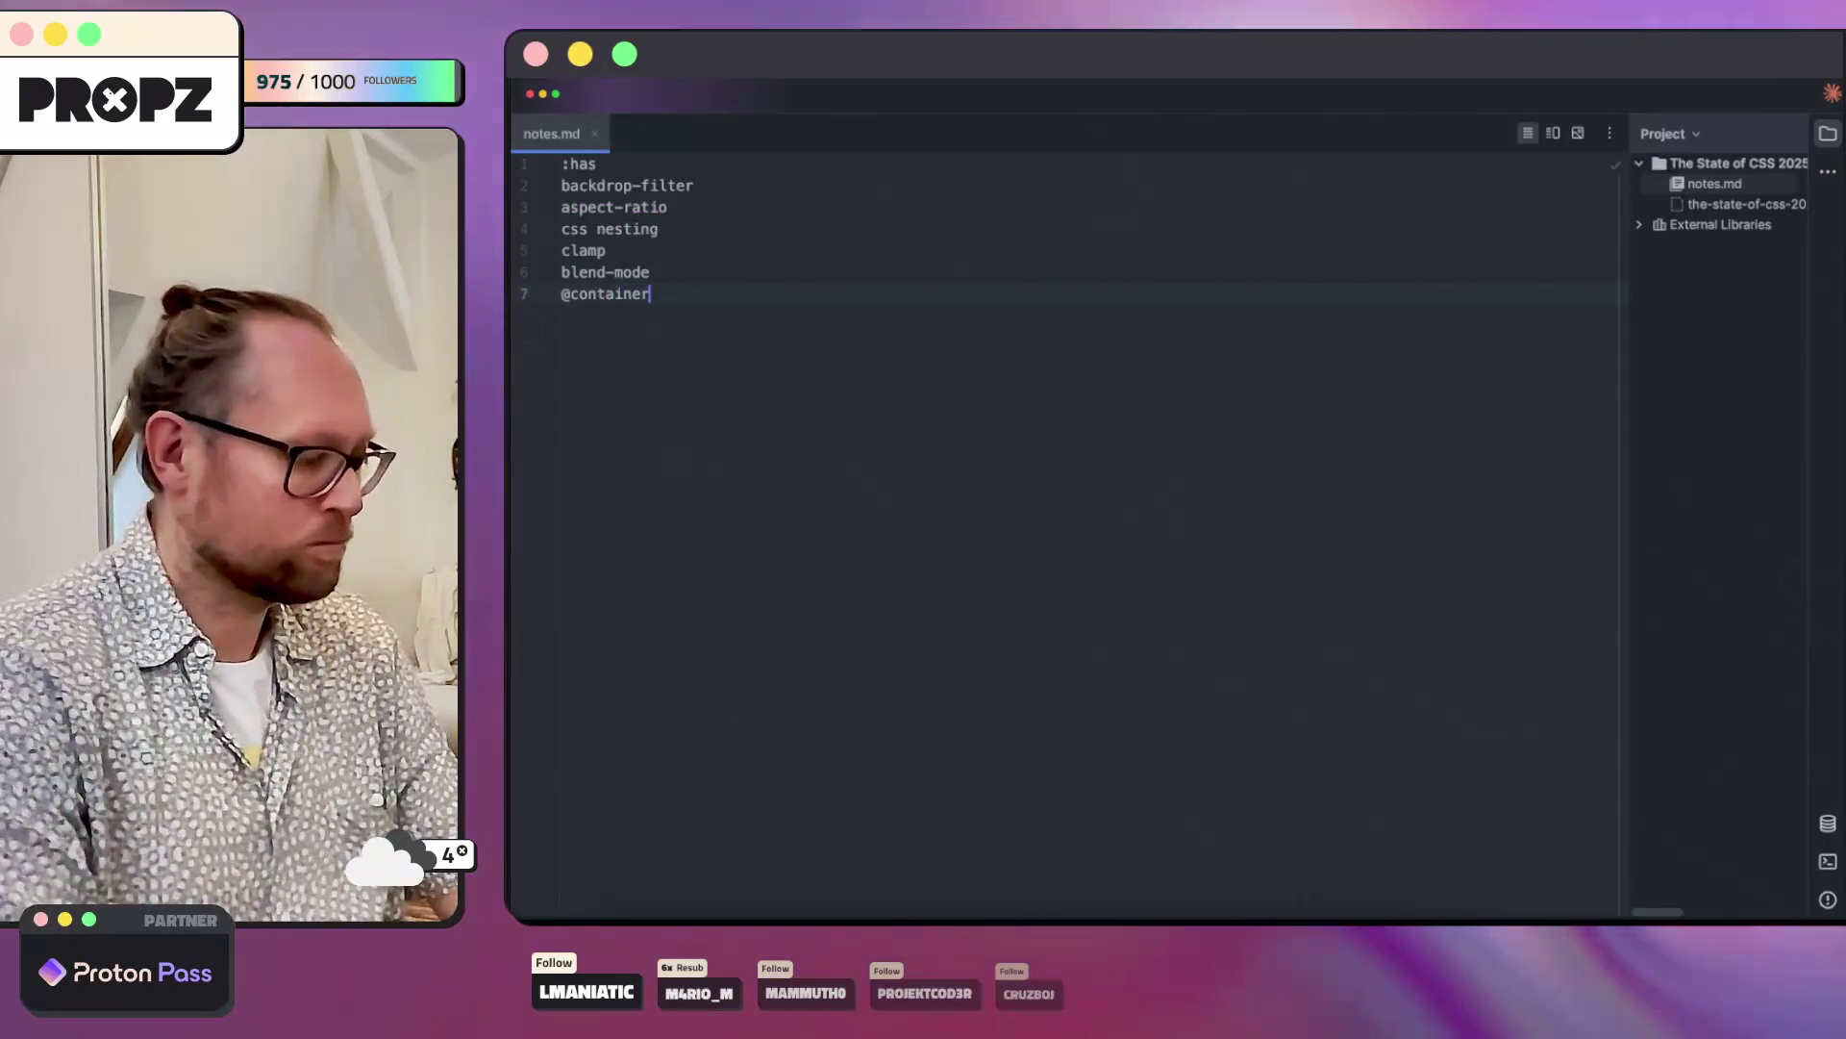
key(super+Tab)
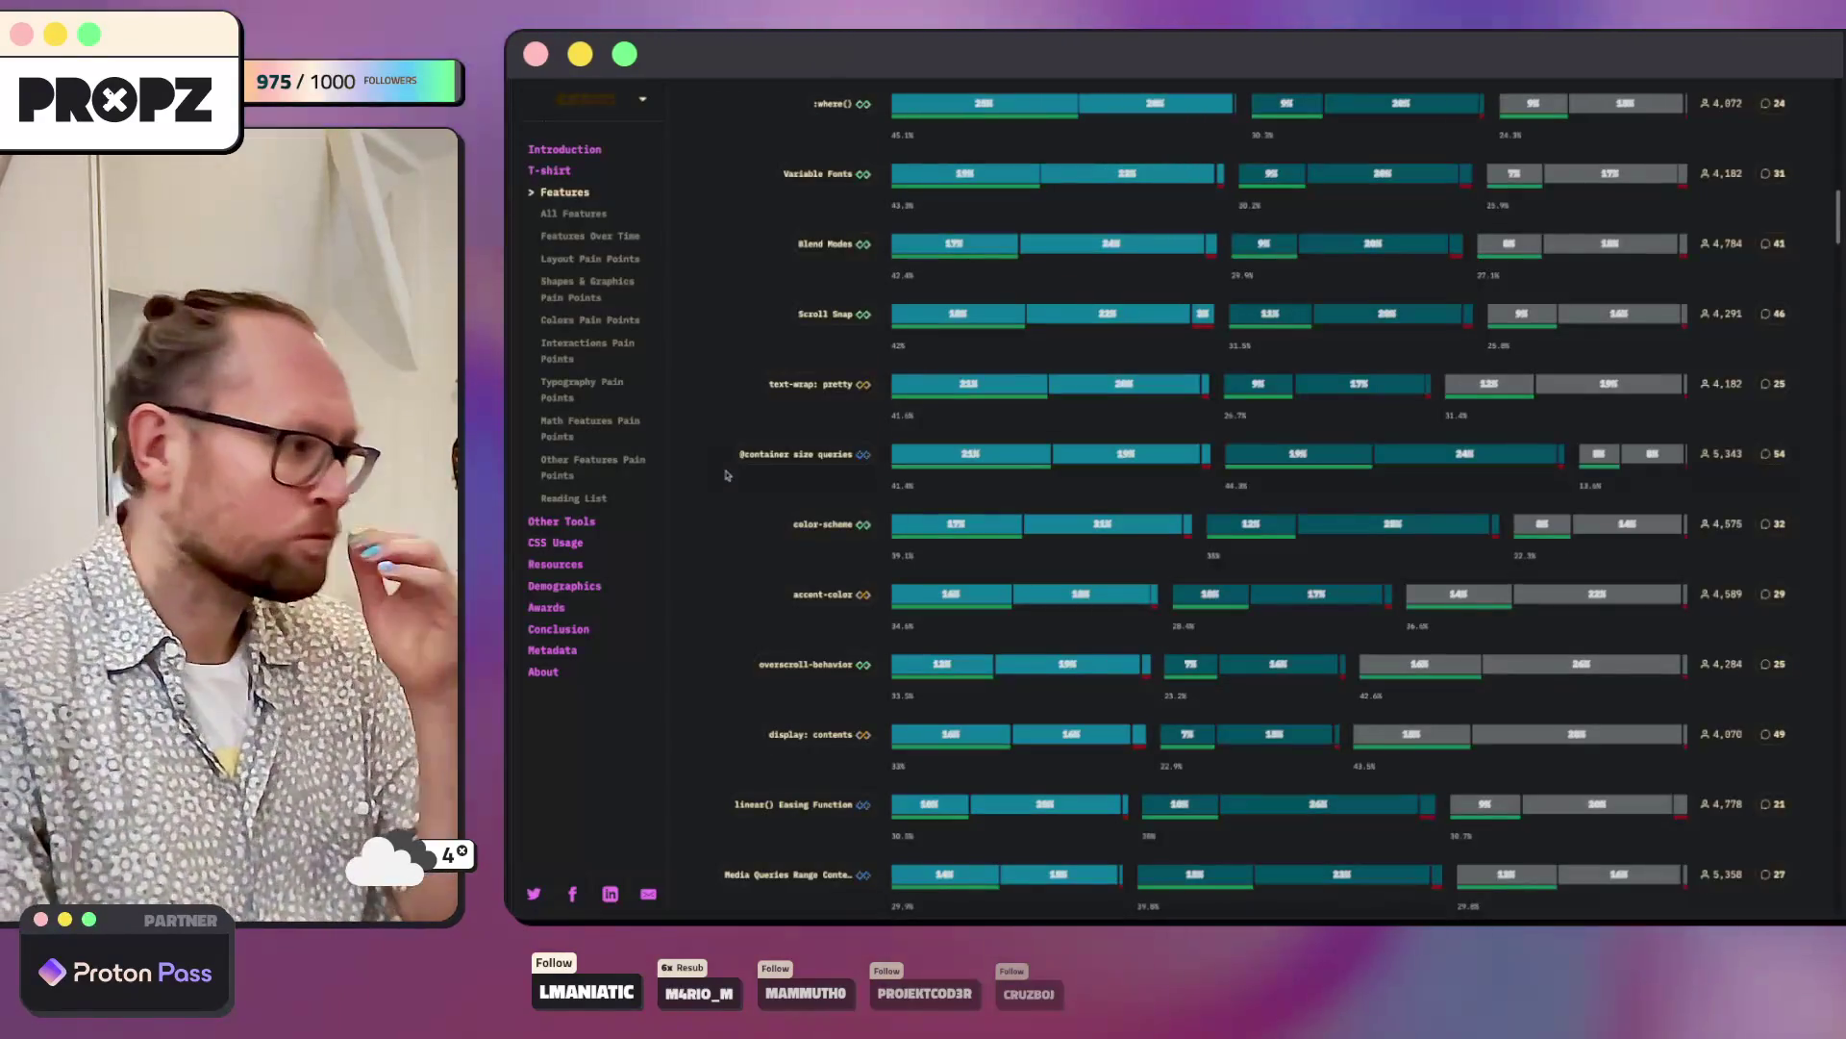
scroll(726, 474, down, 5)
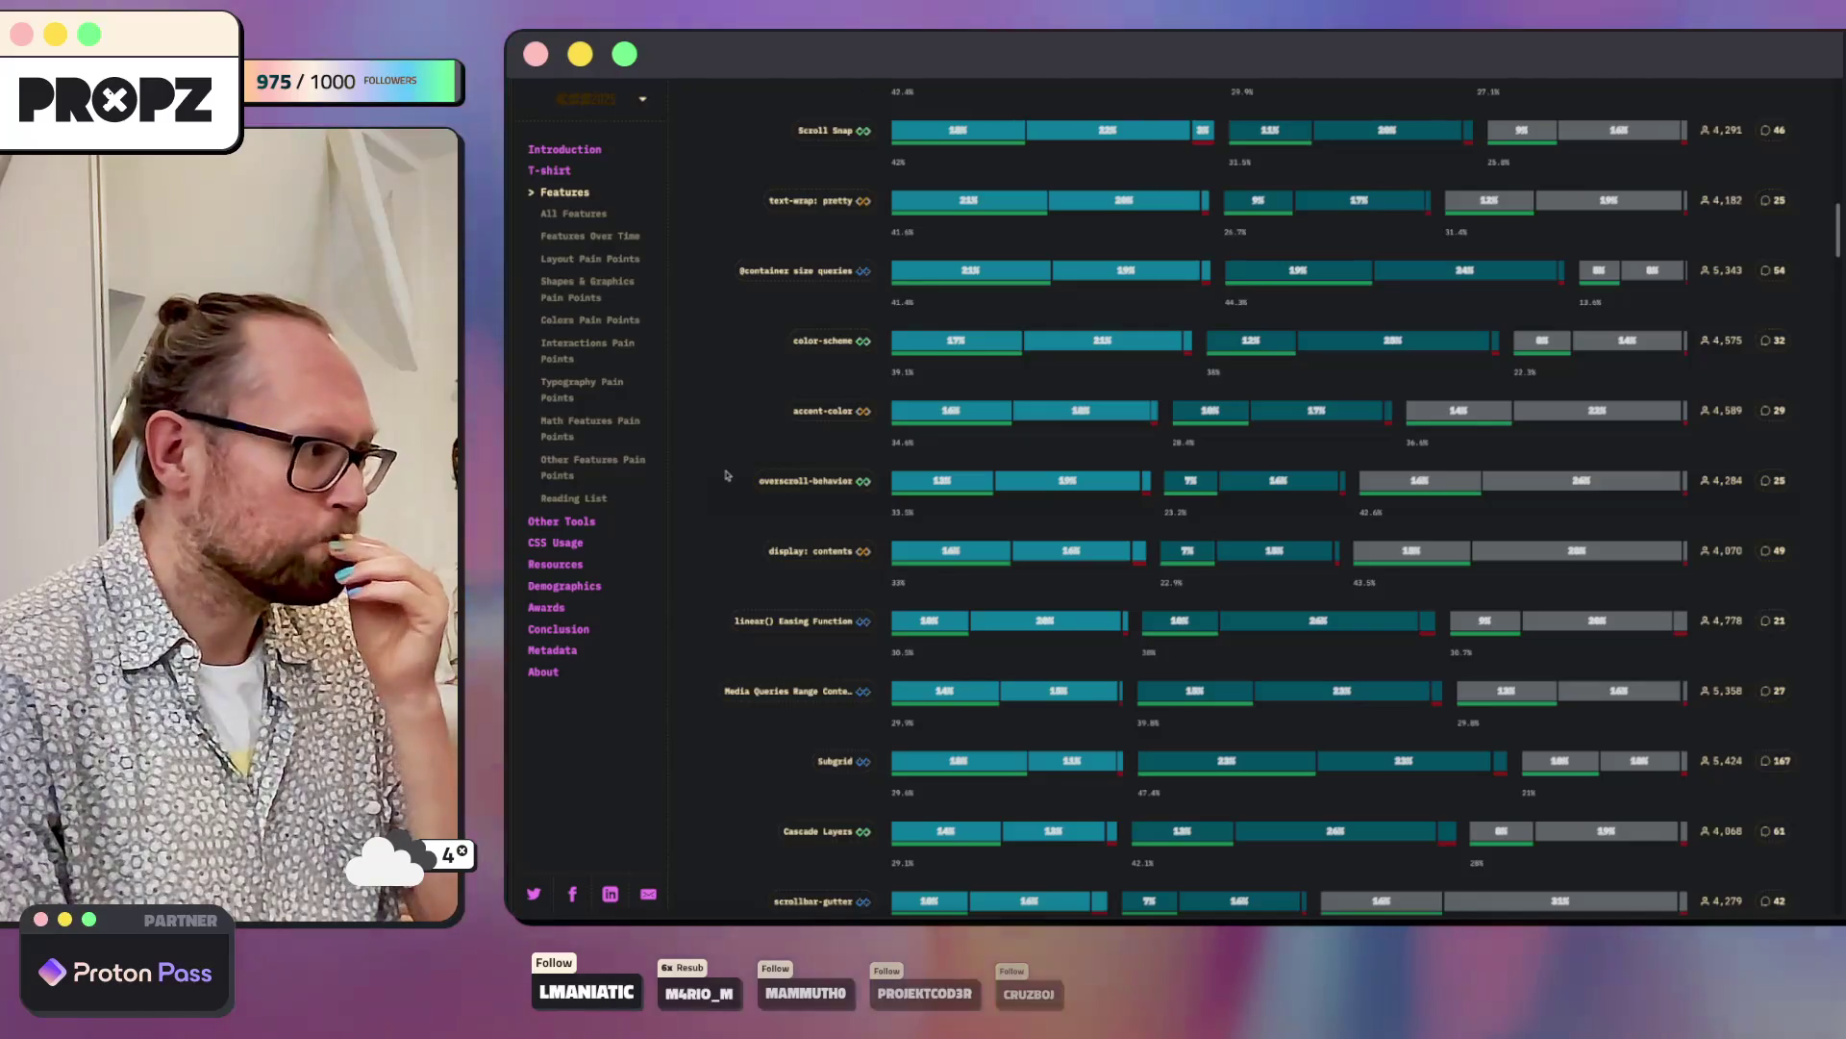
scroll(726, 474, down, 2)
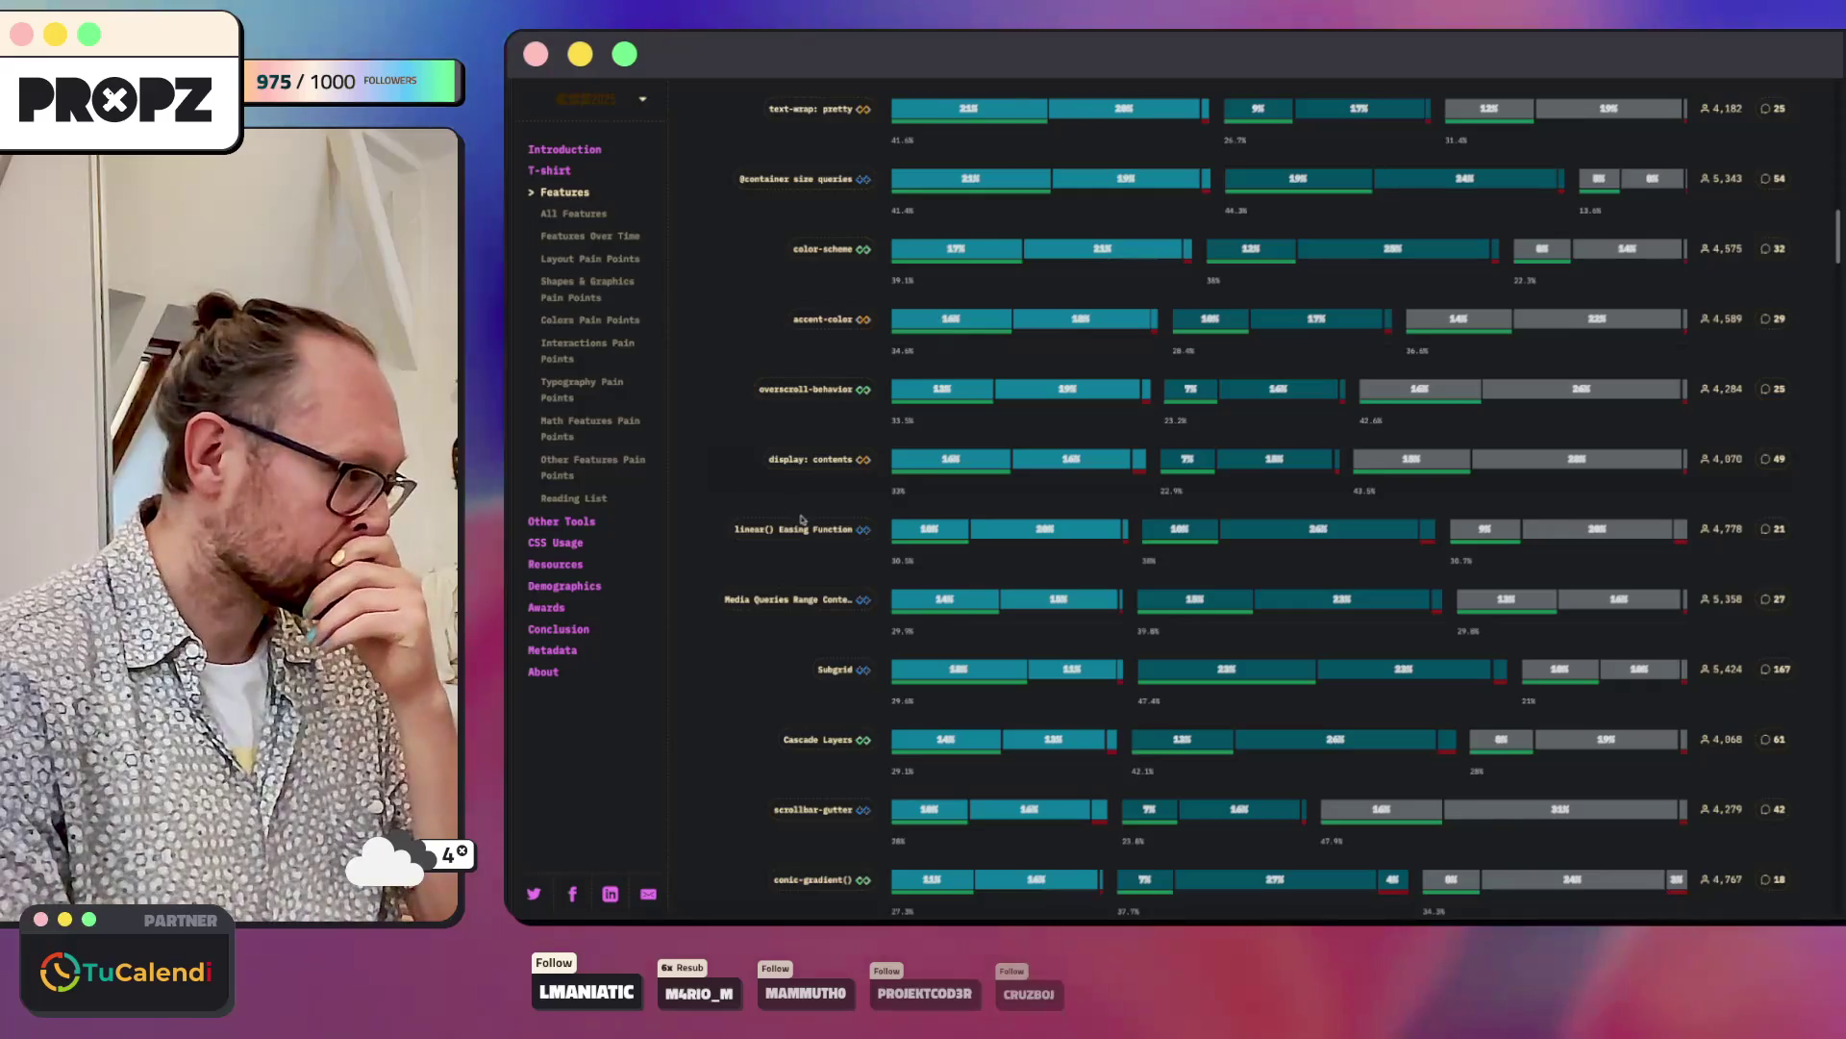
scroll(729, 540, down, 2)
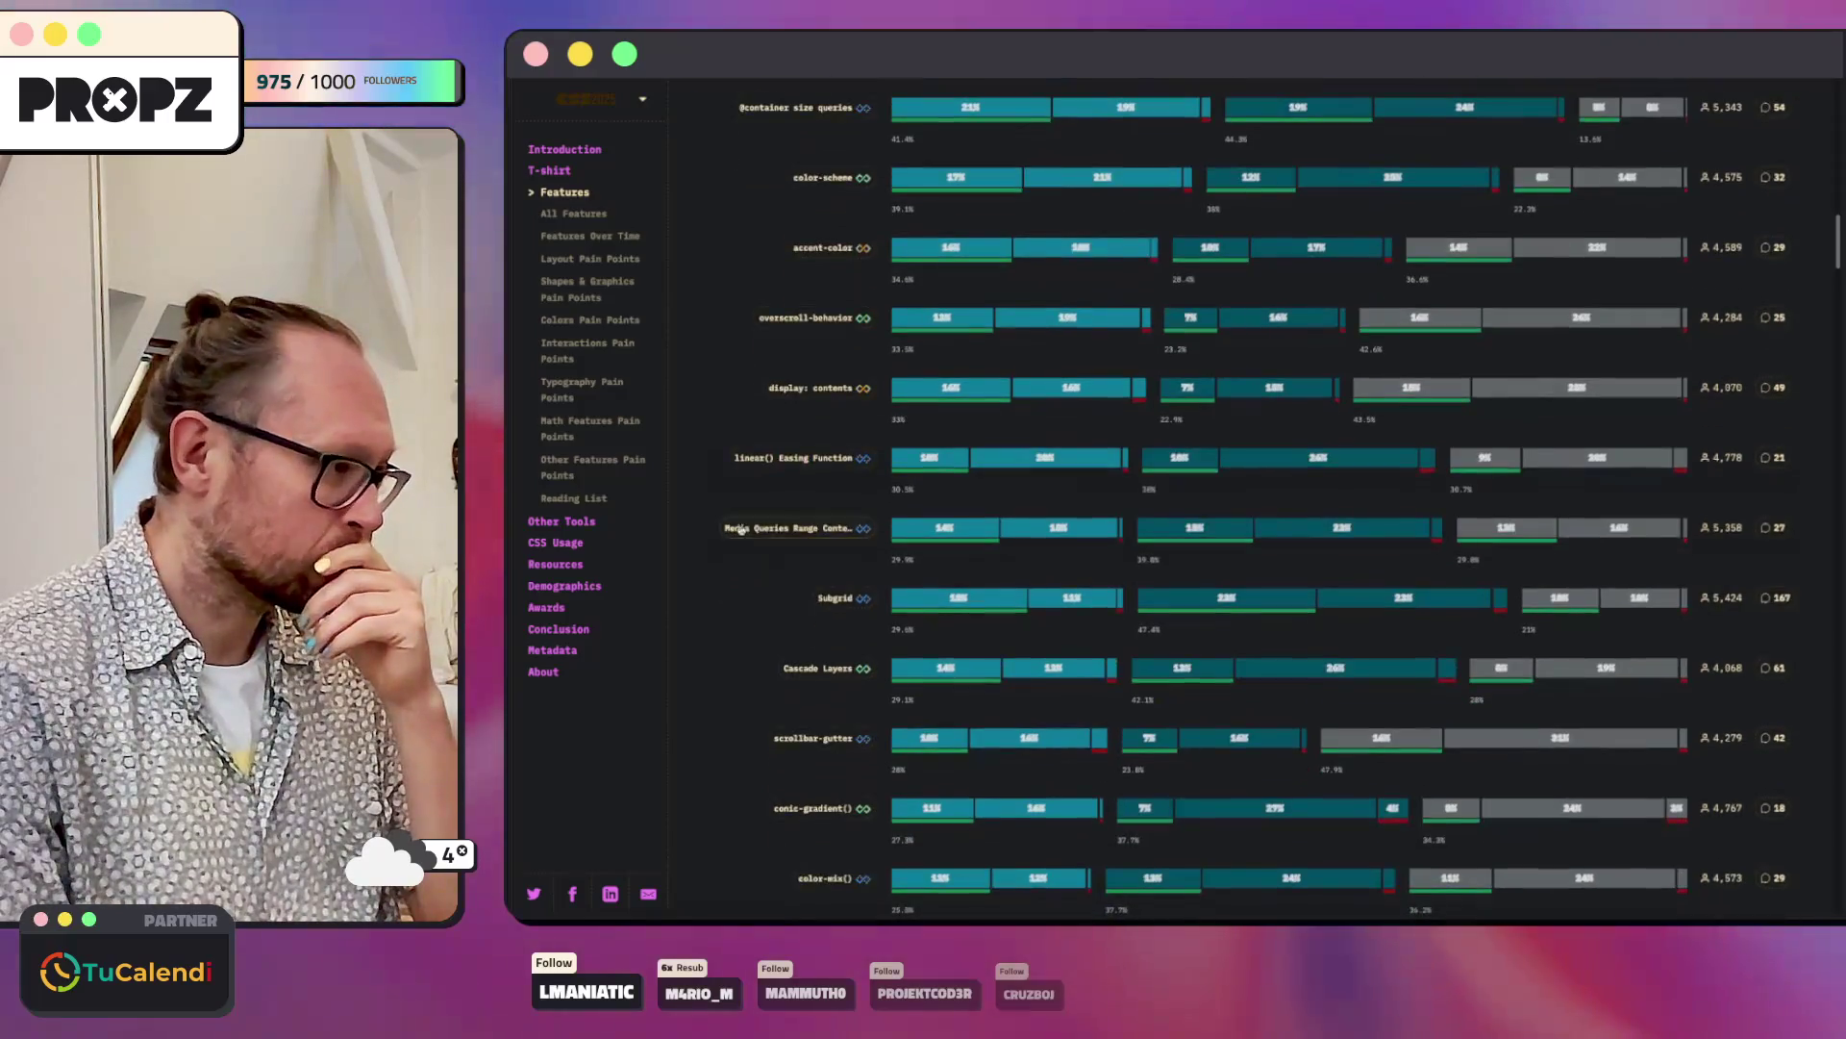
right_click(803, 526)
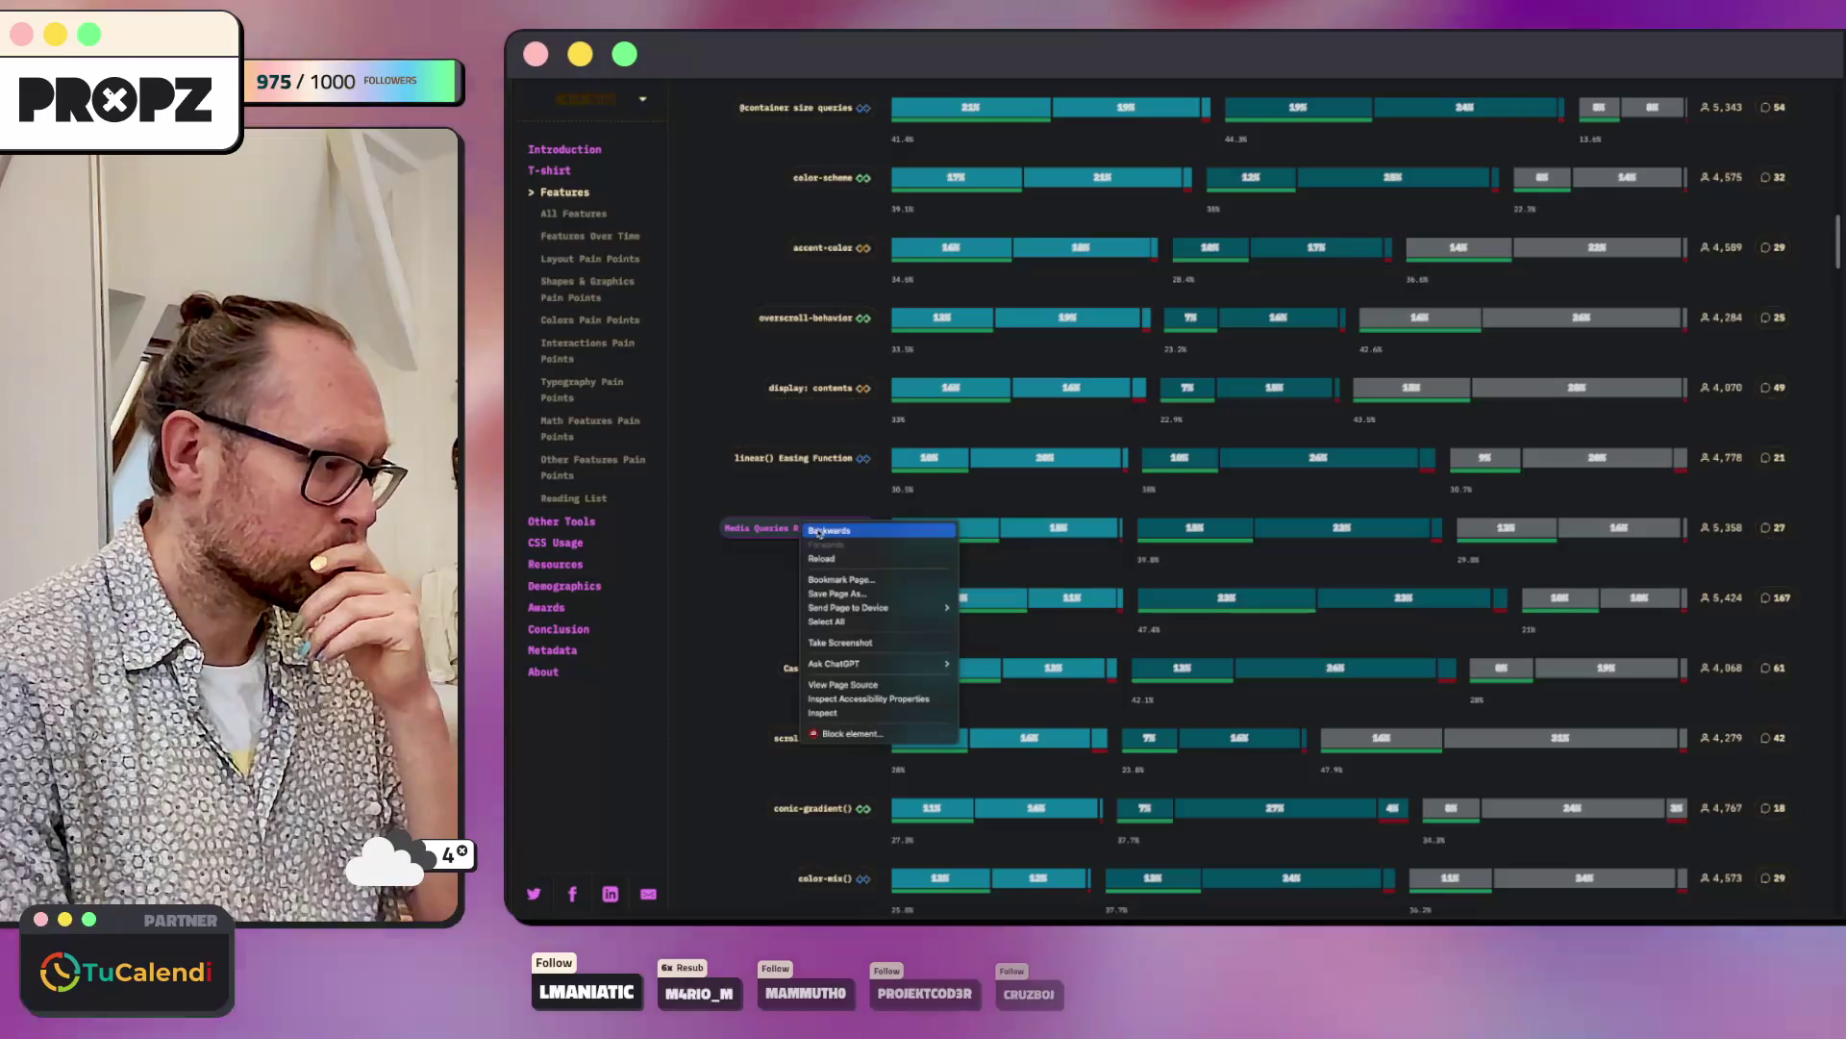
key(Escape)
key(super+Tab)
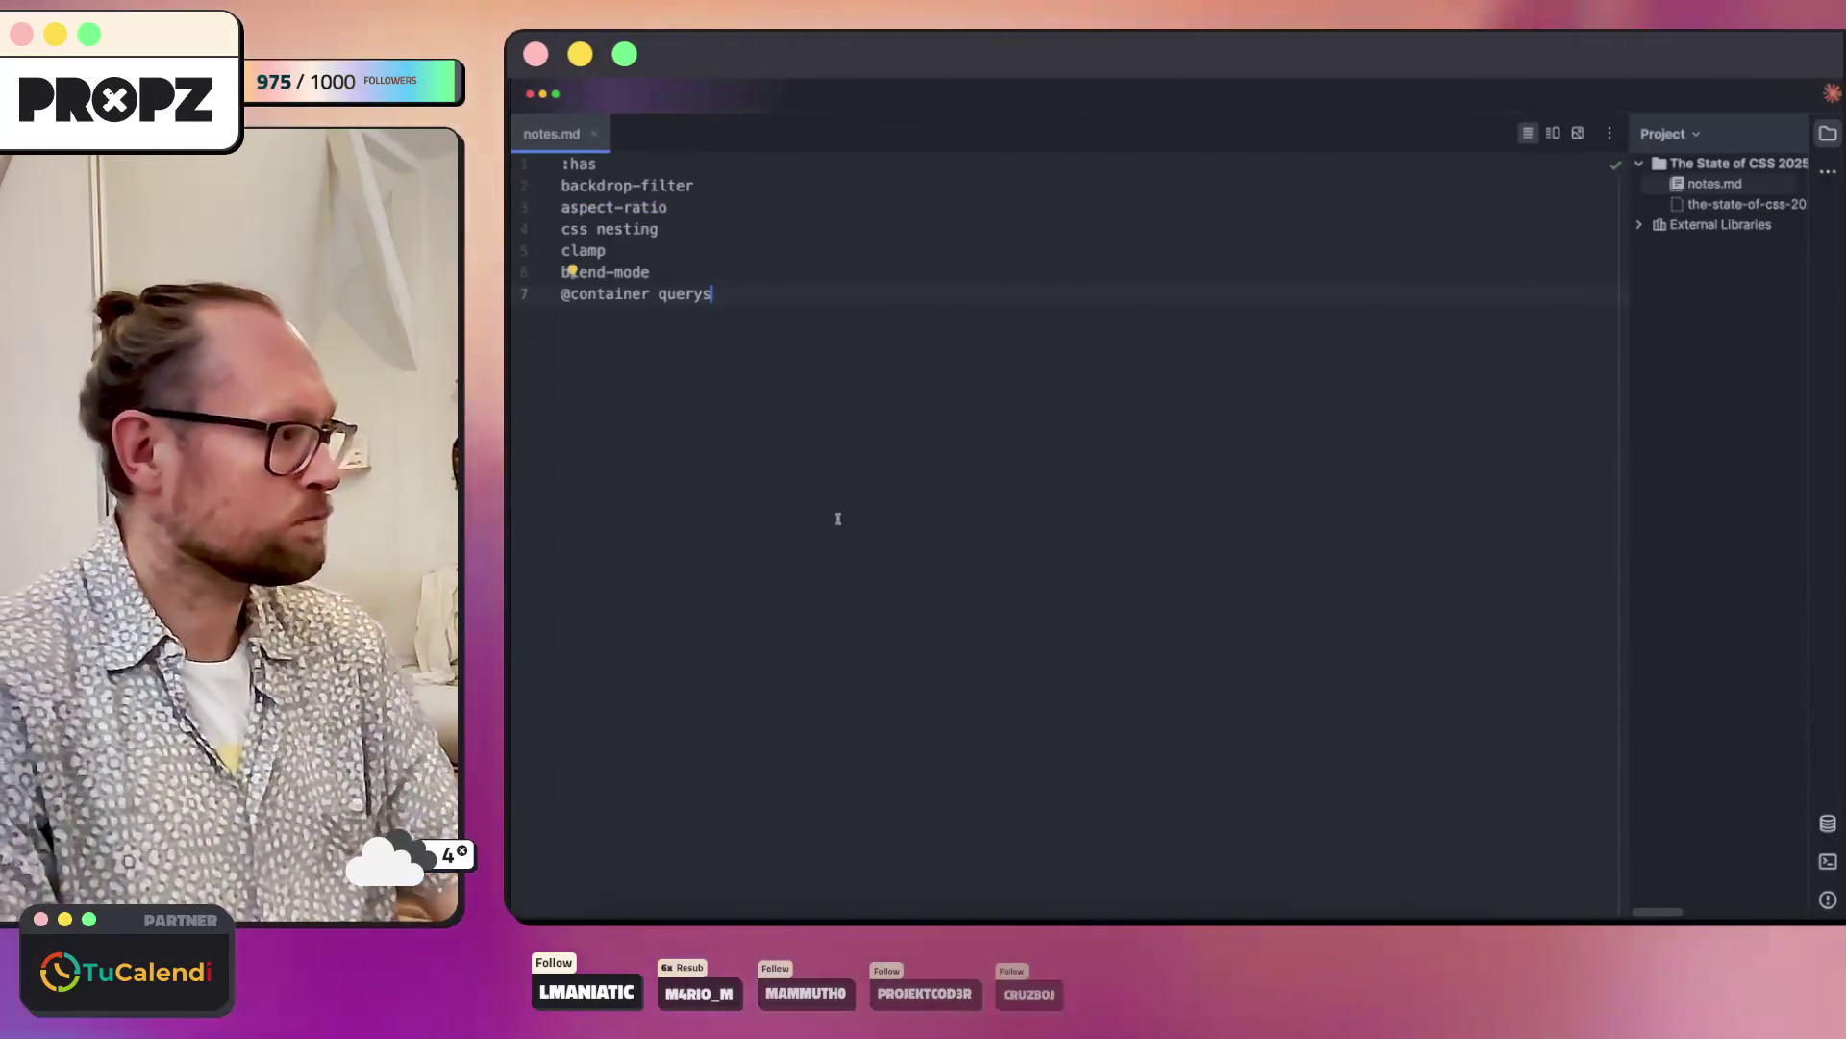
key(Return)
text(@media que)
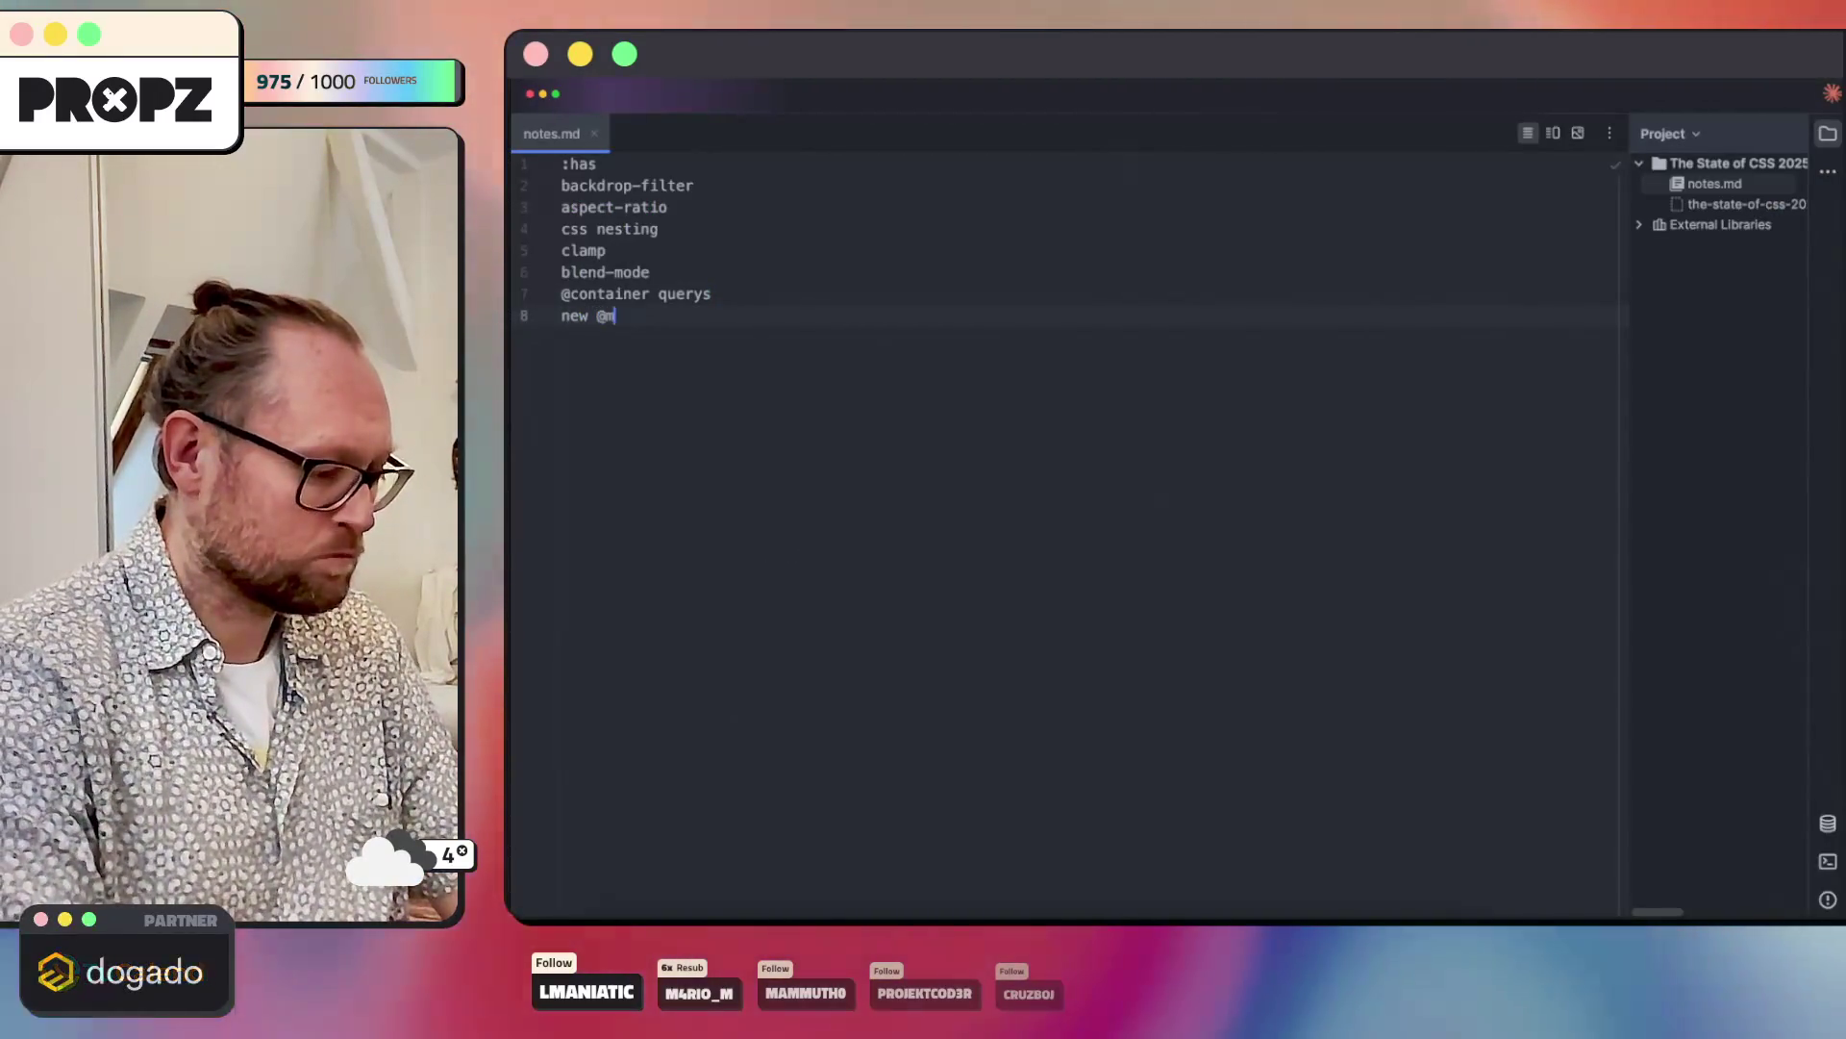
Add color-mix and light-dark to the notes.md list after scanning further down the chart.
key(super+Tab)
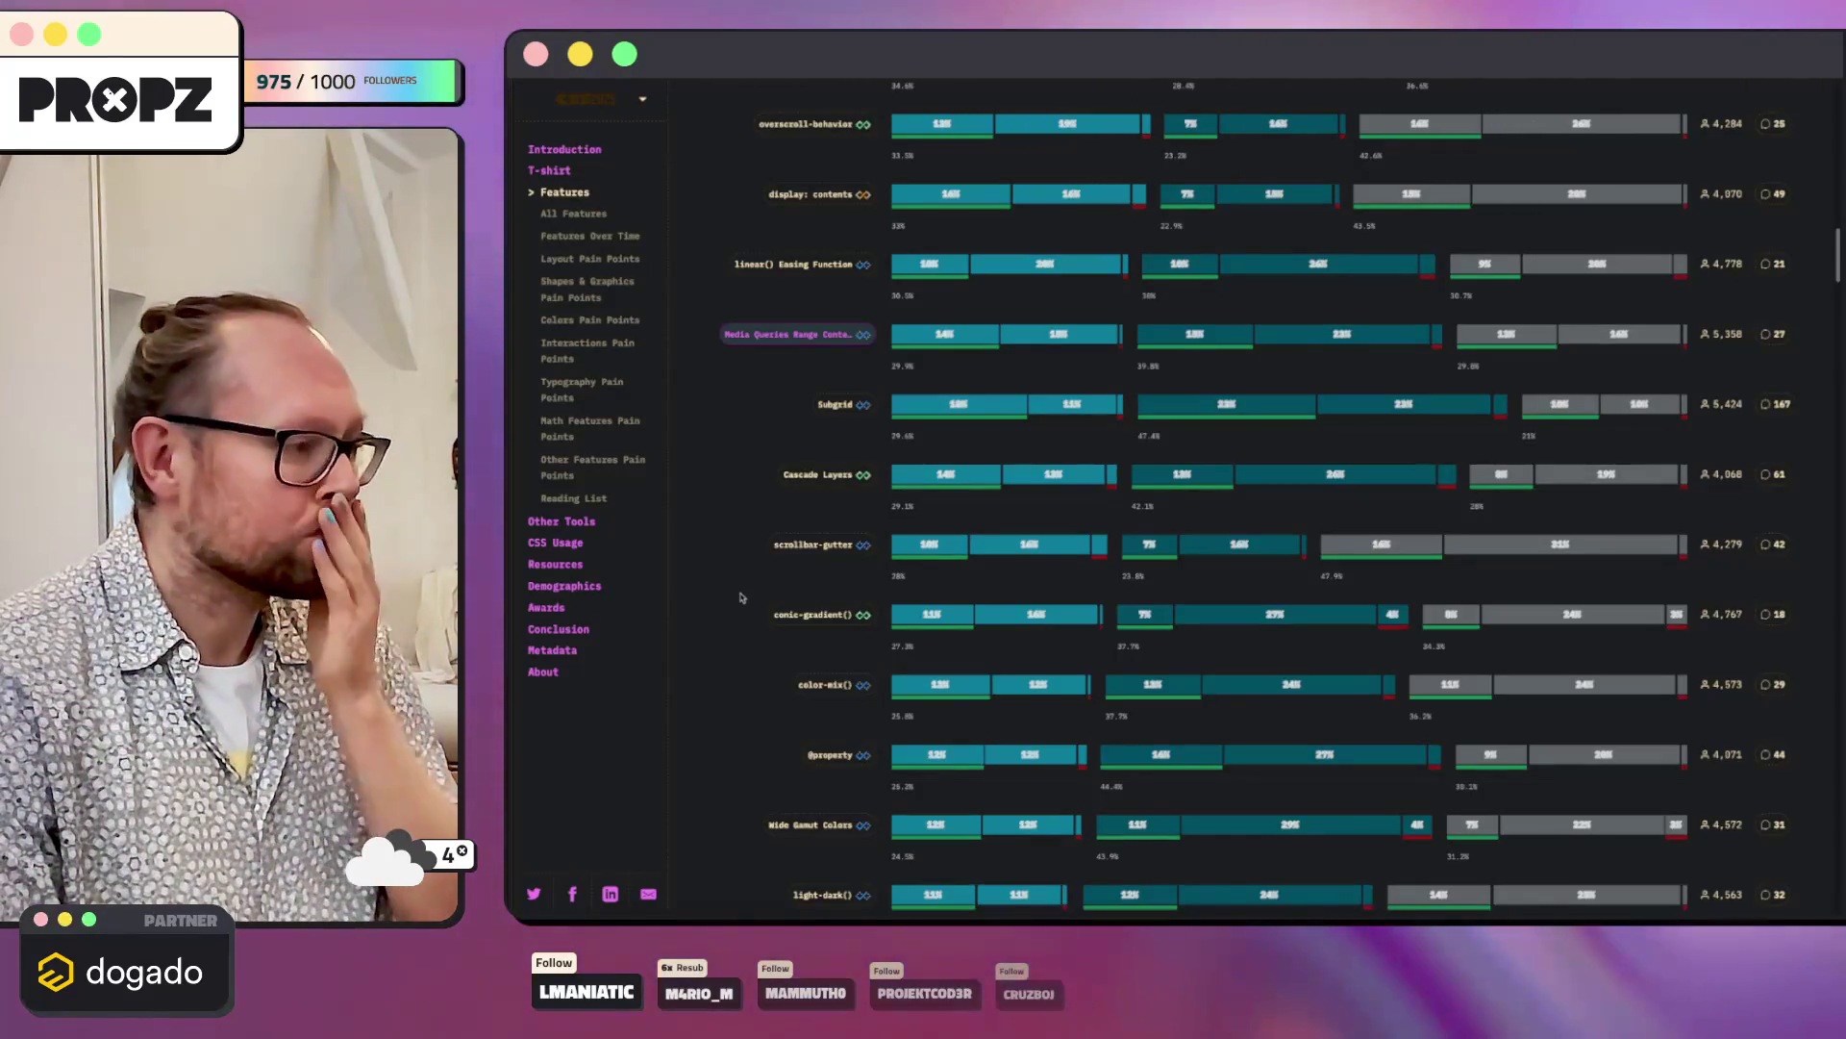
scroll(741, 597, down, 3)
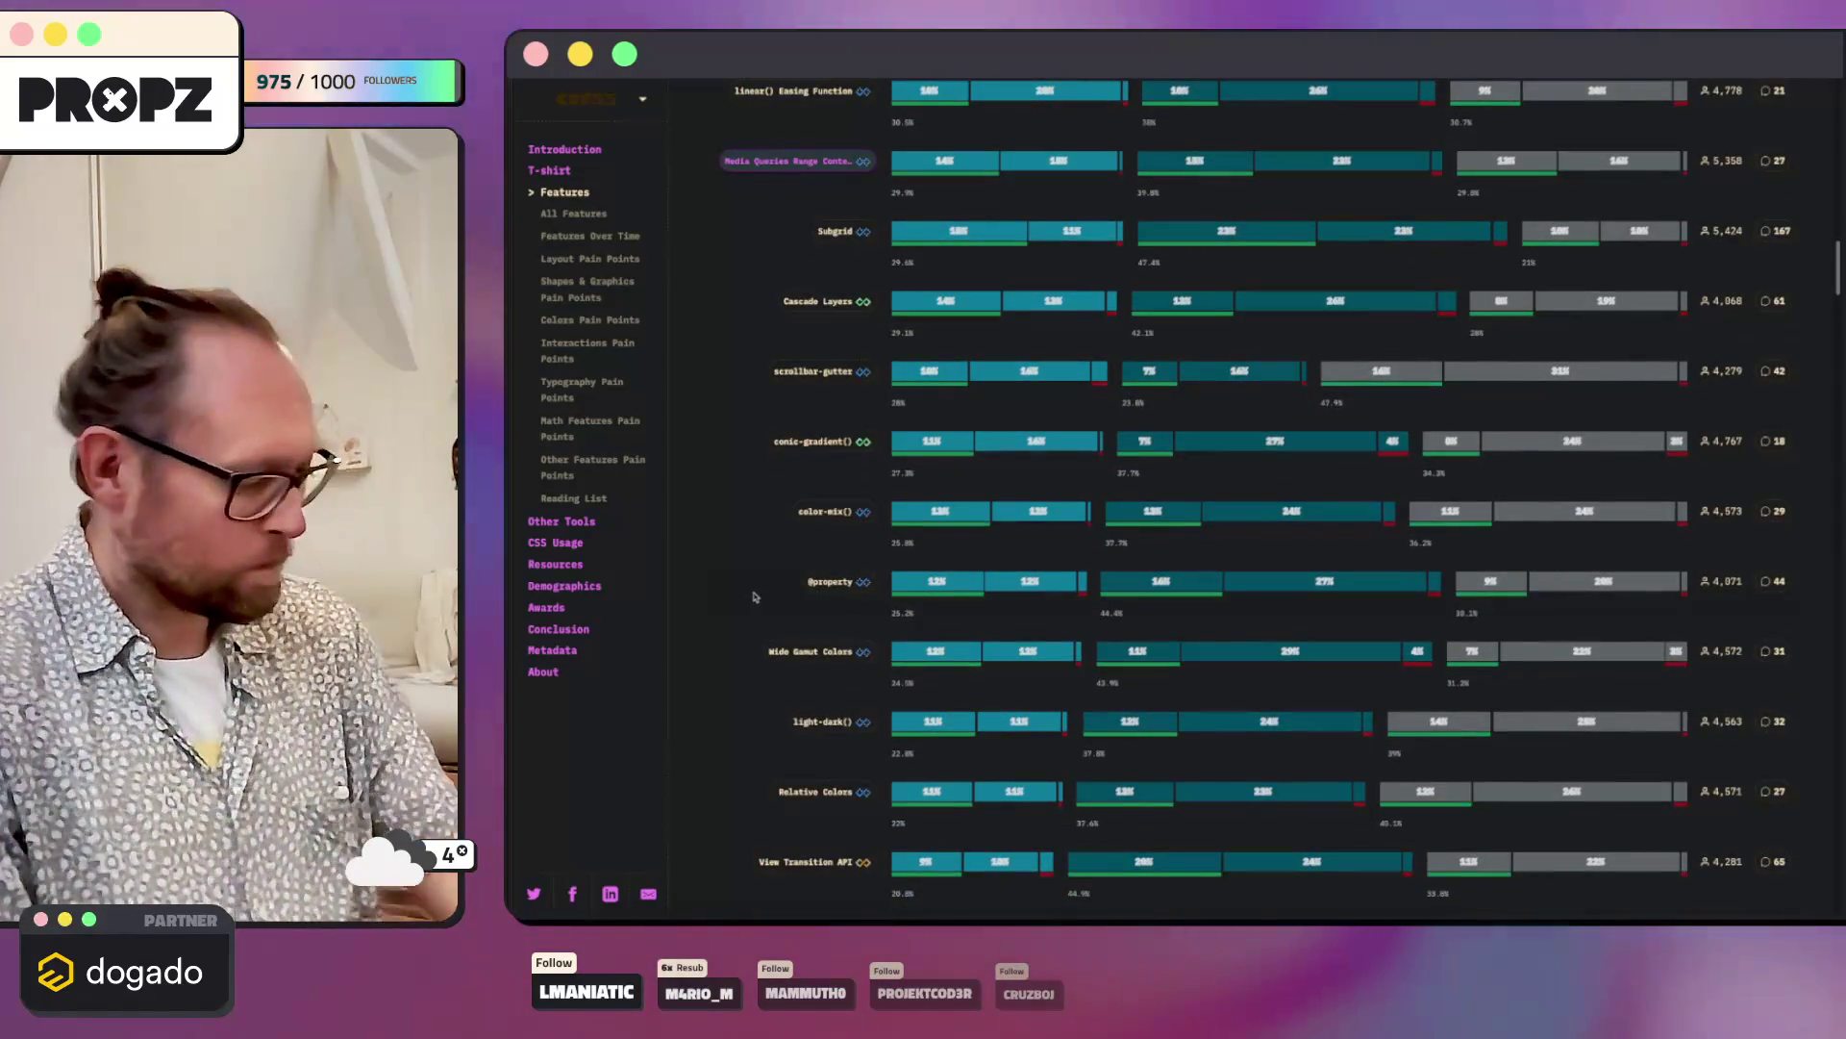
key(super+Tab)
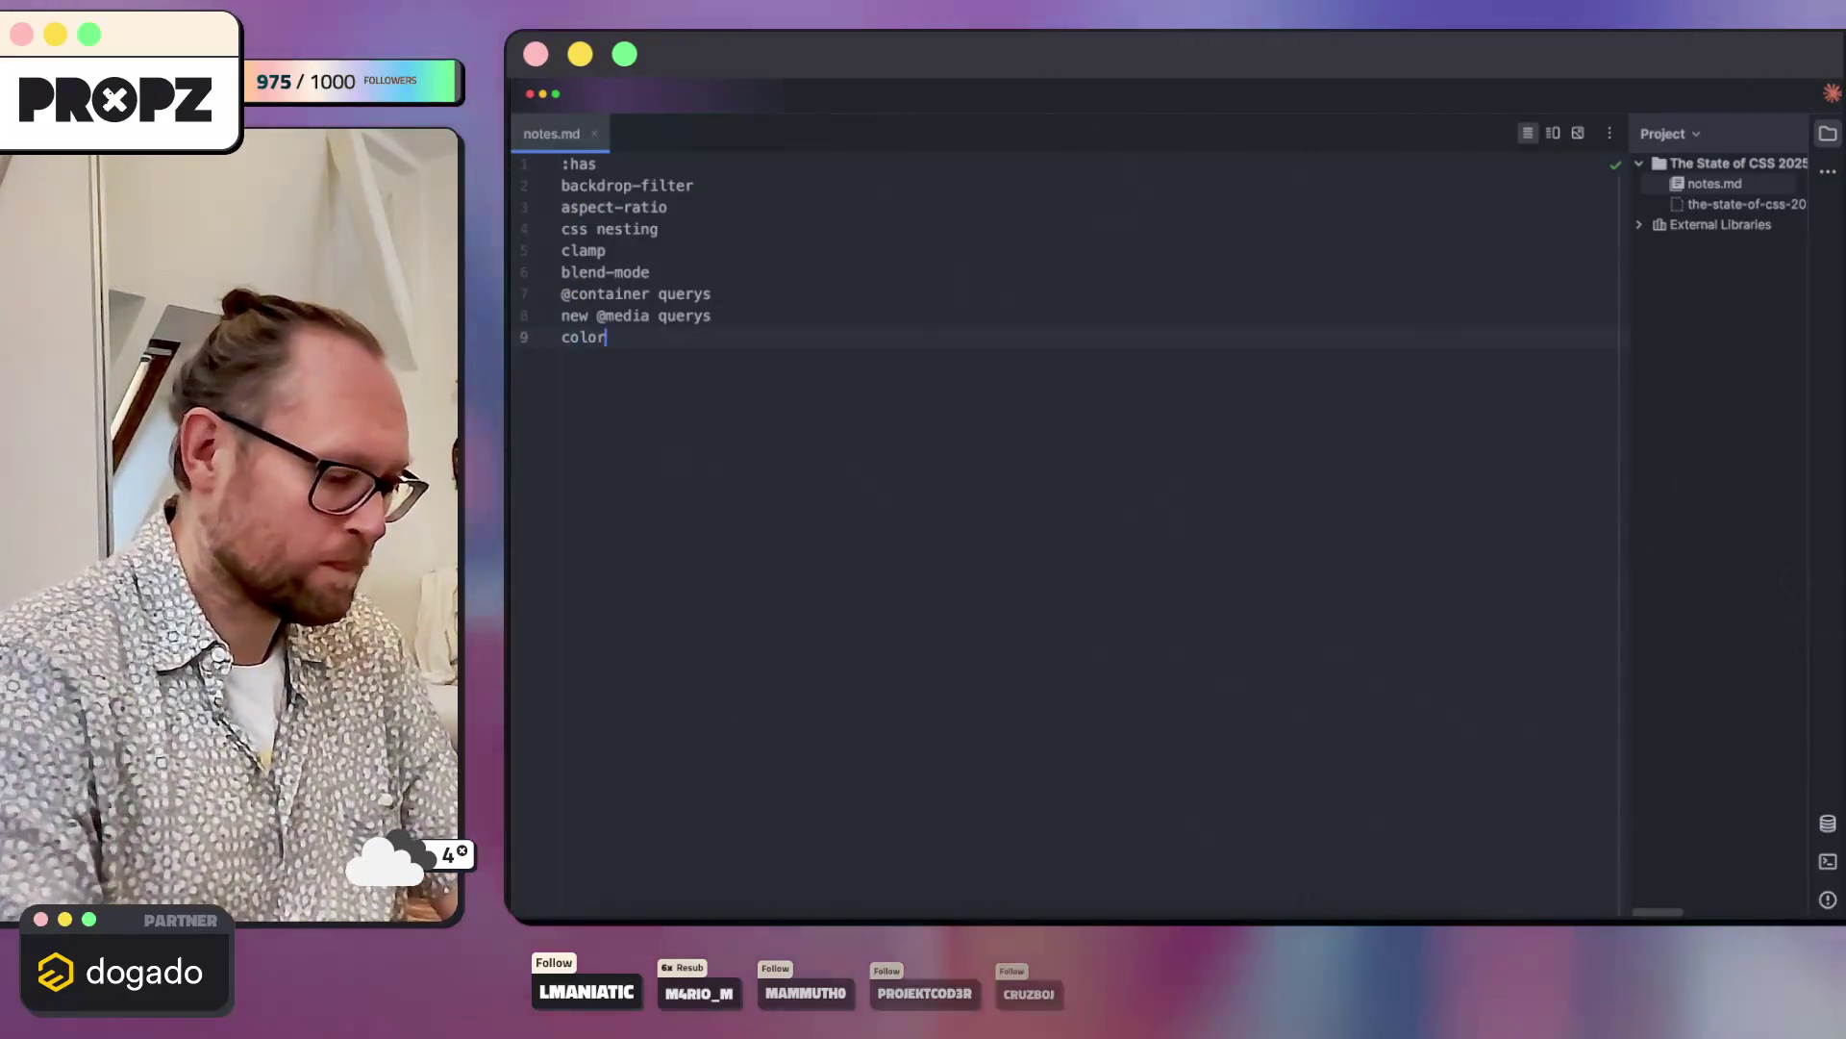
key(super+Tab)
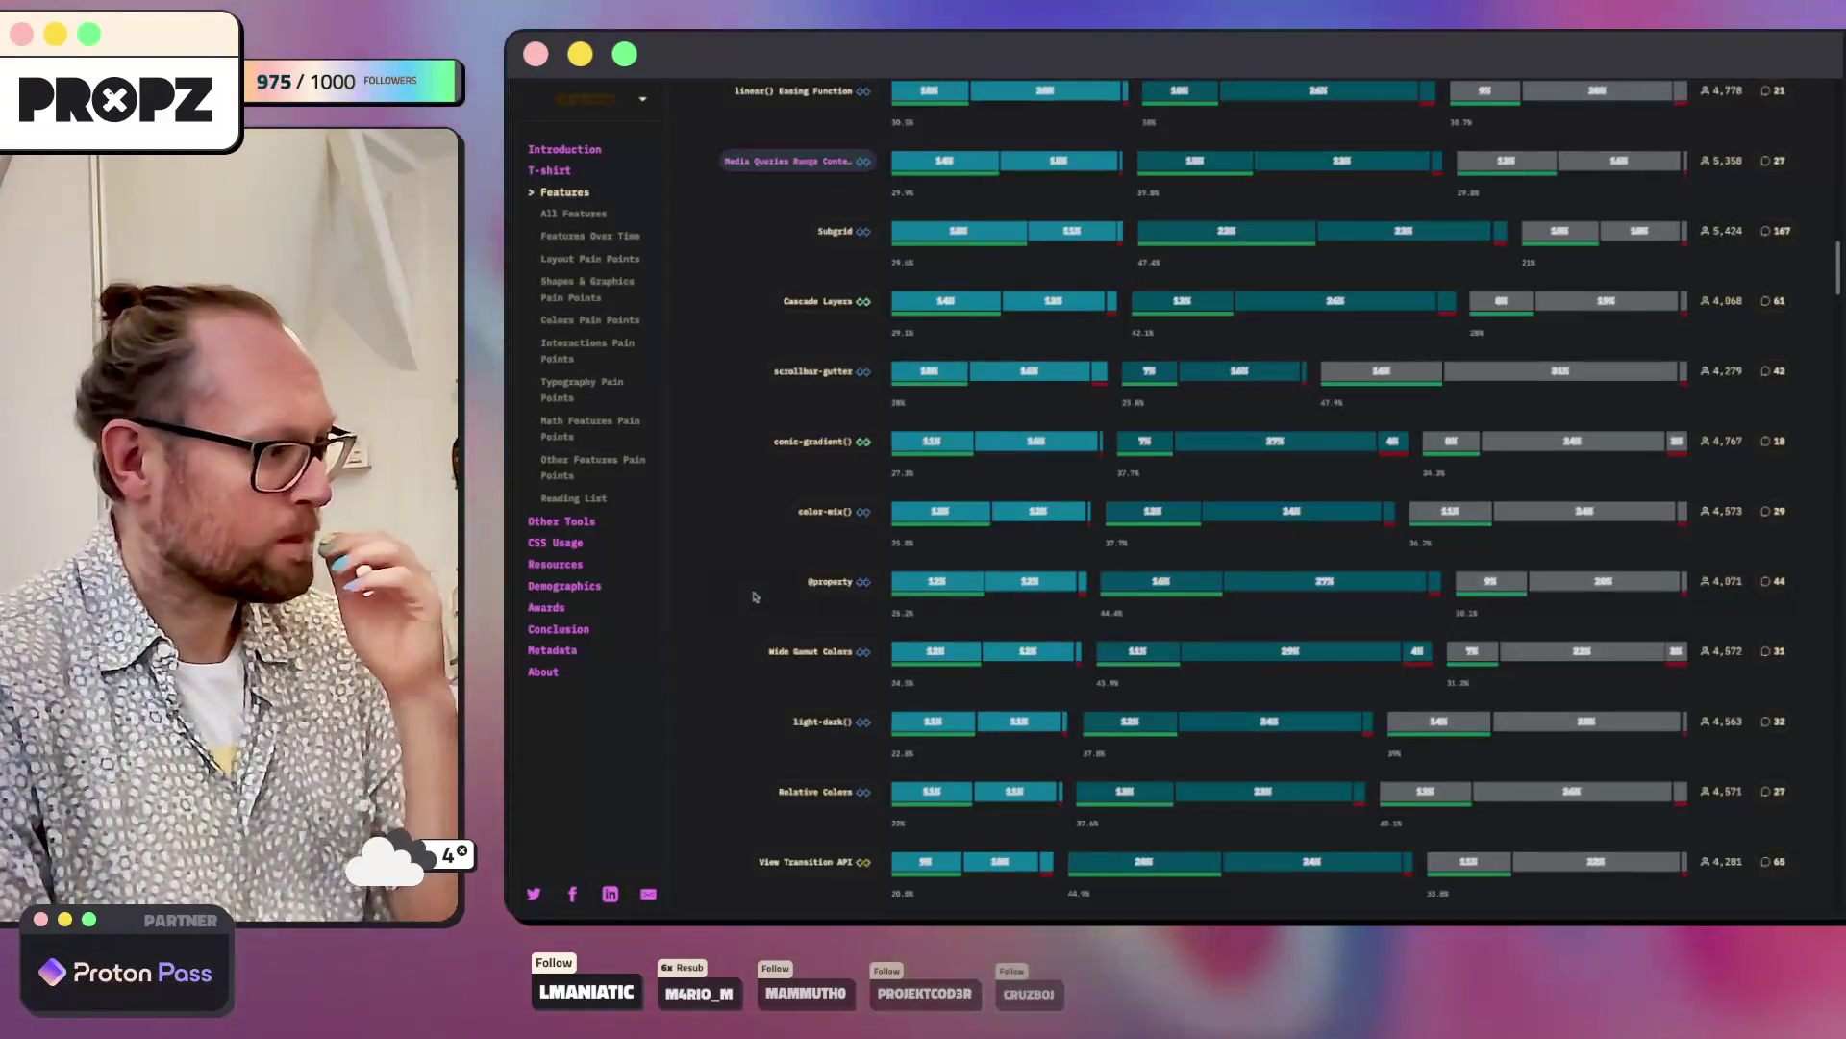
scroll(755, 596, down, 3)
scroll(752, 600, down, 1)
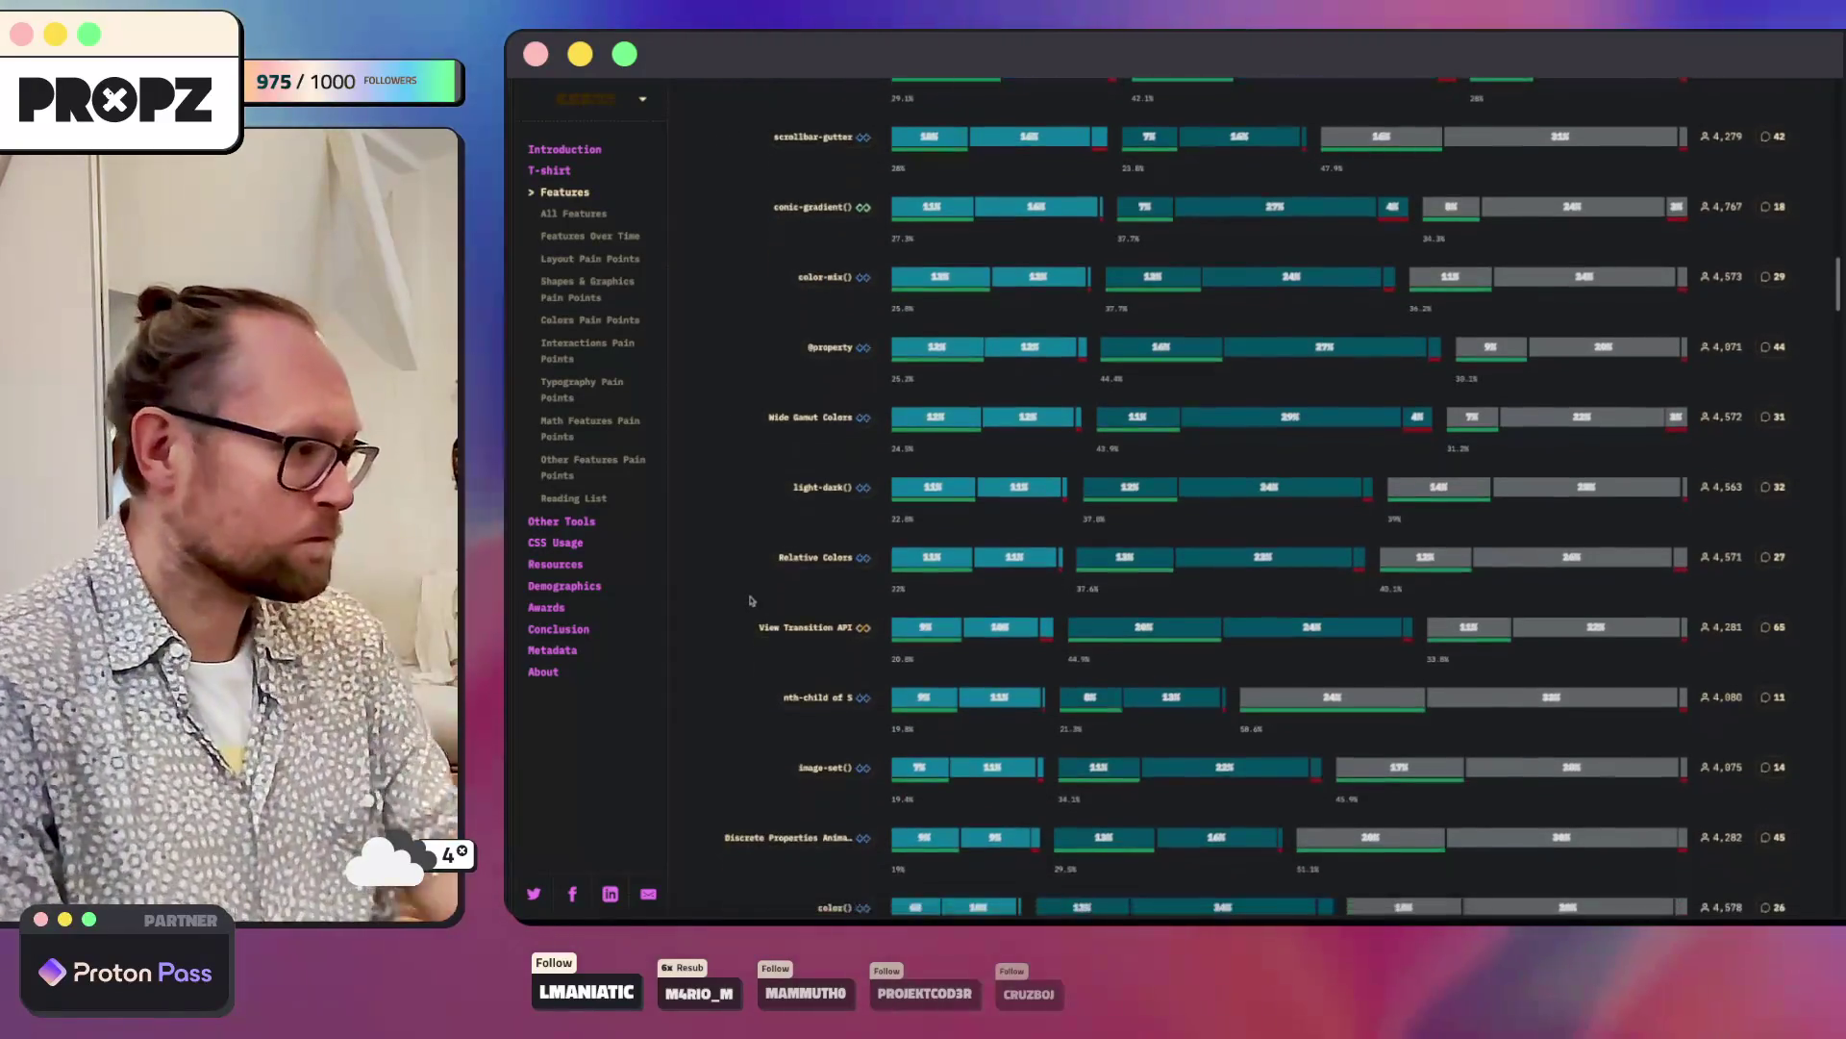
scroll(752, 601, down, 2)
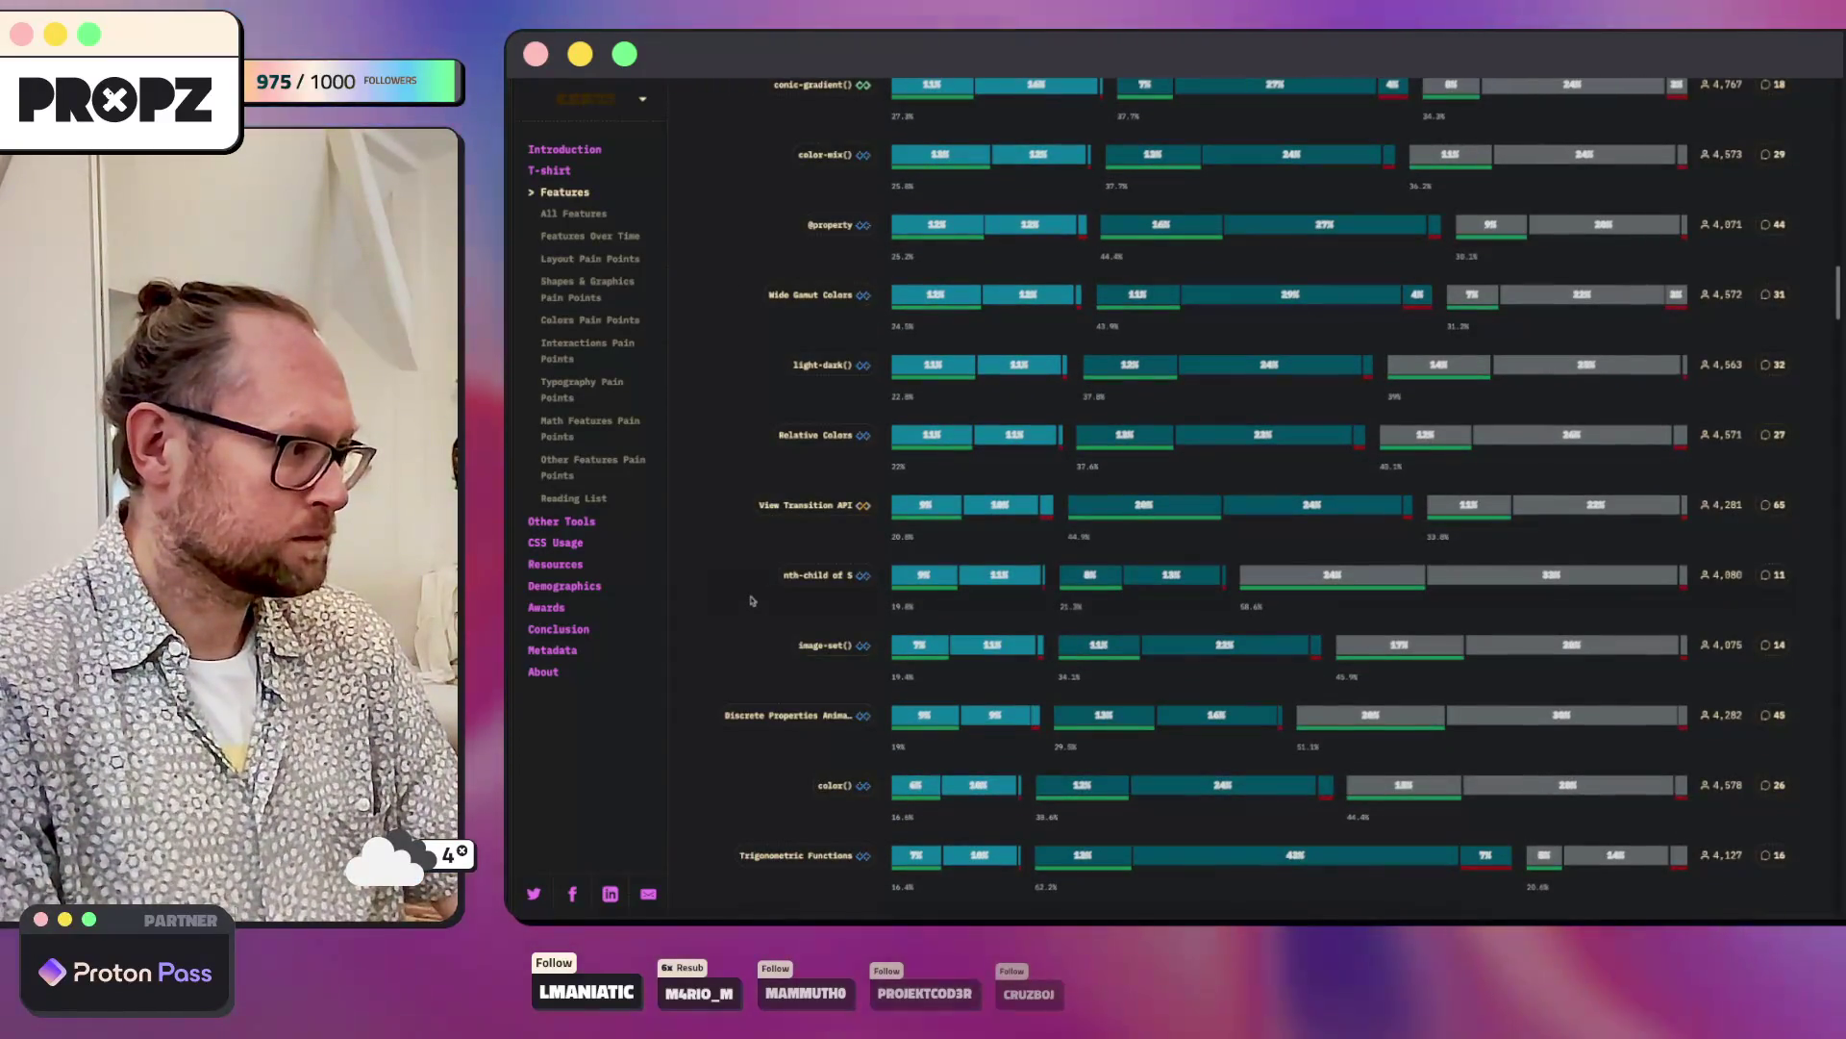
key(super+Tab)
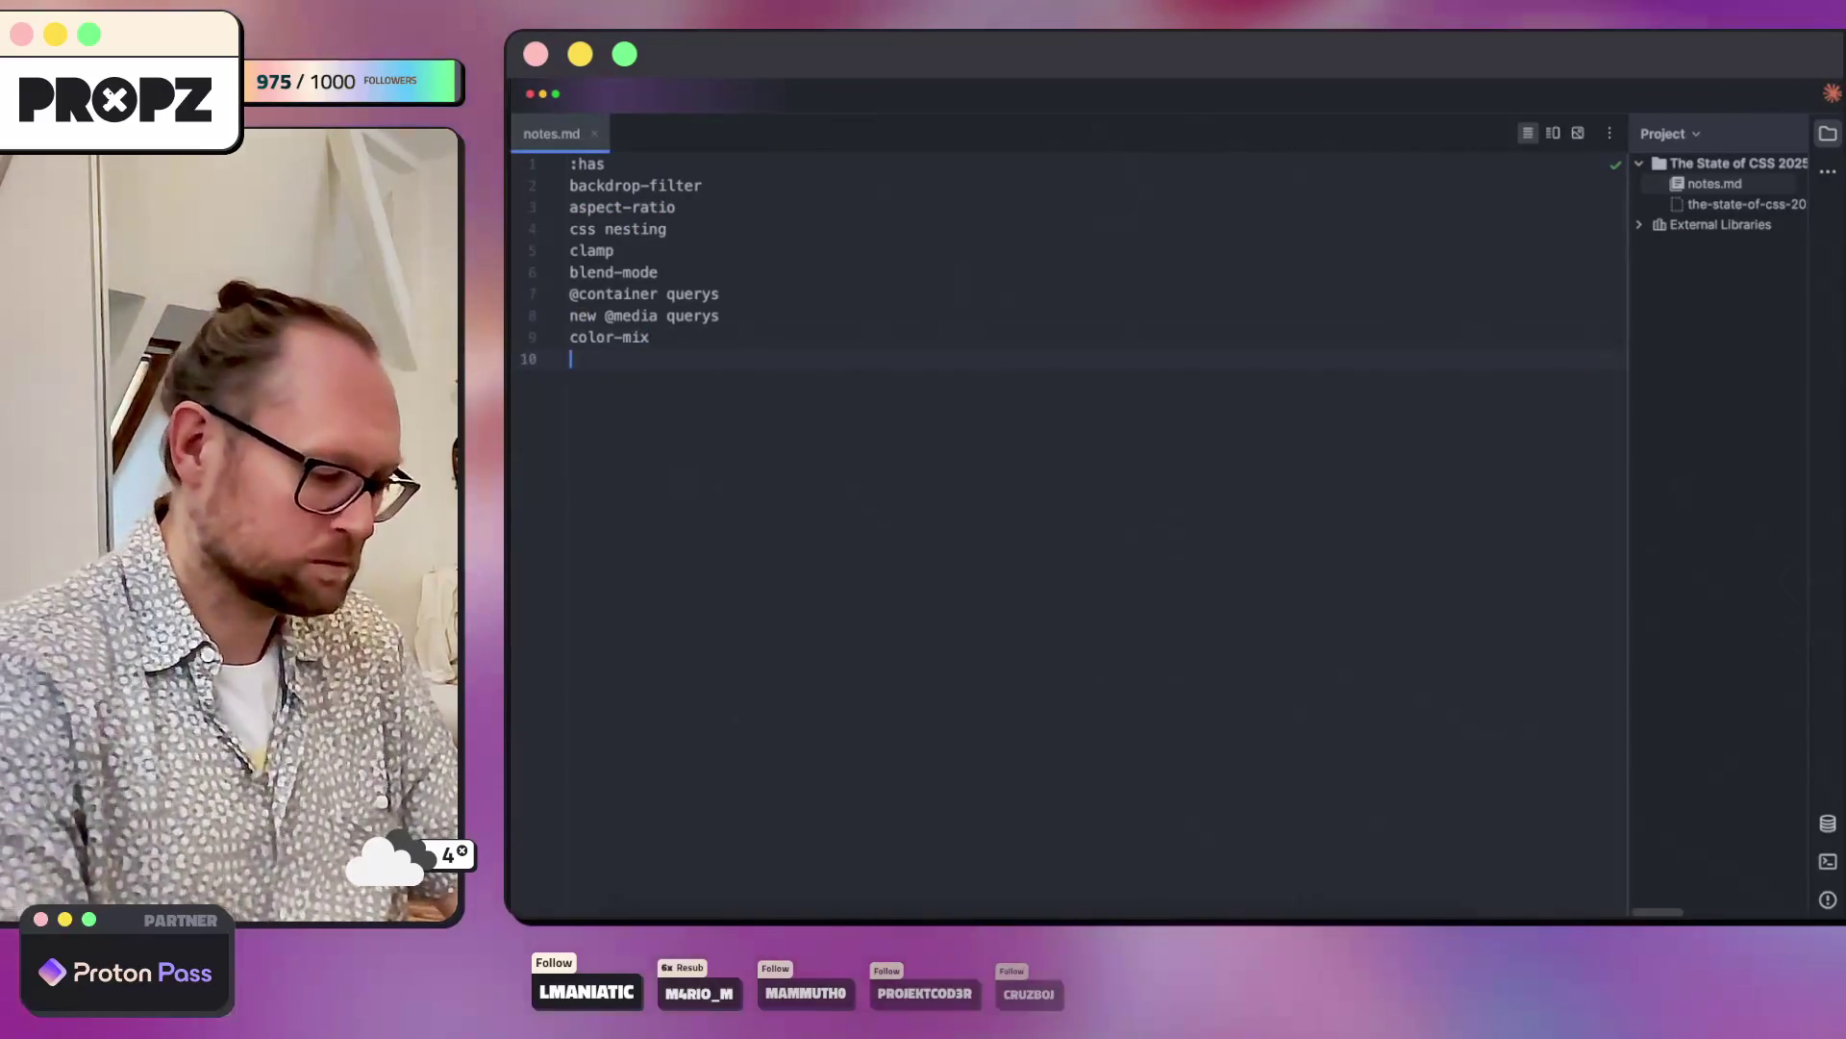
text(light-dark)
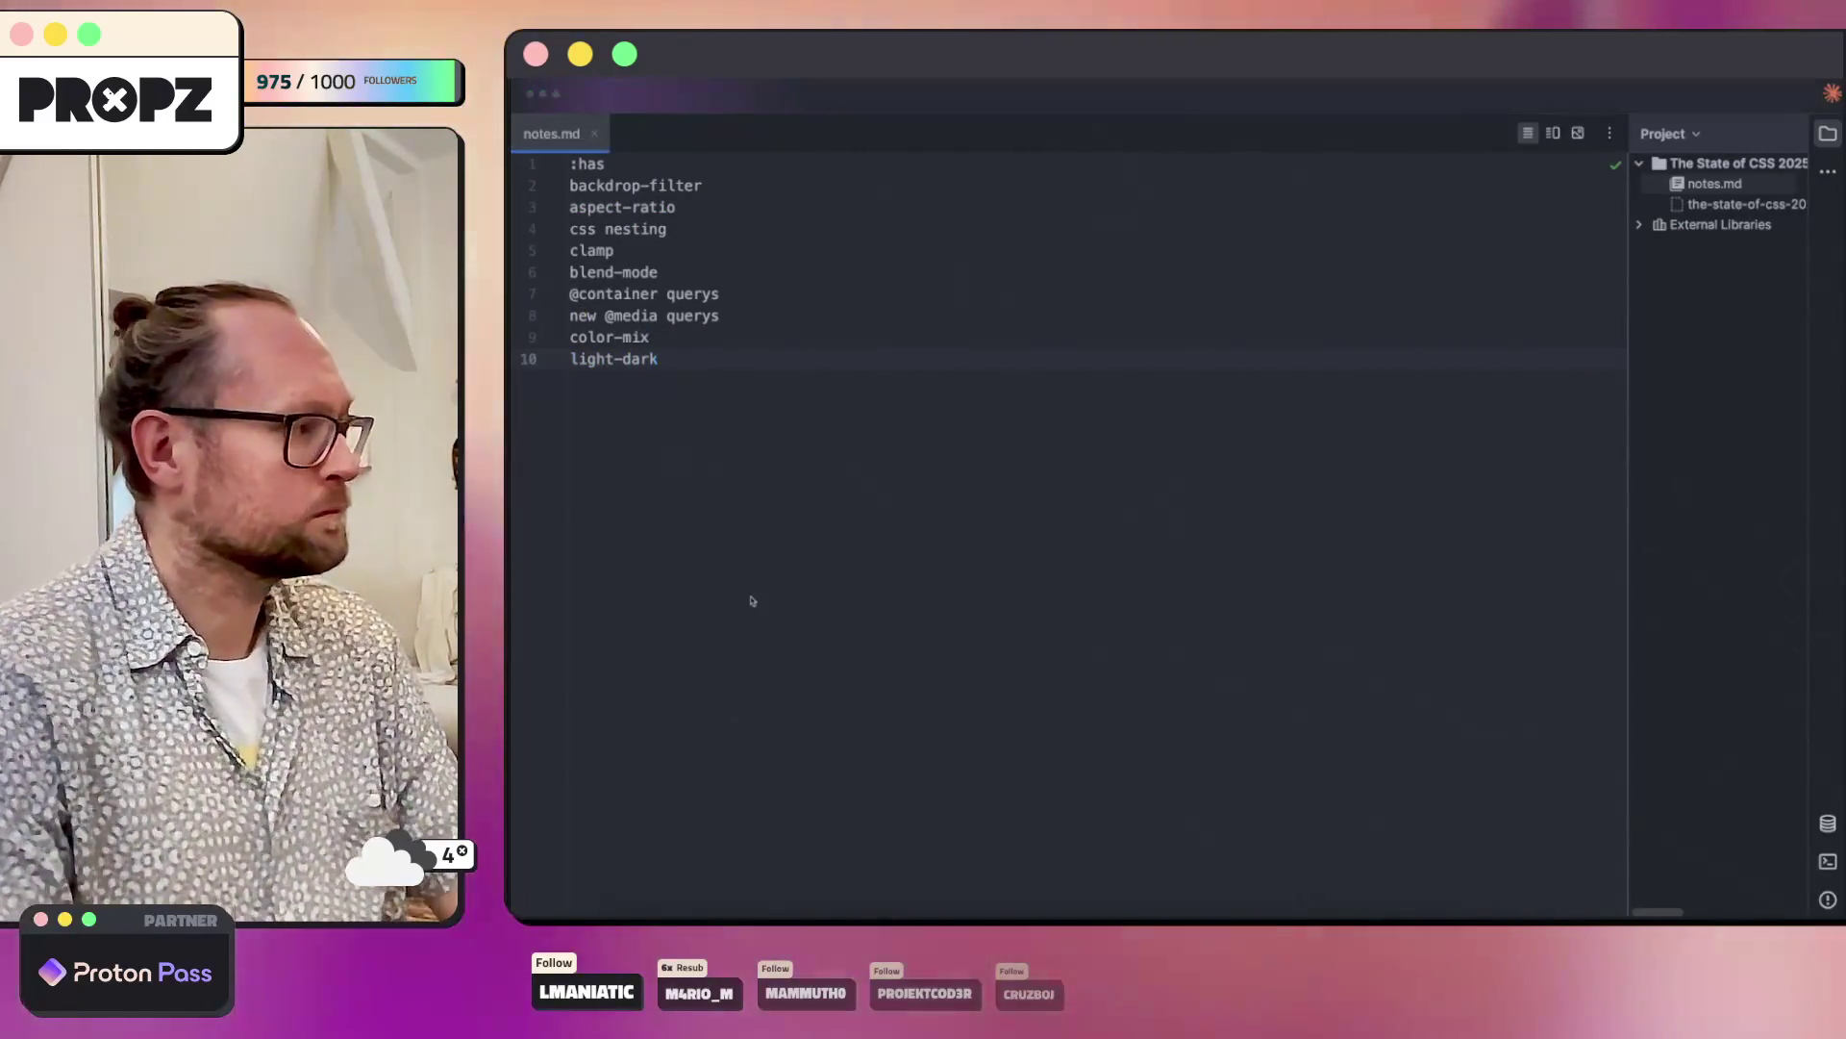
Scroll further down the survey chart for more candidate features, then return to notes.md.
key(super+Tab)
scroll(752, 600, down, 2)
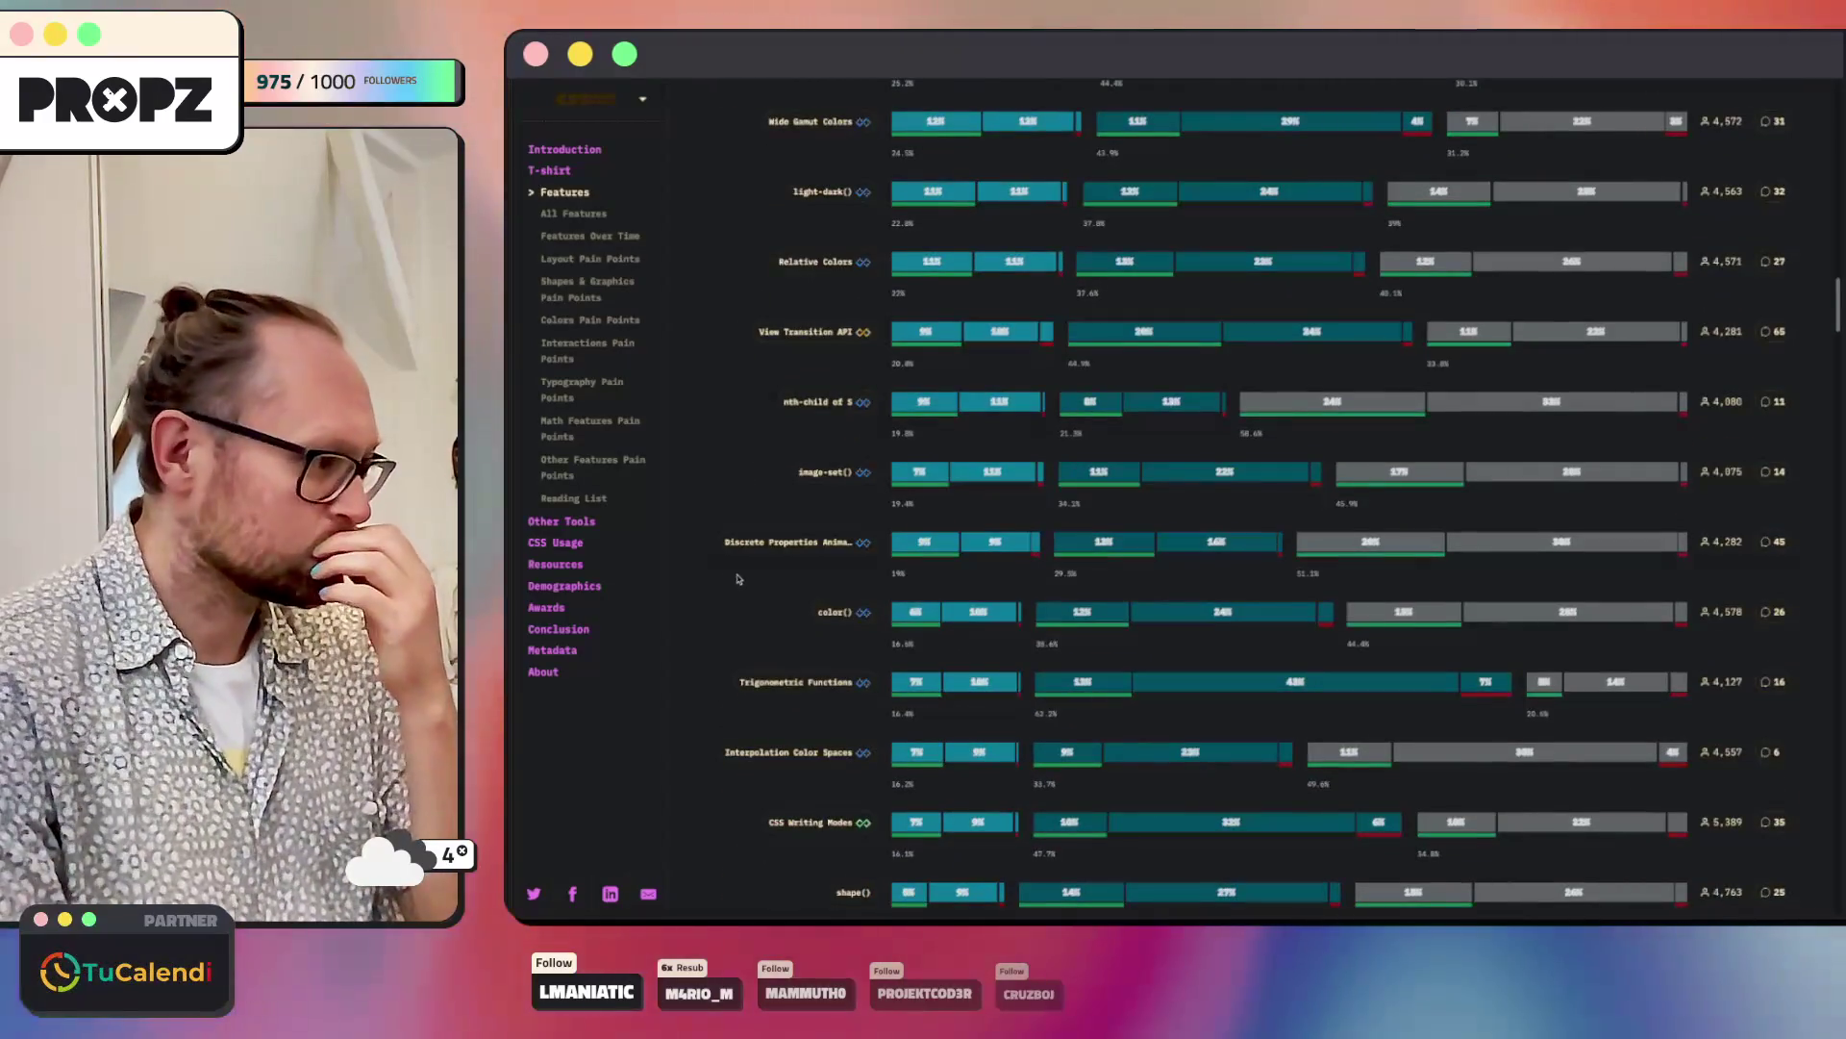
scroll(734, 575, down, 2)
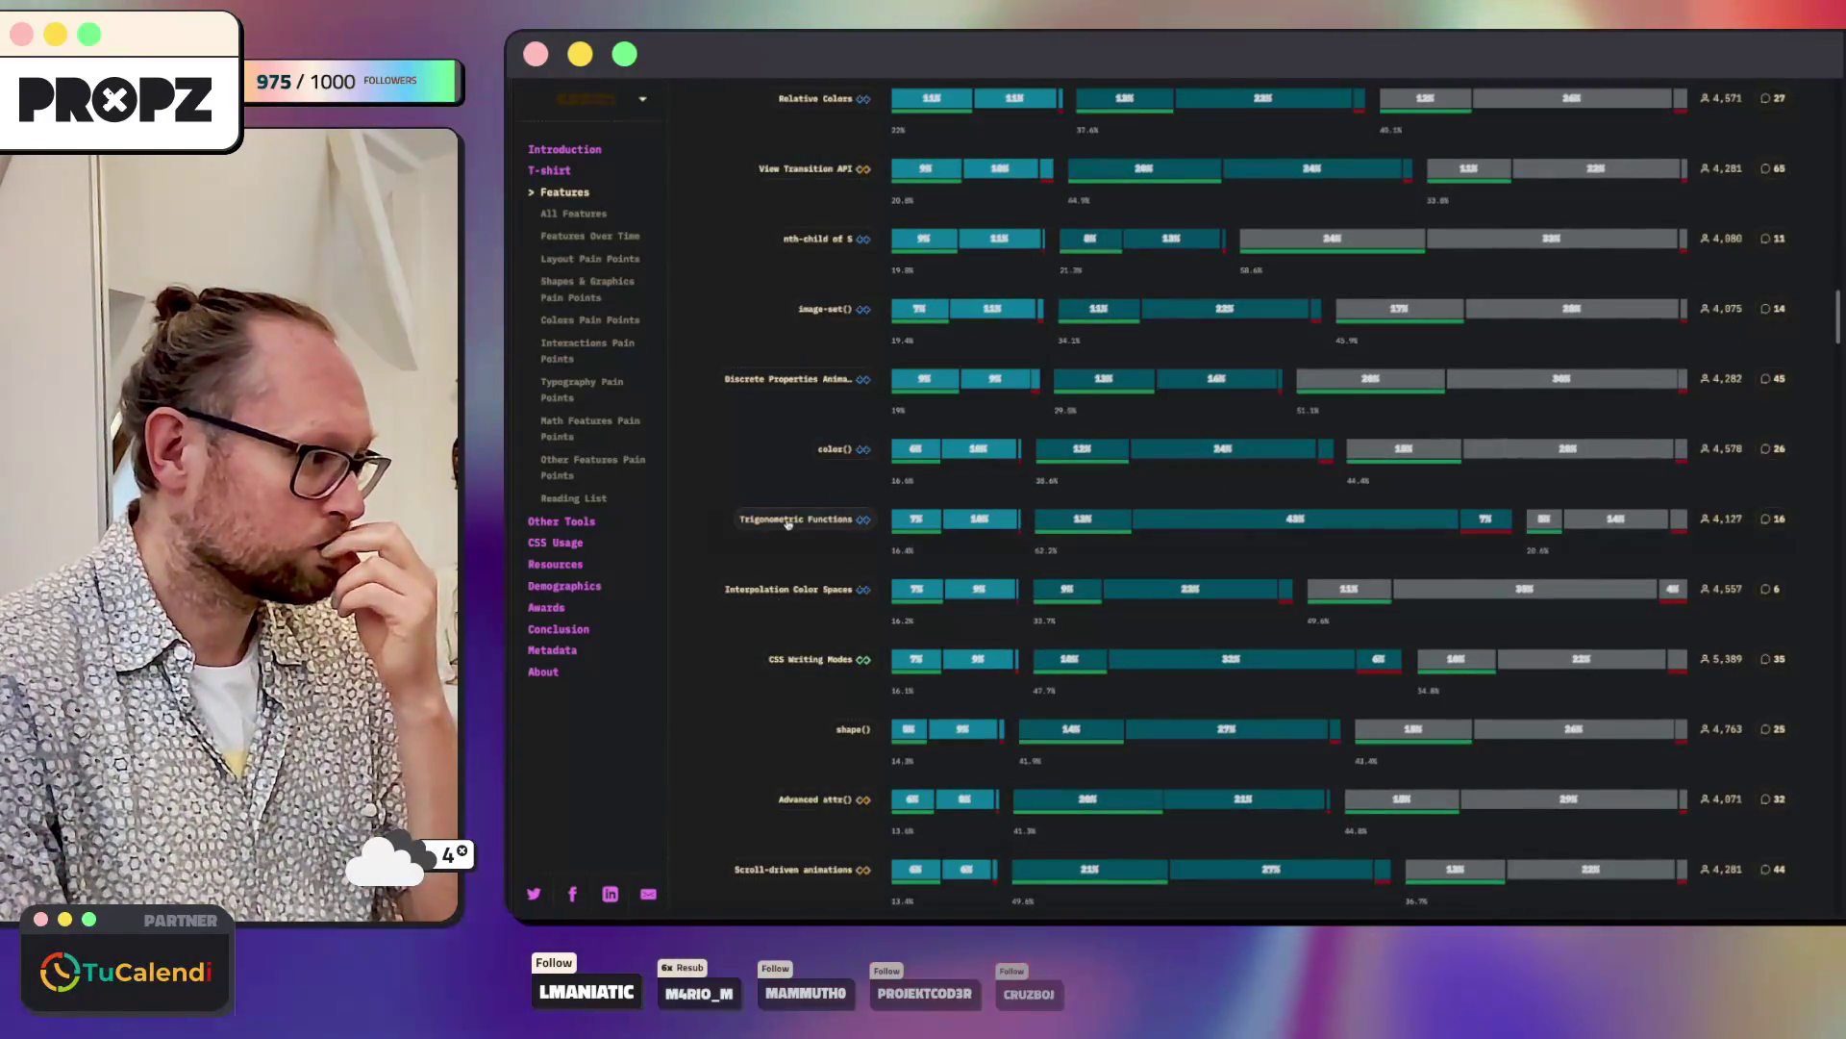
scroll(726, 608, down, 3)
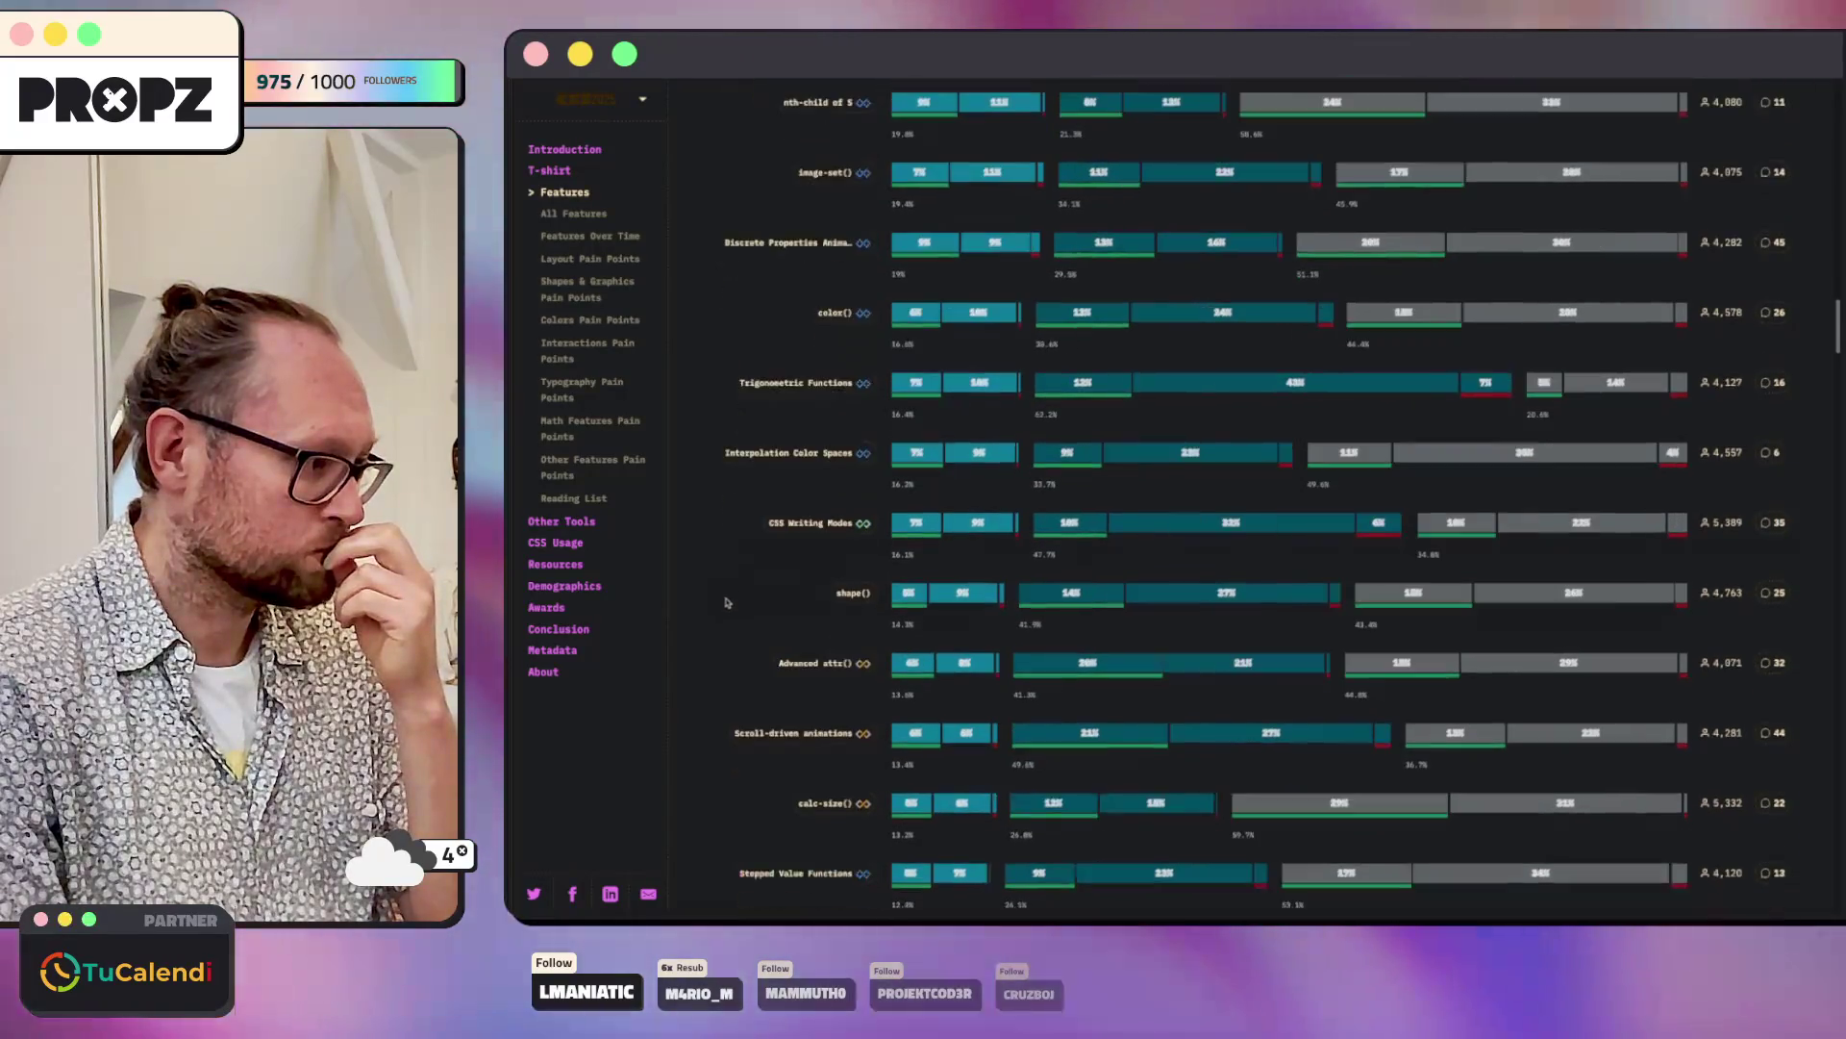
scroll(745, 574, down, 1)
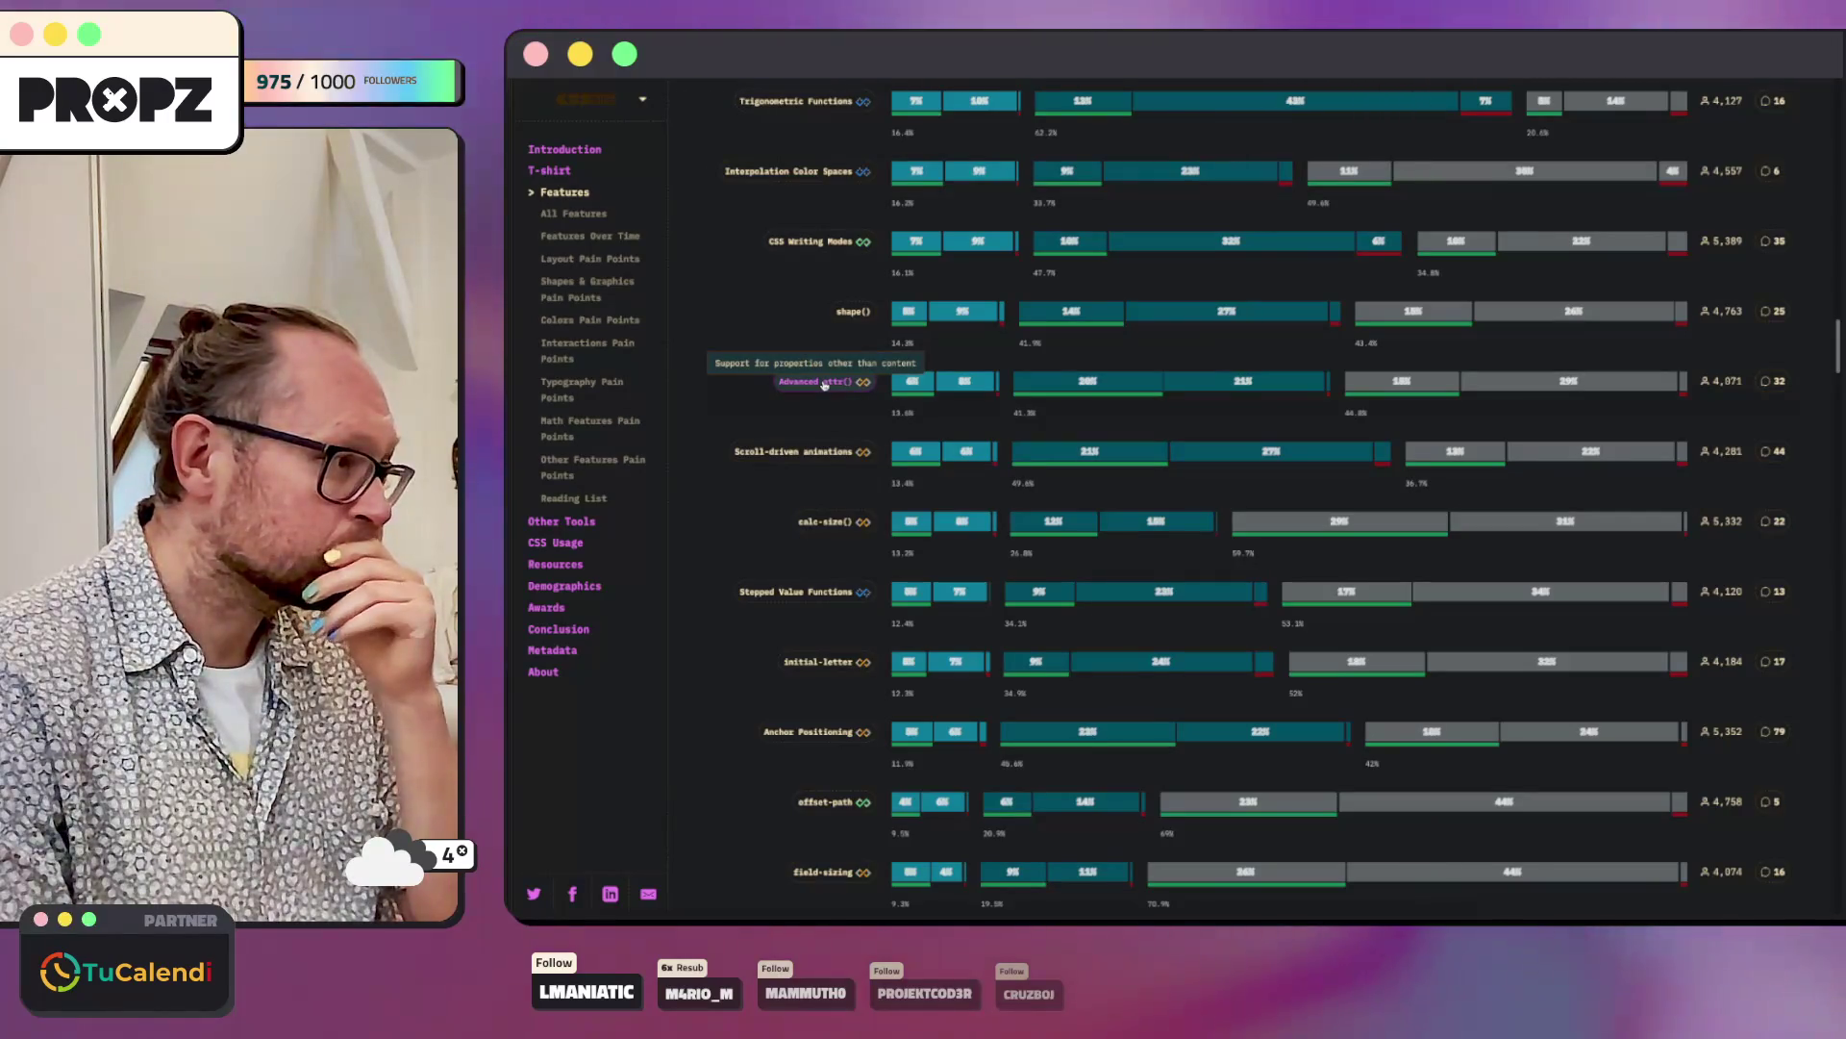
key(super+Tab)
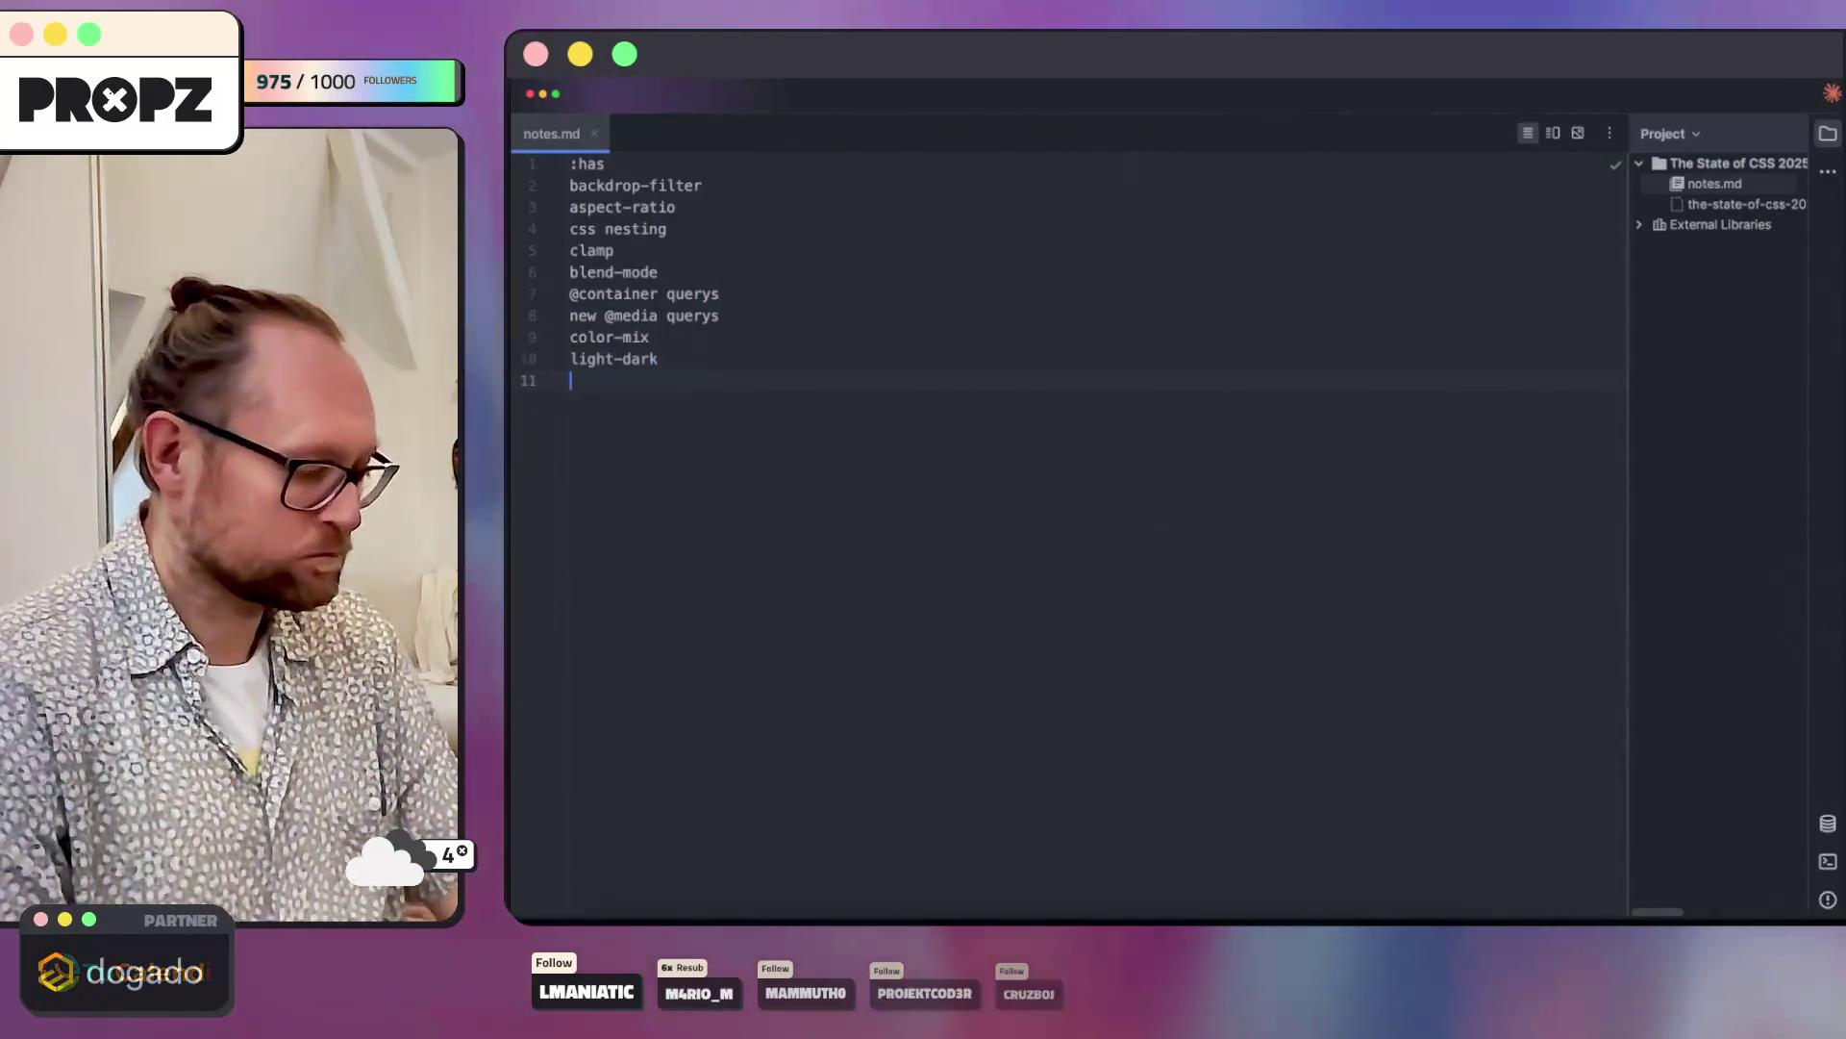
Scroll through the rest of the feature chart and add attr, css carousel and akkordeons as notes.md lines 11–13.
key(super+Tab)
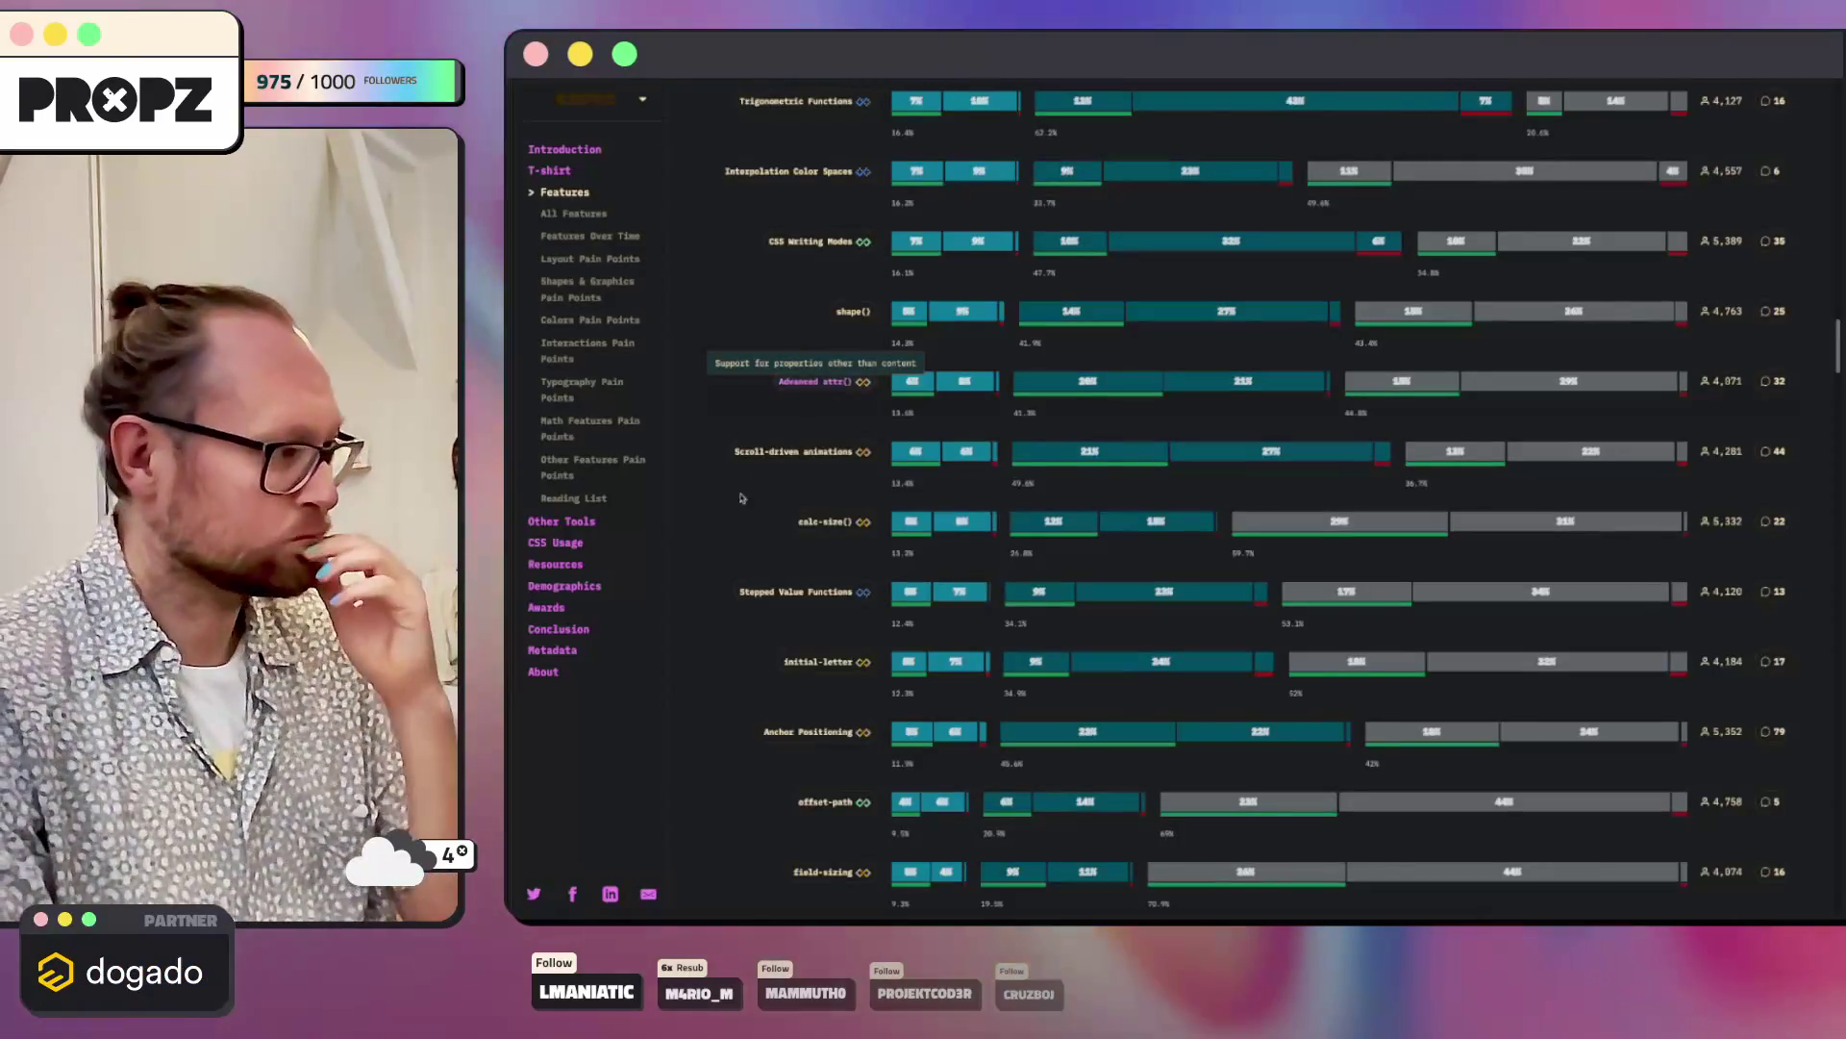
scroll(744, 494, down, 1)
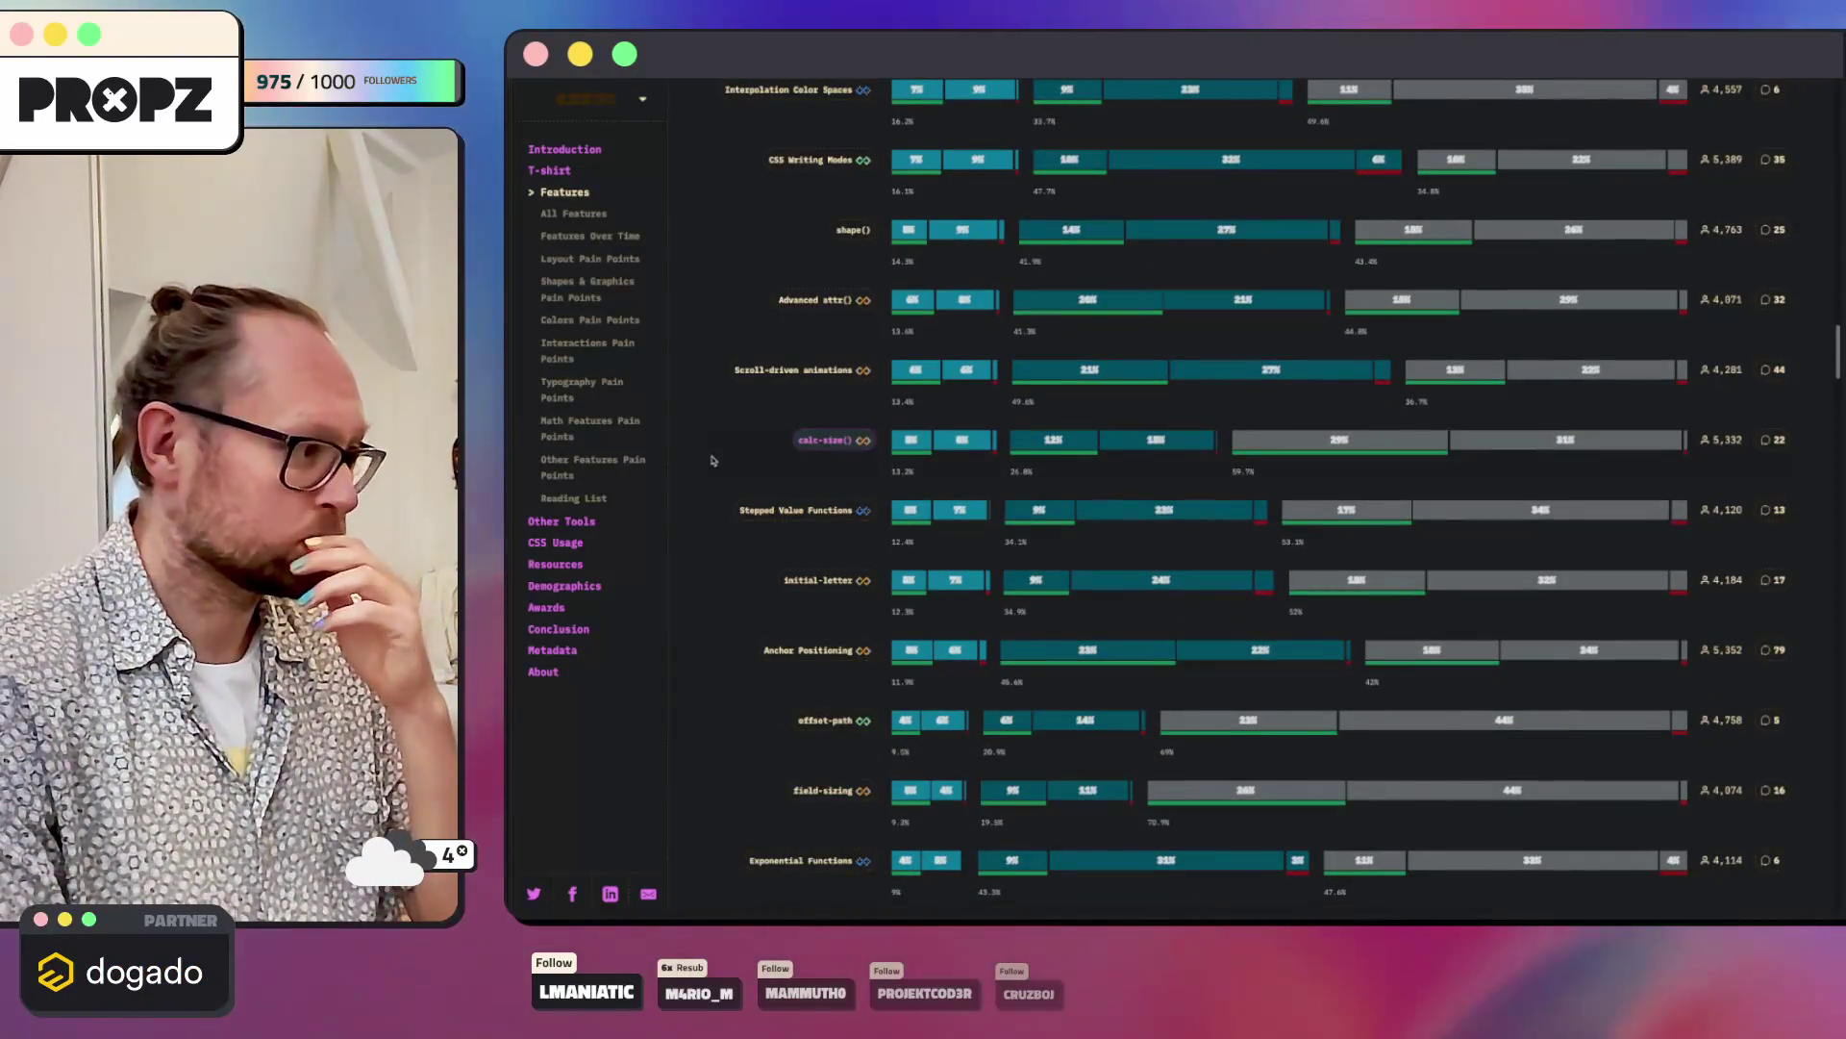
scroll(713, 460, down, 1)
scroll(735, 488, down, 1)
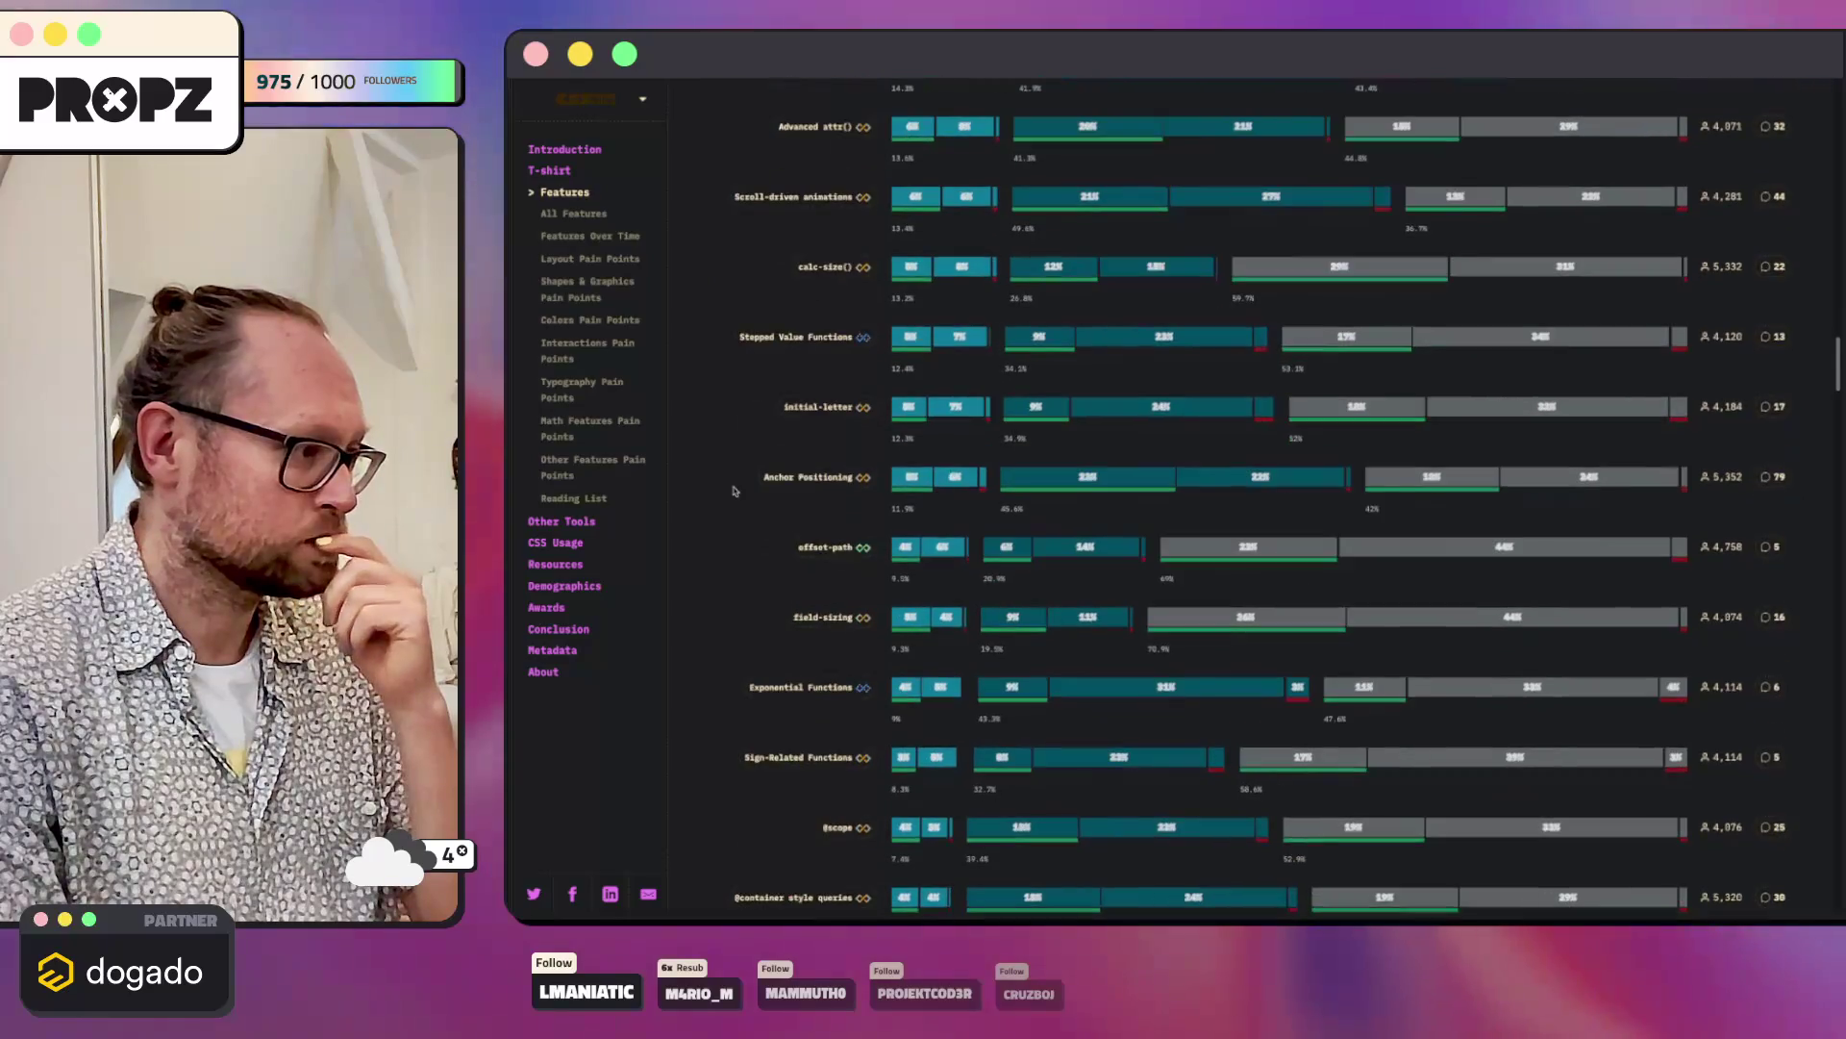
scroll(741, 523, down, 2)
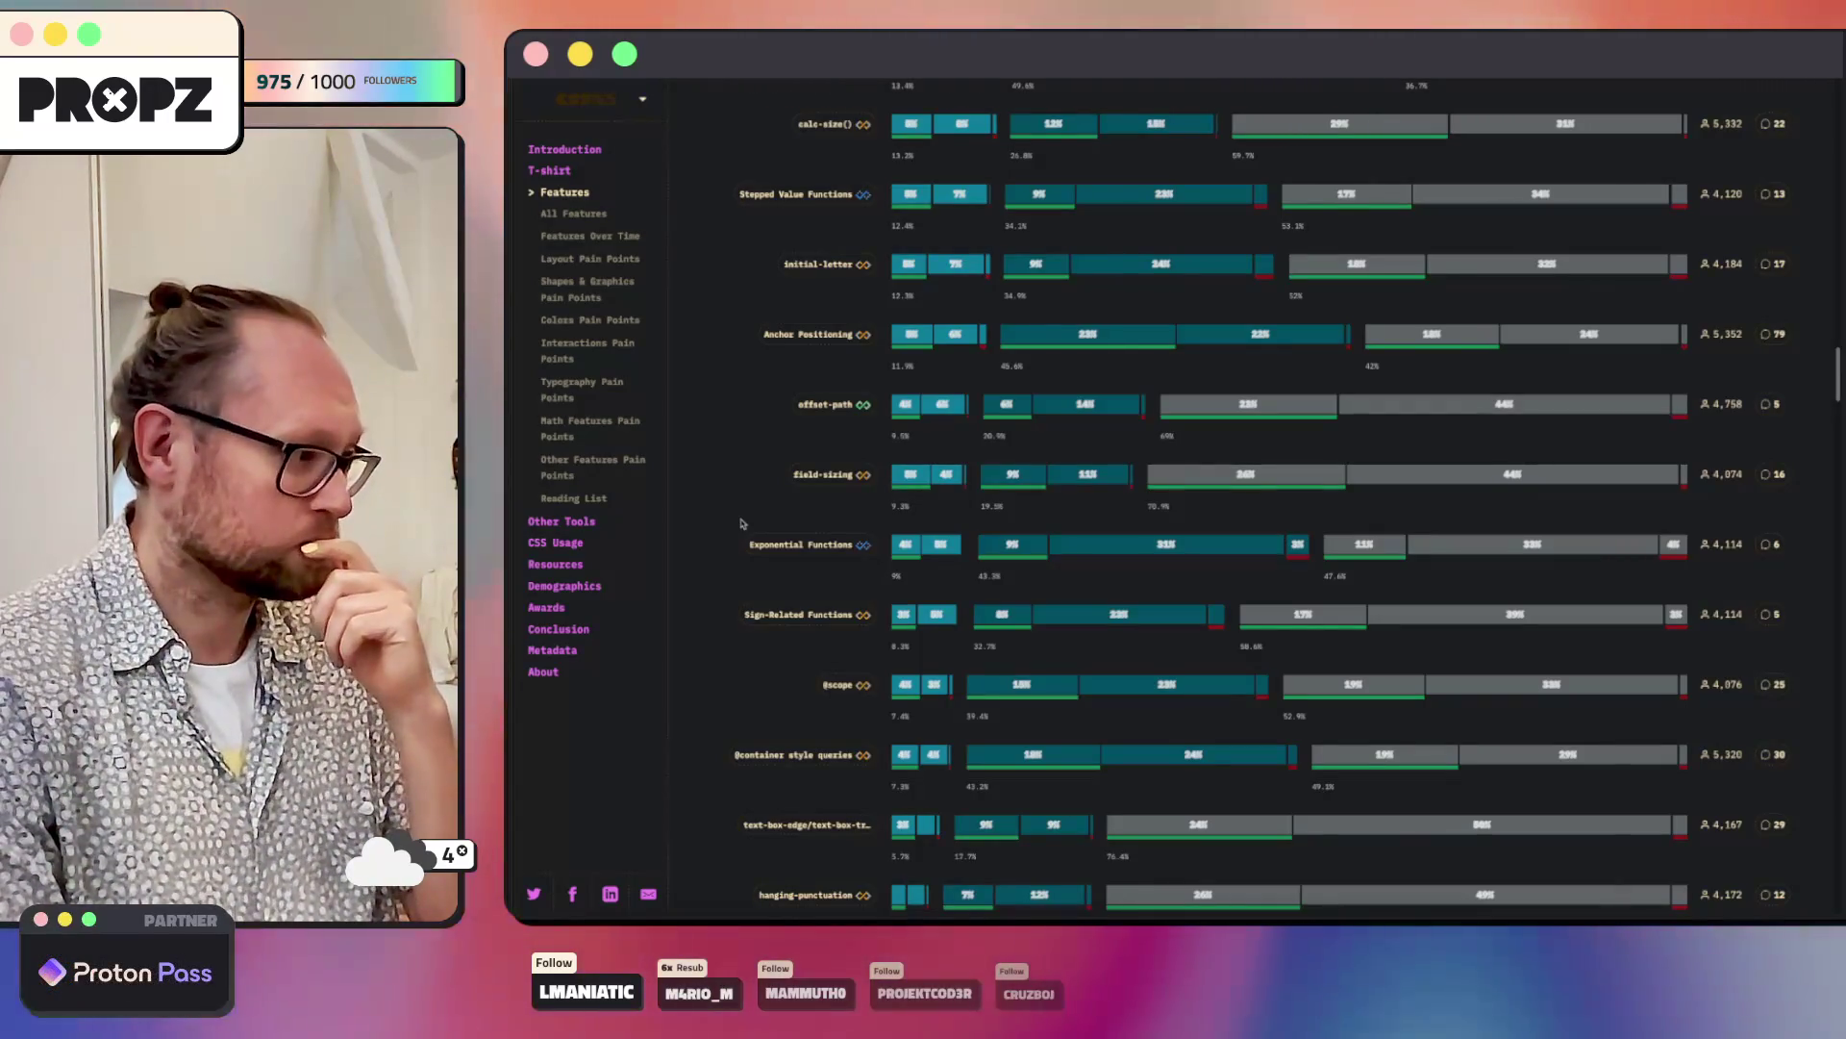
scroll(742, 523, down, 1)
scroll(741, 523, down, 3)
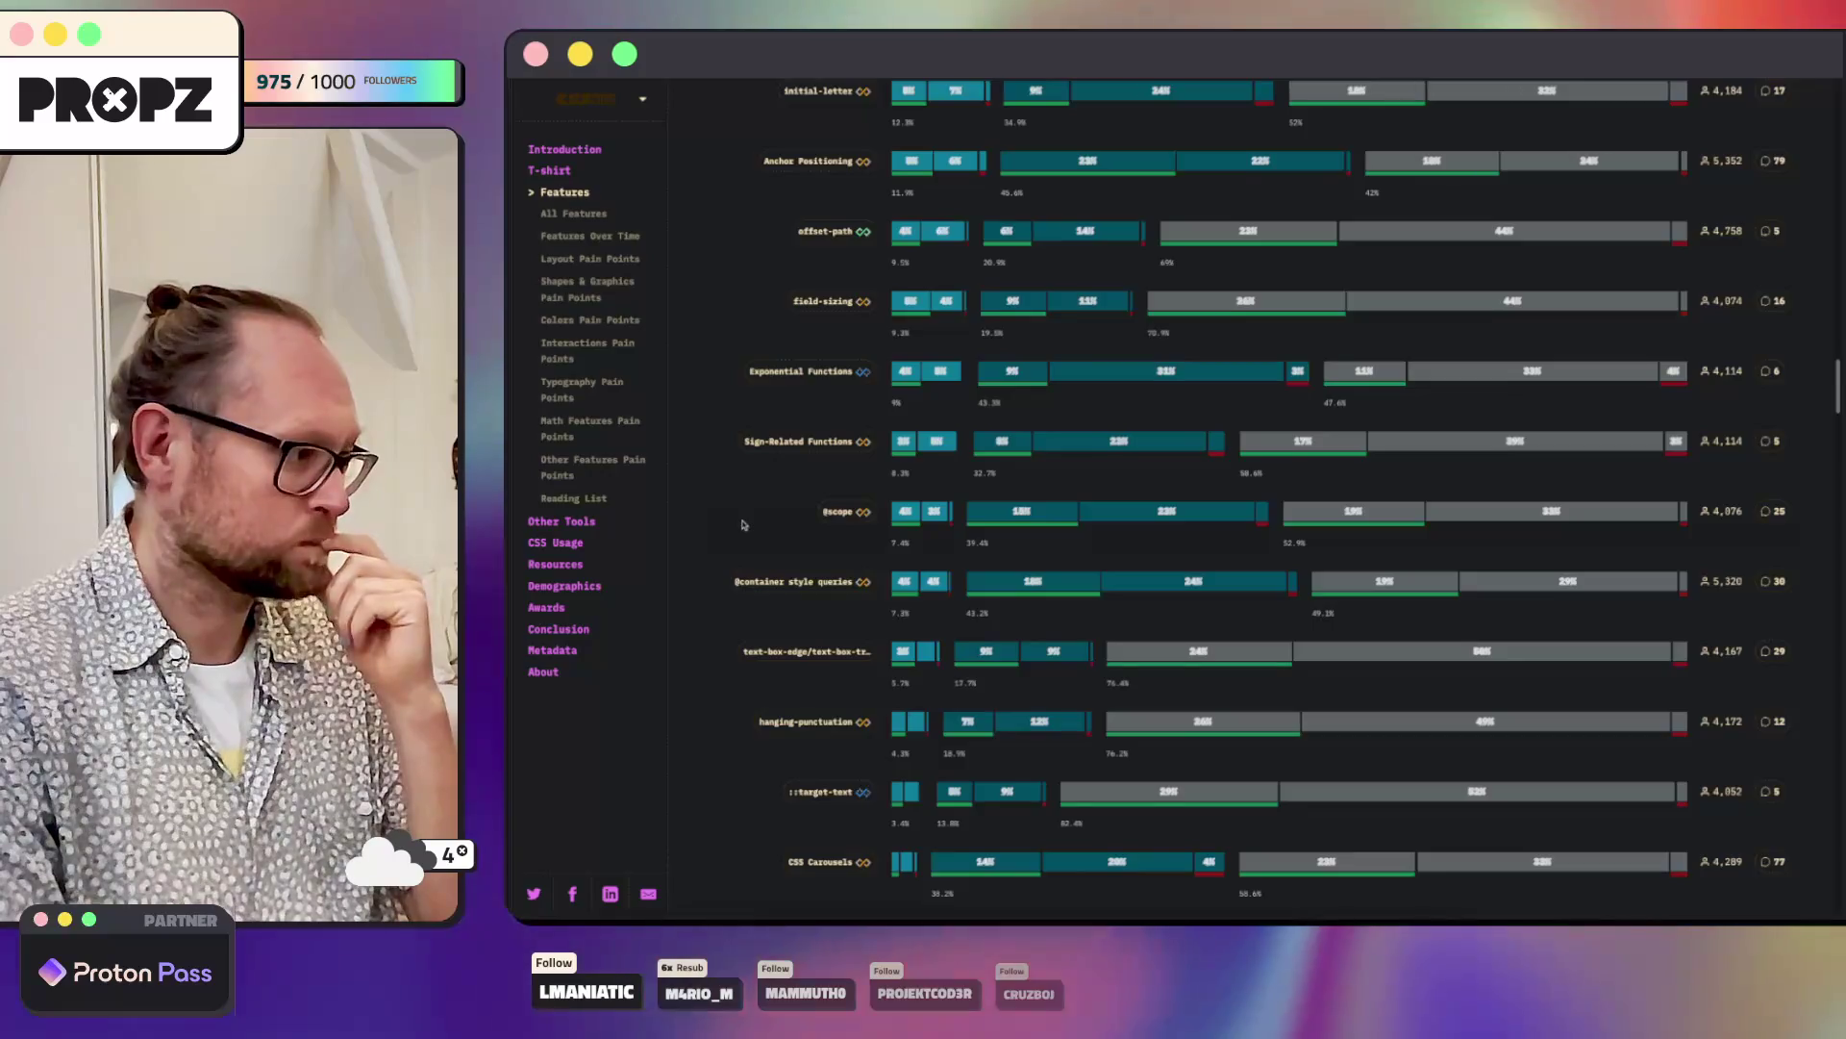
scroll(741, 524, down, 5)
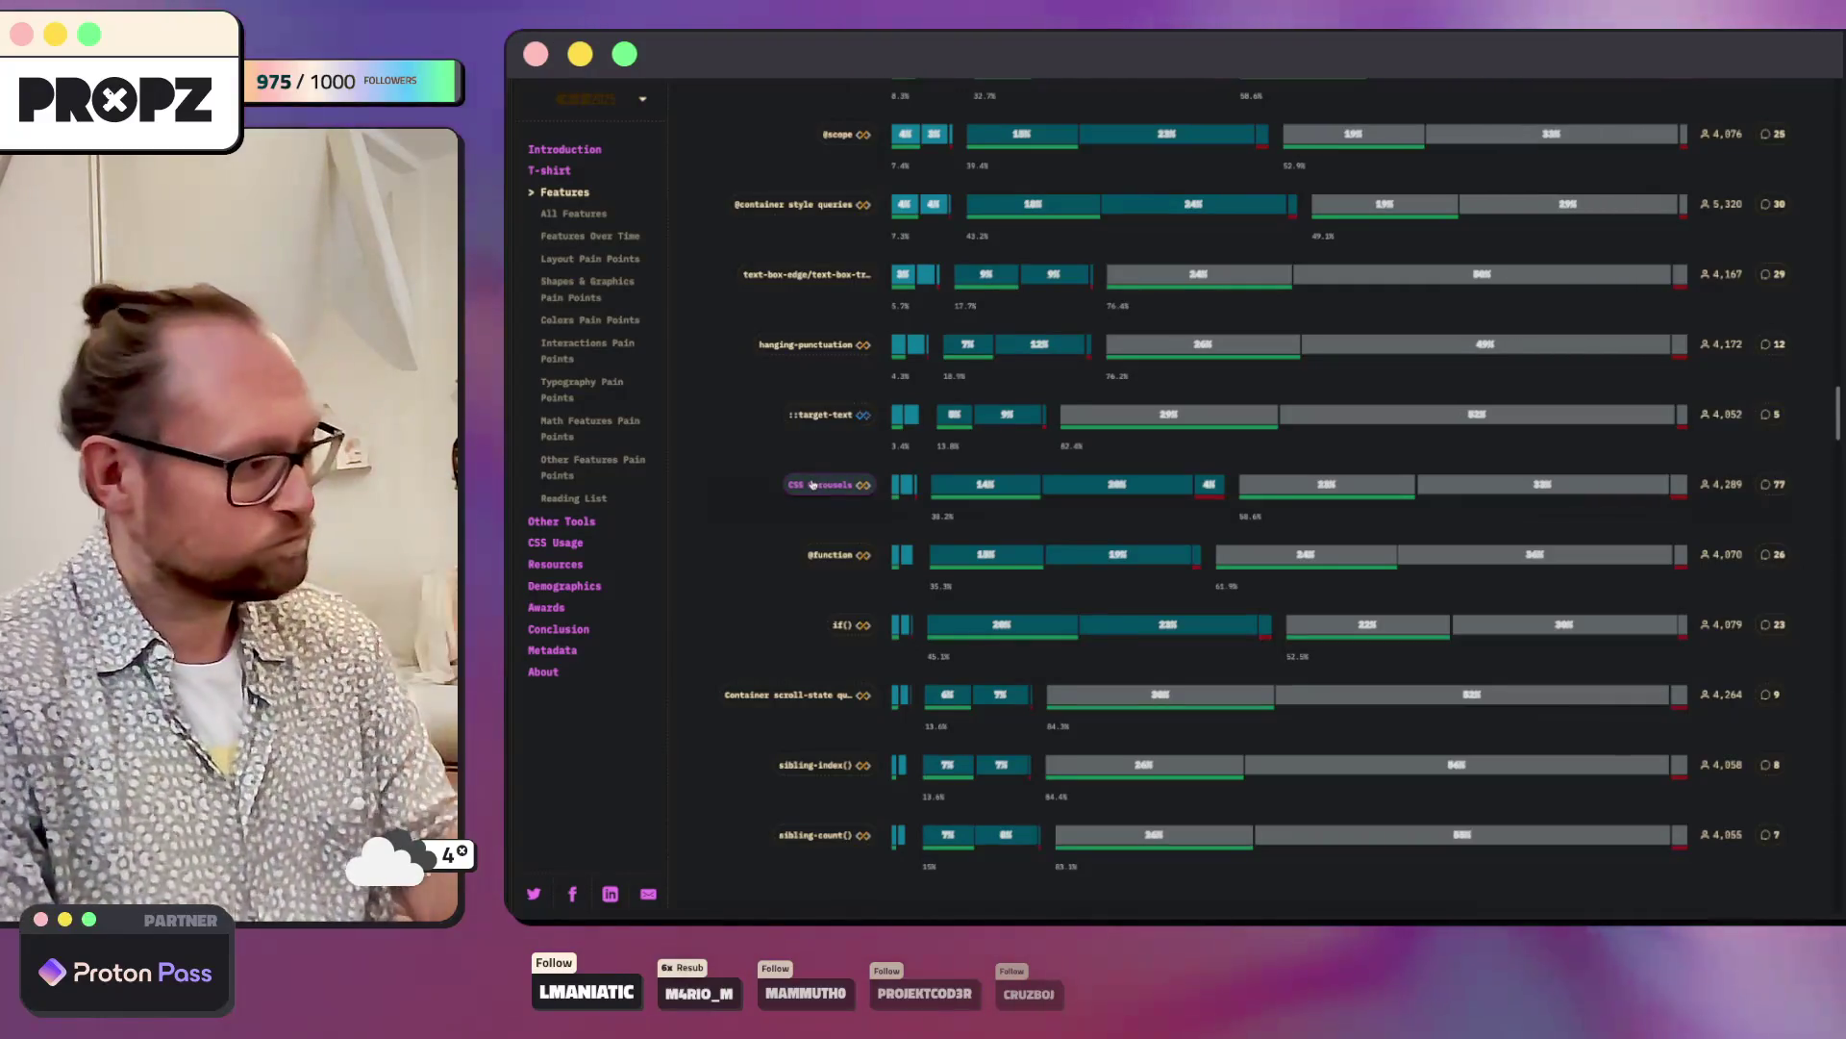
key(super+Tab)
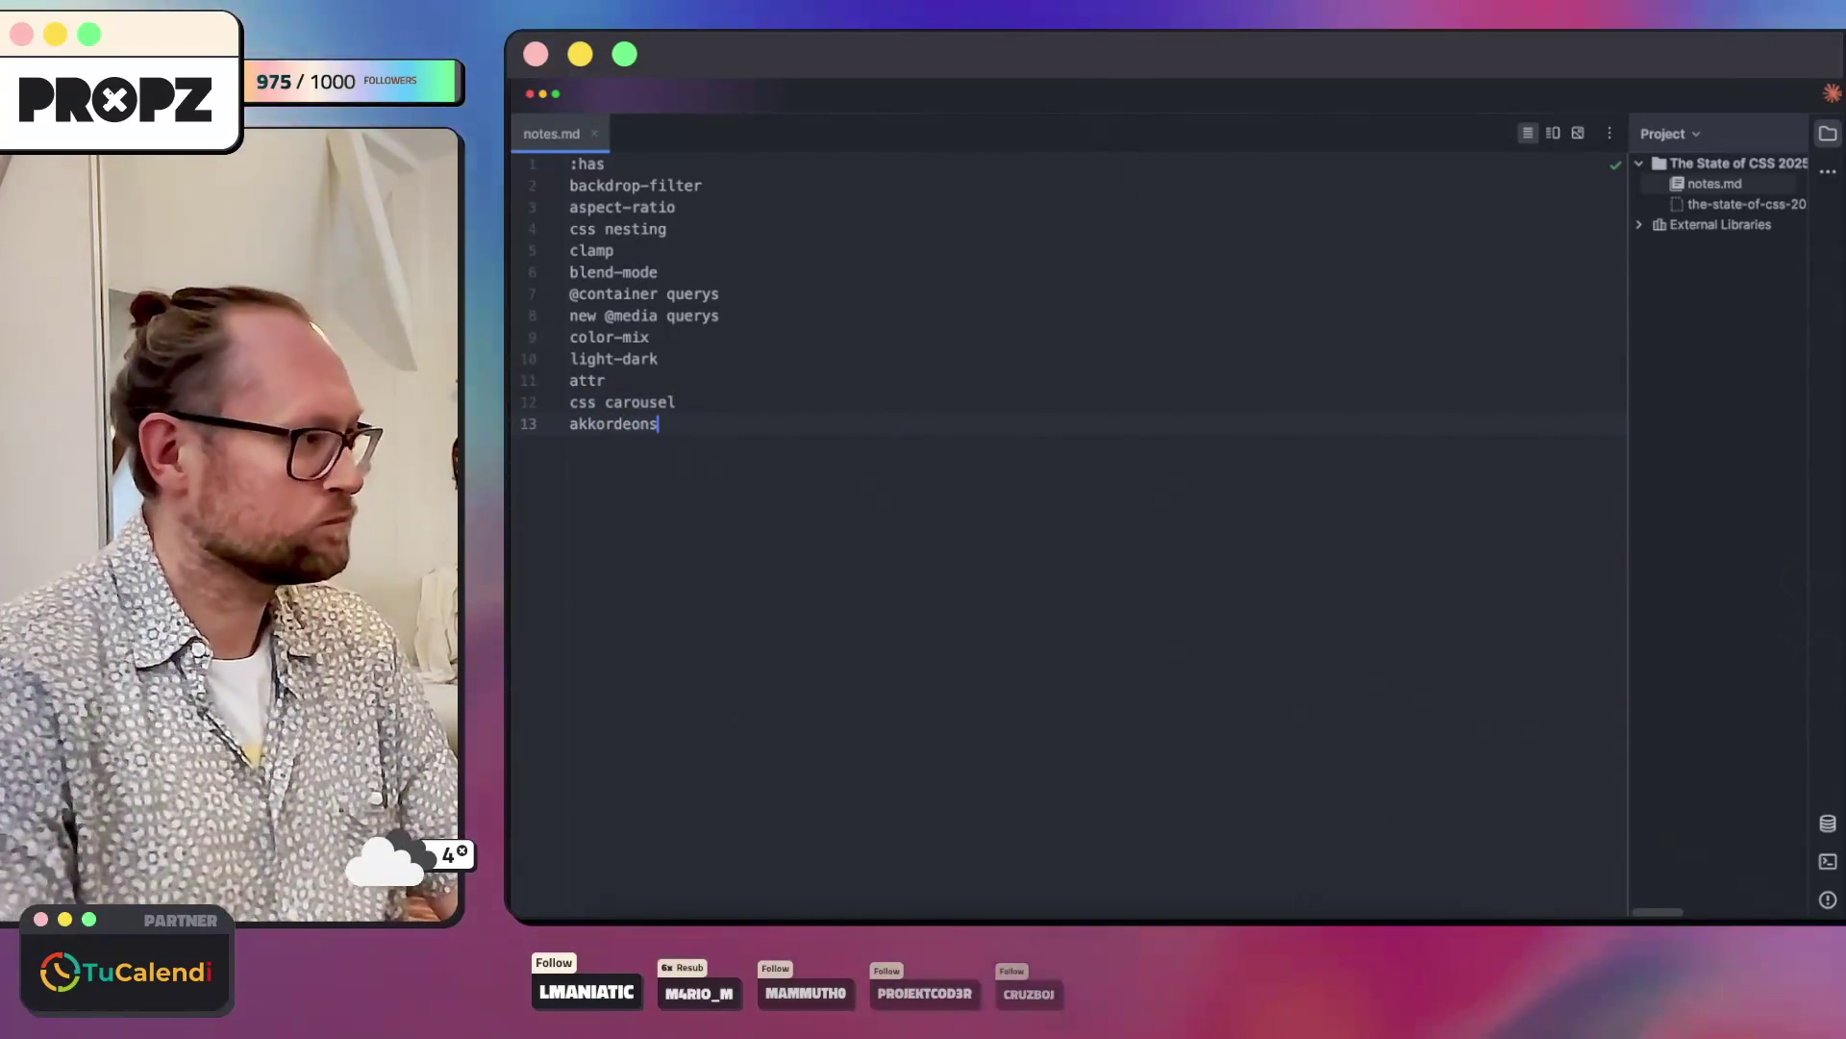
key(super+Tab)
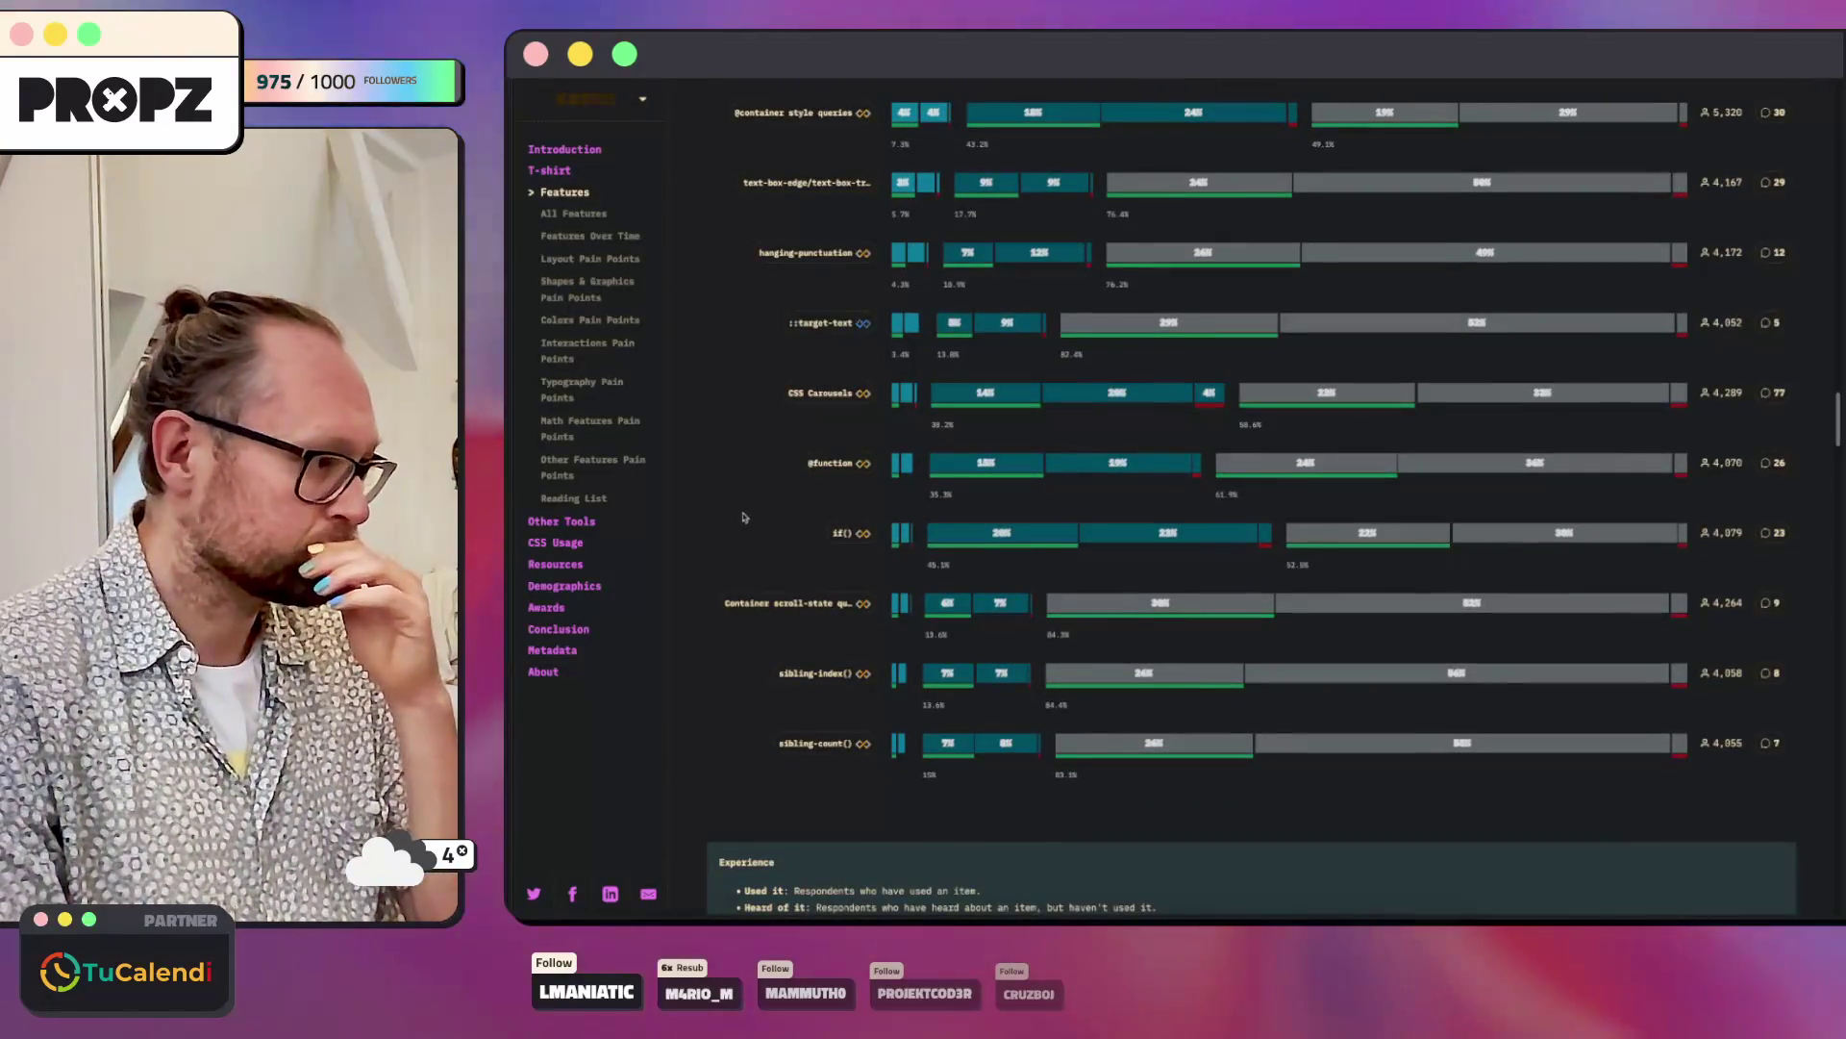
mouse_move(843, 539)
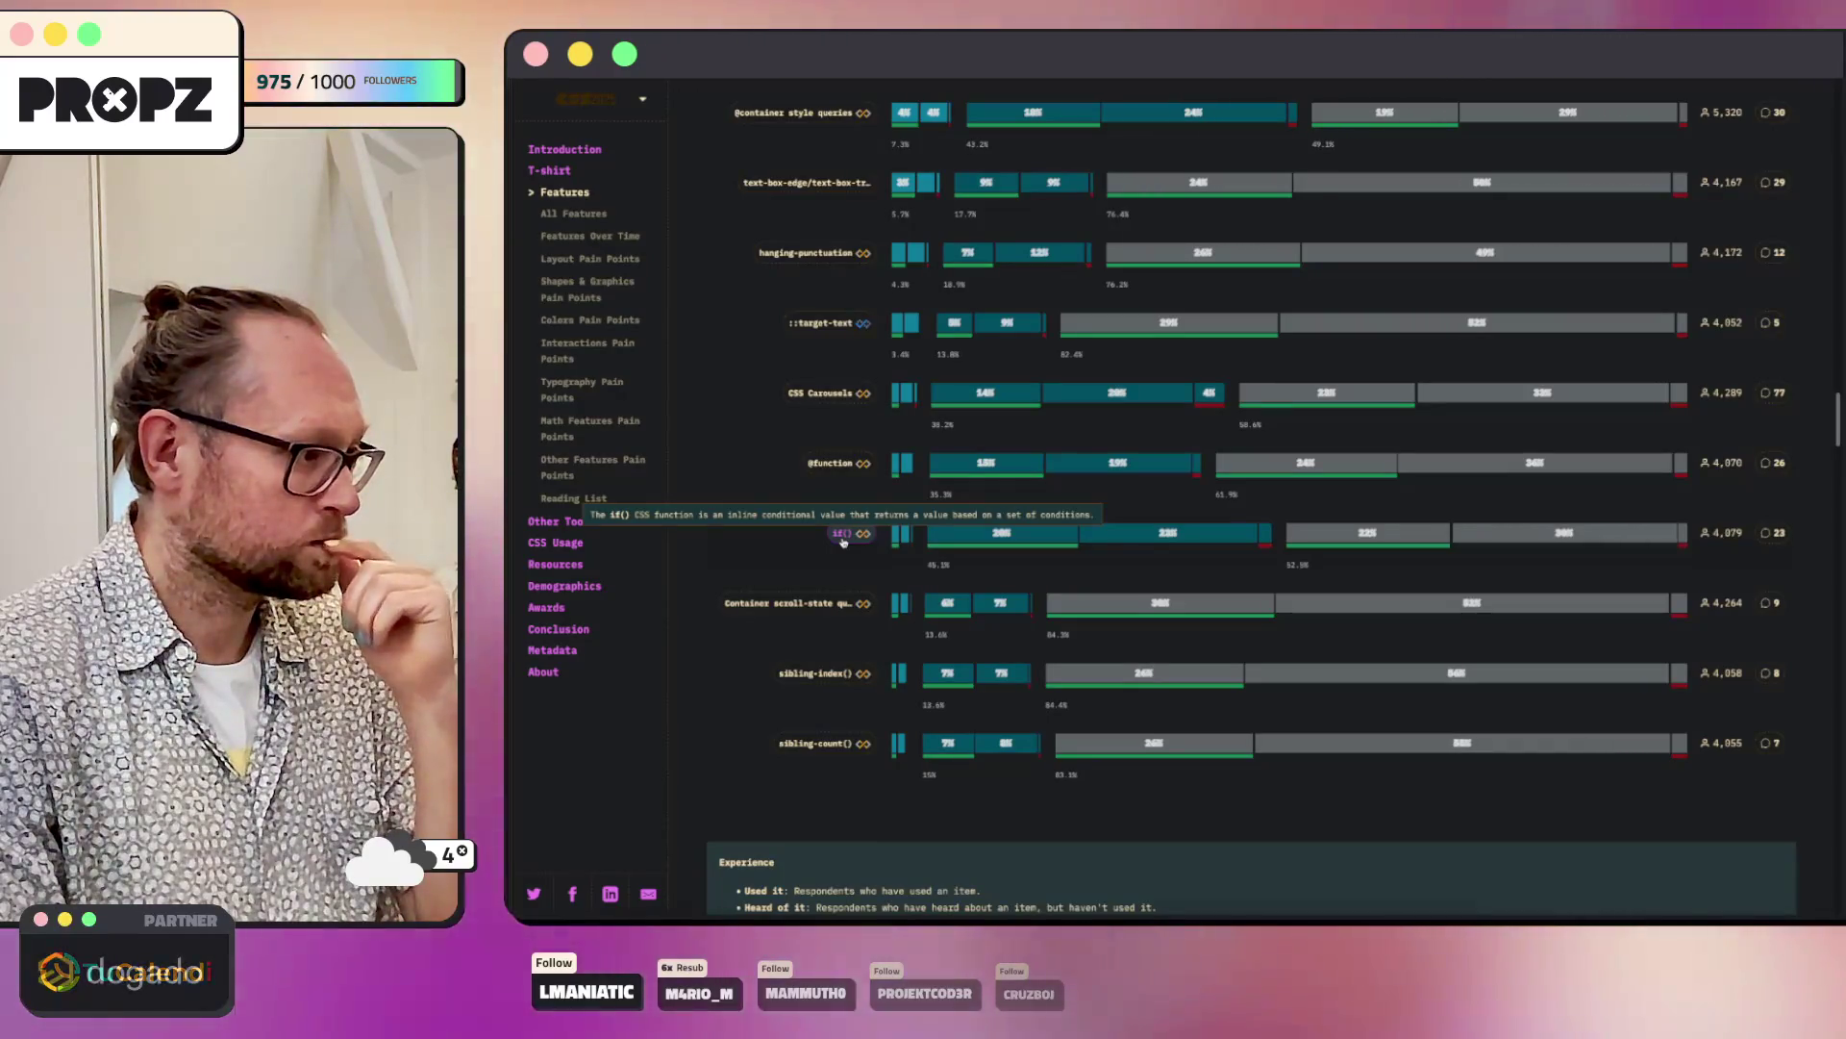
Check the if() row details in the survey chart, then add if() to notes.md.
mouse_move(999, 548)
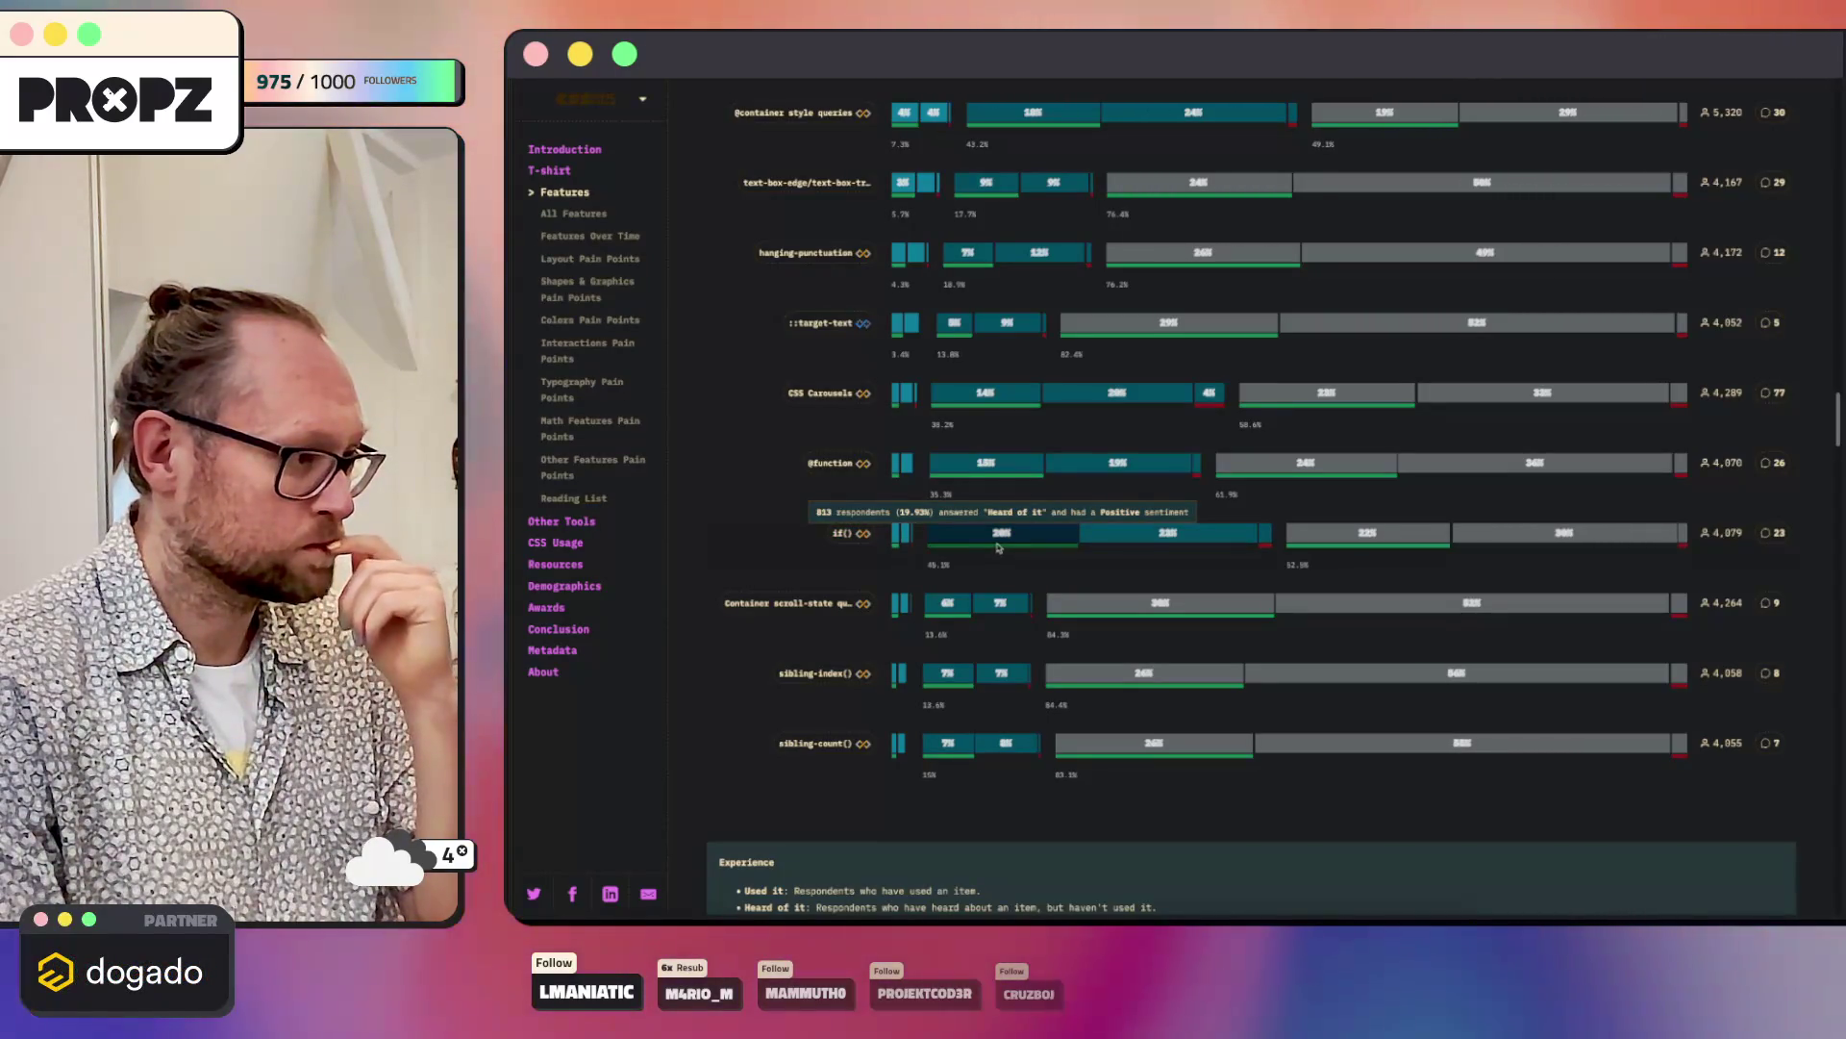
mouse_move(1209, 528)
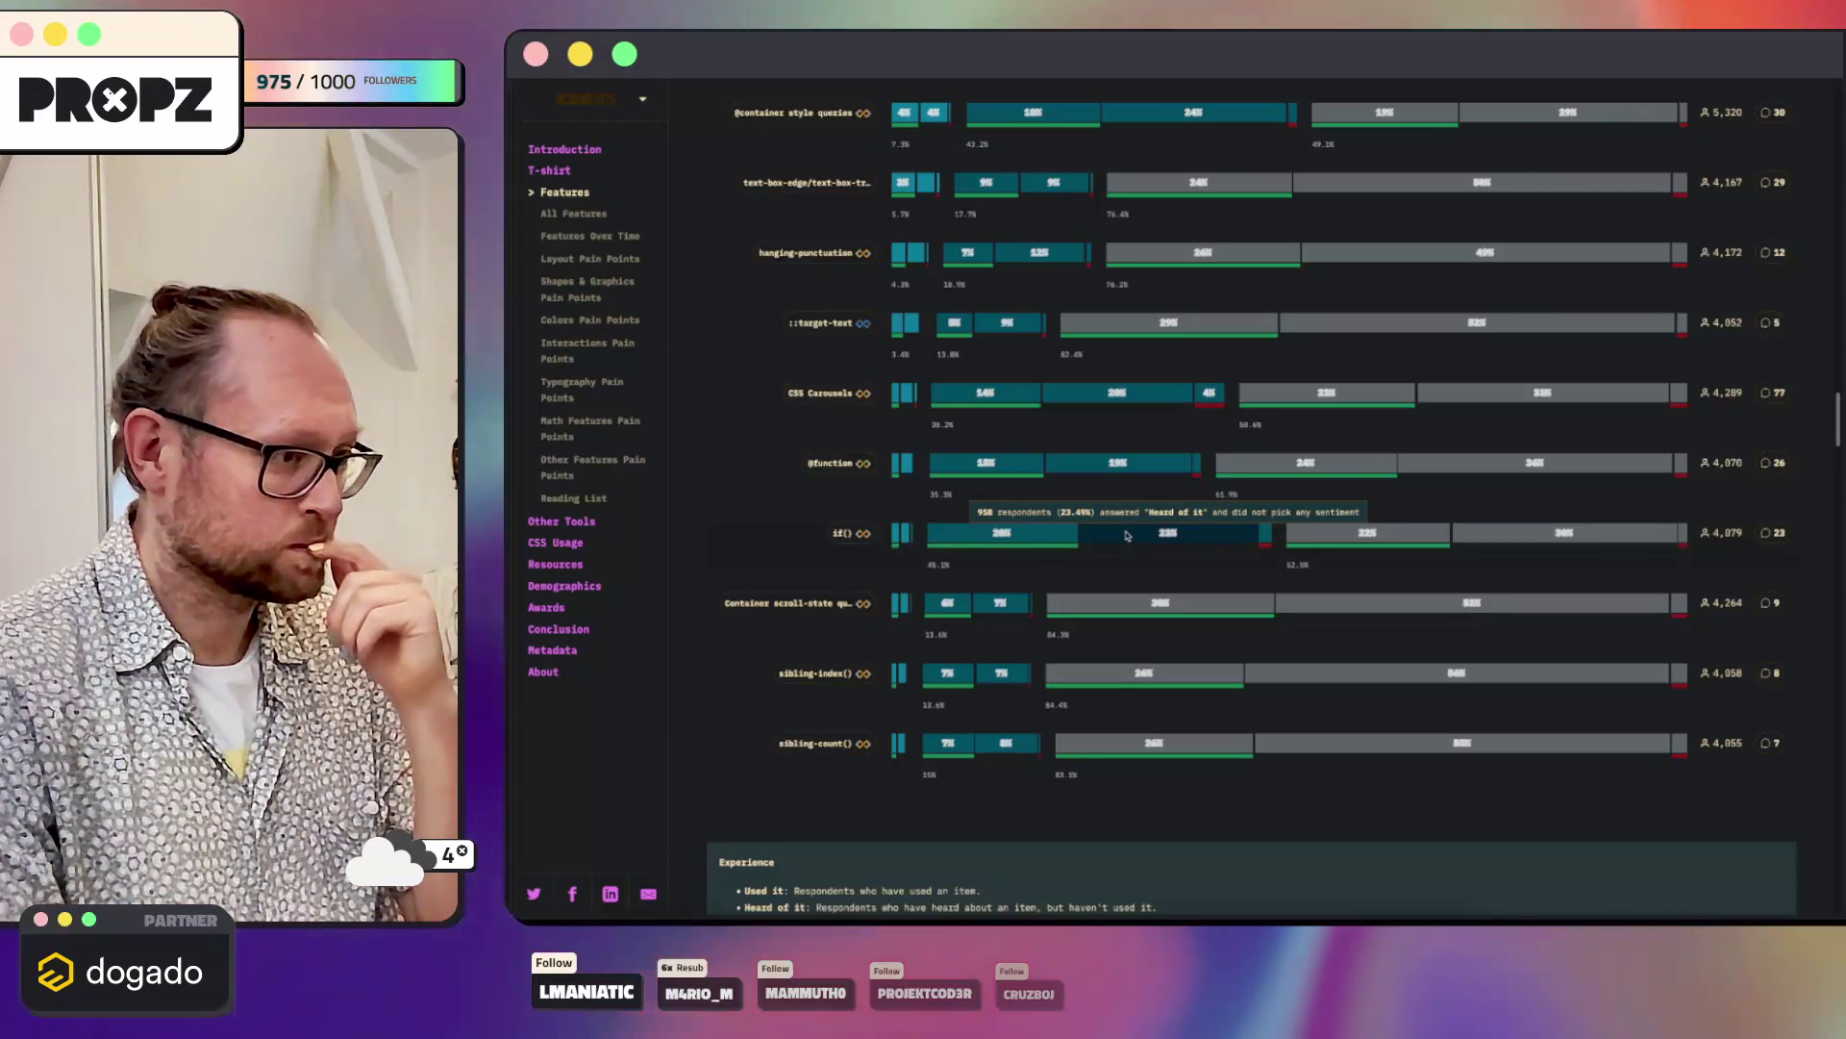
mouse_move(1266, 535)
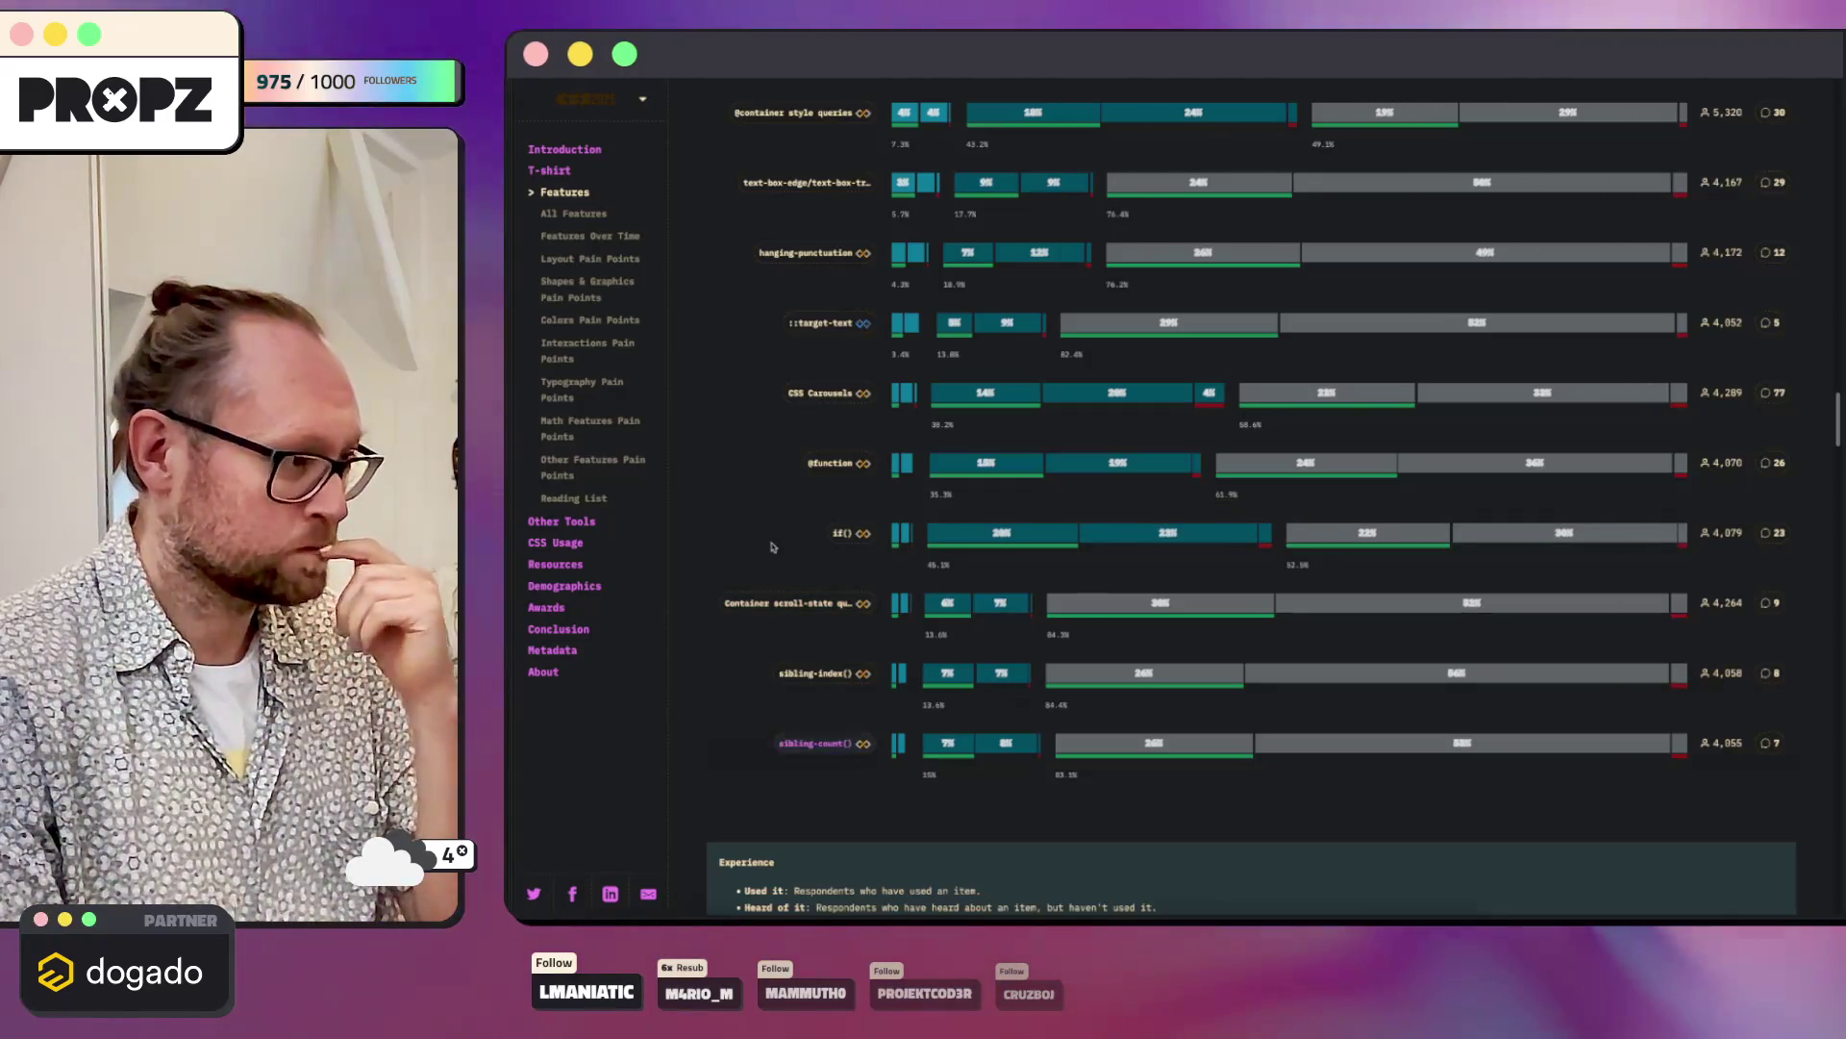
key(super+Tab)
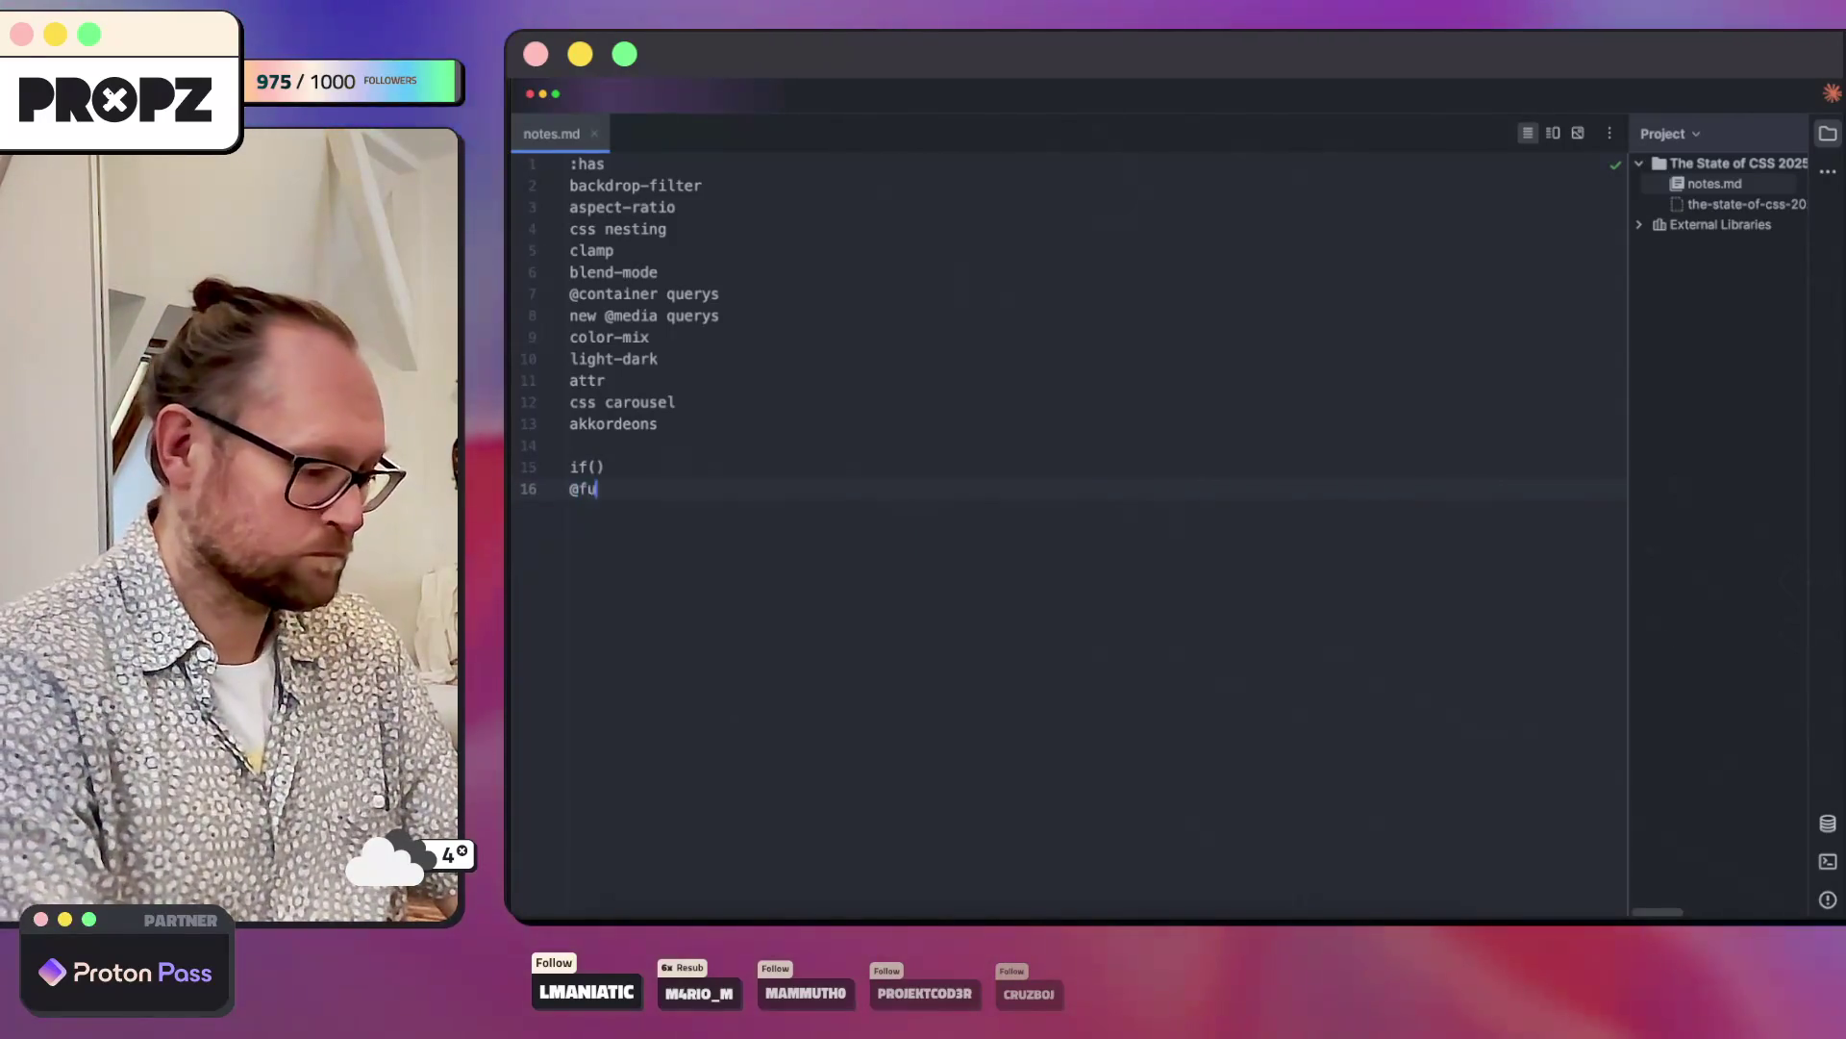
Return to State of CSS 2025 and scroll back to the top of the Features overview.
key(super+Tab)
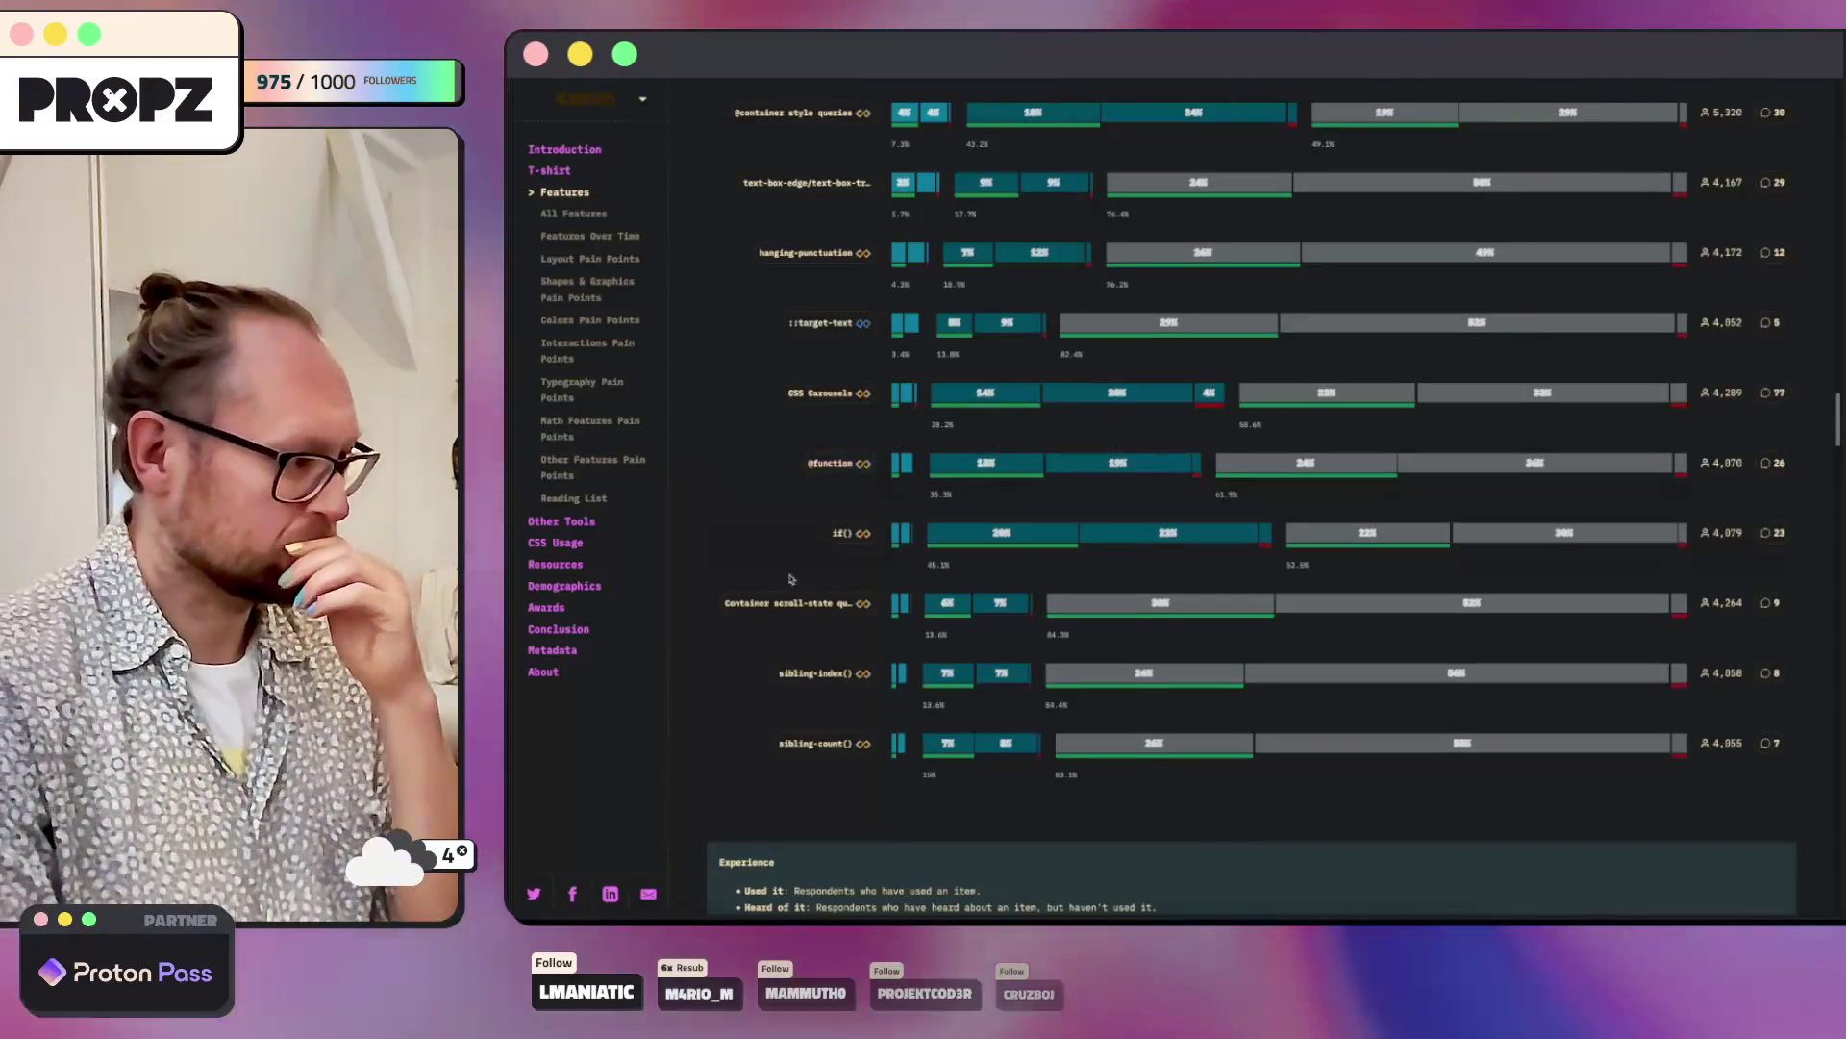
scroll(760, 559, down, 1)
scroll(762, 560, down, 5)
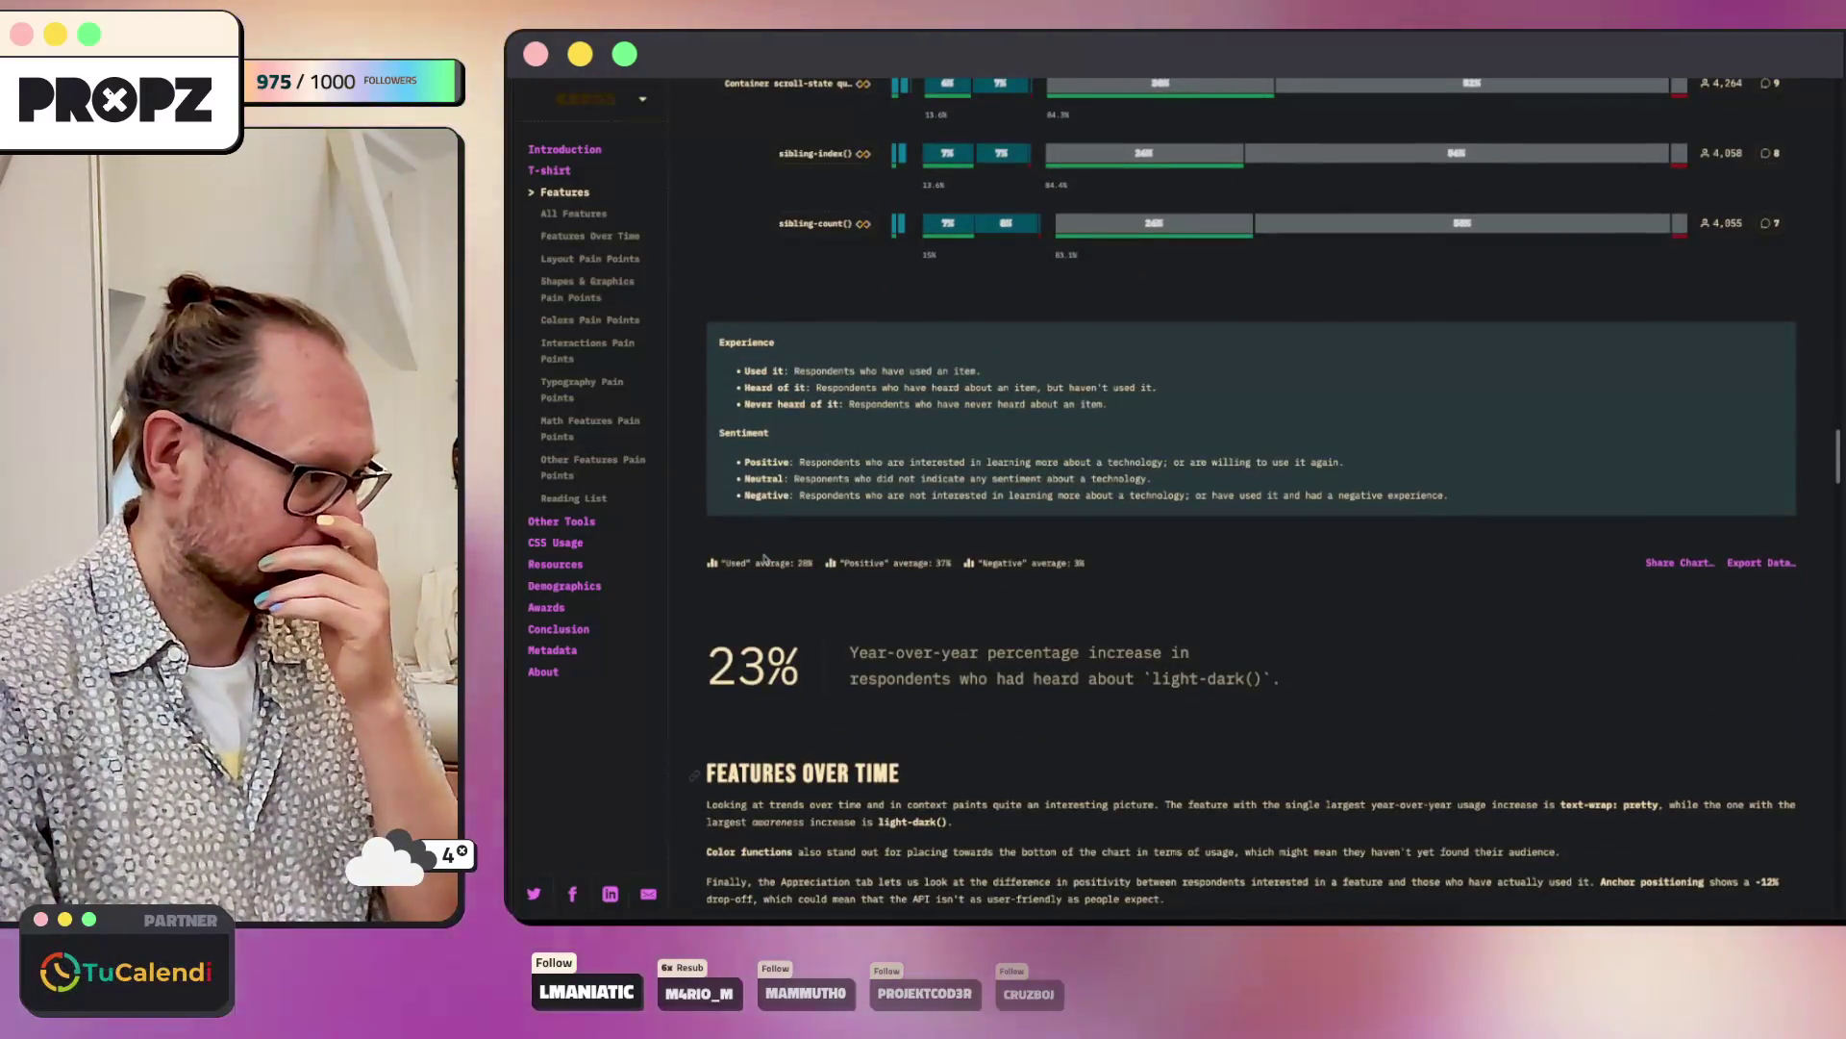
scroll(765, 559, up, 3)
scroll(765, 559, up, 15)
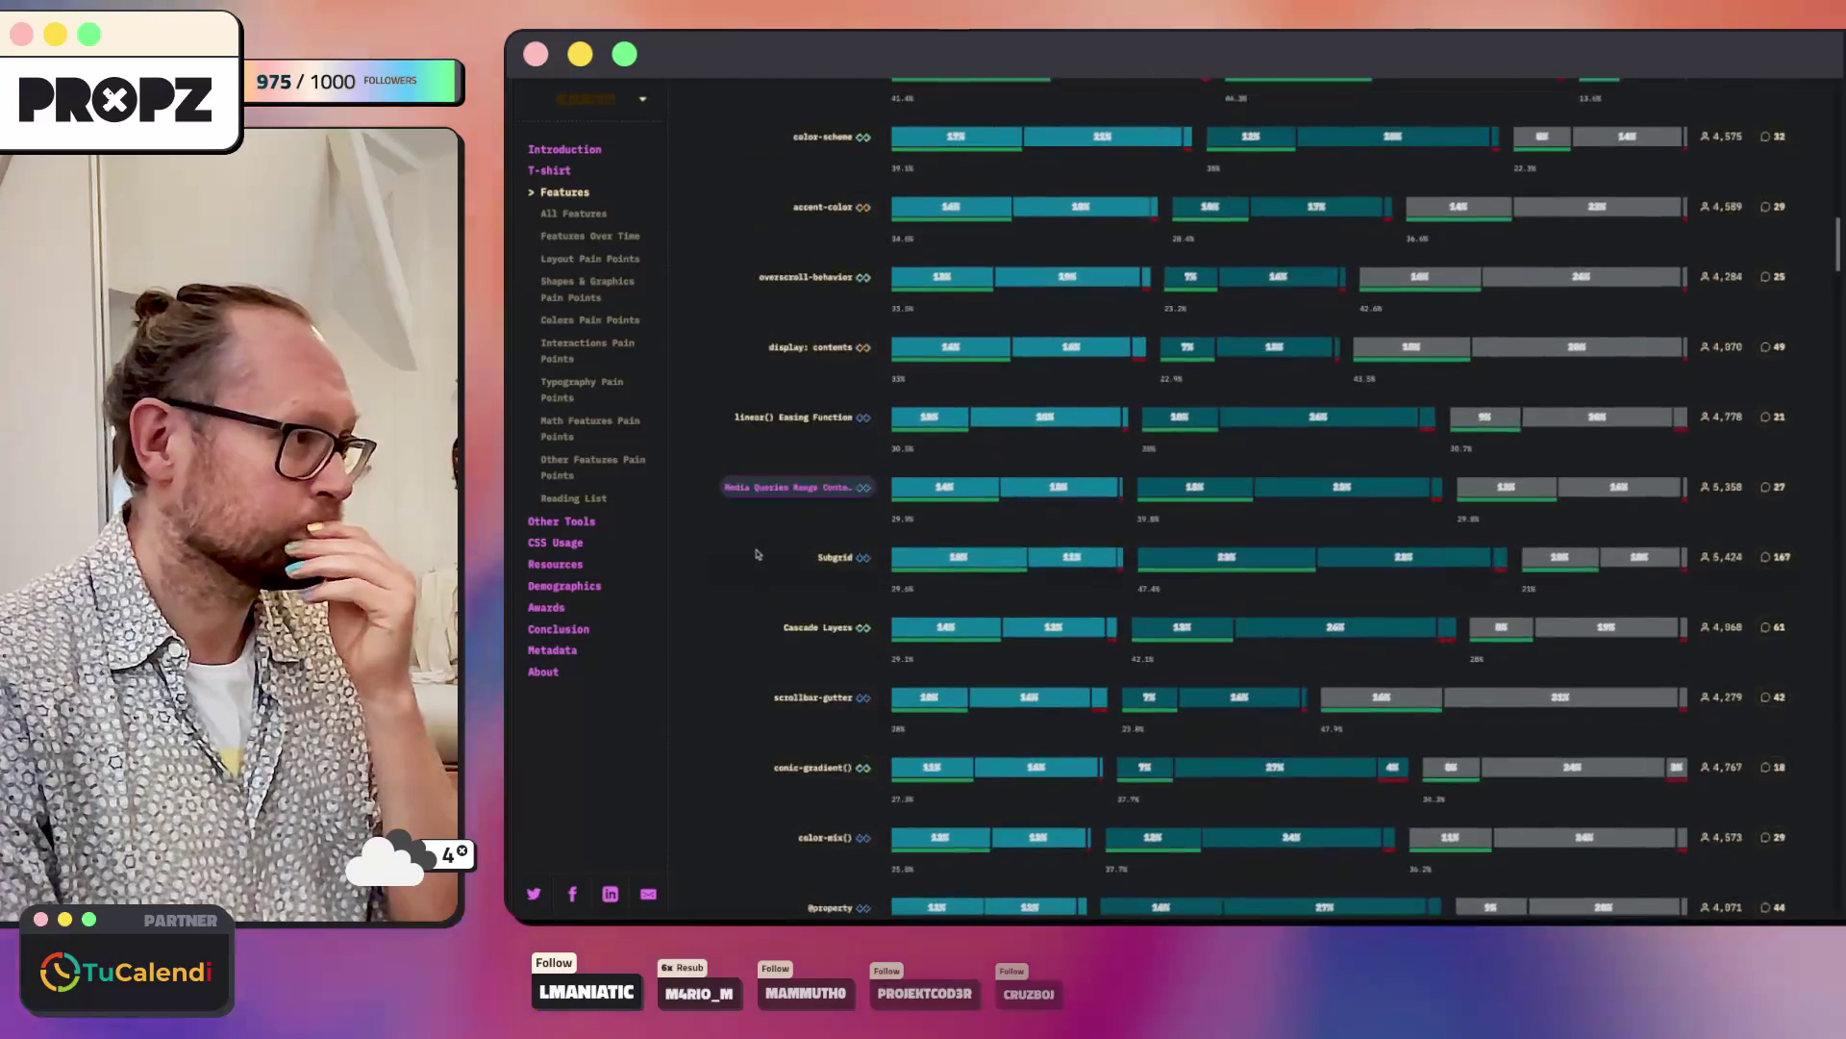
scroll(760, 555, up, 10)
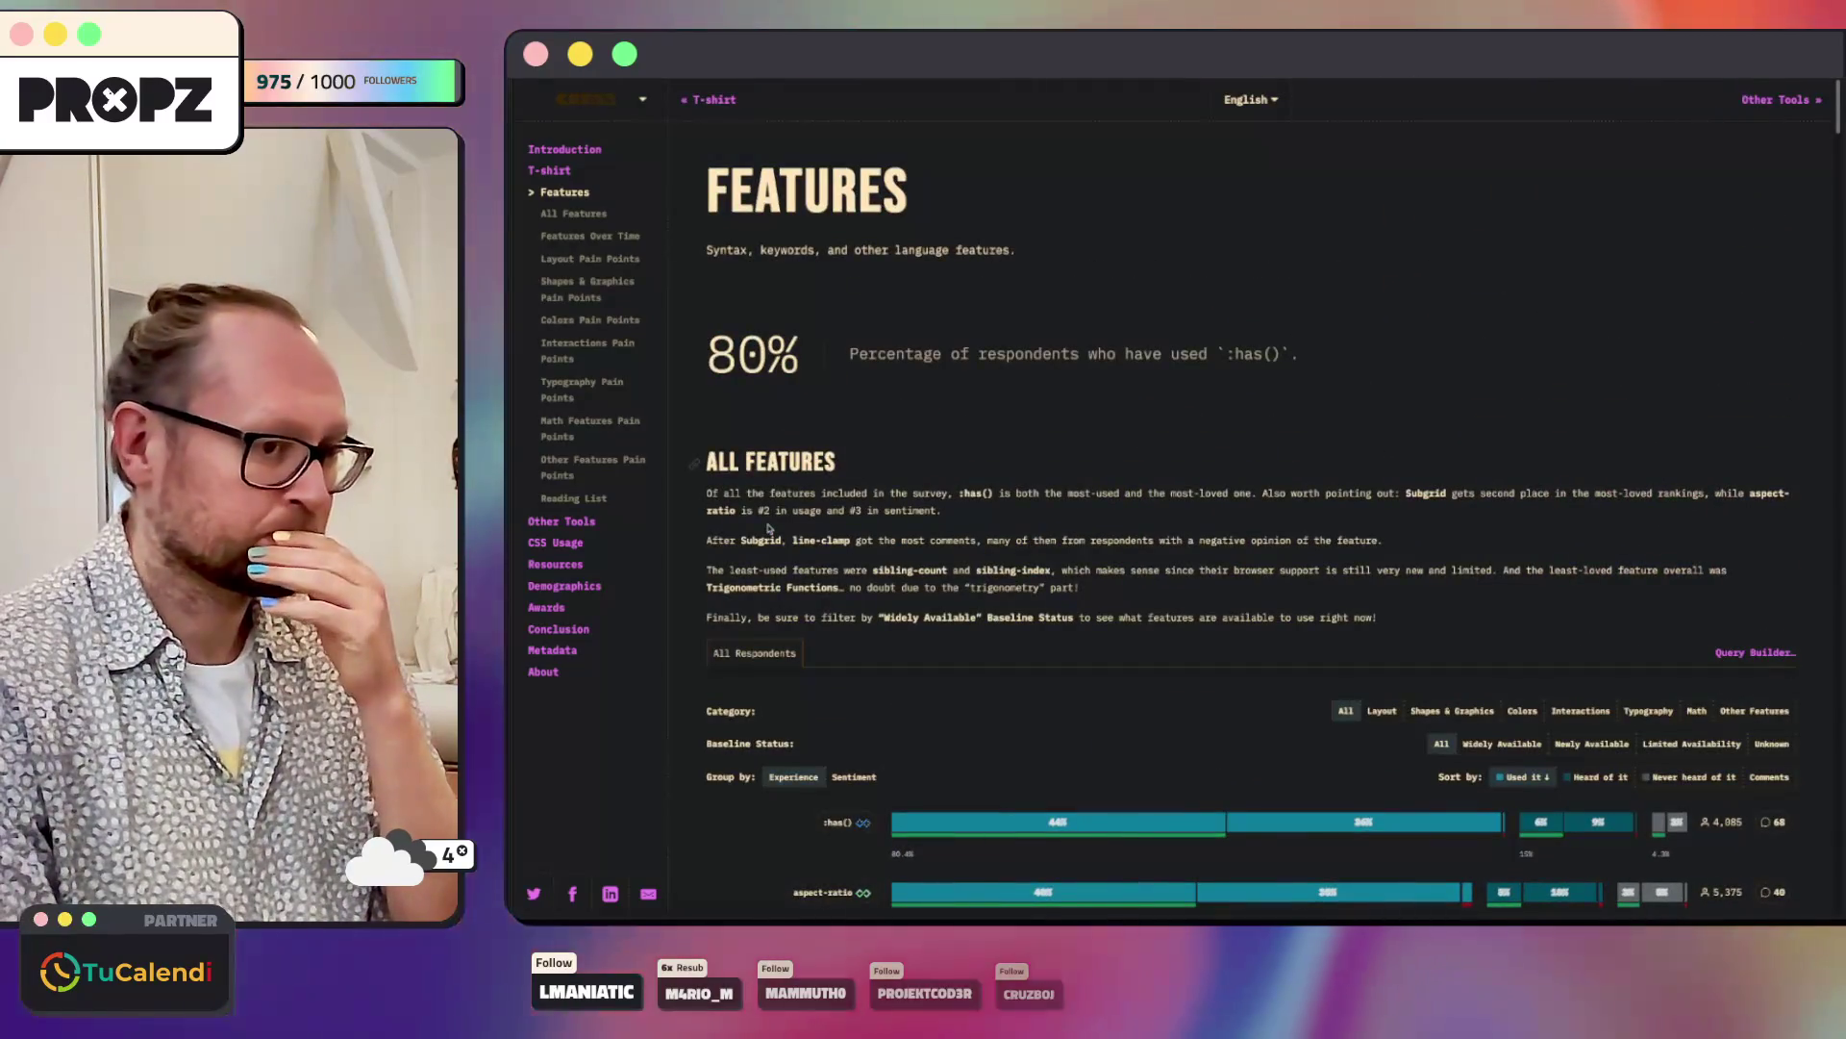
key(super+Tab)
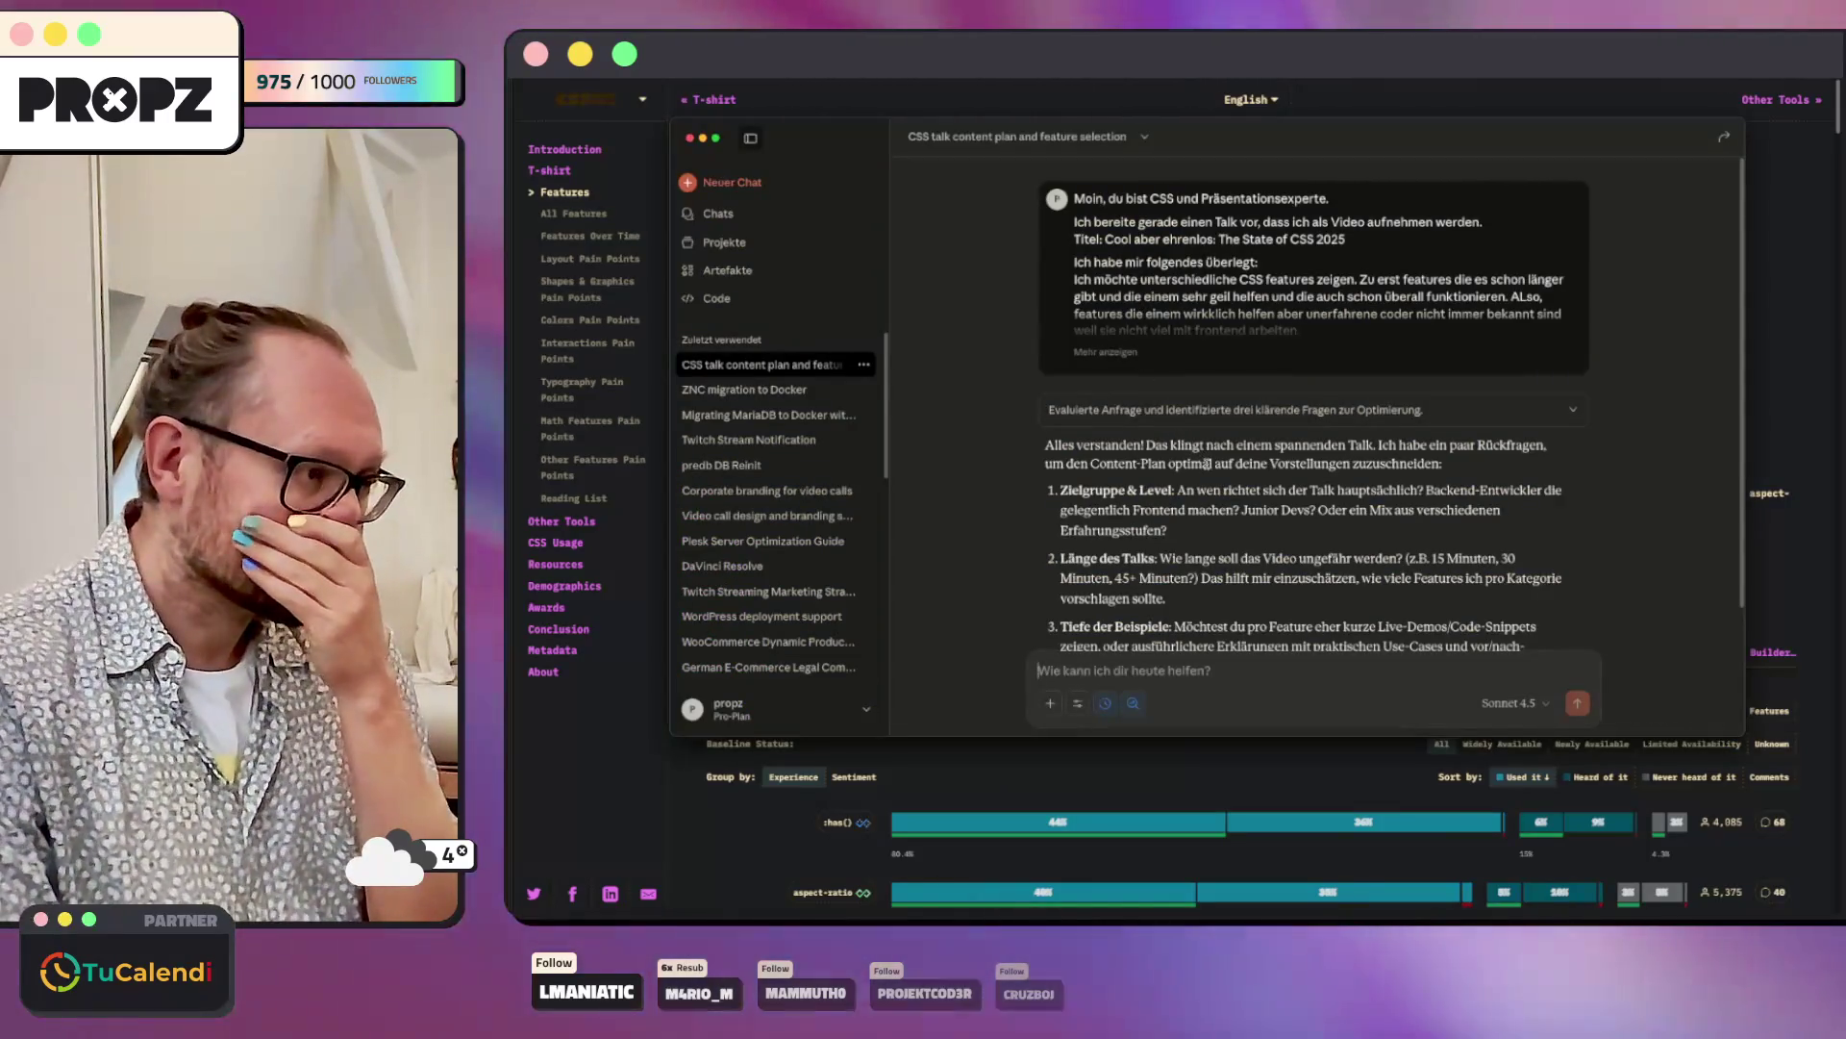
Answer that the audience is mixed but all tech-savvy, and the talk runs 20-30min.
scroll(1205, 463, down, 2)
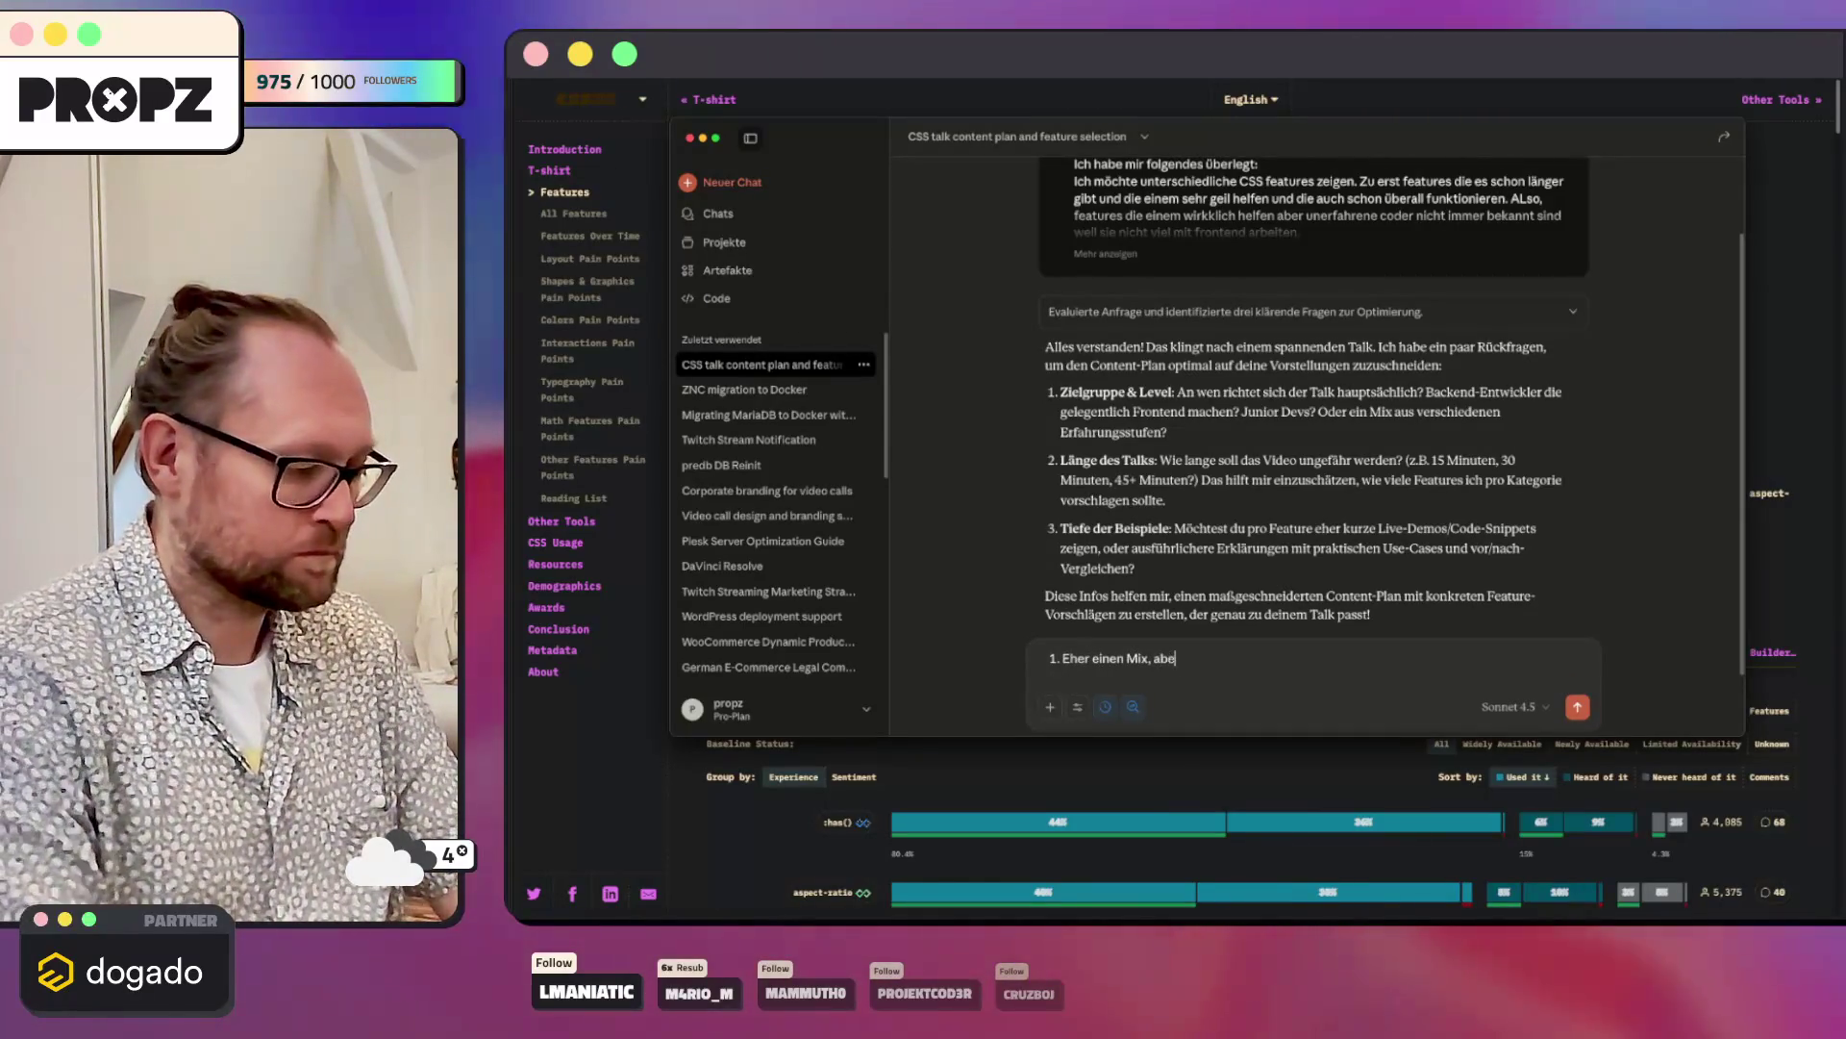
text(tiv alle Techni)
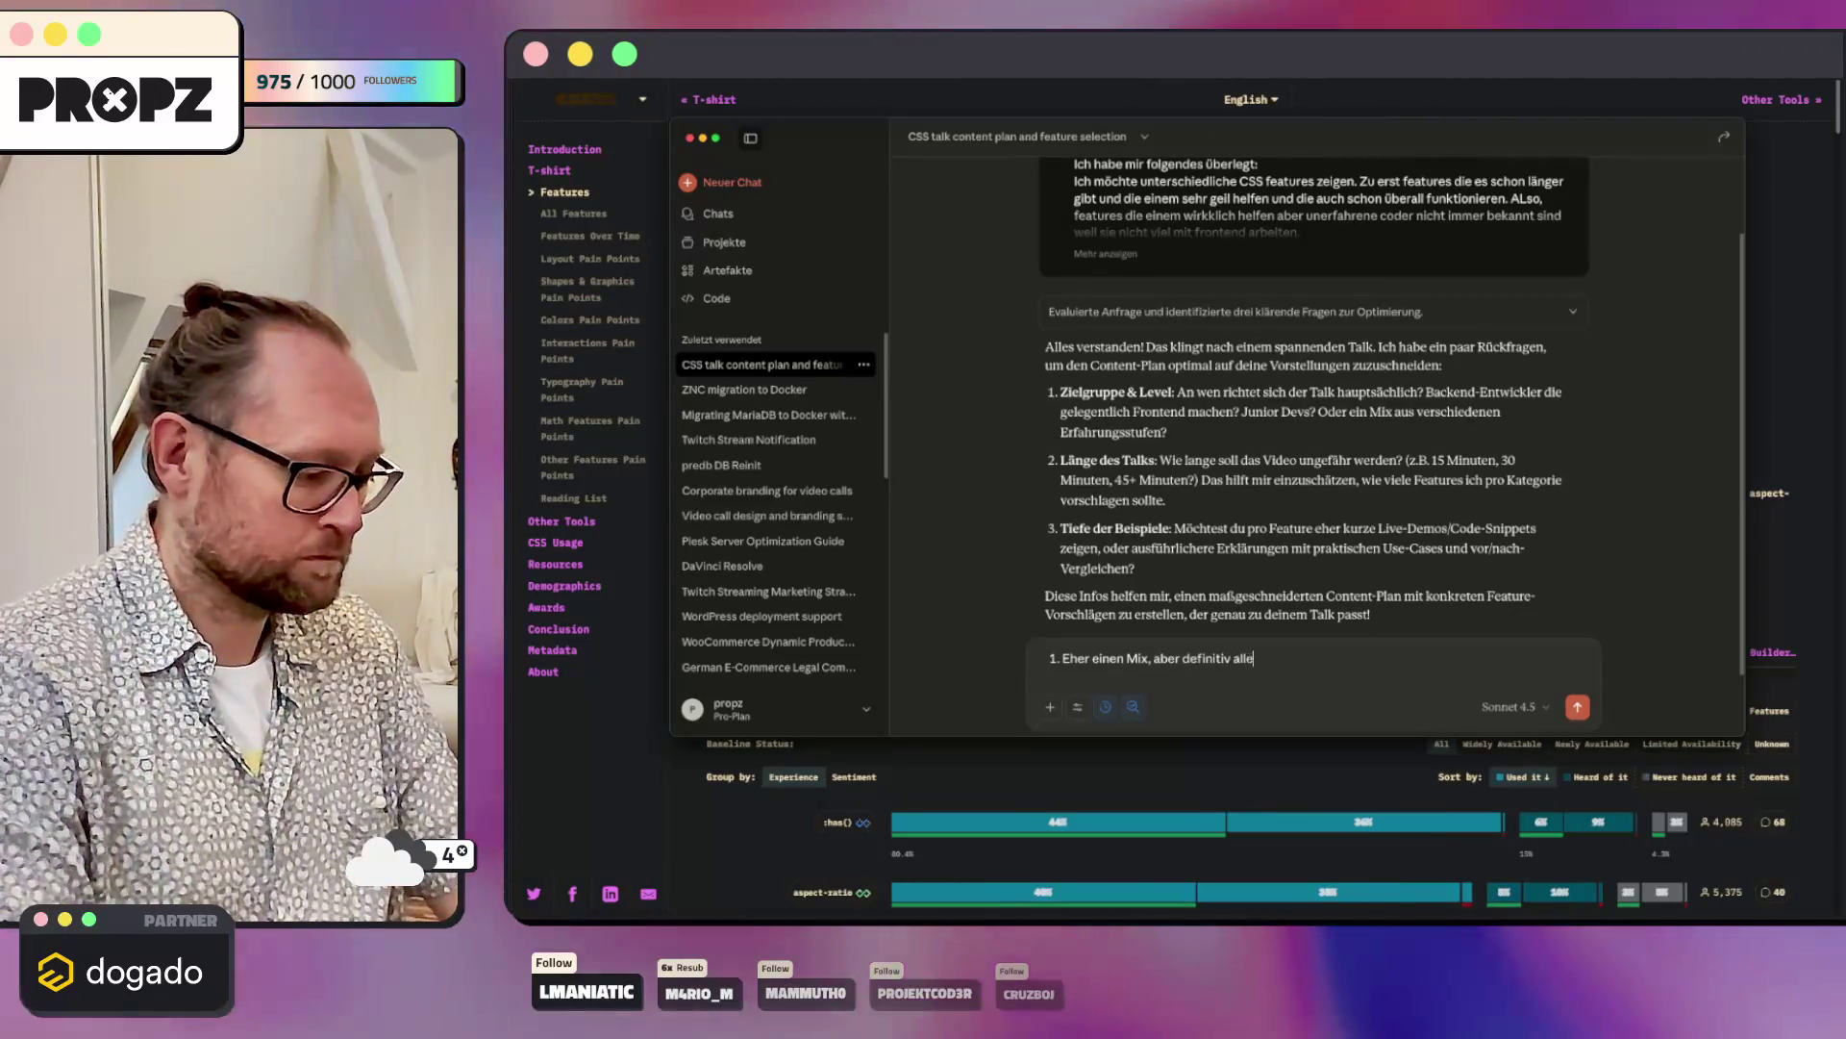
text(k-aff)
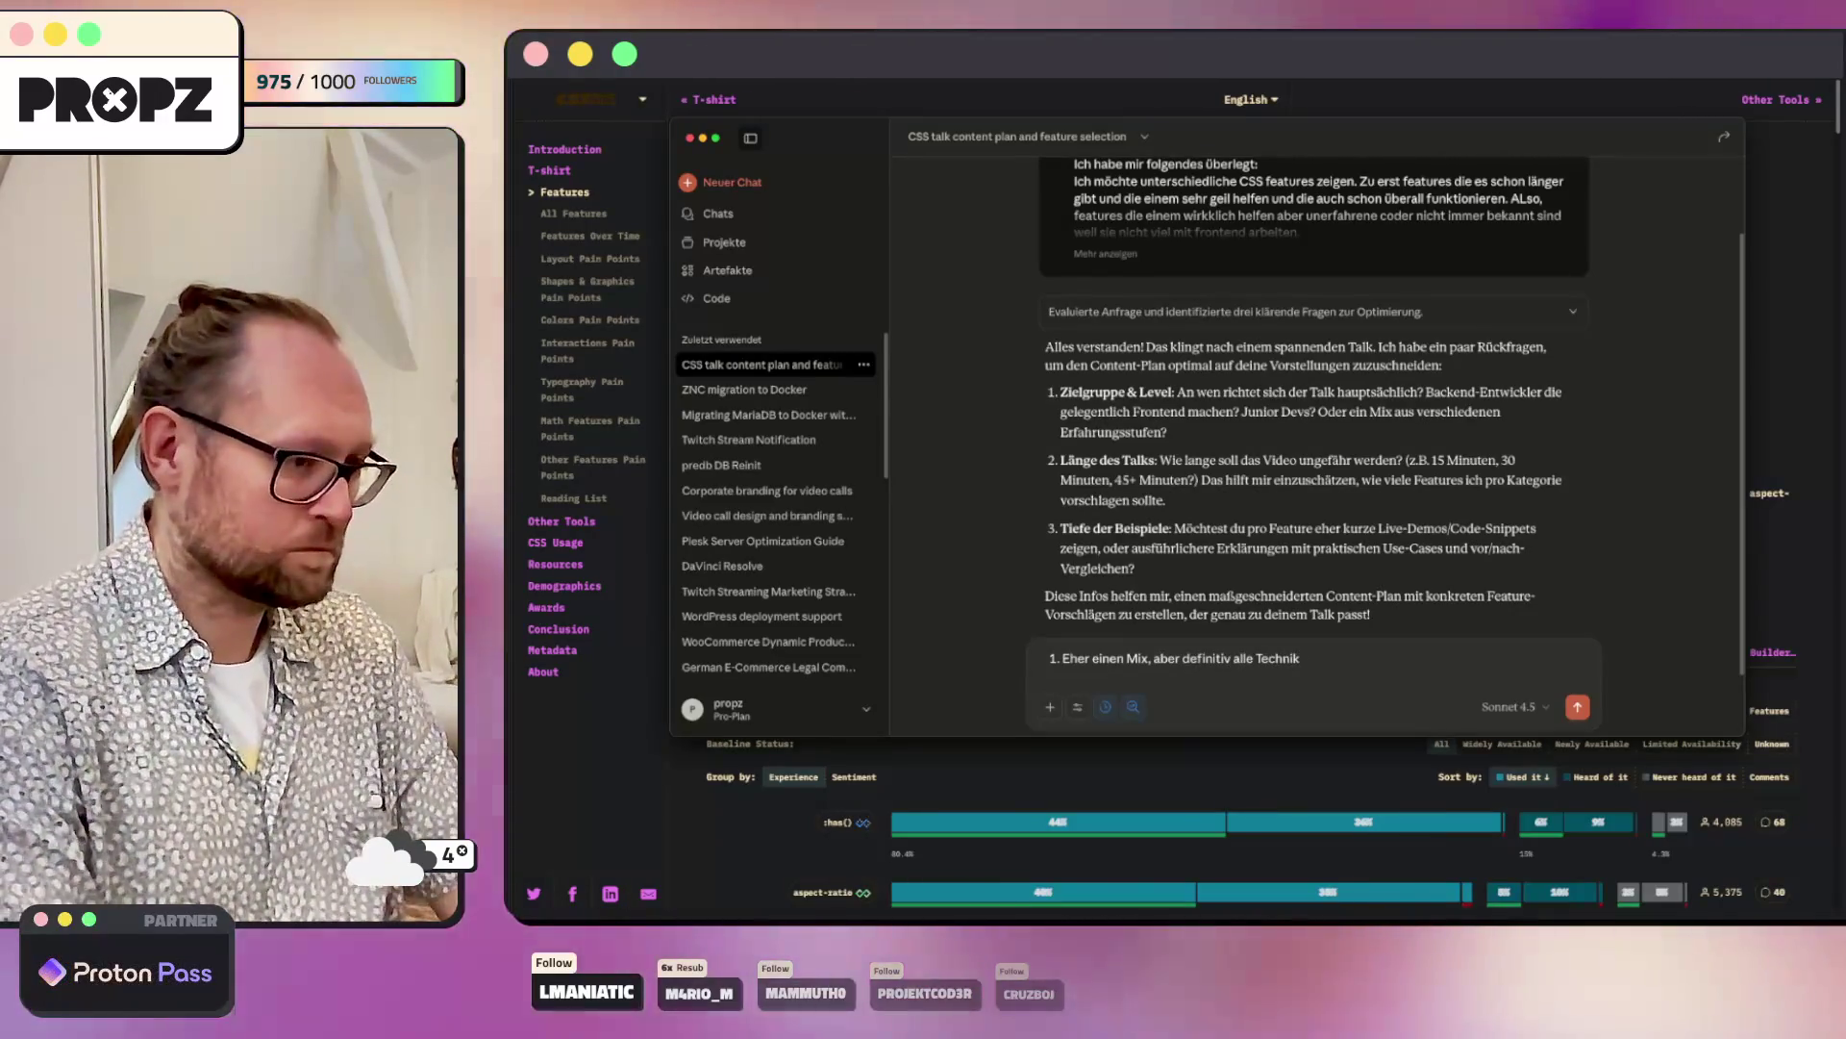
text(in)
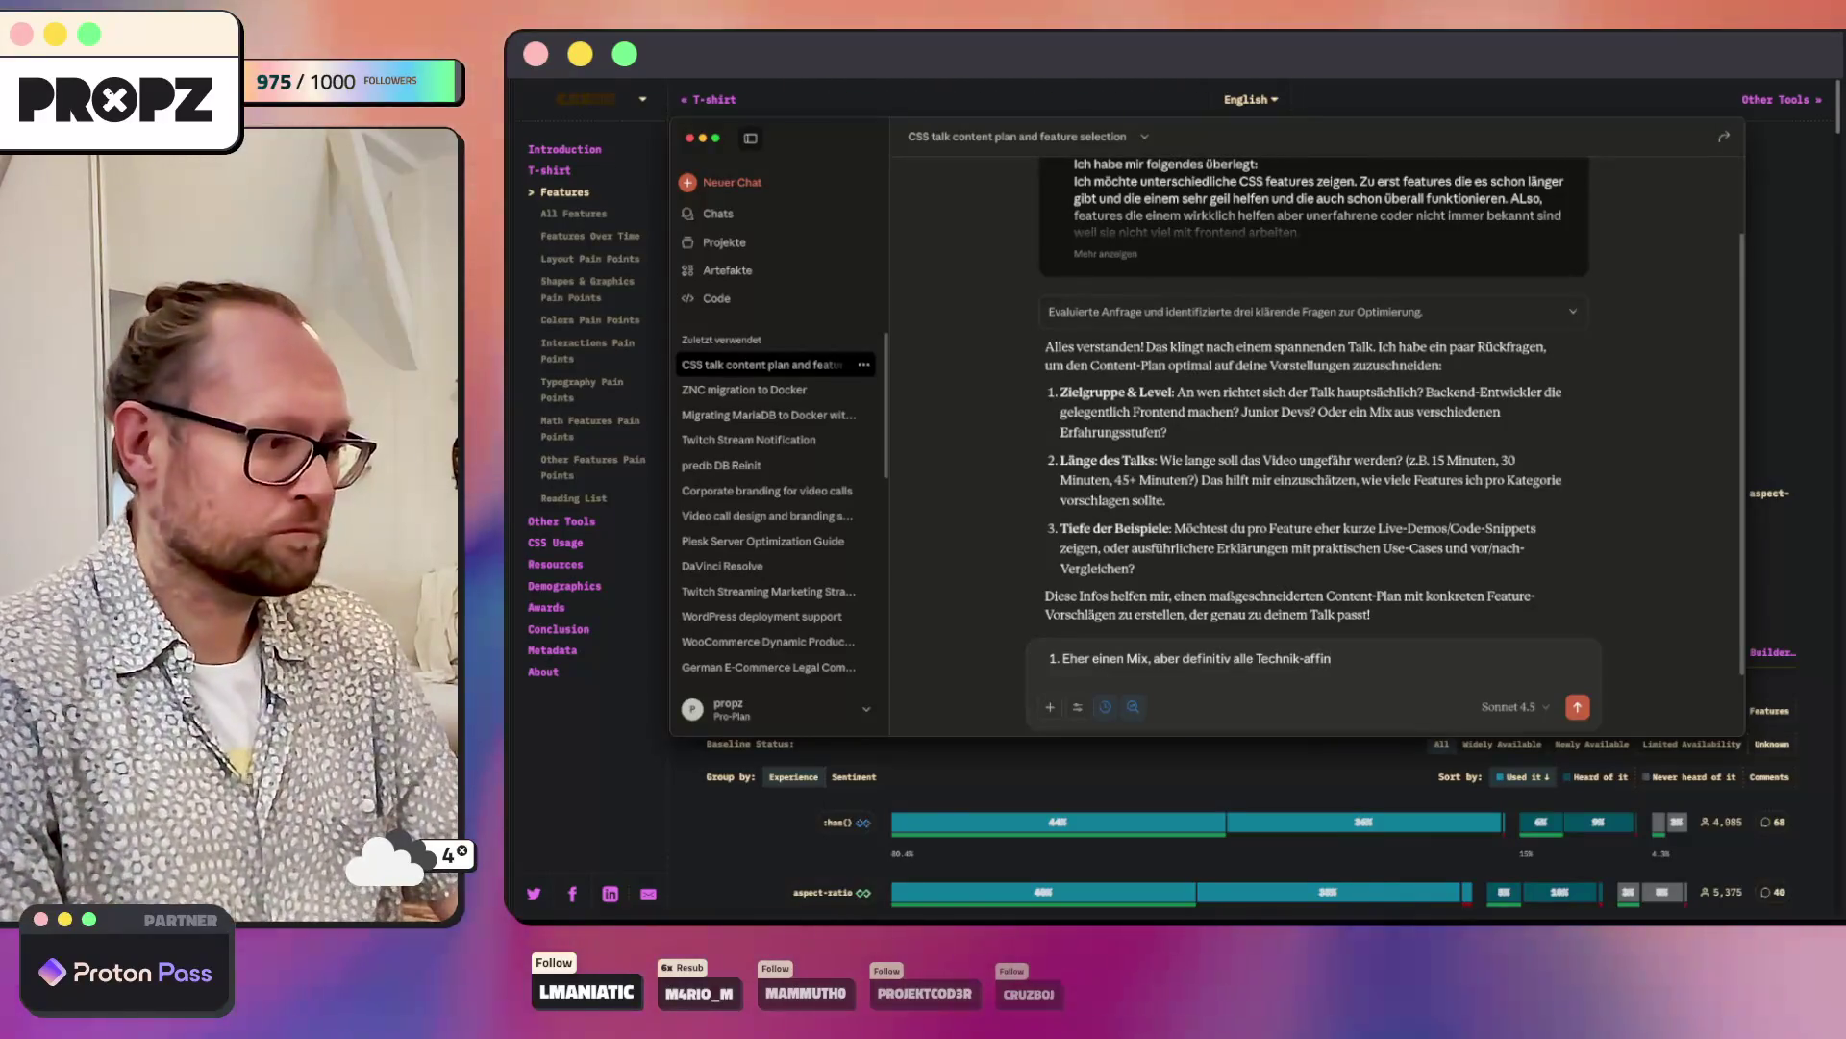
key(shift+Return)
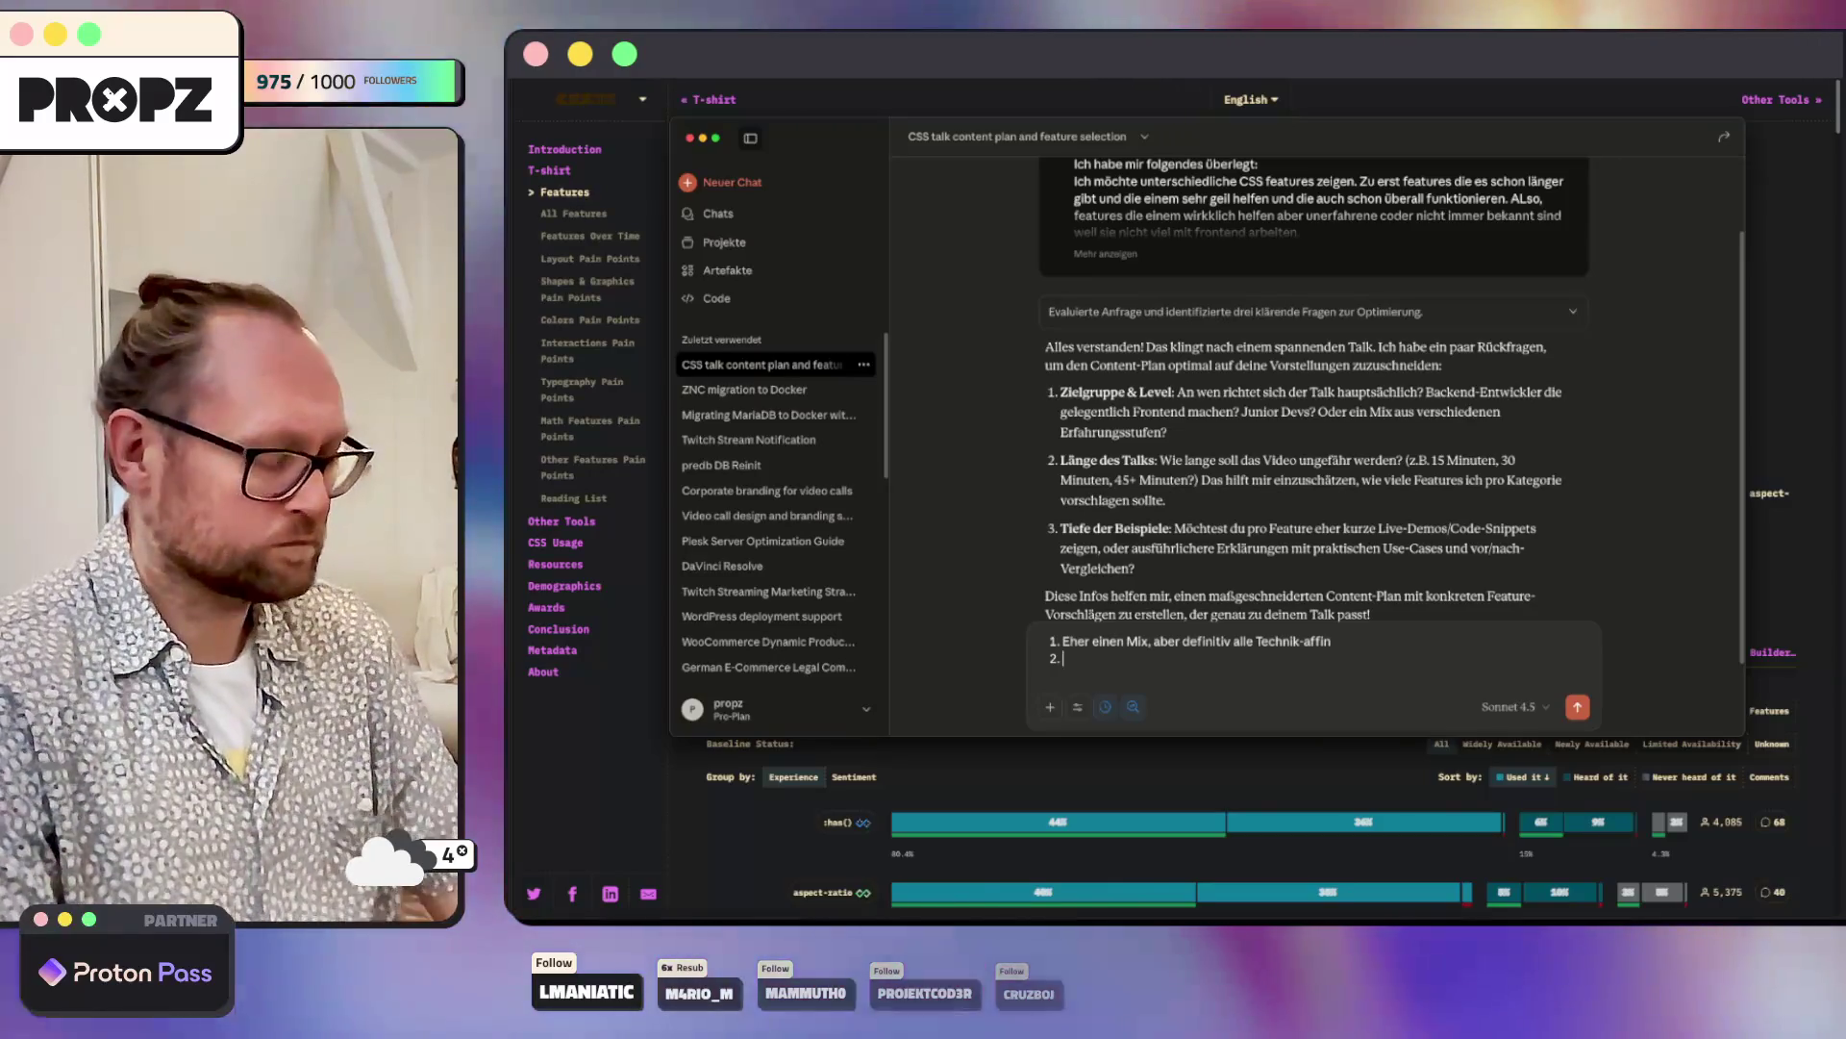
text(Im besten)
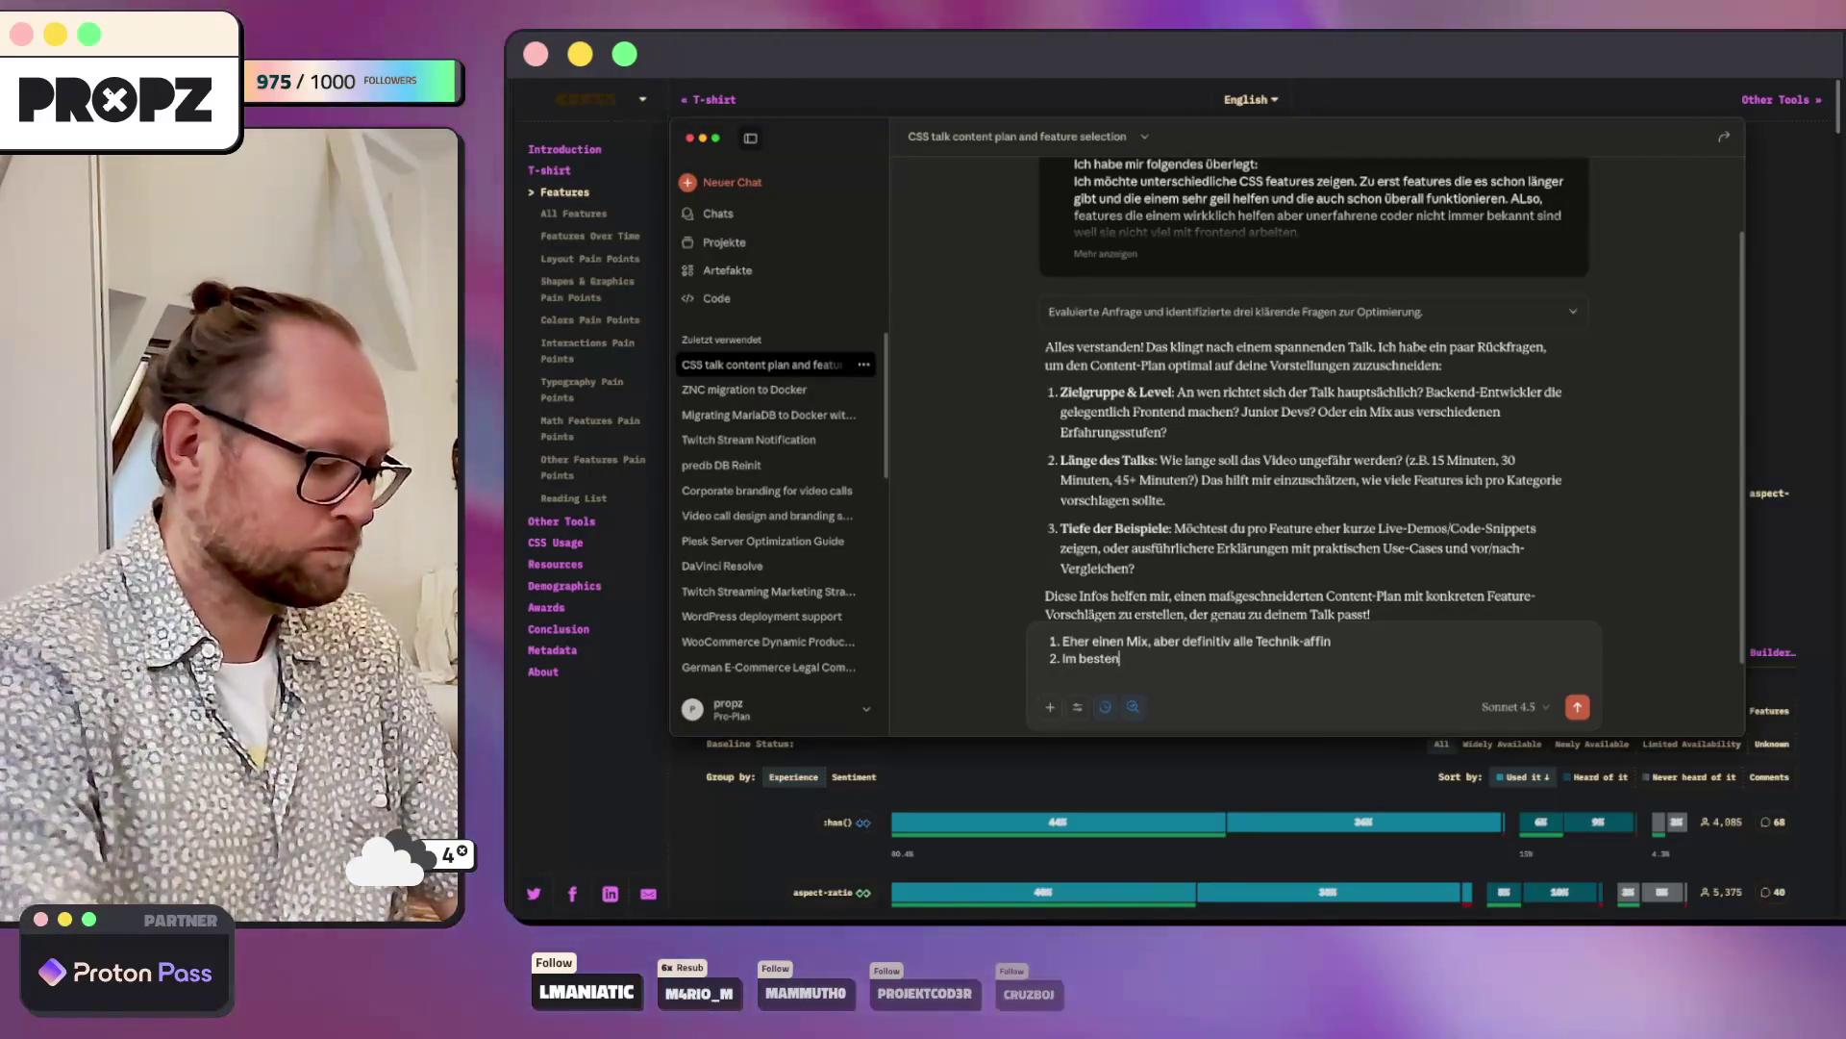
text( Fall so zwi)
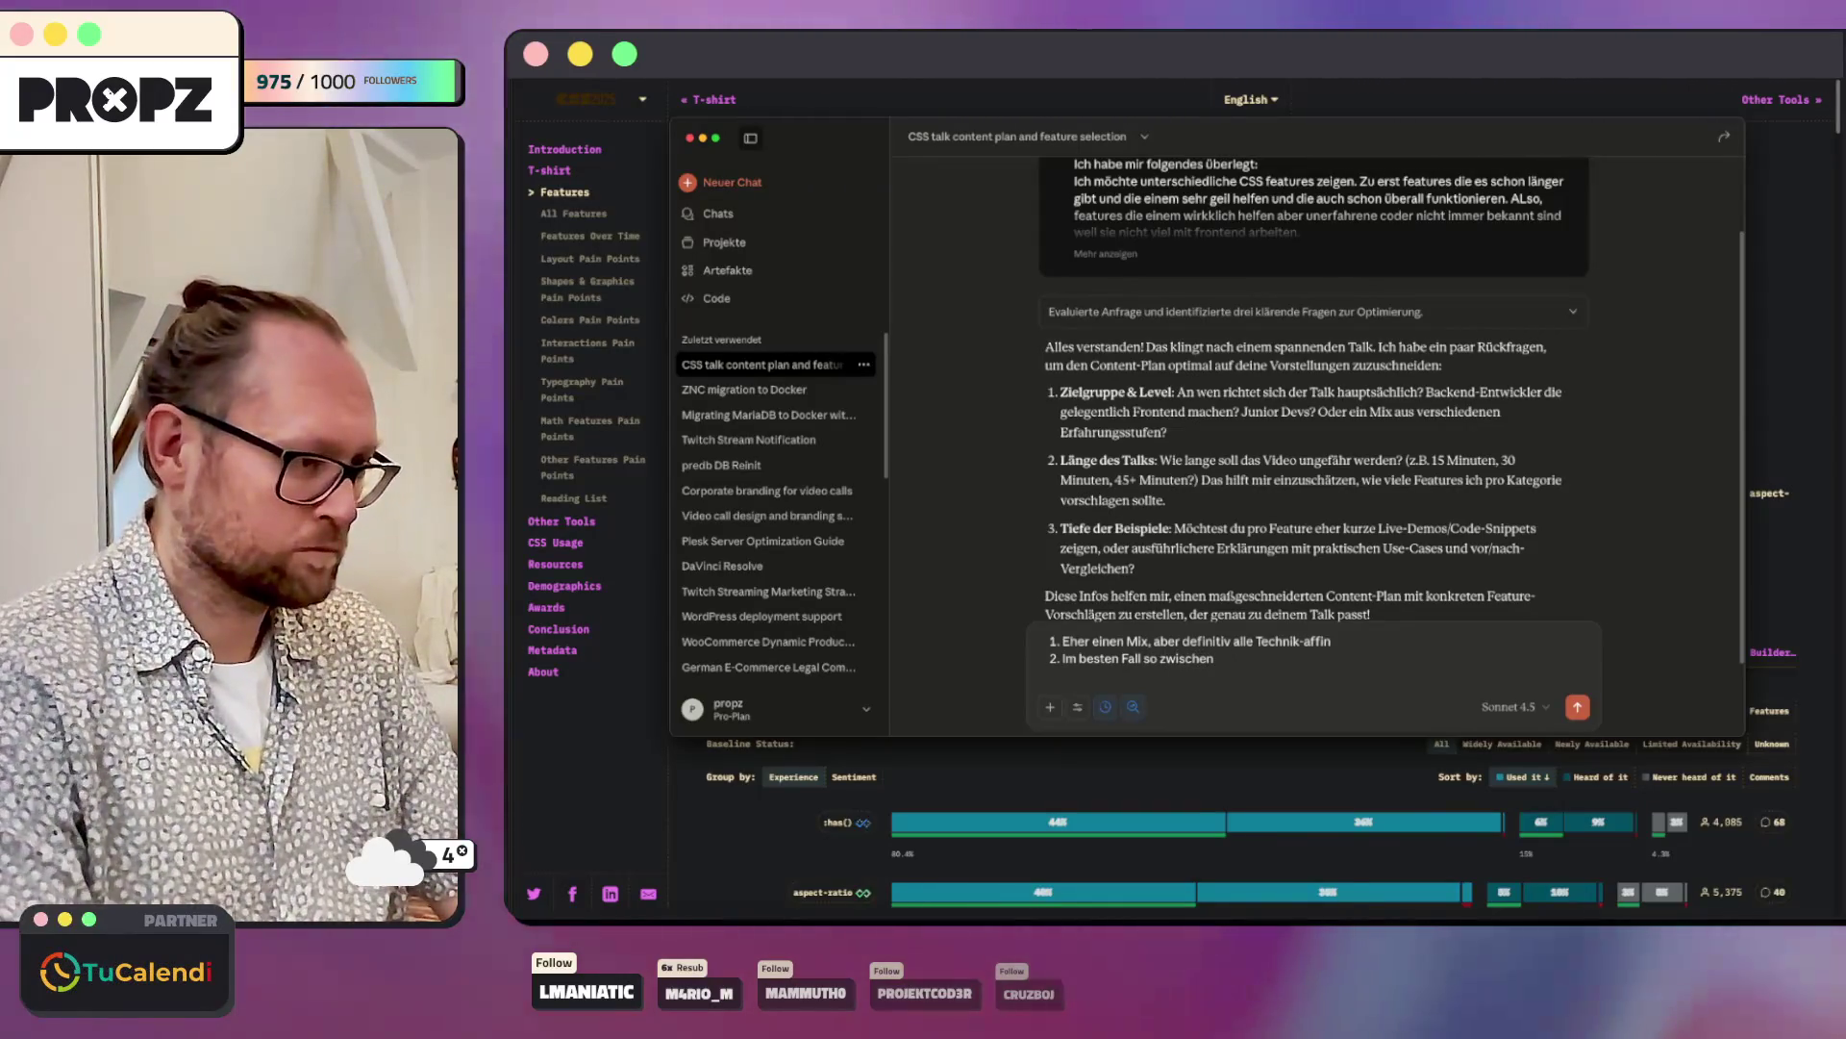
key(BackSpace)
key(BackSpace)
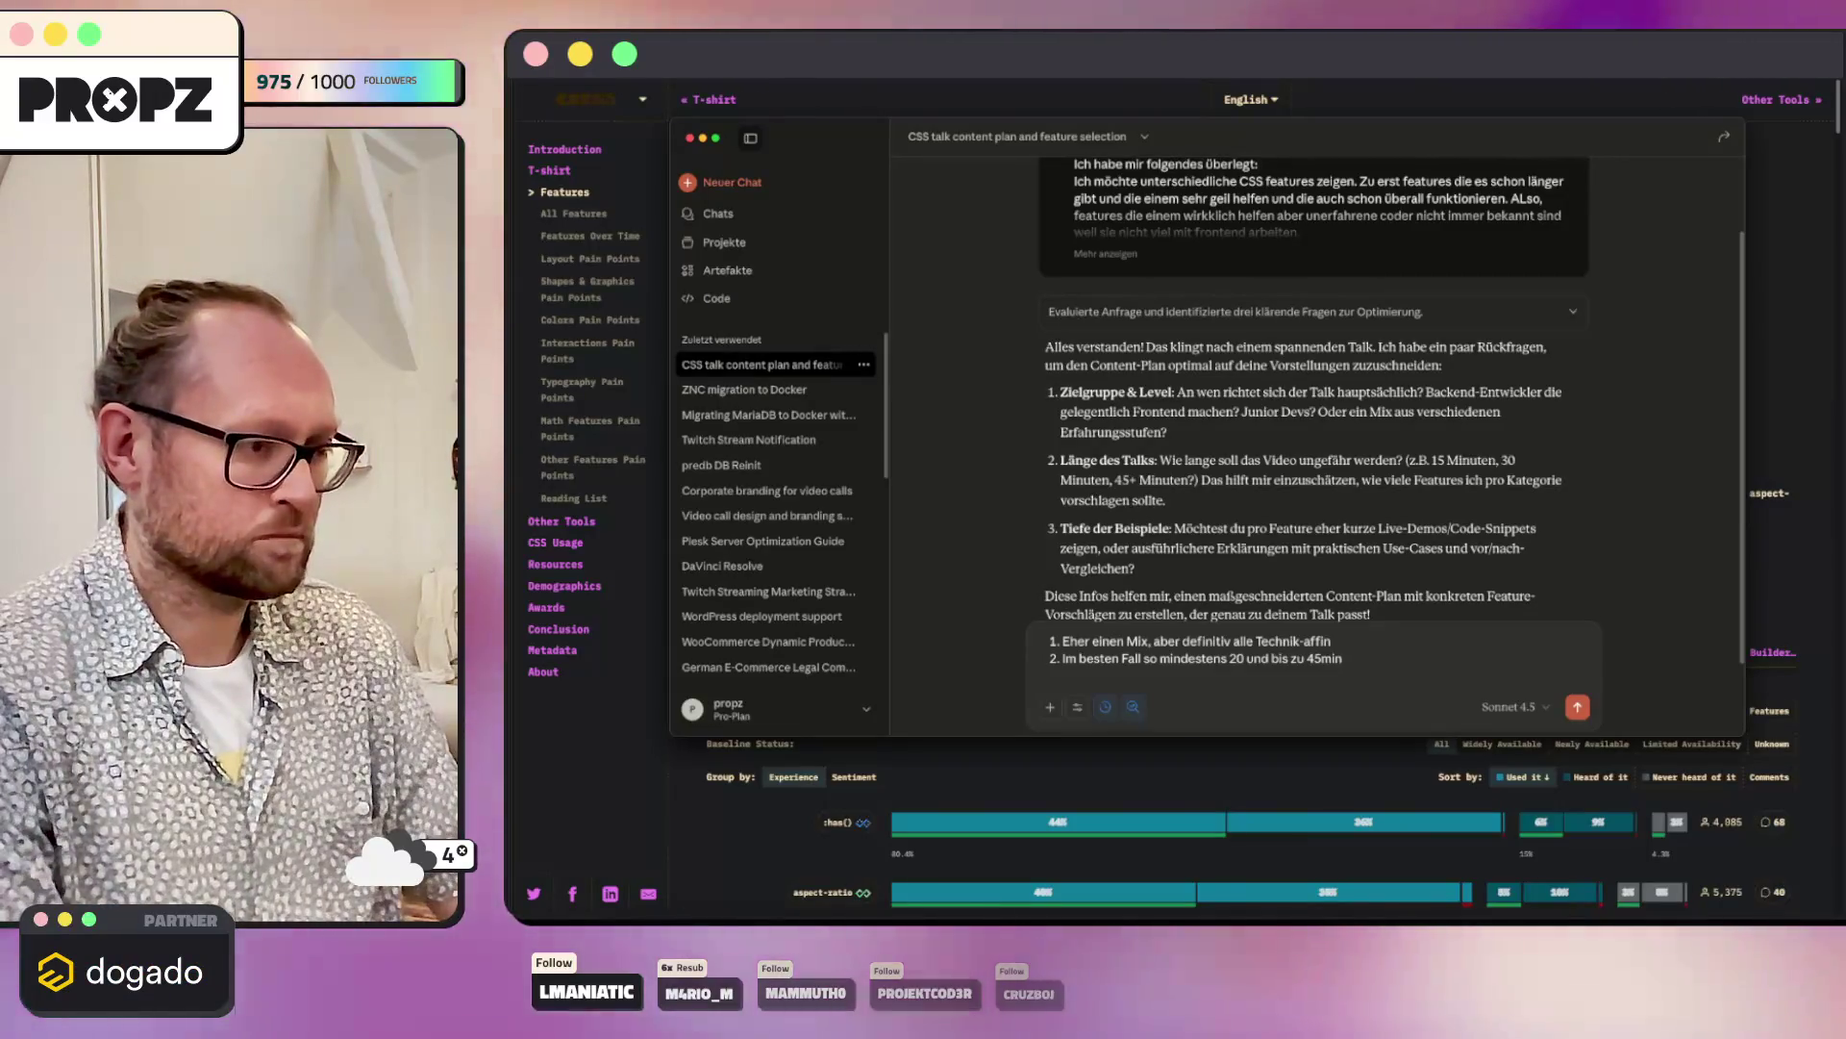
key(BackSpace)
key(BackSpace)
key(BackSpace)
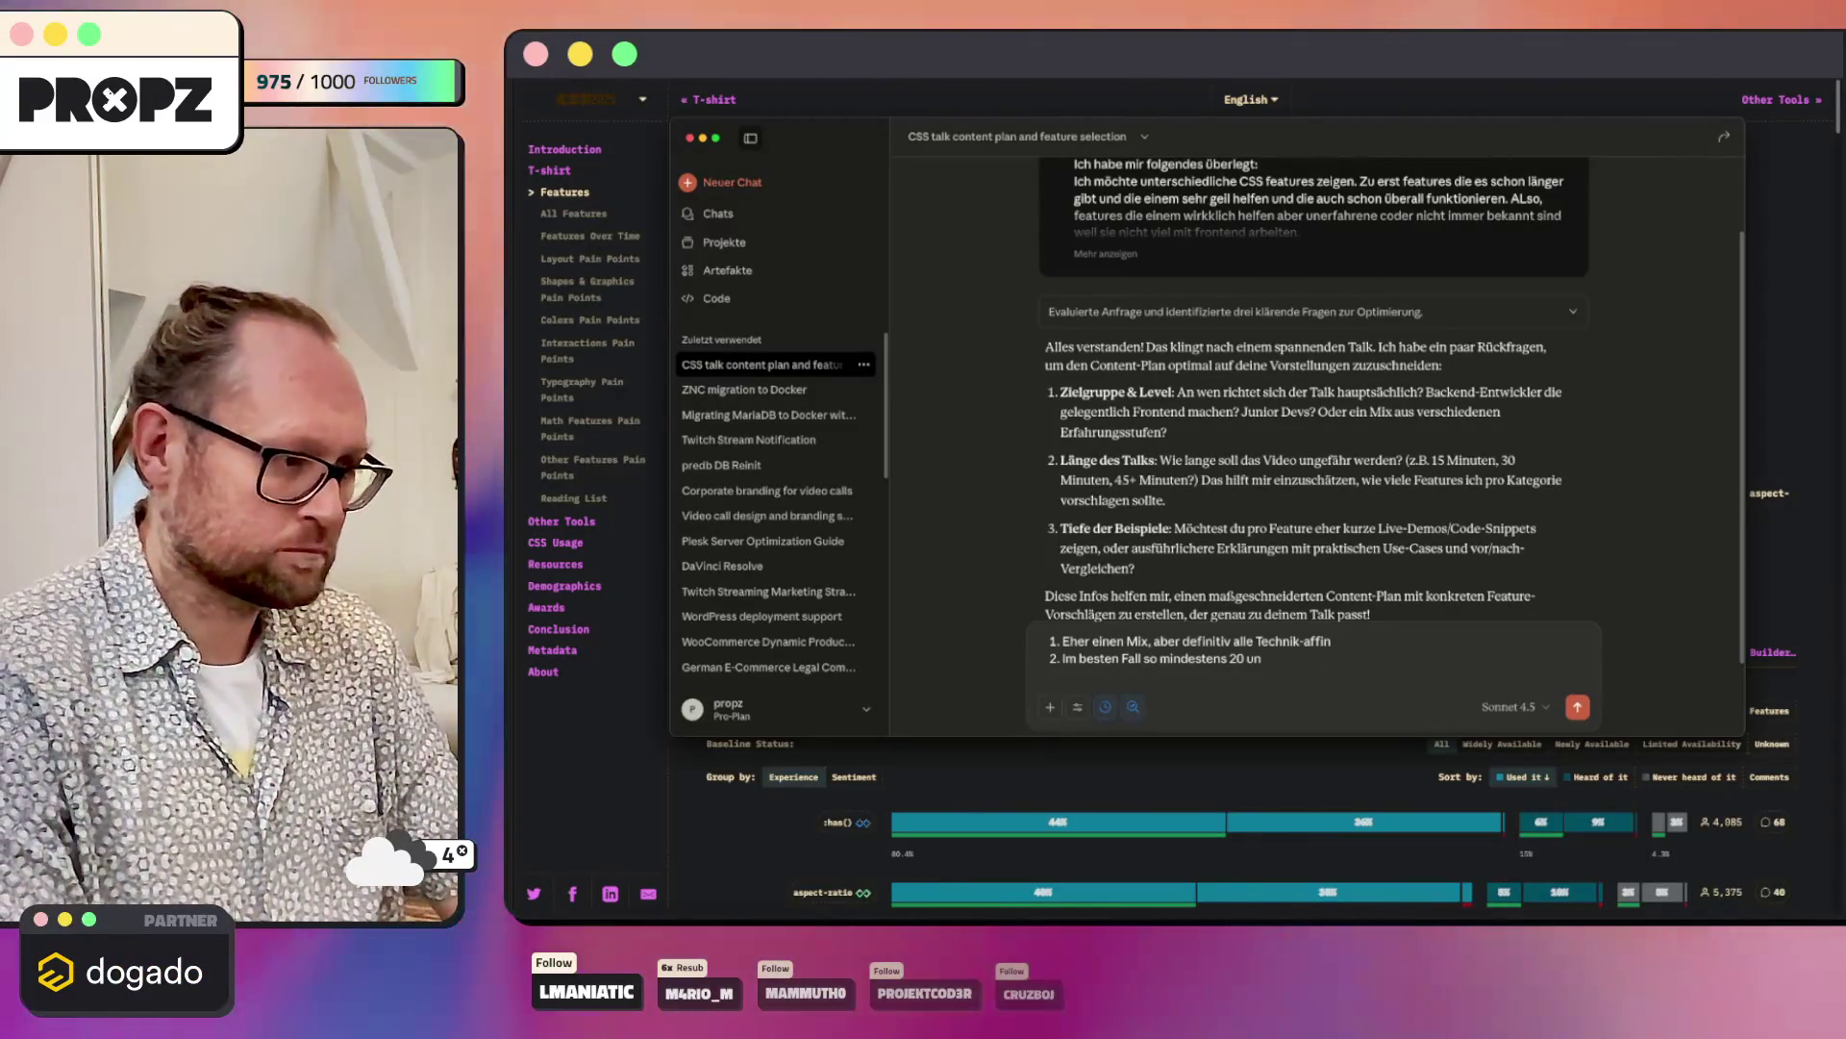
key(BackSpace)
key(BackSpace)
key(BackSpace)
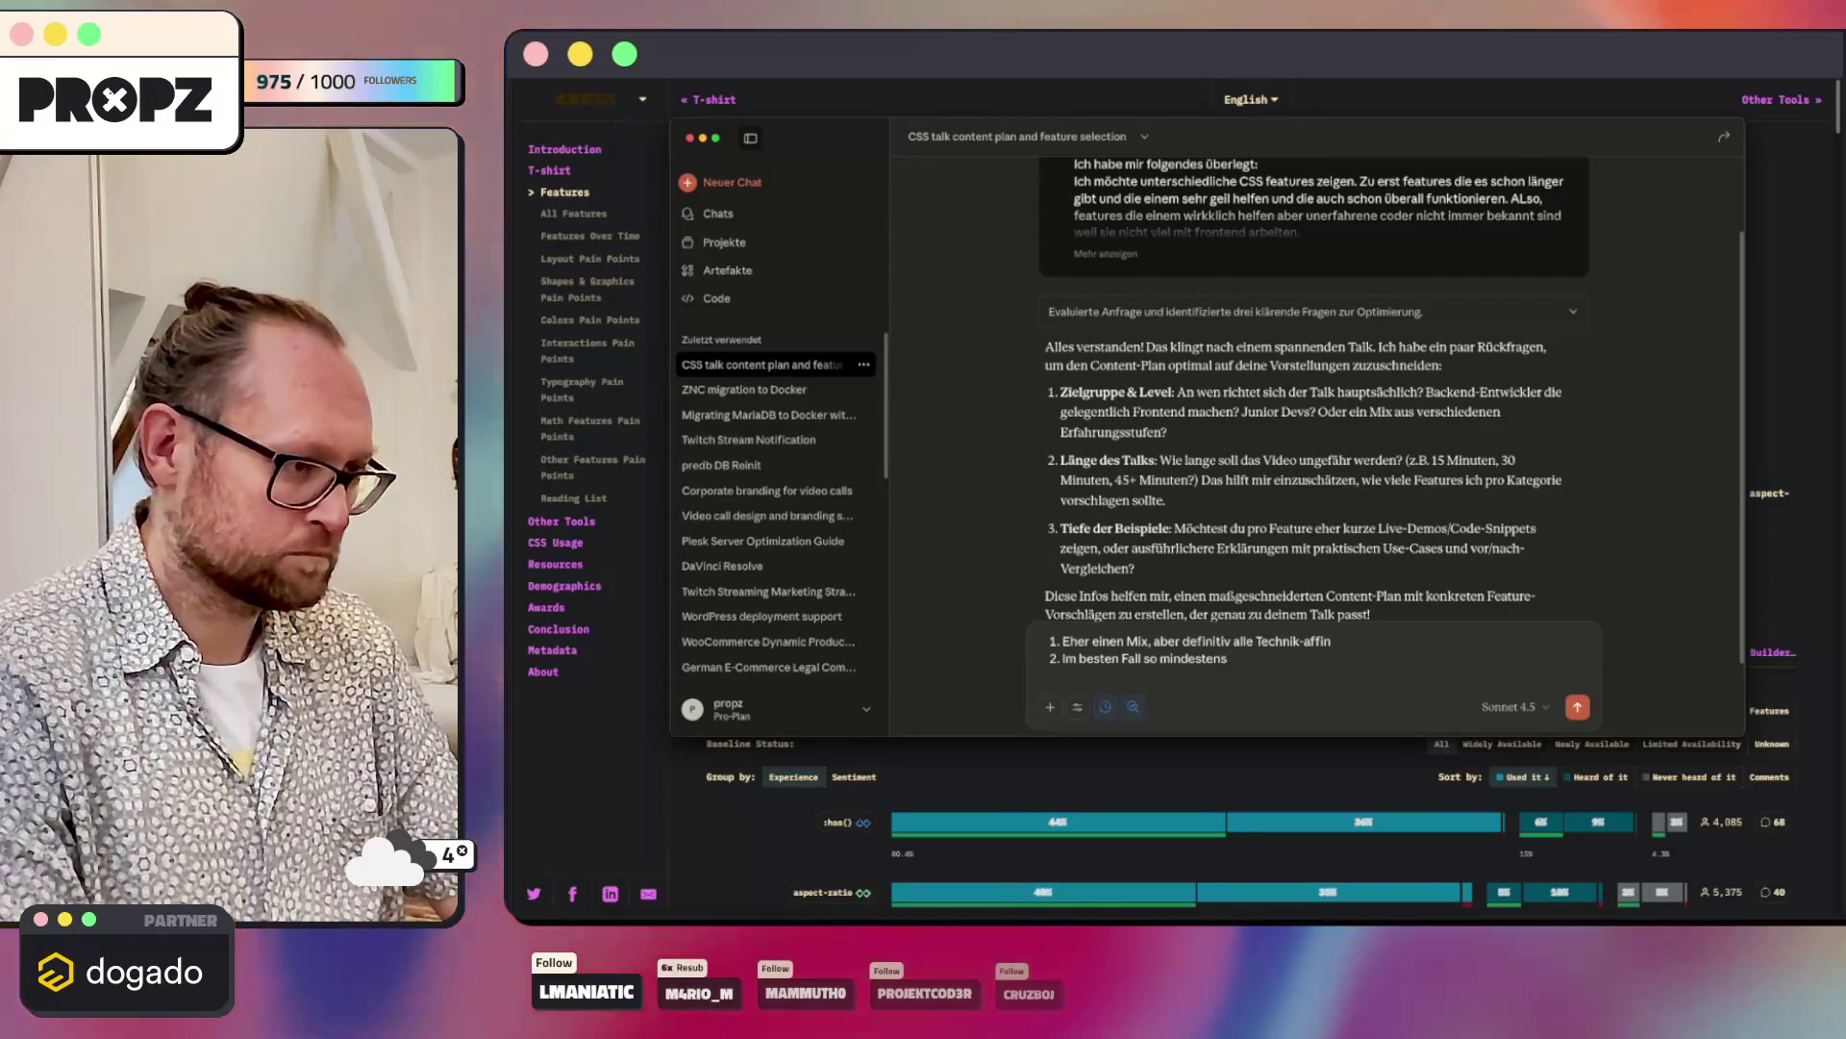
key(BackSpace)
key(BackSpace)
key(BackSpace)
text(20)
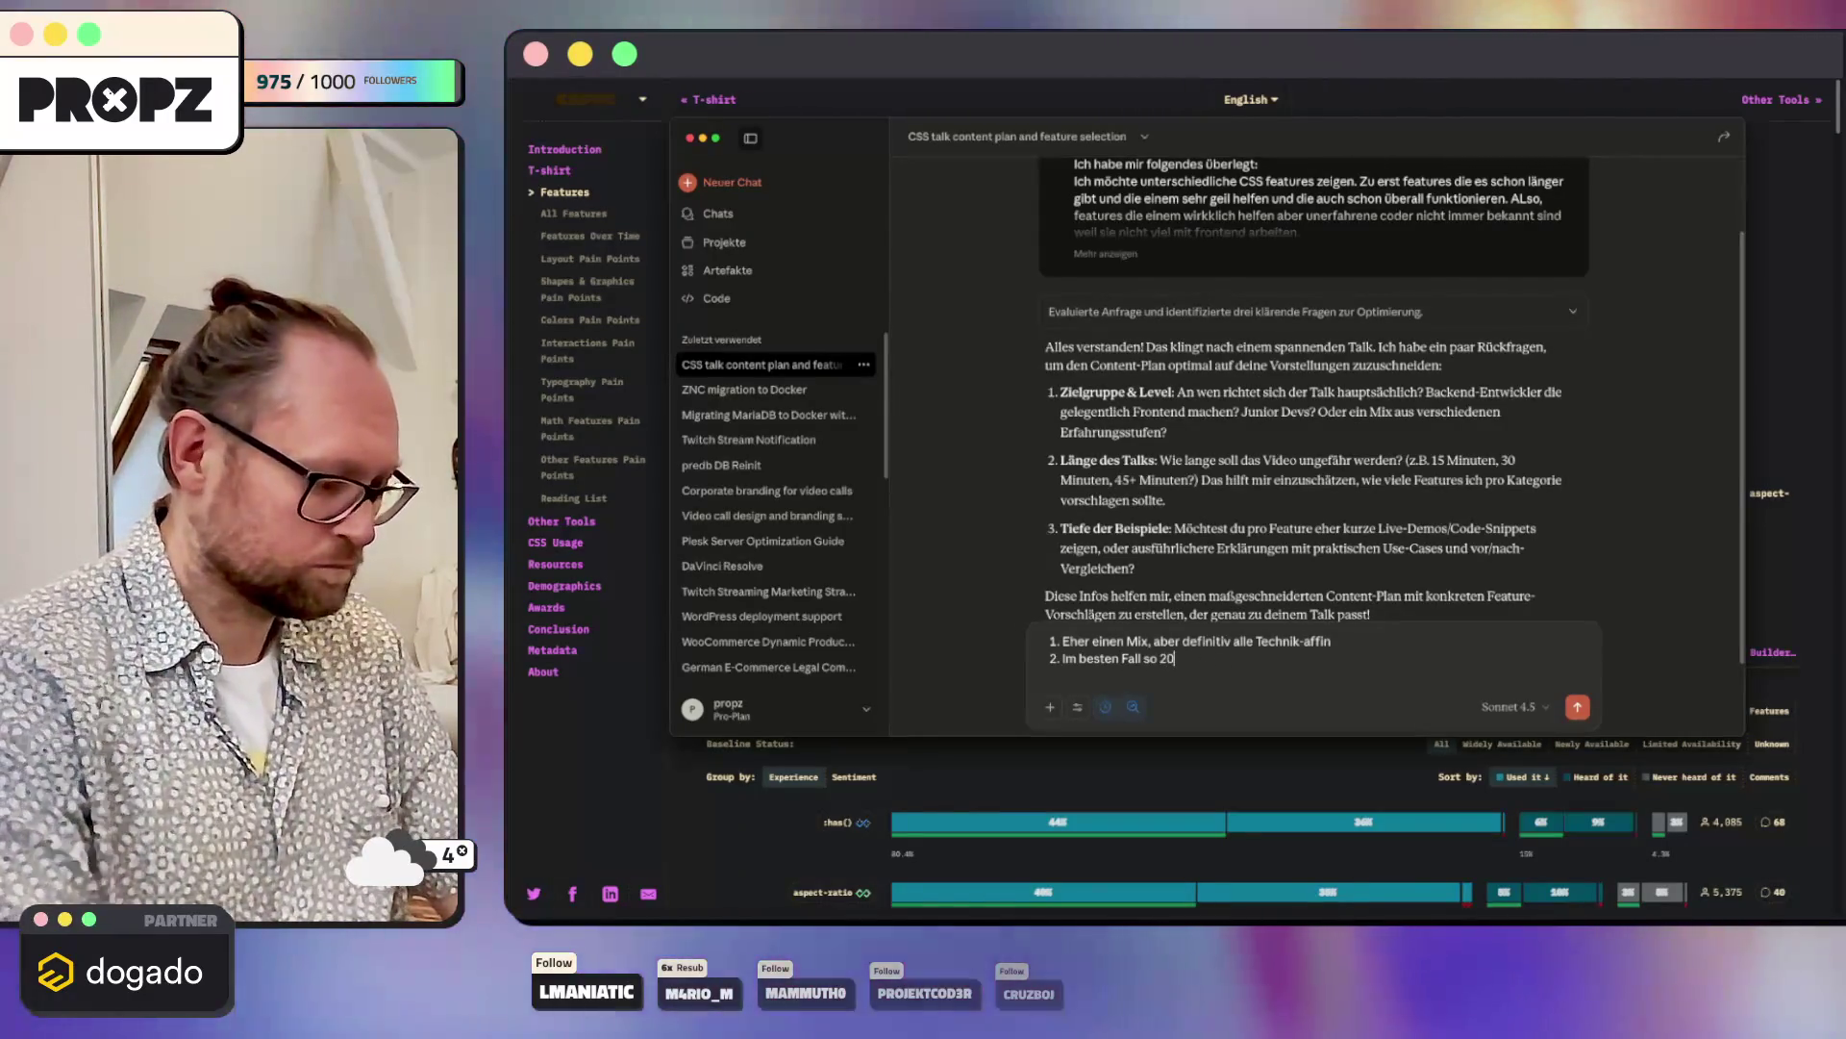
text(-30min)
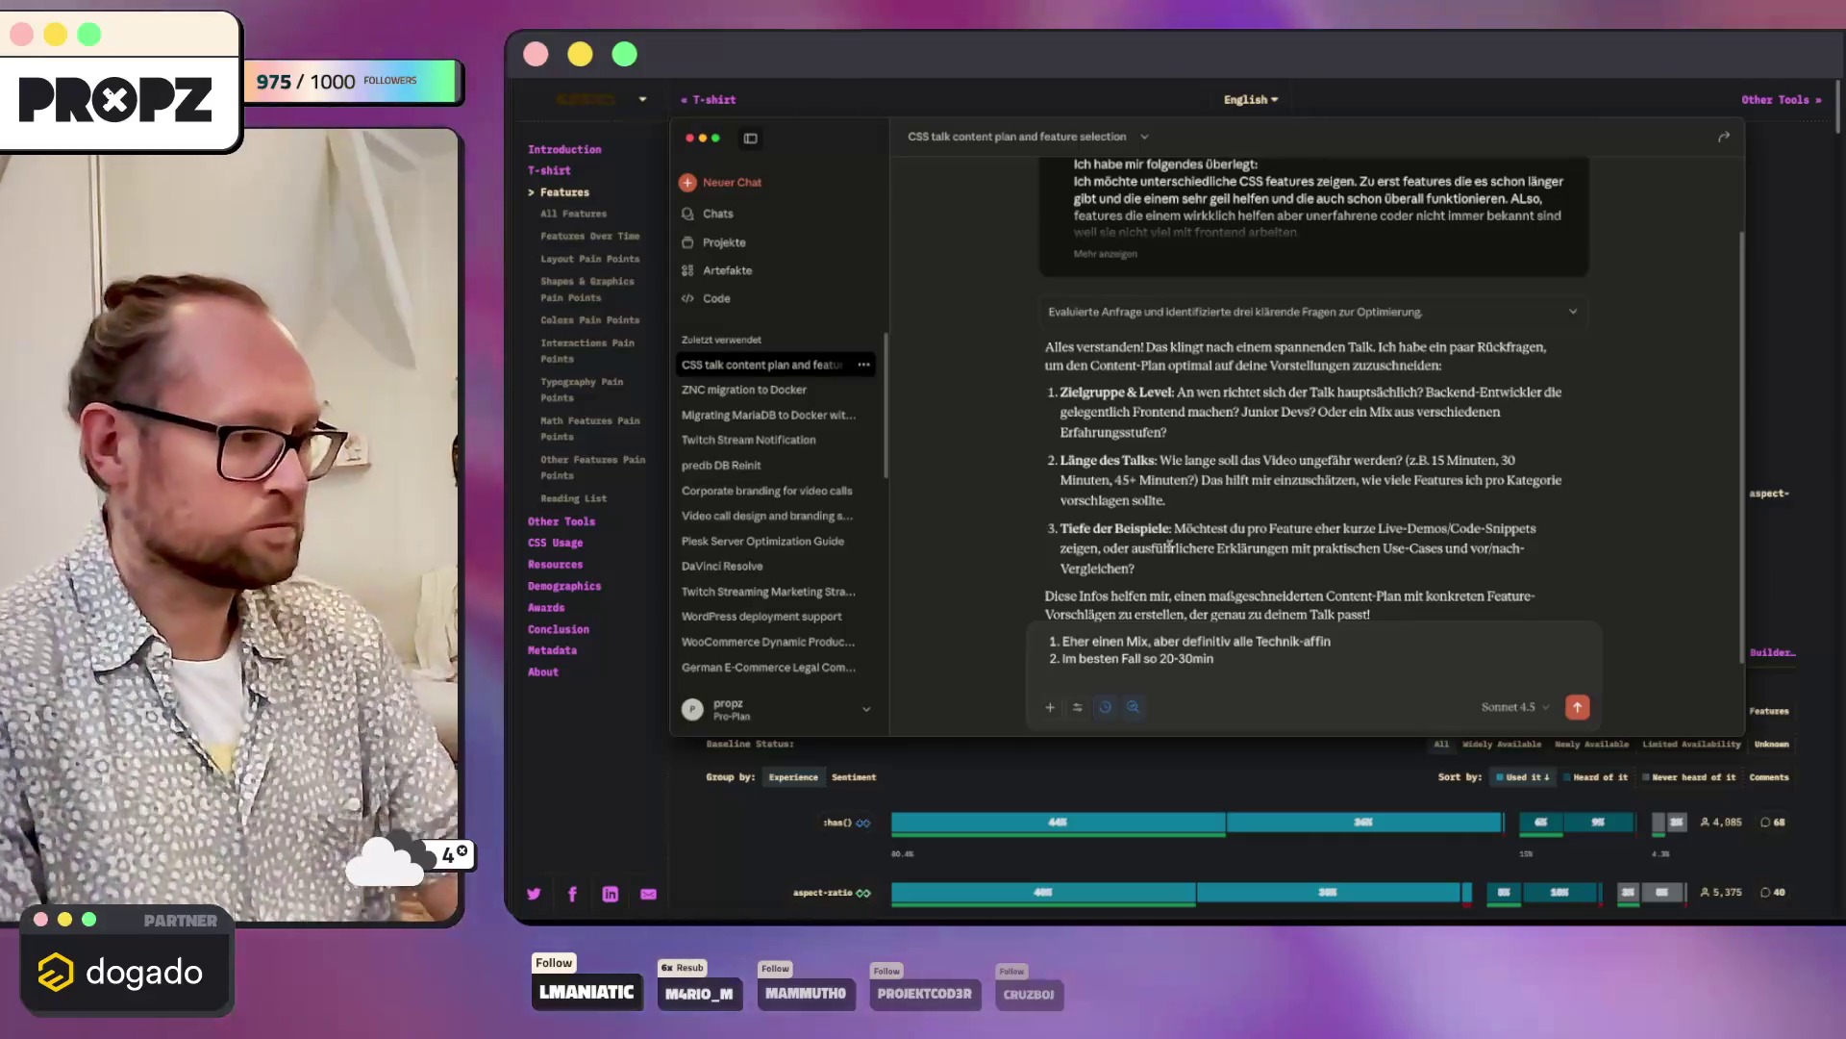
Add a third answer requesting short code snippets for practical use cases and send the reply.
scroll(1168, 545, down, 2)
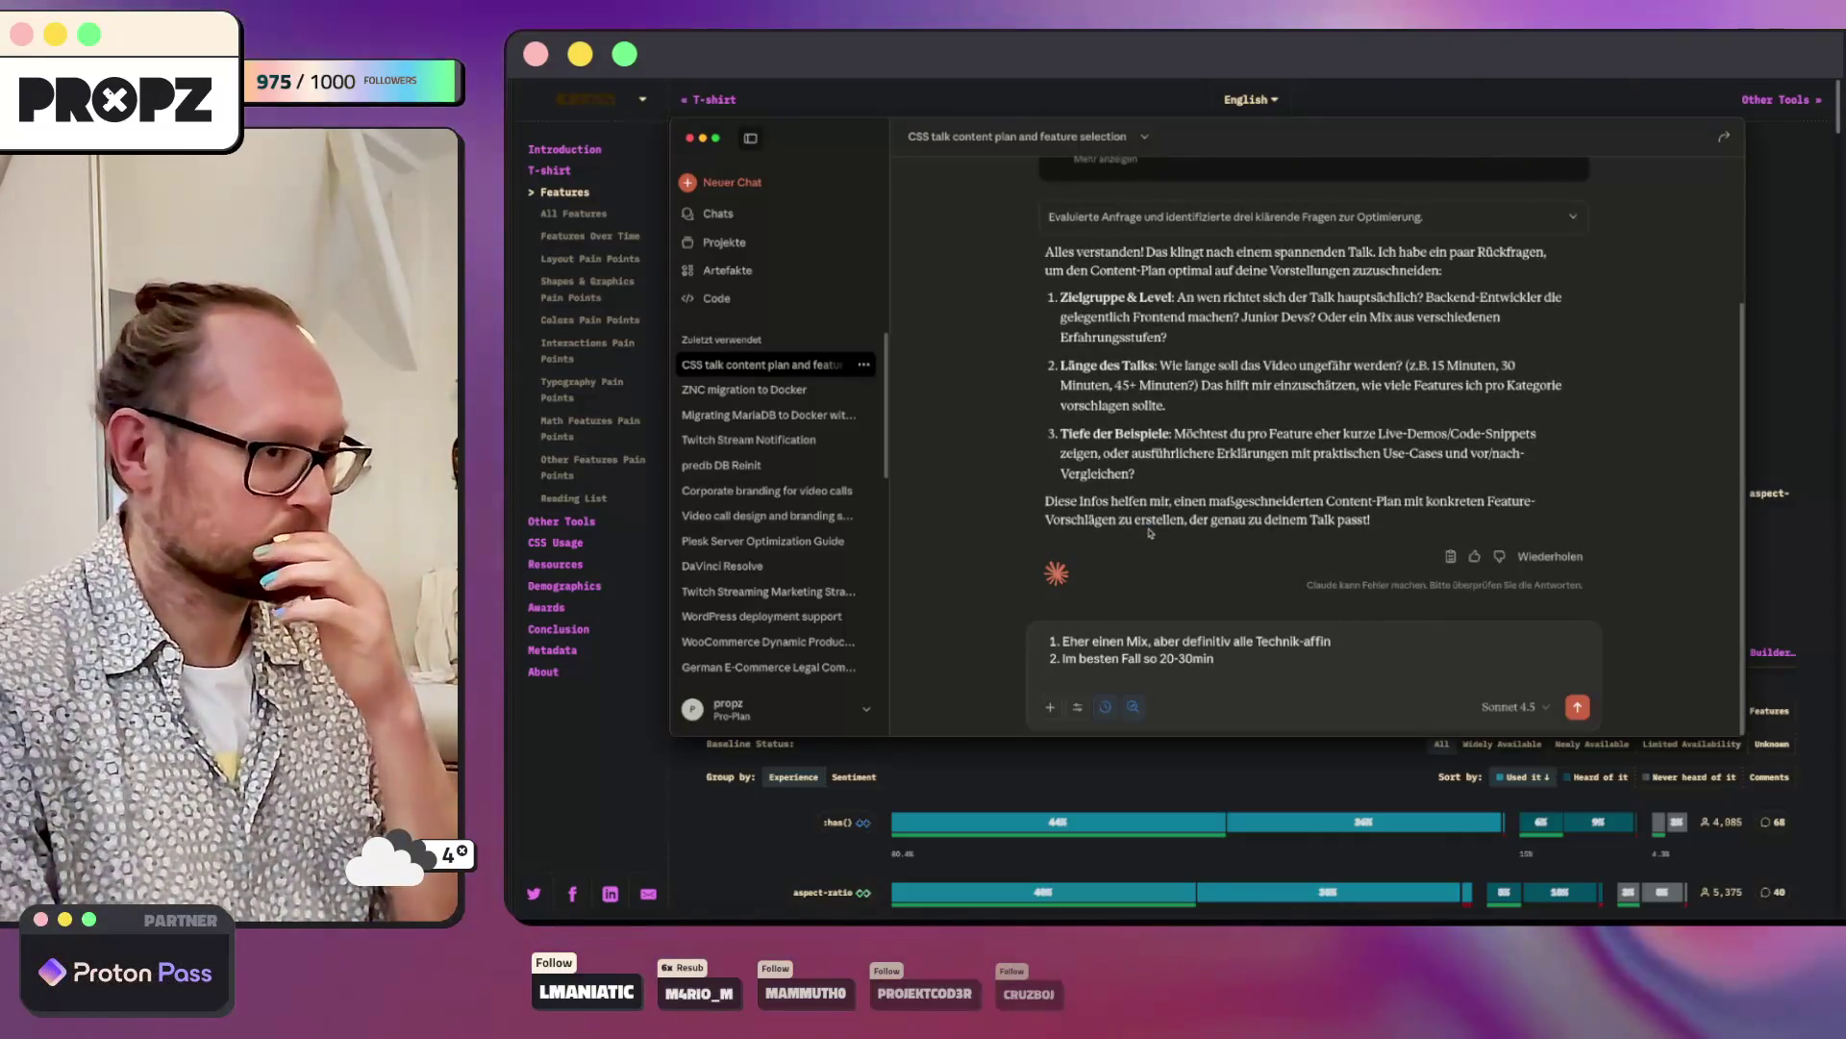
key(shift+Return)
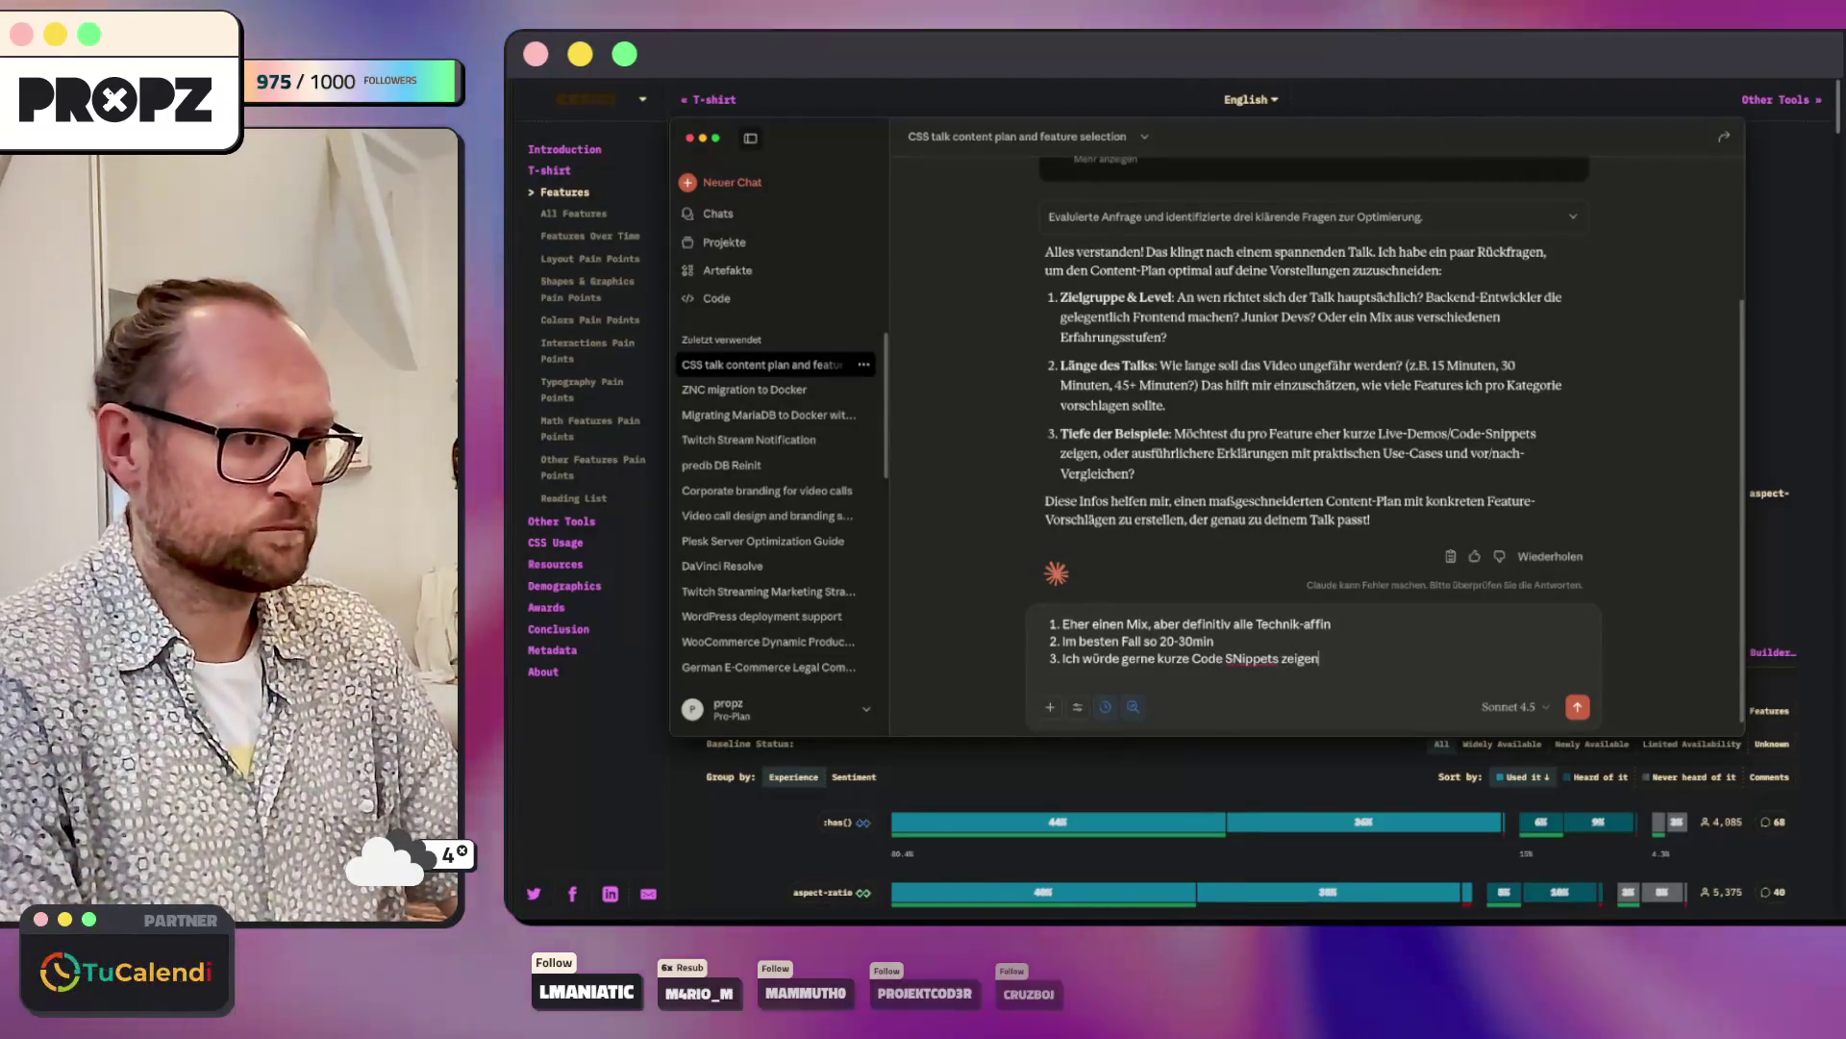
text(für praktische Us)
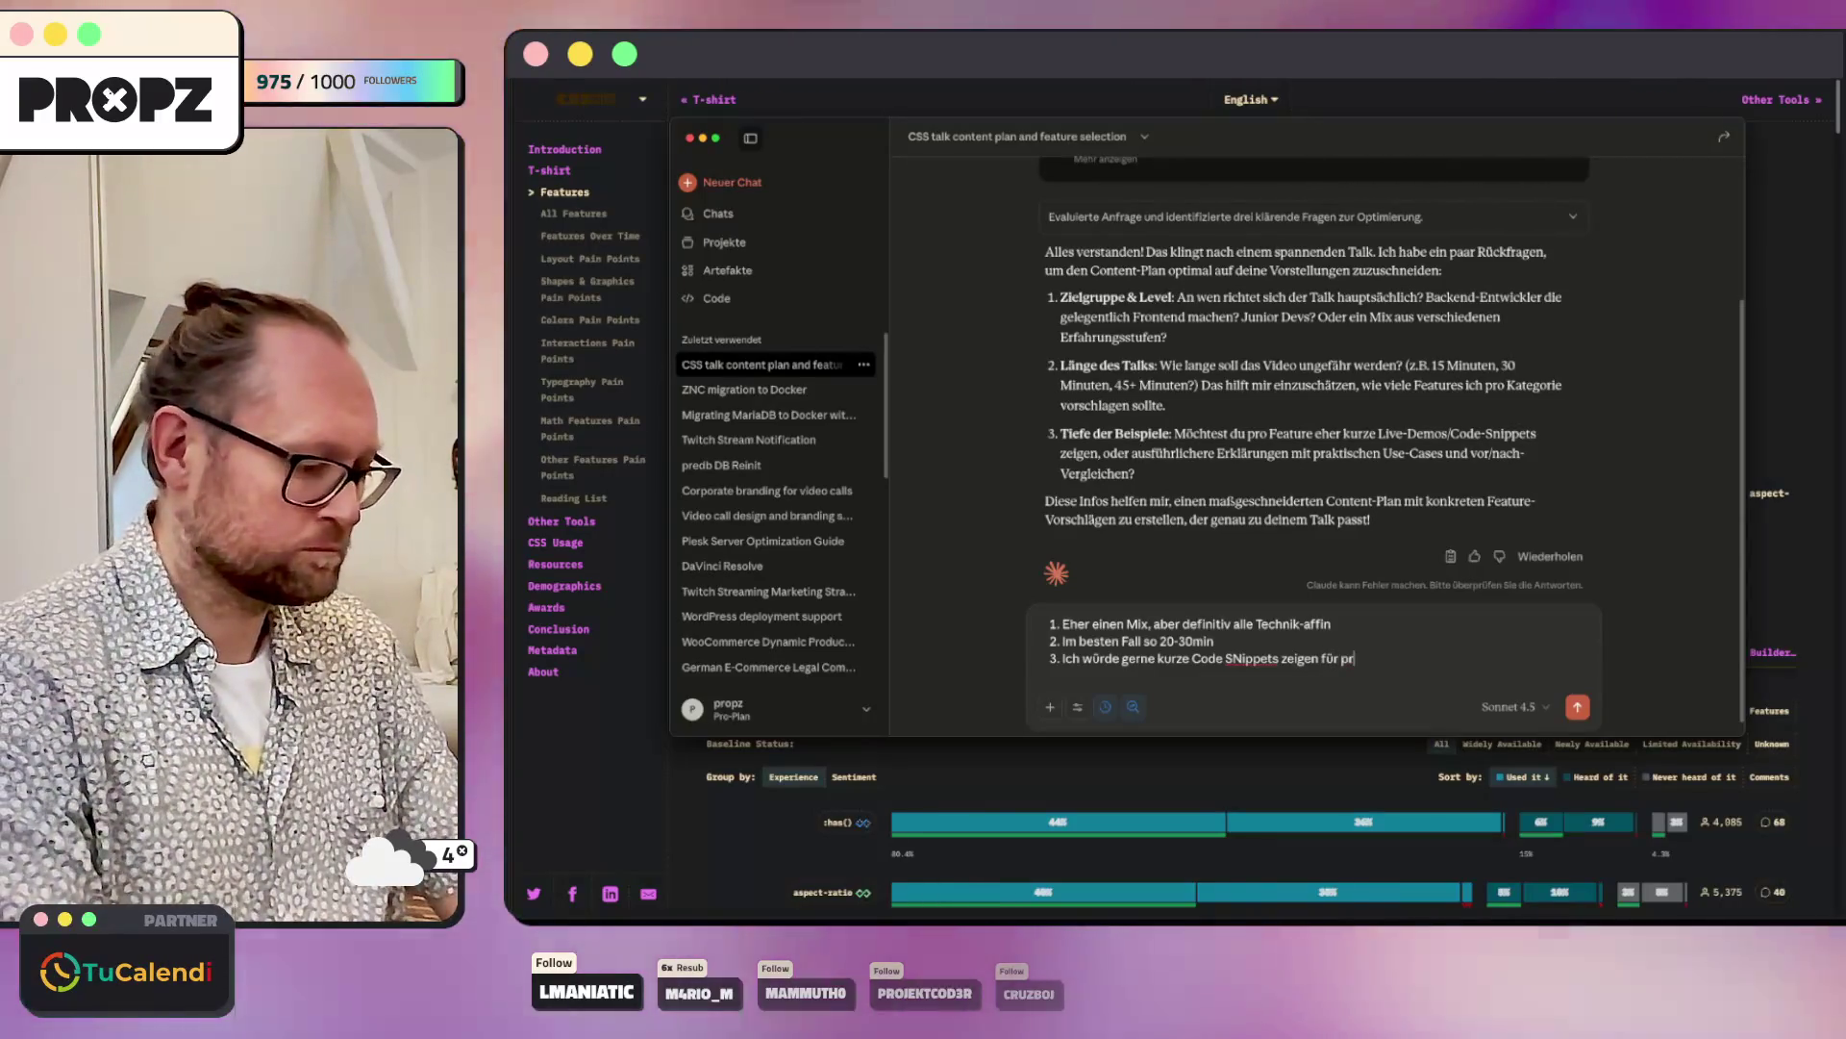
text(e cases)
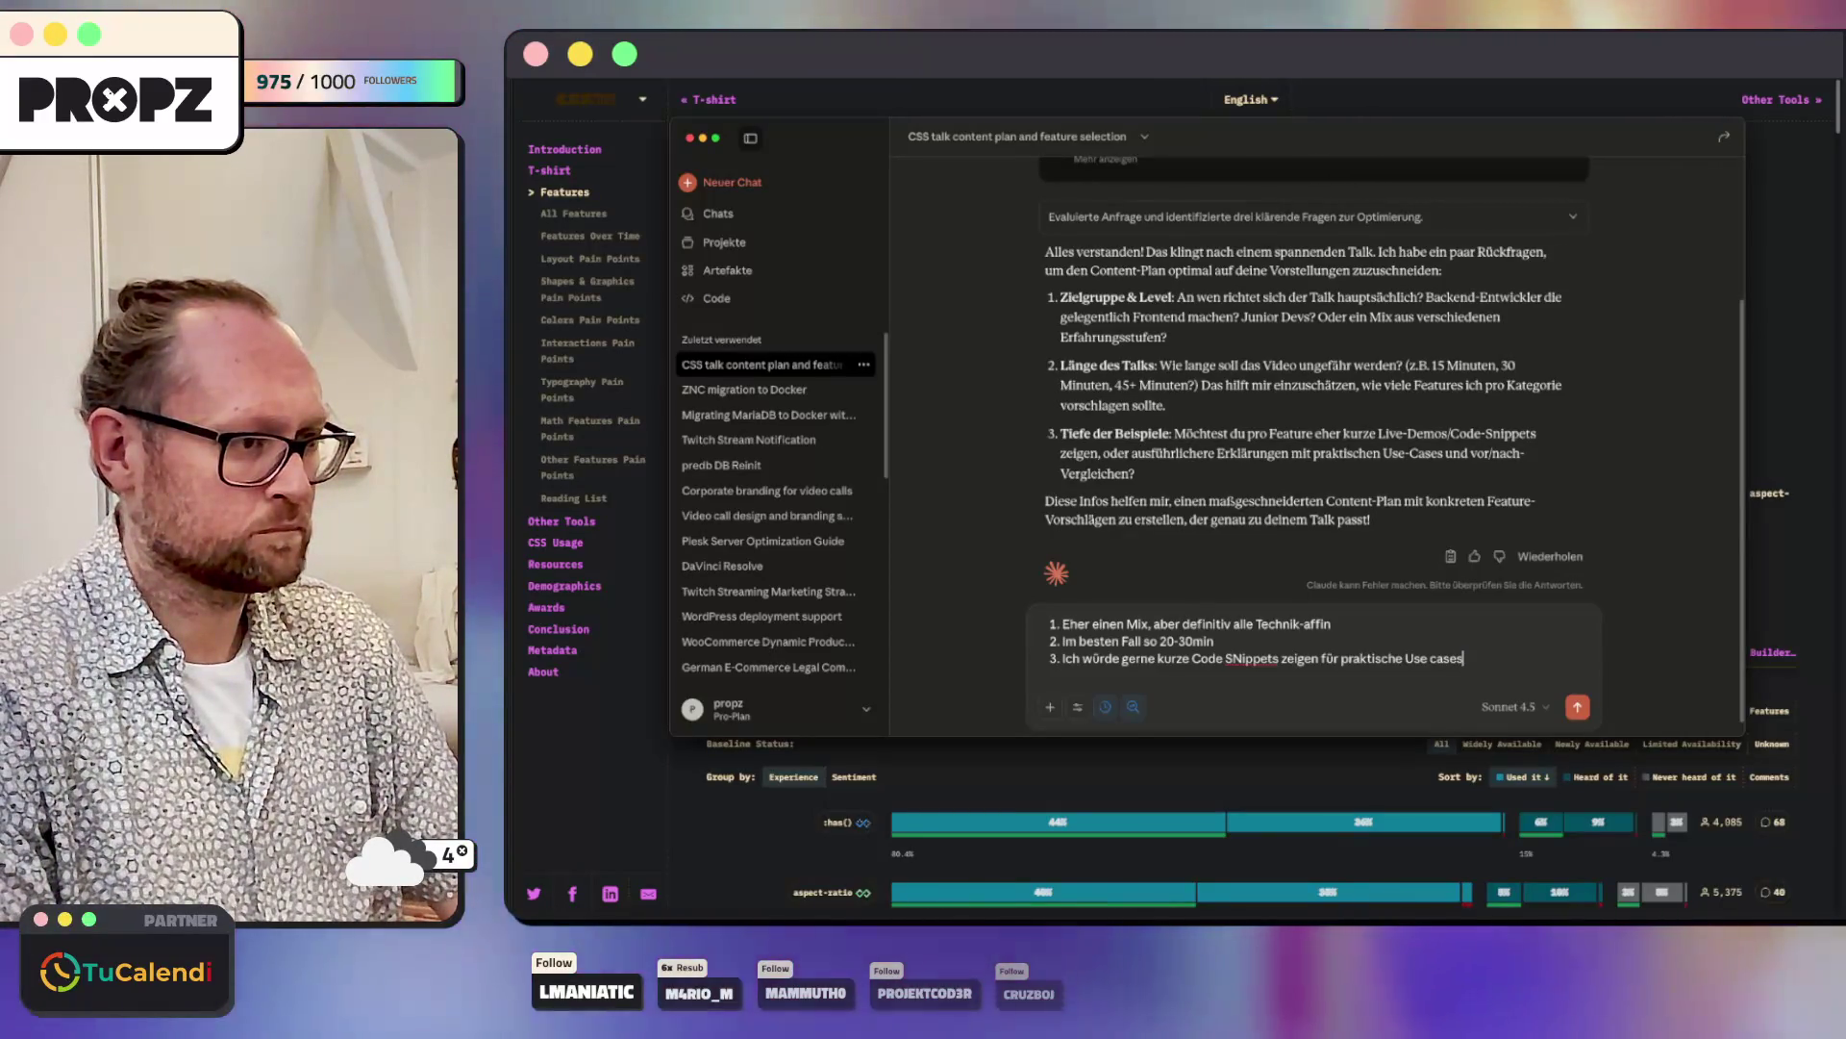
key(Return)
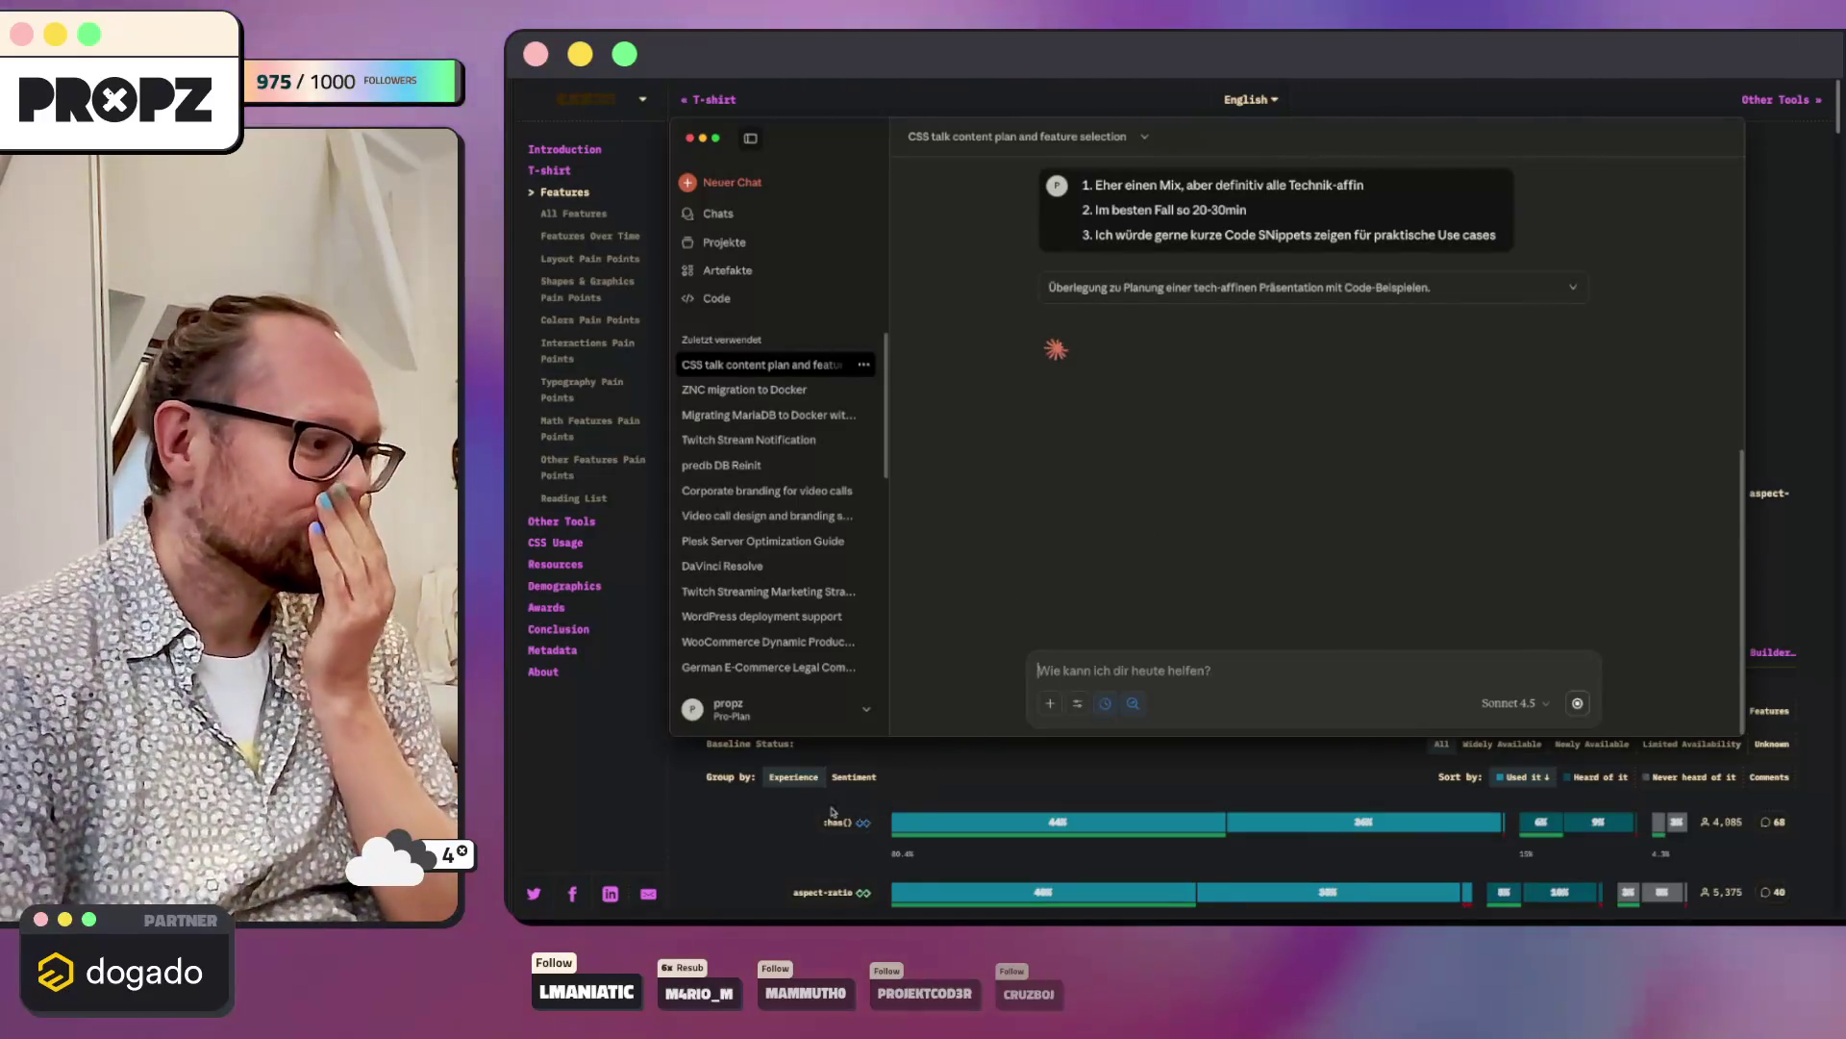
click(734, 837)
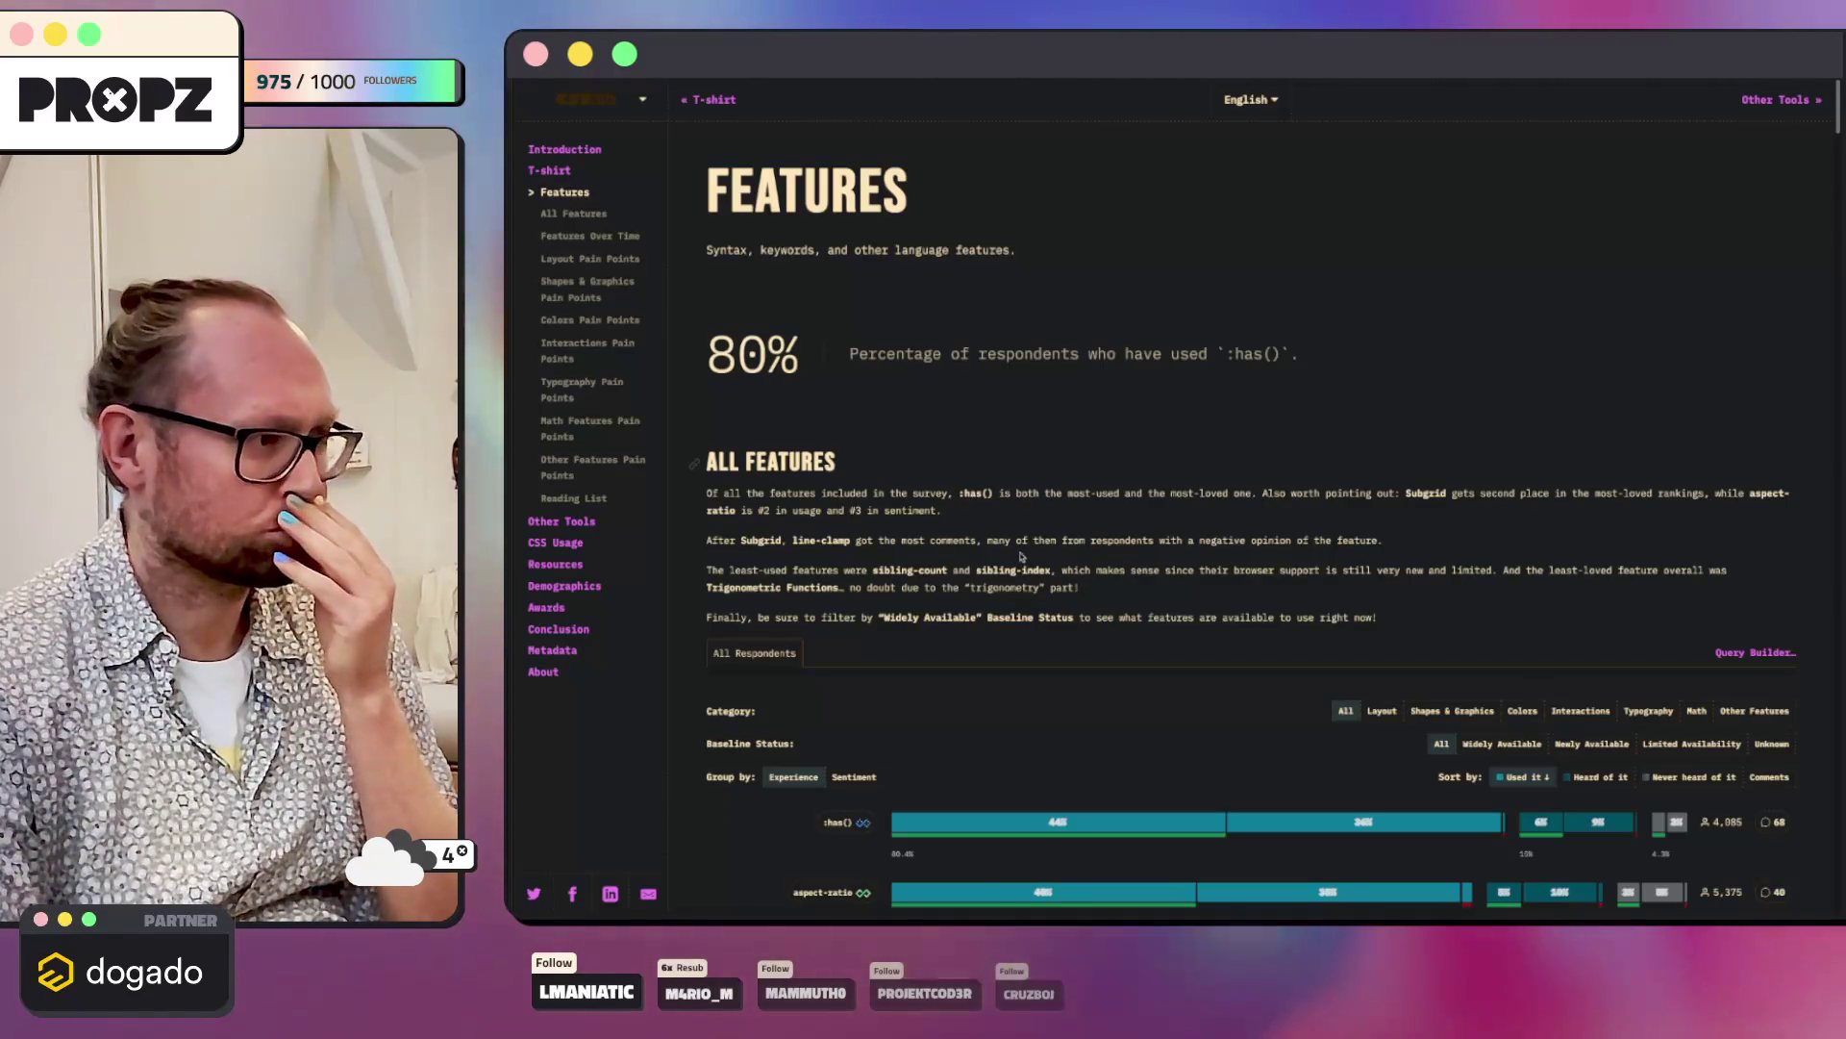
Filter the All Features chart to Limited Availability and scroll through its rows, starting with line-clamp.
scroll(967, 620, down, 2)
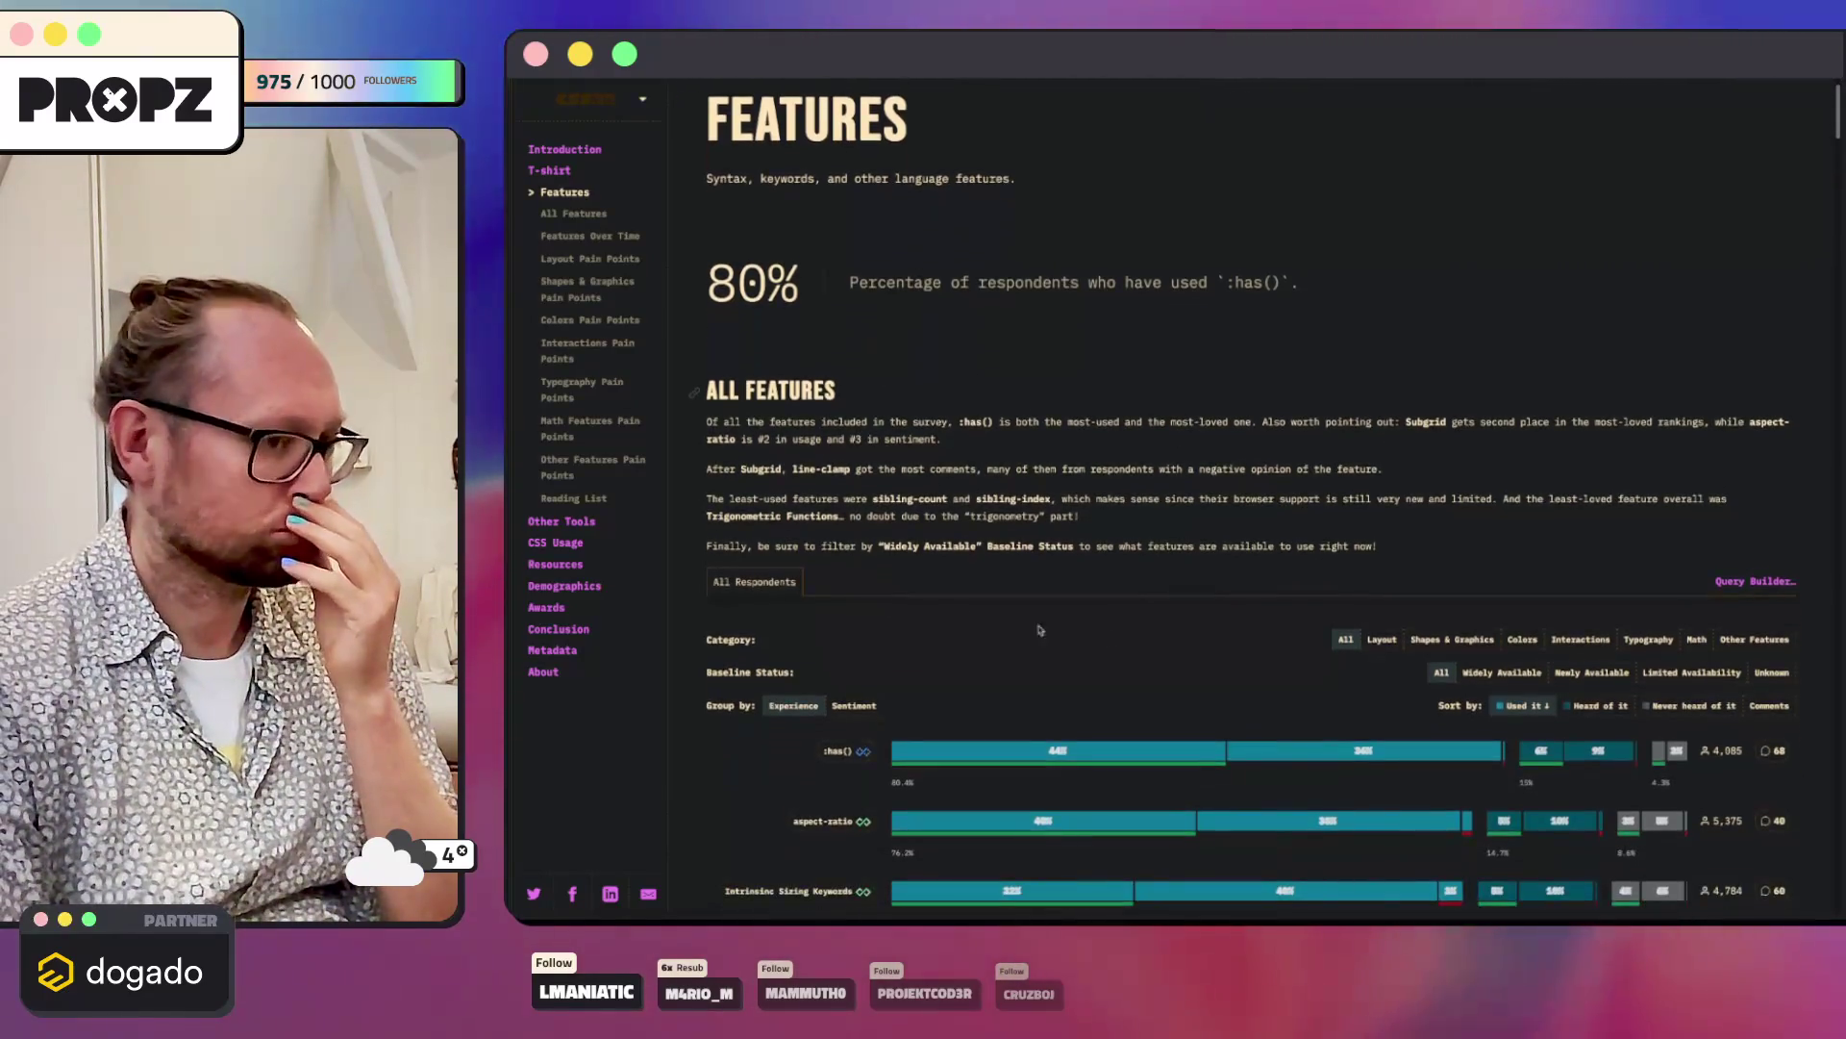
click(1700, 679)
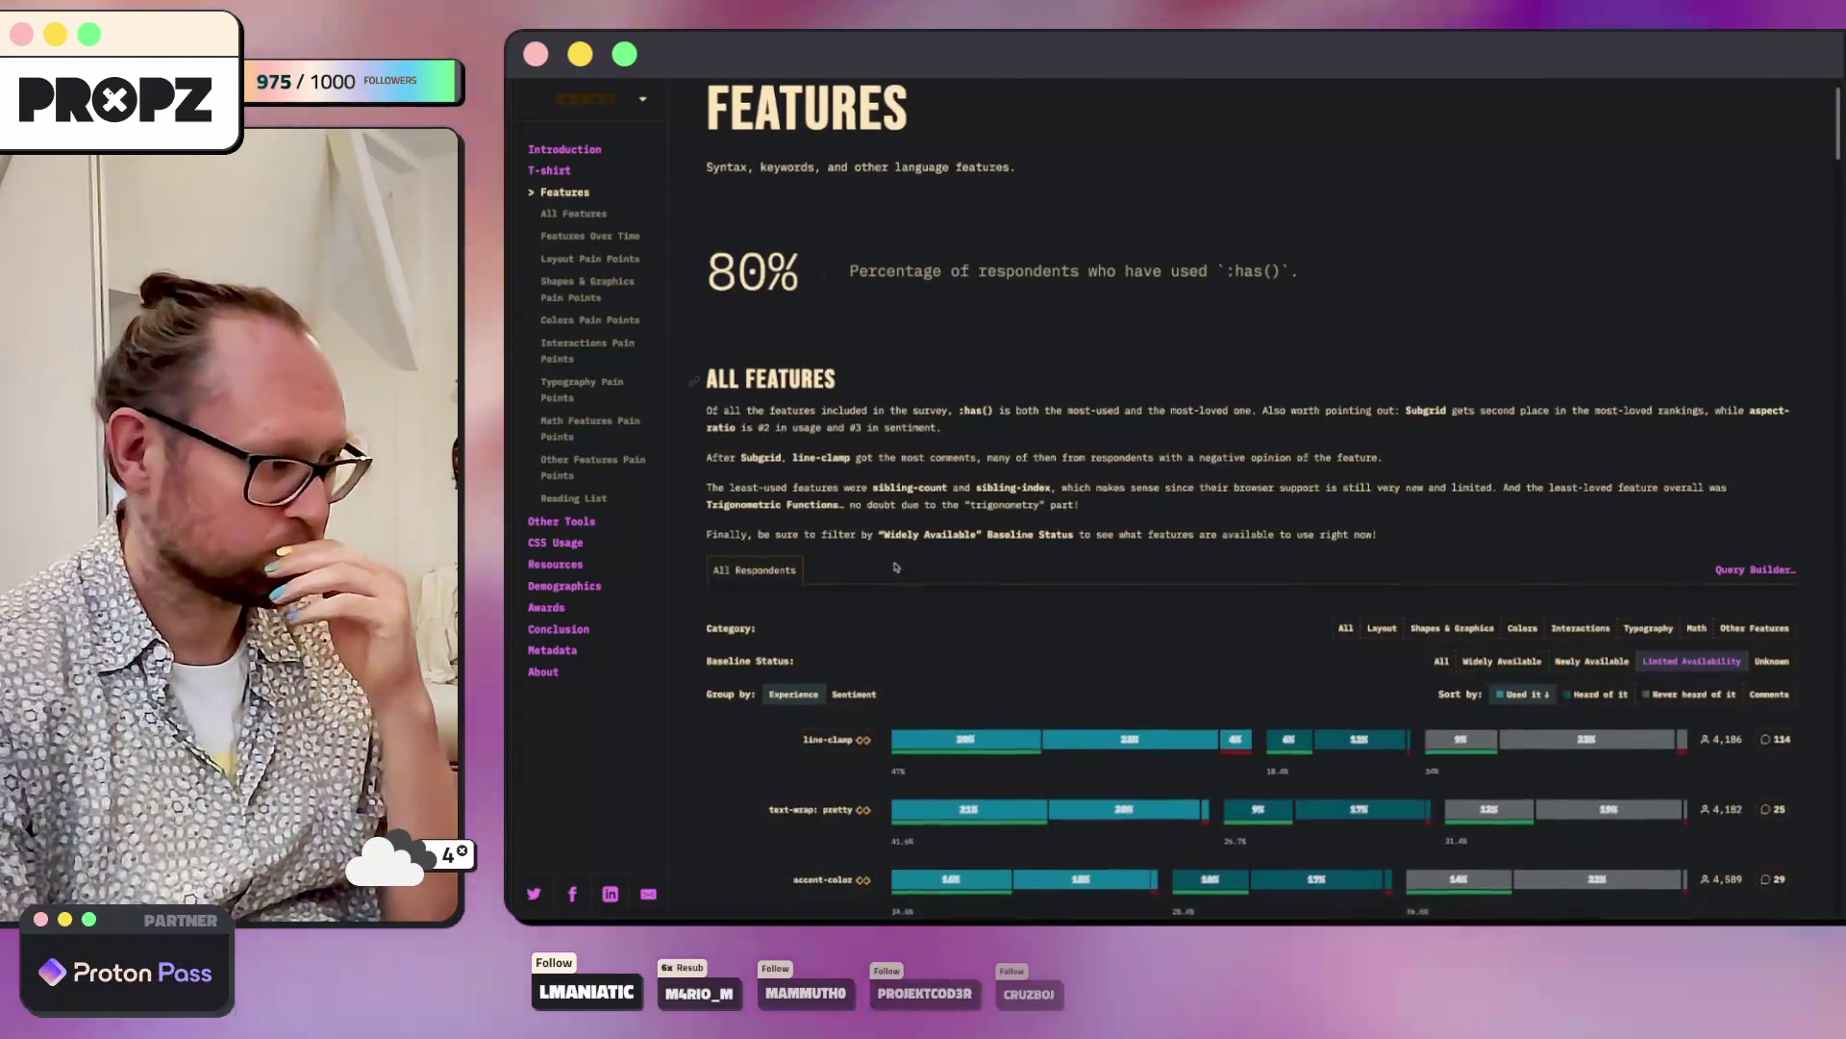
scroll(700, 552, down, 5)
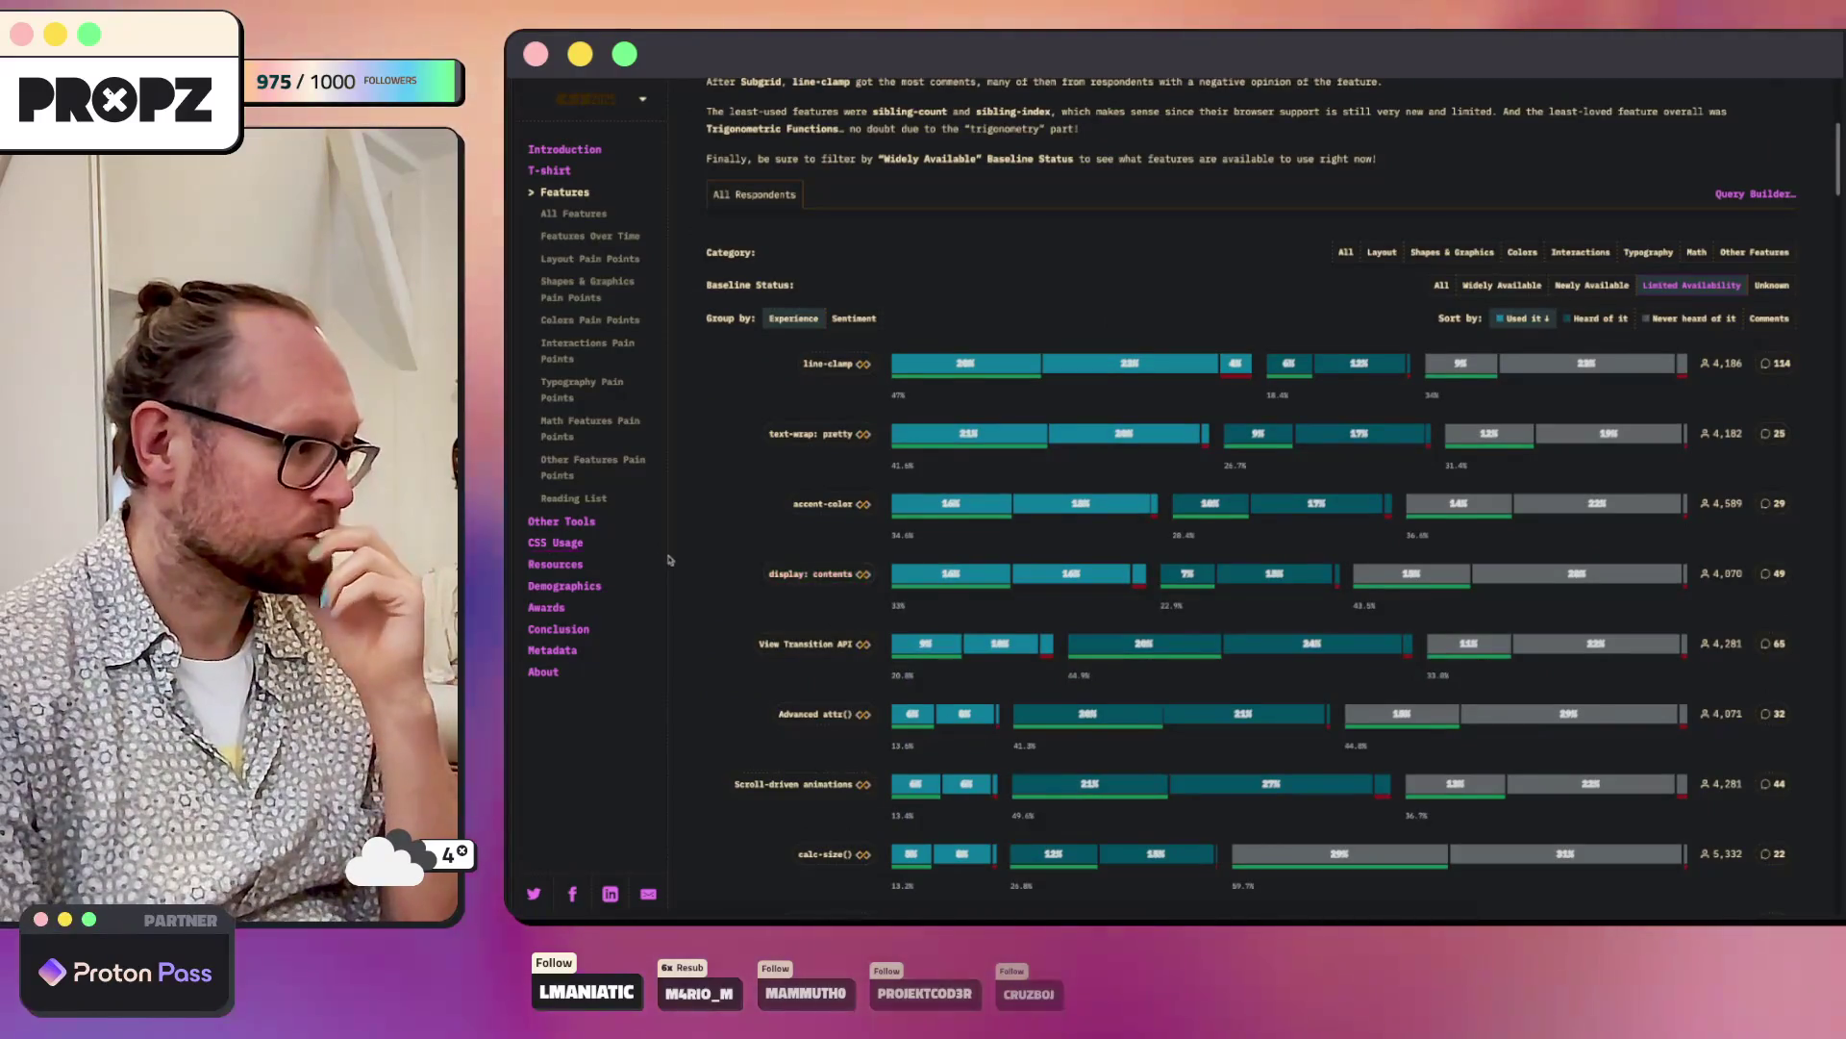
scroll(811, 451, down, 3)
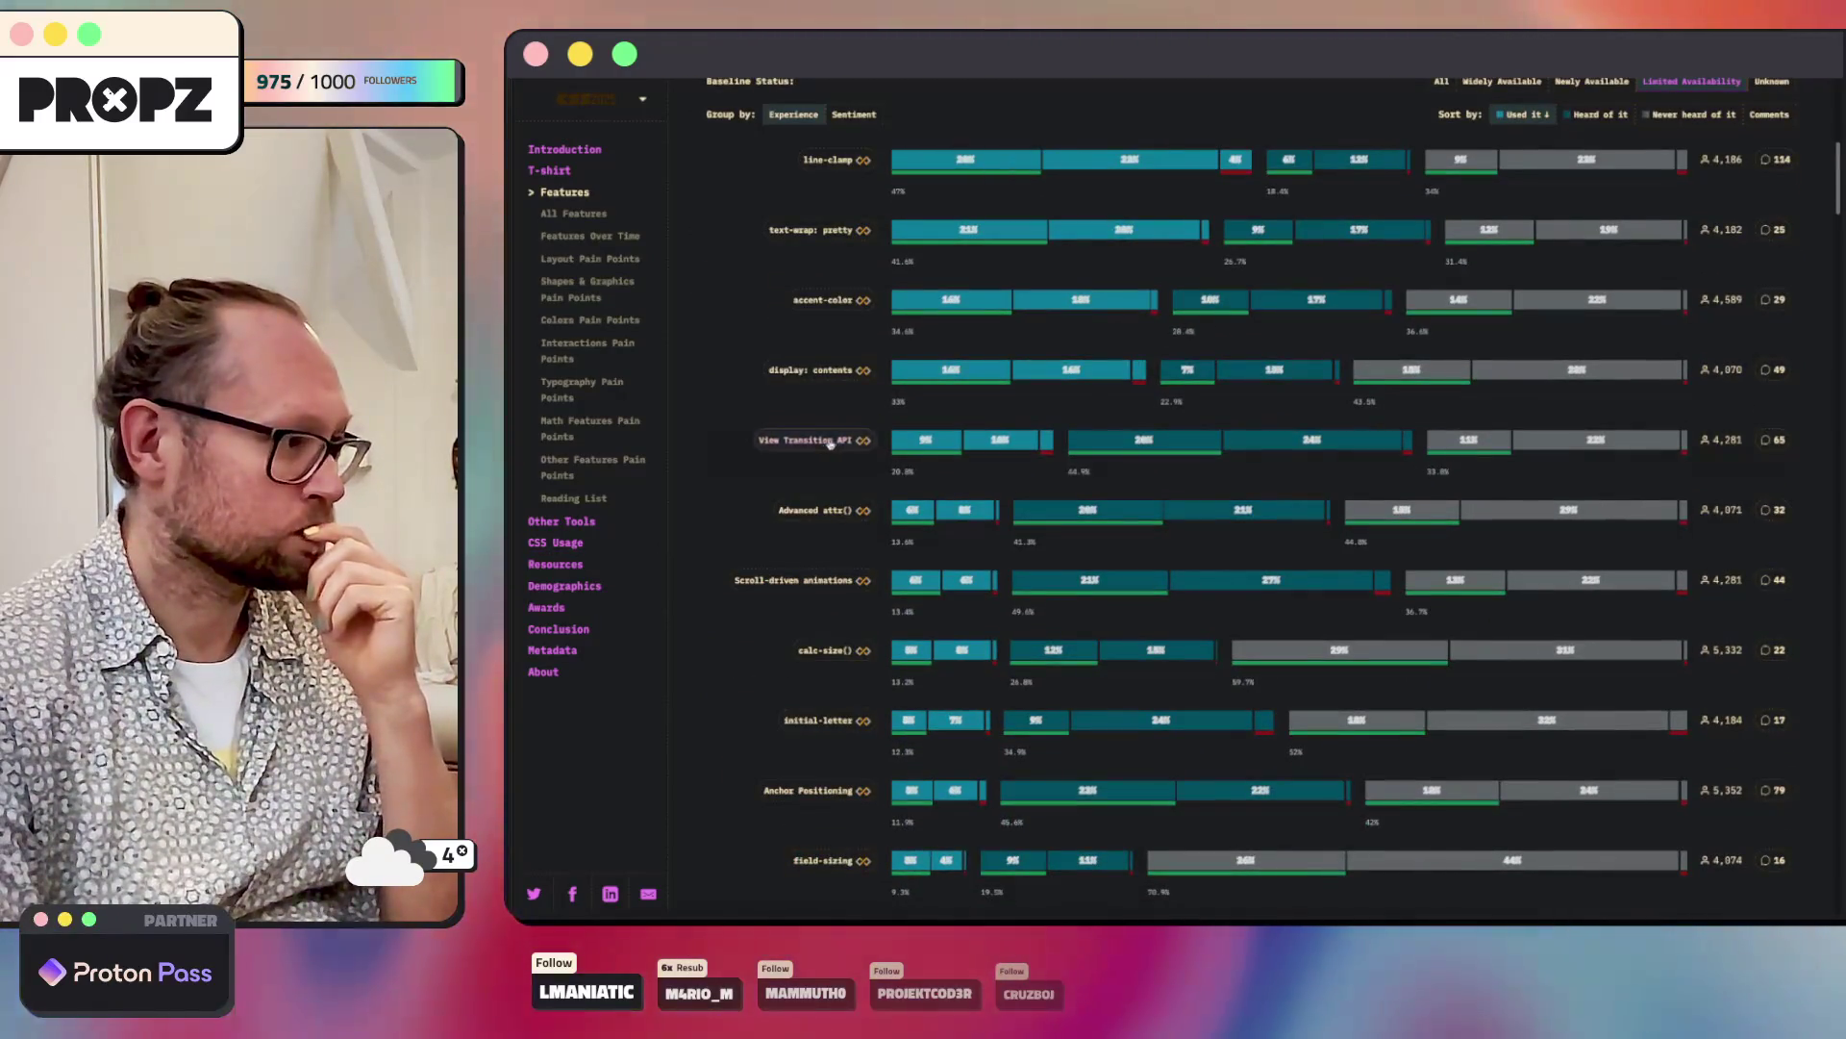
key(super+Tab)
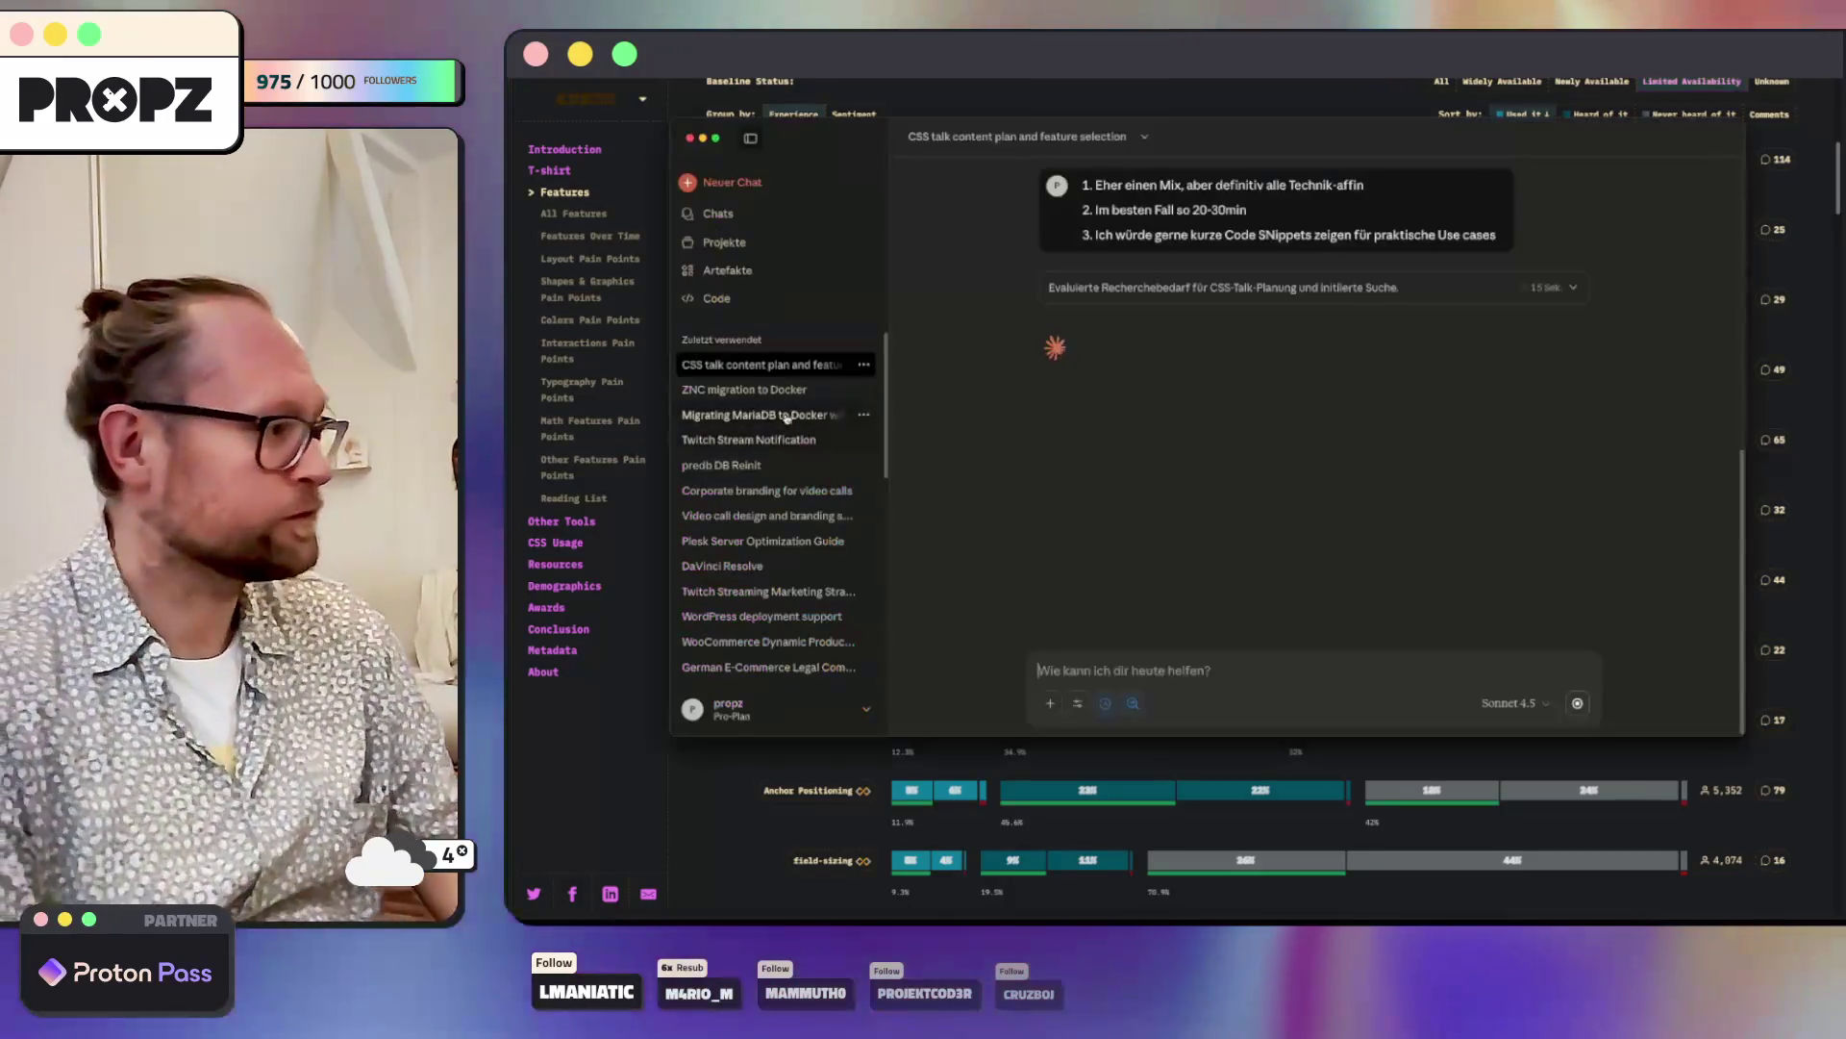
Add a 'view-transition' line right after akkordeons in notes.md.
key(super+Tab)
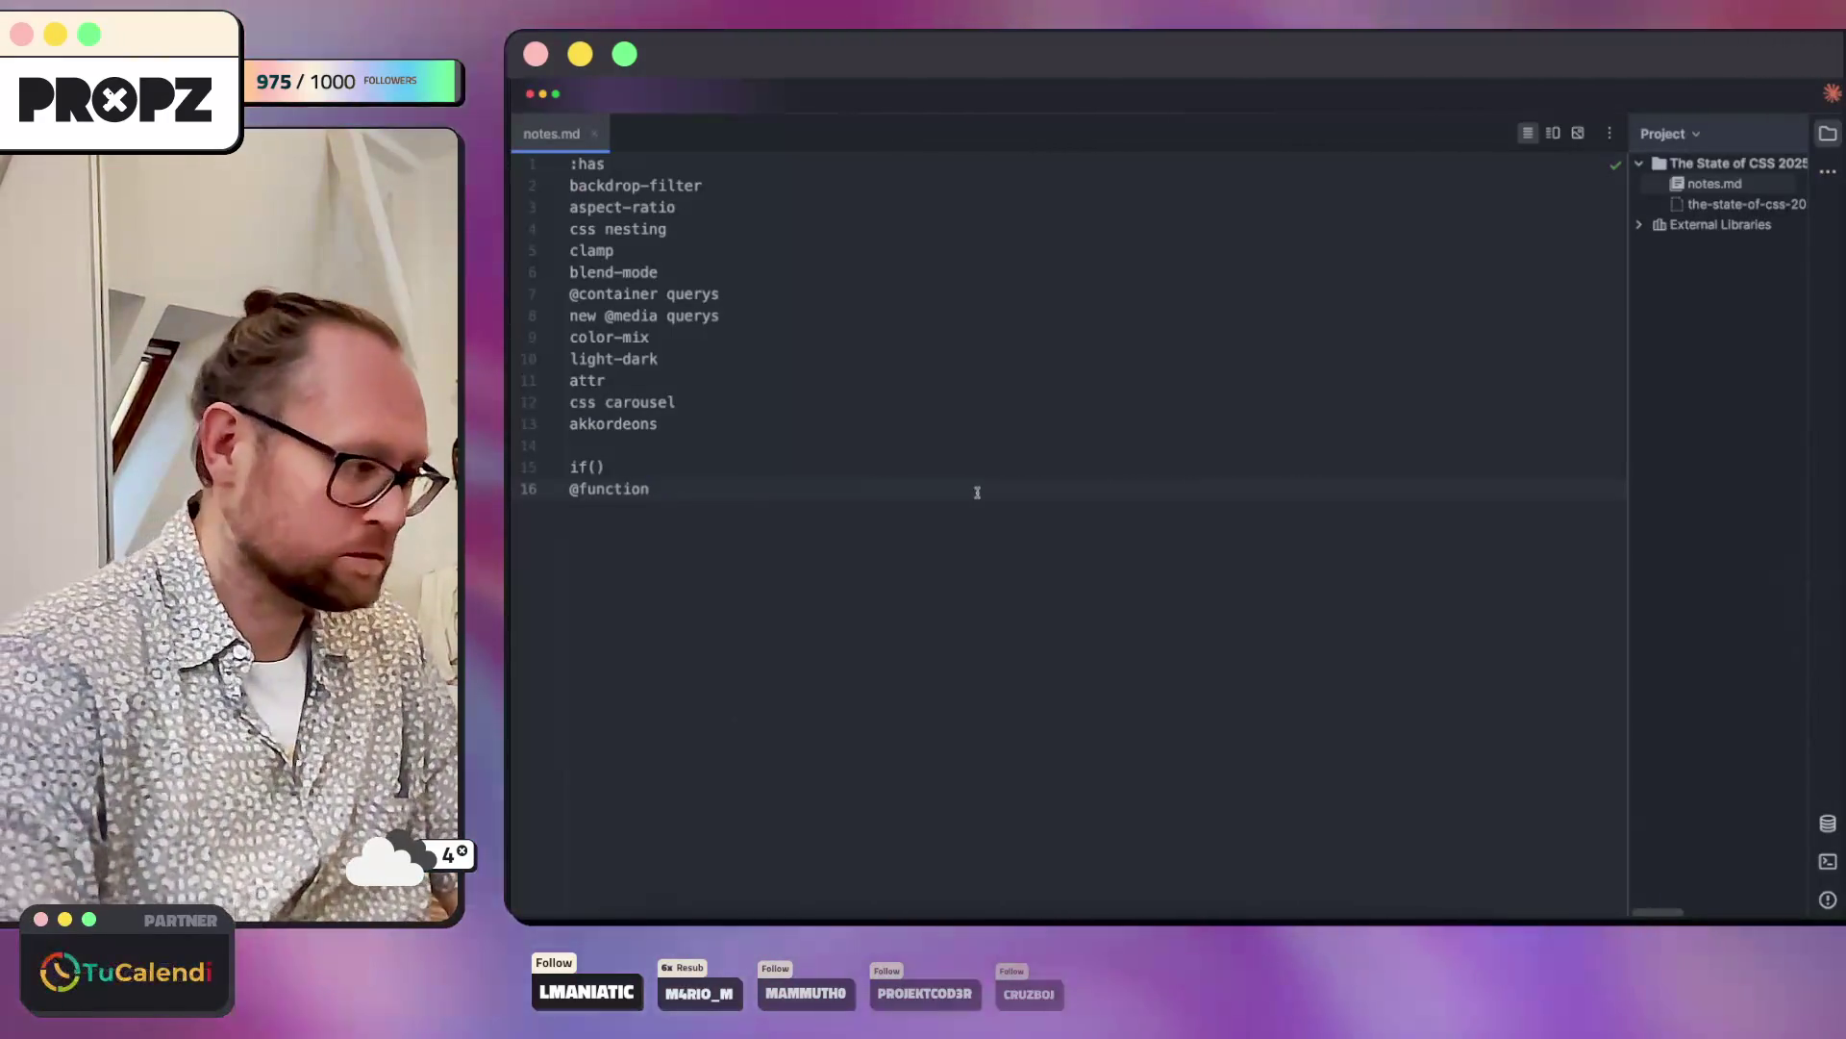
key(Up)
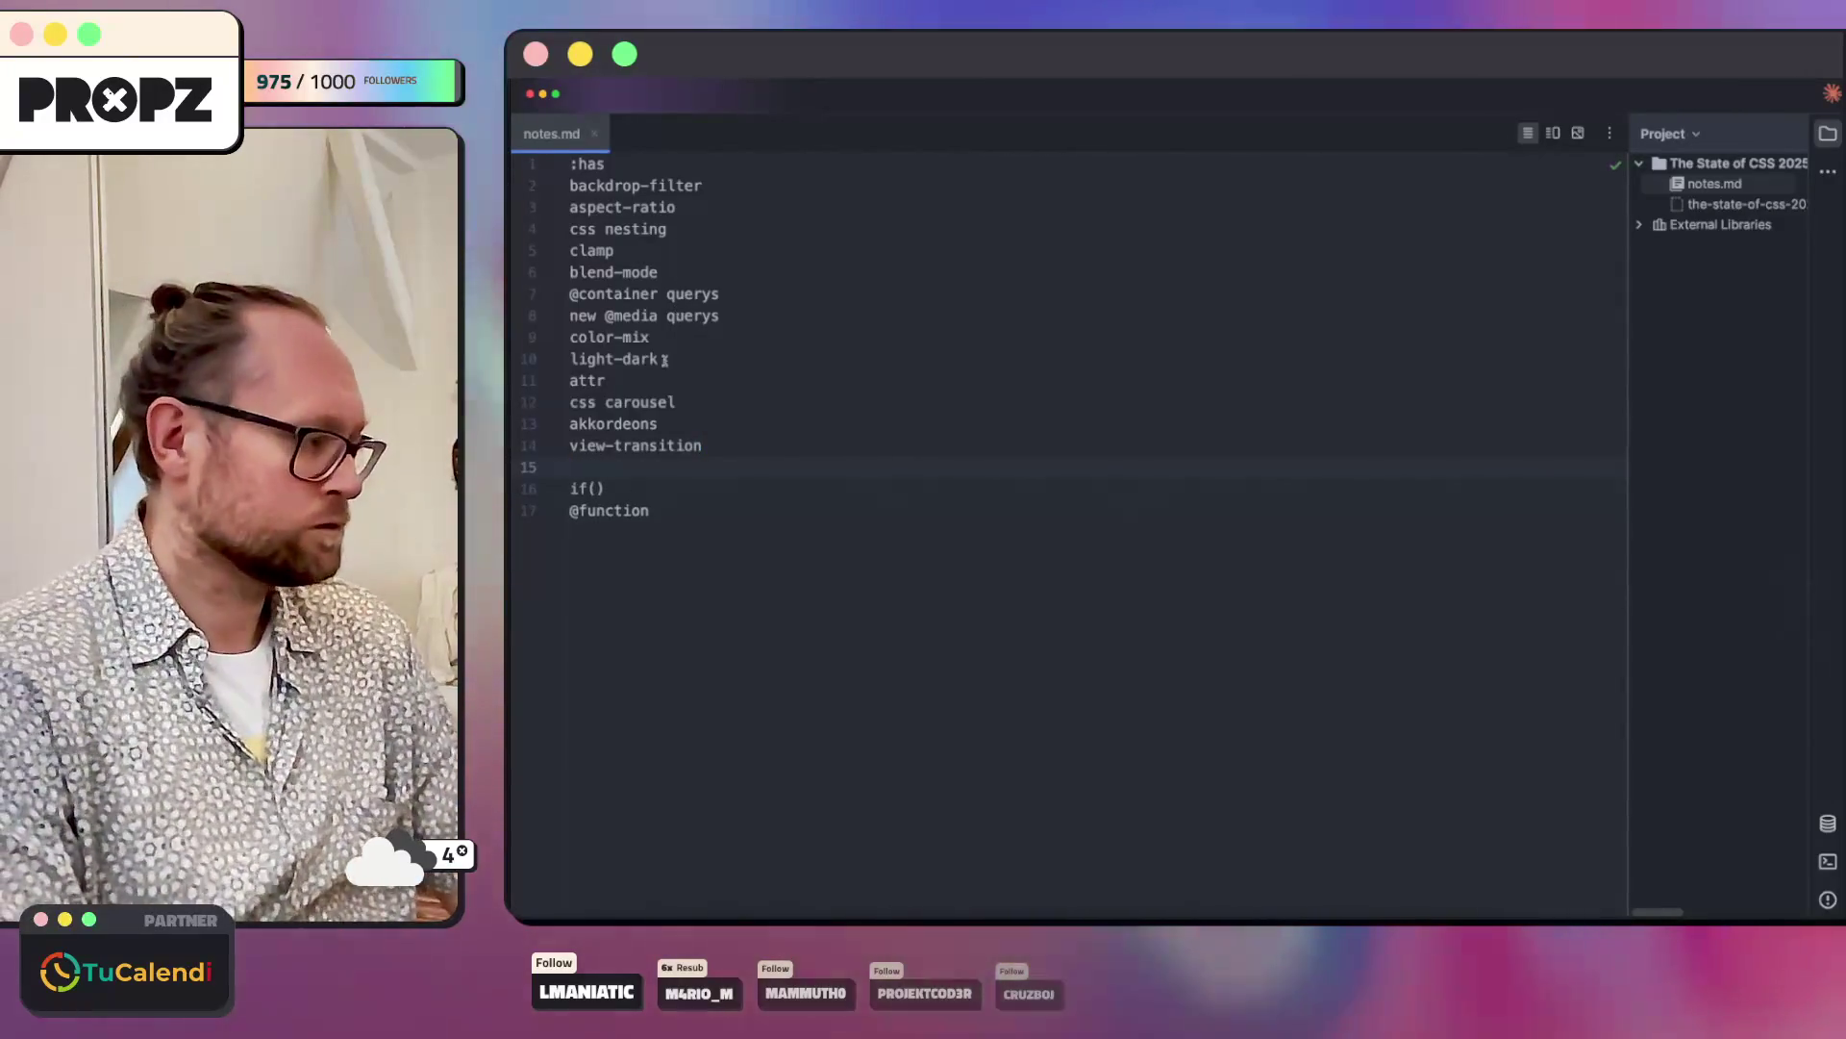
key(super+Tab)
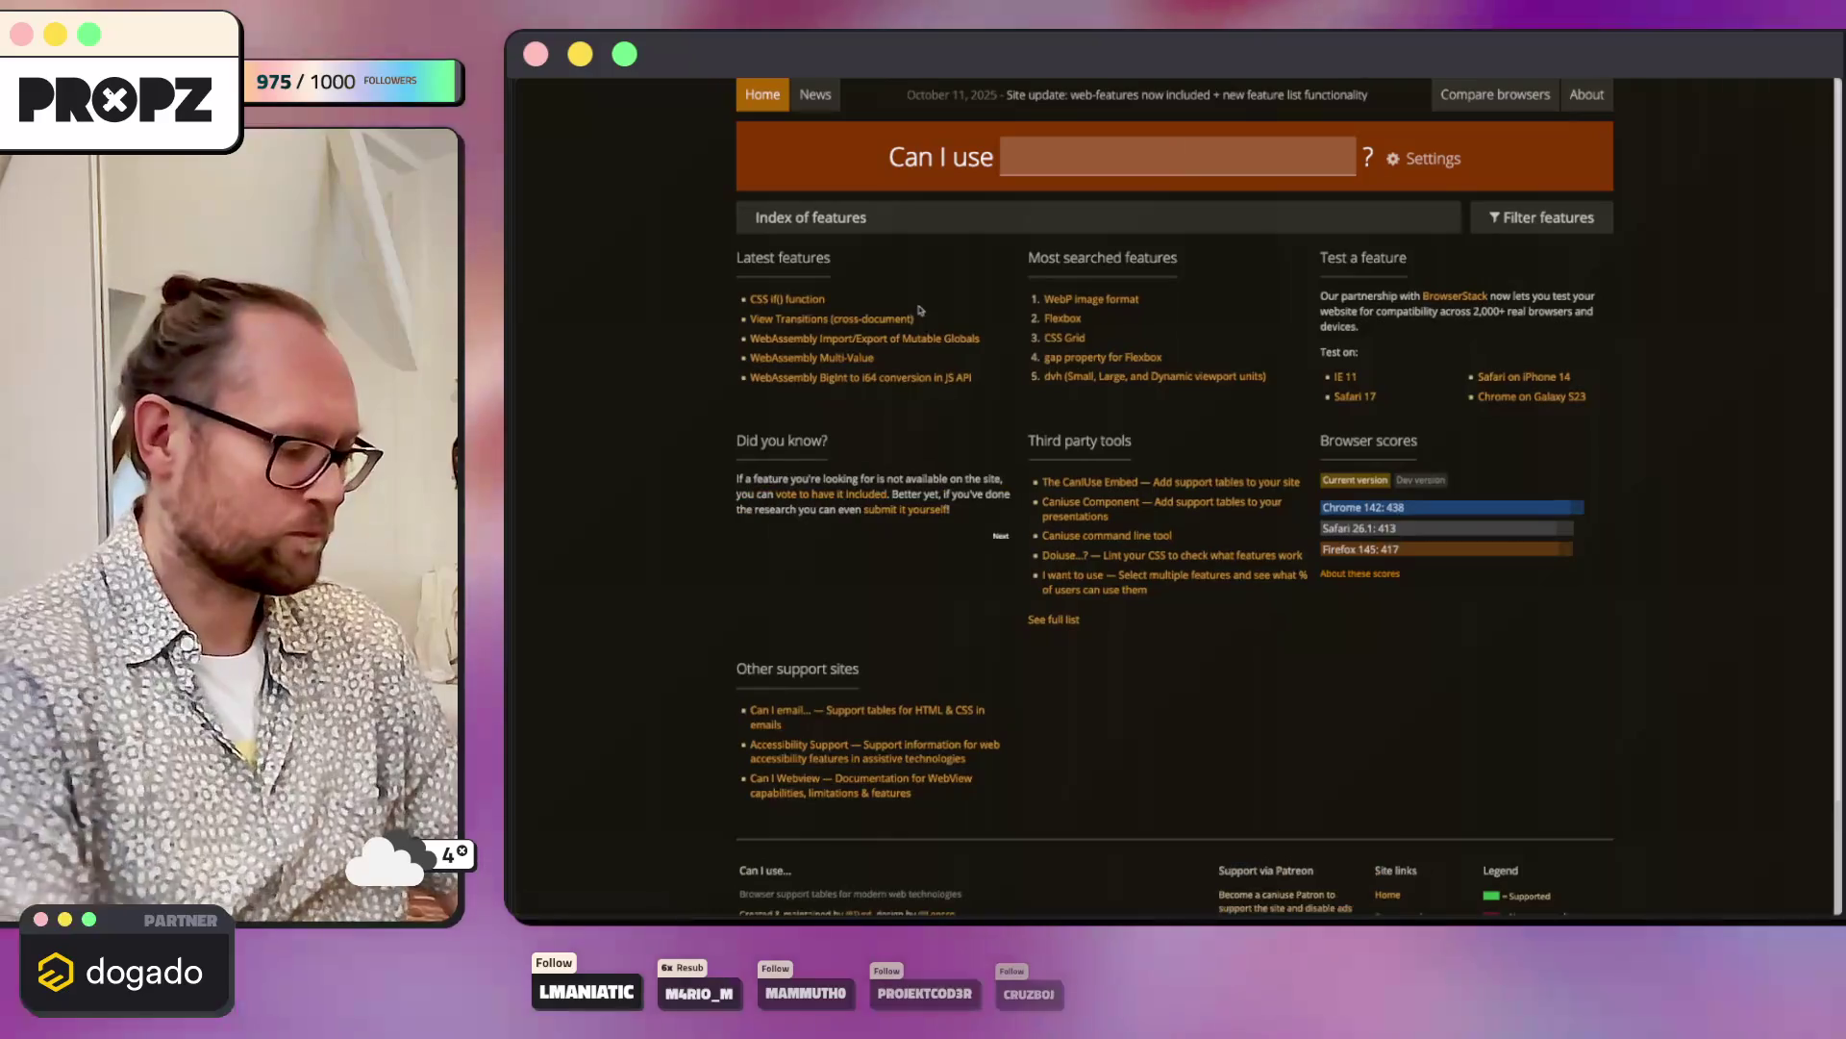
Confirm :has() is Baseline 2023 newly available on Can I use, then add '# Newly Available' to notes.md.
text(has)
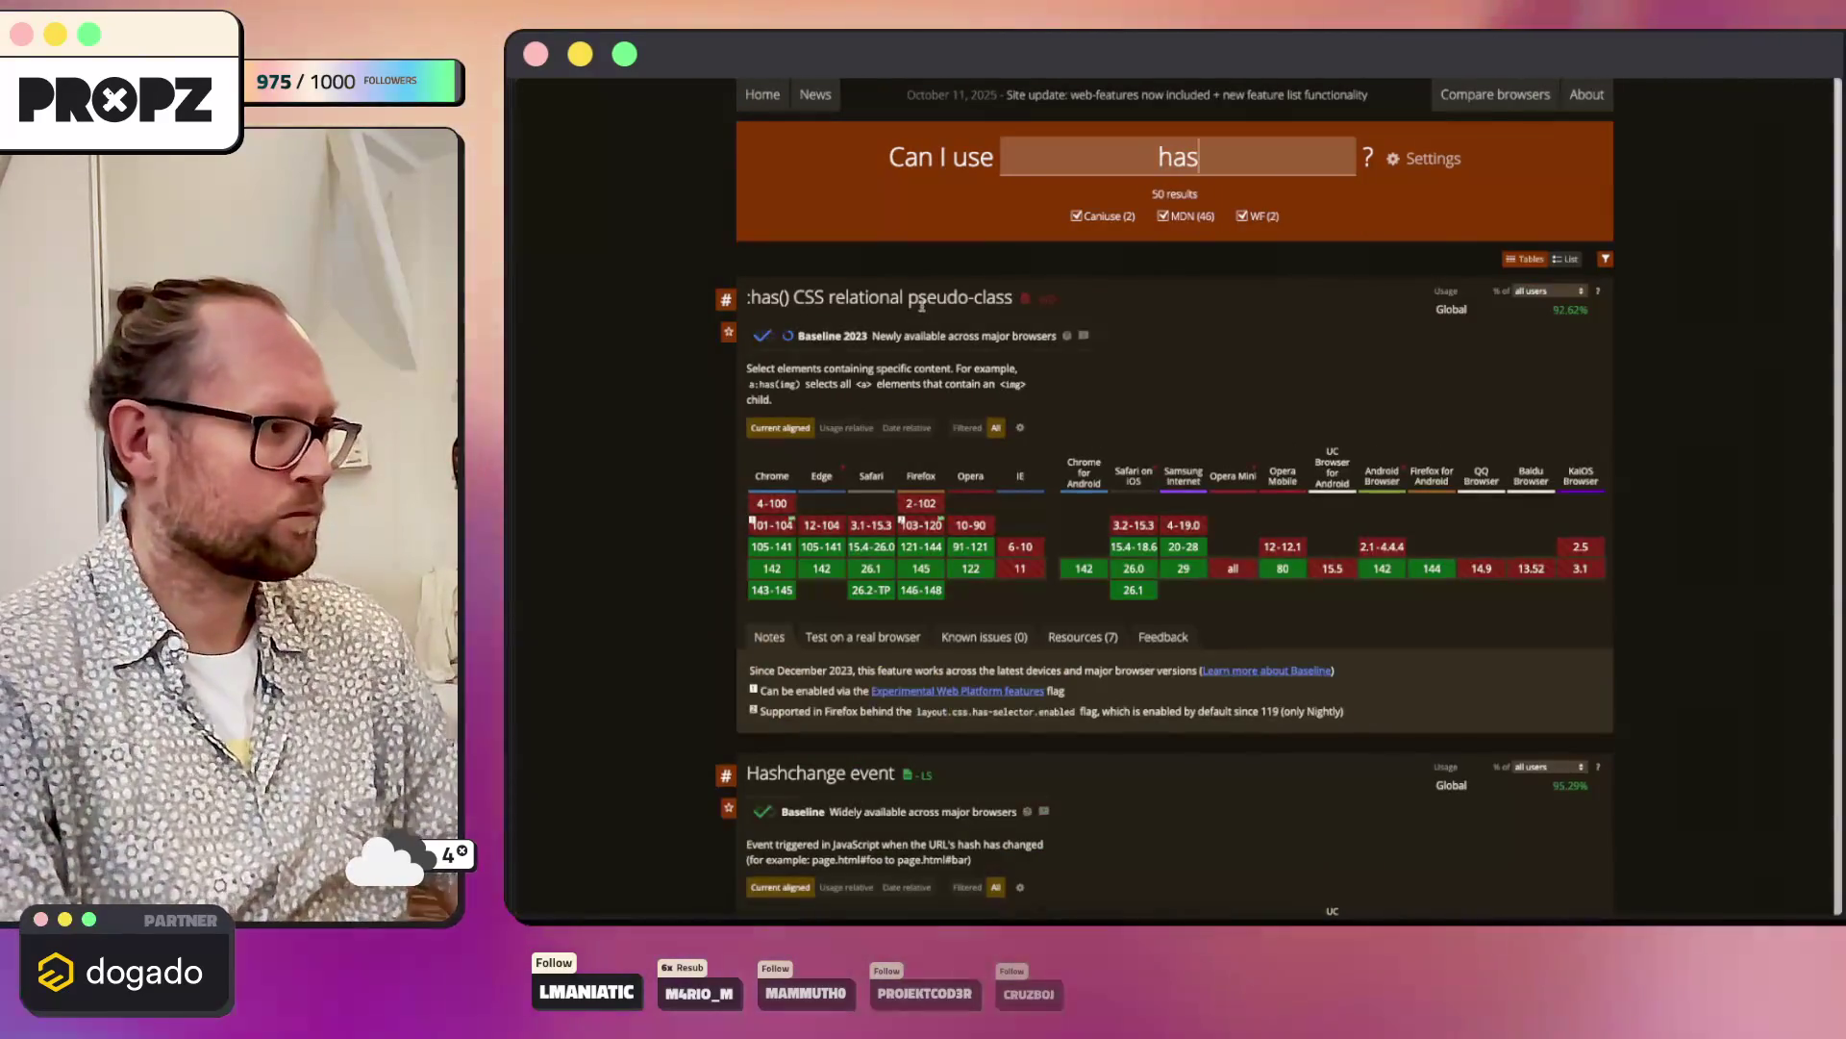
click(833, 336)
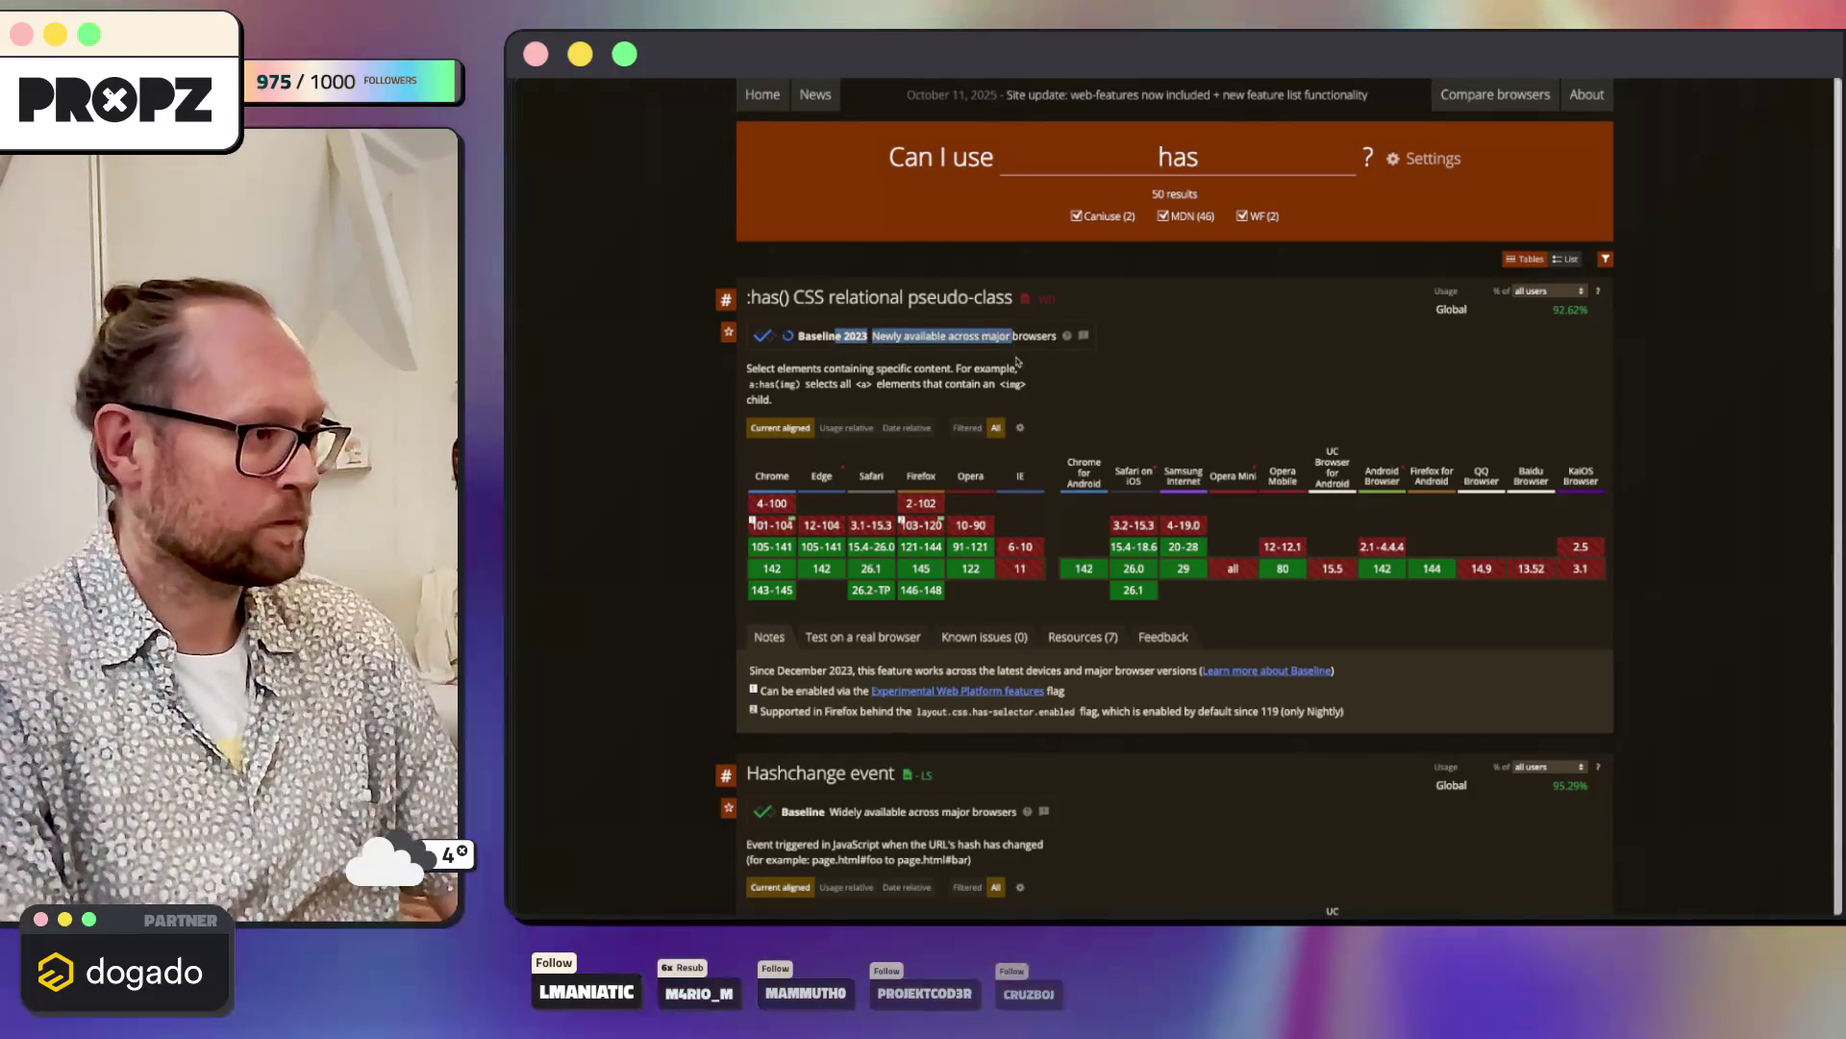
key(super+Tab)
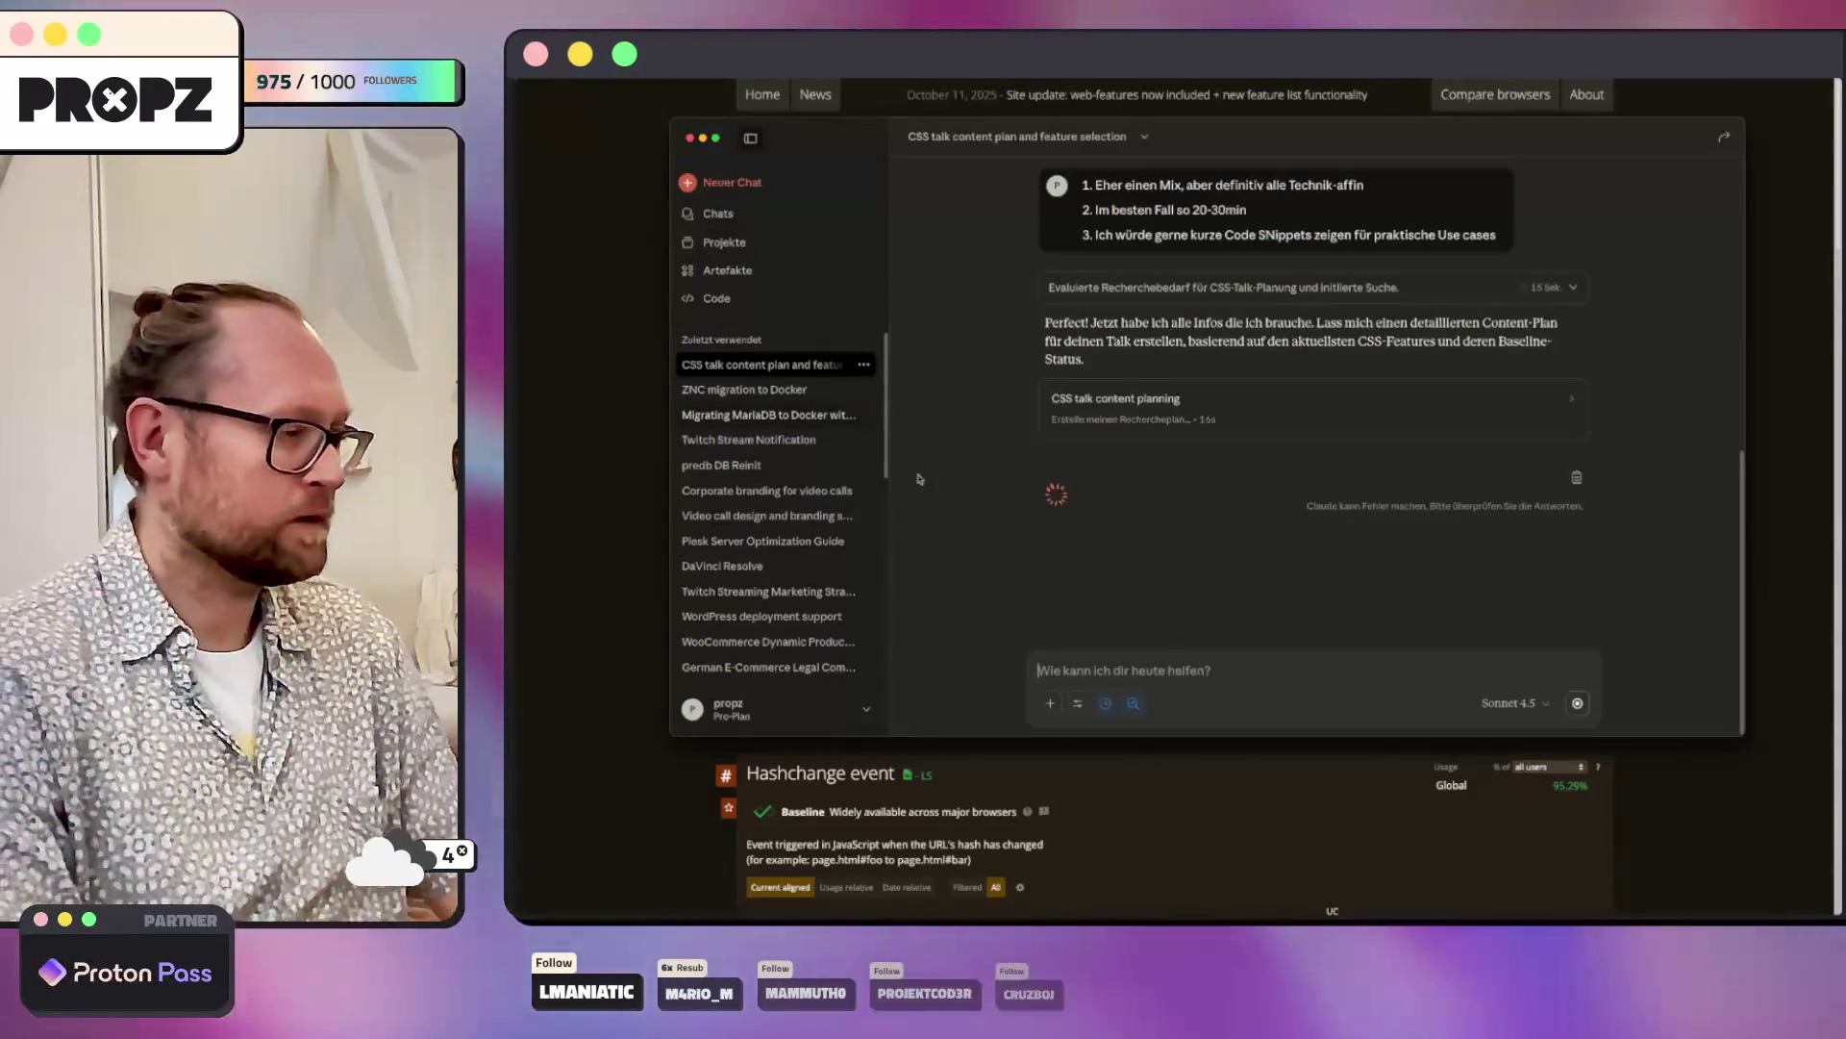
key(super+Tab)
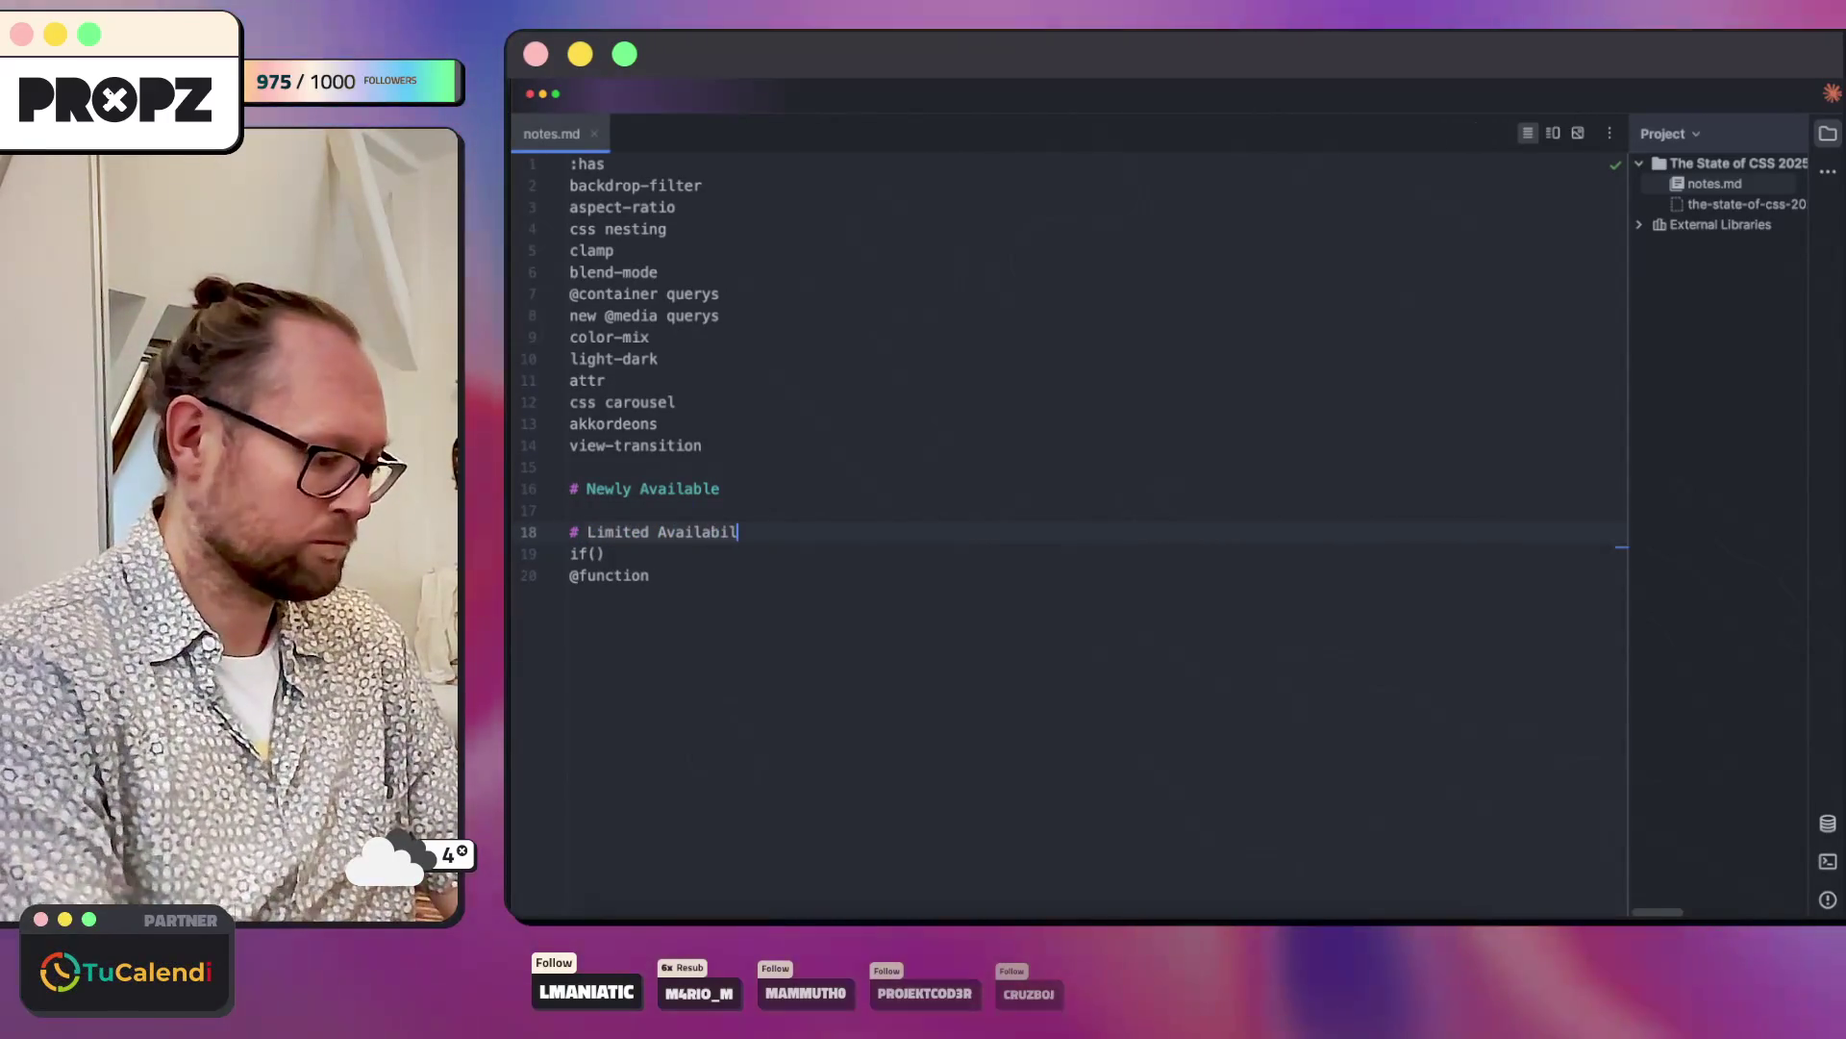
Complete the '# Limited Availability' heading and add '# WIdeliy Available' after view-transition.
text(ity)
key(Return)
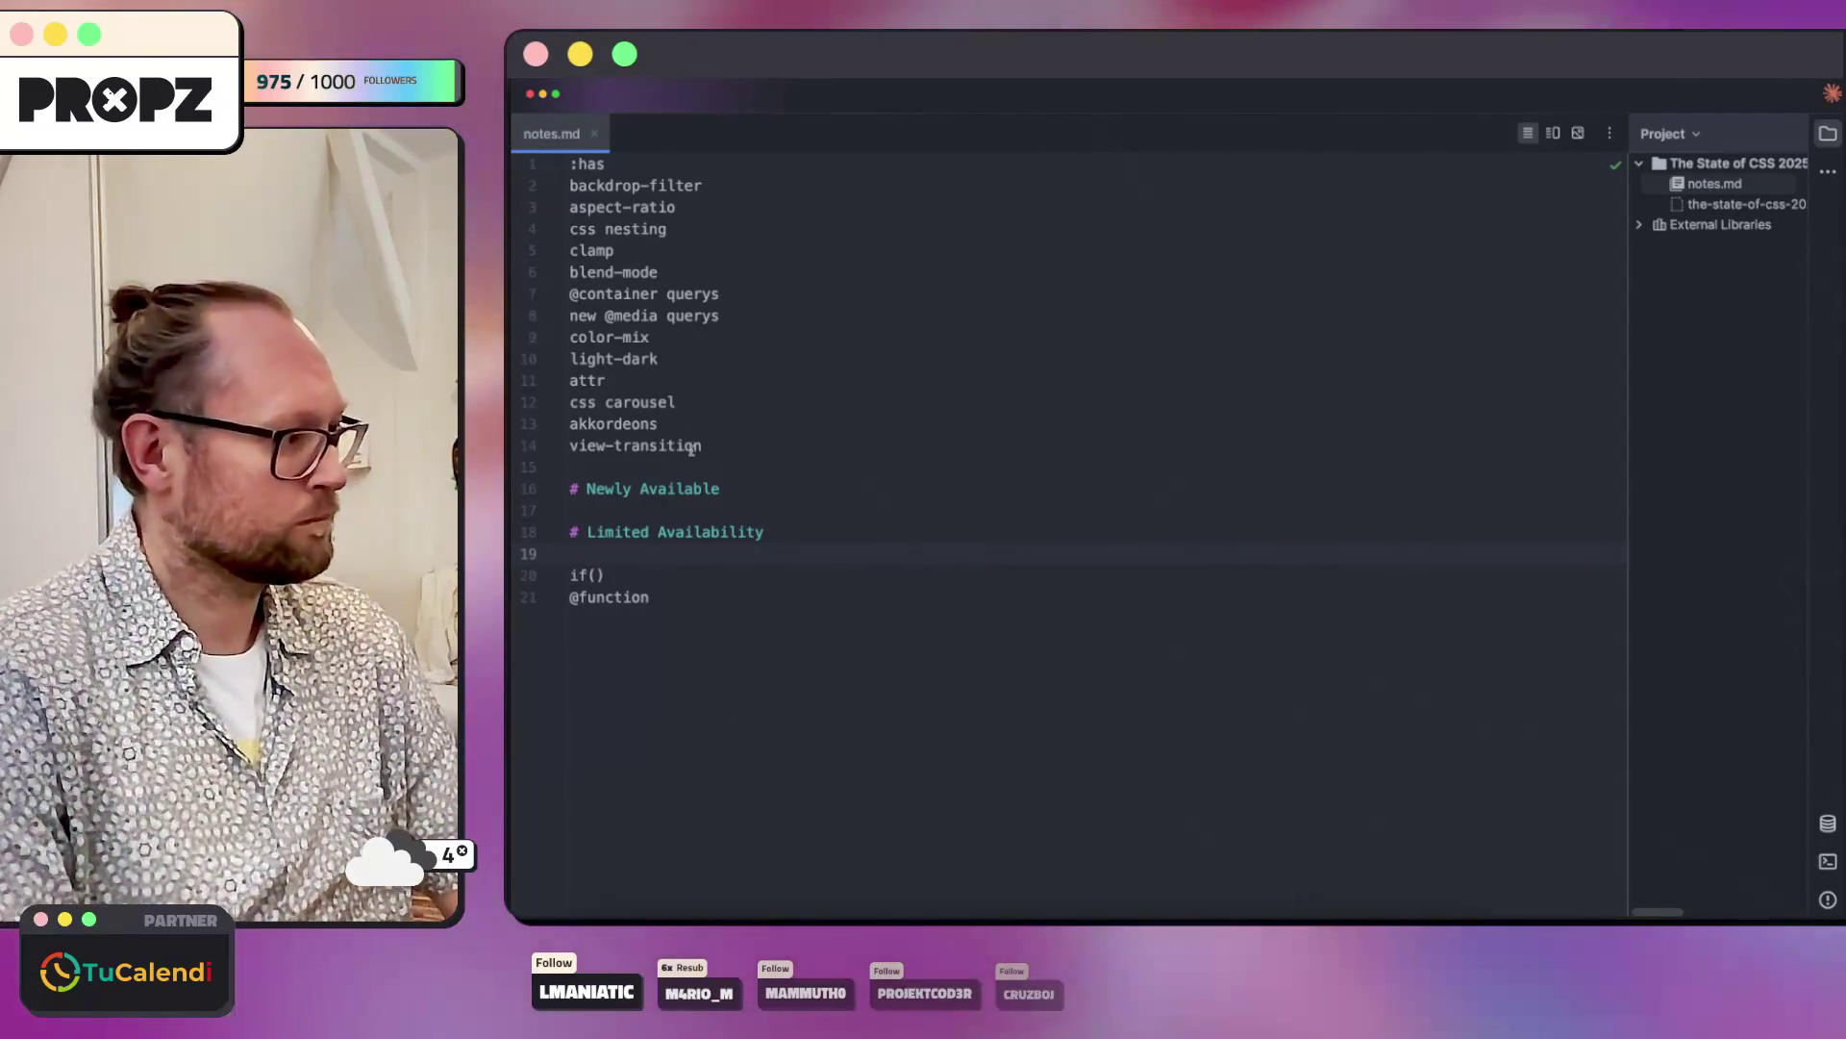
click(690, 467)
text(# WIde)
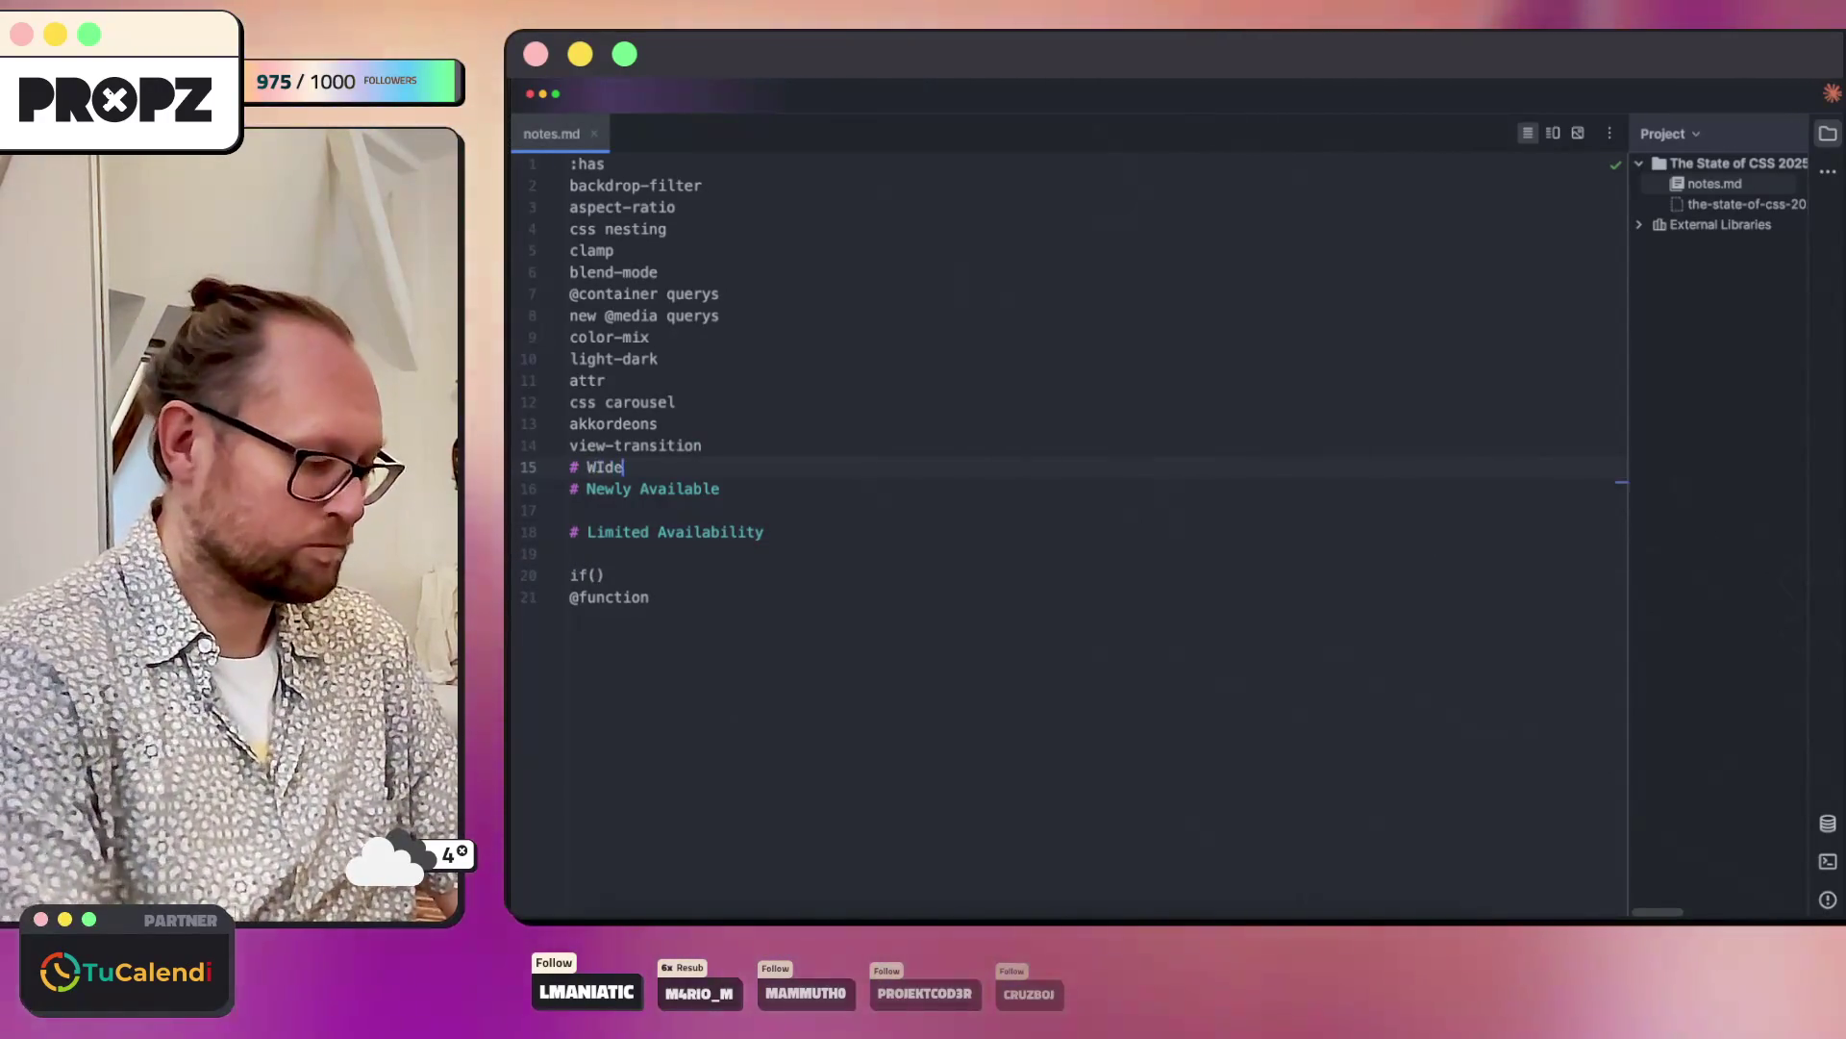
text(liy Available)
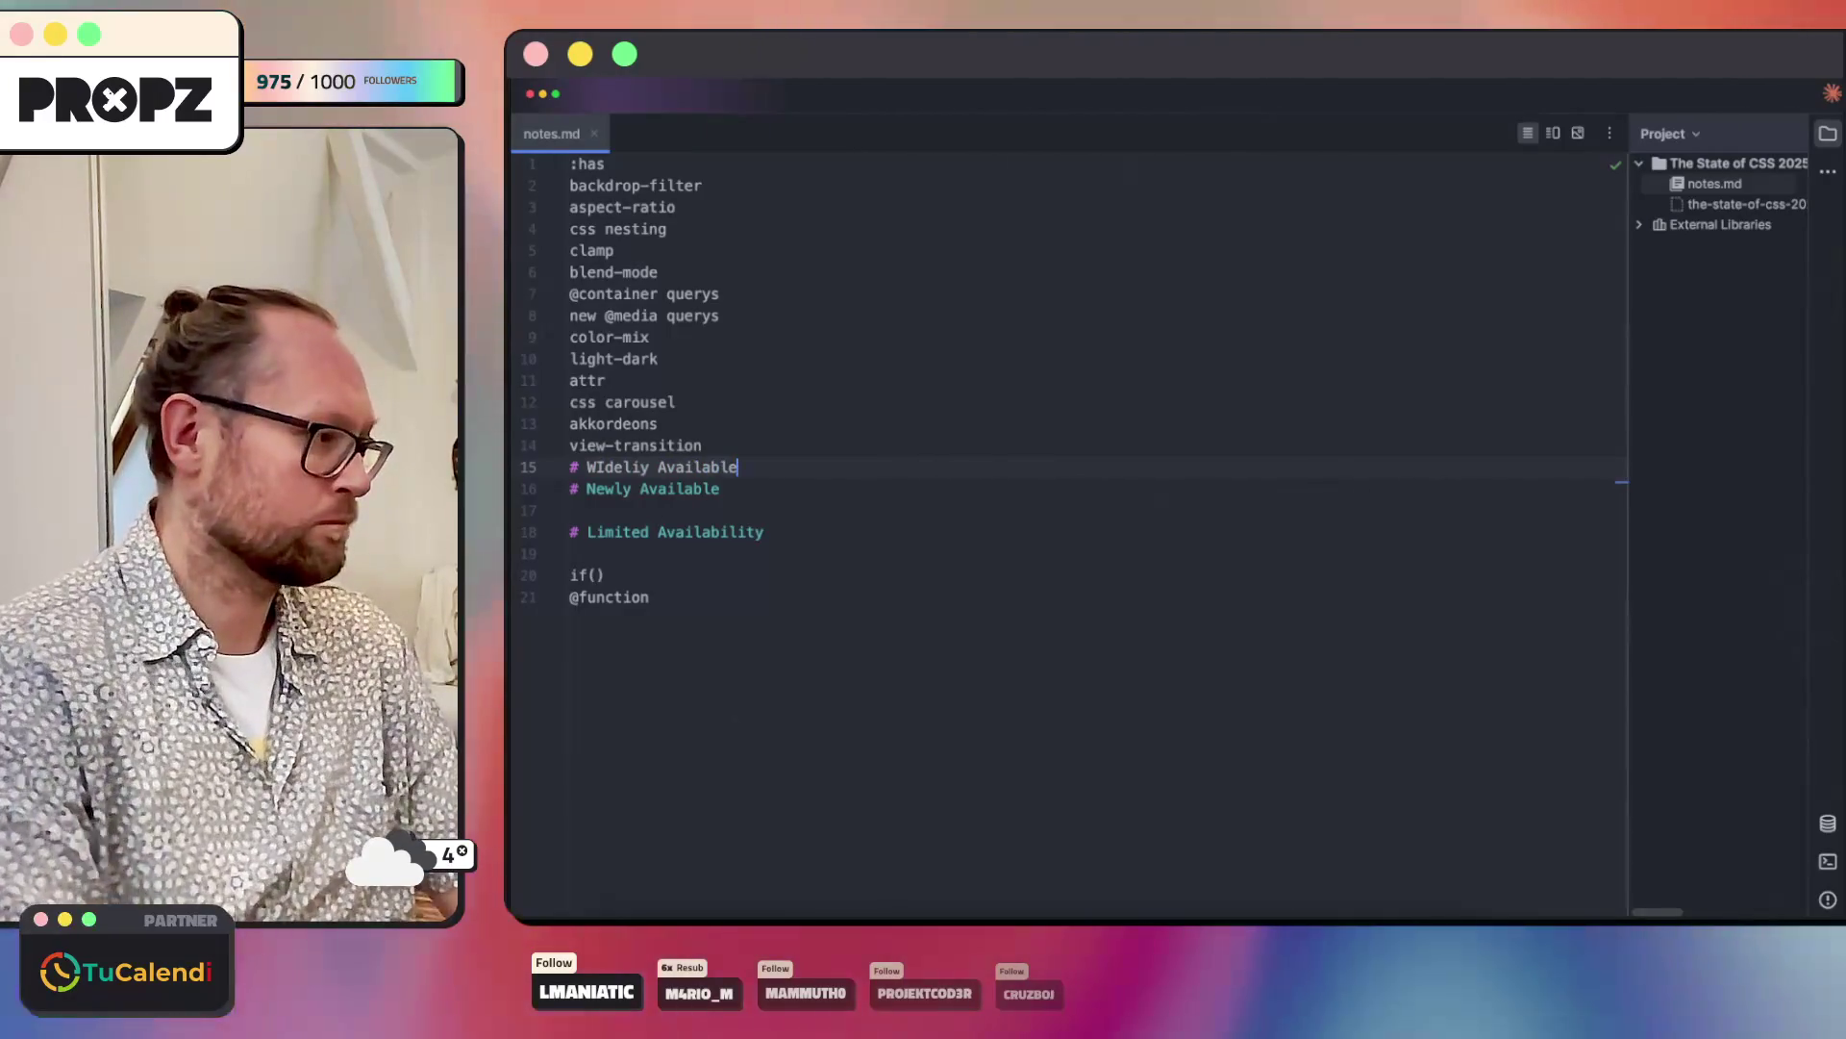
key(Return)
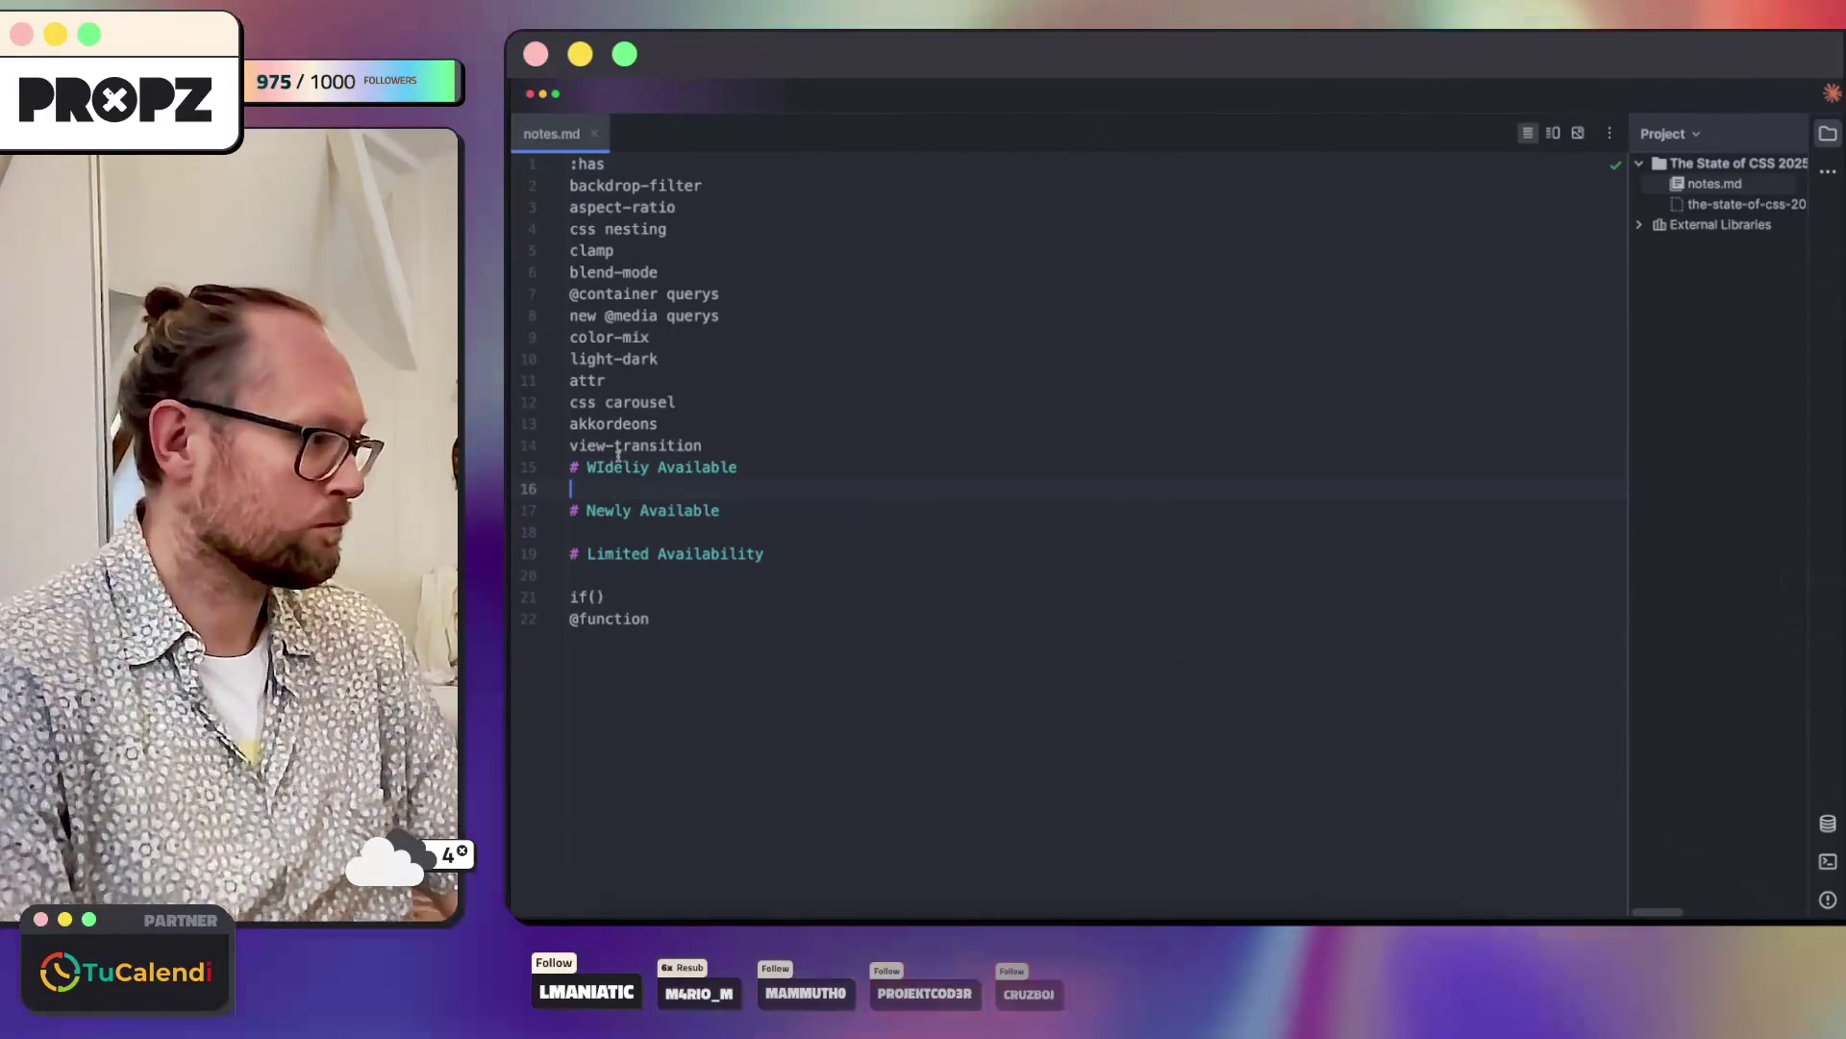
Fix the capital I in 'Wideliy' and move :has below '# Newly Available'.
click(610, 466)
key(BackSpace)
text(i)
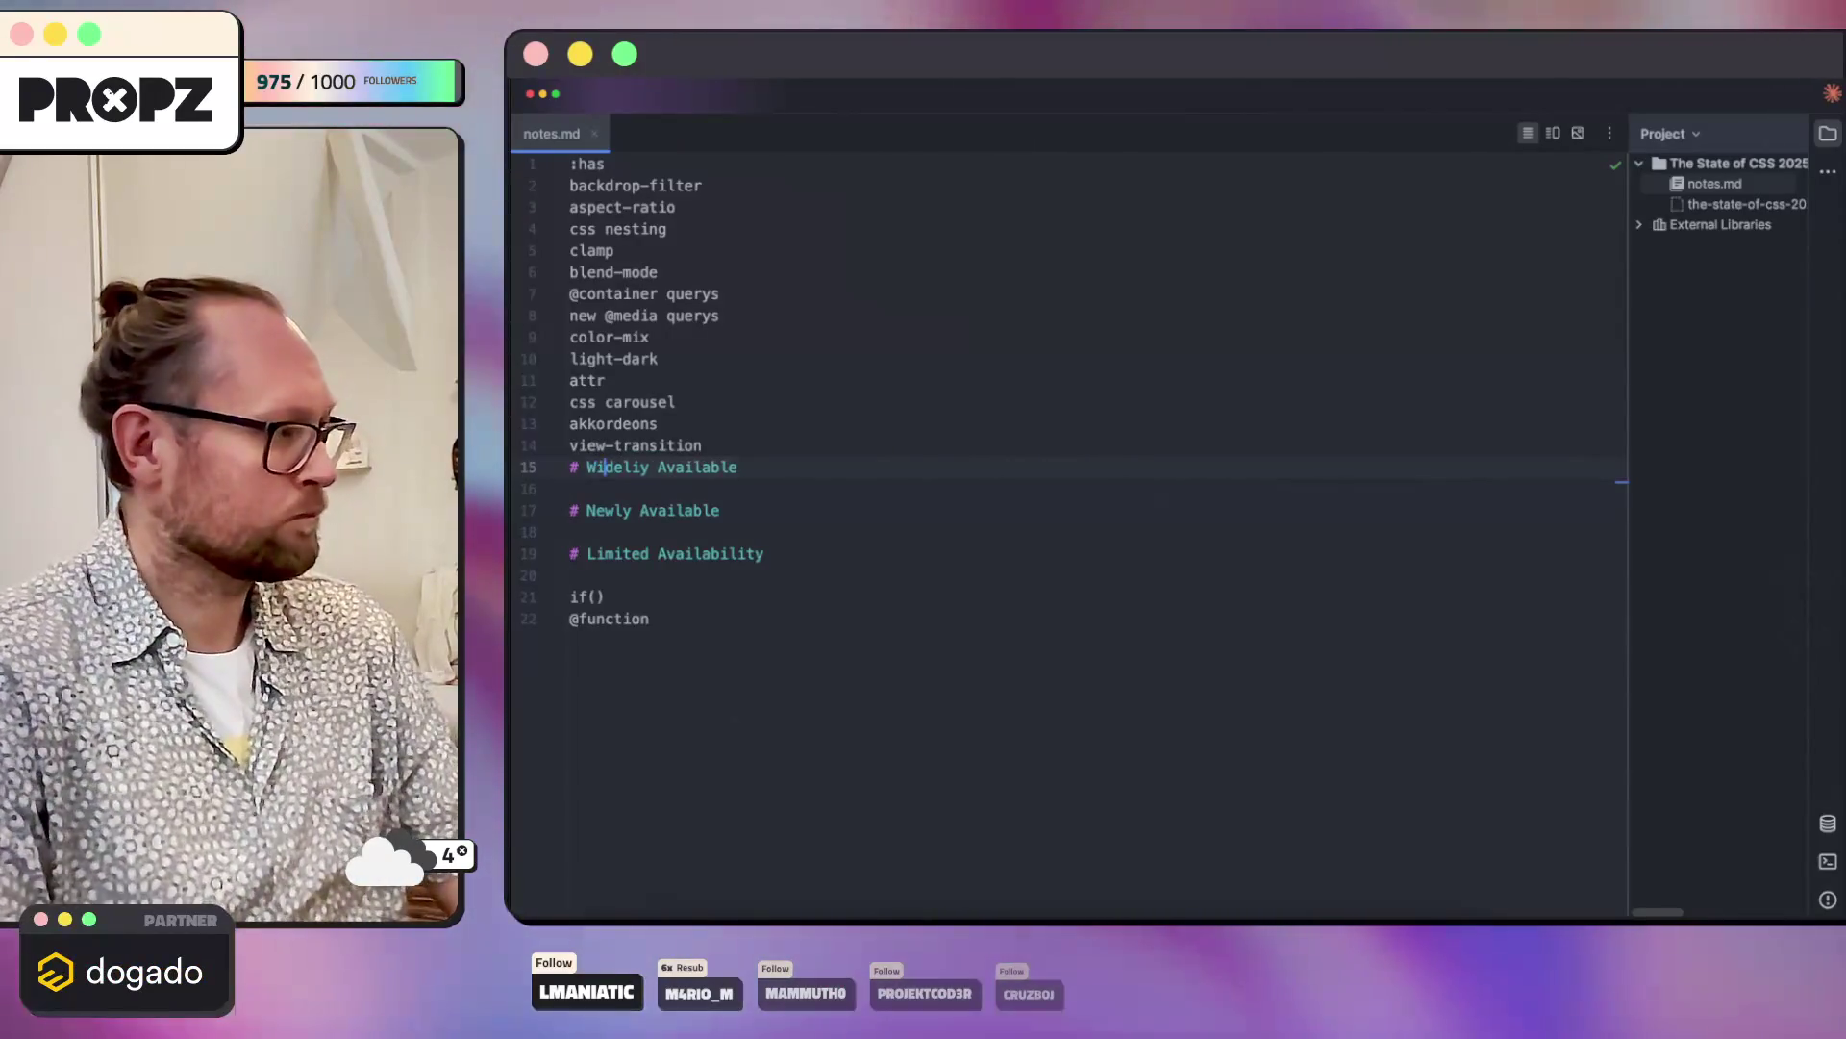
key(Up)
key(Up)
key(Up)
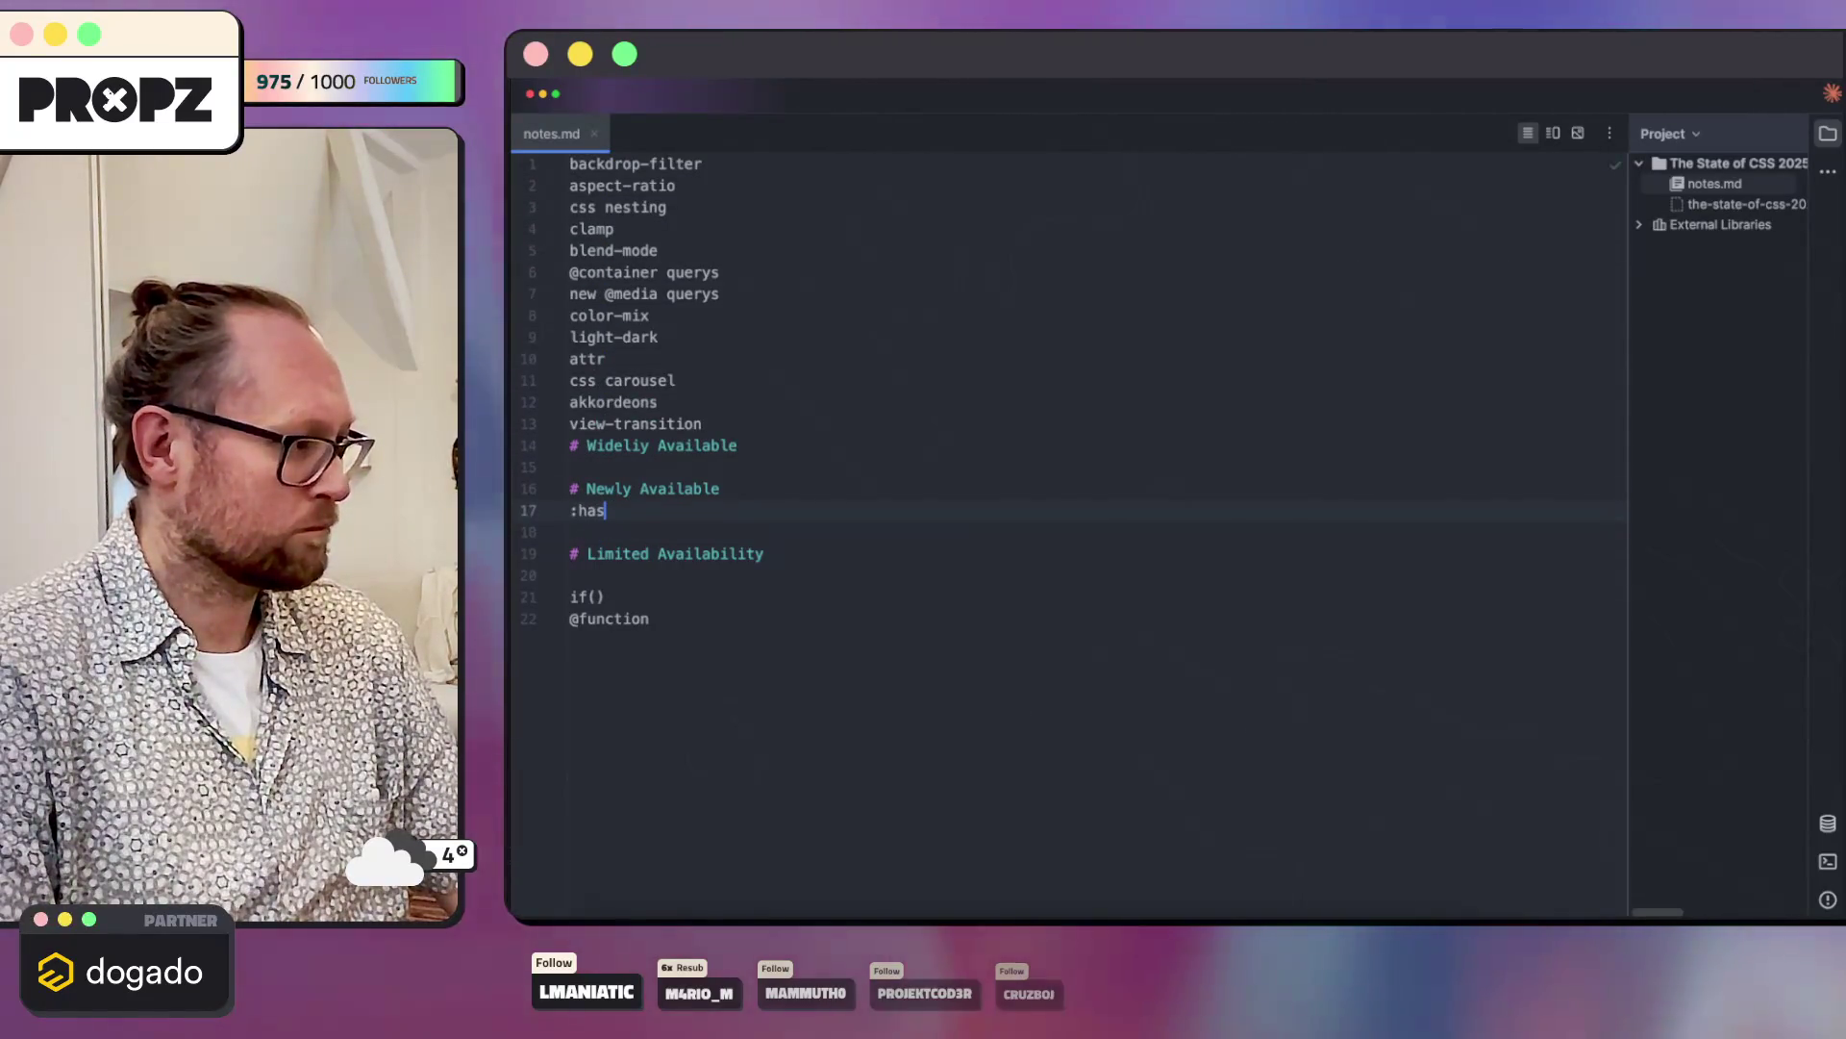
key(super+Tab)
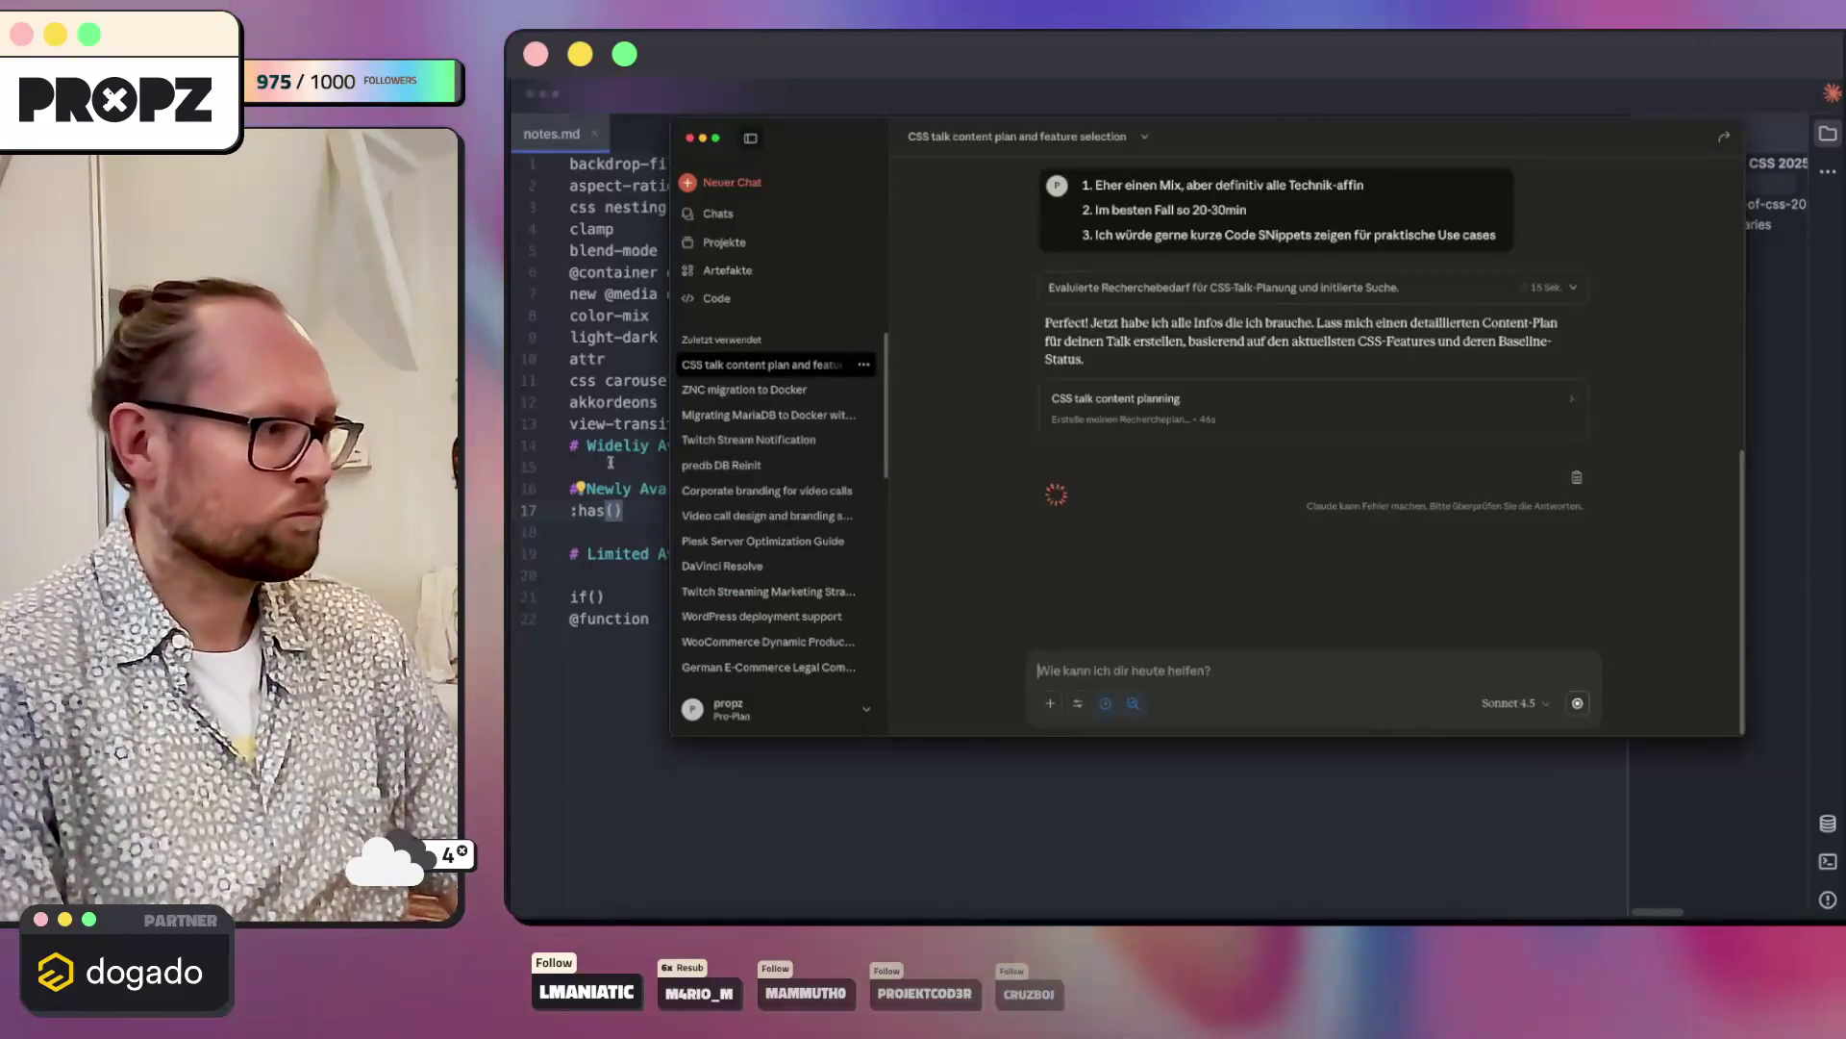
key(super+Tab)
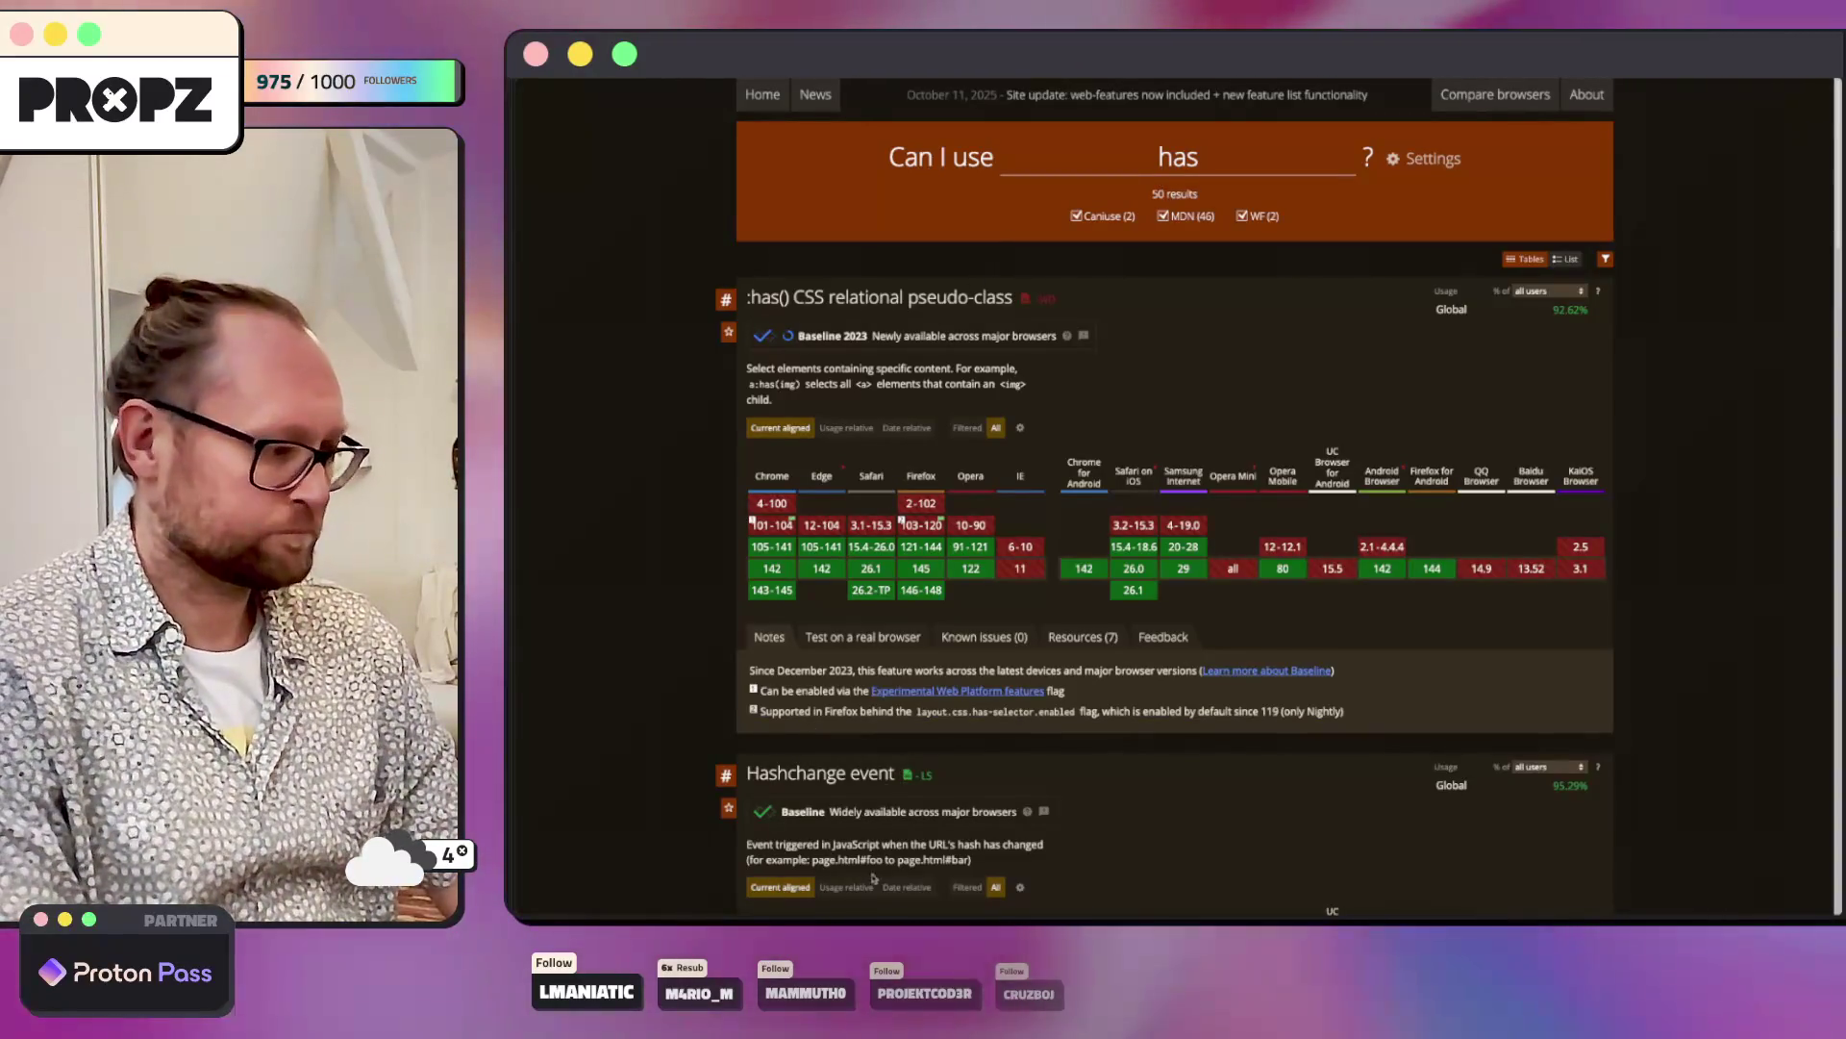
Arrange the notes.md editor and the Can I use page side by side.
click(910, 914)
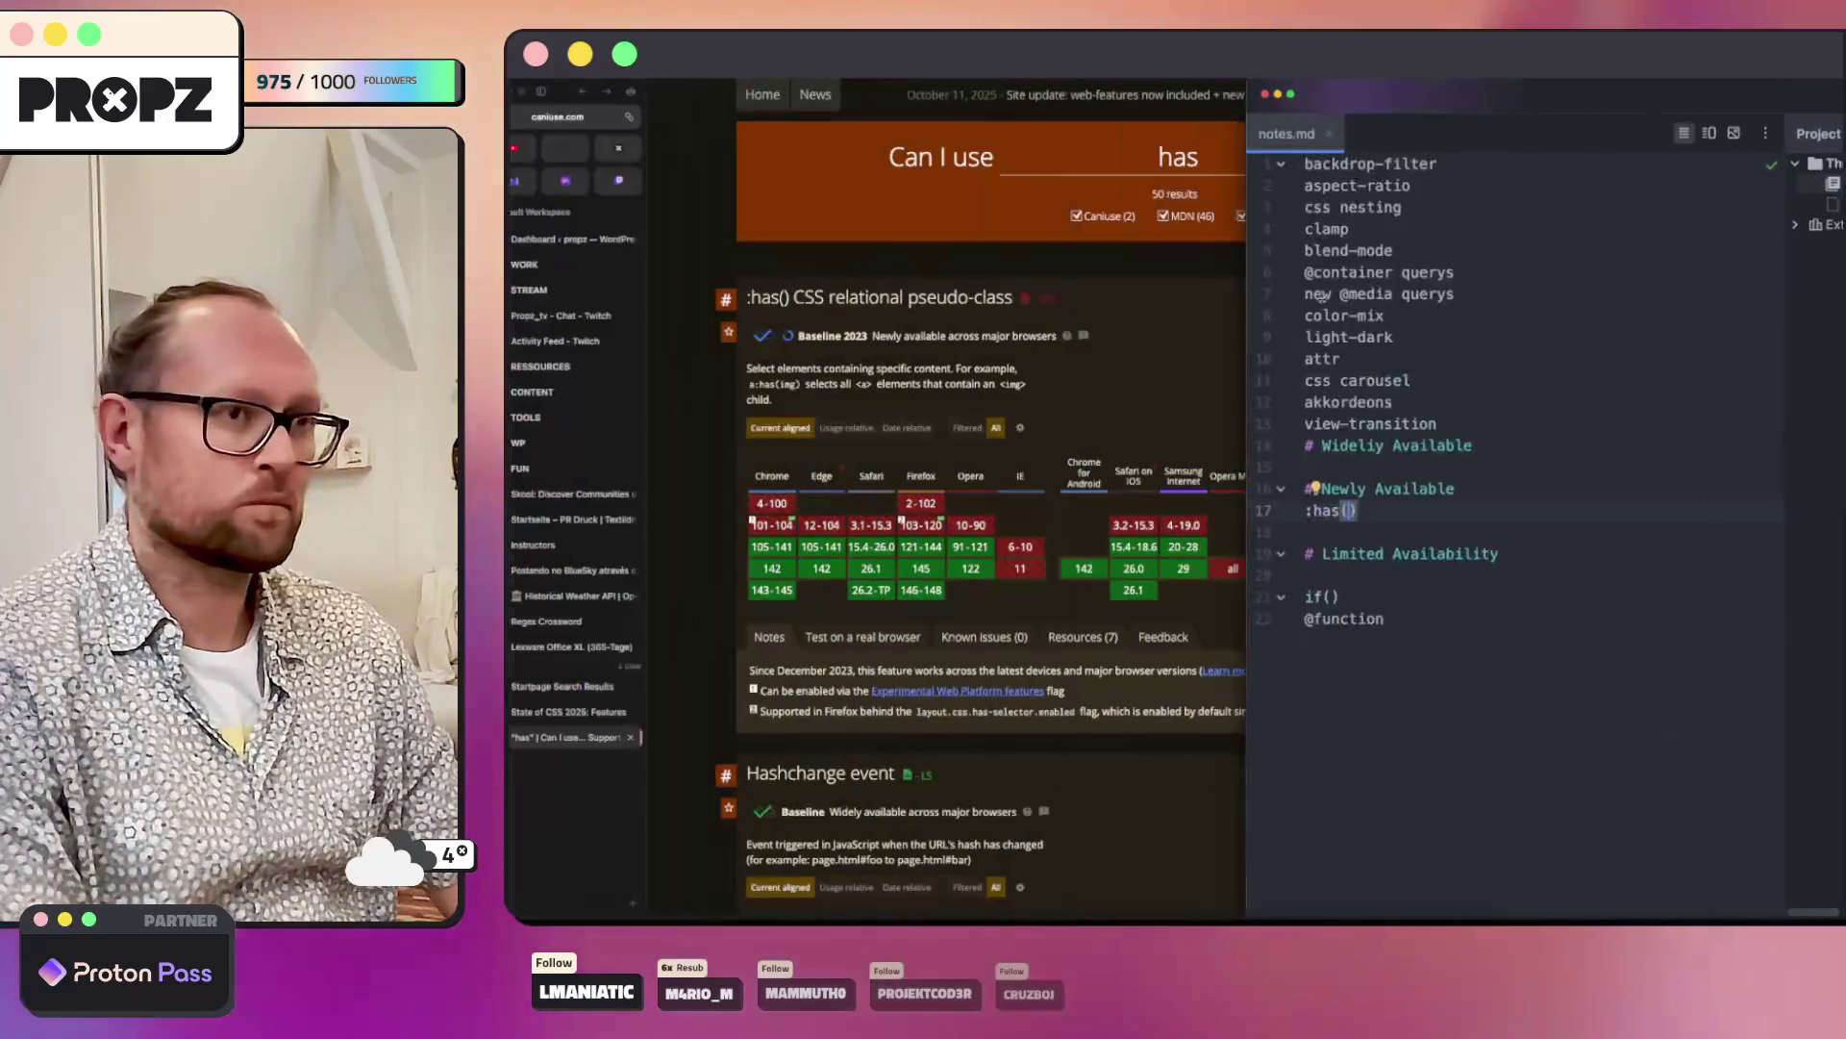
mouse_move(1248, 288)
mouse_down()
mouse_move(1558, 270)
mouse_move(1493, 258)
mouse_up()
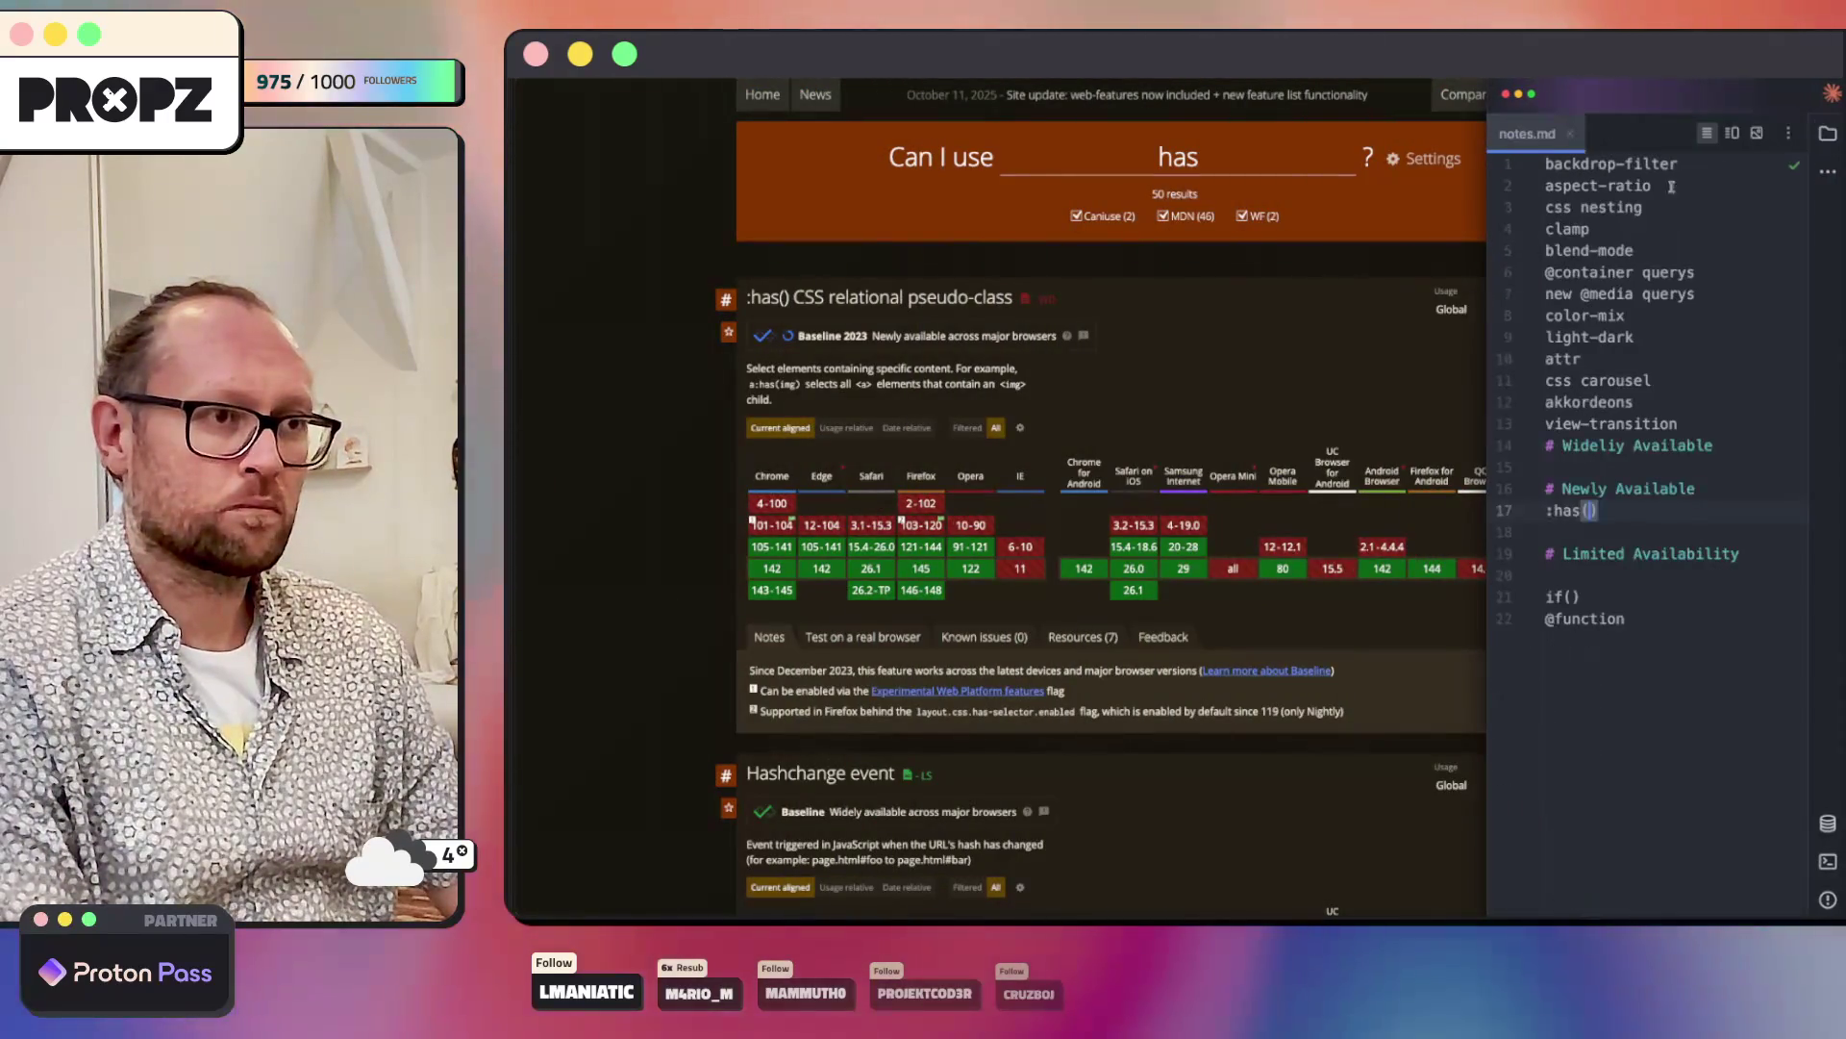
click(1481, 258)
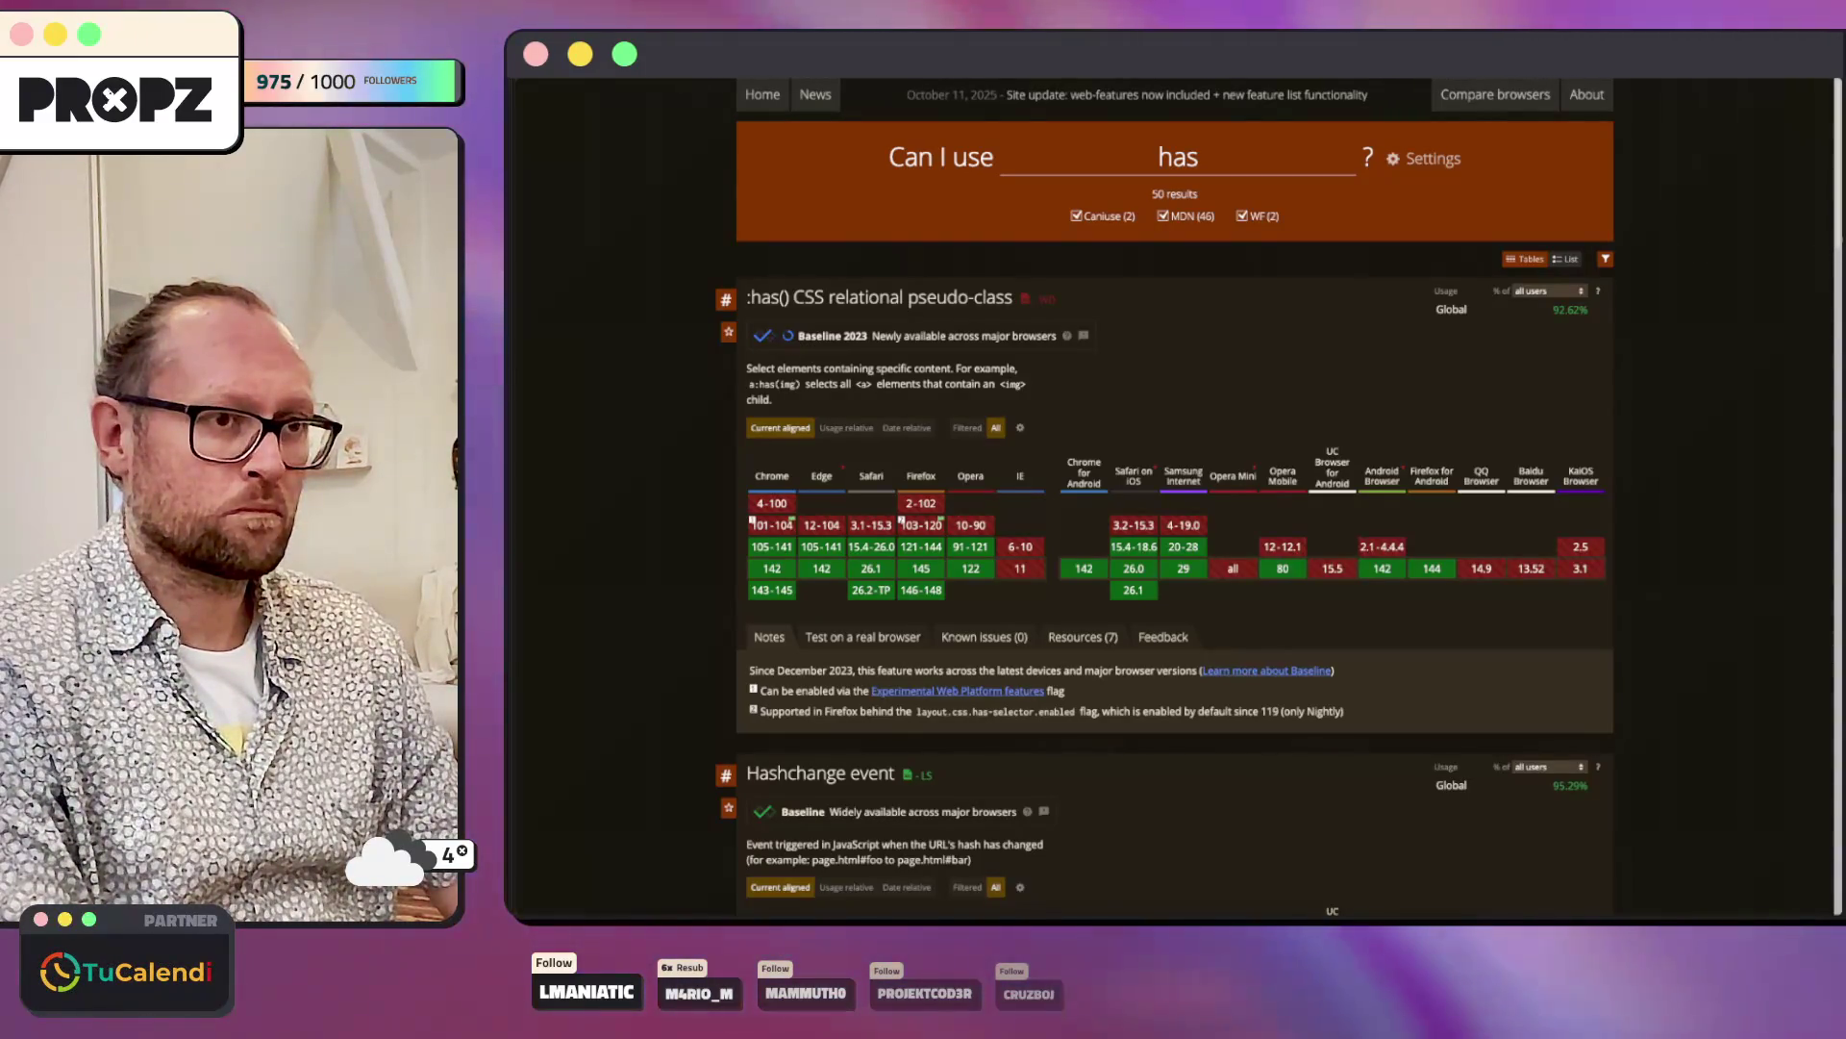
key(super+Tab)
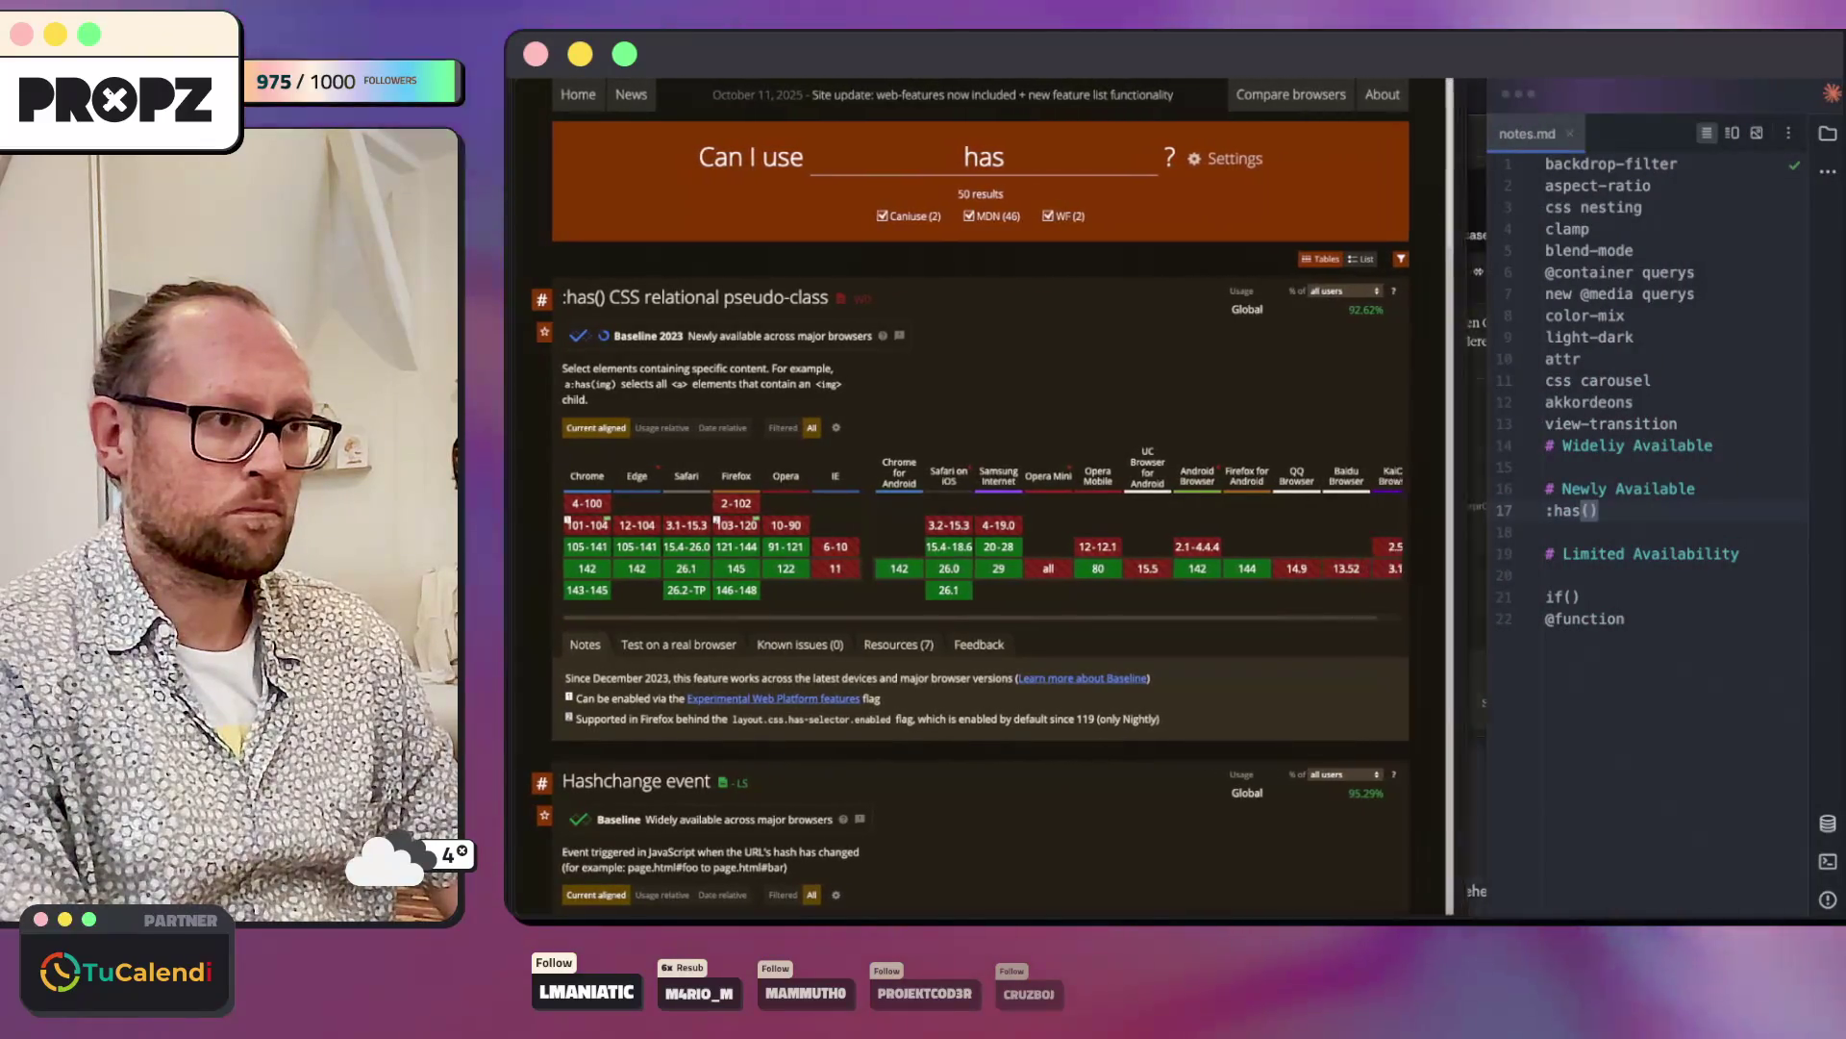
drag(1471, 272, 1489, 275)
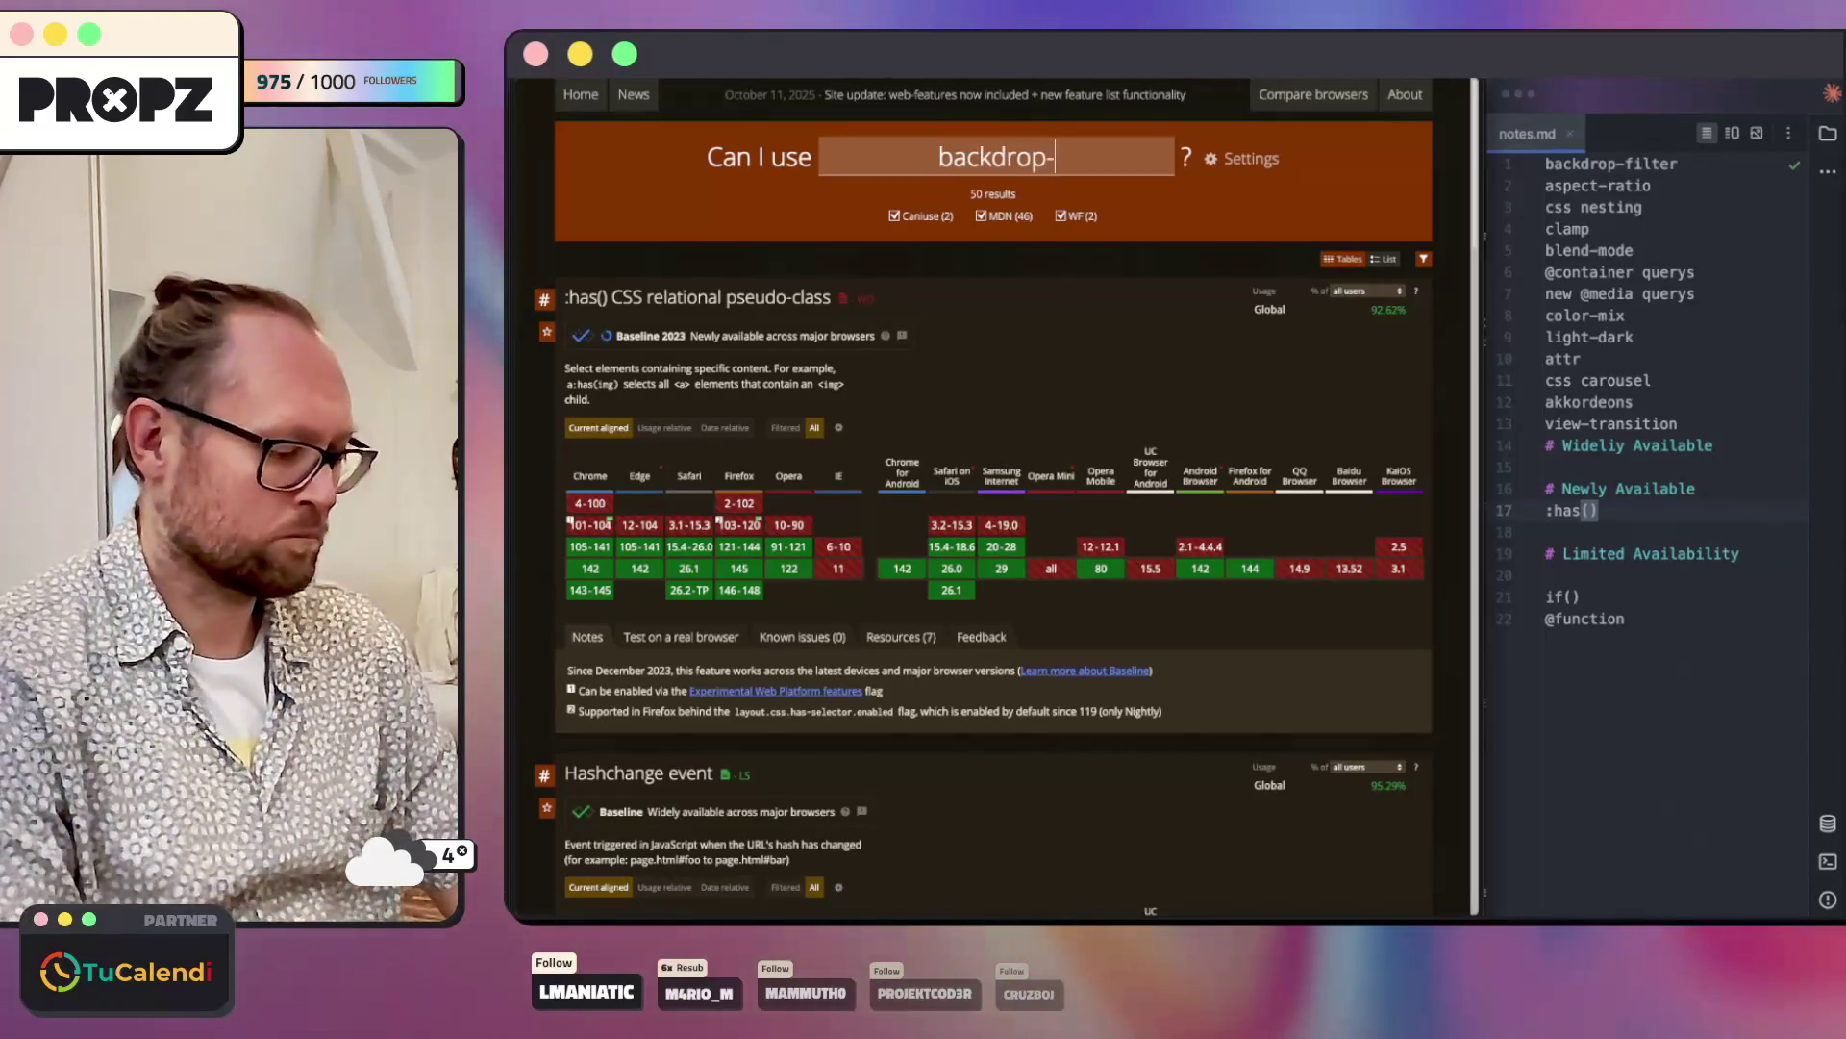
Search Can I use for 'backdrop-filter' and read its Baseline 2024 support table.
text(lter)
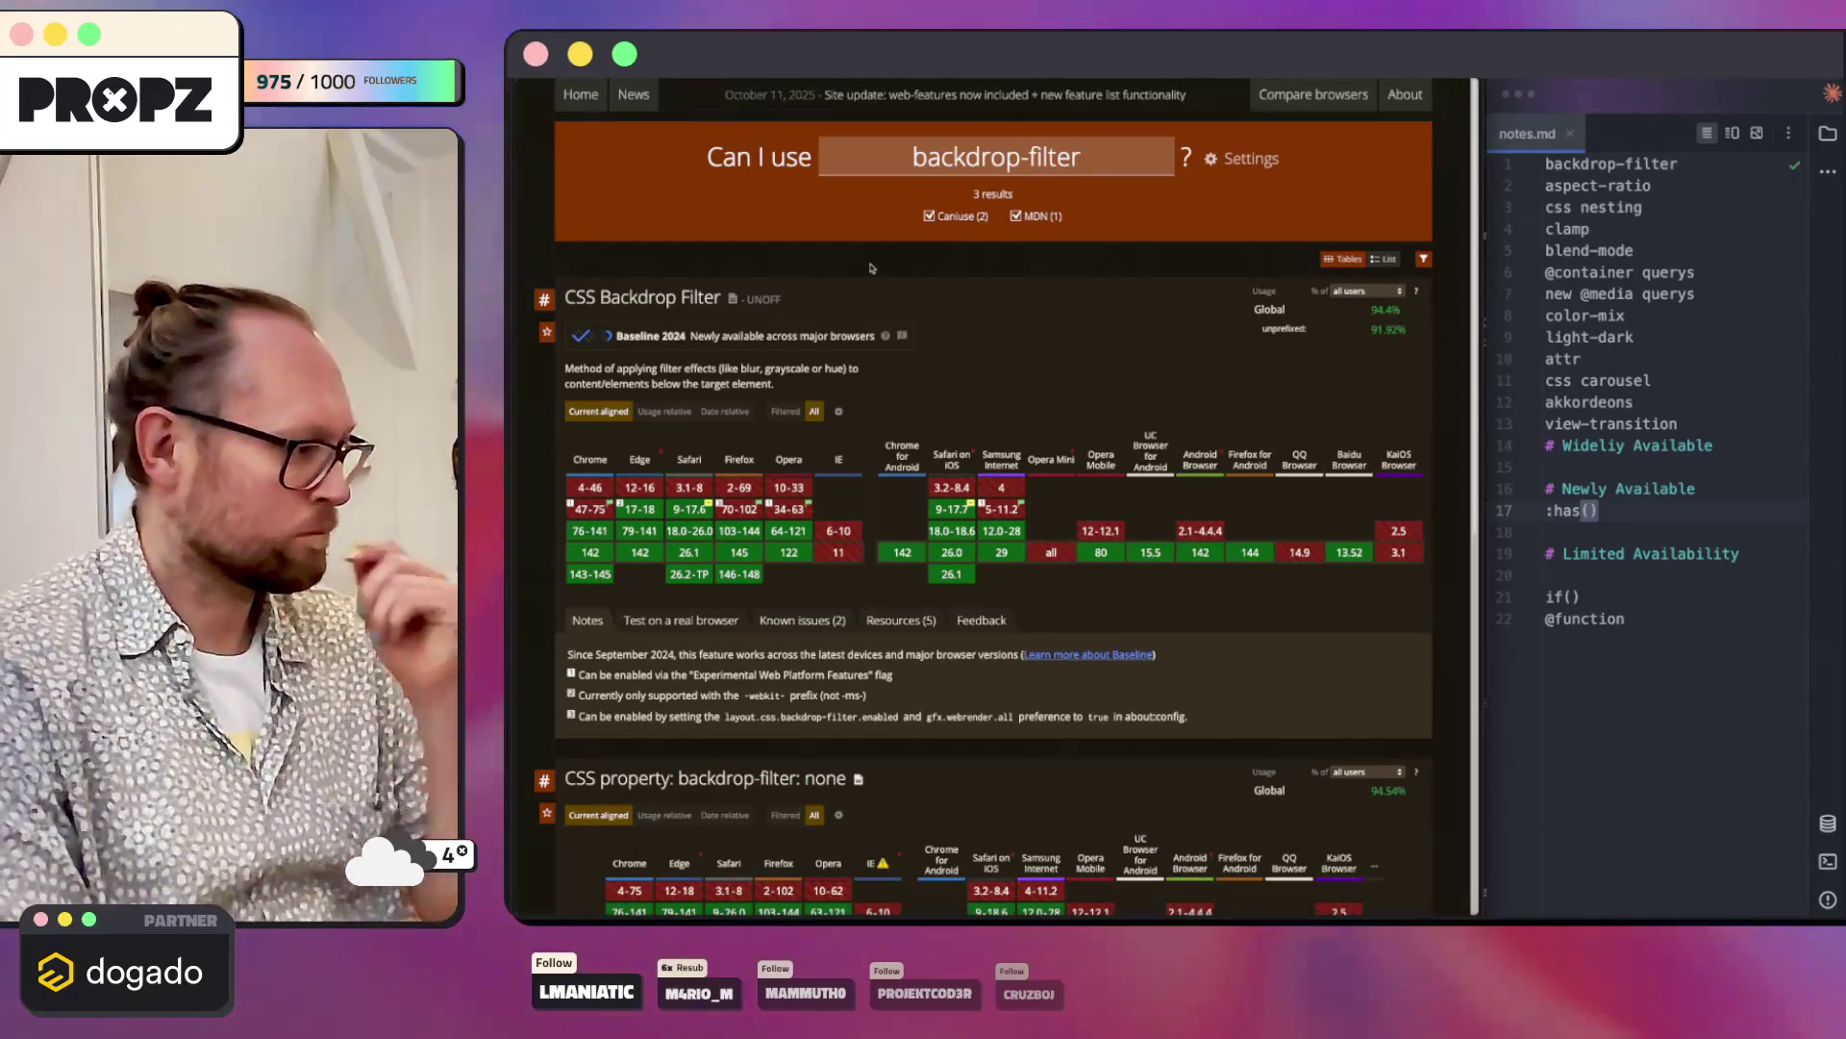
mouse_move(791, 535)
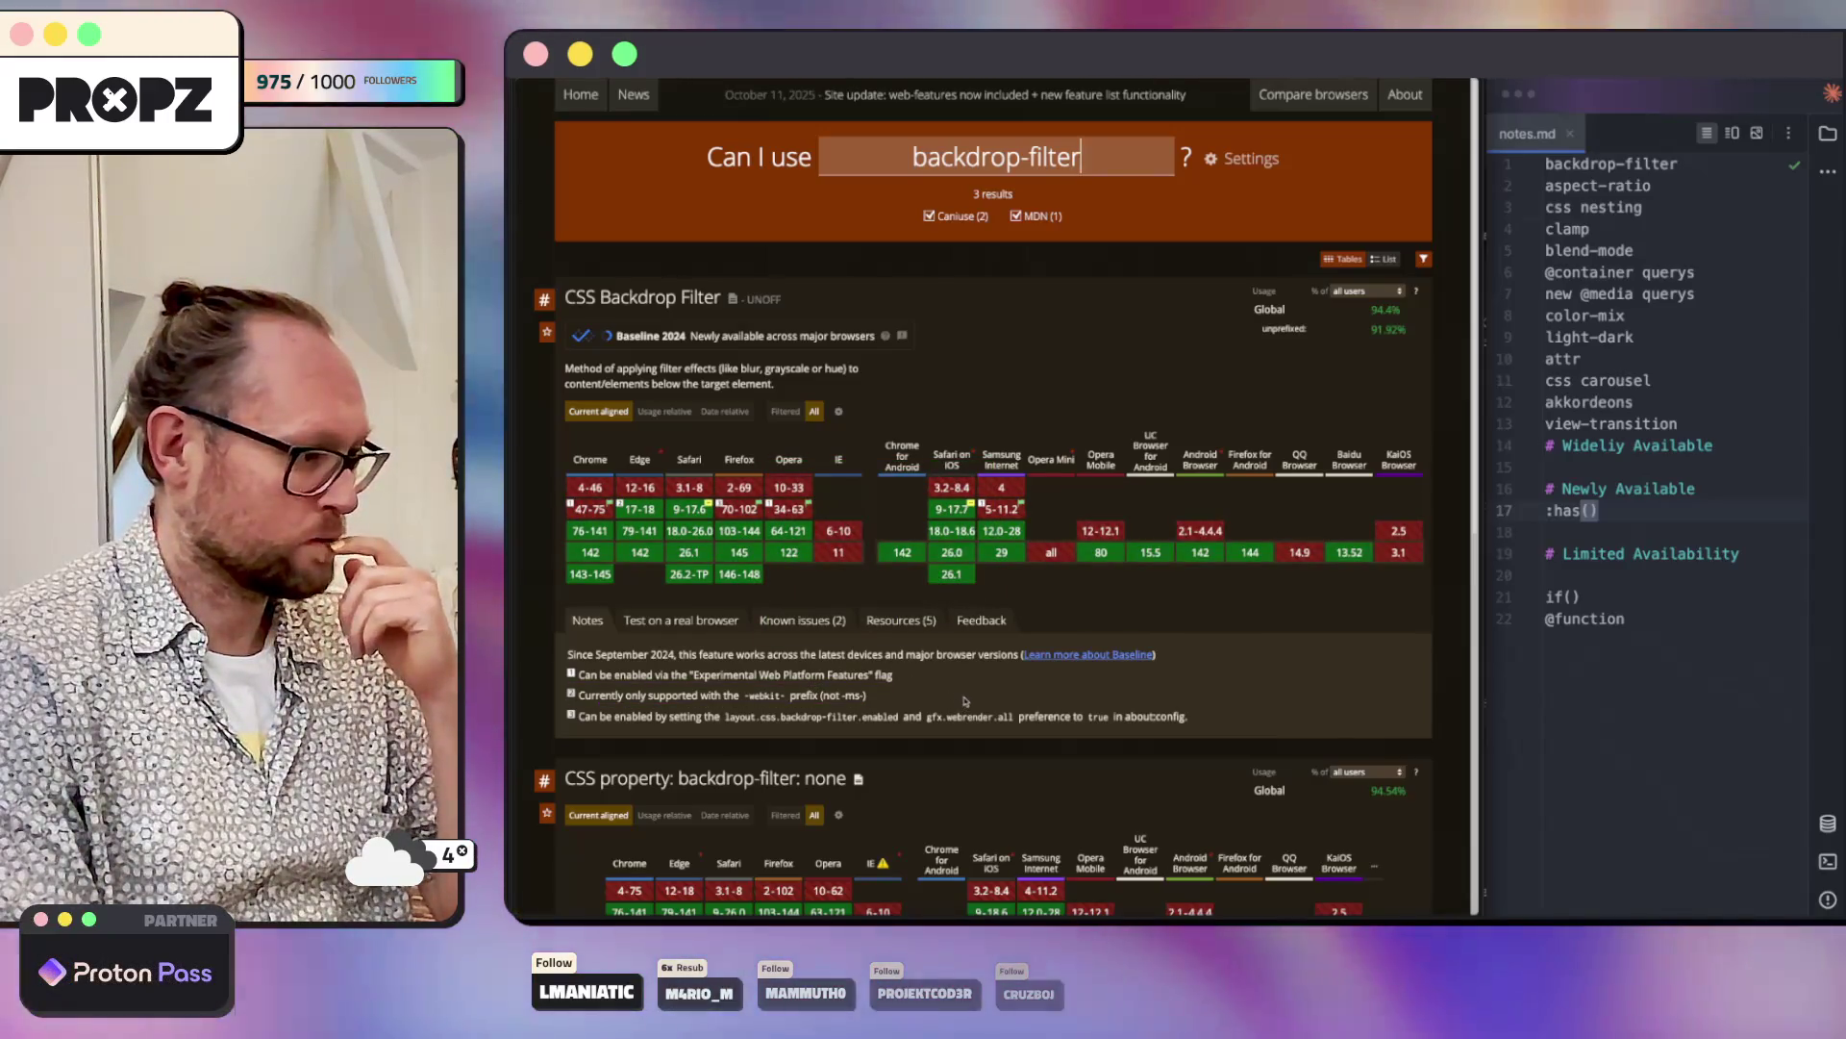
scroll(961, 703, down, 2)
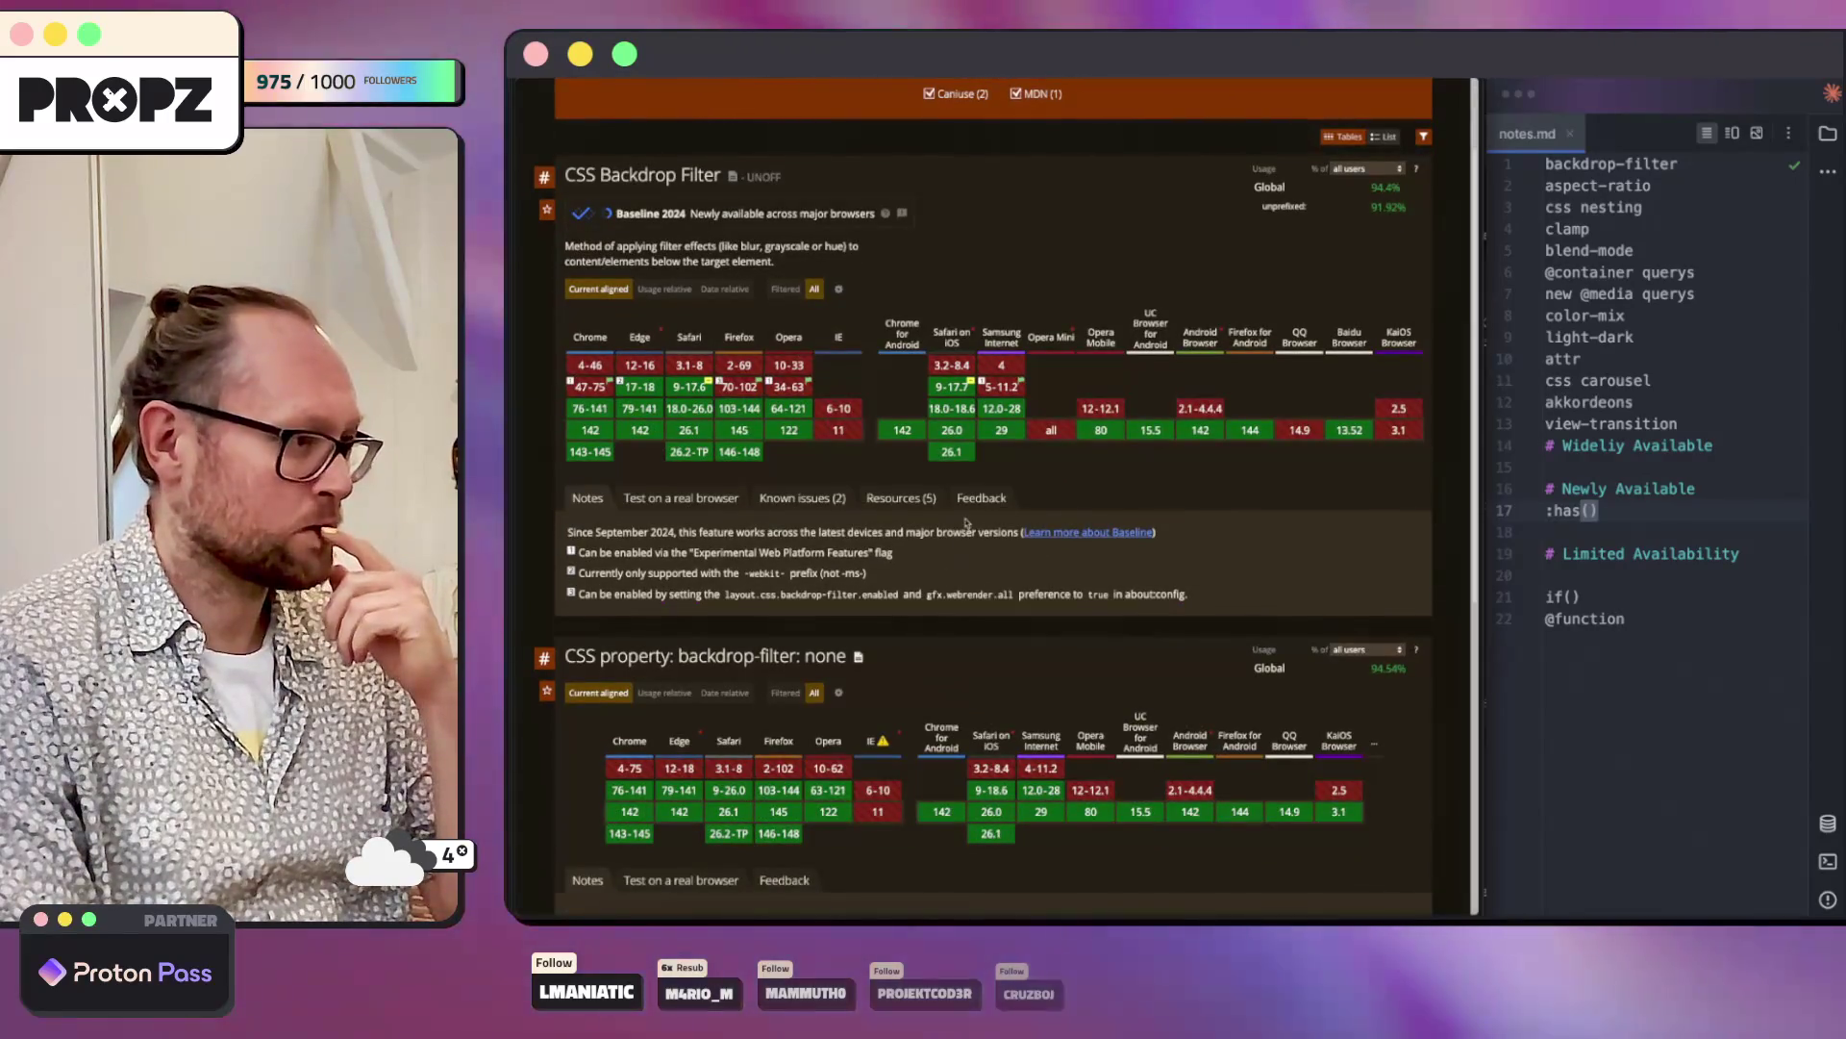
mouse_move(960, 412)
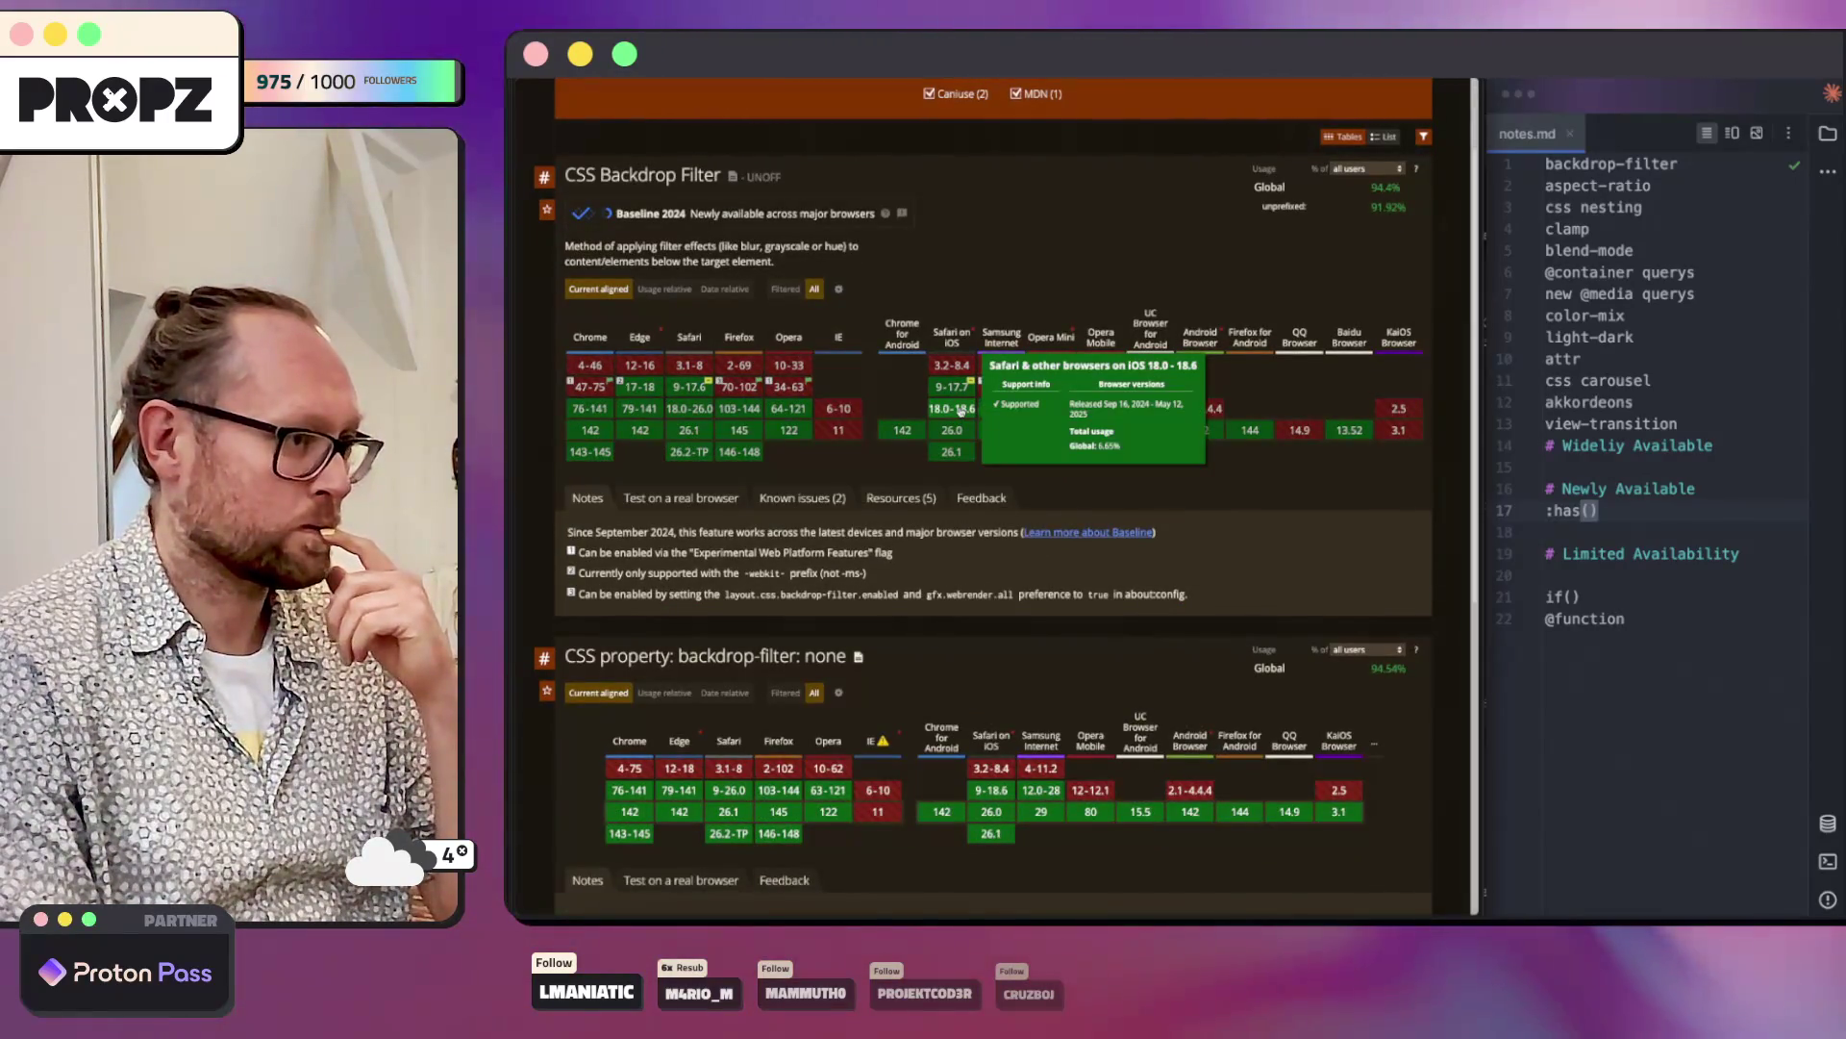
scroll(883, 518, down, 2)
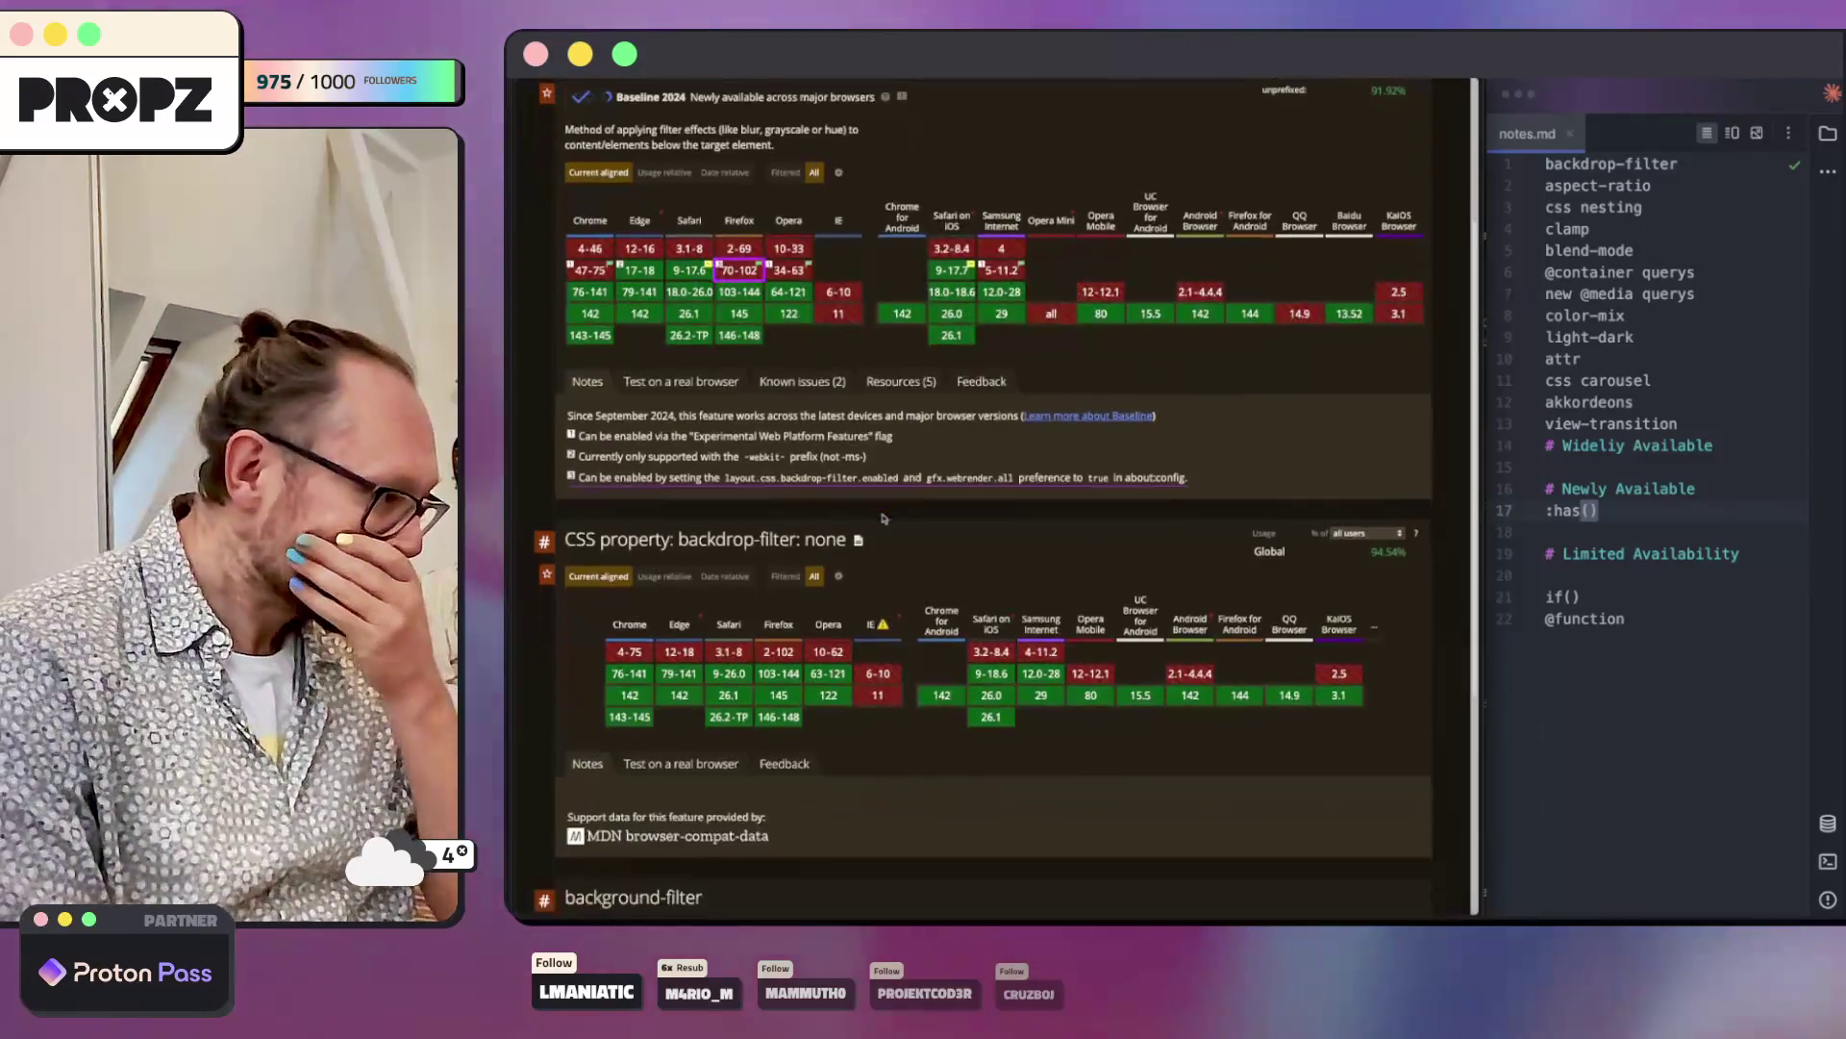
scroll(883, 519, up, 2)
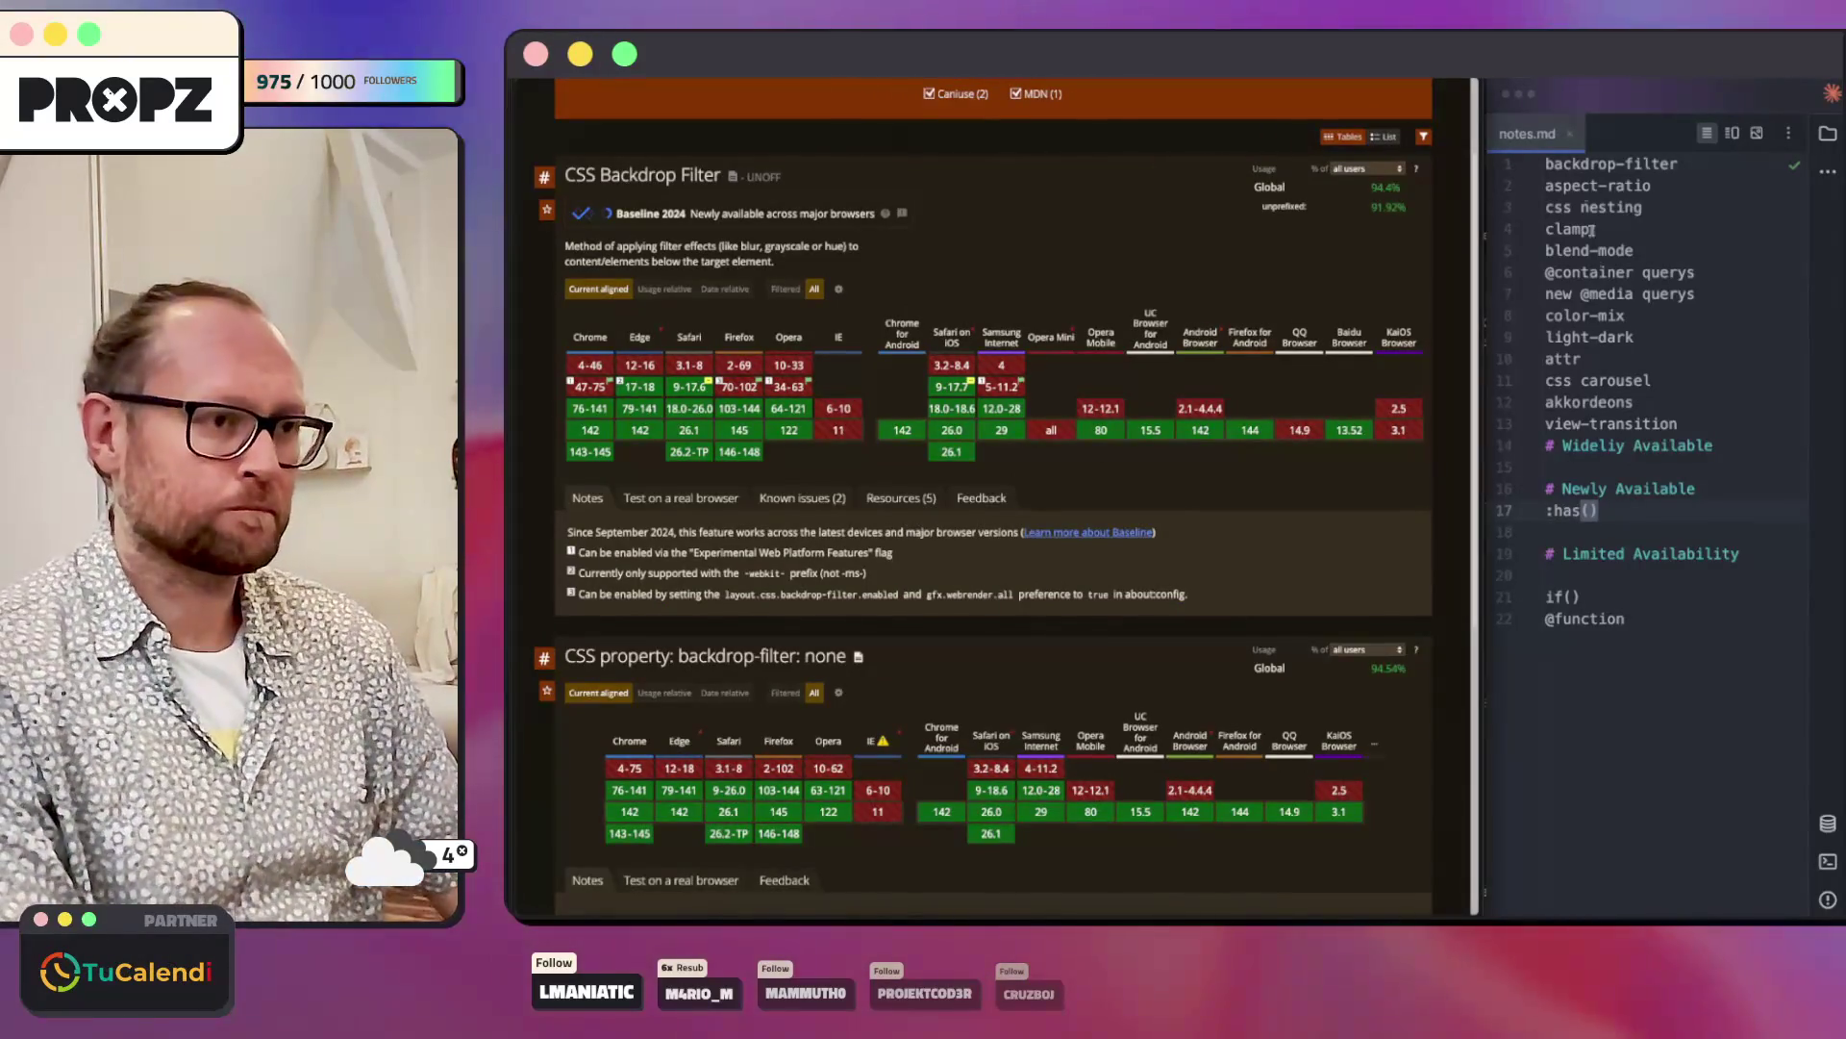
Move the backdrop-filter line down until it sits under :has() in Newly Available.
click(1624, 163)
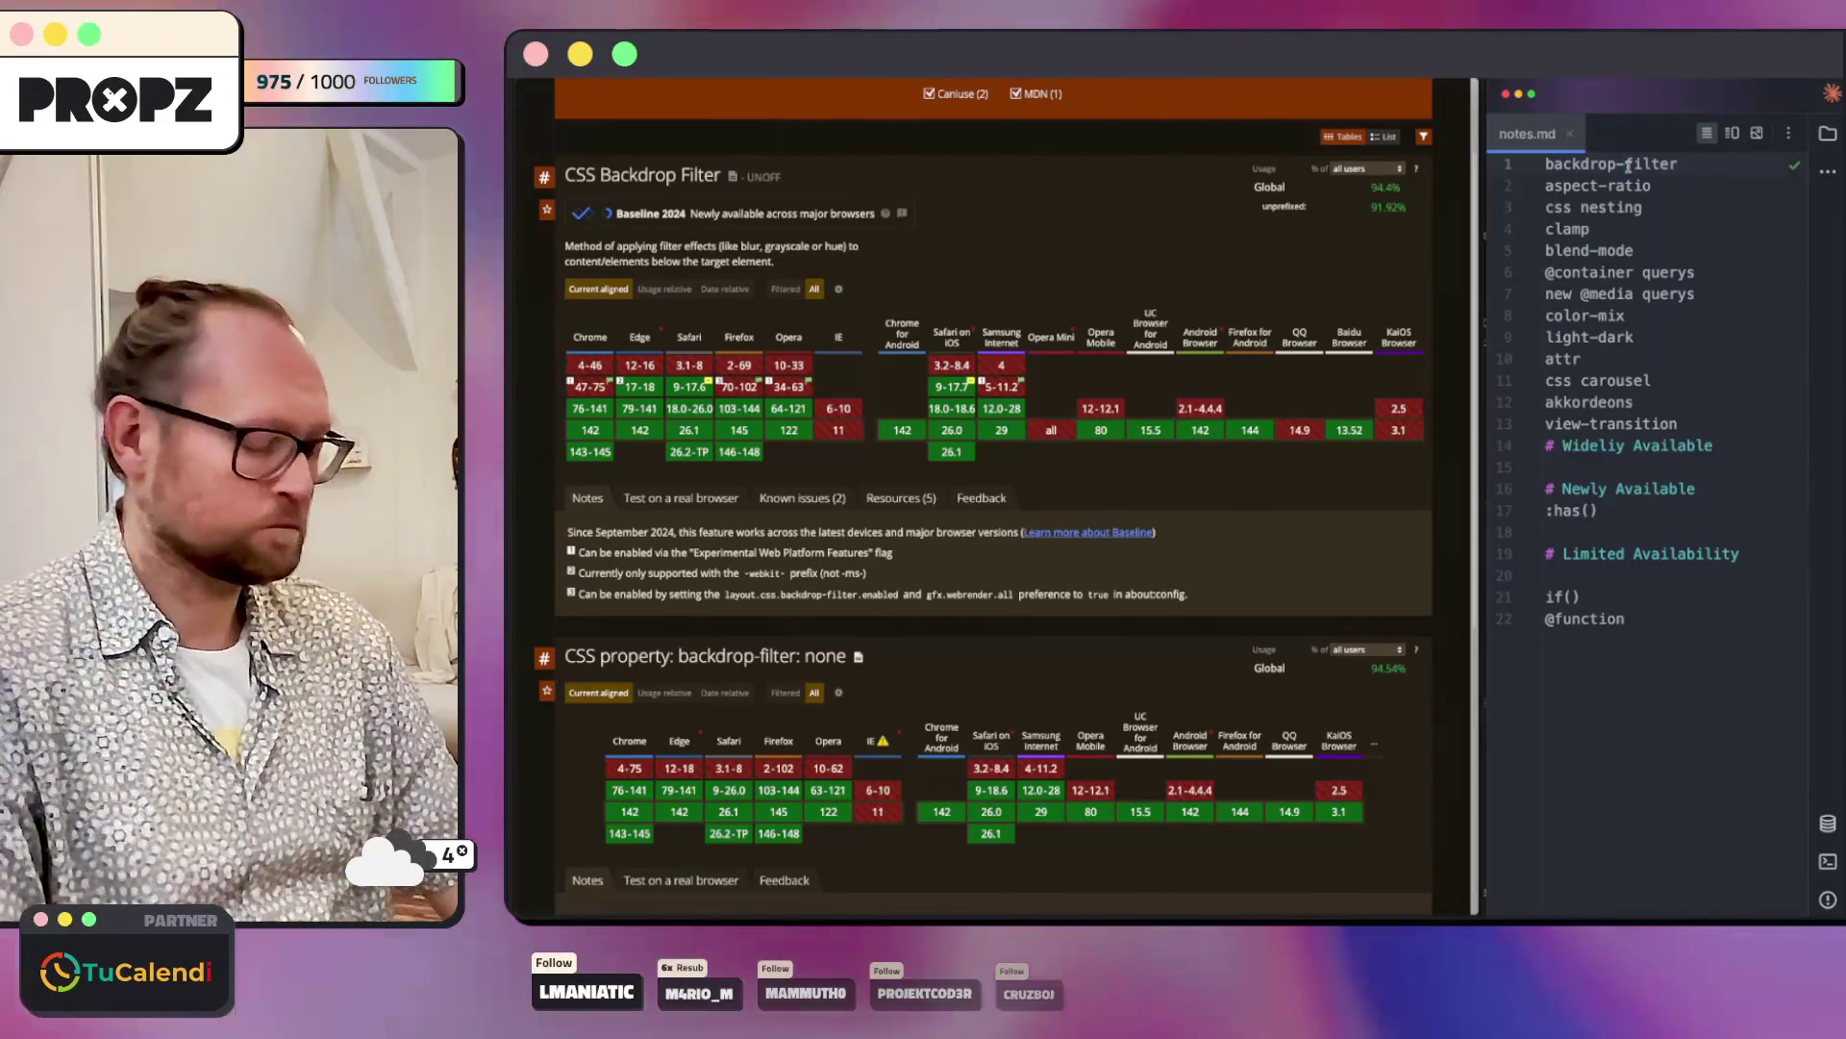
key(alt+Down)
key(alt+Down)
key(alt+Down)
key(alt+Down)
key(alt+Down)
key(alt+Down)
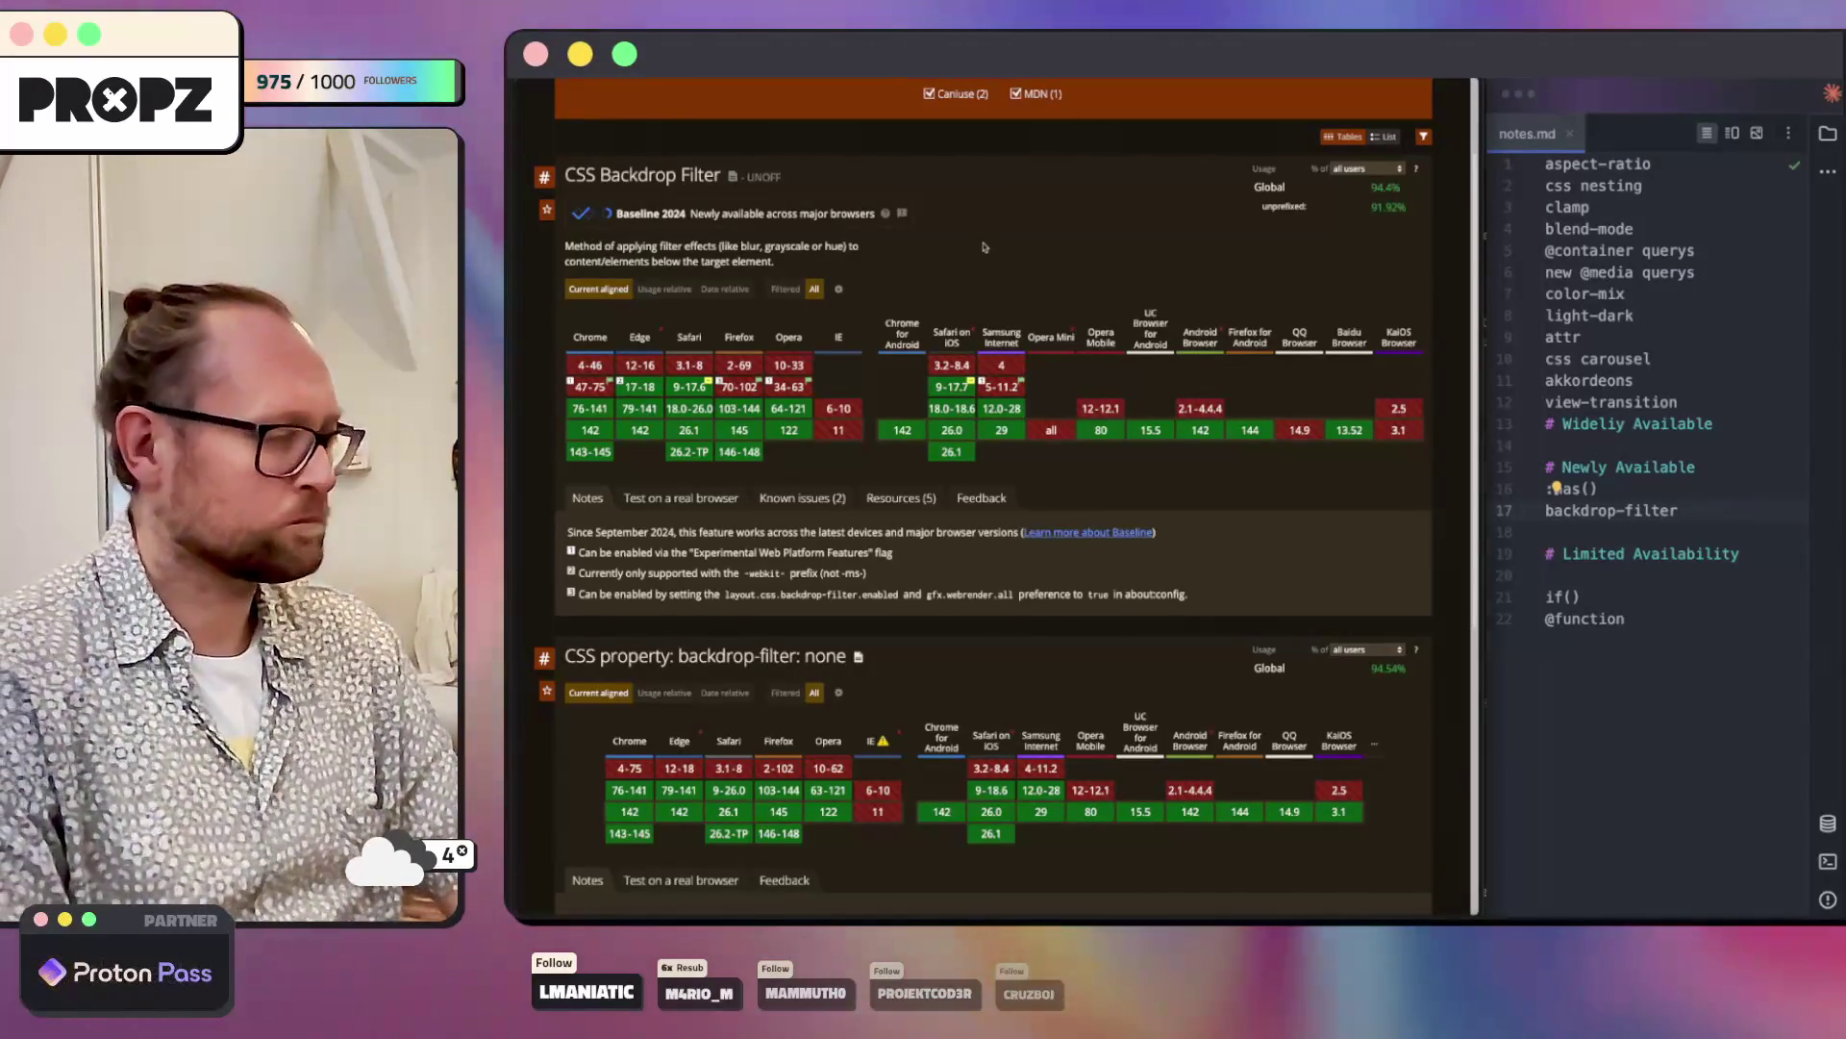
scroll(983, 247, up, 1)
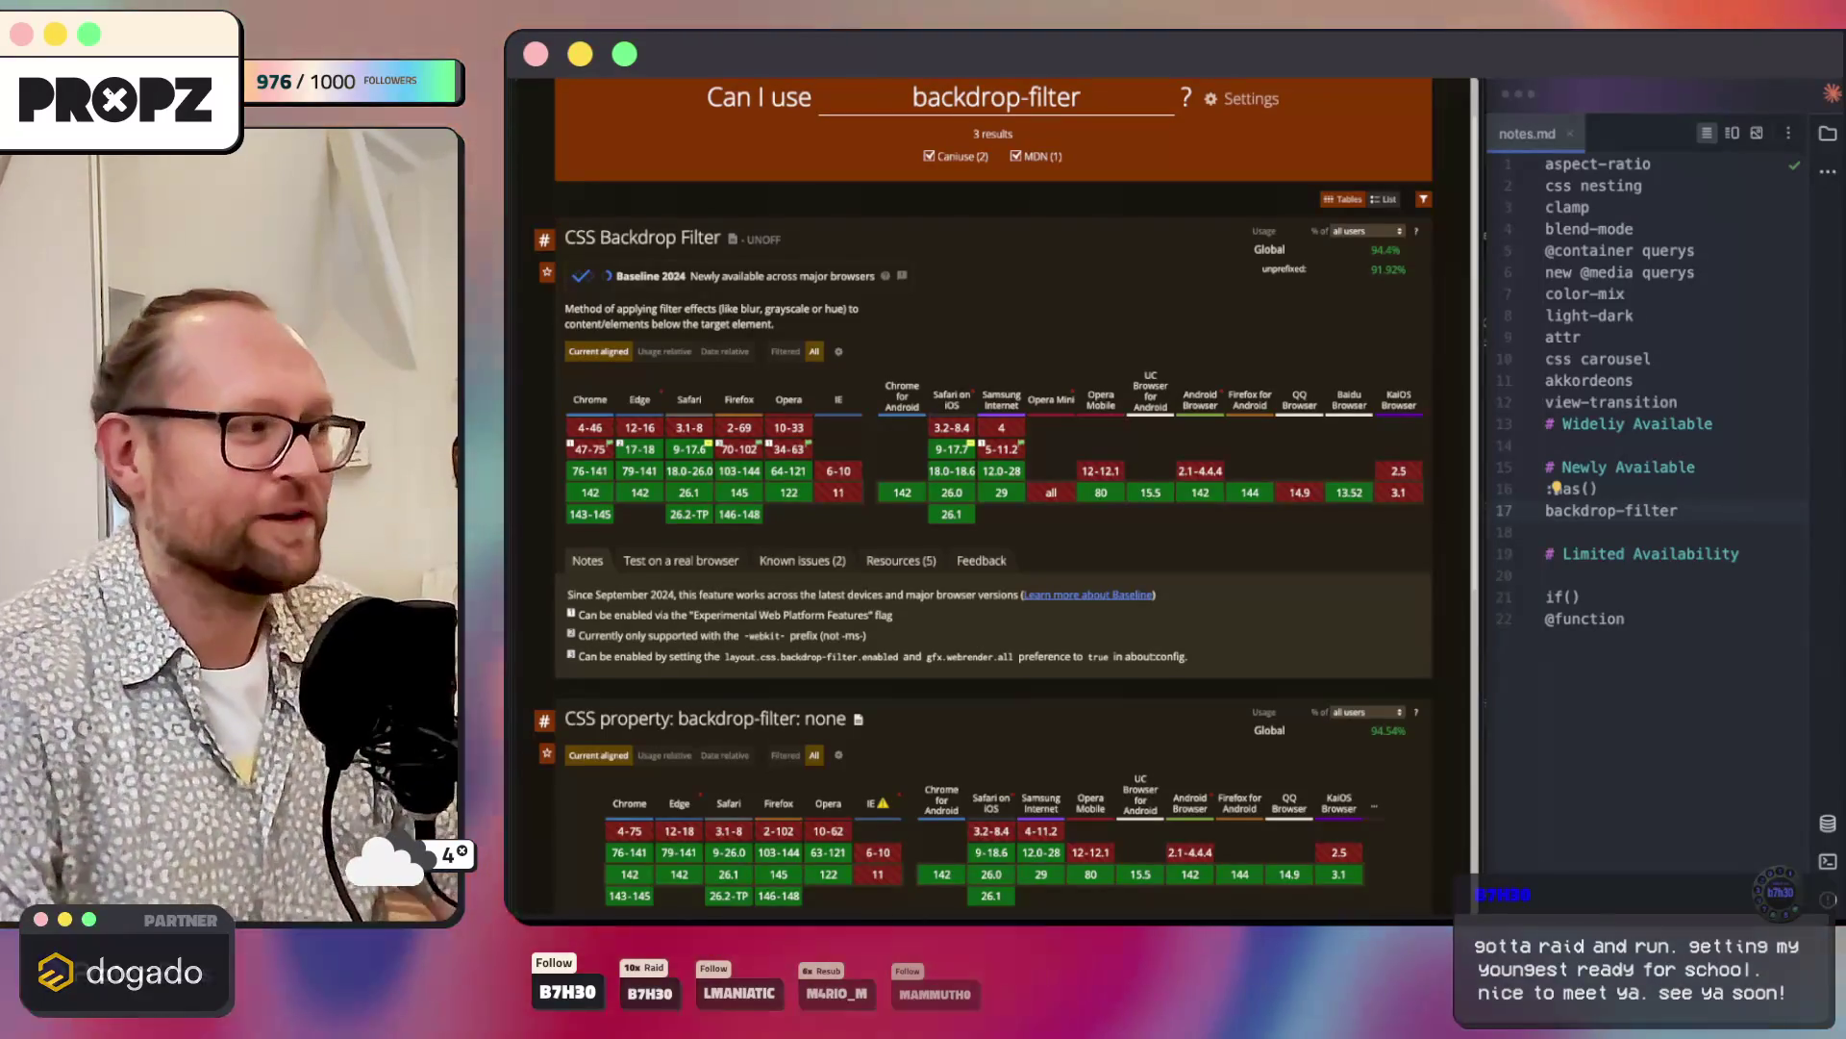
click(996, 97)
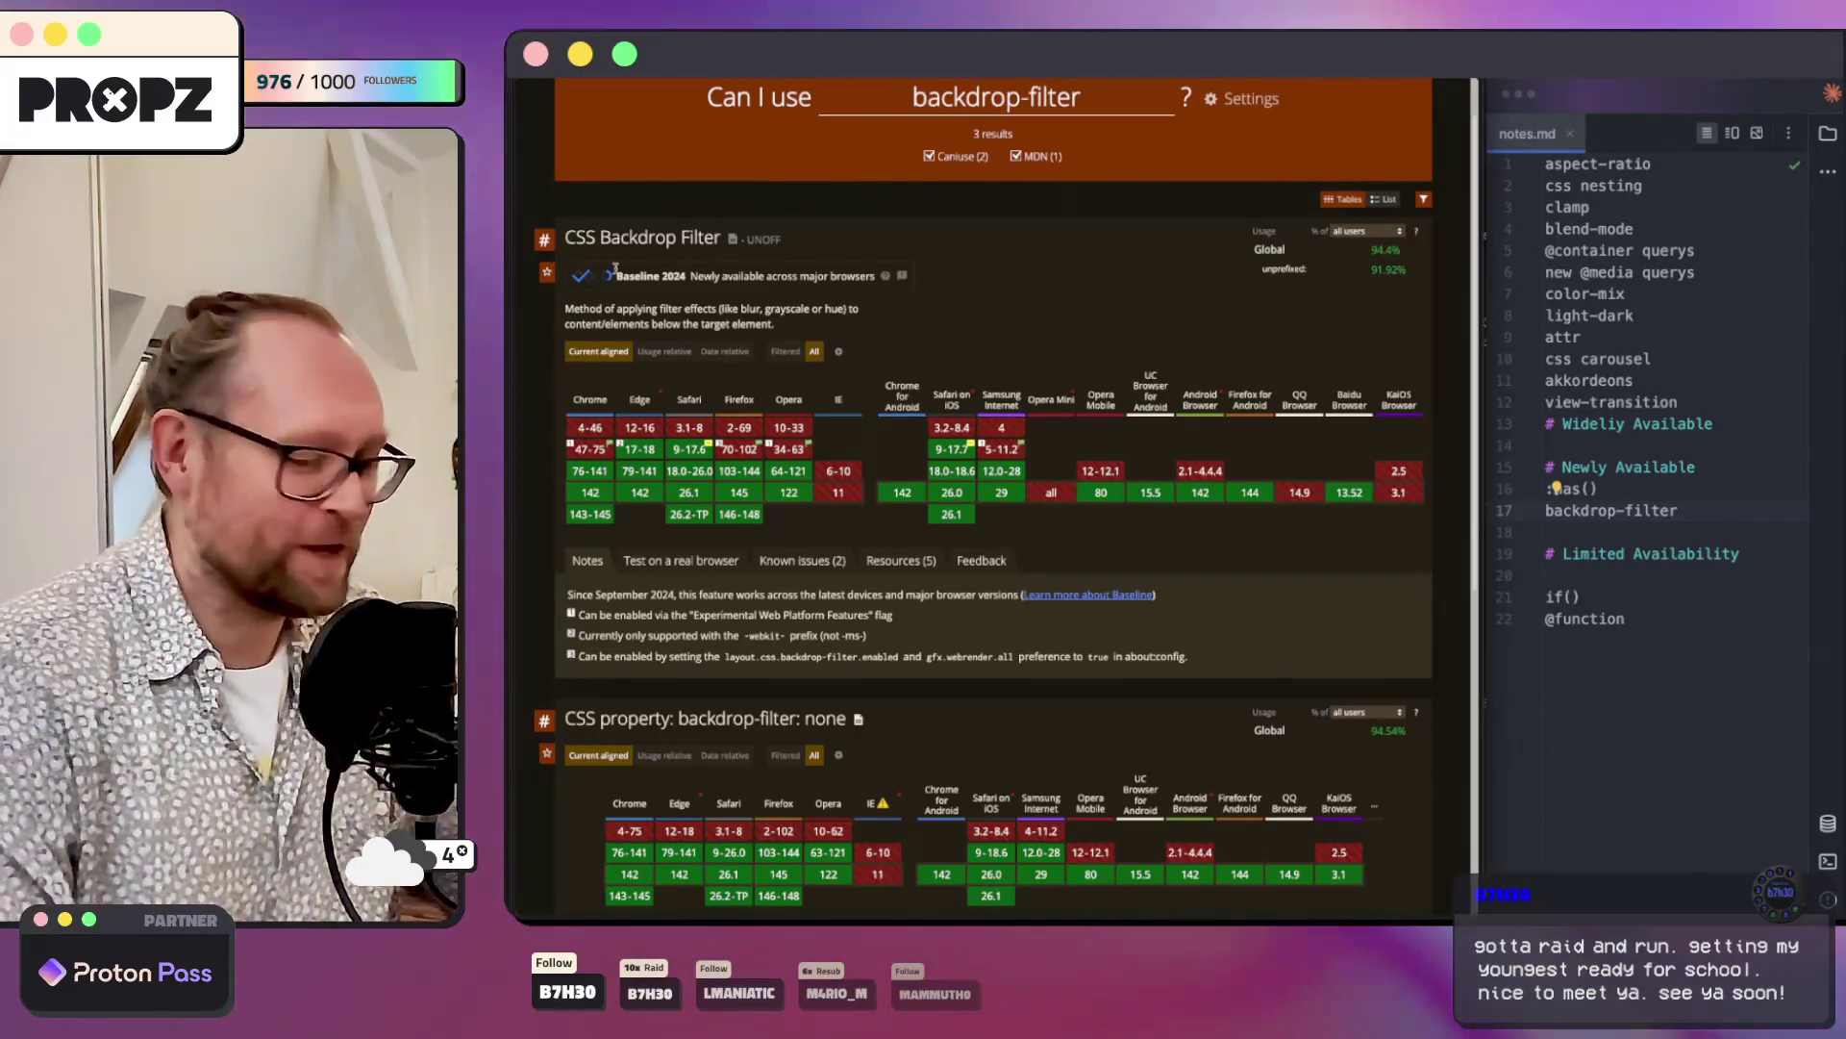
scroll(616, 268, up, 5)
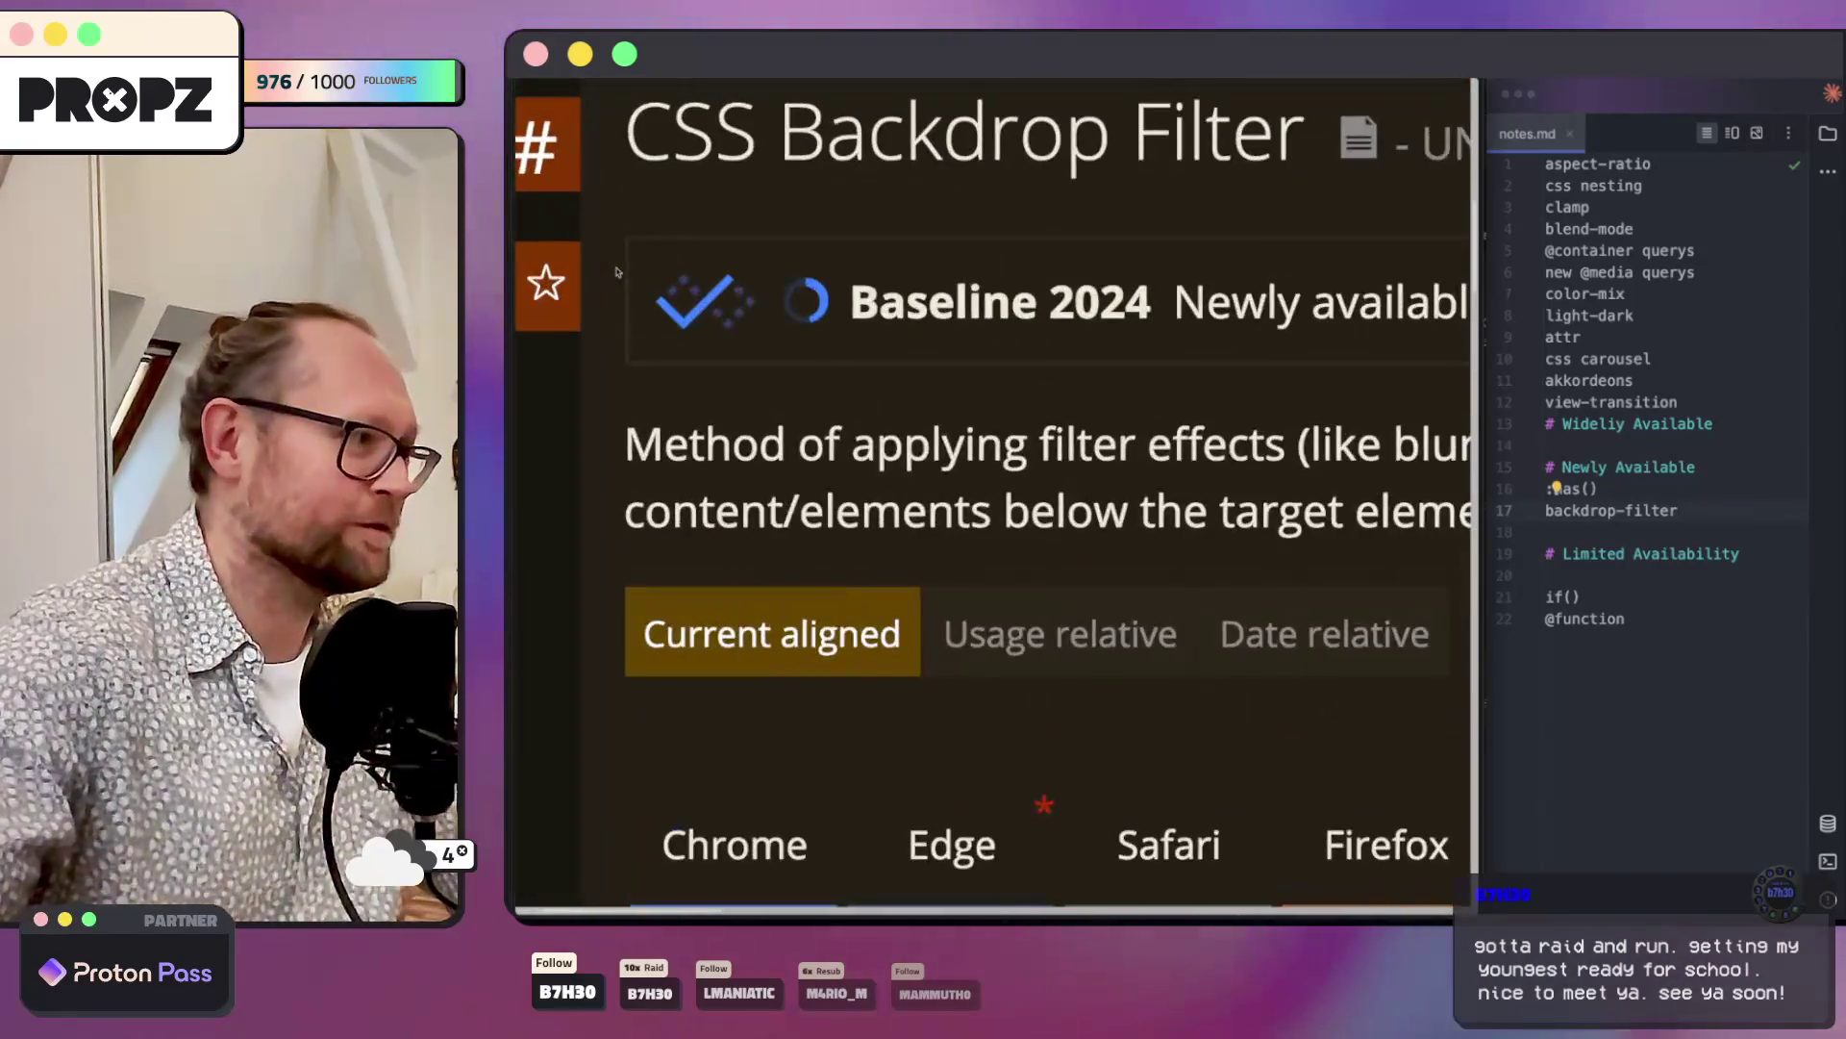
scroll(616, 272, up, 3)
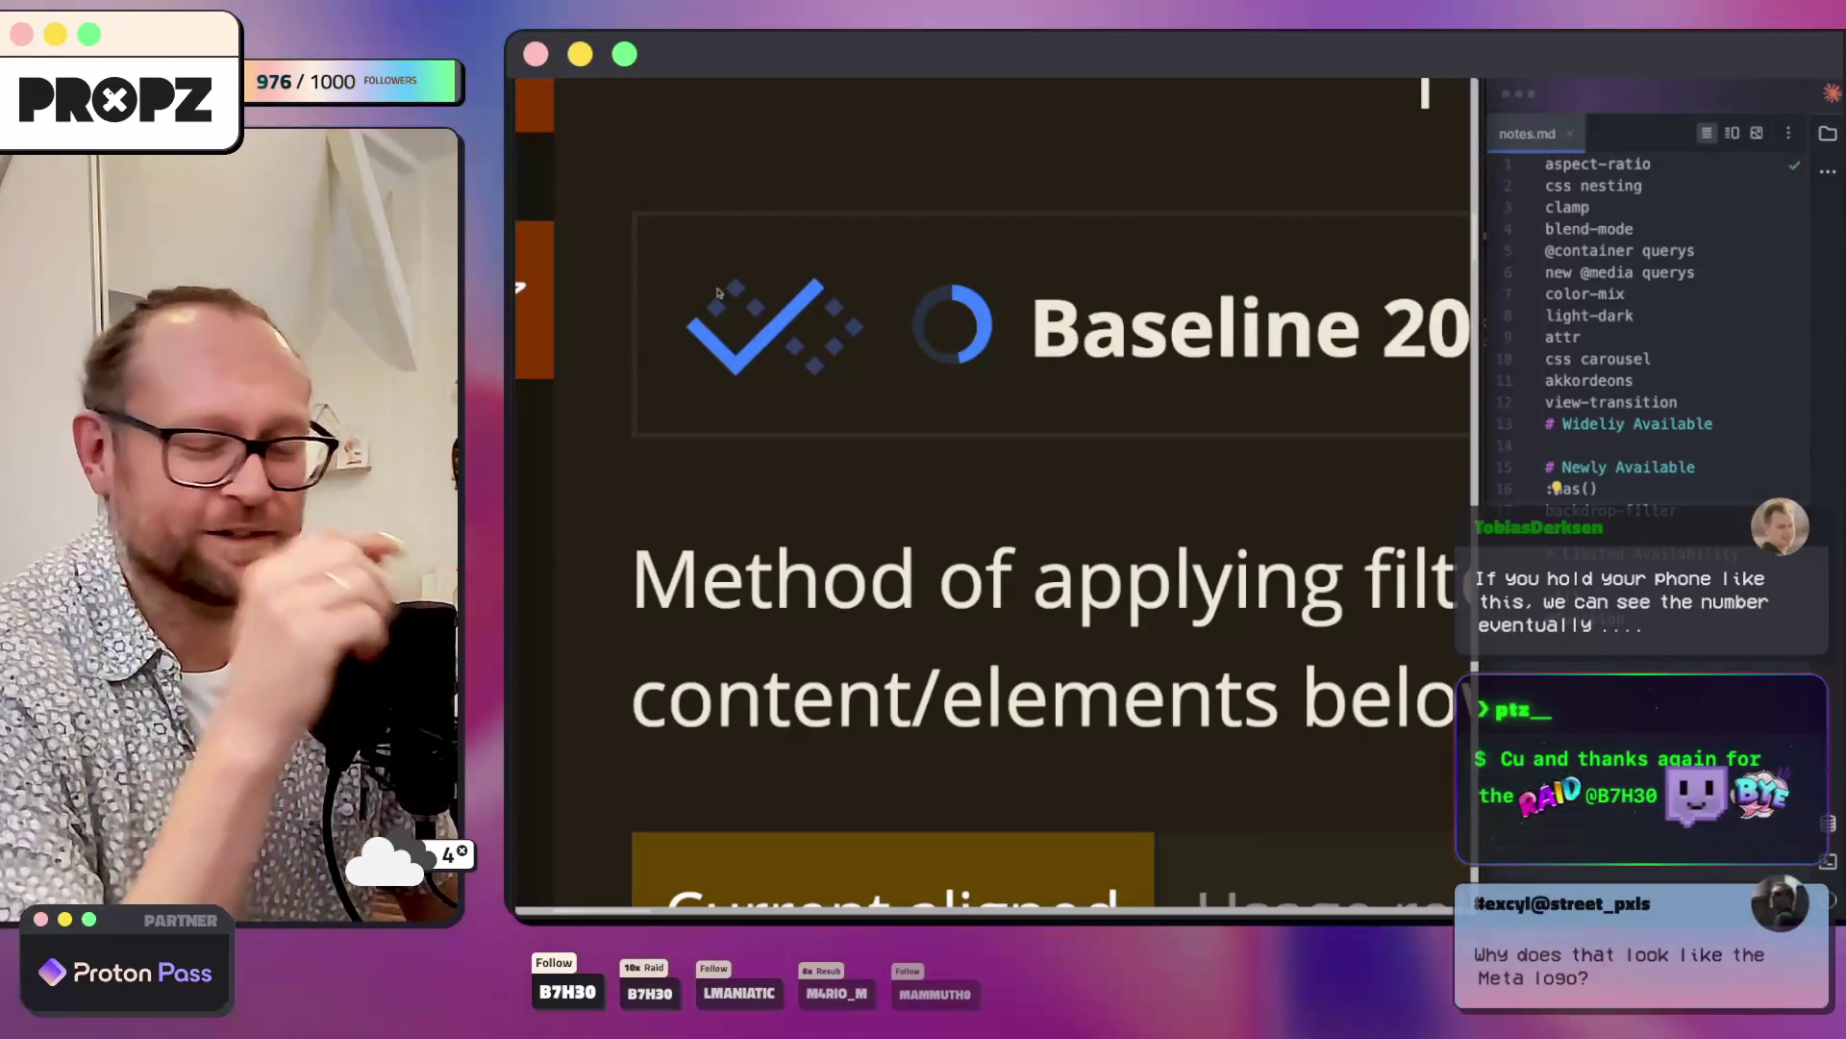
scroll(717, 293, down, 2)
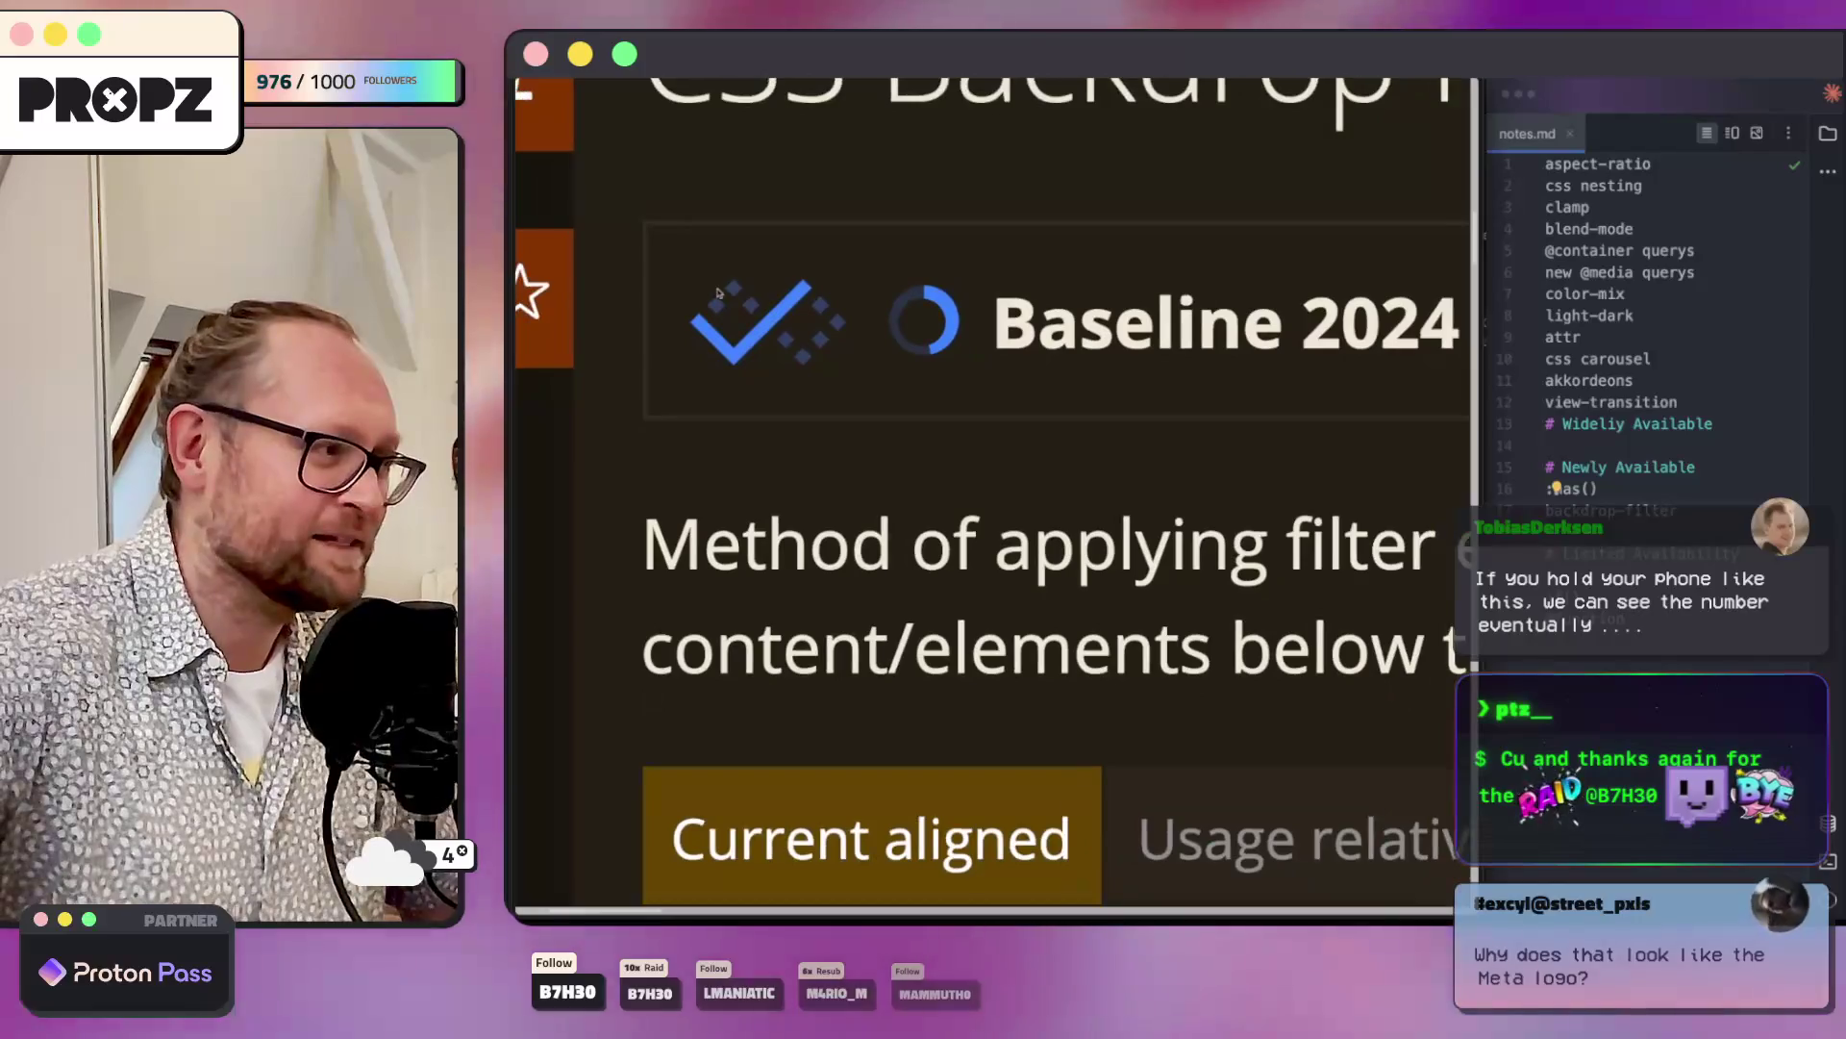
scroll(717, 292, down, 3)
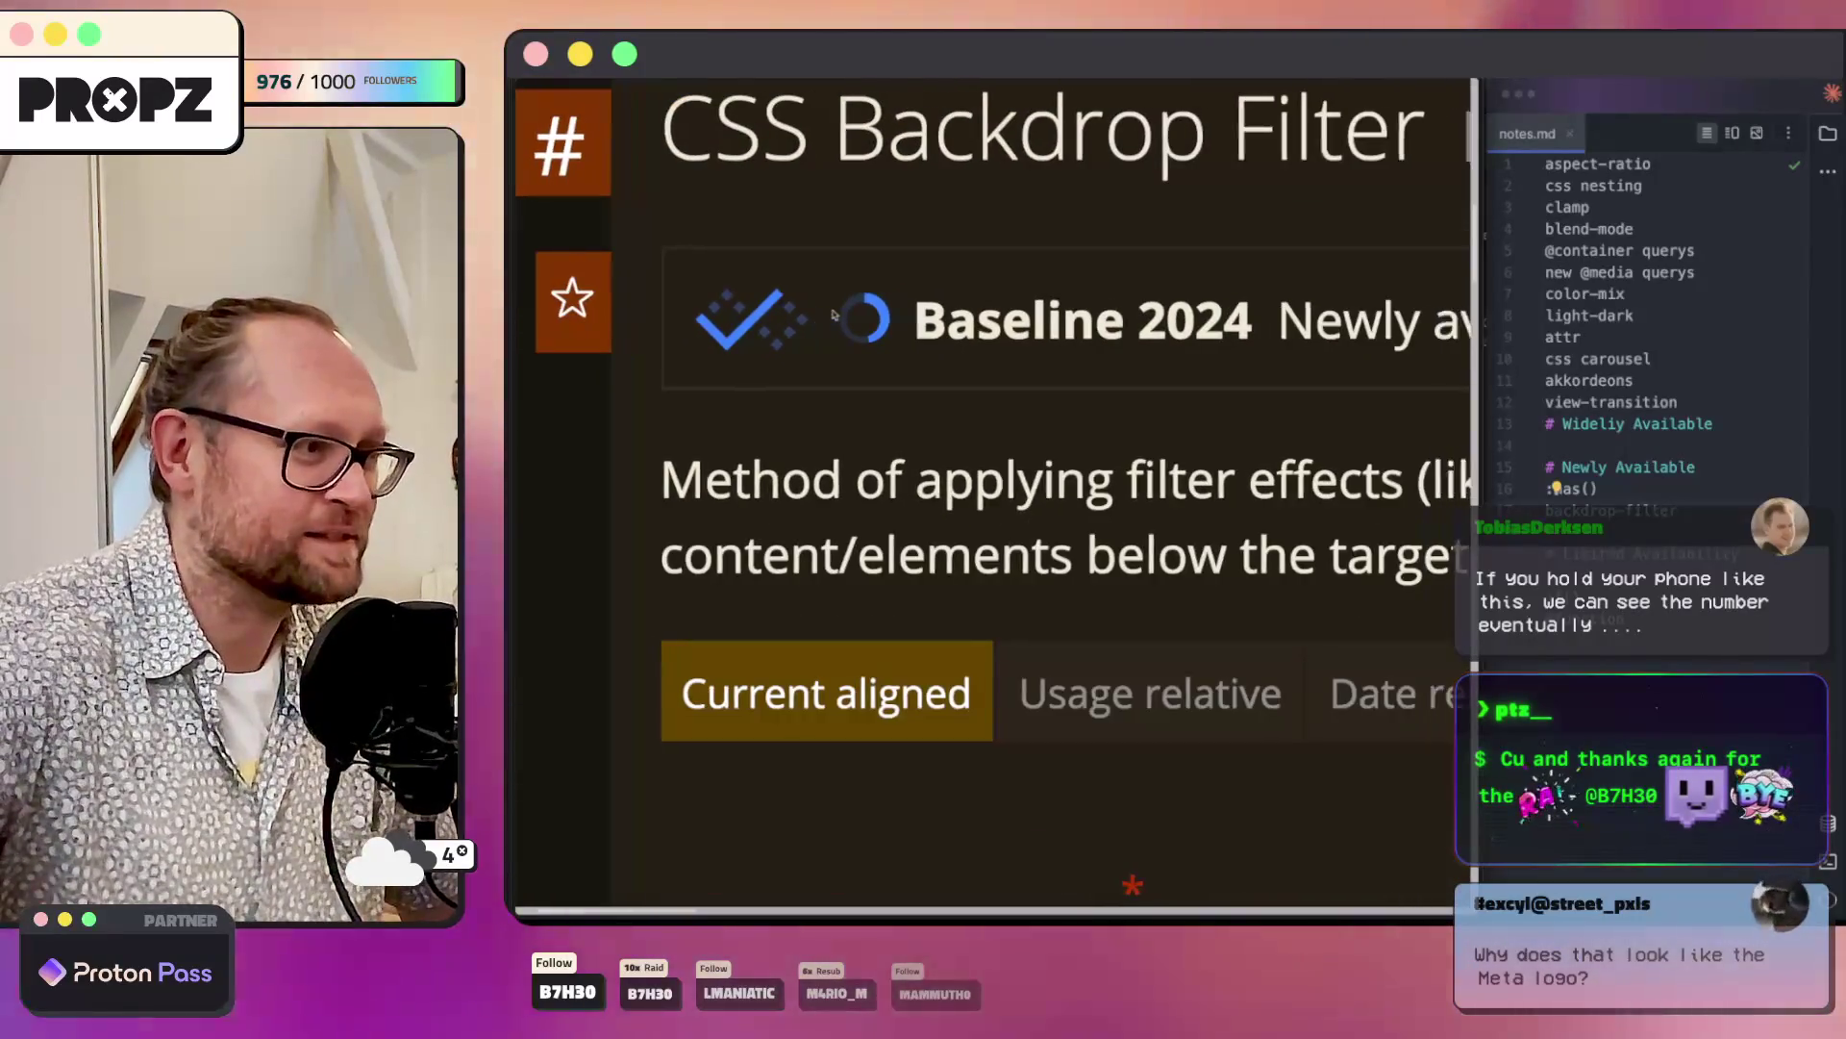
scroll(1042, 302, right, 2)
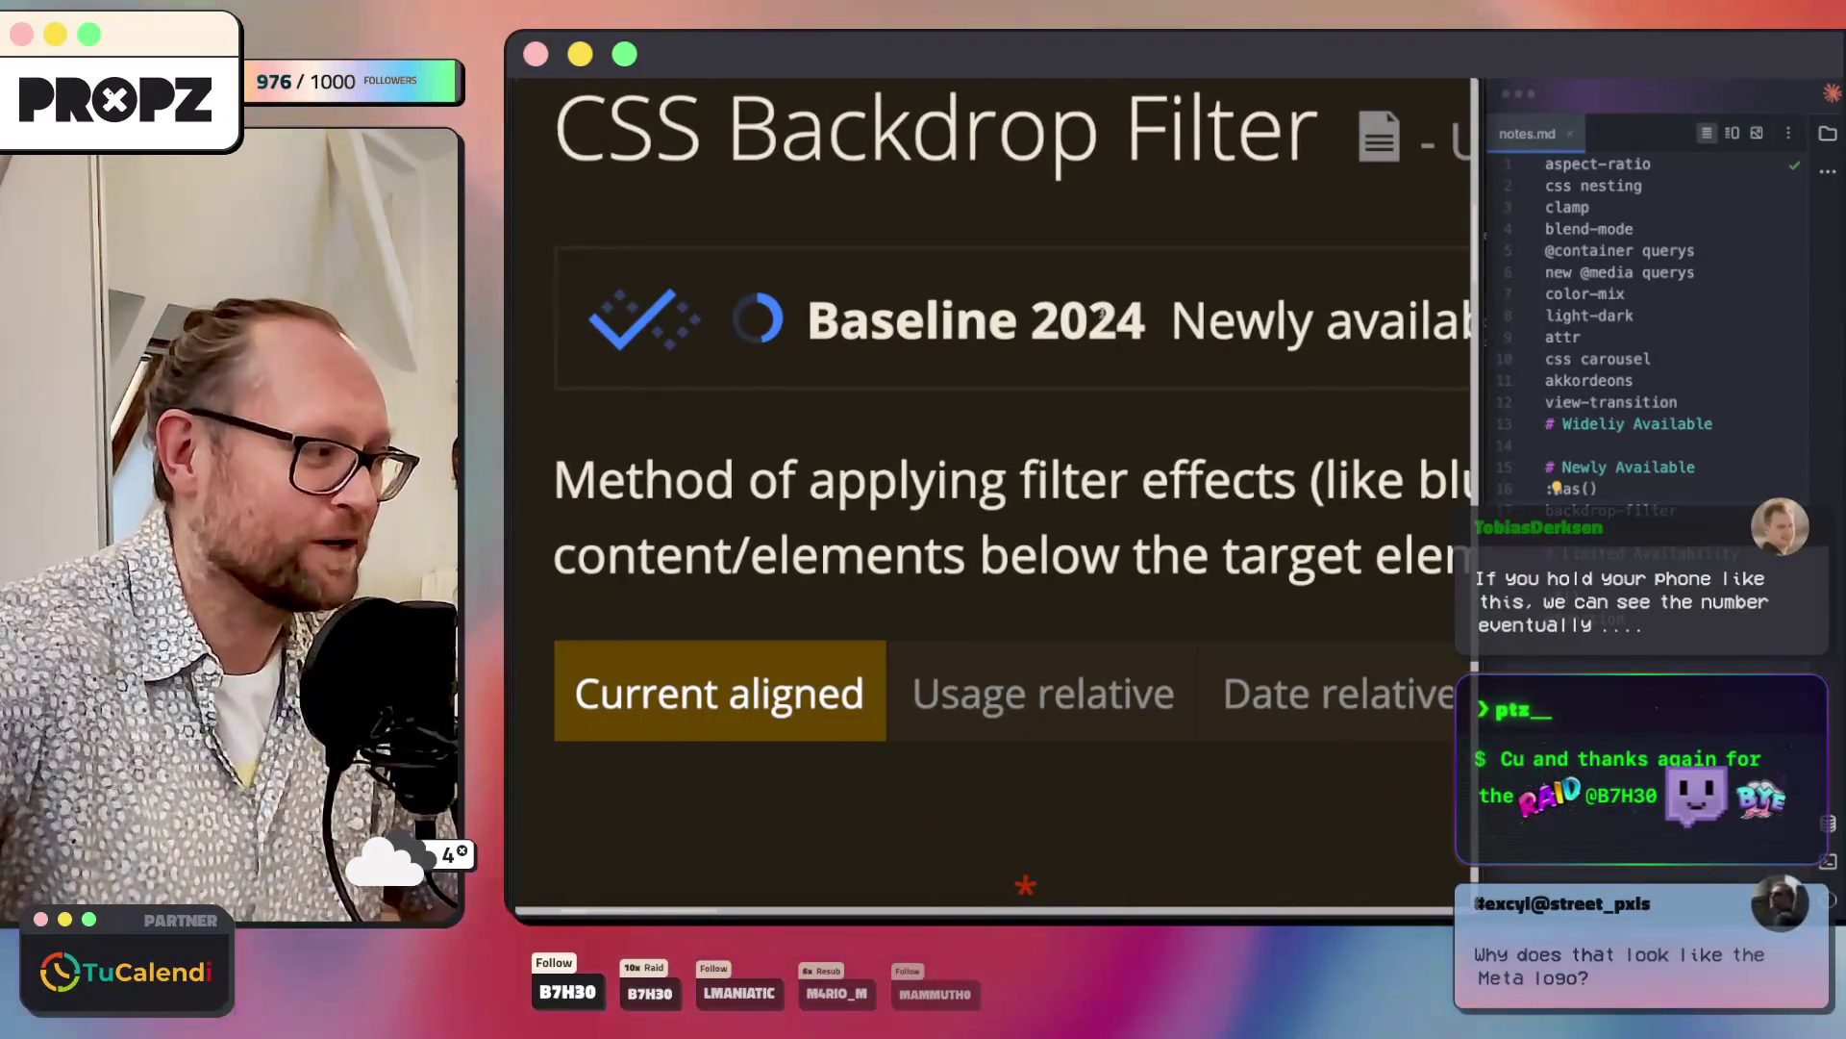
scroll(1101, 308, down, 4)
scroll(1101, 312, down, 3)
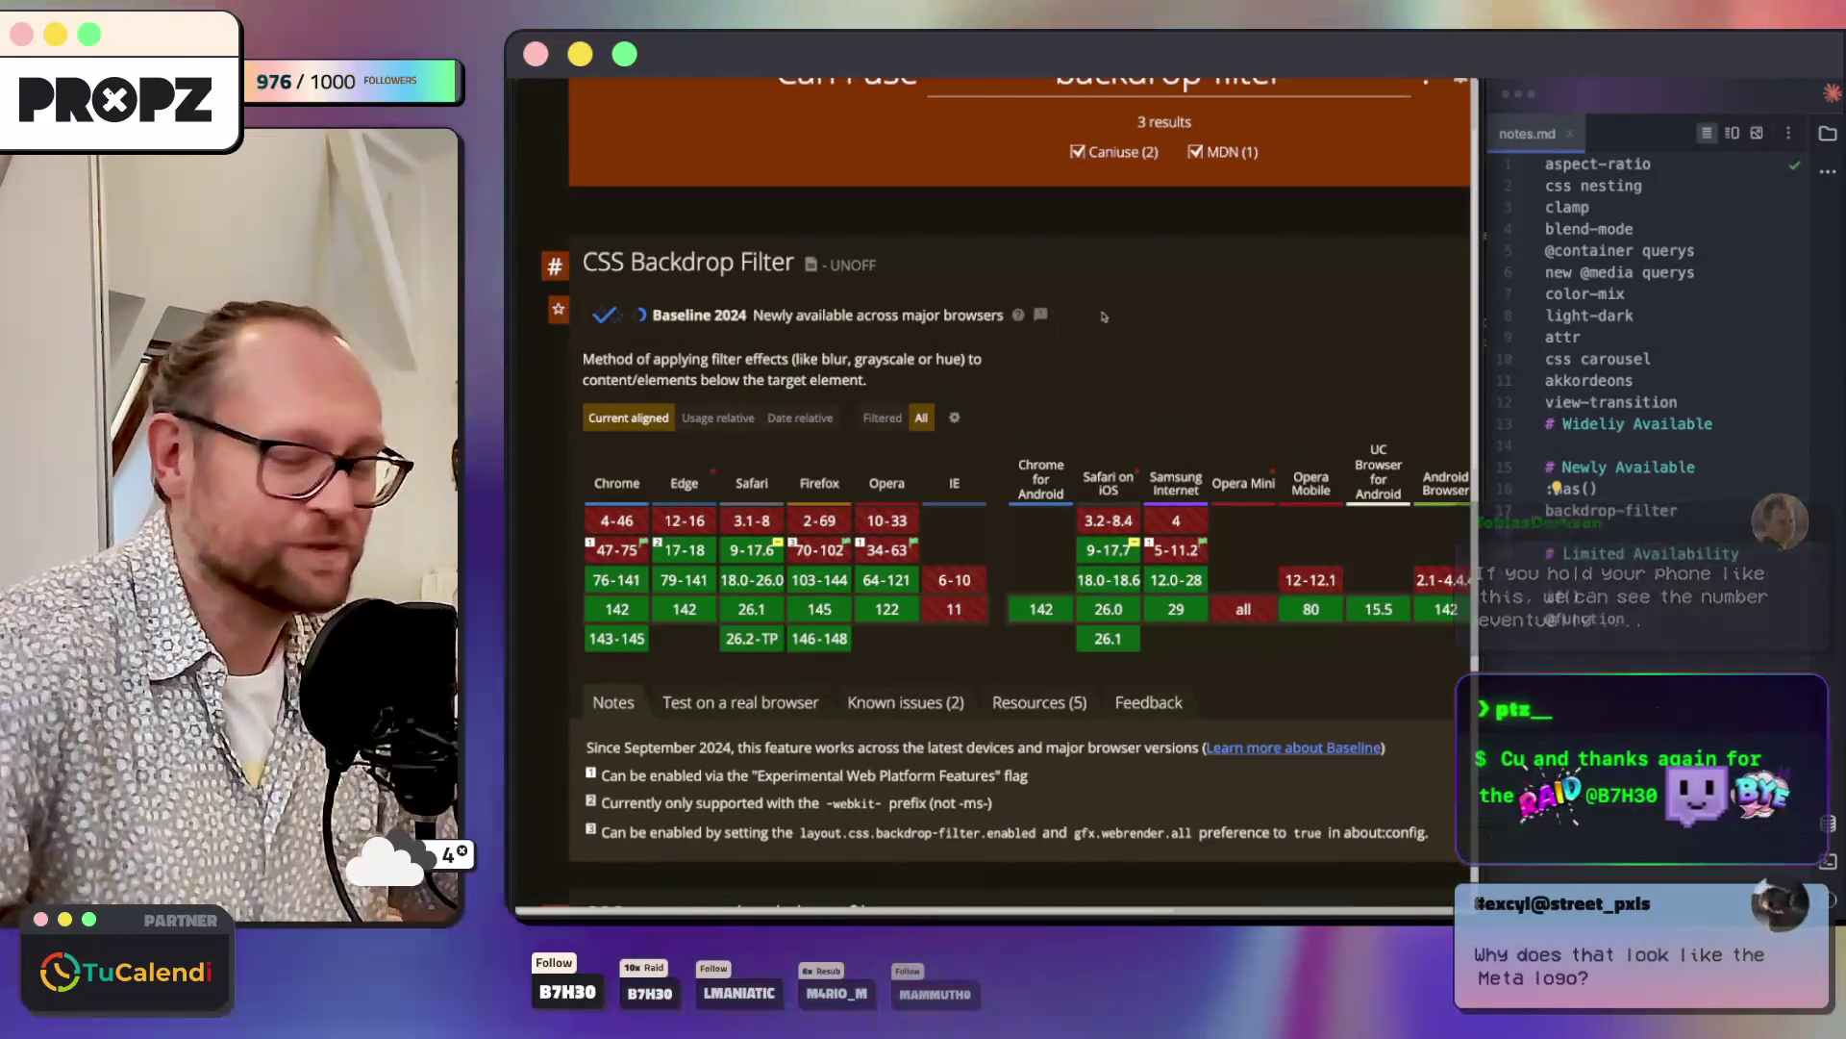
scroll(1196, 276, down, 3)
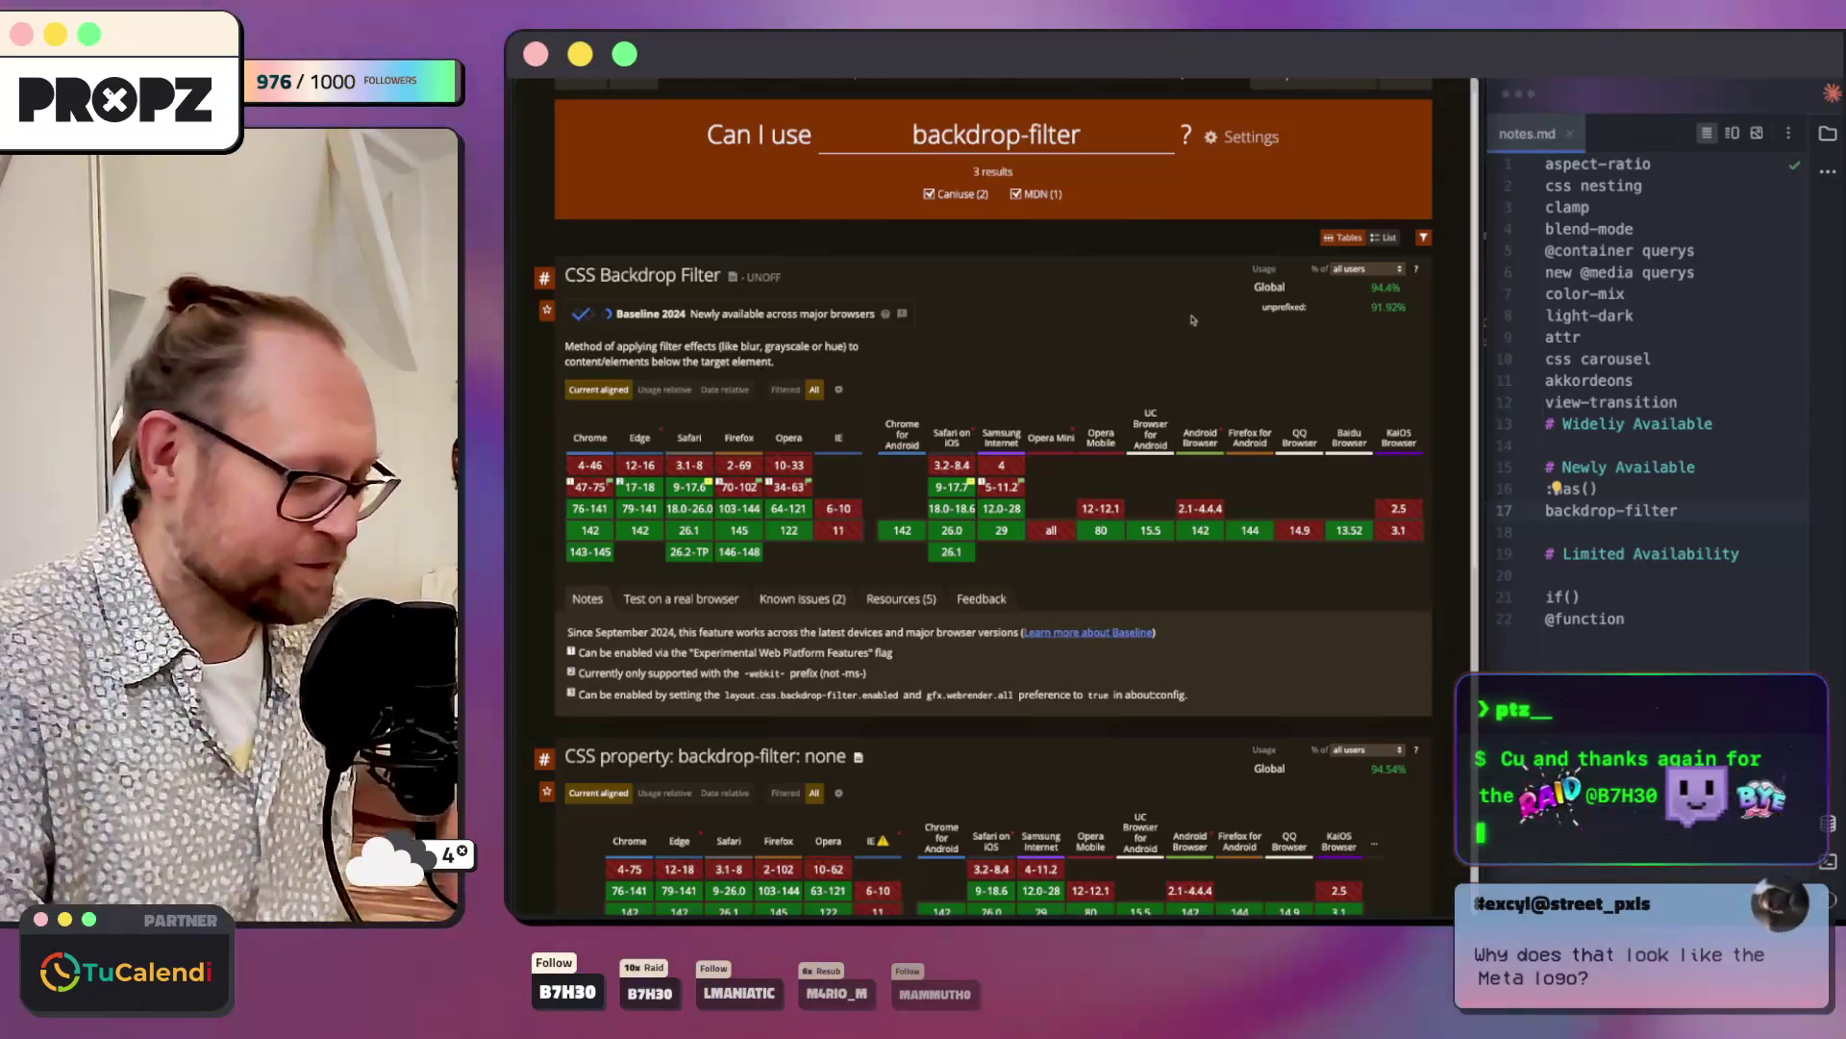
key(super+t)
Run a Startpage search for 'wideliy available'.
text(wideli)
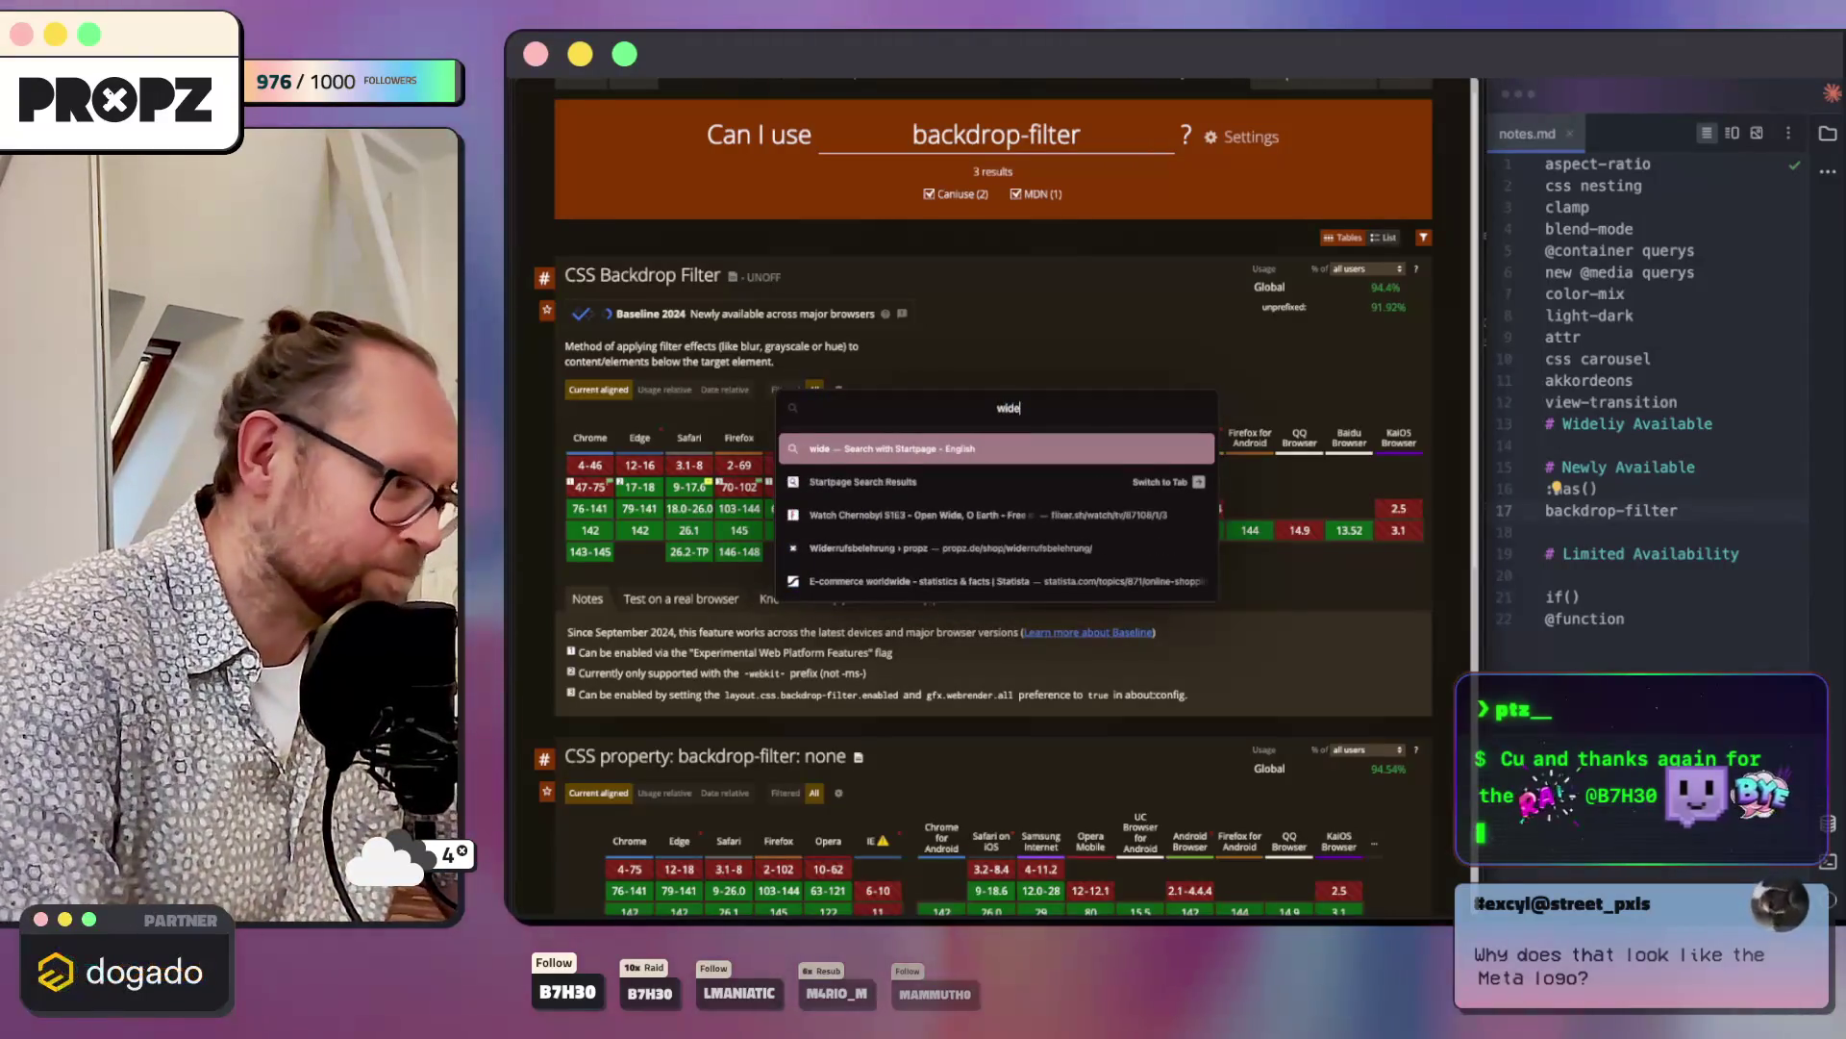
text(y availa)
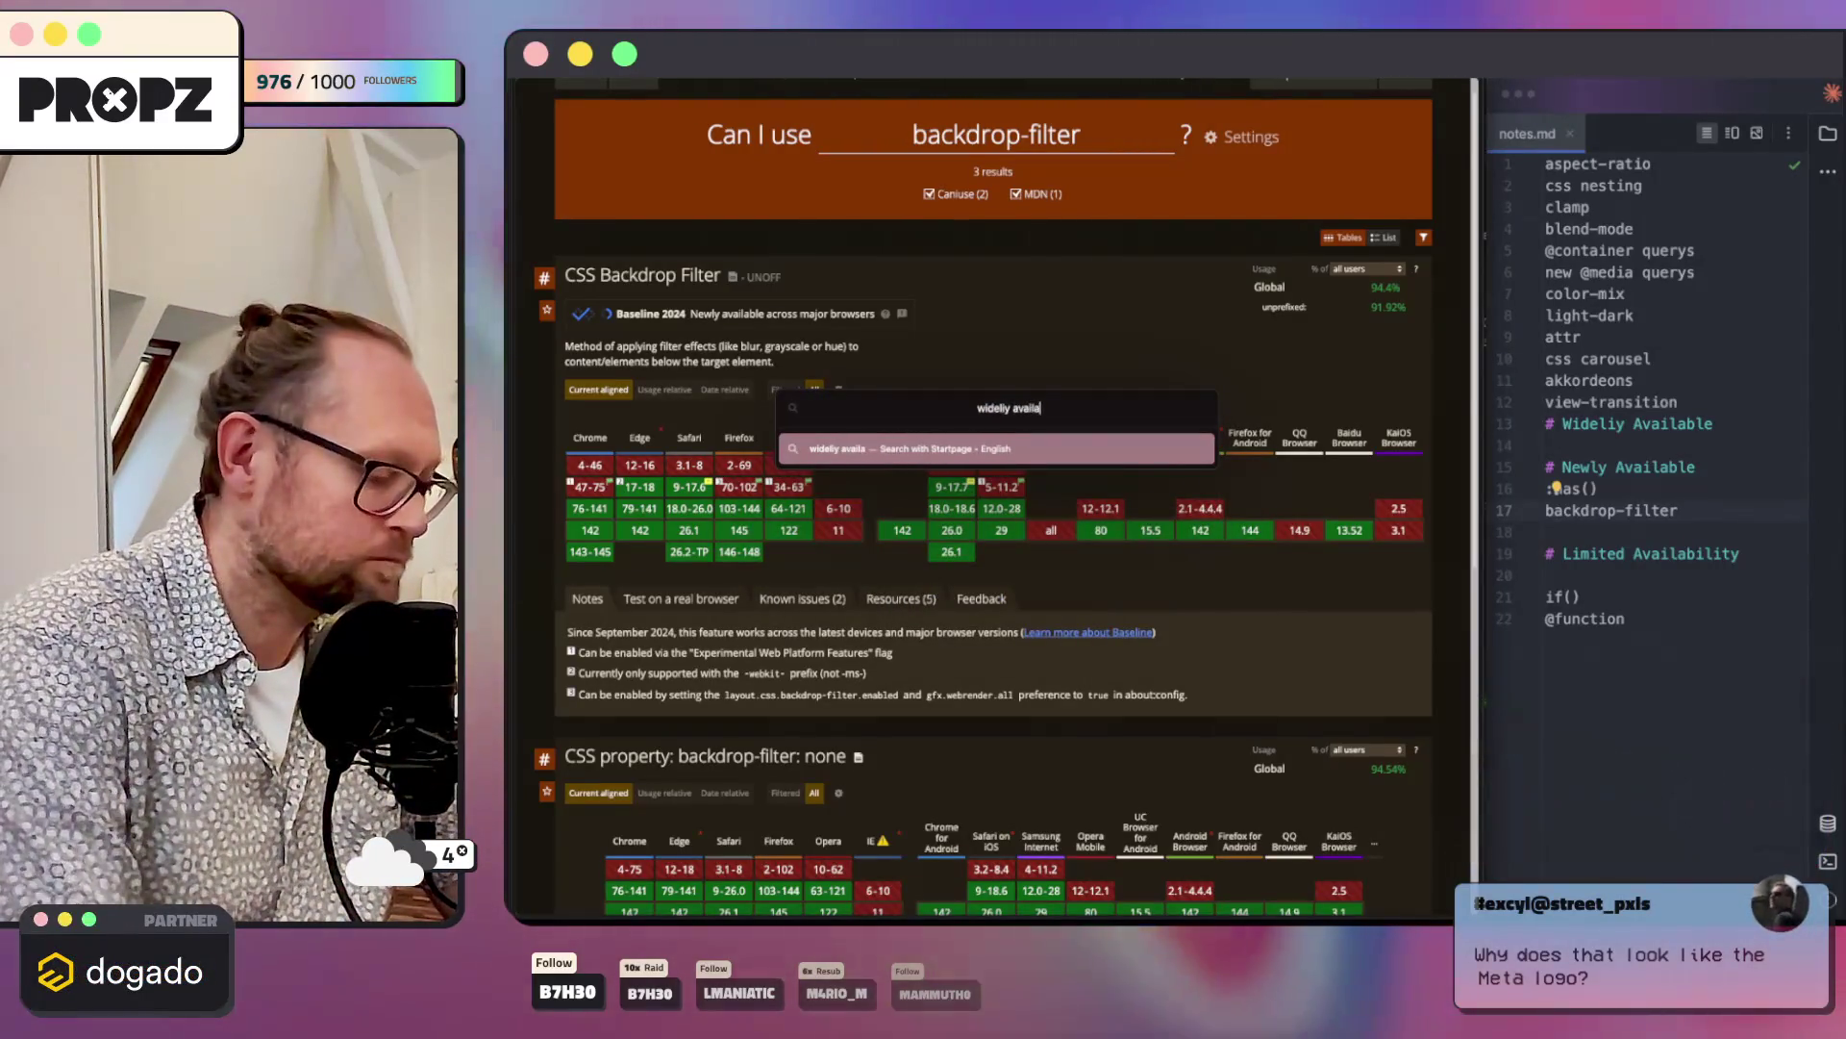
key(Return)
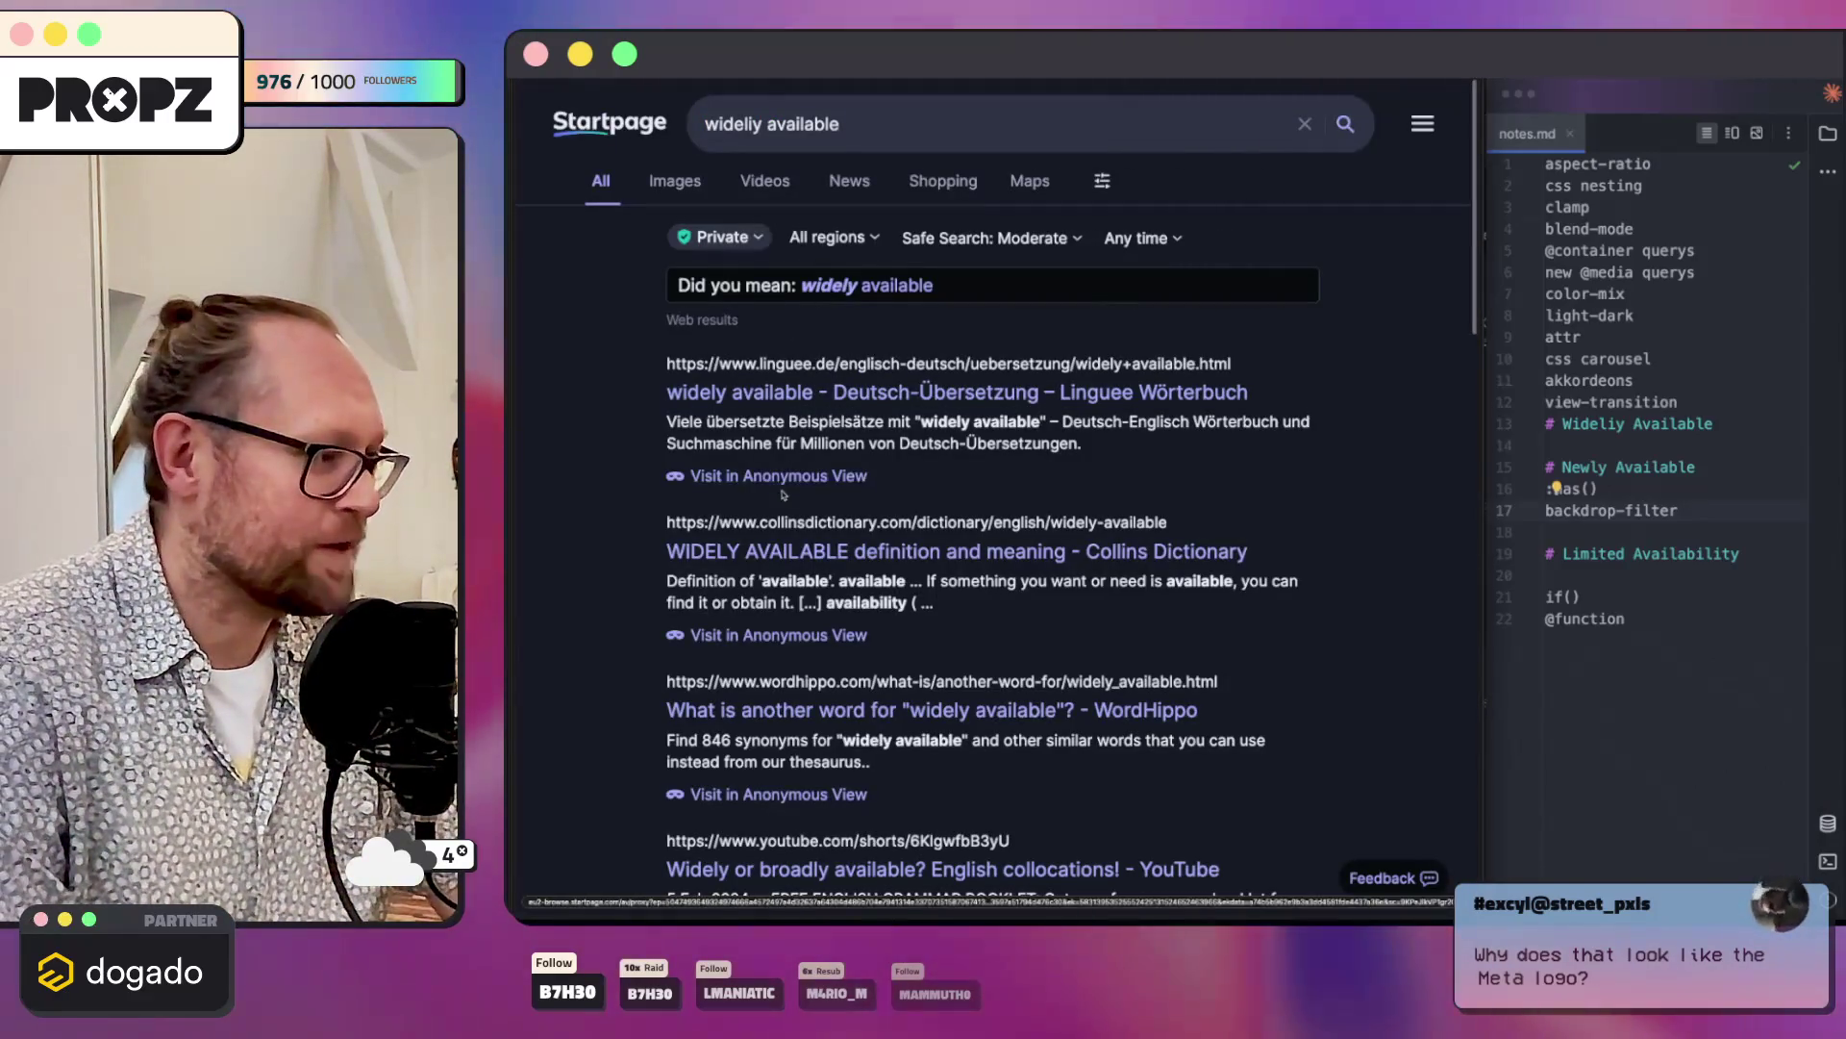
scroll(784, 495, down, 3)
scroll(784, 496, up, 3)
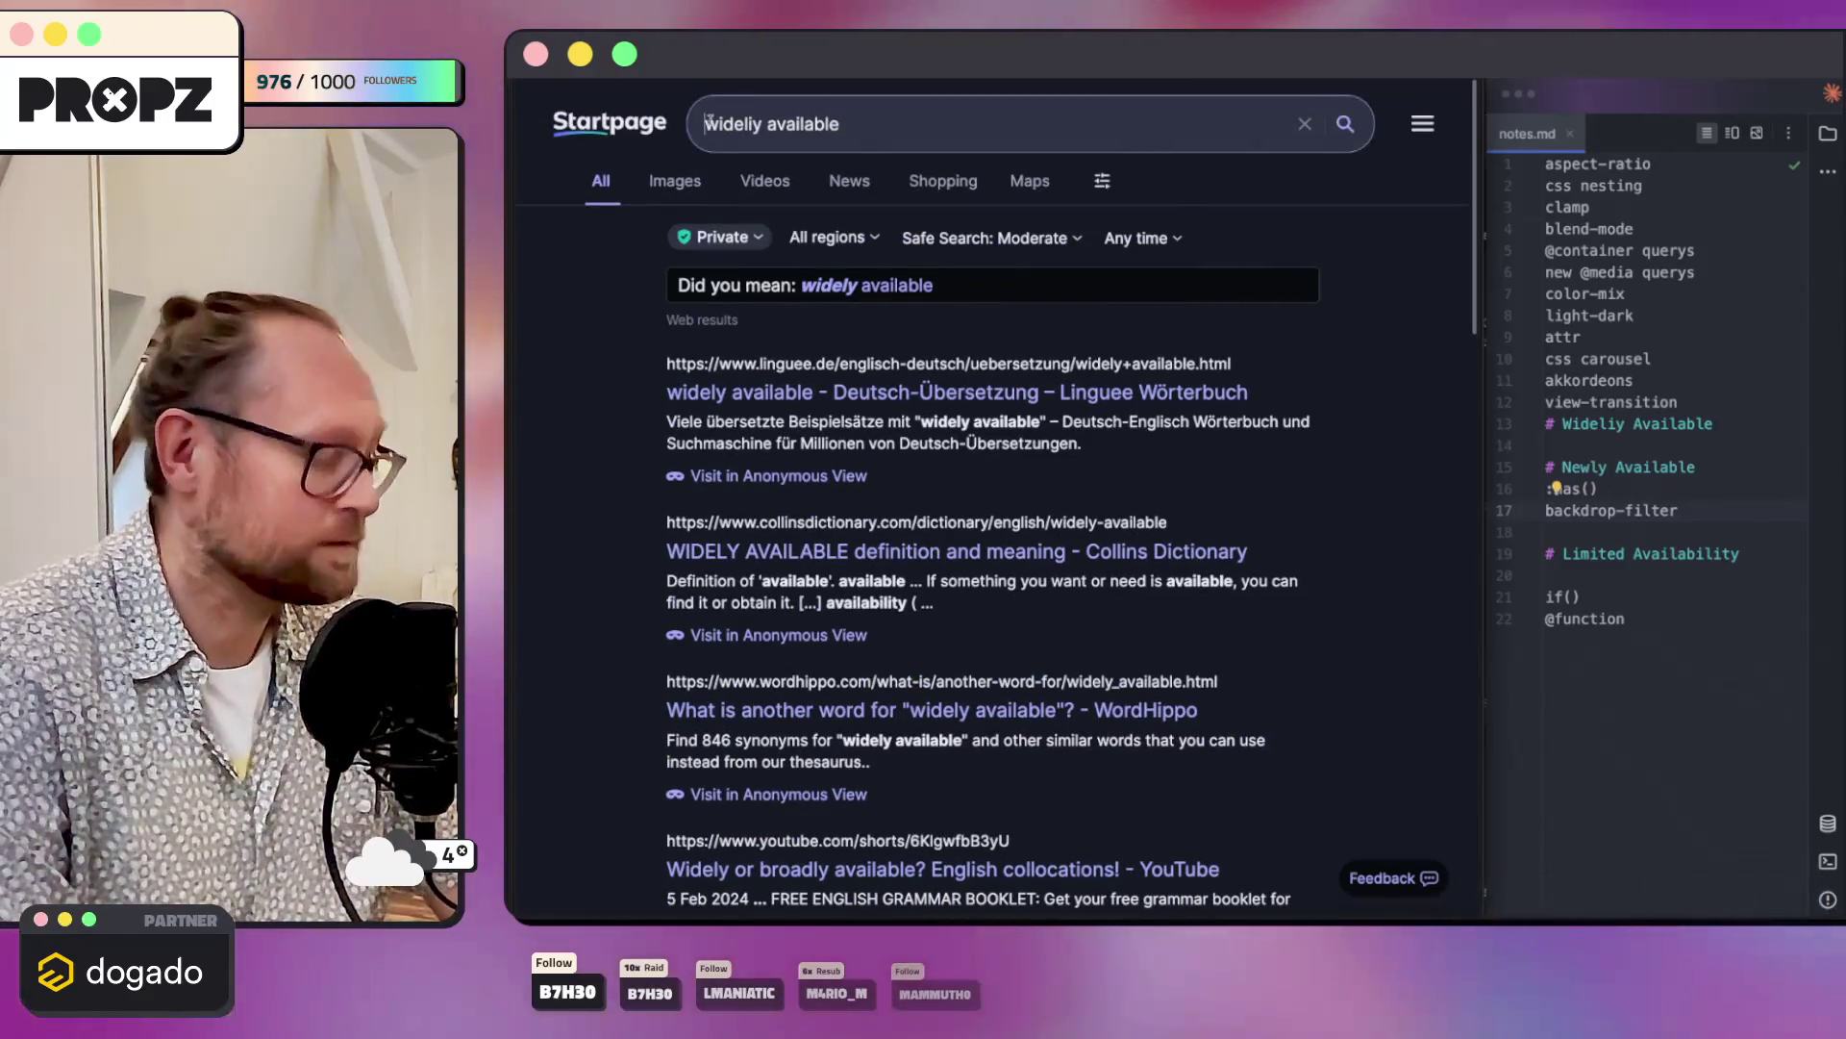
Prefix the query with 'css', accept the spelling correction, and open MDN's Baseline (compatibility) page.
click(707, 123)
text(css)
key(Return)
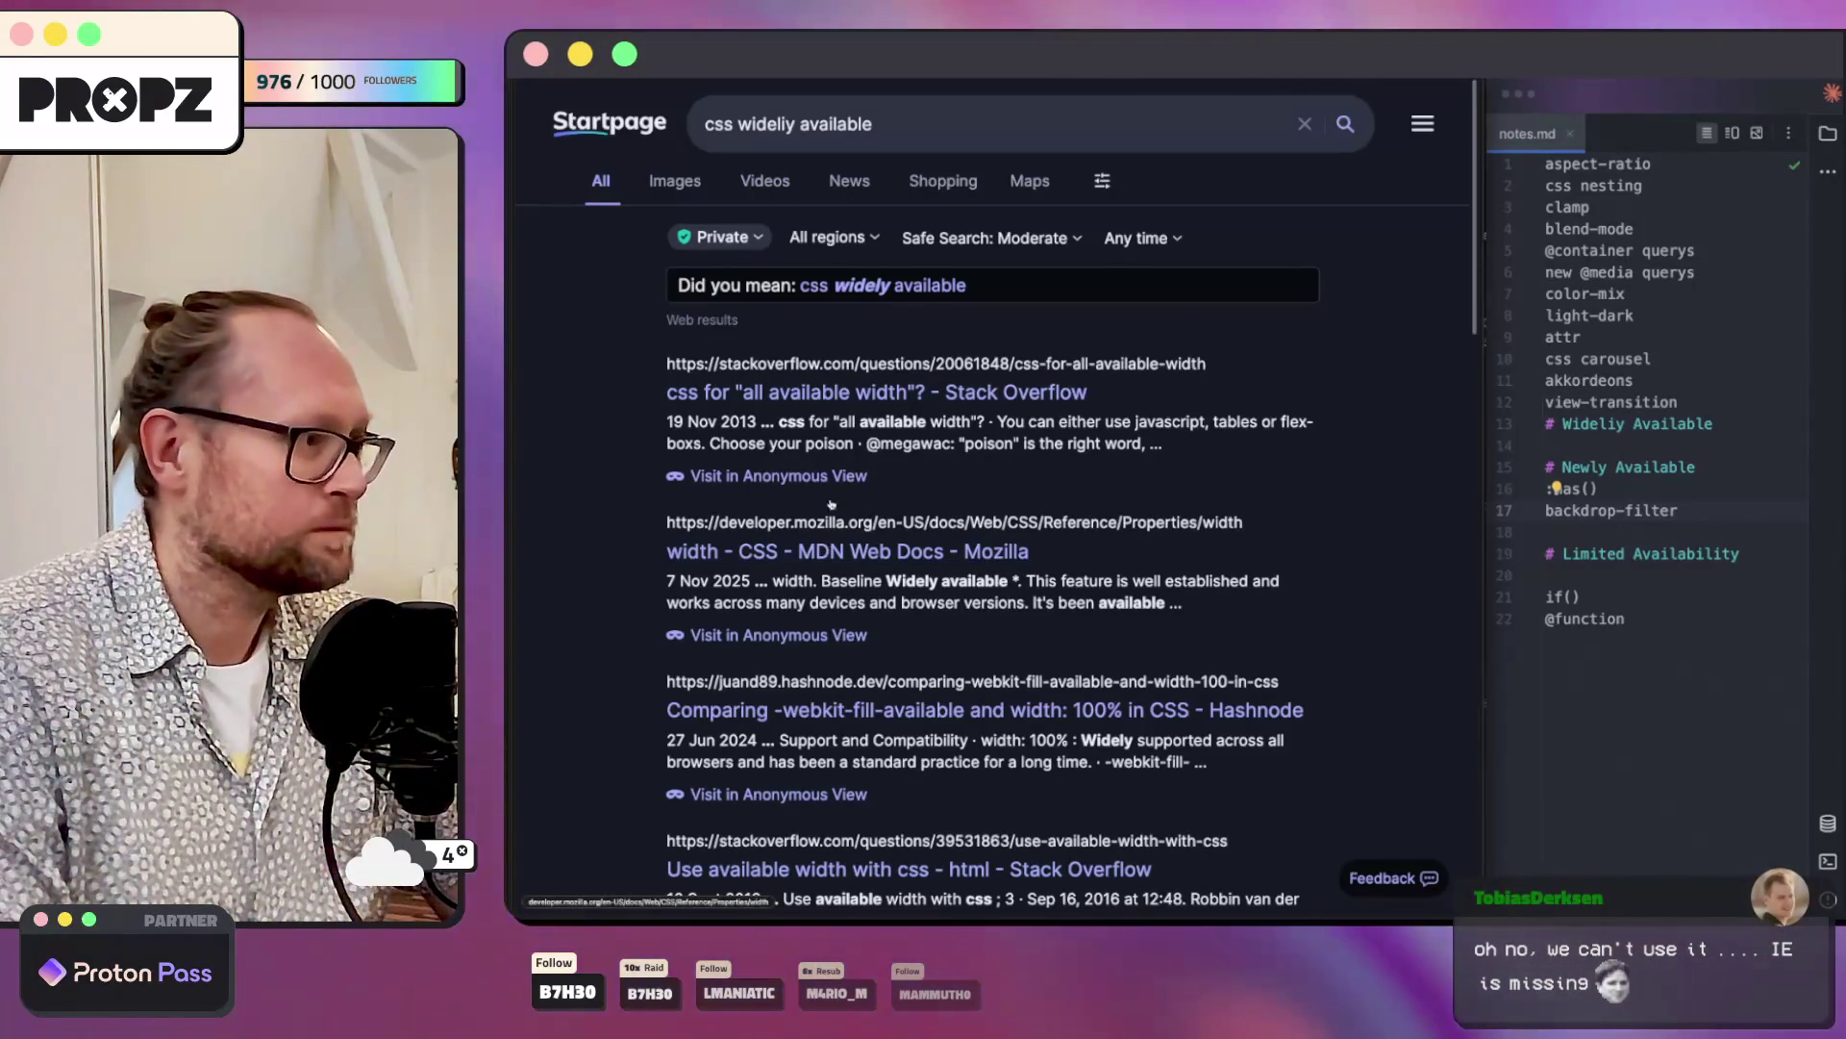
click(873, 281)
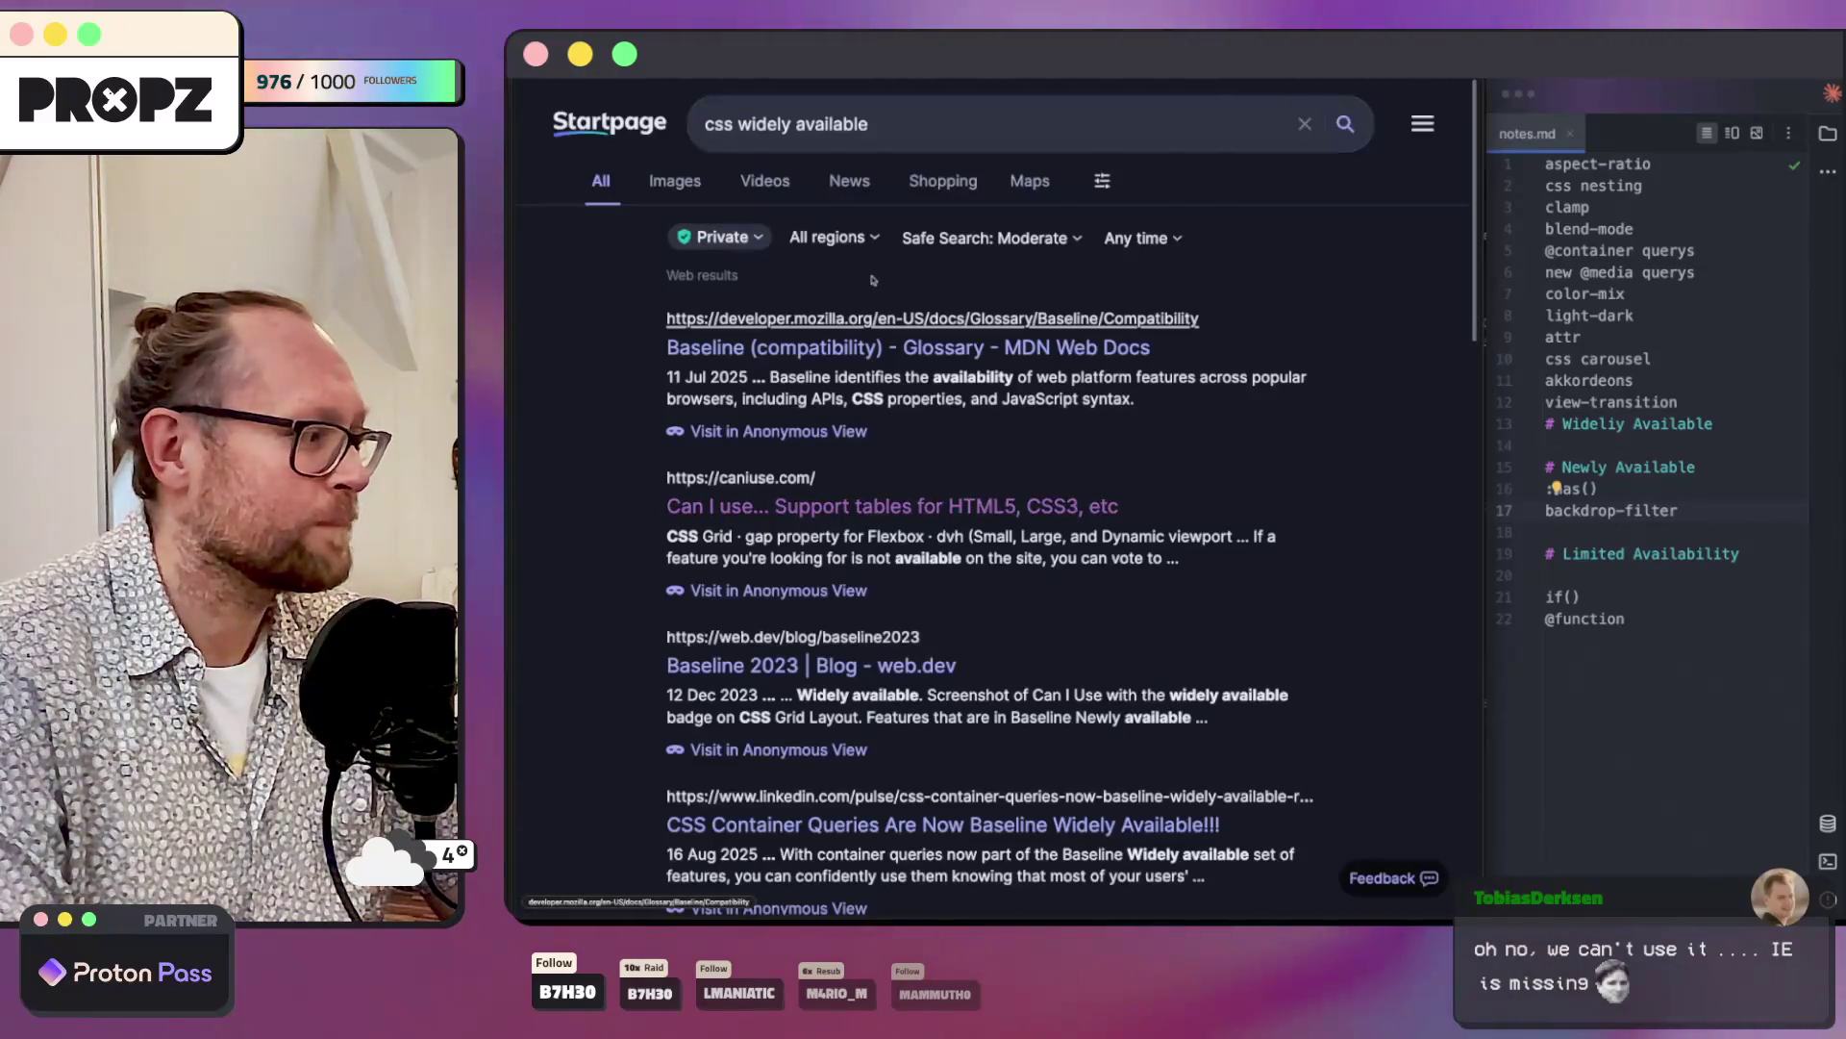
click(781, 346)
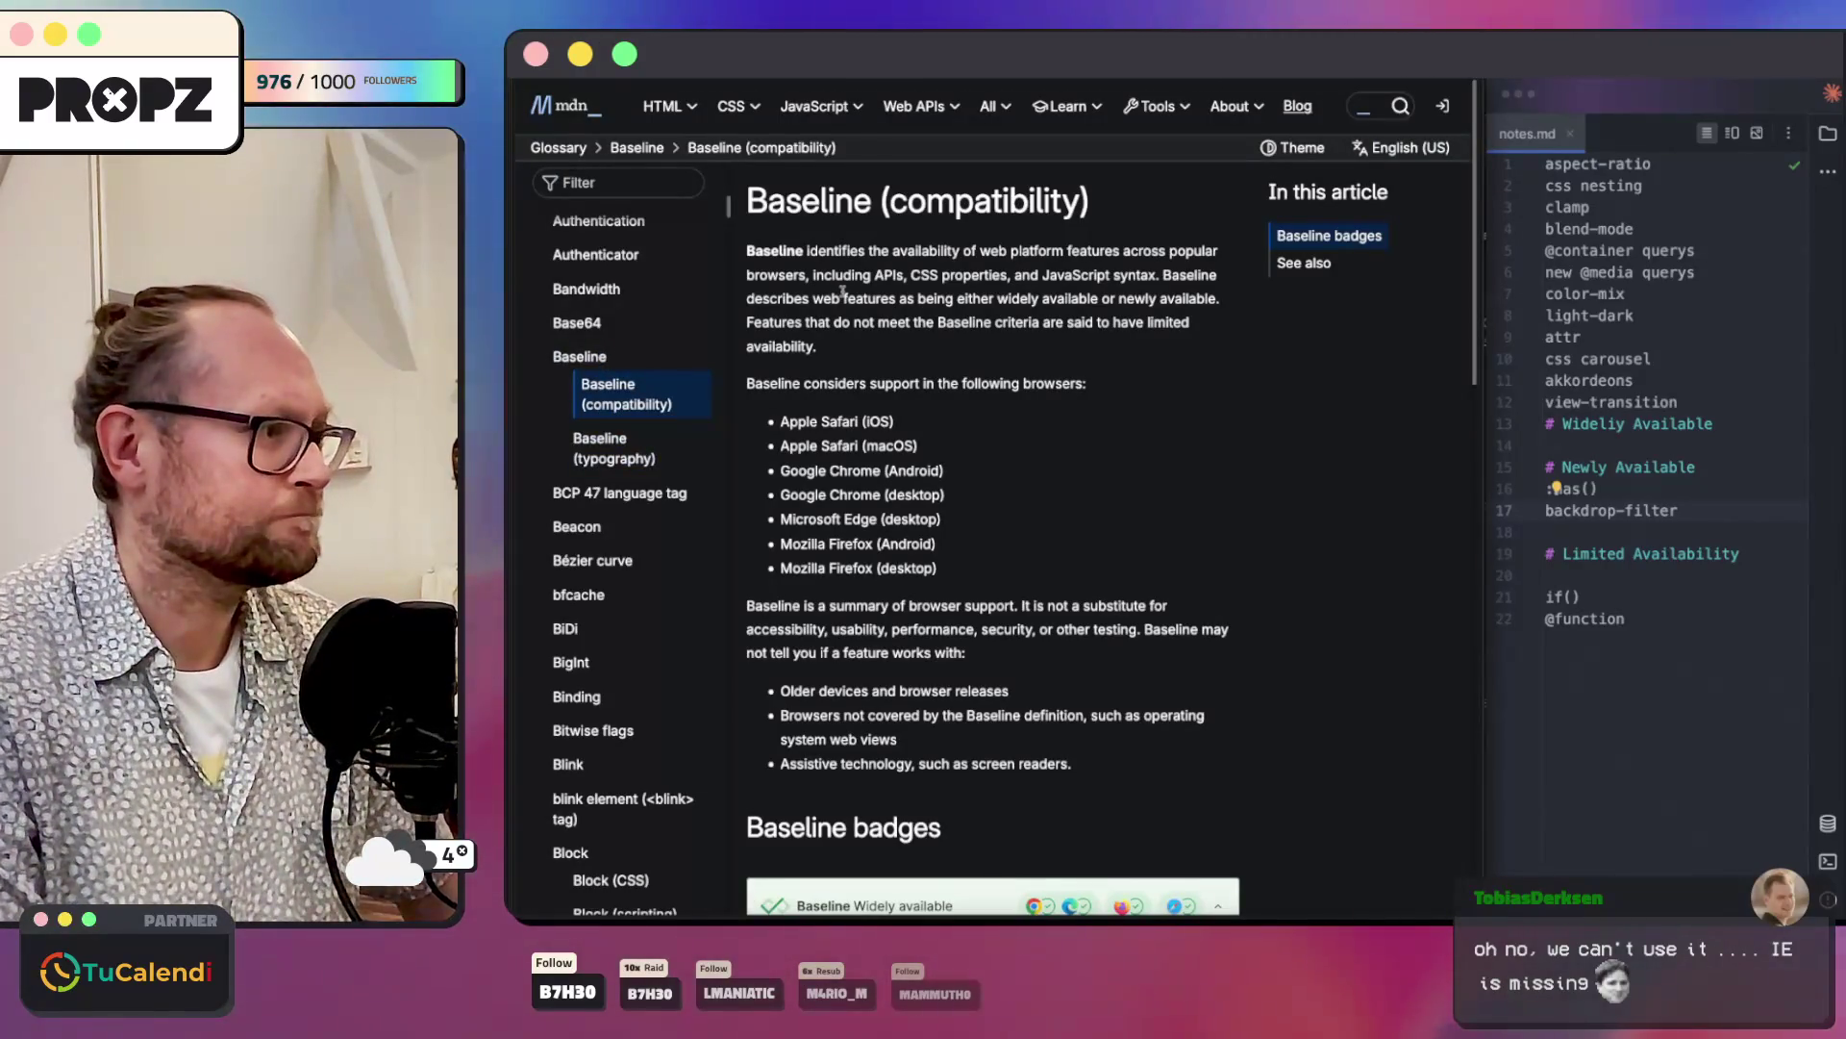
Scroll MDN's Baseline page to the badges defining widely, newly and limited availability.
scroll(844, 292, down, 5)
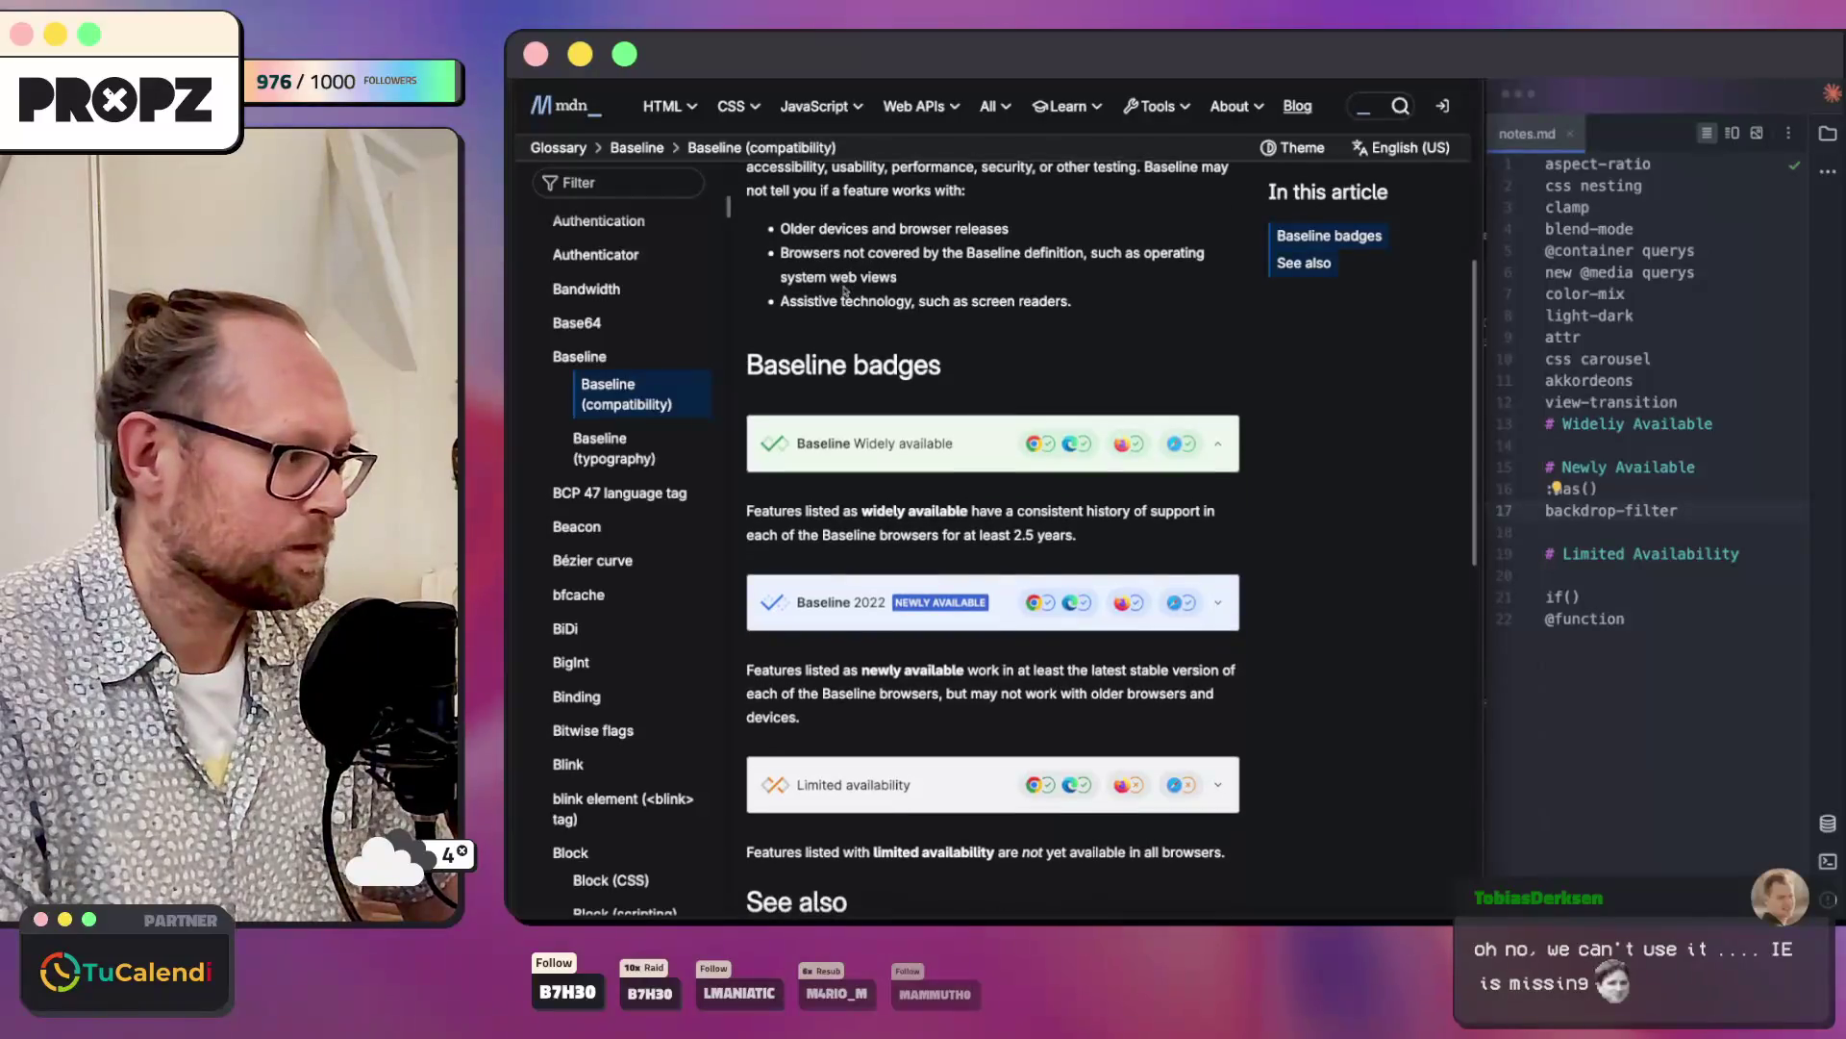
scroll(882, 421, up, 5)
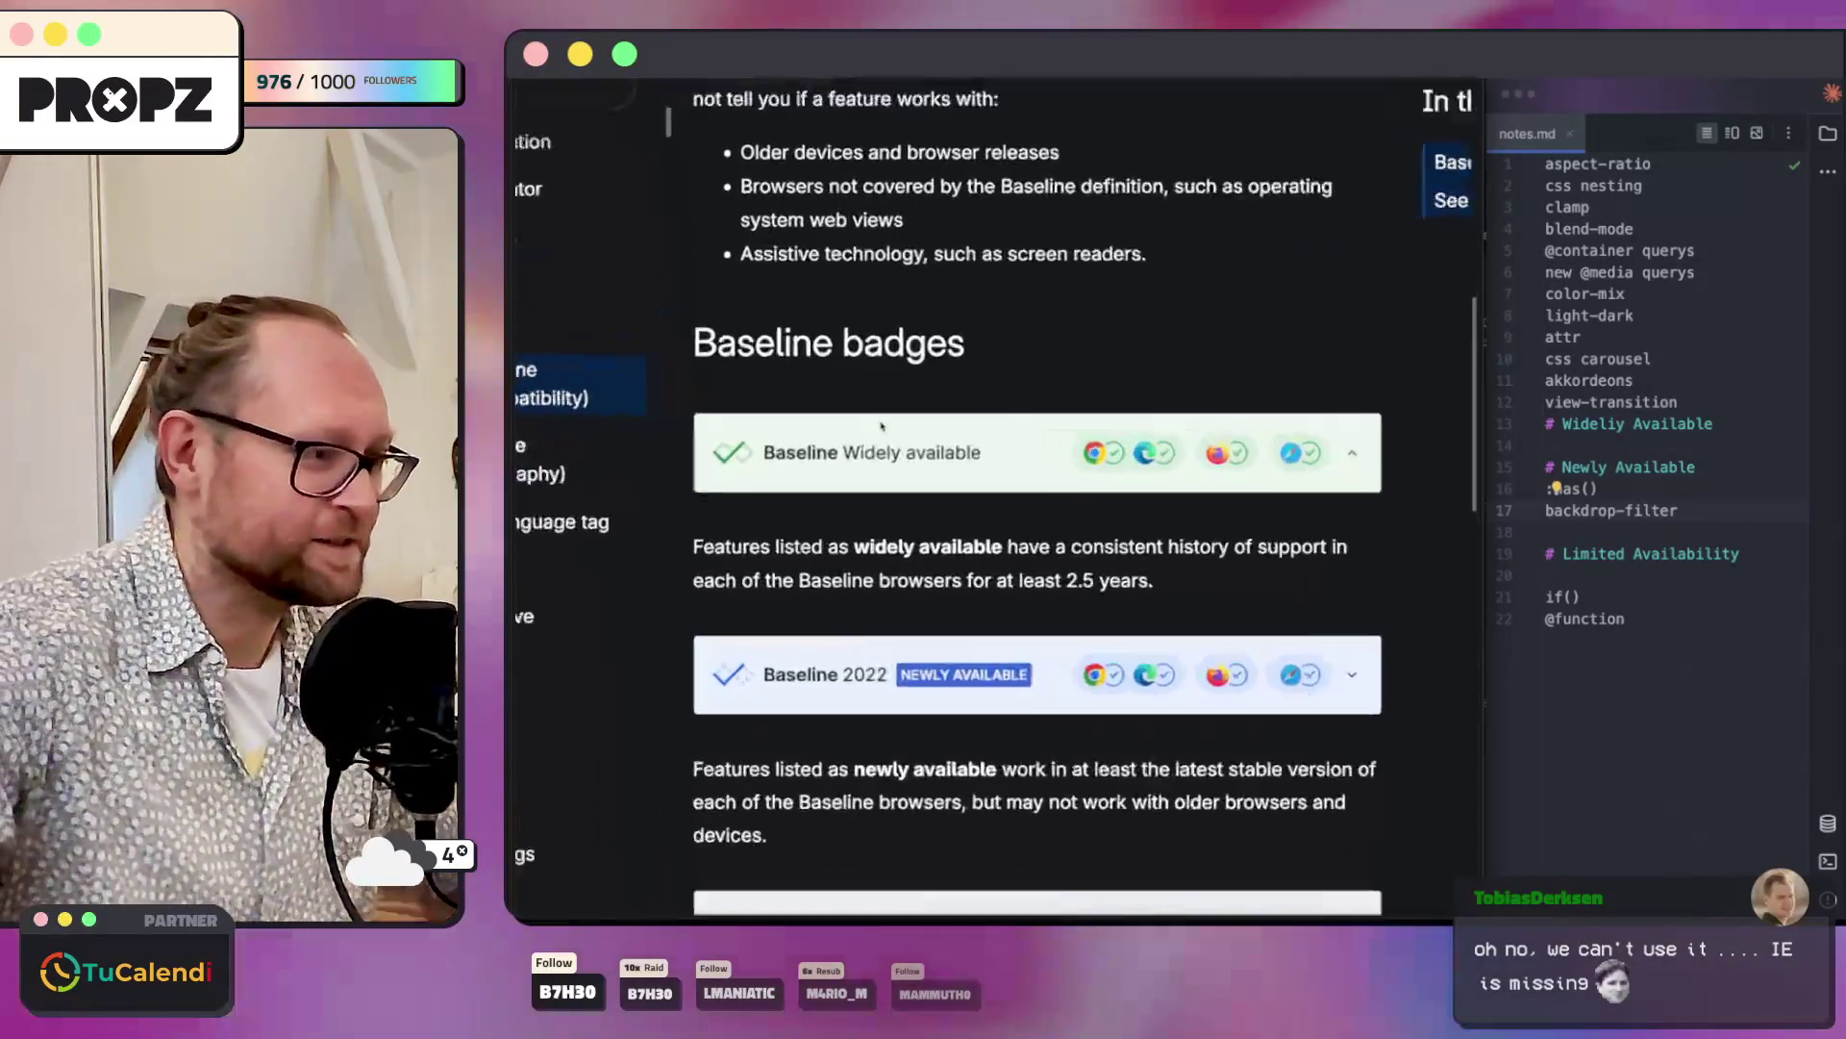
scroll(1055, 425, down, 2)
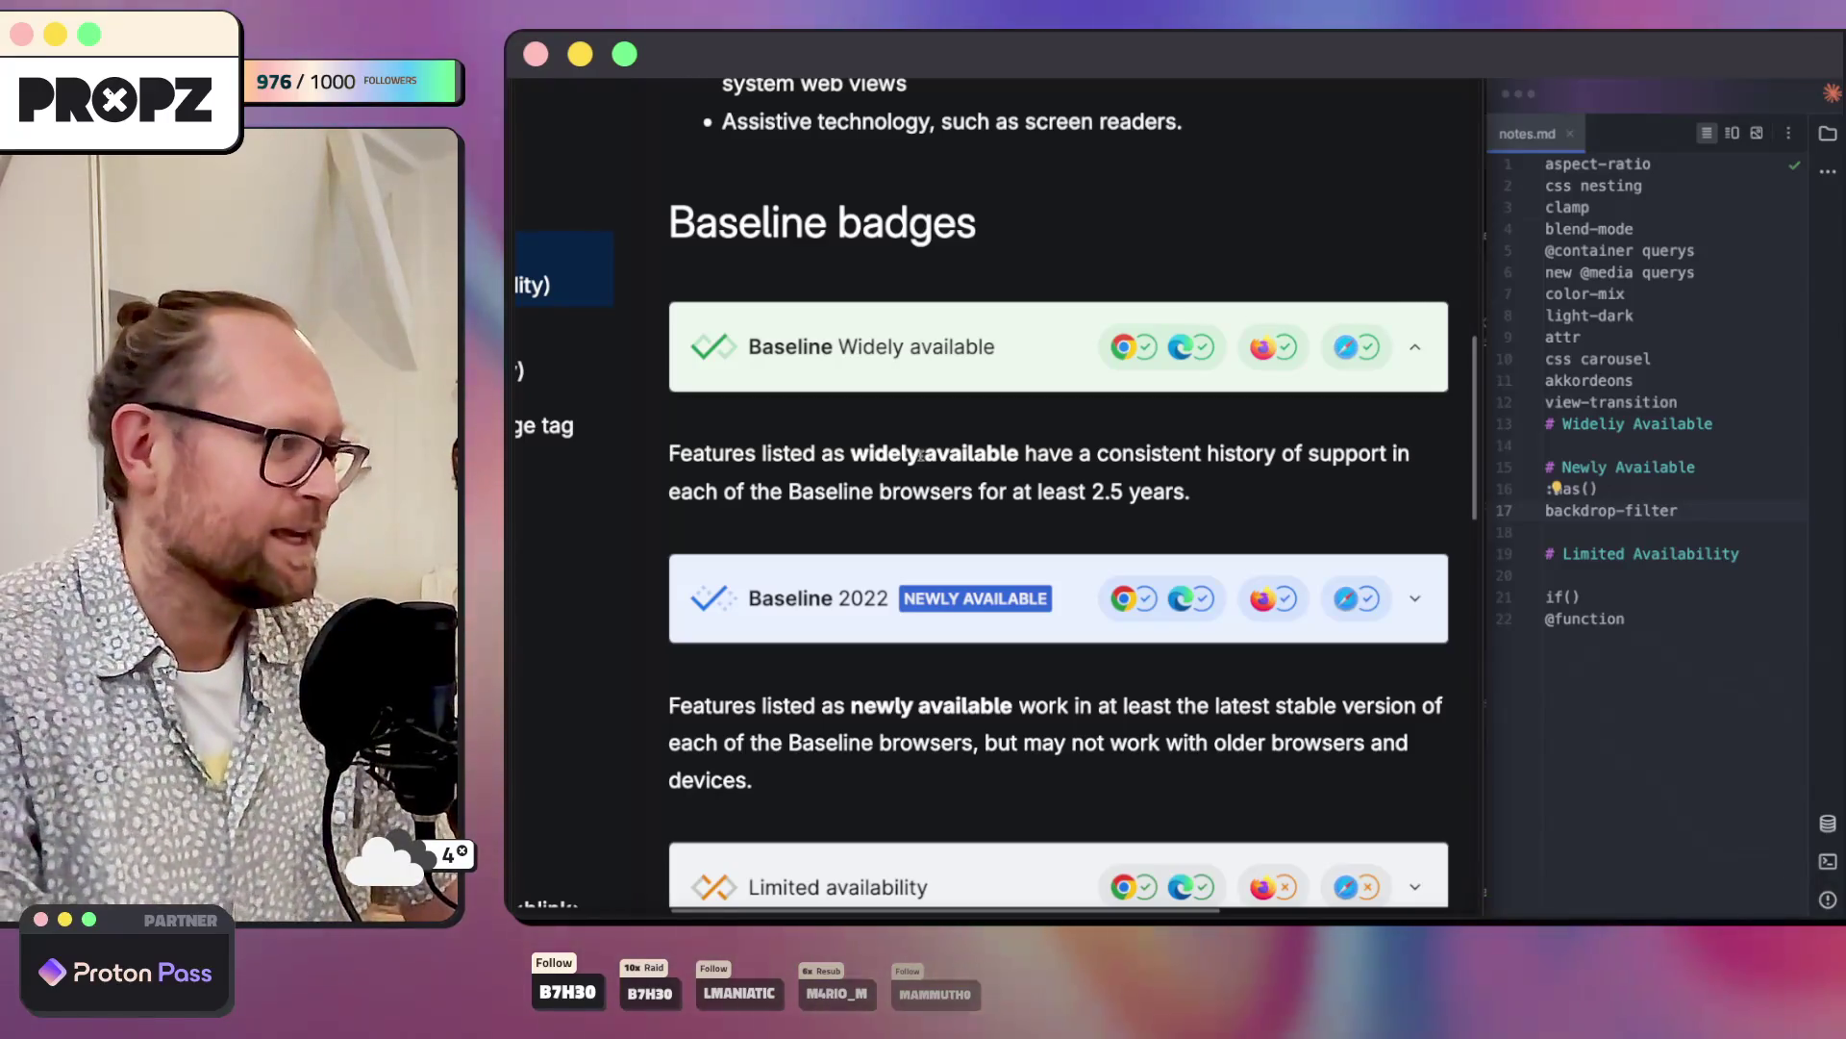
drag(663, 453, 1171, 488)
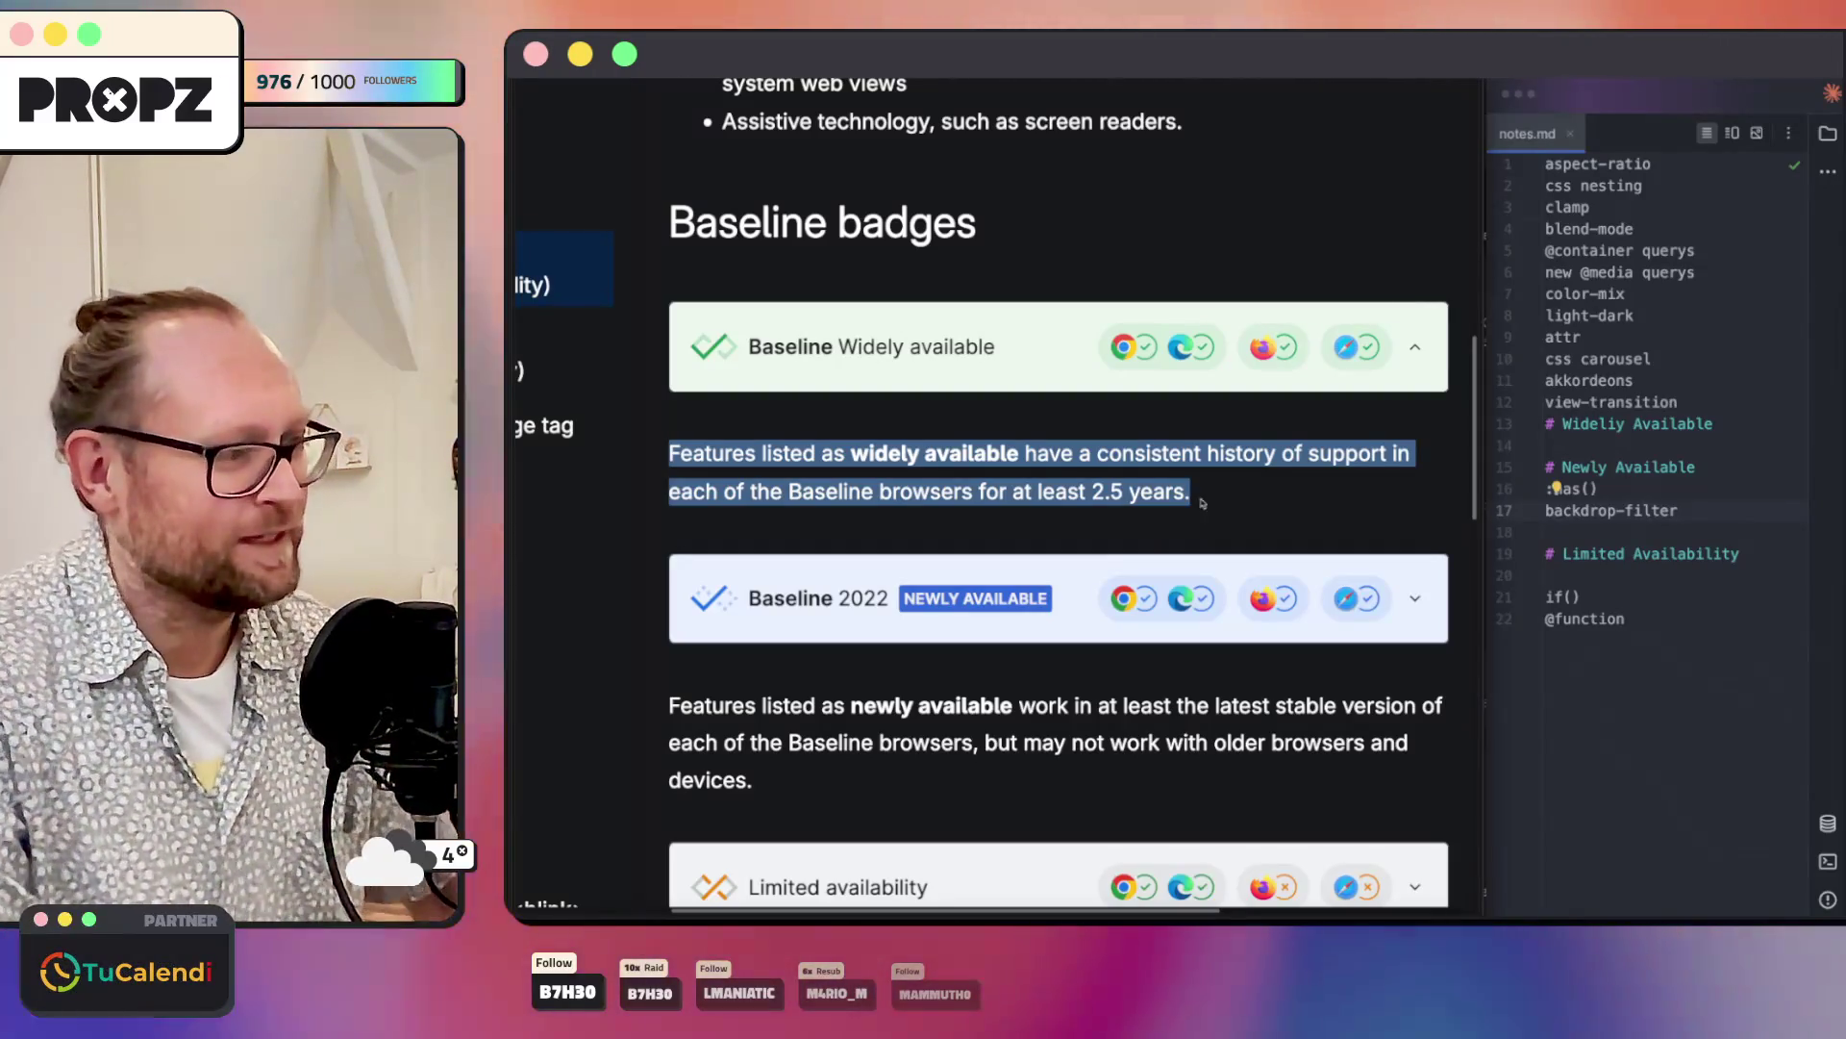
scroll(1081, 503, down, 1)
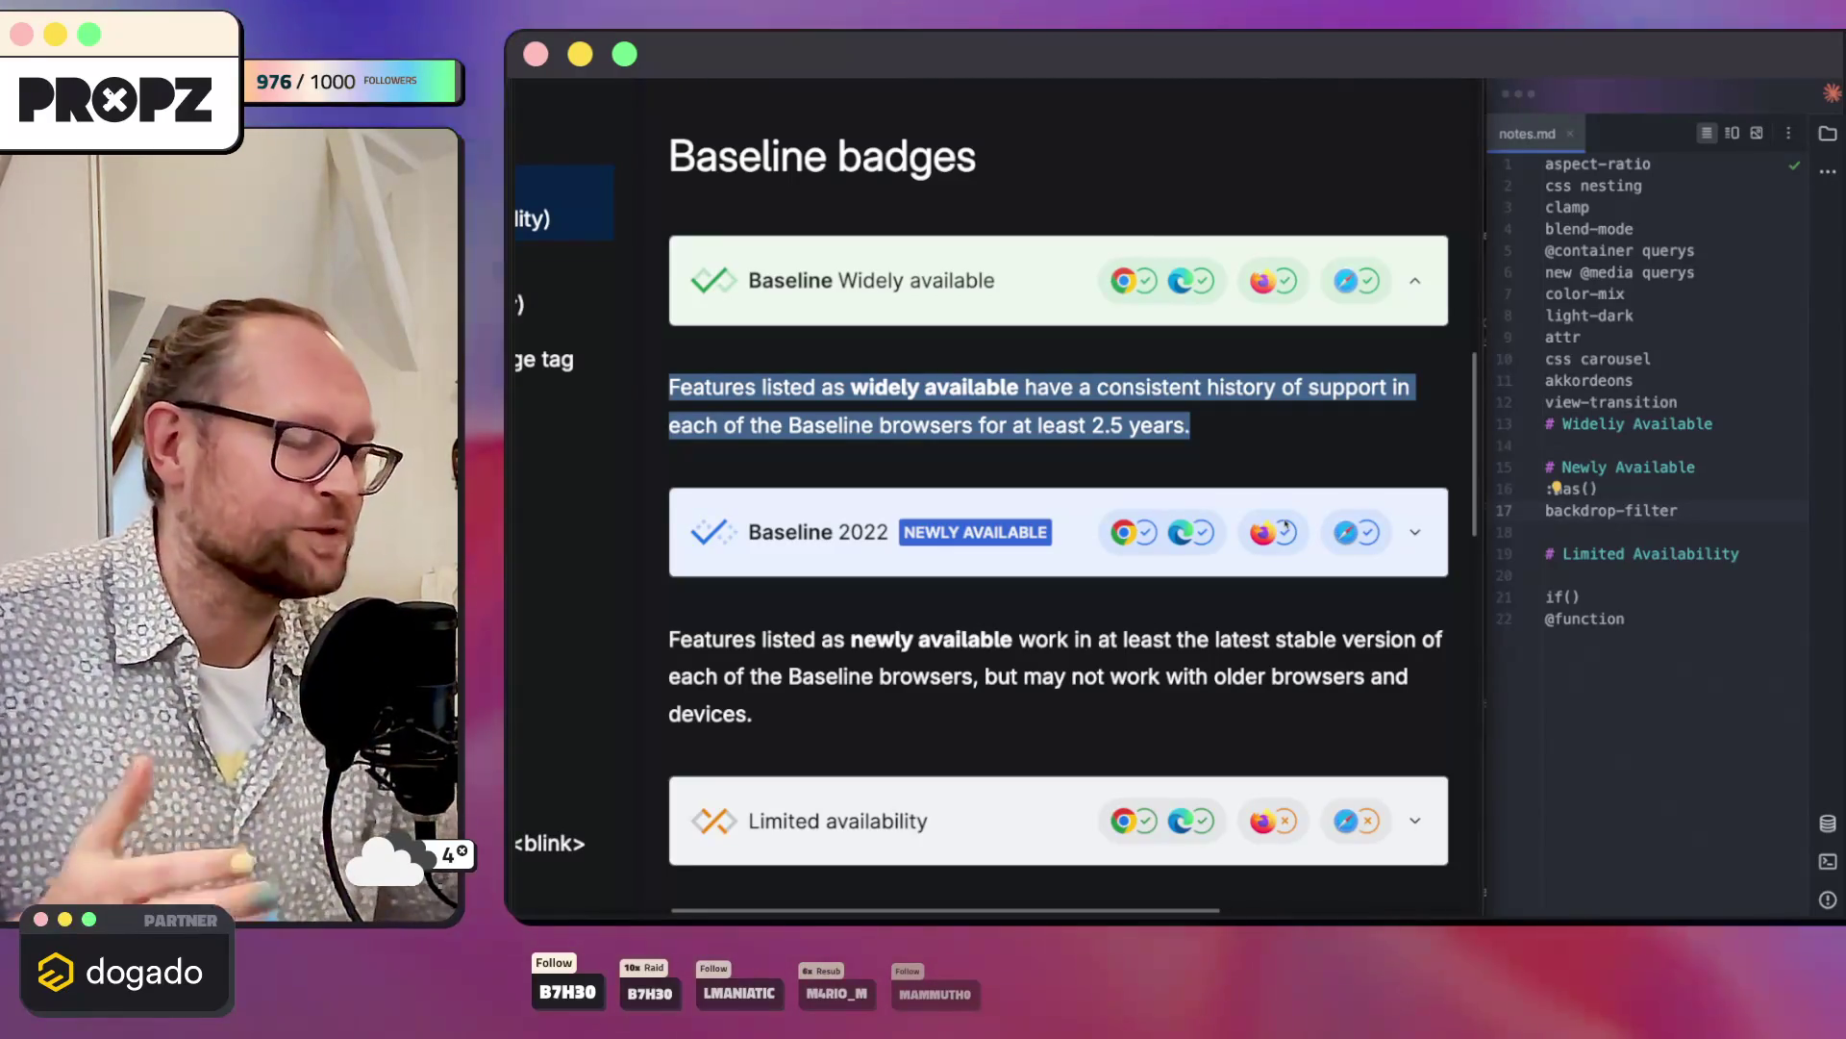
scroll(860, 431, down, 5)
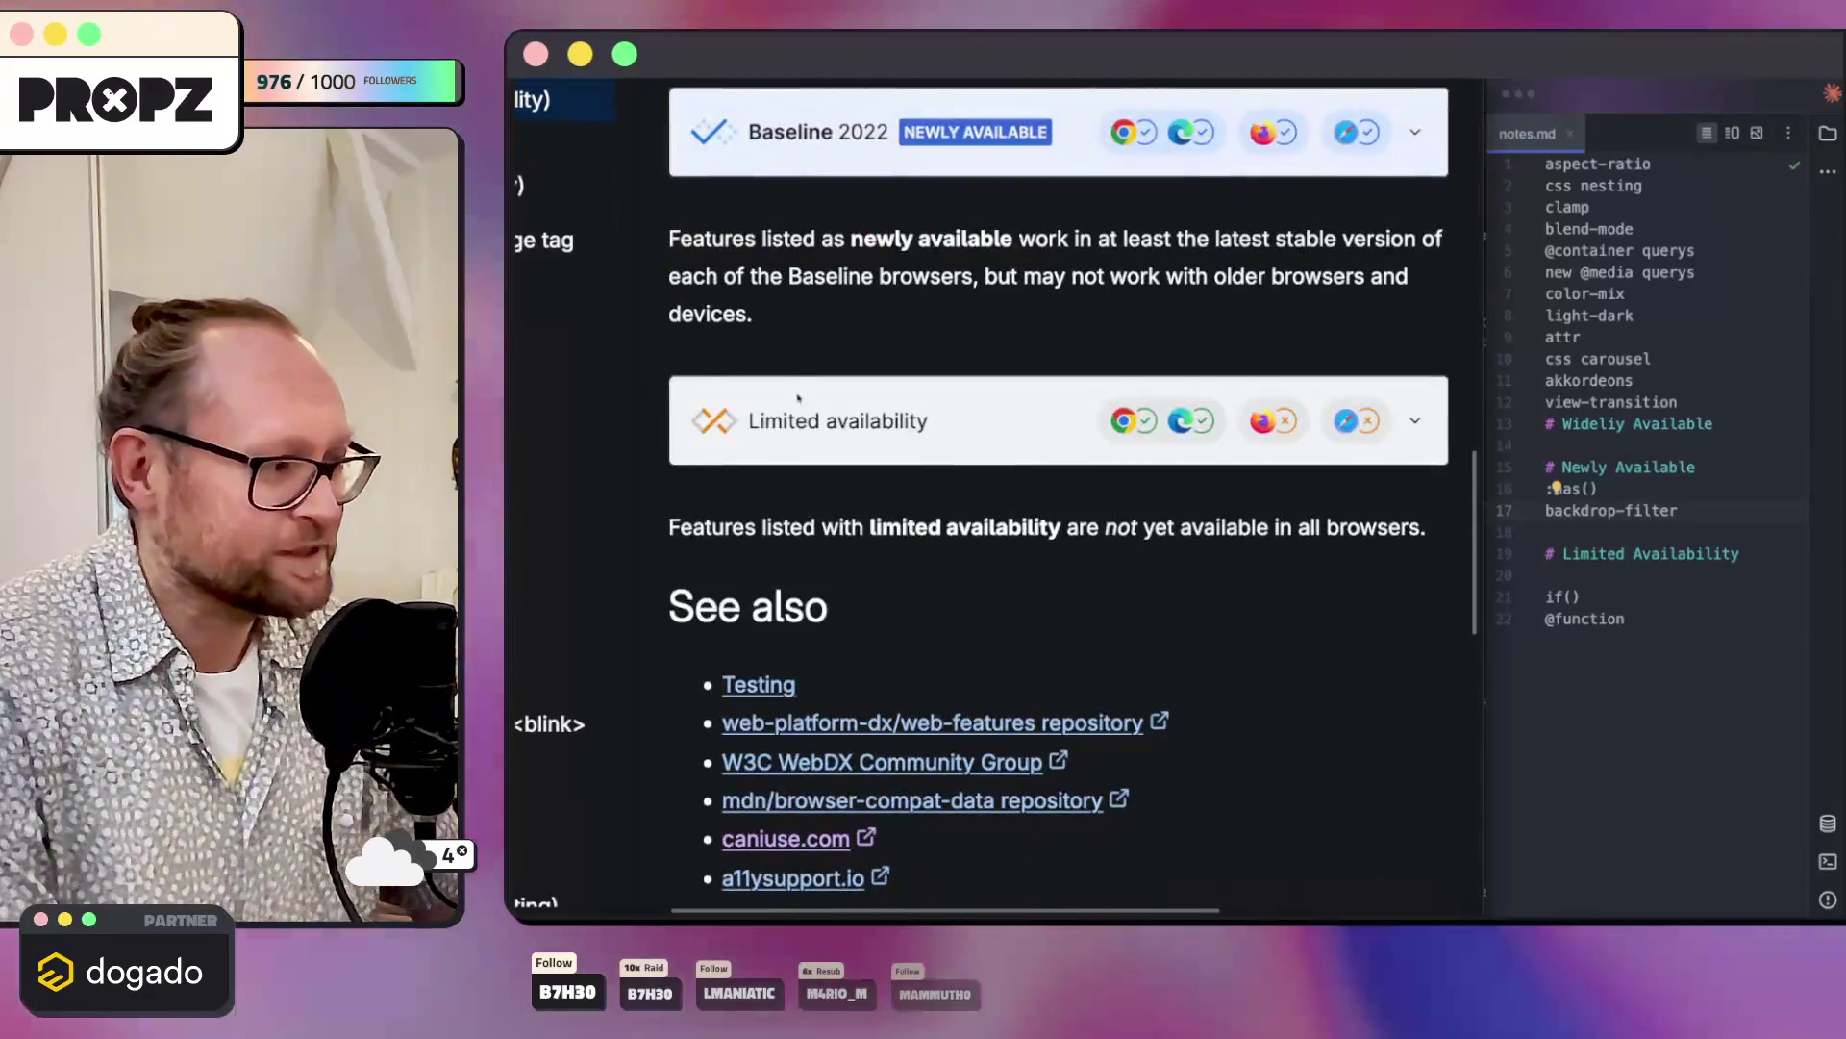
scroll(861, 431, up, 2)
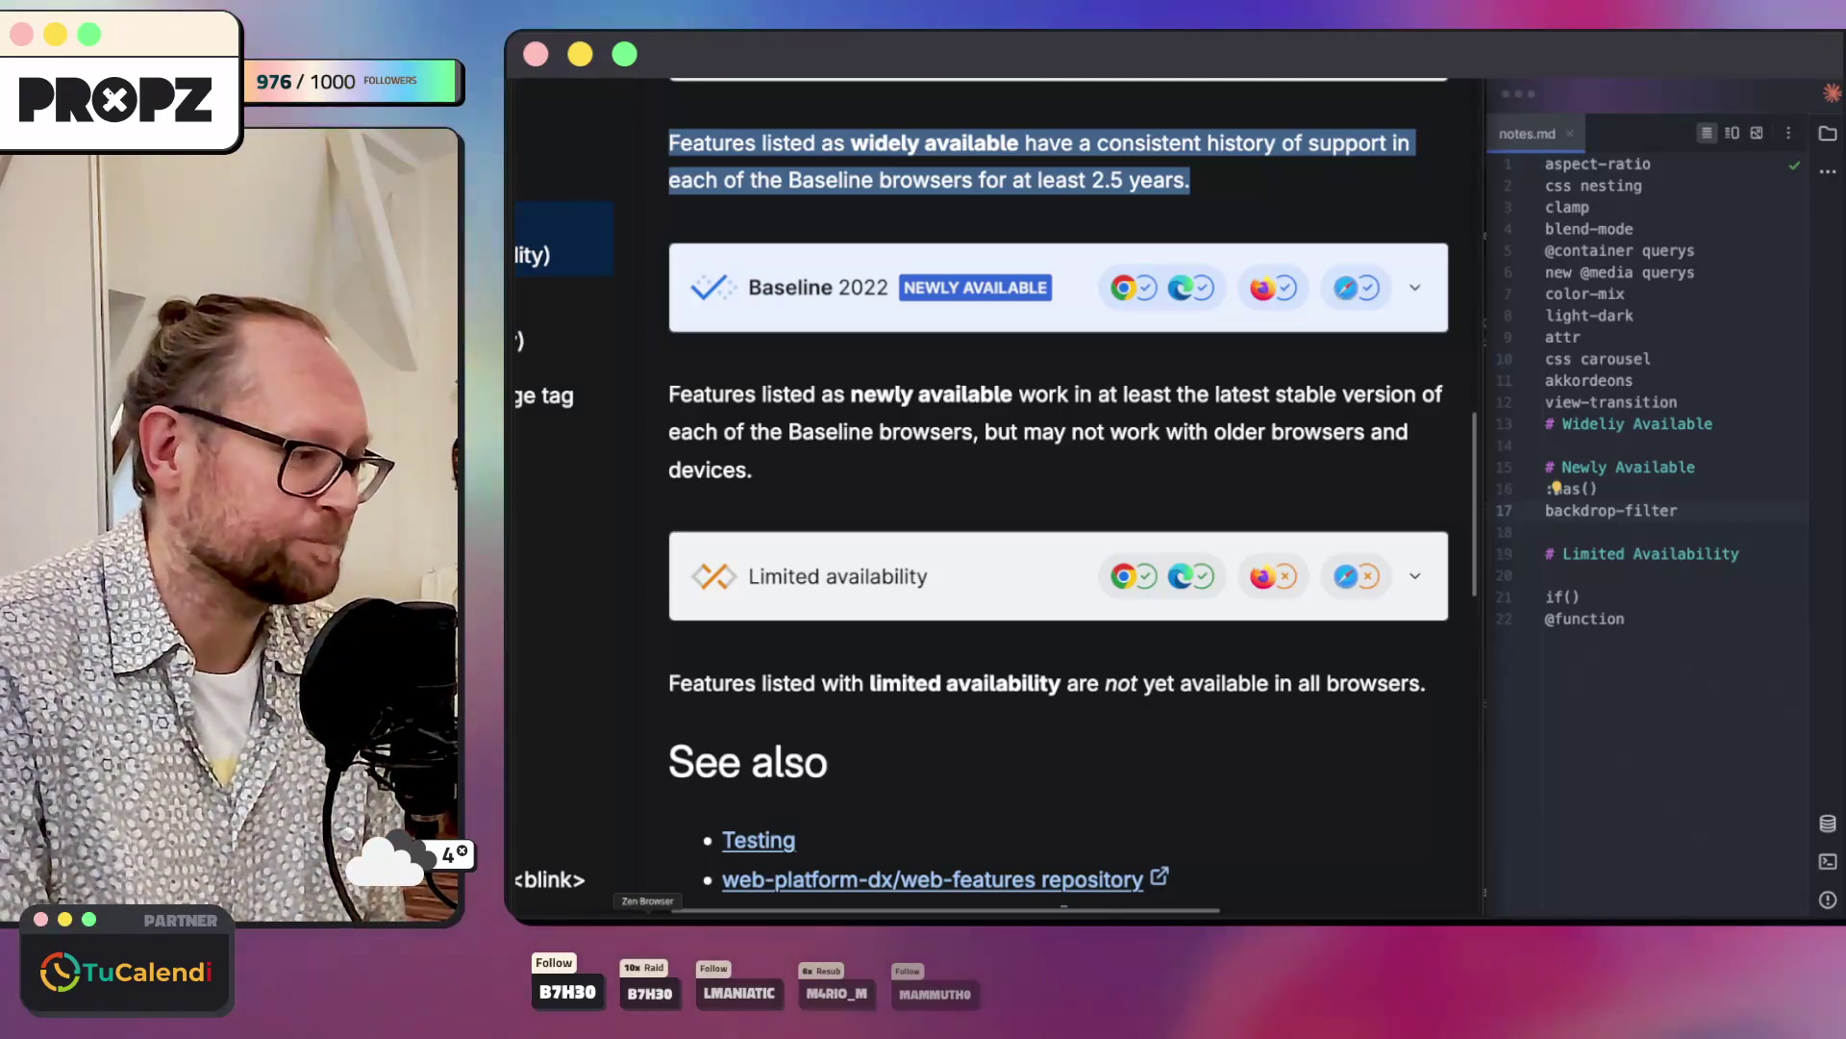
scroll(632, 406, up, 5)
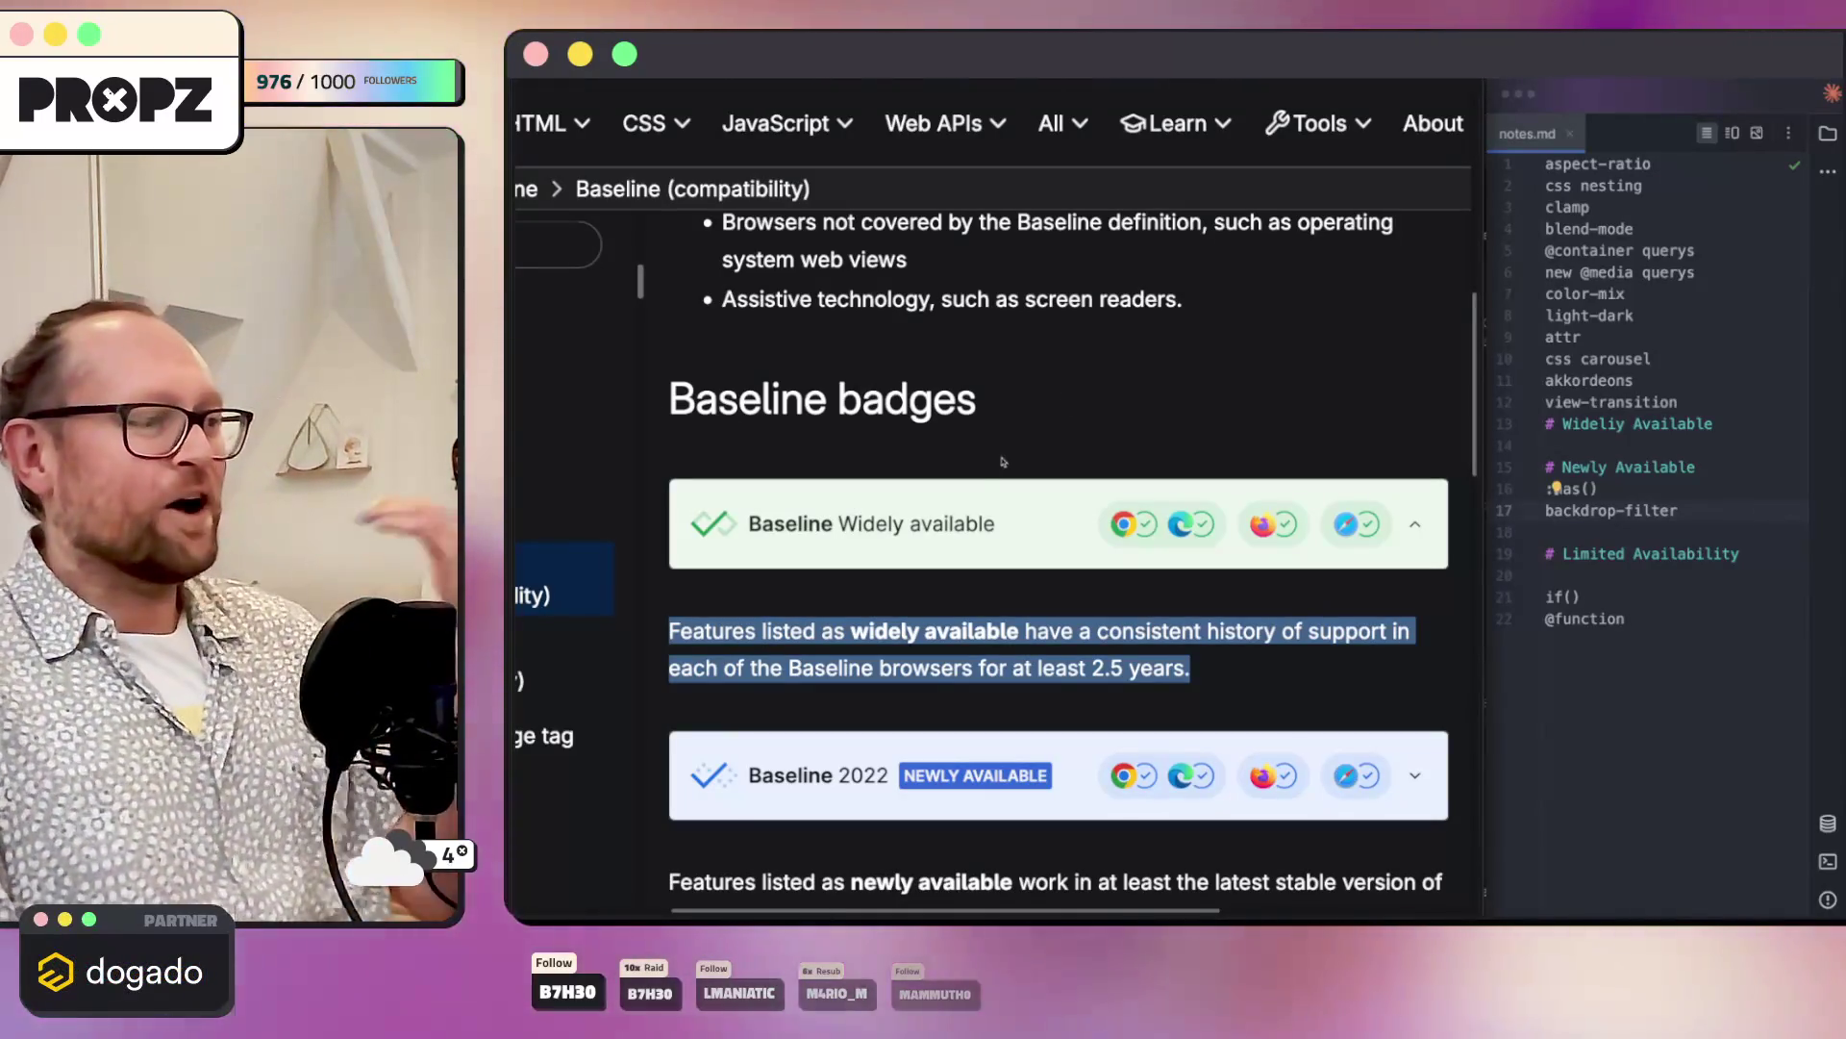
click(836, 616)
Scroll the MDN Baseline page down to the Baseline badges section on widely and newly available.
scroll(898, 475, up, 4)
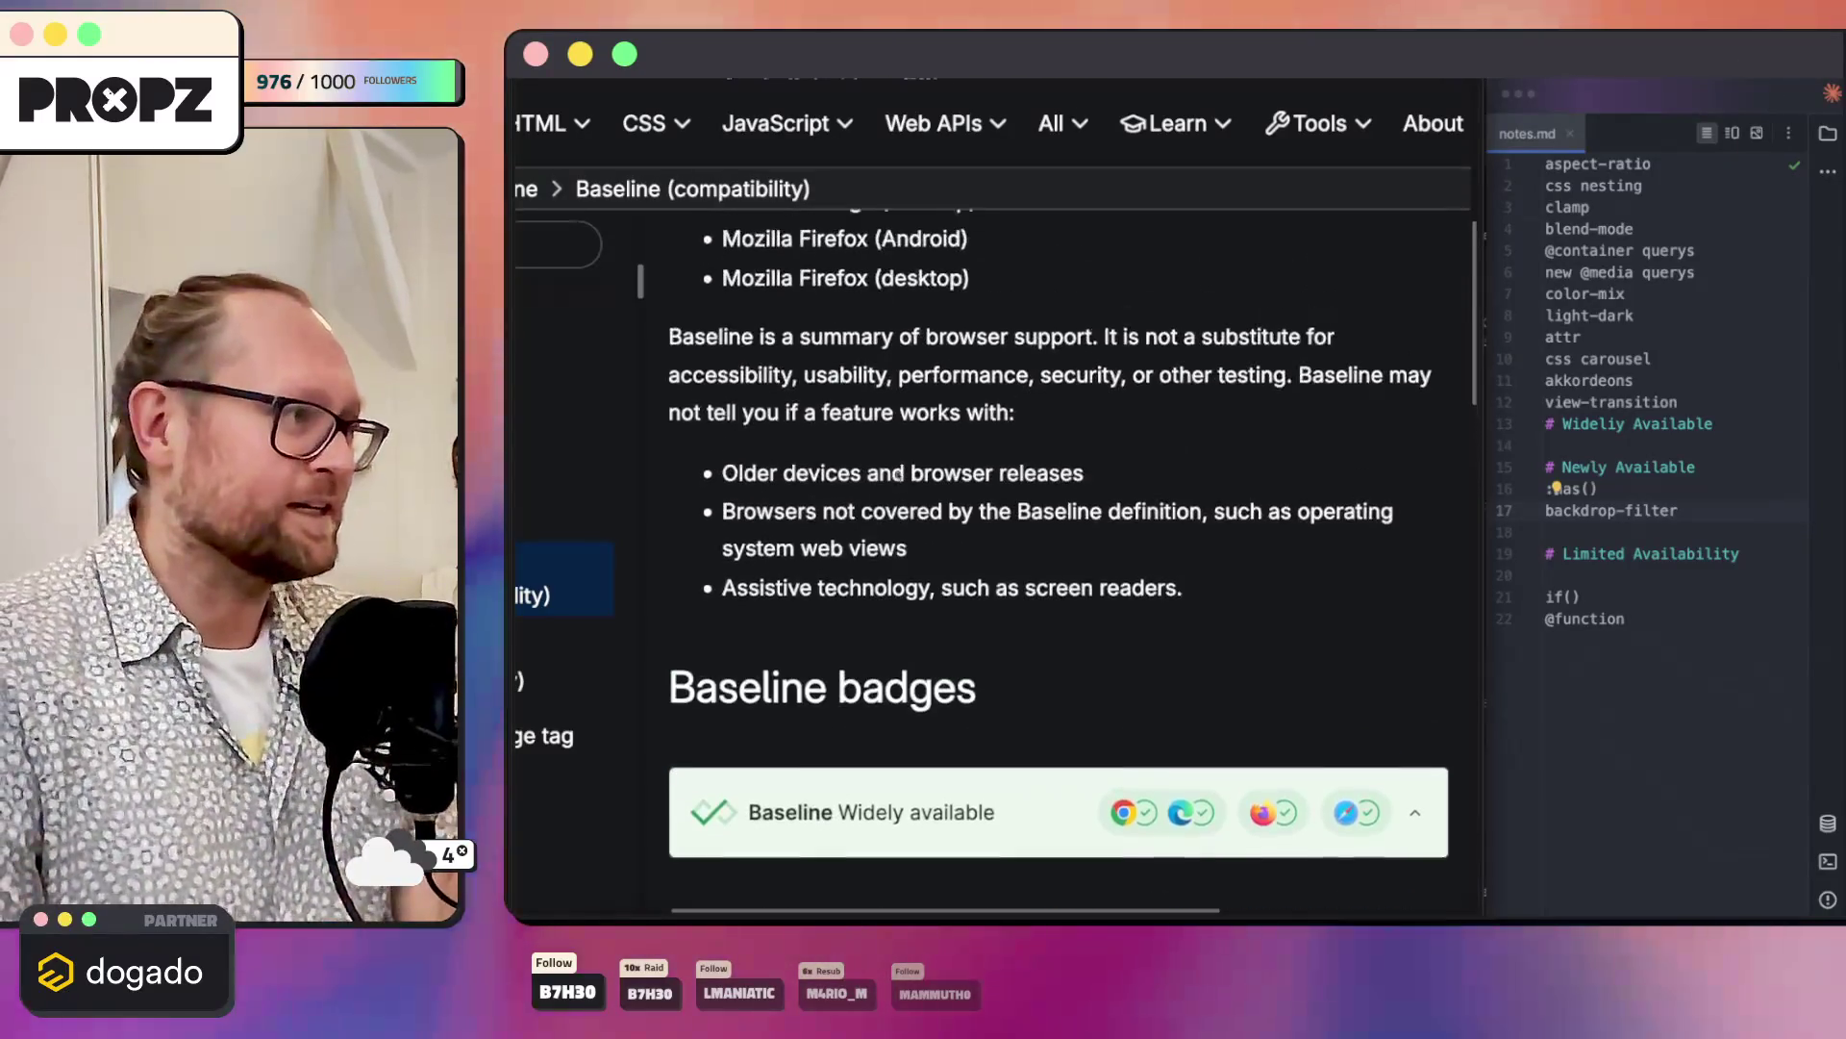
scroll(898, 476, down, 4)
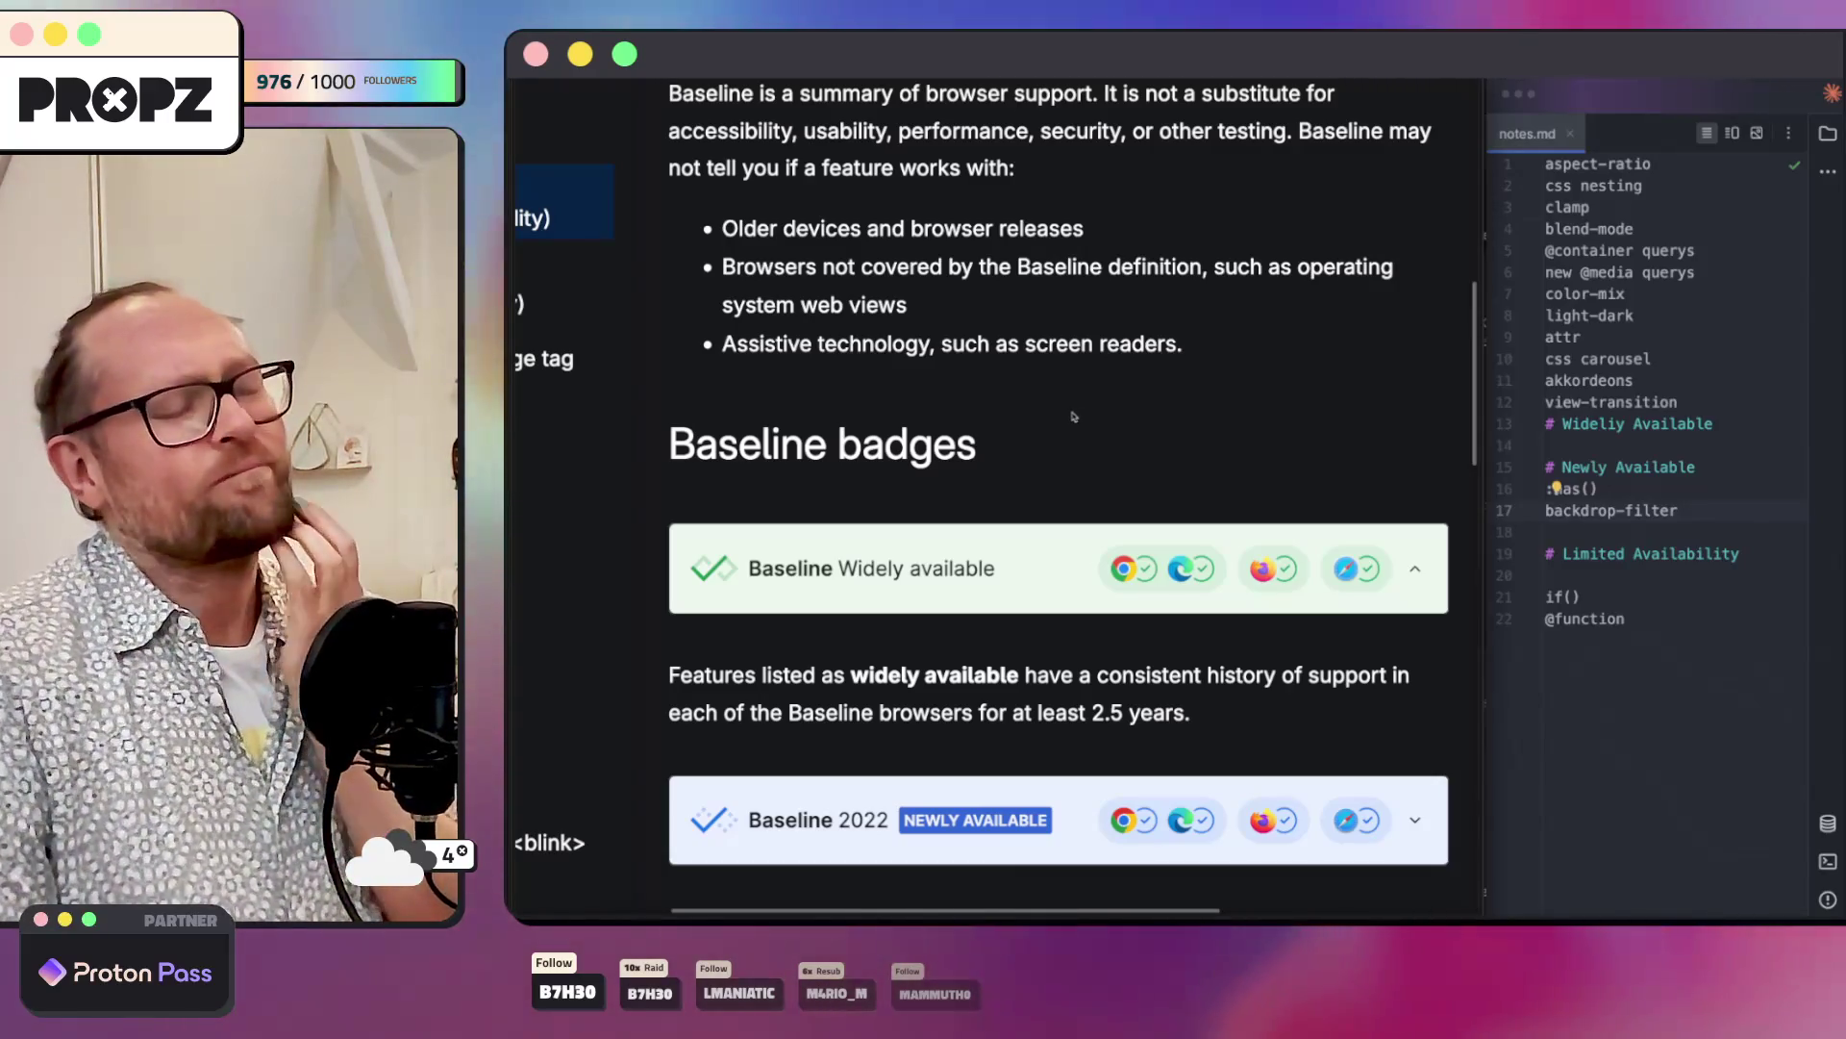
scroll(1074, 415, down, 2)
scroll(776, 517, down, 2)
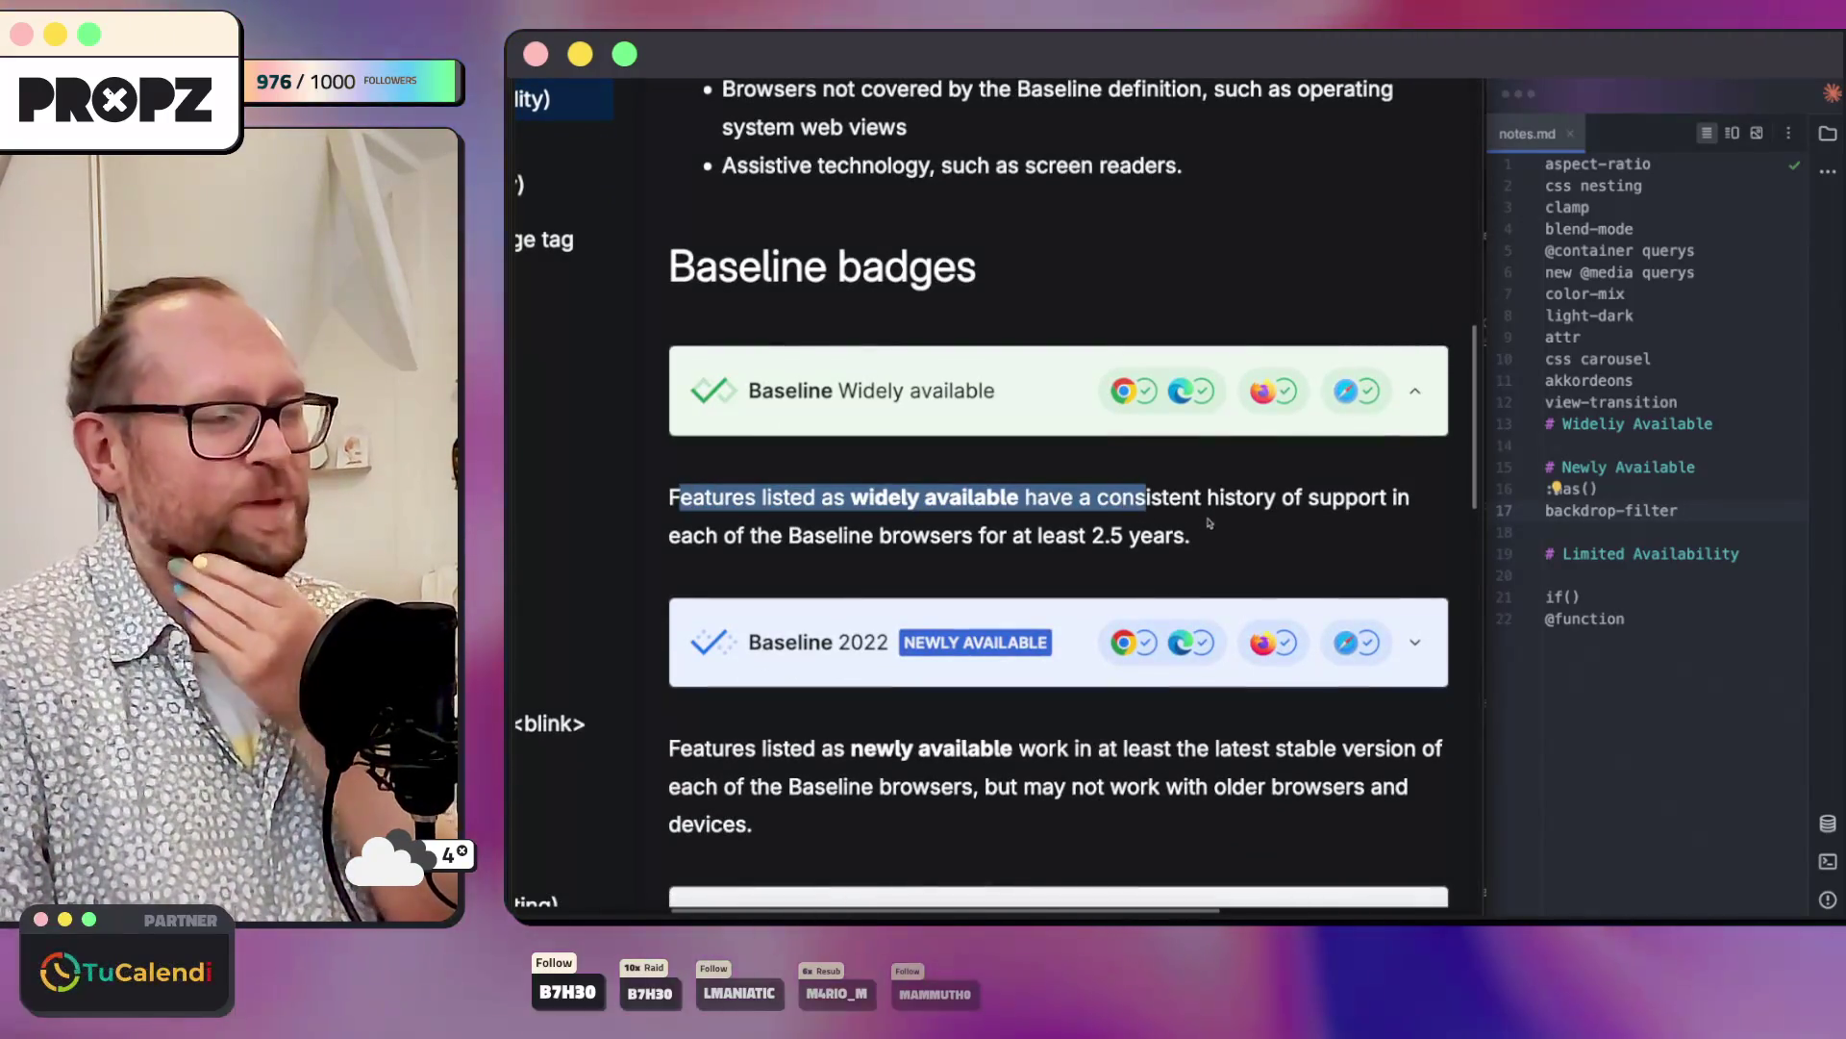
click(1204, 526)
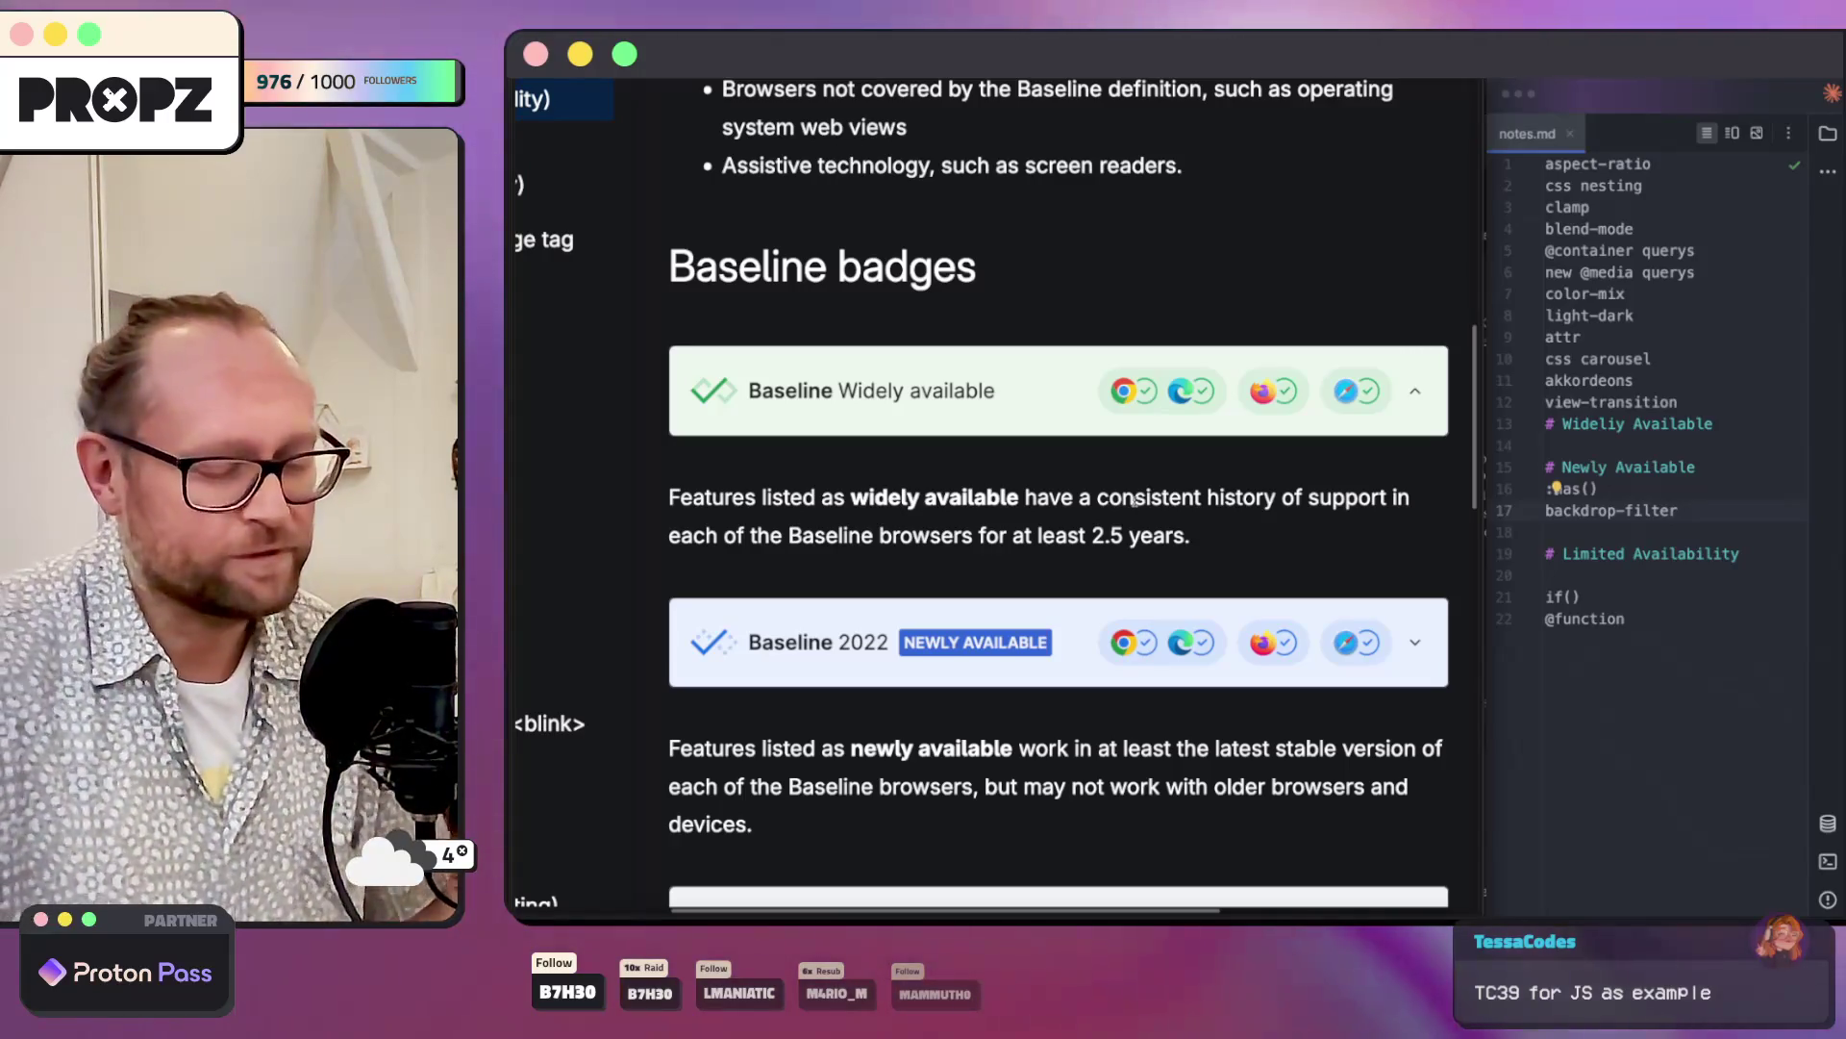
Zoom the MDN page out so all three badge definitions and See also fit, beside notes.md.
scroll(1083, 487, down, 15)
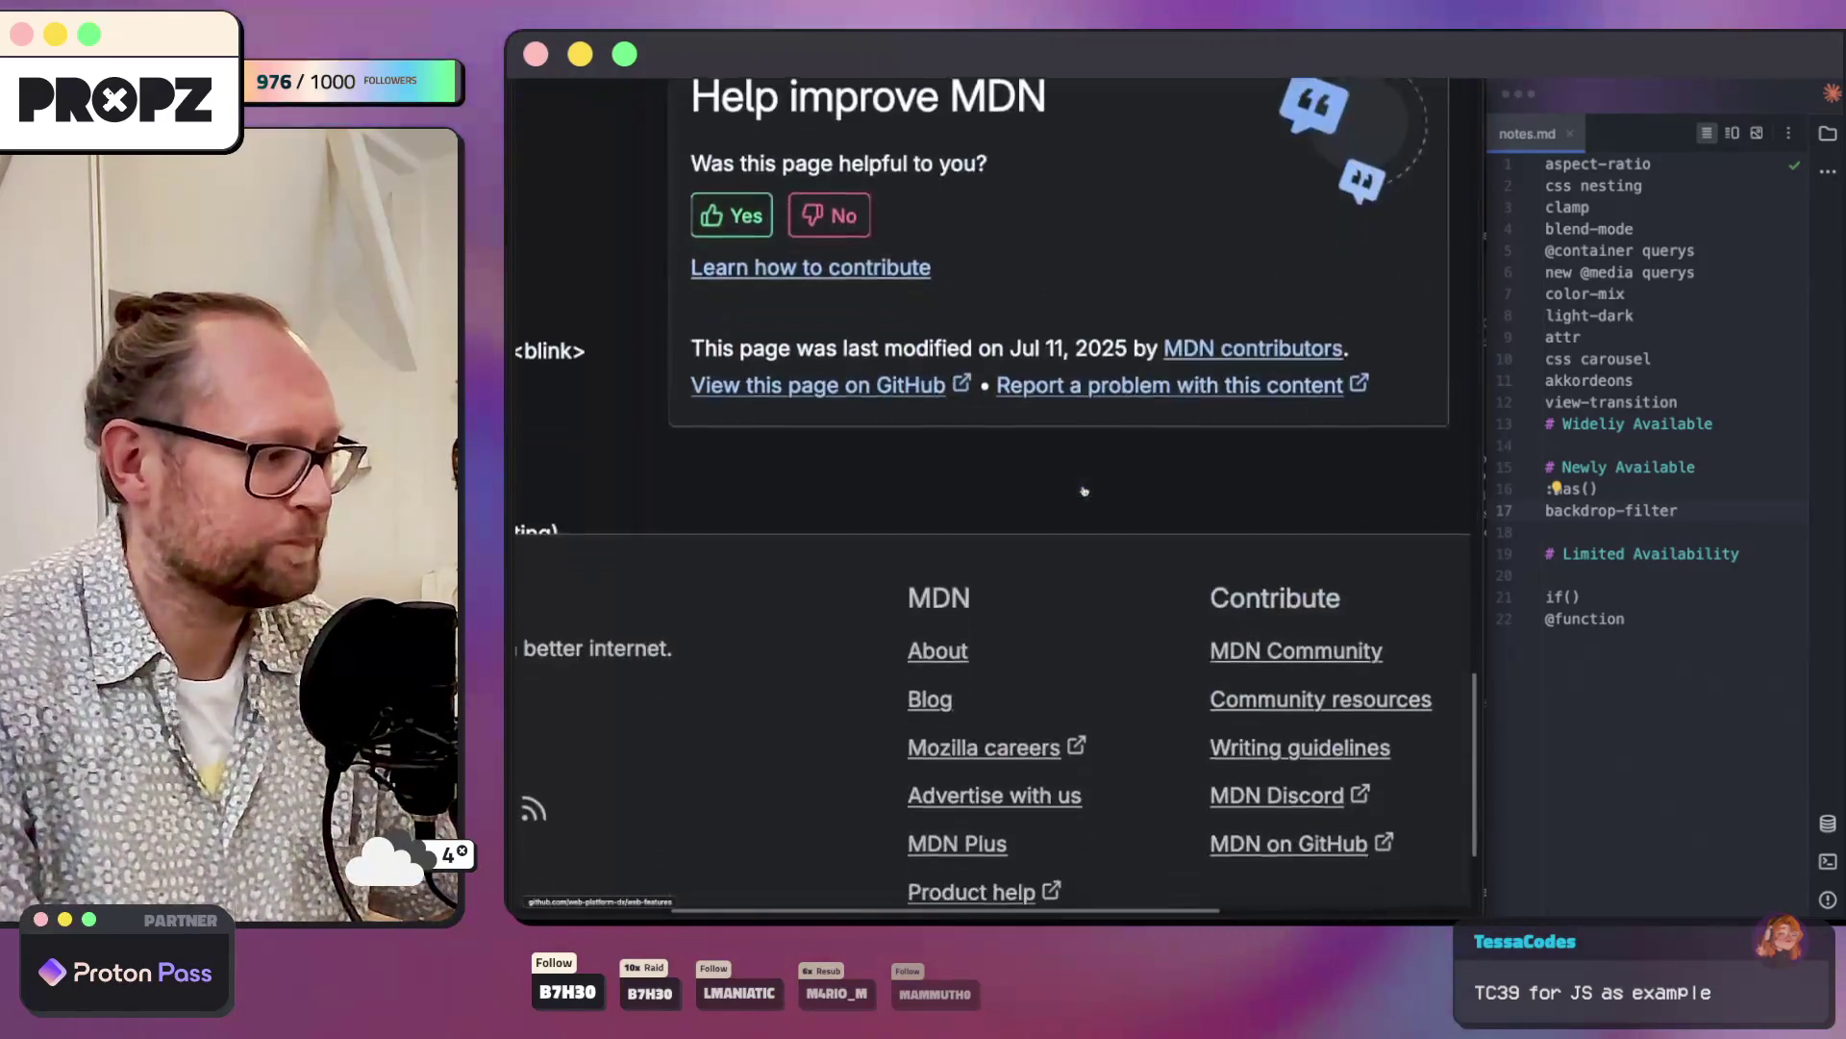
scroll(1081, 491, up, 6)
key(super+0)
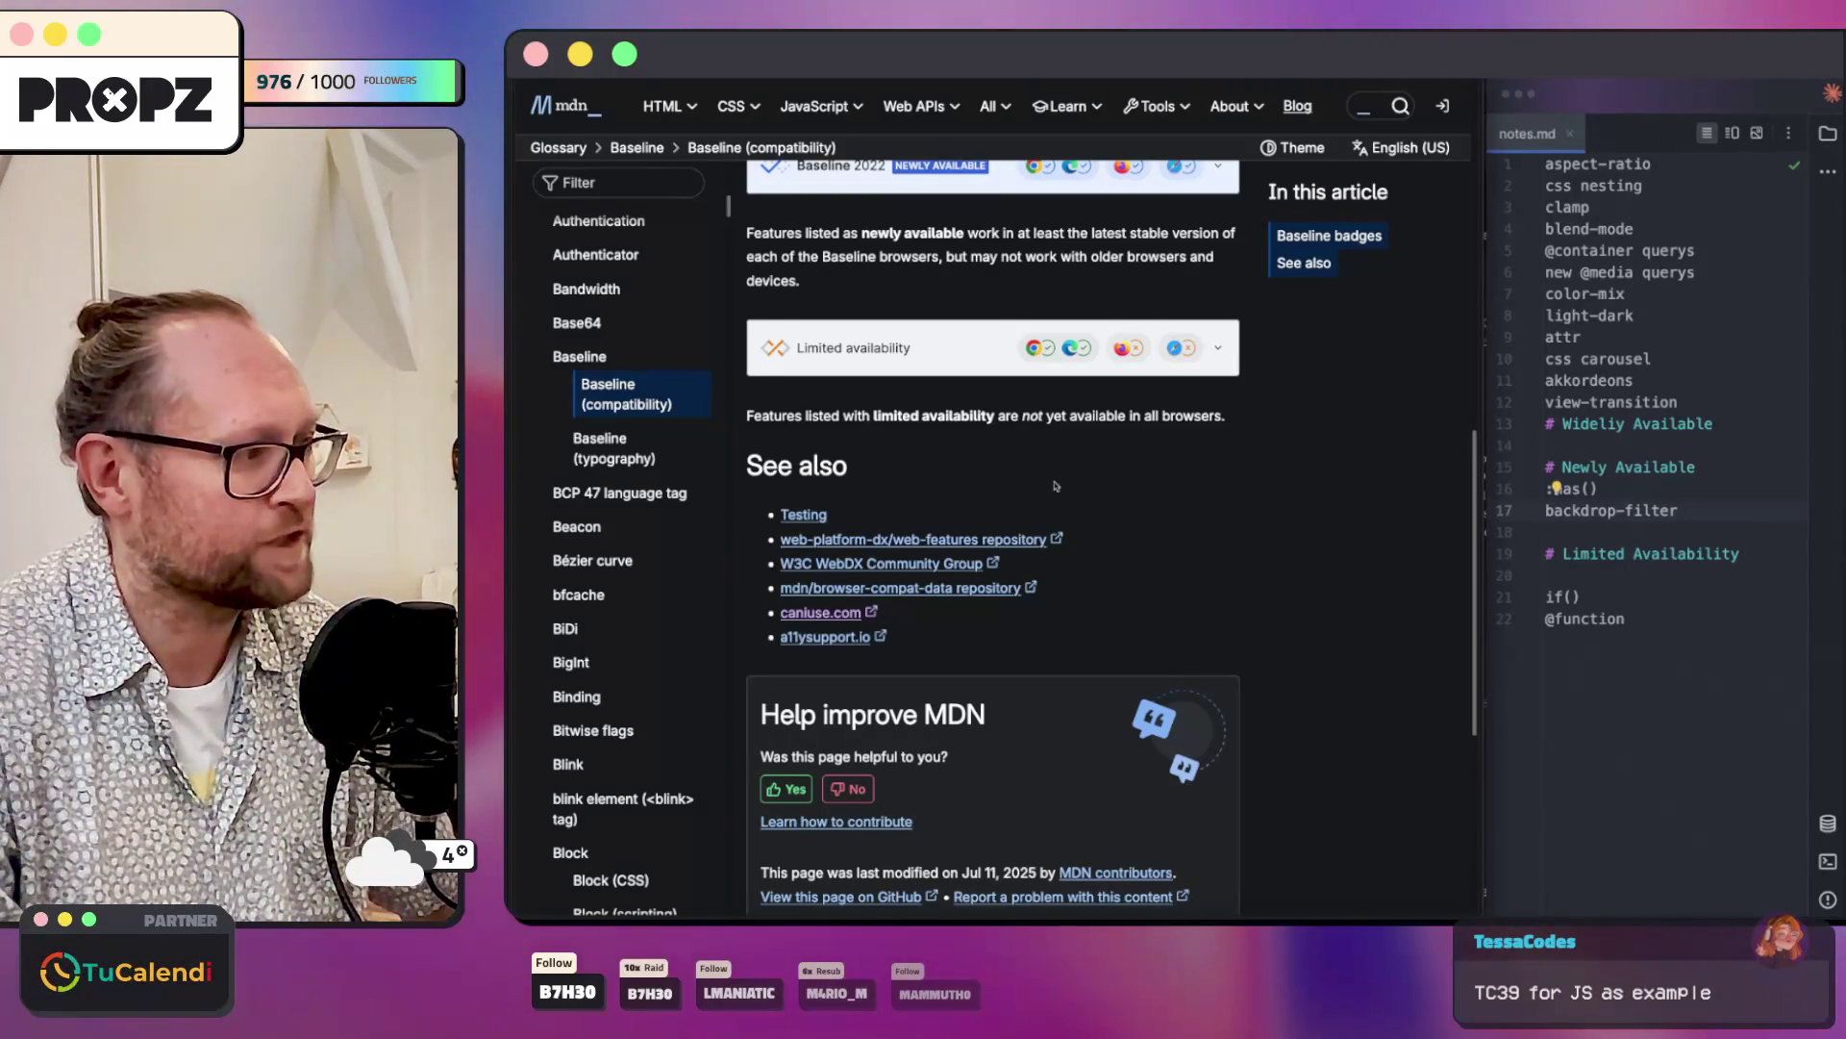
scroll(1056, 486, up, 3)
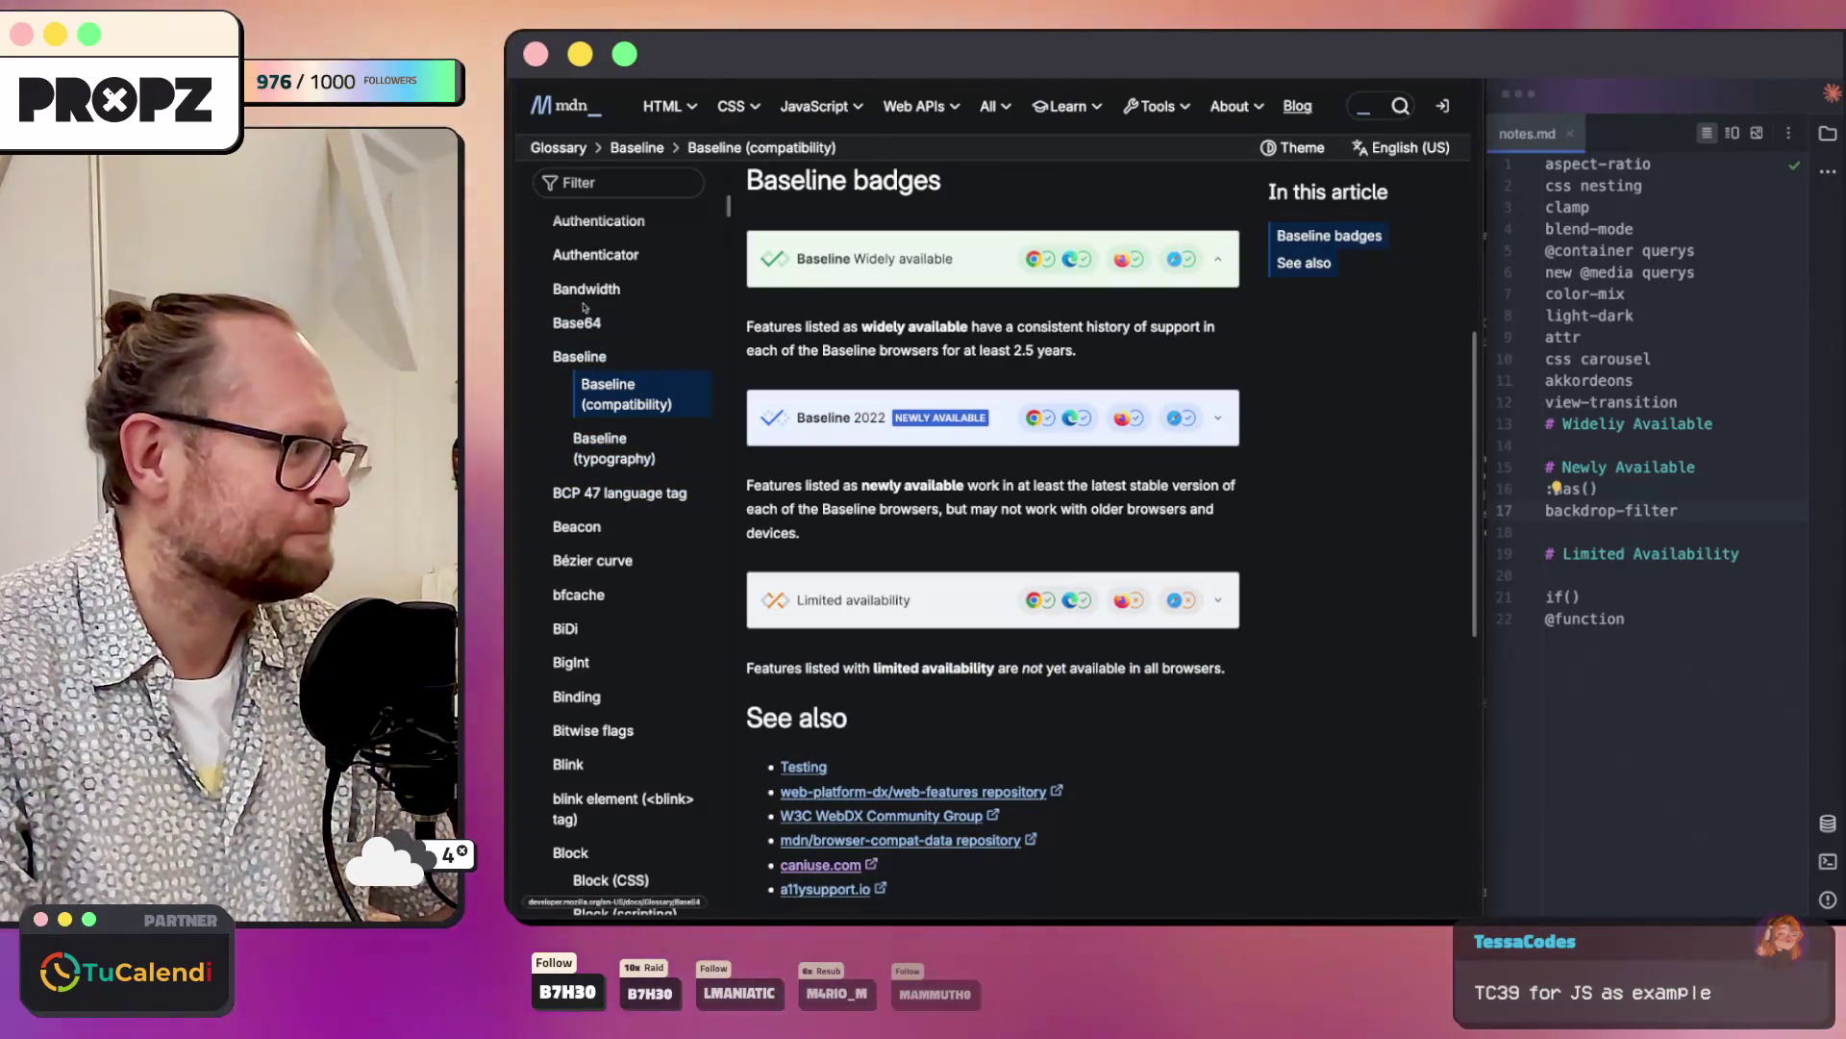
scroll(584, 308, down, 2)
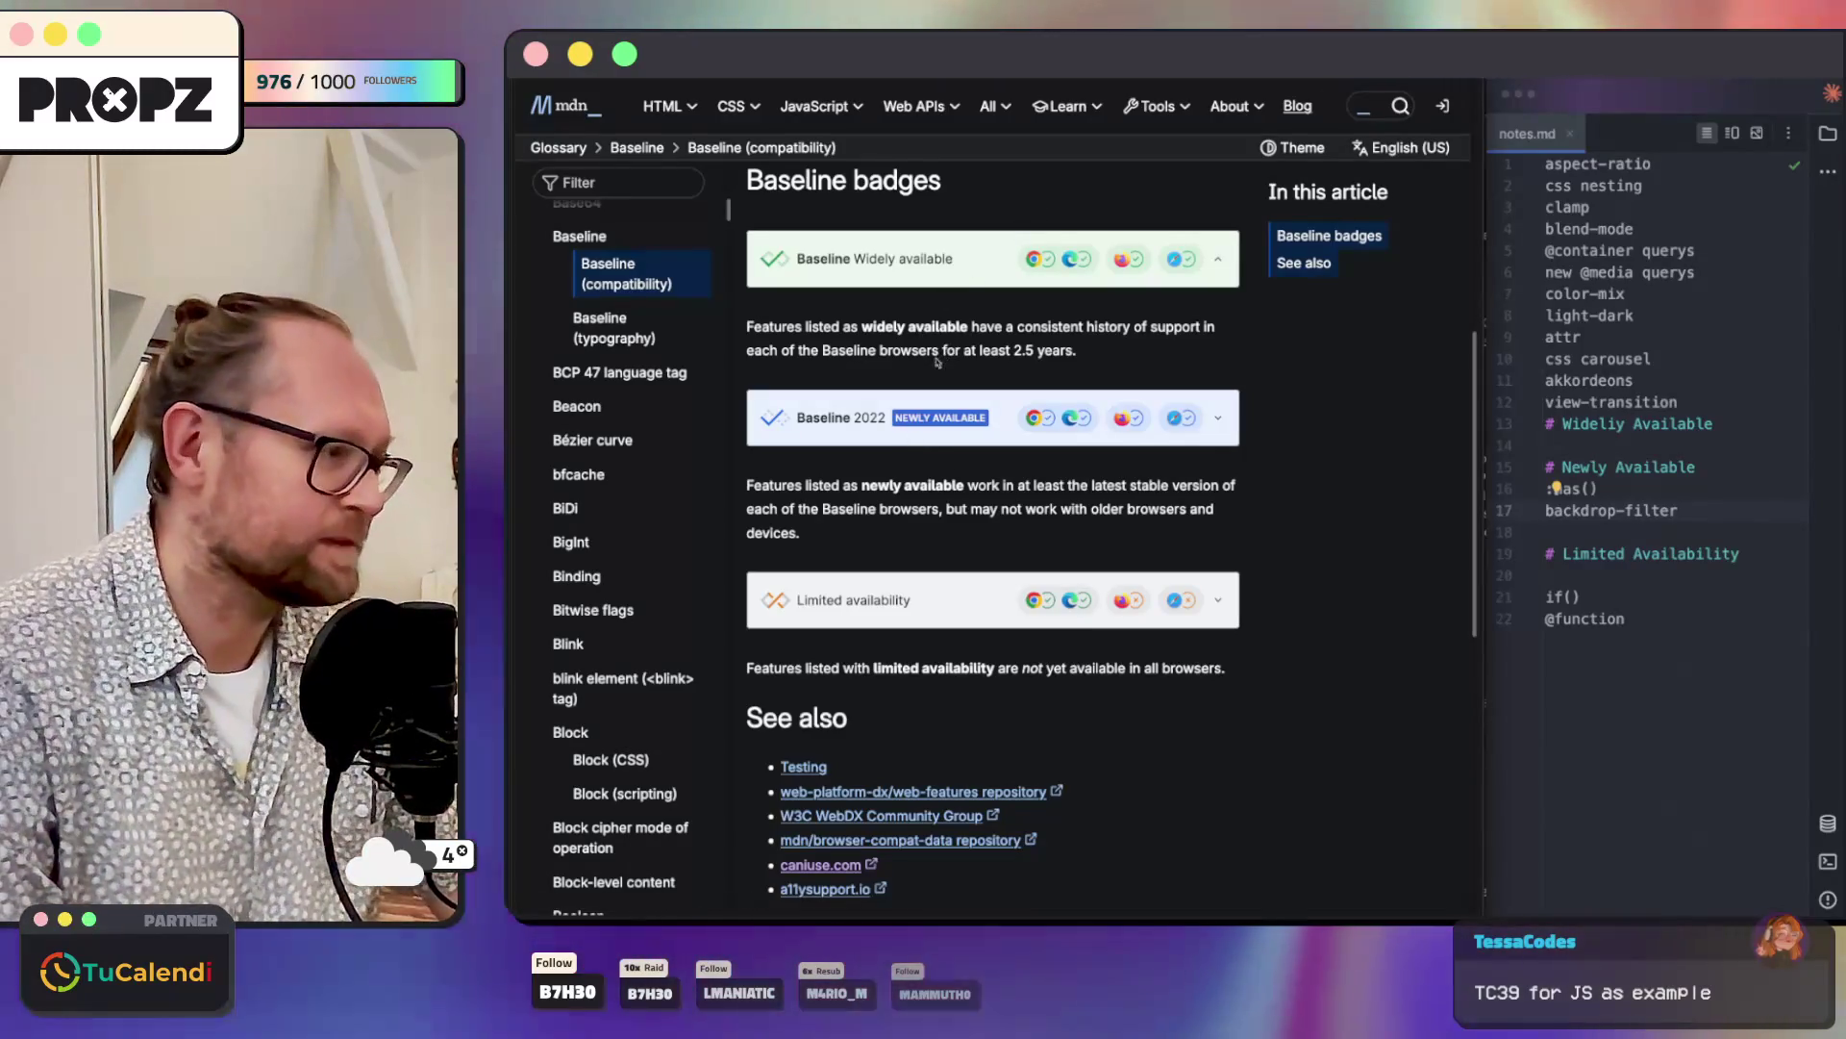
scroll(937, 361, up, 2)
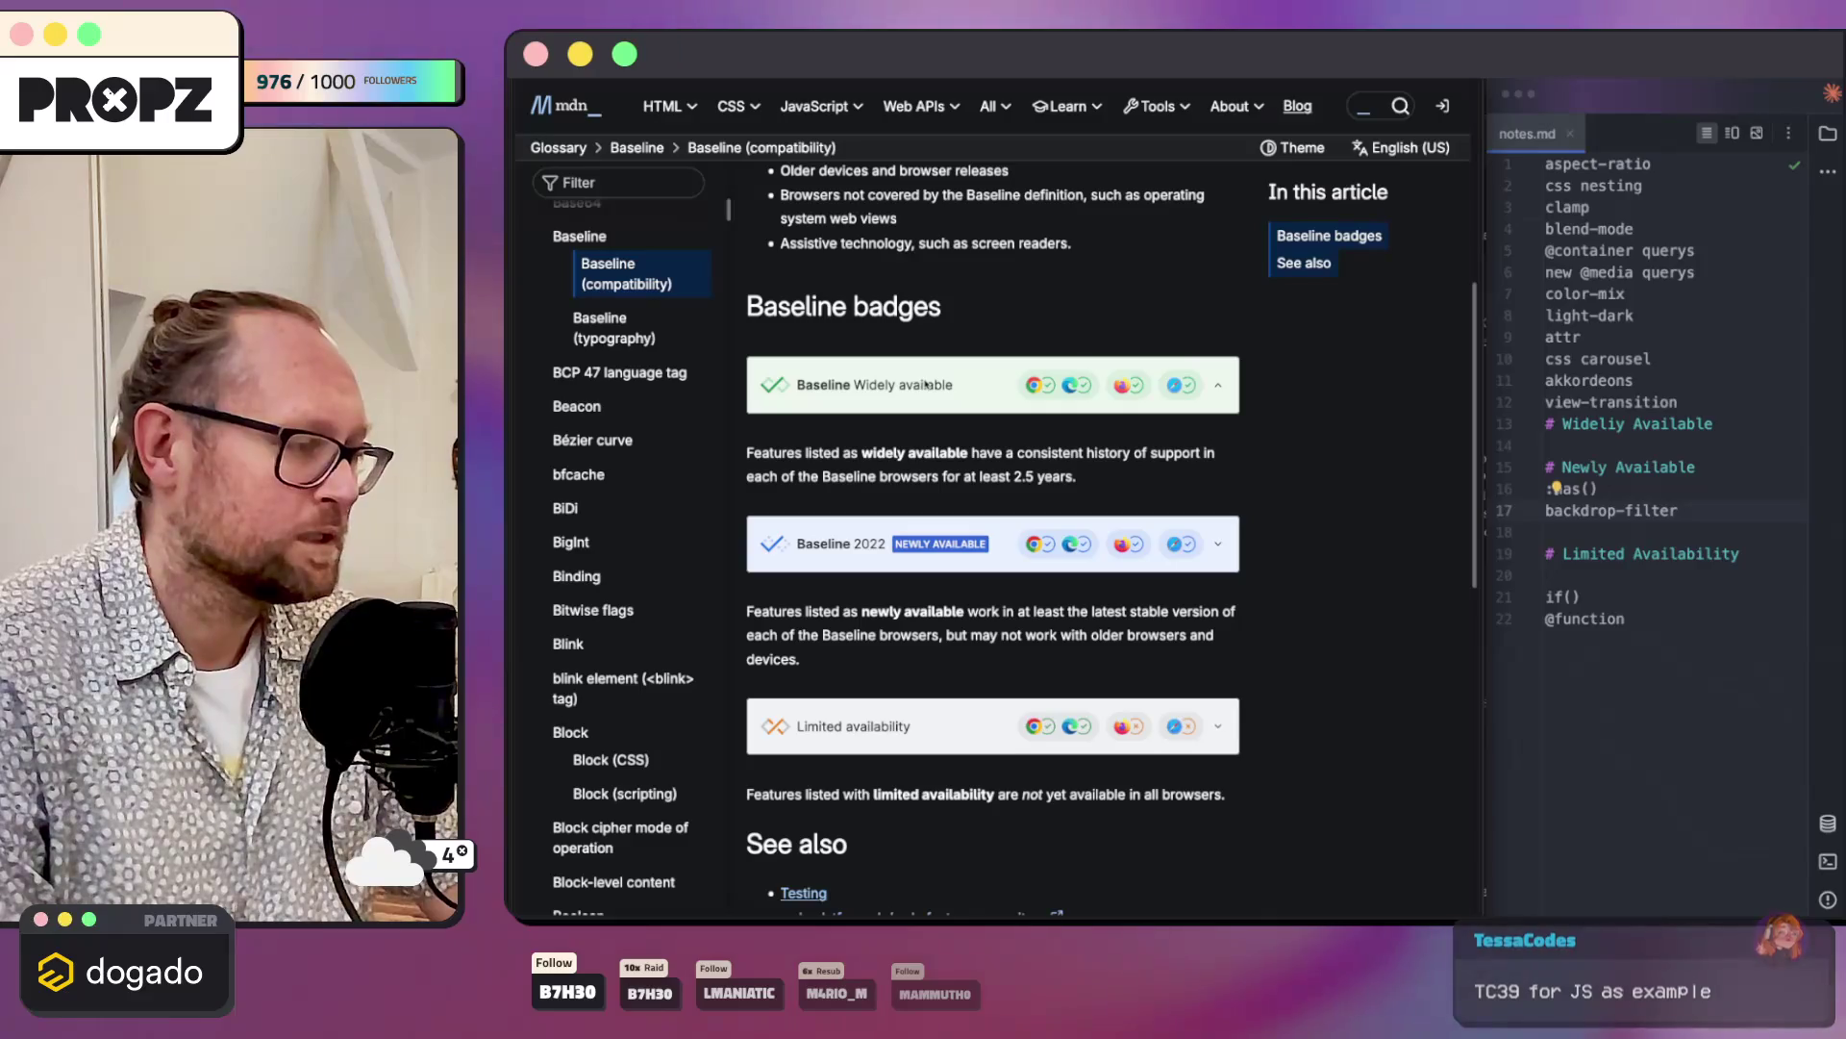
scroll(1048, 356, up, 5)
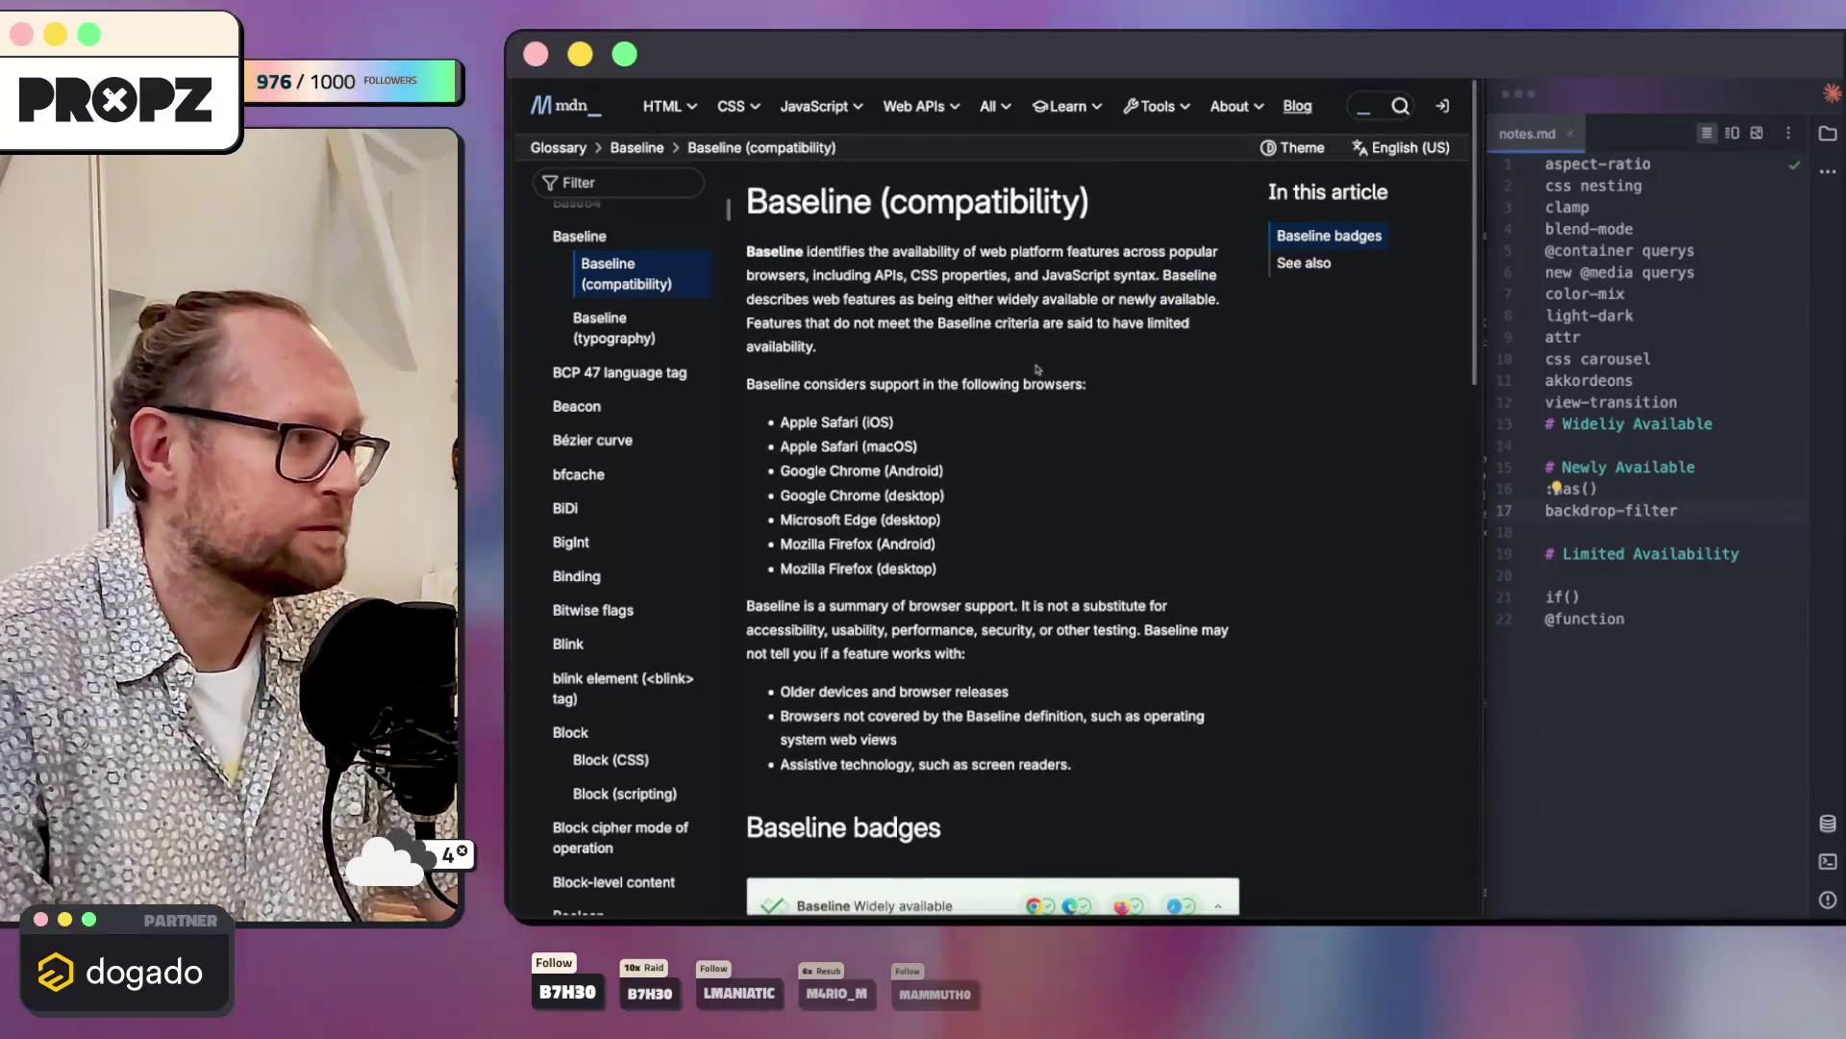
scroll(1037, 369, down, 10)
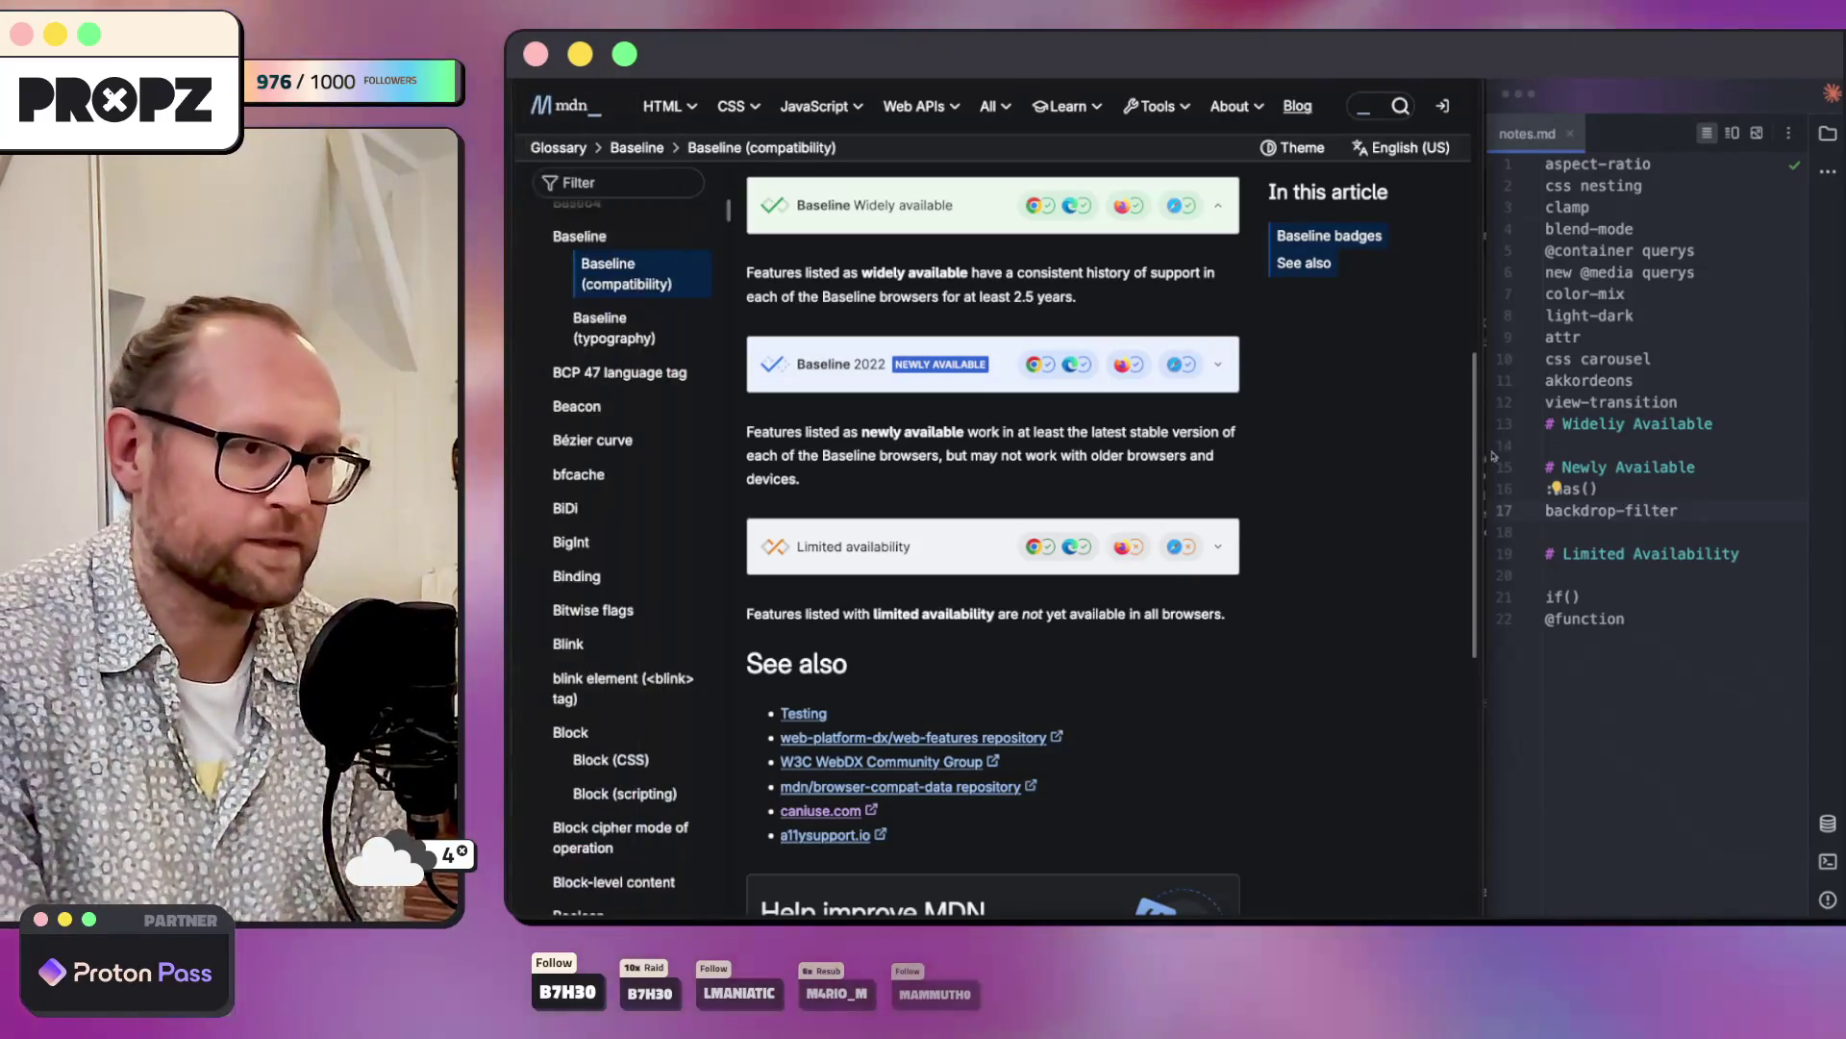
mouse_move(1627, 621)
mouse_down()
mouse_move(1567, 424)
mouse_move(1627, 565)
mouse_up()
Deselect the notes.md lines and return focus to the MDN Baseline page.
click(1635, 380)
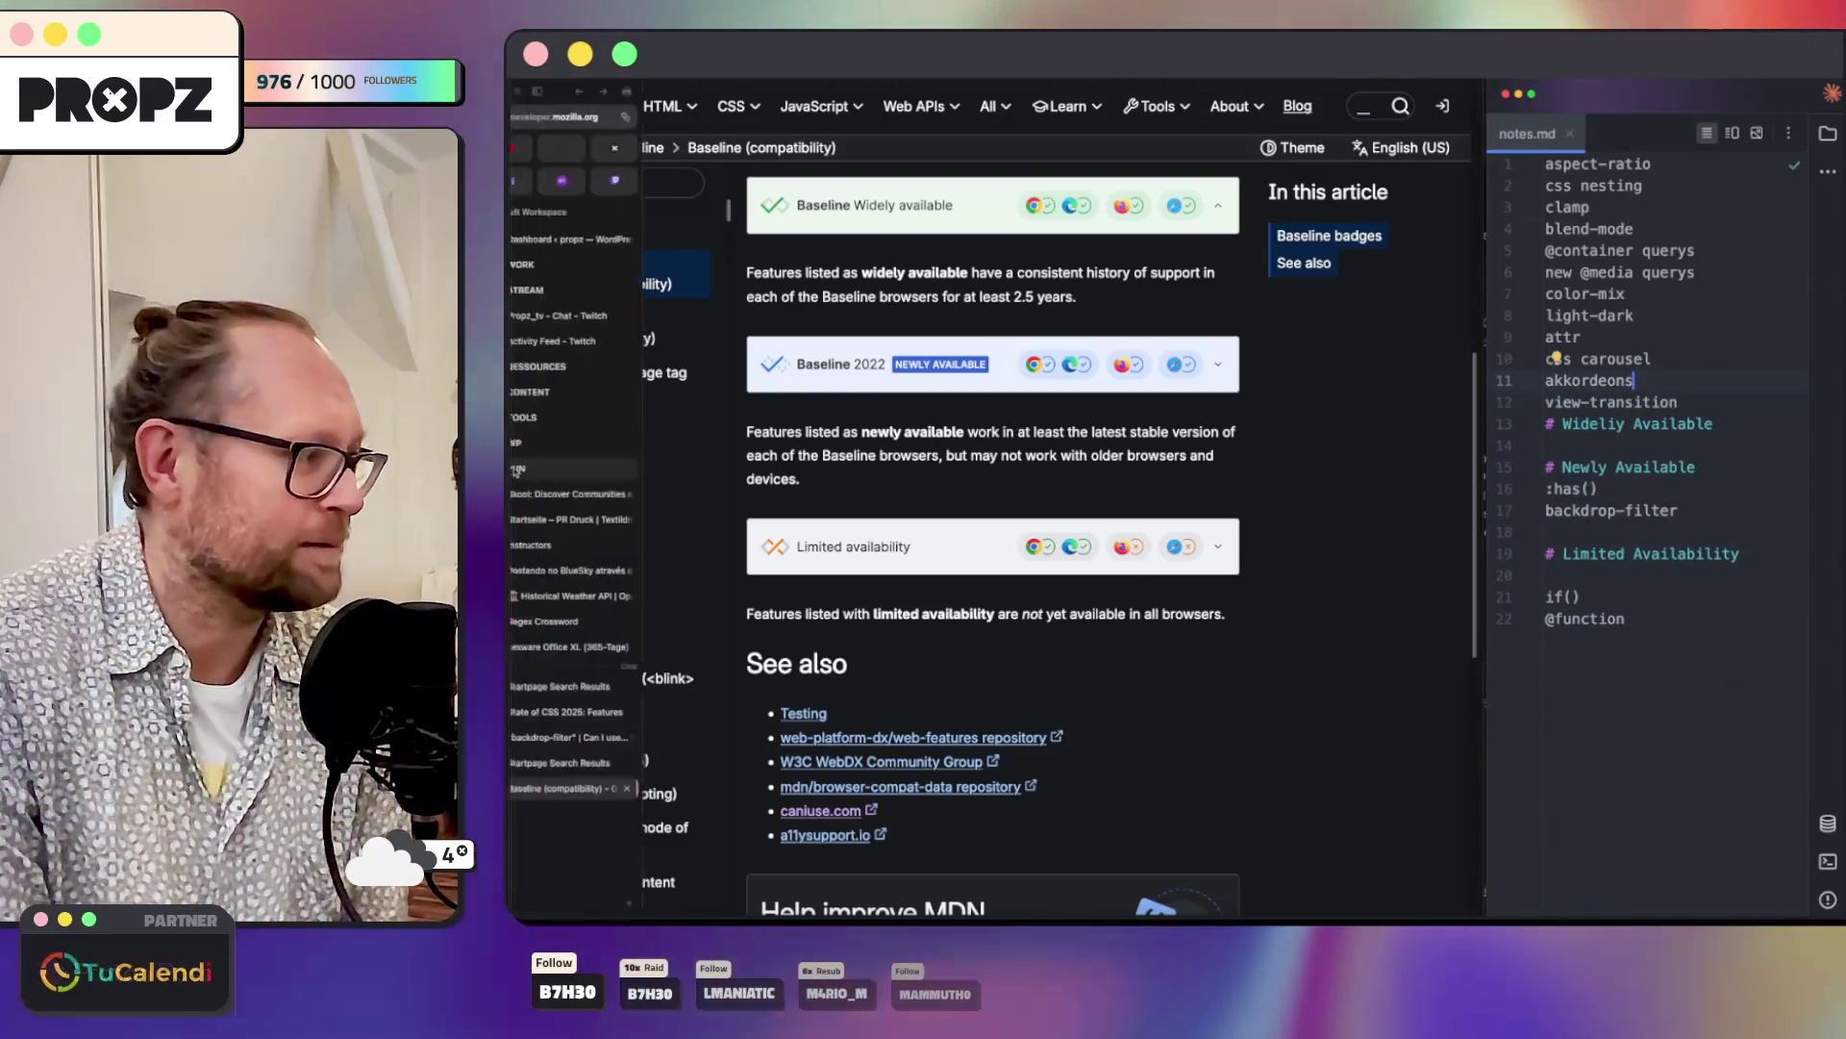
click(1102, 458)
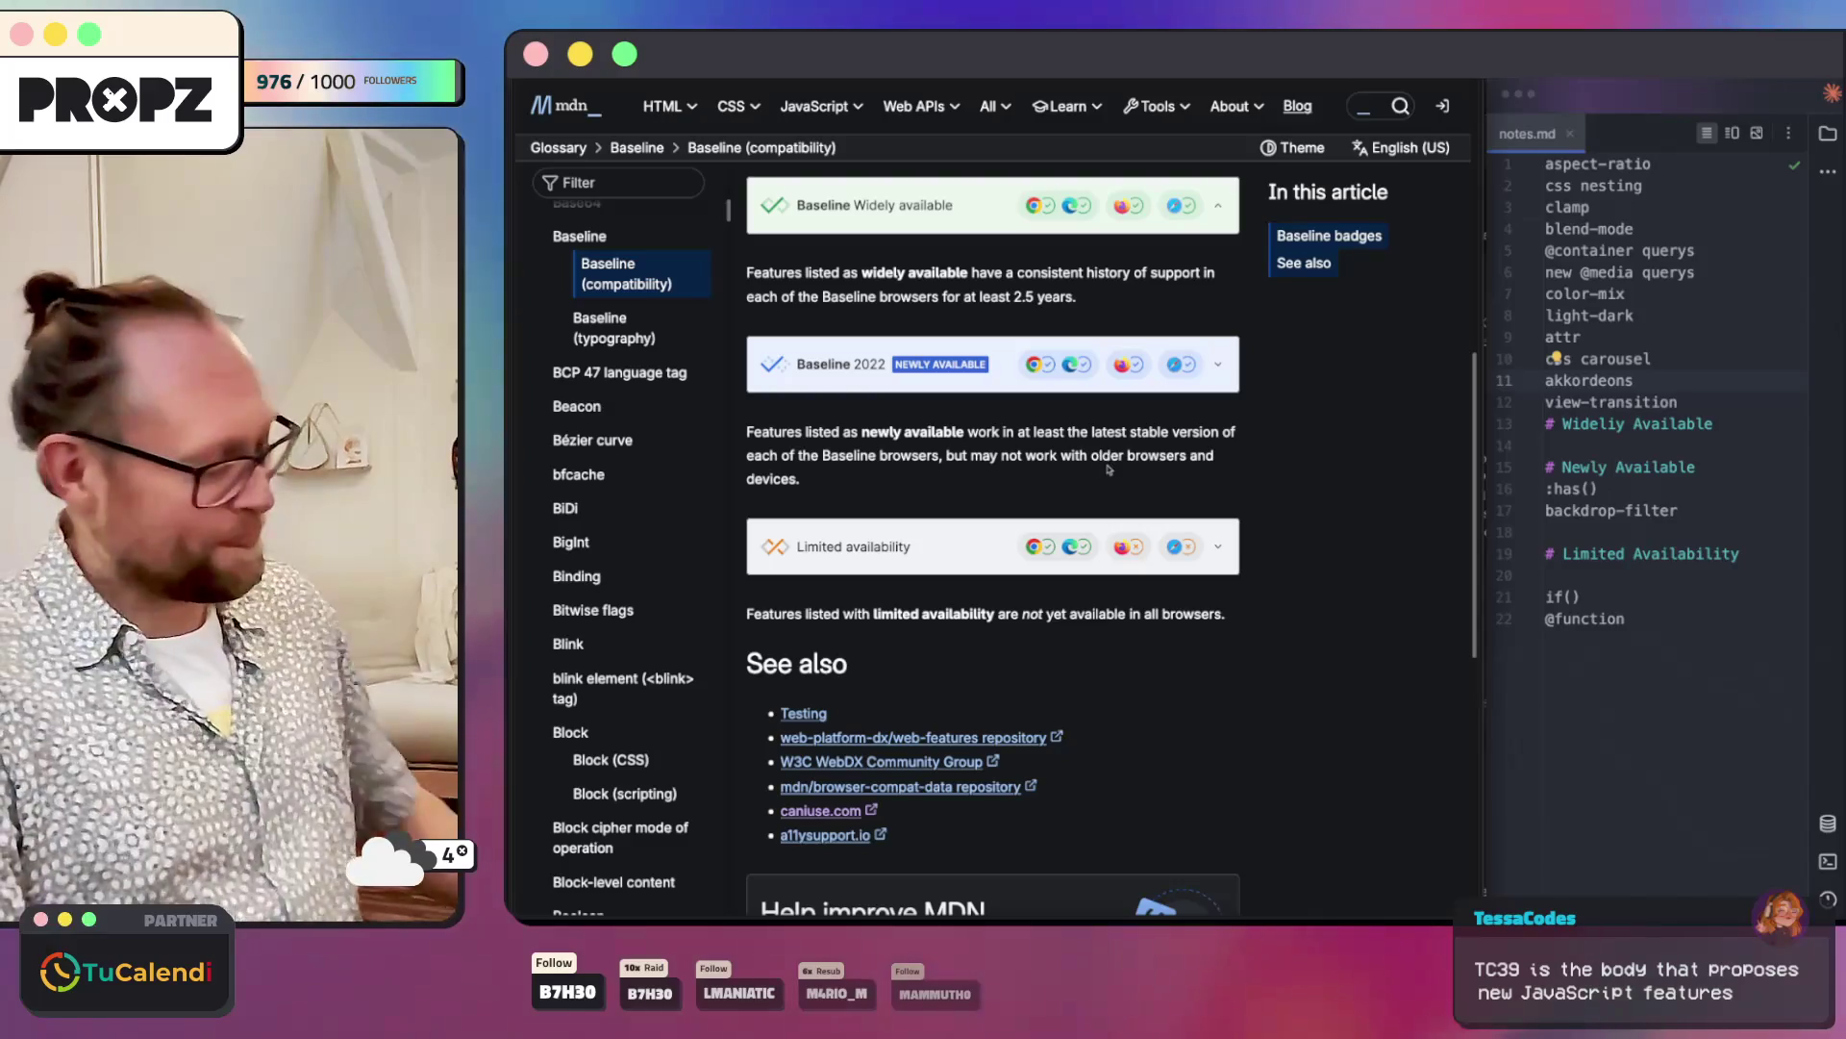
Look up aspect-ratio on Can I use by copying its name from notes.md.
mouse_move(512, 462)
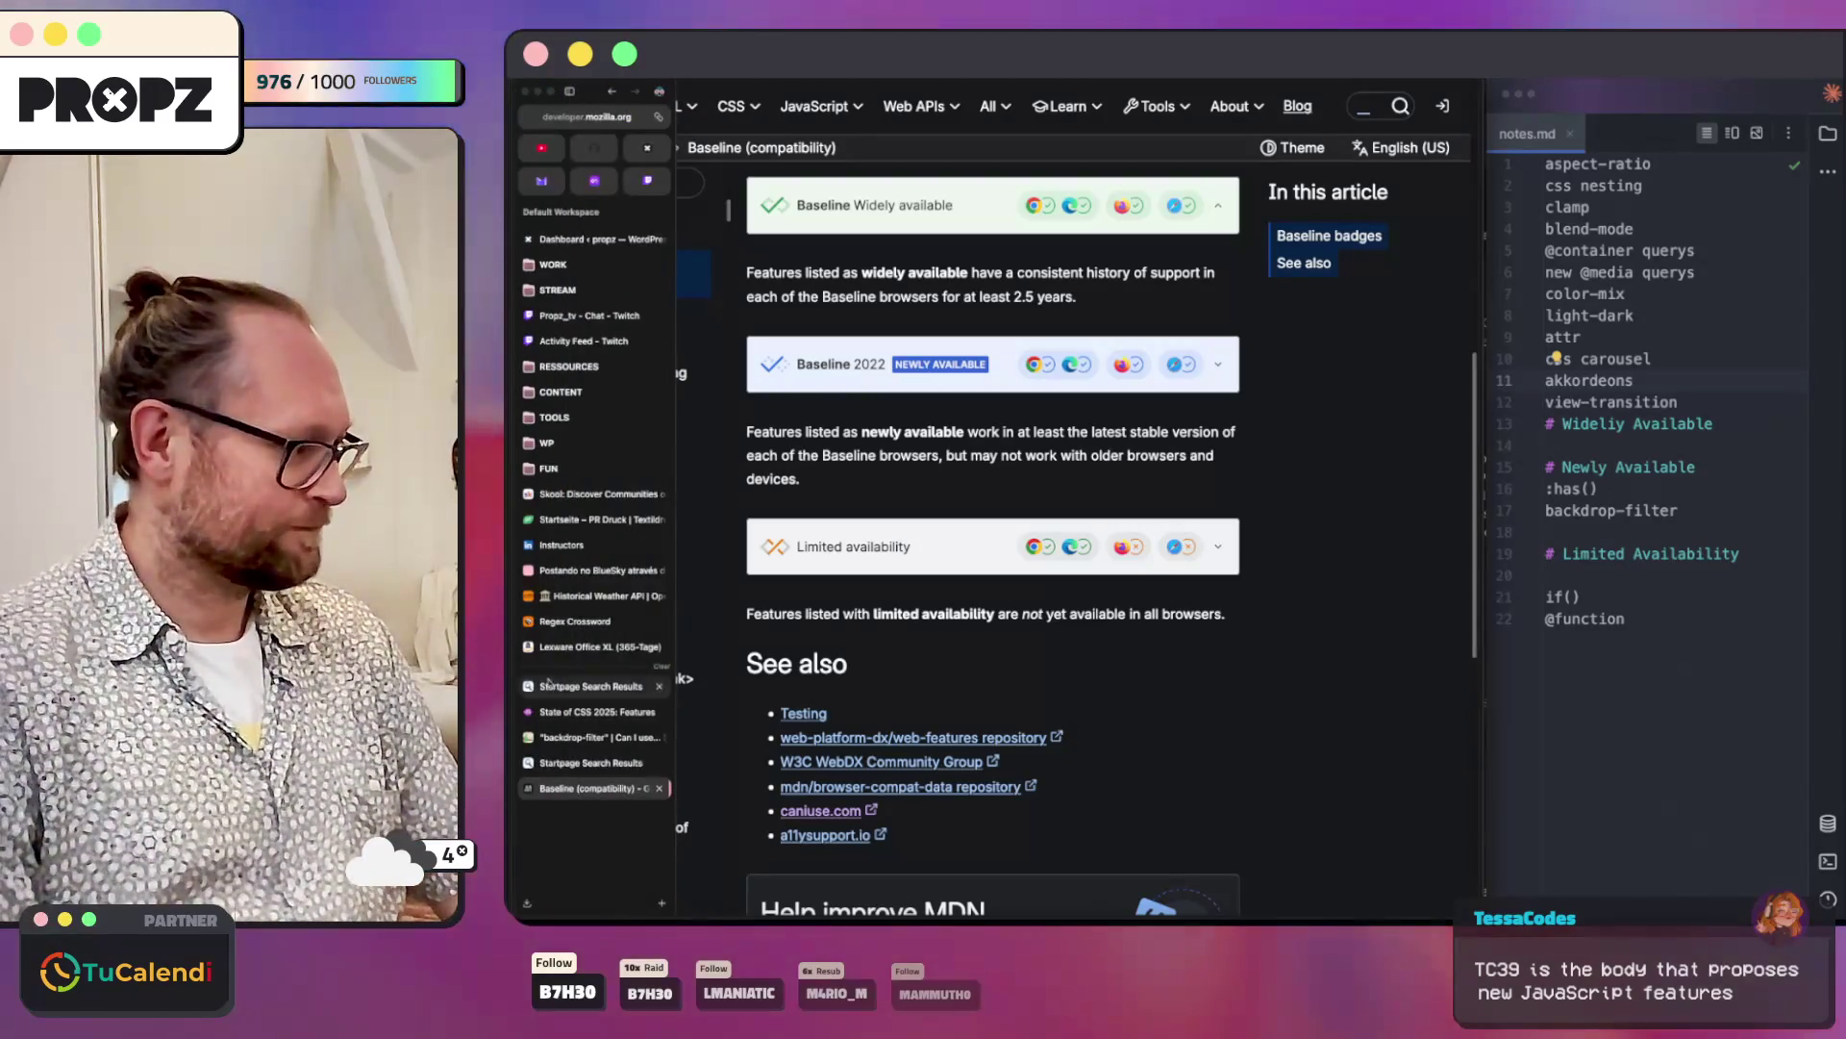
click(568, 737)
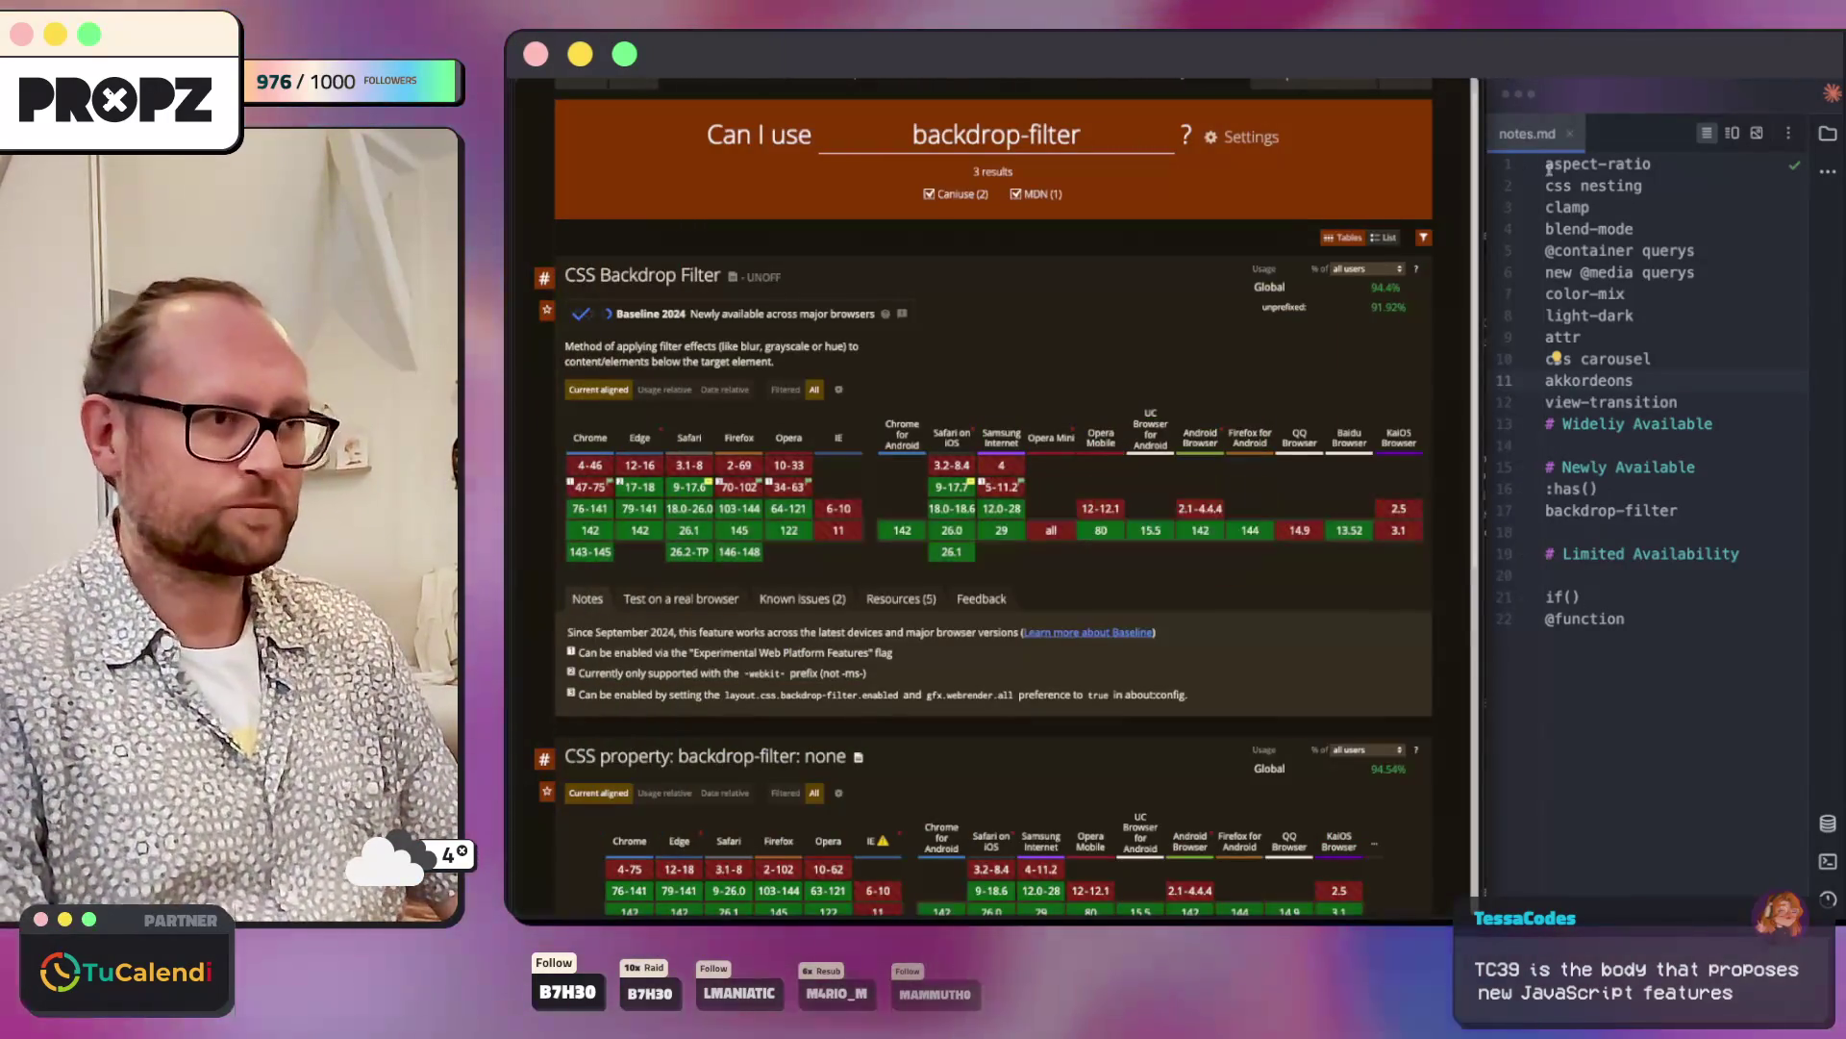
click(1626, 162)
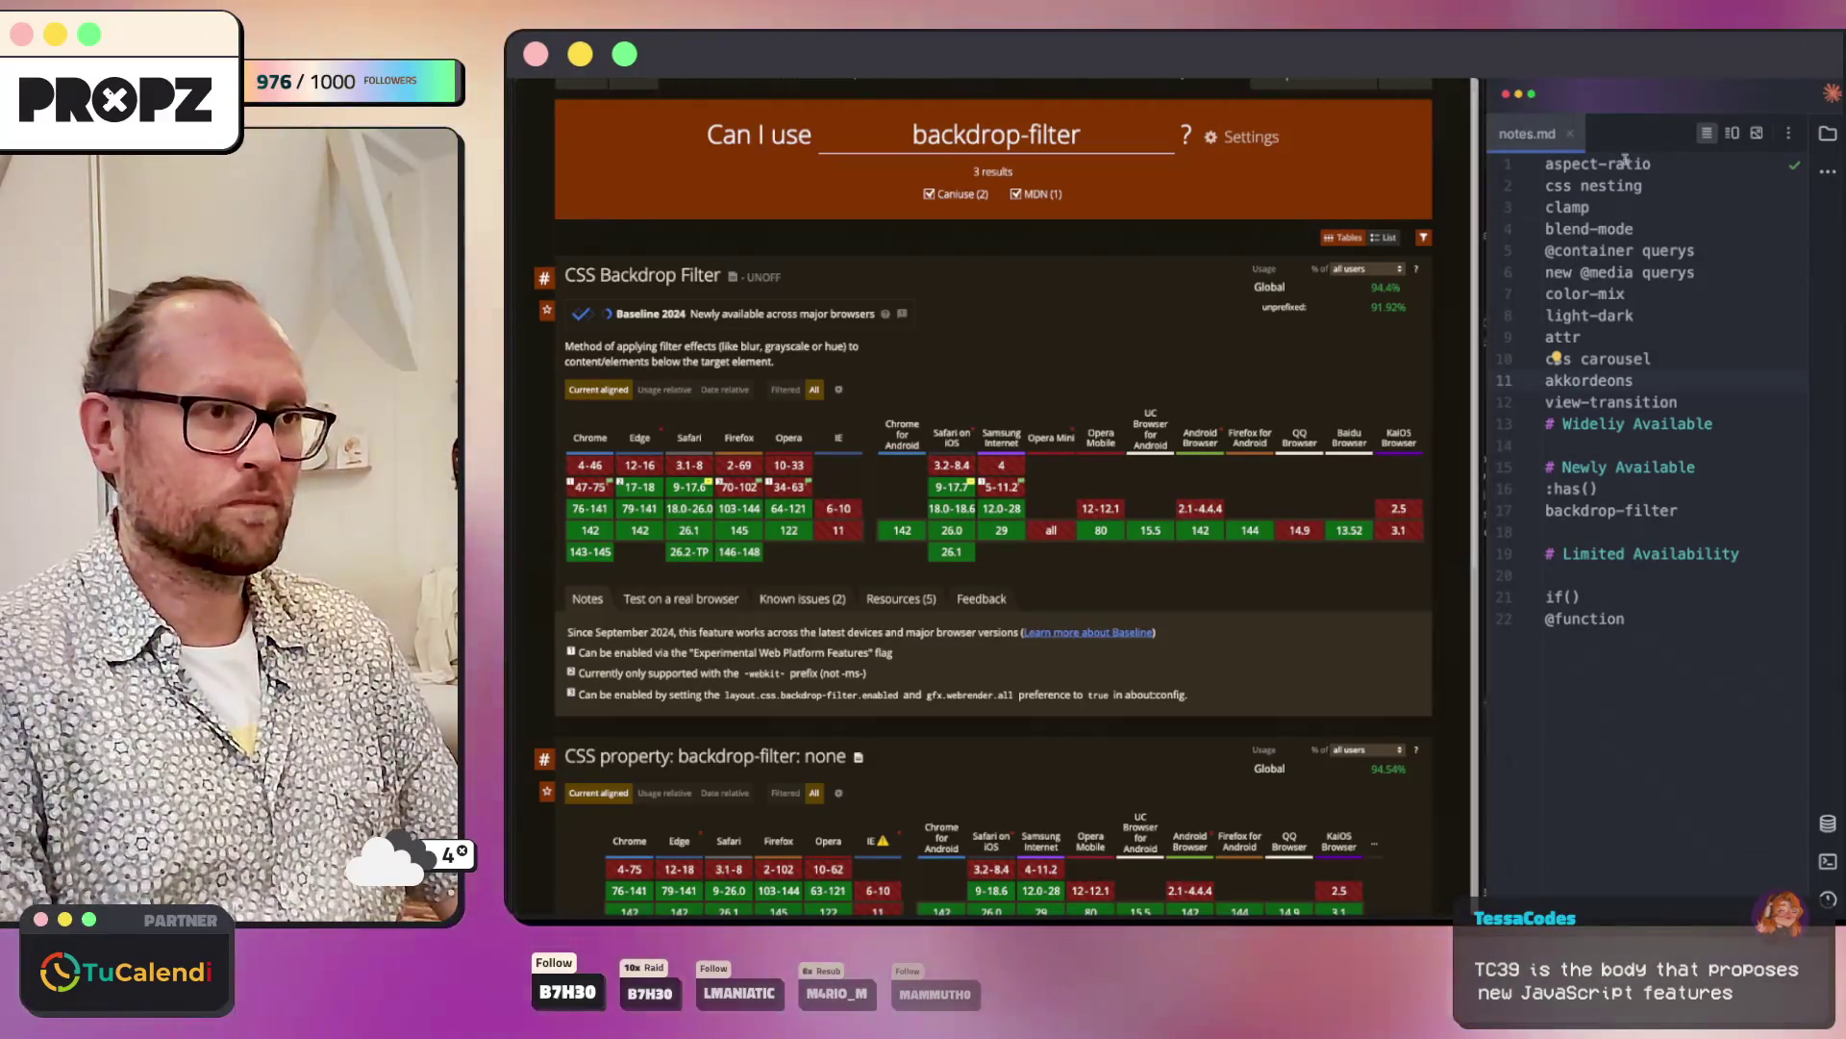
triple_click(1625, 162)
key(super+c)
click(1018, 134)
key(super+v)
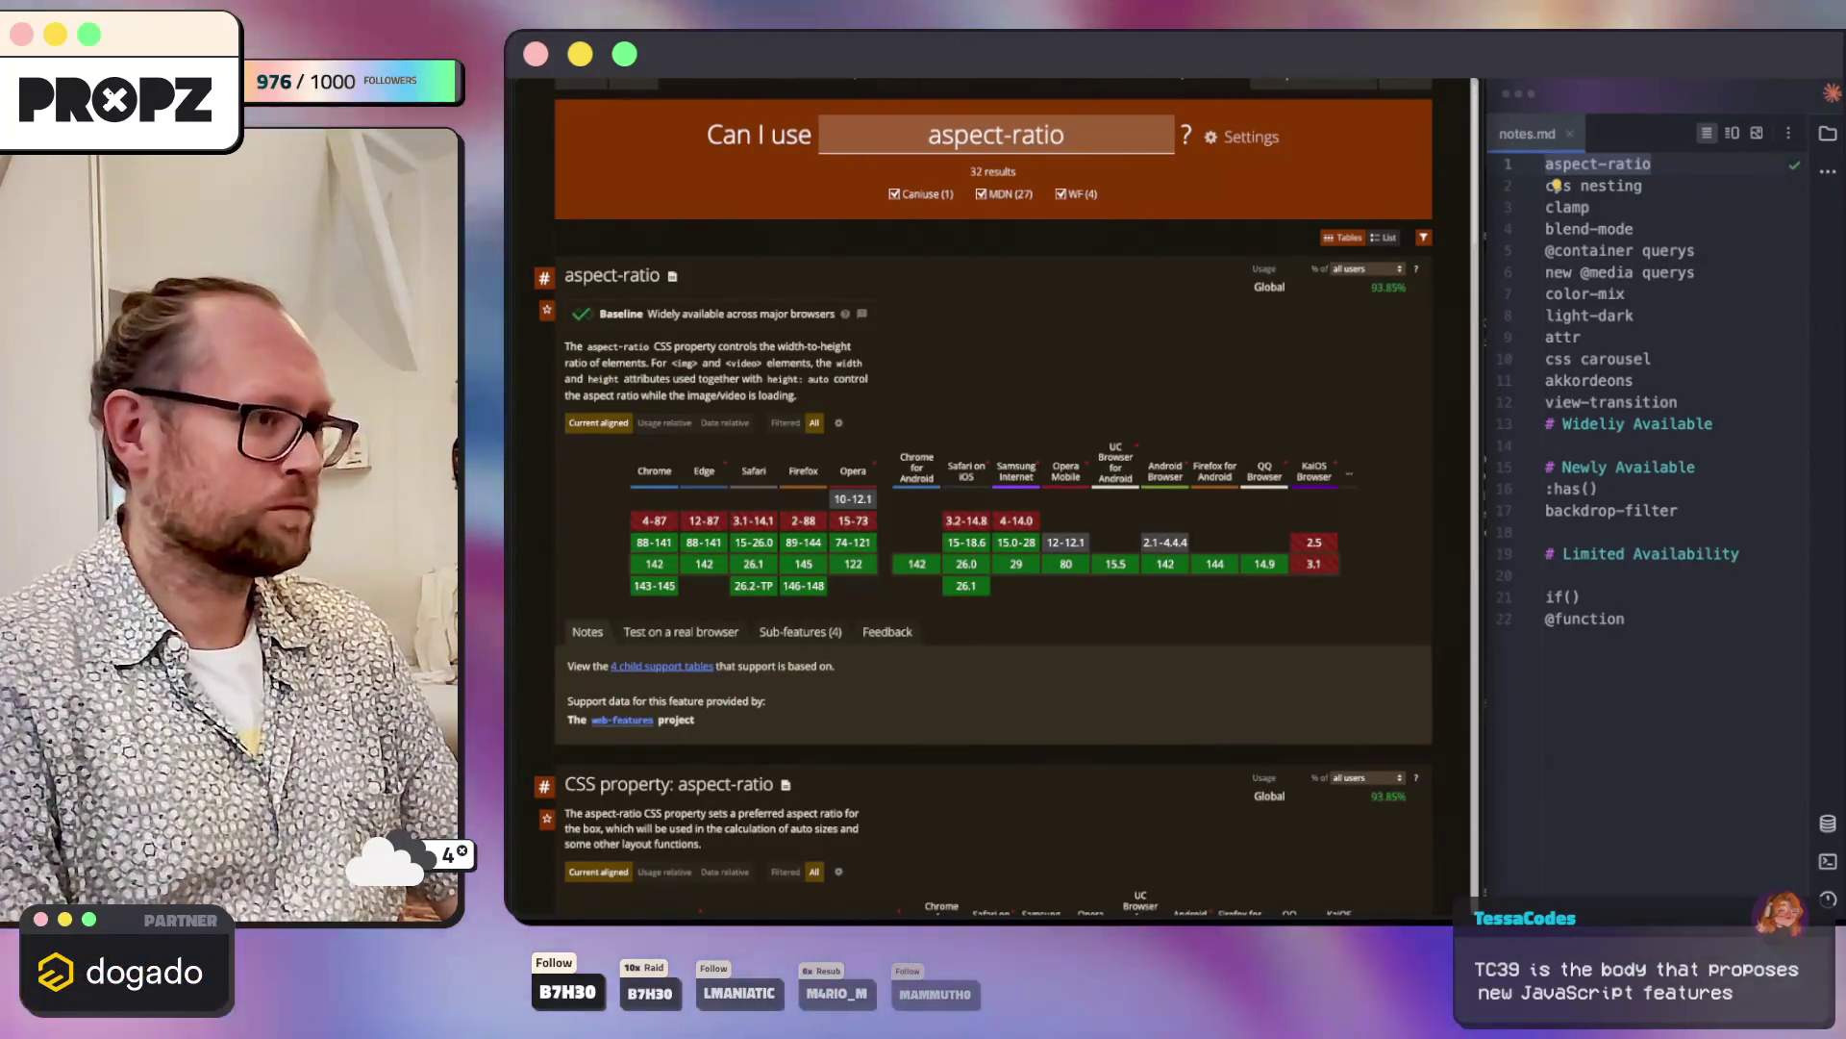
click(803, 520)
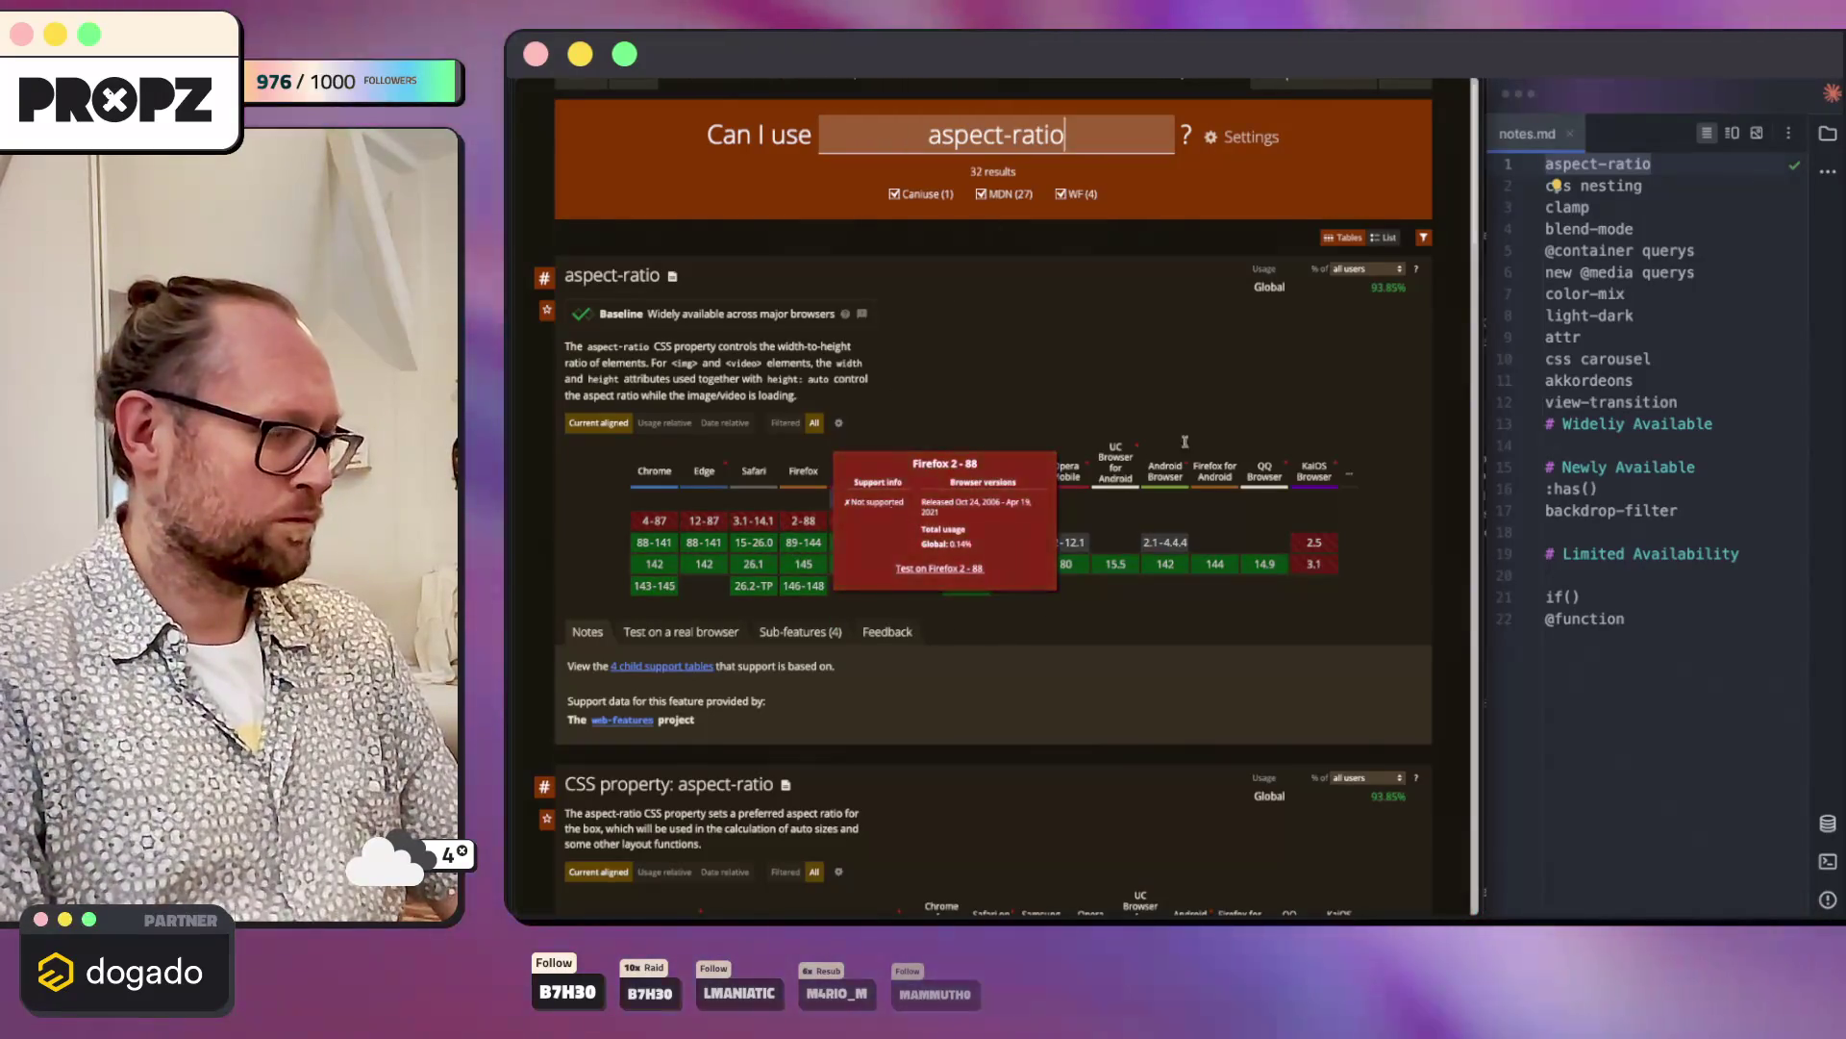
Move the aspect-ratio line down toward the Widely Available section of notes.md.
click(1607, 341)
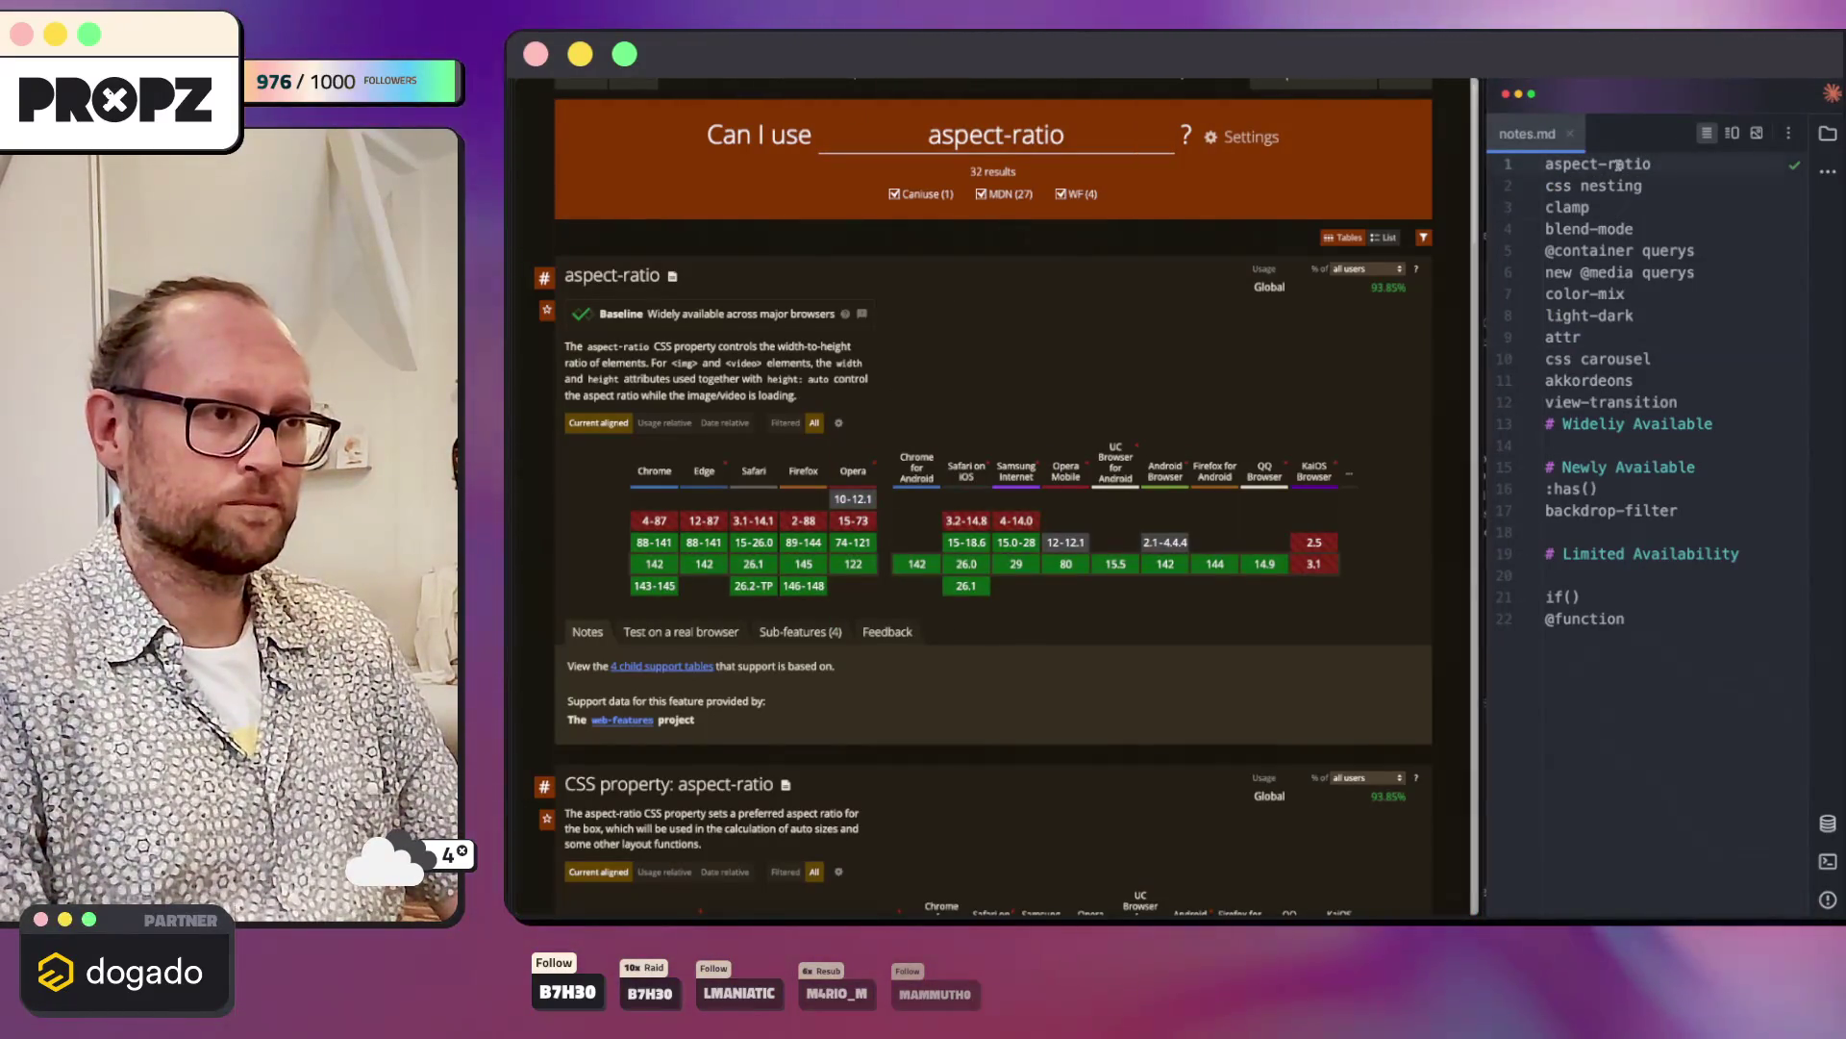
click(1619, 165)
key(alt+Down)
key(alt+Down)
key(alt+Down)
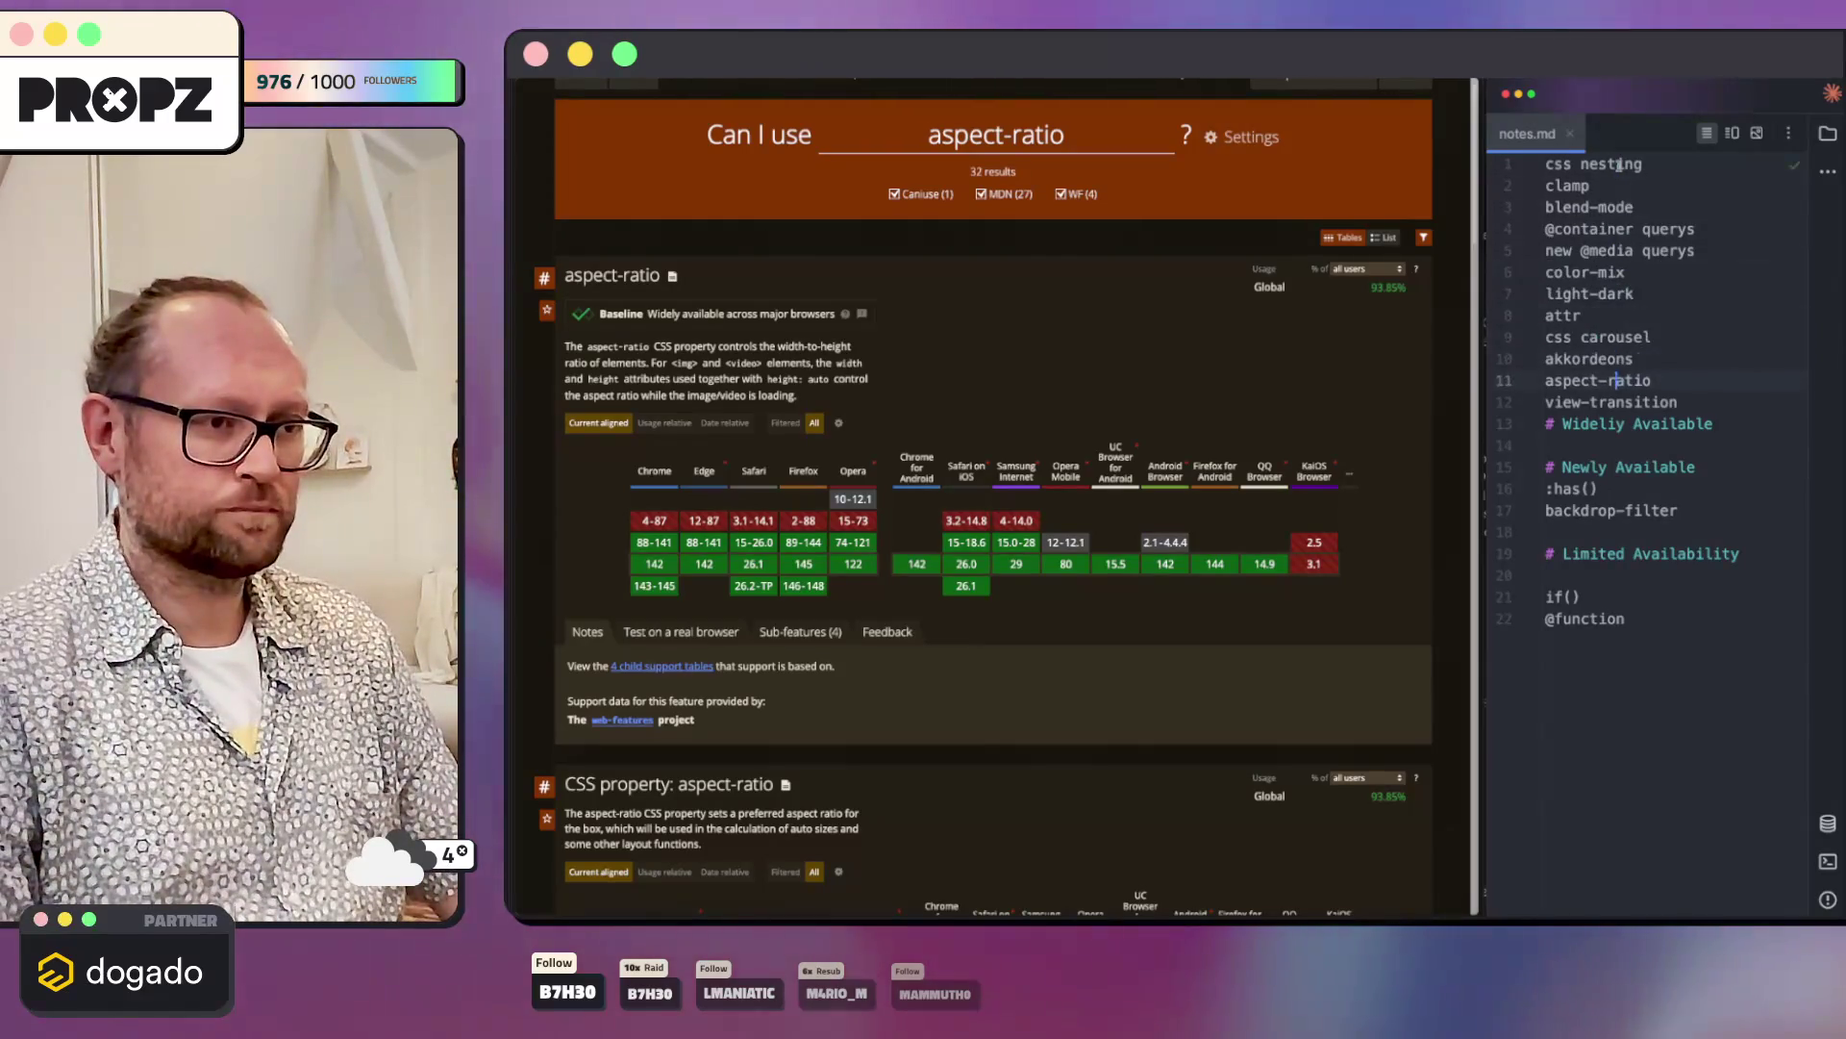
Replace the Can I use search with CSS Nesting.
click(1035, 135)
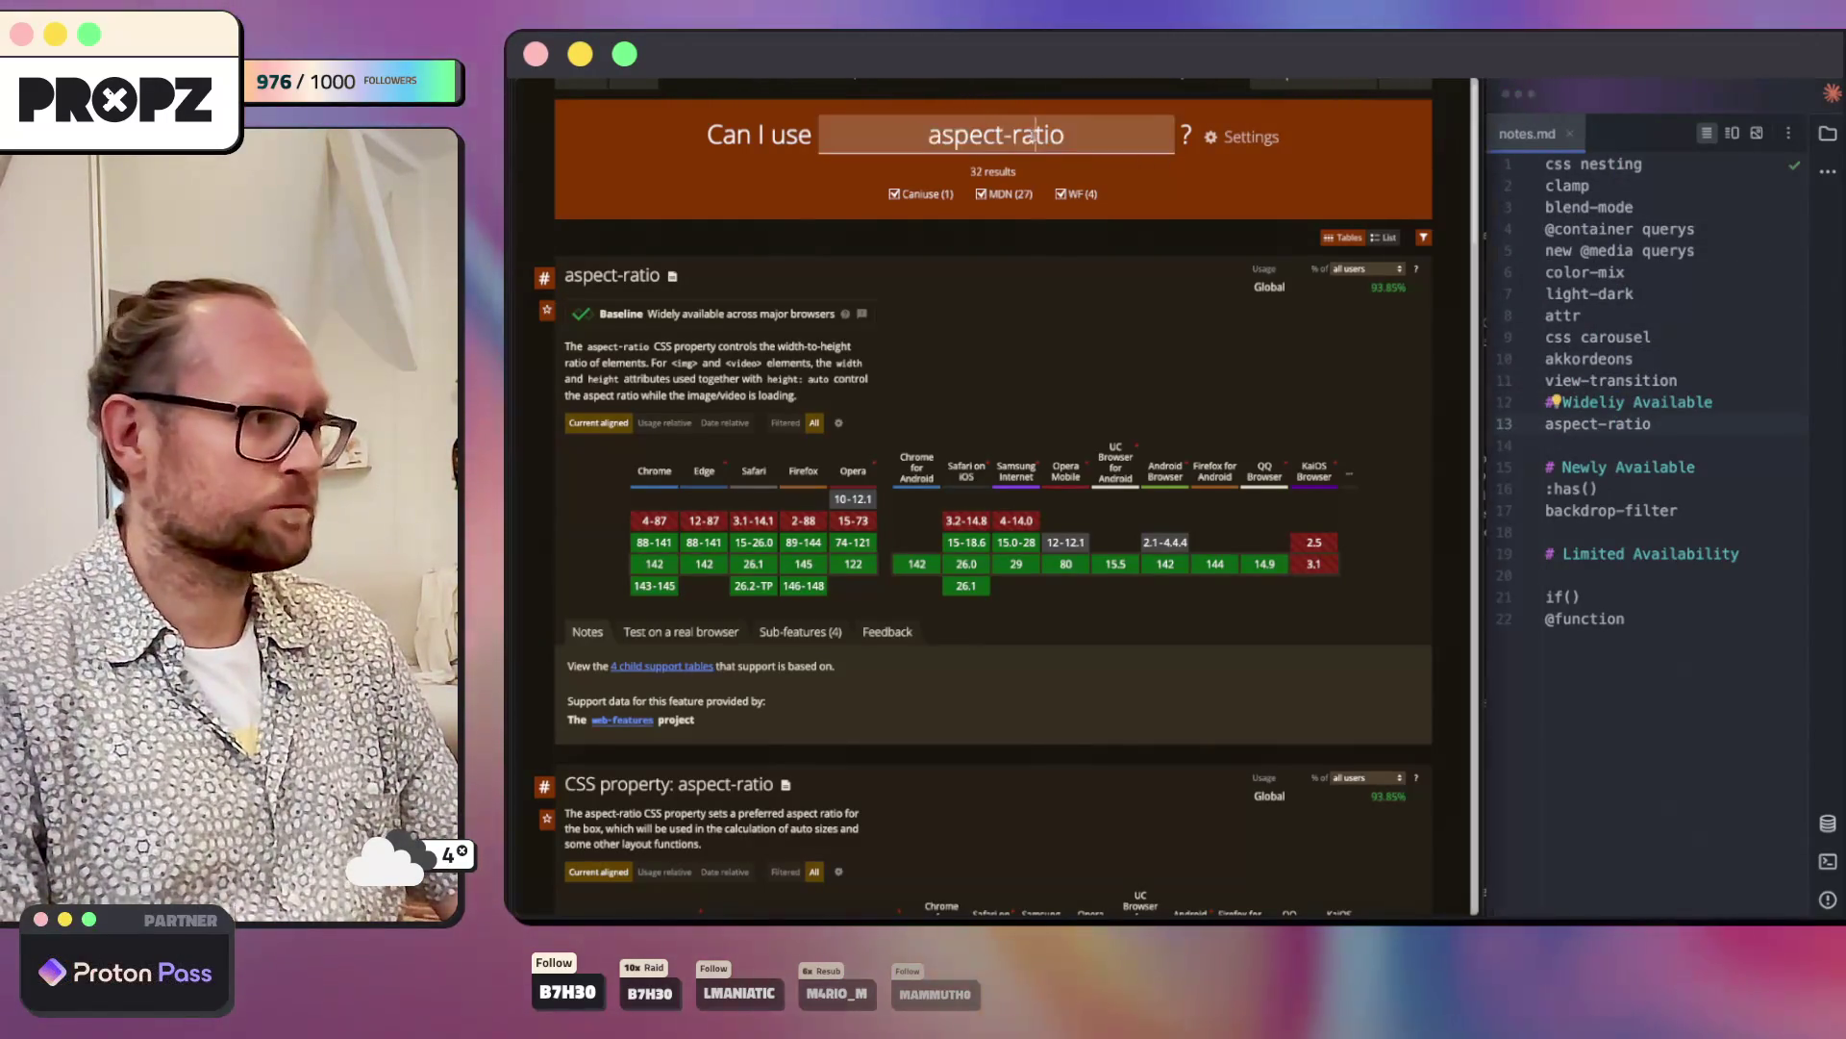
key(super+a)
text(c)
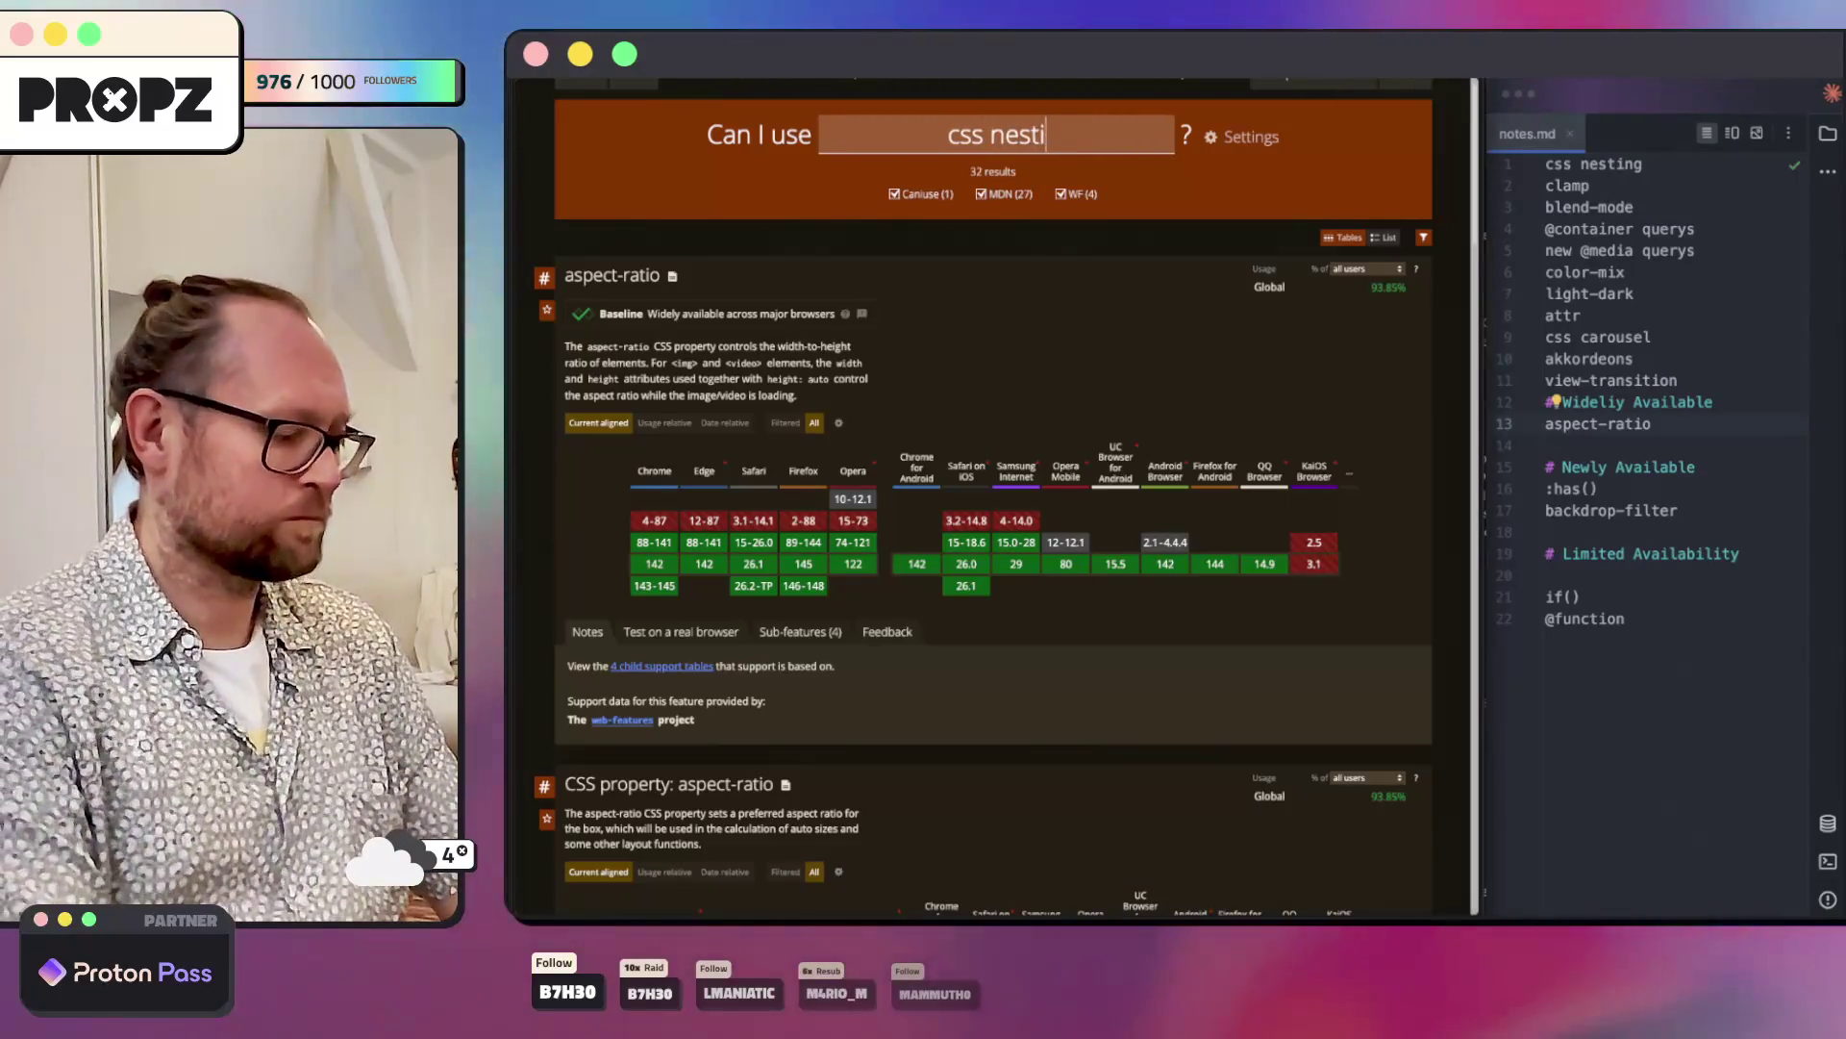
text(ng)
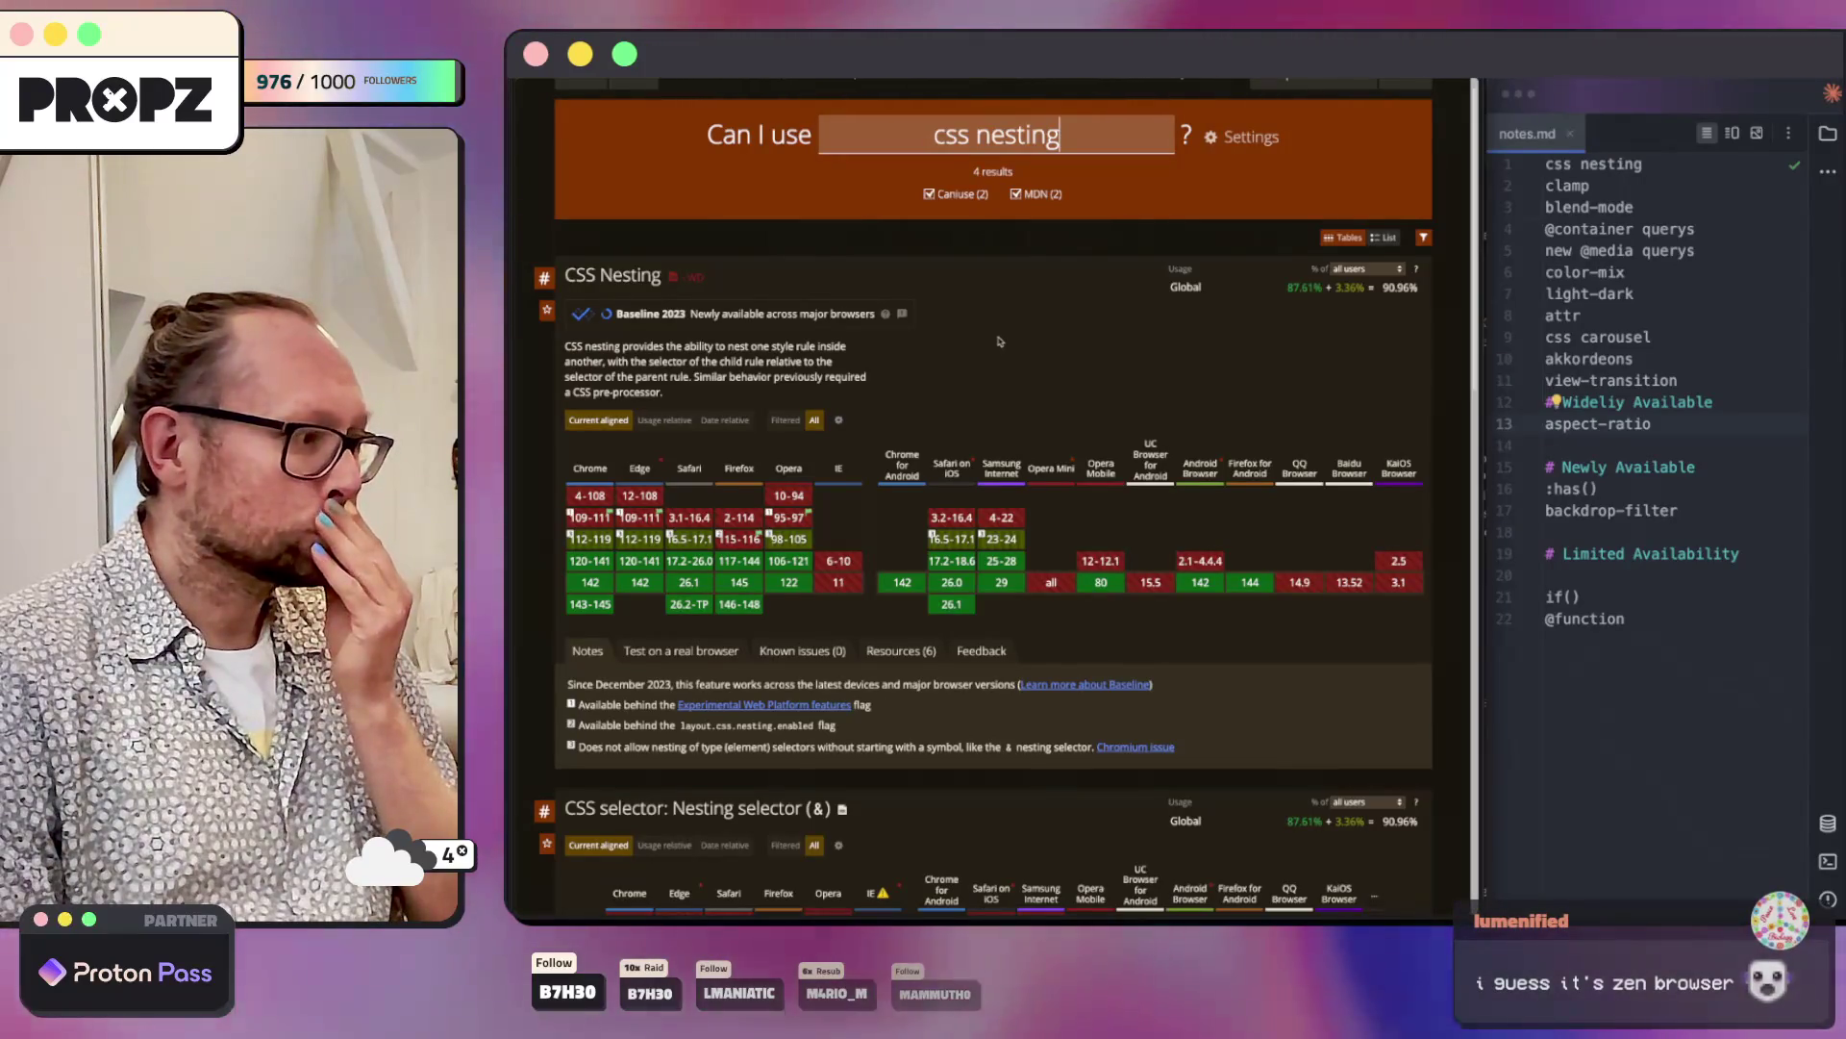
click(1702, 511)
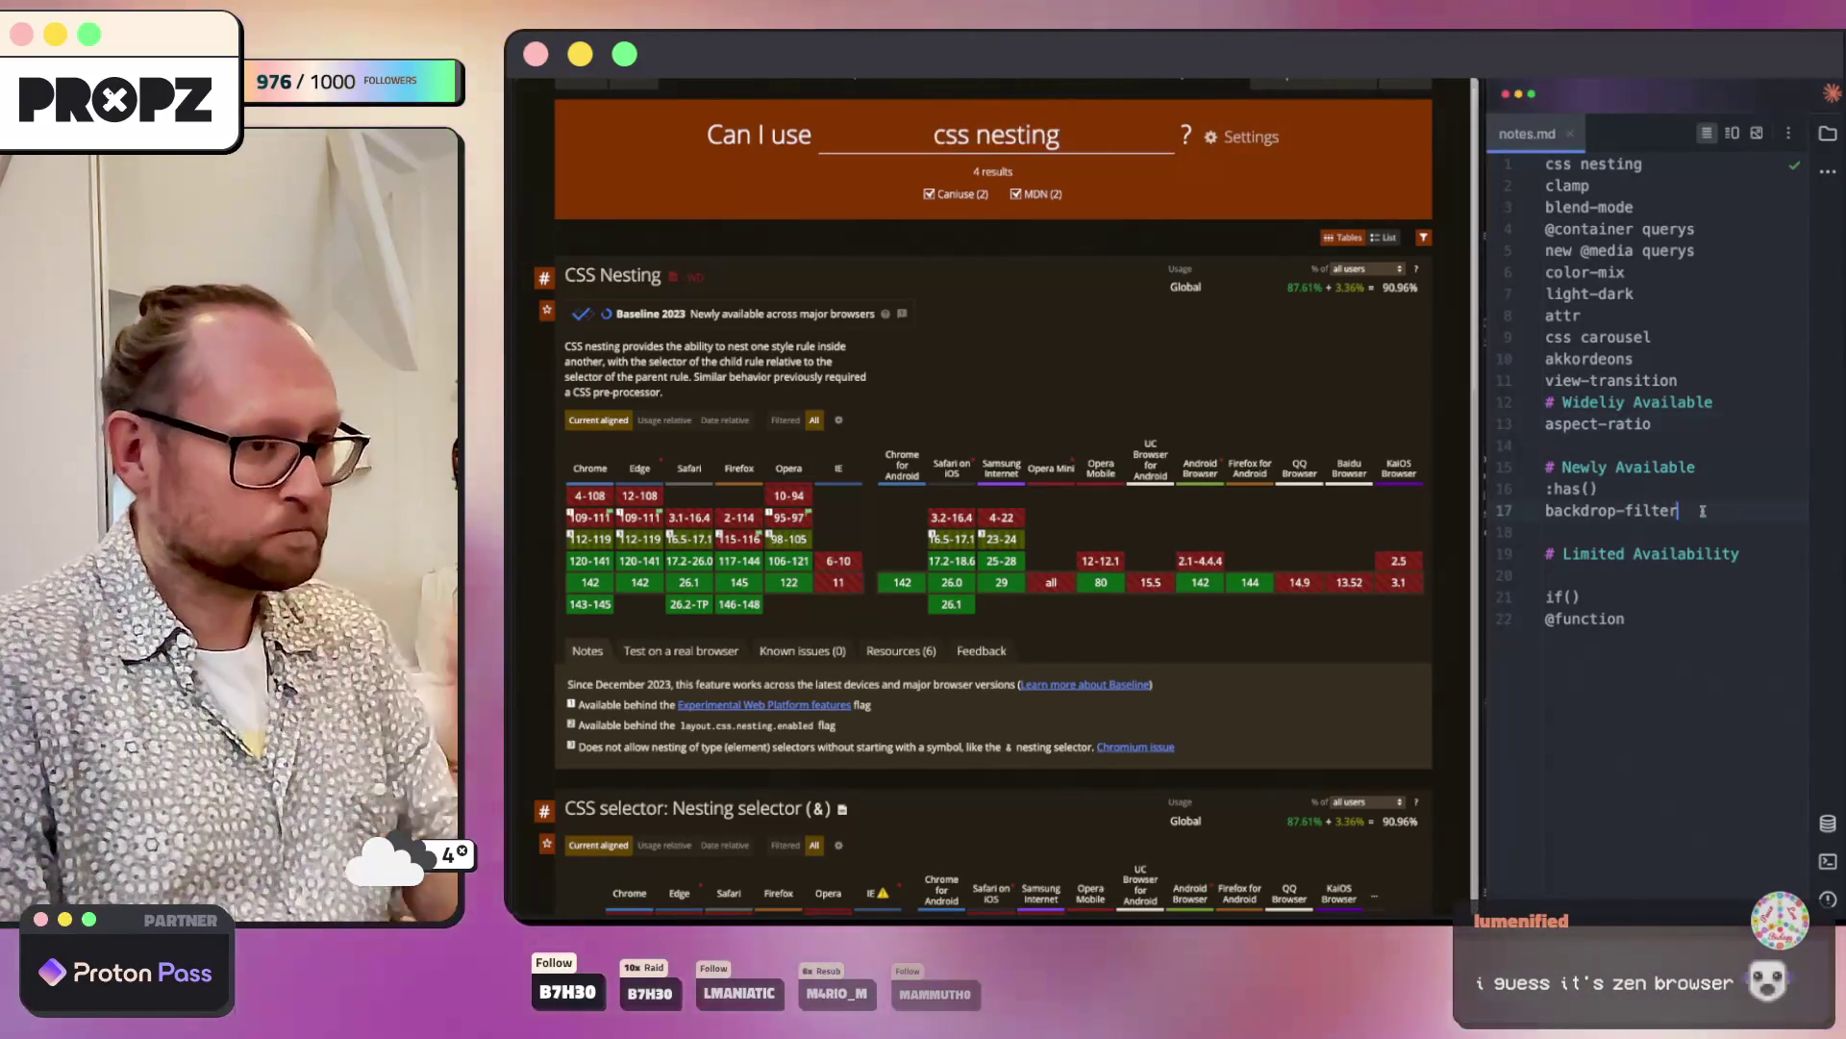
Mark backdrop-filter as (2024) and add 'css nesting (2023)' on the line below.
text((2024))
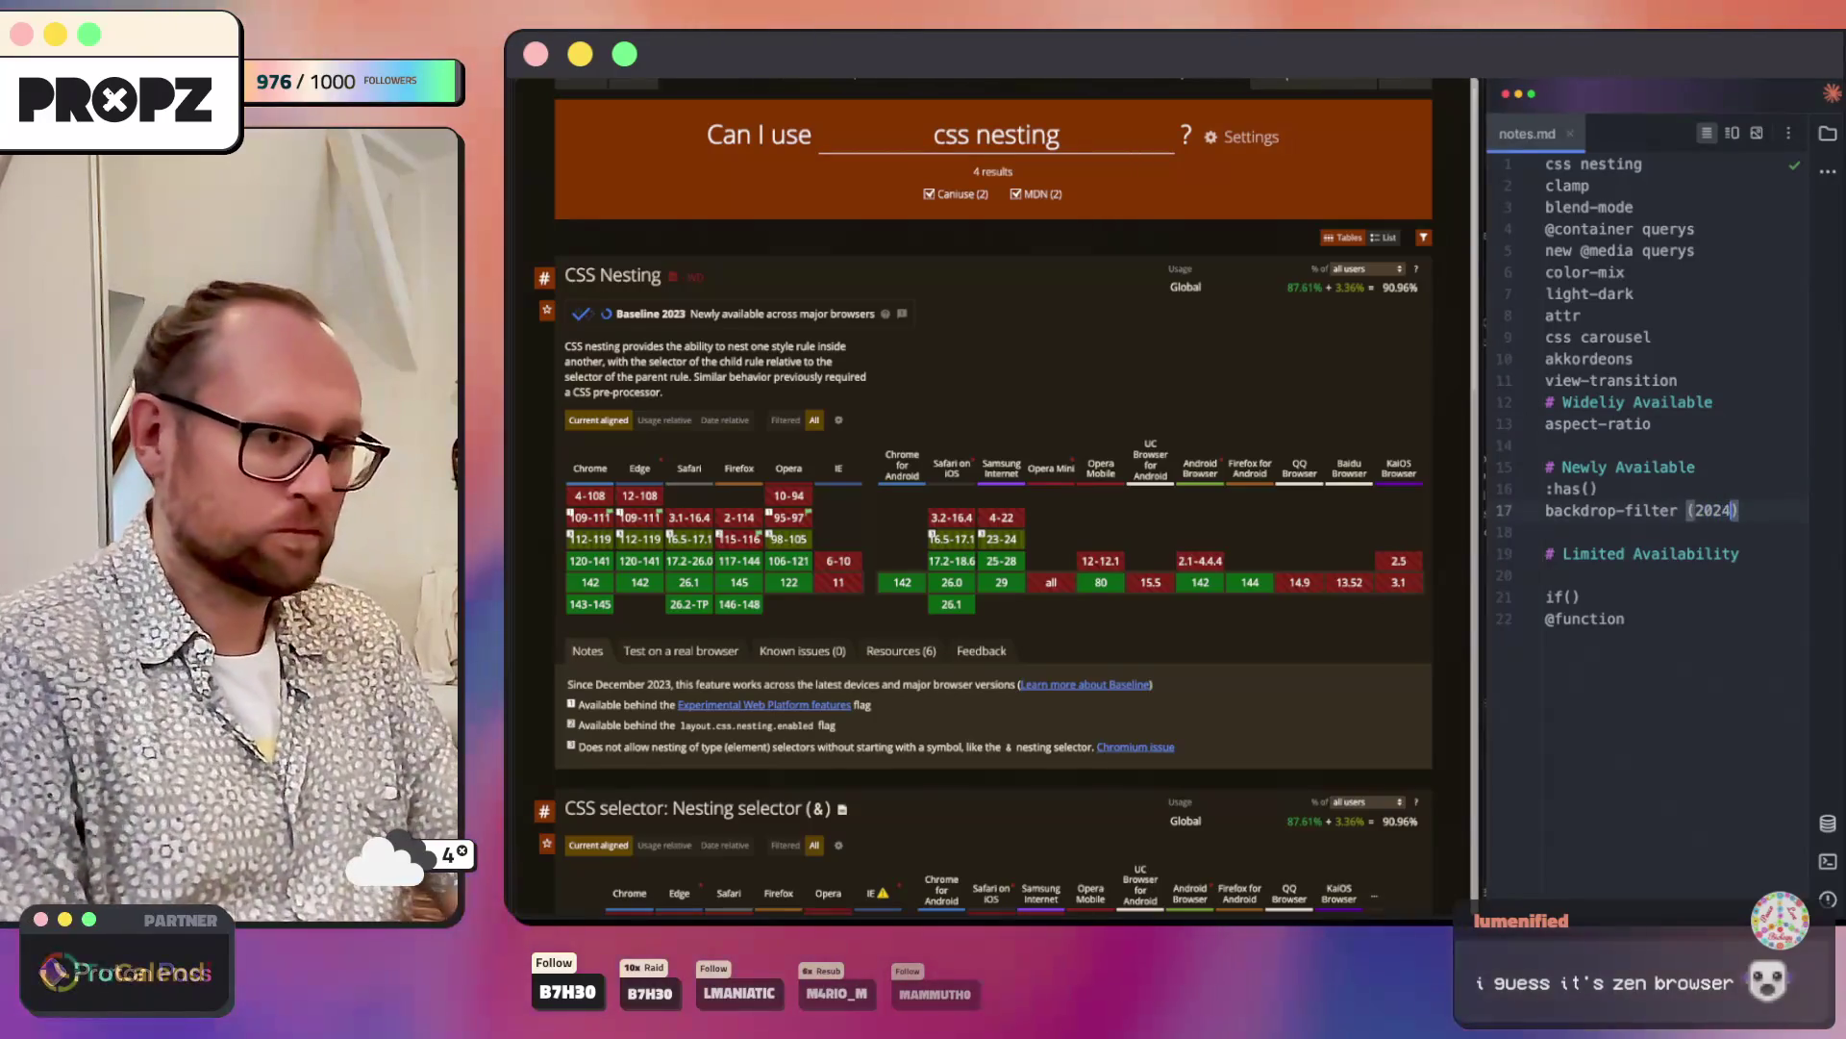
key(Return)
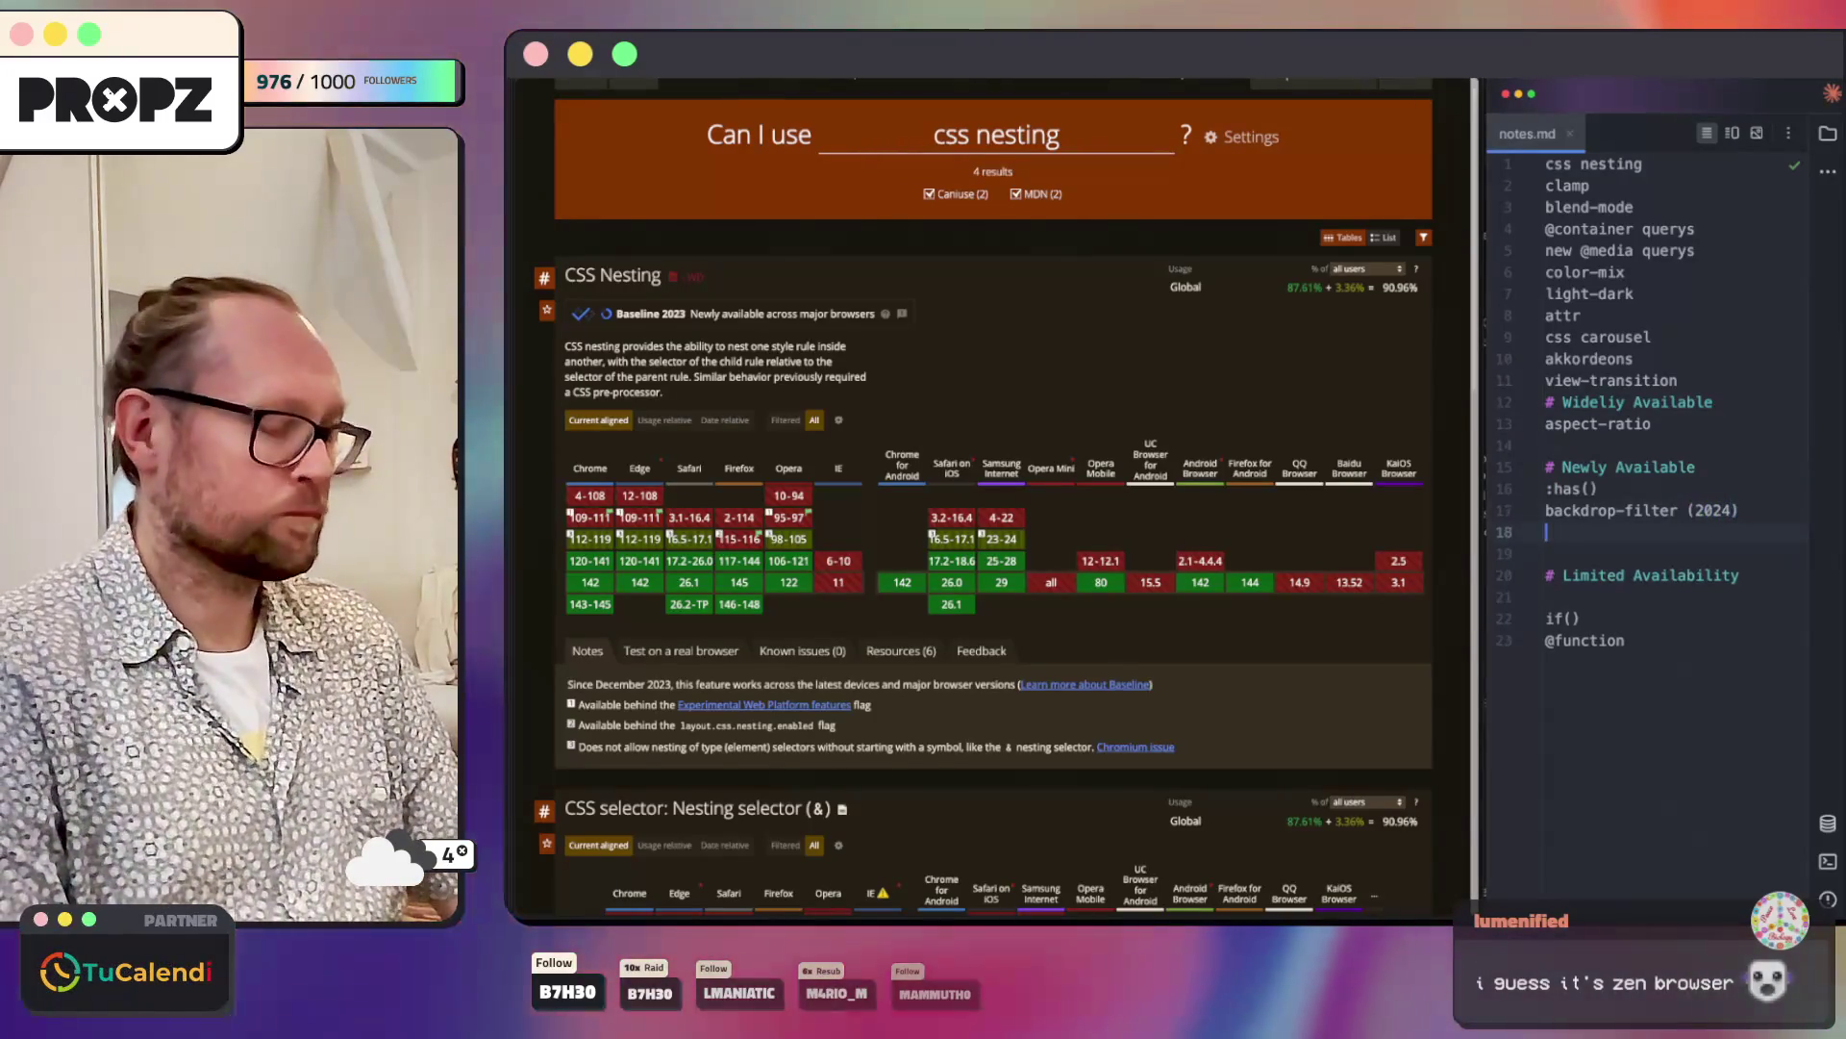
text(css nesting )
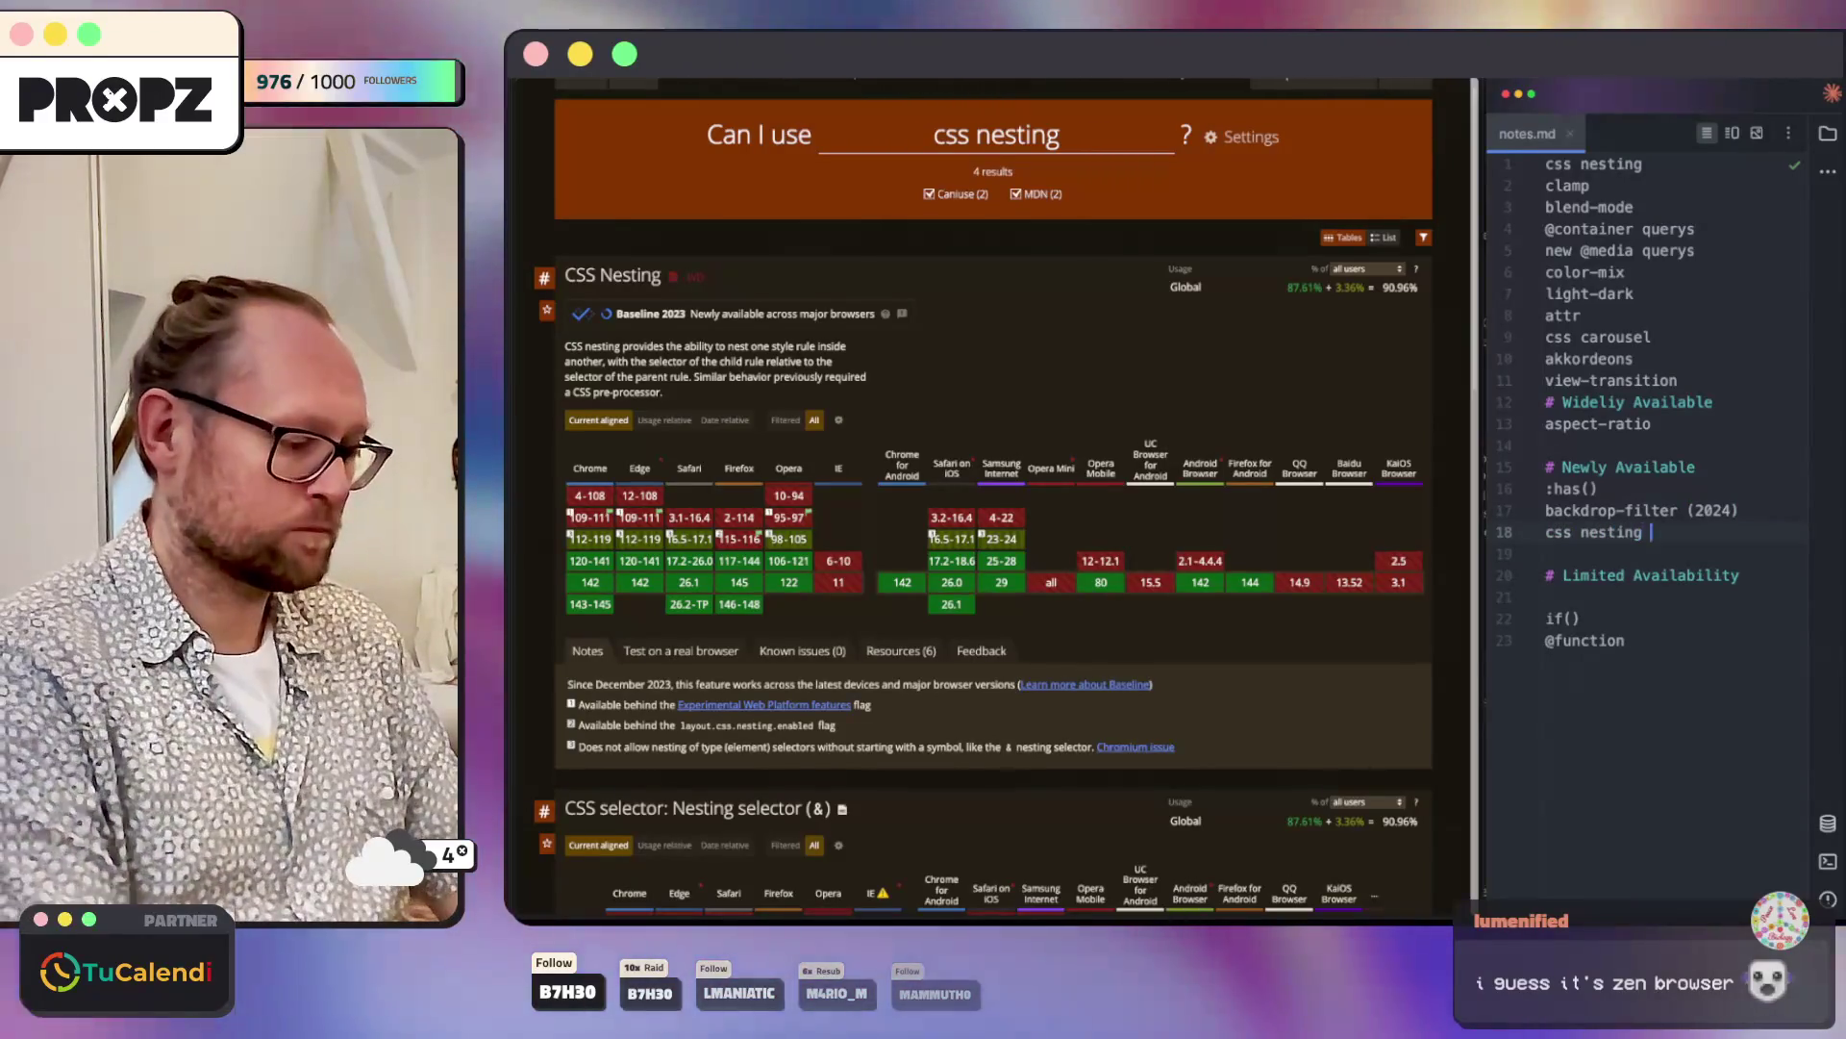
text((2023))
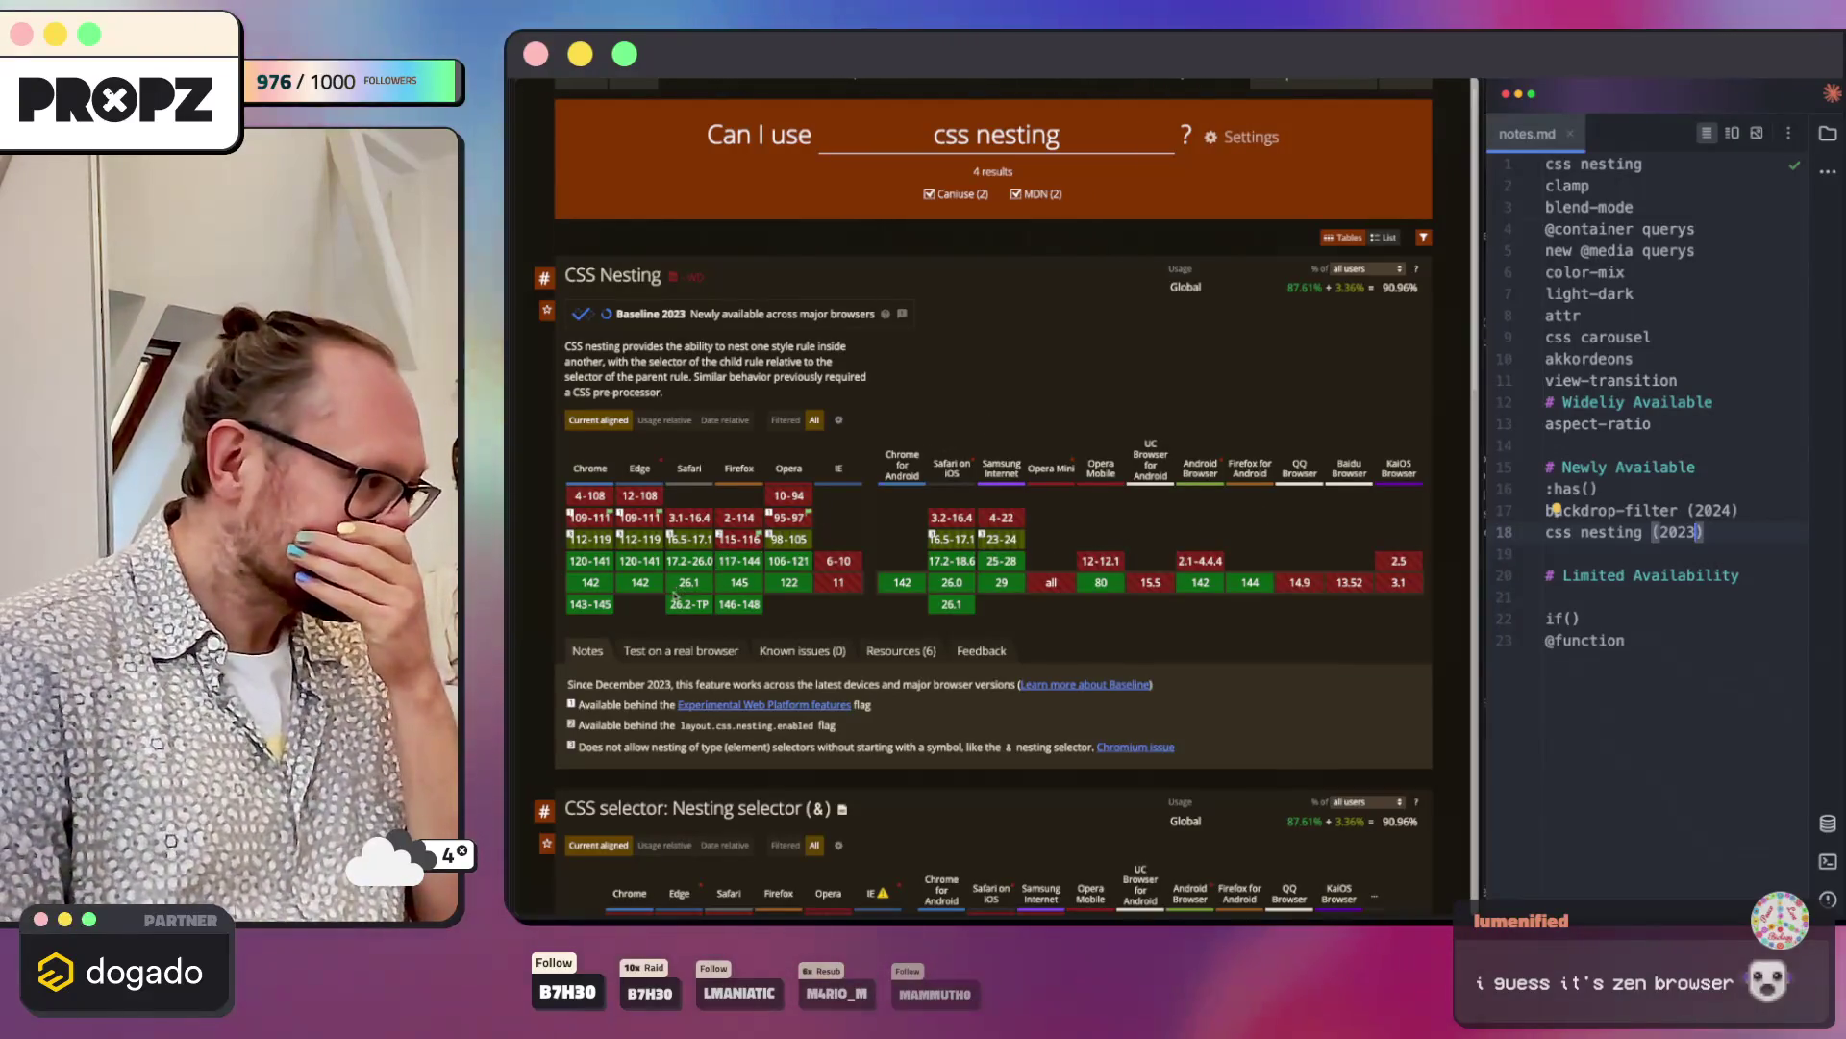
Delete the leftover css nesting entry from the top of notes.md.
key(super+Tab)
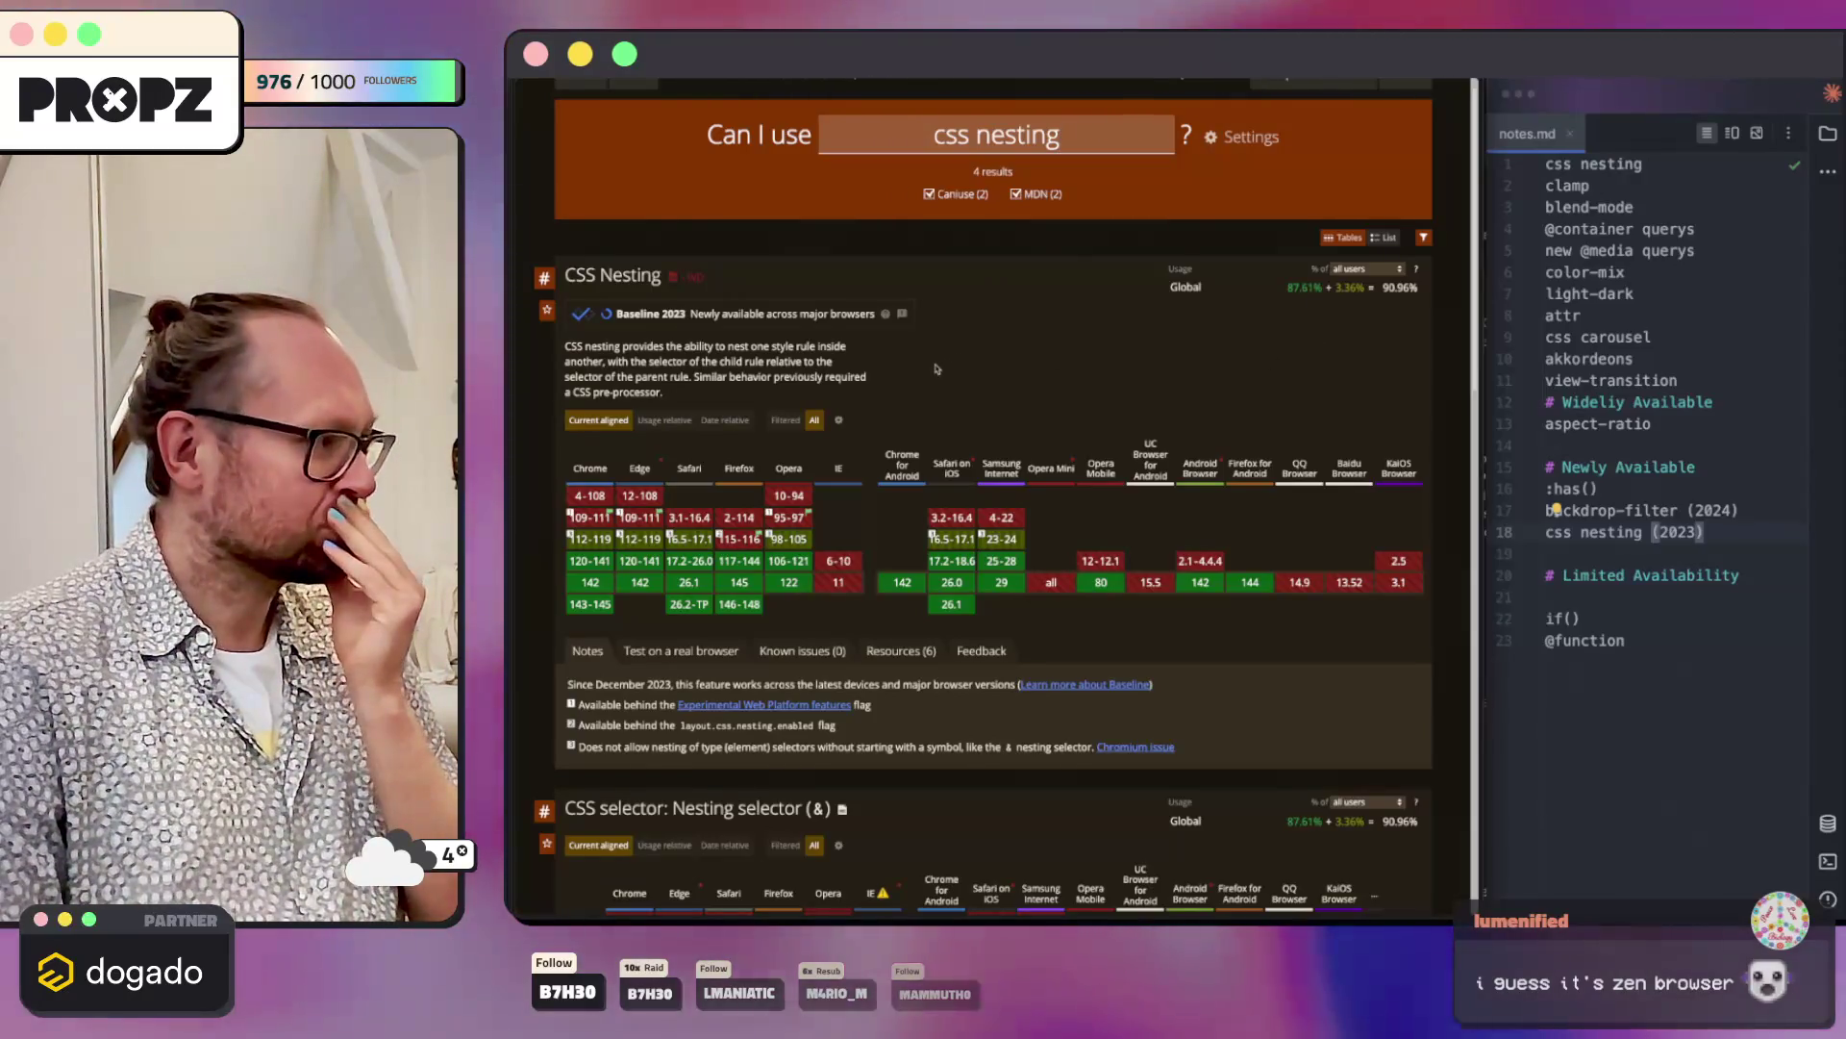
mouse_move(990, 609)
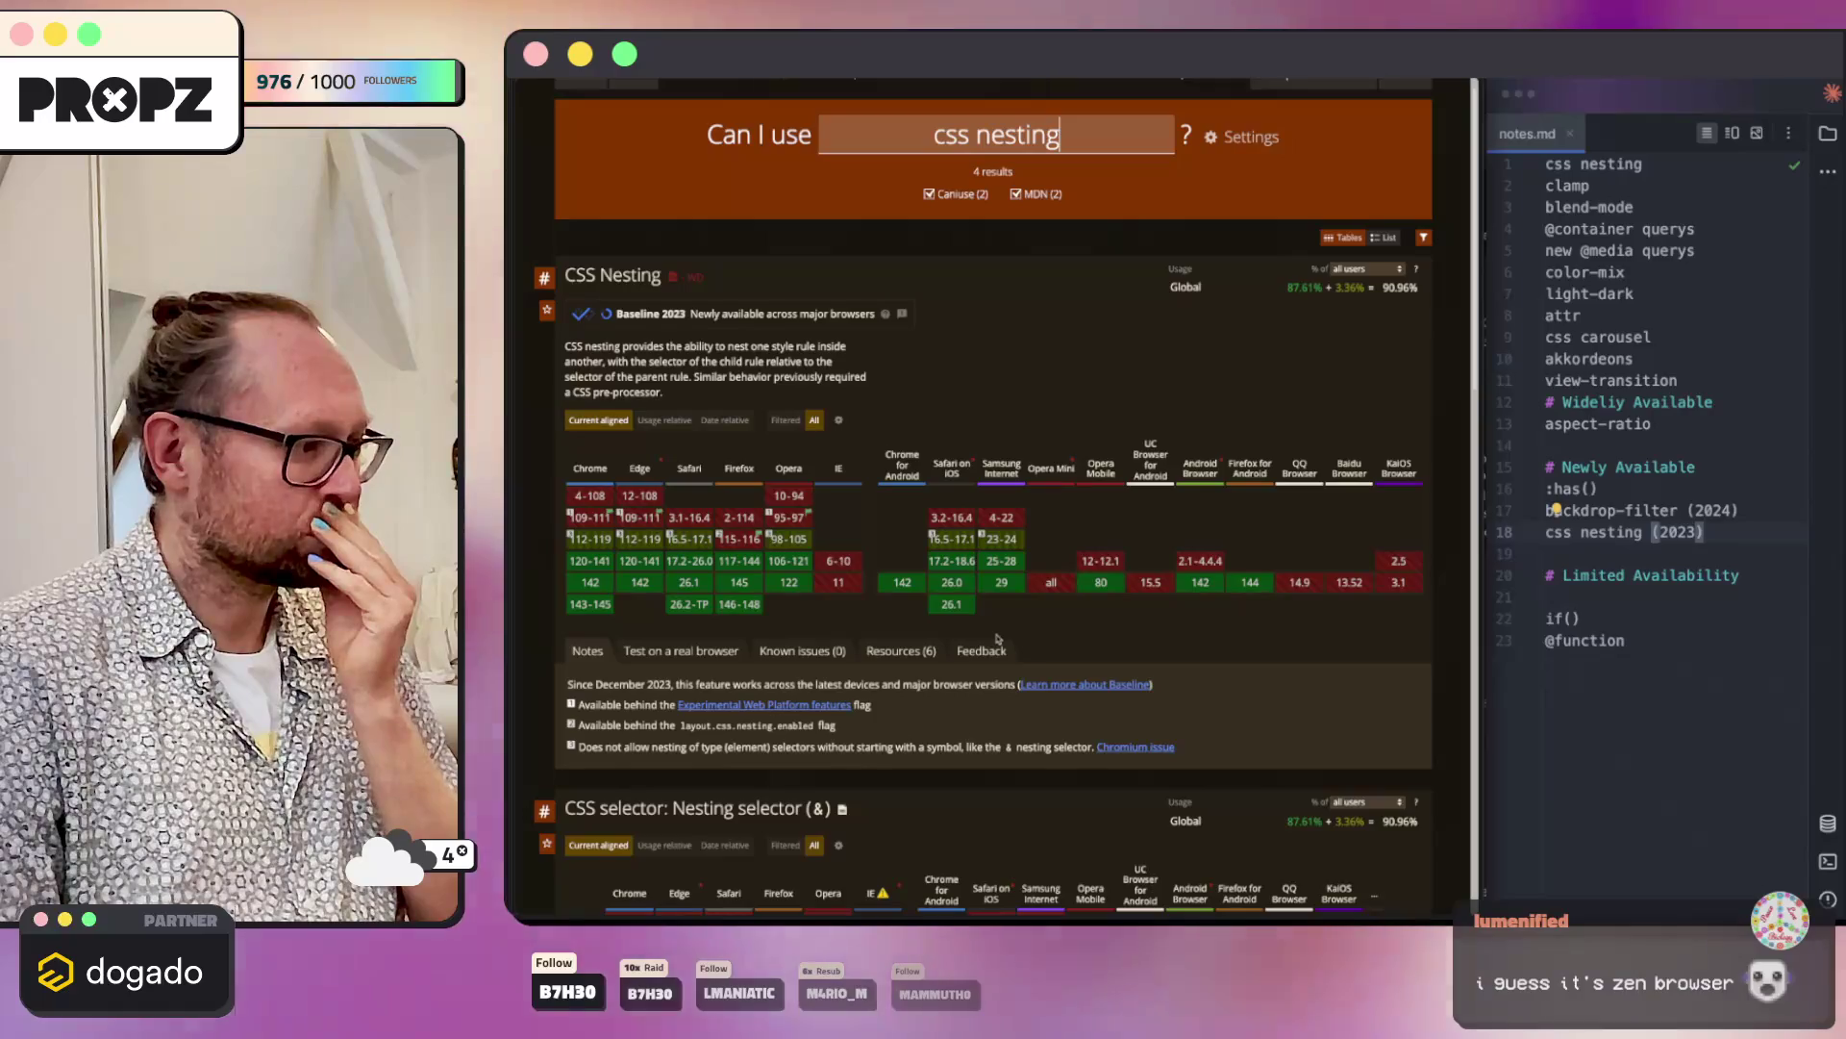
click(1563, 380)
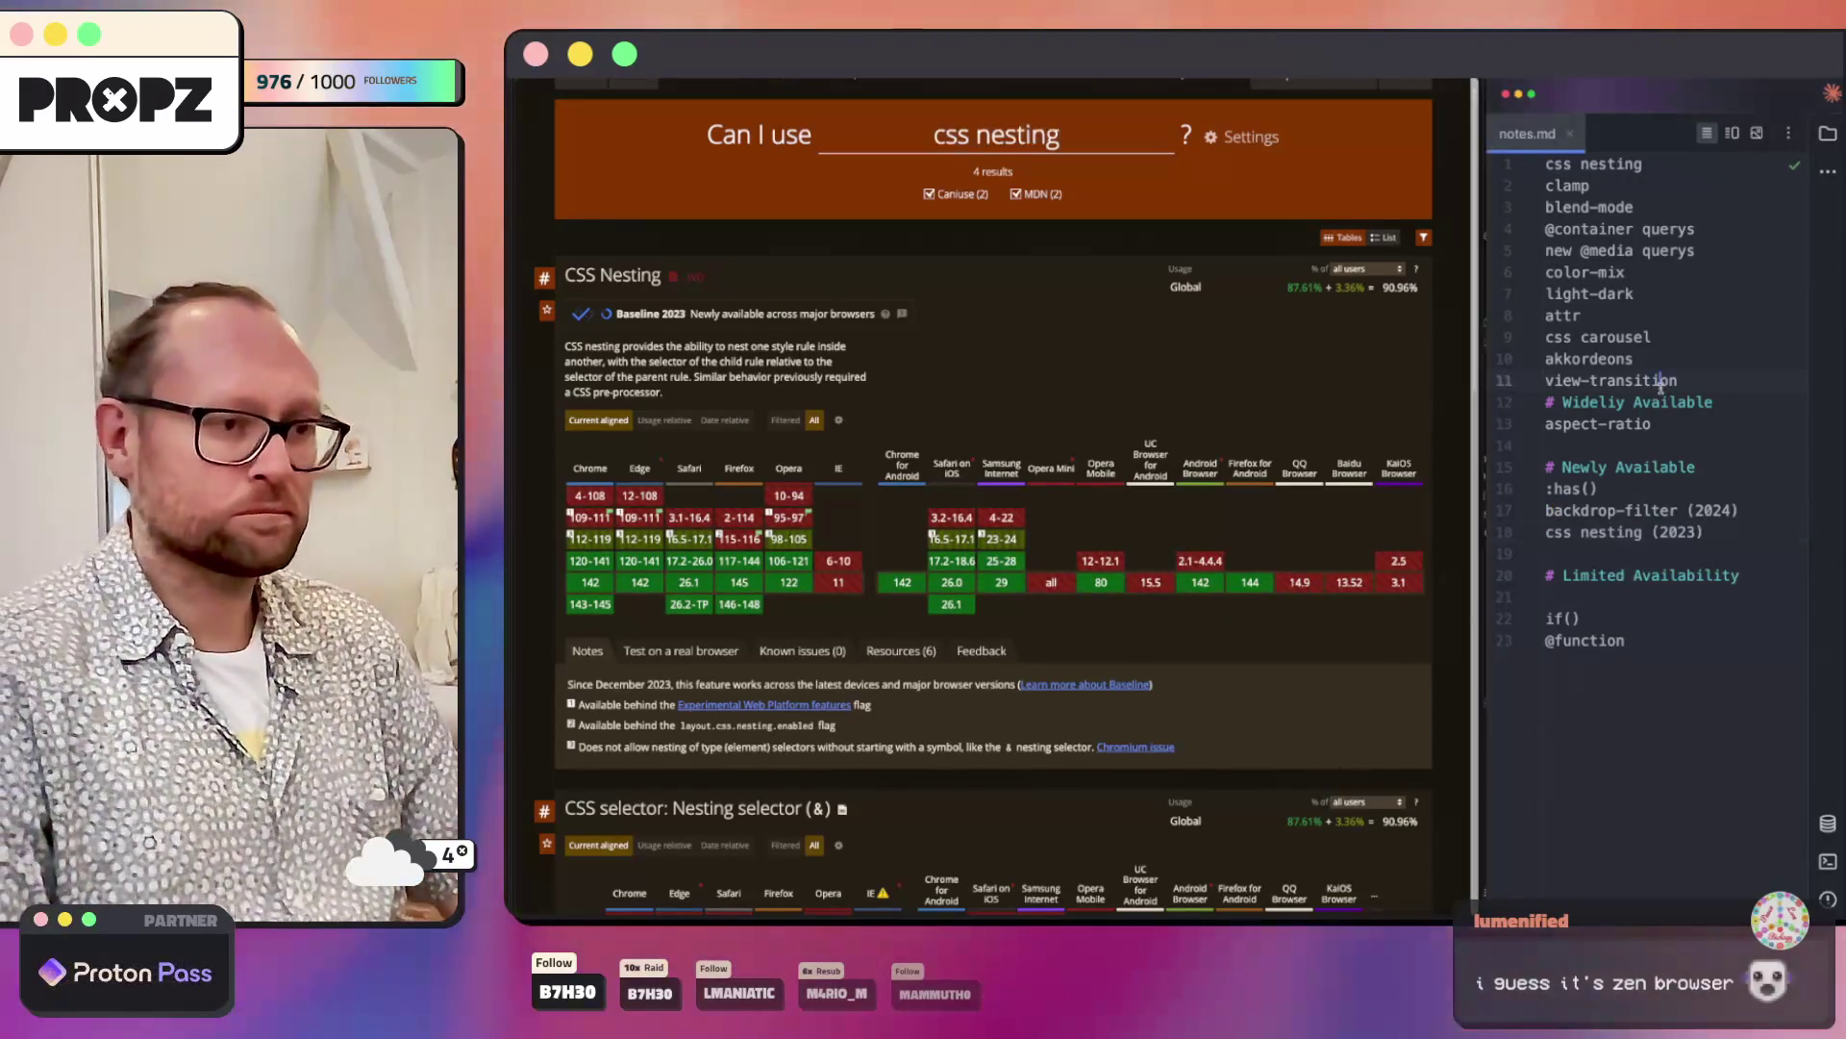
double_click(1580, 166)
key(super+shift+k)
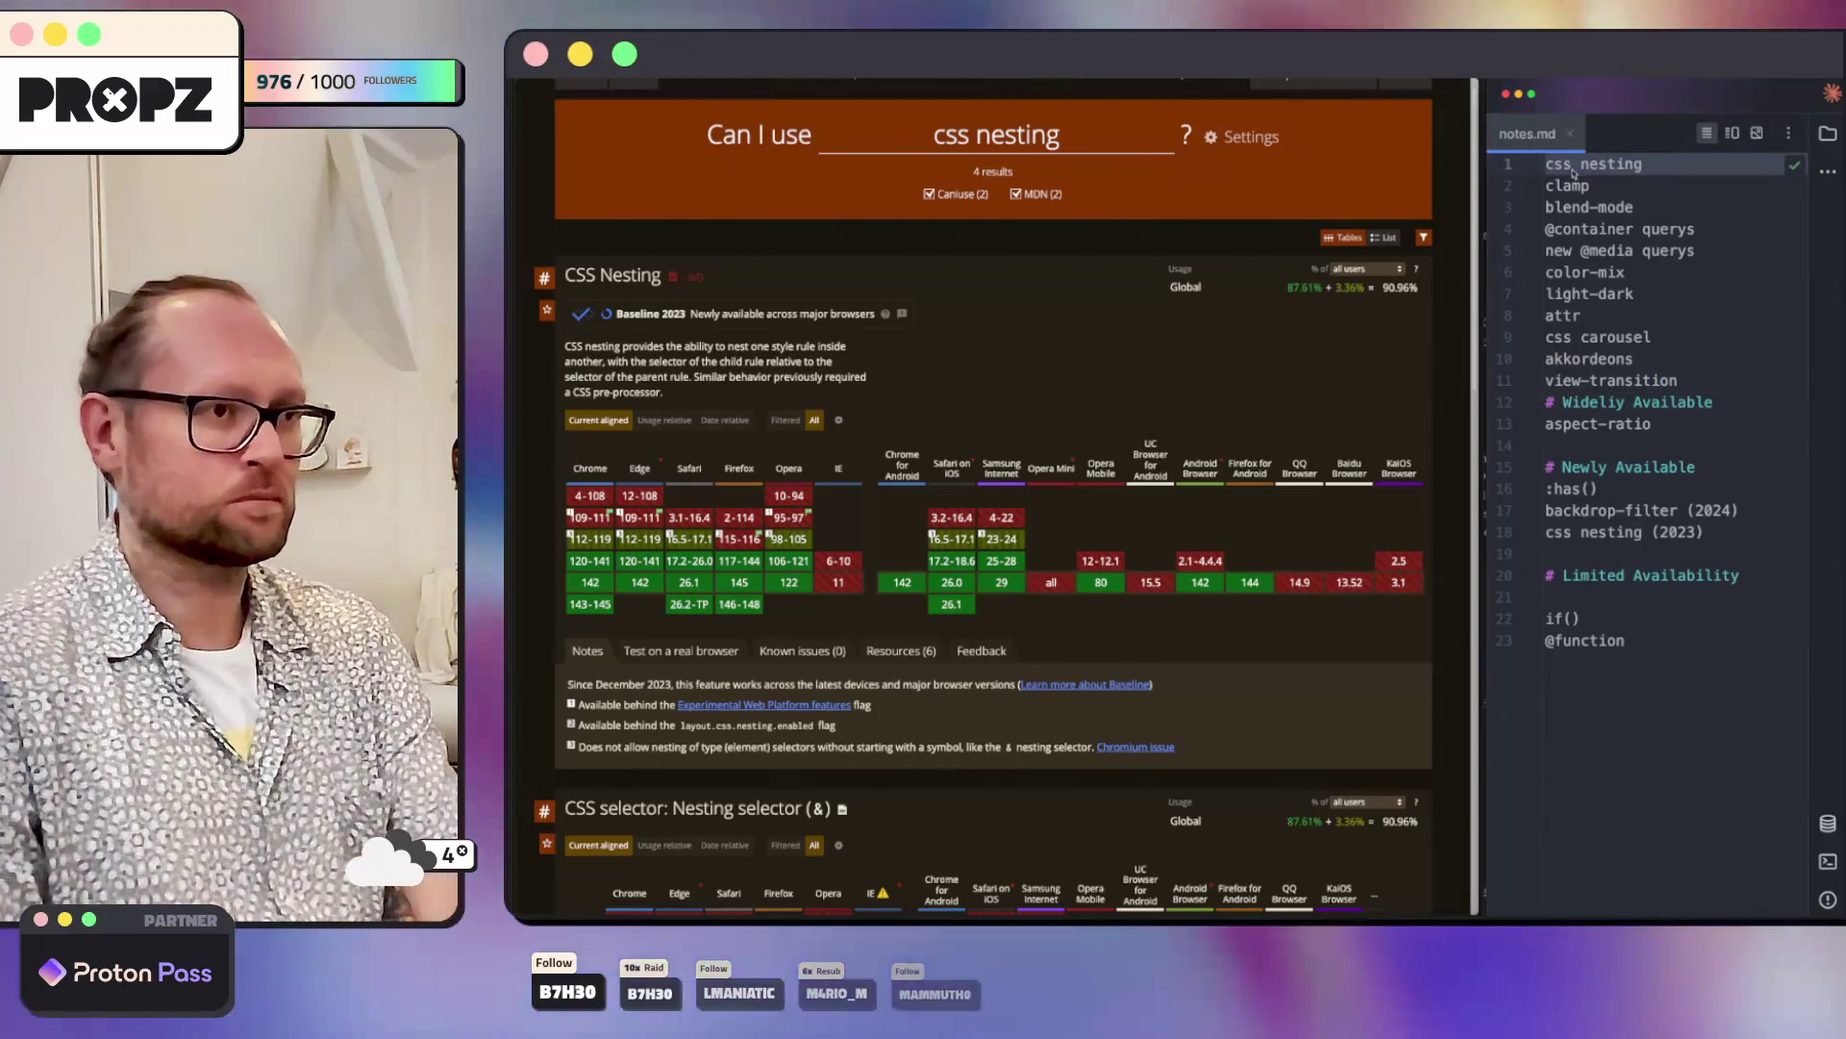
Replace the Can I use search term with clamp.
click(1013, 134)
key(ctrl+a)
text(clamp)
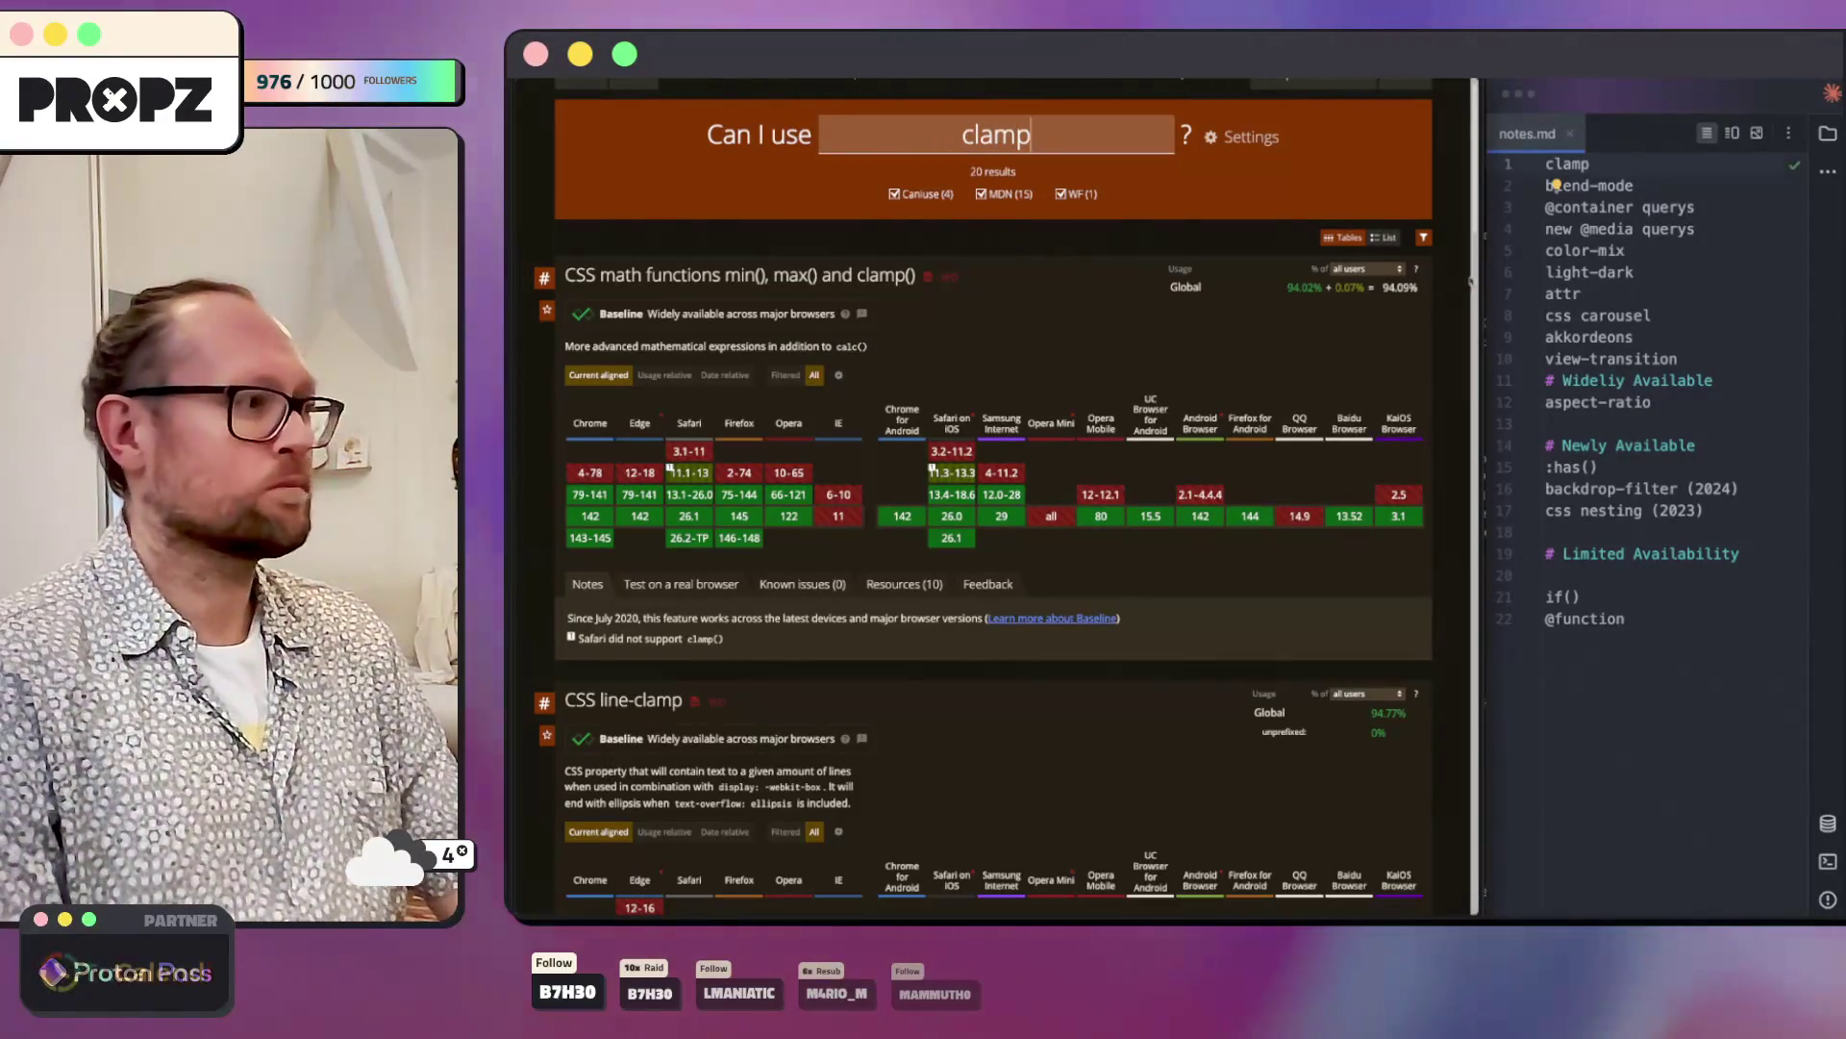
Copy blend-mode from notes.md and search for it on Can I use.
click(1597, 252)
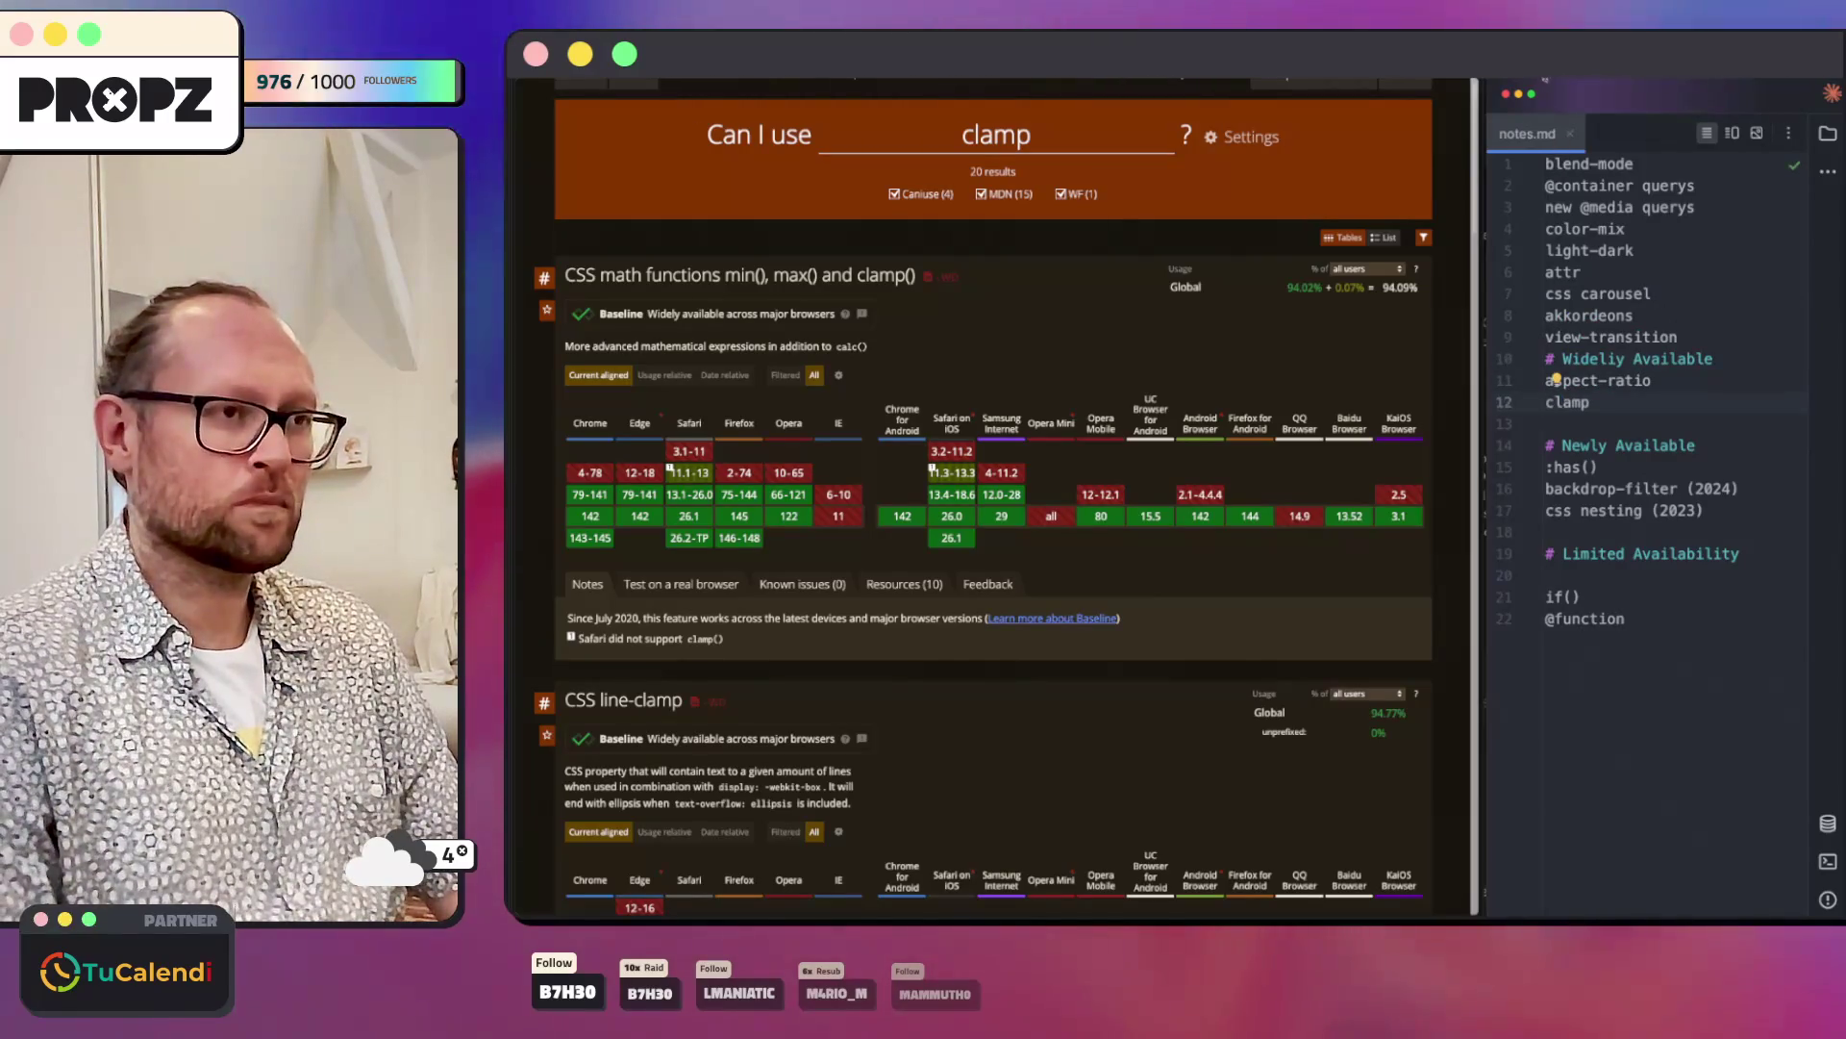
double_click(1558, 165)
key(super+c)
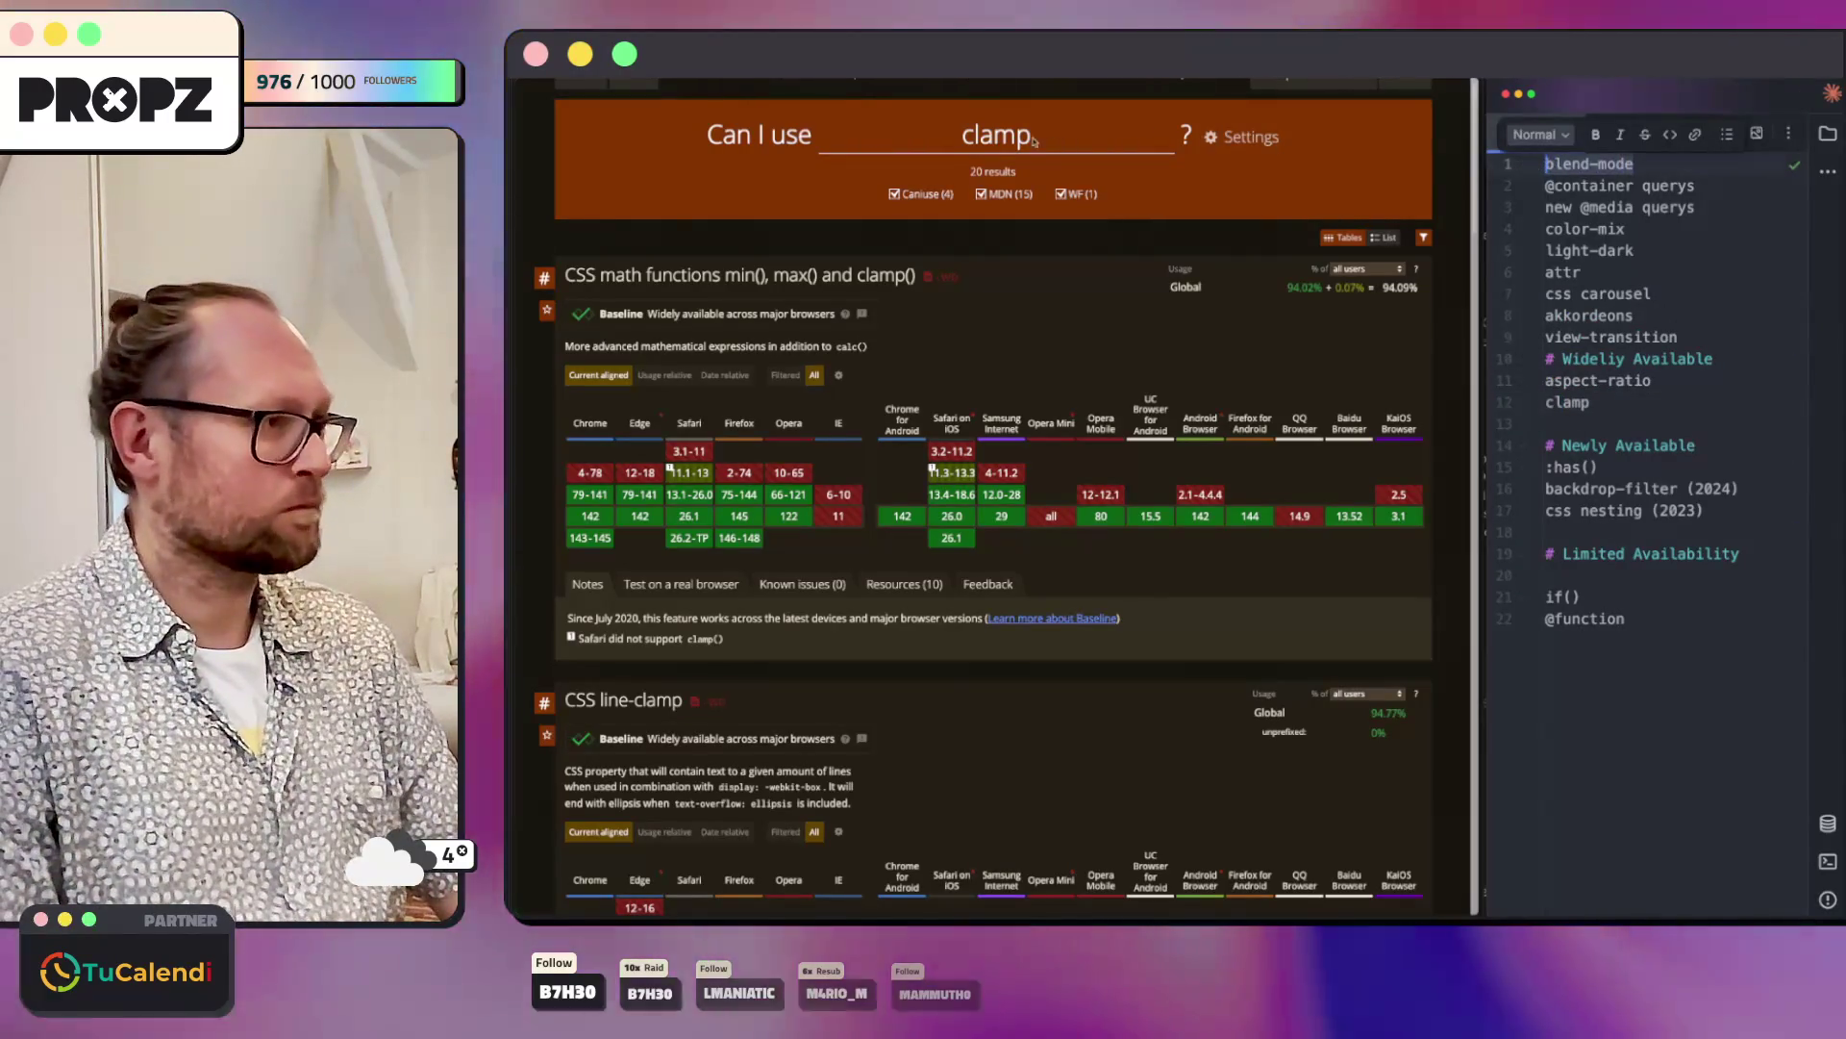
key(super+Tab)
key(super+v)
key(super+a)
key(super+v)
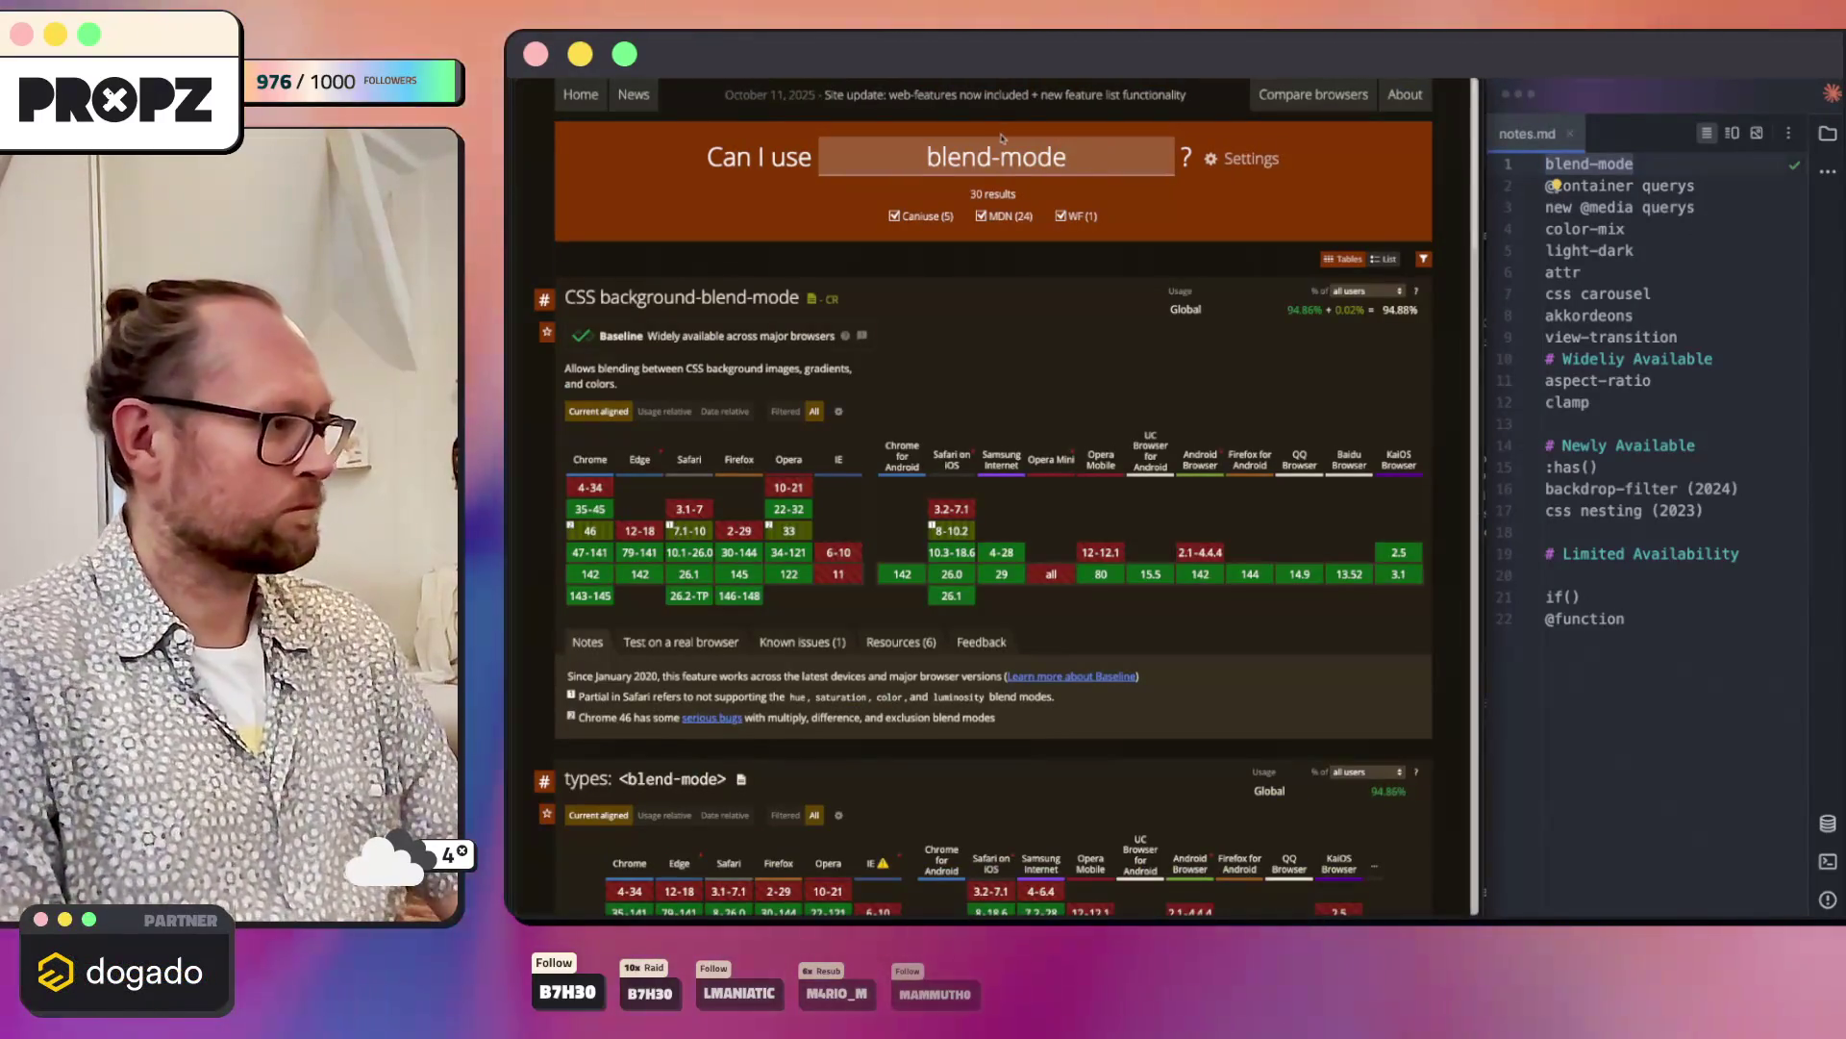
Move the blend-mode line under aspect-ratio in the Widely Available section.
click(1611, 229)
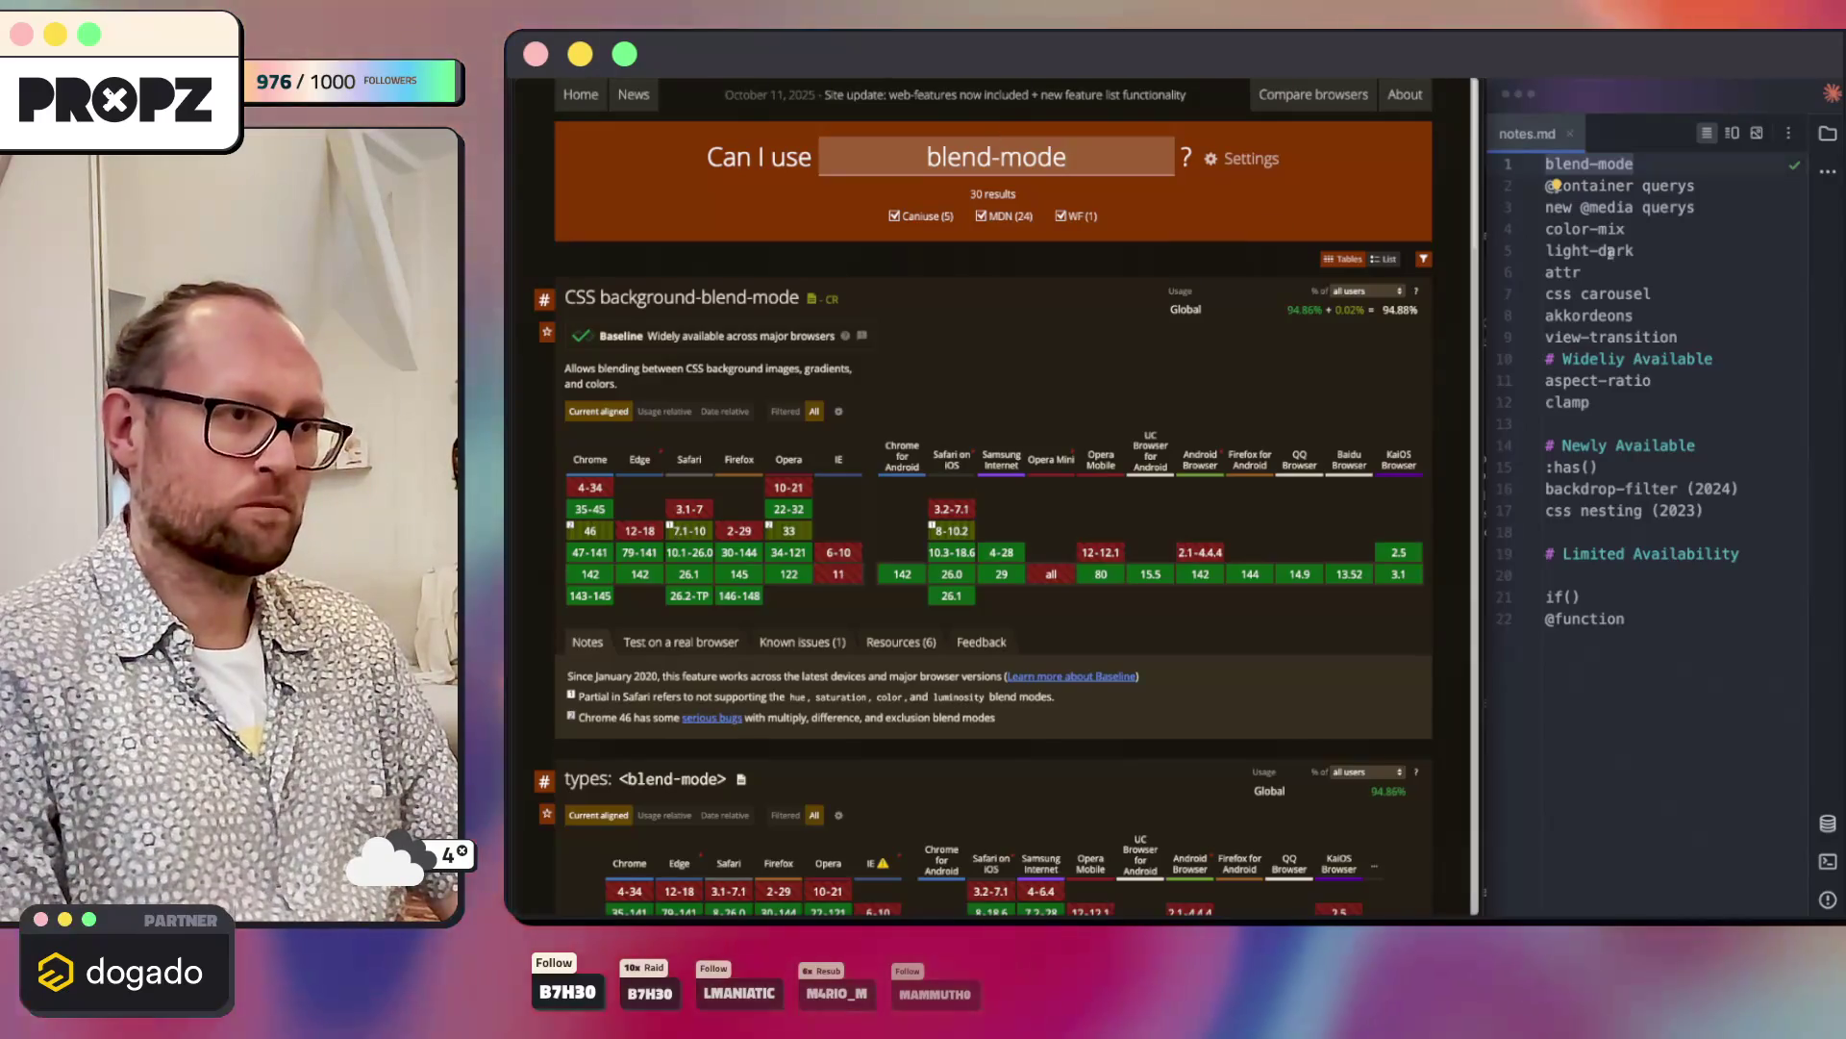
key(Up)
key(Up)
key(Up)
key(alt+Down)
key(alt+Down)
key(alt+Down)
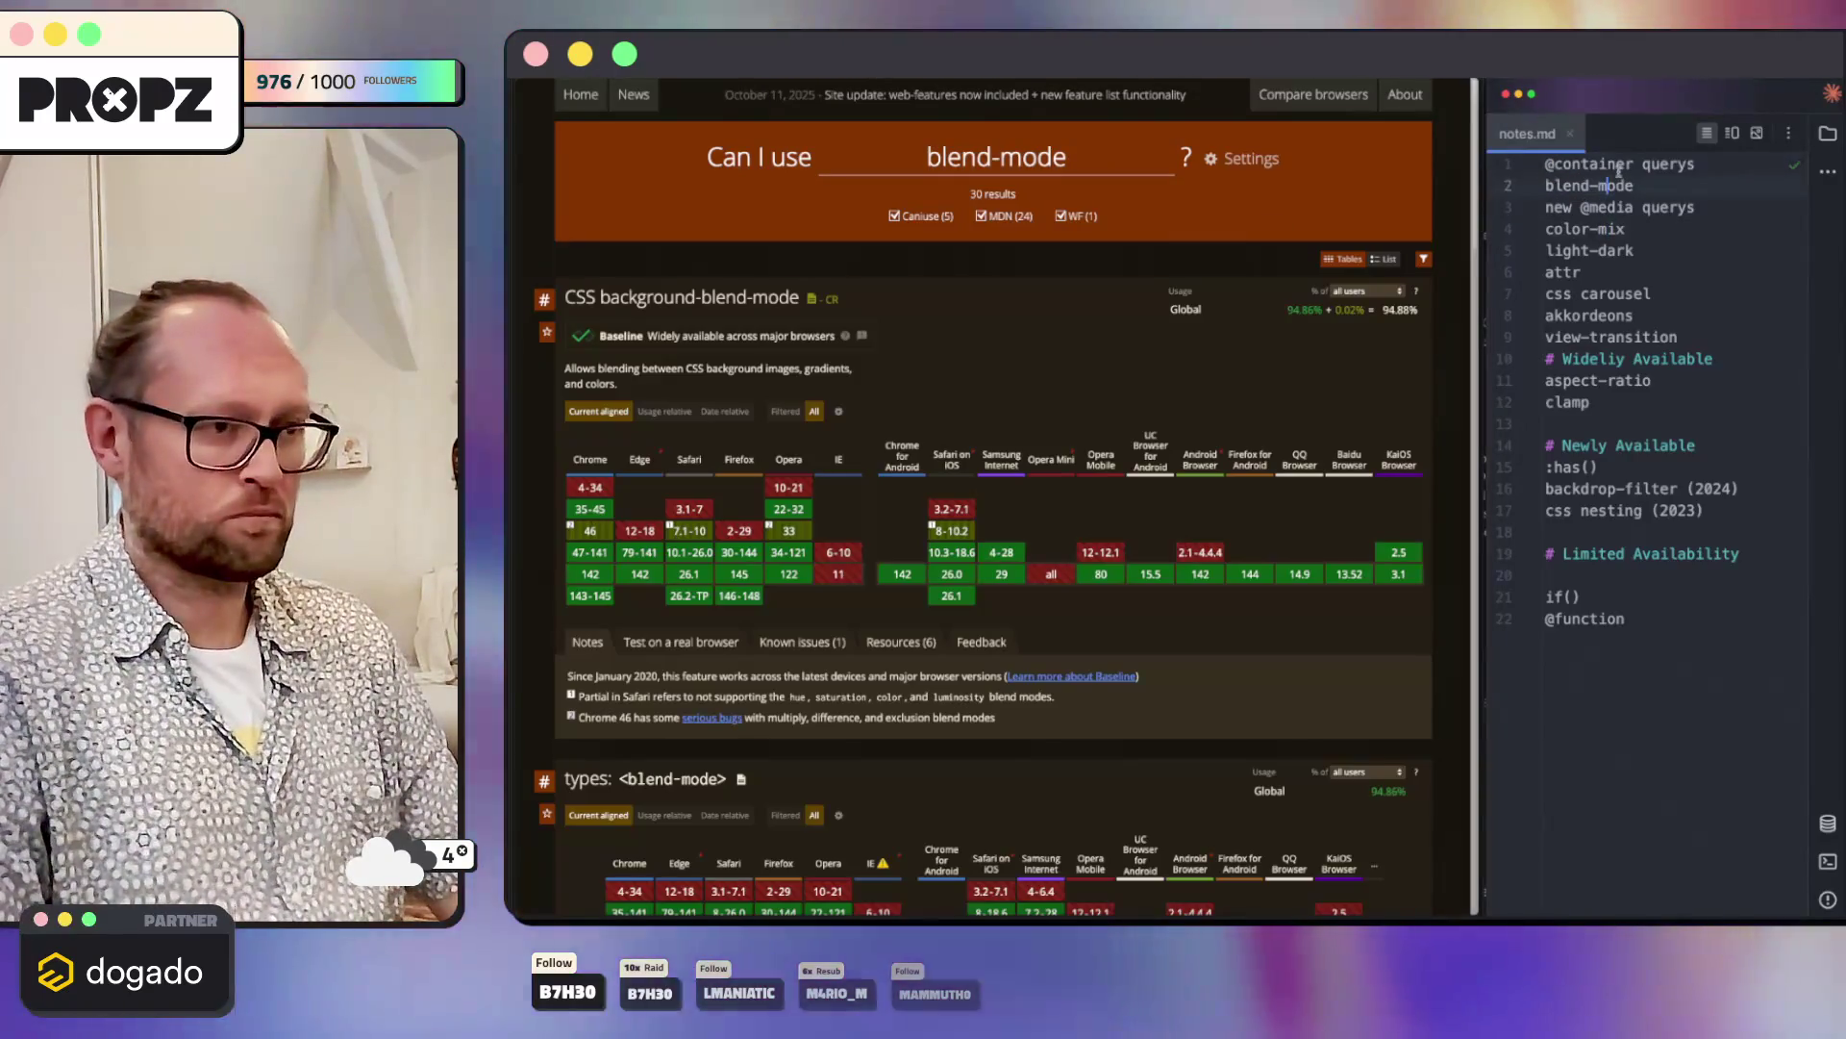
key(alt+Down)
key(alt+Down)
key(alt+Down)
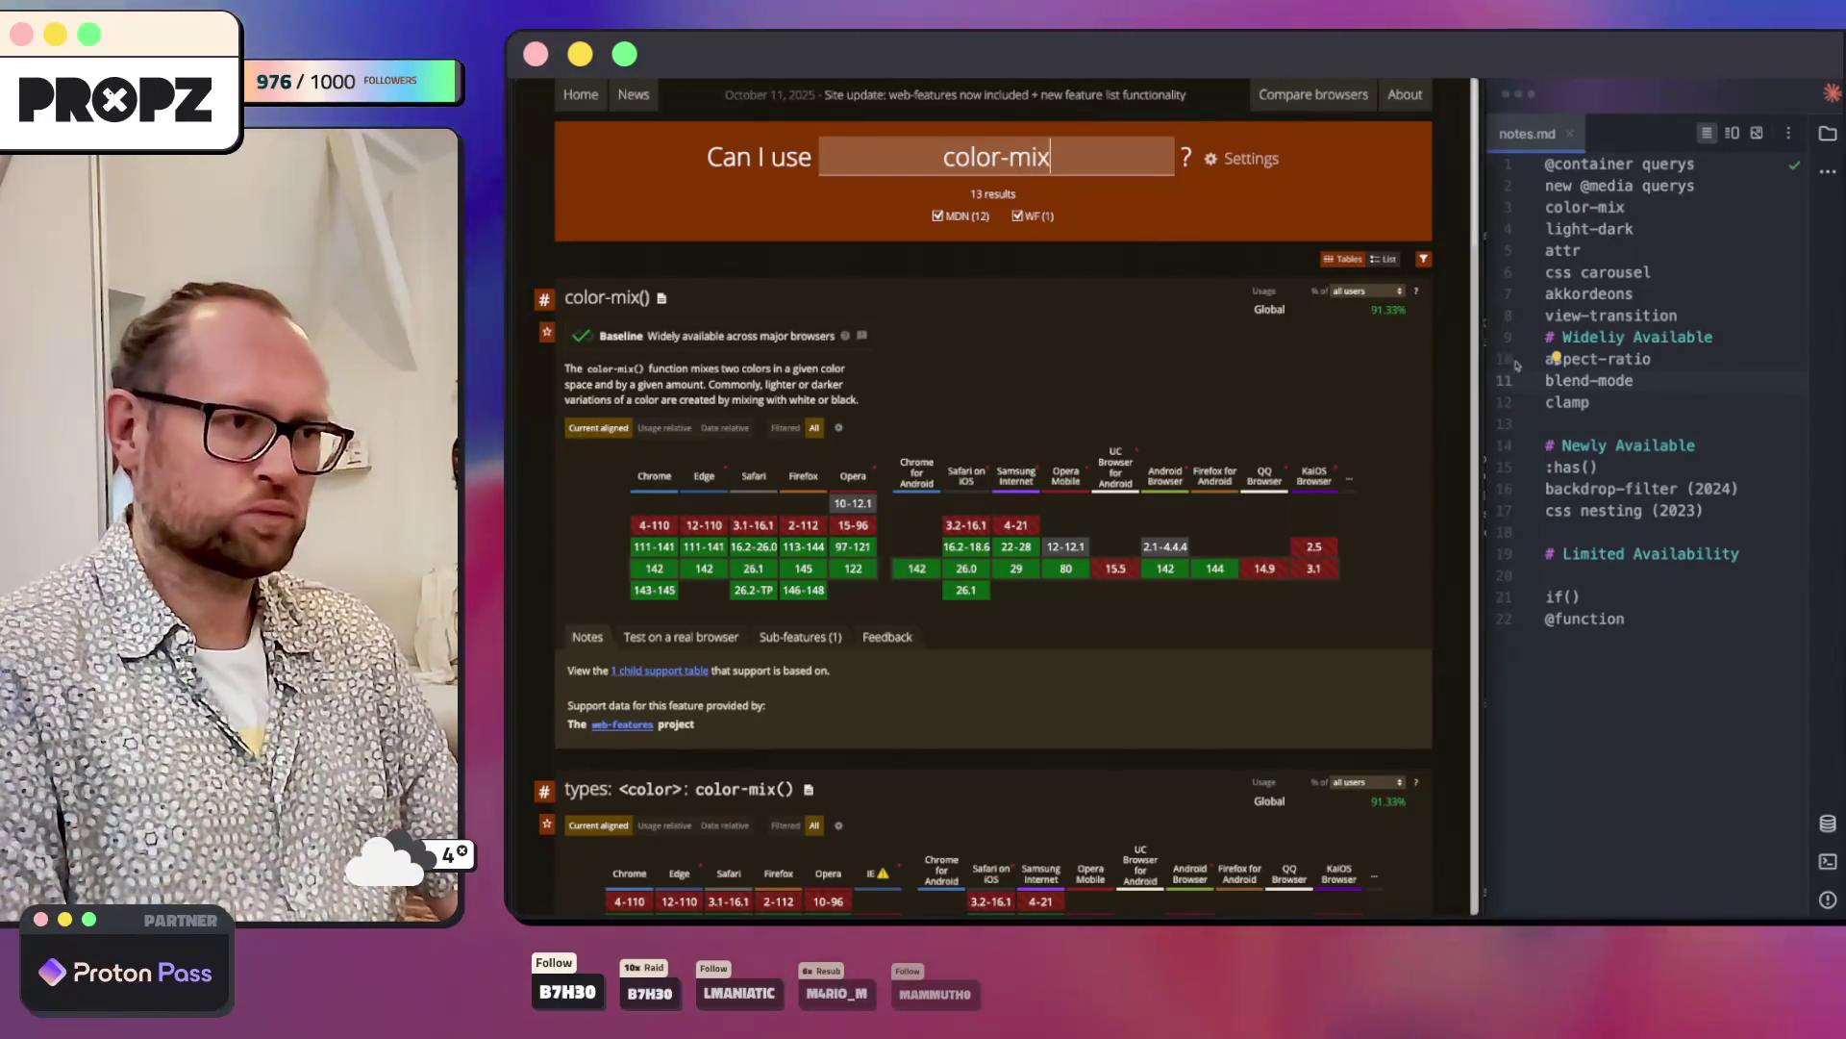
Move color-mix below clamp under Widely Available, then search Can I use for light-dark.
click(1606, 317)
key(alt+Down)
key(alt+Down)
key(alt+Down)
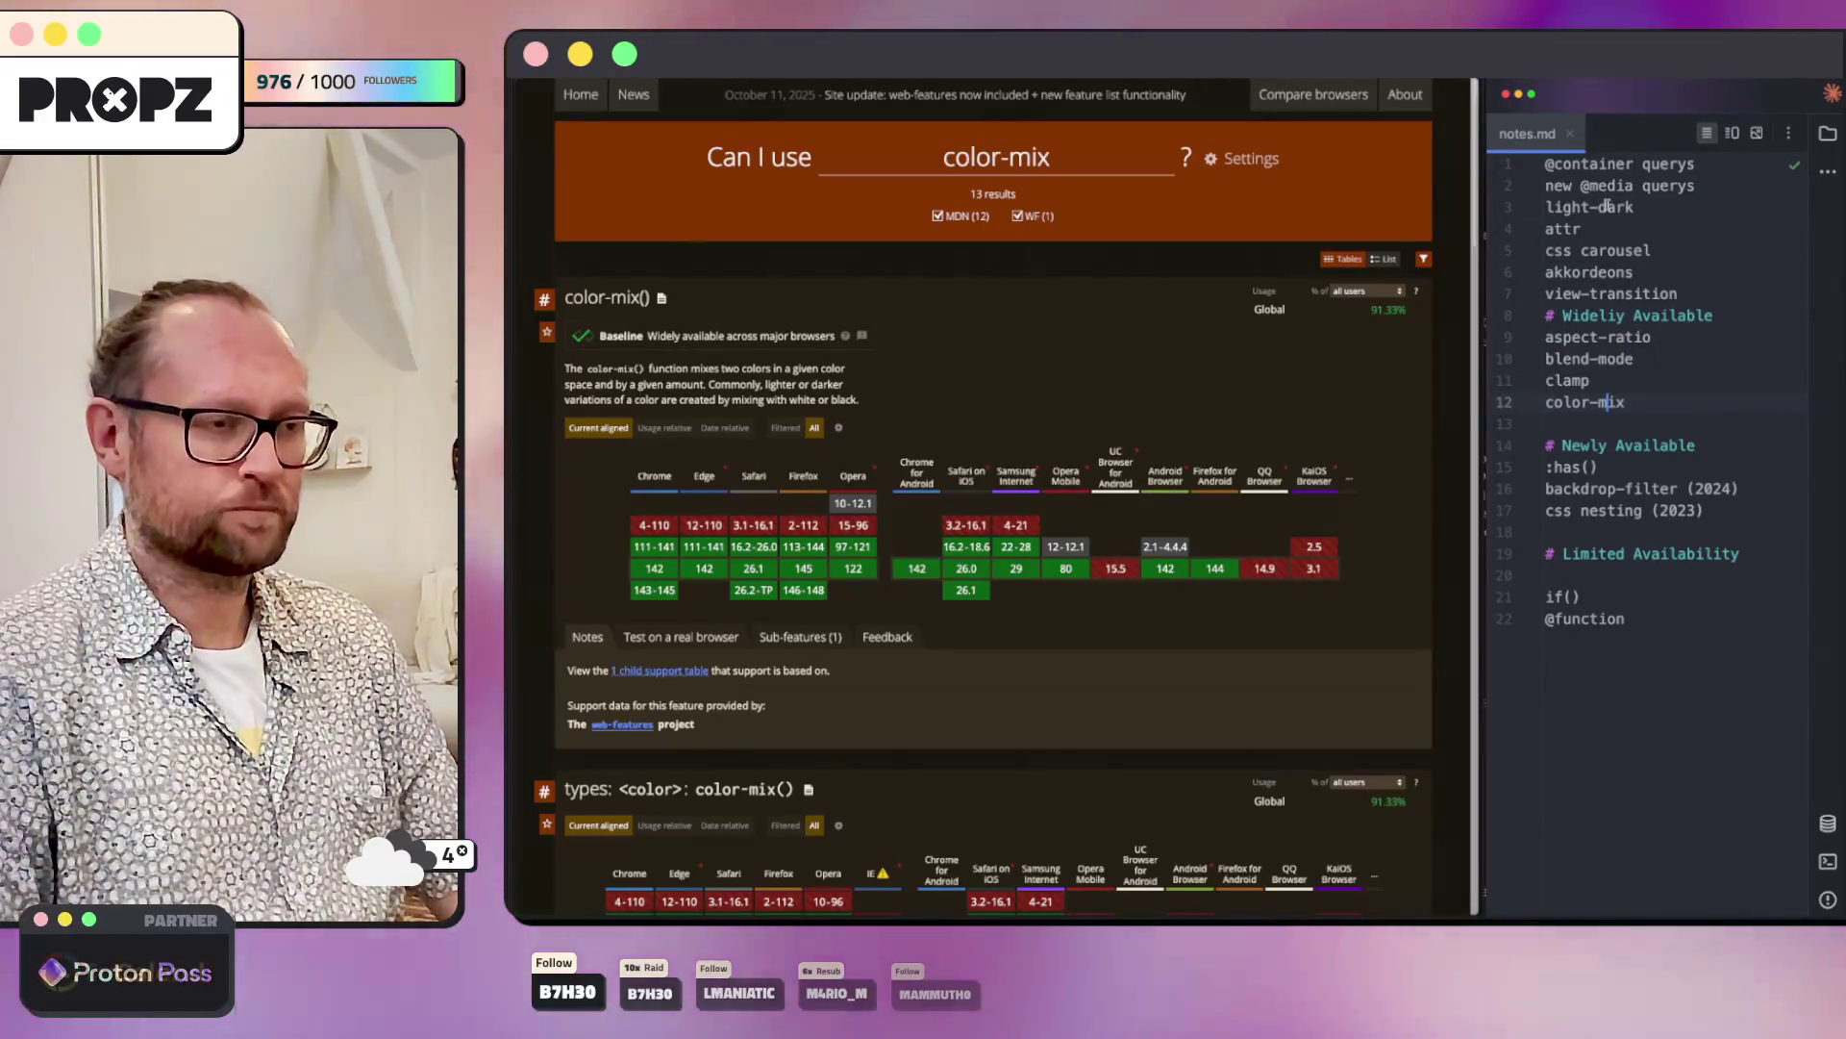
click(1068, 156)
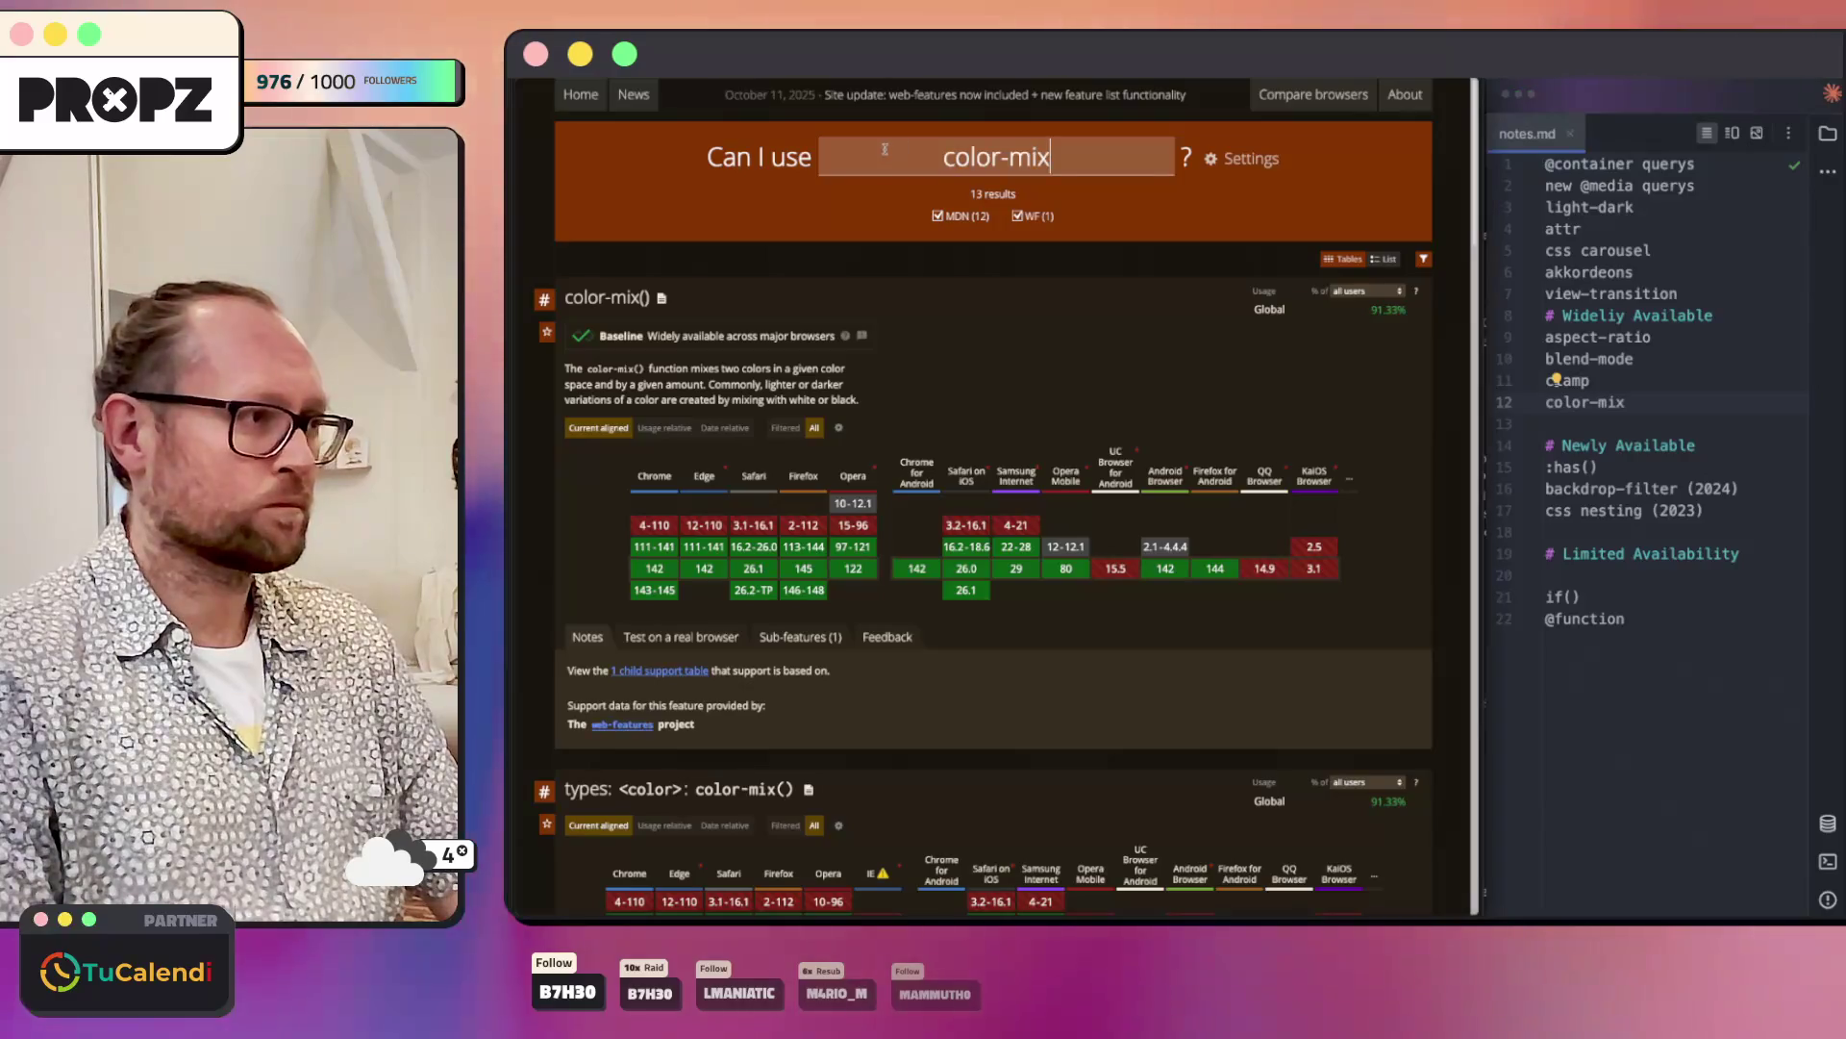
text(light-dark)
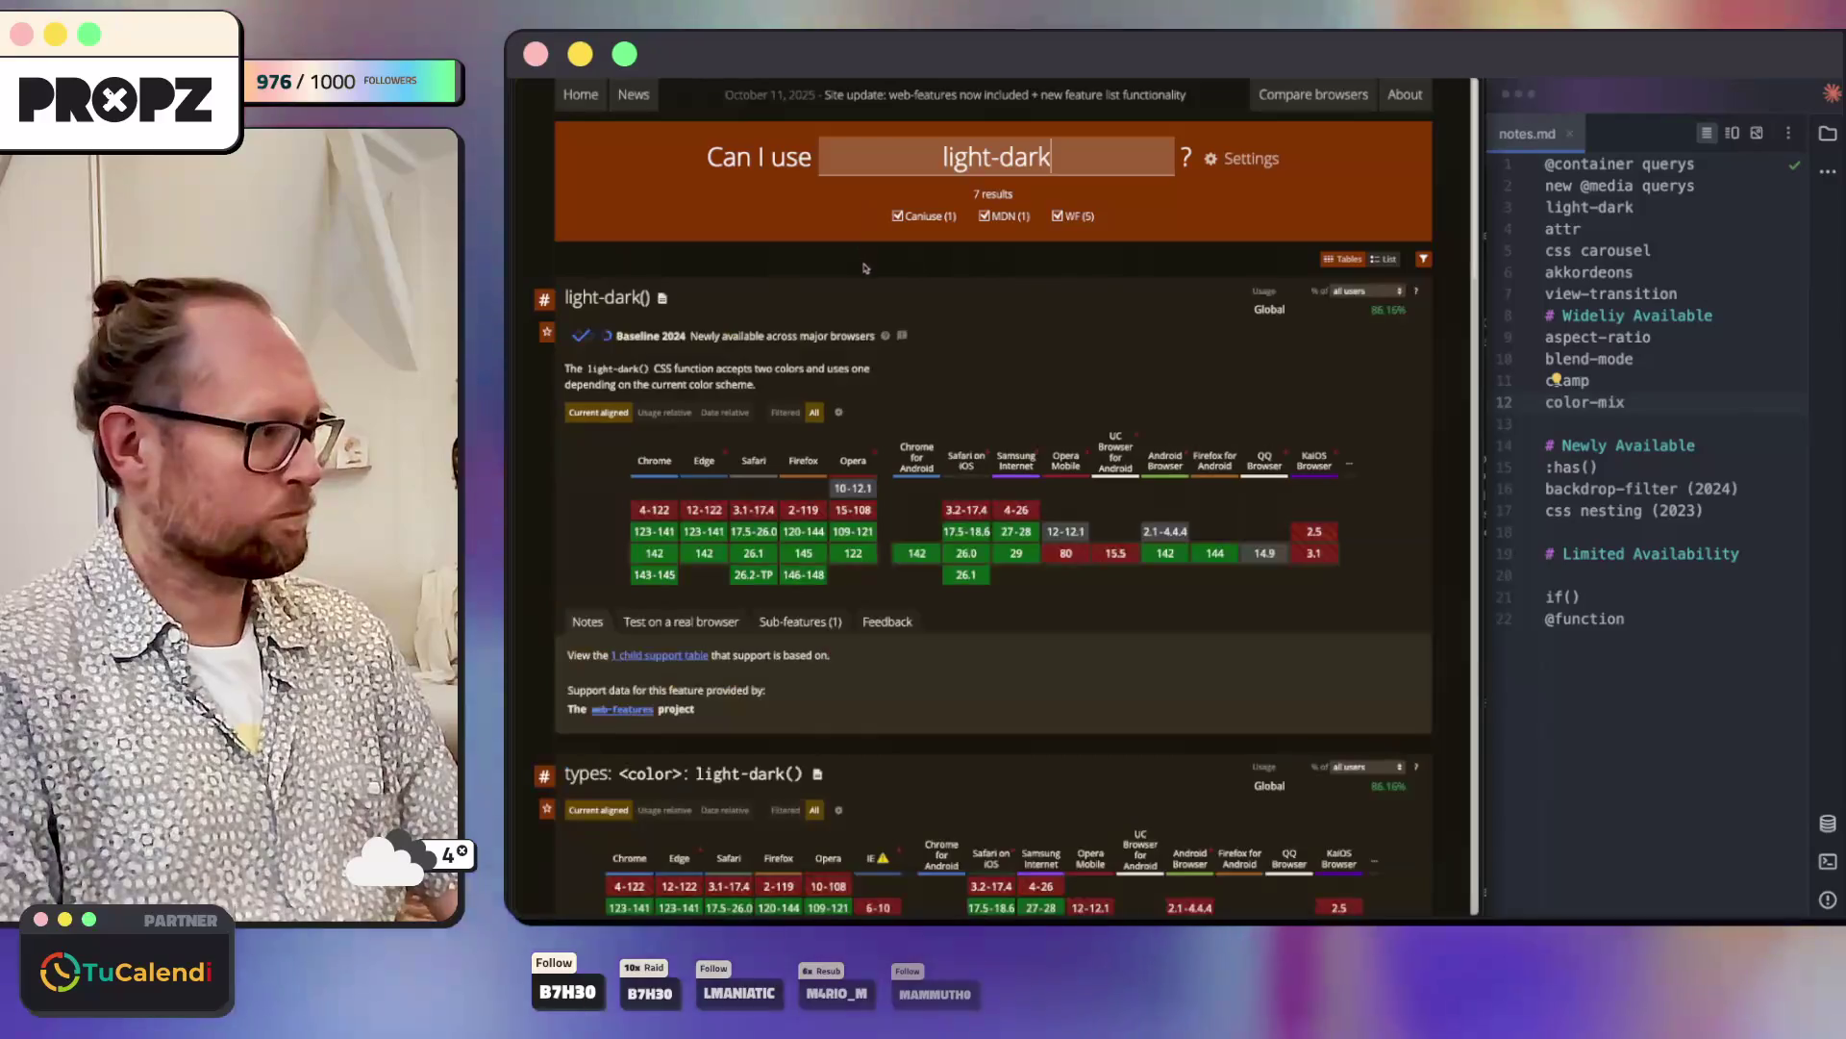
File light-dark (2024) under Newly Available and search Can I use for attr.
click(1677, 489)
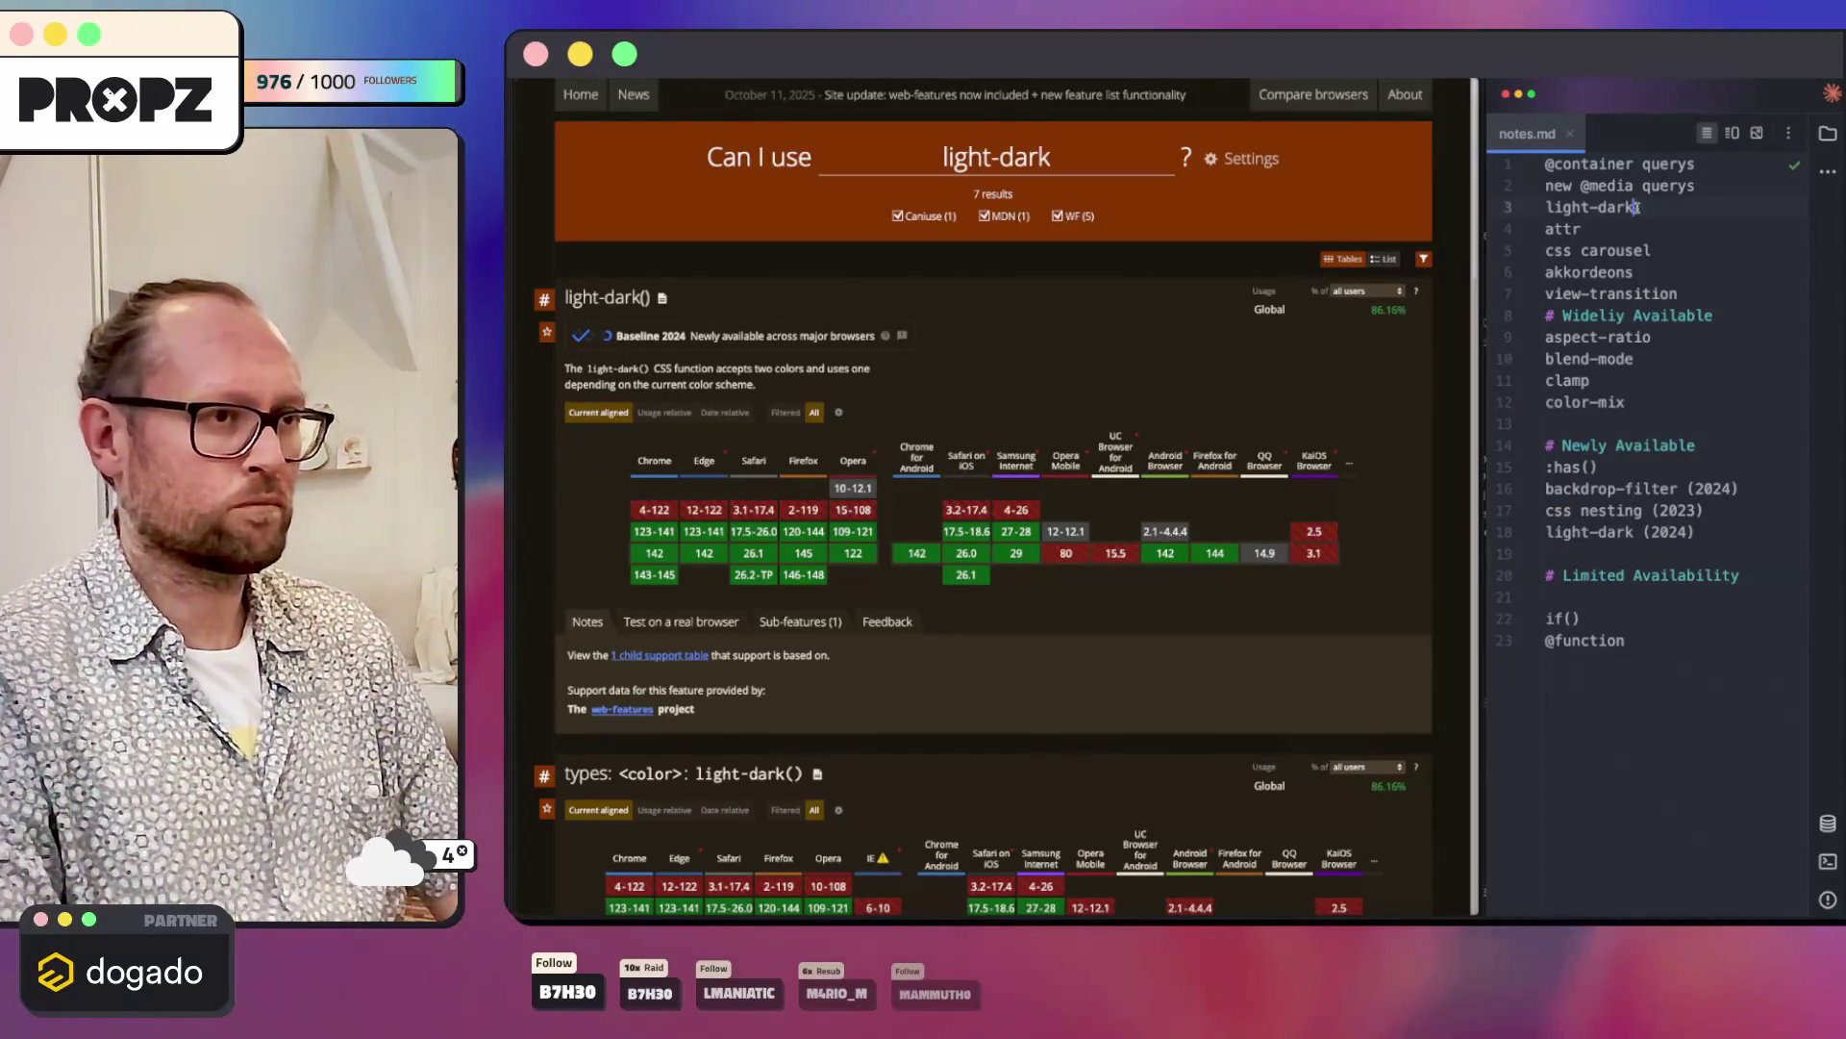
click(996, 157)
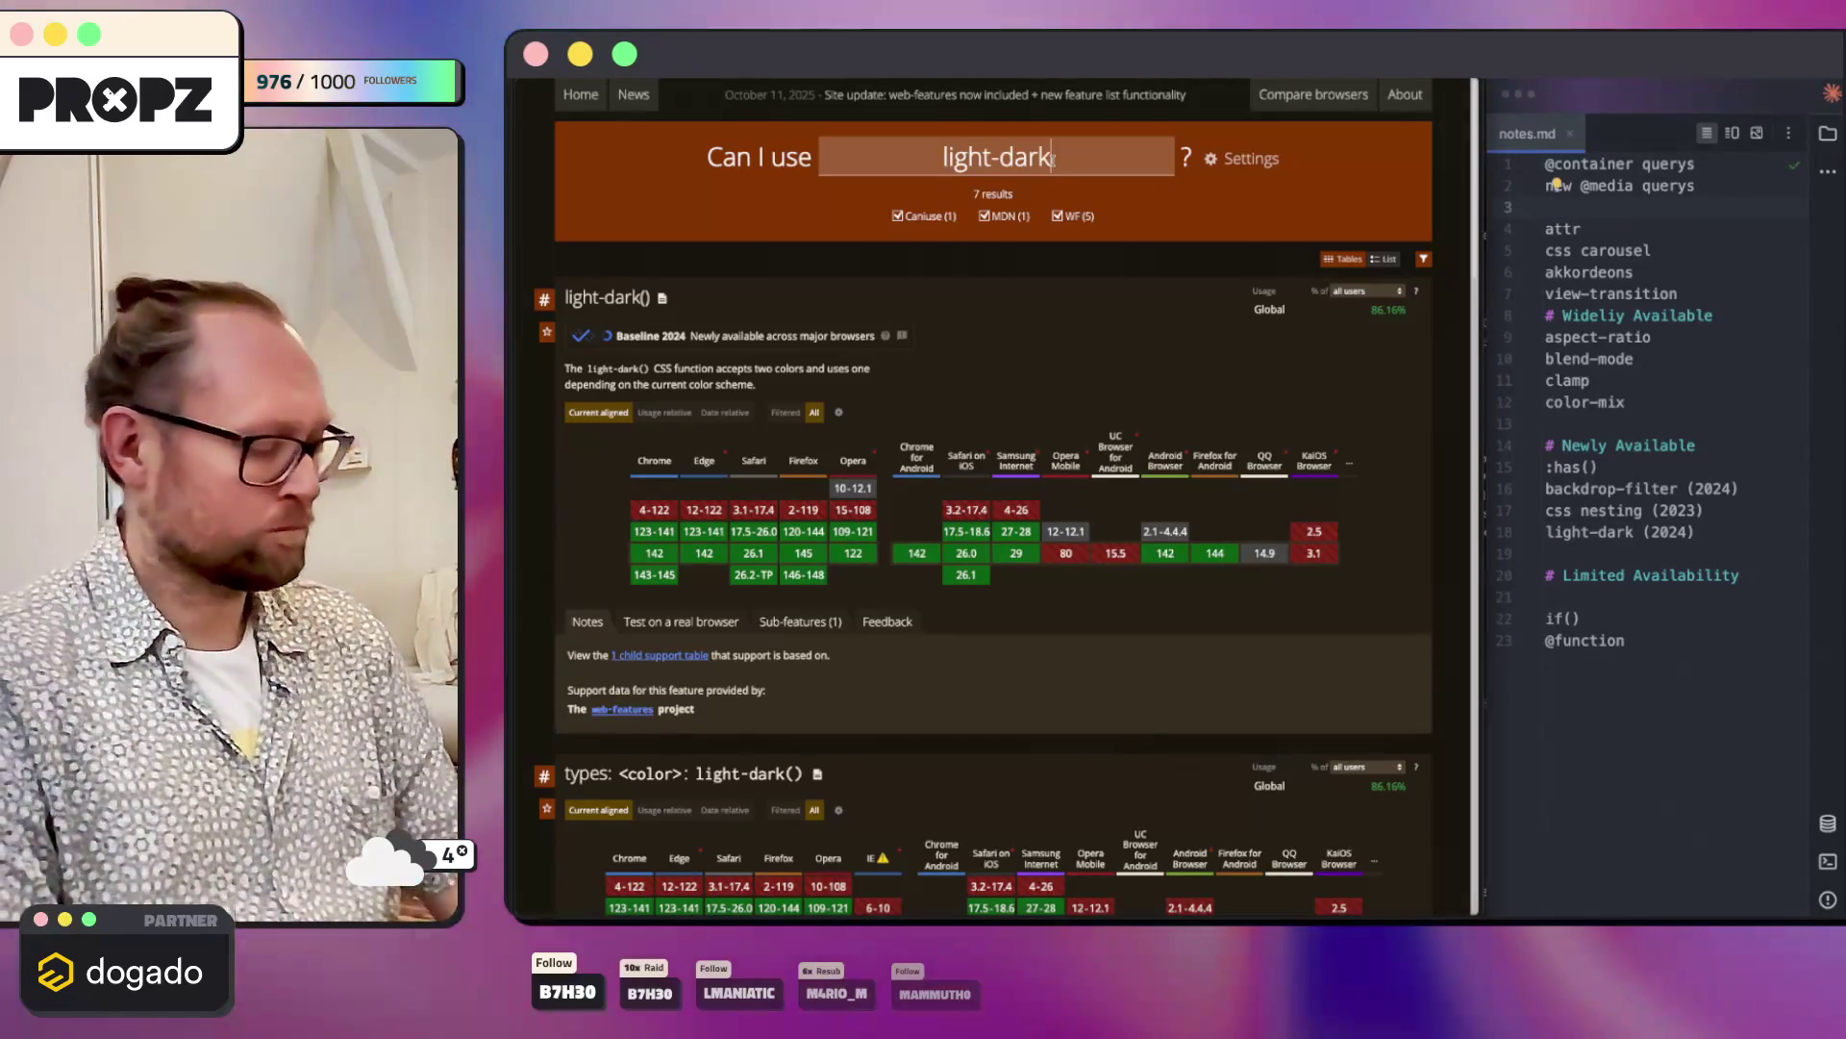
text(attr)
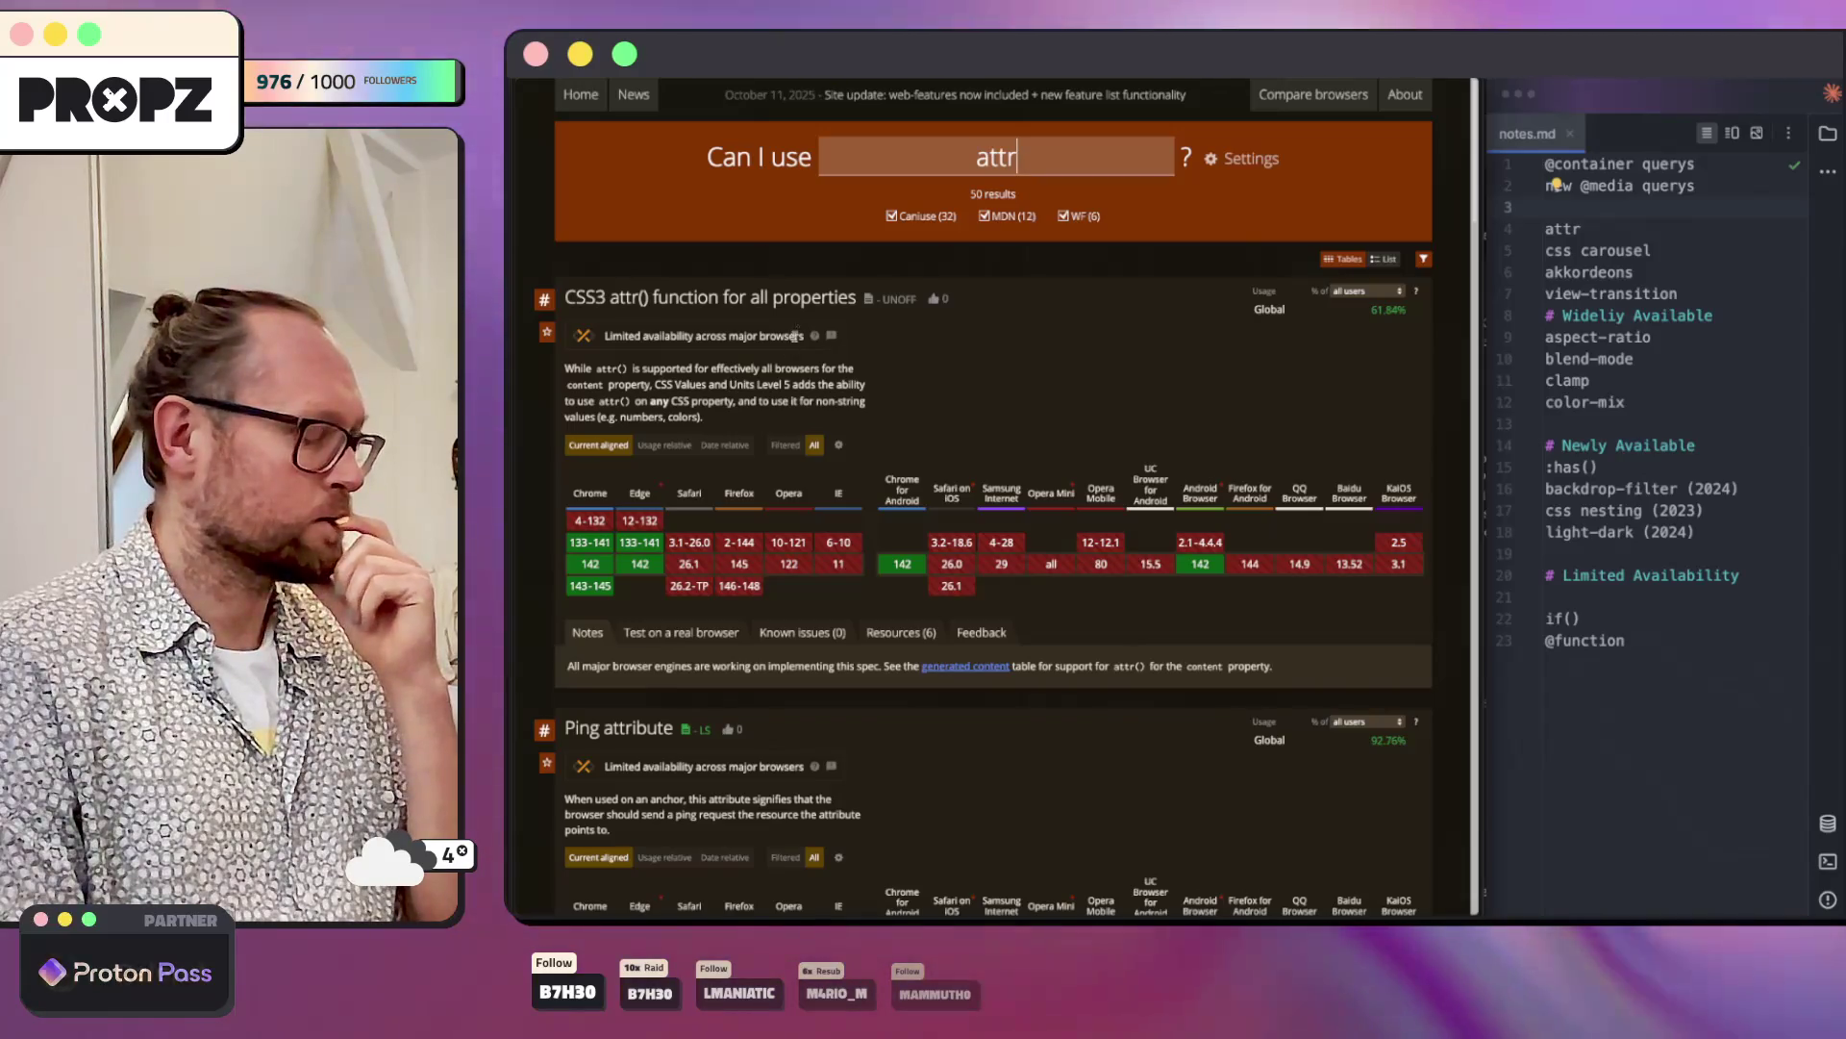
scroll(793, 346, down, 6)
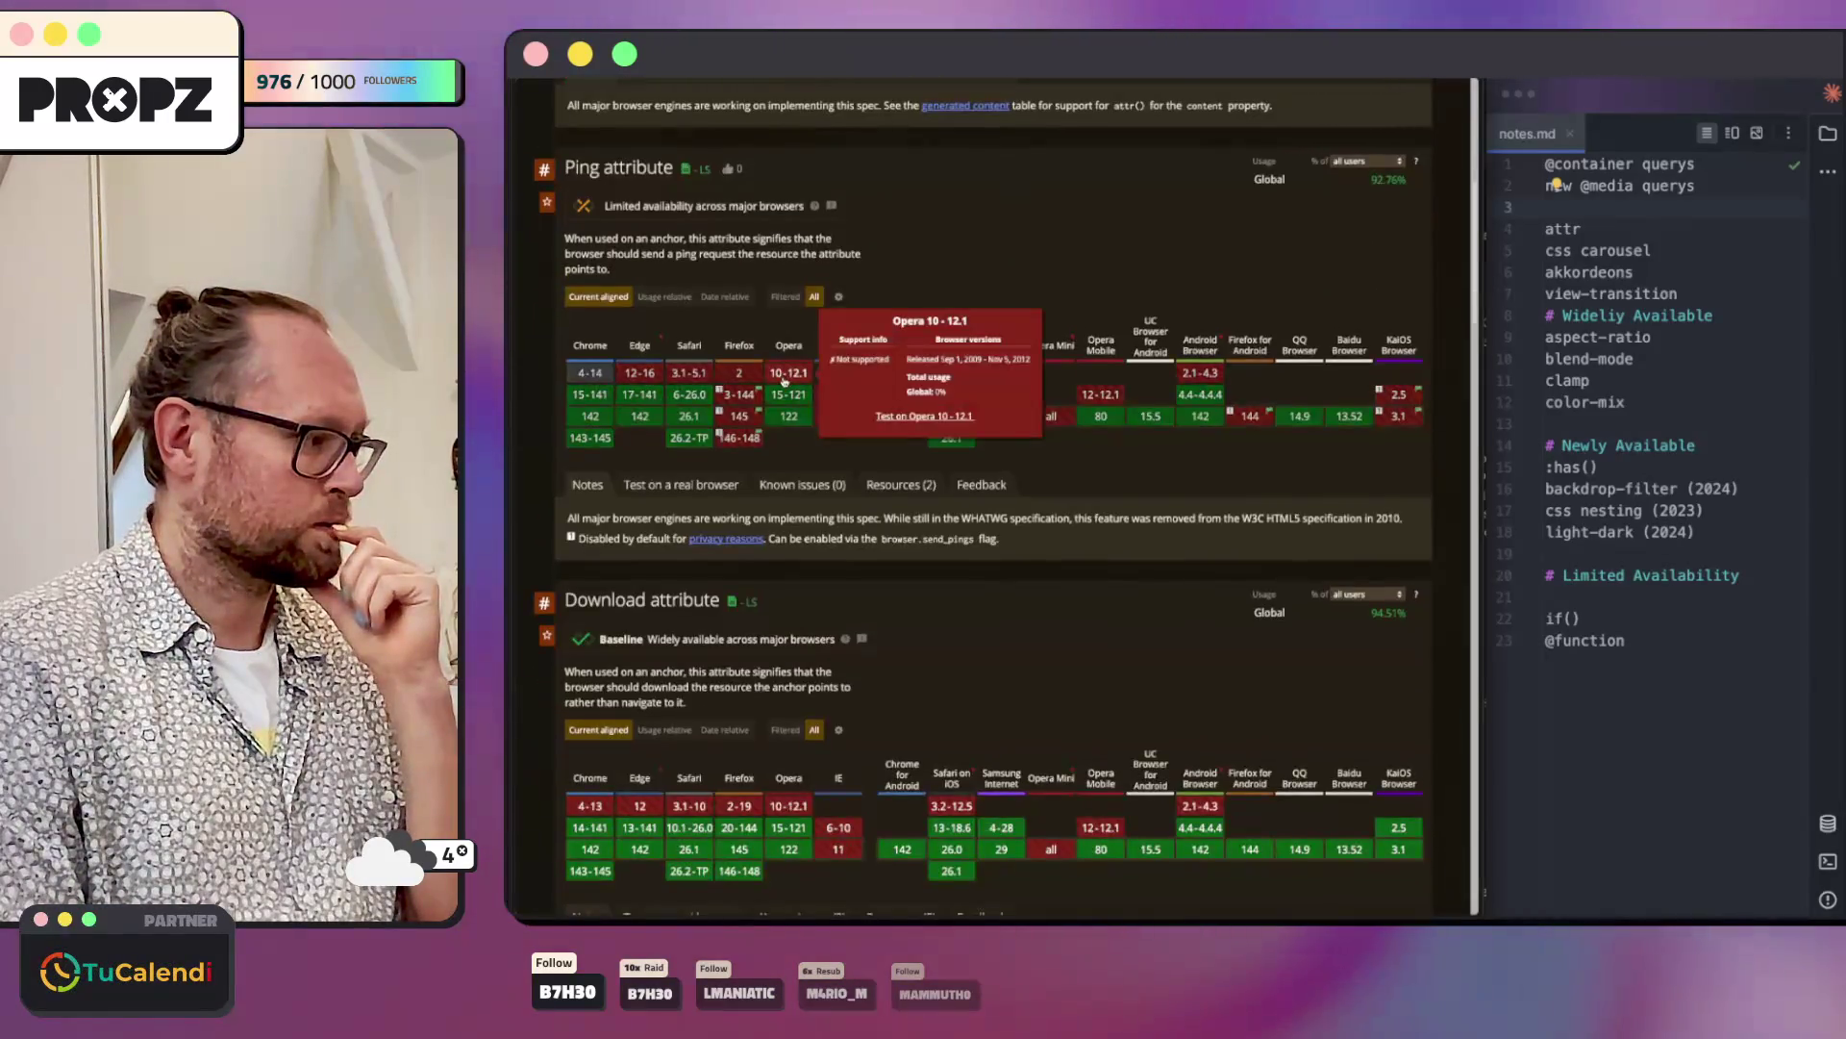
scroll(784, 380, down, 8)
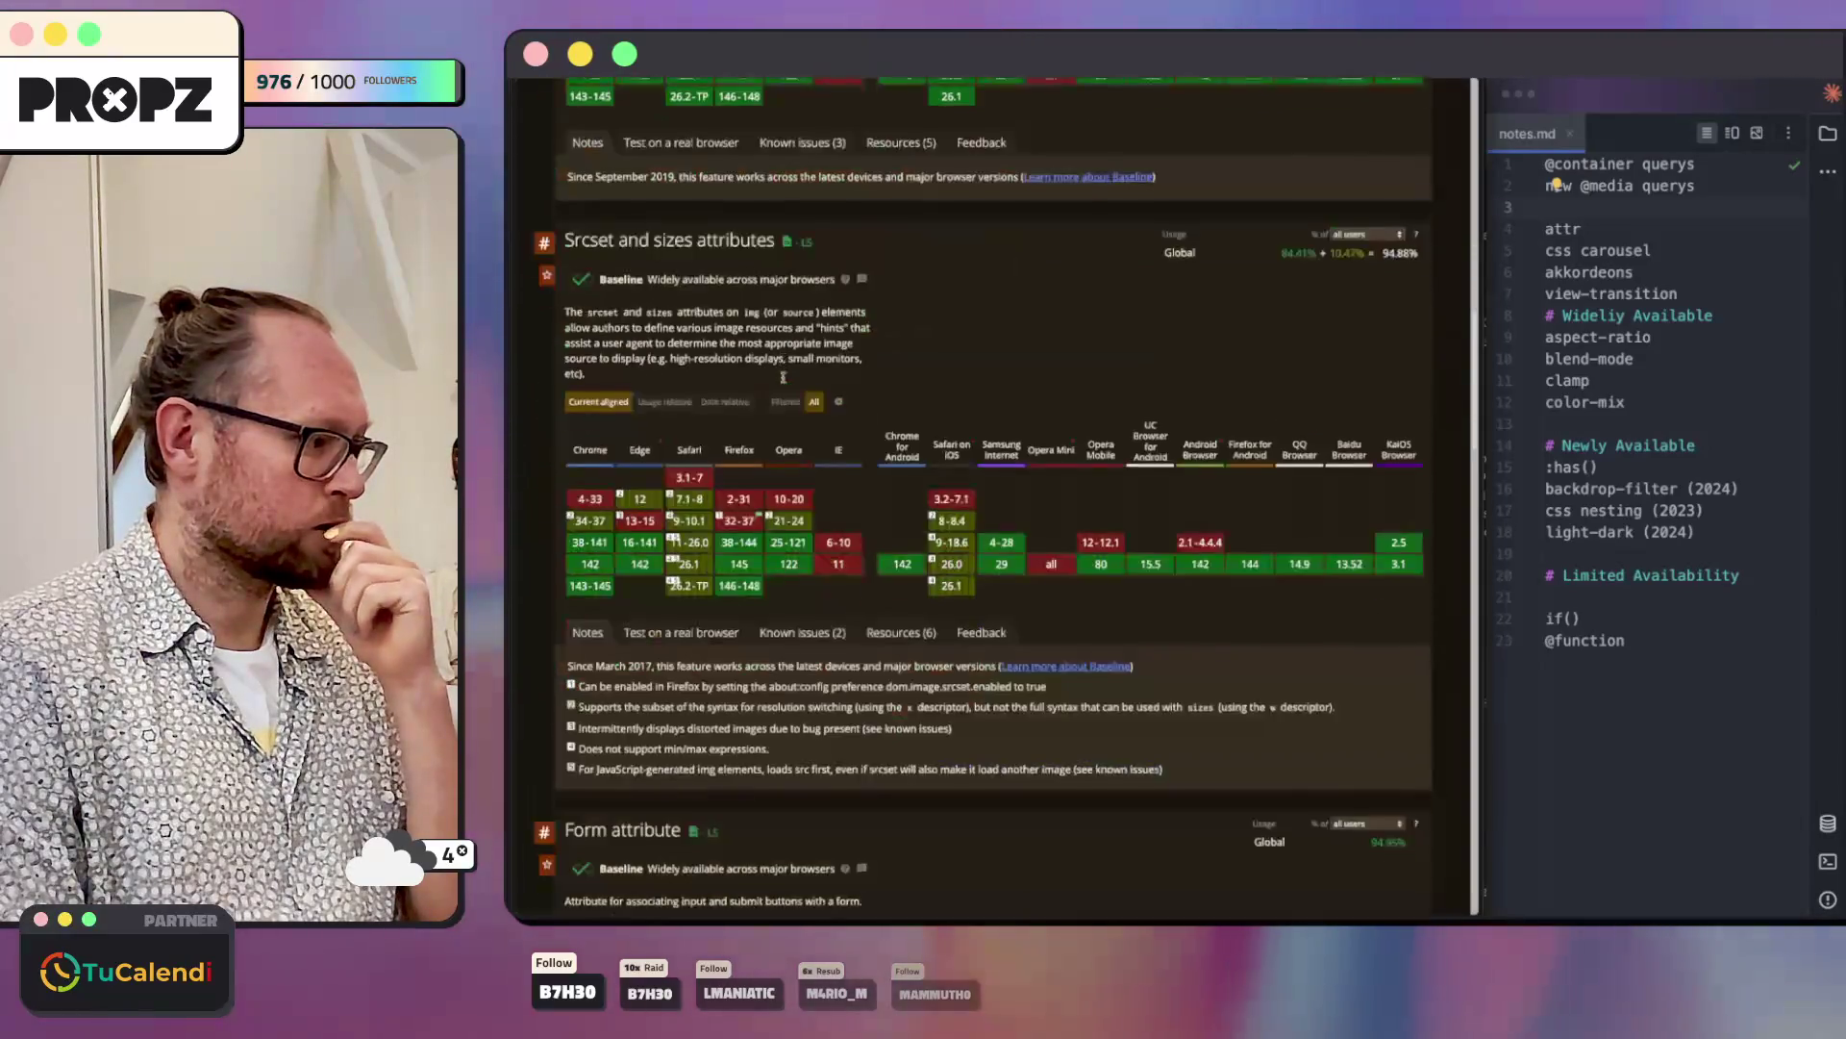
scroll(783, 381, down, 4)
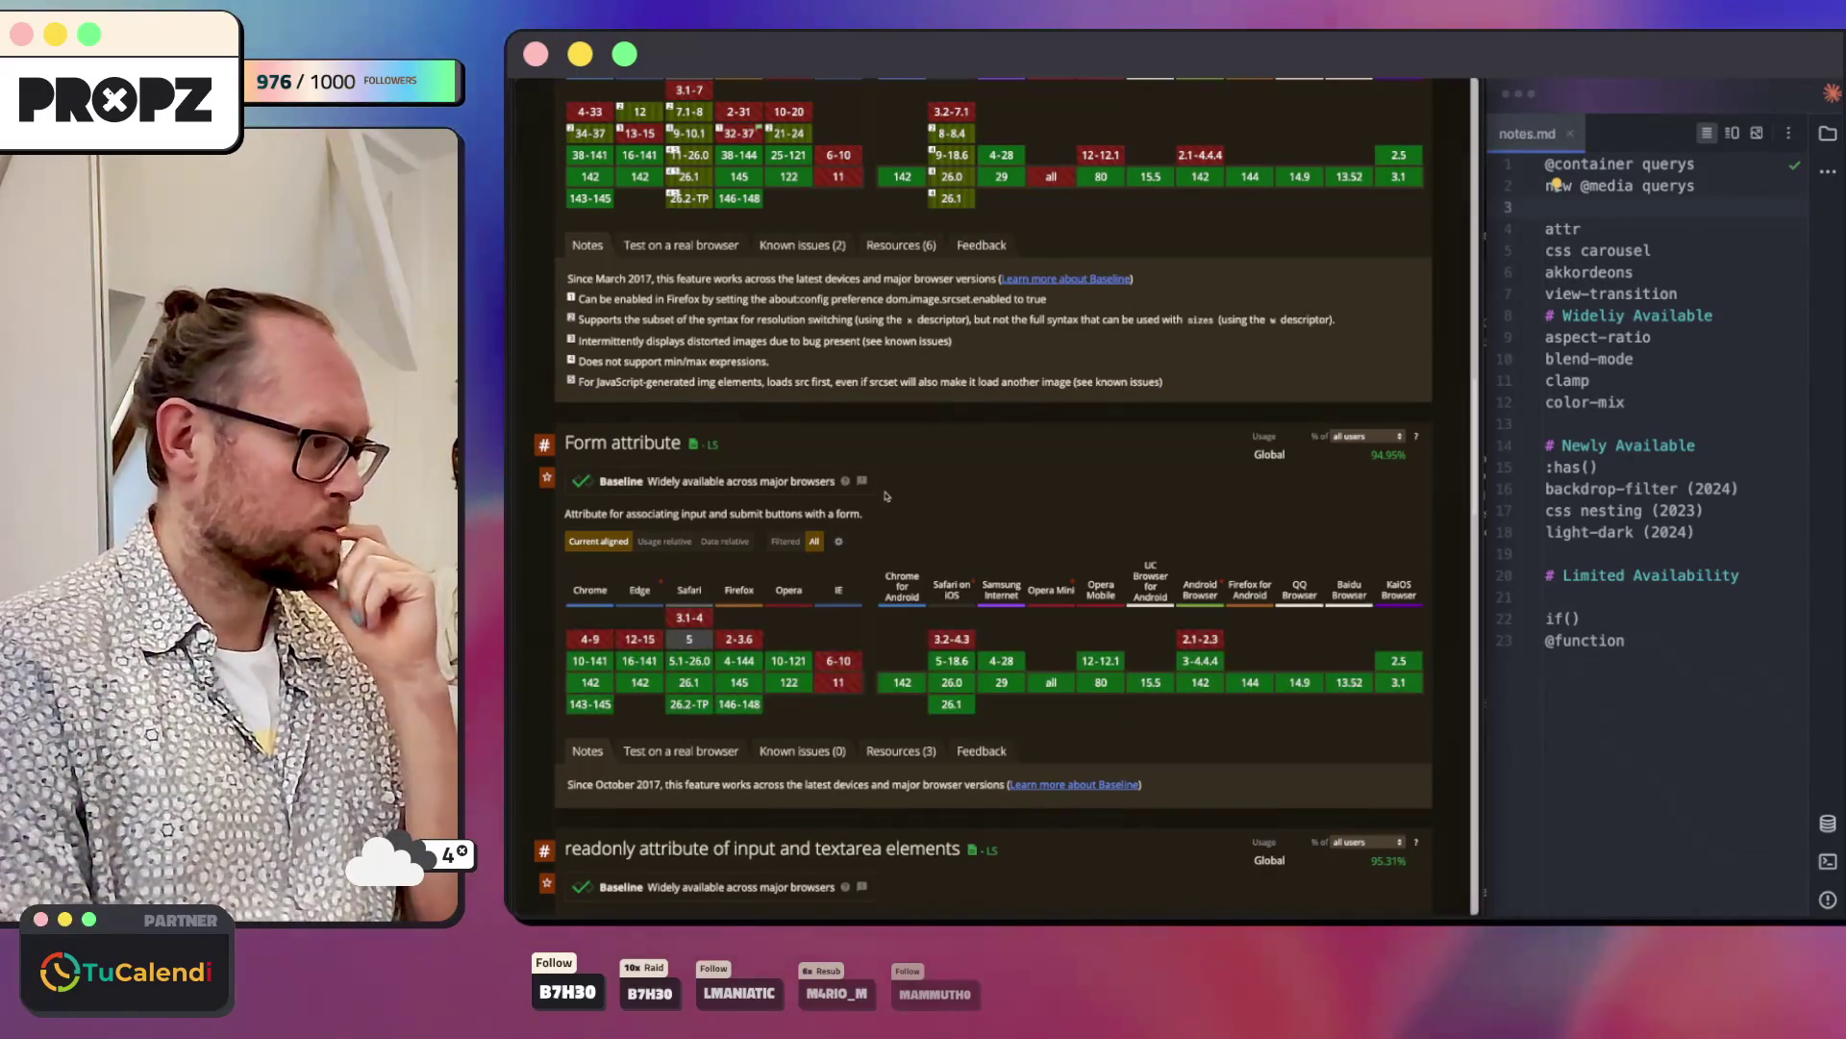
scroll(885, 491, down, 3)
scroll(884, 491, down, 3)
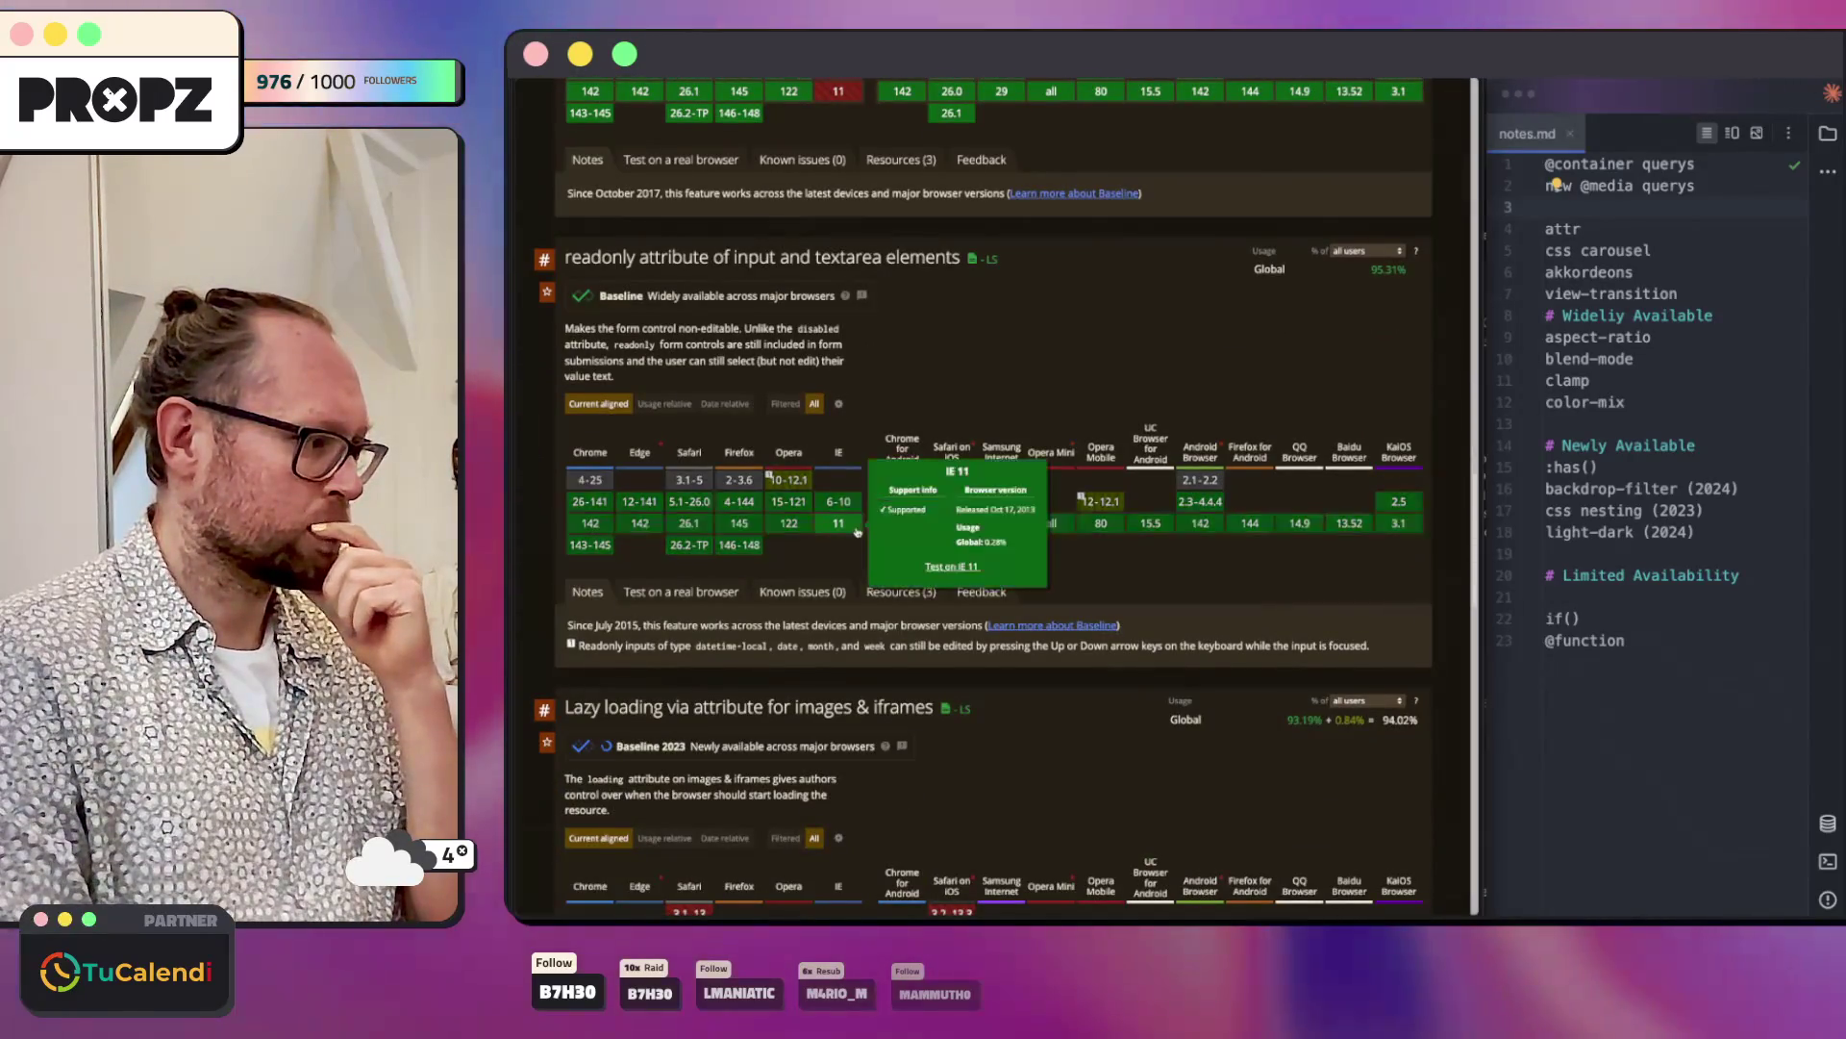
scroll(870, 509, down, 3)
scroll(864, 528, down, 5)
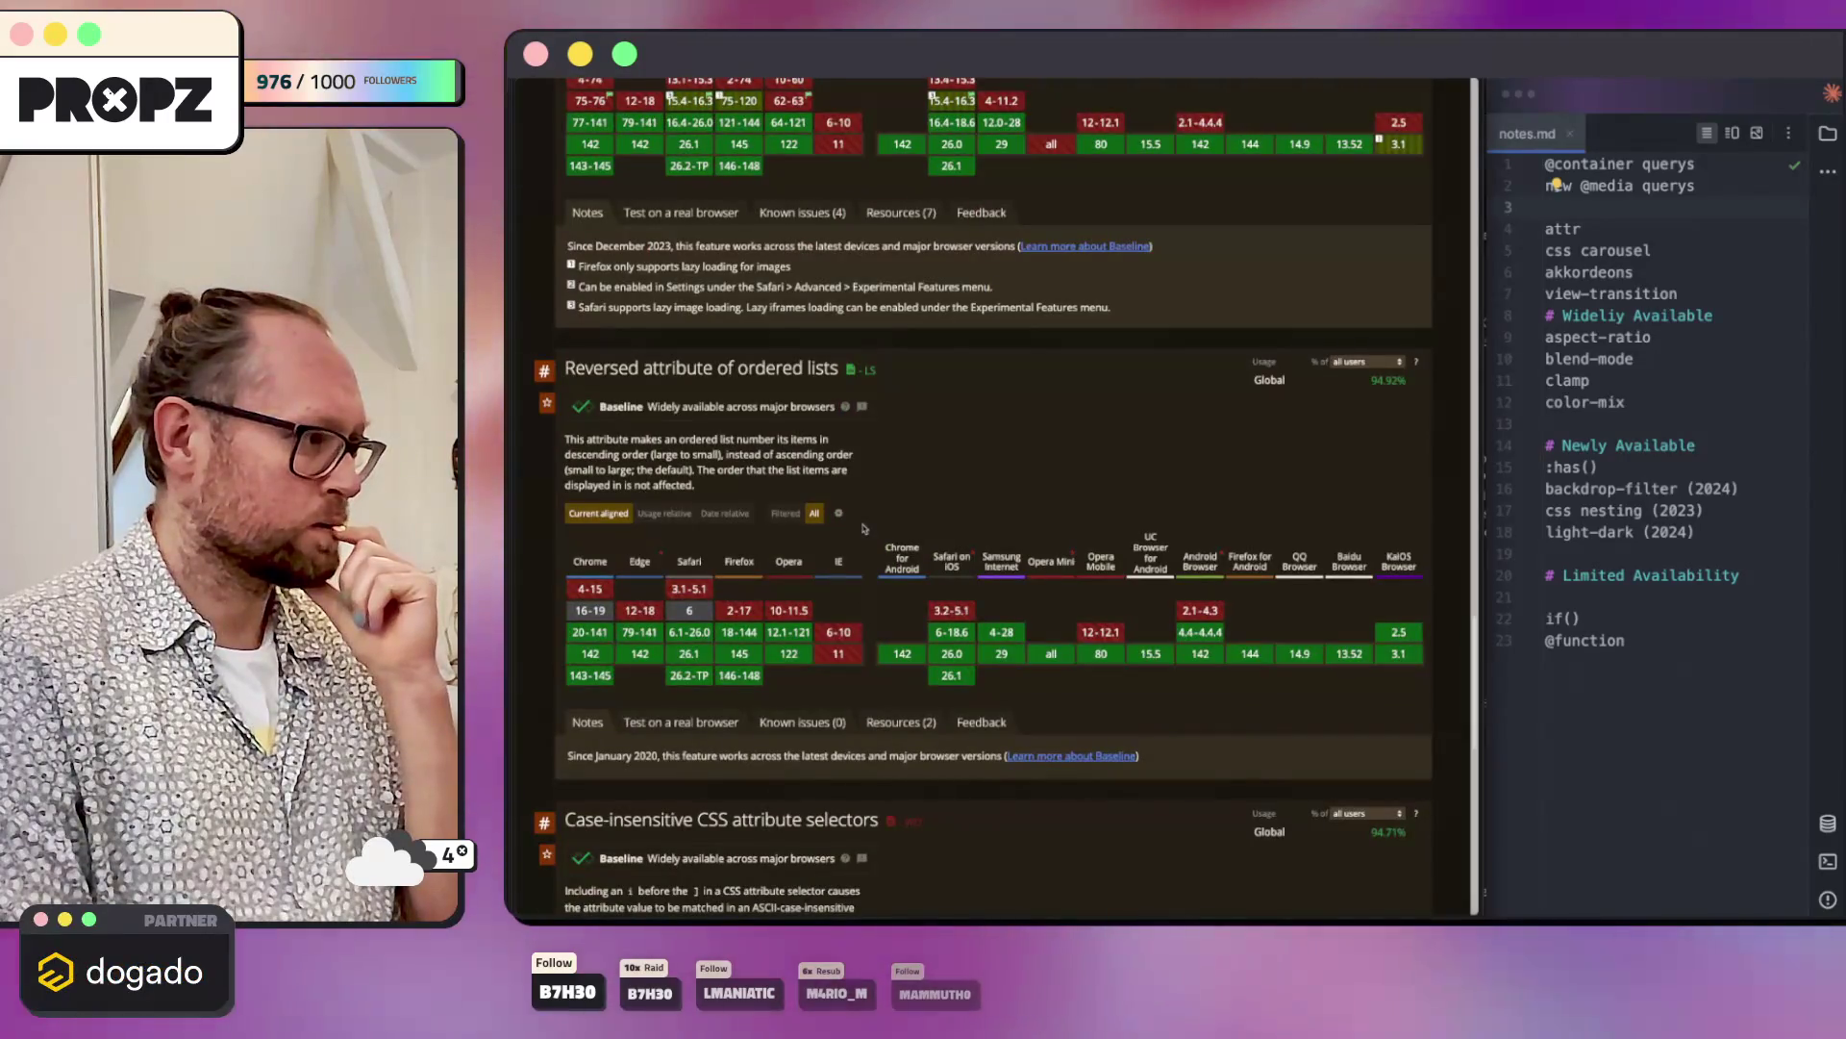
scroll(865, 528, down, 3)
scroll(865, 528, down, 2)
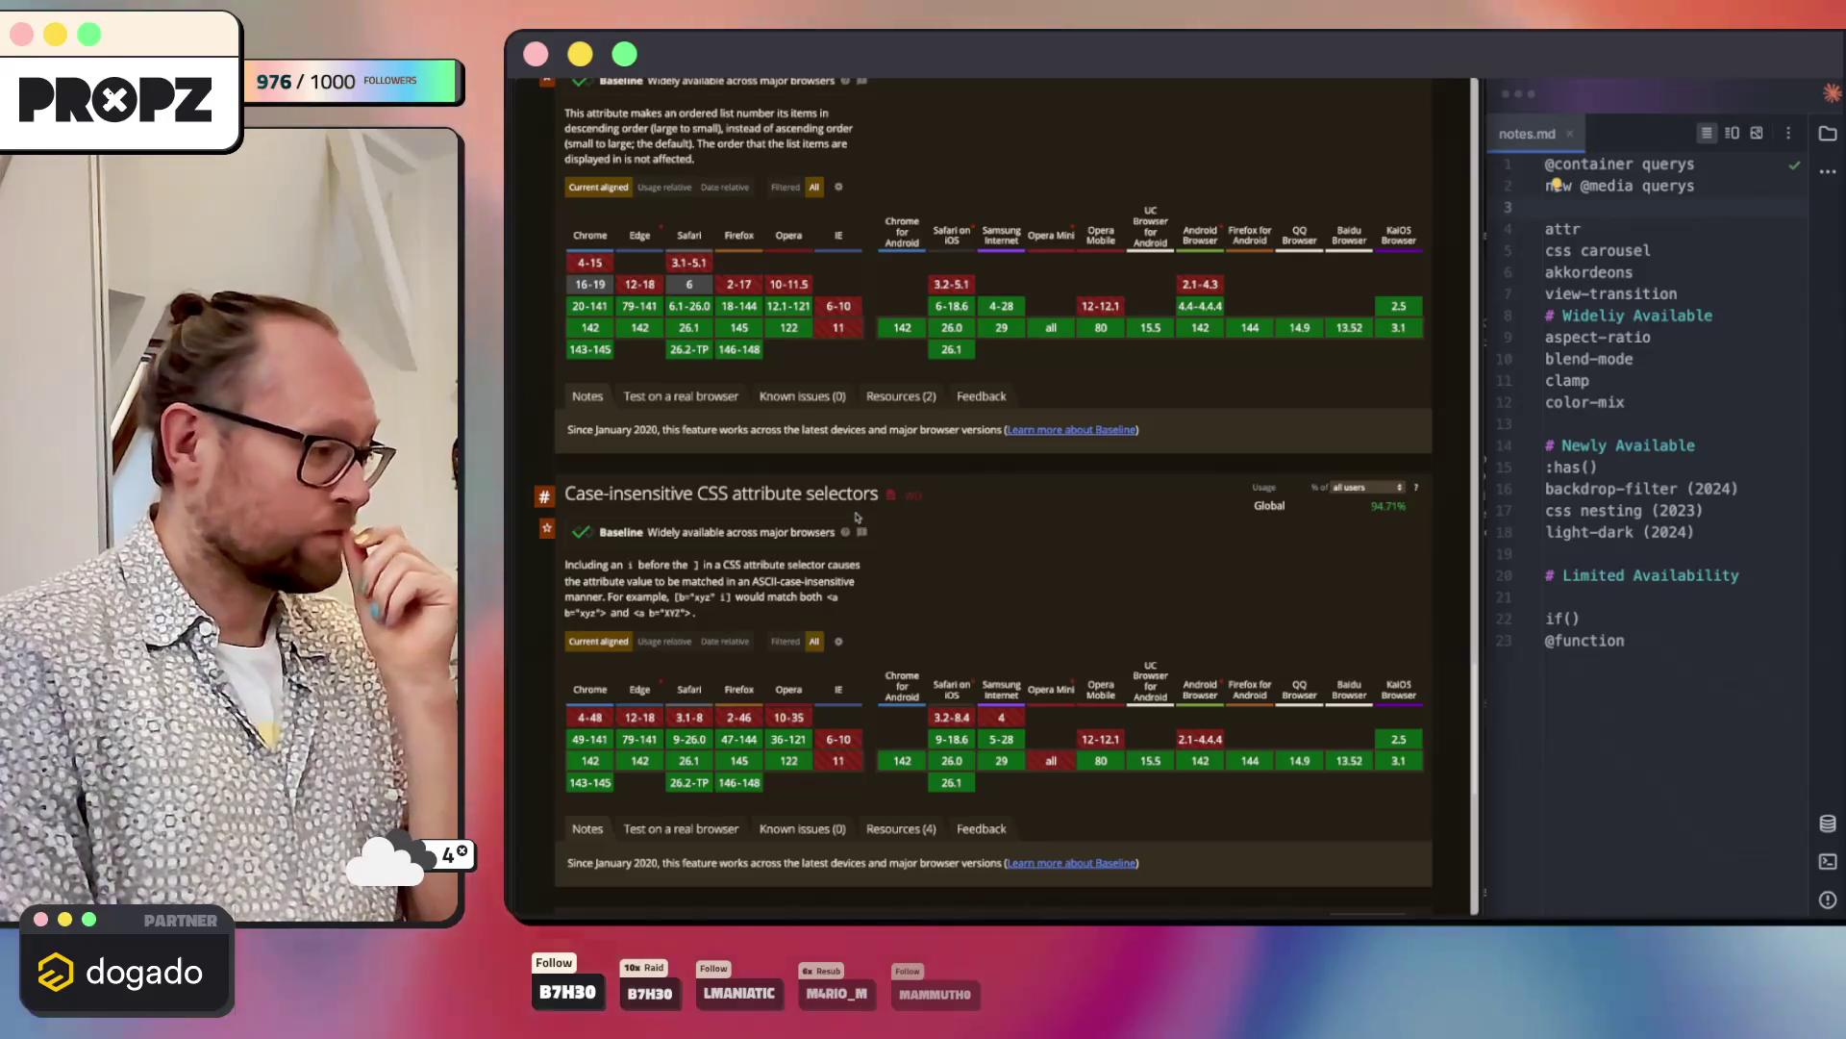
scroll(860, 524, down, 2)
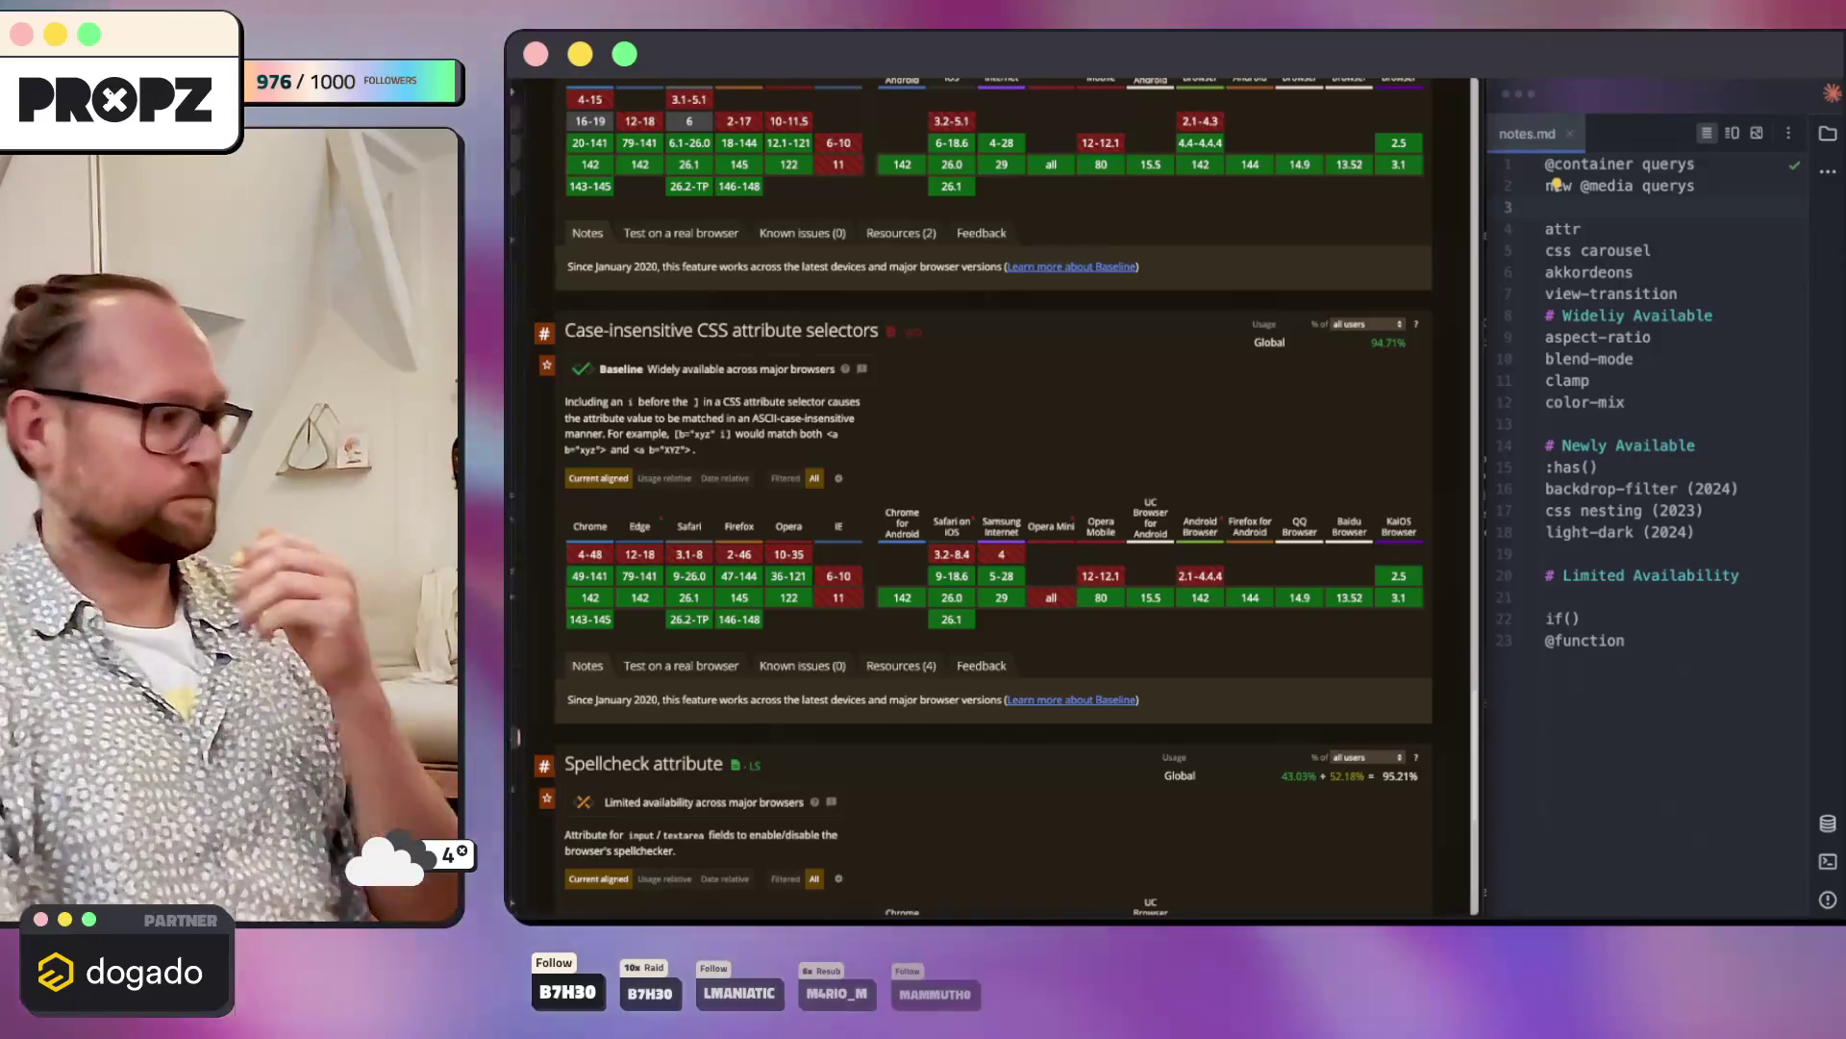
scroll(945, 546, down, 4)
scroll(944, 546, down, 3)
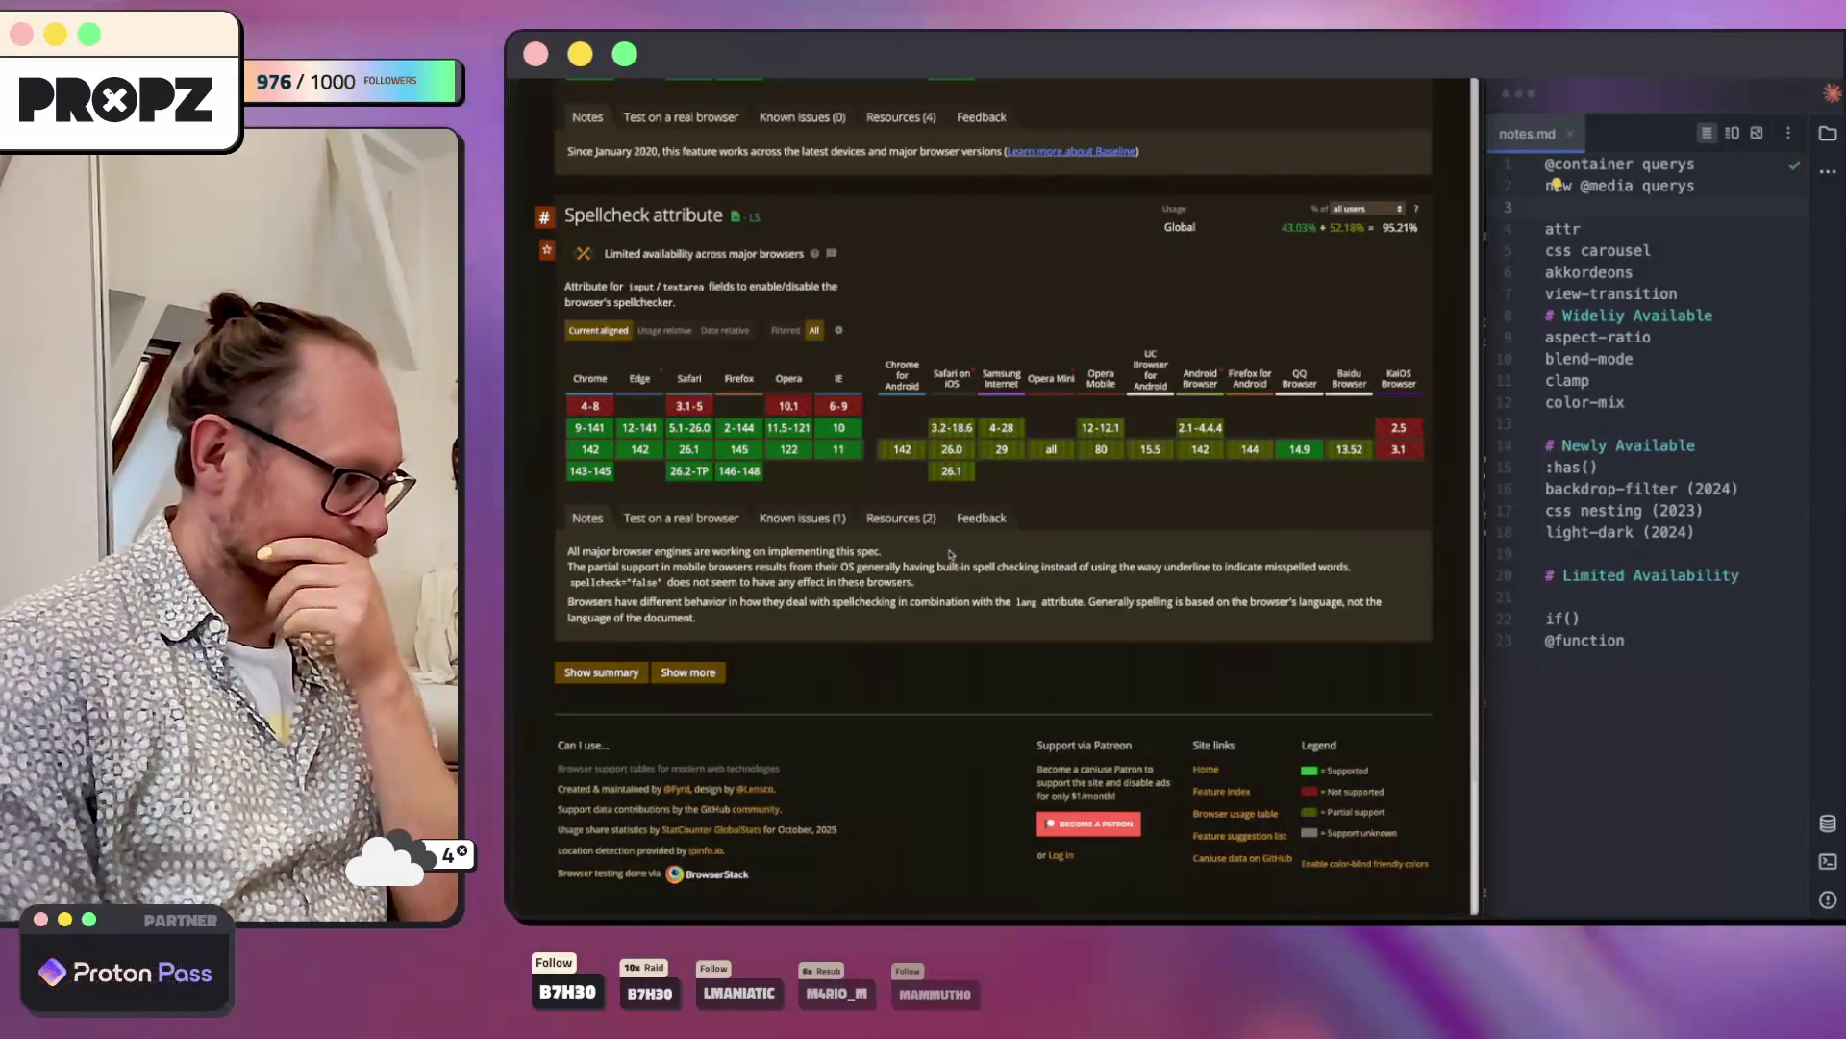
scroll(949, 553, up, 20)
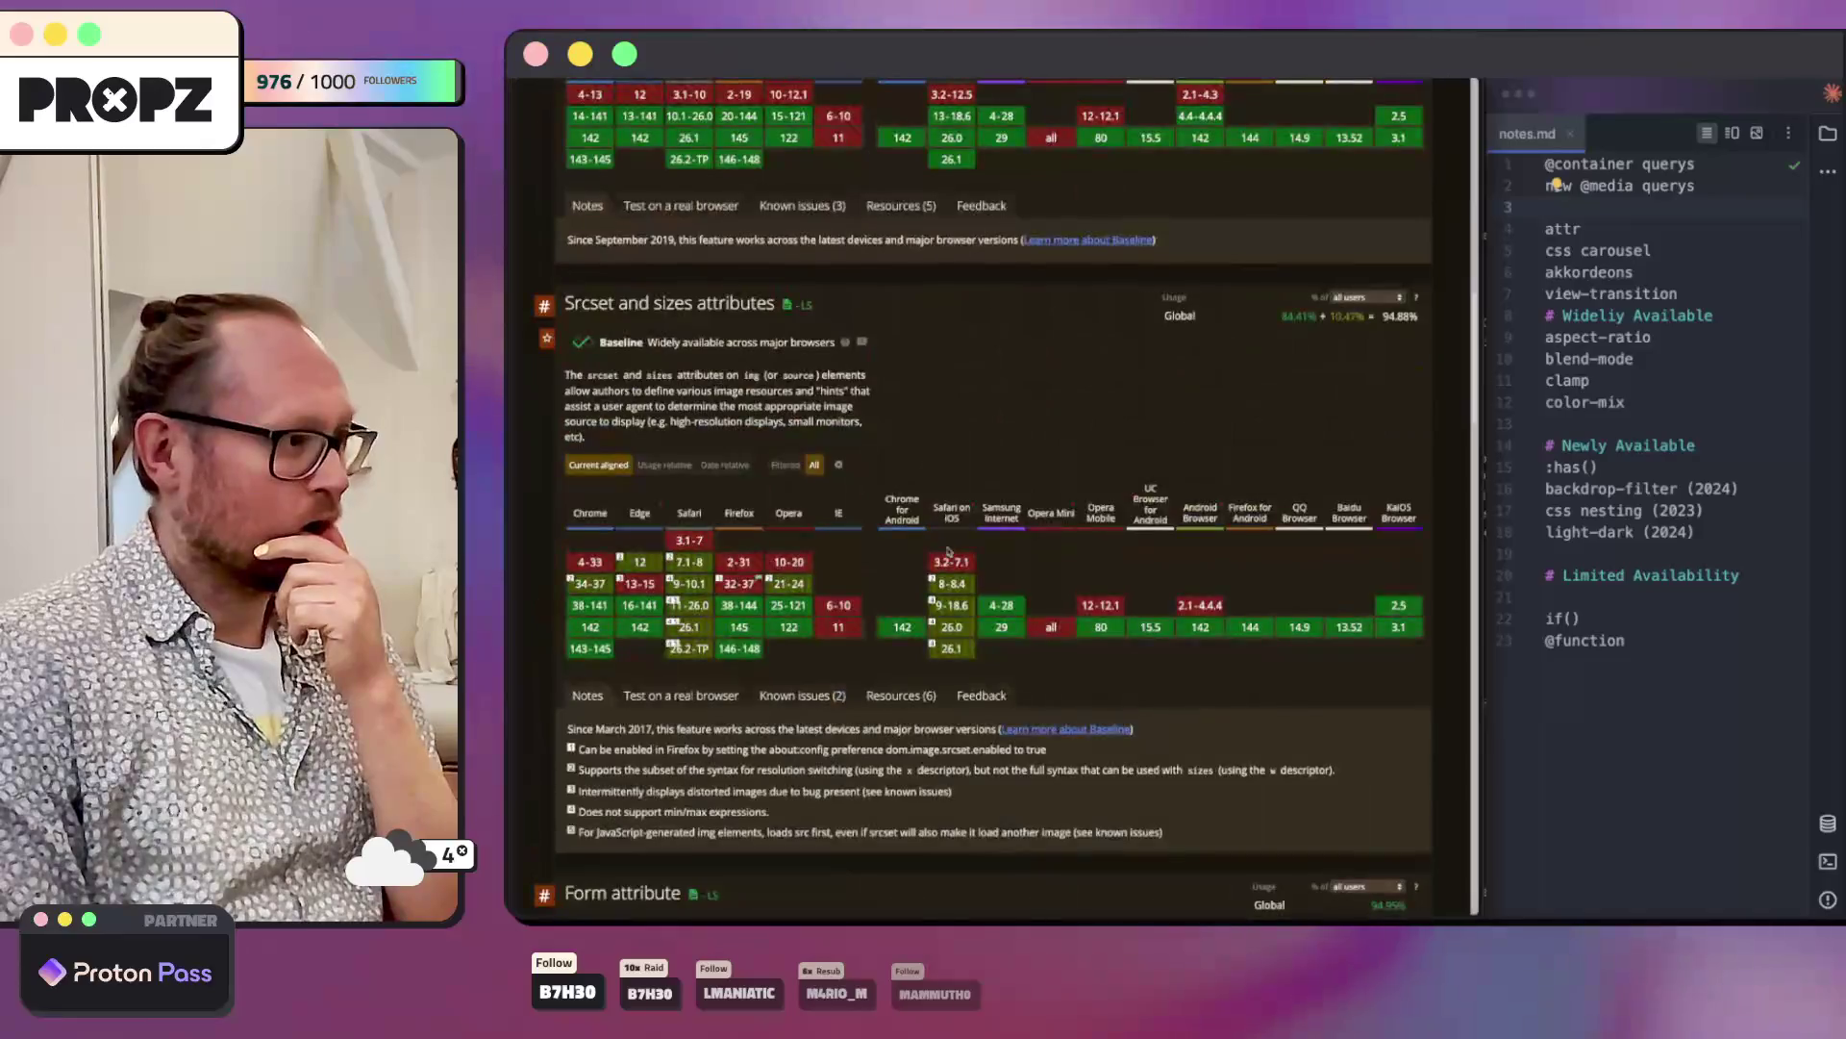
scroll(950, 554, up, 8)
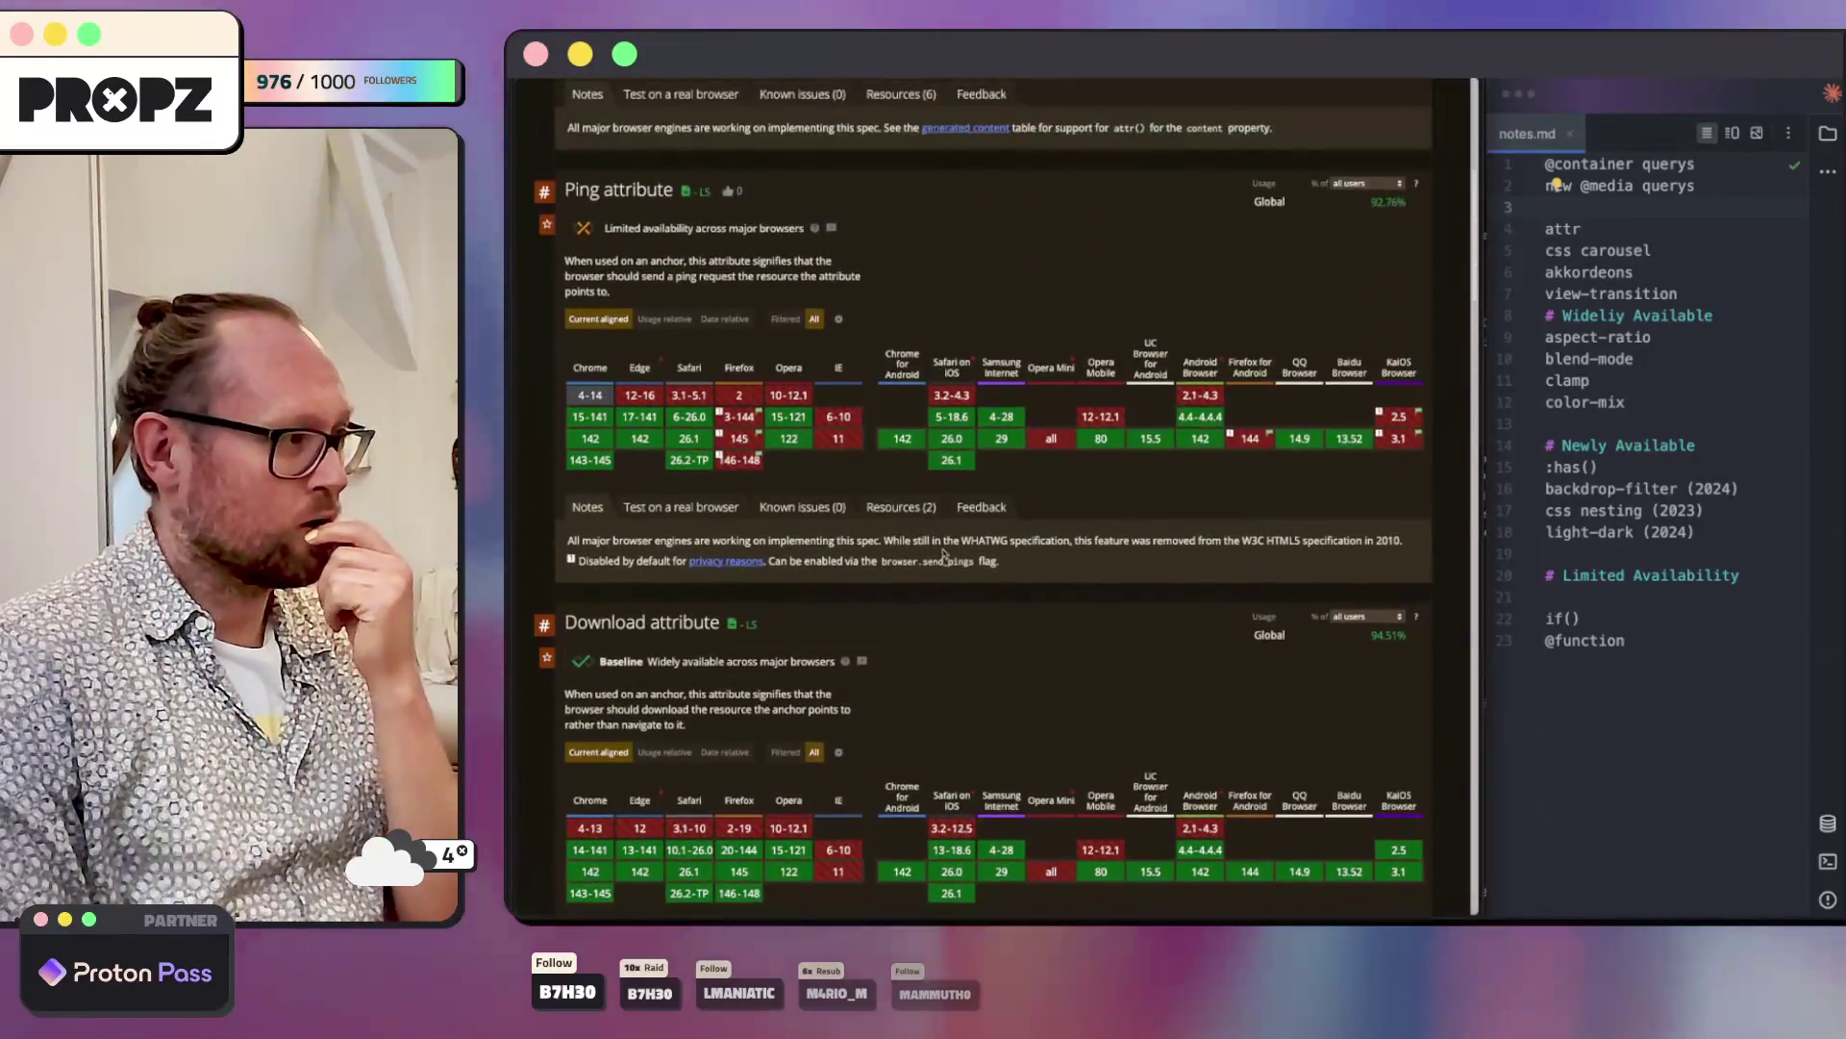
scroll(944, 554, up, 6)
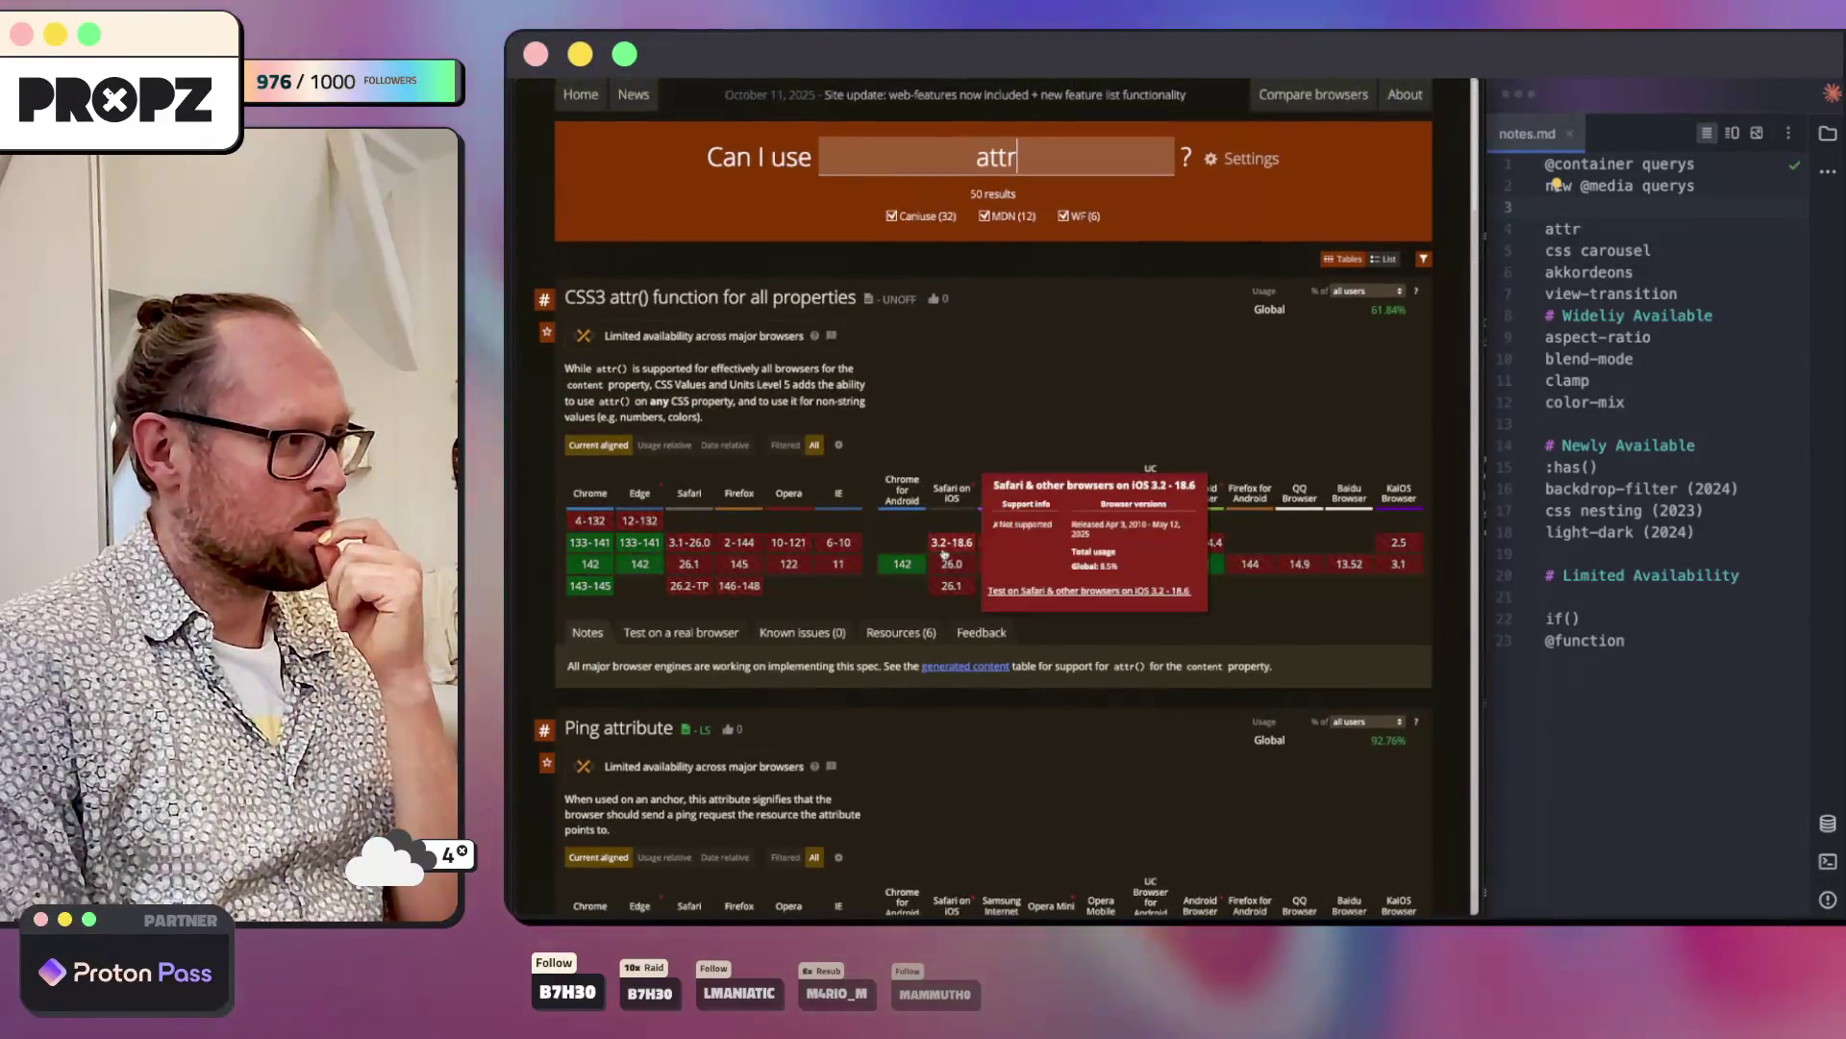
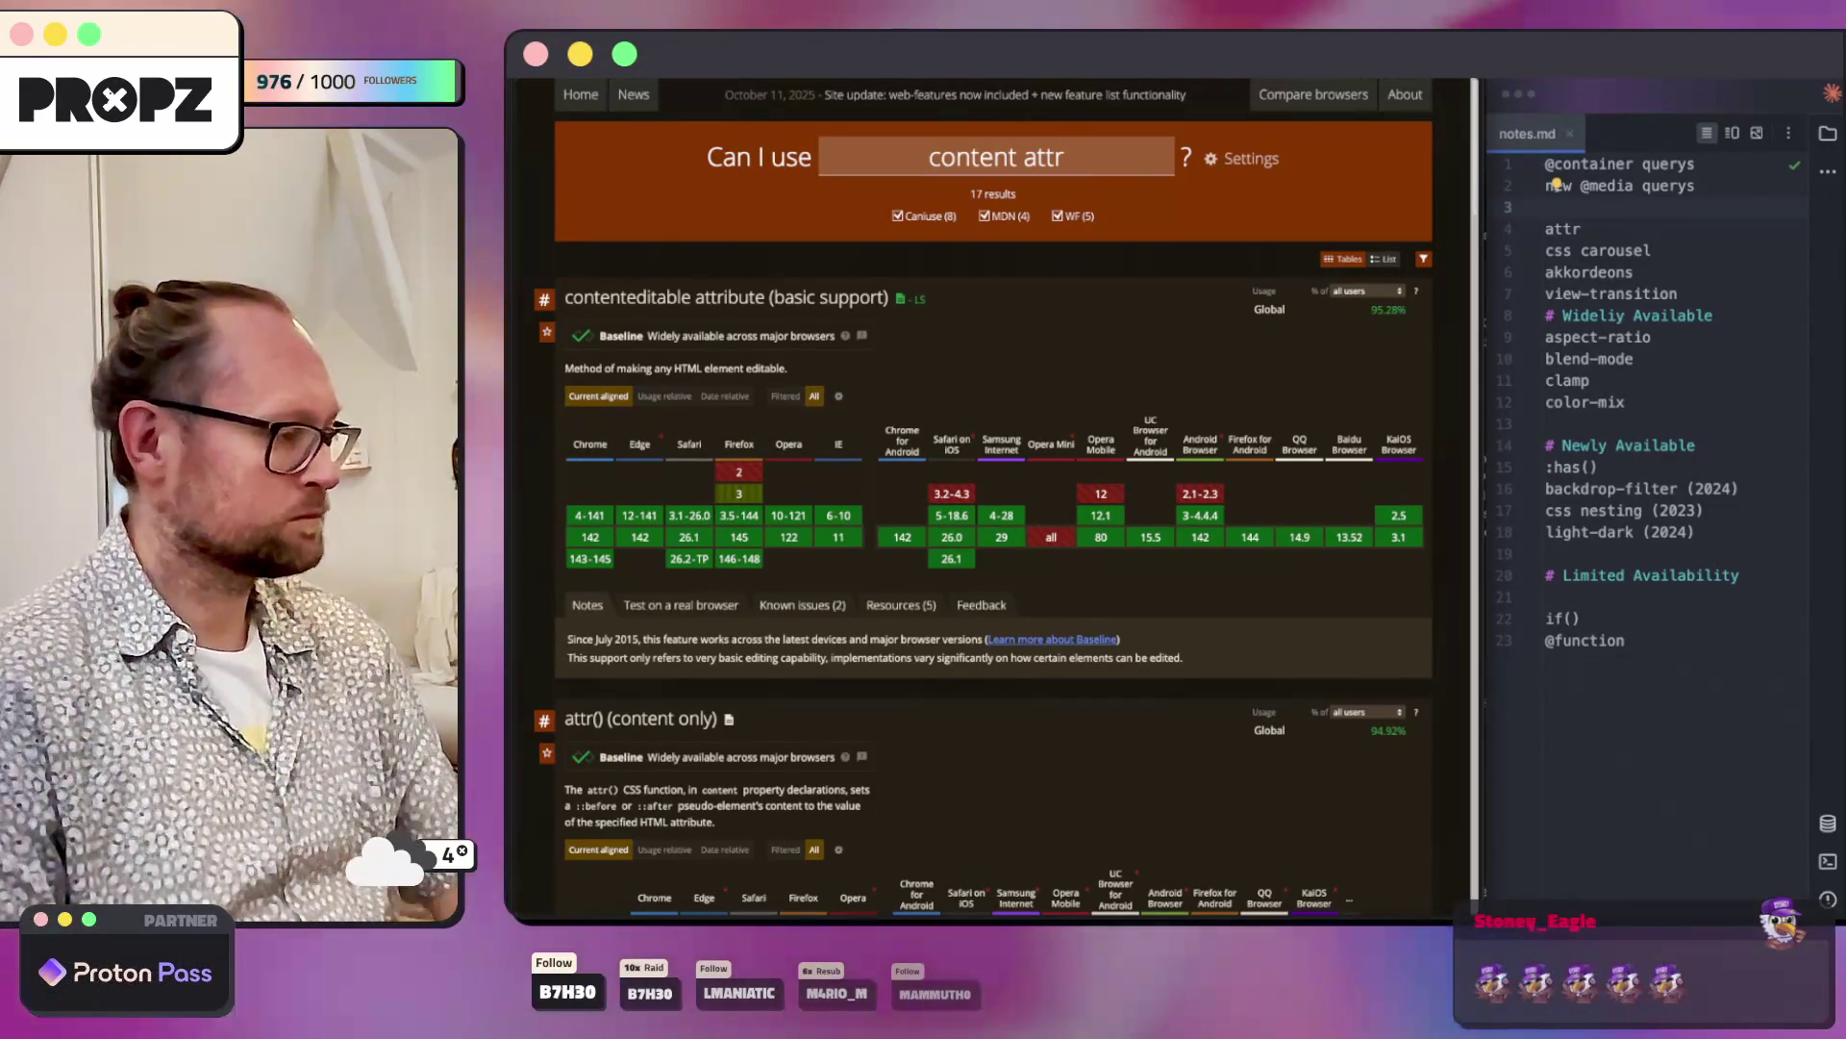
Copy 'attr() (content only)' below aspect-ratio under Widely Available and remove the old attr line.
scroll(559, 535, down, 2)
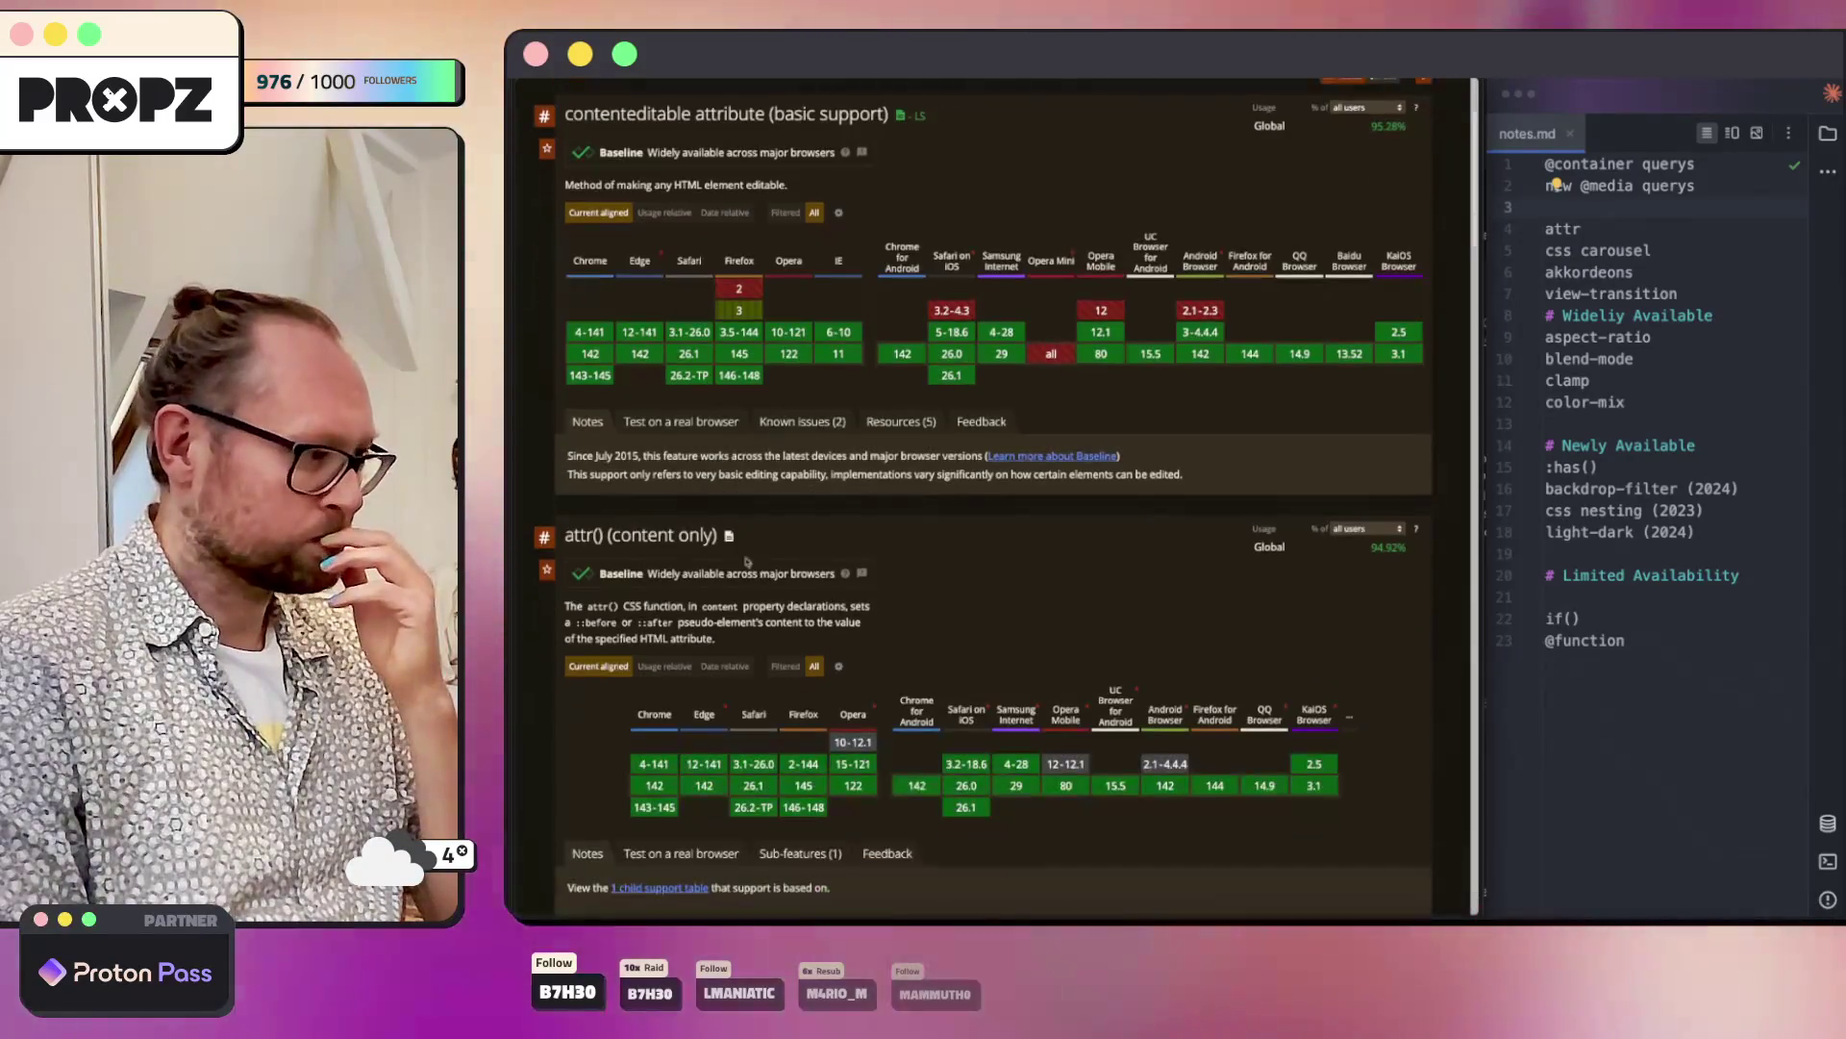
drag(703, 532, 718, 535)
key(ctrl+c)
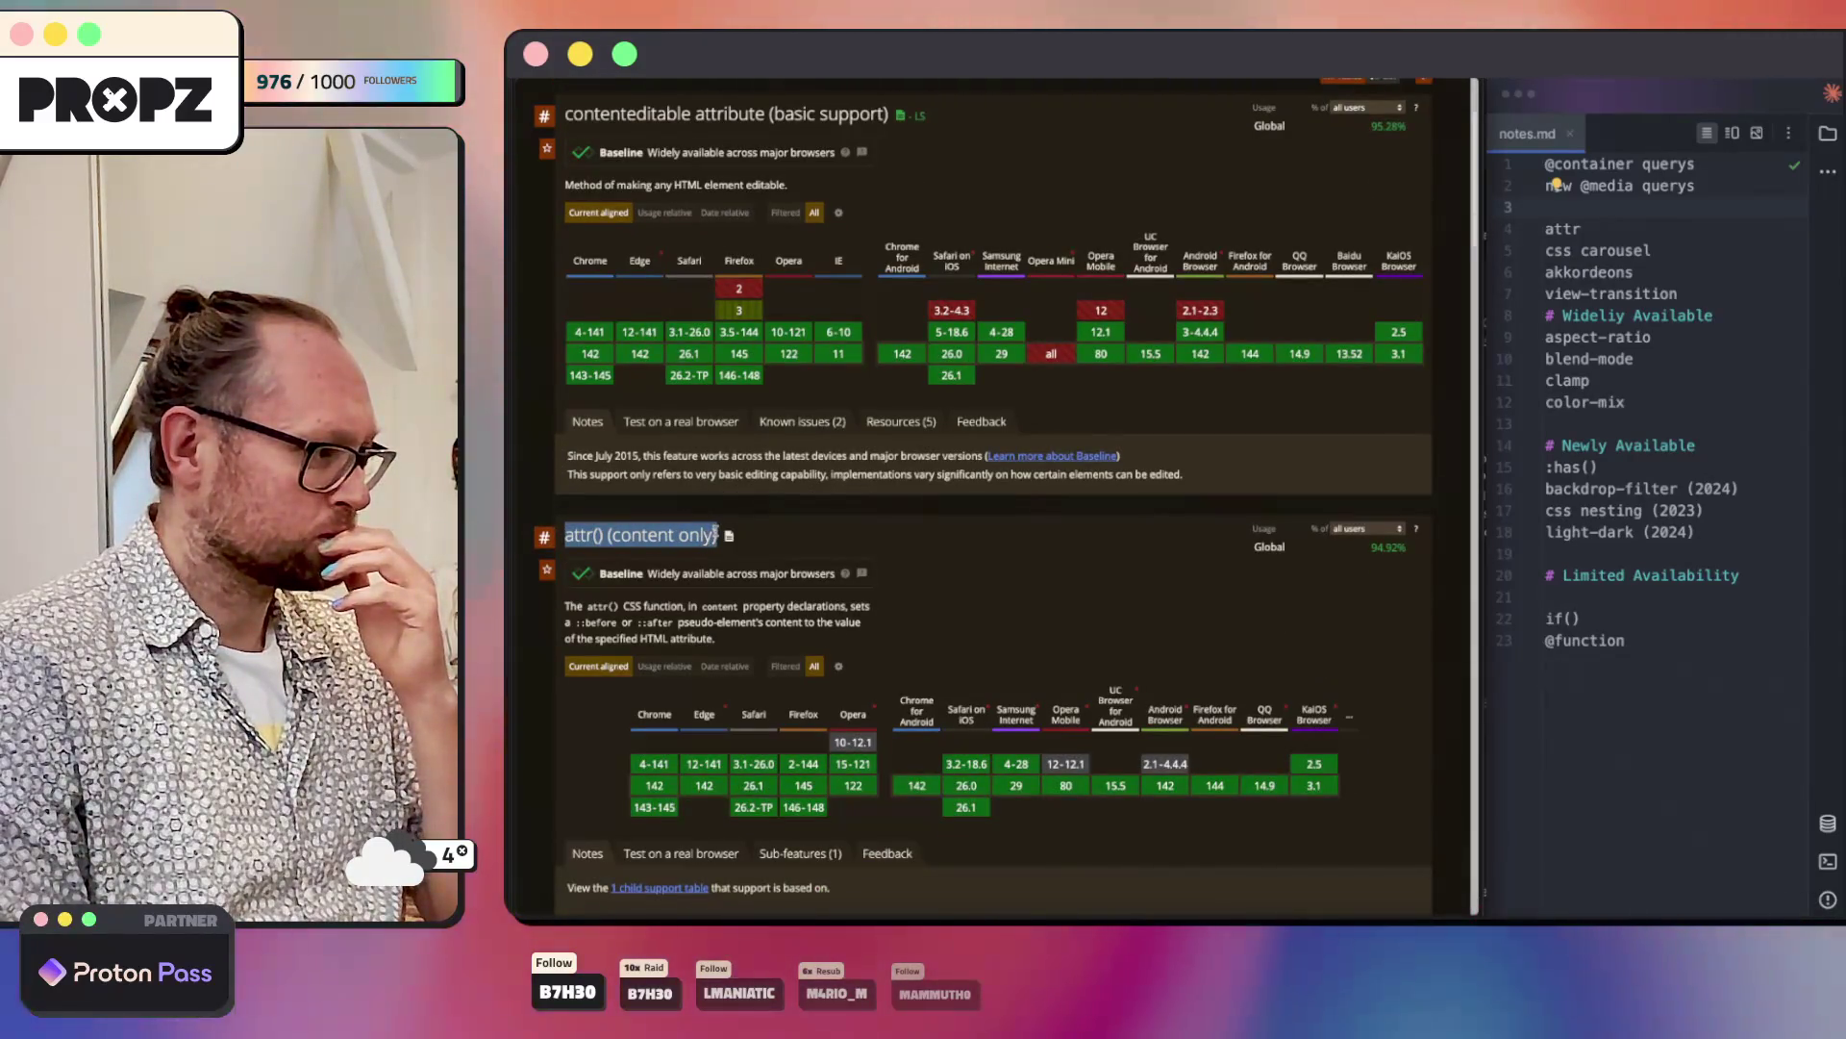
click(1656, 423)
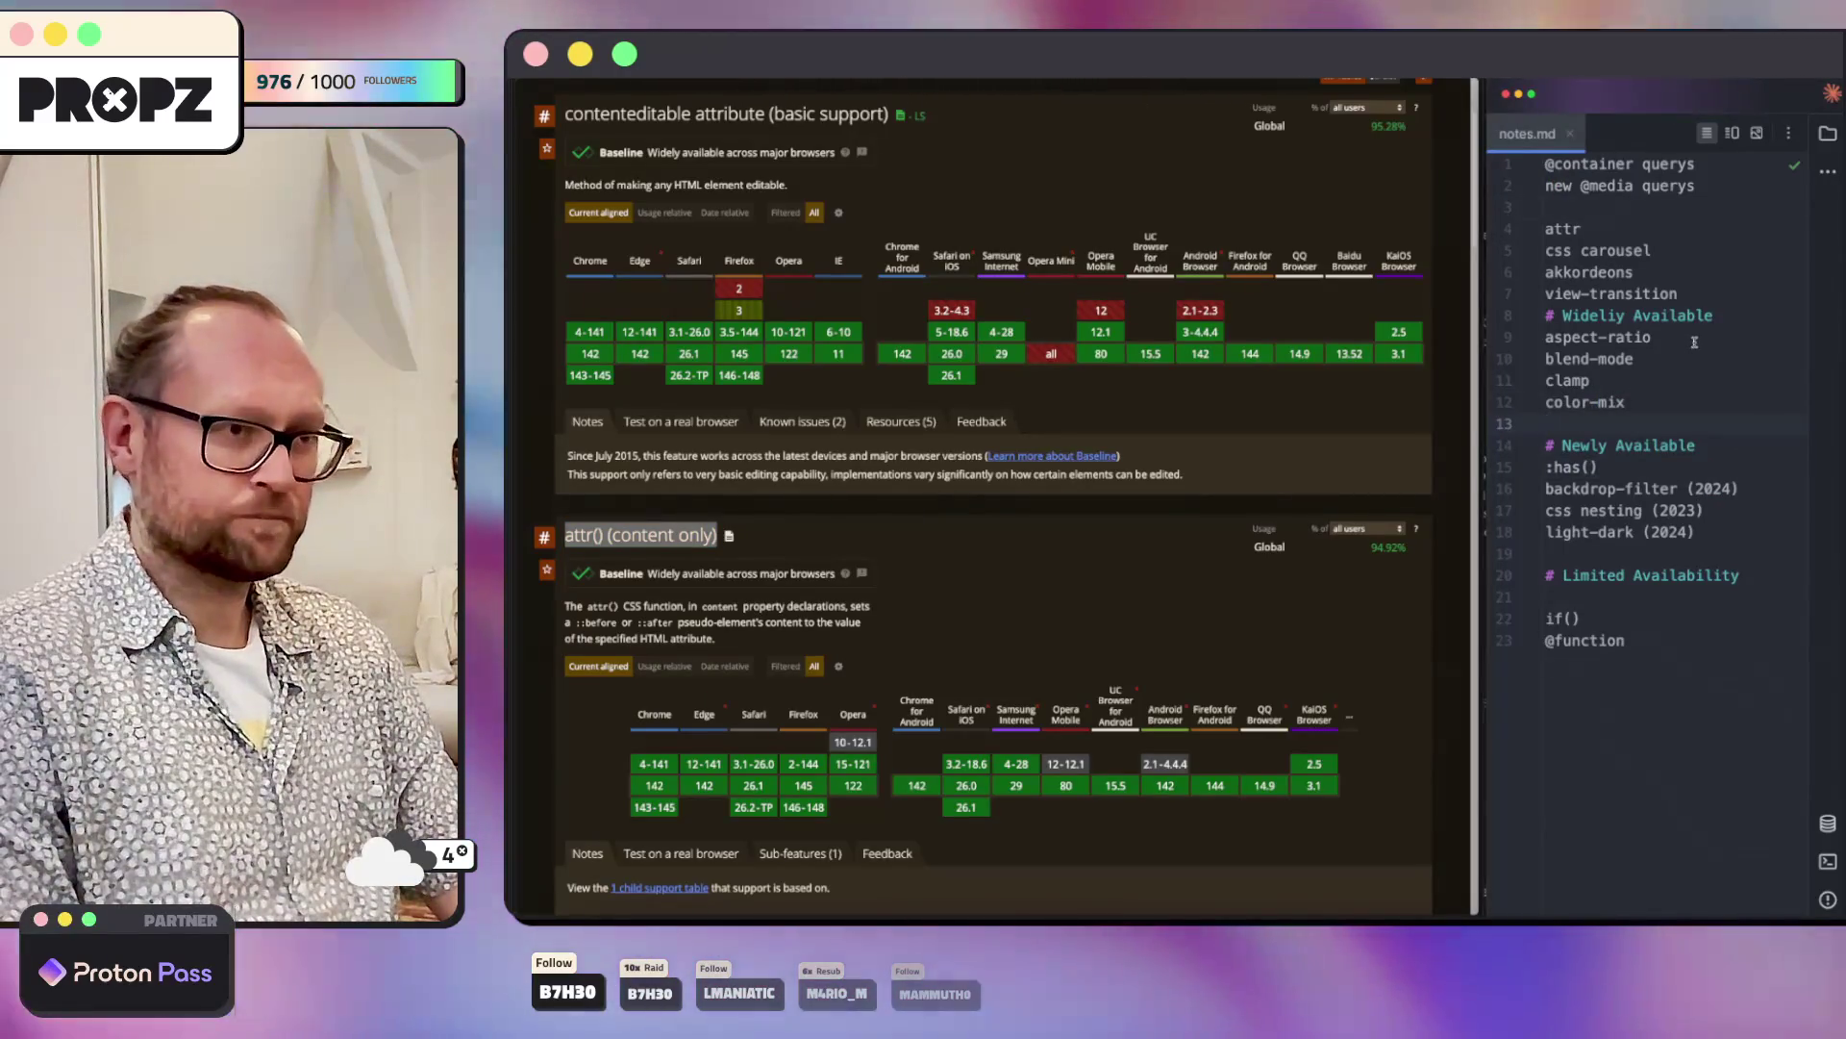
click(1652, 337)
key(Return)
key(ctrl+v)
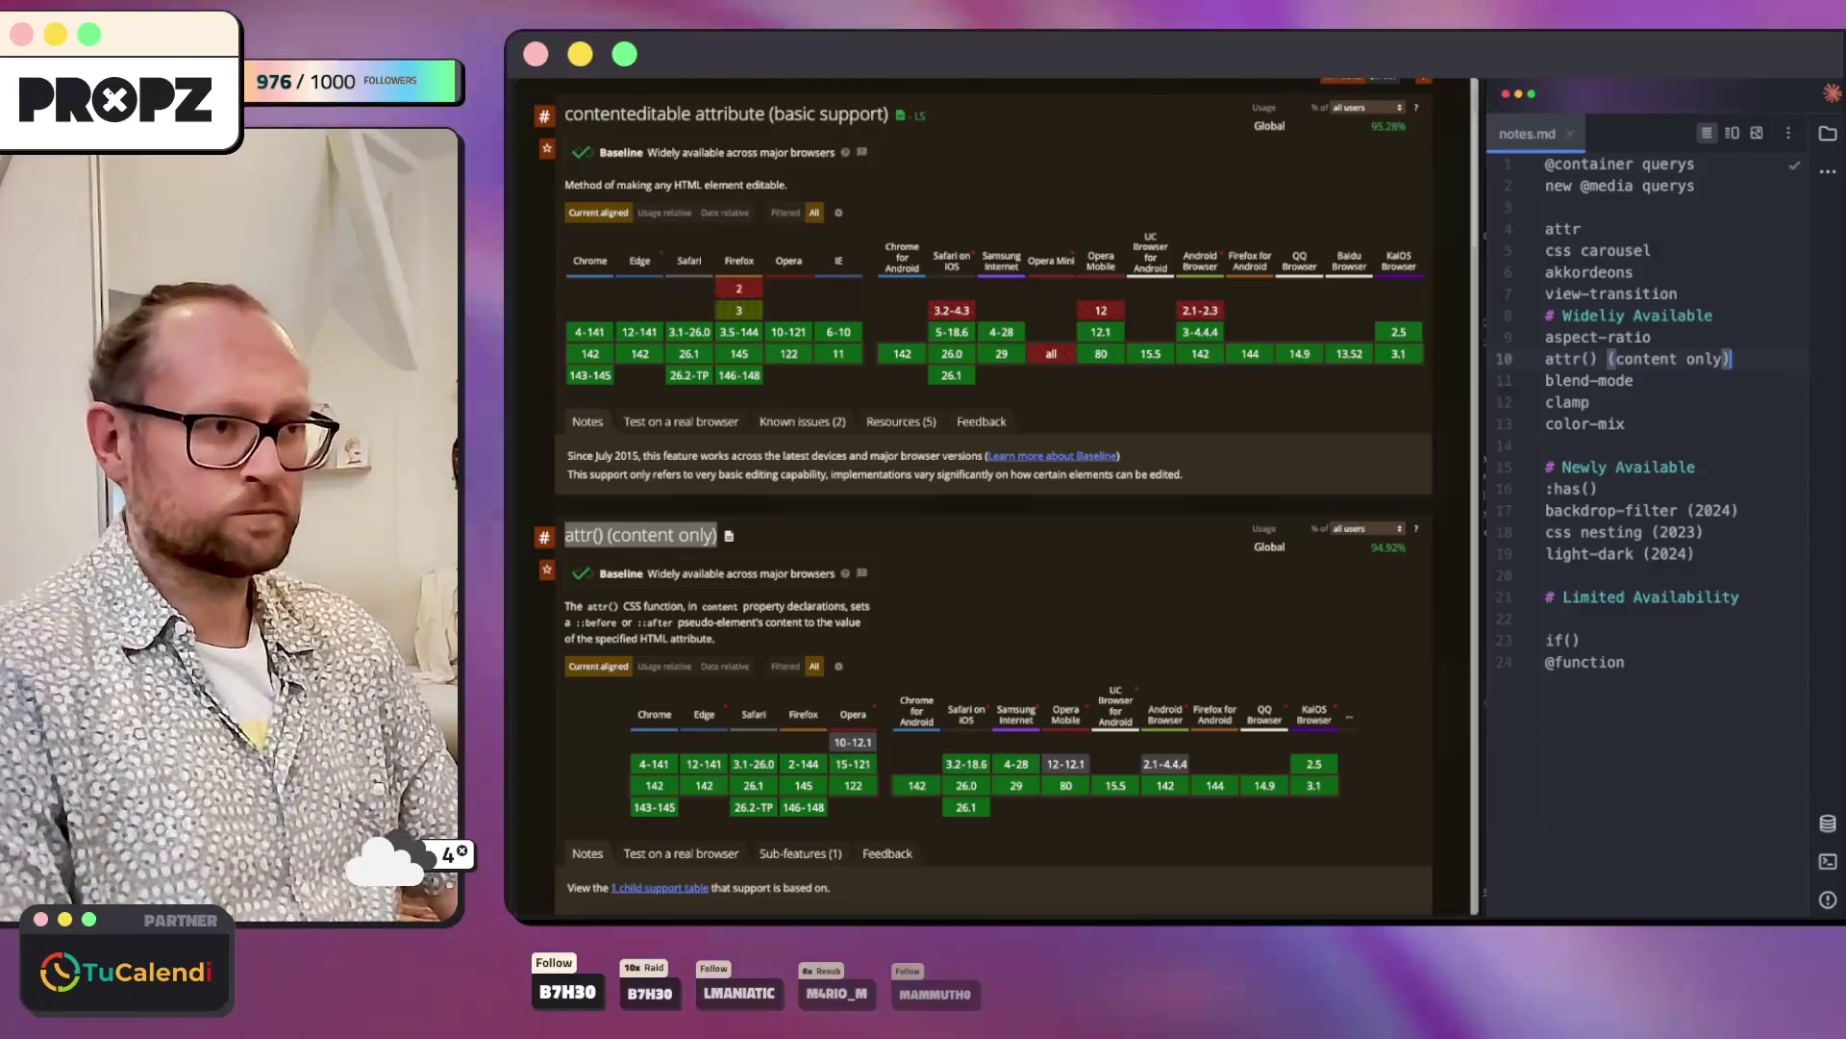
key(BackSpace)
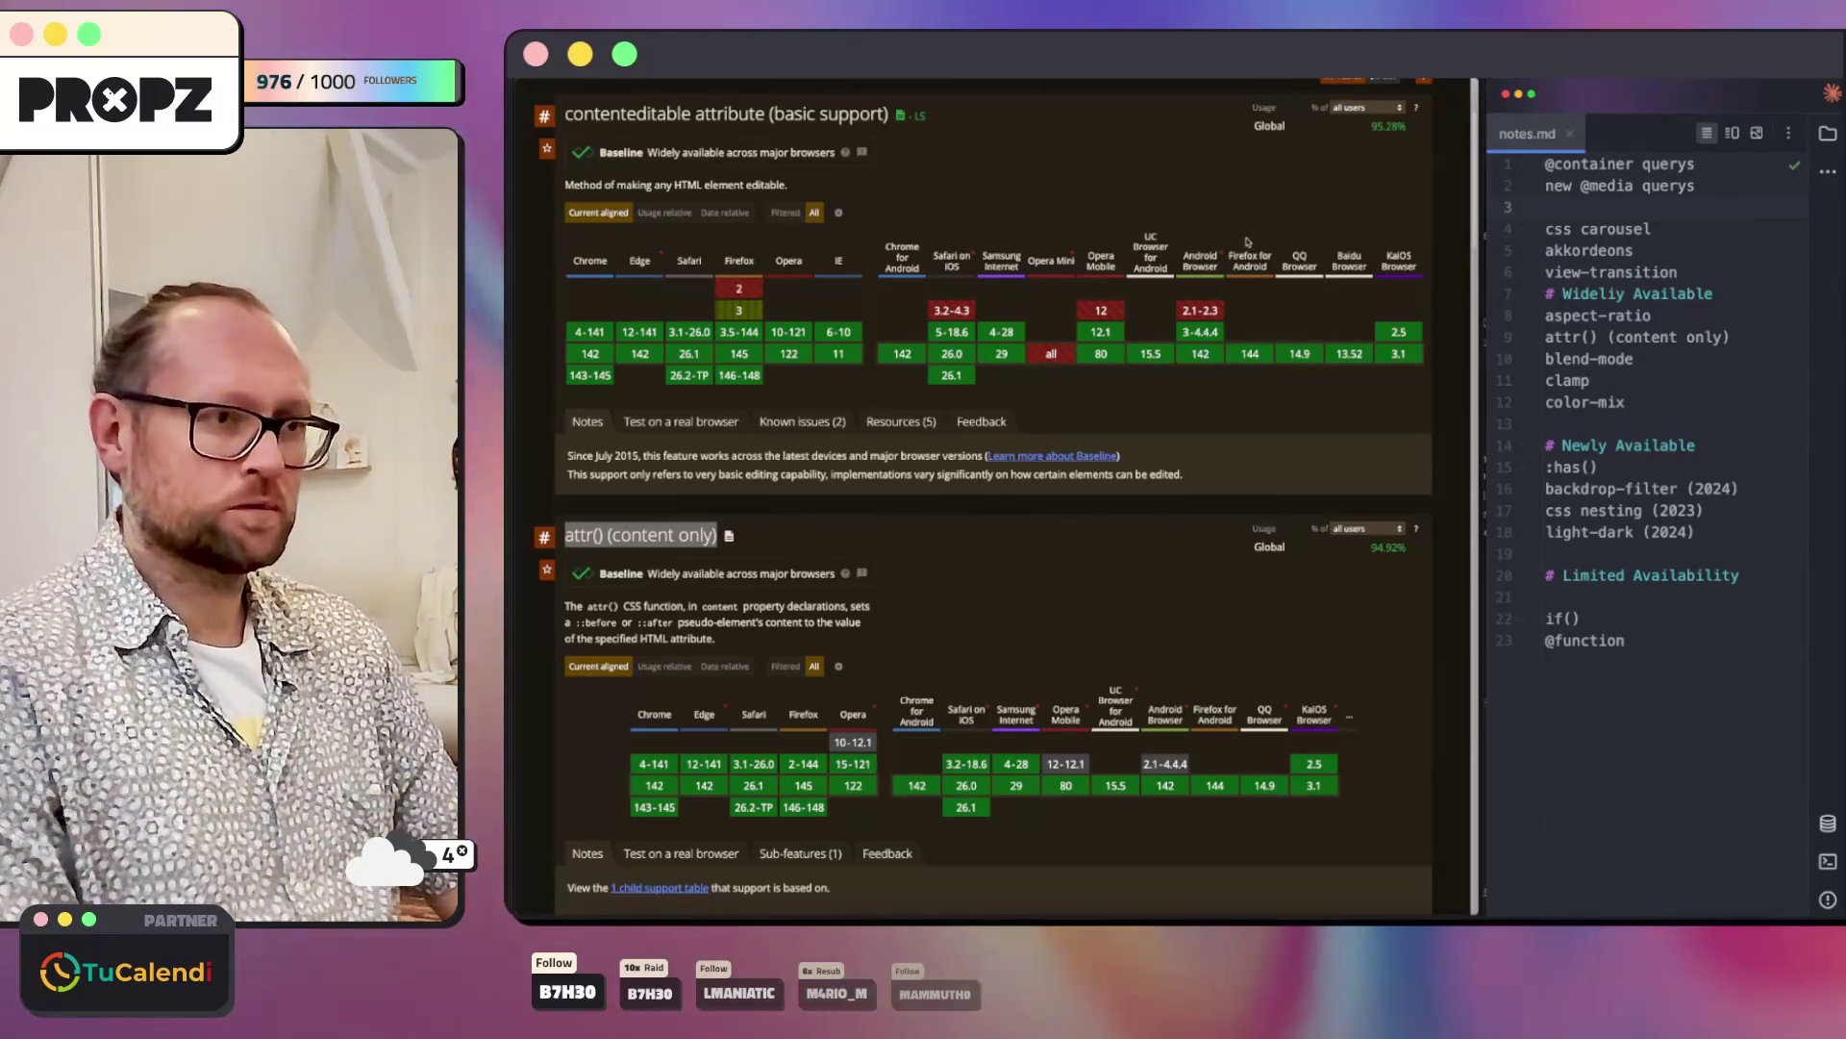
scroll(841, 194, up, 5)
click(960, 146)
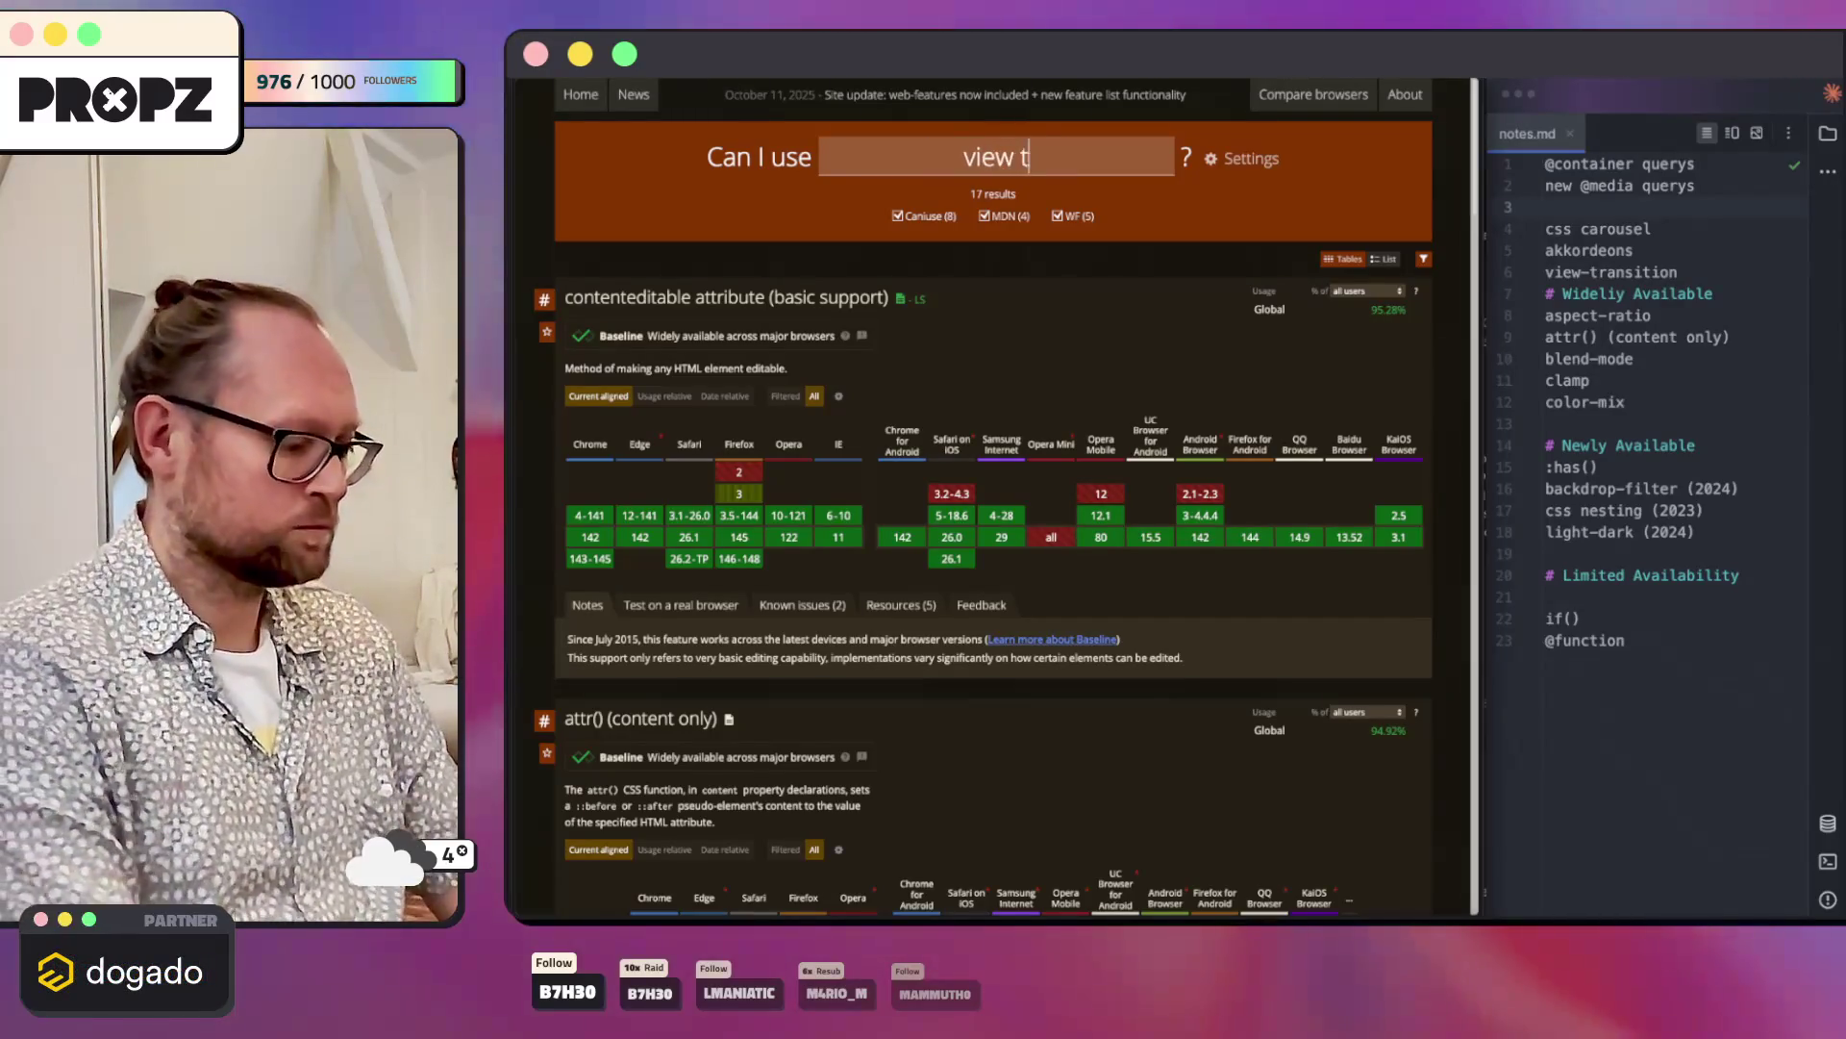
Search 'view transitions' and add 'view transitions (2025)' under Newly Available in notes.md.
text(itions)
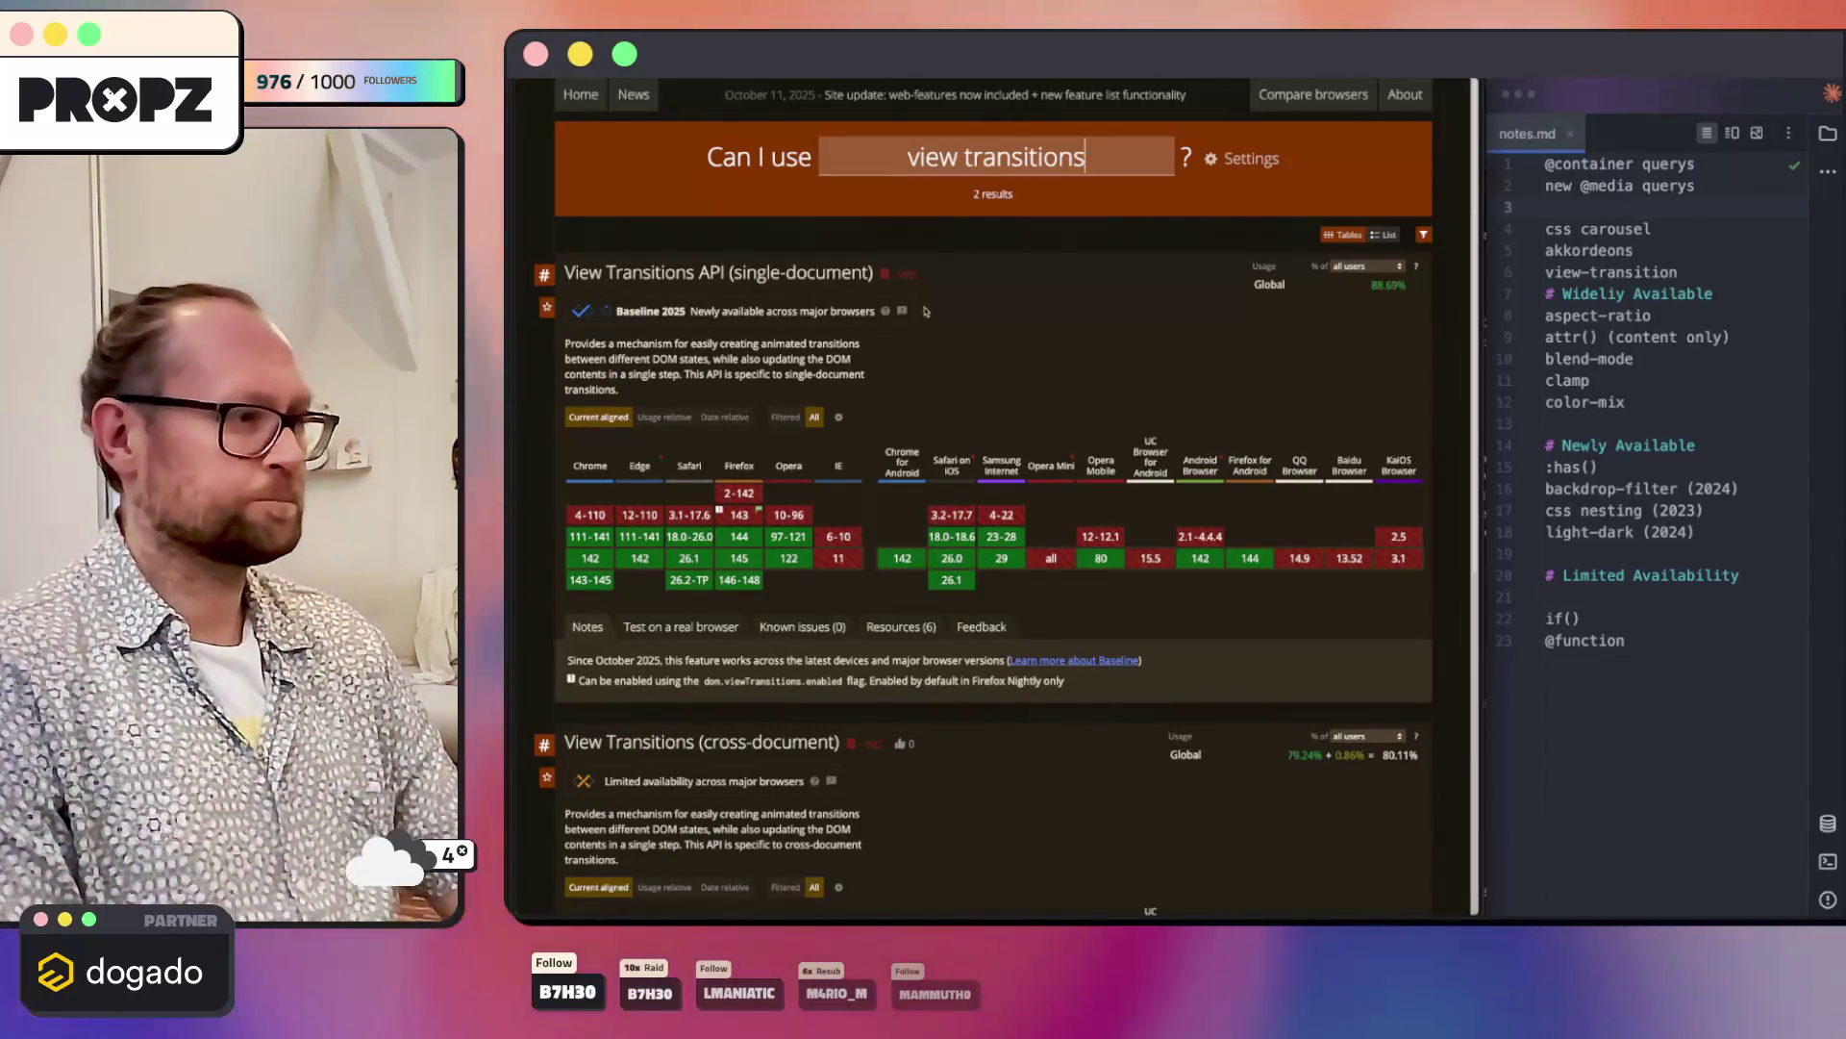
click(1617, 562)
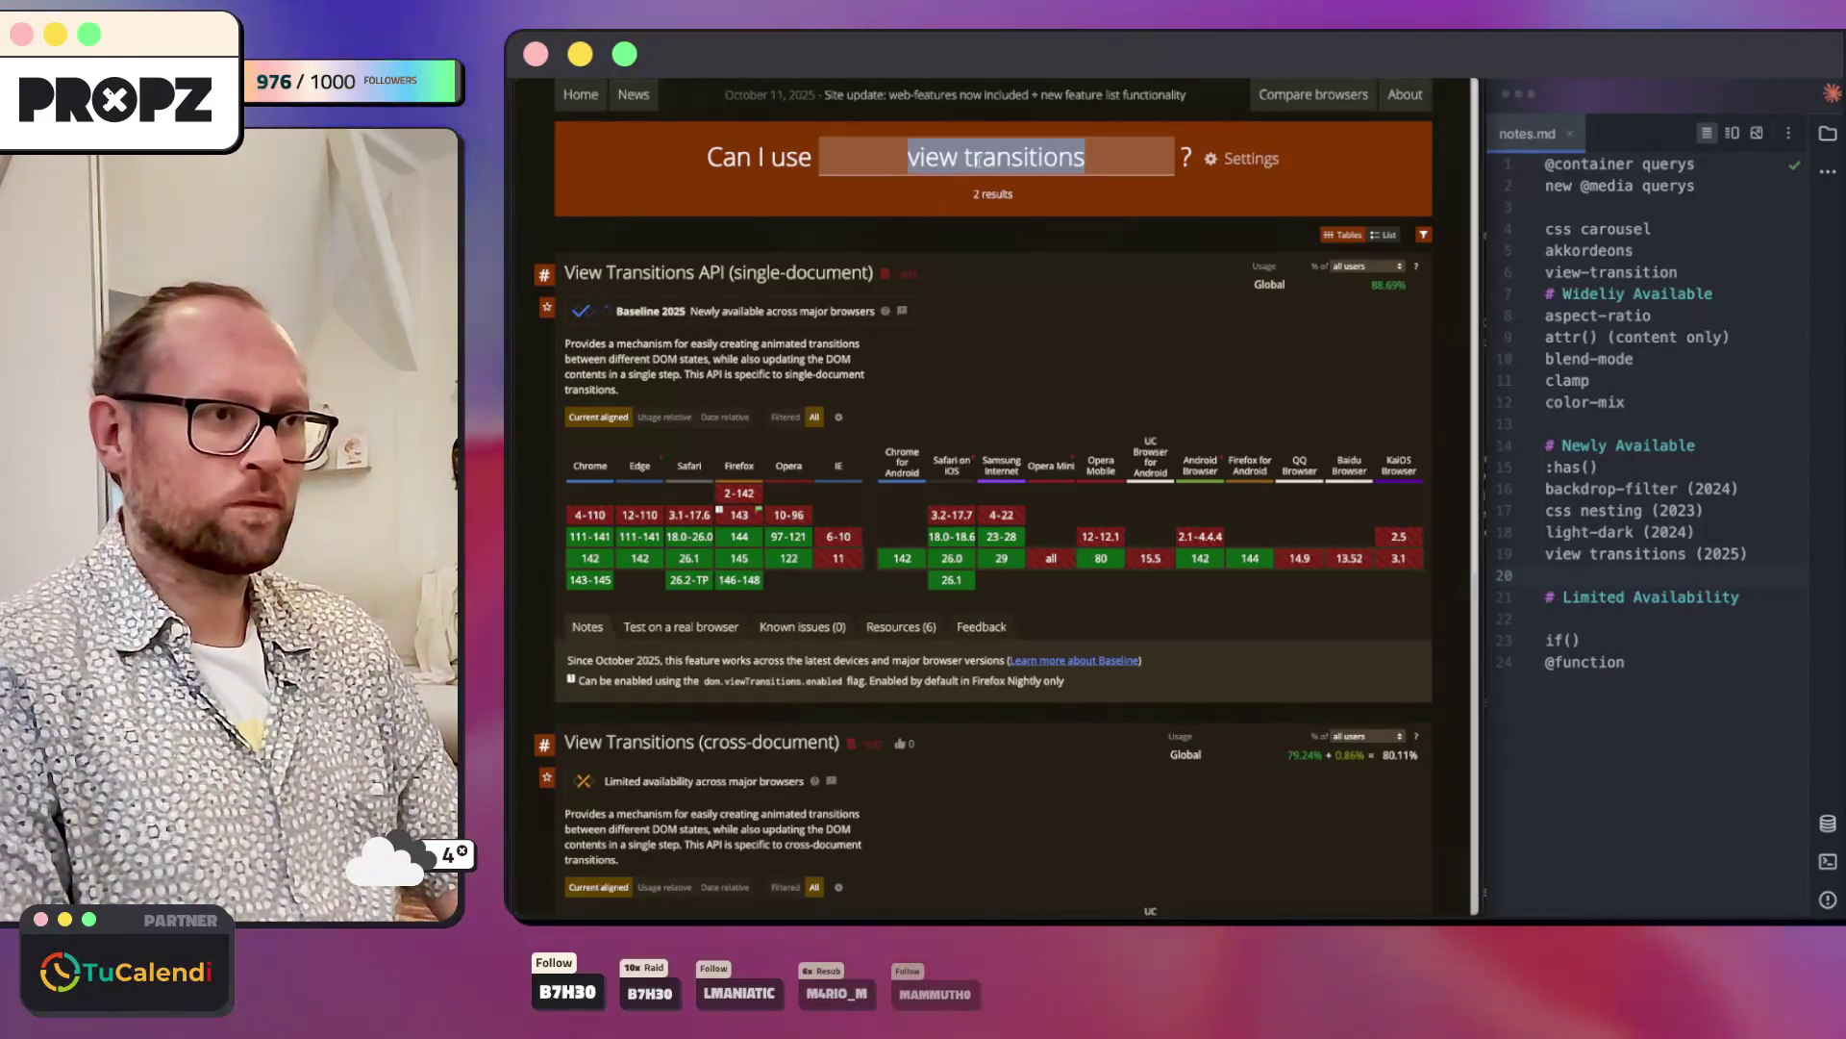
text(s caroussel)
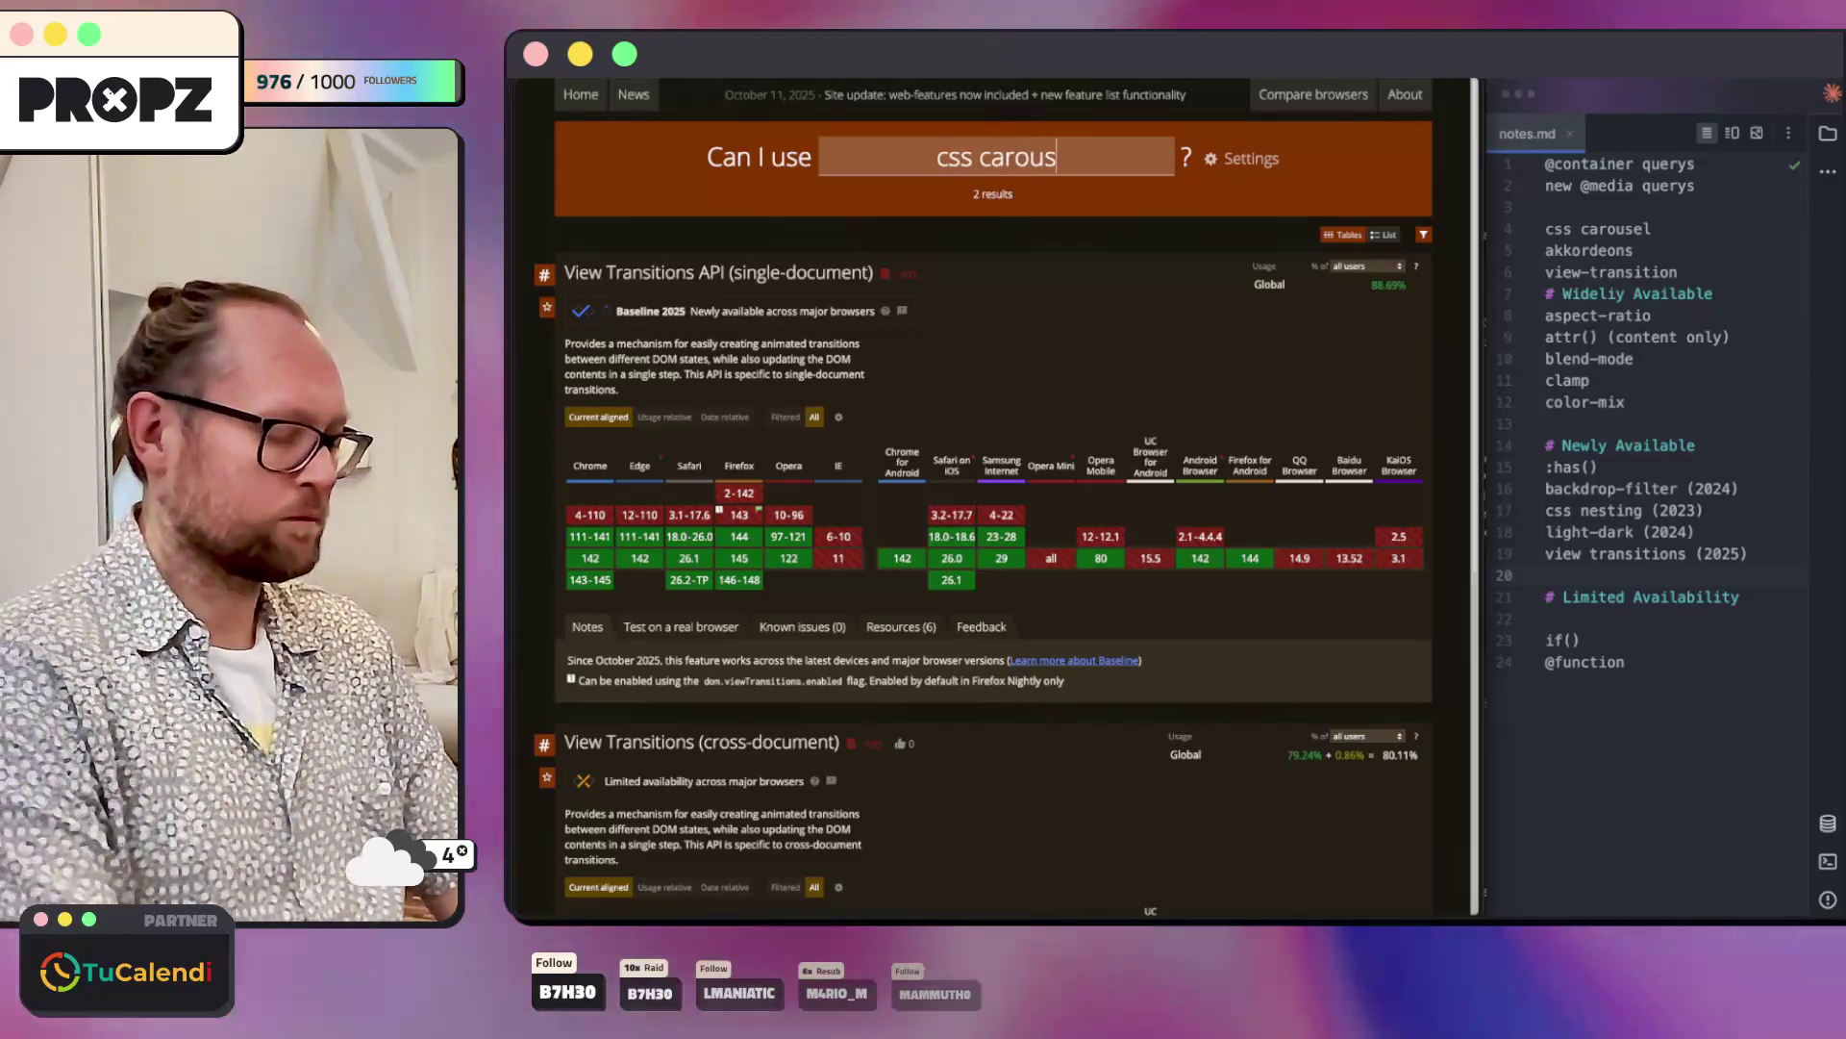
Fix the misspelled search and look up 'carous' on Can I use.
key(BackSpace)
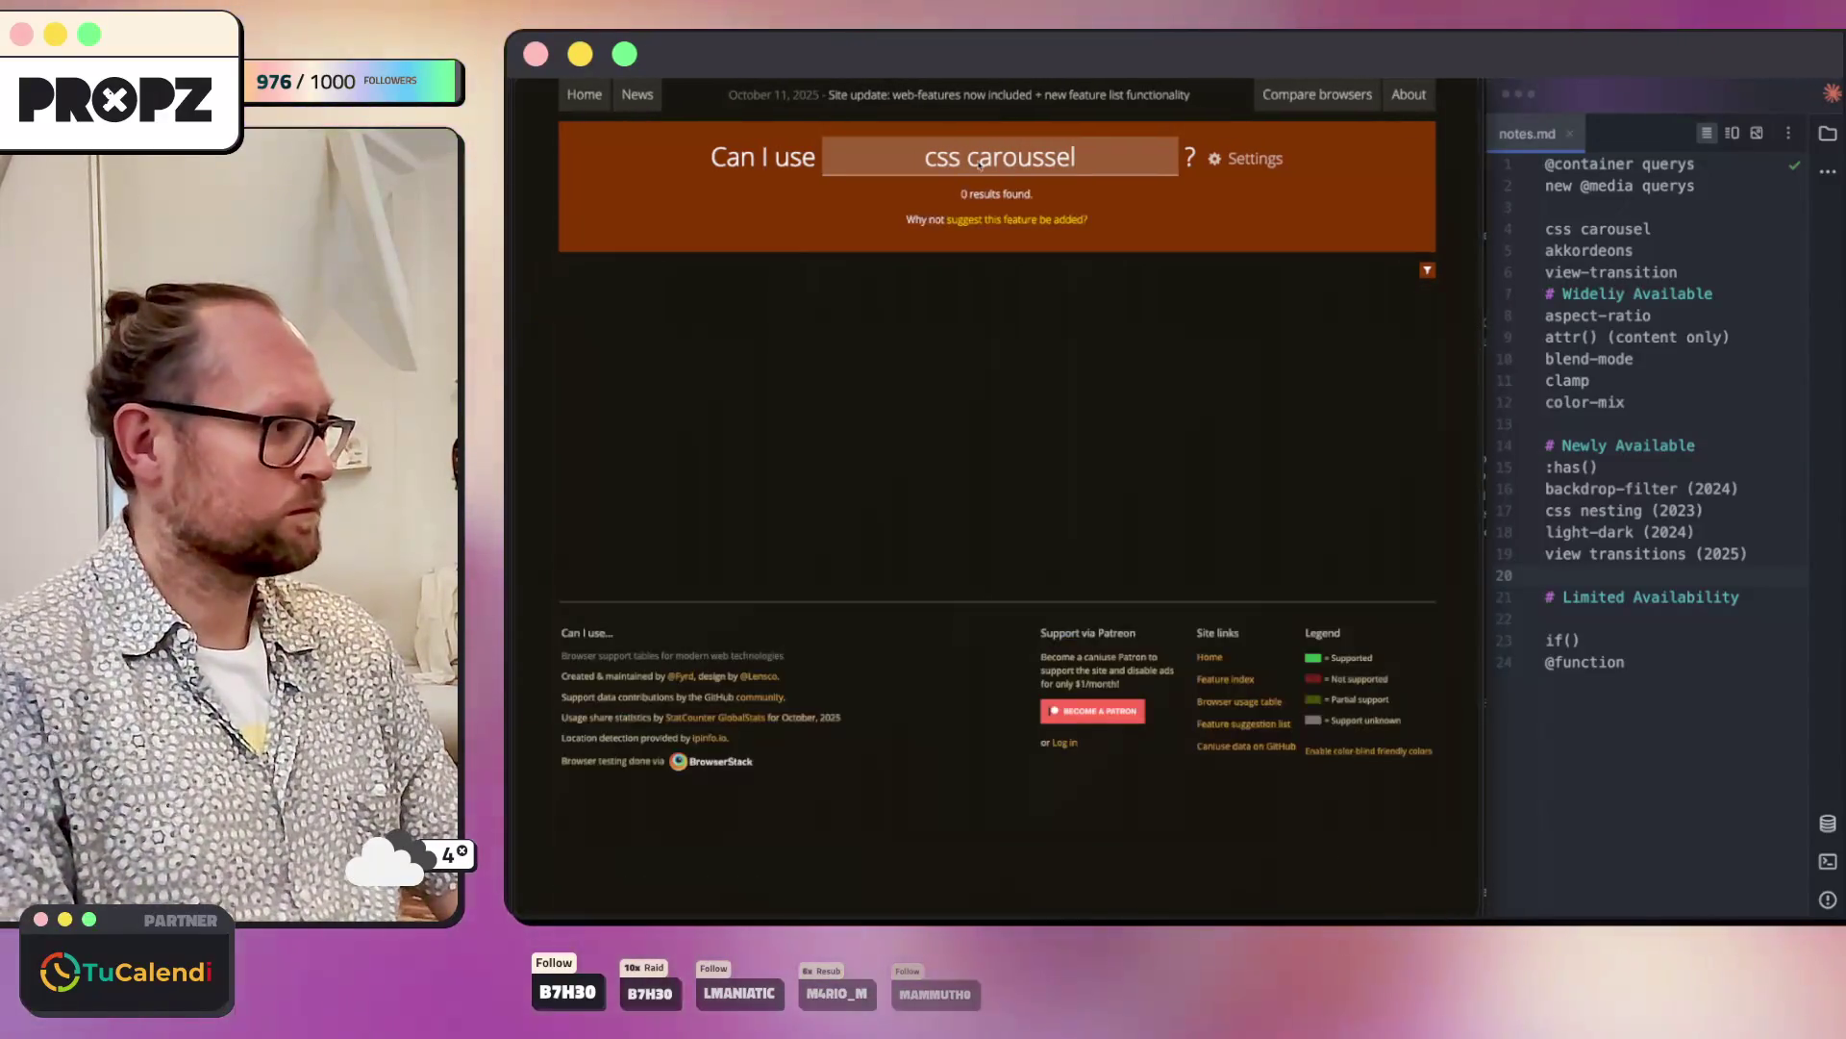
key(BackSpace)
key(BackSpace)
key(BackSpace)
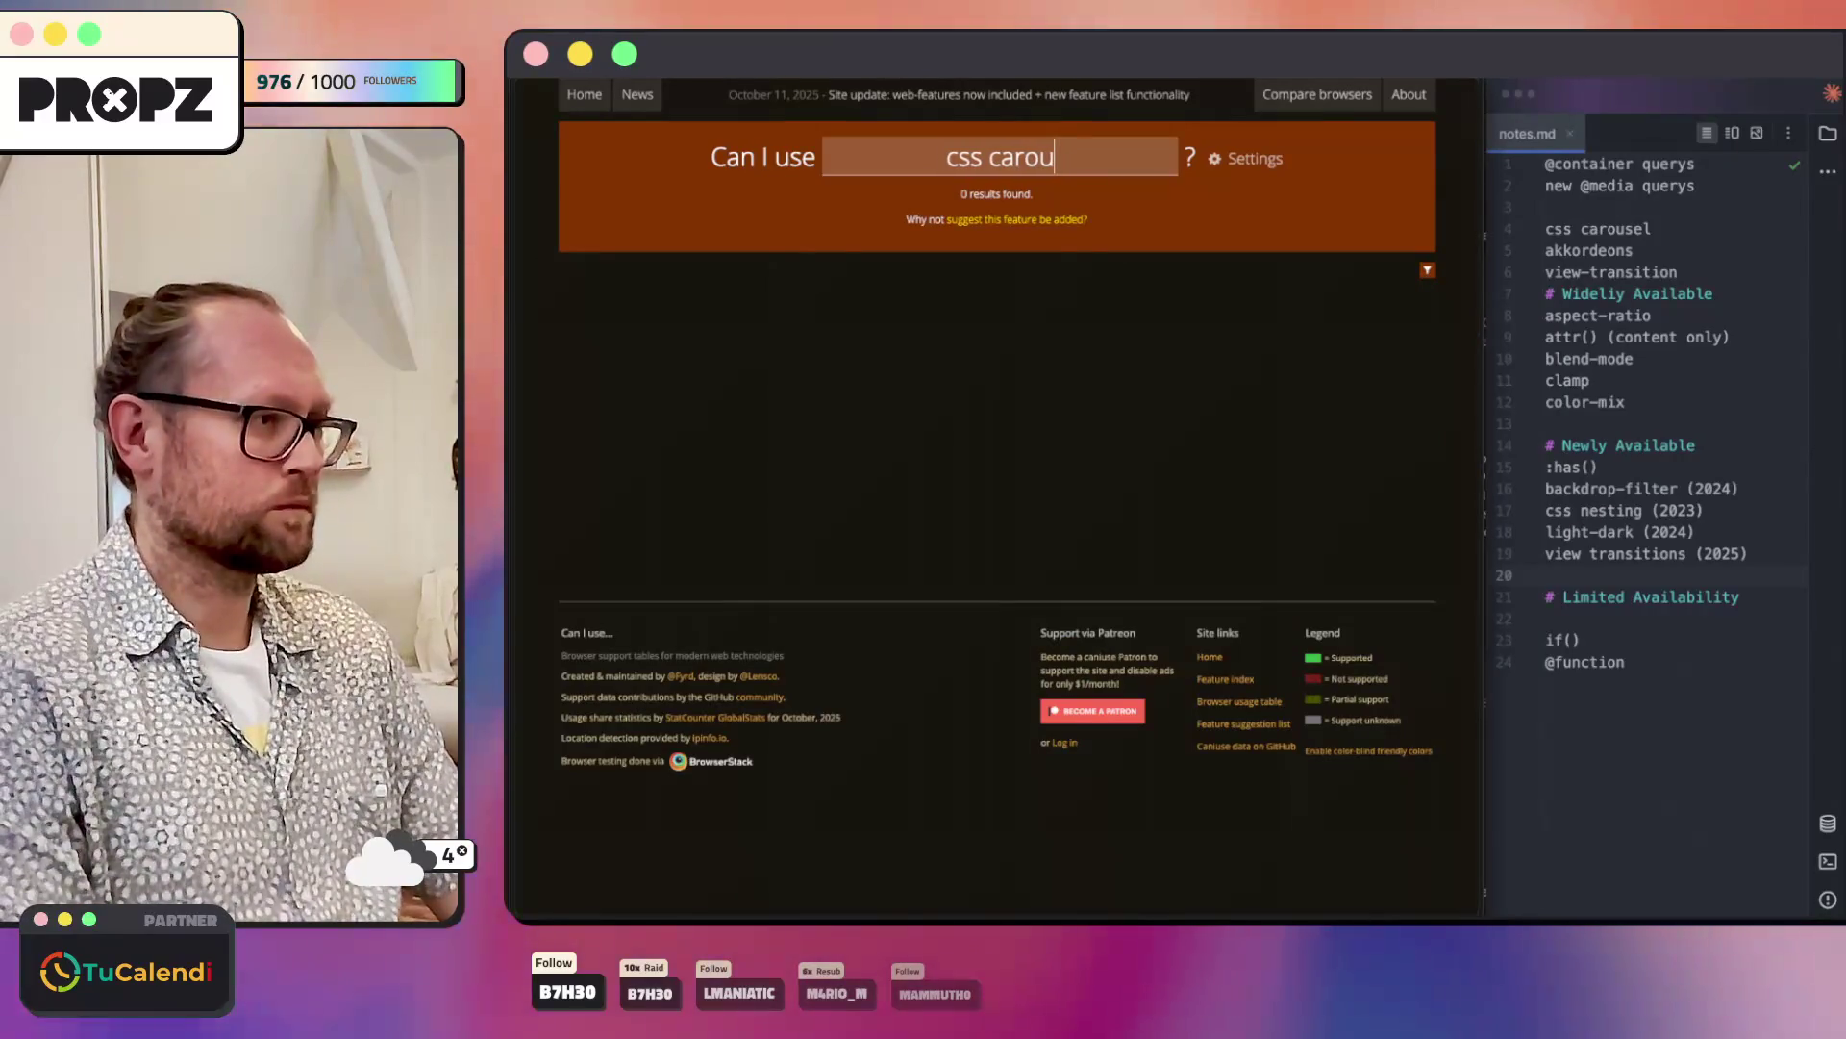
text(carous)
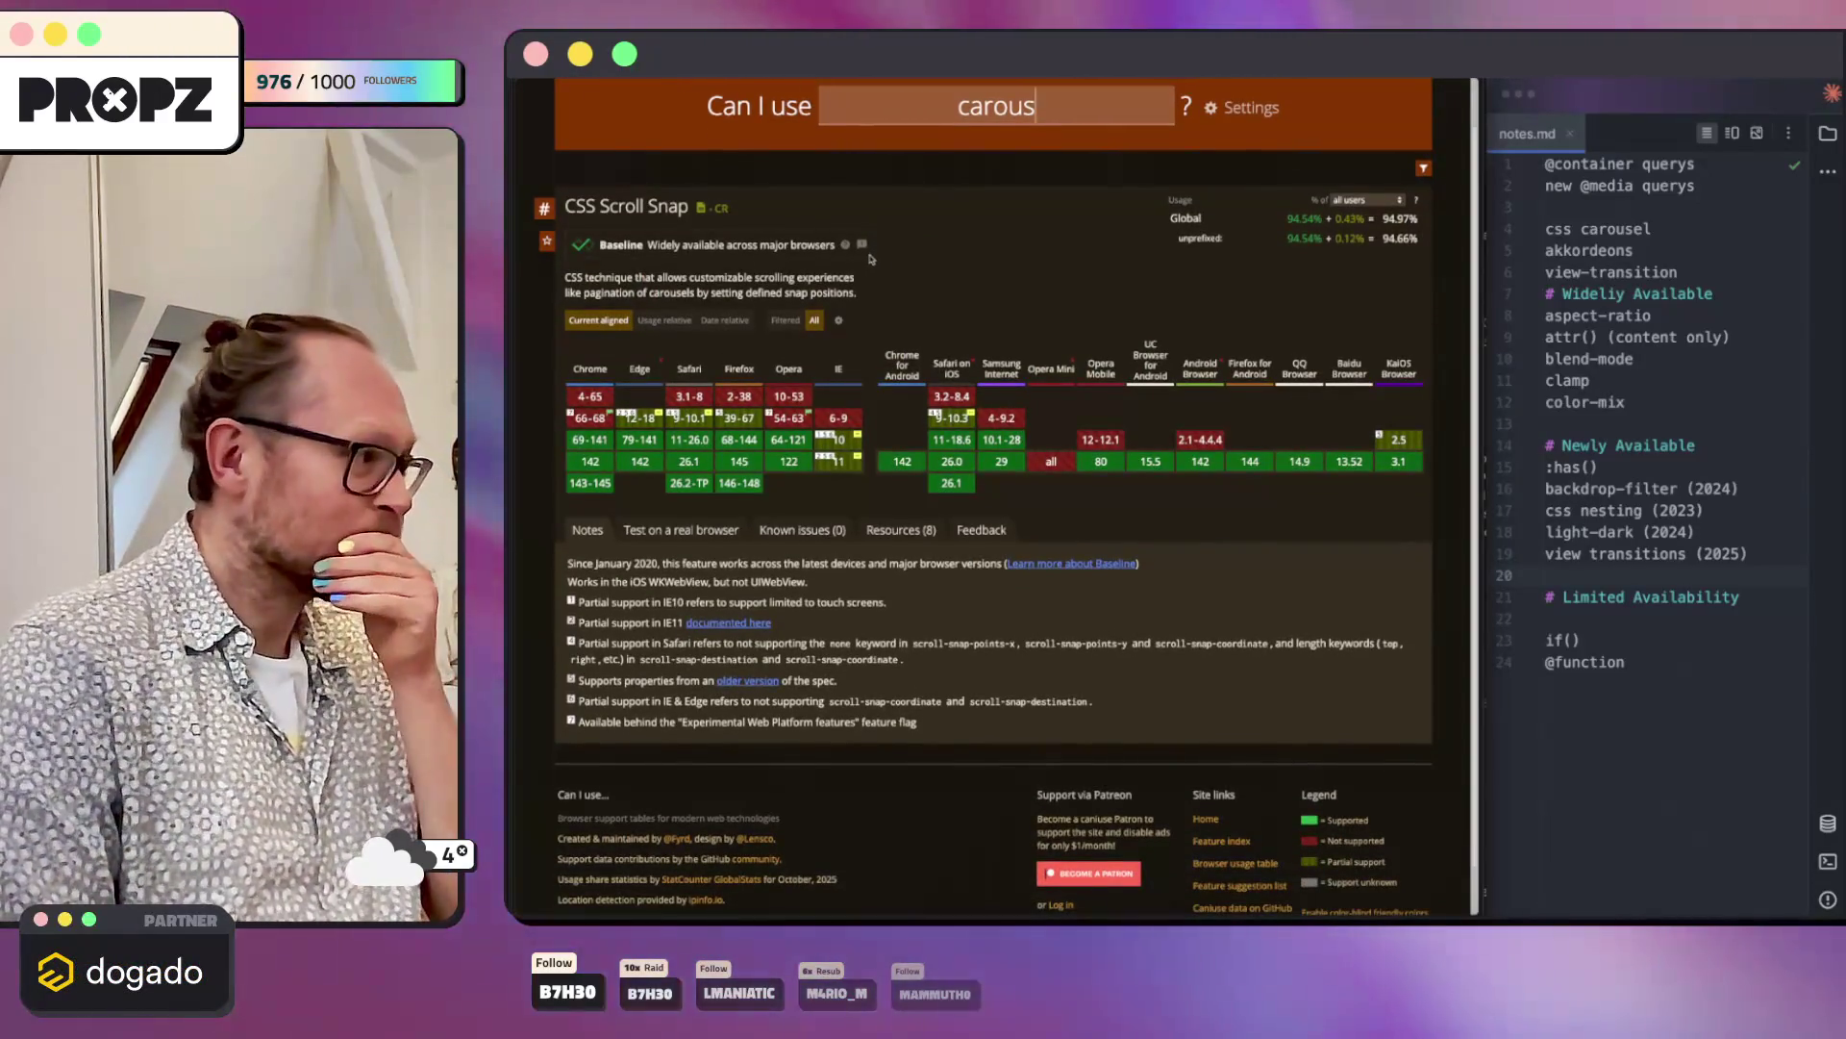
scroll(875, 260, down, 2)
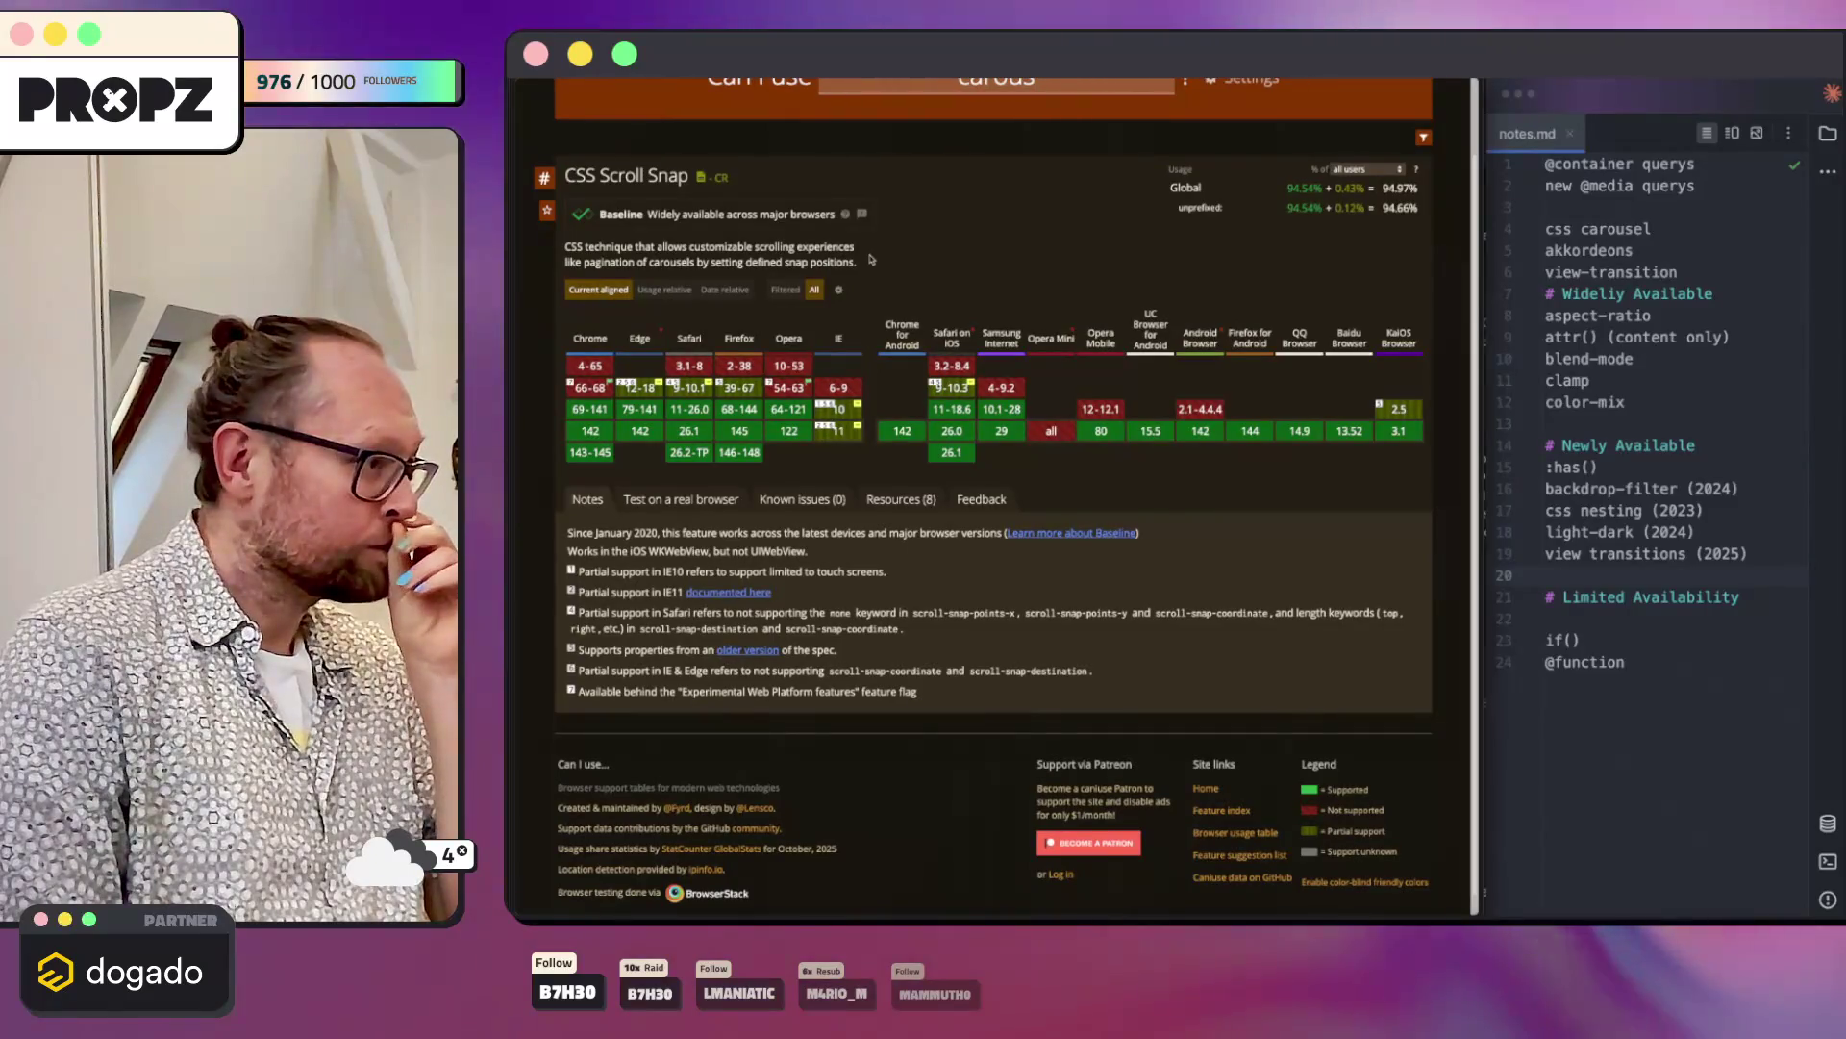
scroll(1317, 338, up, 2)
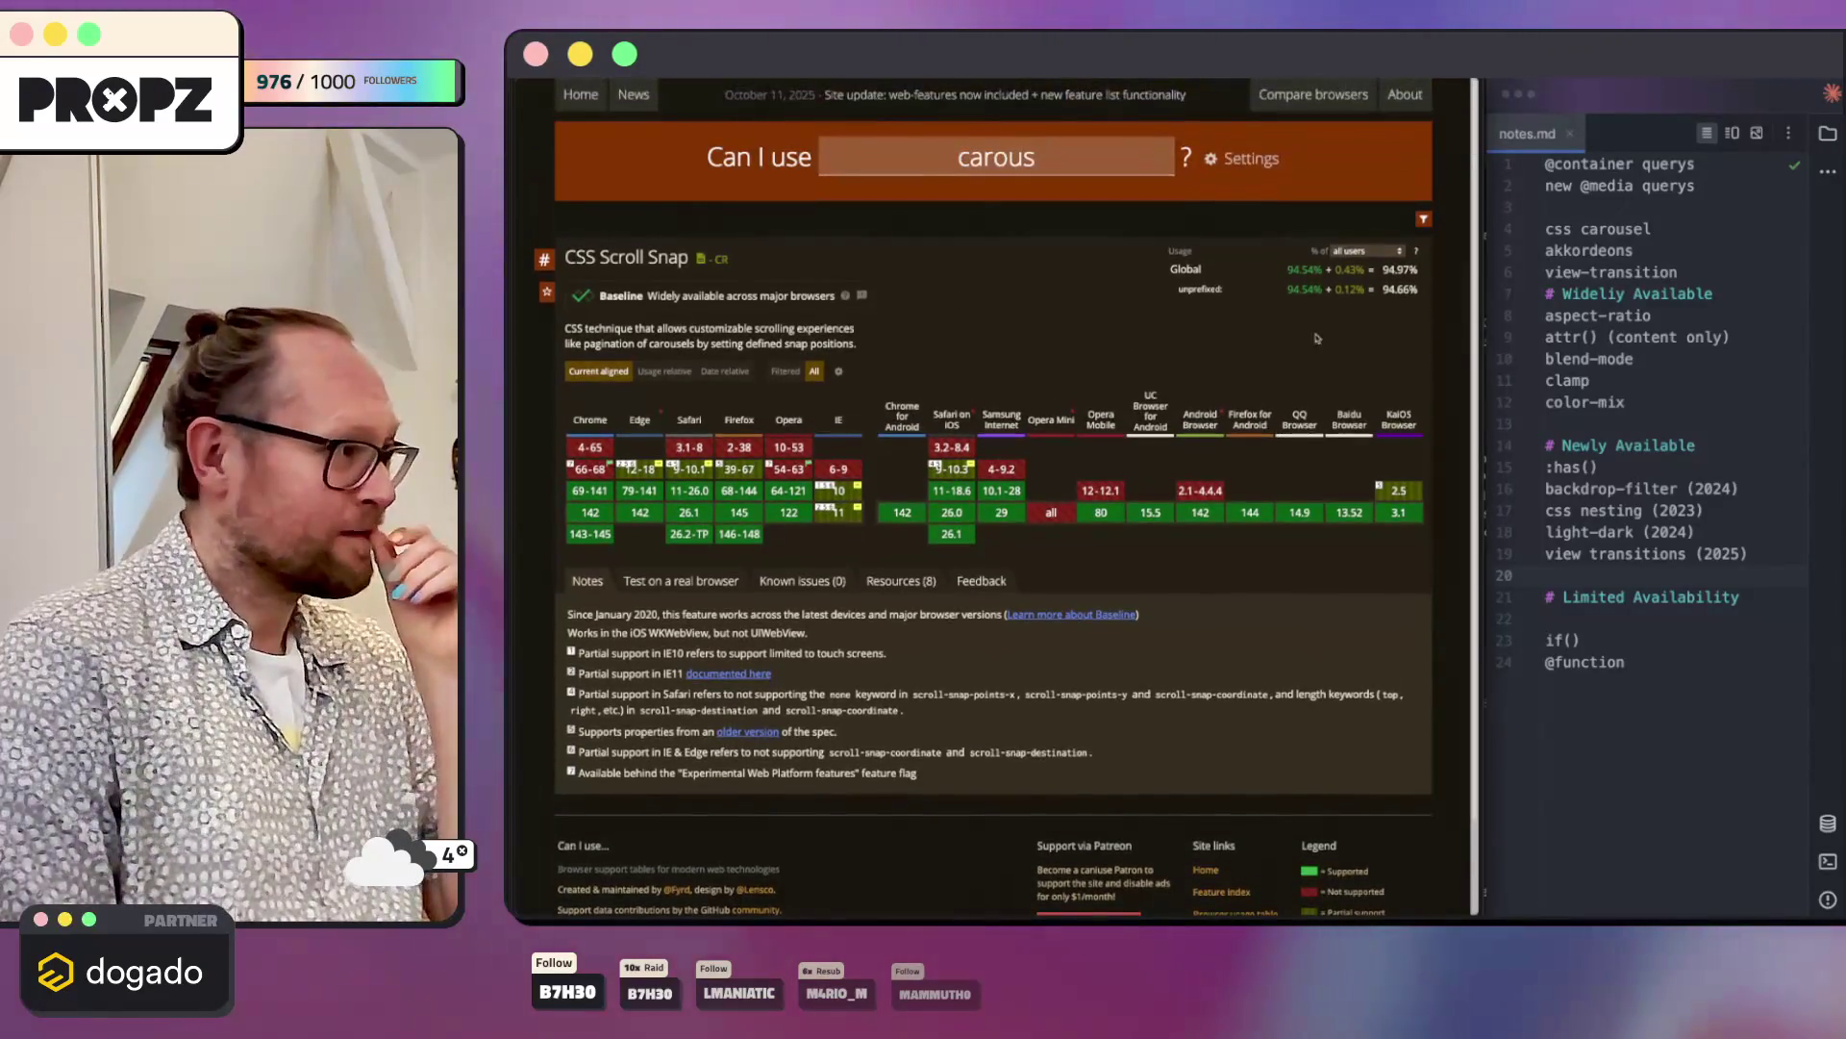
Add 'Scroll snap (carousel)' under Widely Available in notes.md.
click(1573, 358)
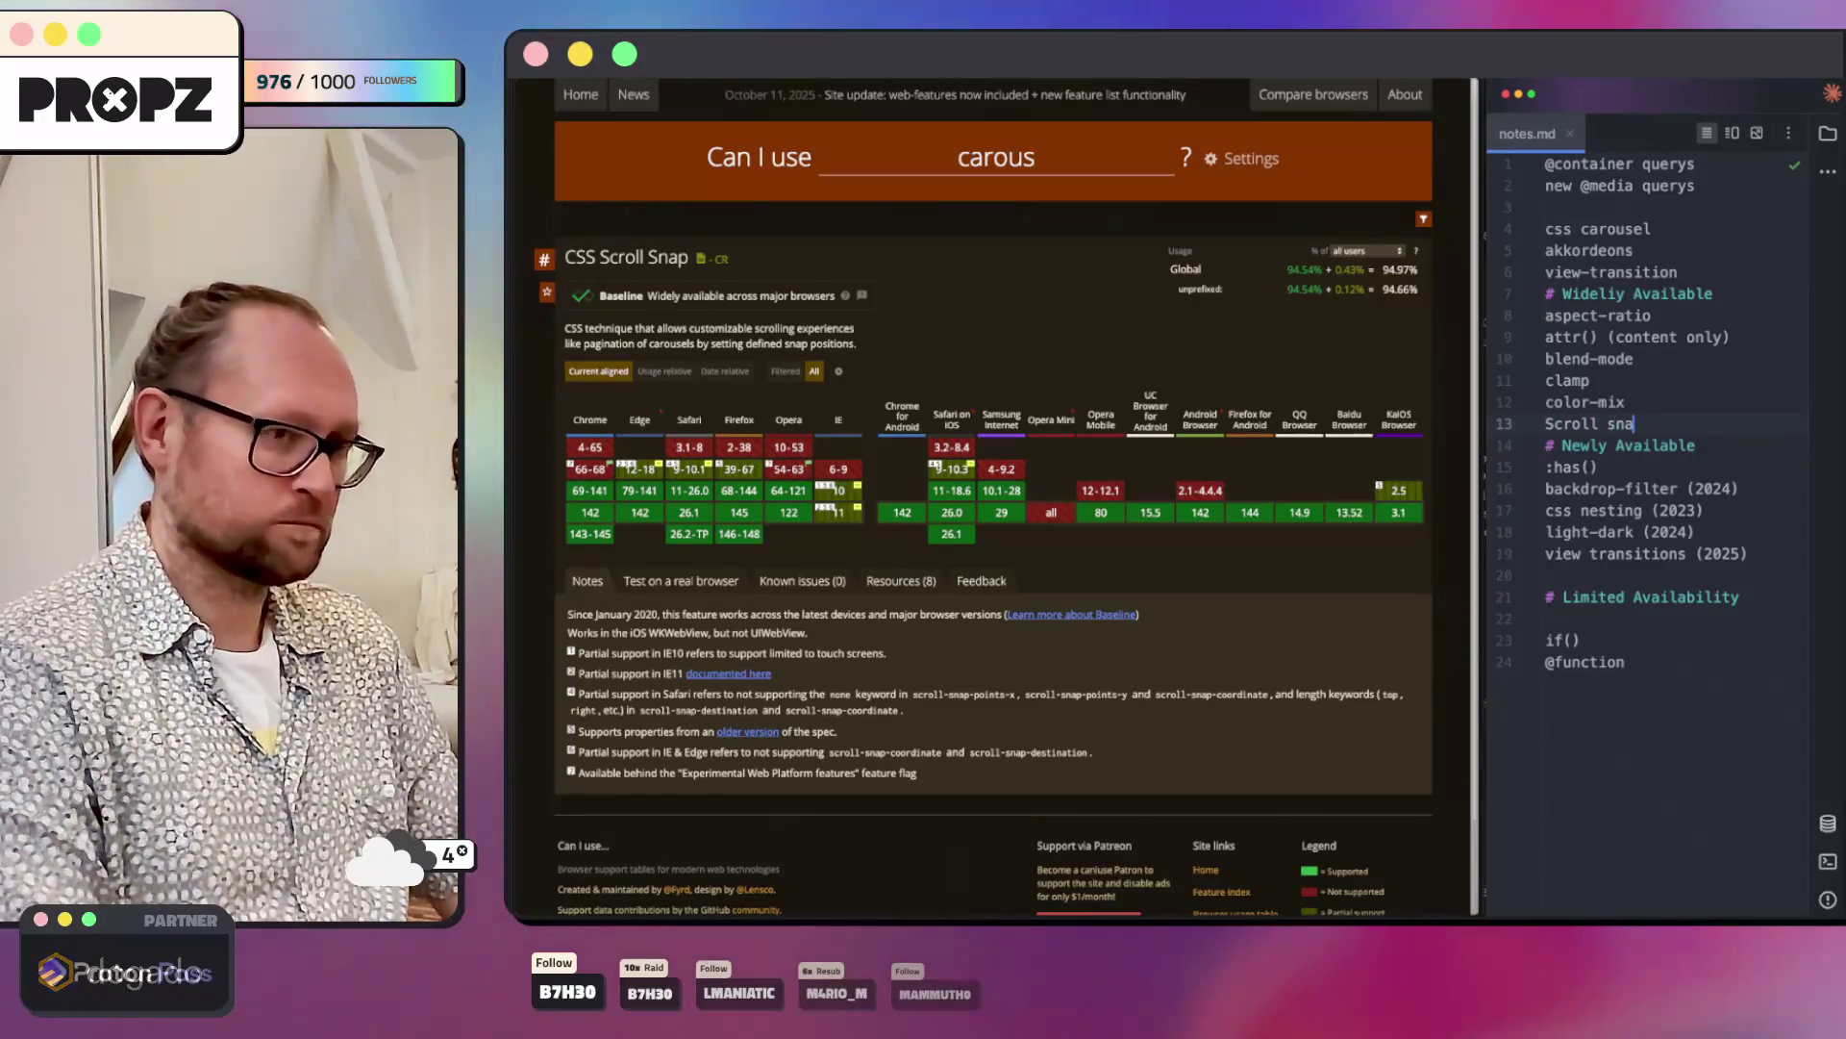
text(p)
key(Return)
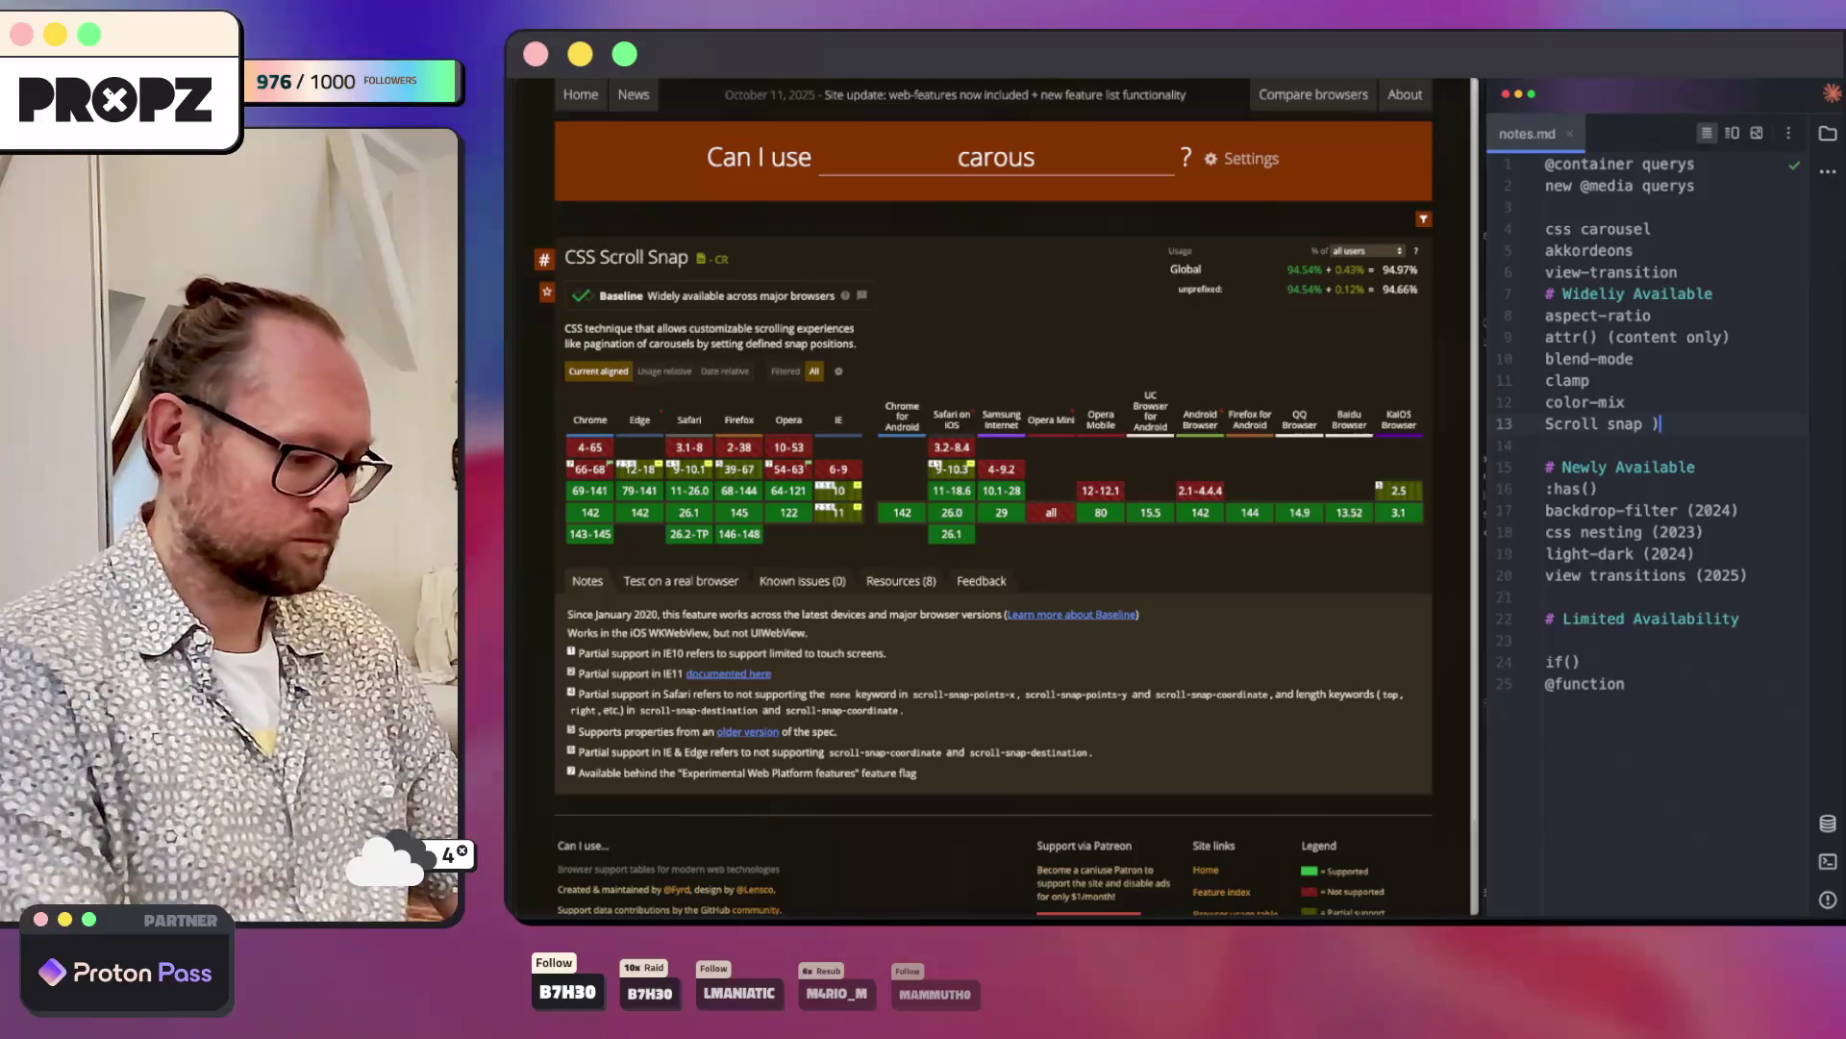
text((carouse)
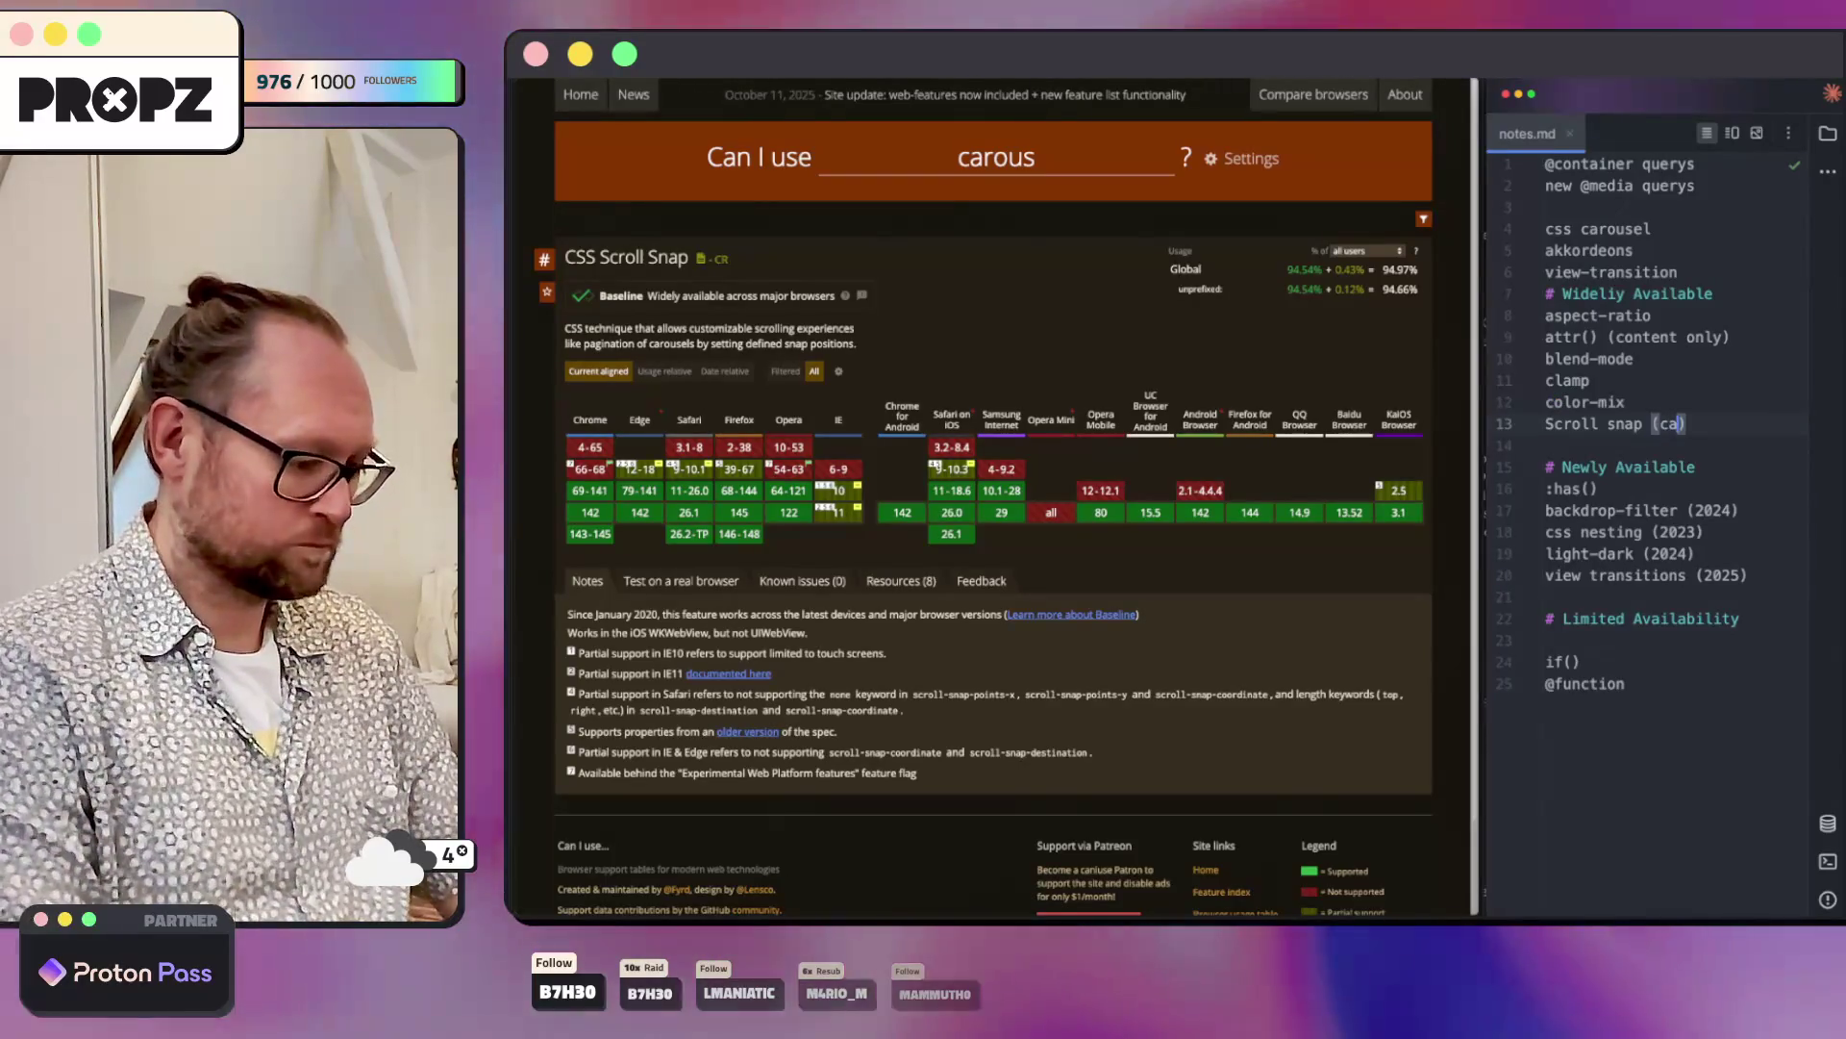
text(l)
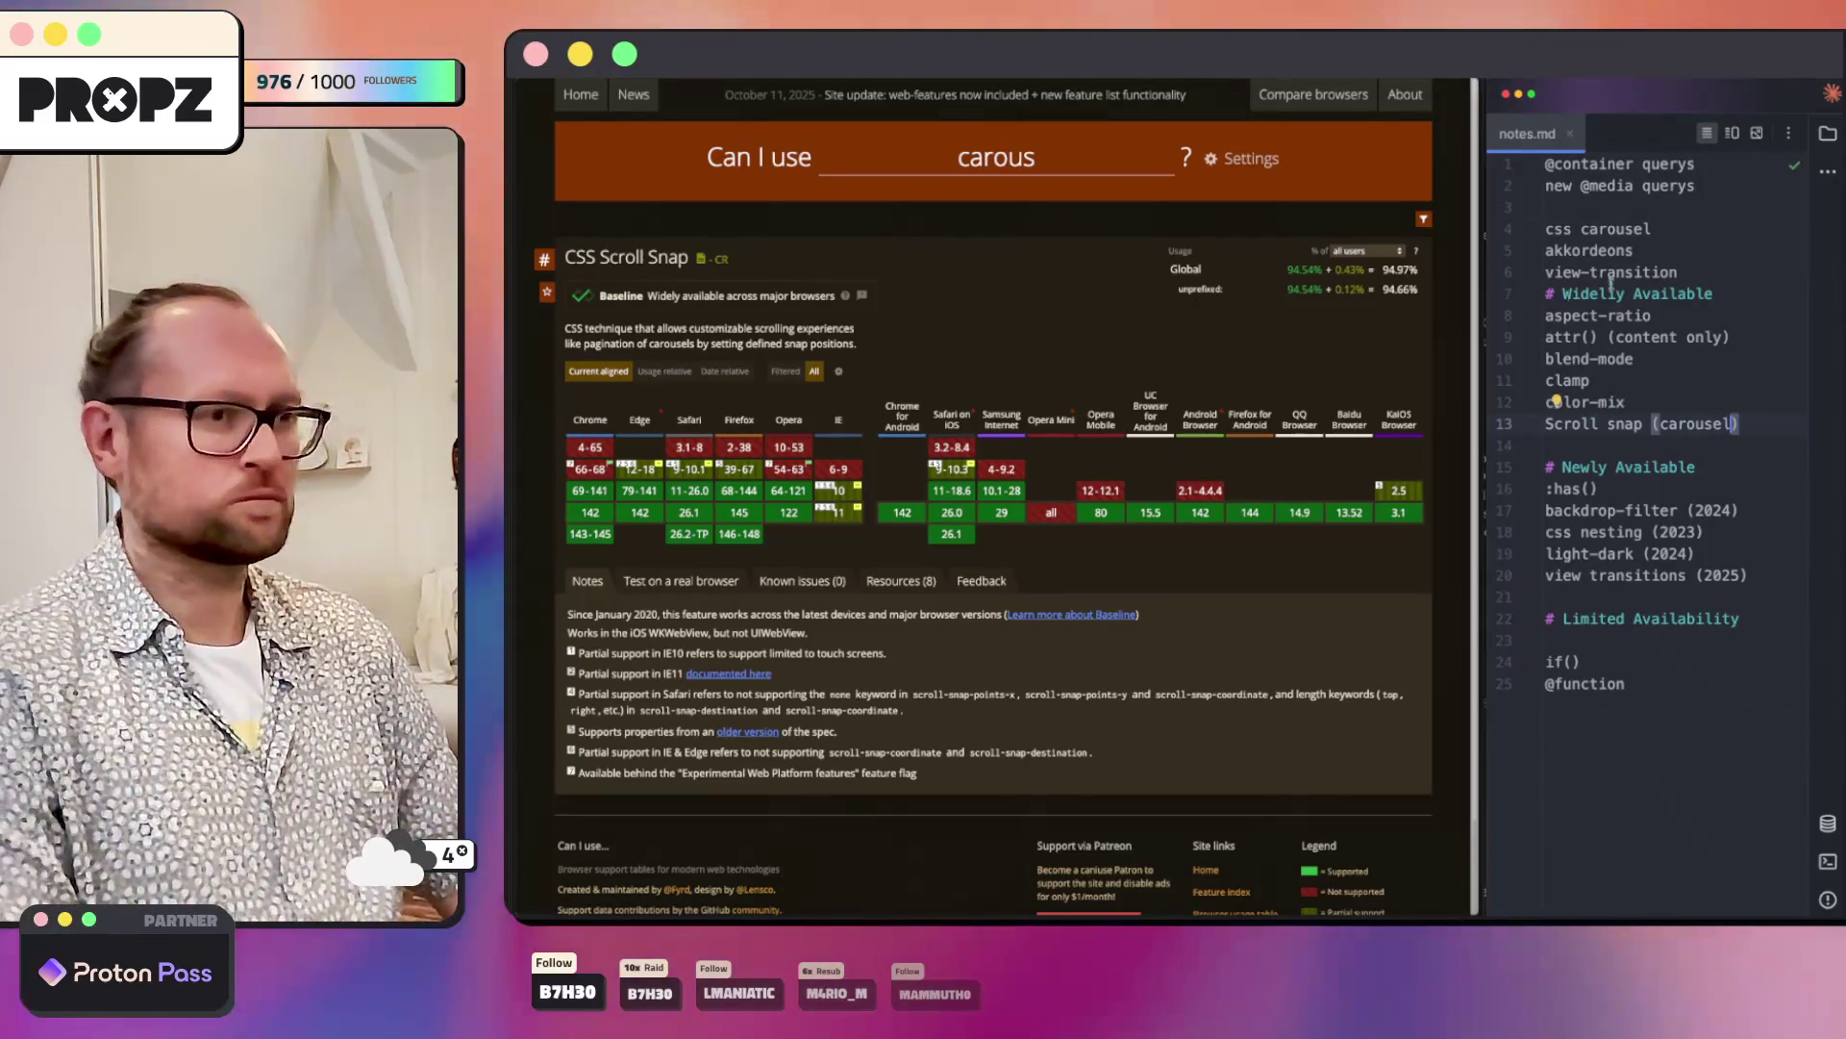
Delete the loose css carousel and view-transition lines from notes.md.
triple_click(1614, 230)
key(BackSpace)
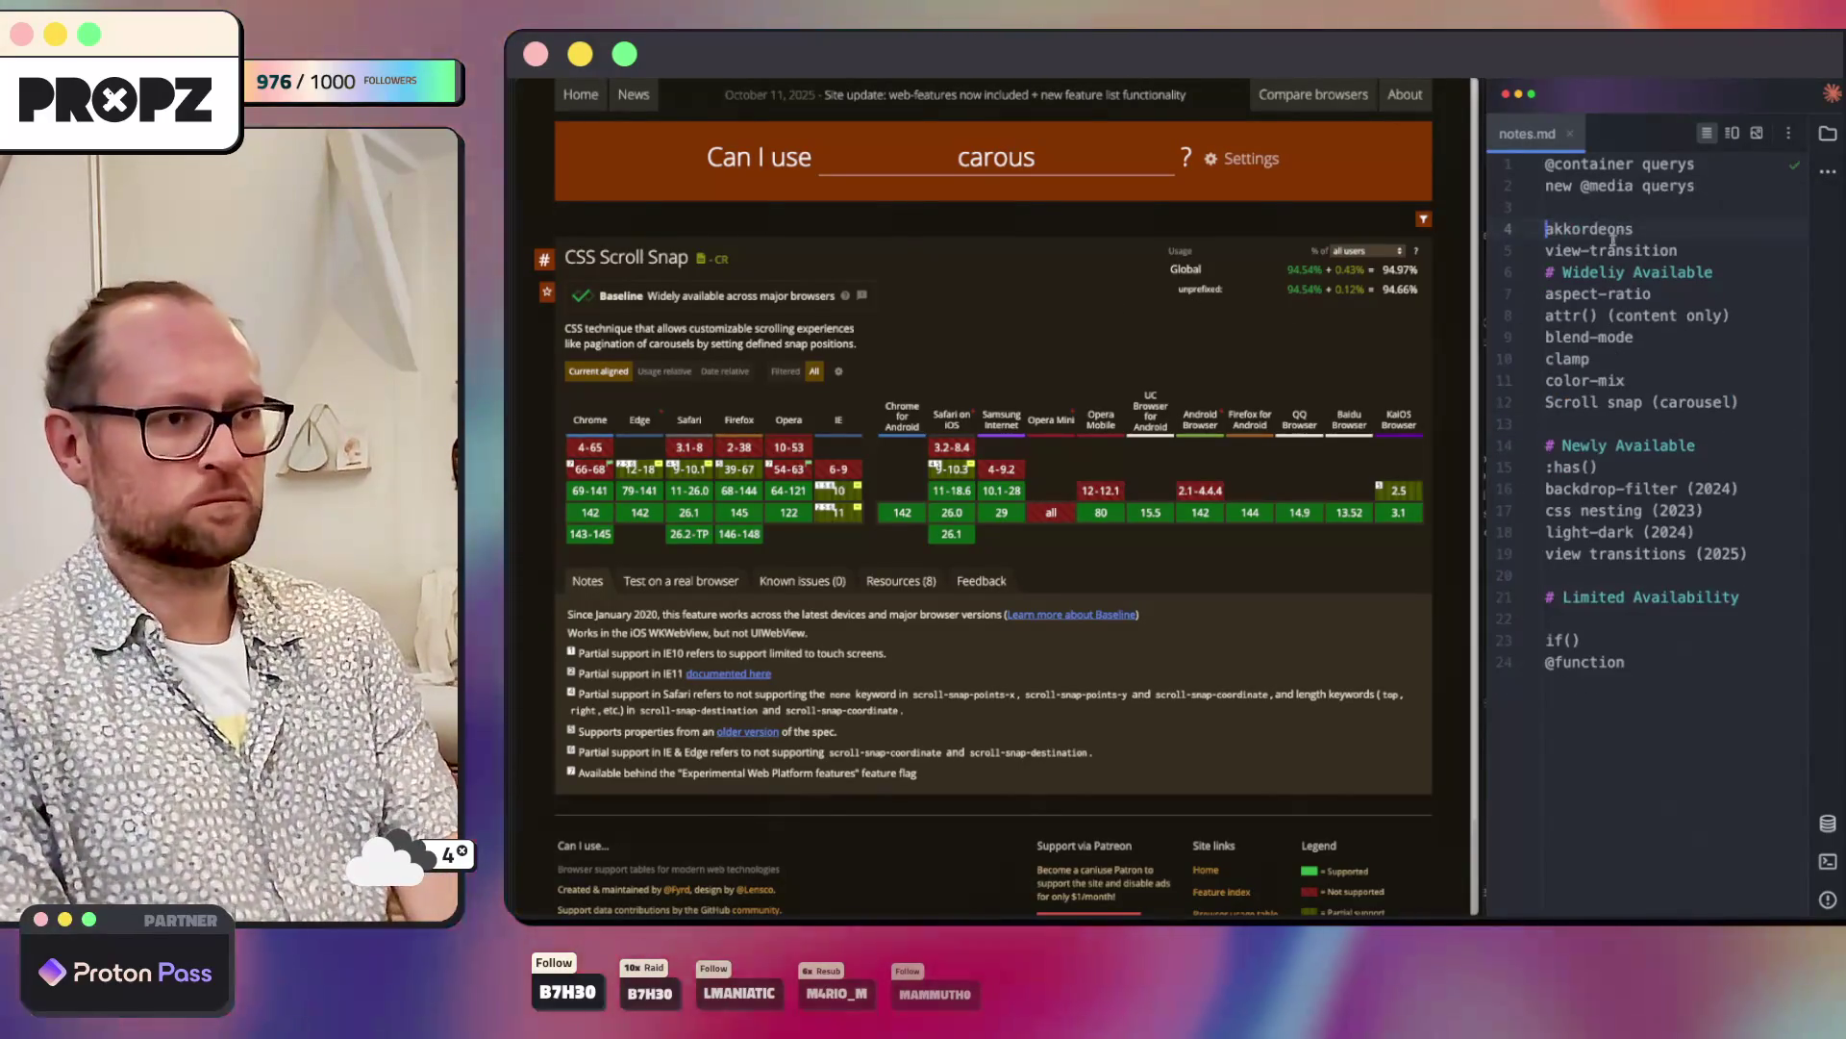
triple_click(1613, 241)
key(BackSpace)
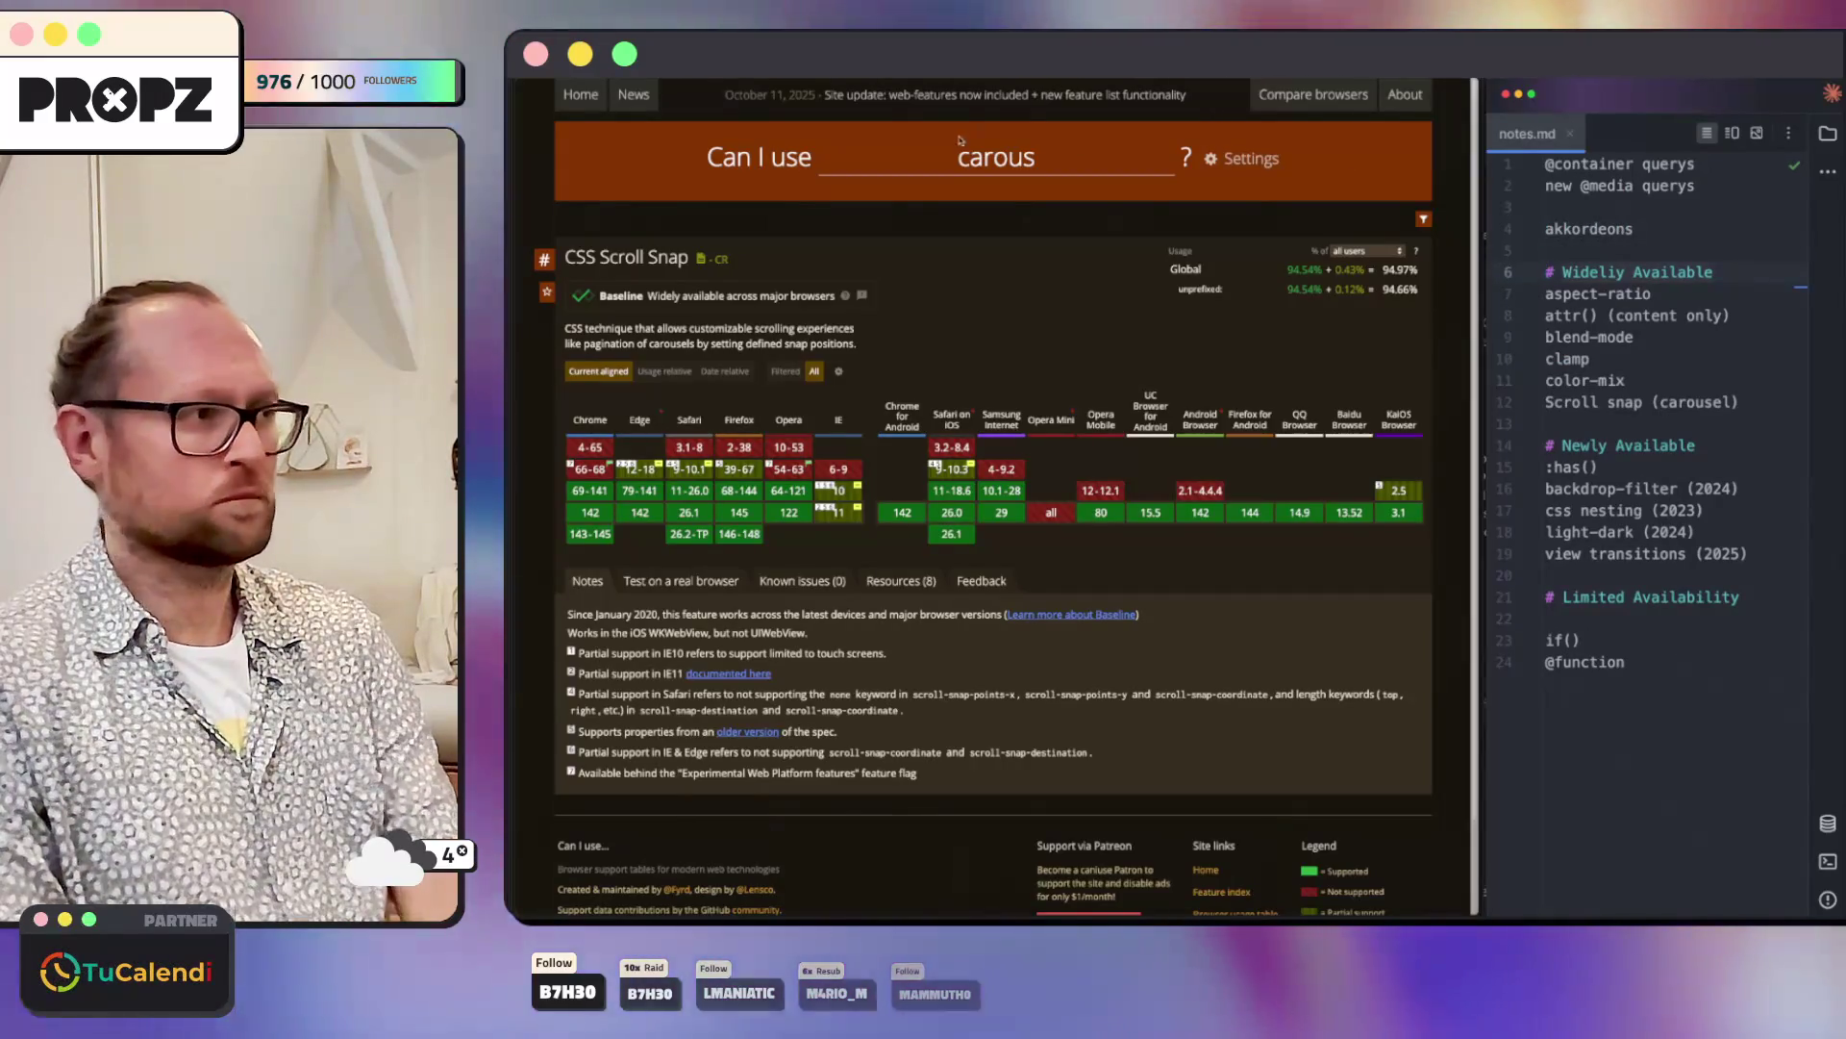
click(990, 154)
double_click(1021, 156)
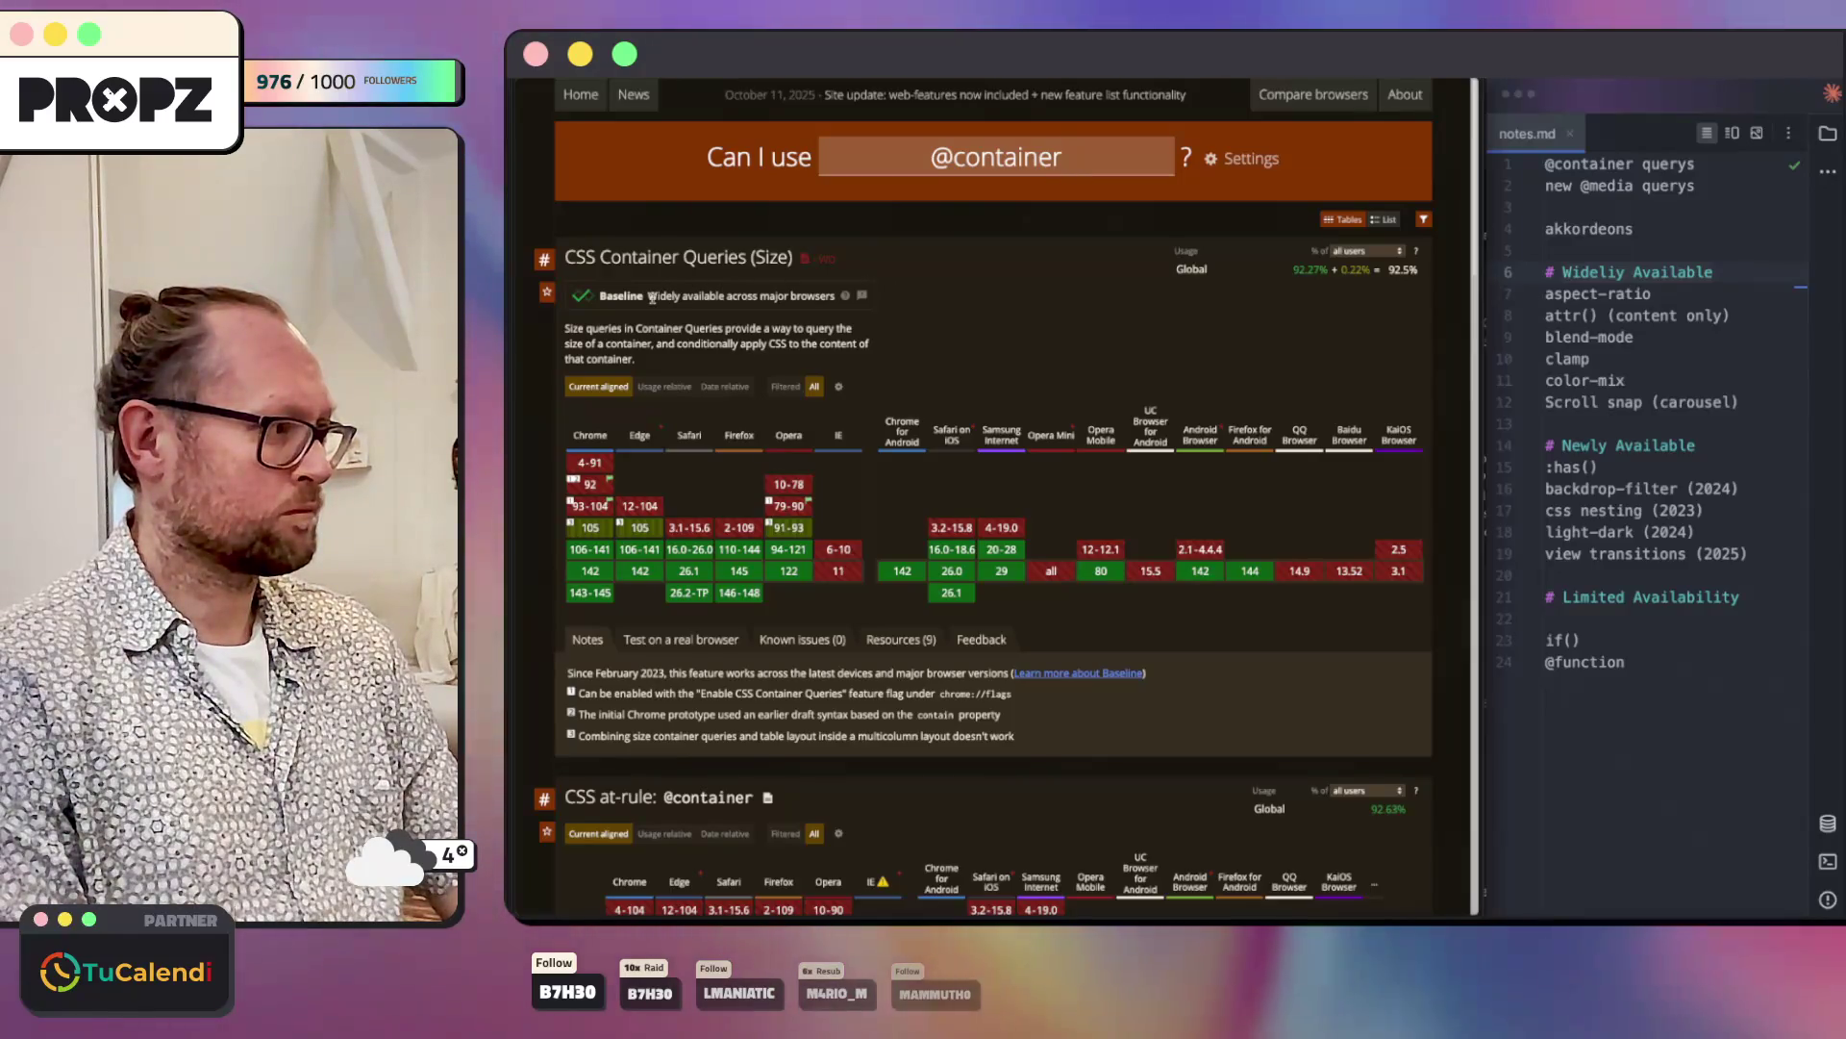
click(1609, 429)
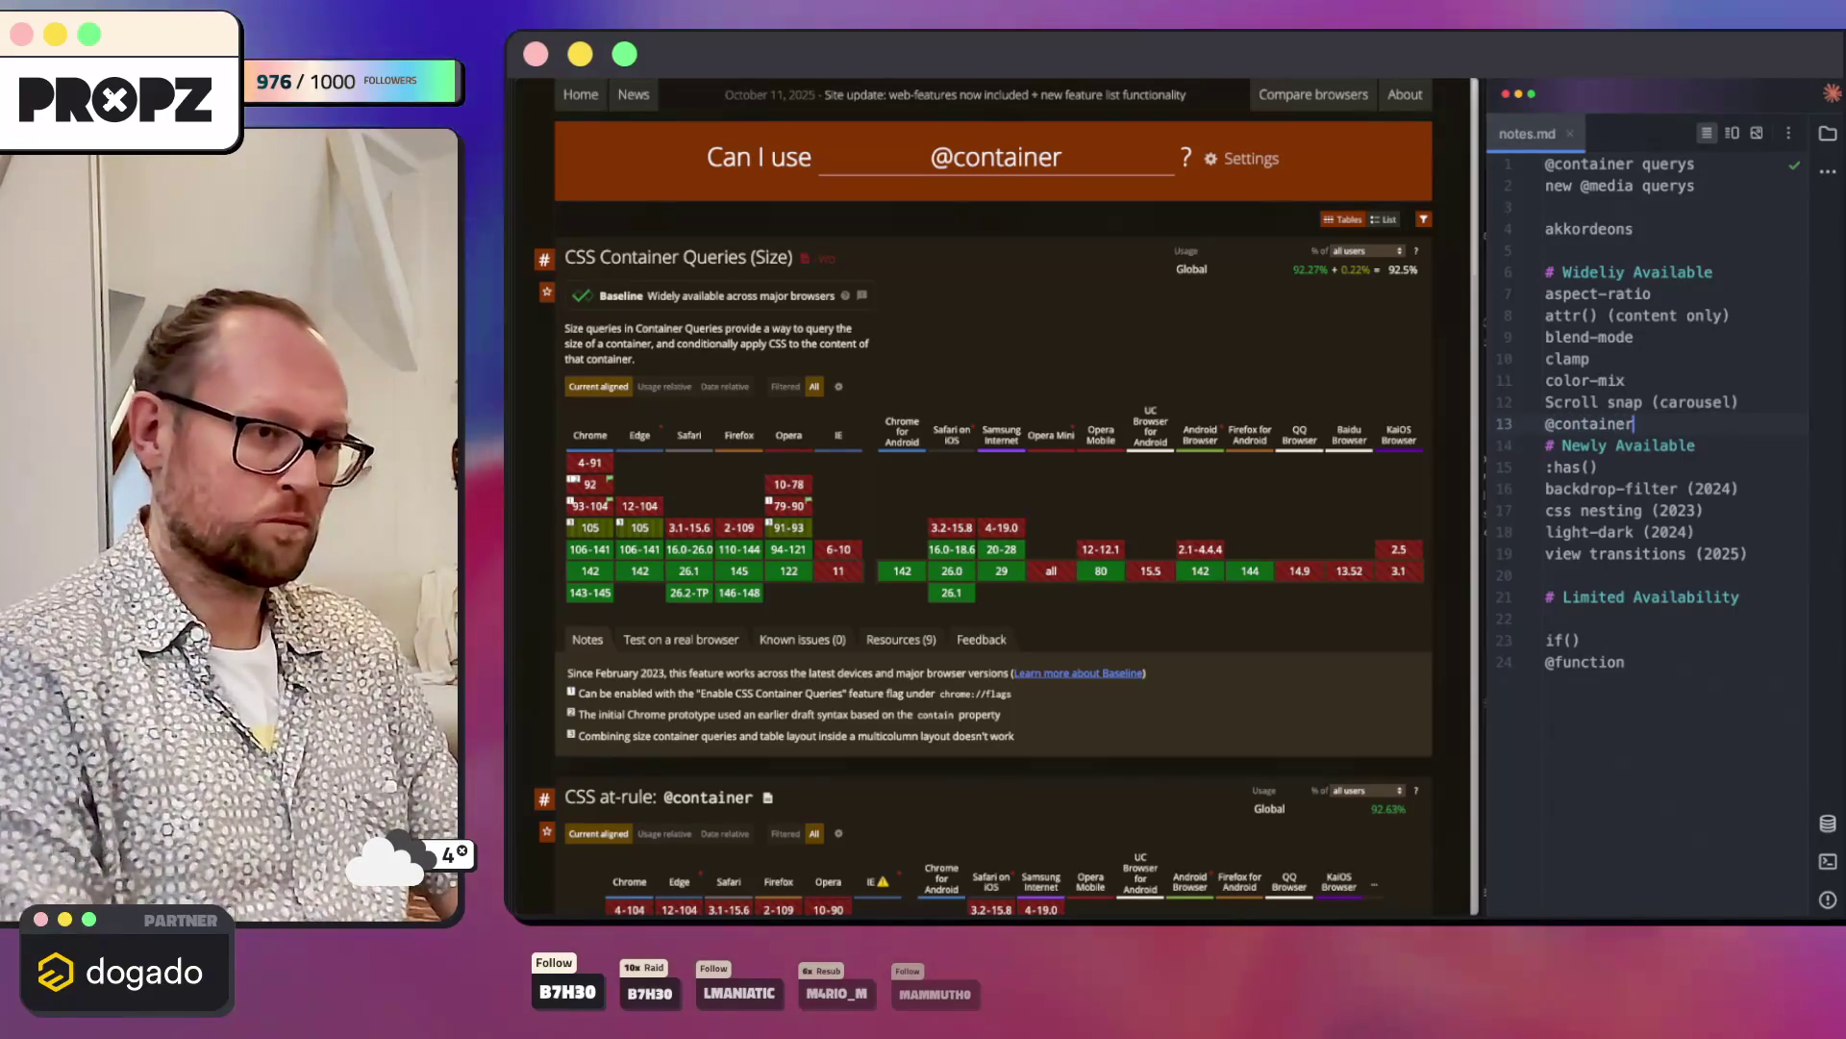
text(querys)
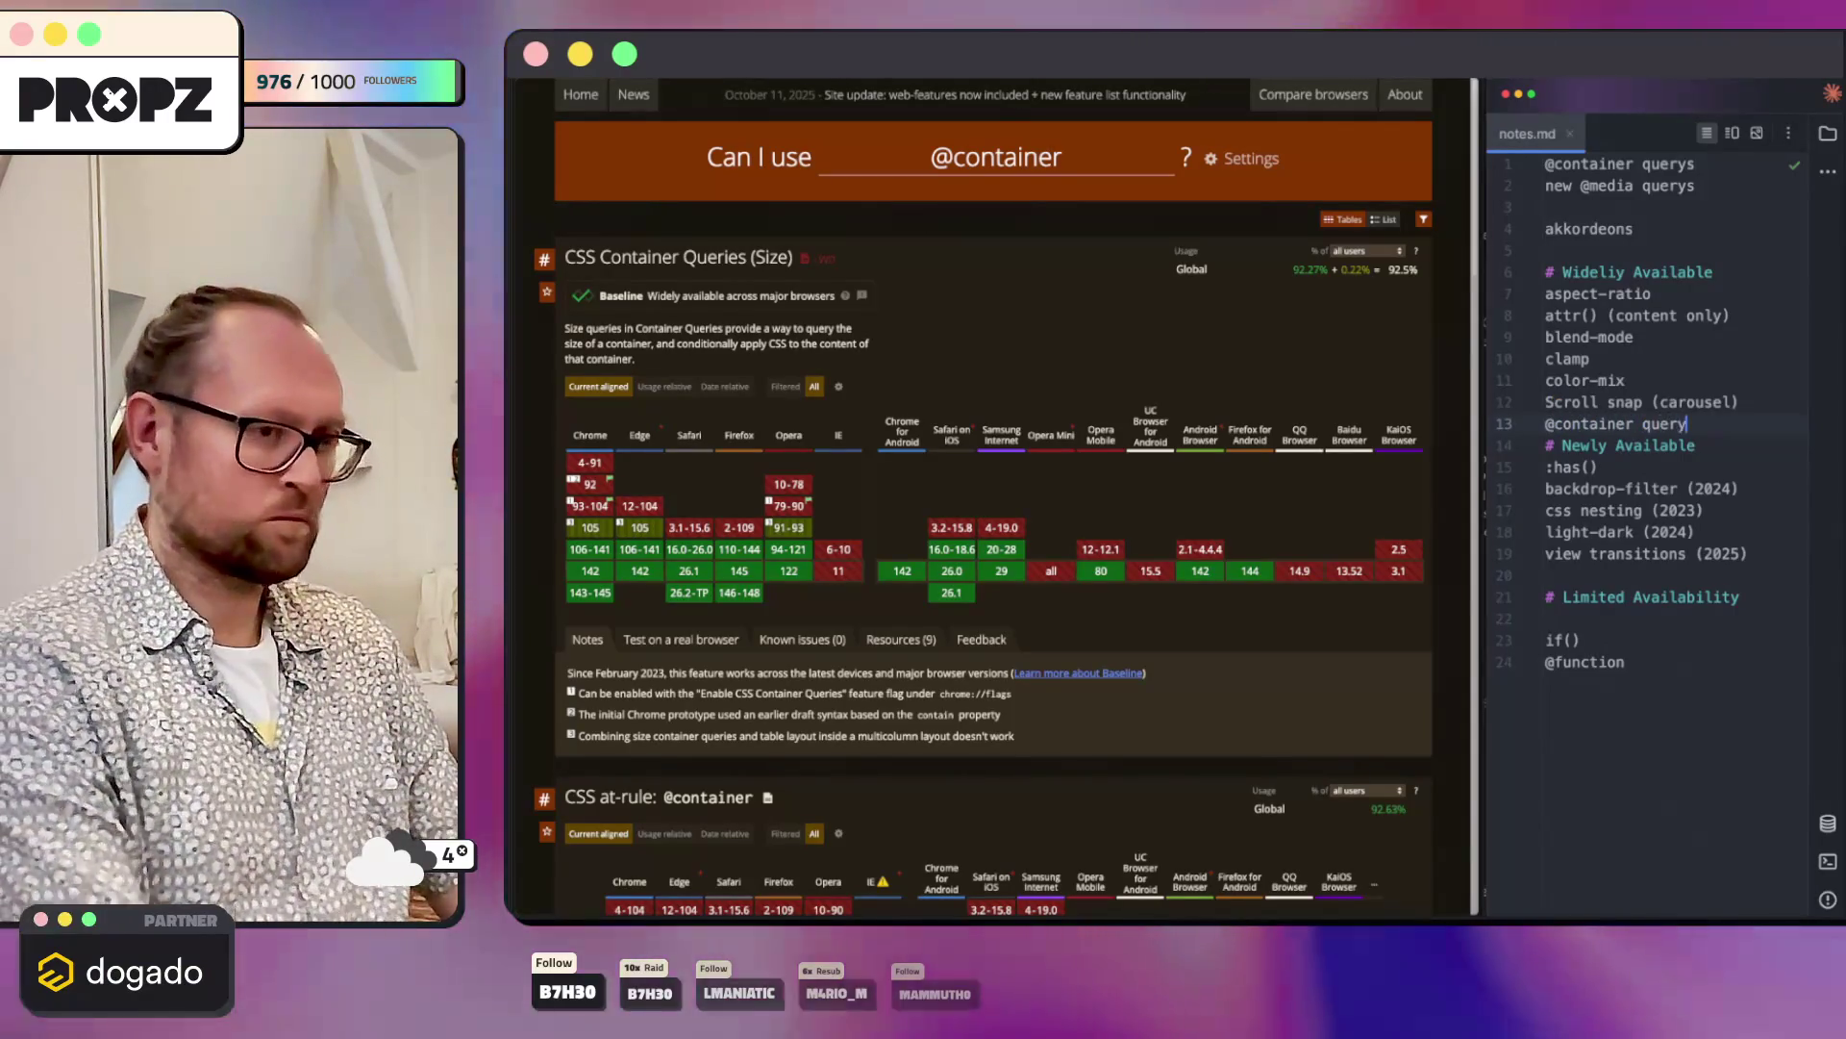
key(Return)
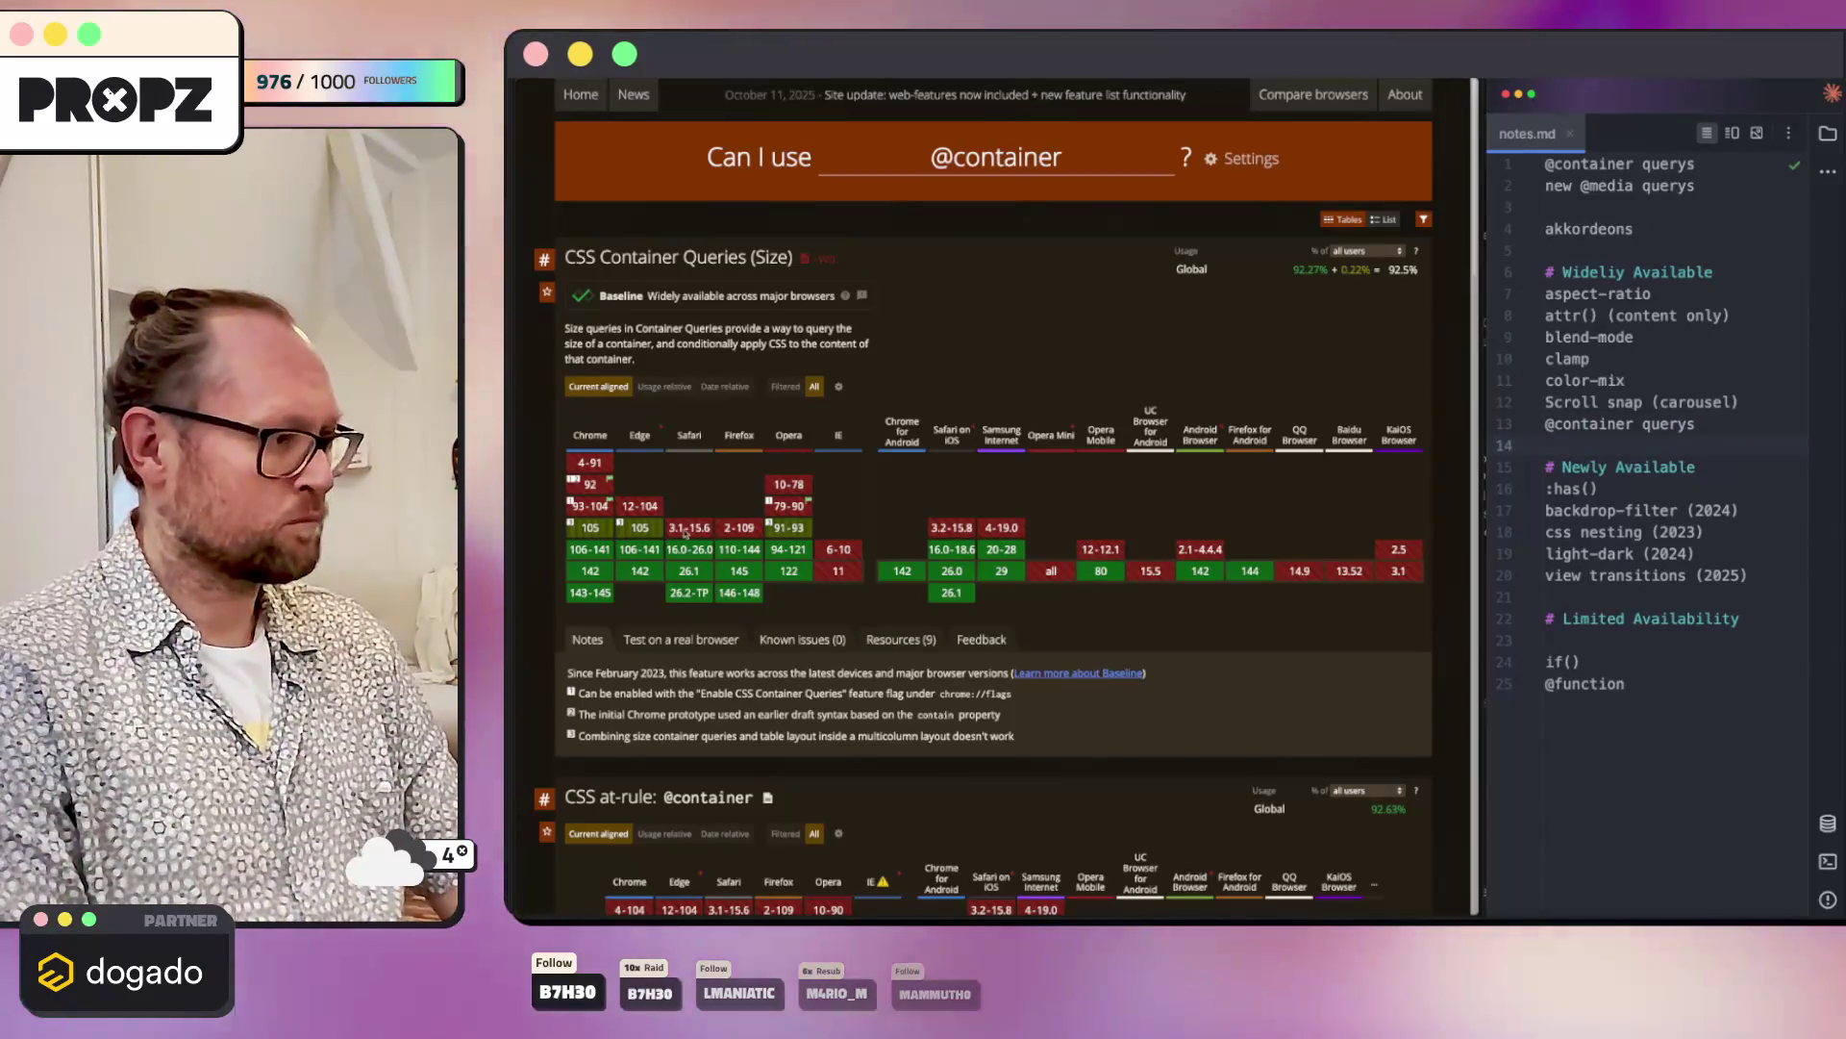
scroll(966, 546, down, 5)
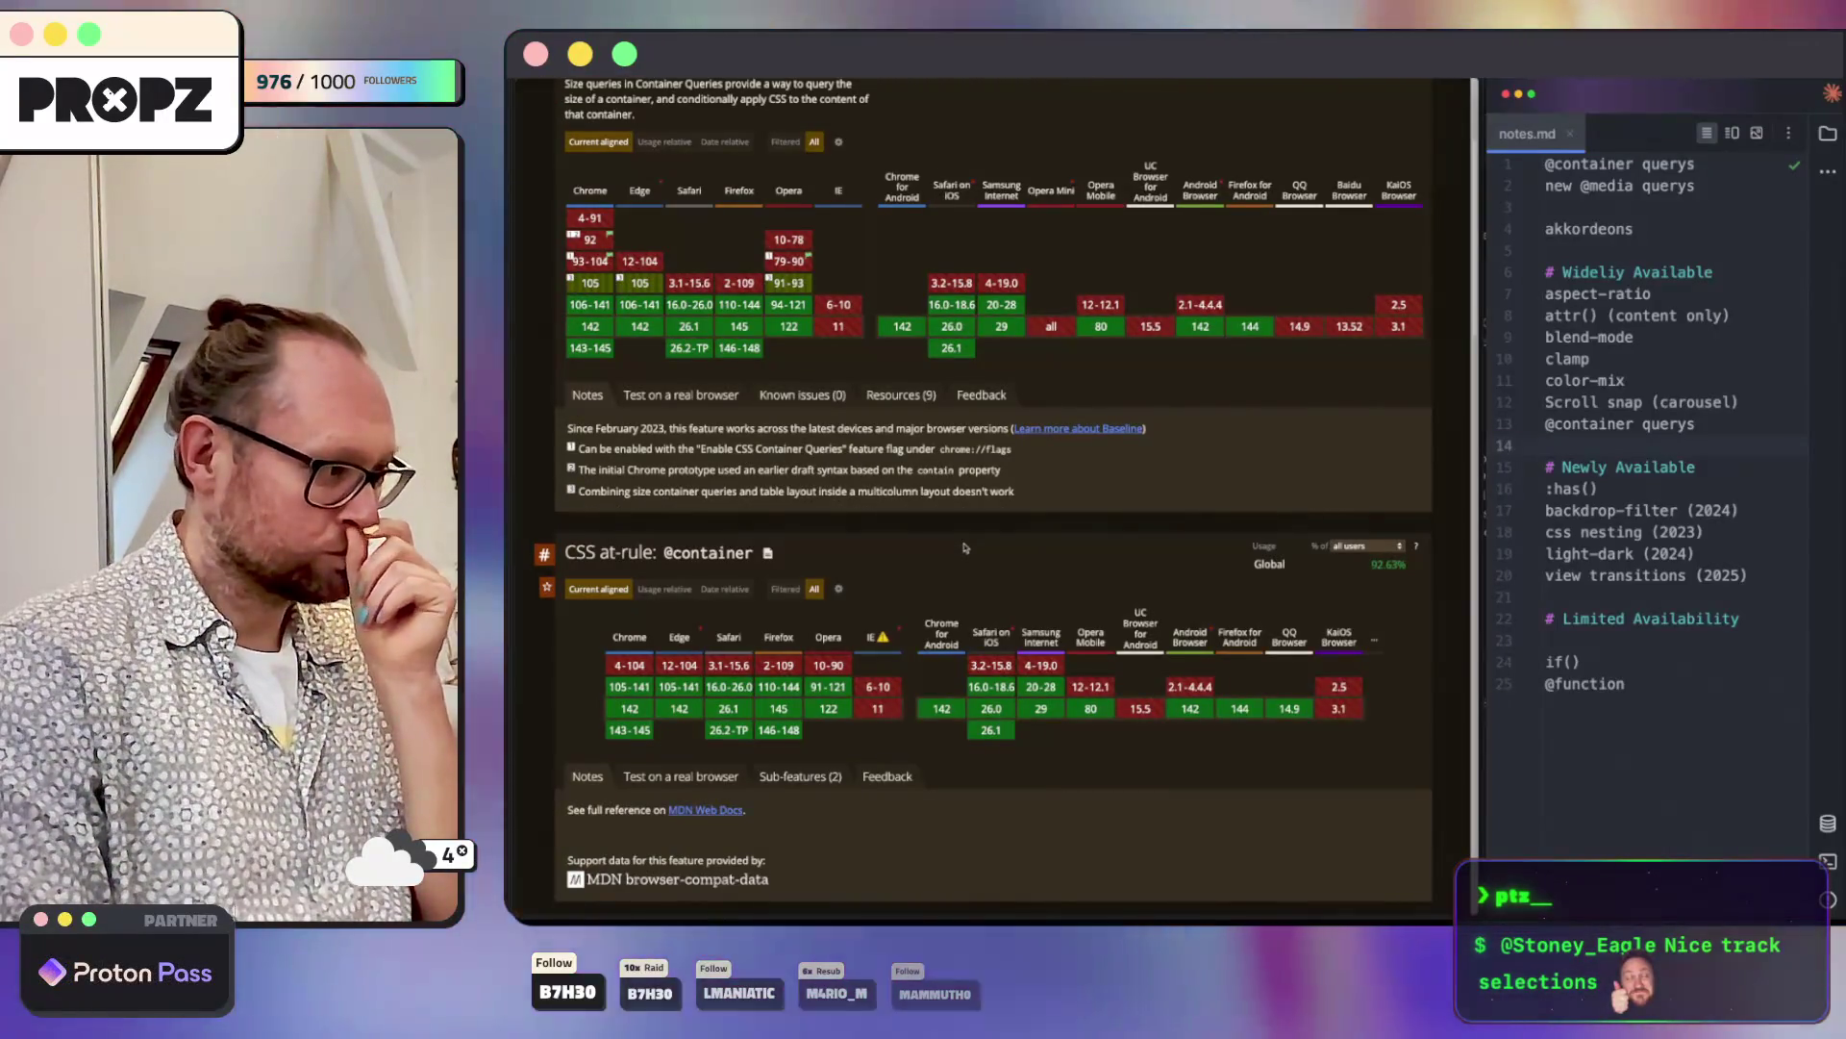
scroll(965, 547, down, 4)
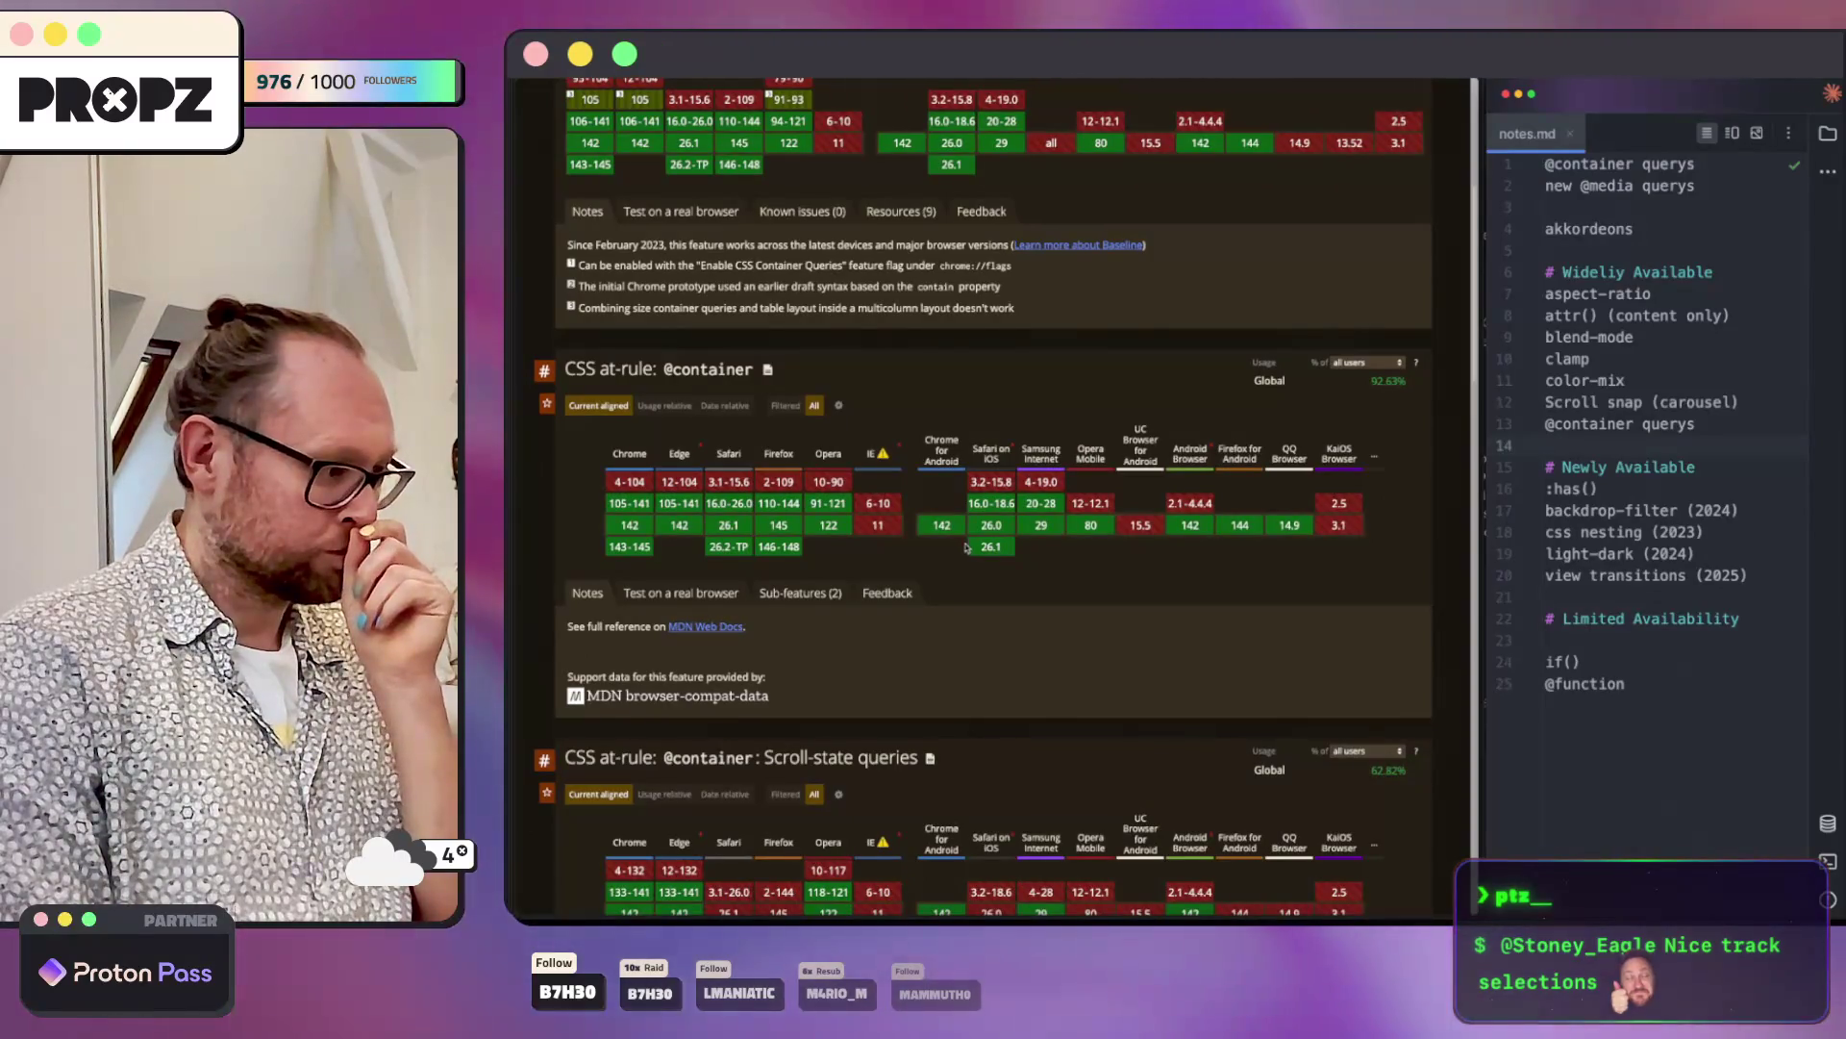
scroll(964, 547, down, 7)
scroll(963, 547, up, 15)
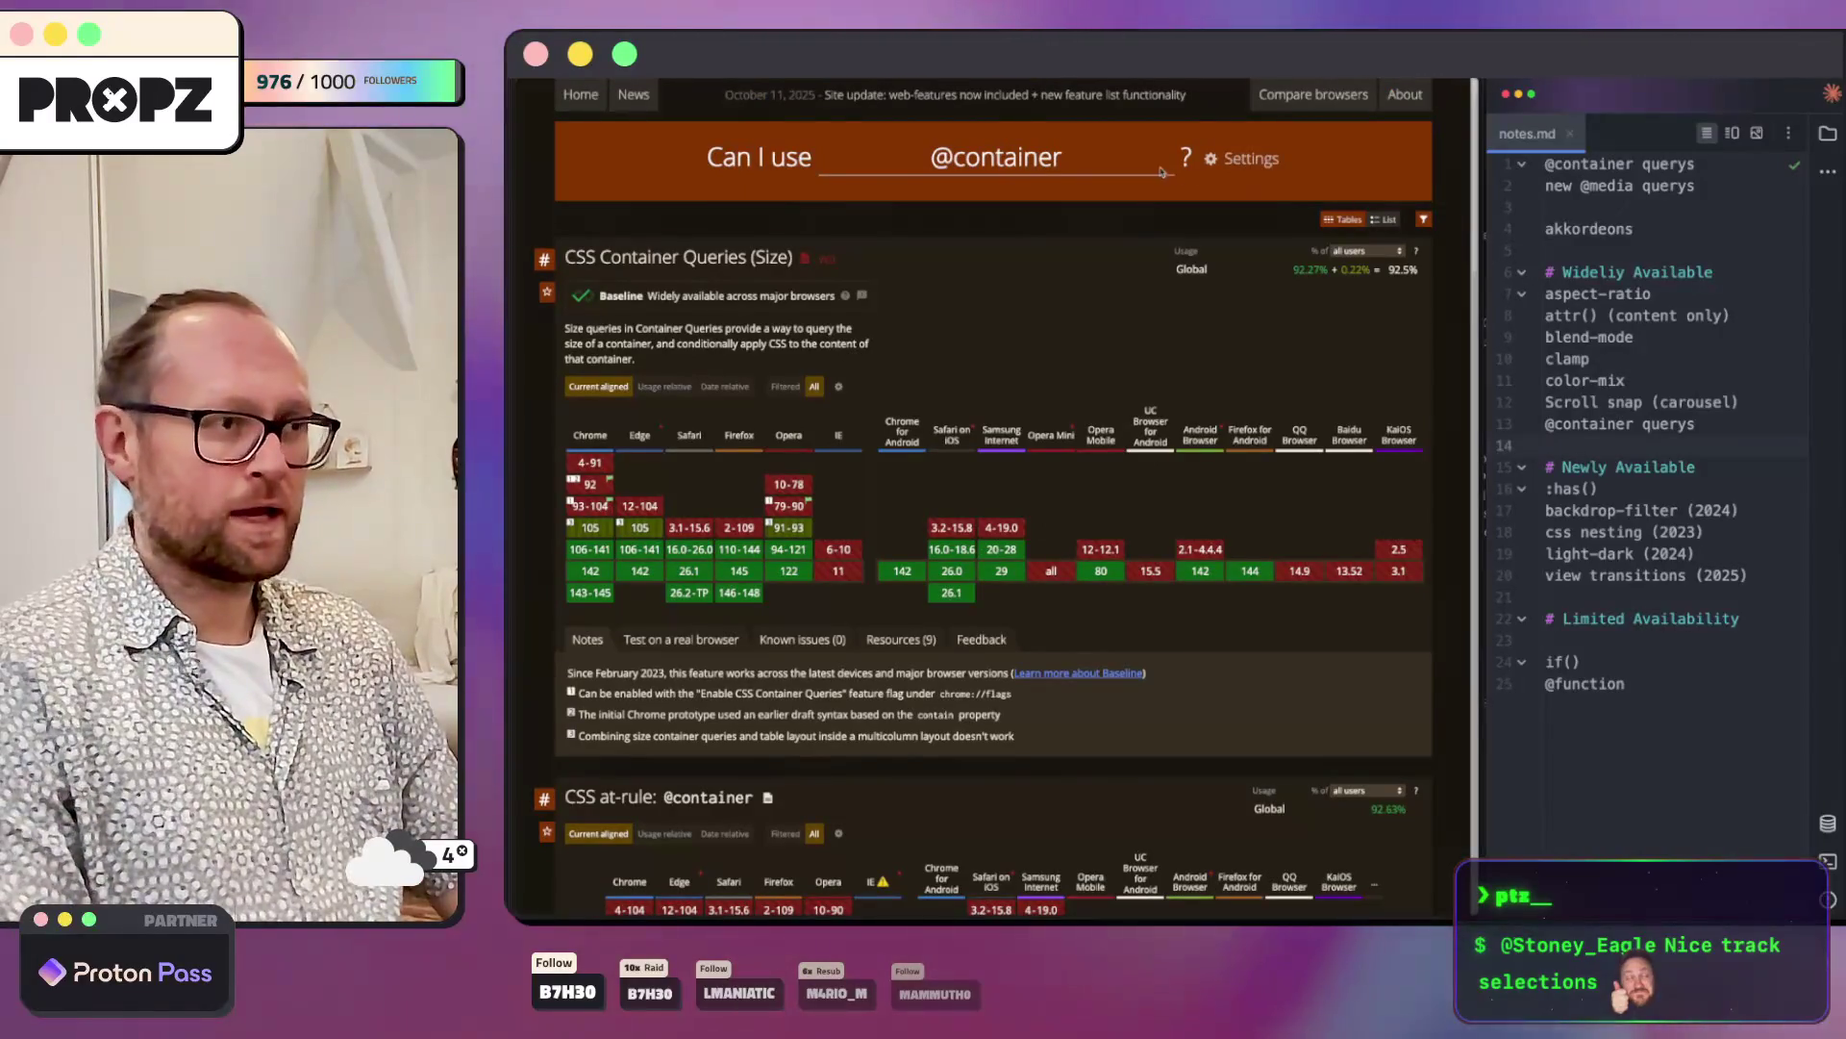
click(1049, 149)
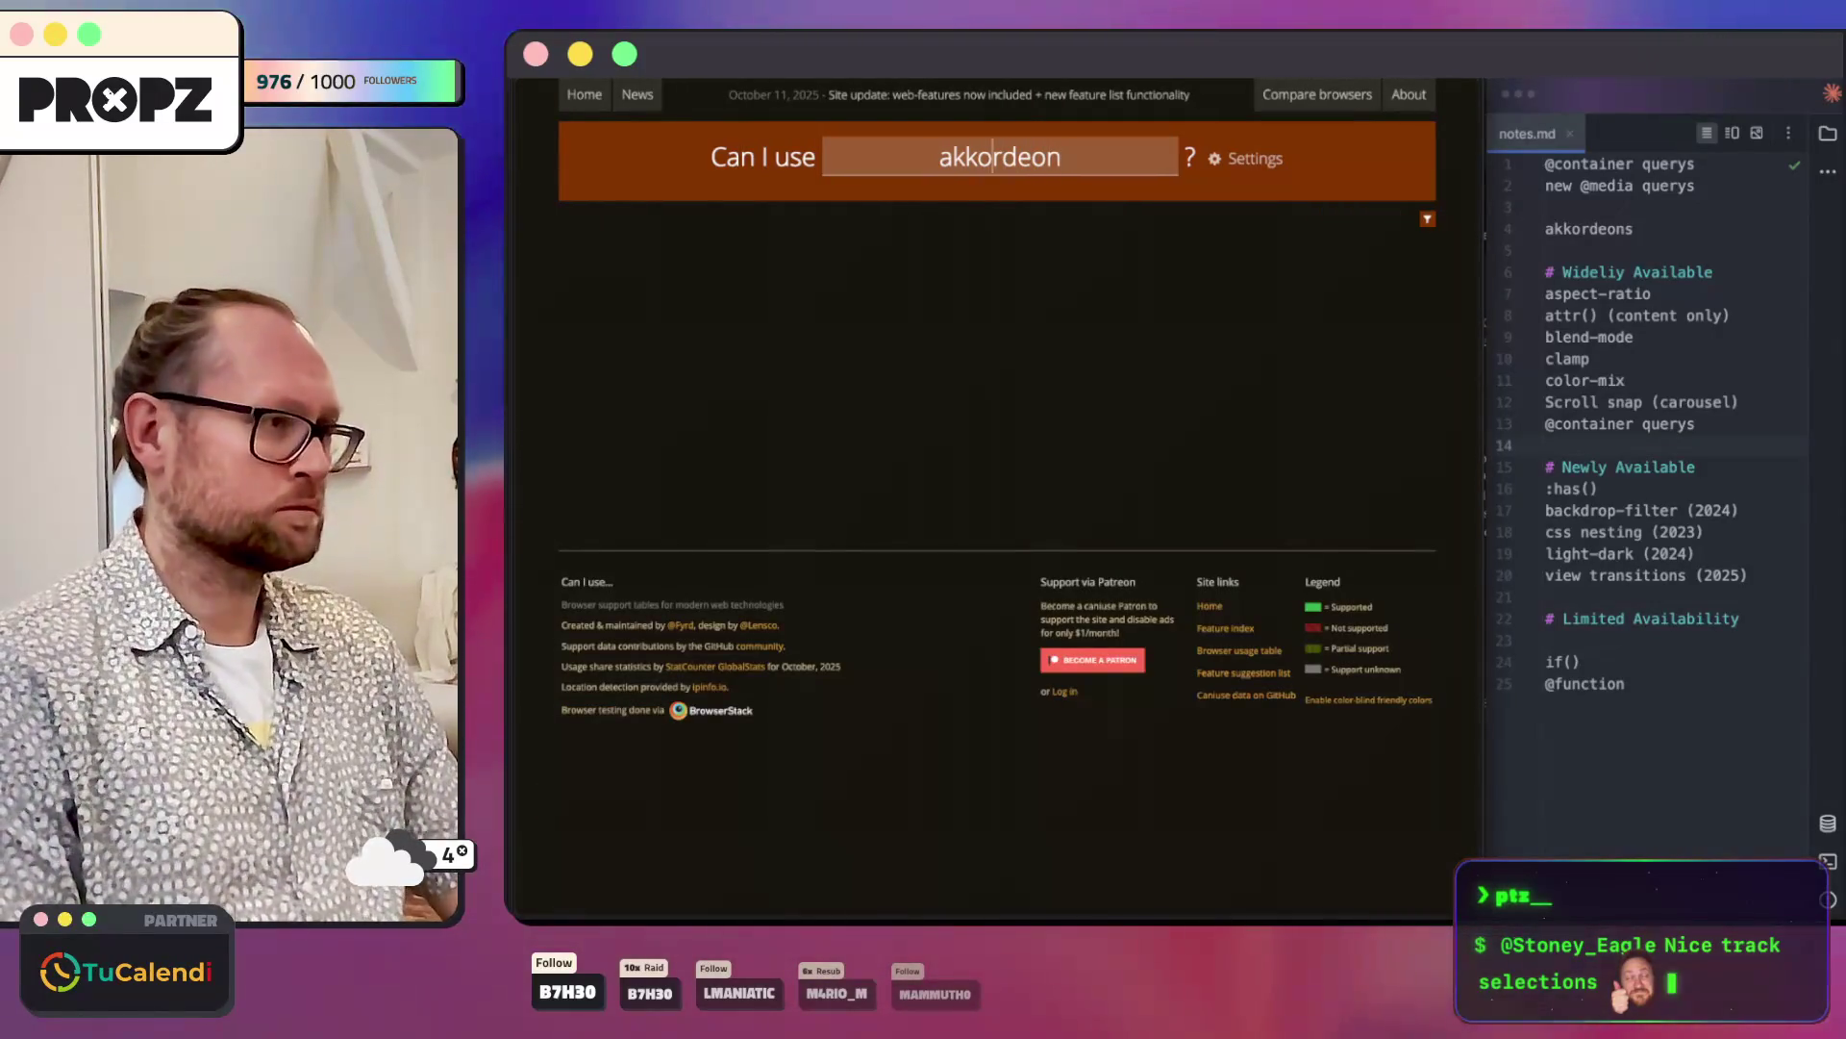
Search 'details' and add 'accordeon (details + summary)' under Widely Available on line 14.
key(super+a)
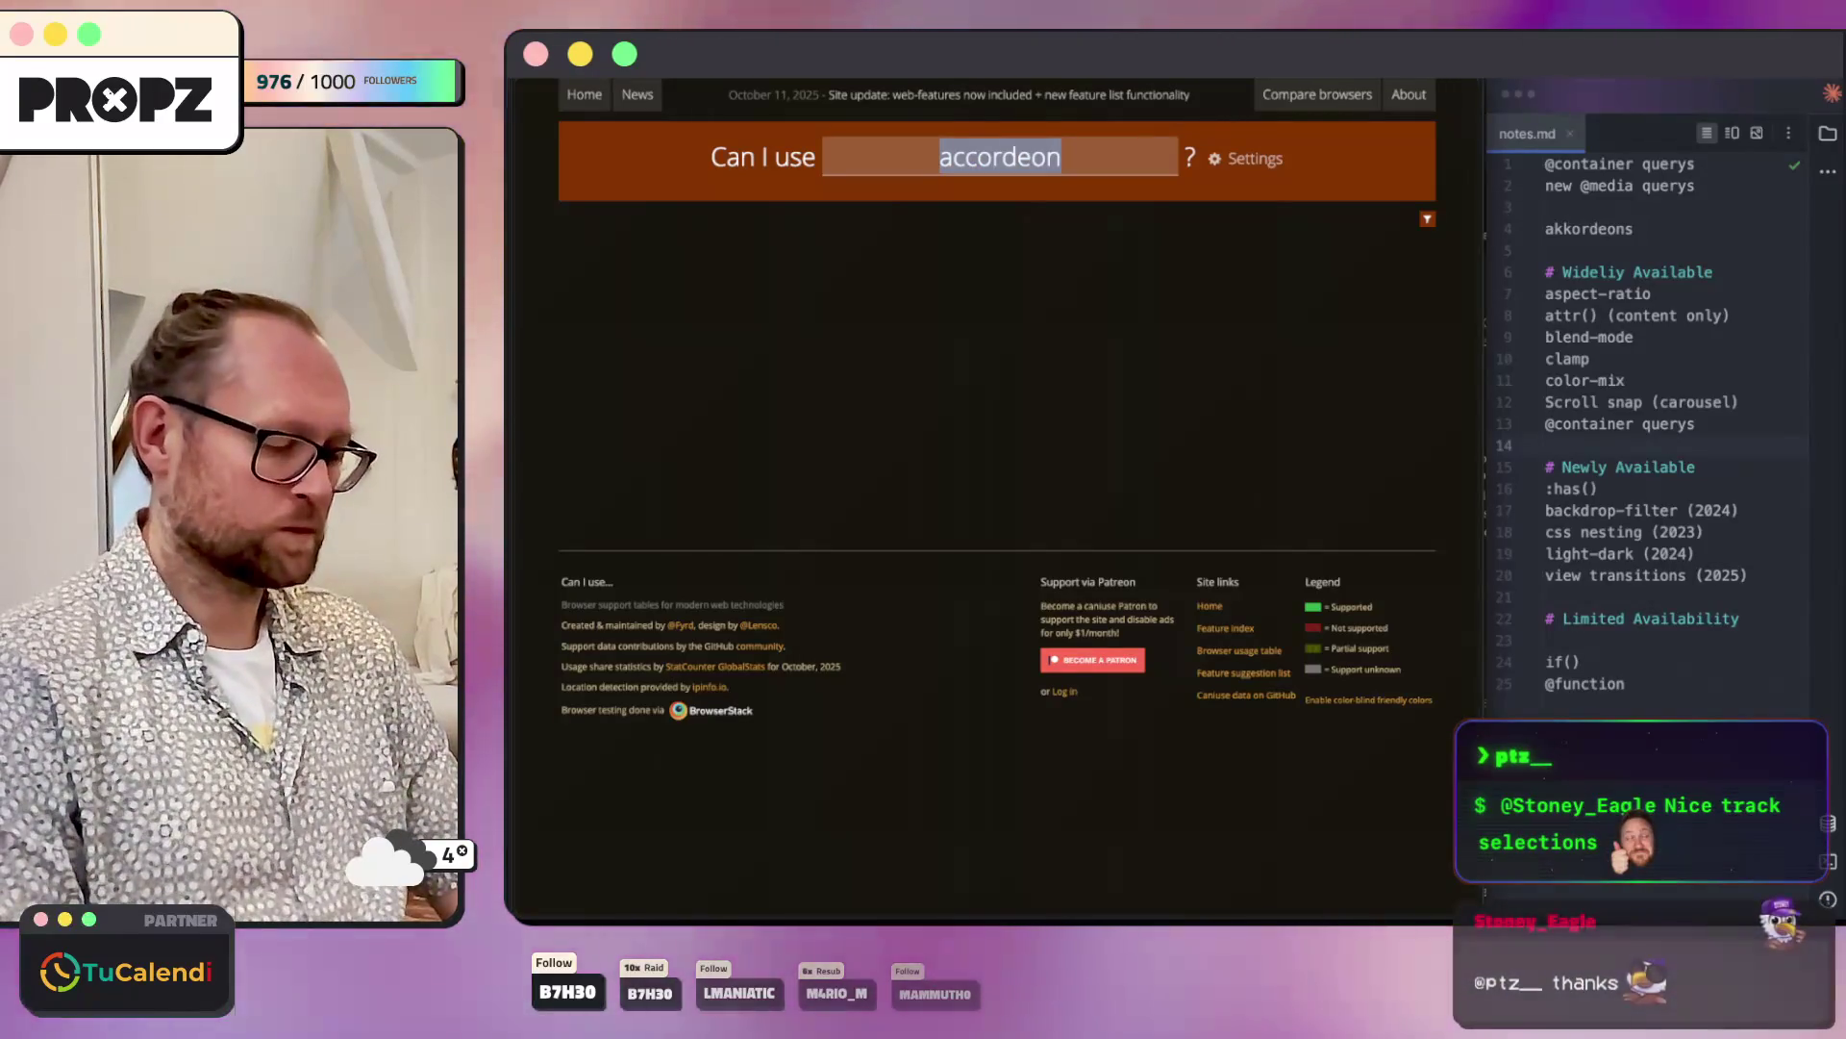
text(details)
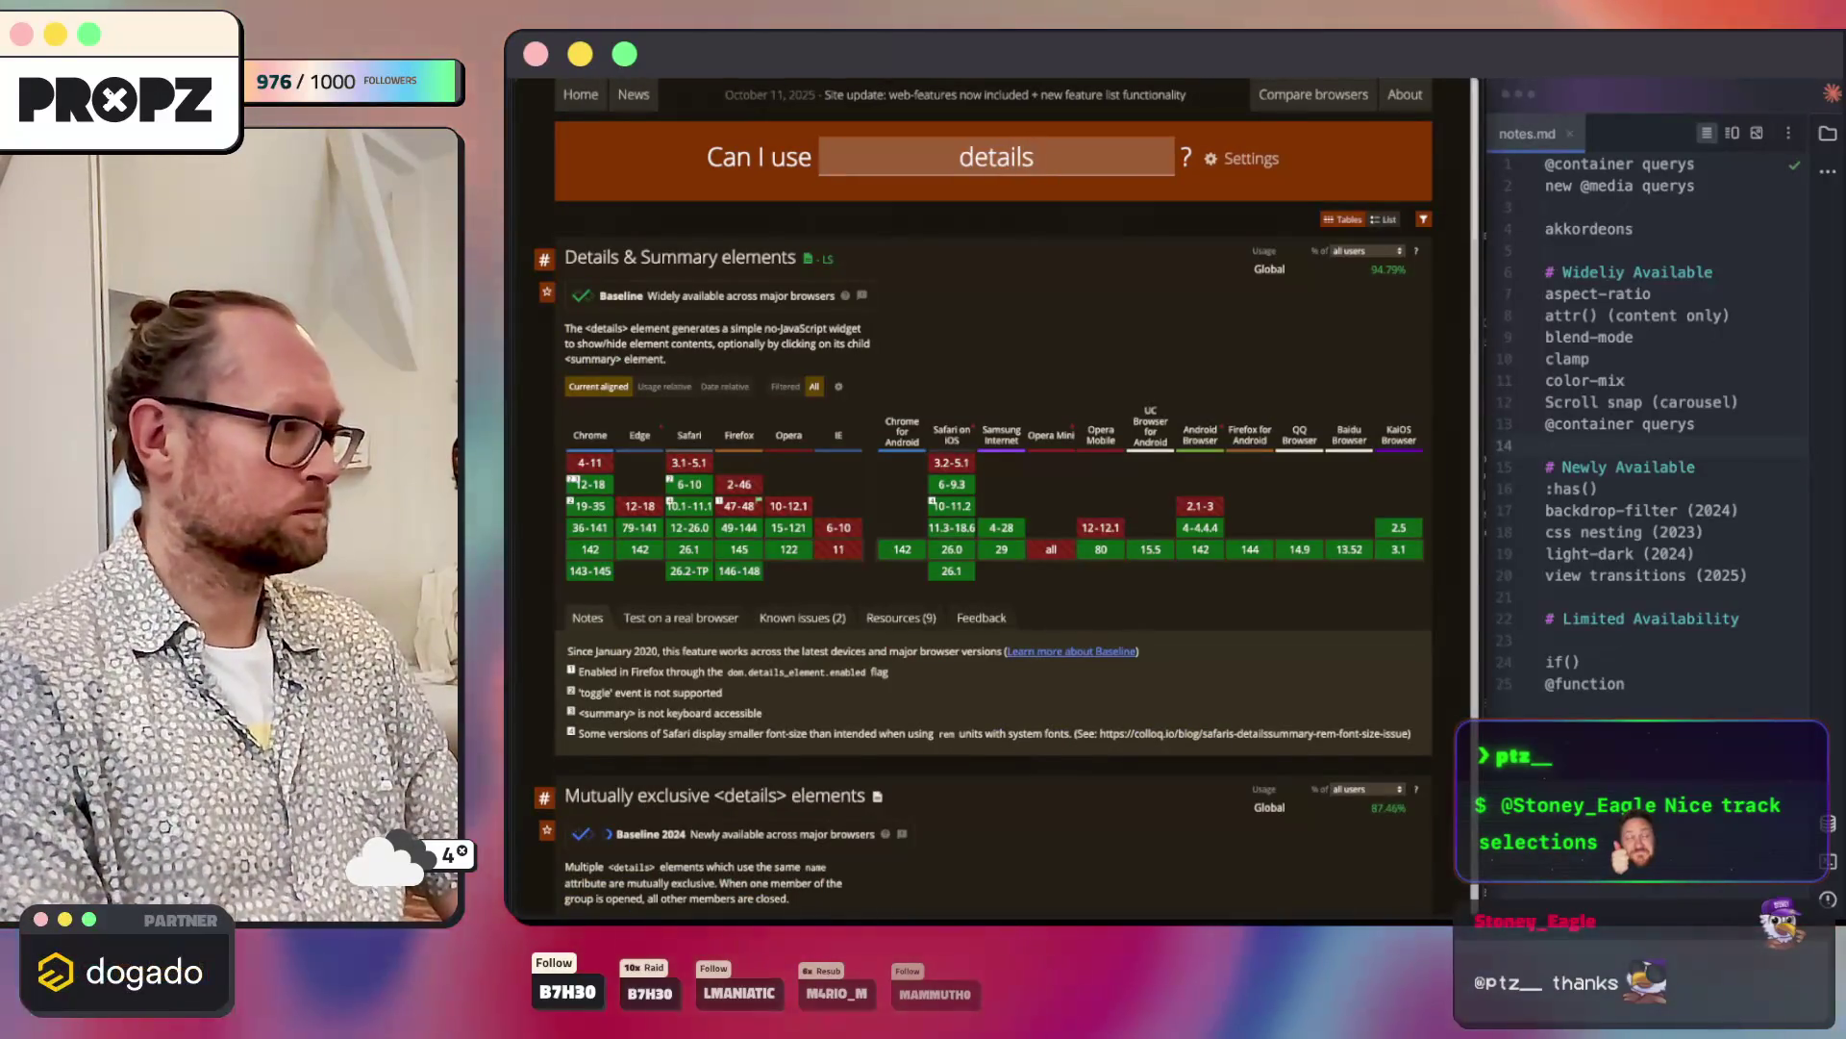
click(1603, 440)
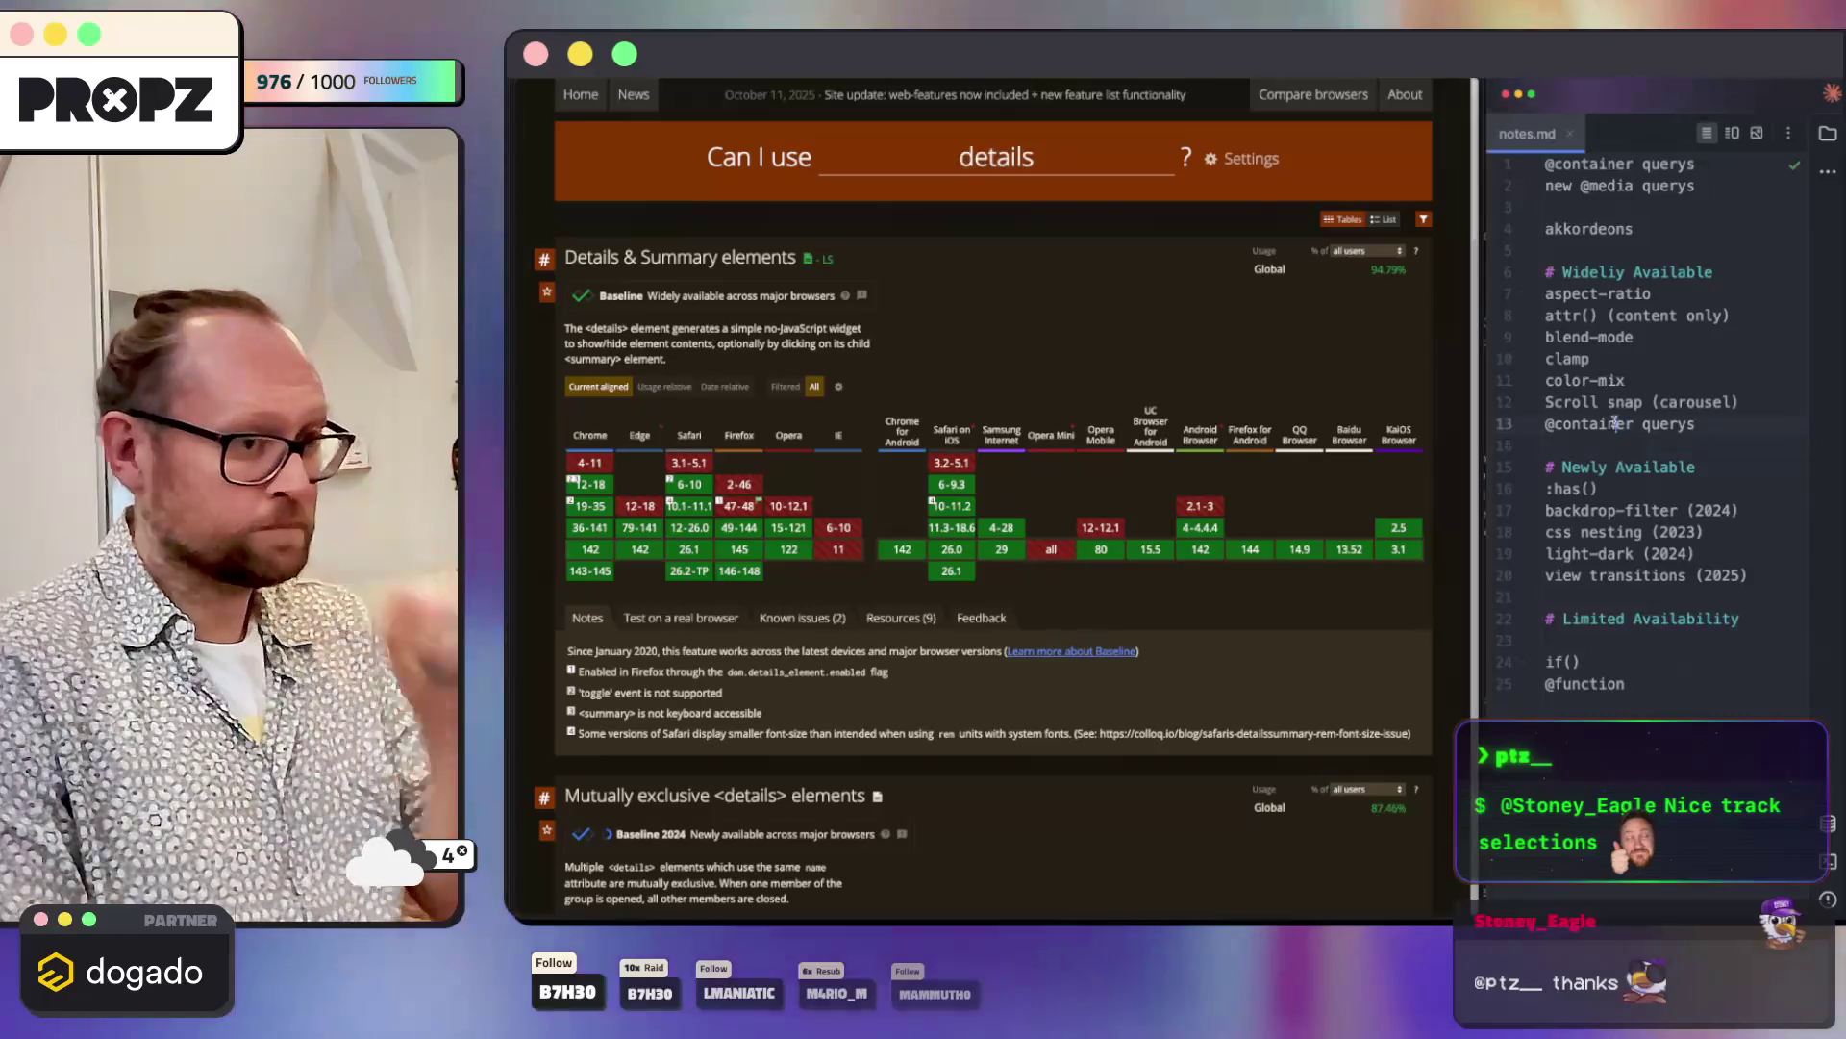
text(accordeon (det)
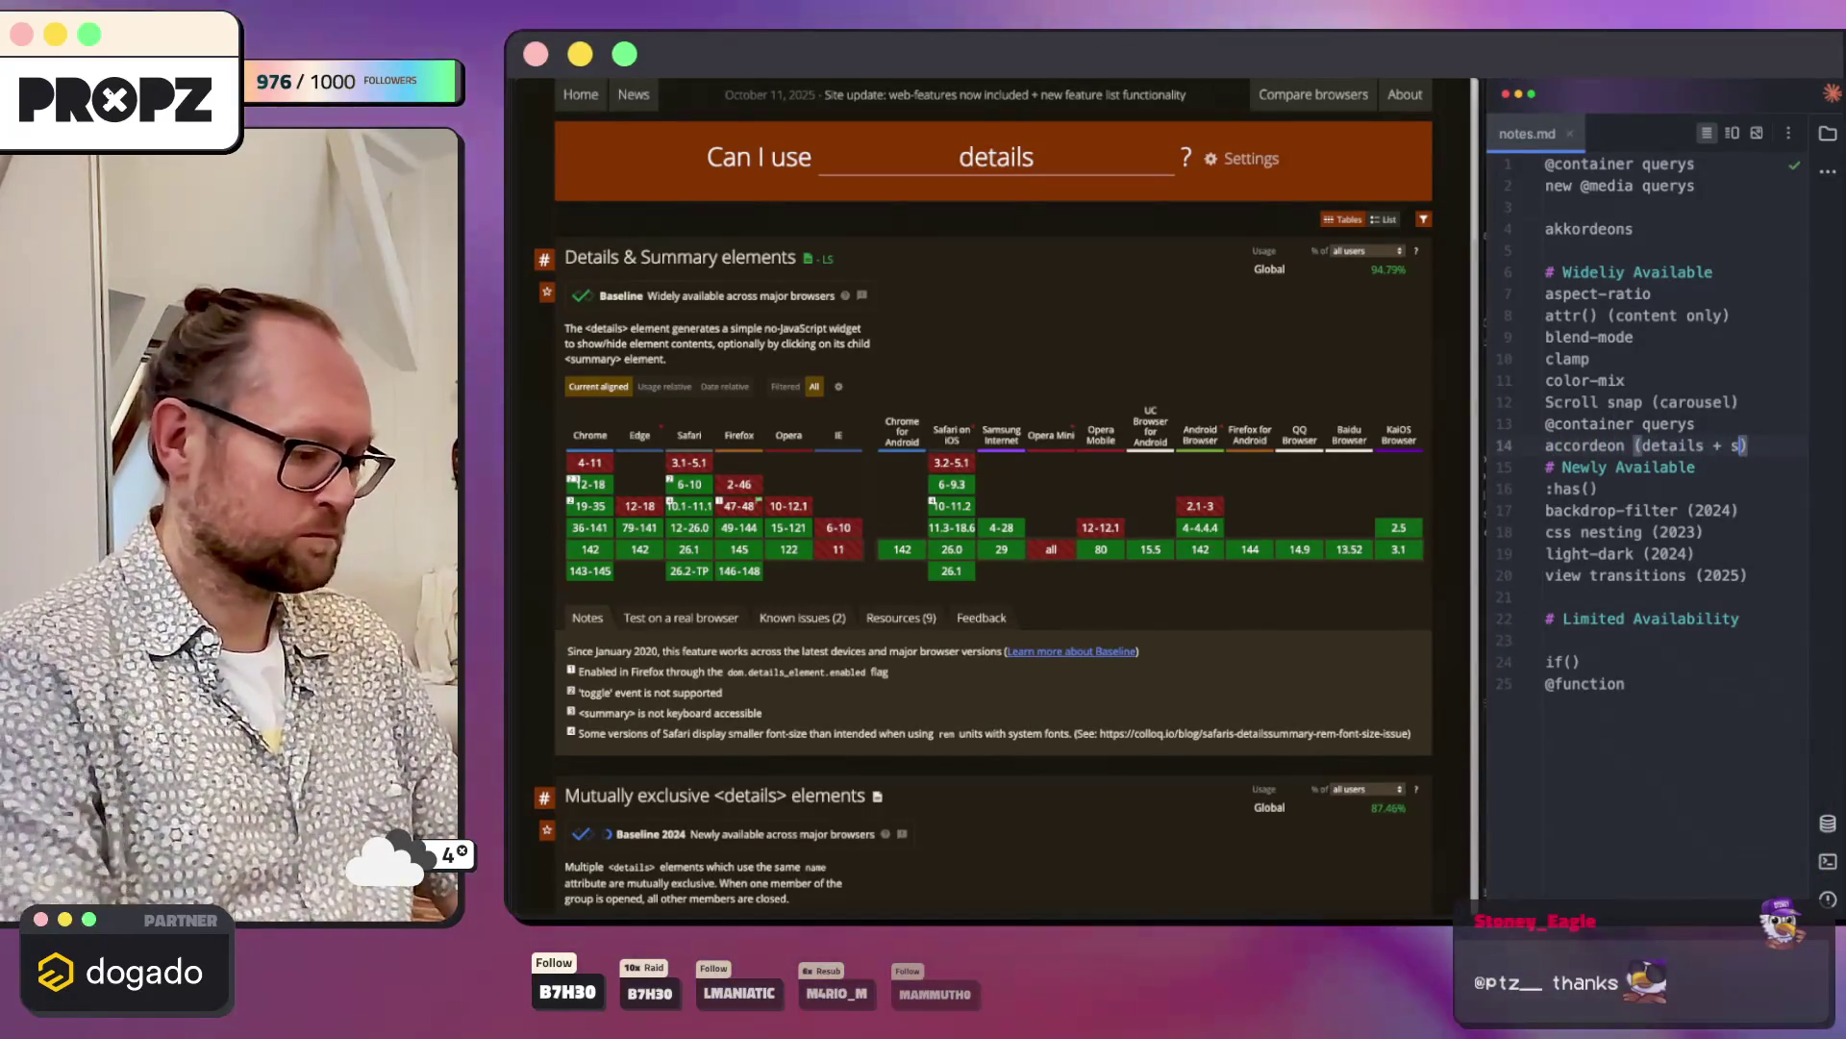
text(ails + summary)
key(Return)
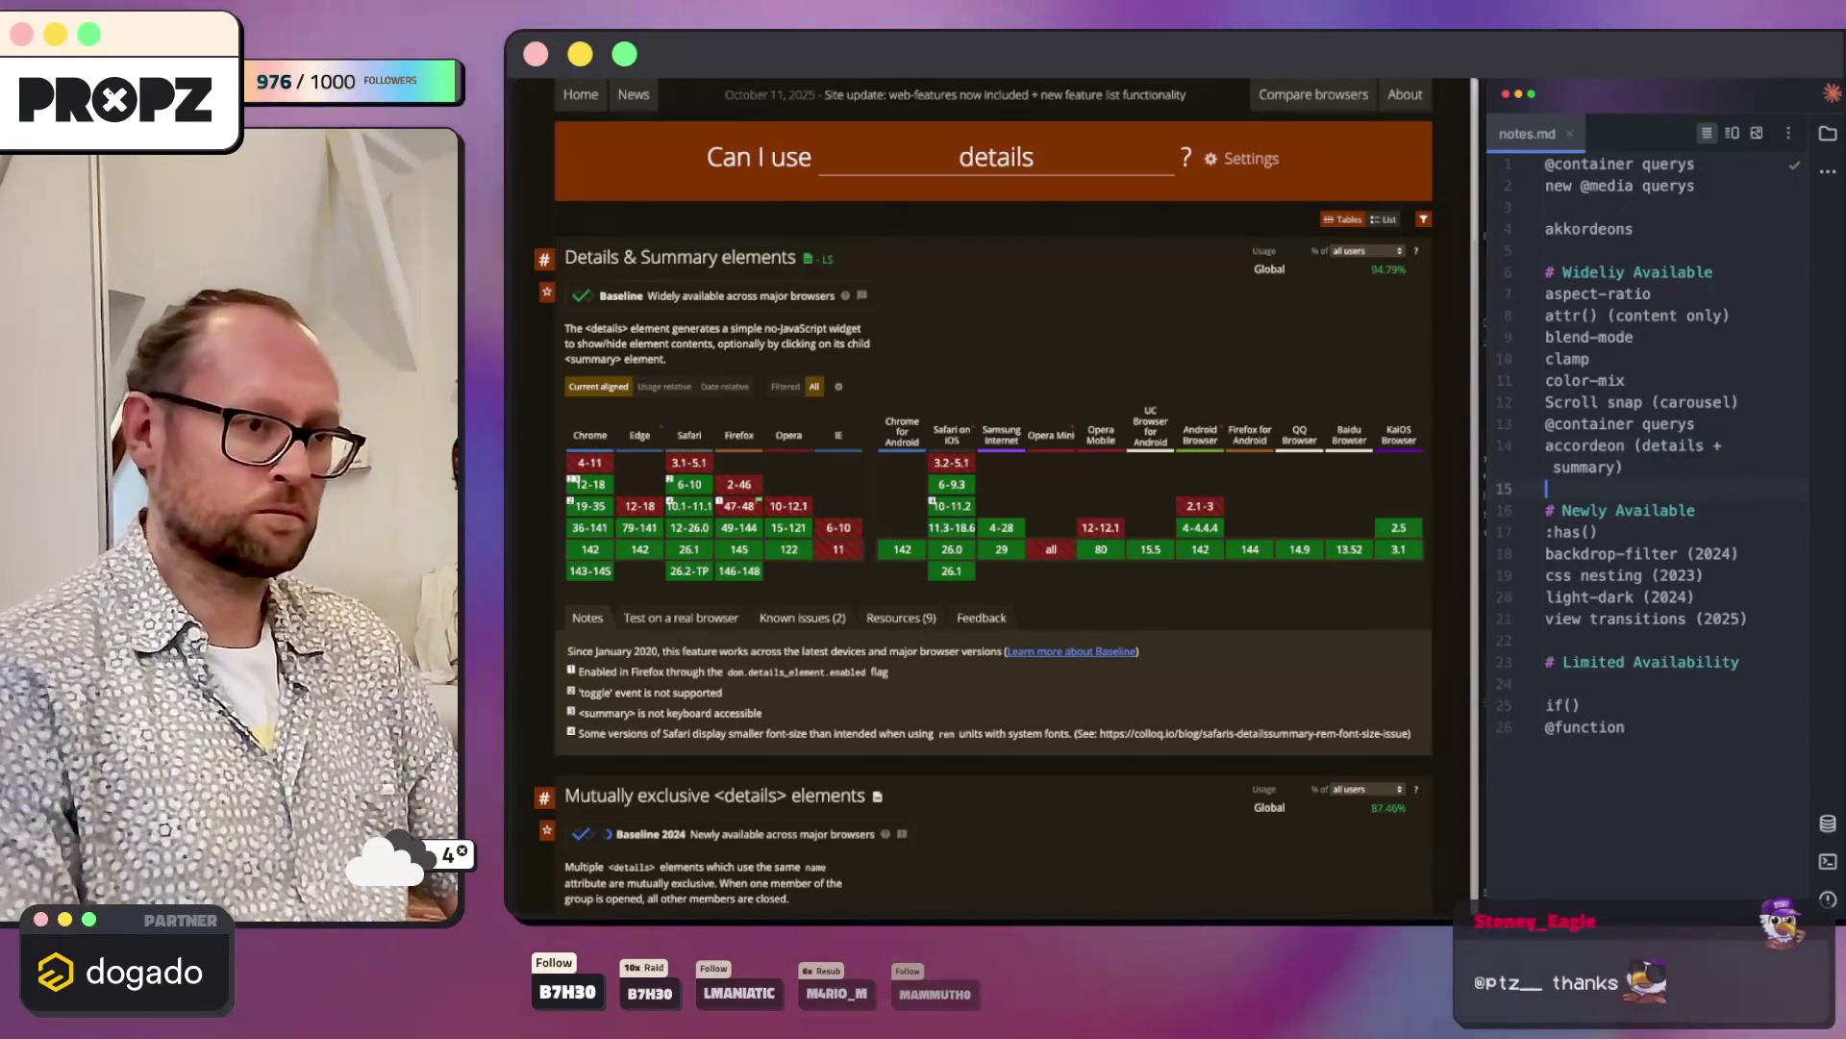
scroll(948, 527, down, 5)
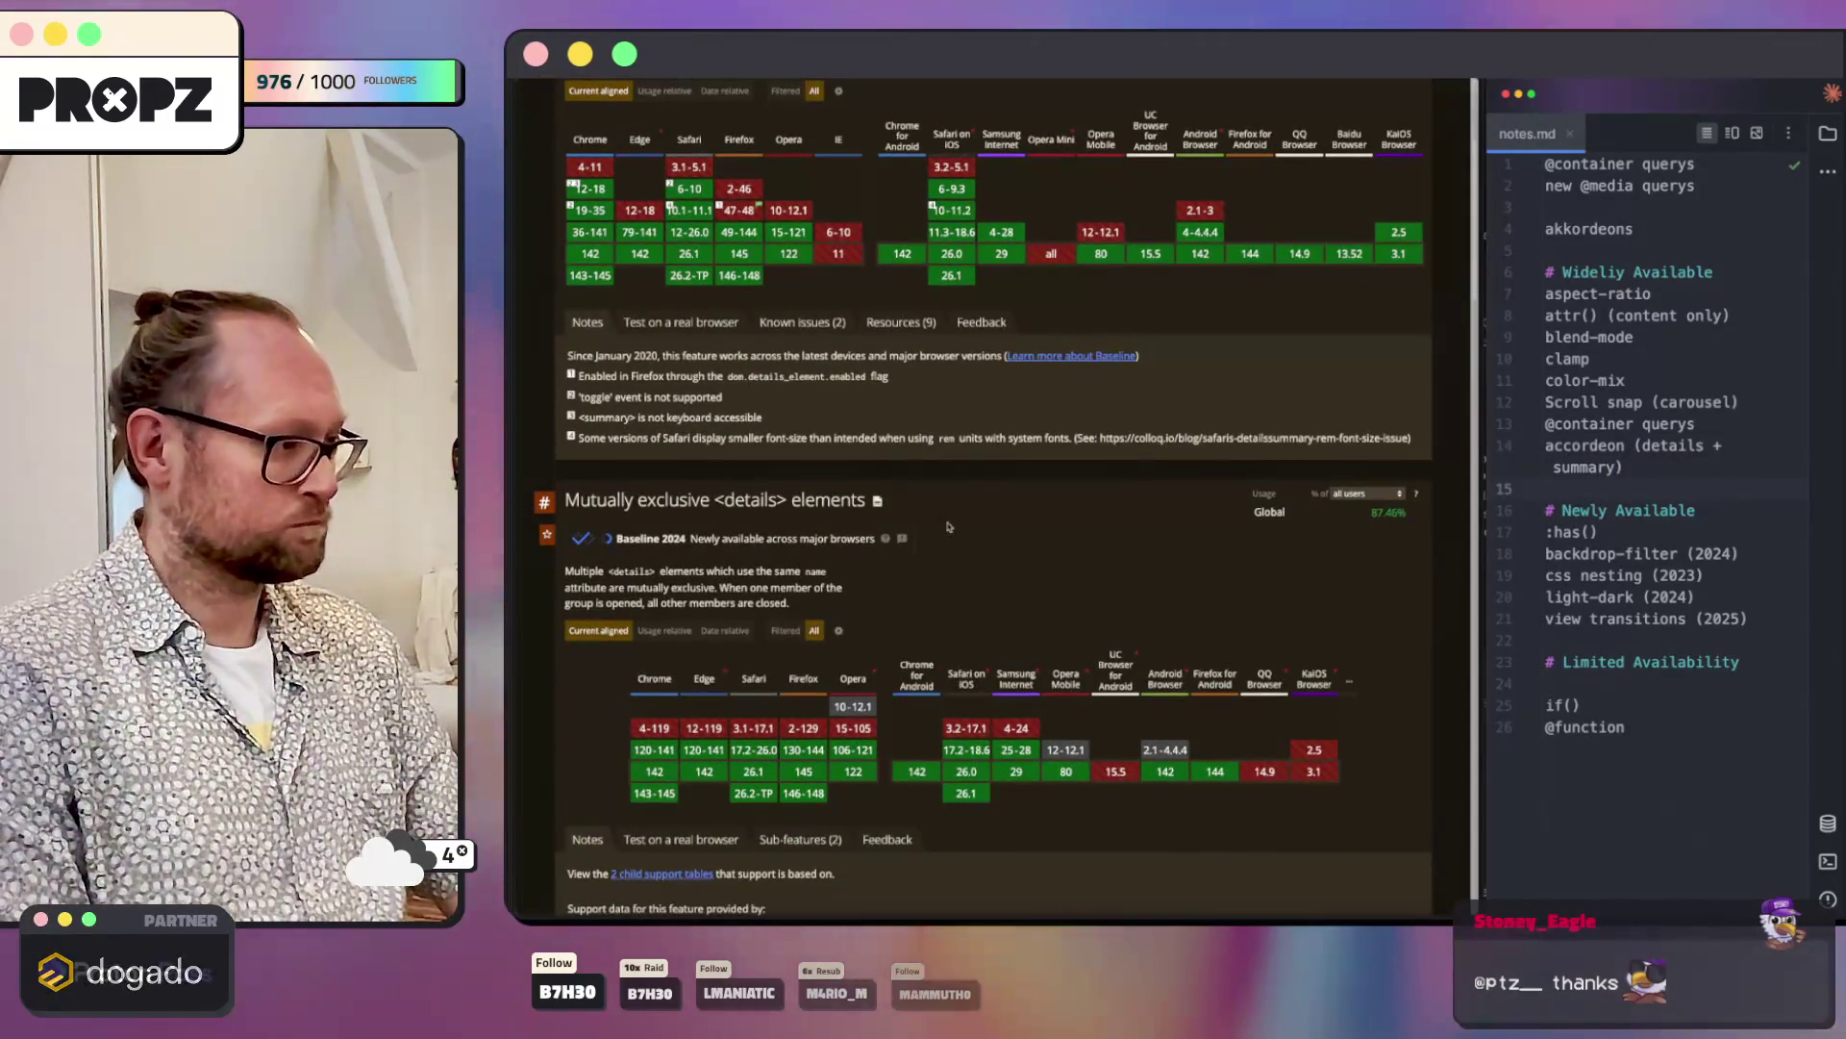
scroll(957, 462, up, 5)
click(1011, 160)
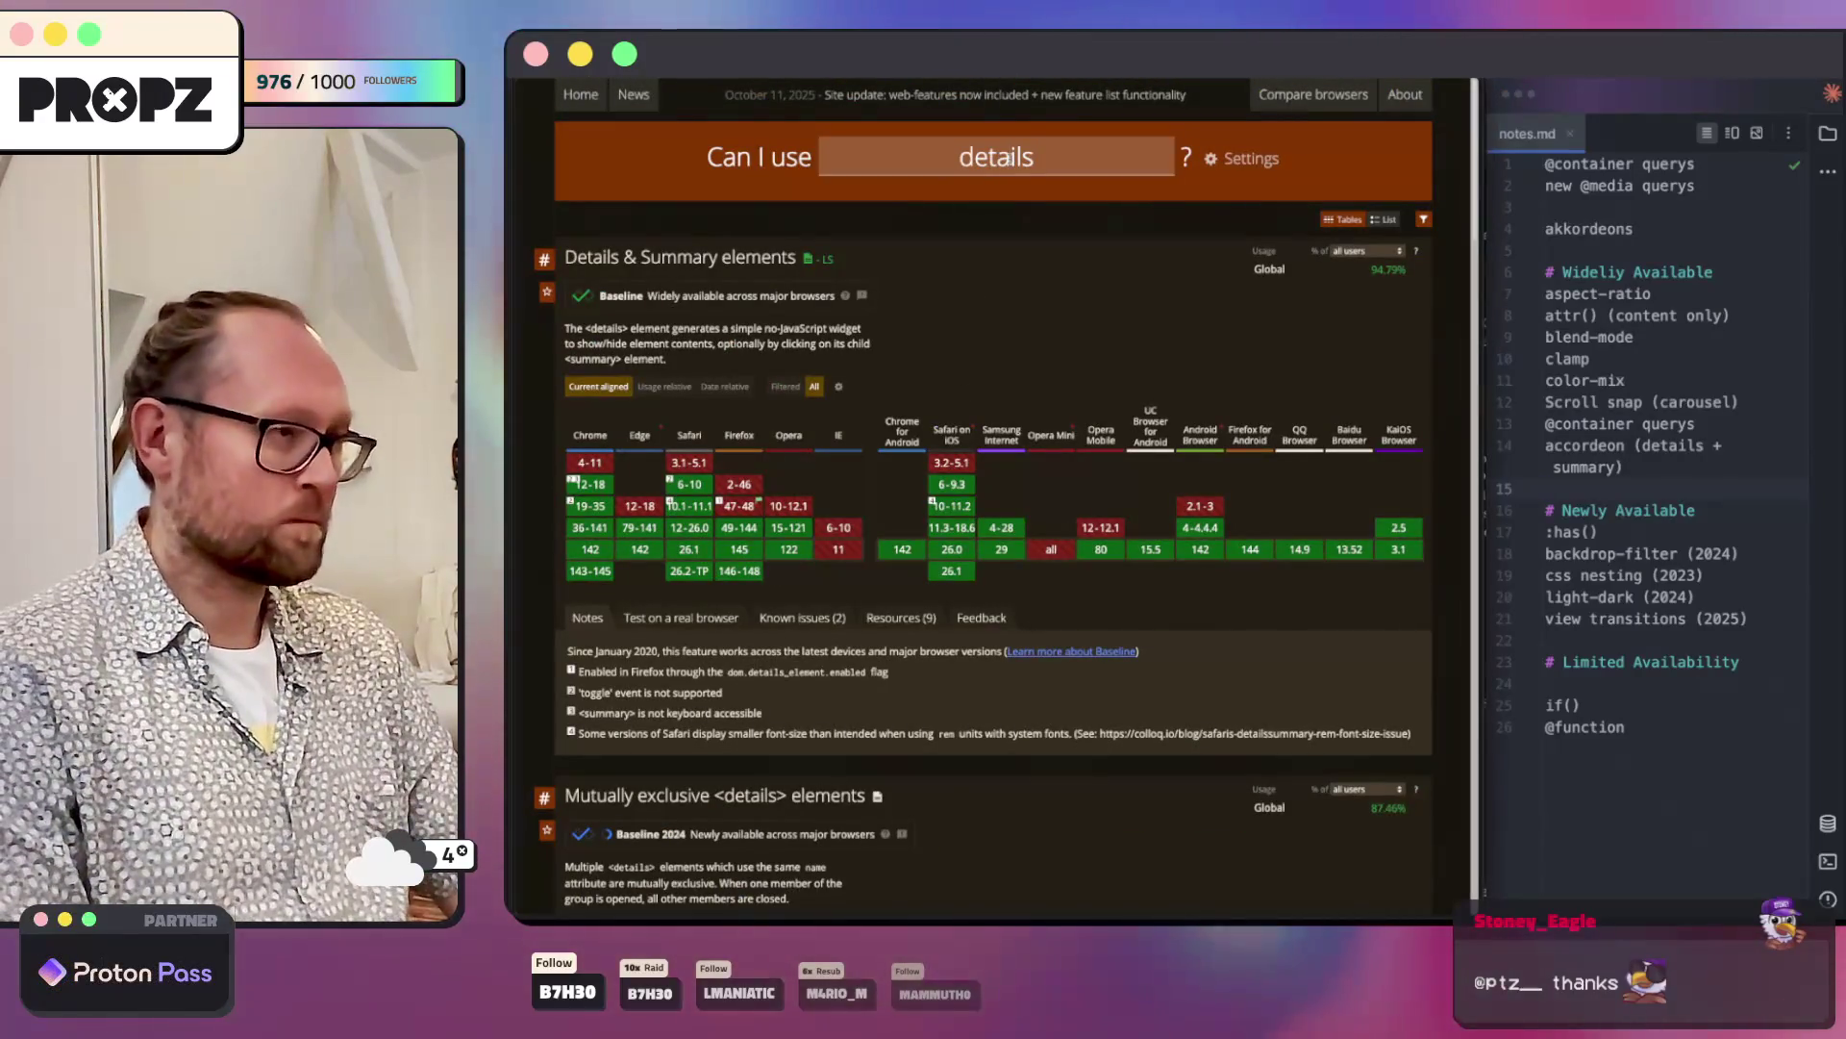
key(ctrl+a)
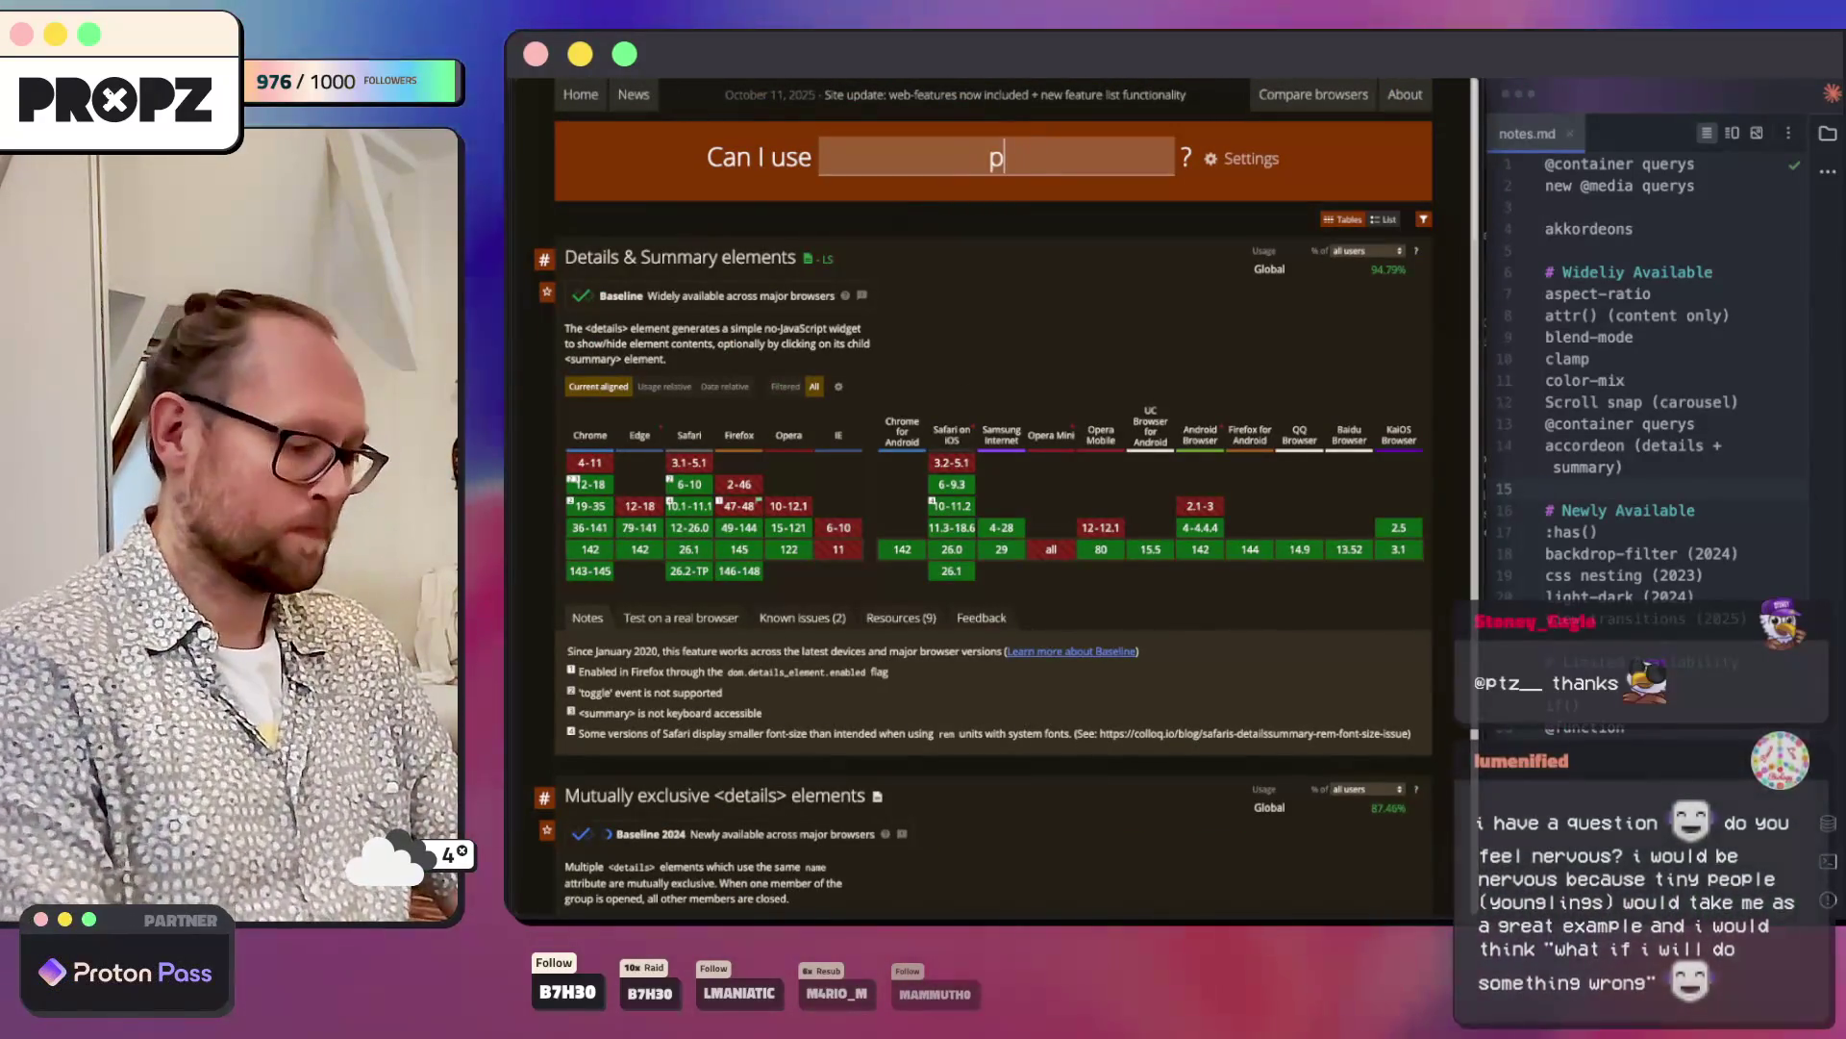
Search Can I use for 'popup' and scroll through the BarProp, iframe sandbox and ariaHasPopup results.
text(pup)
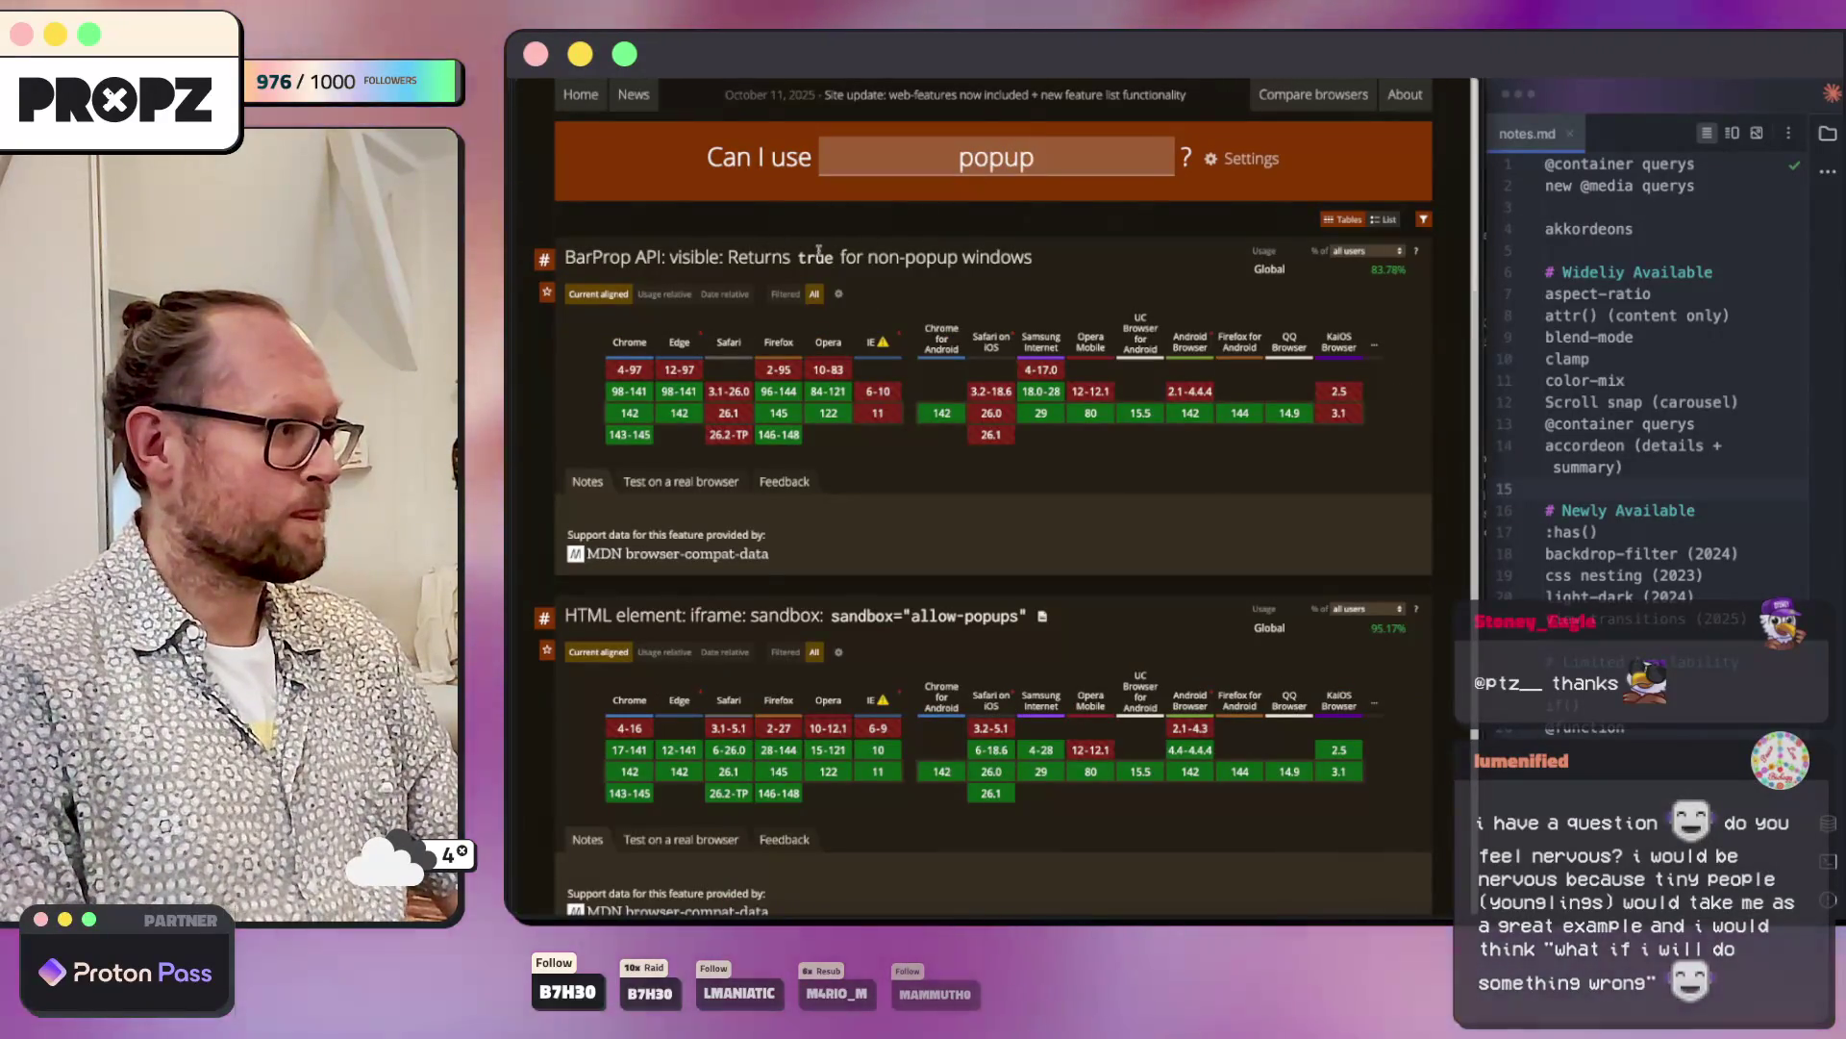
scroll(843, 374, down, 4)
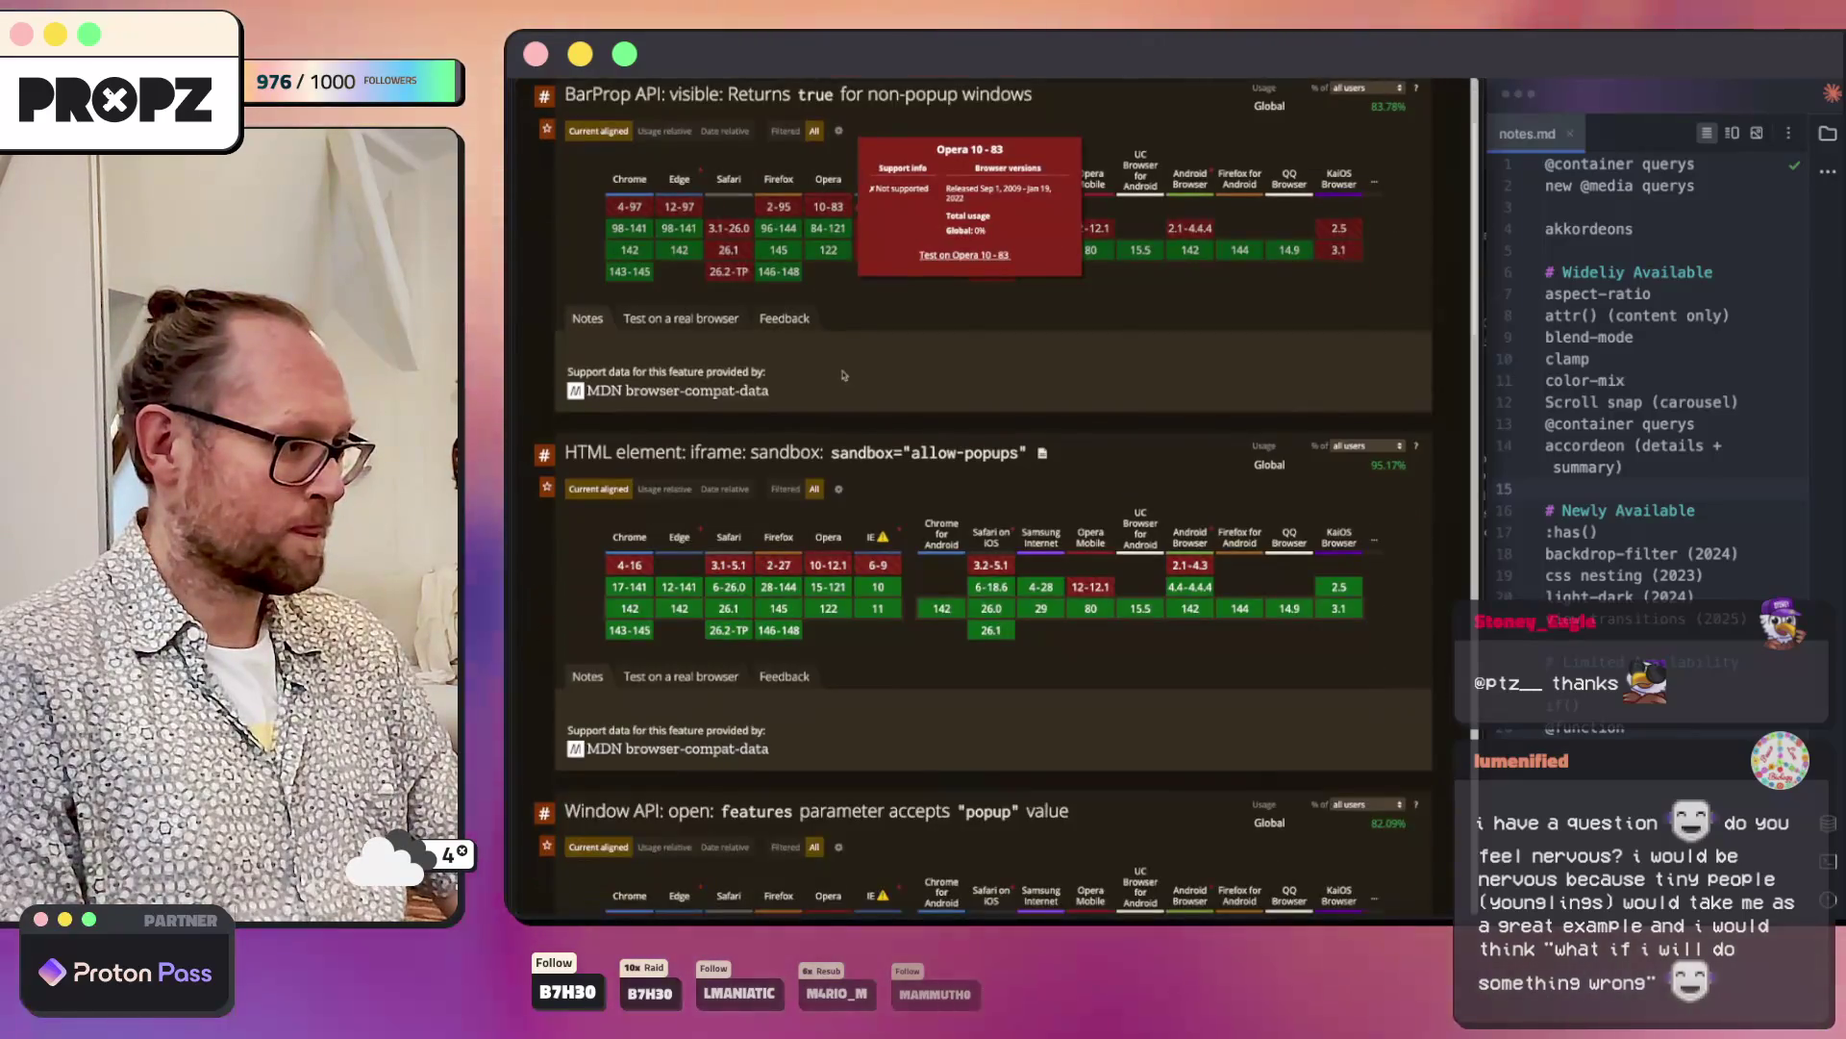
scroll(843, 374, down, 7)
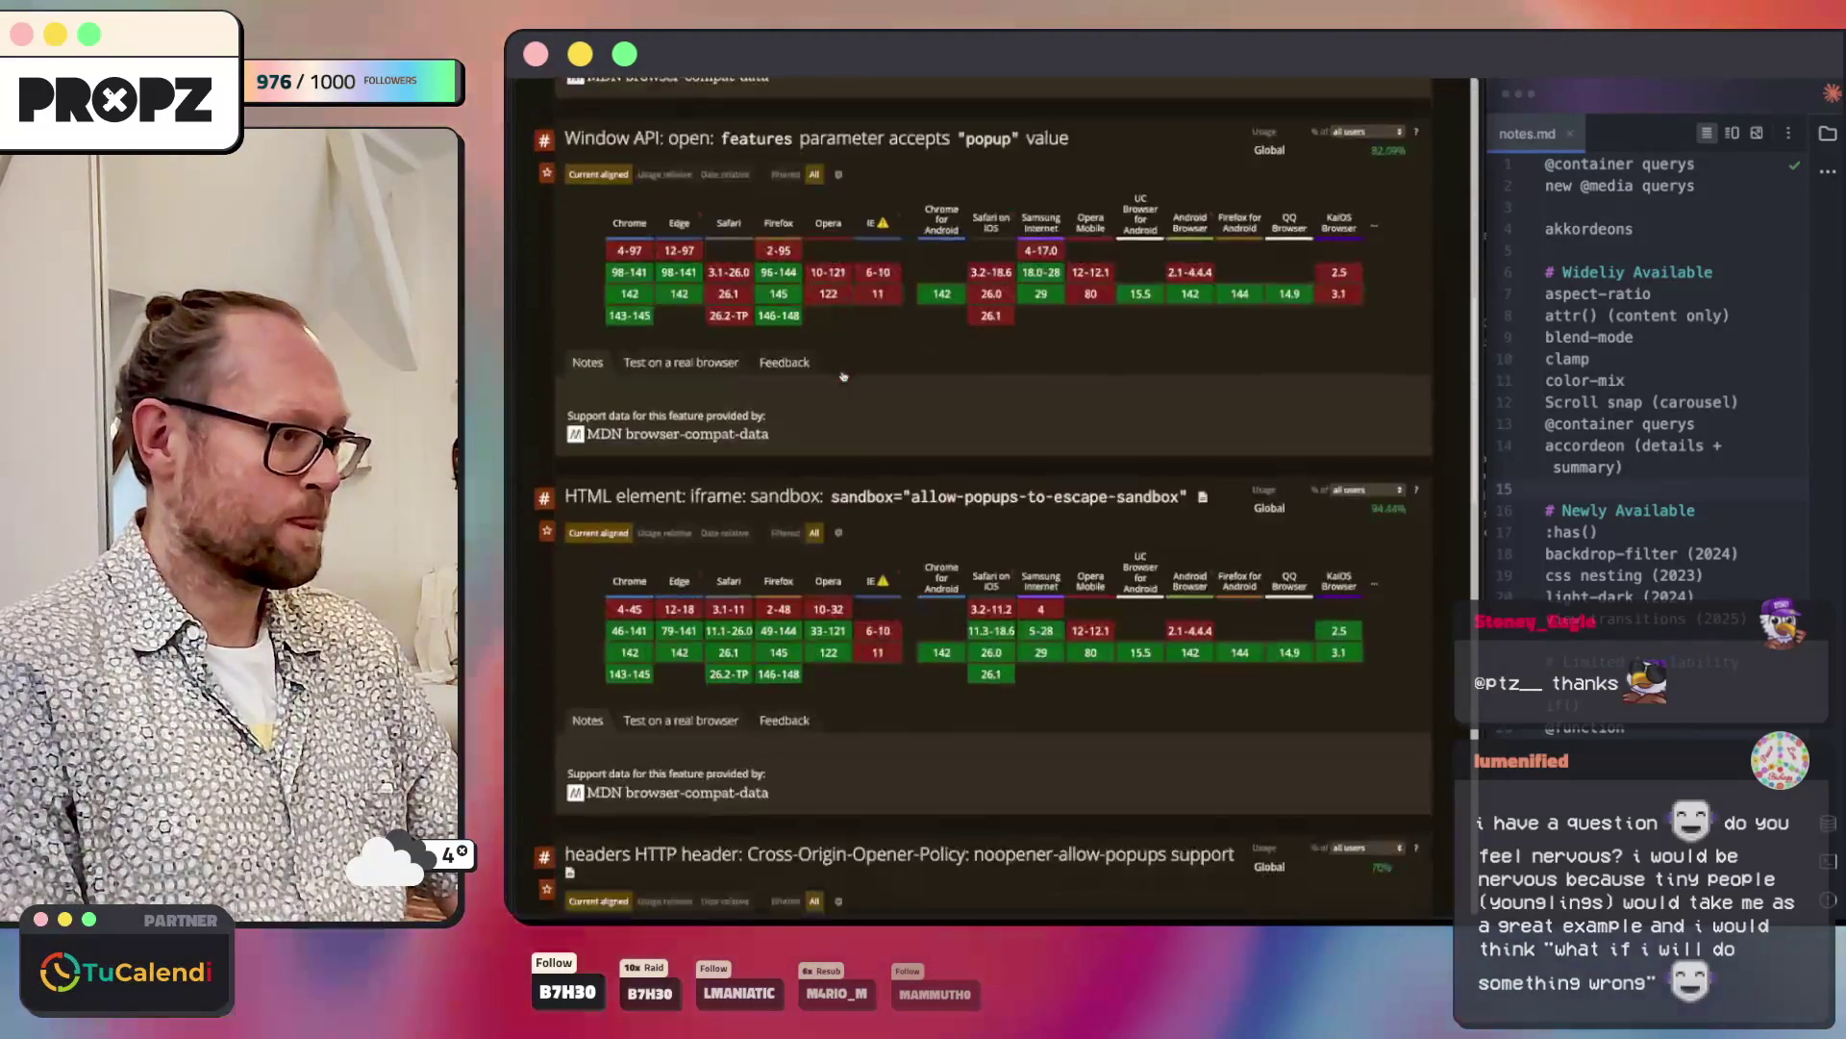
scroll(844, 374, down, 2)
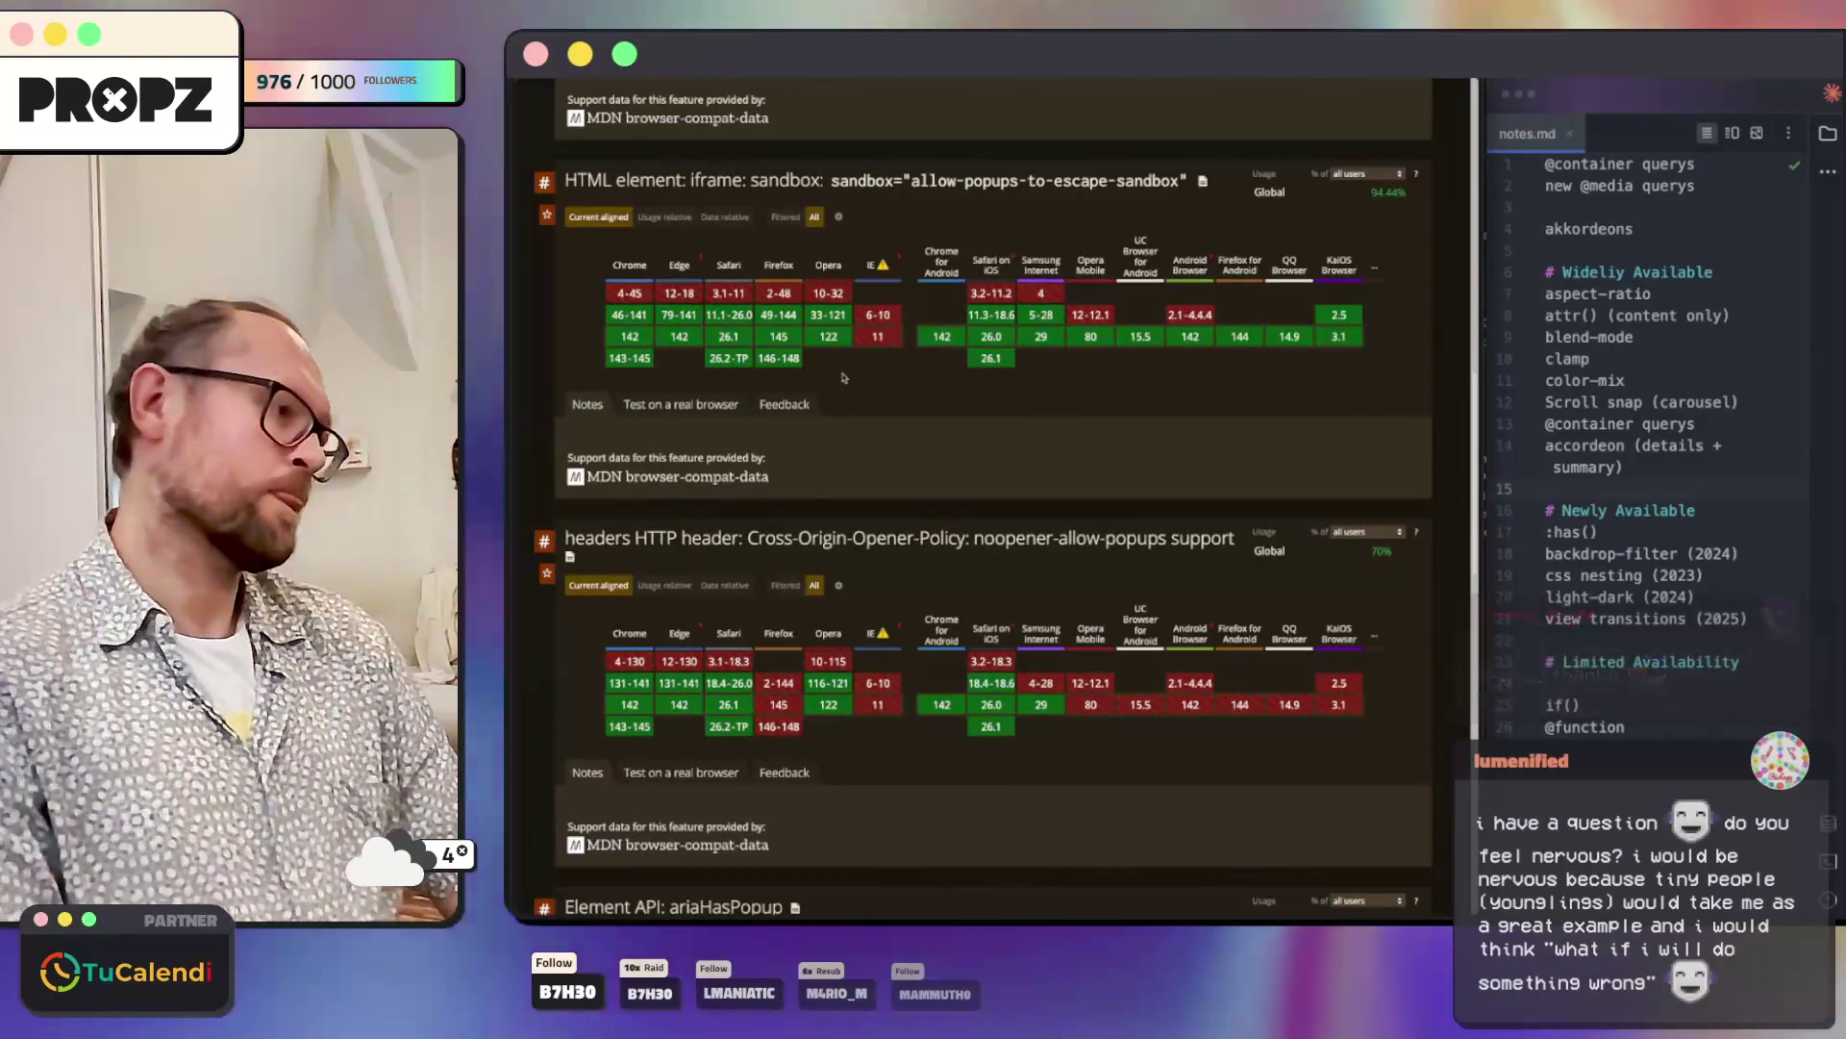
scroll(844, 377, down, 1)
scroll(844, 377, down, 1)
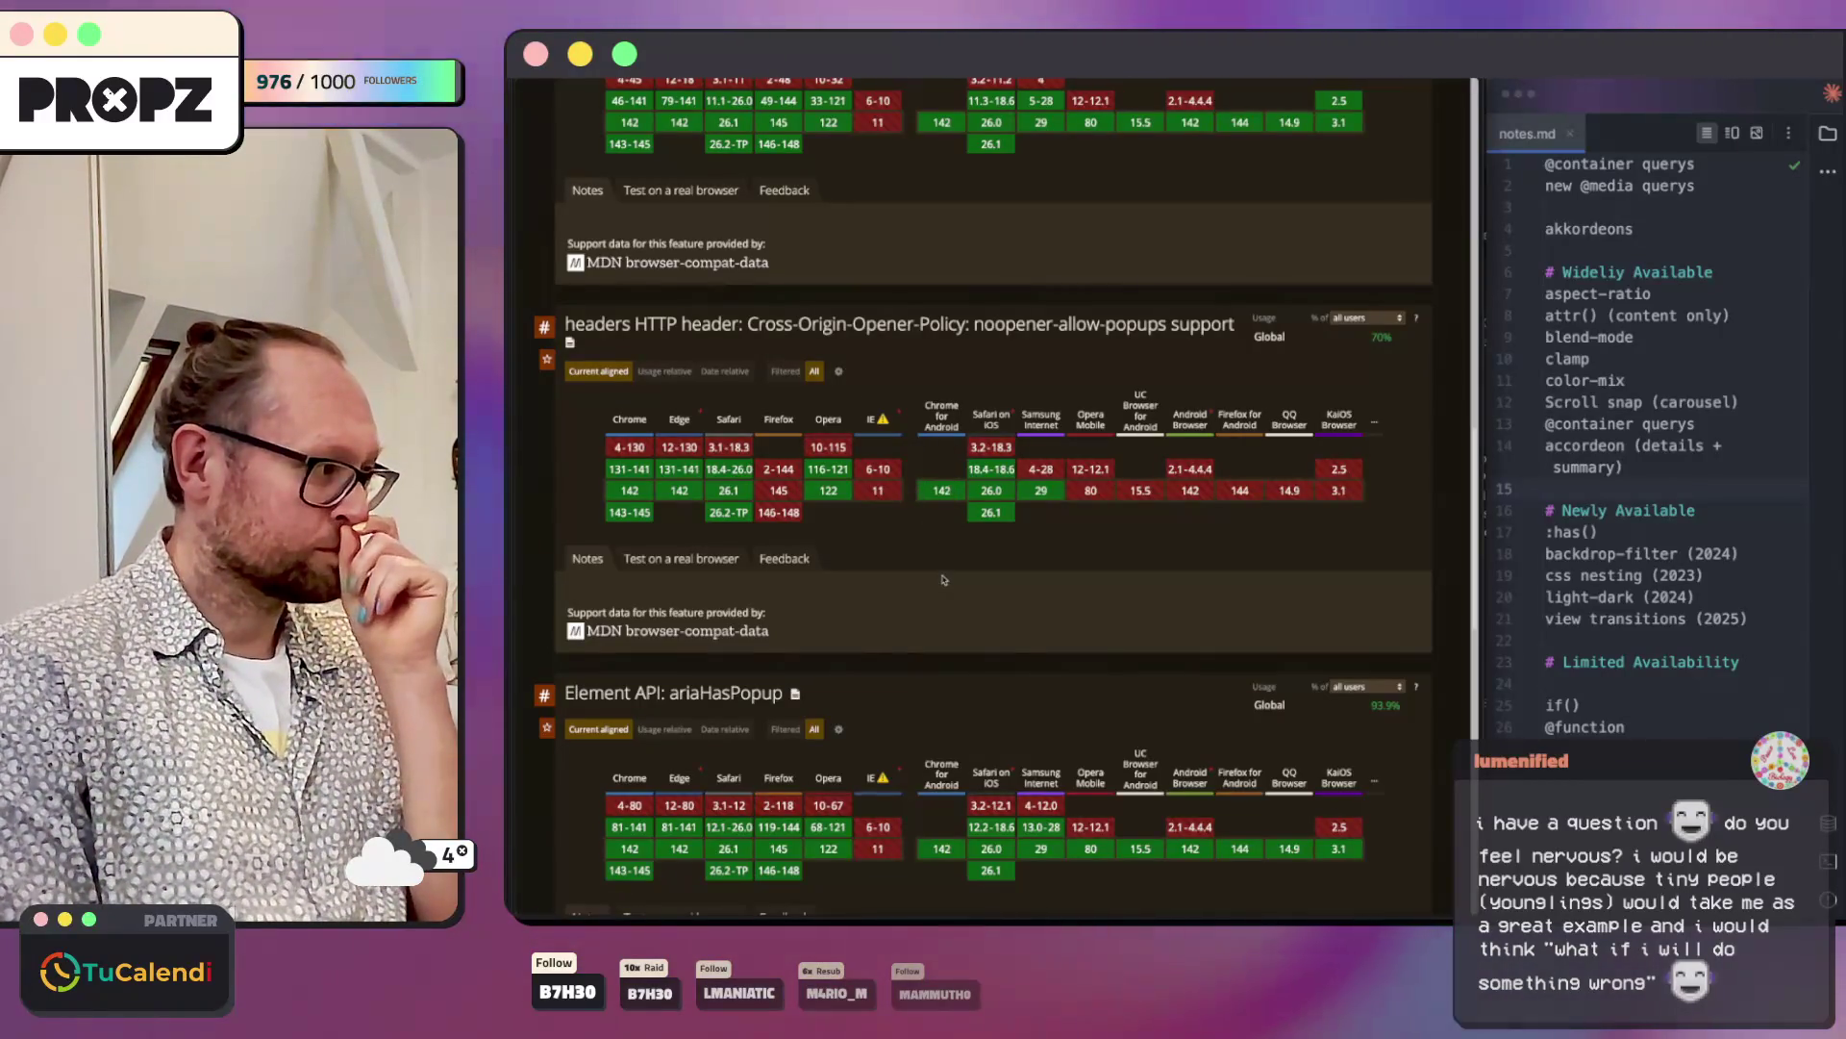
scroll(943, 579, down, 3)
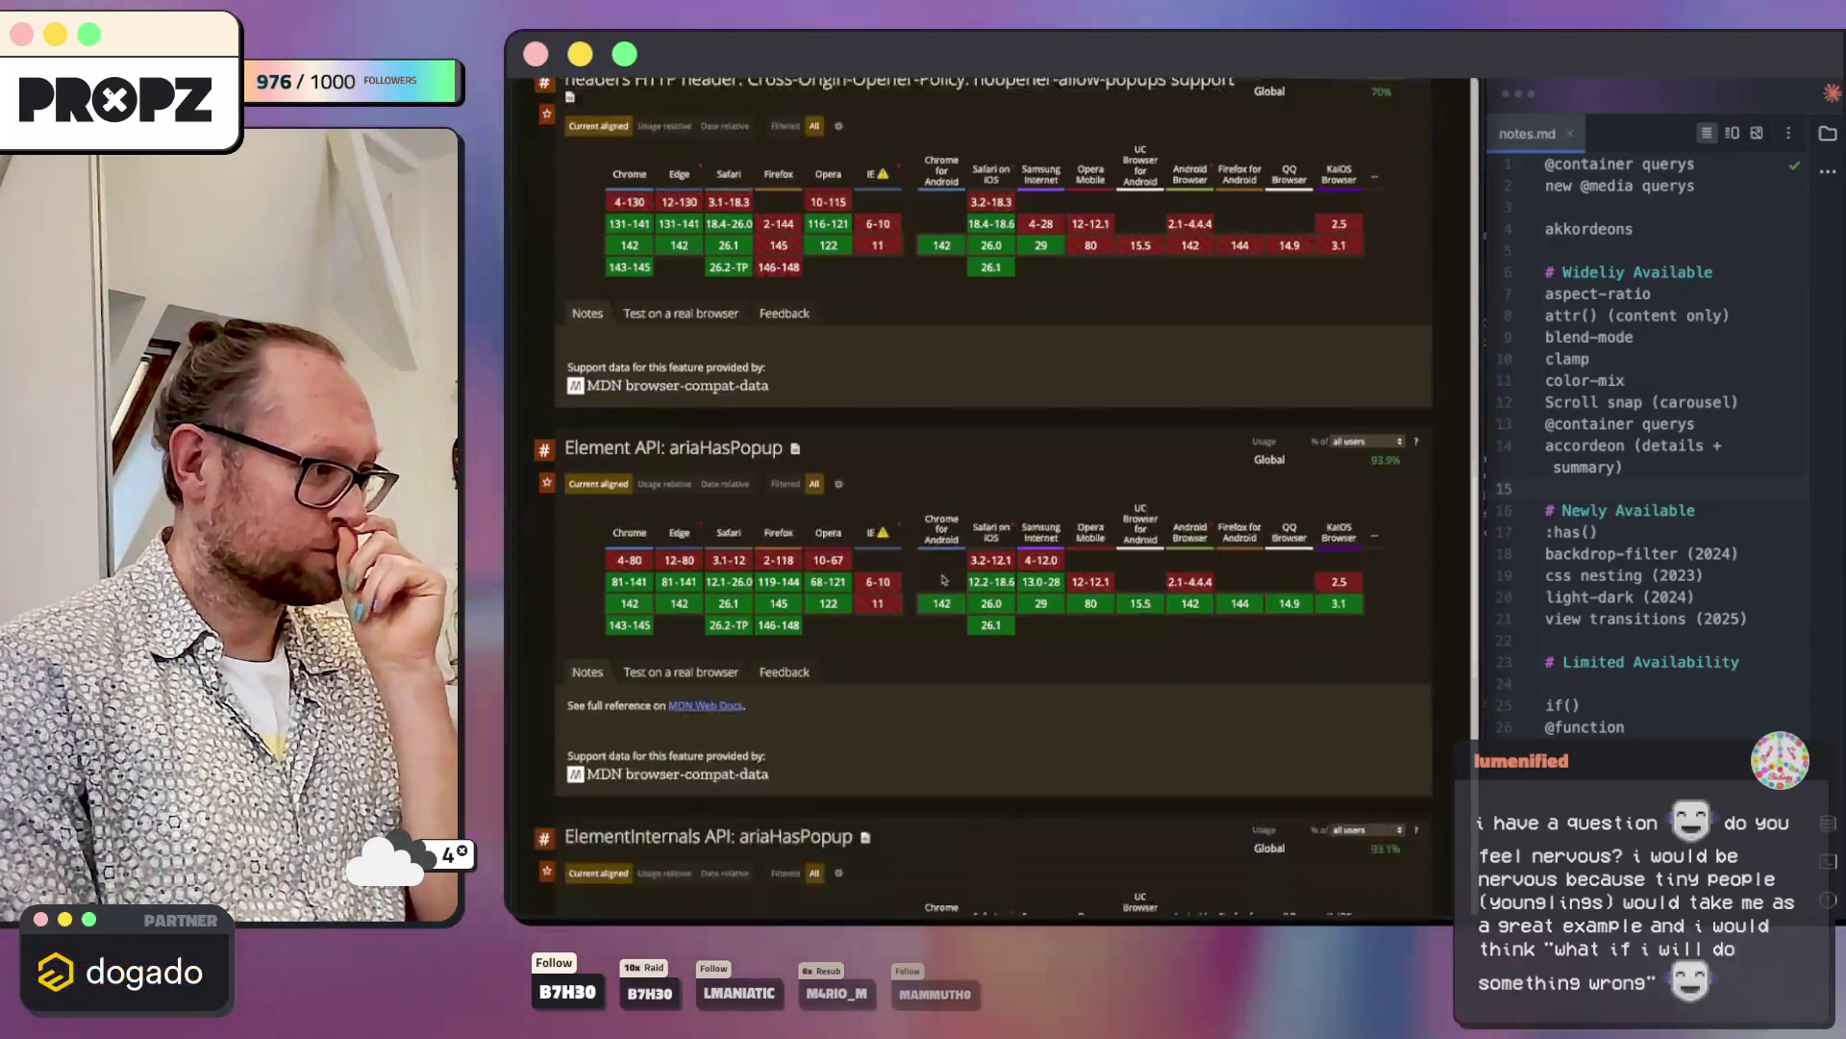
scroll(943, 578, down, 3)
scroll(943, 579, down, 3)
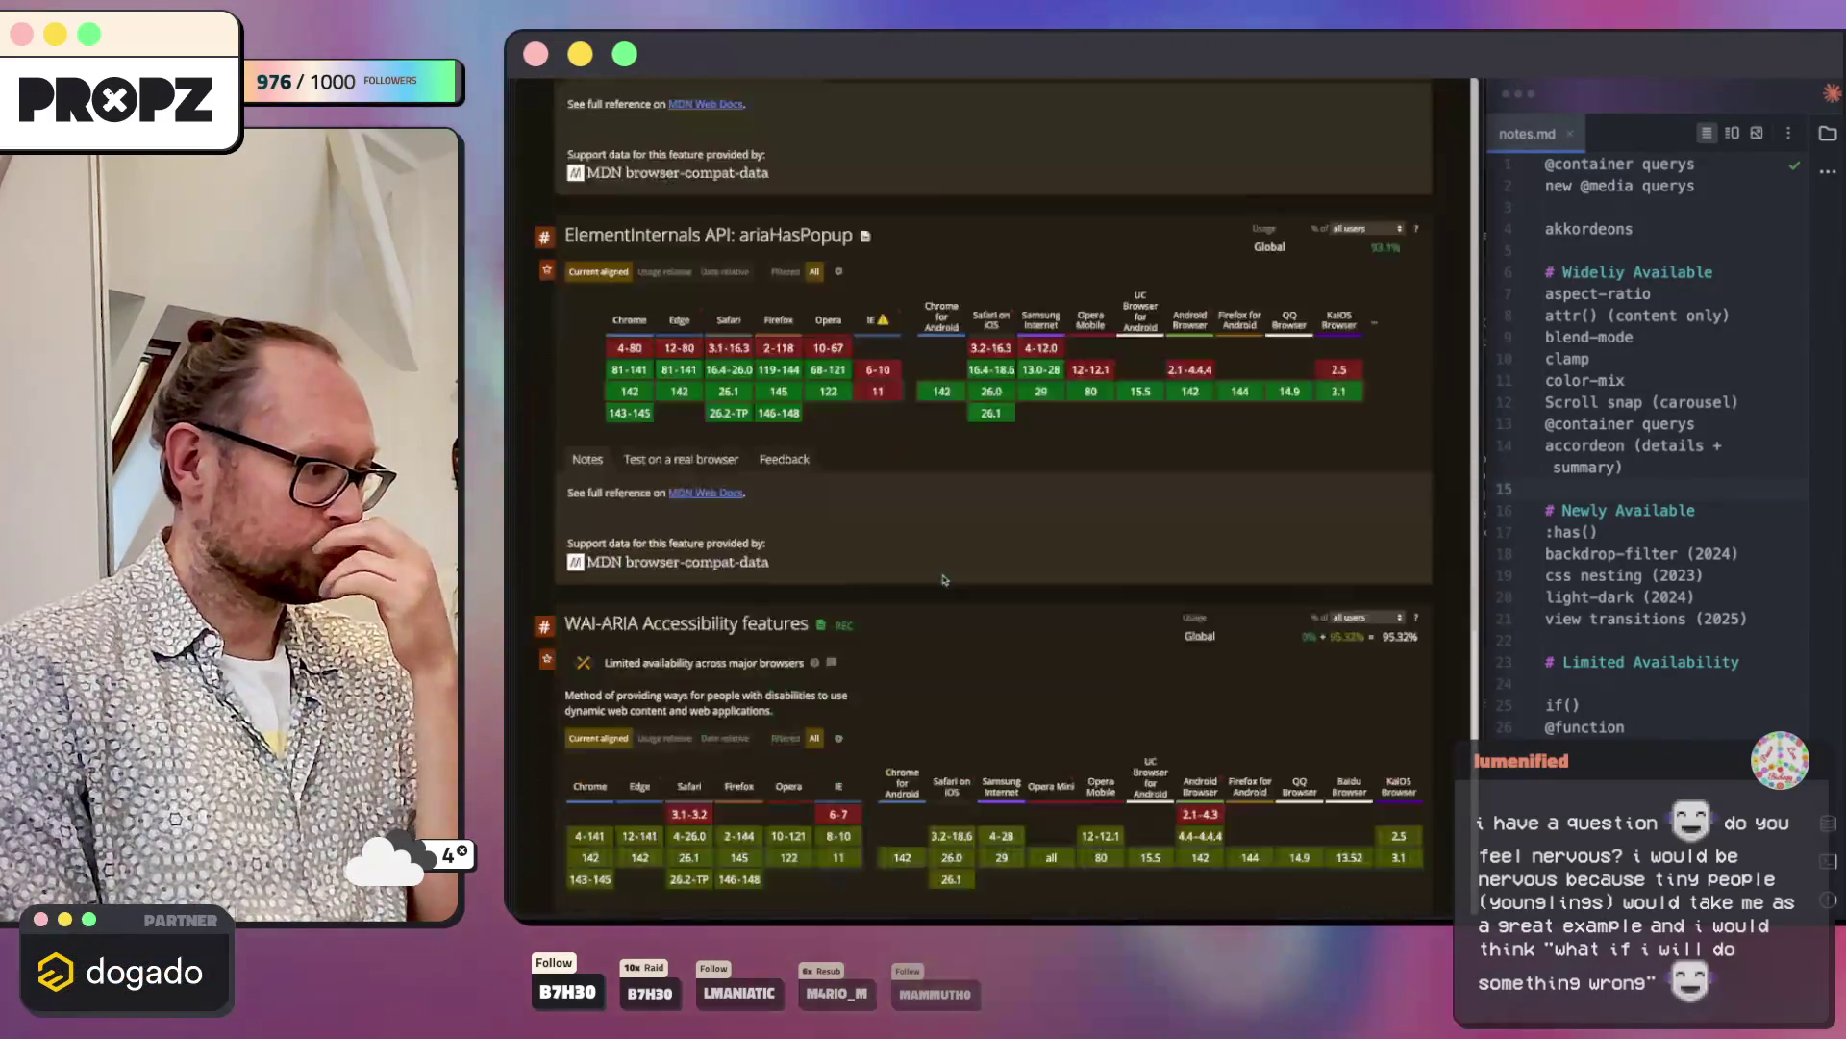
scroll(943, 578, down, 15)
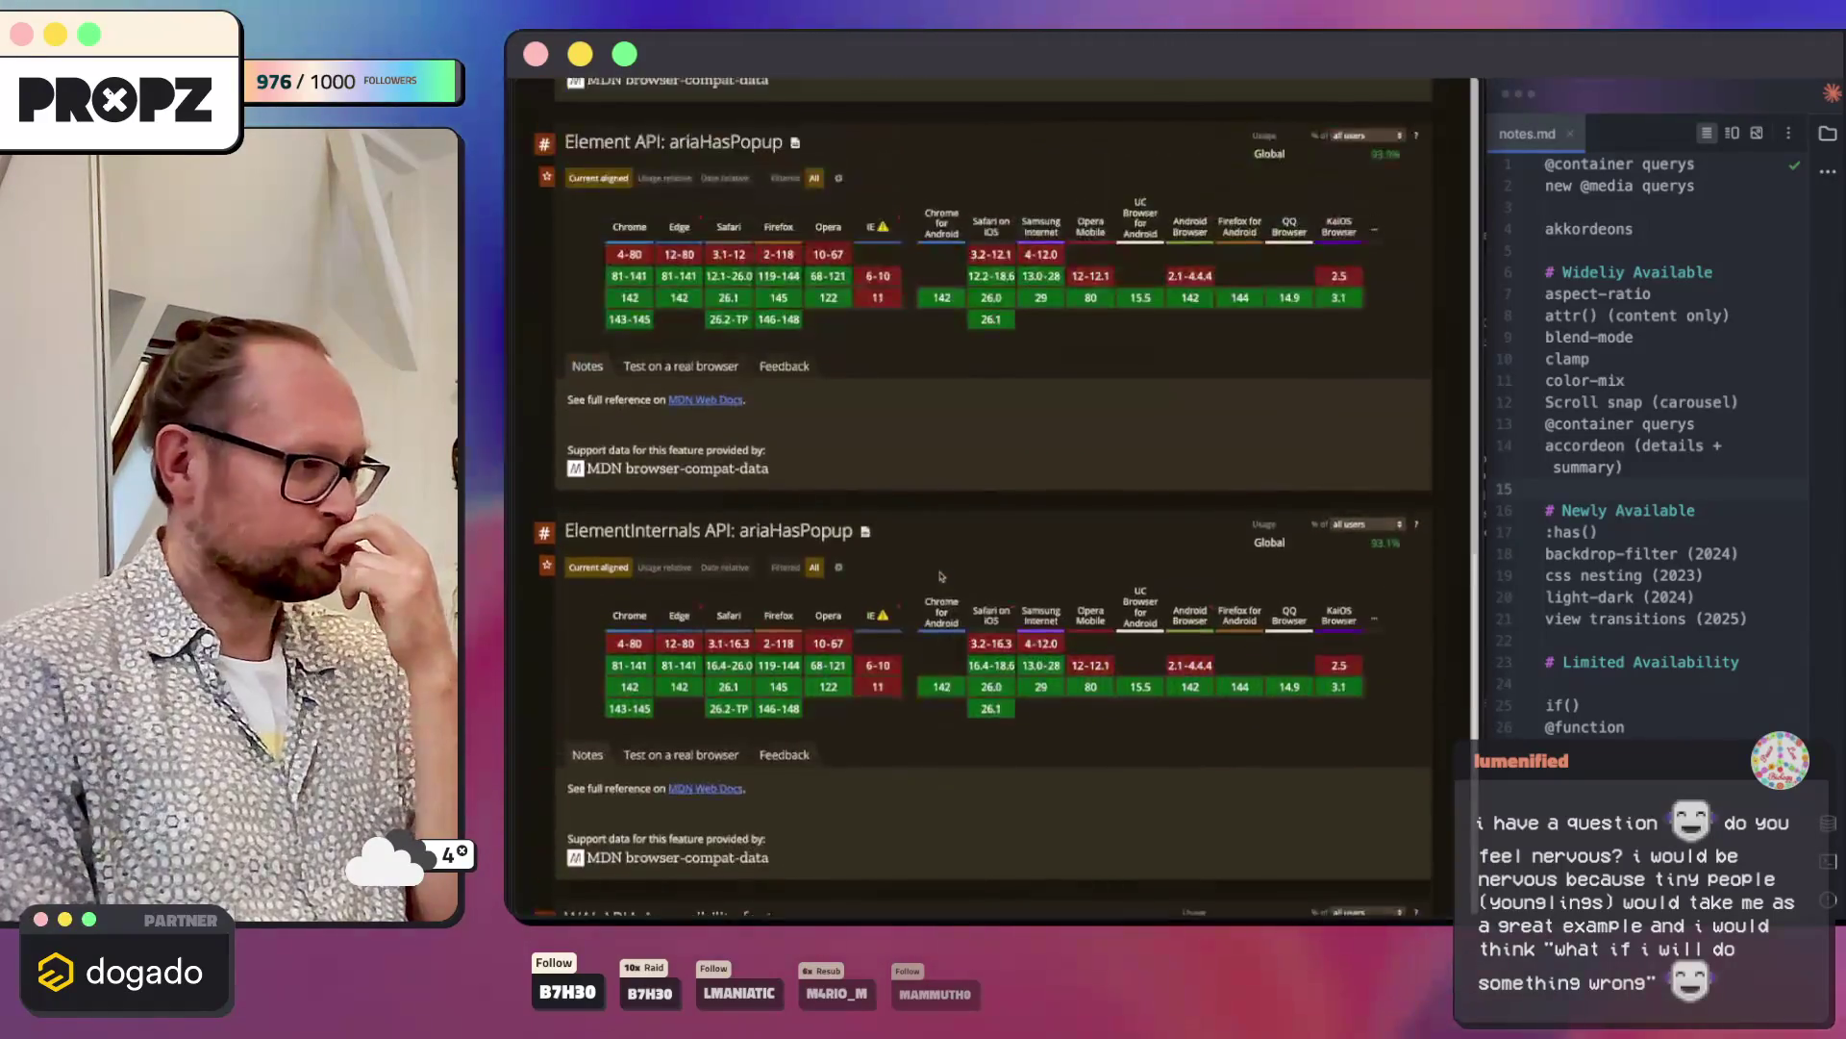
scroll(926, 597, up, 5)
key(ctrl+t)
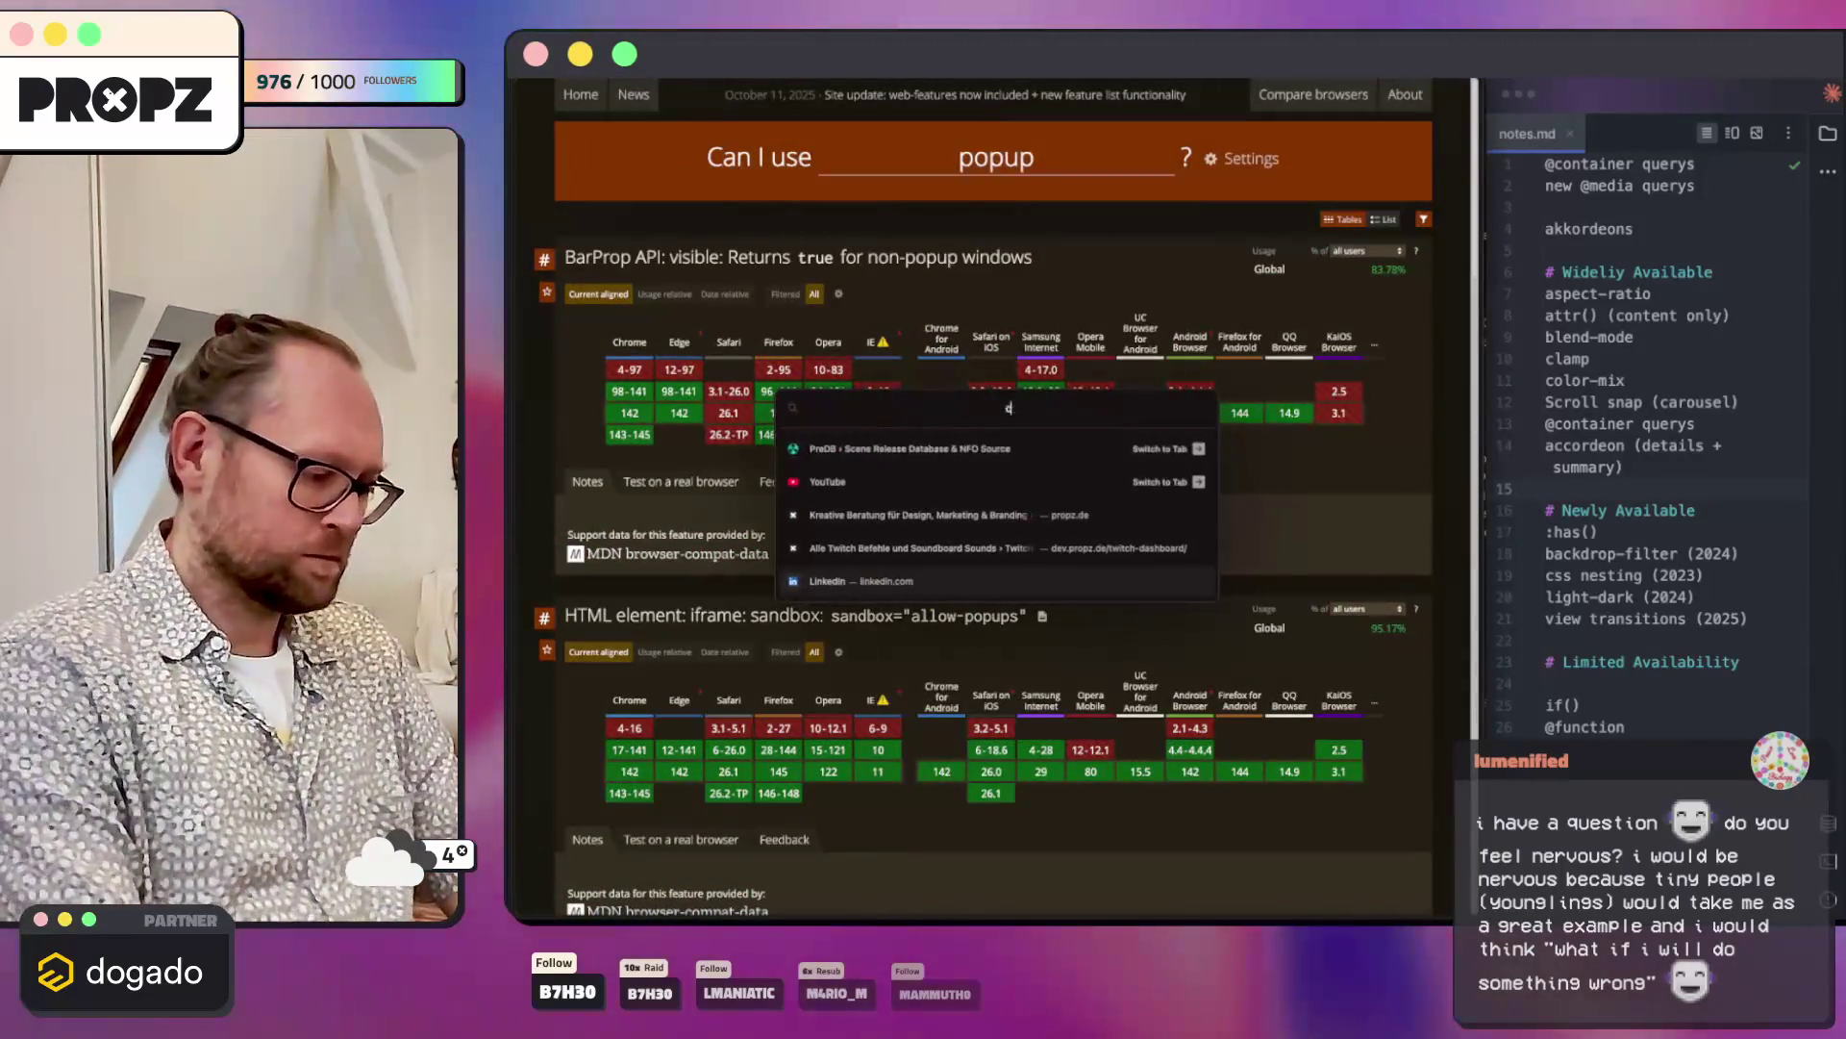
Run a Startpage web search for 'js popup'.
text(css)
key(BackSpace)
key(BackSpace)
key(BackSpace)
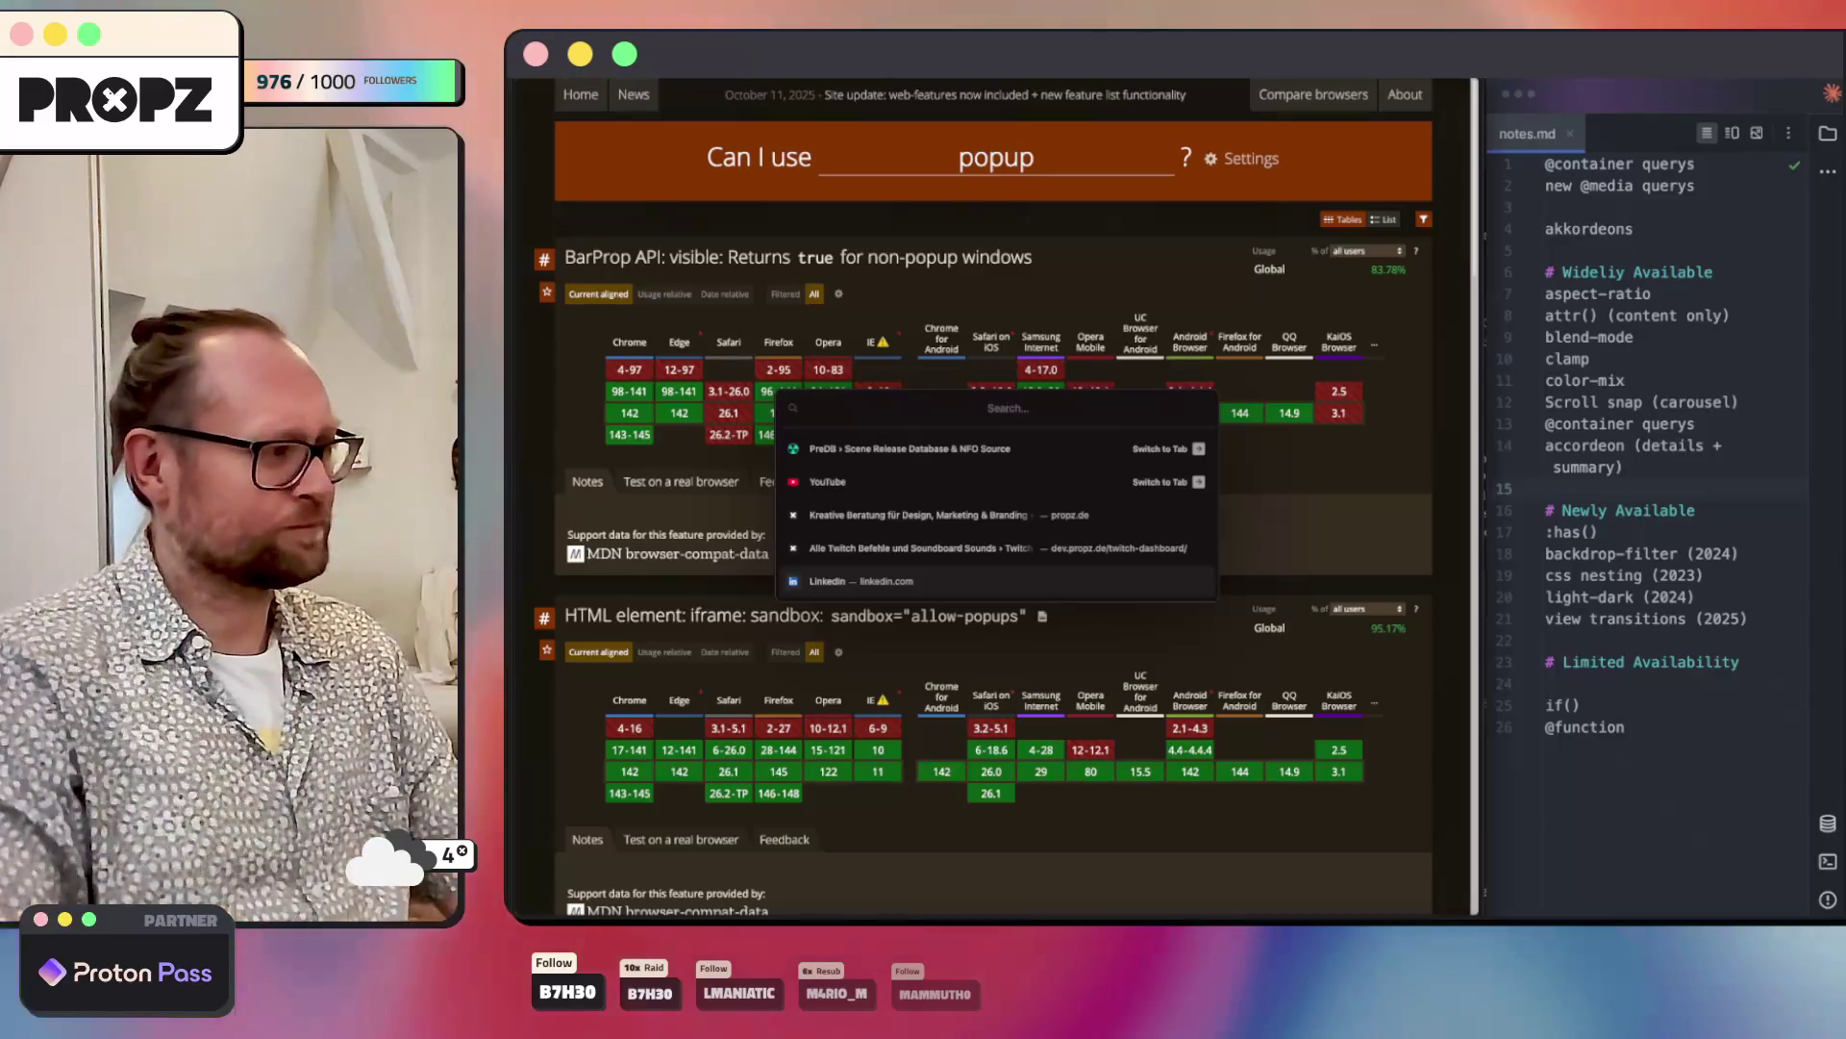
mouse_move(519, 480)
key(Escape)
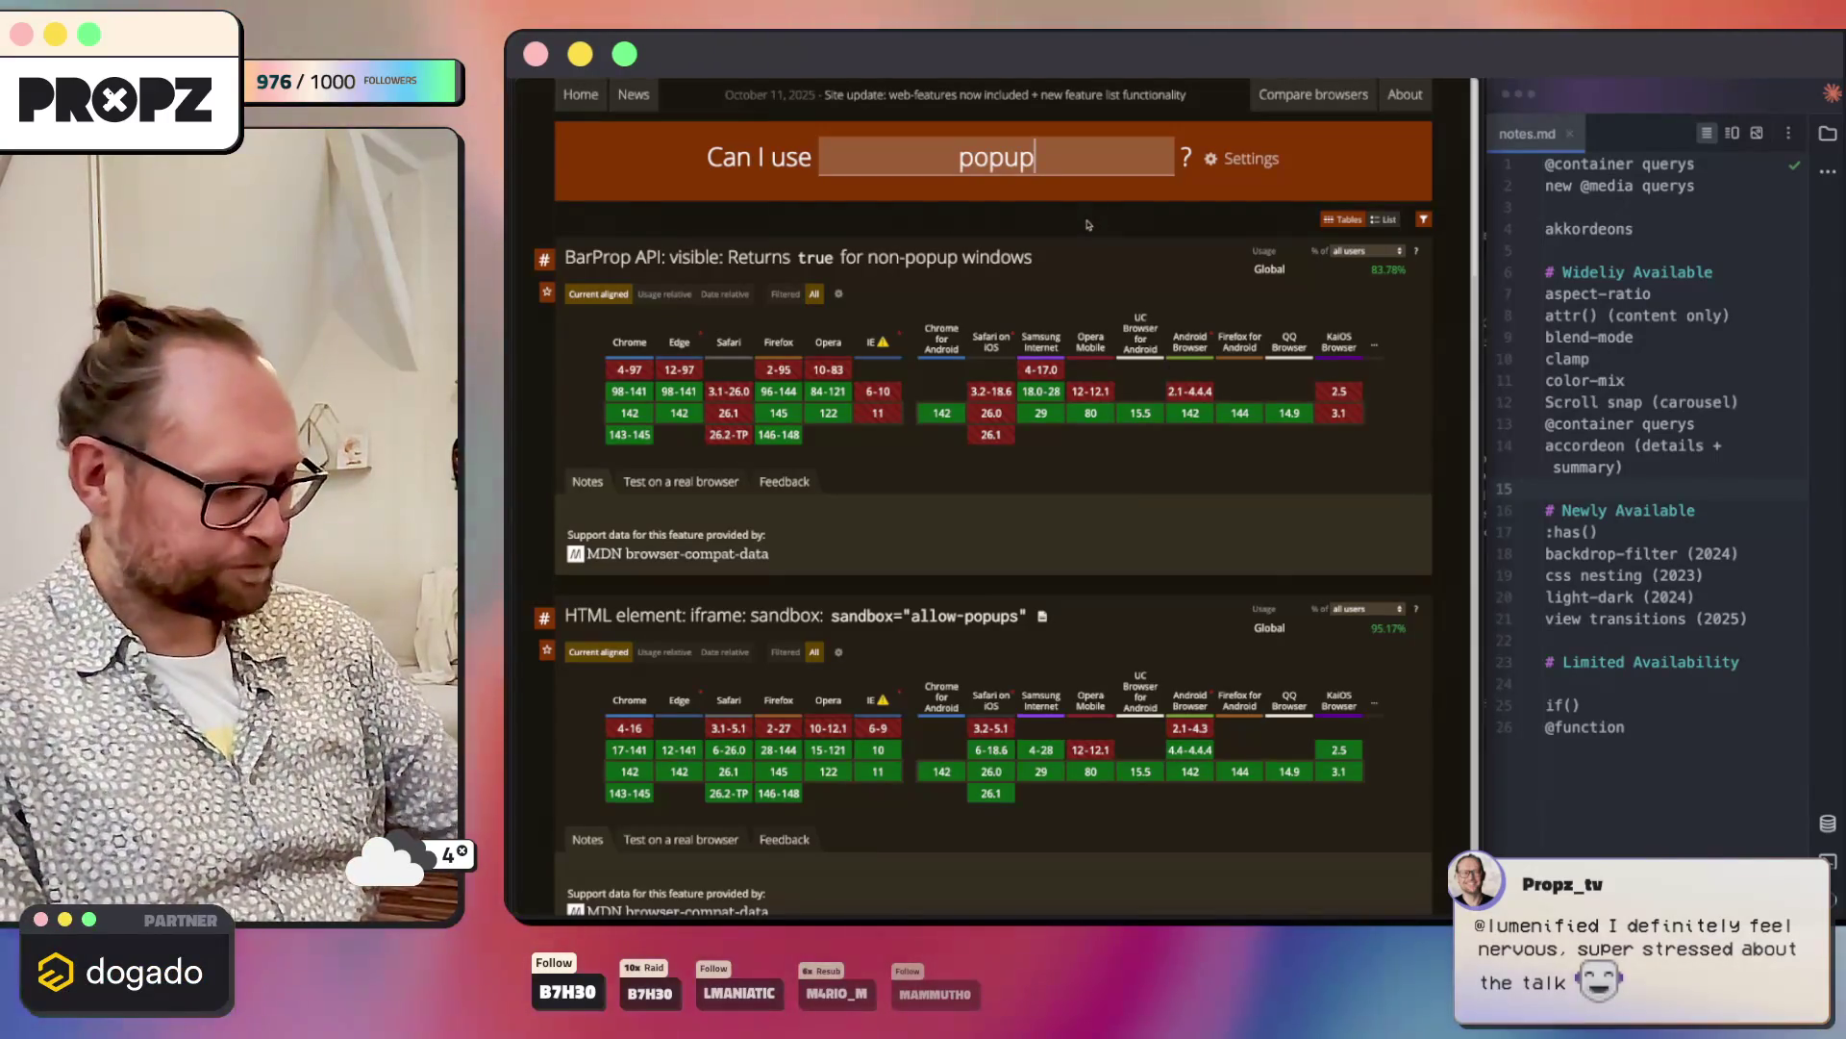
key(super+t)
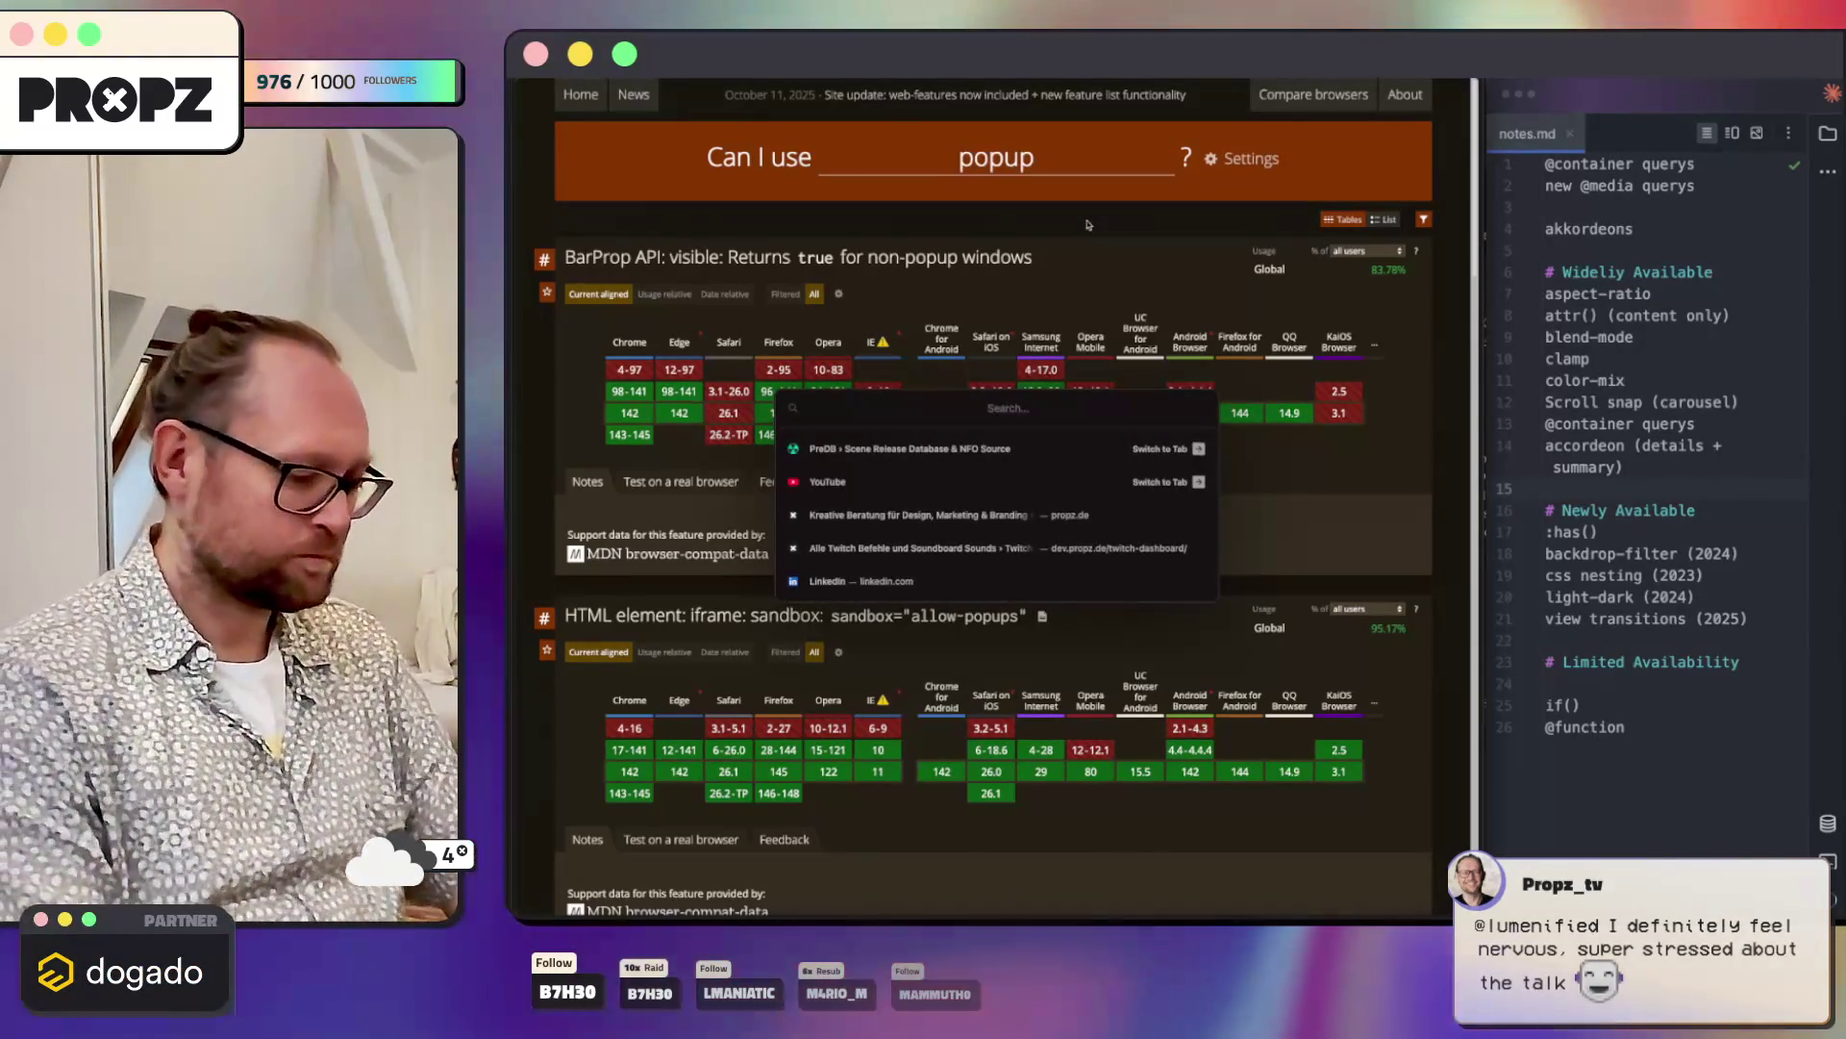
text(js popu)
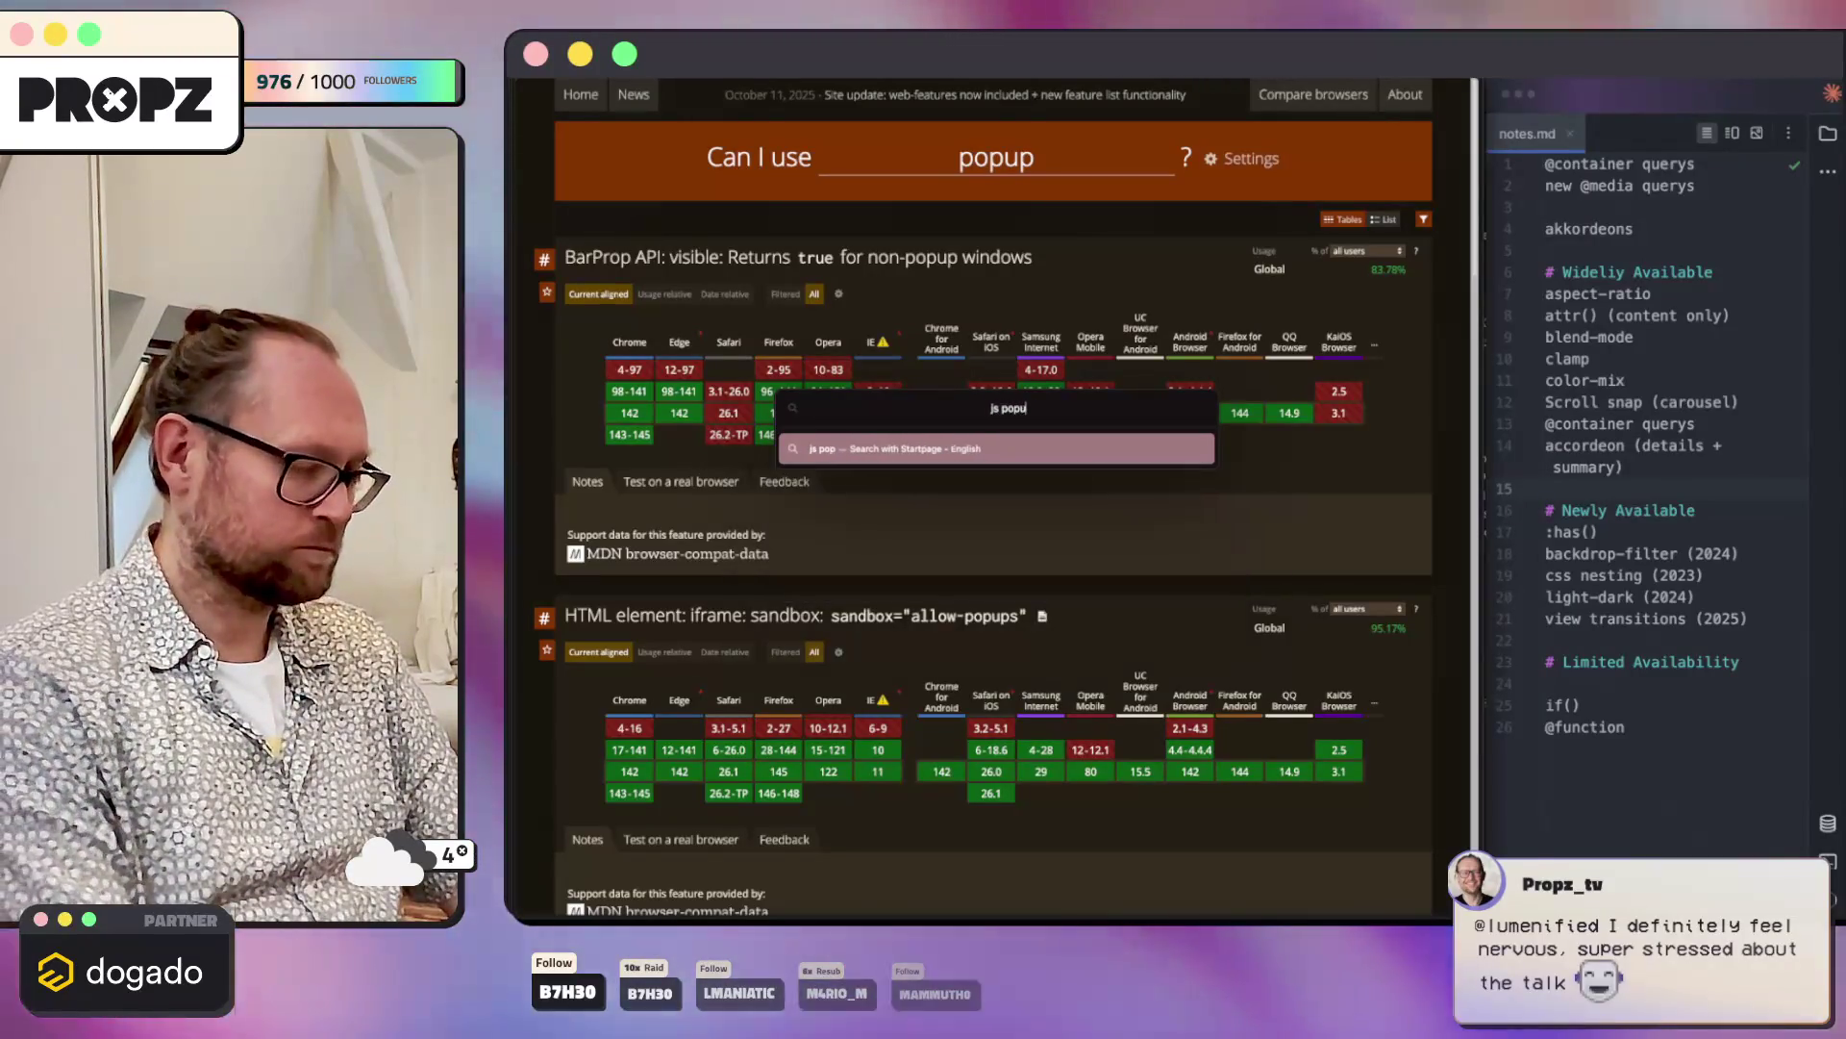
text(p)
key(Return)
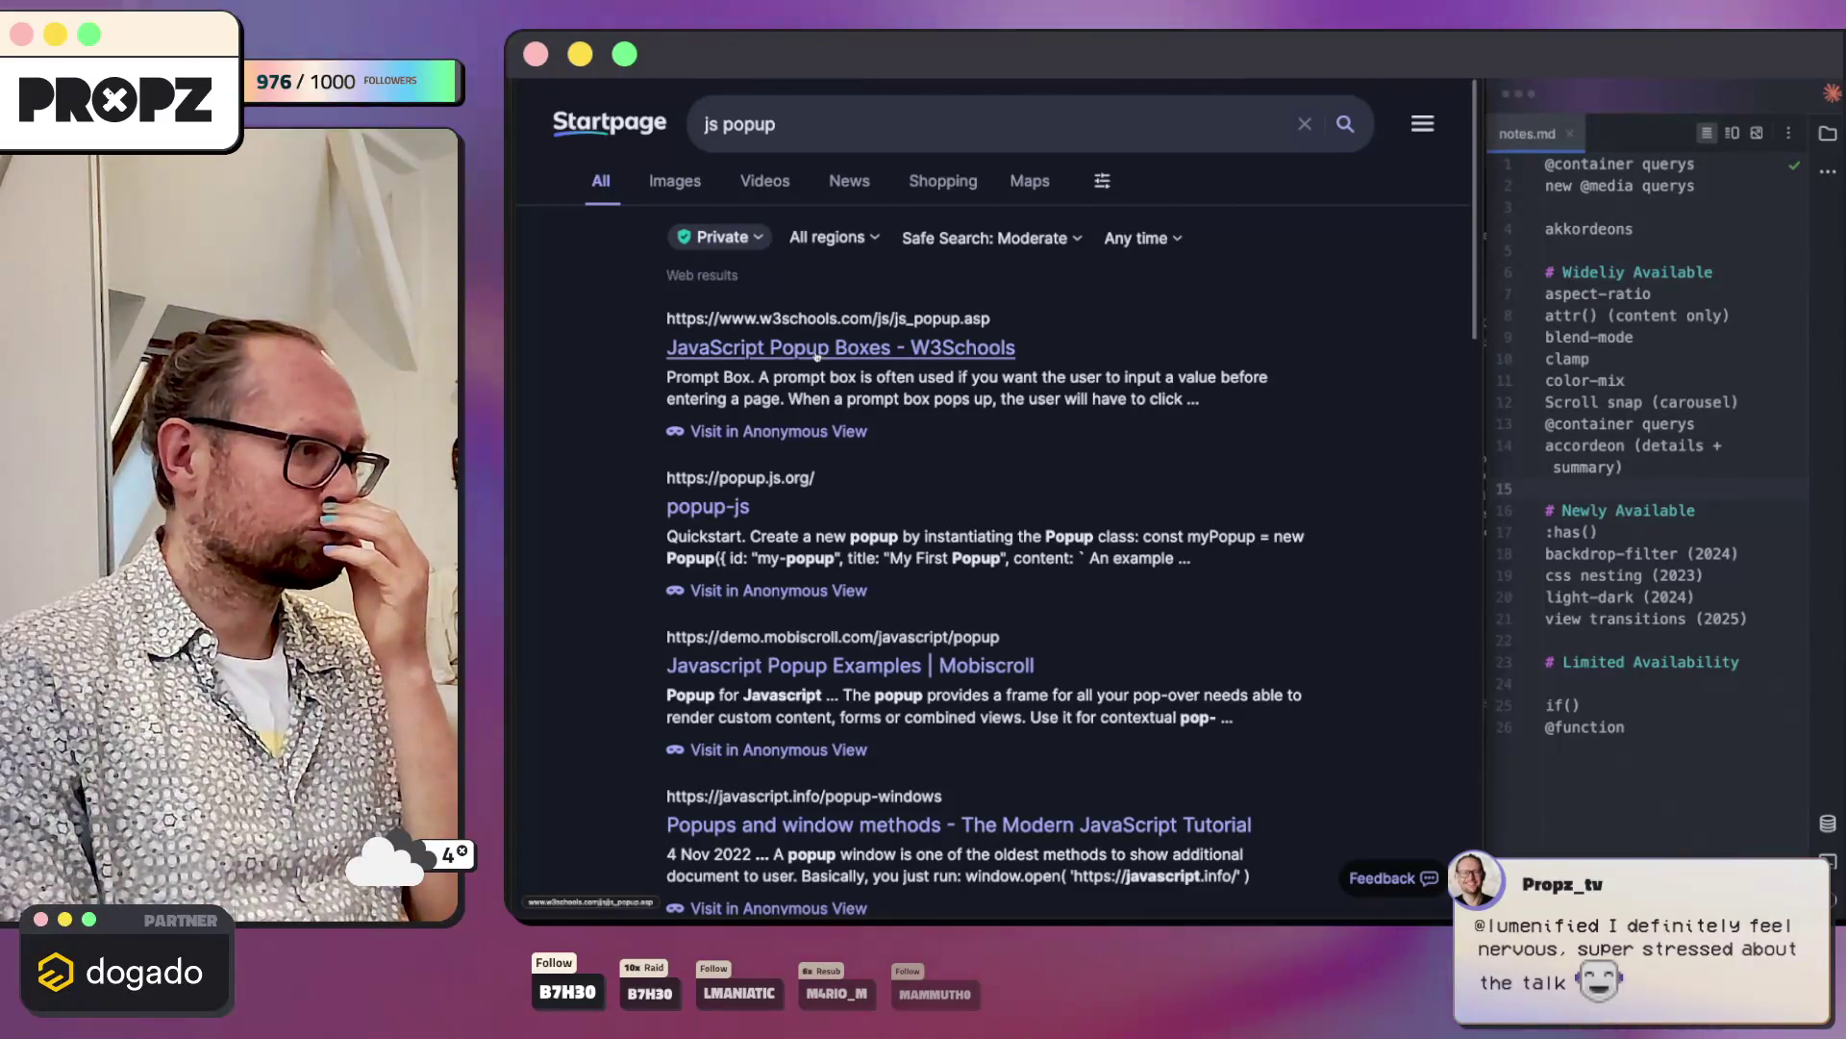
Skim W3Schools' JavaScript Popup Boxes page, then return to the search results.
click(816, 348)
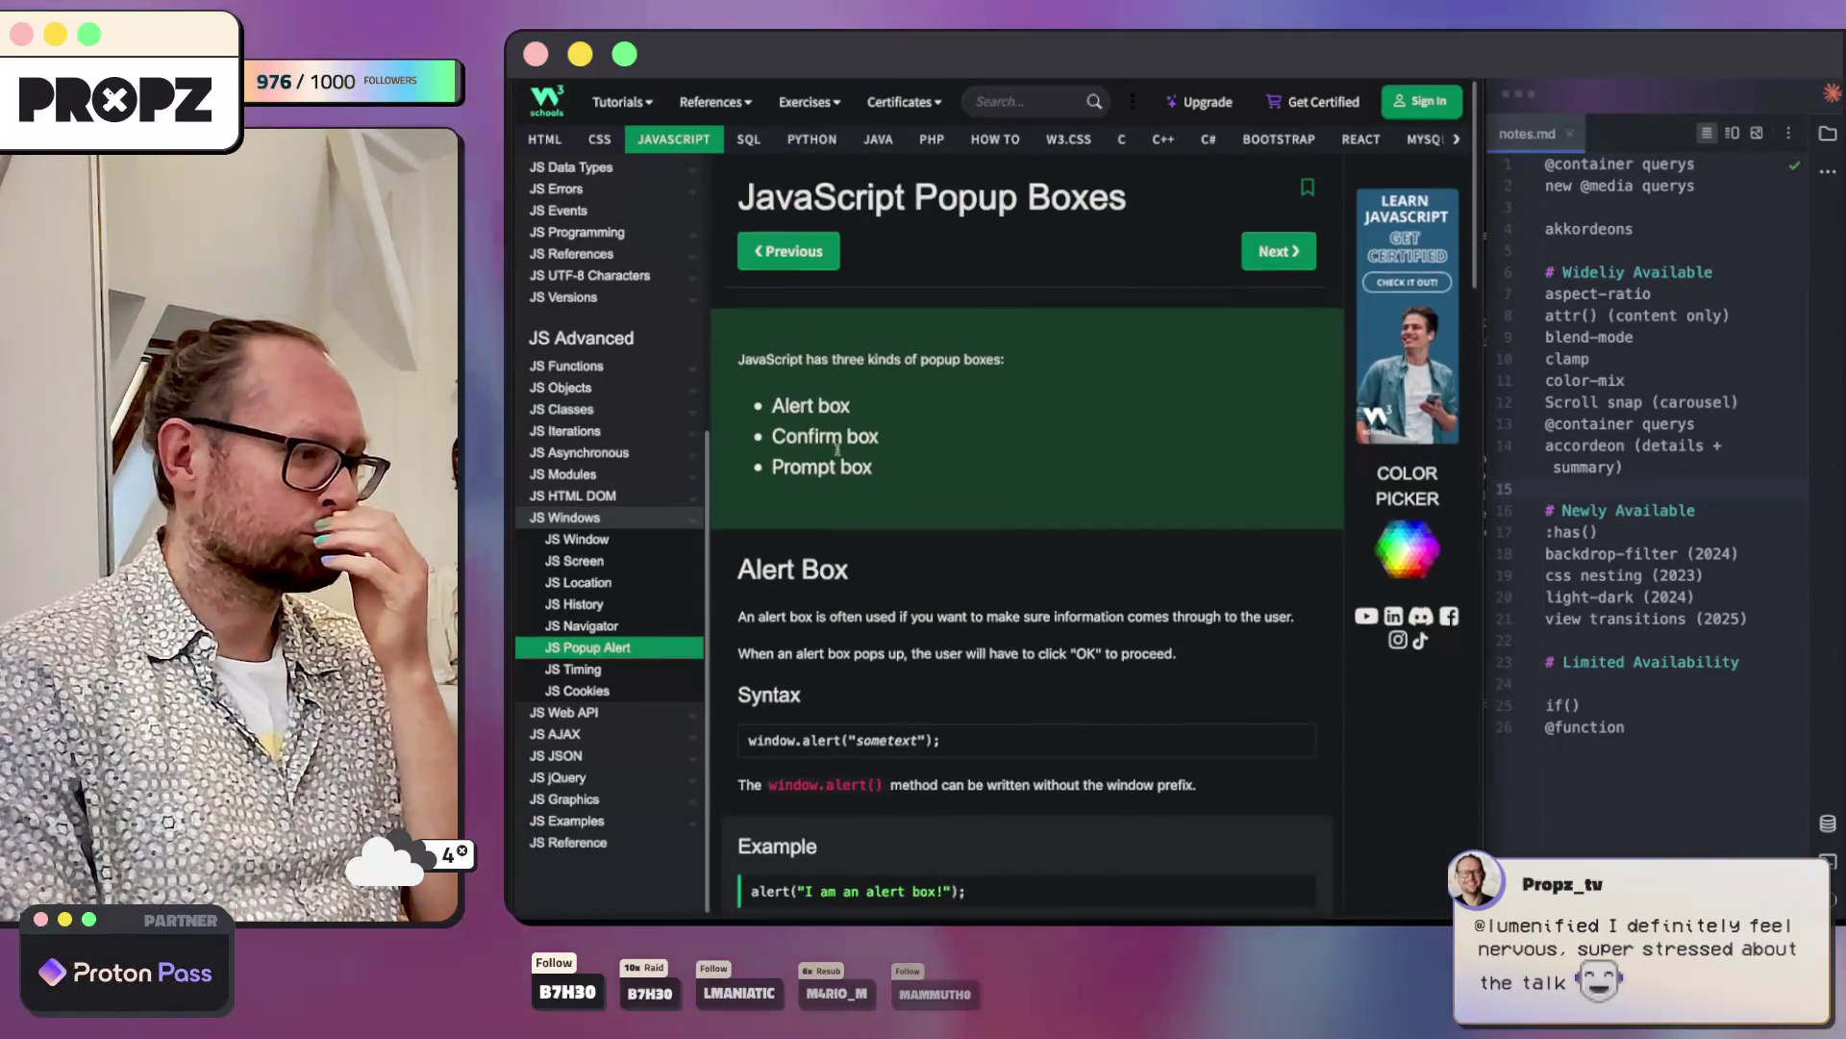
scroll(837, 452, down, 6)
scroll(838, 453, down, 3)
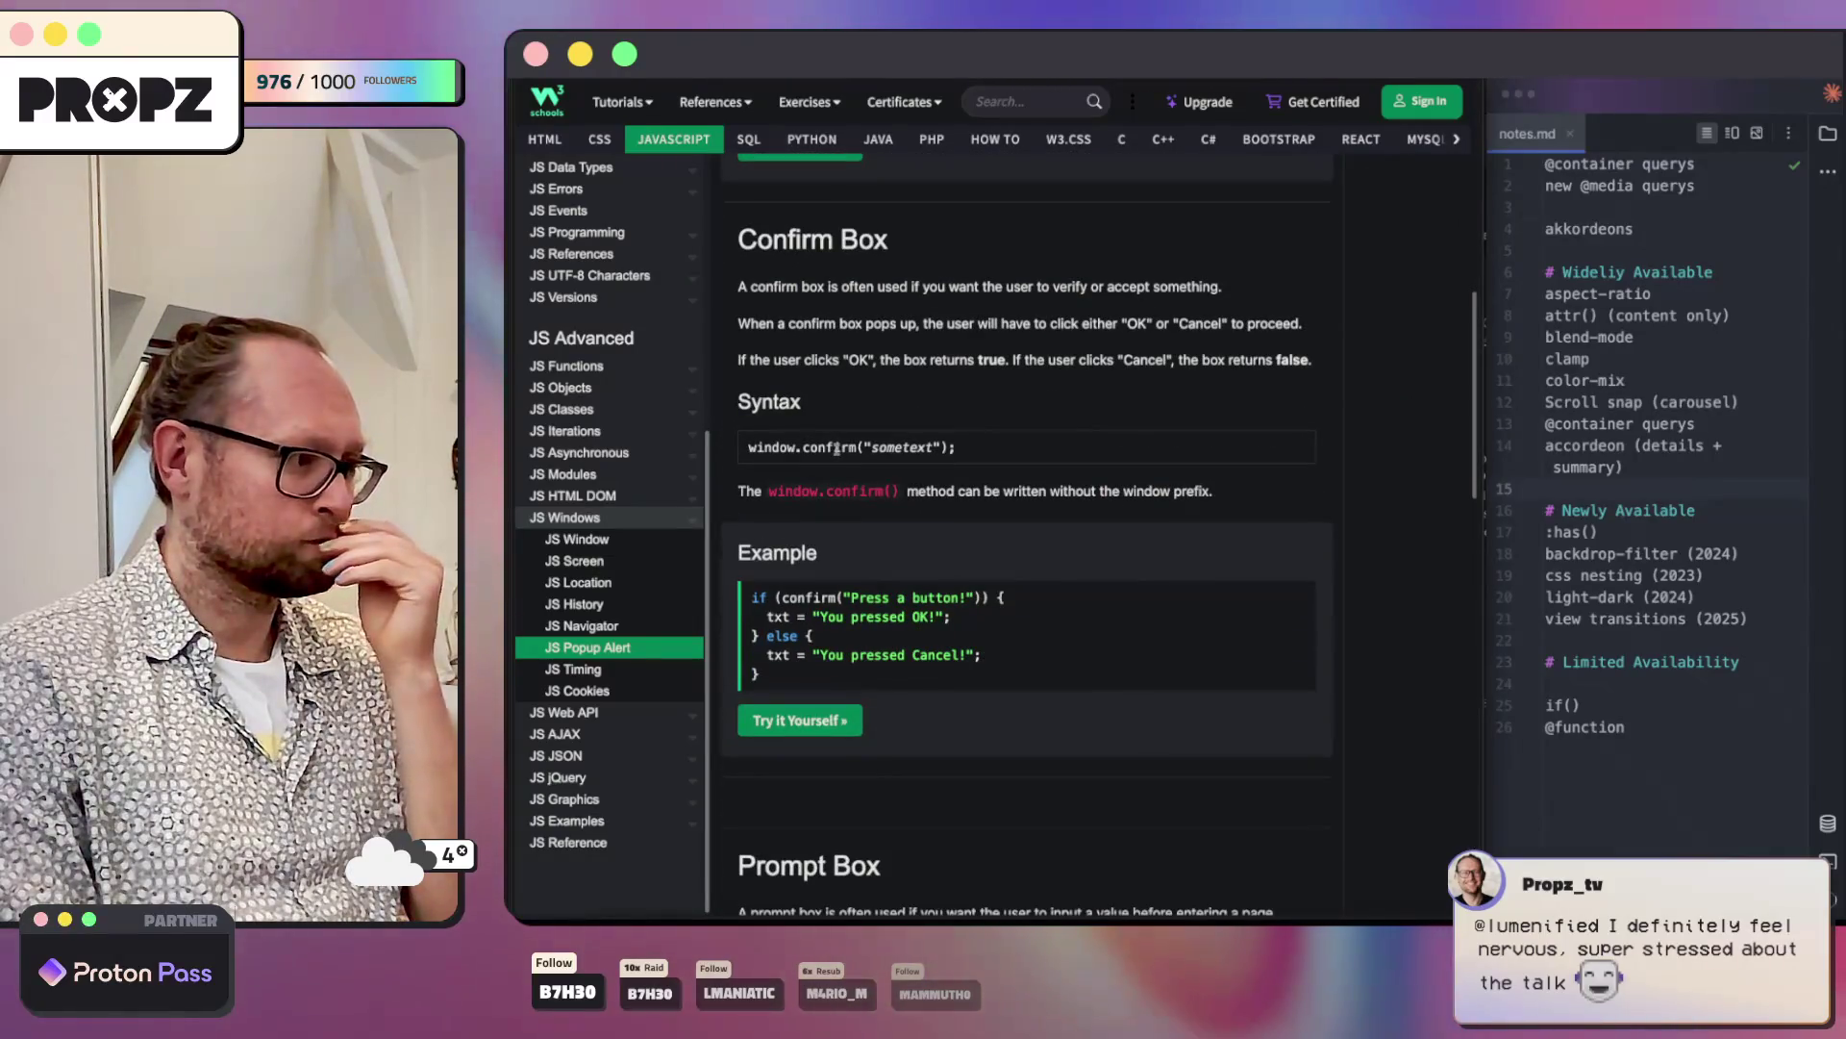
scroll(837, 450, down, 3)
scroll(838, 453, down, 5)
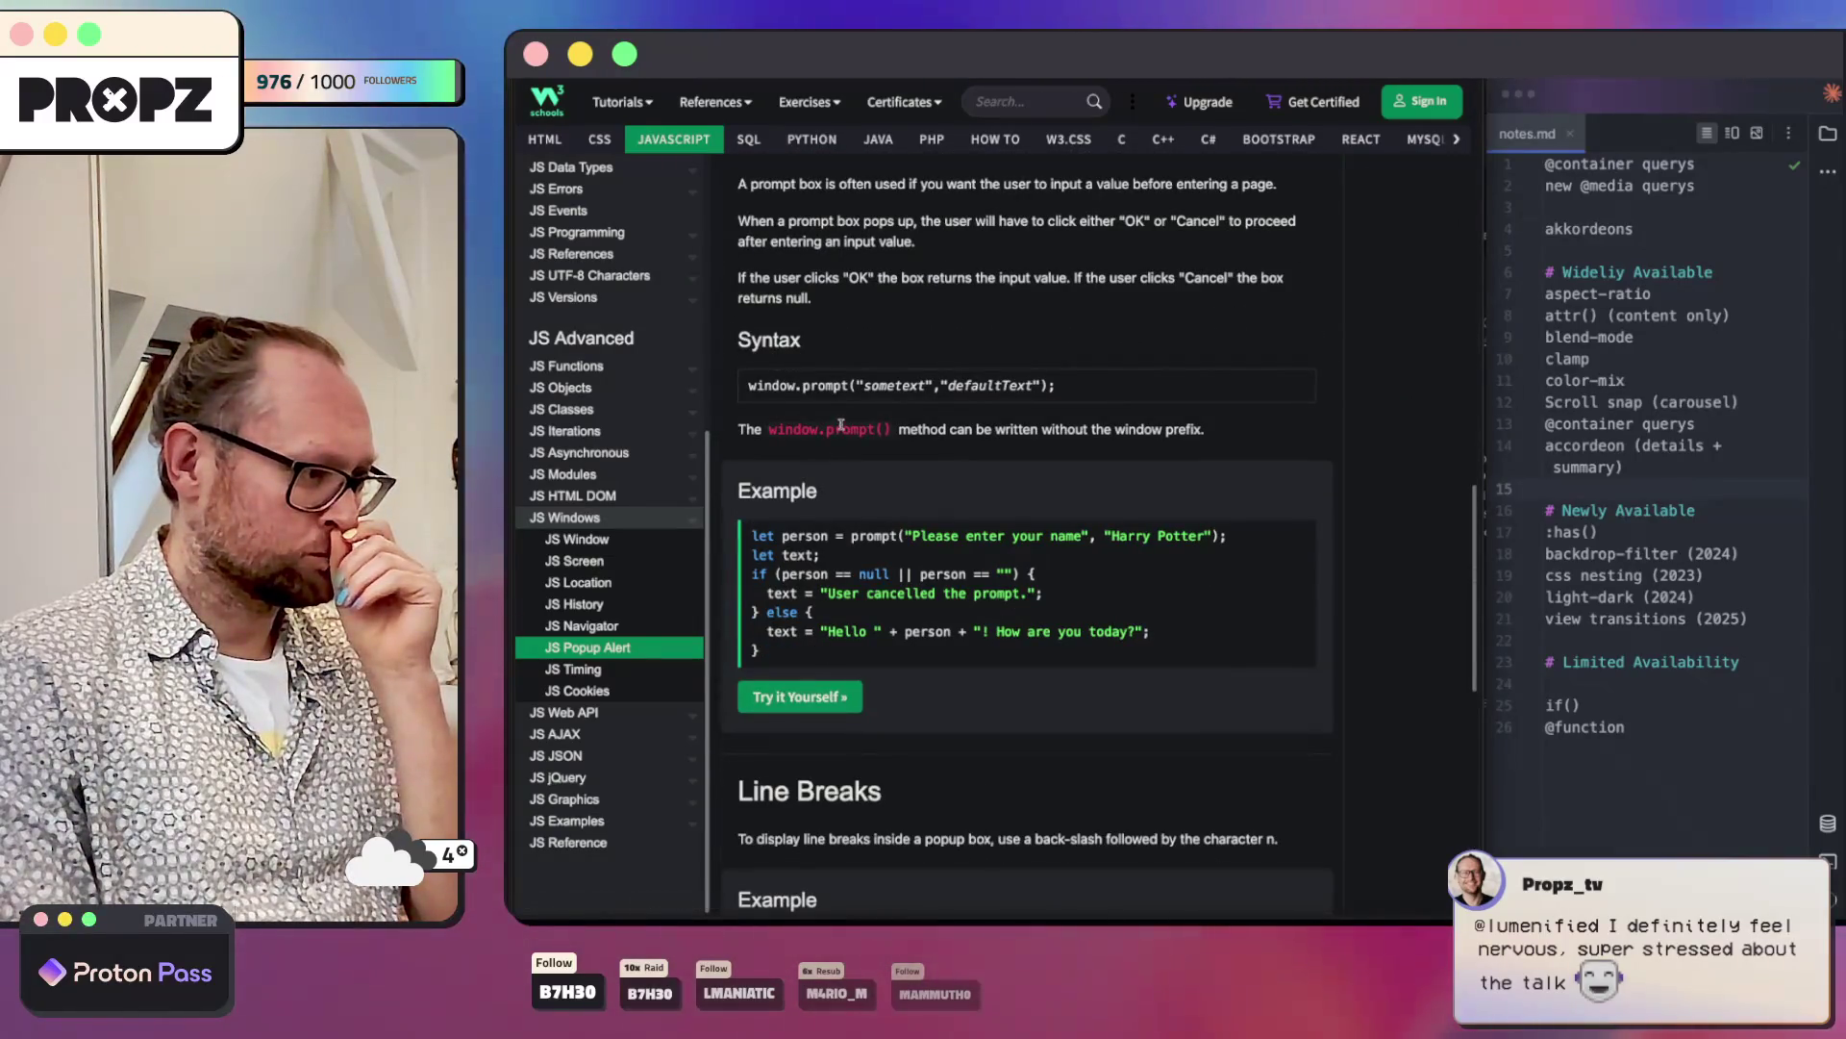
scroll(840, 424, up, 1)
key(super+Left)
scroll(813, 430, down, 3)
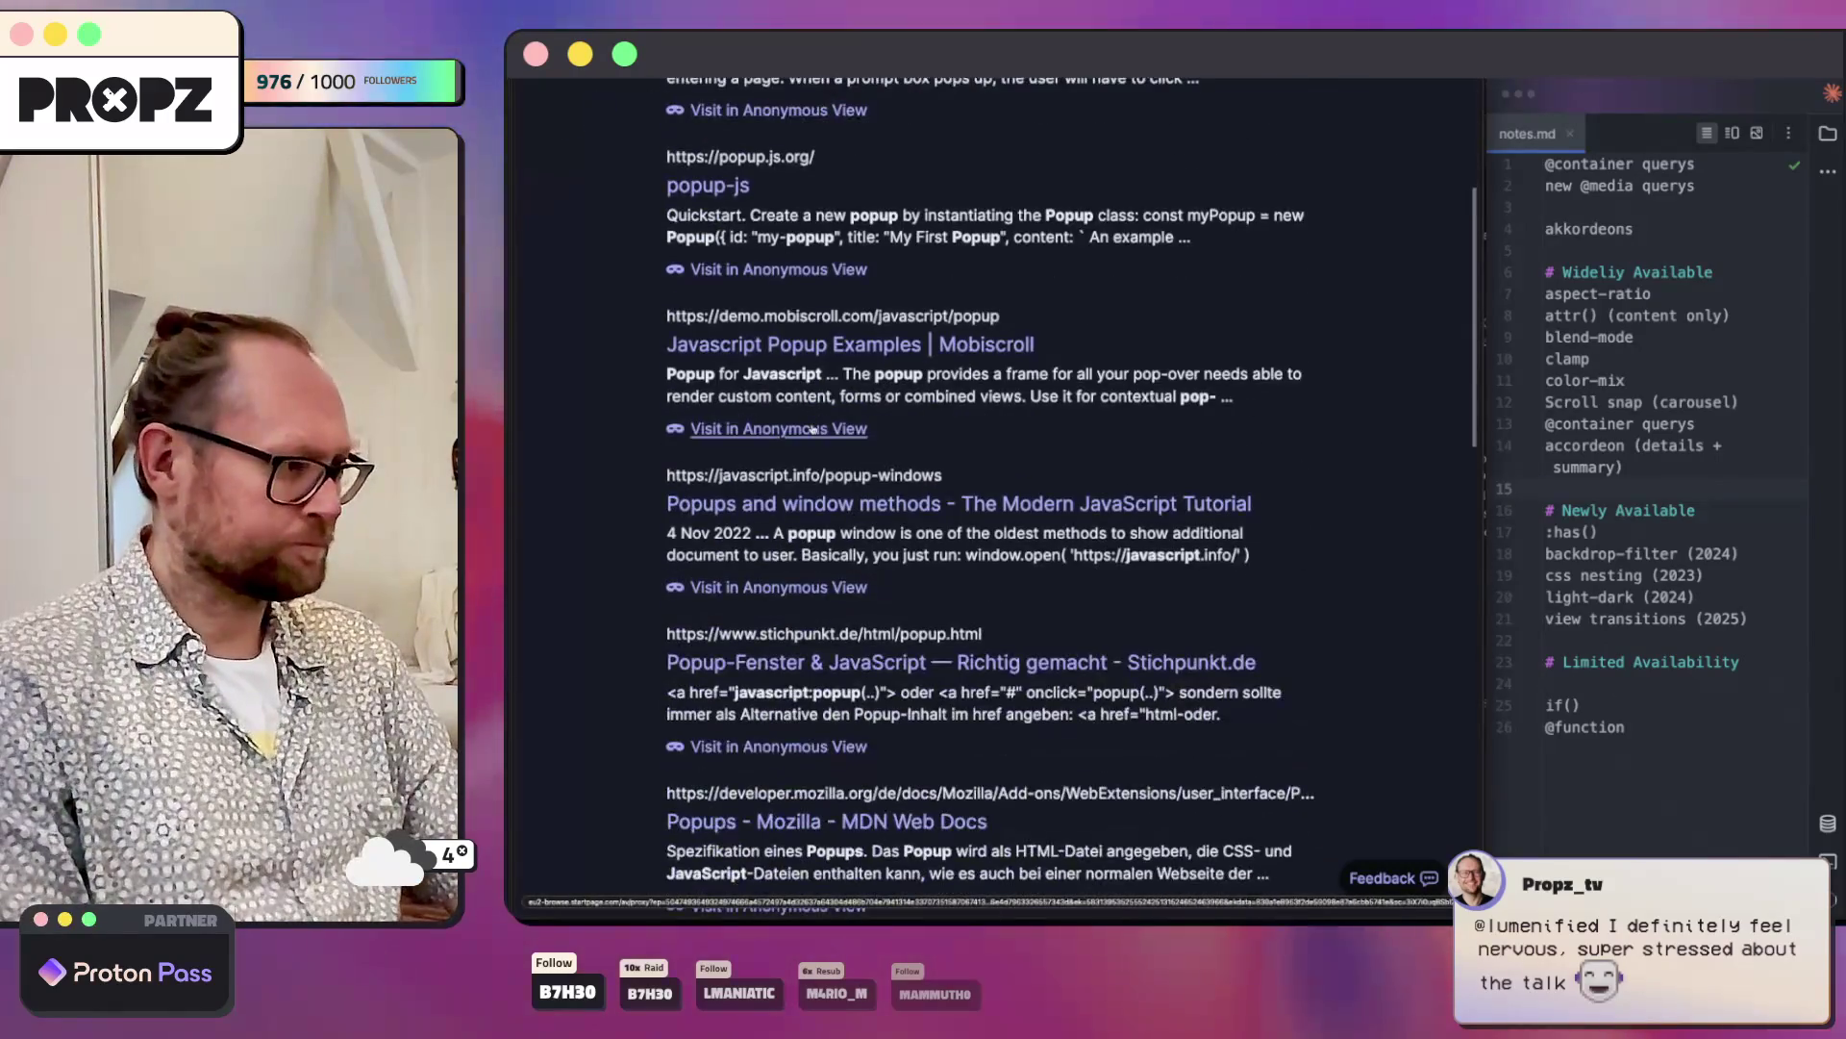
scroll(813, 430, up, 3)
triple_click(757, 123)
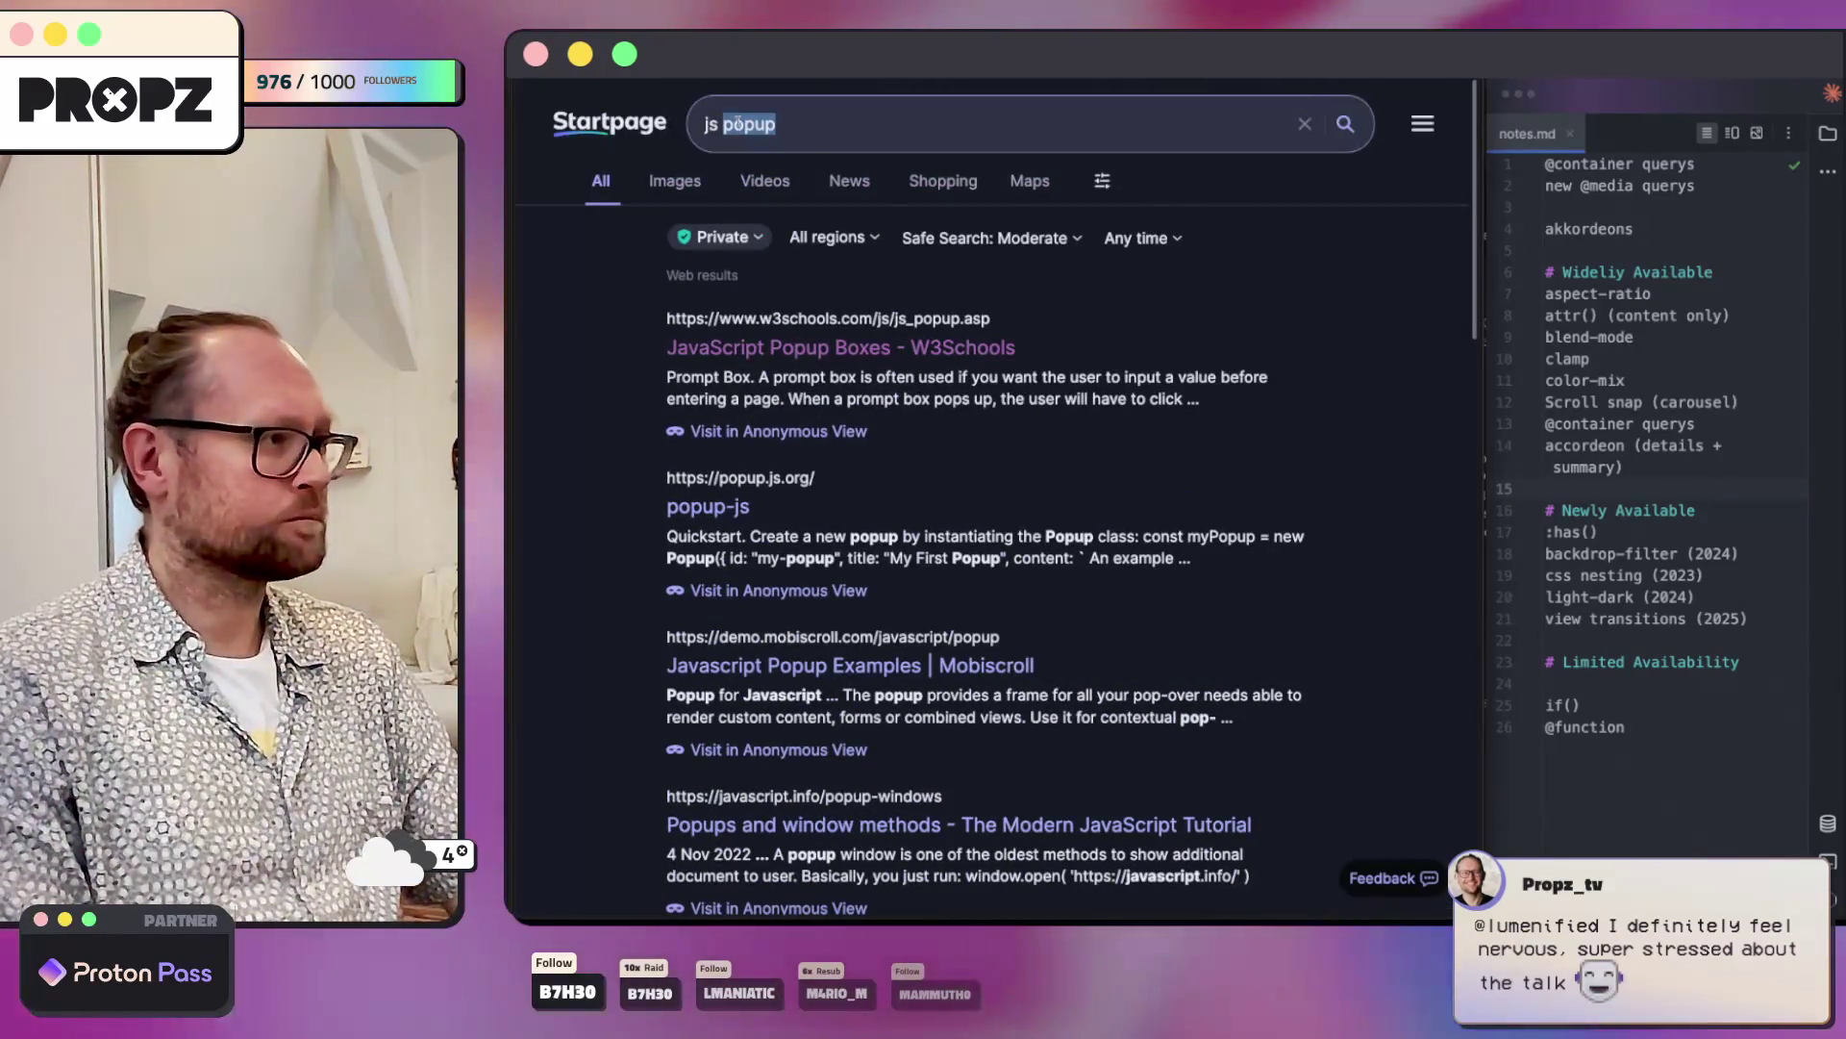
Search 'html popup', skim W3Schools' How To Create Popups page, then return to the results.
text(html popup)
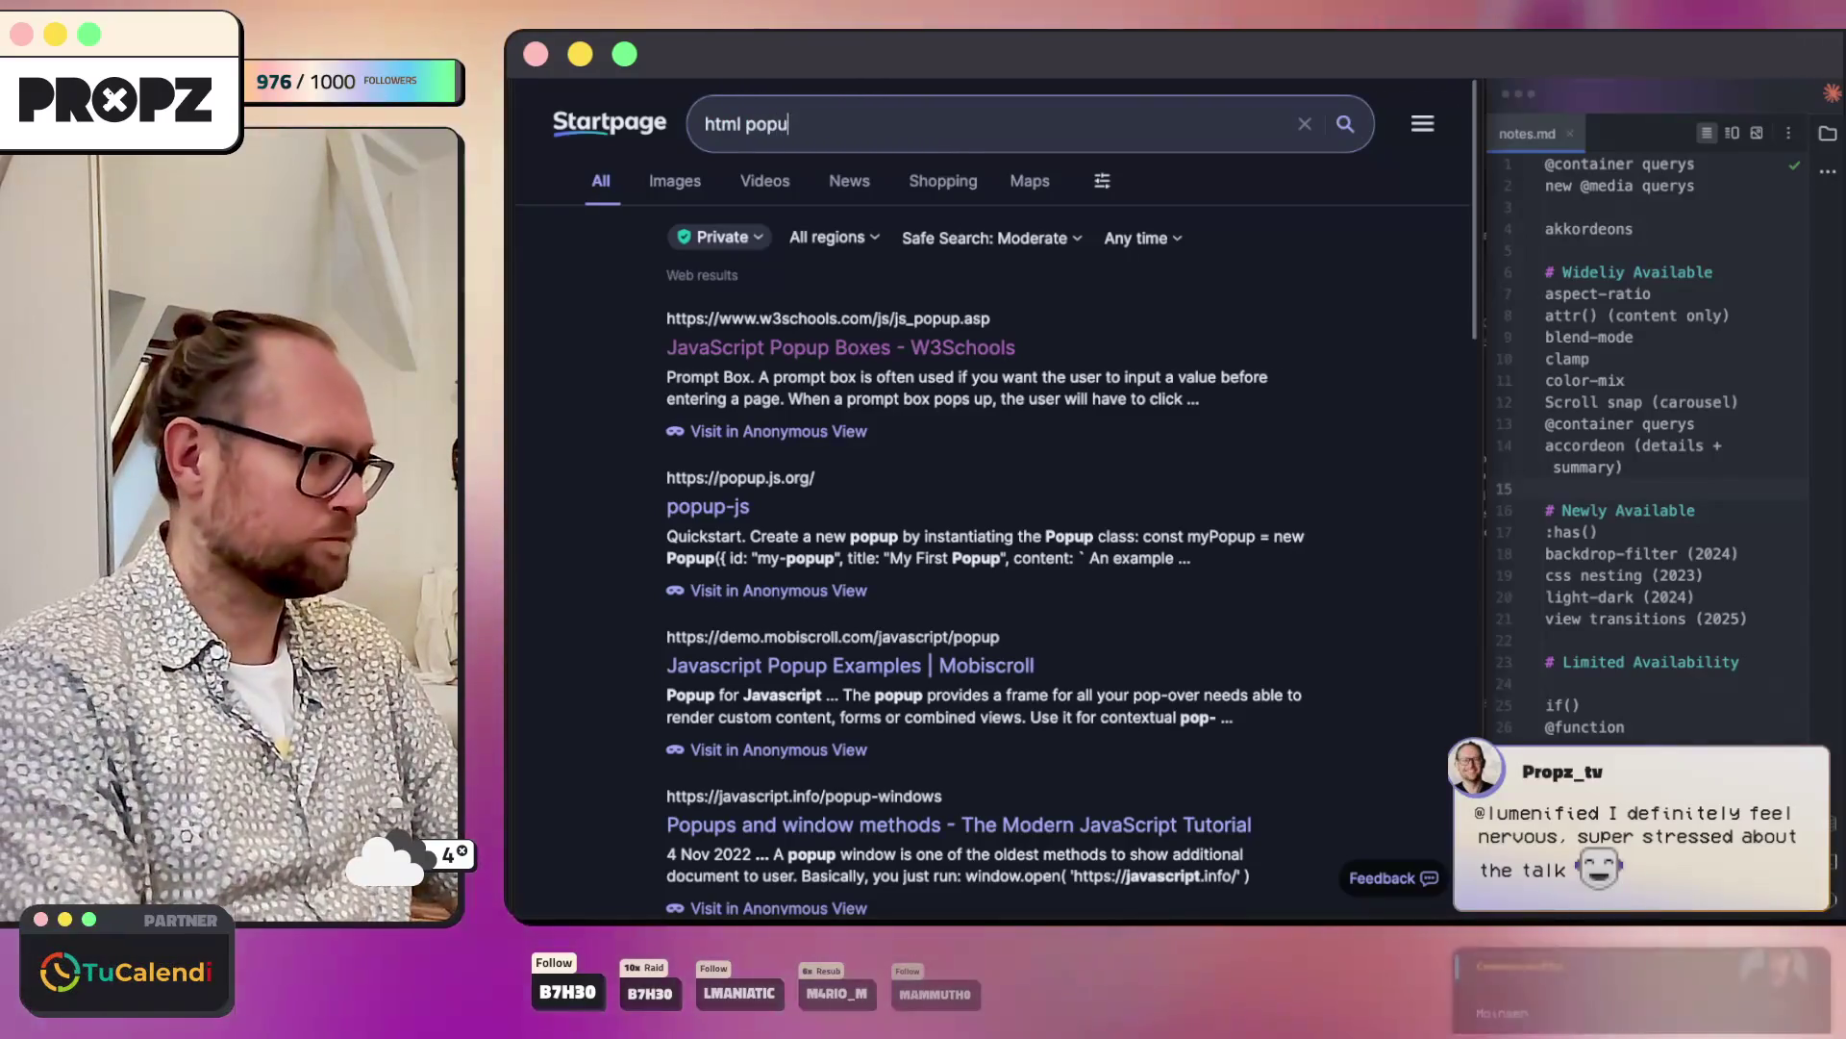
key(Return)
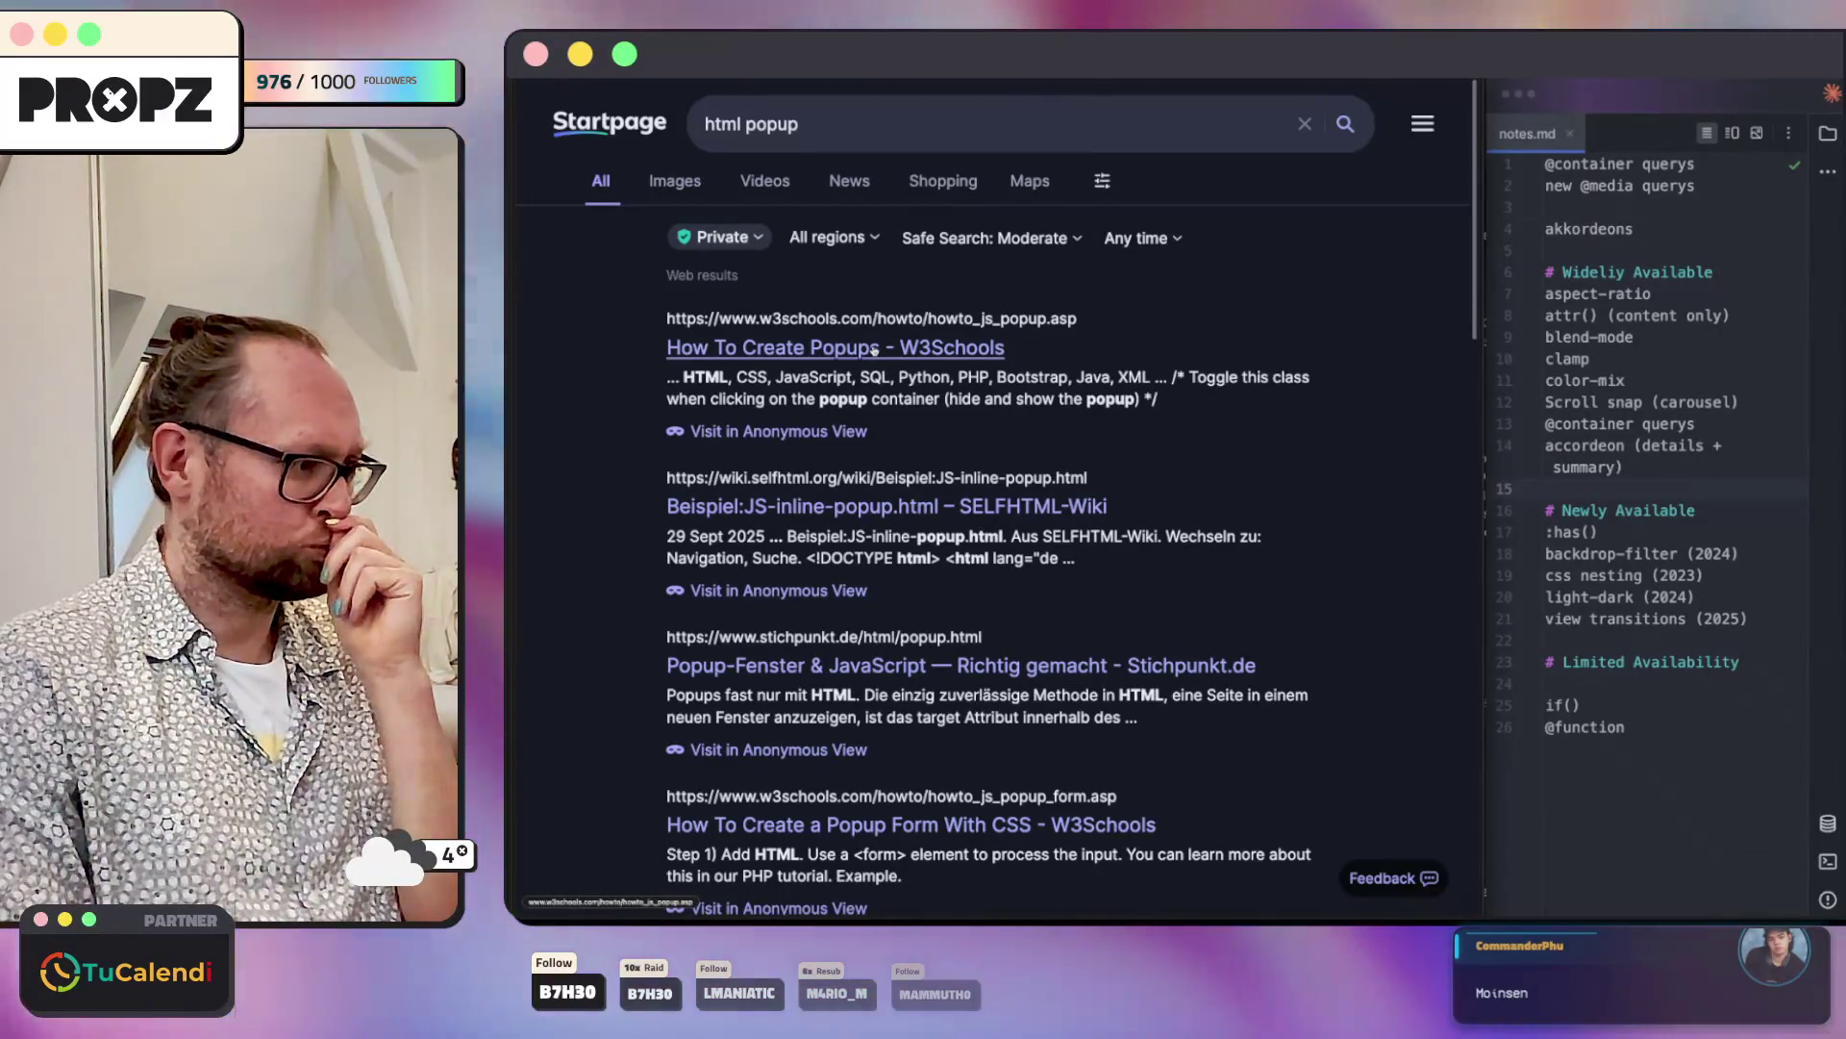
click(873, 348)
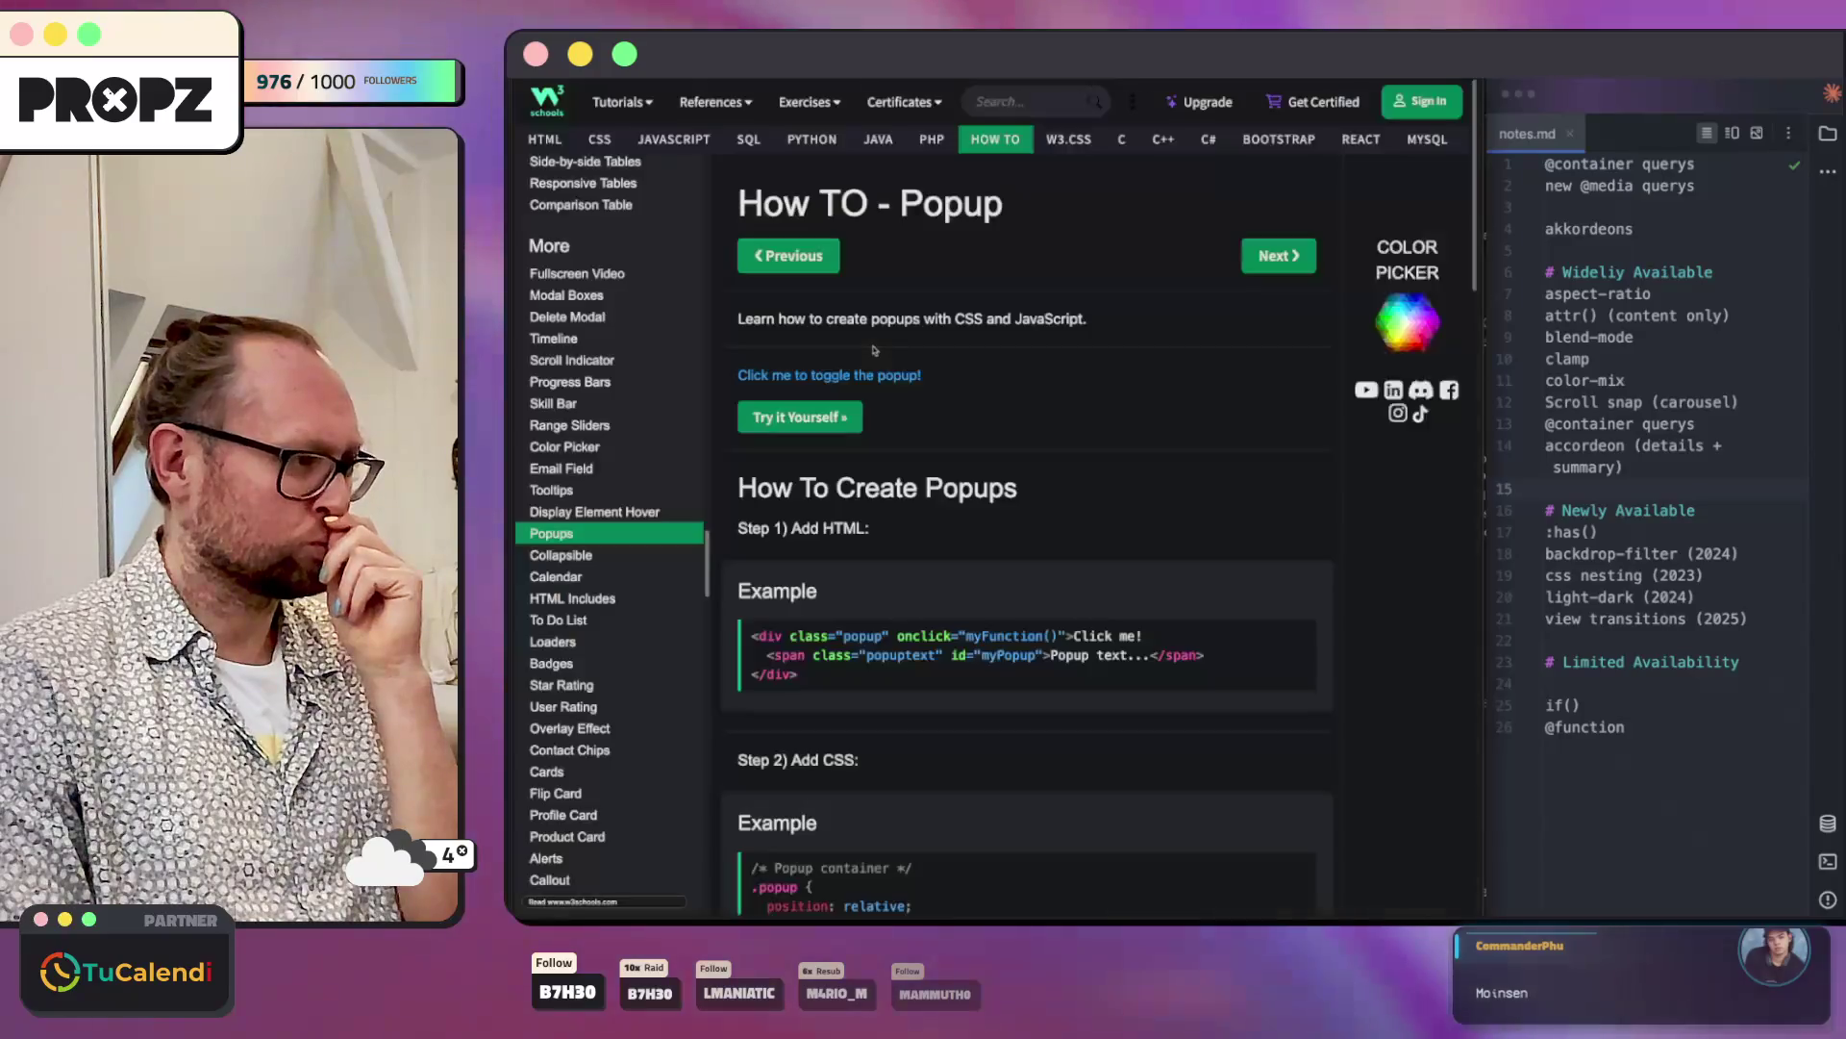
scroll(936, 478, down, 2)
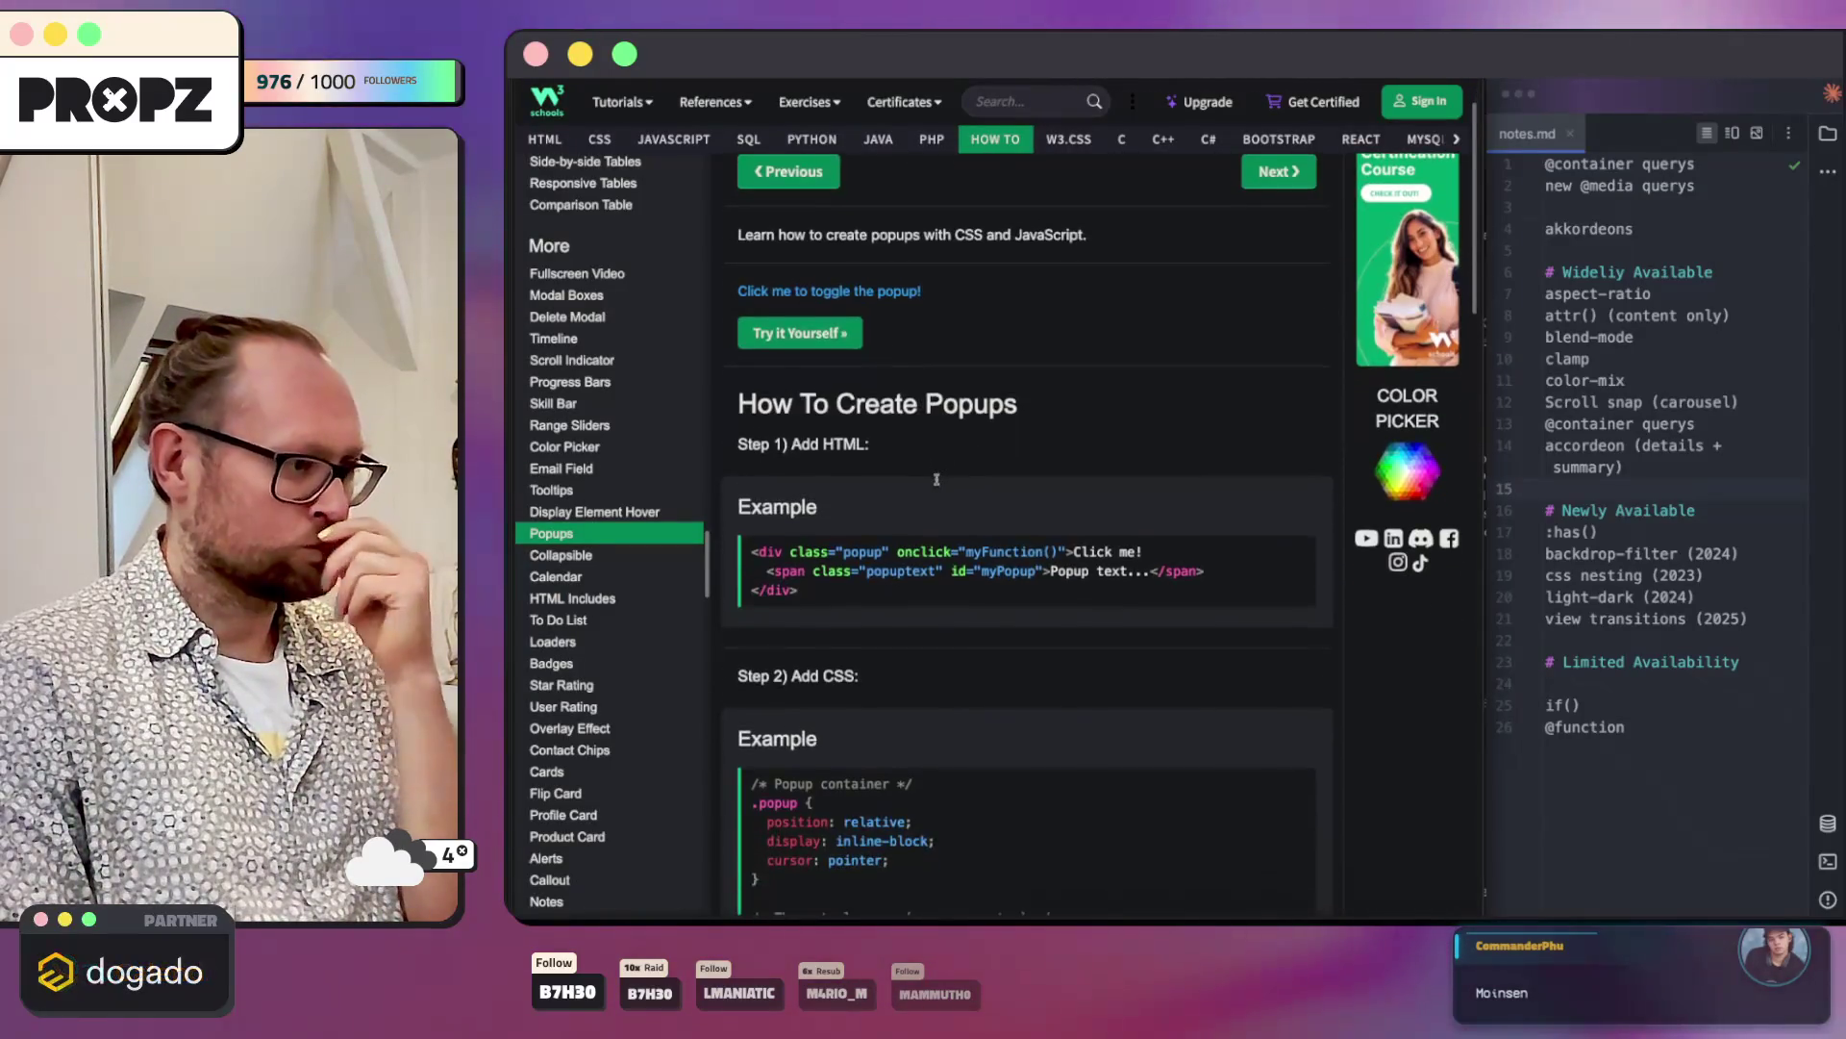
scroll(938, 482, down, 5)
scroll(937, 482, down, 15)
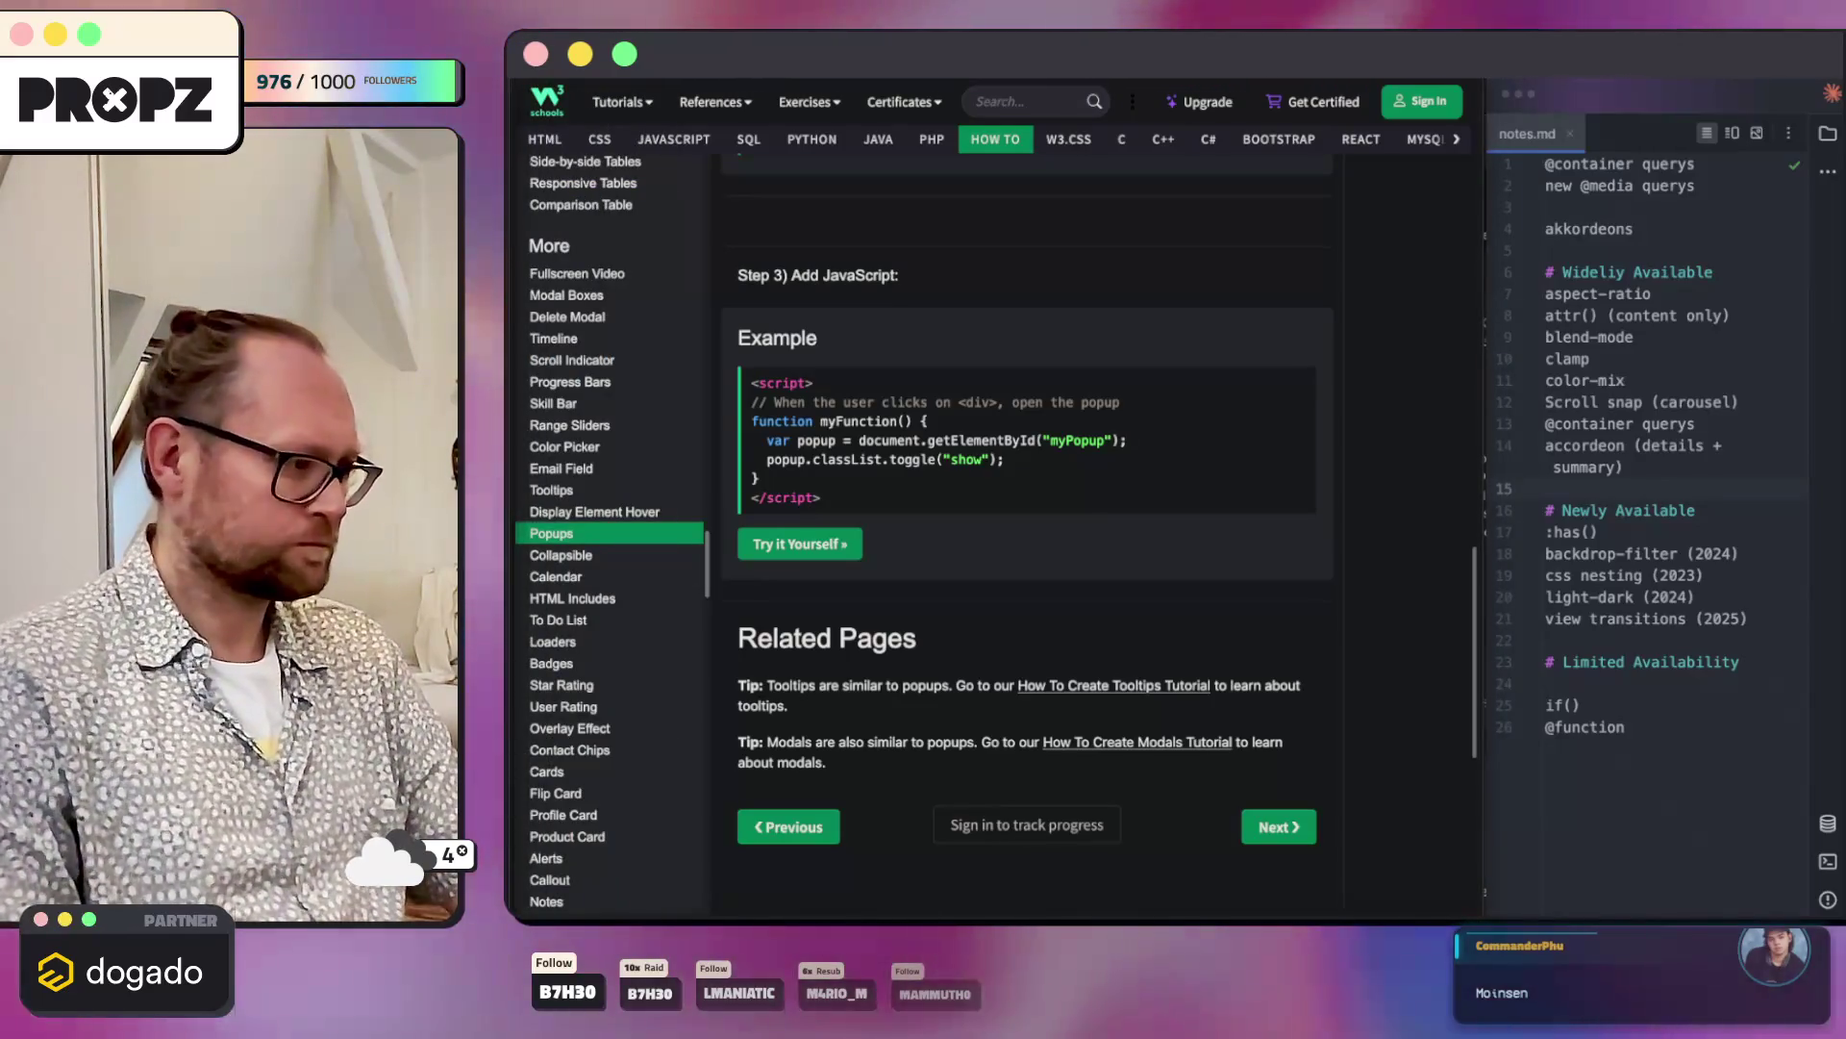
scroll(961, 639, left, 5)
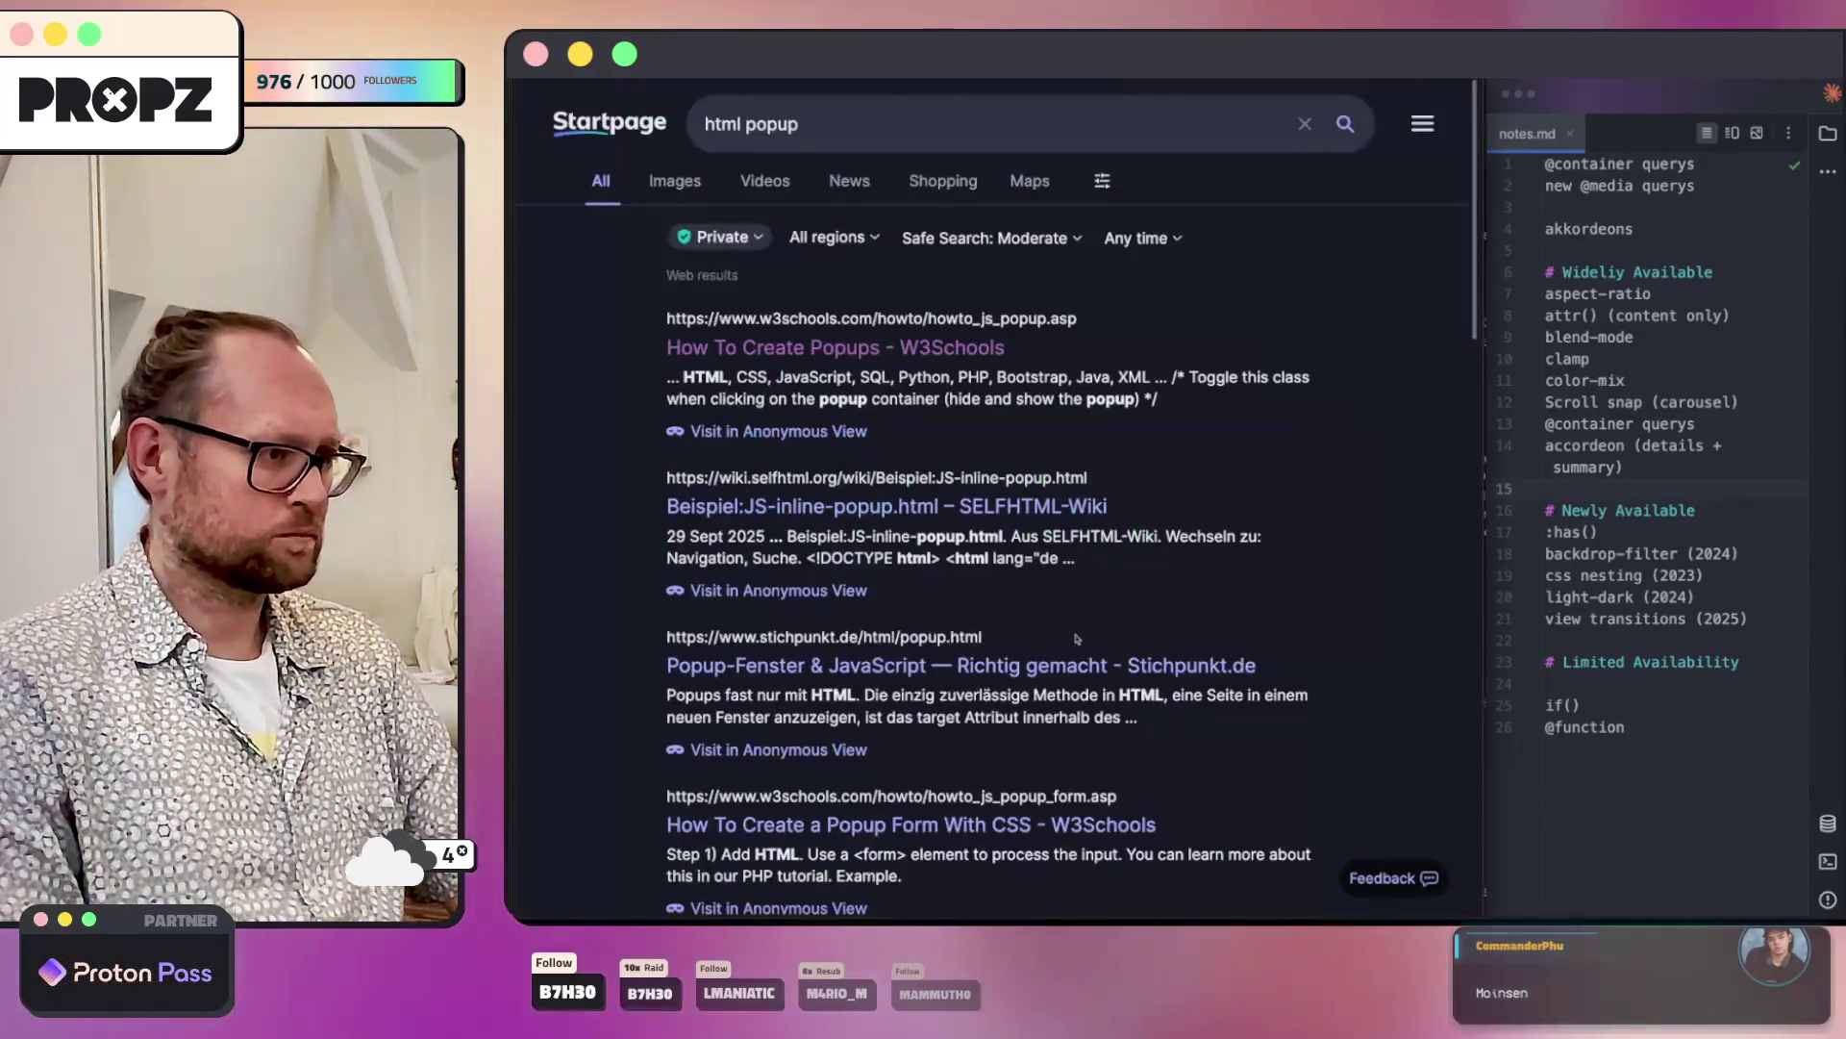
scroll(1077, 639, down, 5)
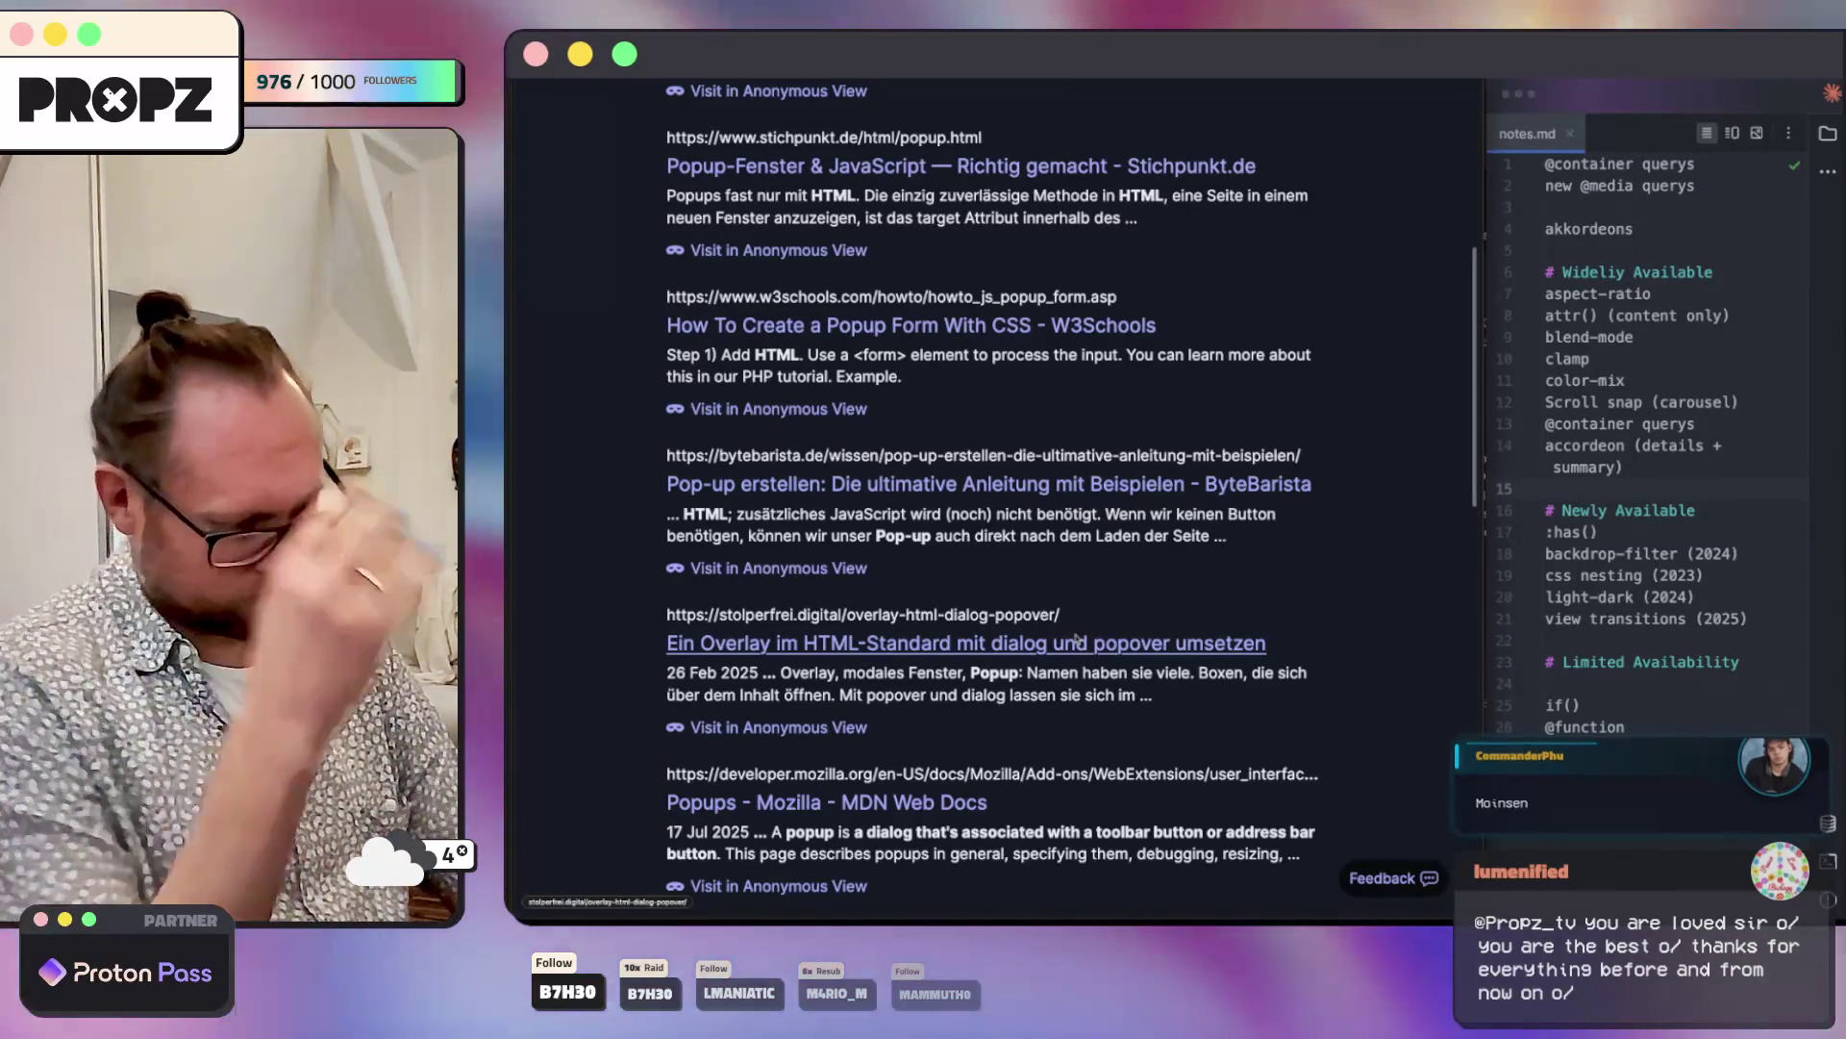
key(super+t)
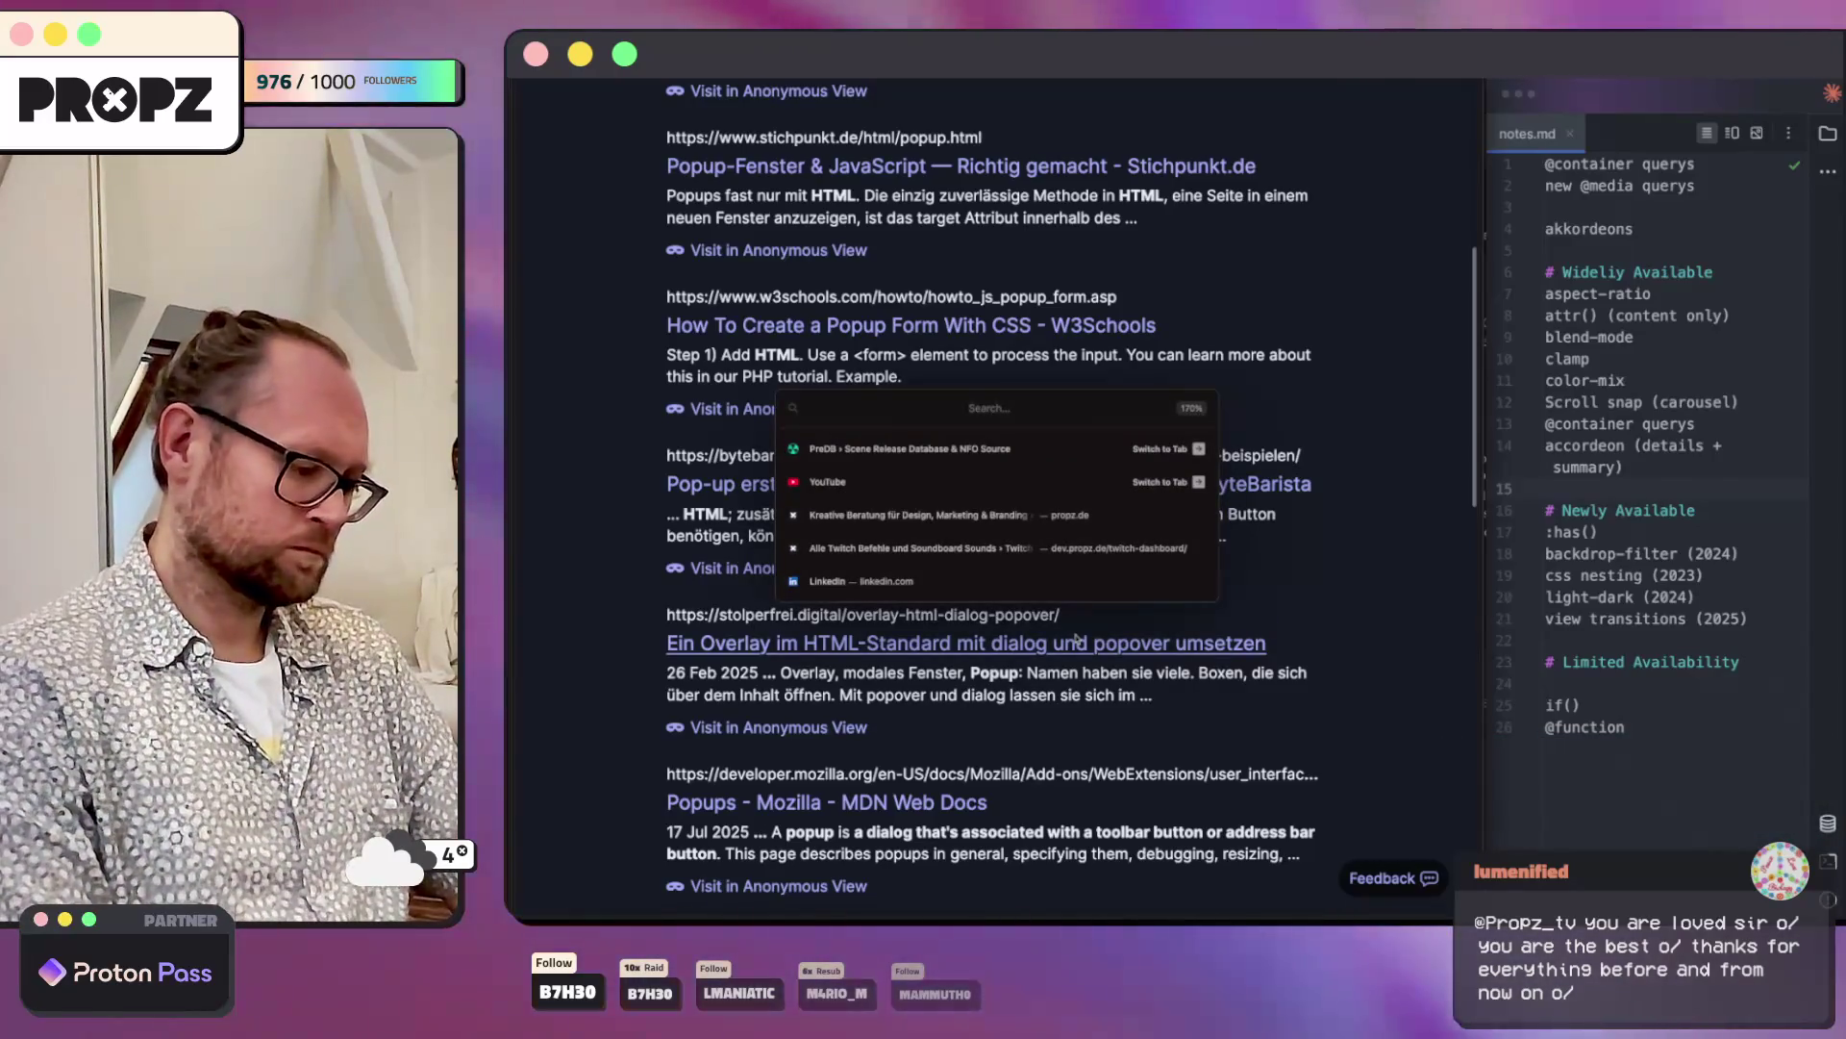
text(businessapp.b2b.trustpilot.com/)
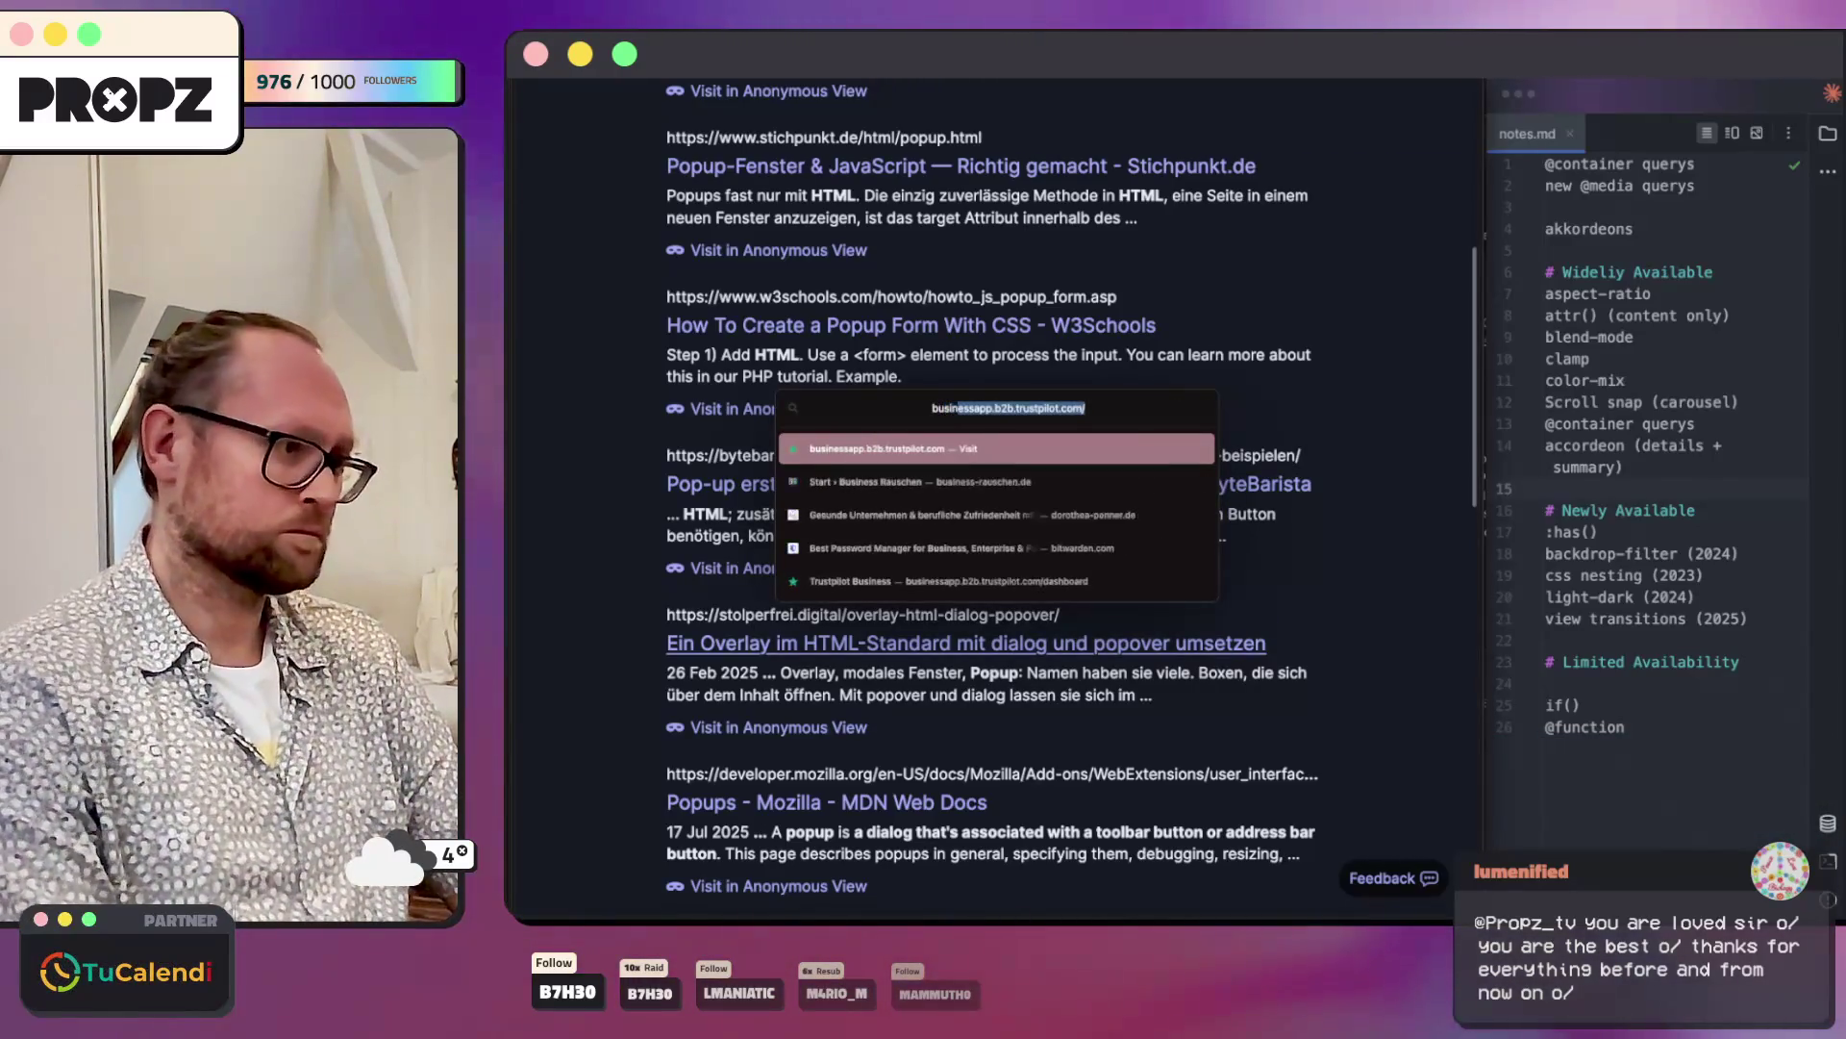
text(ss-buddie)
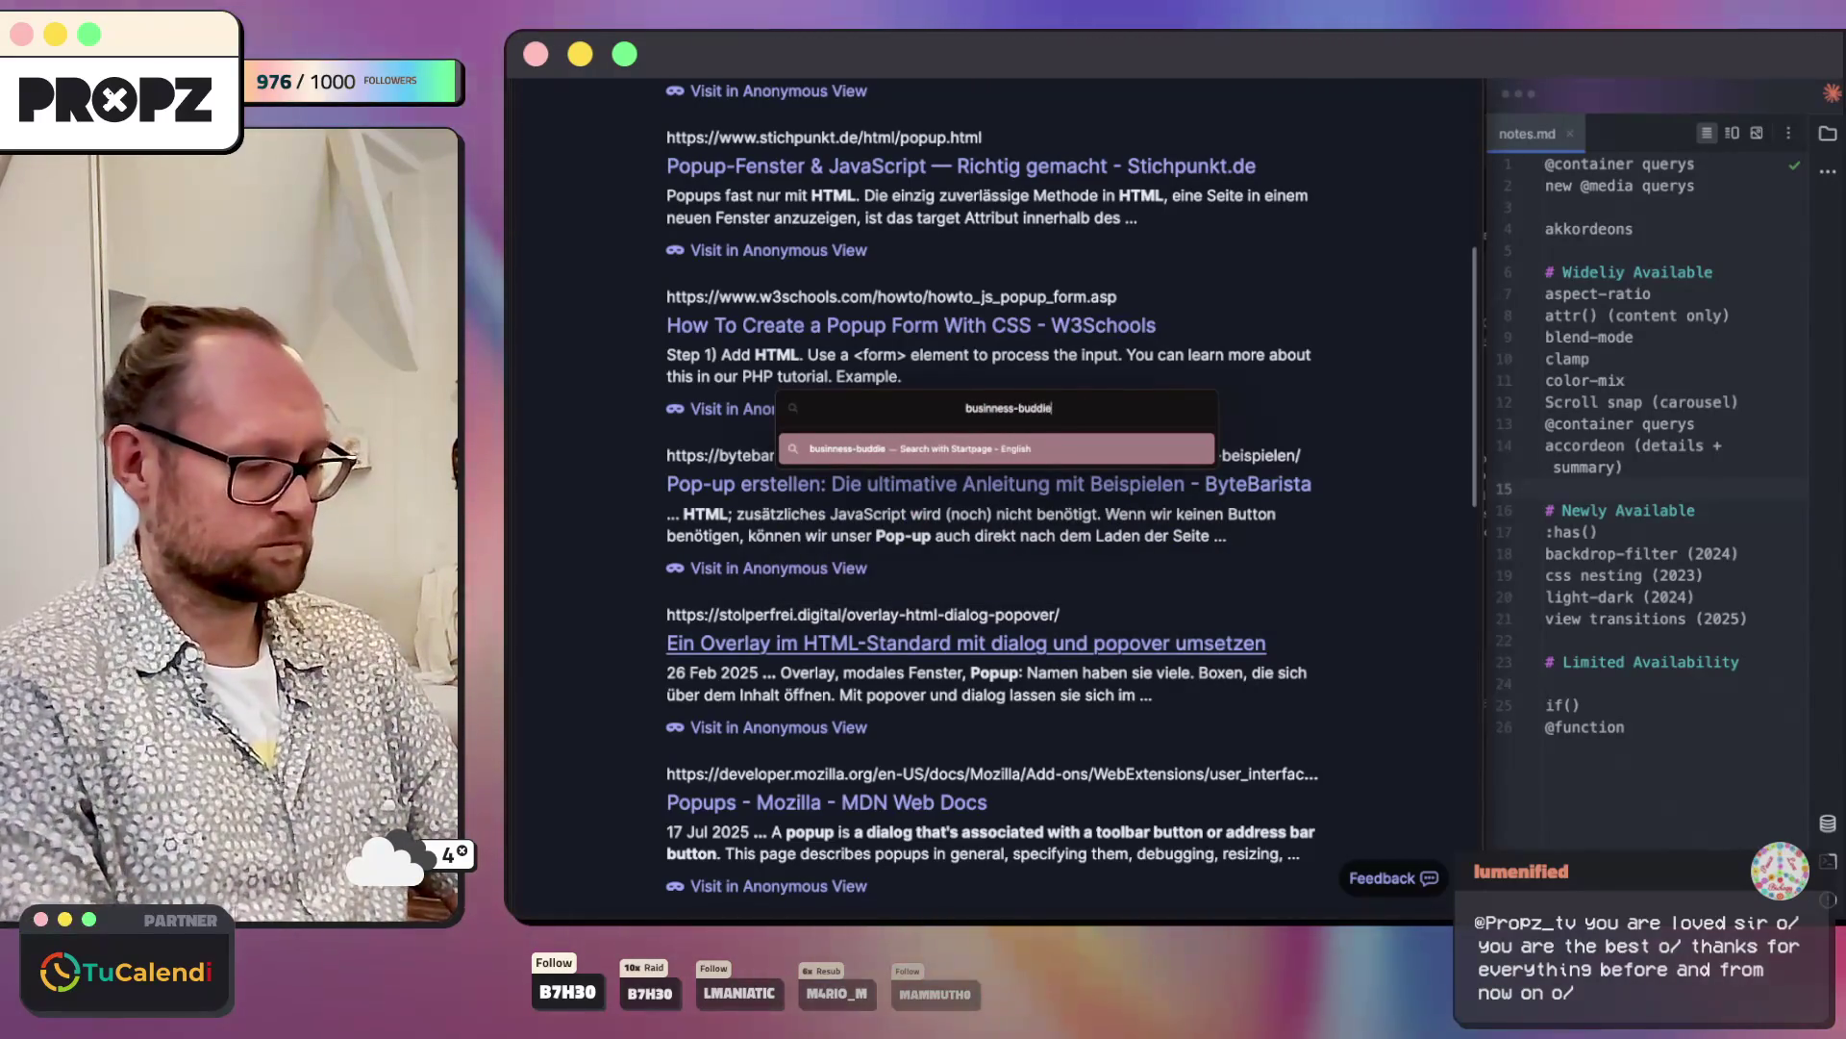
text(de)
key(Return)
key(super+Left)
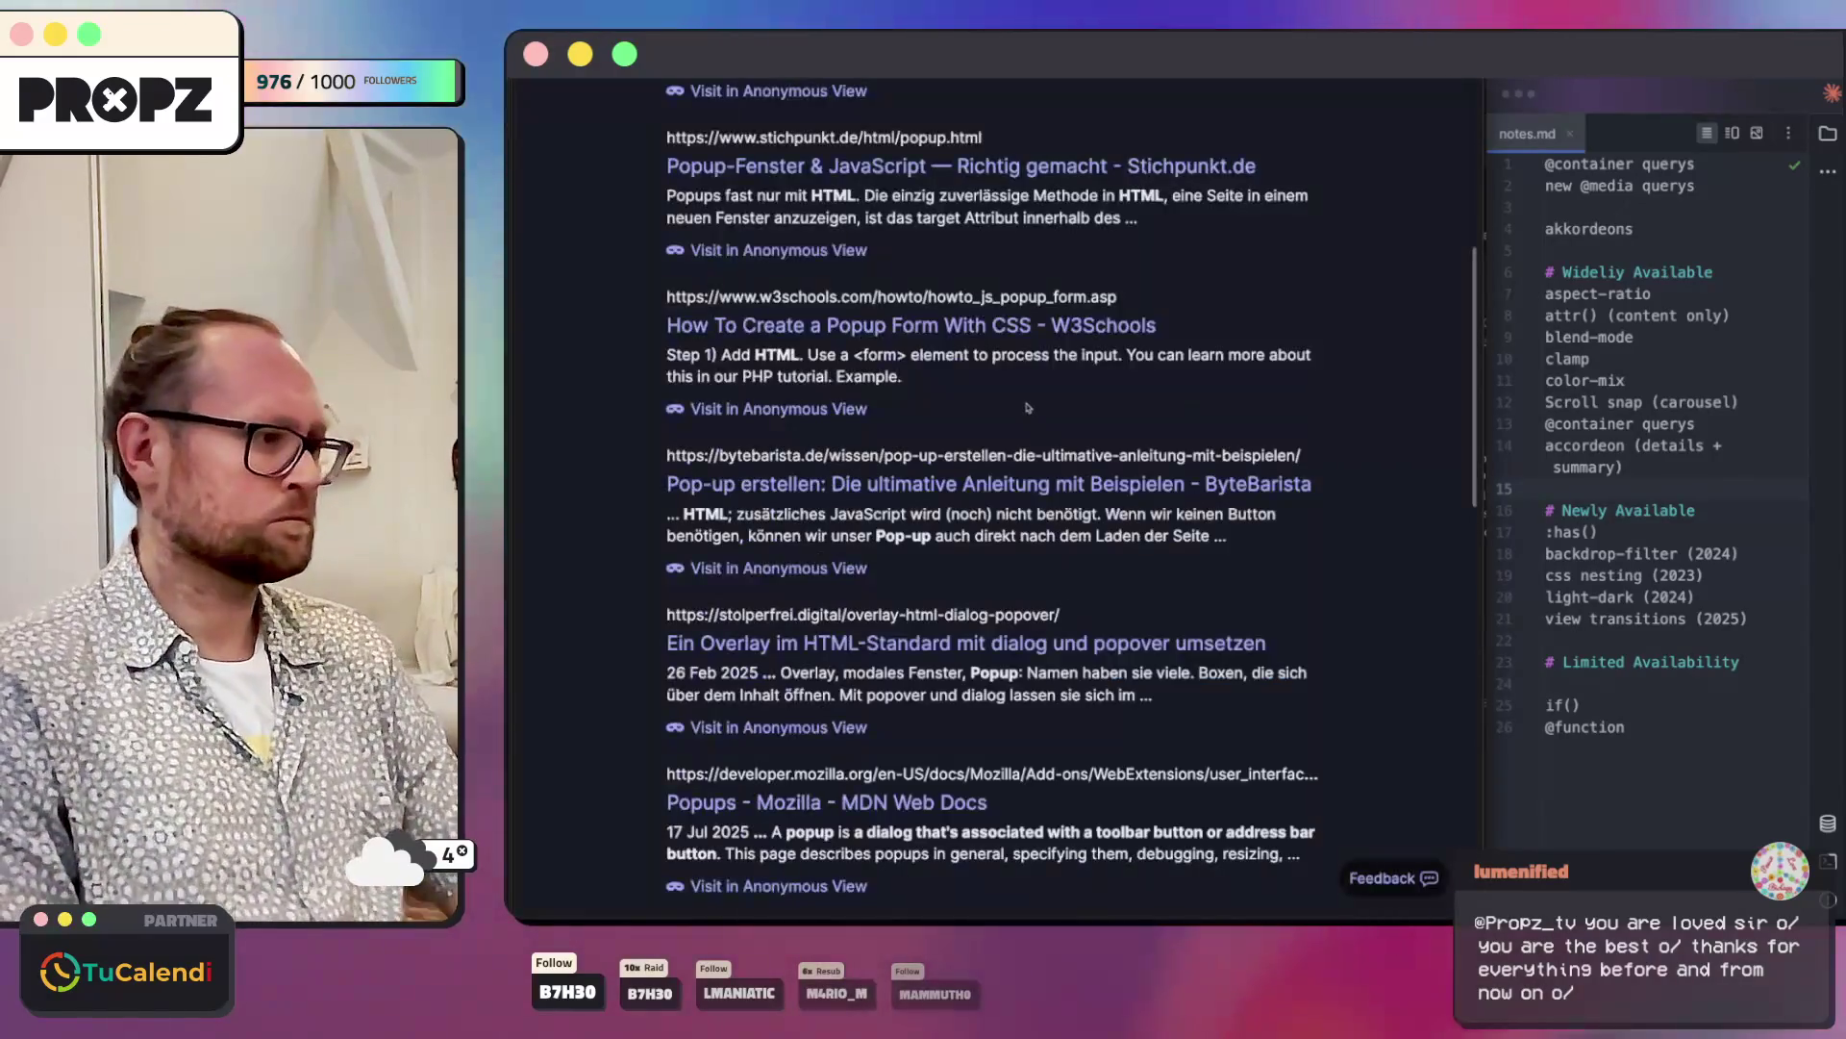
scroll(1028, 408, down, 3)
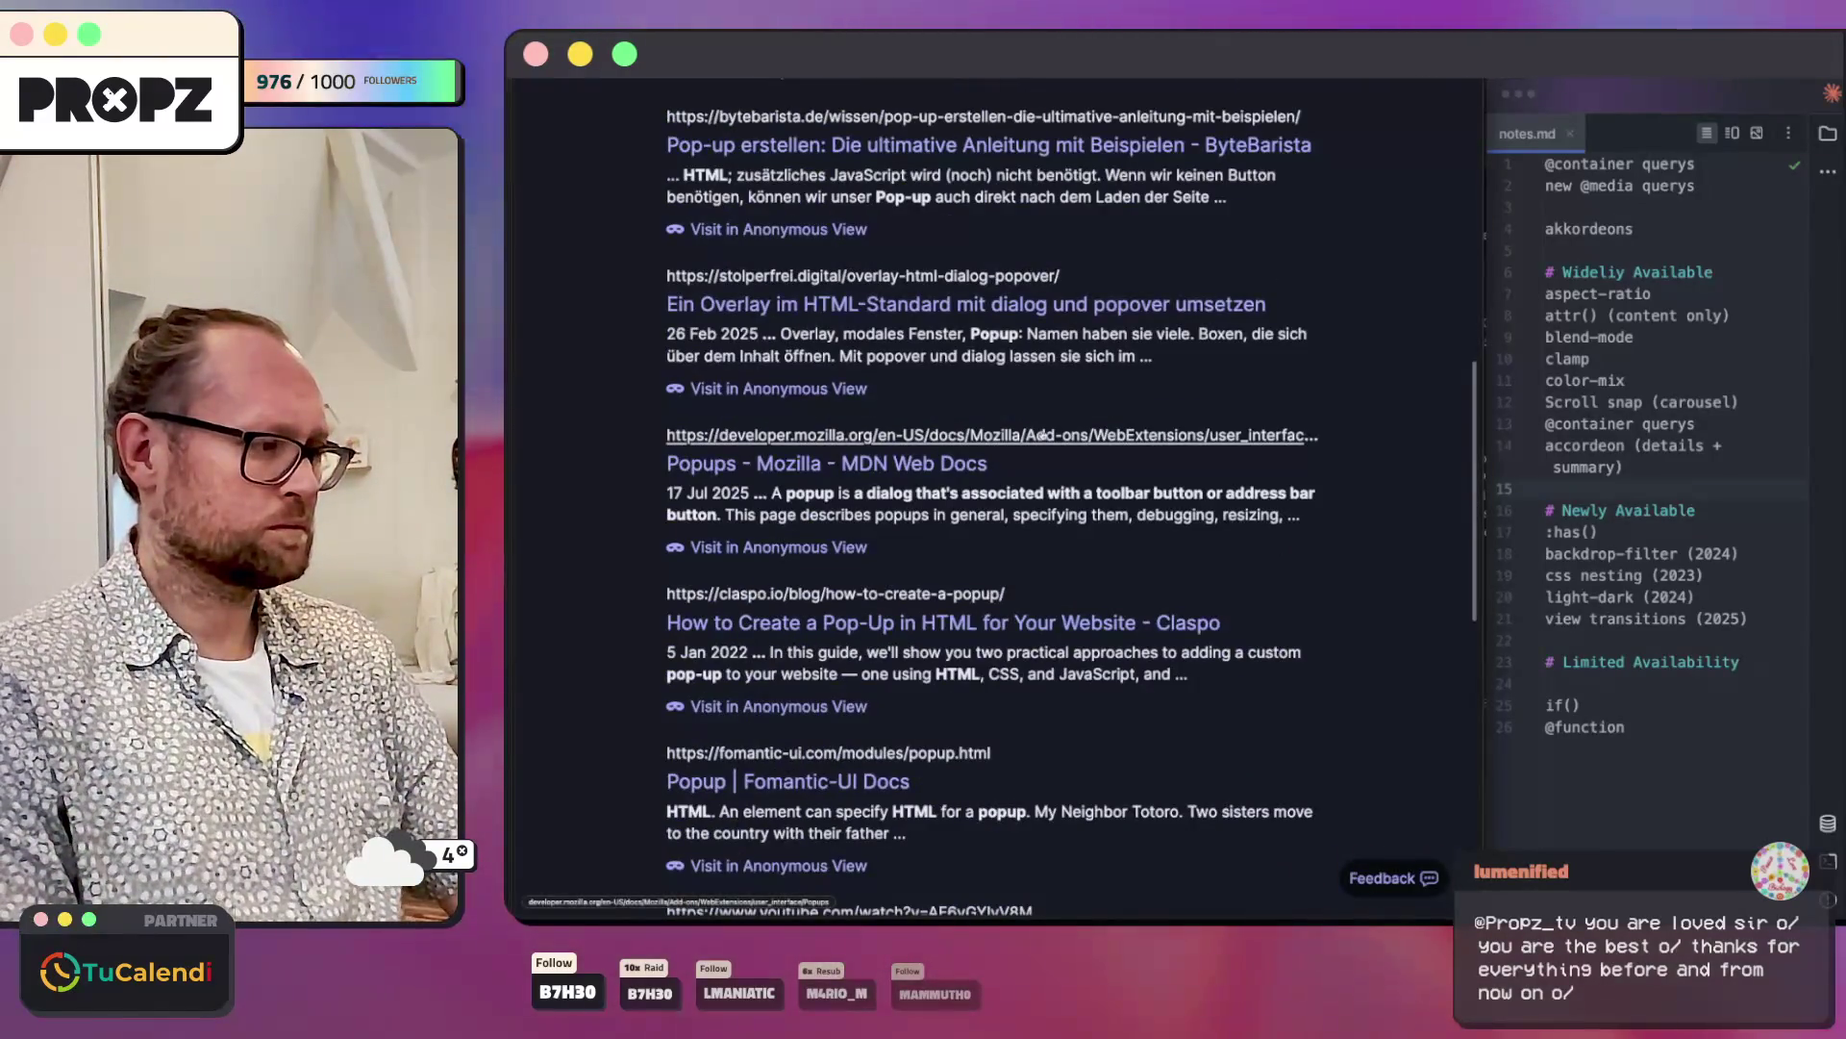
scroll(1043, 435, down, 8)
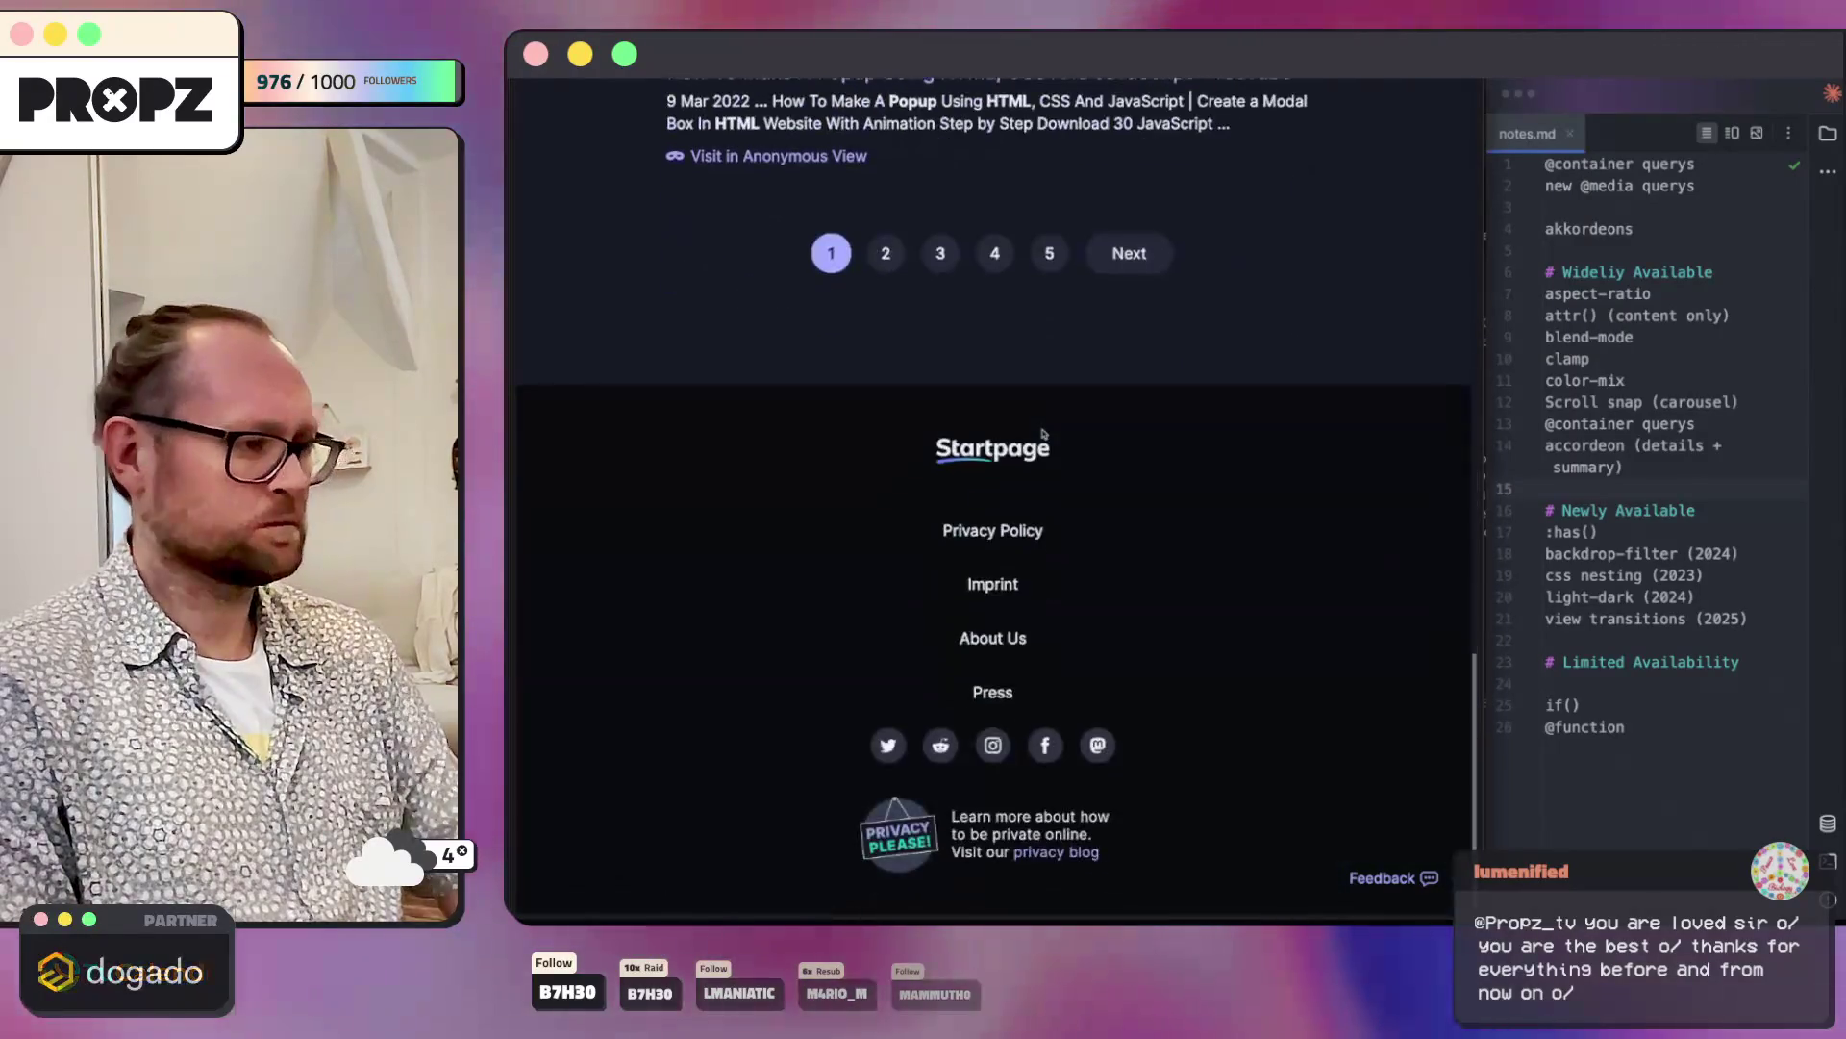
scroll(1043, 435, up, 5)
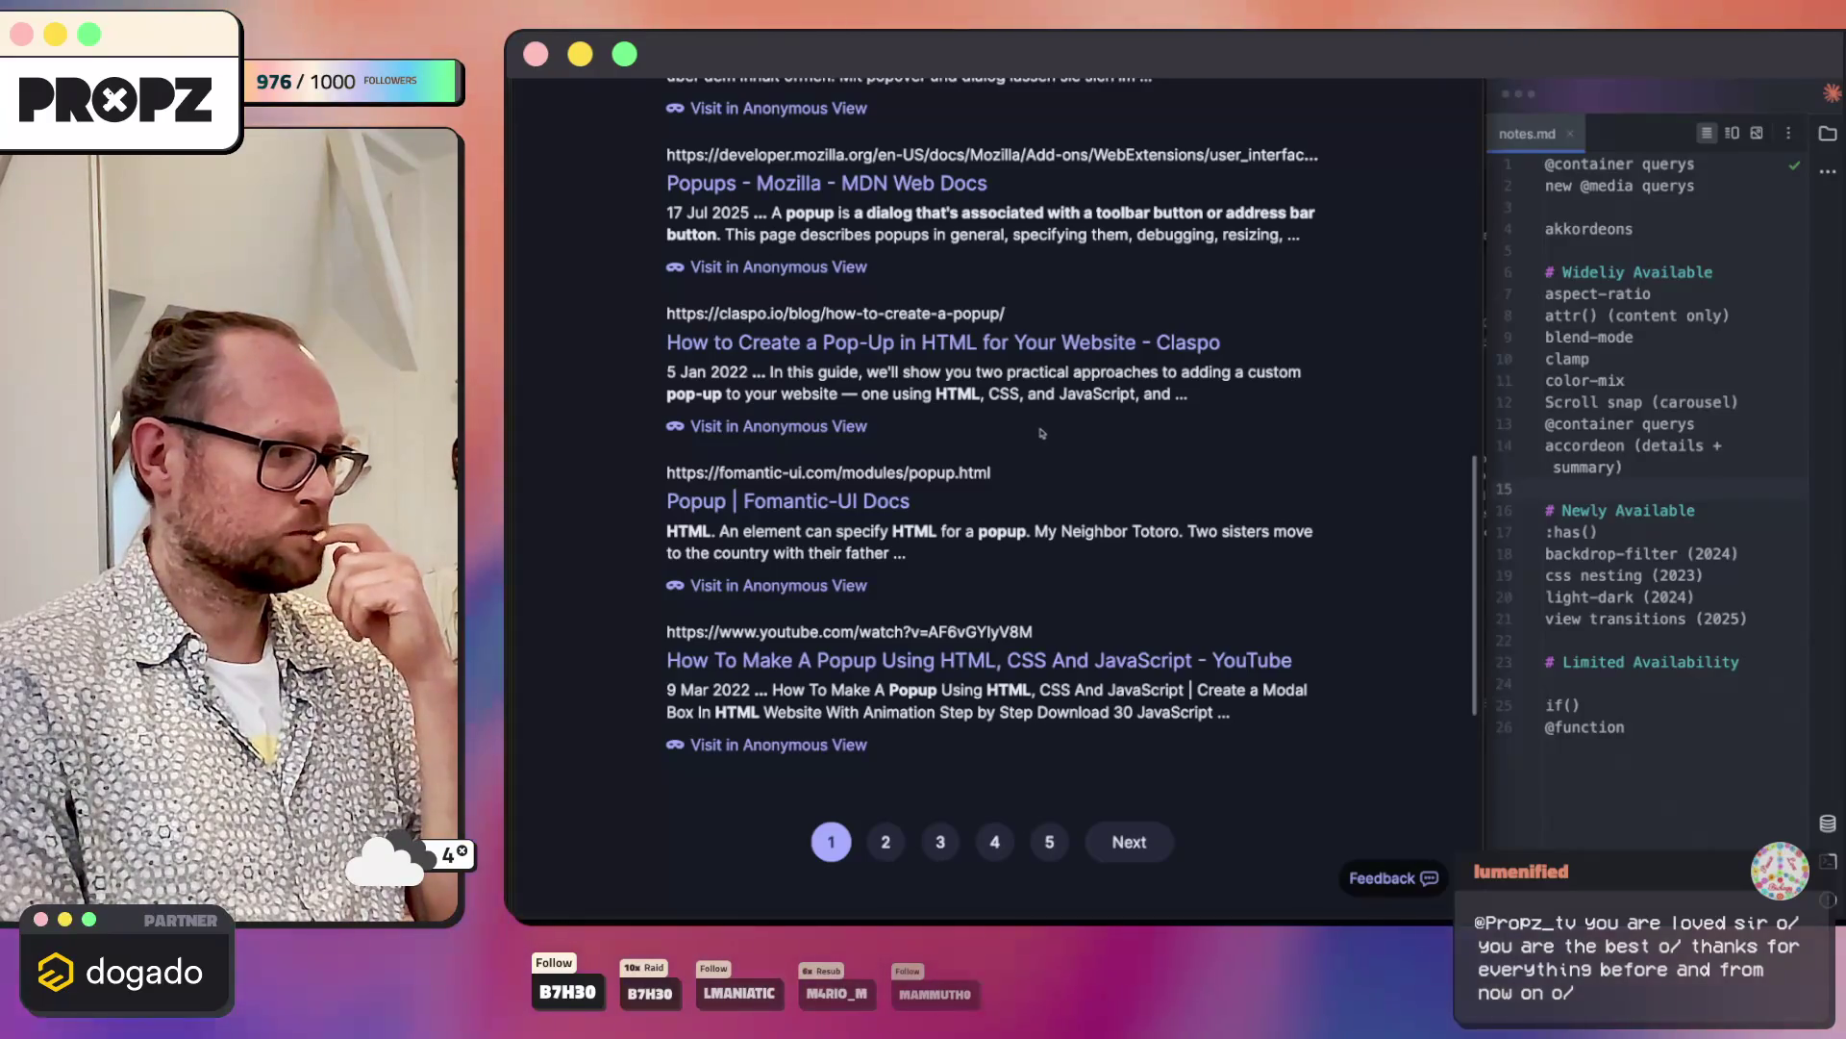
click(817, 503)
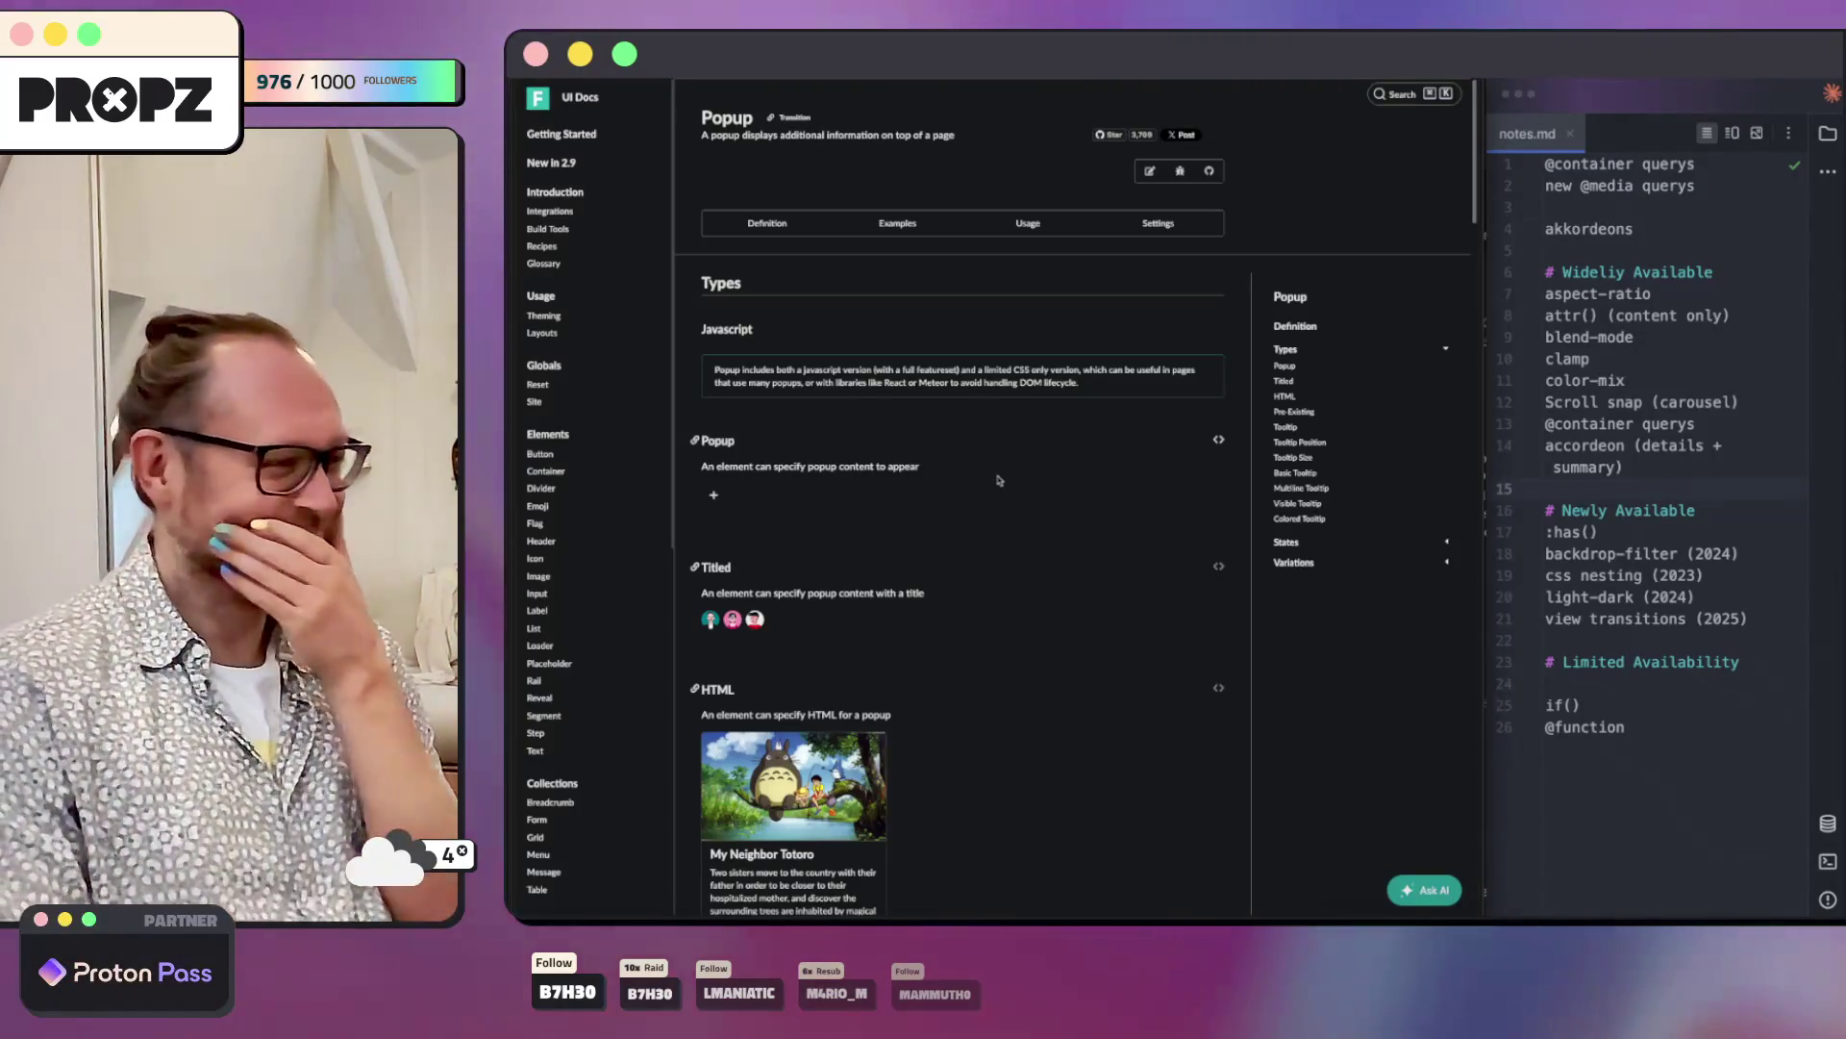
scroll(962, 469, down, 3)
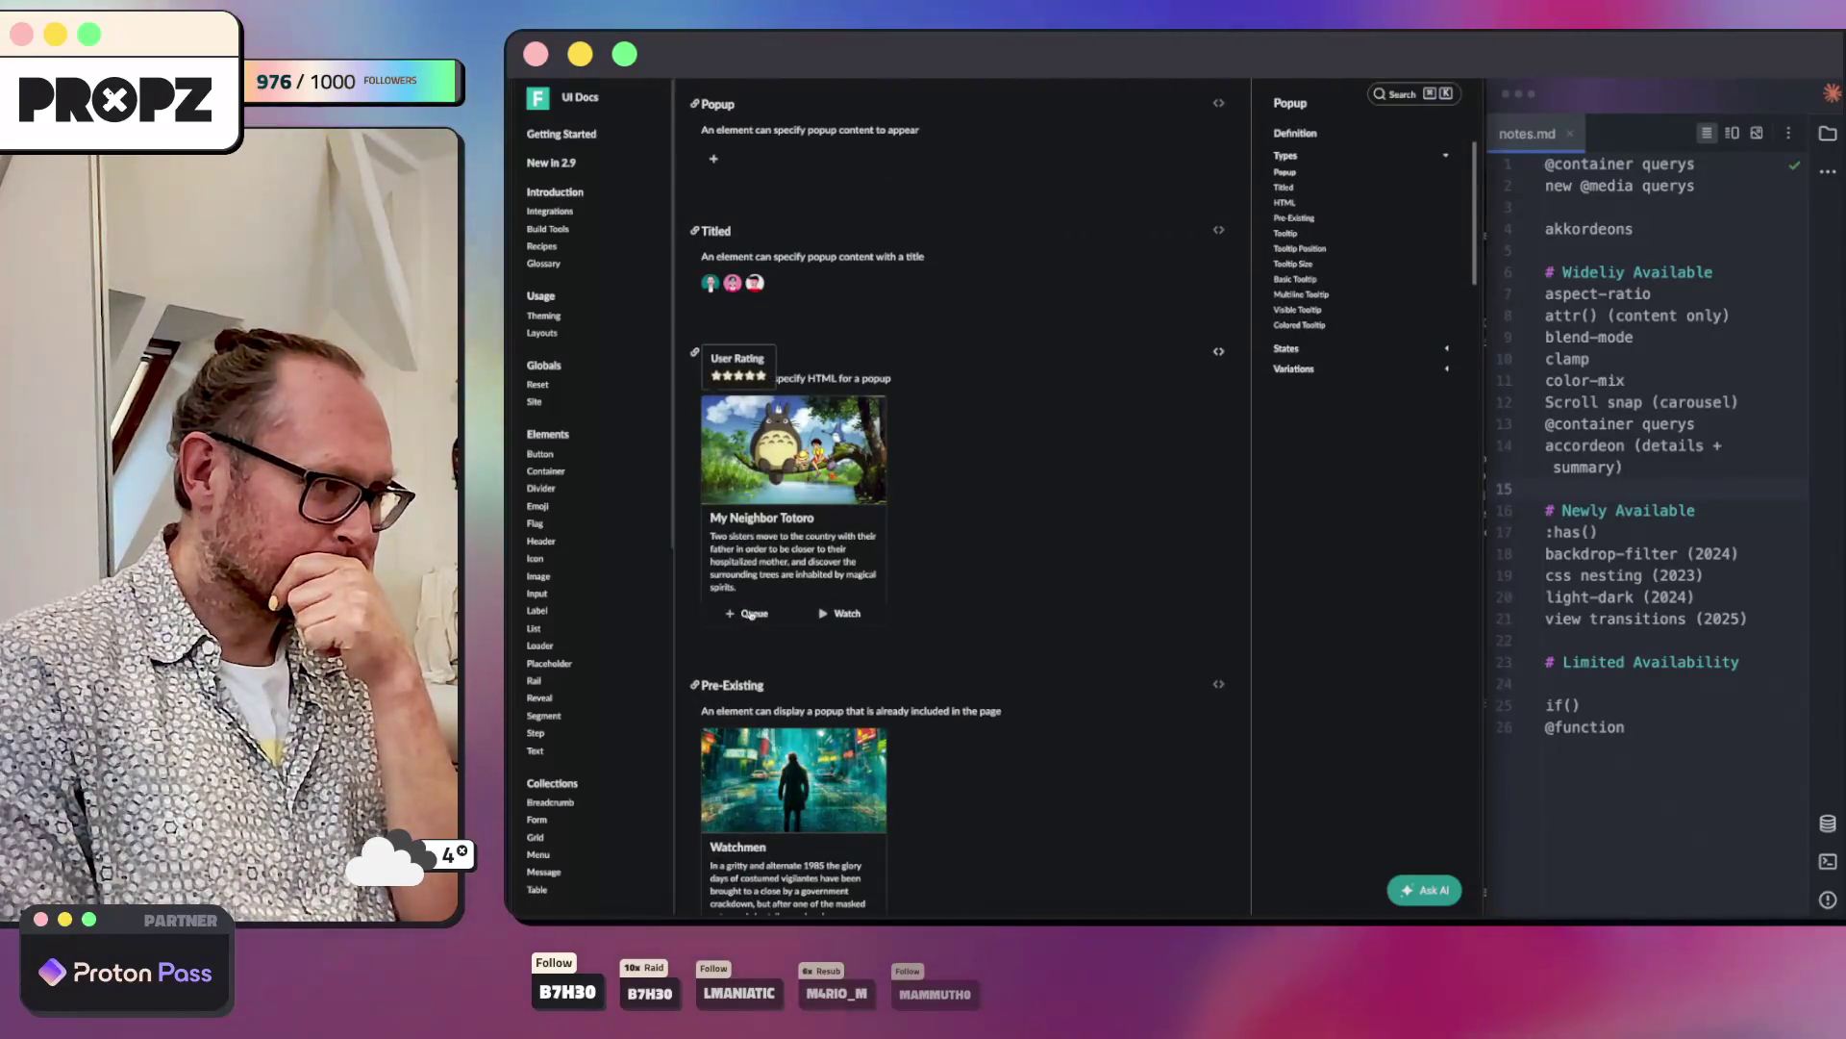
right_click(767, 543)
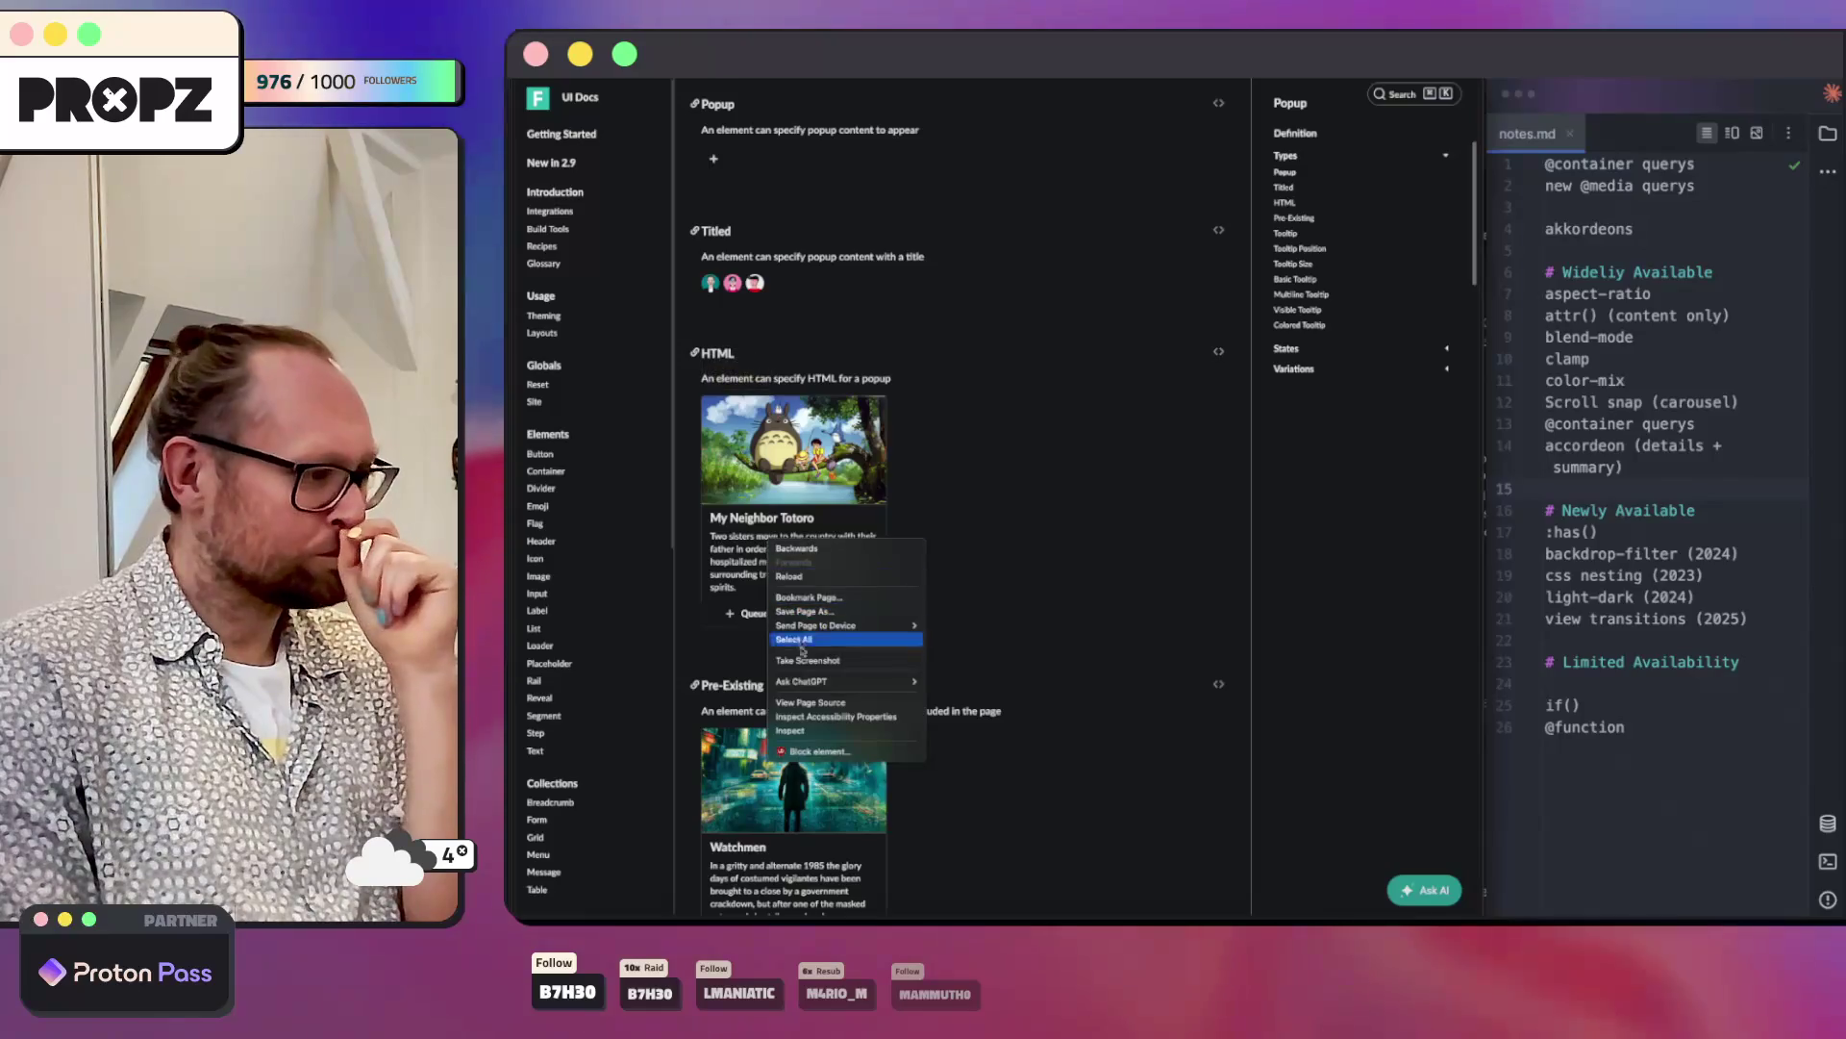
click(791, 731)
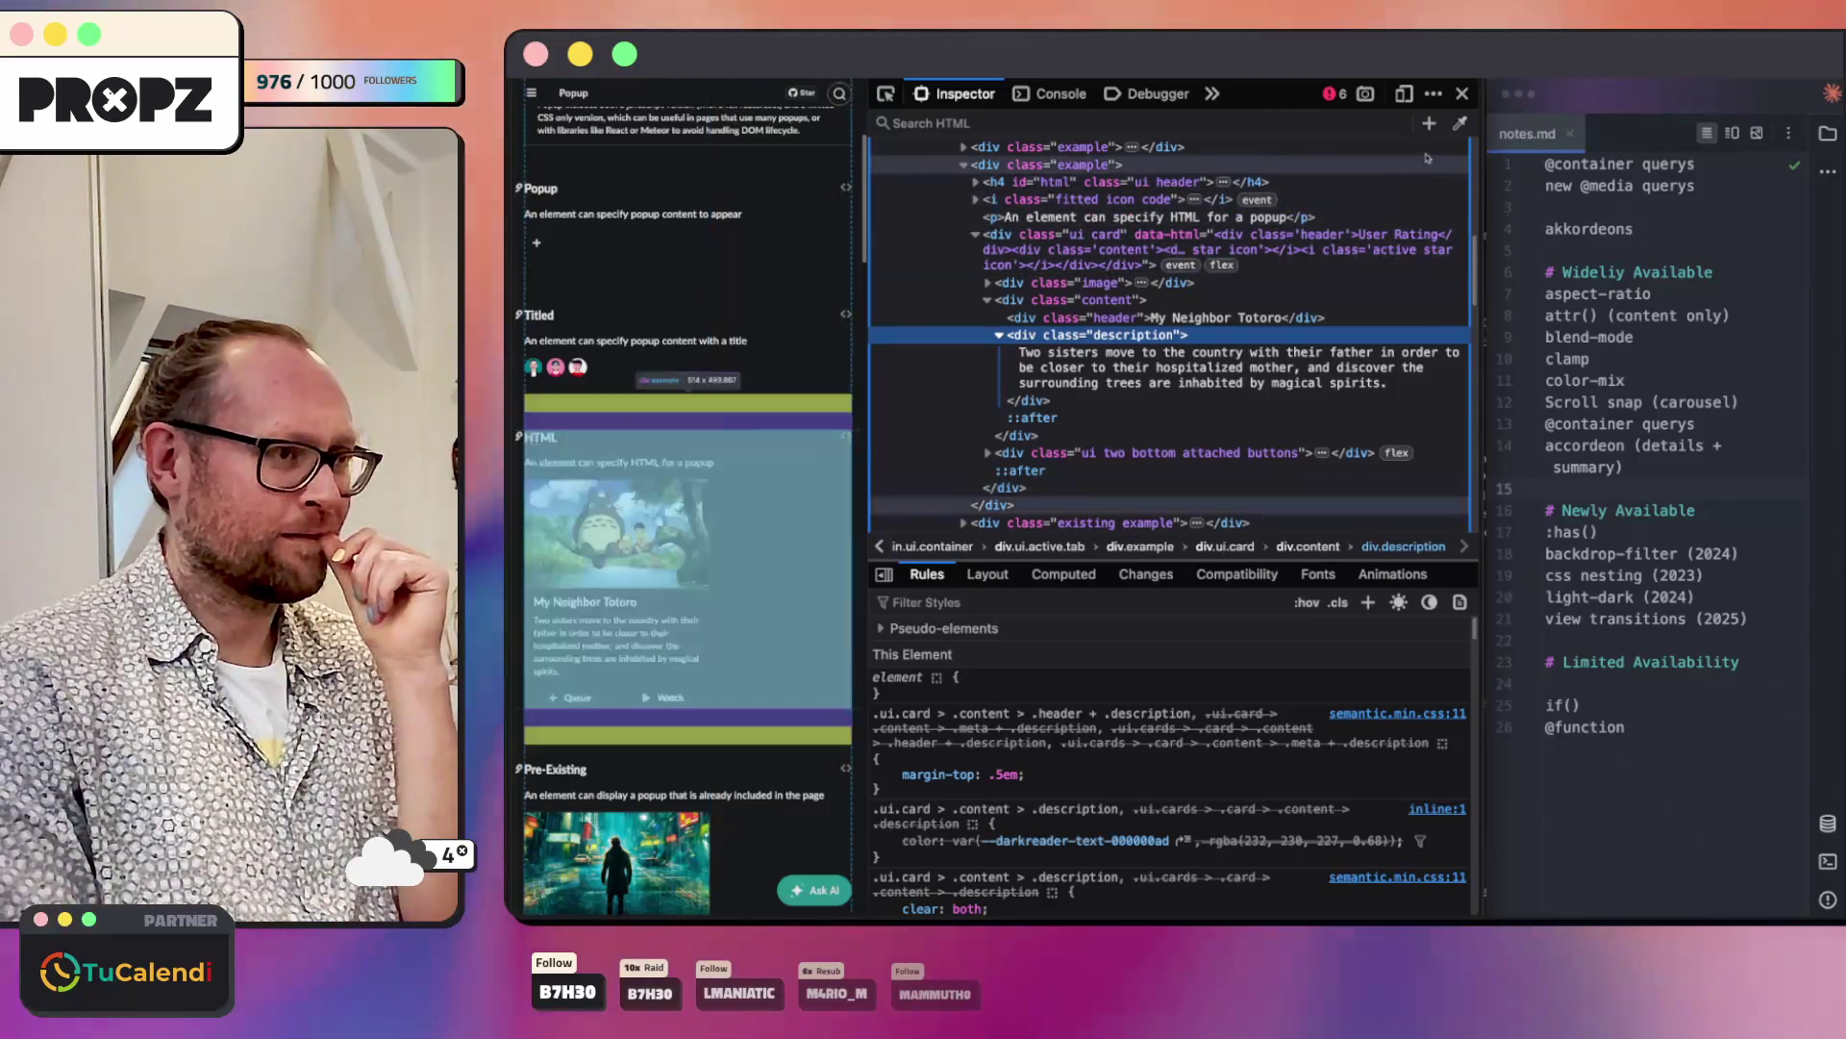
key(super+alt+i)
scroll(1057, 390, down, 5)
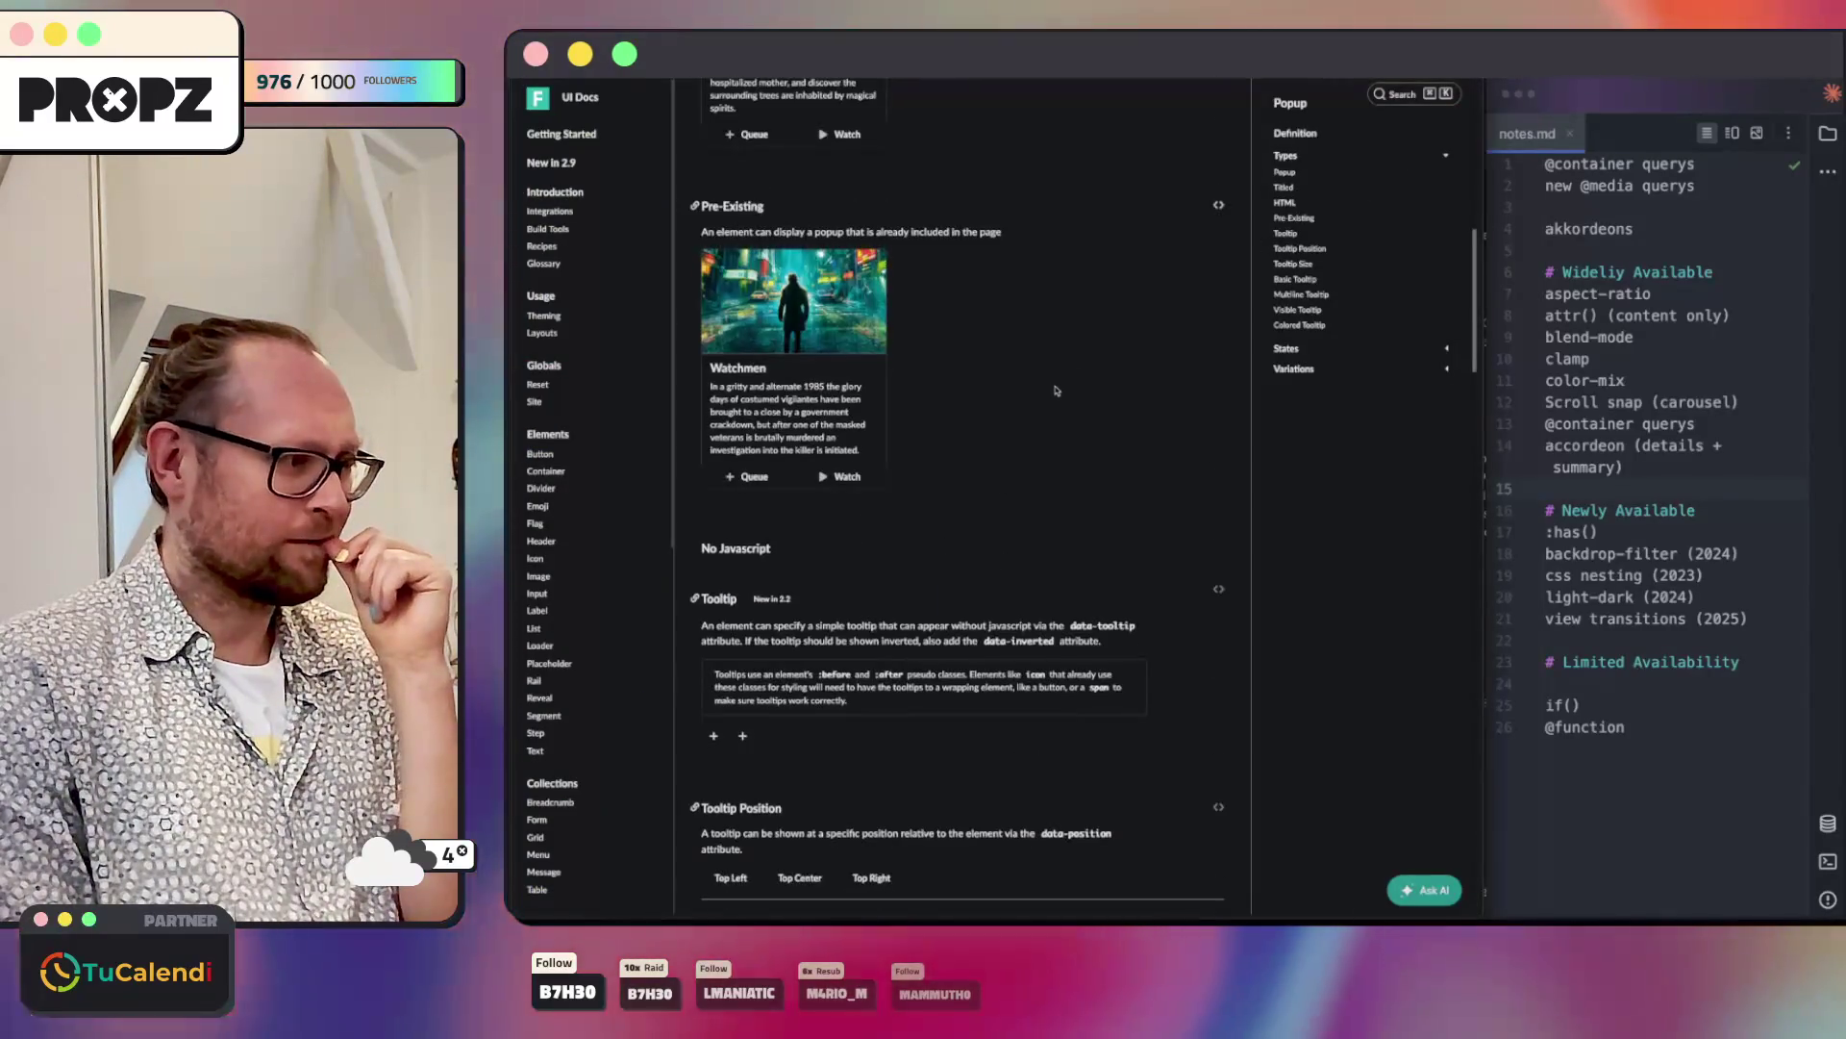
scroll(1057, 391, down, 2)
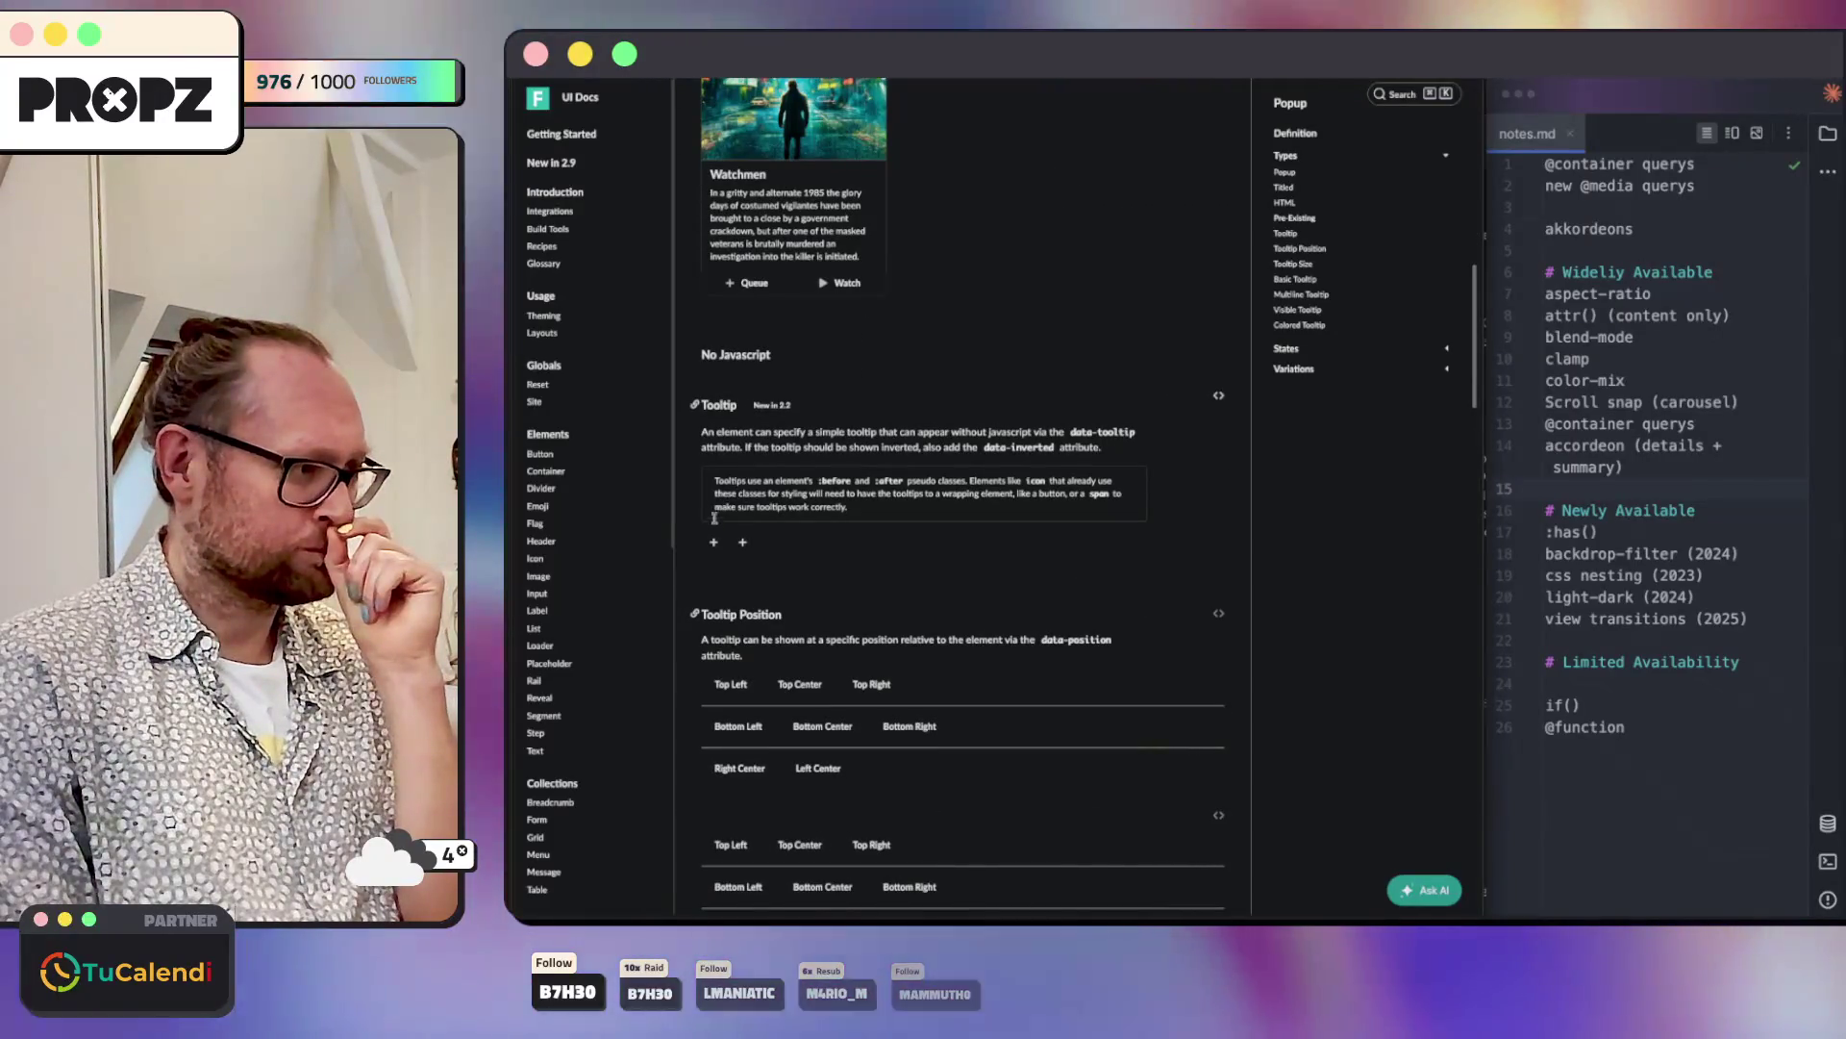
key(super+Left)
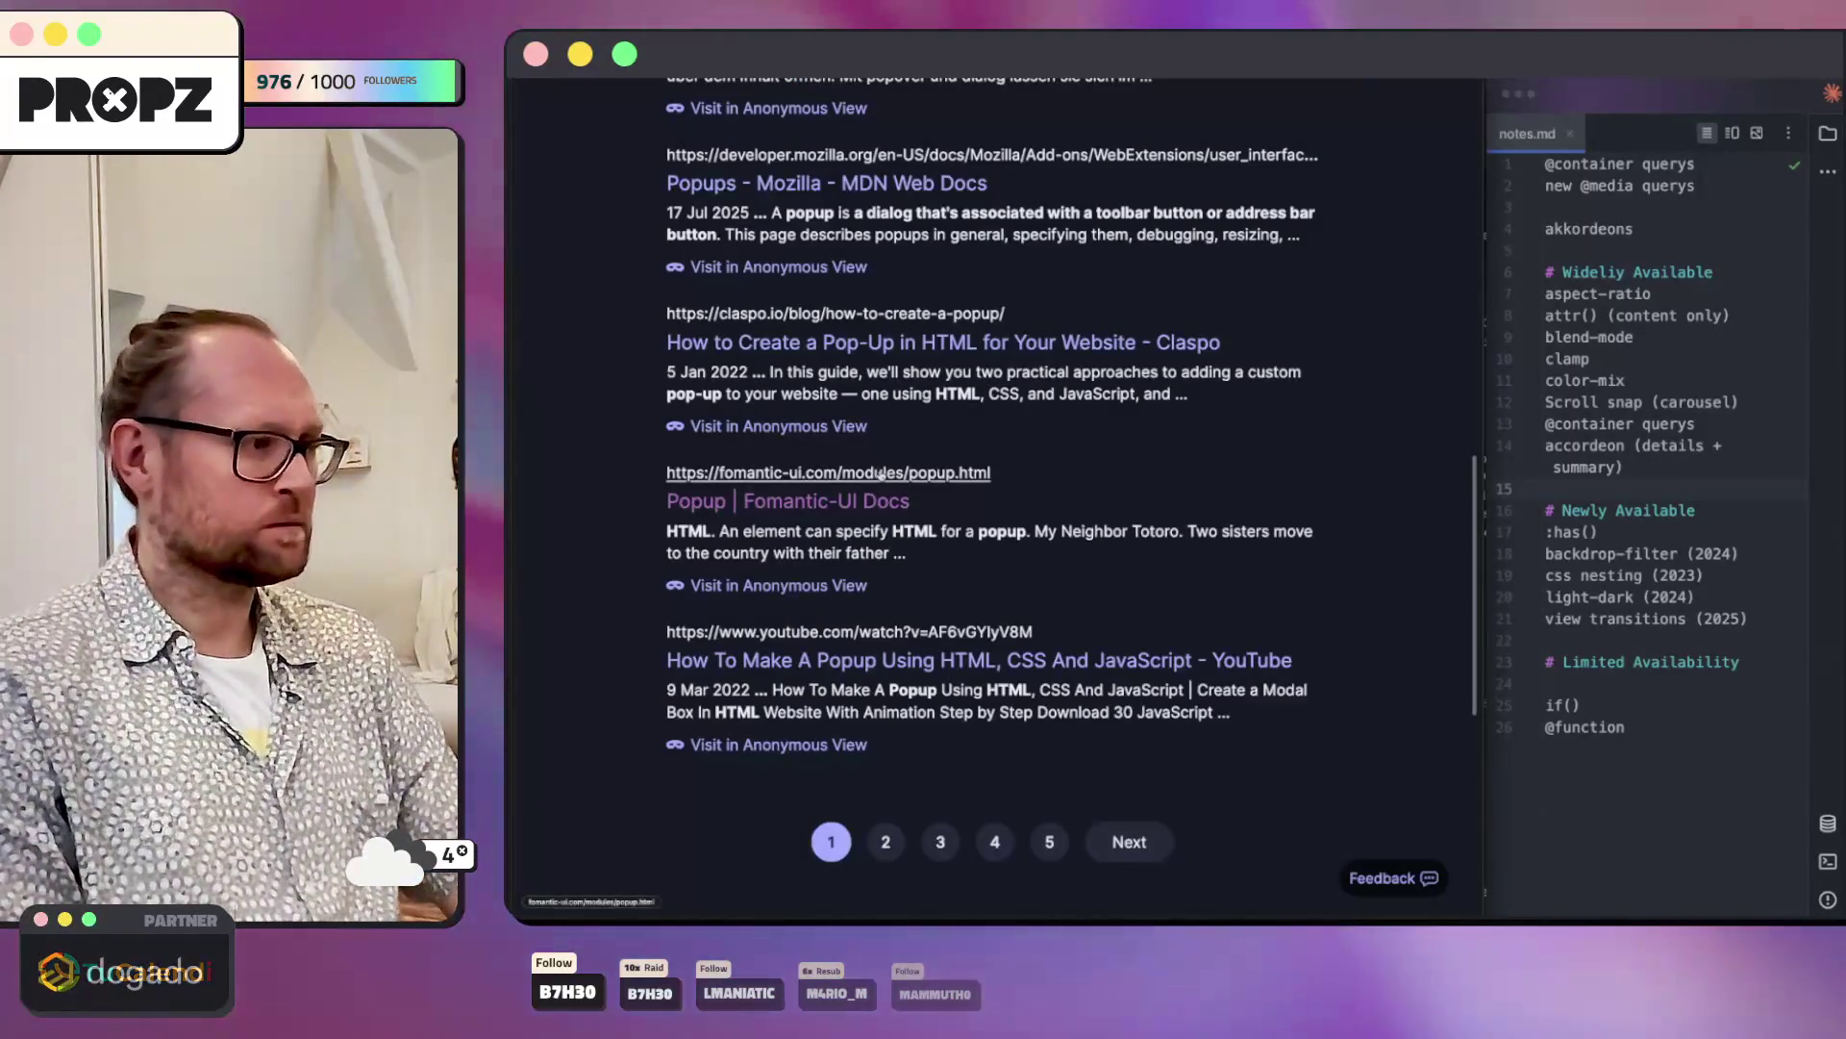
scroll(875, 474, up, 10)
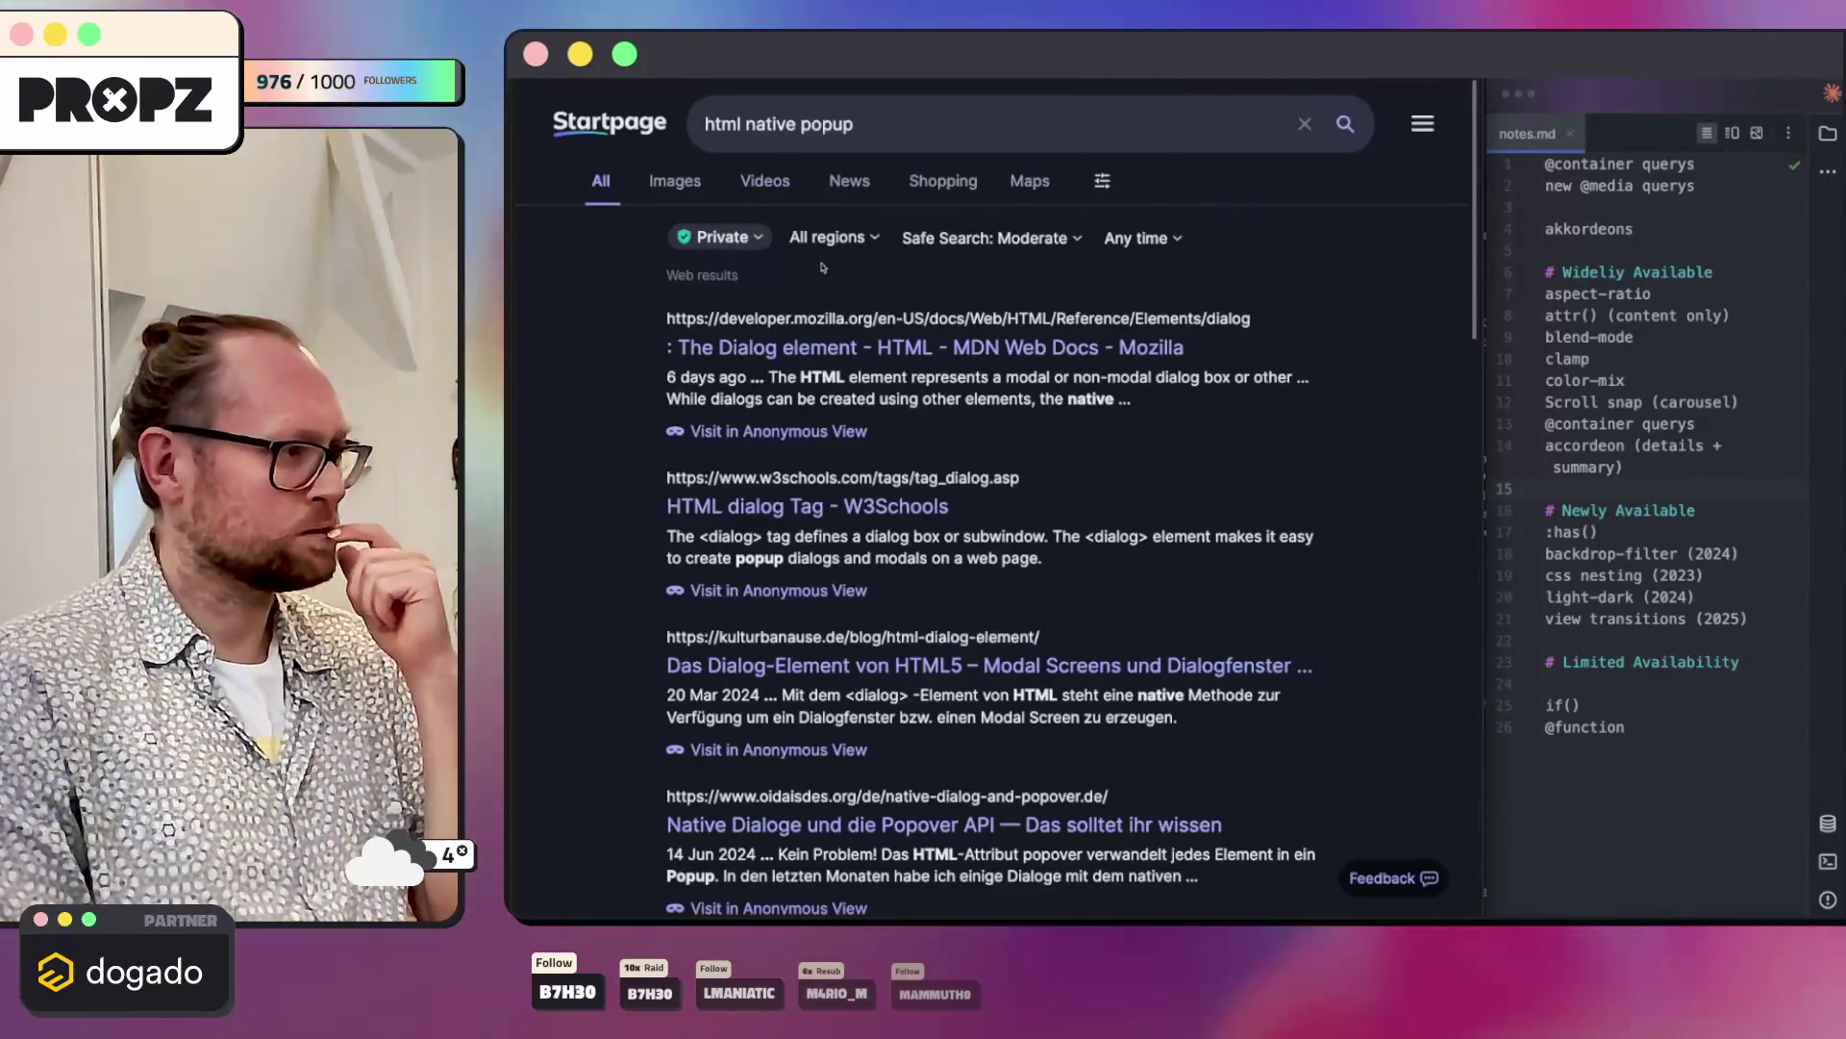
Open MDN's <dialog> element page and add <dialog></dialog> under Widely Available in notes.md.
click(825, 350)
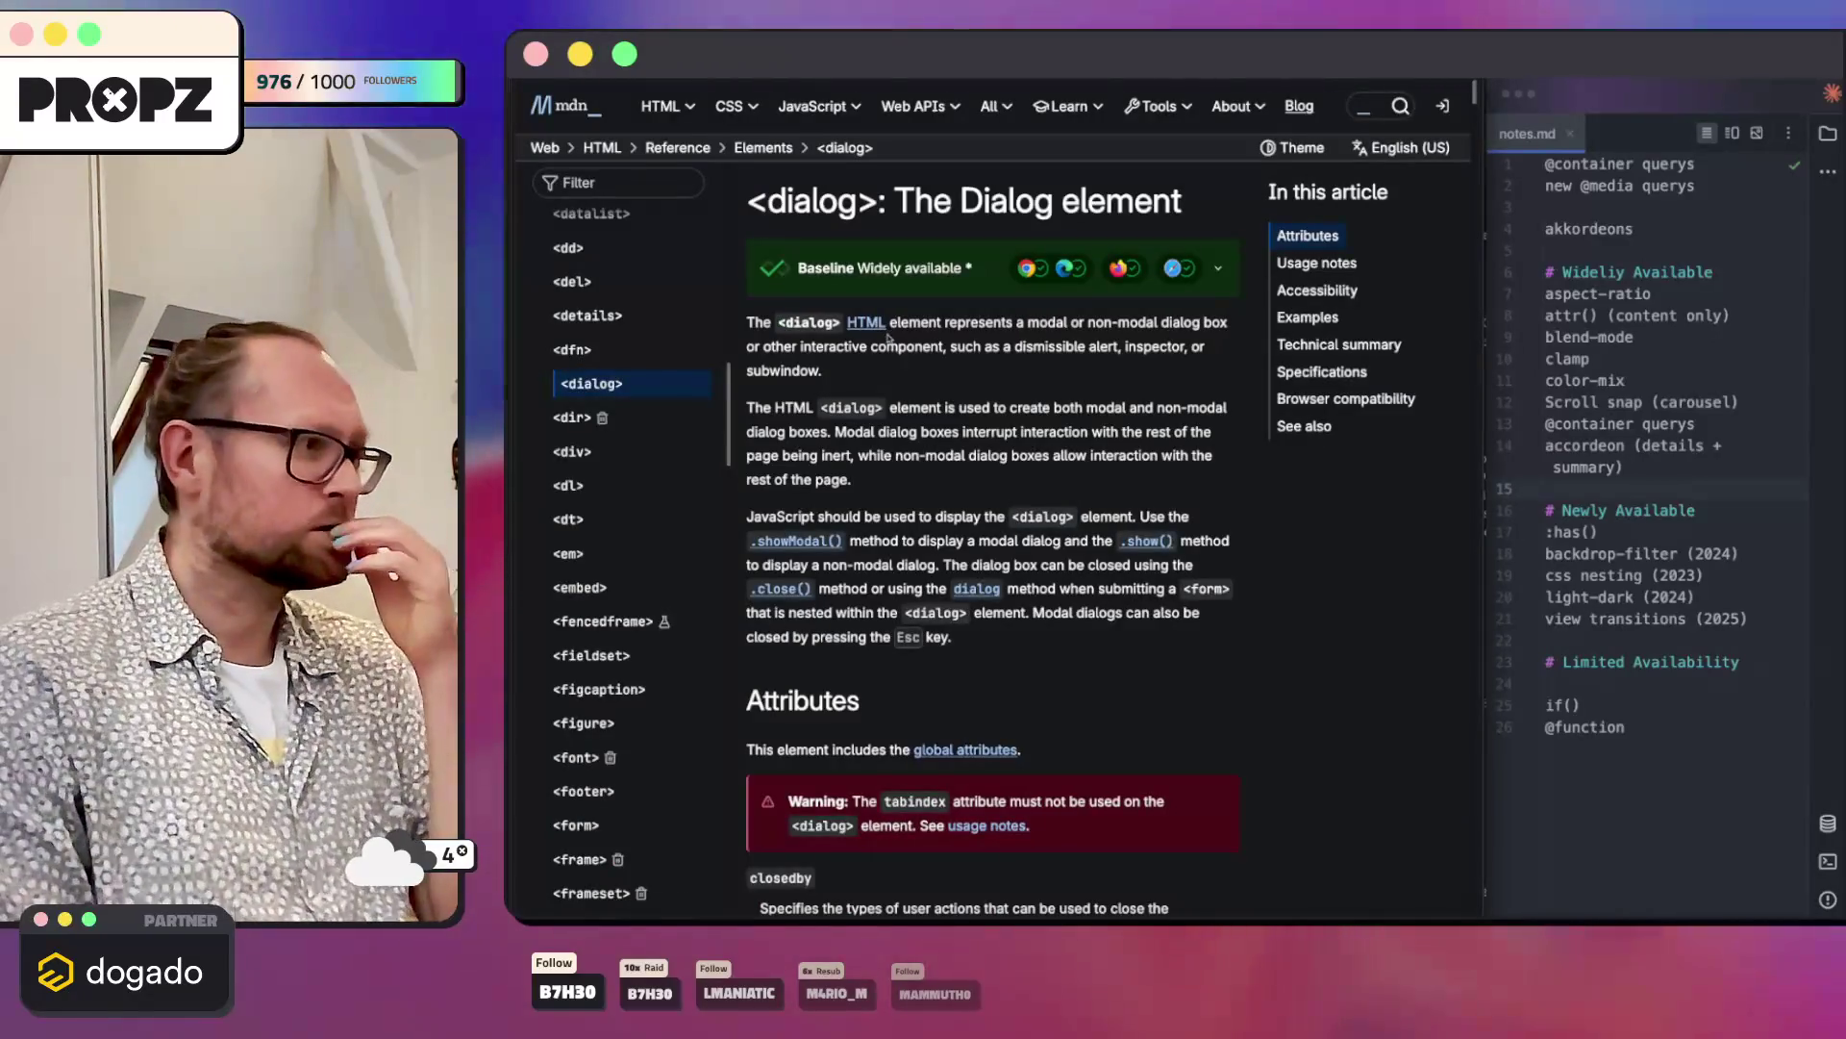
text(<)
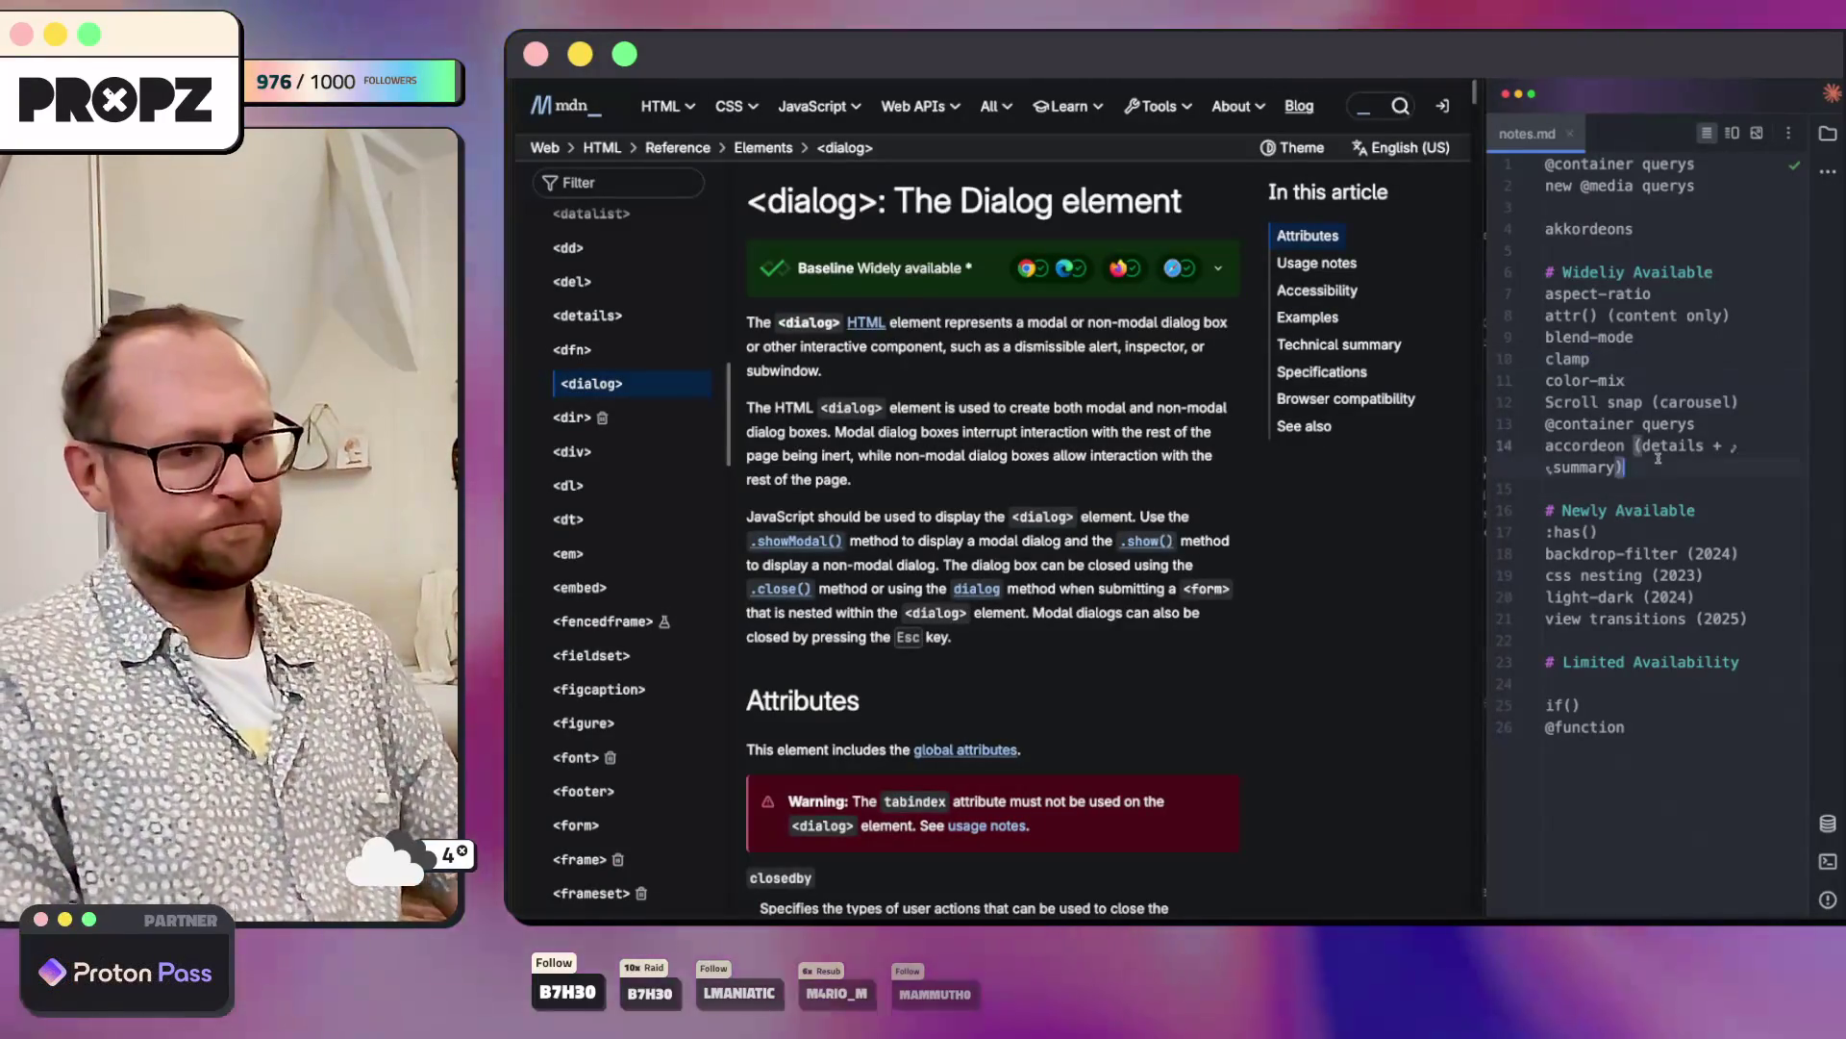
text(dialog></dialog>)
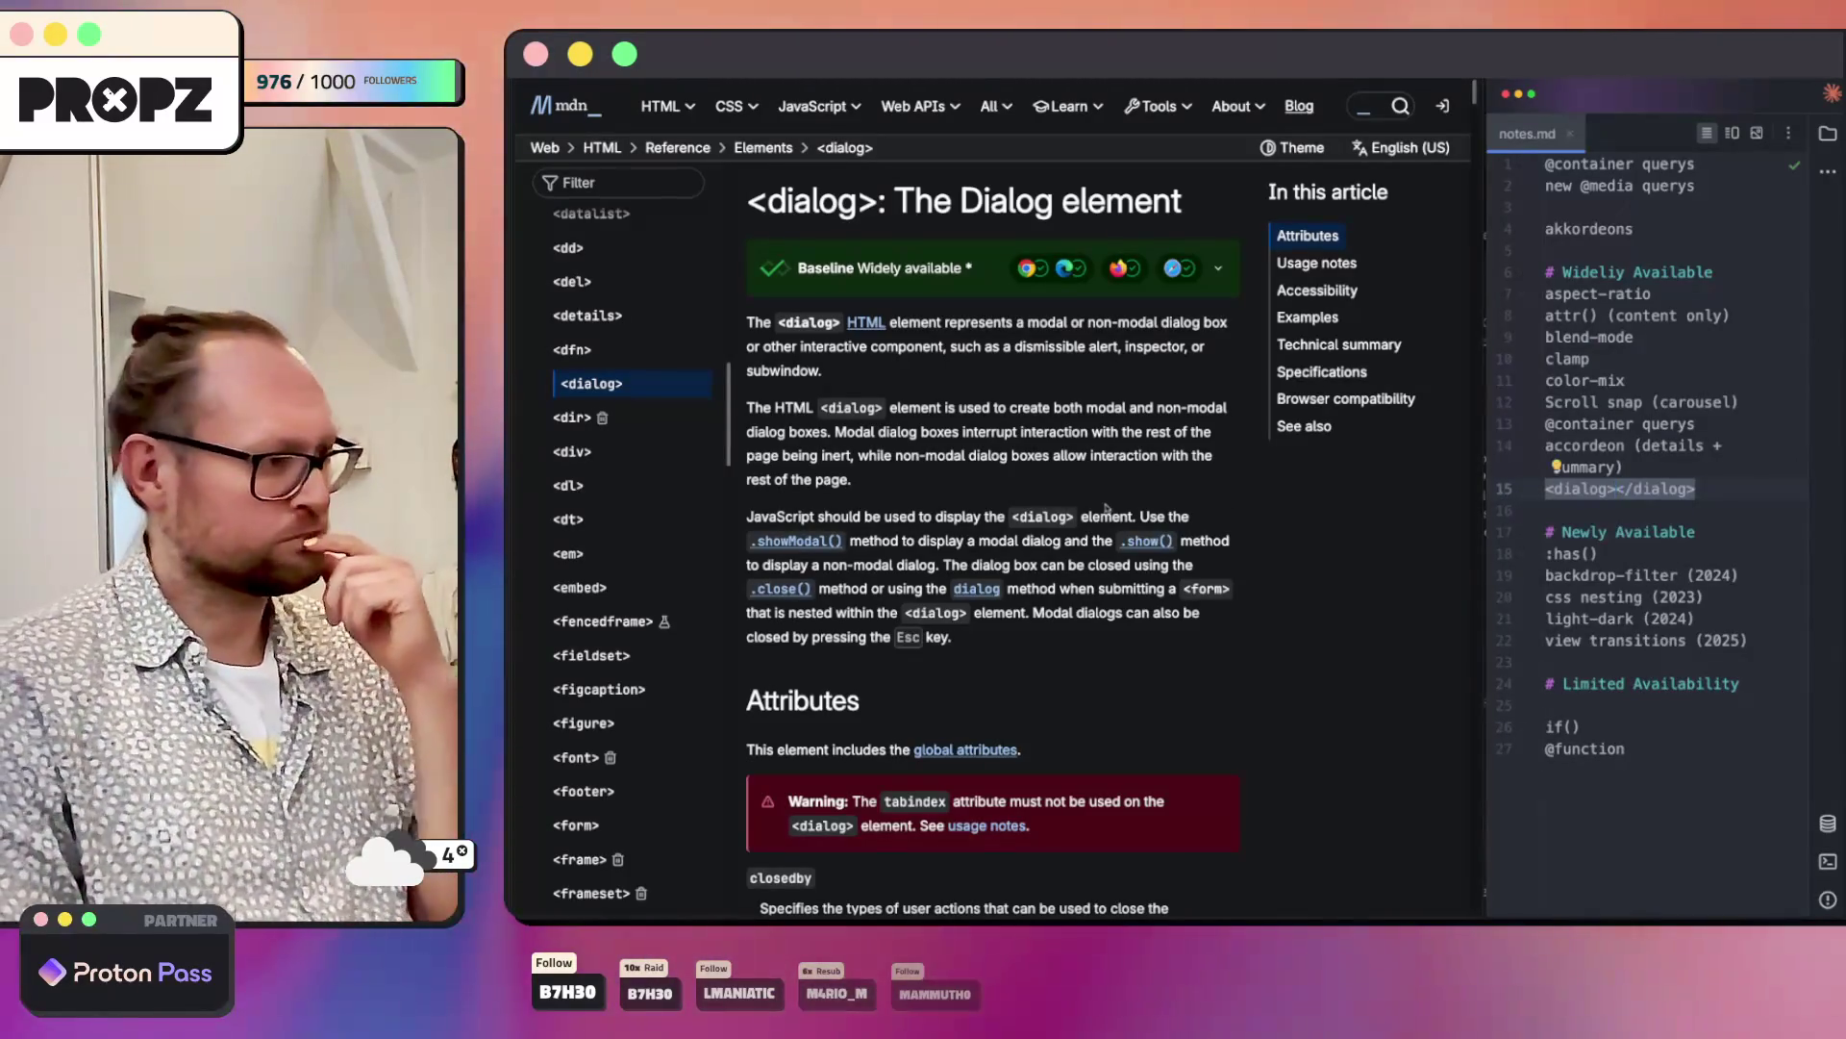
click(967, 507)
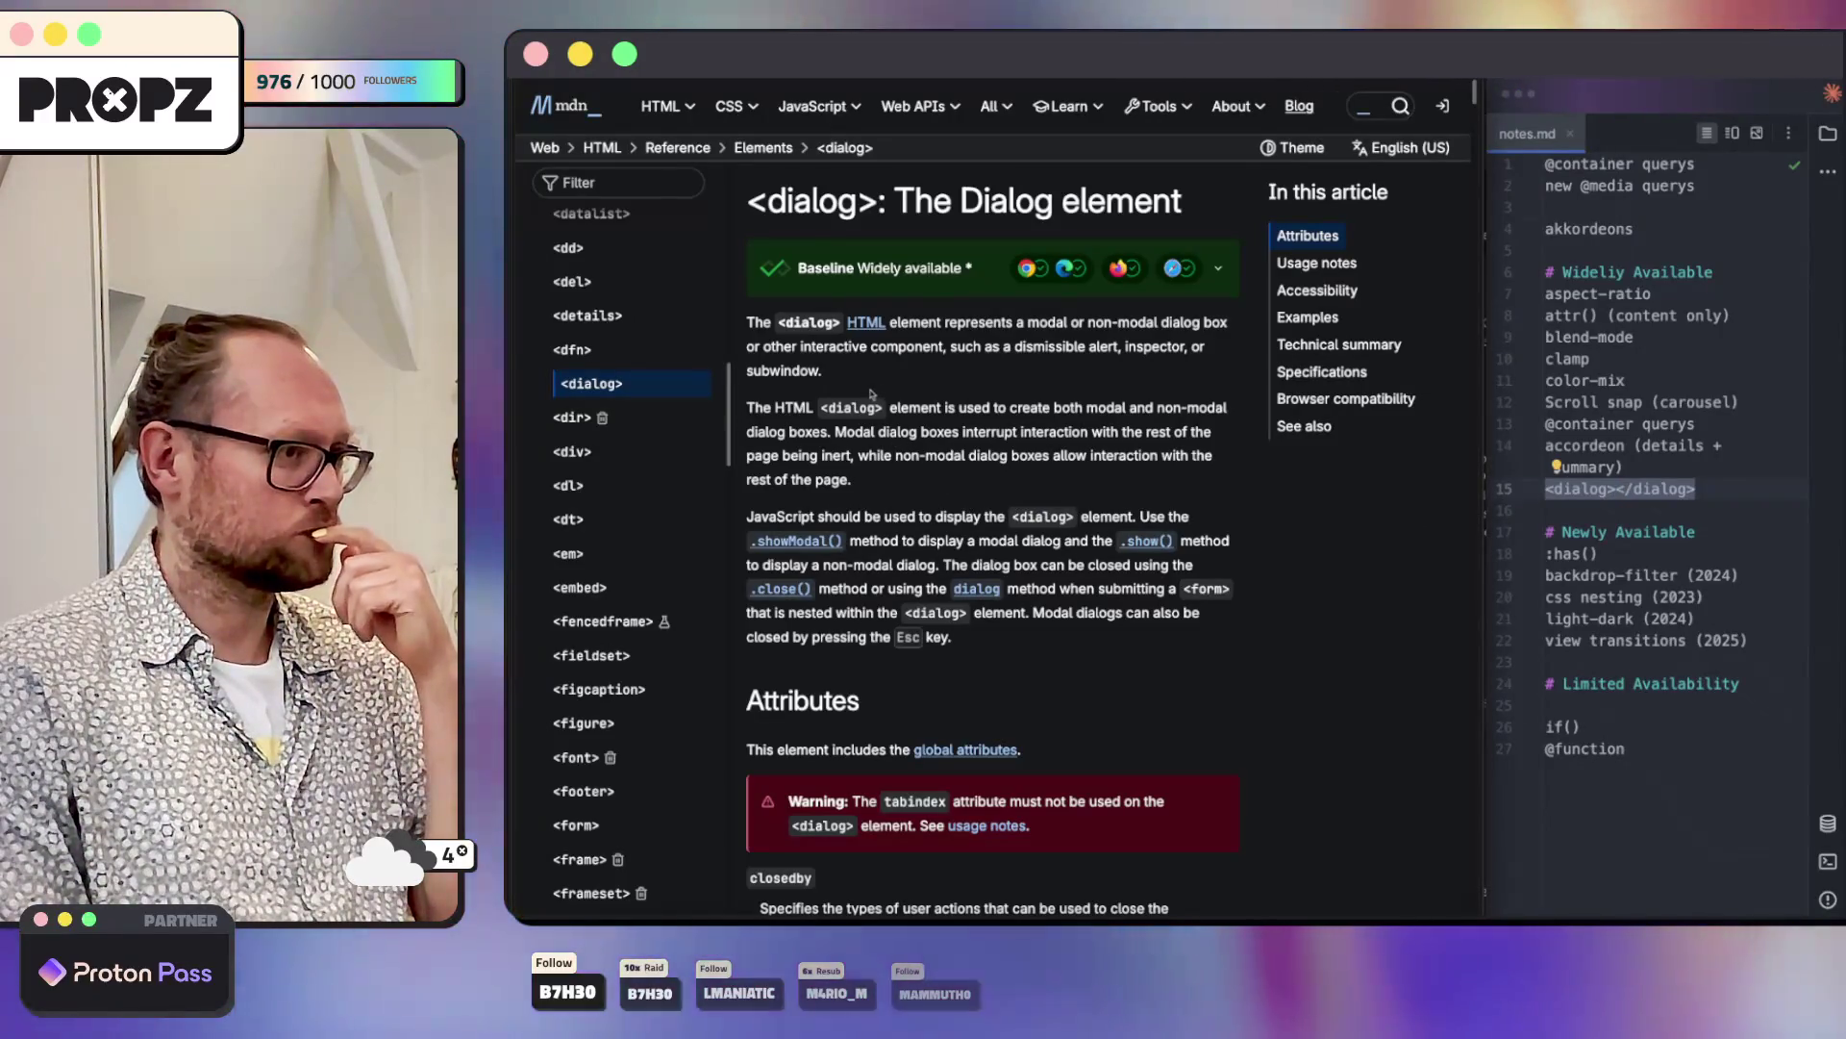
Read down the MDN dialog article and dismiss its example dialog in the preview.
scroll(889, 414, down, 3)
scroll(891, 417, down, 1)
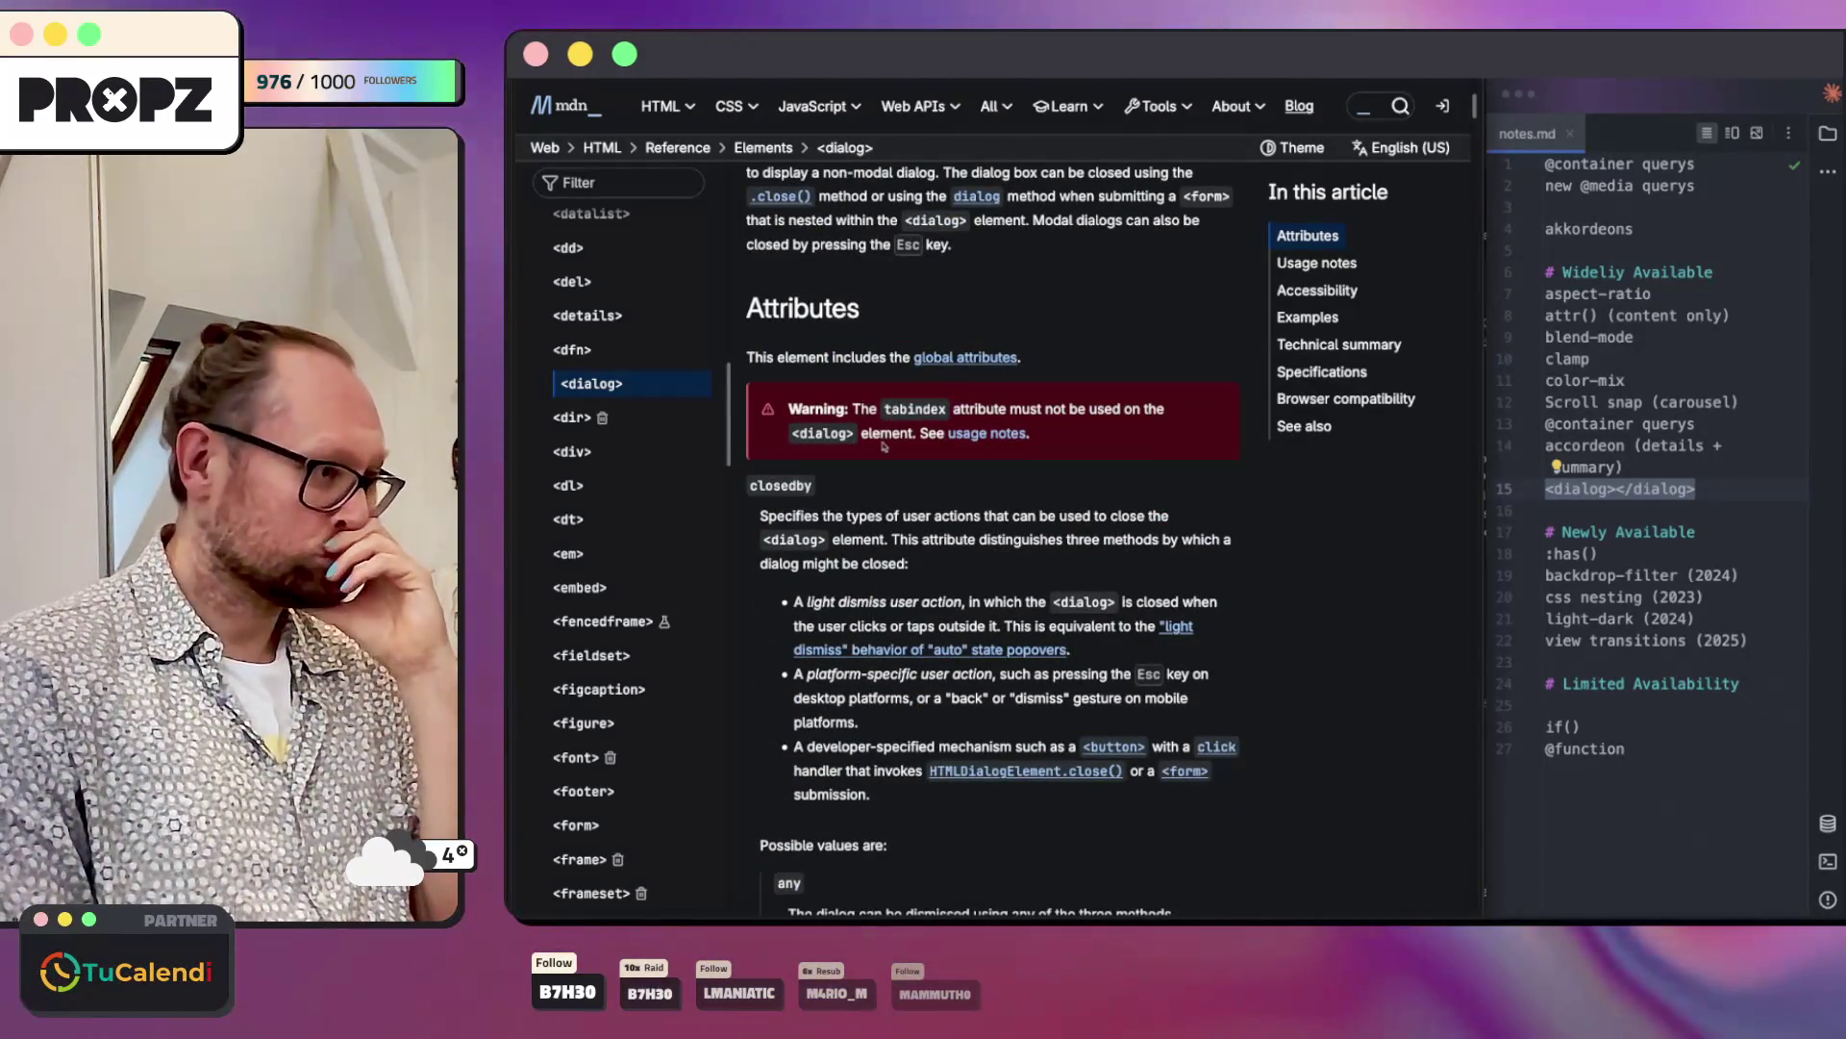
scroll(880, 437, down, 5)
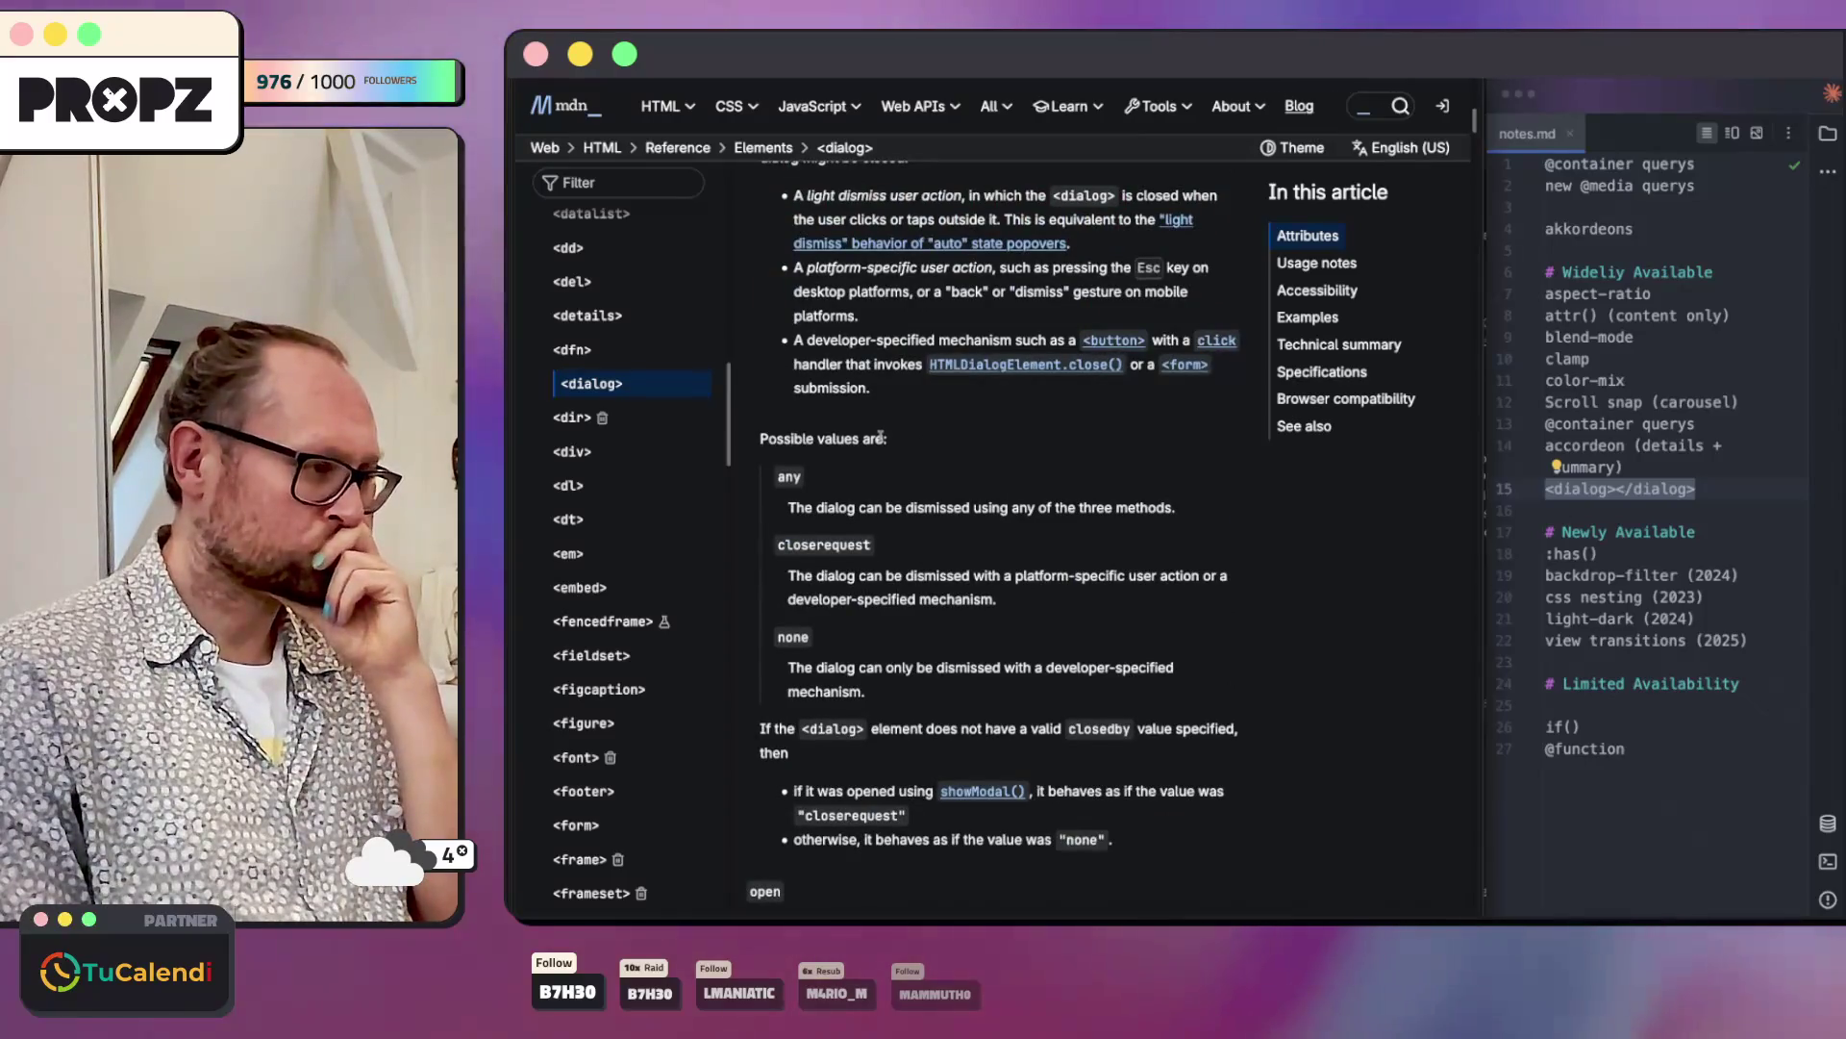
scroll(880, 438, down, 5)
scroll(881, 440, down, 4)
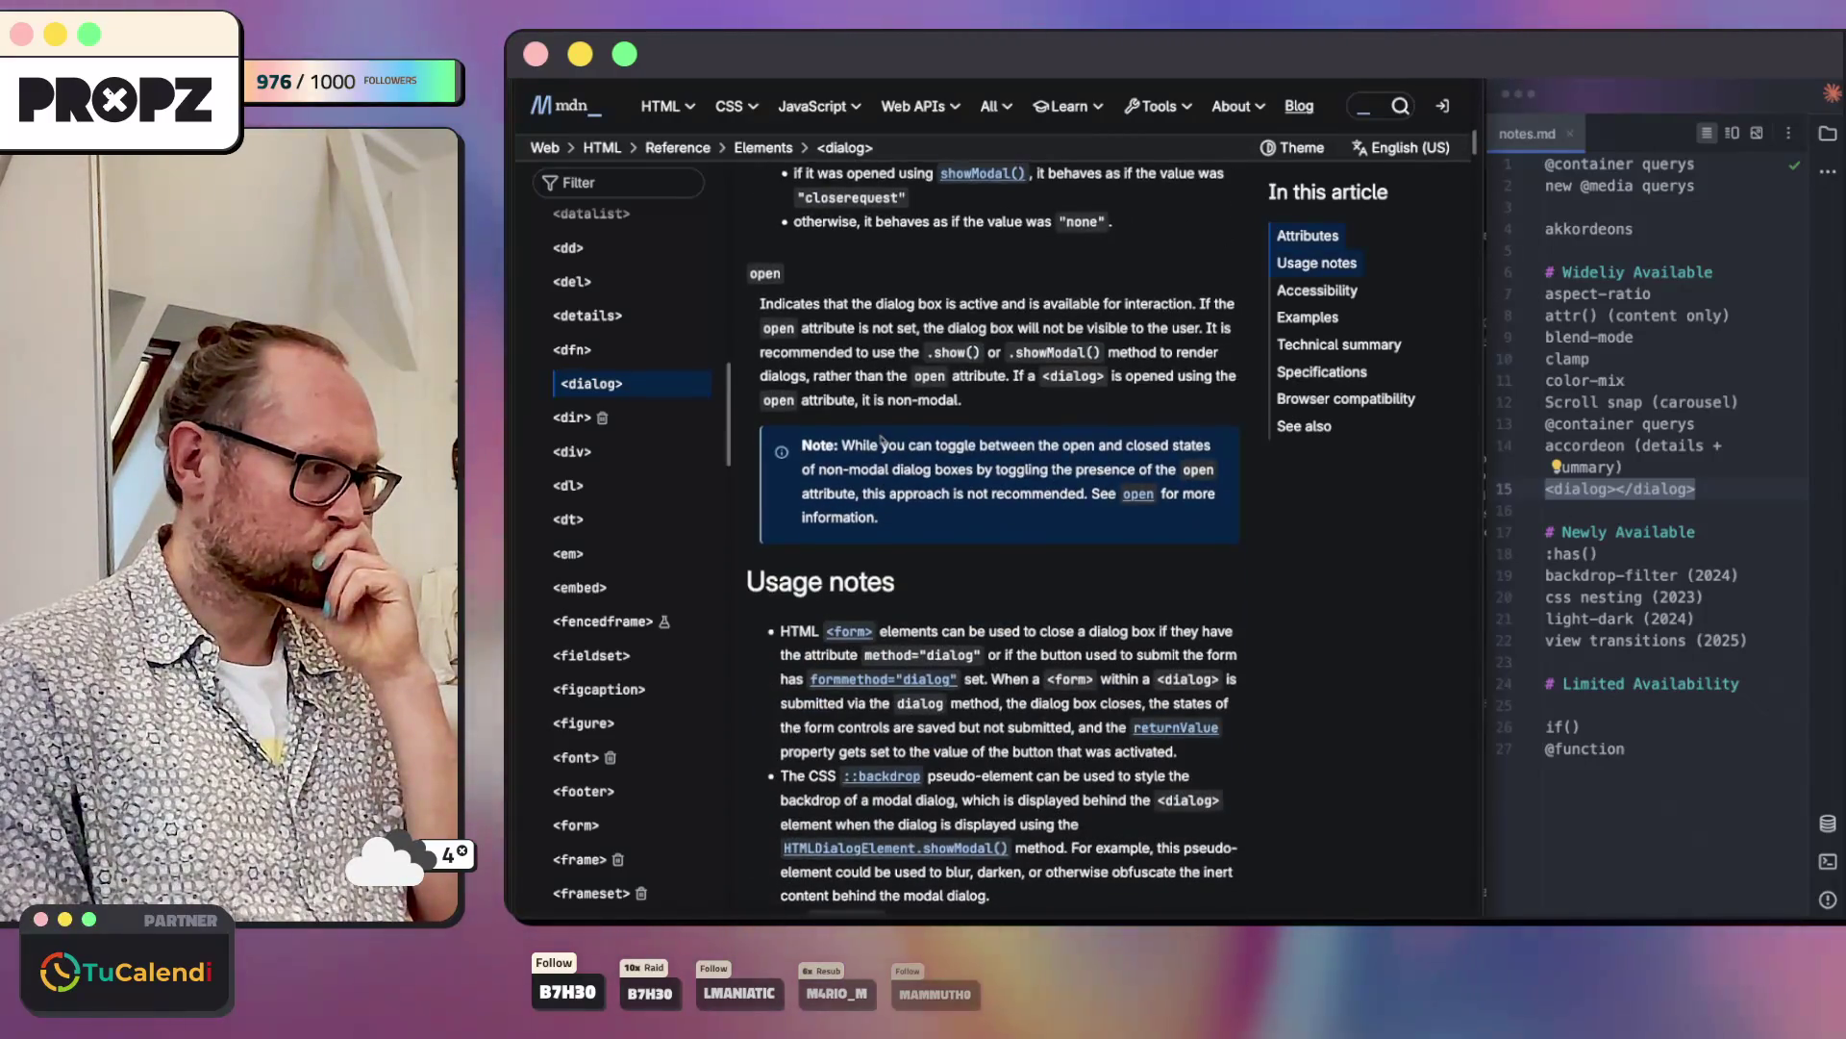
scroll(881, 439, down, 3)
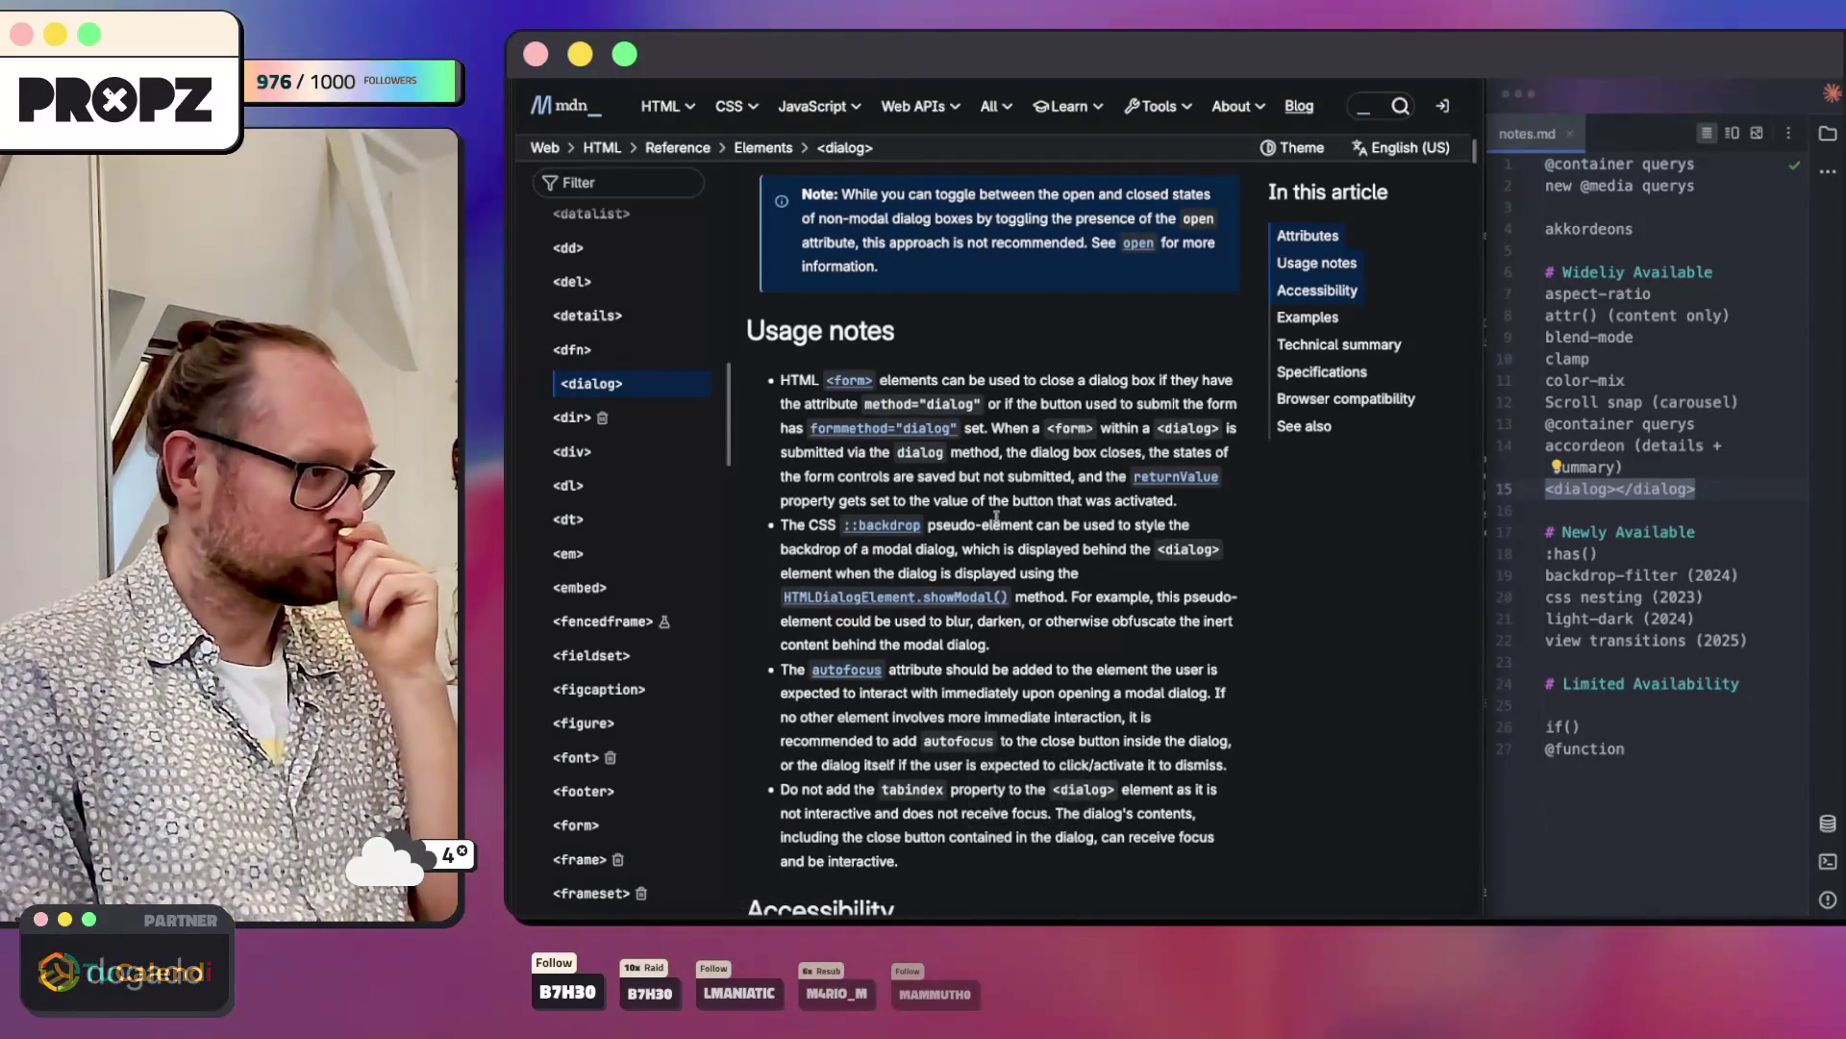
scroll(996, 516, down, 7)
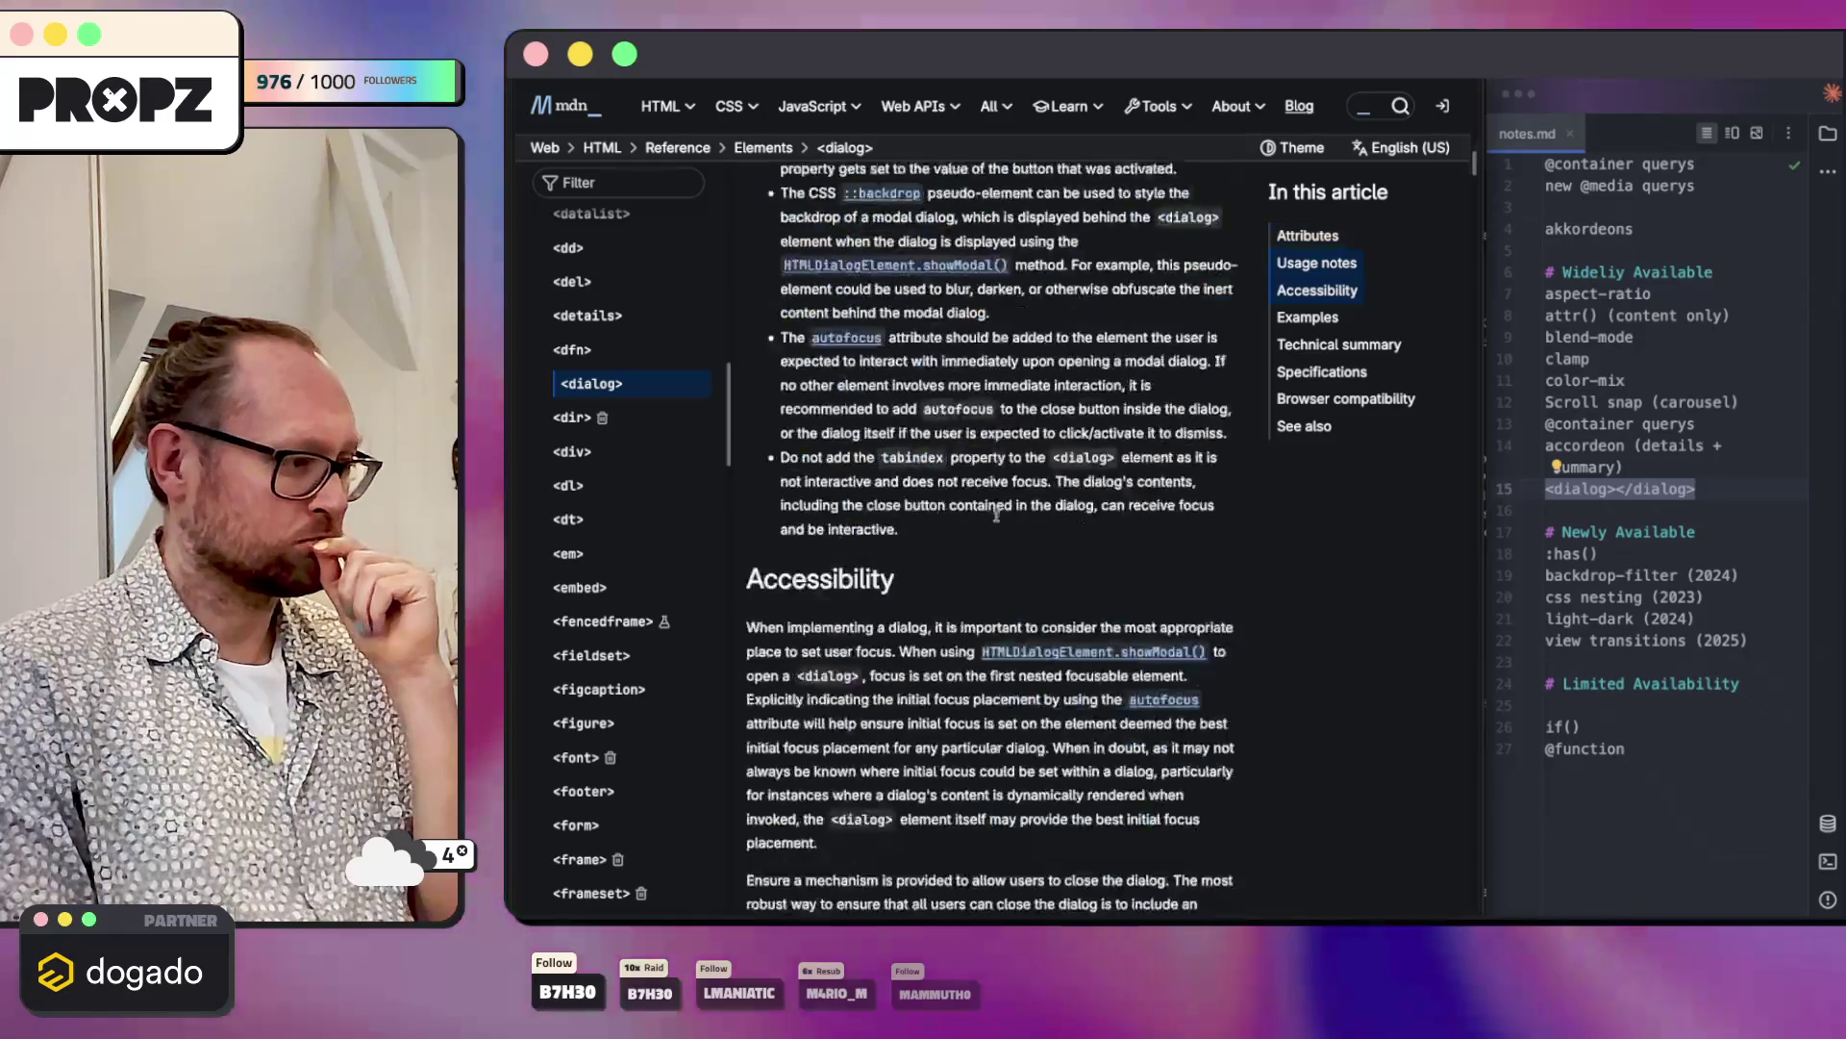
scroll(996, 516, down, 6)
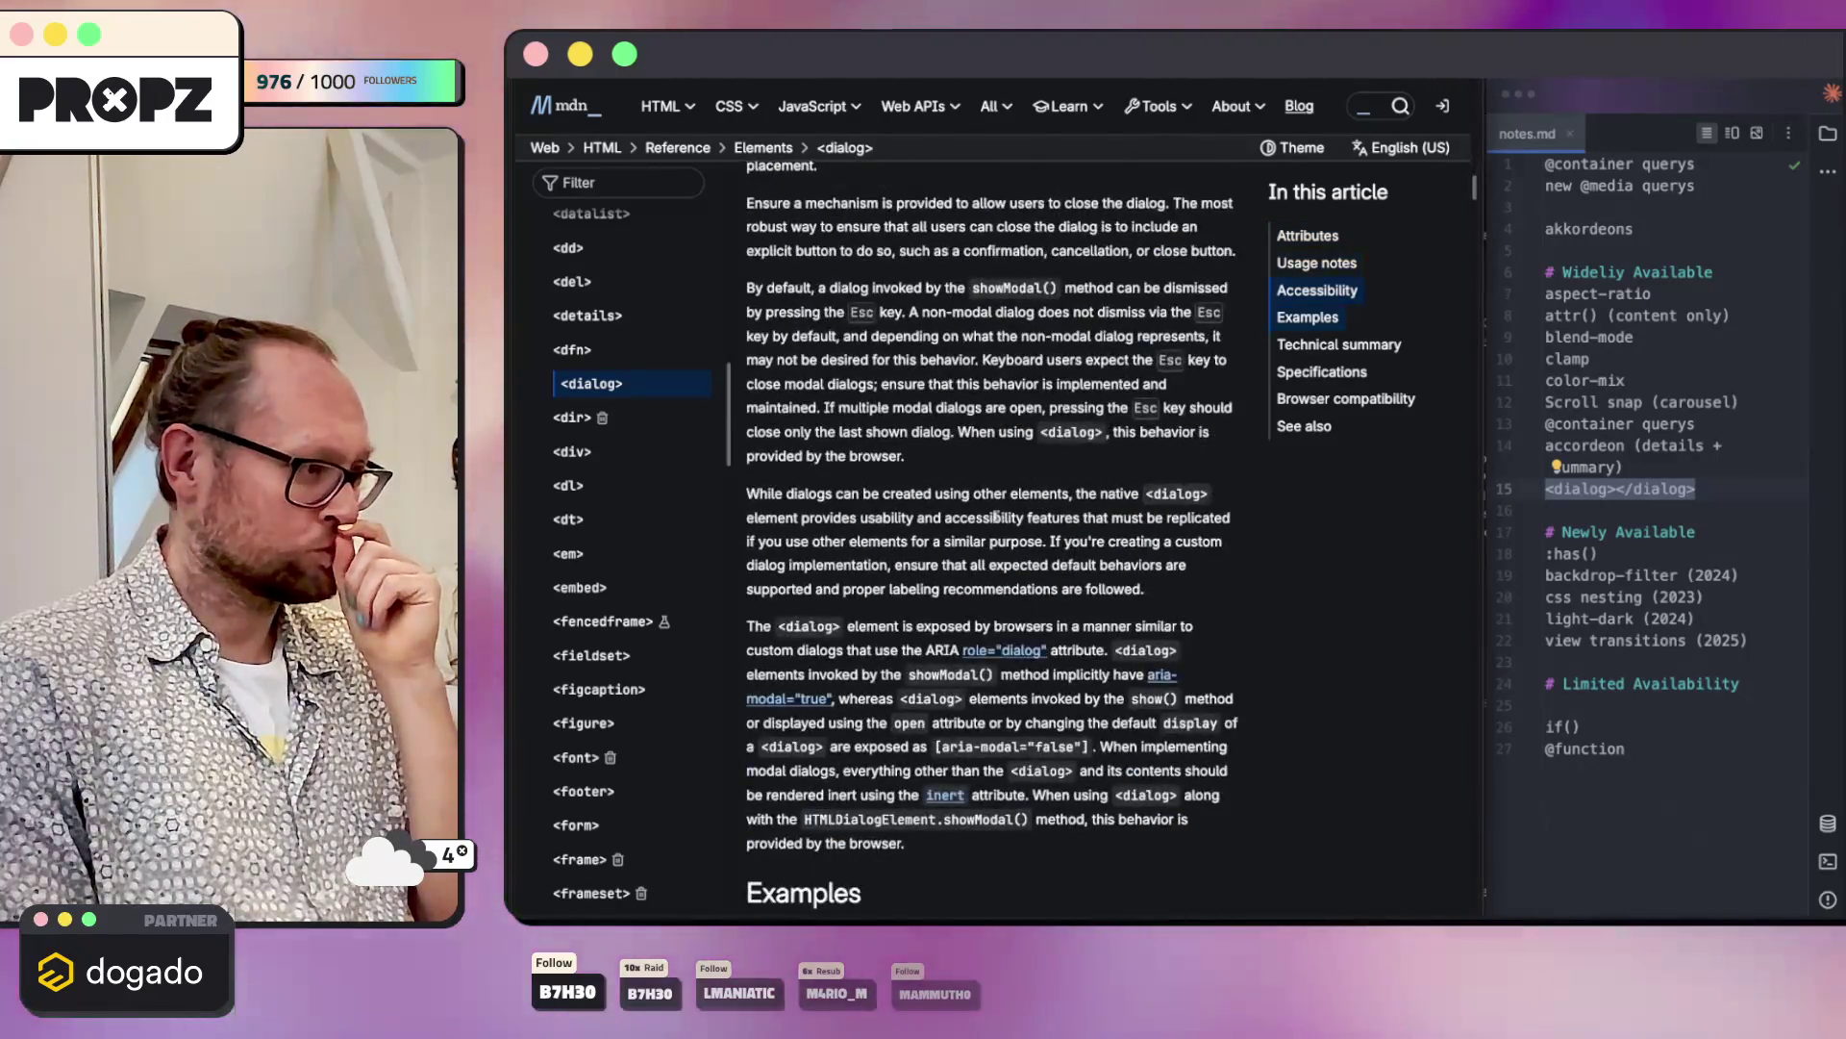
scroll(997, 516, down, 1)
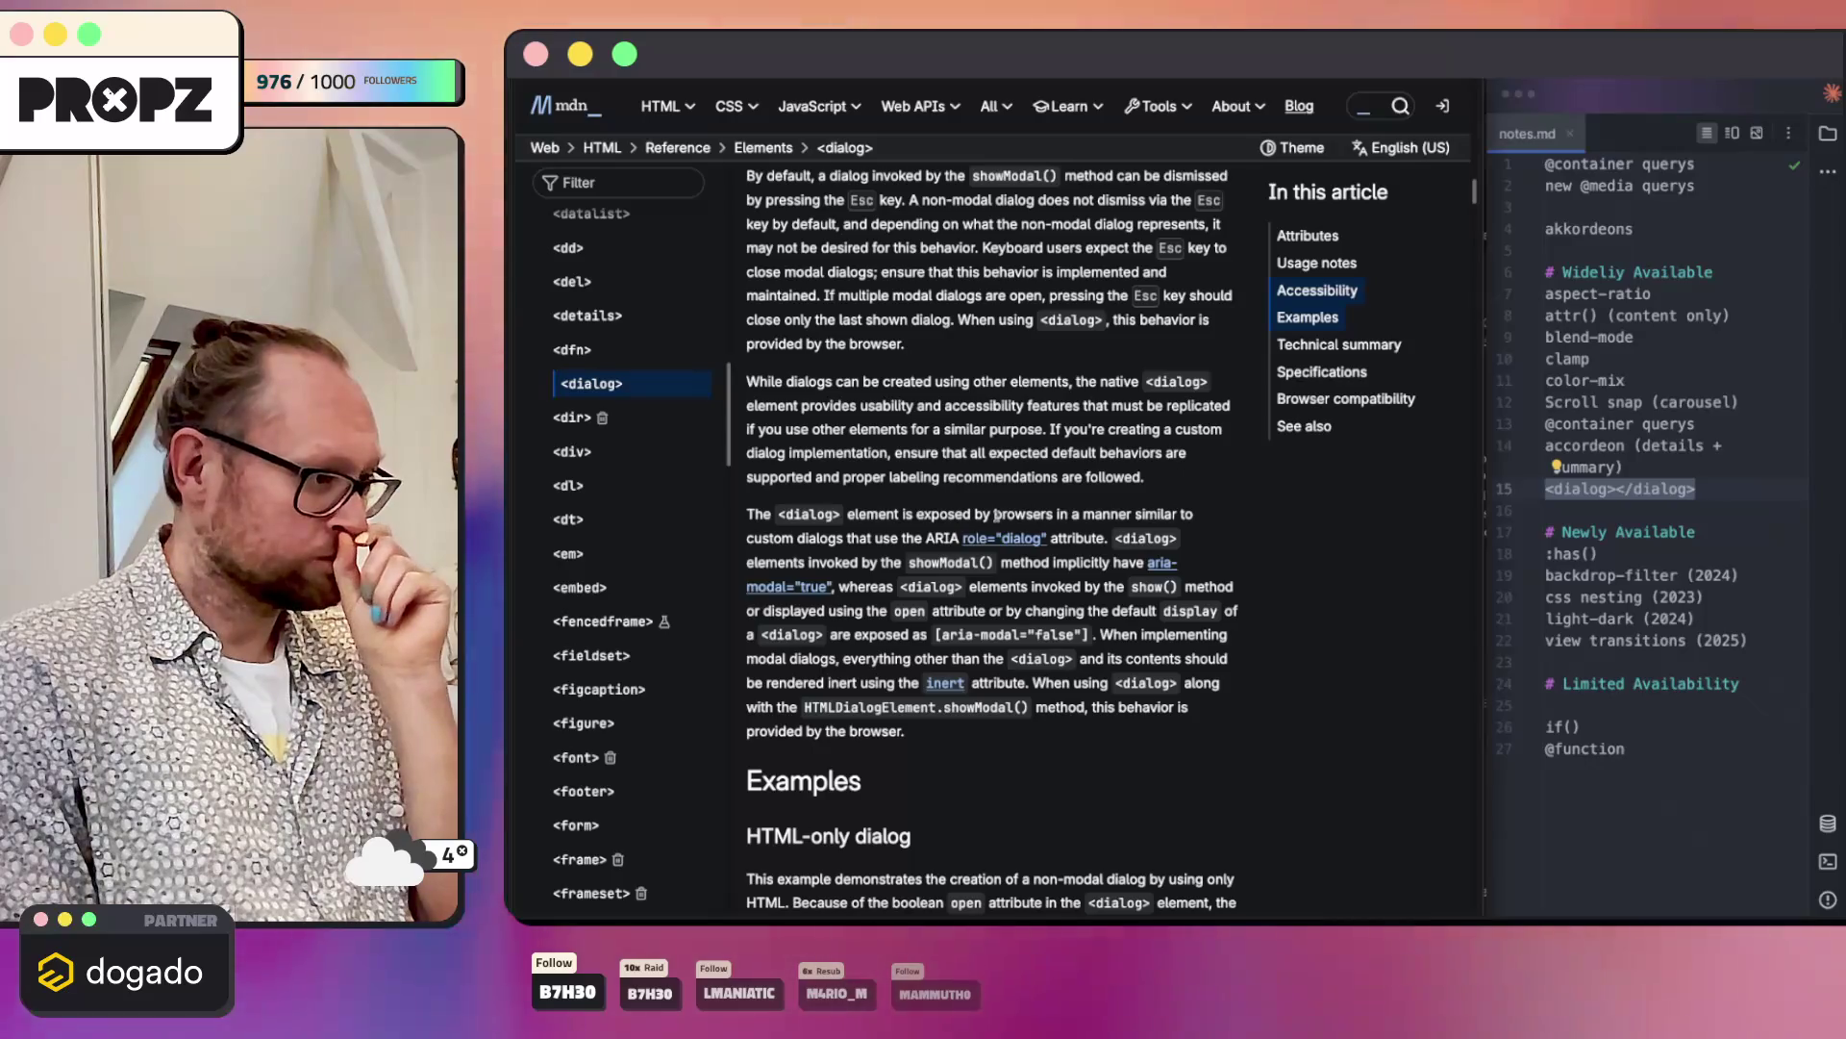
scroll(997, 517, down, 3)
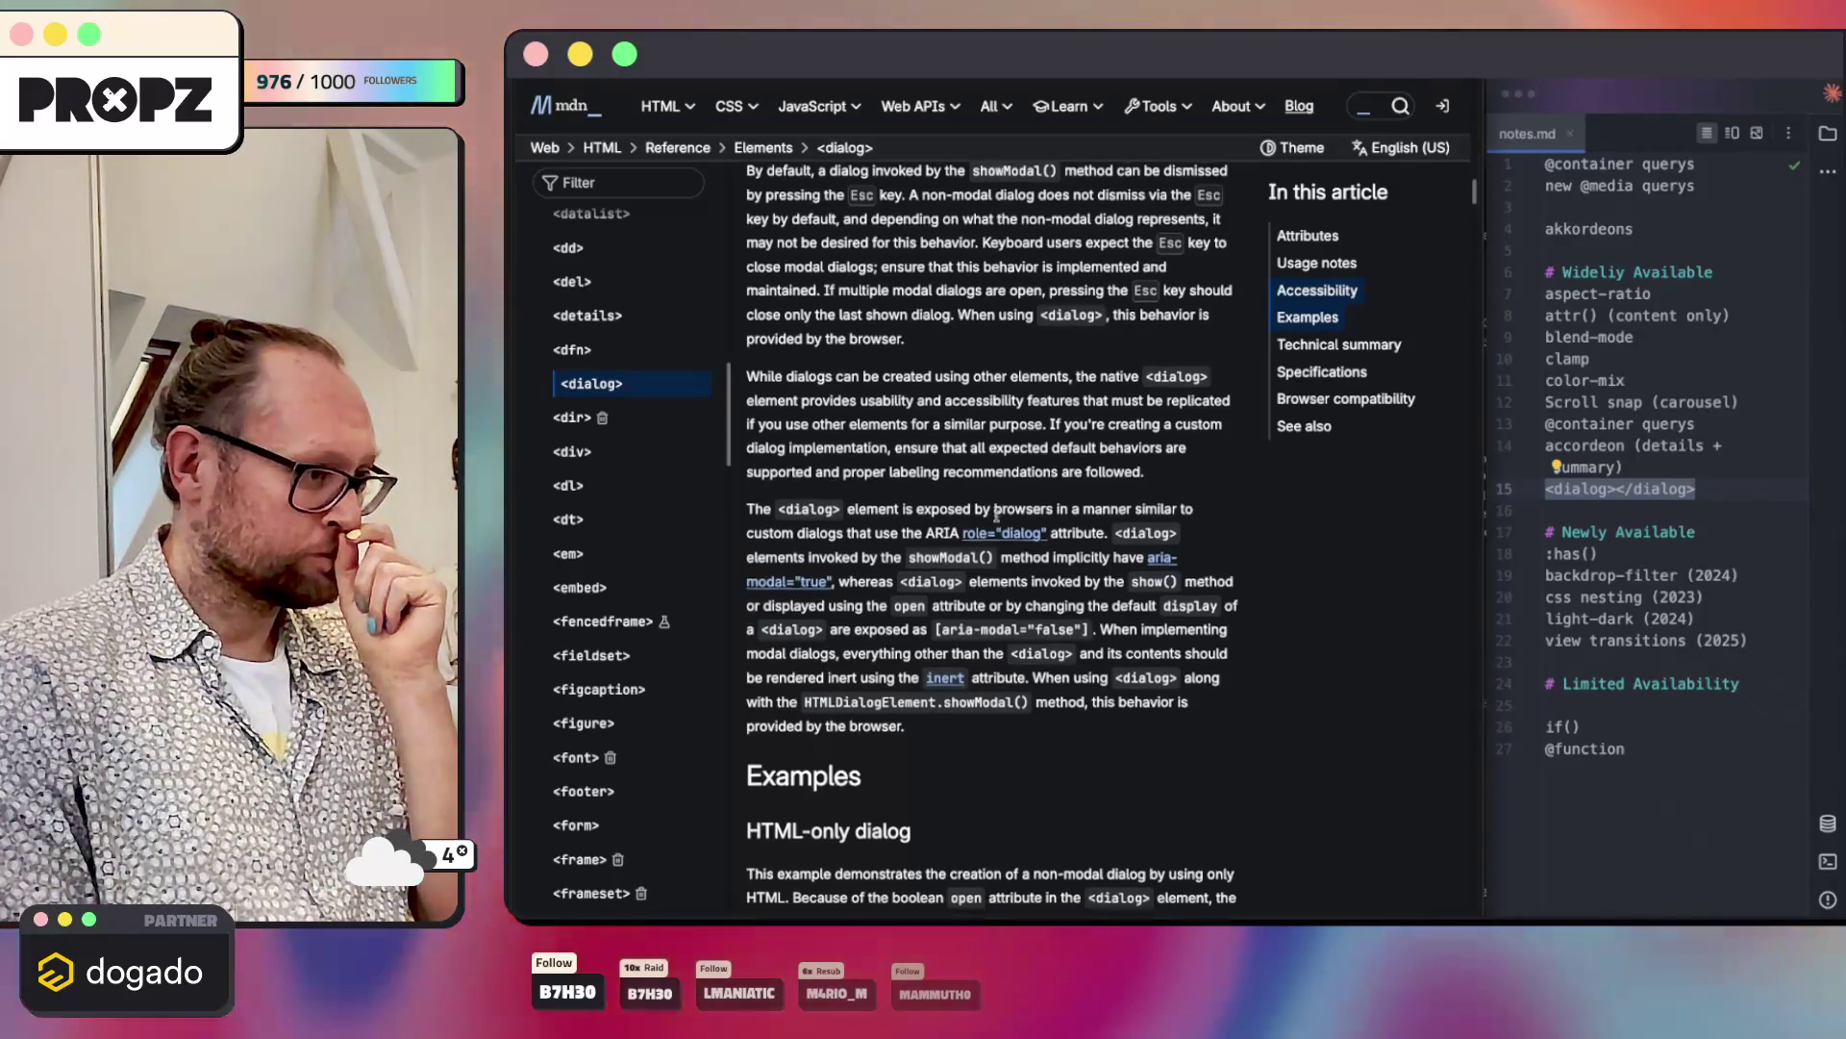
scroll(997, 520, down, 5)
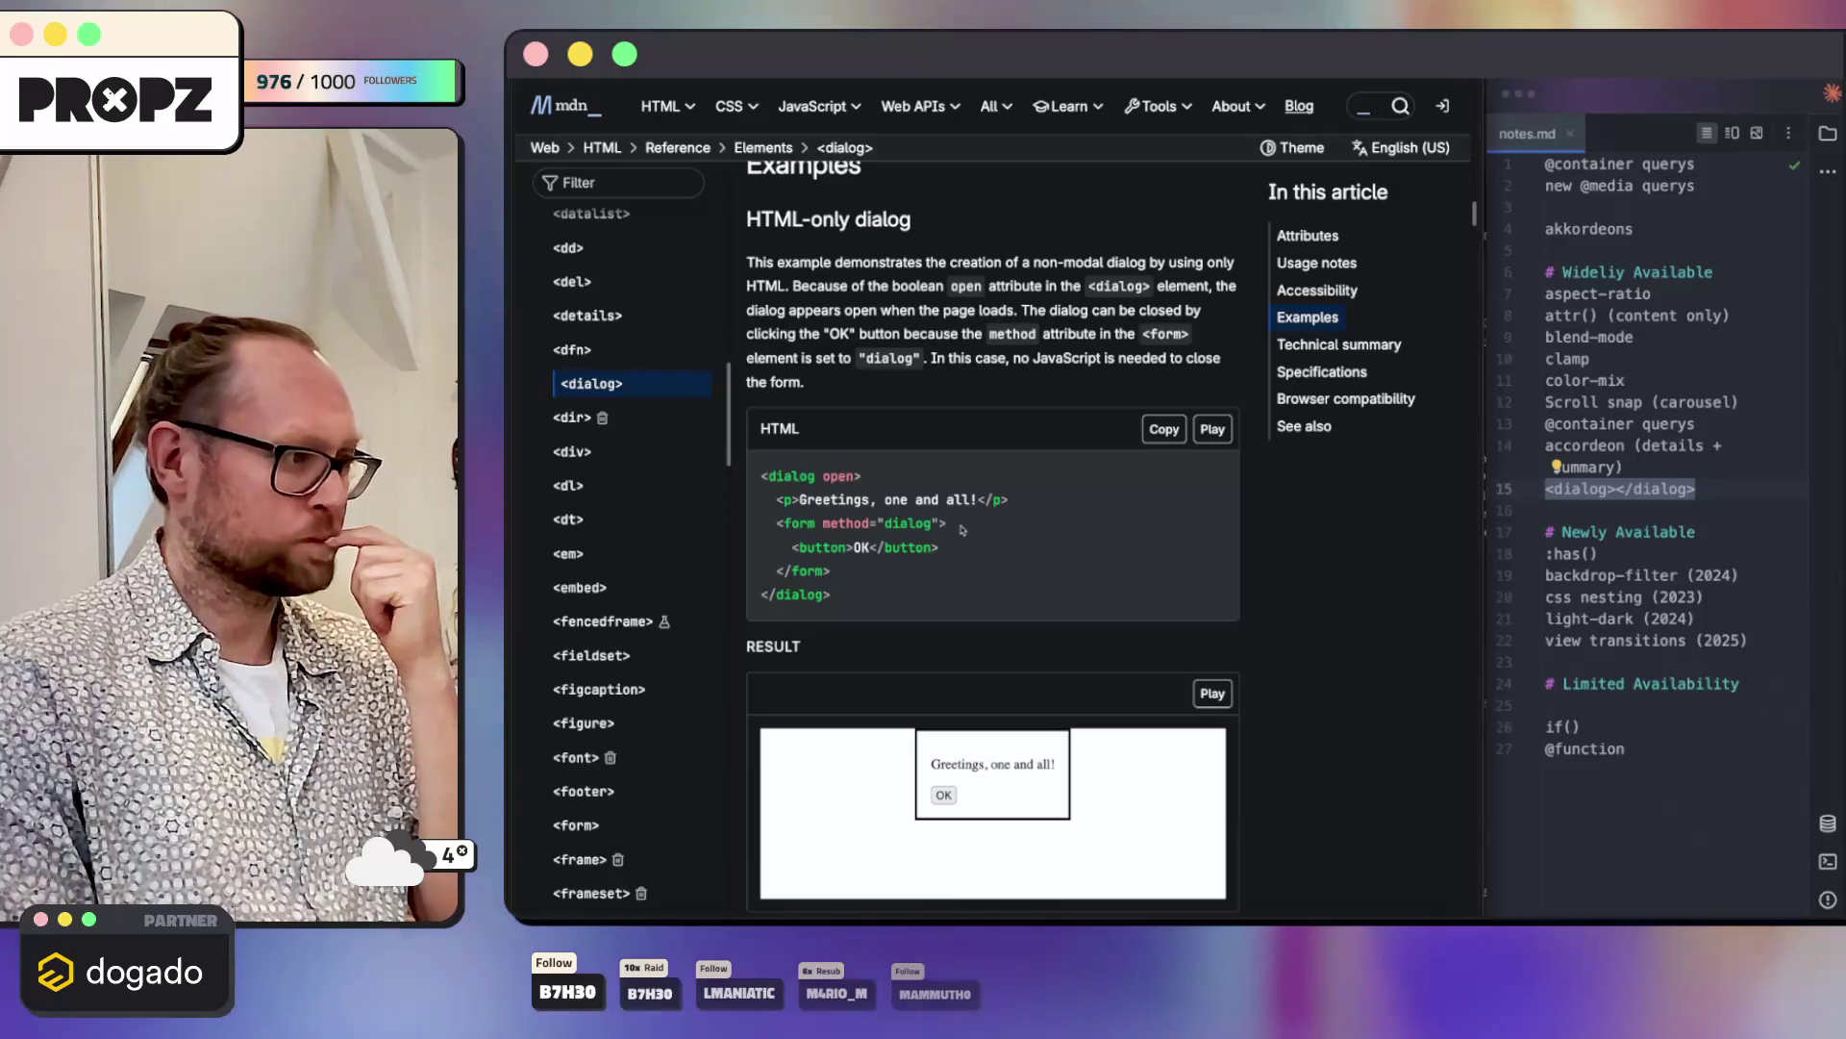
scroll(962, 526, down, 2)
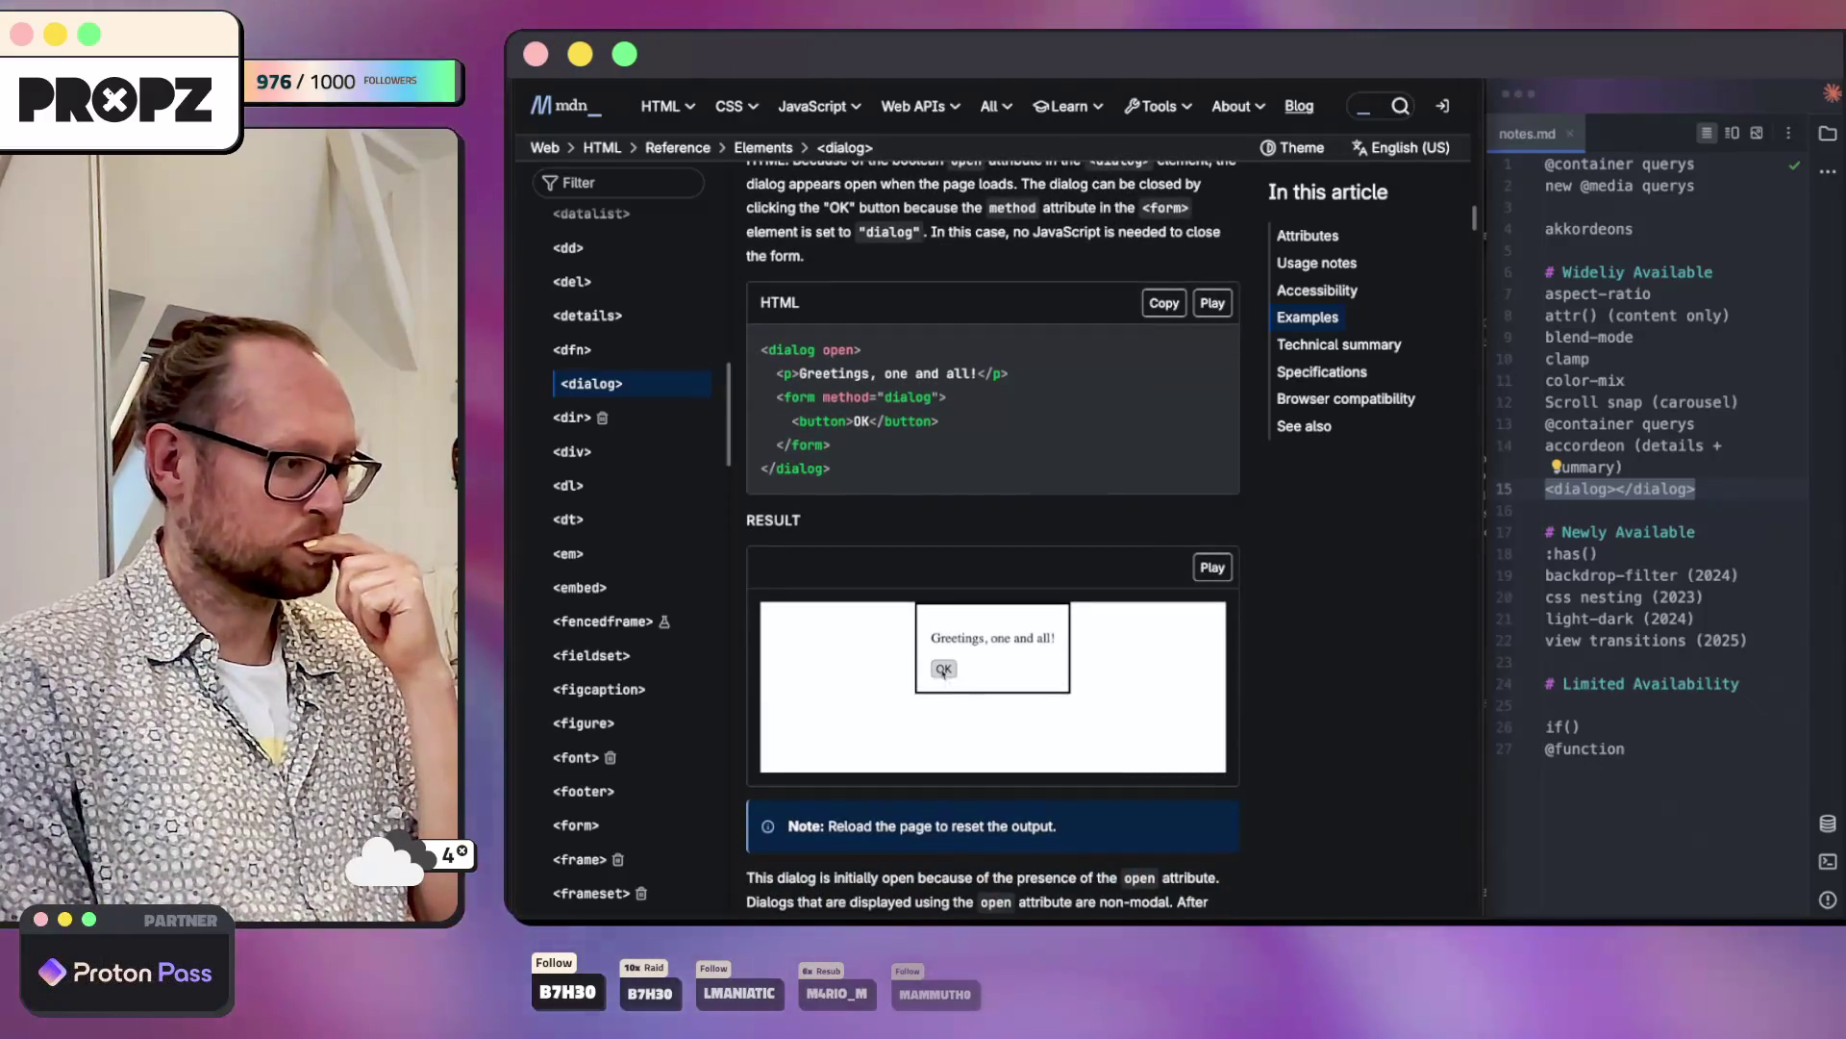
click(943, 671)
Run the dialog examples in the Playground, opening and closing the modal with its gradient backdrop.
click(1203, 571)
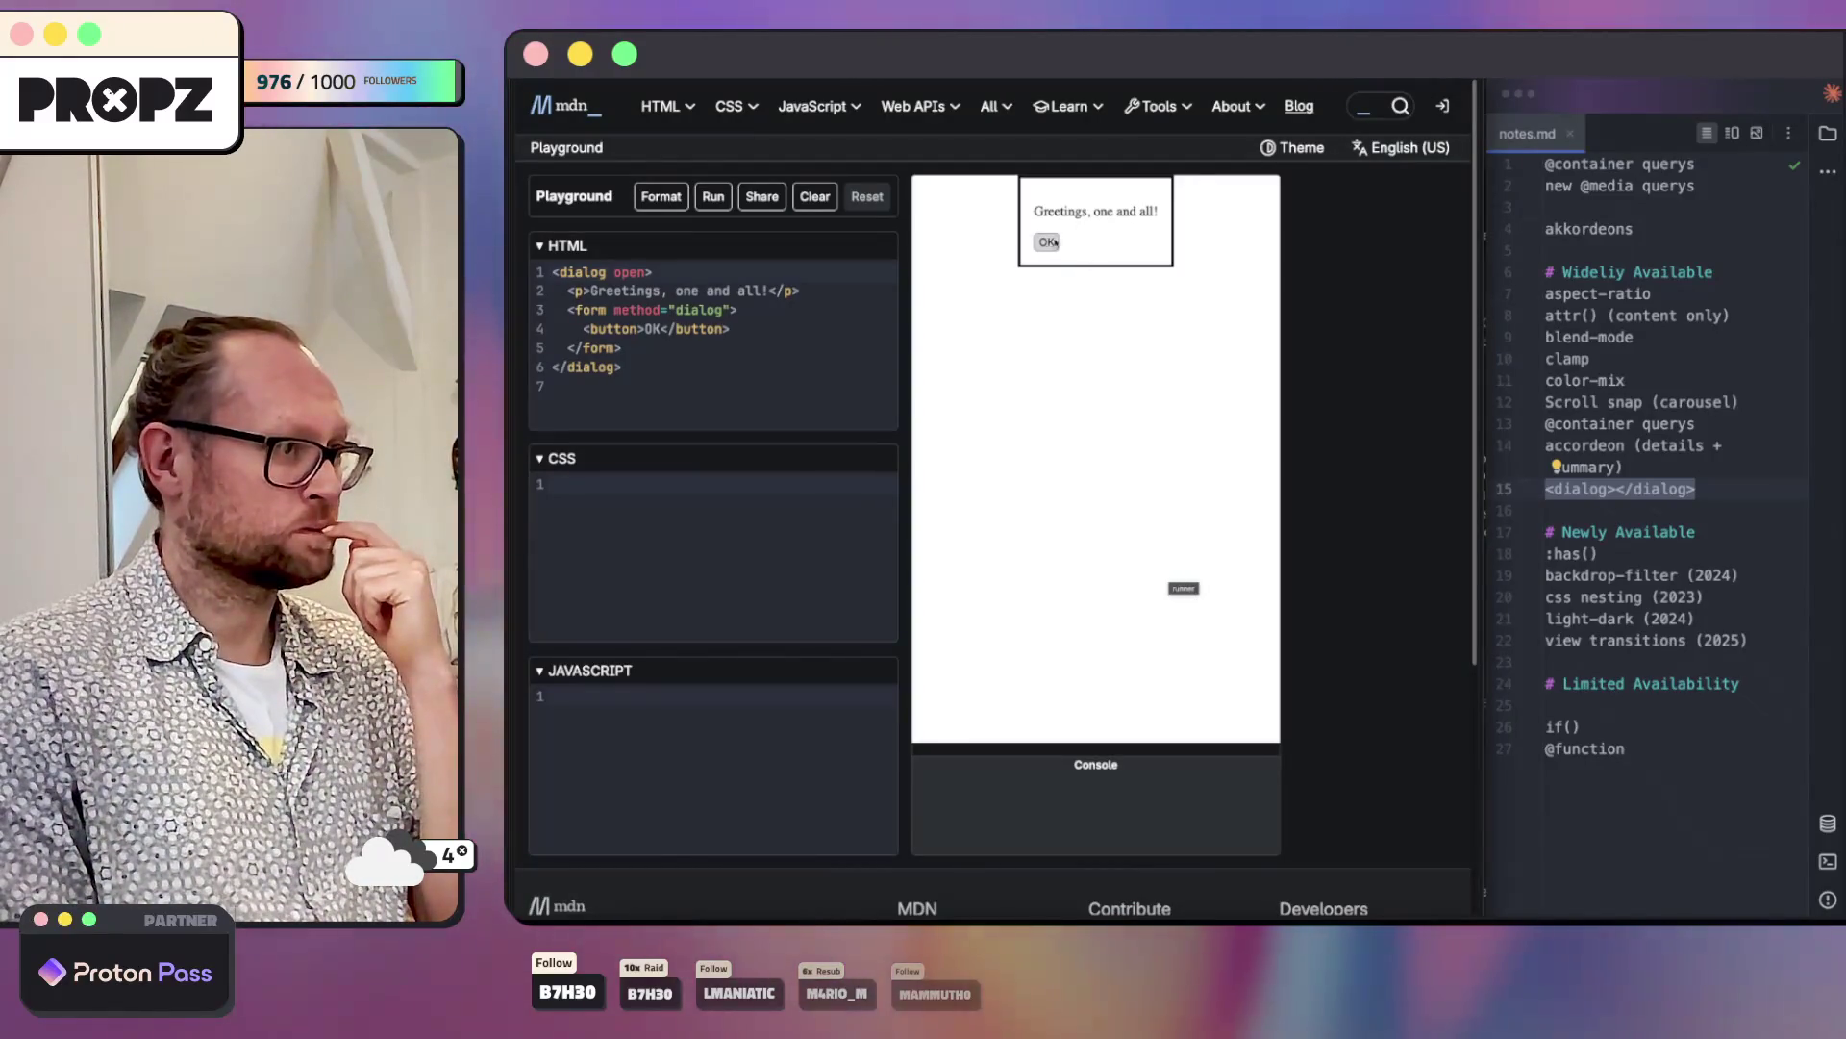
key(super+bracketleft)
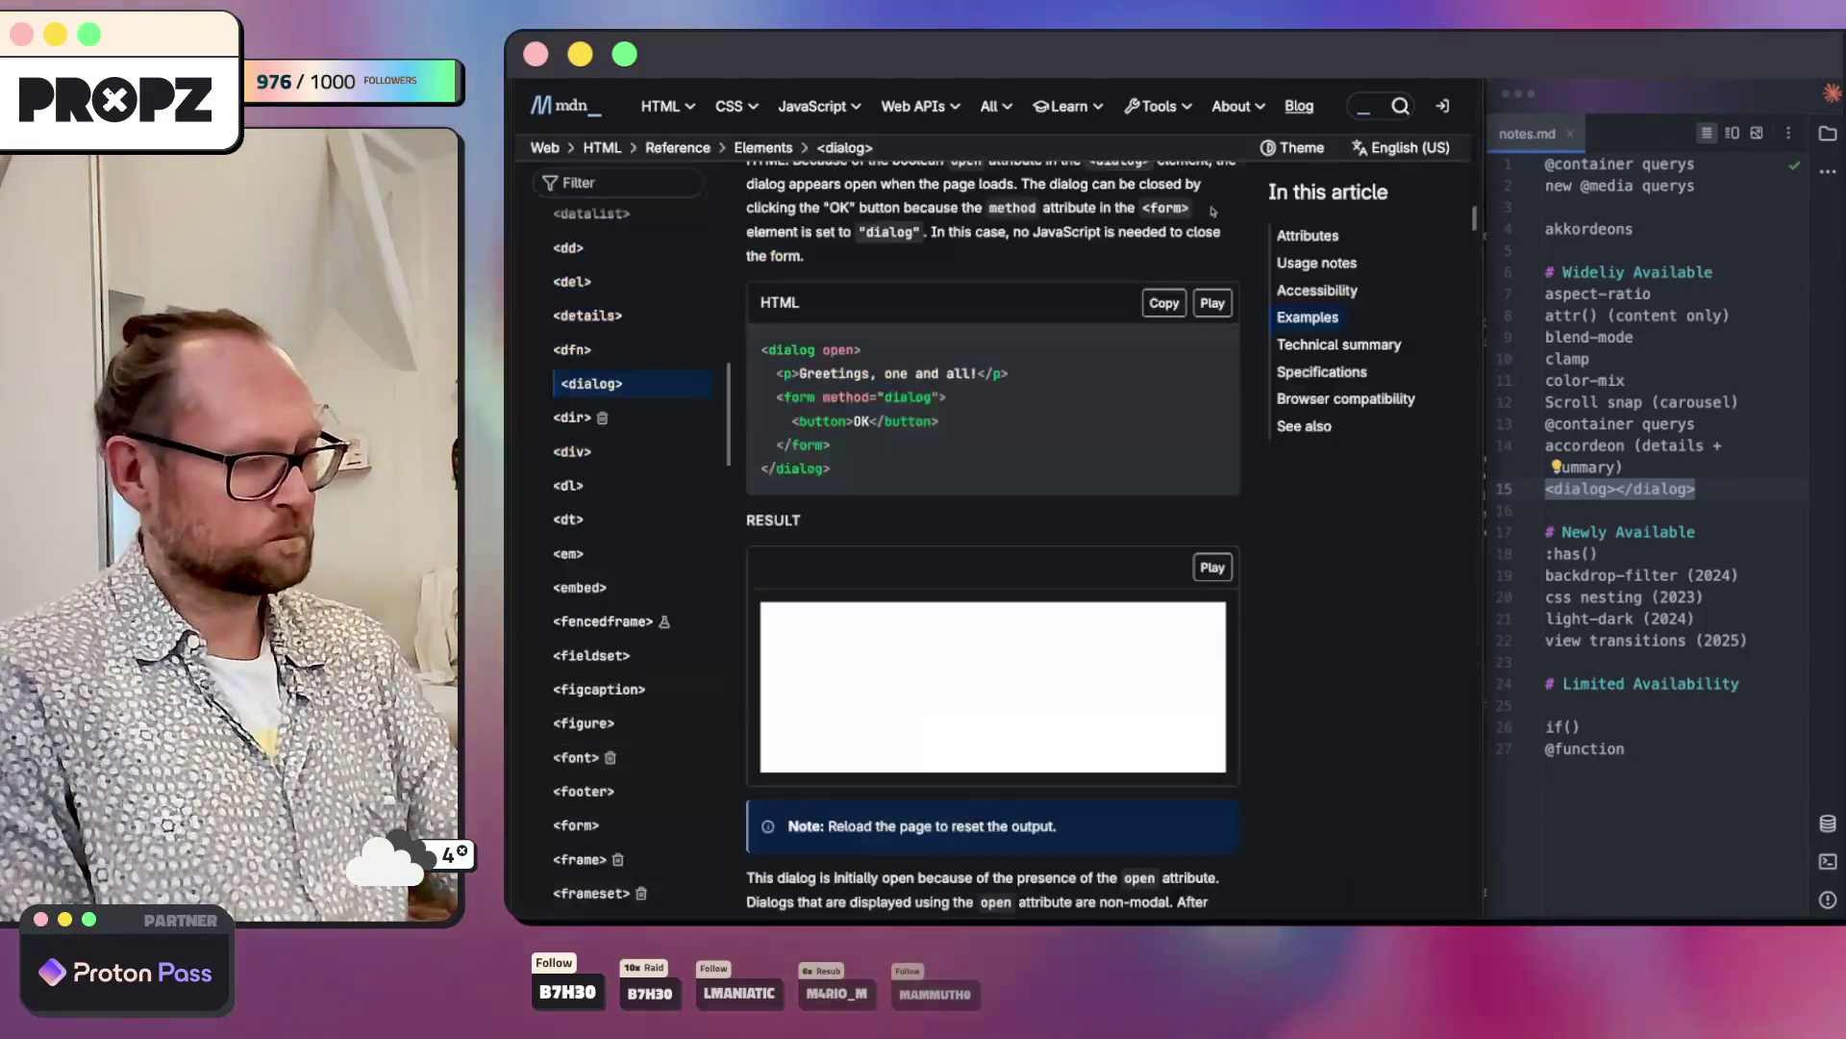
scroll(863, 531, down, 7)
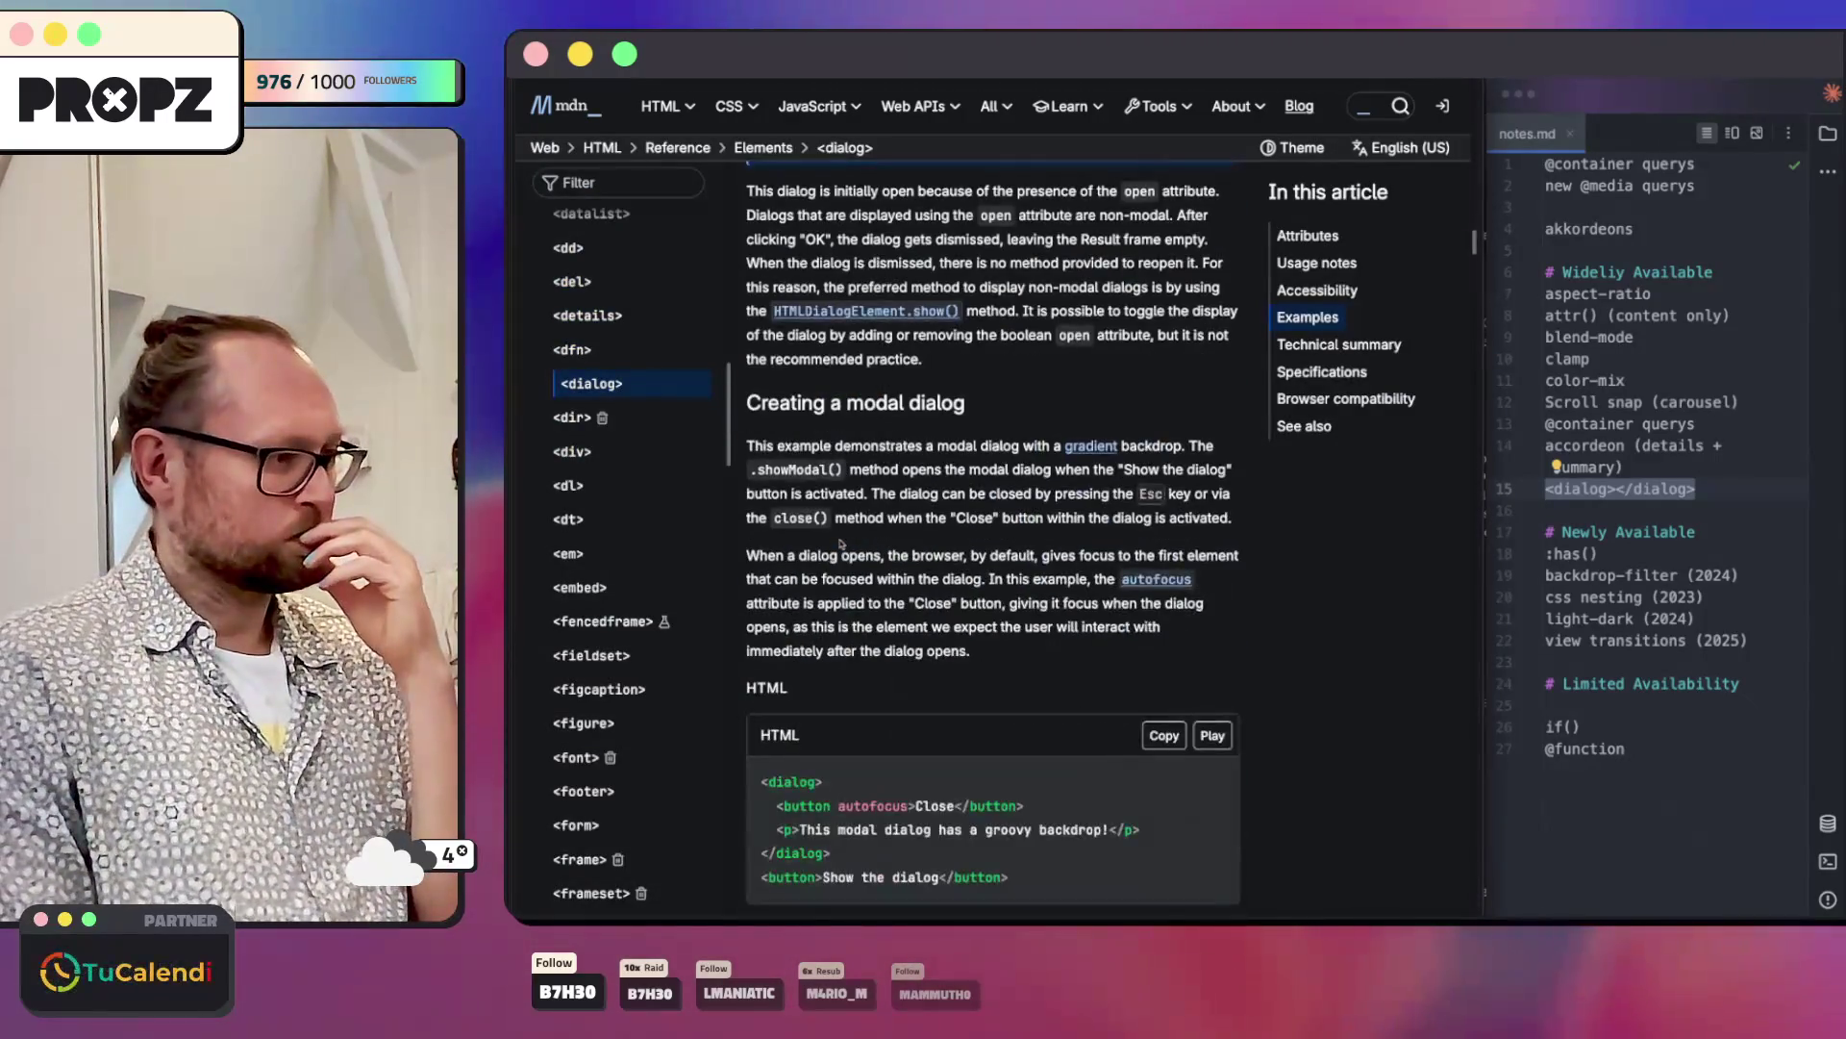
scroll(841, 544, down, 3)
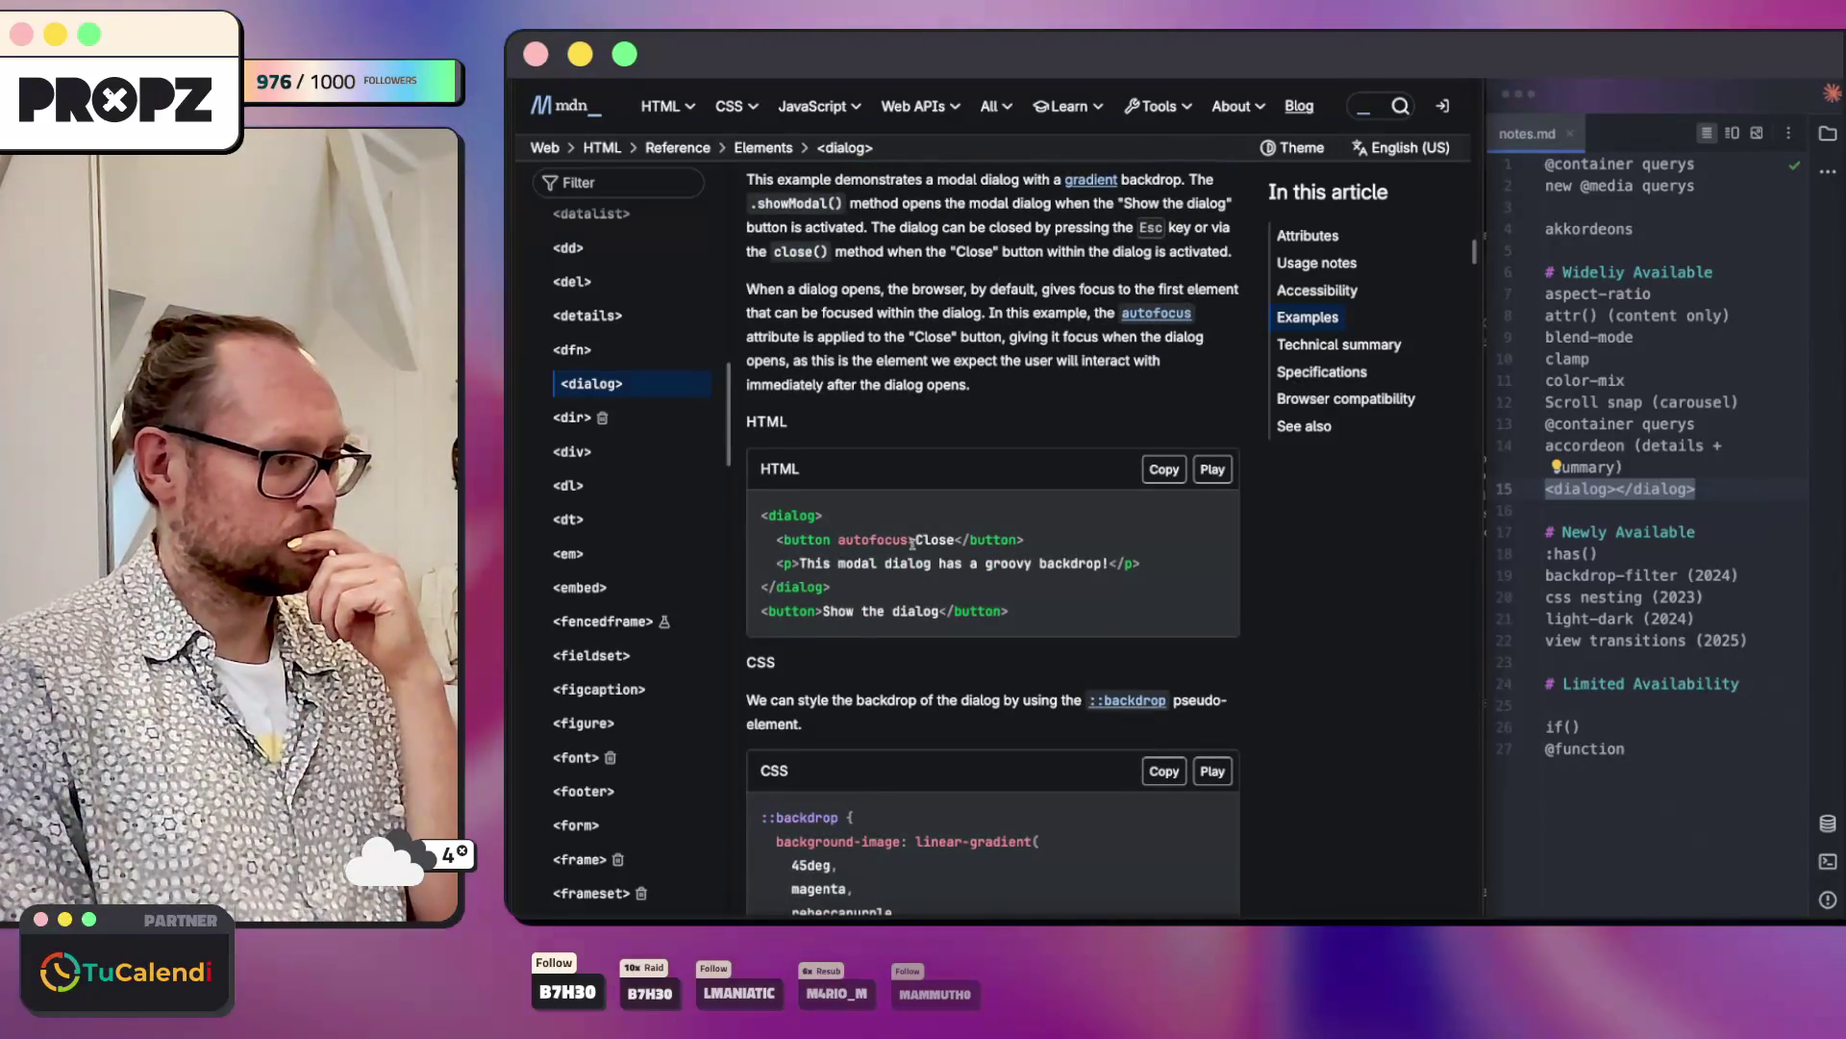
scroll(911, 545, down, 3)
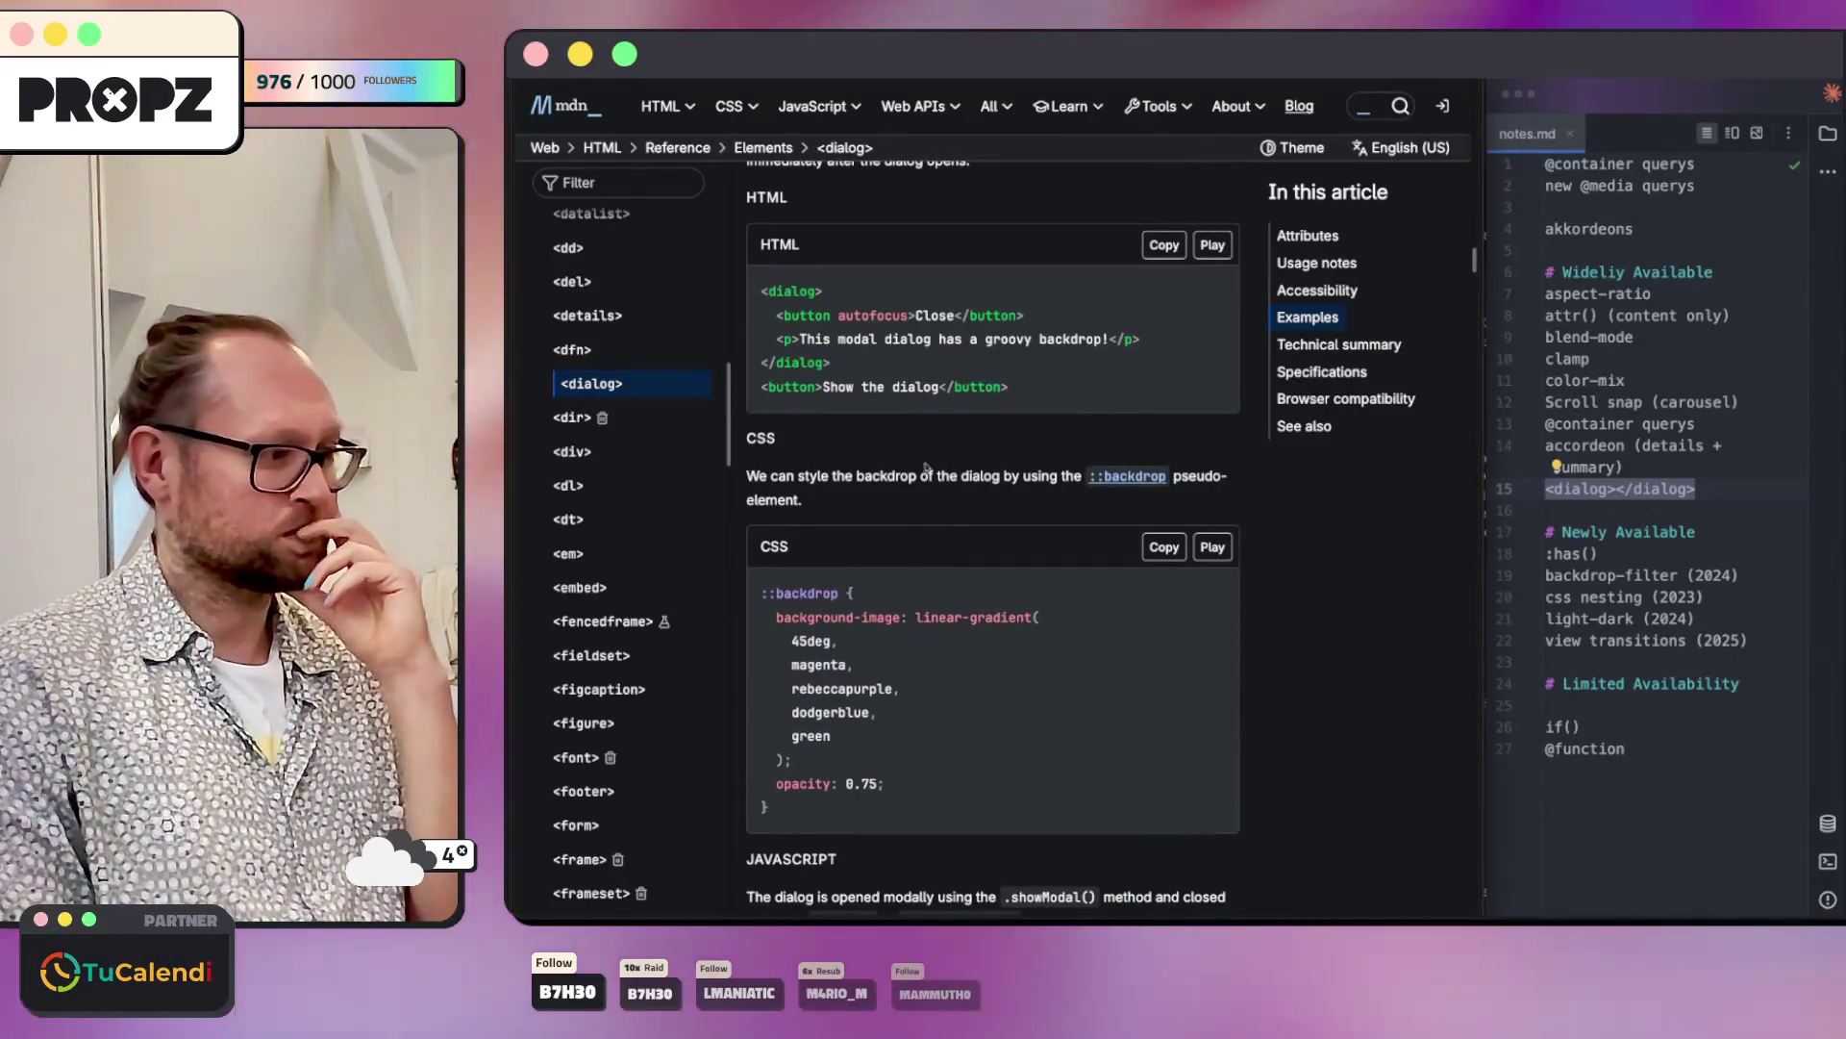
click(1211, 247)
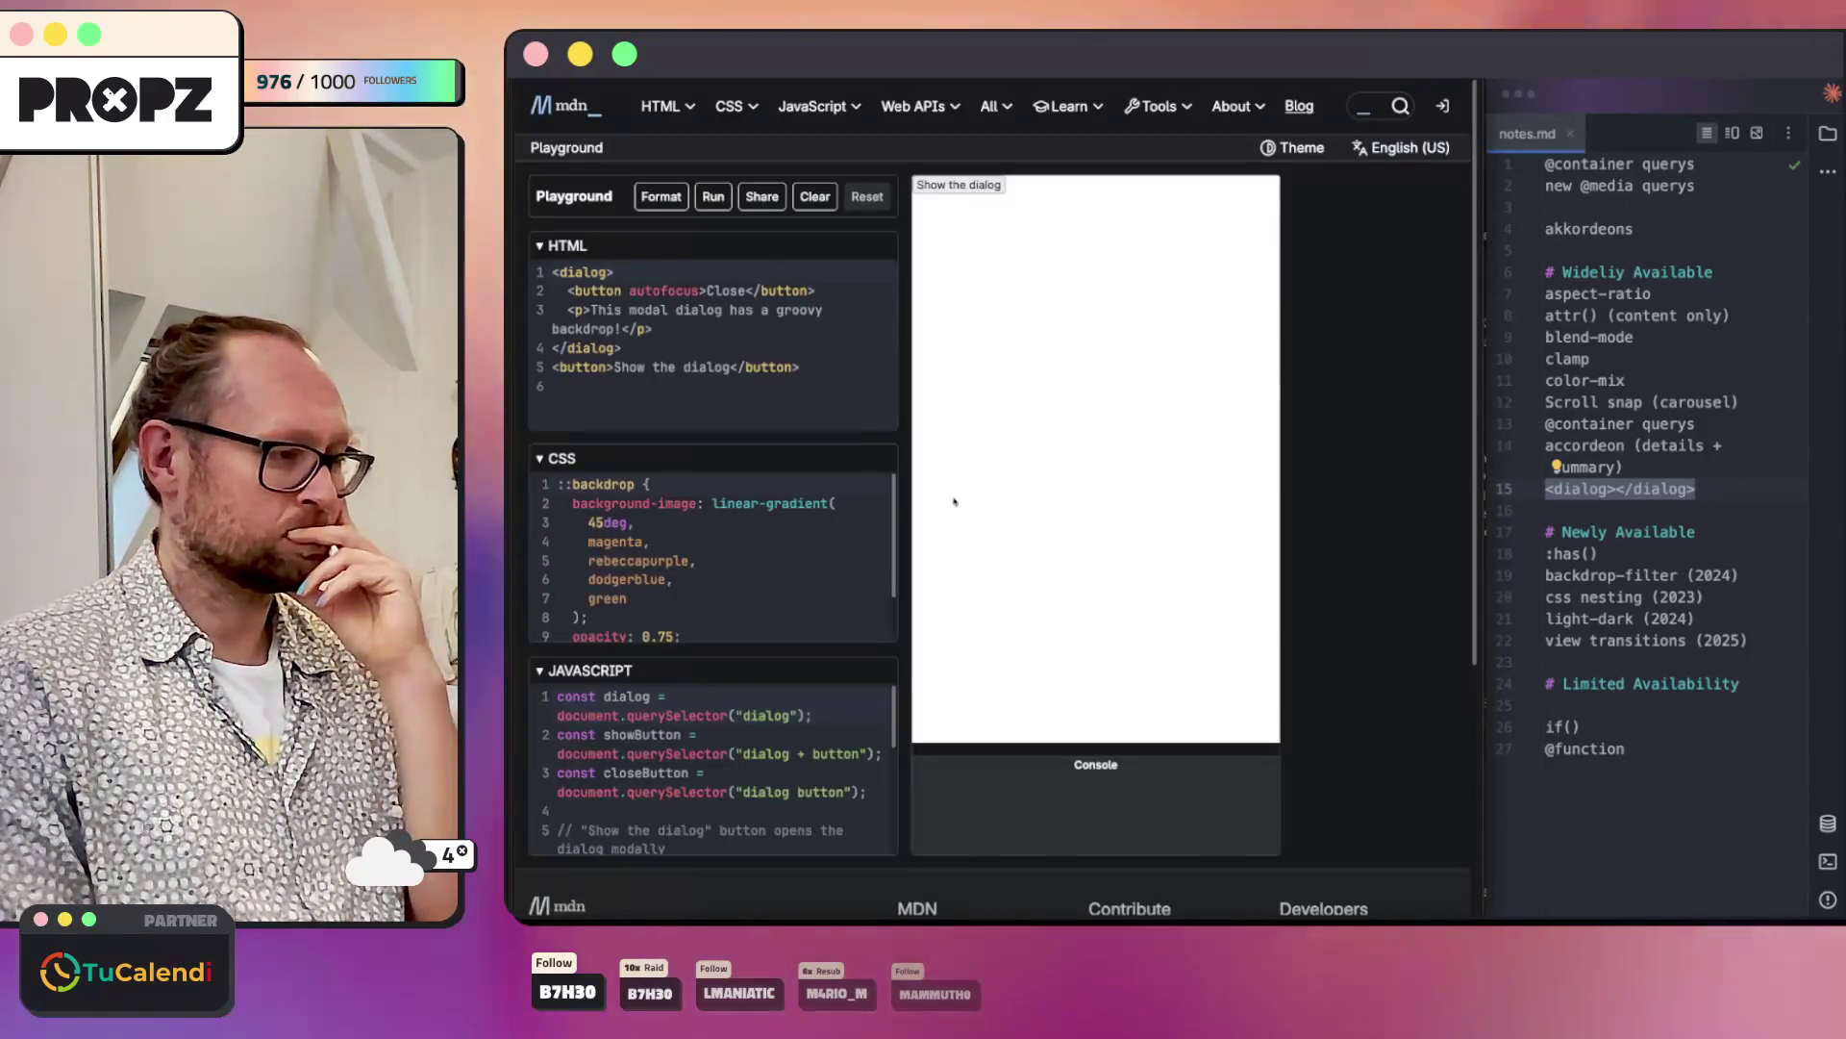
click(959, 184)
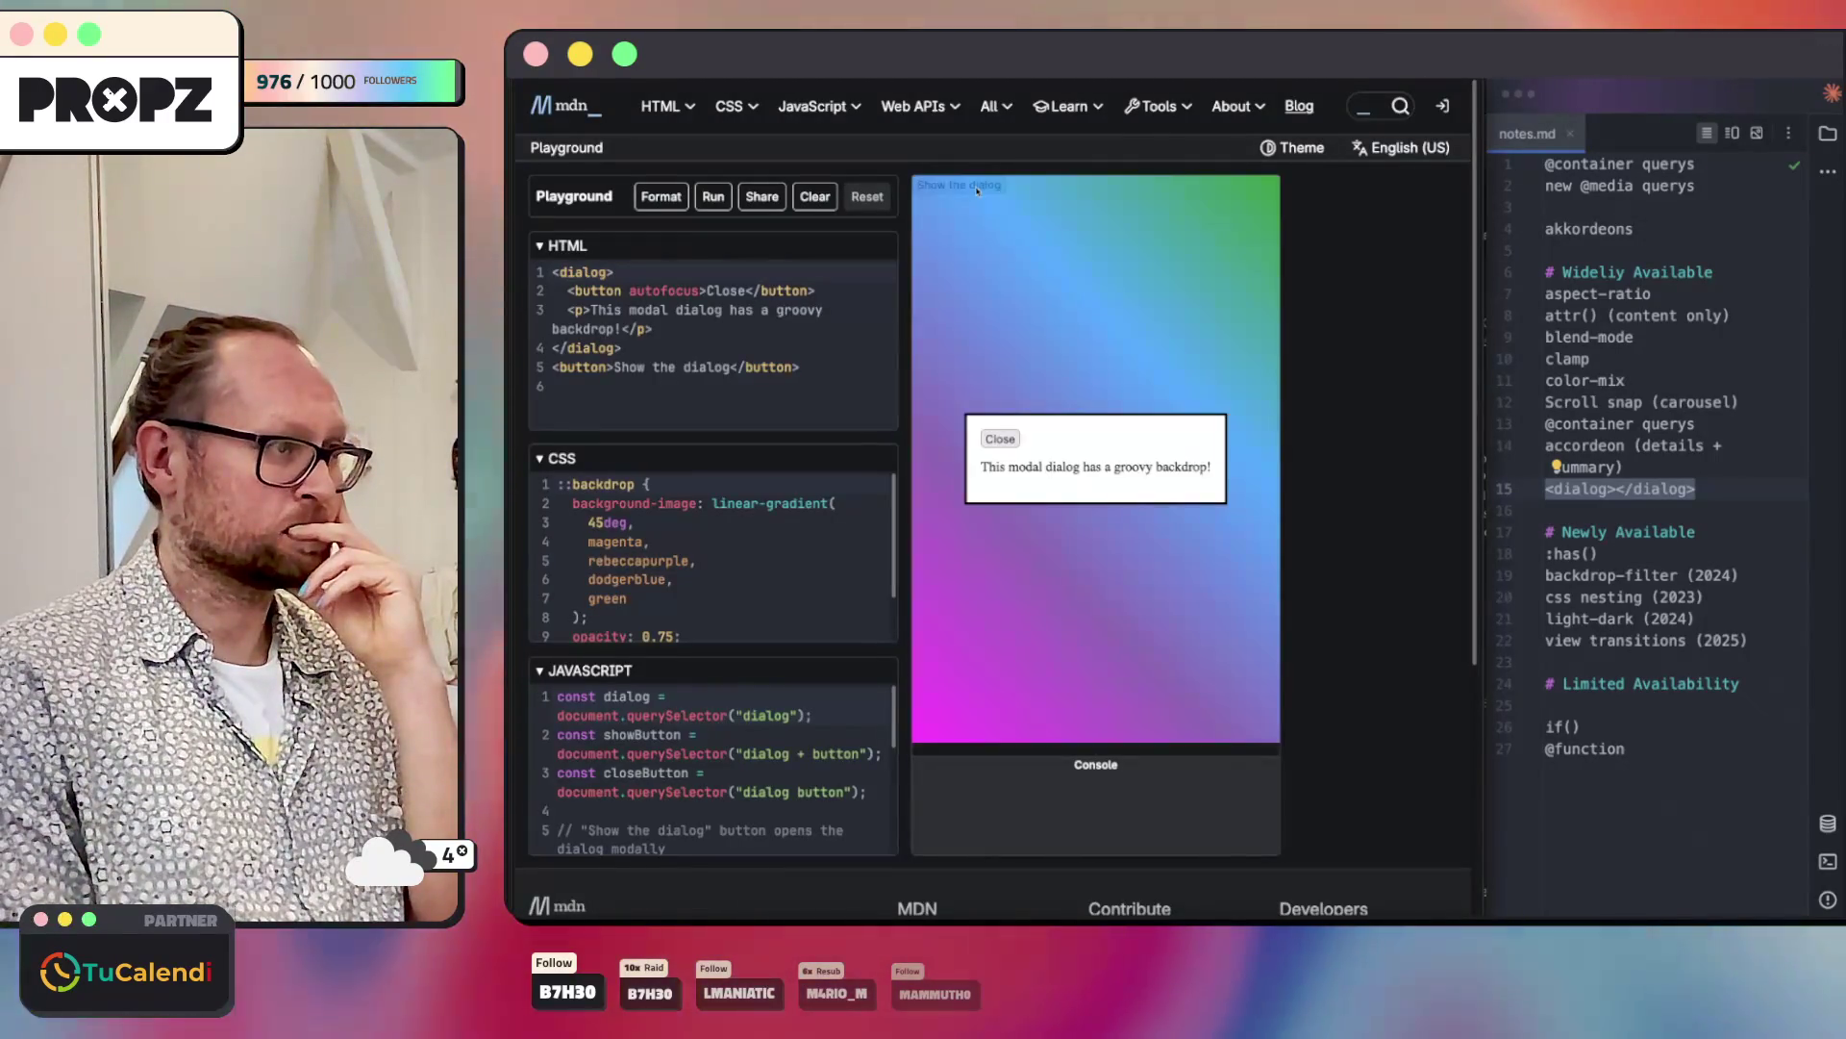
key(Escape)
key(Return)
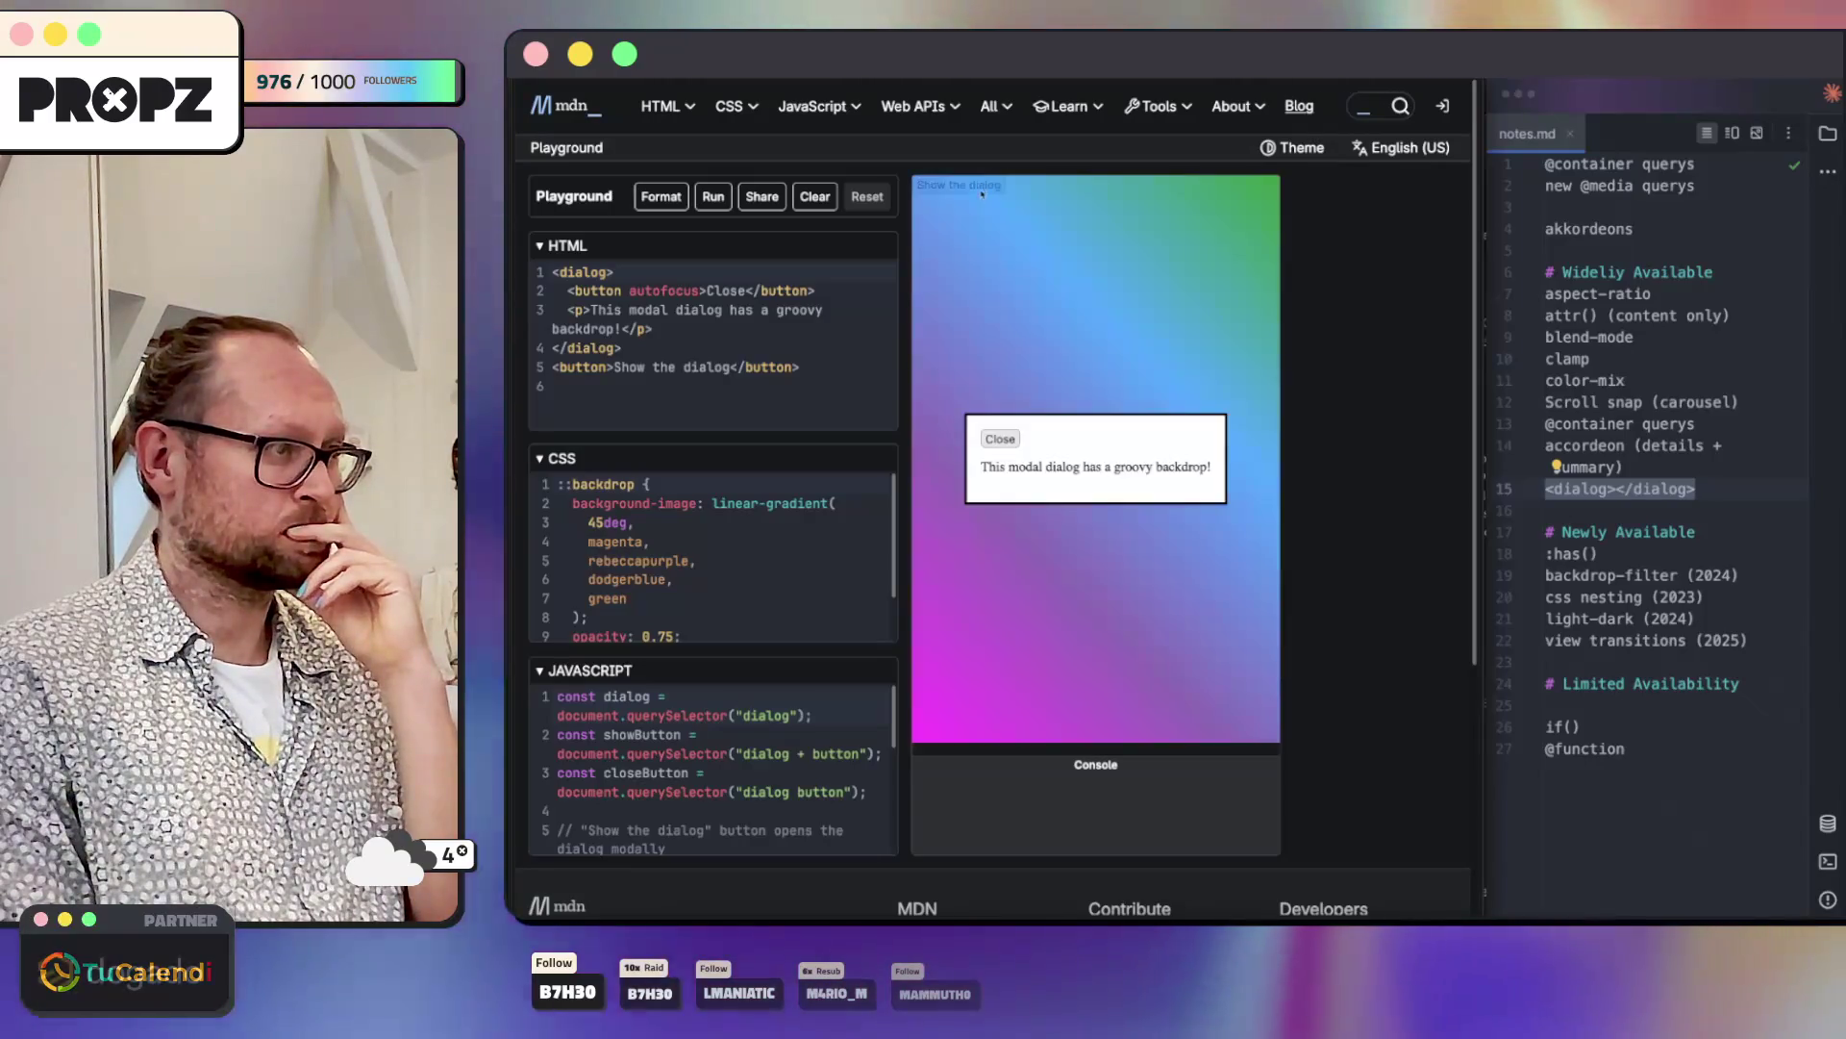
click(1000, 438)
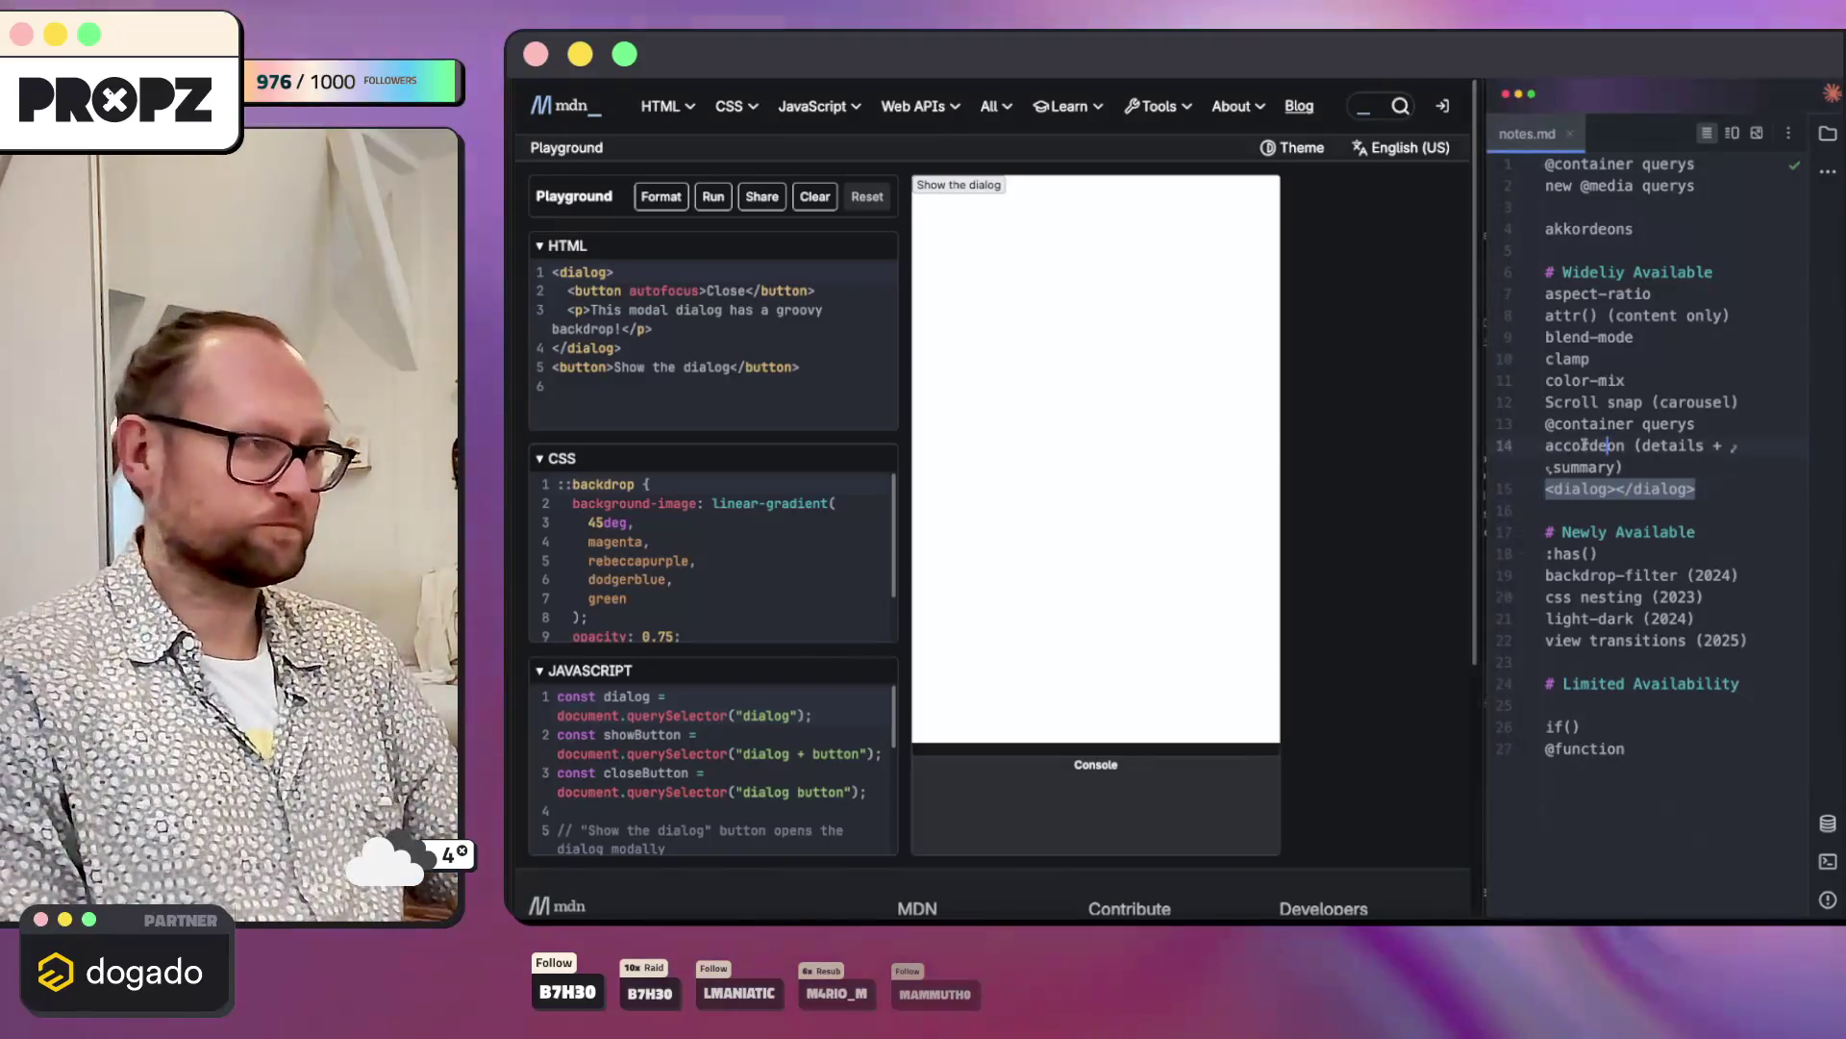
Reopen notes.md from the project file list and return to the dialog element article.
key(super+w)
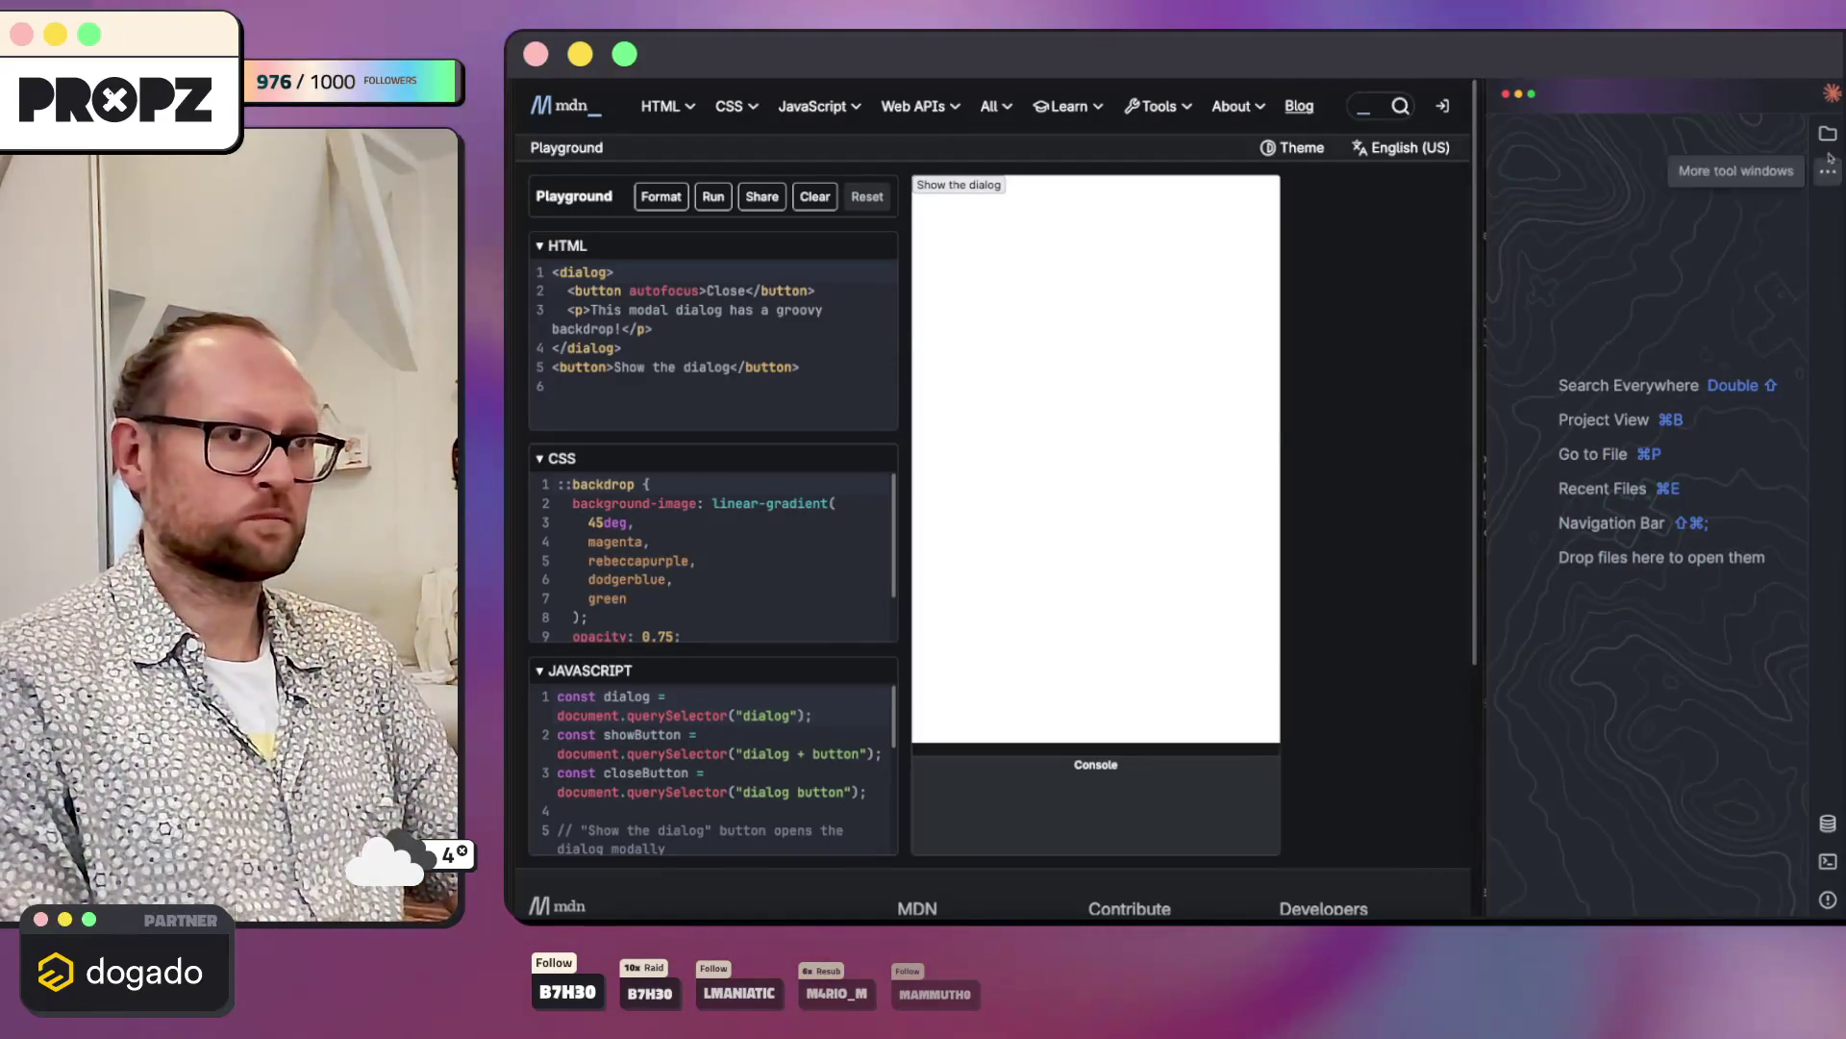
drag(1758, 208, 1662, 217)
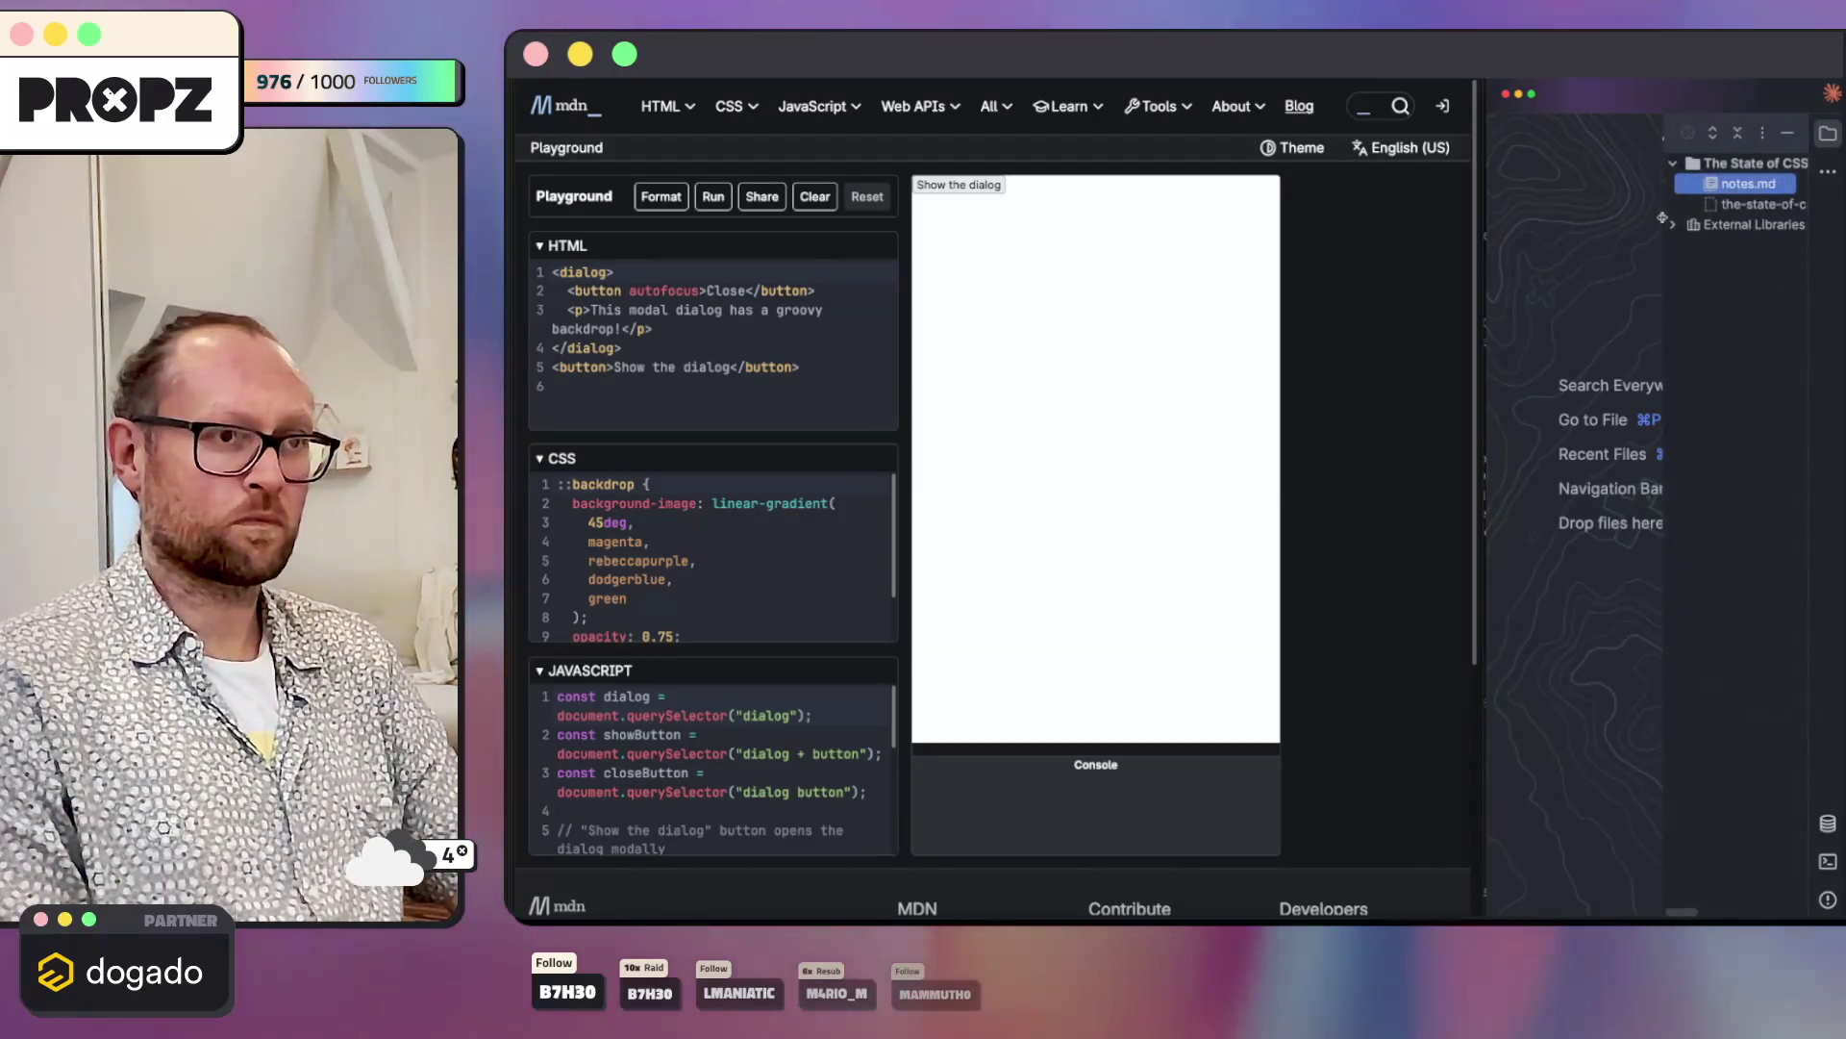
double_click(1749, 184)
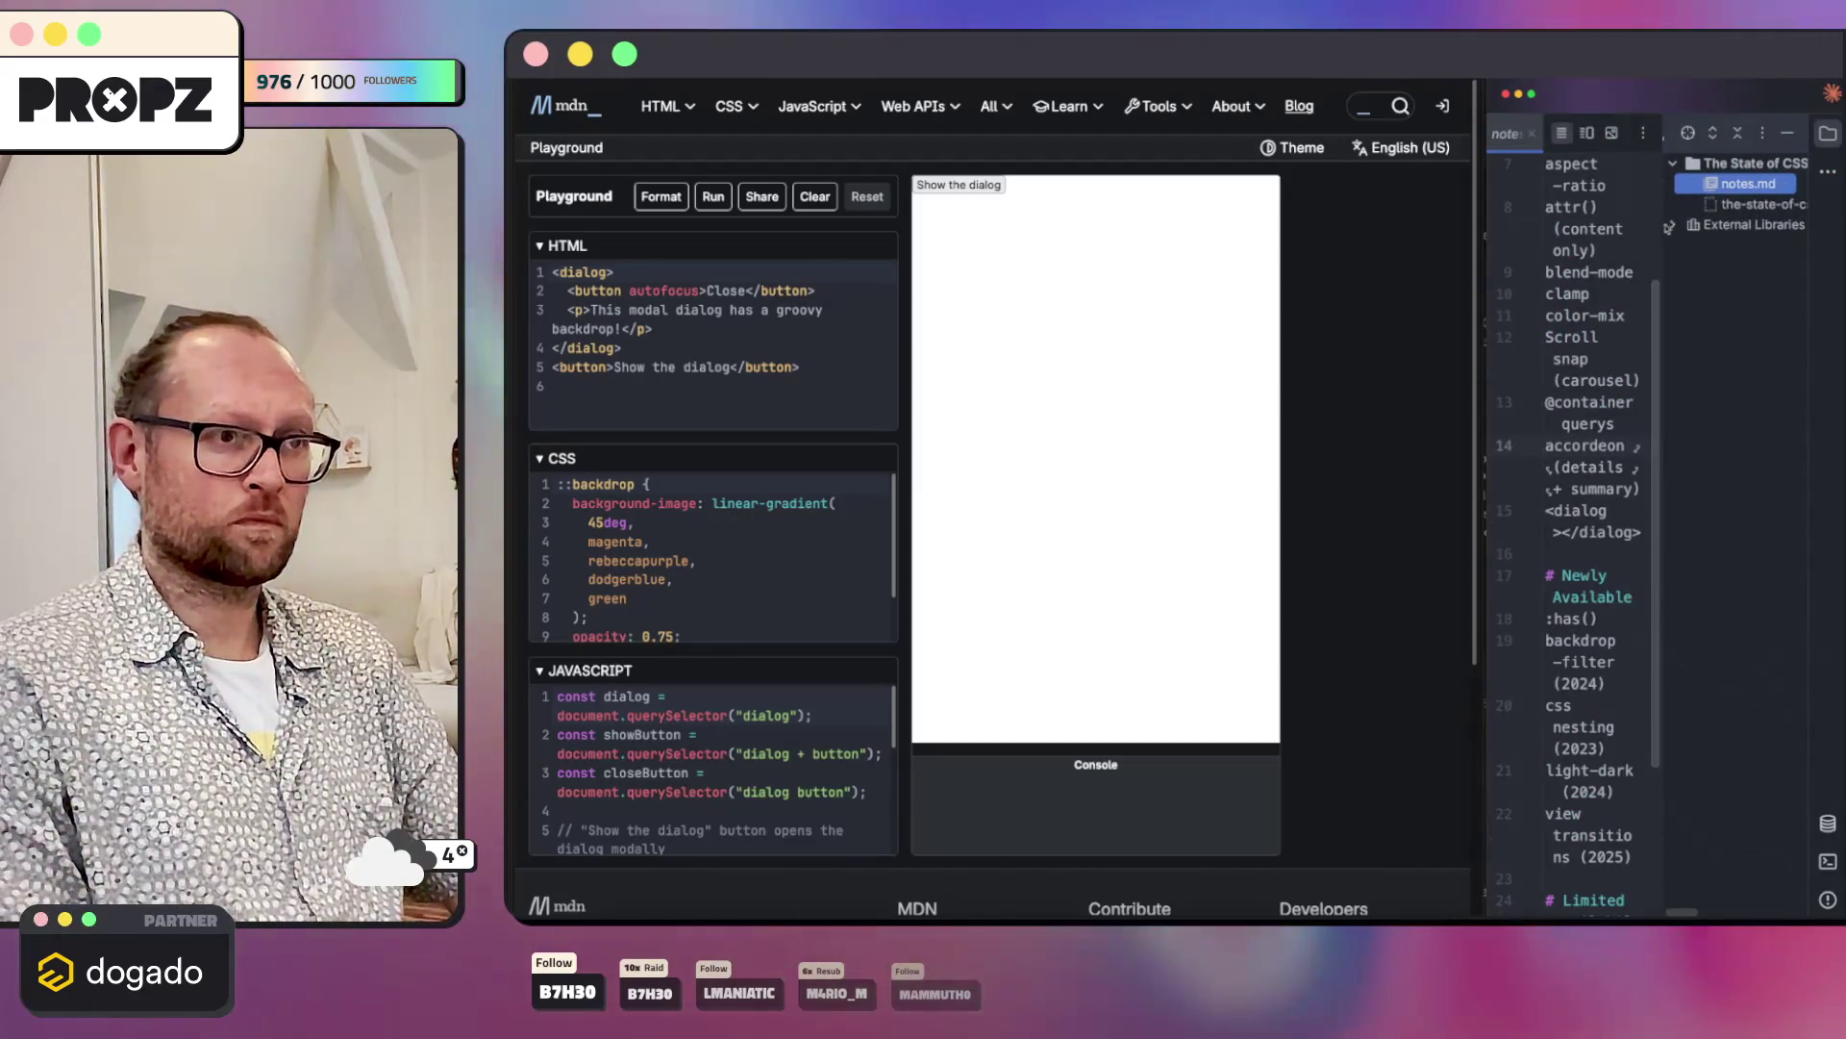
click(1822, 140)
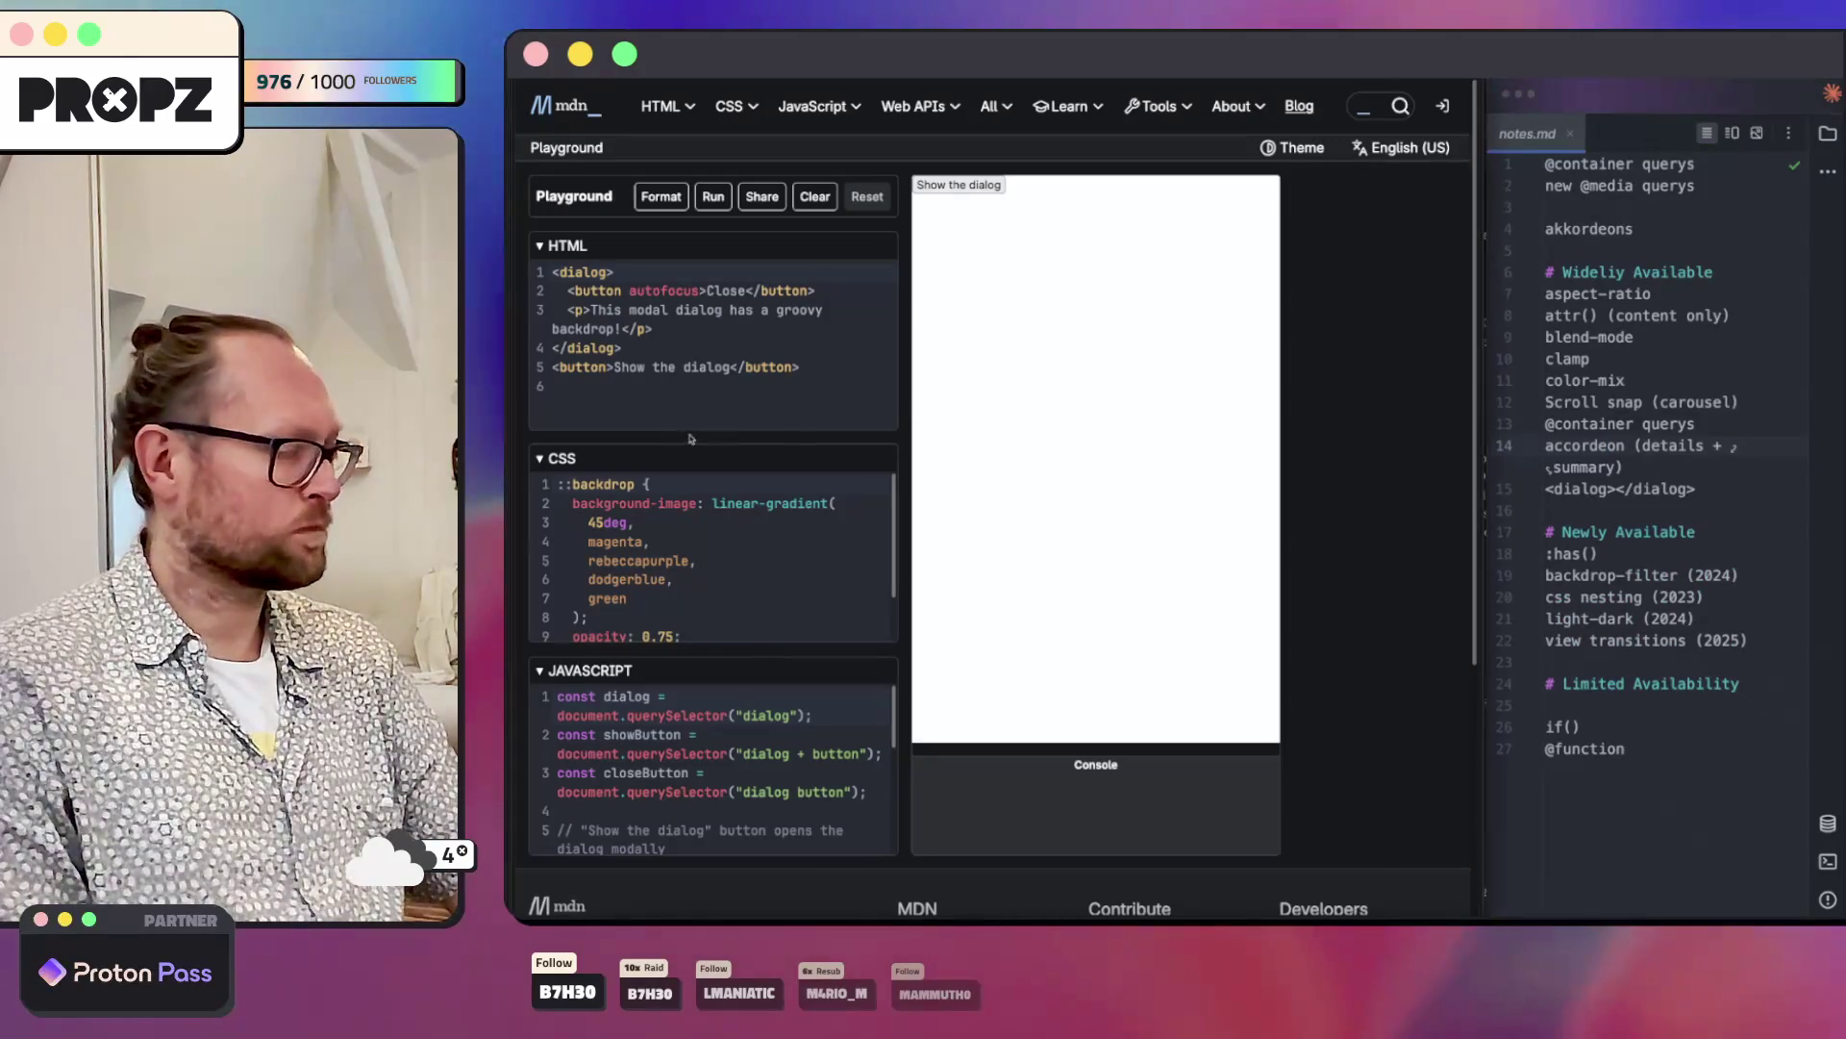
mouse_move(512, 442)
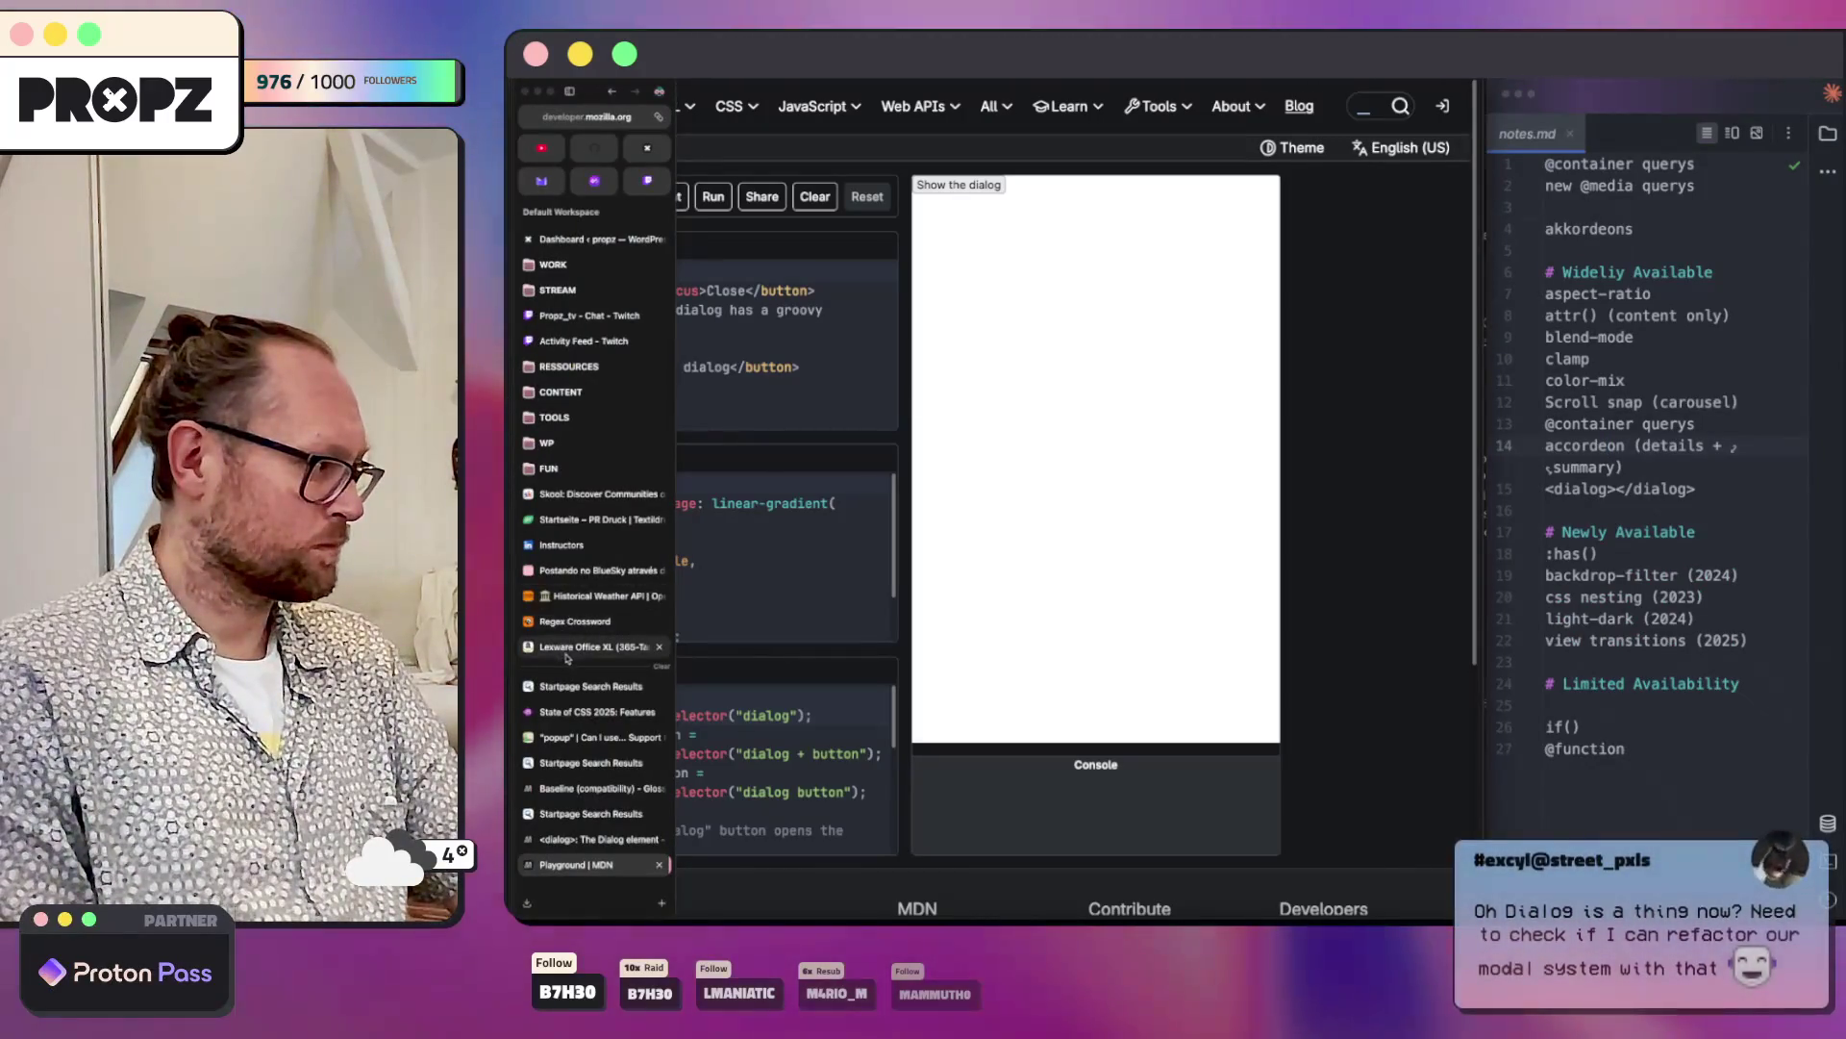
click(581, 839)
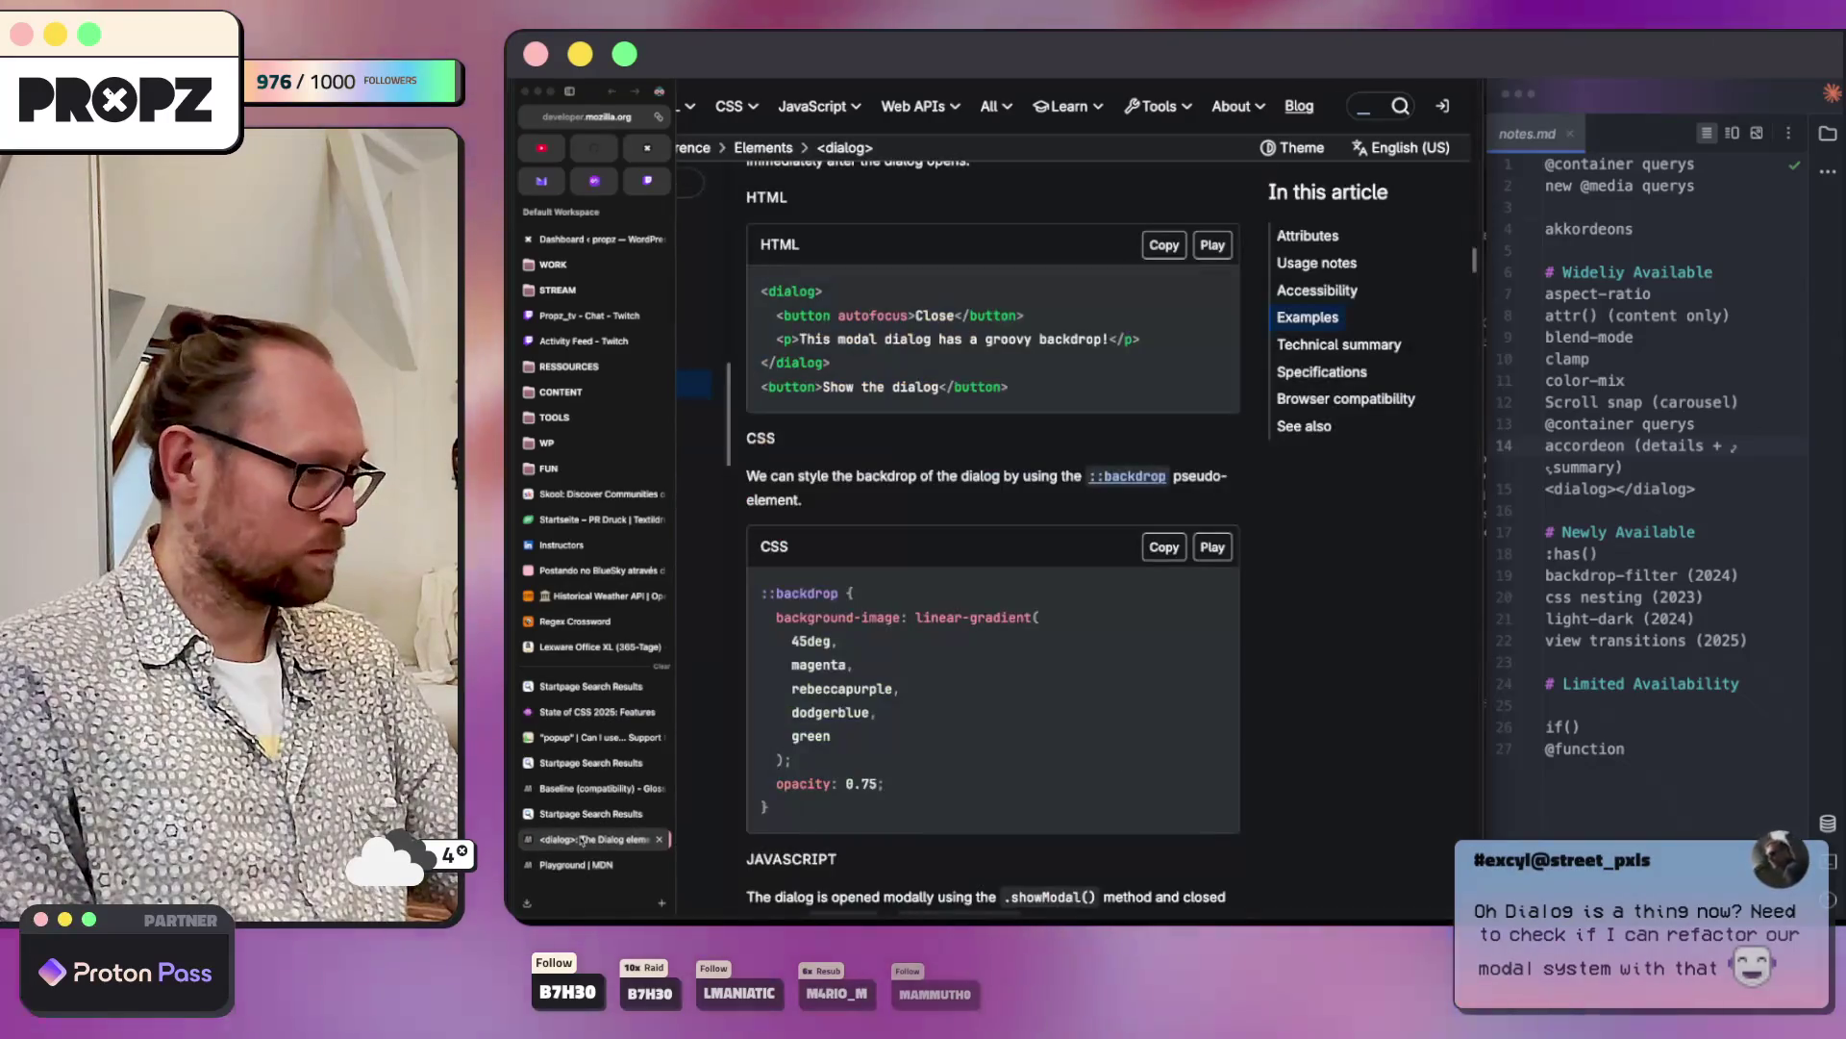
Expand the <dialog> Baseline banner to show it is widely available since March 2022.
scroll(942, 460, up, 15)
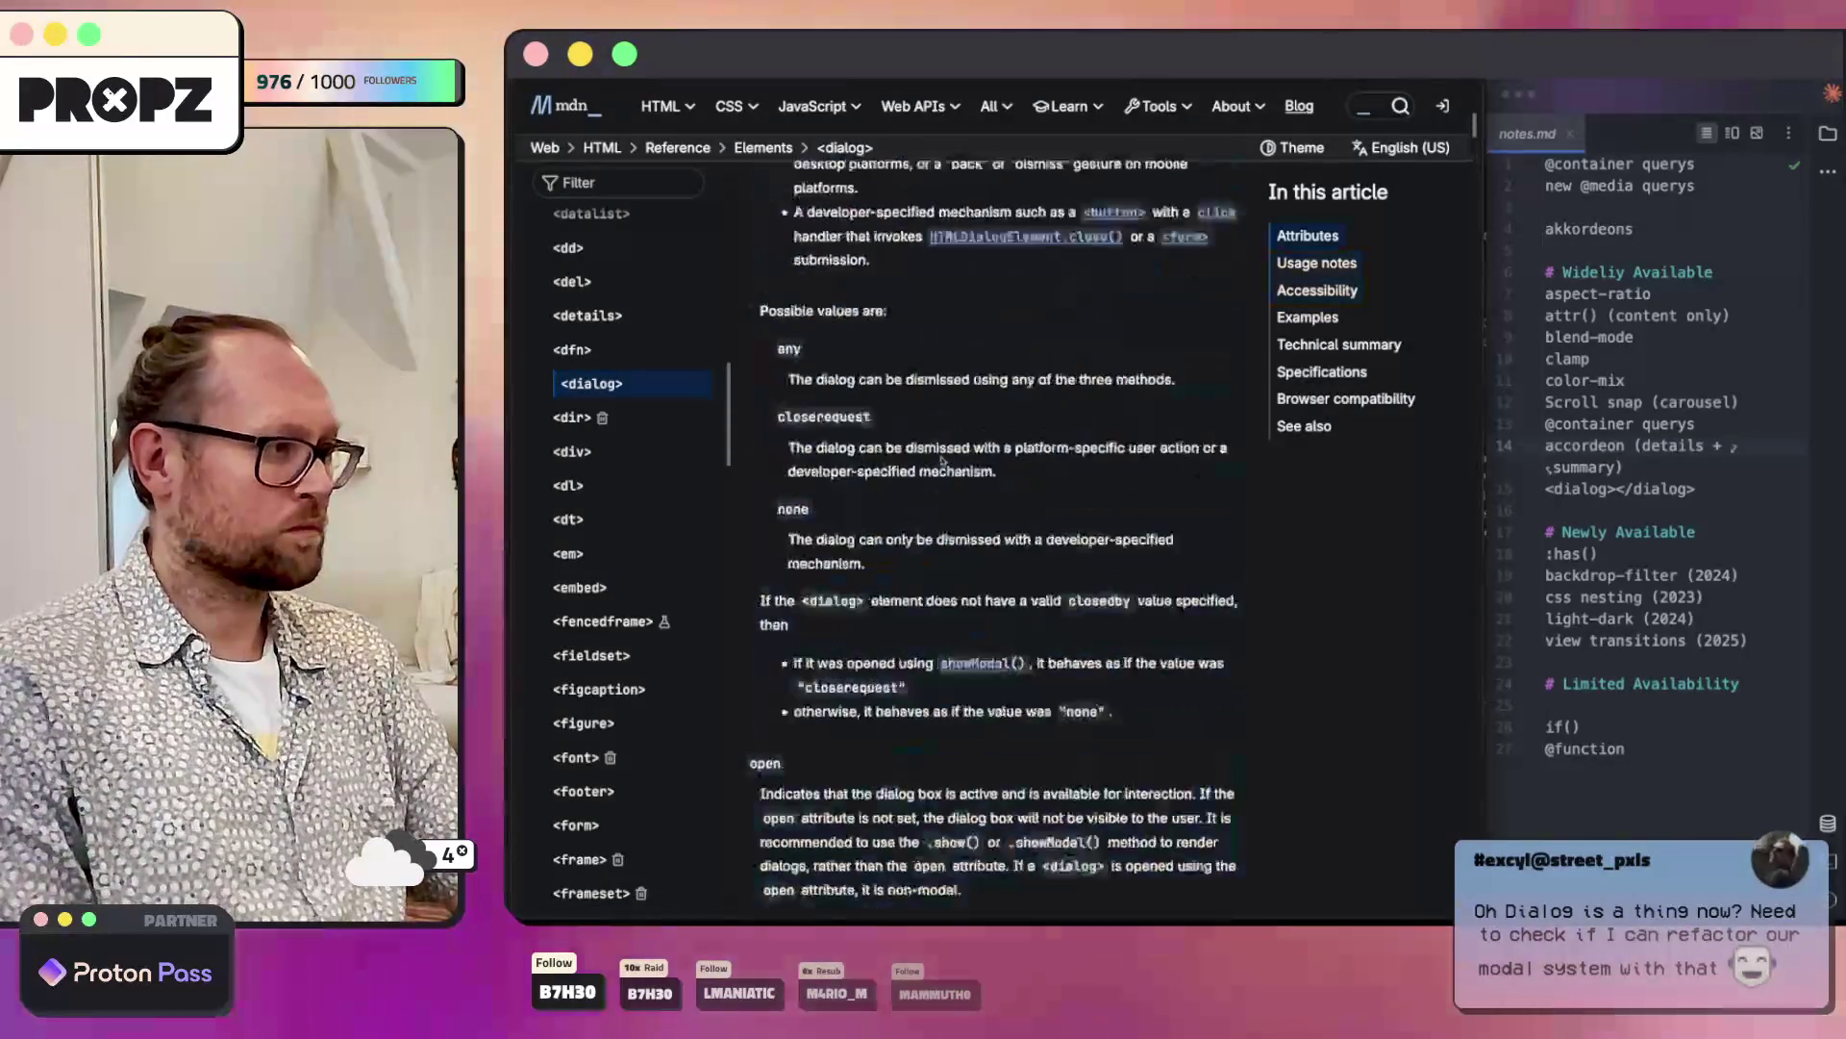
scroll(942, 461, up, 10)
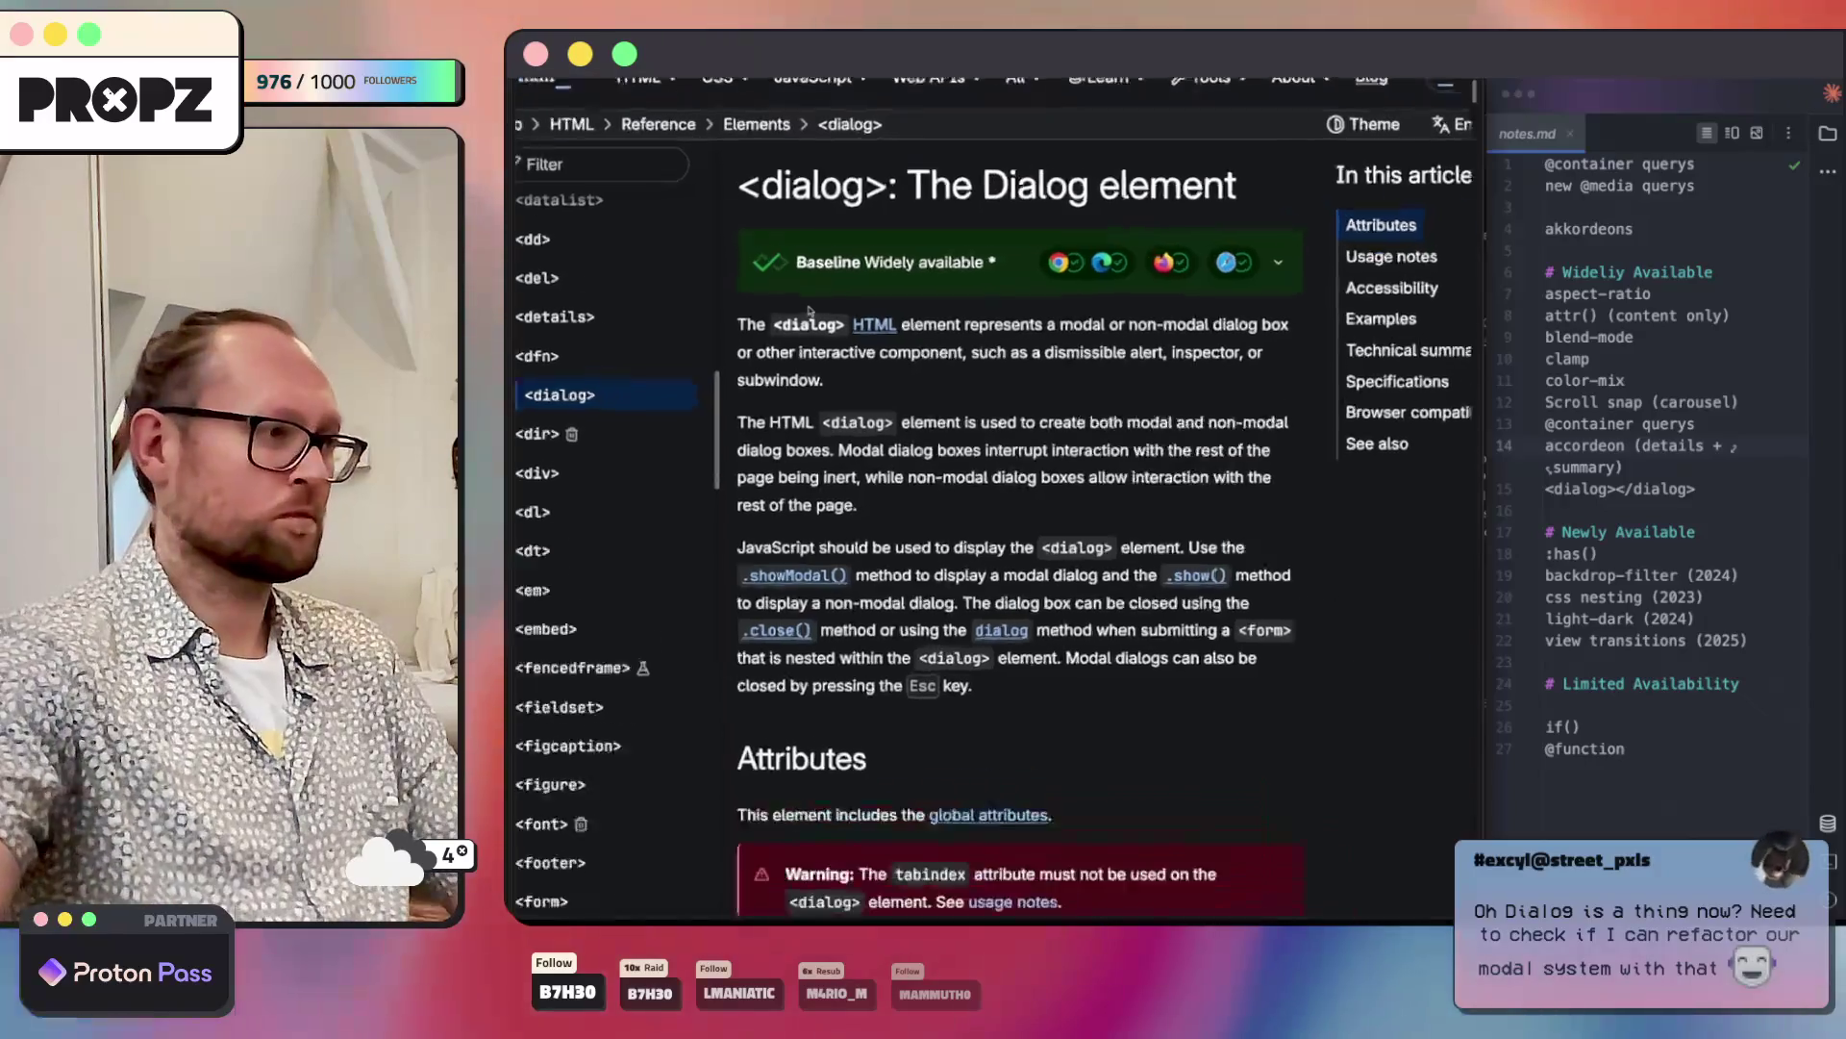
scroll(808, 310, up, 8)
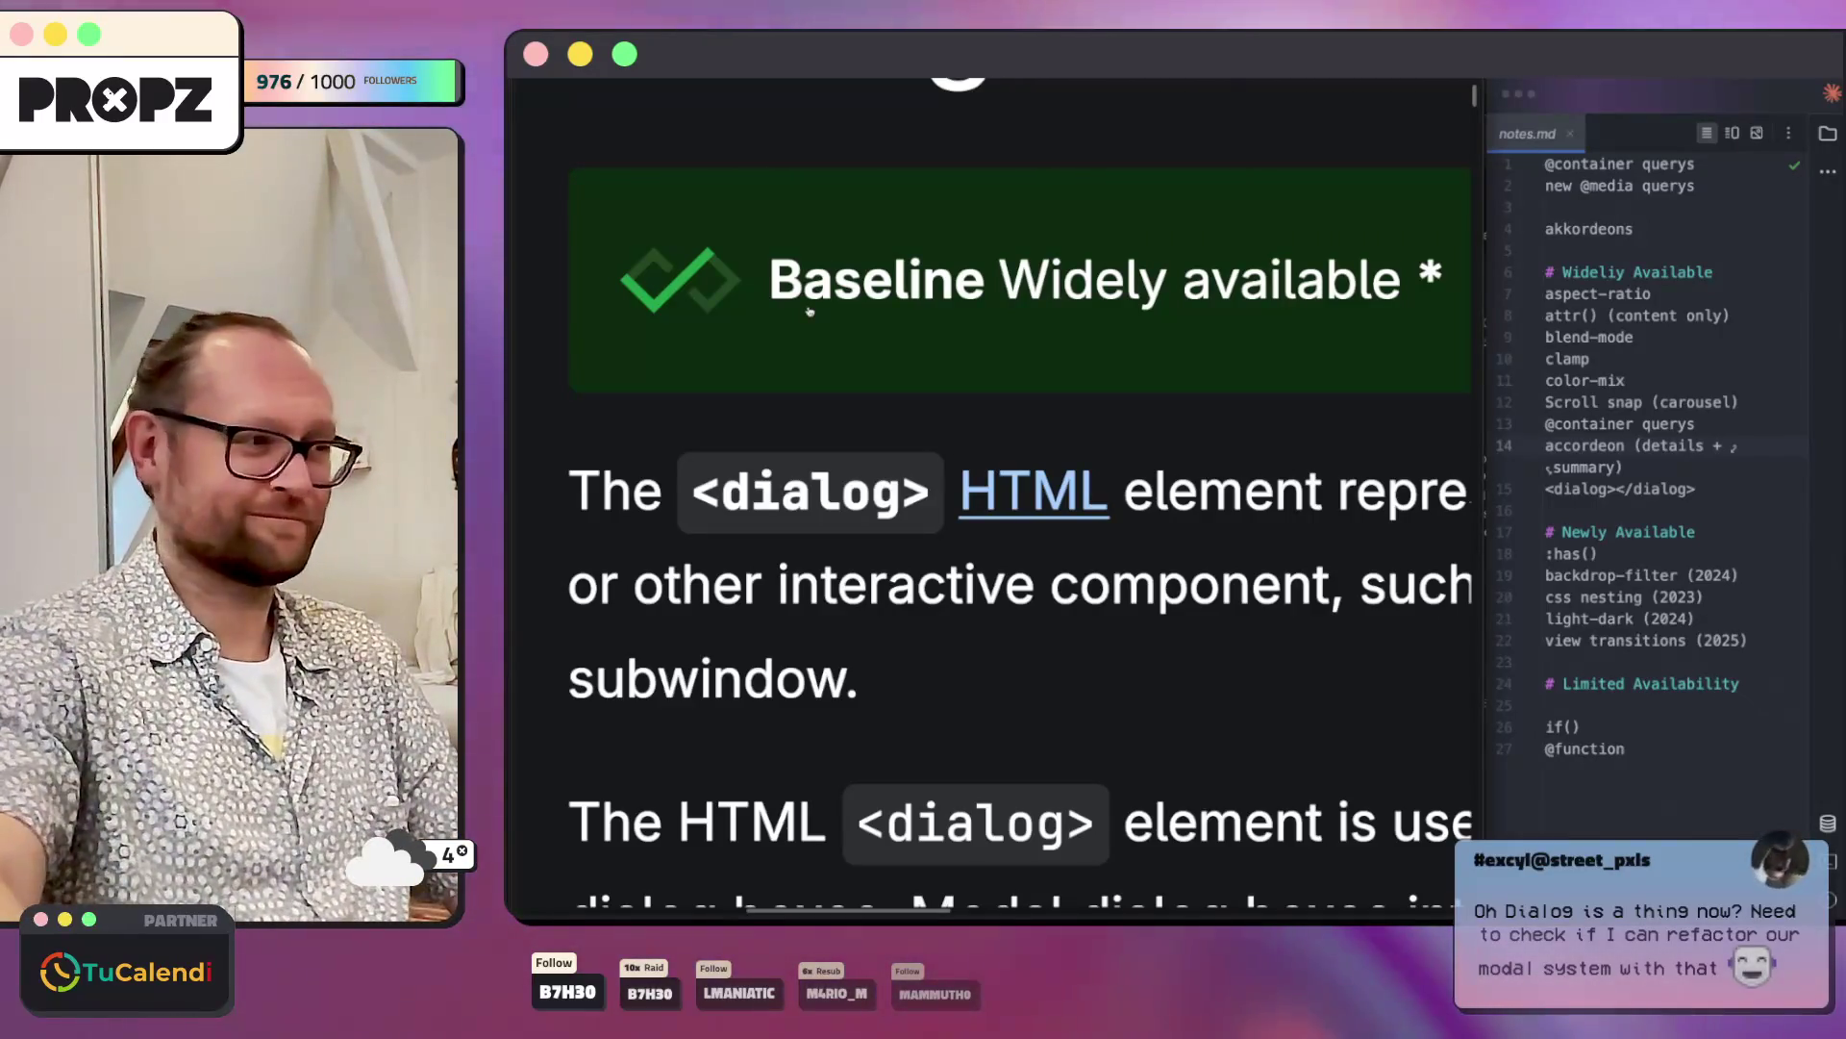
scroll(809, 310, down, 8)
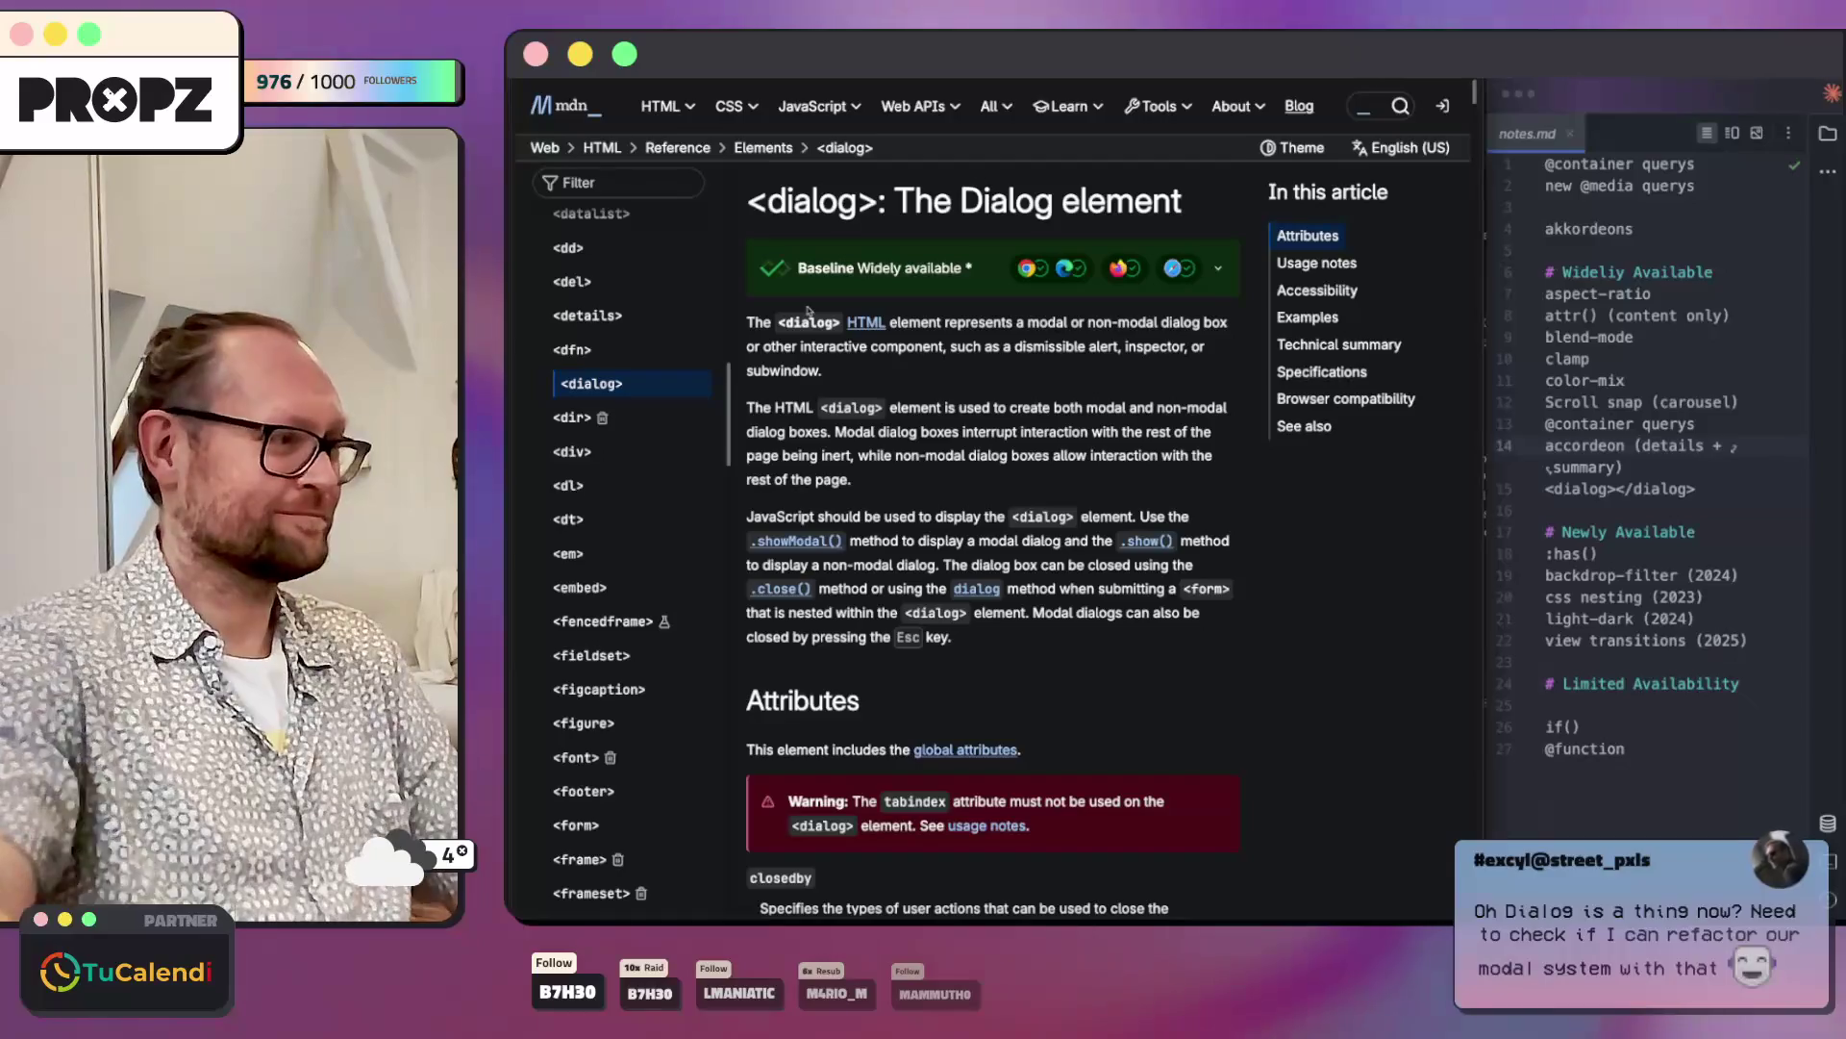
click(928, 273)
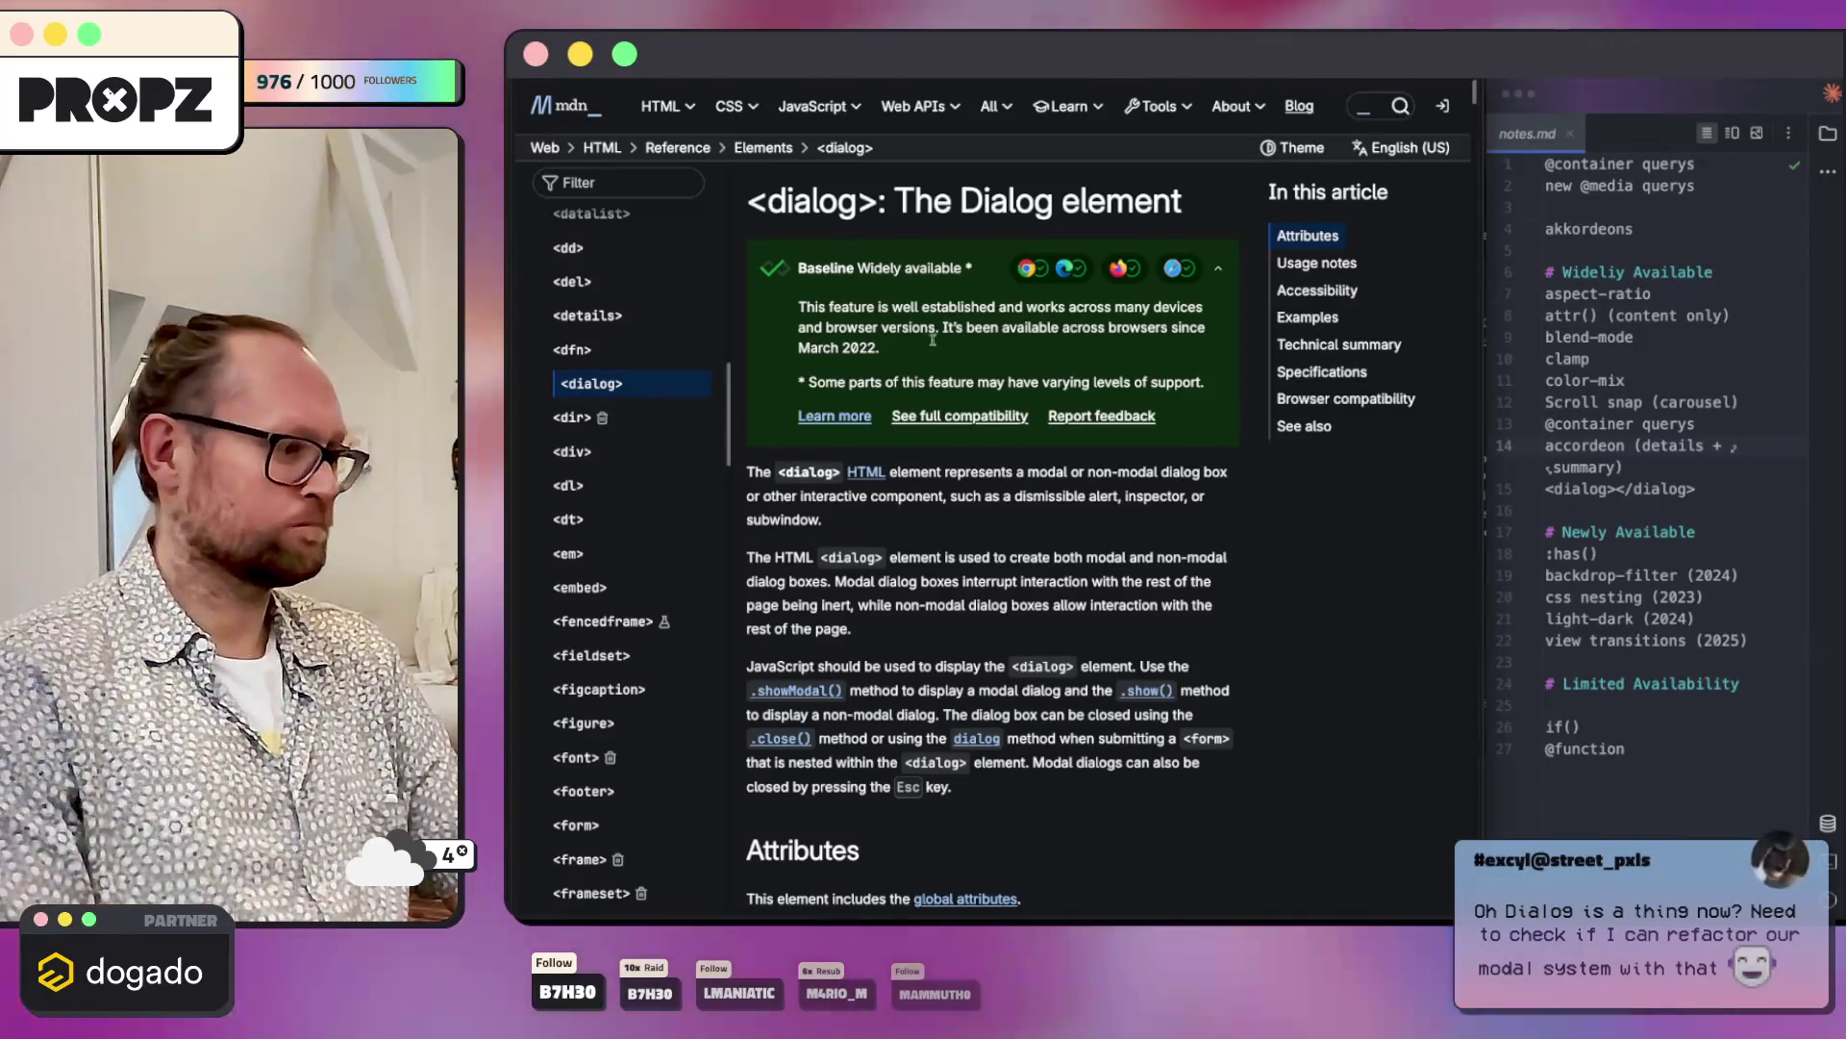
Open MDN's <details> element article and expand its demo.
click(596, 317)
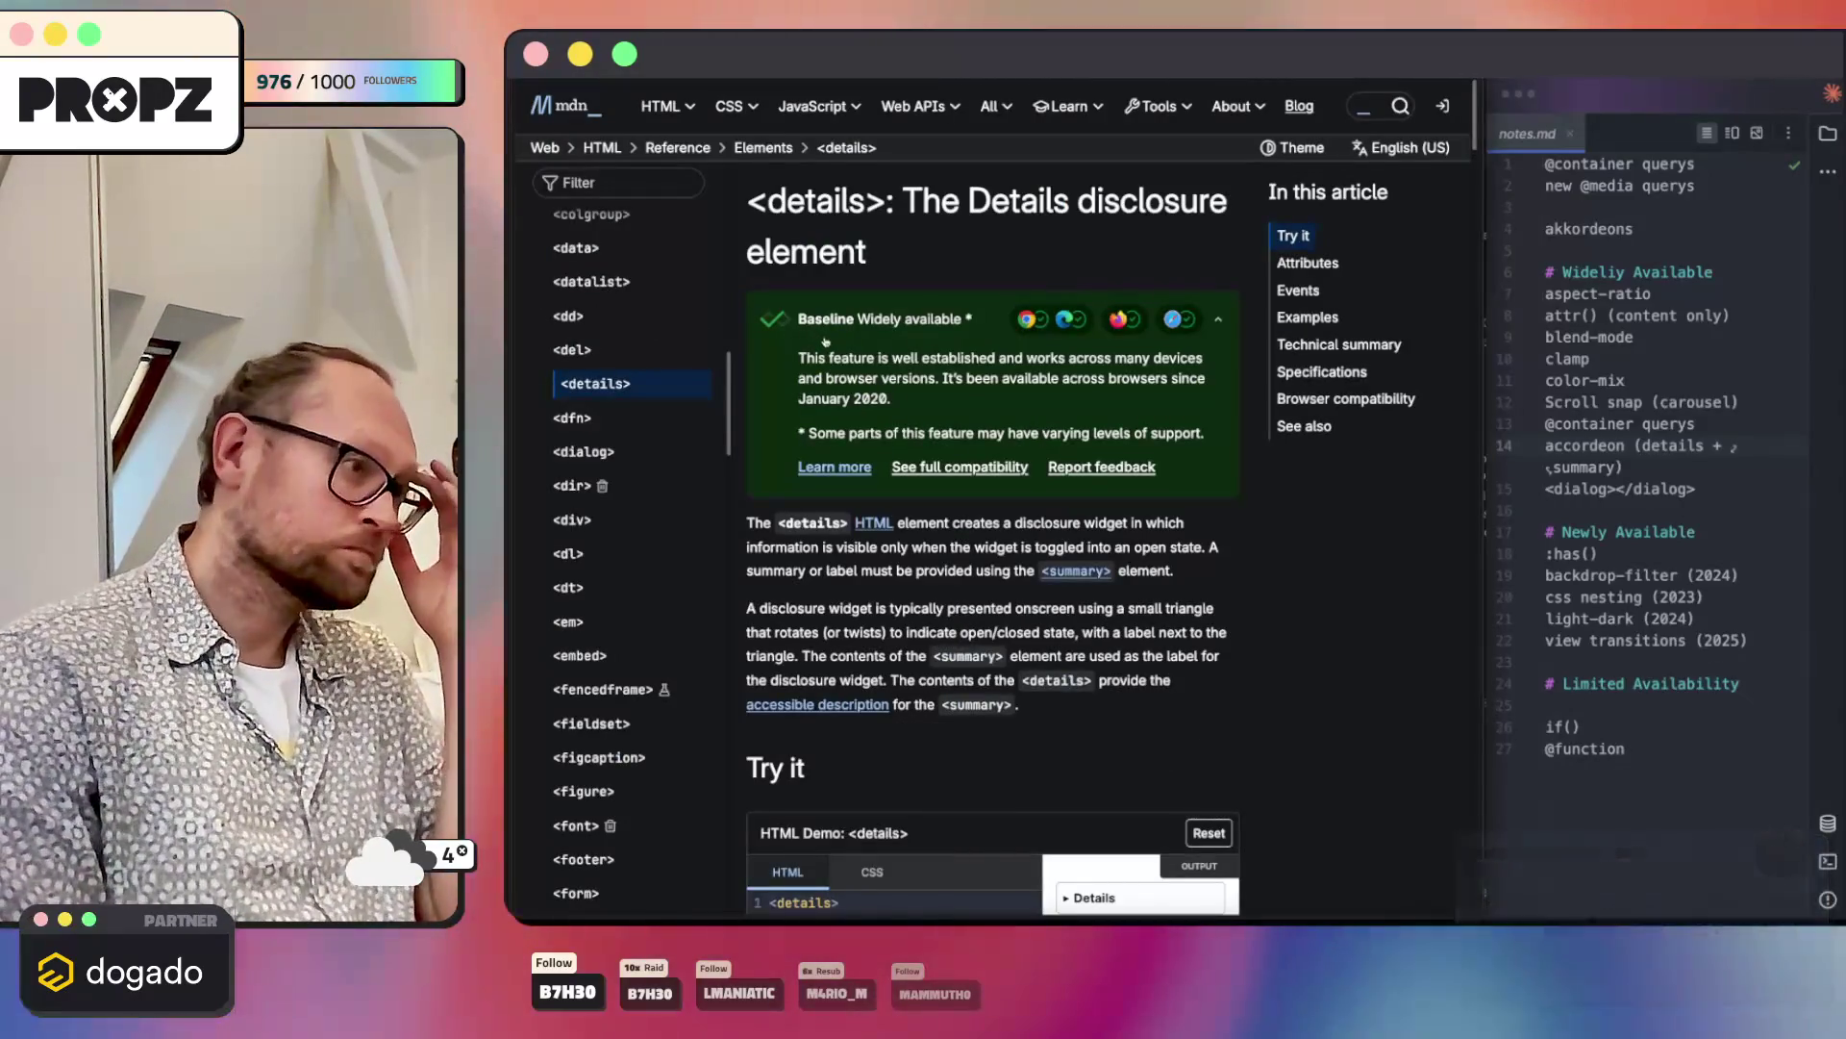
scroll(931, 475, down, 5)
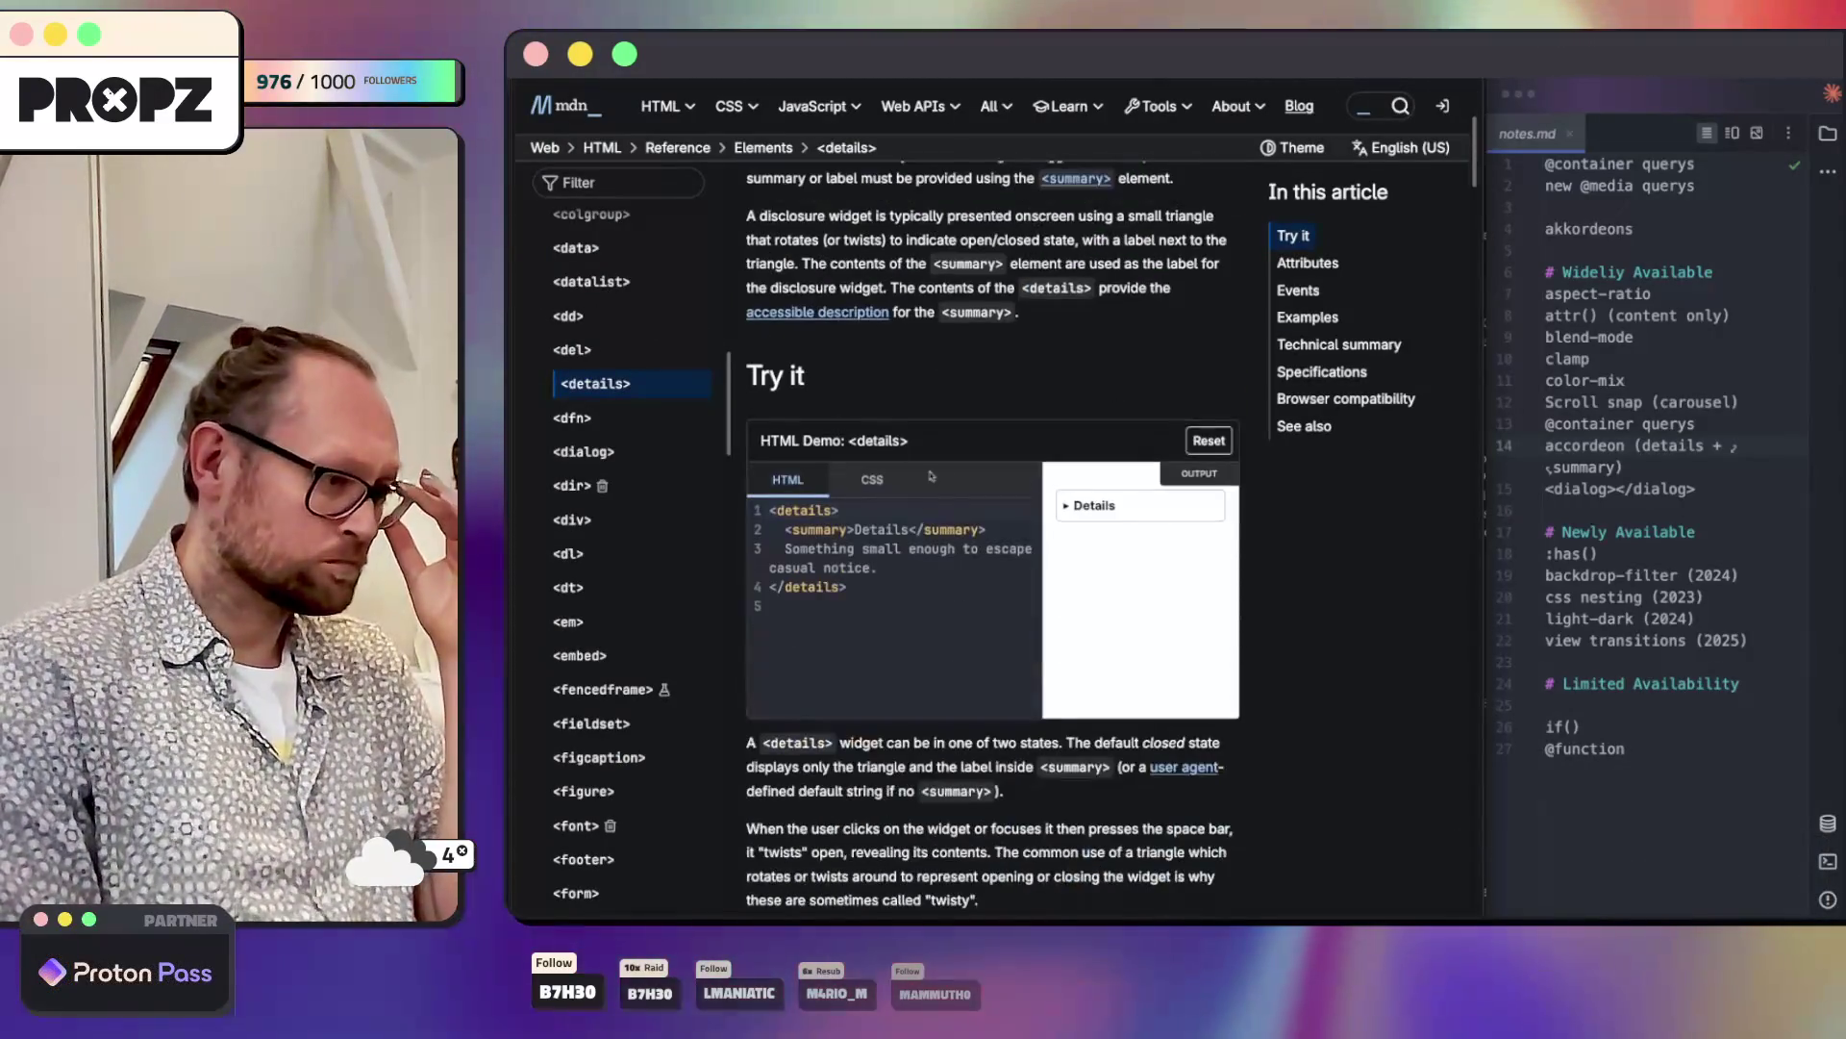
click(1092, 505)
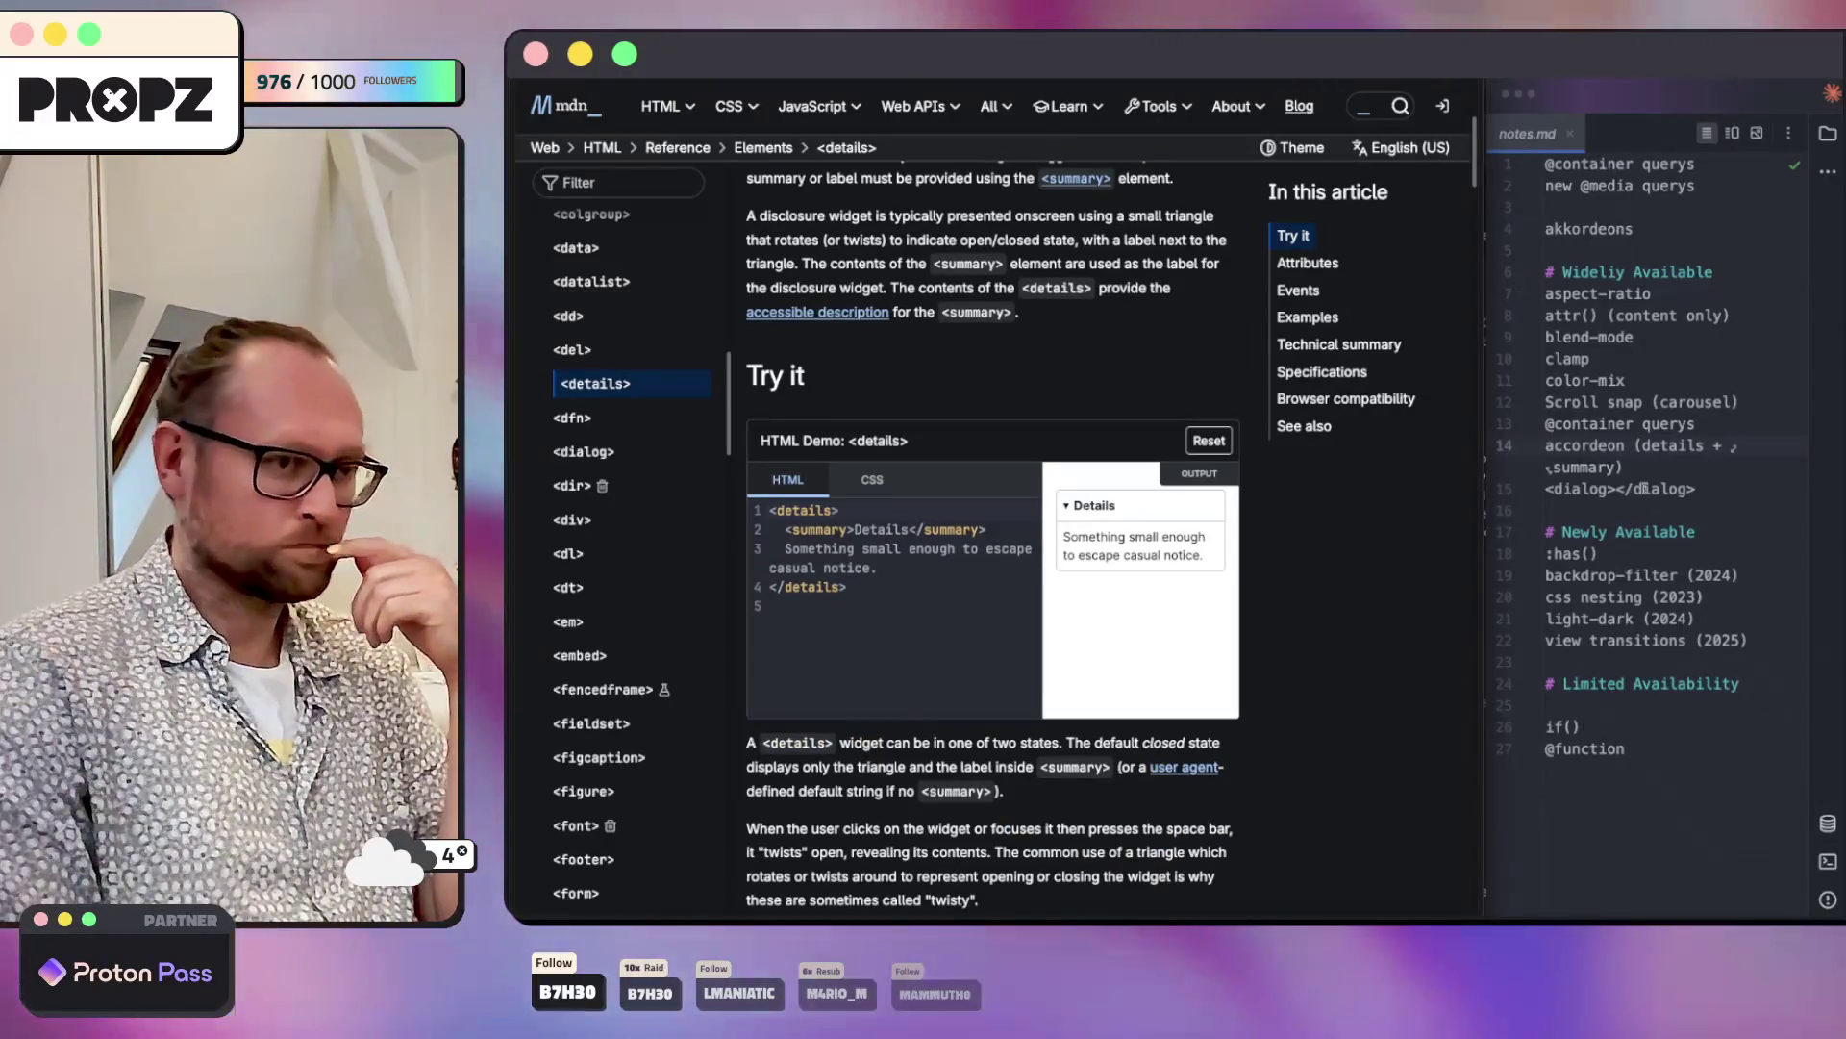
Add '<details><summary>' on line 16 of notes.md under <dialog></dialog>.
click(1617, 501)
text(<details>)
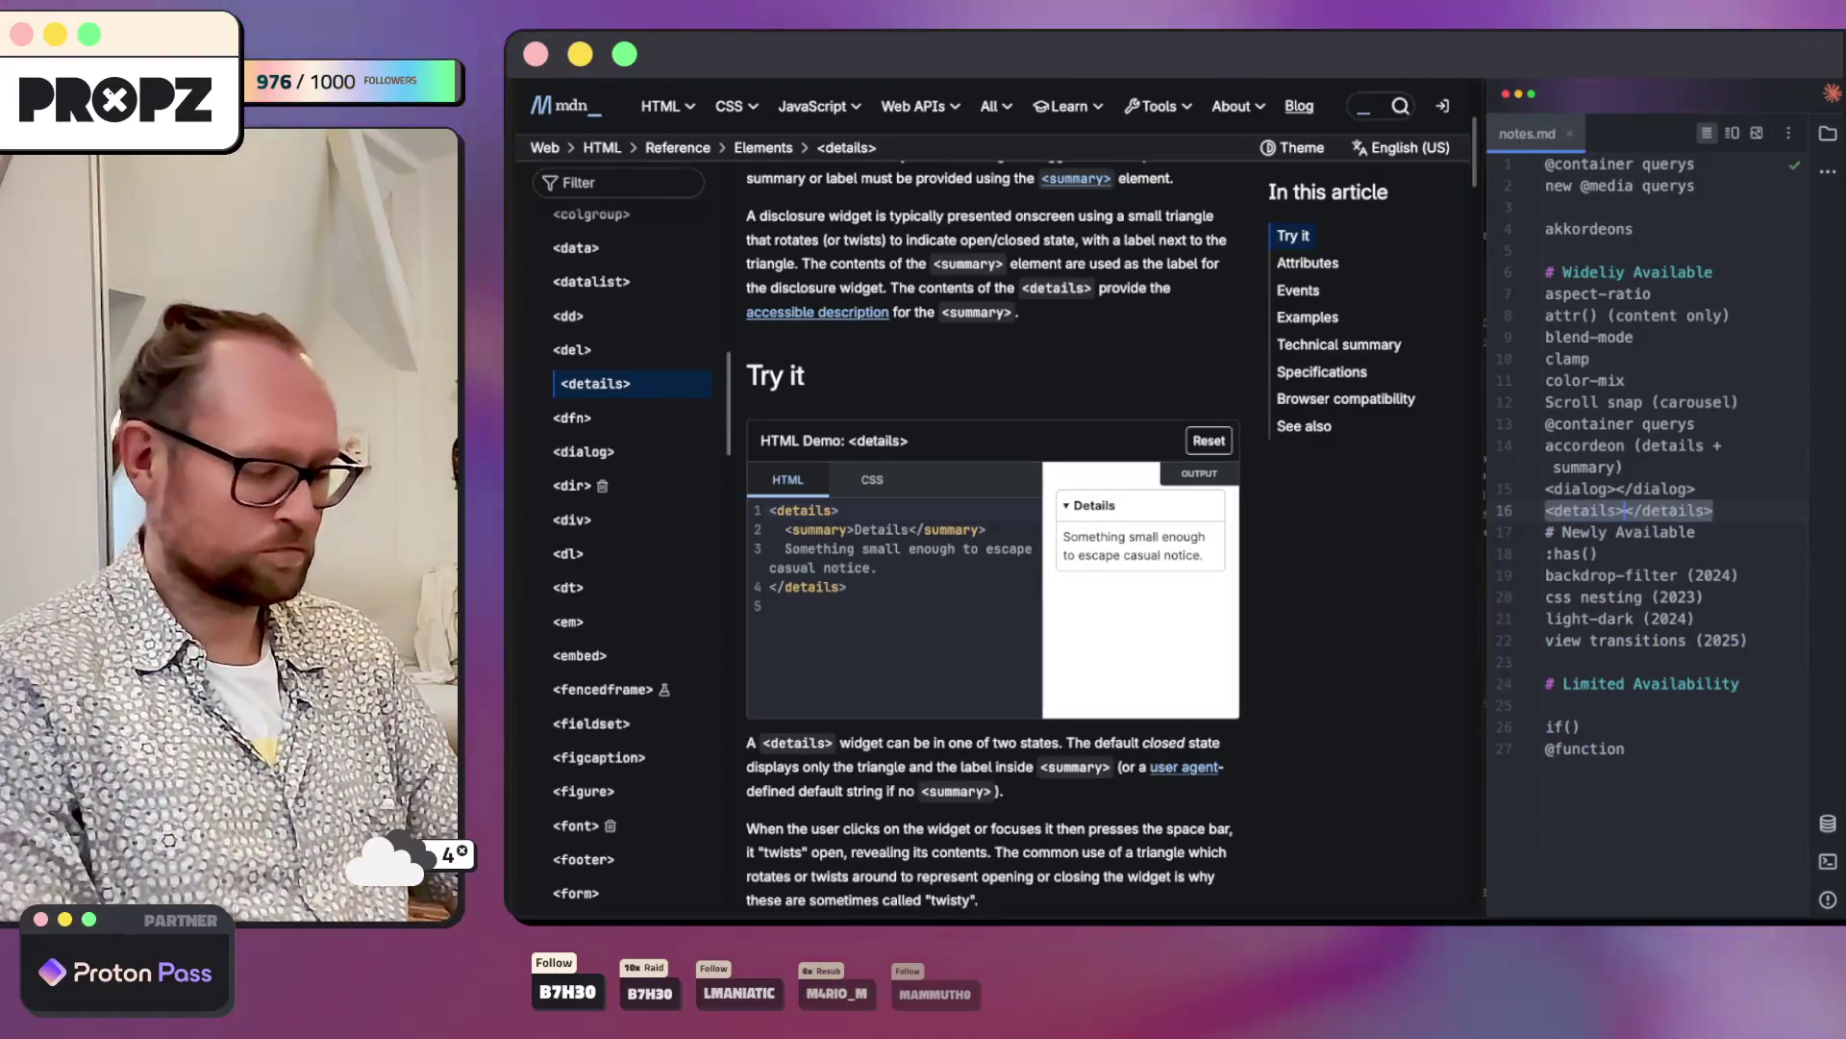
text(<summary></summary)
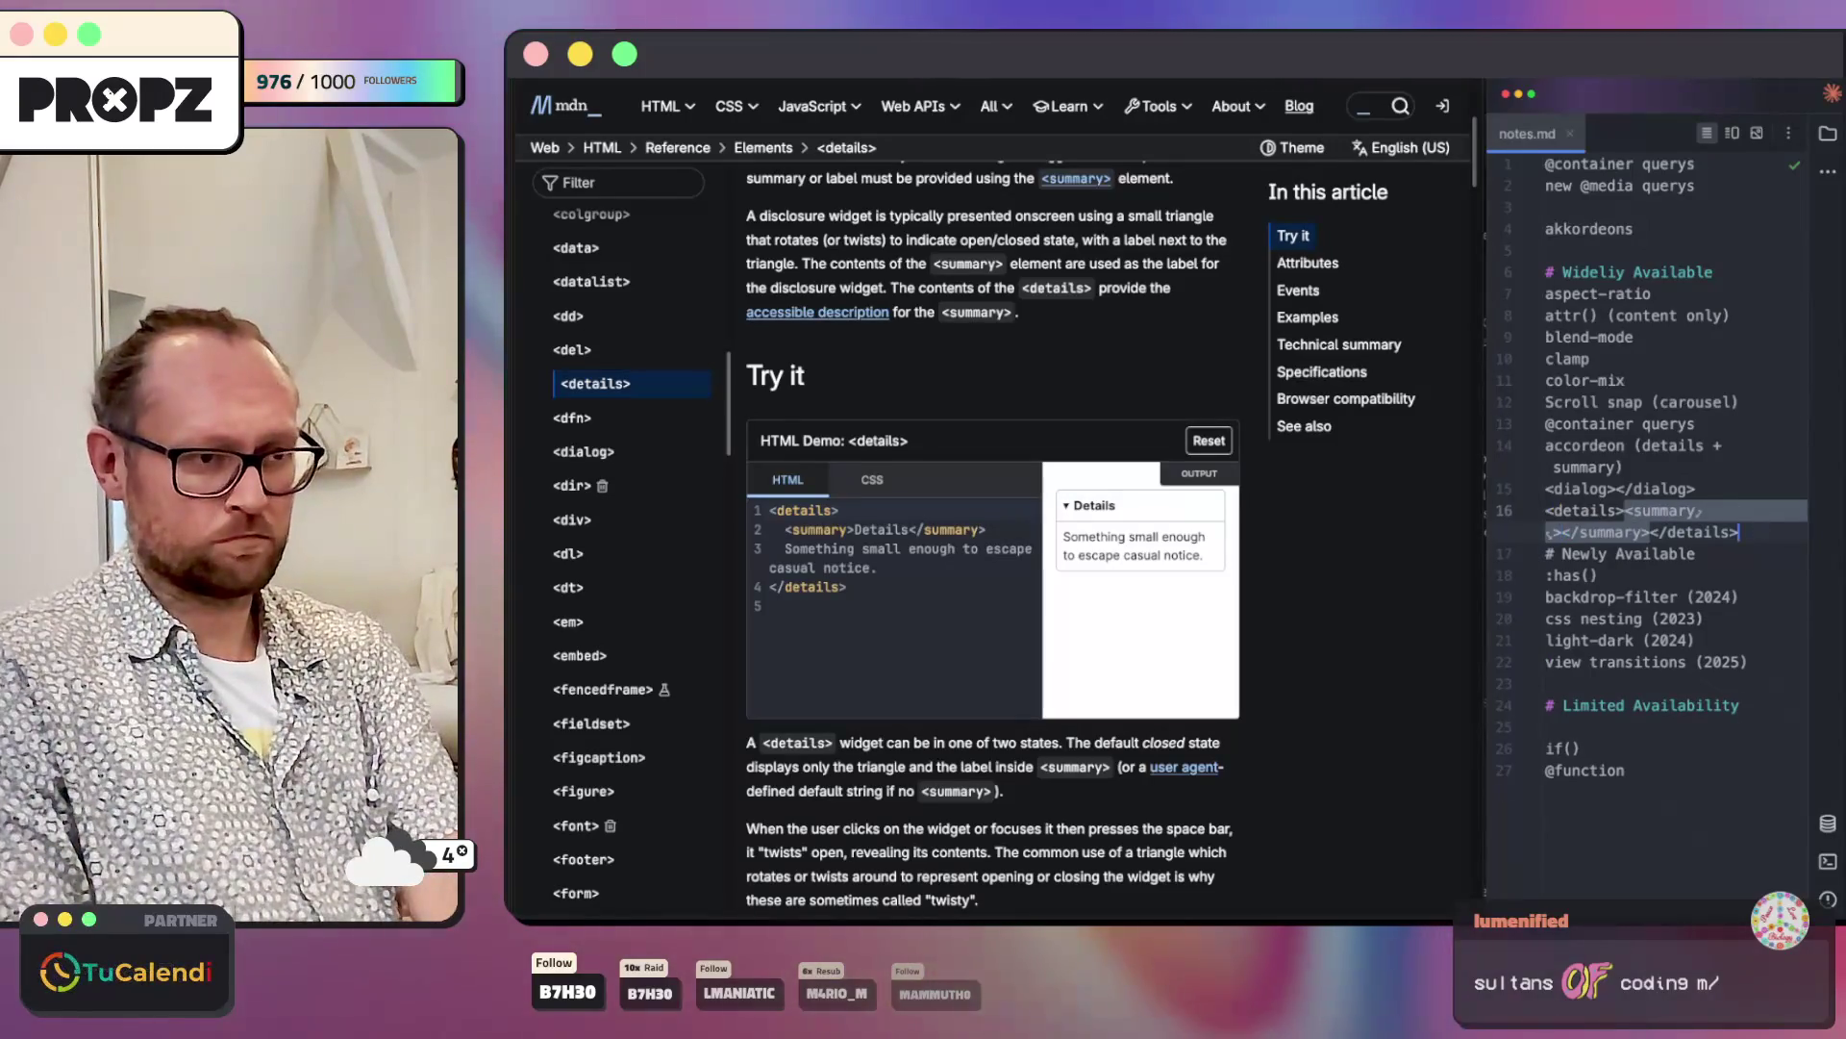
key(Return)
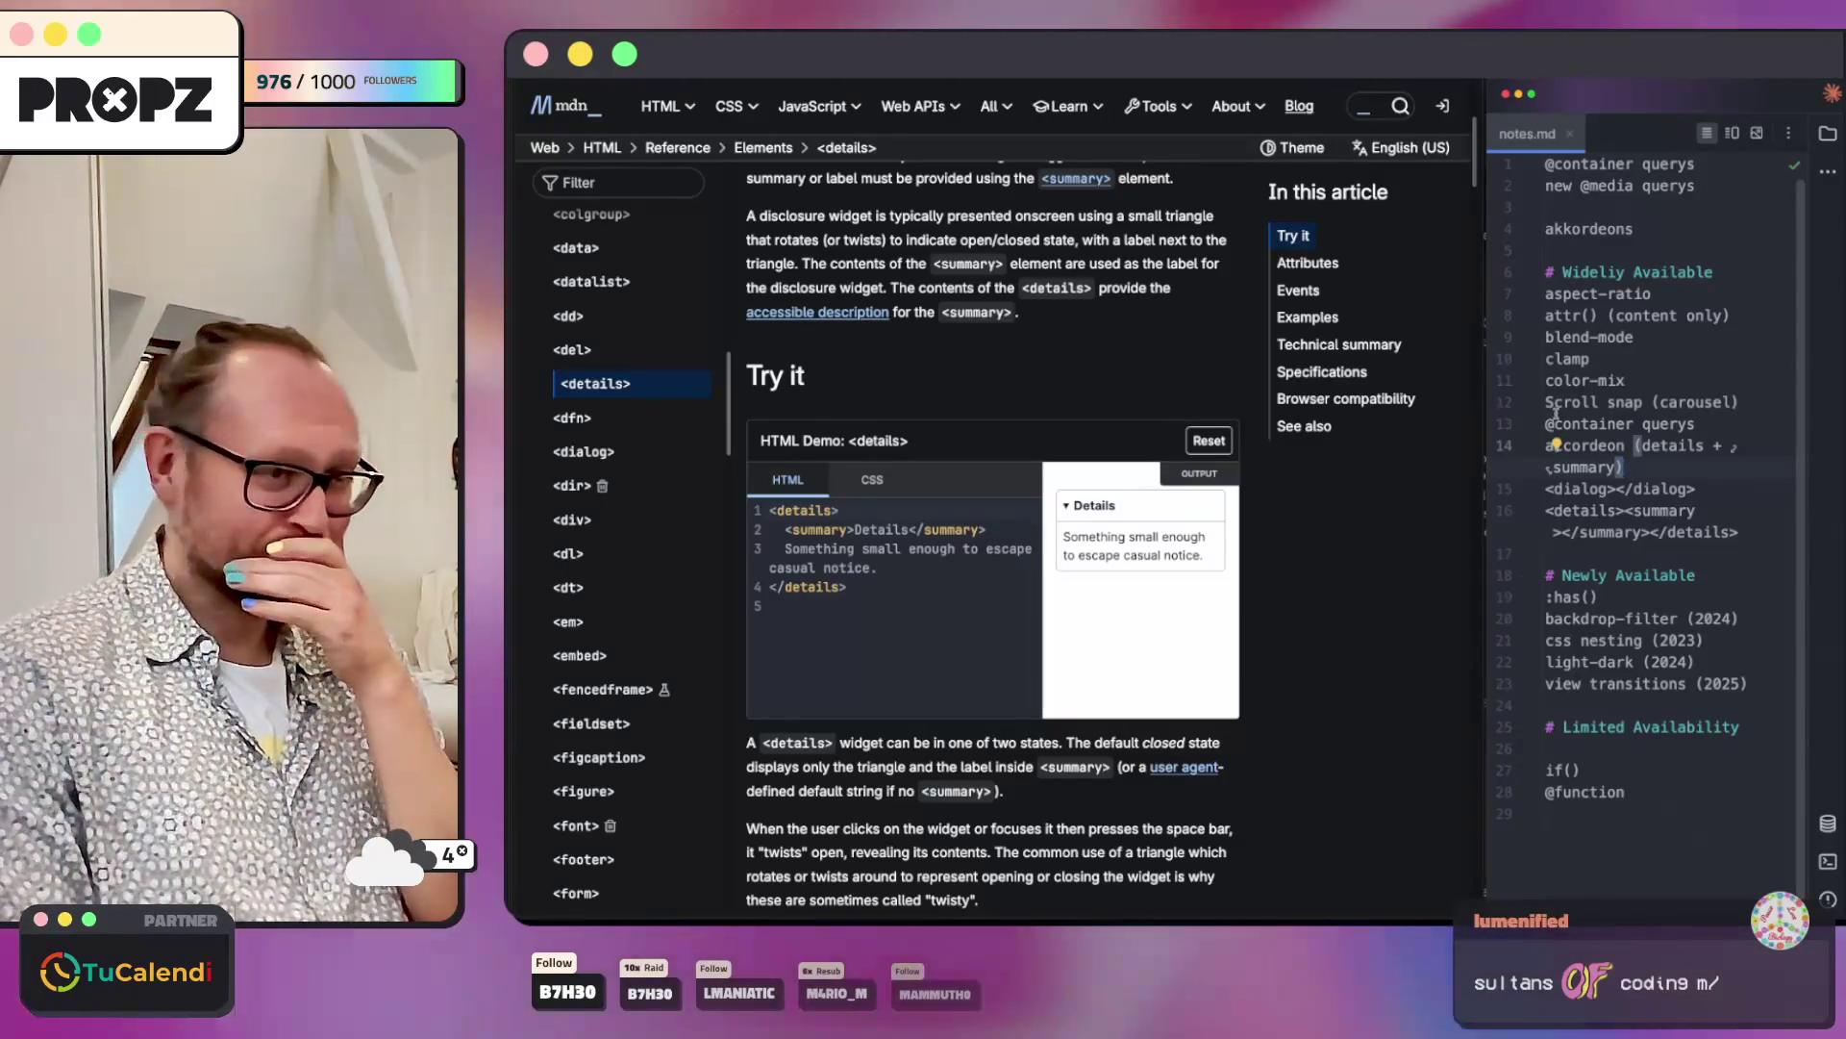
Bring up the Claude app showing the CSS talk plan.
scroll(993, 353, up, 4)
scroll(994, 354, down, 7)
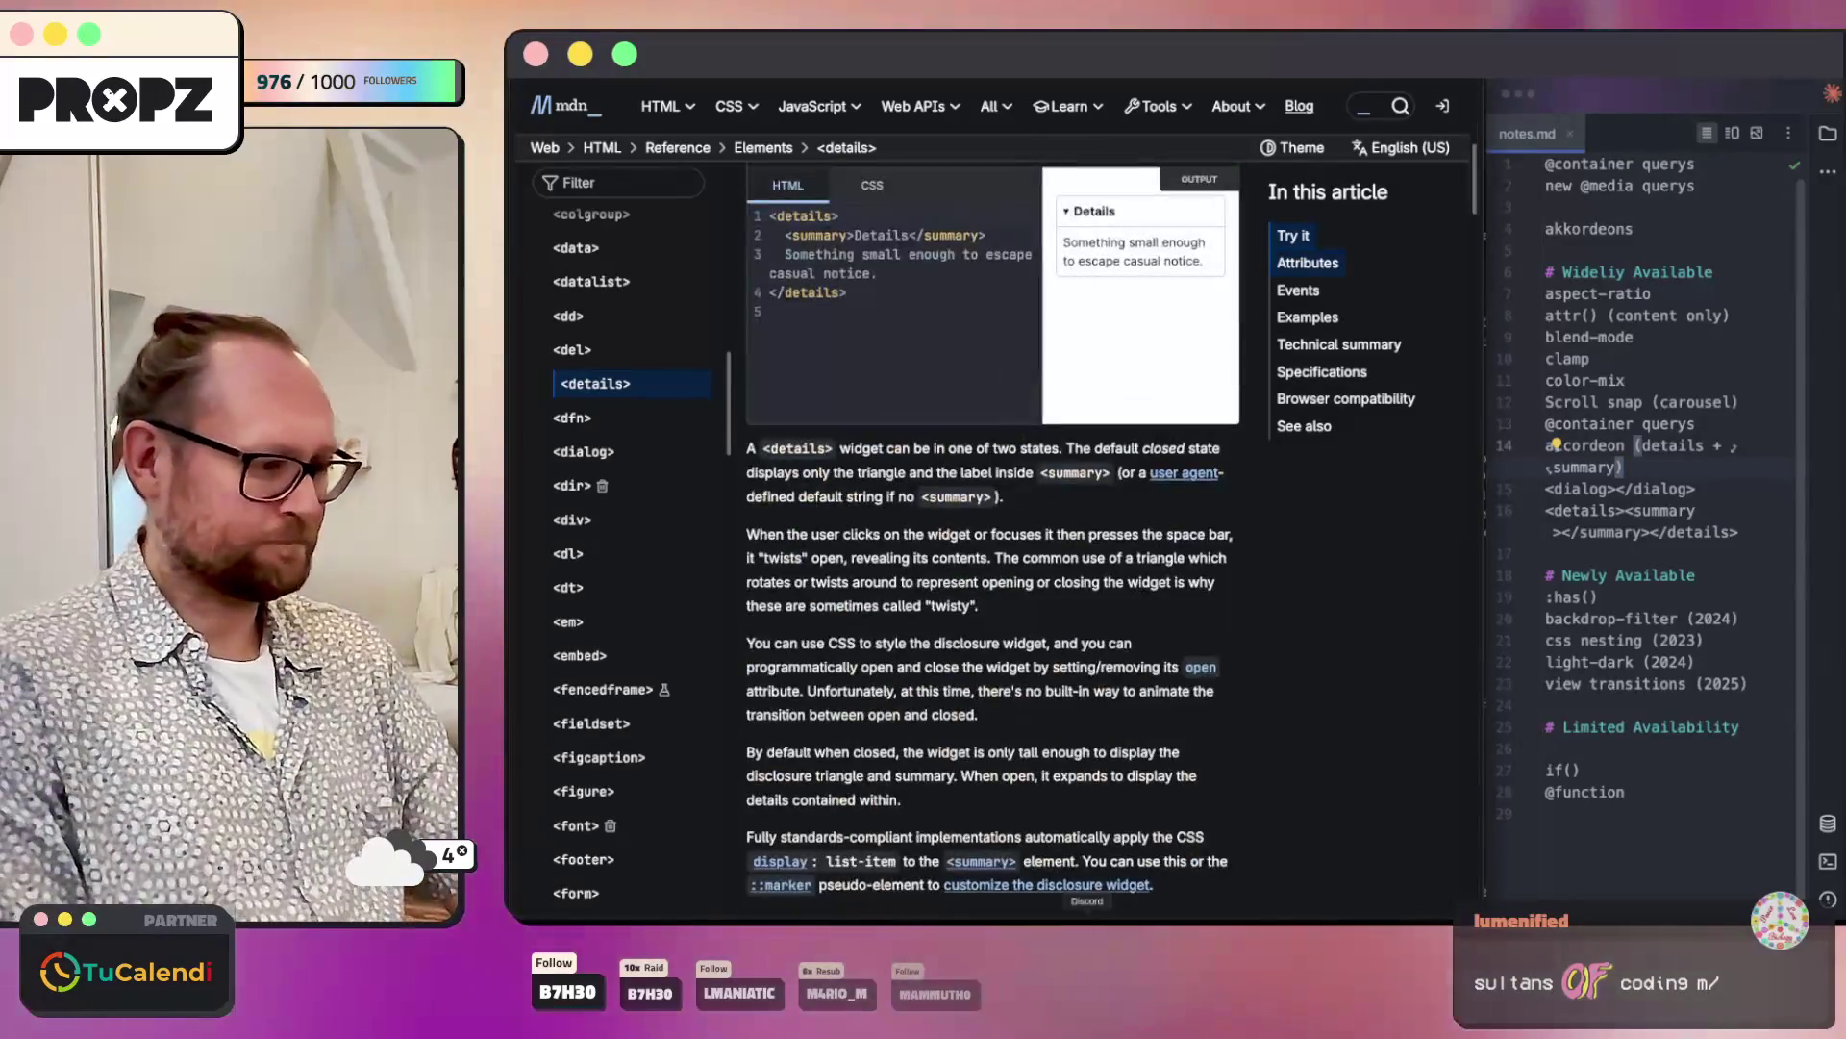
click(998, 914)
scroll(1154, 499, up, 5)
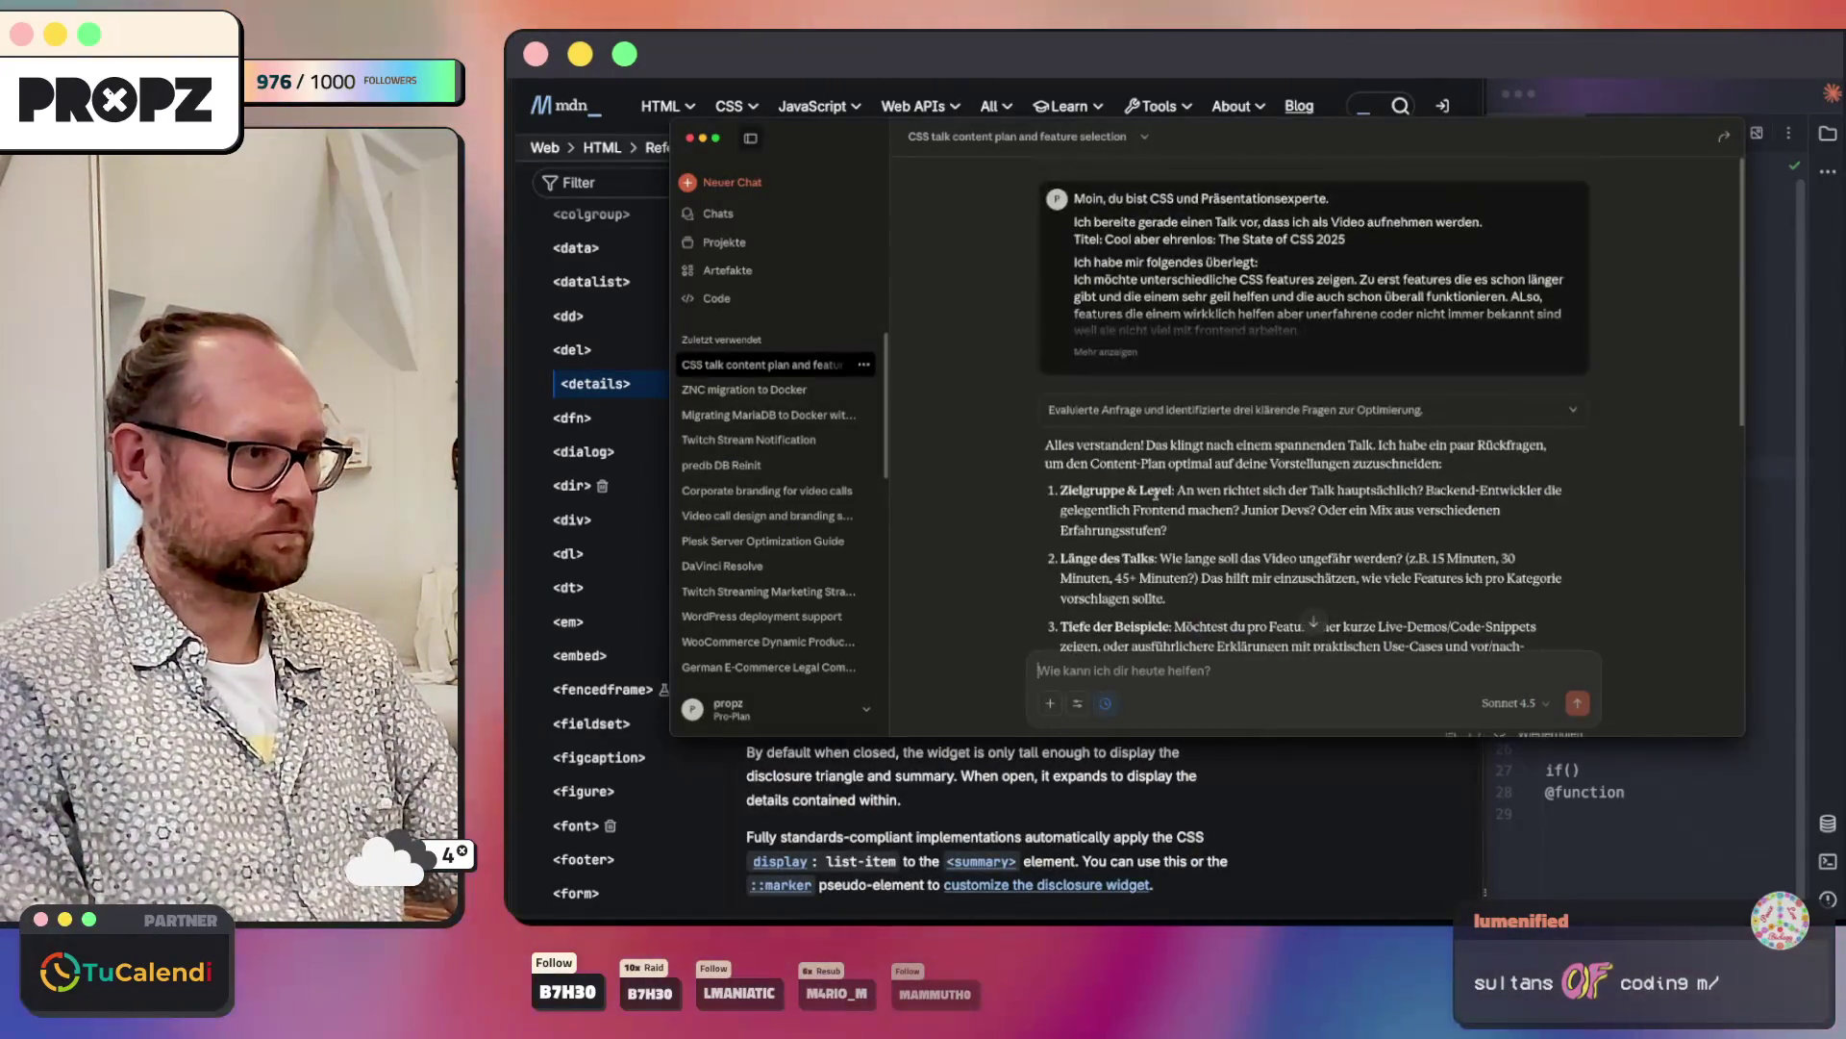
Highlight the summary's Baseline three-tier phrase and open the 'CSS talk content planning' research details.
scroll(1160, 376, down, 4)
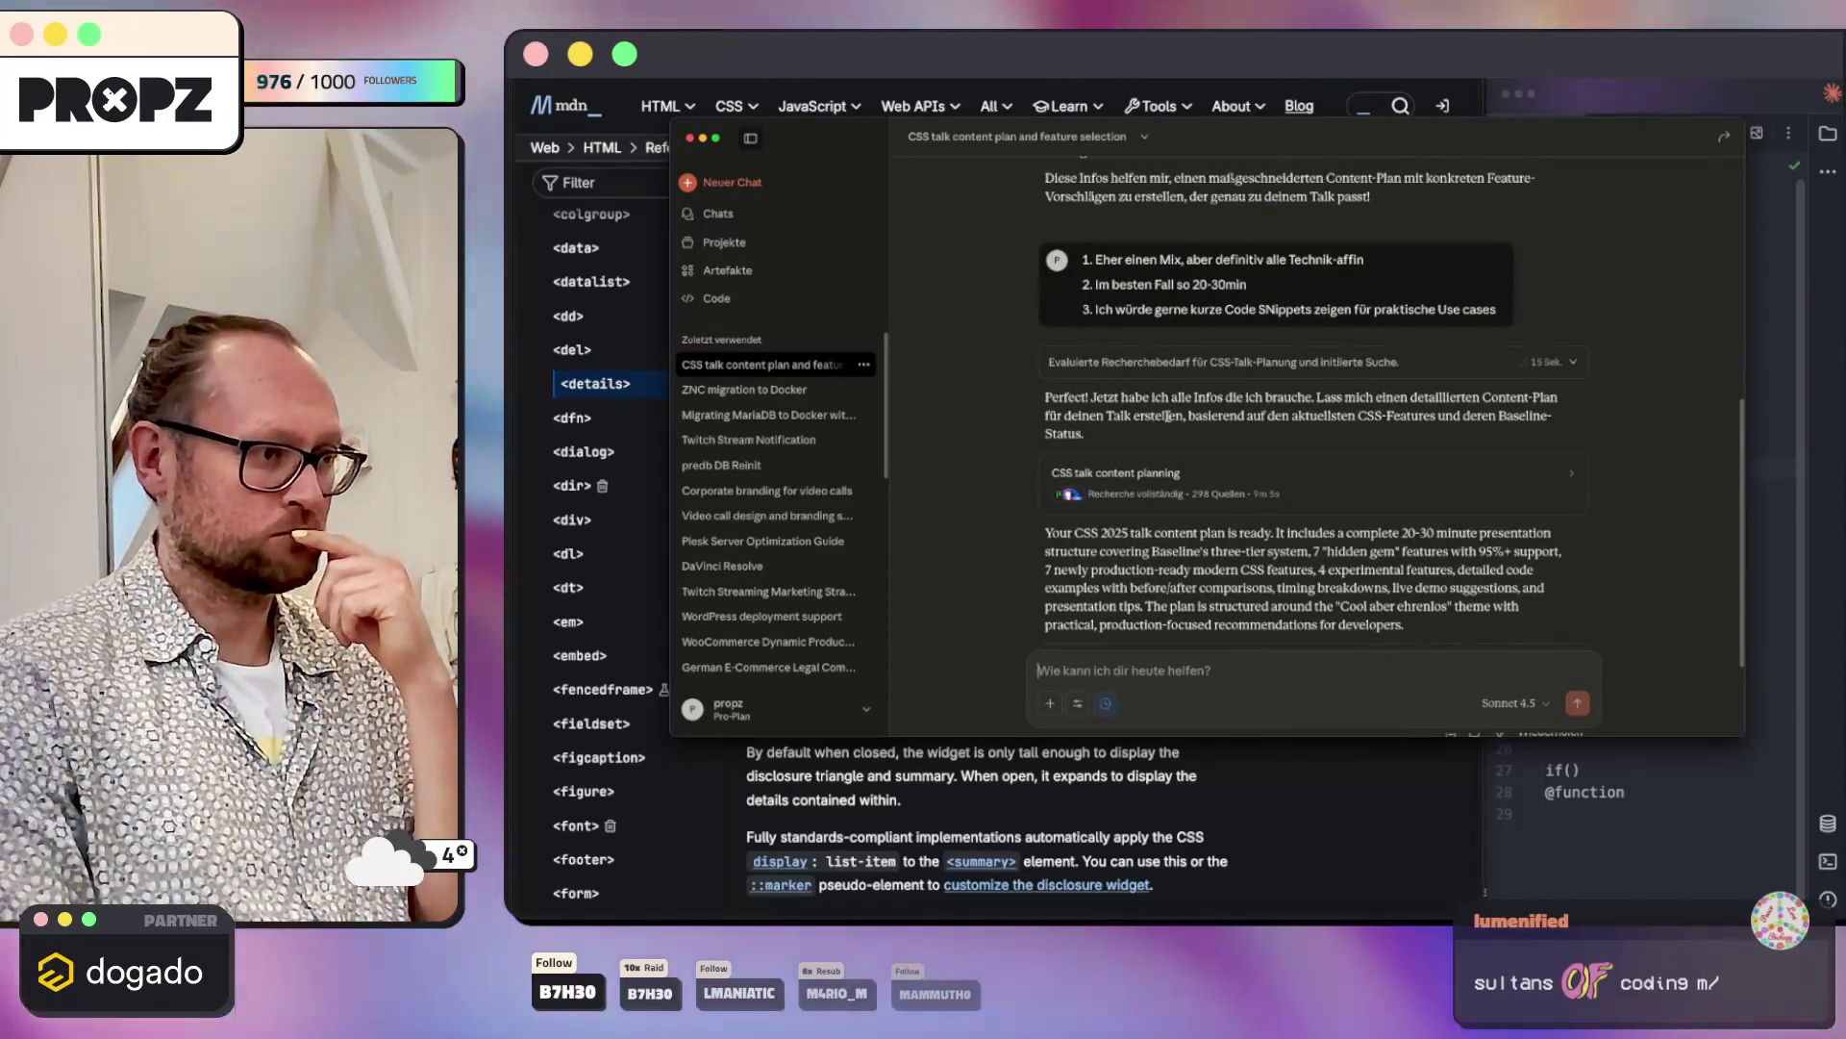
scroll(1359, 398, down, 3)
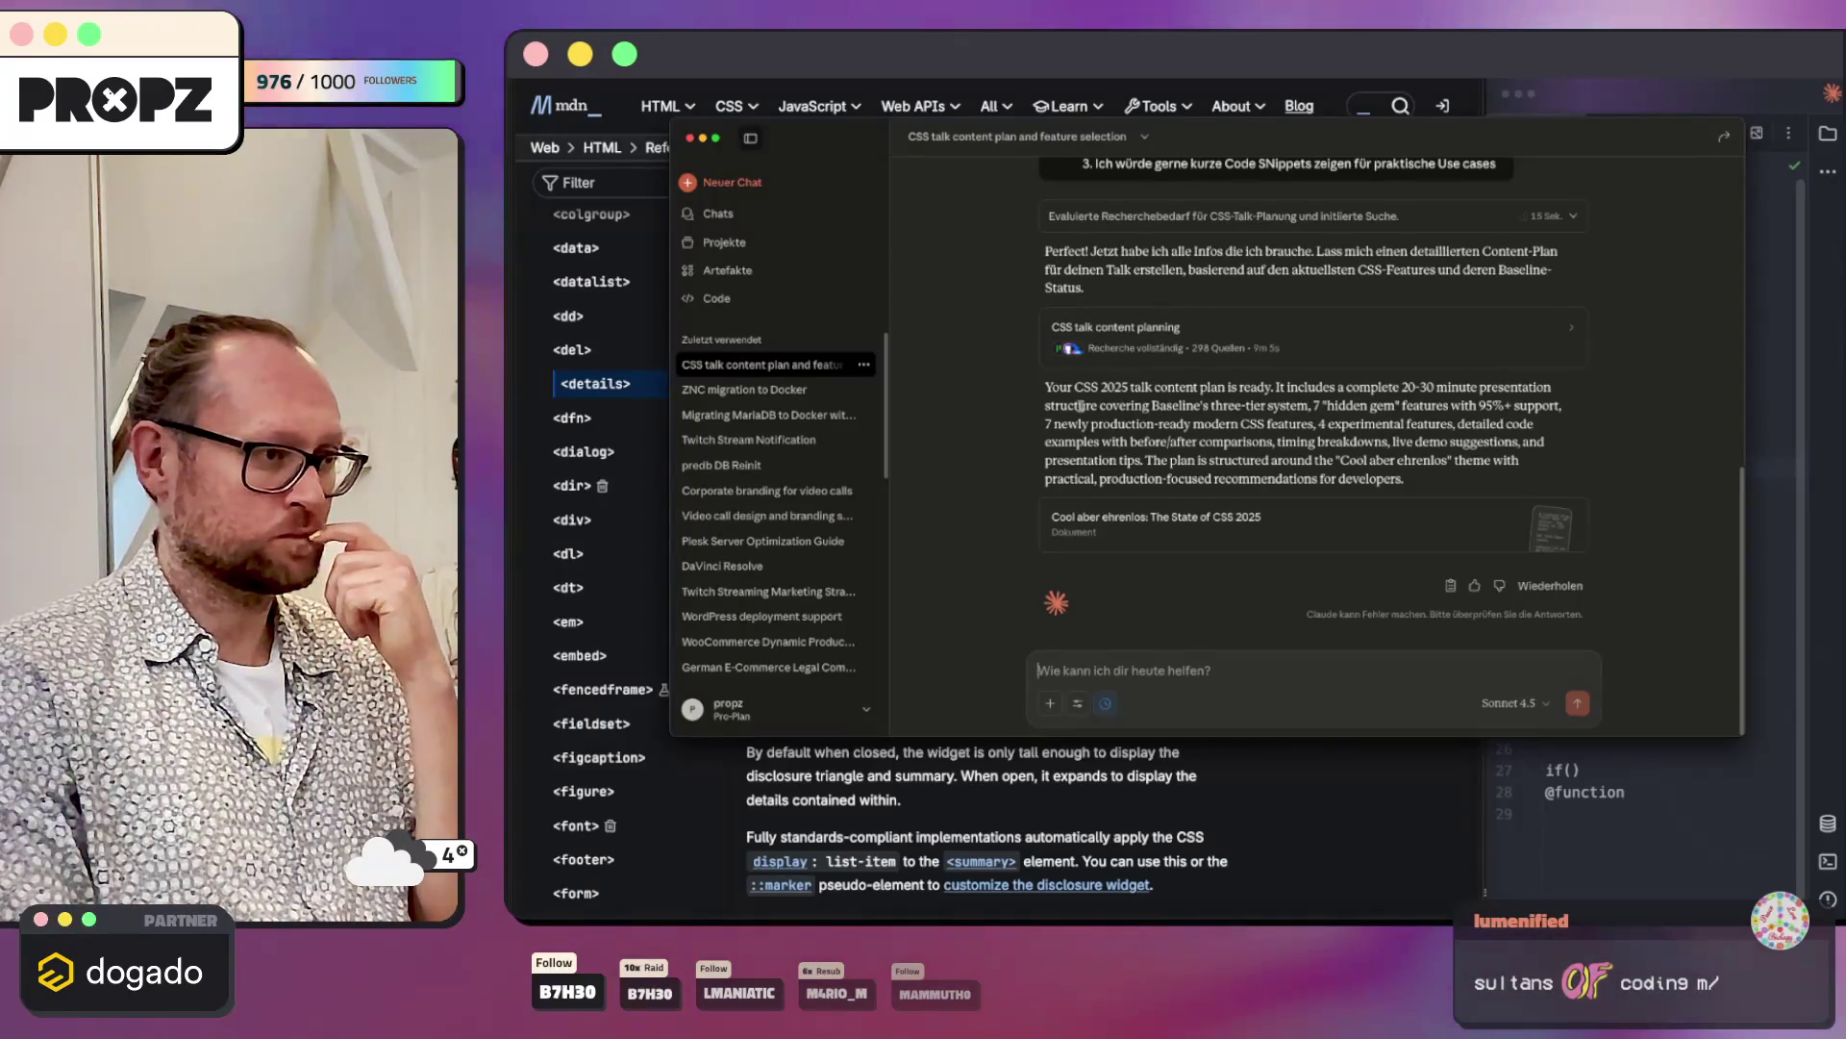
drag(1081, 404, 1260, 406)
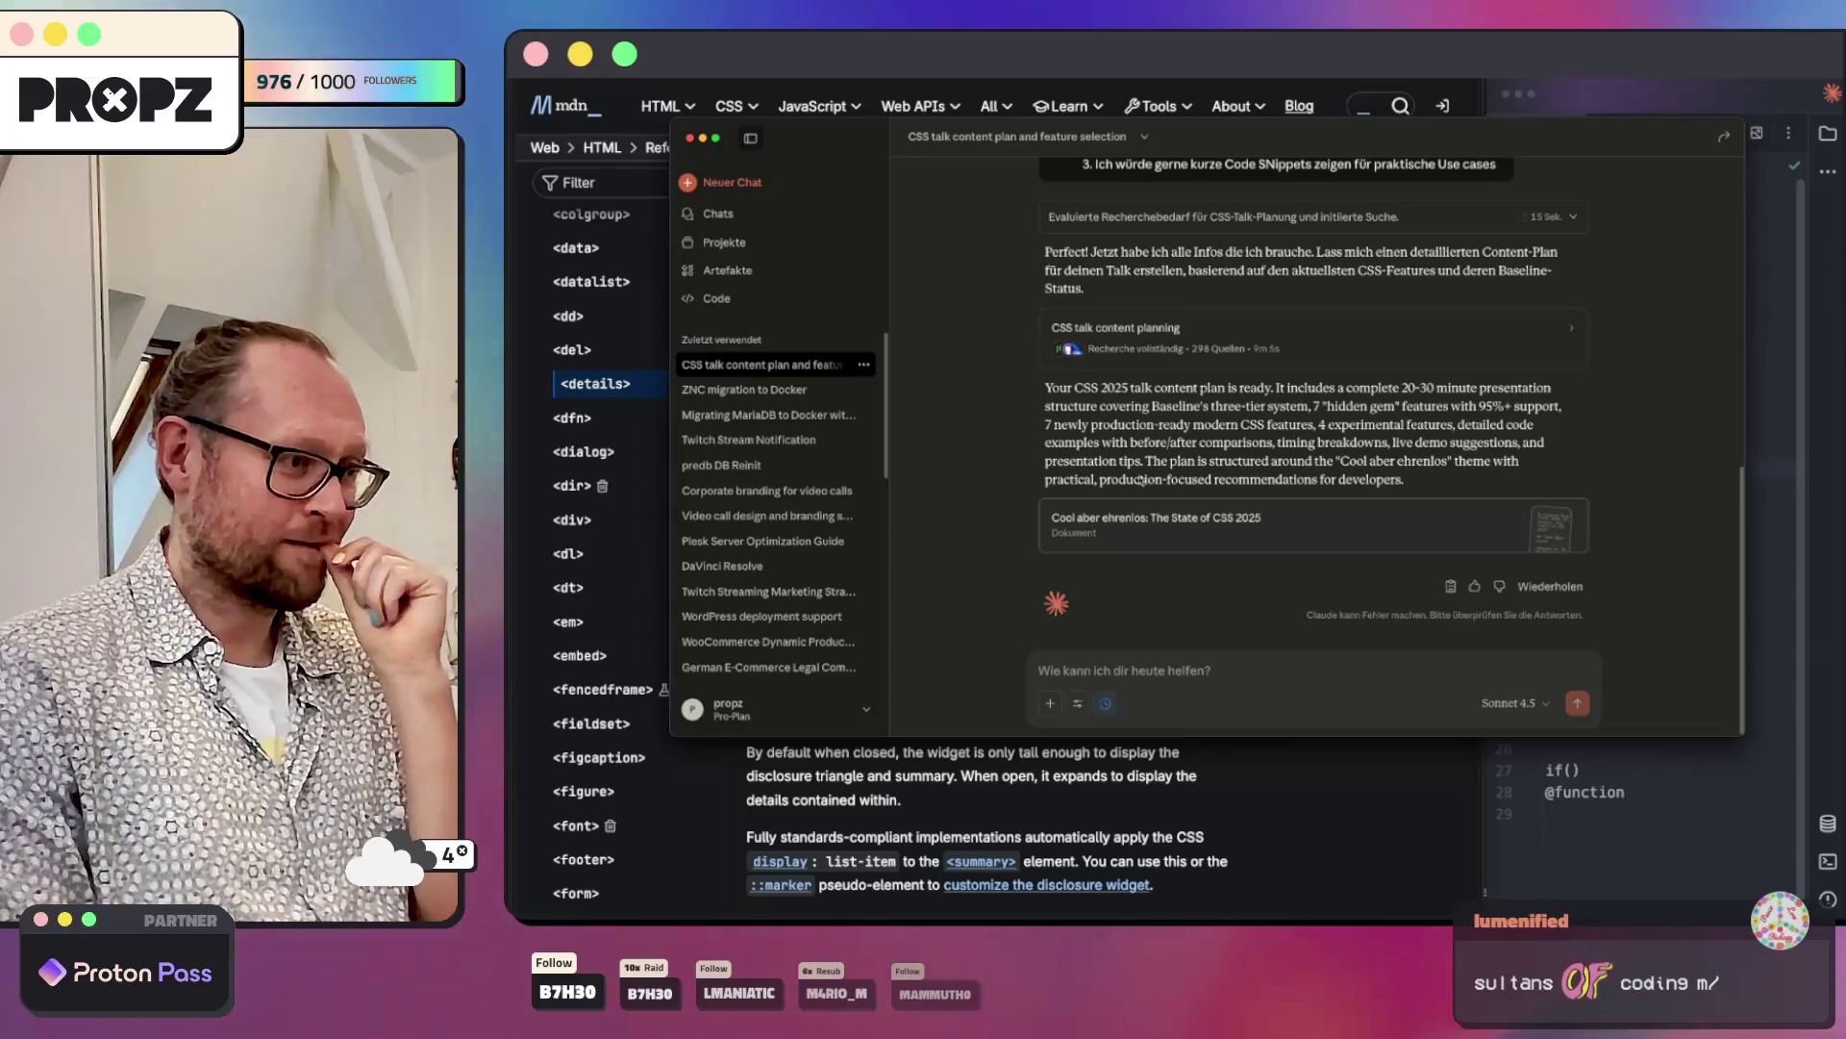
click(1159, 338)
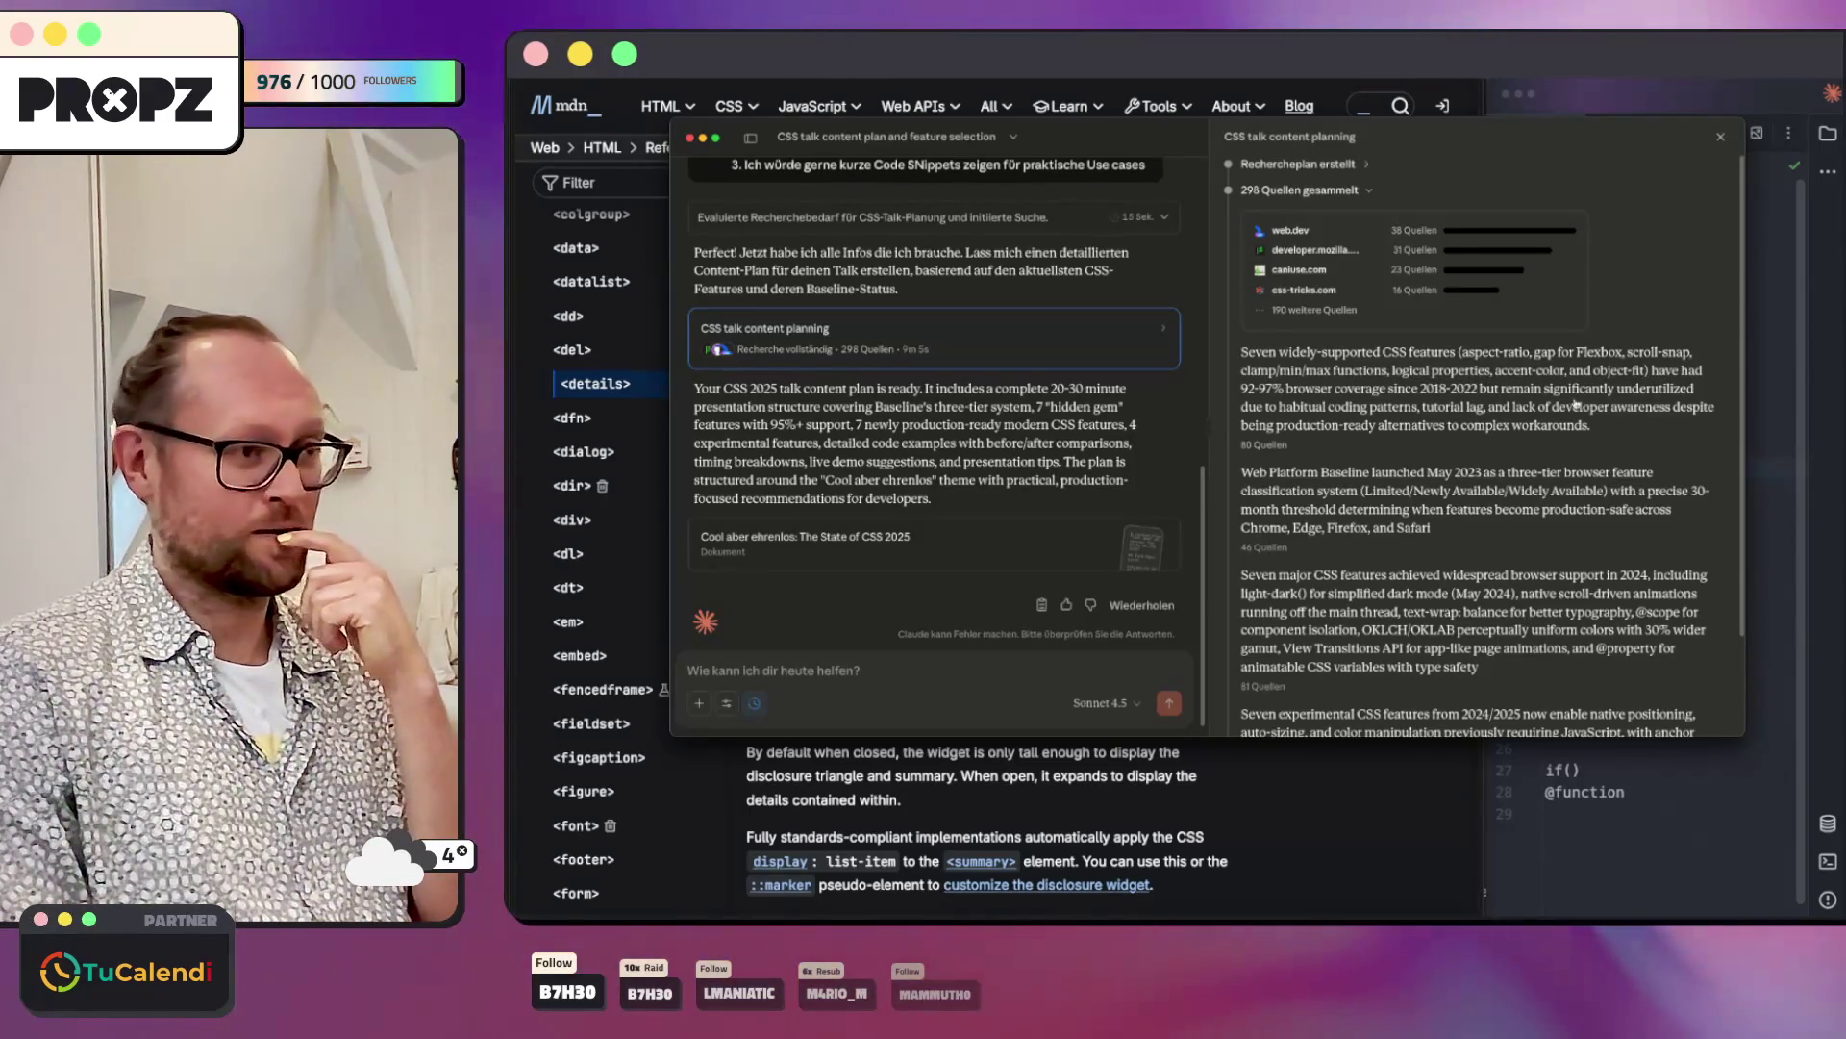
Browse the 46 sources behind the Web Platform Baseline finding and open the 'Cool aber ehrenlos' plan.
scroll(1437, 449, down, 2)
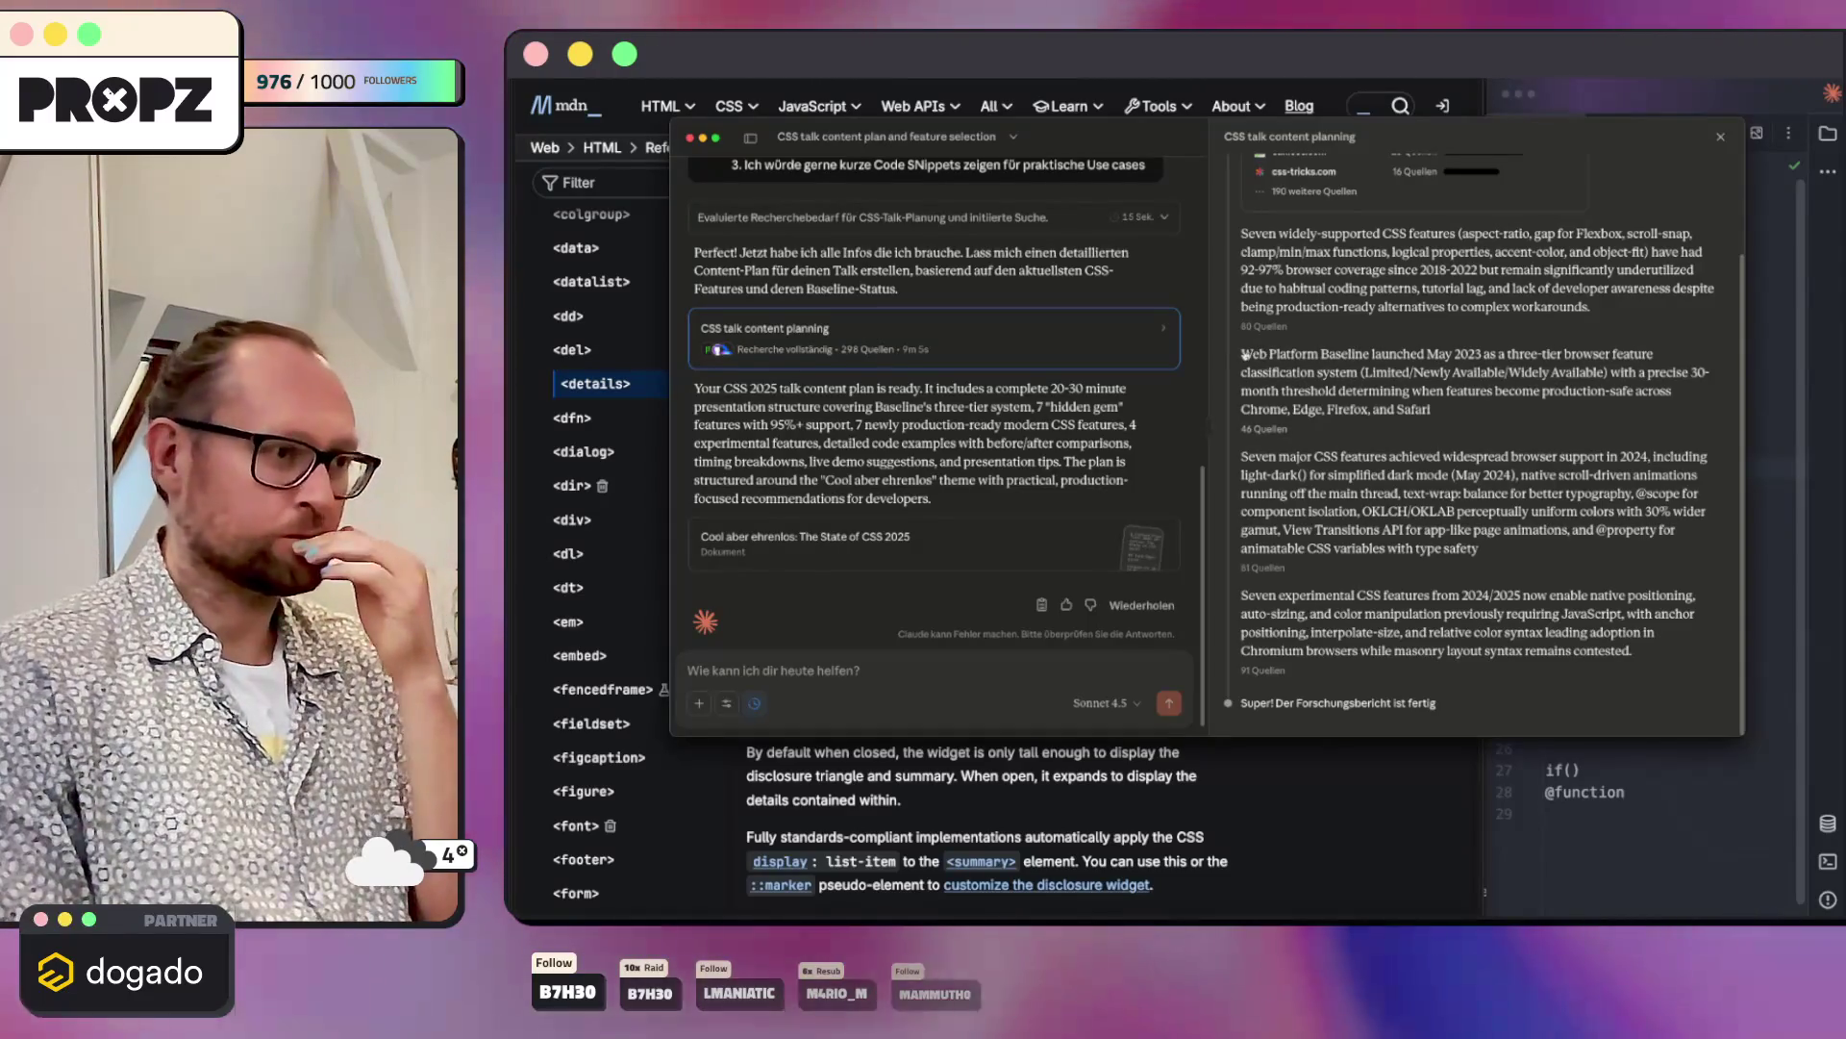
click(1441, 423)
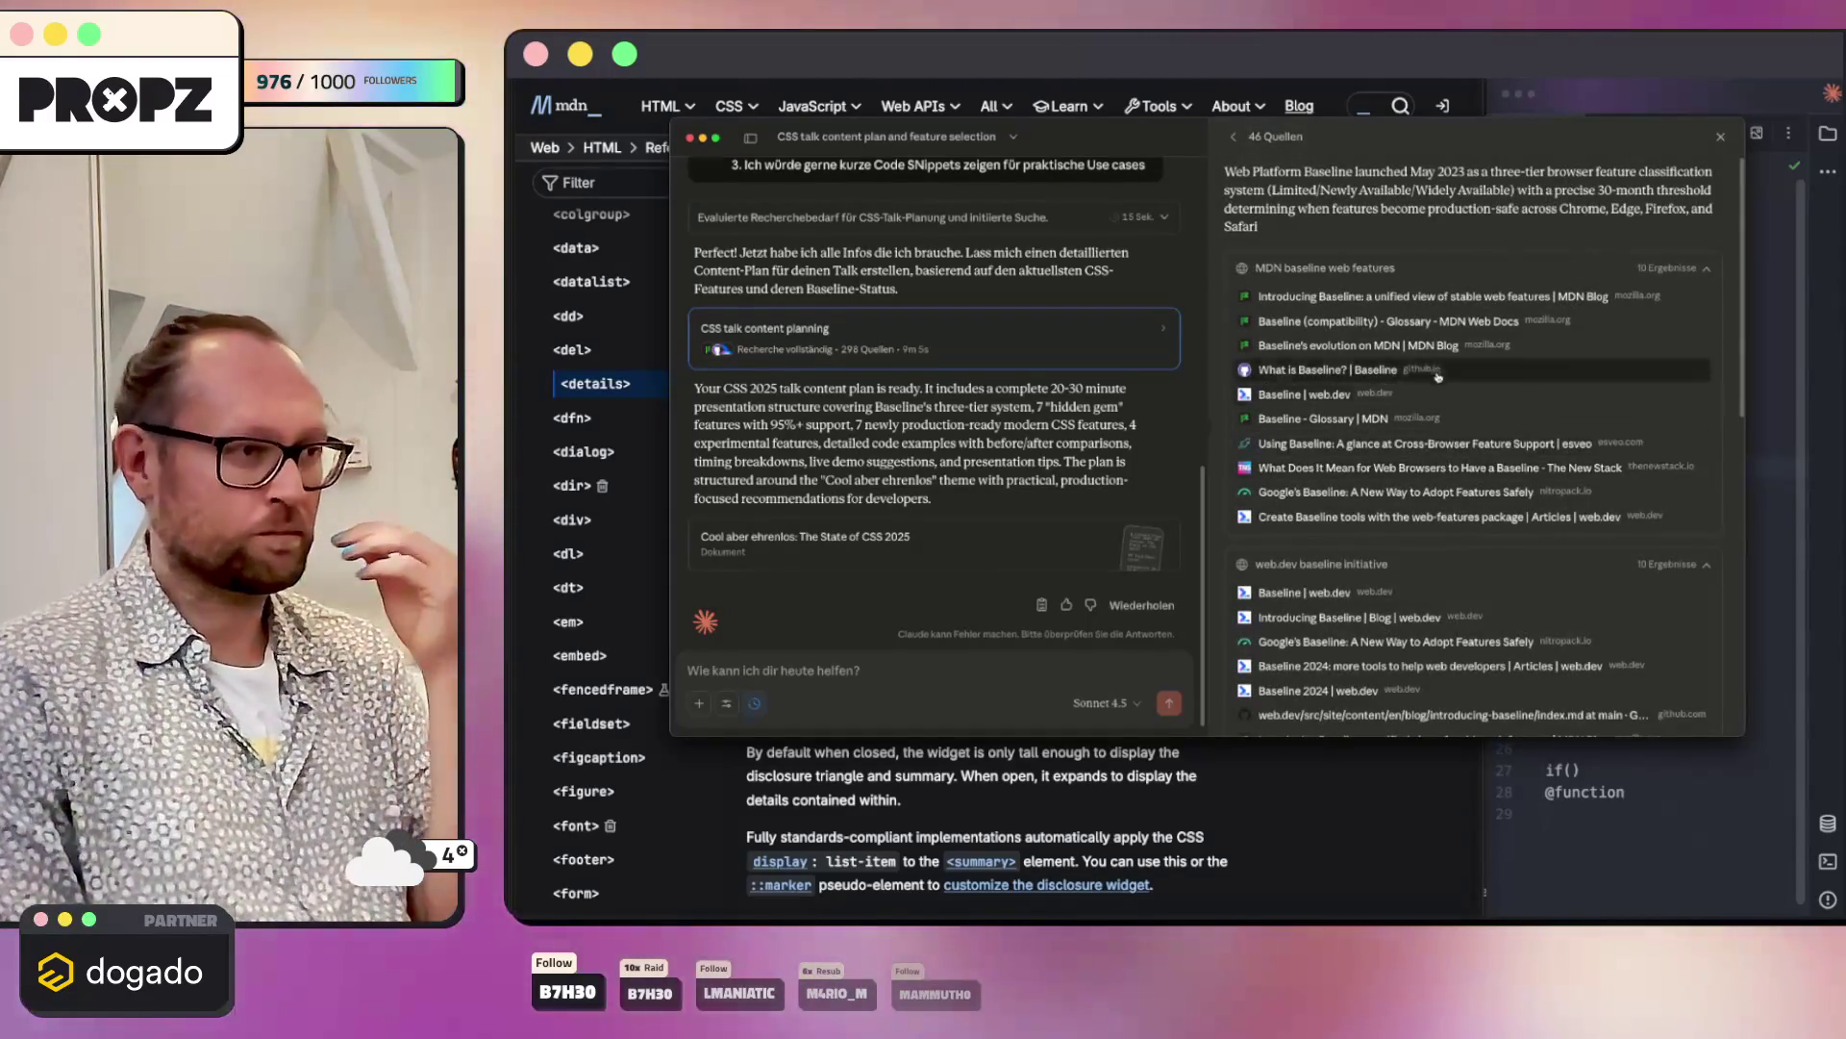
click(1694, 271)
click(1683, 313)
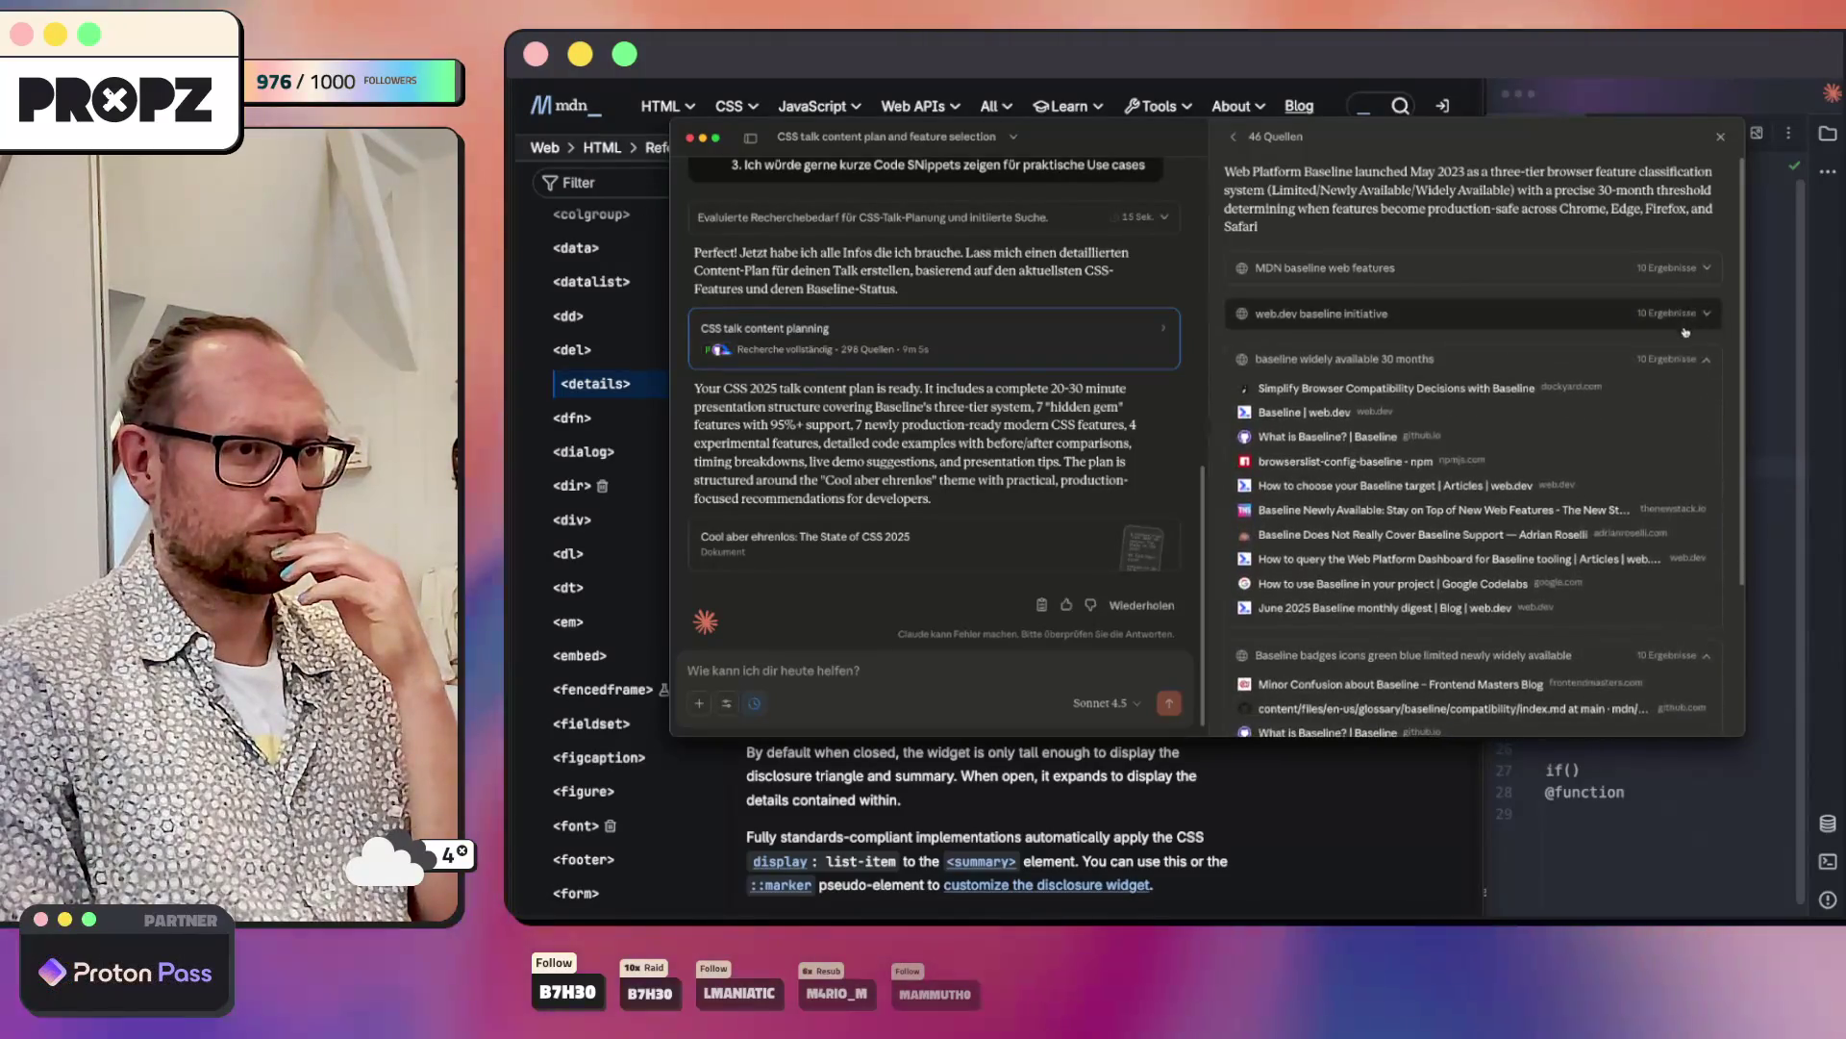
click(1674, 360)
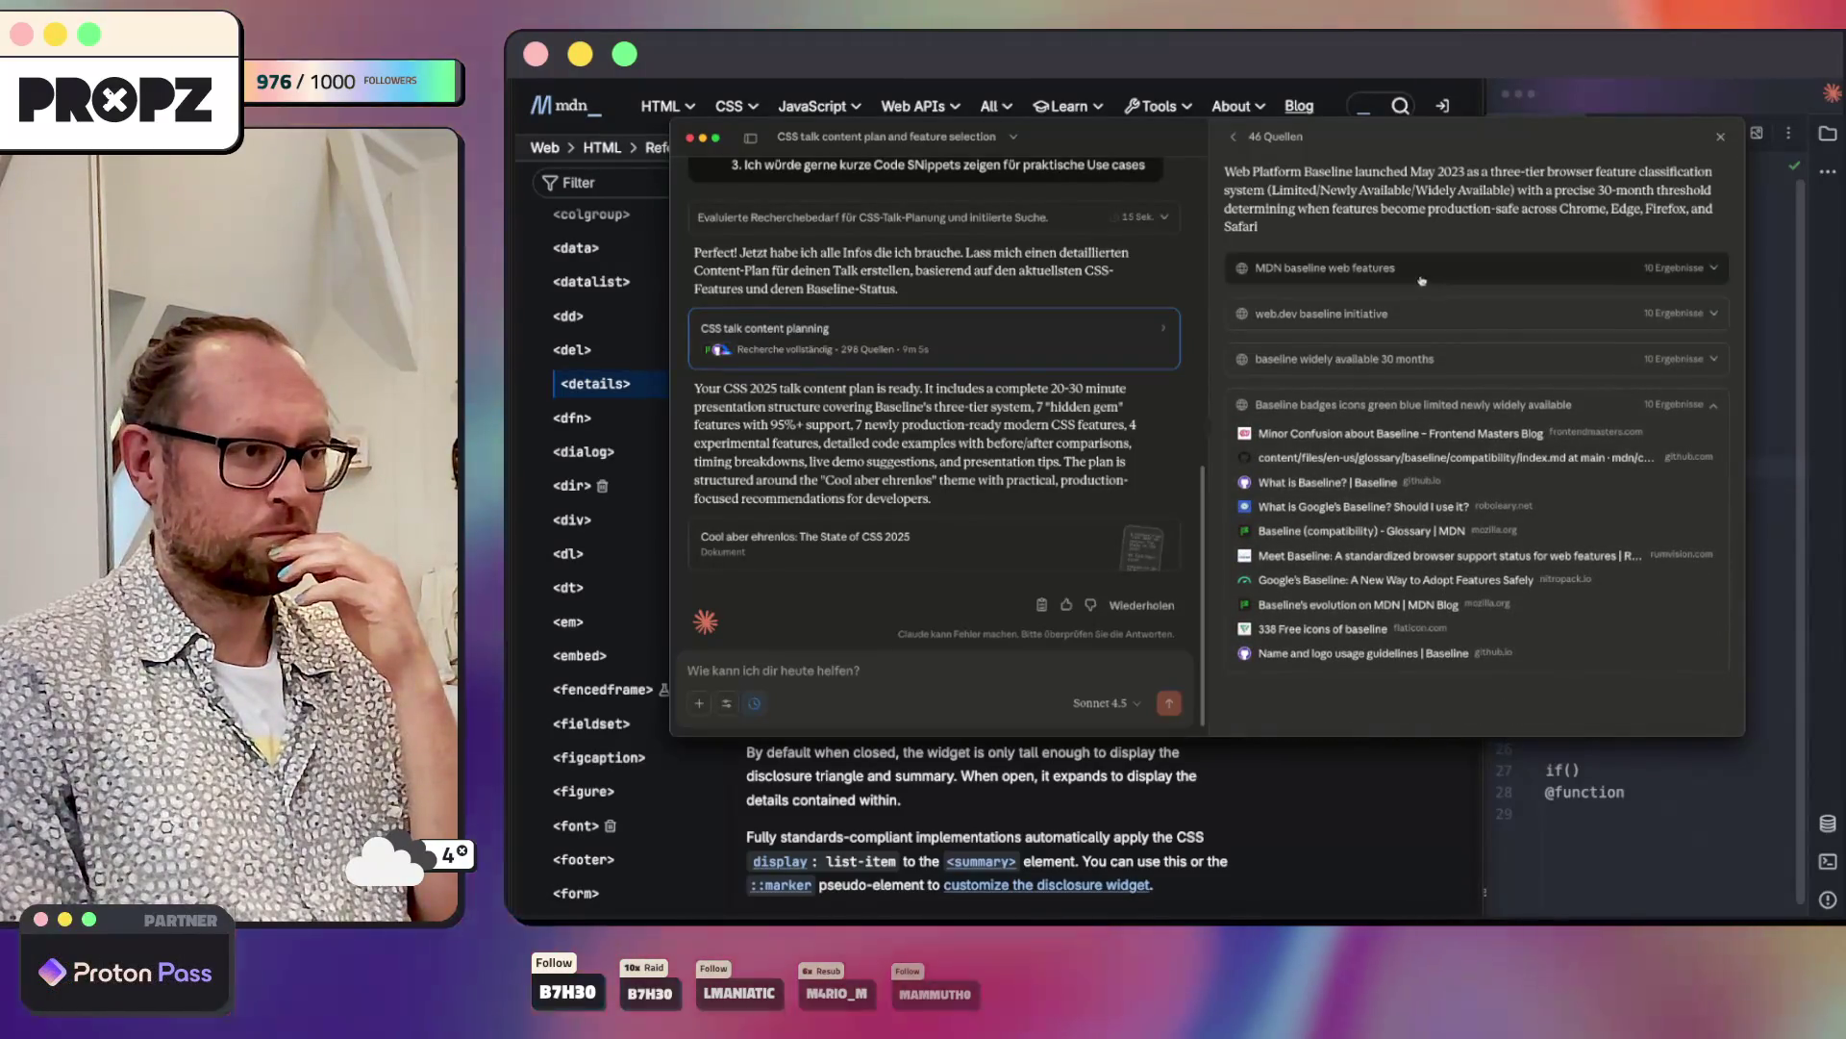
click(1382, 270)
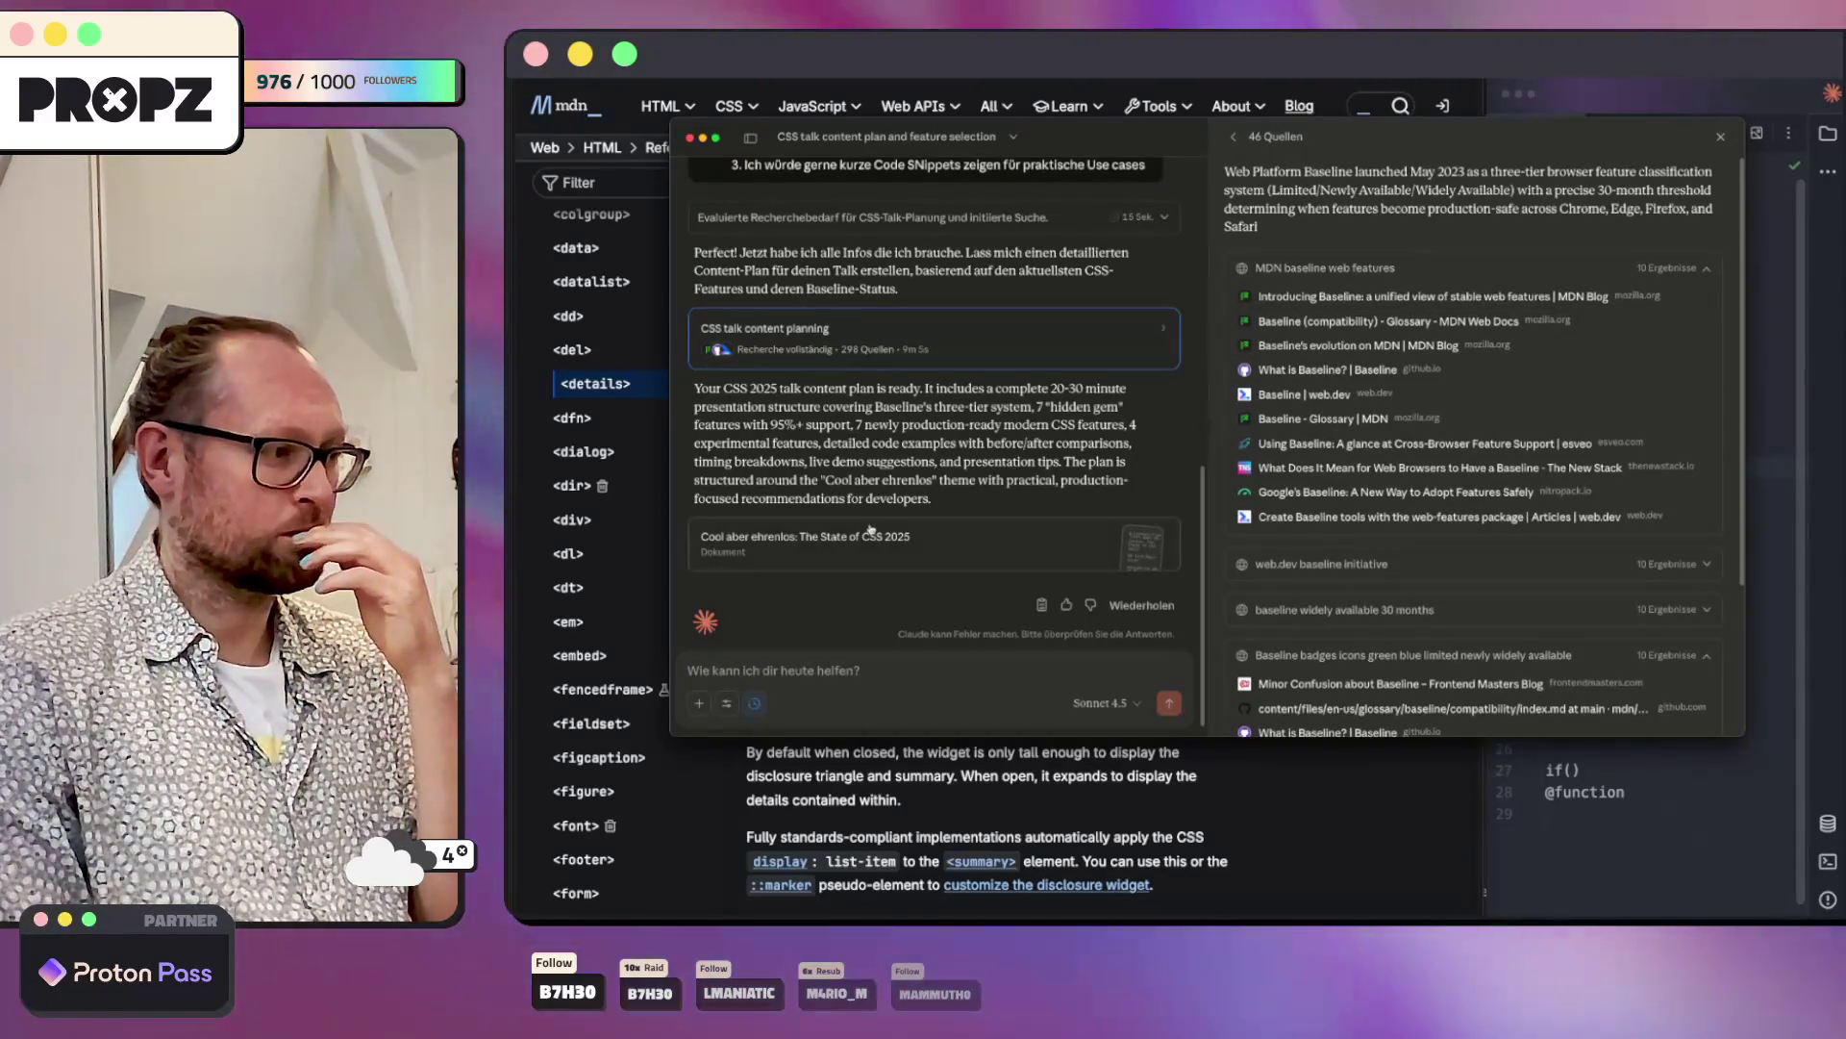
click(878, 543)
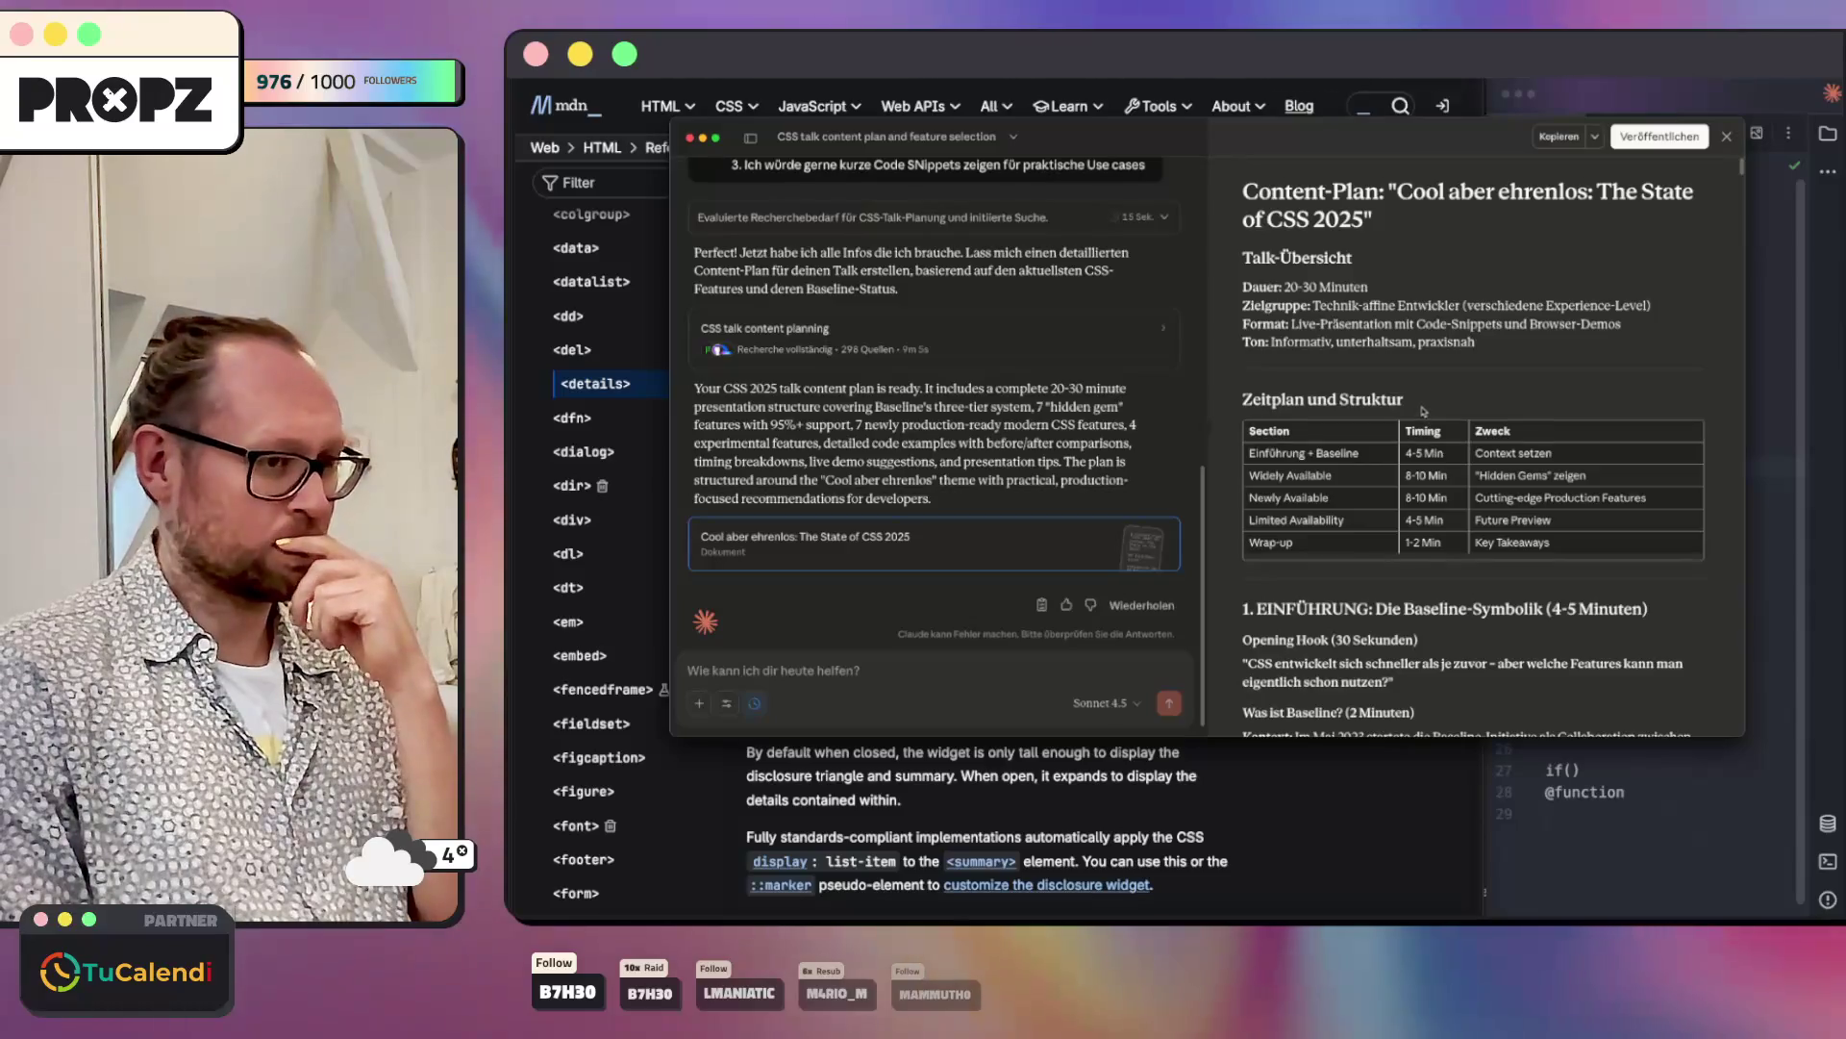
Read the plan's Limited, Newly and Widely Available definitions, then return to MDN's <details> page.
scroll(1420, 411, down, 3)
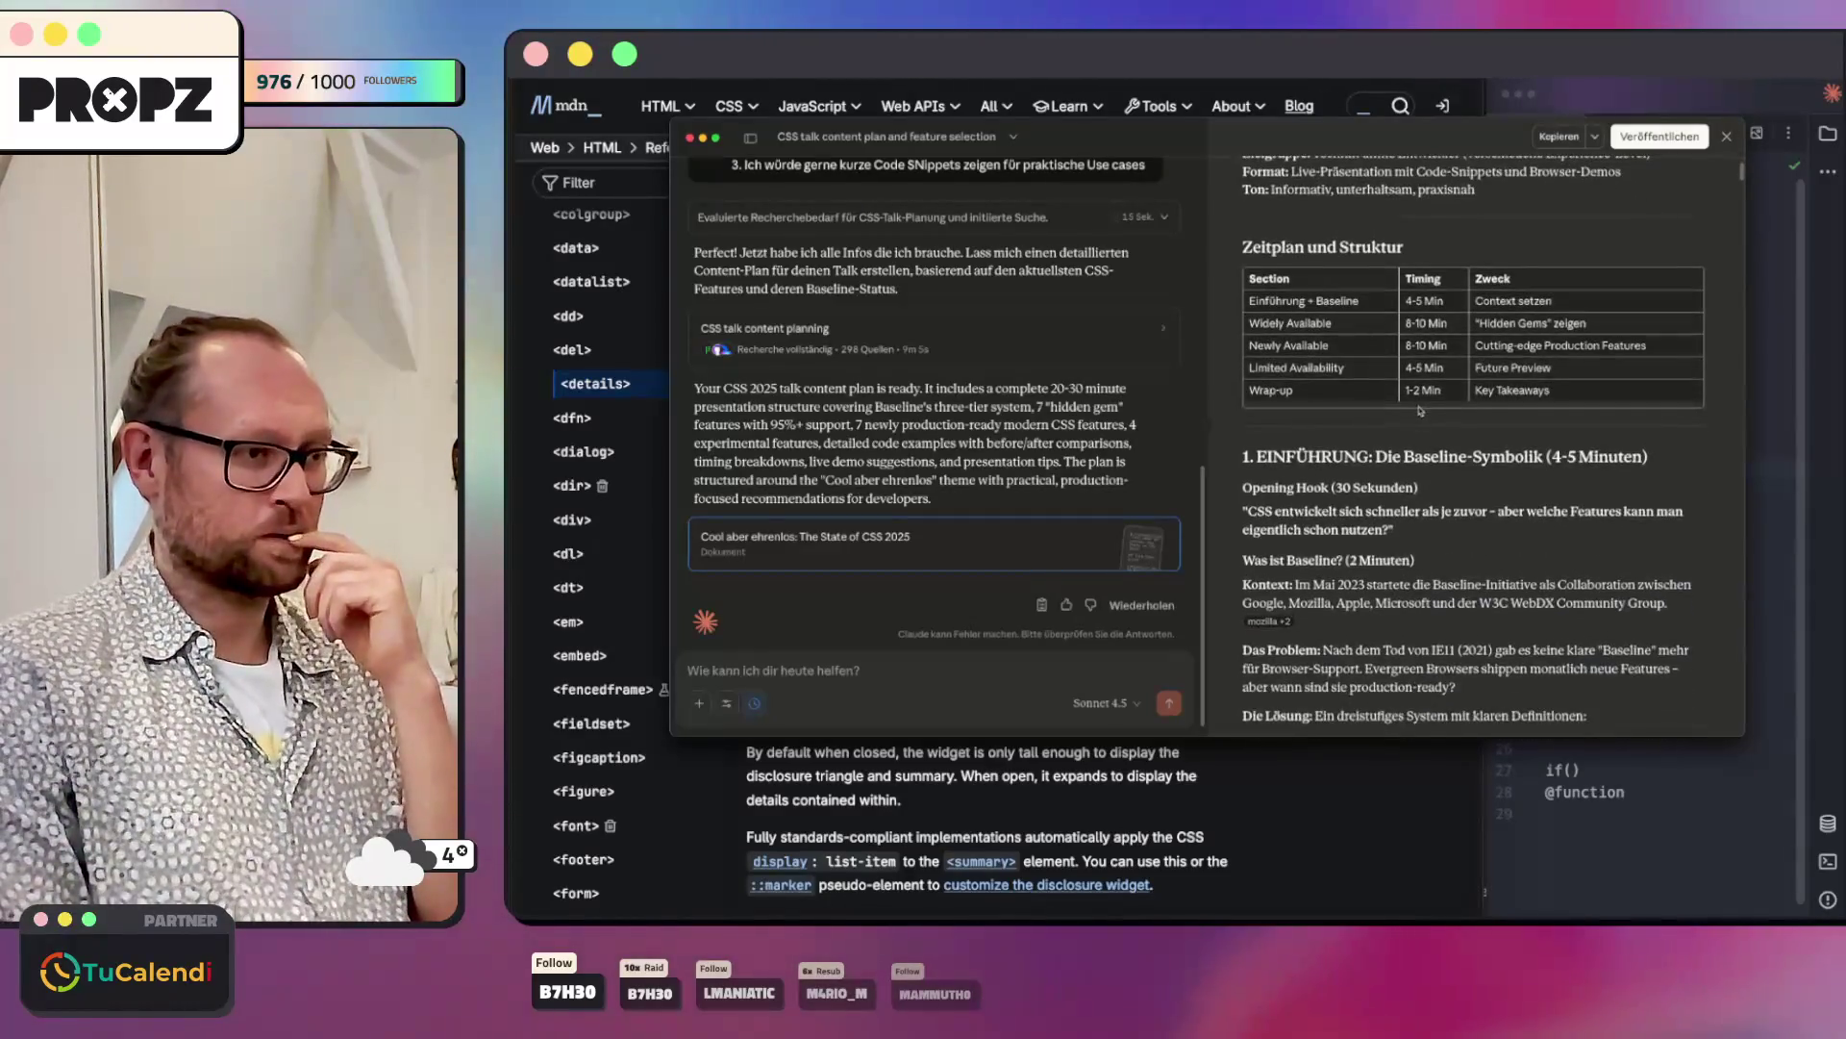
scroll(1421, 410, down, 3)
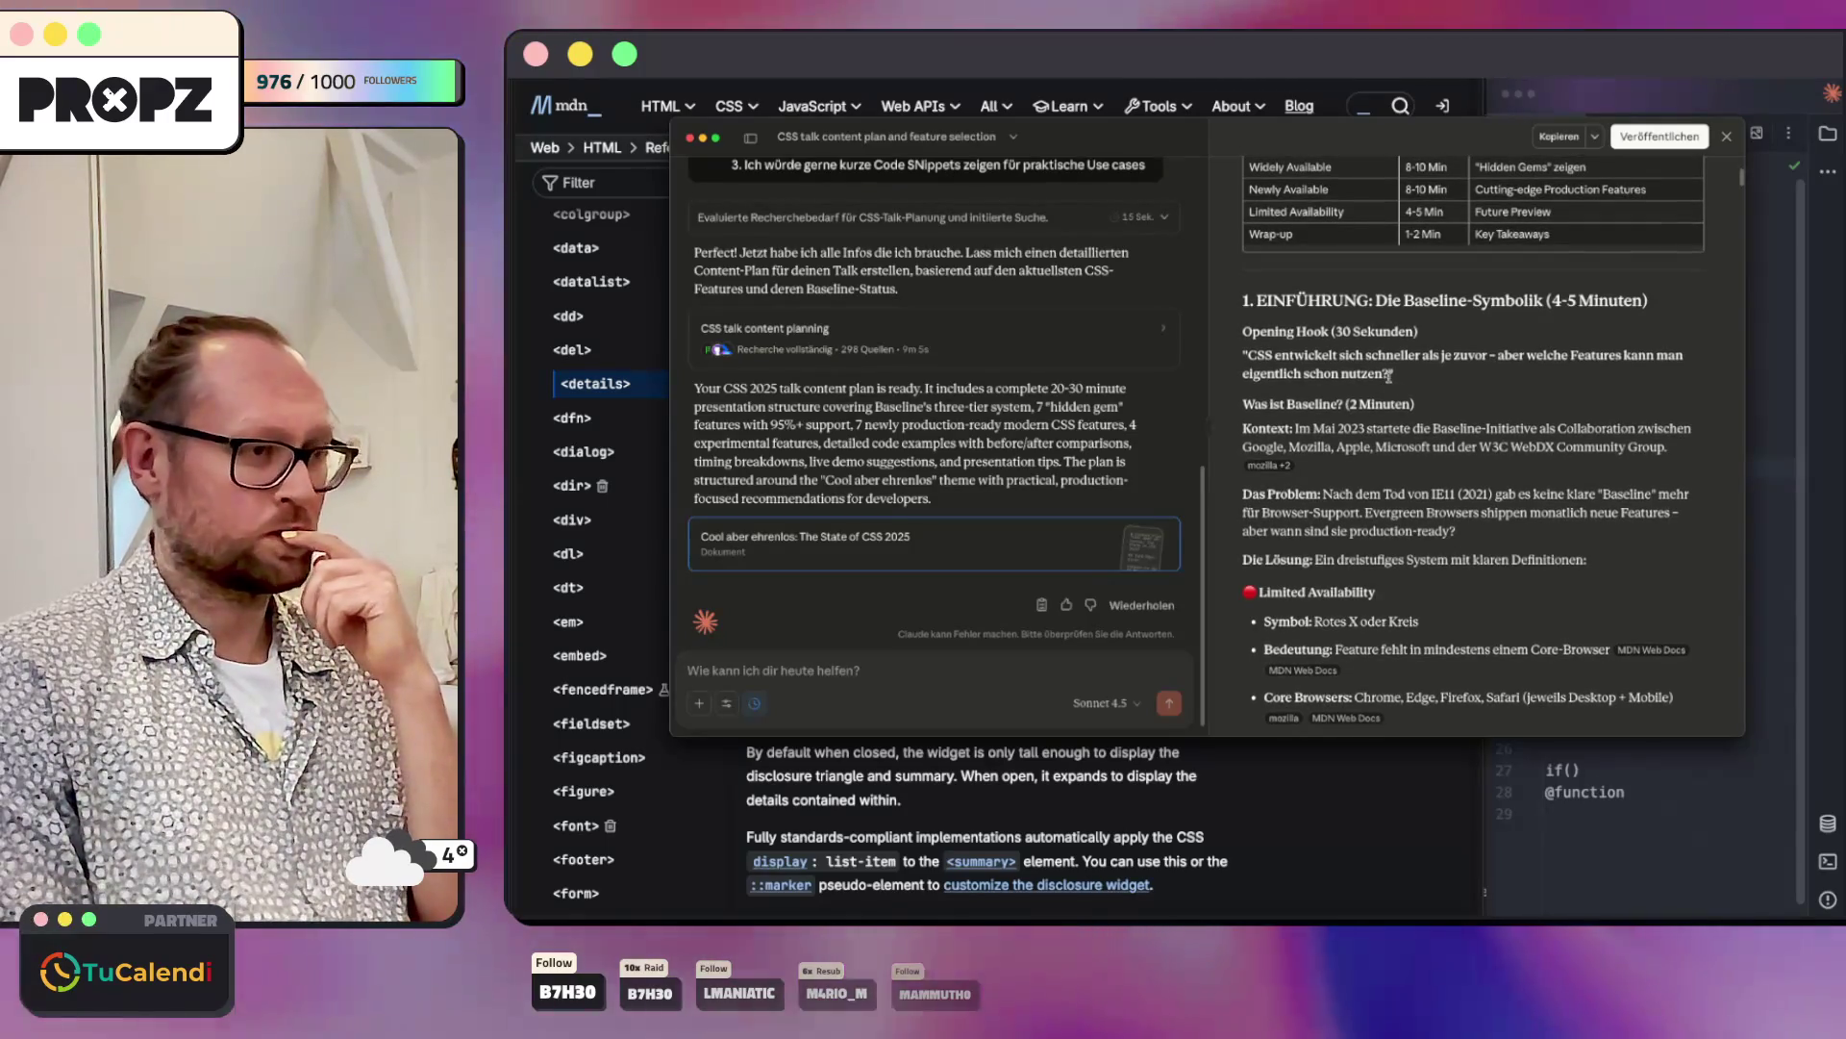
scroll(1387, 375, down, 3)
scroll(1386, 379, down, 5)
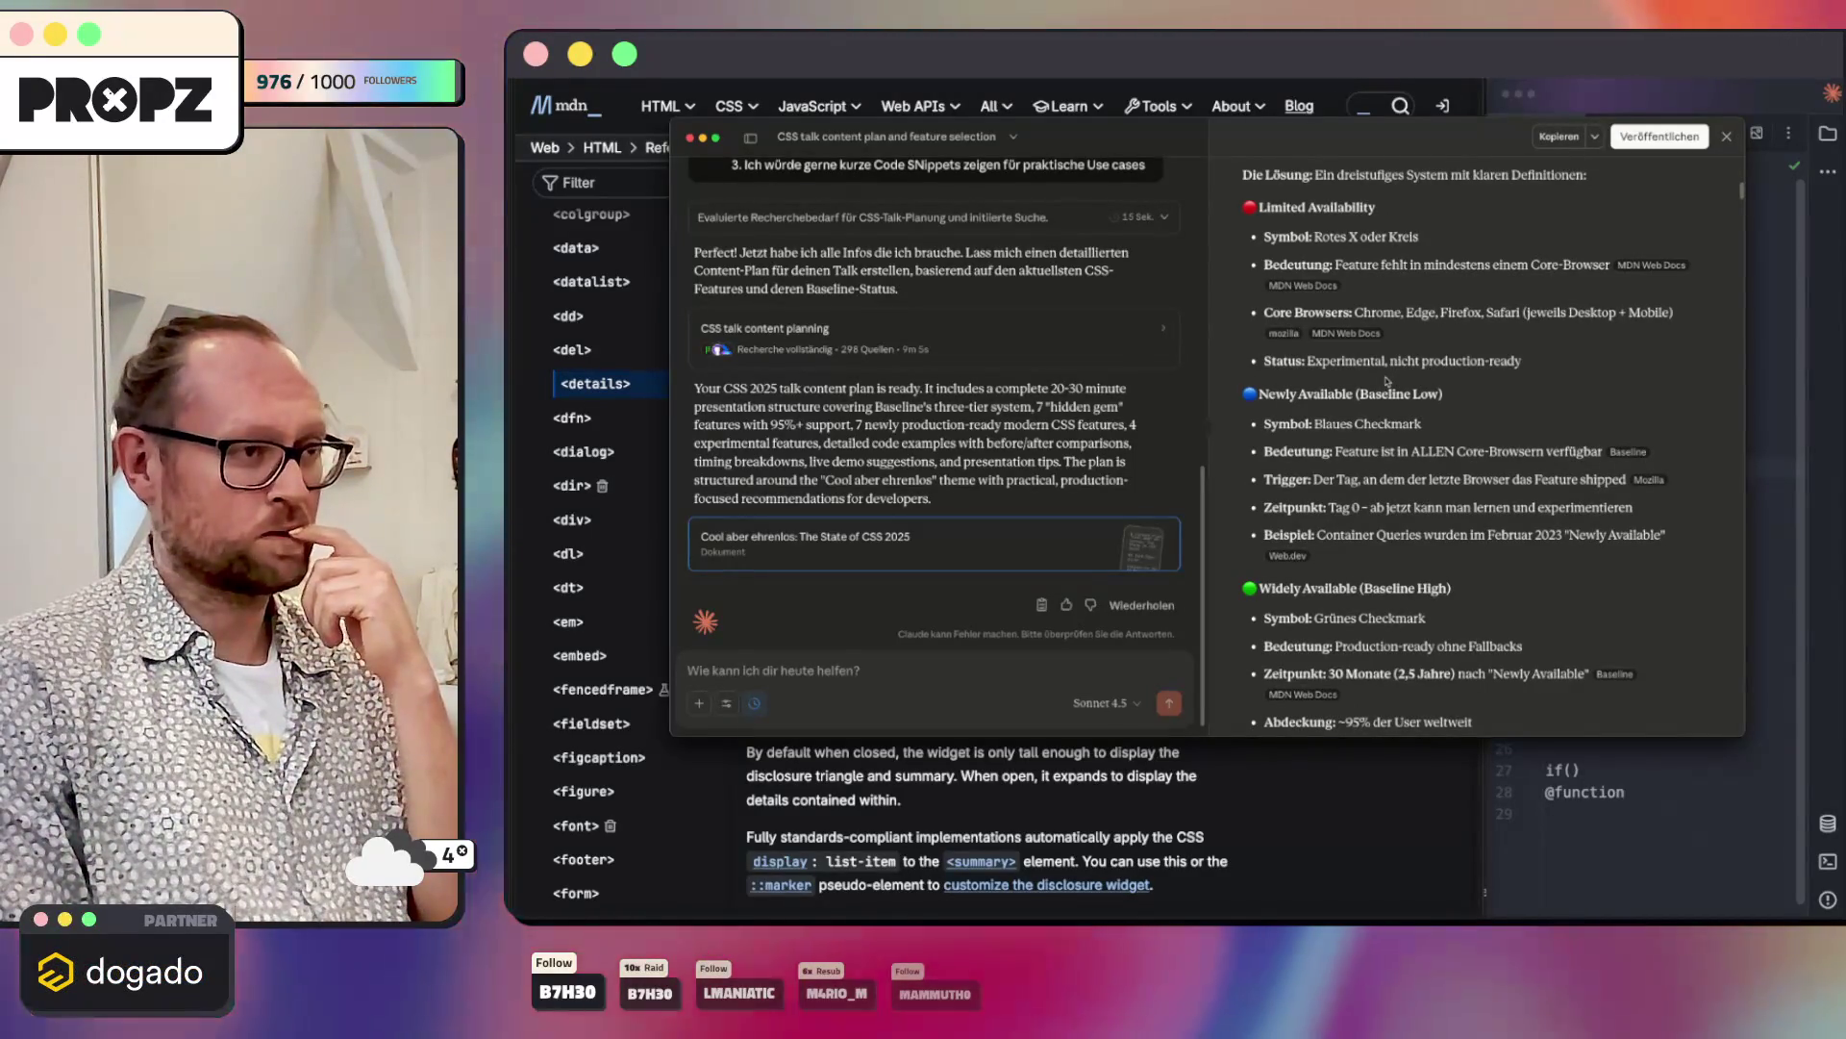
scroll(1388, 380, down, 5)
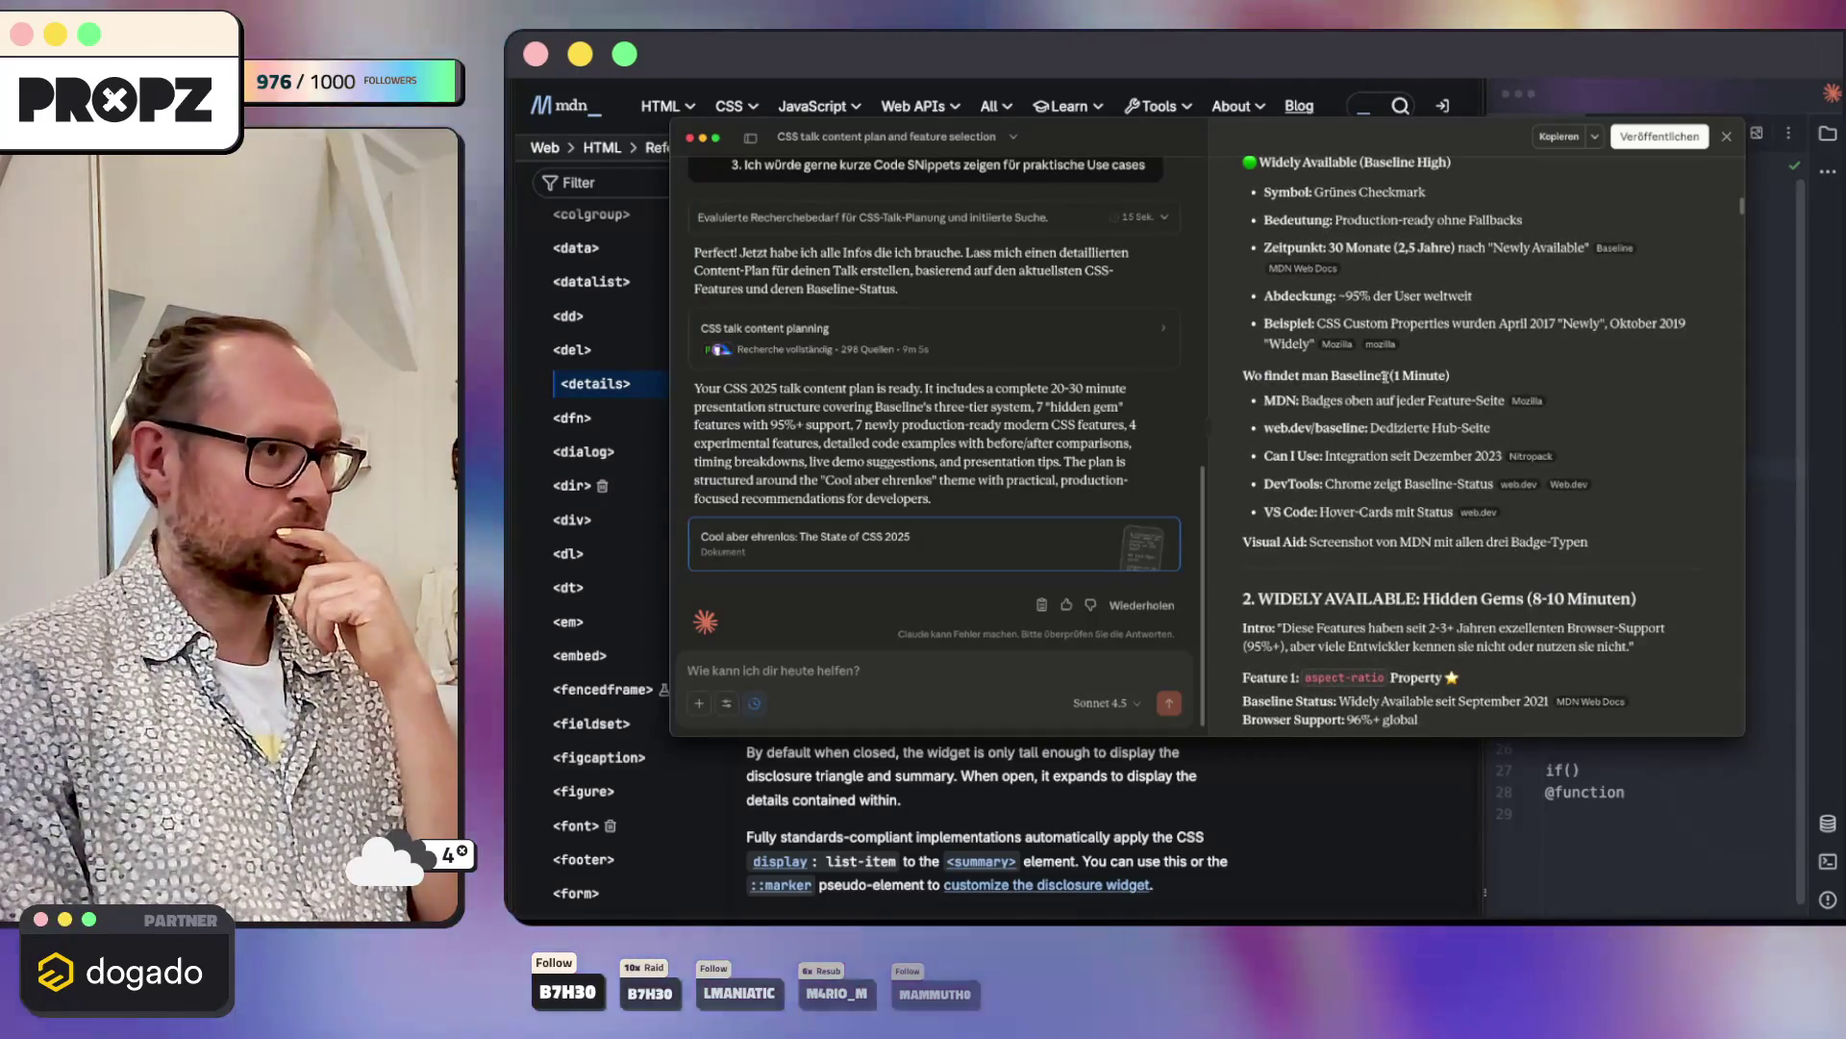
scroll(1385, 377, up, 4)
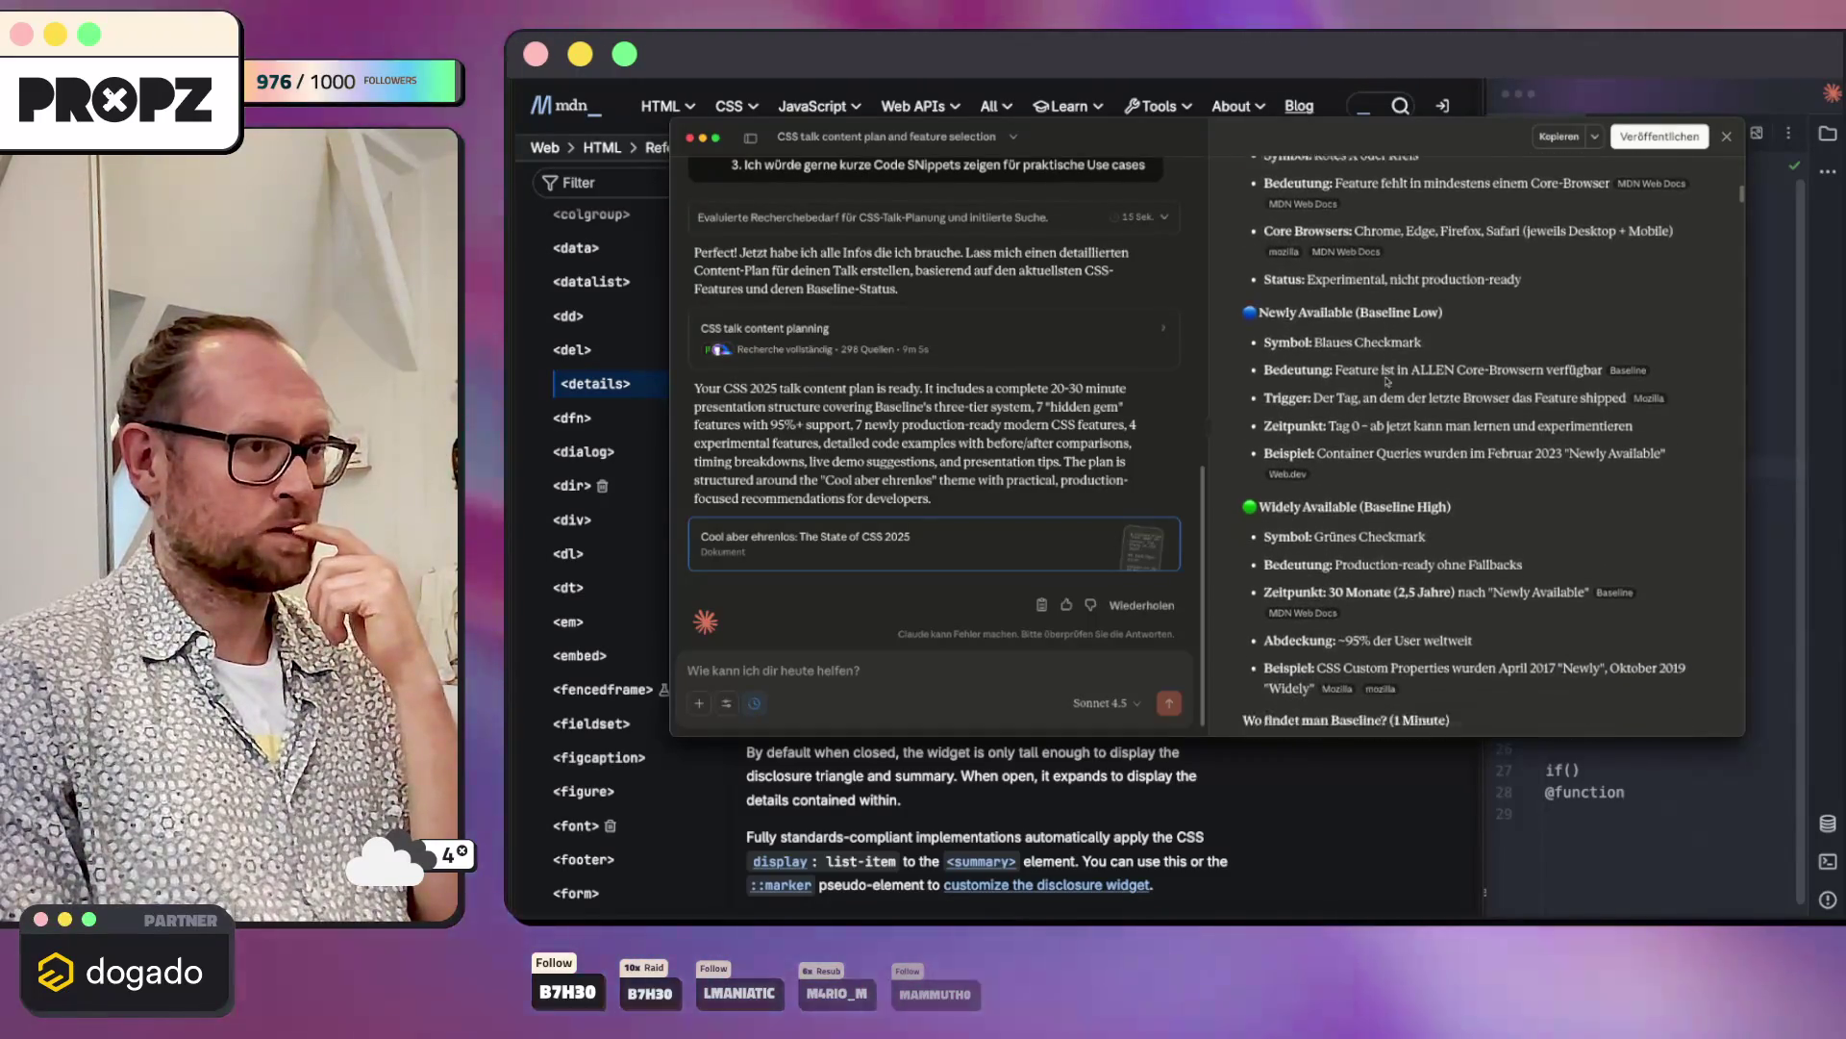
scroll(1388, 380, down, 2)
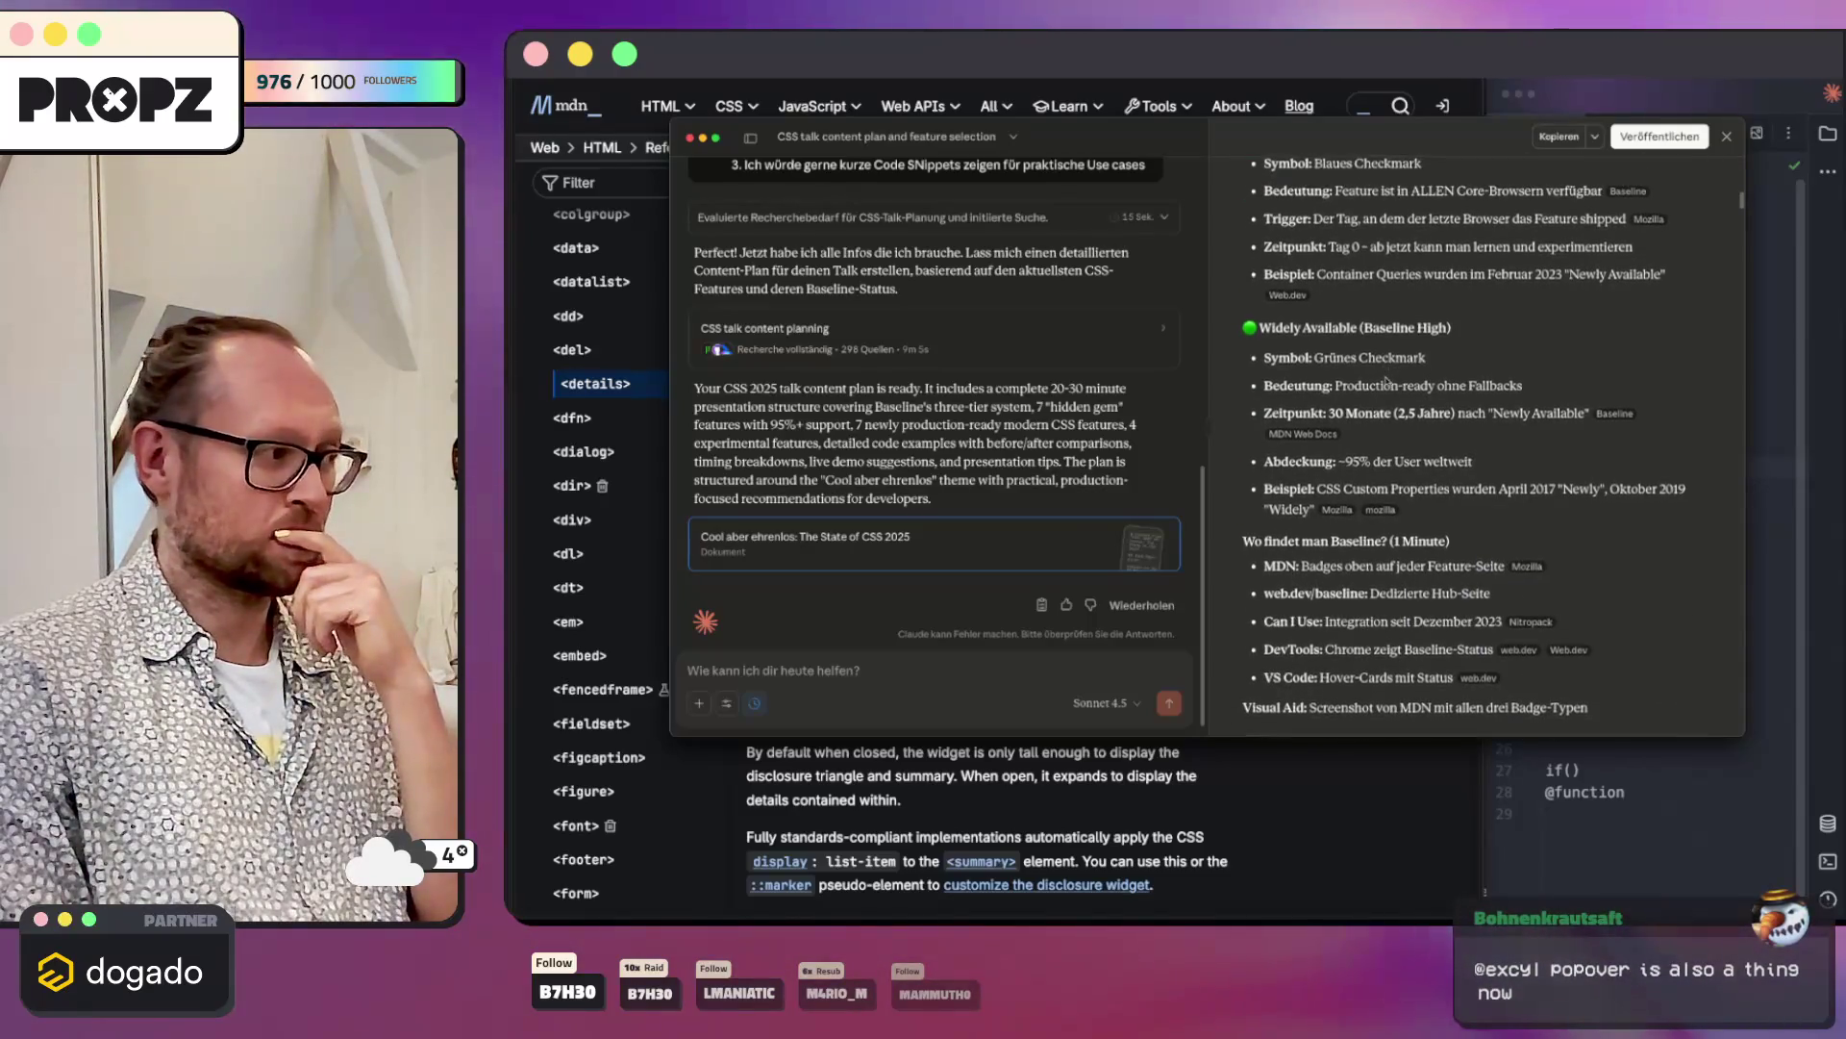
scroll(1386, 381, down, 1)
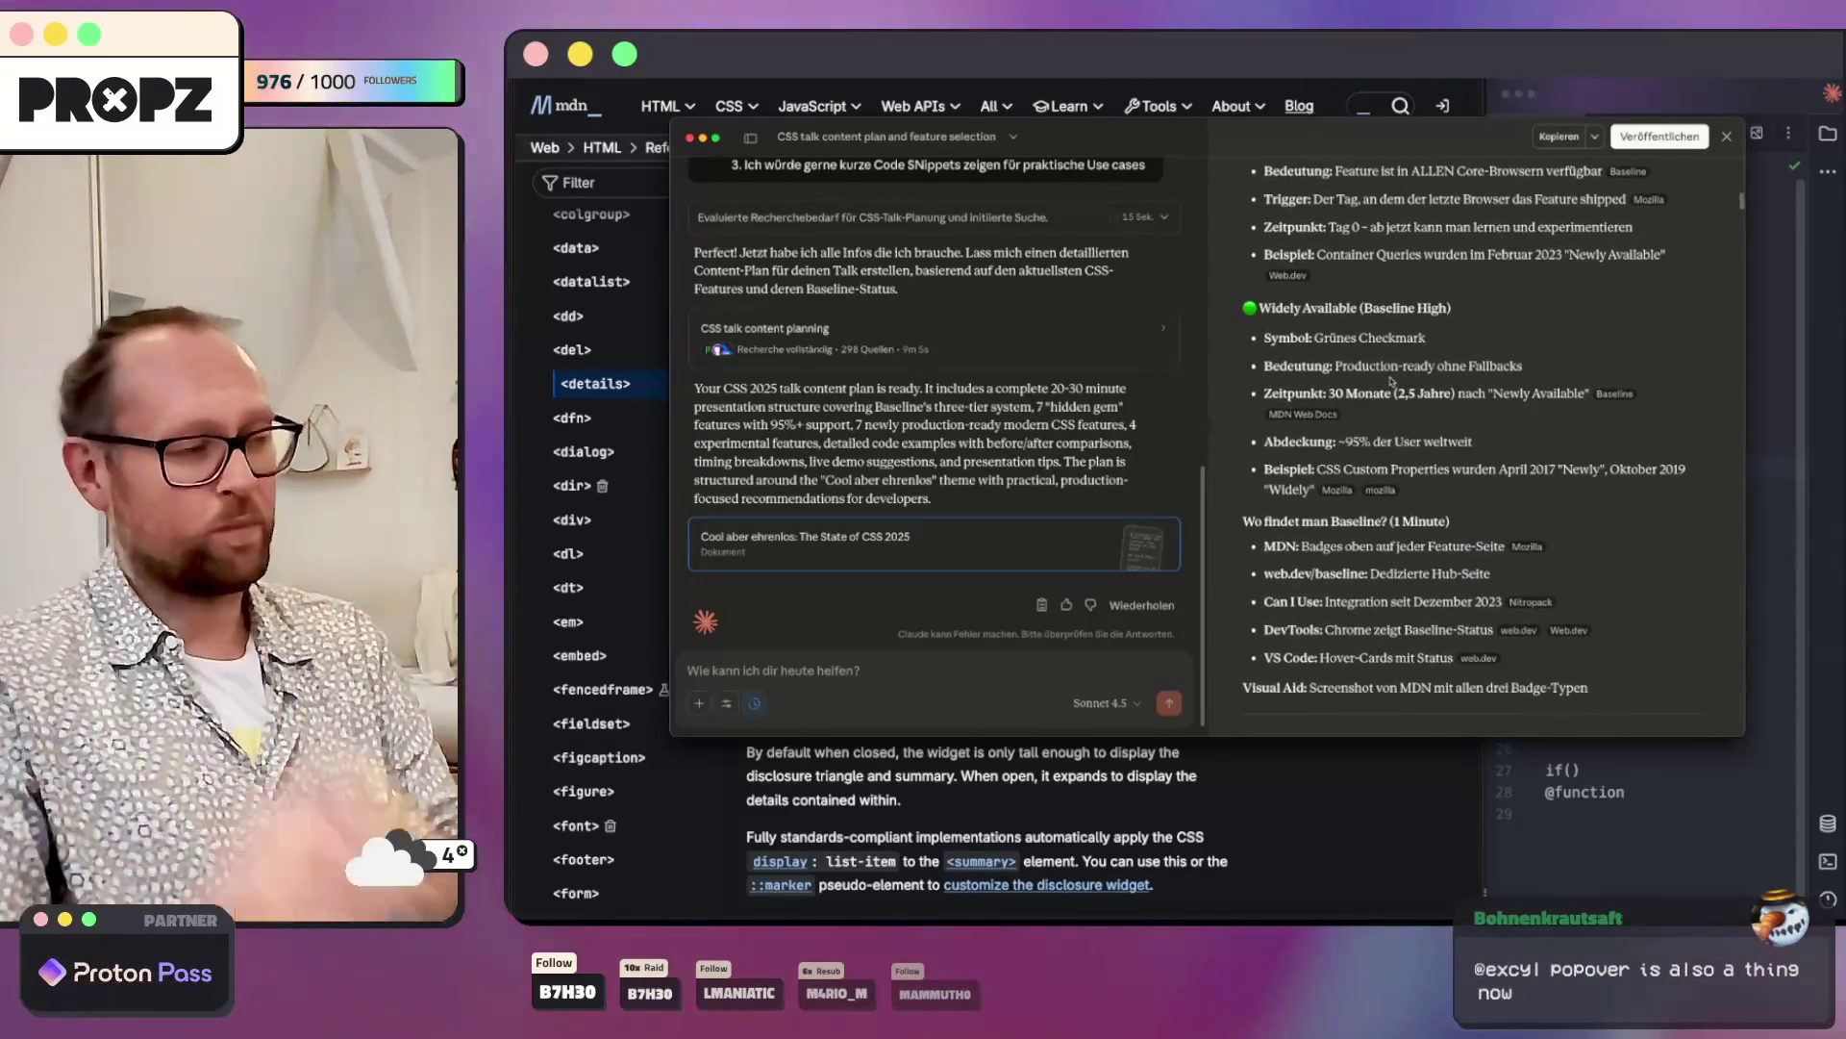
click(1363, 832)
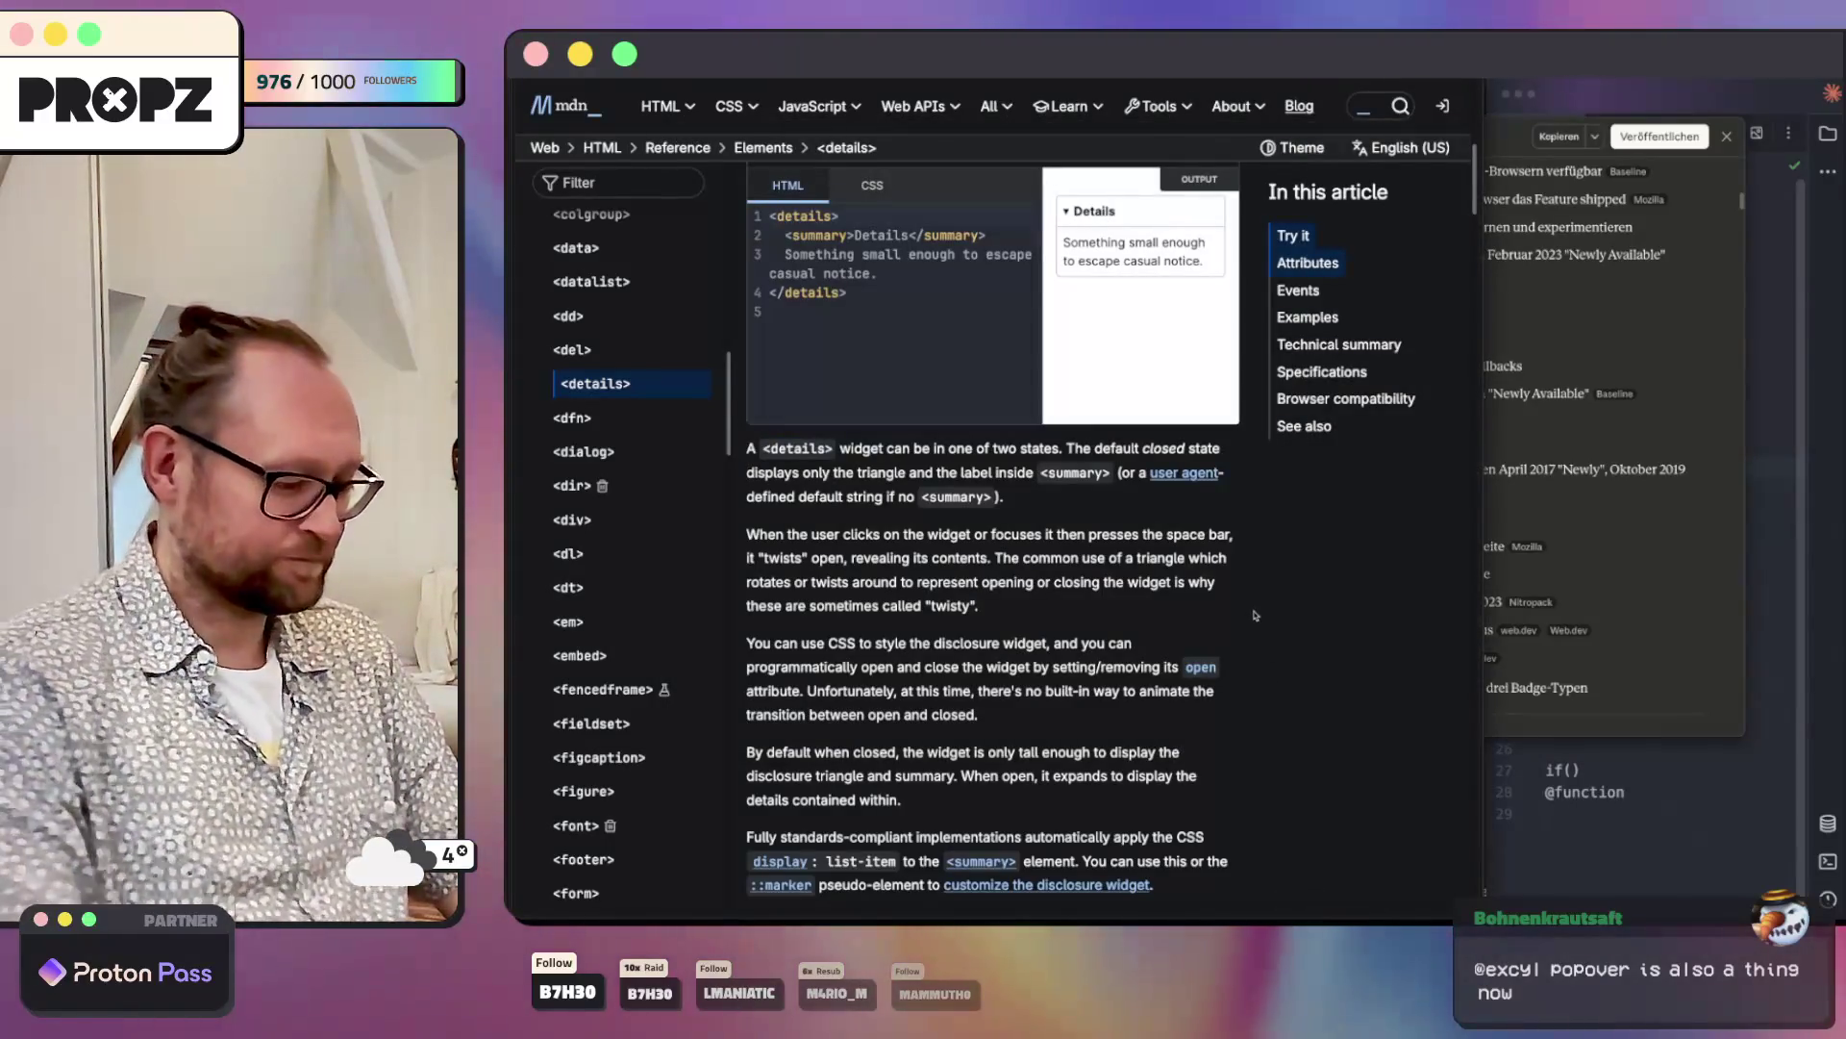
Search Startpage for 'html popover' and open MDN's popover global attribute page.
key(super+t)
text(popover)
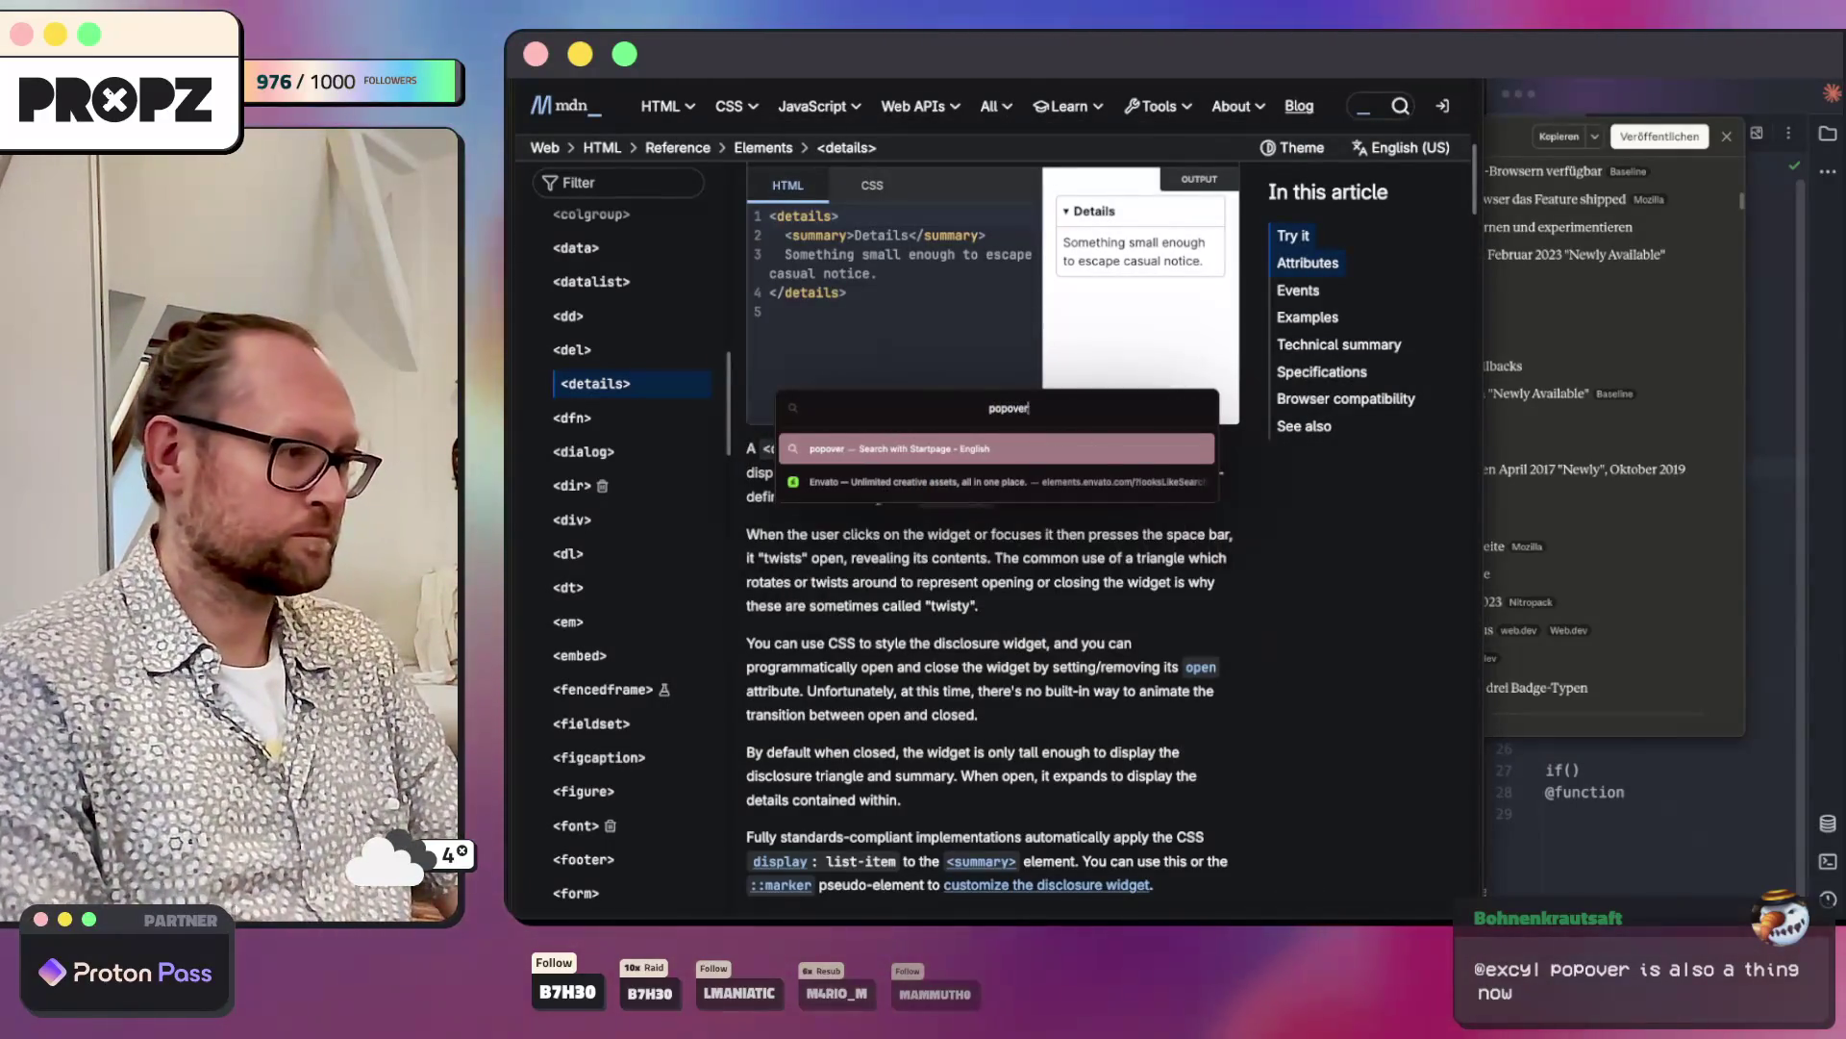
key(Return)
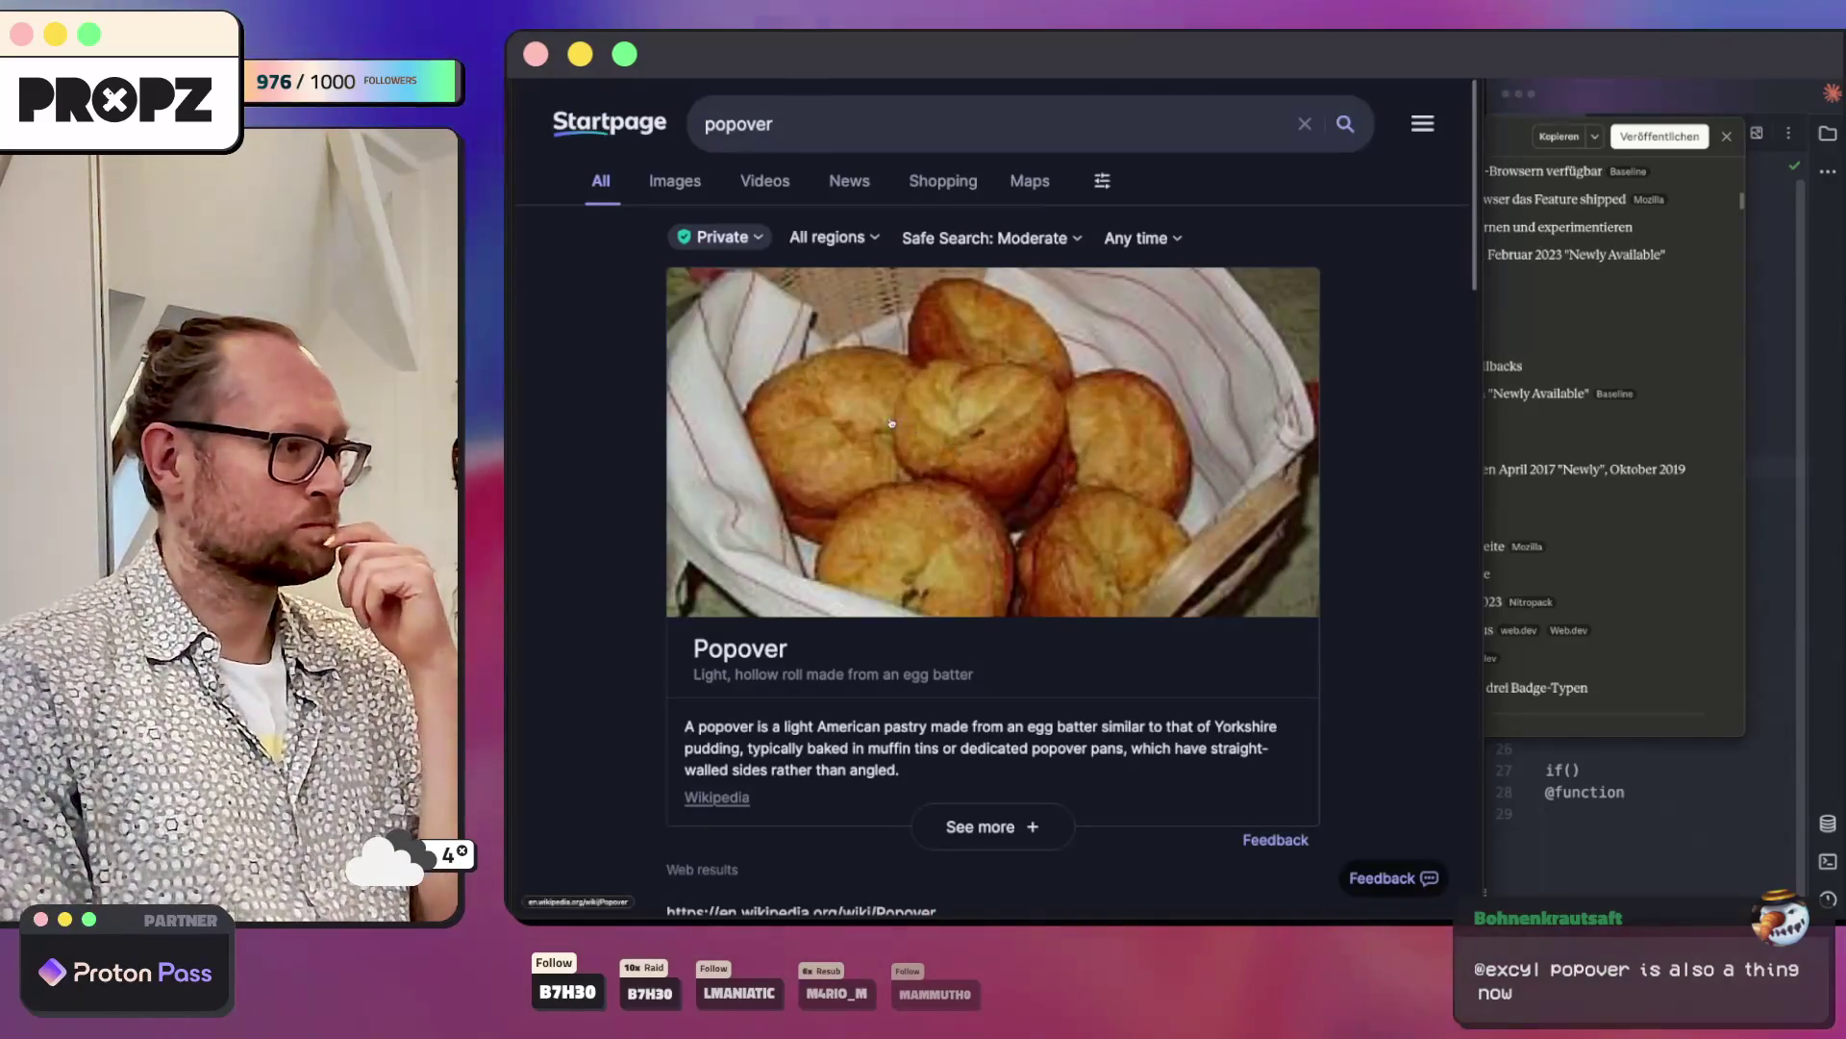
scroll(892, 423, down, 1)
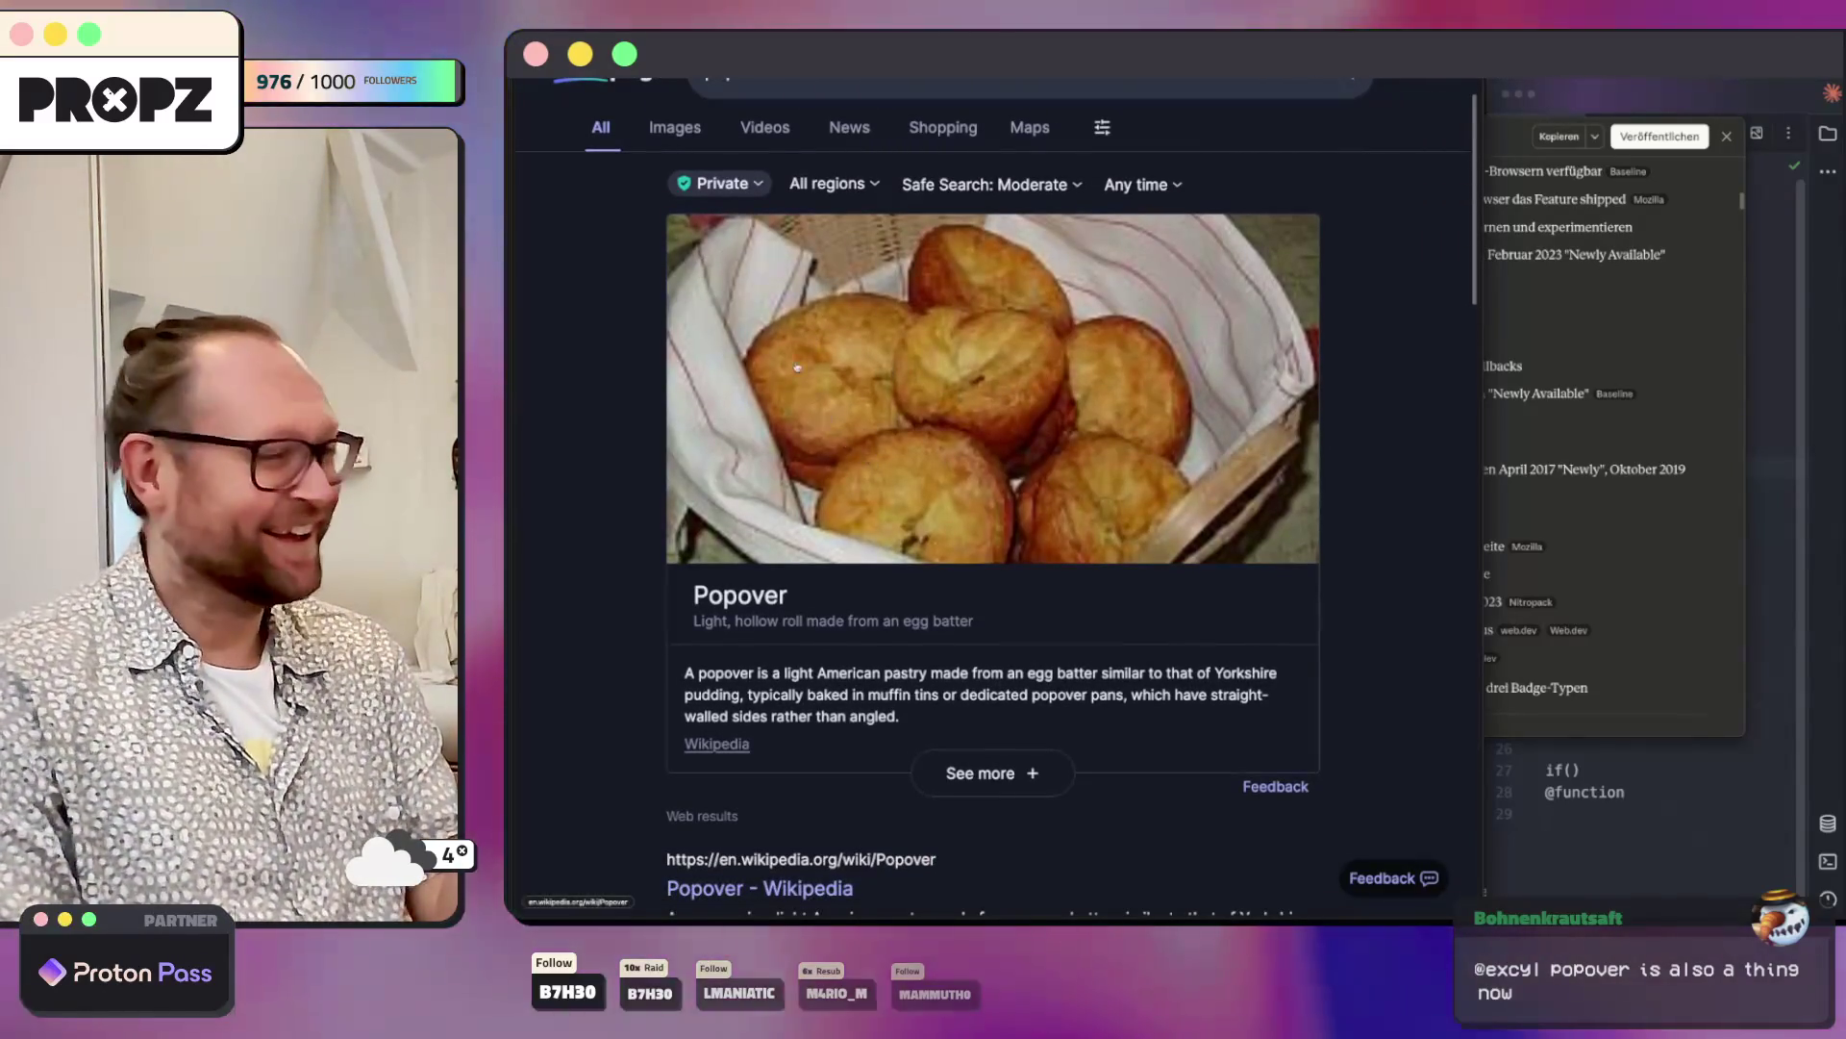
scroll(796, 368, down, 5)
scroll(647, 369, up, 6)
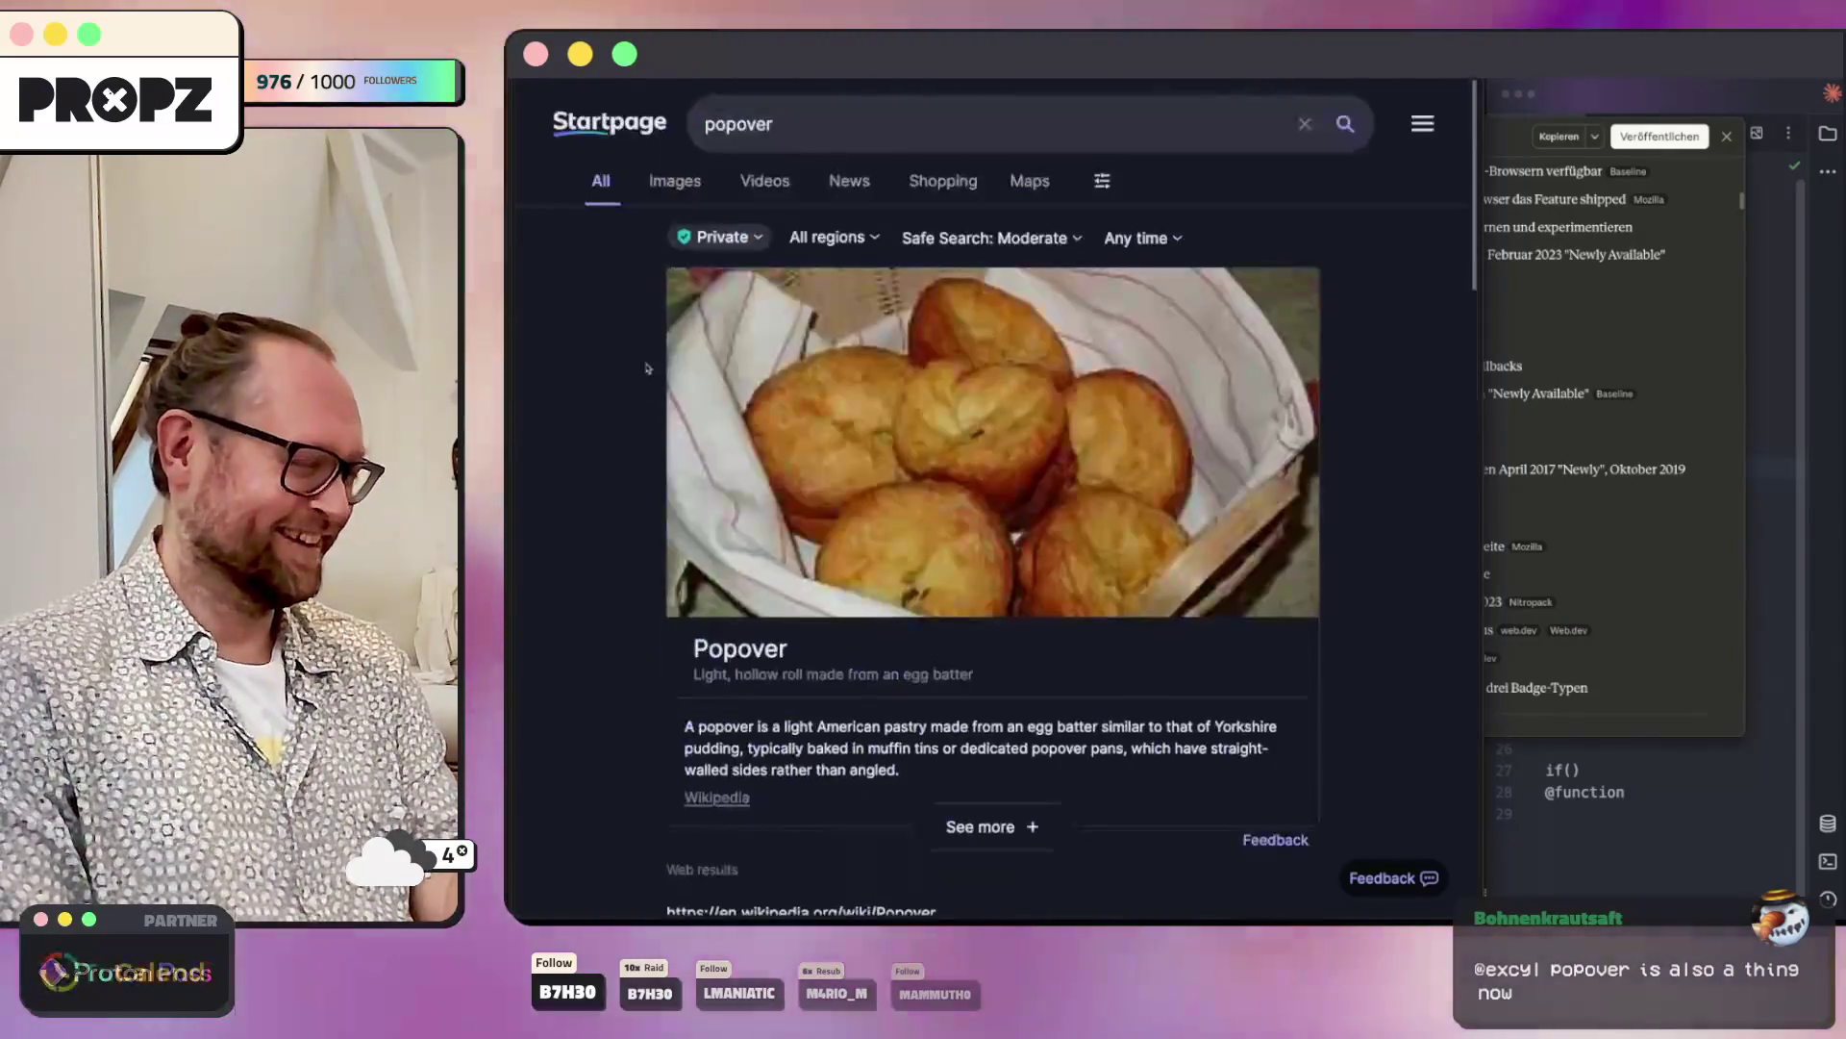
click(706, 124)
text(html)
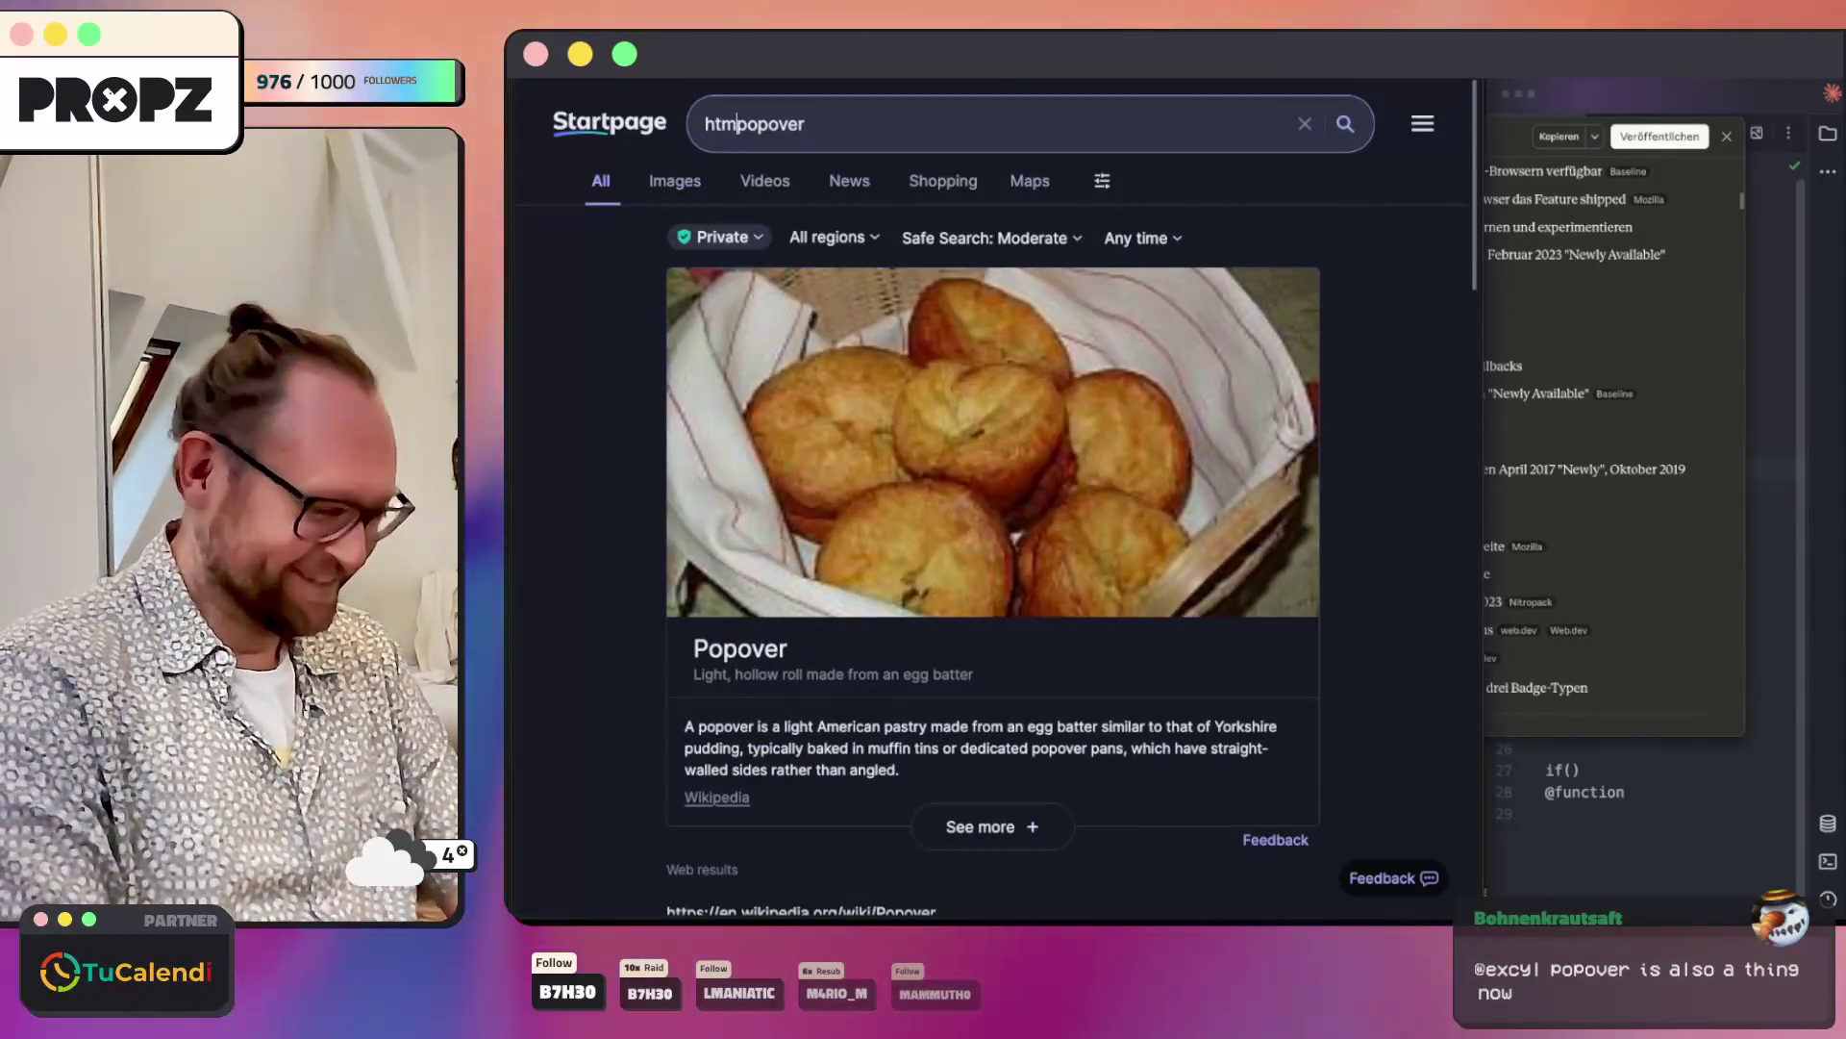
key(Return)
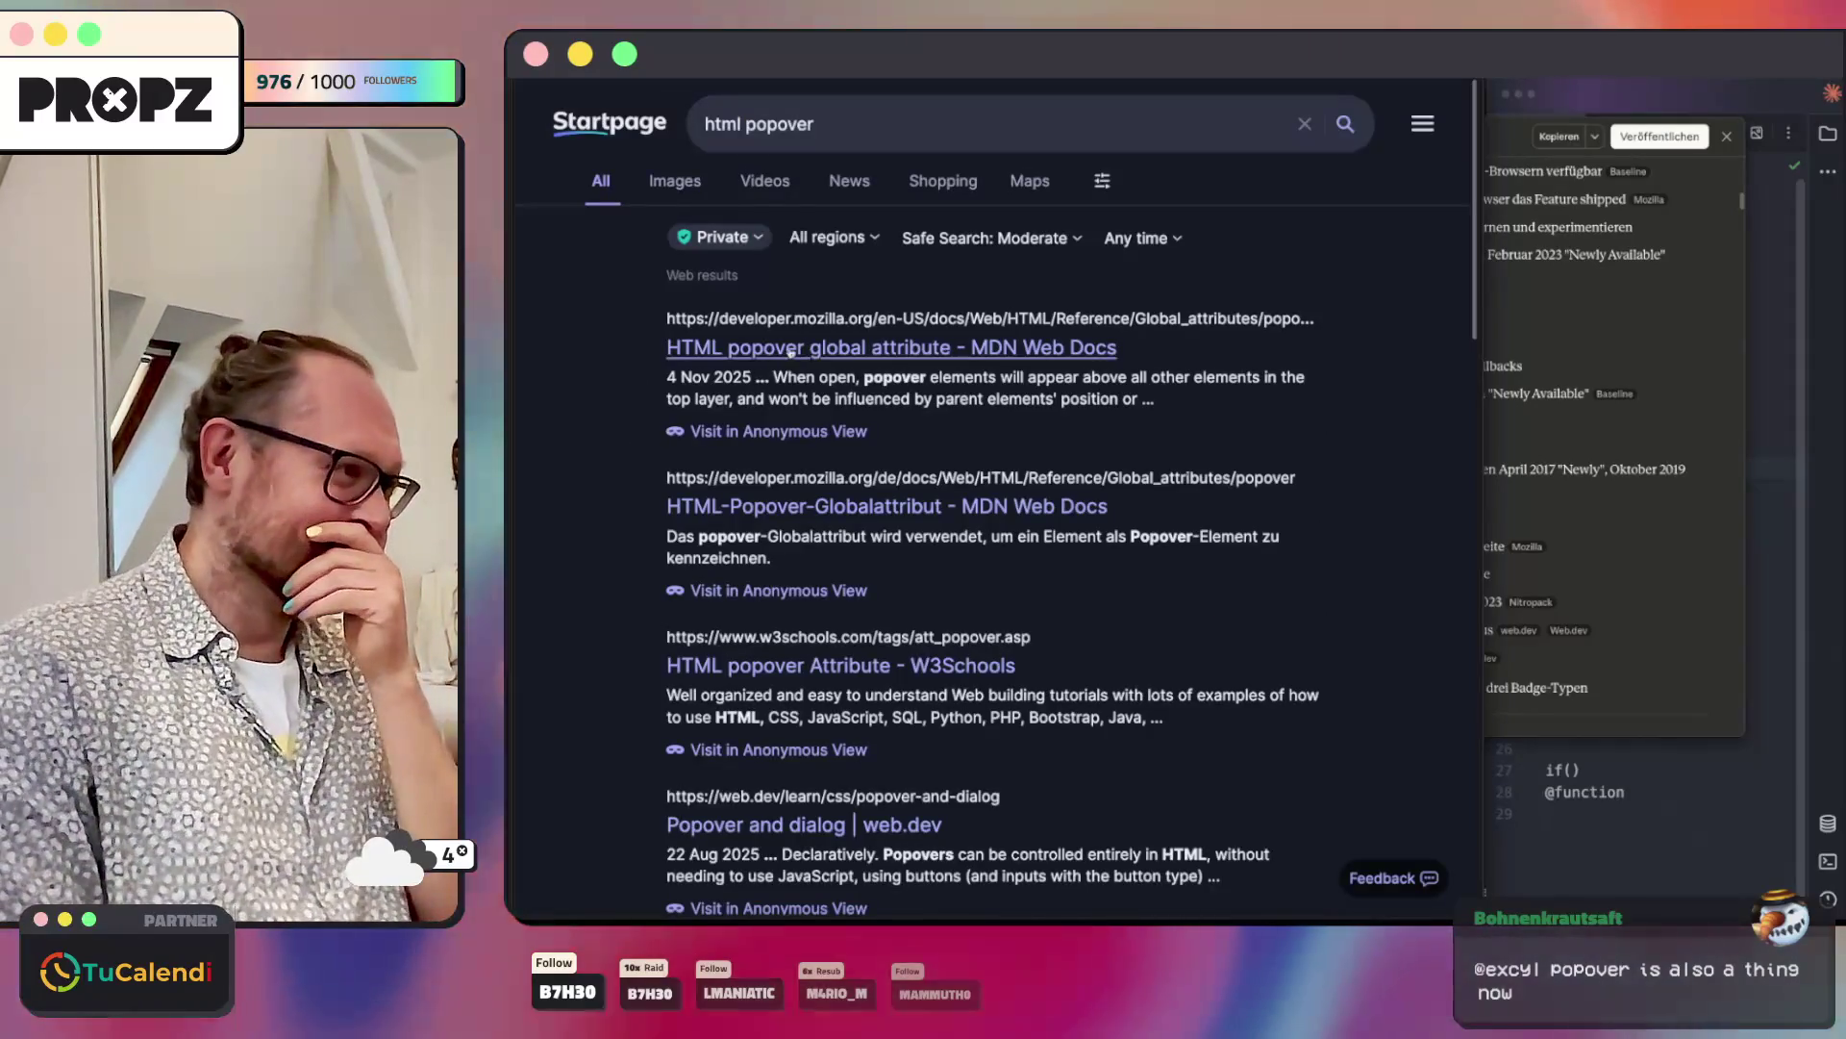
click(792, 347)
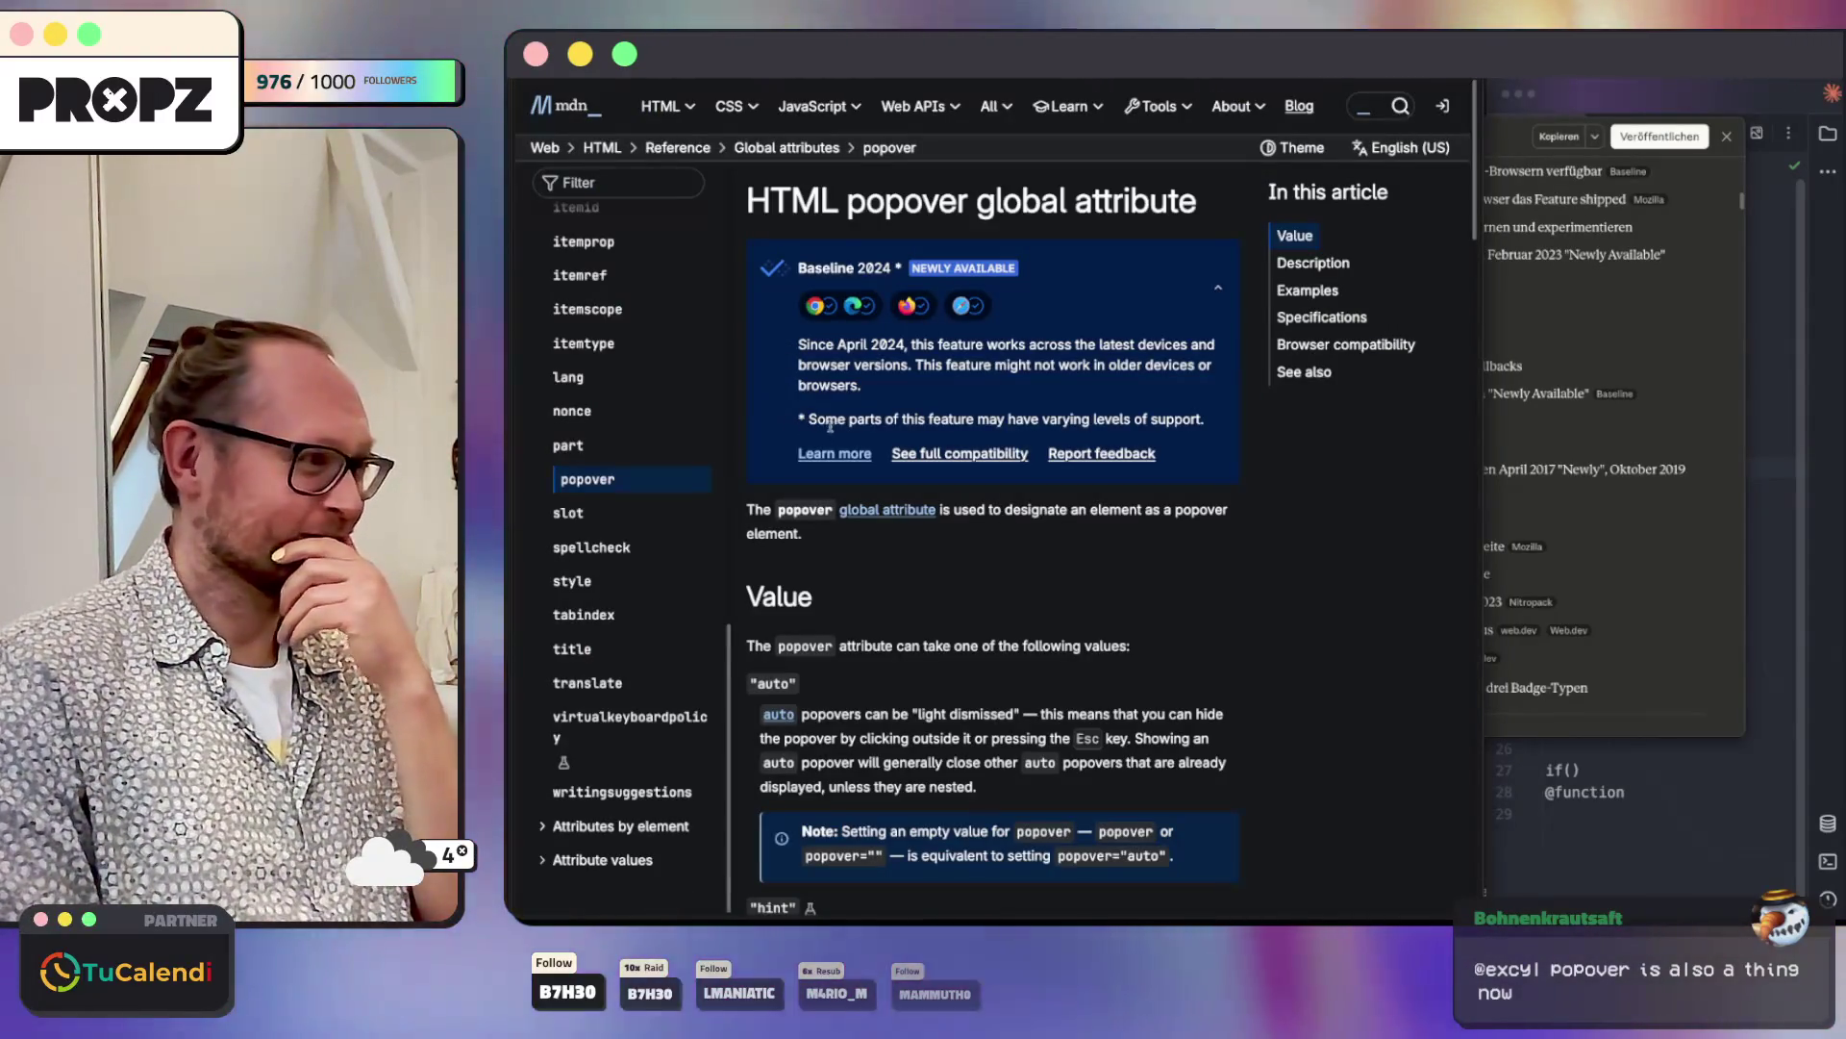
scroll(819, 458, down, 3)
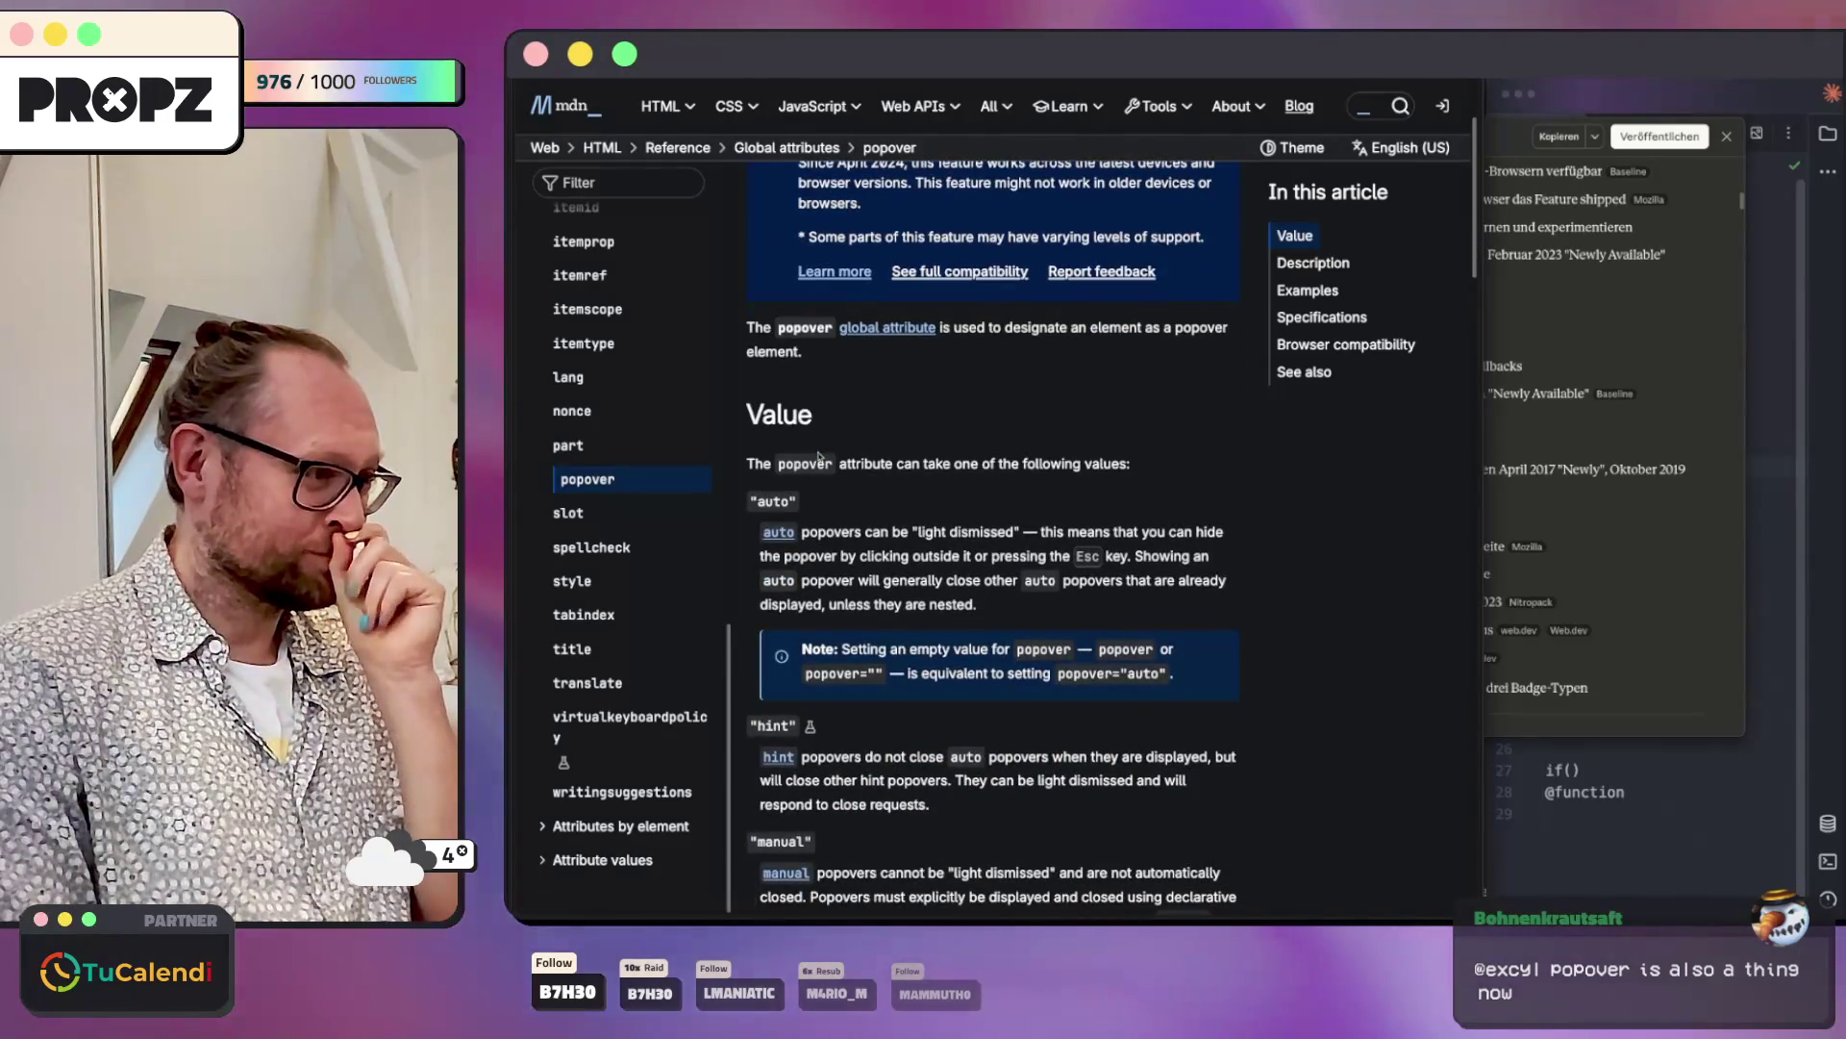
scroll(819, 457, down, 3)
scroll(819, 457, down, 20)
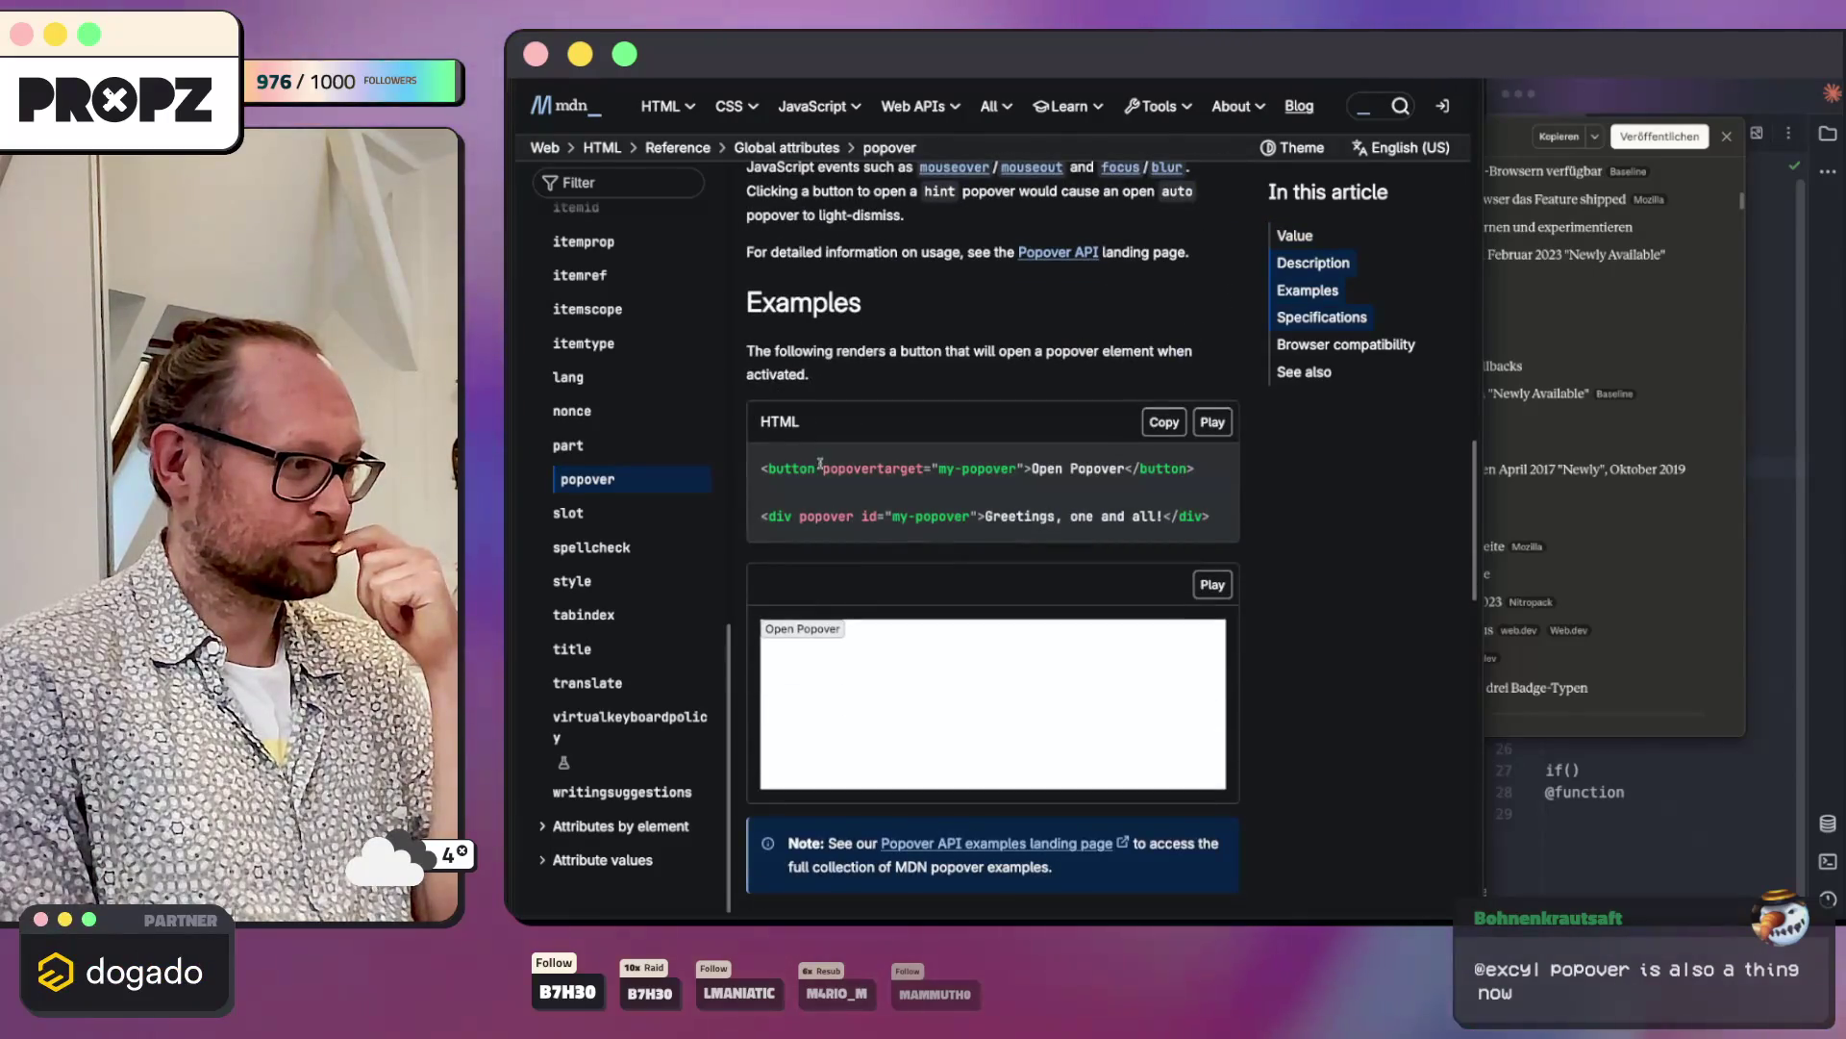
drag(766, 515, 986, 507)
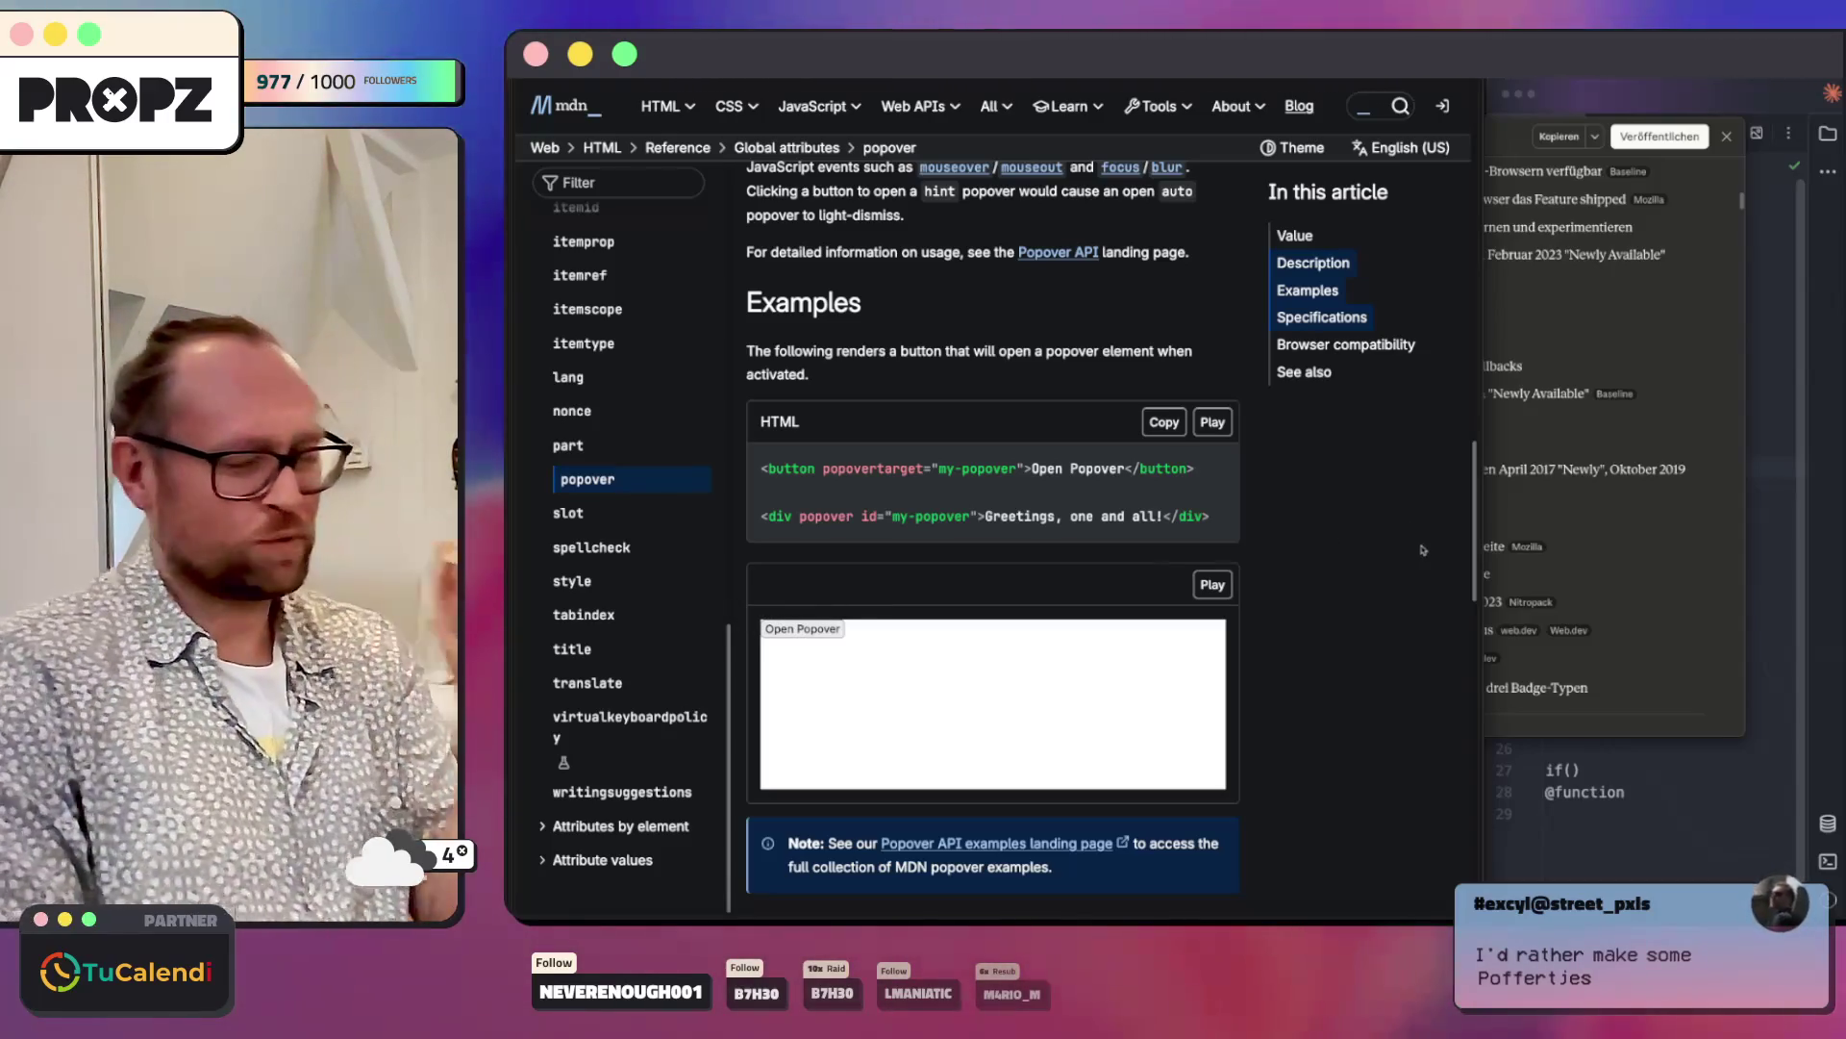
scroll(1018, 408, up, 15)
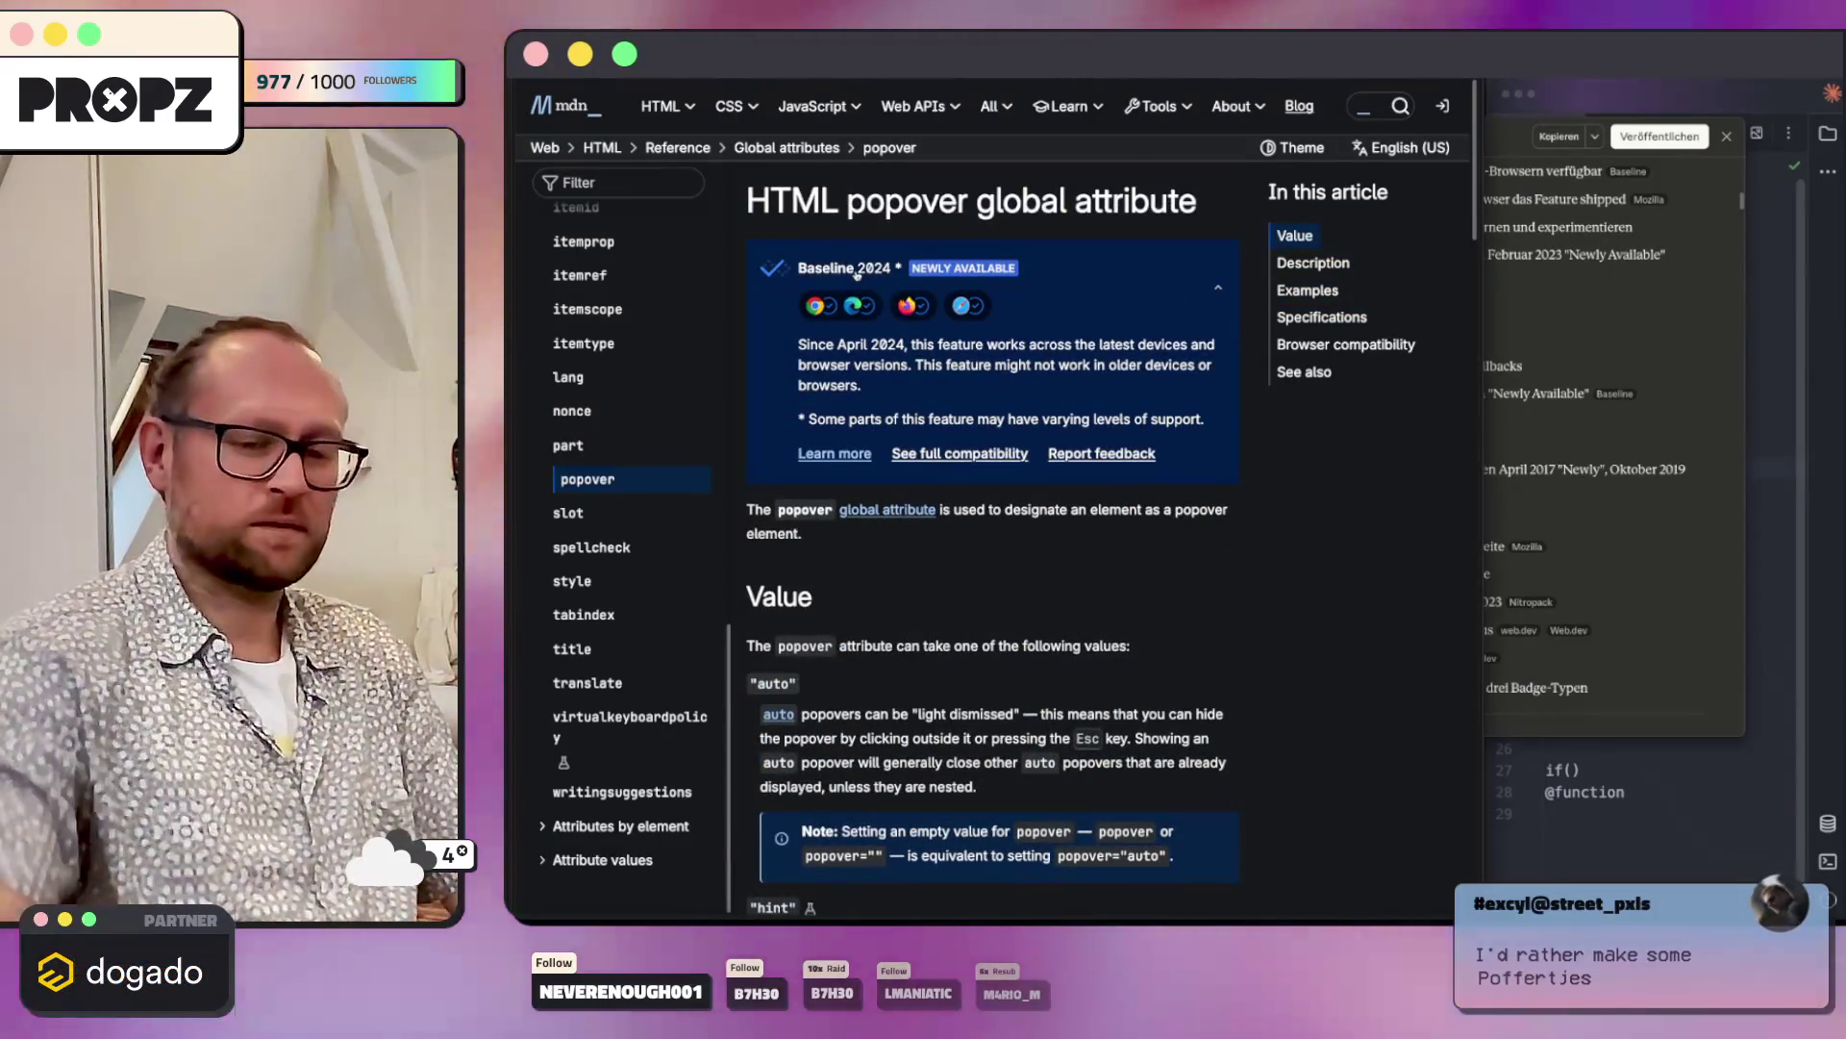
scroll(871, 266, up, 5)
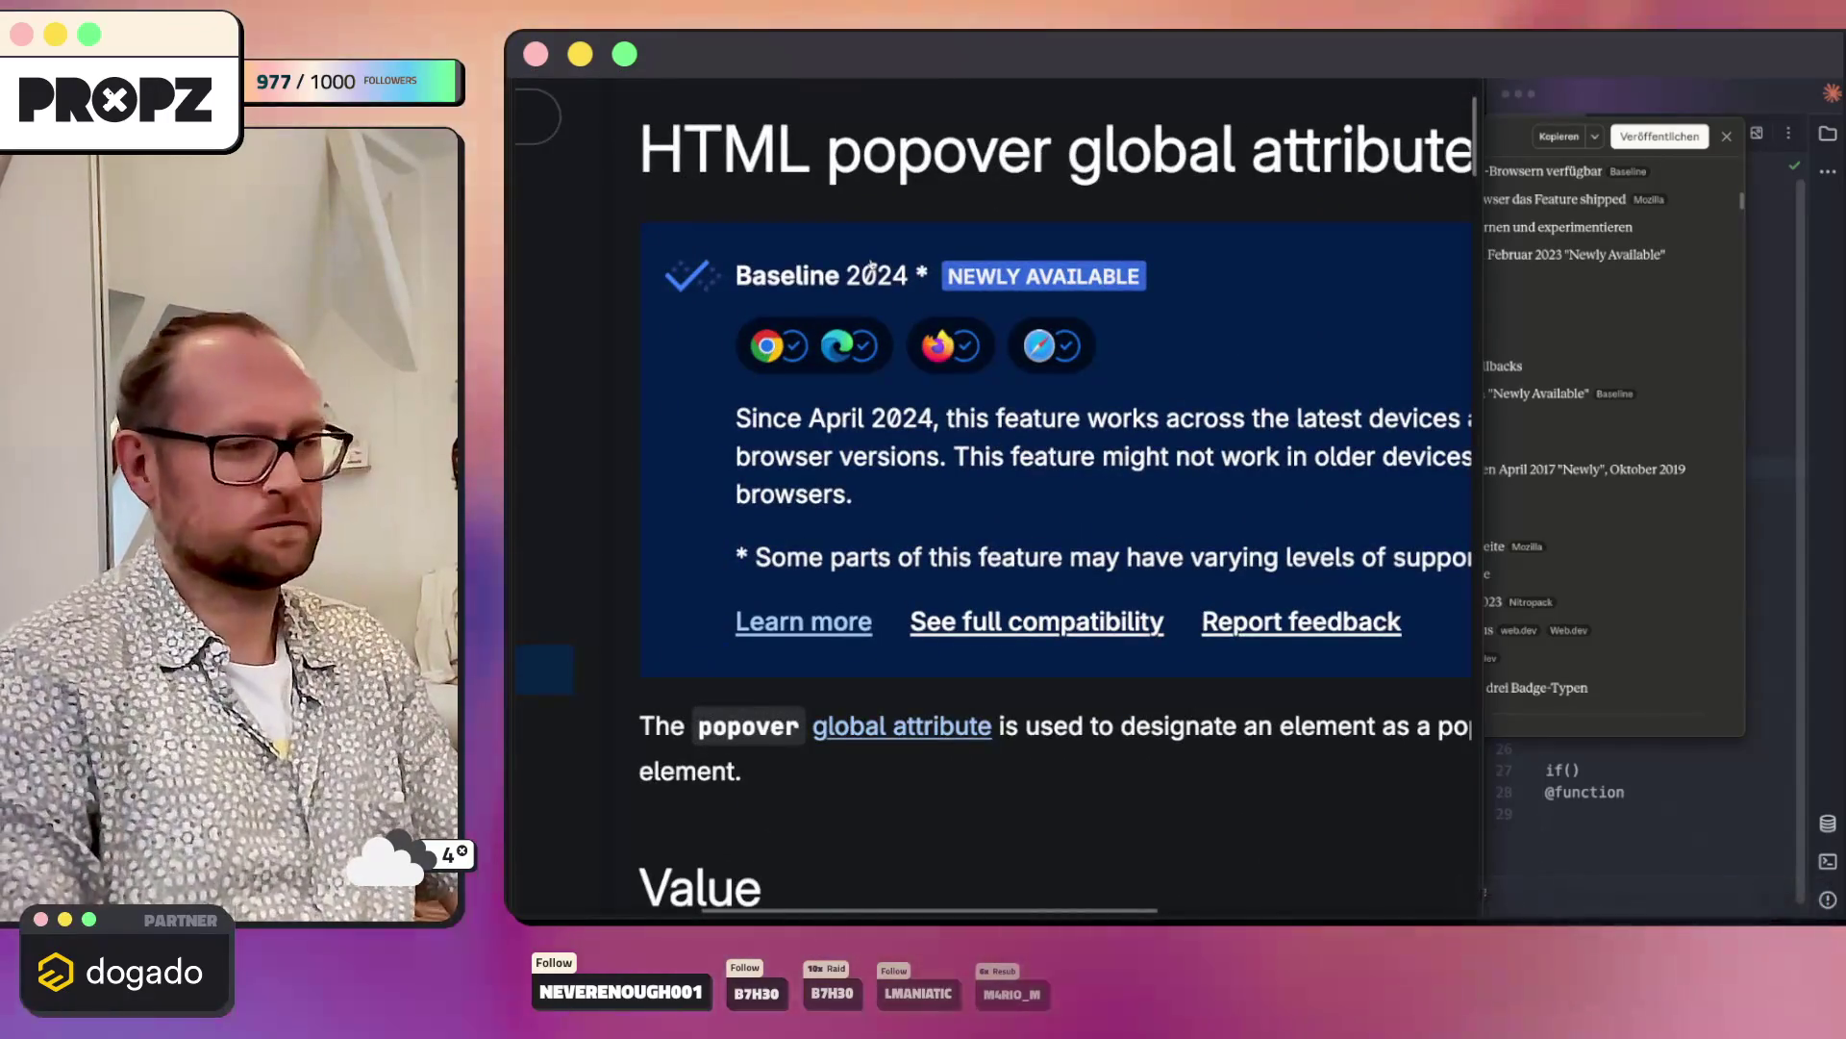
Append 'popover (2024)' below 'view transitions (2025)' in the Newly Available list.
key(Escape)
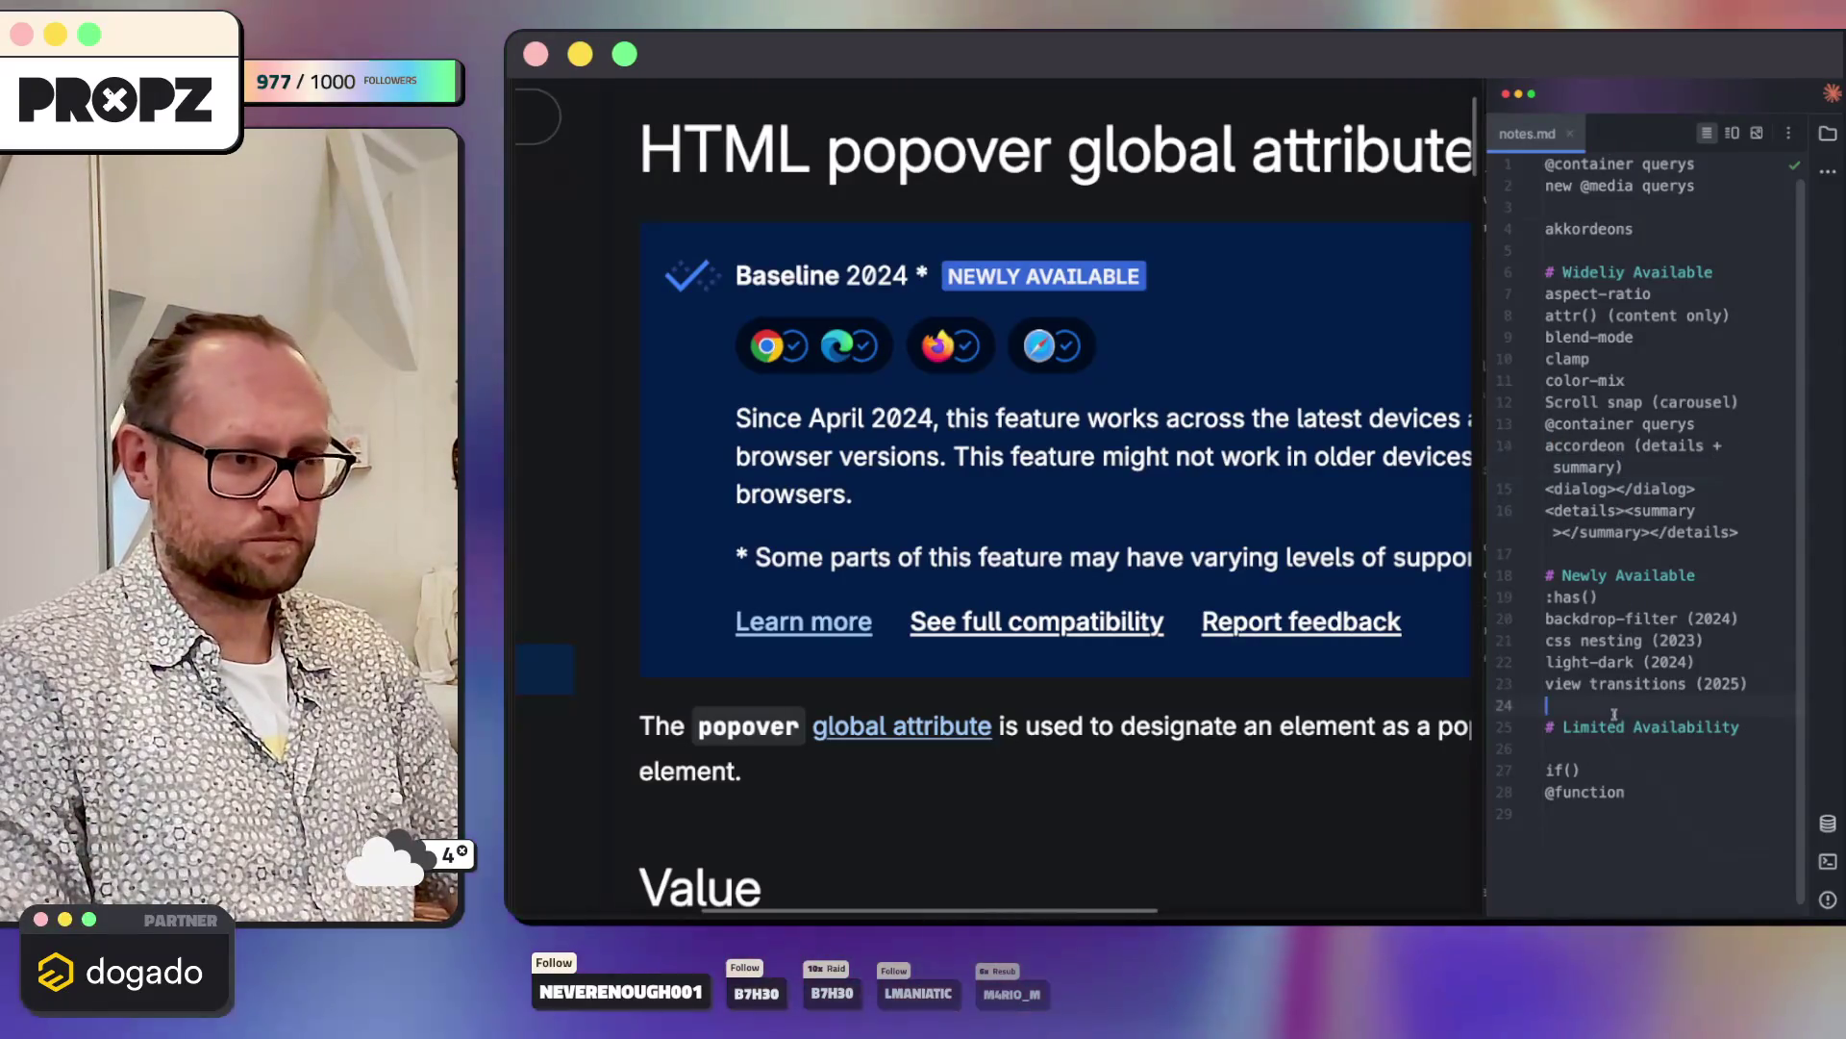
click(1621, 702)
text(popover ()
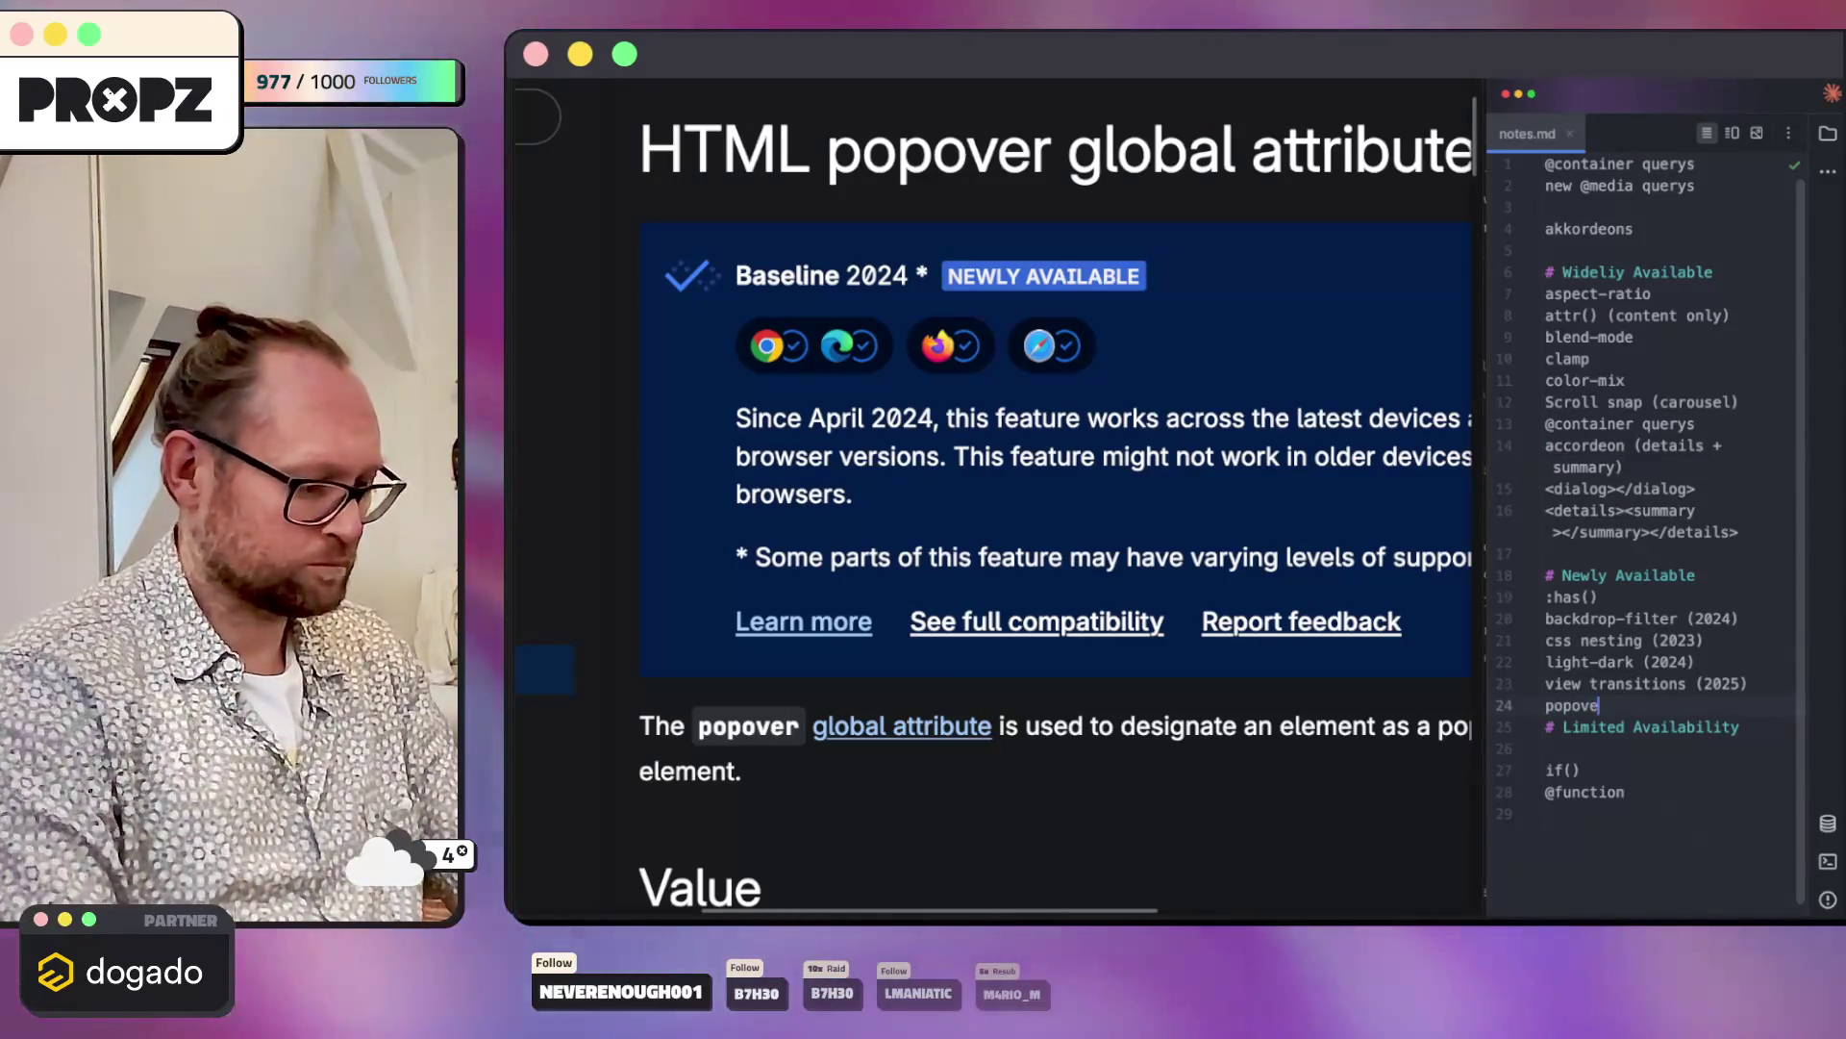
text(2024)
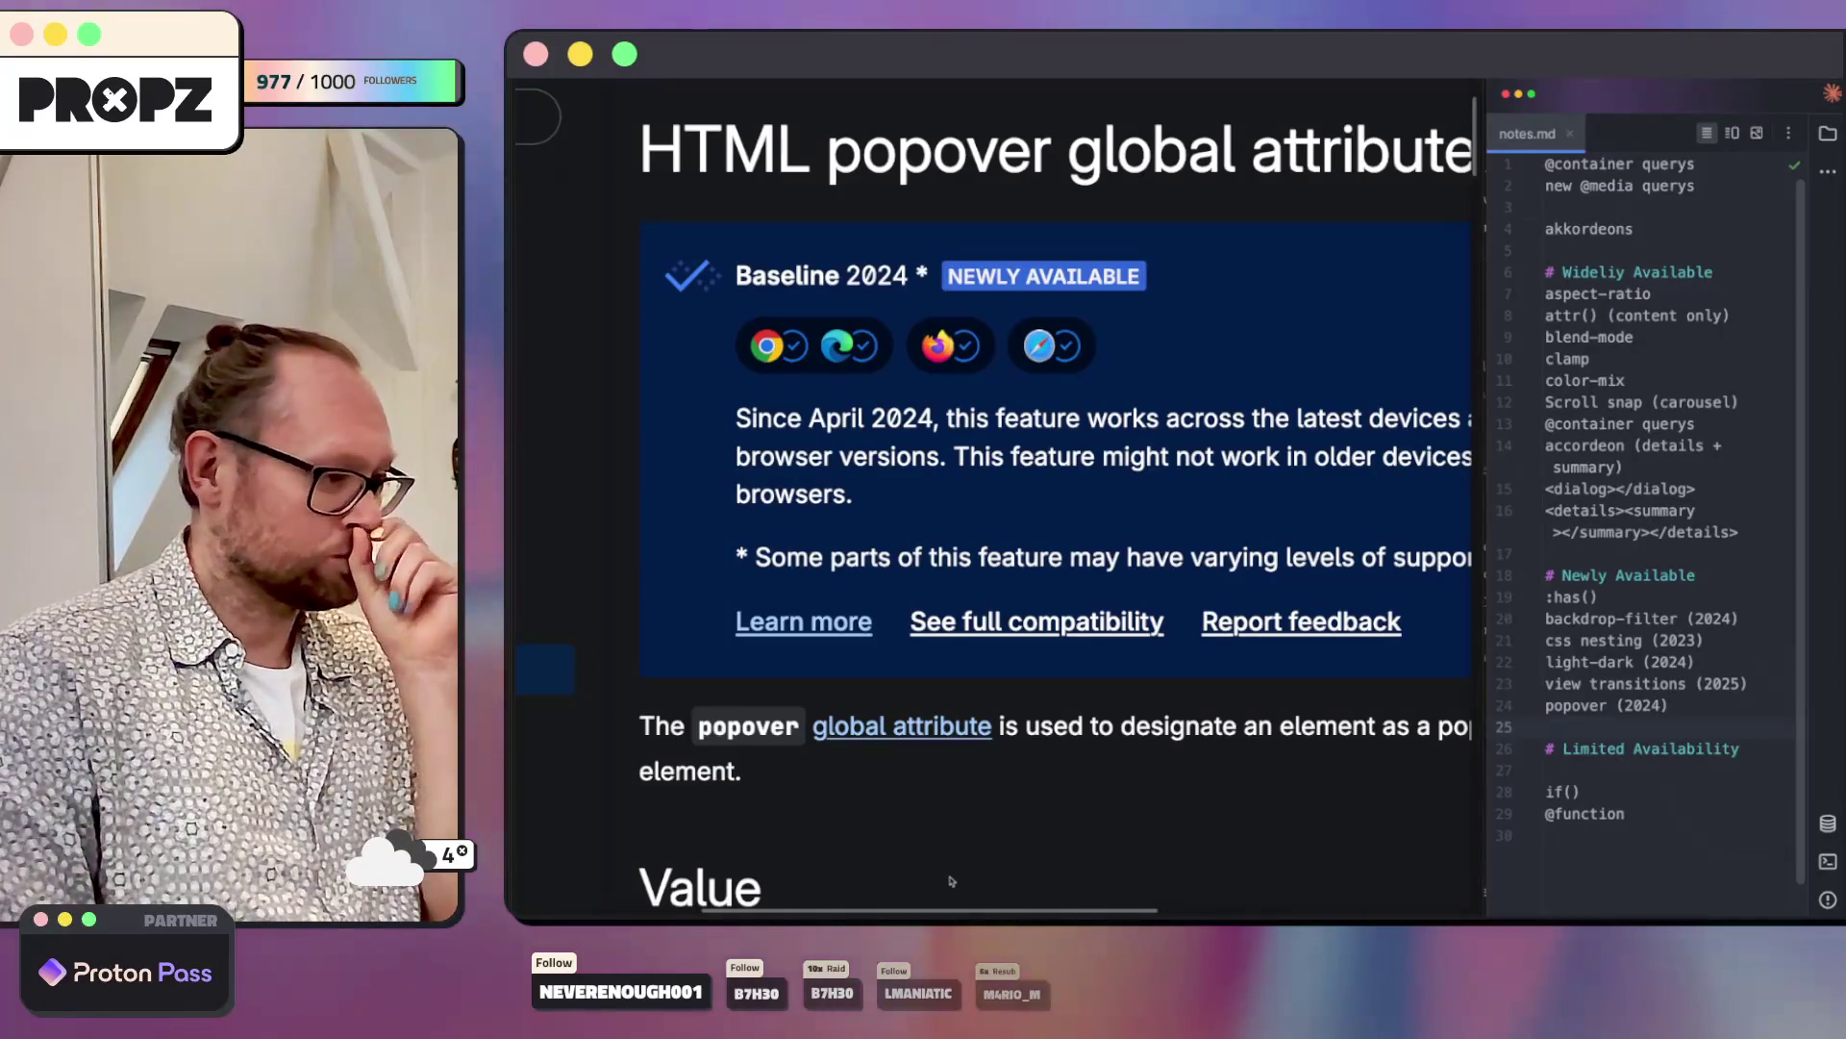
scroll(952, 881, down, 3)
scroll(955, 872, up, 5)
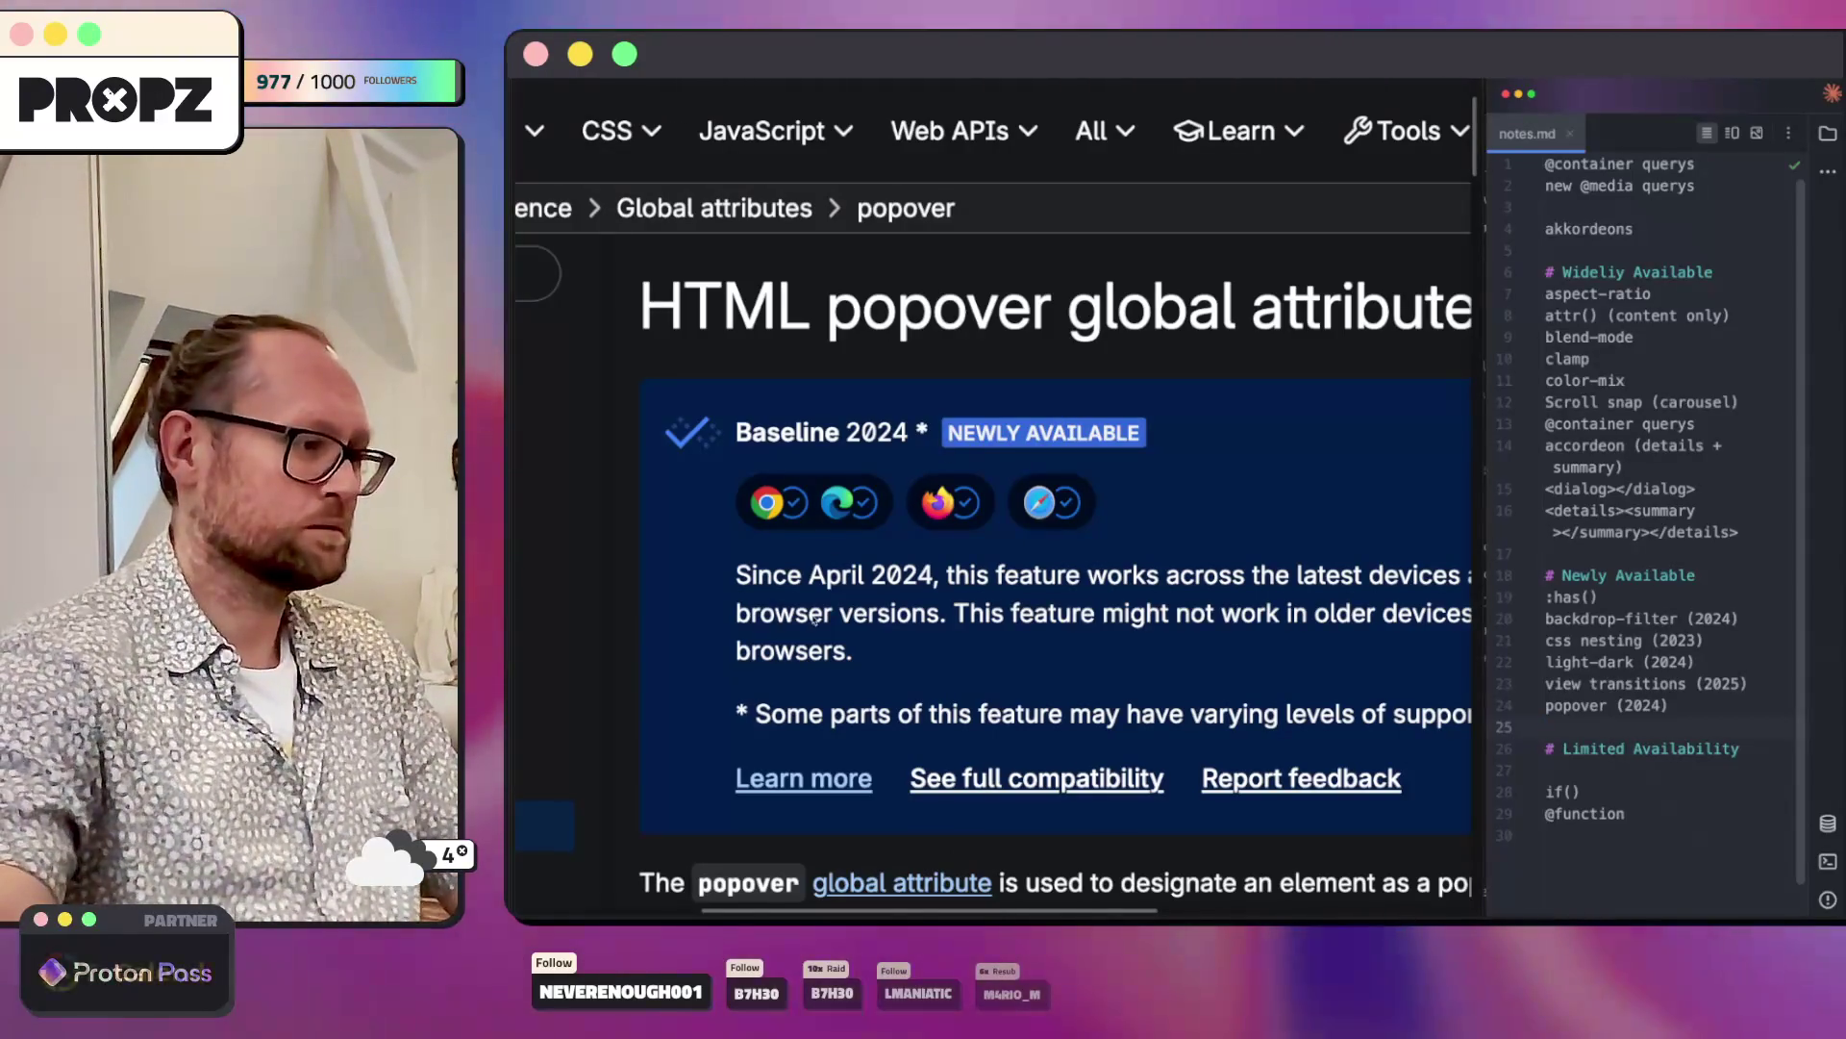
key(super+minus)
key(super+minus)
key(super+minus)
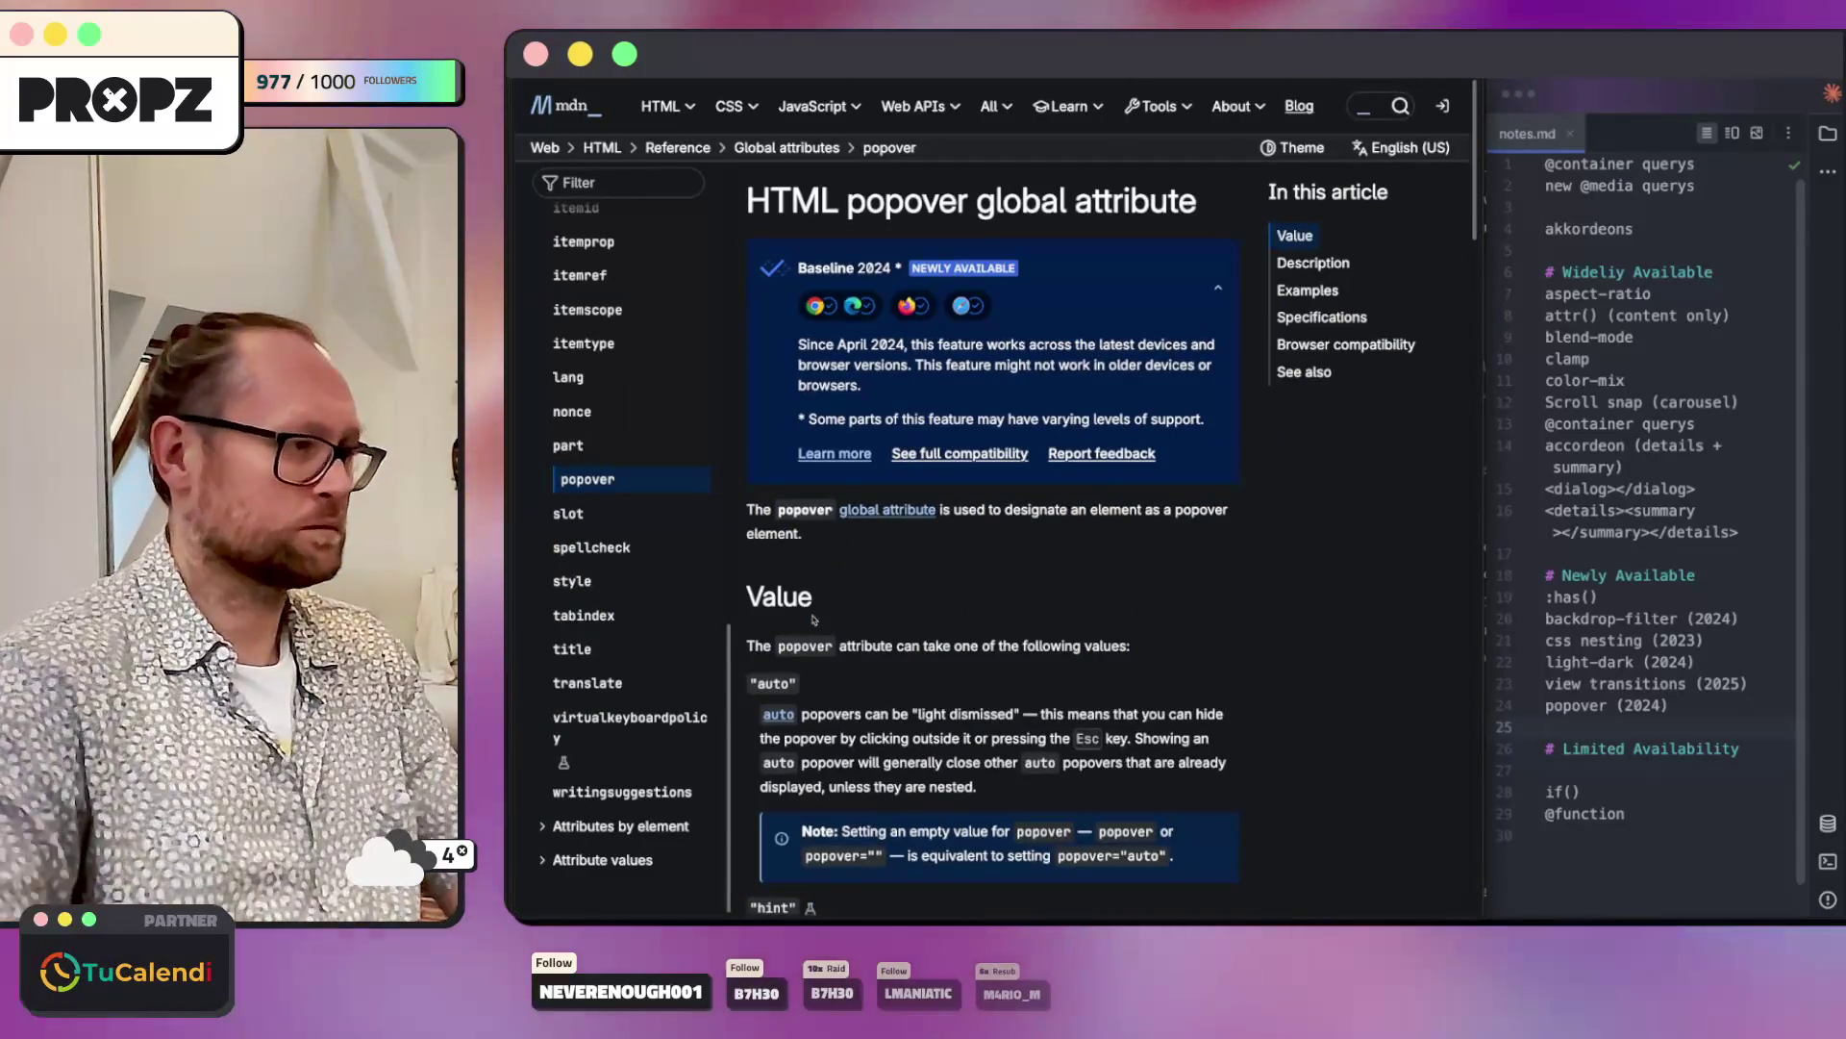
Close the MDN Playground dialog demo tab.
scroll(1048, 561, down, 3)
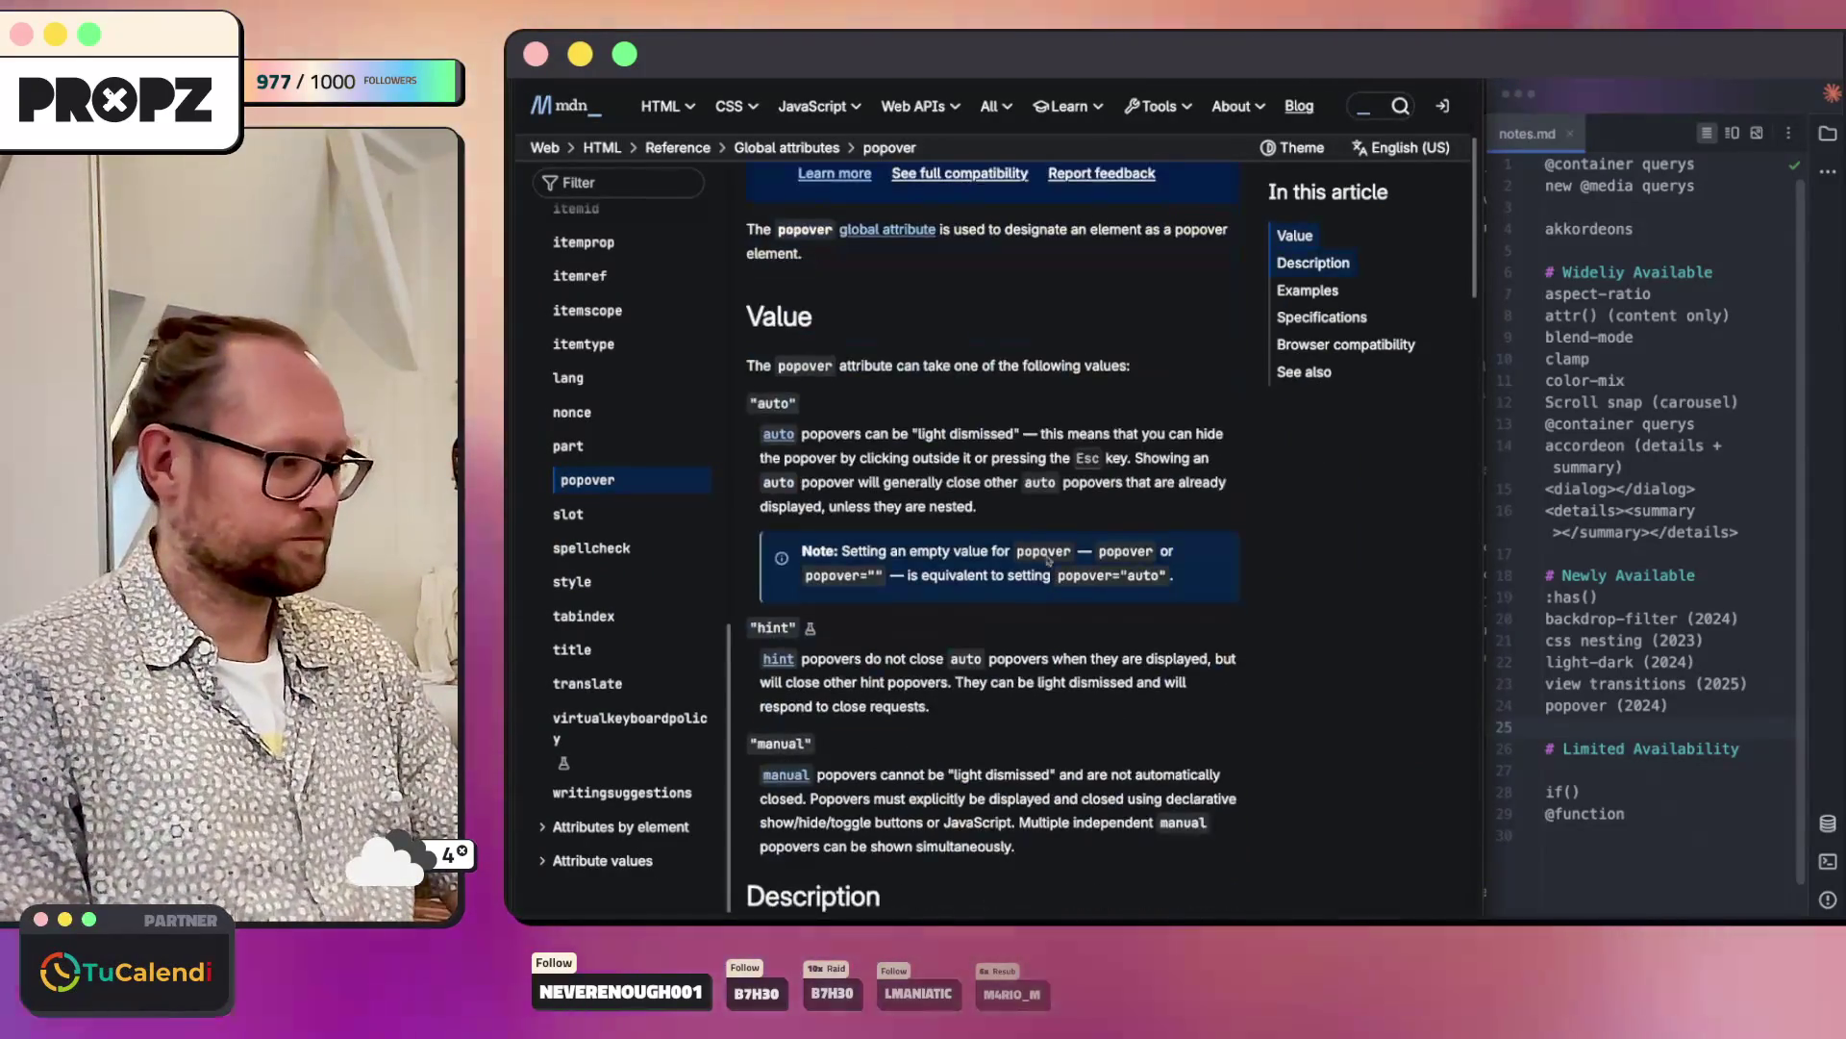
scroll(1029, 546, down, 3)
scroll(1012, 528, down, 10)
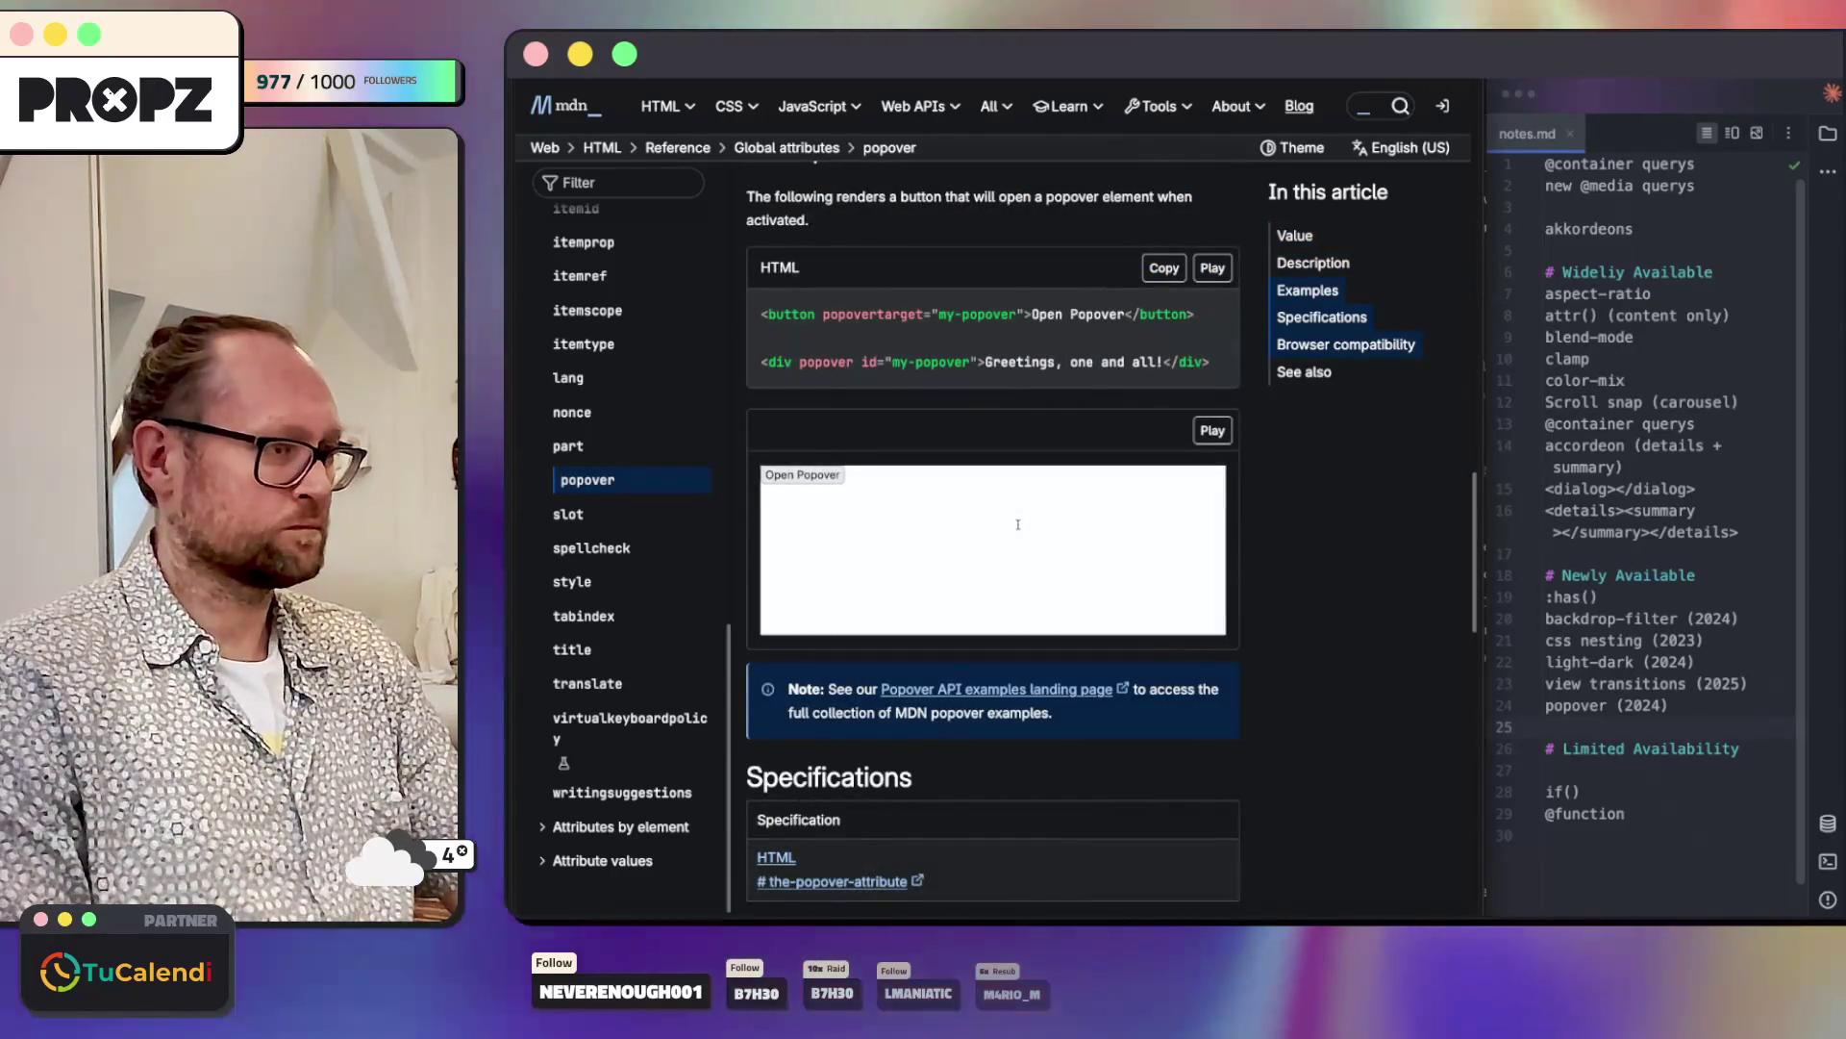
scroll(1020, 528, down, 1)
scroll(1020, 528, down, 4)
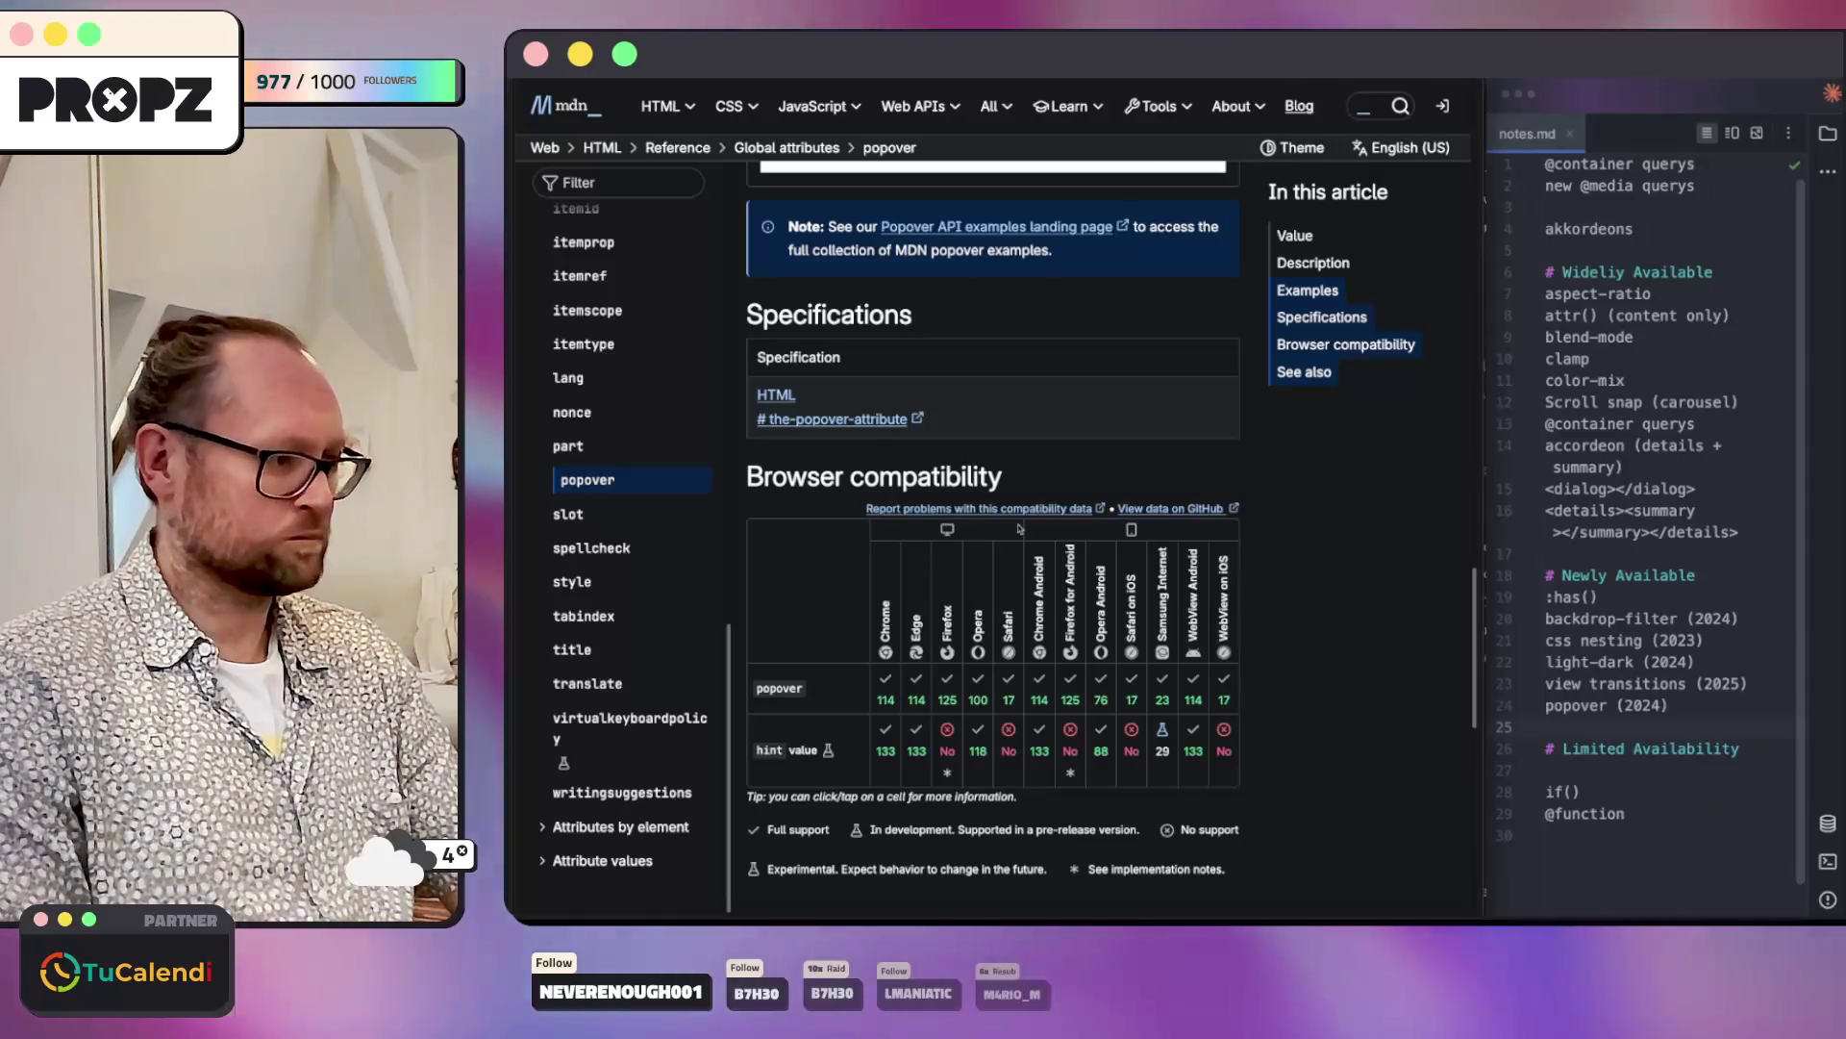
mouse_move(514, 722)
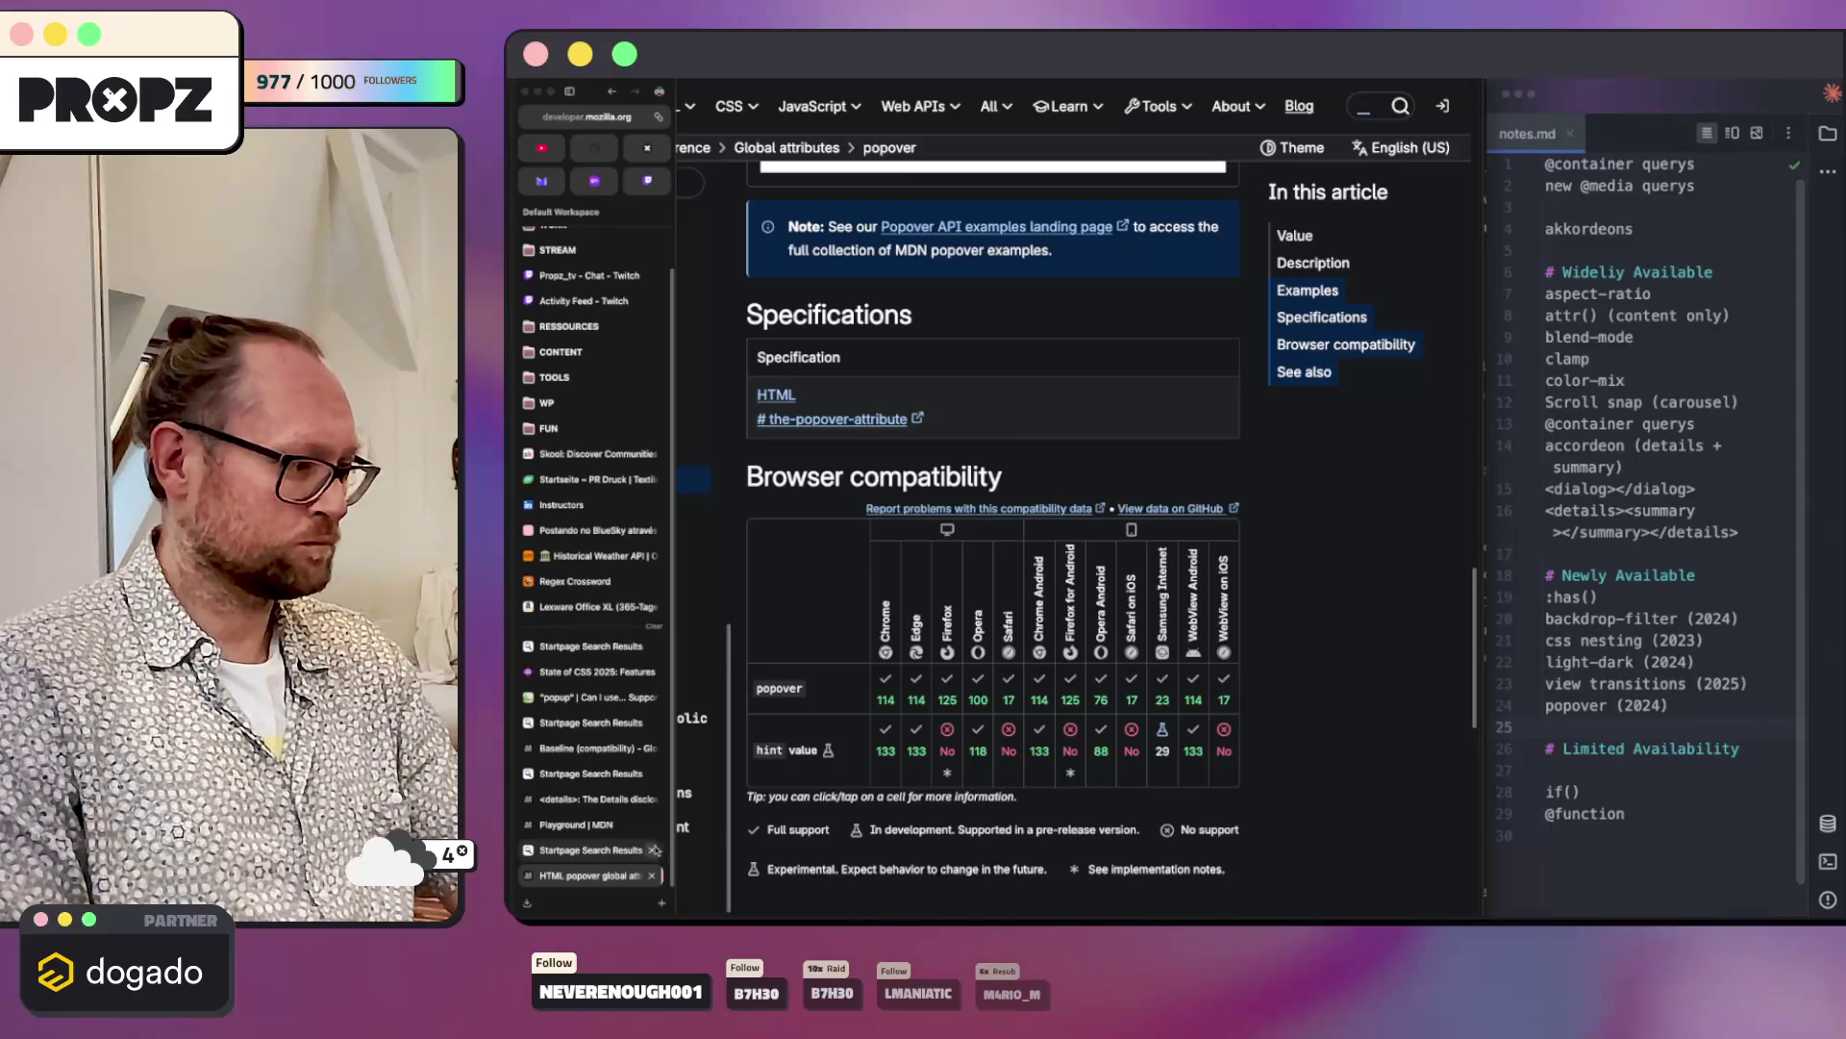
click(615, 850)
click(597, 827)
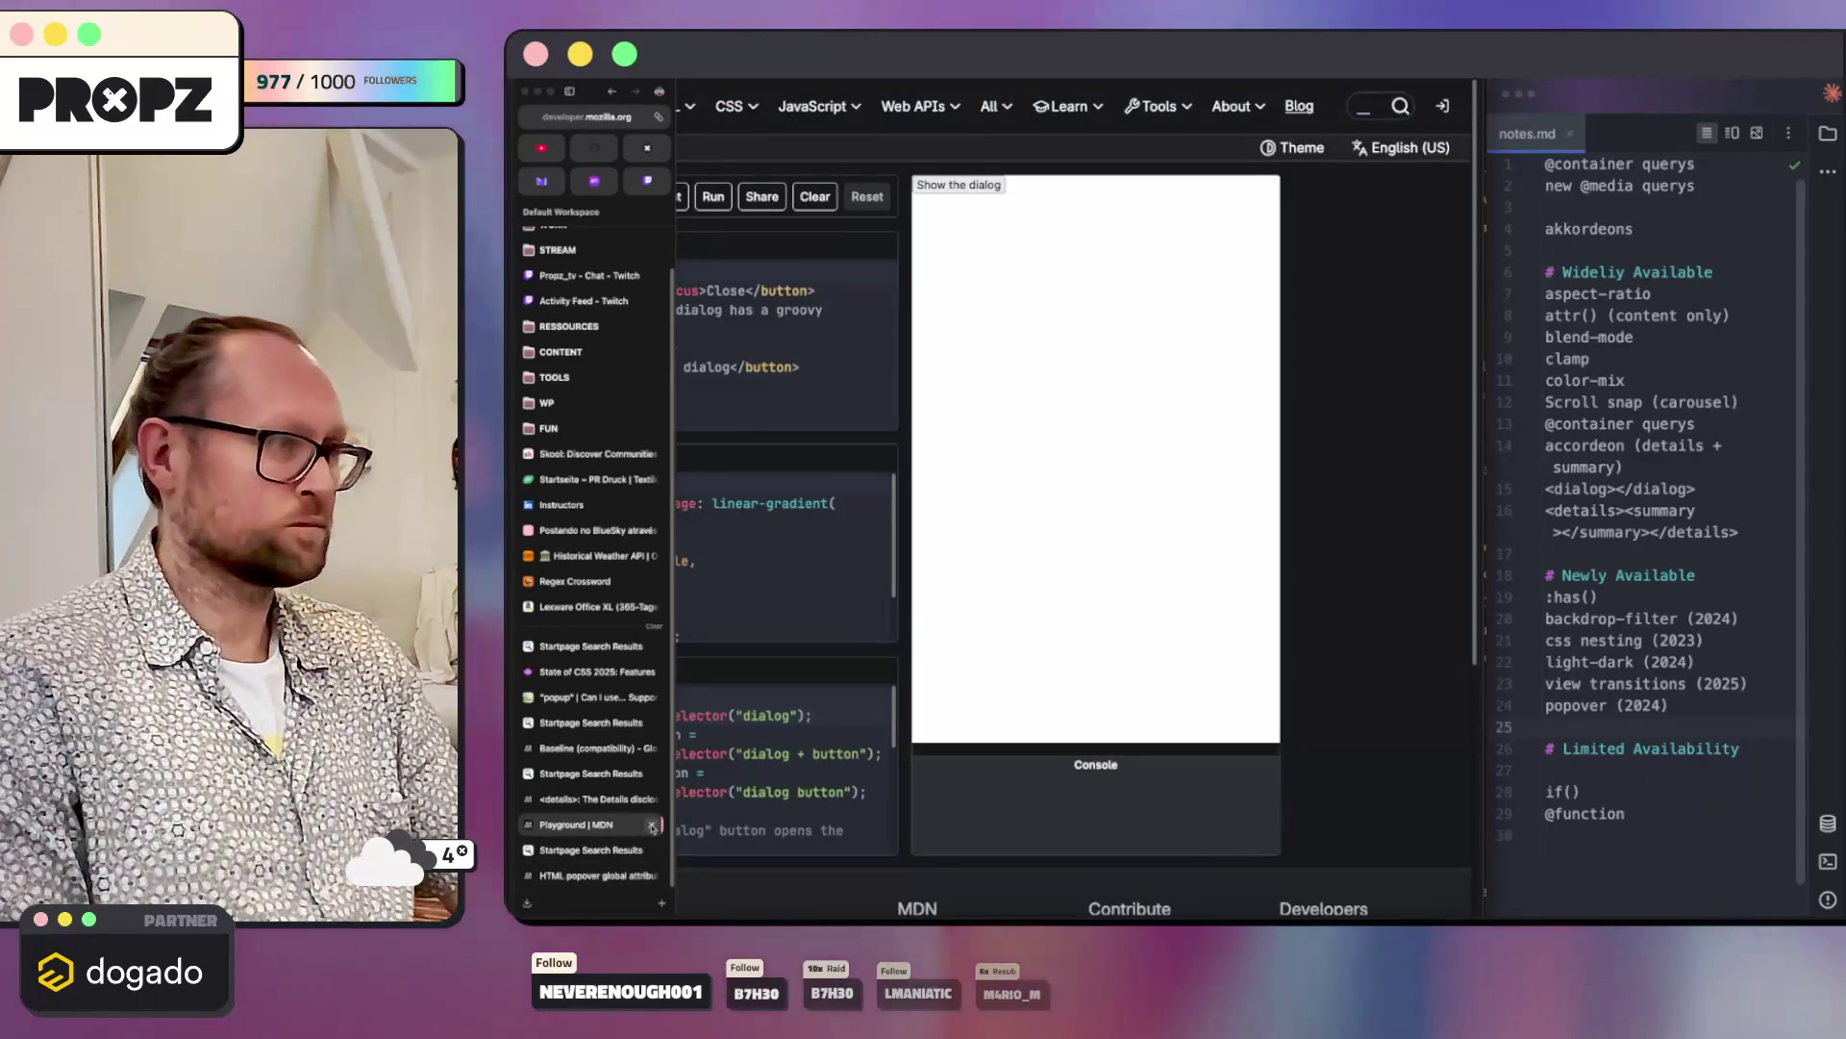
click(652, 826)
Close the html popover, native popup and leftover Startpage tabs, returning to Can I use 'popup' results.
click(605, 850)
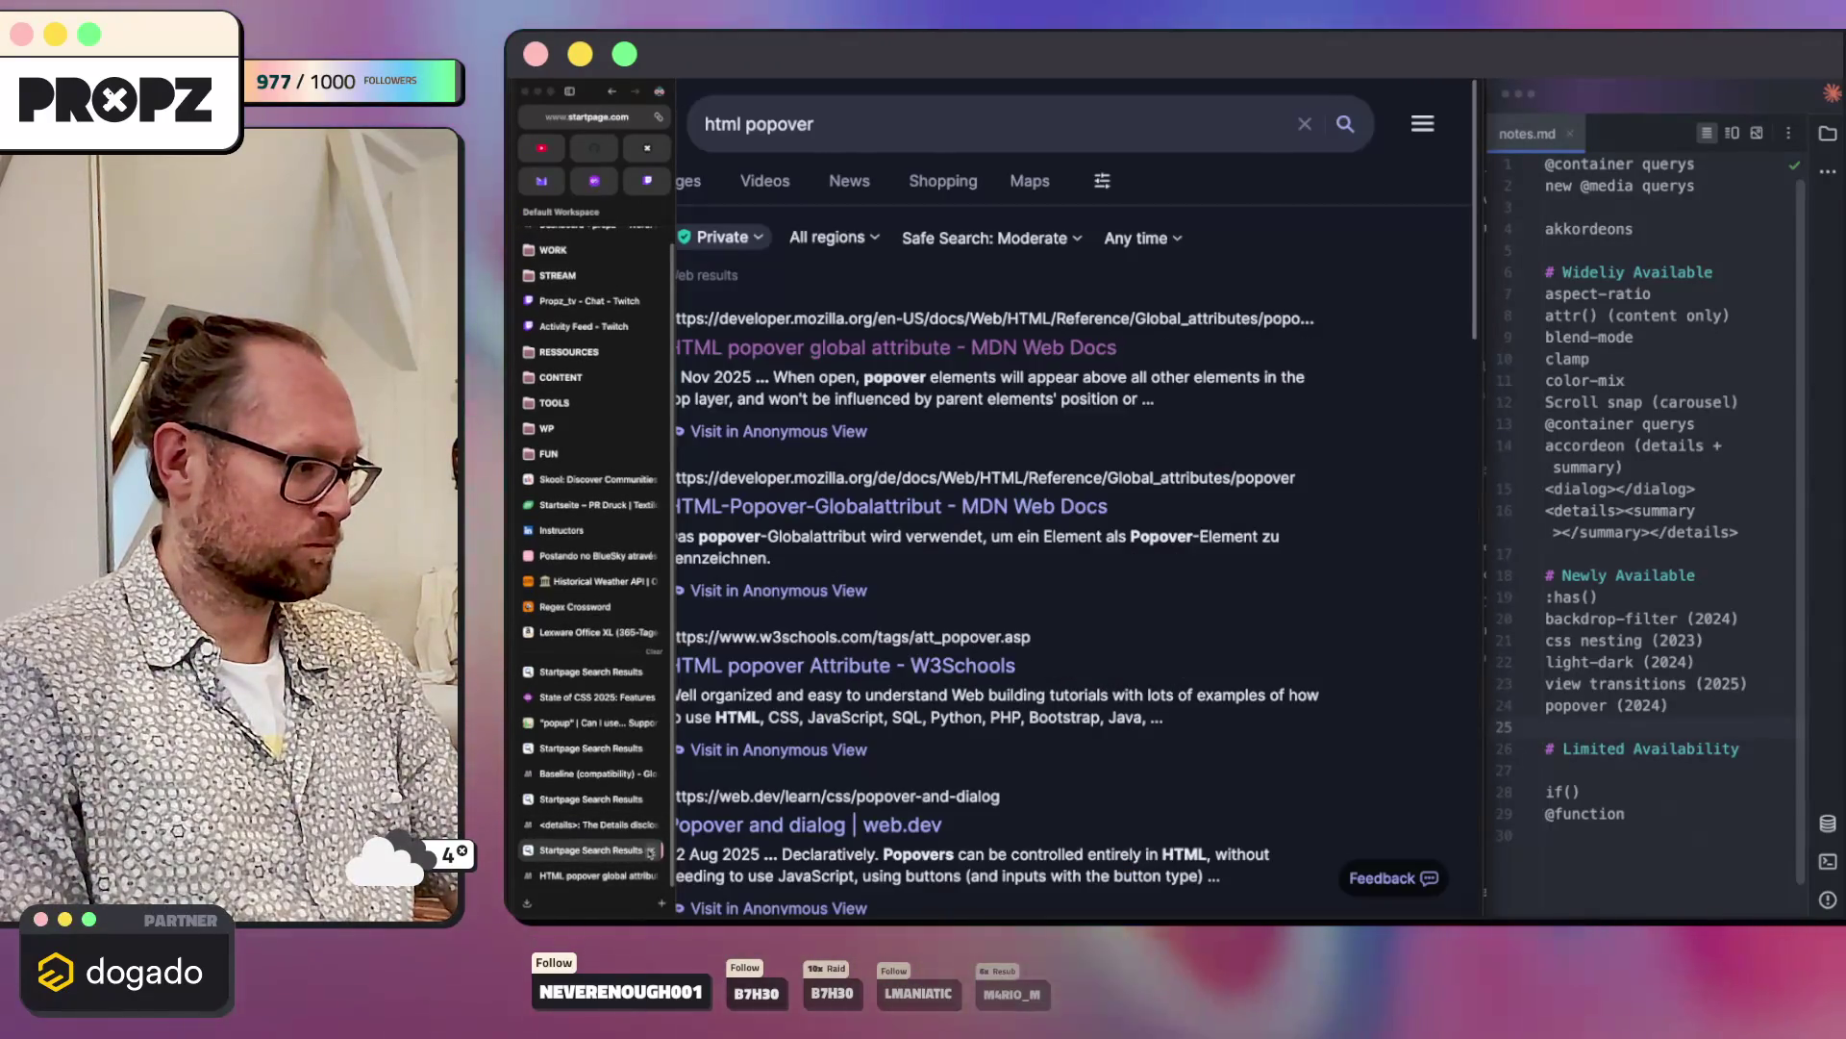
click(652, 850)
click(654, 818)
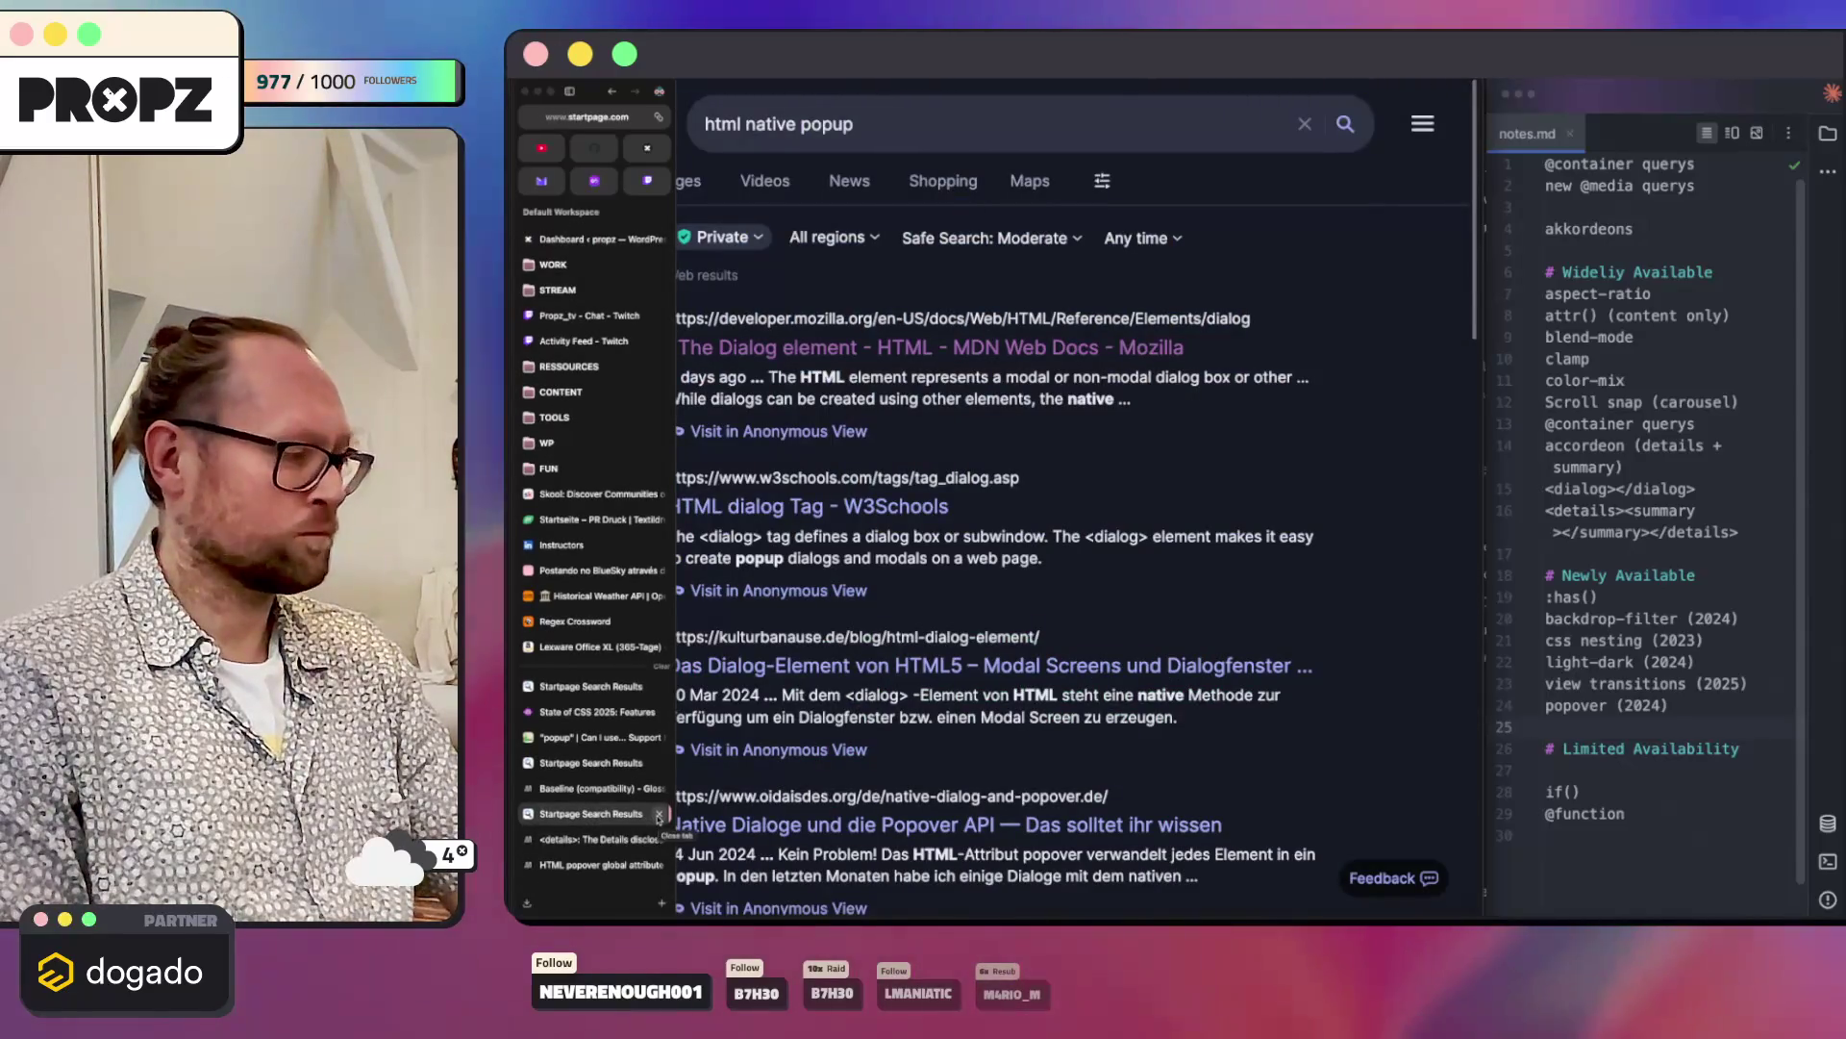
click(659, 816)
click(581, 789)
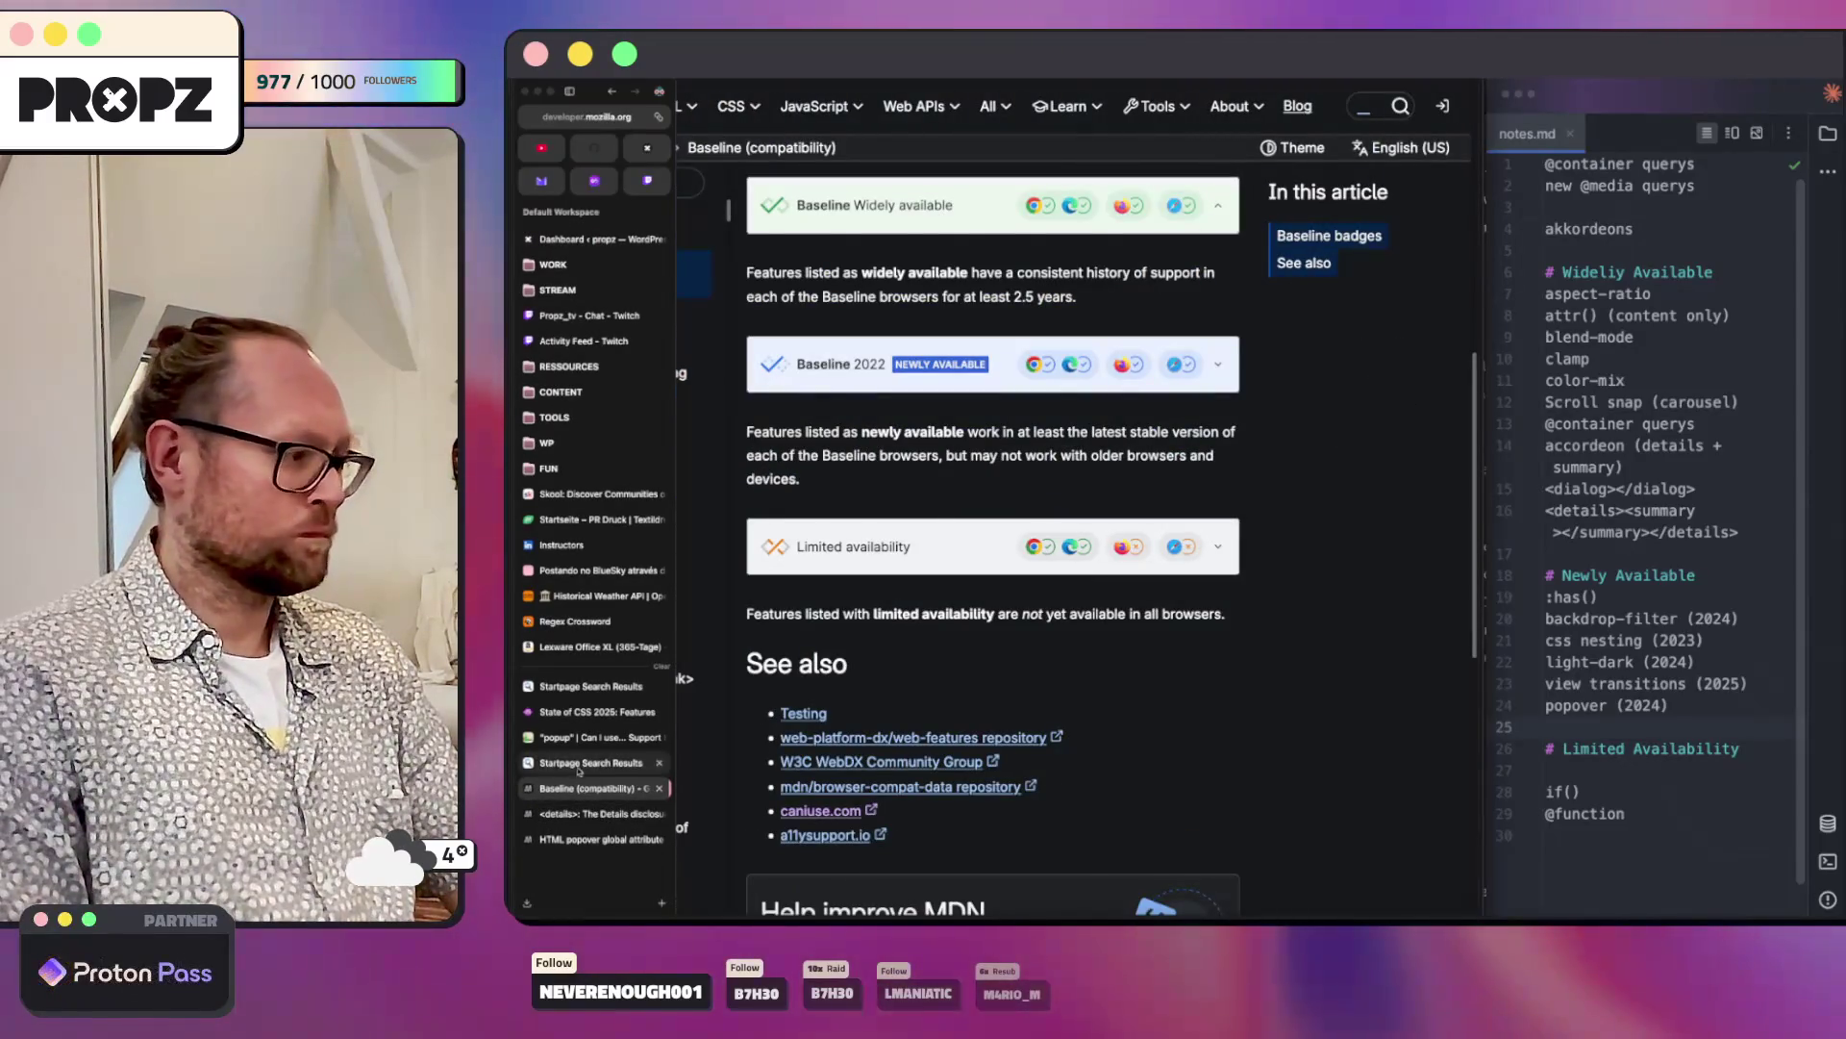
click(580, 764)
click(659, 763)
click(579, 738)
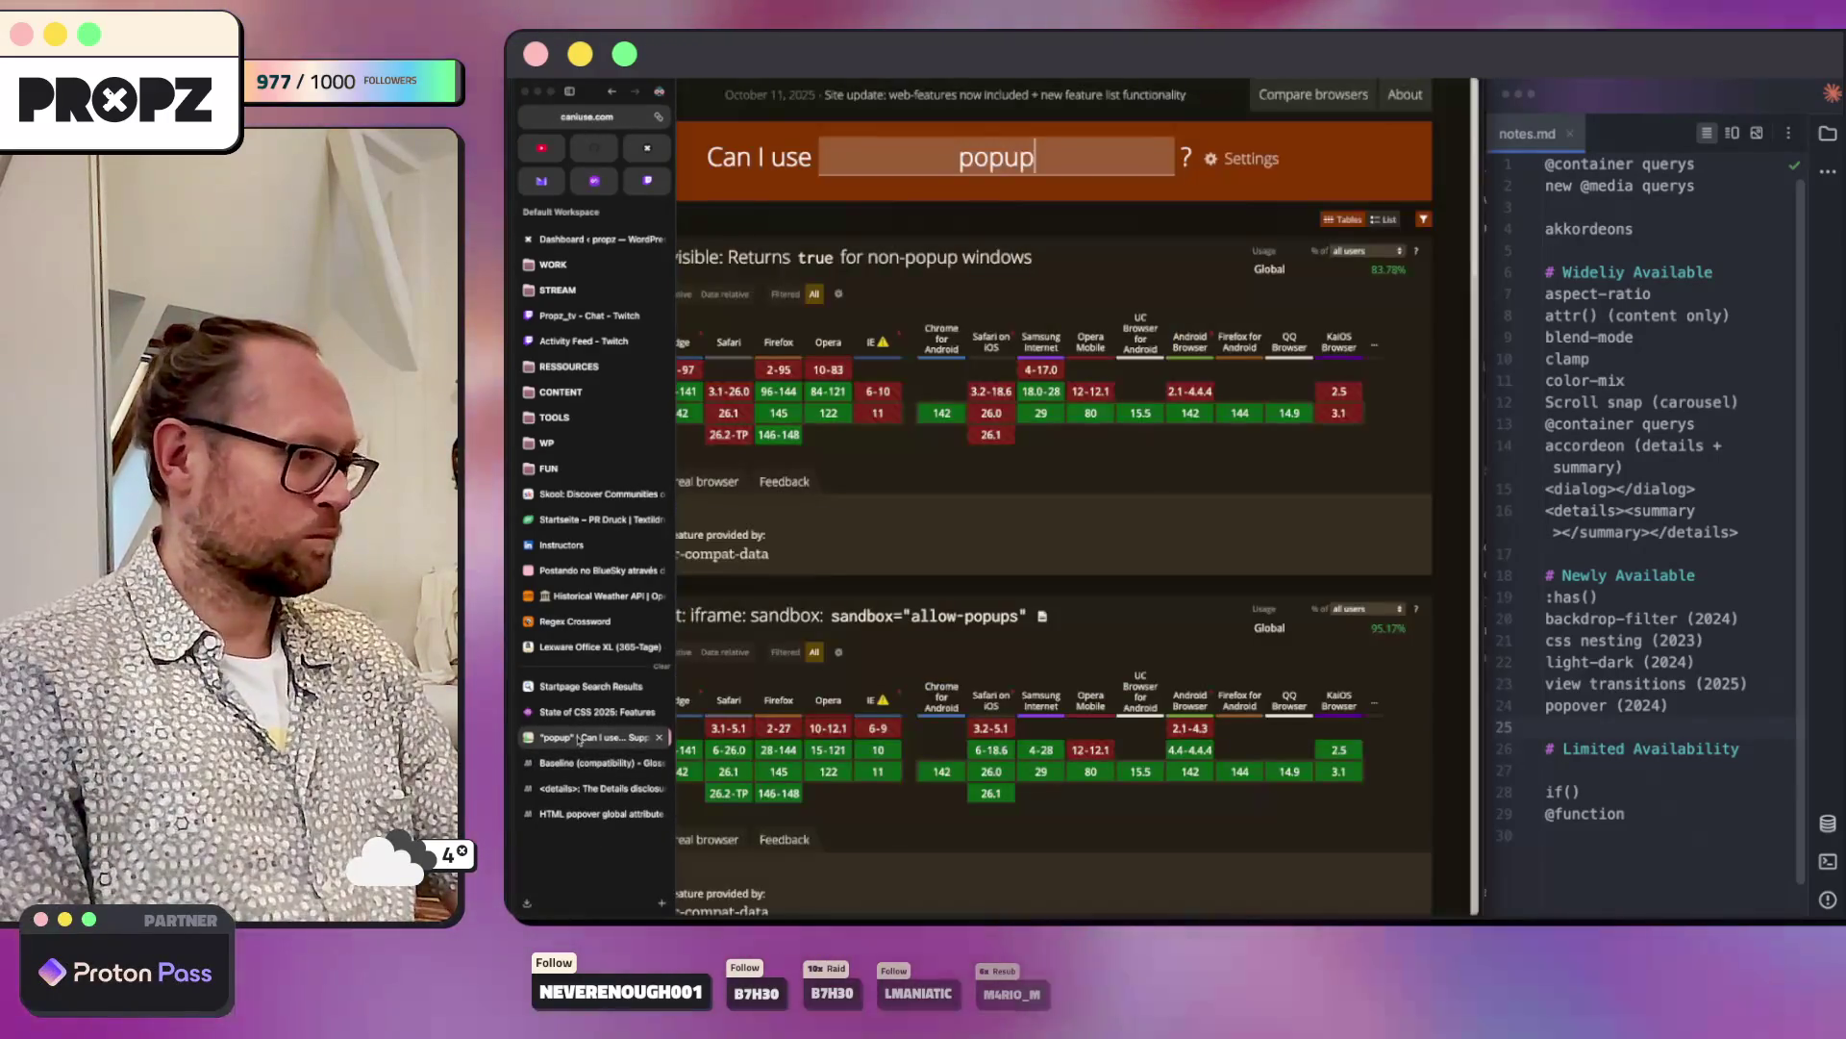
key(super+a)
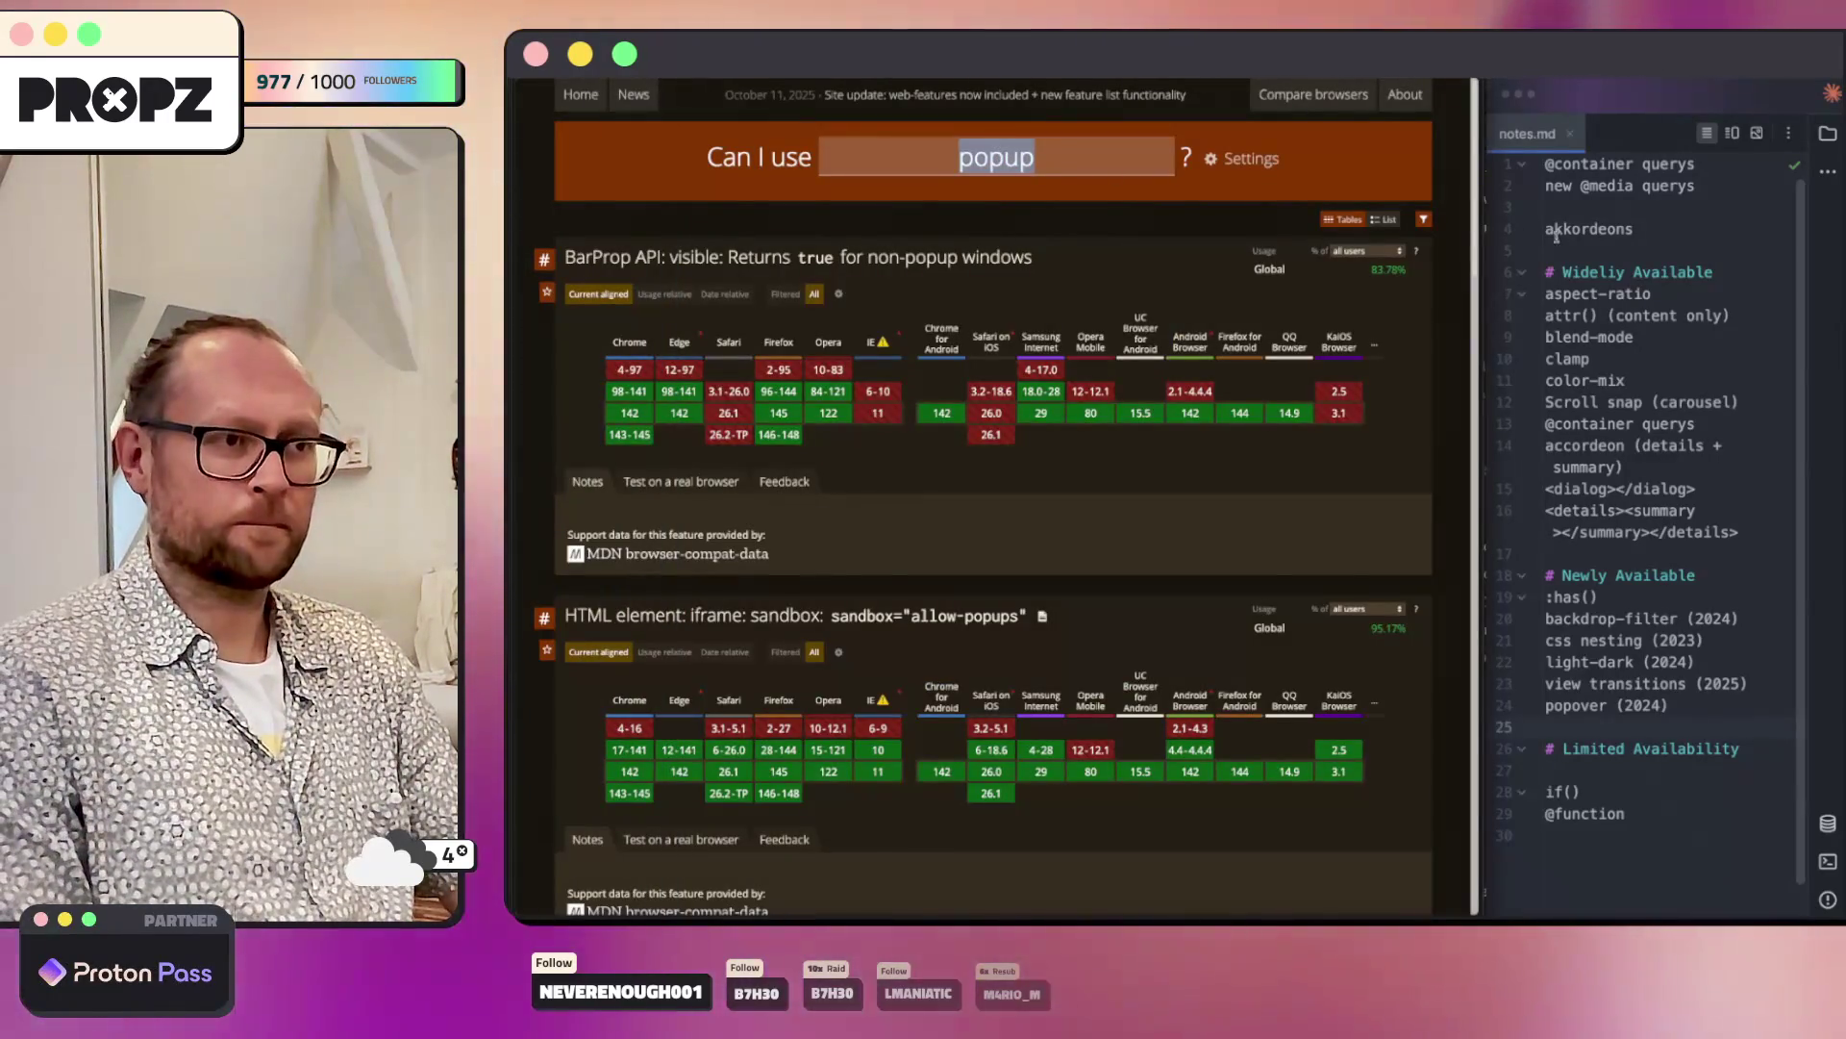
Delete the 'akkordeons' line and its empty line from the notes.
triple_click(1567, 230)
key(BackSpace)
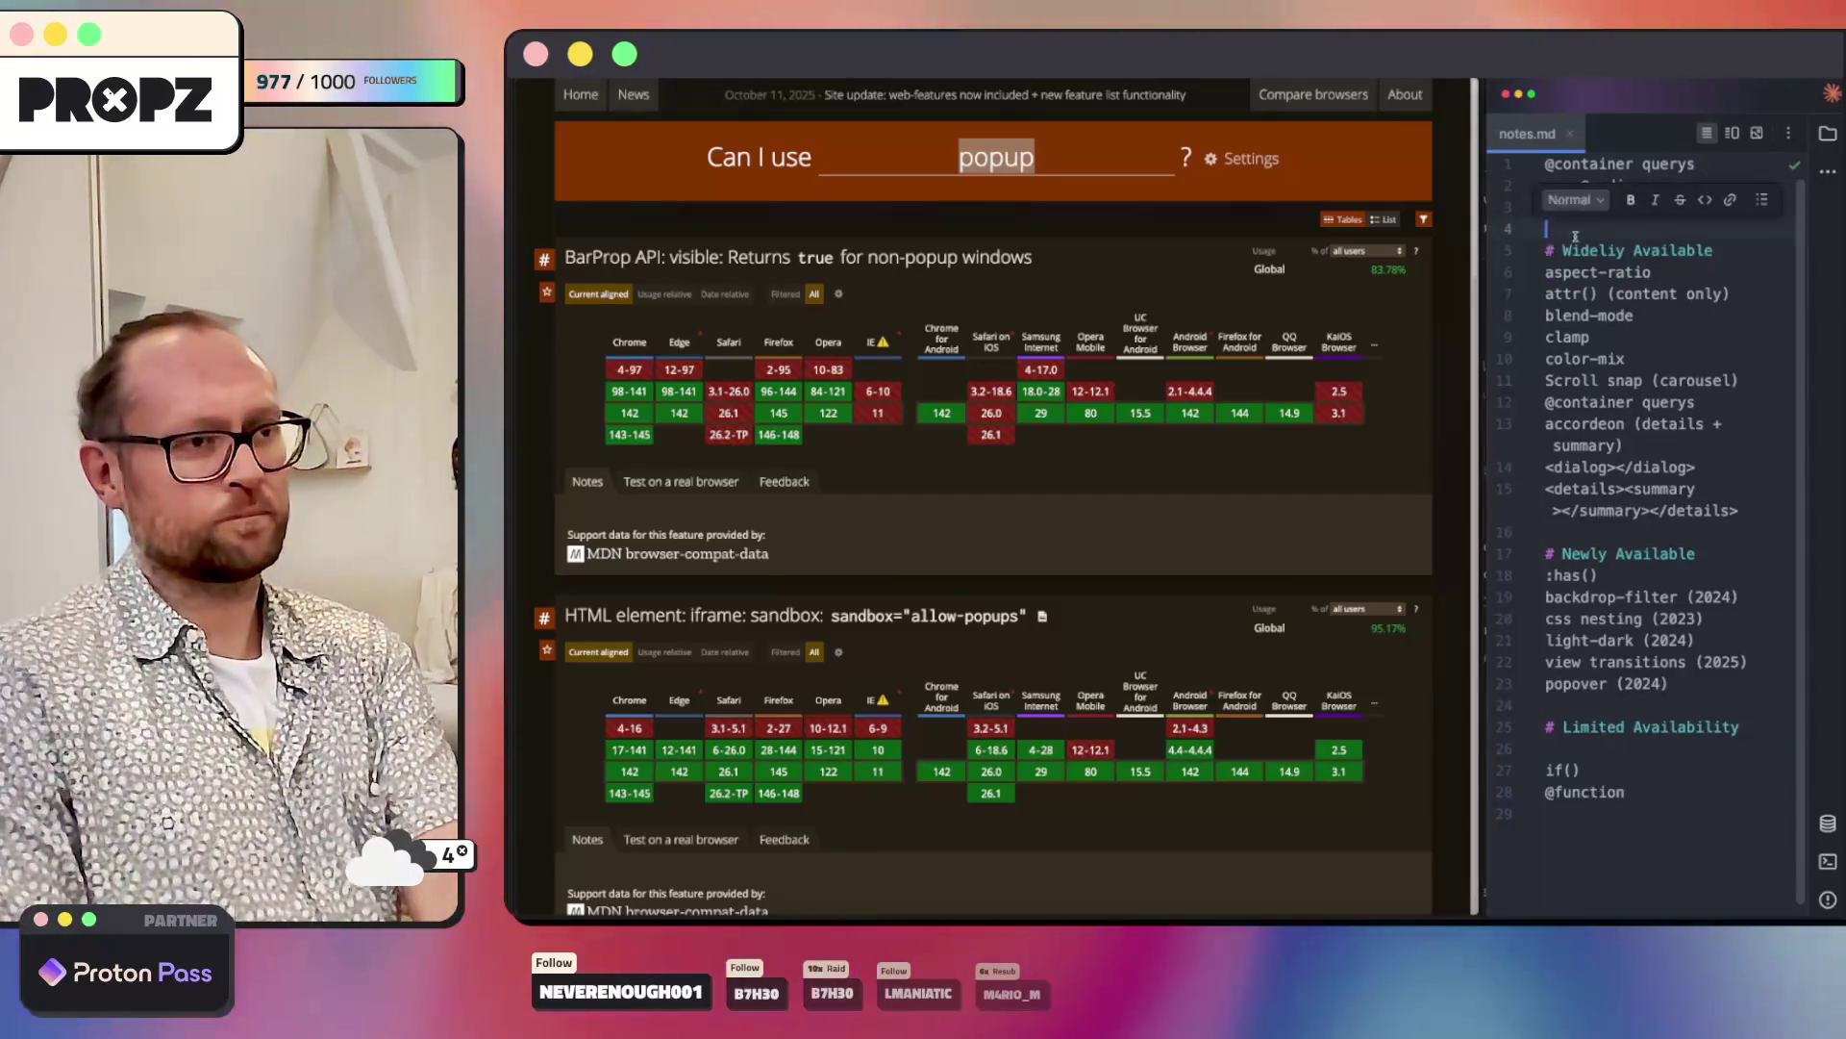
key(BackSpace)
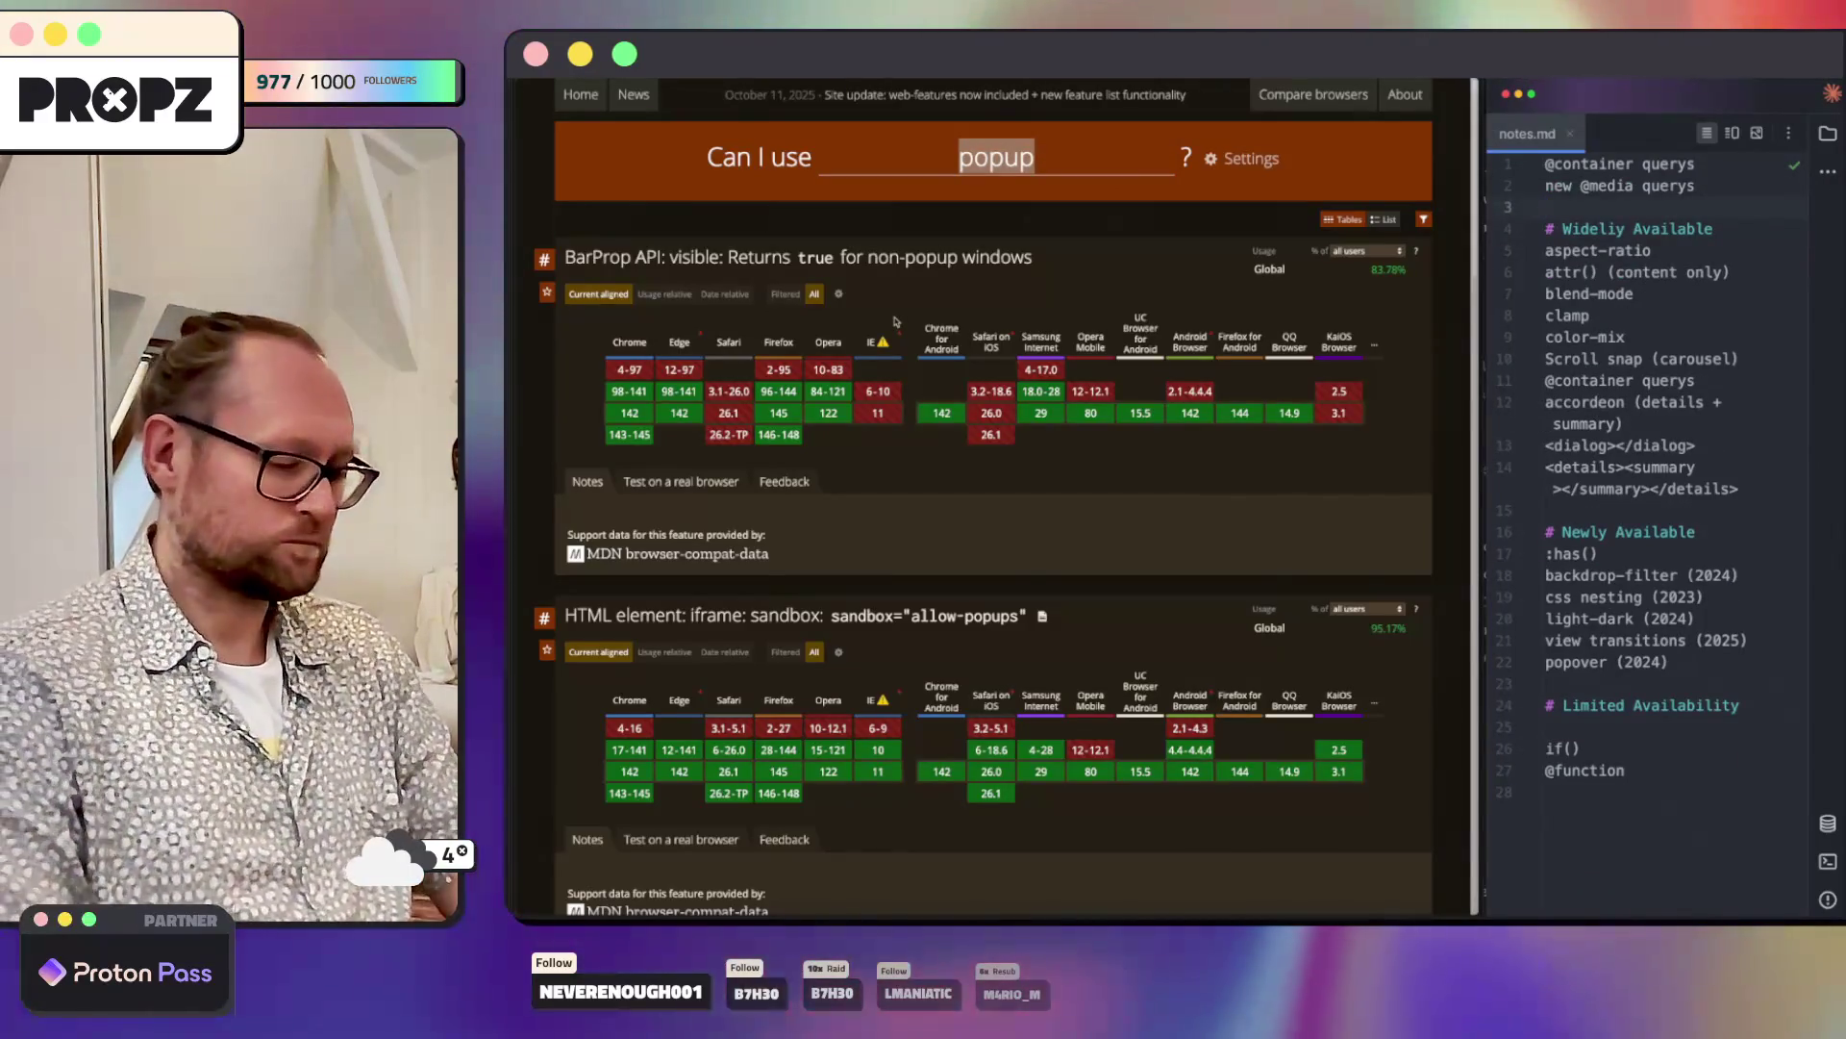
text(@)
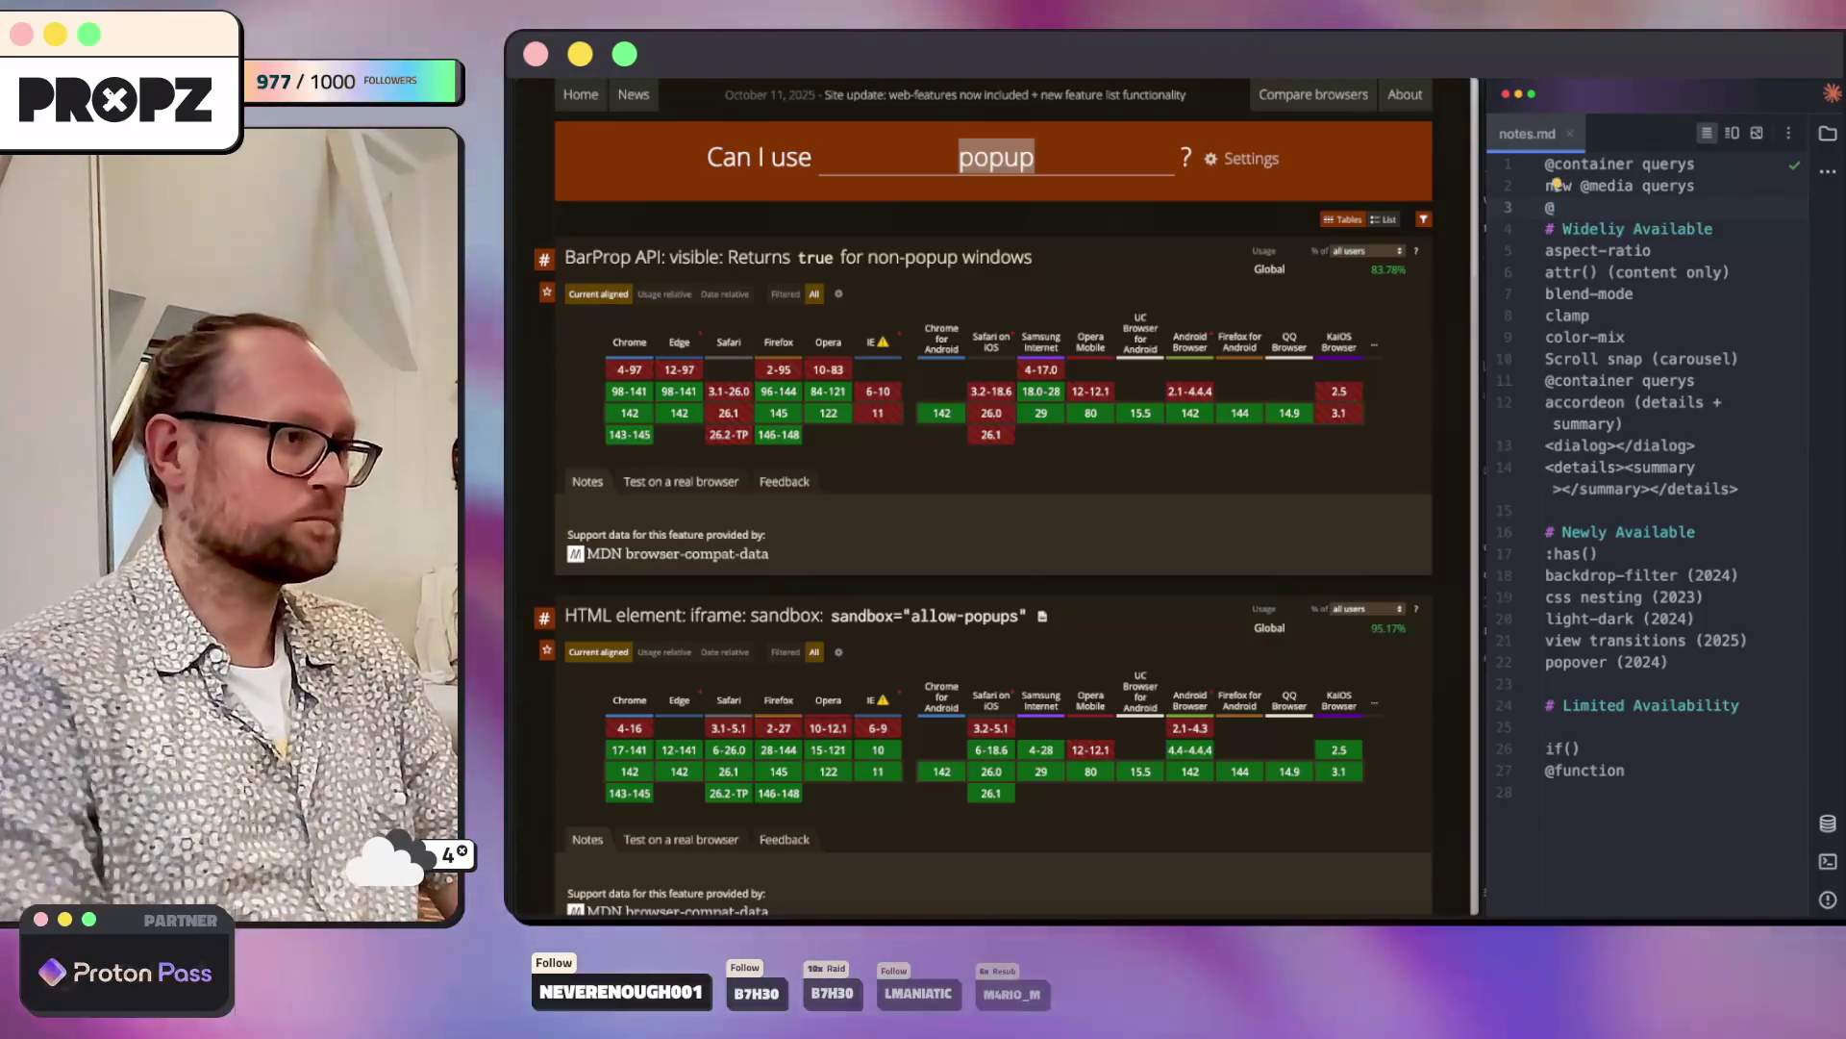
click(1017, 145)
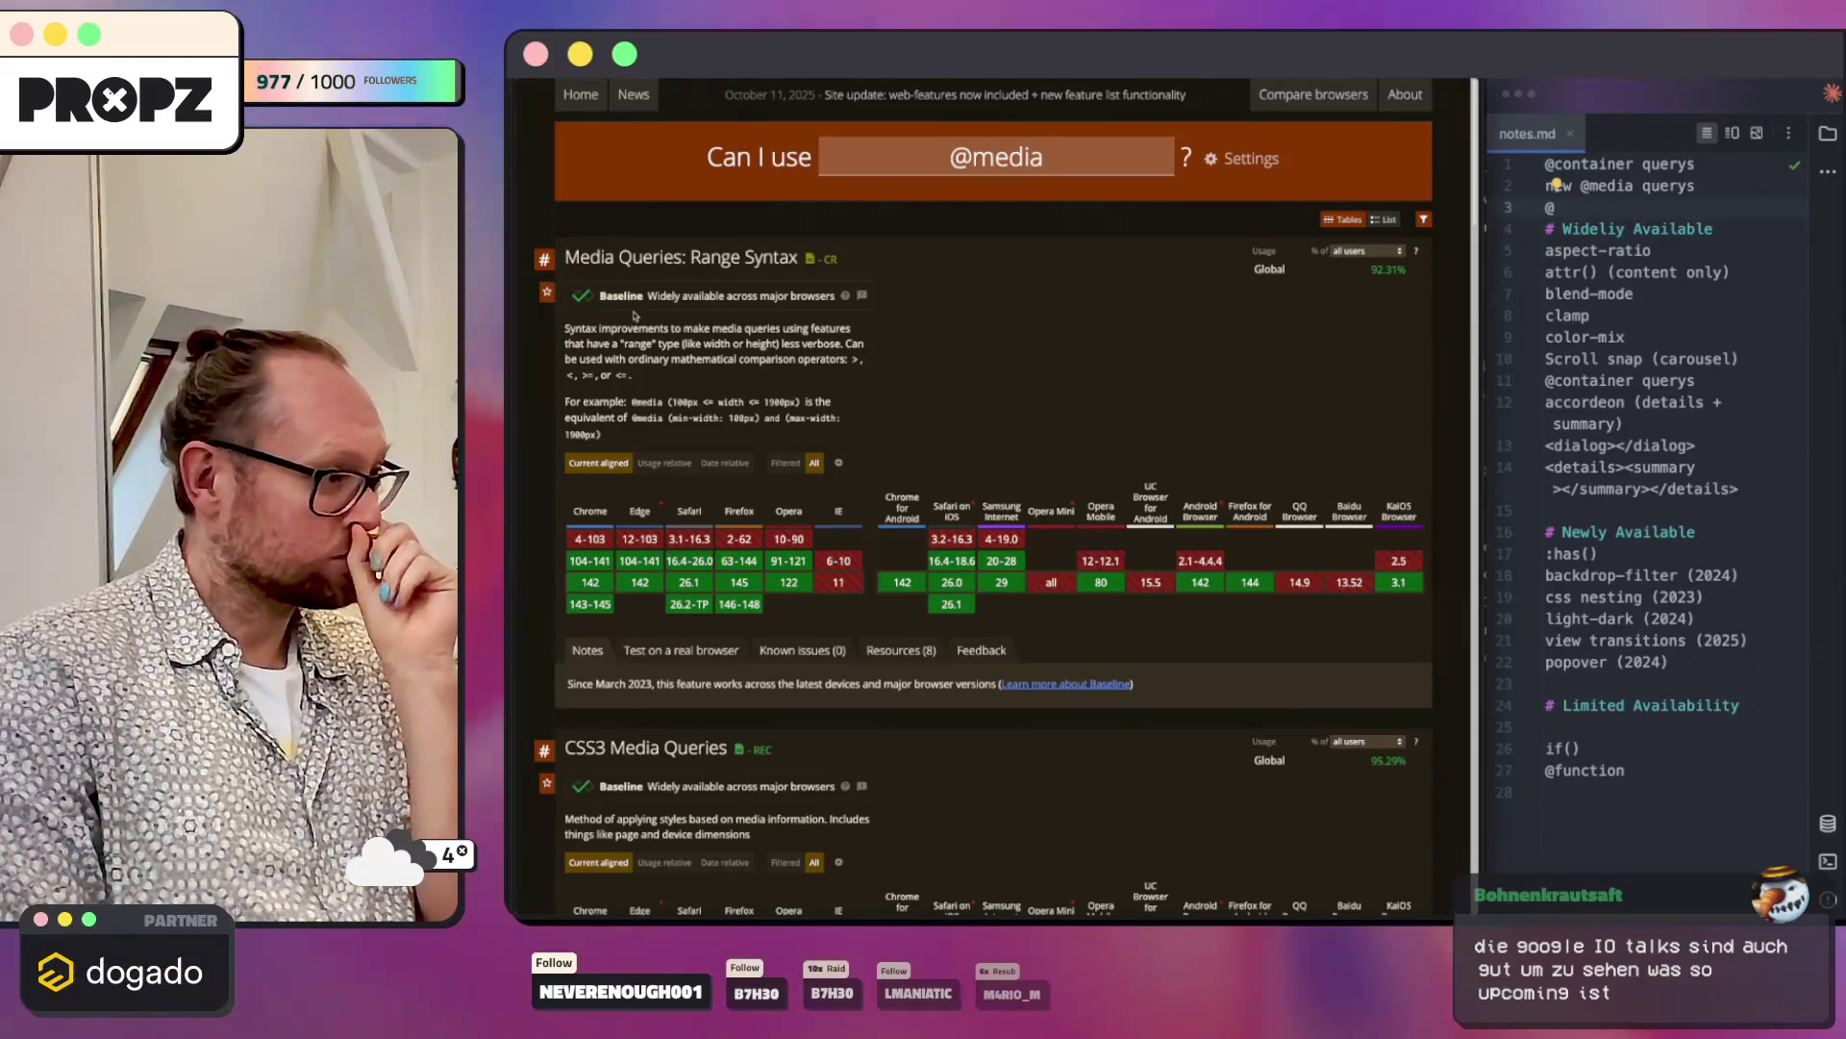
click(1661, 445)
click(1625, 510)
text(@)
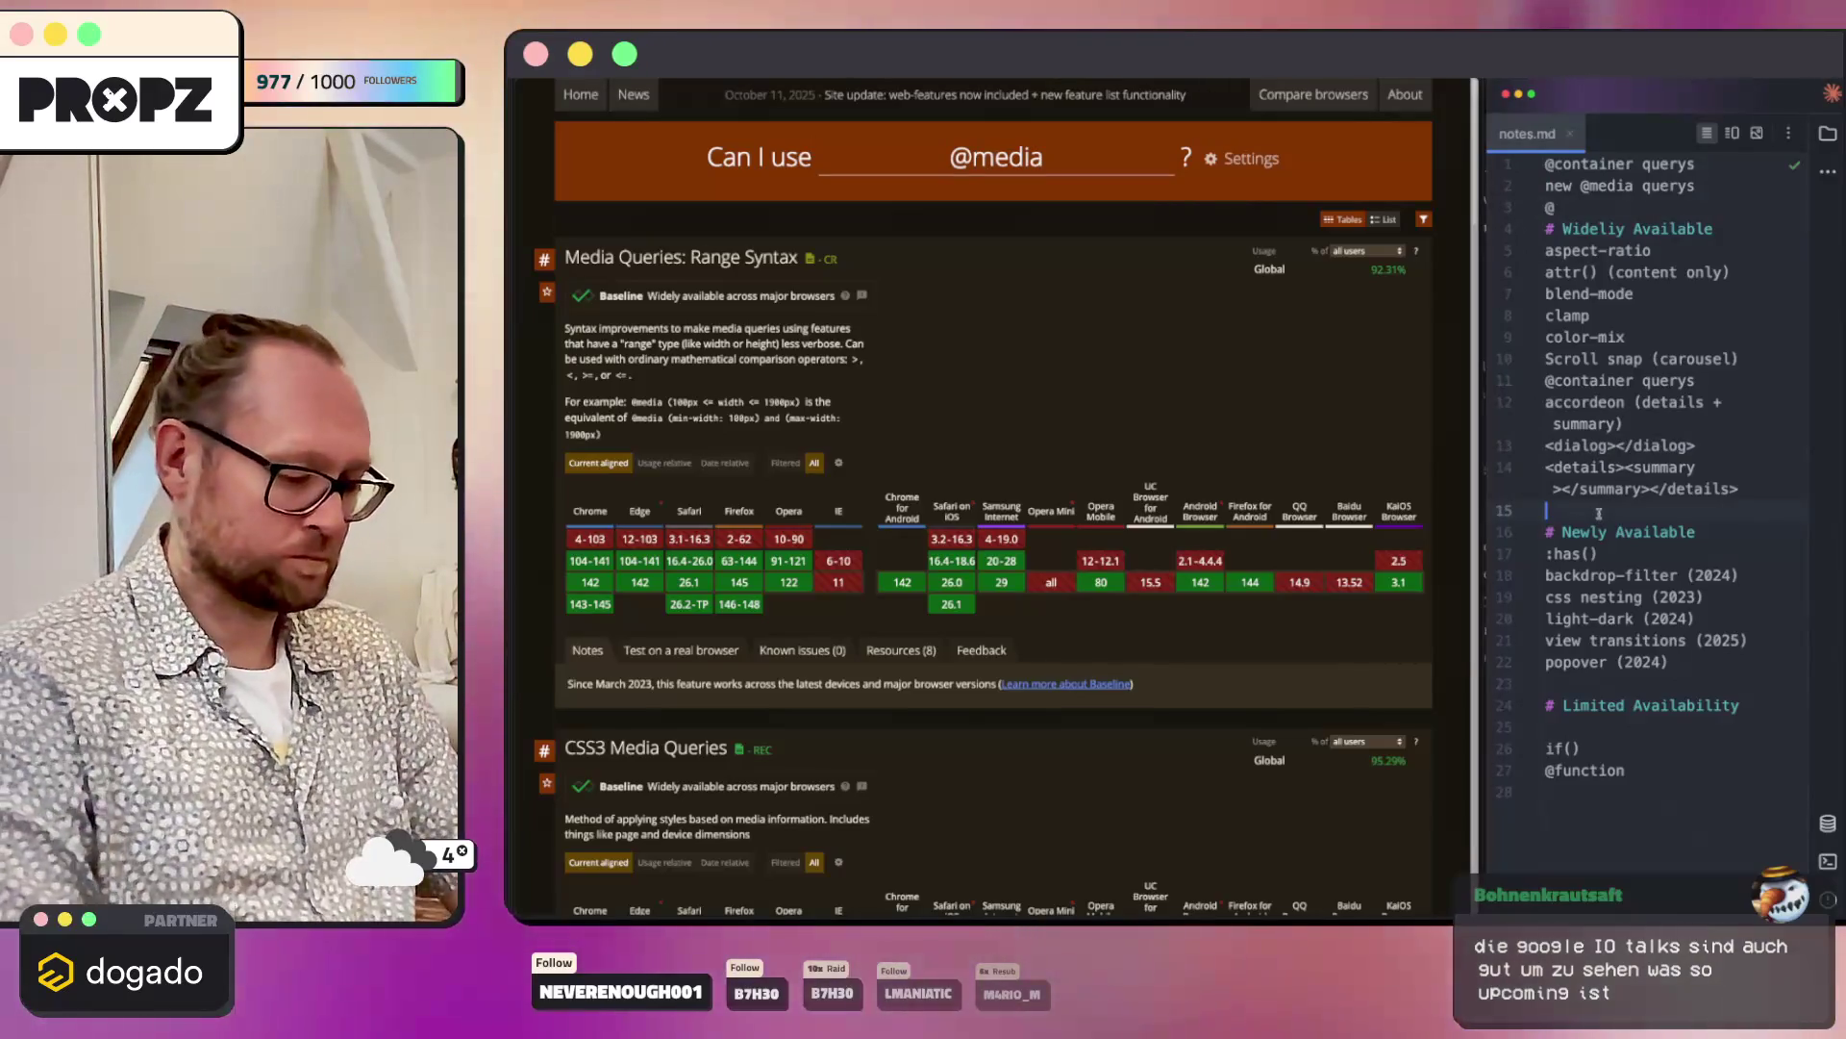
text(media query range syn)
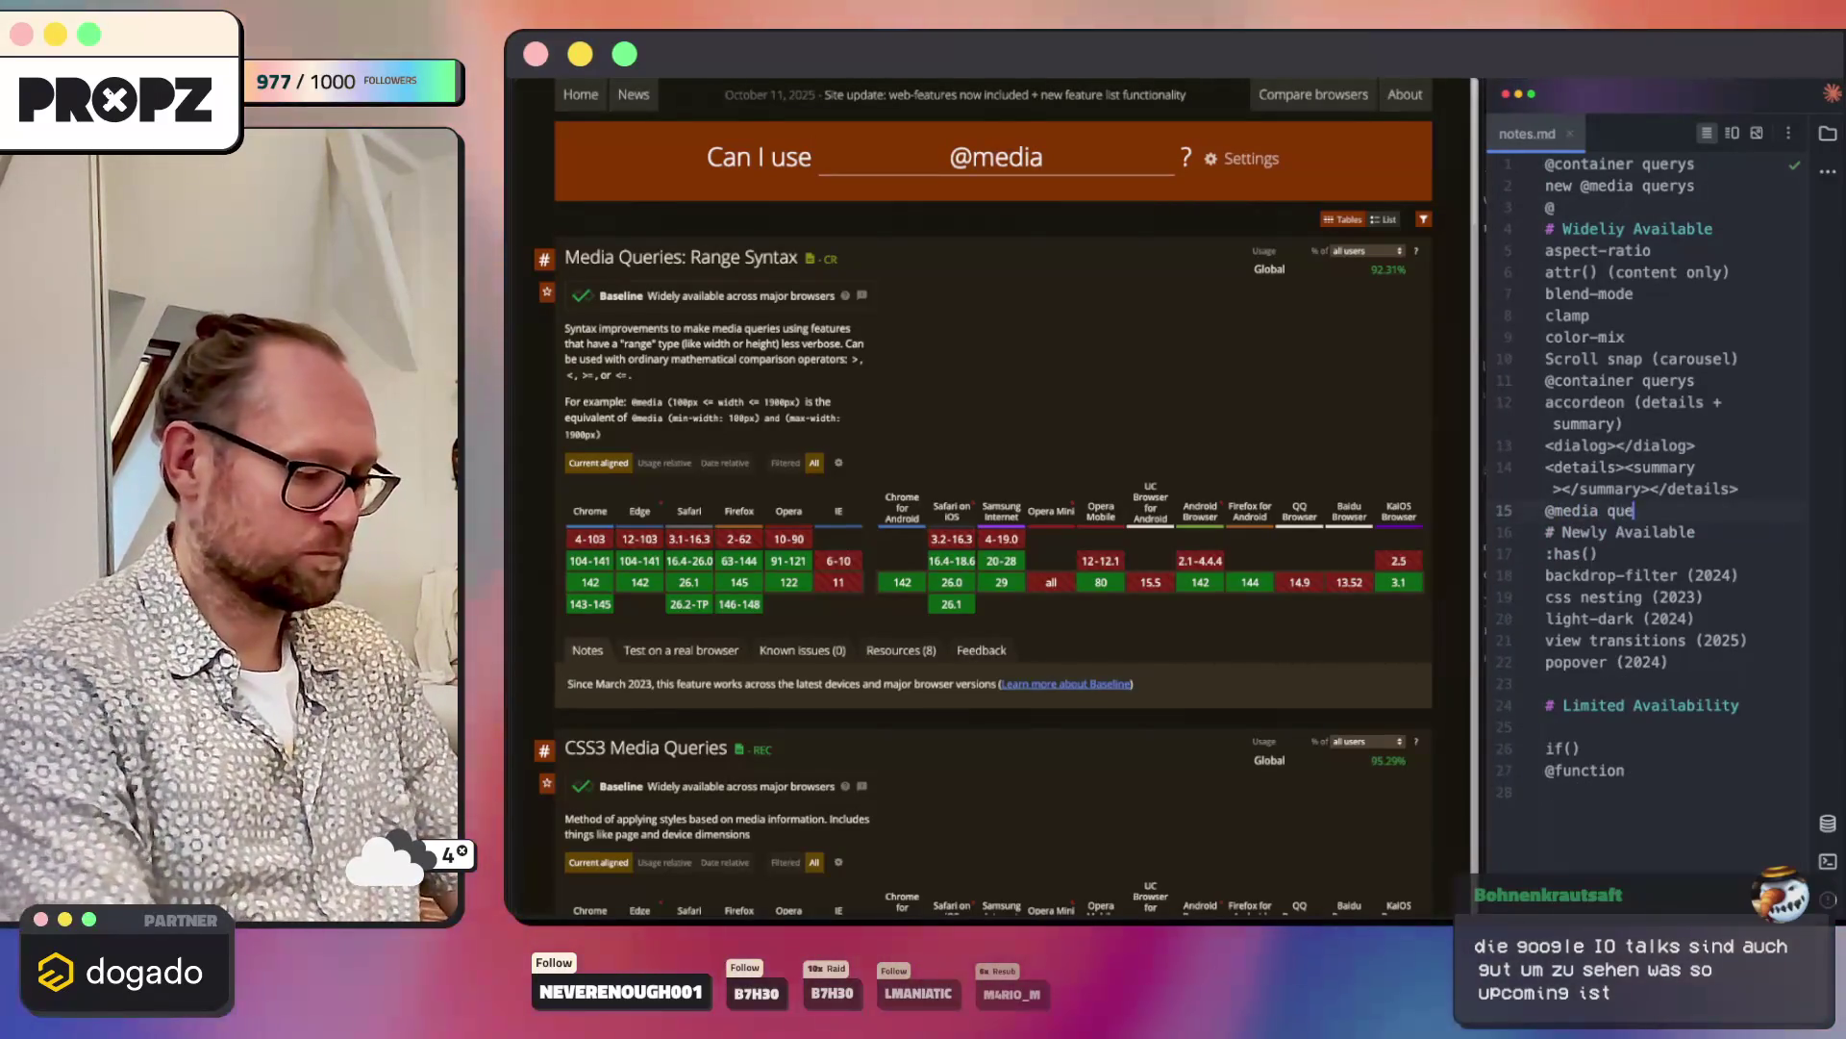
text(tax)
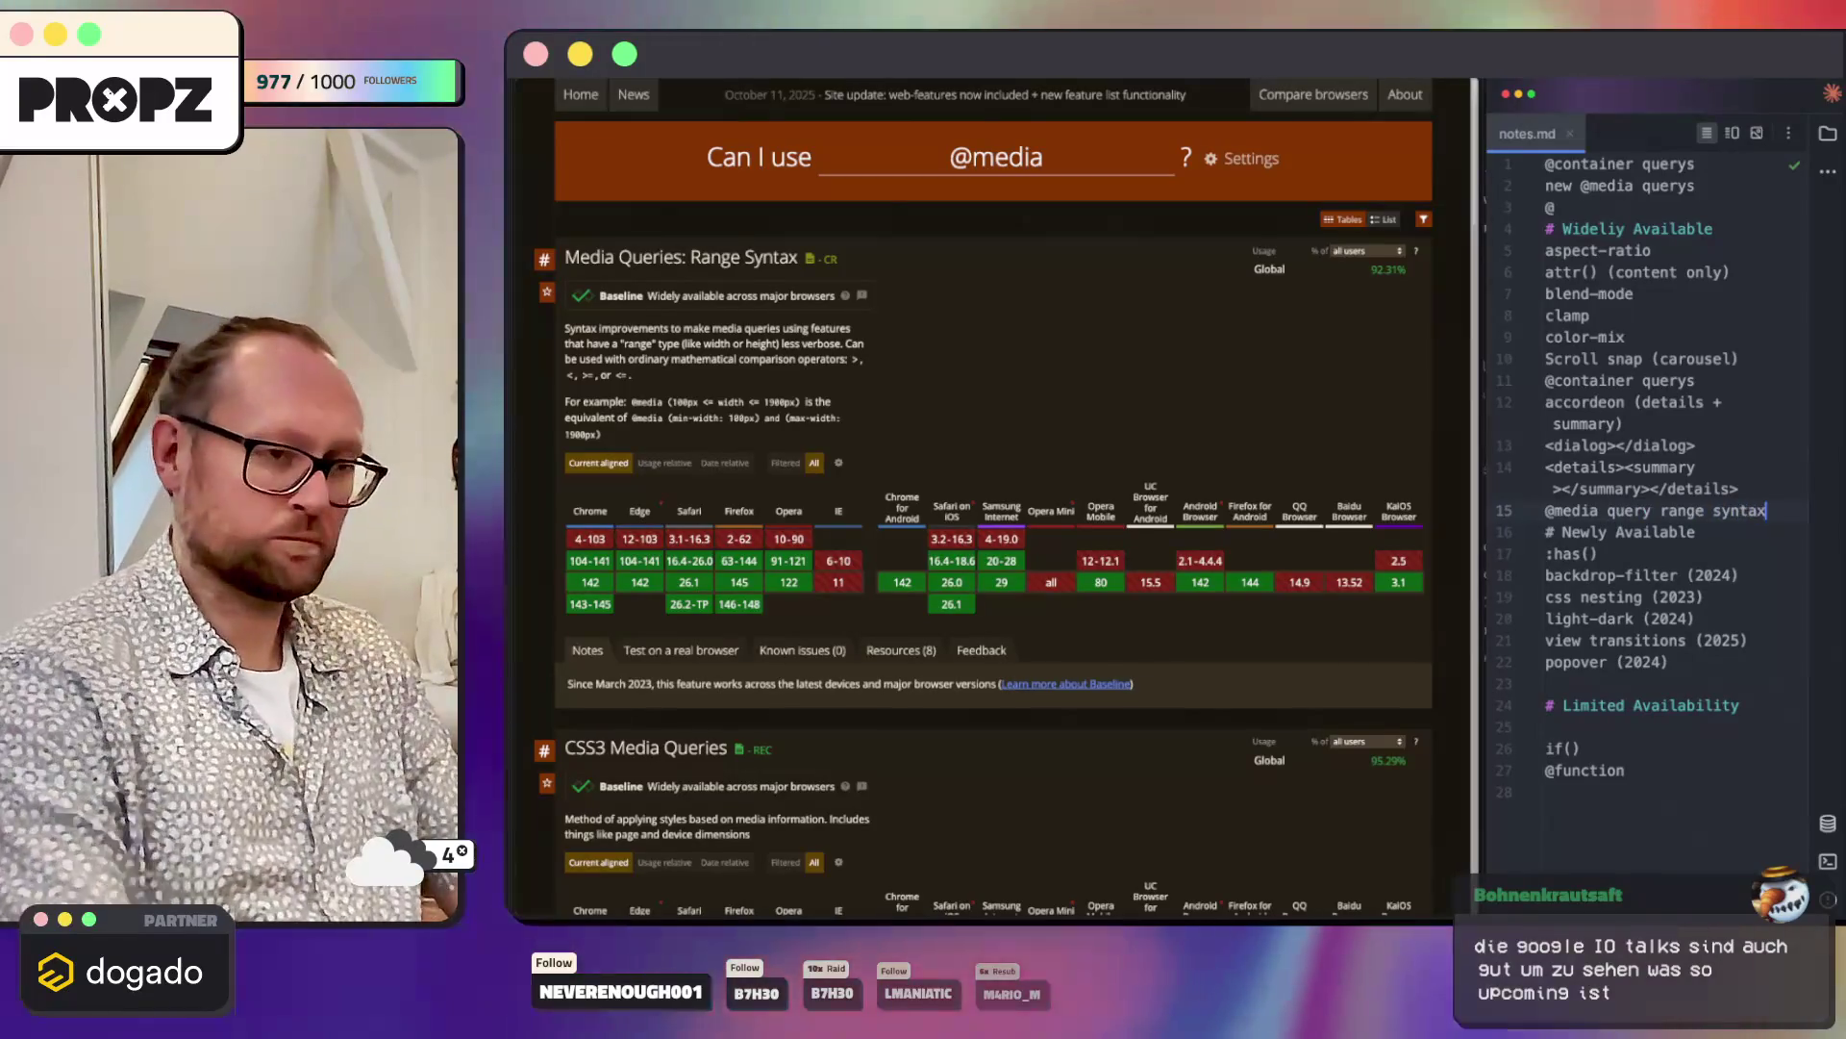
key(Return)
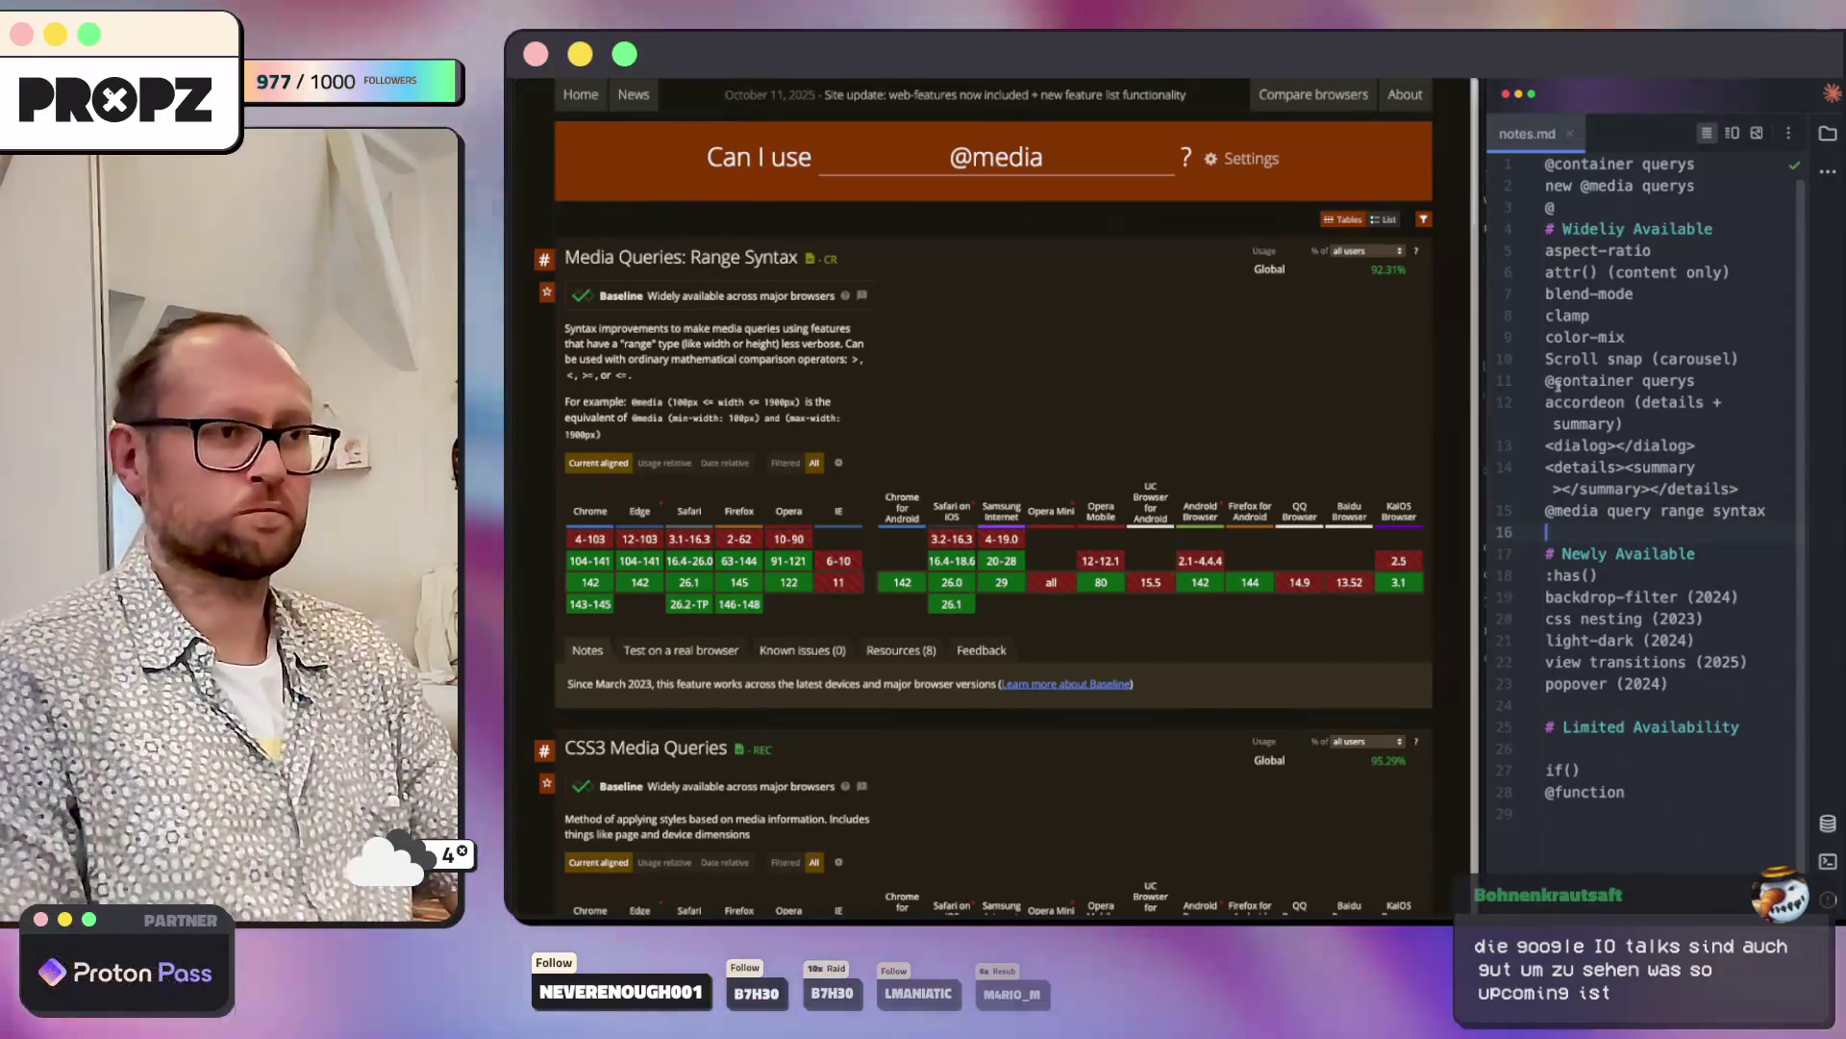
Remove the leftover lines at the top of notes.md.
drag(1555, 206, 1534, 163)
key(BackSpace)
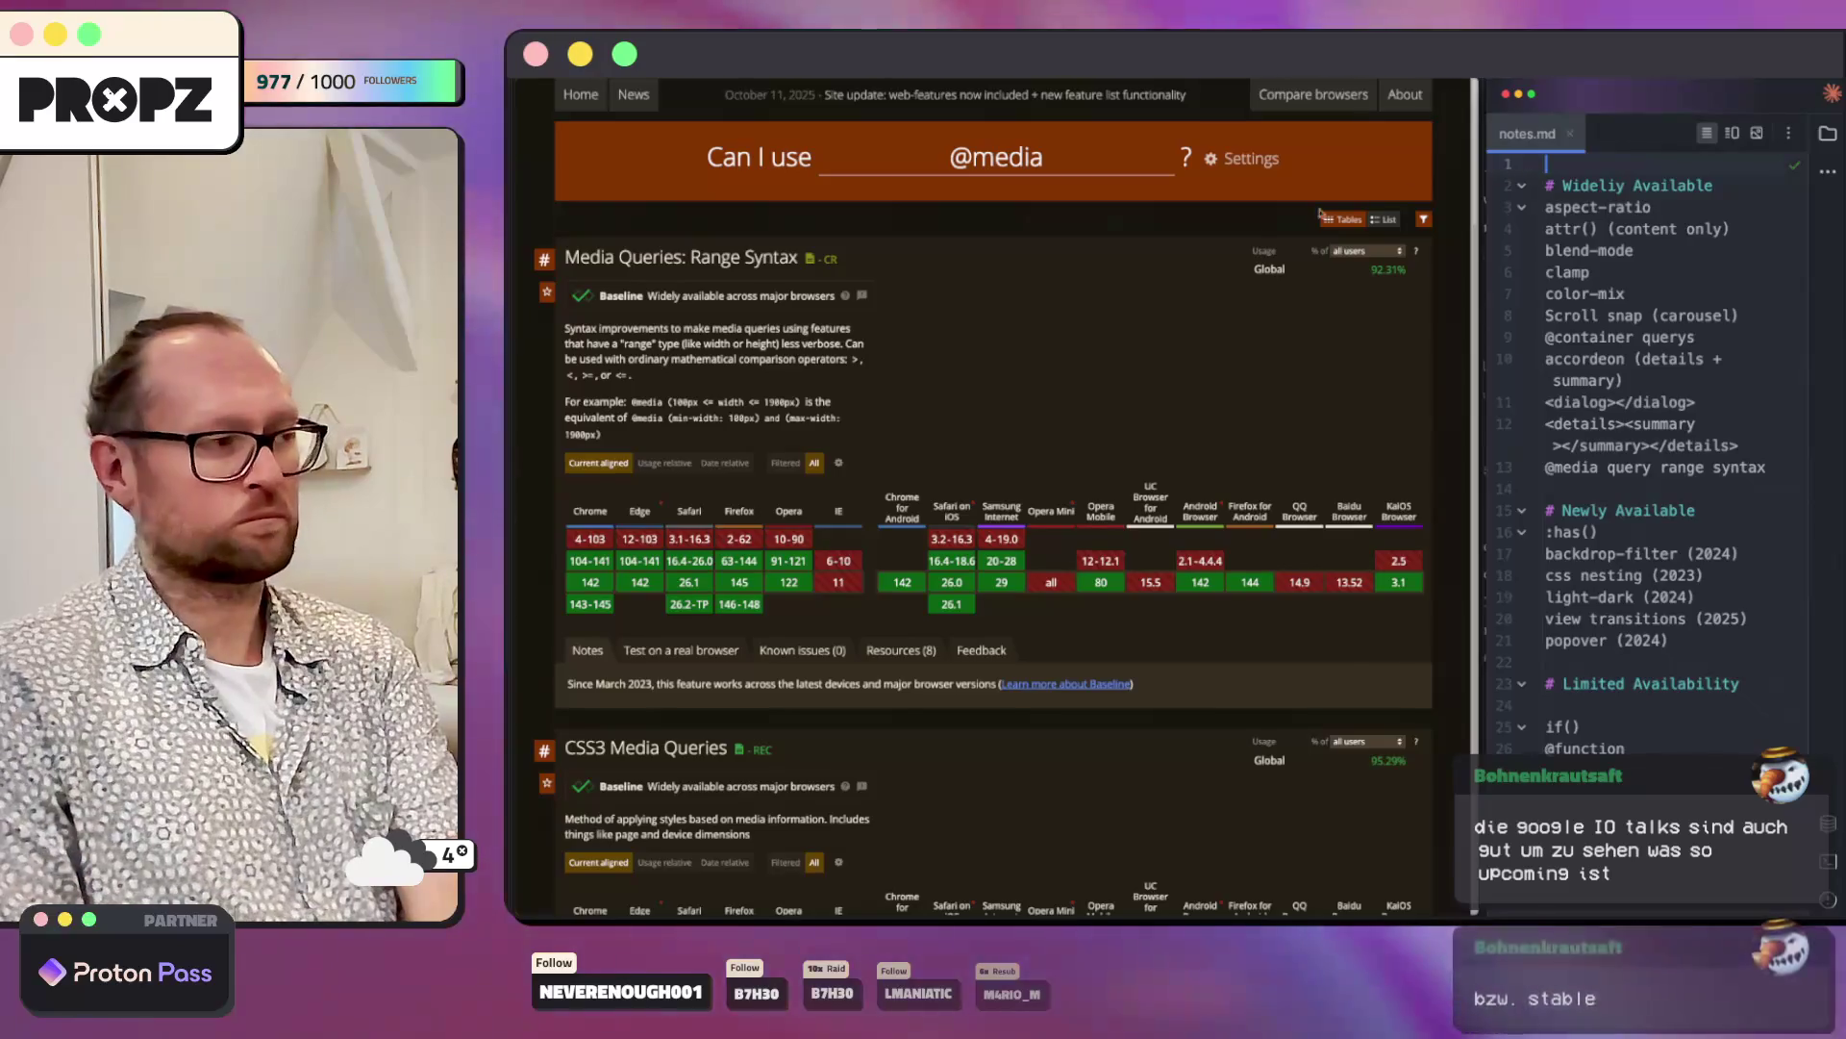
key(Delete)
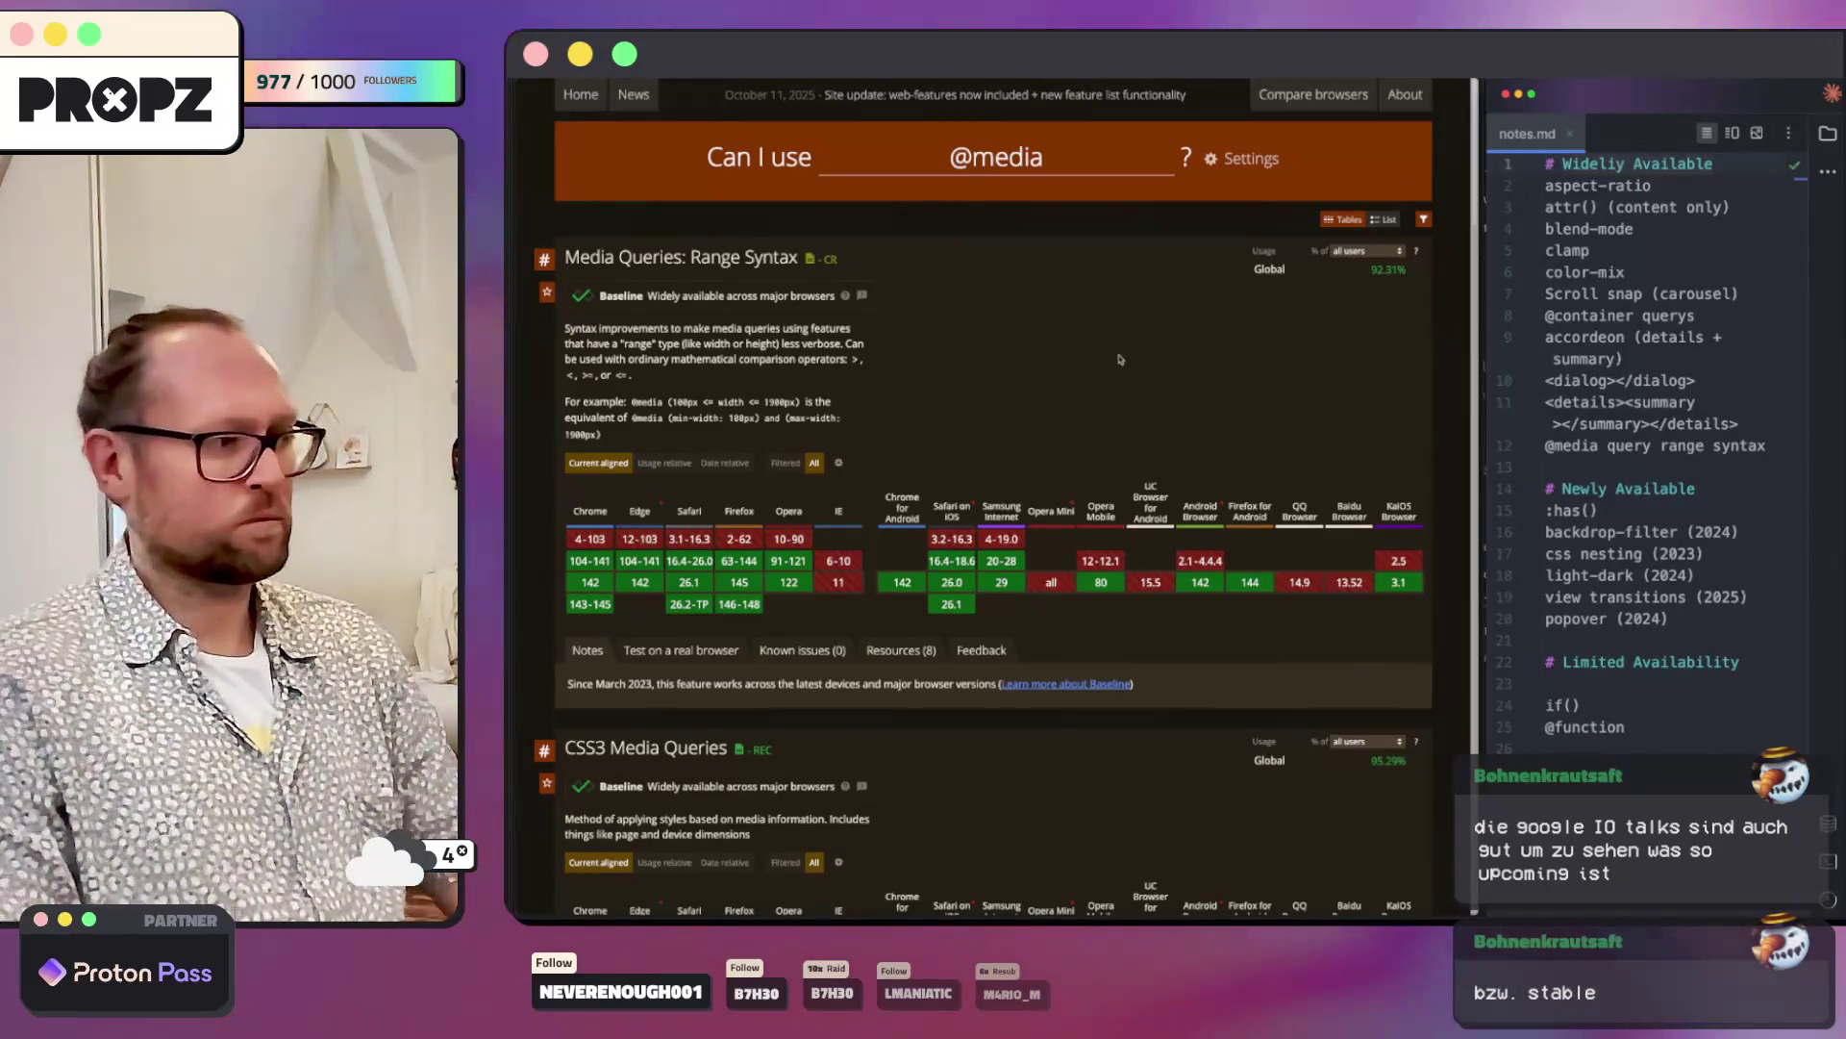
click(1120, 358)
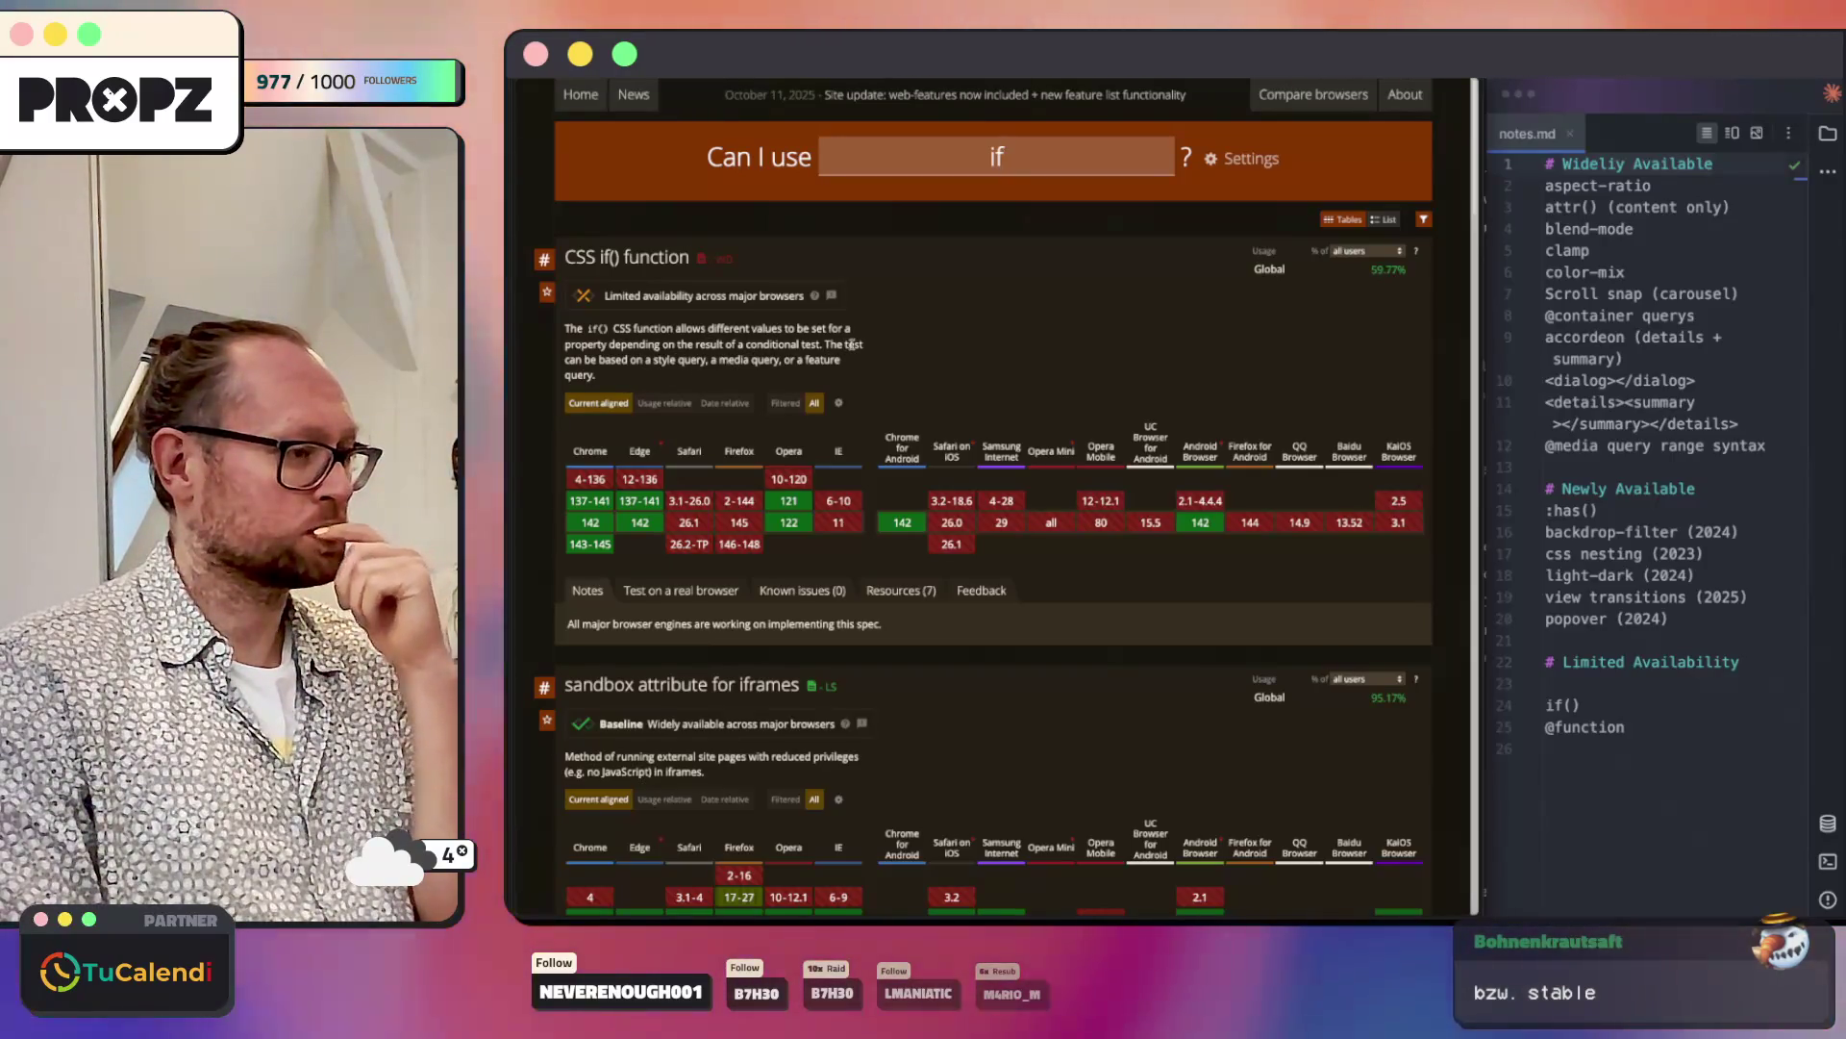
Scroll notes.md and select the summary part of the details entry.
scroll(850, 344, down, 1)
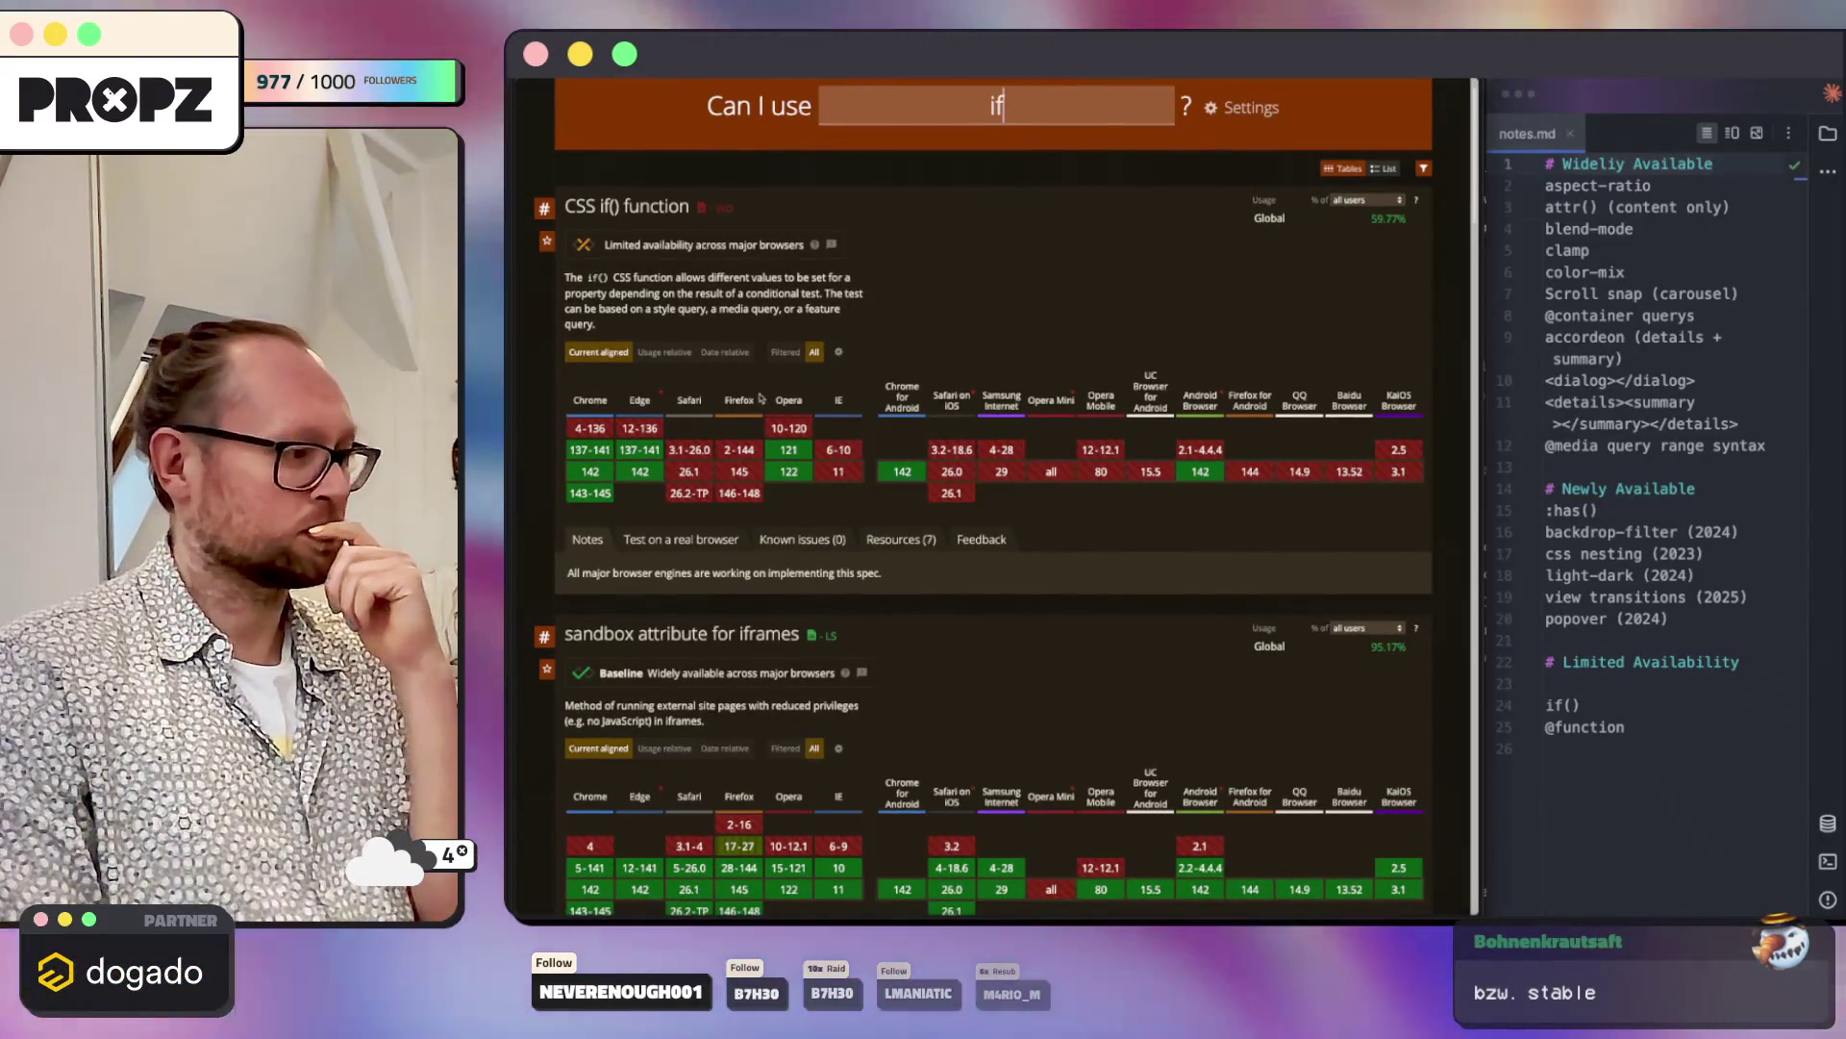
scroll(959, 353, down, 4)
scroll(761, 395, down, 5)
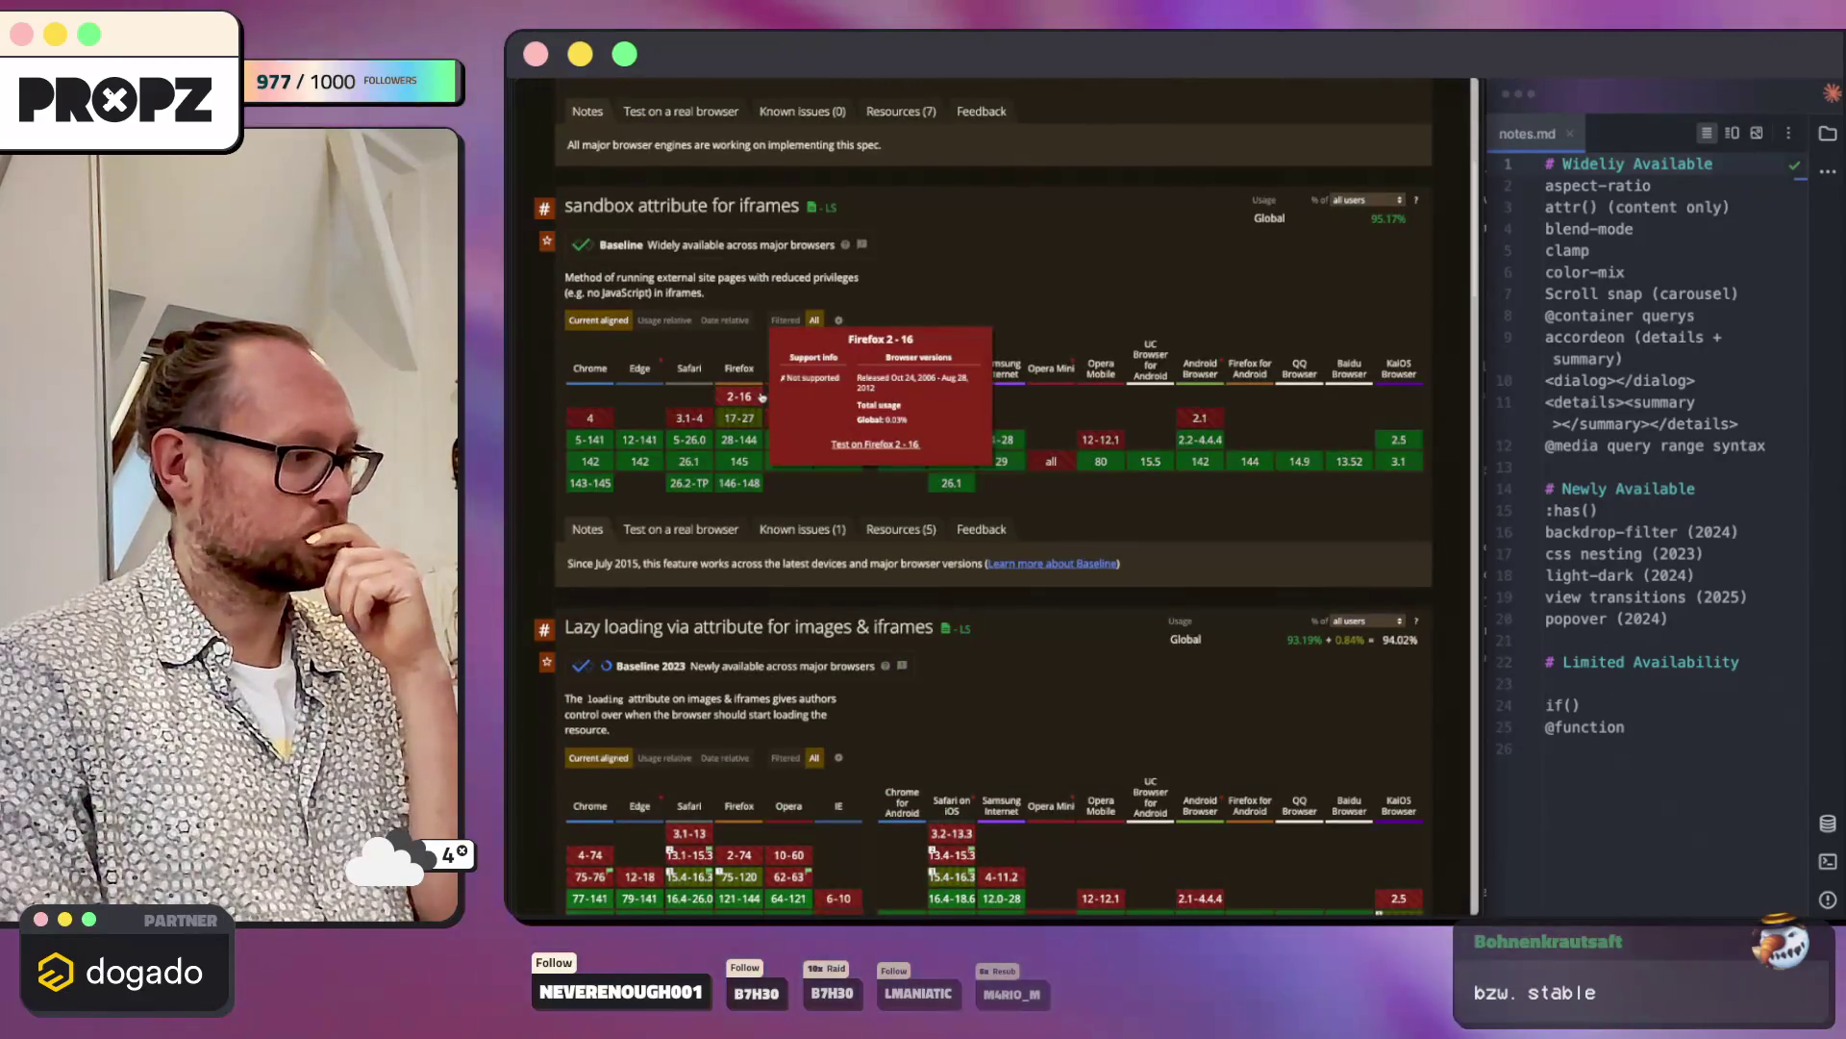
scroll(755, 399, down, 3)
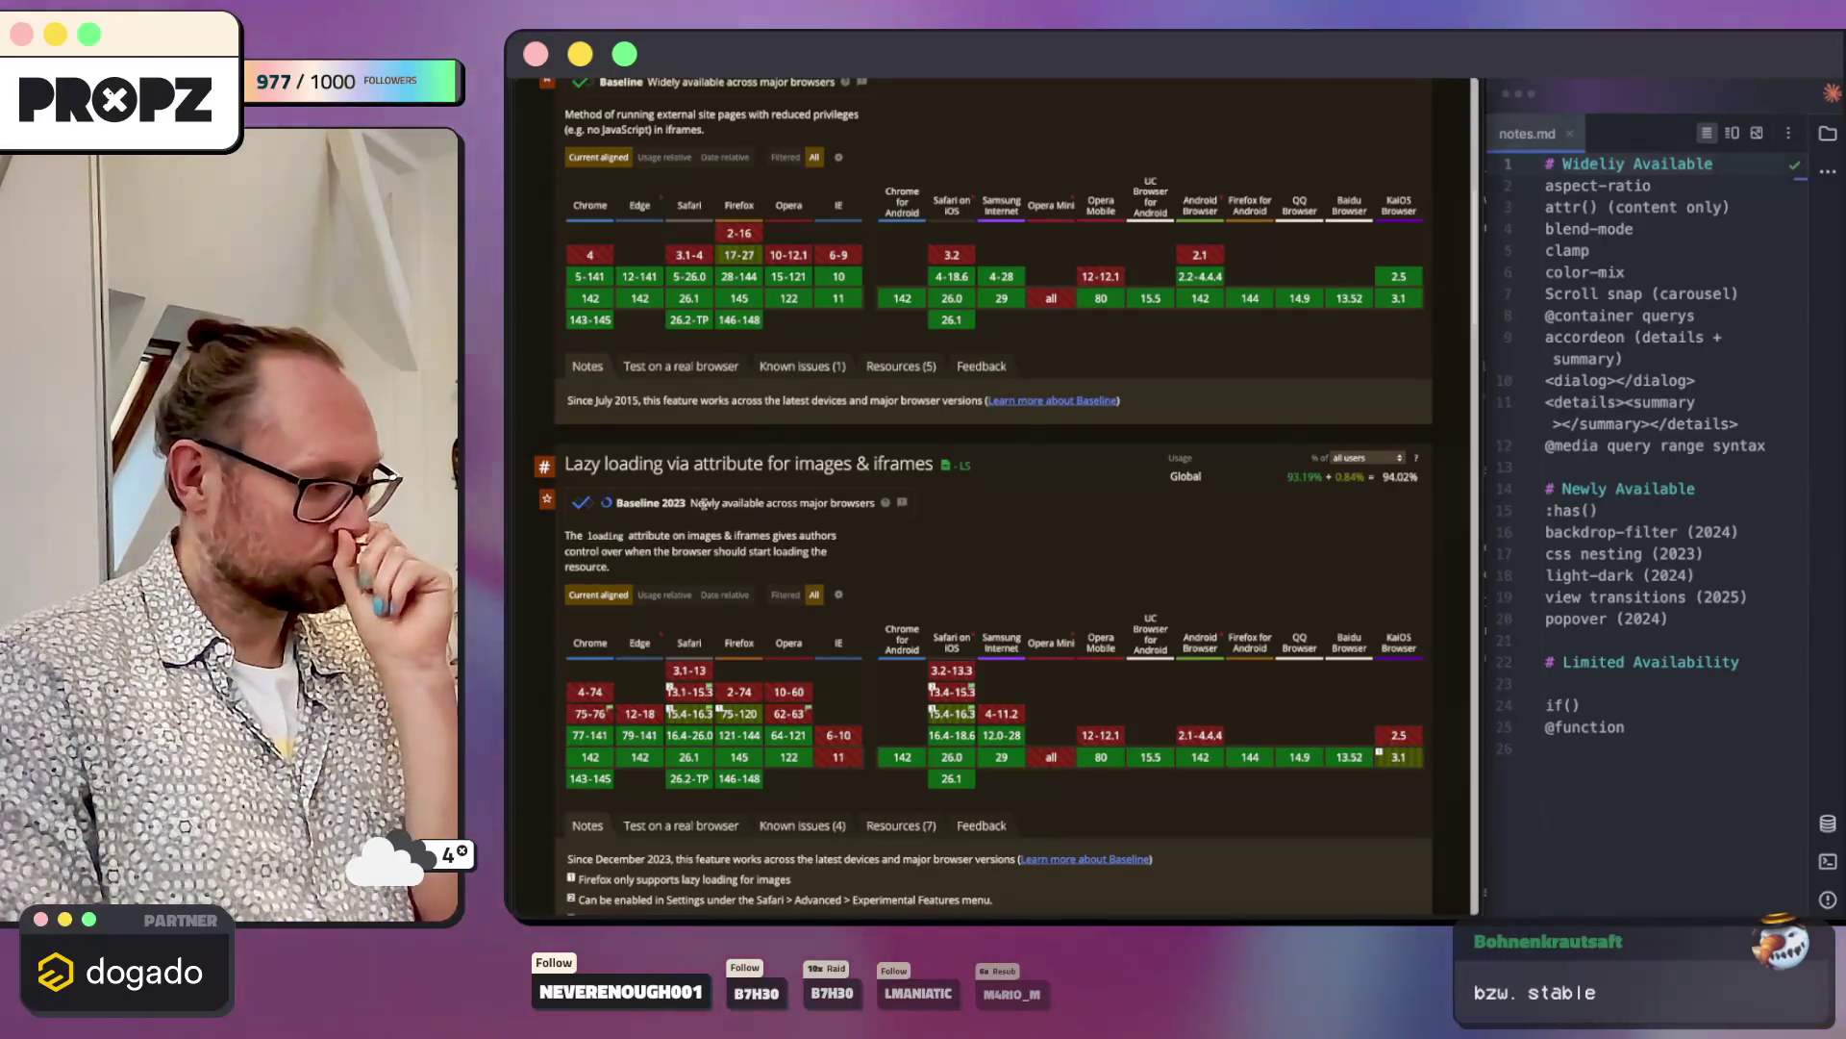
scroll(704, 504, down, 3)
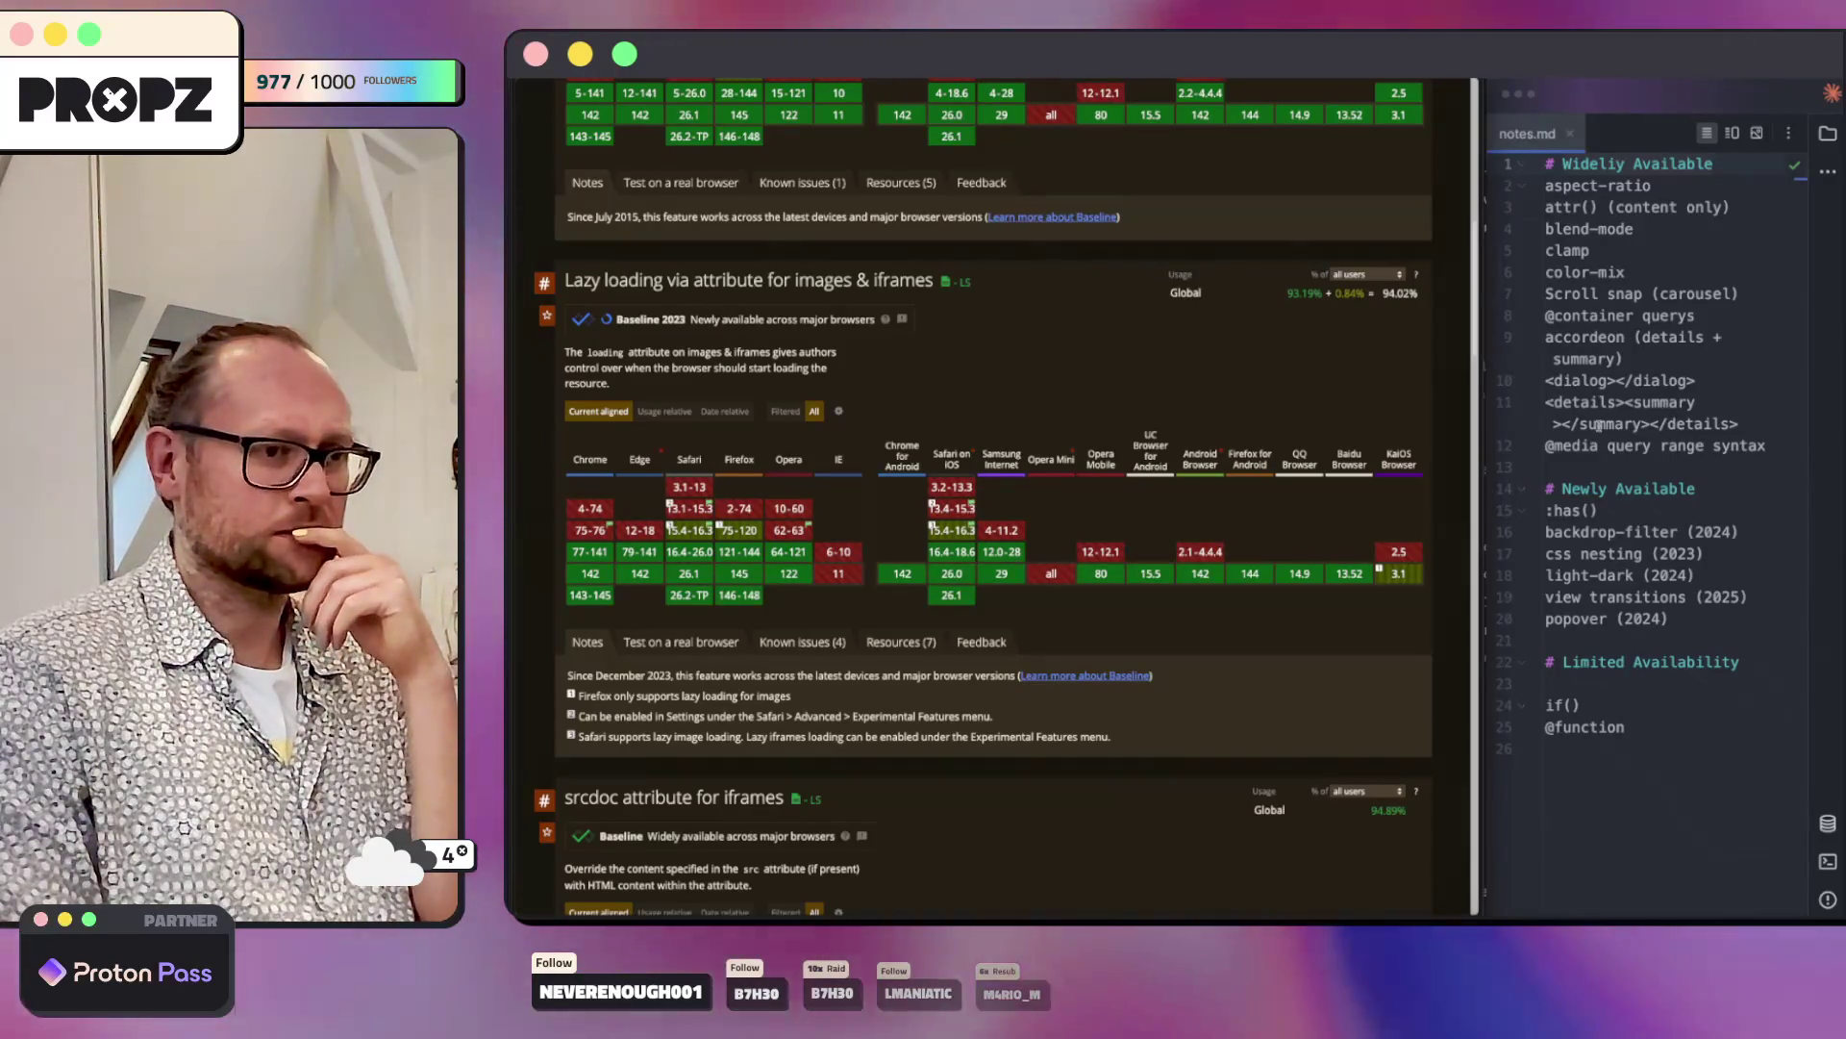
drag(1625, 402, 1578, 433)
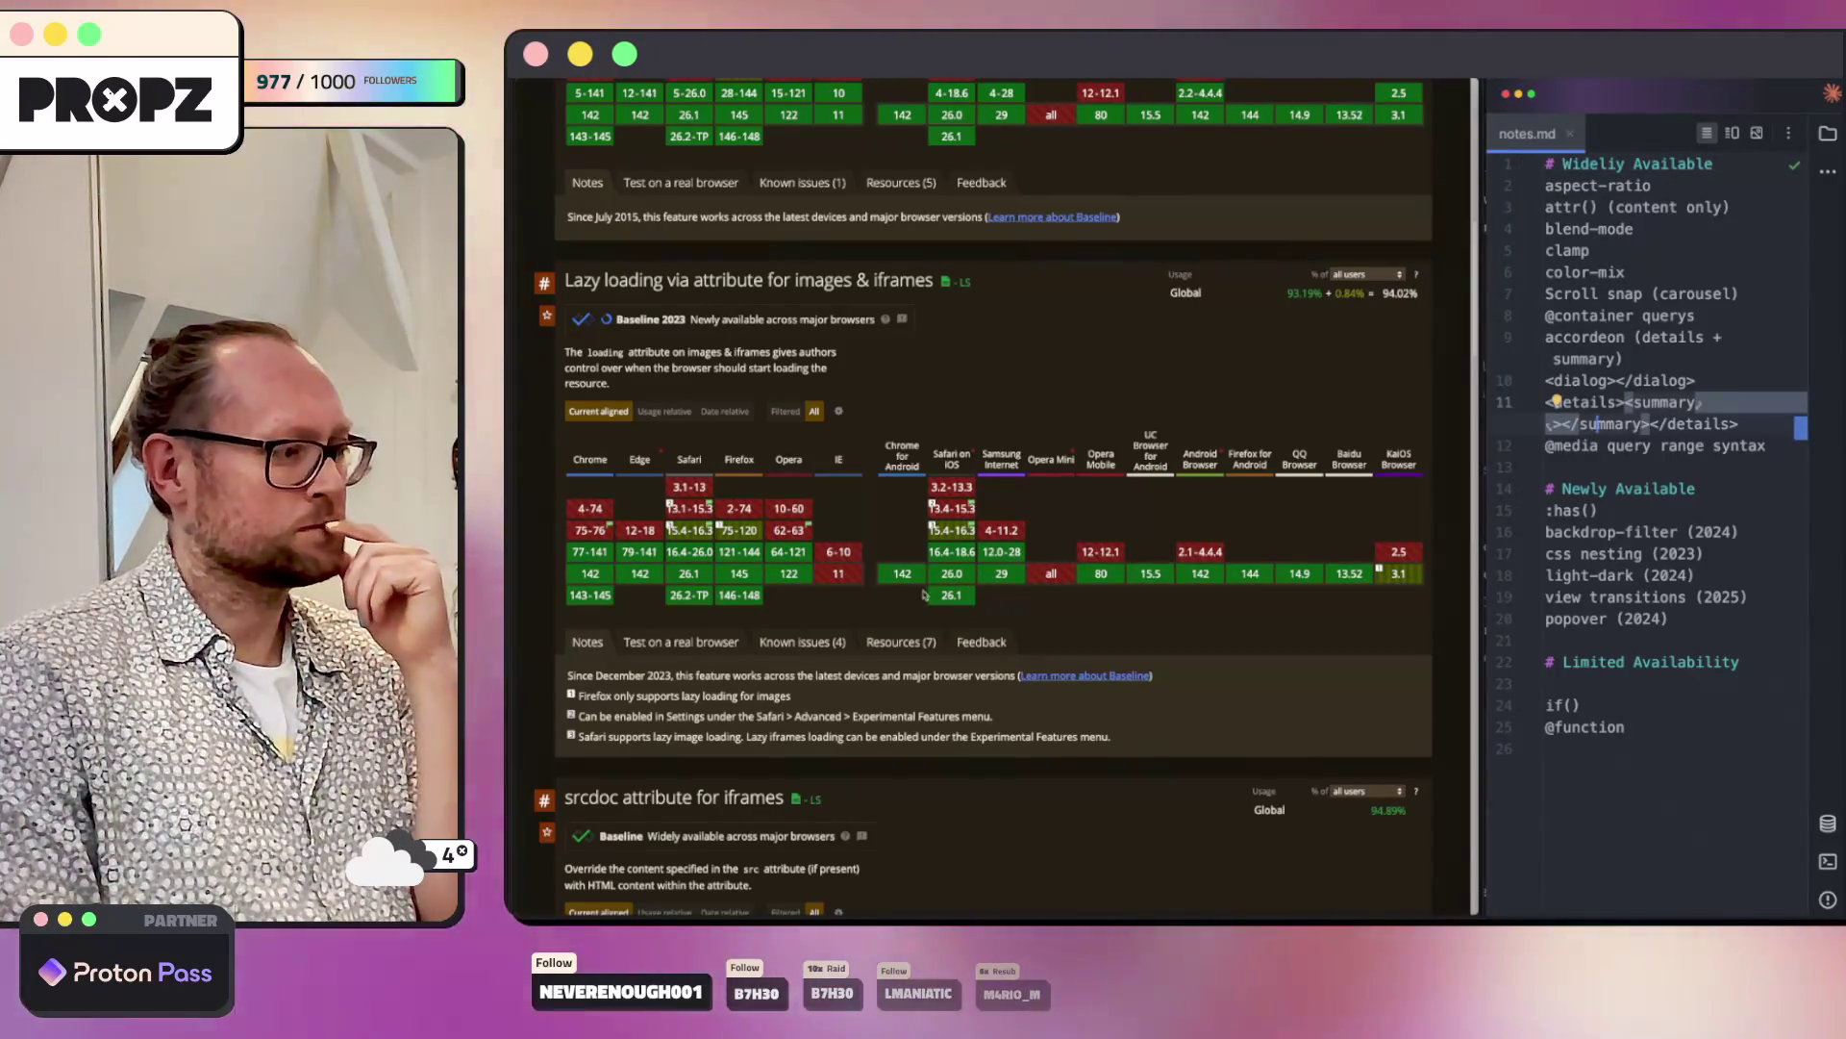
Show the lazy loading Resources (7) and open Firefox's 'Implement lazy-load for iframe' bug.
click(582, 417)
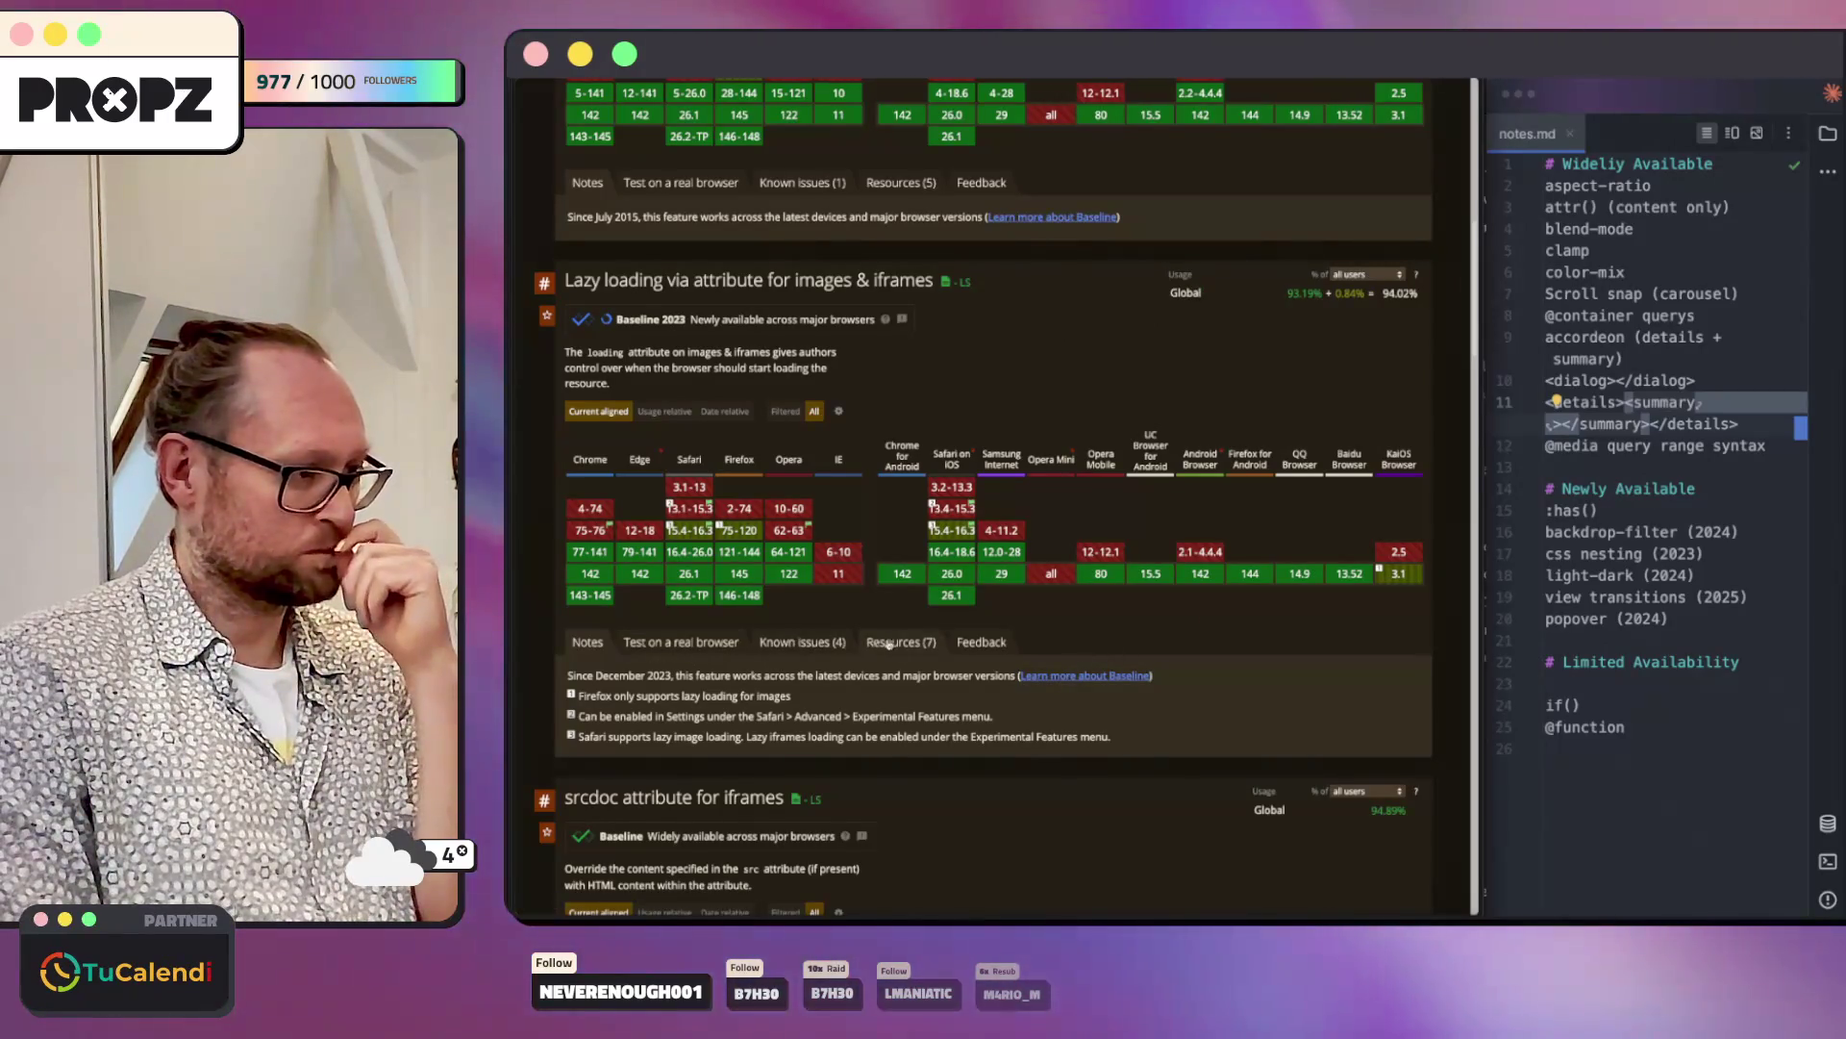
click(899, 643)
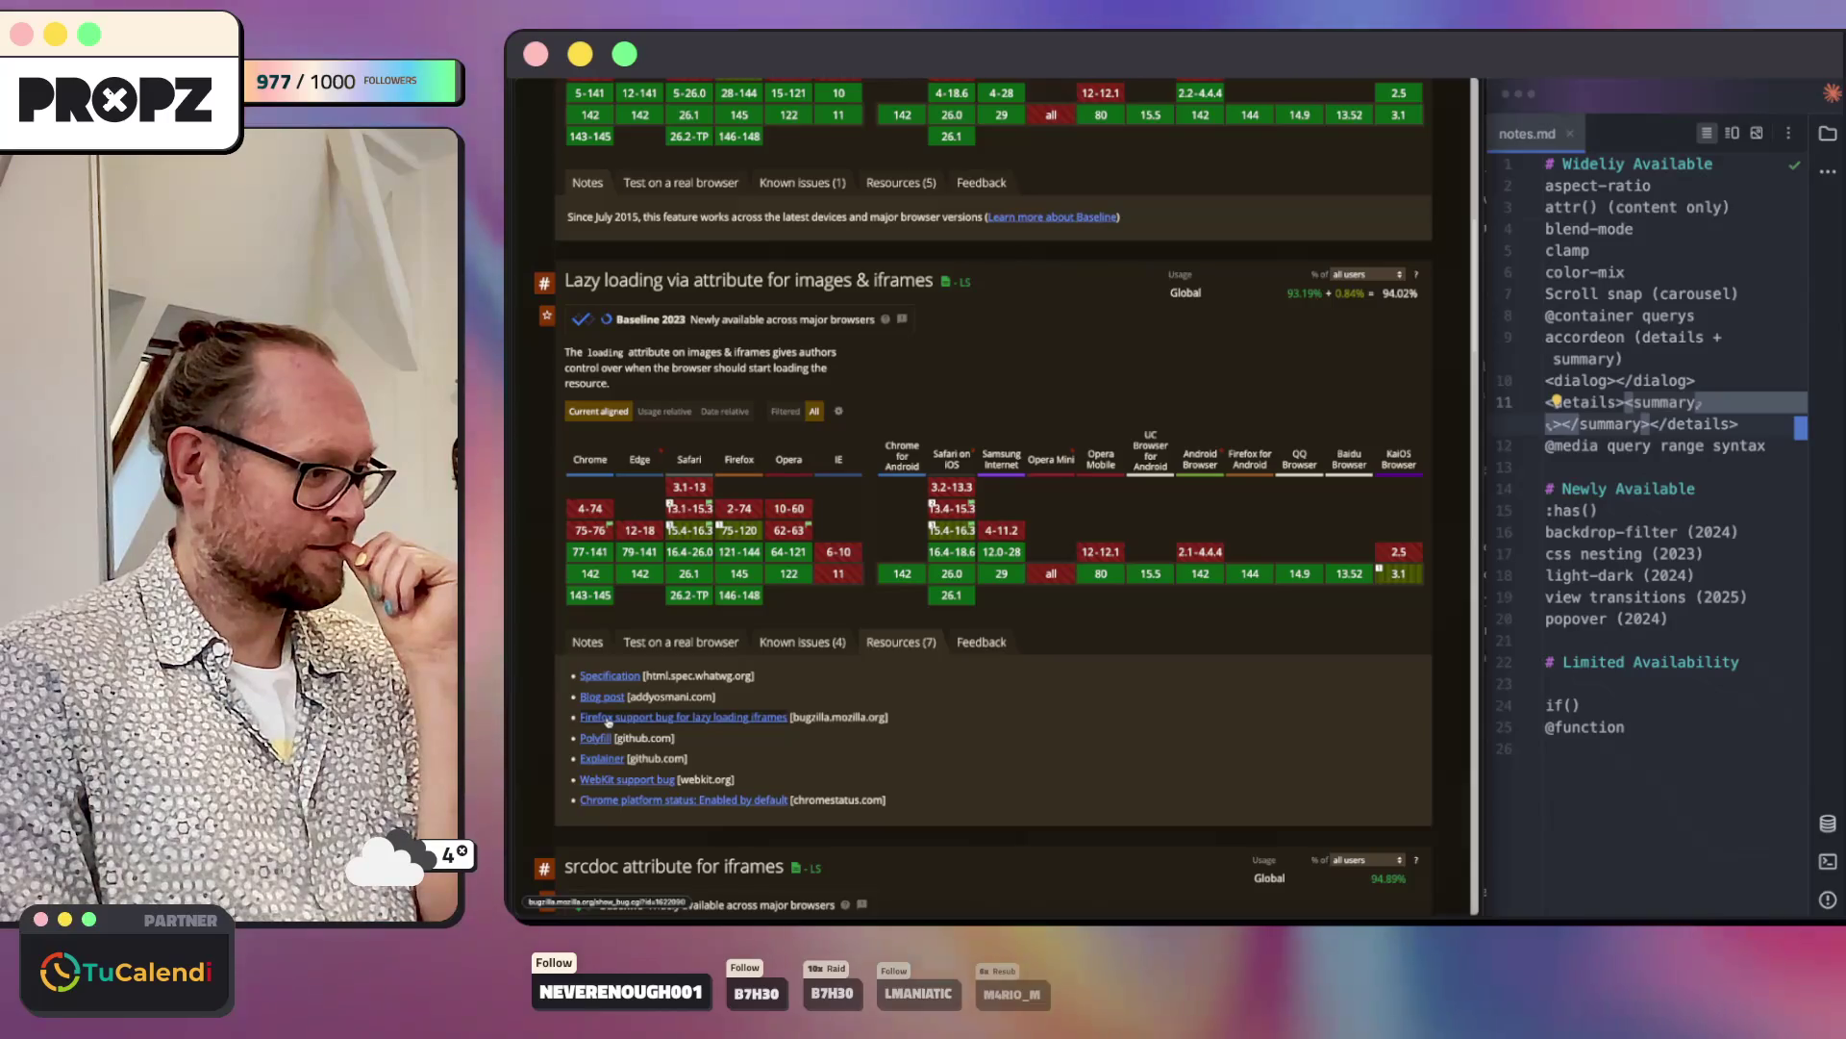
click(608, 718)
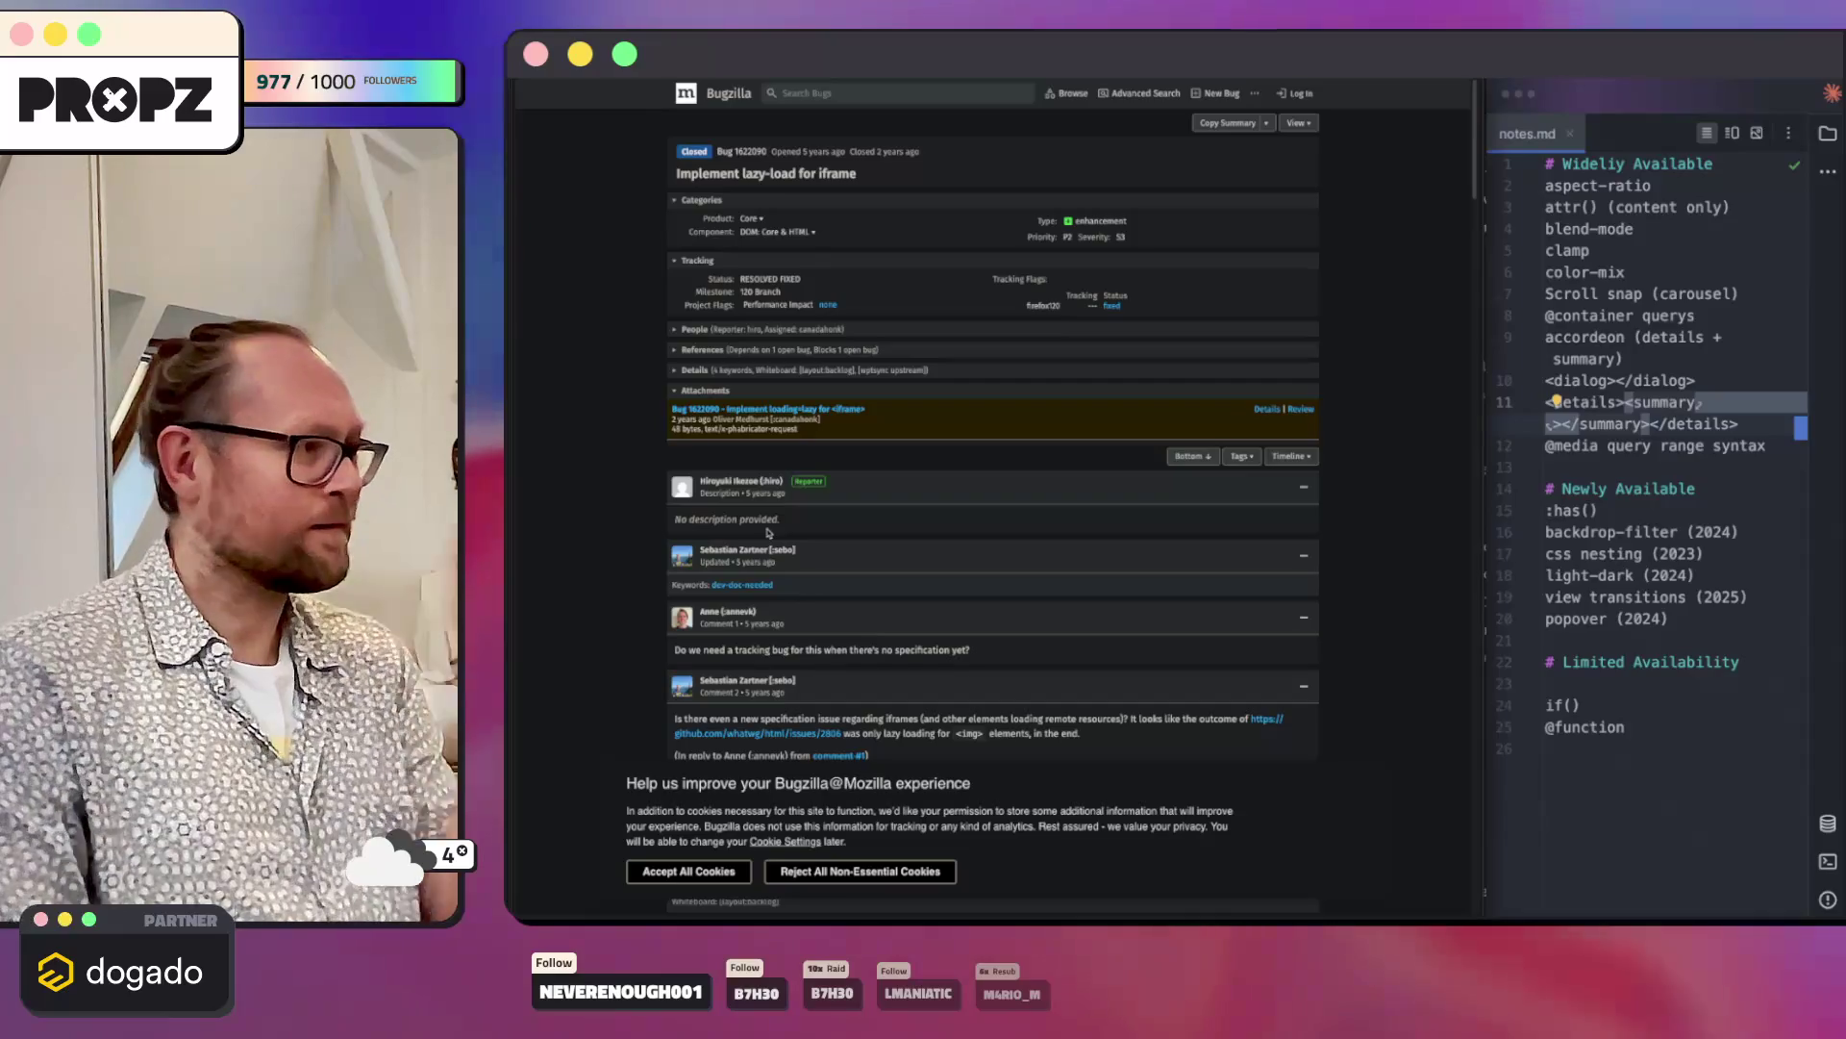
Return to the compatibility tables and open the GitHub lazy-load explainer.
key(super+bracketleft)
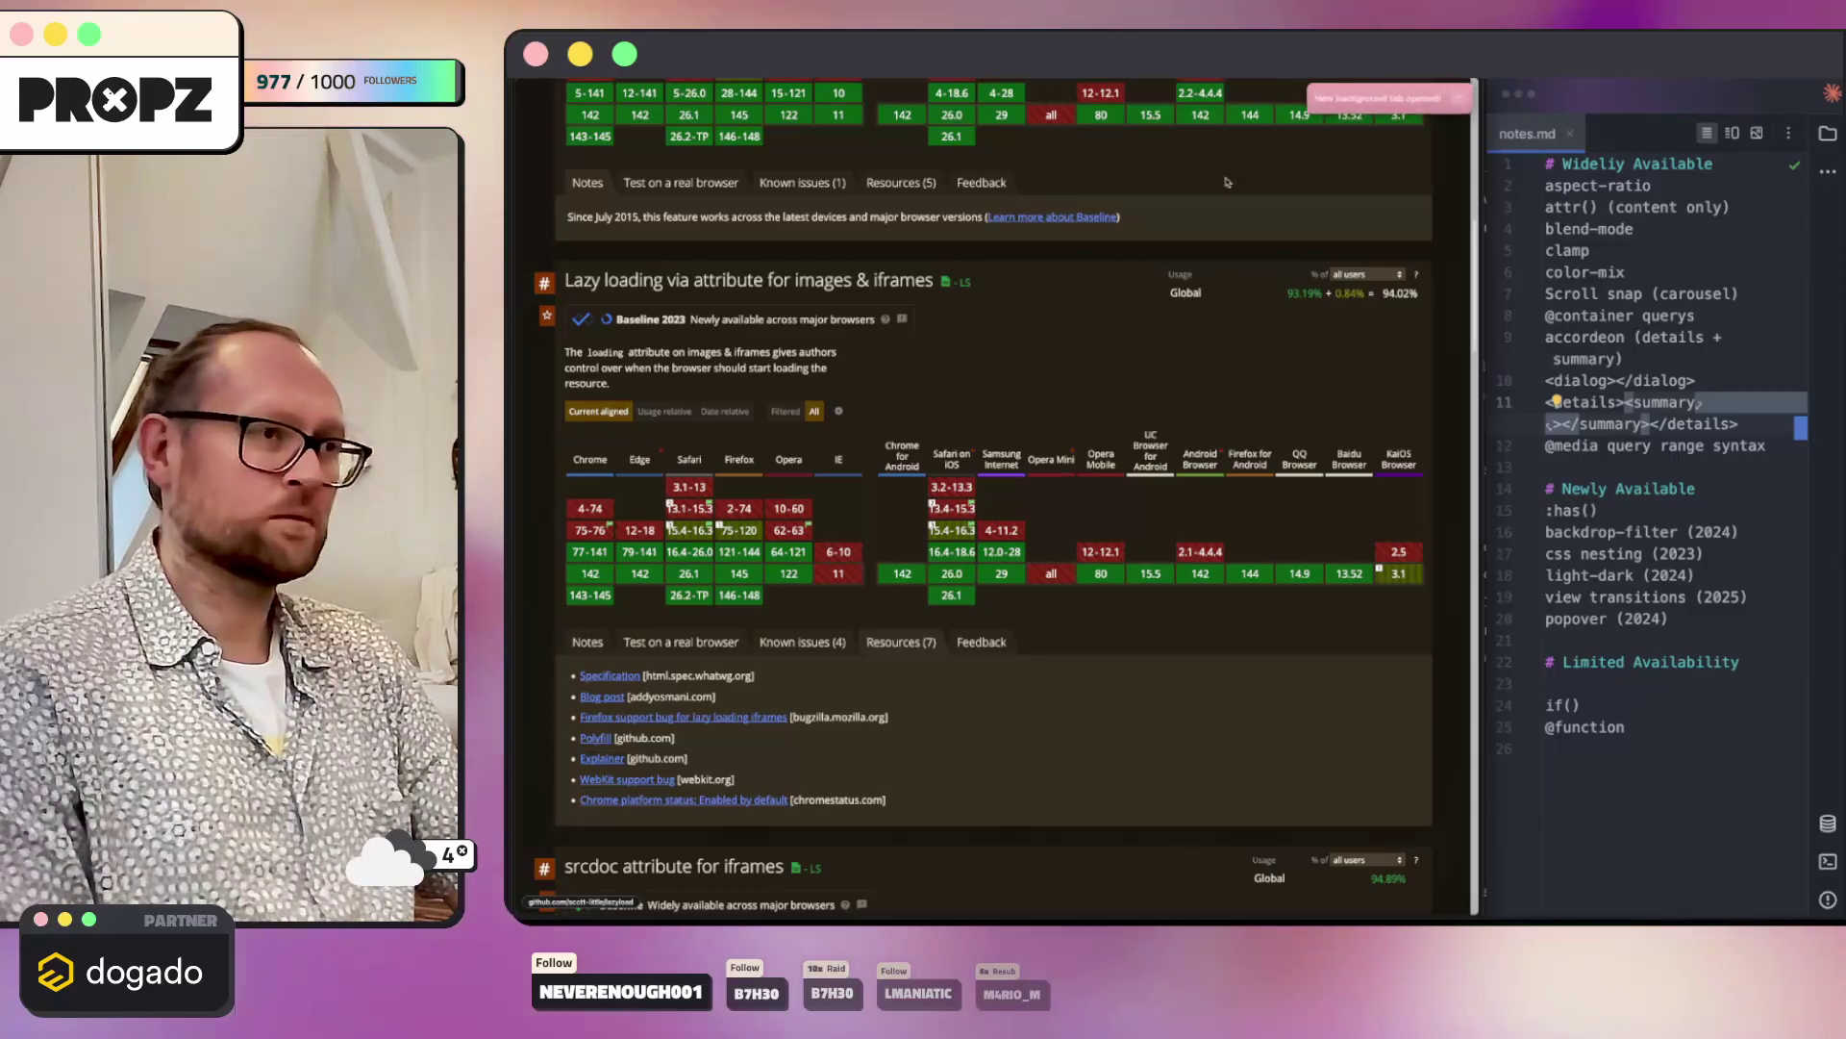
super+click(621, 759)
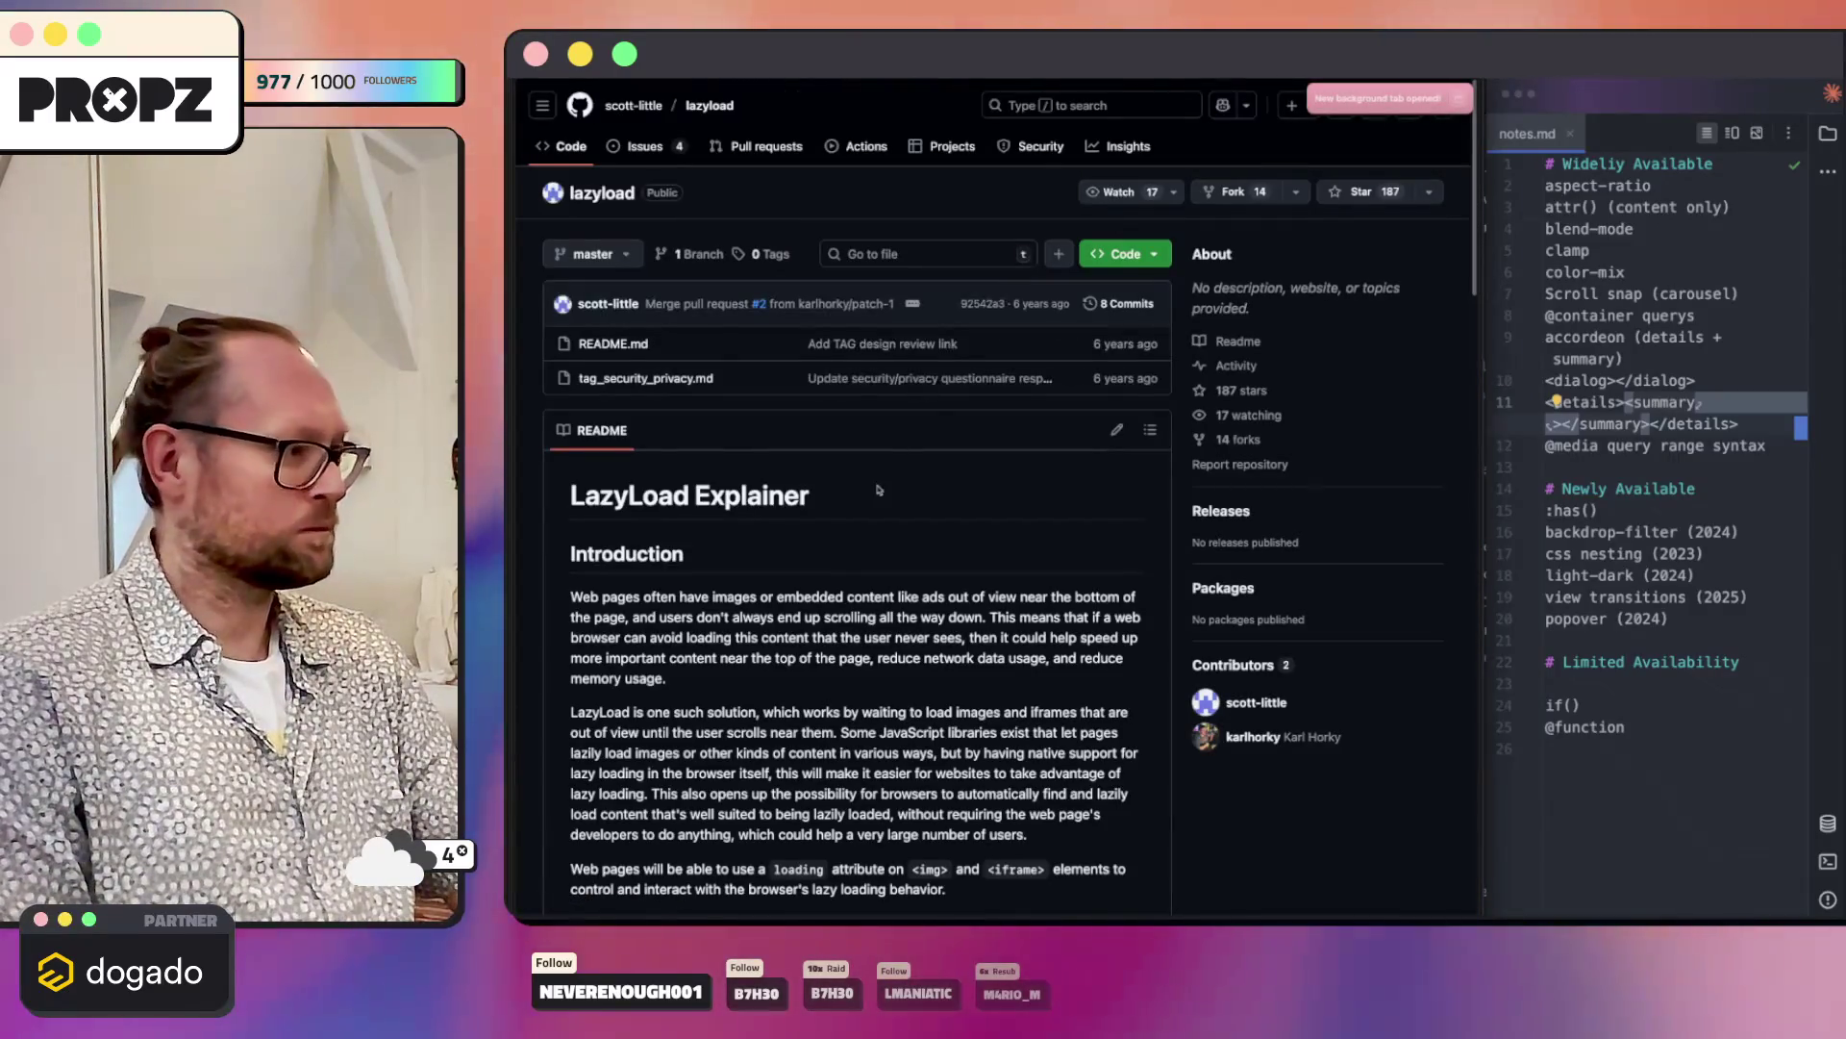
scroll(878, 490, down, 10)
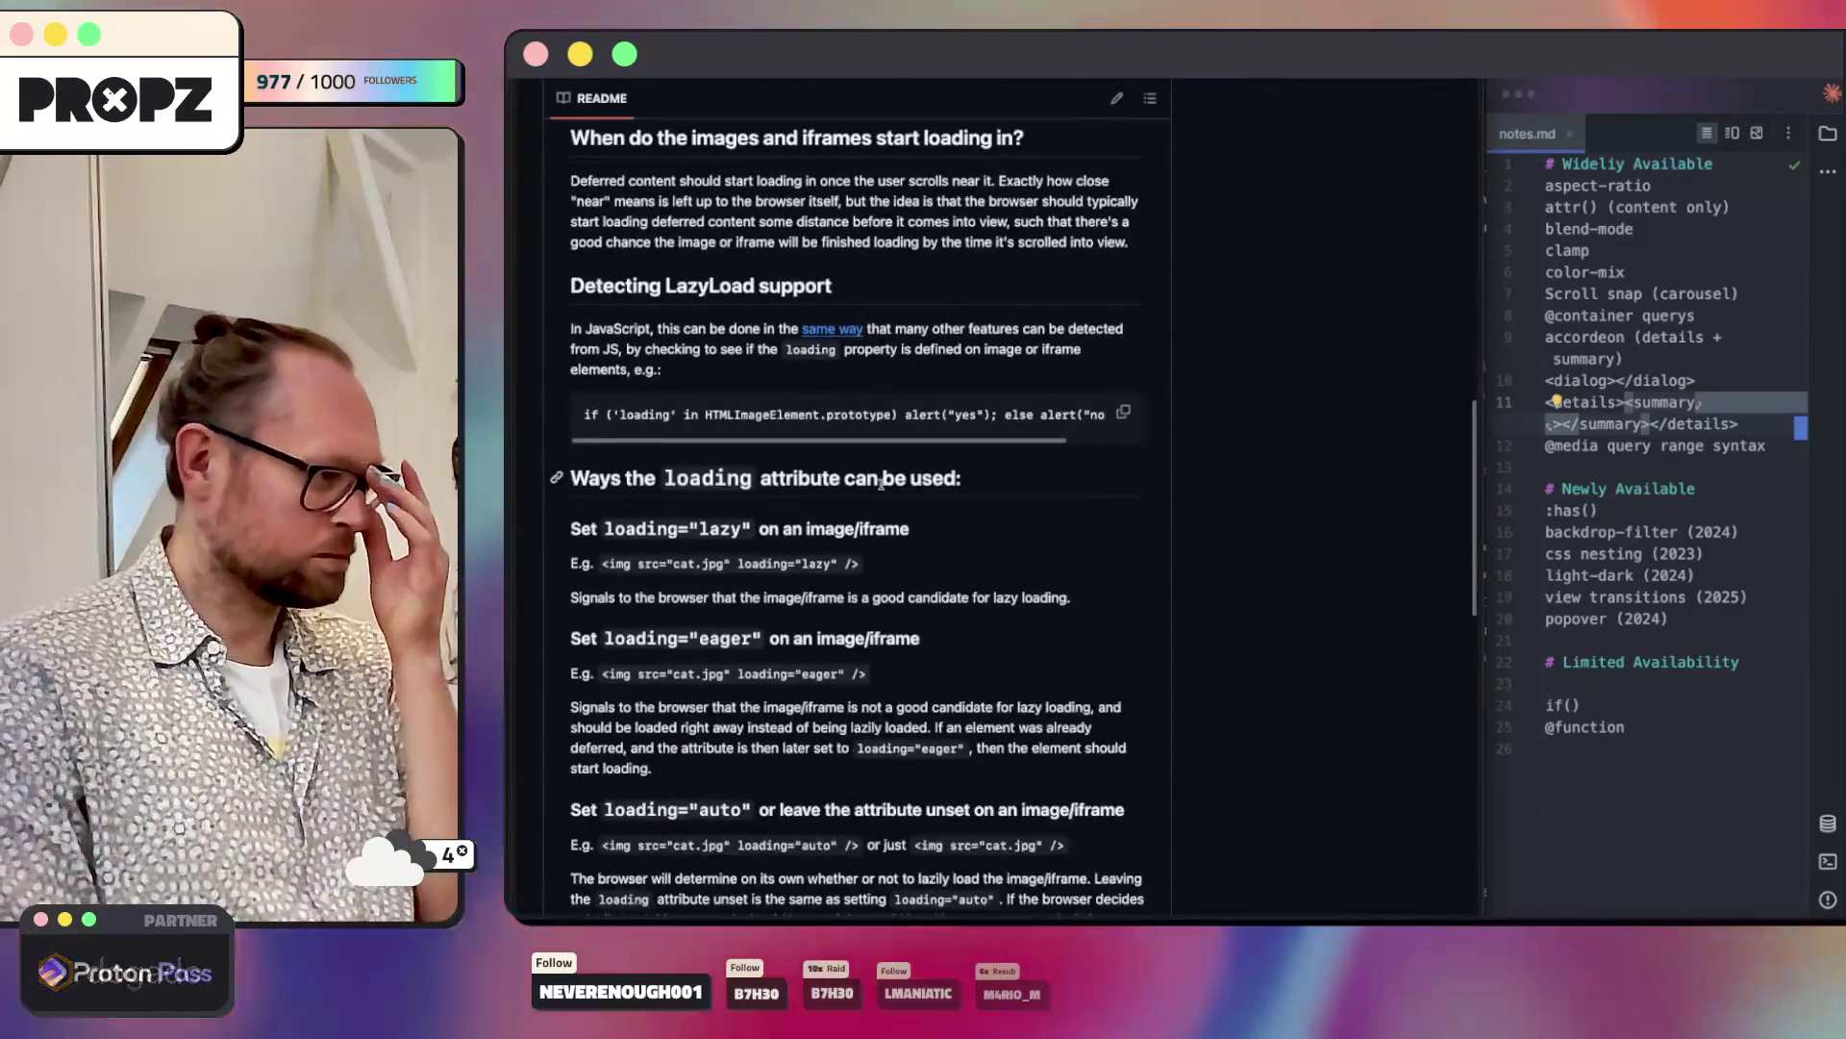
Add 'loading=lazy' on line 13 of the Widely Available list in notes.md.
click(1621, 462)
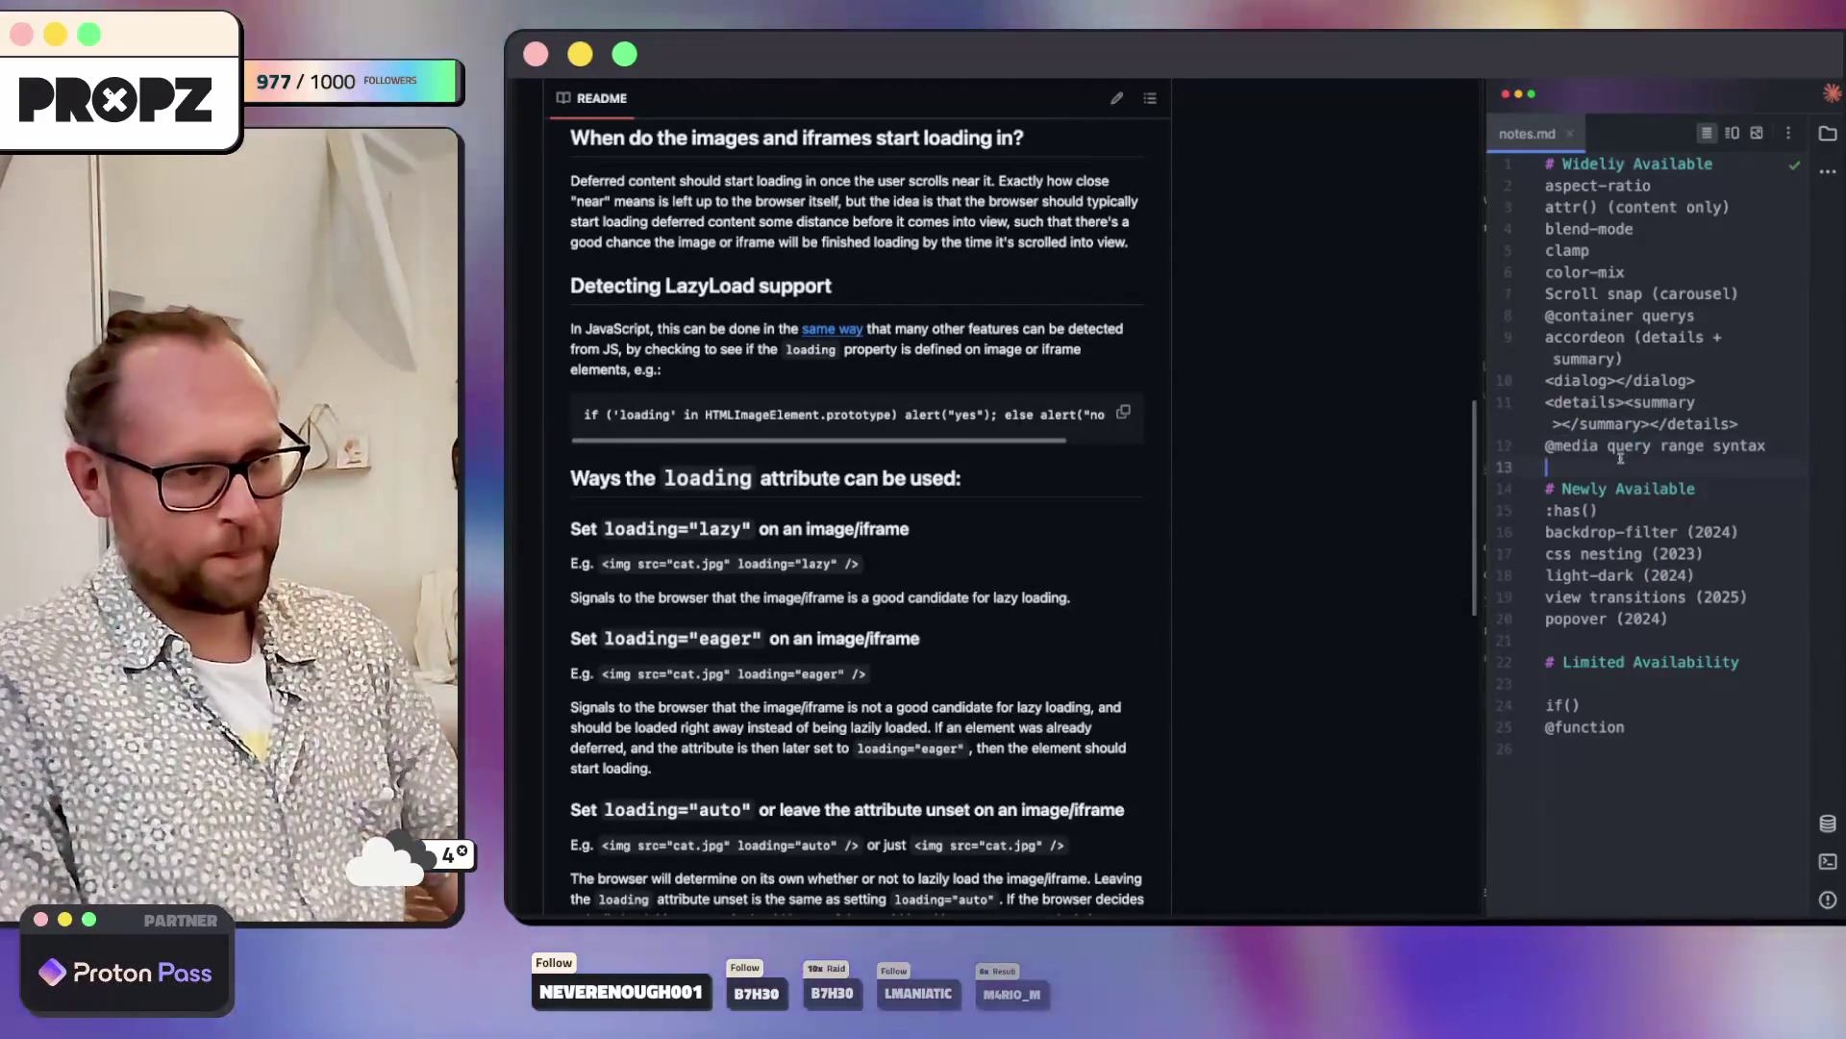
text(lo)
key(BackSpace)
key(BackSpace)
text(ading=lazy)
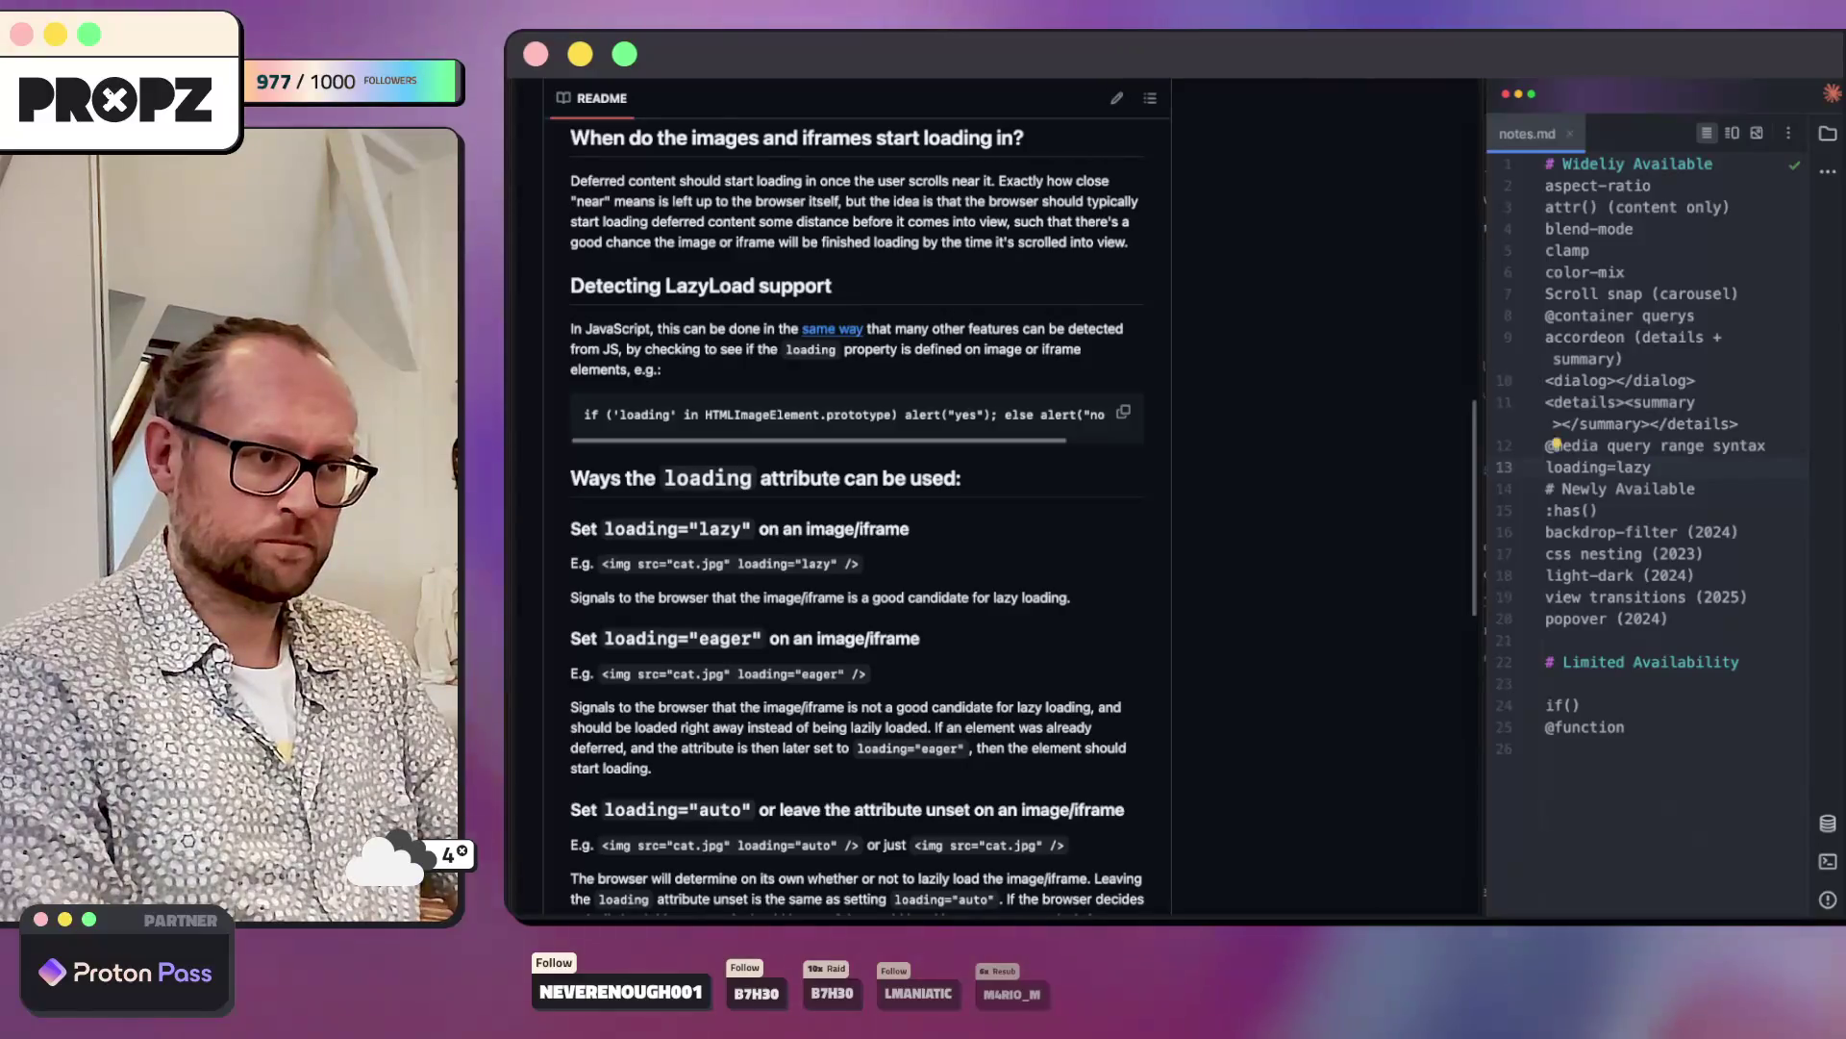
key(Return)
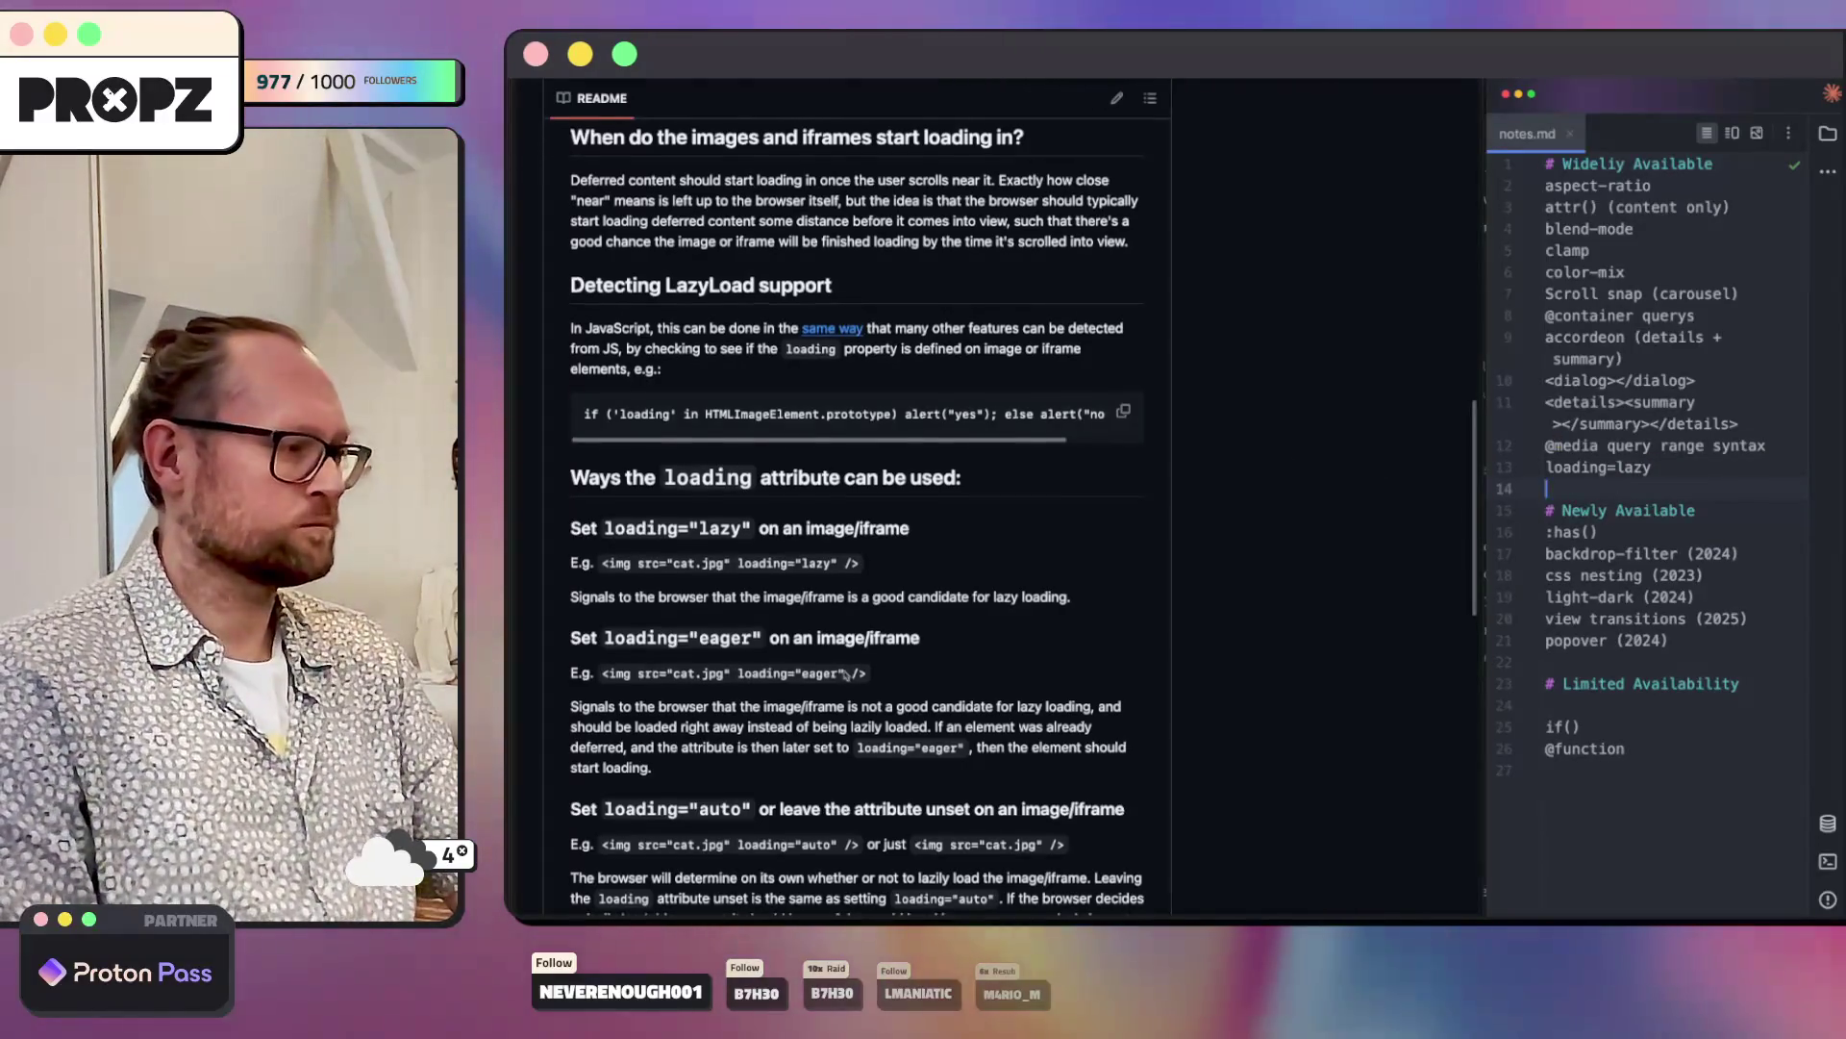
scroll(846, 676, down, 3)
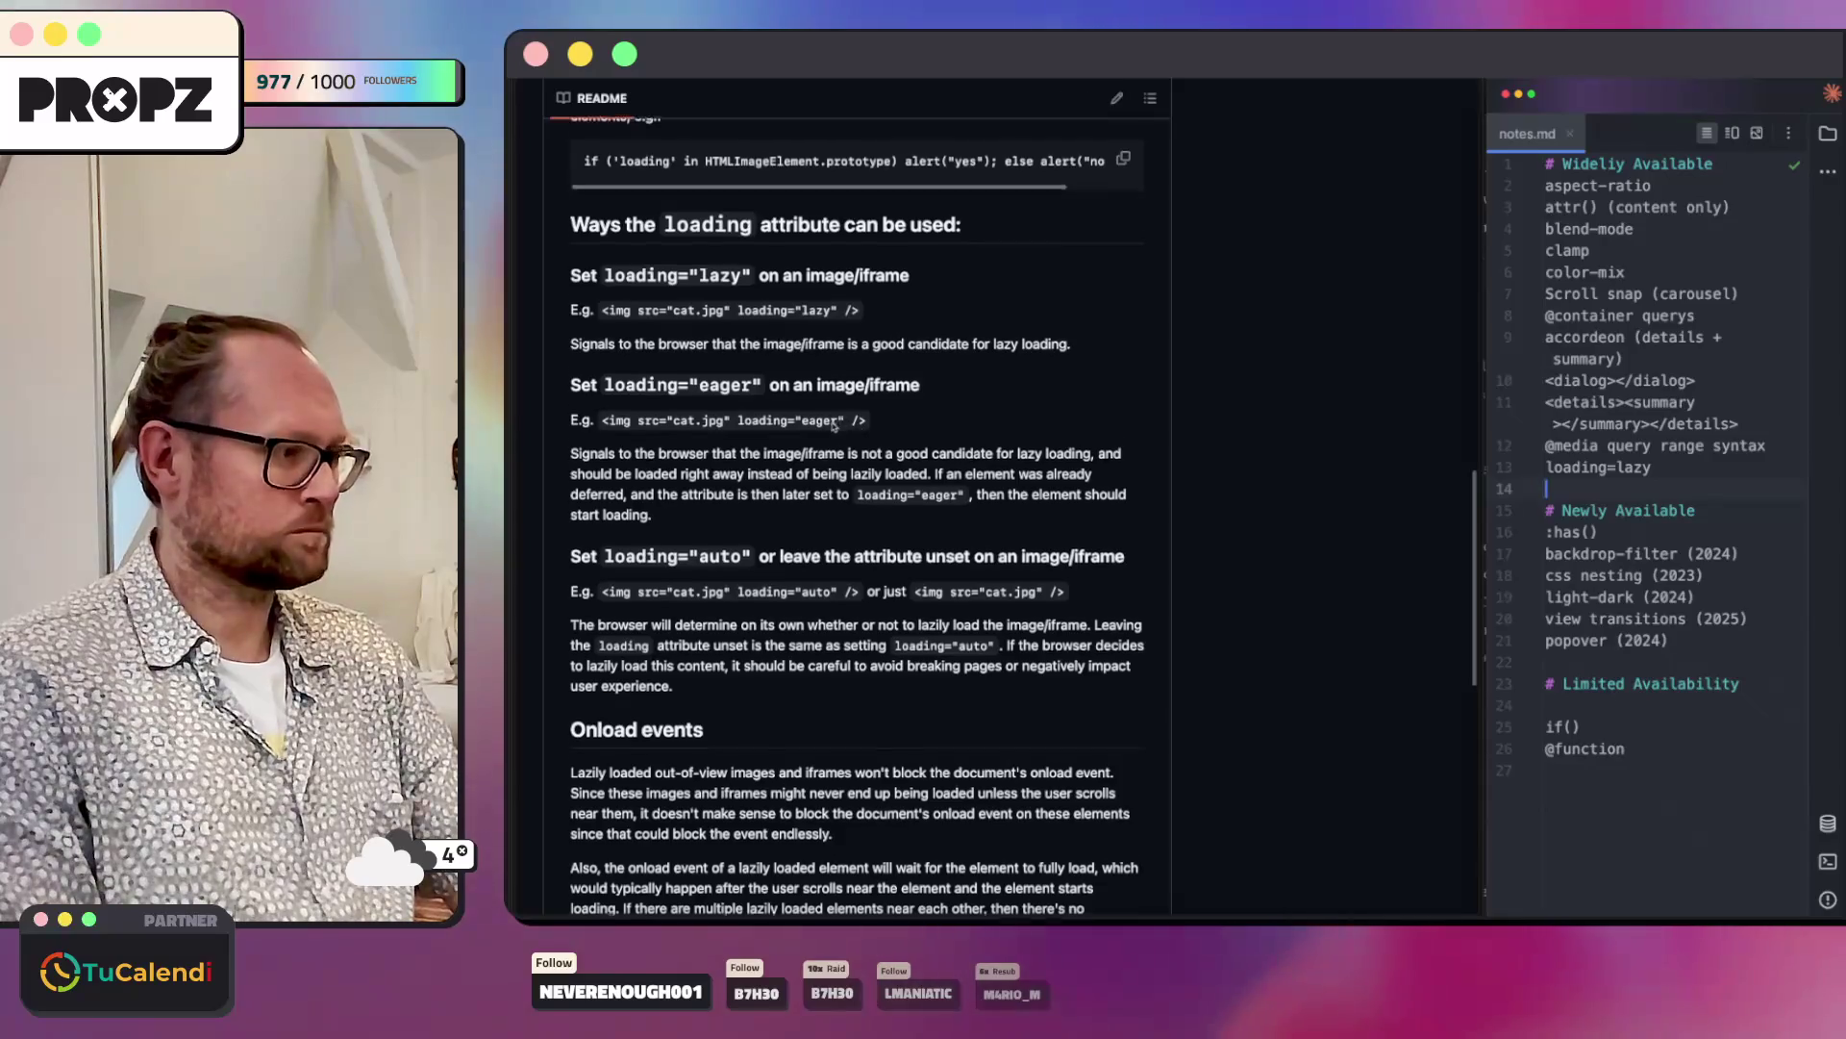
scroll(851, 428, up, 15)
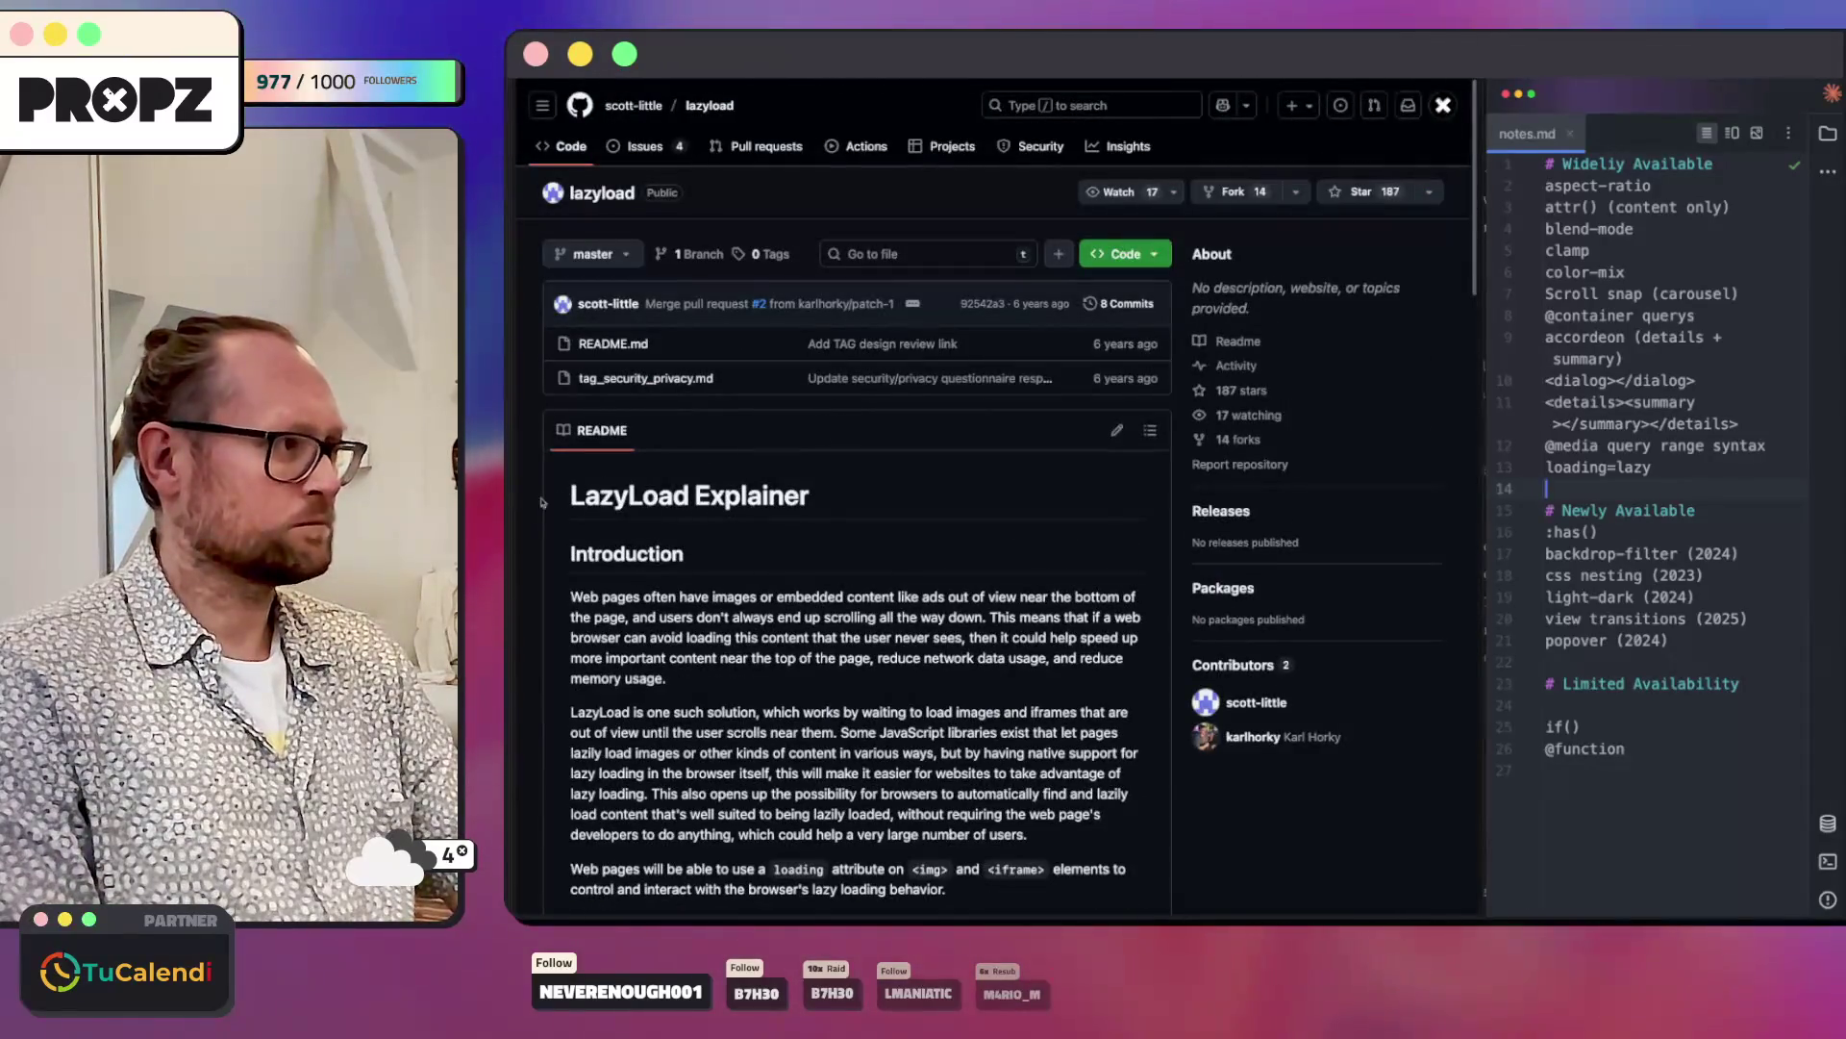
Return to Can I use, where the 'if' search shows CSS if() as limited availability.
mouse_move(512, 779)
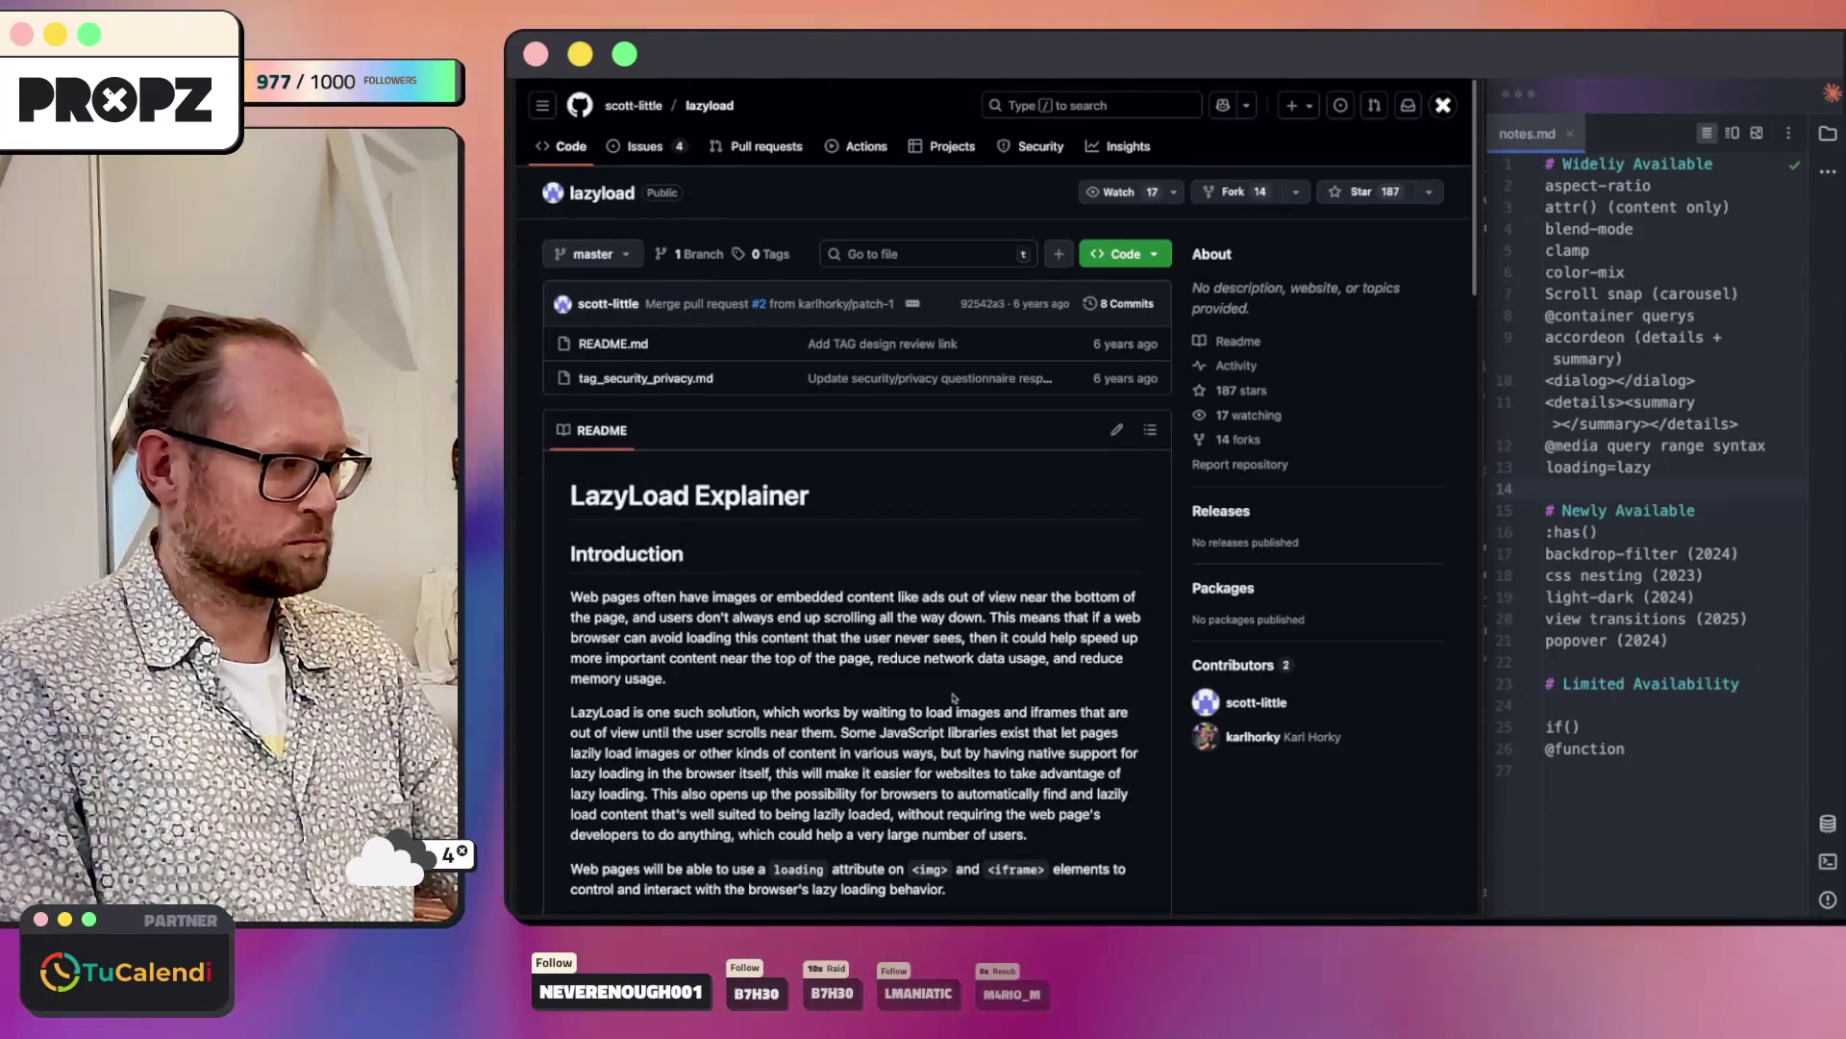
click(596, 789)
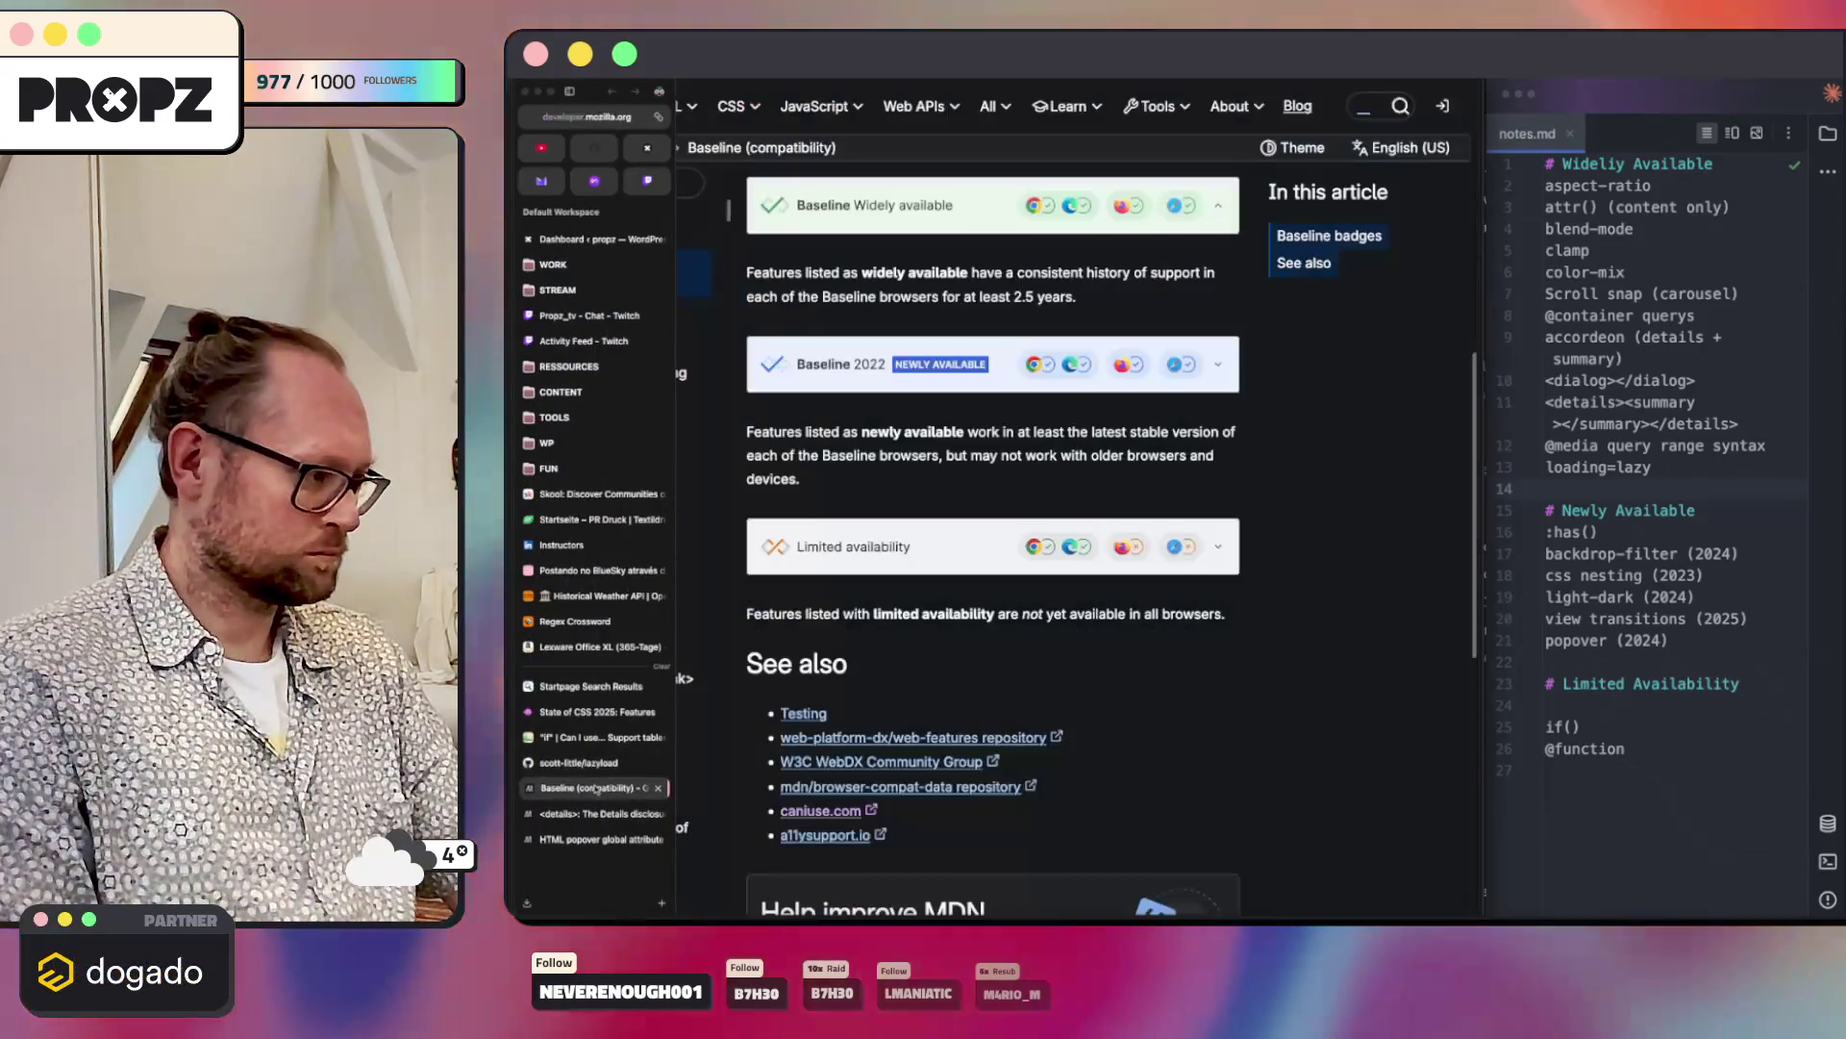
click(593, 734)
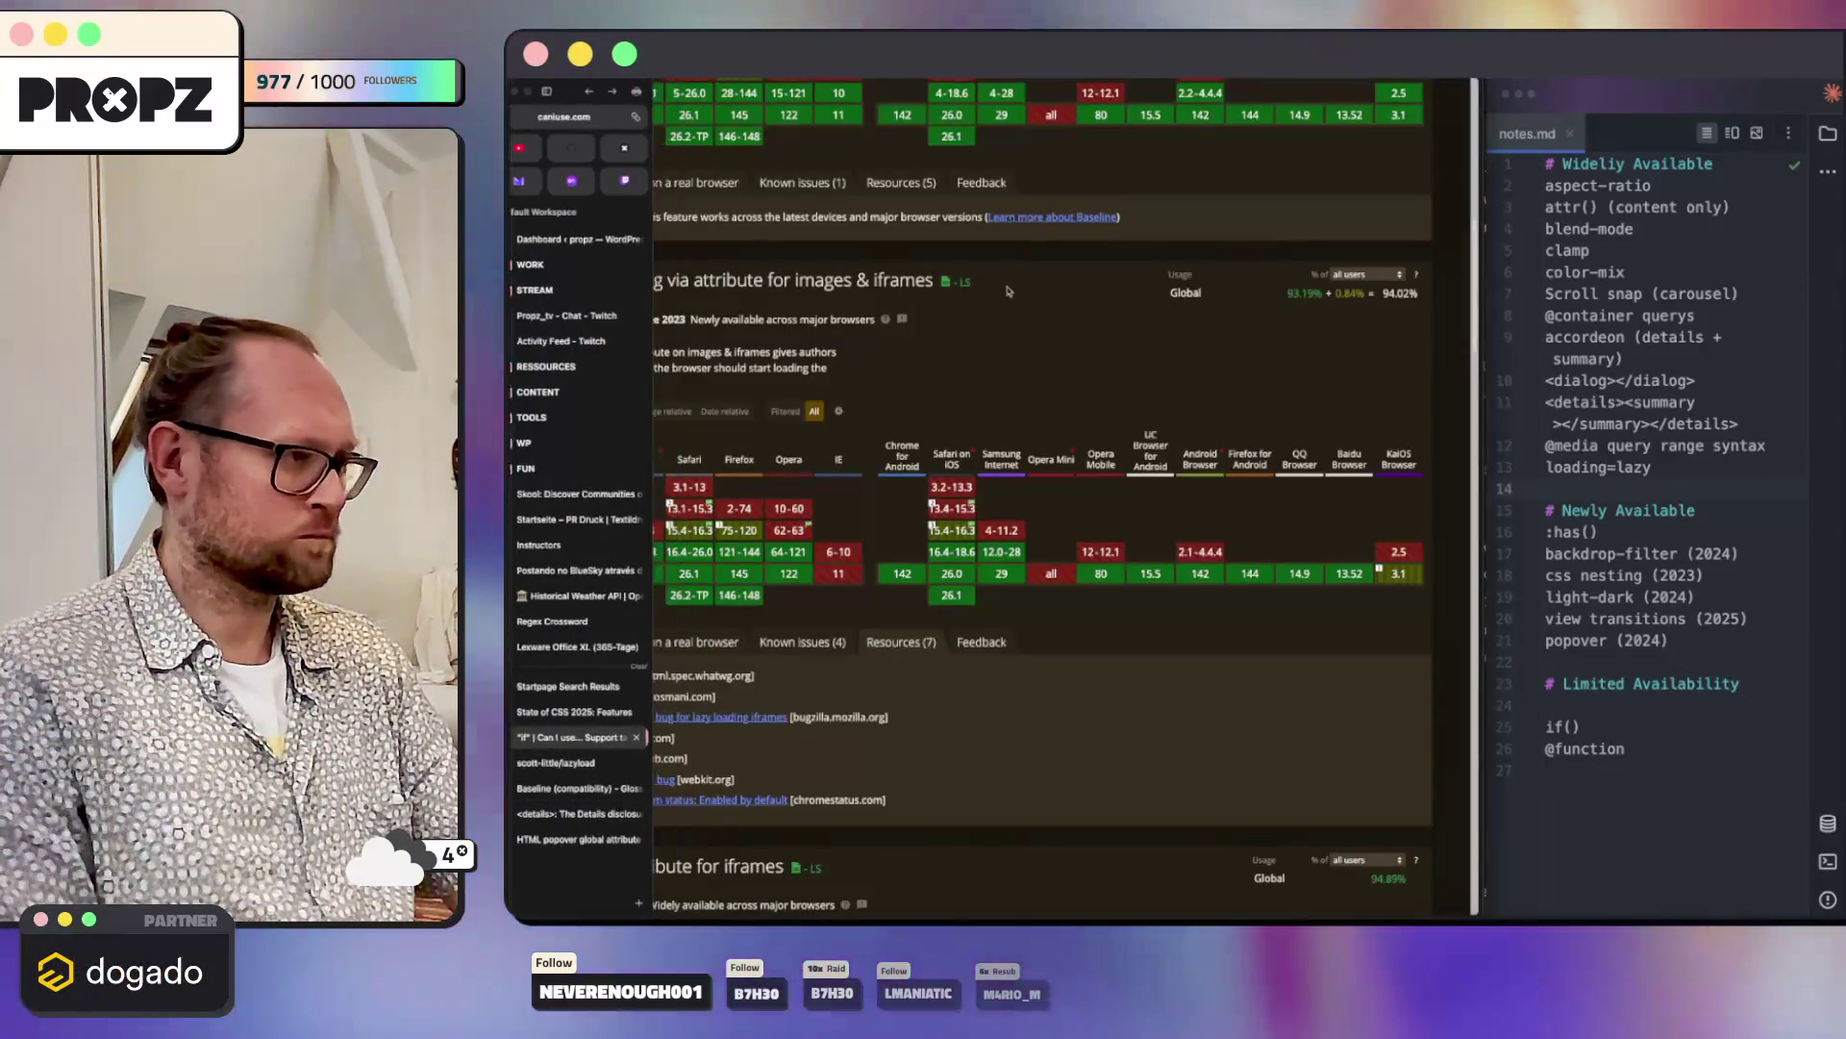
scroll(934, 410, down, 4)
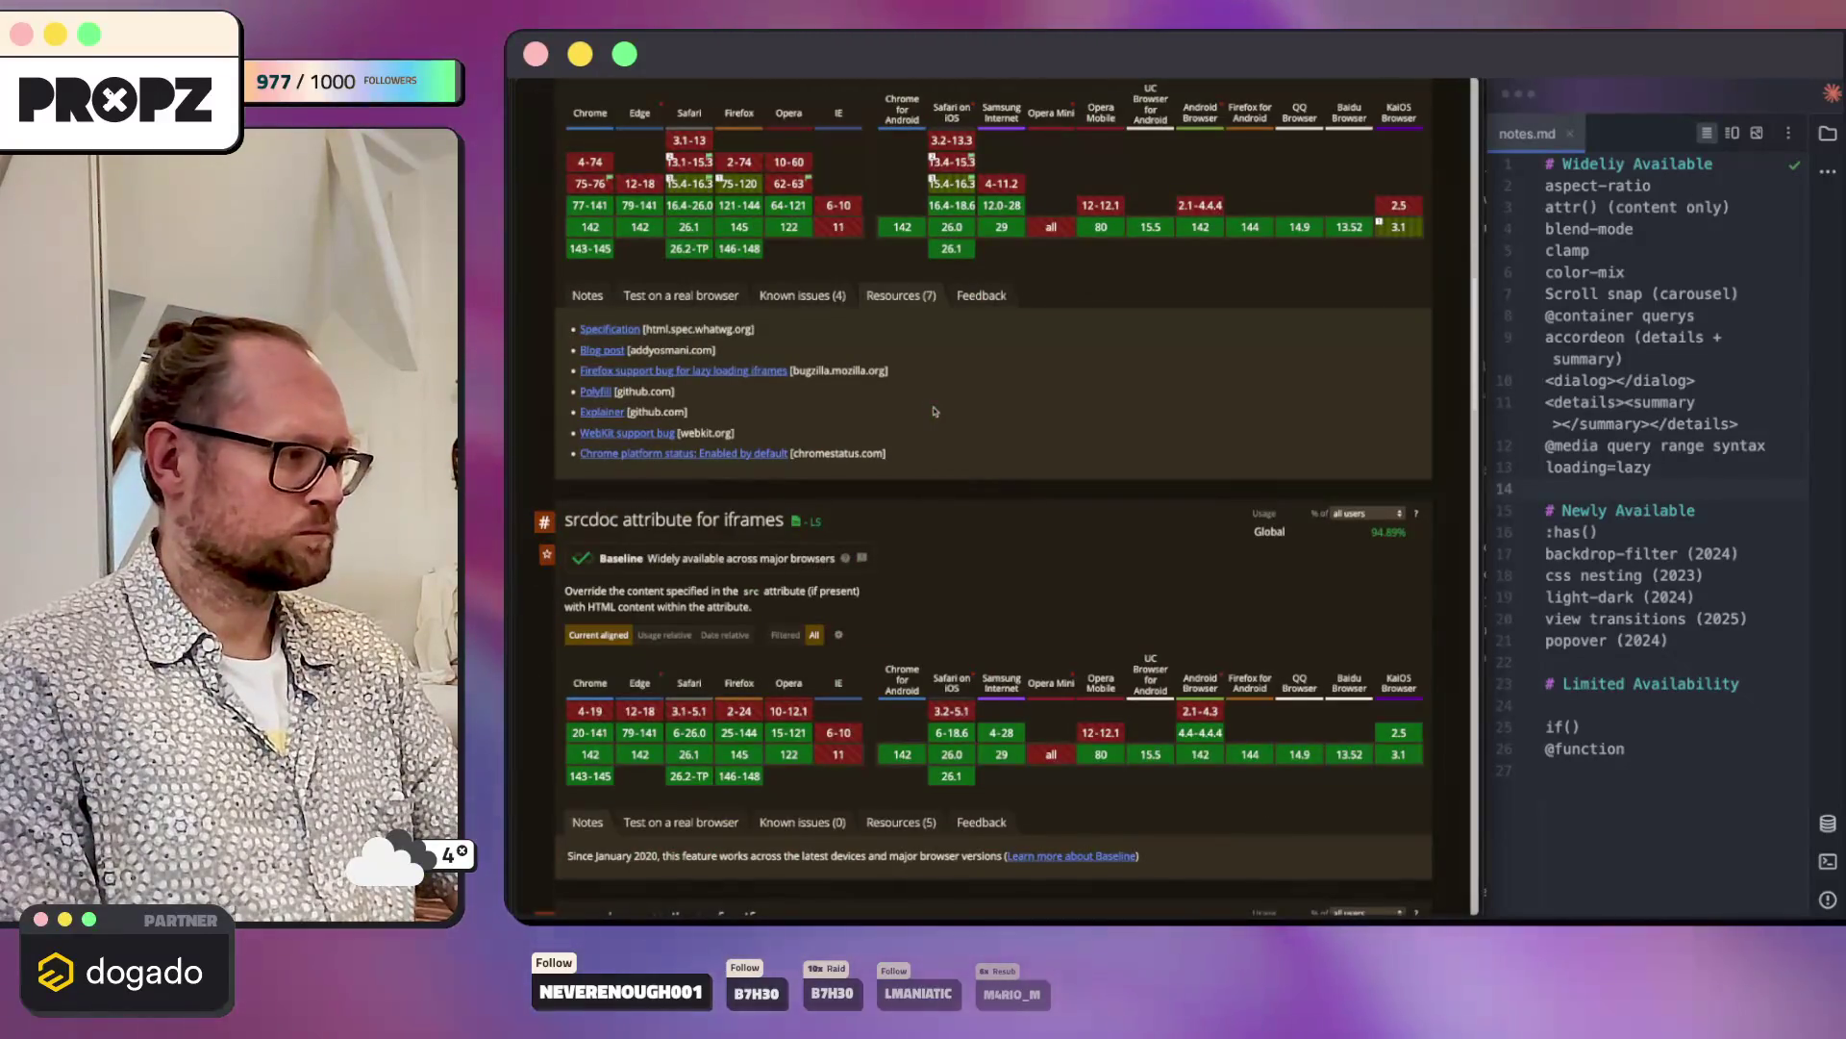
scroll(934, 411, down, 4)
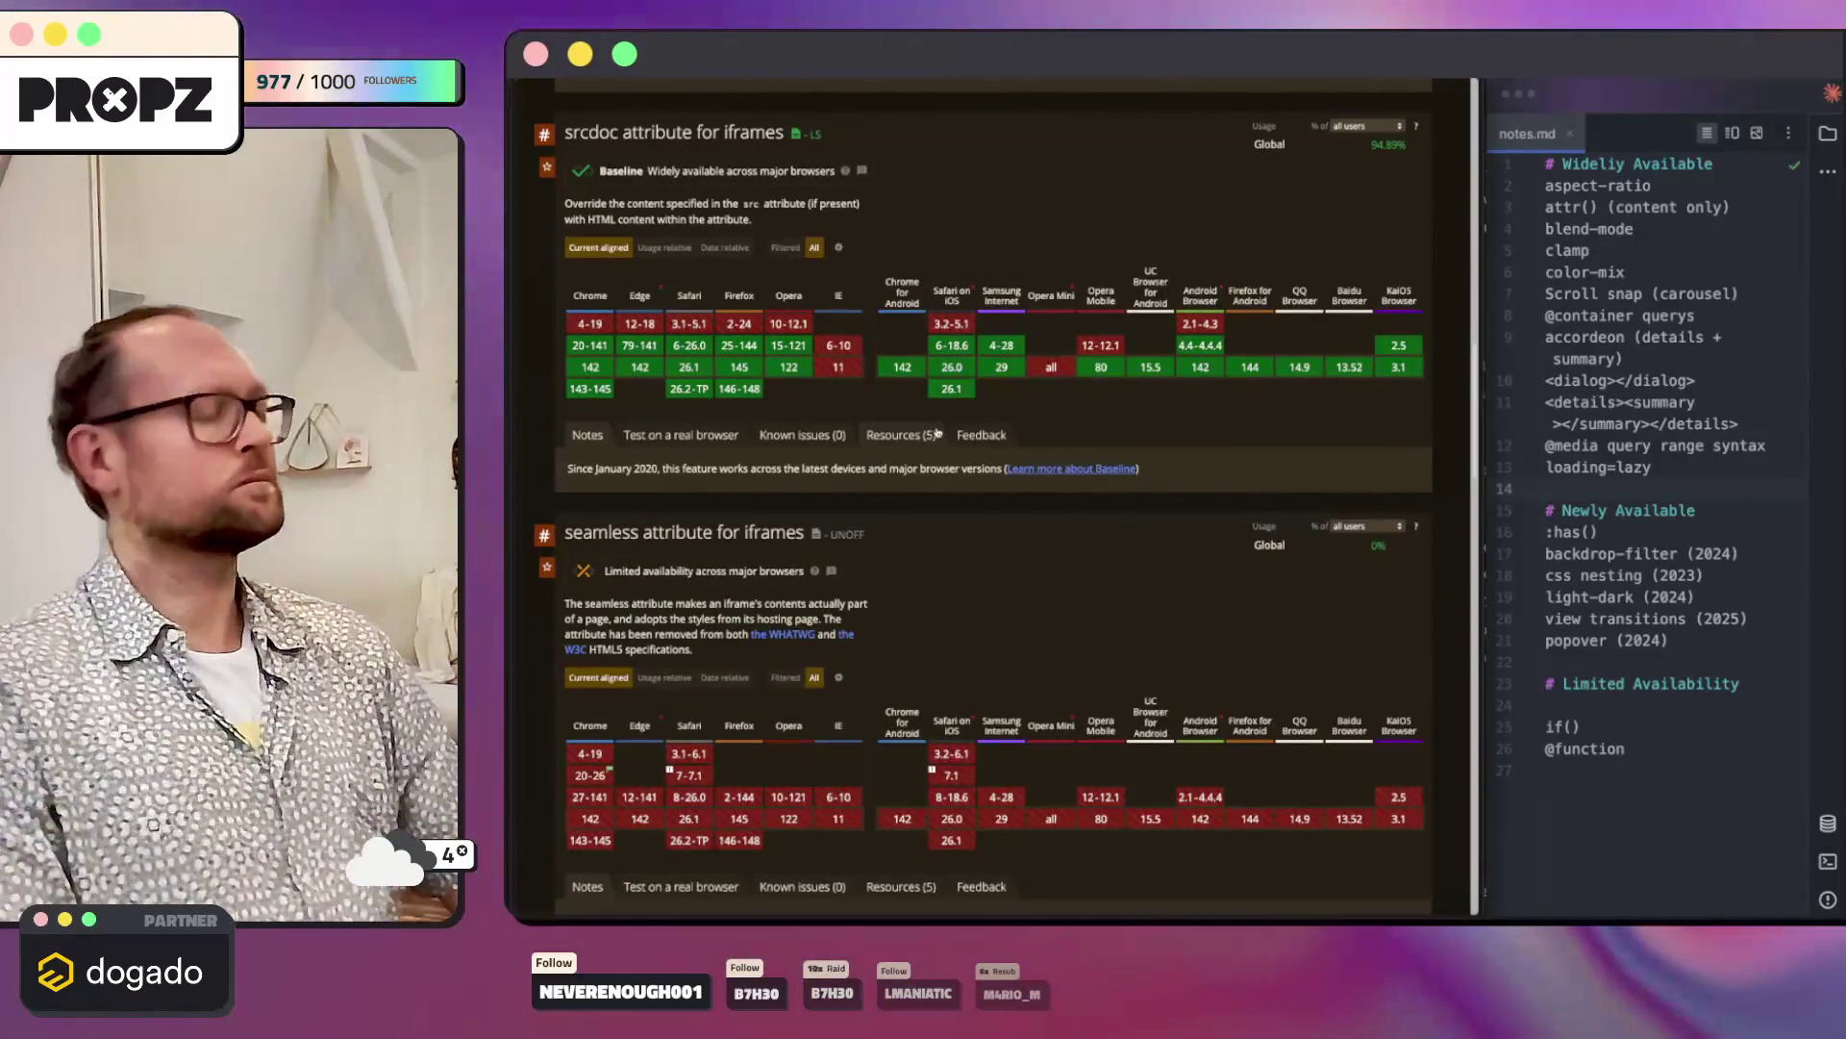
scroll(977, 536, down, 5)
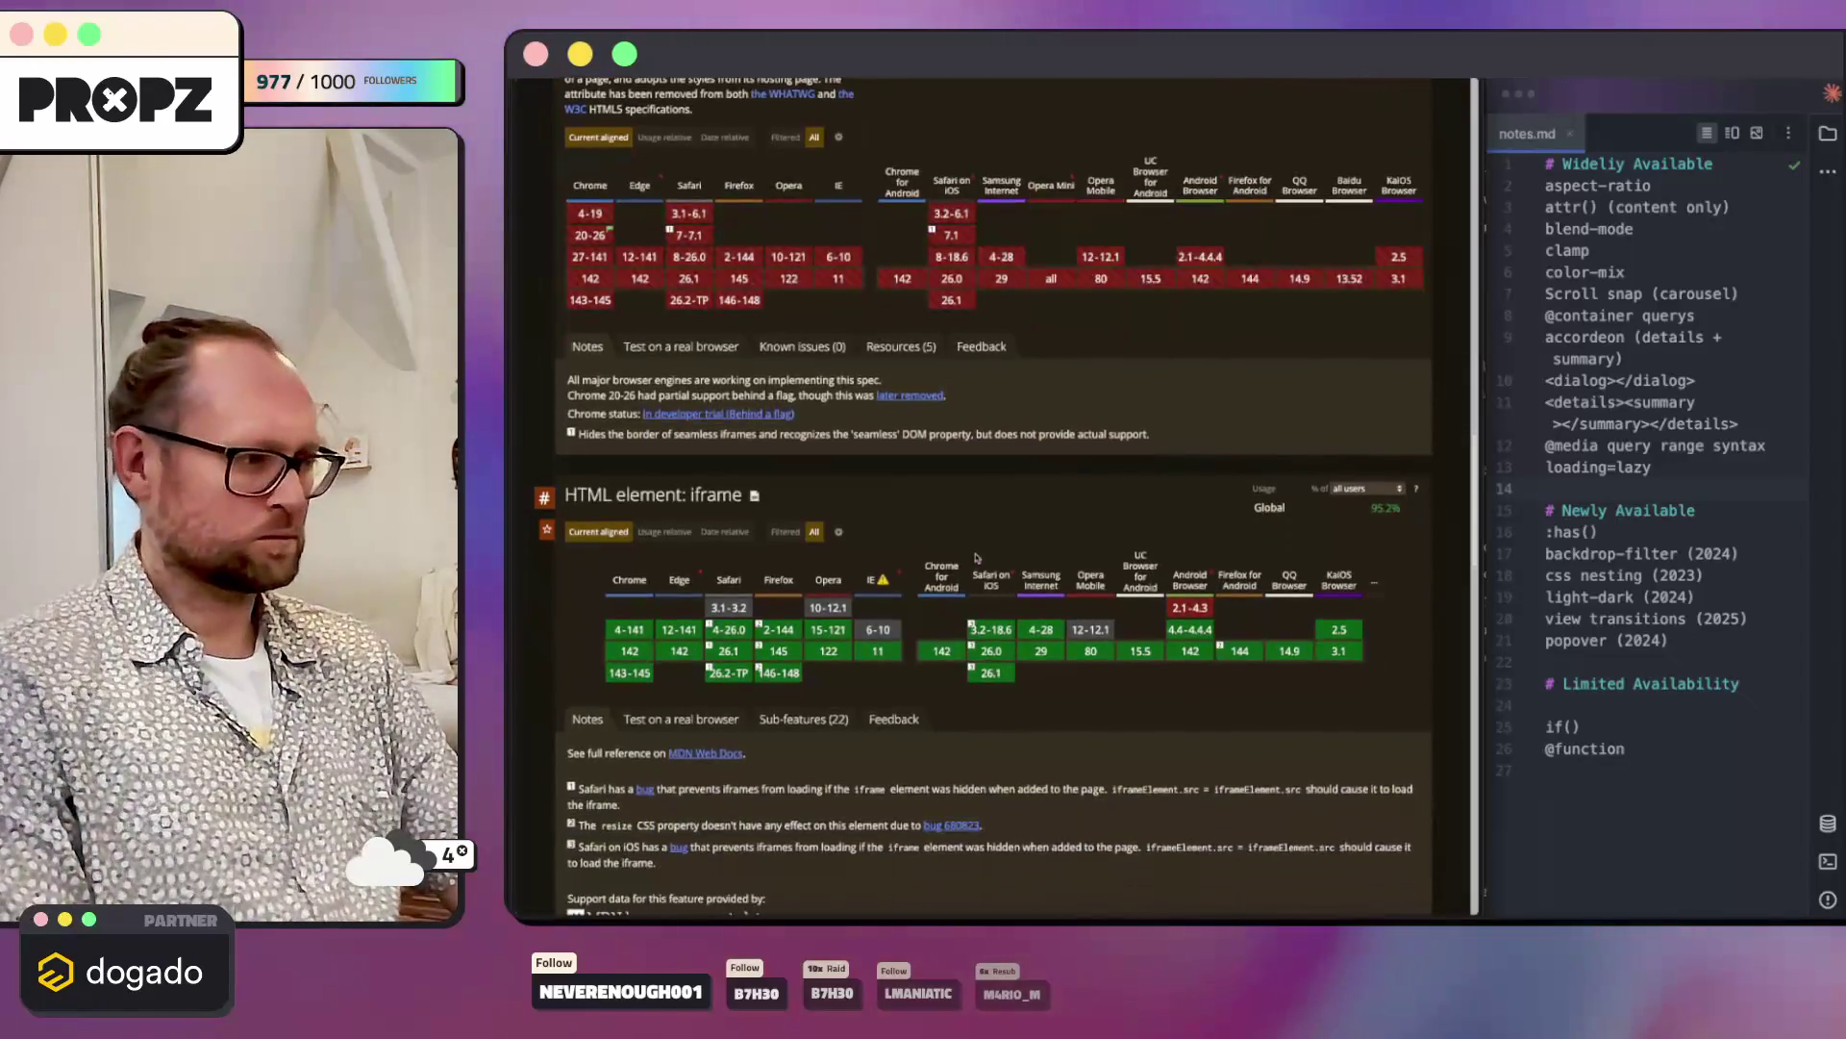
scroll(932, 490, up, 20)
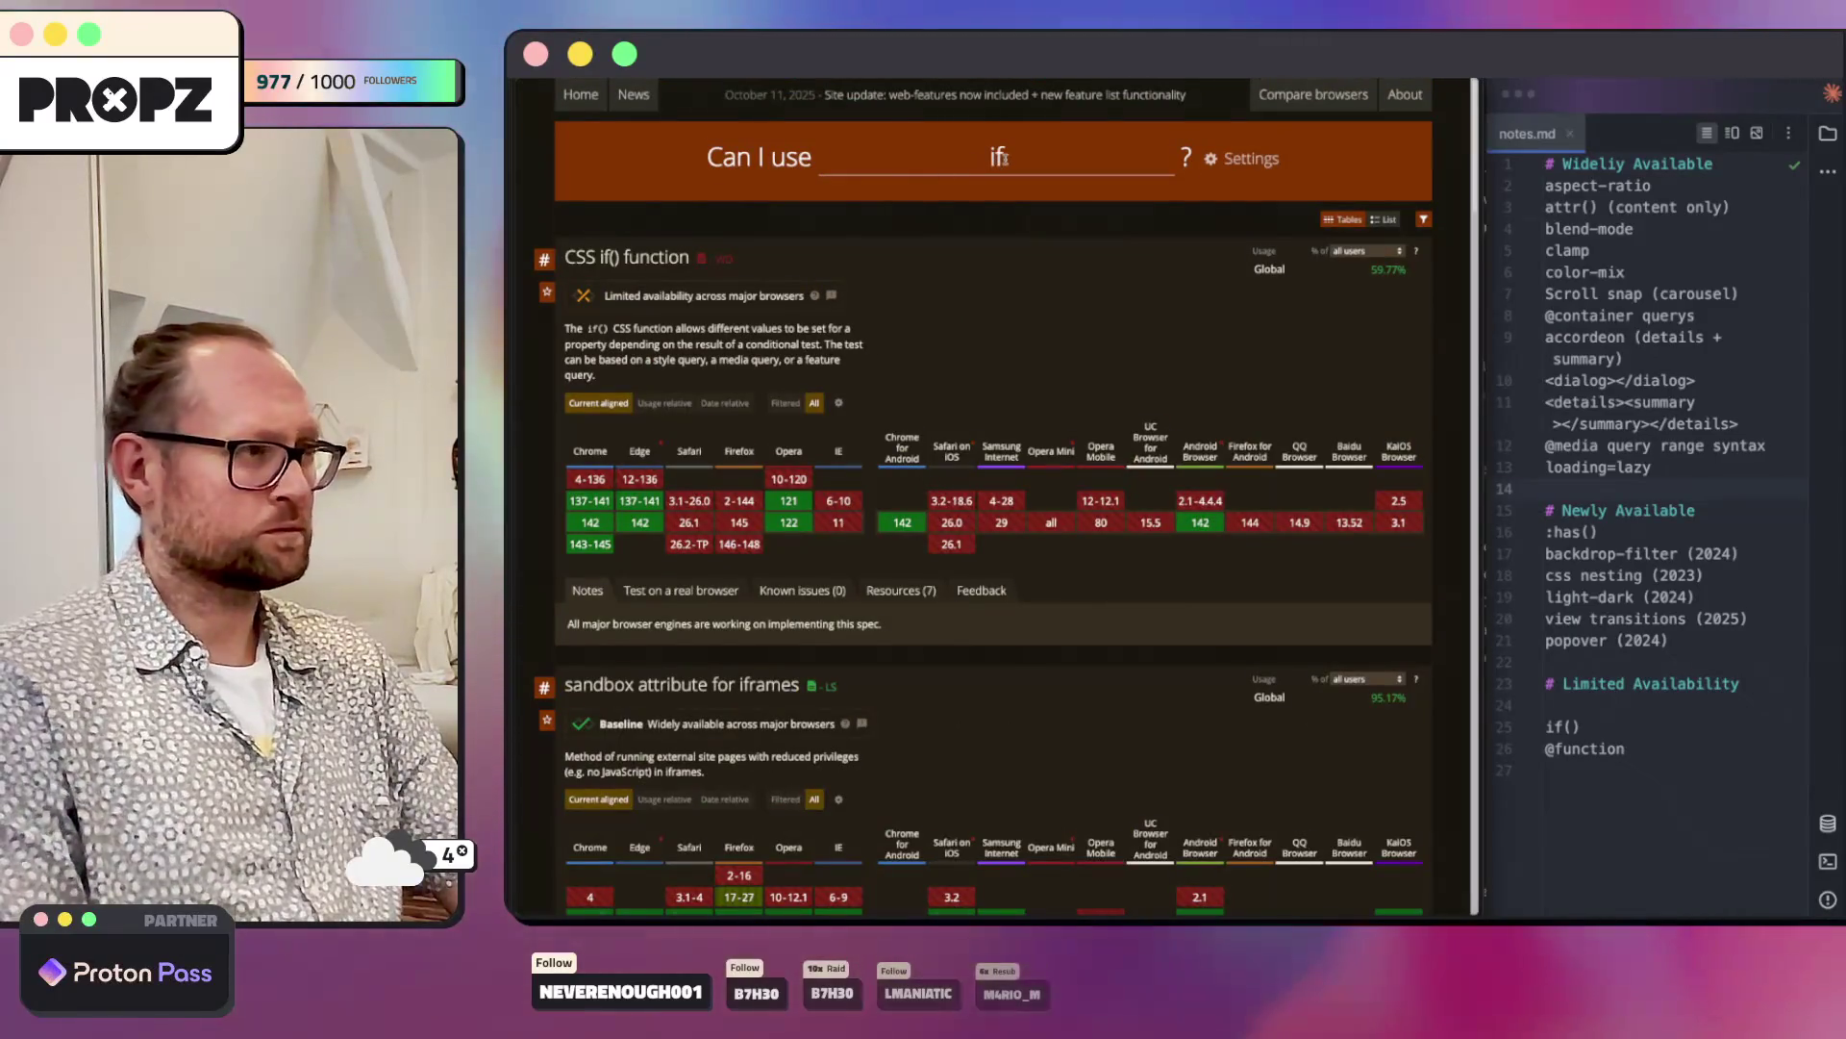
click(1004, 157)
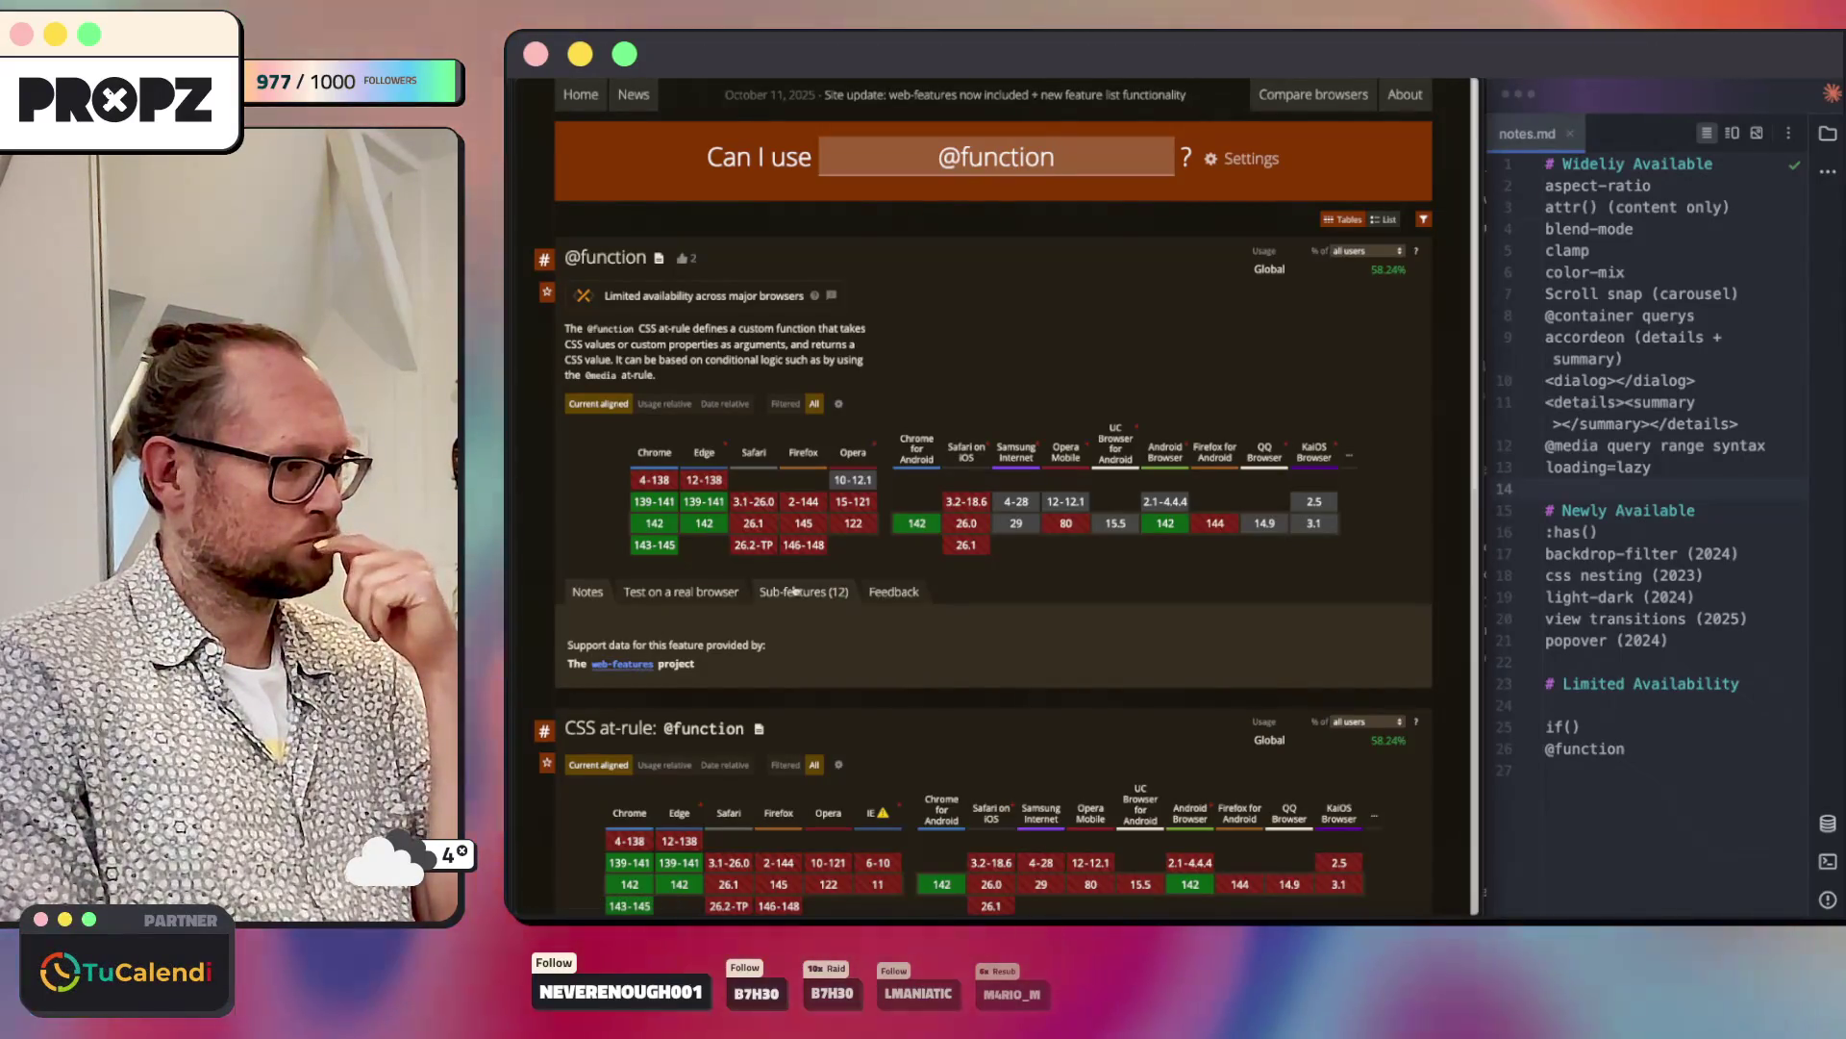
click(703, 592)
click(804, 592)
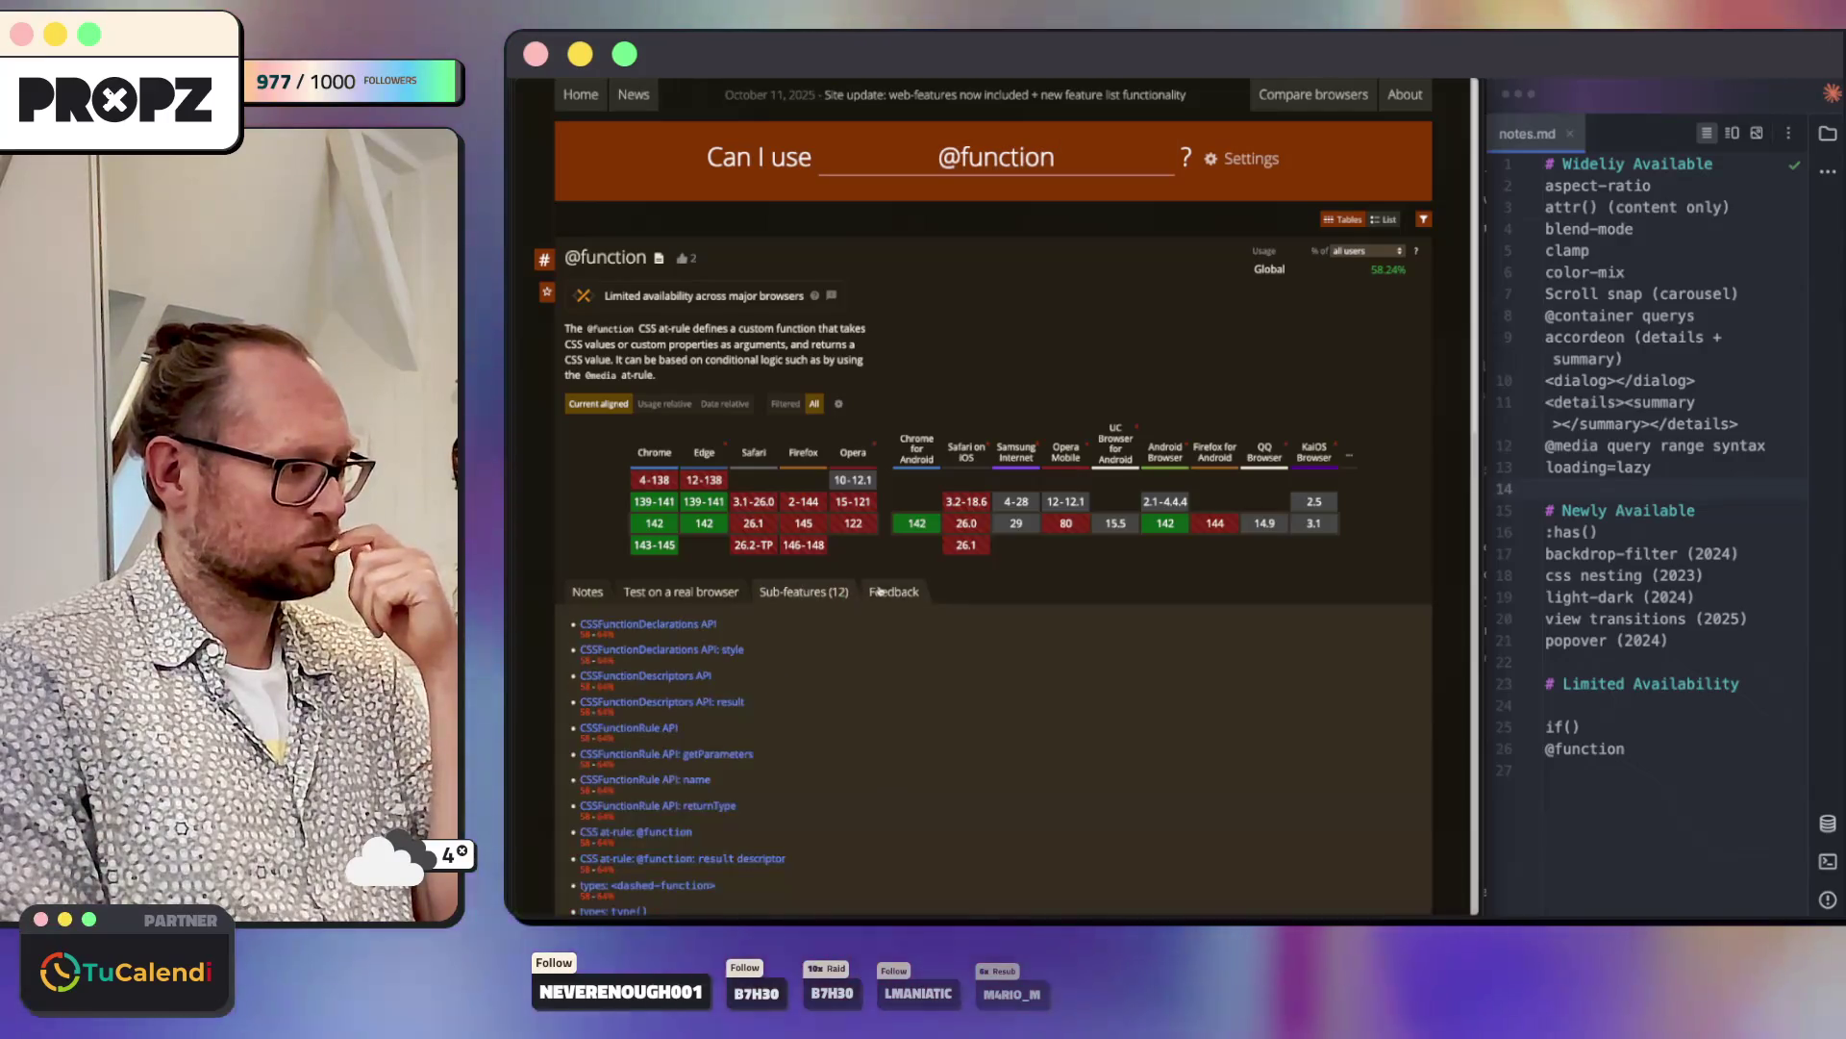
click(901, 591)
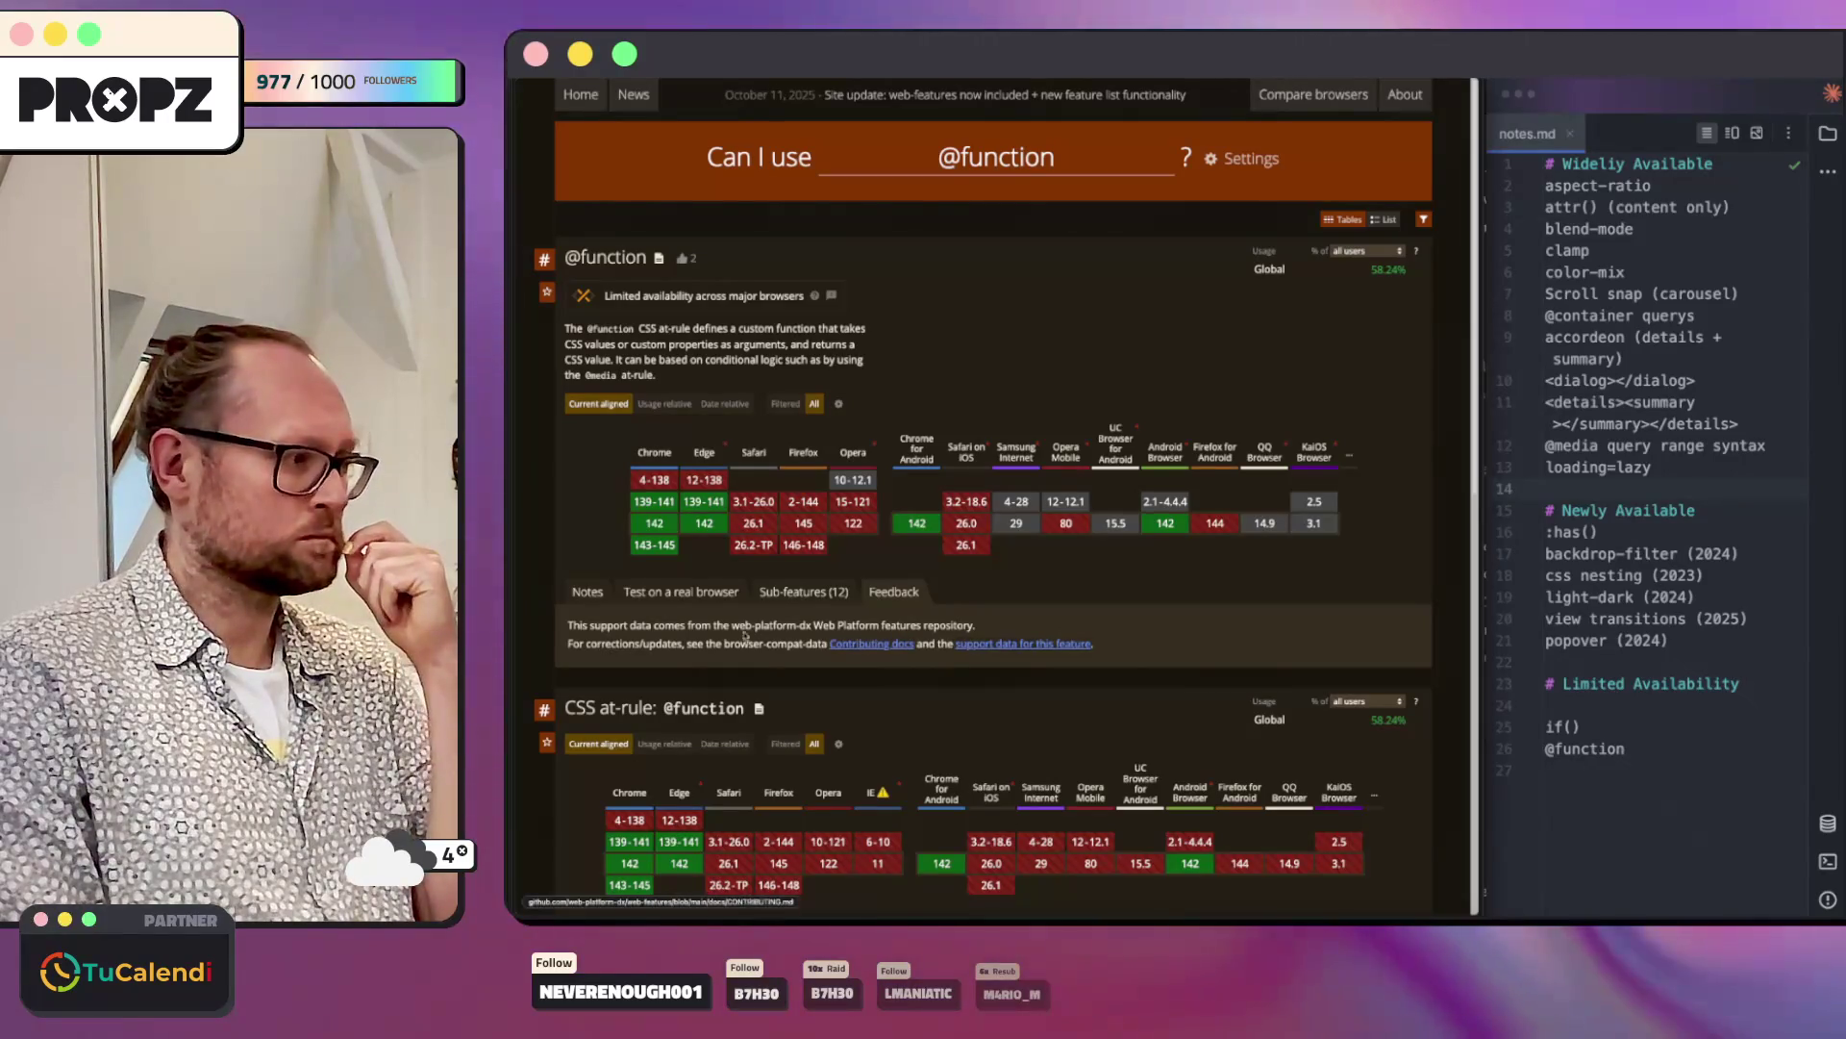
click(581, 593)
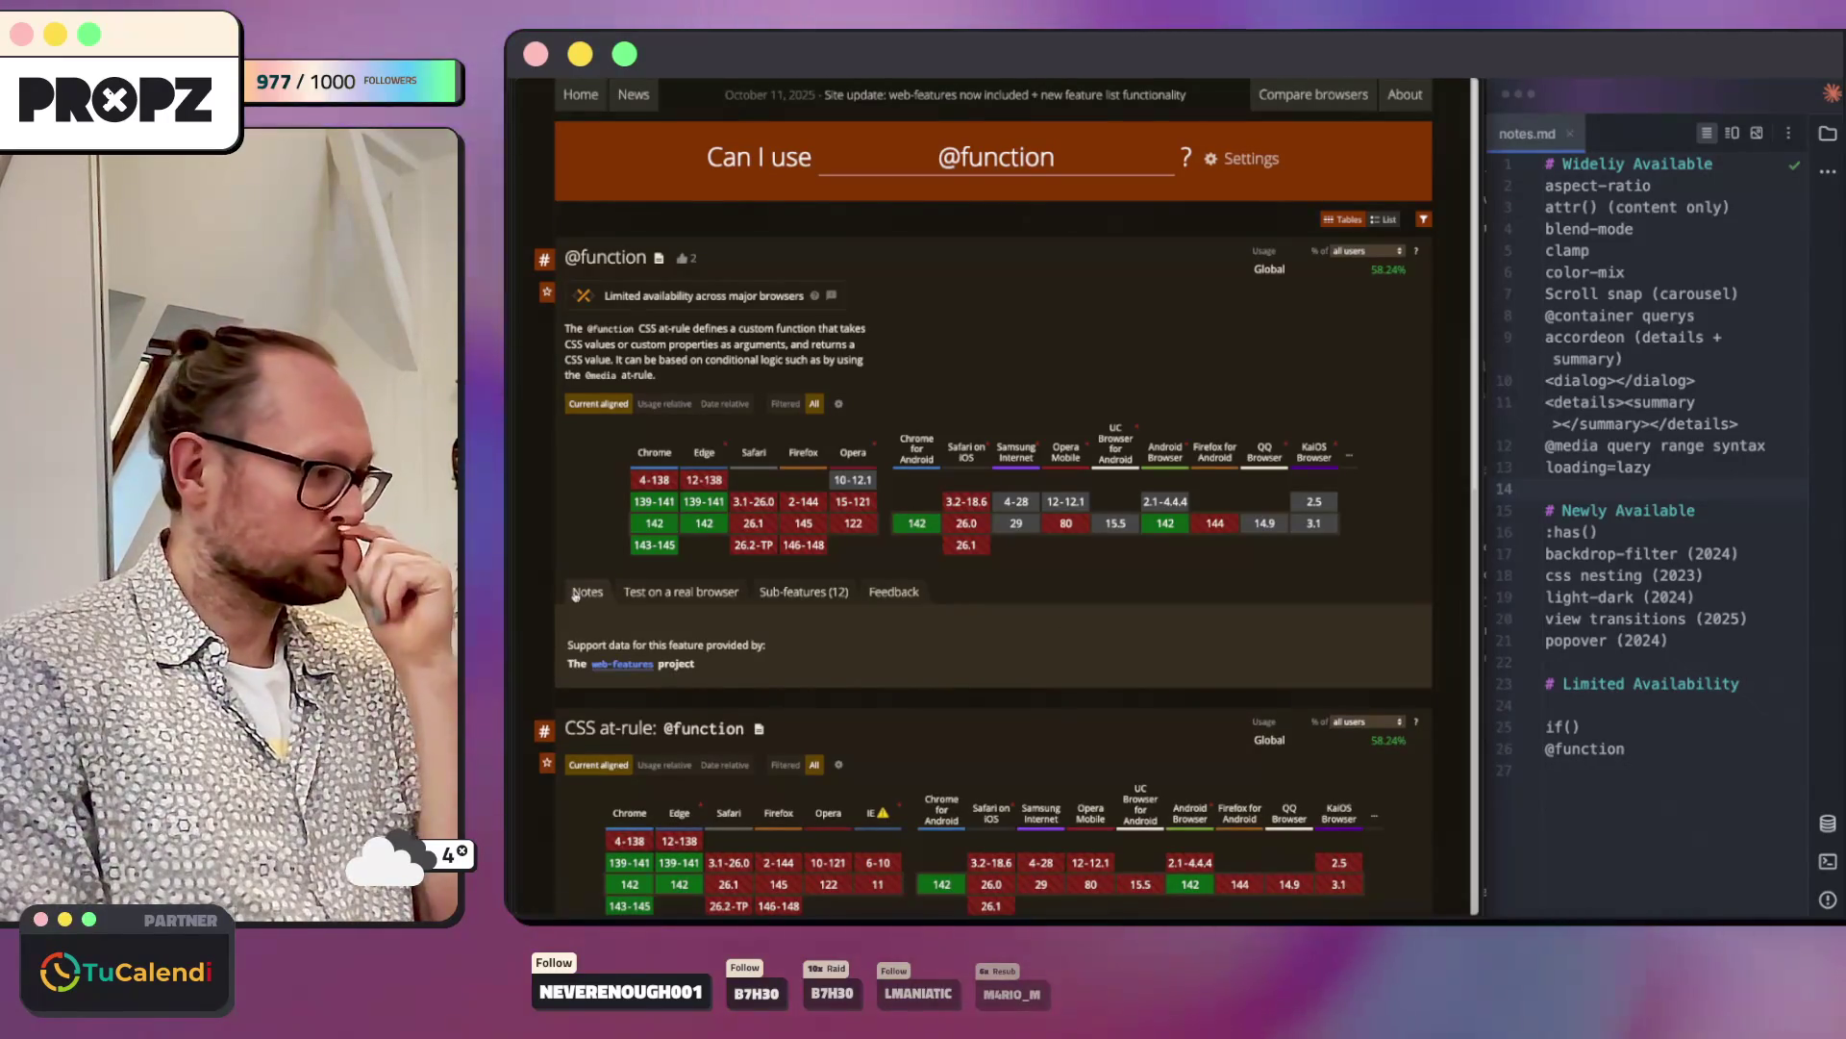
scroll(763, 599, down, 5)
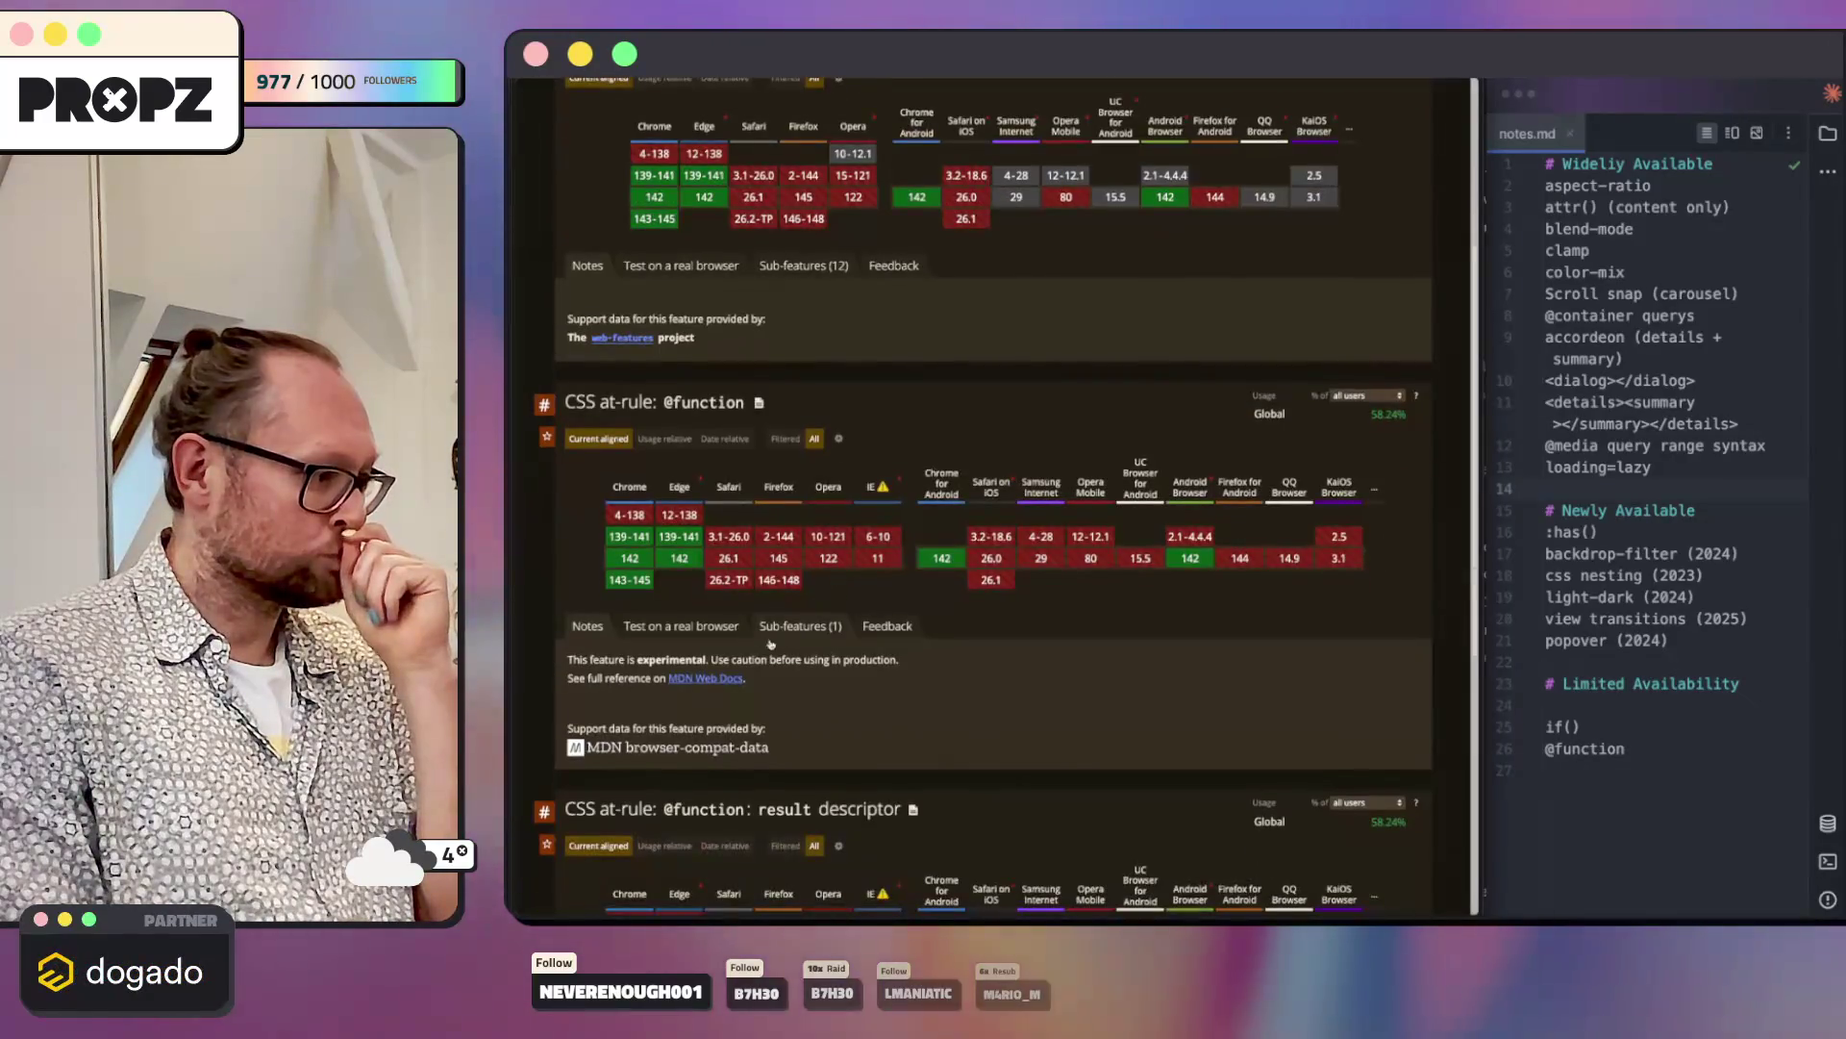
click(686, 749)
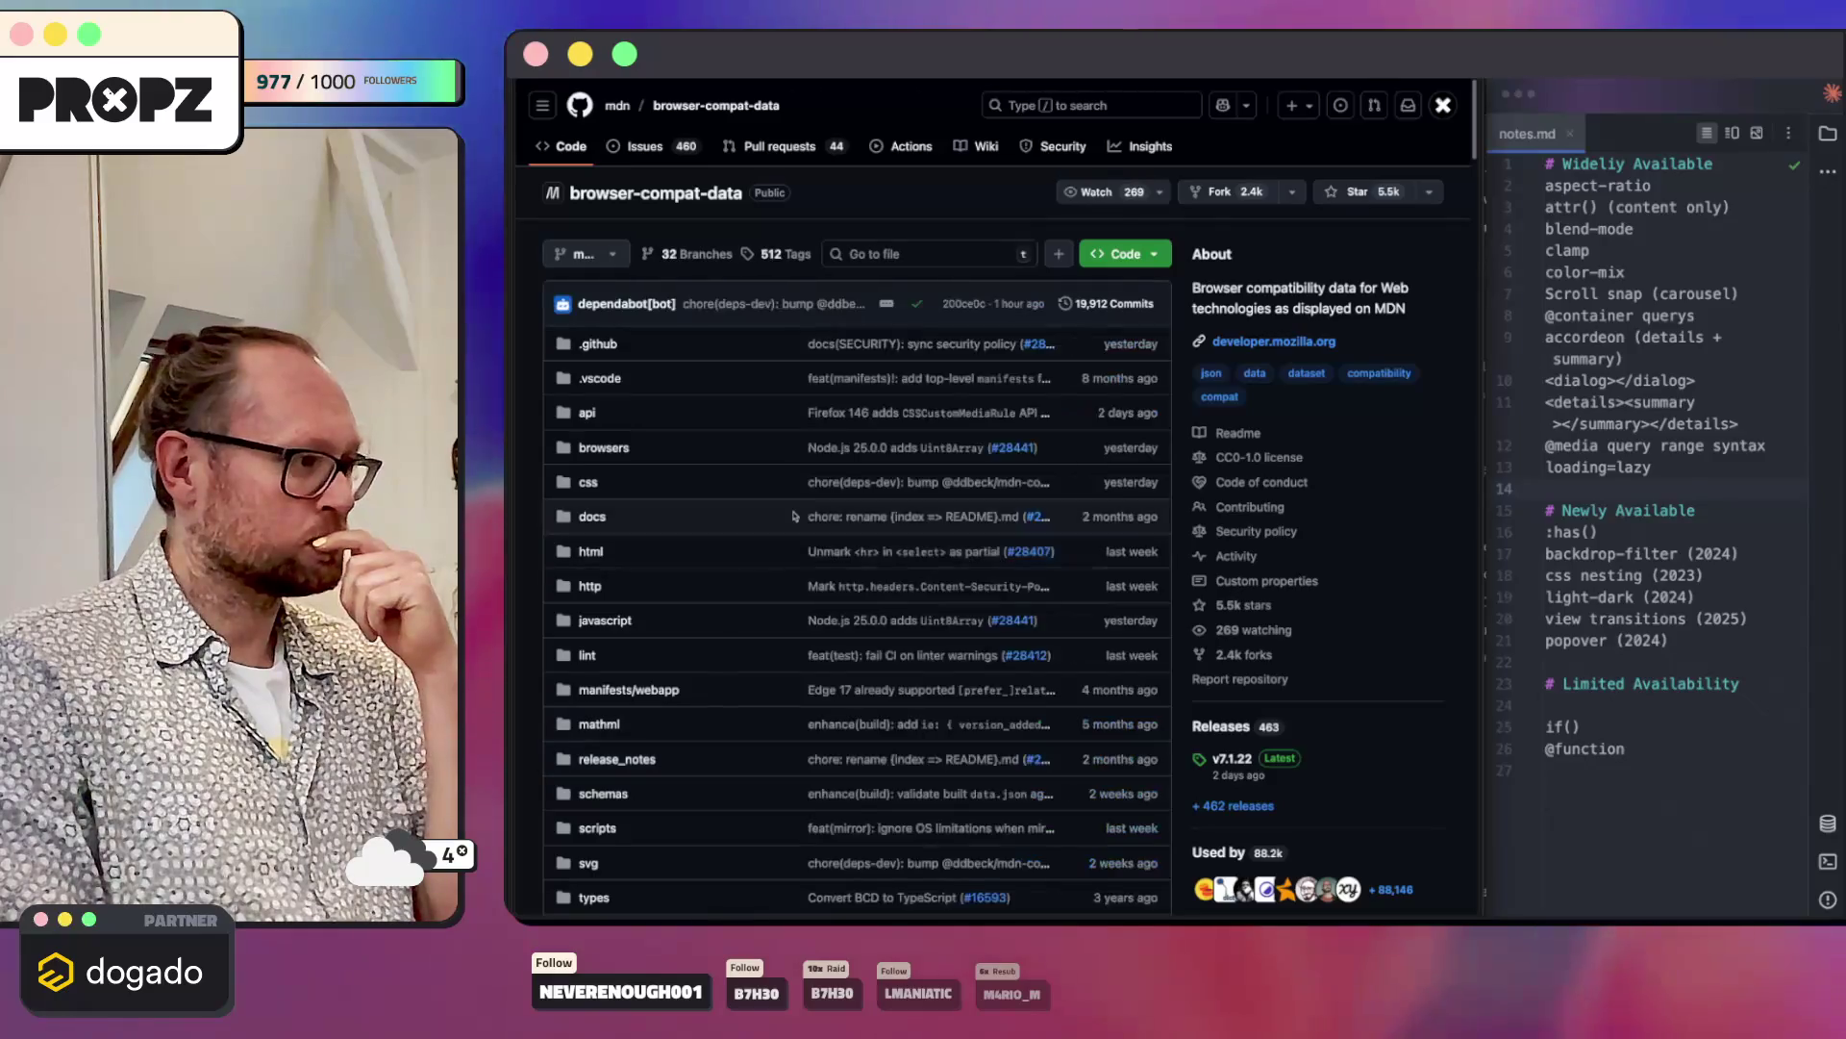
scroll(795, 517, down, 10)
key(super+bracketleft)
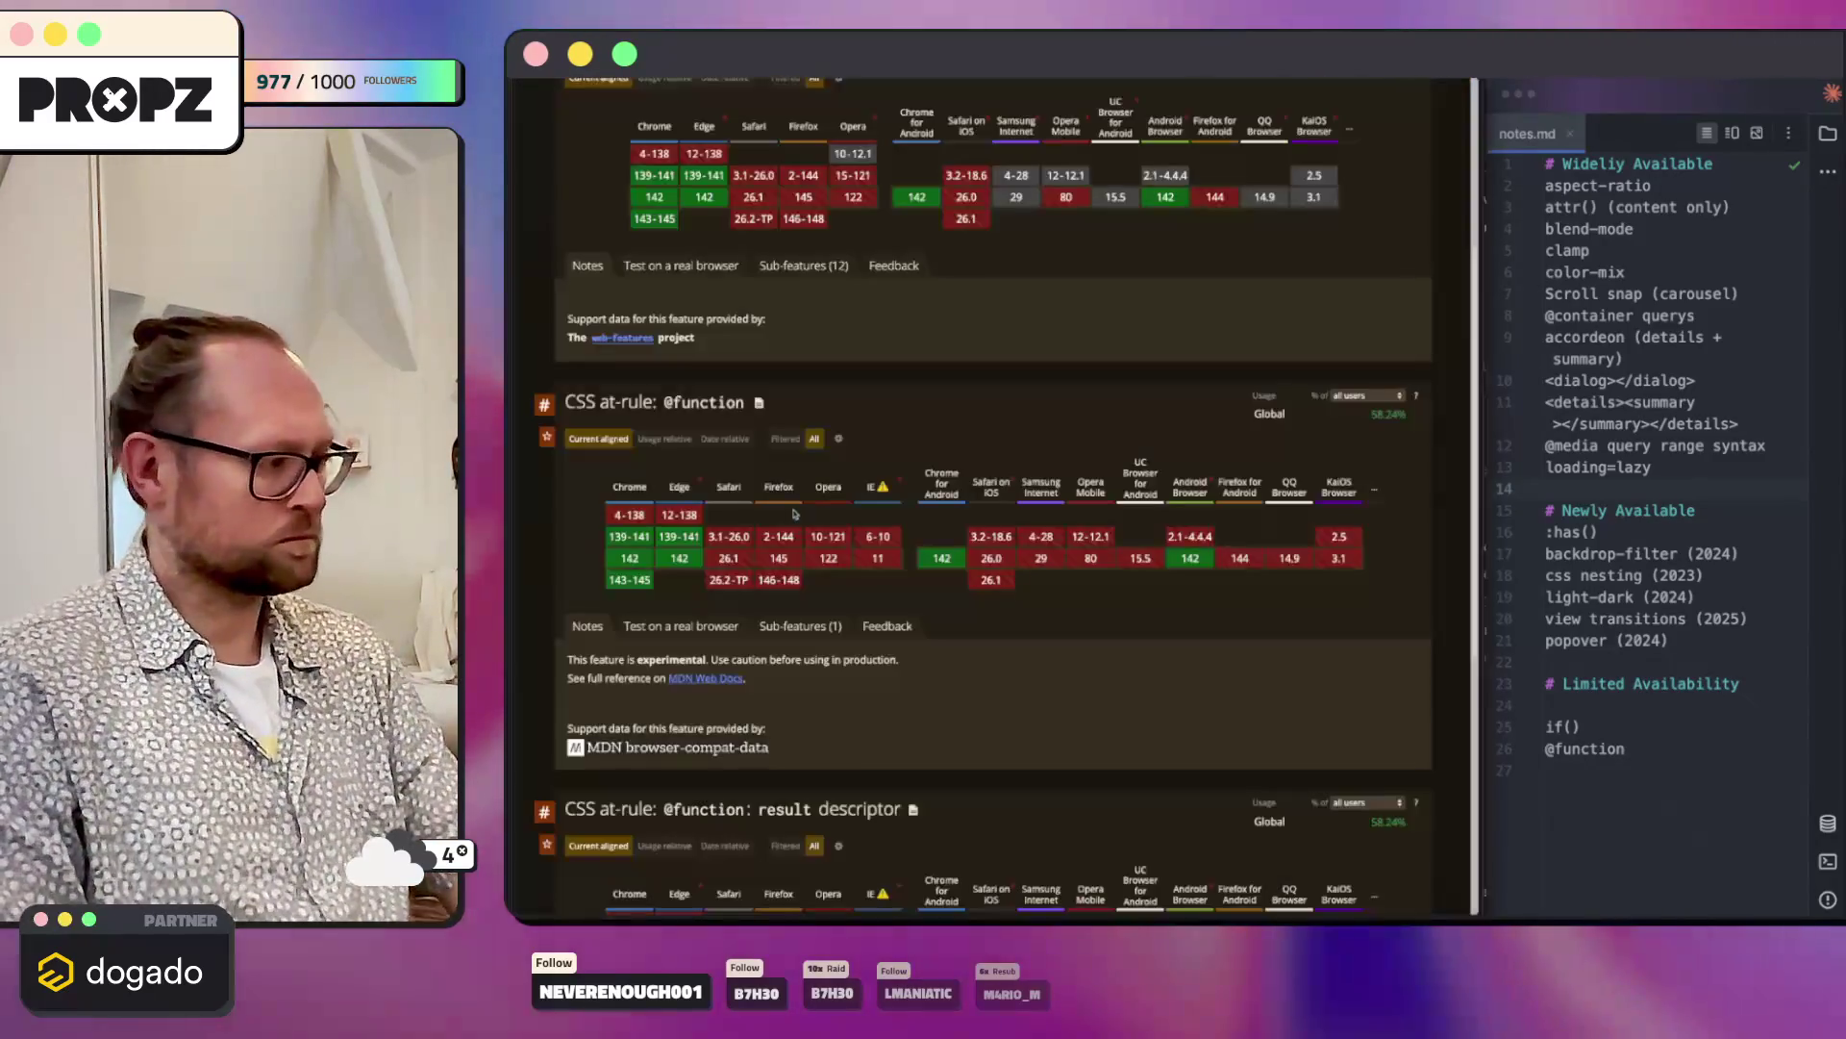
scroll(794, 516, up, 5)
mouse_move(747, 514)
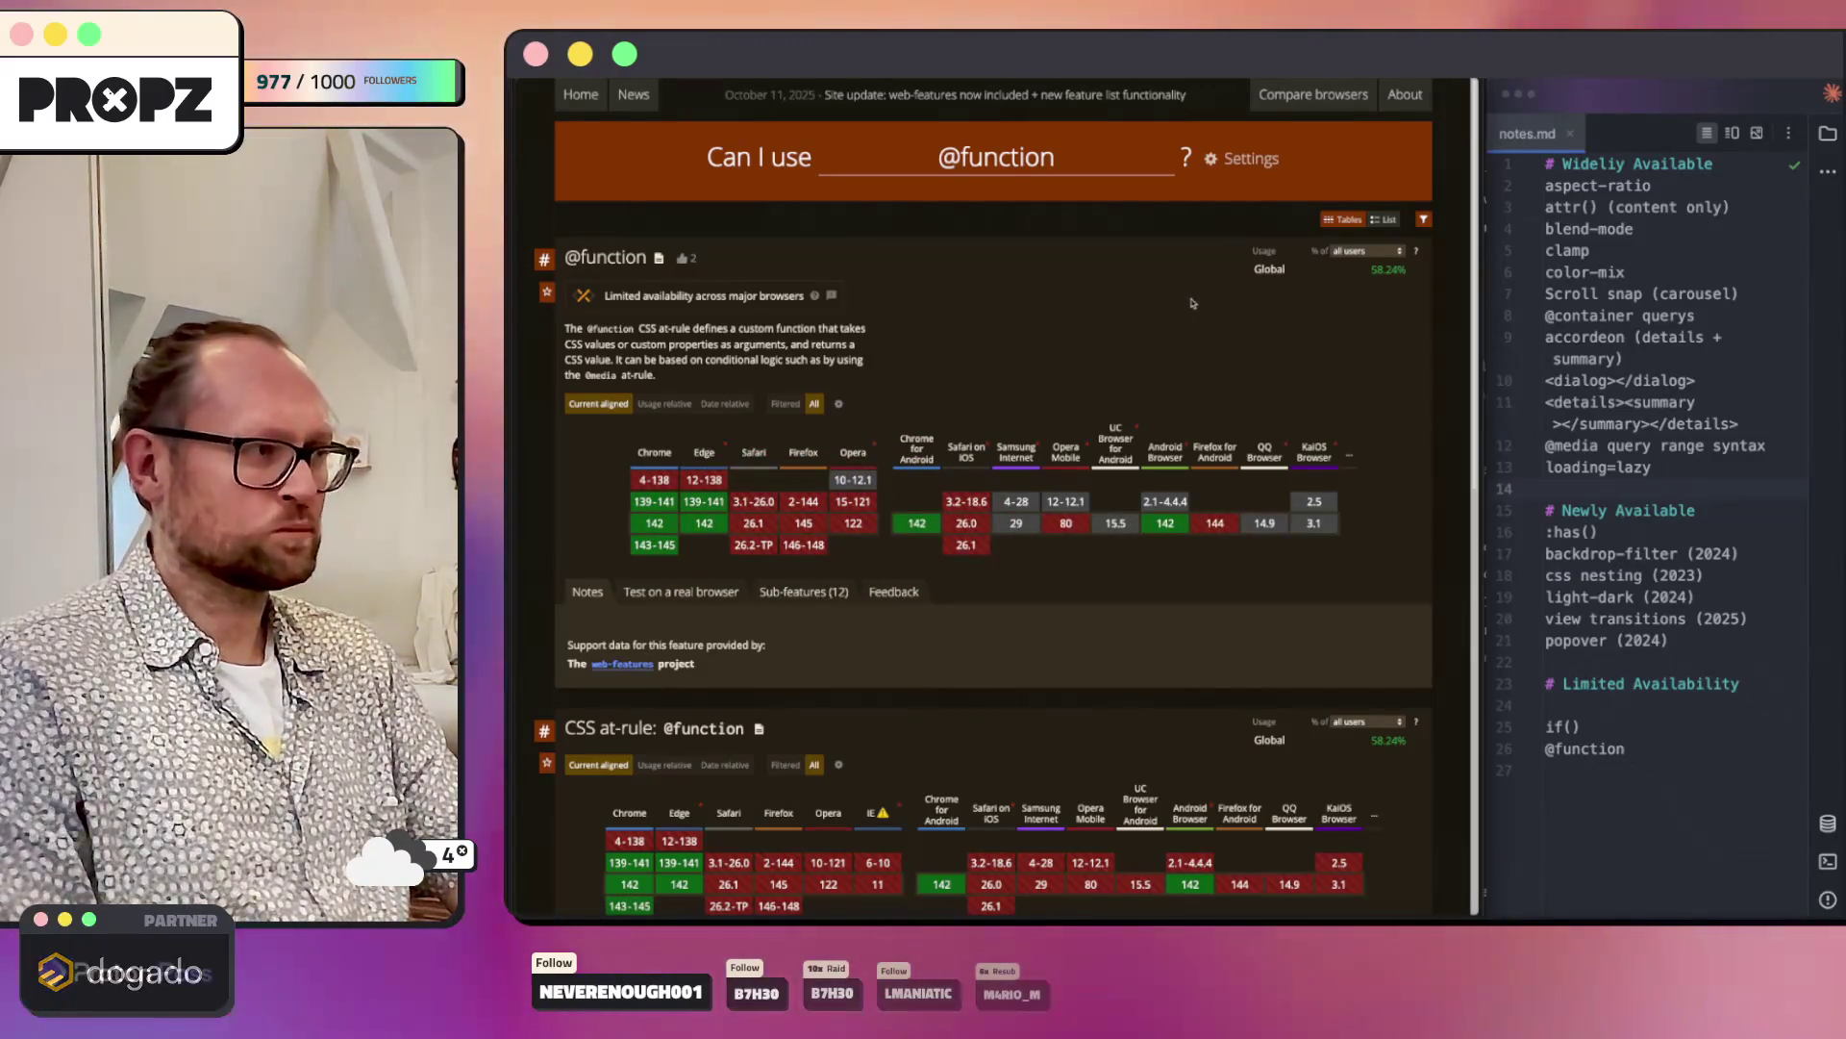
key(super+t)
text(css @function)
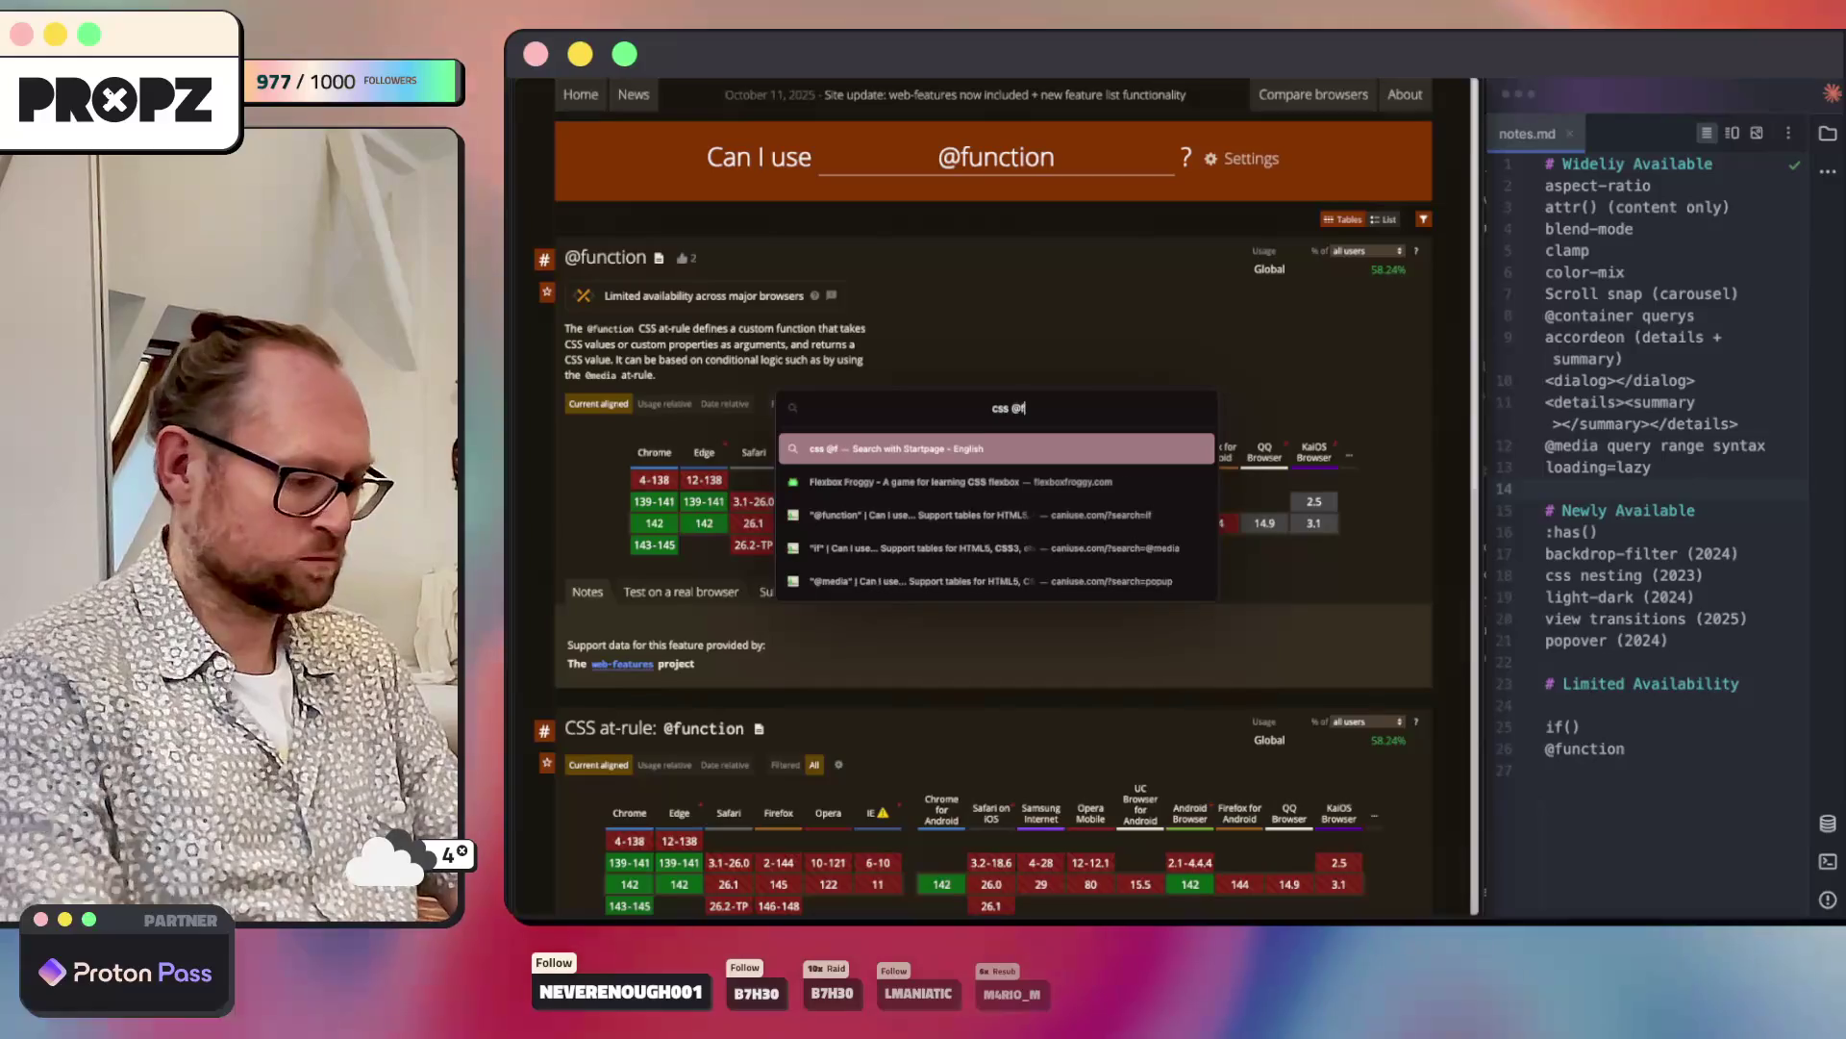
key(Return)
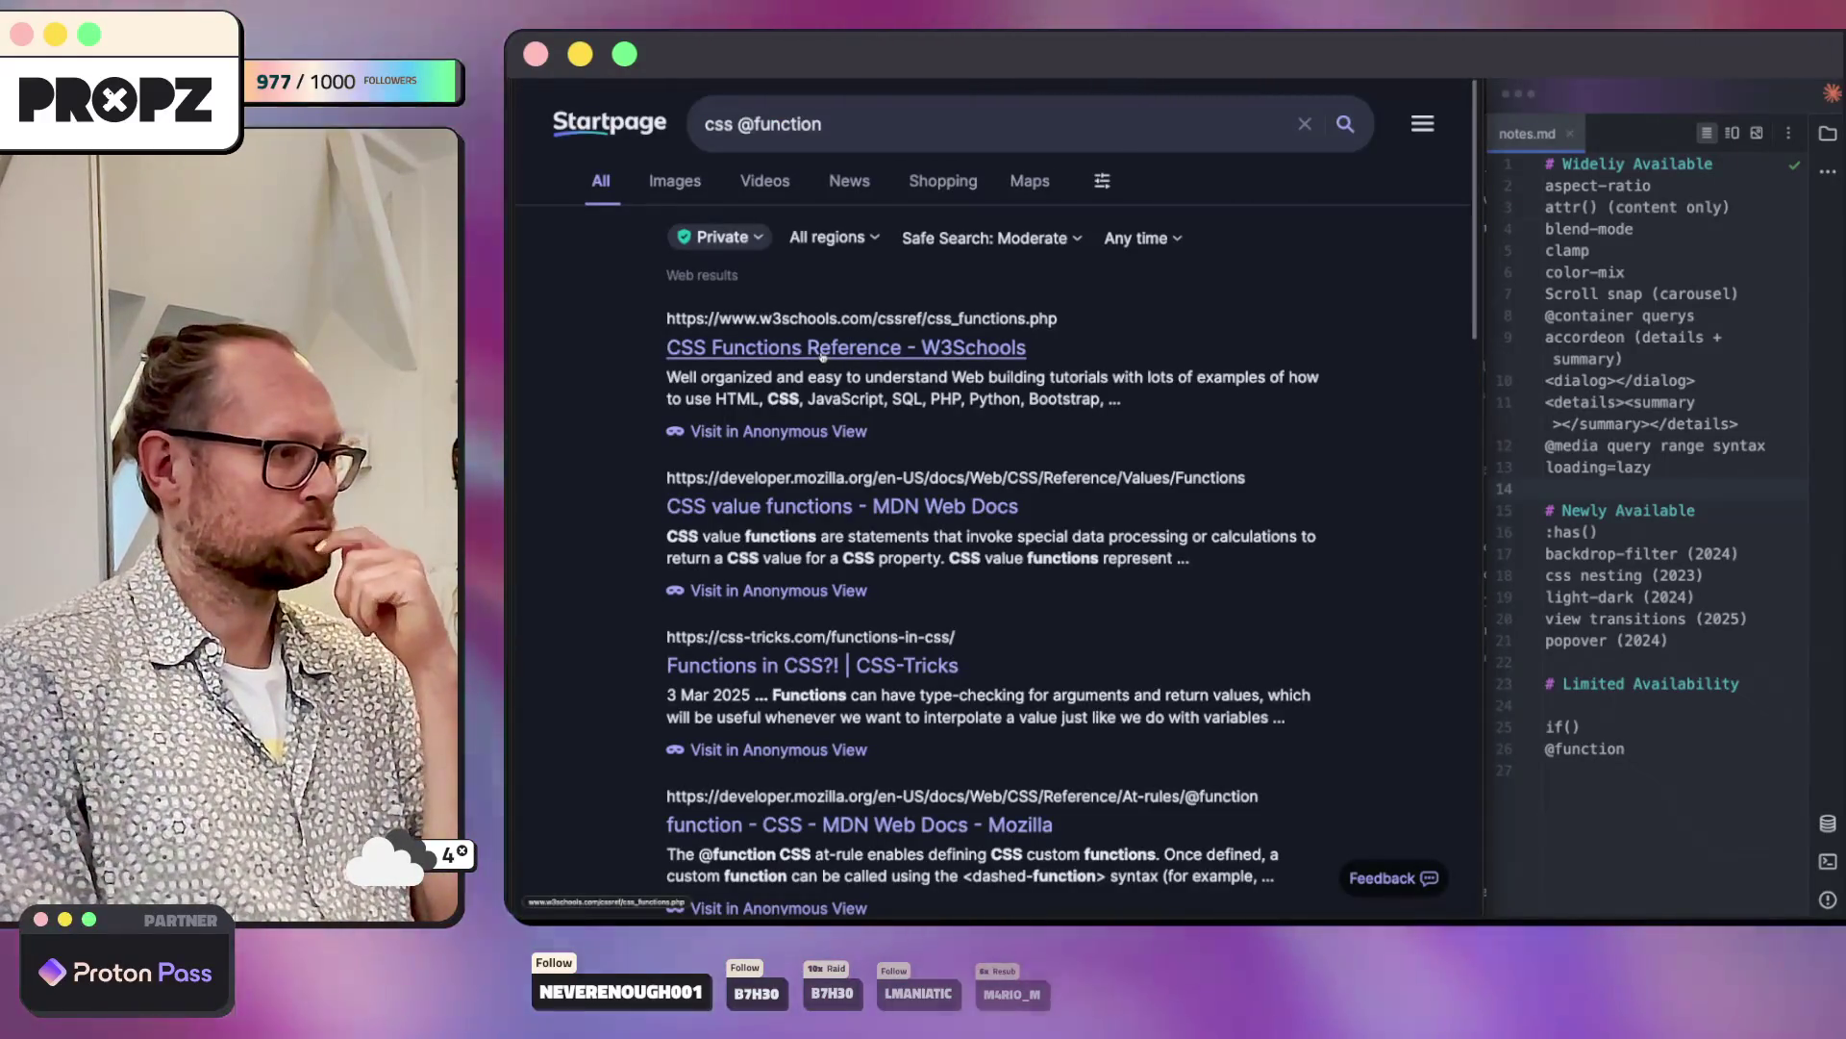
click(822, 352)
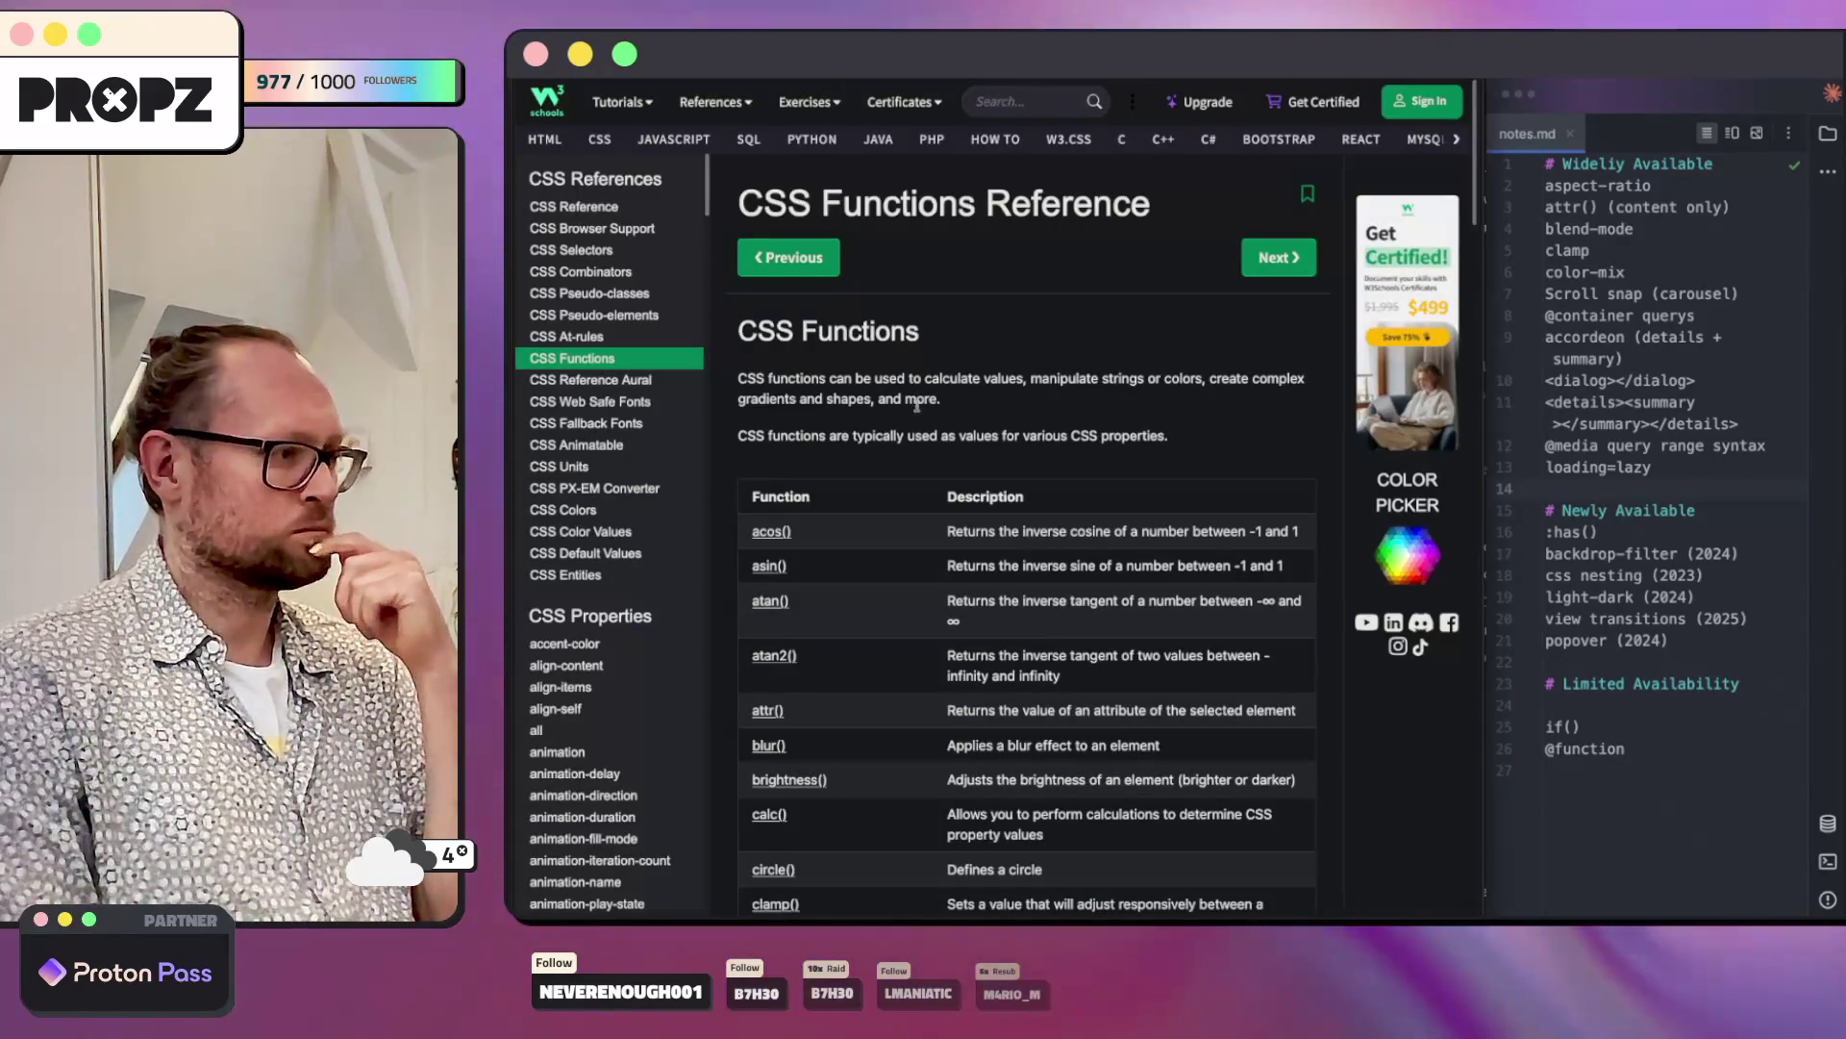
scroll(913, 421, down, 20)
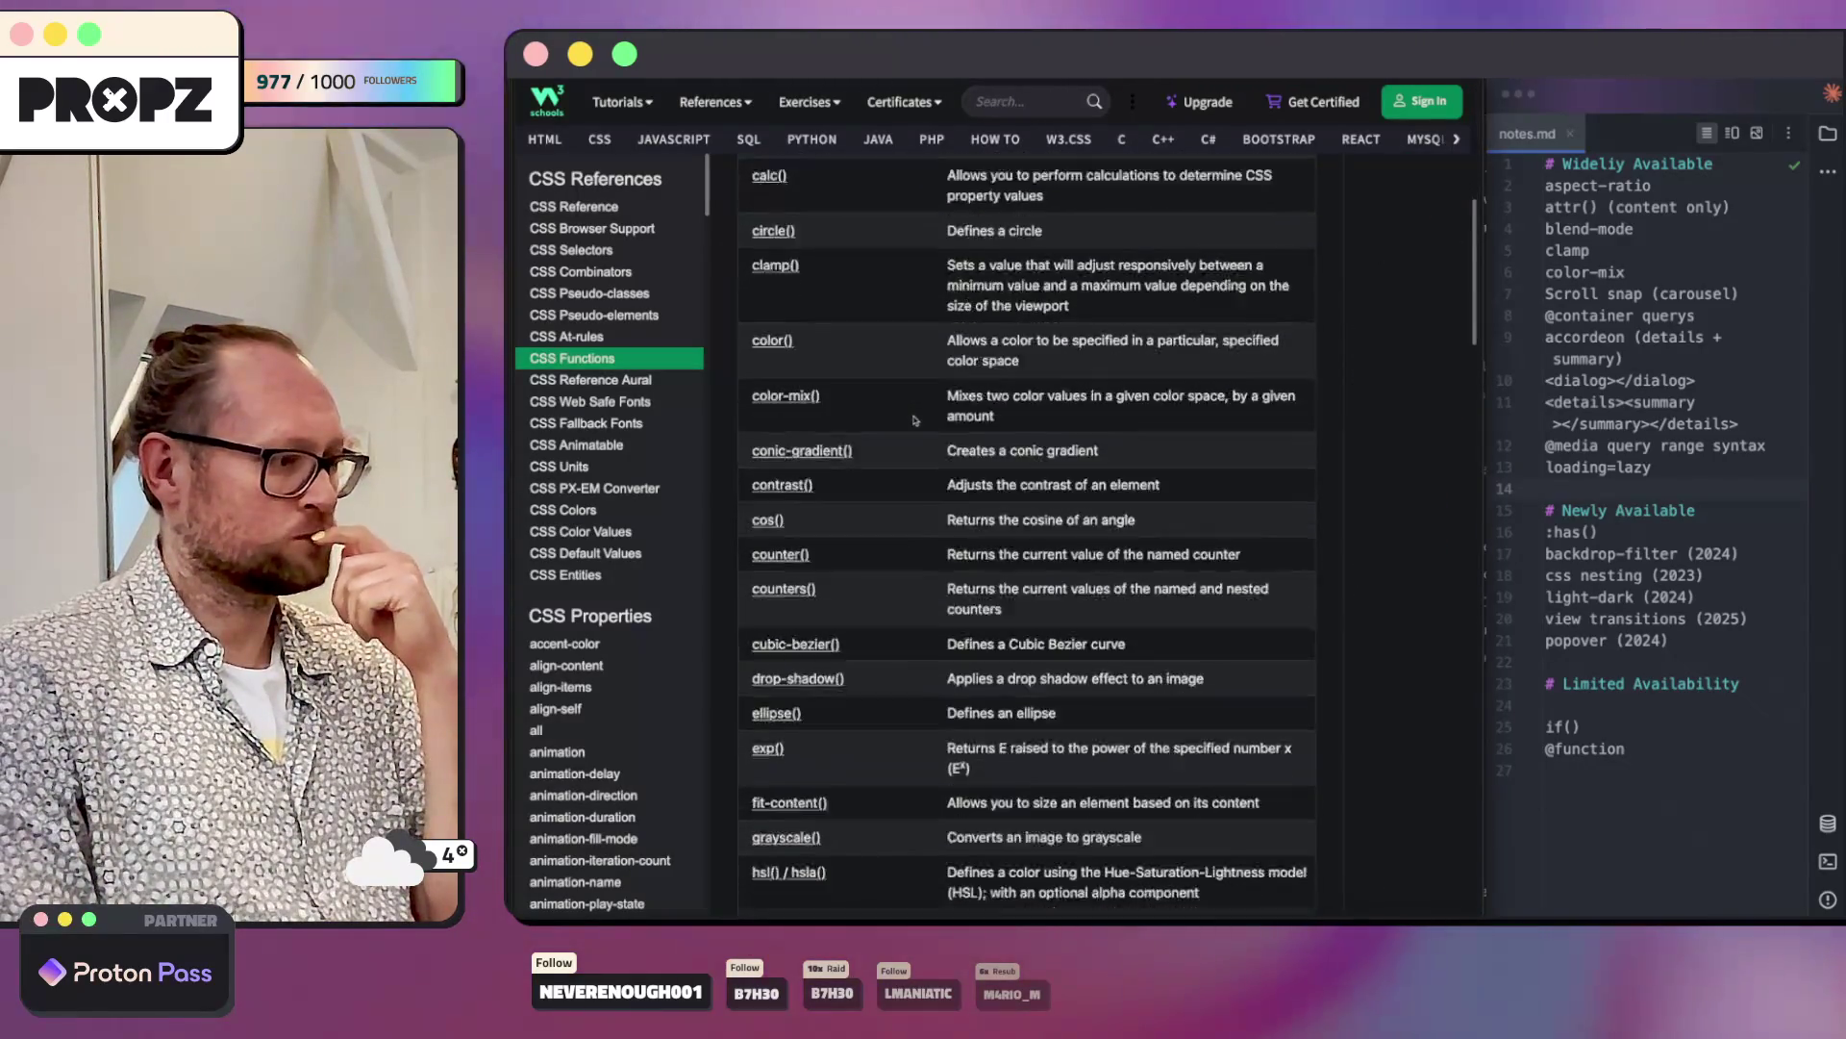
key(super+Left)
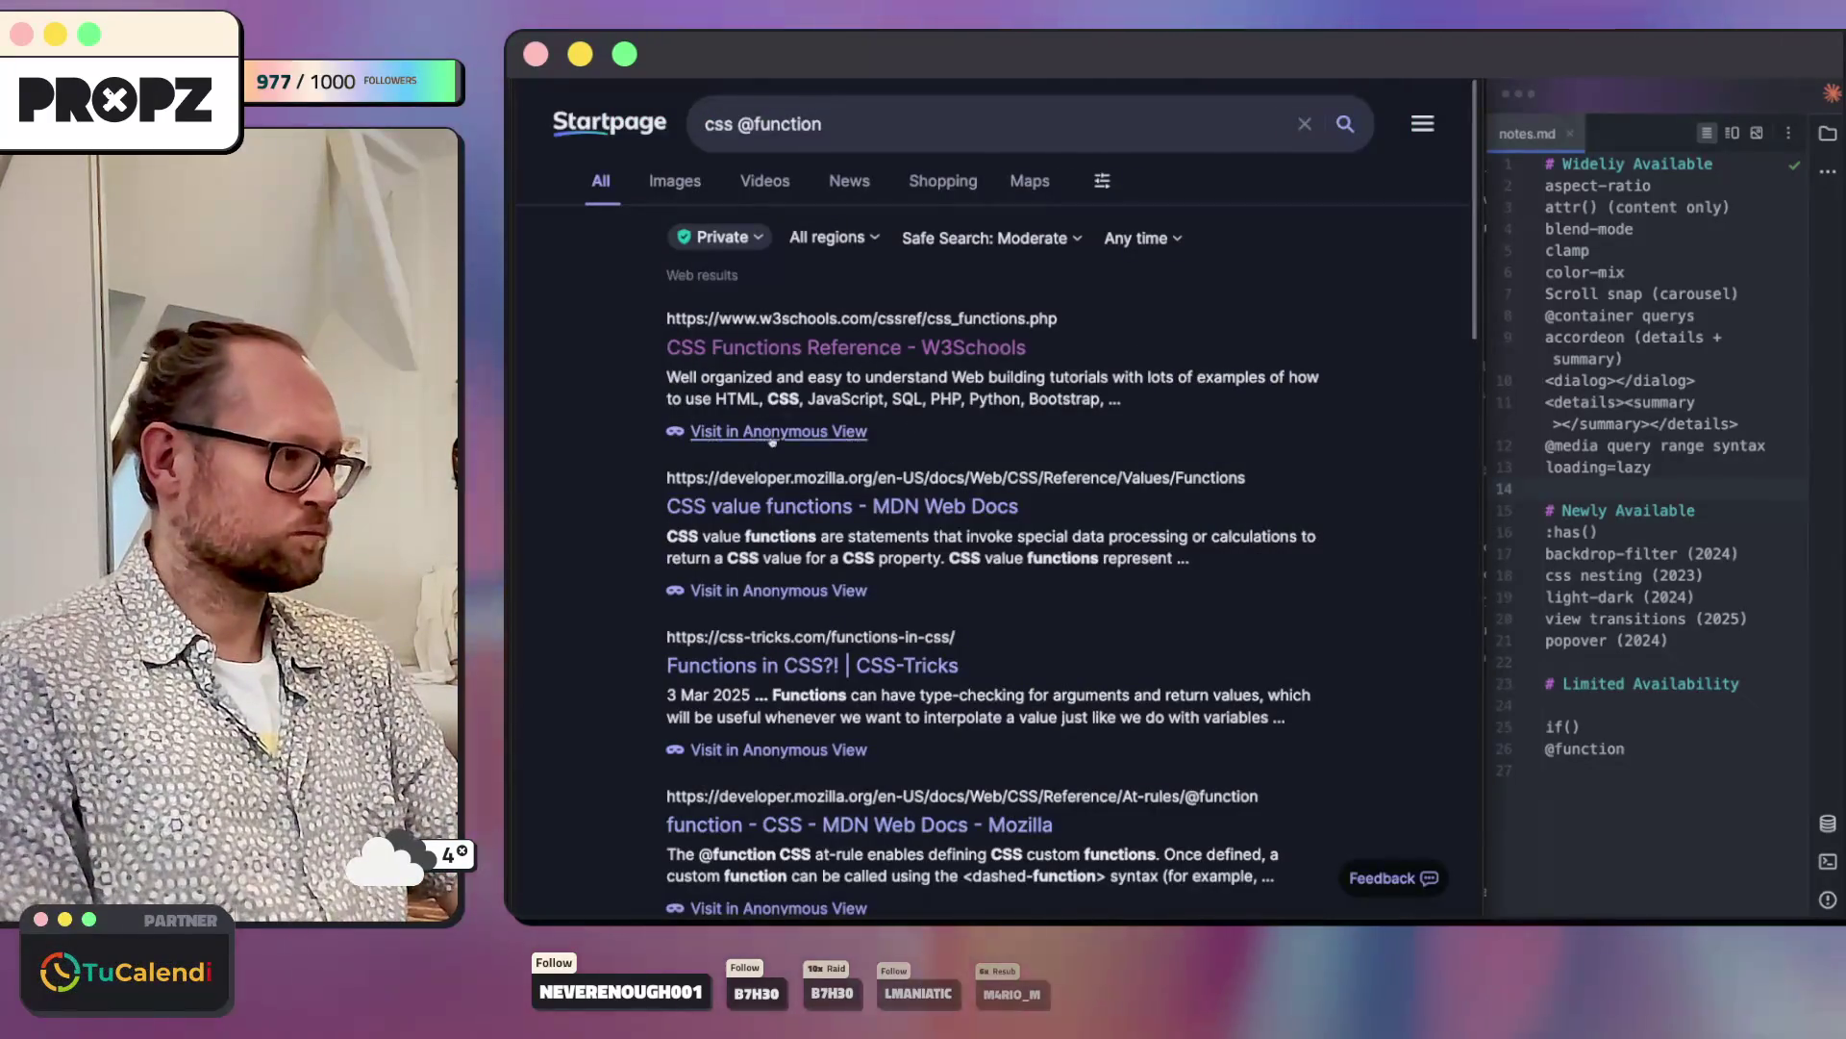
click(764, 666)
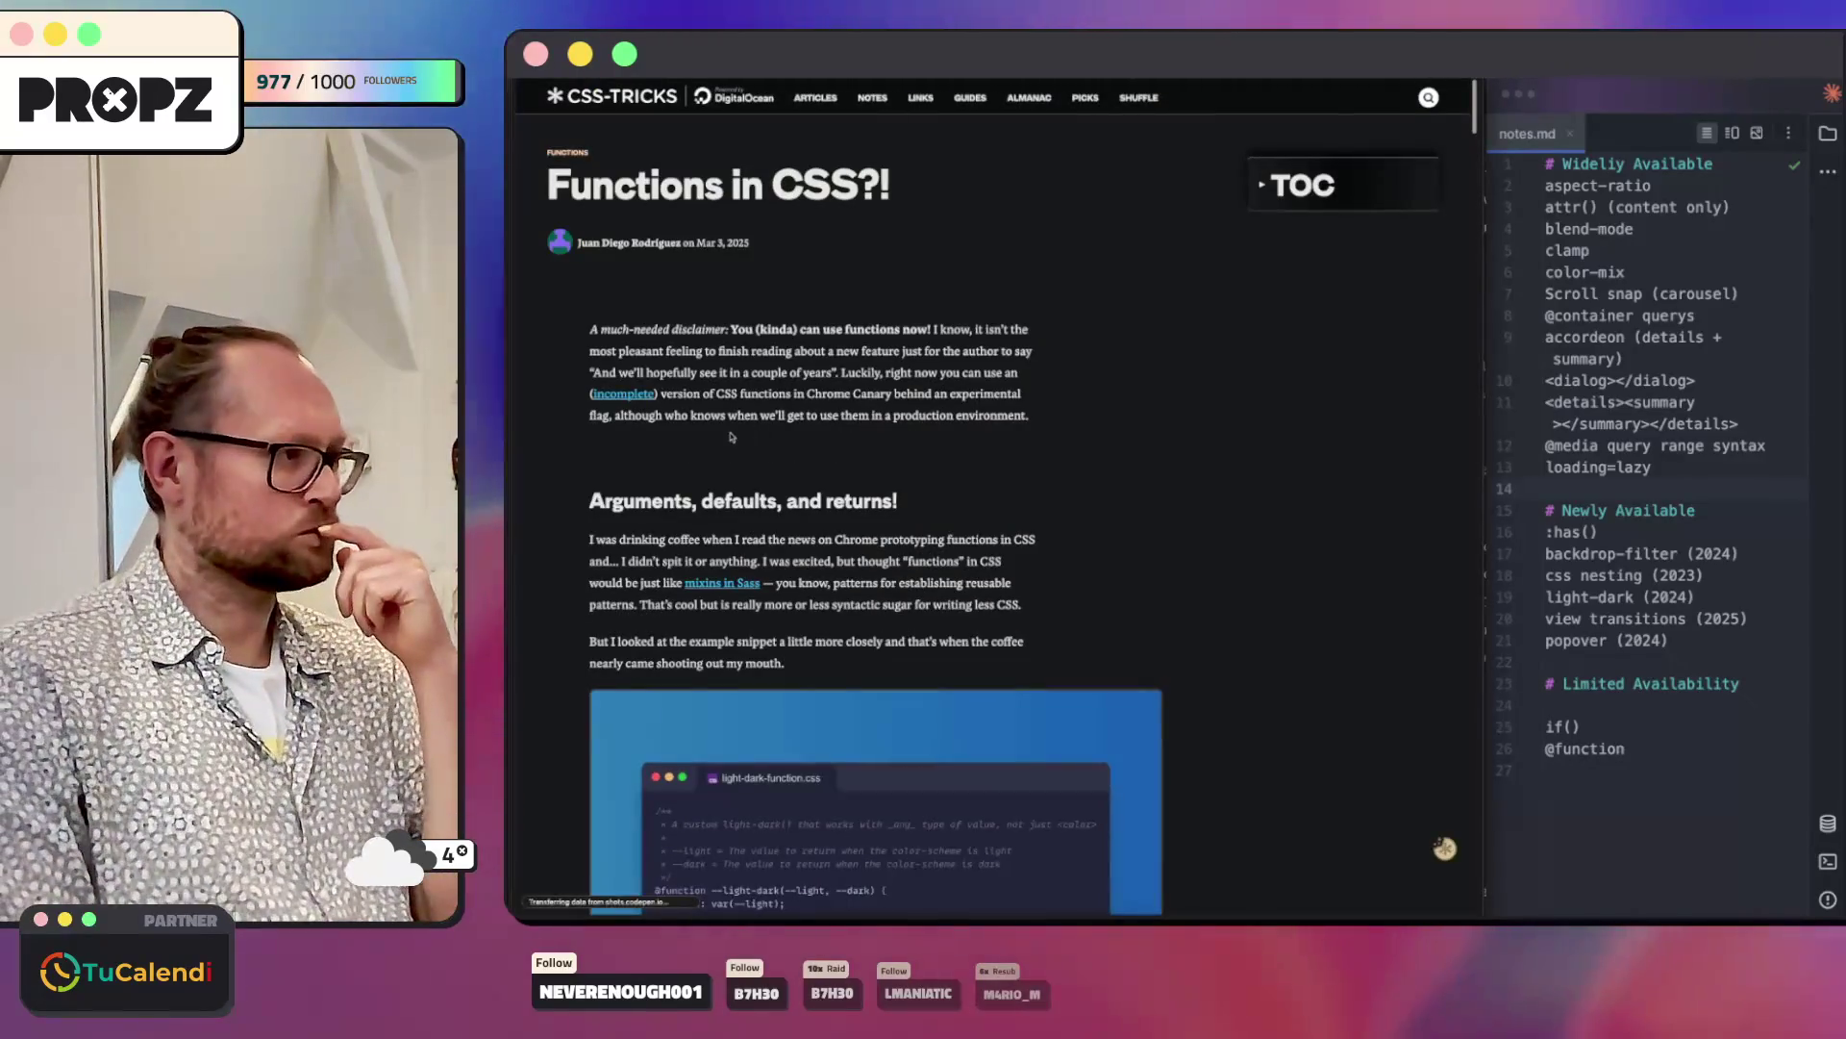
scroll(725, 438, down, 3)
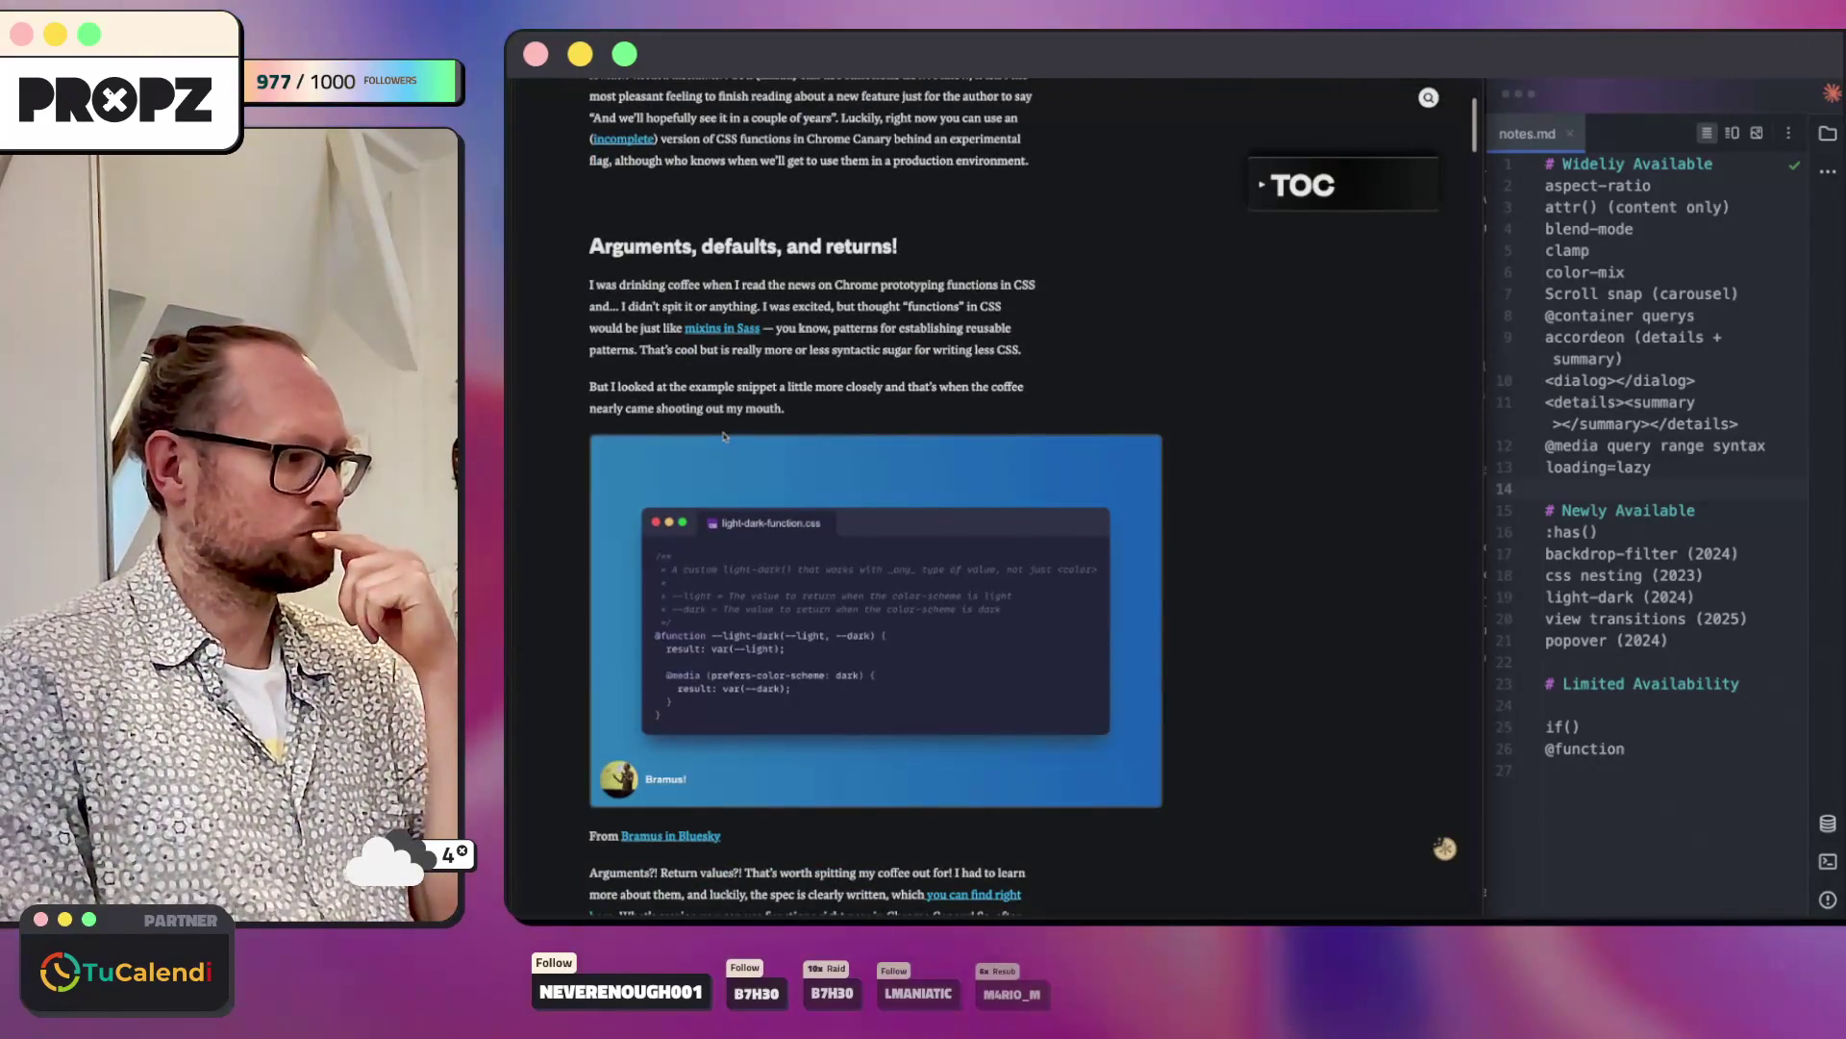
scroll(721, 435, down, 2)
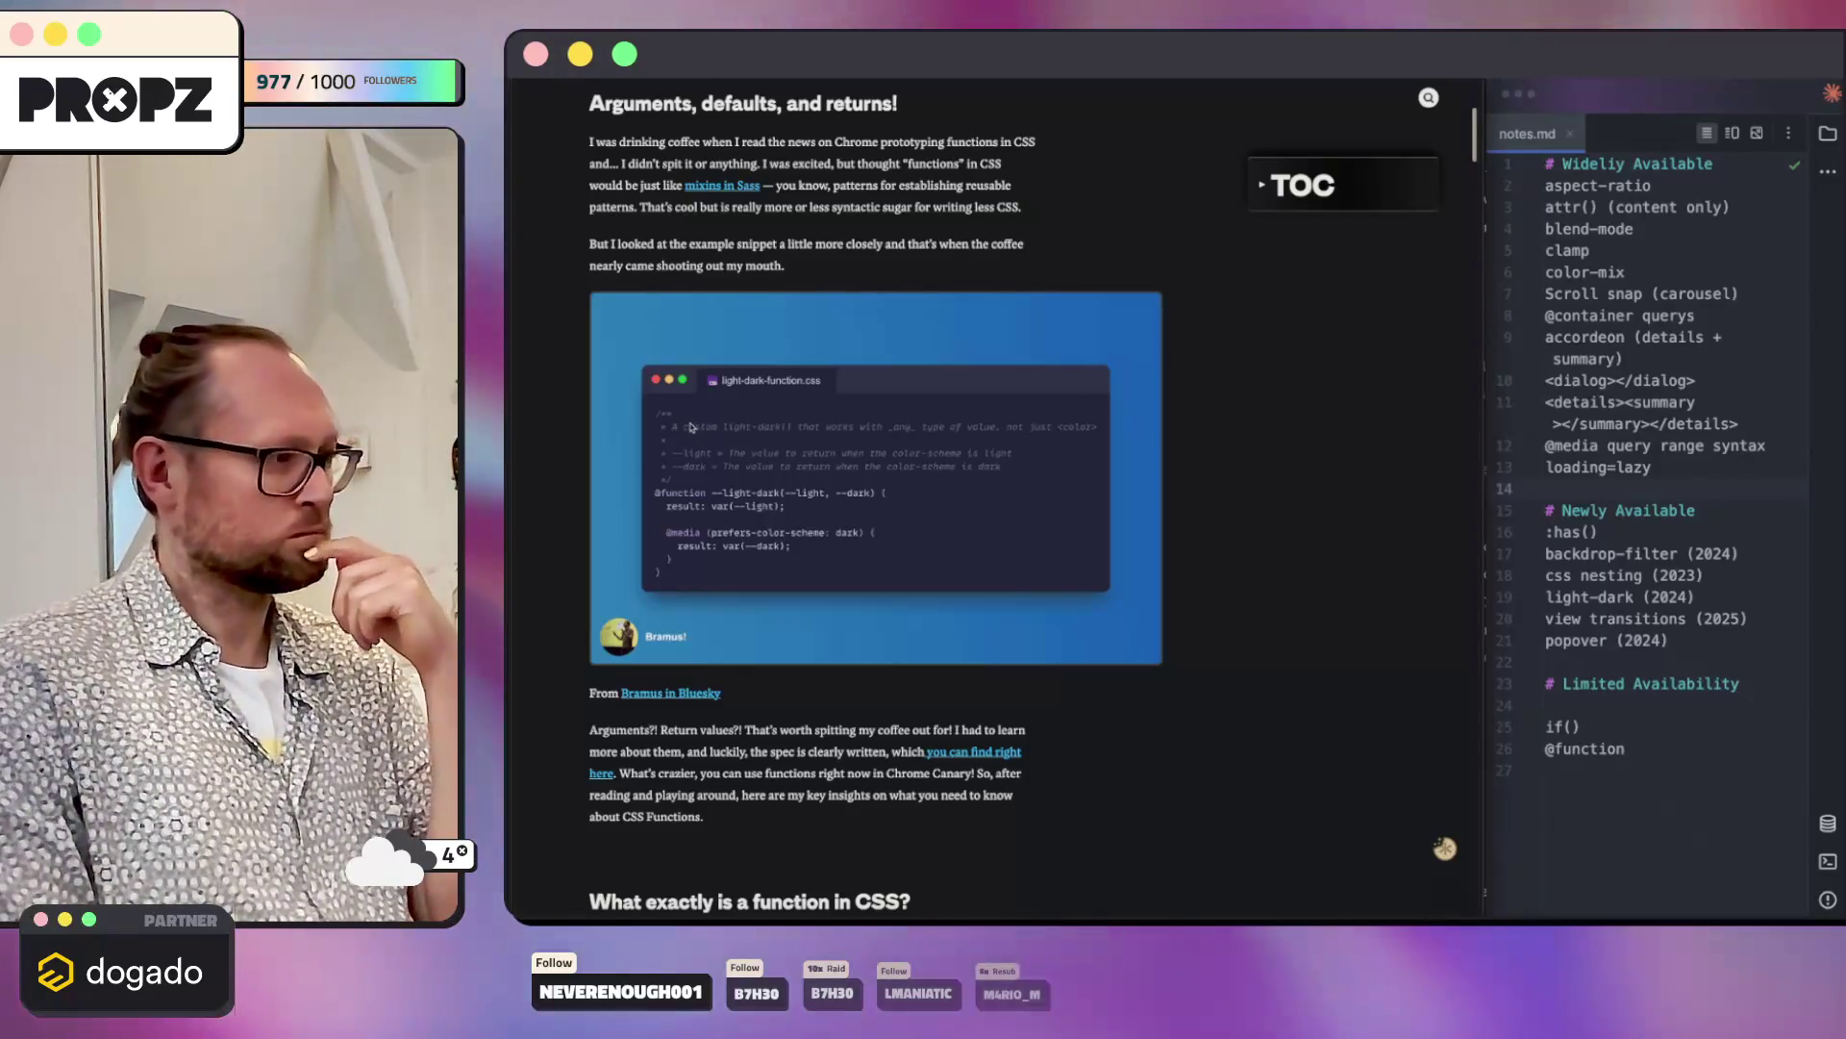
scroll(689, 433, down, 3)
scroll(690, 433, down, 4)
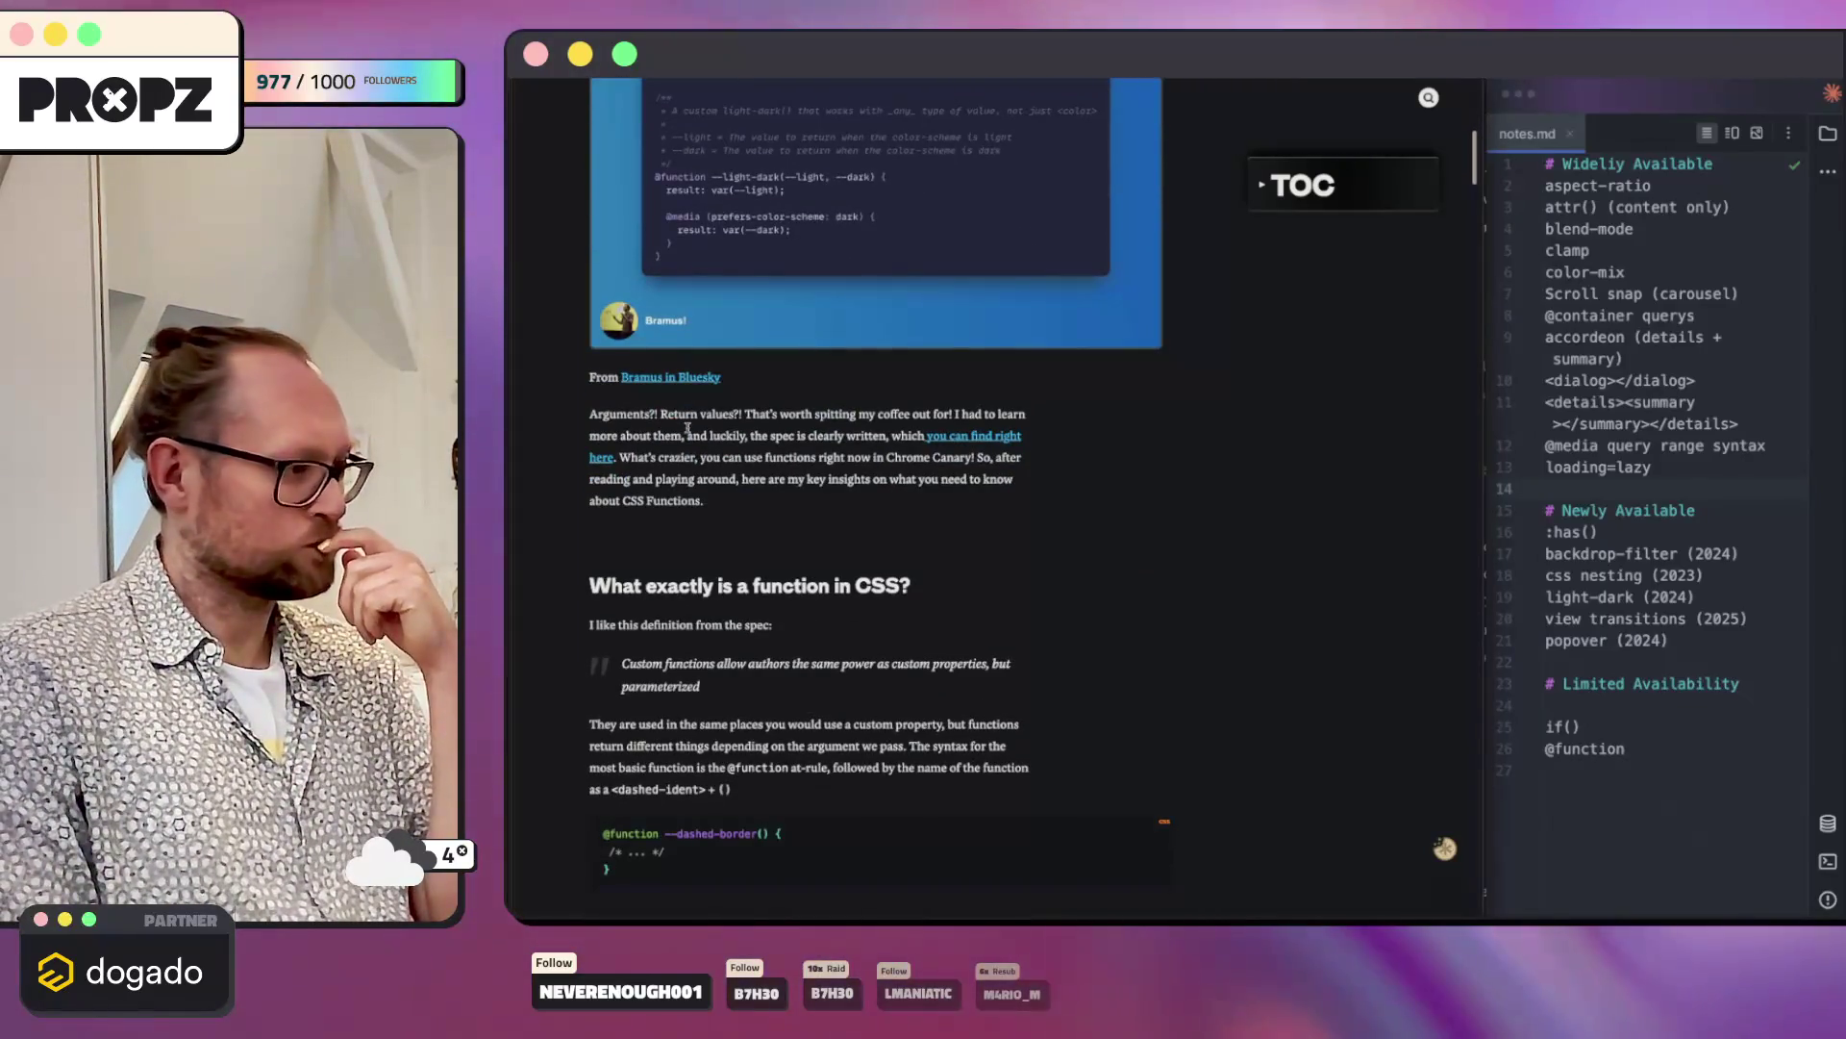
scroll(688, 427, down, 4)
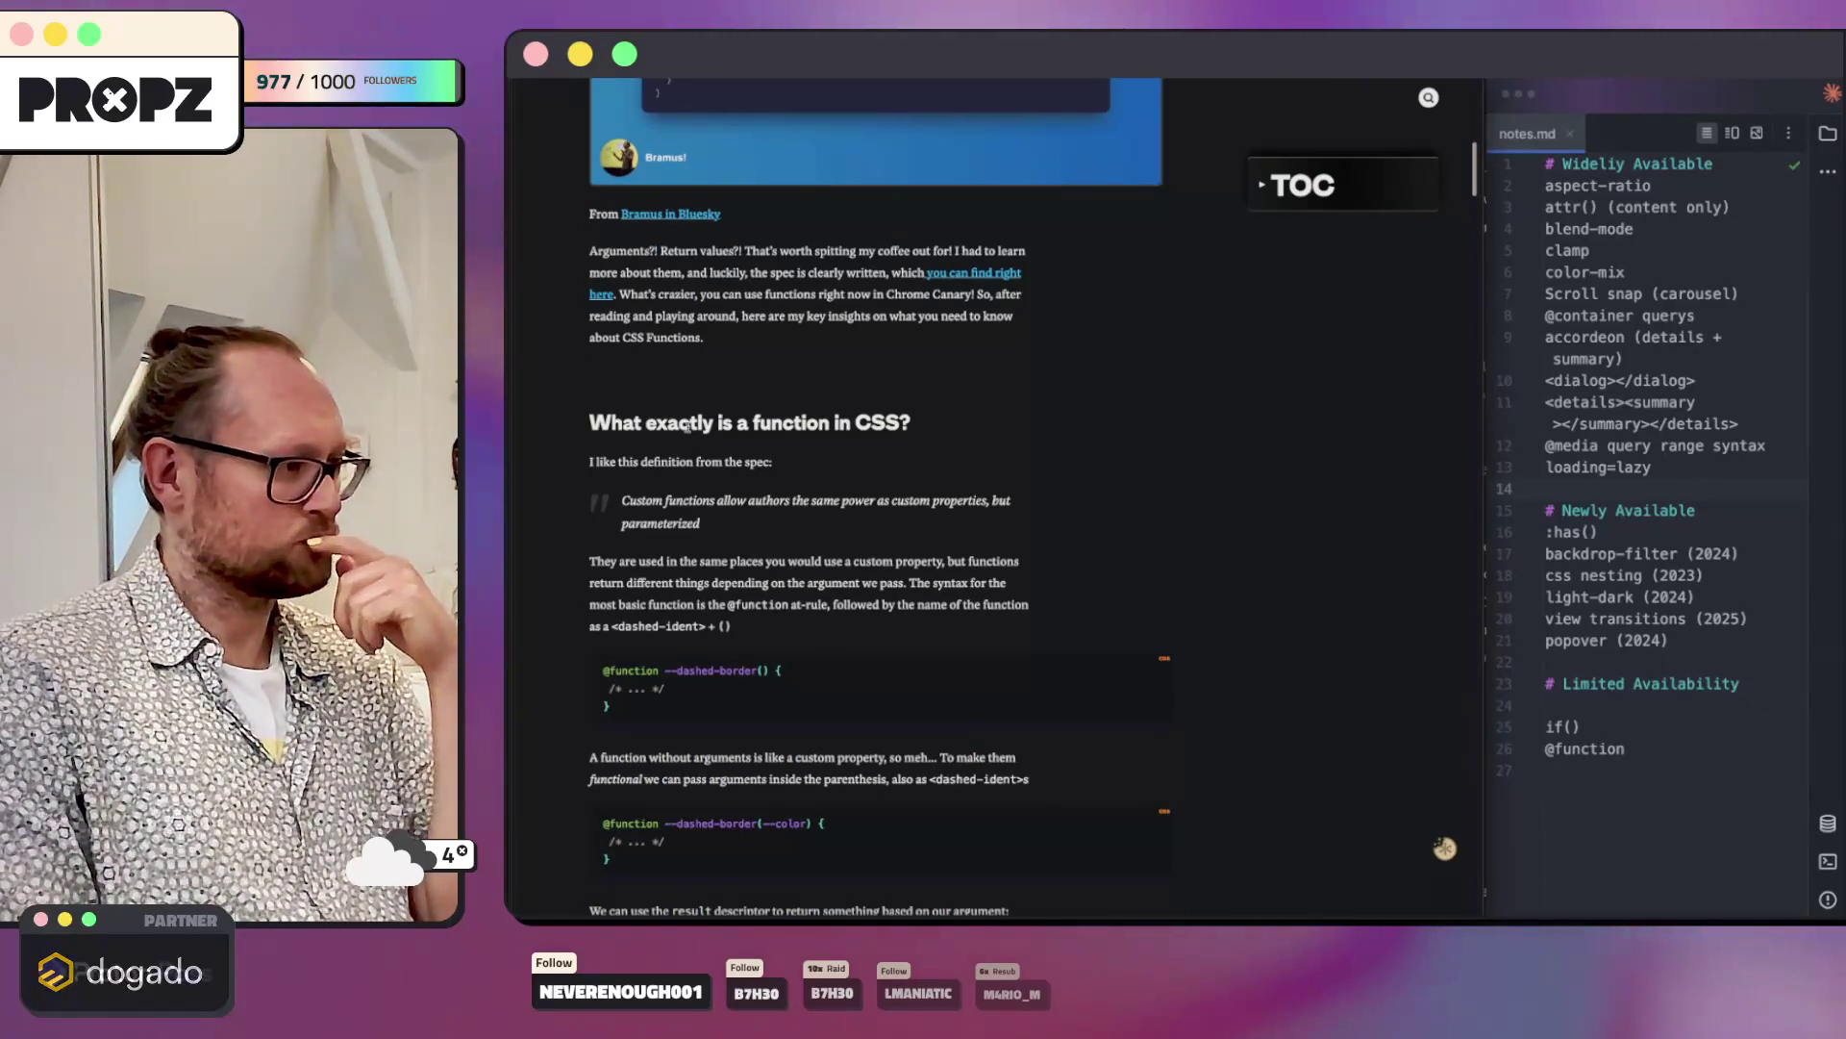
scroll(688, 427, down, 2)
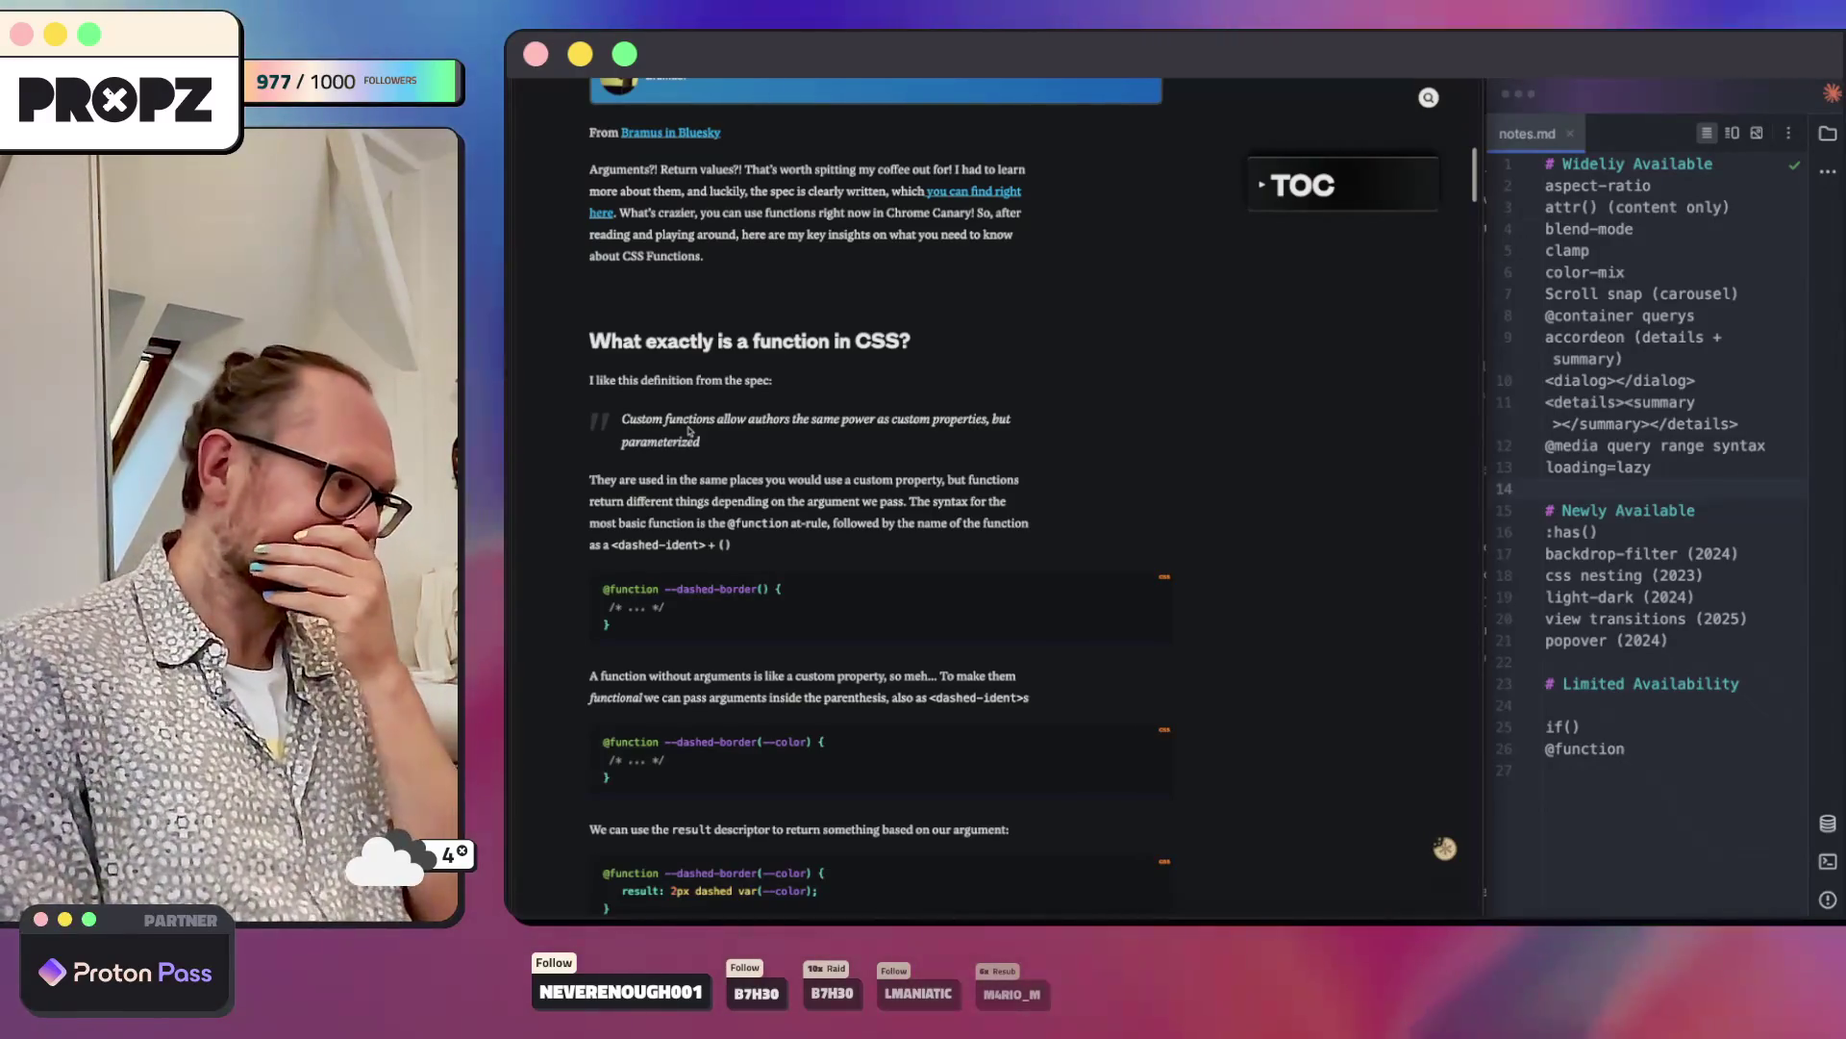
scroll(690, 431, down, 1)
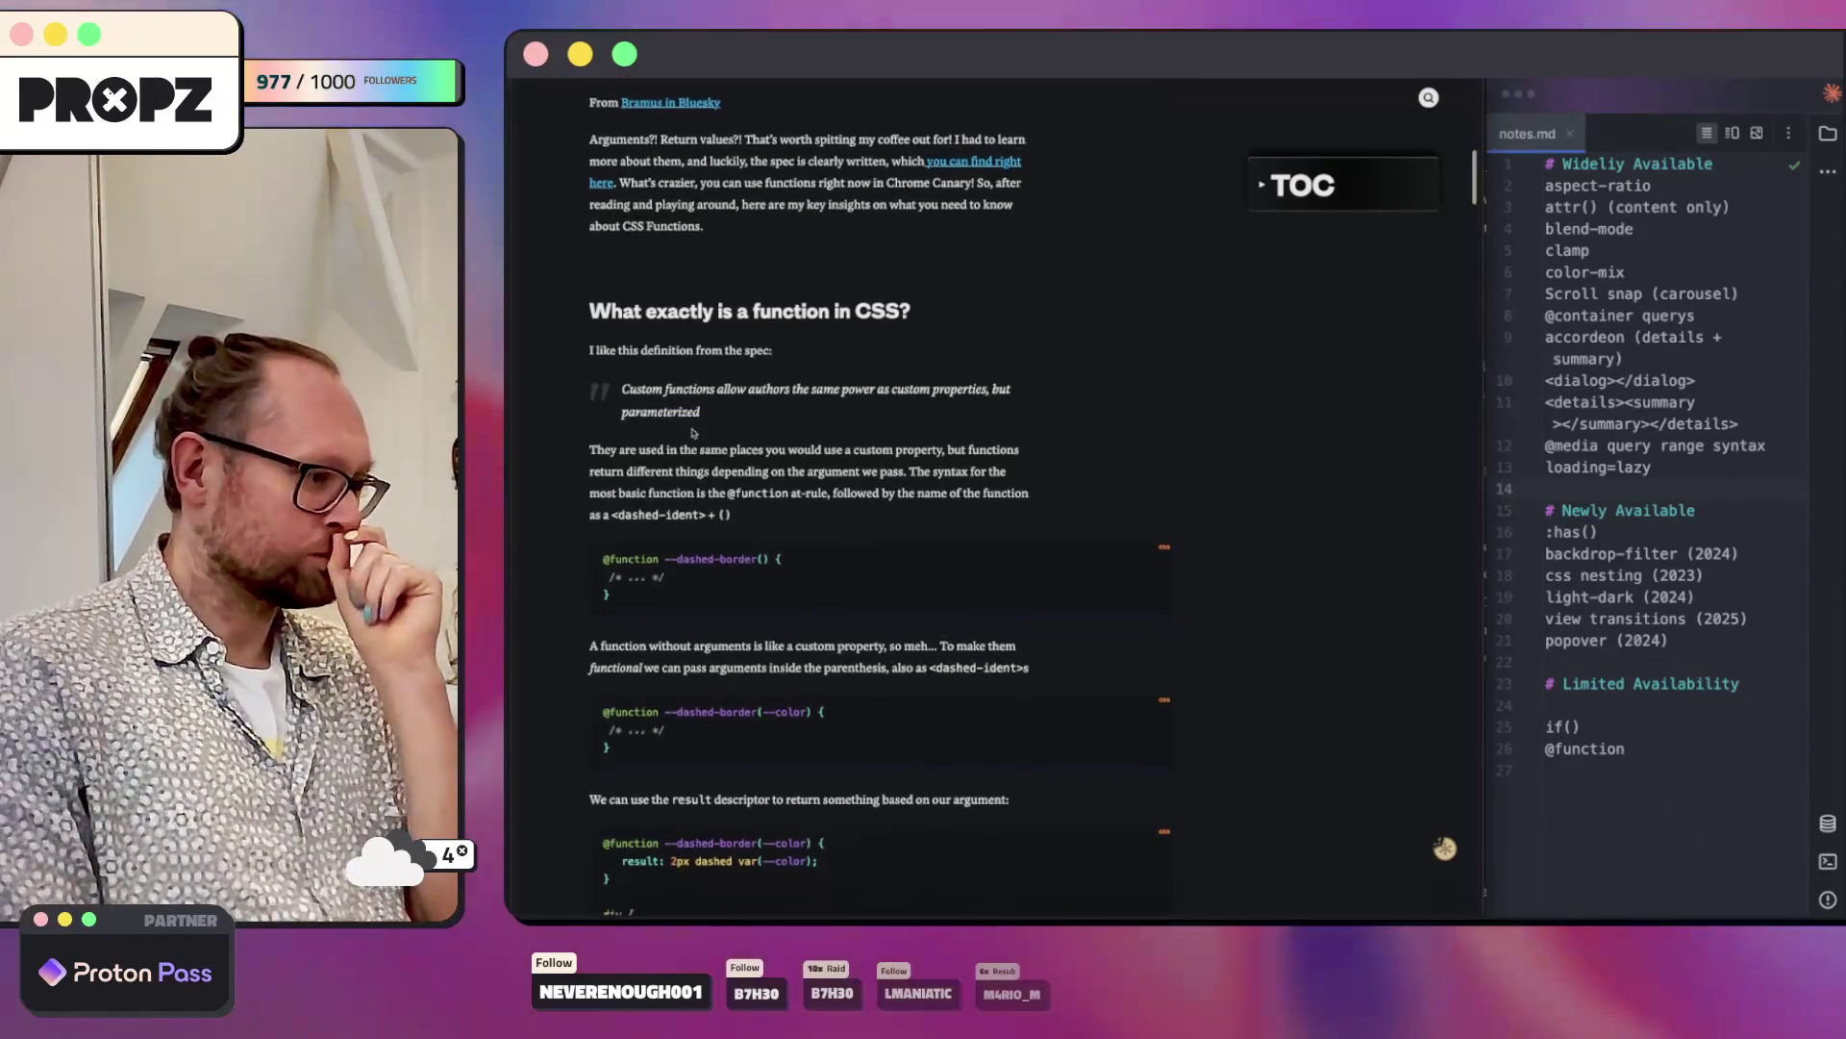
scroll(692, 432, down, 1)
scroll(693, 432, down, 4)
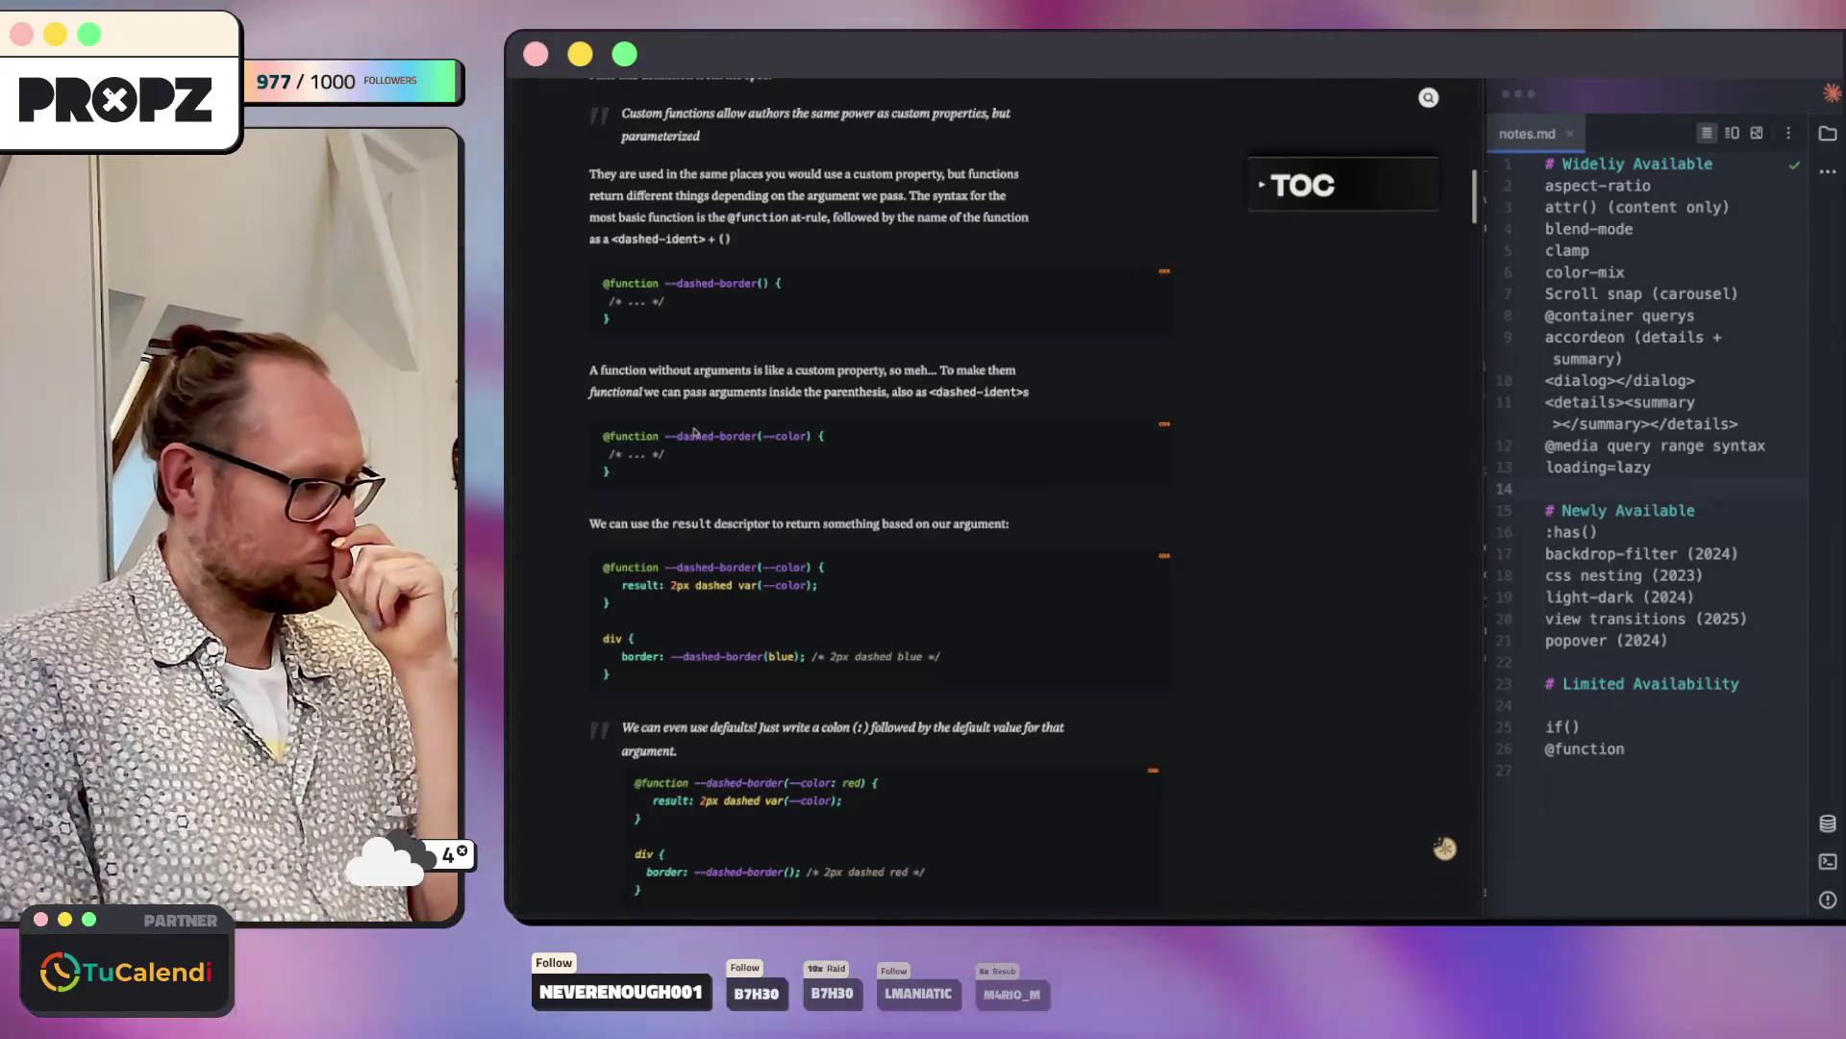
scroll(693, 432, down, 2)
scroll(693, 430, down, 1)
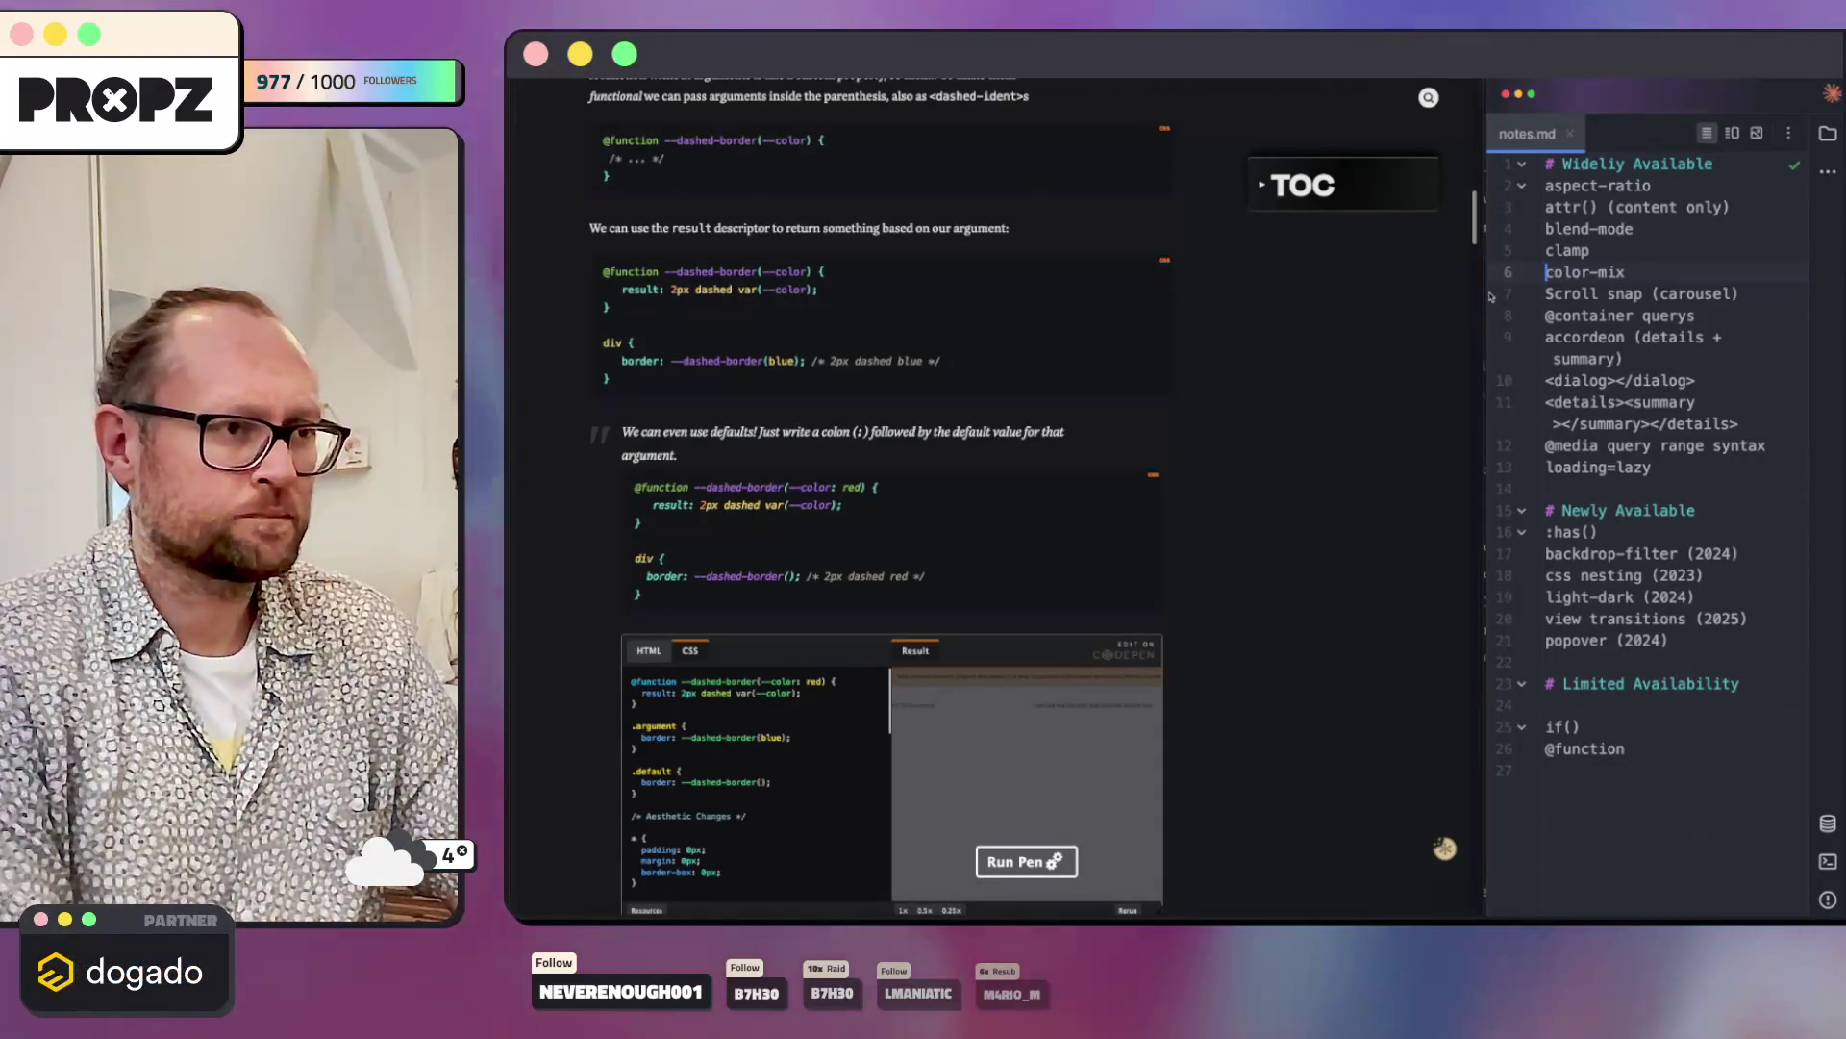
mouse_move(1487, 293)
mouse_down()
mouse_move(673, 317)
mouse_move(509, 346)
mouse_up()
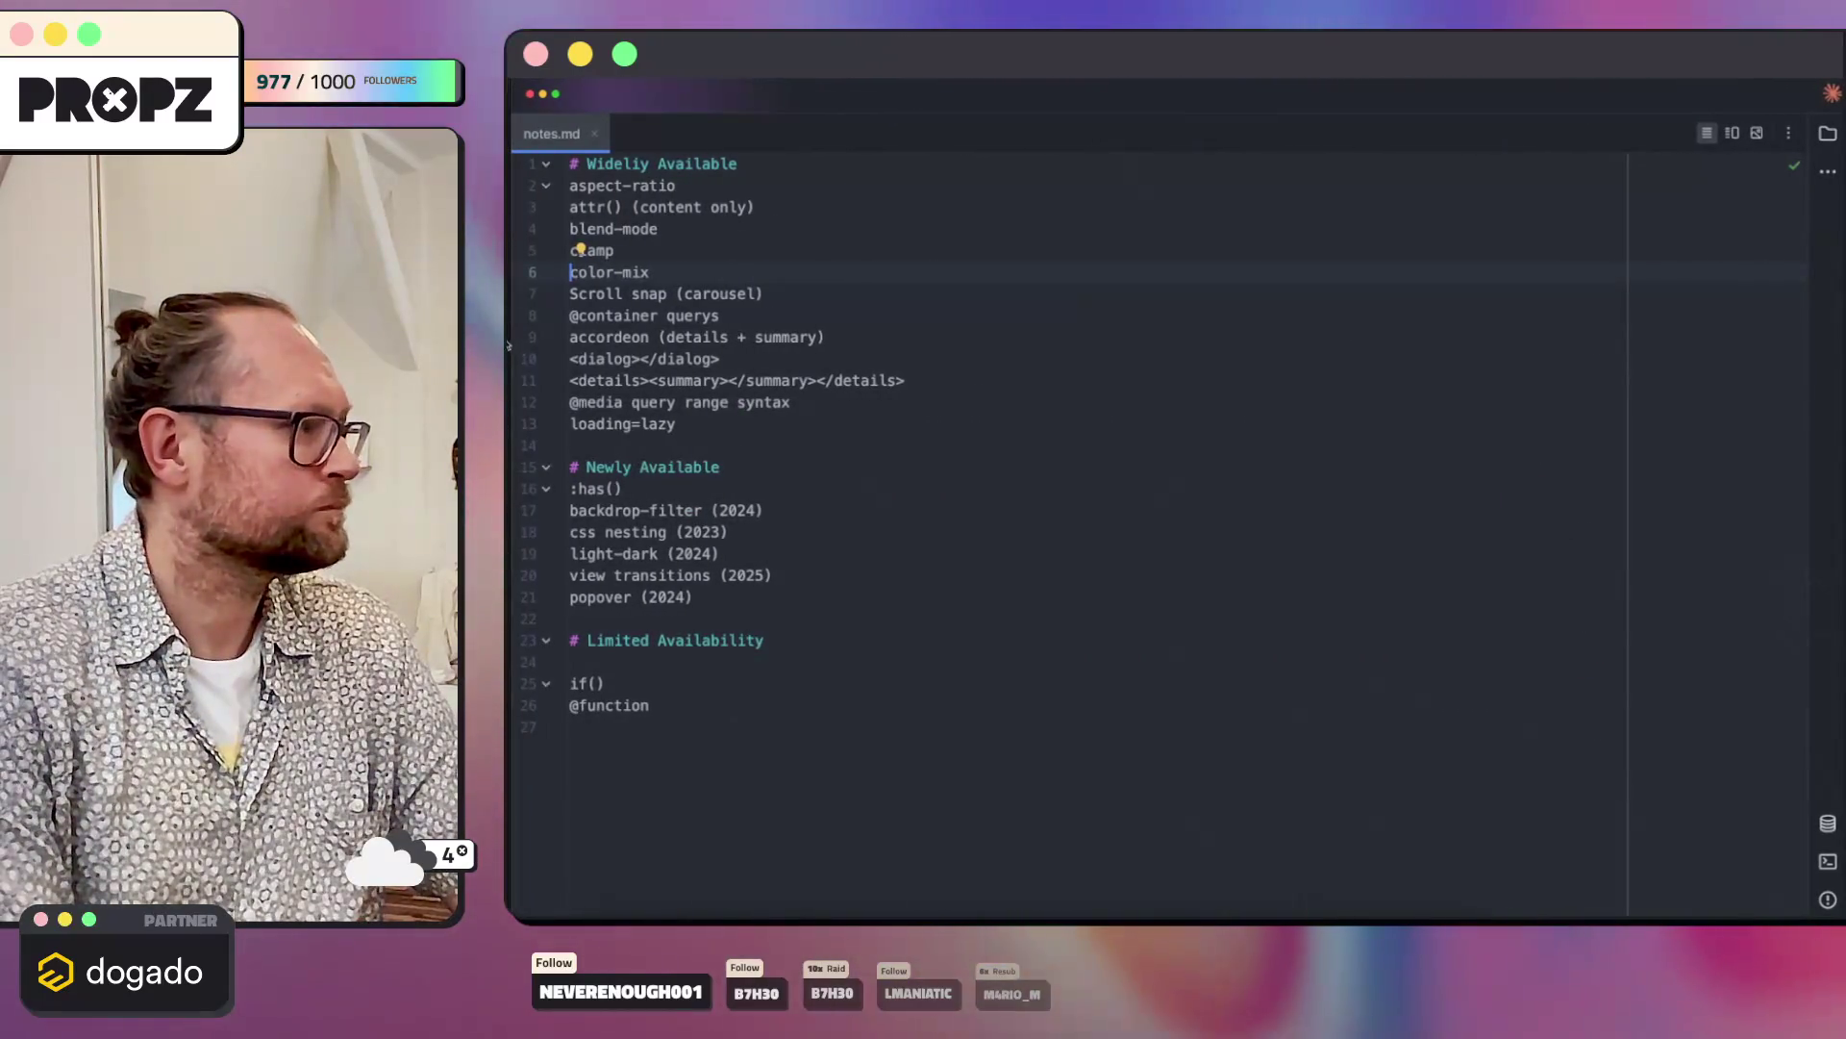
Delete the Scroll snap line and reorder the <dialog> and <details> lines after loading=lazy.
click(630, 295)
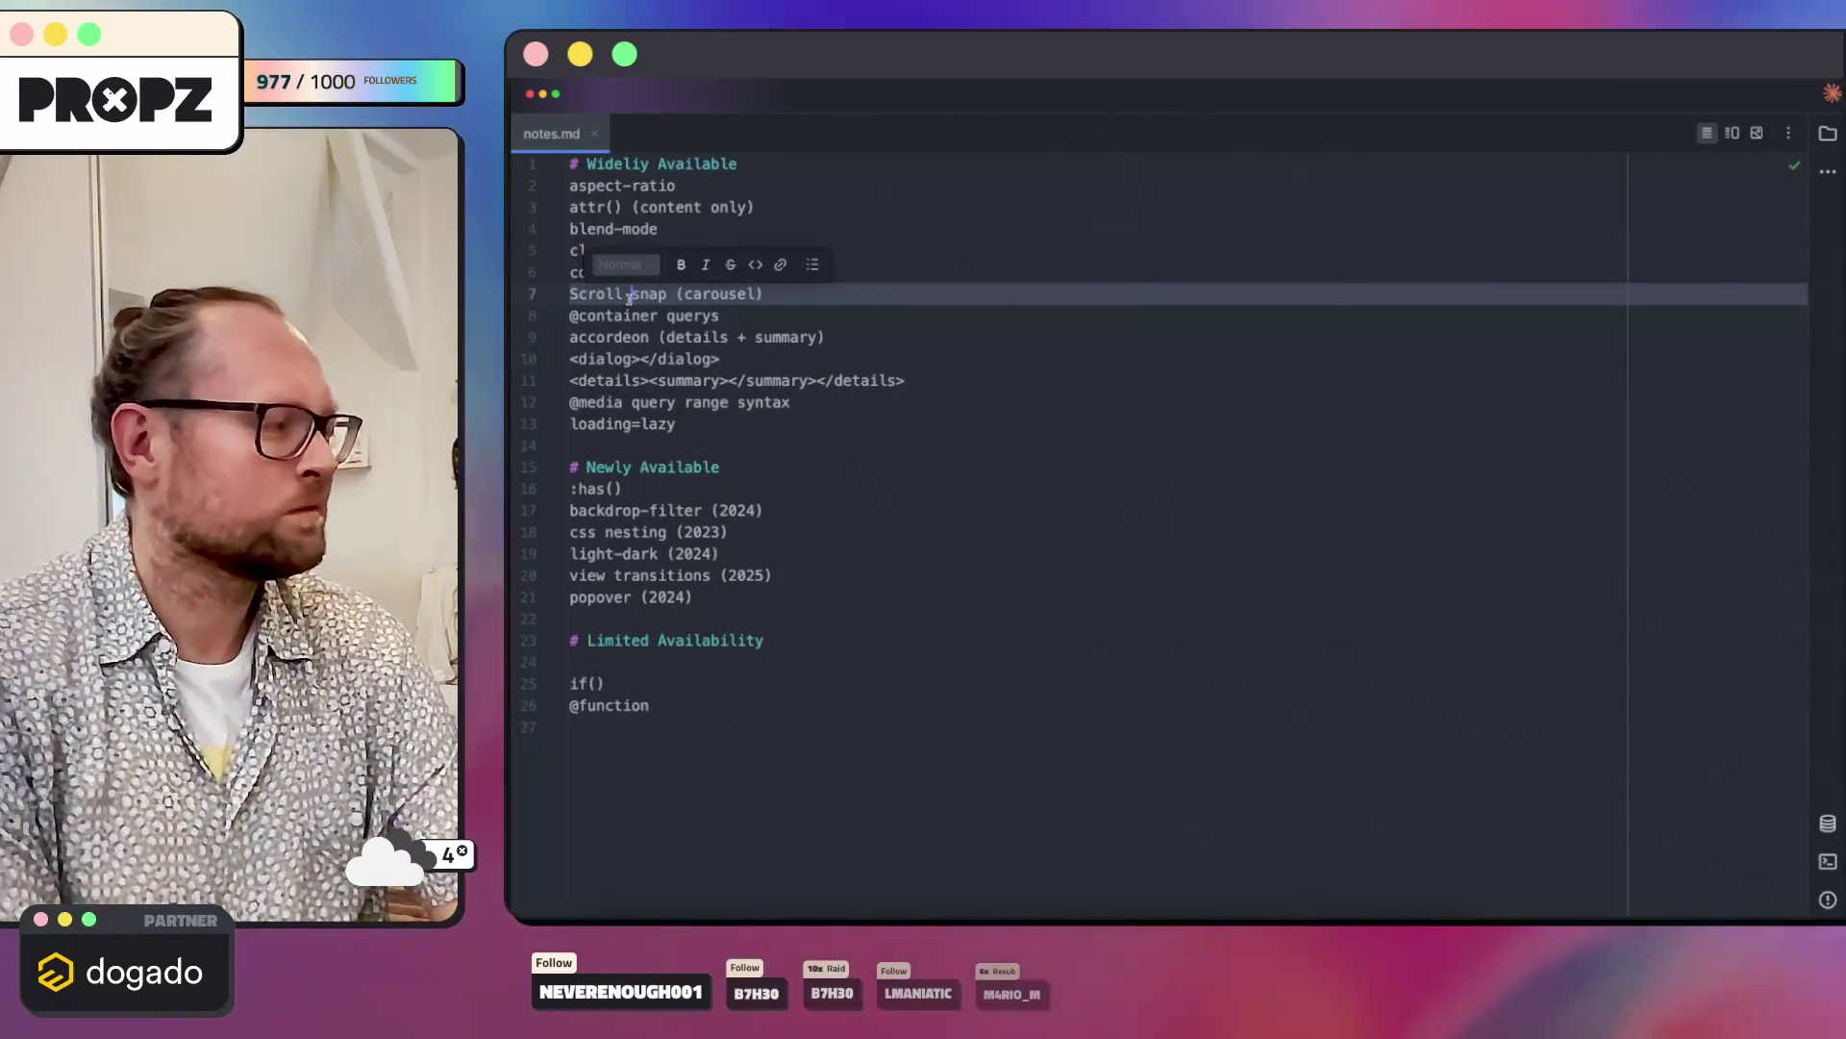
key(BackSpace)
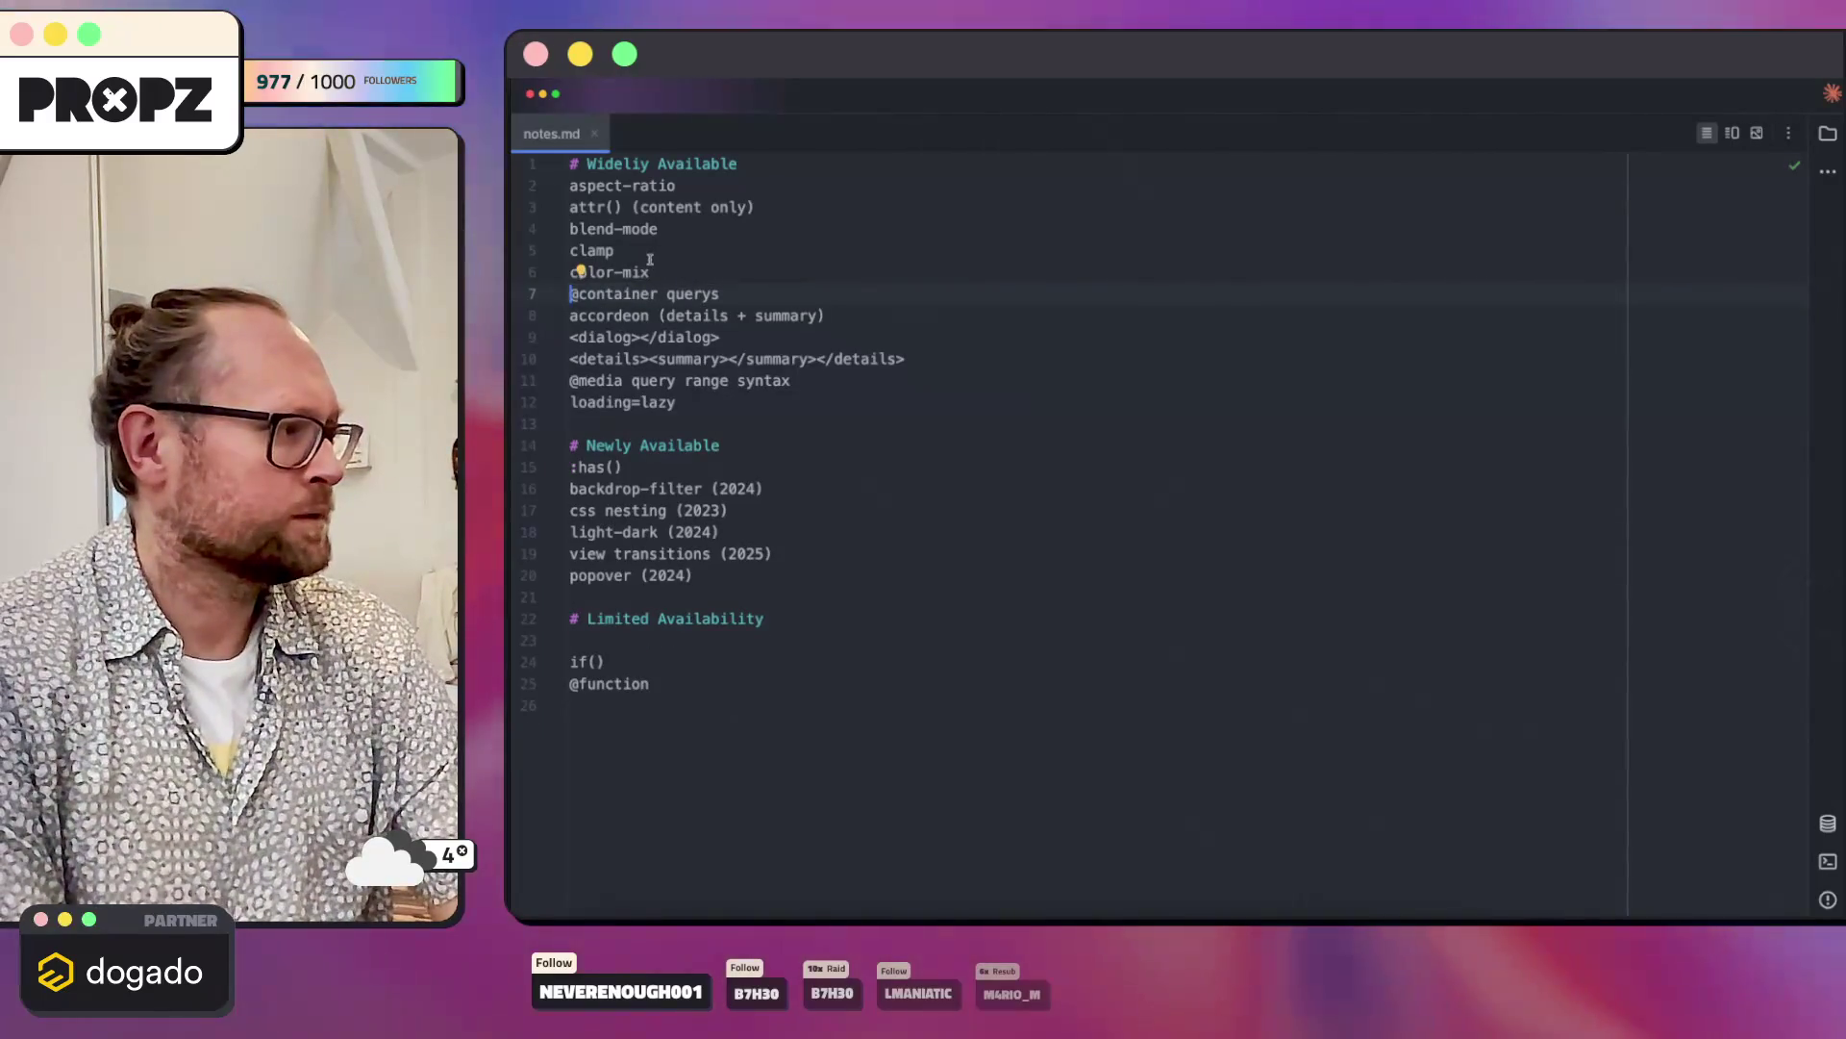
key(Down)
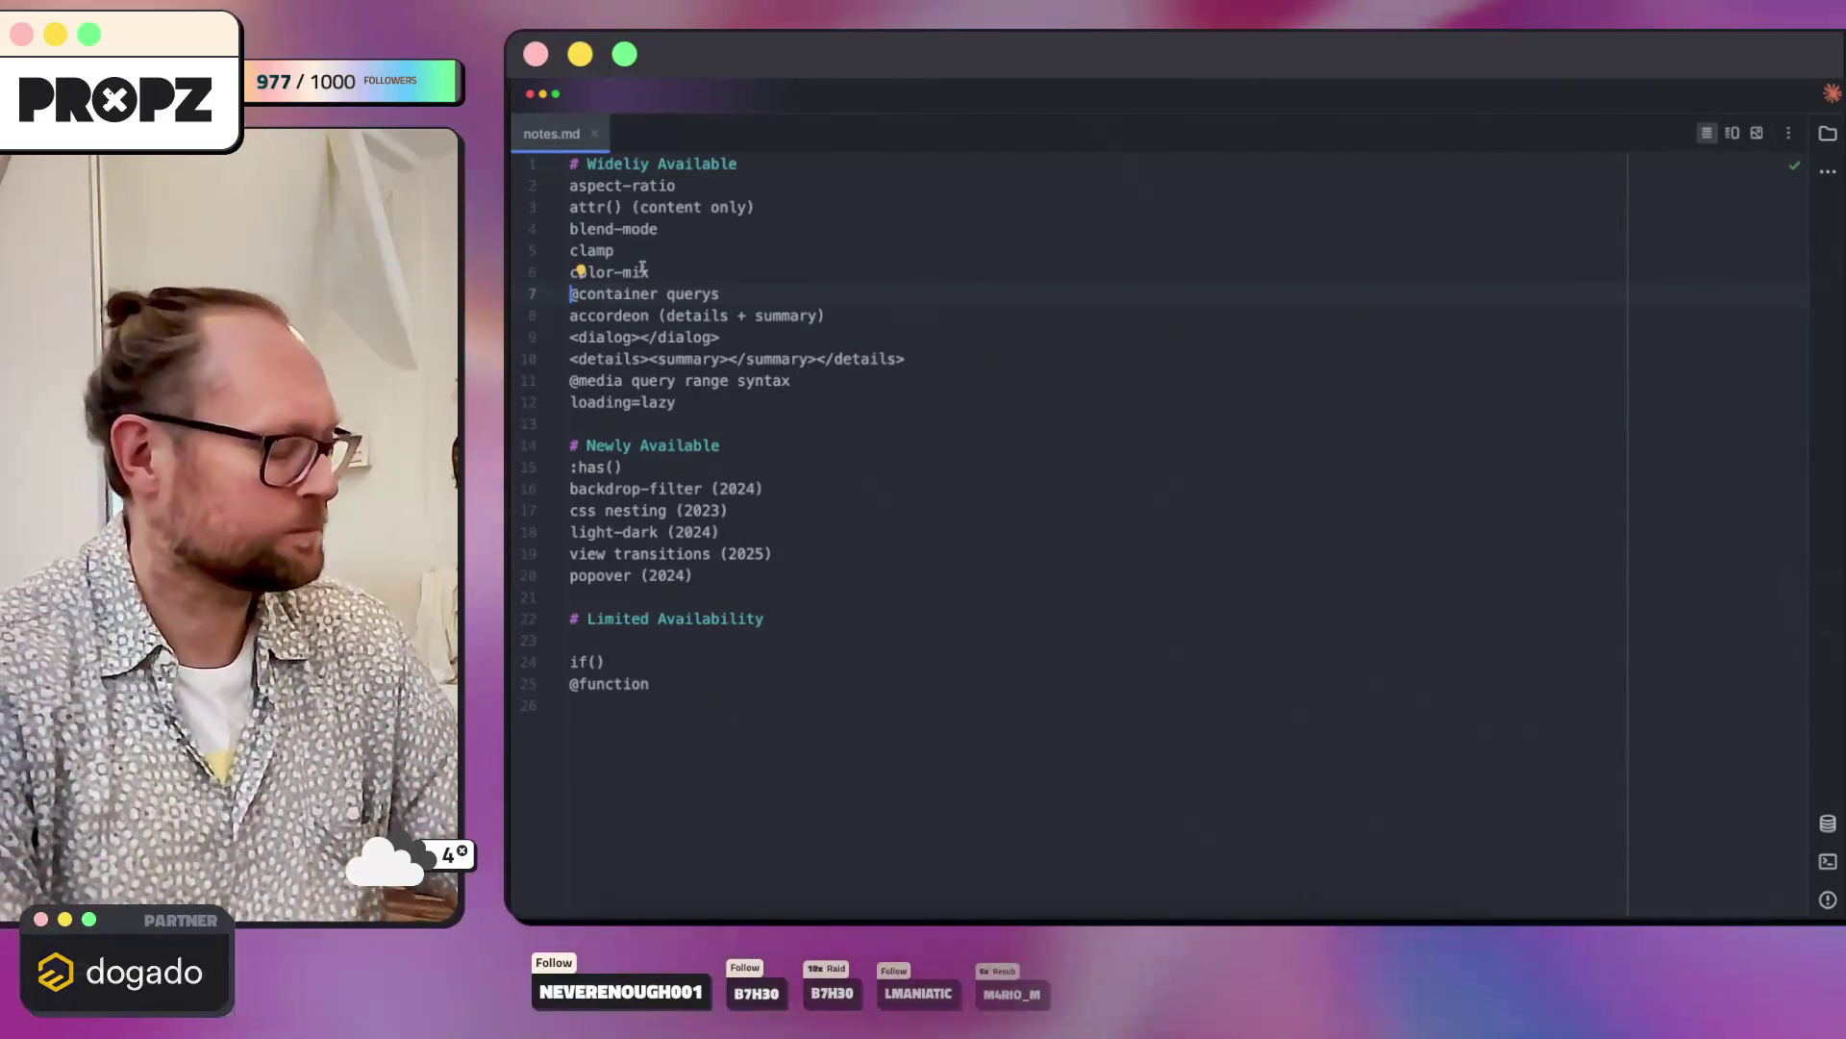
key(alt+Down)
key(alt+Down)
key(alt+Down)
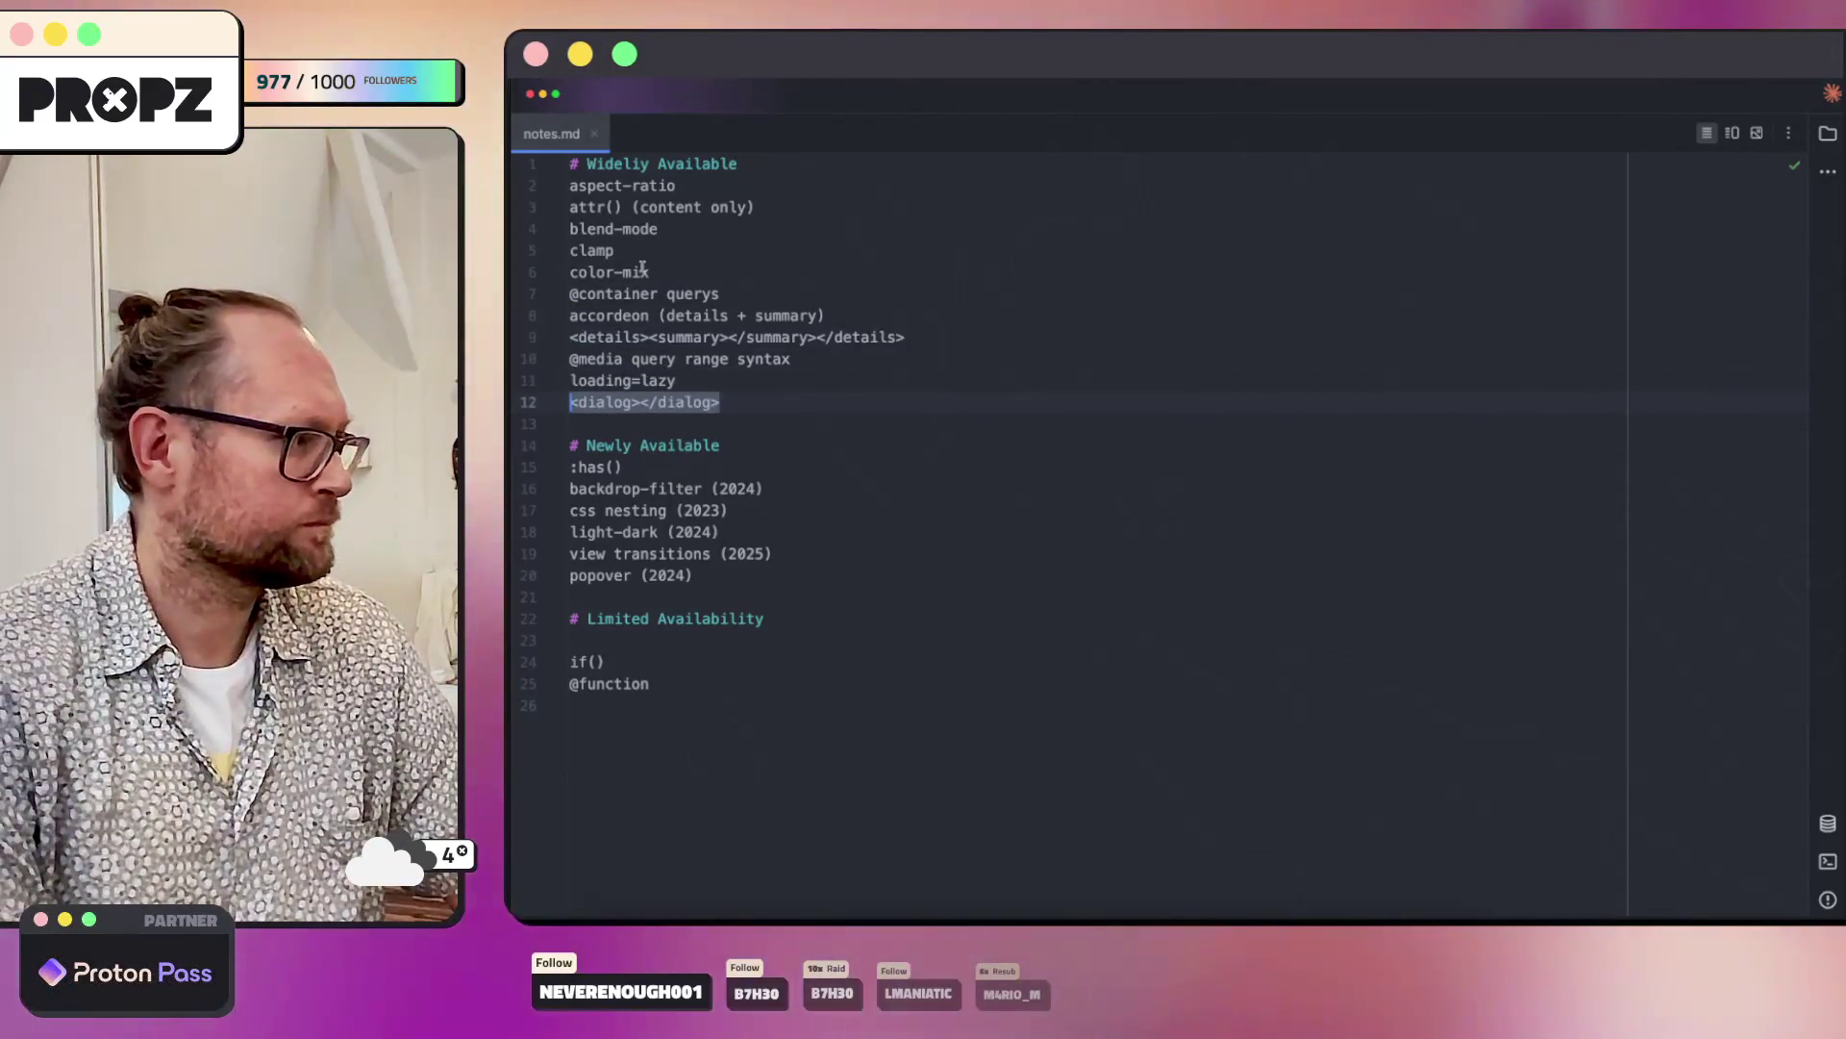
key(Up)
key(alt+Down)
key(alt+Down)
key(alt+Down)
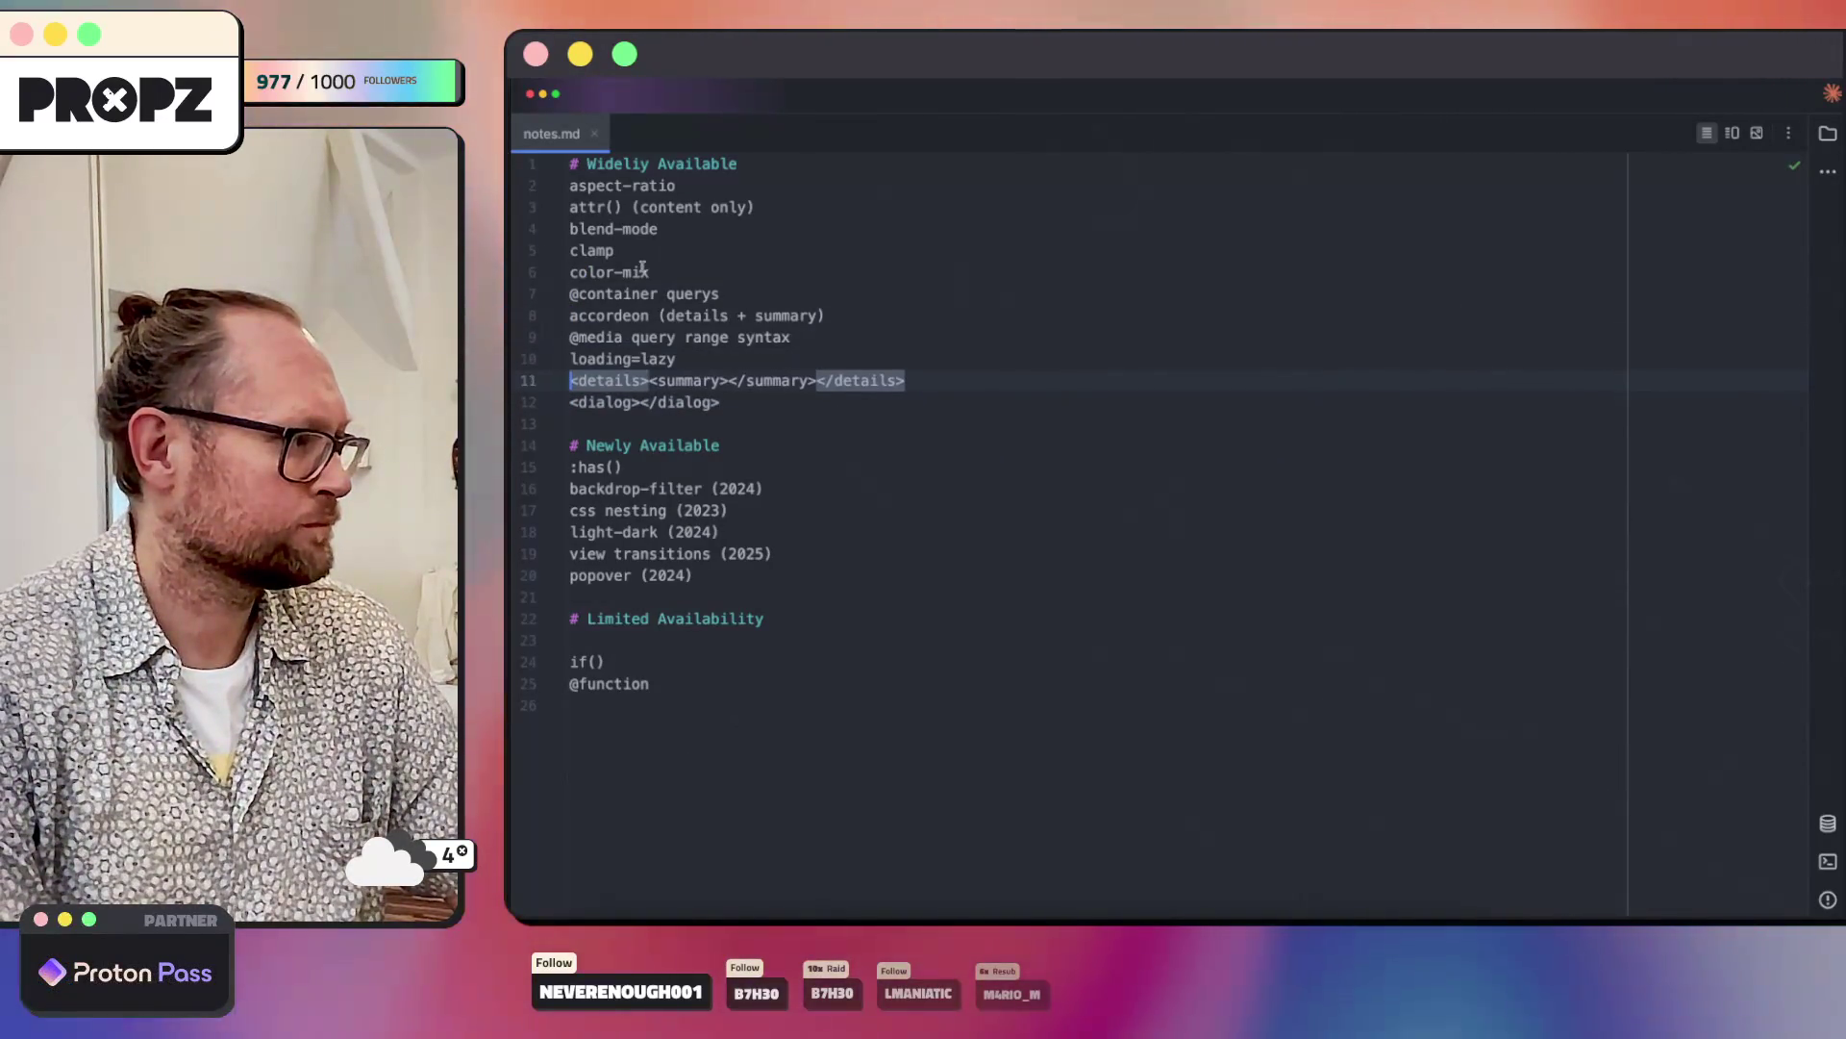
key(Down)
key(Down)
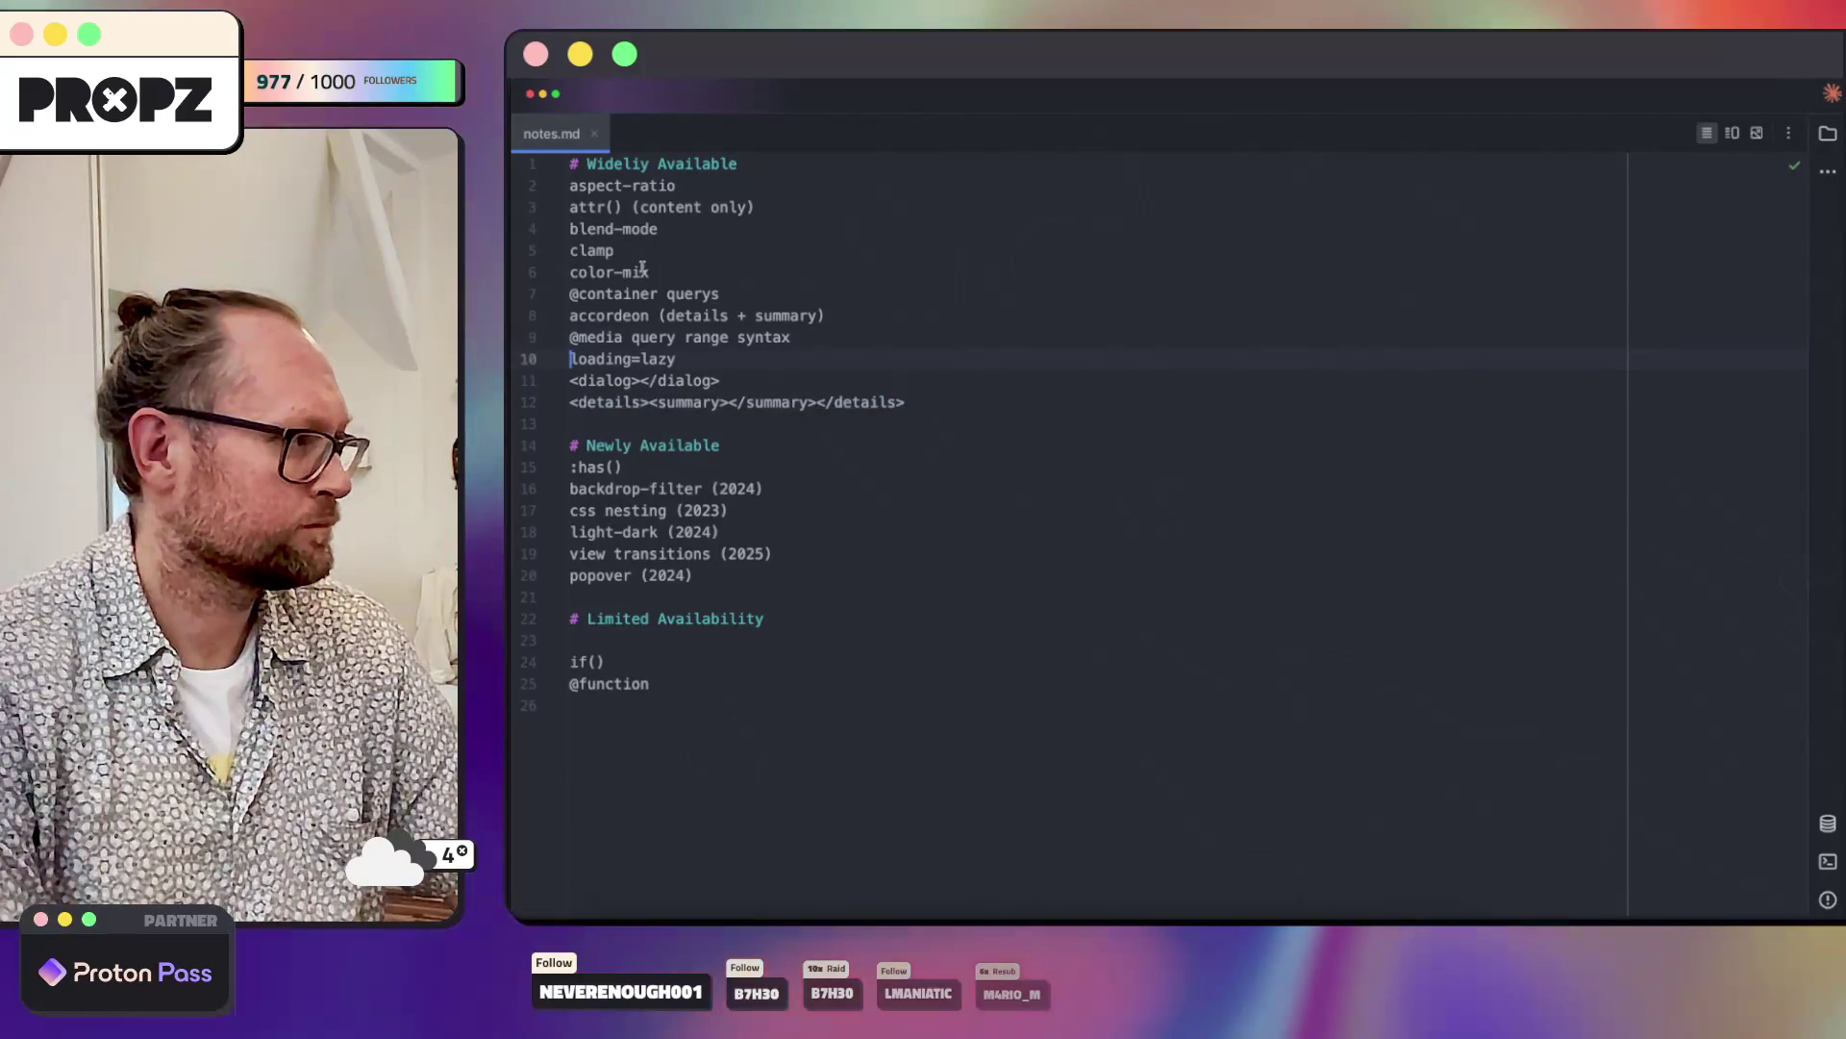
key(shift+End)
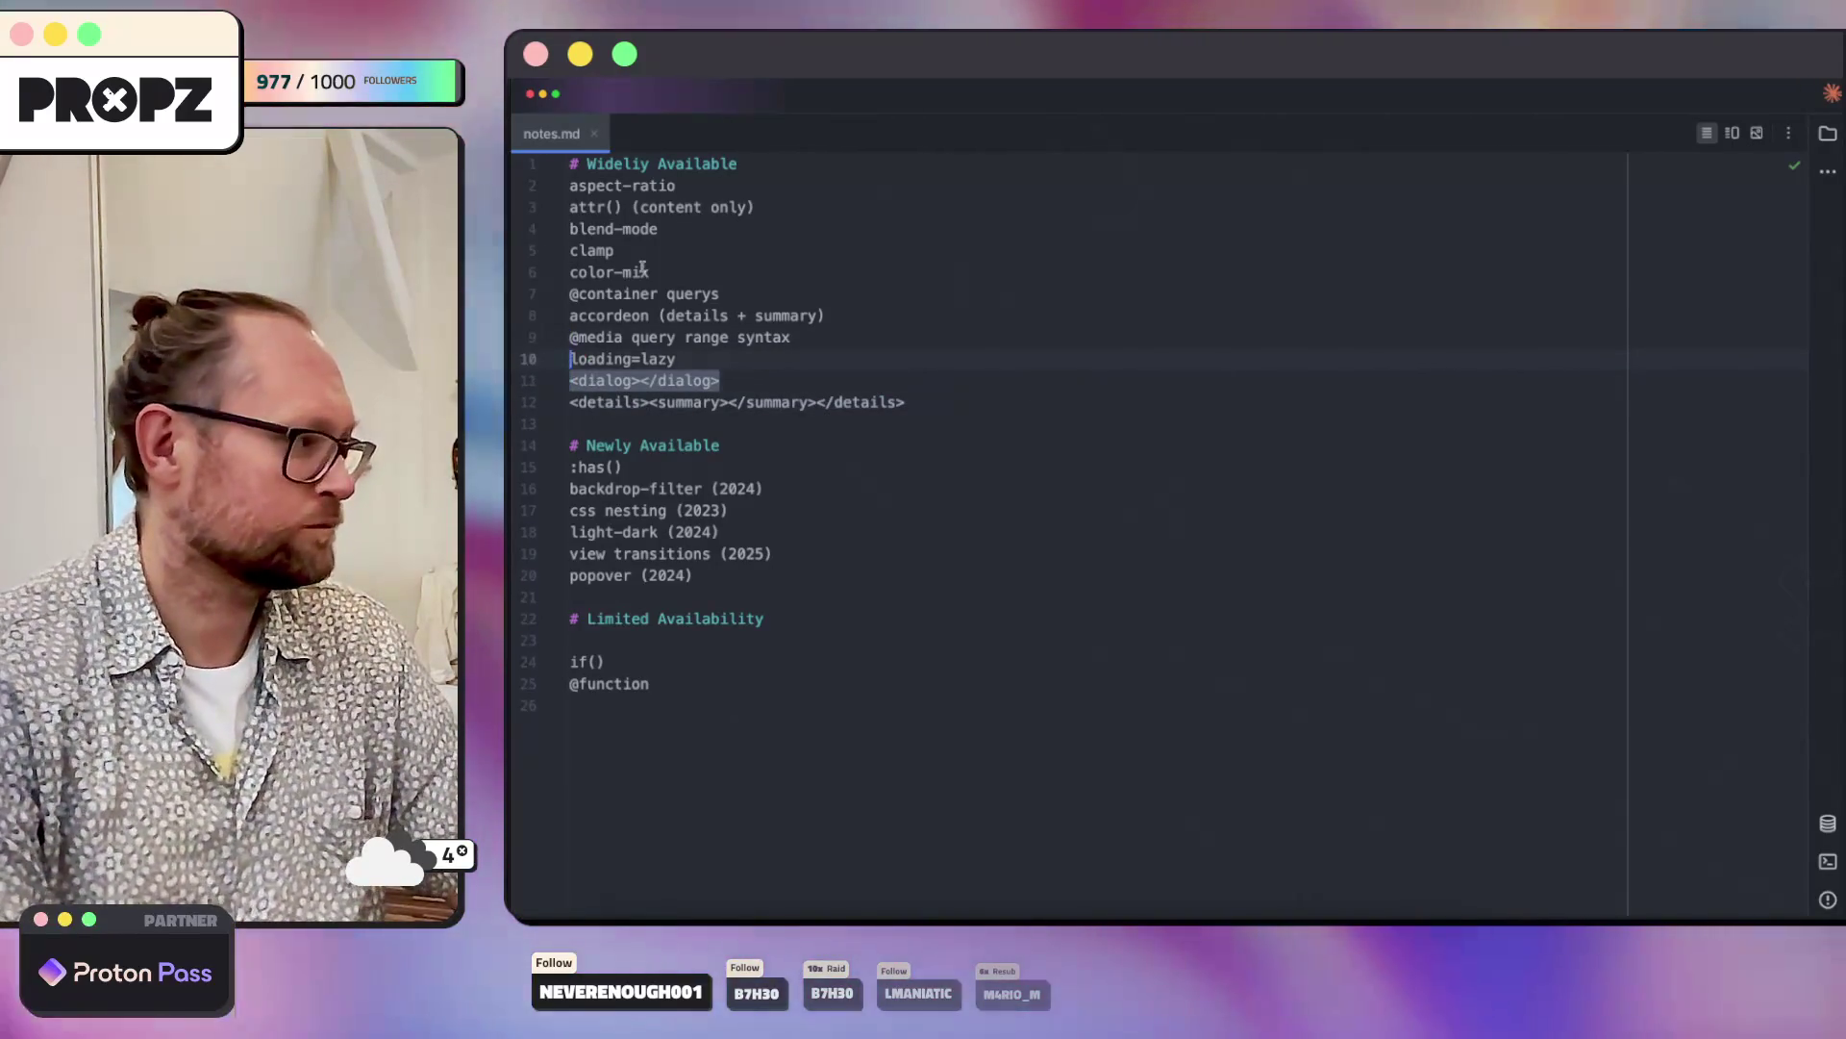
Insert blank lines above loading=lazy to make room for an HTML subheading.
key(Up)
key(Home)
key(Return)
key(Up)
key(Return)
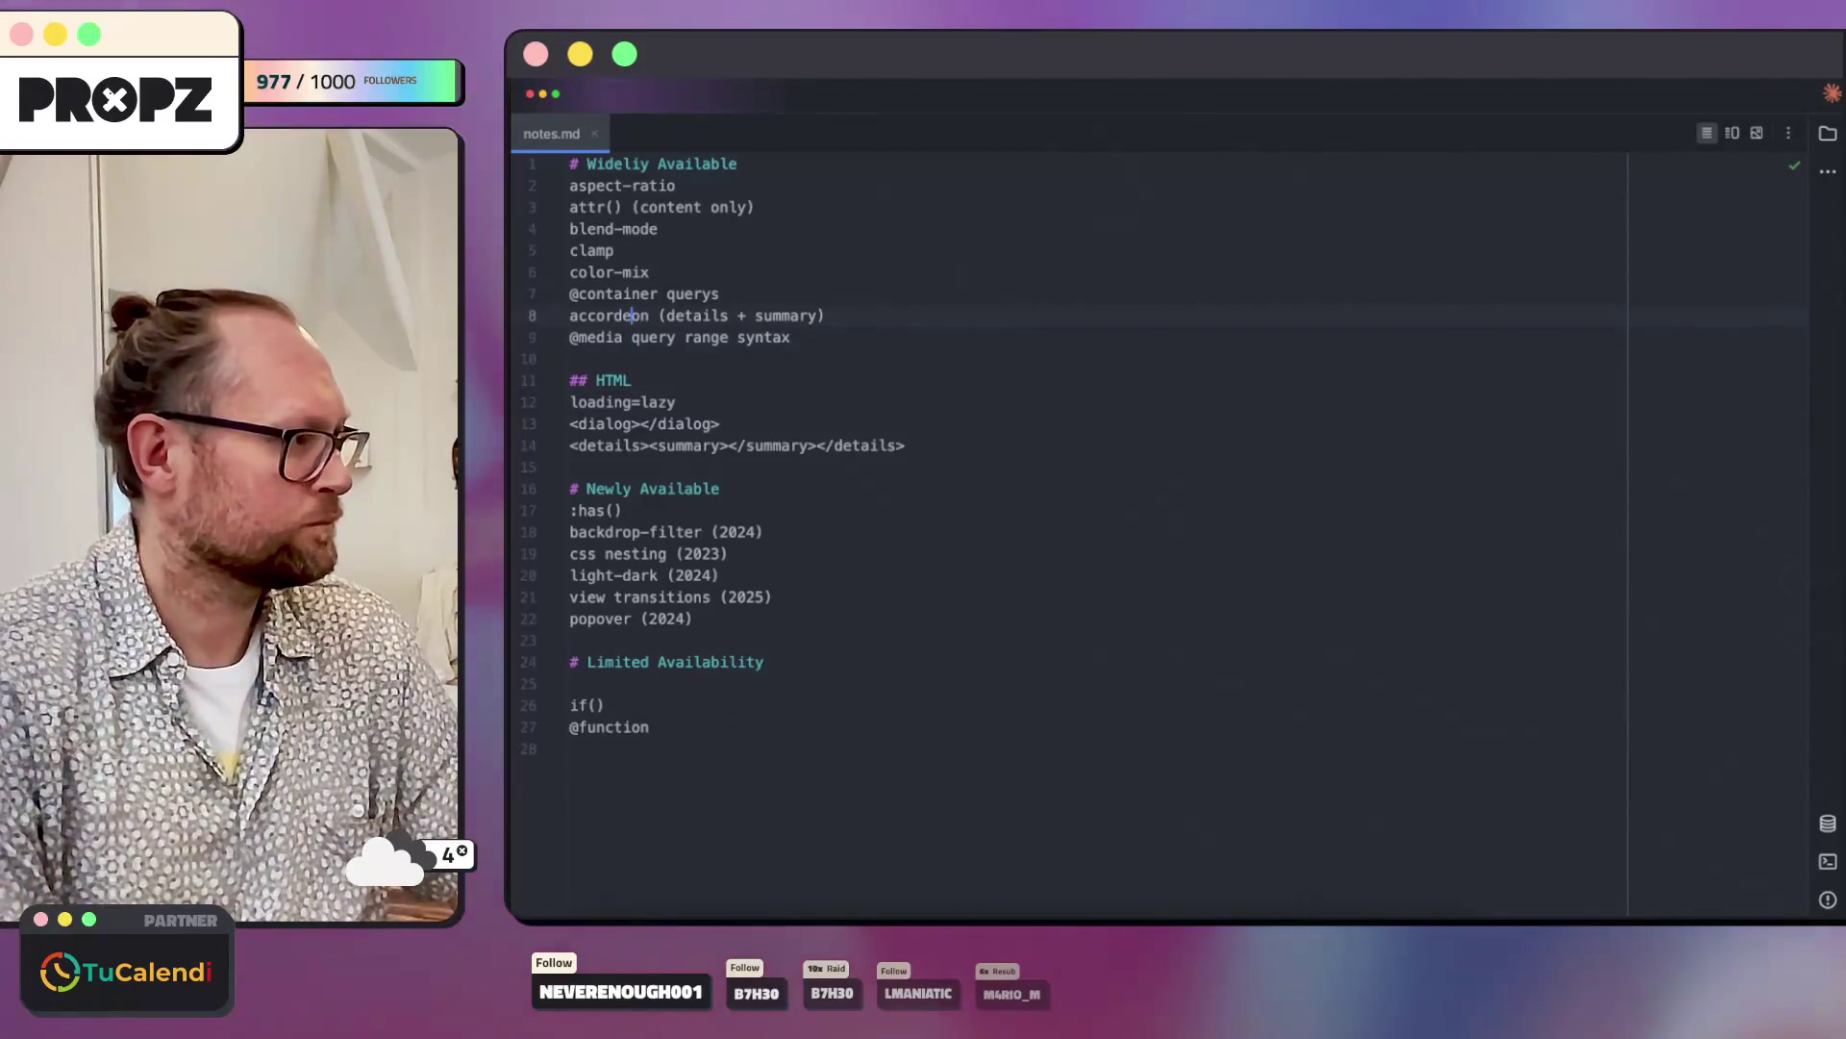
Remove the accordeon and blend-mode lines from the feature list.
triple_click(640, 316)
key(BackSpace)
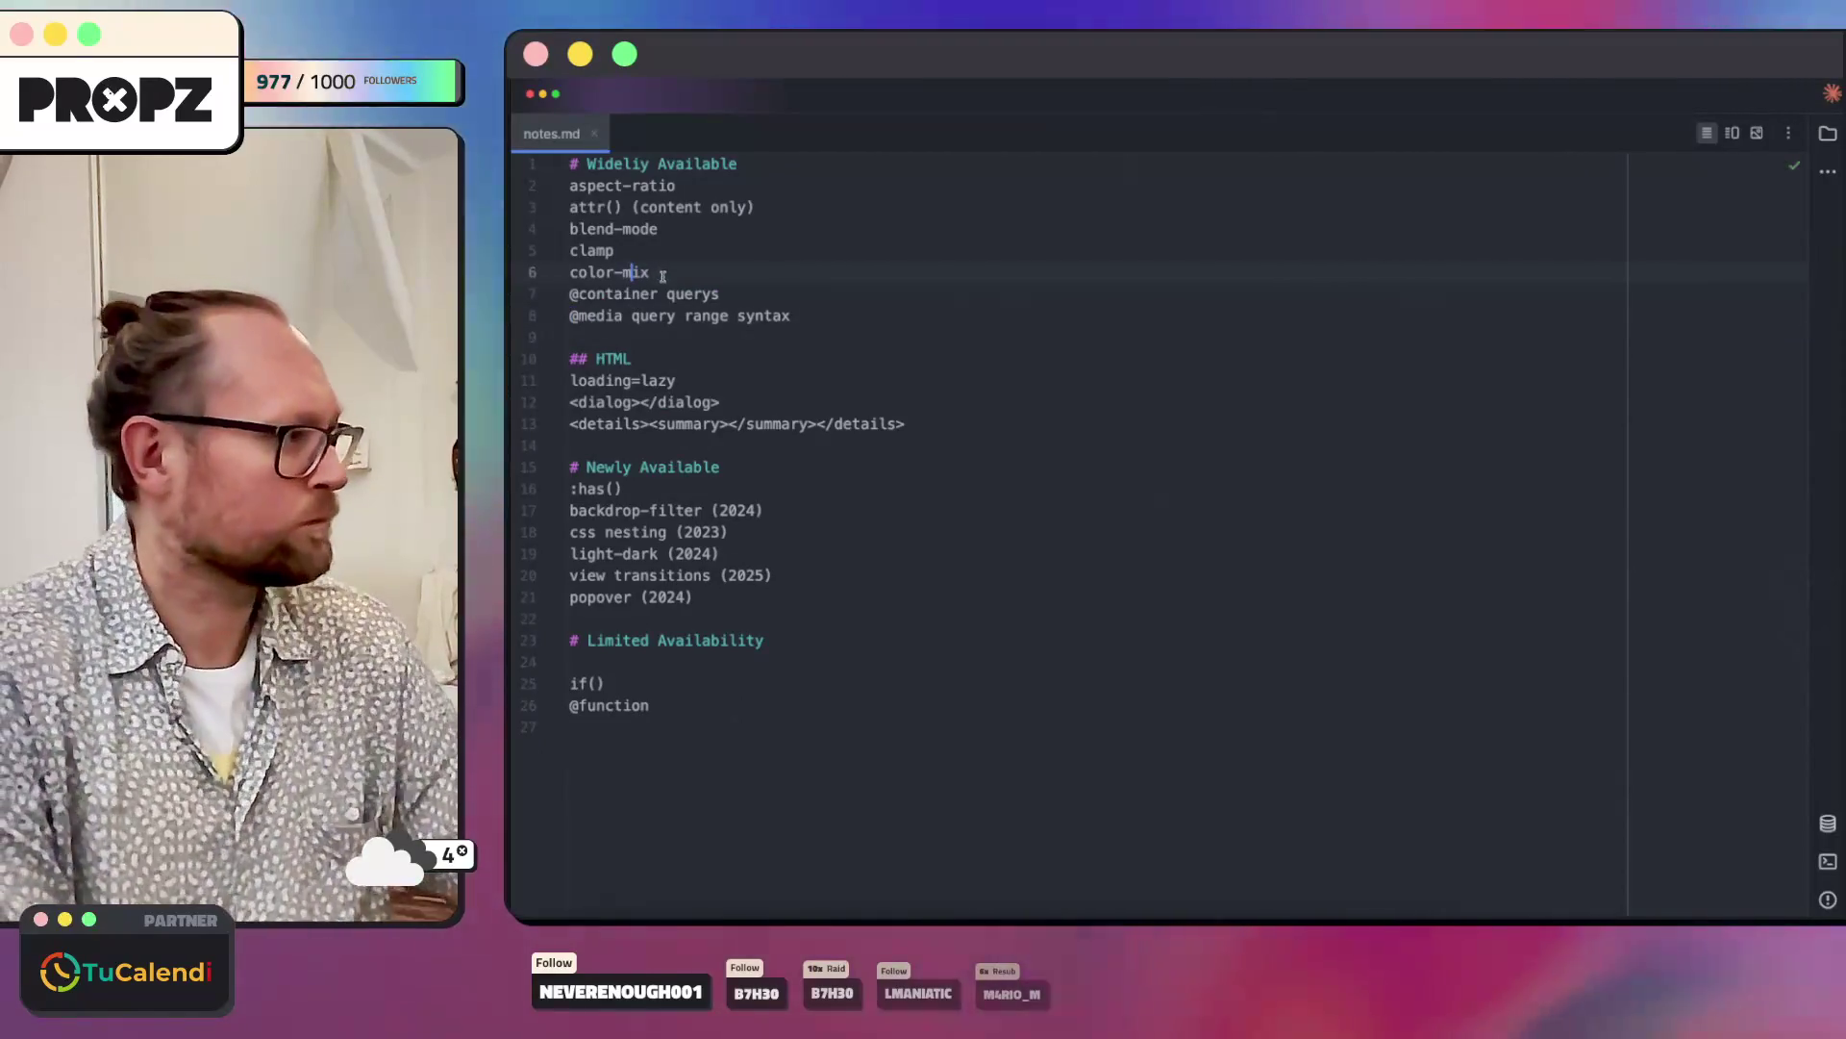
triple_click(626, 221)
key(BackSpace)
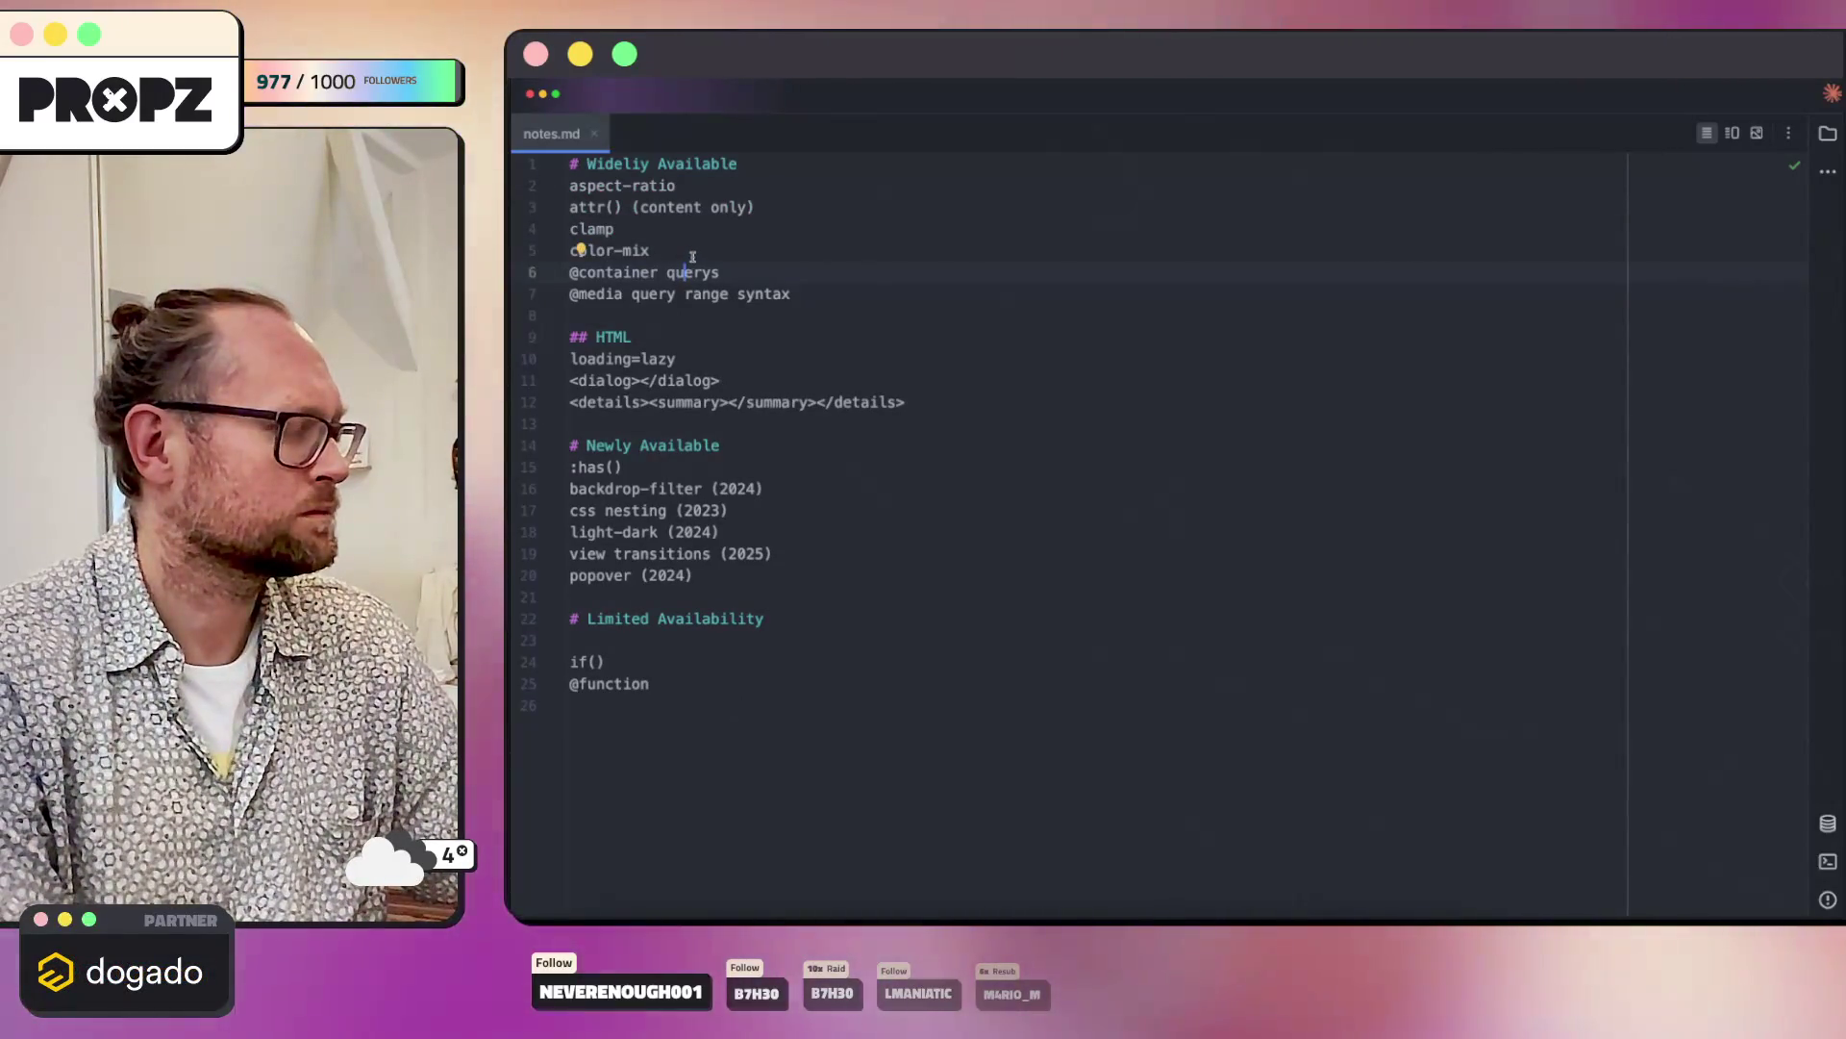
click(690, 258)
click(717, 270)
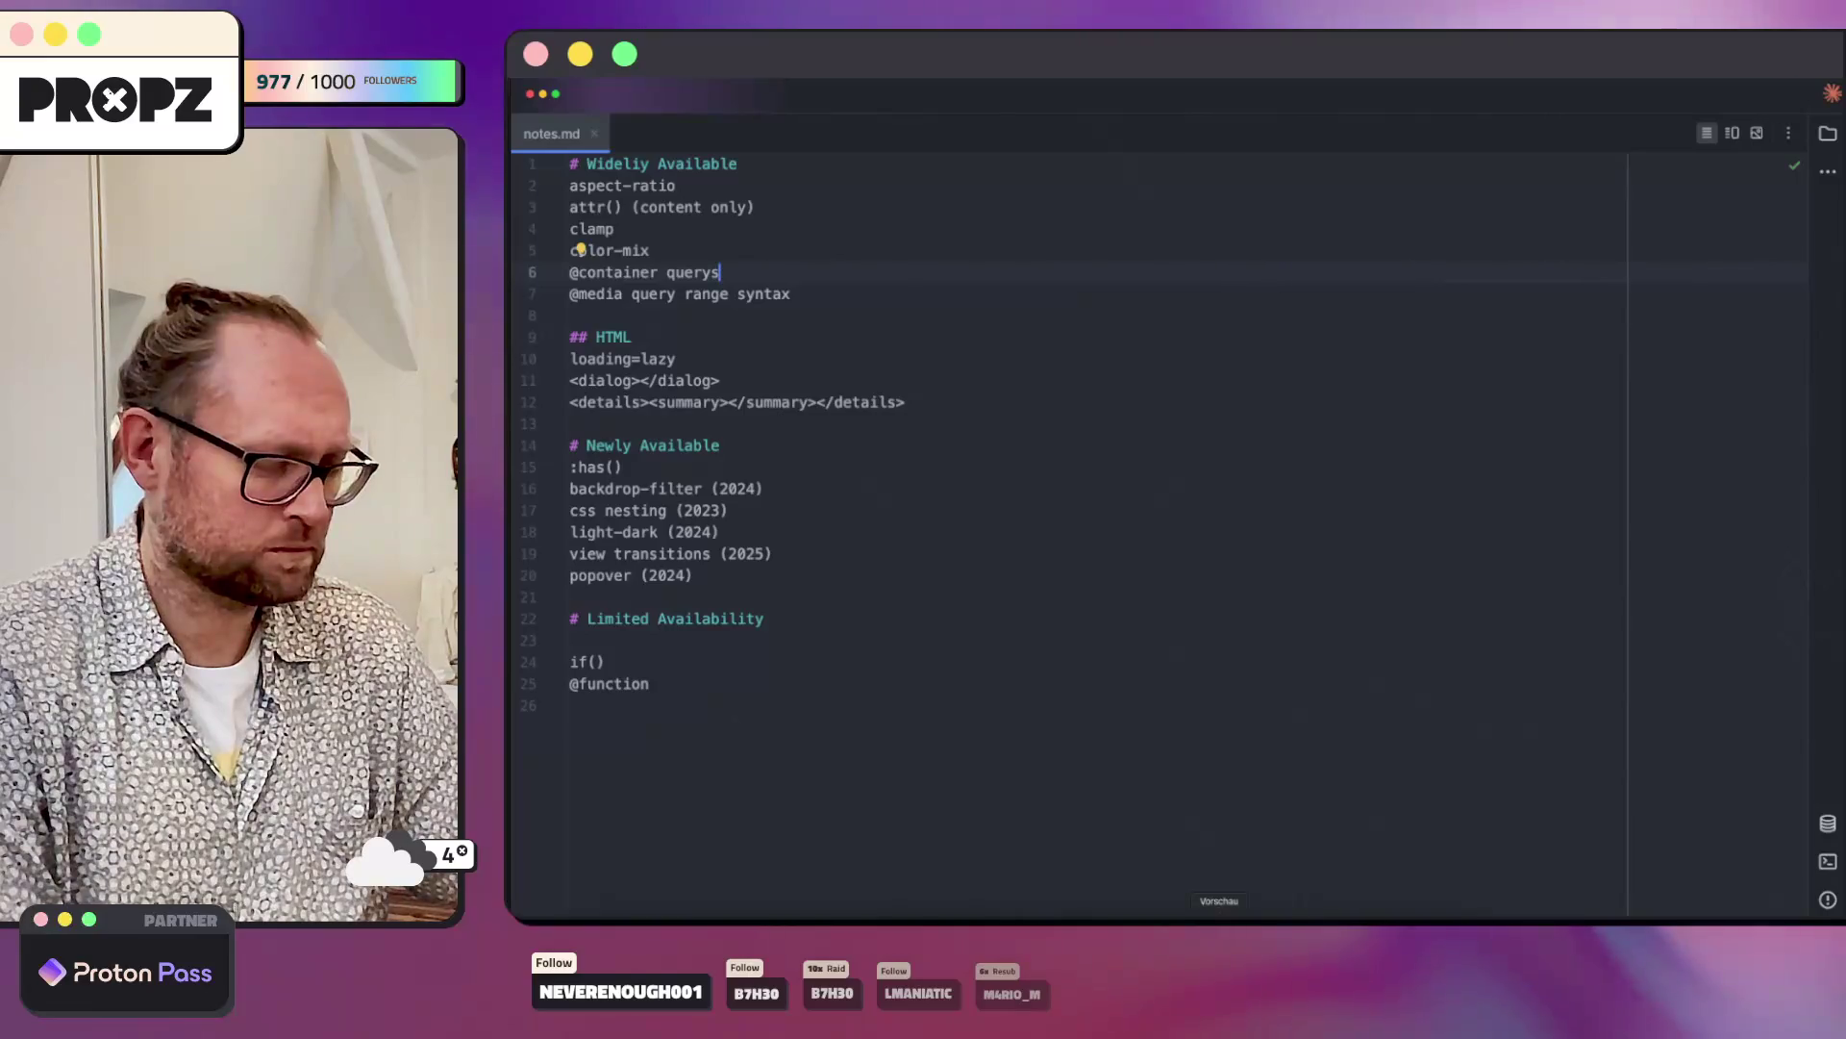
key(super+Tab)
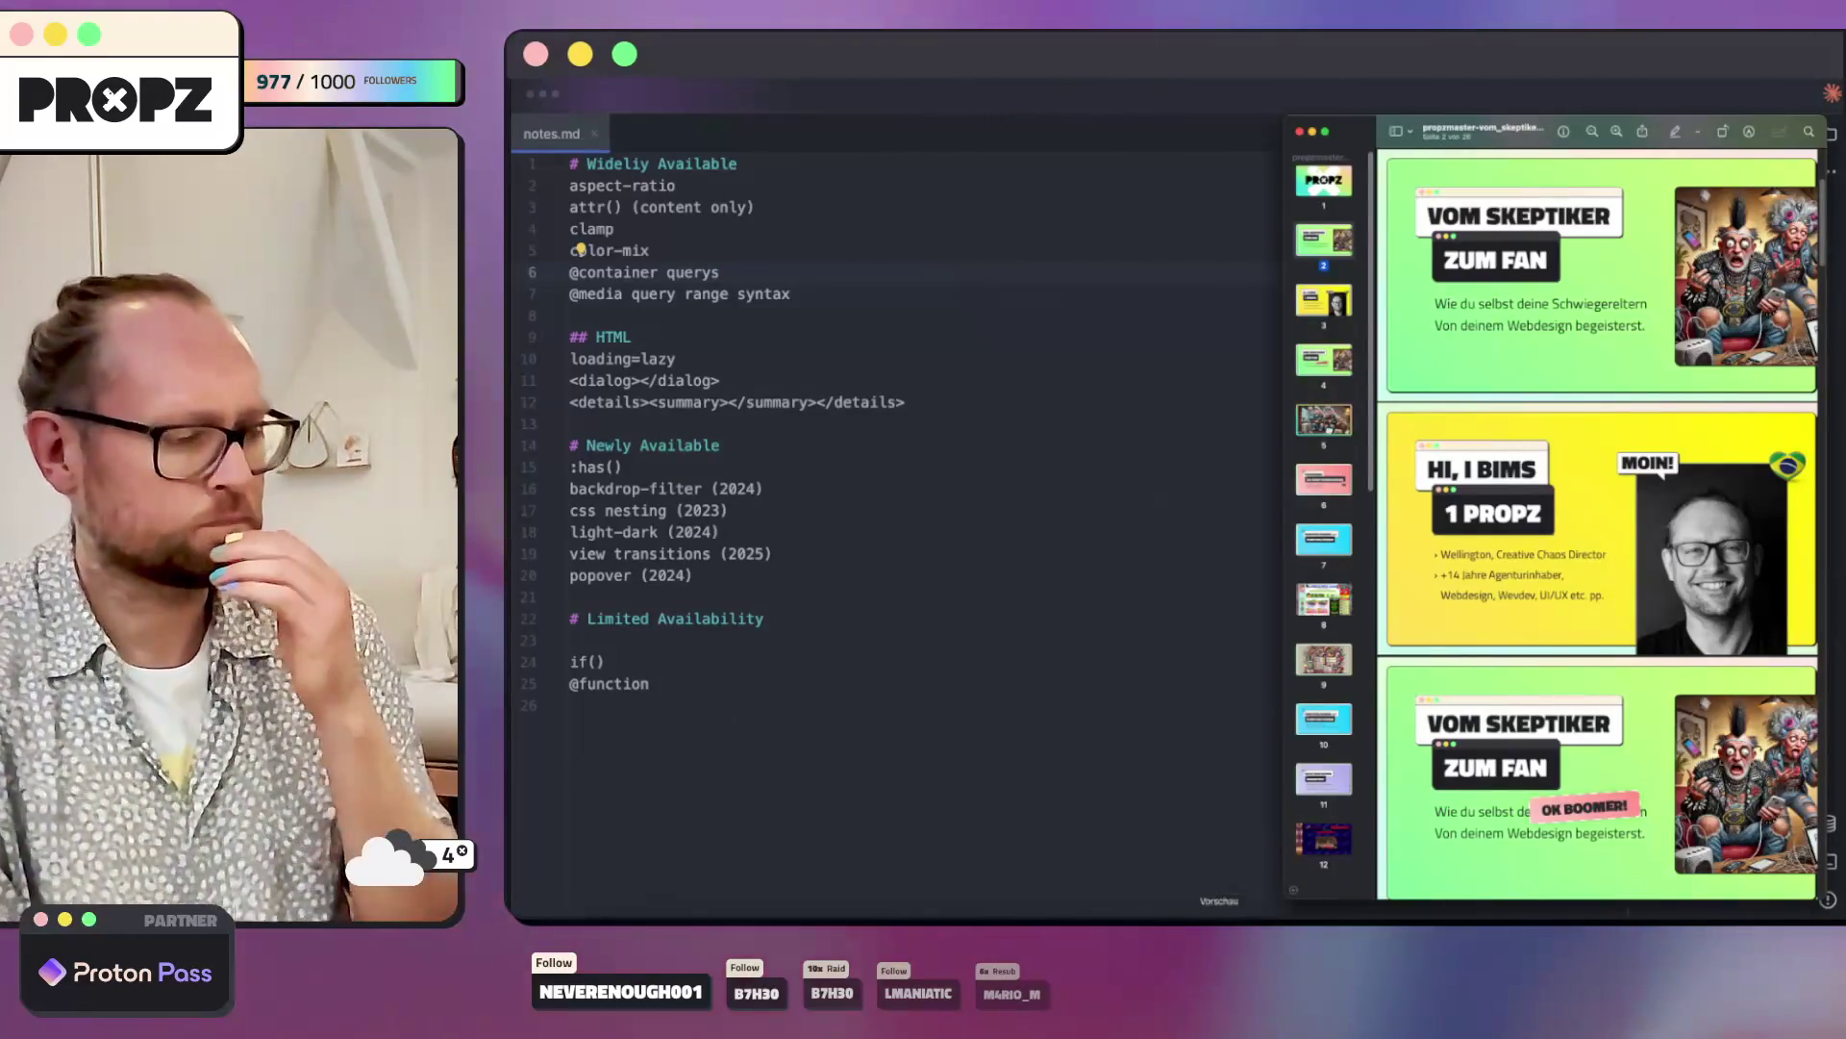
Open Claude's 'CSS talk content planning' research card and browse its research plan and sourced findings.
click(998, 908)
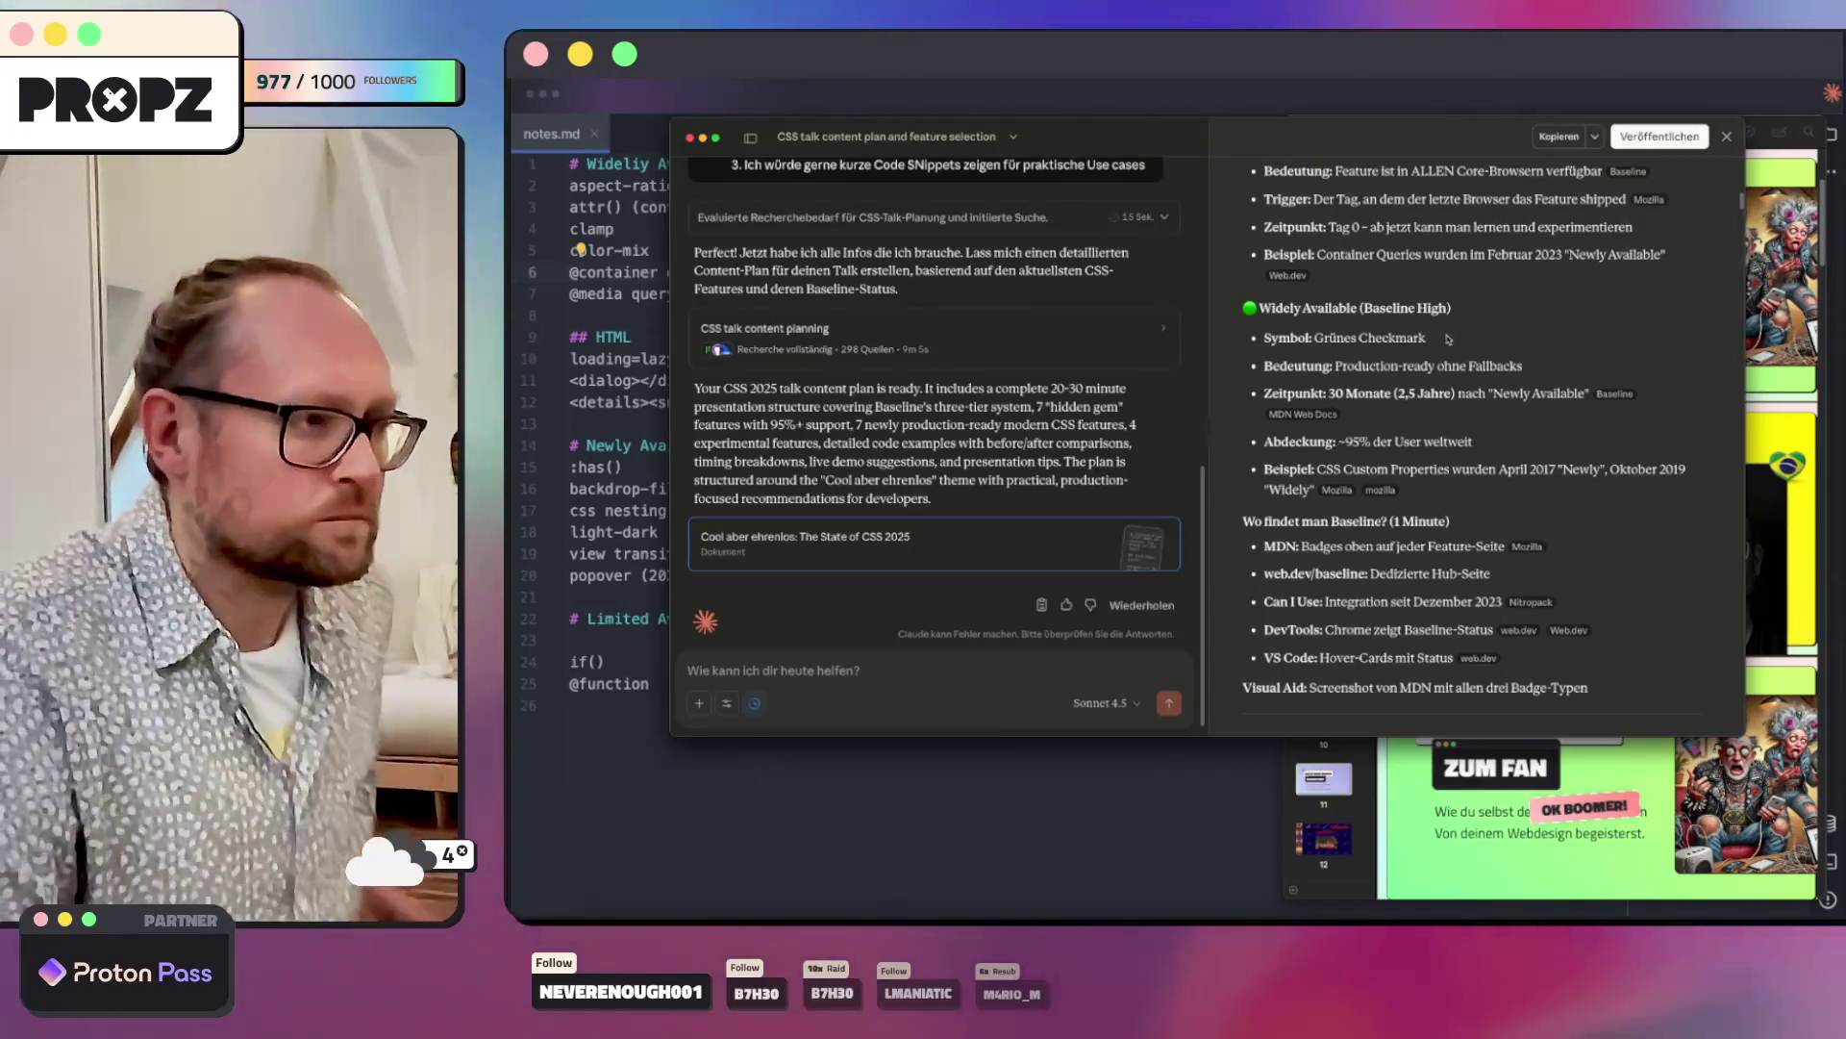
scroll(1424, 272, up, 10)
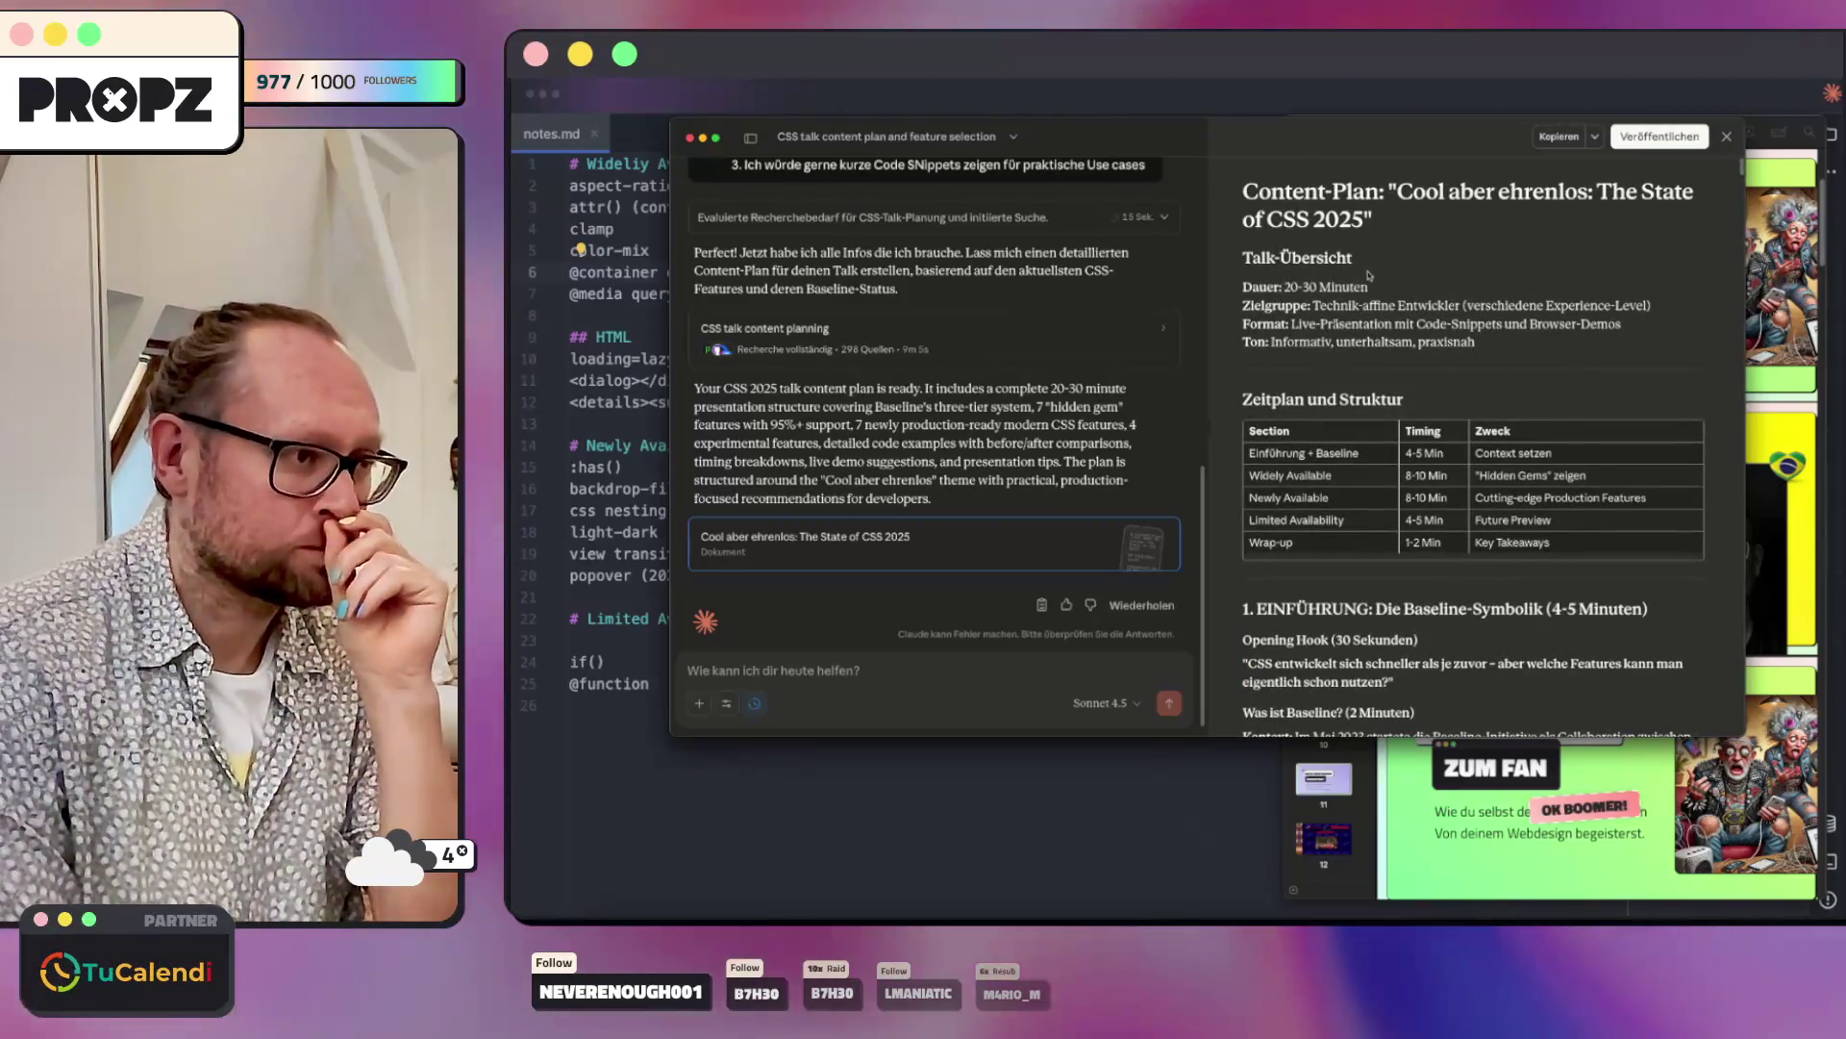
click(882, 338)
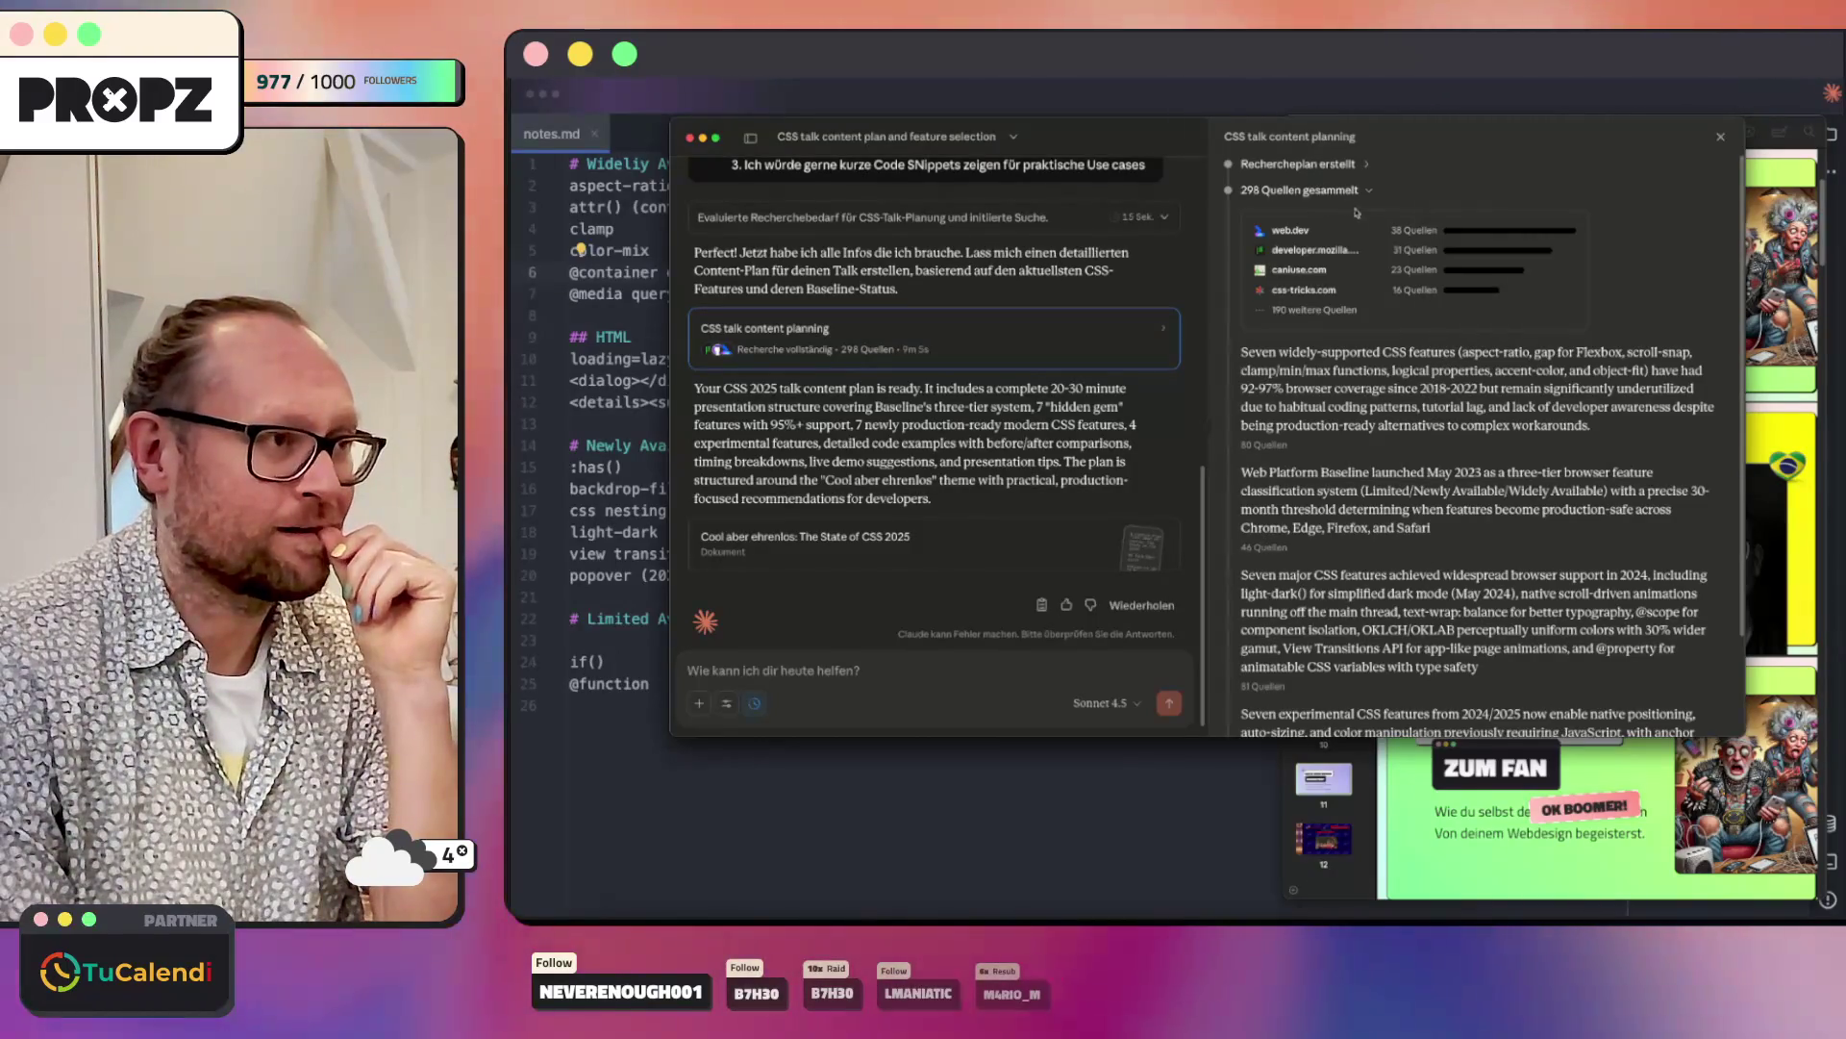
click(1365, 168)
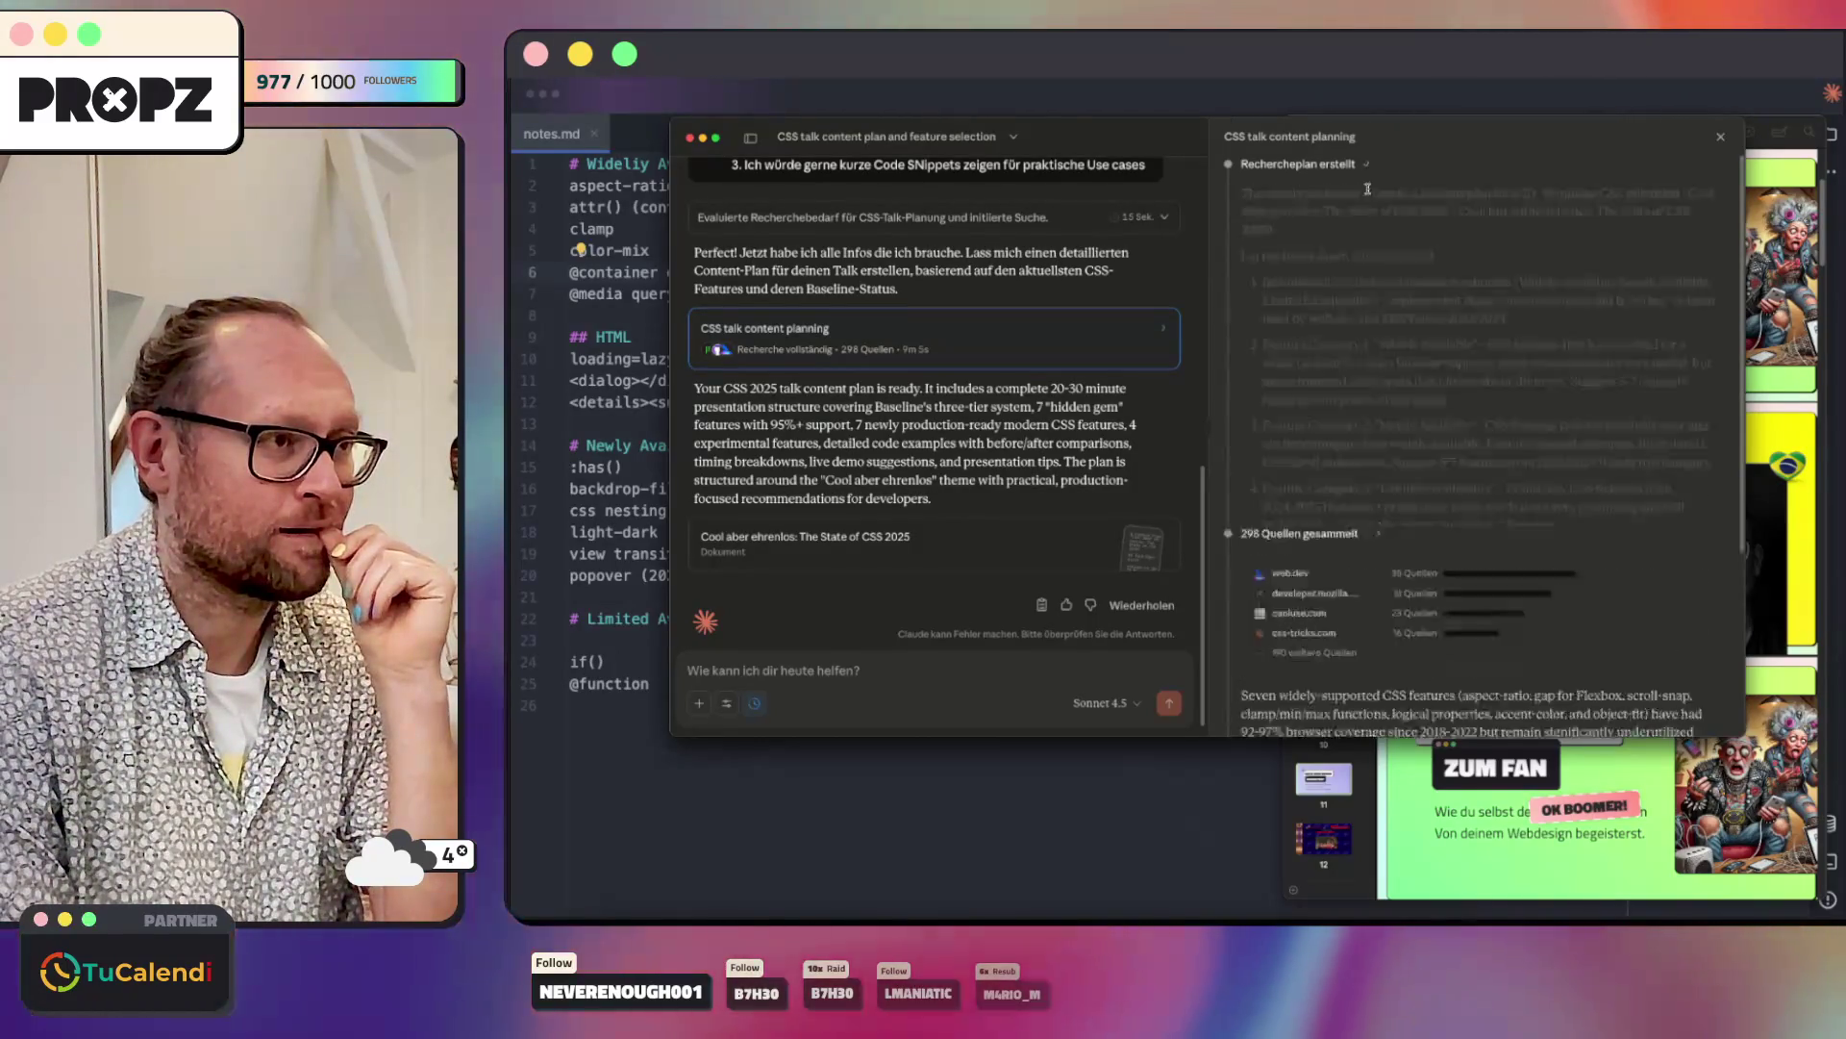
click(1366, 165)
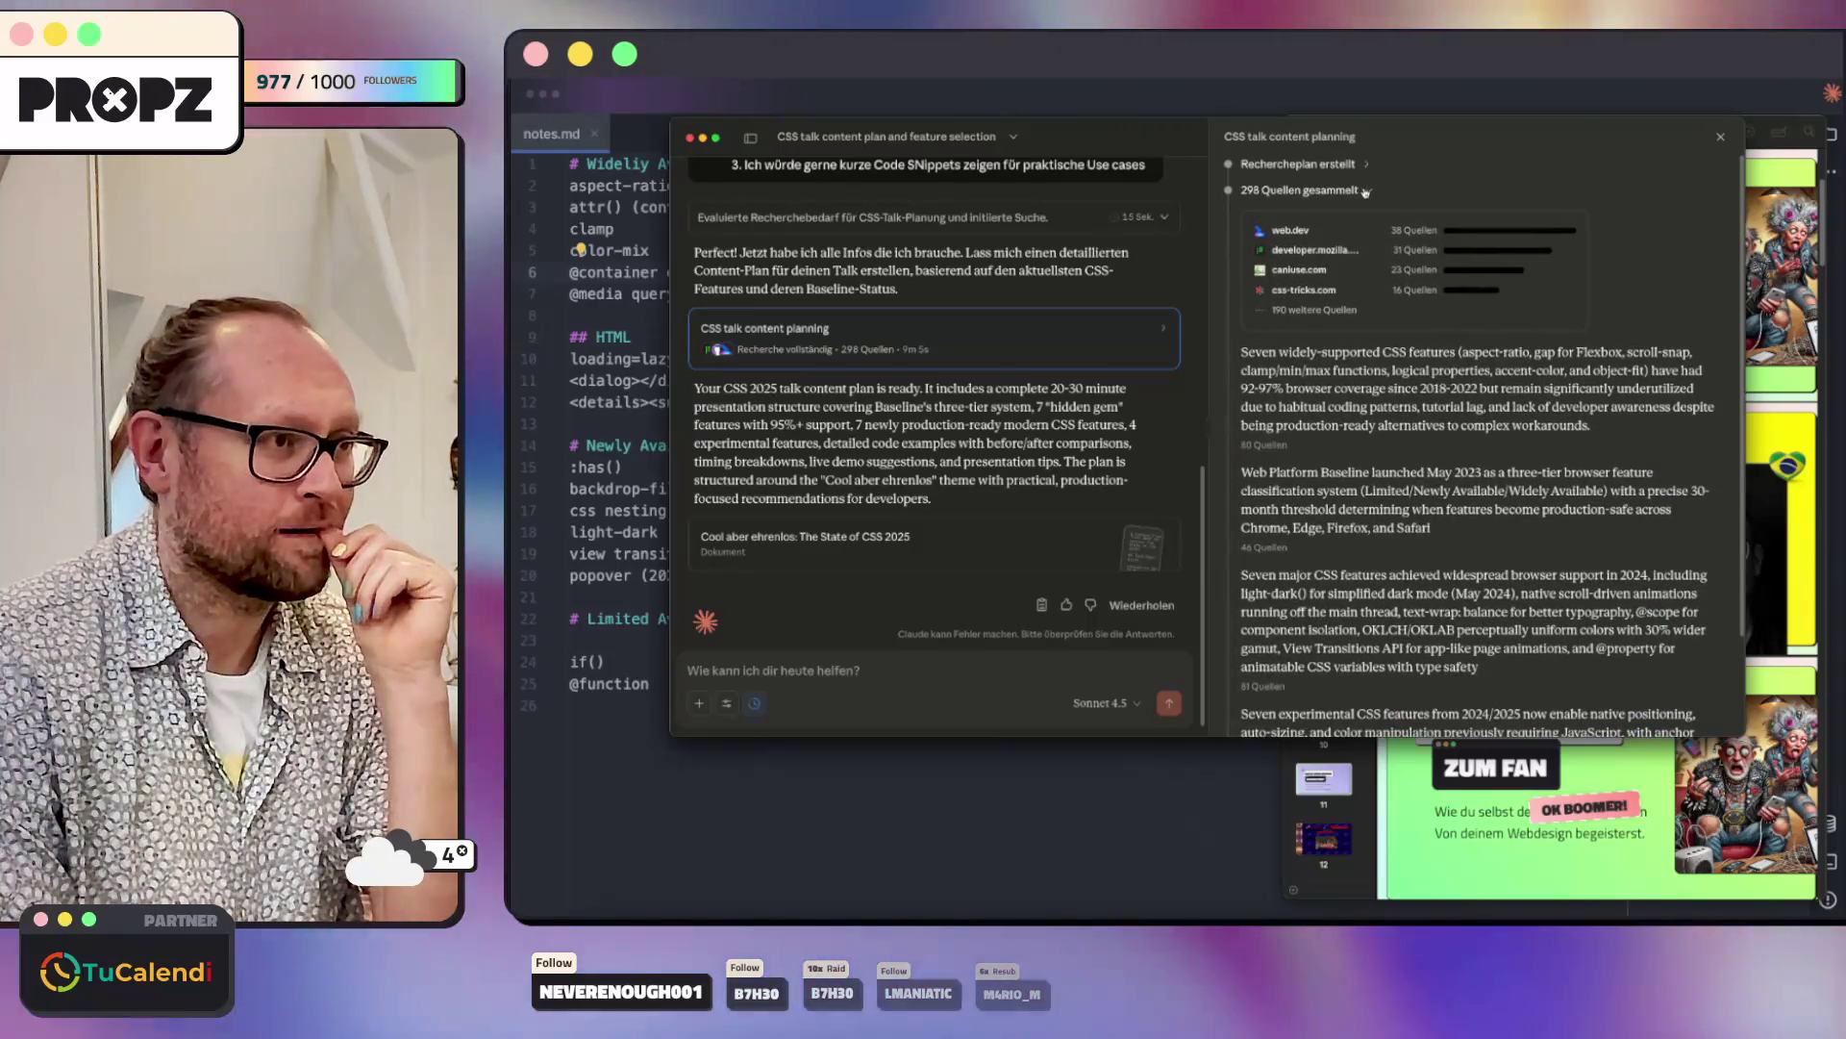
scroll(1366, 377, down, 3)
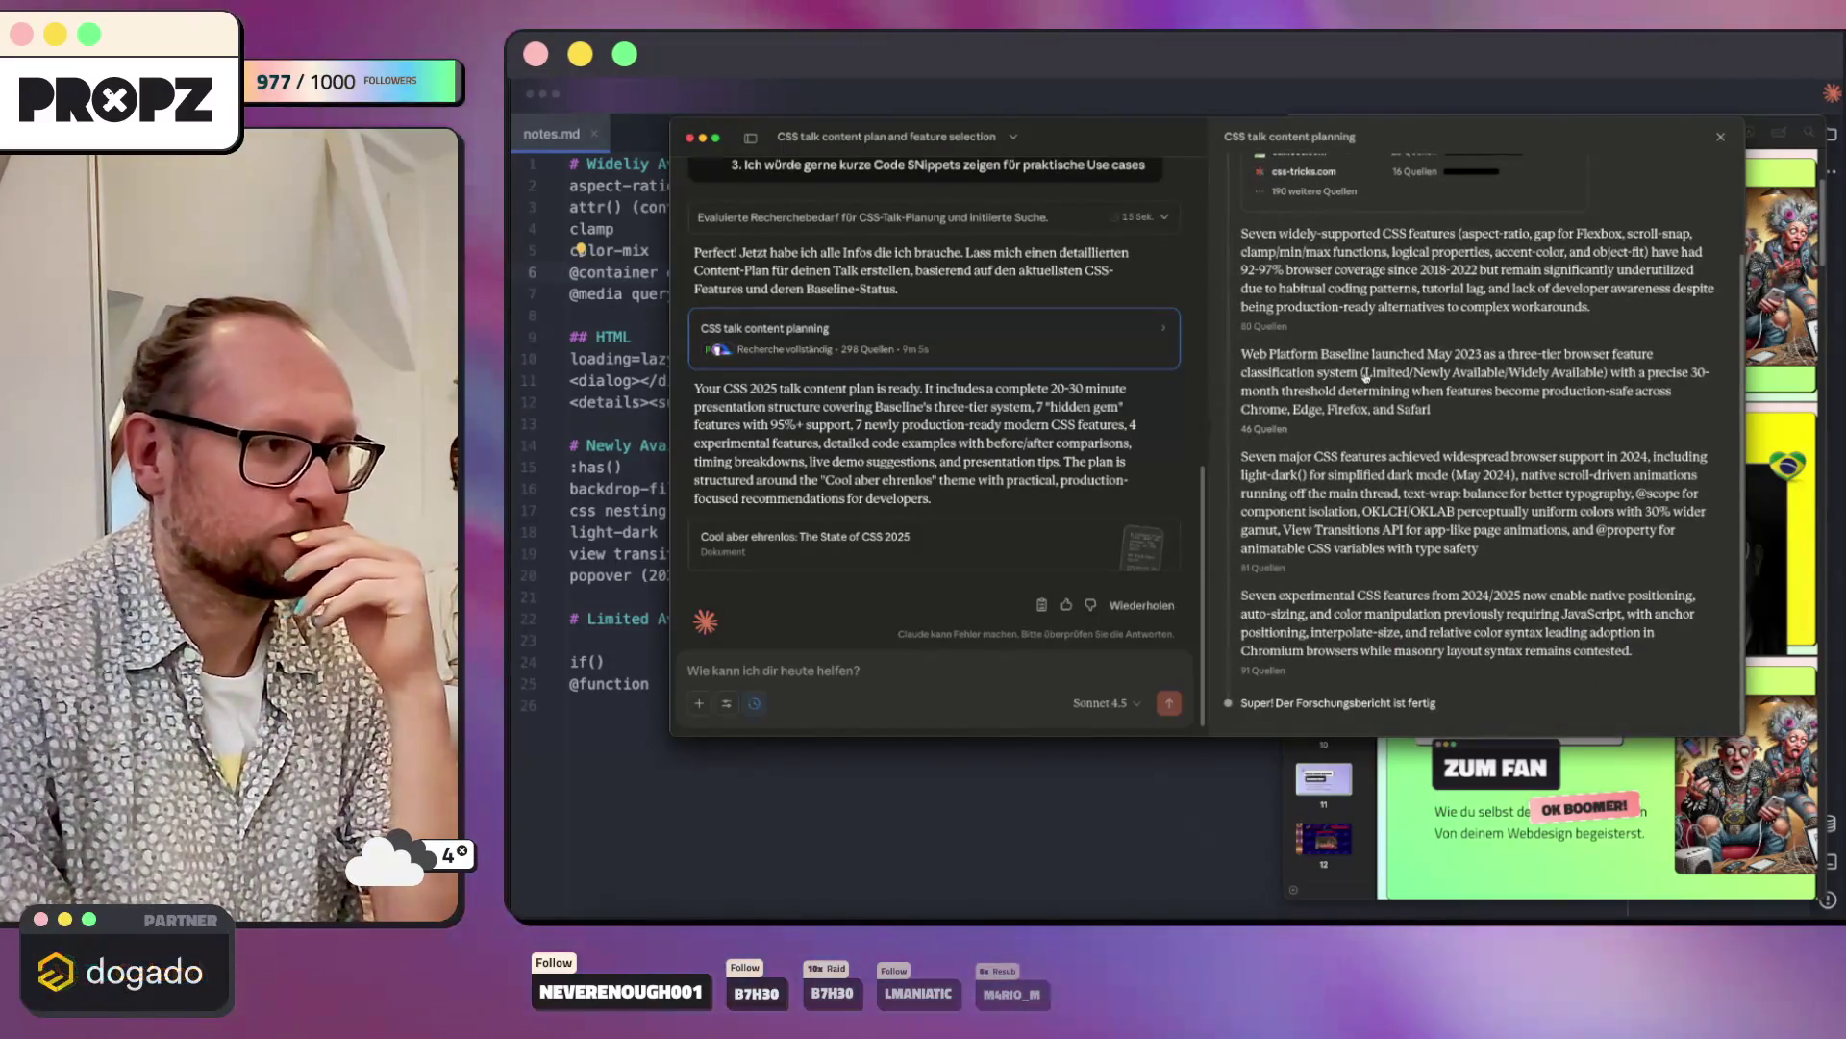
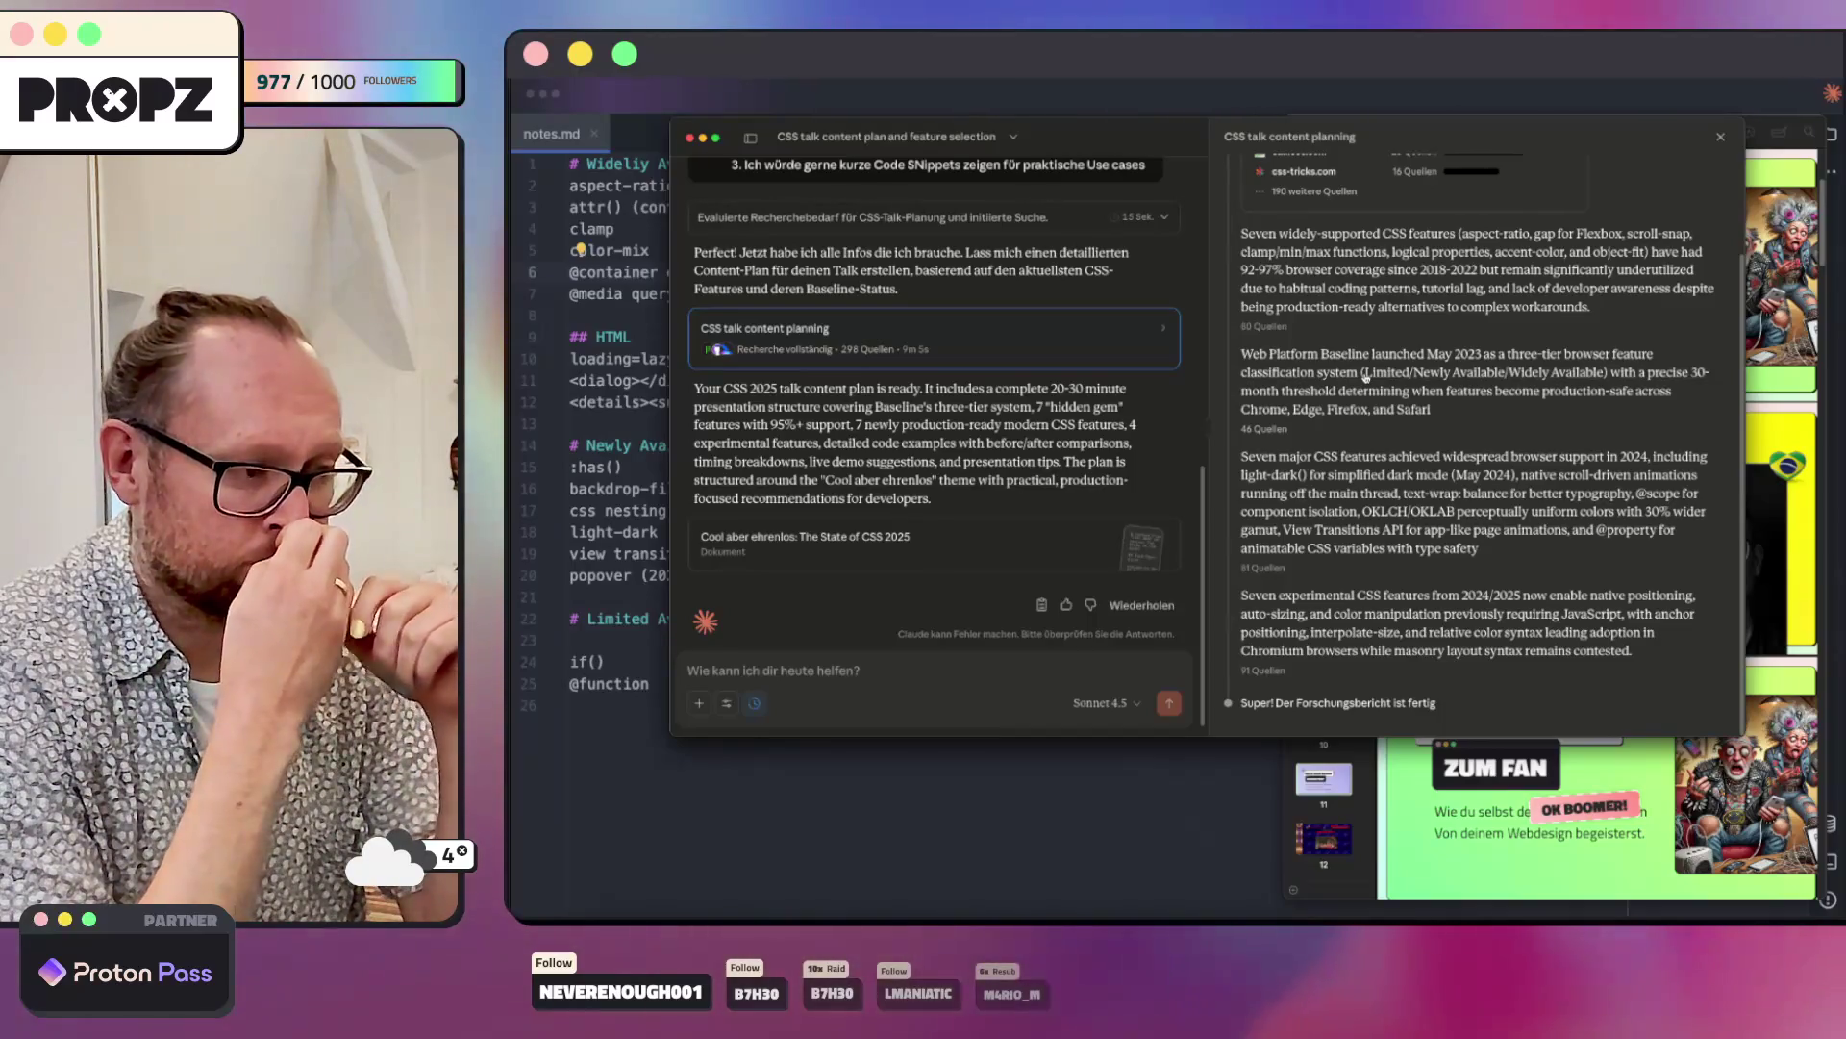
Expand the research plan step to read it, then collapse it back to the report.
scroll(1366, 375, up, 3)
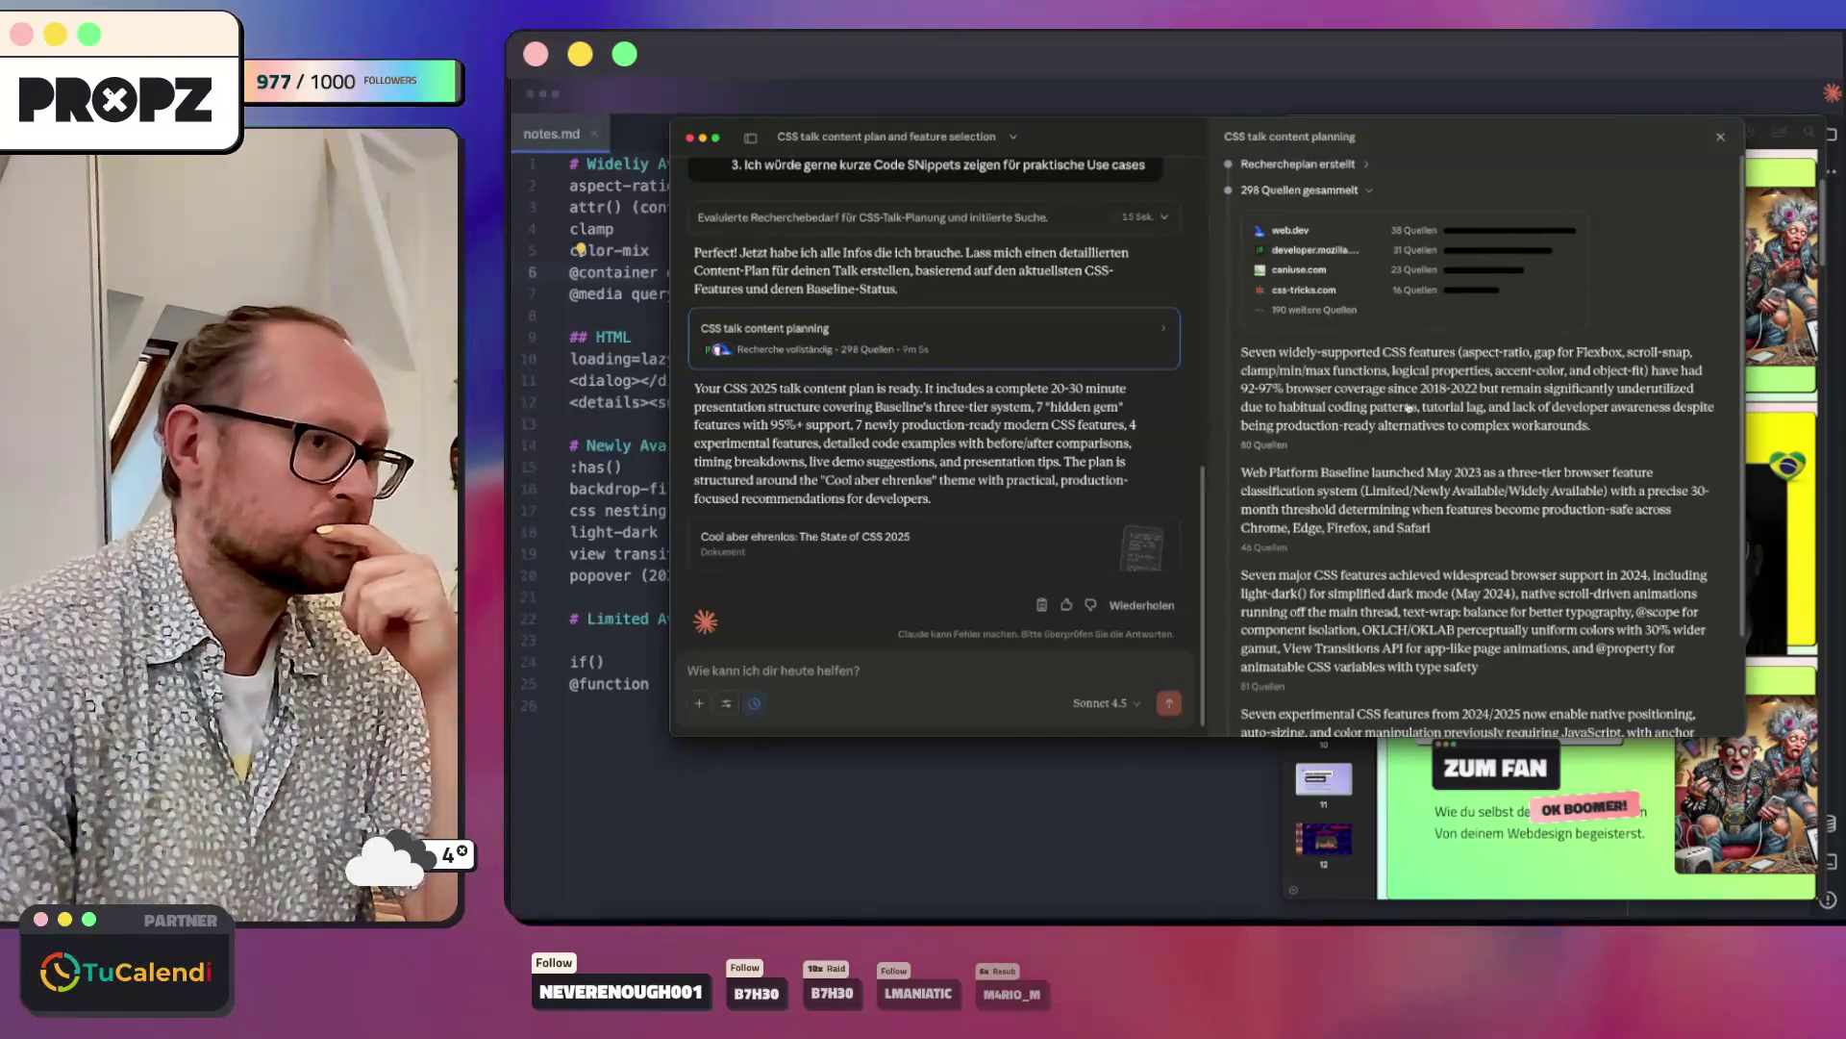
click(1308, 164)
scroll(1347, 212, down, 10)
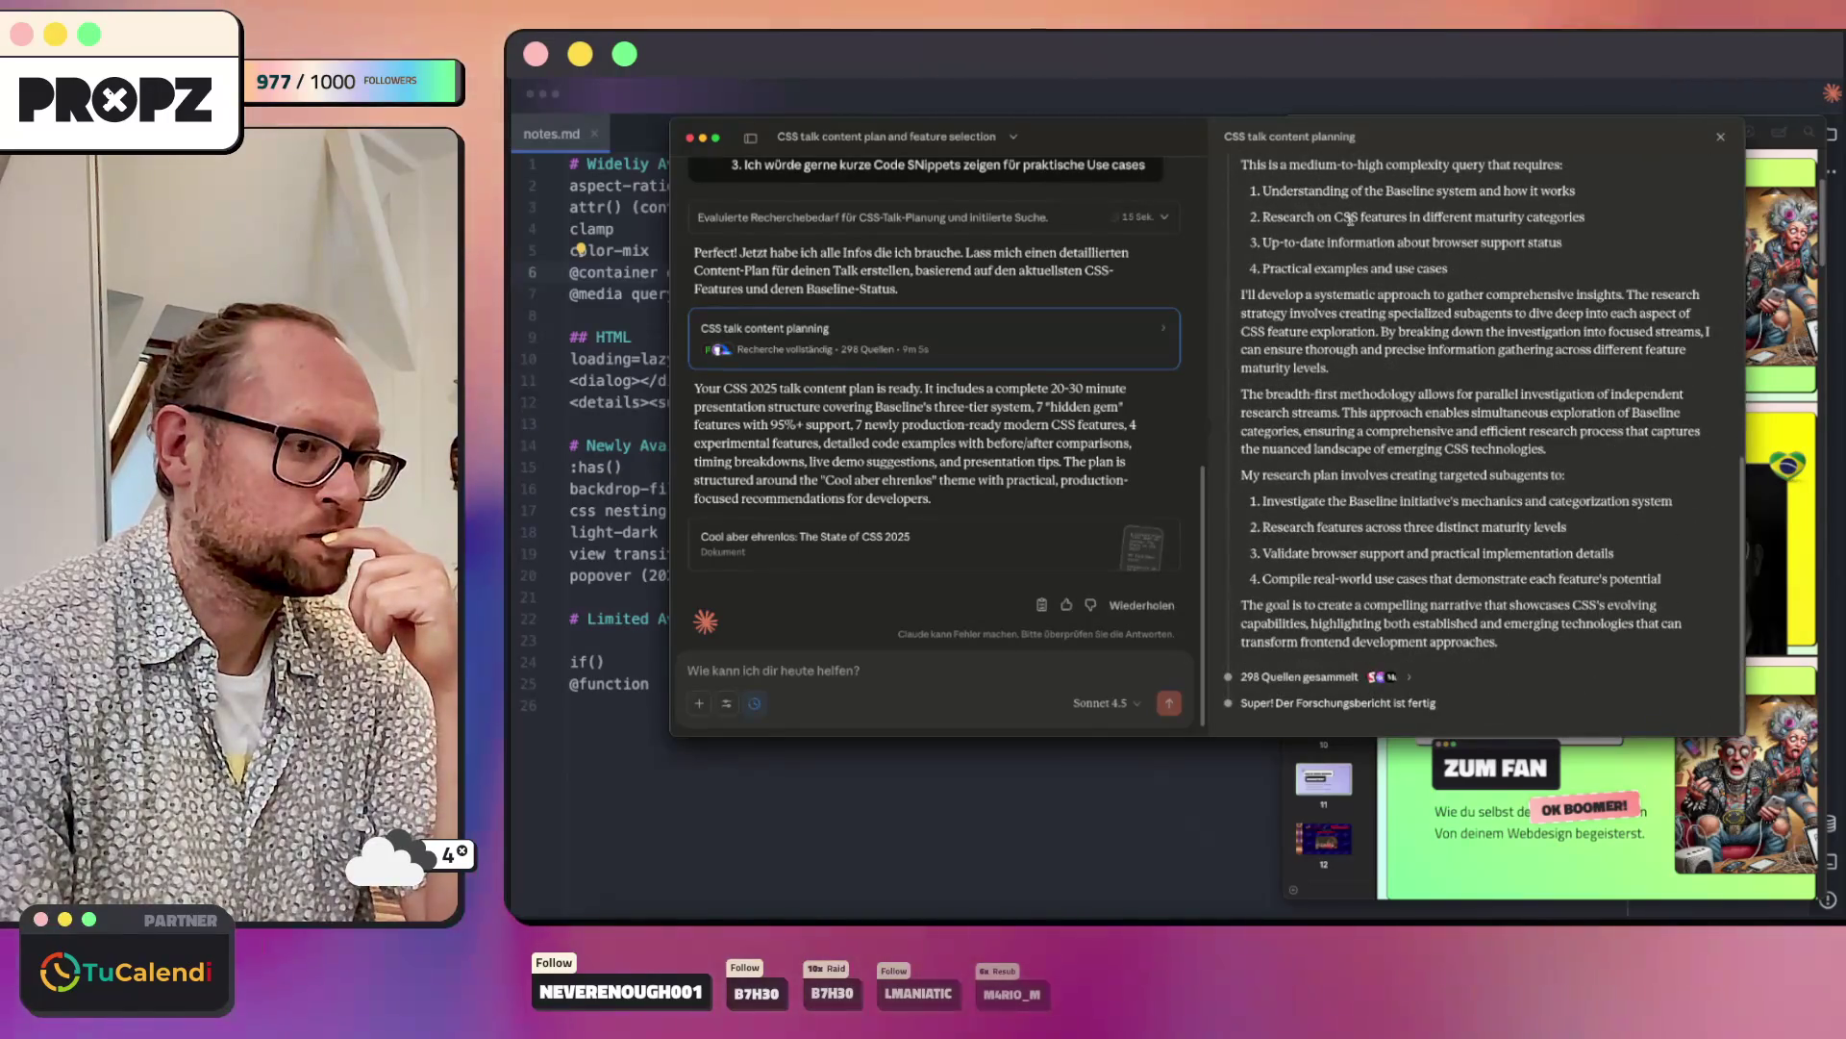
click(1332, 164)
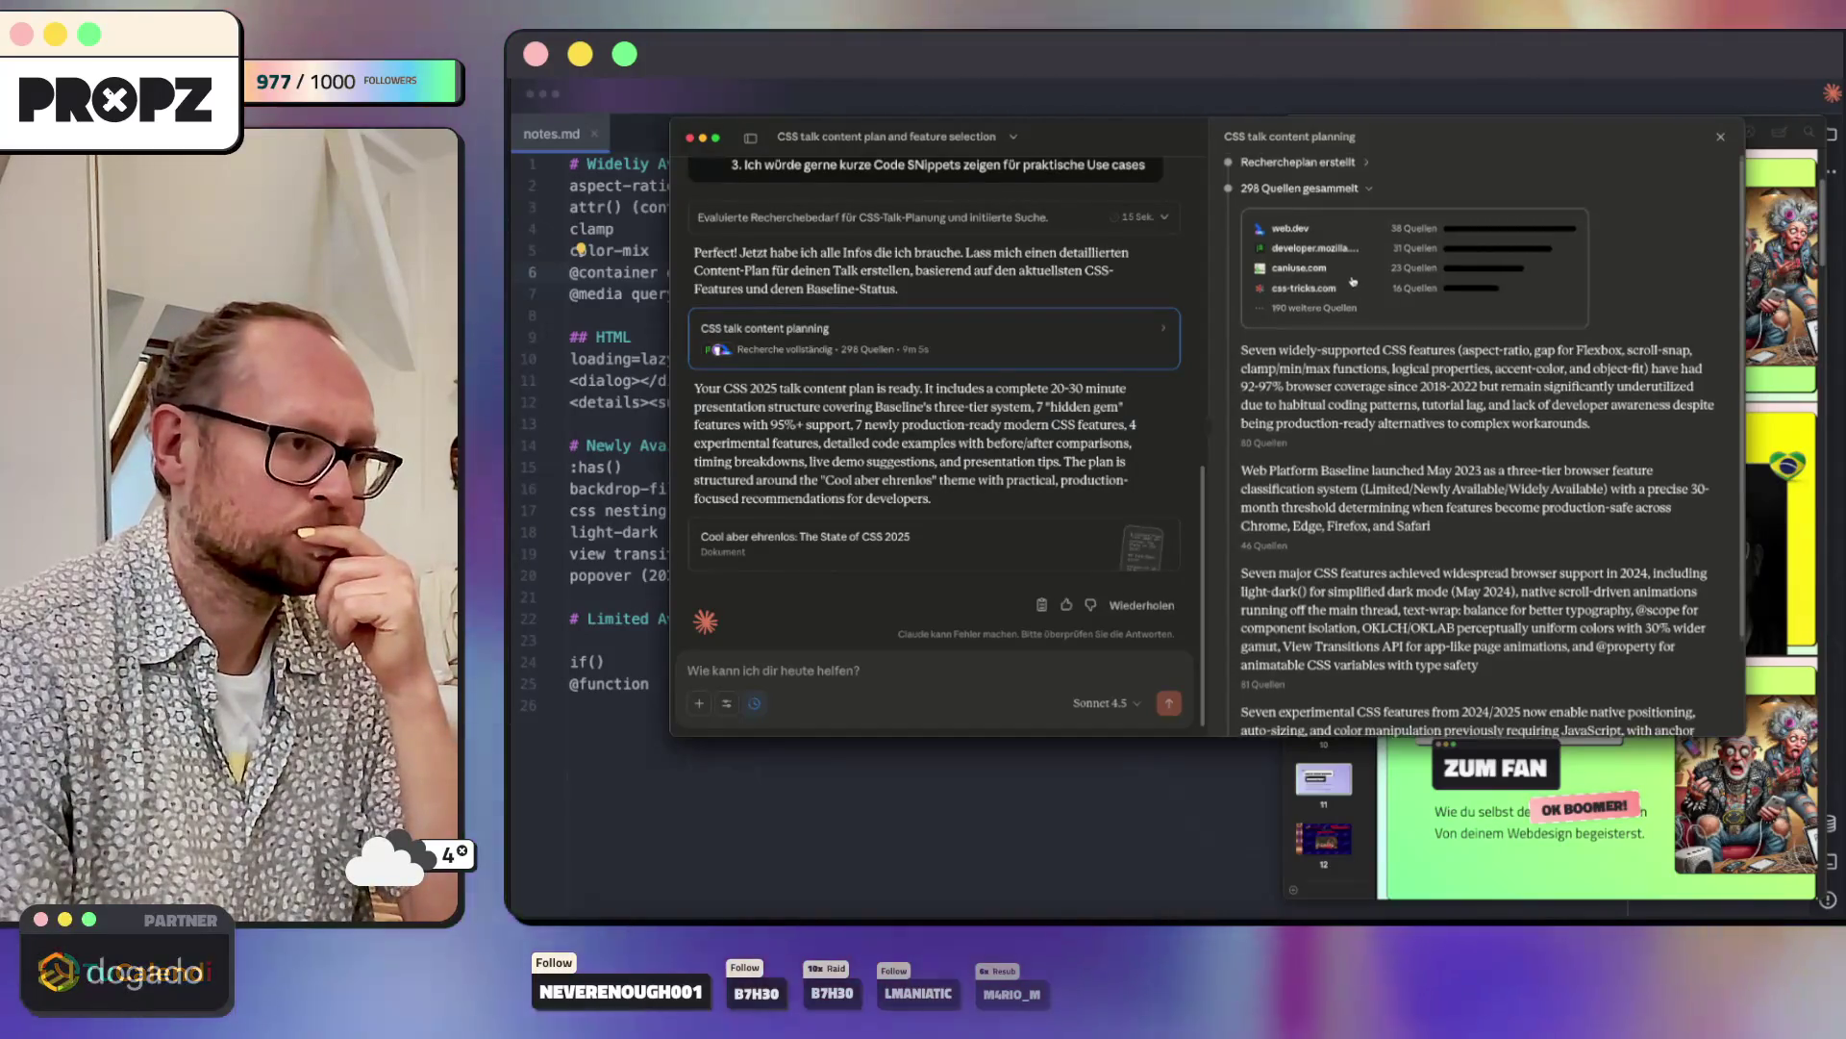
scroll(1369, 277, down, 3)
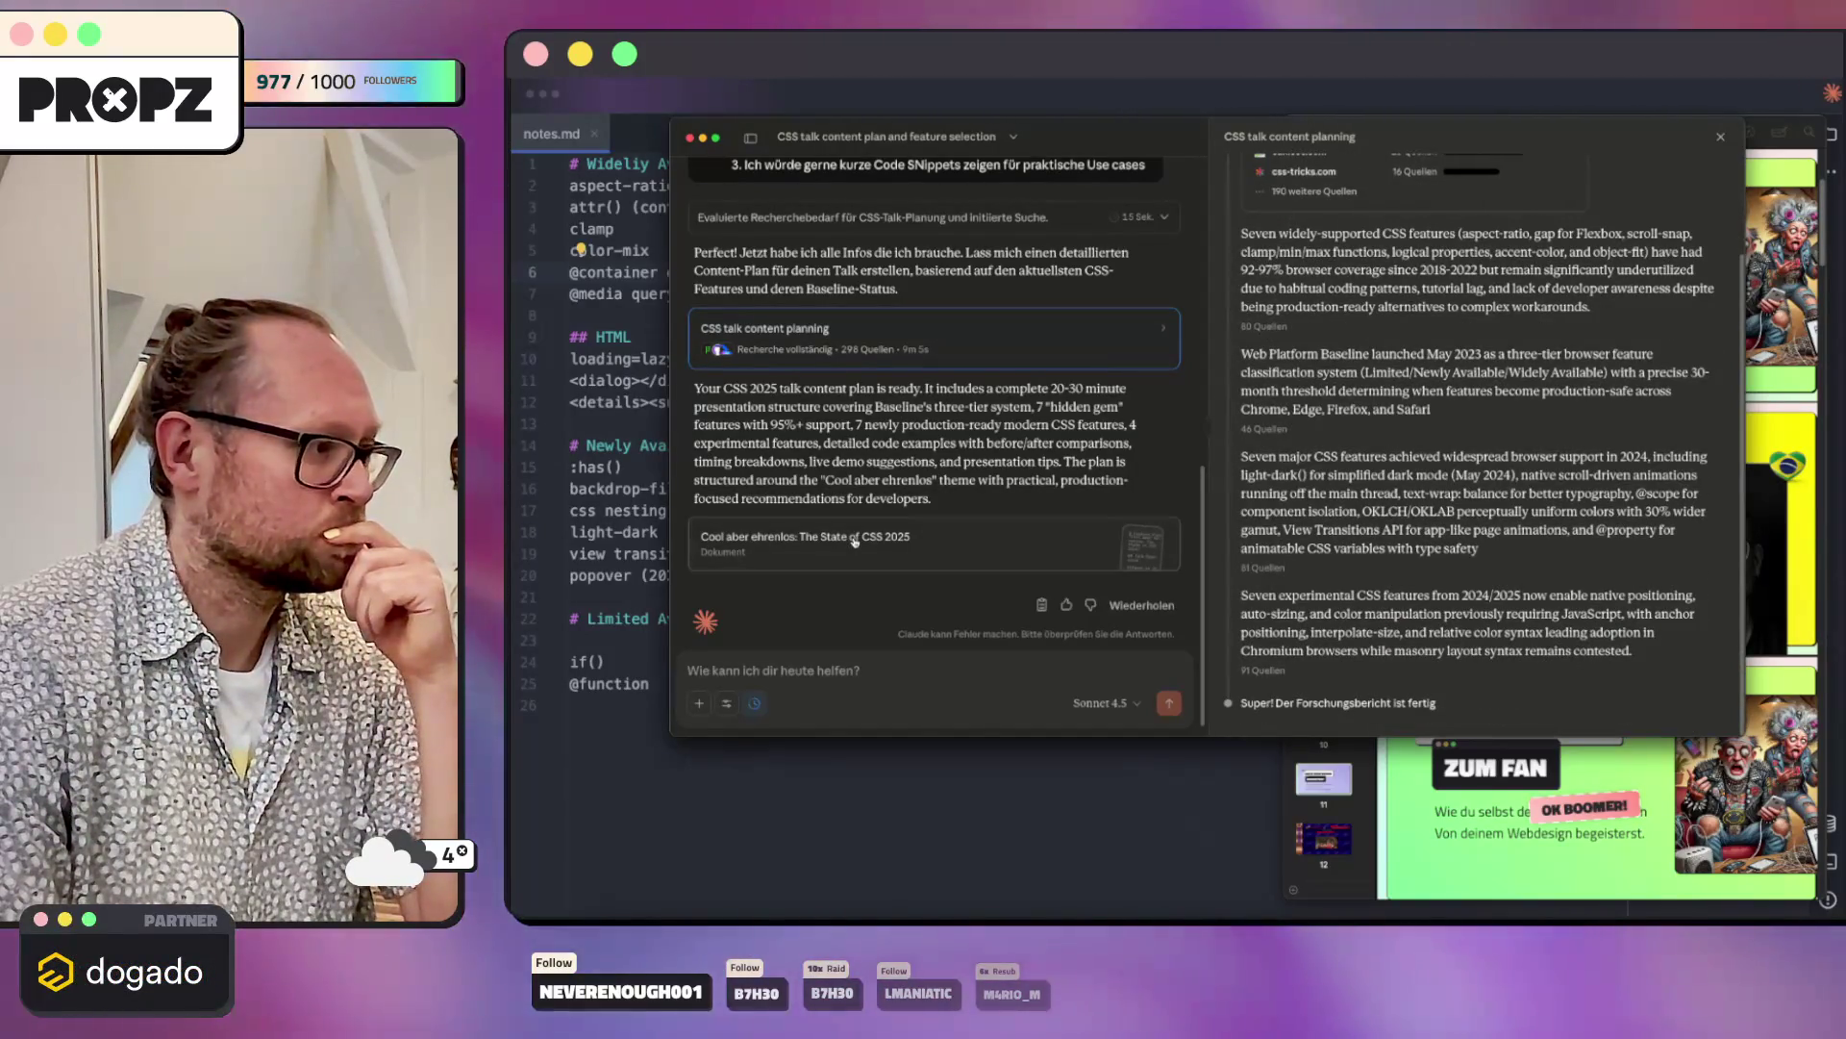
Open the 'Cool aber ehrenlos' plan and read its Newly Available and Widely Available Baseline definitions.
click(854, 538)
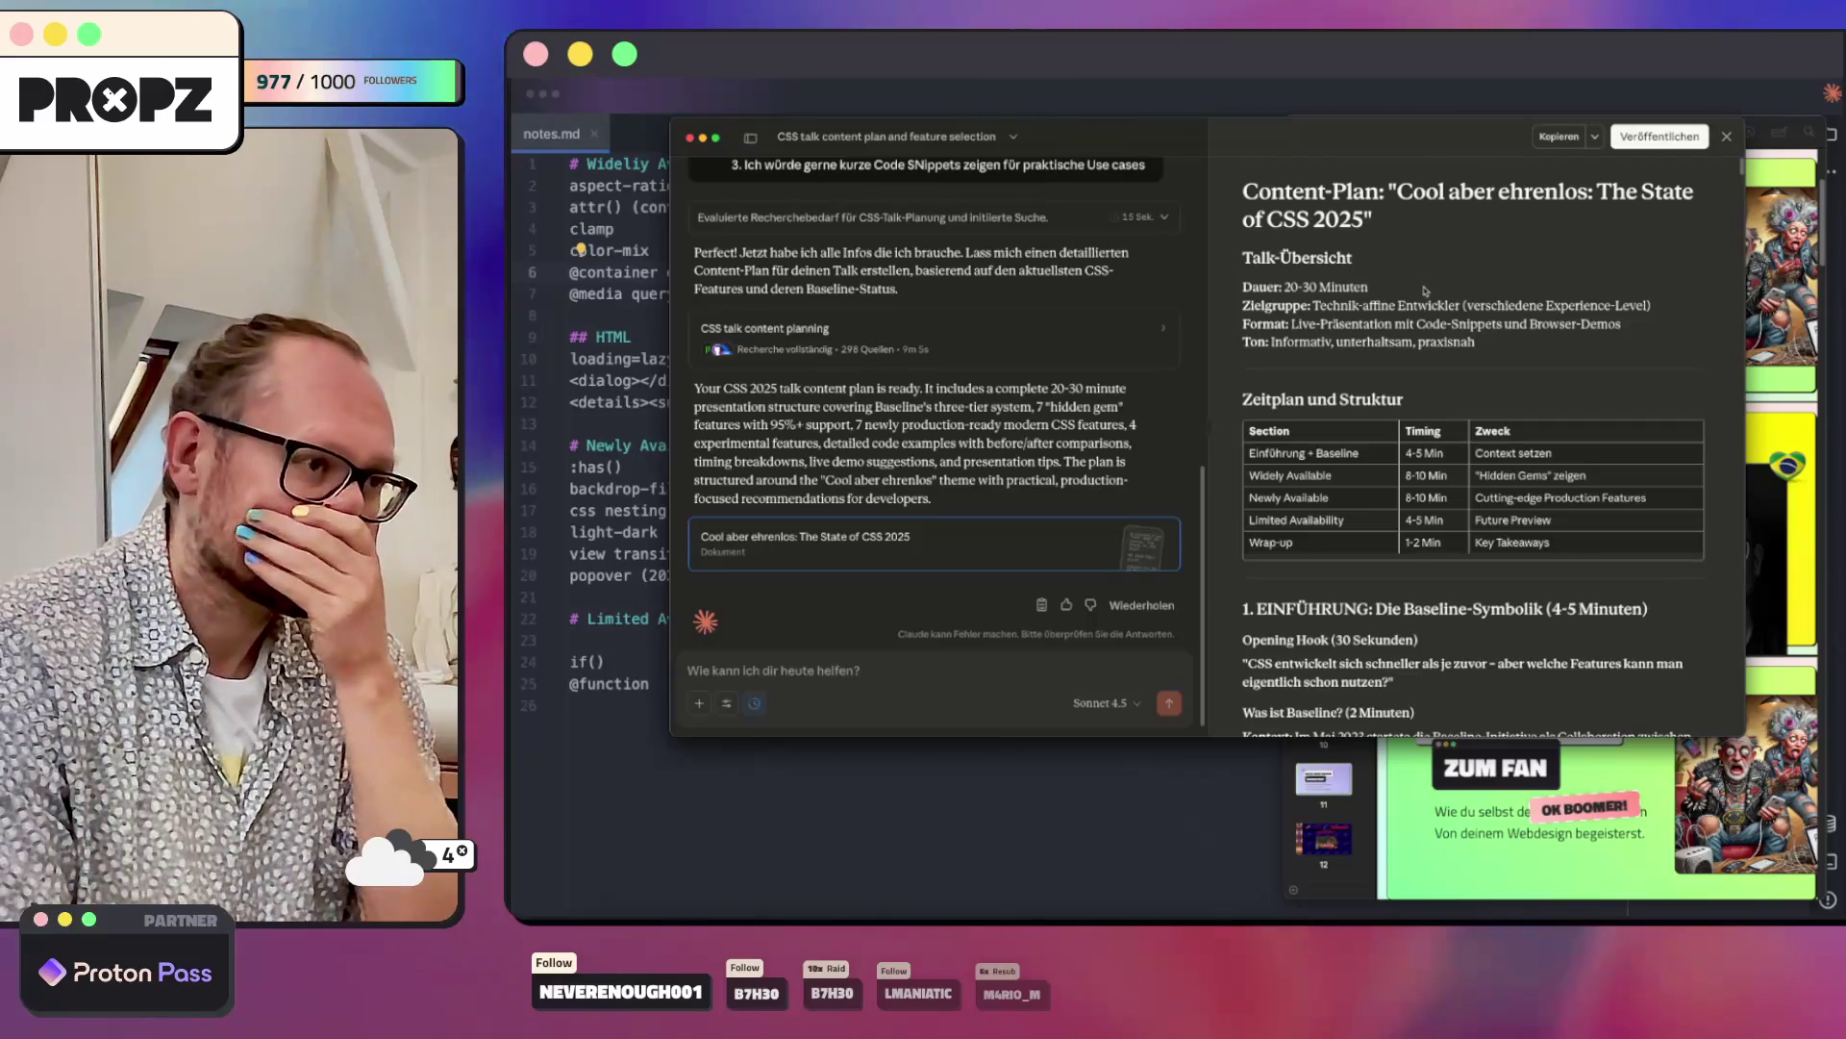
scroll(1425, 290, down, 3)
scroll(1428, 295, up, 1)
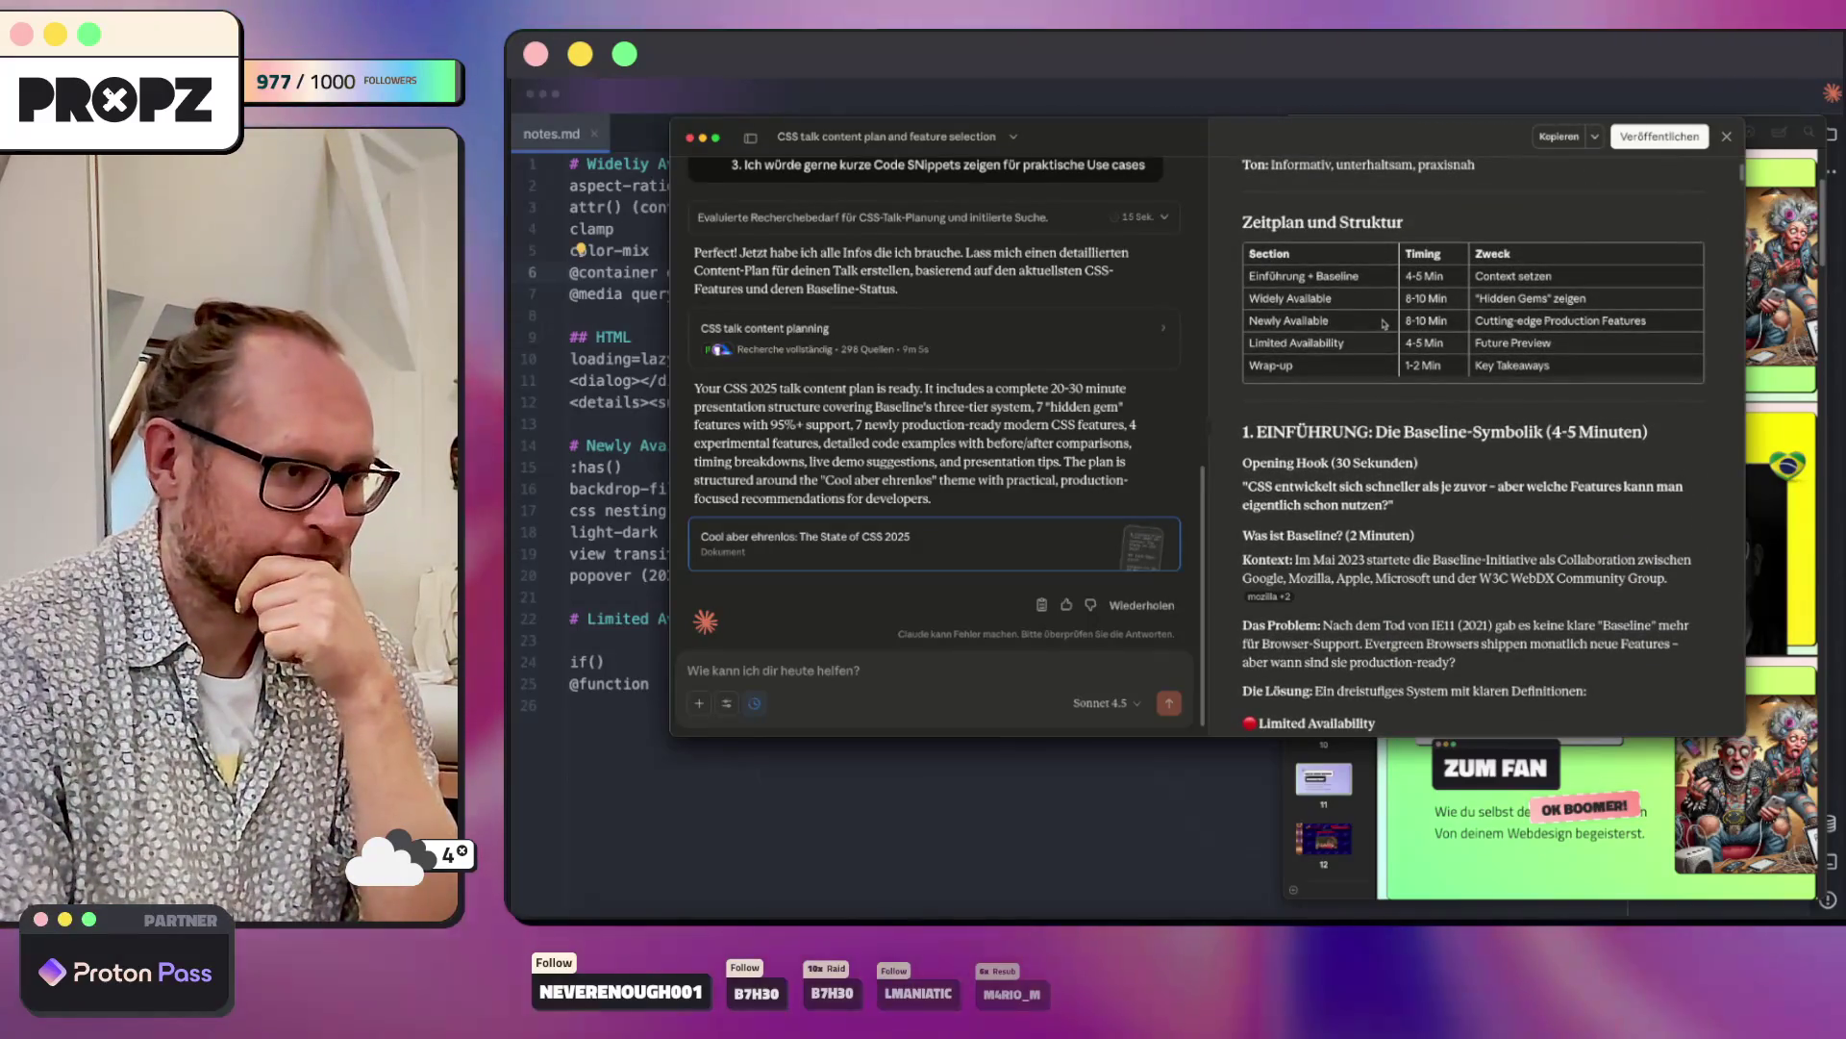
scroll(1383, 326, down, 2)
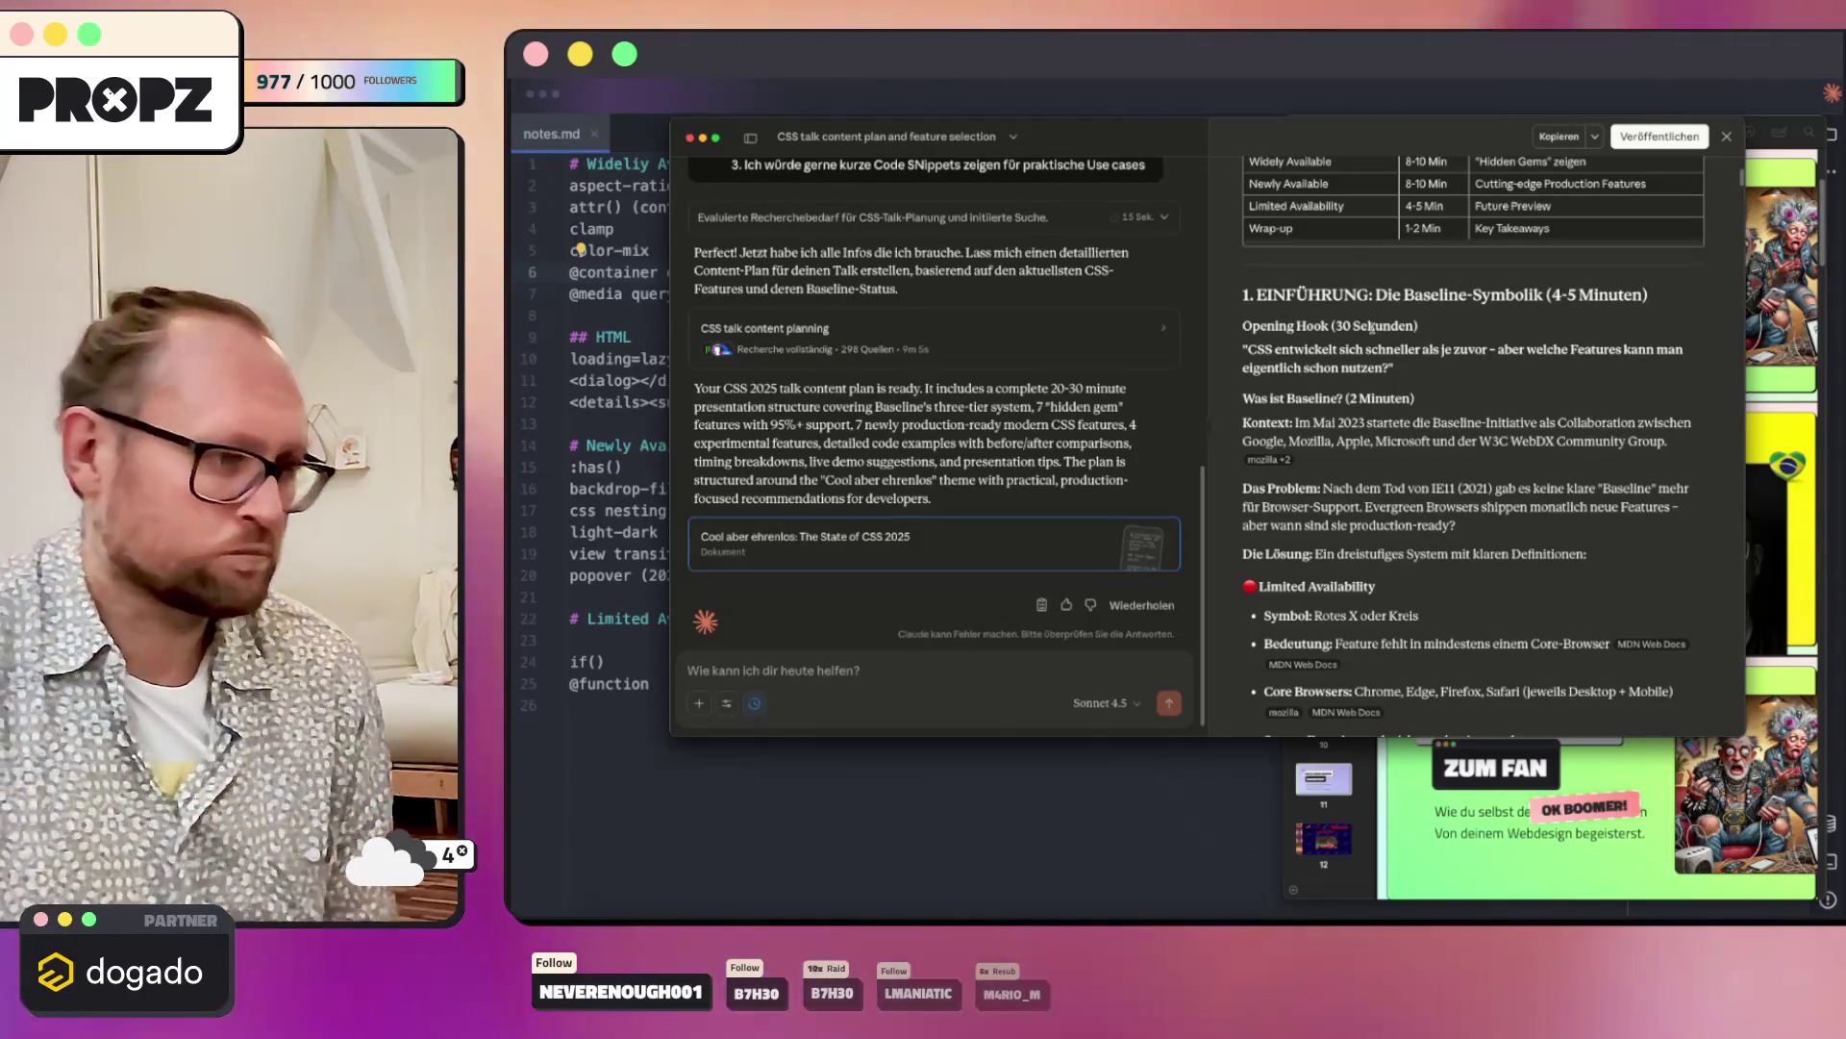
scroll(1385, 339, down, 3)
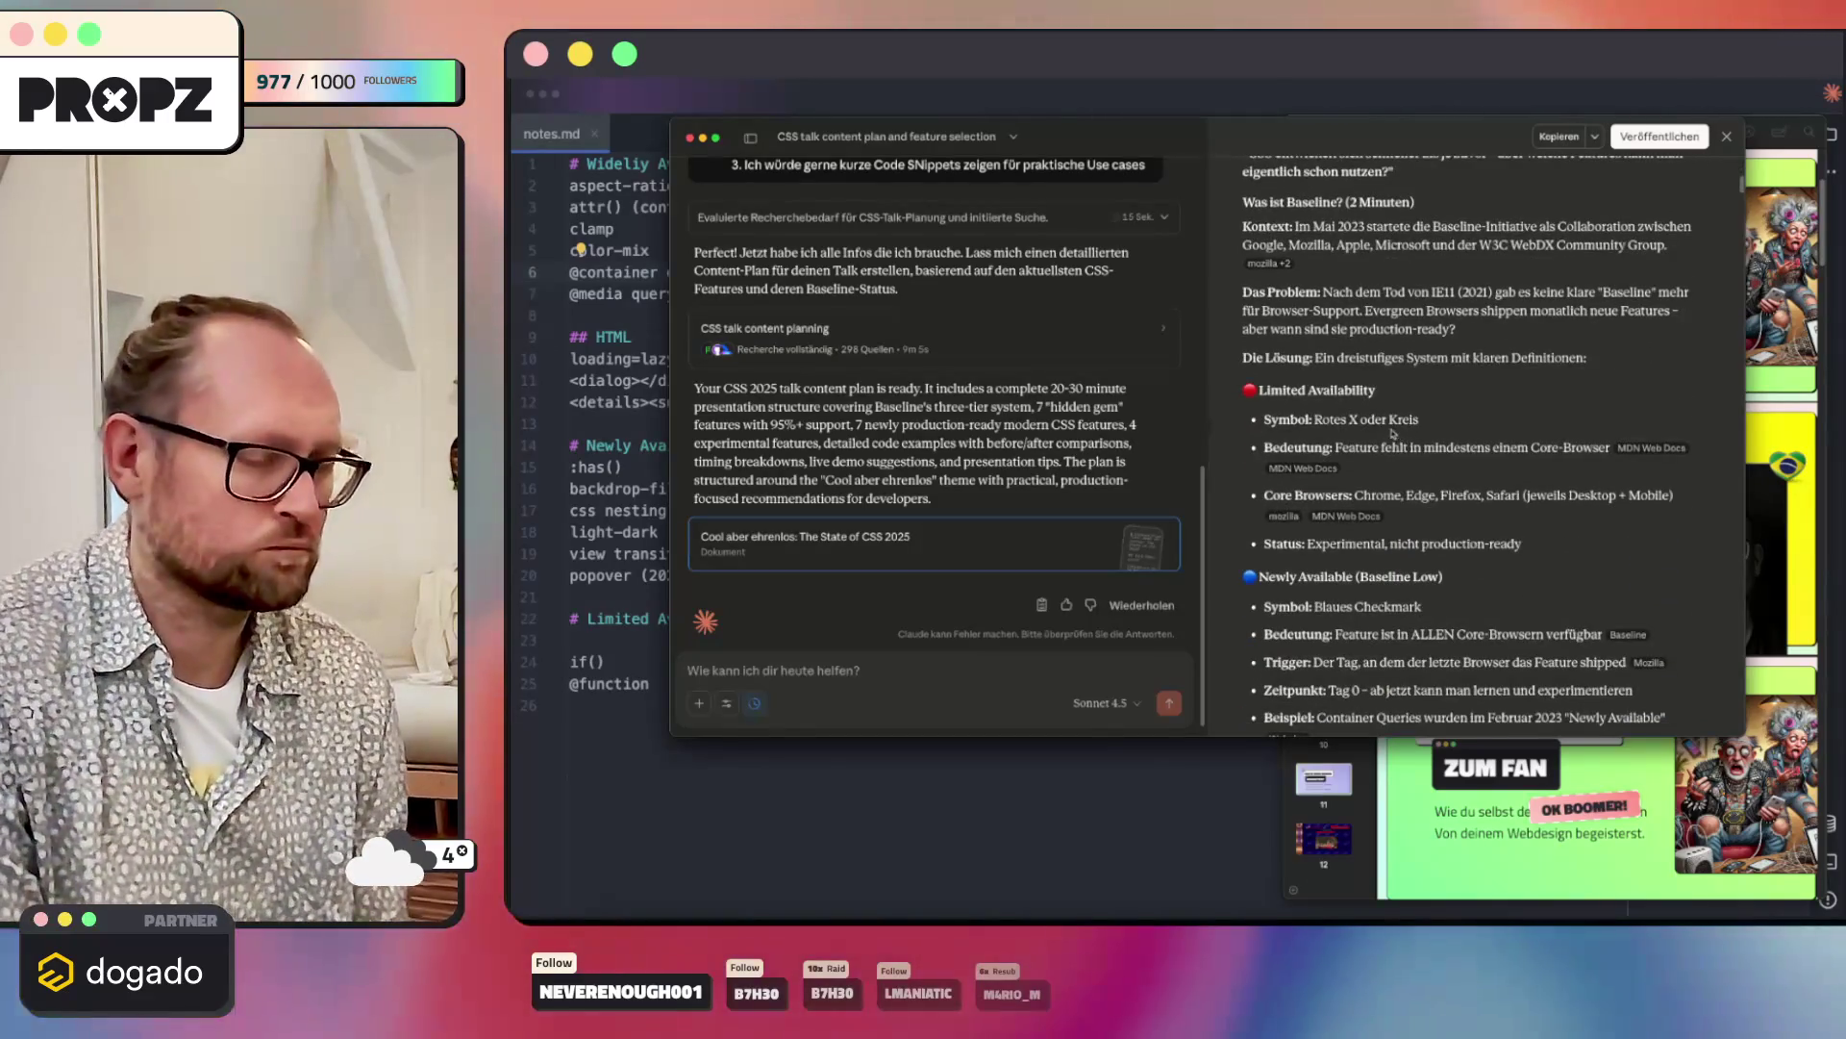
scroll(1389, 431, down, 3)
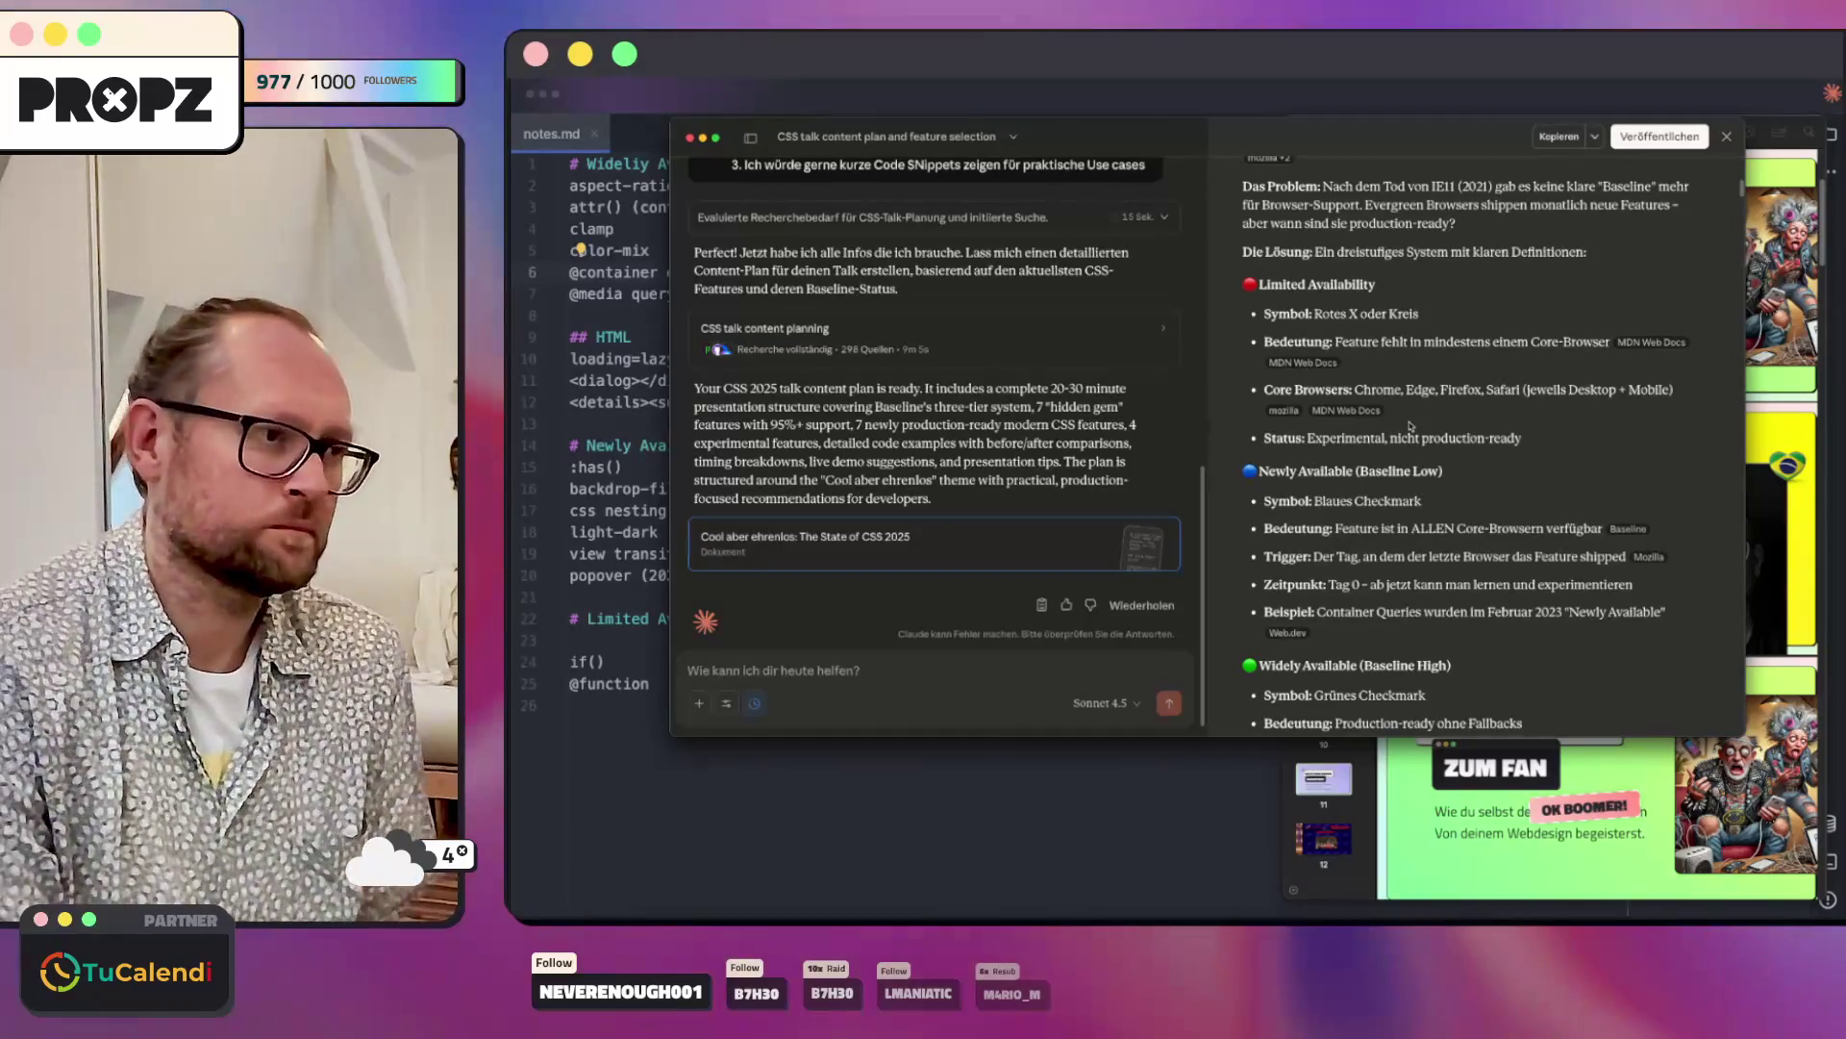
scroll(1331, 511, down, 1)
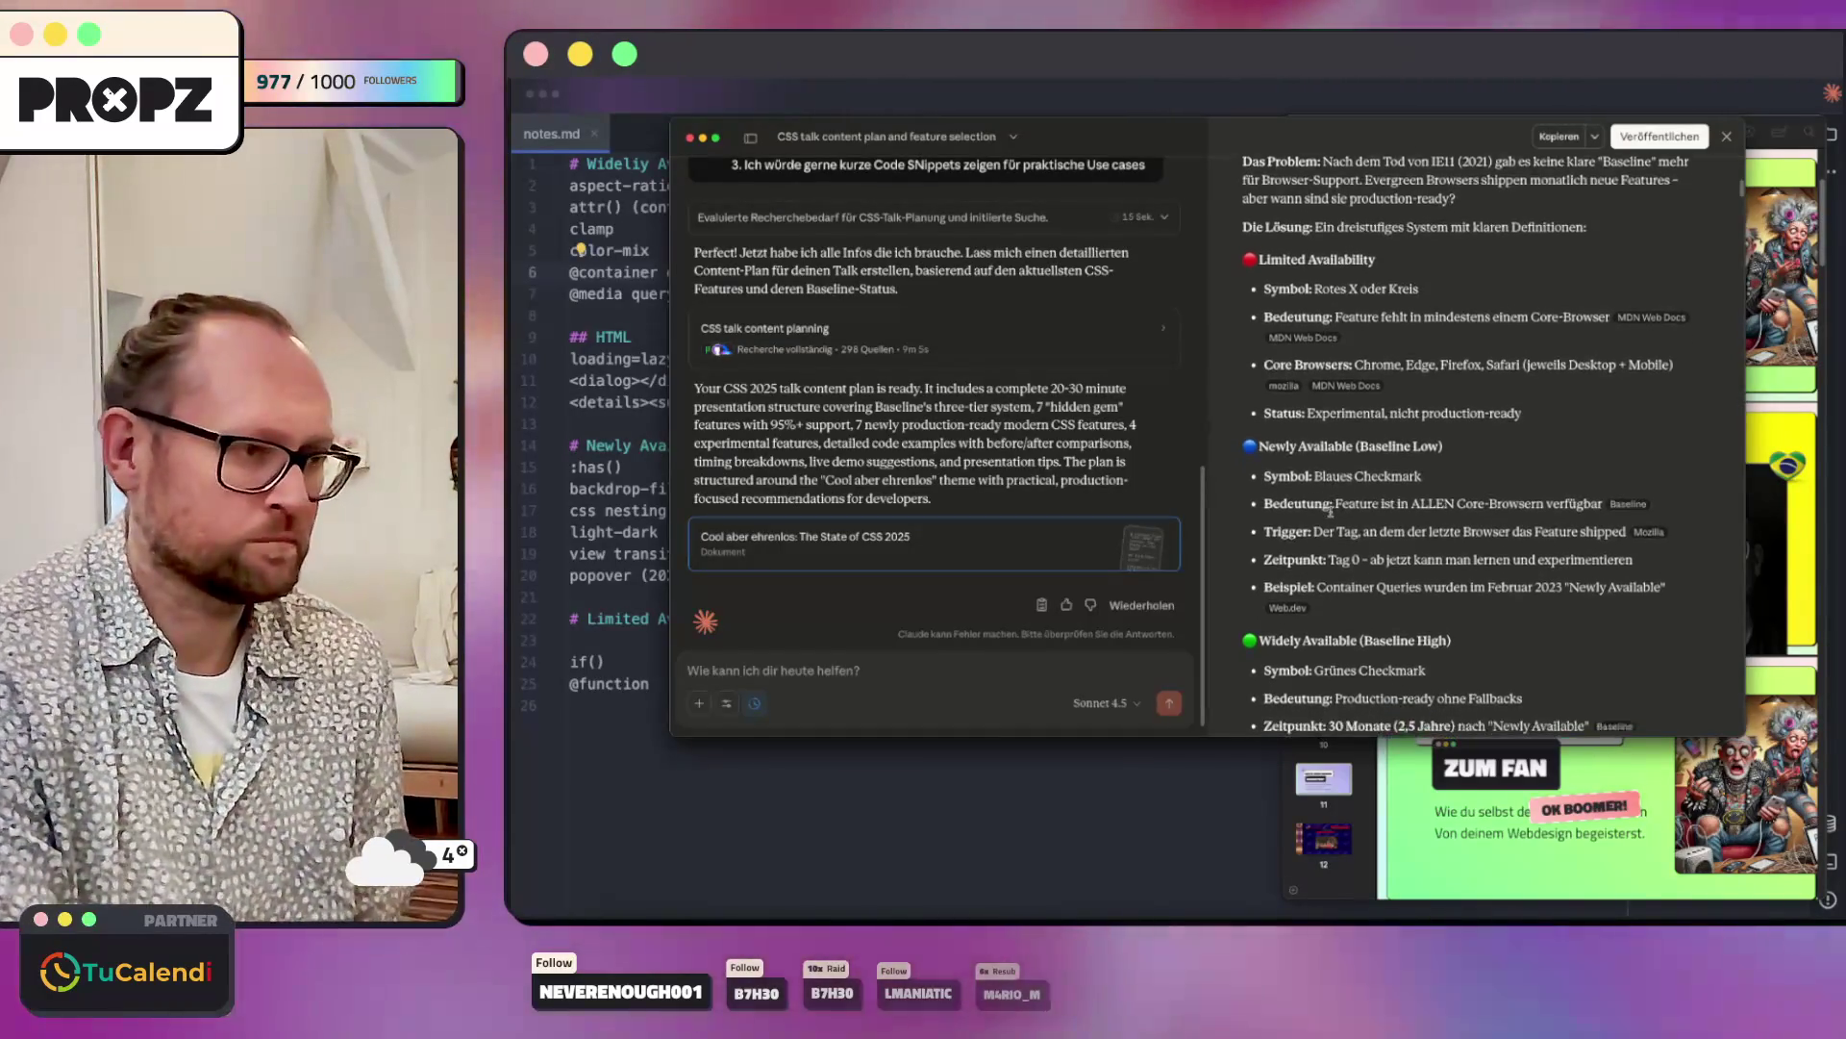
scroll(1331, 512, down, 2)
scroll(1391, 459, down, 2)
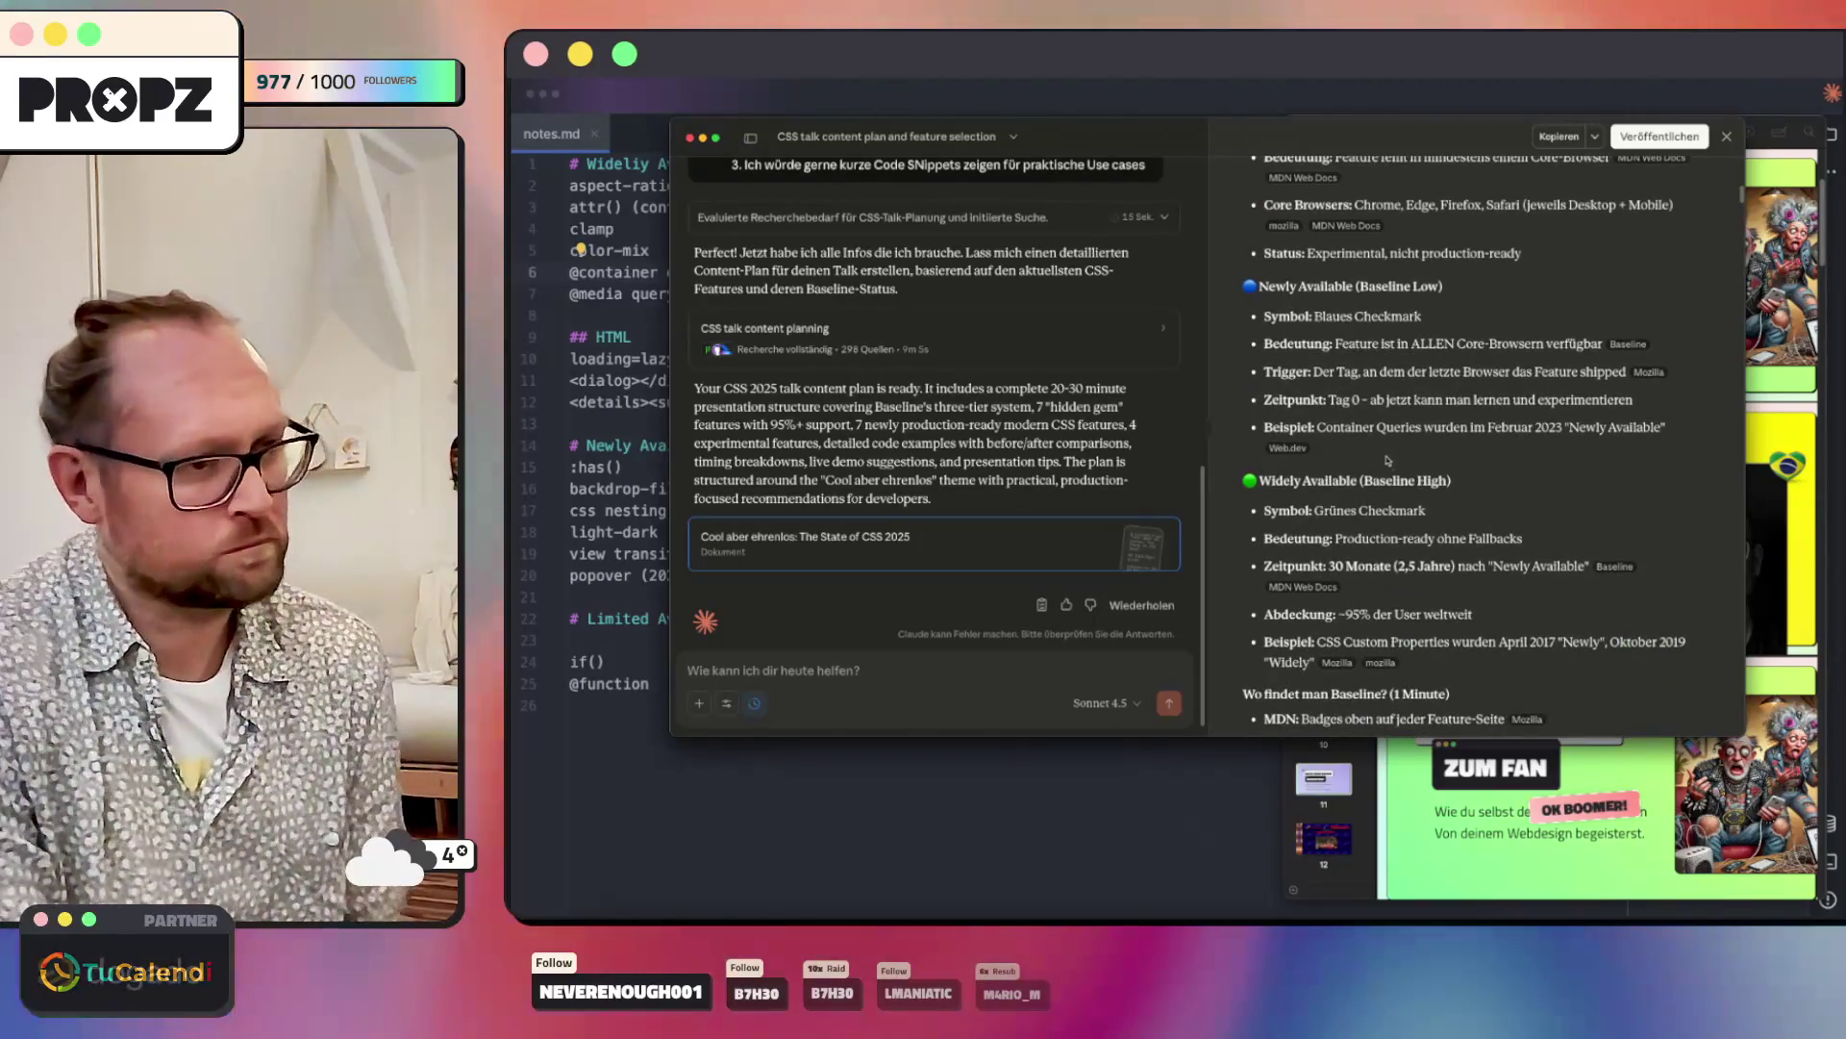
drag(1266, 371, 1635, 373)
click(1530, 399)
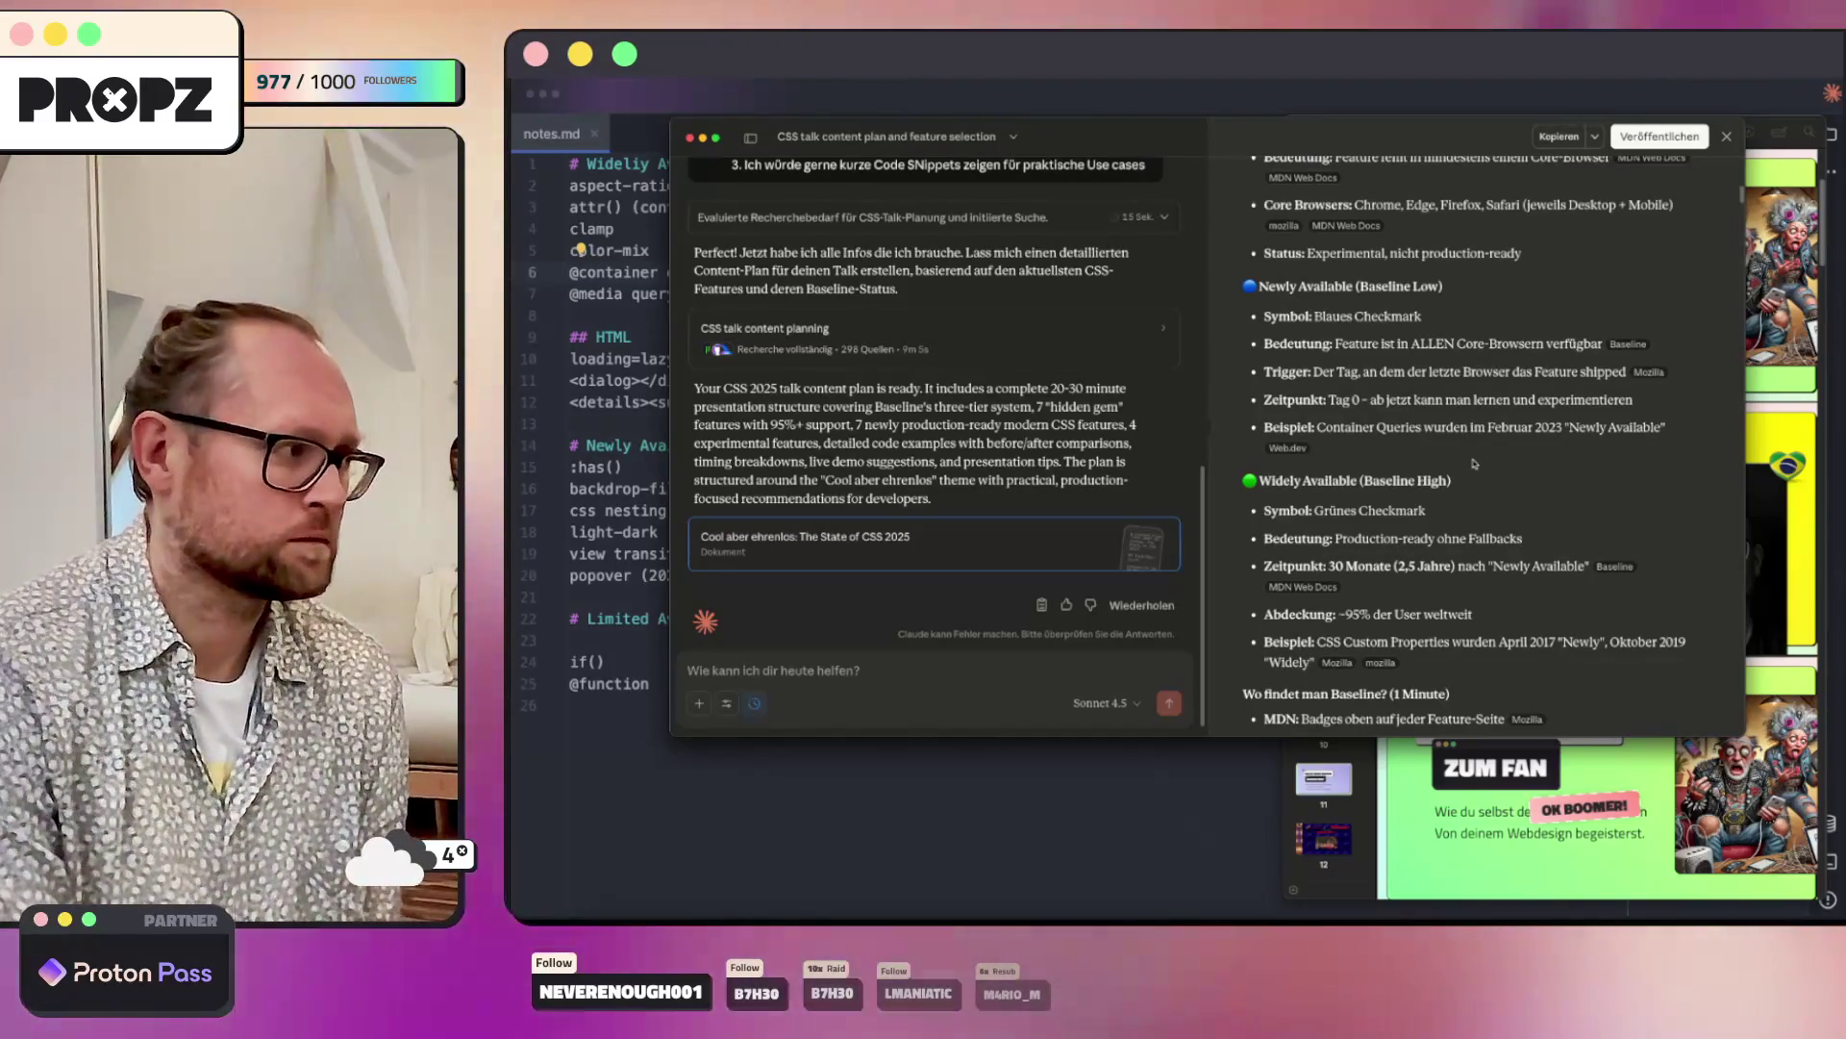
scroll(1474, 463, down, 5)
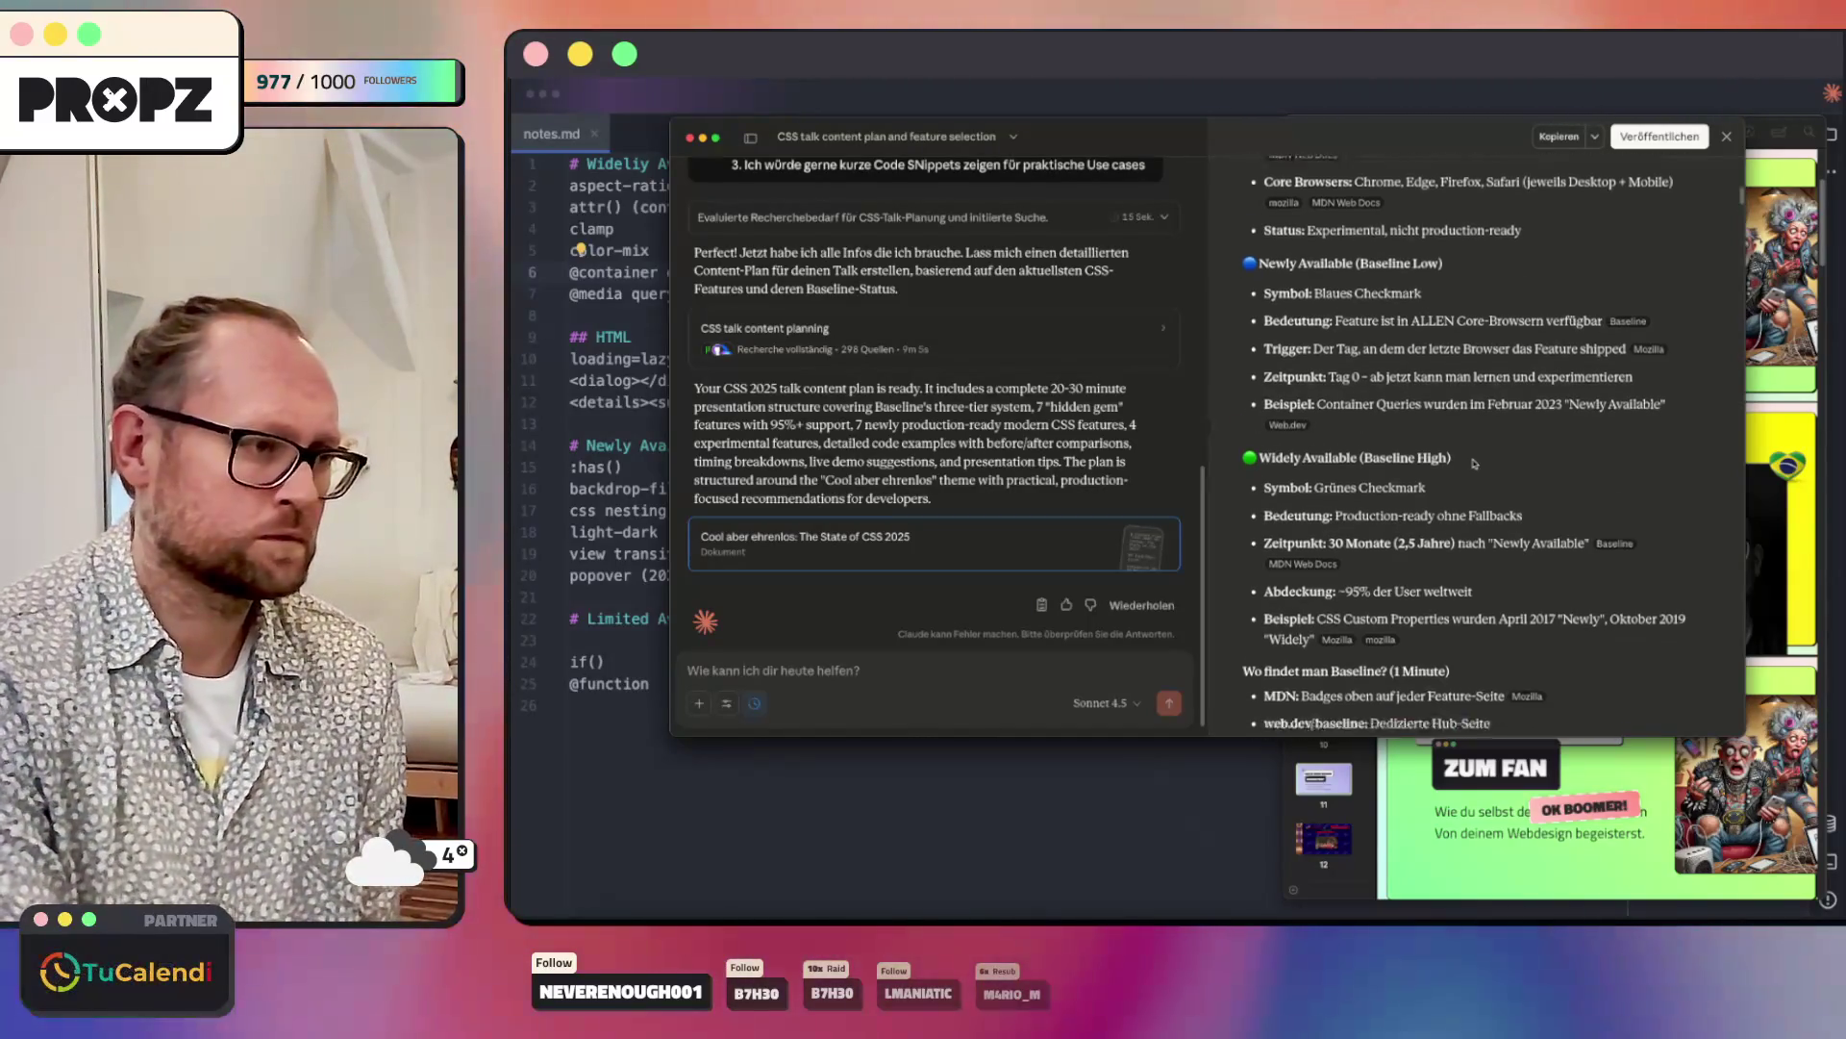
scroll(1475, 464, up, 2)
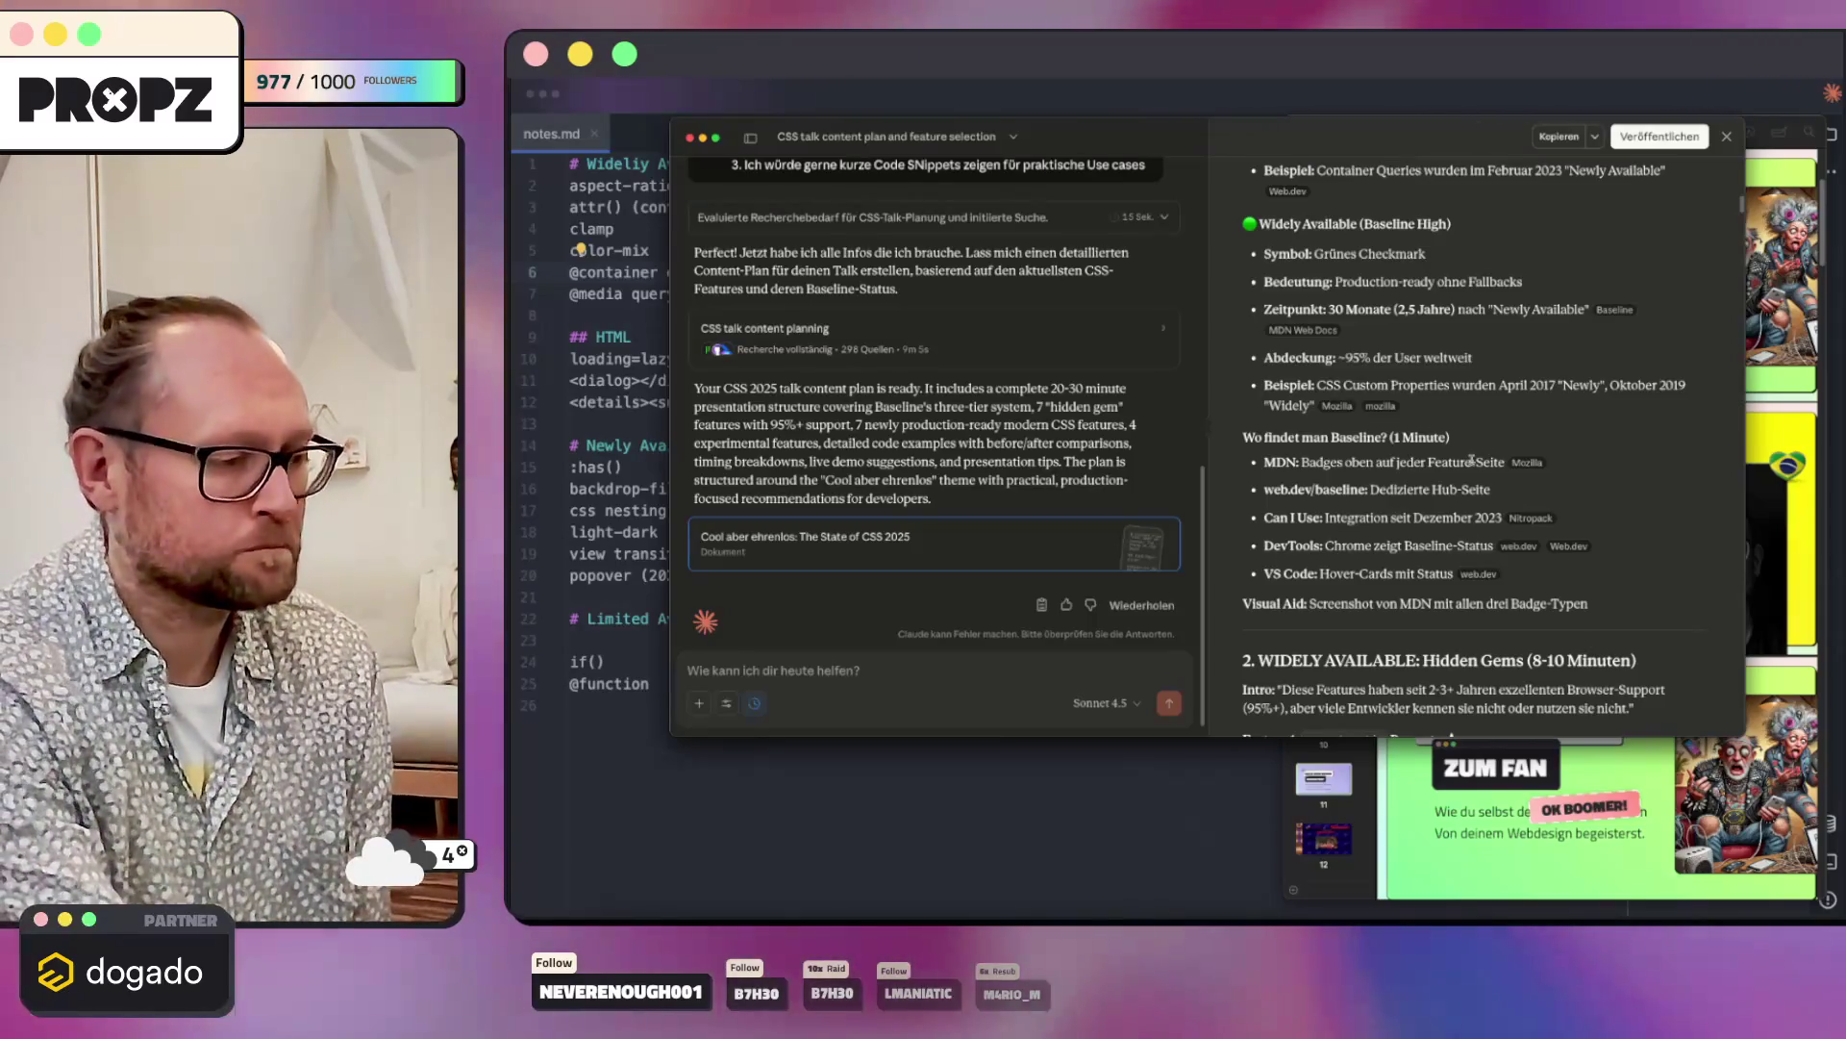
key(XF86AudioLowerVolume)
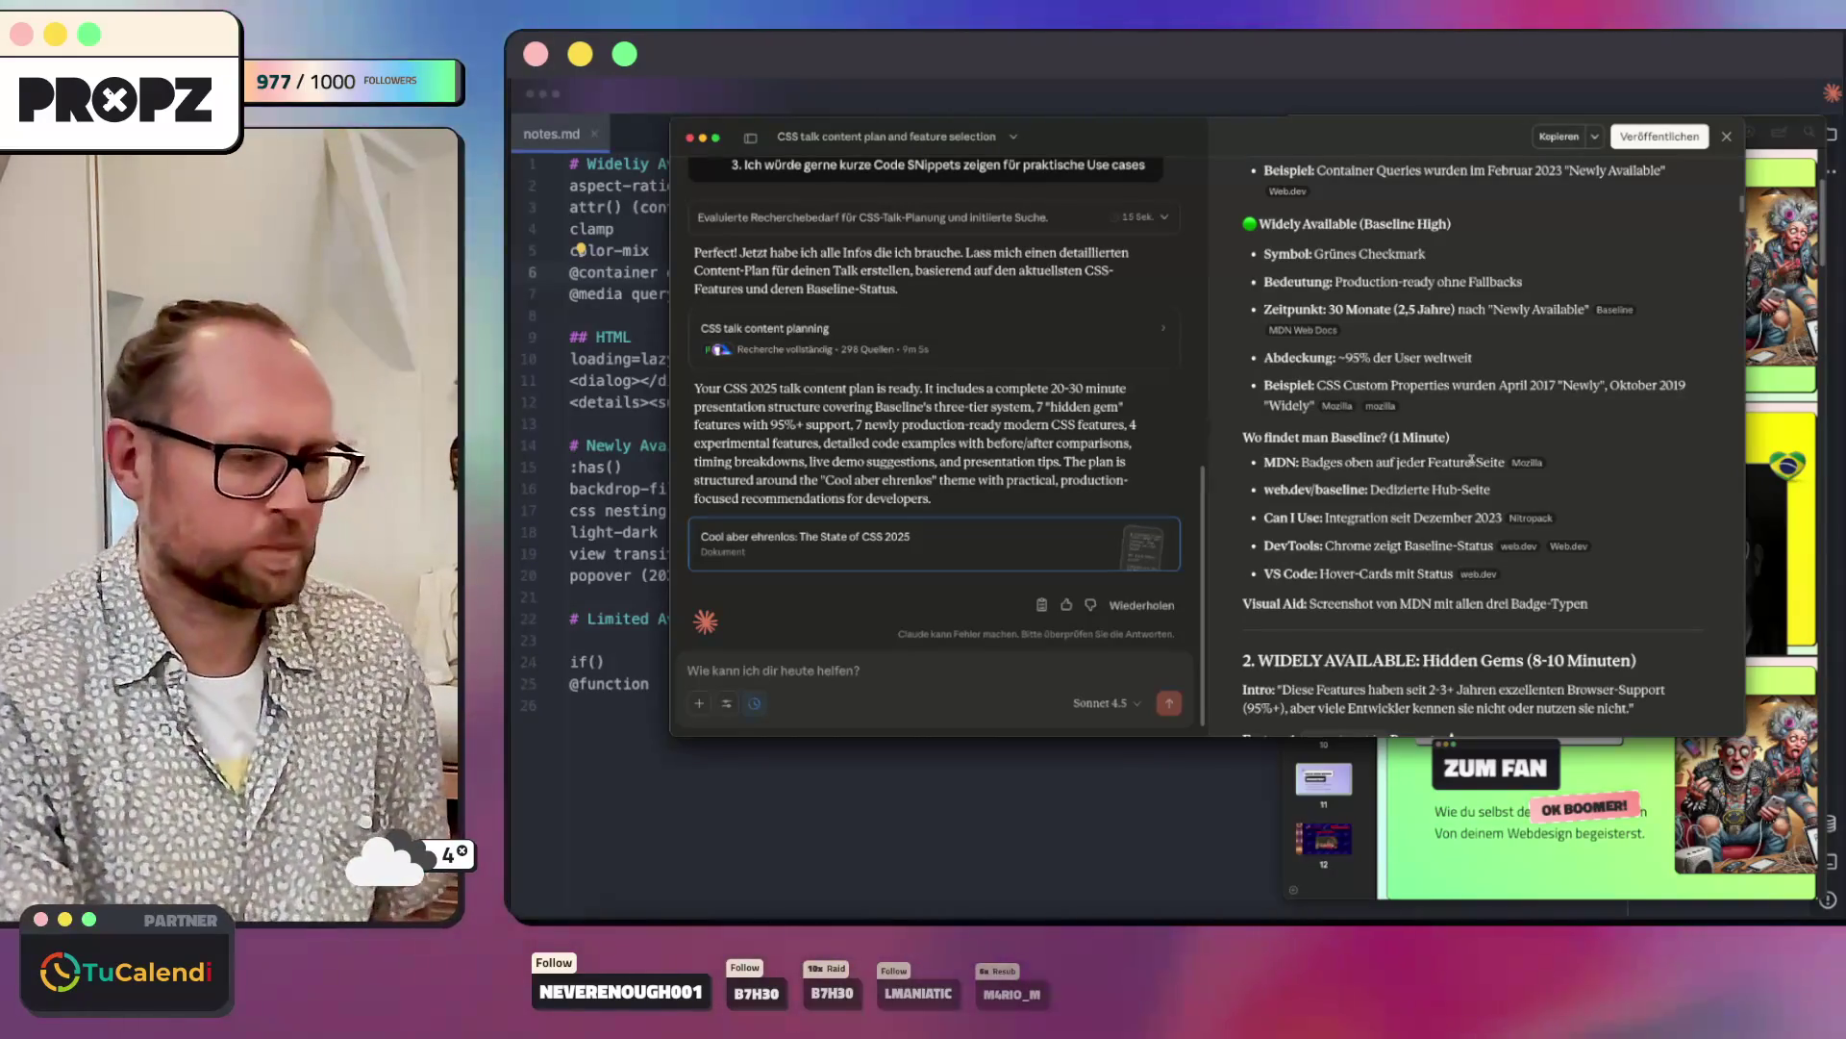
scroll(1489, 513, down, 4)
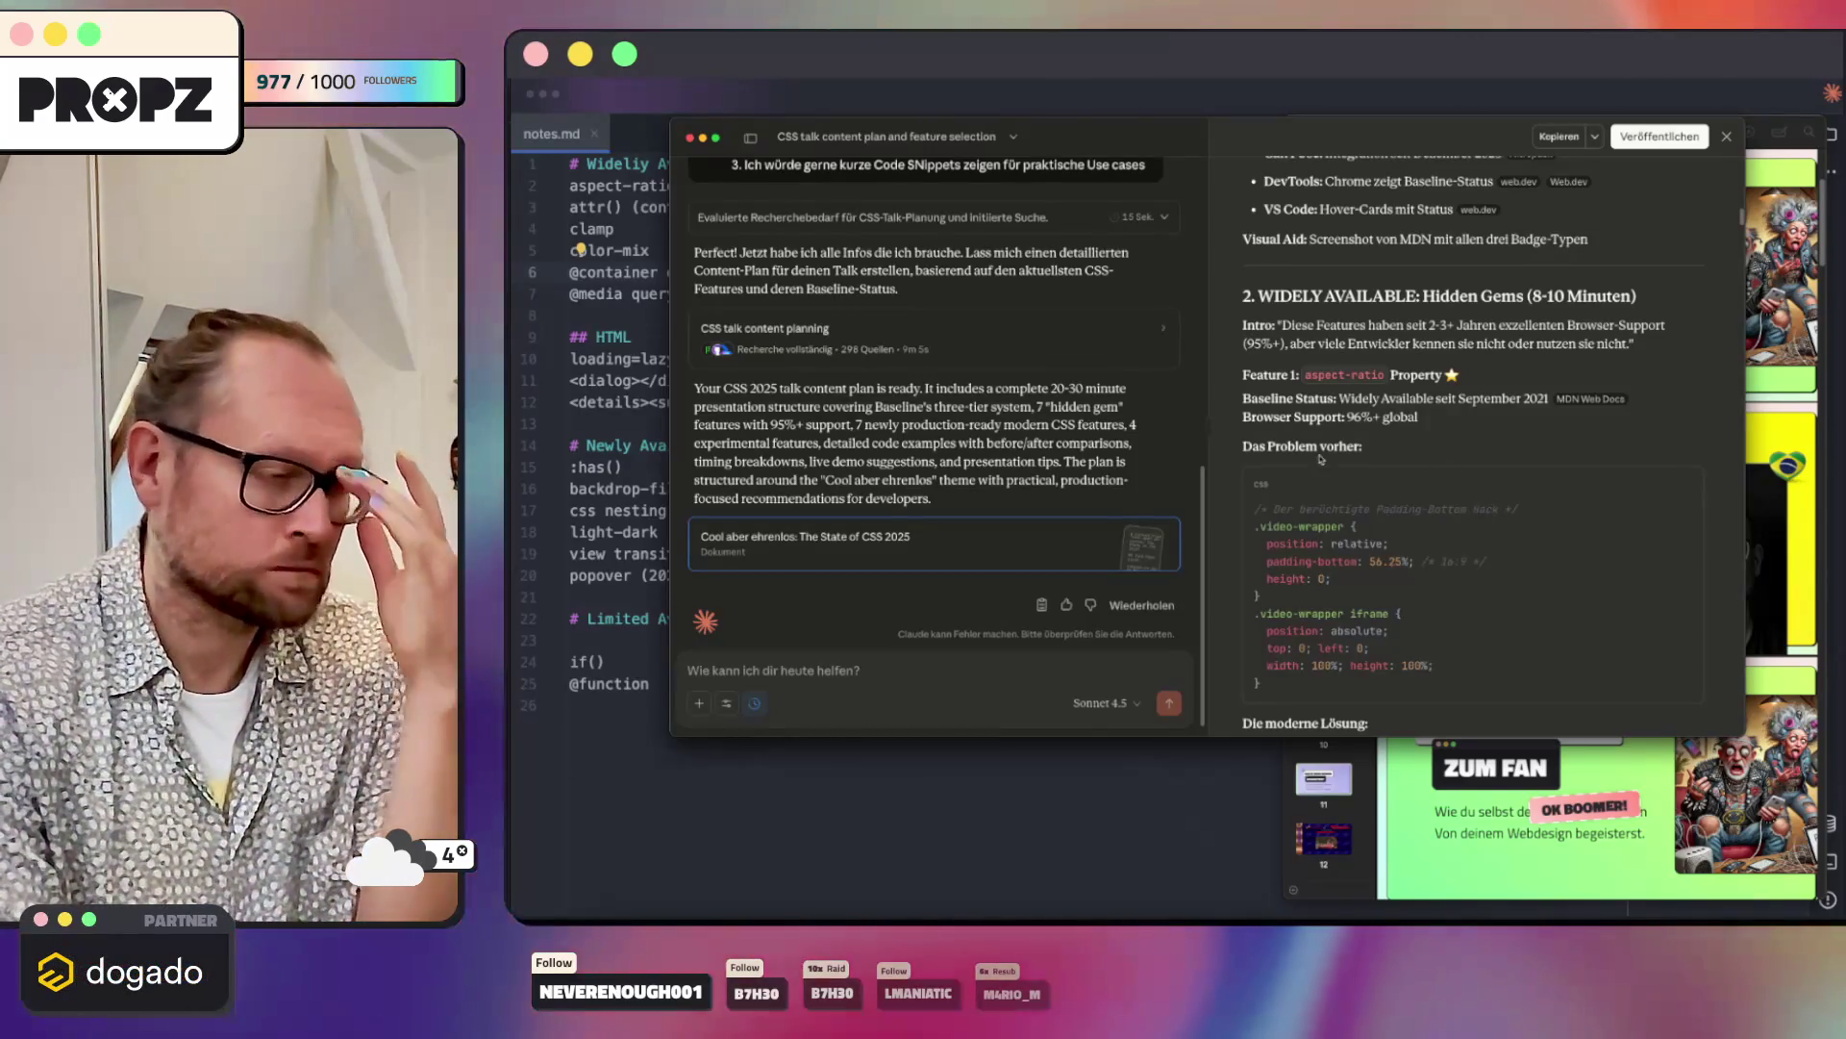
scroll(1395, 480, down, 5)
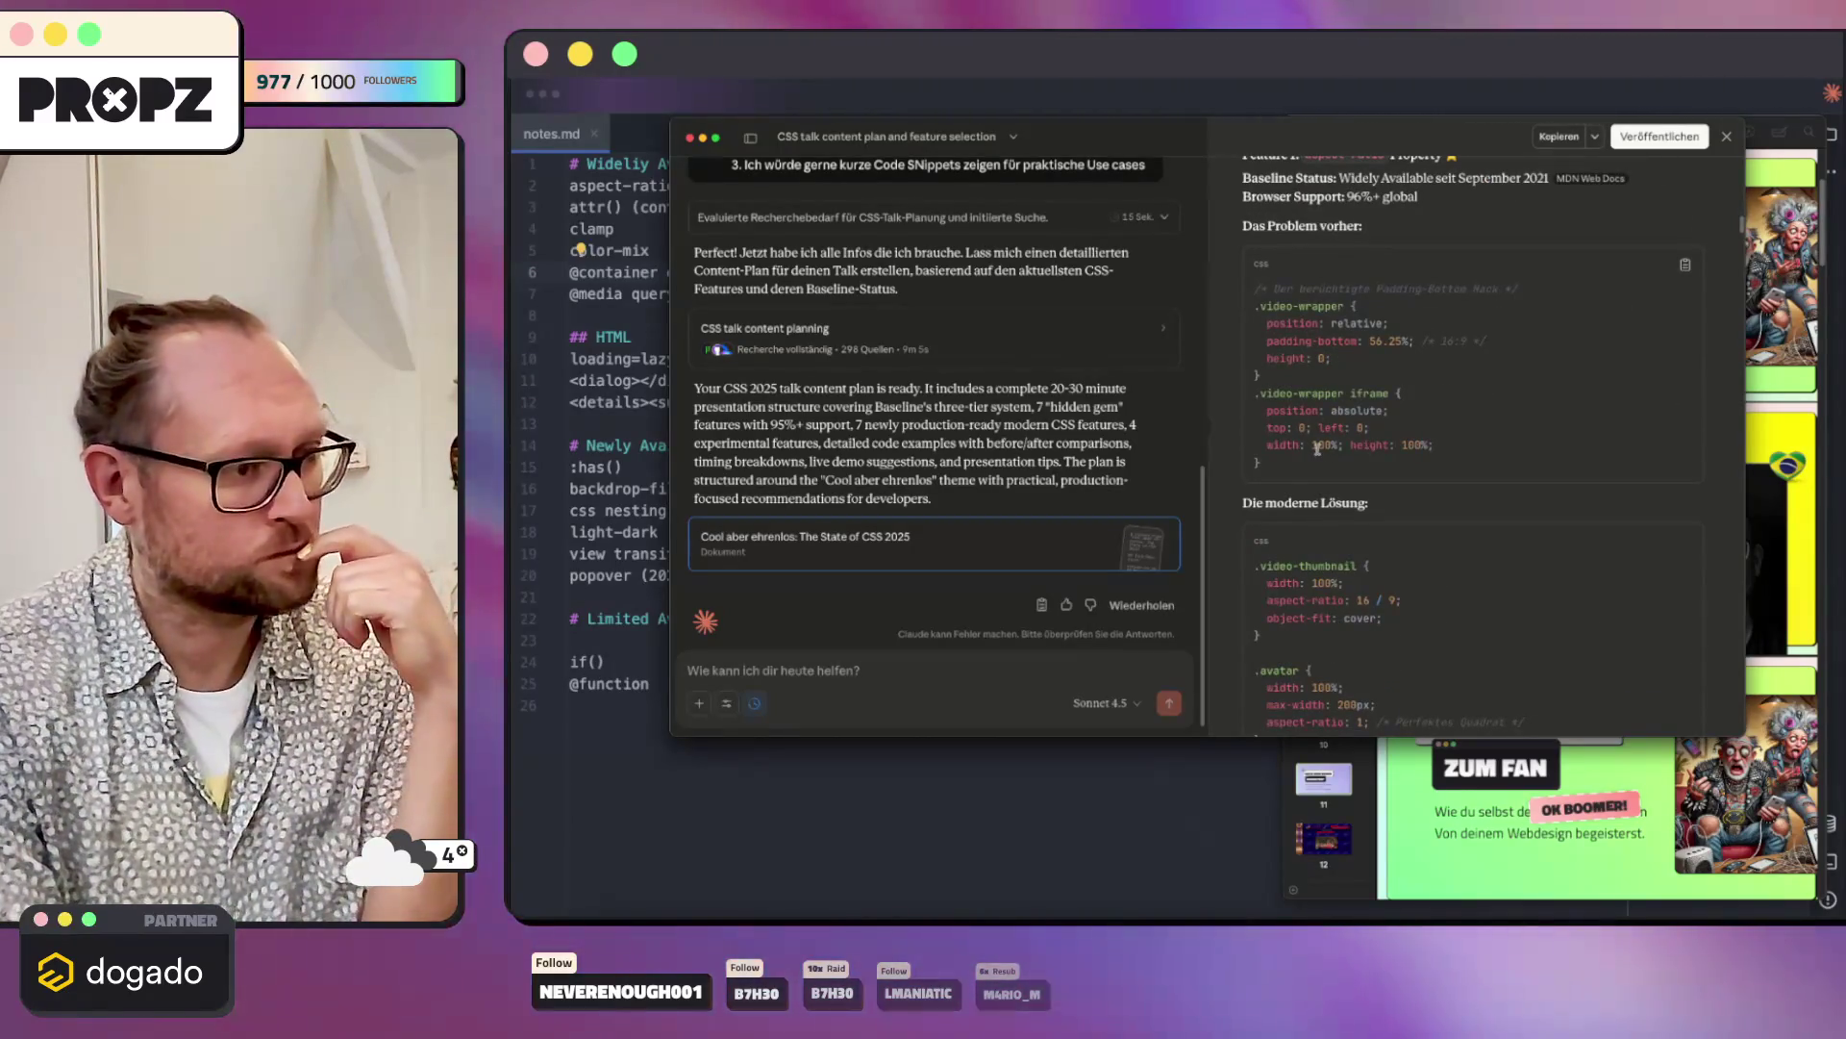
scroll(1318, 448, down, 1)
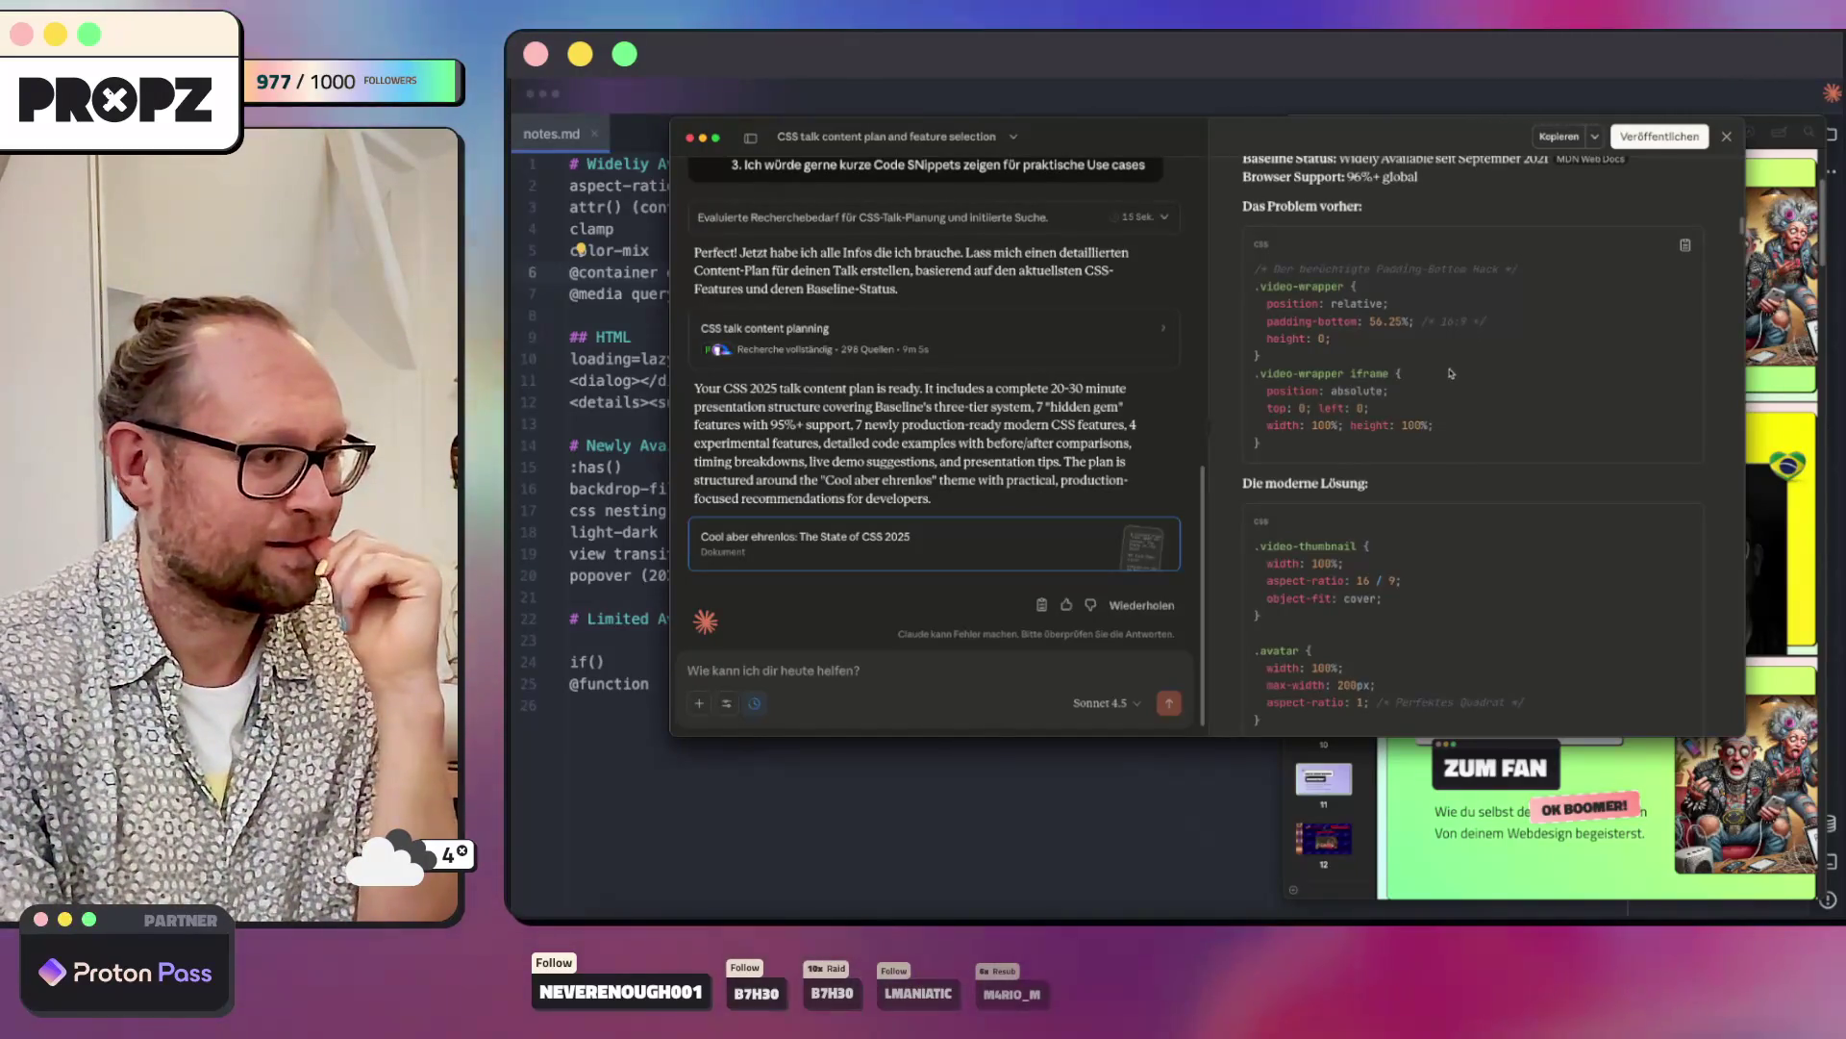
scroll(1451, 373, down, 3)
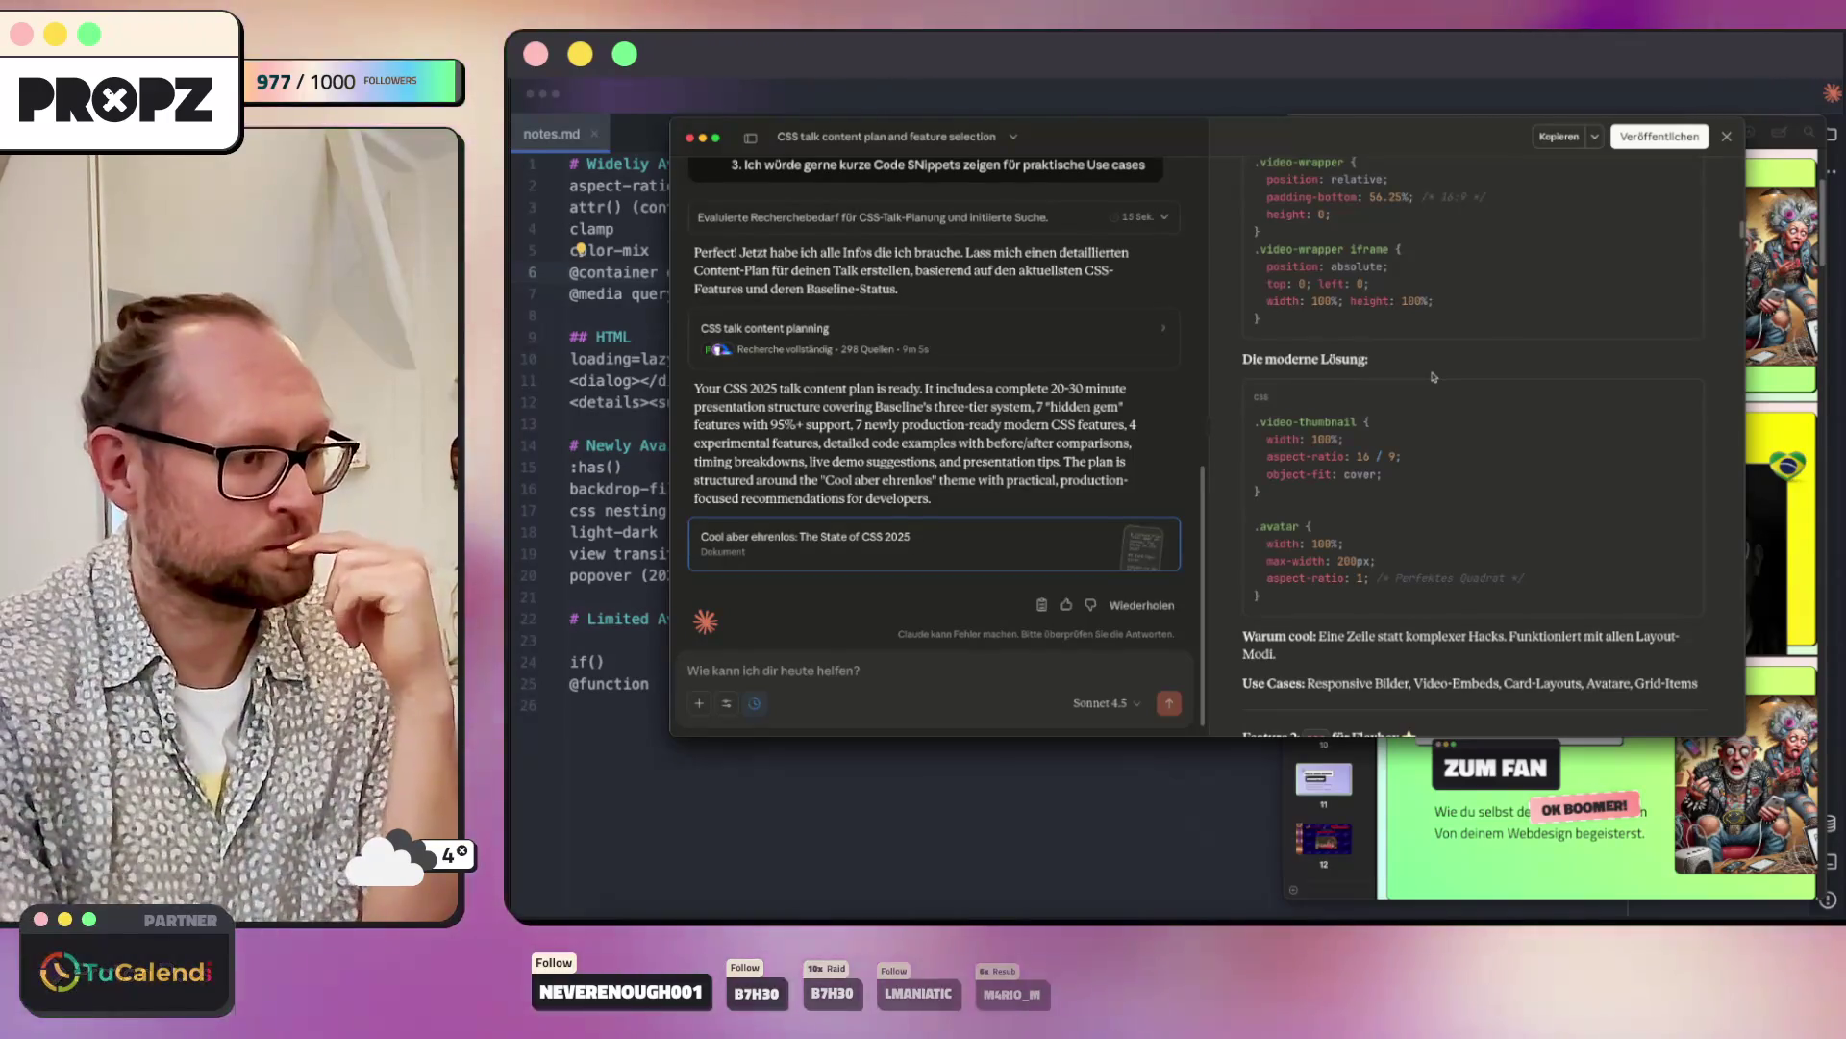
scroll(1433, 376, down, 1)
scroll(1433, 377, down, 1)
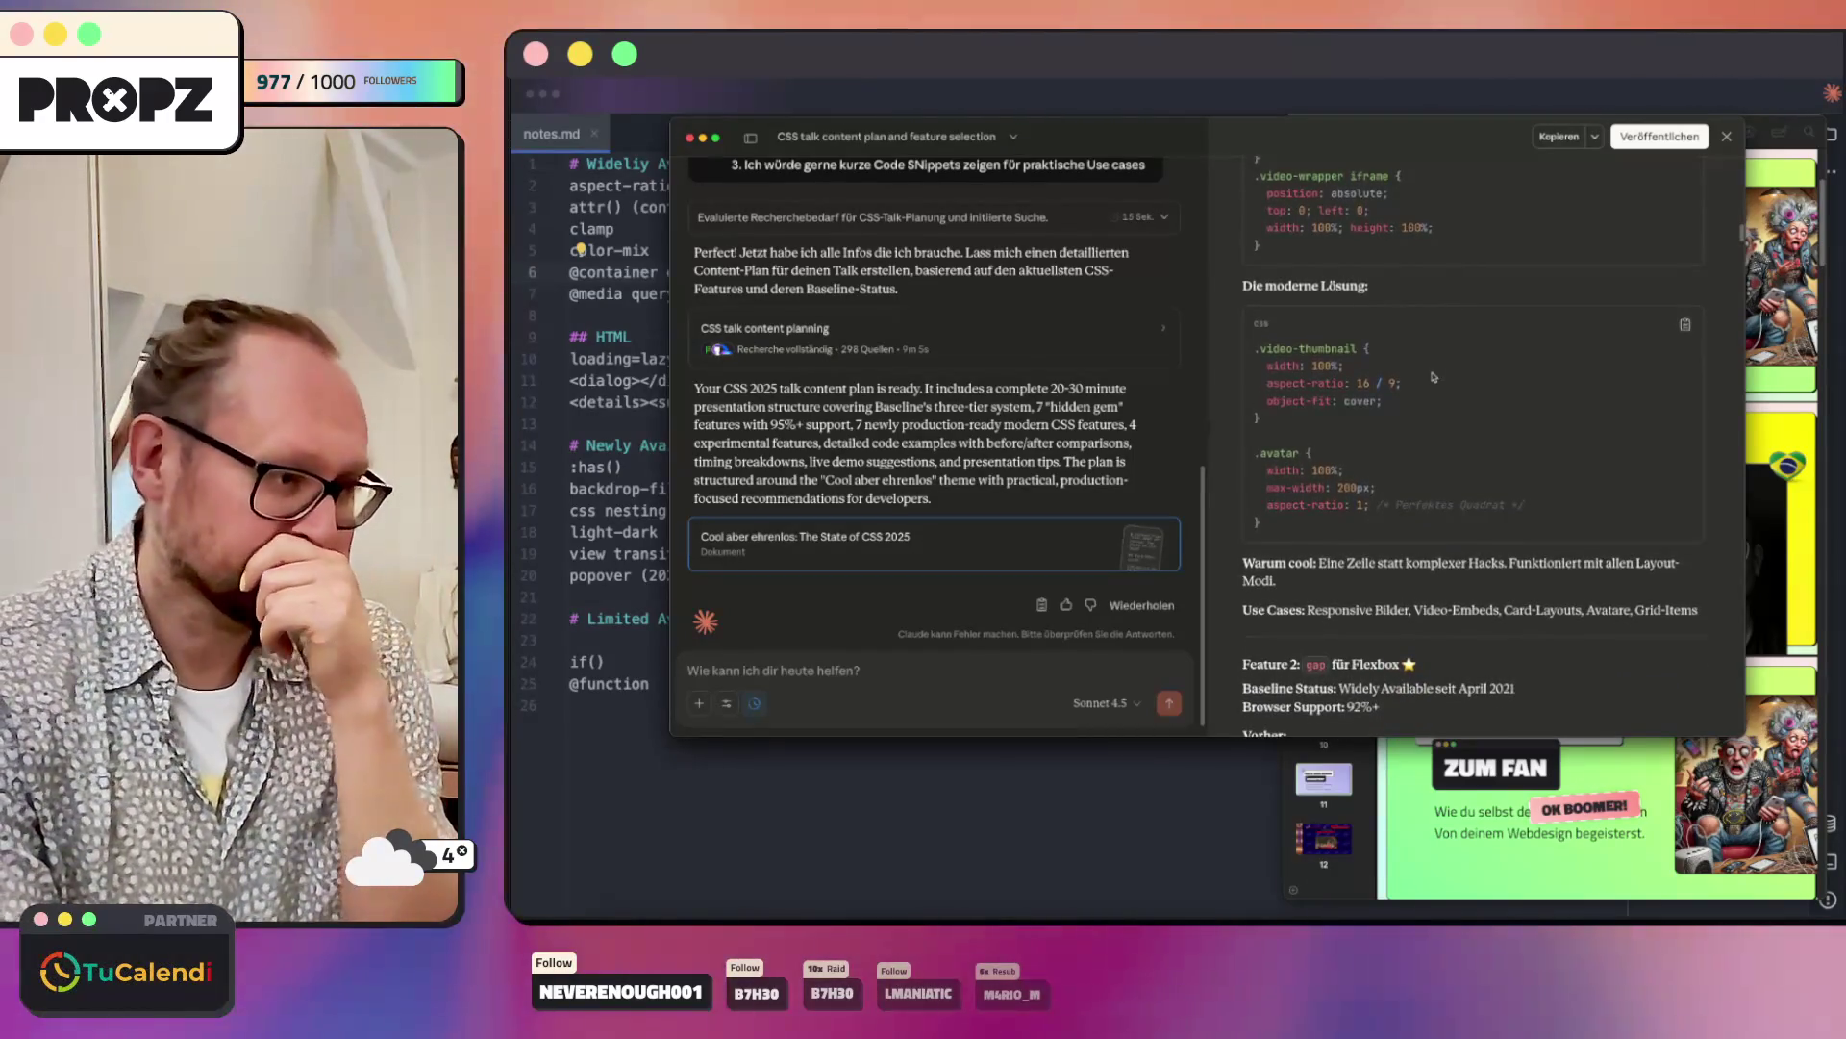
scroll(1433, 376, down, 5)
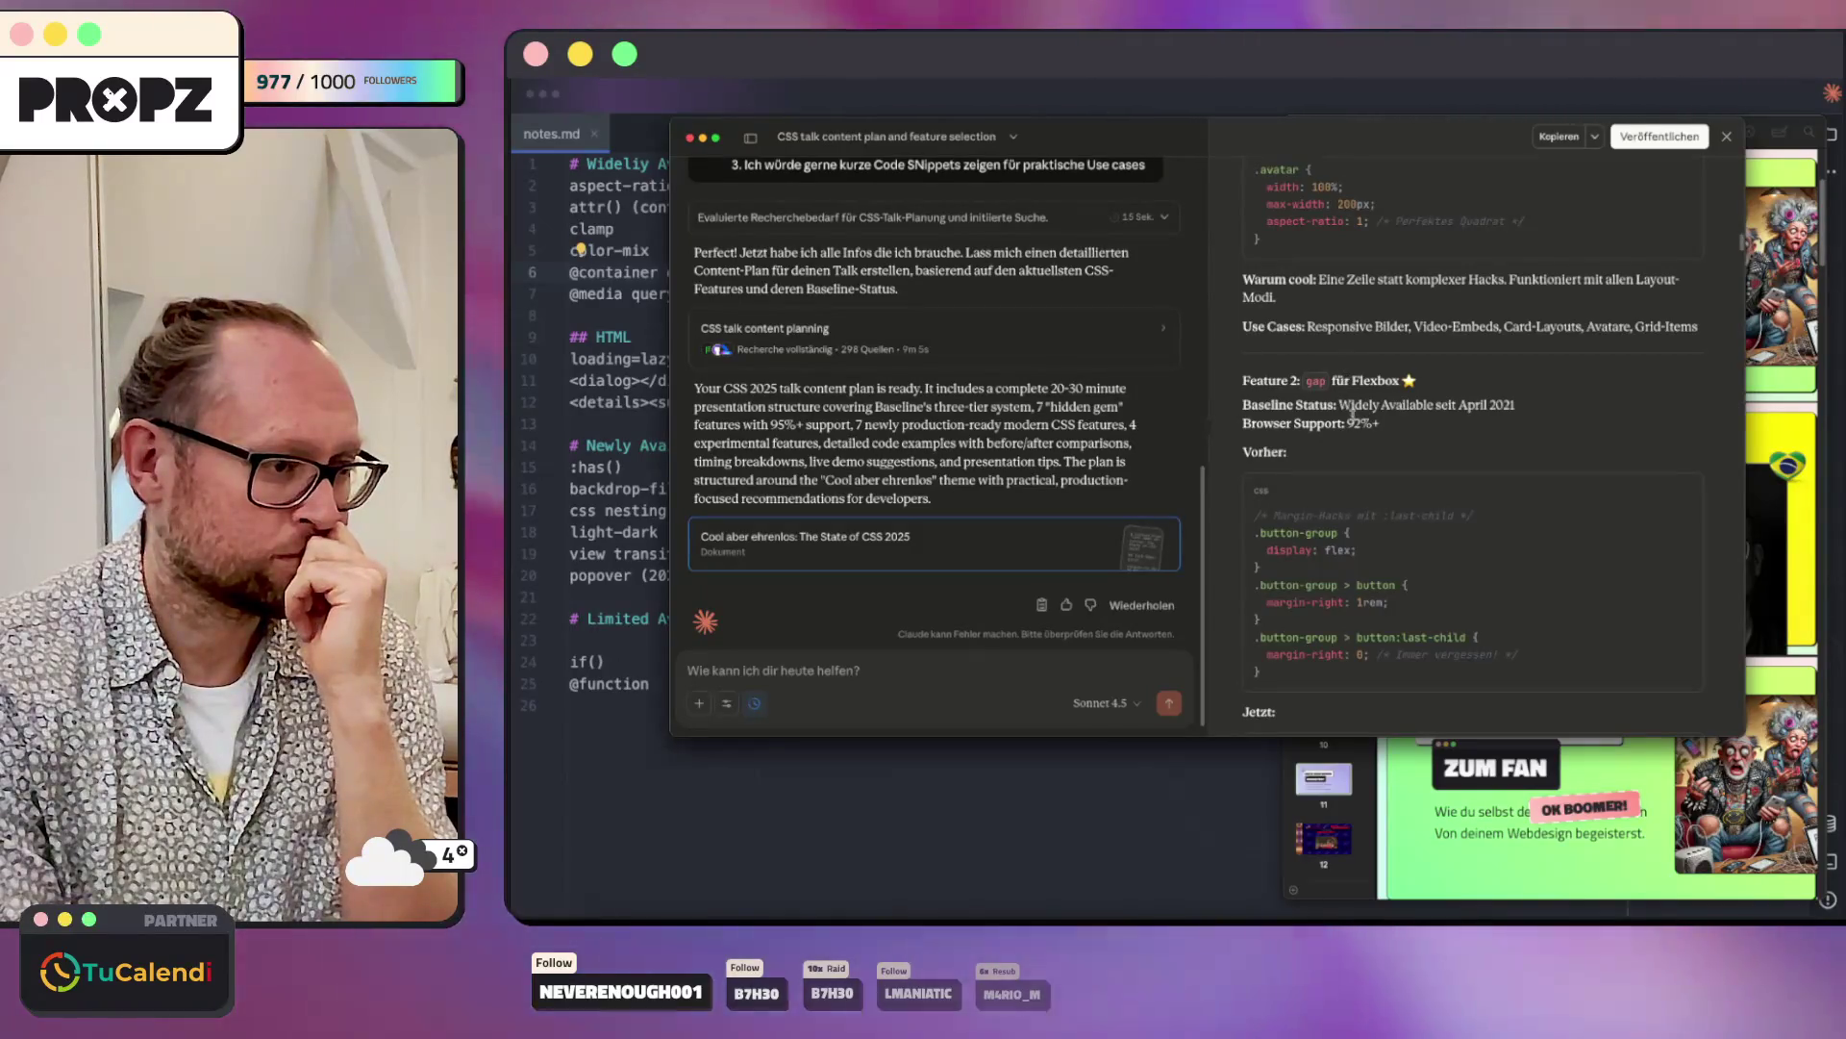
scroll(1347, 394, down, 2)
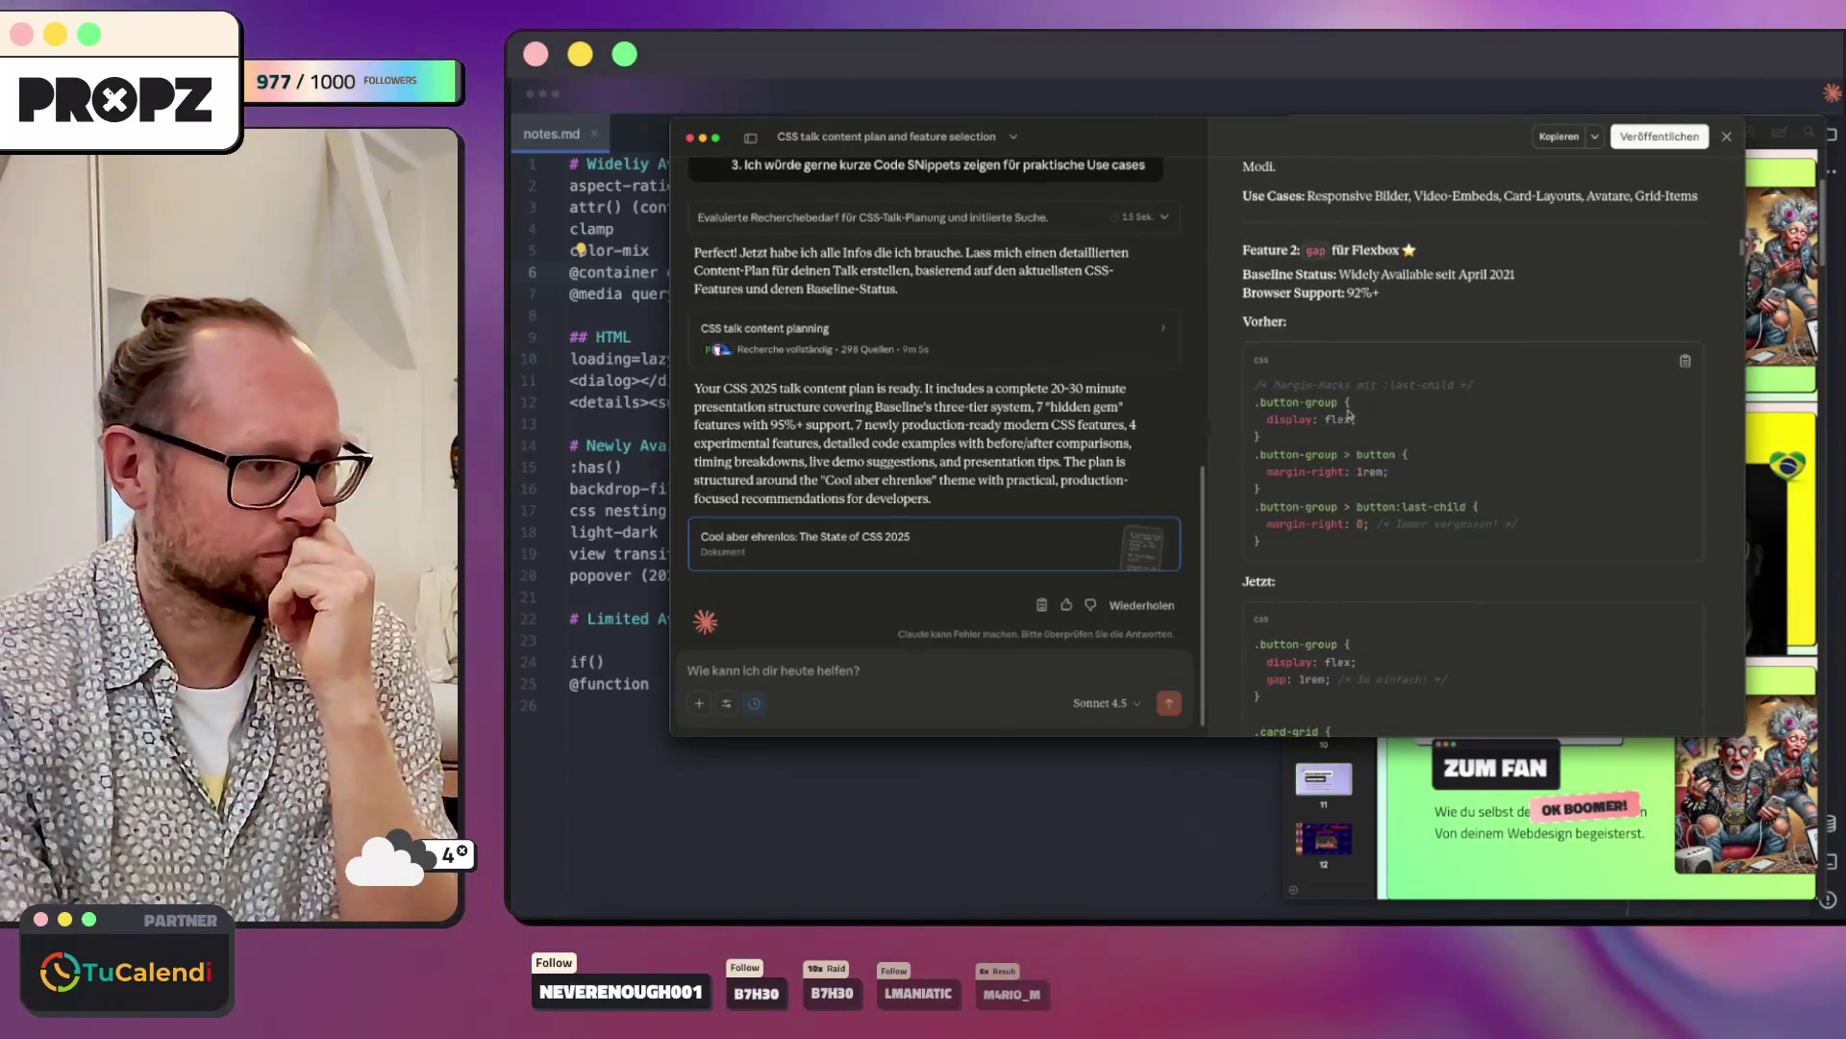
scroll(1349, 413, down, 1)
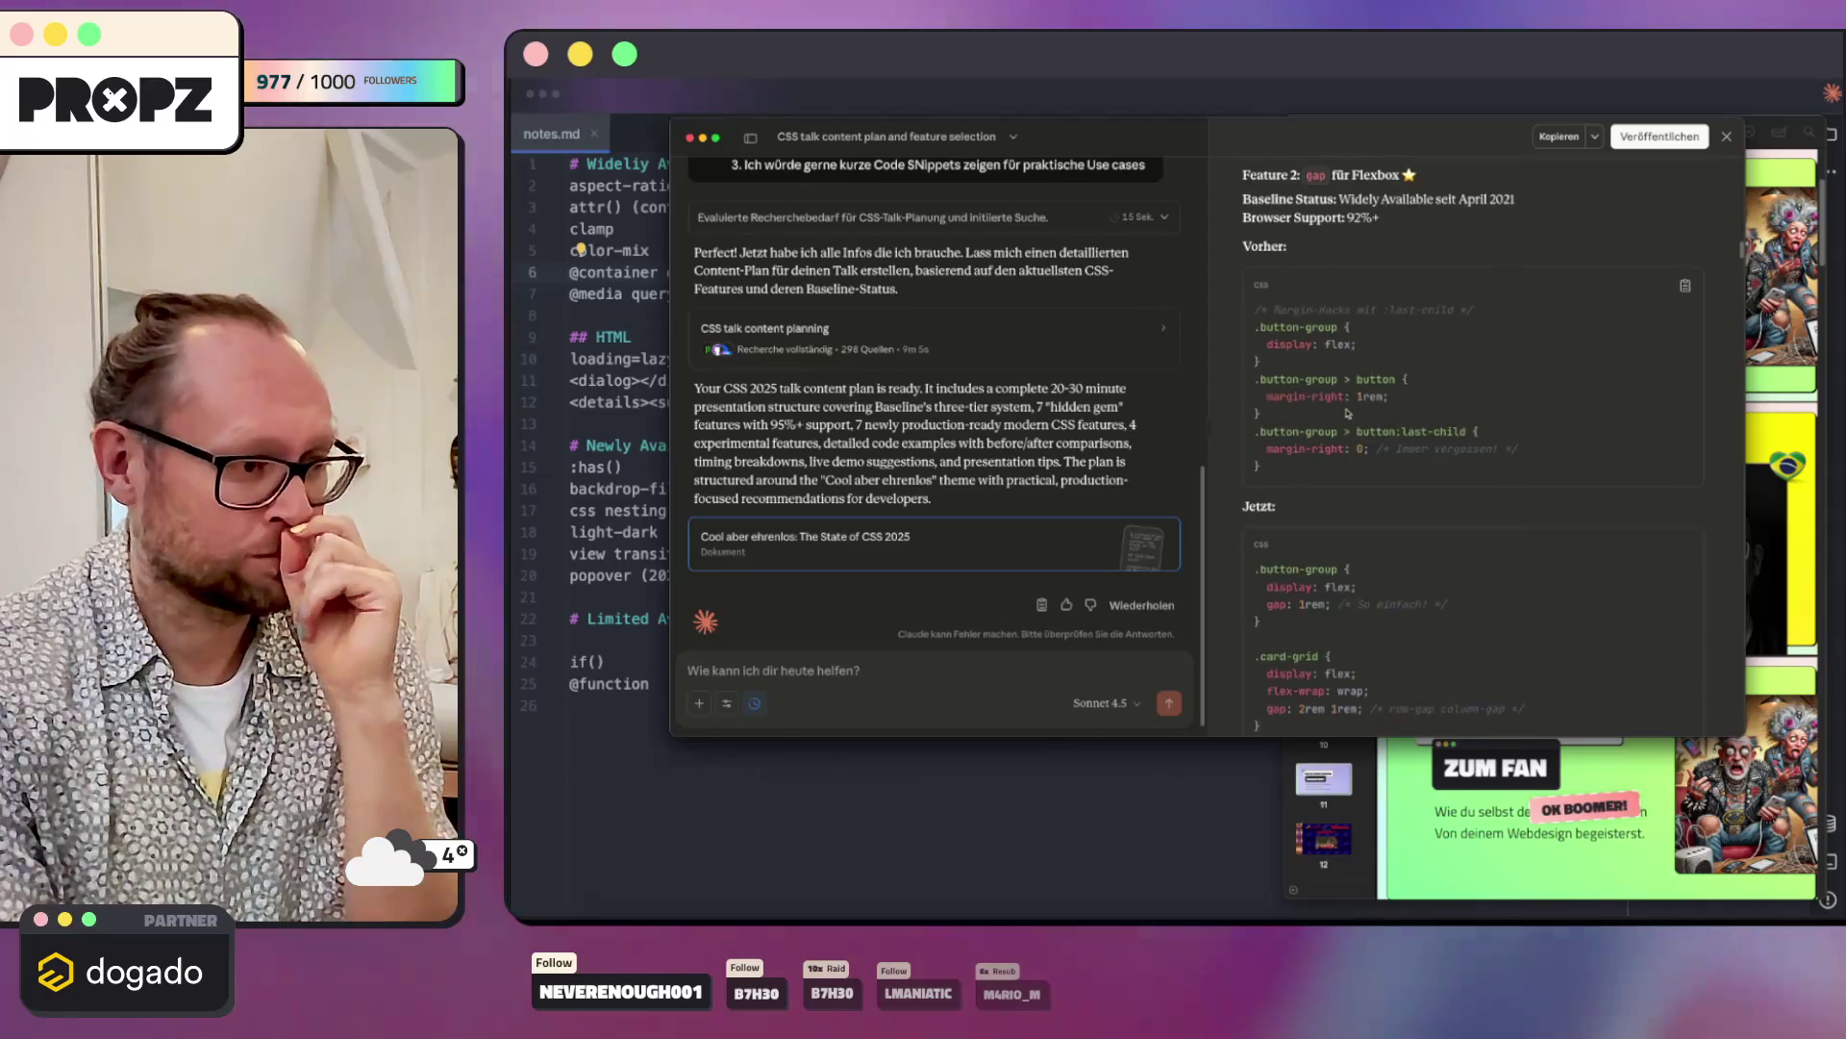
scroll(1347, 413, down, 3)
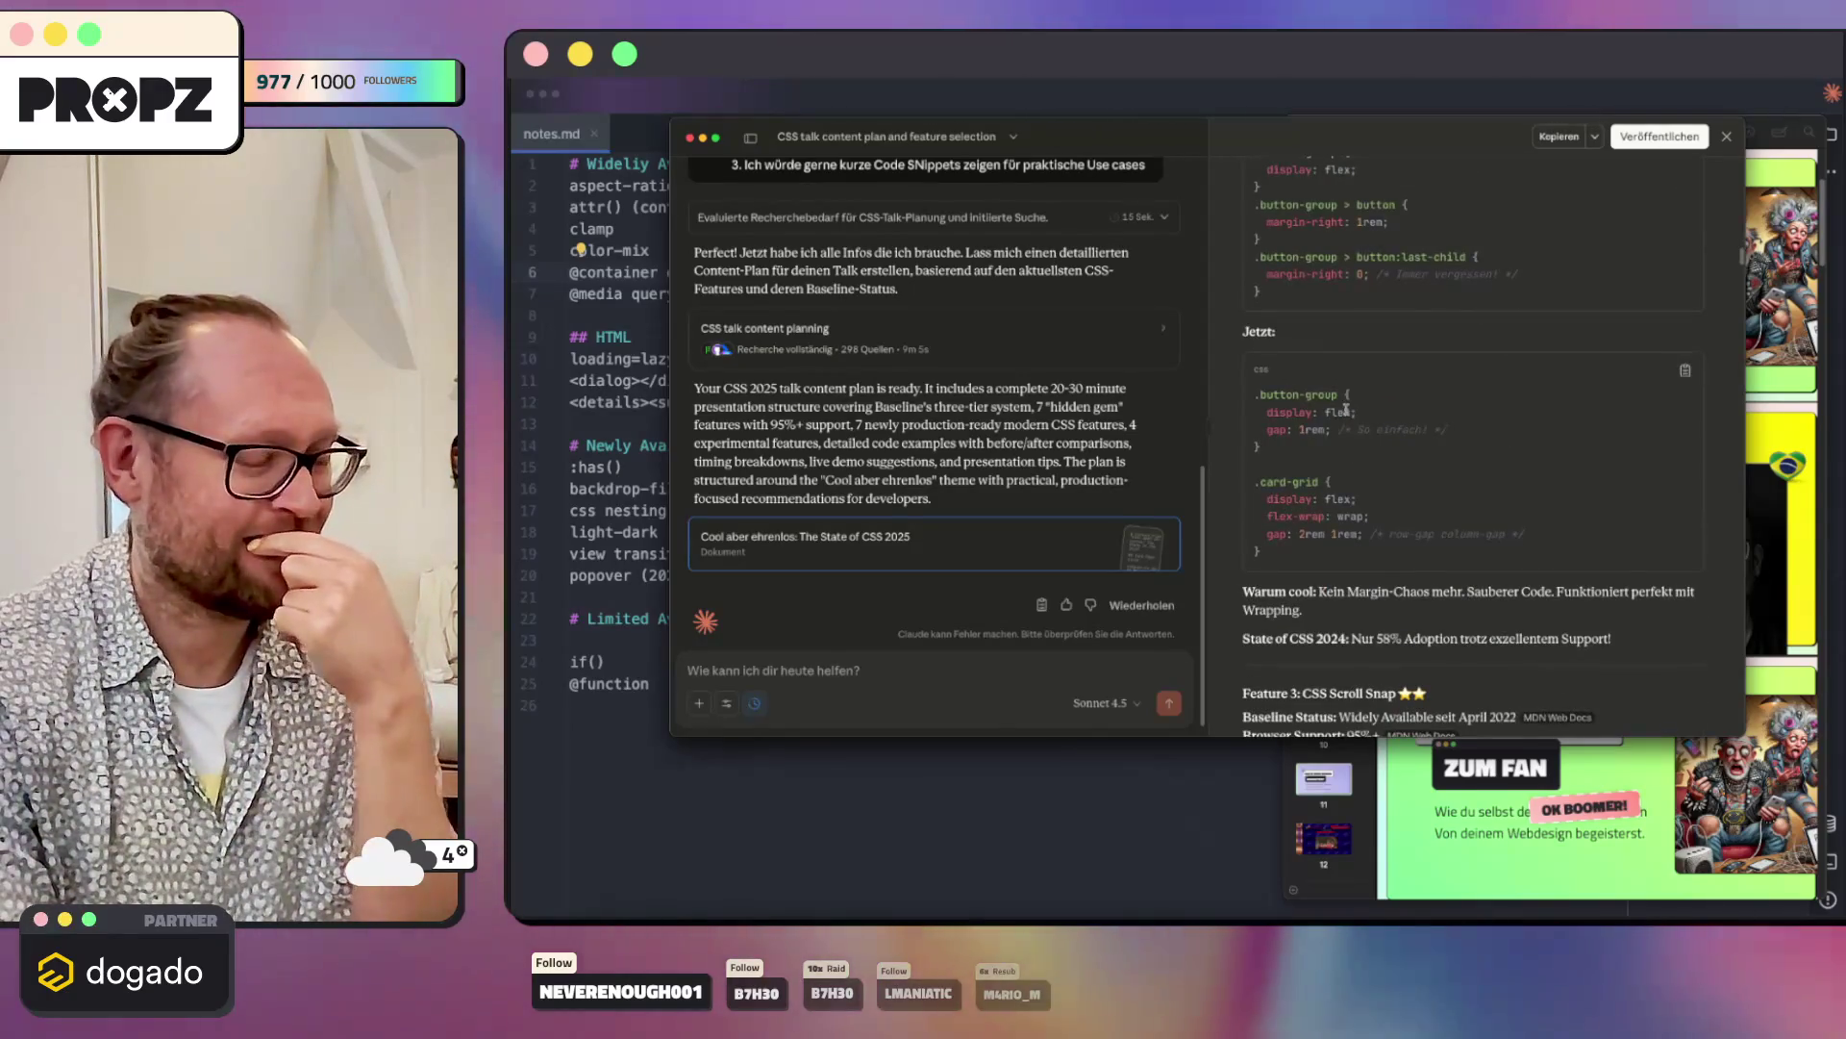
scroll(1345, 409, down, 5)
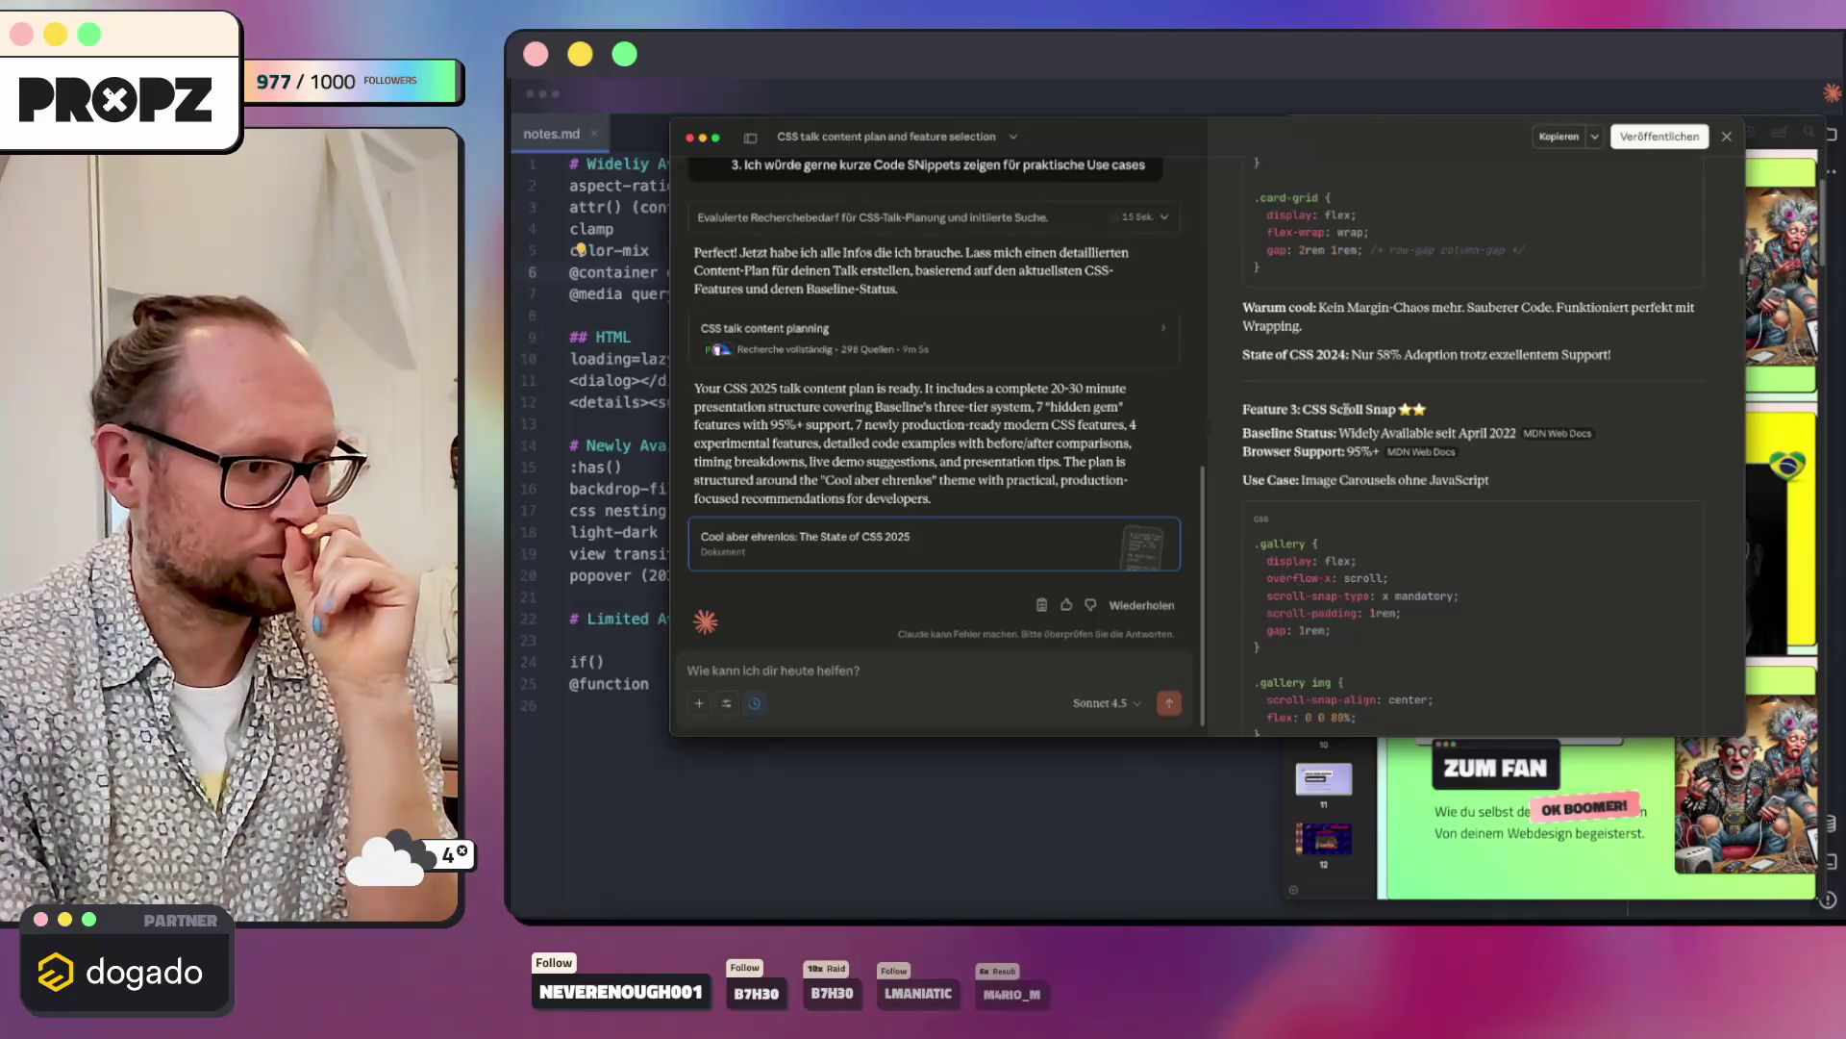
scroll(1346, 409, down, 3)
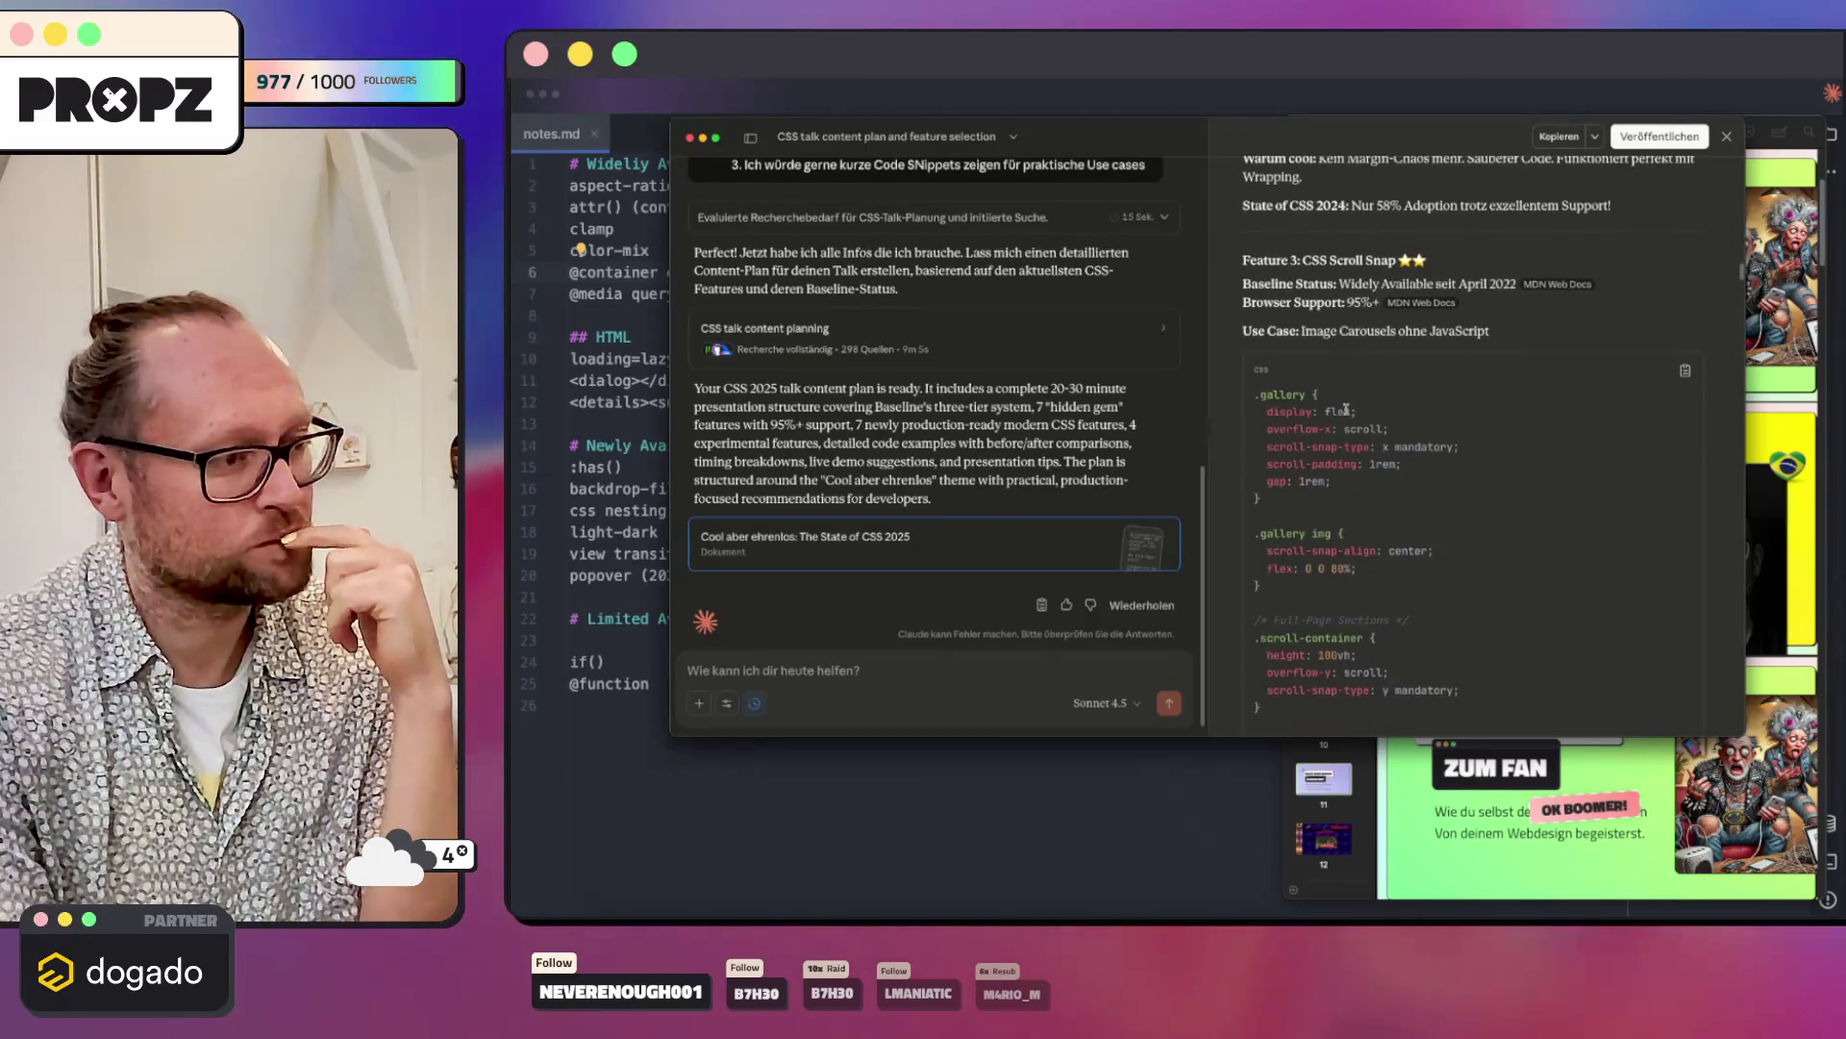
scroll(1345, 410, down, 2)
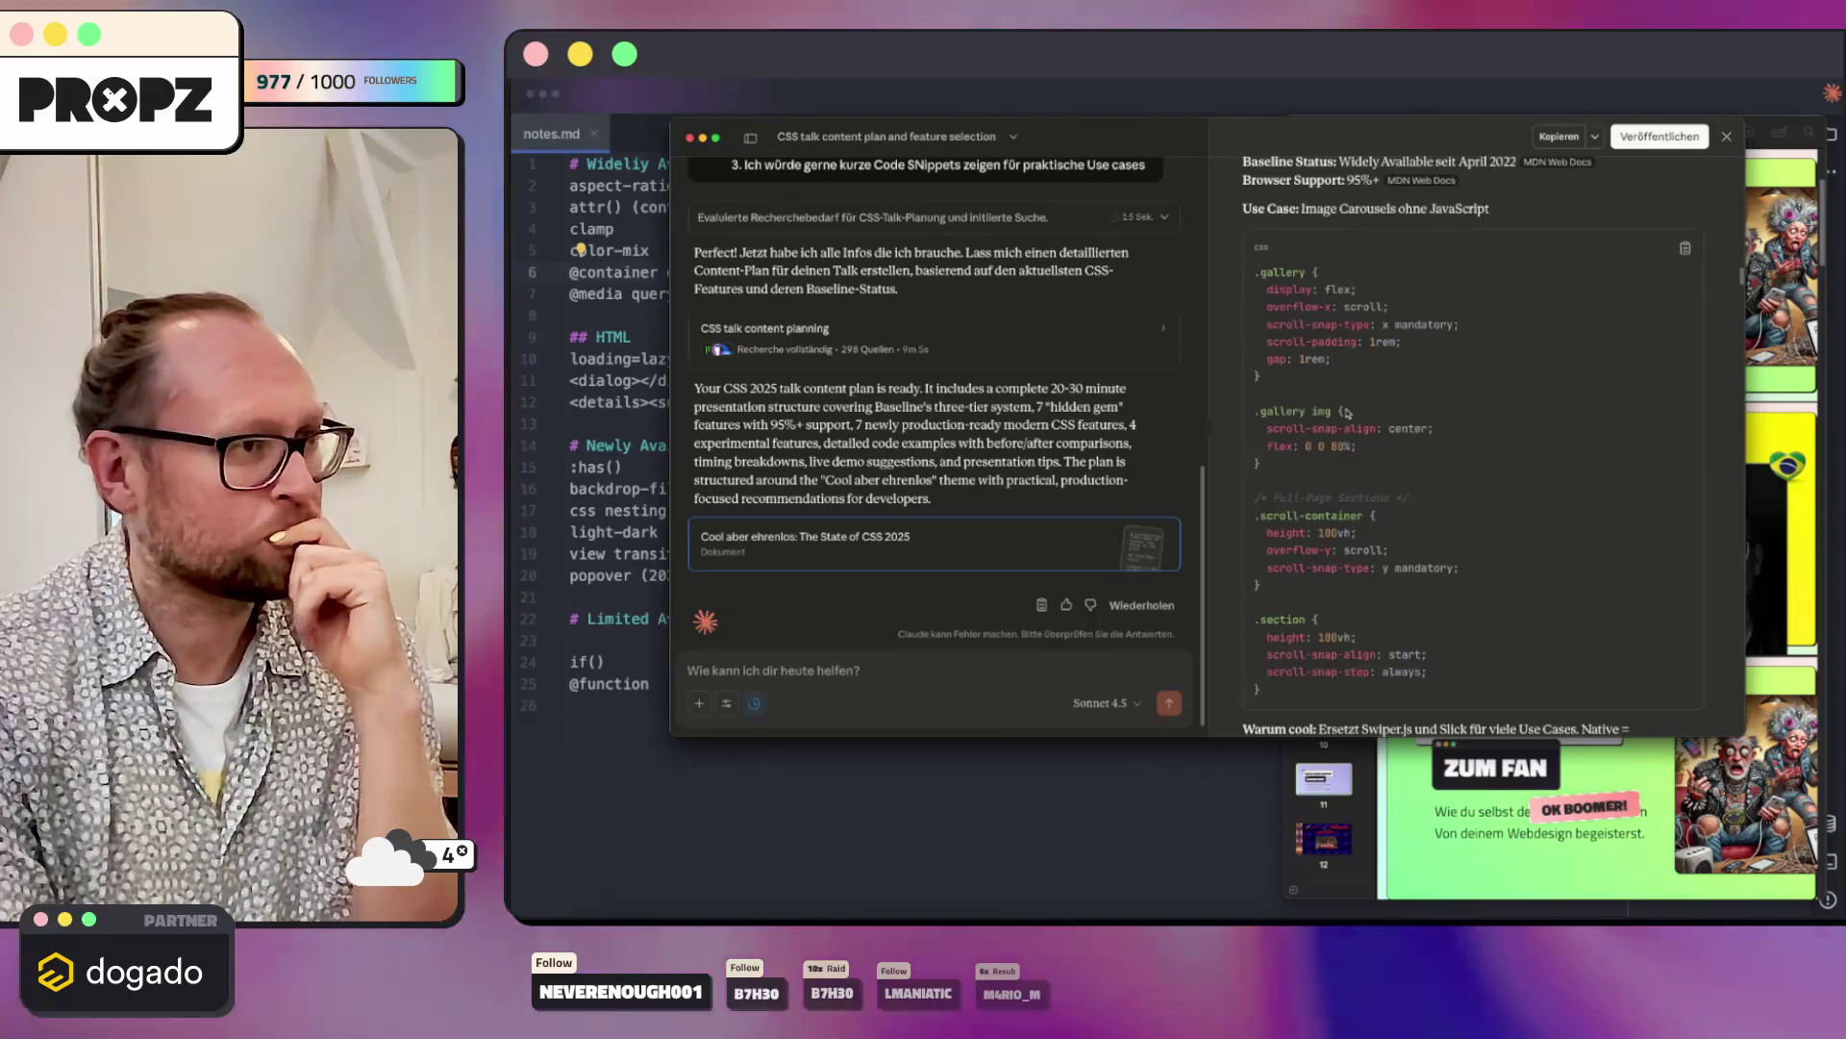
scroll(1345, 413, up, 1)
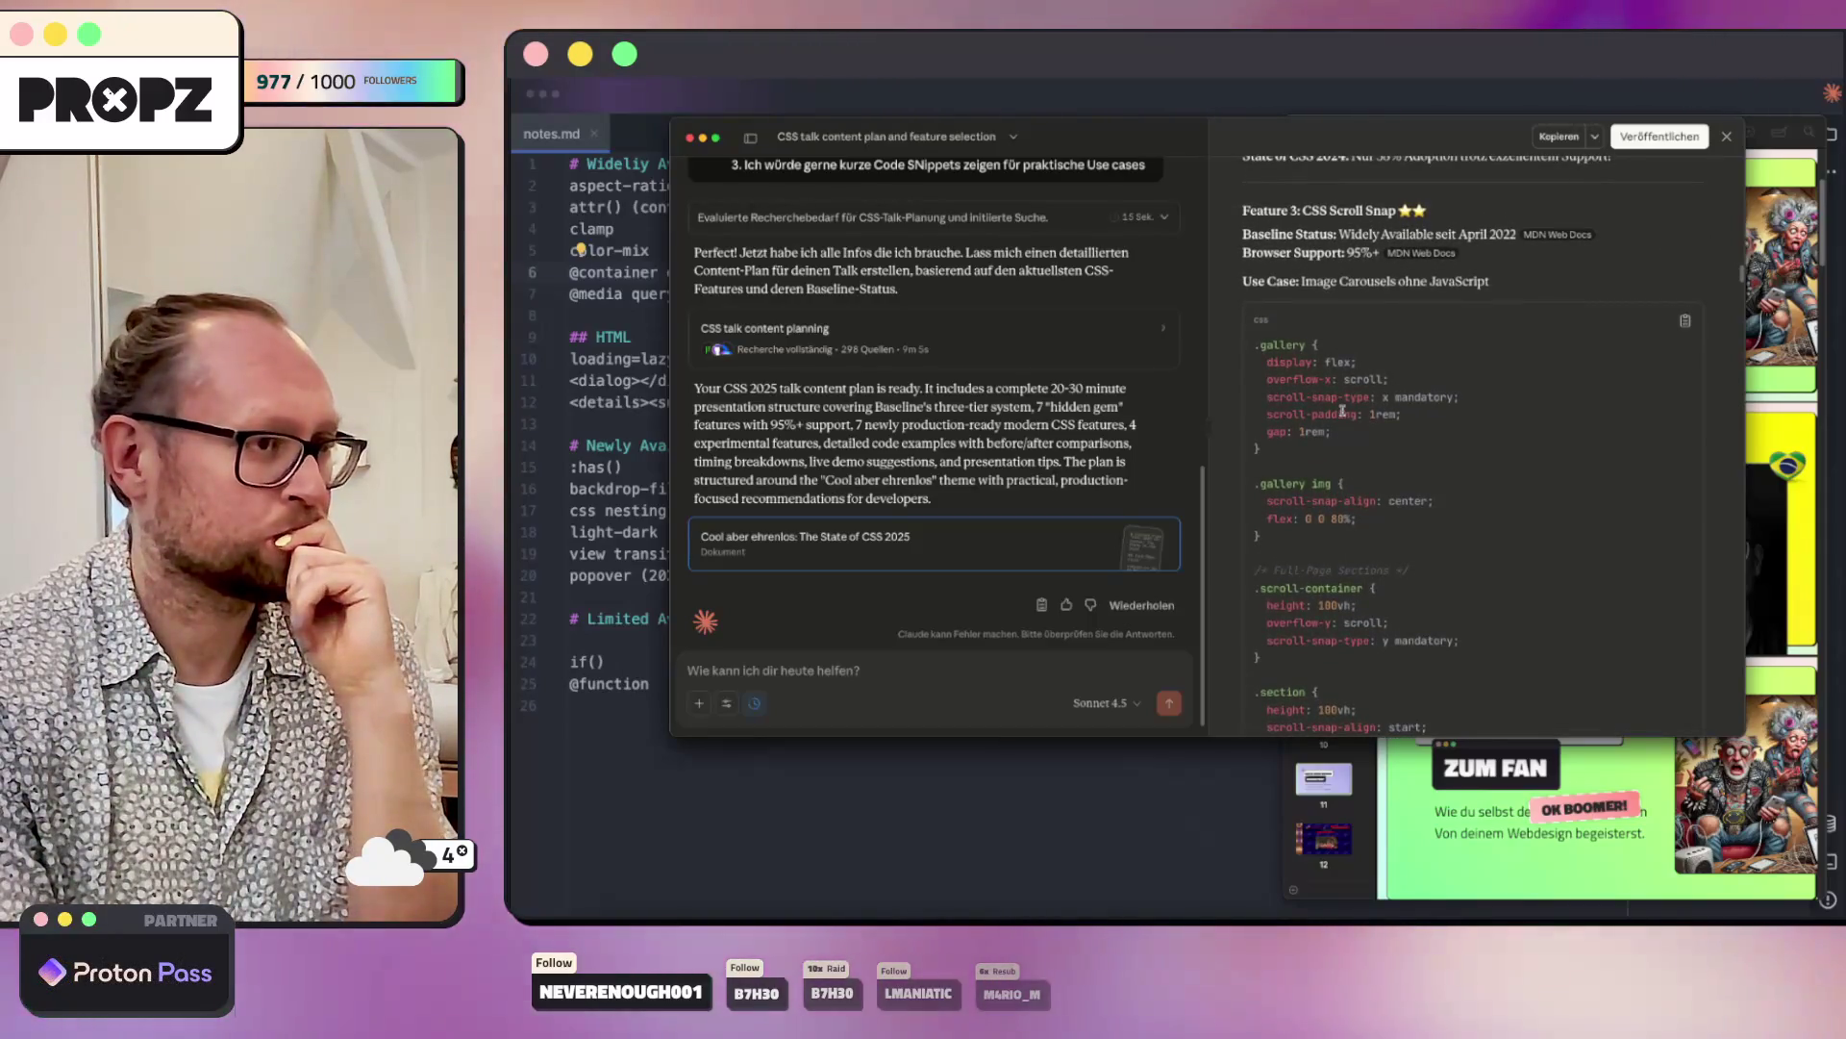
scroll(1342, 411, down, 1)
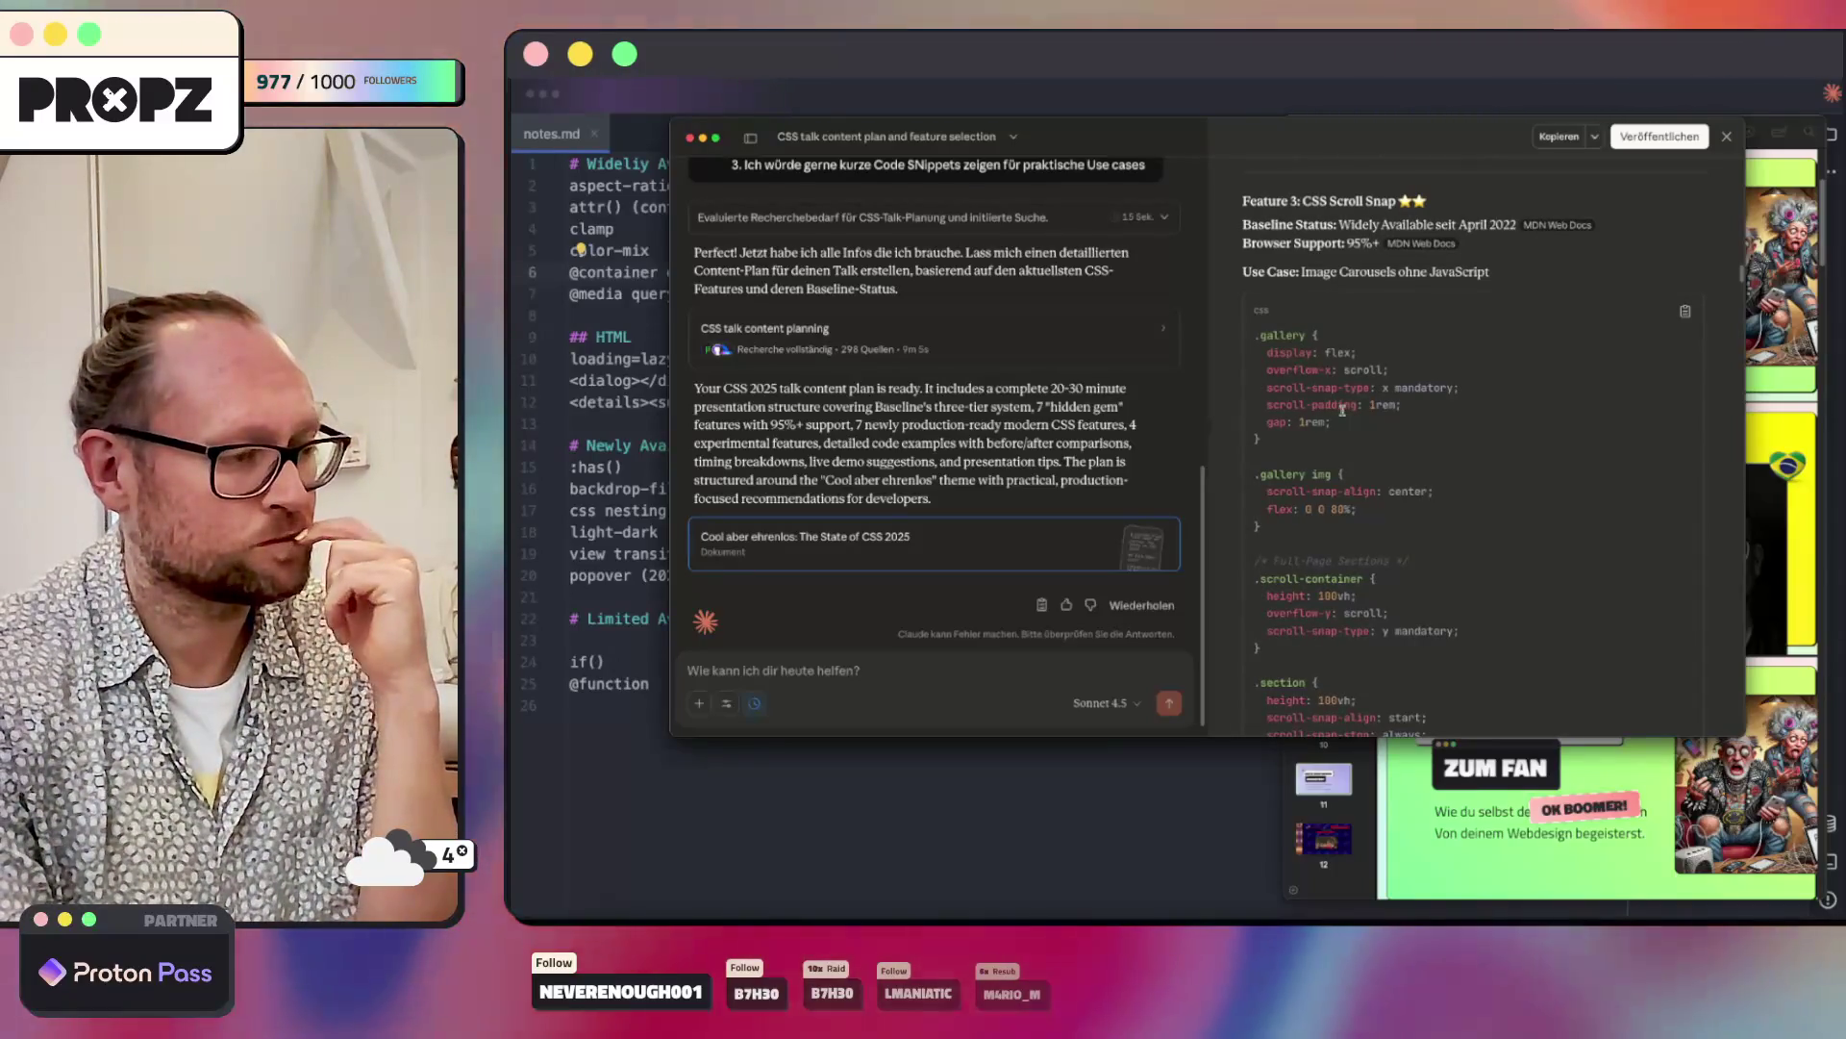
scroll(1343, 410, down, 5)
scroll(1342, 411, down, 2)
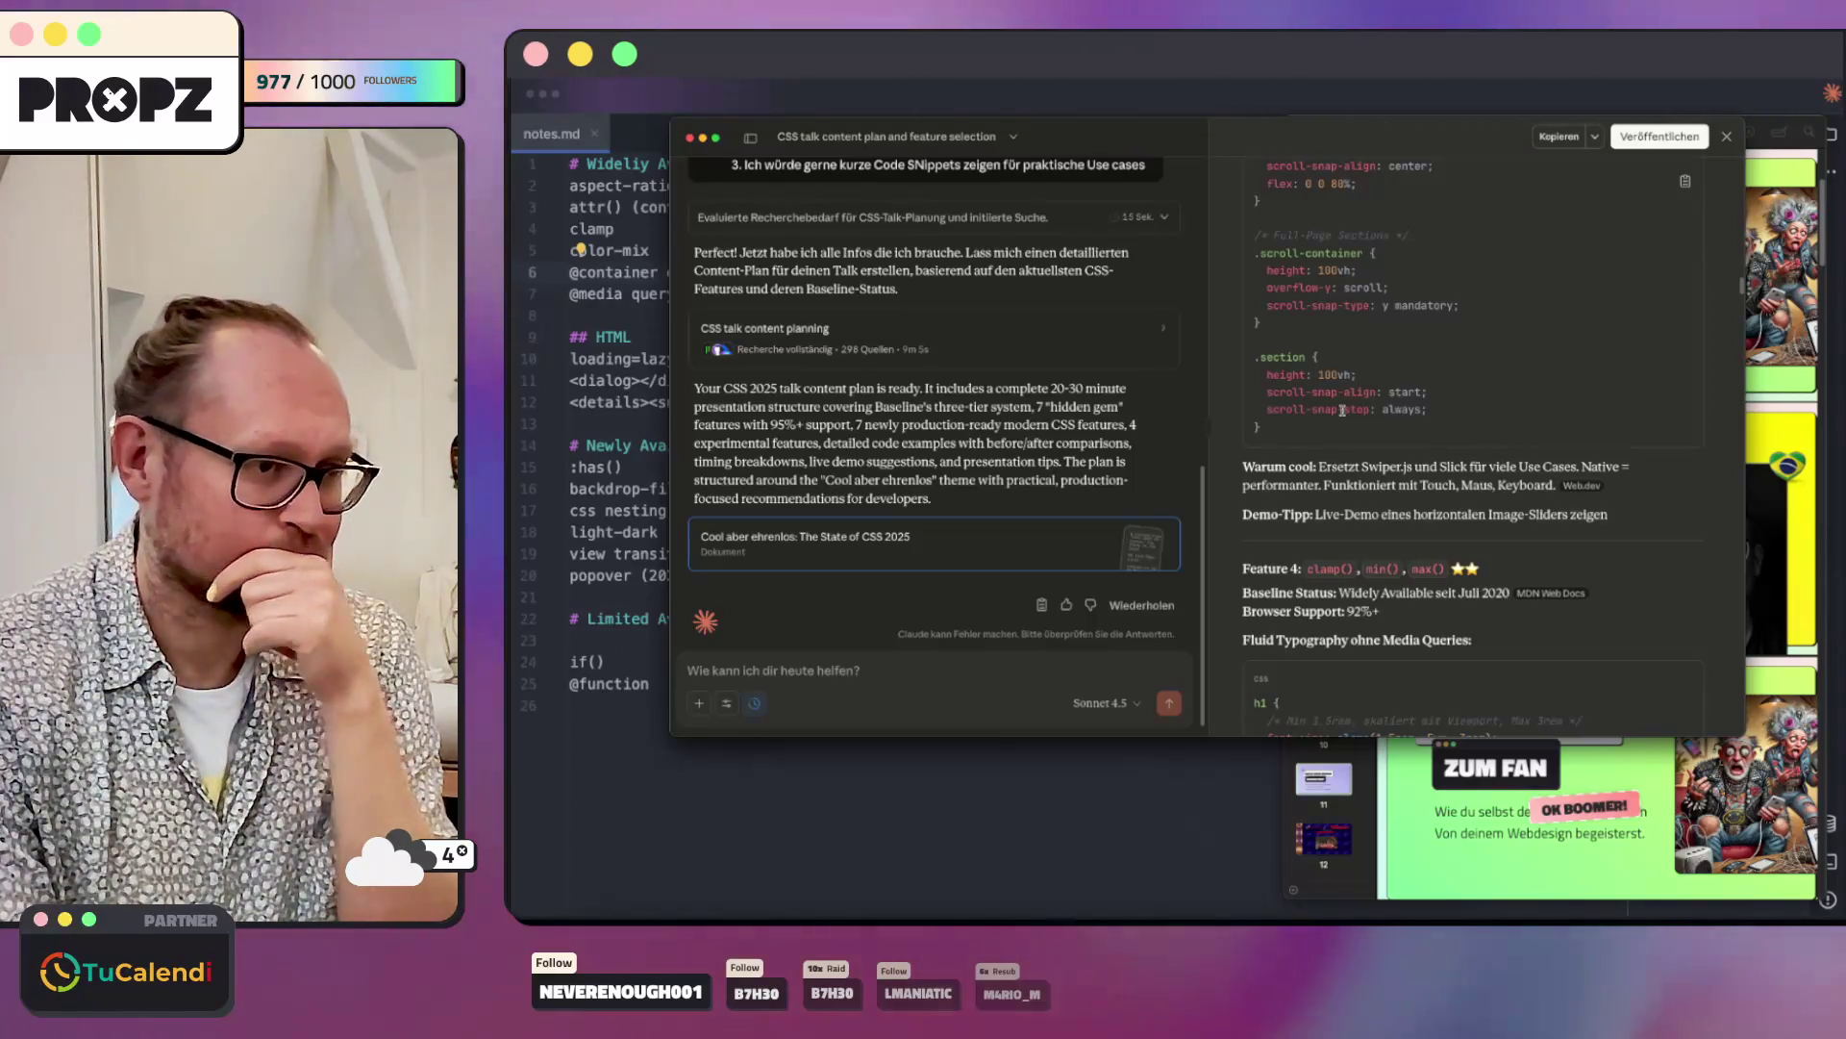
scroll(1343, 410, down, 3)
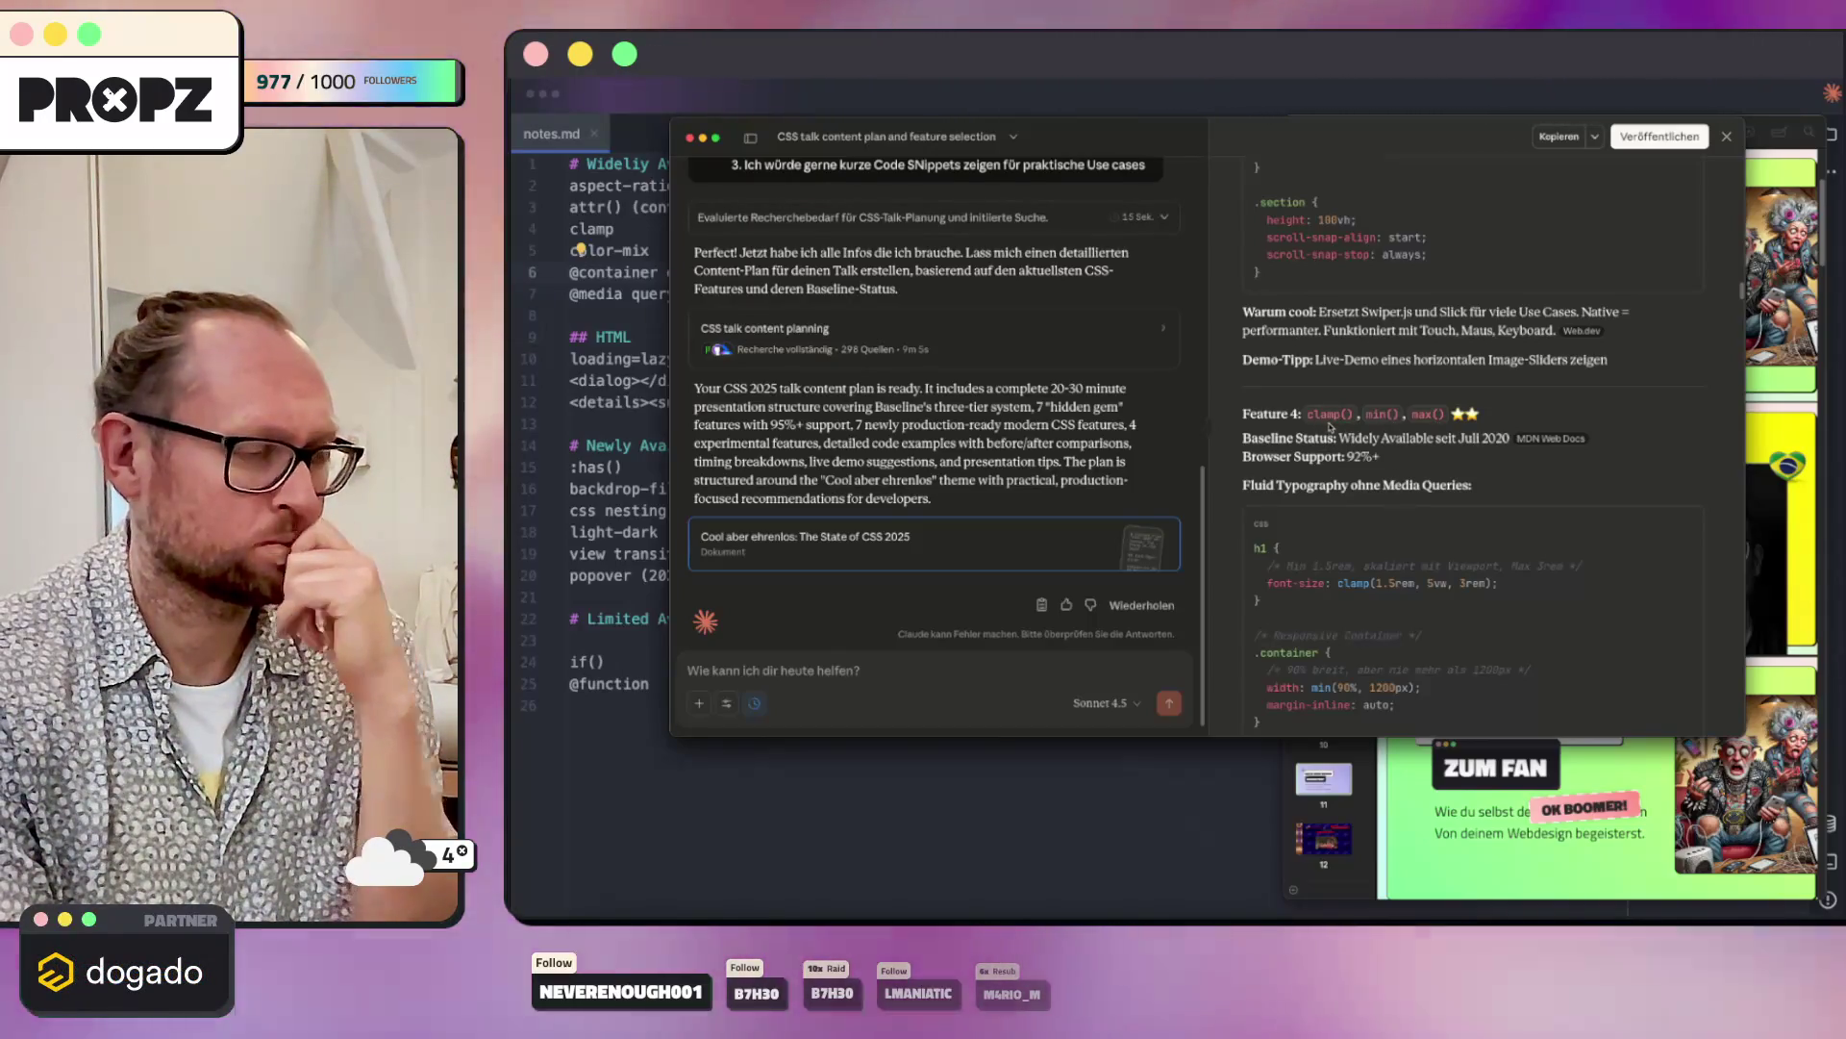
scroll(1323, 428, down, 5)
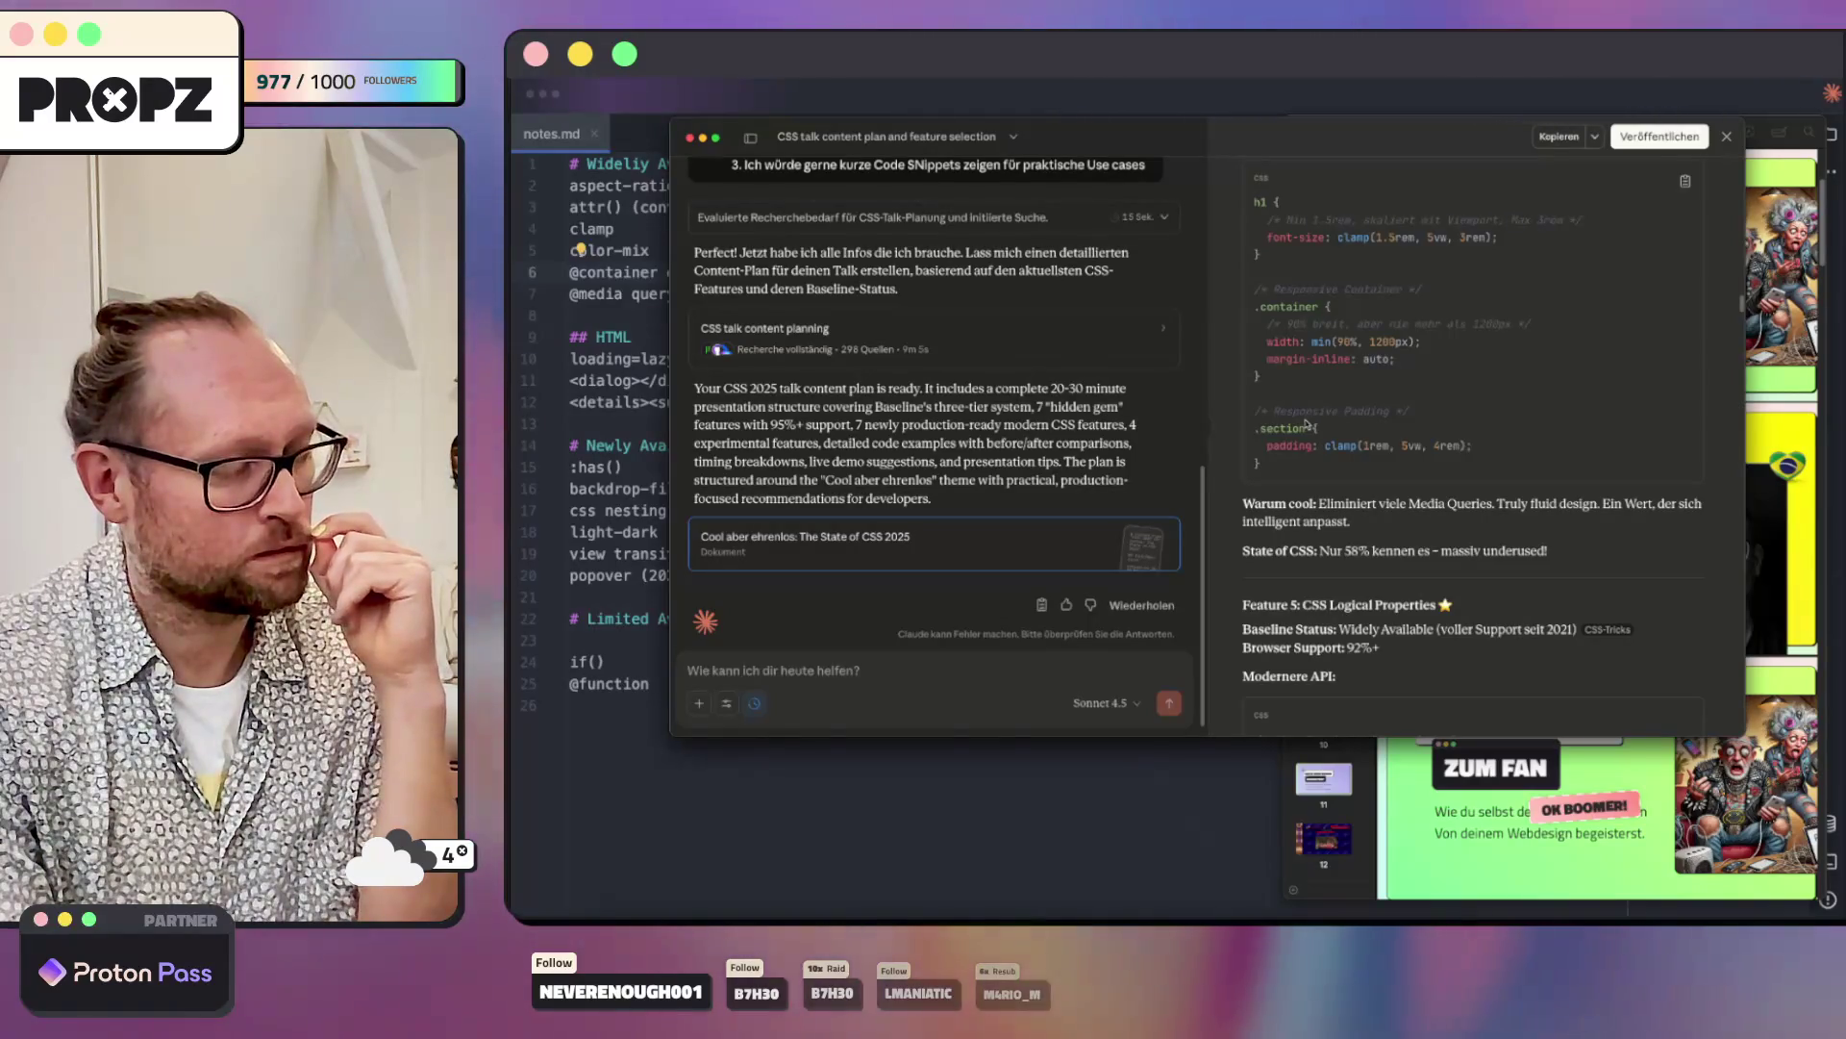
scroll(1305, 424, up, 1)
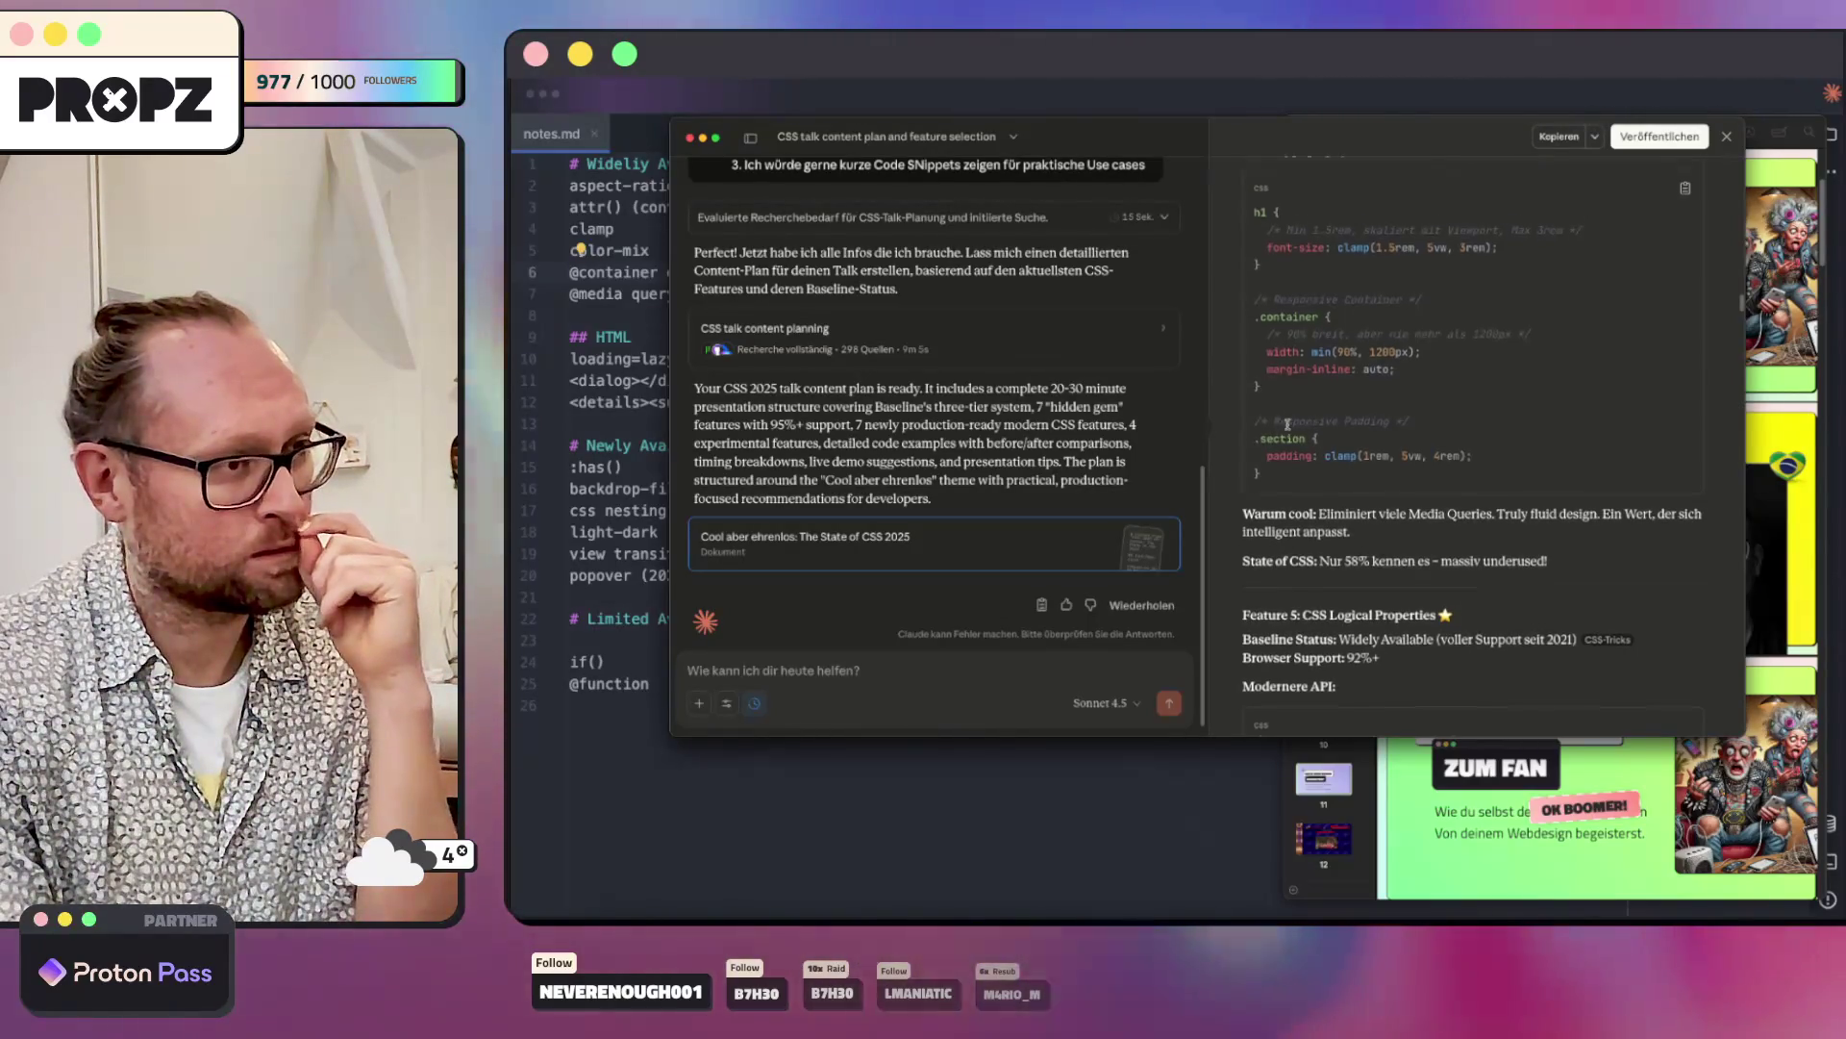
scroll(1287, 424, down, 3)
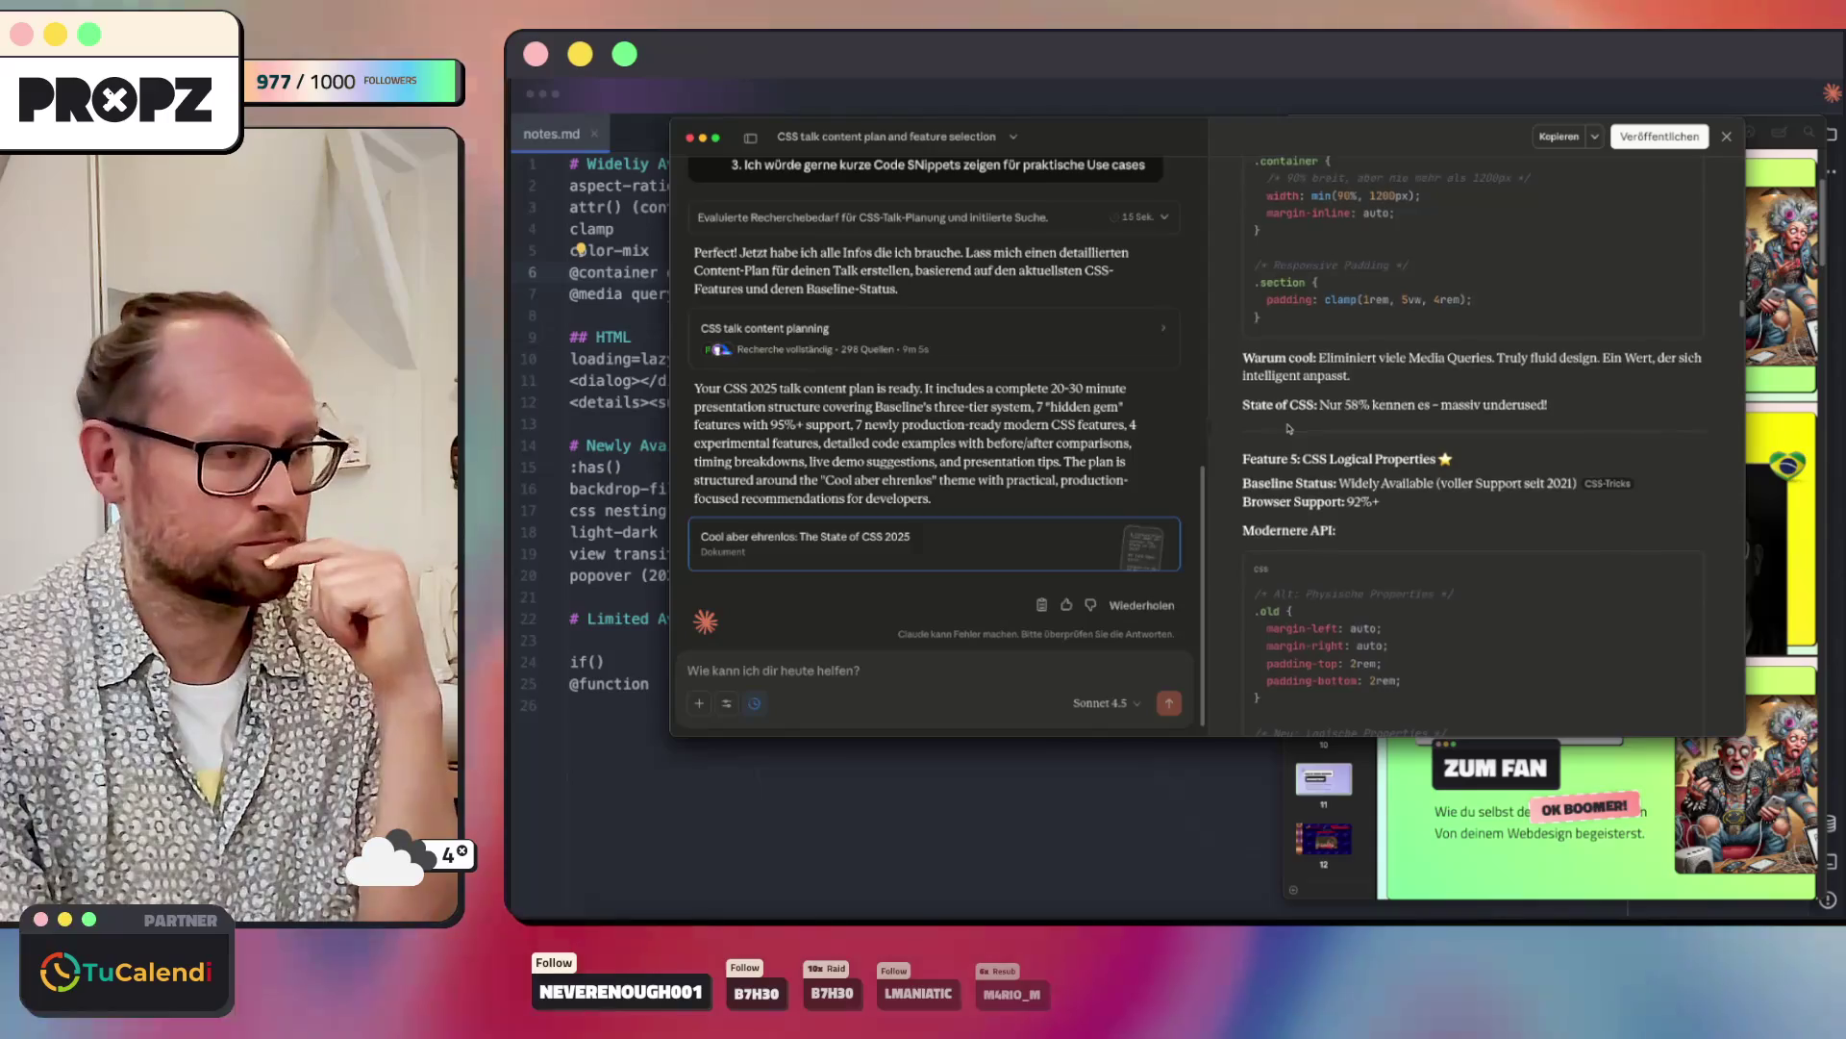
scroll(1289, 429, down, 2)
scroll(1289, 429, down, 1)
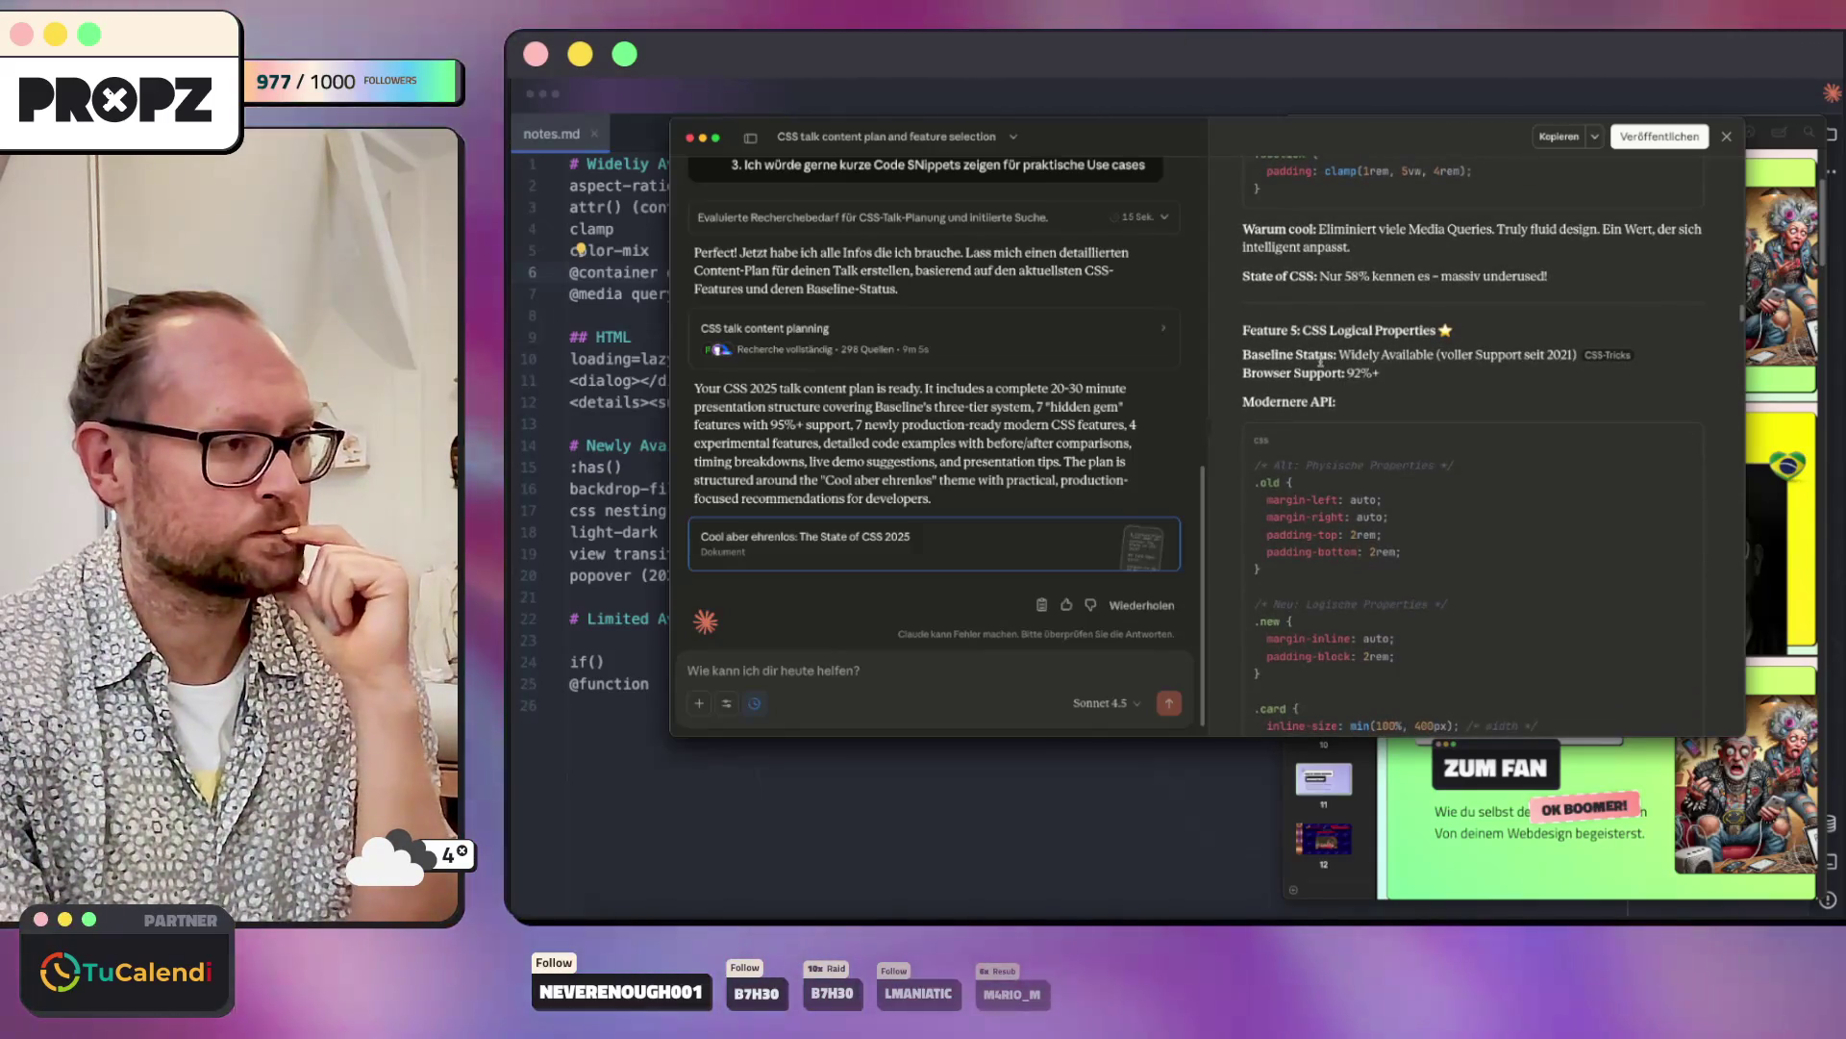
scroll(1318, 364, down, 2)
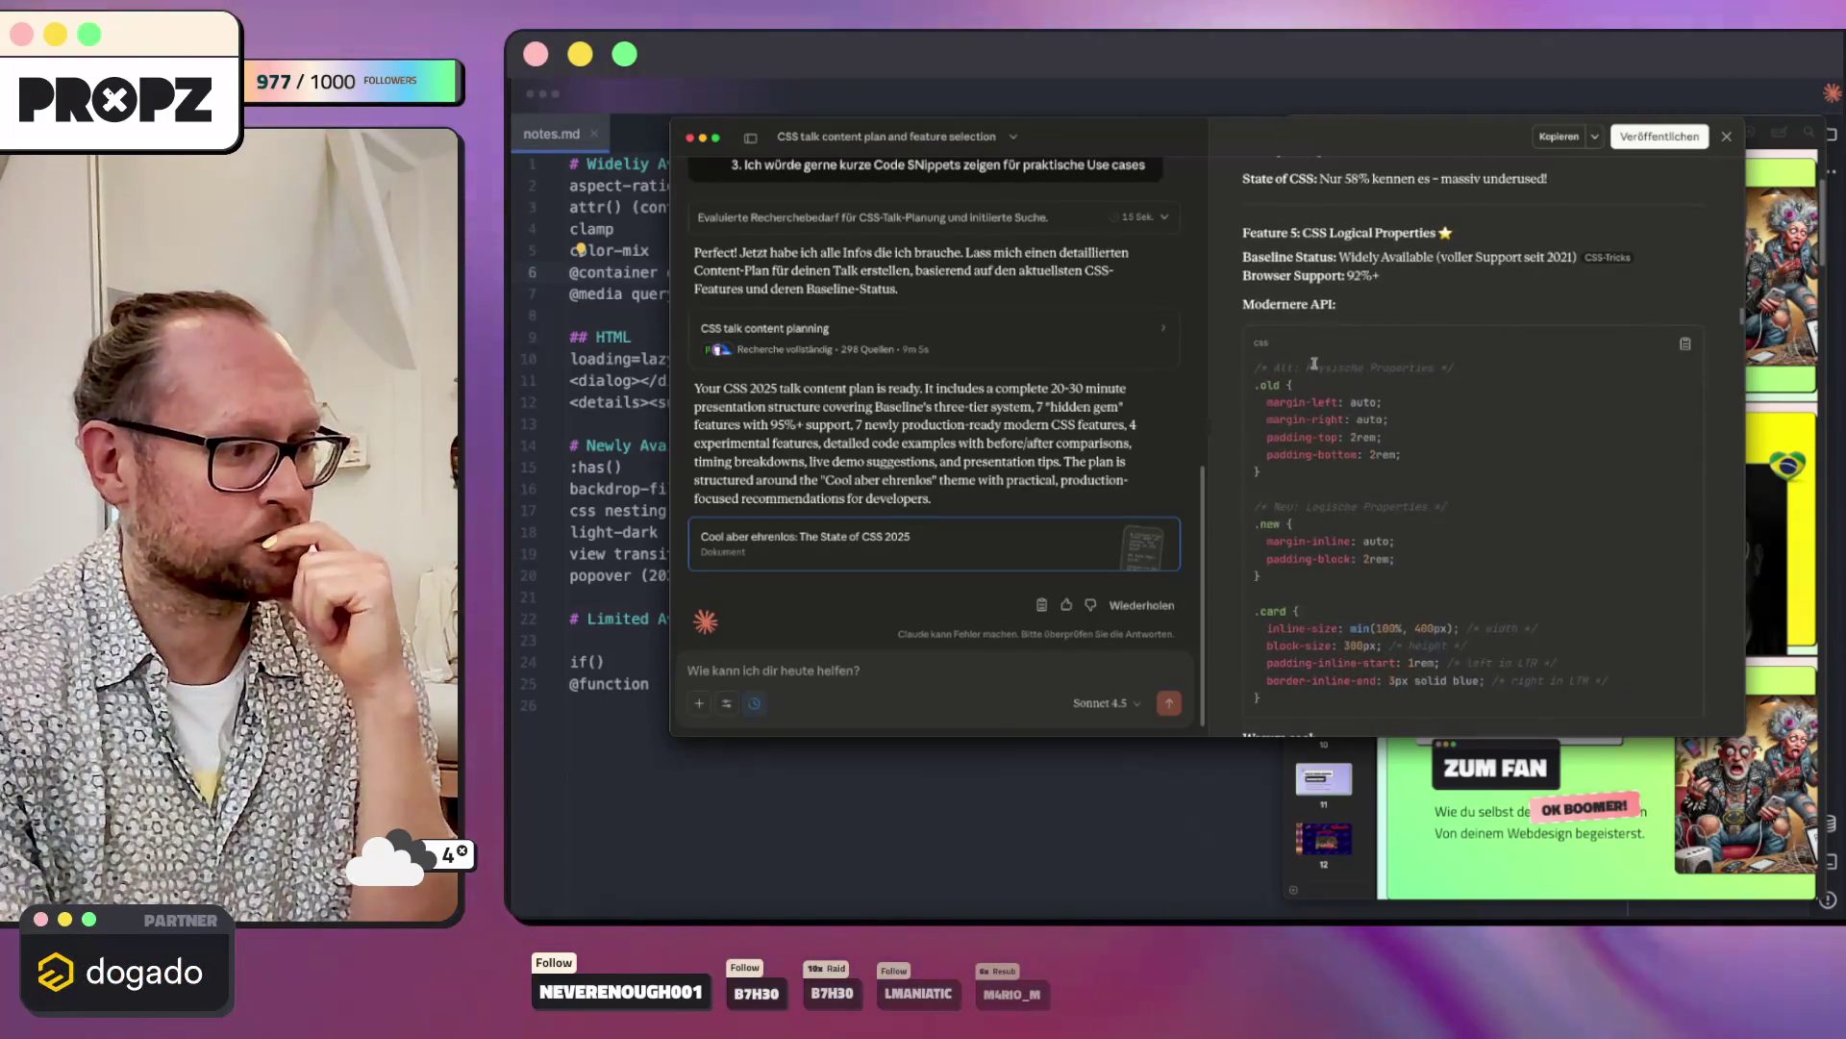
scroll(1313, 364, down, 6)
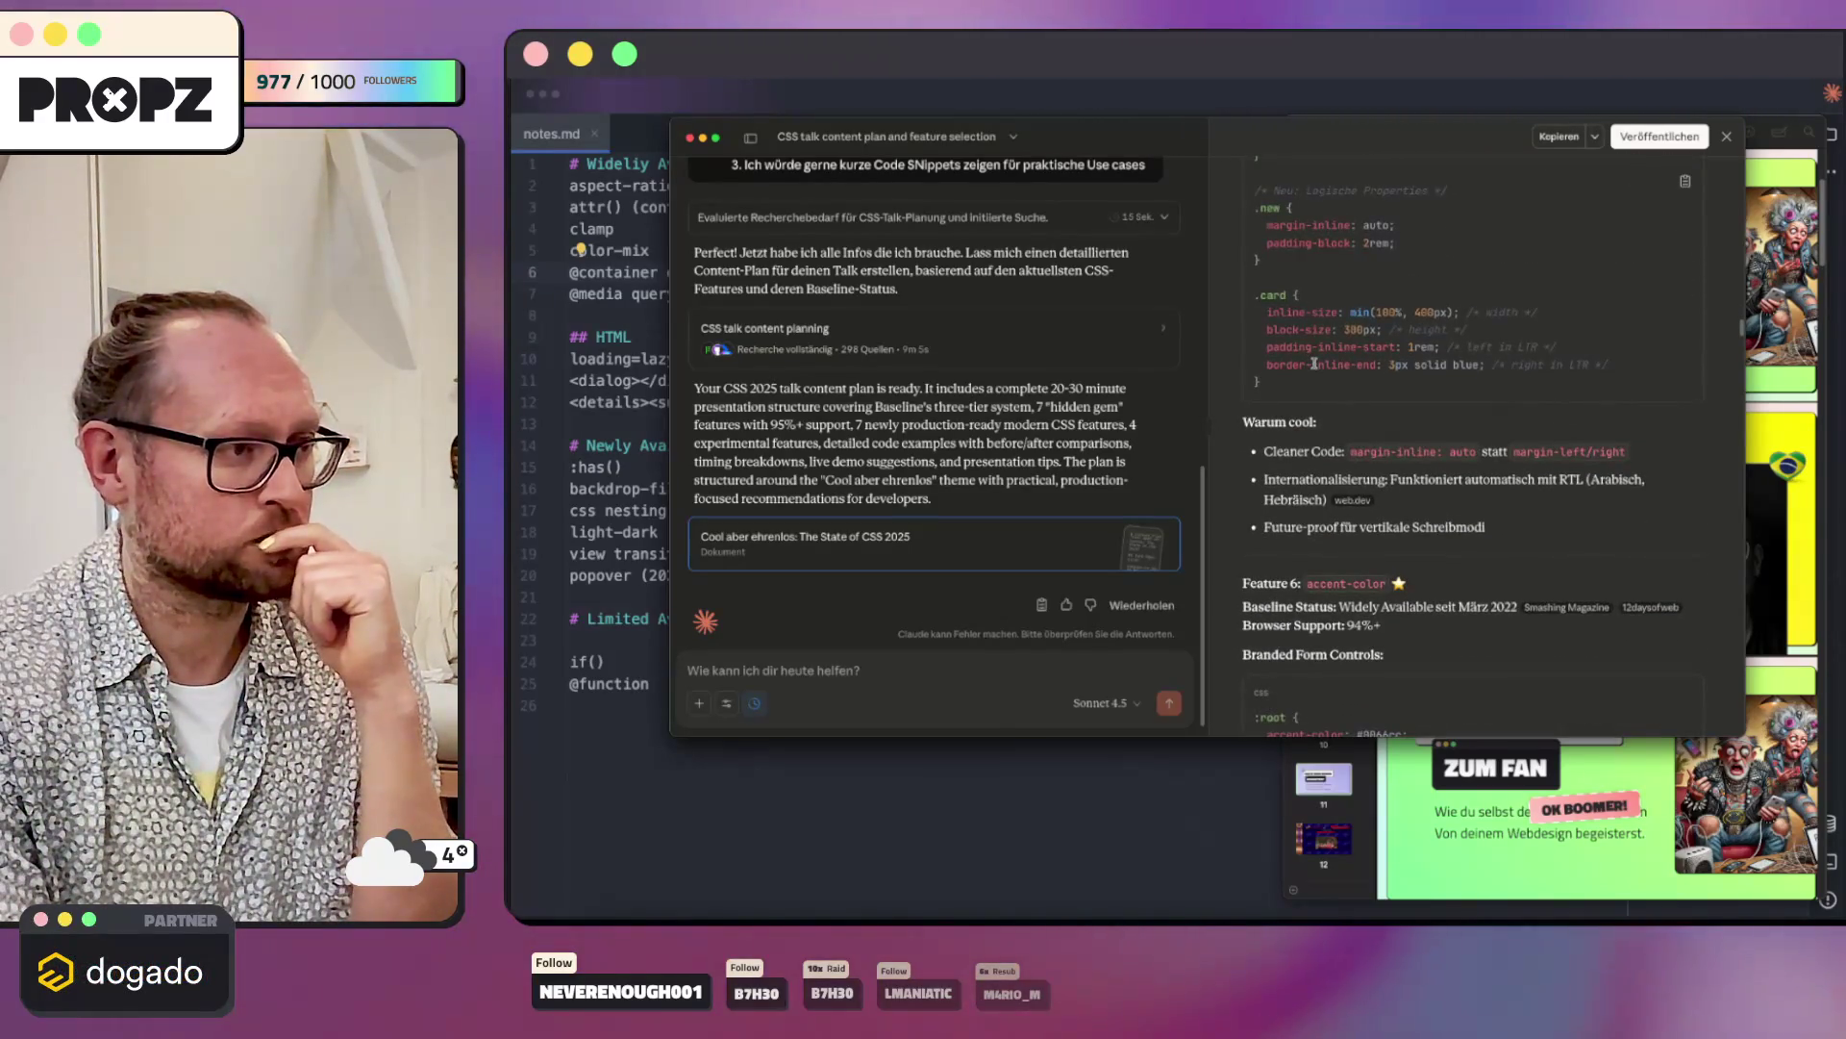
scroll(1314, 363, up, 6)
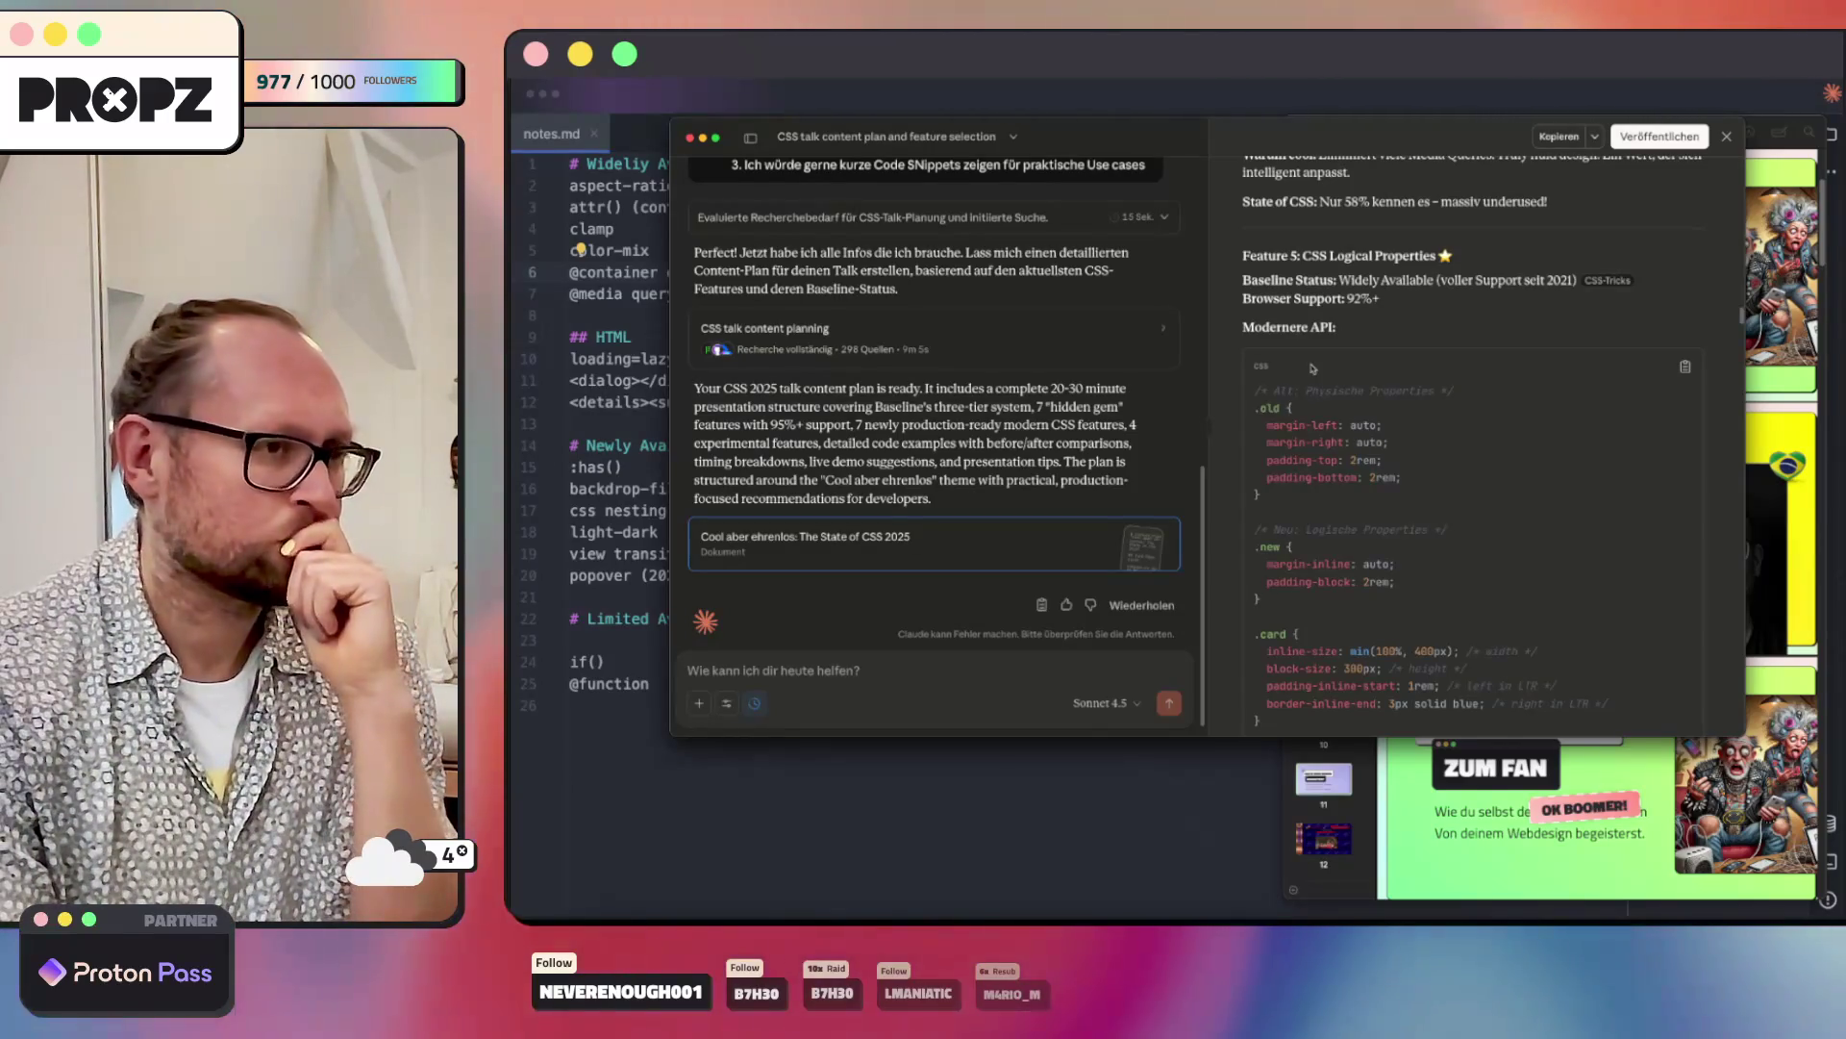
scroll(1313, 368, down, 3)
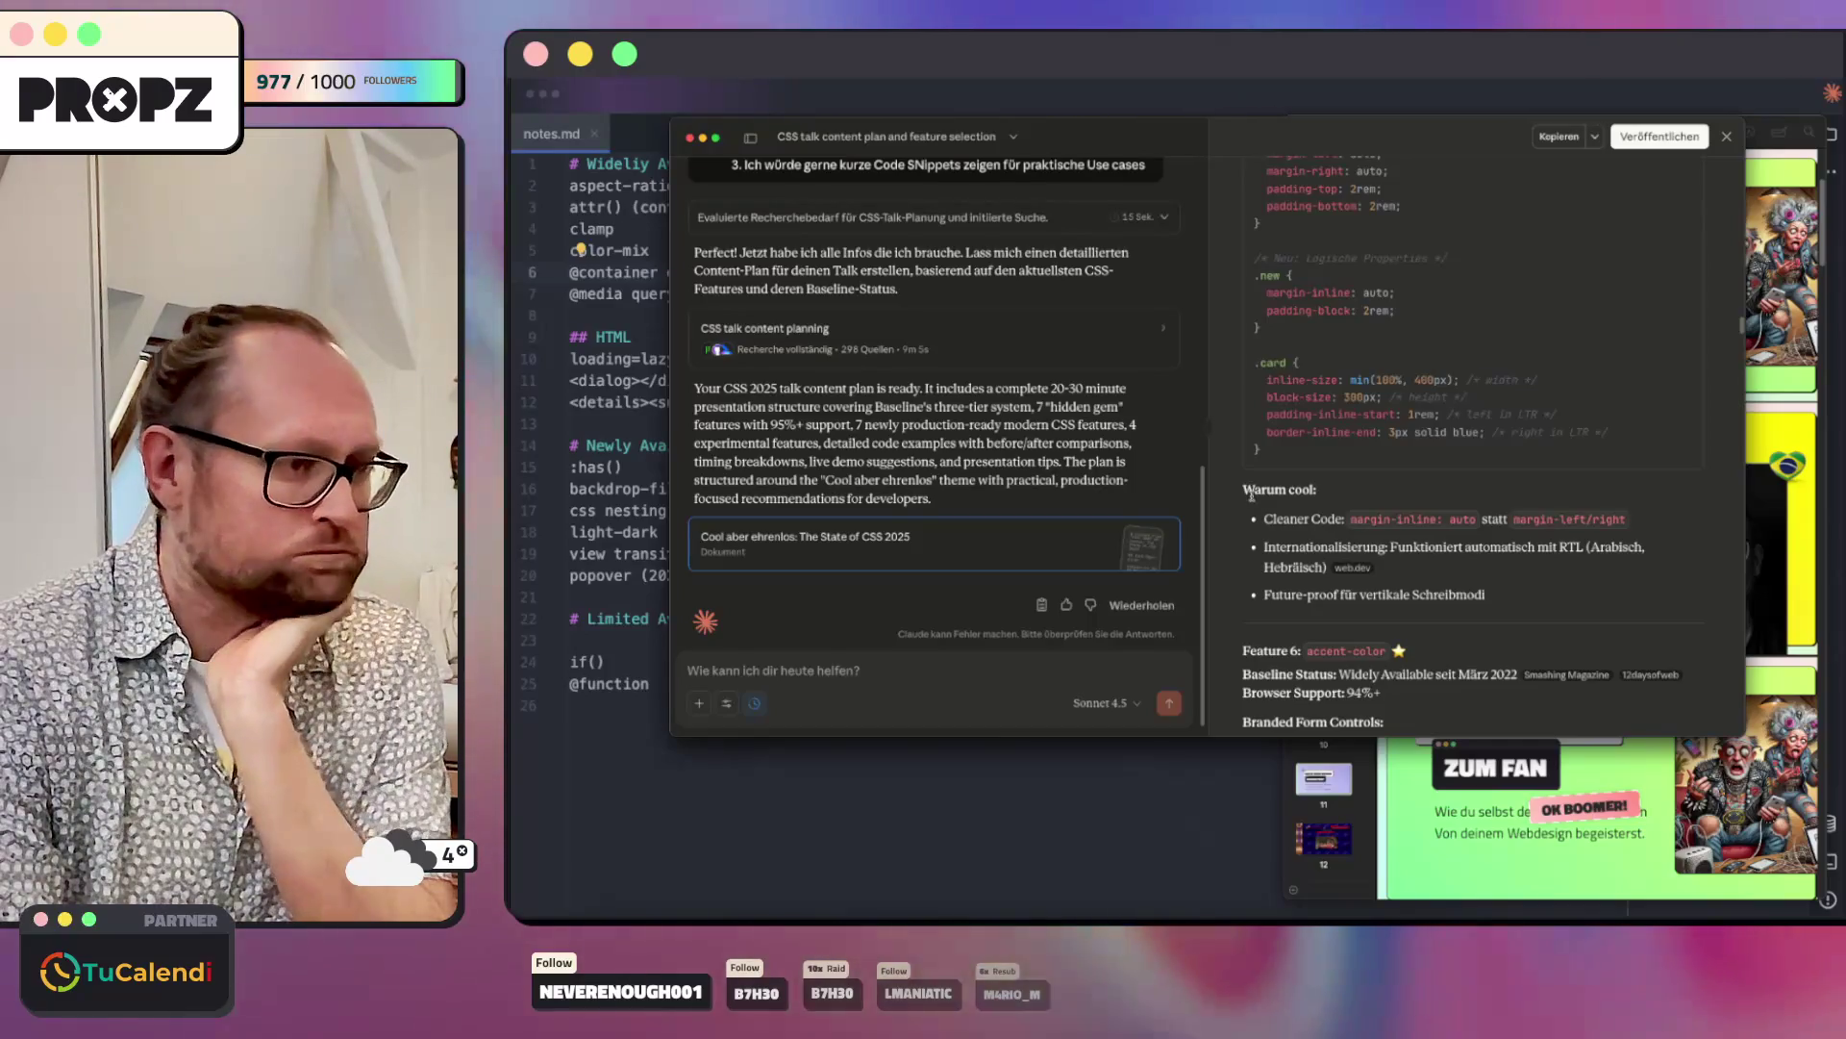
scroll(1254, 493, down, 3)
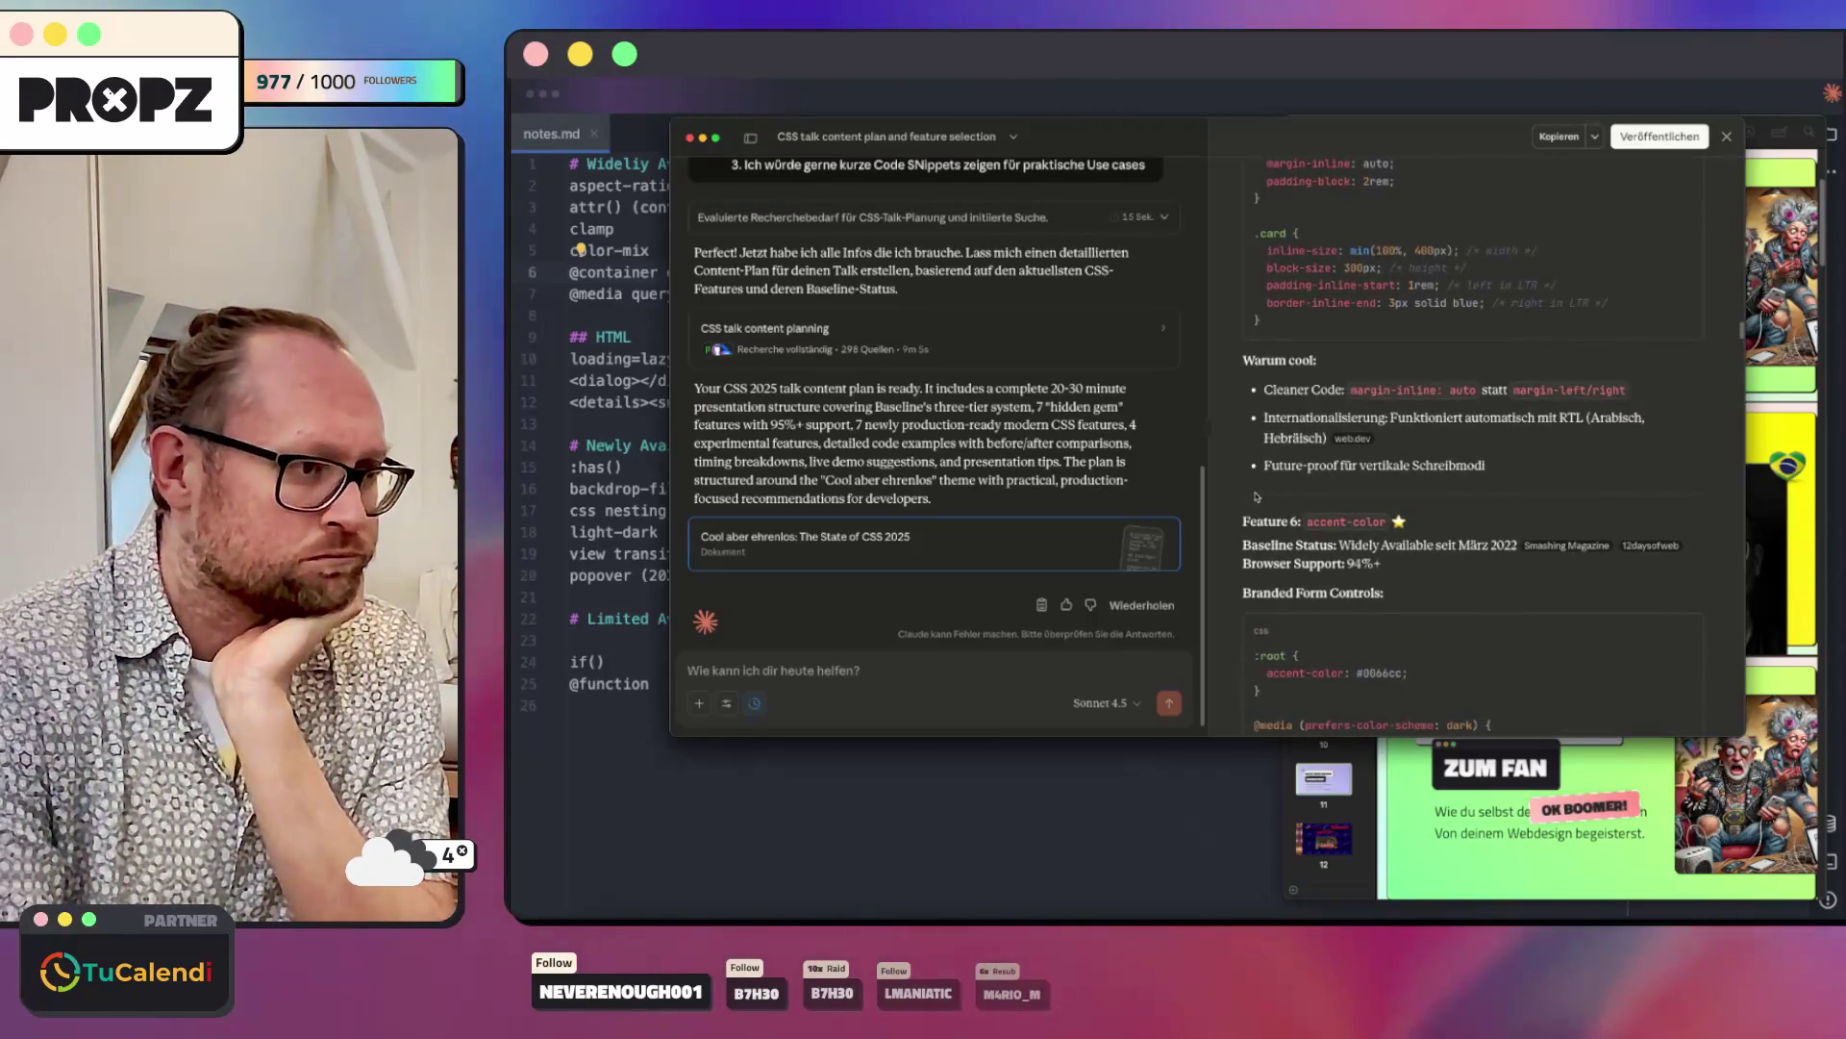
scroll(1255, 496, down, 4)
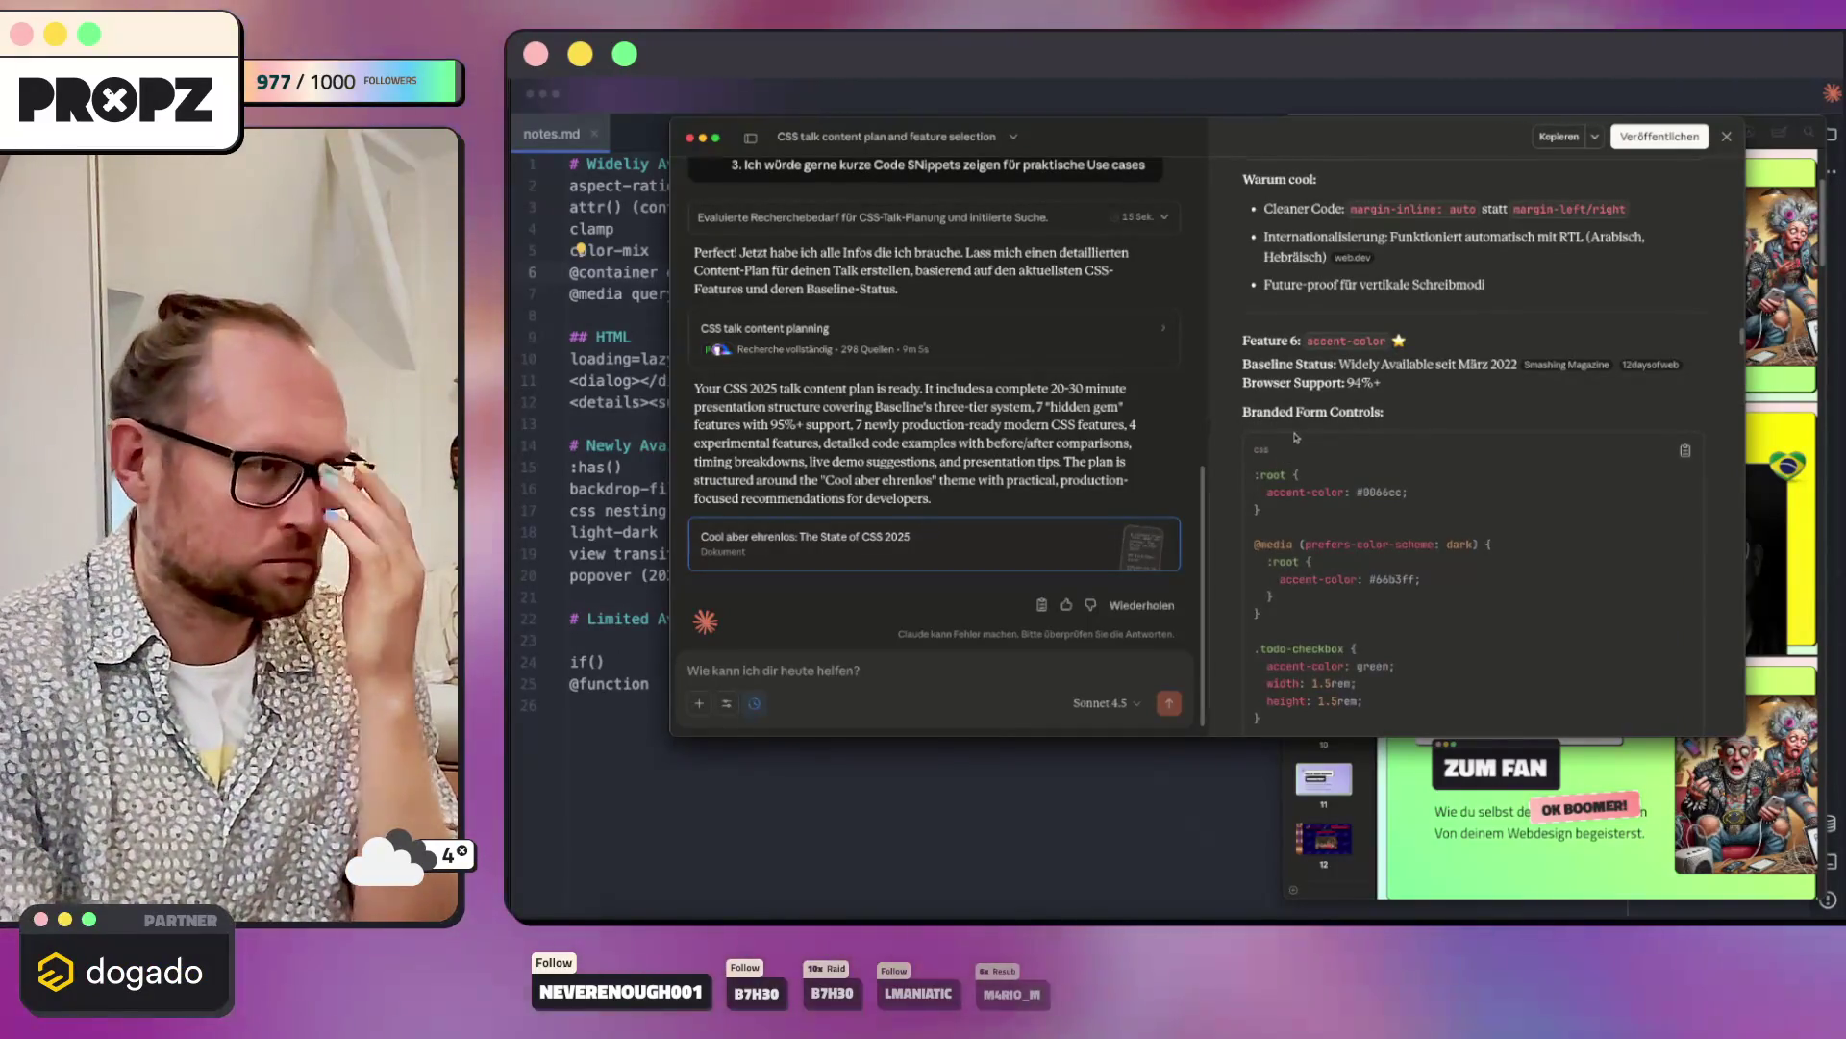
scroll(1294, 434, down, 3)
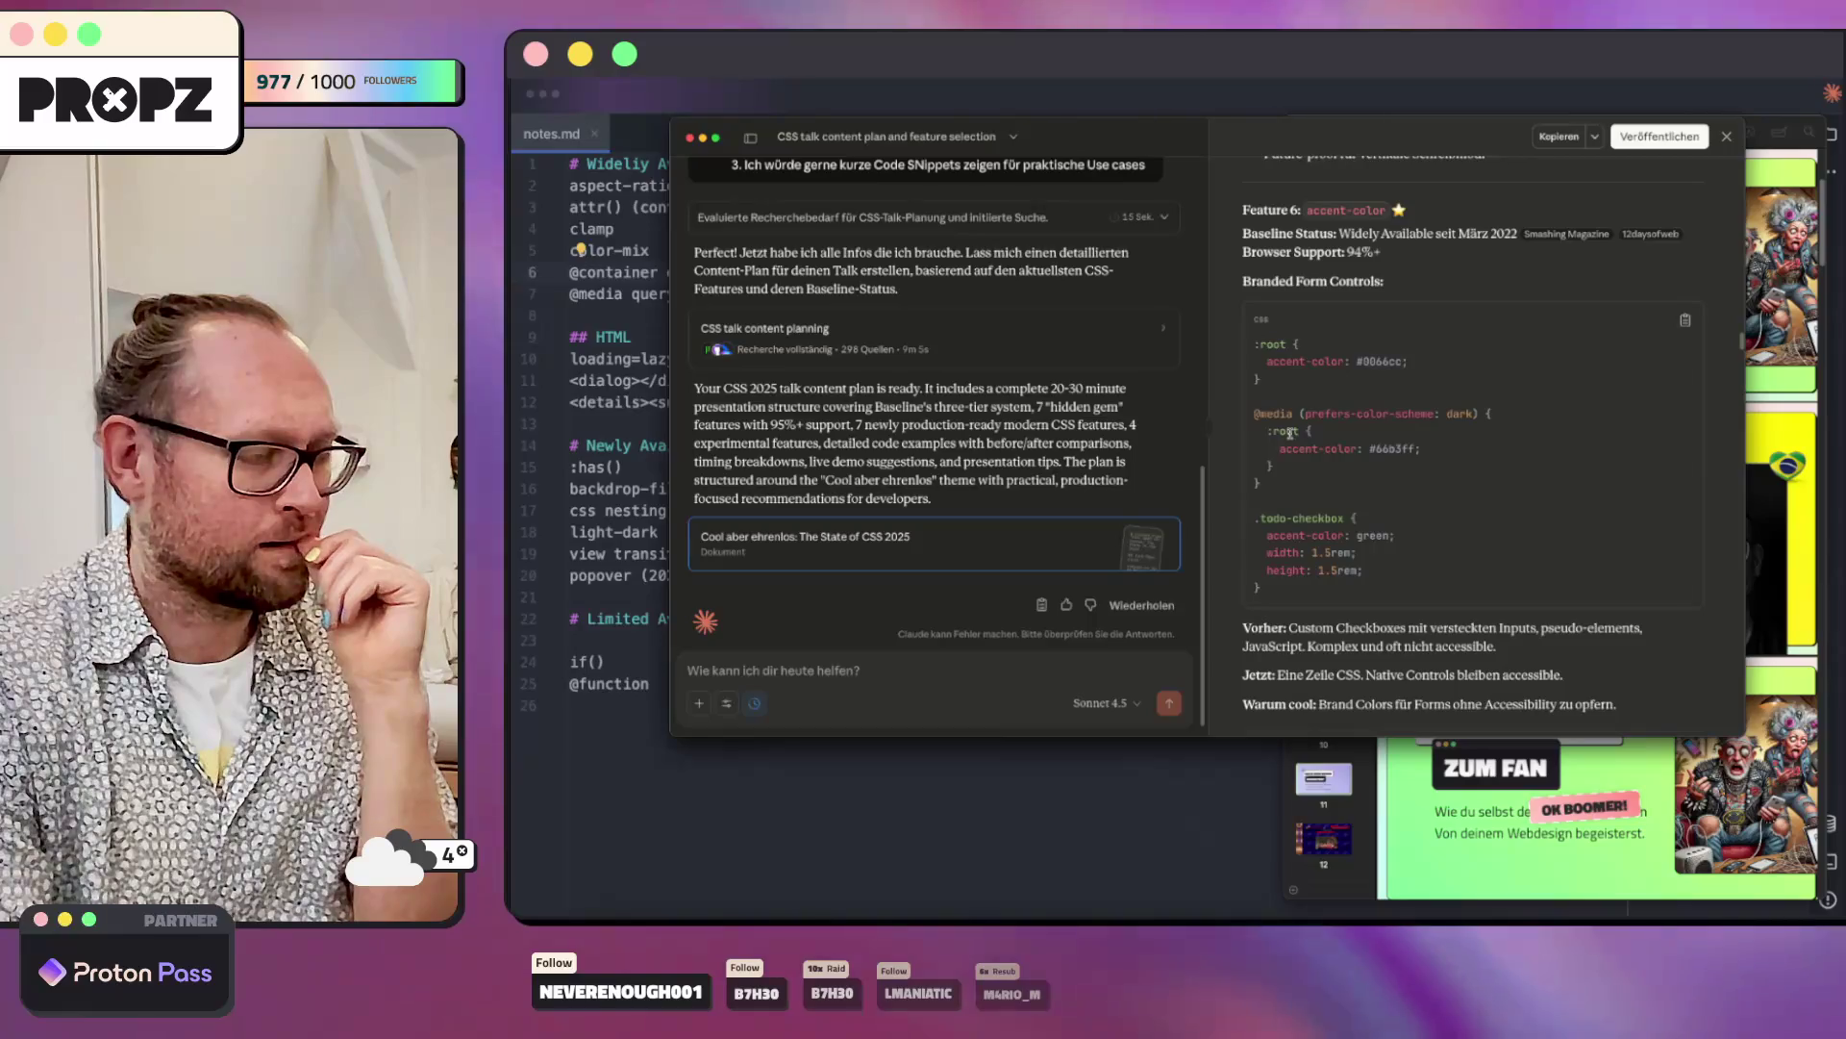
scroll(1290, 432, down, 3)
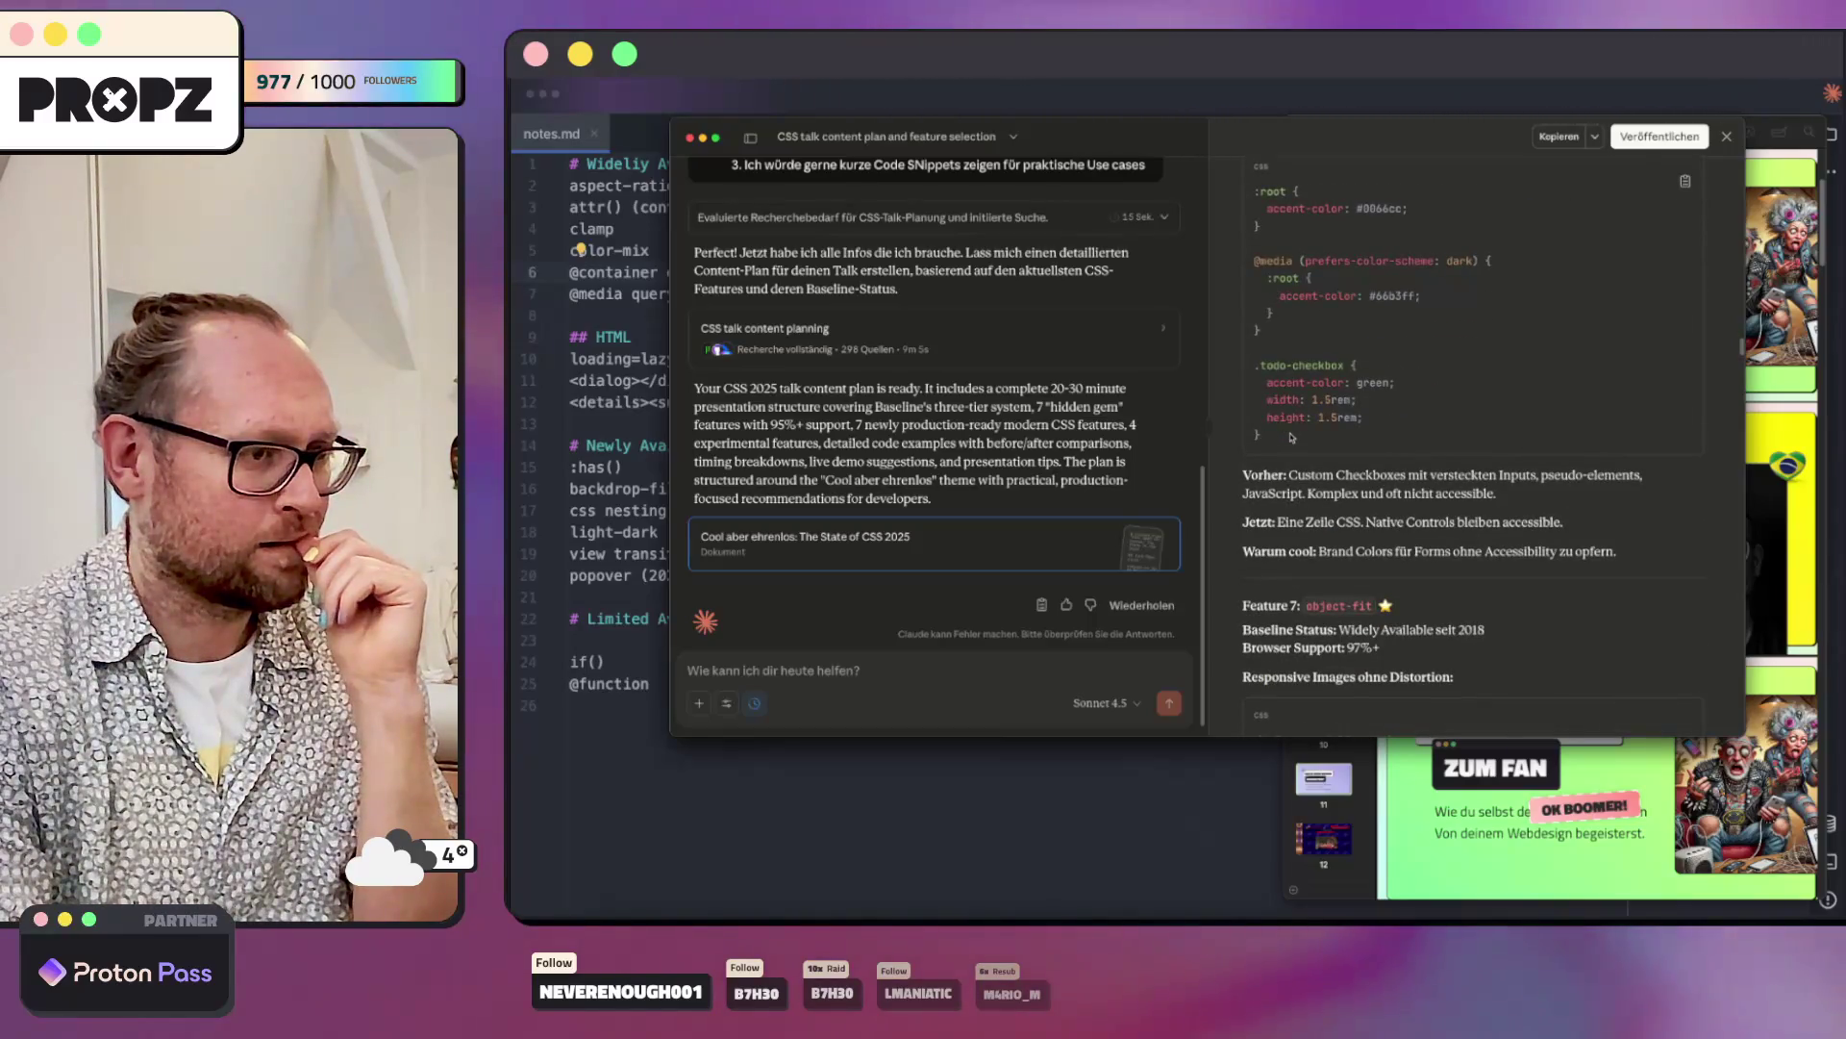
scroll(1289, 436, down, 5)
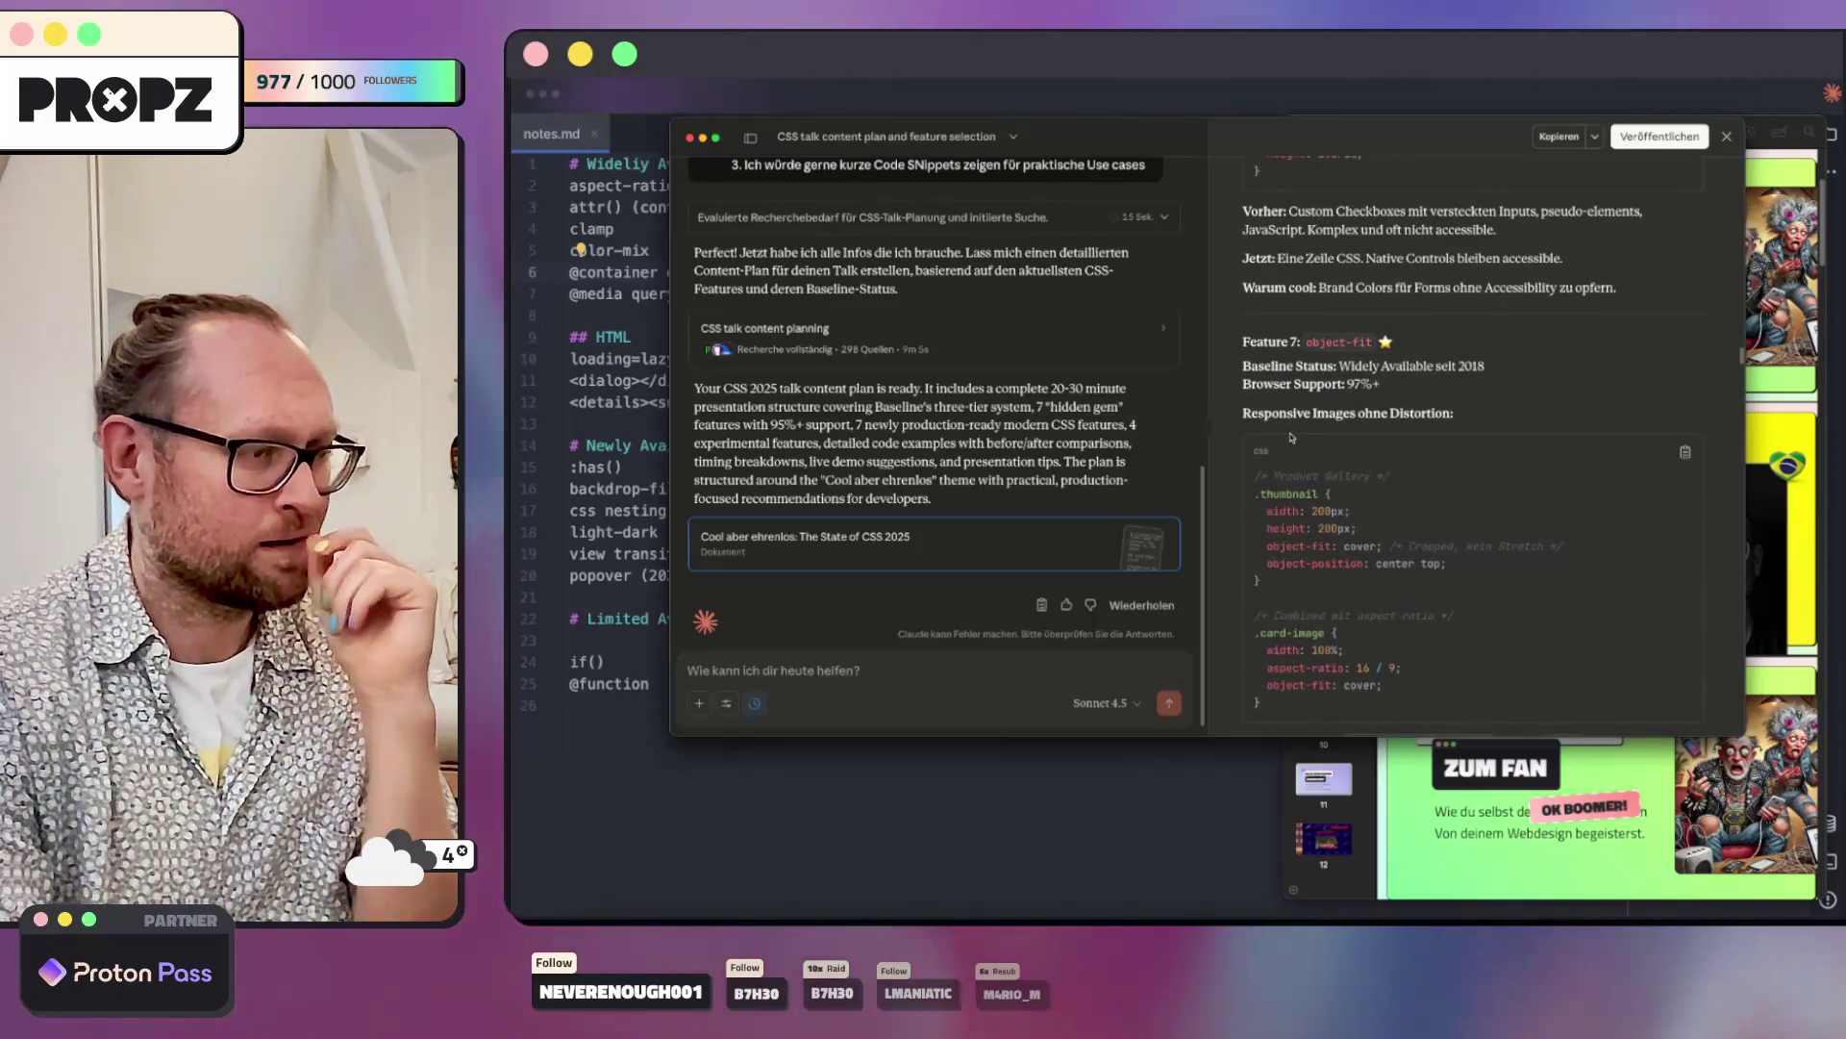
scroll(1291, 438, down, 4)
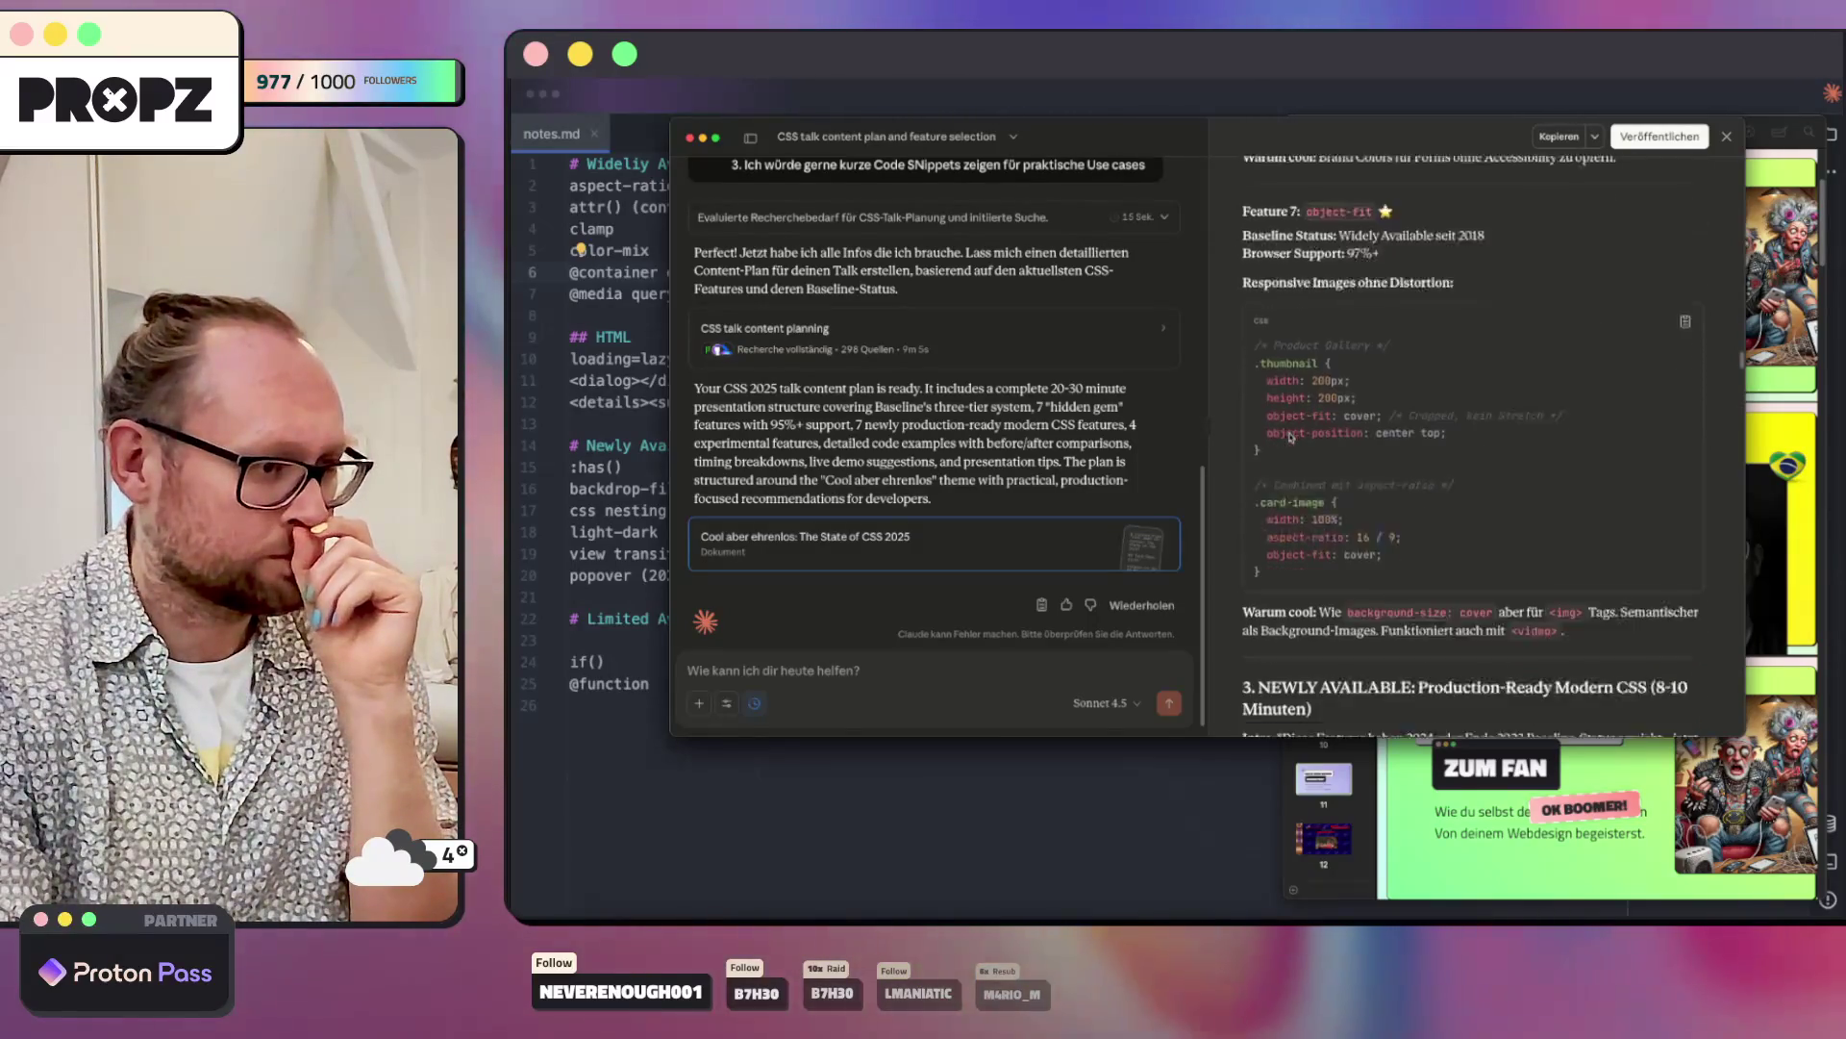
scroll(1289, 436, down, 5)
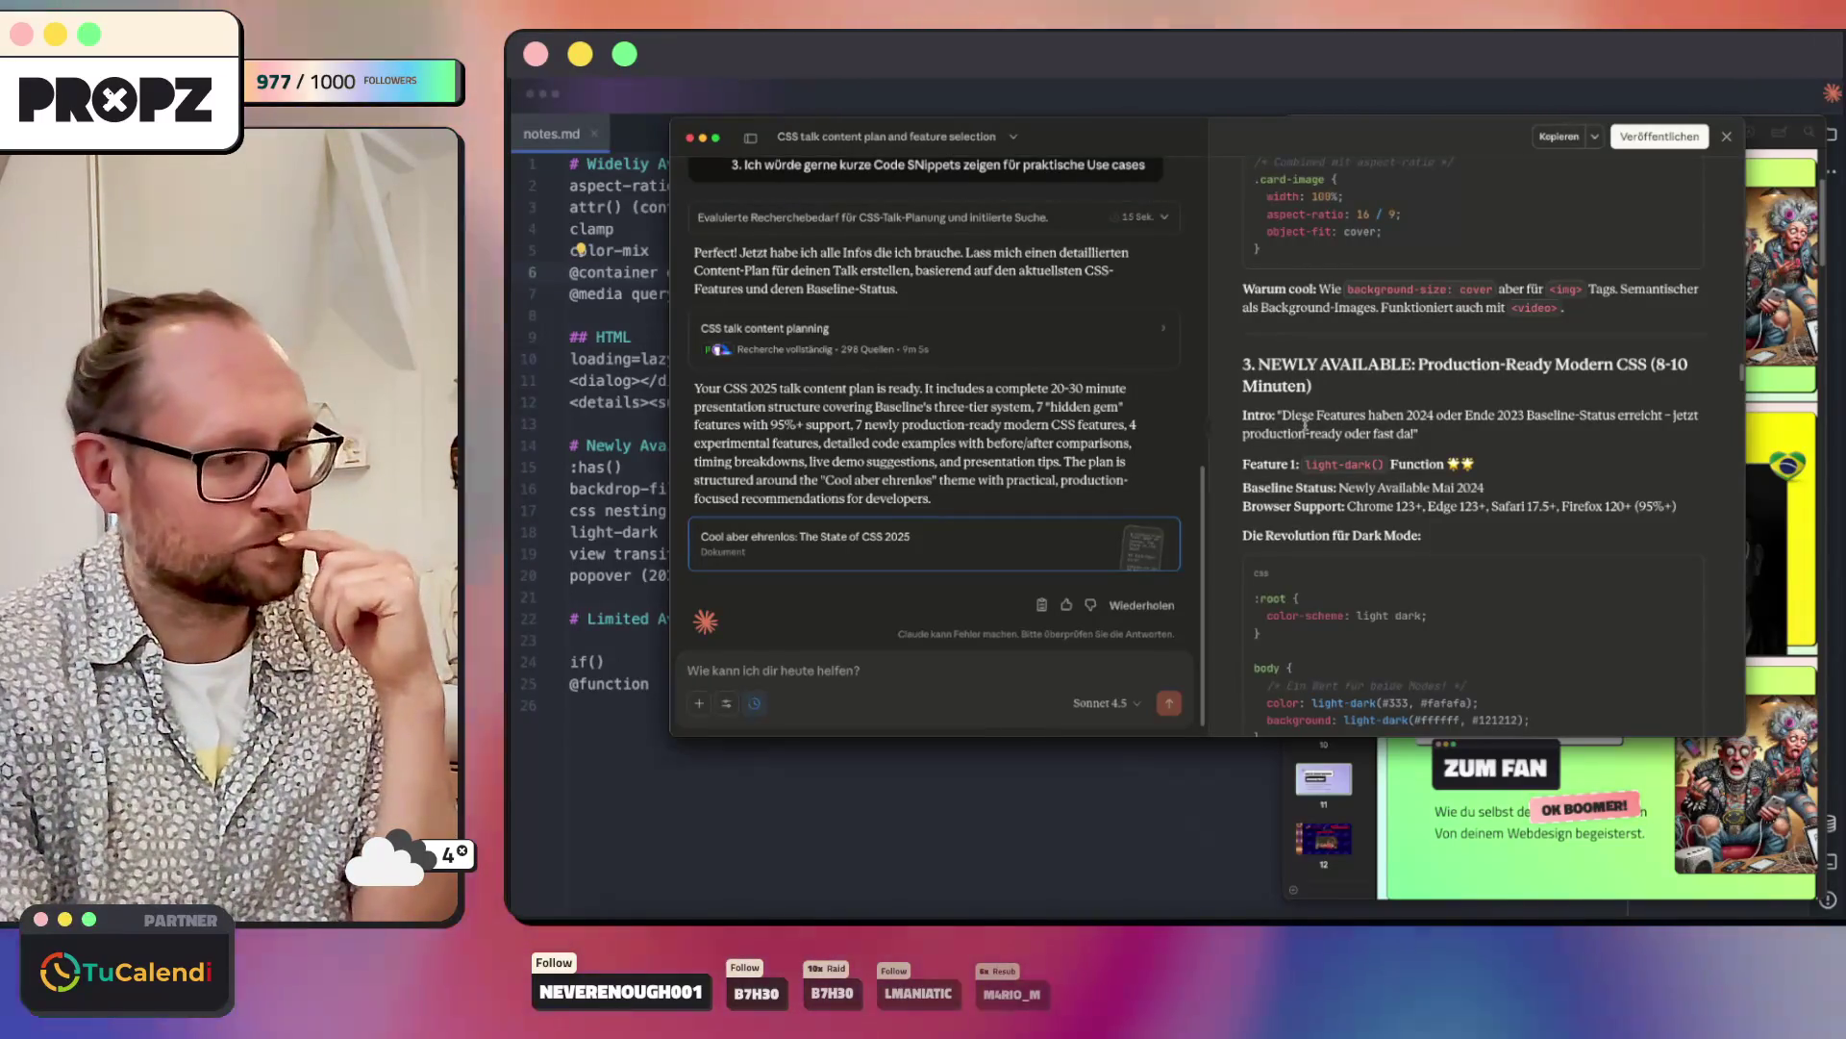
scroll(1305, 426, down, 3)
scroll(1306, 428, down, 2)
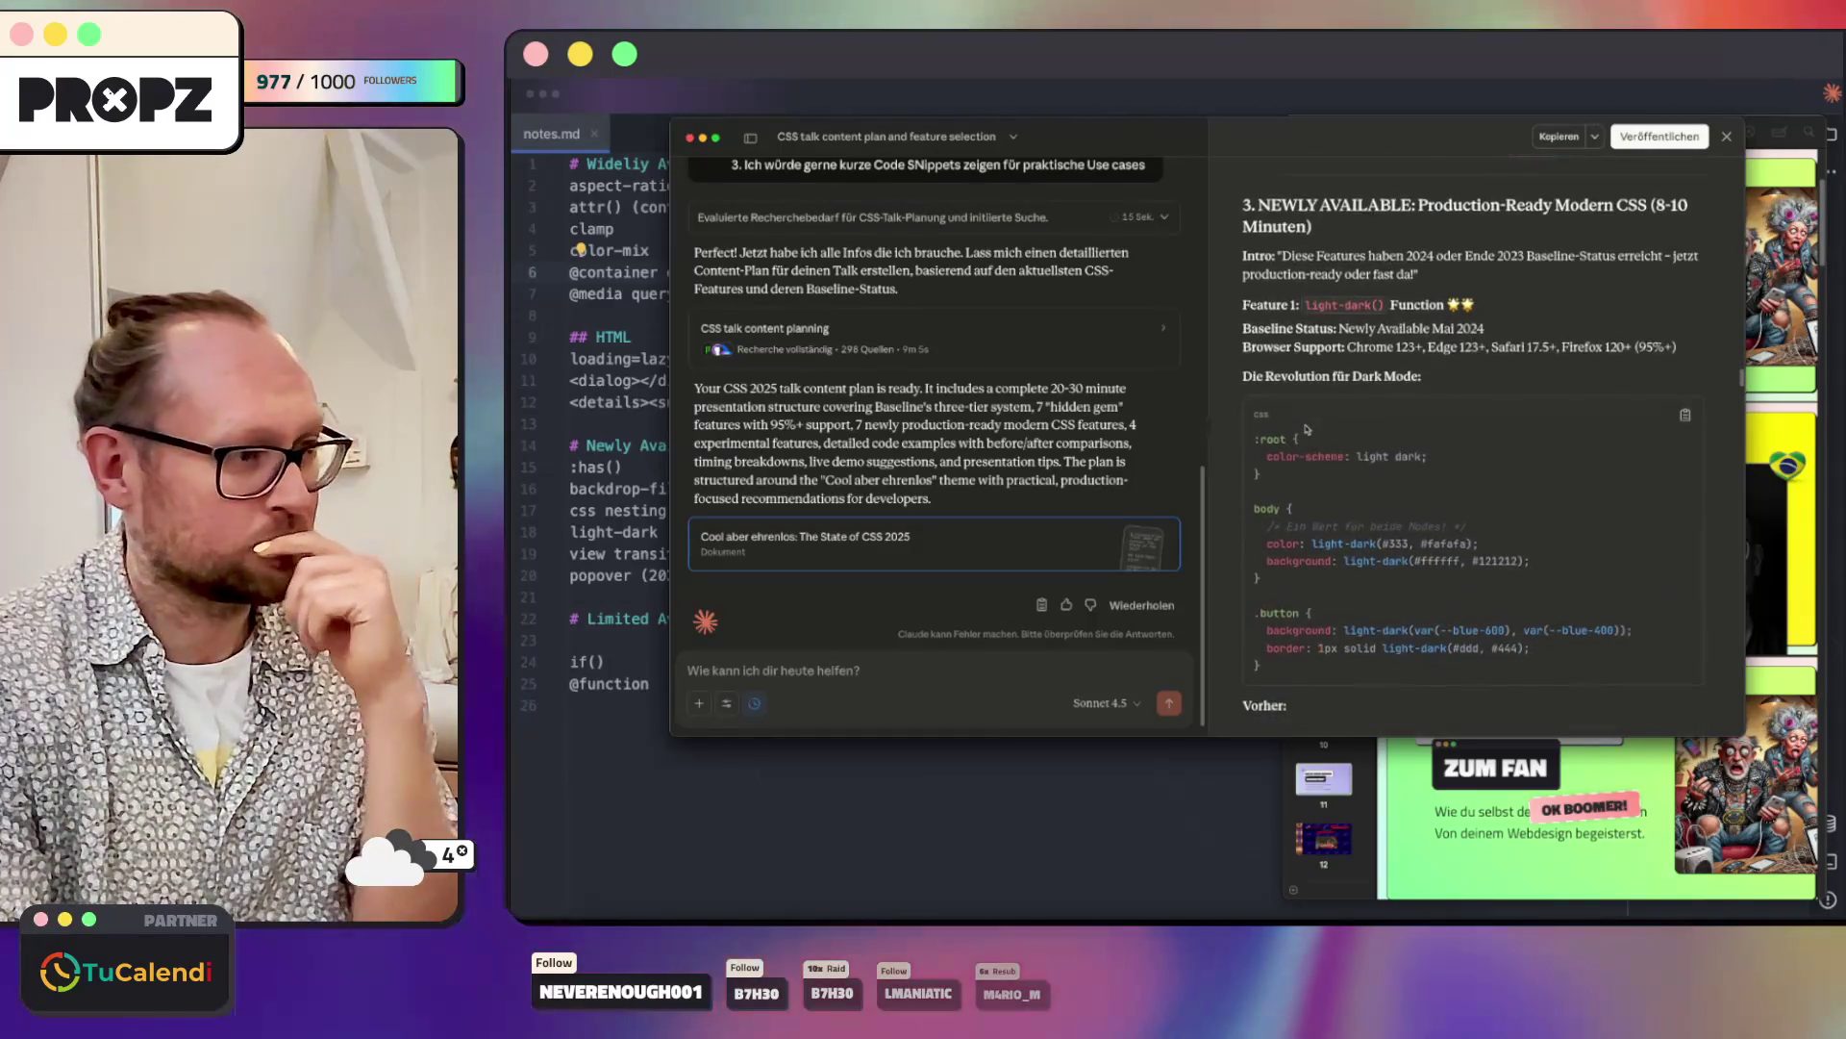
scroll(1305, 426, down, 5)
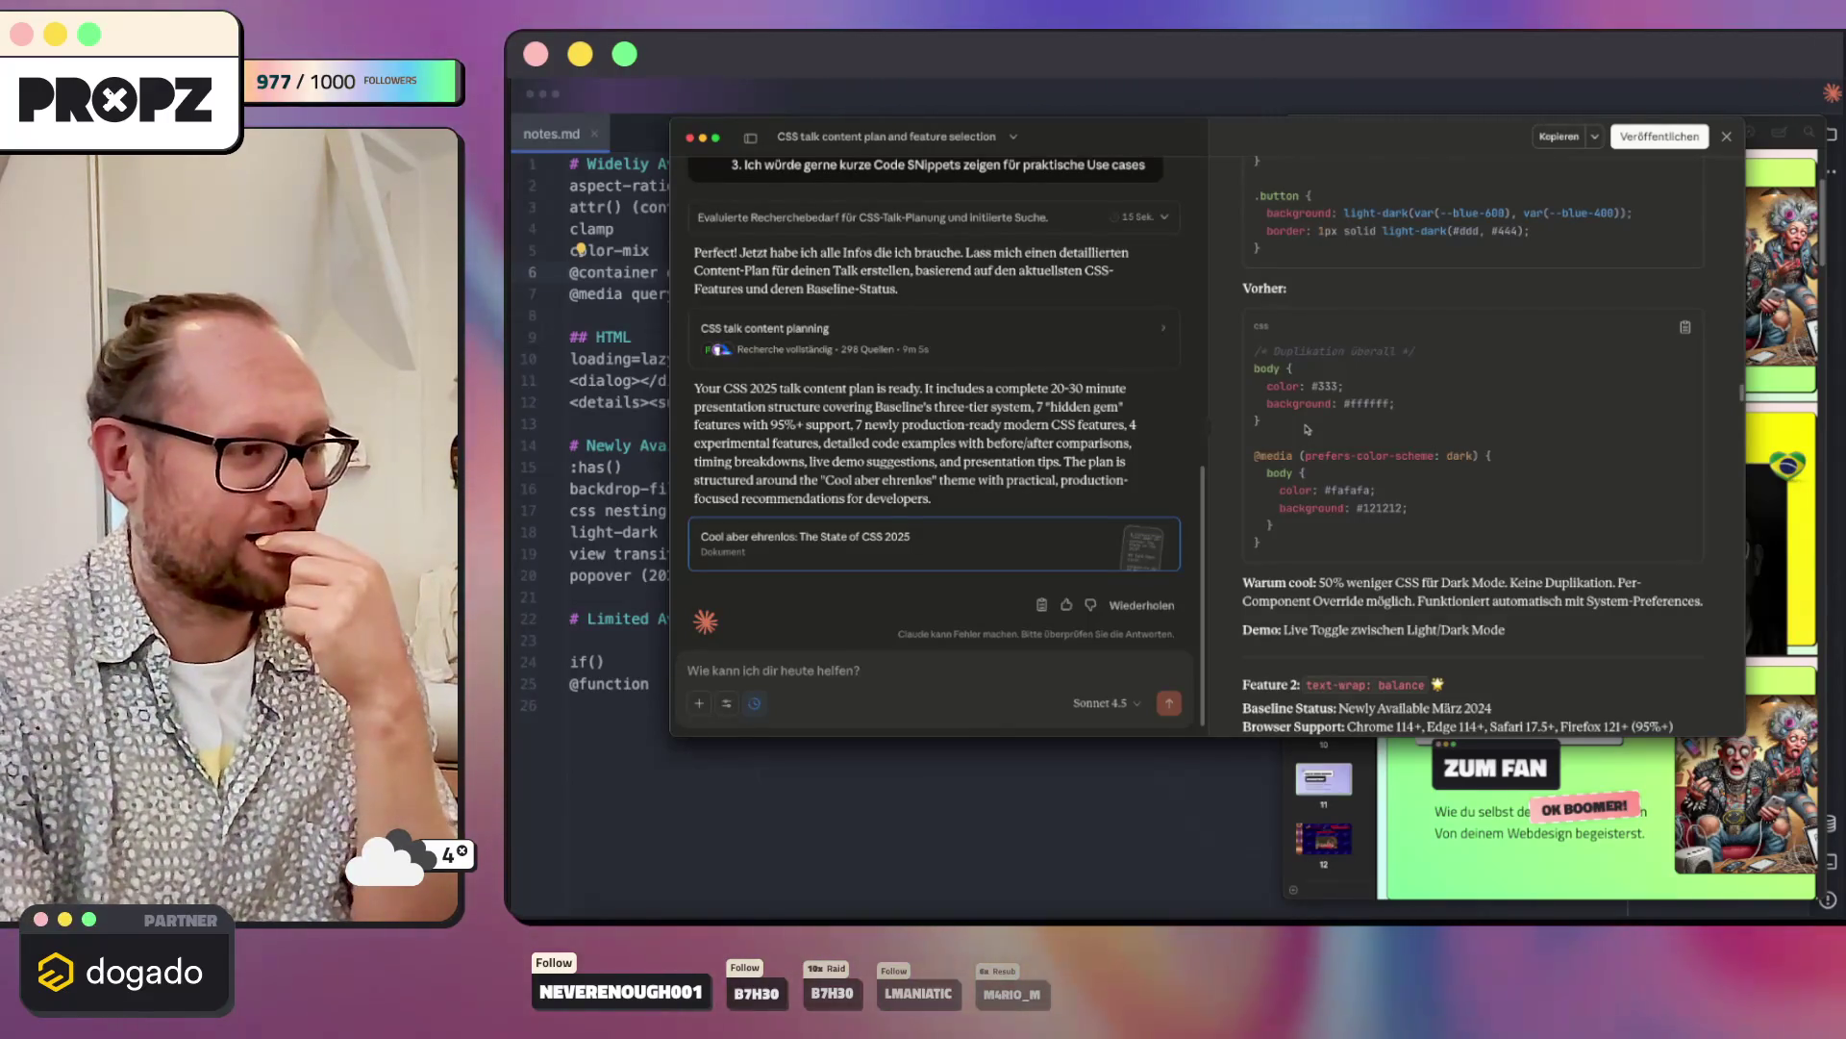
scroll(1305, 430, up, 2)
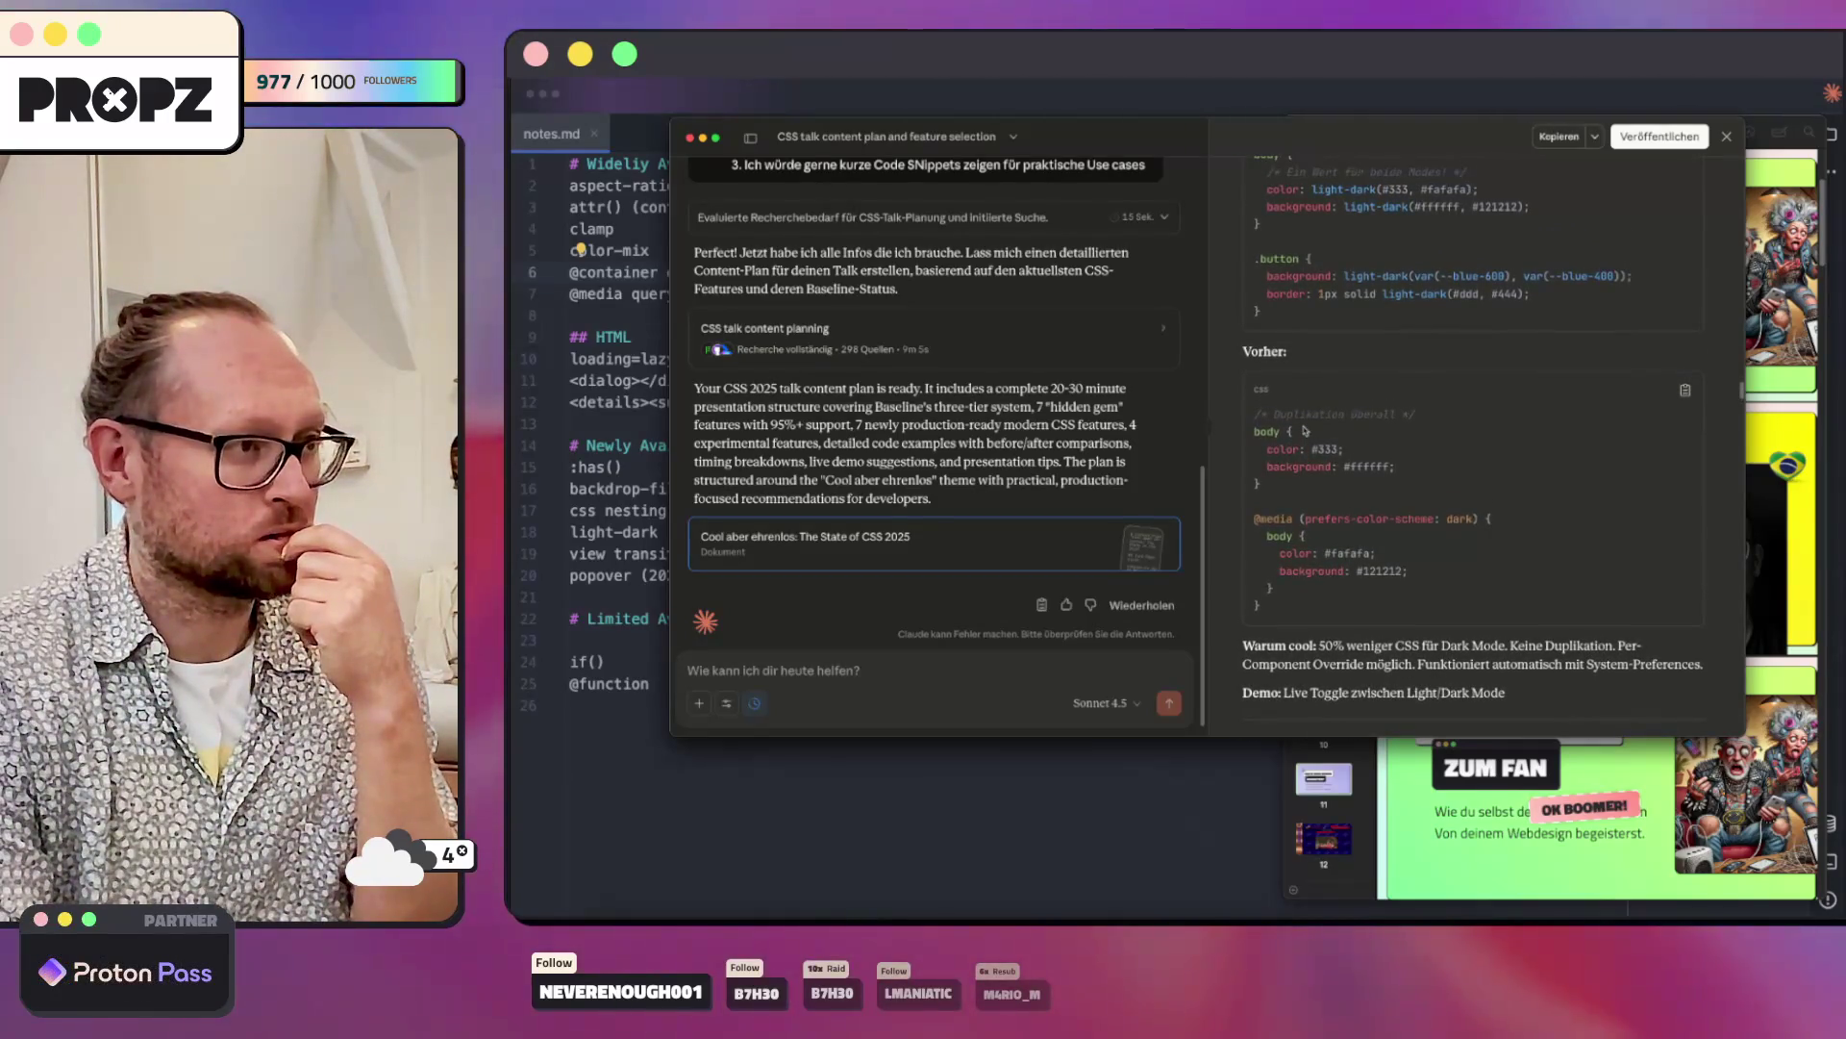
scroll(1305, 429, down, 8)
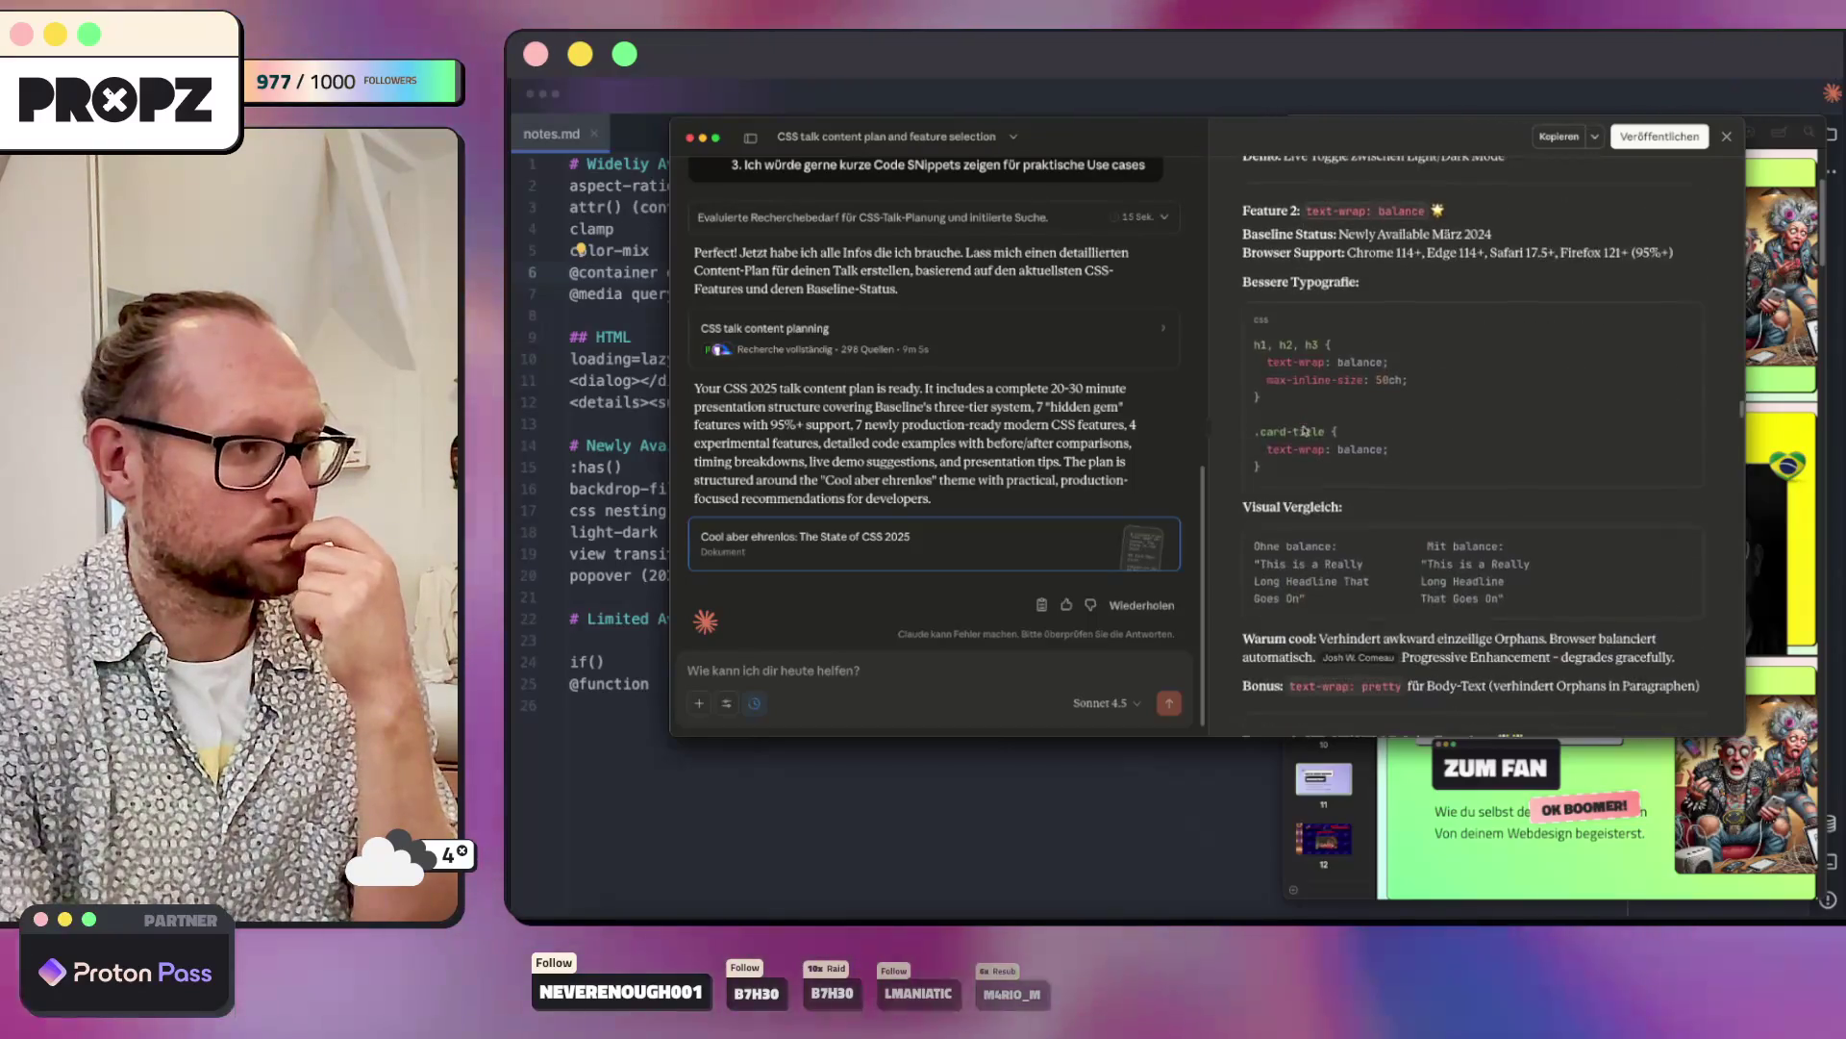
scroll(1305, 430, up, 1)
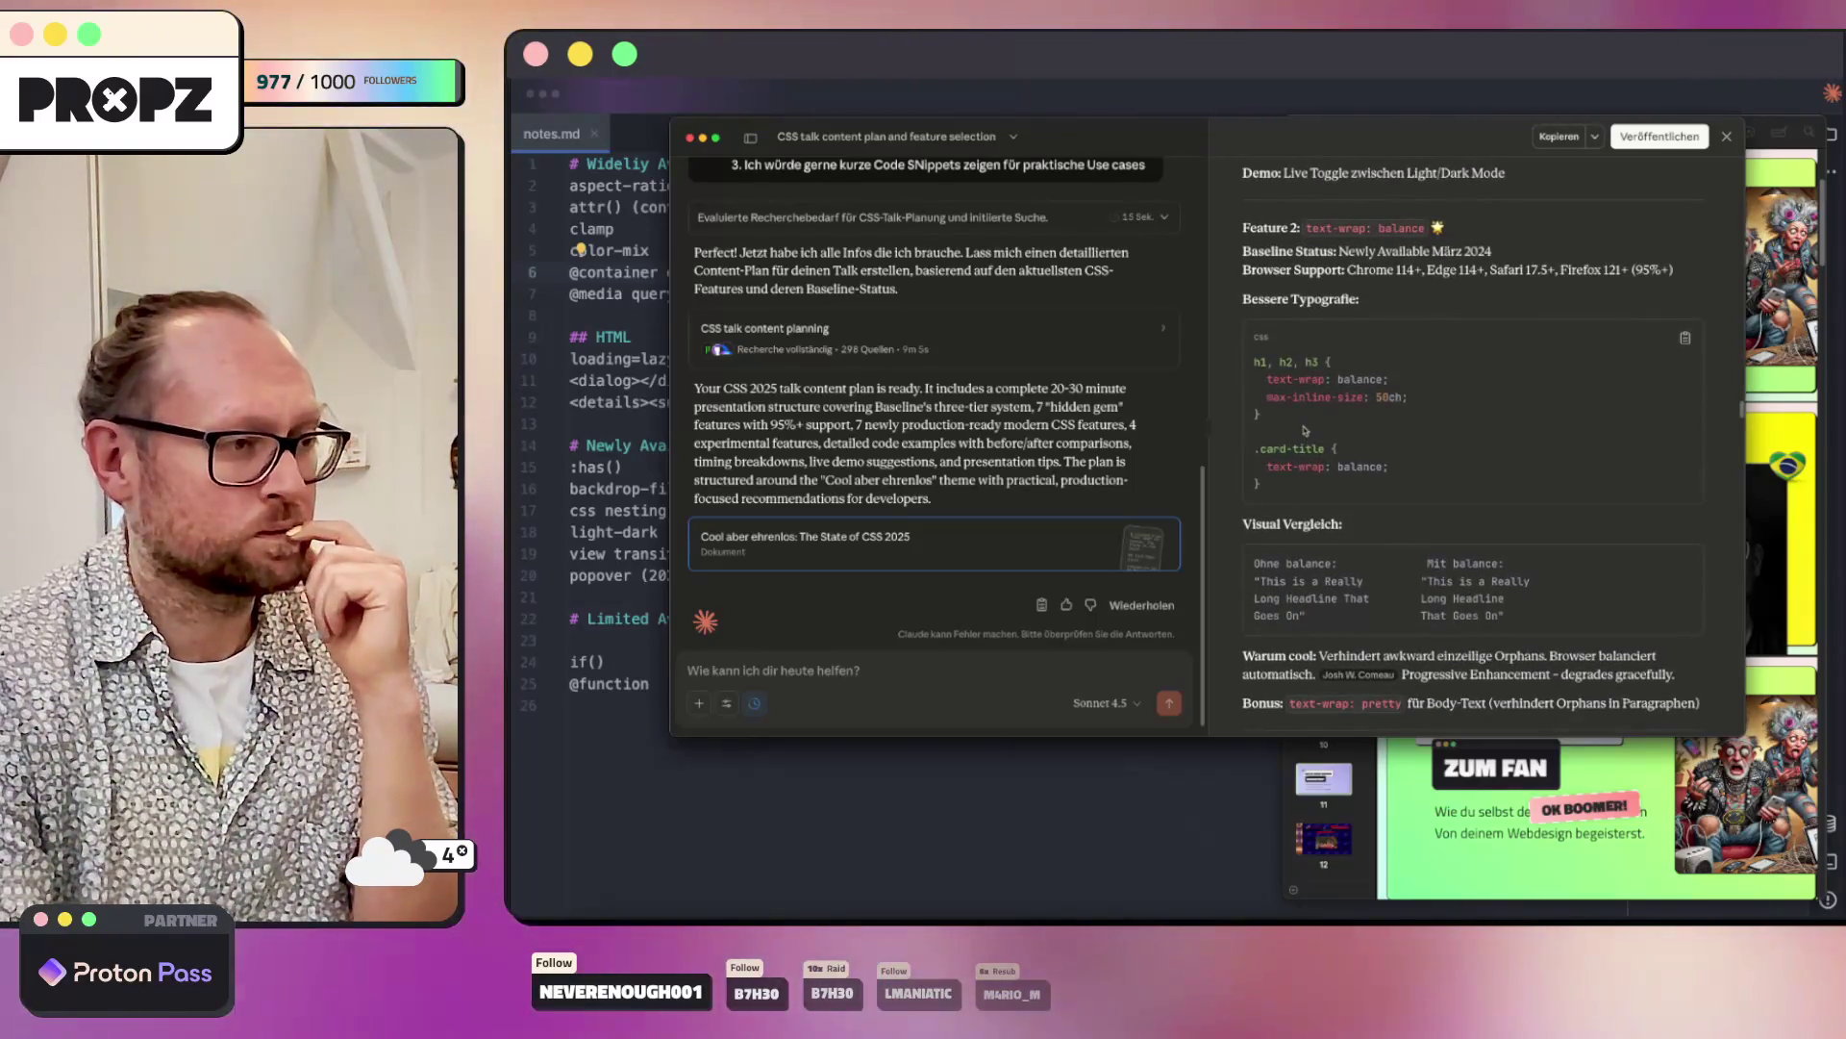
scroll(1305, 429, down, 1)
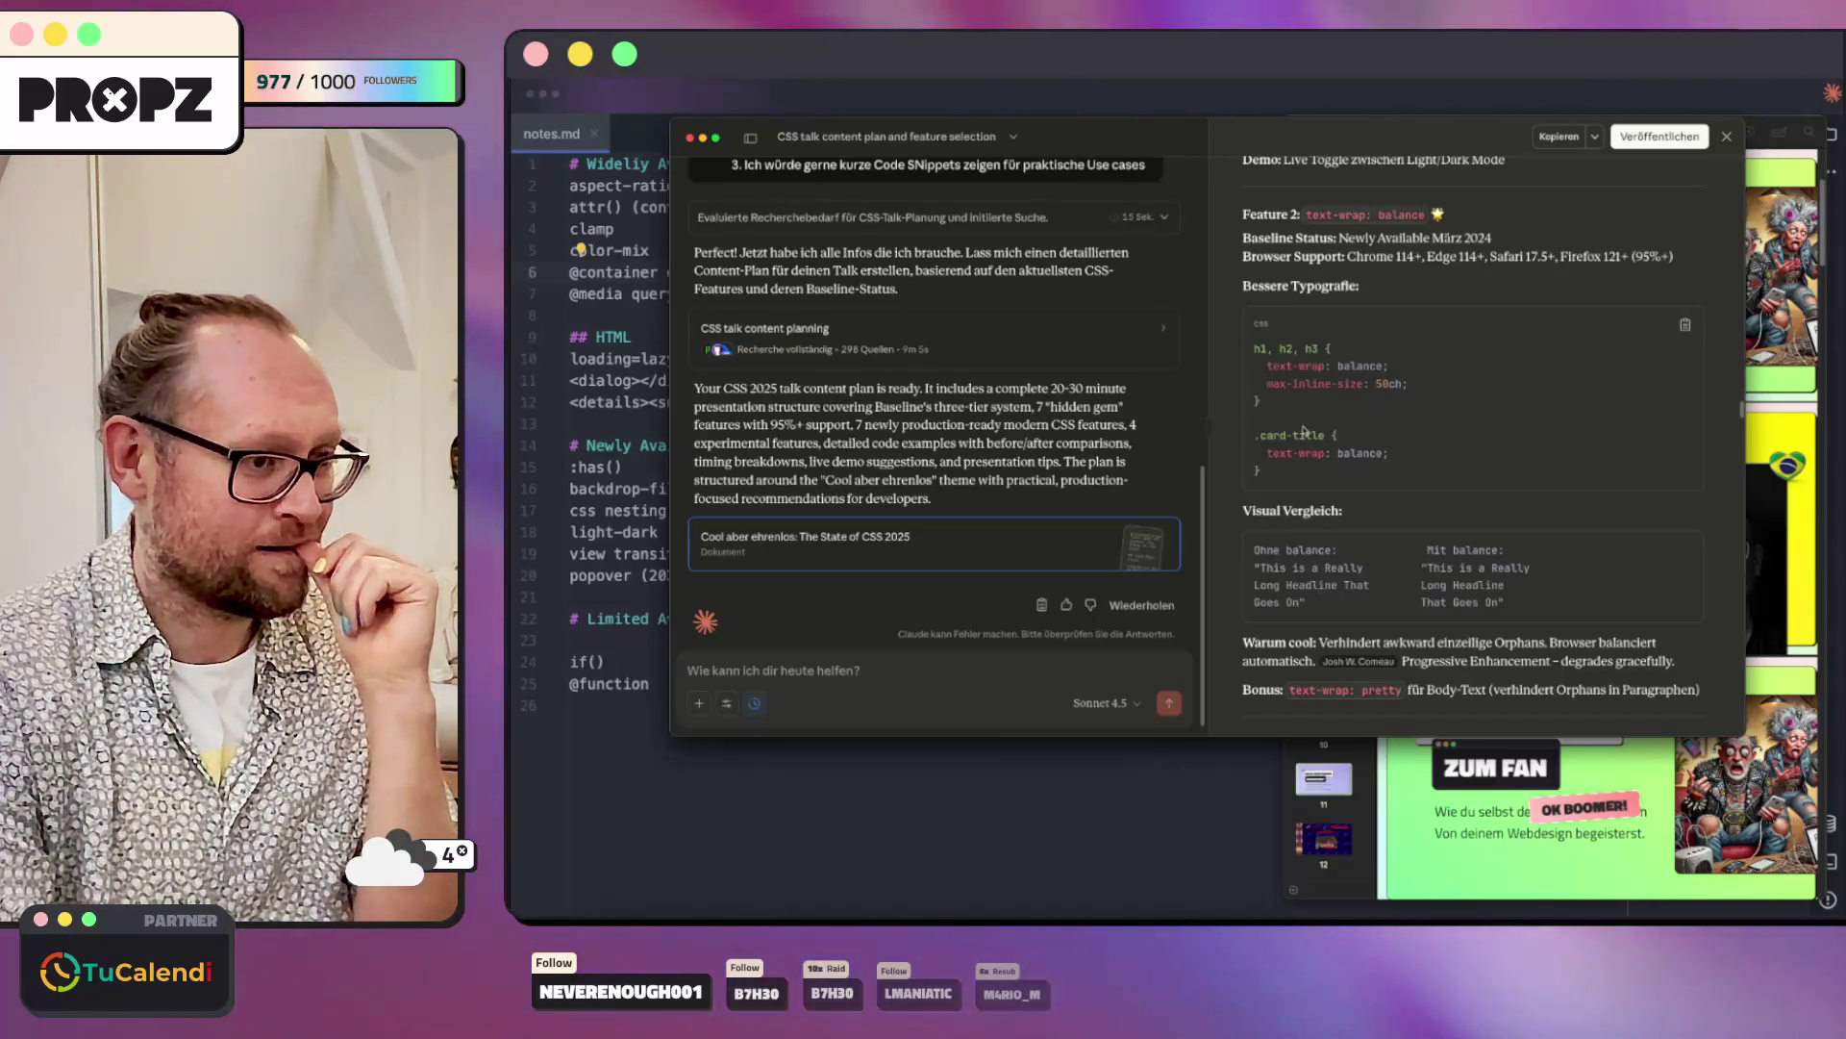
scroll(1302, 428, down, 3)
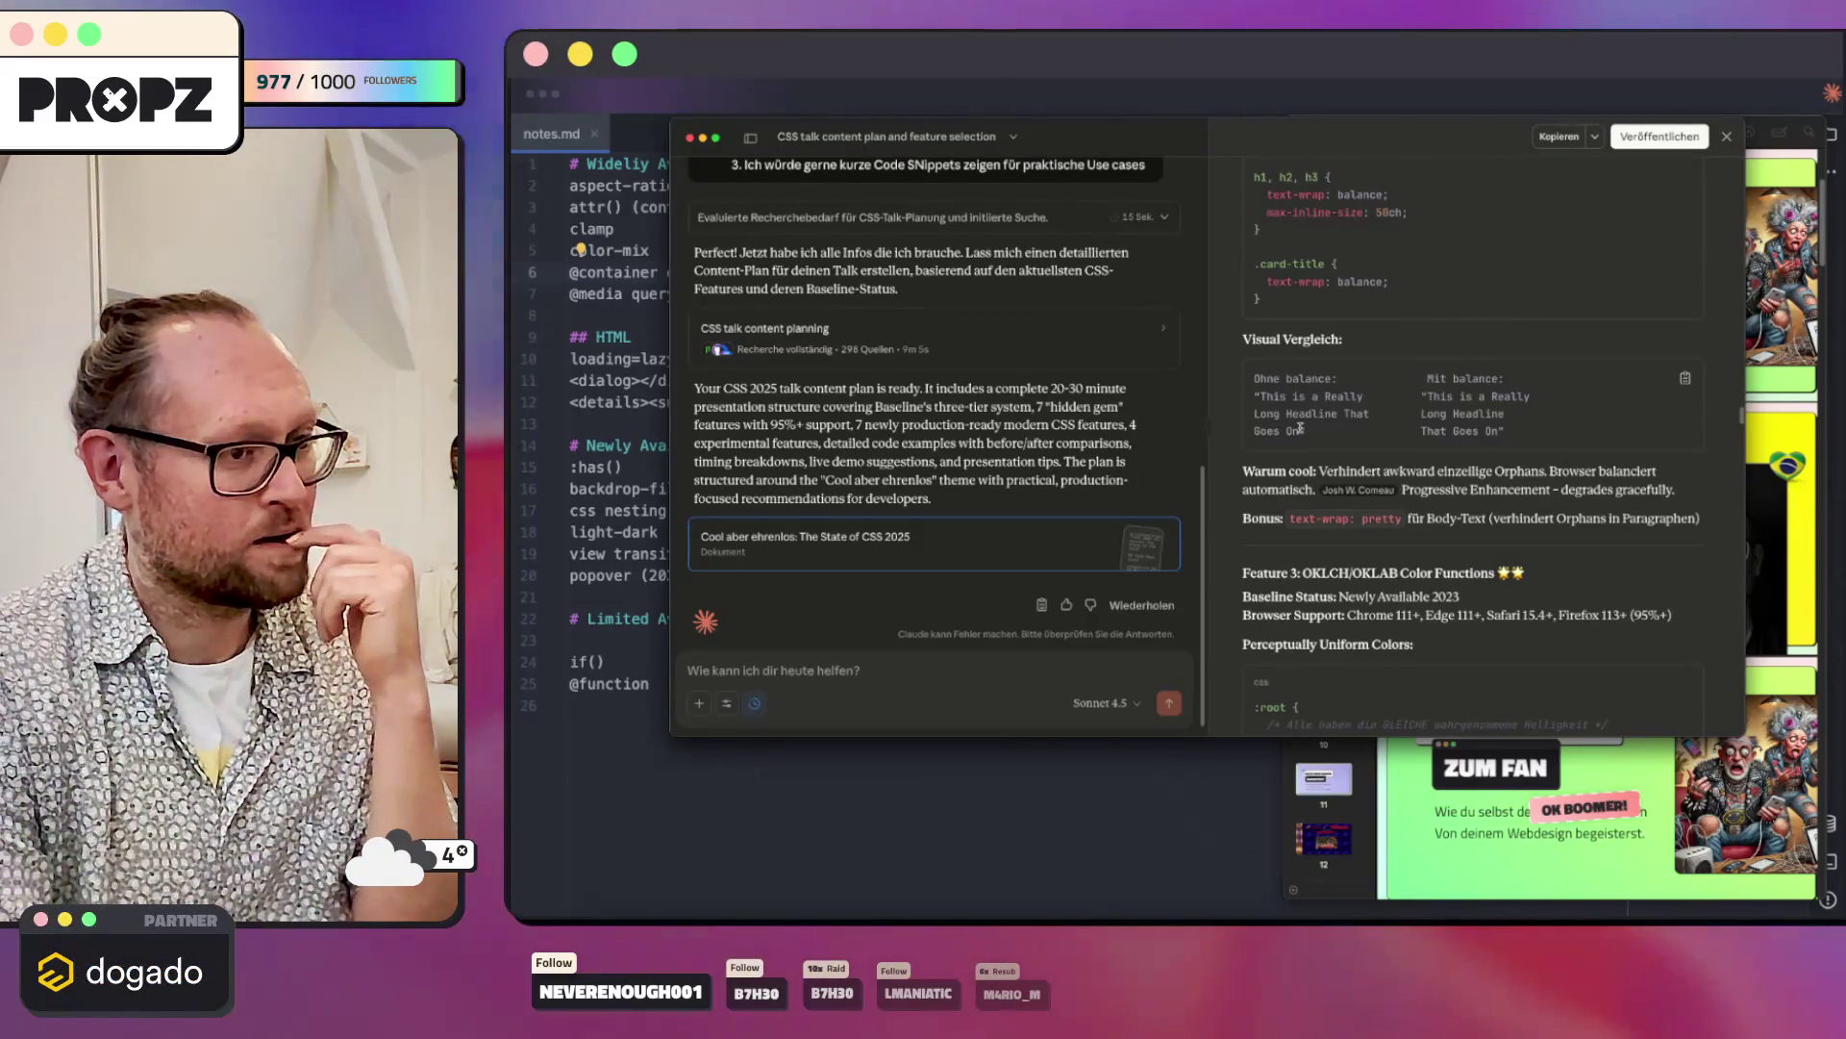
scroll(1480, 525, down, 3)
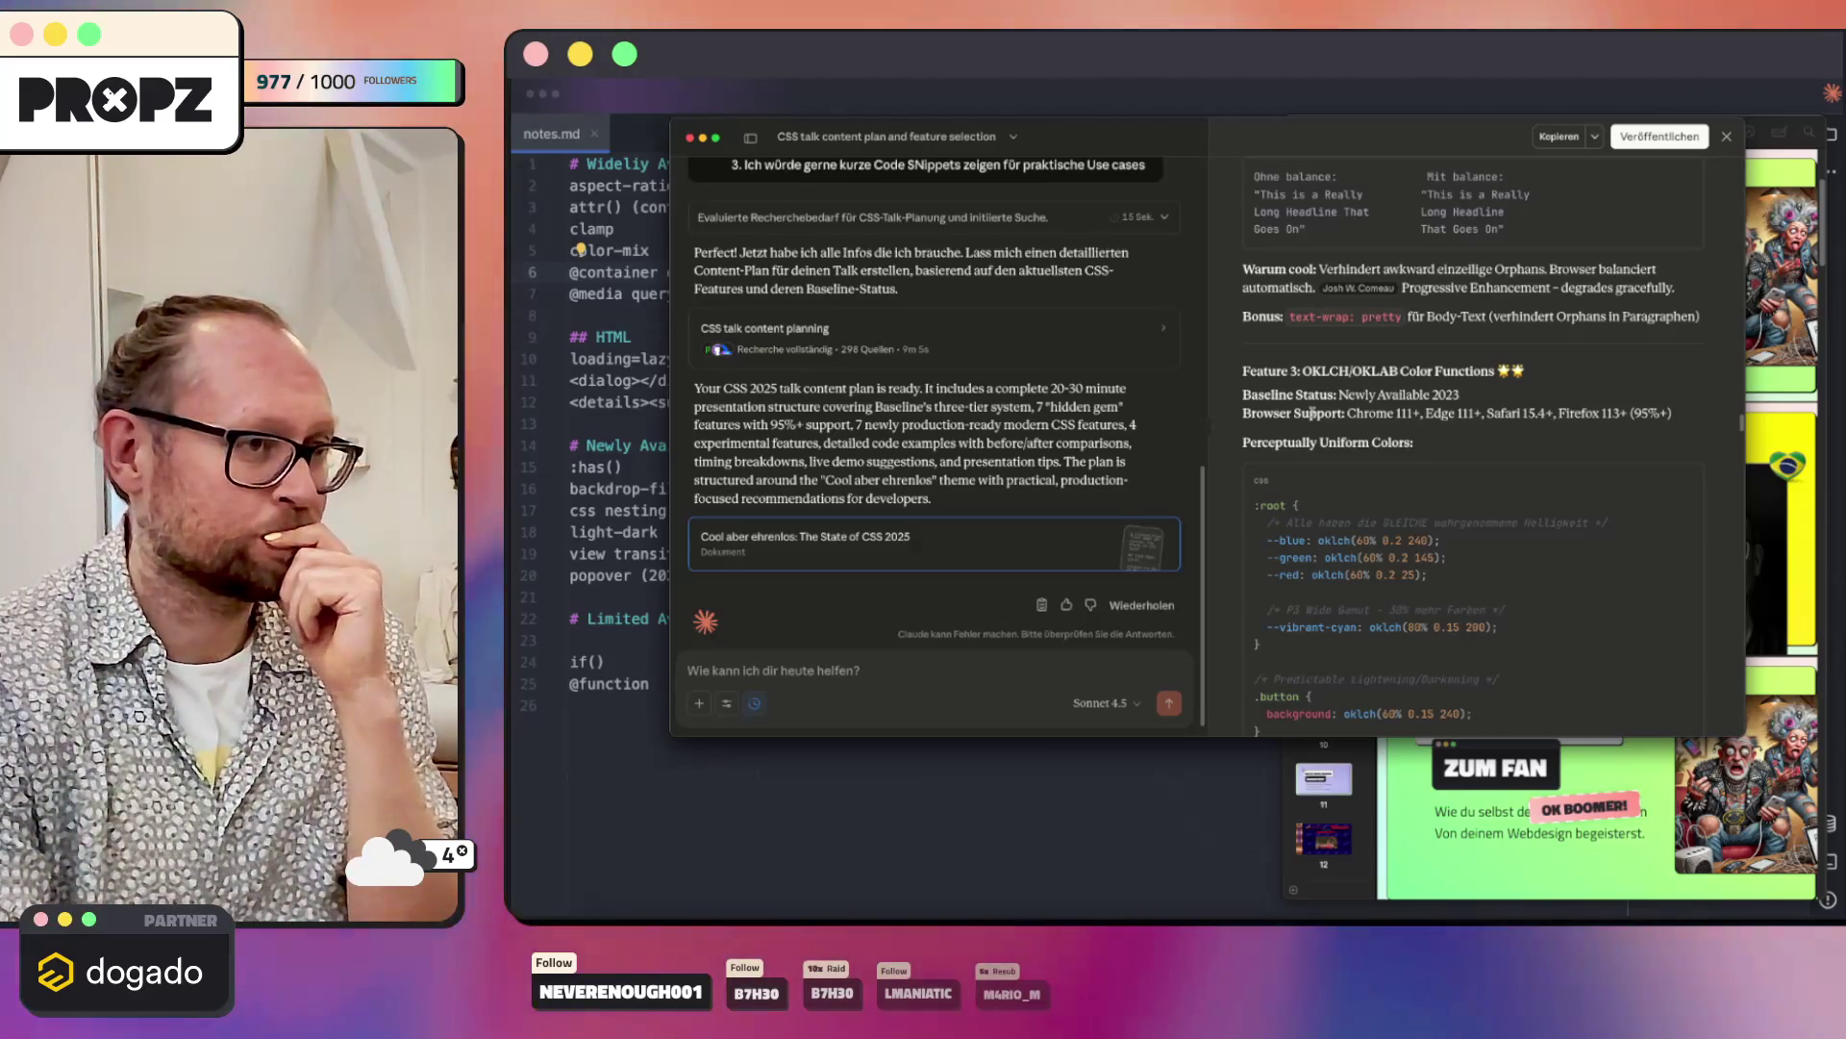
scroll(1311, 412, down, 2)
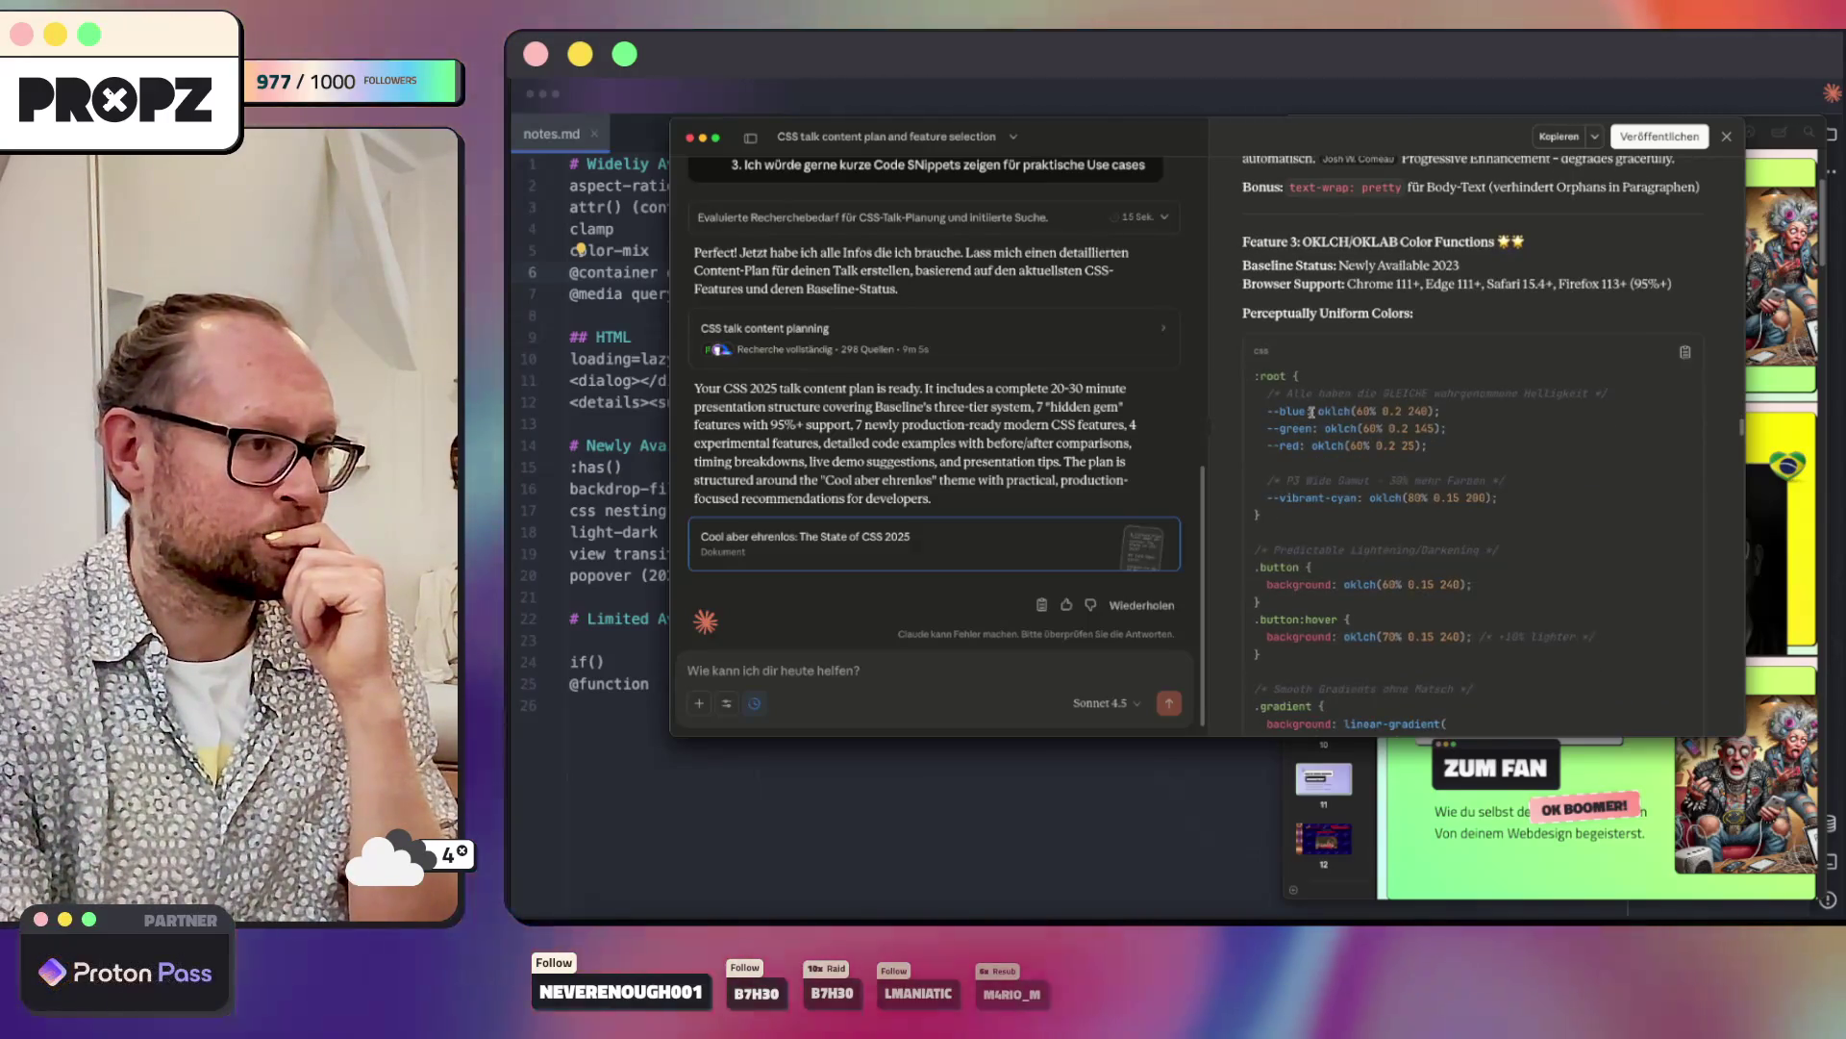
scroll(1312, 412, down, 6)
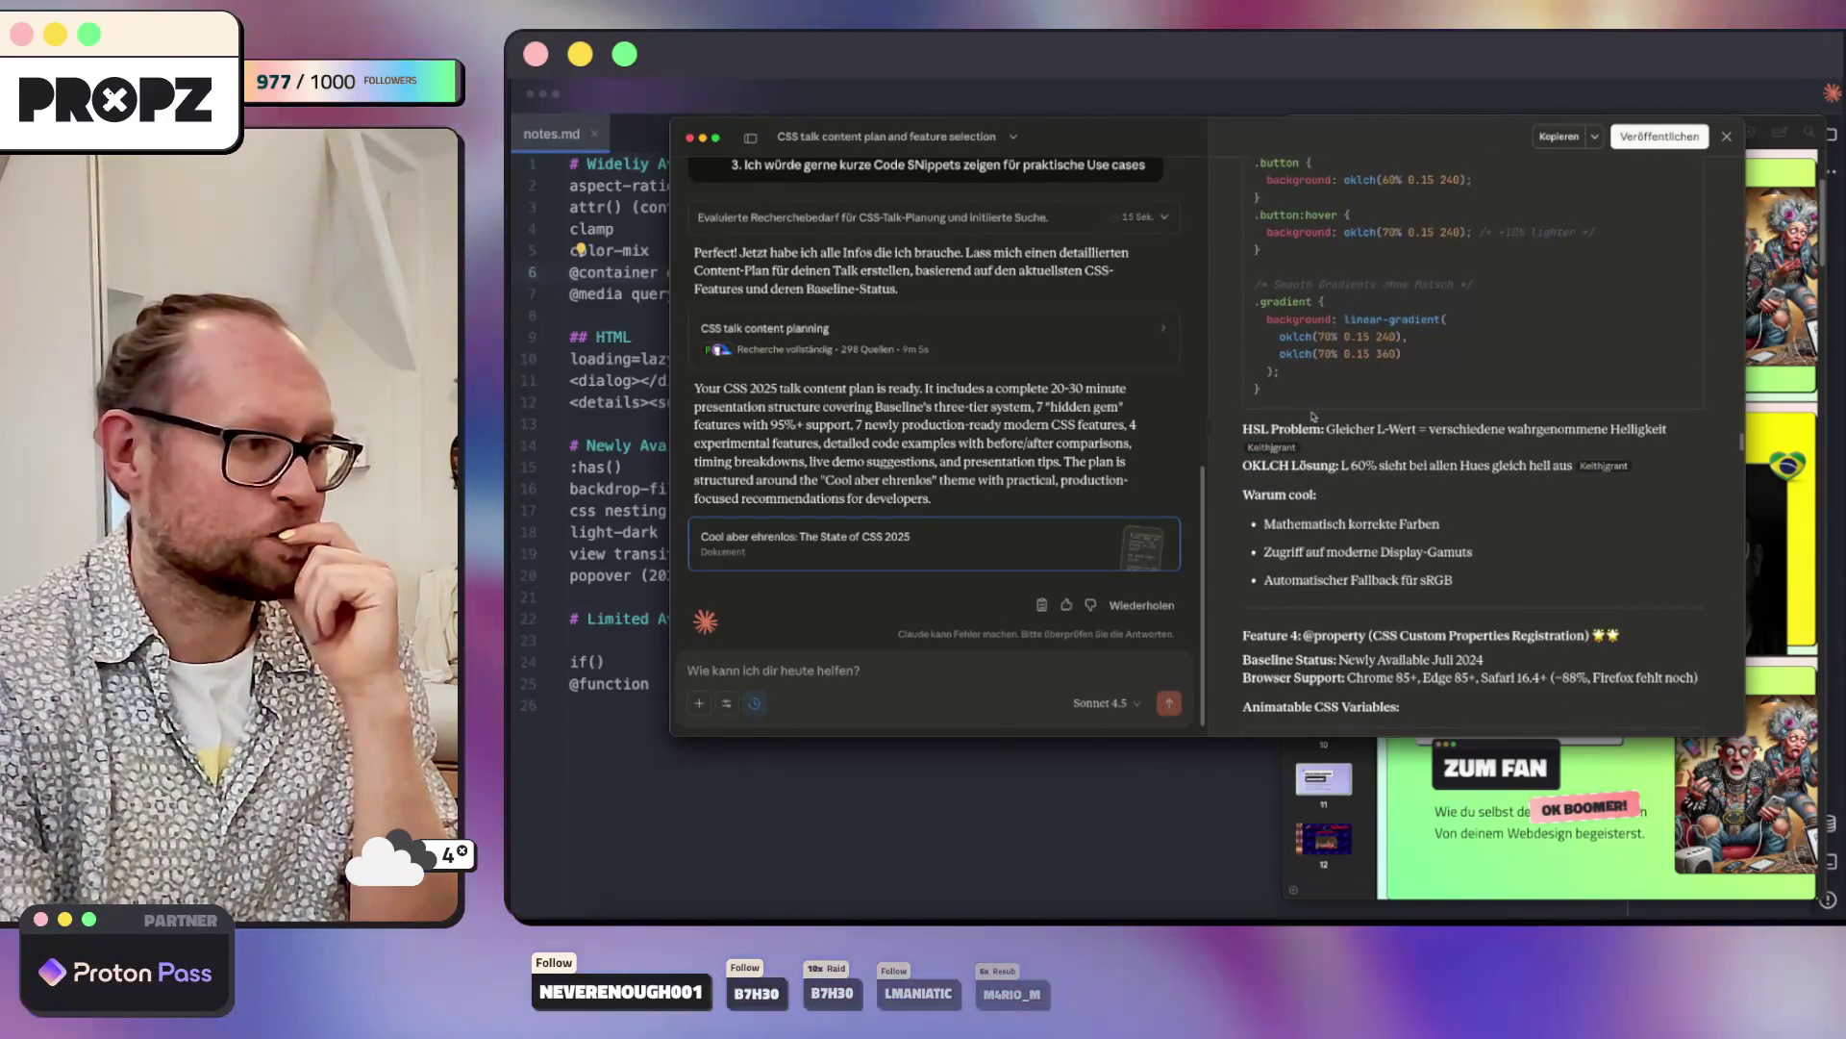
scroll(1312, 415, down, 1)
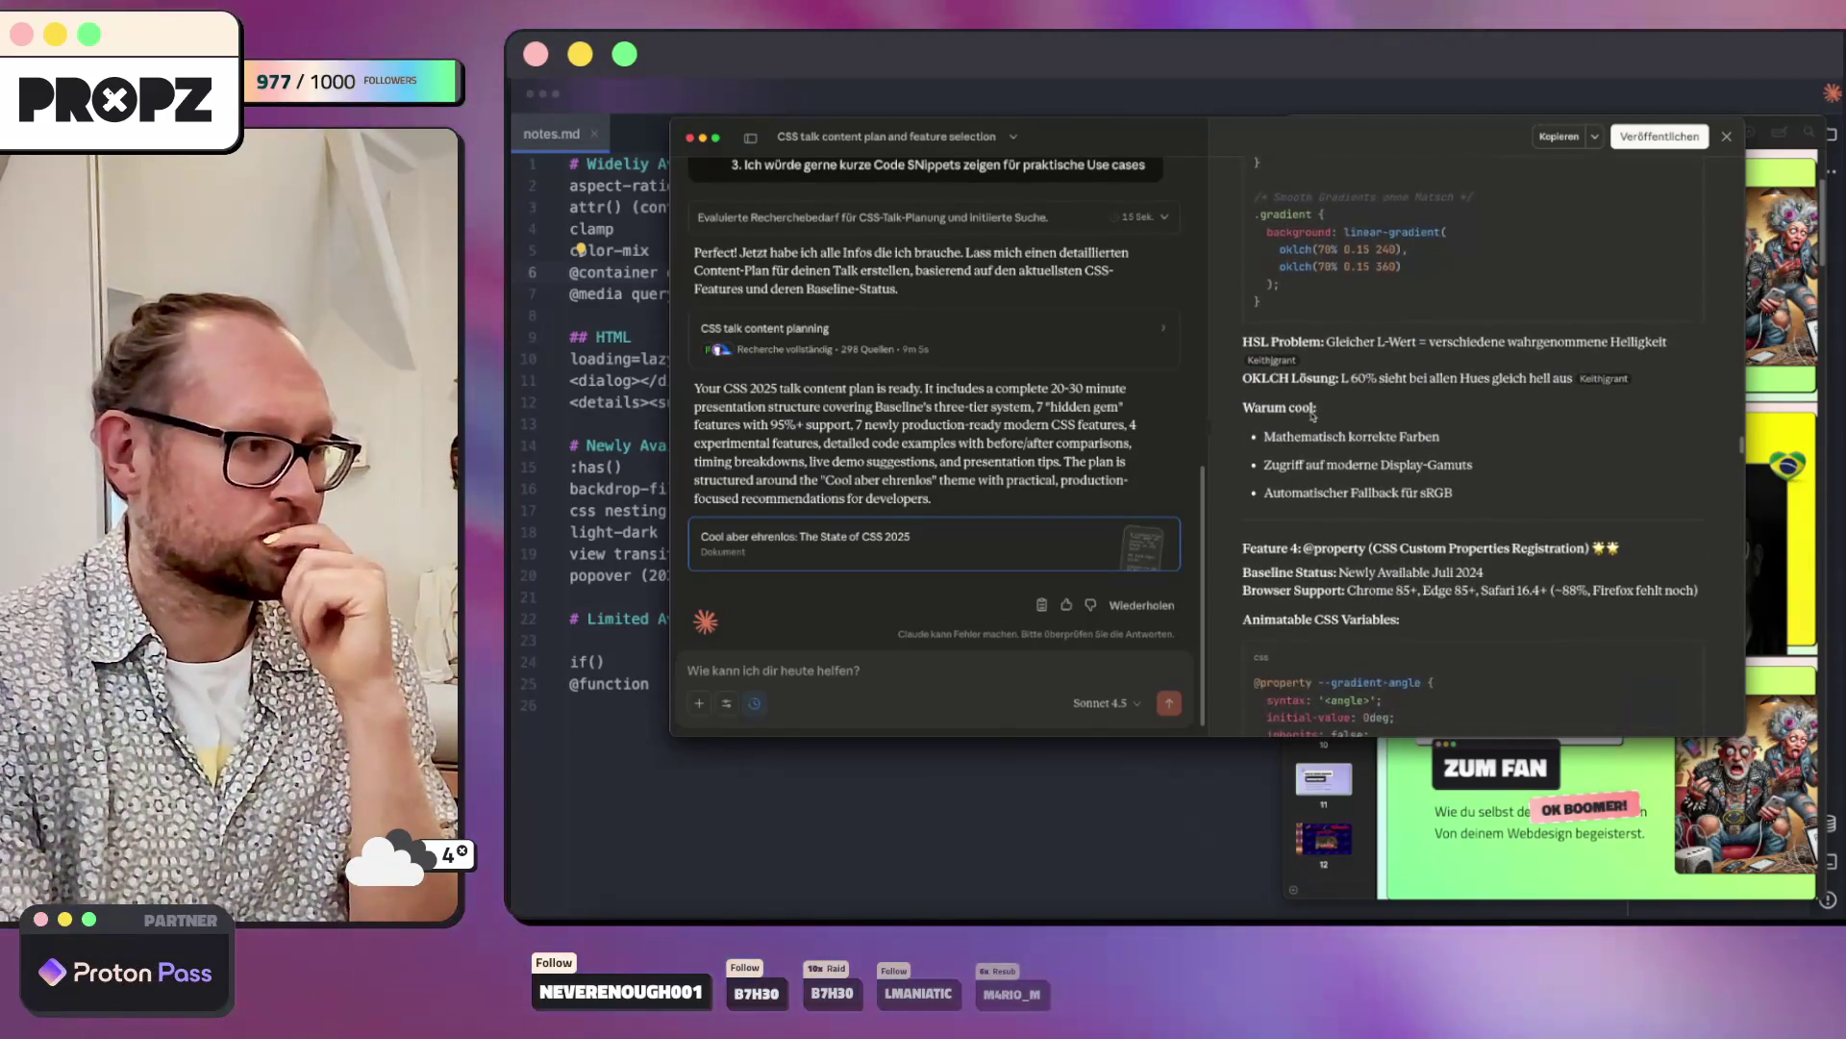
scroll(1312, 412, down, 2)
scroll(1313, 416, down, 2)
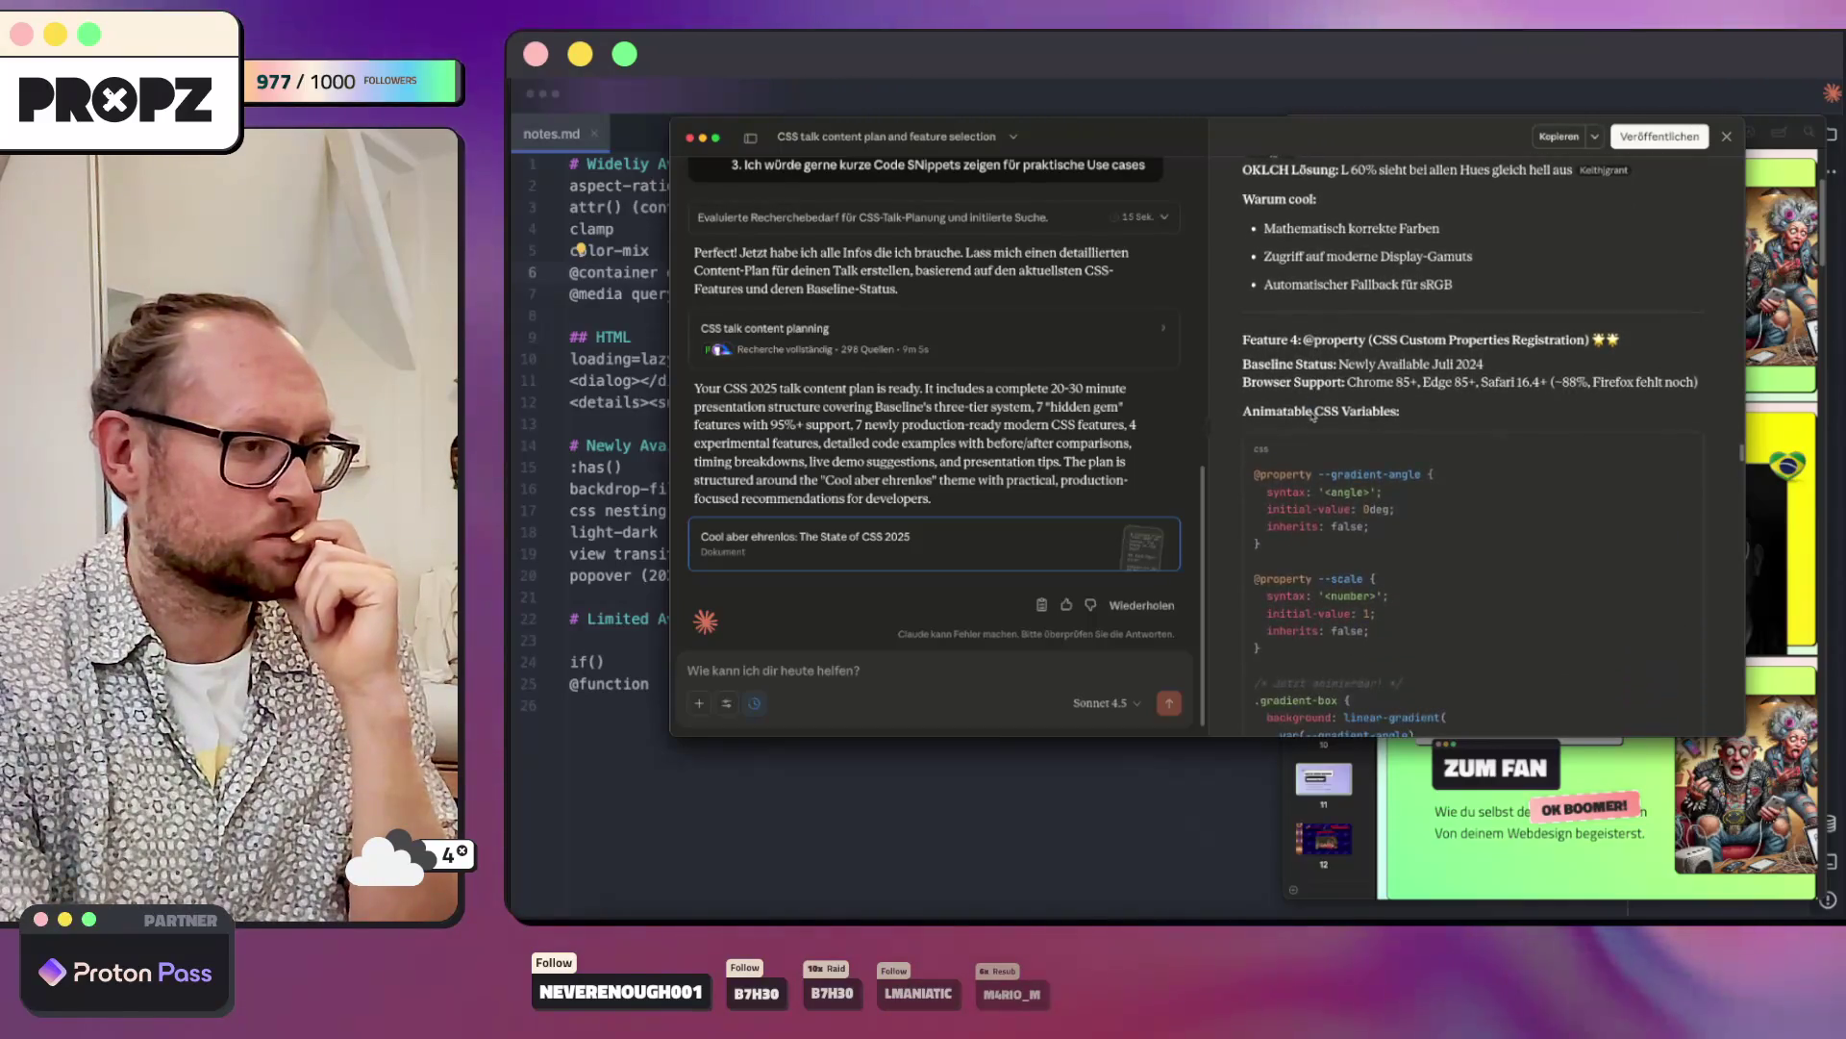
scroll(1311, 411, down, 2)
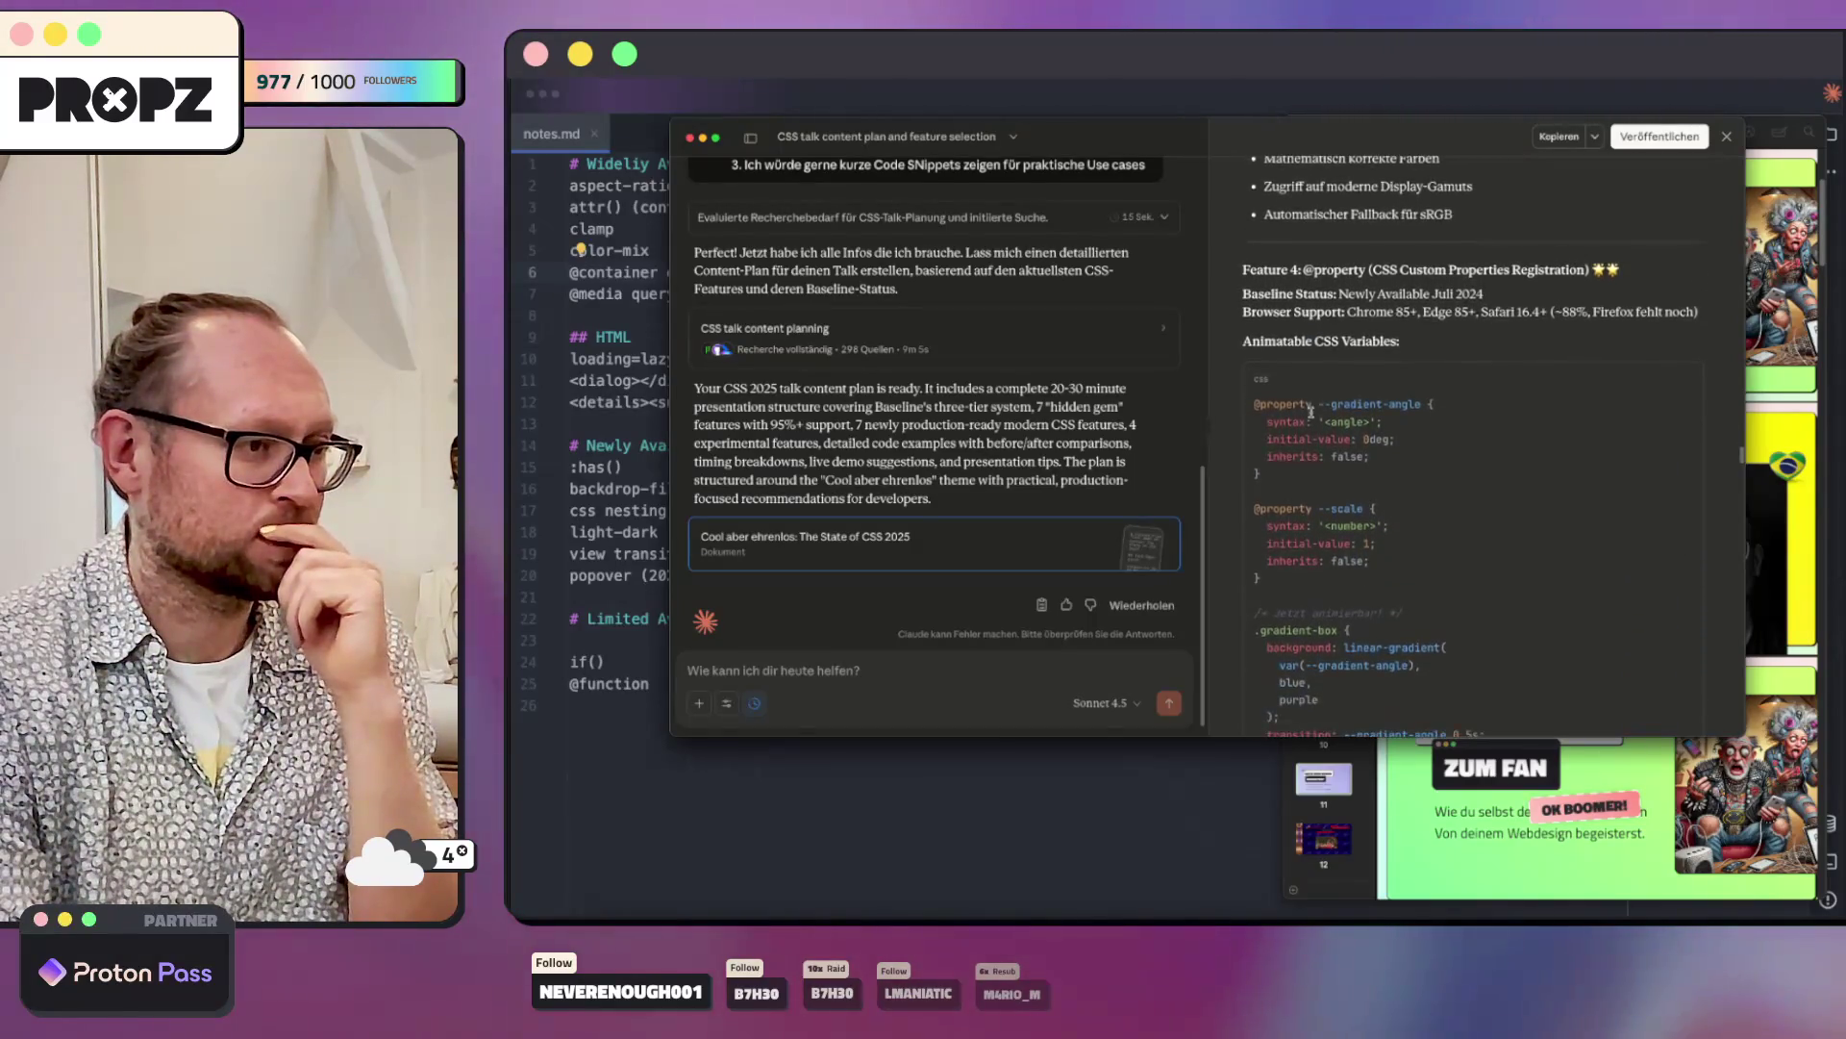
scroll(1310, 411, down, 2)
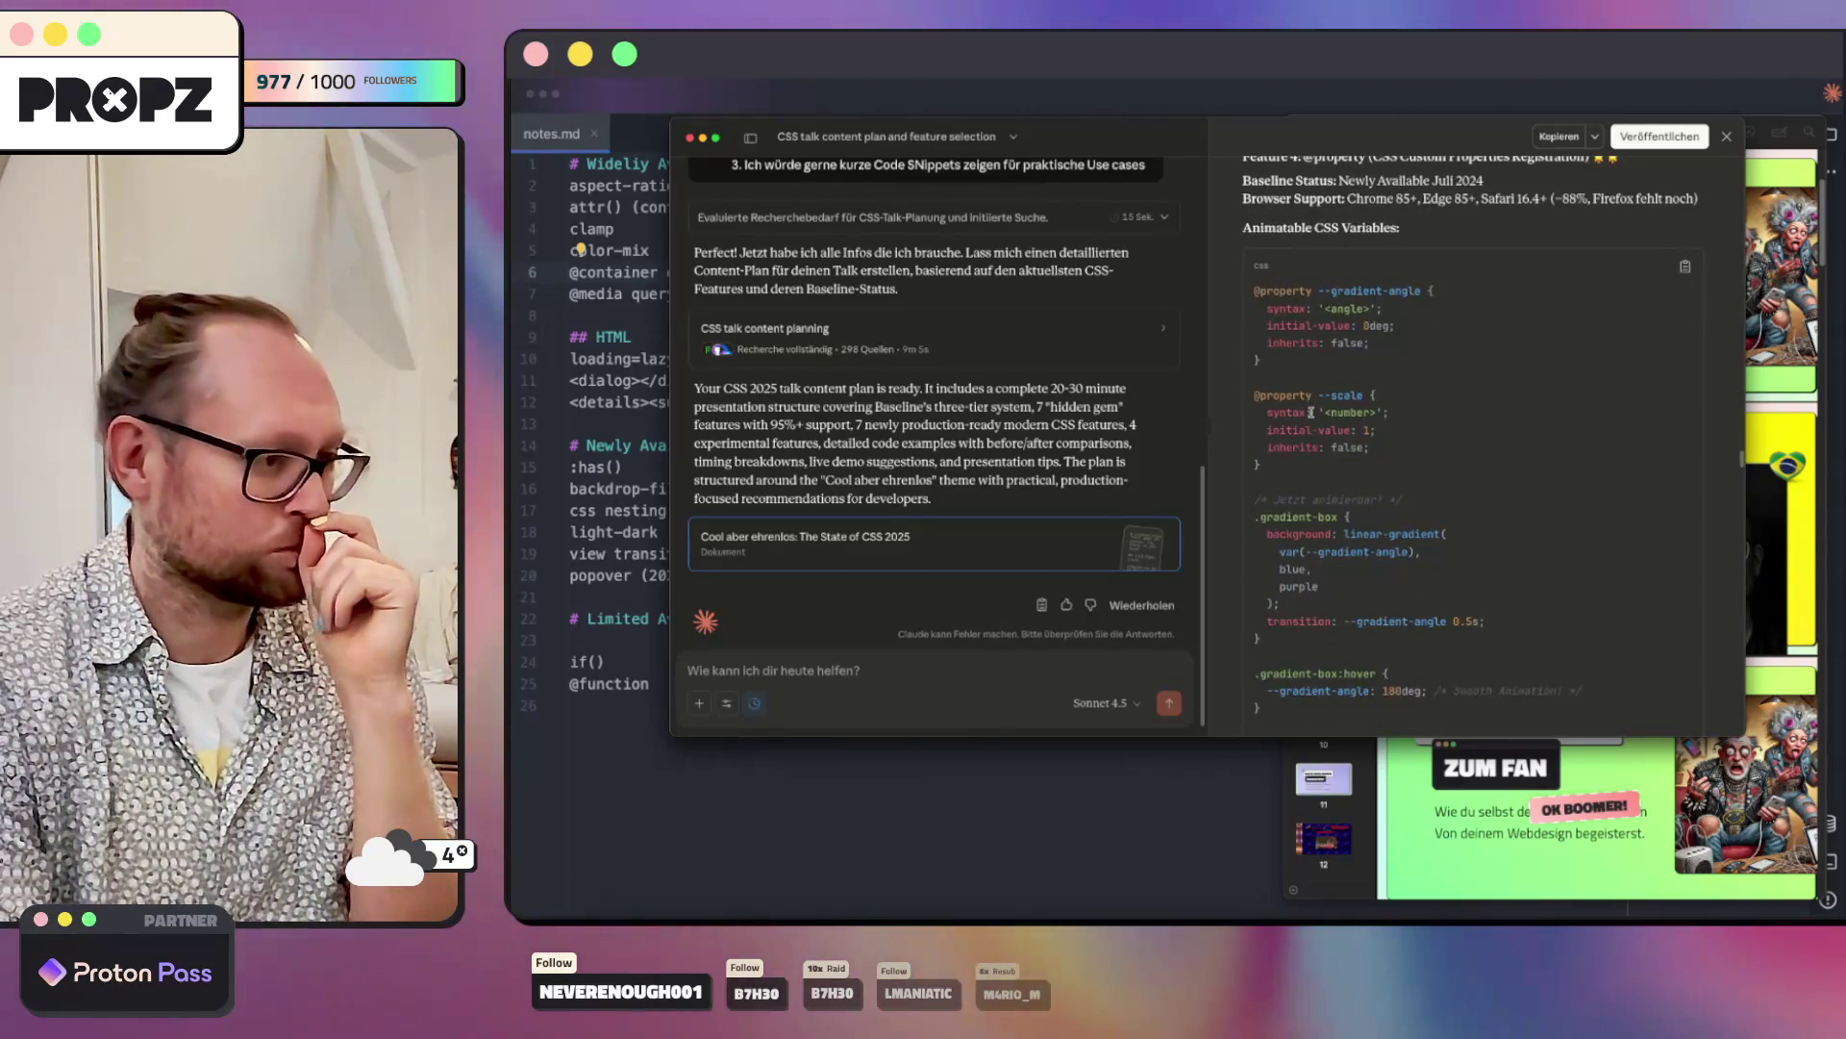
scroll(1311, 411, down, 10)
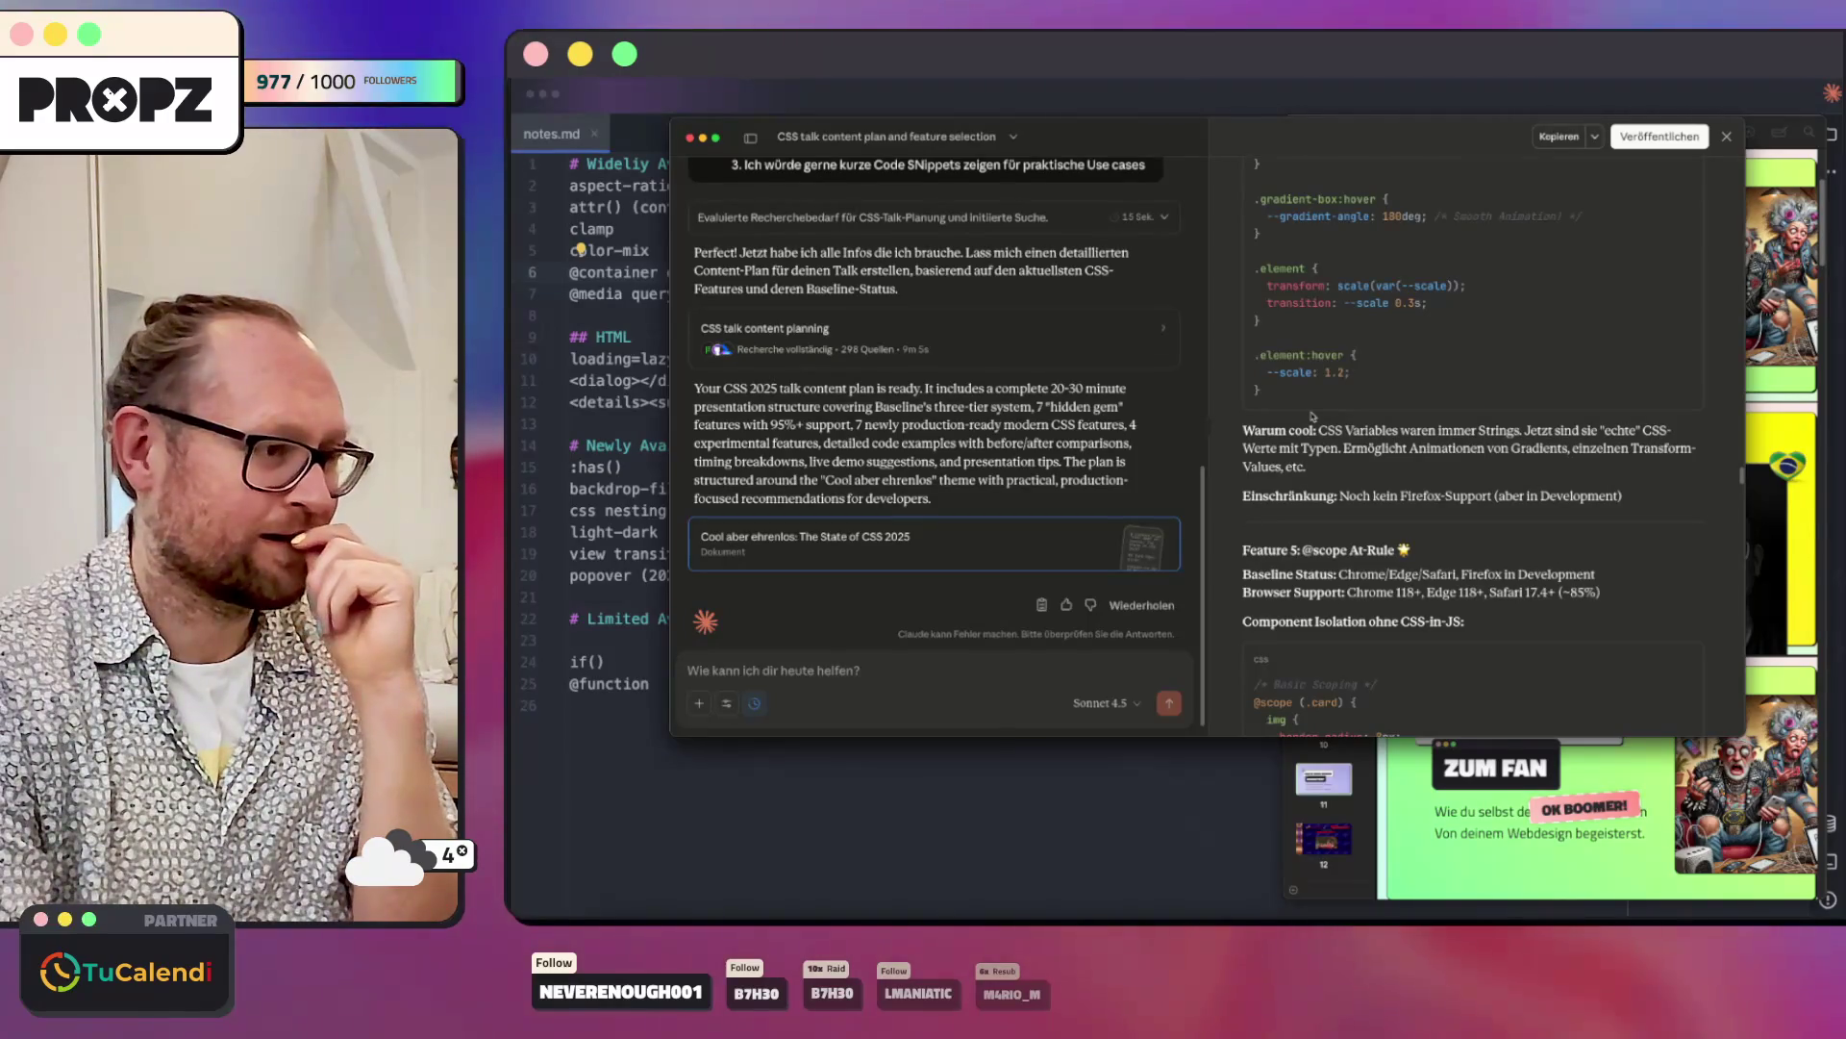
scroll(1312, 416, down, 3)
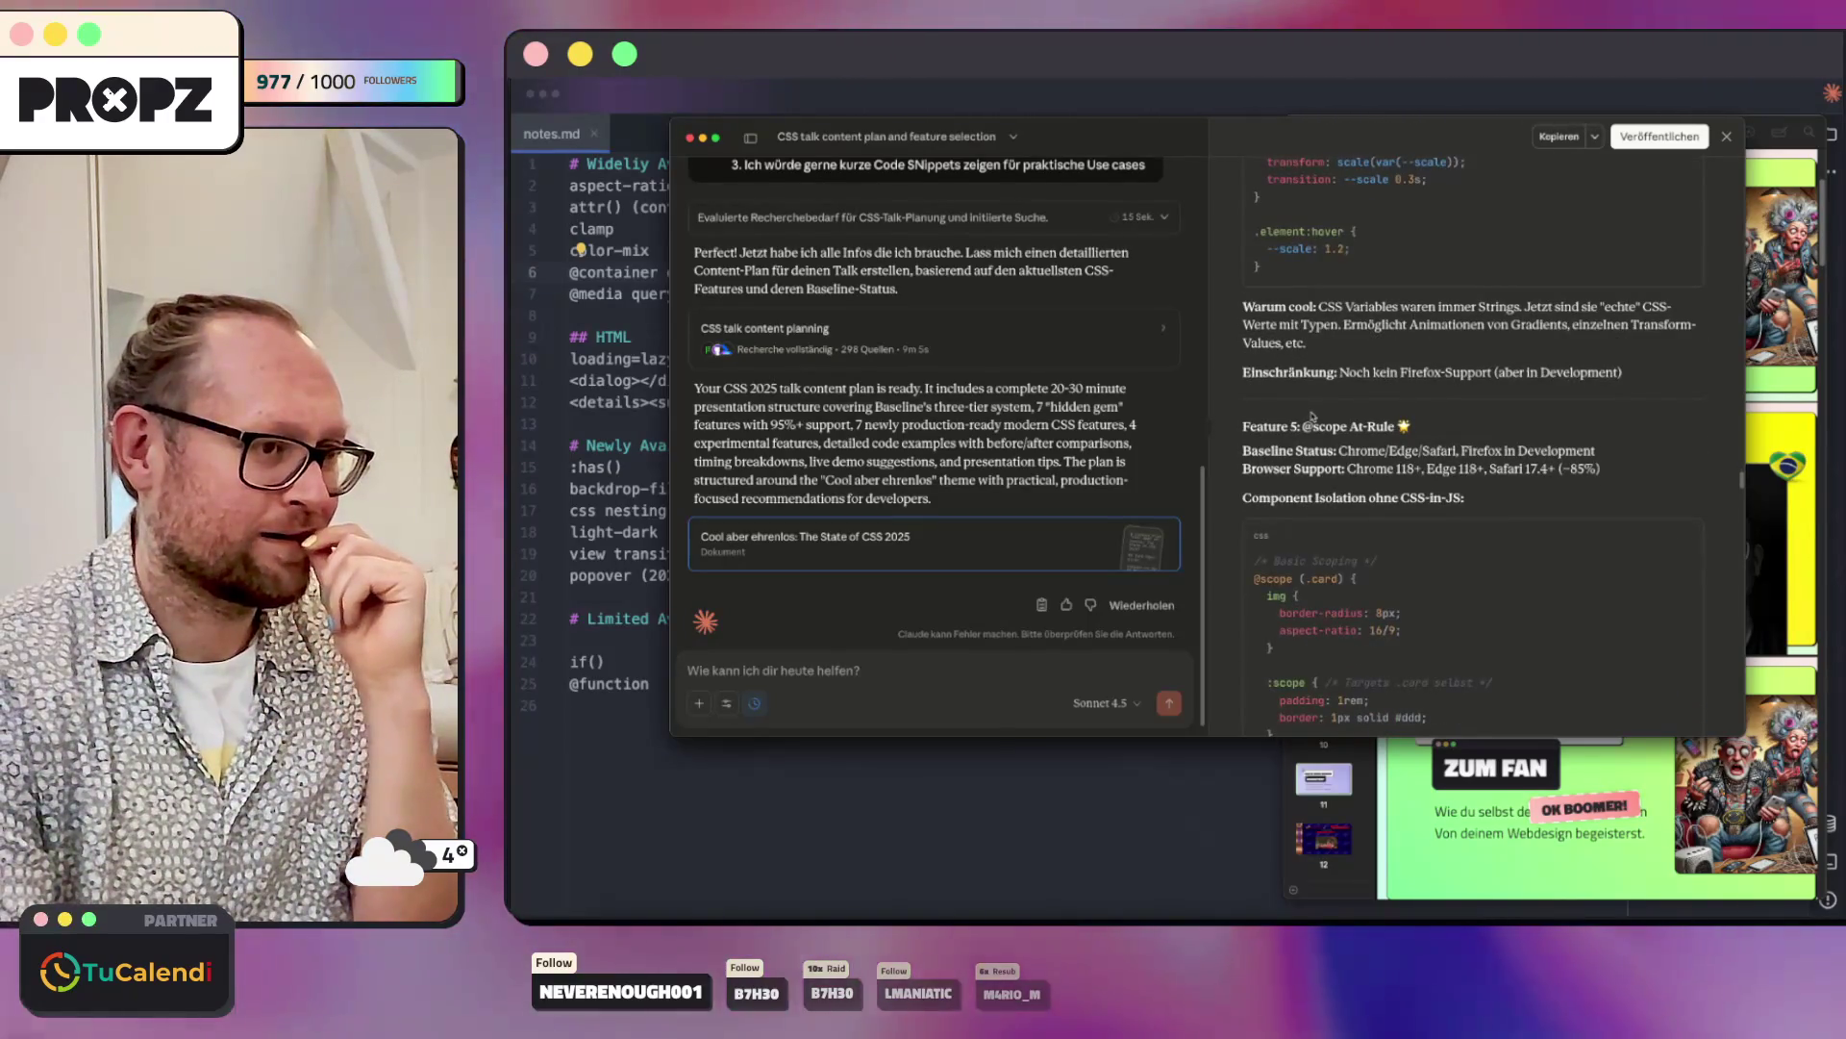
scroll(1312, 415, down, 1)
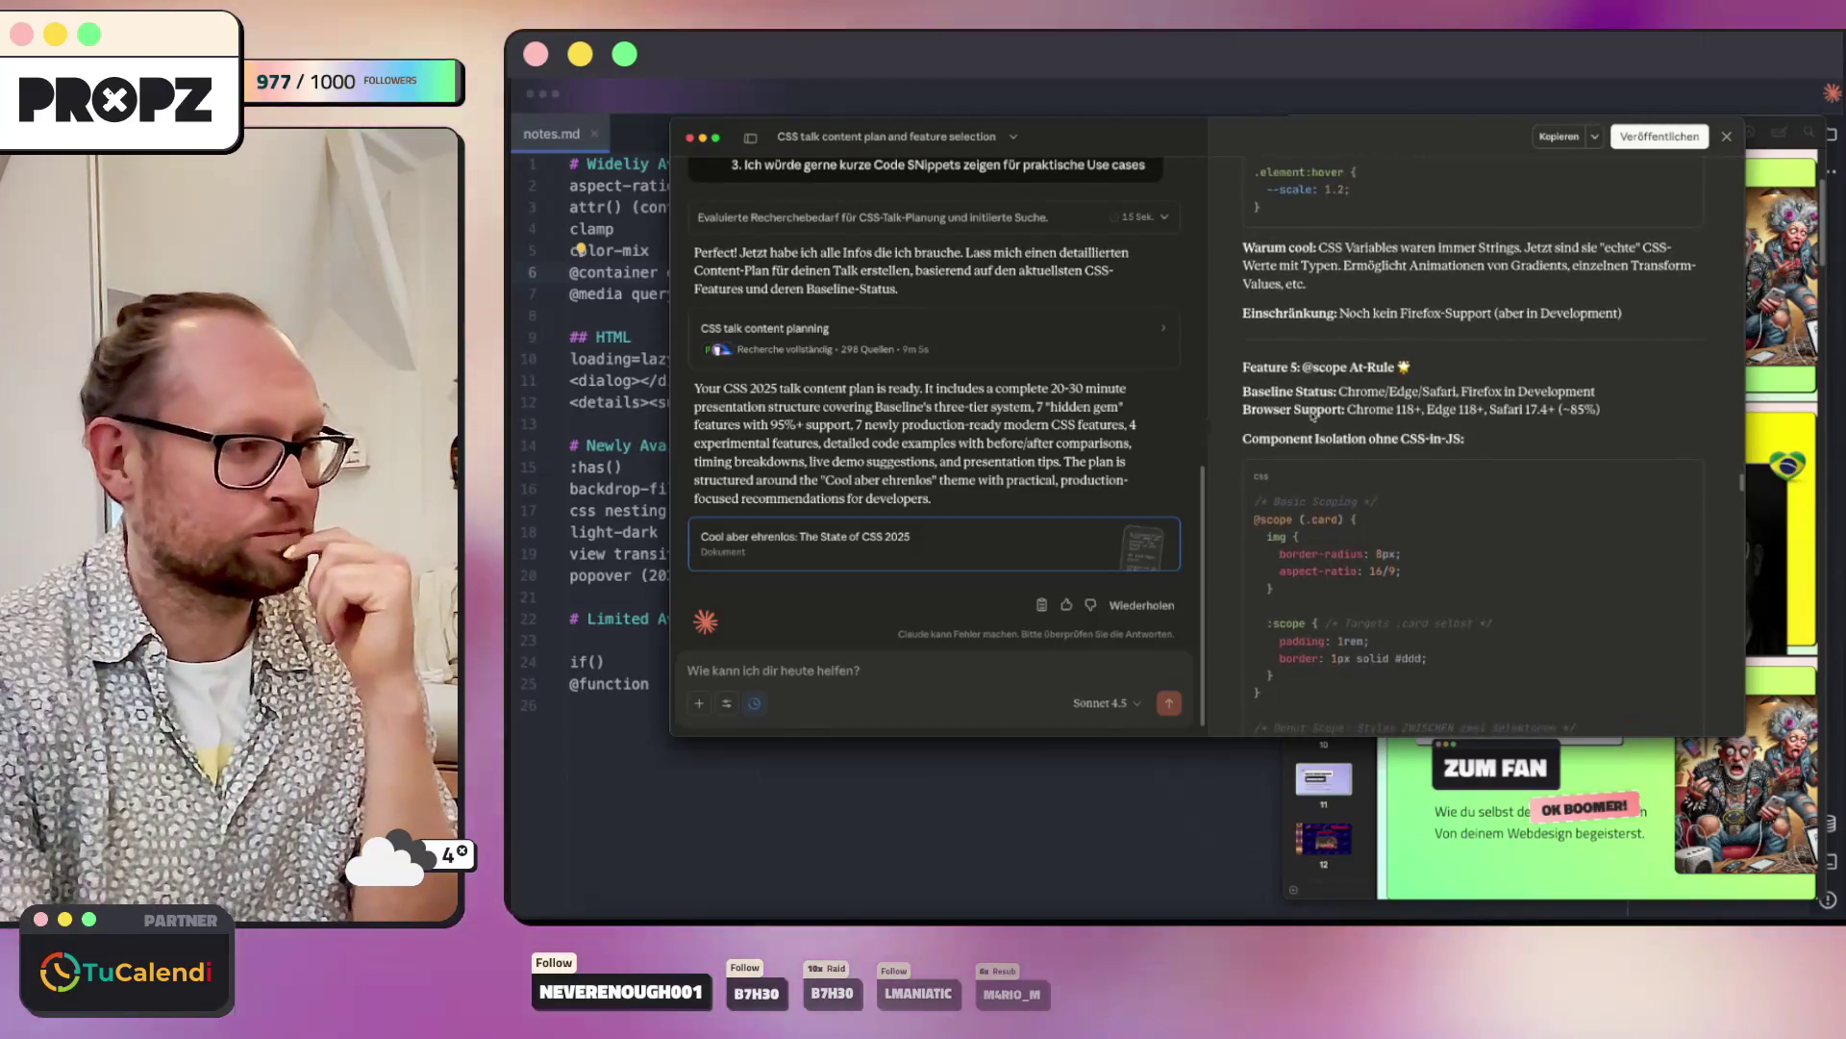
scroll(1310, 411, down, 2)
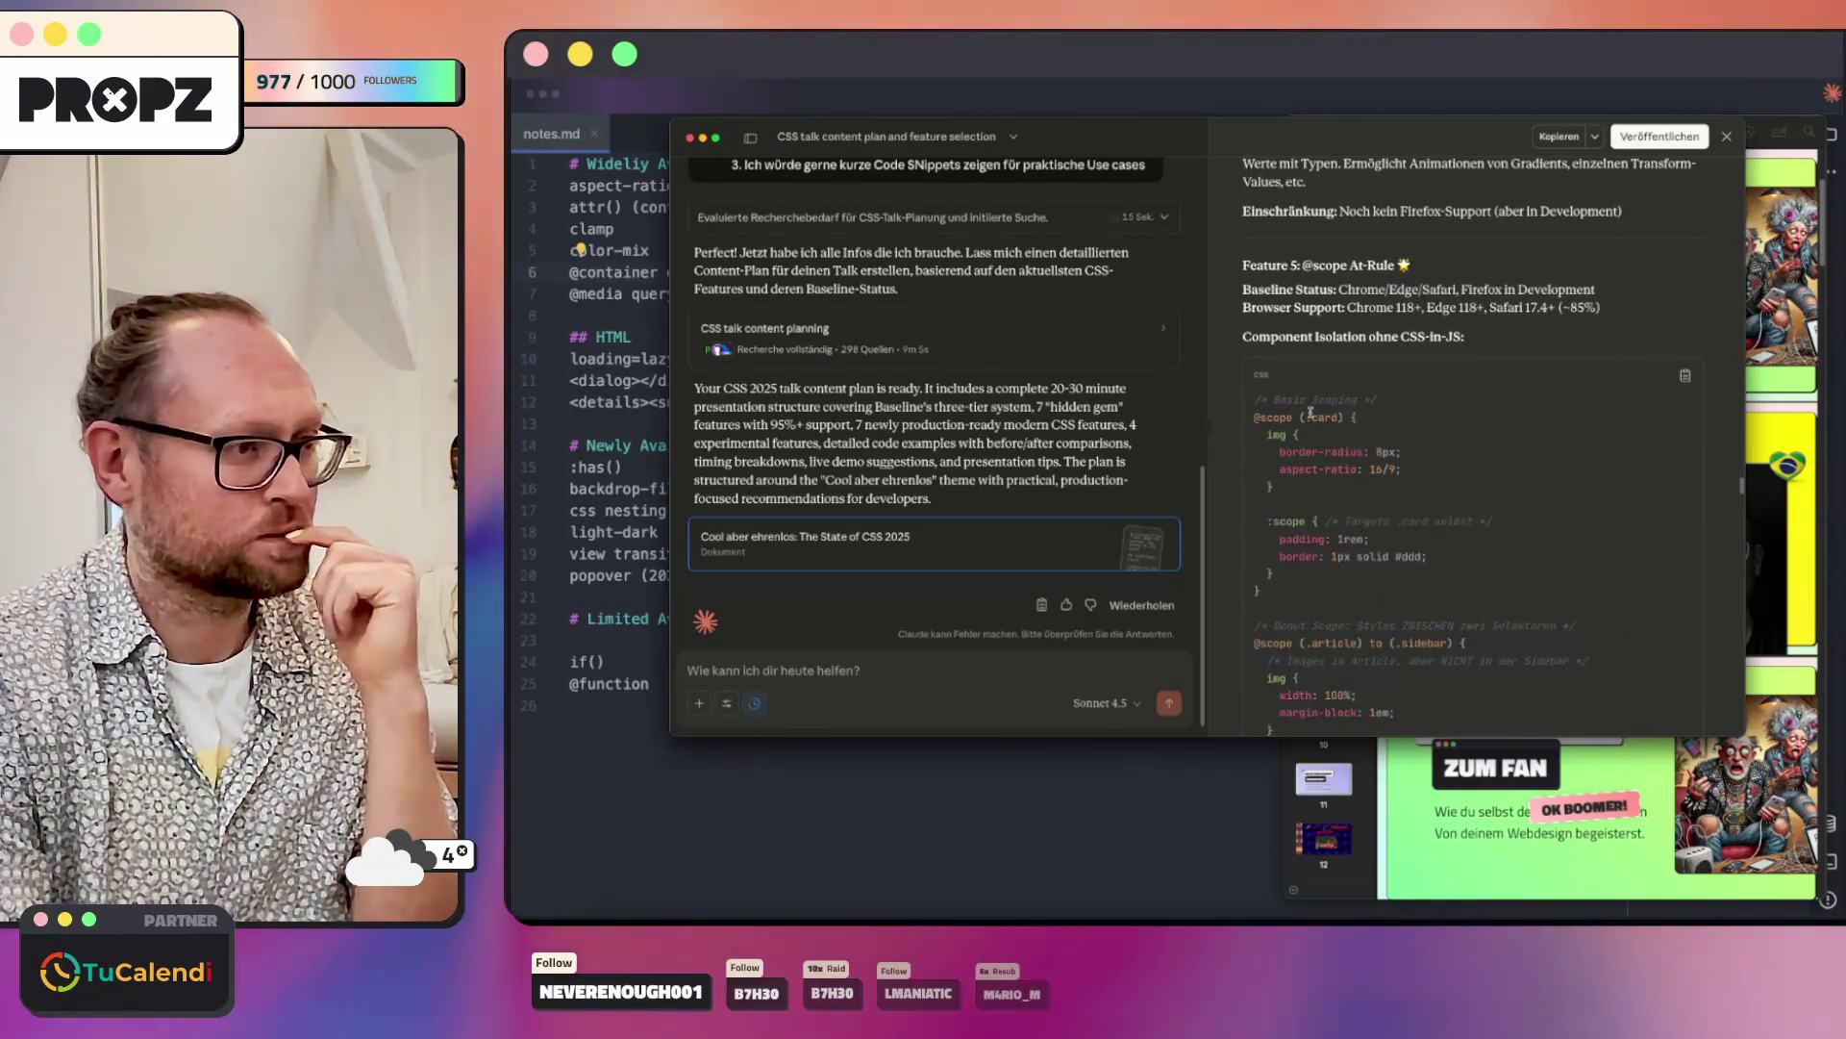
scroll(1310, 411, down, 1)
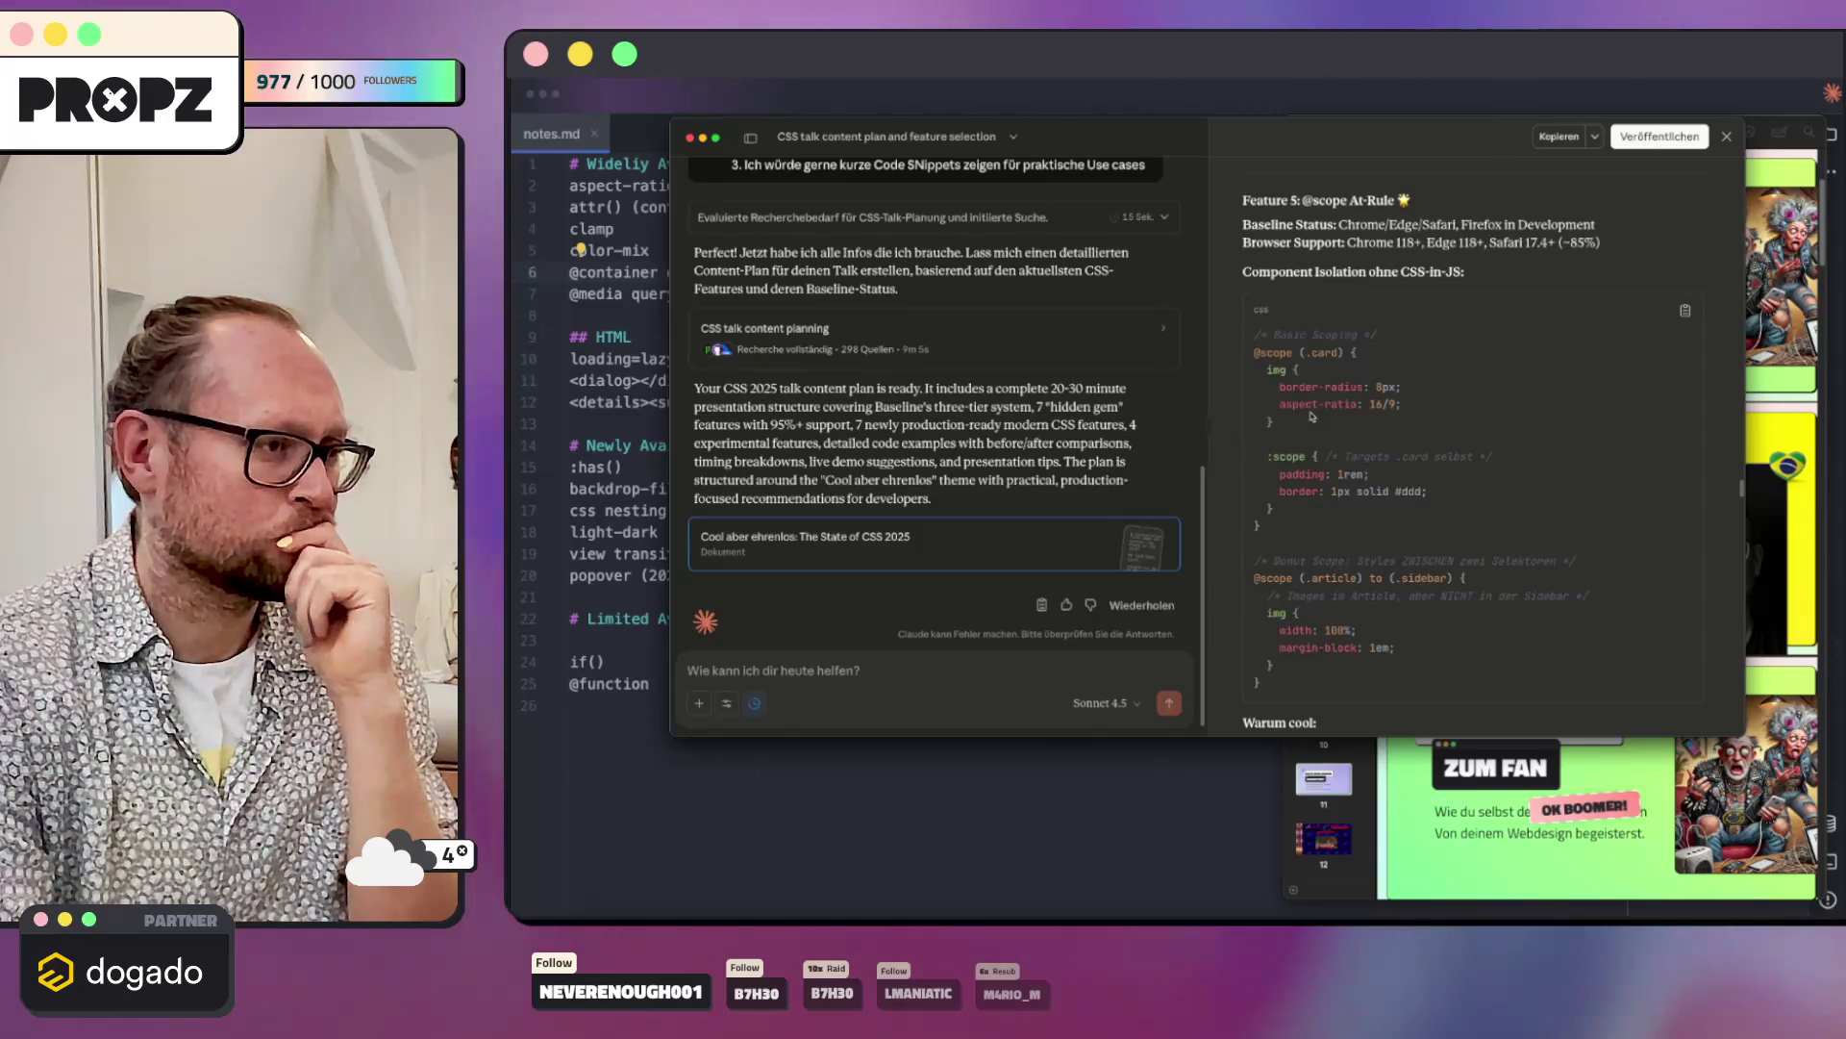
scroll(1308, 417, up, 1)
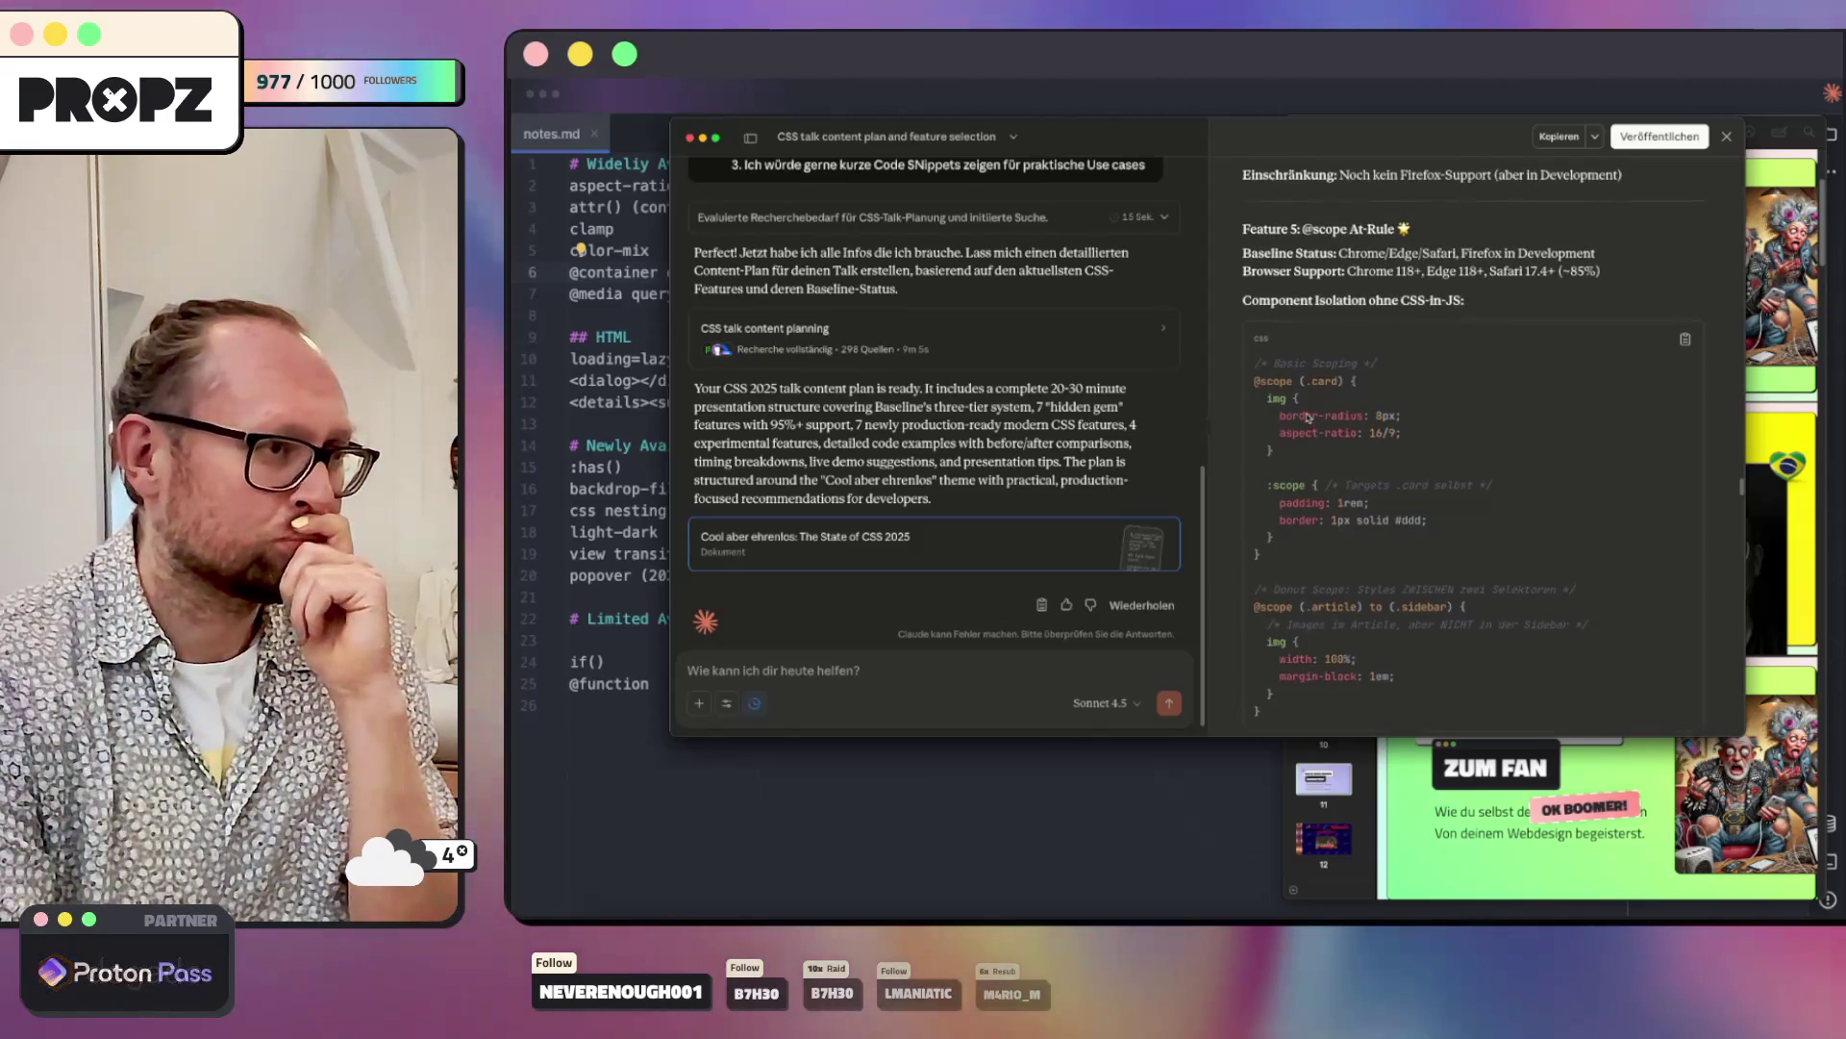
scroll(1306, 415, up, 3)
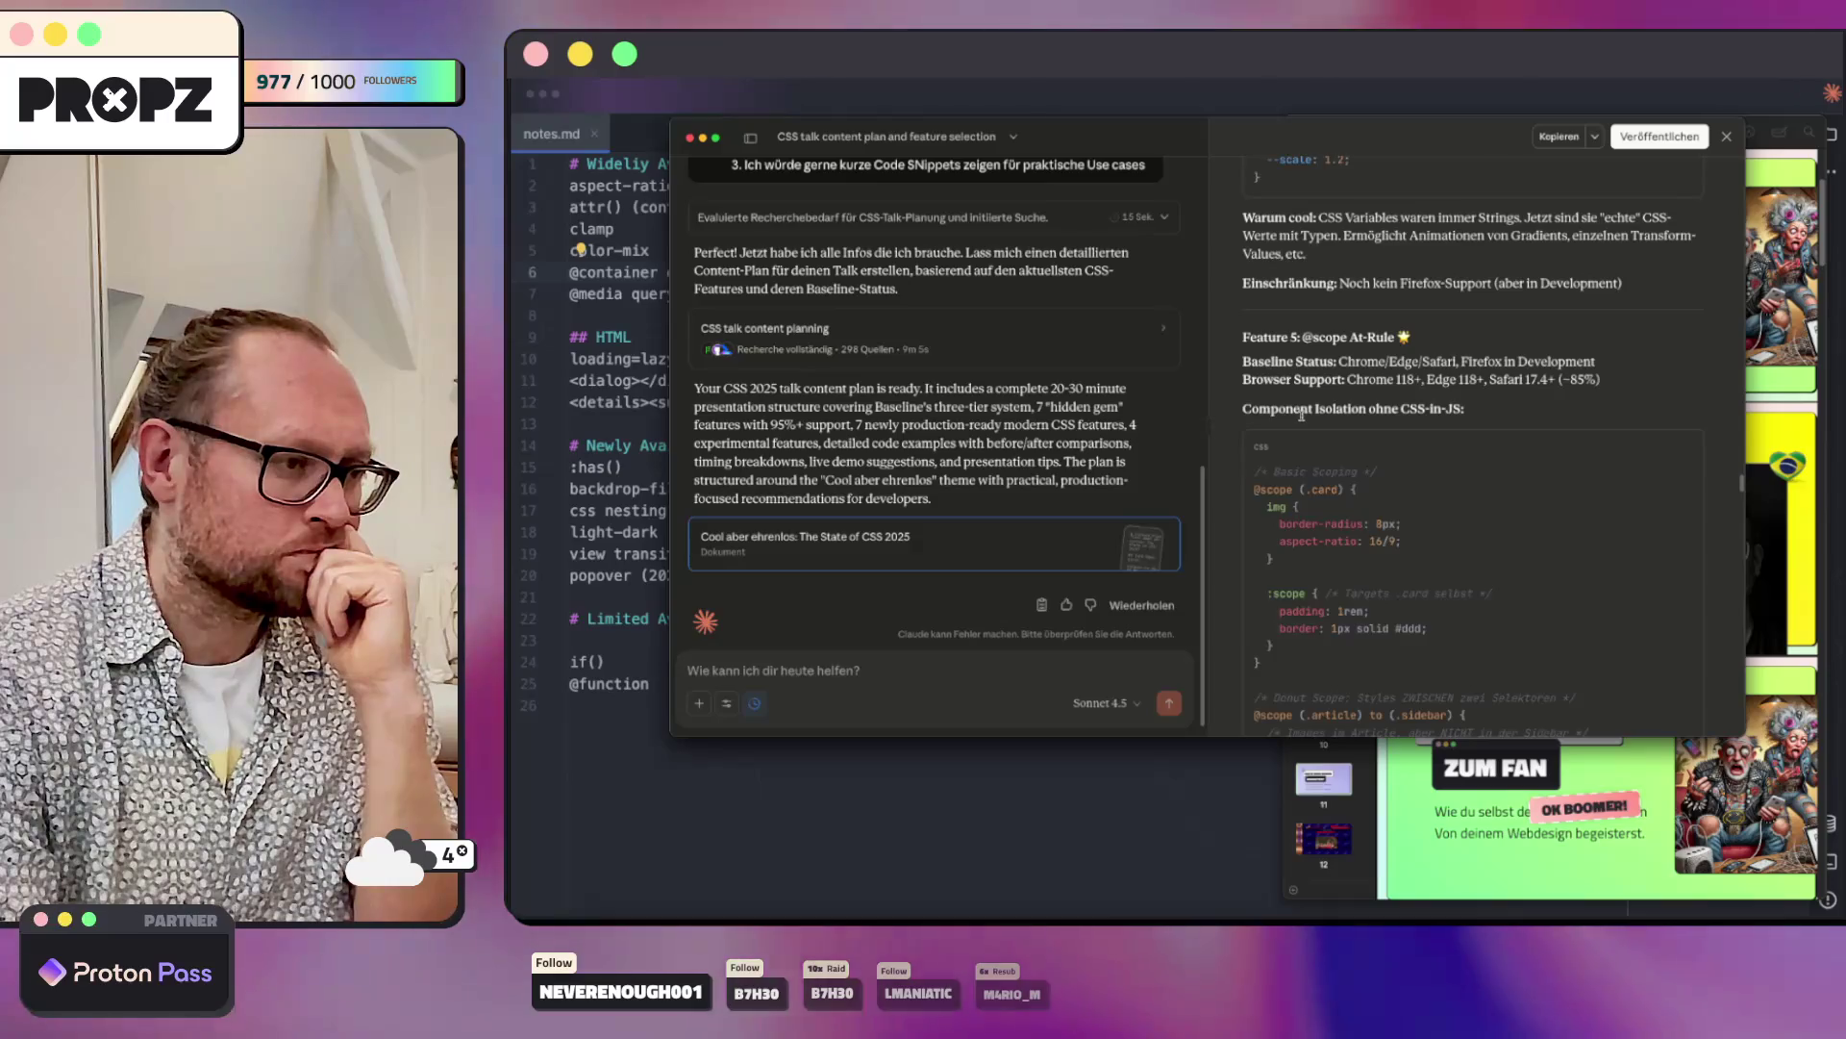
scroll(1301, 416, down, 1)
scroll(1301, 416, down, 1)
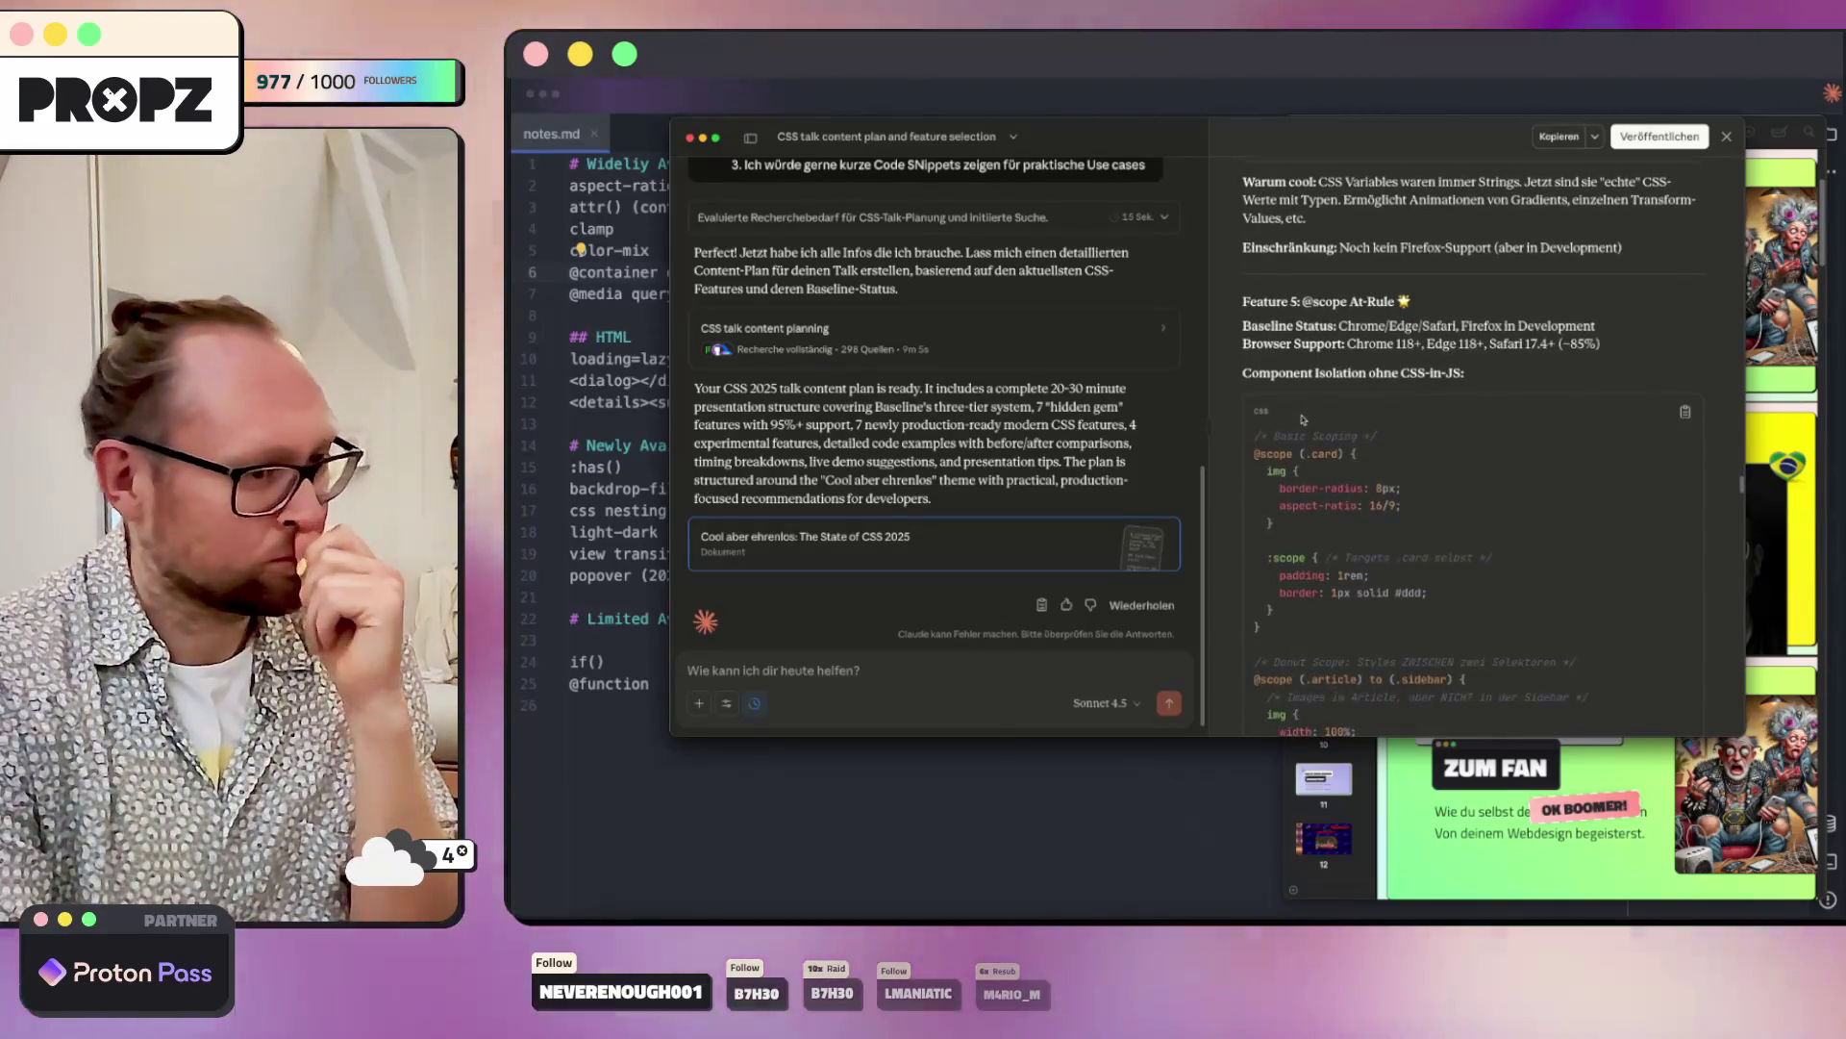
scroll(1301, 415, down, 4)
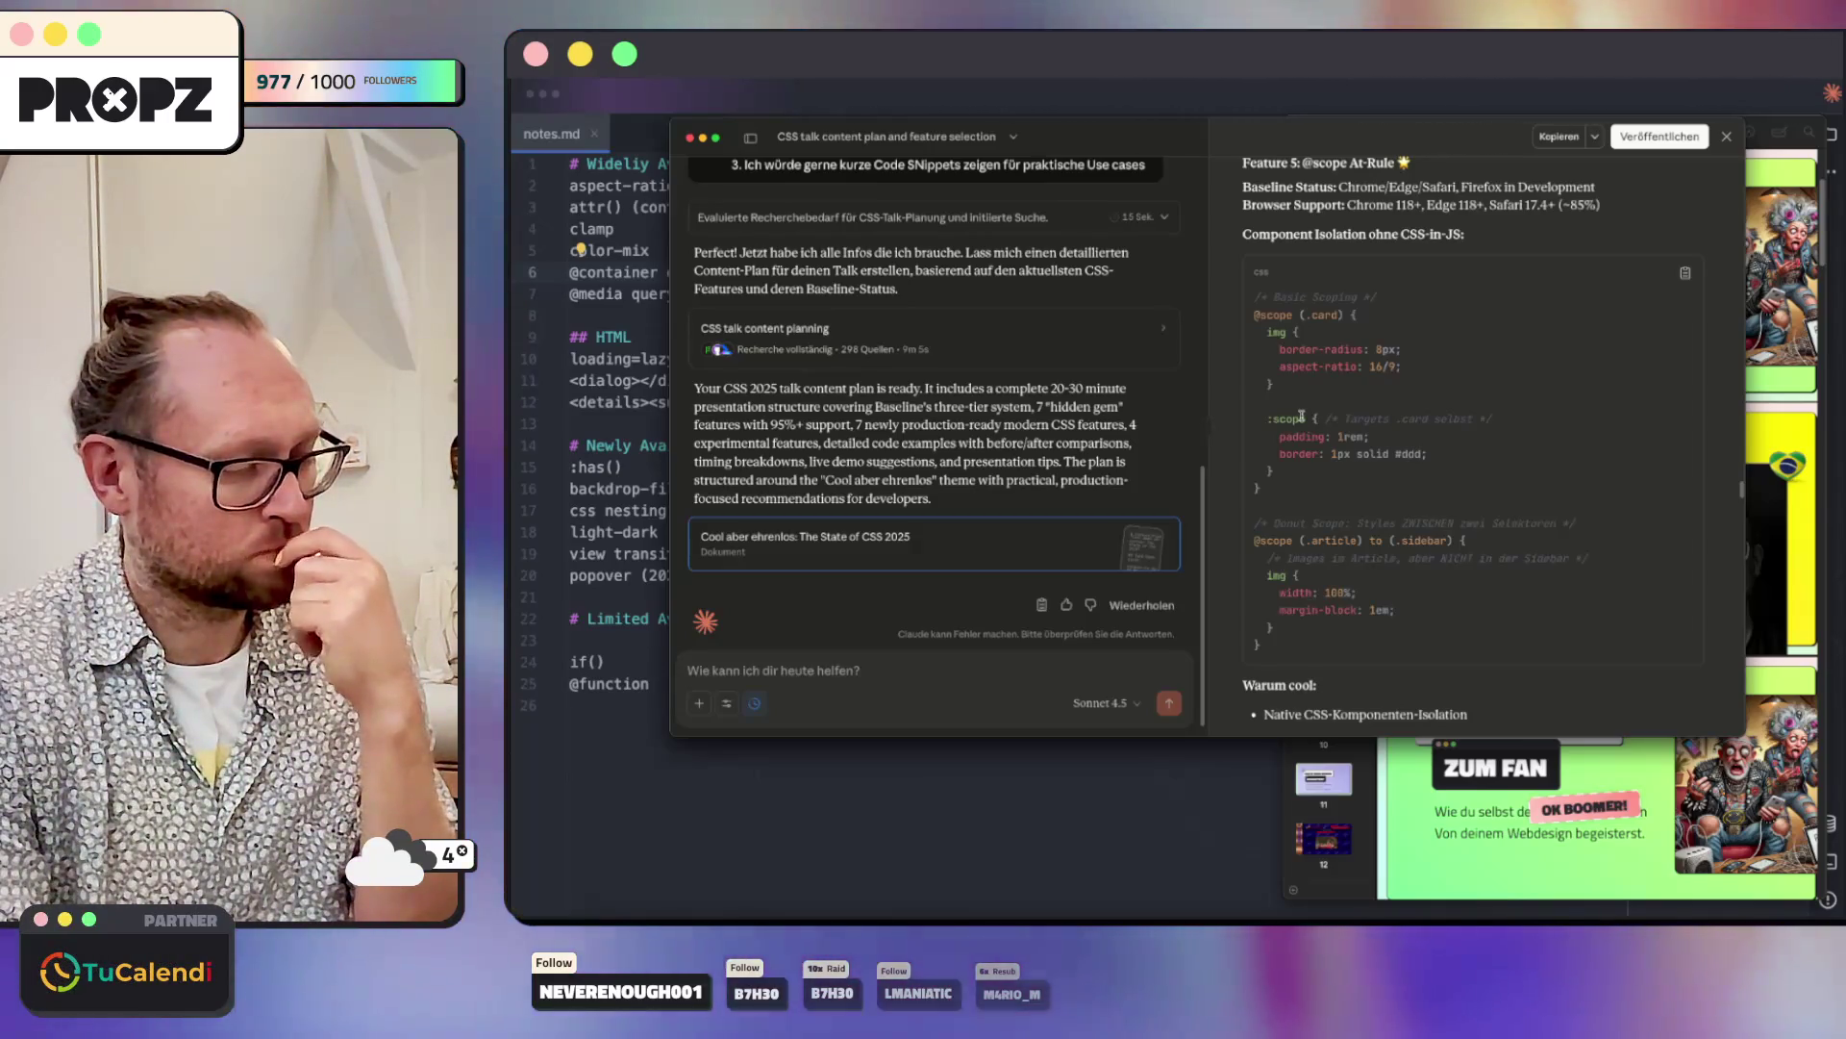
scroll(1301, 418, down, 3)
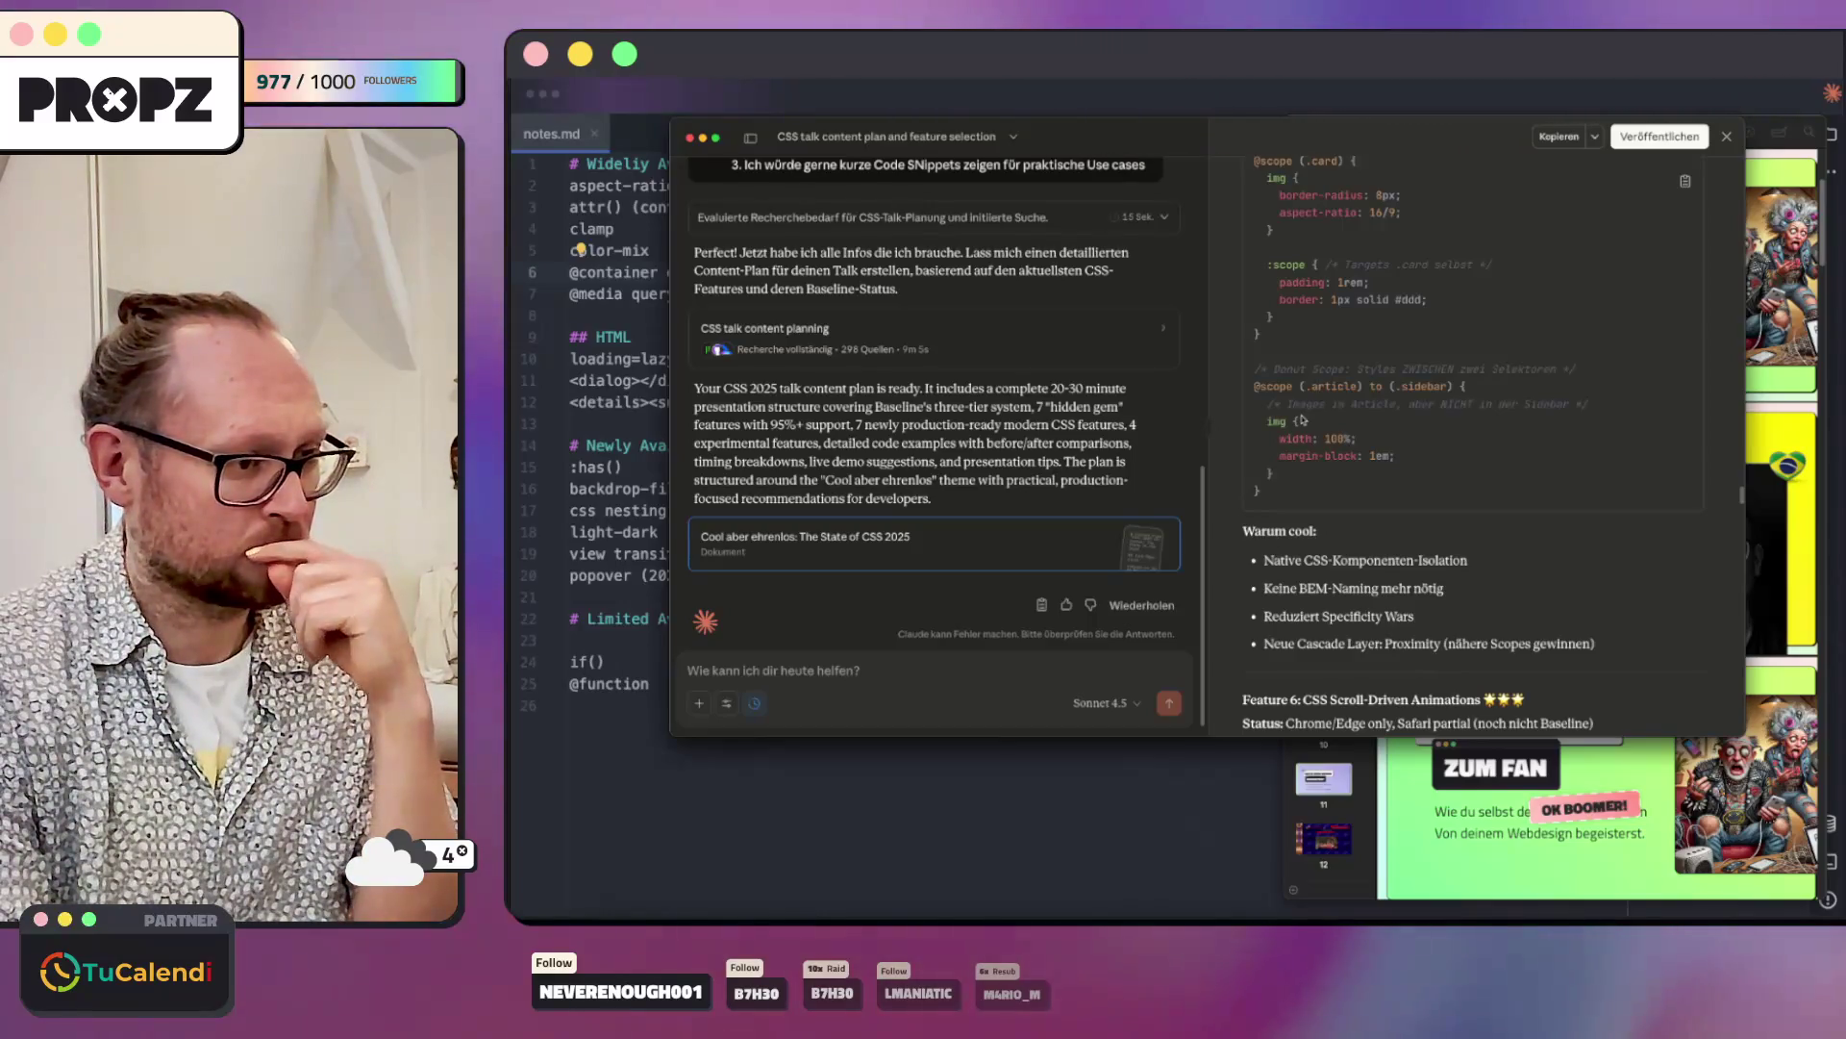
scroll(1301, 419, down, 2)
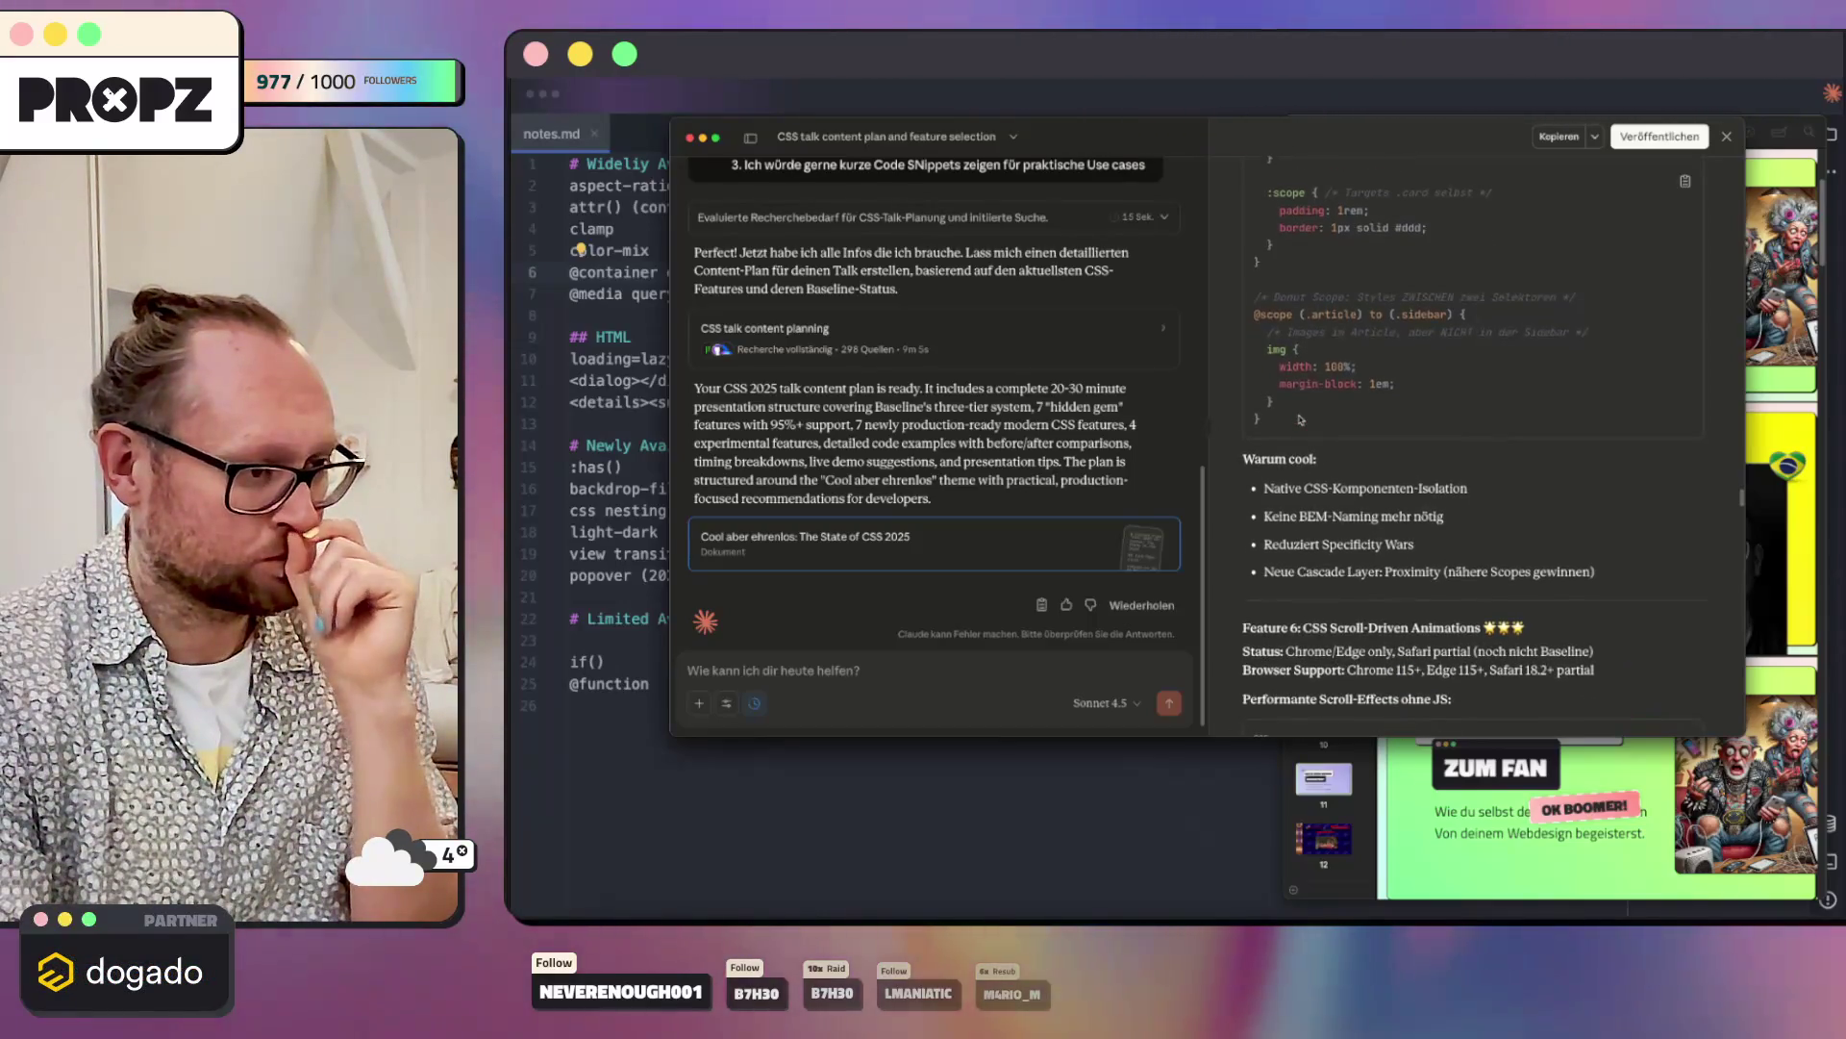
scroll(1301, 419, up, 2)
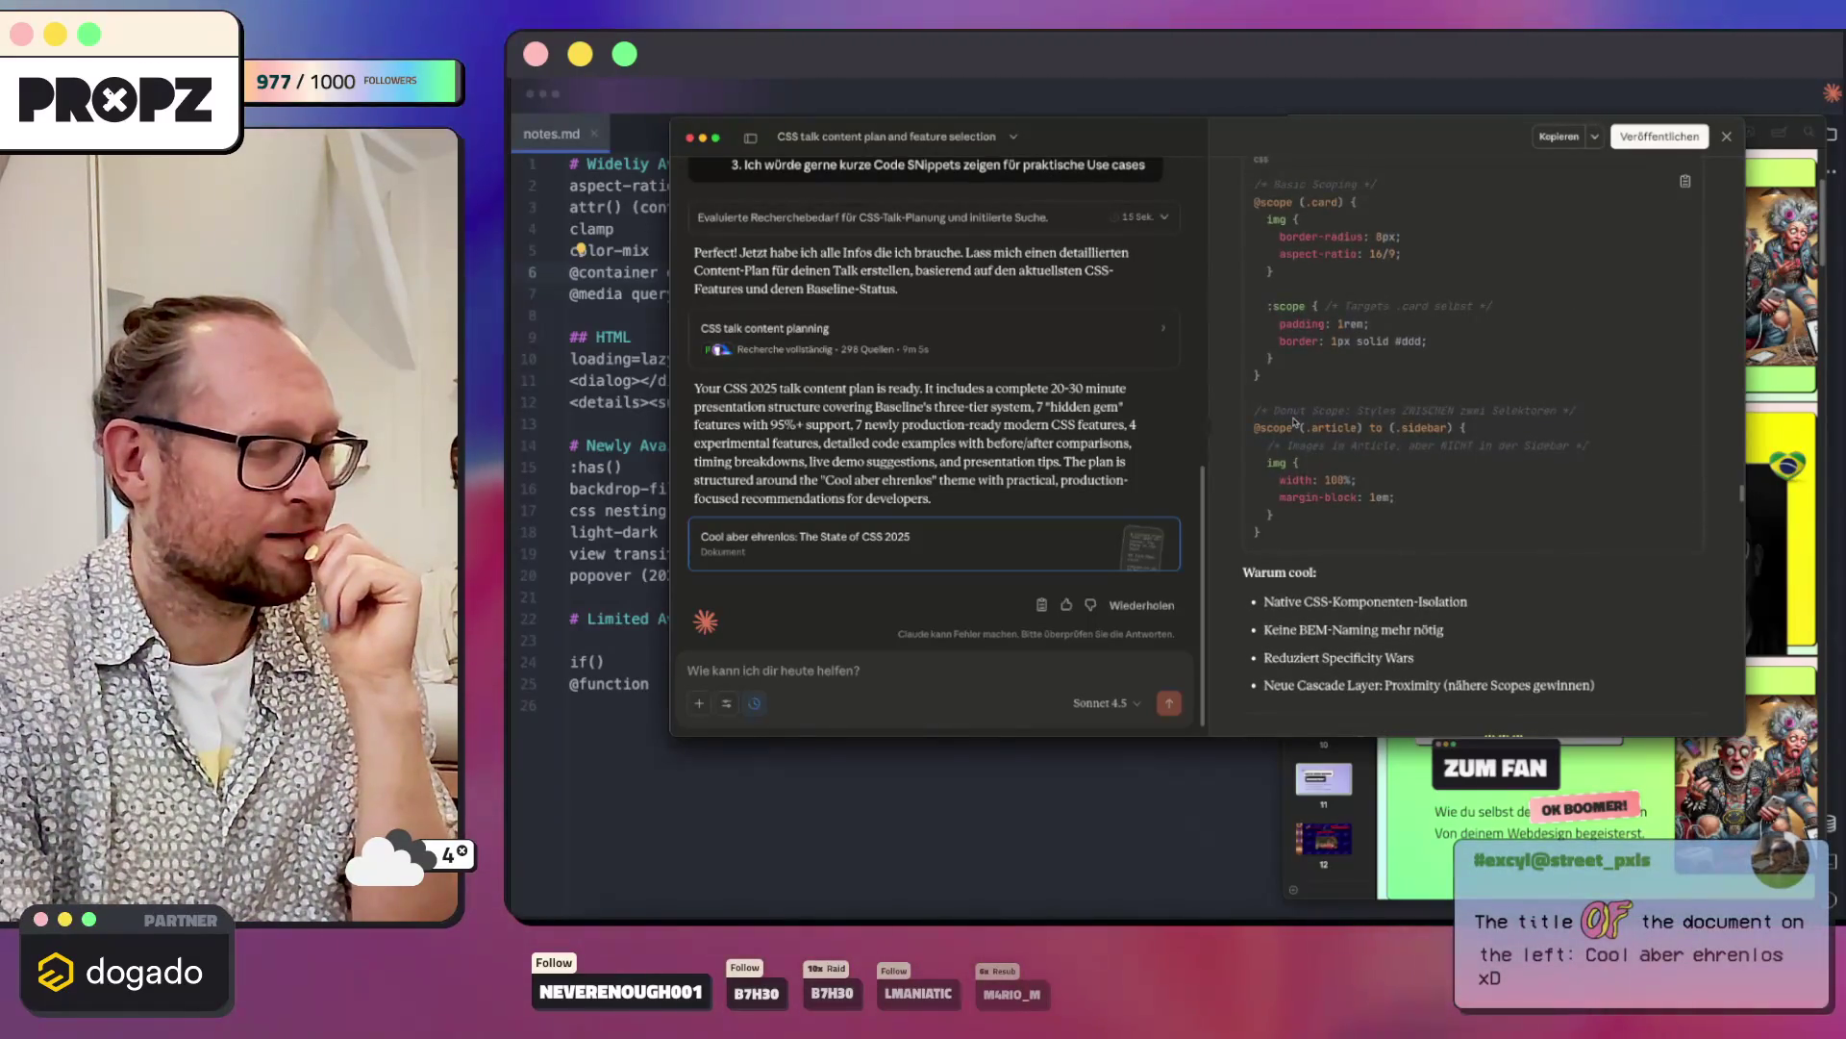
scroll(1288, 423, up, 5)
scroll(1281, 431, down, 5)
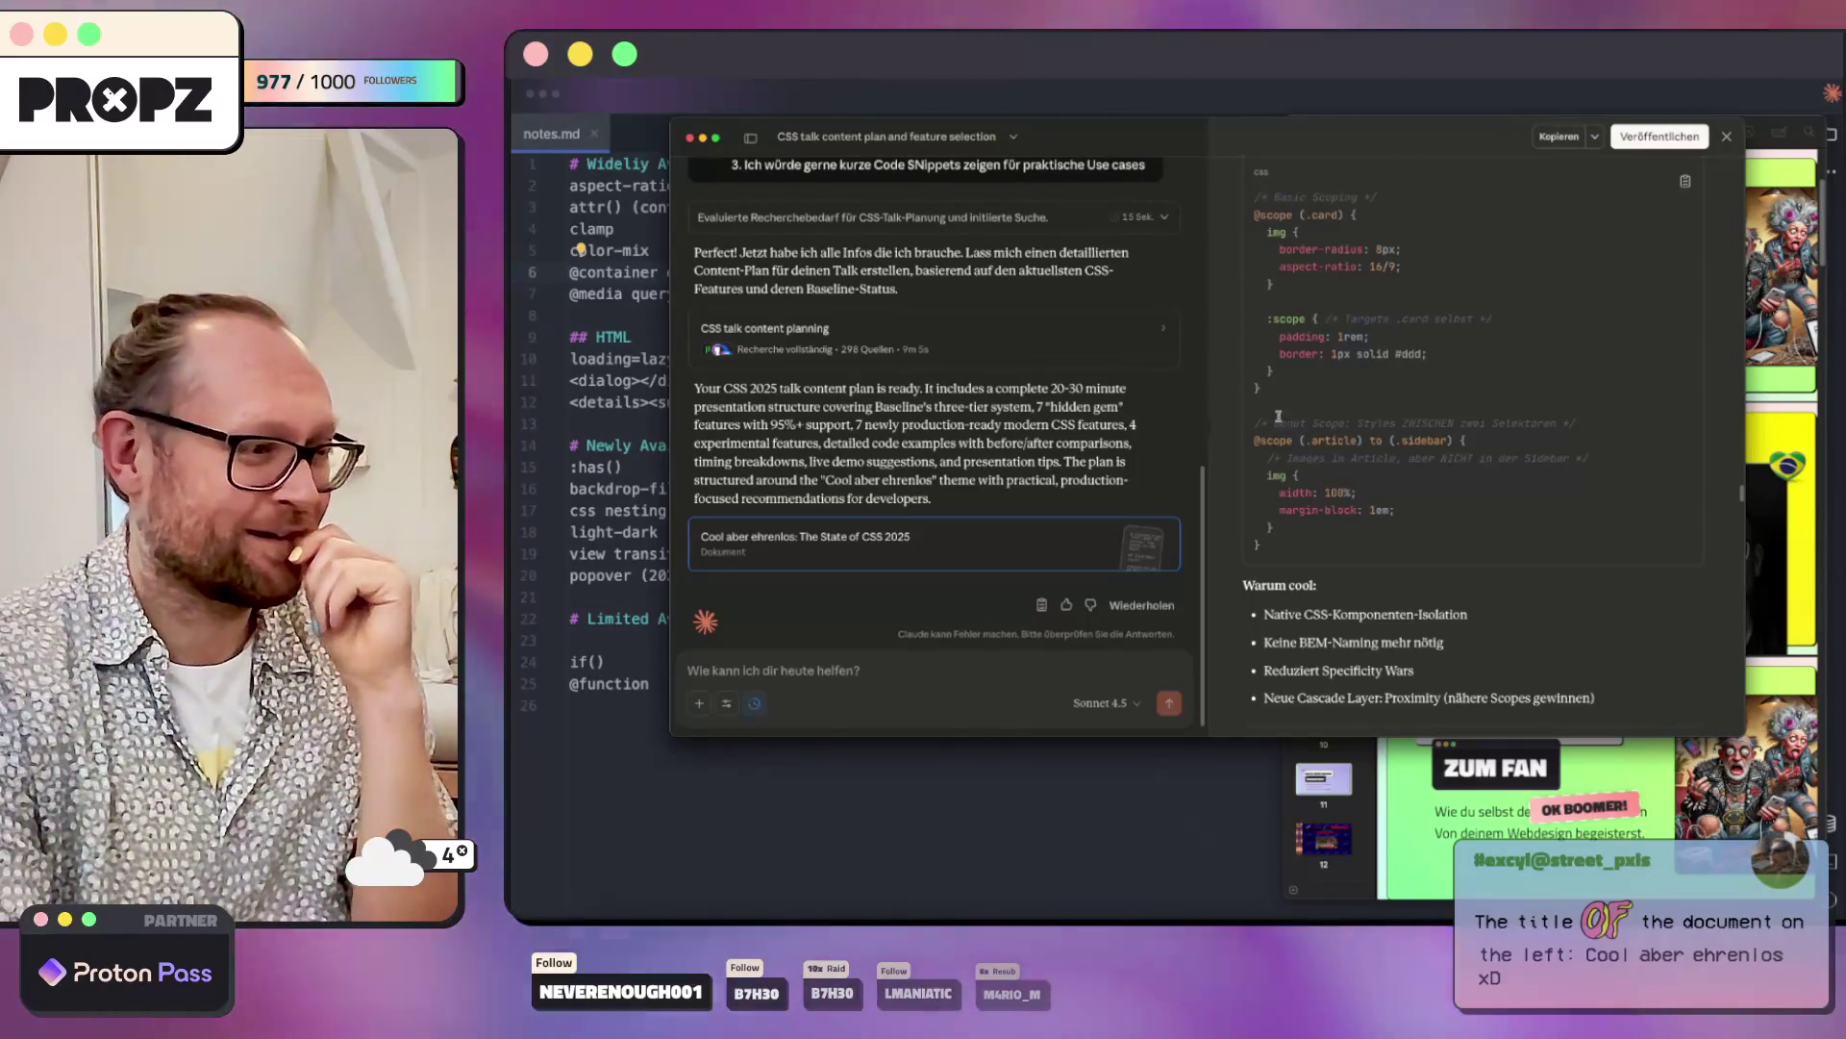
scroll(1279, 416, down, 2)
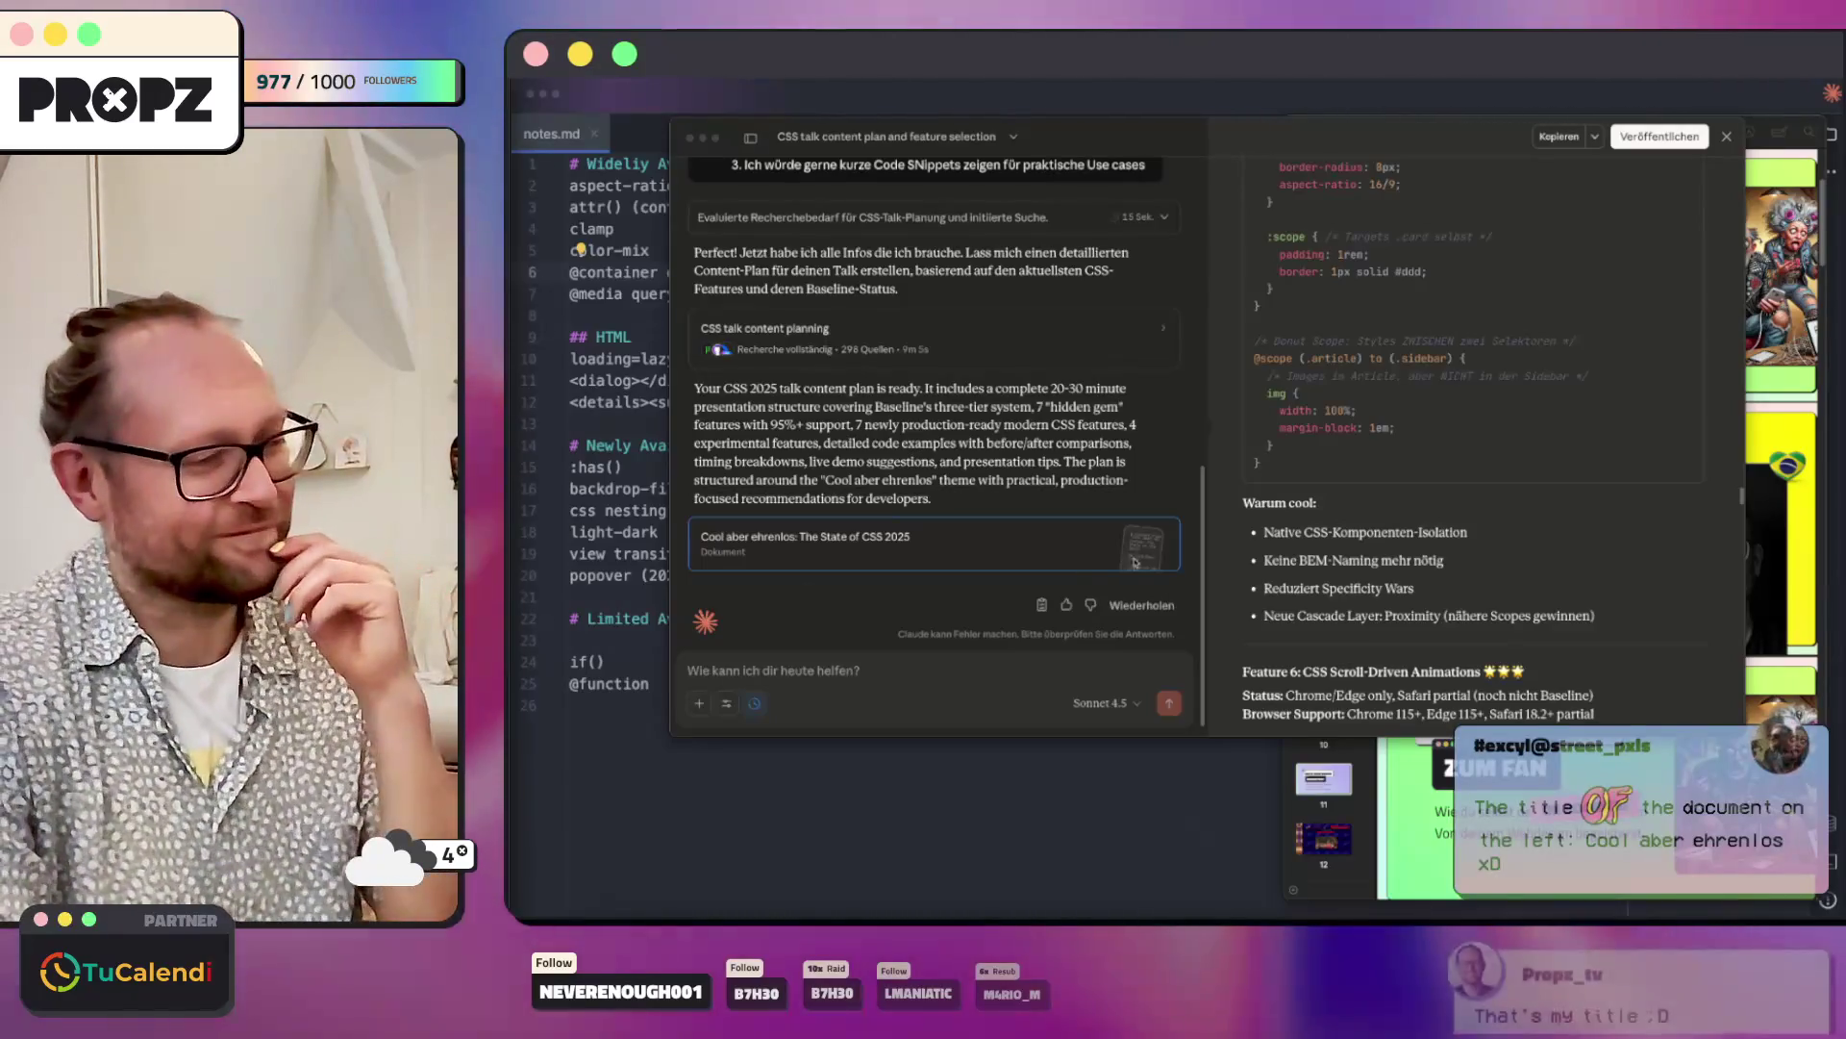
scroll(1292, 524, down, 3)
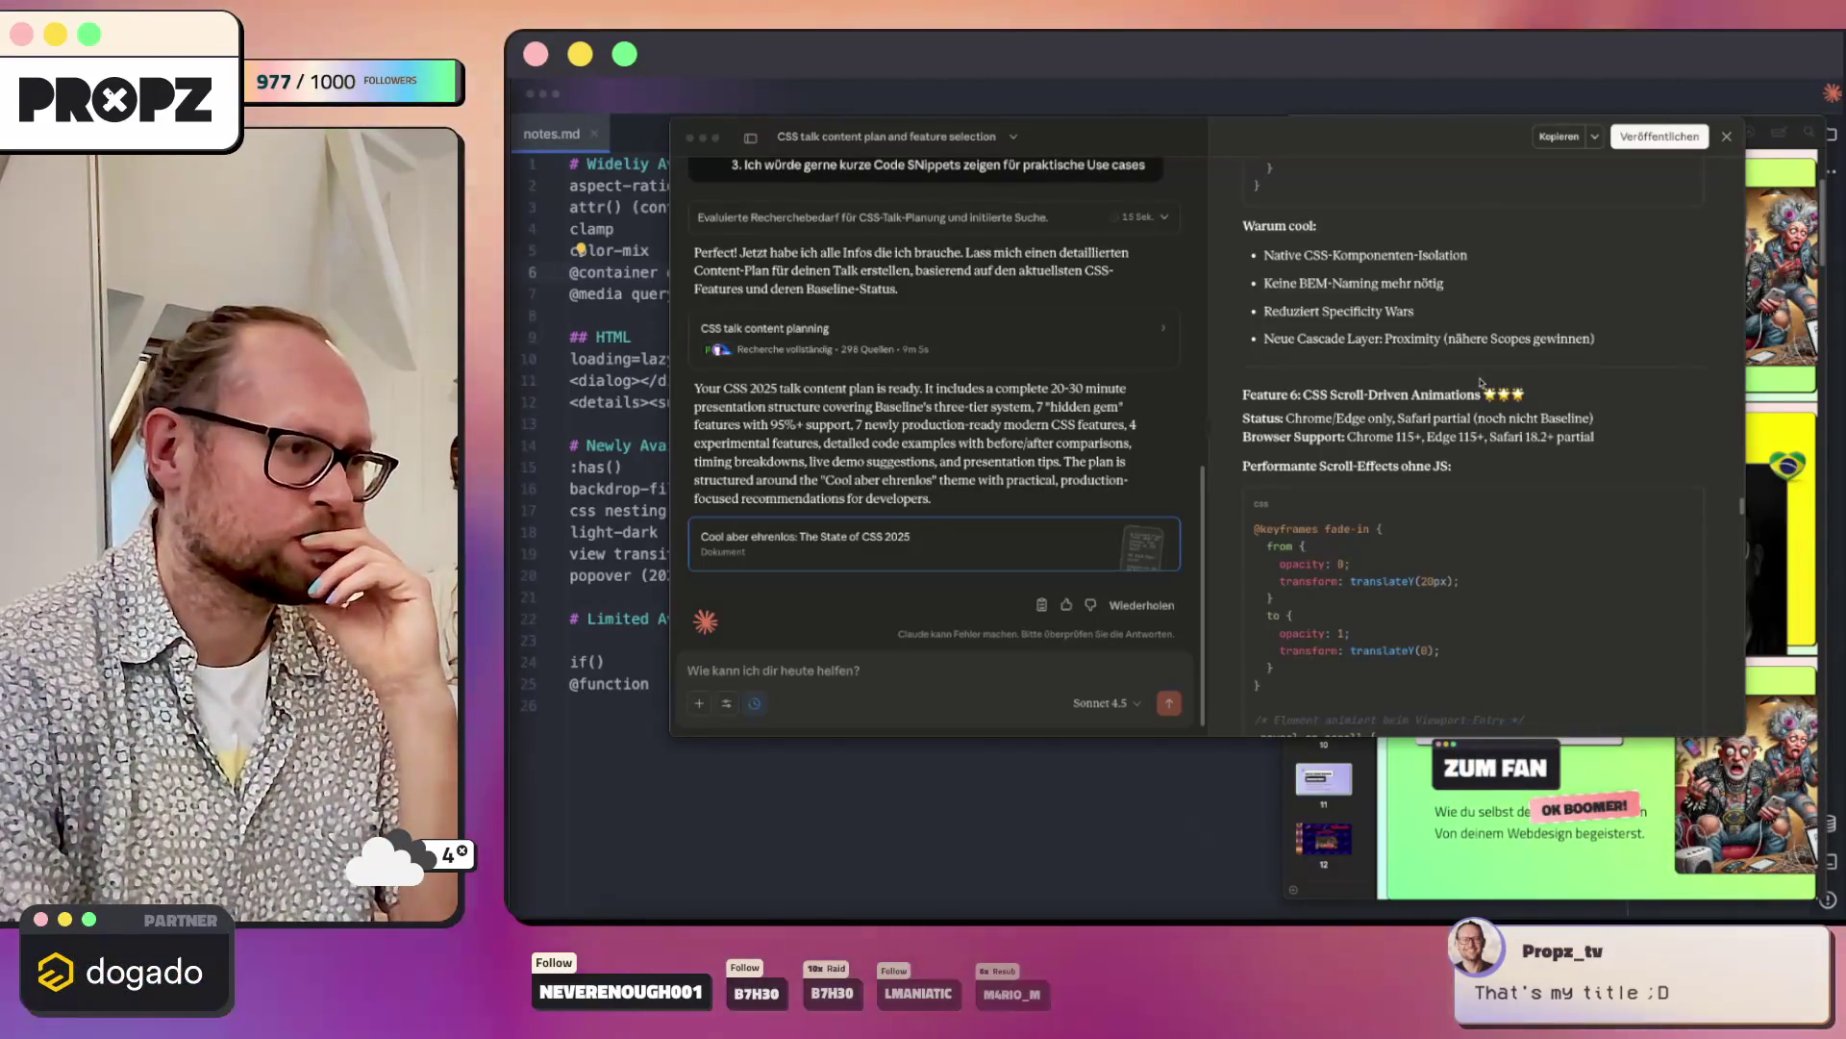
scroll(1457, 394, down, 1)
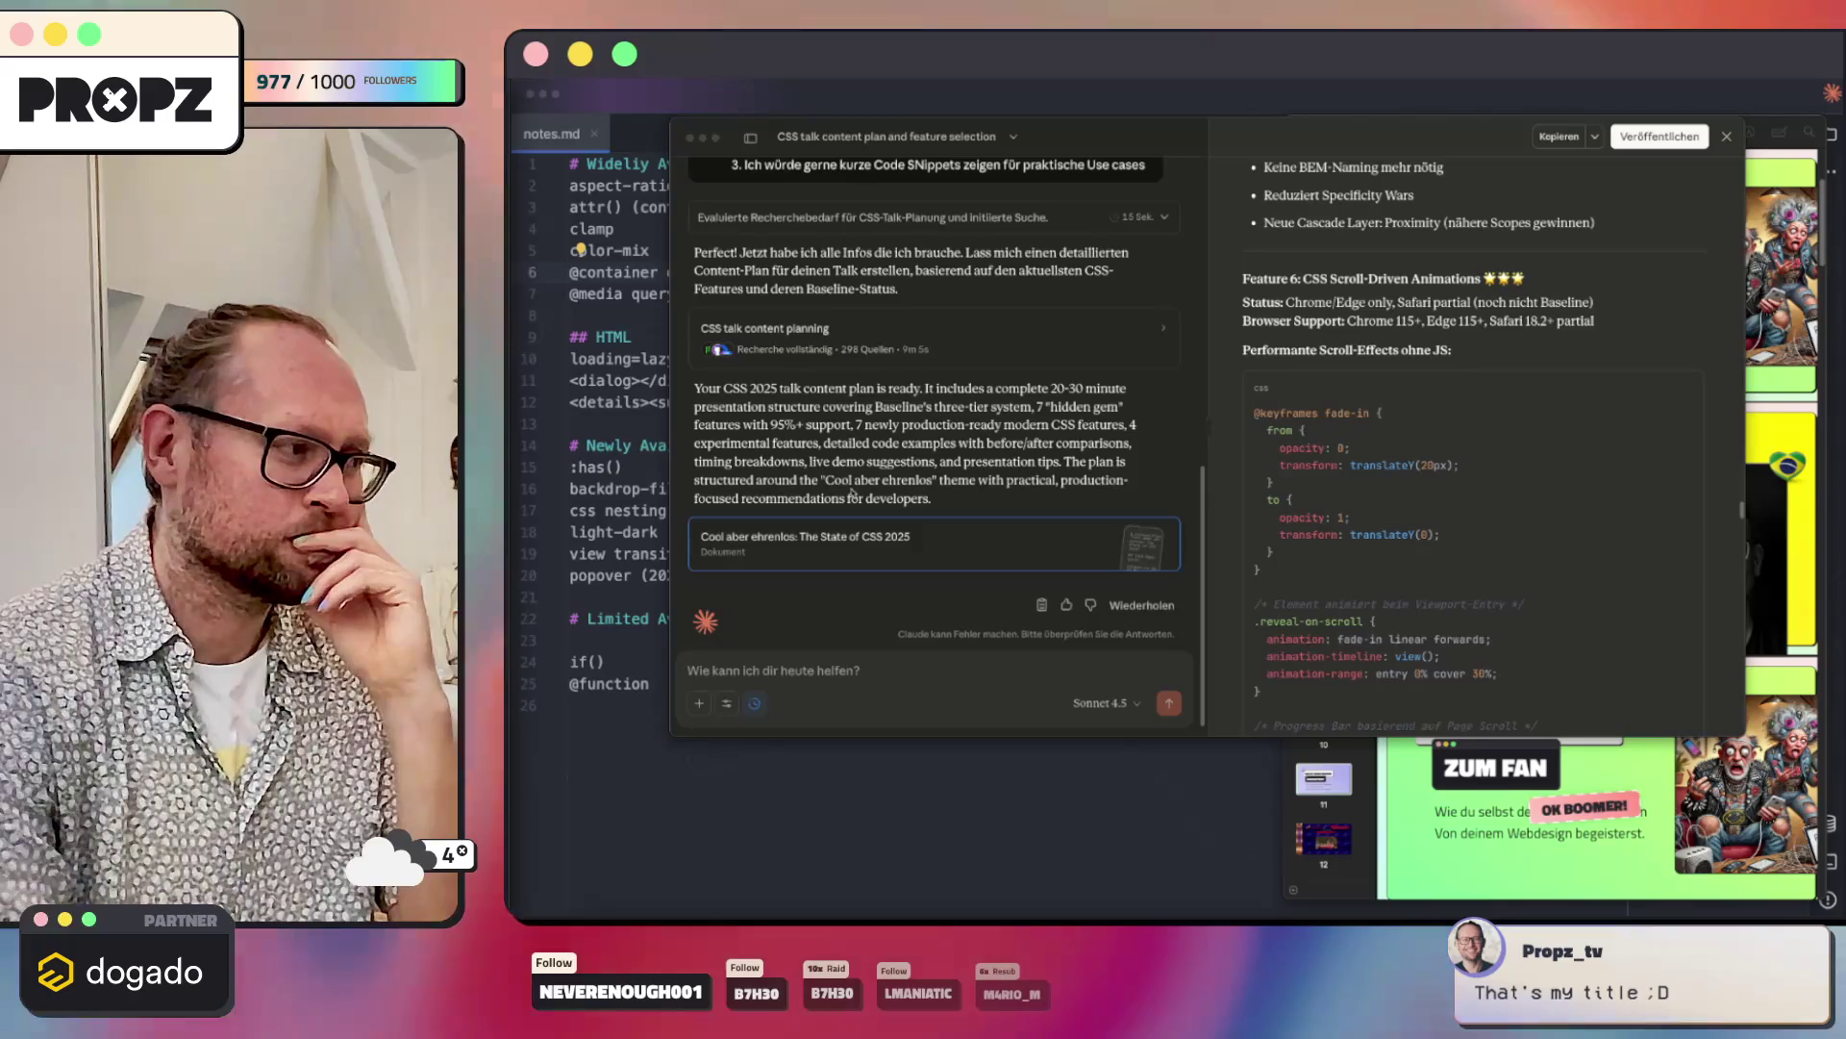
click(639, 510)
triple_click(673, 488)
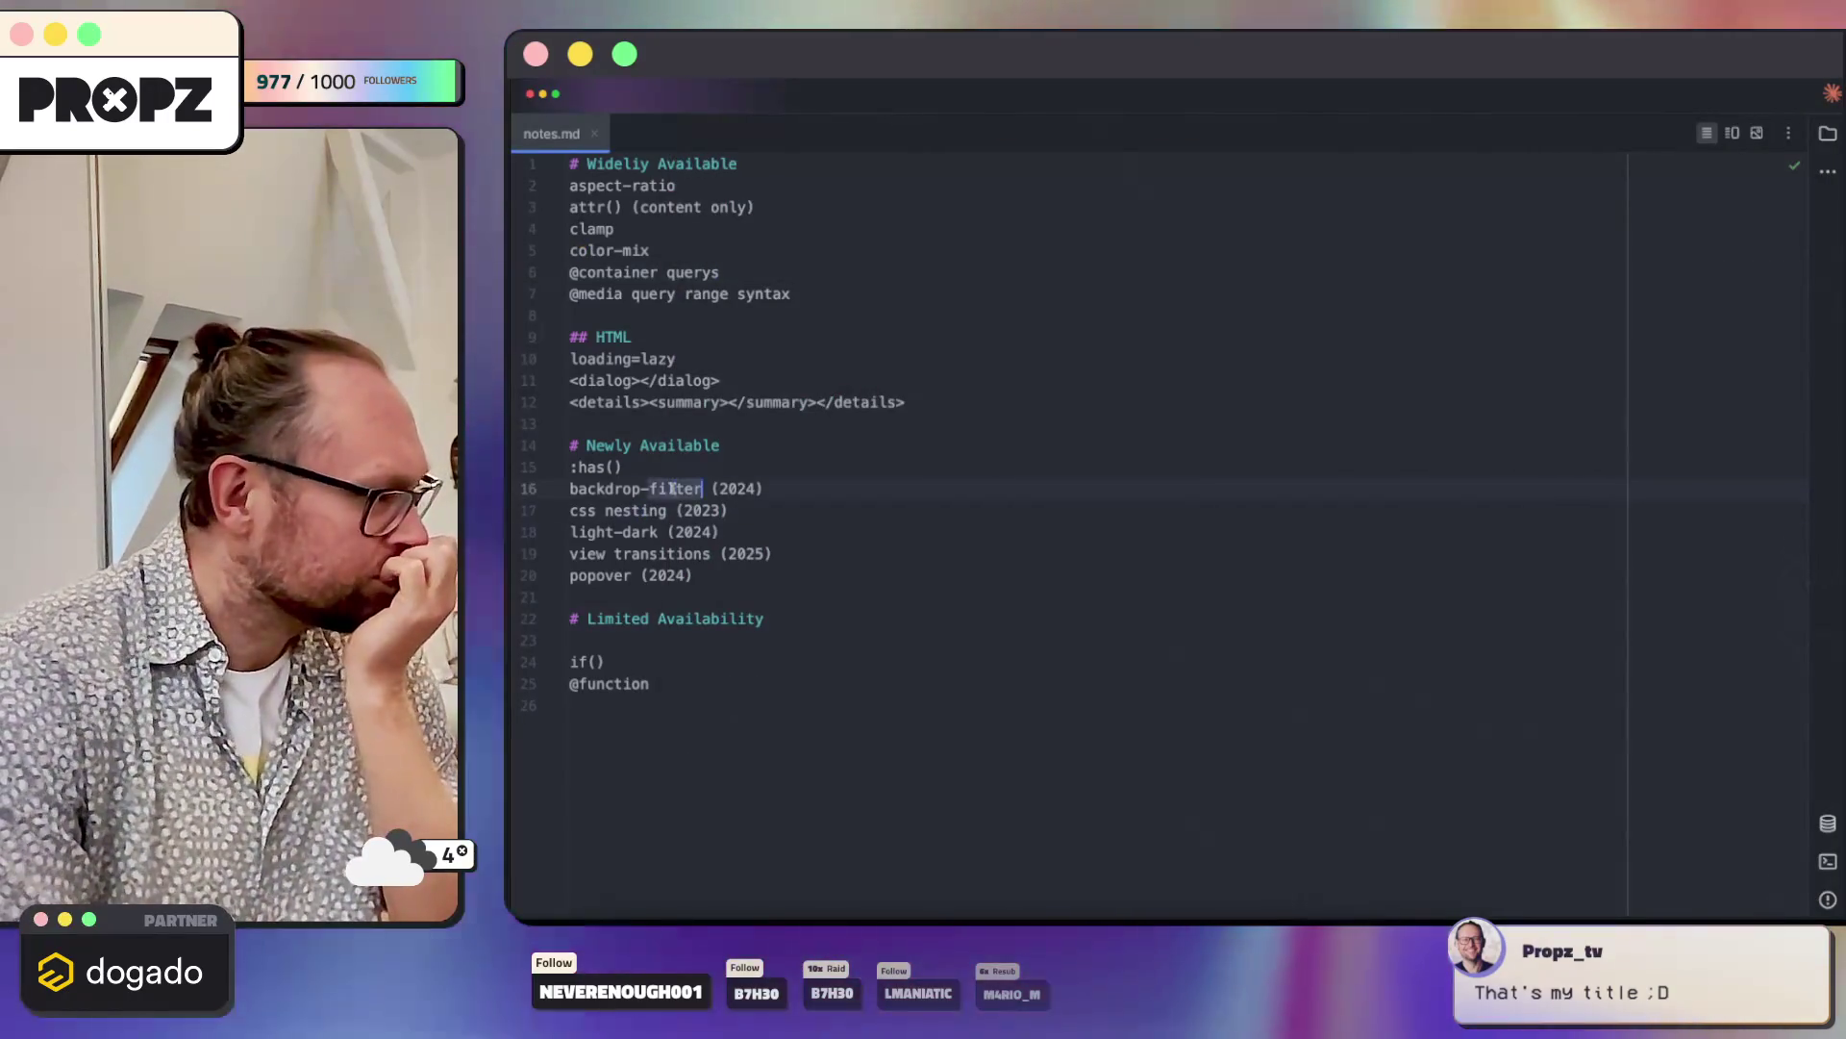
click(692, 576)
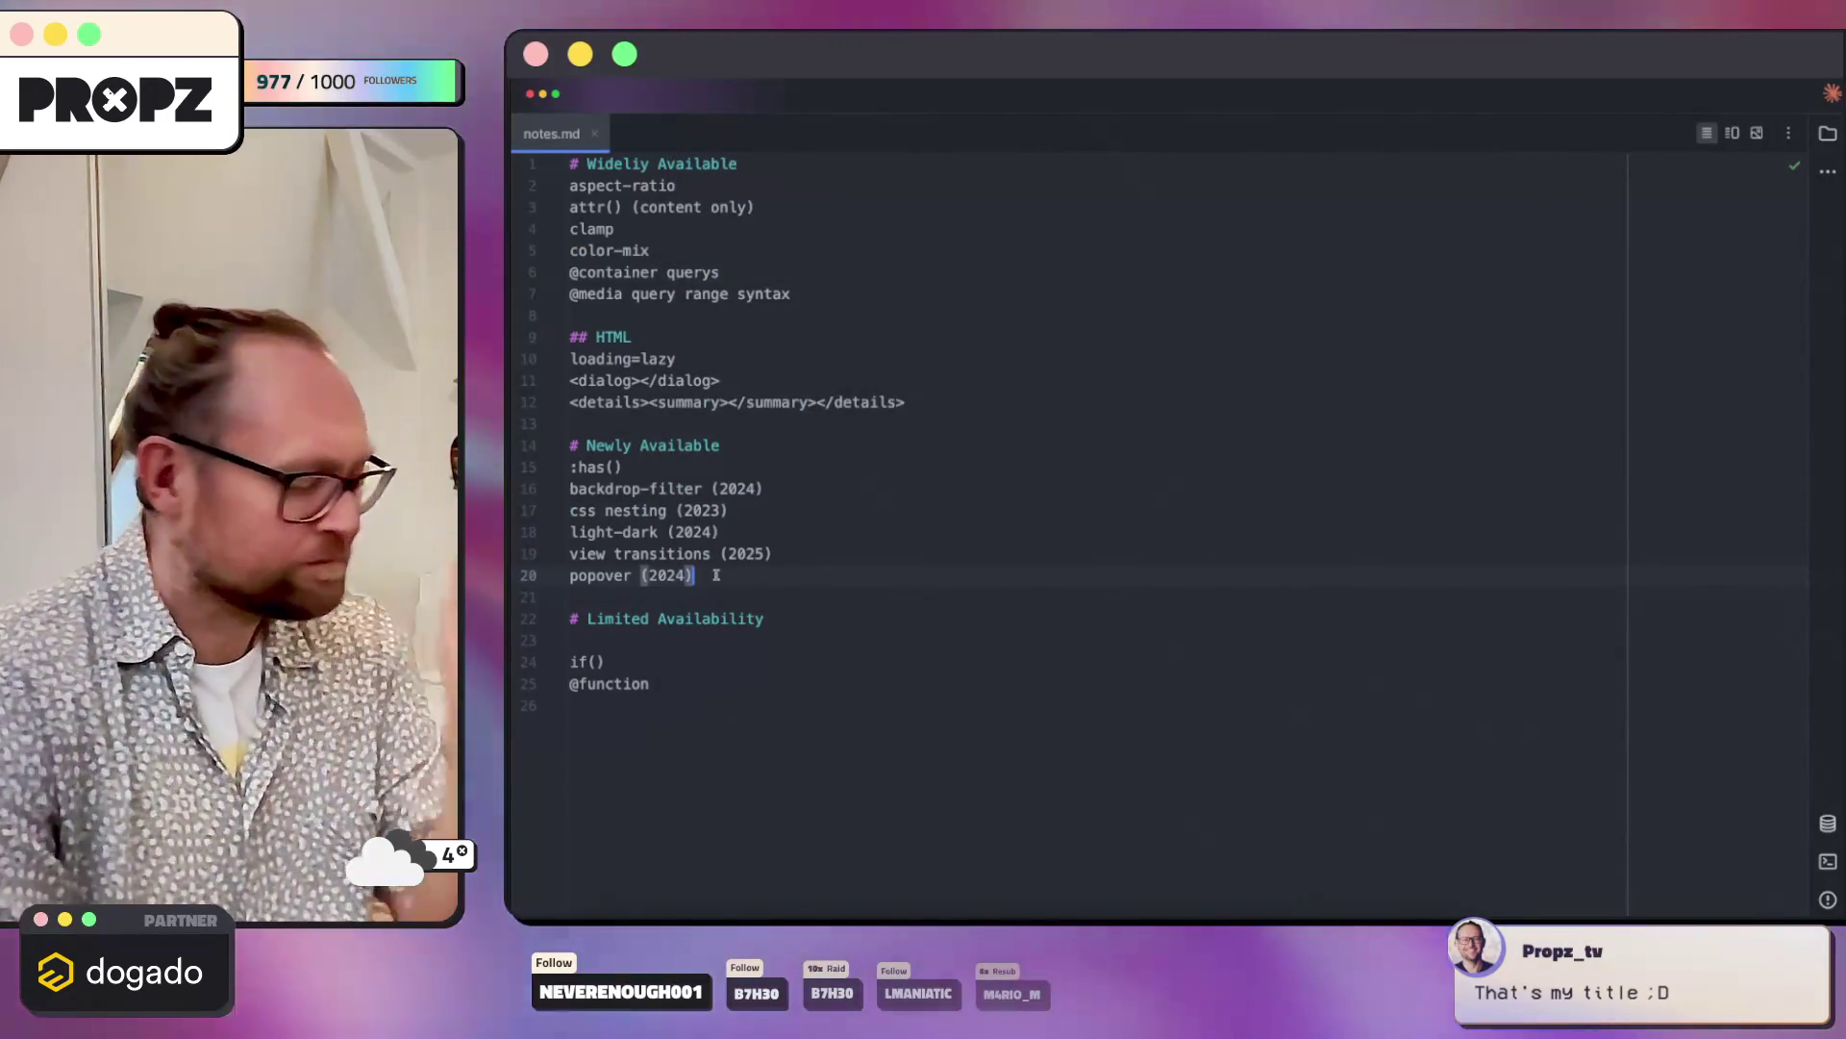
key(Return)
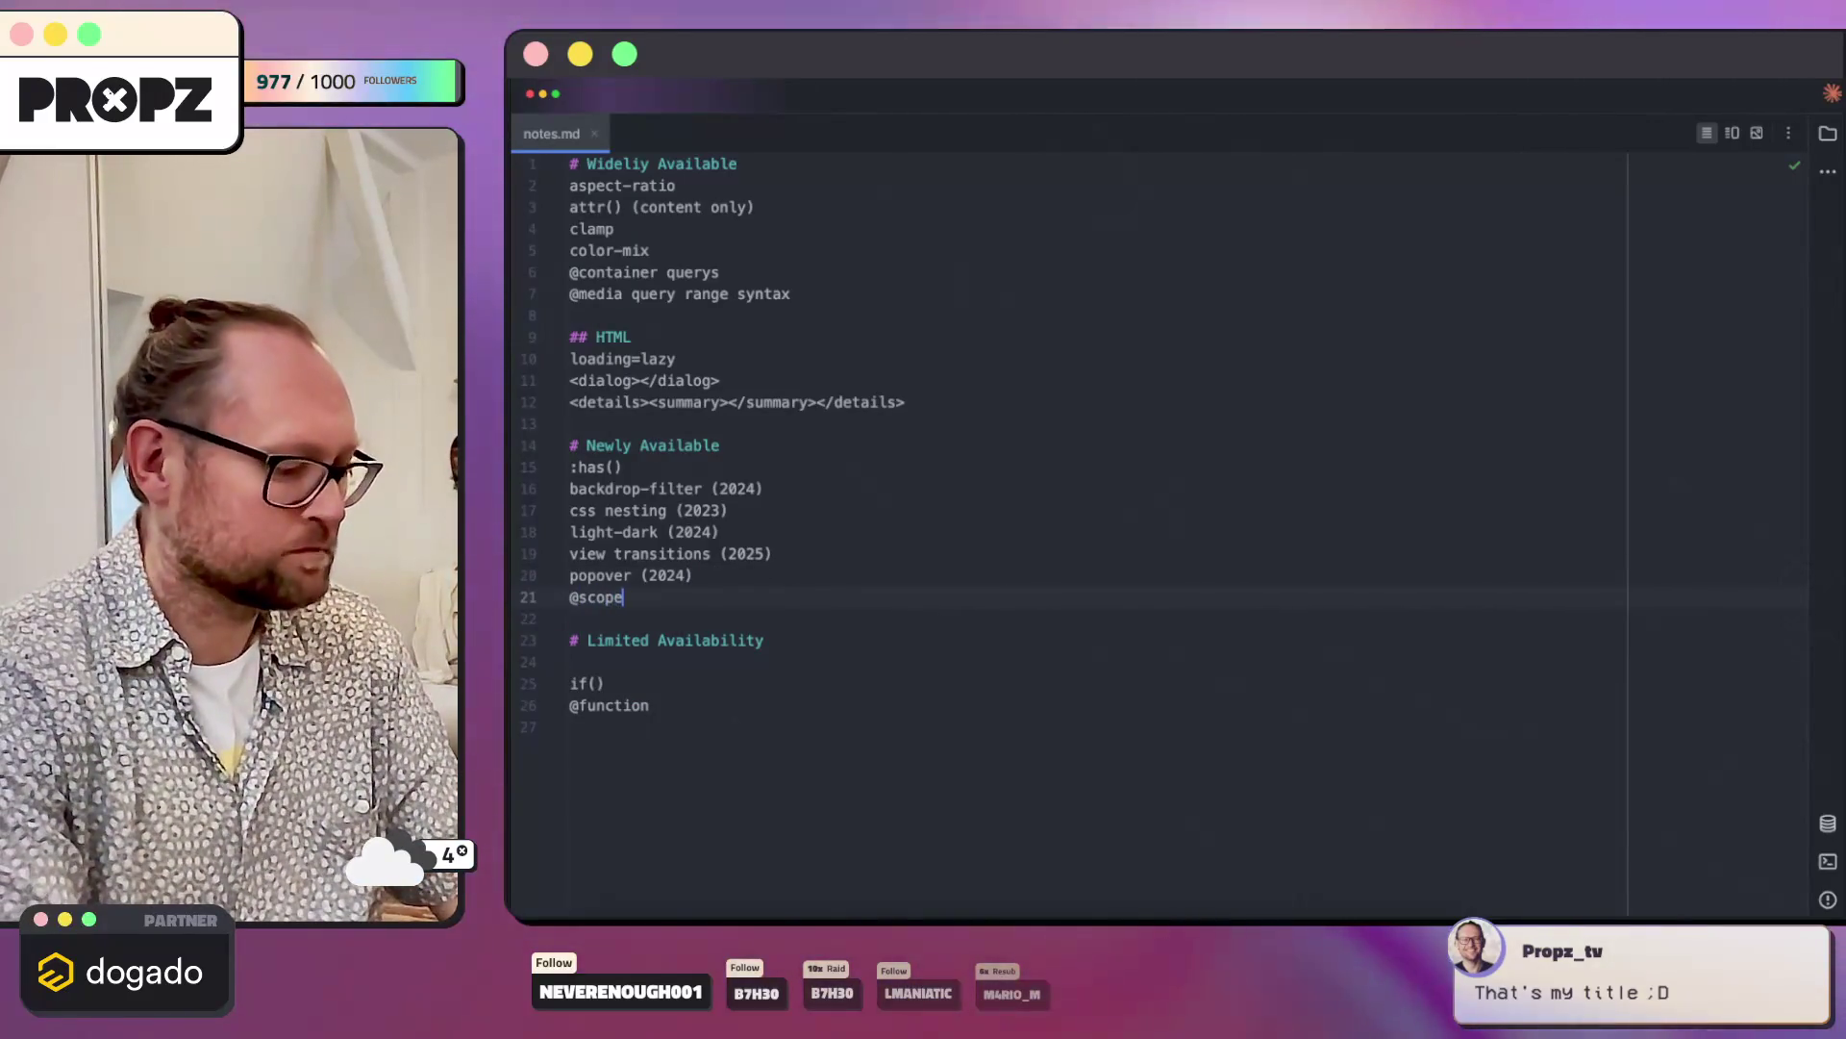
key(super+Tab)
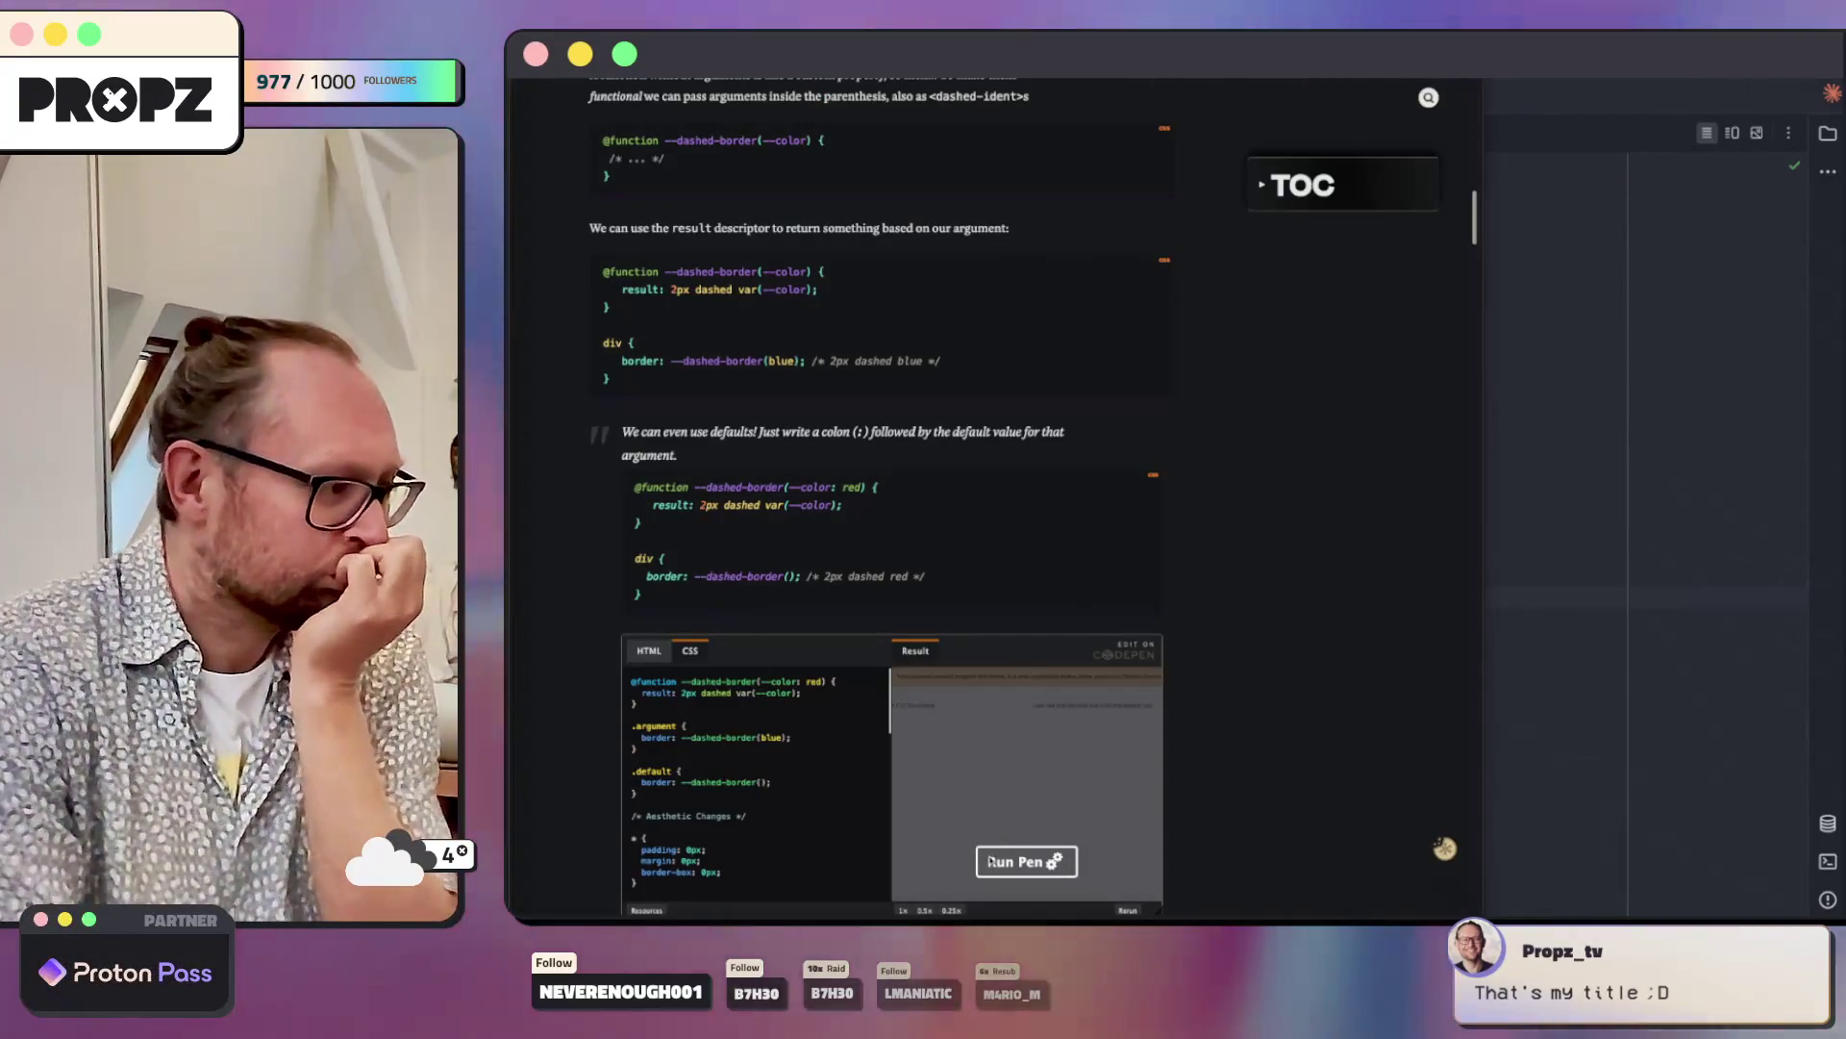
key(super+Tab)
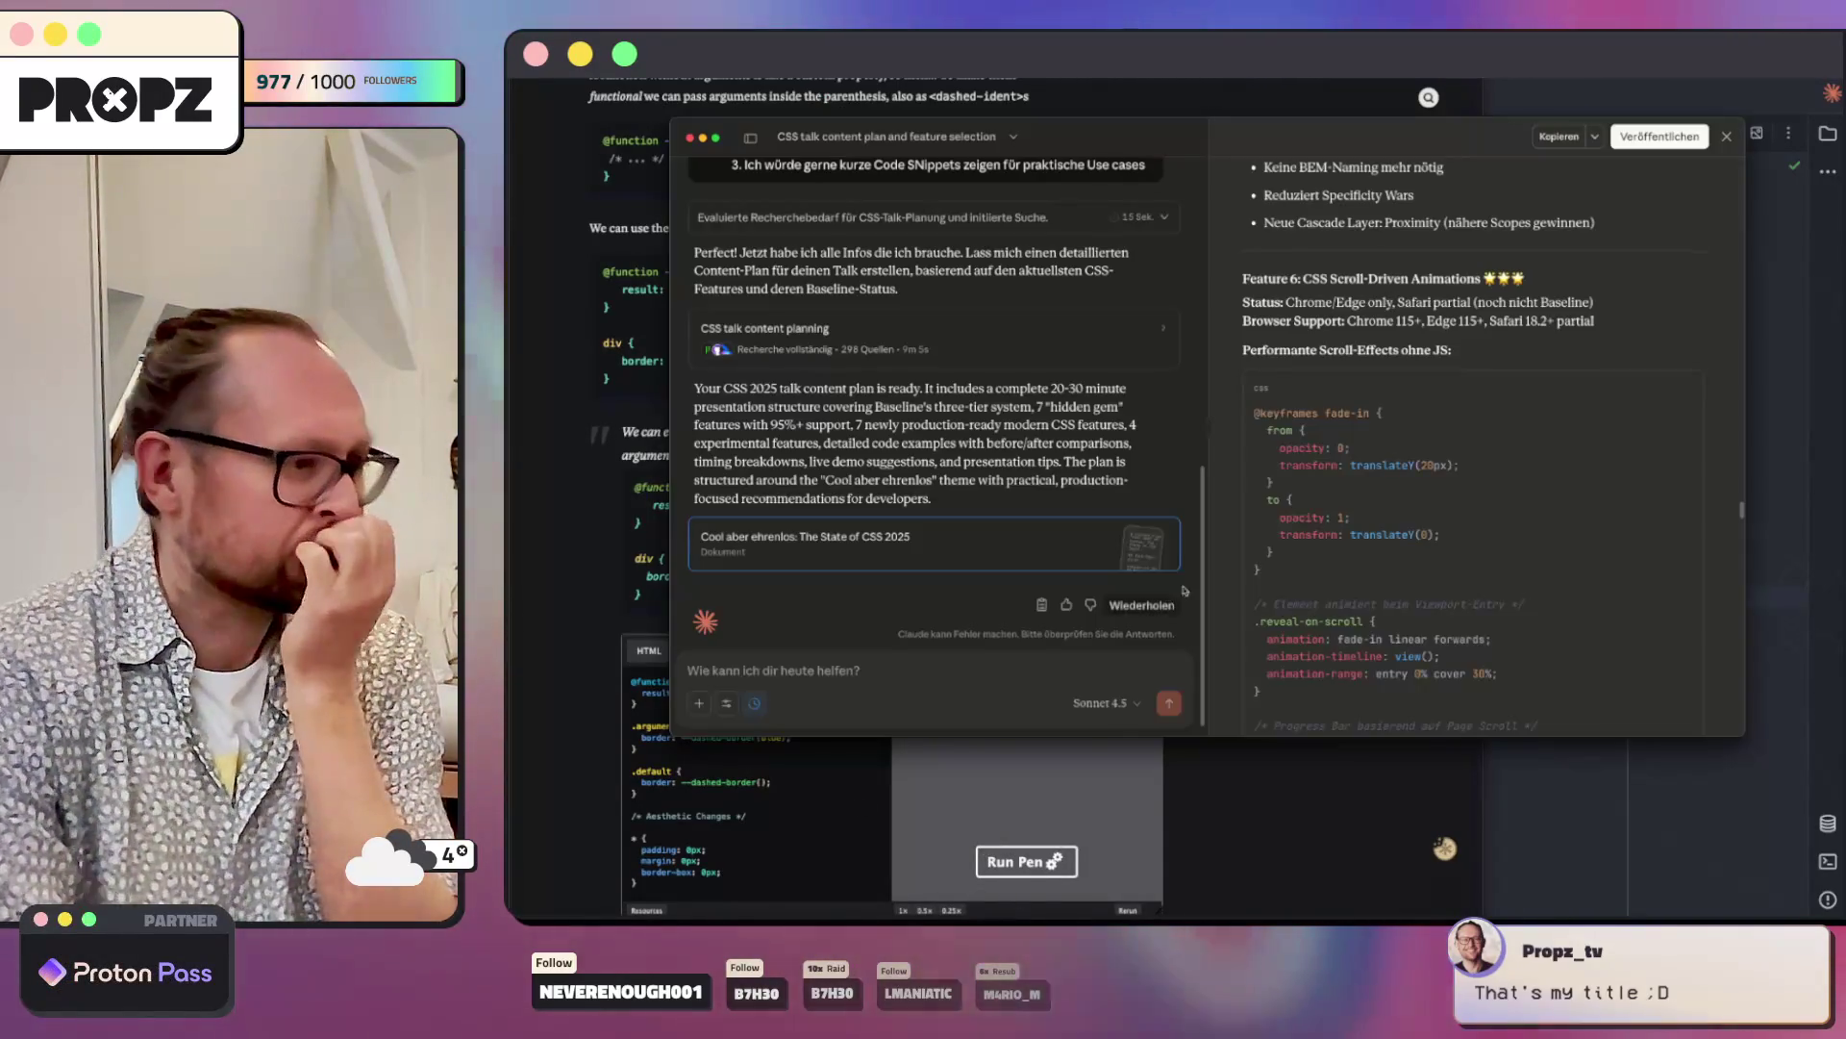
Read Feature 6, CSS Scroll-Driven Animations, and its browser support before returning to notes.md.
scroll(1442, 511, down, 3)
scroll(1408, 502, up, 5)
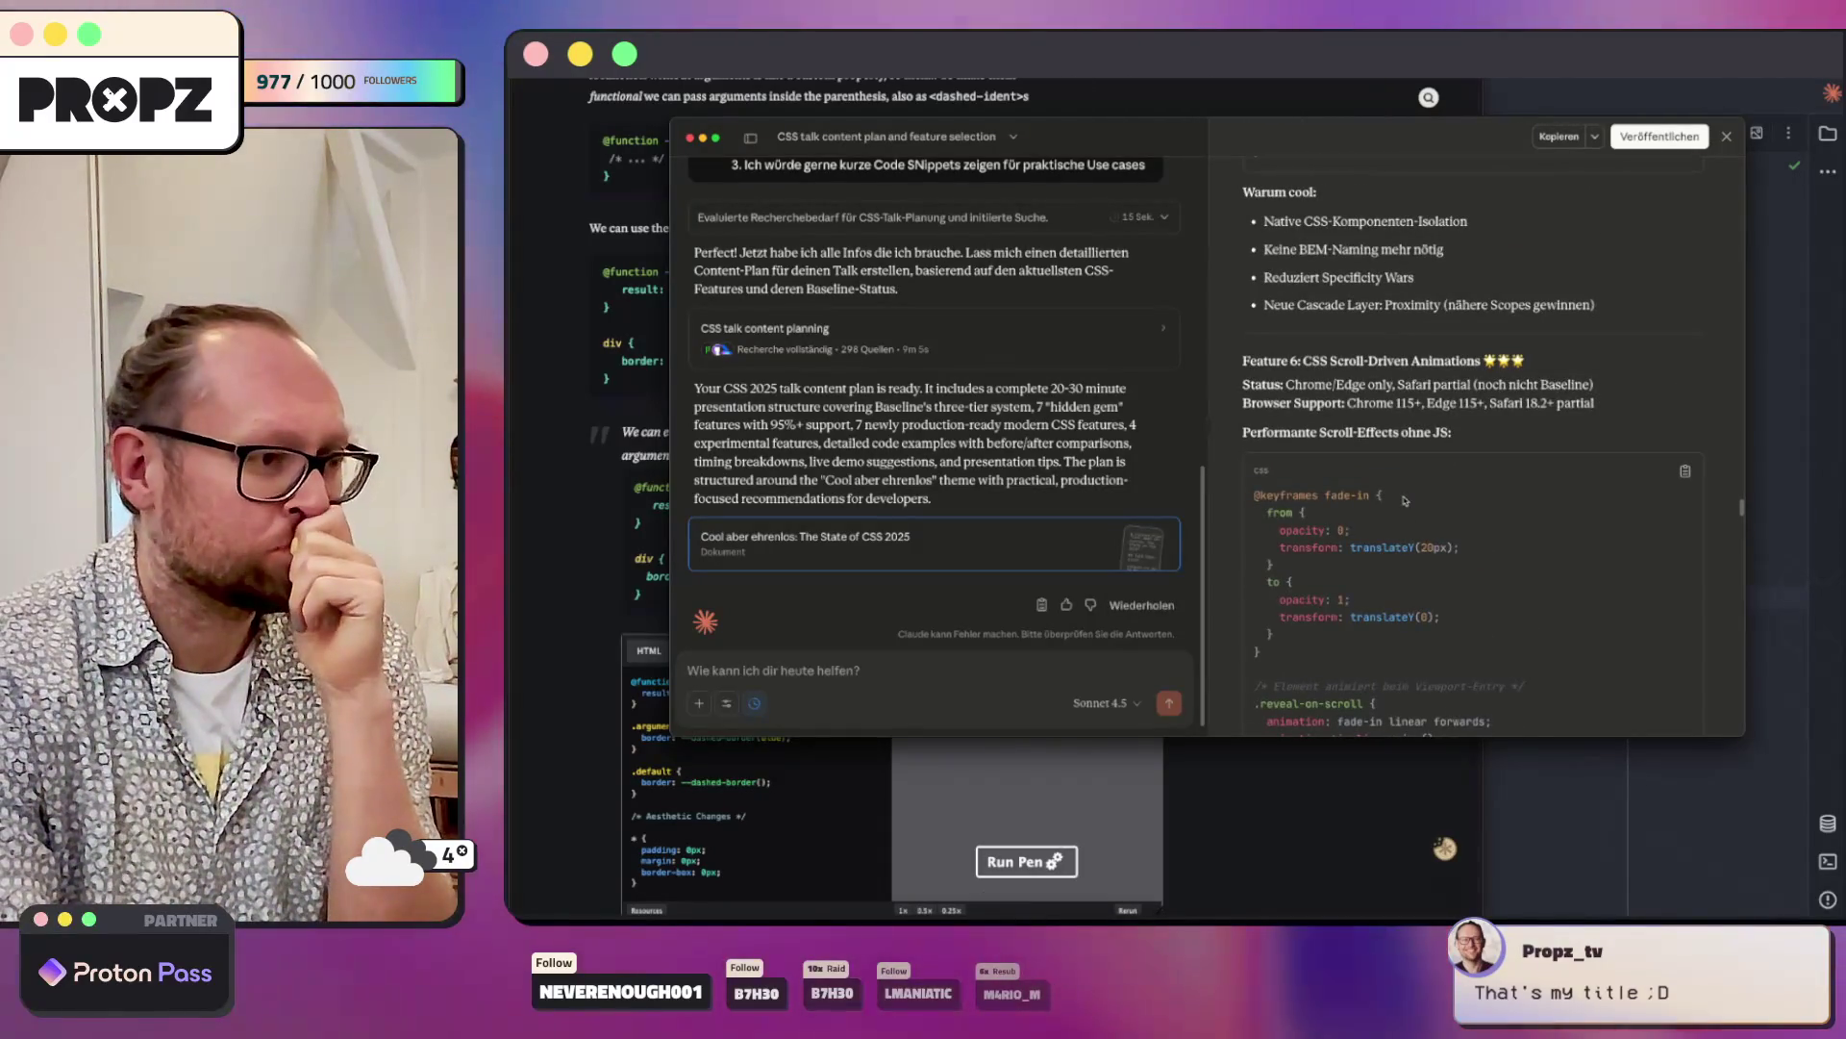
scroll(1405, 500, down, 2)
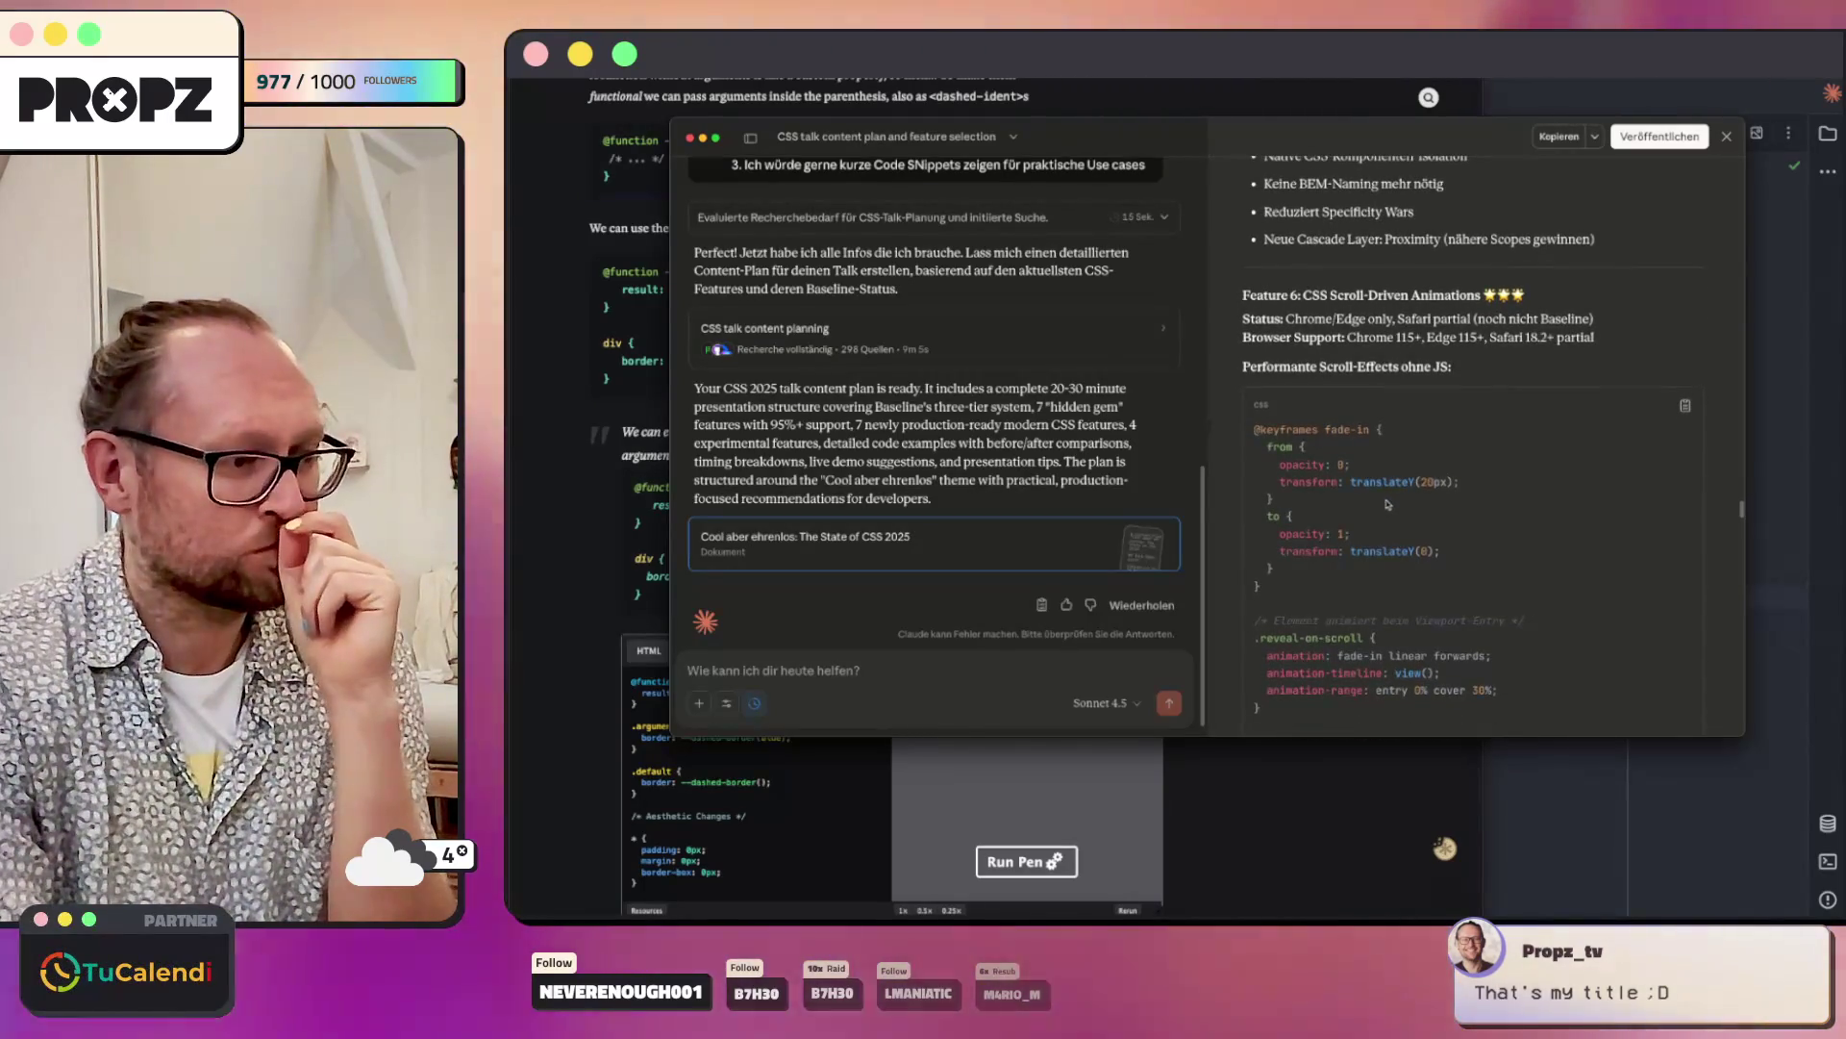
scroll(1387, 504, down, 1)
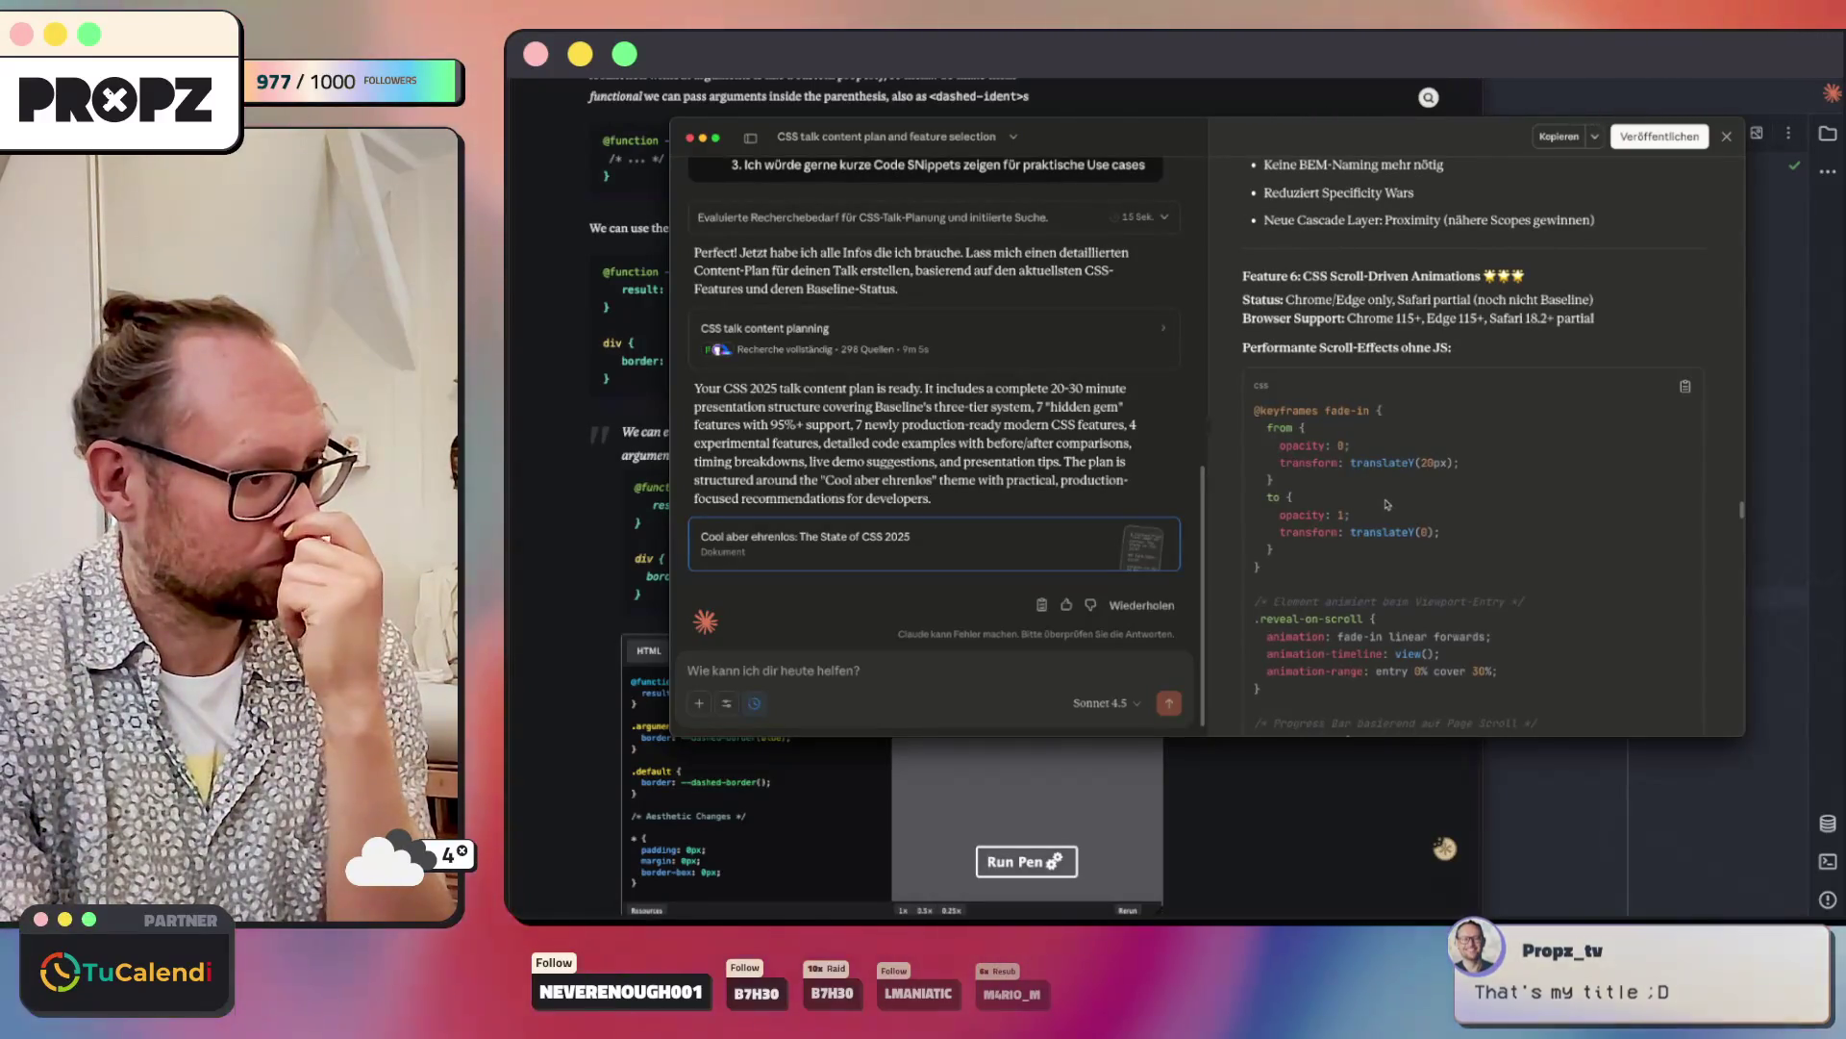
scroll(1388, 504, down, 2)
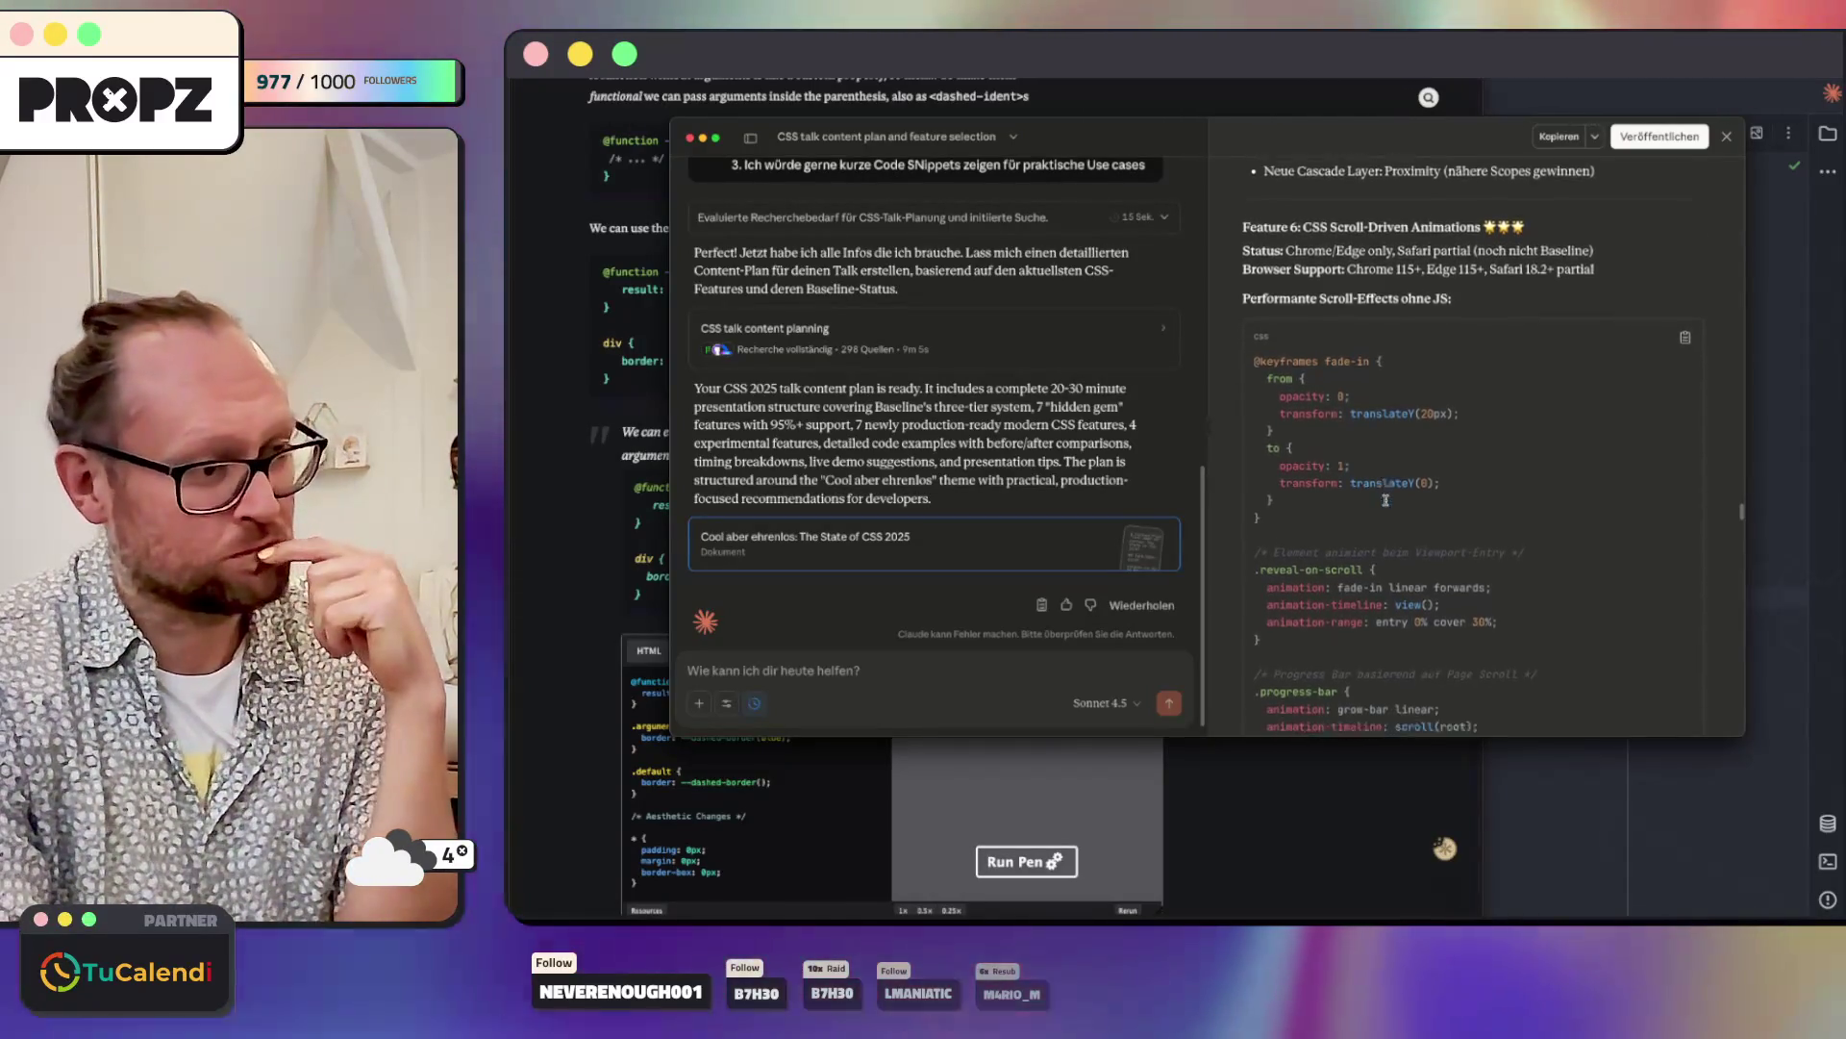
scroll(1385, 500, down, 3)
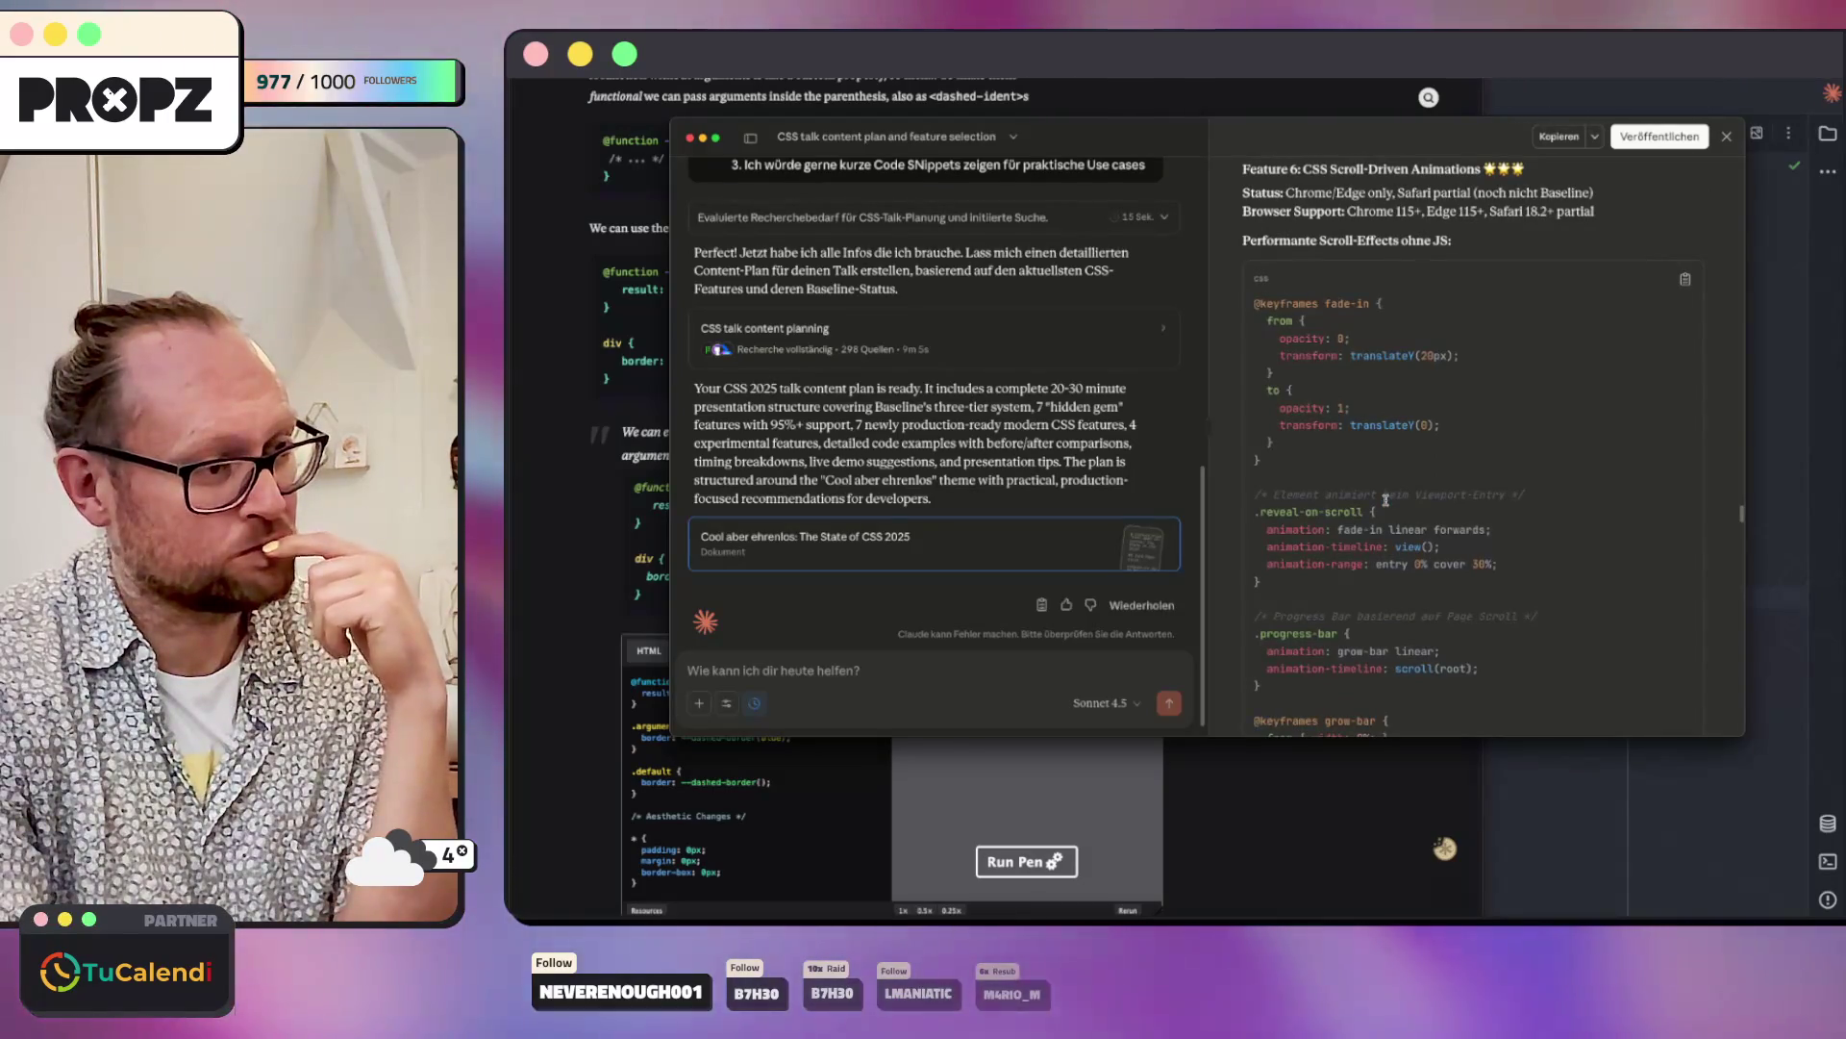
scroll(1418, 463, down, 5)
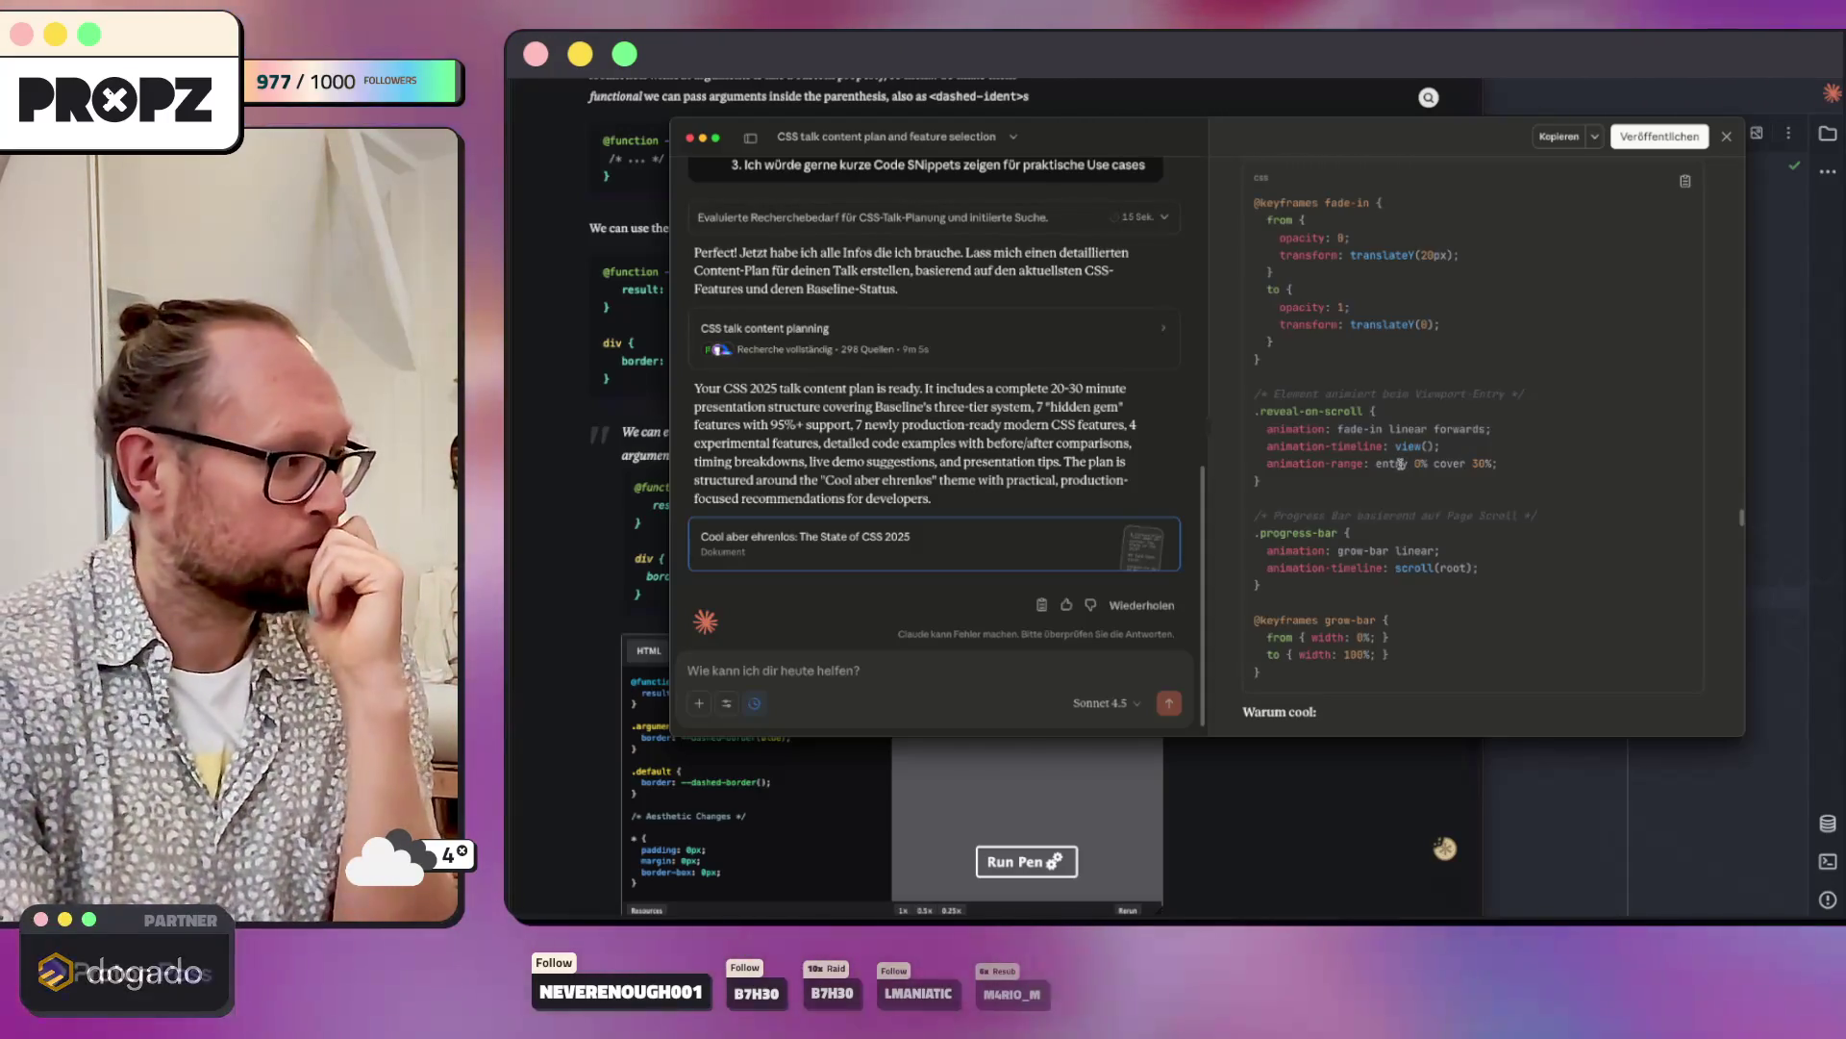
scroll(1400, 464, down, 3)
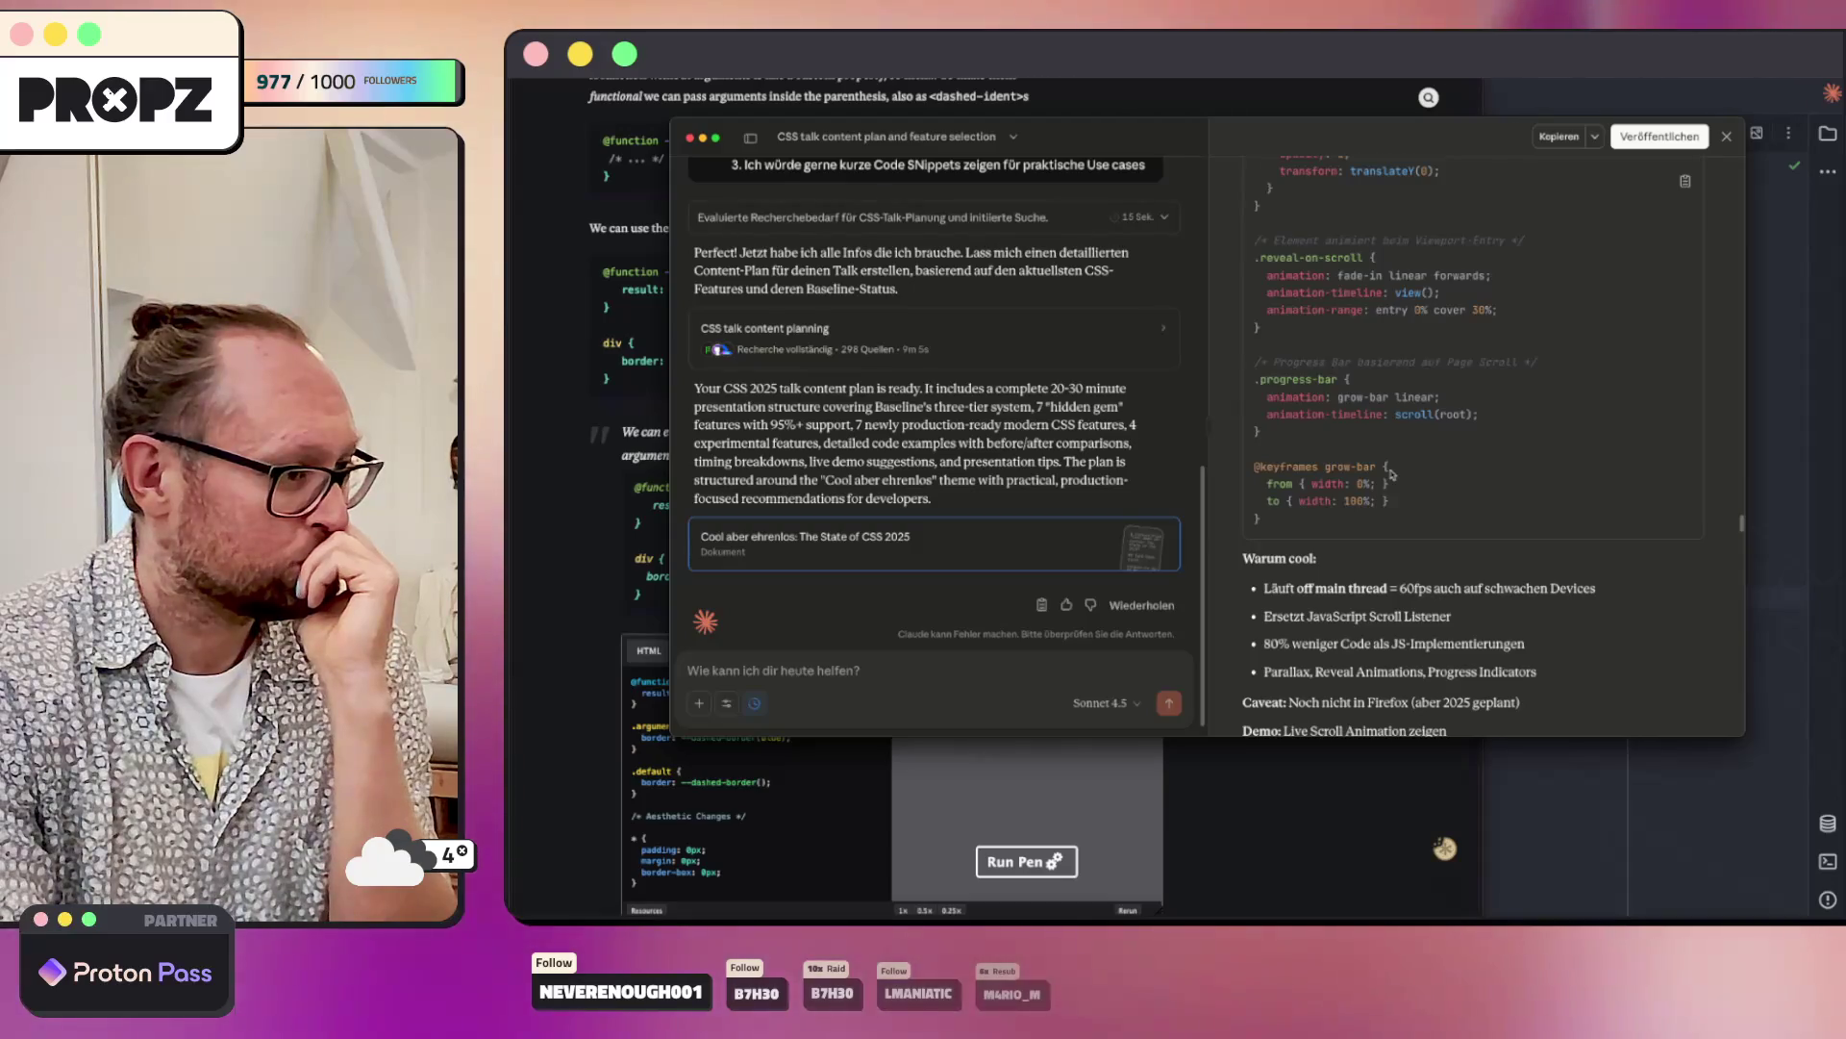
scroll(1391, 474, down, 3)
scroll(1387, 472, up, 4)
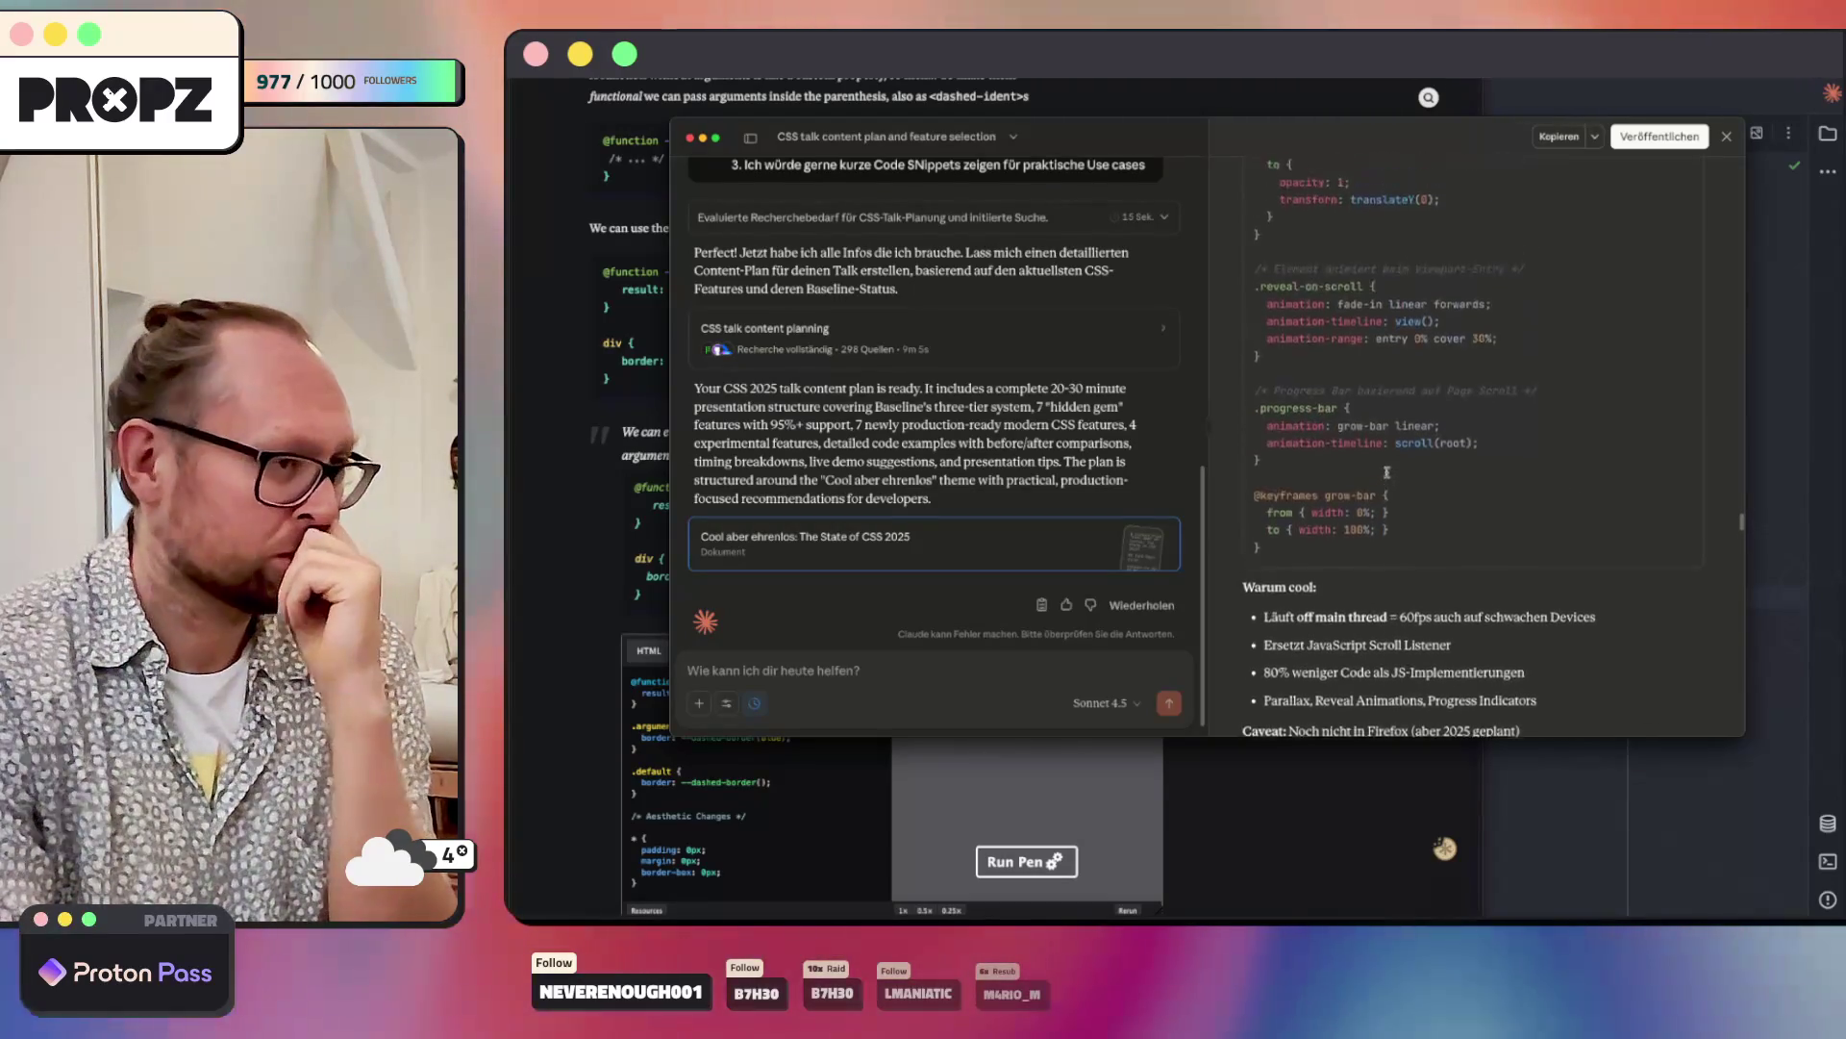
scroll(1386, 472, up, 7)
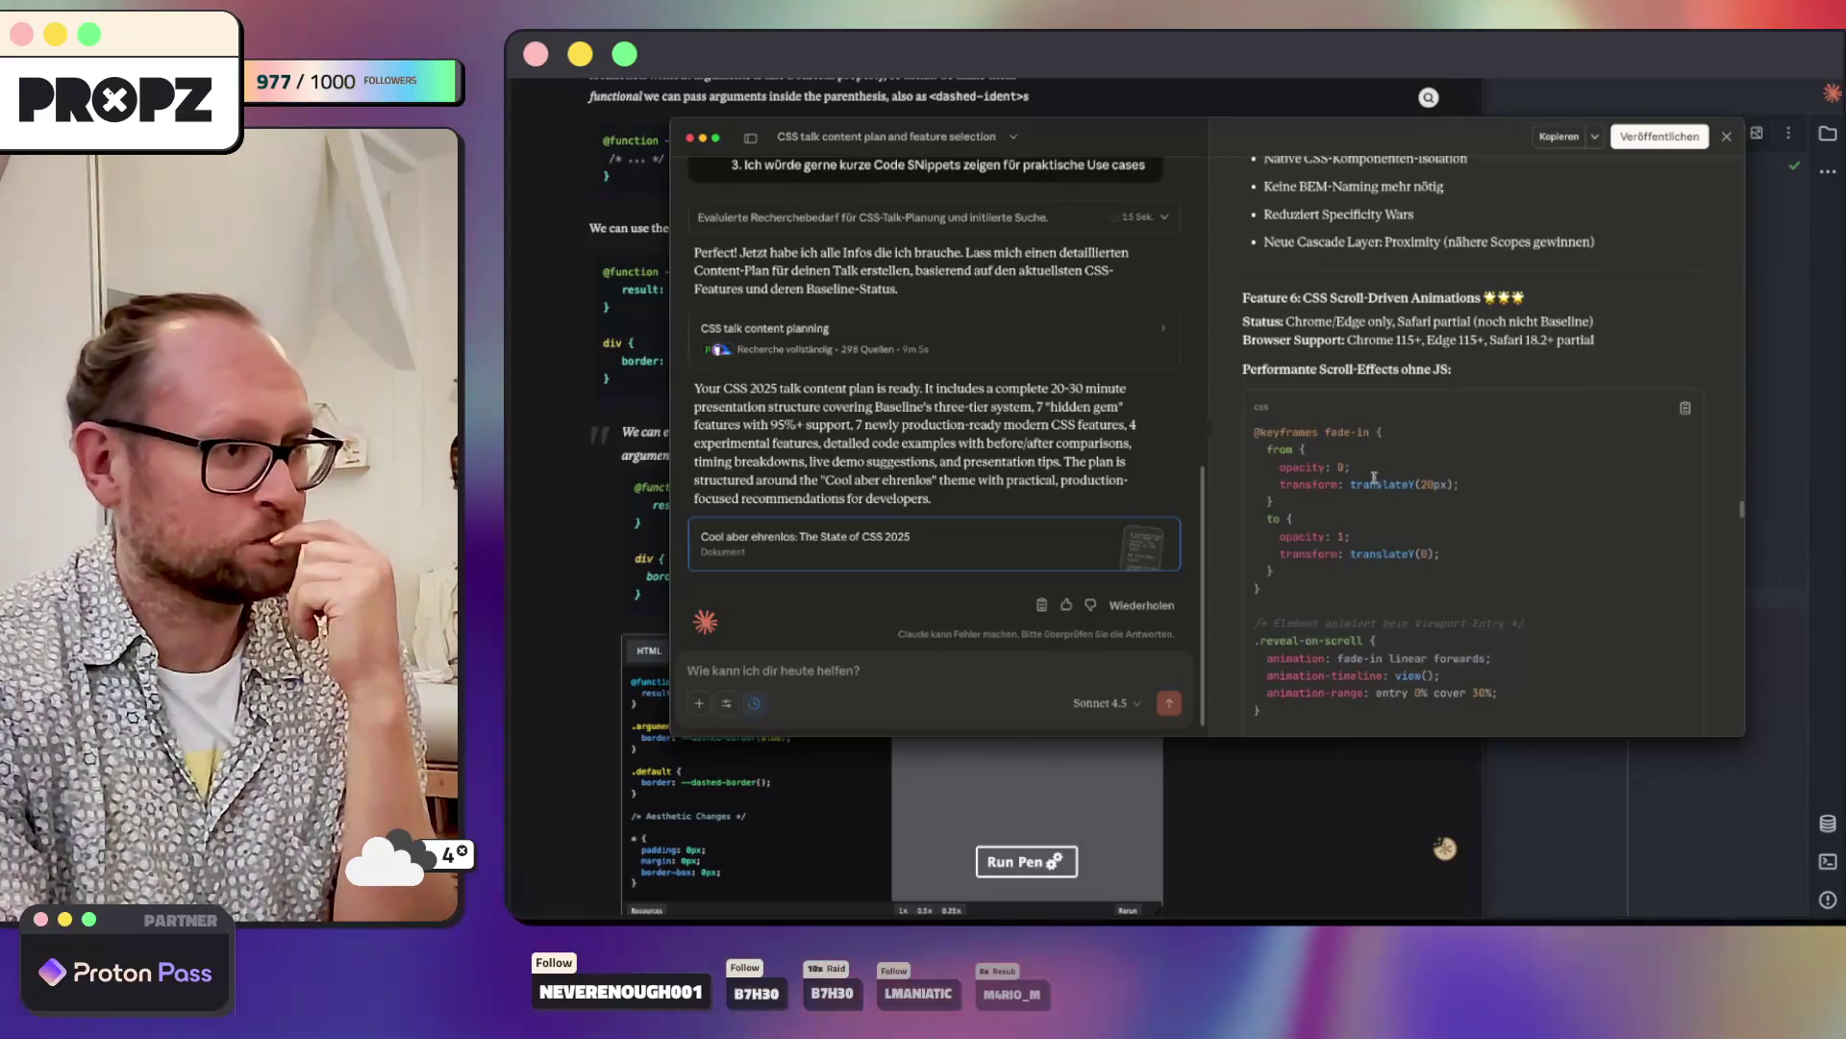
scroll(1375, 476, up, 4)
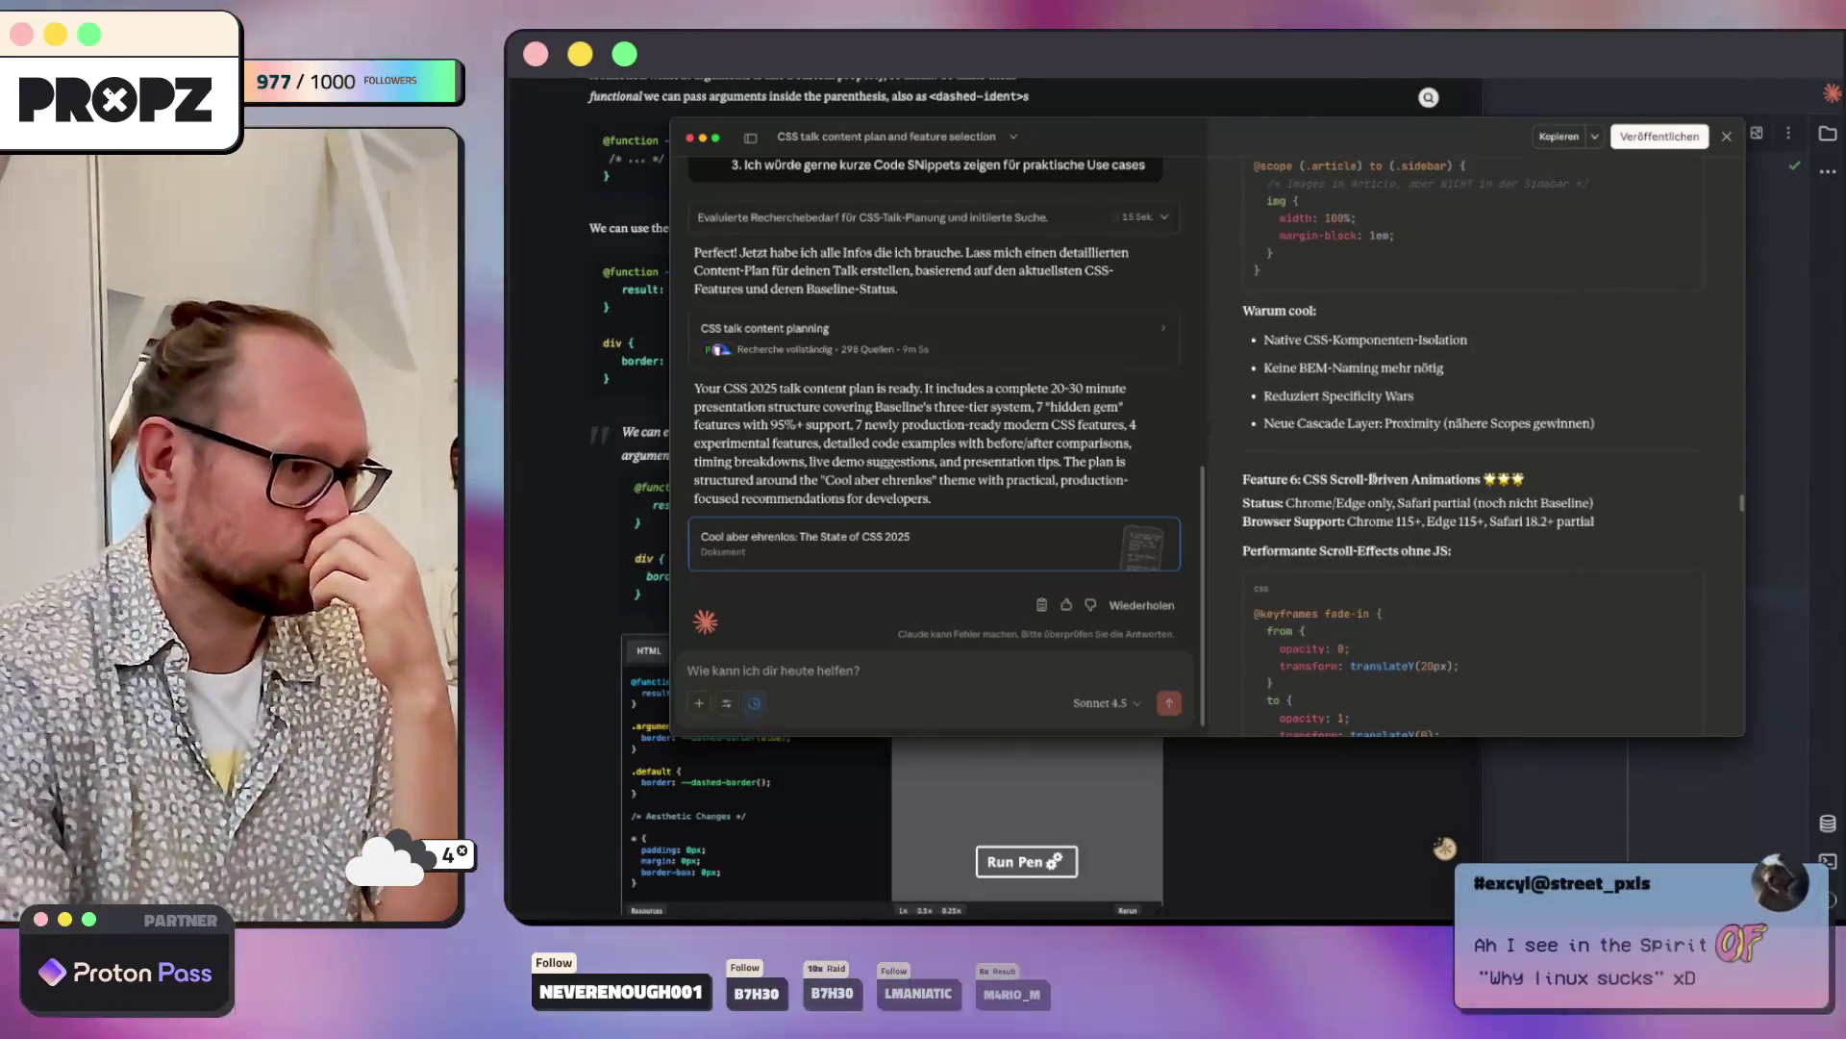
scroll(1369, 479, up, 1)
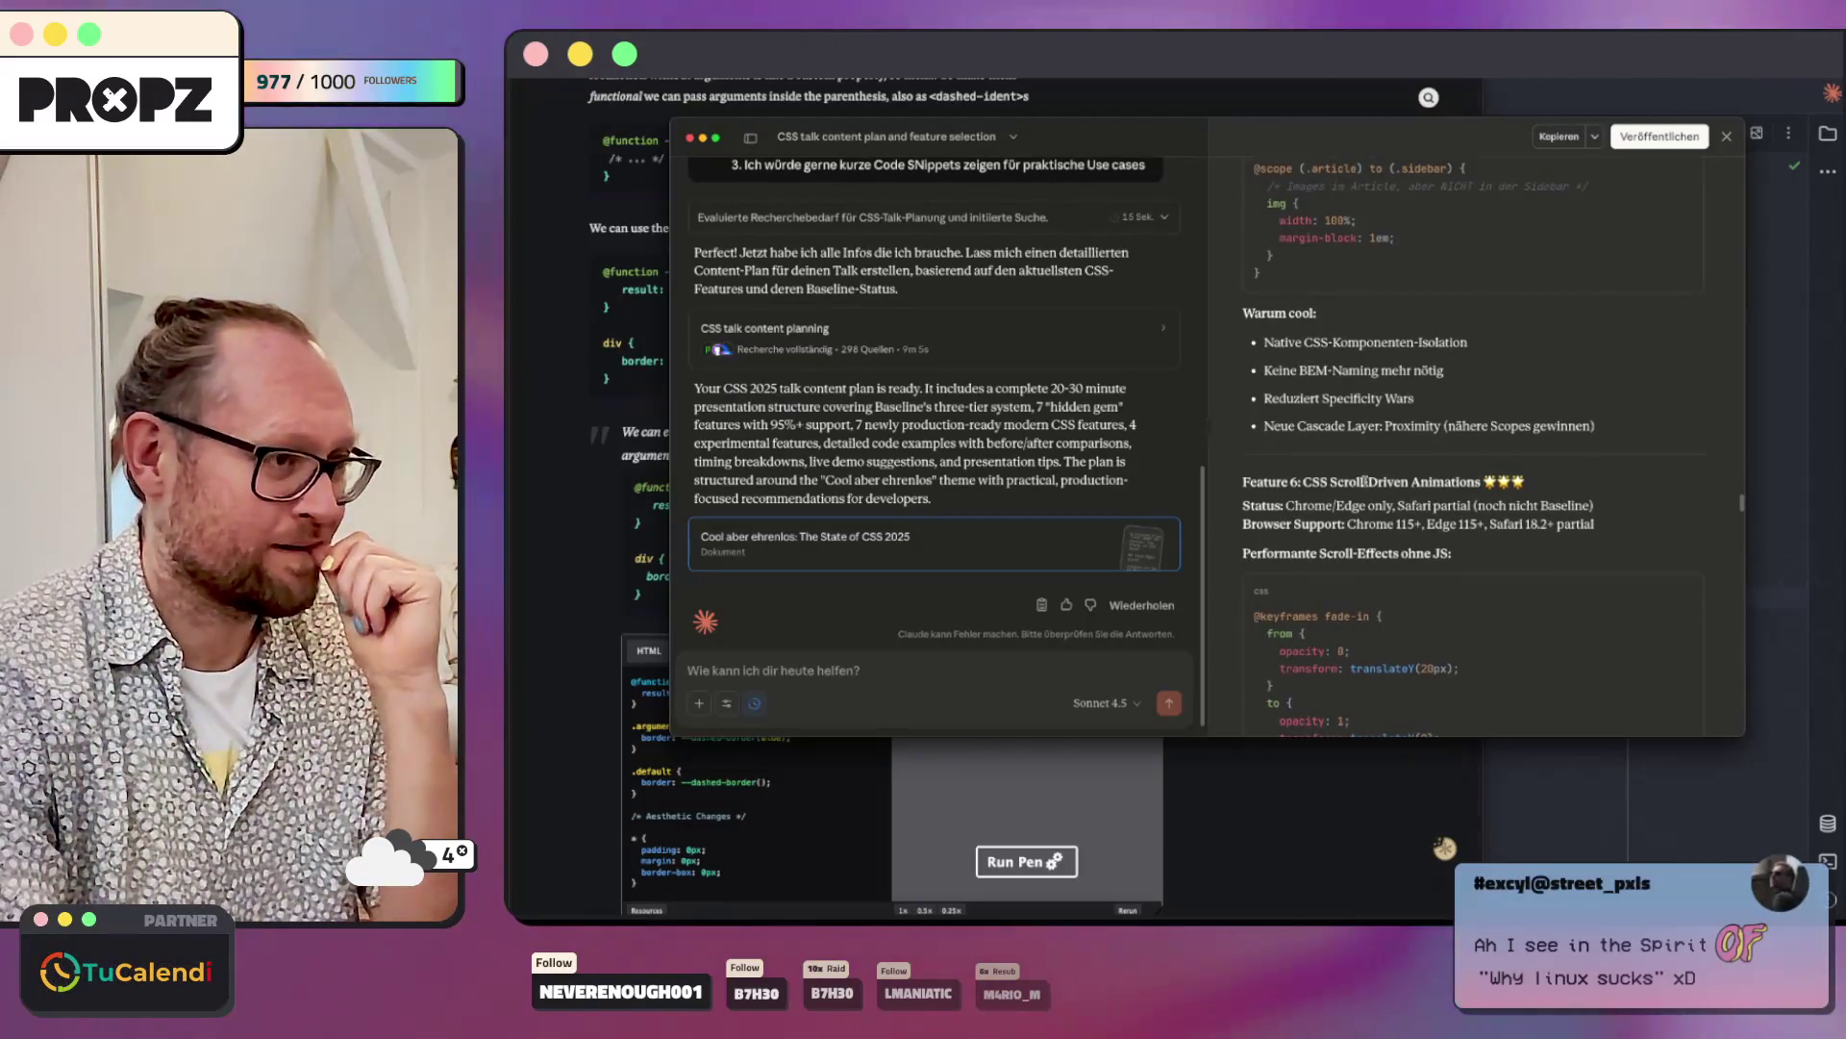
scroll(1366, 481, up, 2)
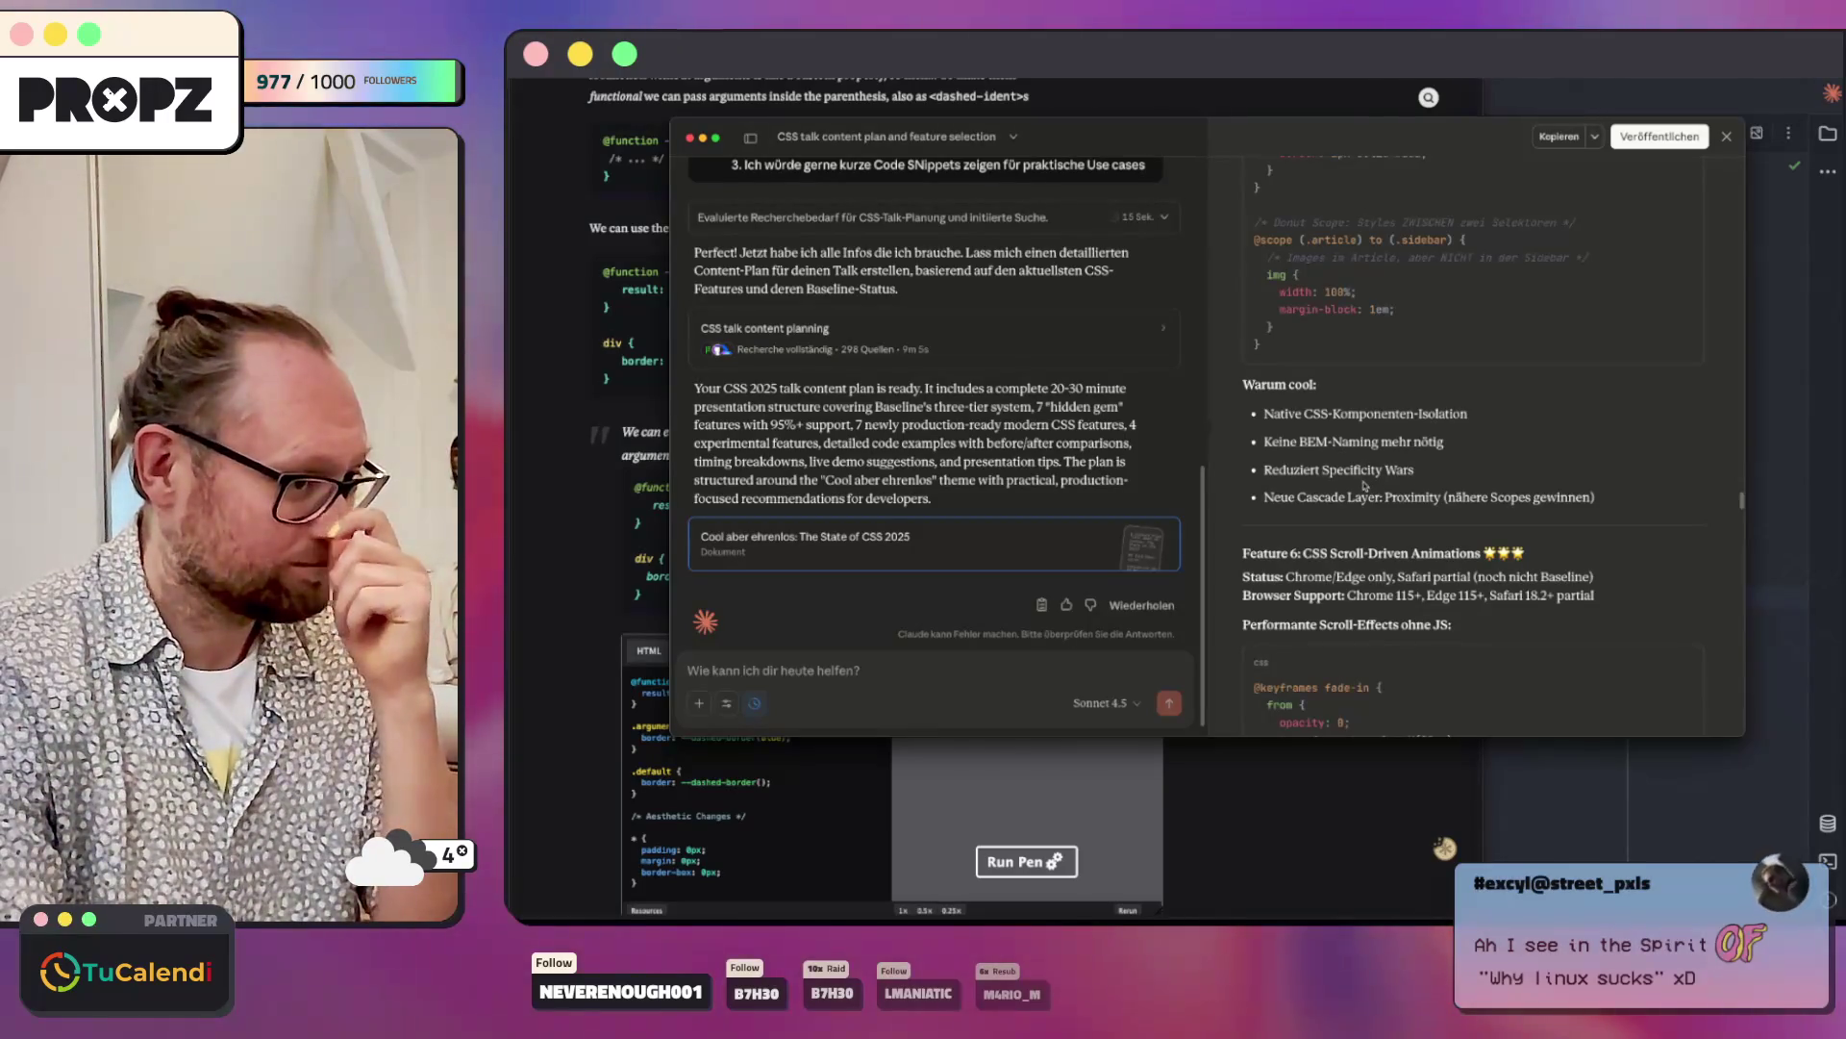
key(super+Tab)
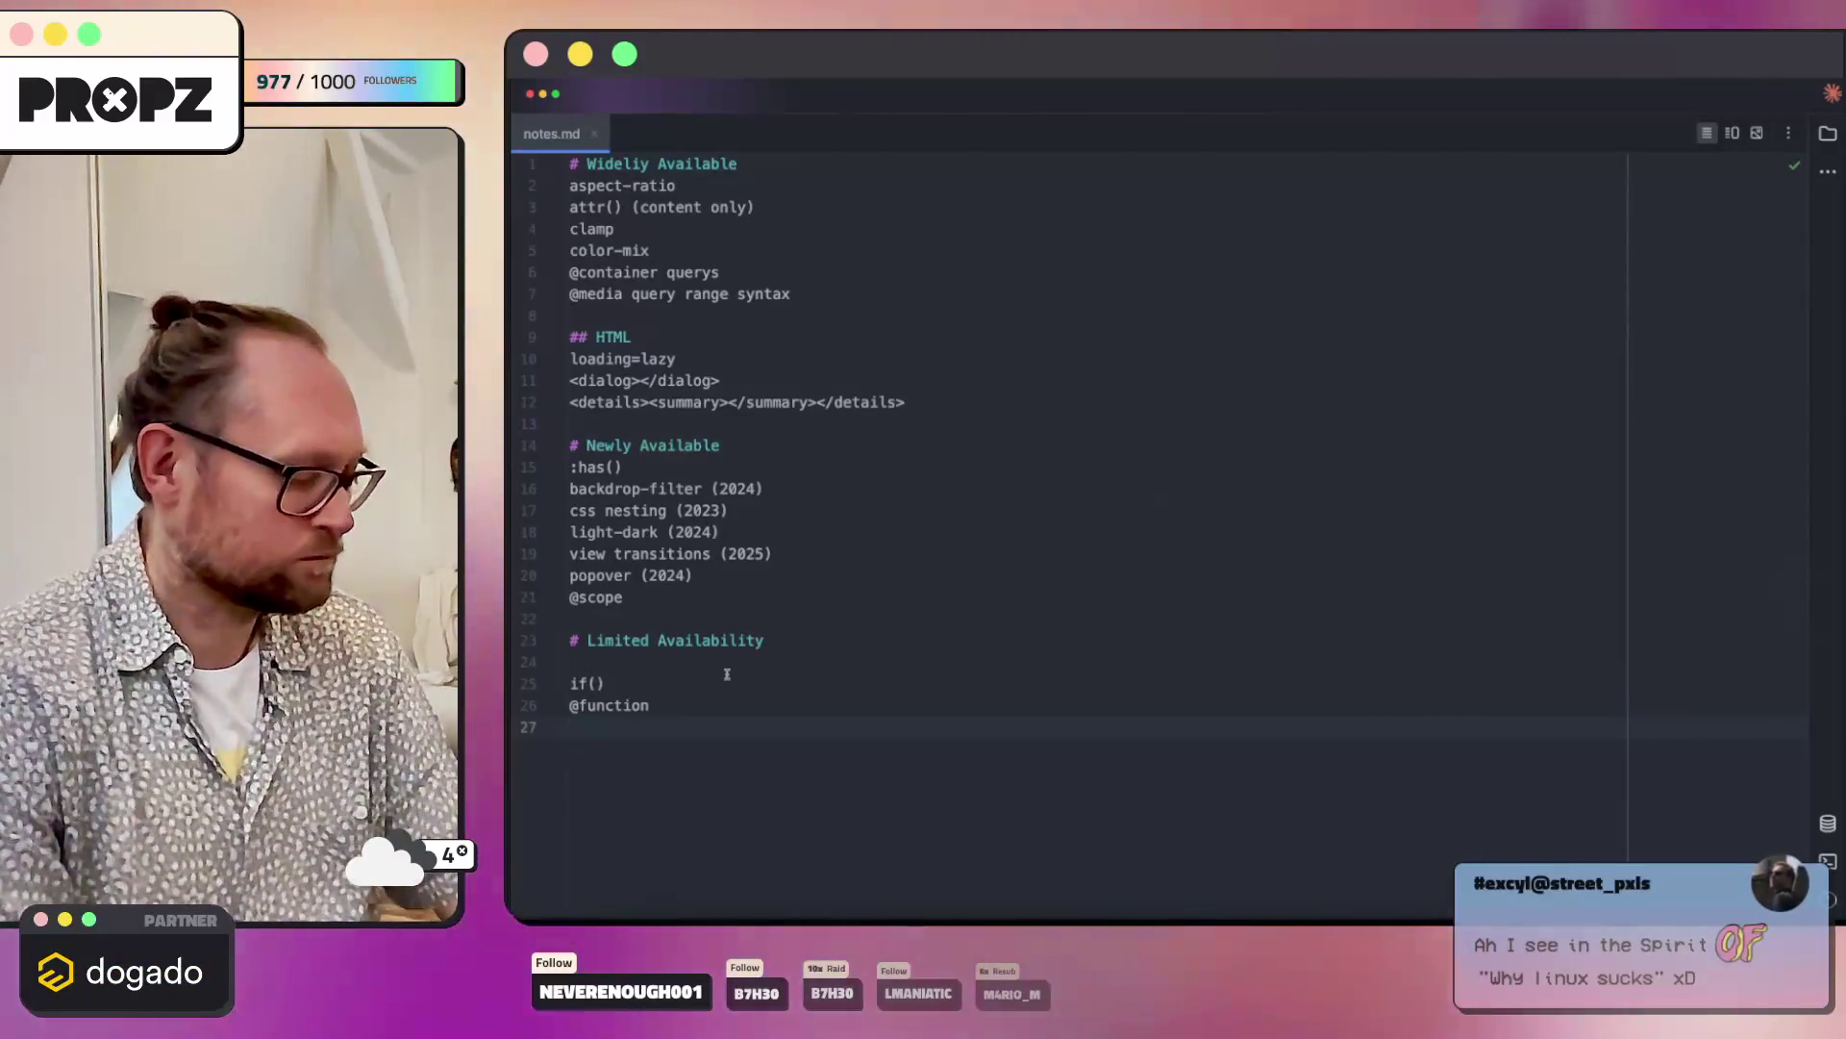
text(scroll-drive)
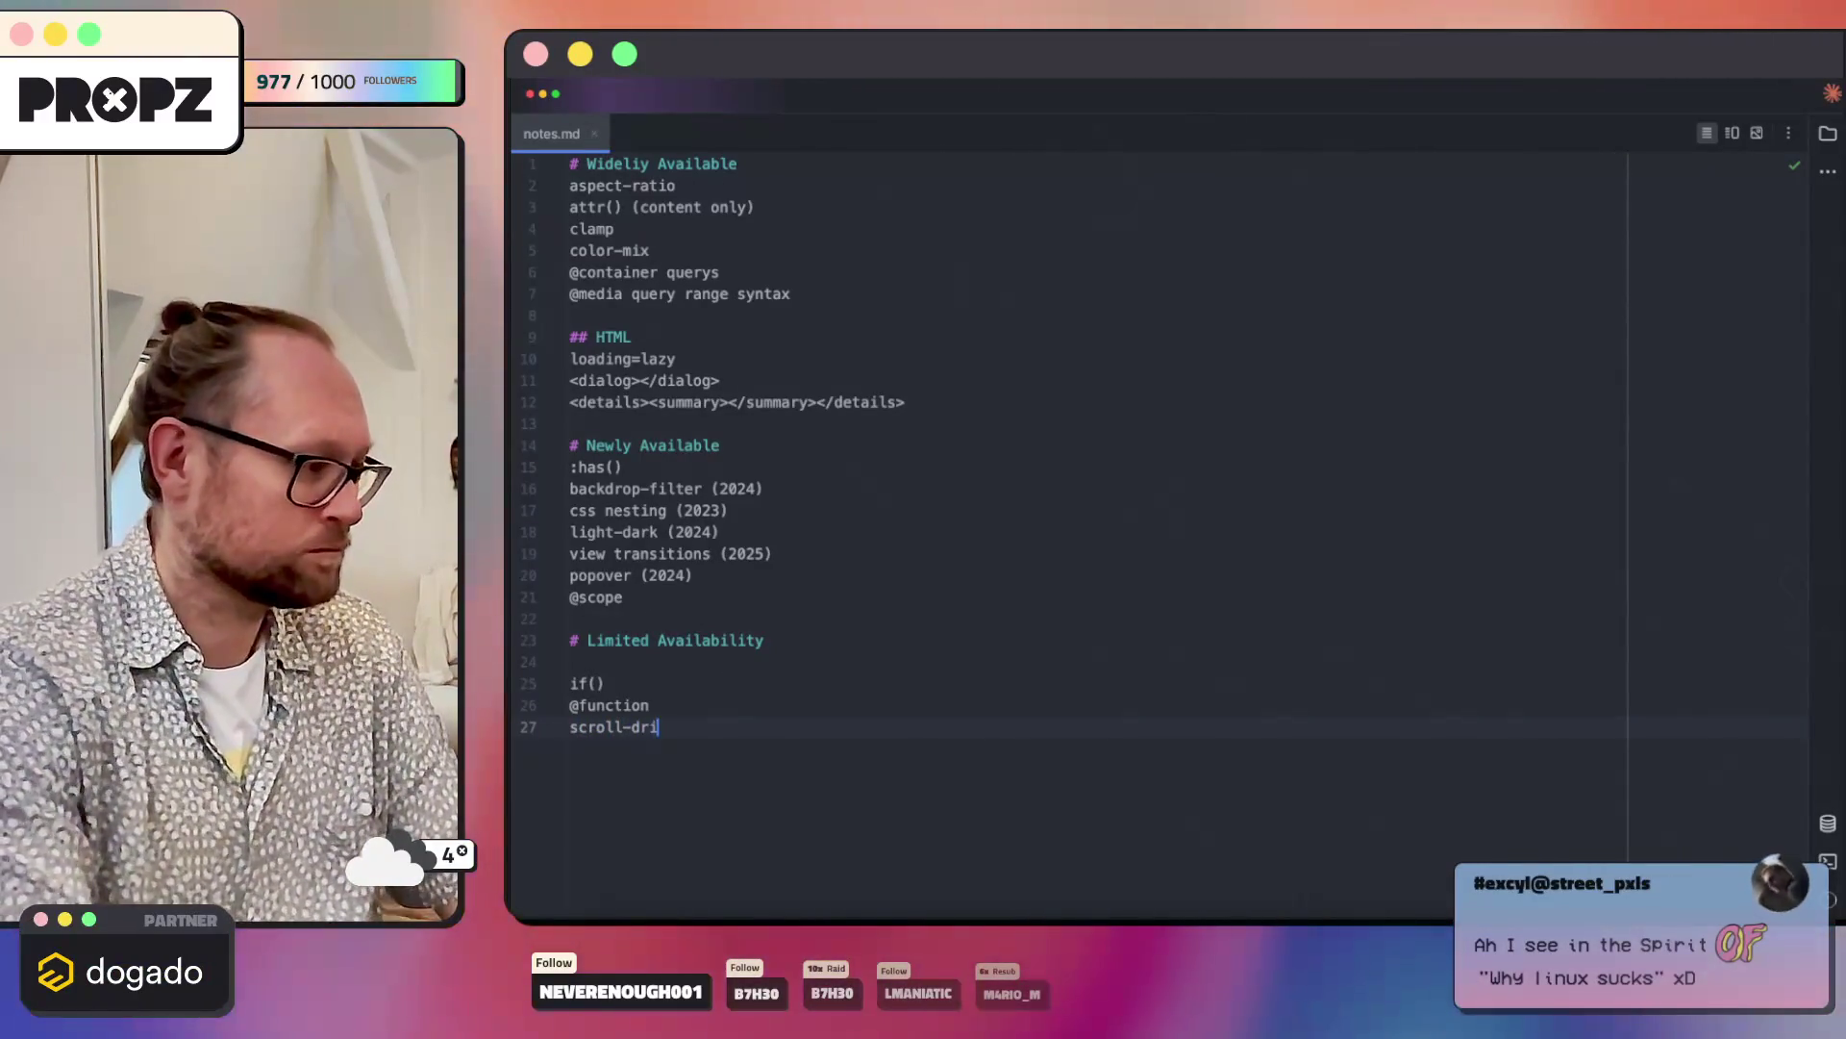
text(n animations)
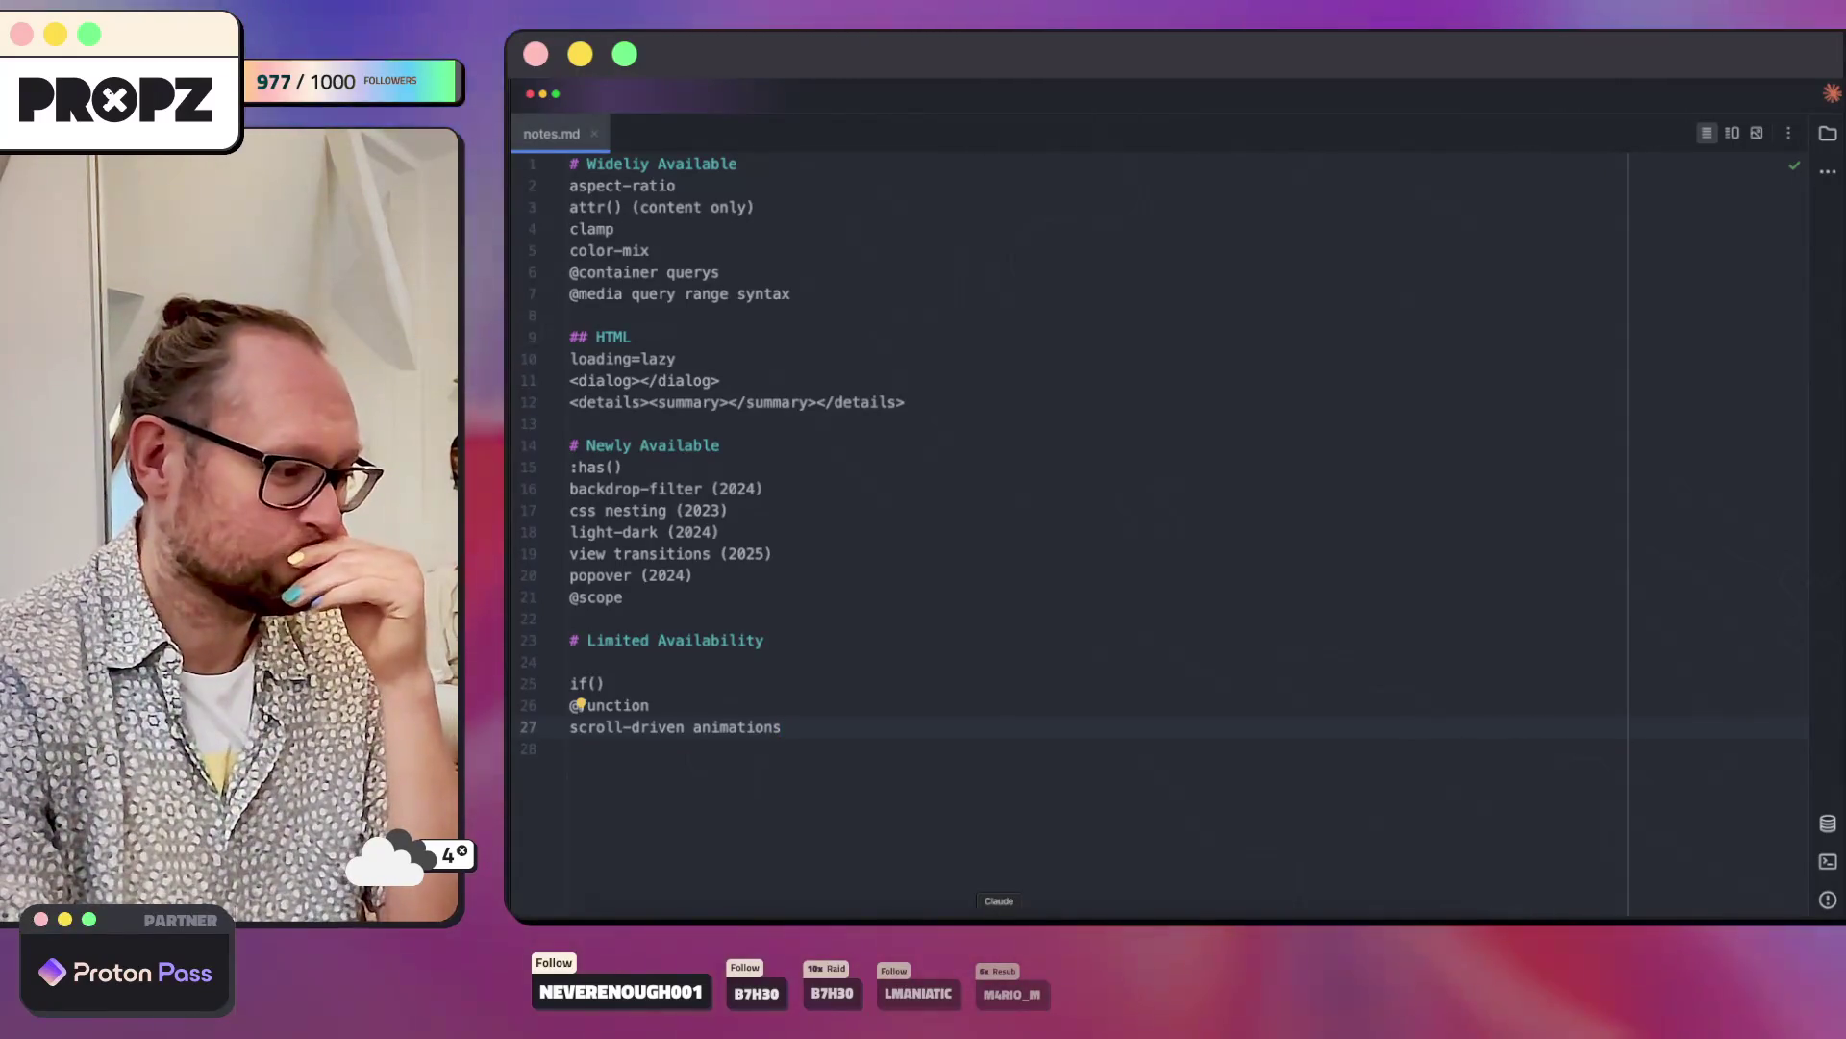
key(super+Tab)
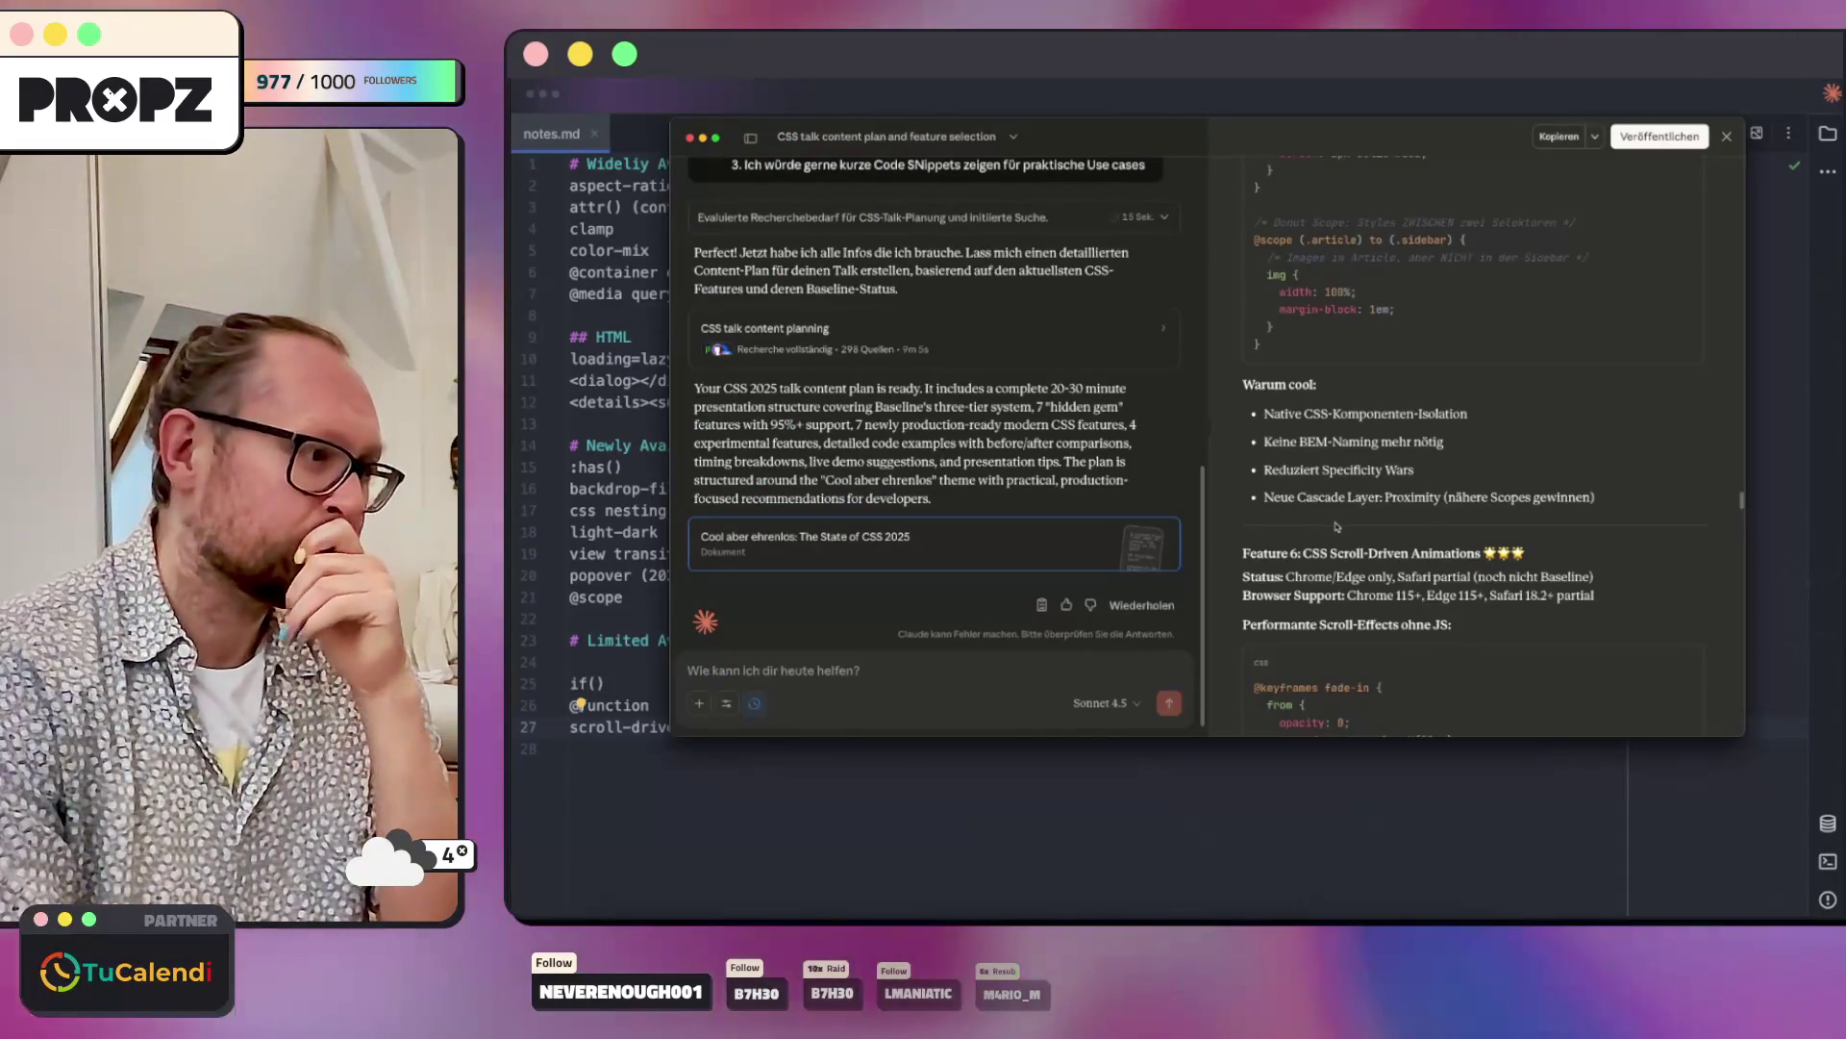
Check Feature 7's View Transitions status and move view transitions (2025) under Limited Availability.
scroll(1337, 527, down, 5)
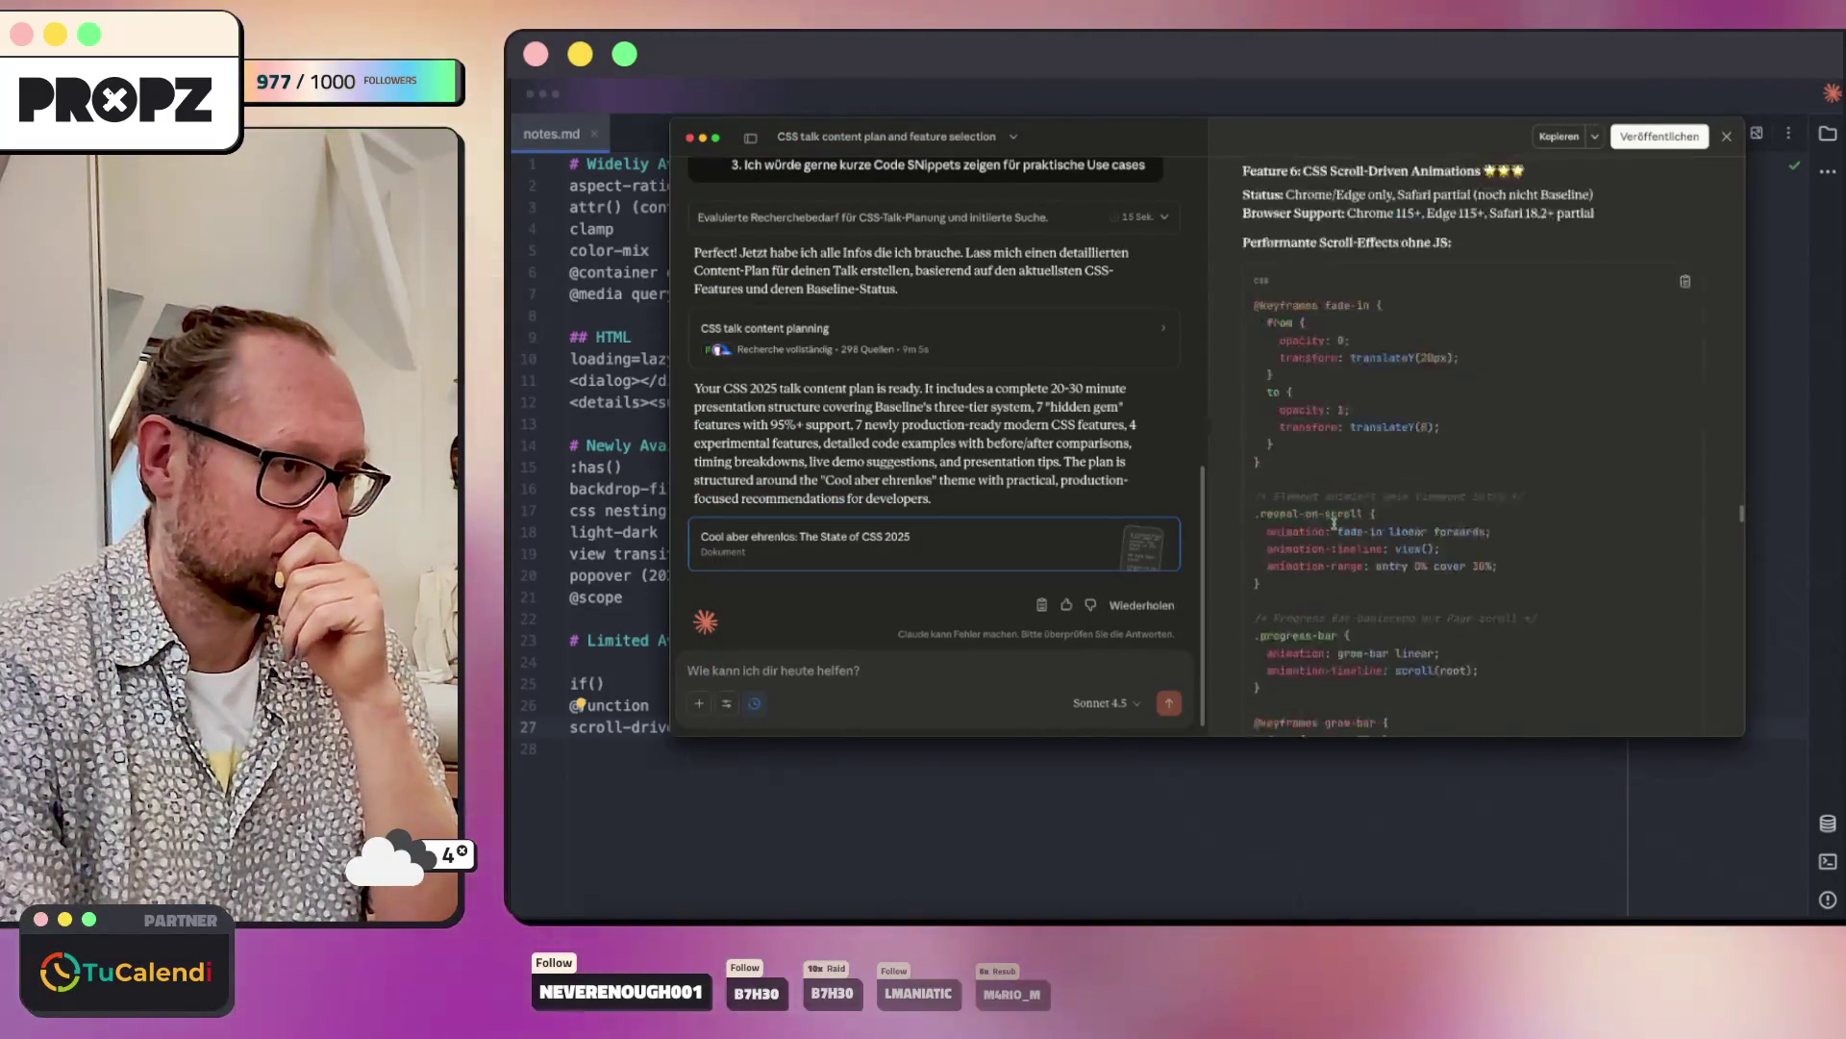
scroll(1334, 522, down, 8)
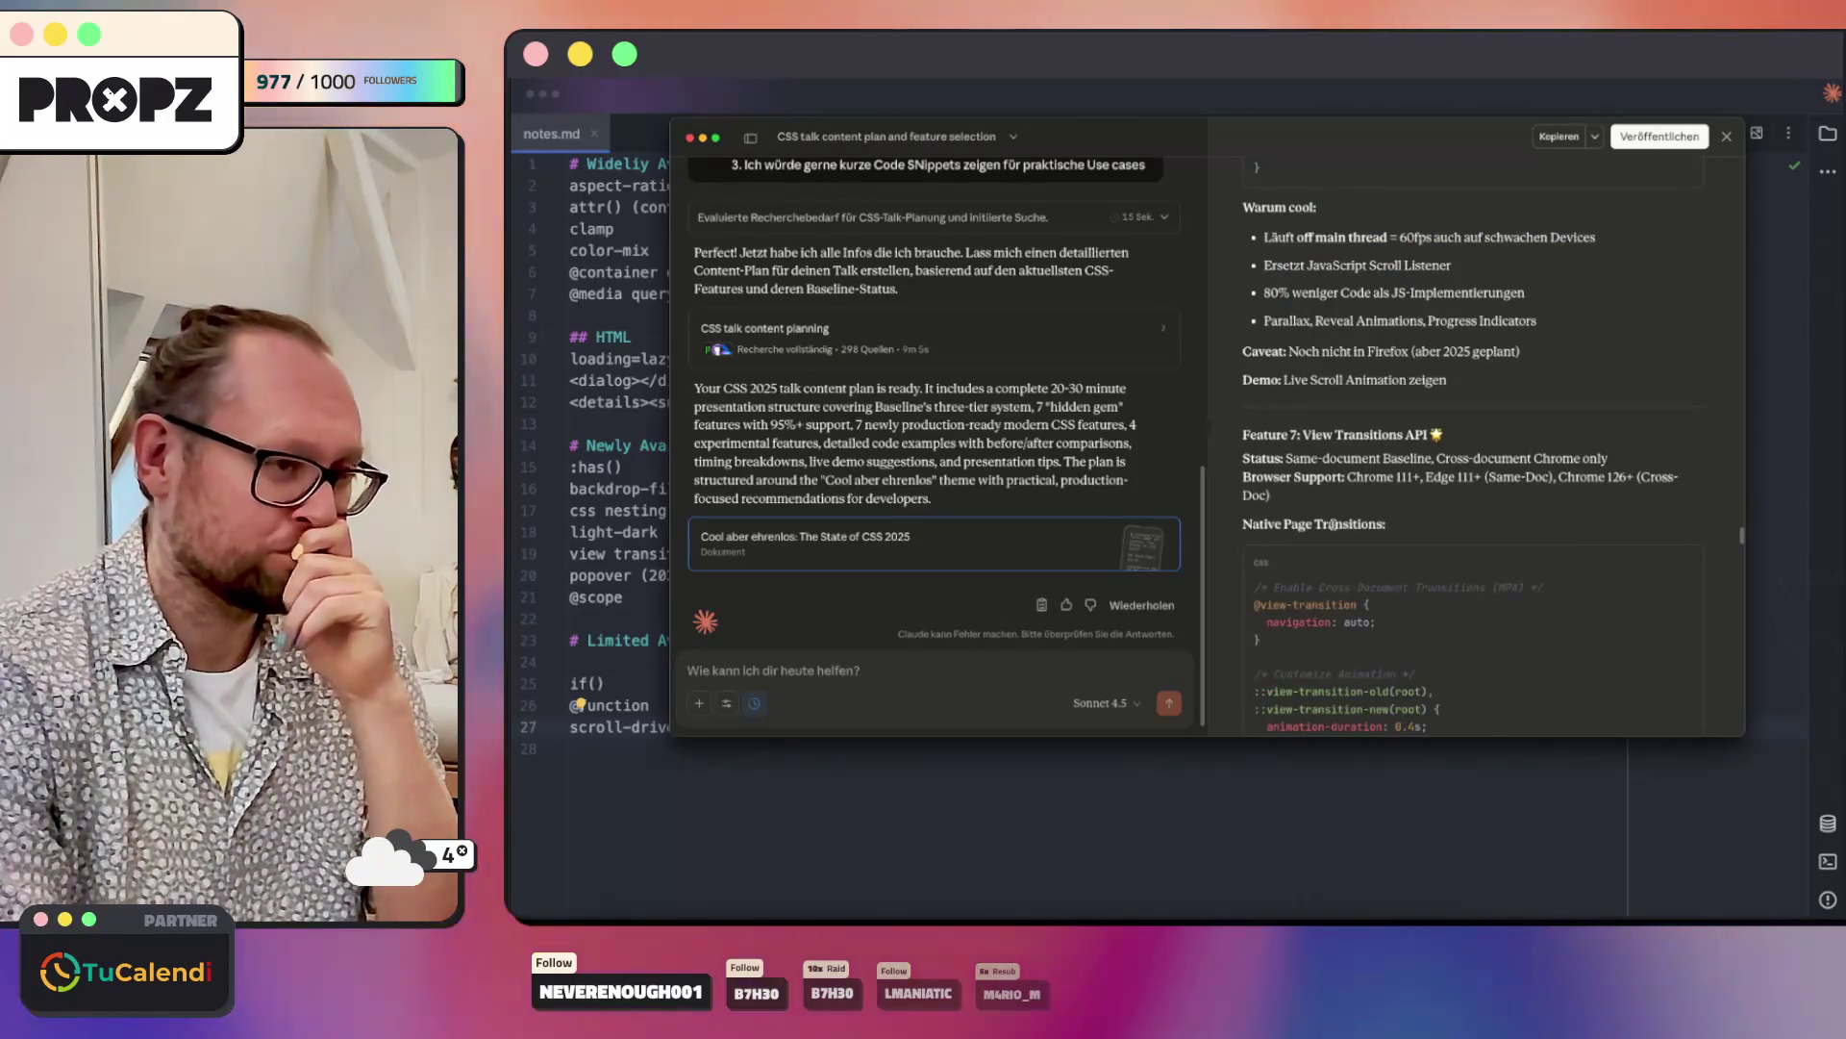
scroll(1333, 524, down, 3)
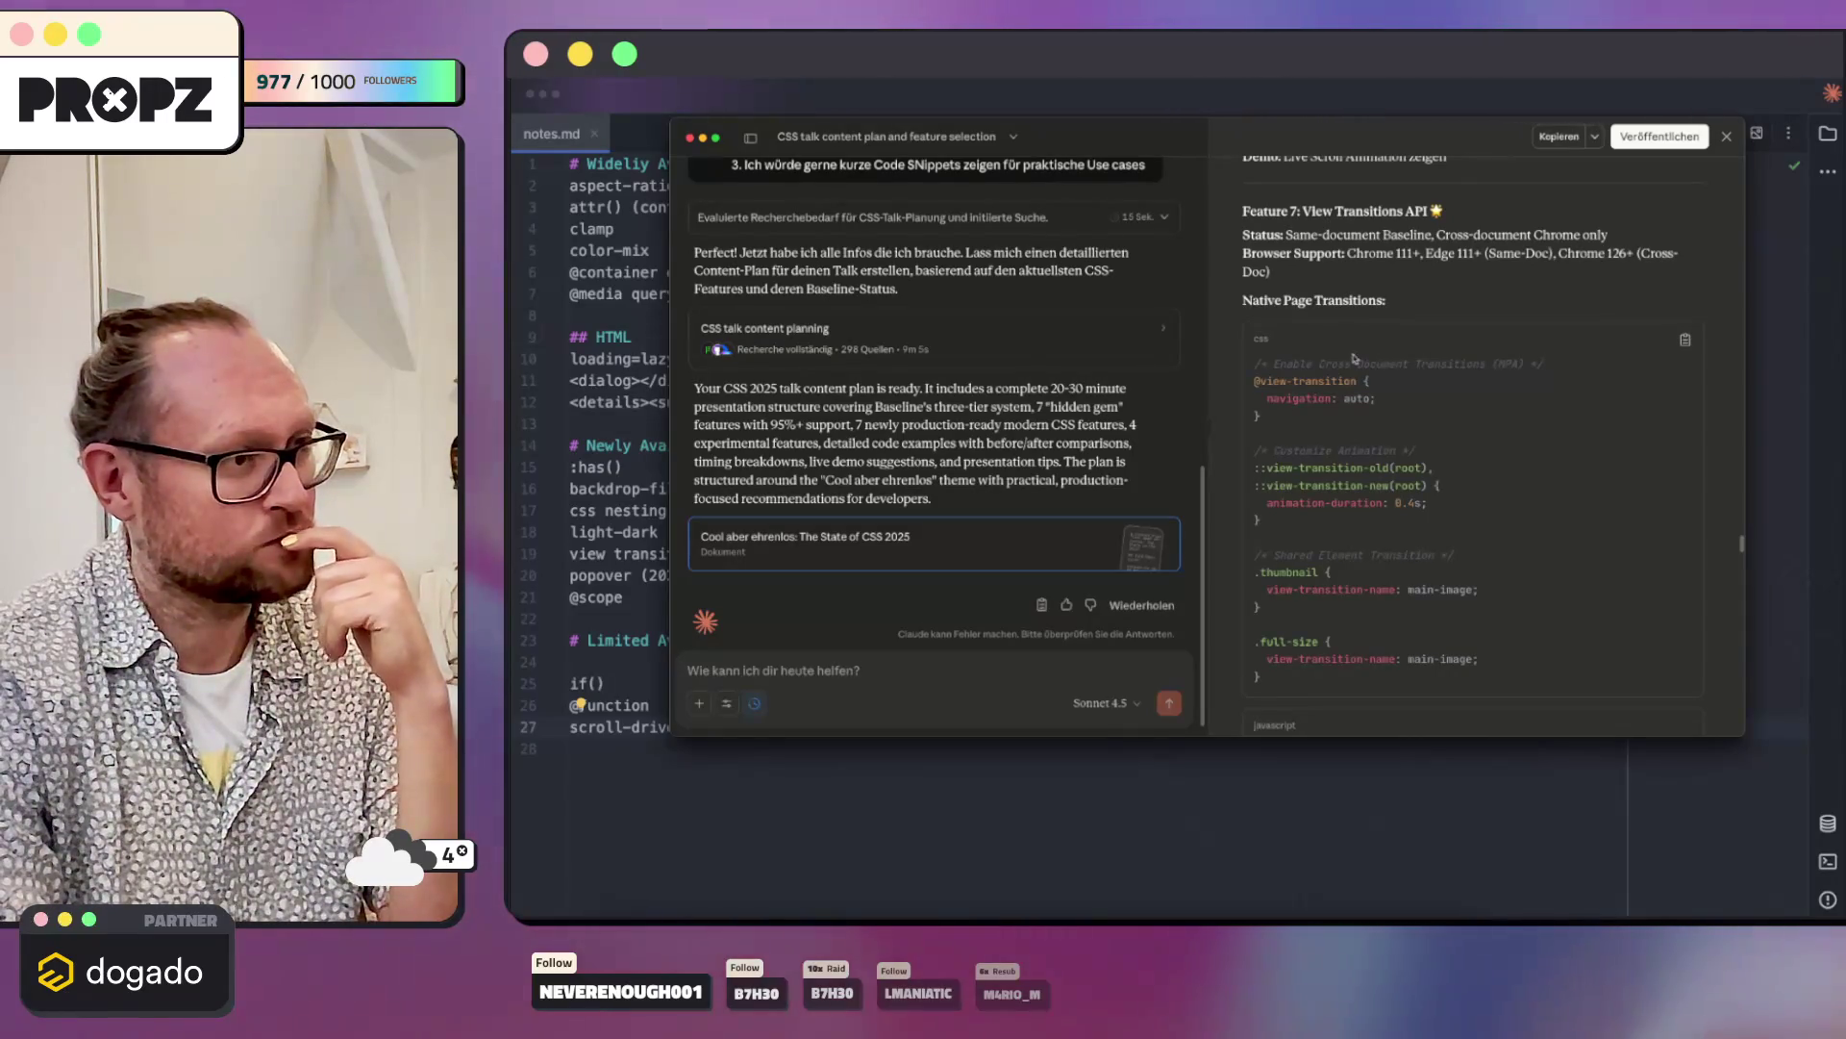
click(629, 570)
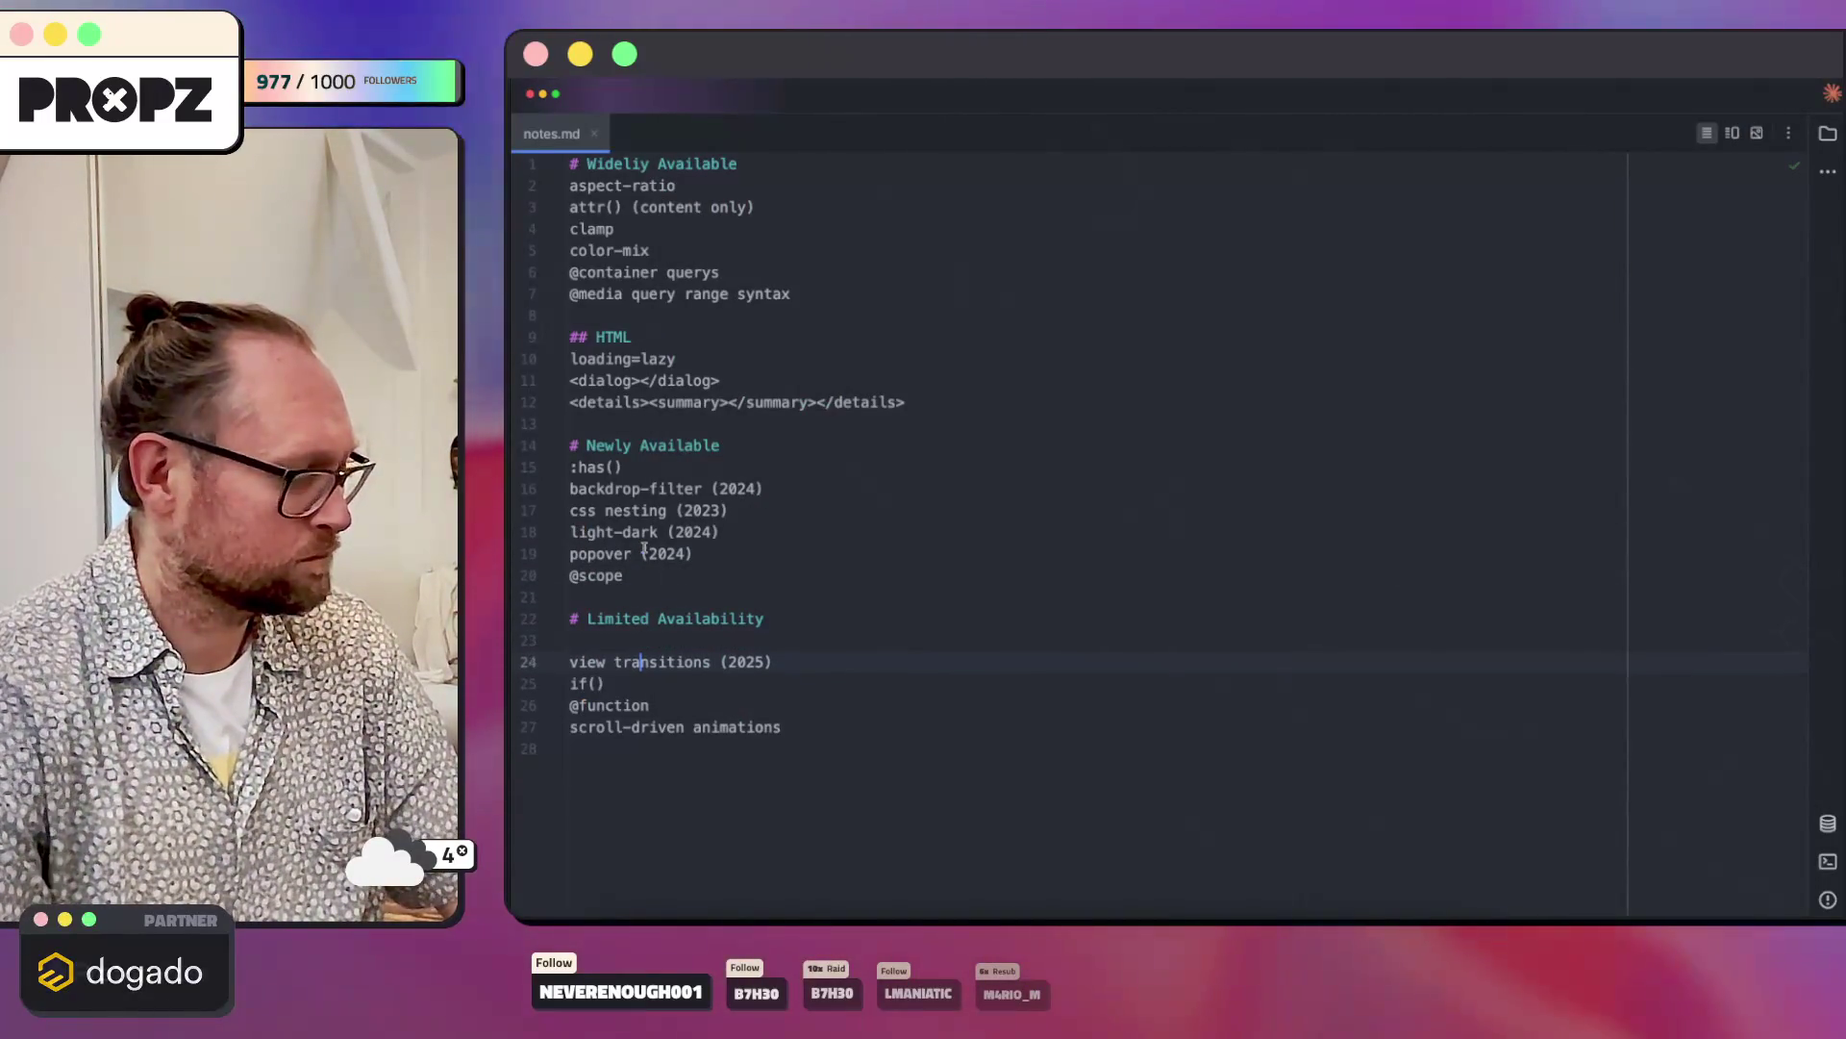
key(super+Tab)
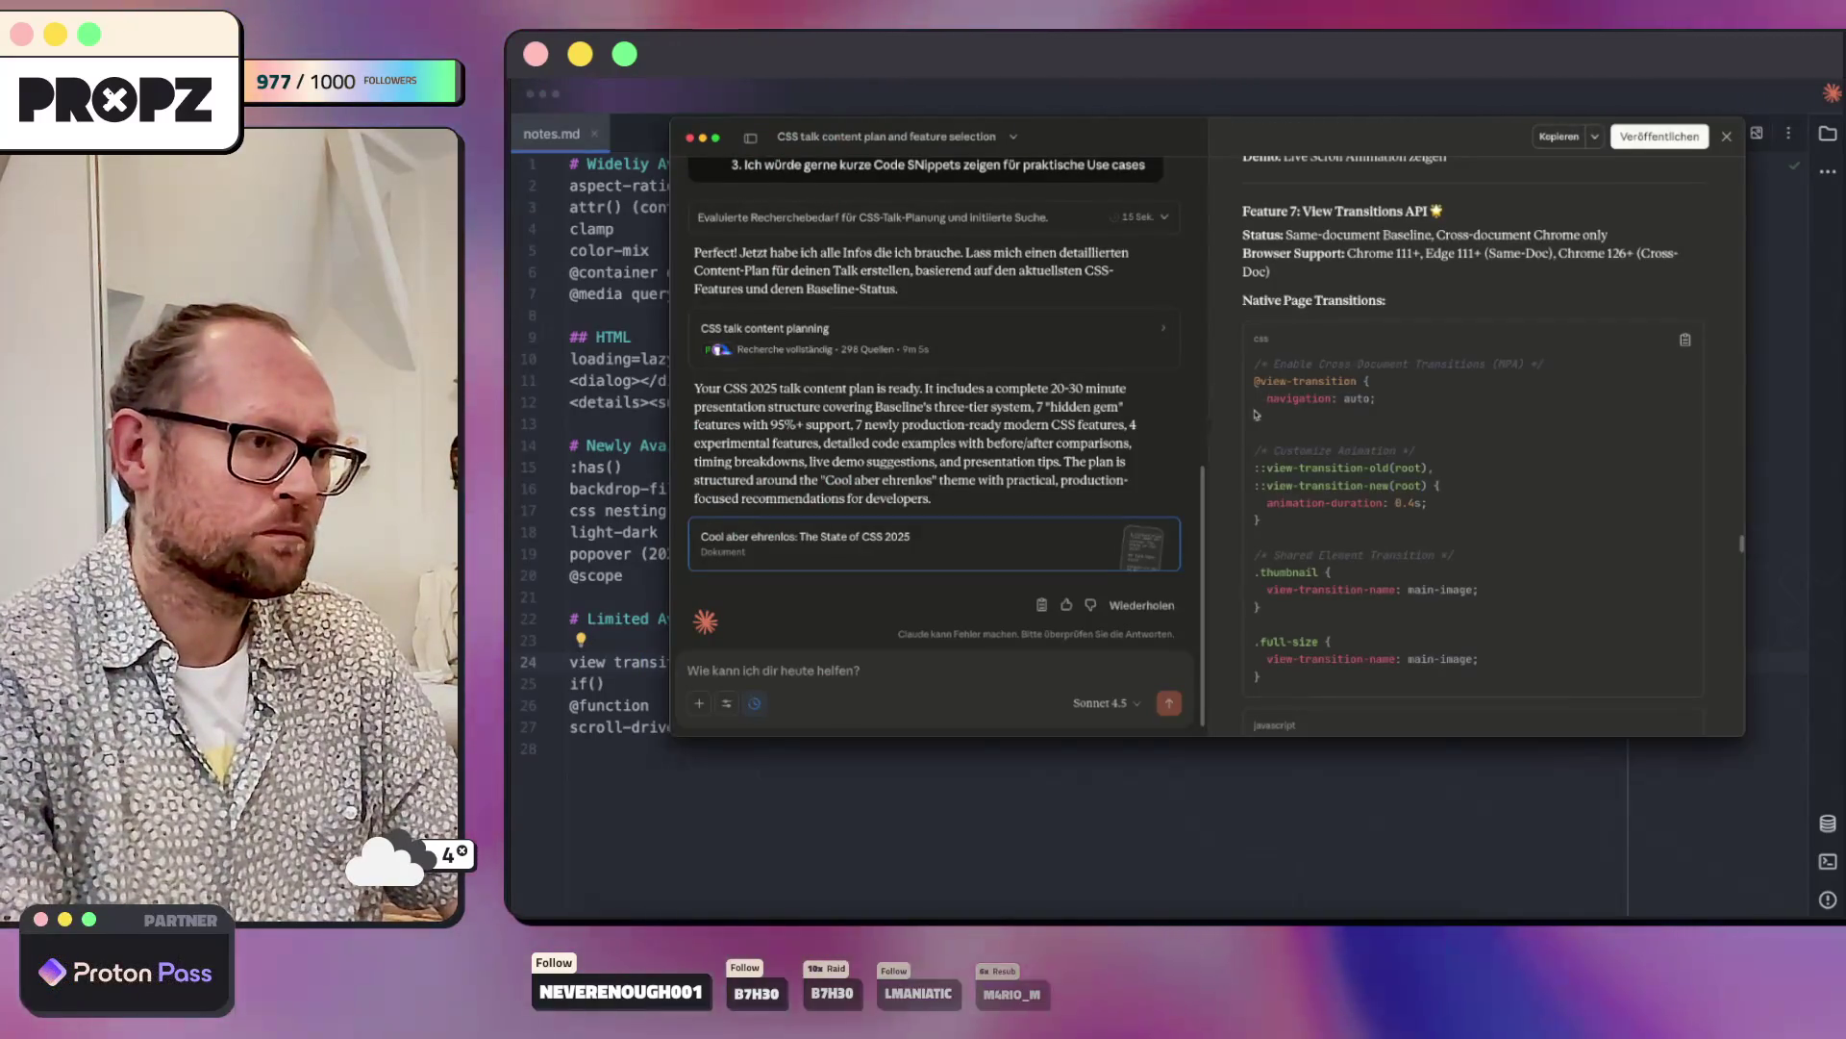
click(648, 914)
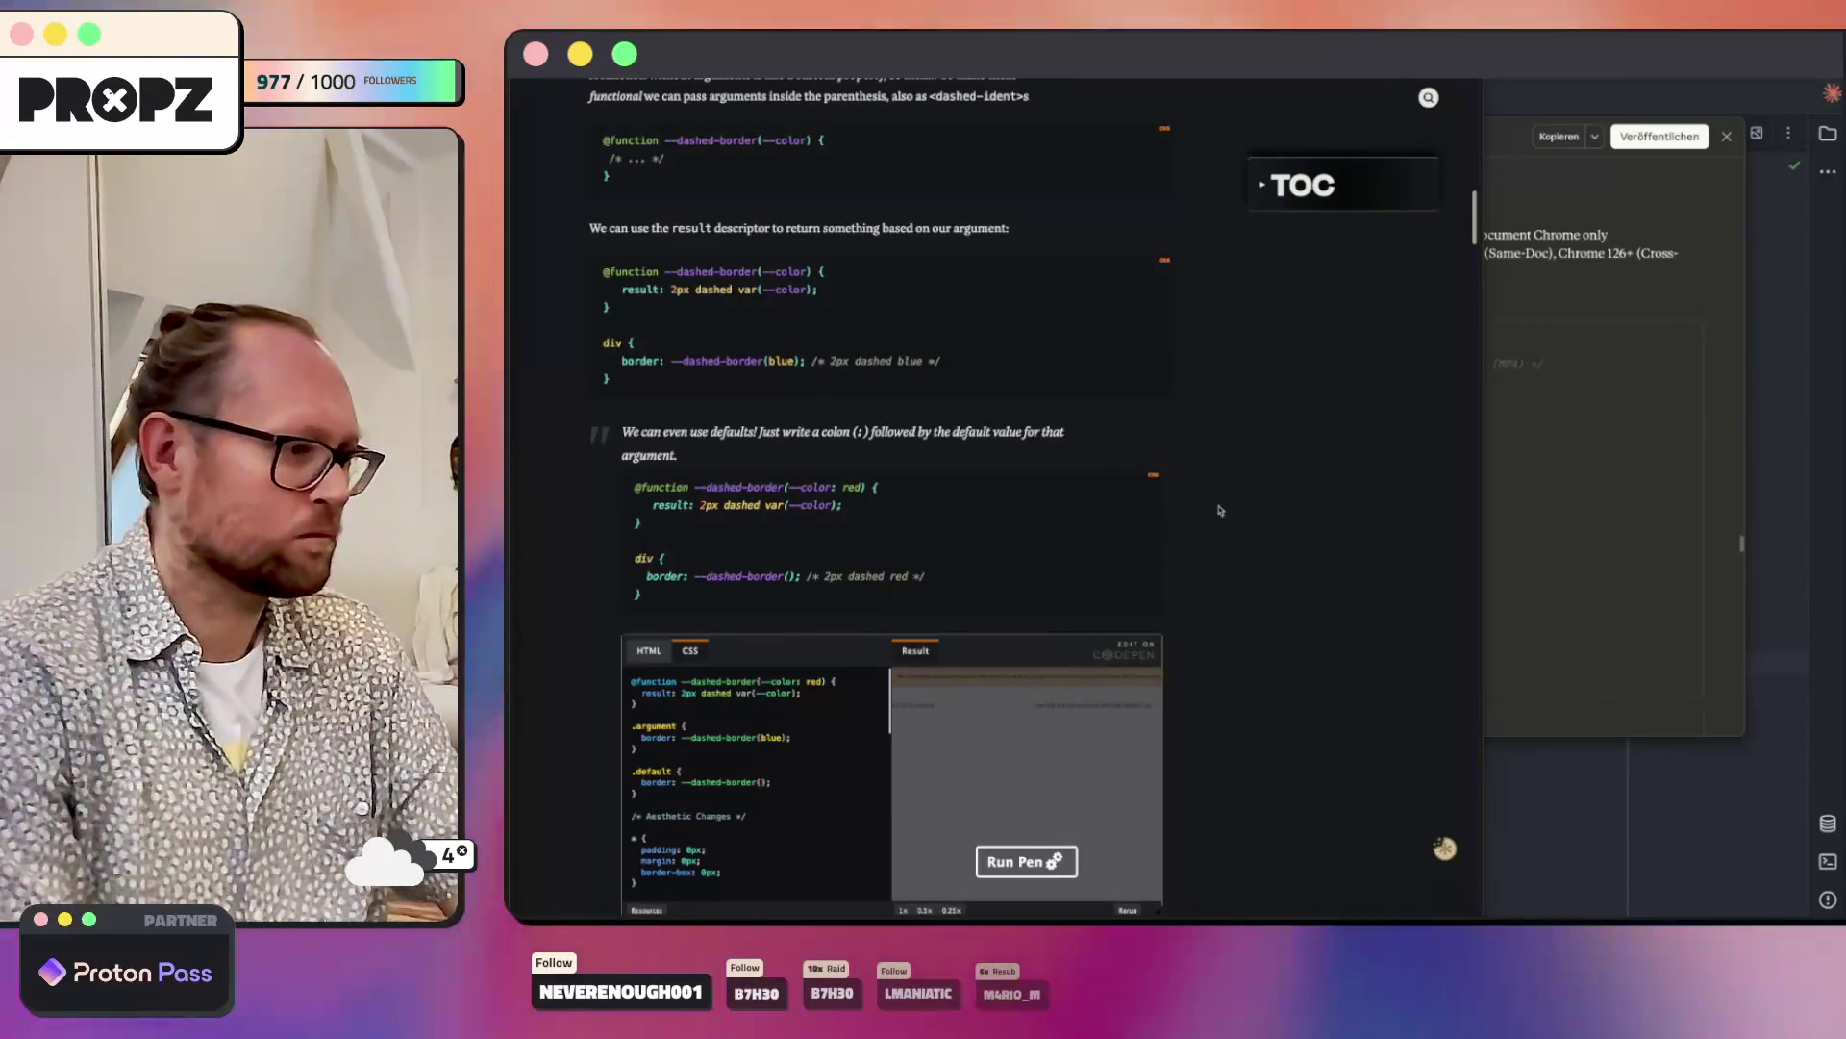
key(ctrl+t)
Search 'view transition' on caniuse and compare the single- and cross-document support tables.
text(caniuse.com/)
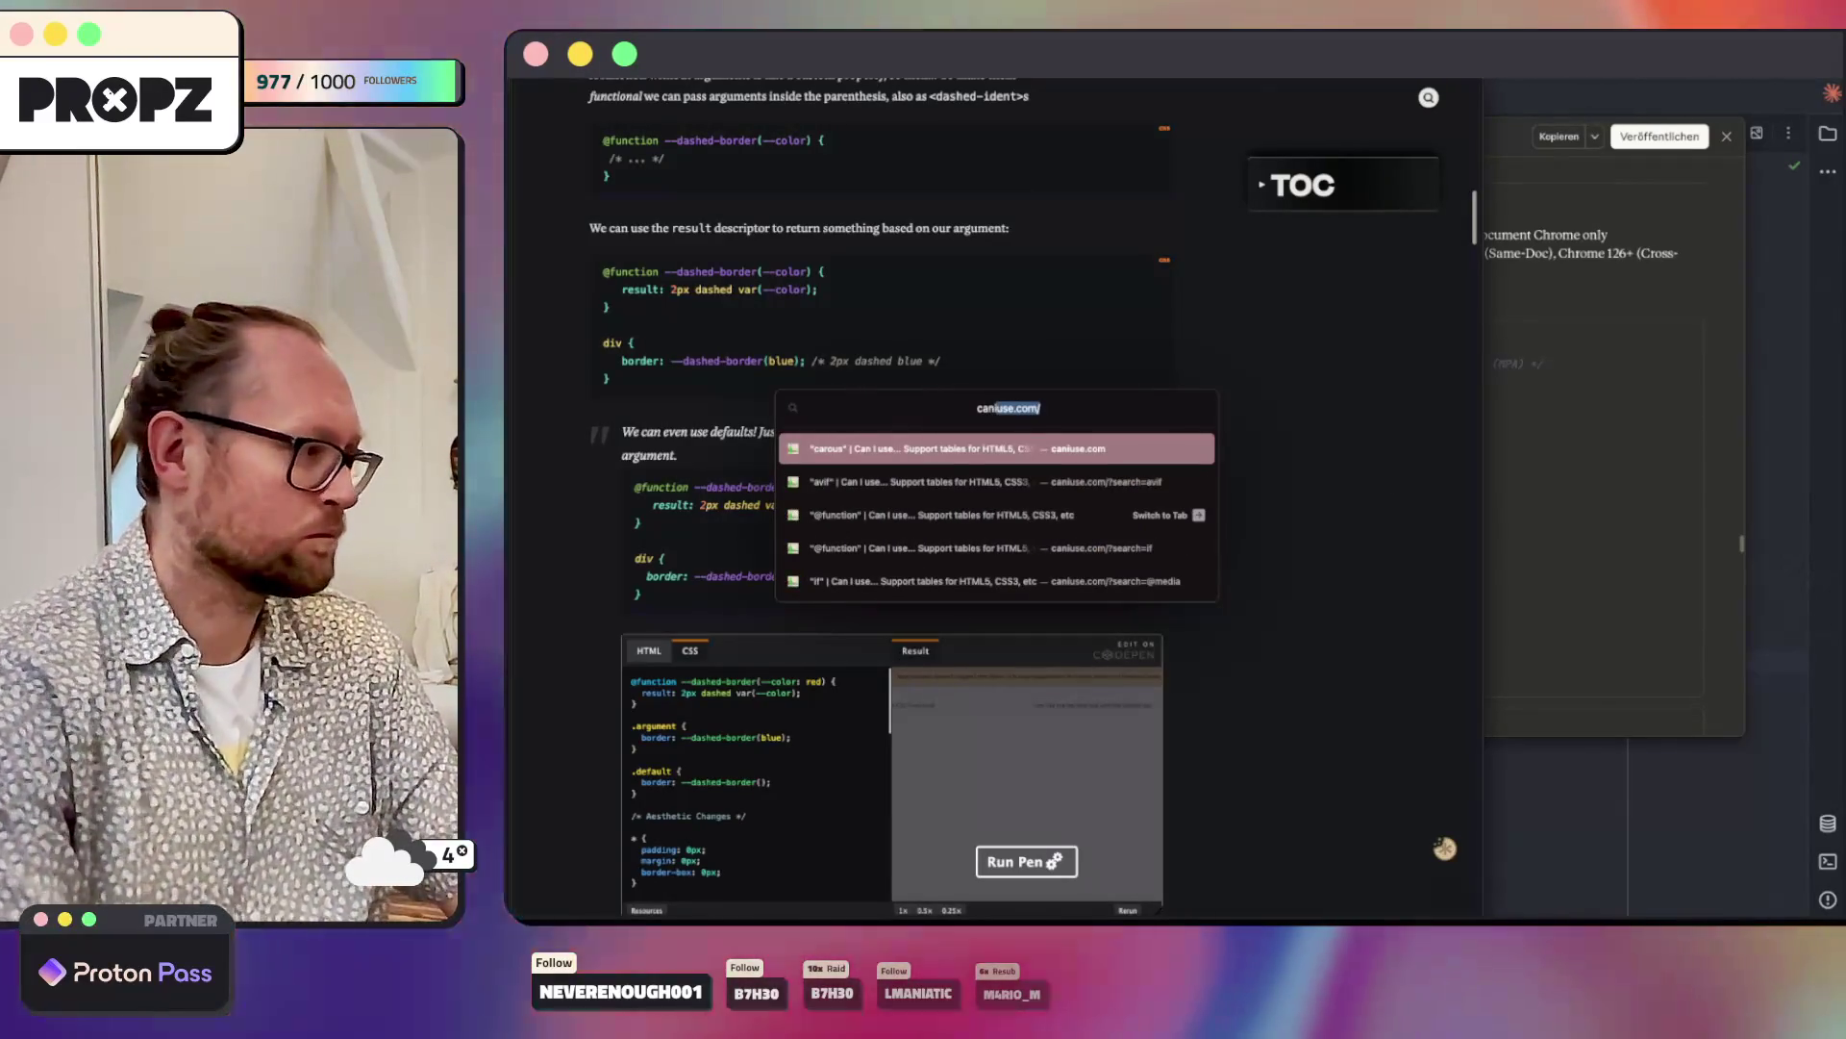
key(Return)
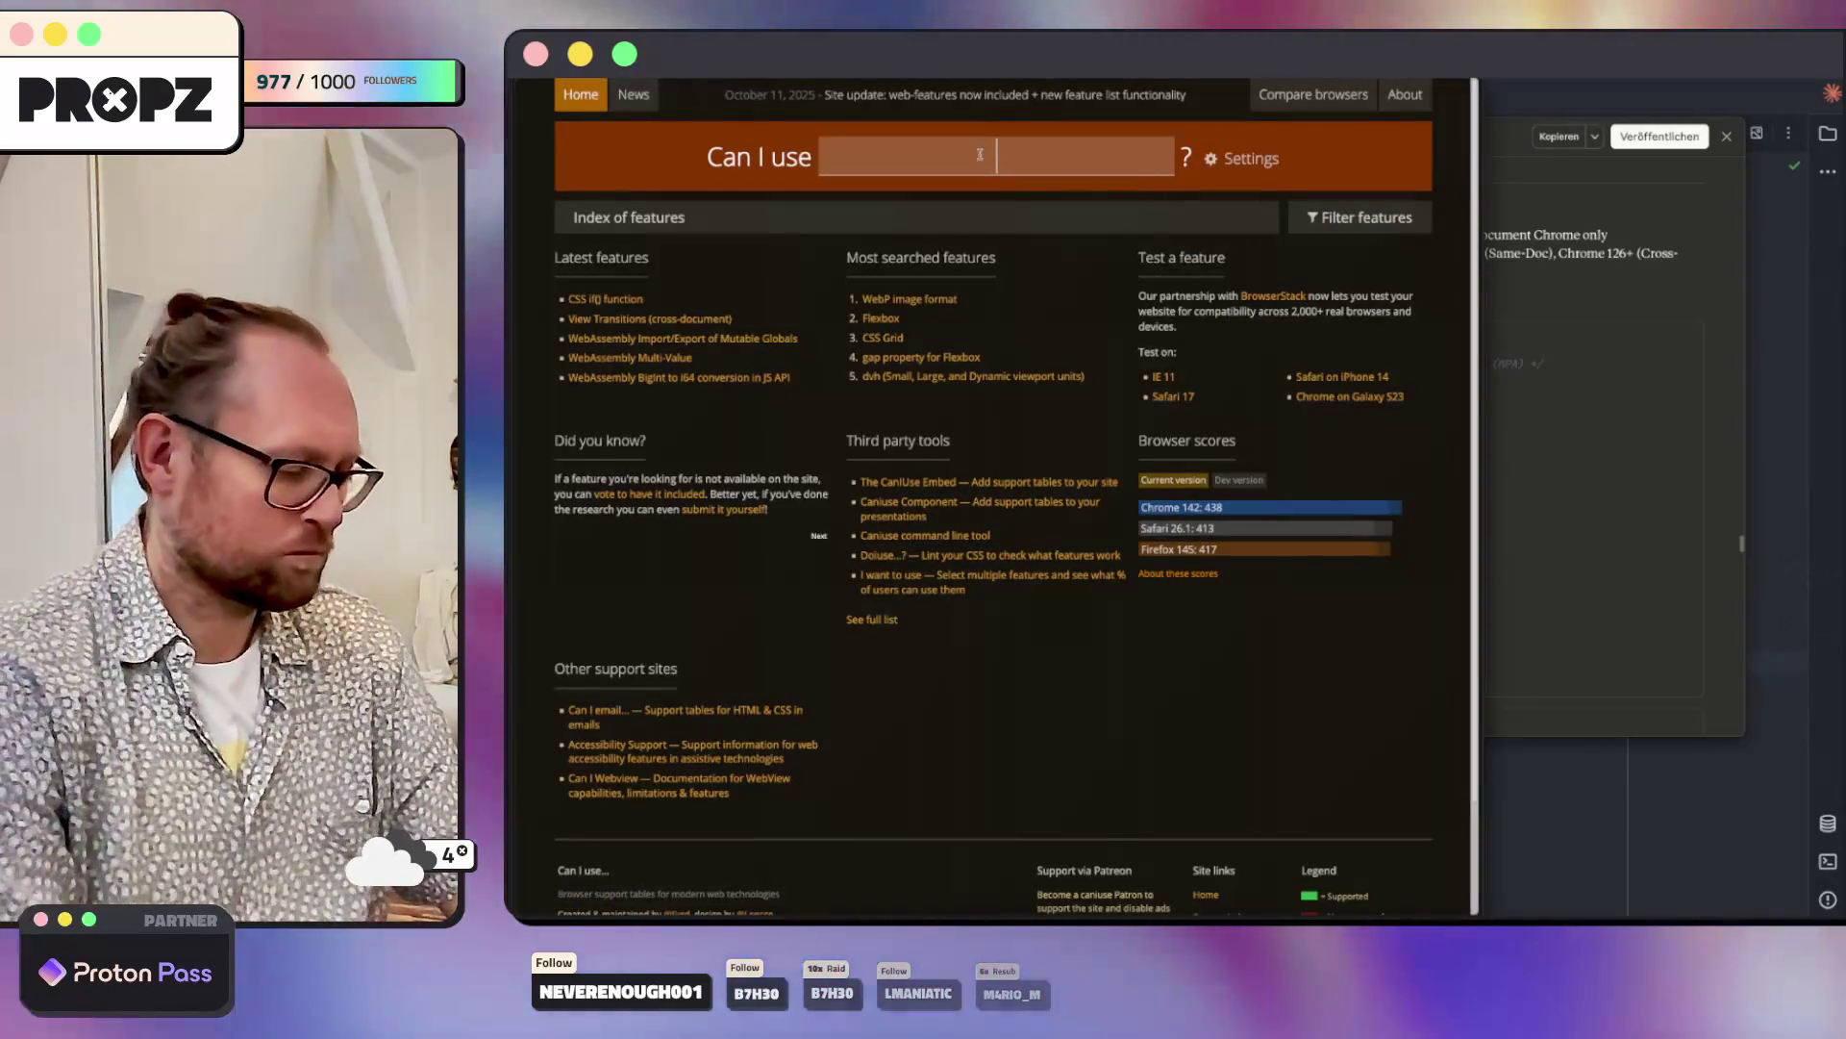
text(view t)
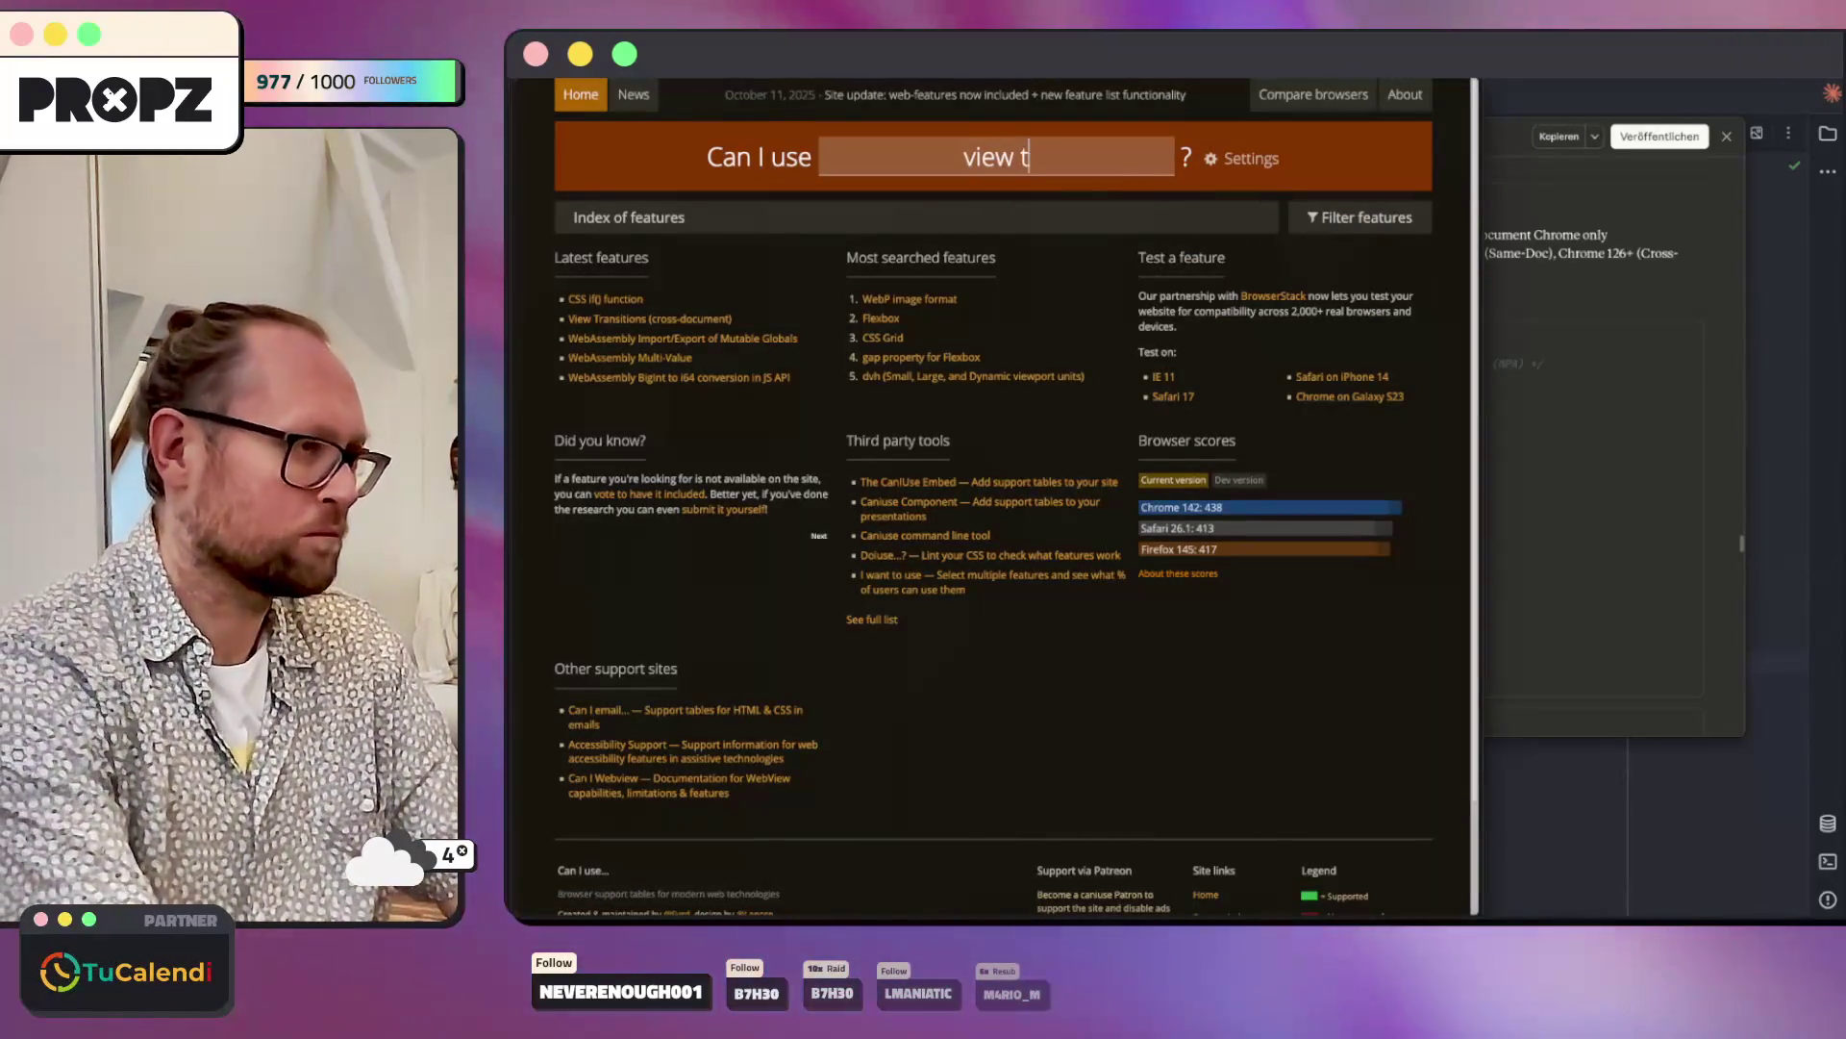
text(ransition)
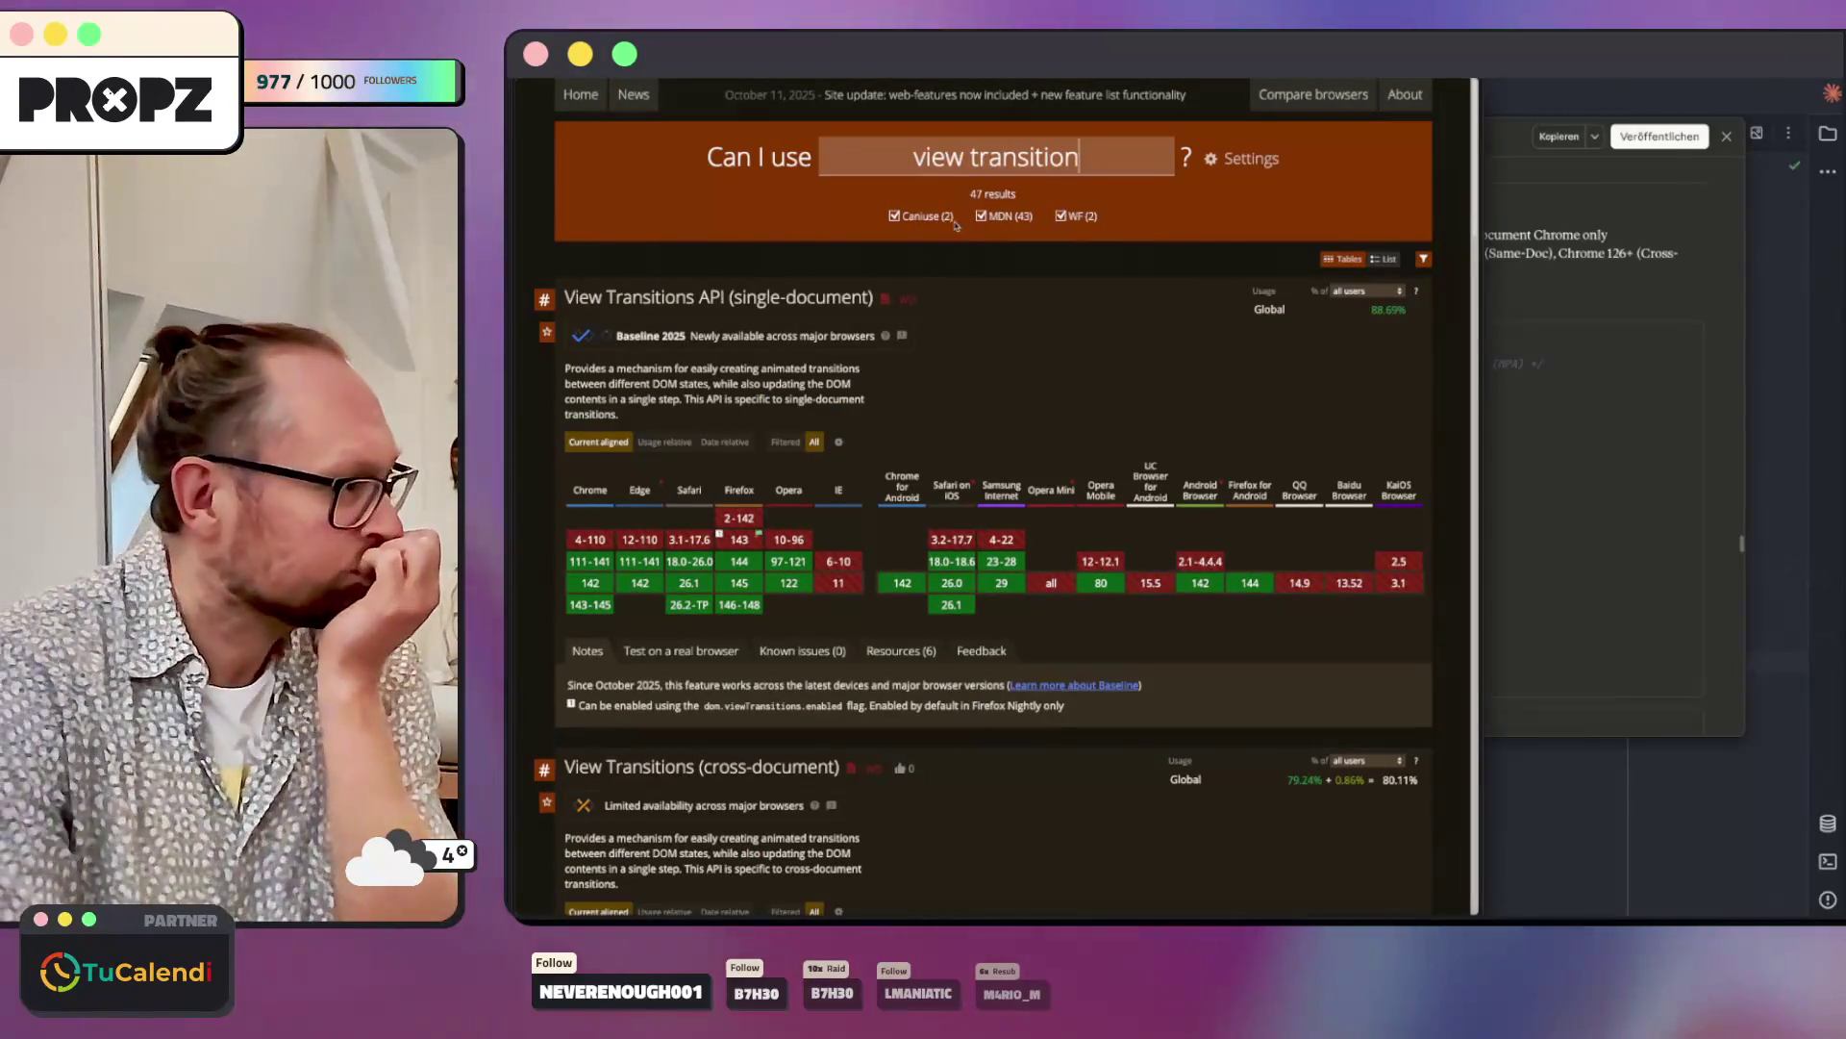
scroll(639, 395, down, 3)
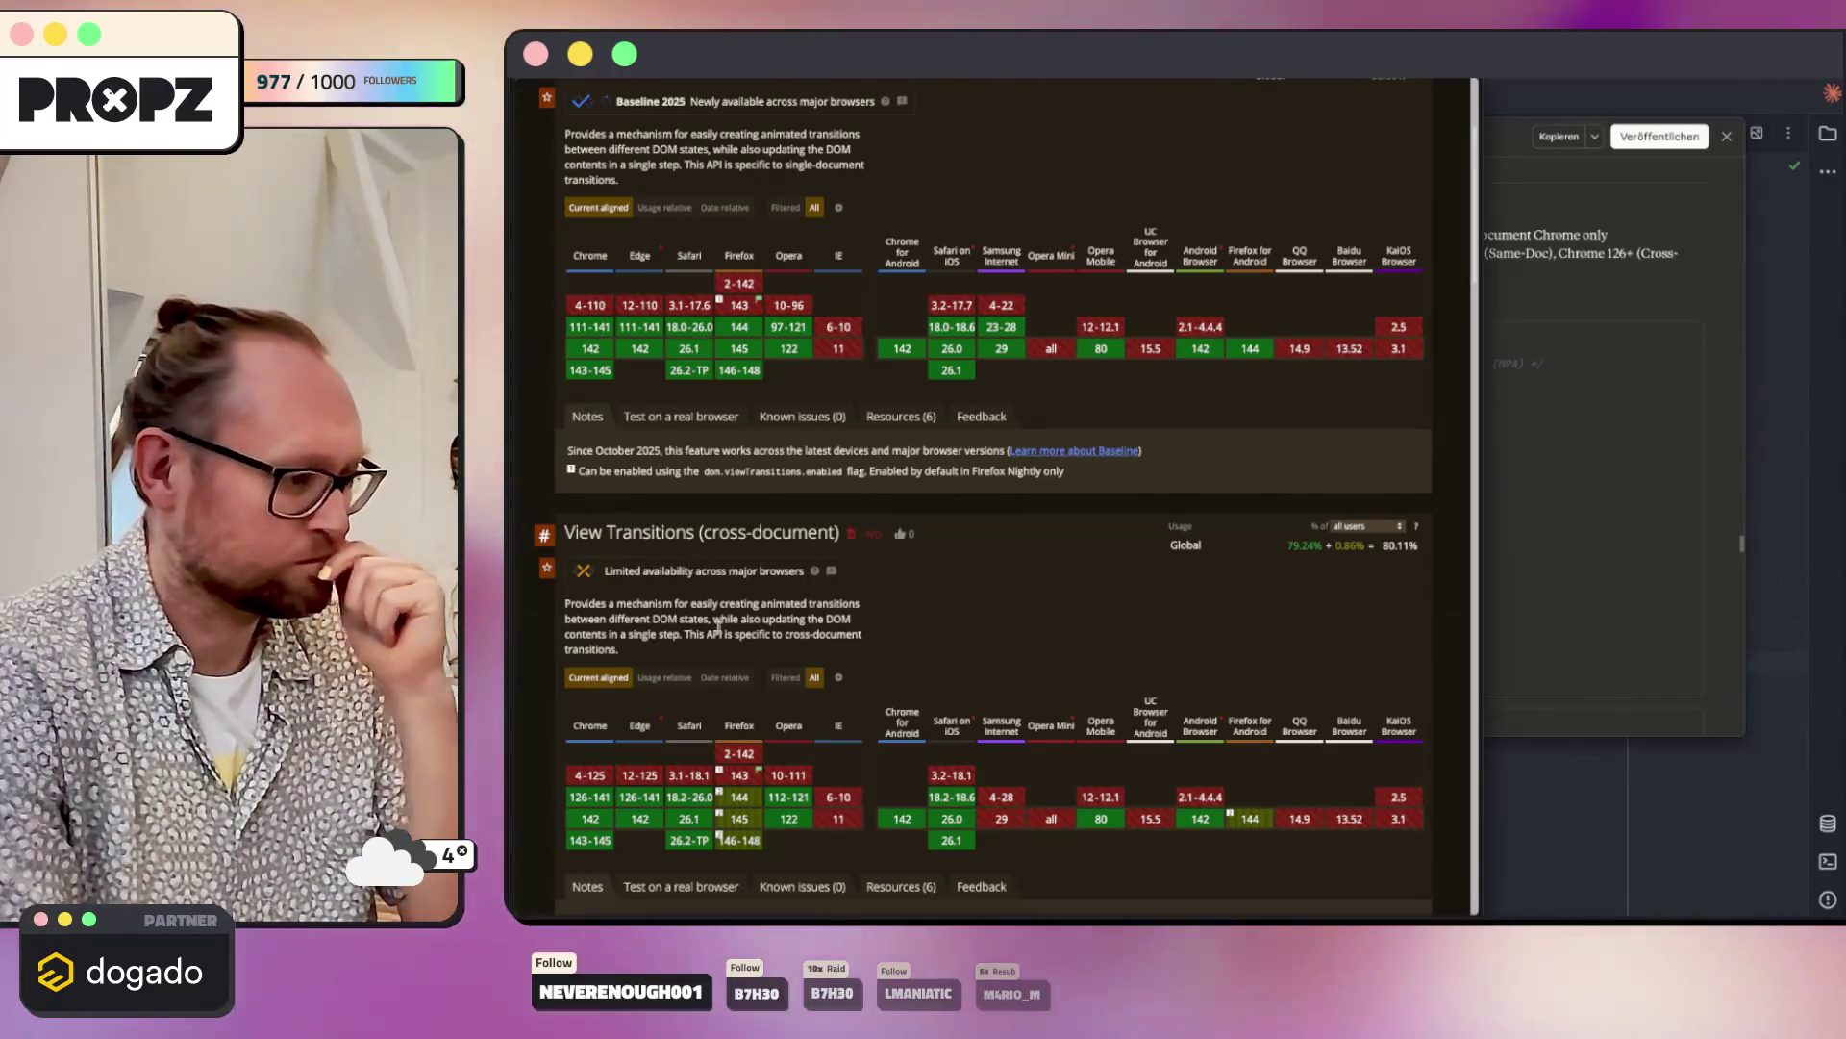
scroll(719, 627, down, 1)
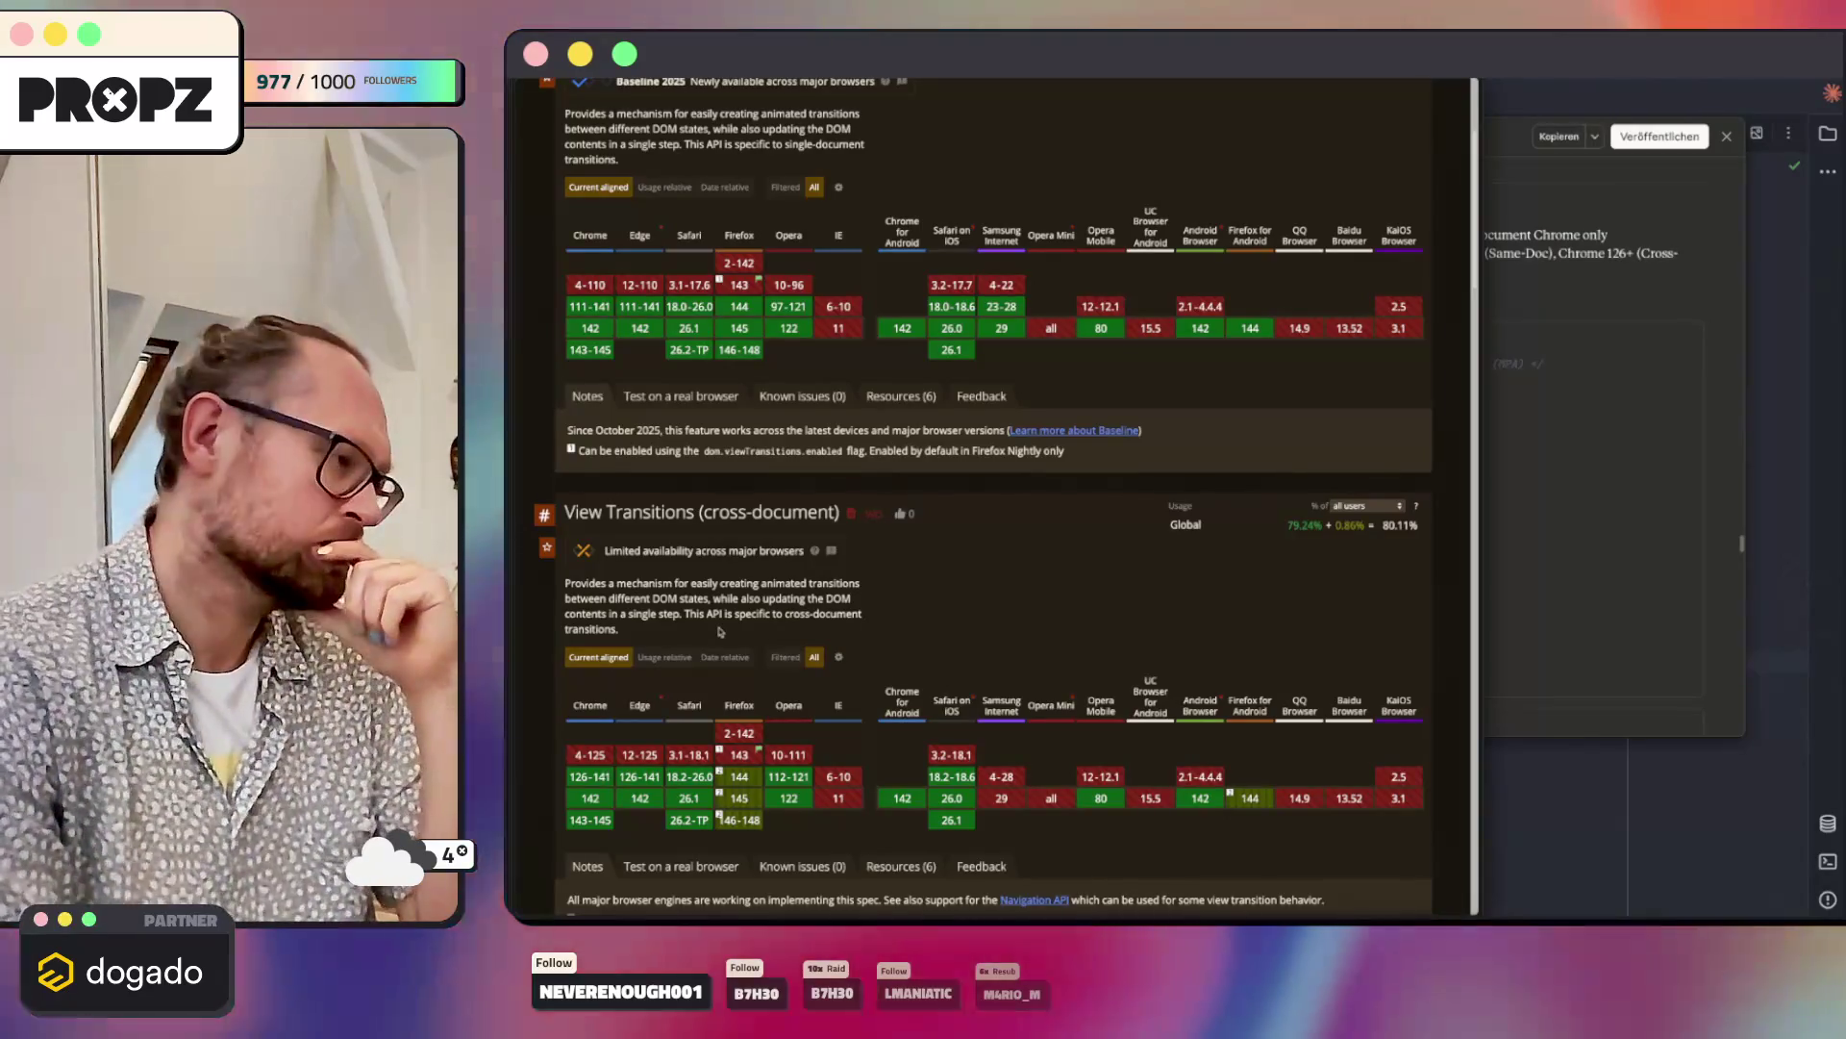
scroll(719, 631, up, 5)
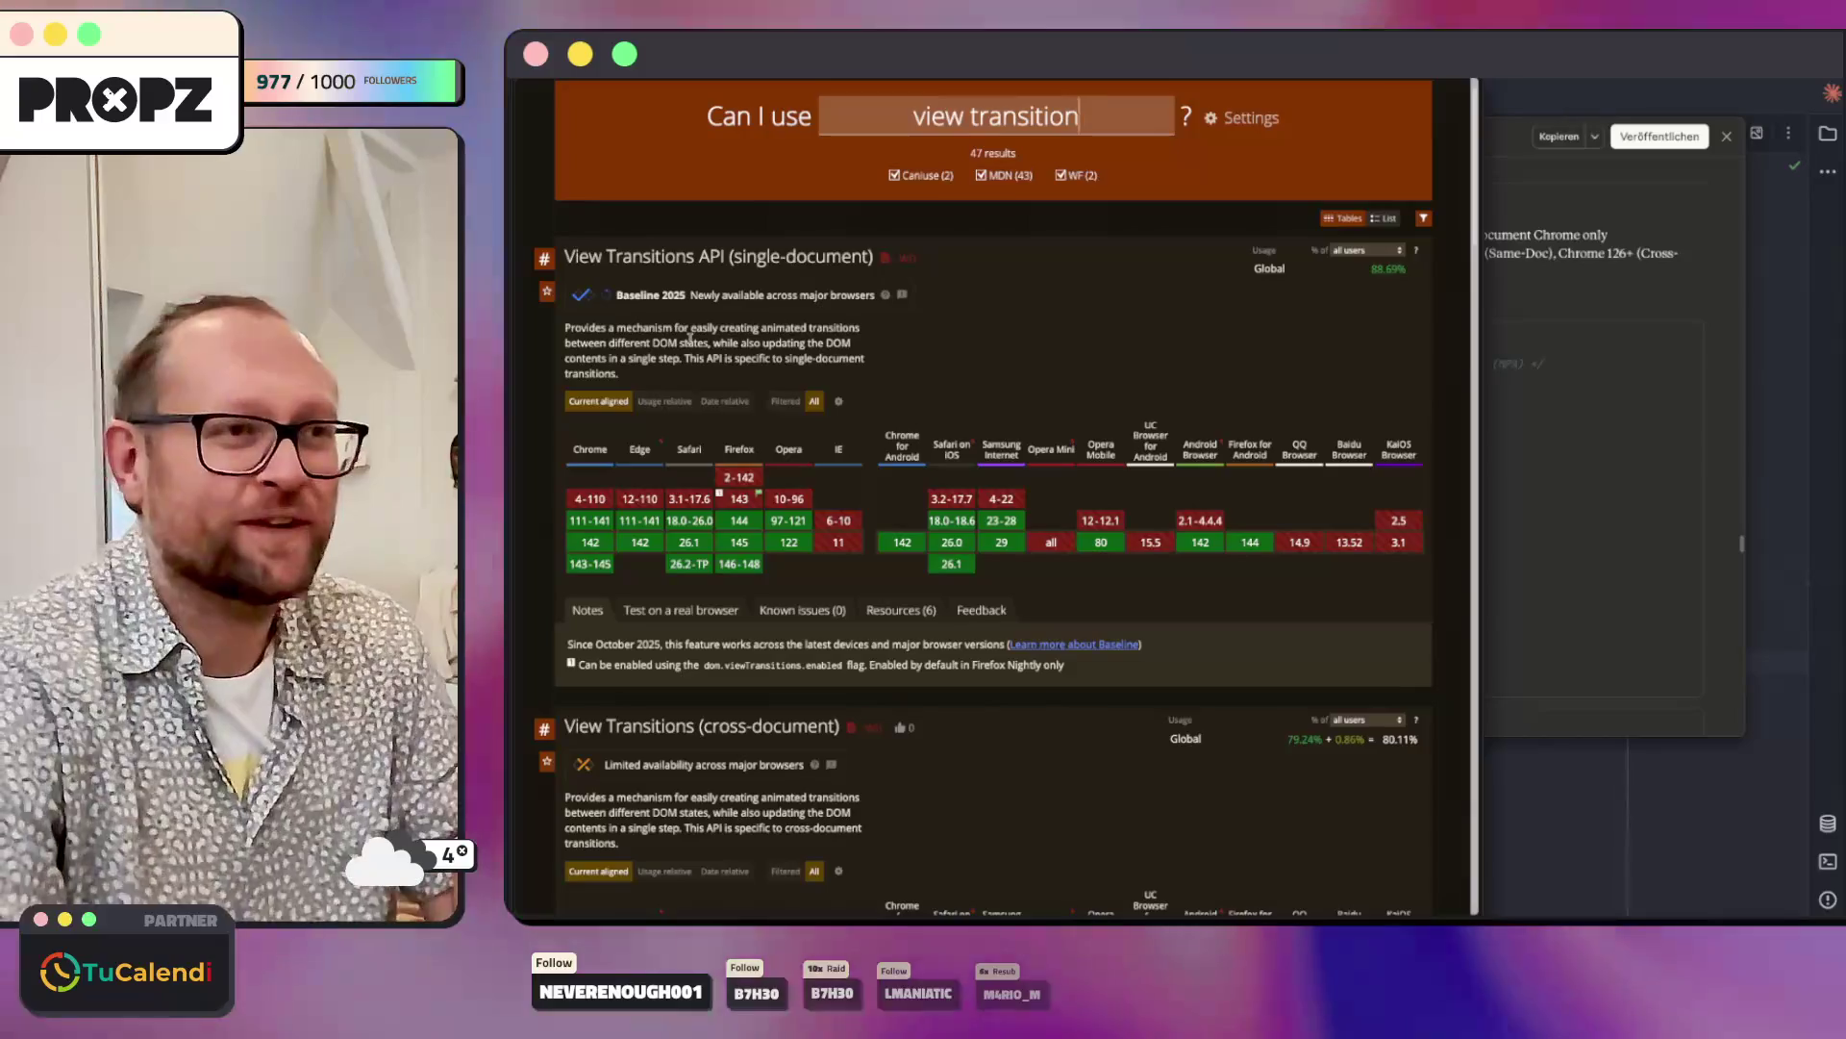
click(1545, 823)
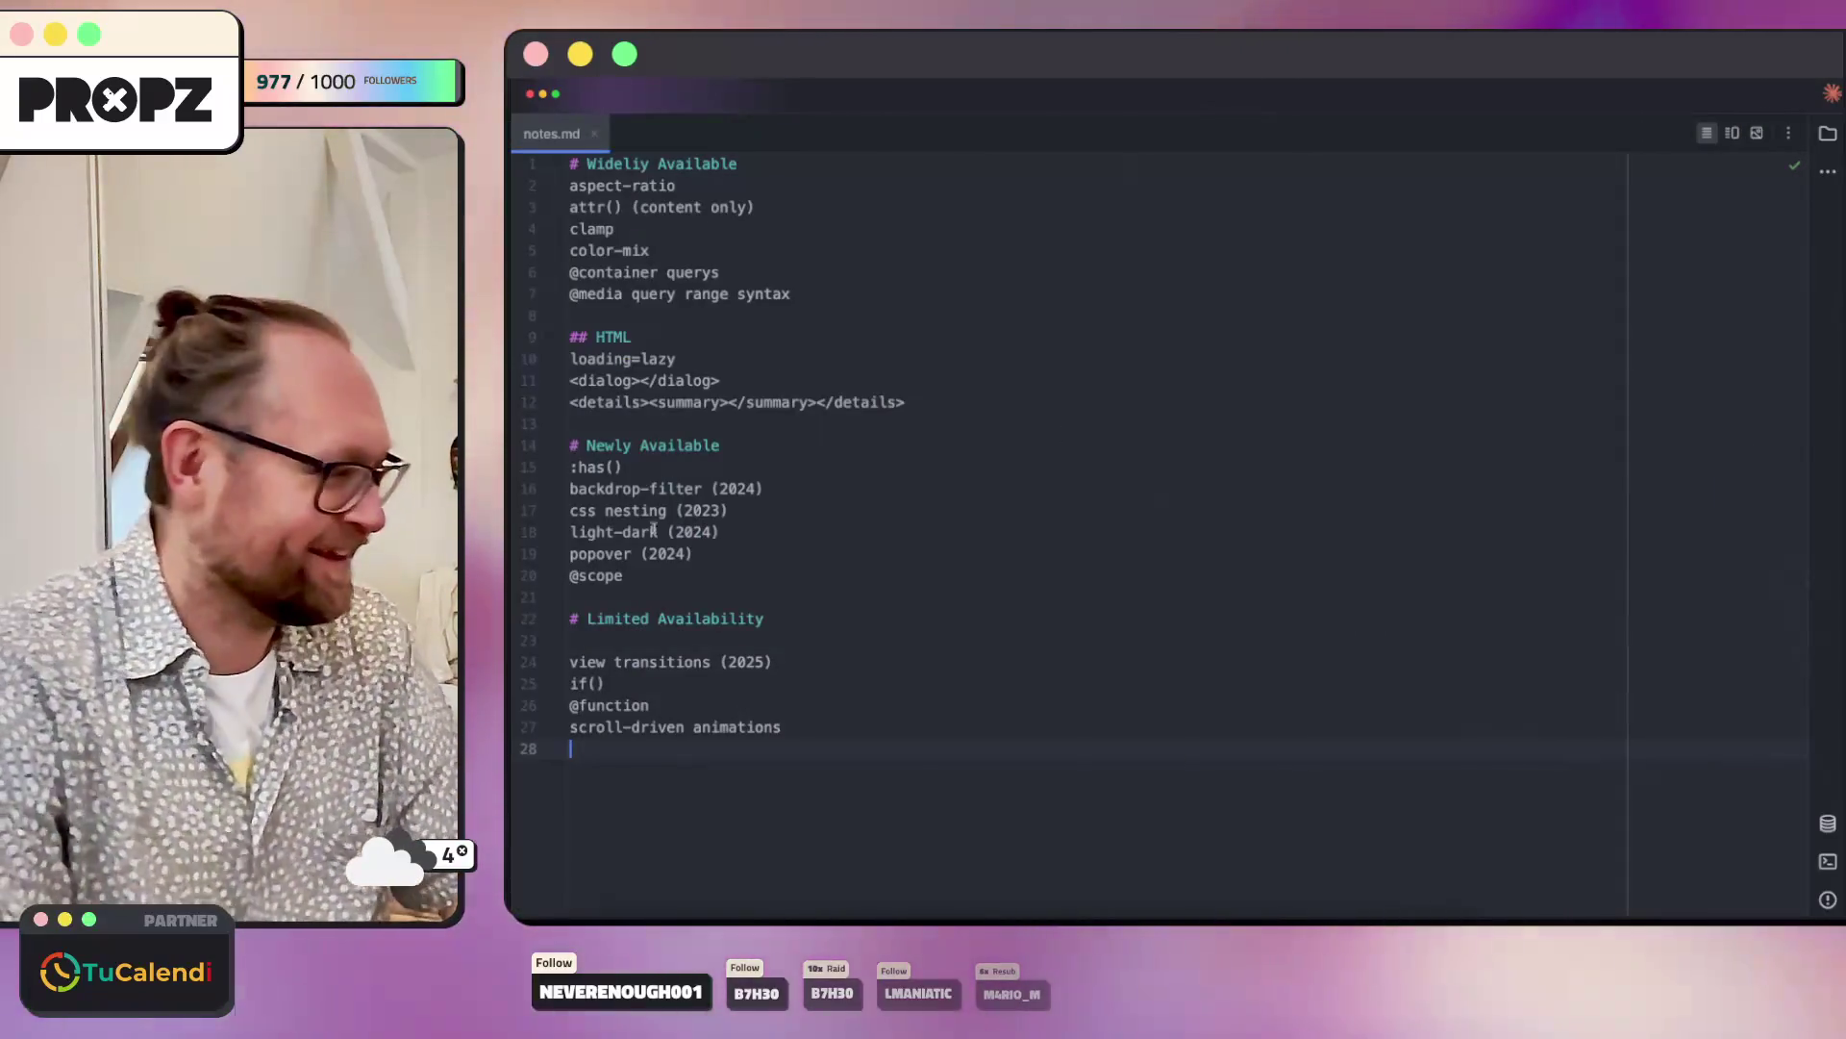
Change line 24 to read 'view transitions (Oktober 2025)'.
click(731, 662)
text(Oktober)
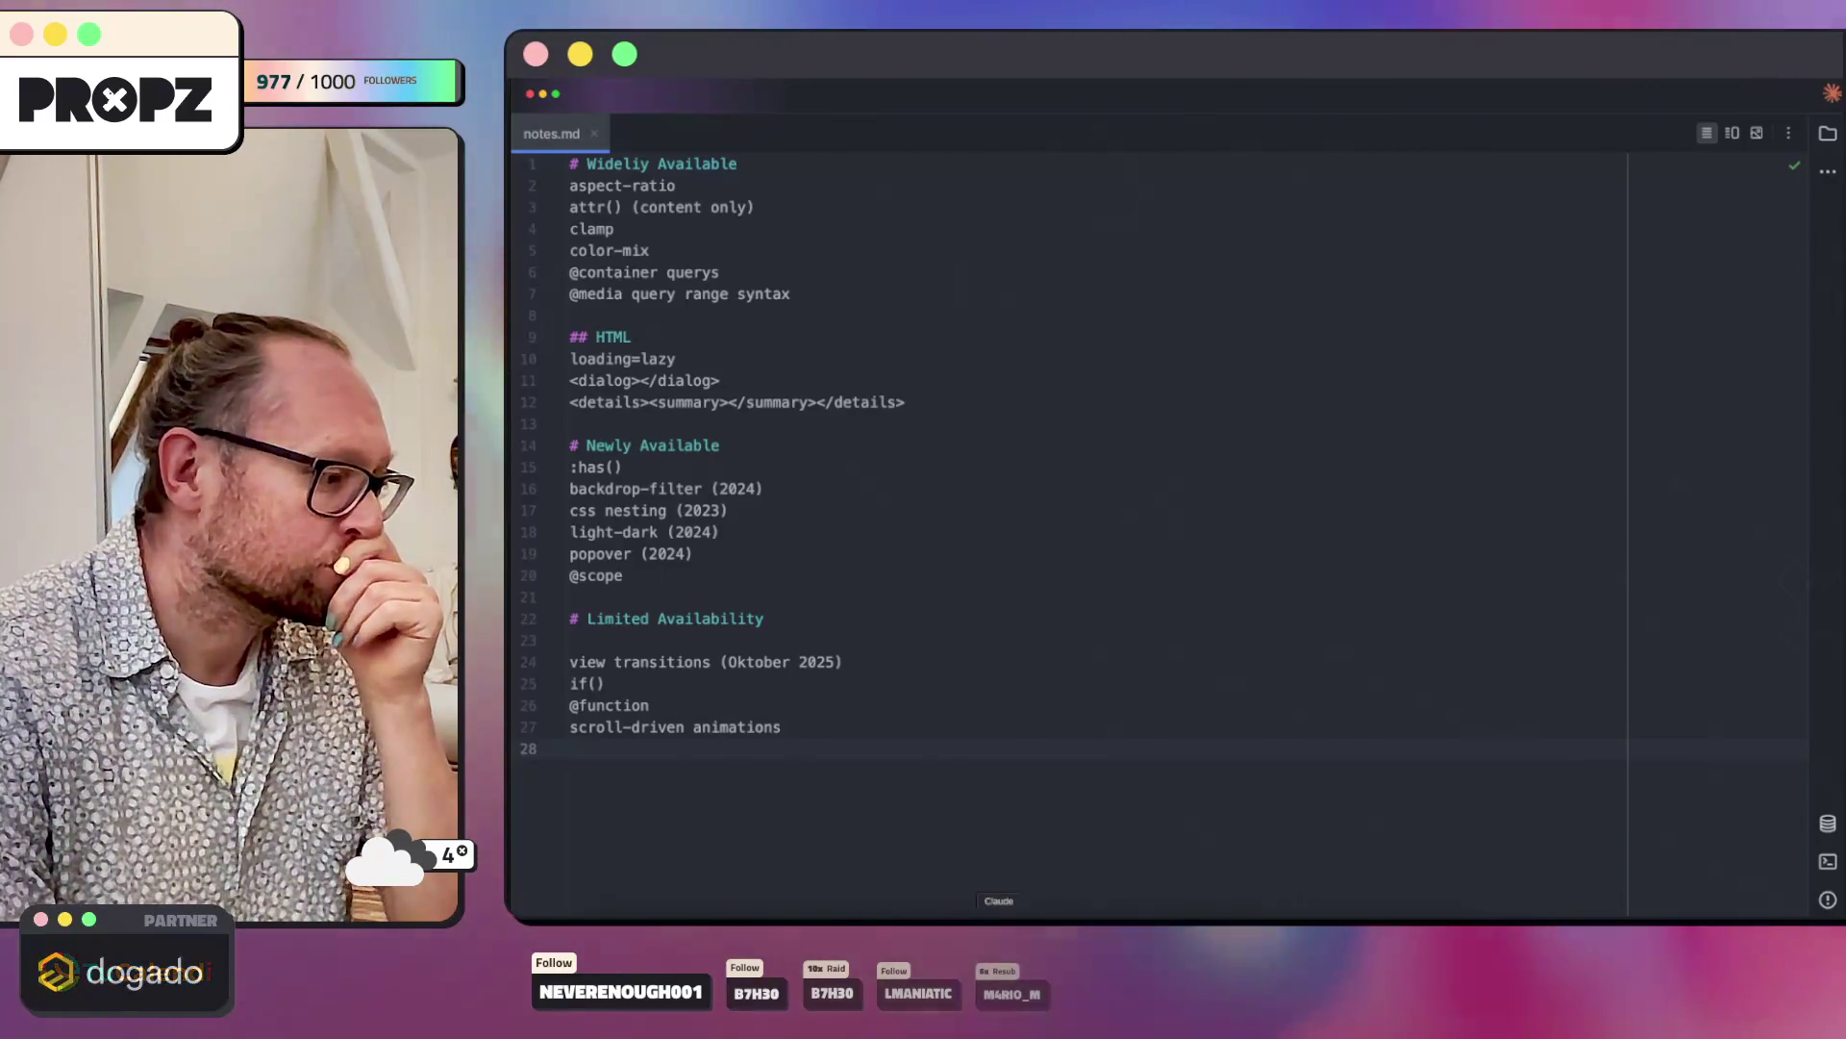
key(super+Tab)
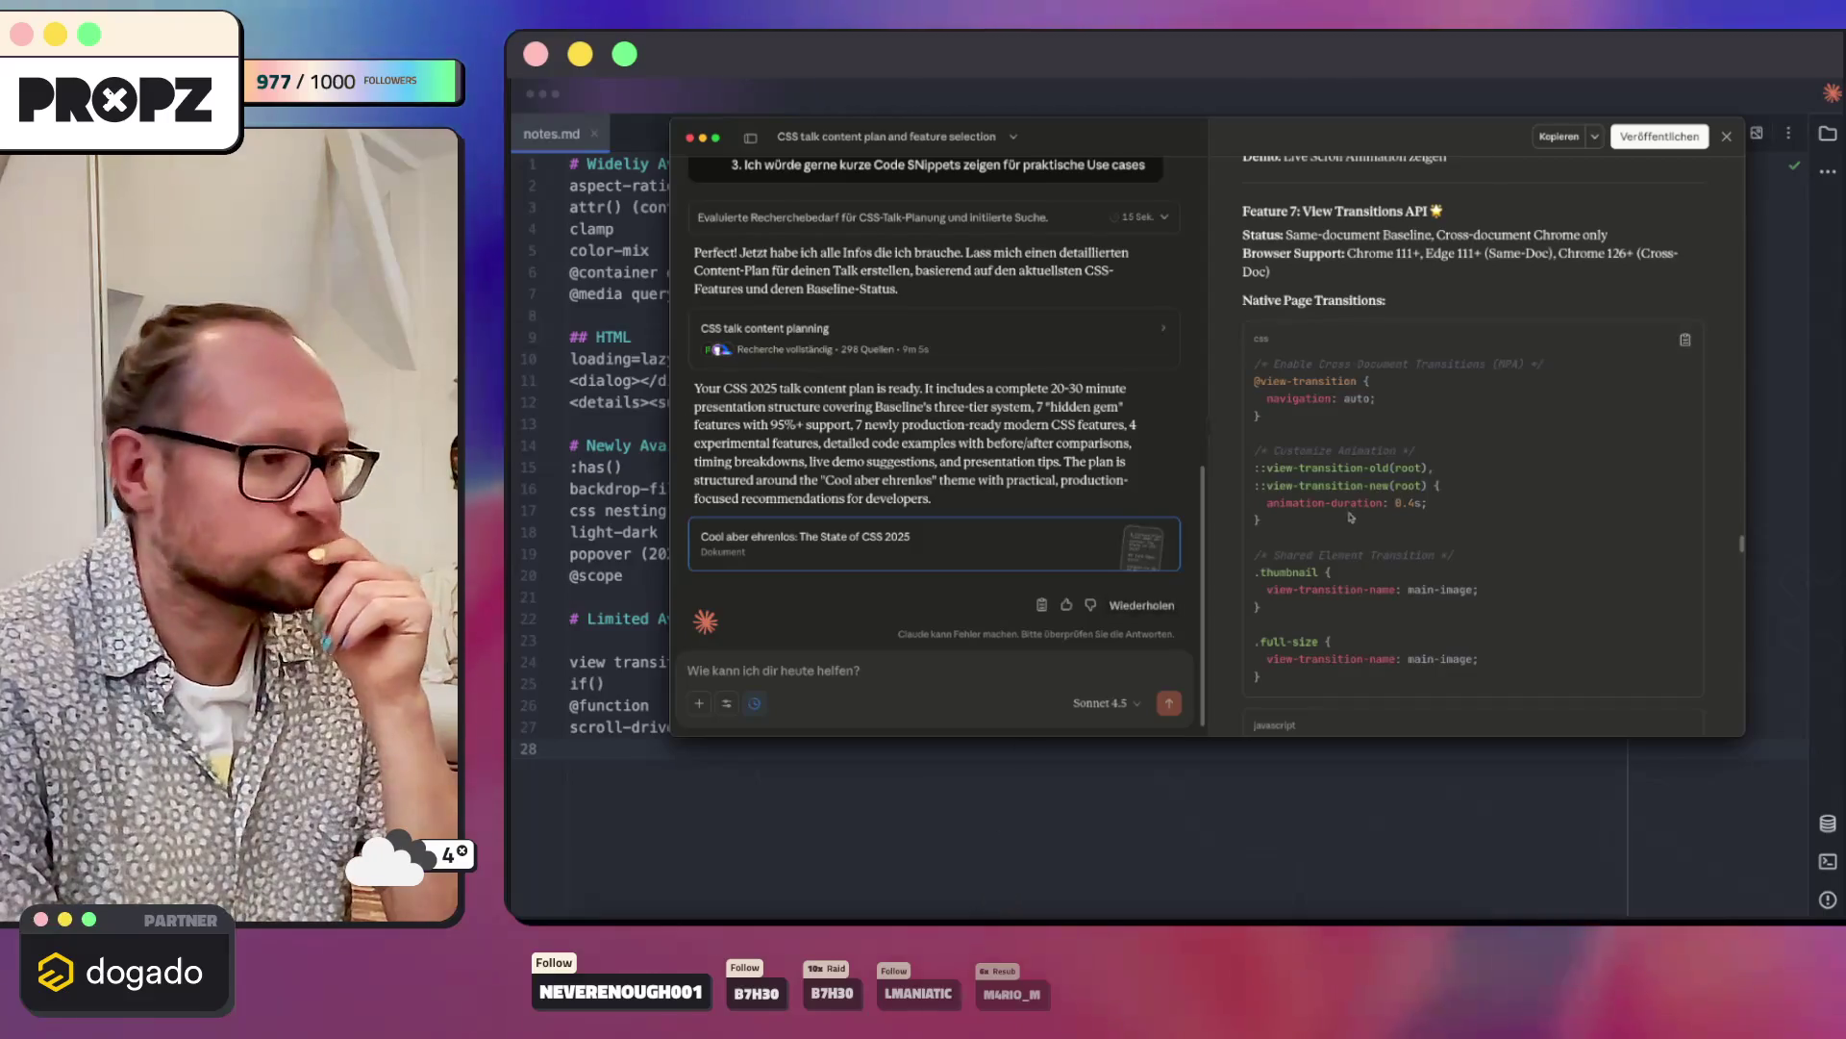
Scroll to section 4, Limited Availability, and the CSS Anchor Positioning tooltip example.
scroll(1351, 517, down, 10)
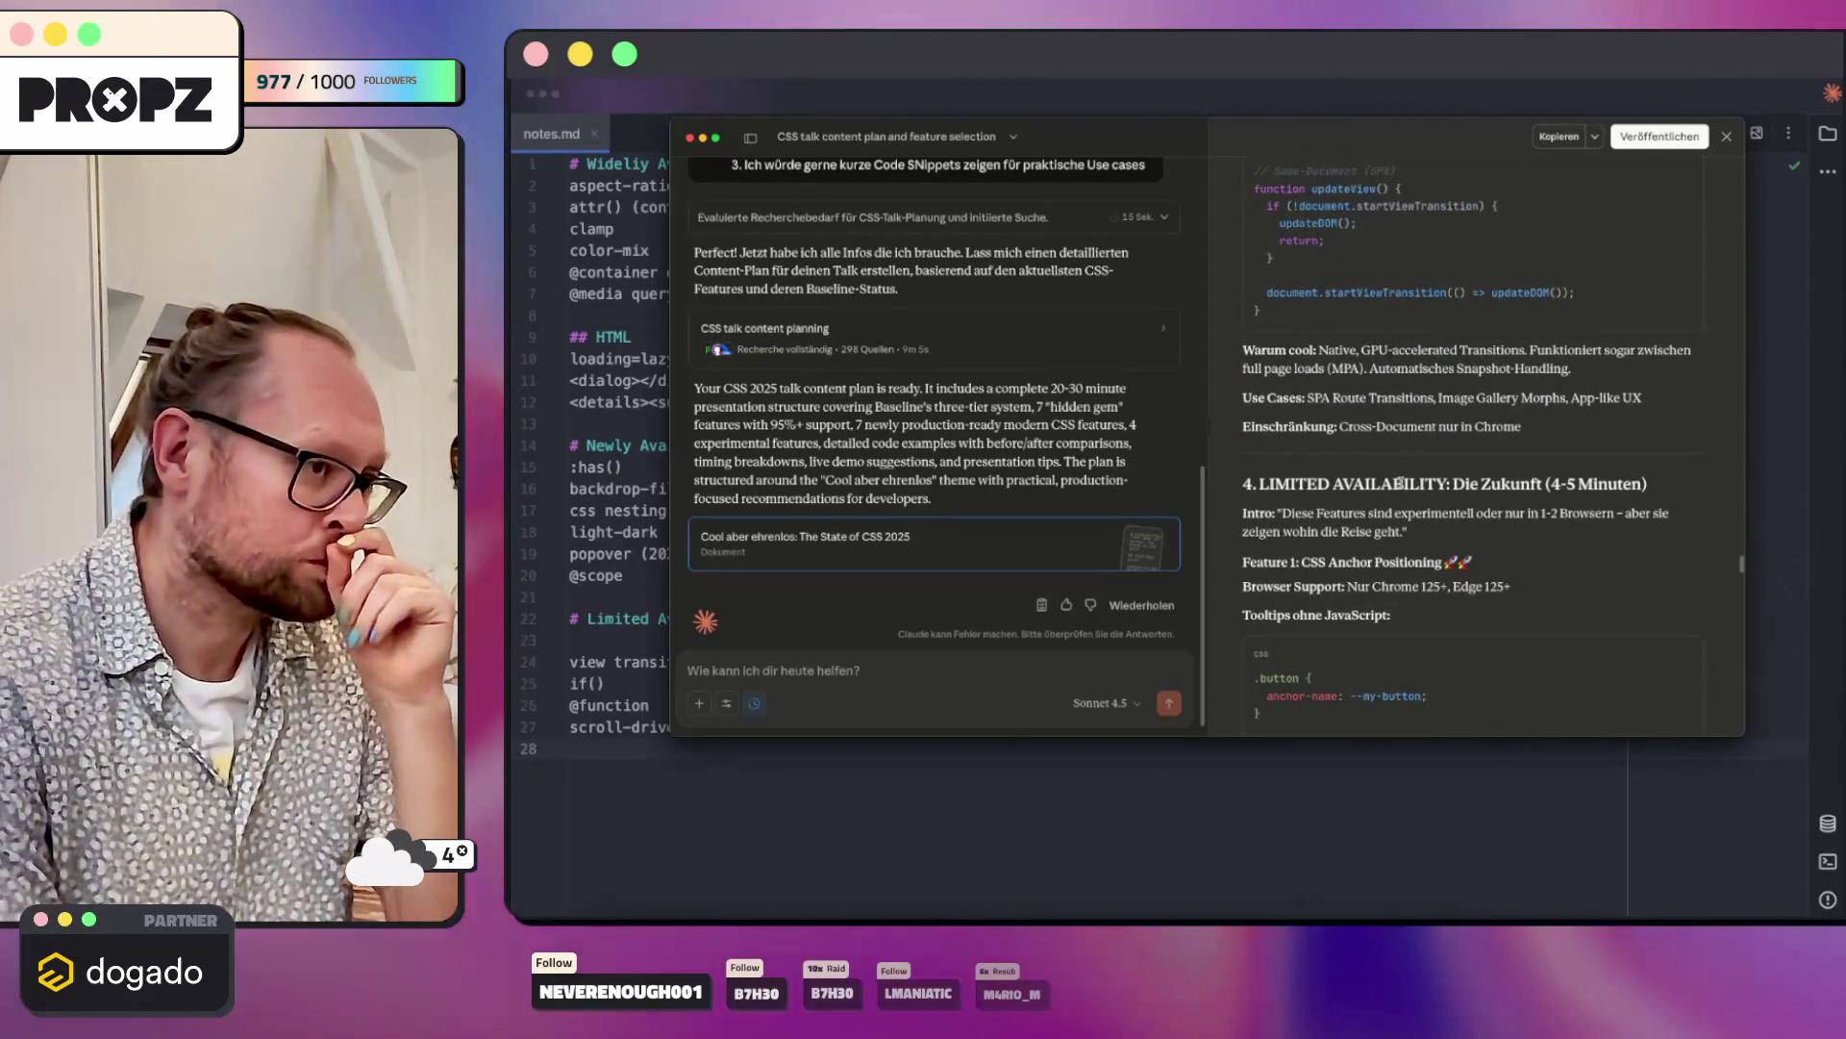
scroll(1400, 483, up, 3)
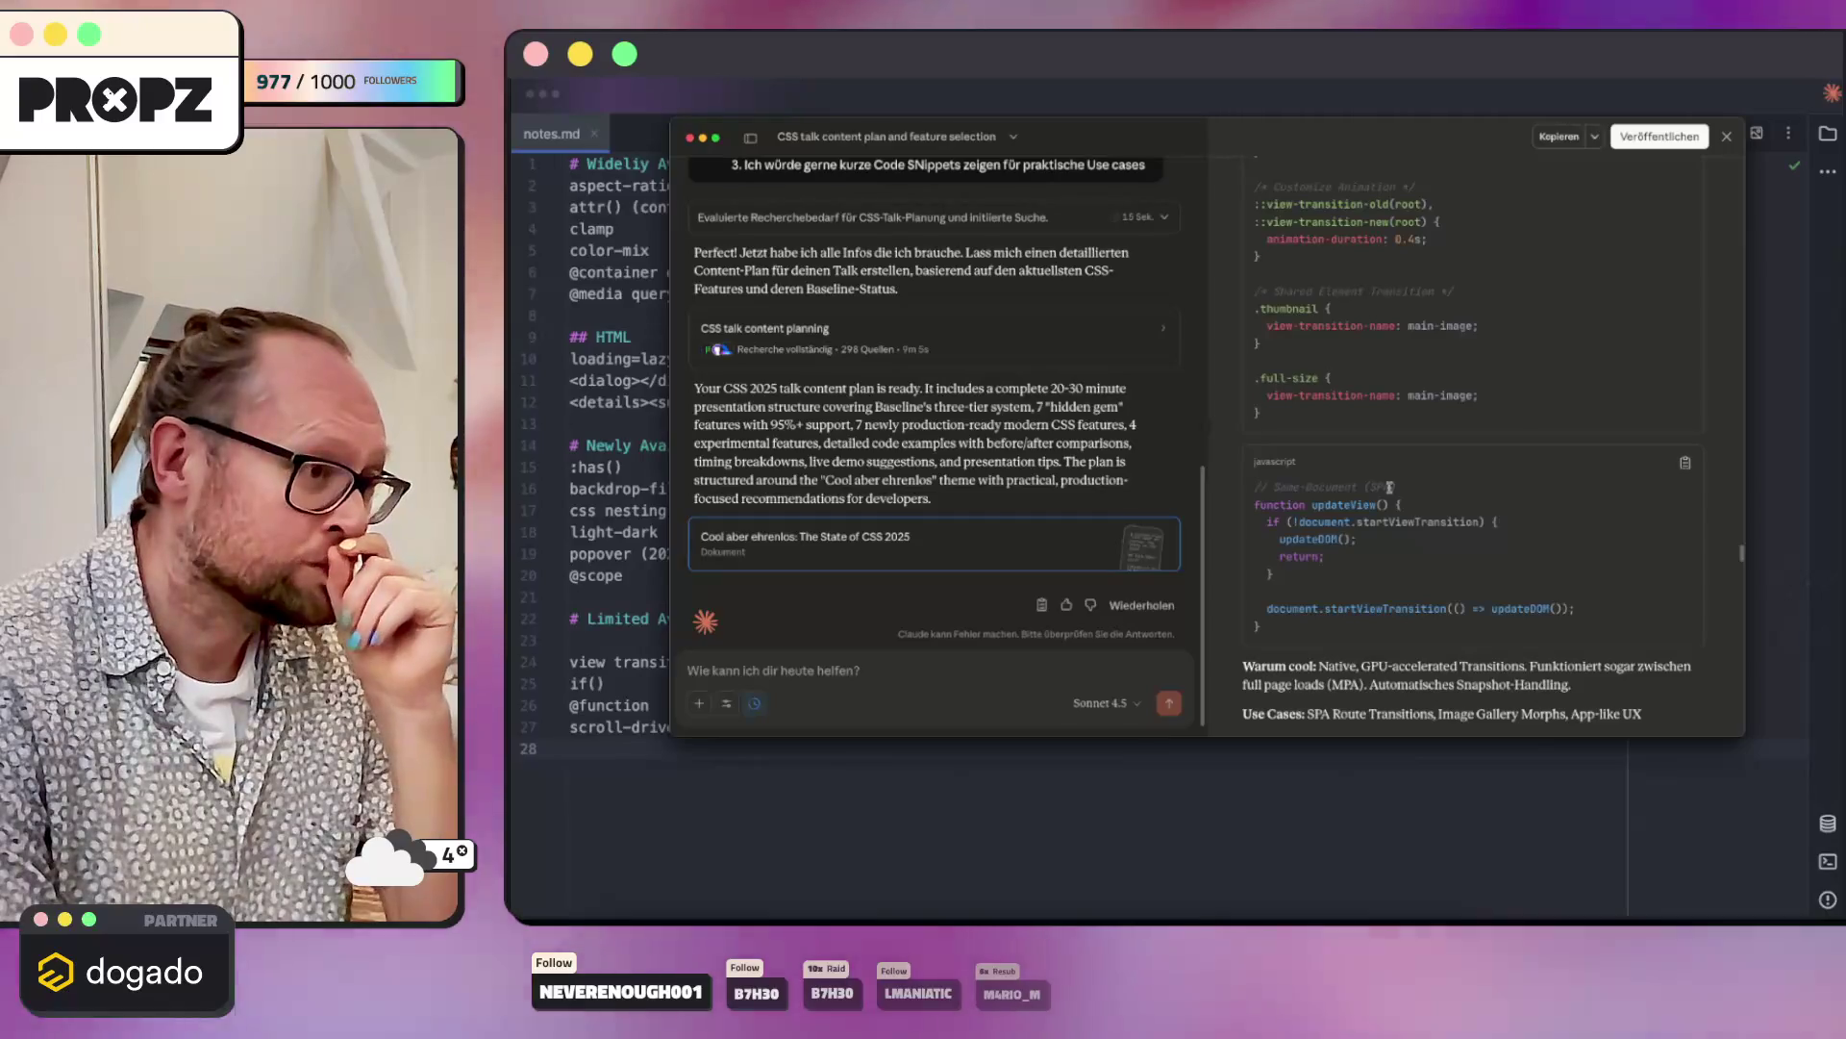
scroll(1389, 487, down, 4)
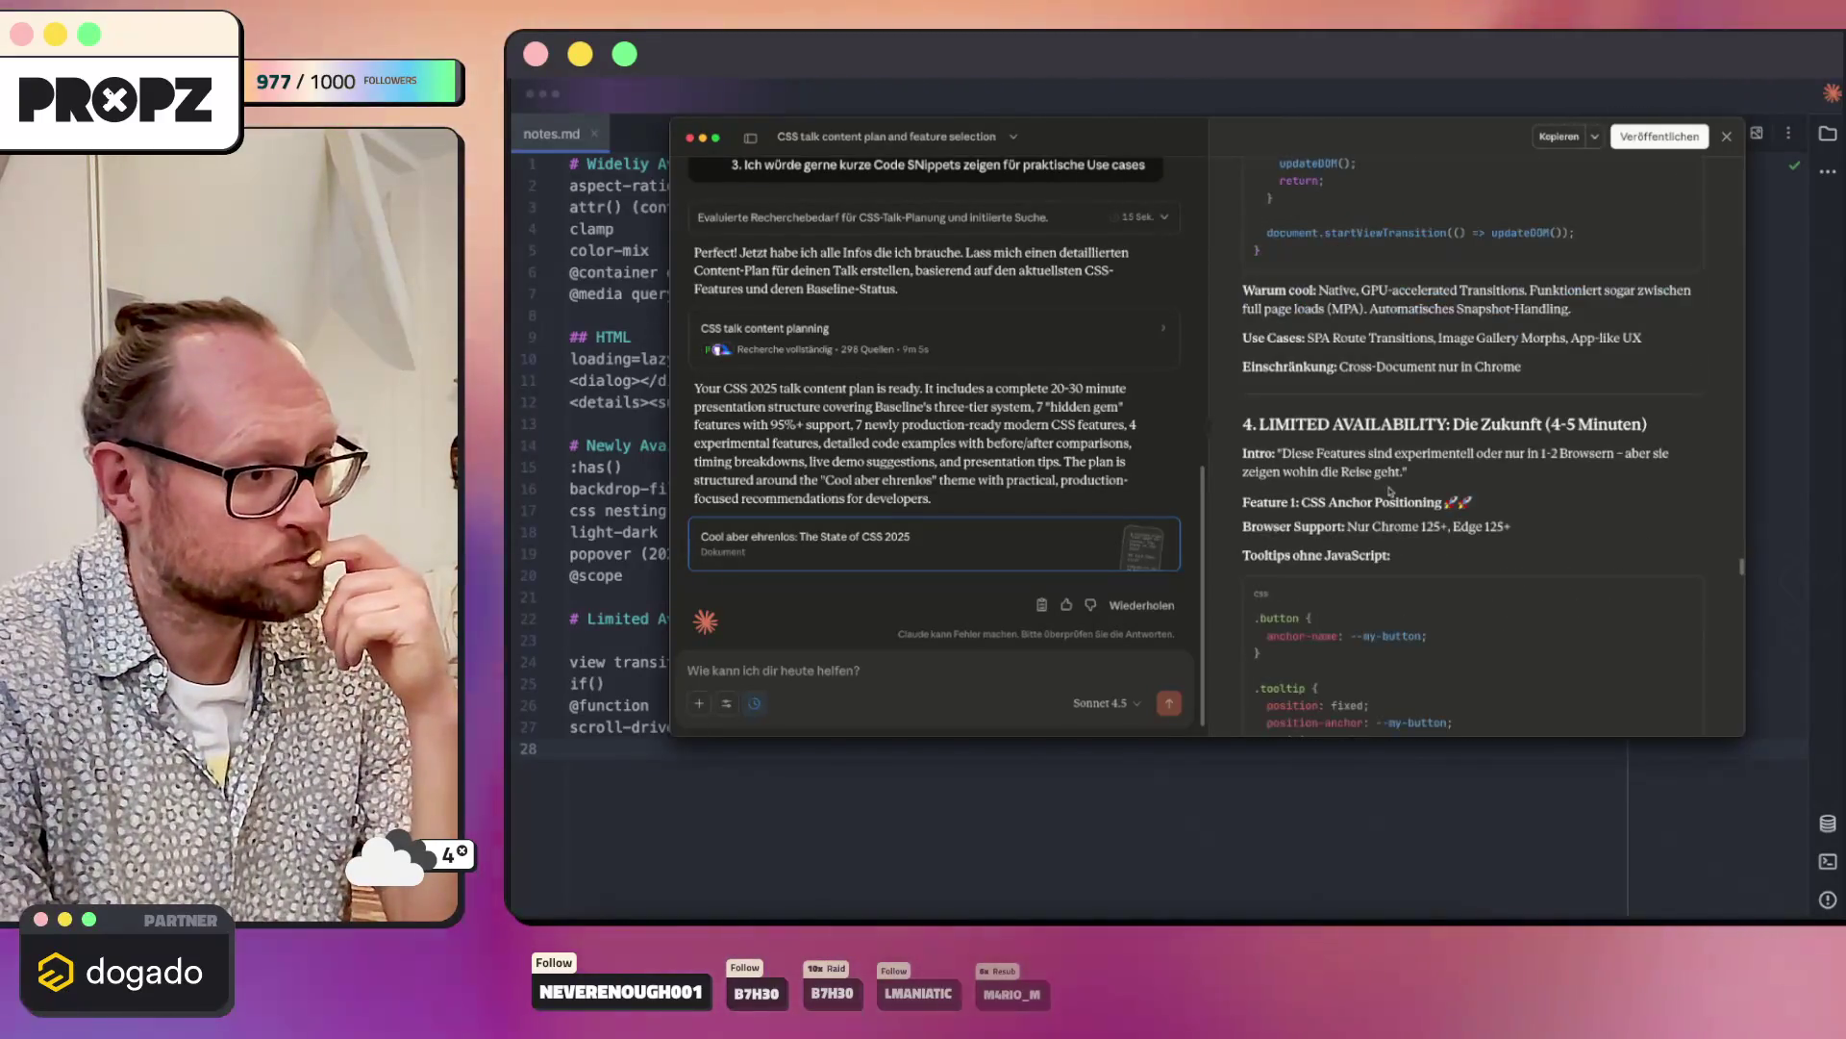
scroll(1389, 490, down, 3)
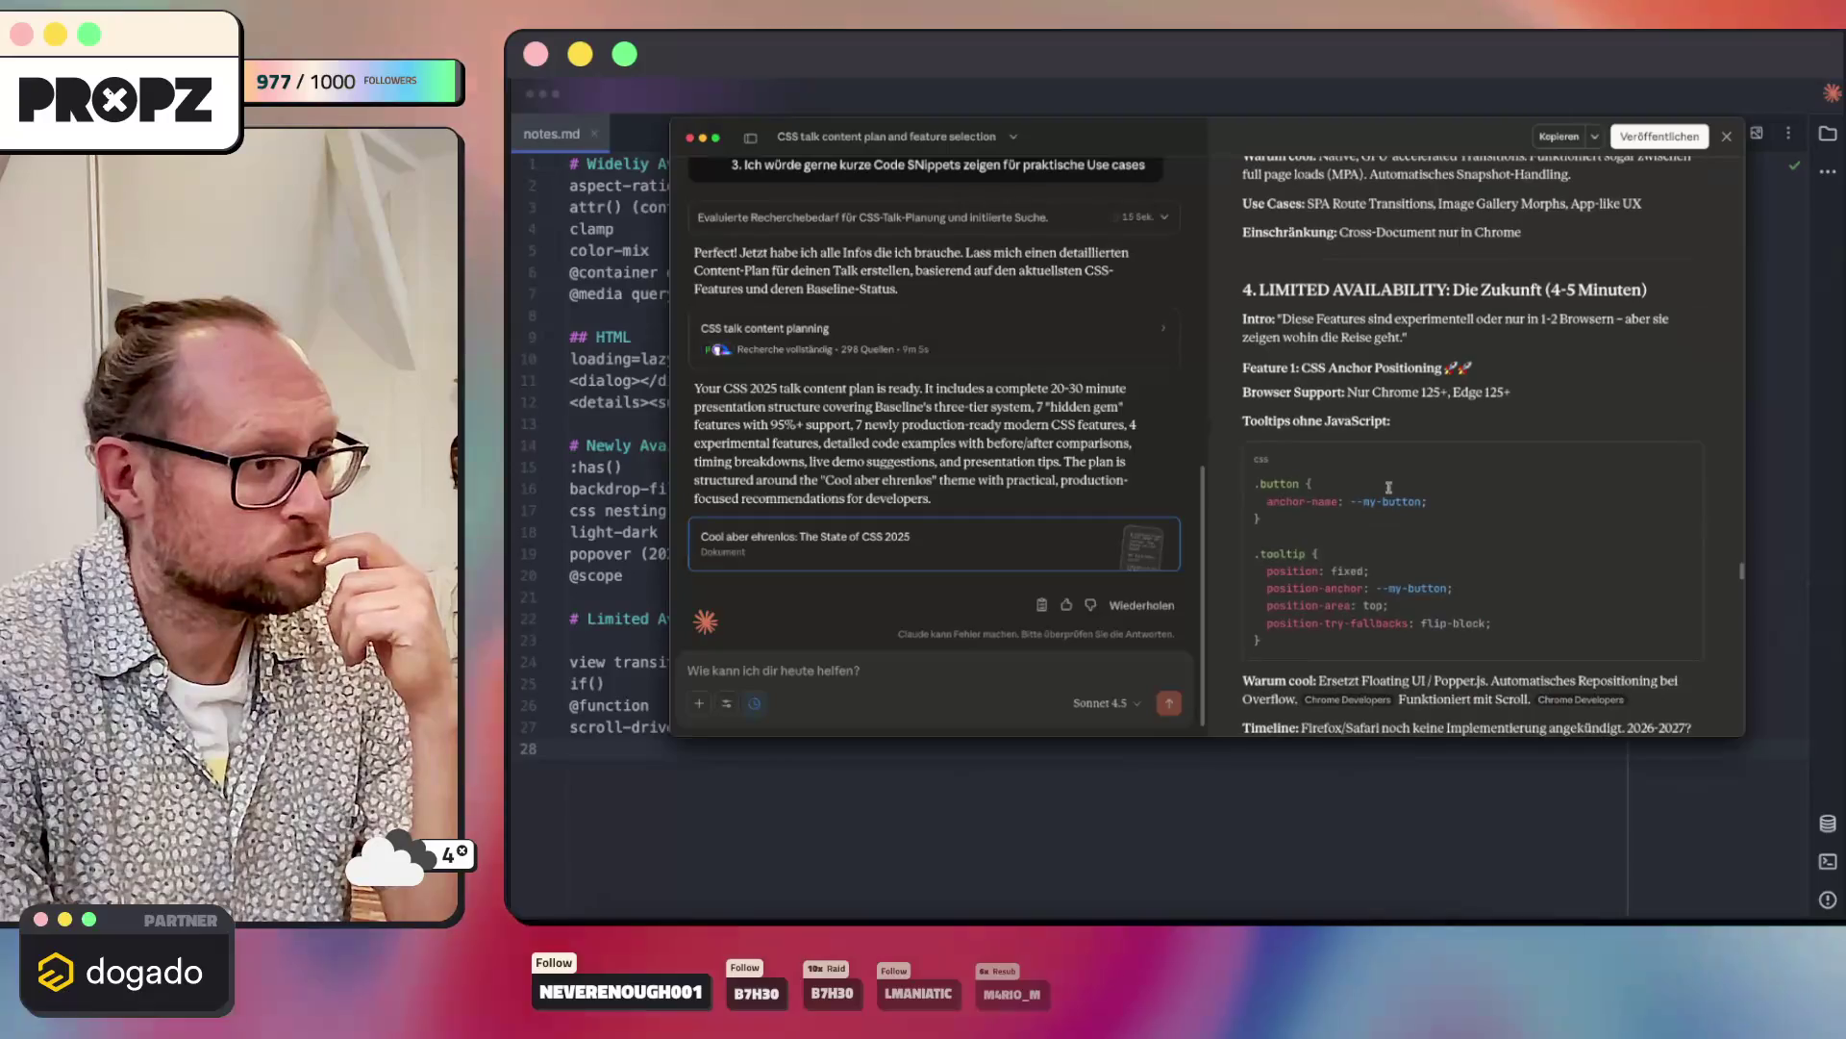
scroll(1388, 487, down, 3)
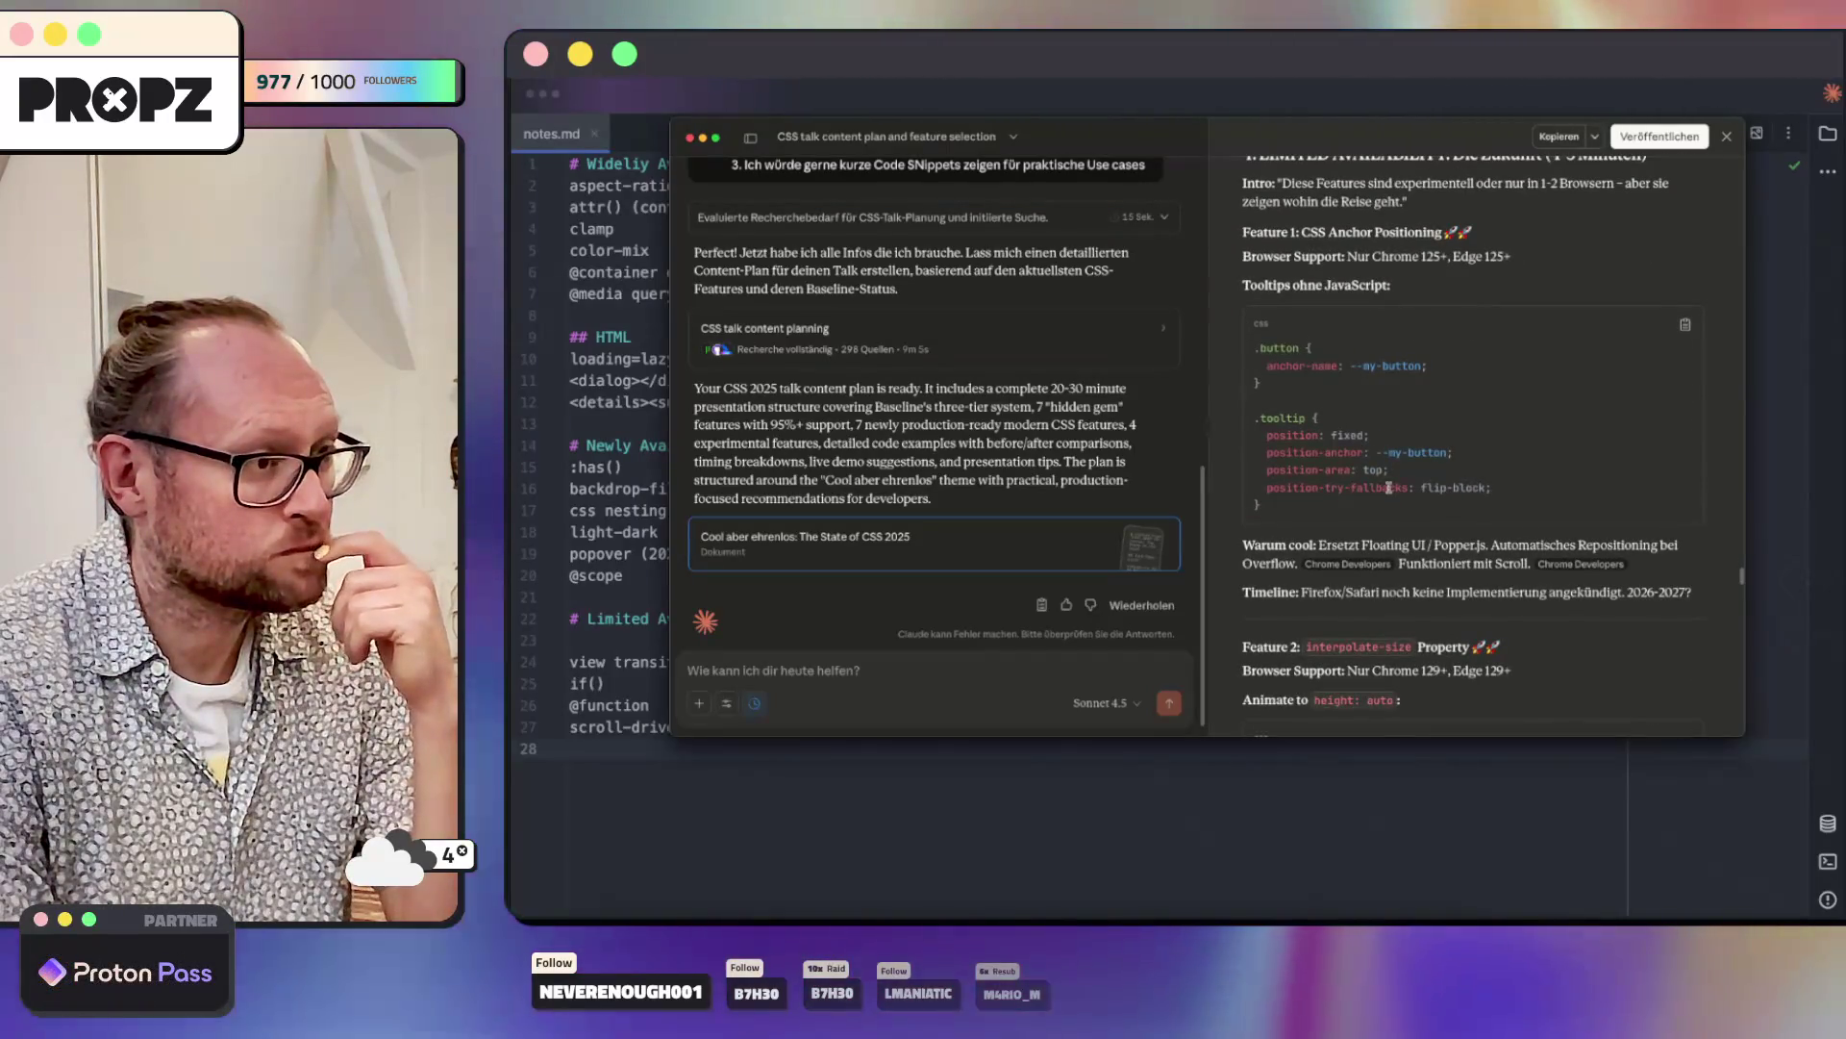
scroll(1388, 487, up, 2)
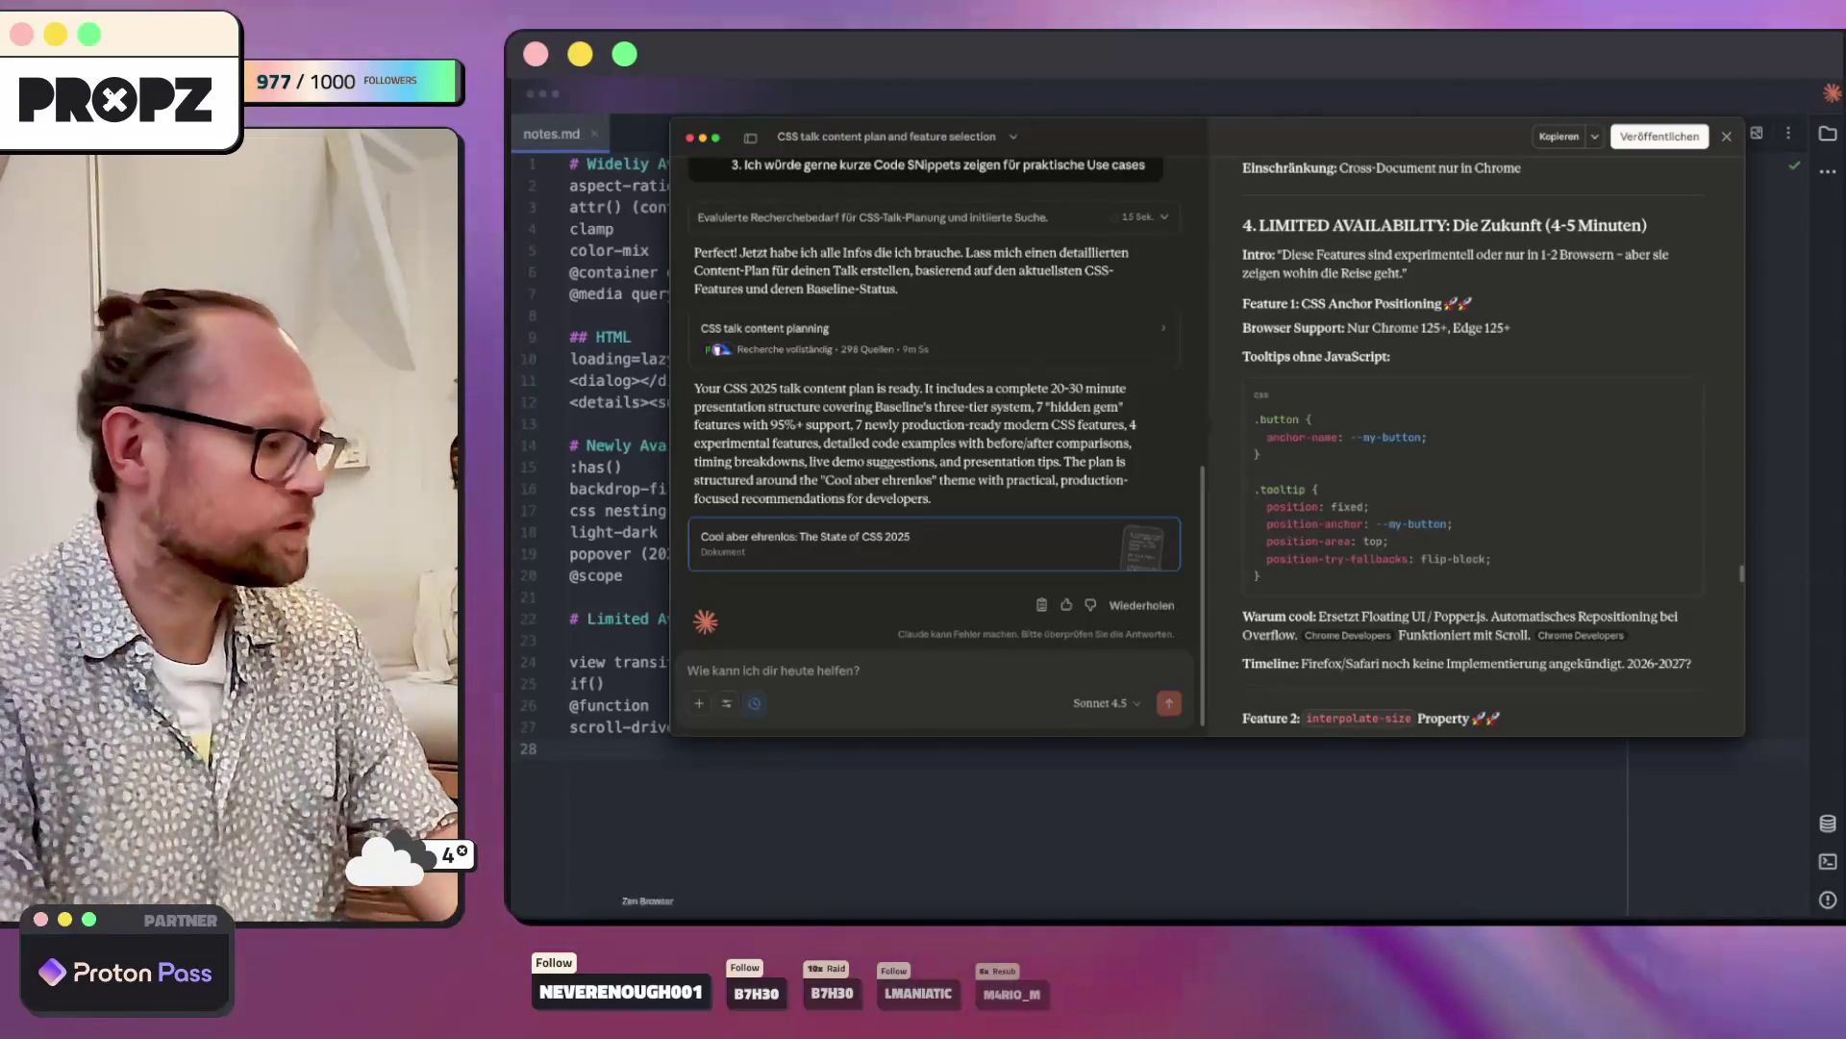
key(super+Tab)
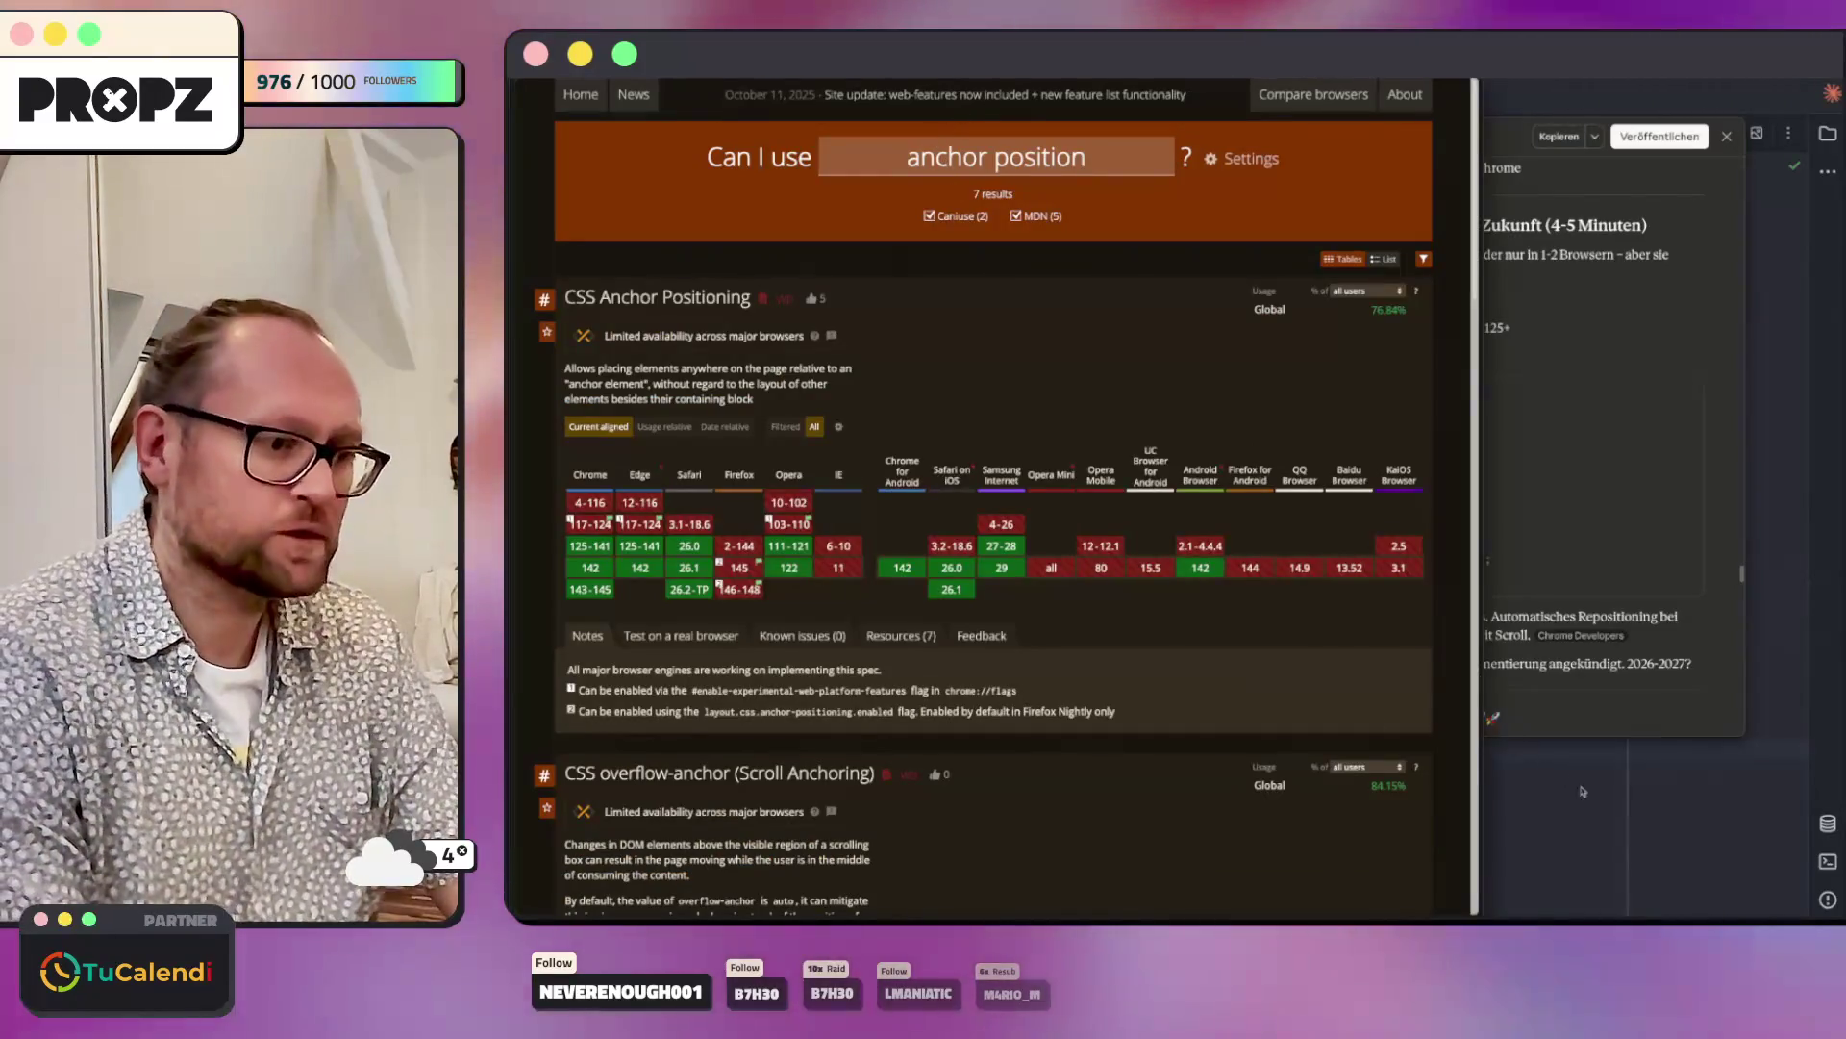
Search Can I use for 'anchor positioning' to see its browser support.
key(super+Tab)
text(anchor)
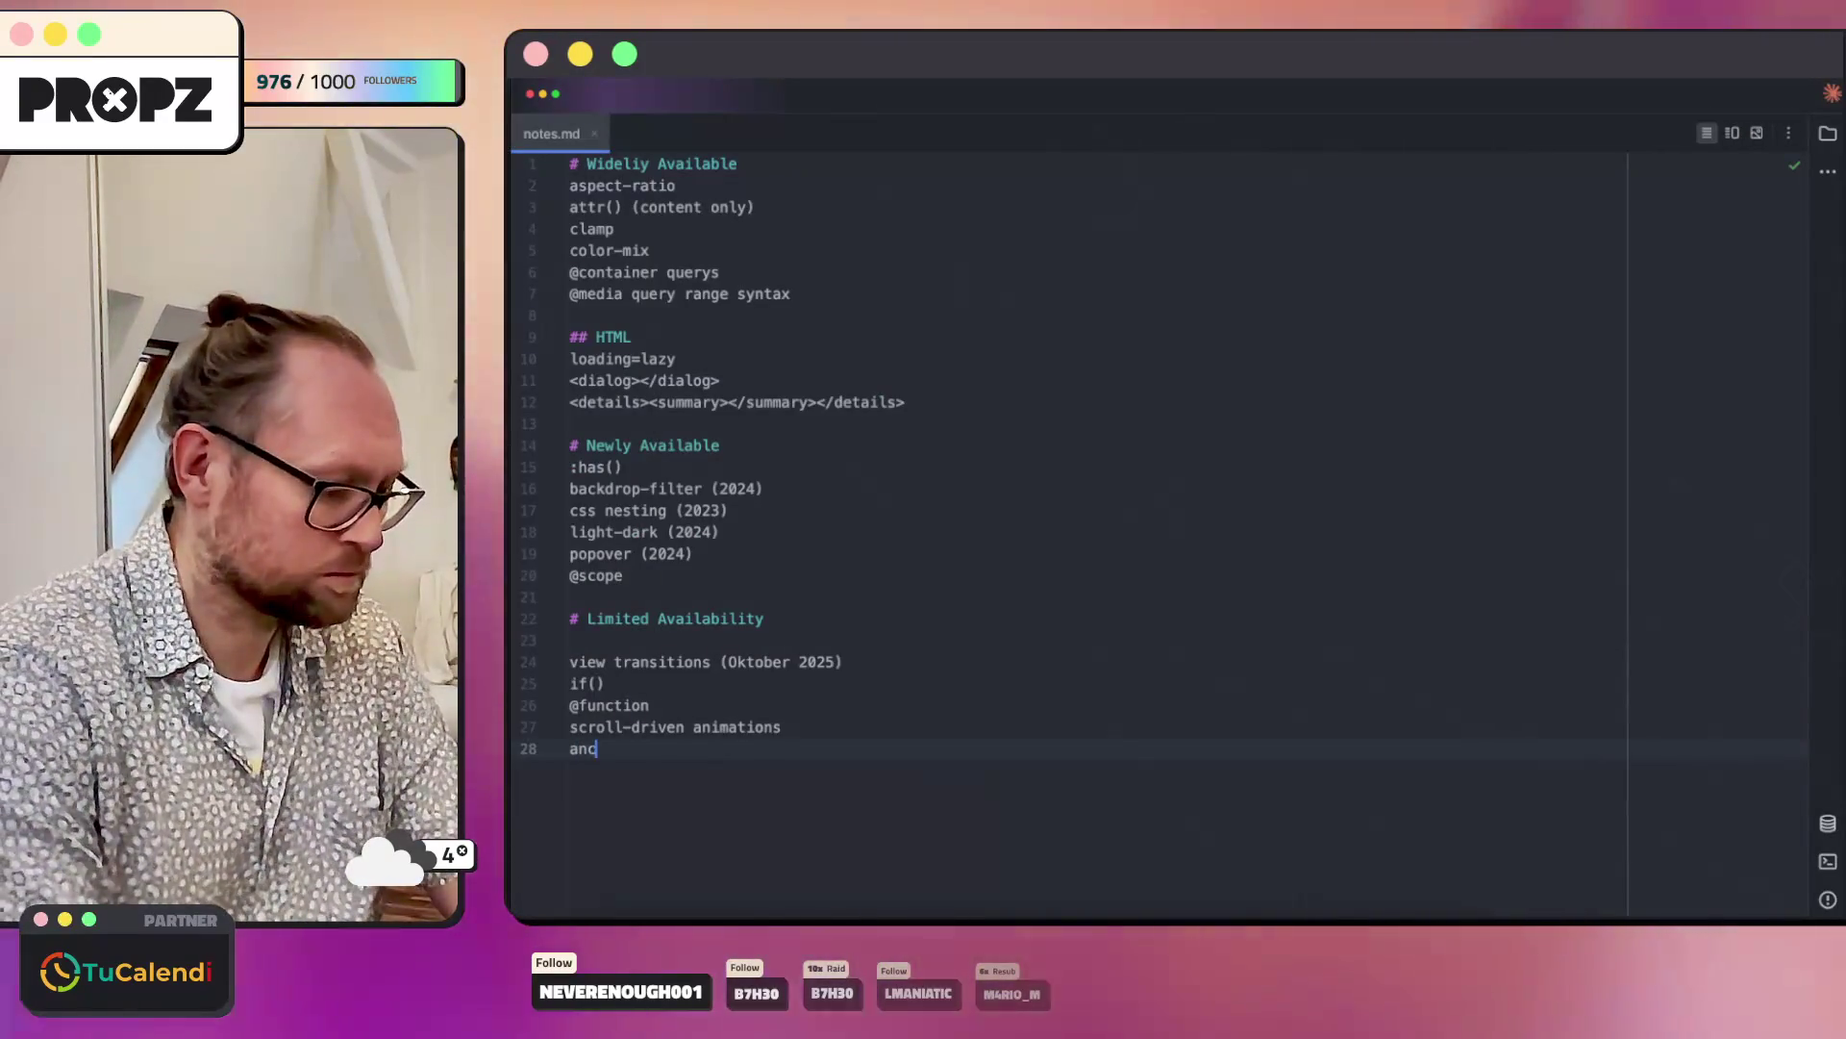
text(itioning)
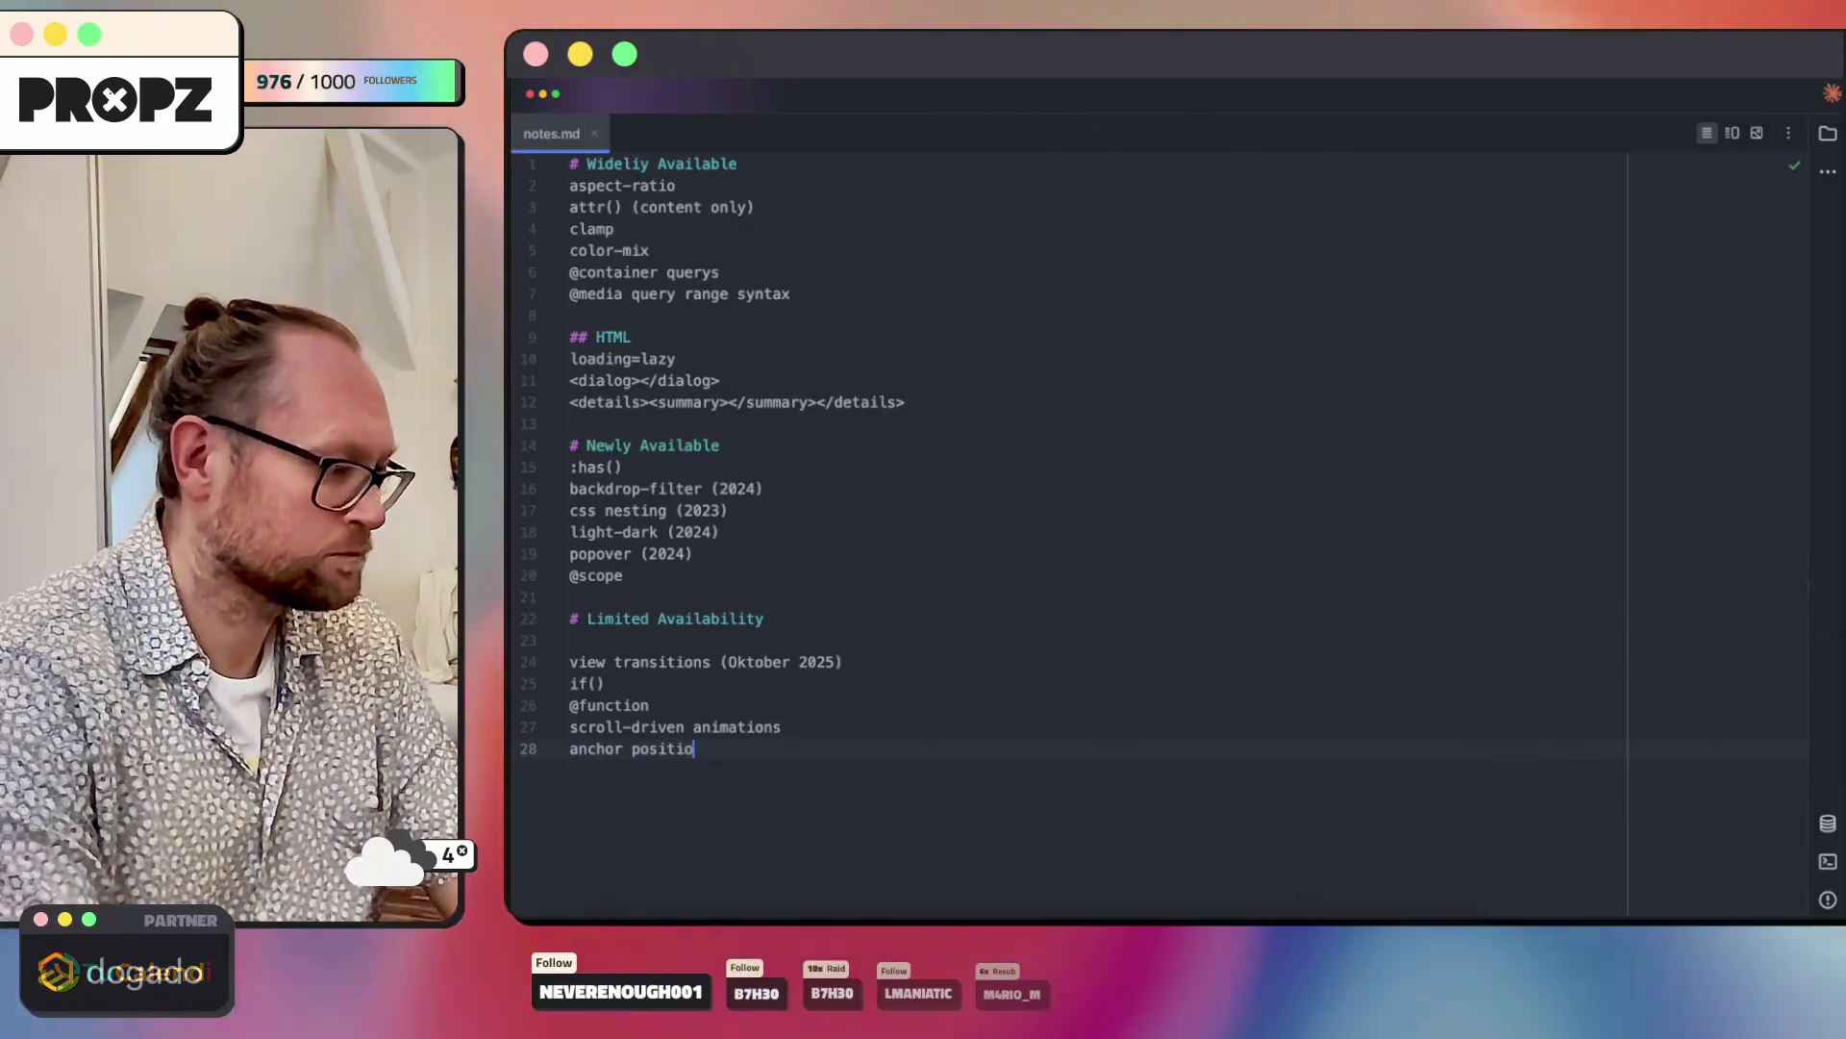
Enter 'anchor positioning' on line 28 of notes.md, then bring Claude's talk plan back.
key(super+Tab)
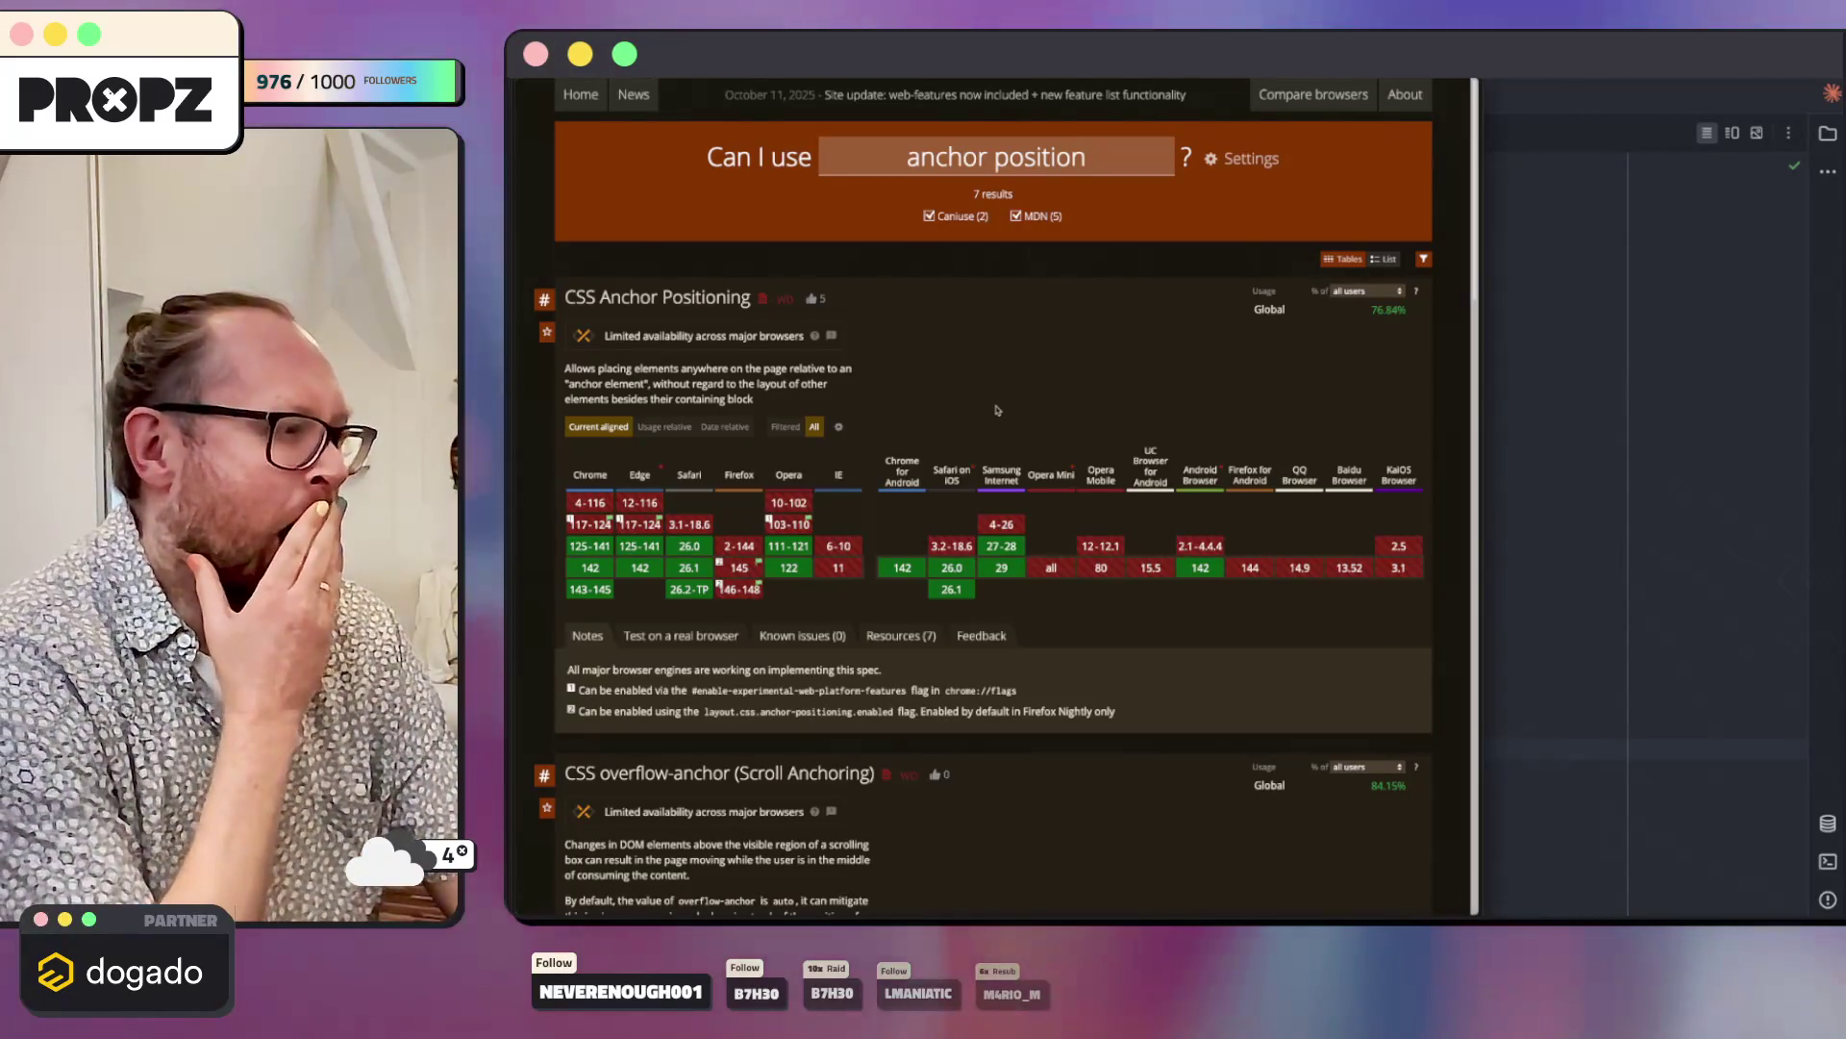
key(super+Tab)
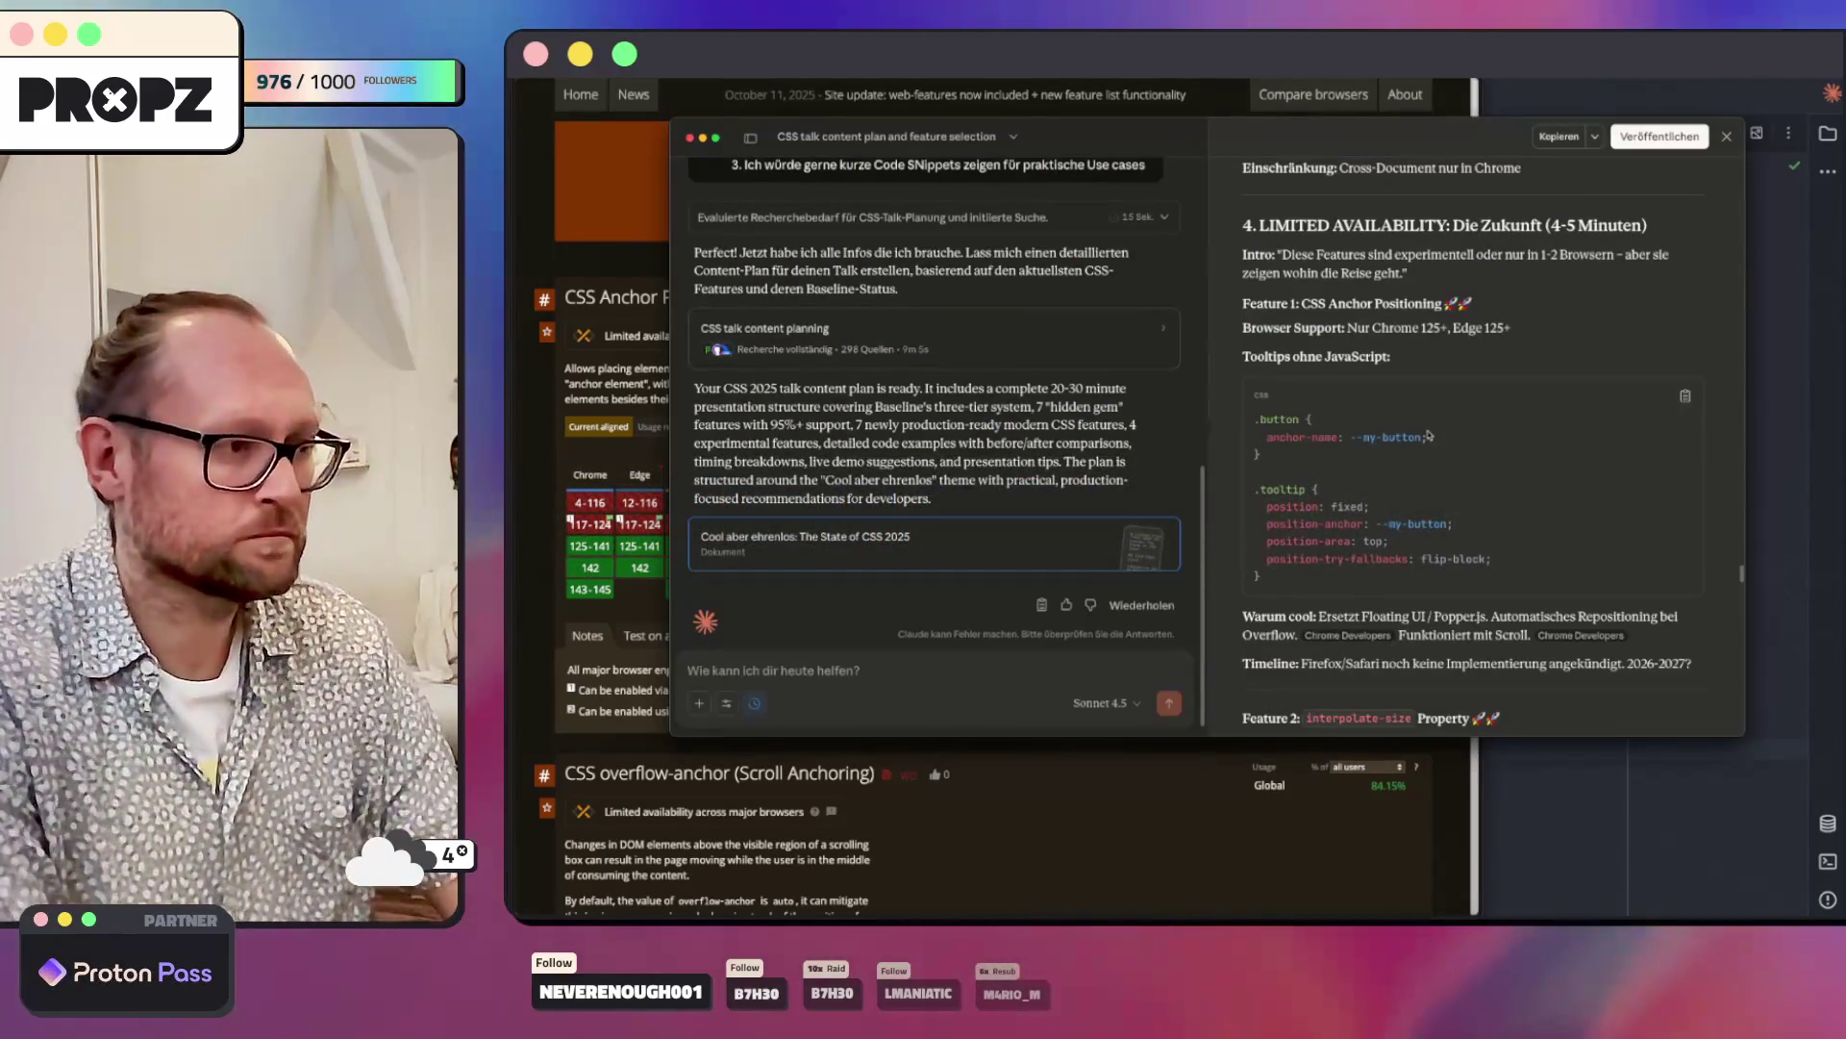
Scroll the talk plan past interpolate-size to Feature 3, field-sizing, and its auto-growing input code.
scroll(1427, 431, down, 2)
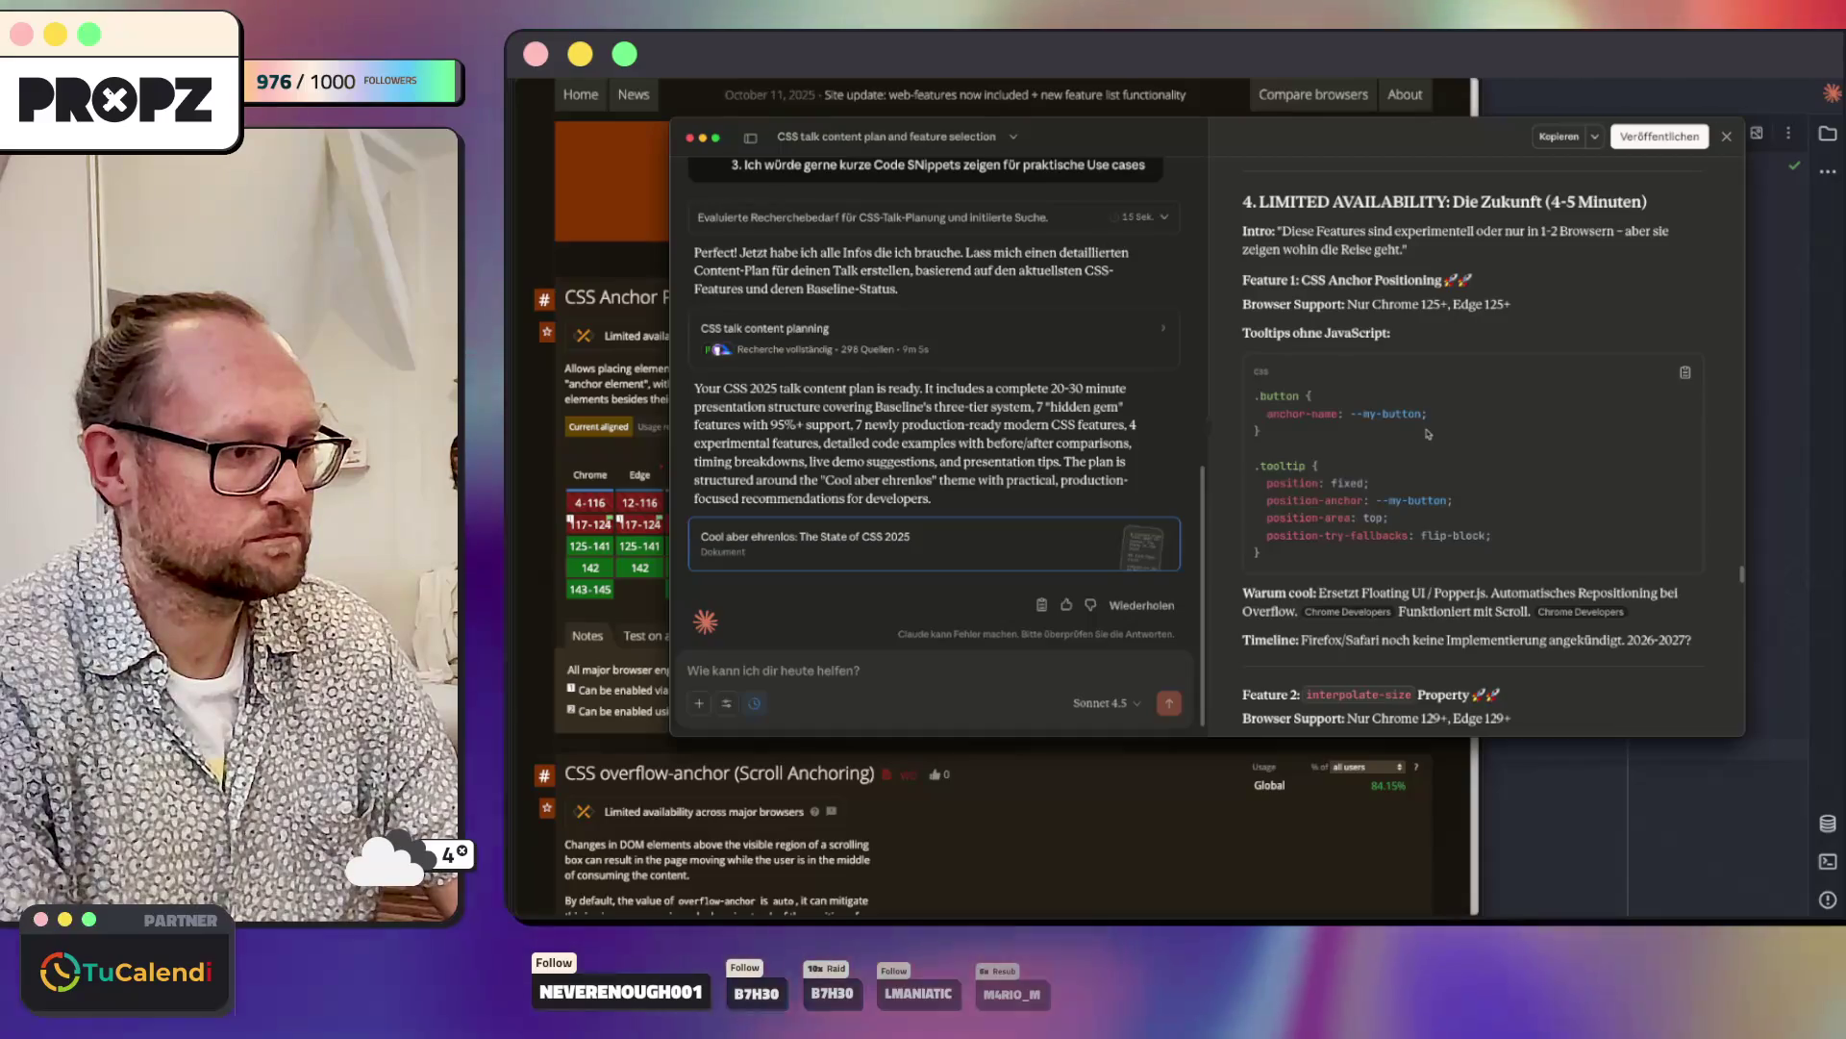
scroll(1427, 435, down, 3)
scroll(1427, 435, down, 1)
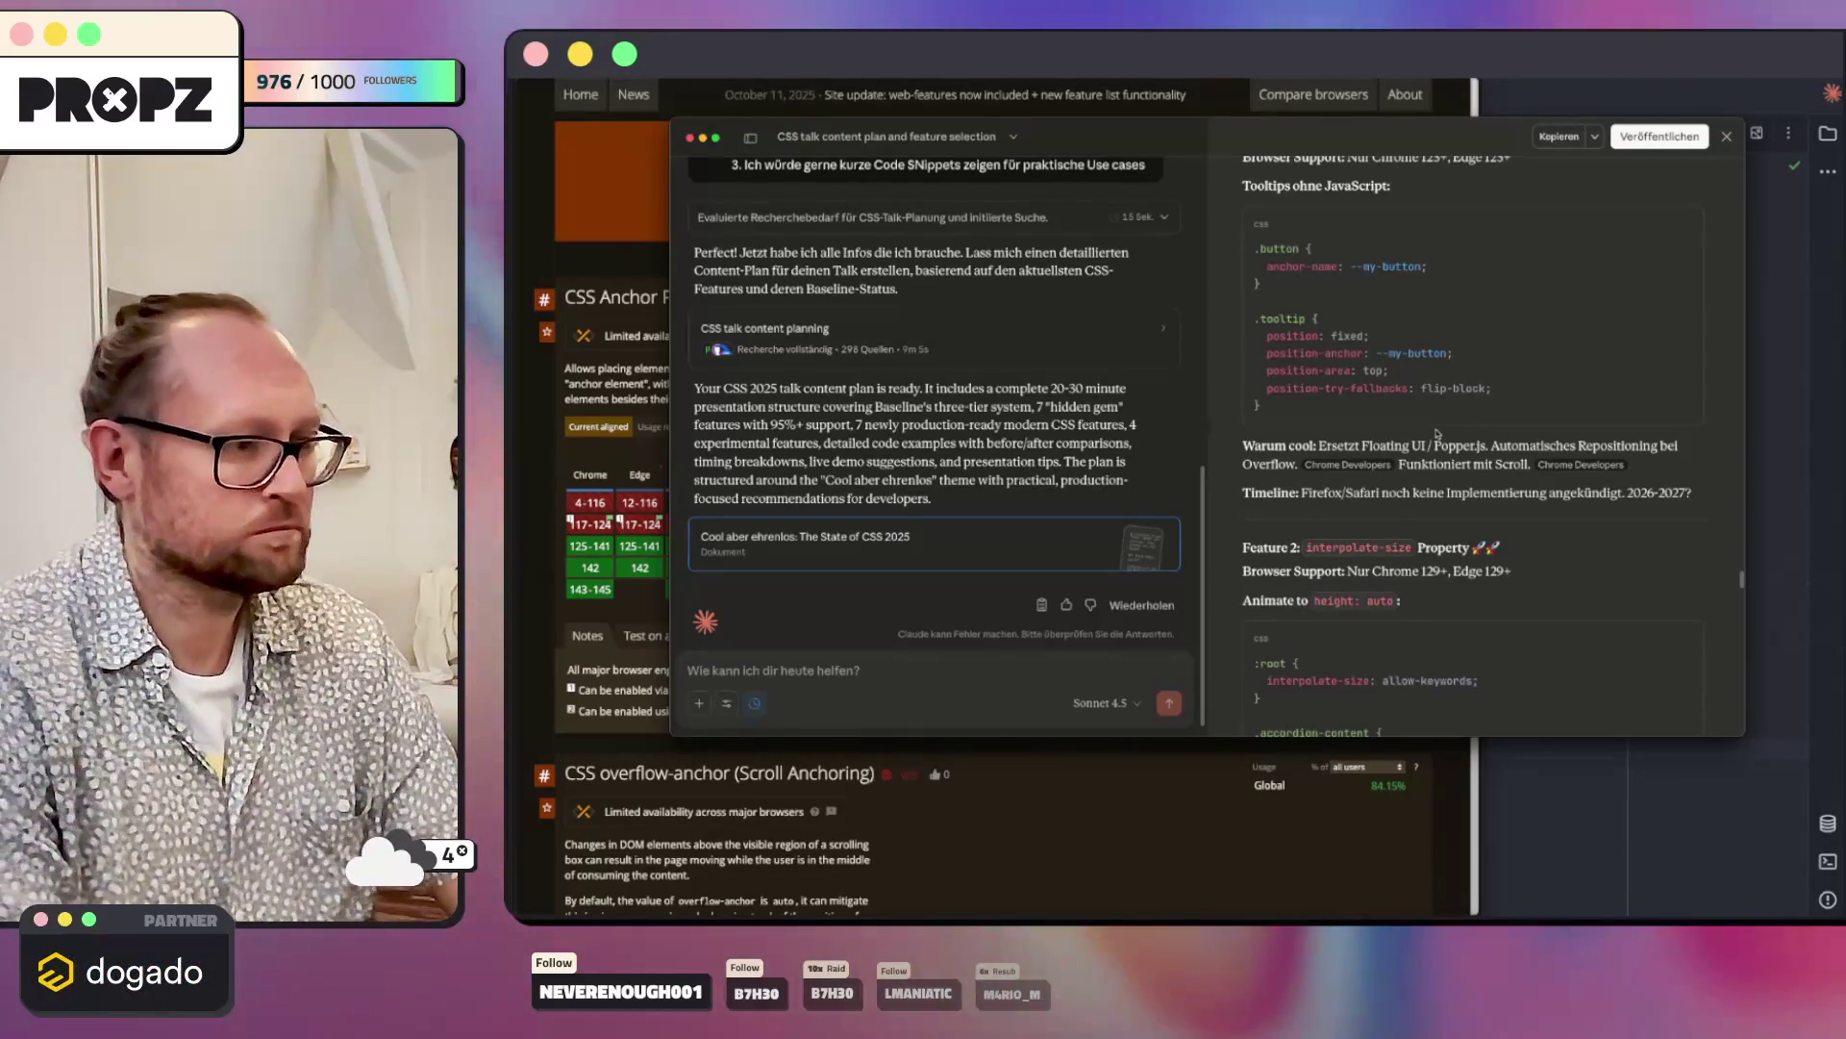
scroll(1437, 433, down, 5)
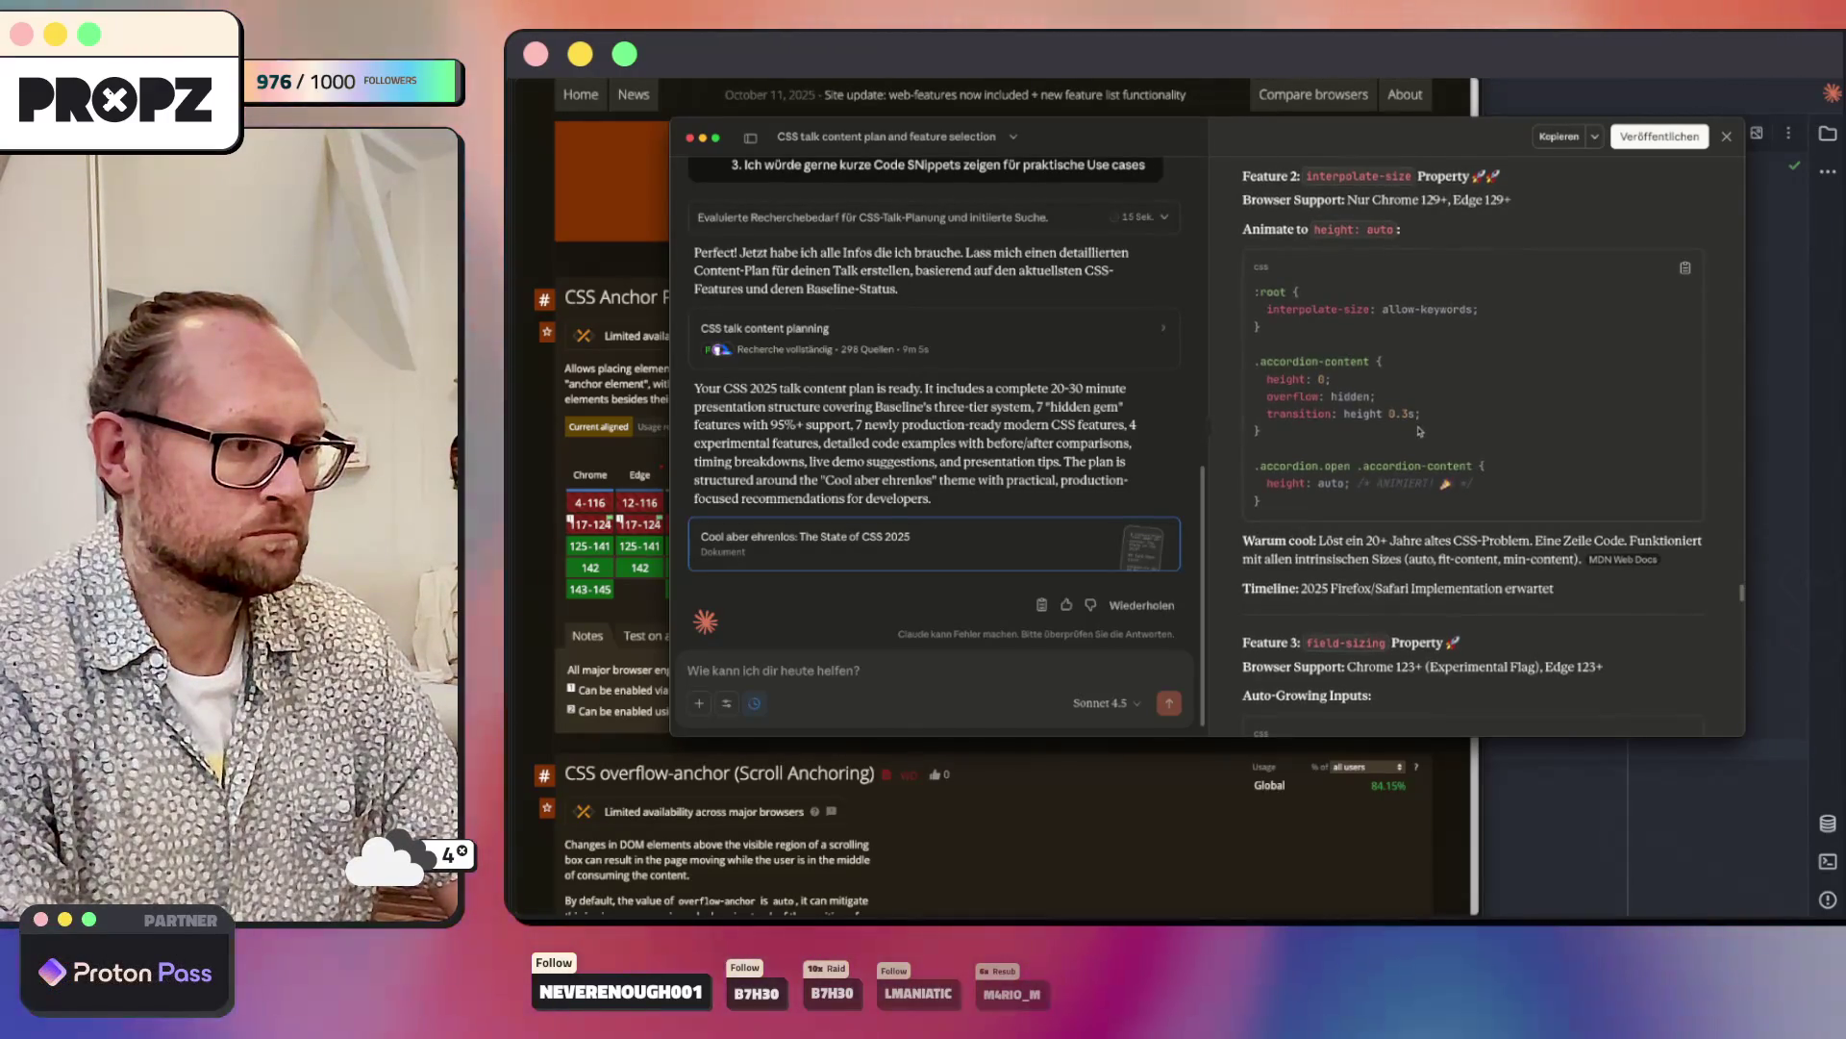
scroll(1420, 432, up, 1)
scroll(1420, 432, down, 5)
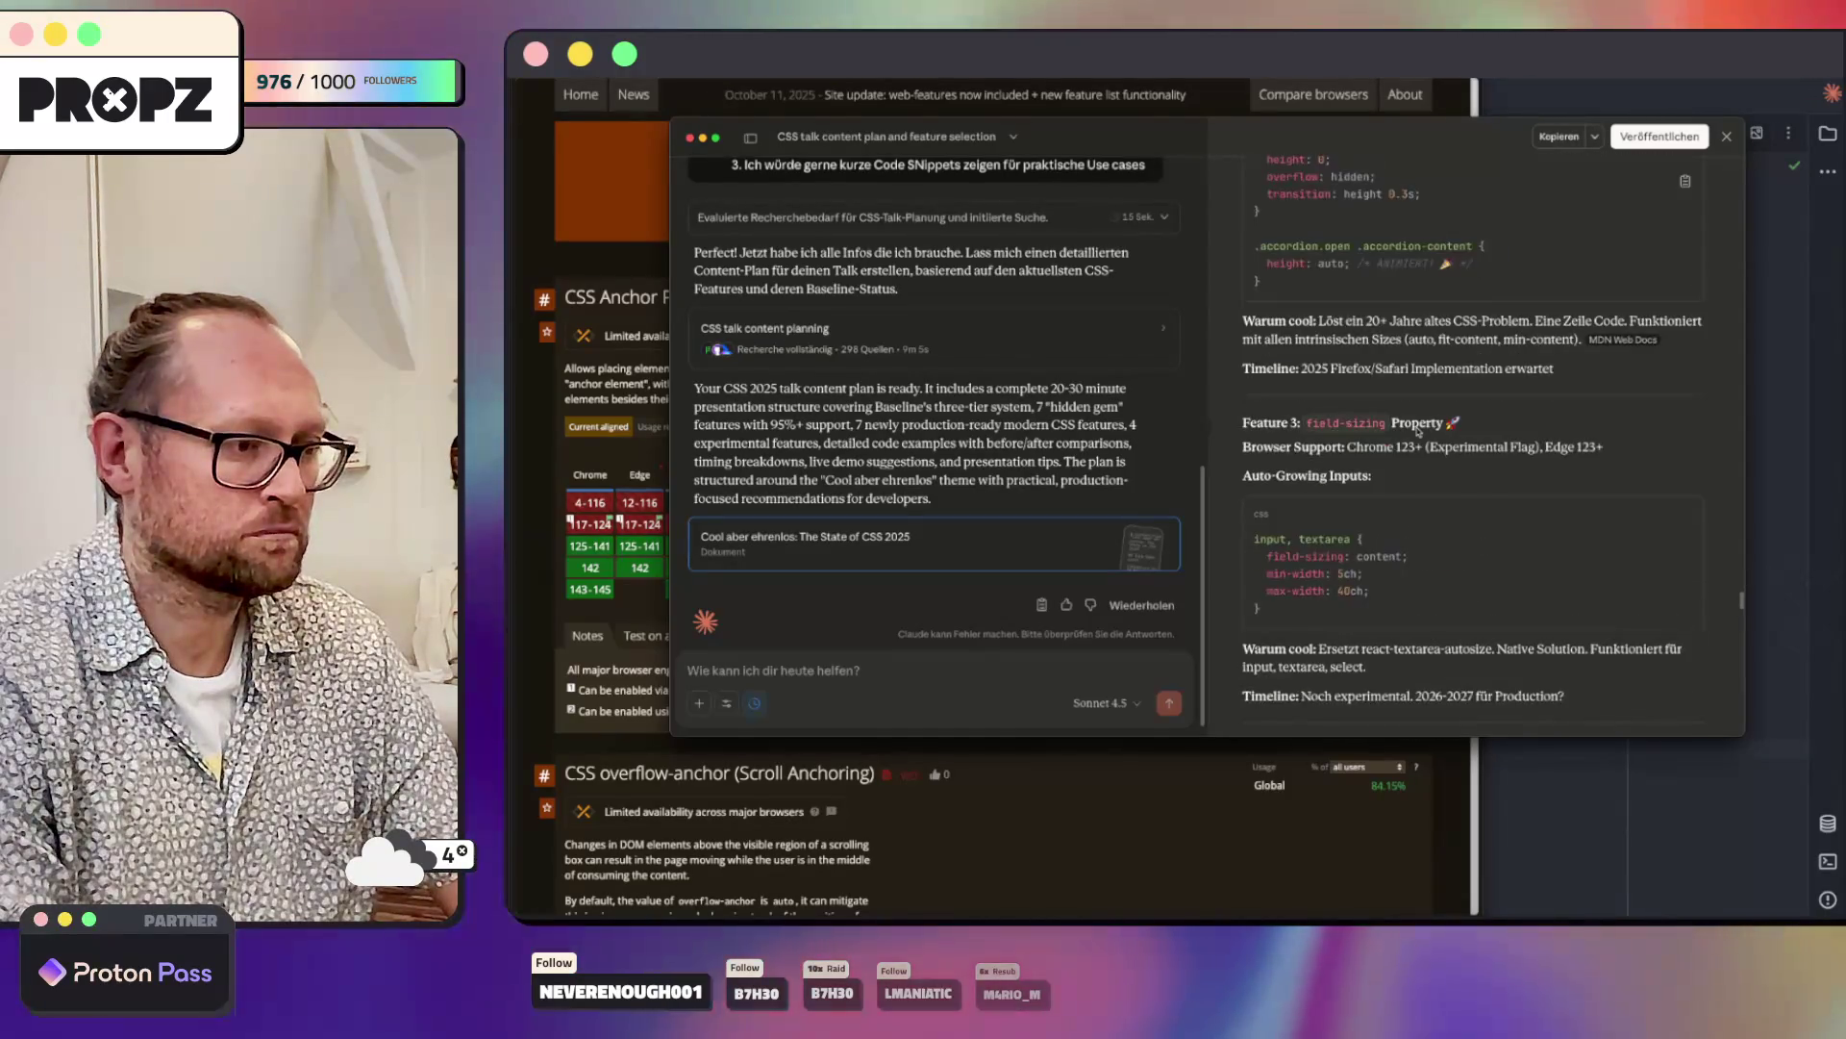
scroll(1415, 428, down, 3)
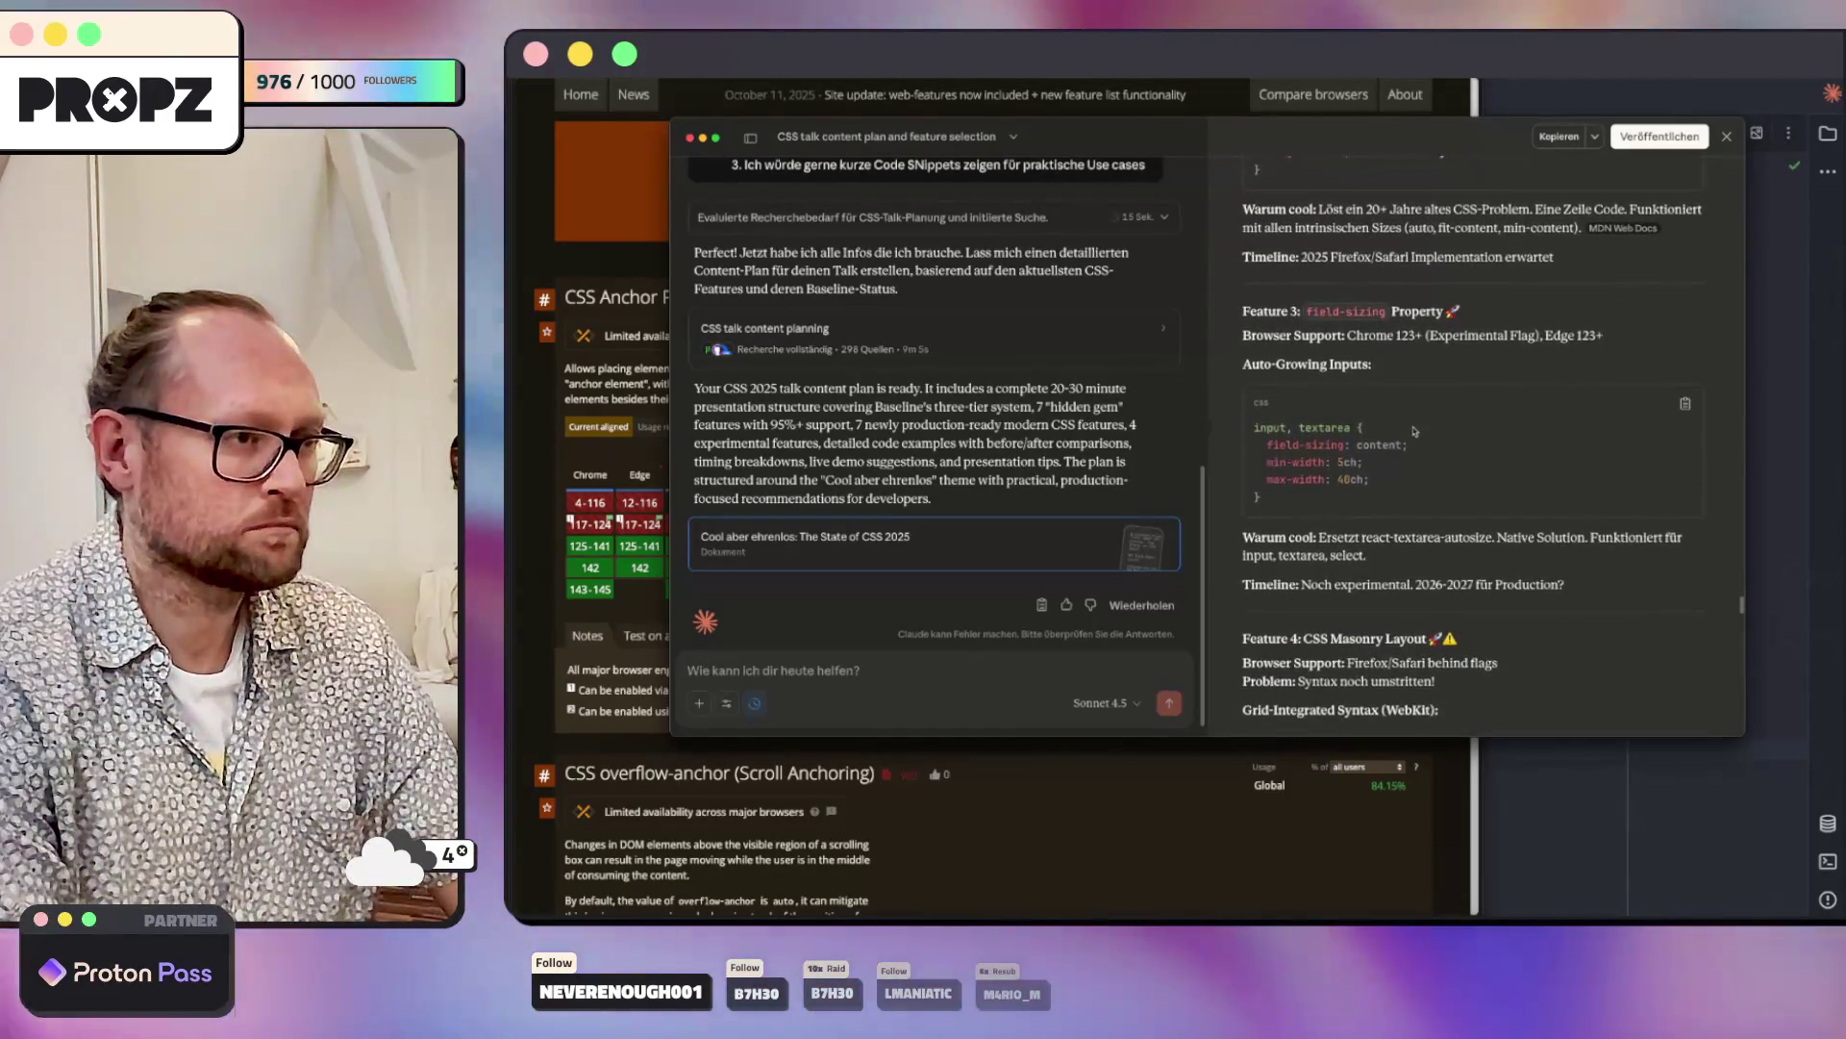
Scroll past Masonry and the Bonus section to section 5, Wrap-Up & Key Takeaways.
scroll(1413, 431, down, 1)
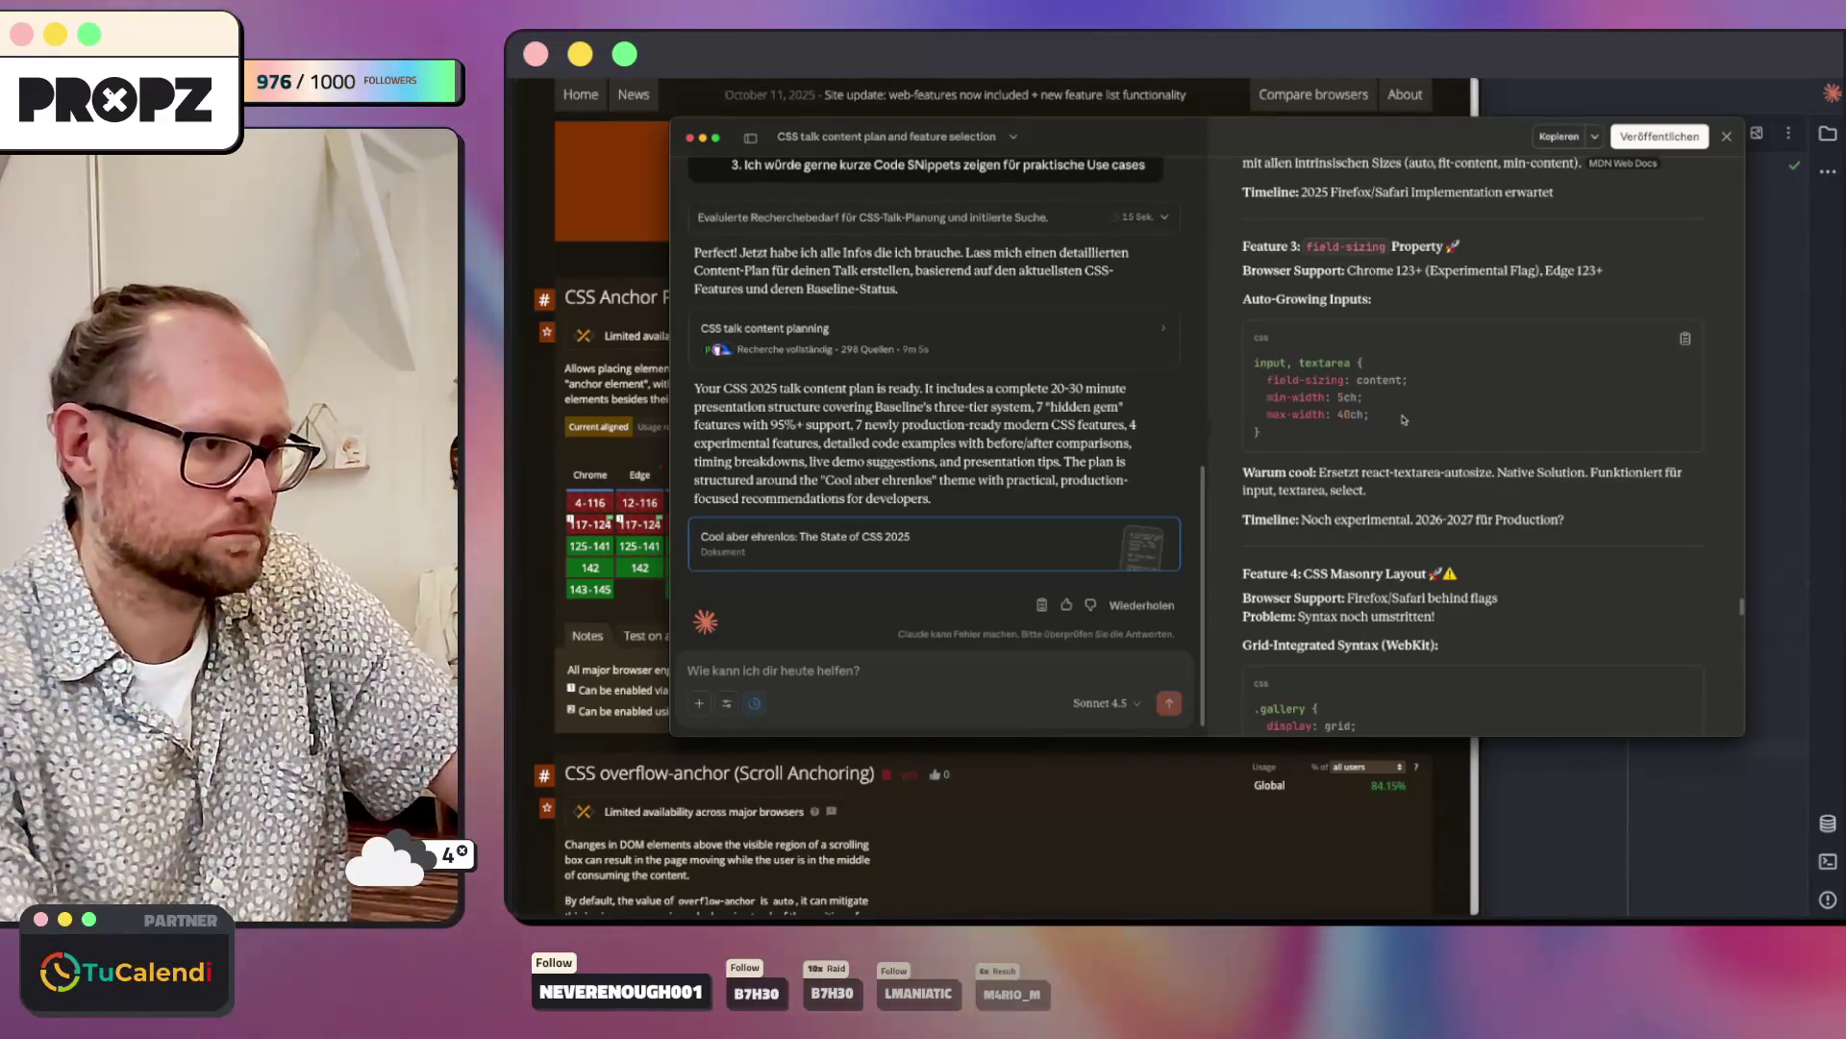
scroll(1404, 420, down, 2)
scroll(1404, 420, down, 2)
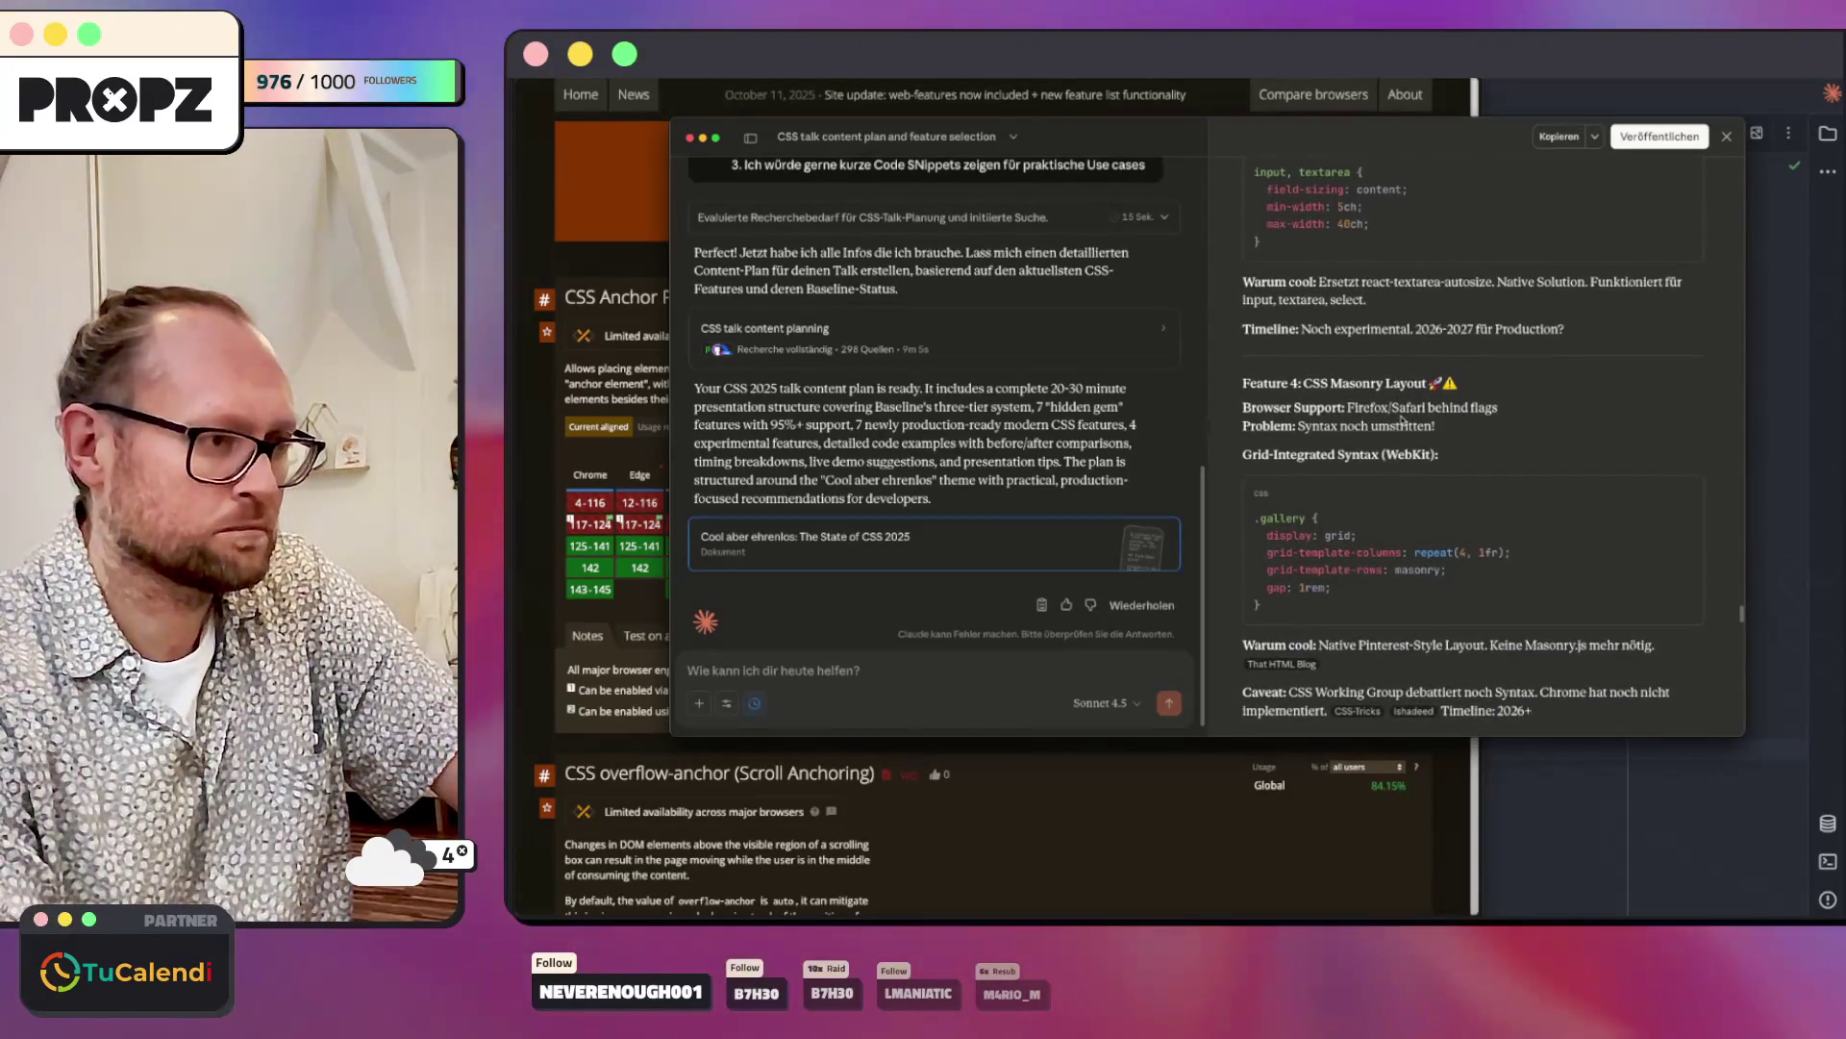
scroll(1402, 420, down, 2)
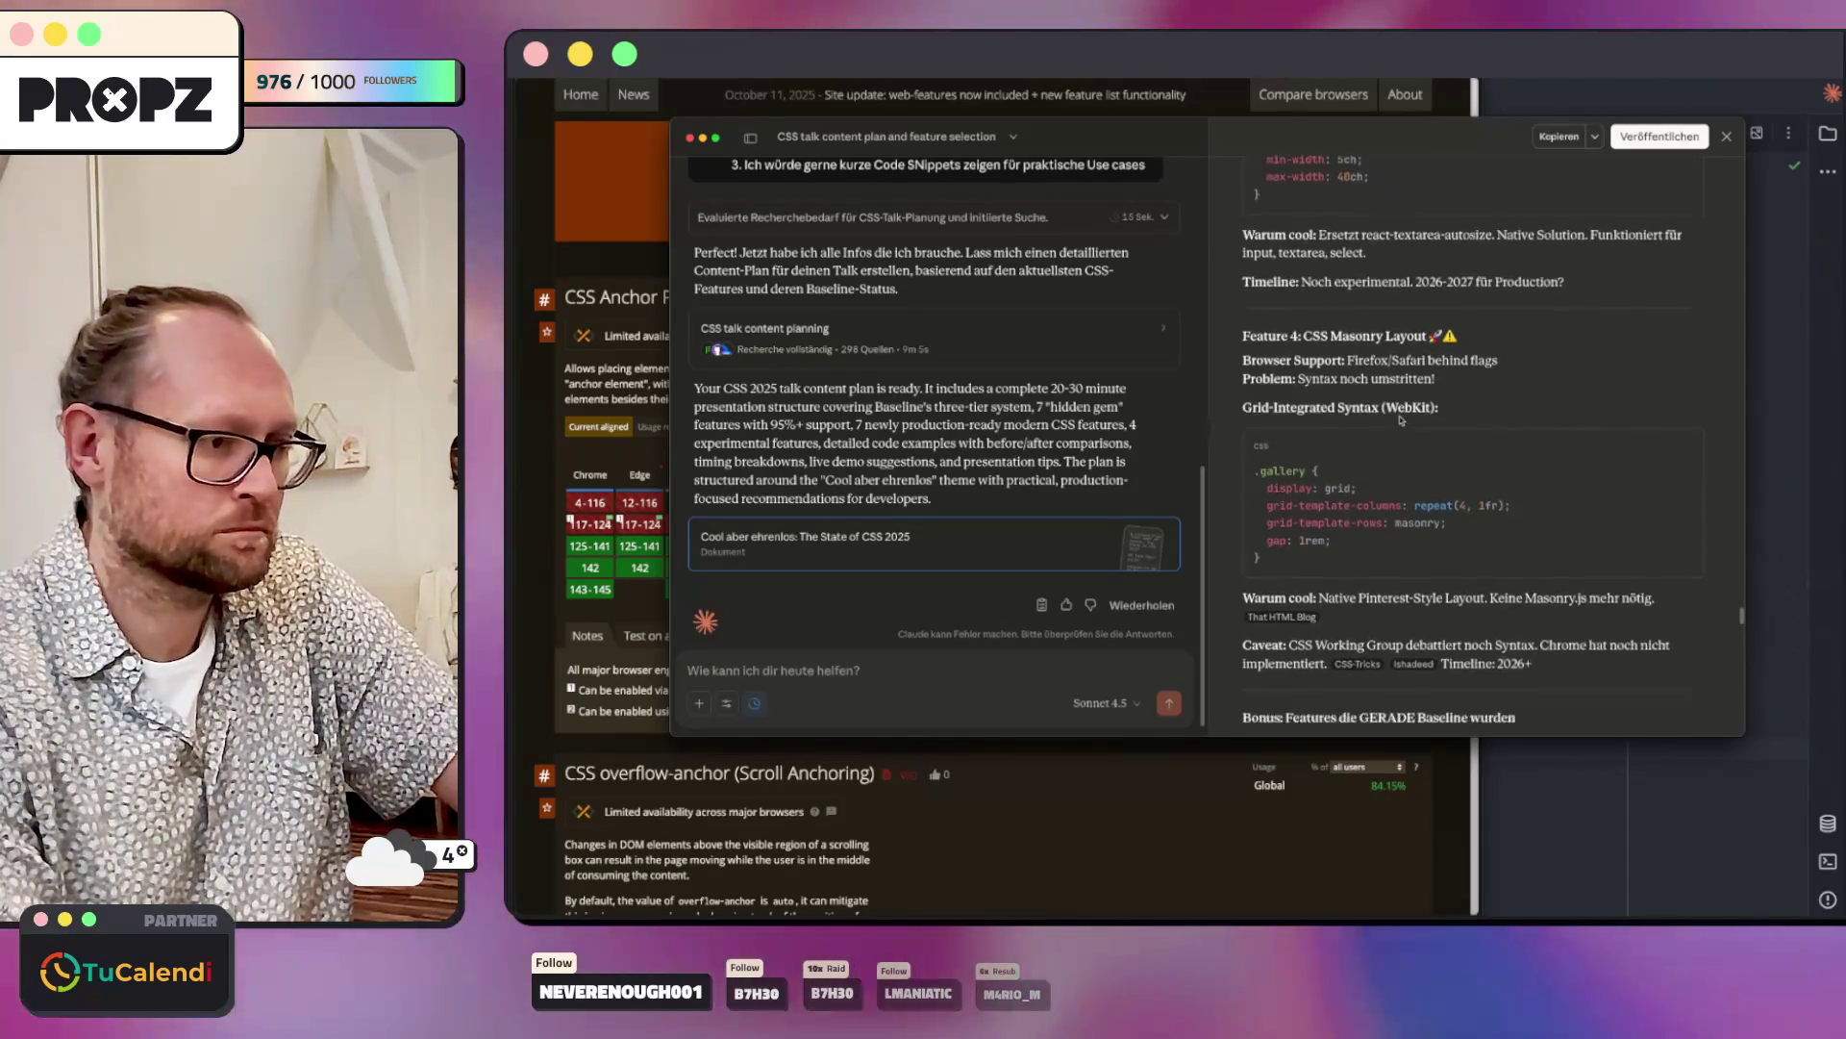
scroll(1401, 420, down, 6)
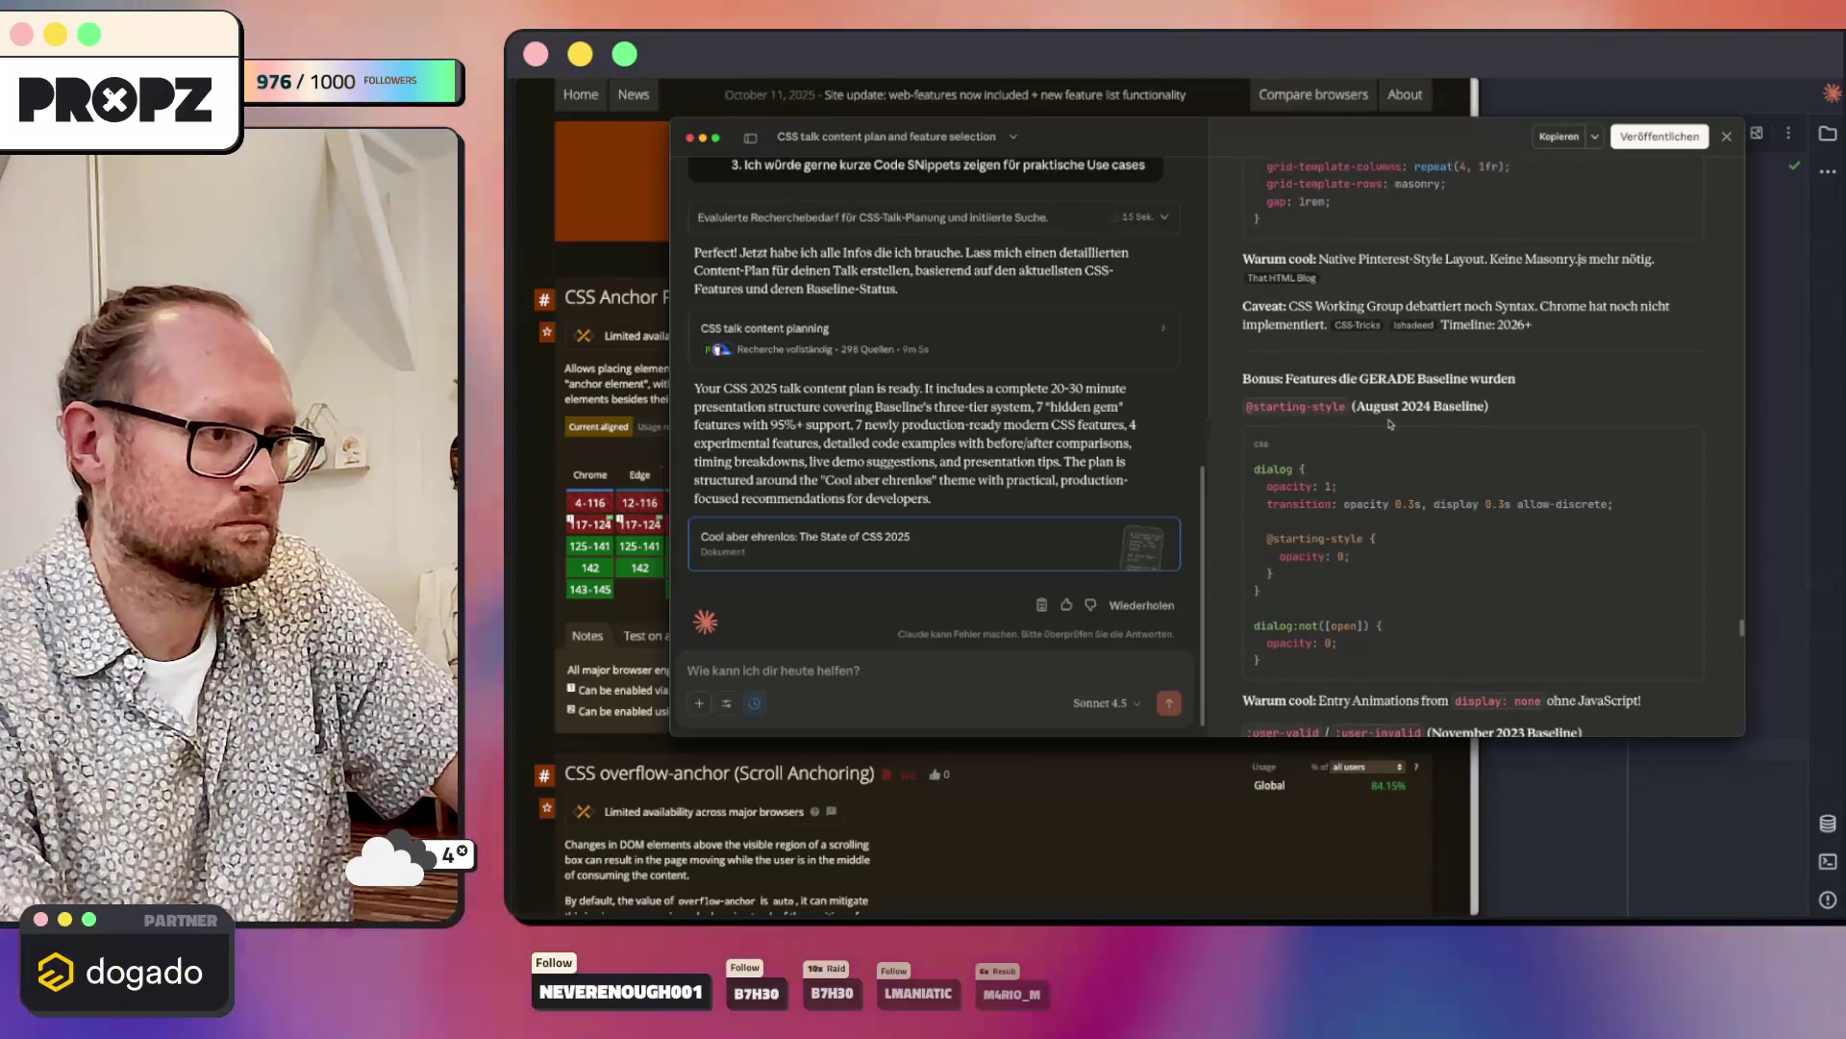
scroll(1389, 424, down, 1)
scroll(1388, 424, down, 2)
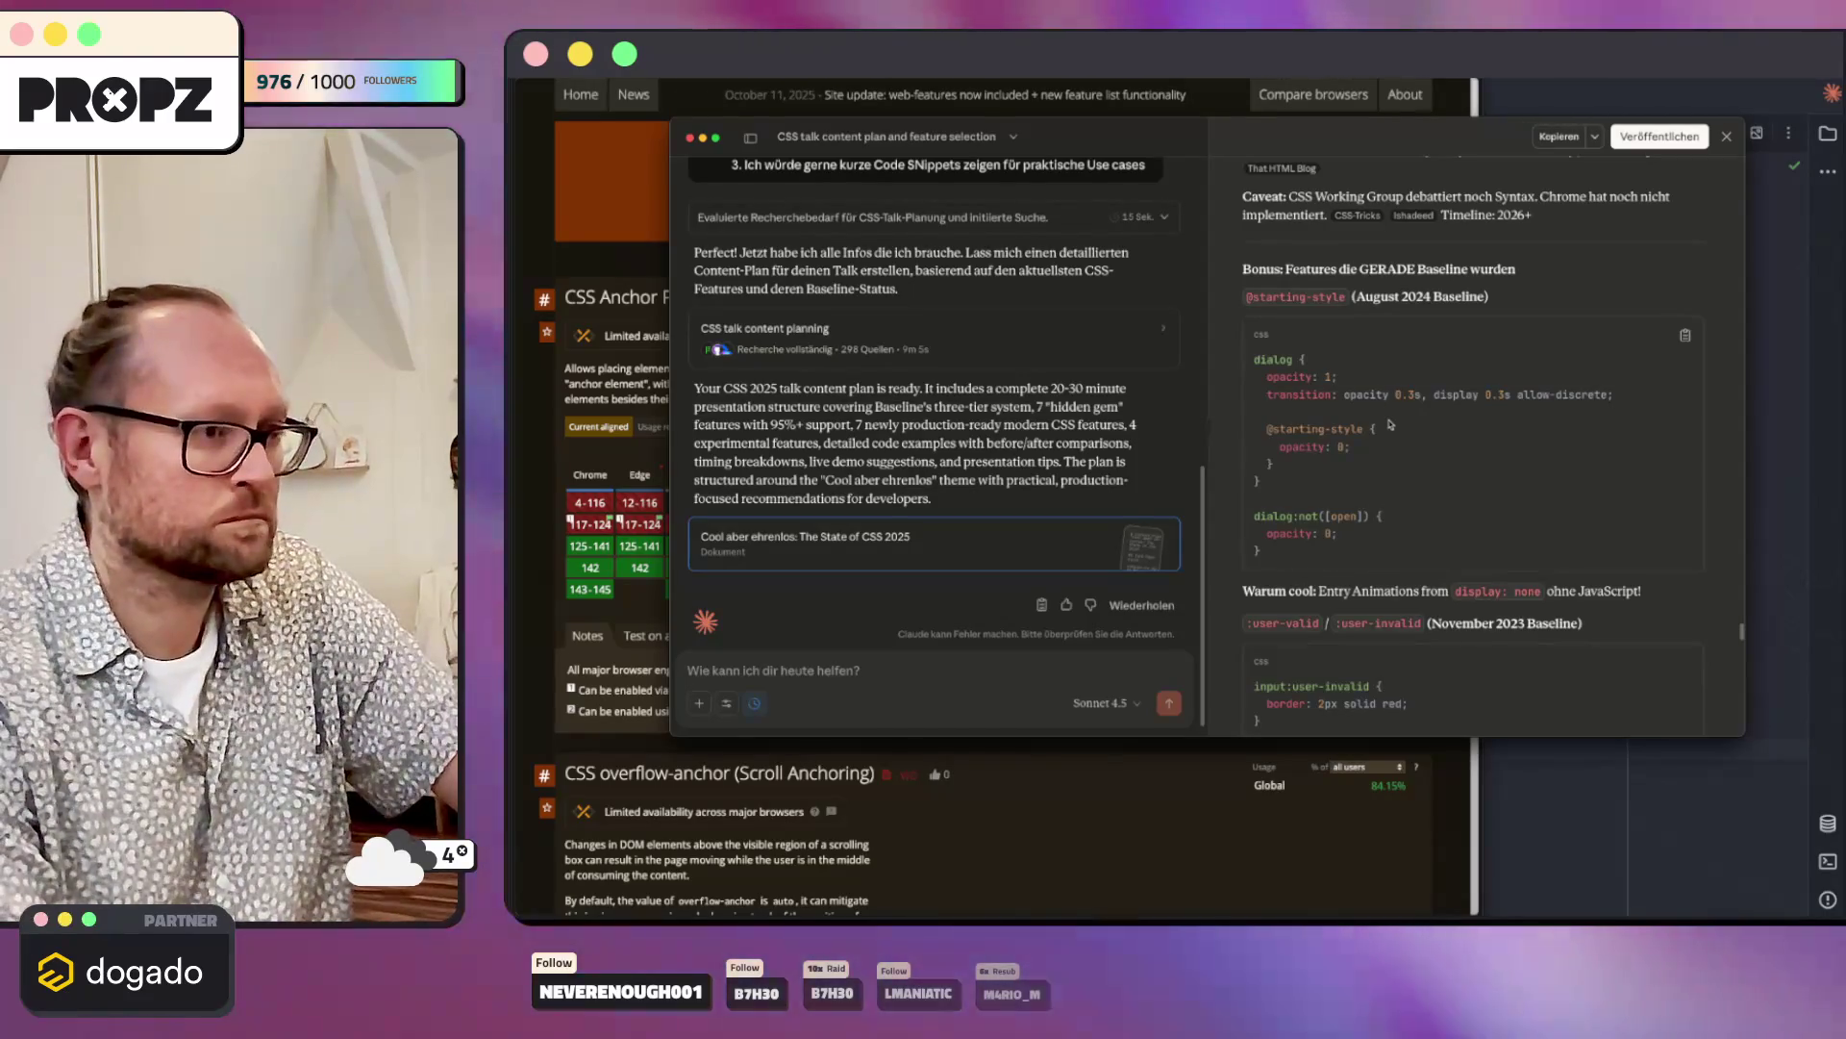
scroll(1388, 424, down, 2)
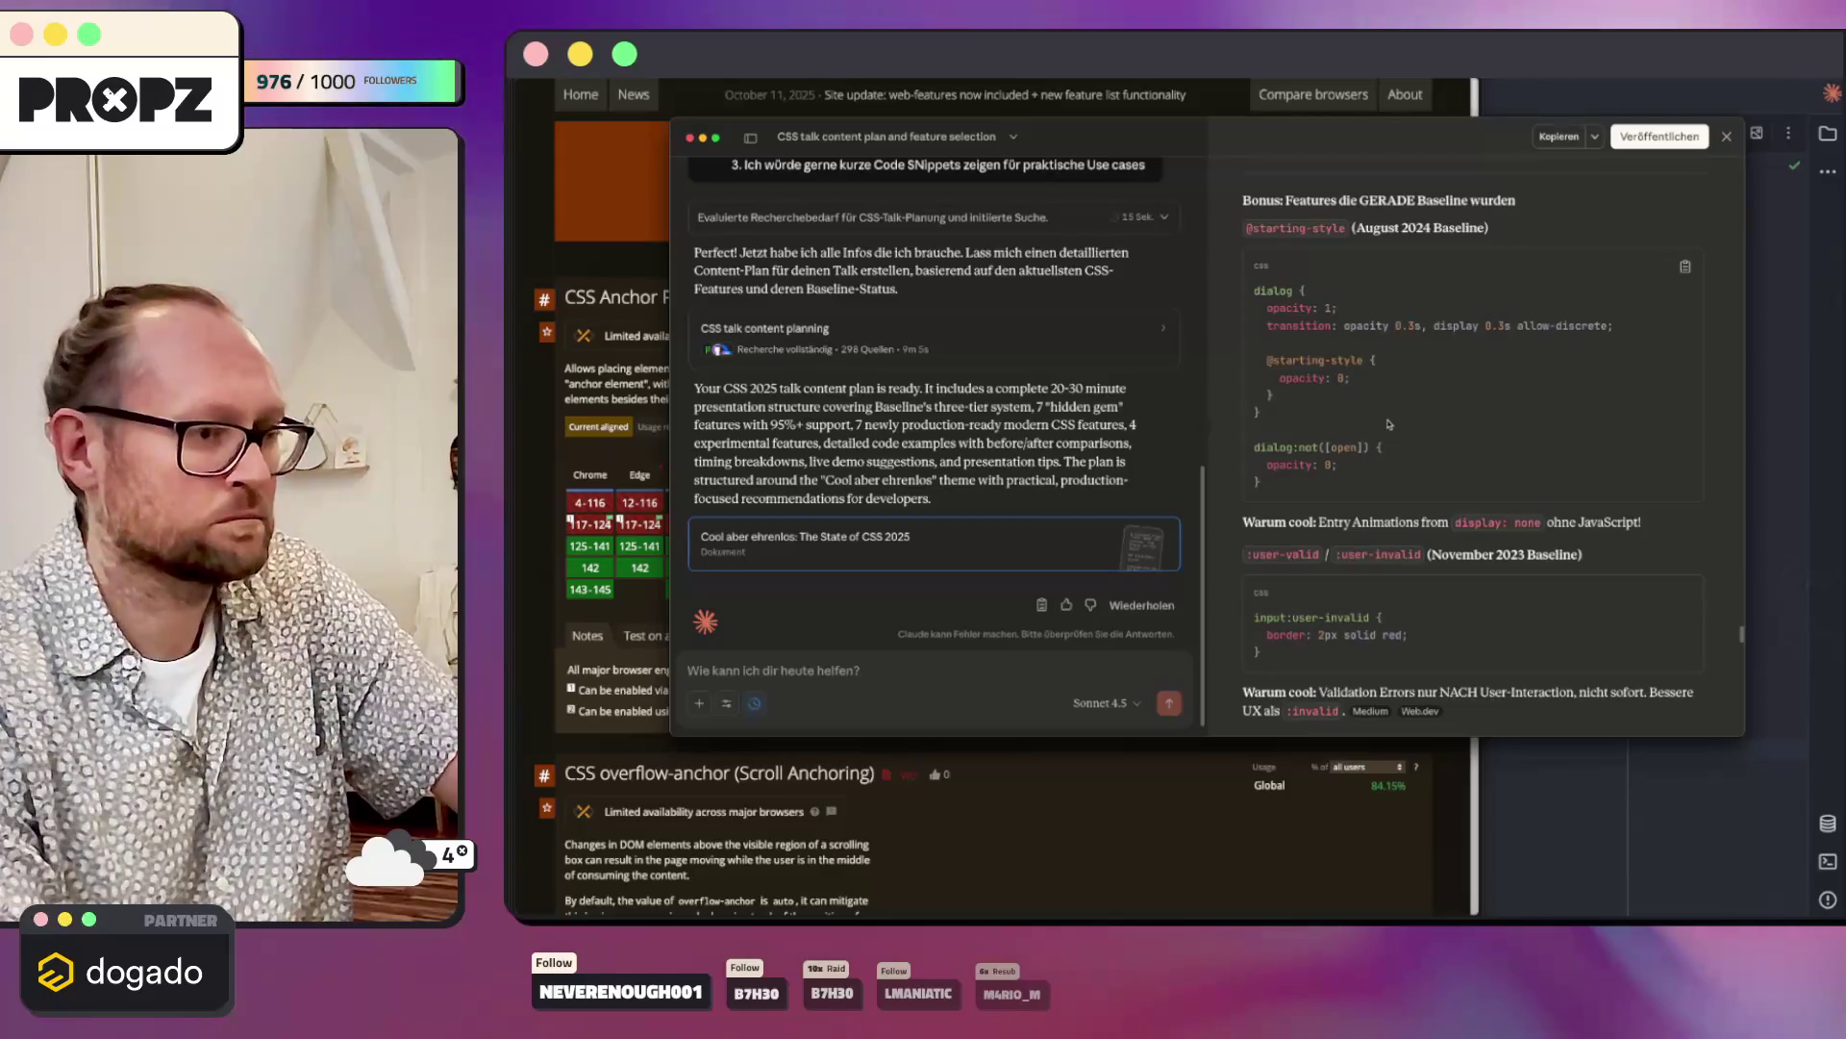
scroll(1388, 424, down, 3)
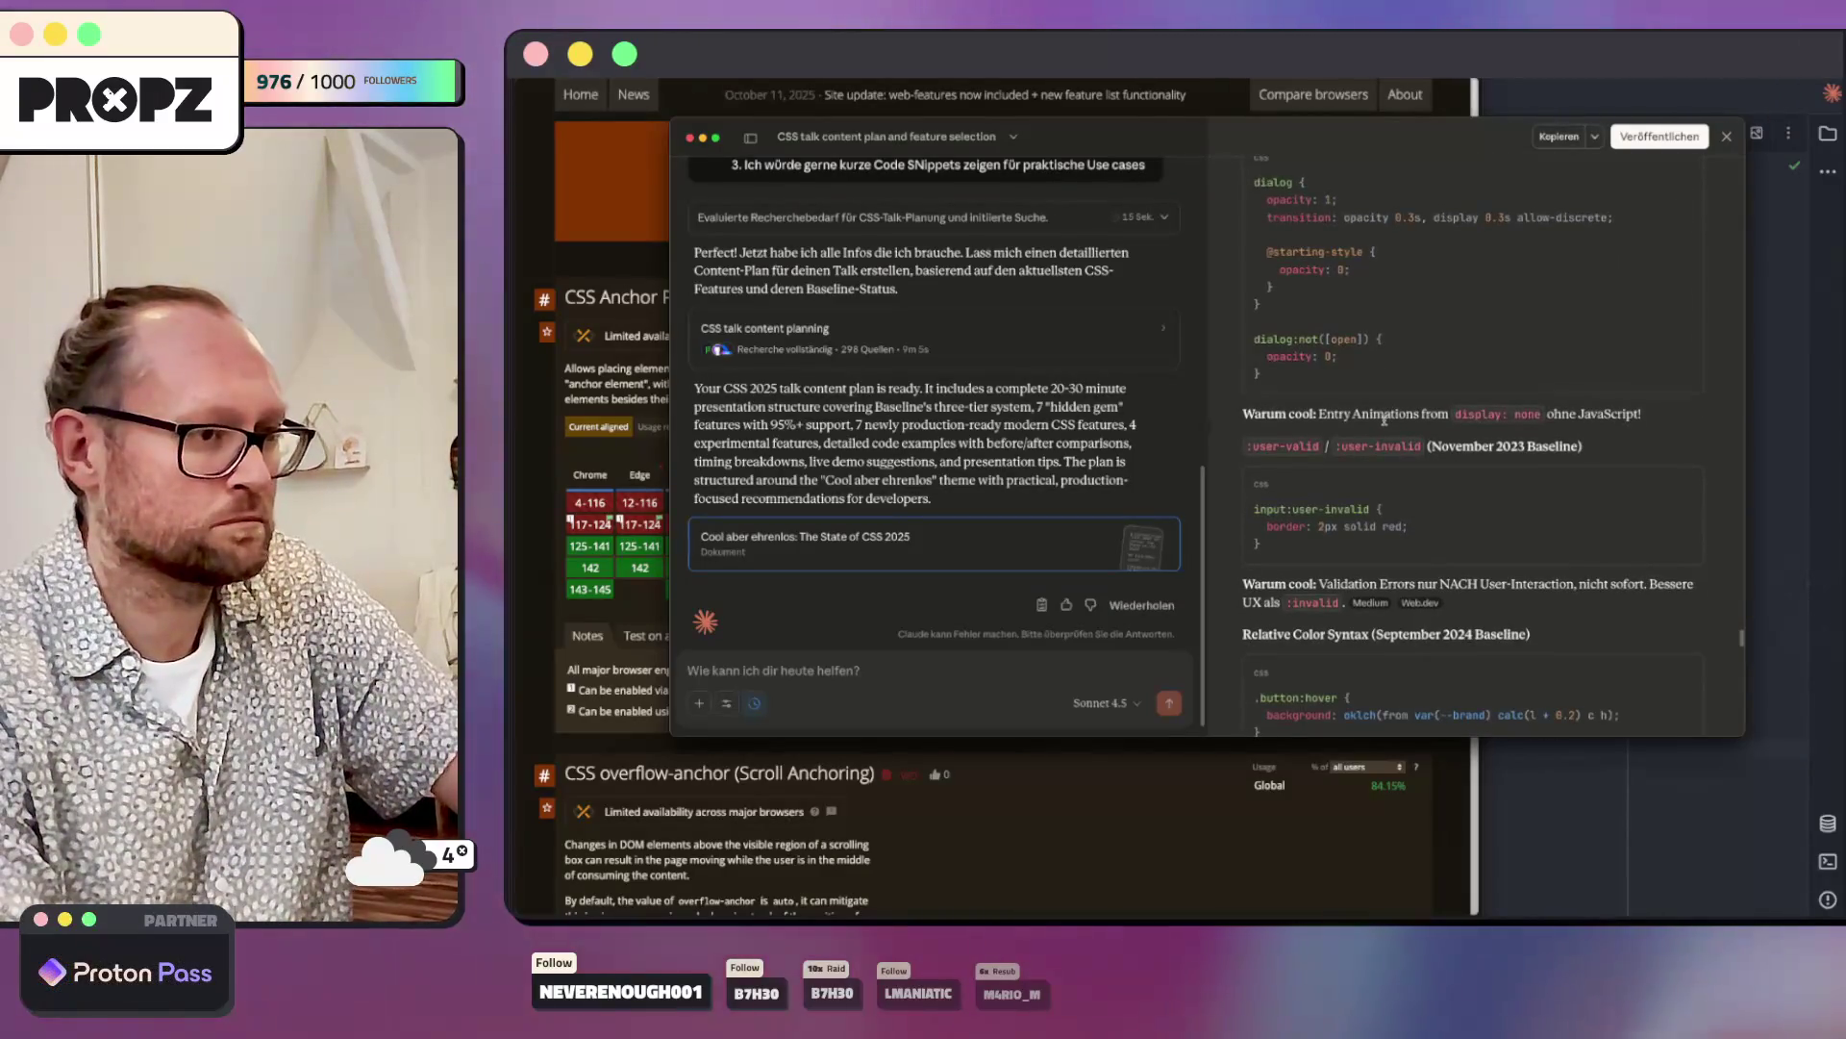
scroll(1382, 417, down, 3)
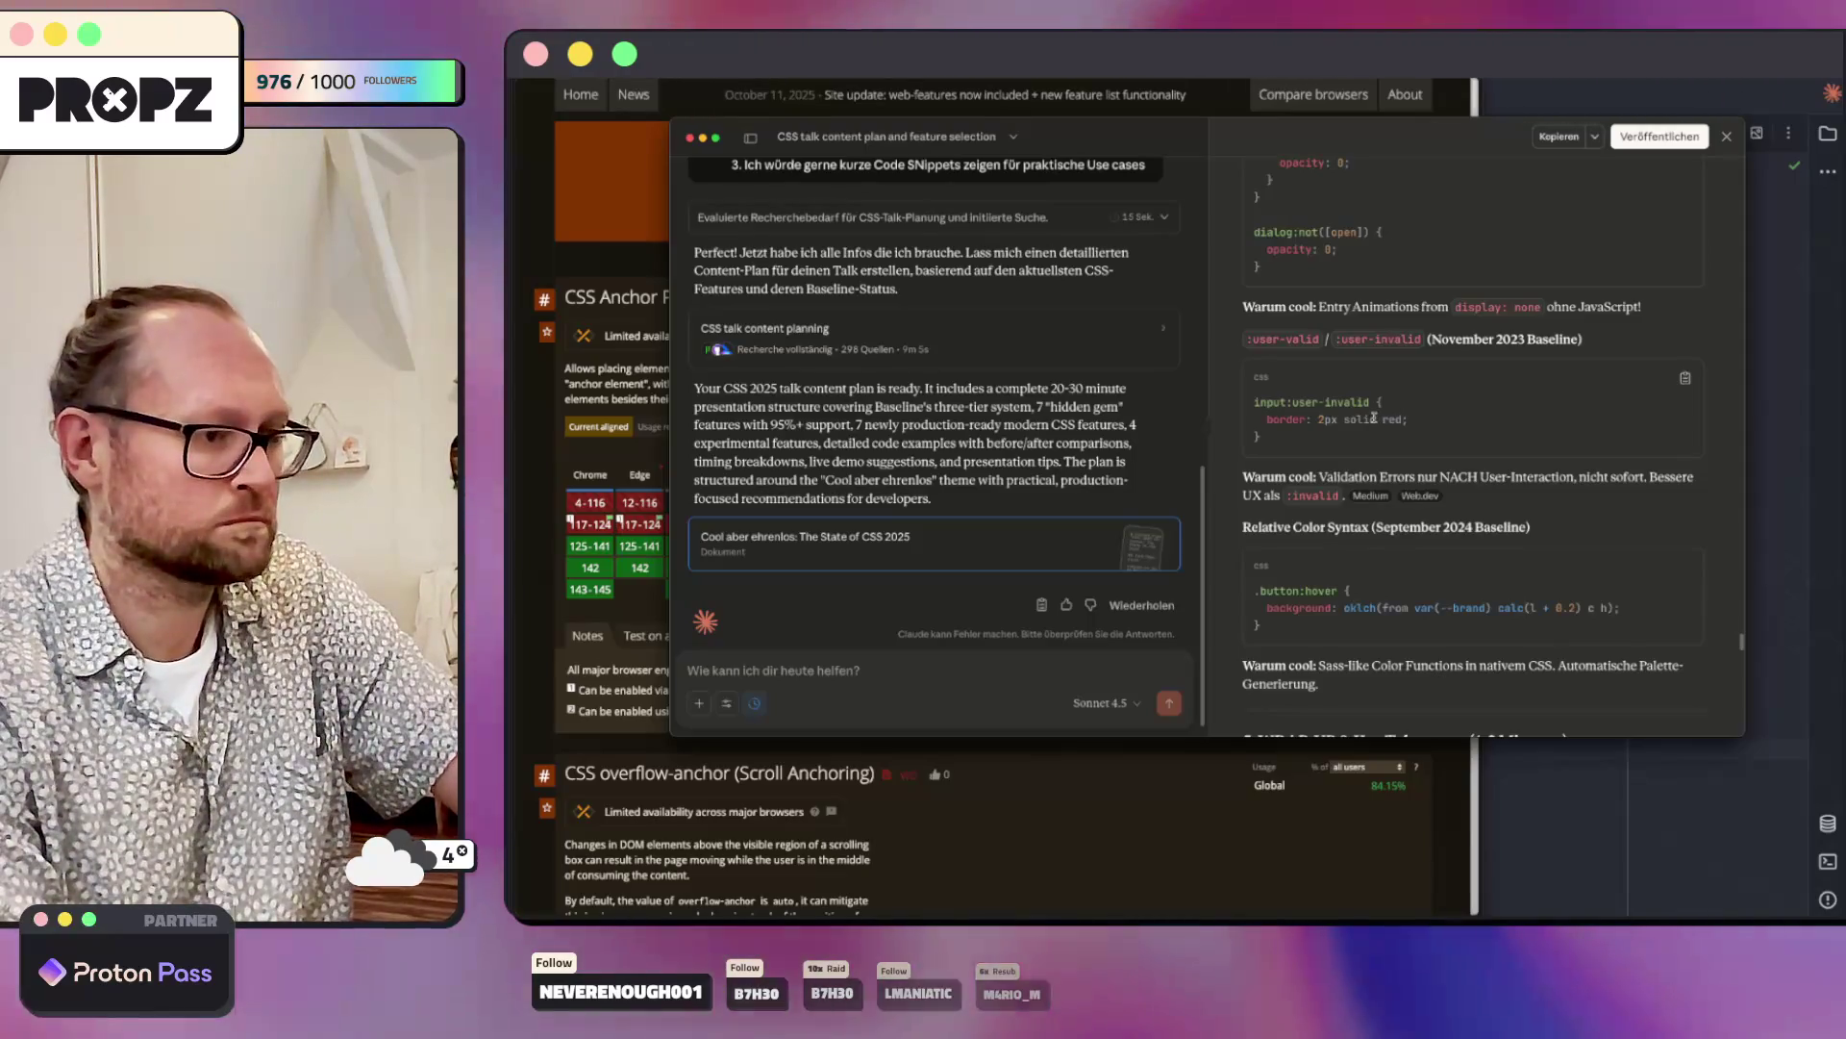
scroll(1372, 417, down, 5)
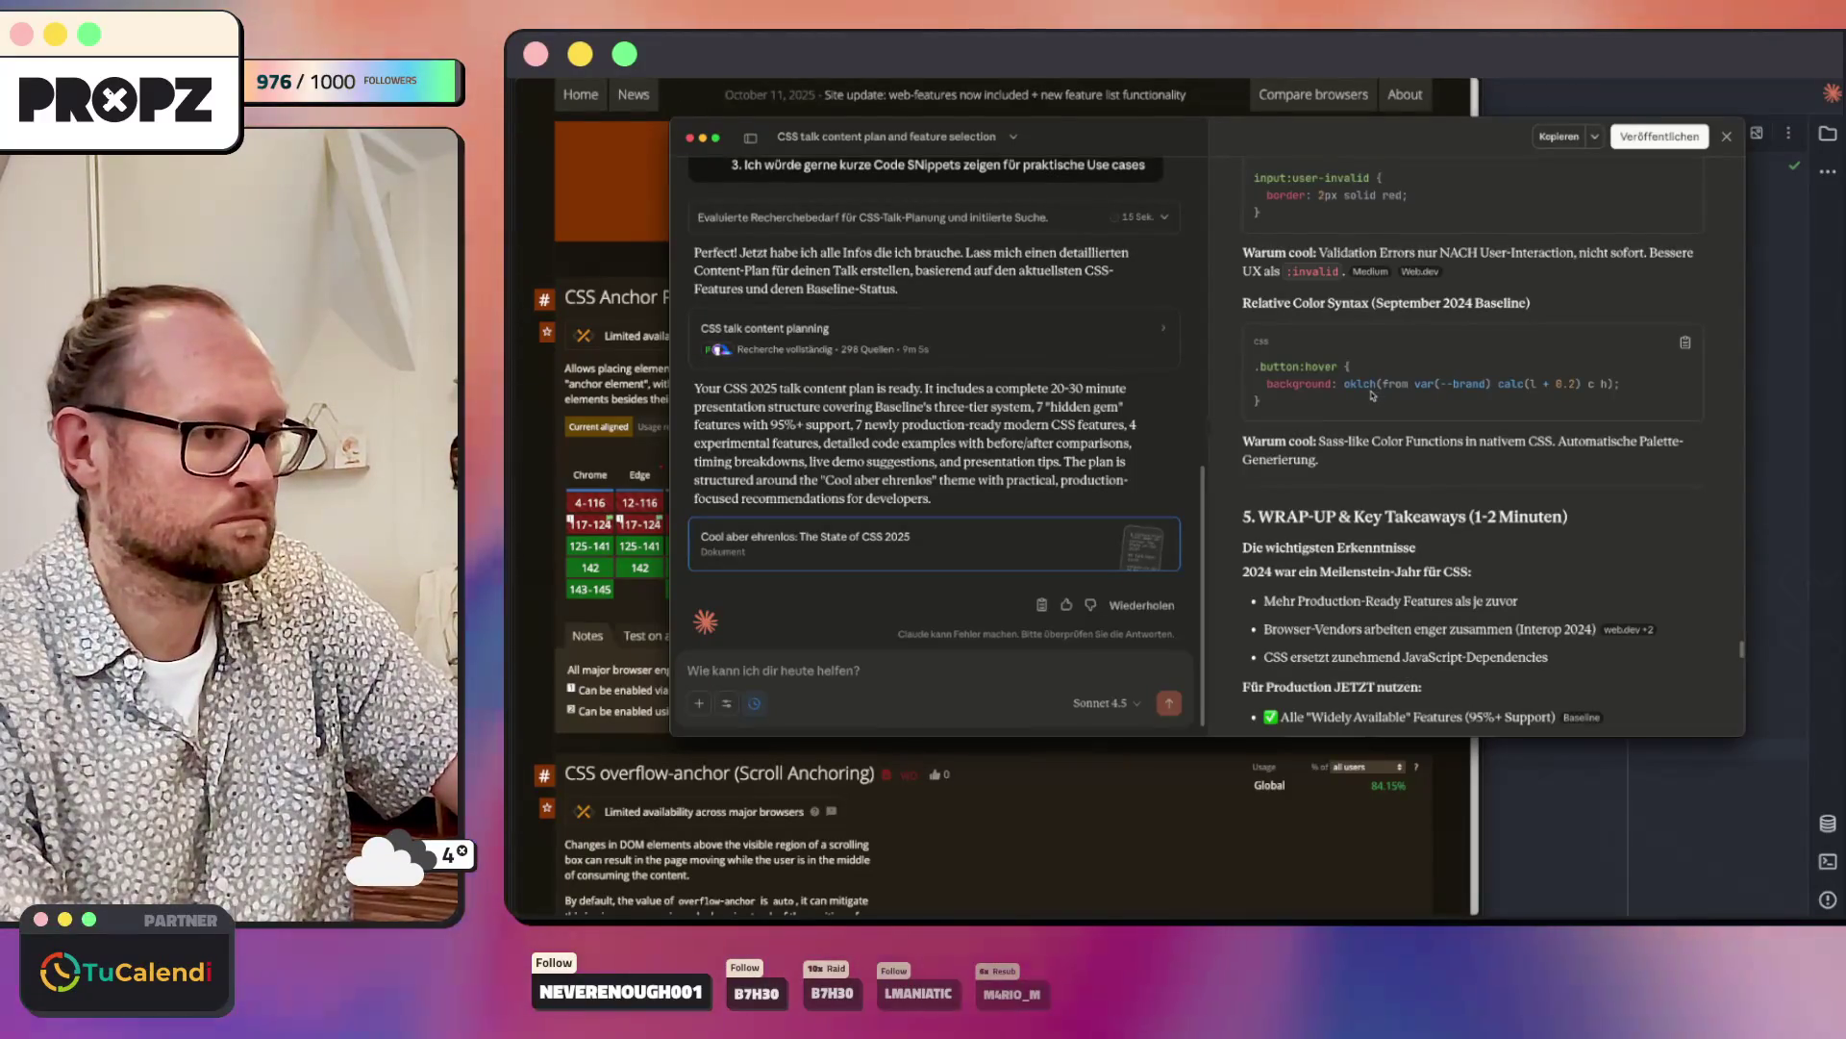
scroll(1373, 394, down, 1)
scroll(1370, 396, down, 4)
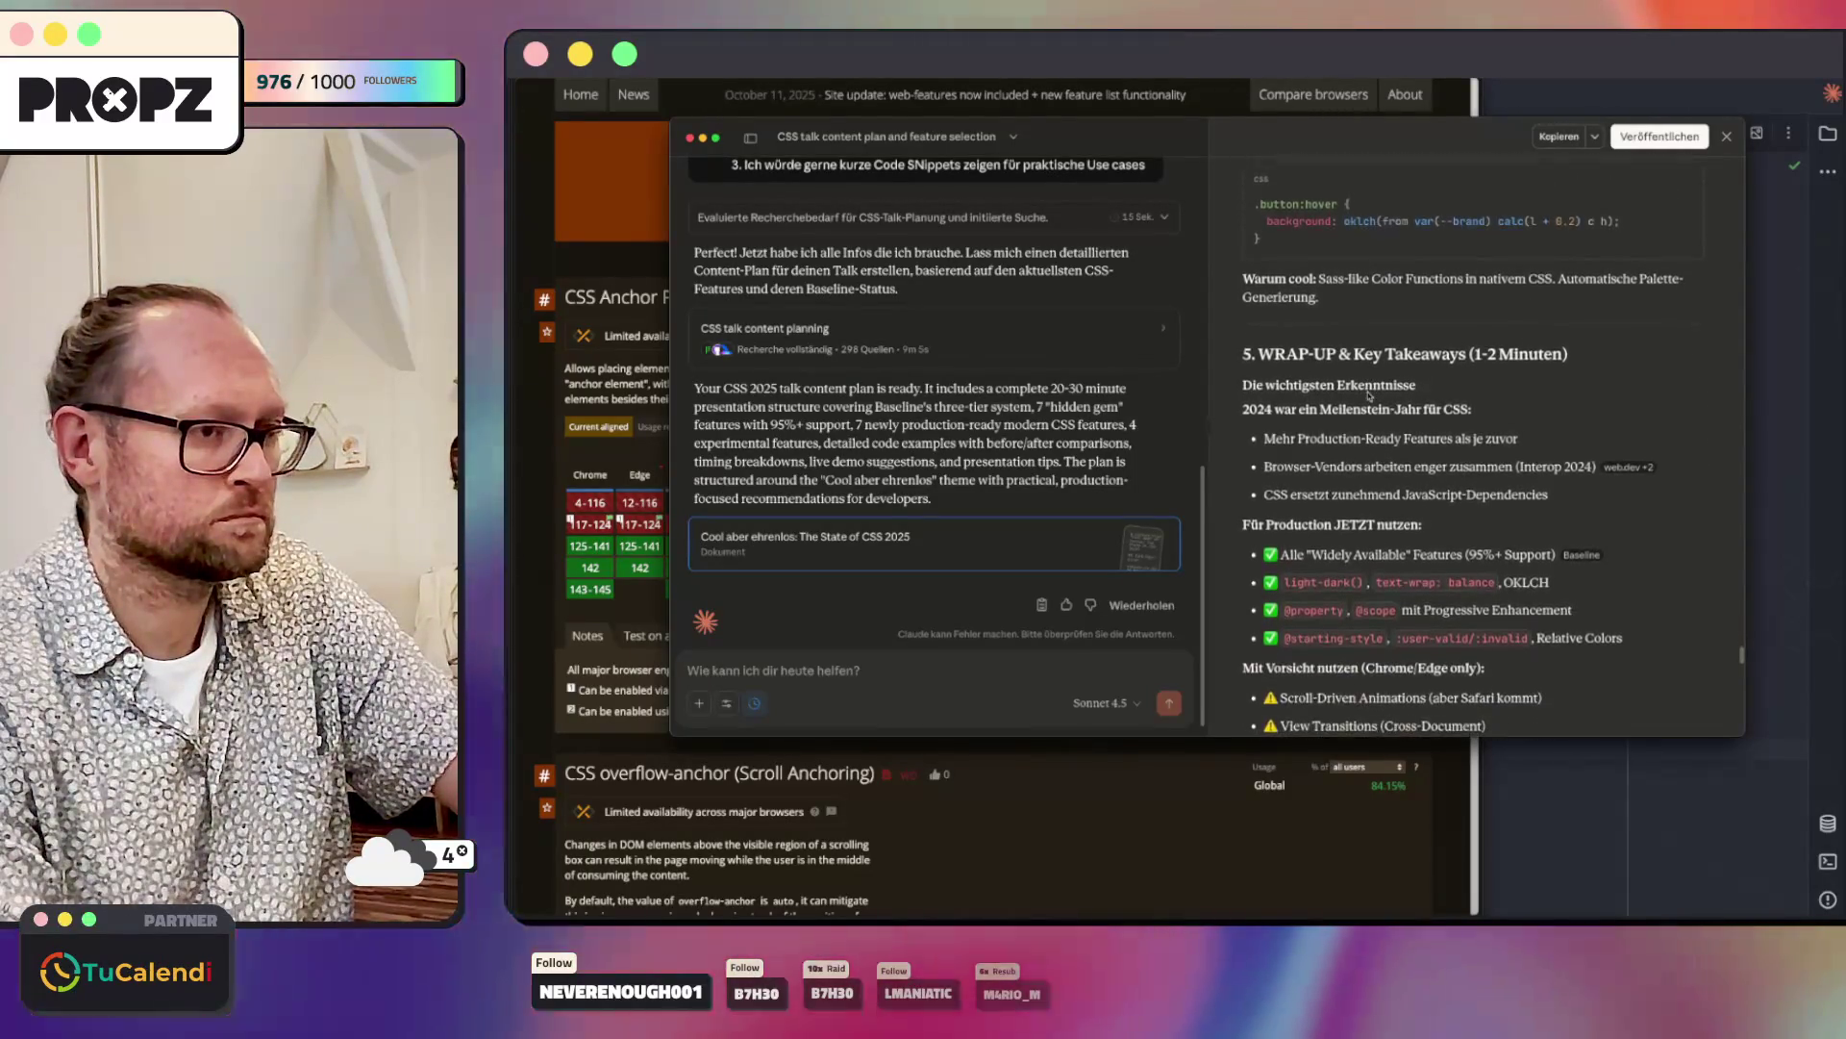
scroll(1371, 395, down, 4)
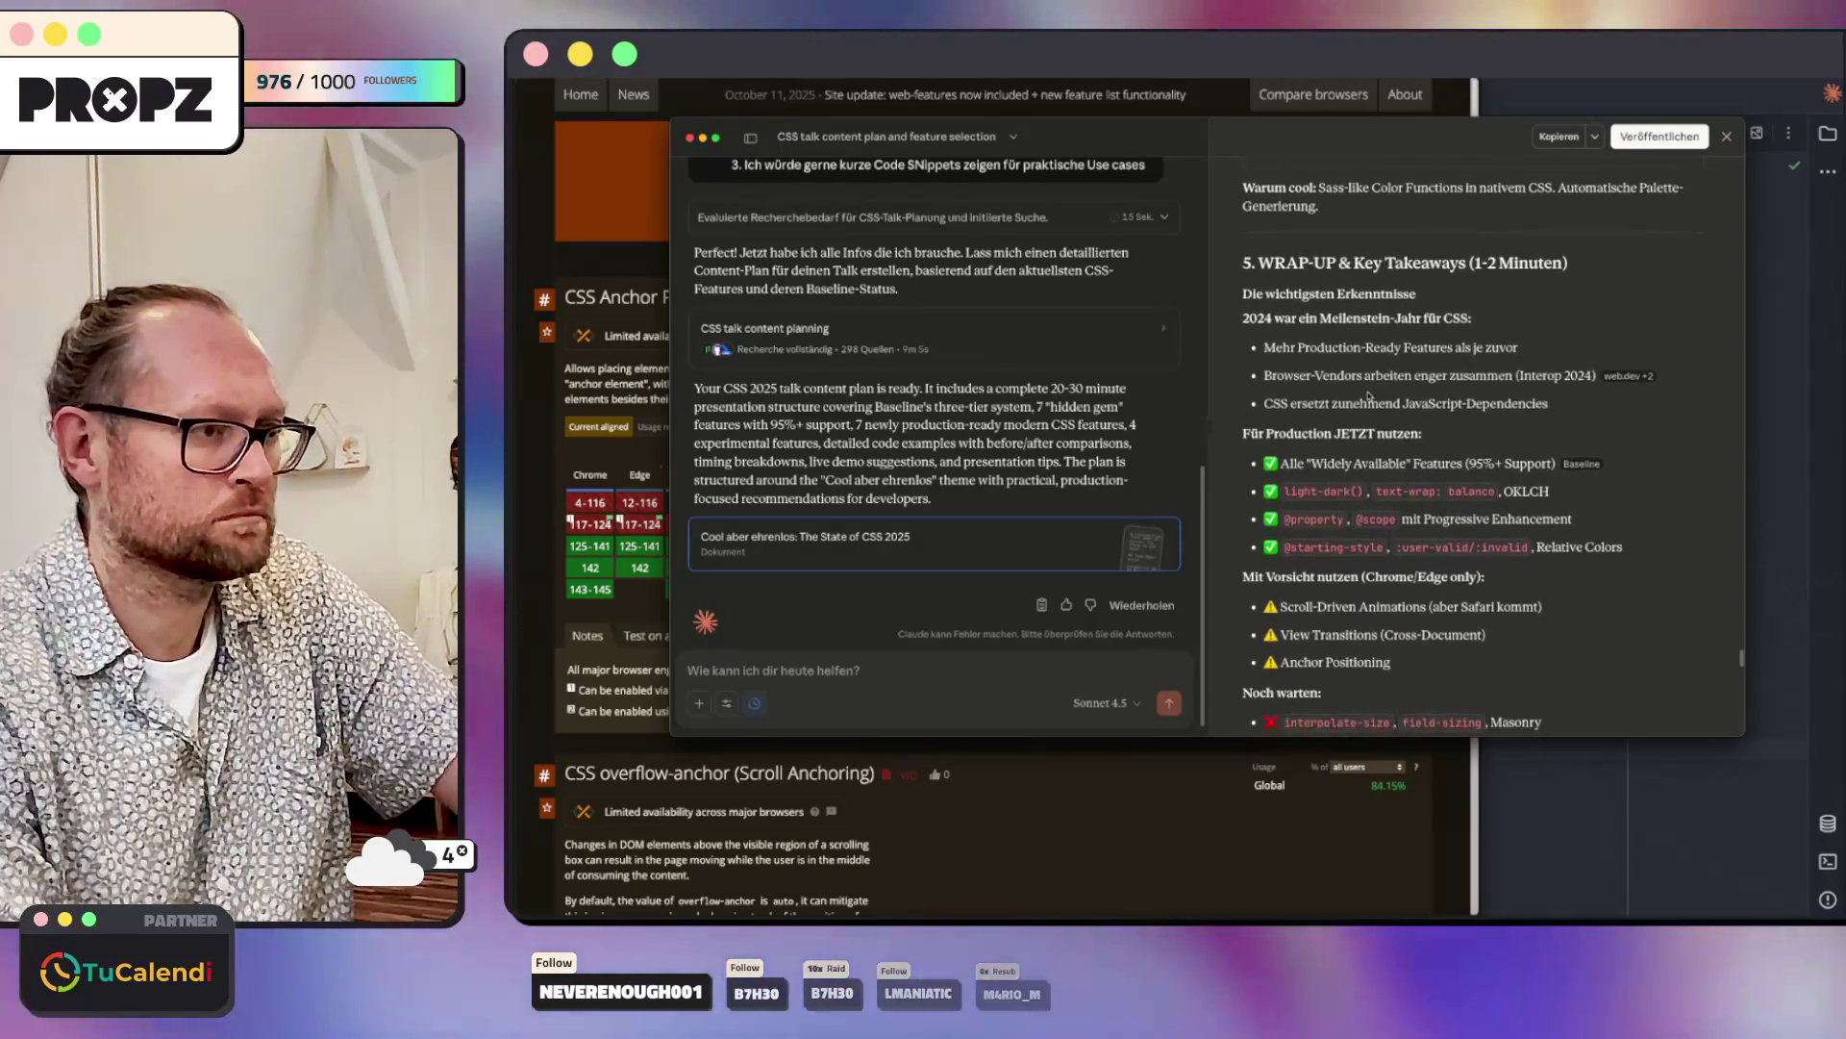